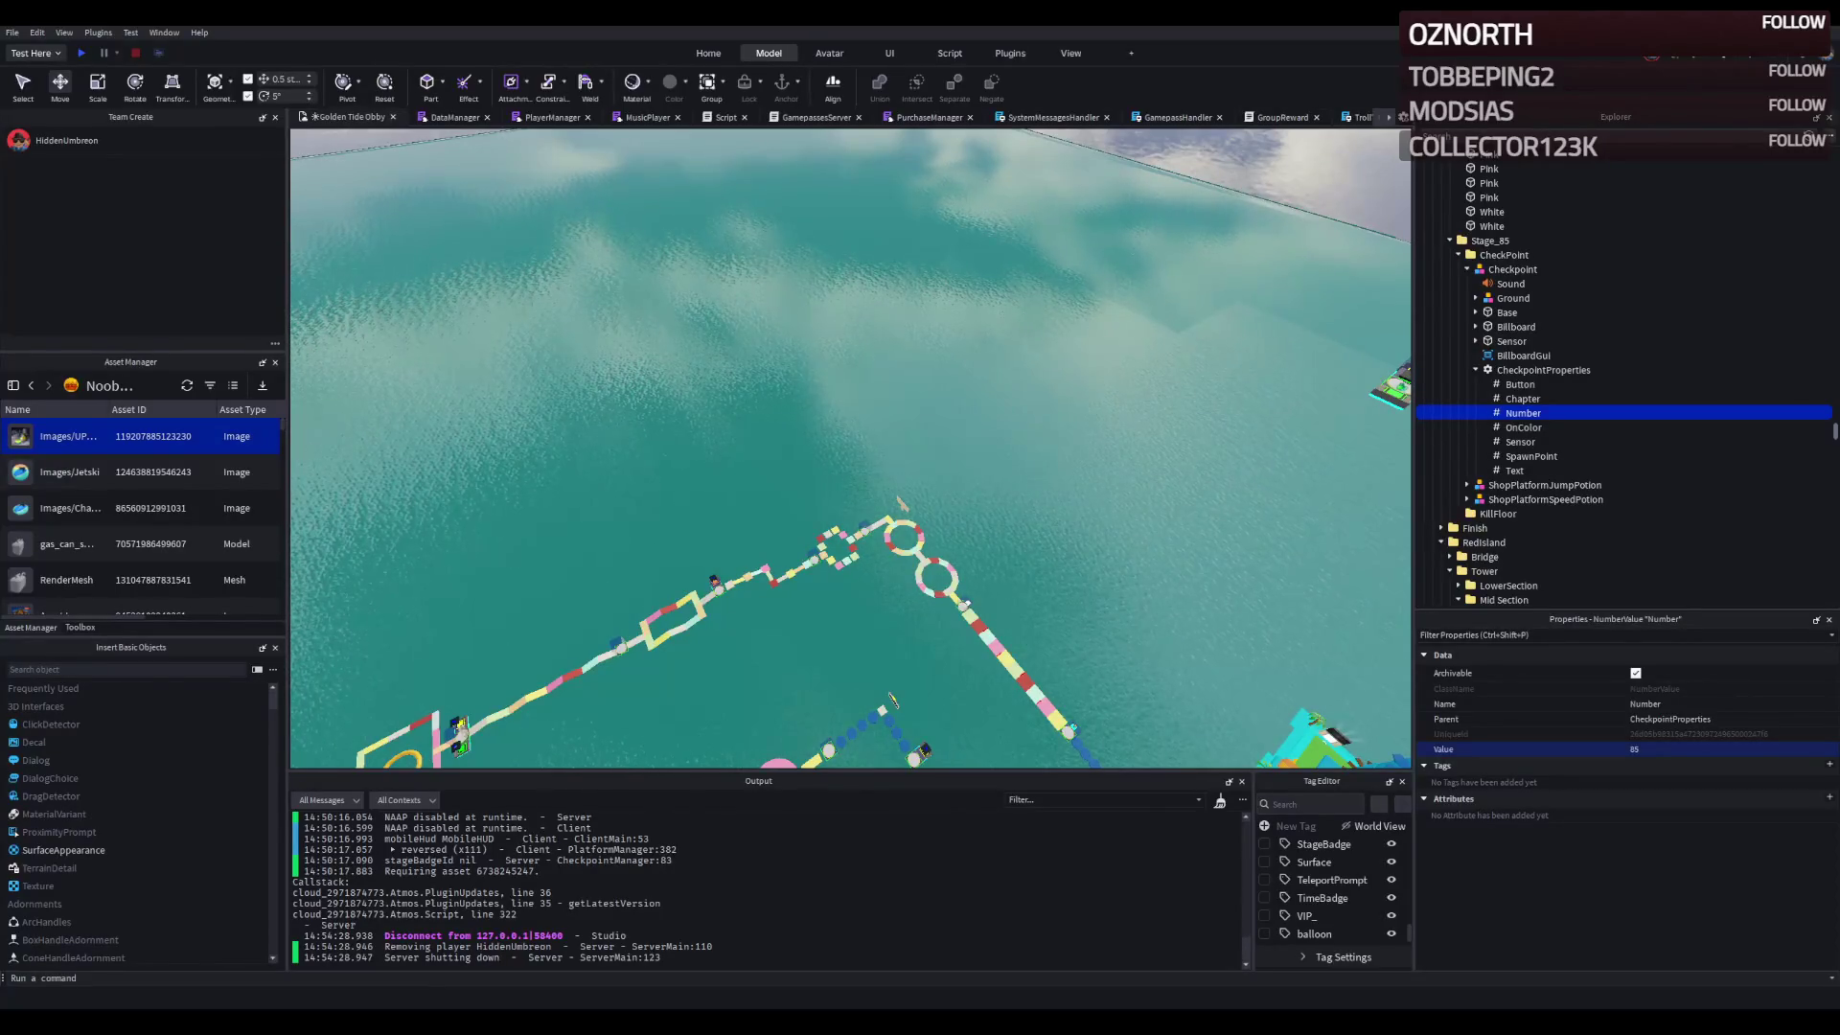
- Fly the viewport camera back for a wide view, then down close over the pastel obby paths
{"action": "key", "text": "s"}
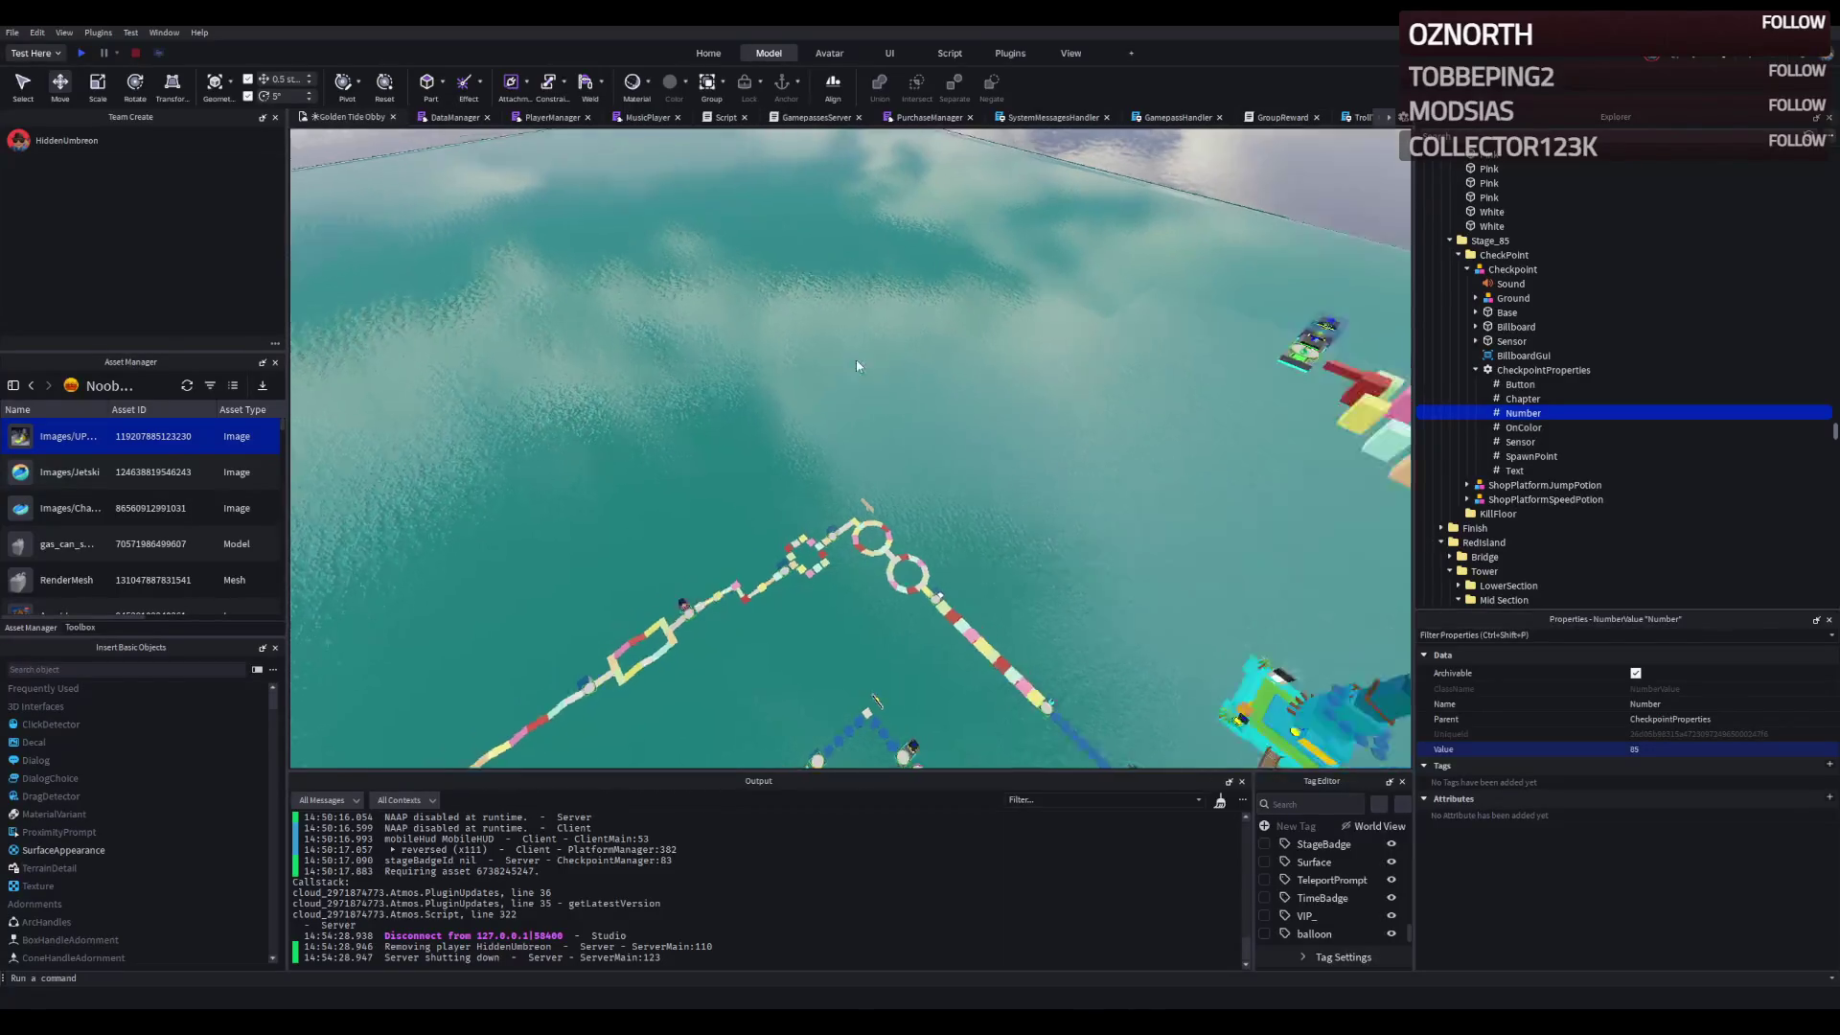
{"action": "key", "text": "w"}
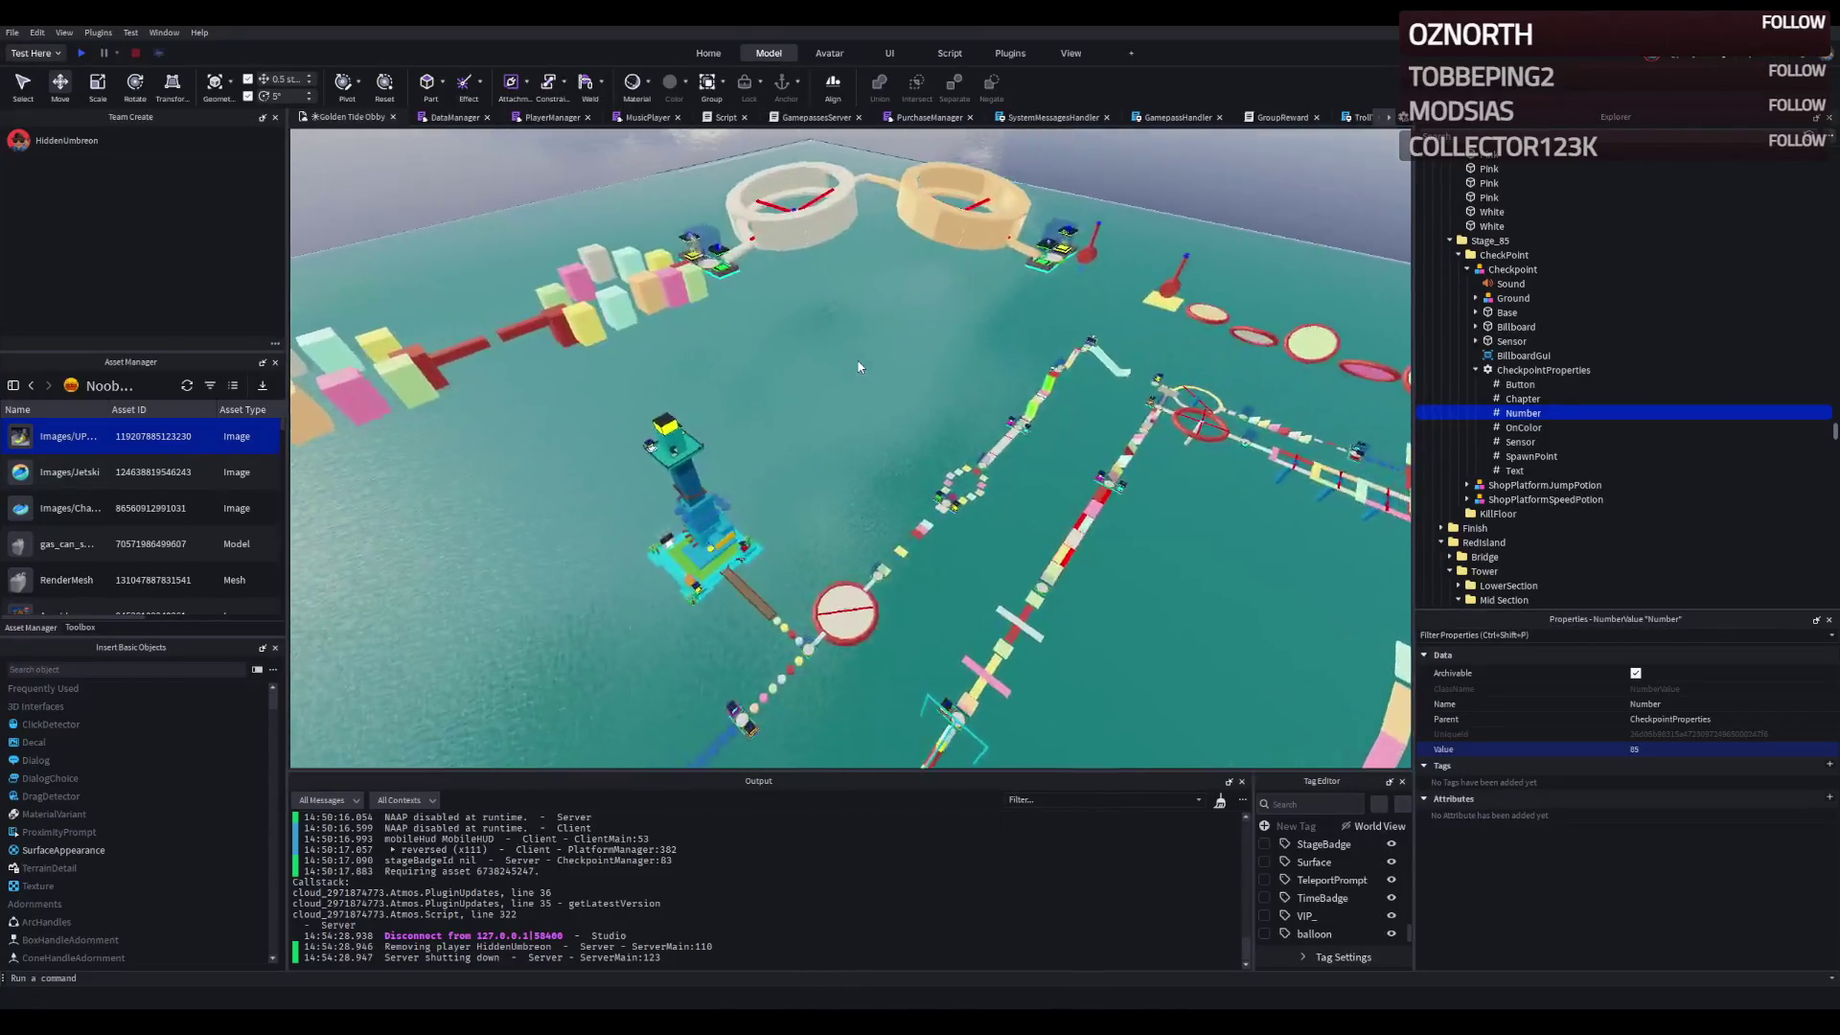
{"action": "key", "text": "w"}
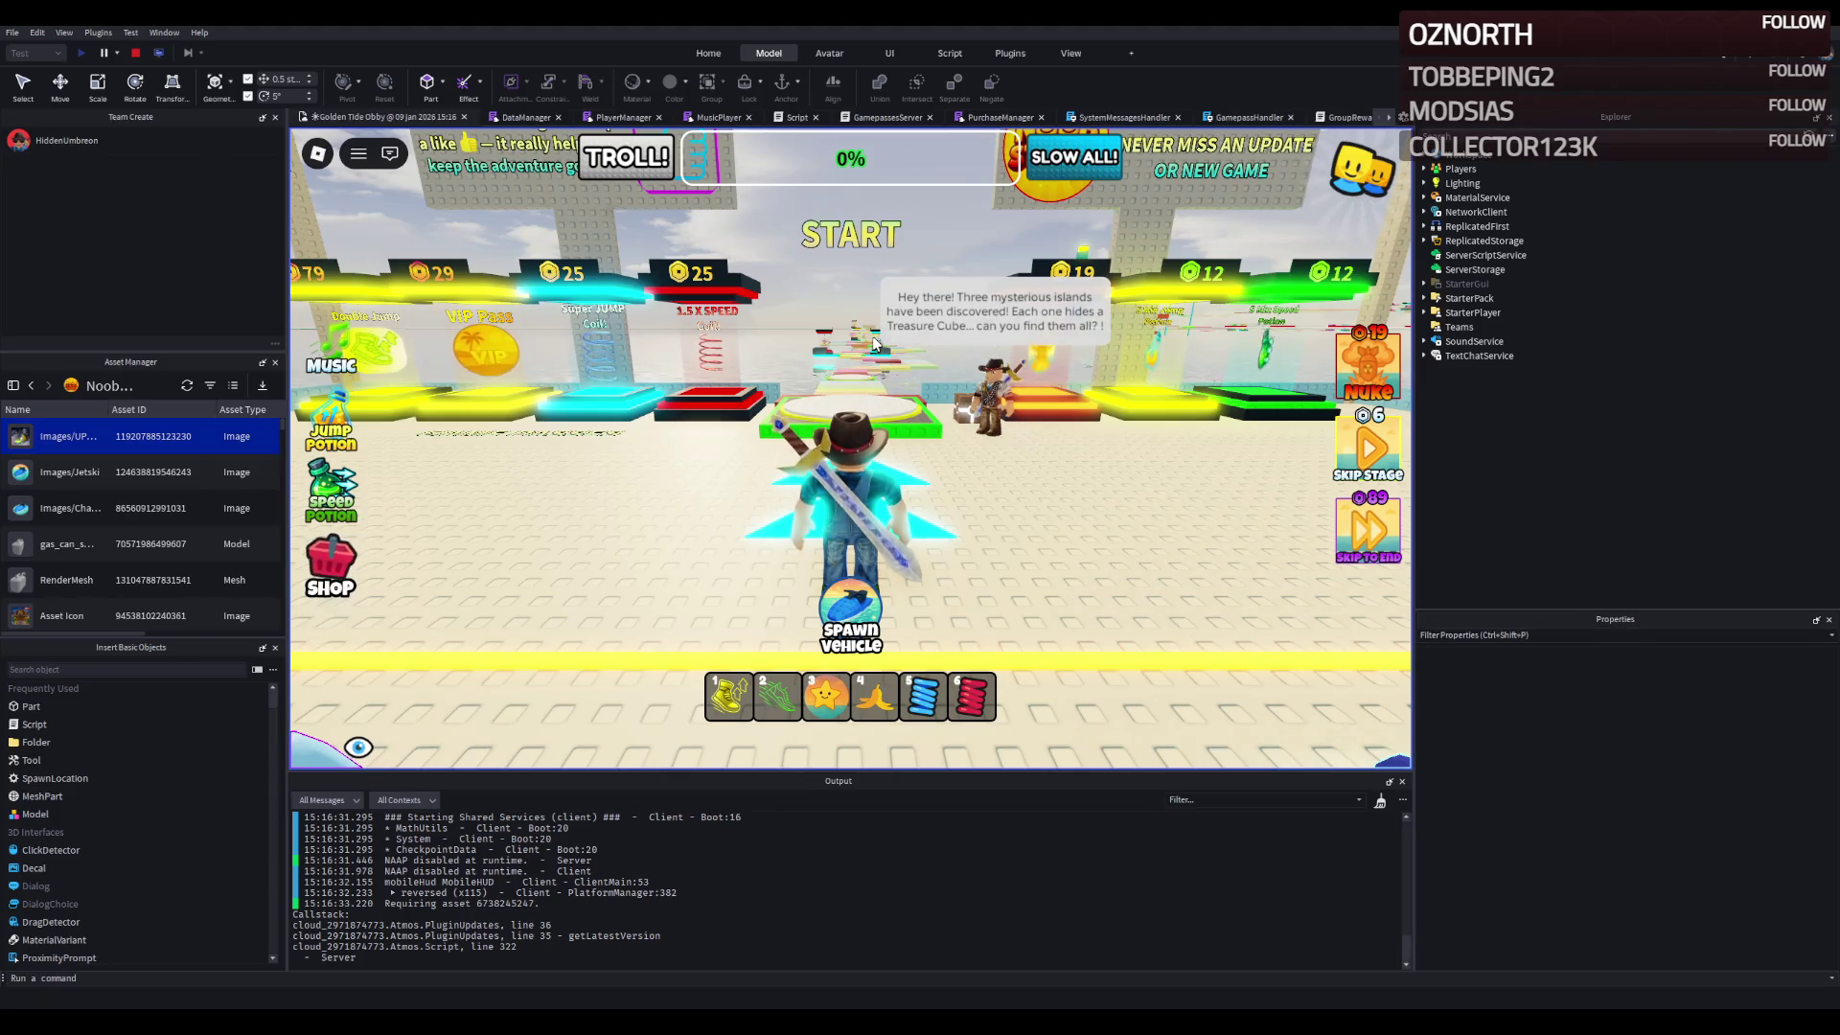
- Run from the start platform along the rainbow path and pink-red blocks to the green checkpoint
{"action": "key", "text": "w"}
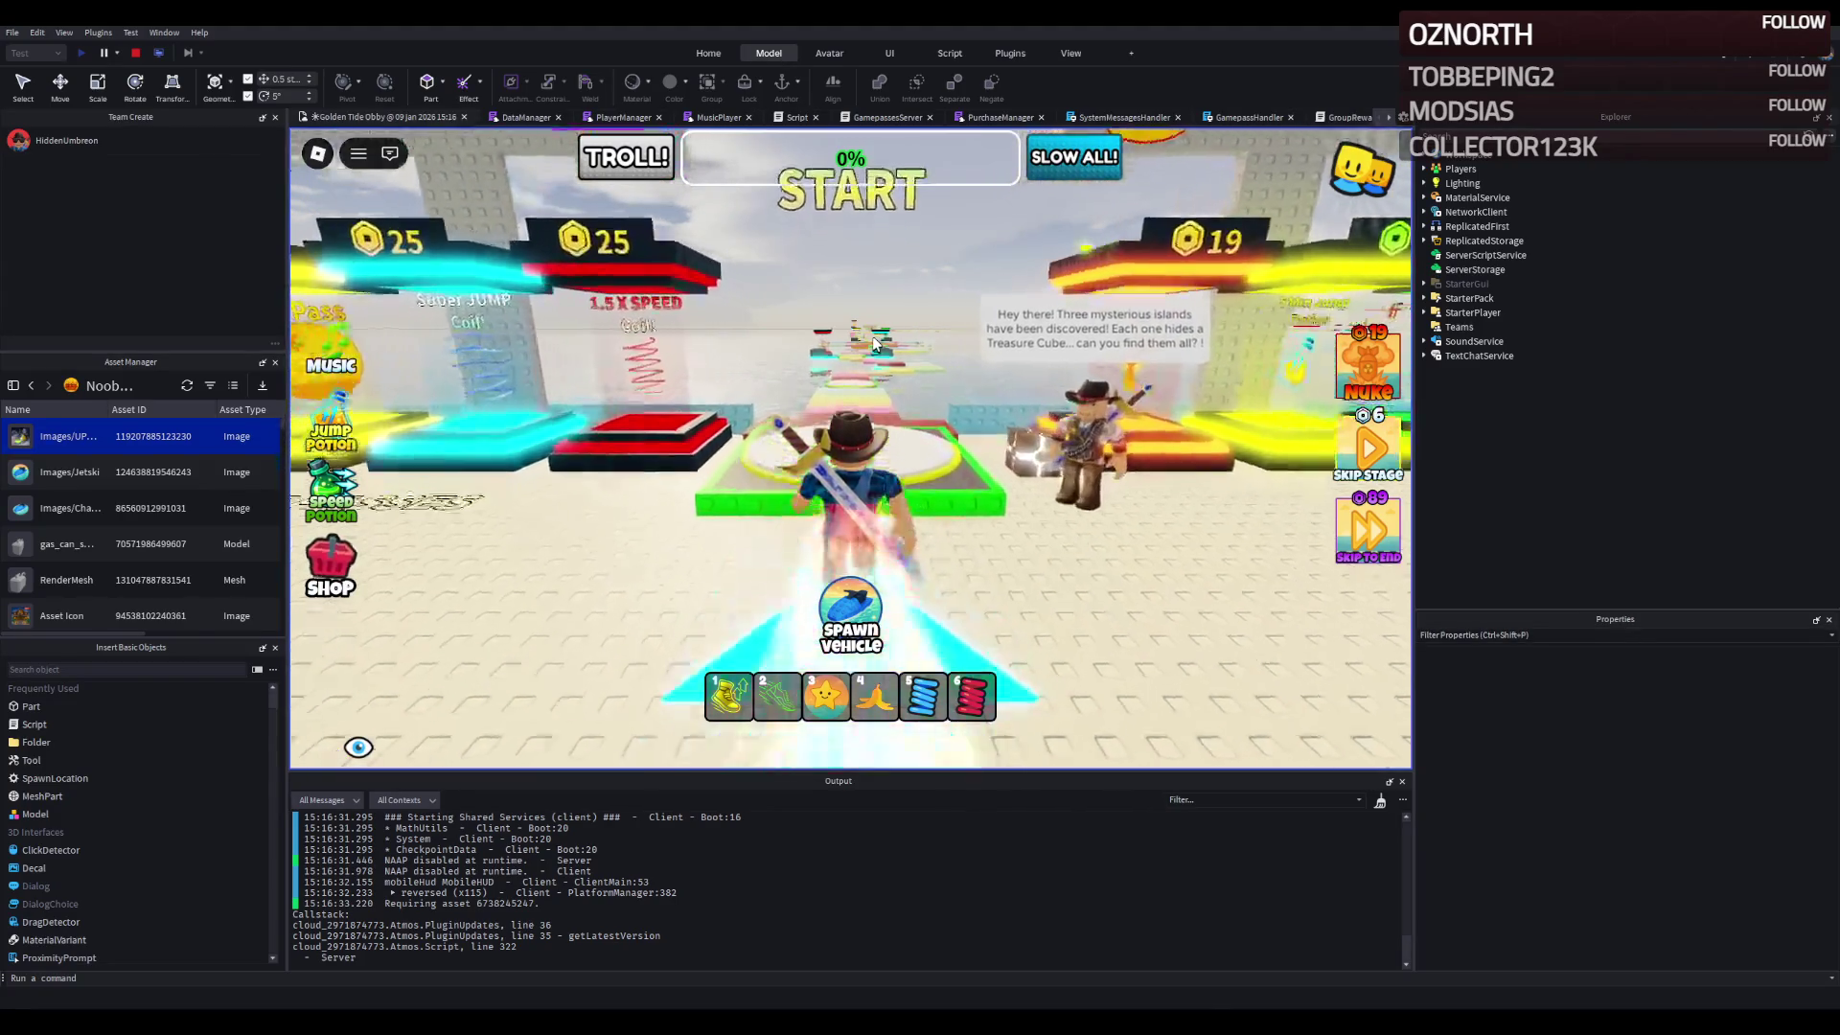
{"action": "key", "text": "w"}
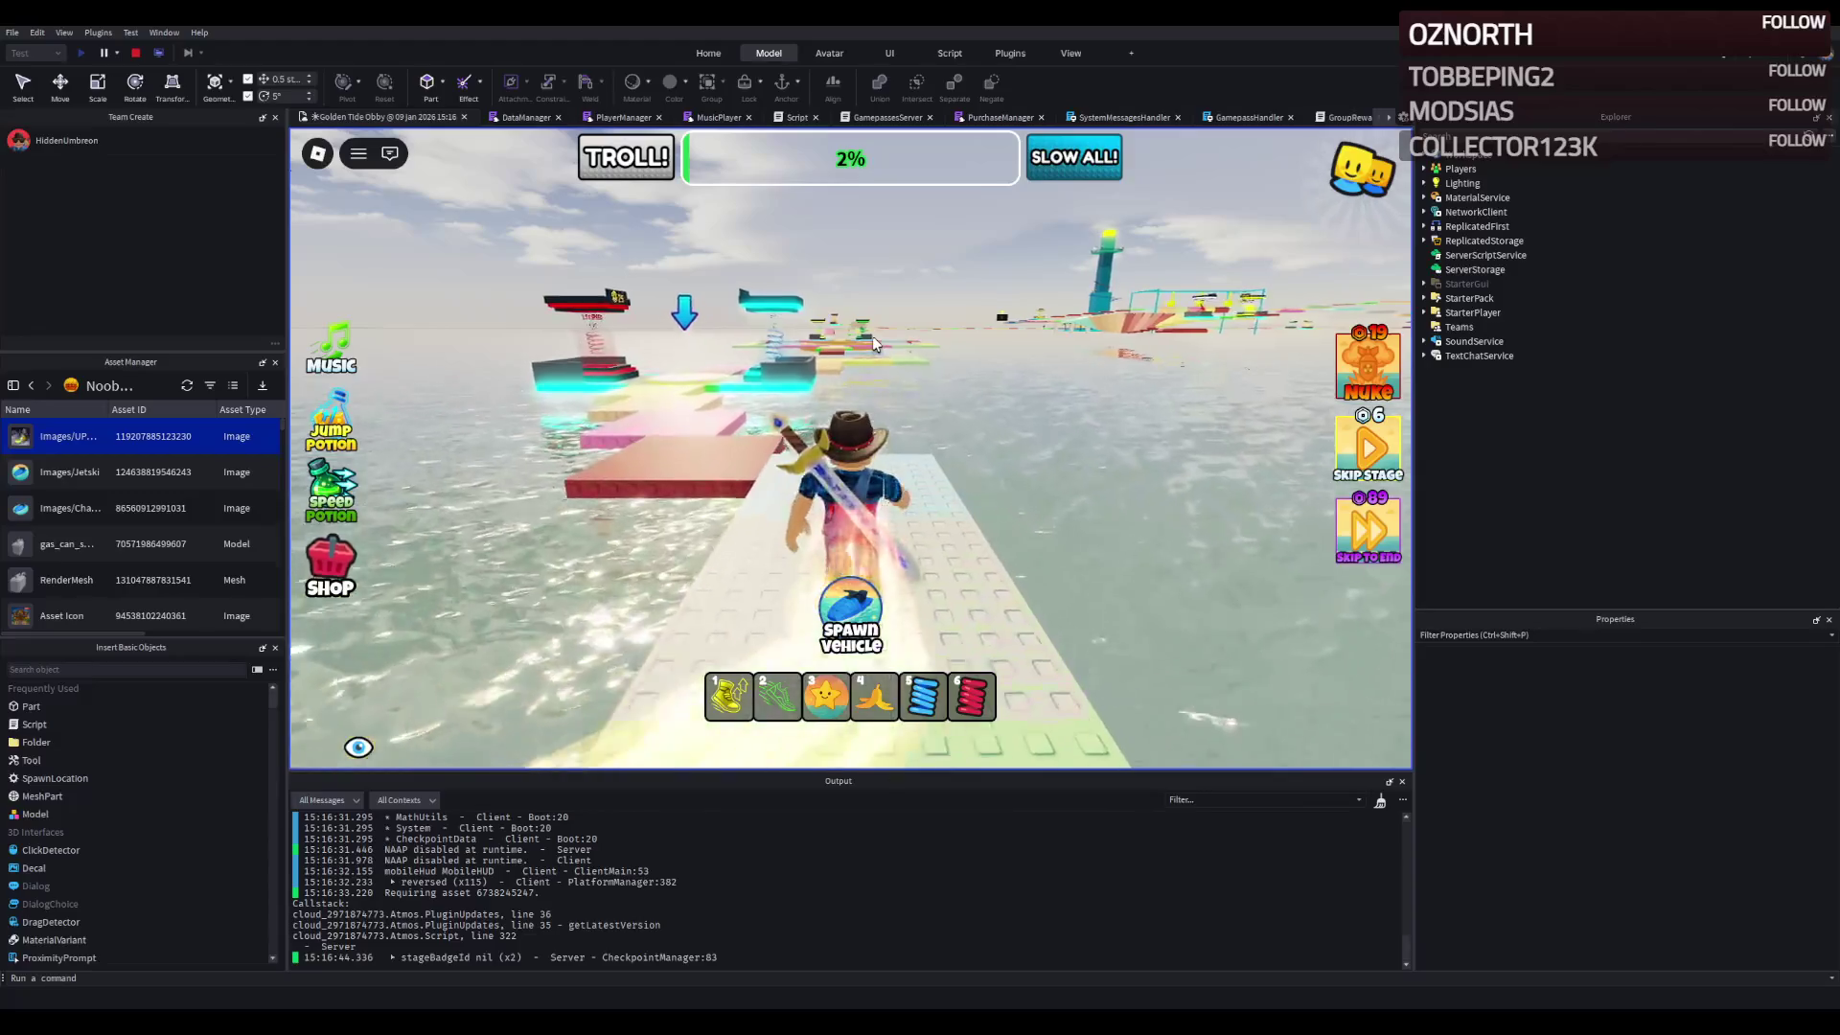
{"action": "key", "text": "w"}
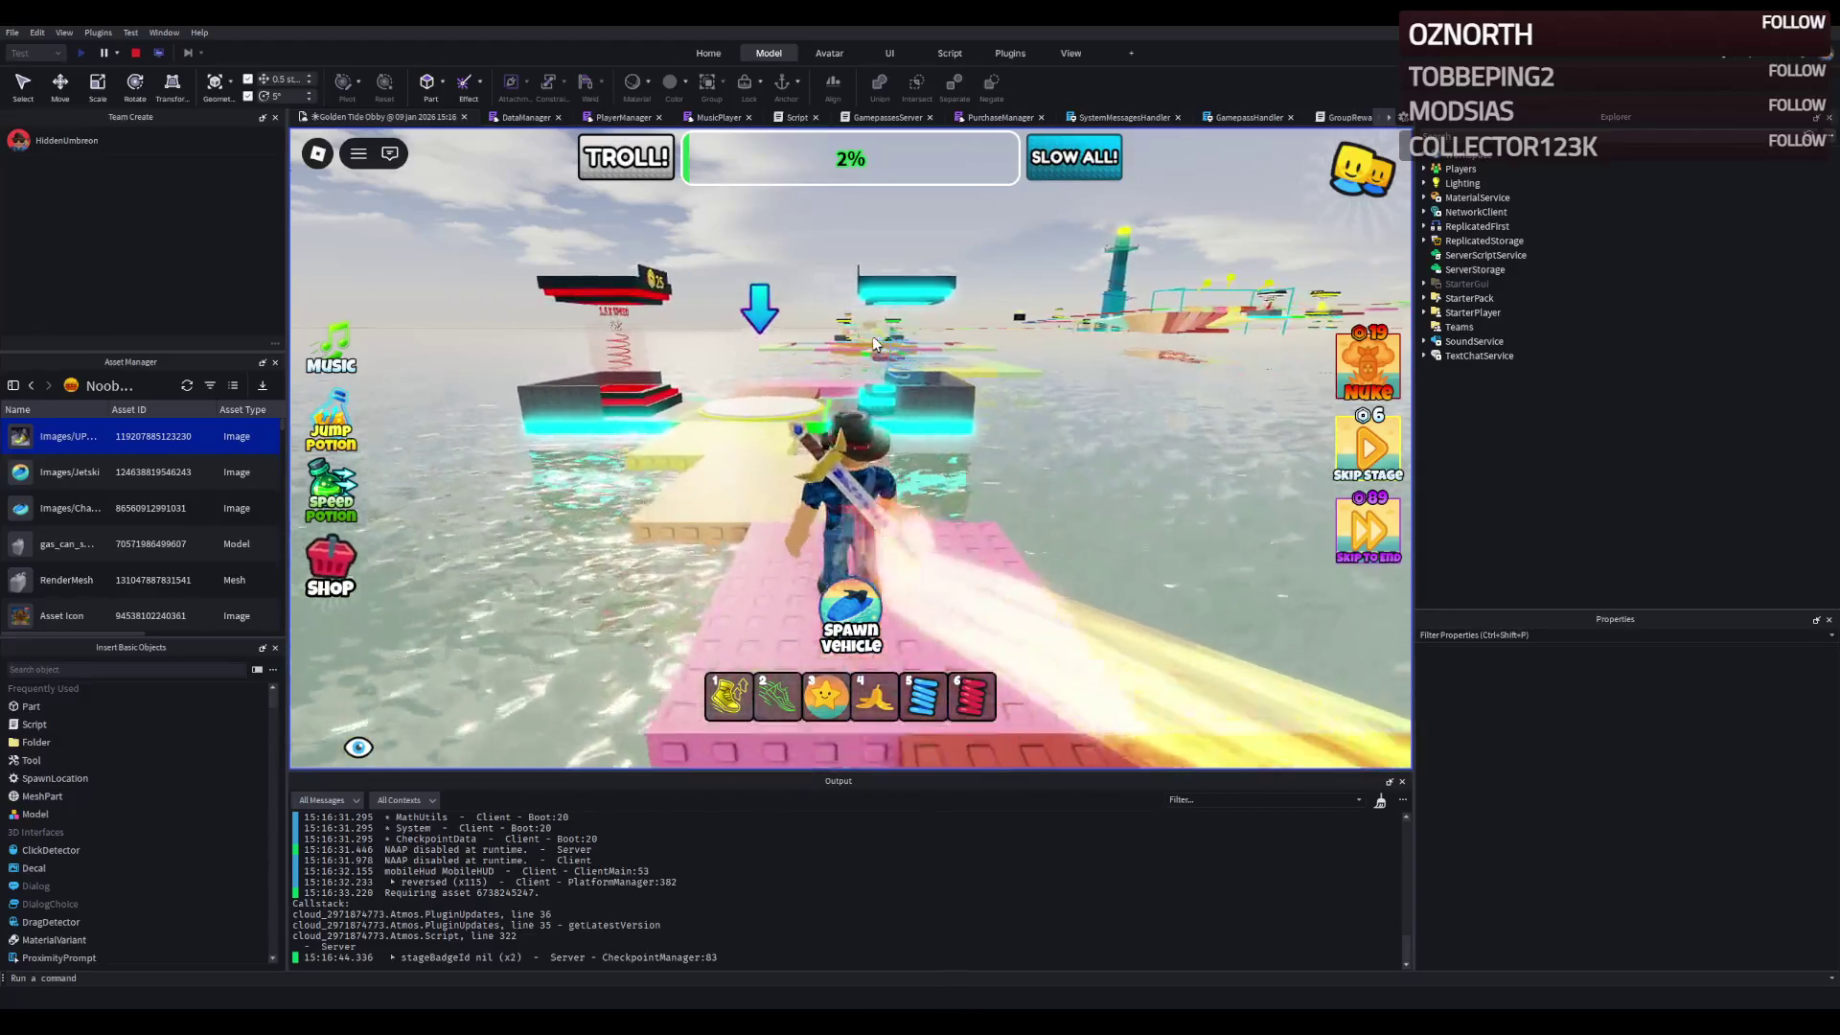
{"action": "key", "text": "w"}
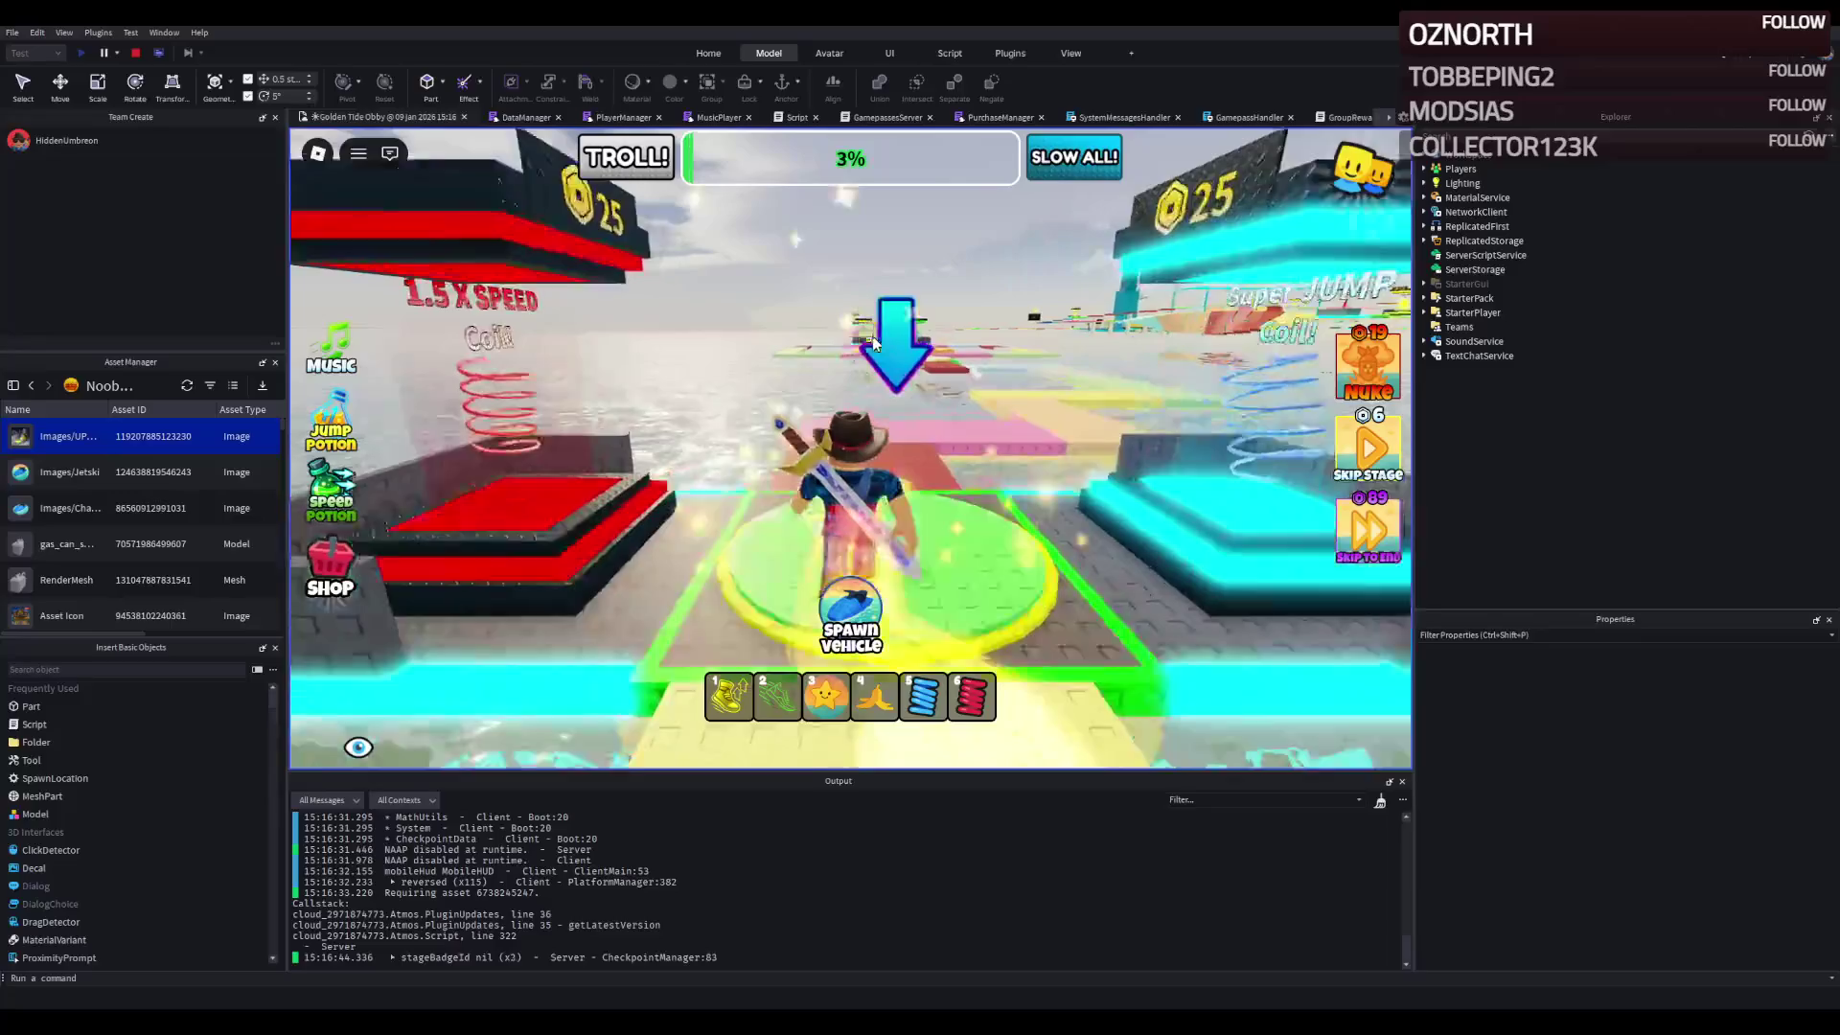
{"action": "key", "text": "w"}
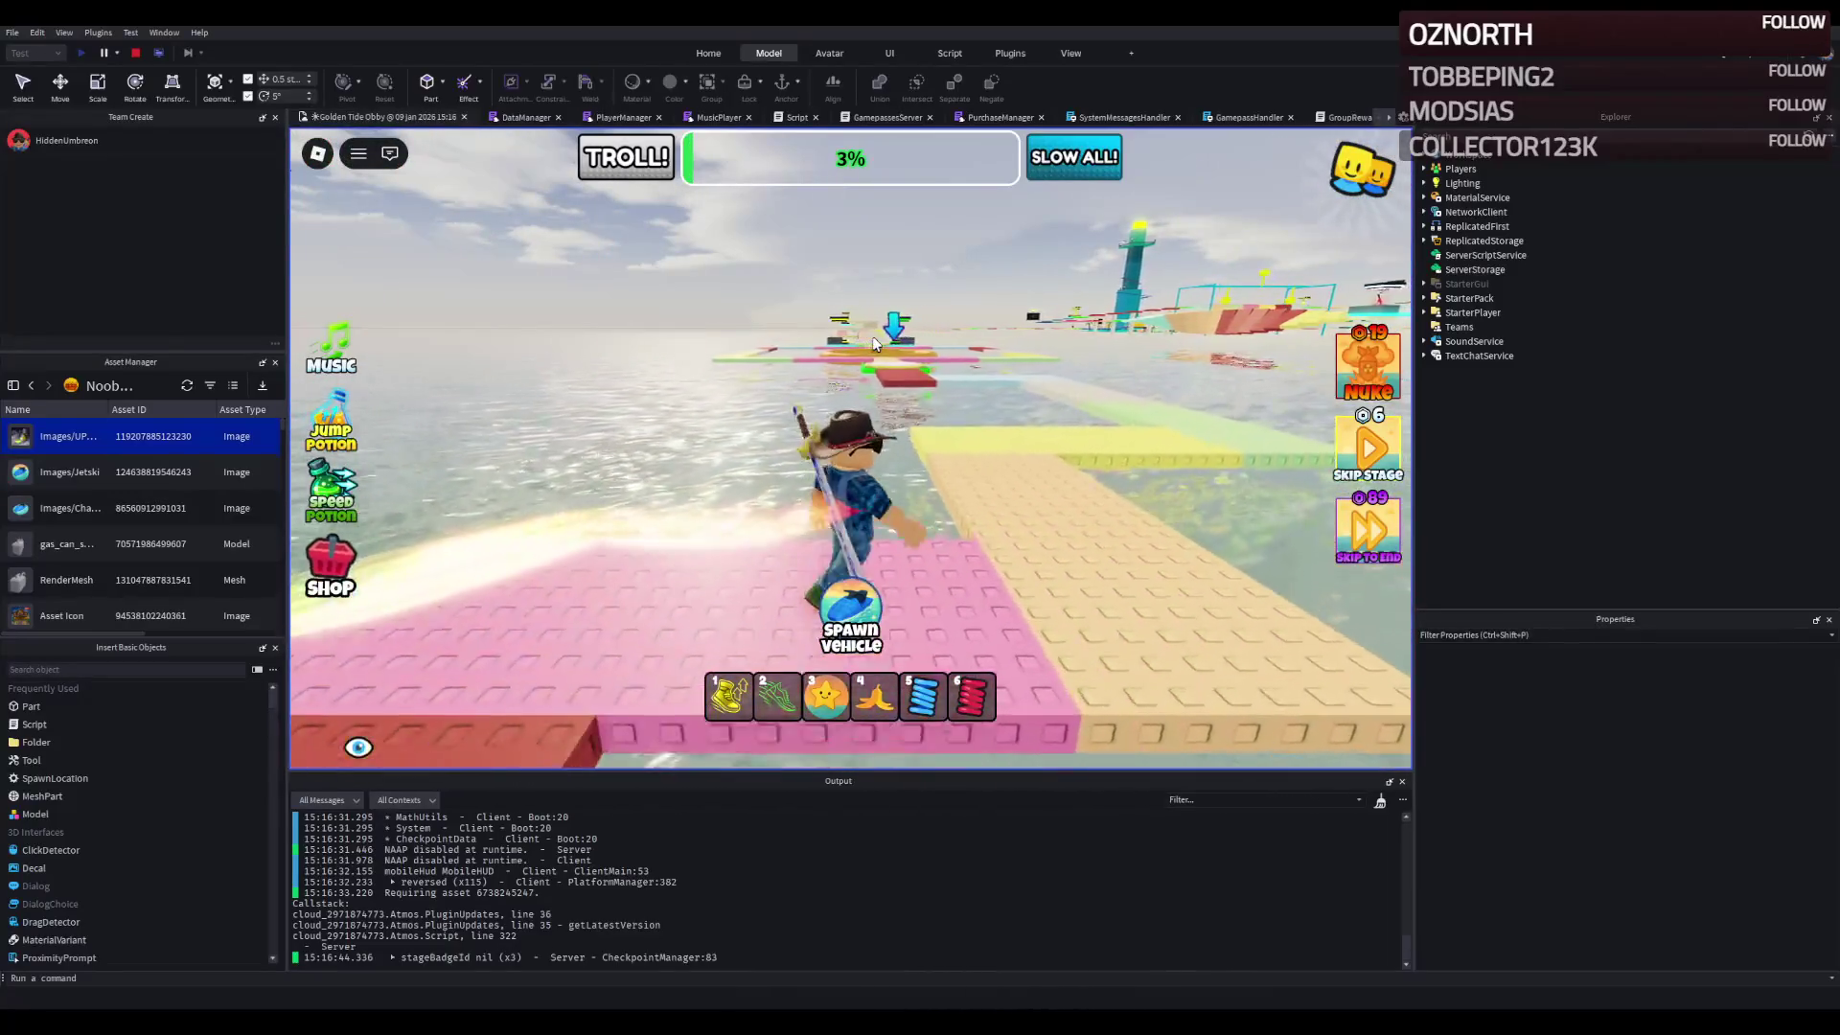
- Follow the yellow-green and red paths toward the gold ring, then the pink path to the tan crossing
{"action": "key", "text": "d"}
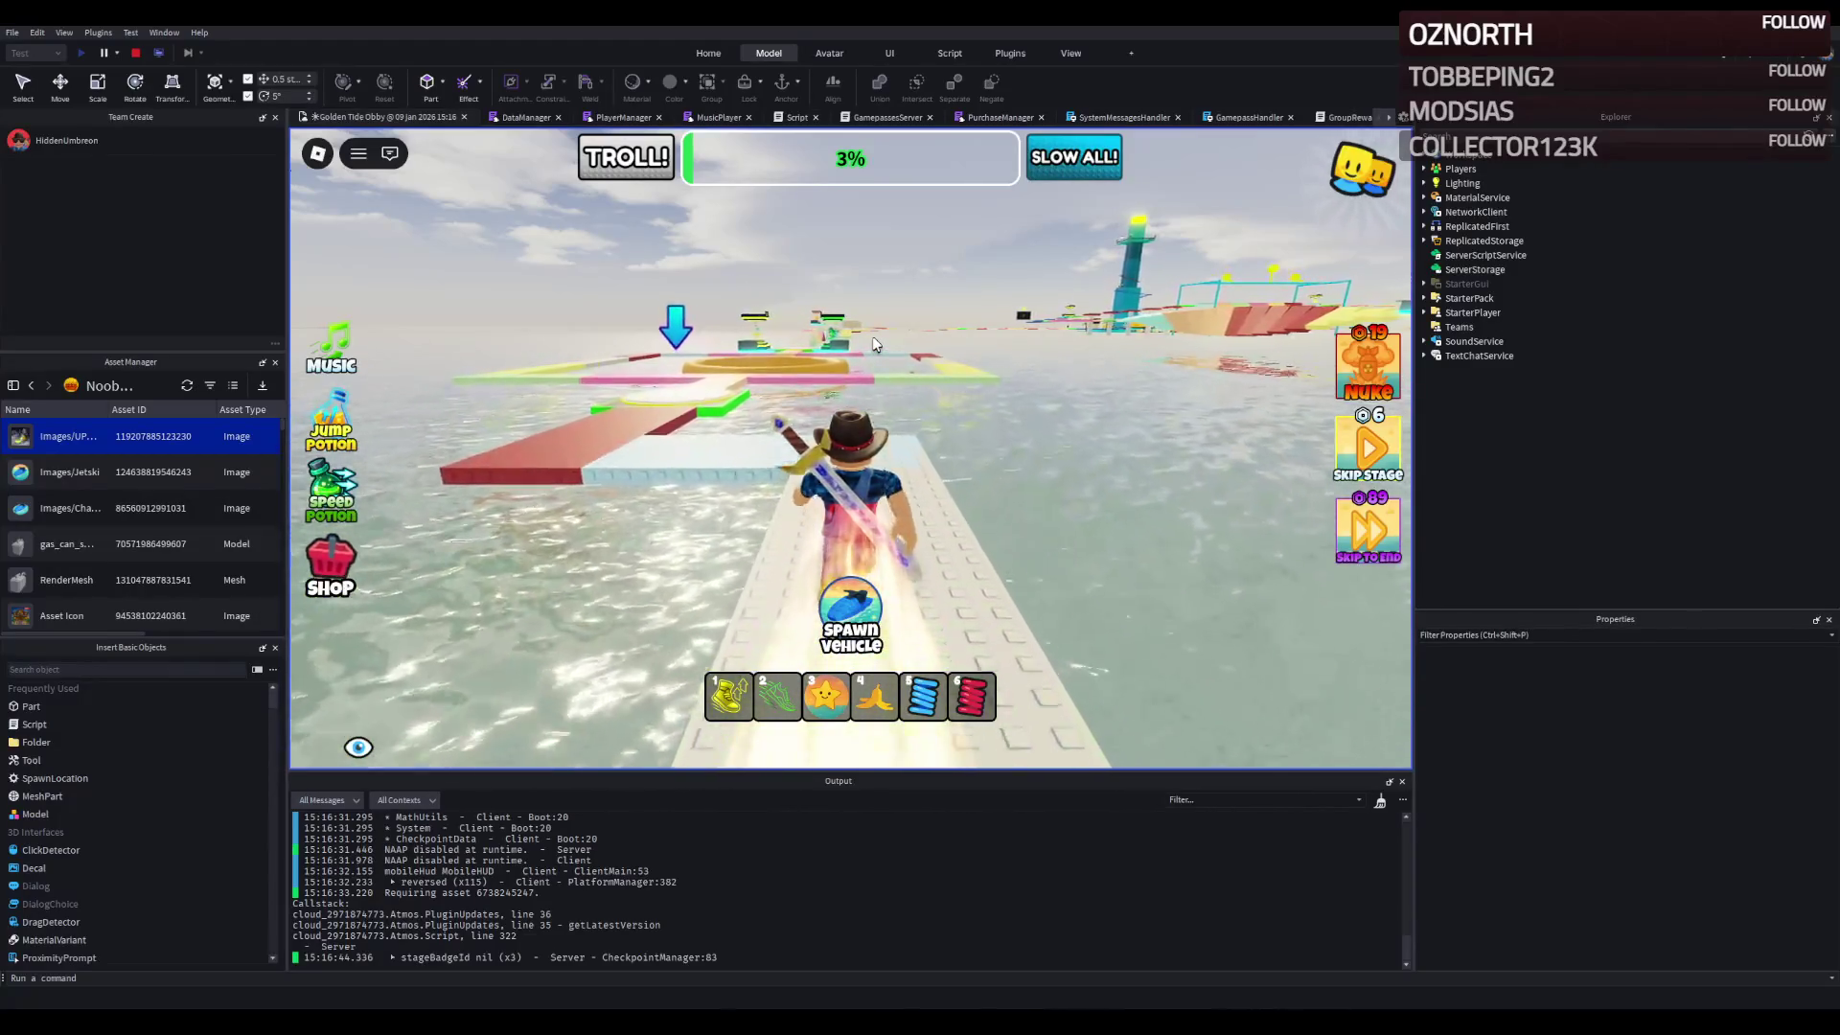
{"action": "key", "text": "a"}
{"action": "key", "text": "w"}
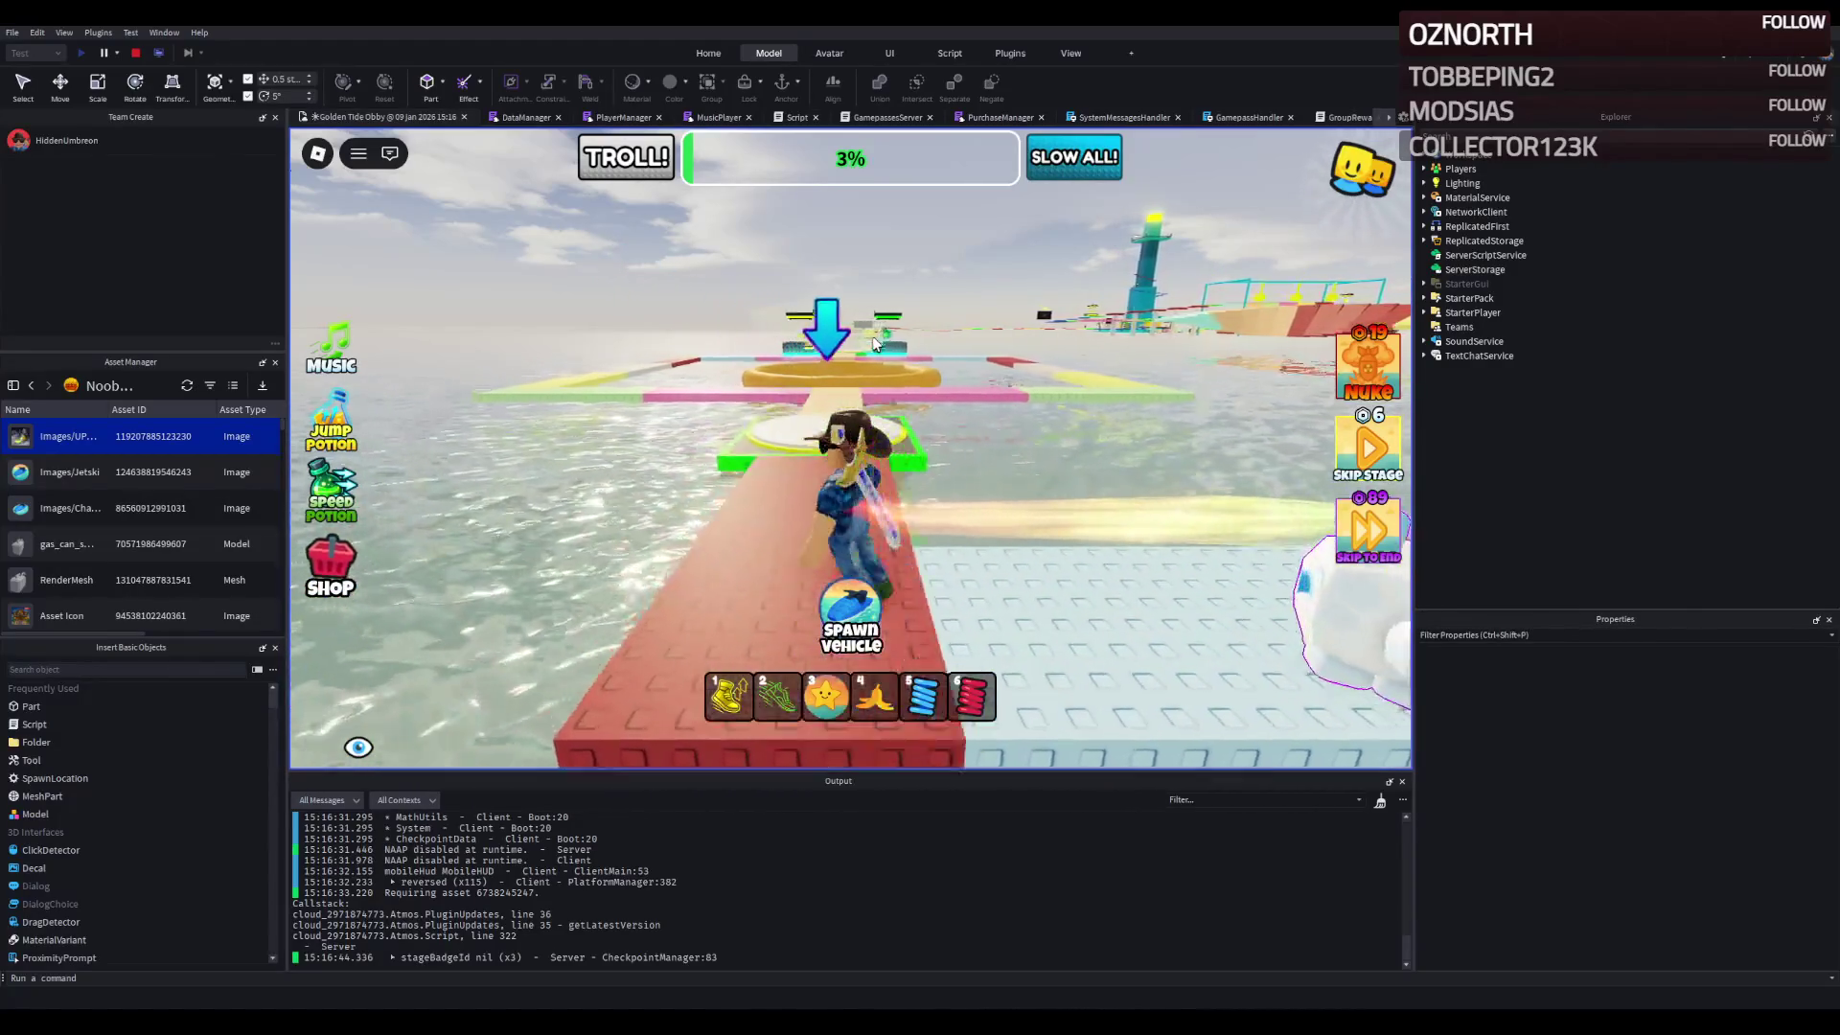
{"action": "key", "text": "w"}
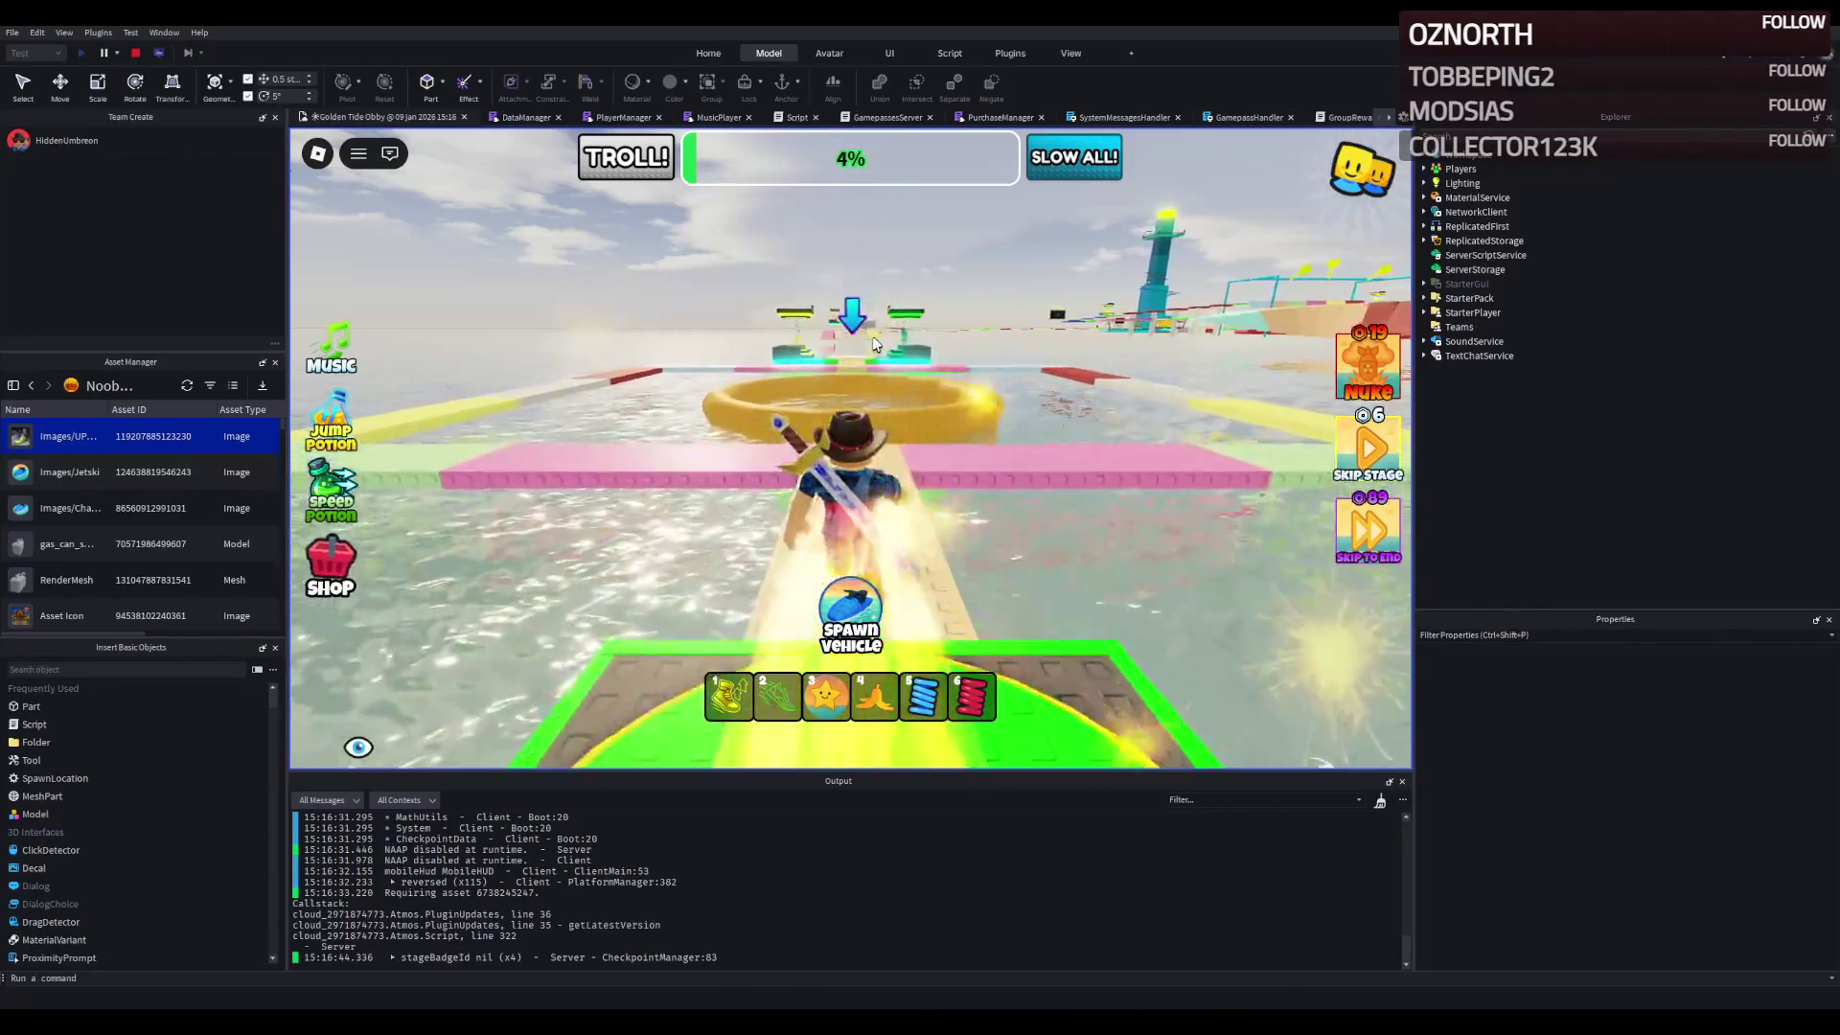
{"action": "key", "text": "d"}
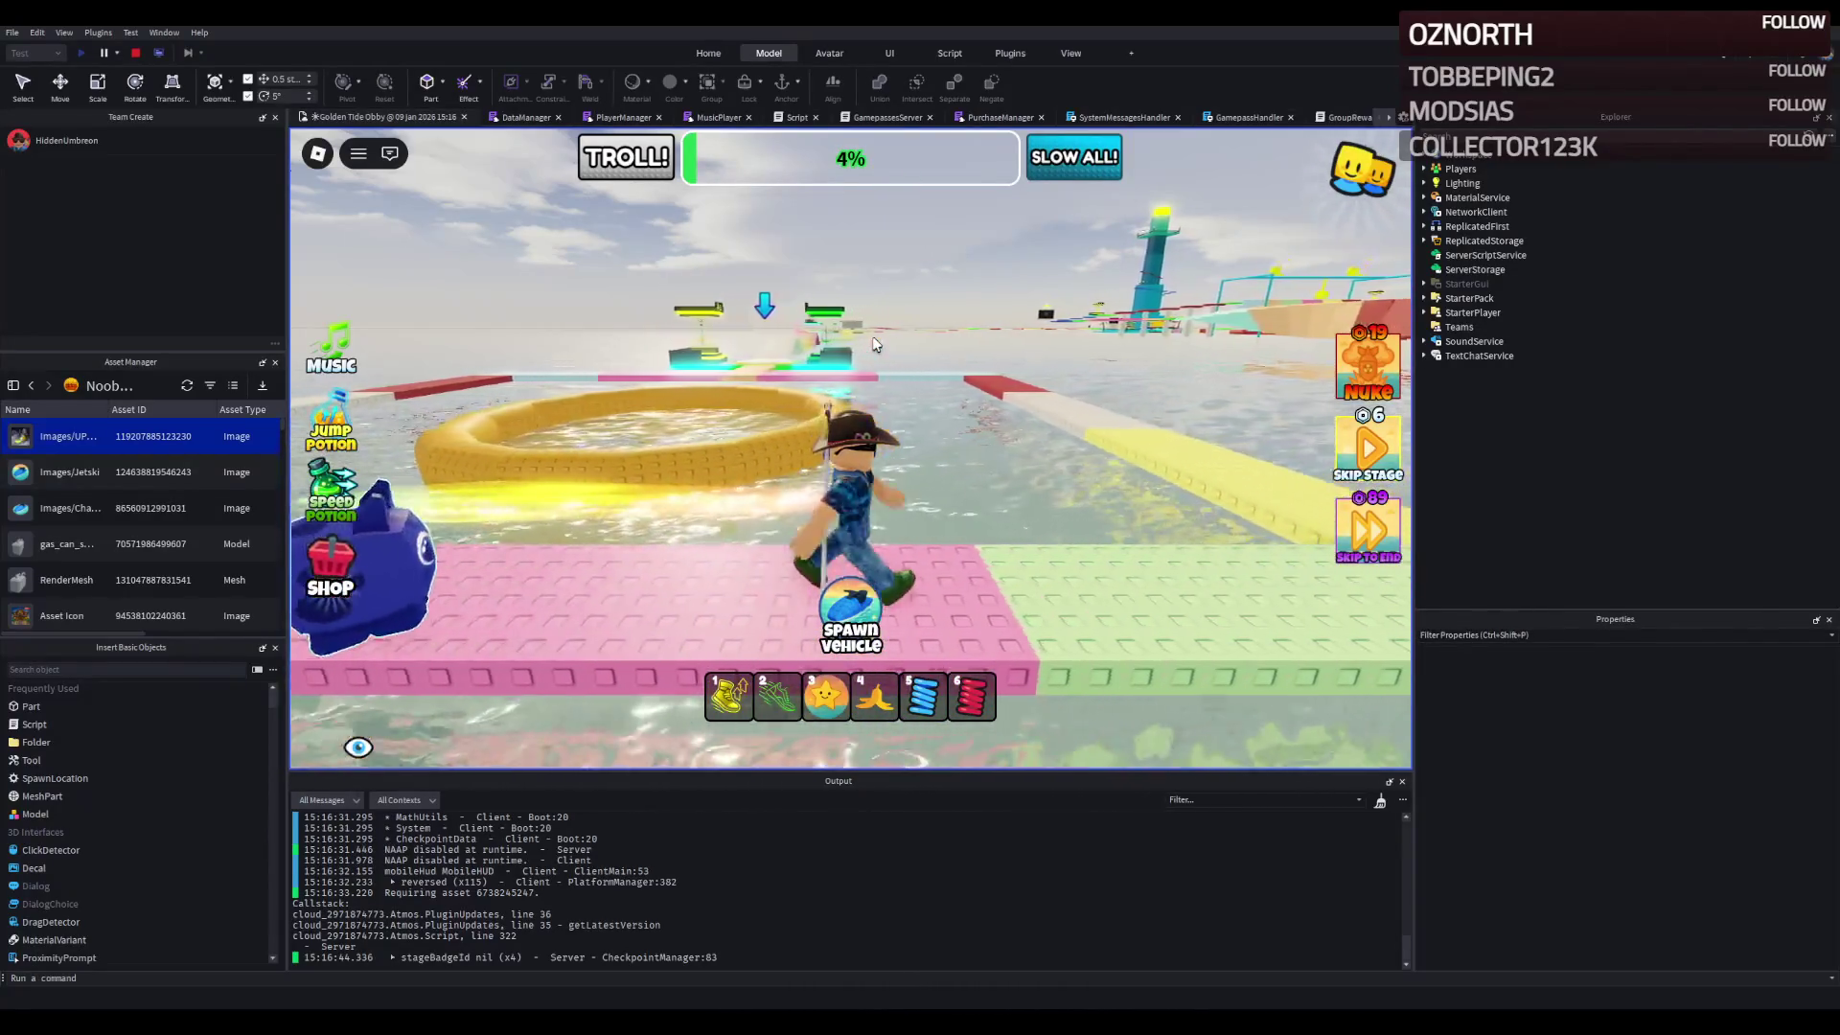
{"action": "key", "text": "d"}
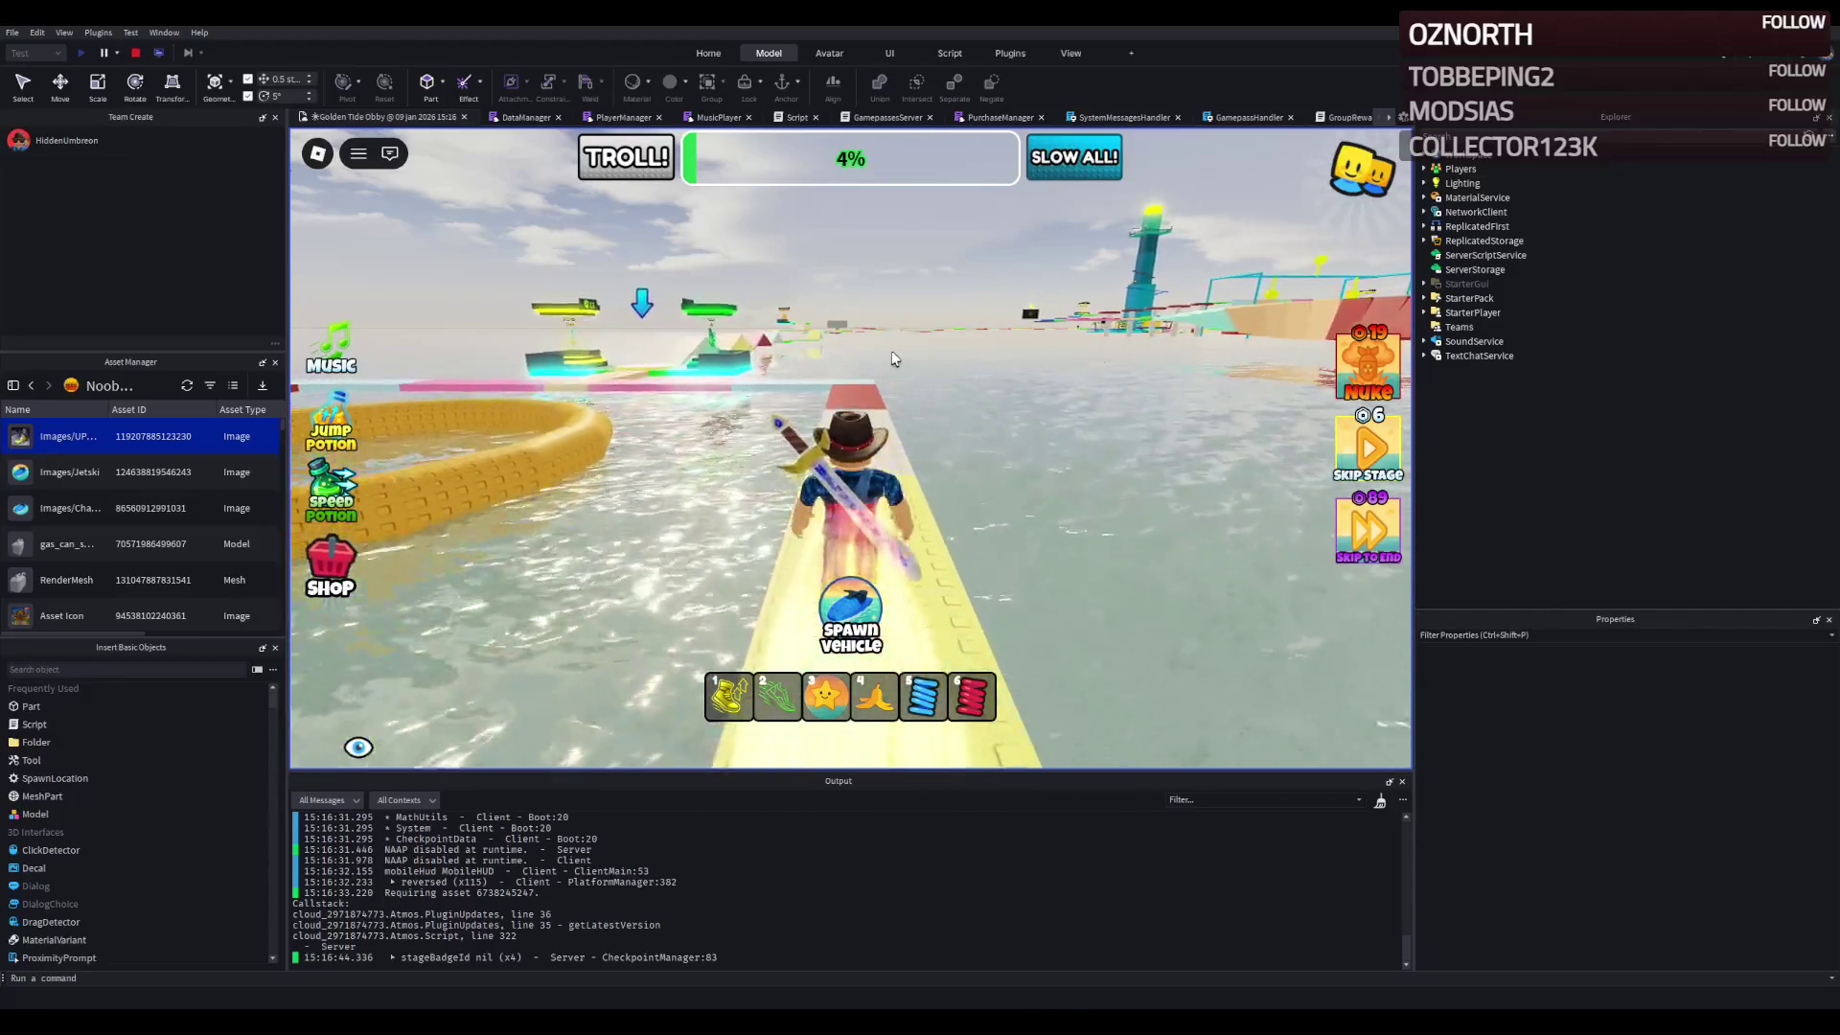
{"action": "key", "text": "a"}
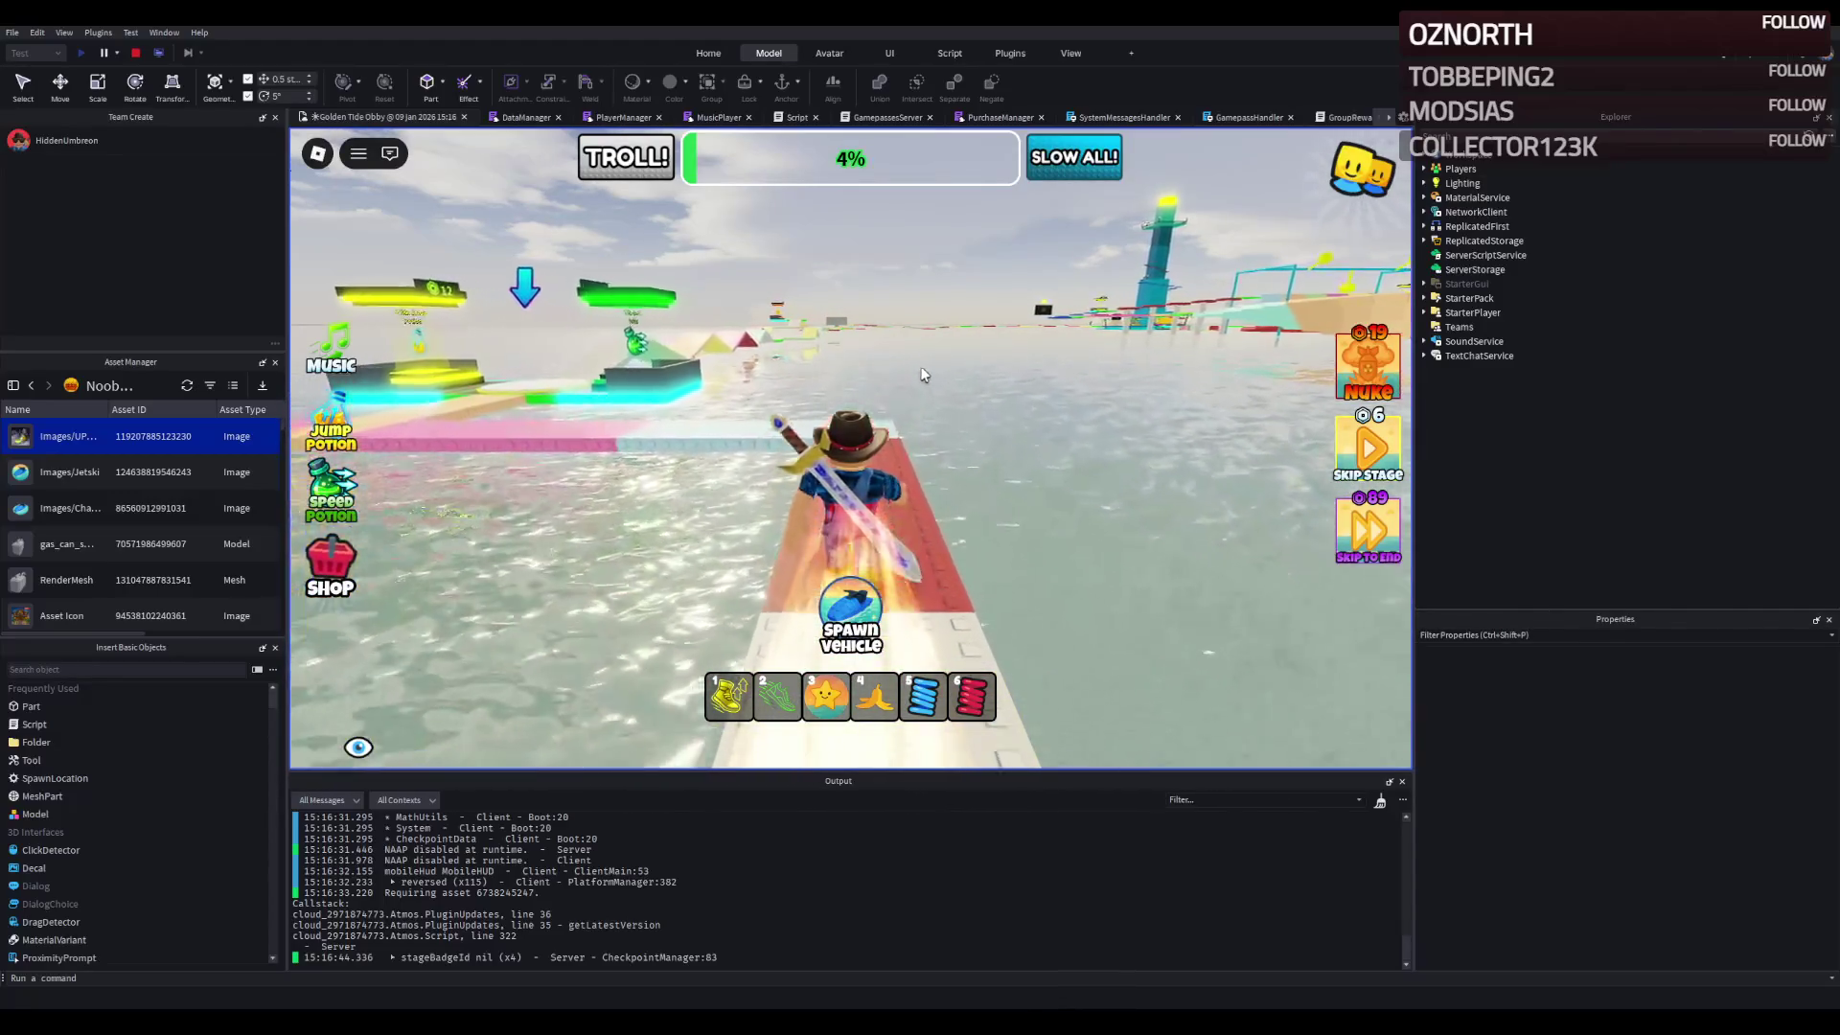
{"action": "key", "text": "w"}
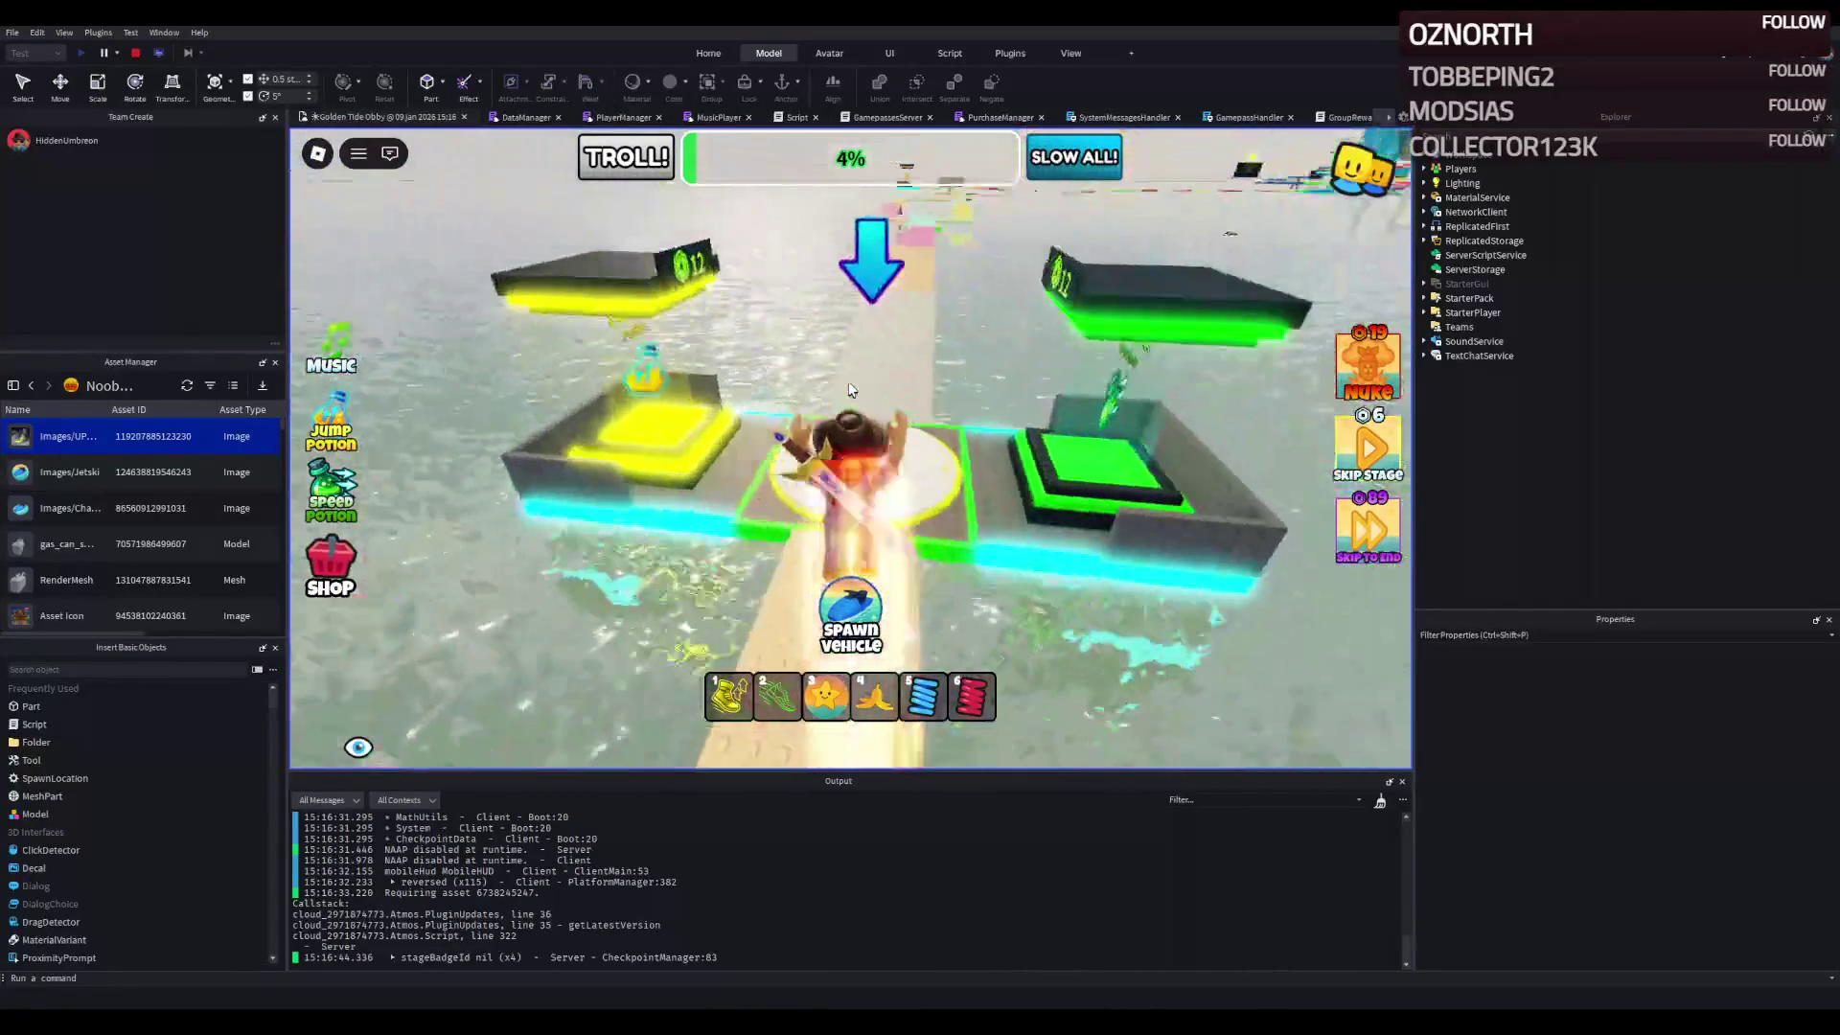
- Drop a banana item, then run past tan and pink blocks along the light-blue path to the checkpoint
{"action": "key", "text": "w"}
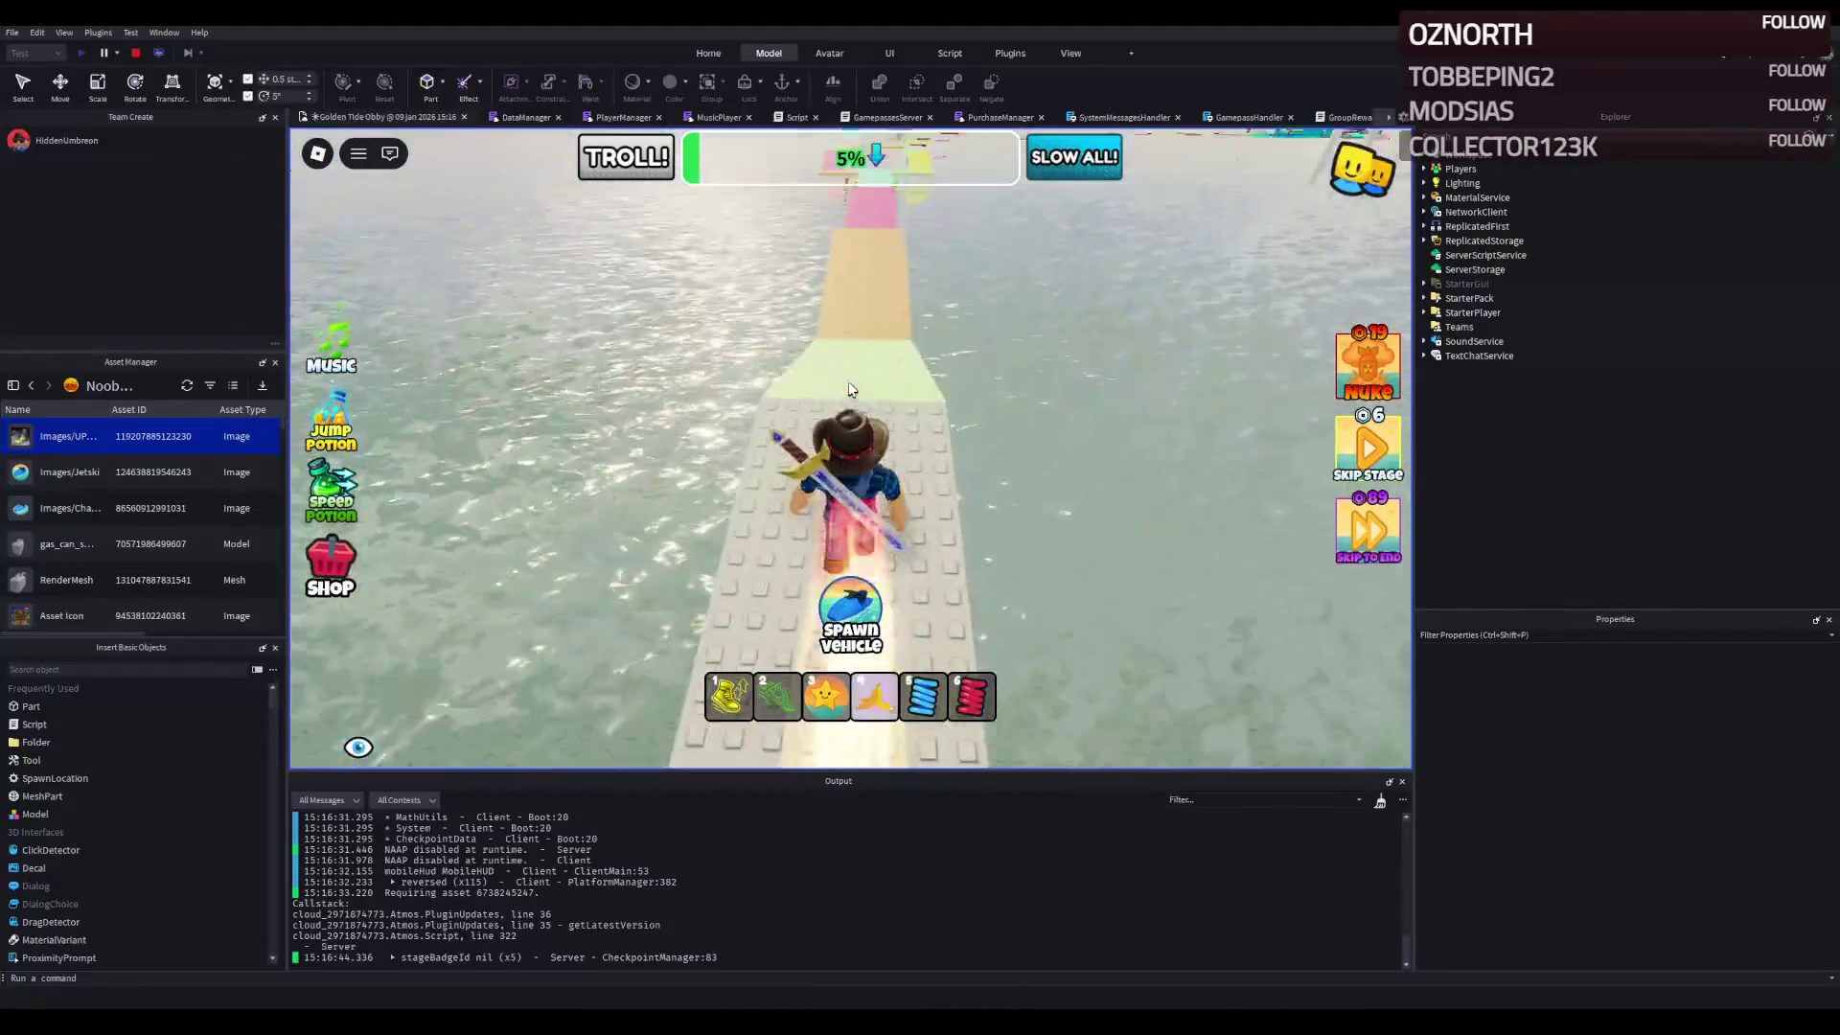
{"action": "key", "text": "4"}
{"action": "key", "text": "w"}
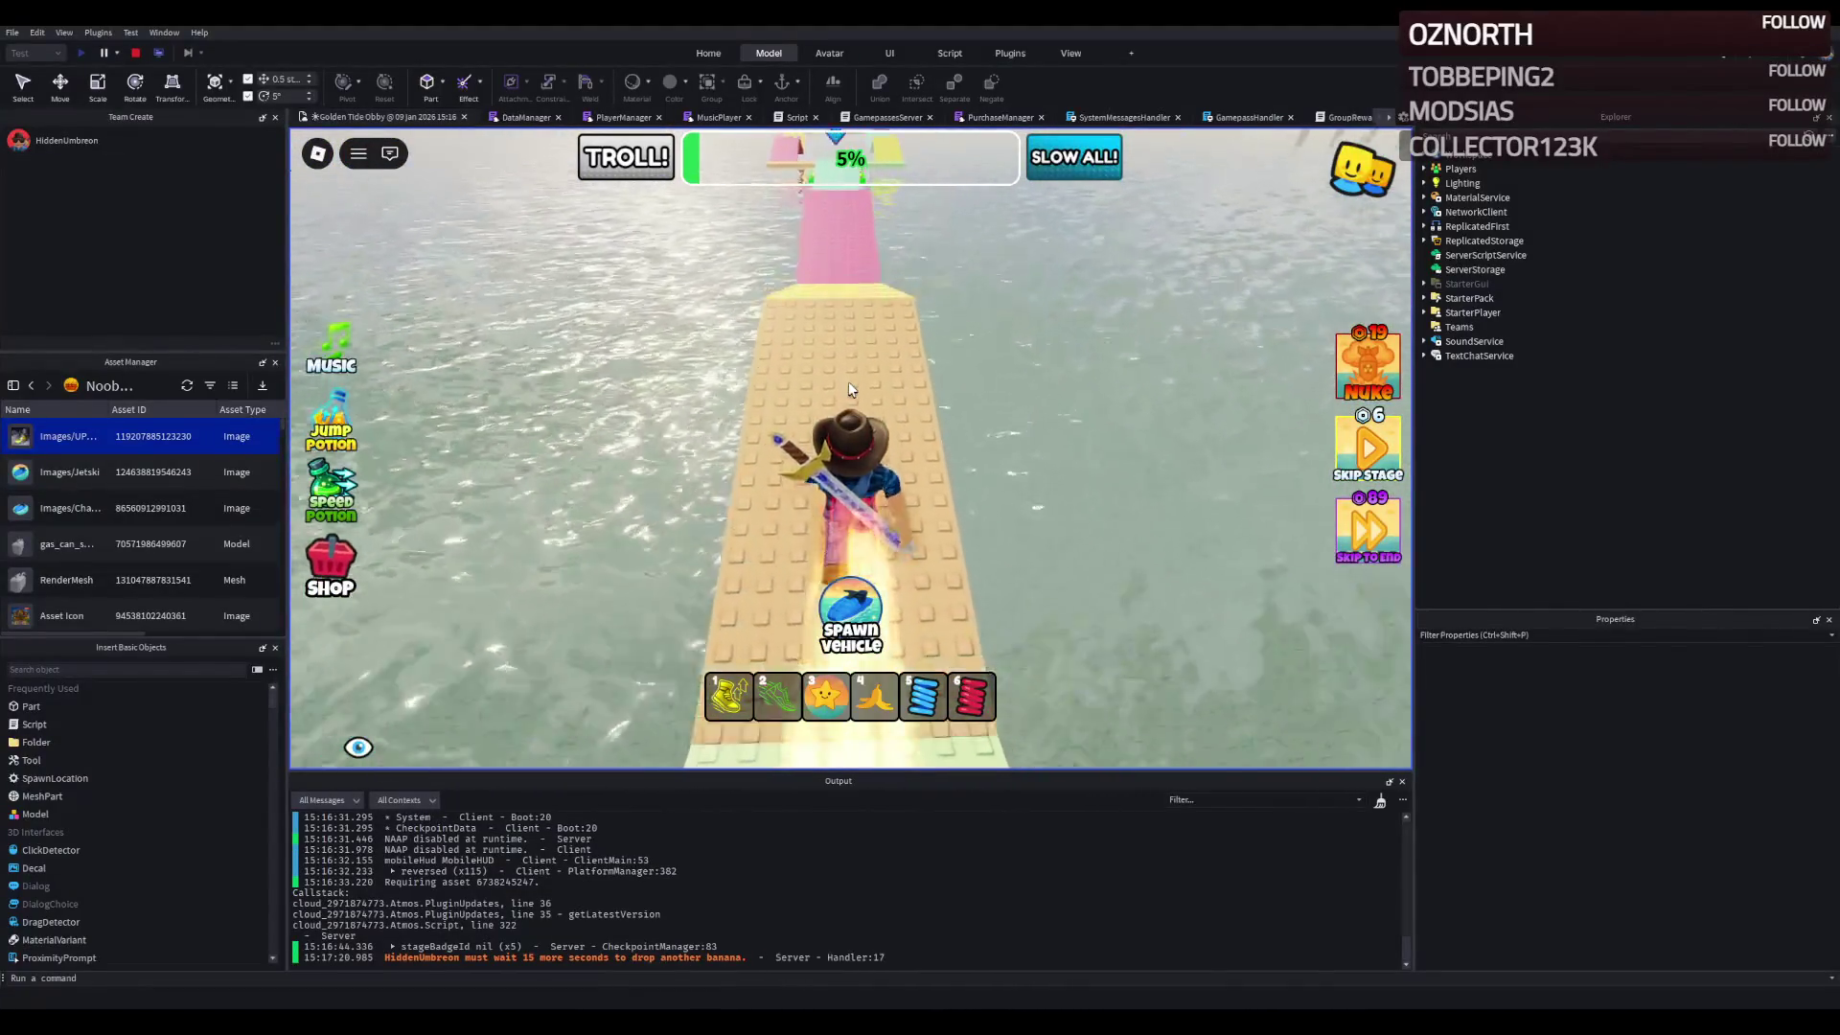
{"action": "key", "text": "w"}
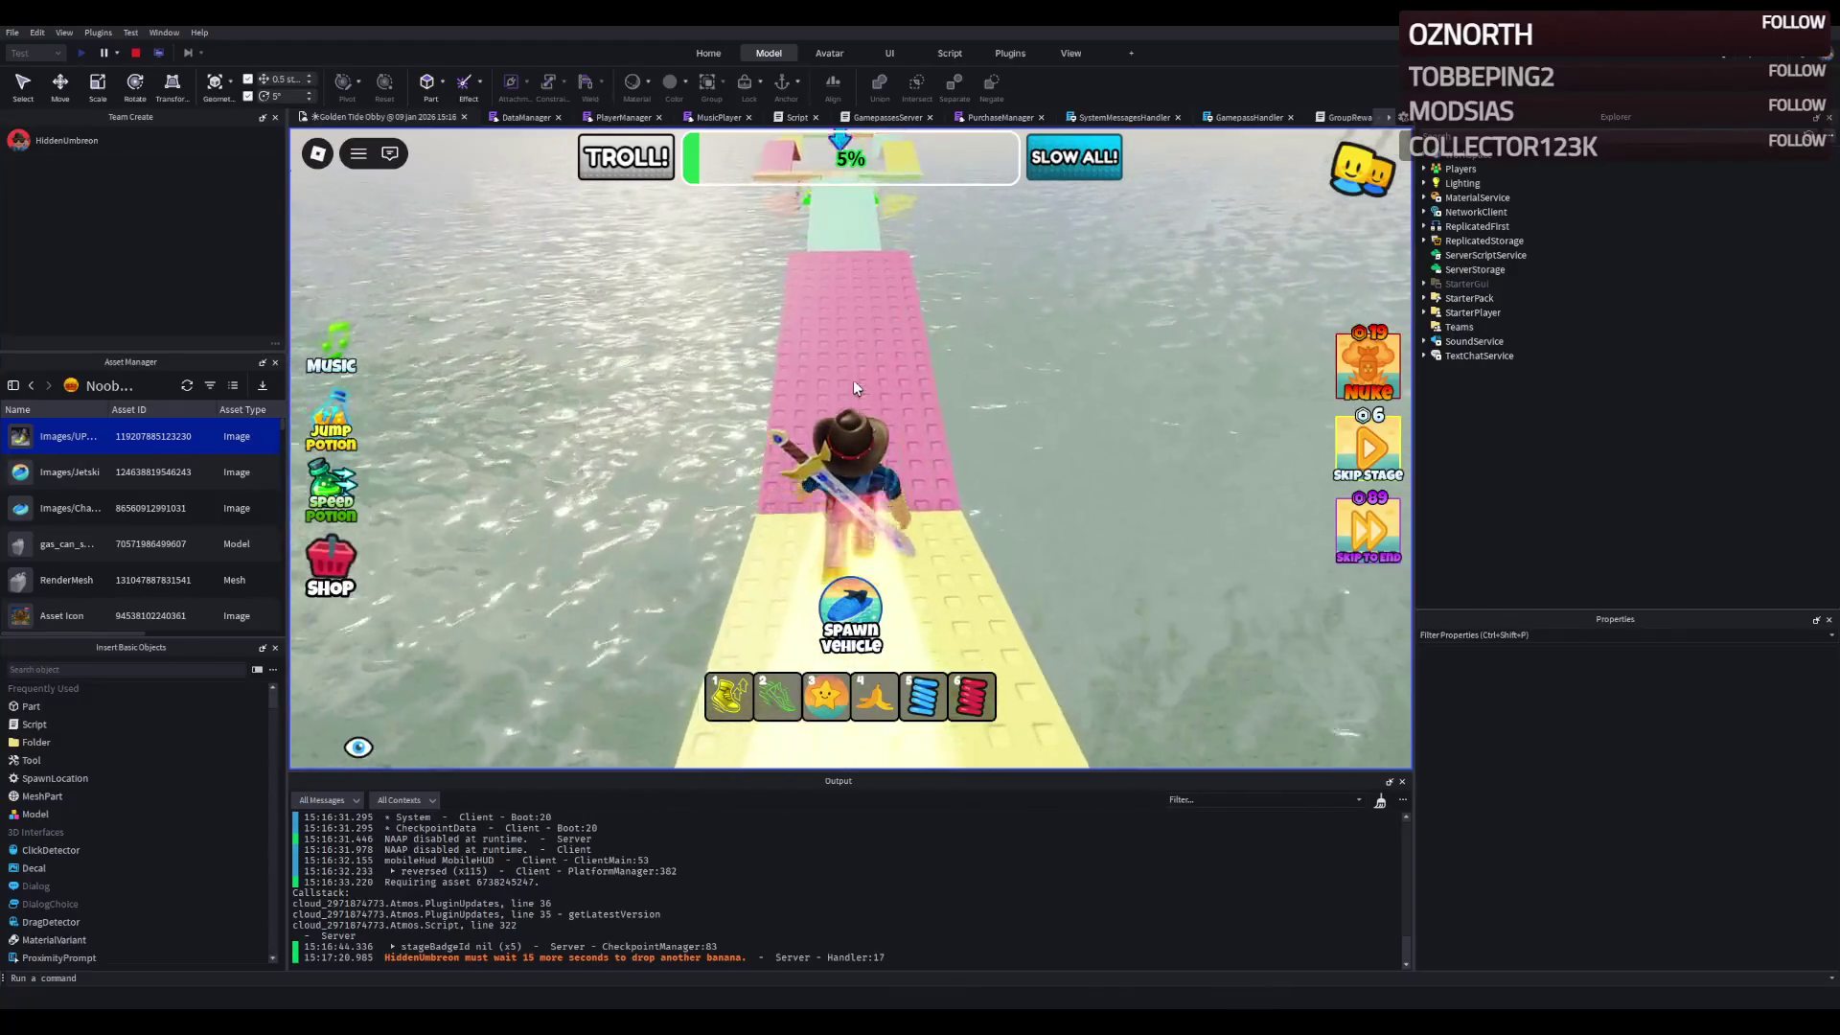
{"action": "key", "text": "w"}
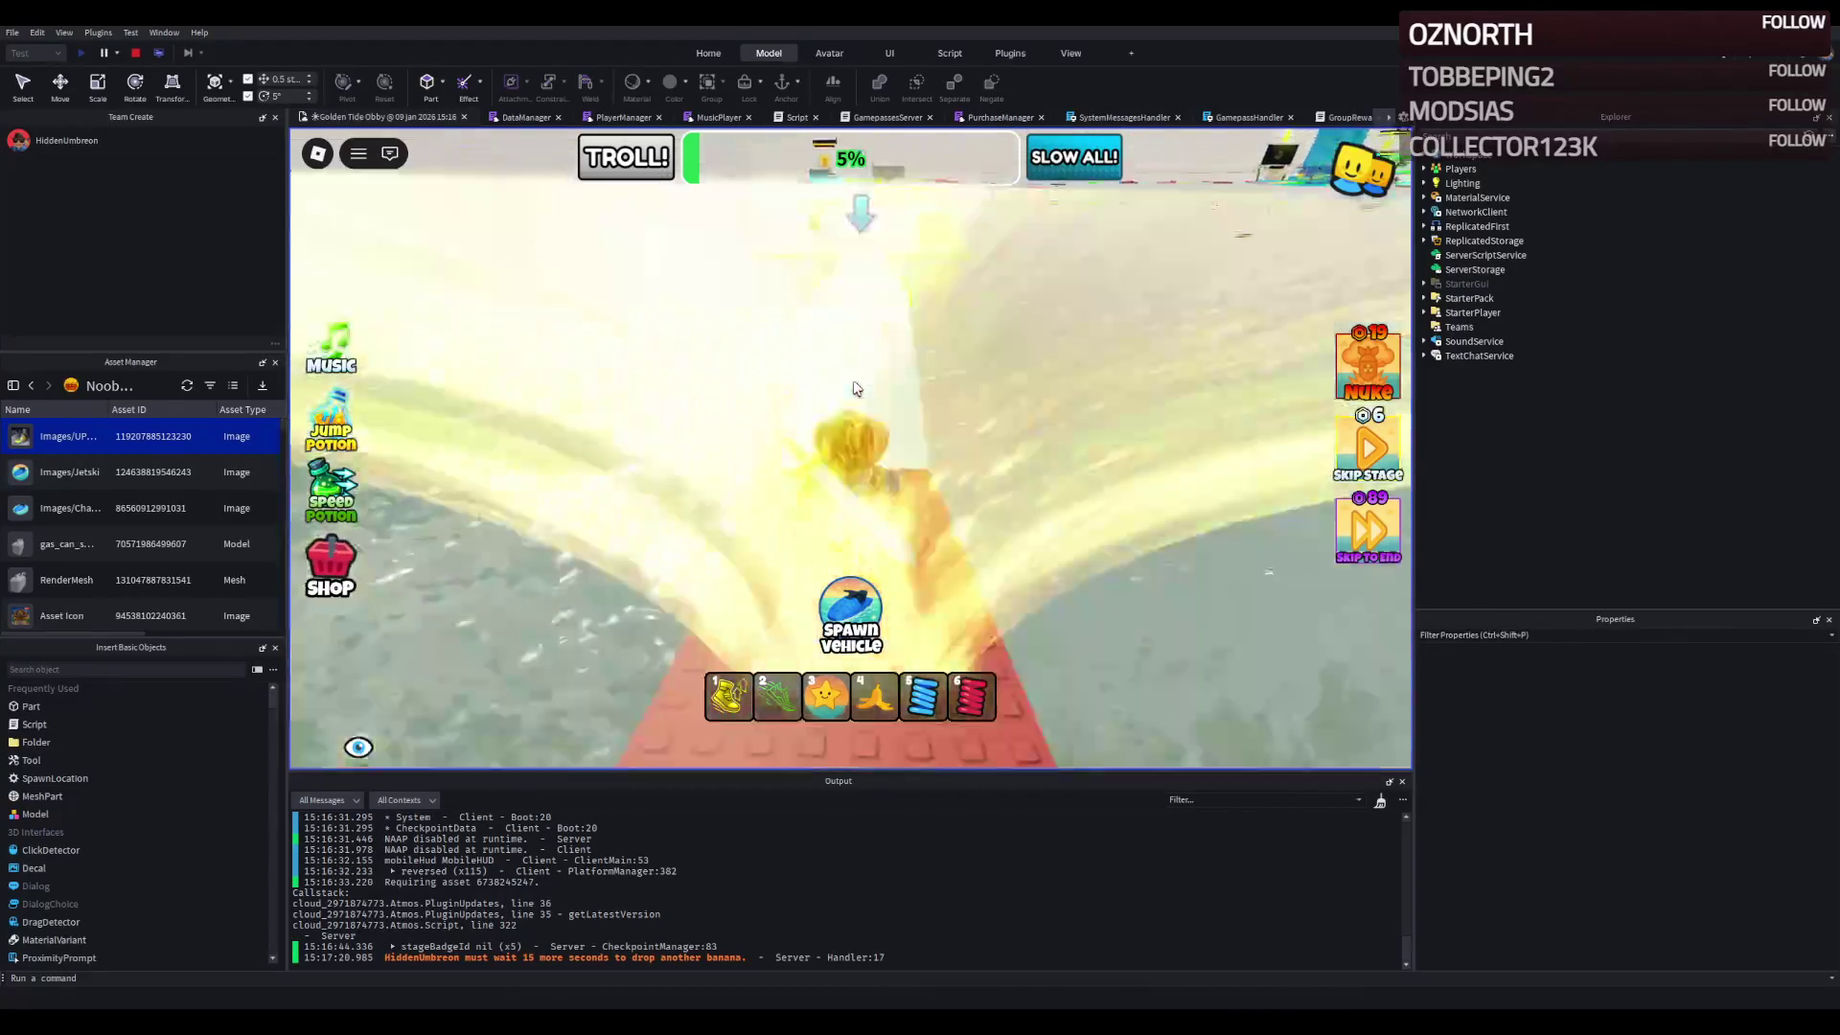
{"action": "key", "text": "w"}
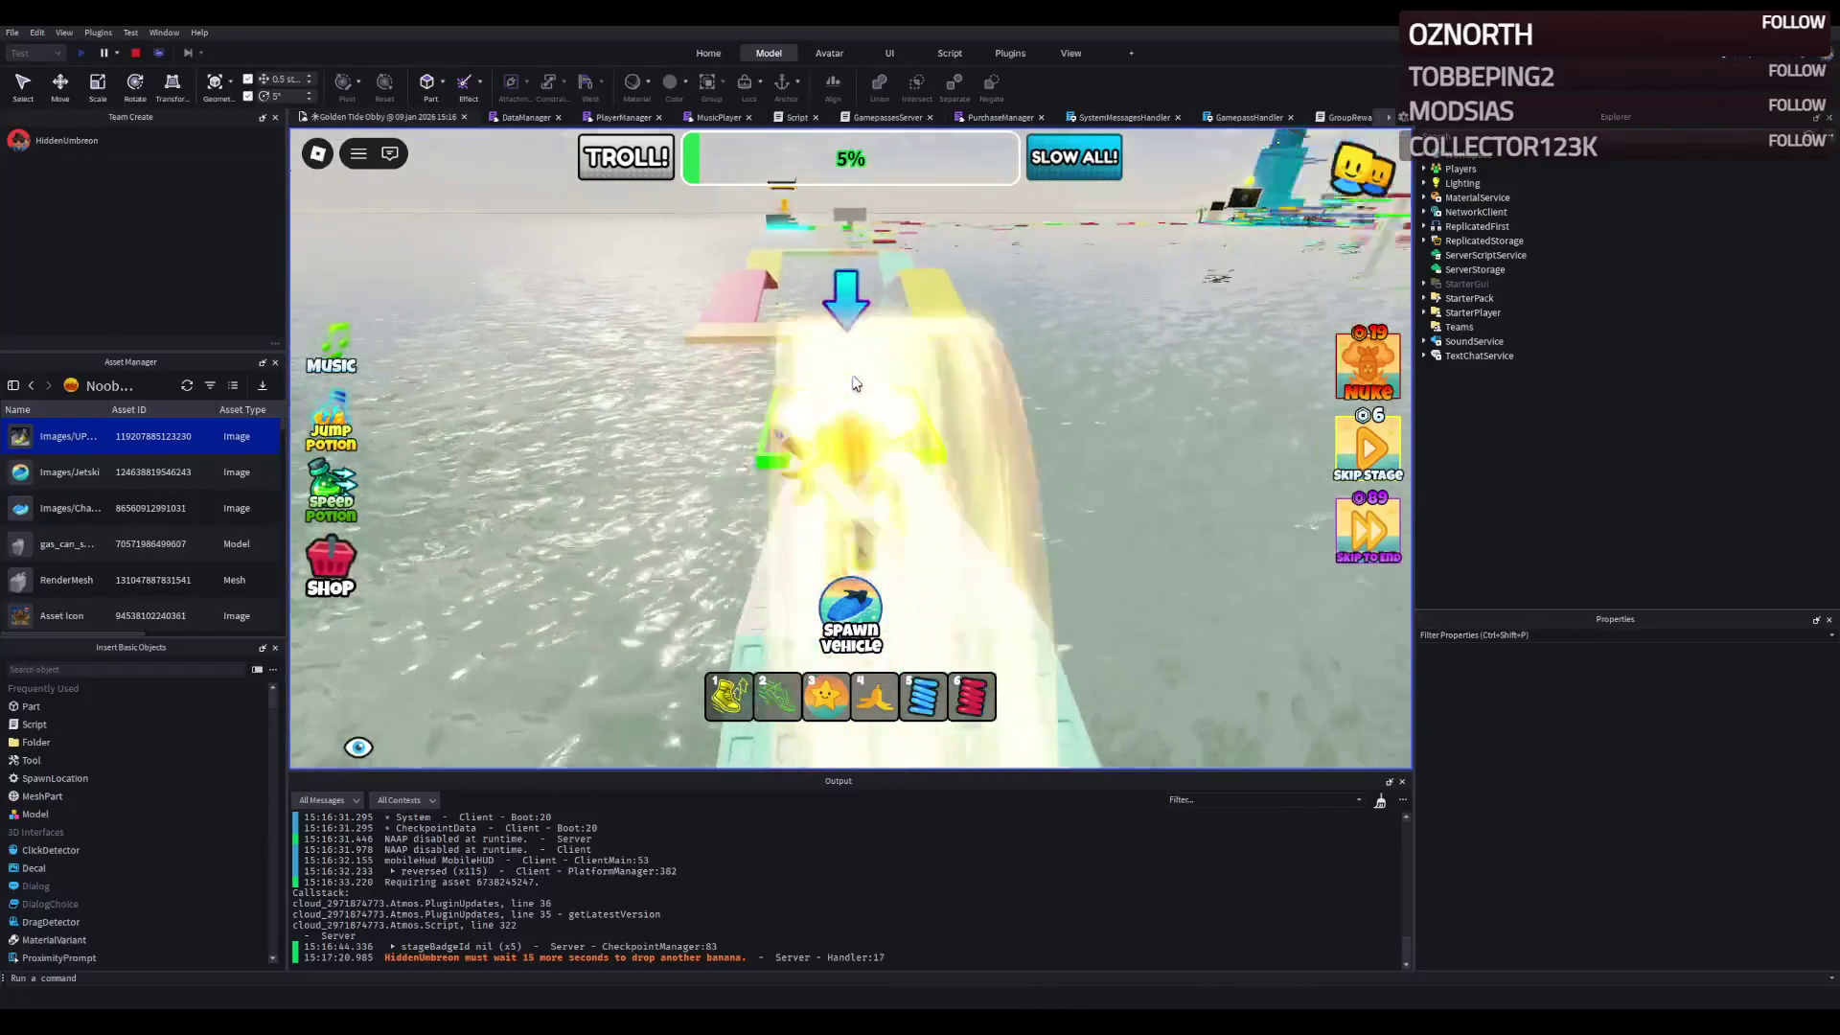
{"action": "key", "text": "w"}
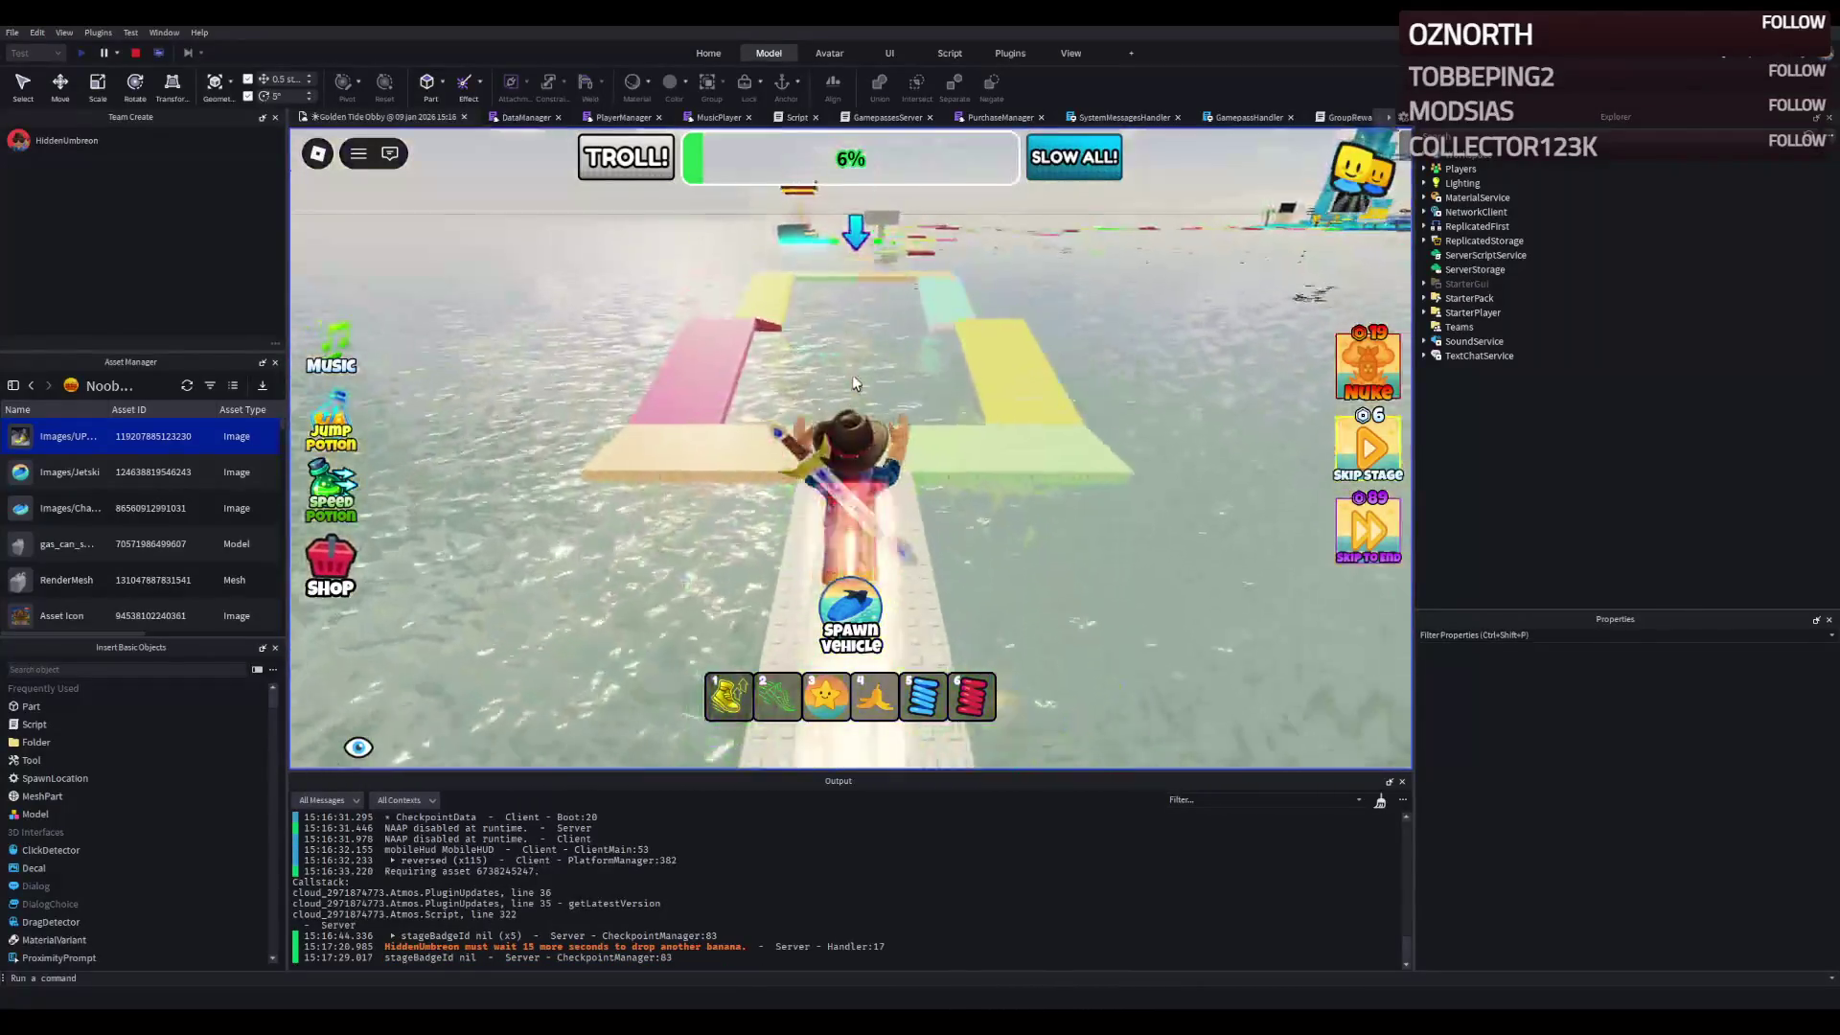
- Run over the yellow, light-blue and grey paths to the next green checkpoint
{"action": "key", "text": "w"}
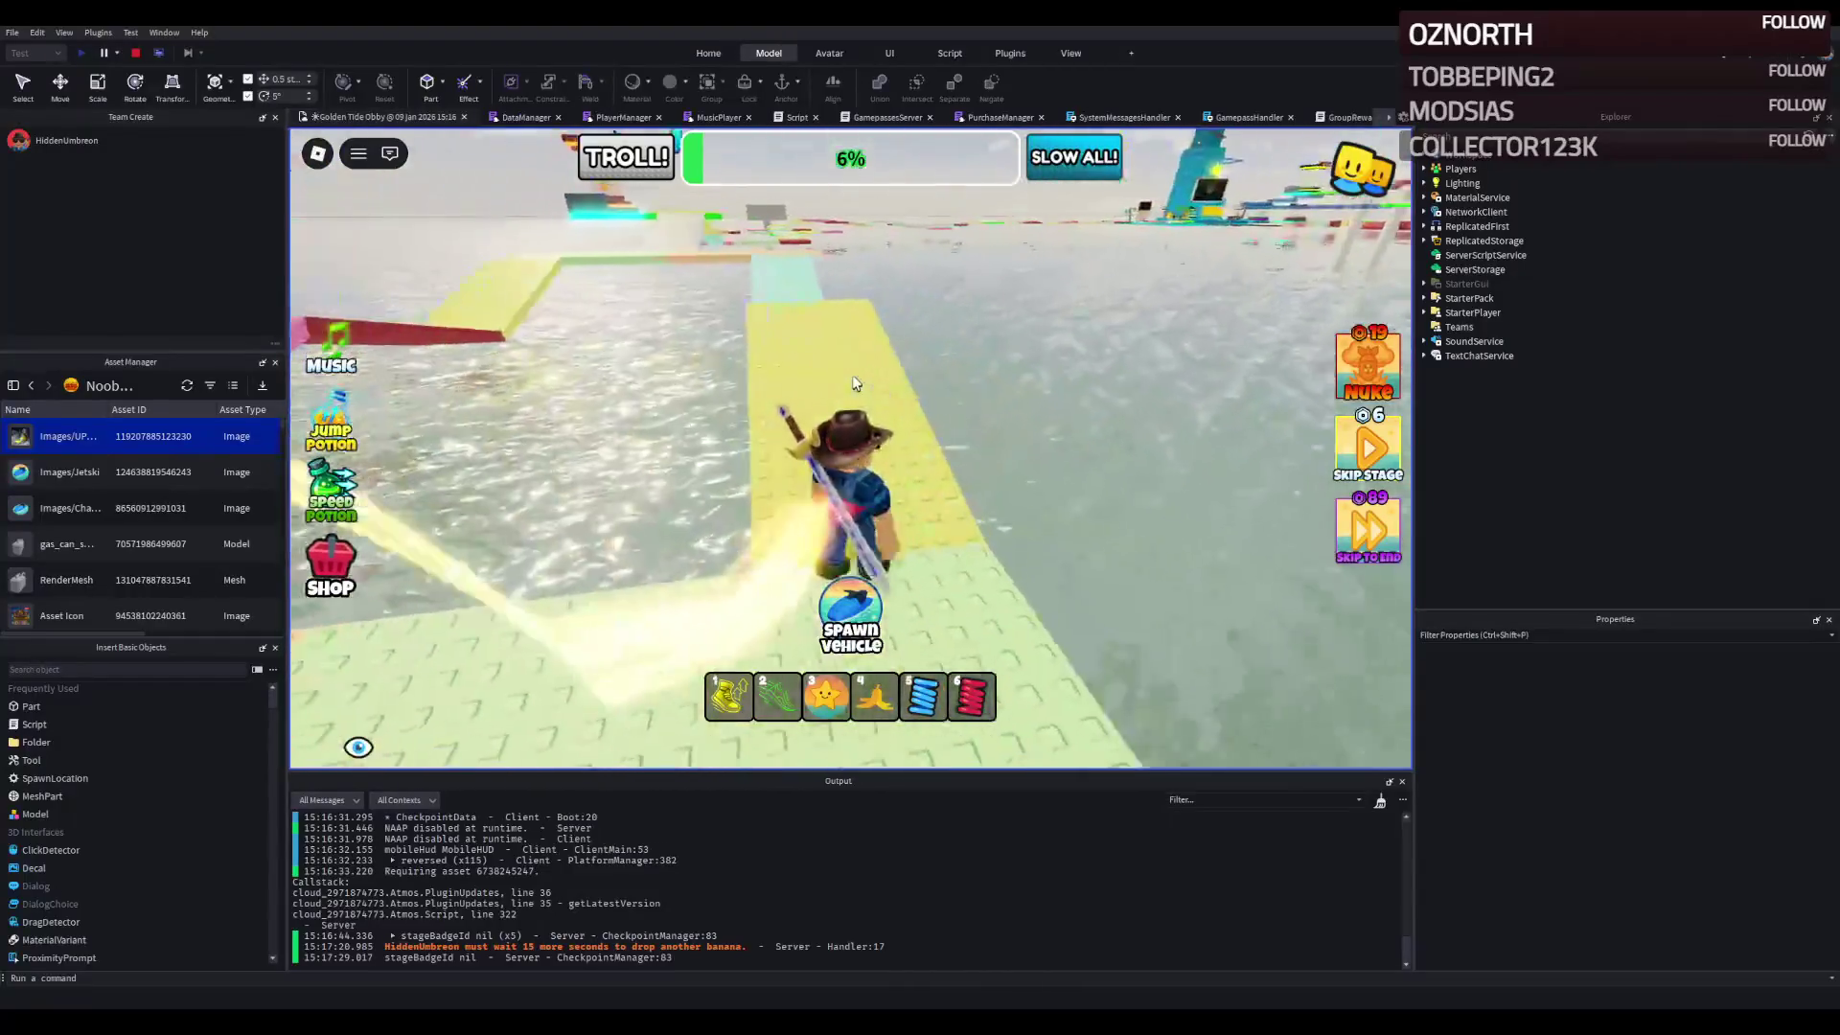
{"action": "key", "text": "w"}
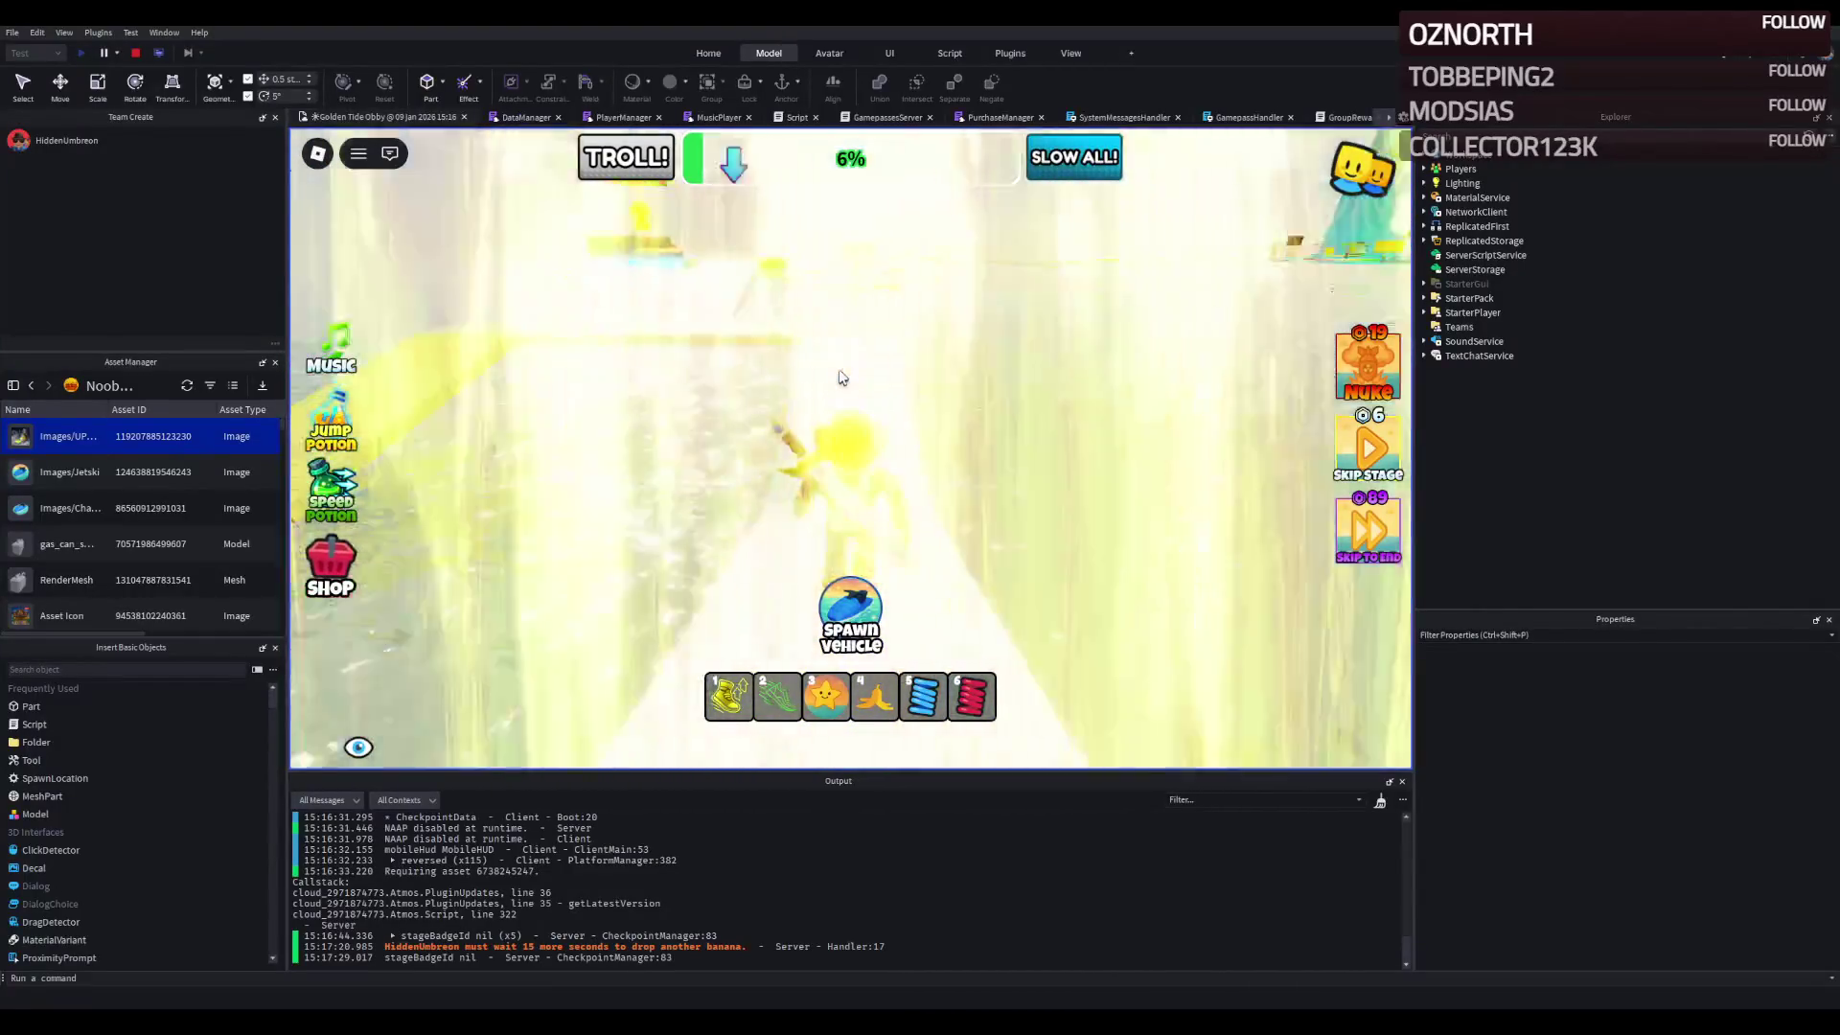
{"action": "key", "text": "w"}
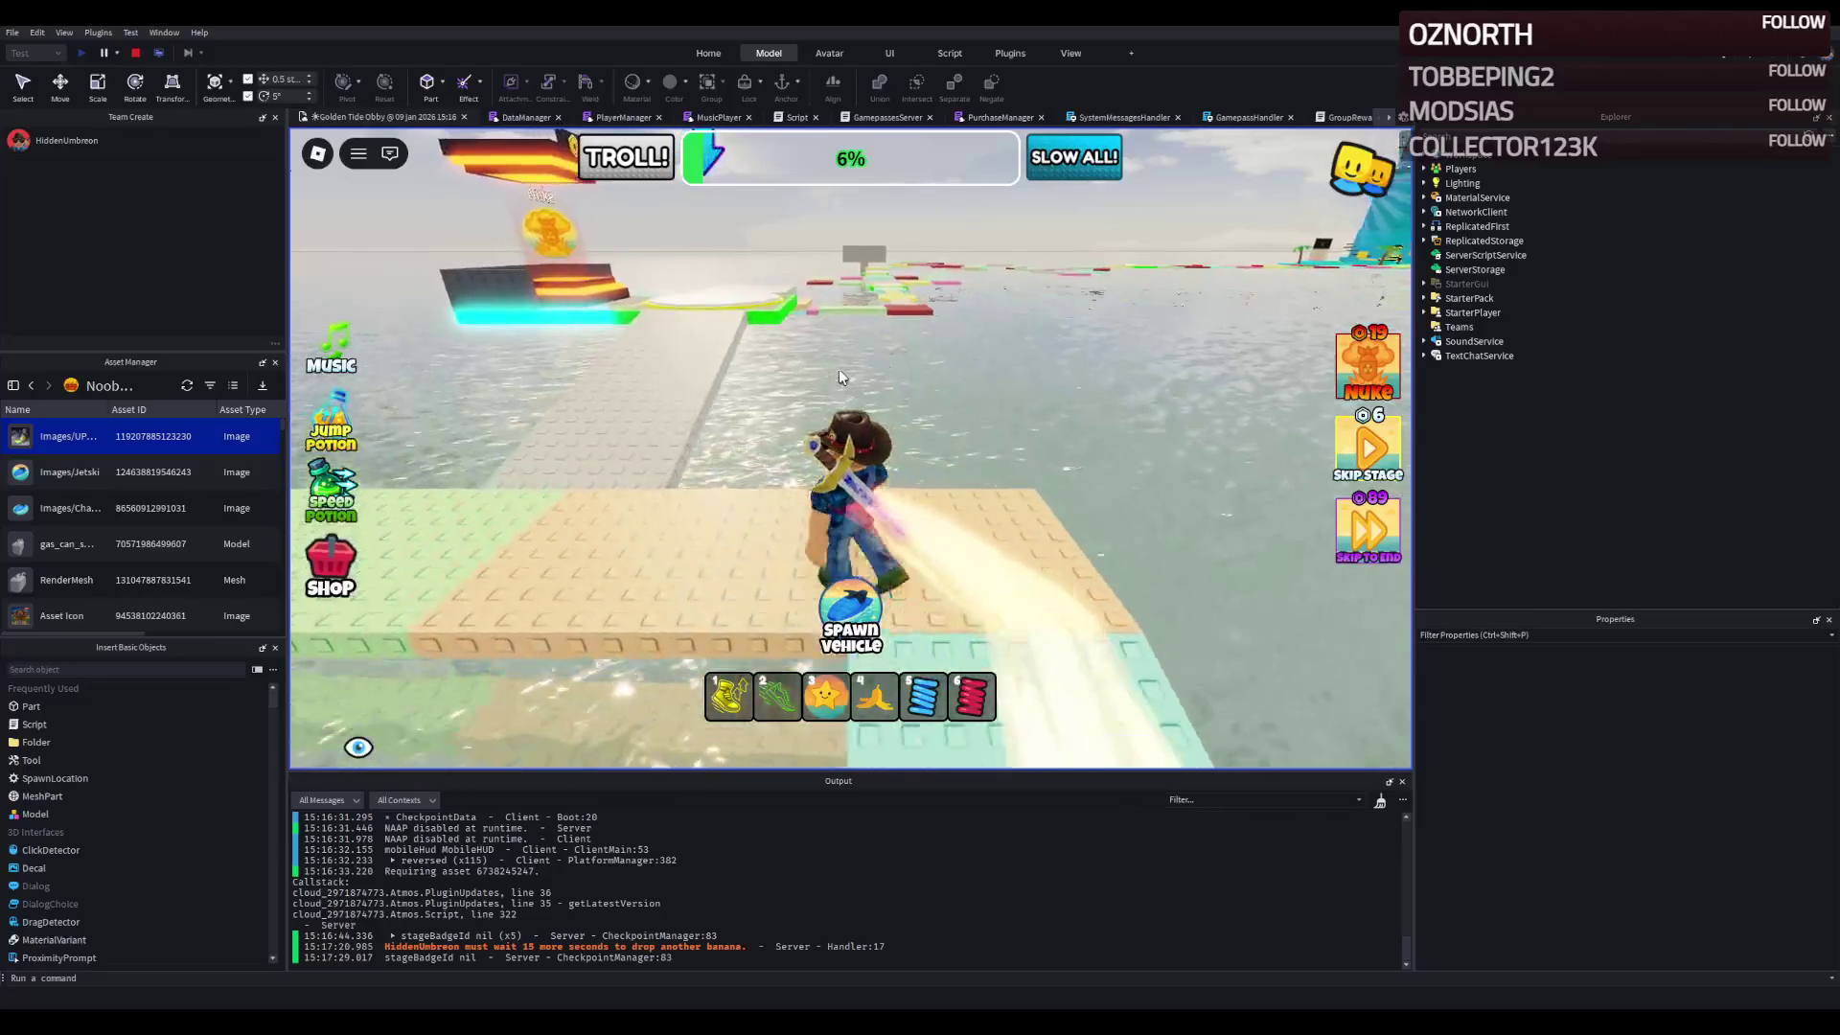
{"action": "key", "text": "w"}
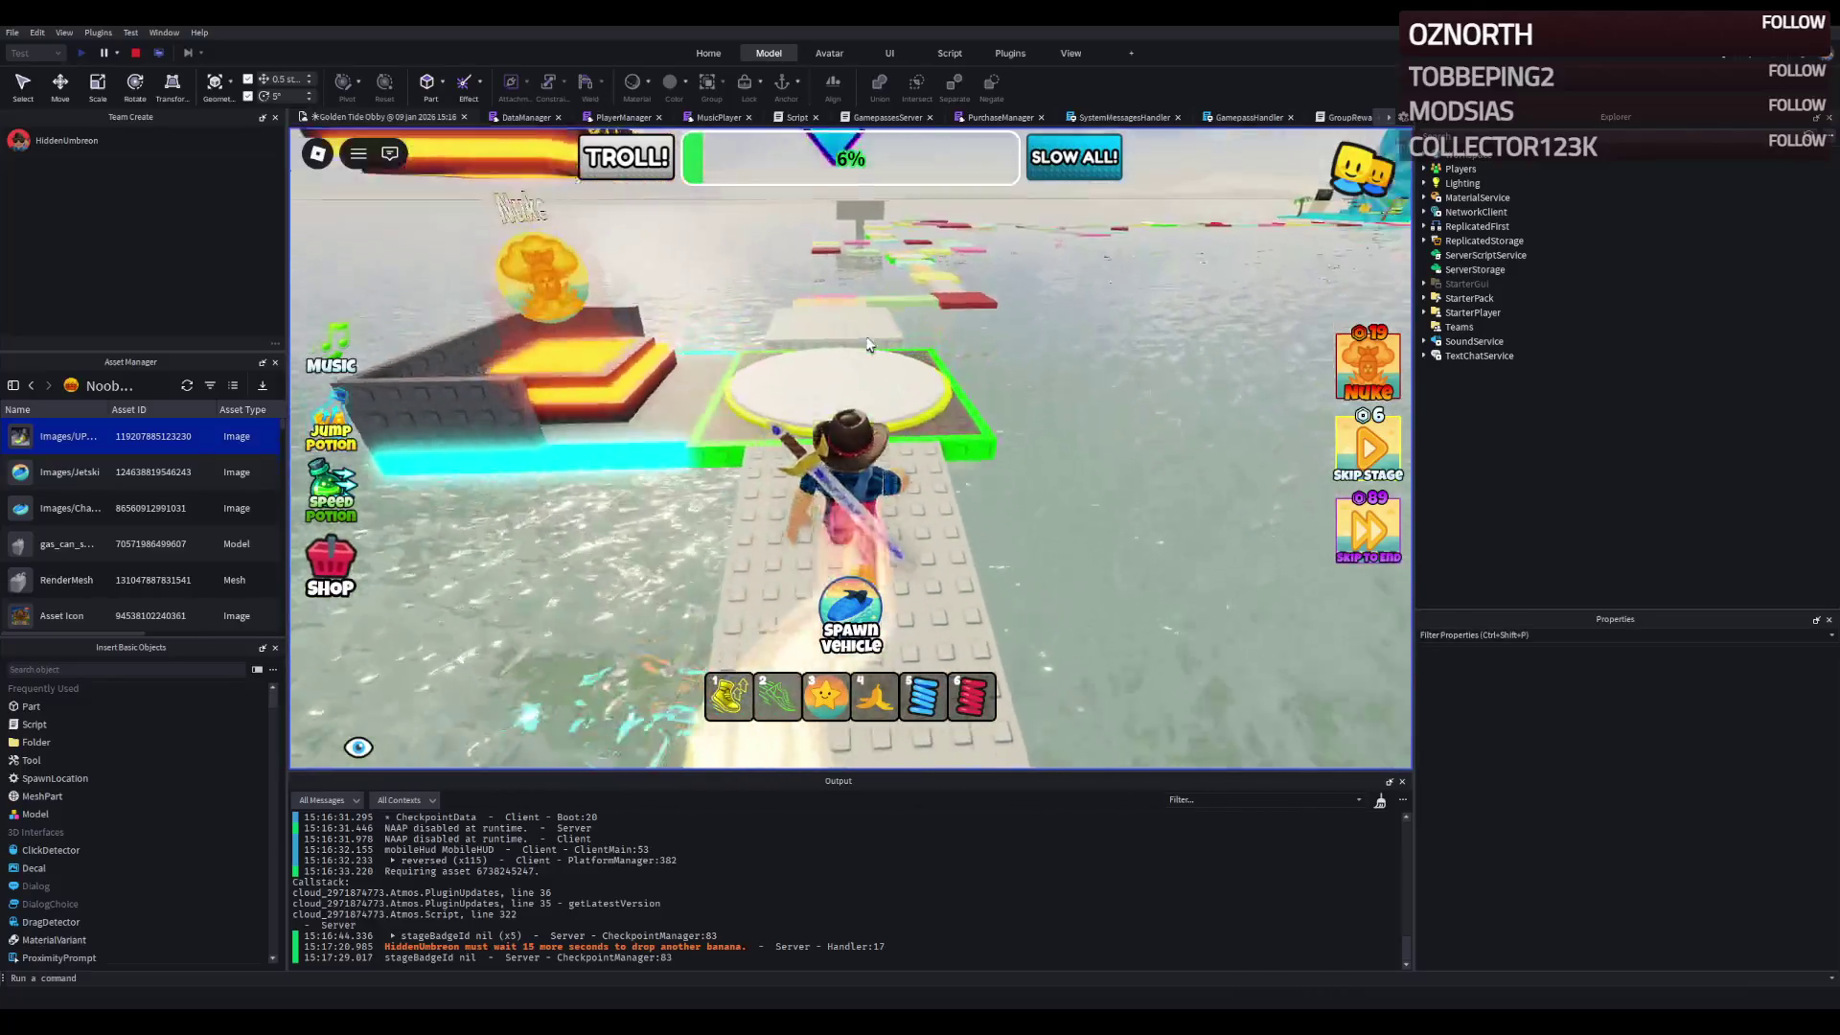
- Cross the tan, cyan and pink platforms past the red block onto the checkpoint for 10%
{"action": "key", "text": "w"}
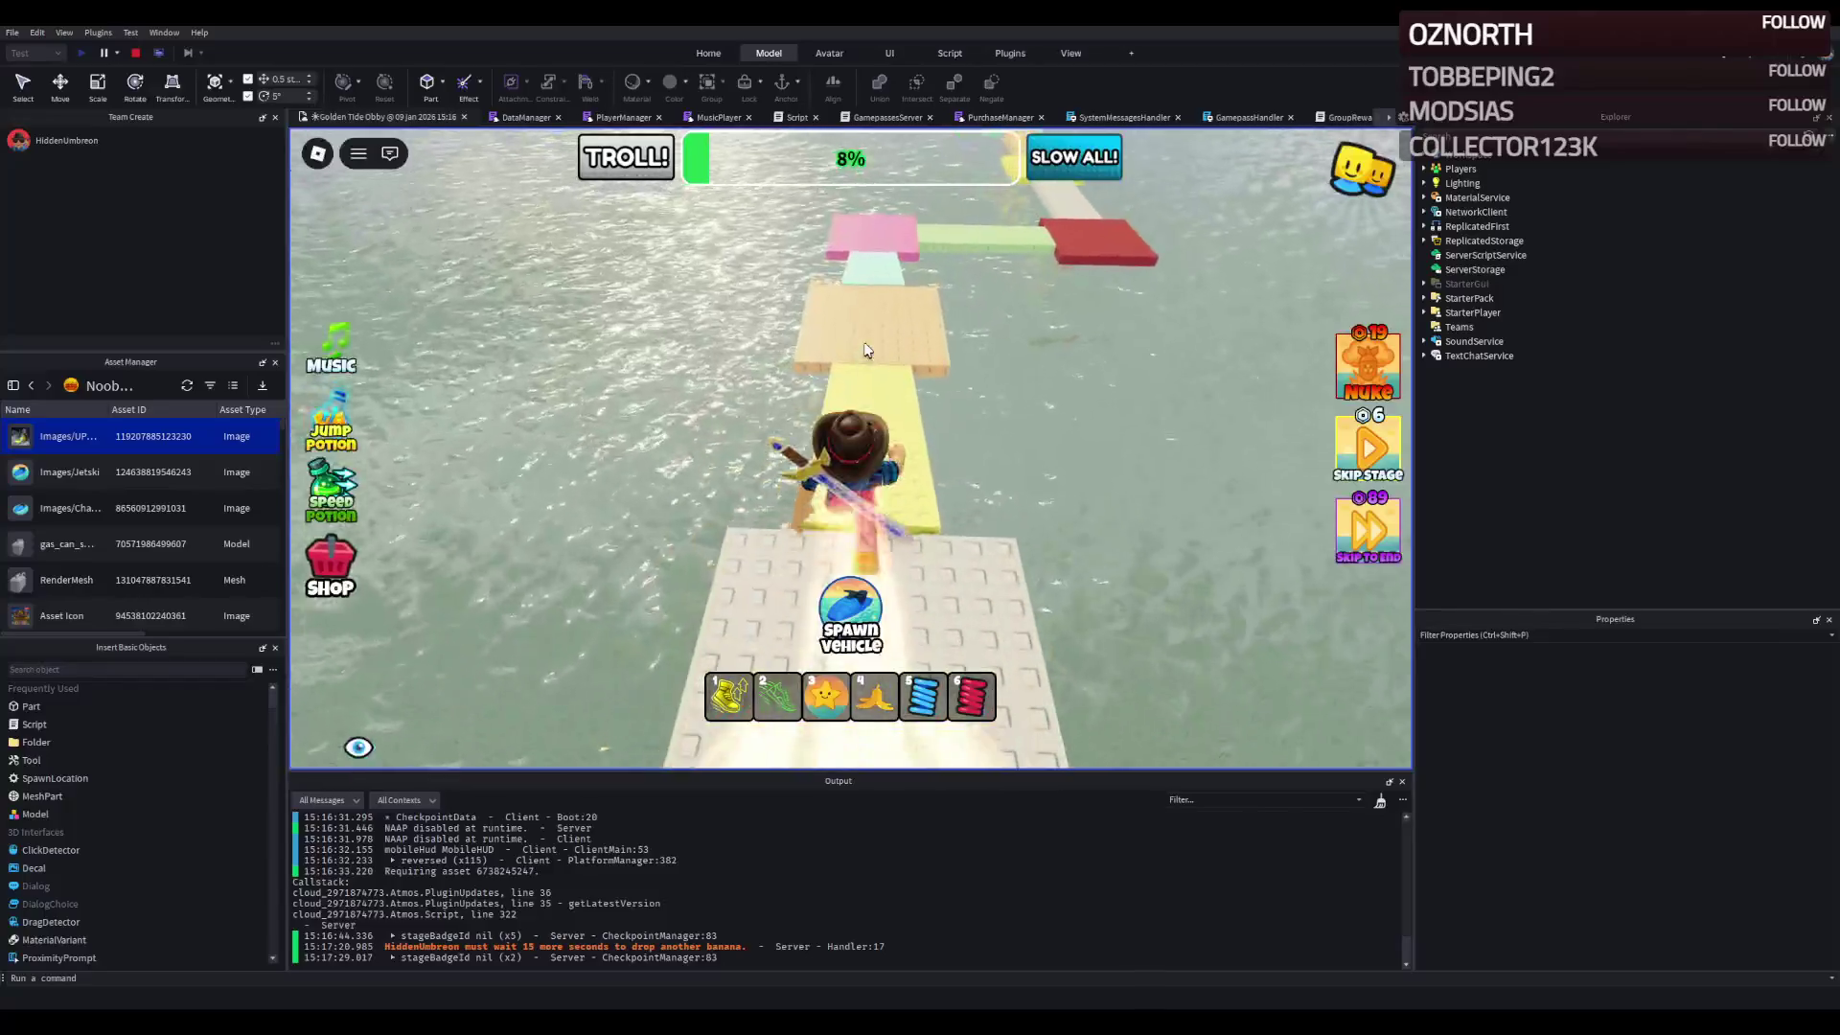
{"action": "key", "text": "w"}
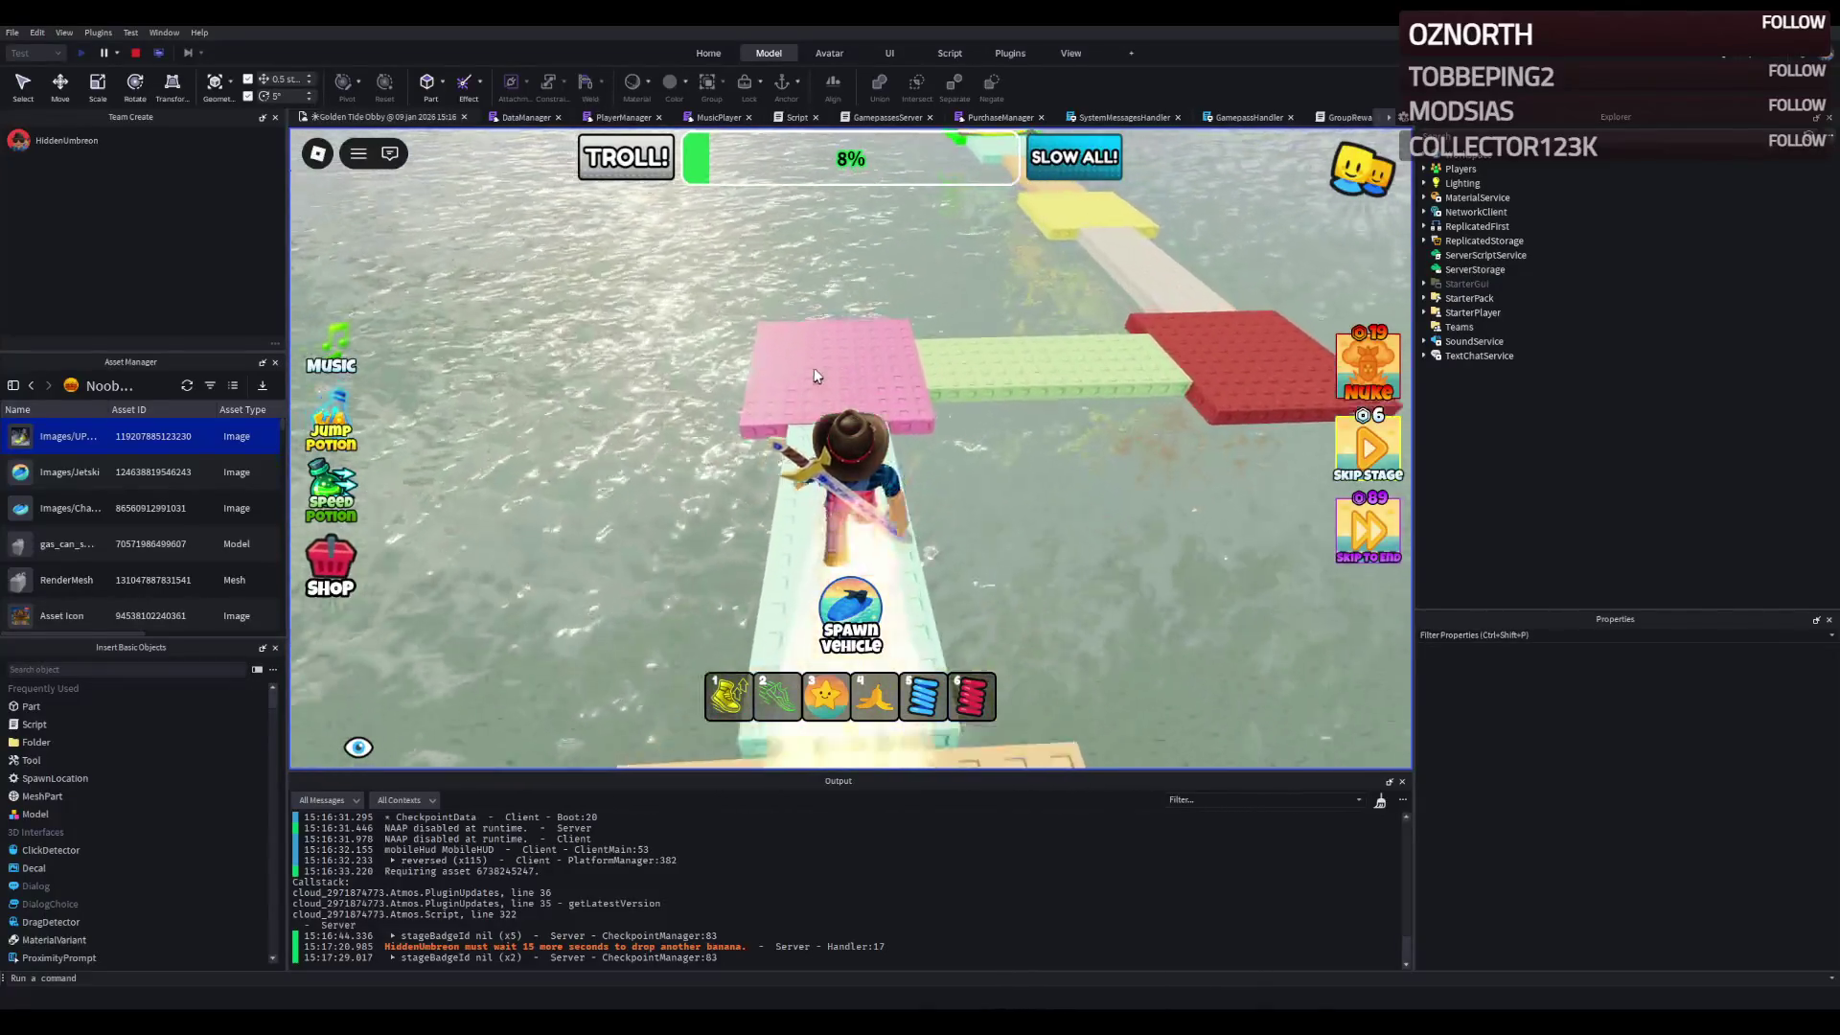
{"action": "key", "text": "w"}
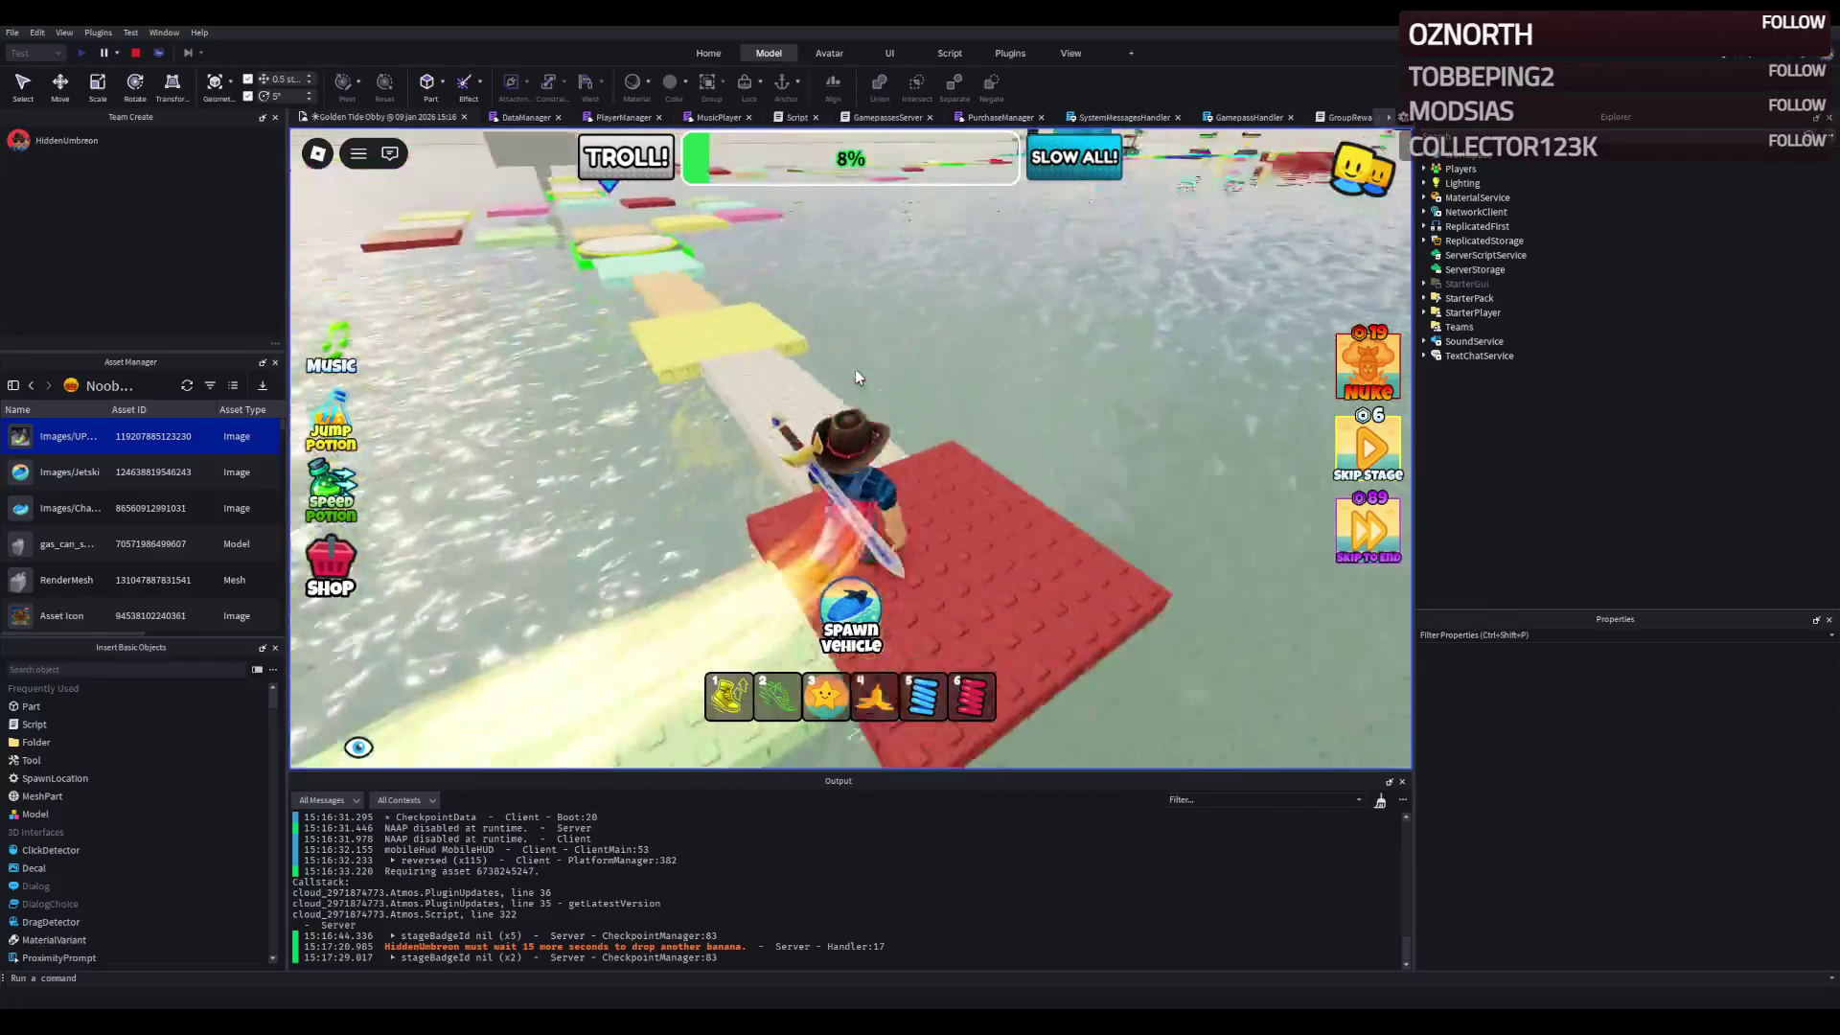
{"action": "key", "text": "w"}
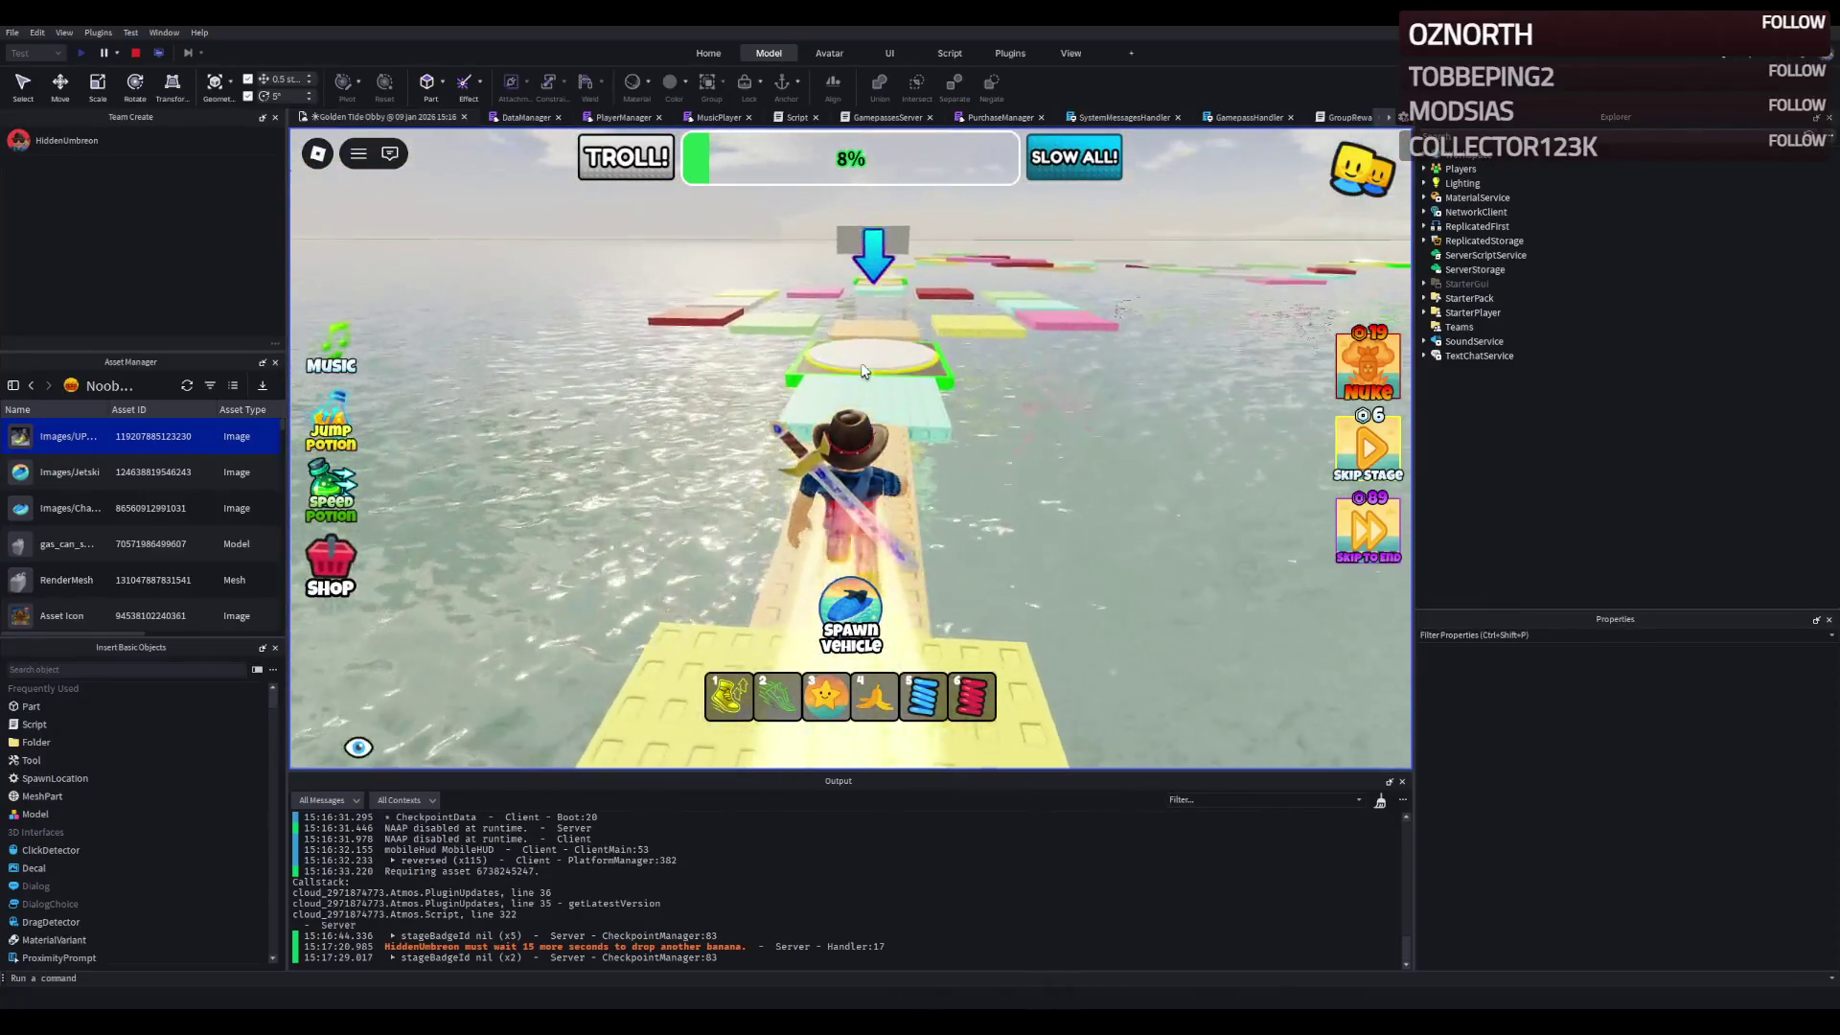
{"action": "key", "text": "w"}
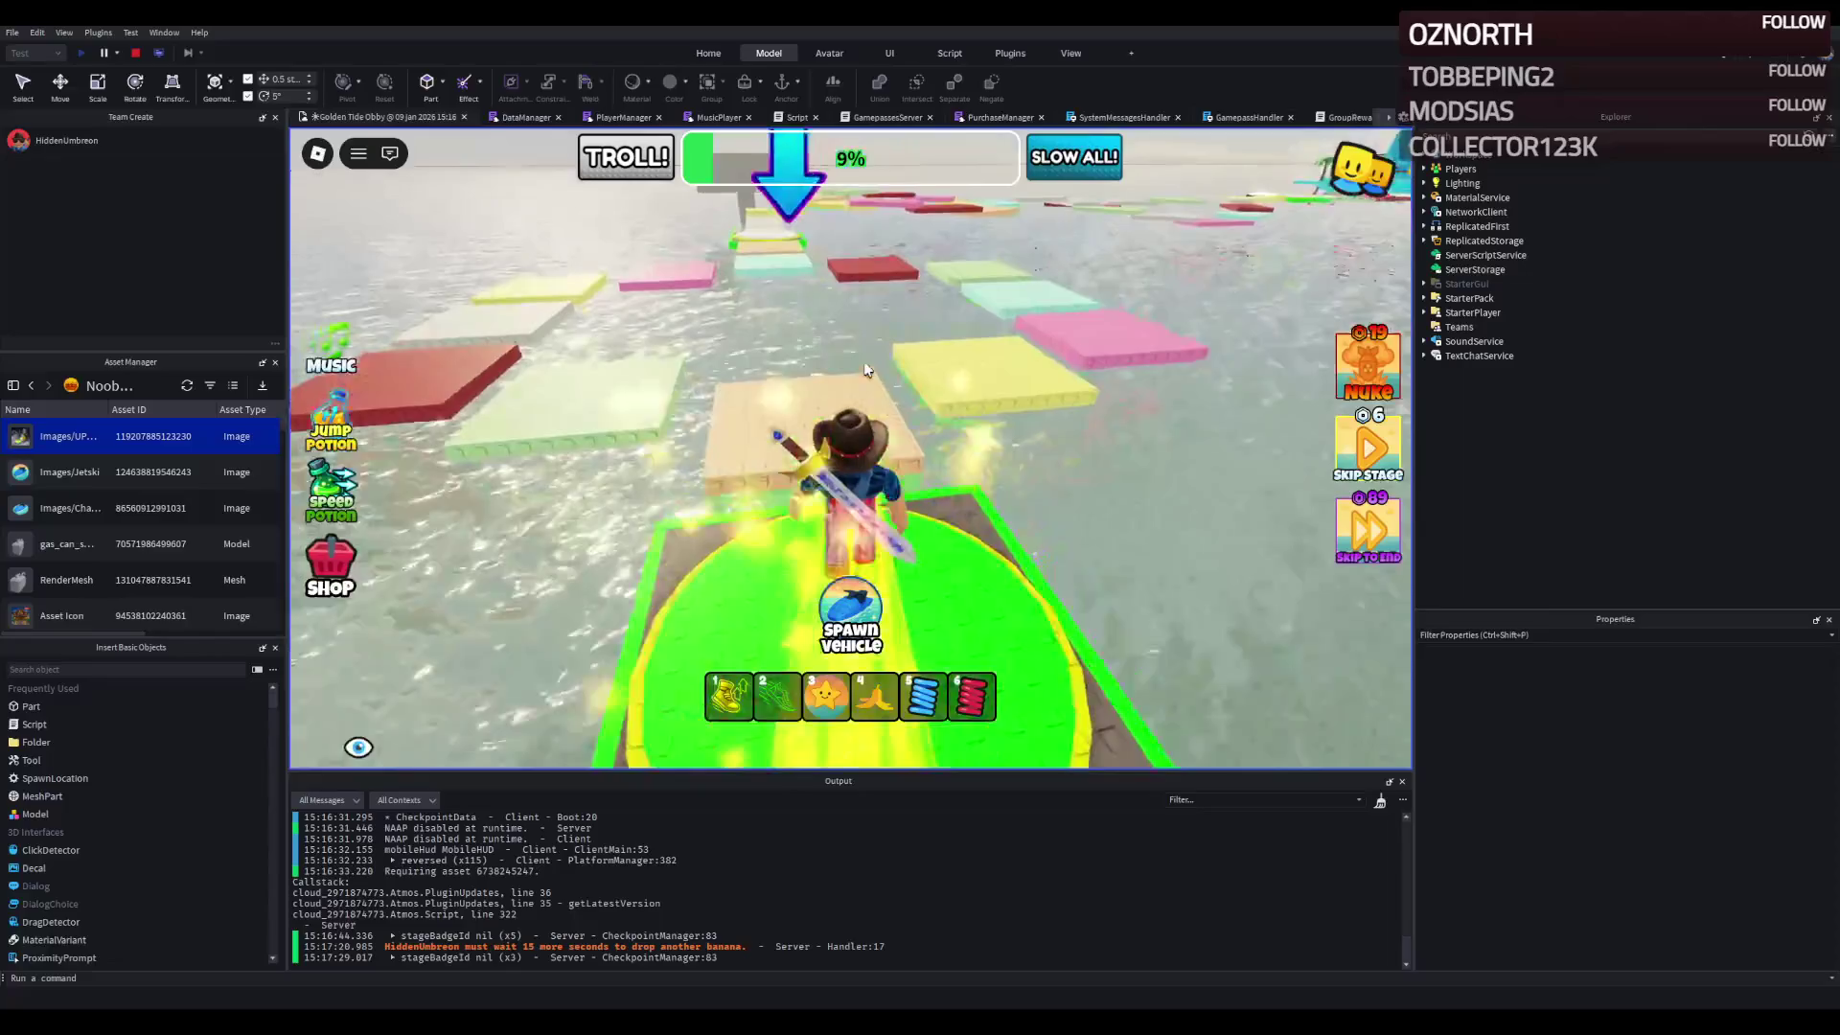
{"action": "key", "text": "w"}
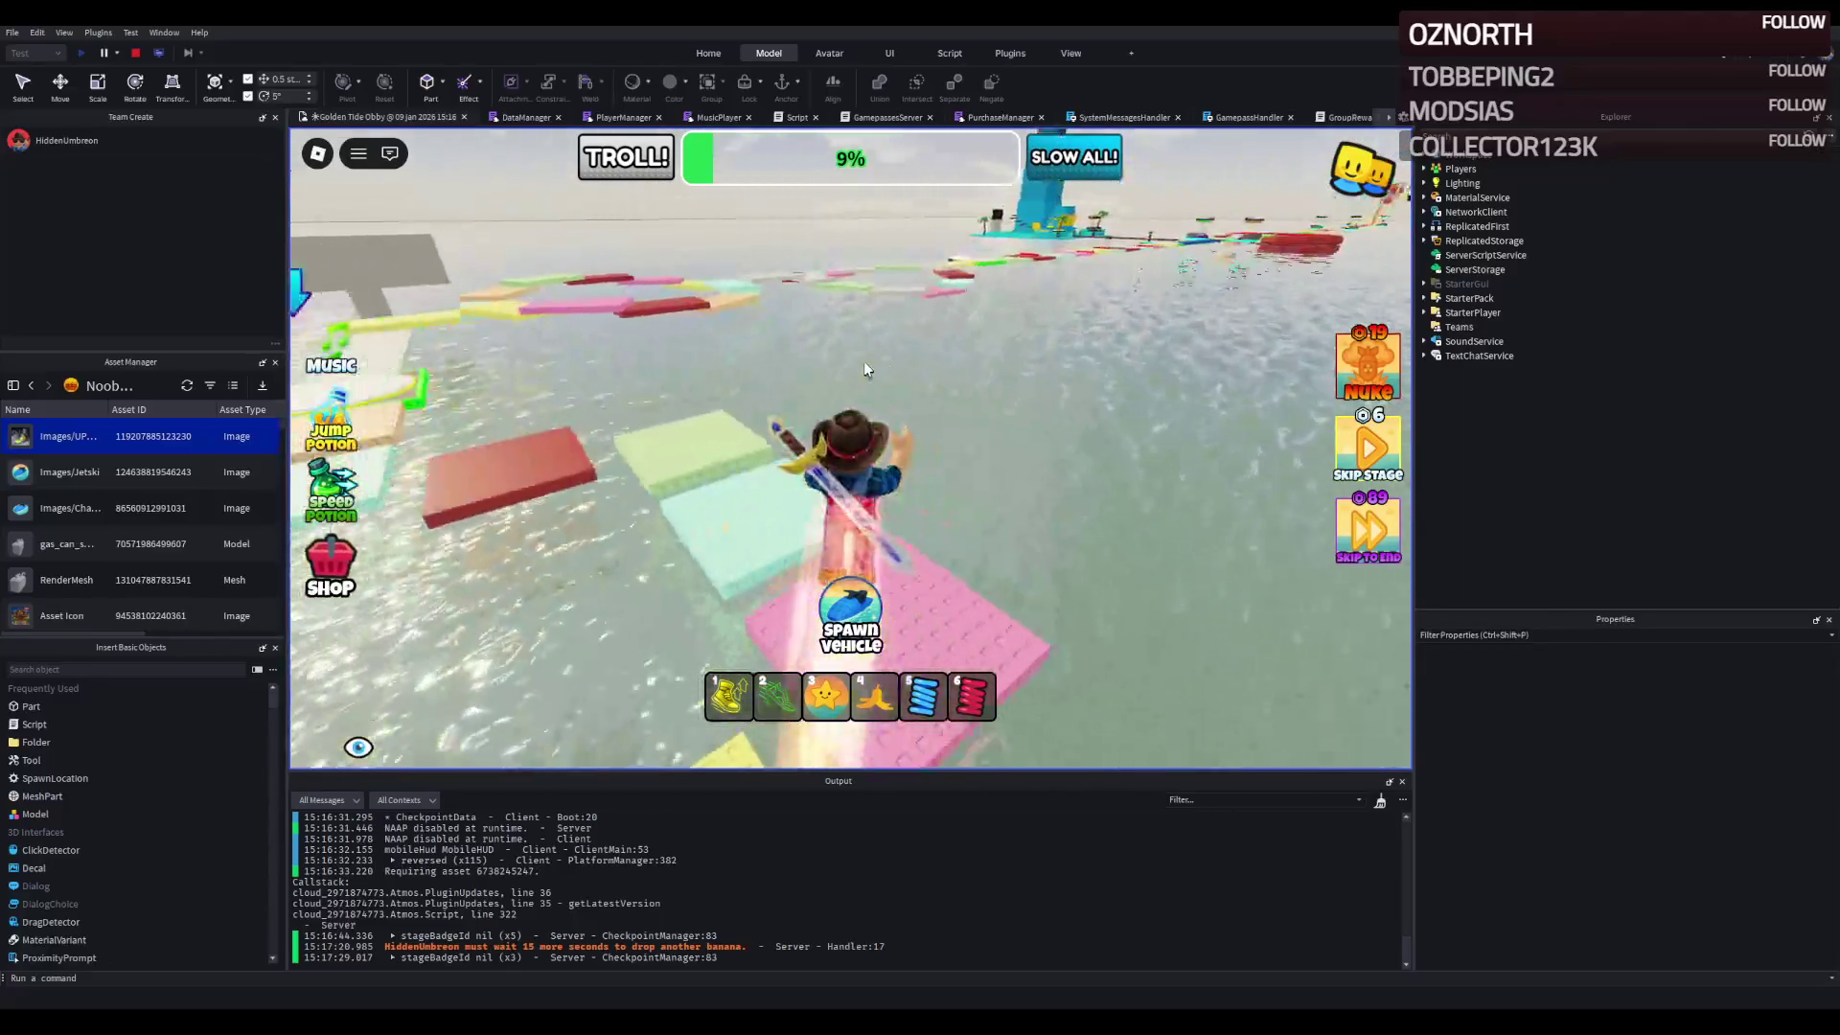
{"action": "key", "text": "w"}
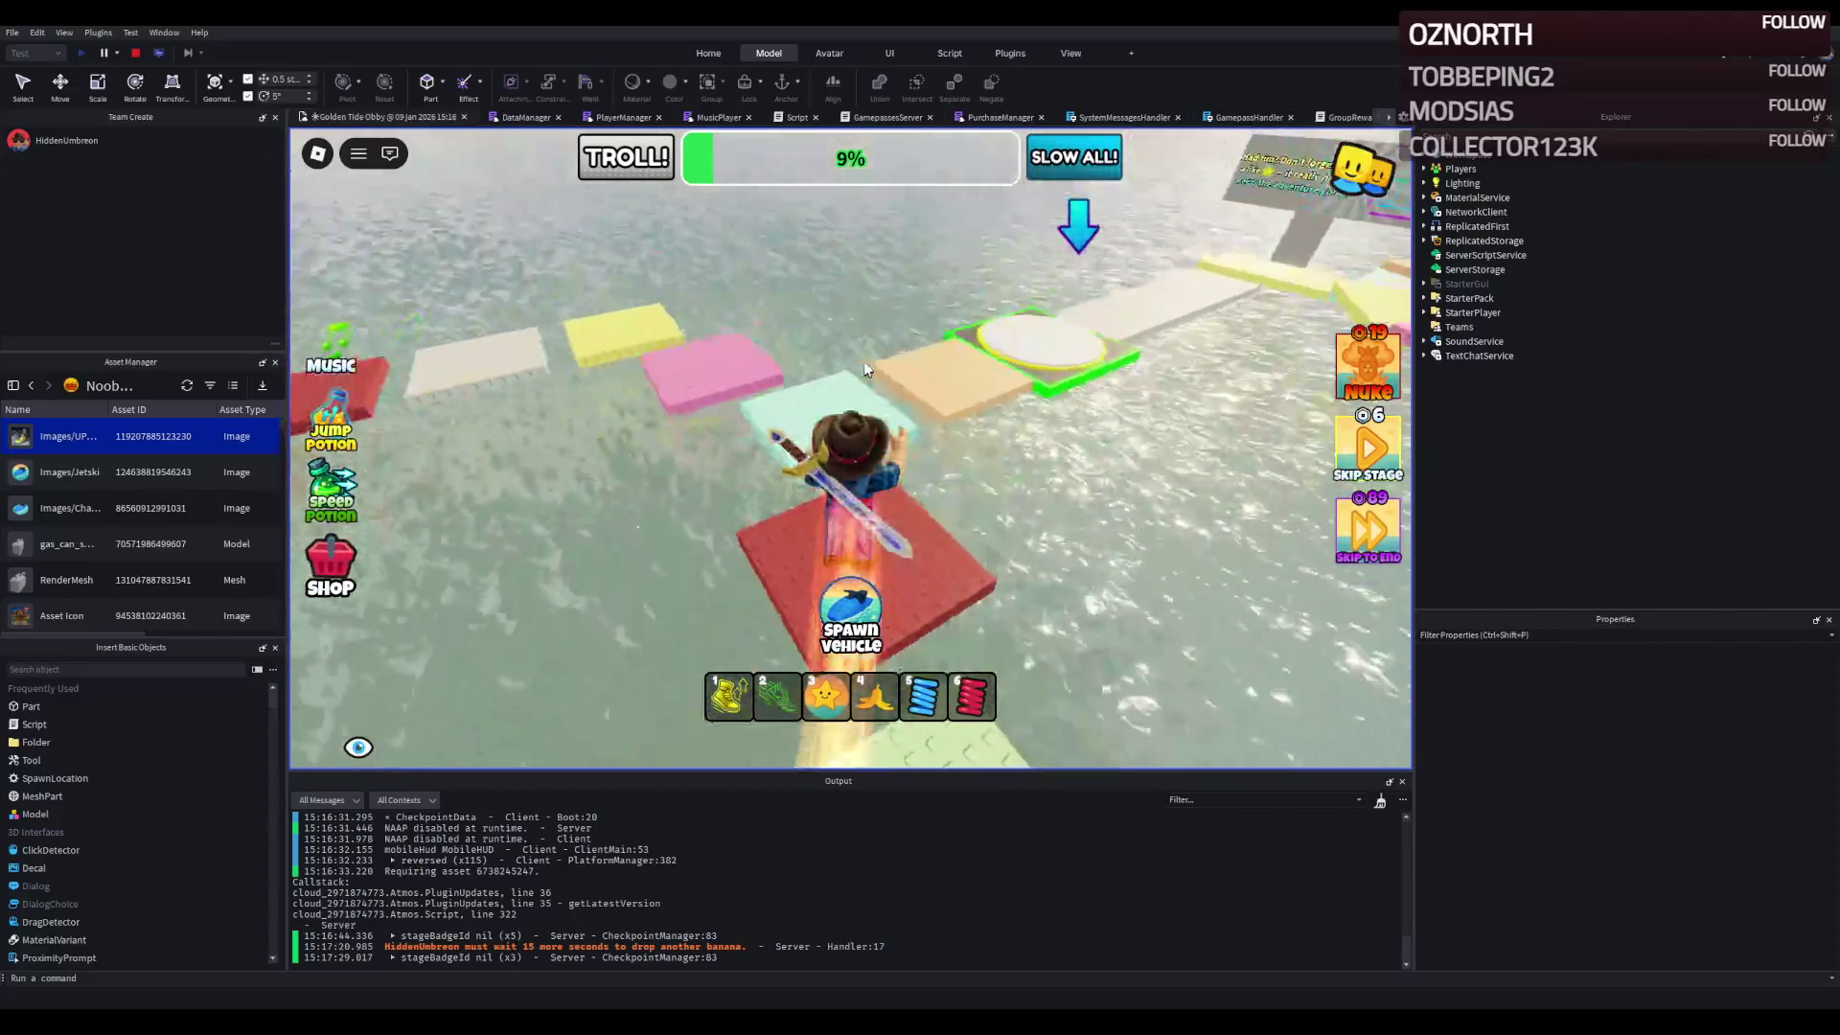
{"action": "key", "text": "w"}
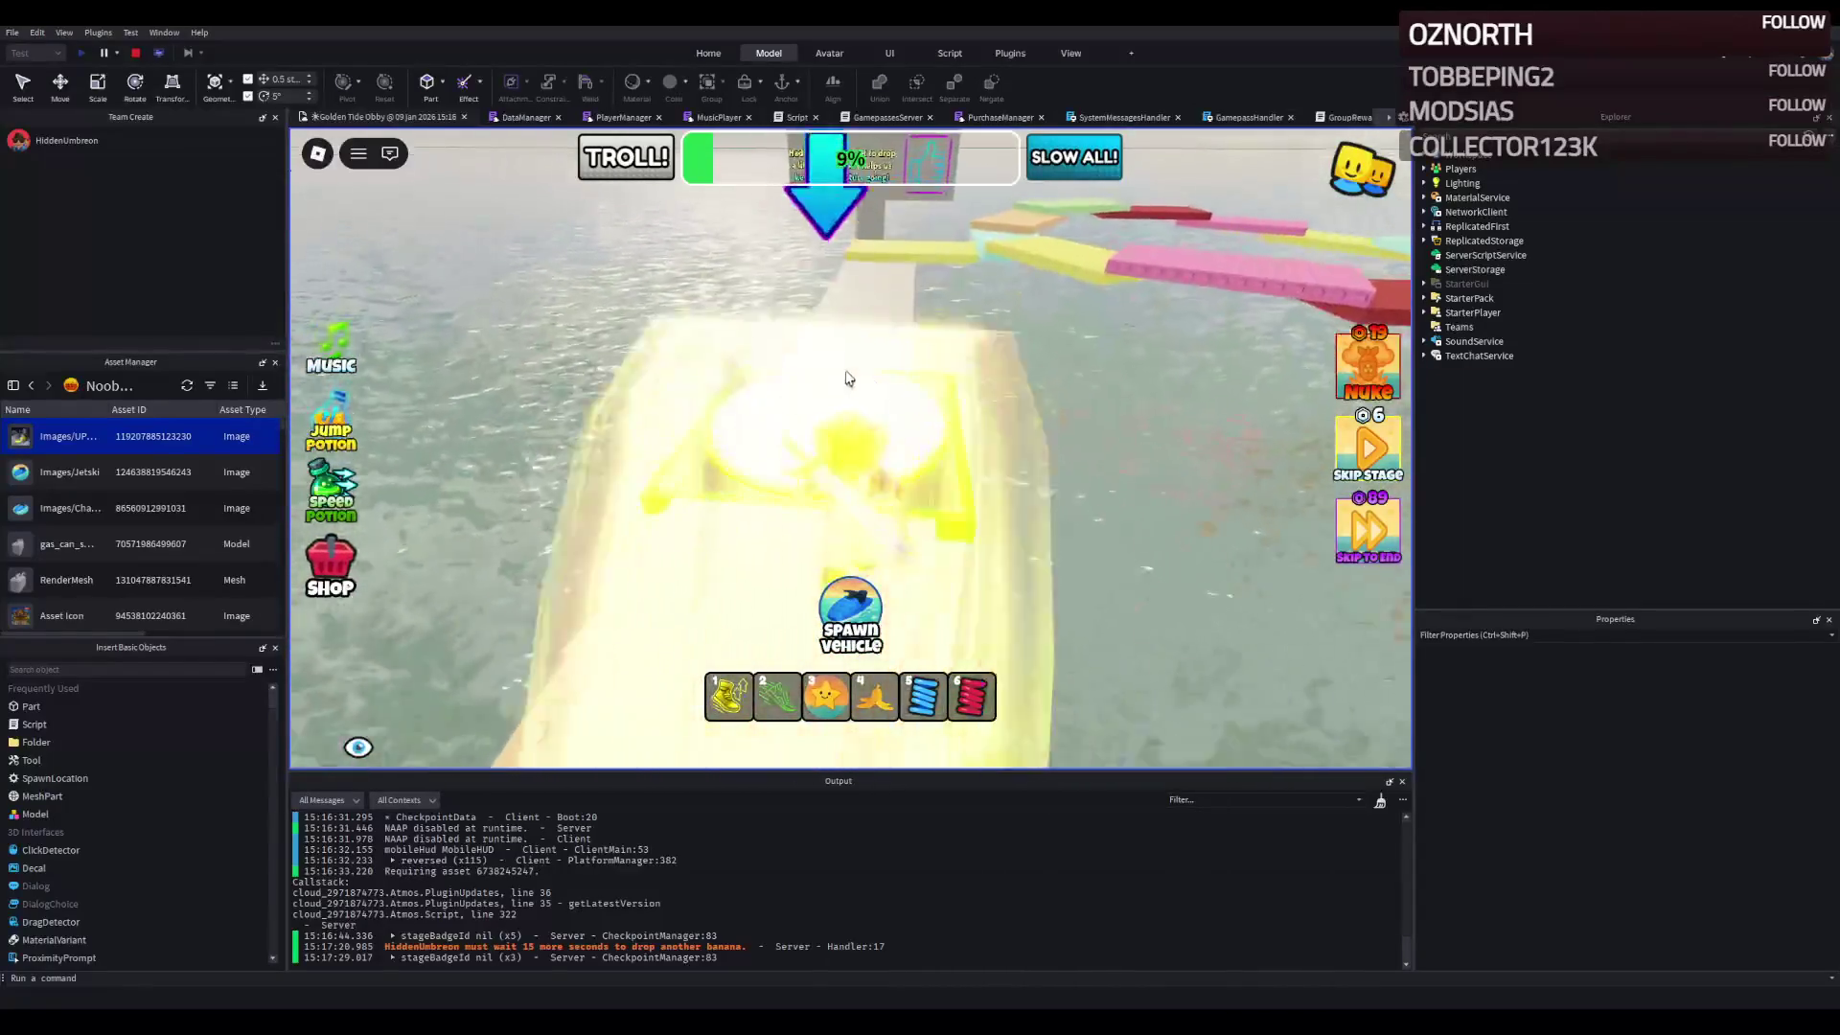
- Run across the yellow, pink, beige and mint platforms and the red strip to the 11% checkpoint
{"action": "key", "text": "w"}
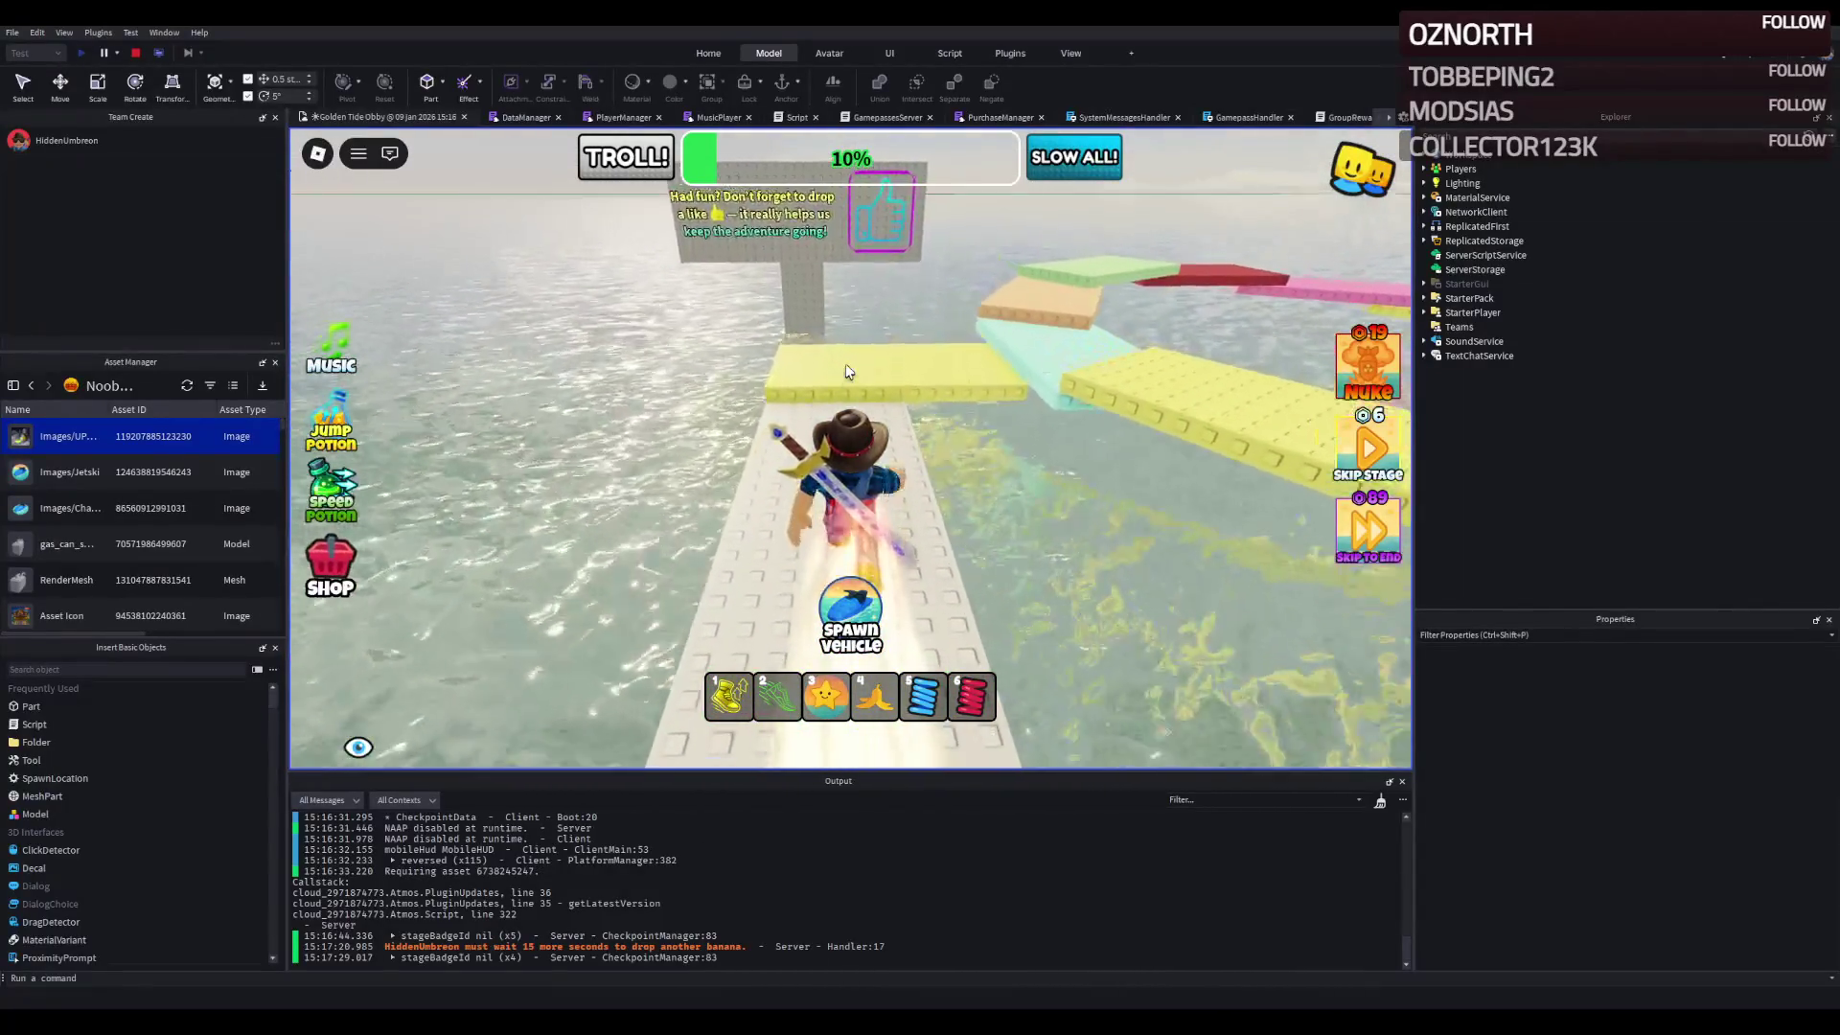
{"action": "key", "text": "w"}
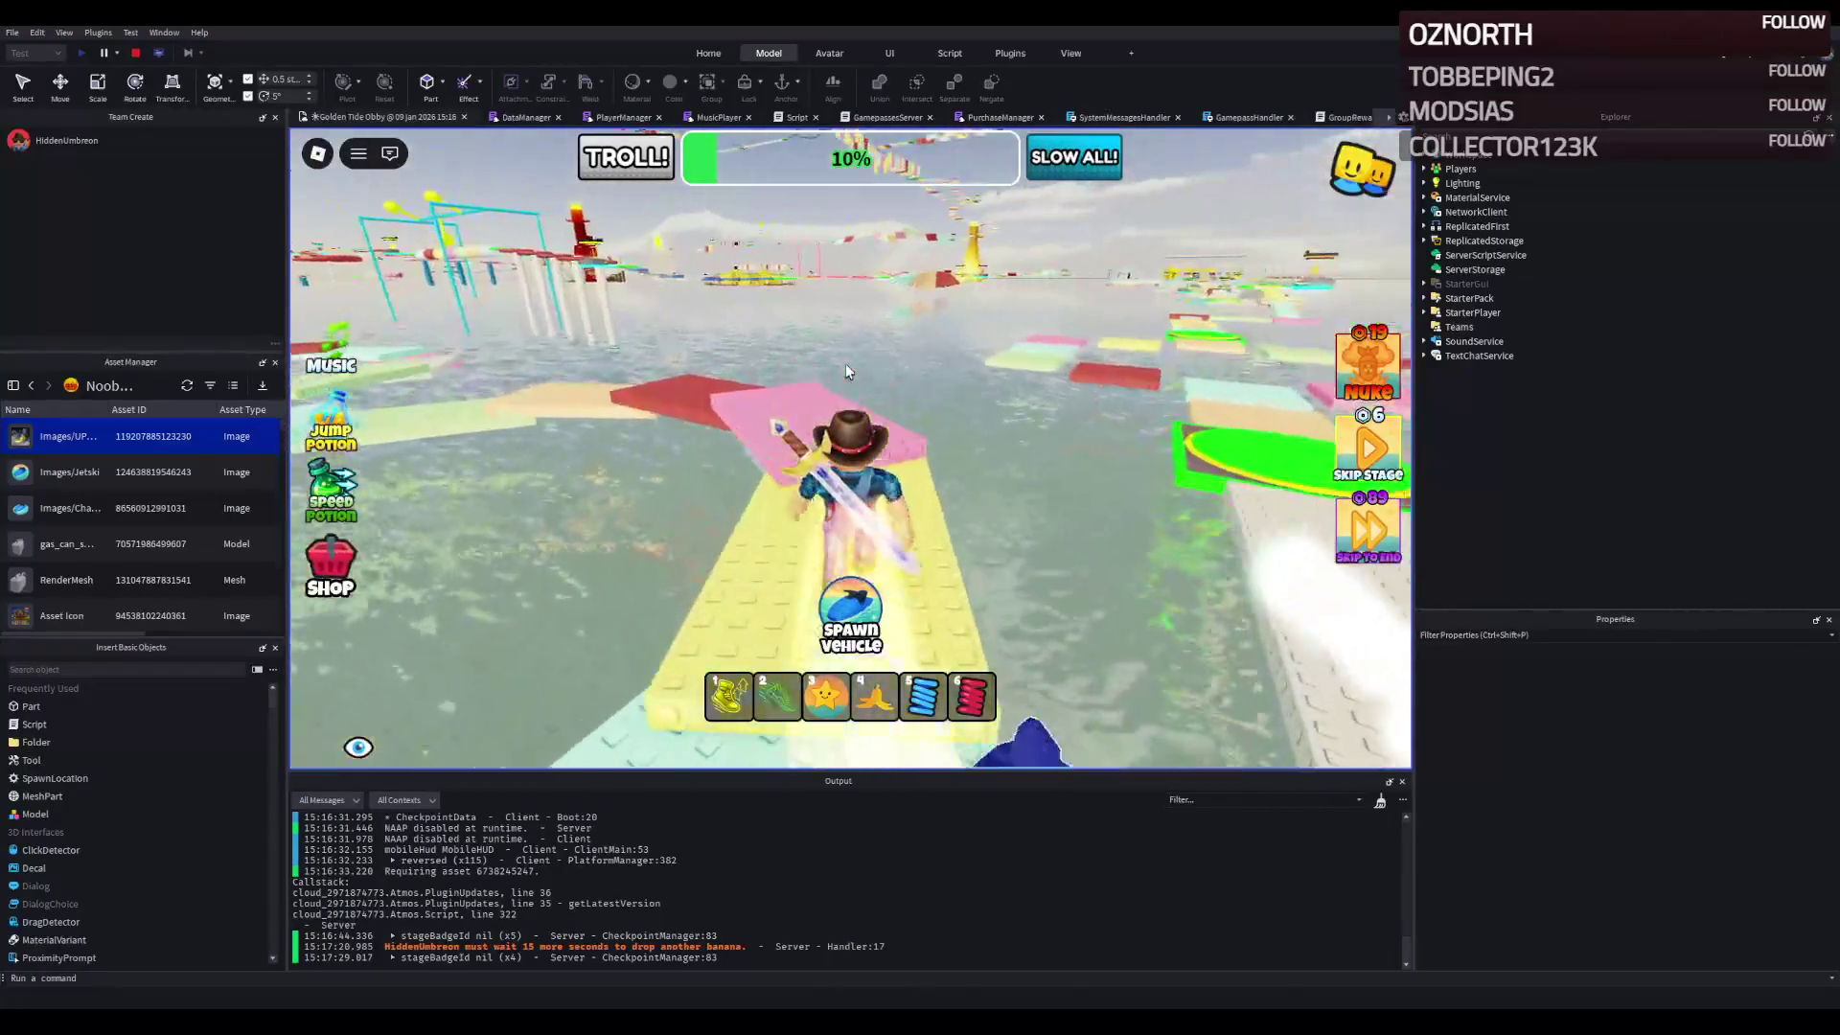
{"action": "key", "text": "w"}
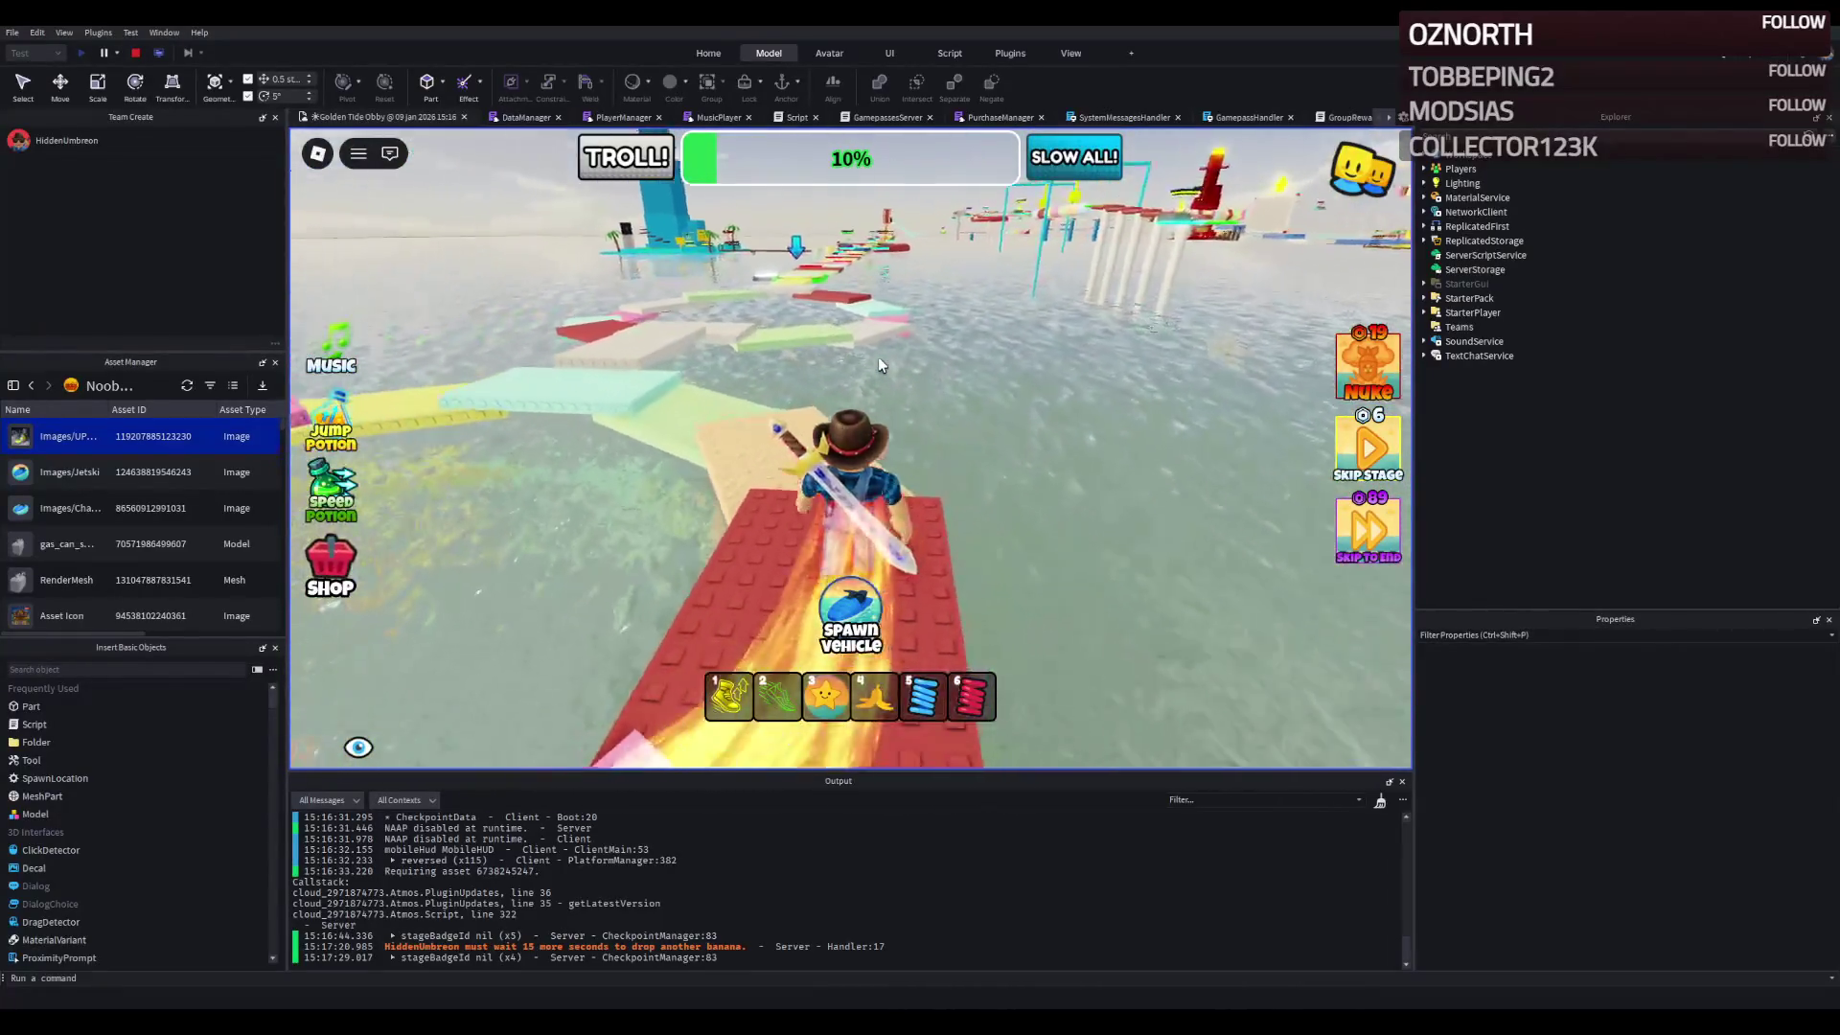
{"action": "key", "text": "w"}
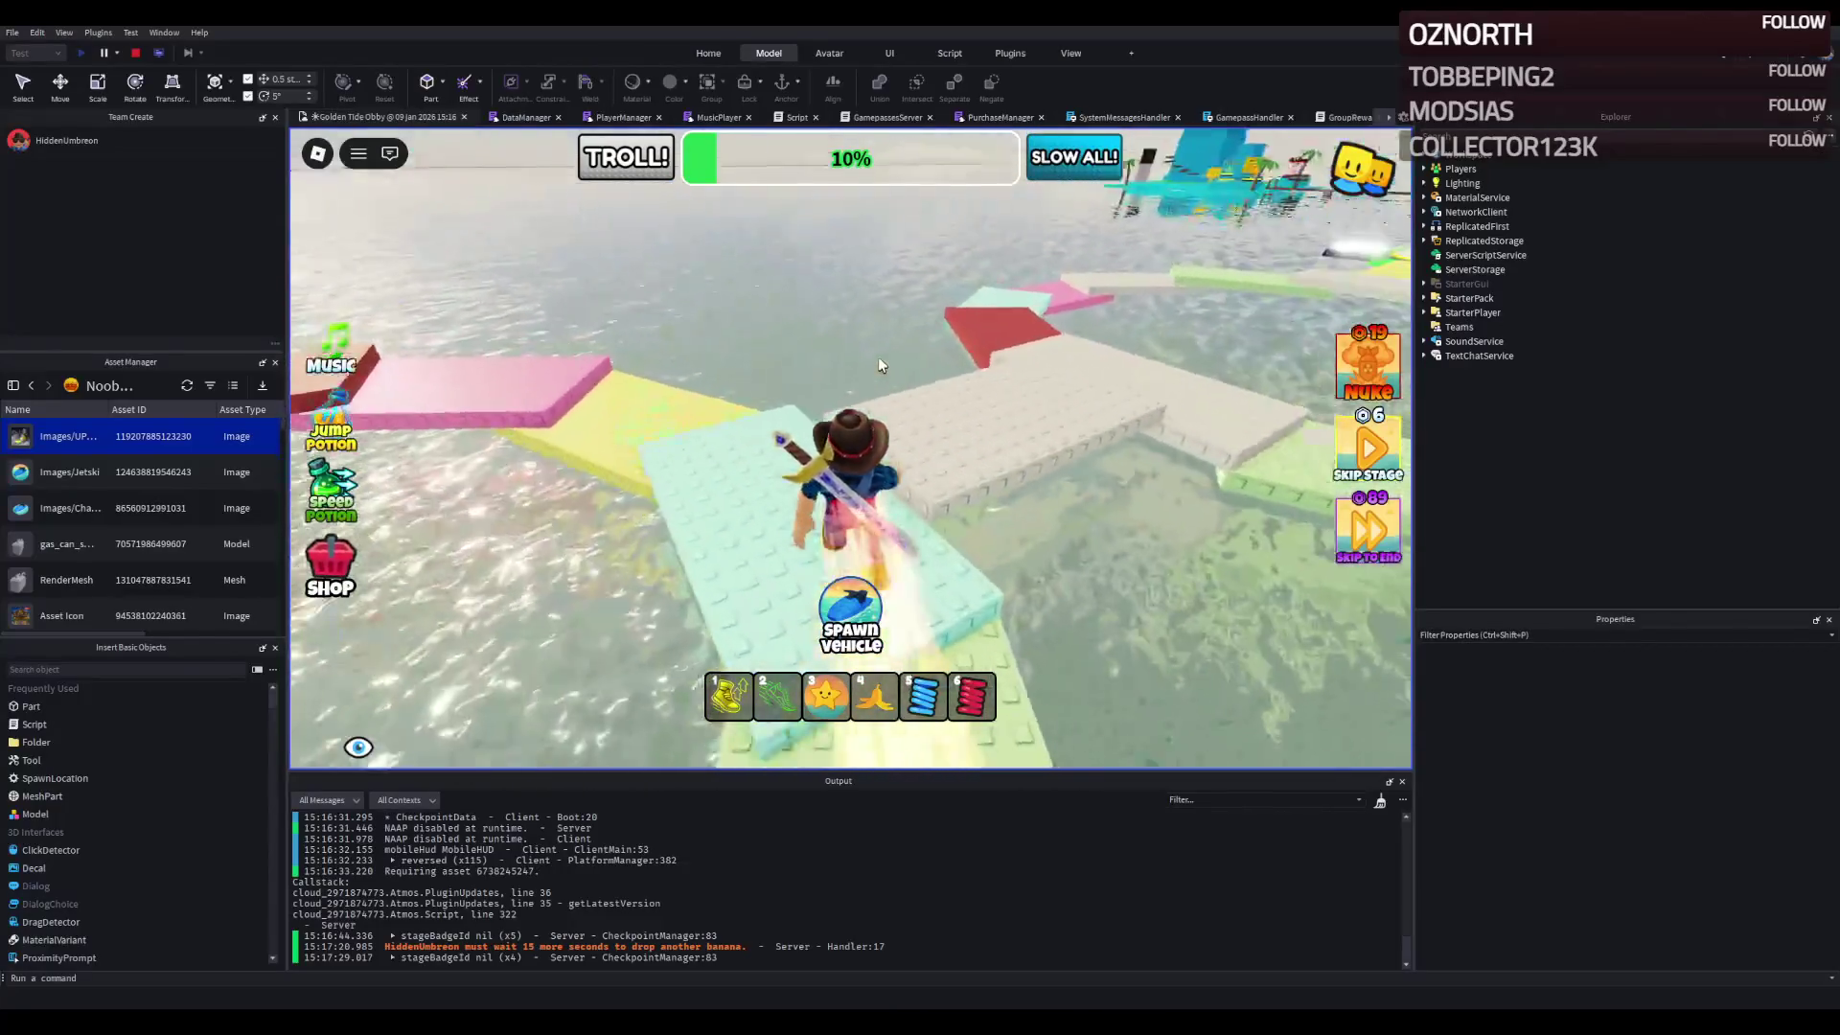
{"action": "key", "text": "w"}
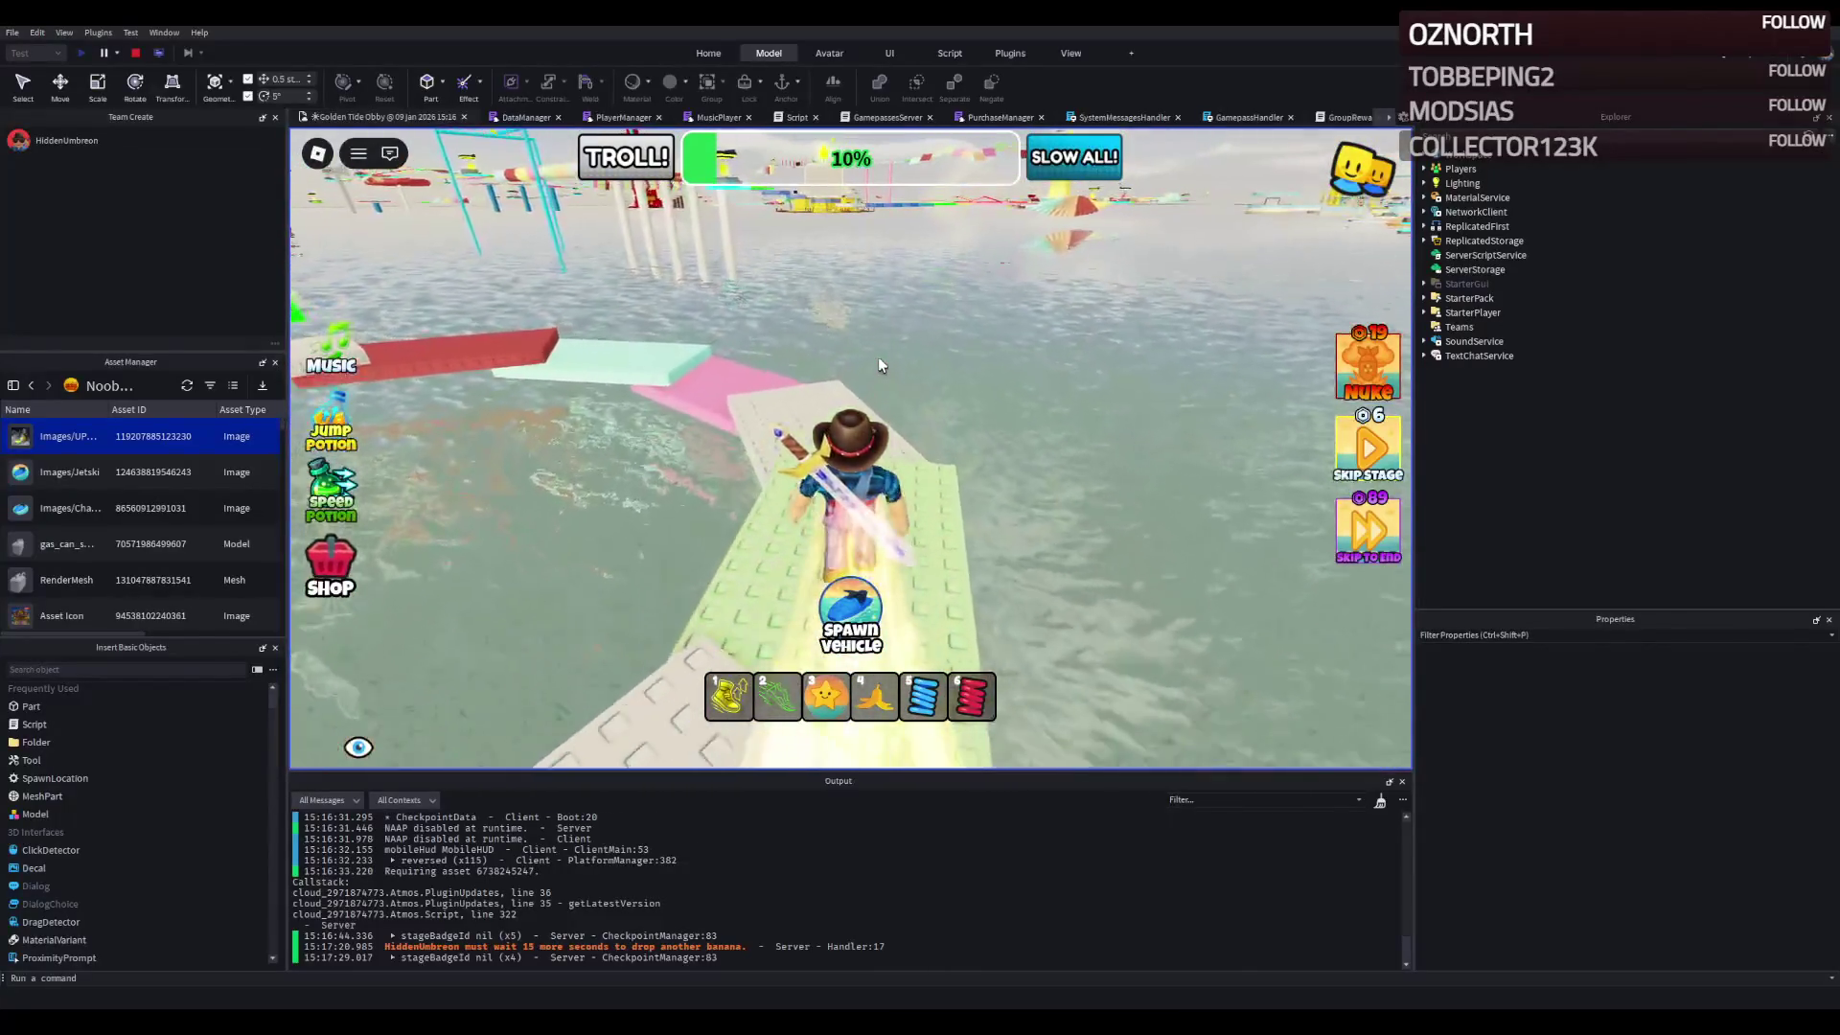
{"action": "key", "text": "w"}
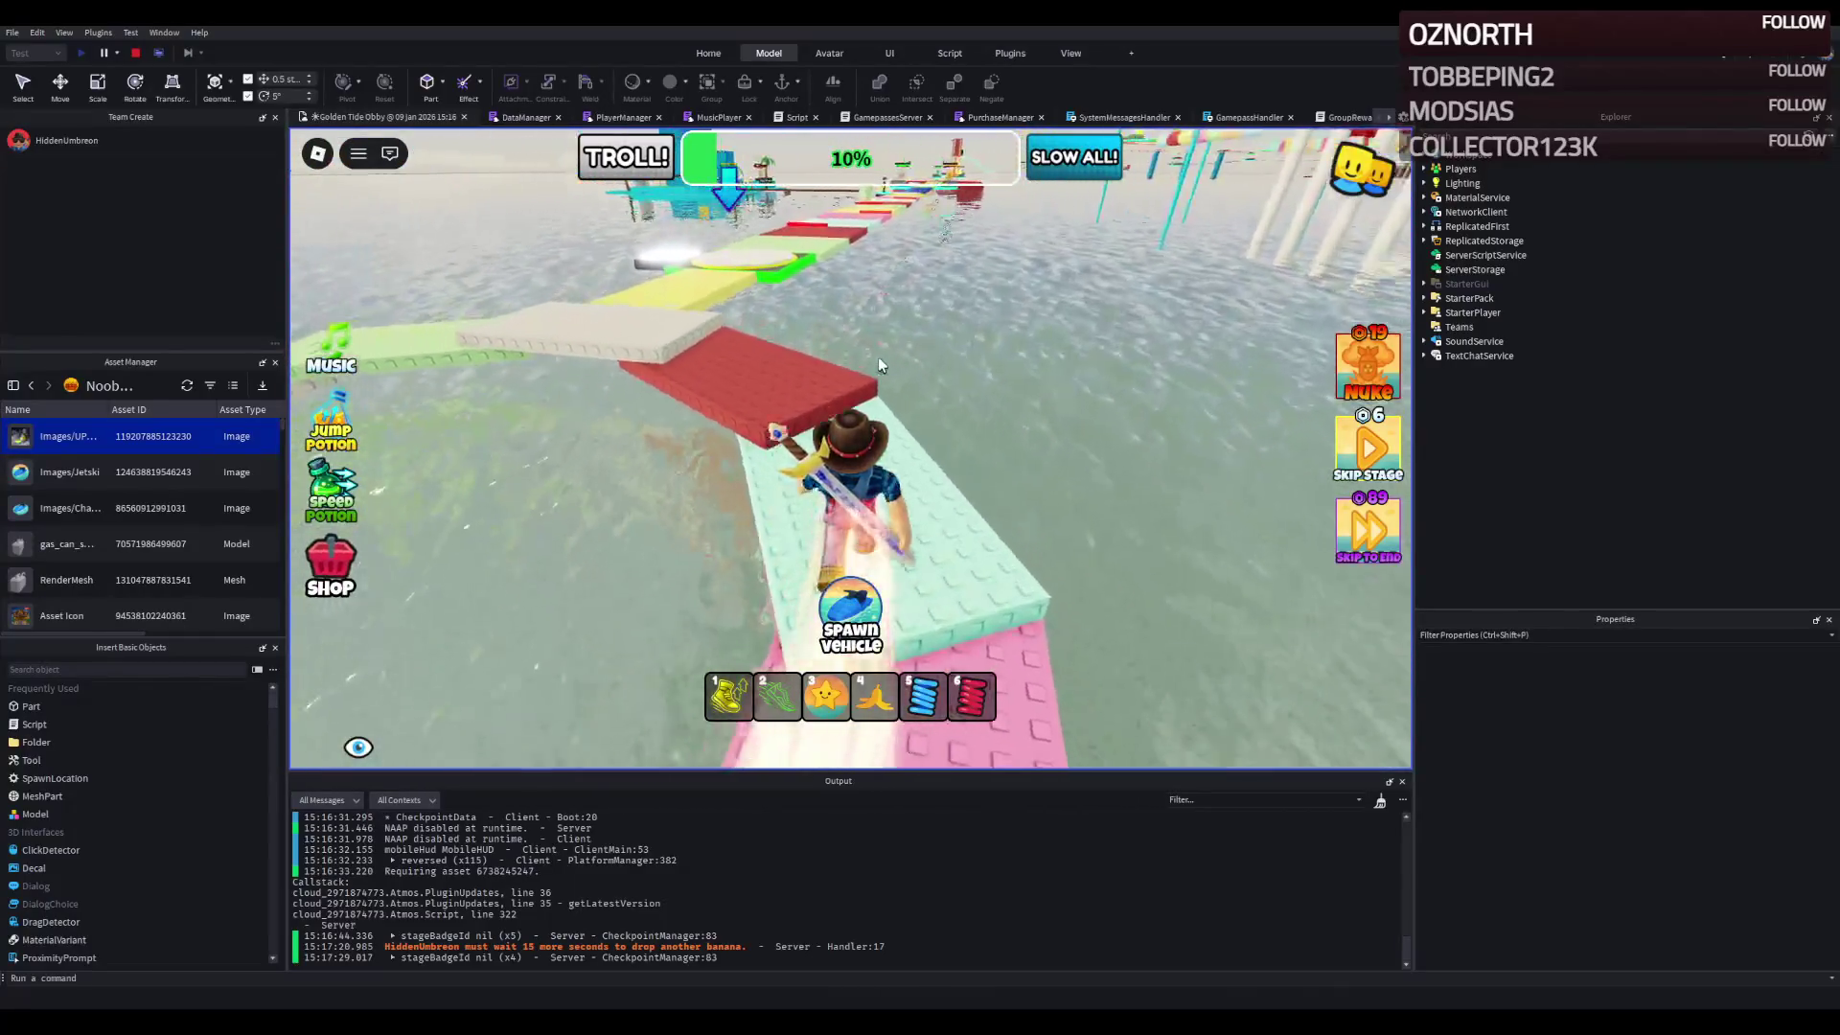
{"action": "key", "text": "w"}
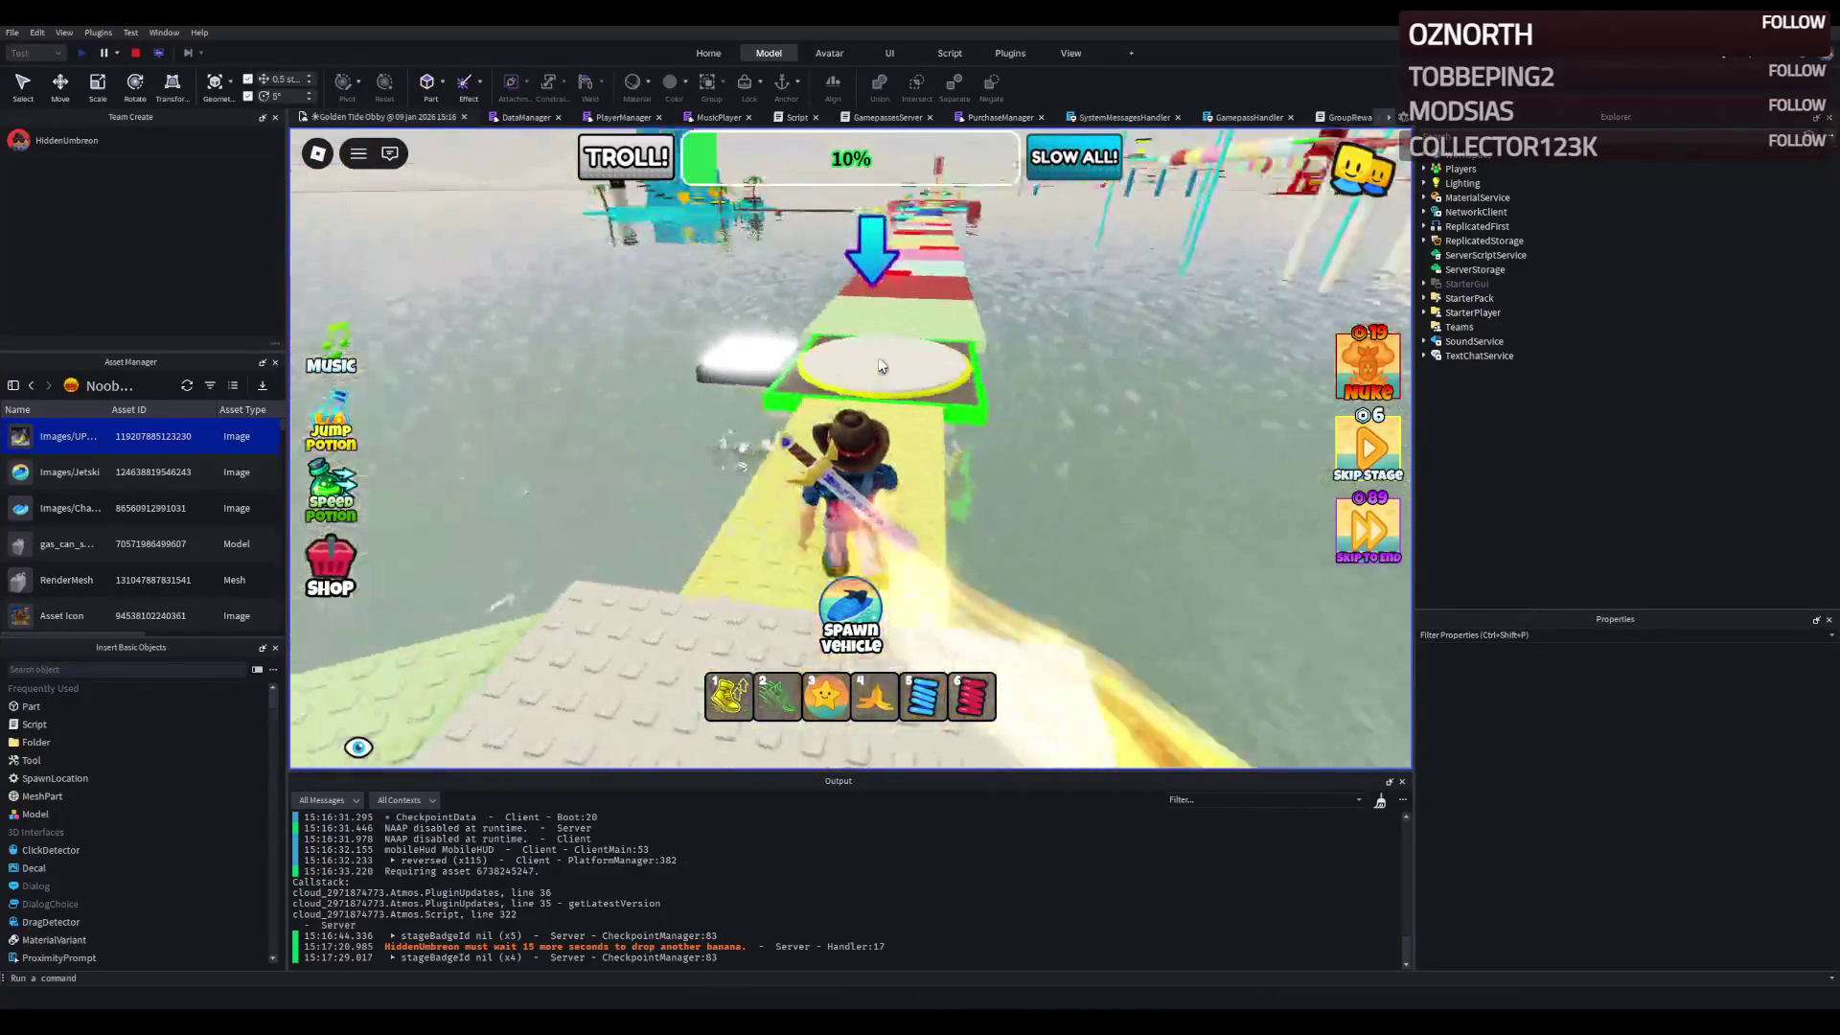
- Follow the red, pink and yellow path toward the blue ramp and reach the 12% checkpoint
{"action": "key", "text": "w"}
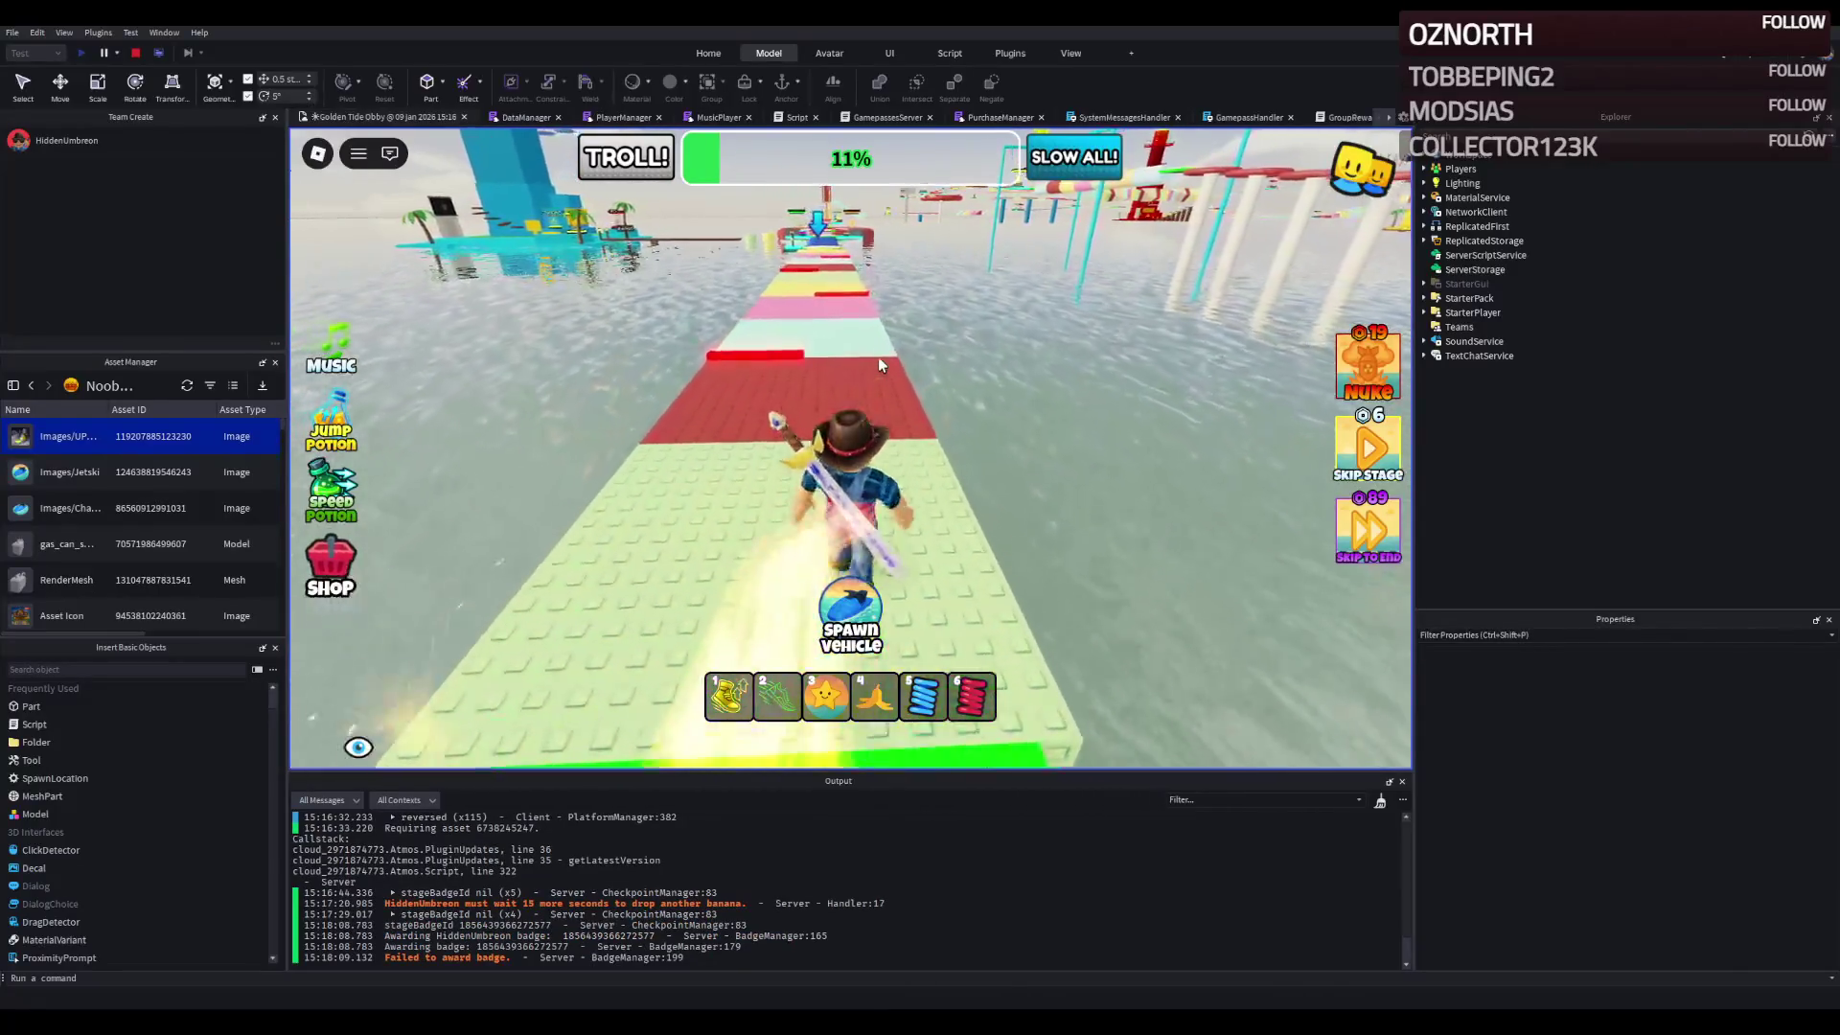
{"action": "key", "text": "w"}
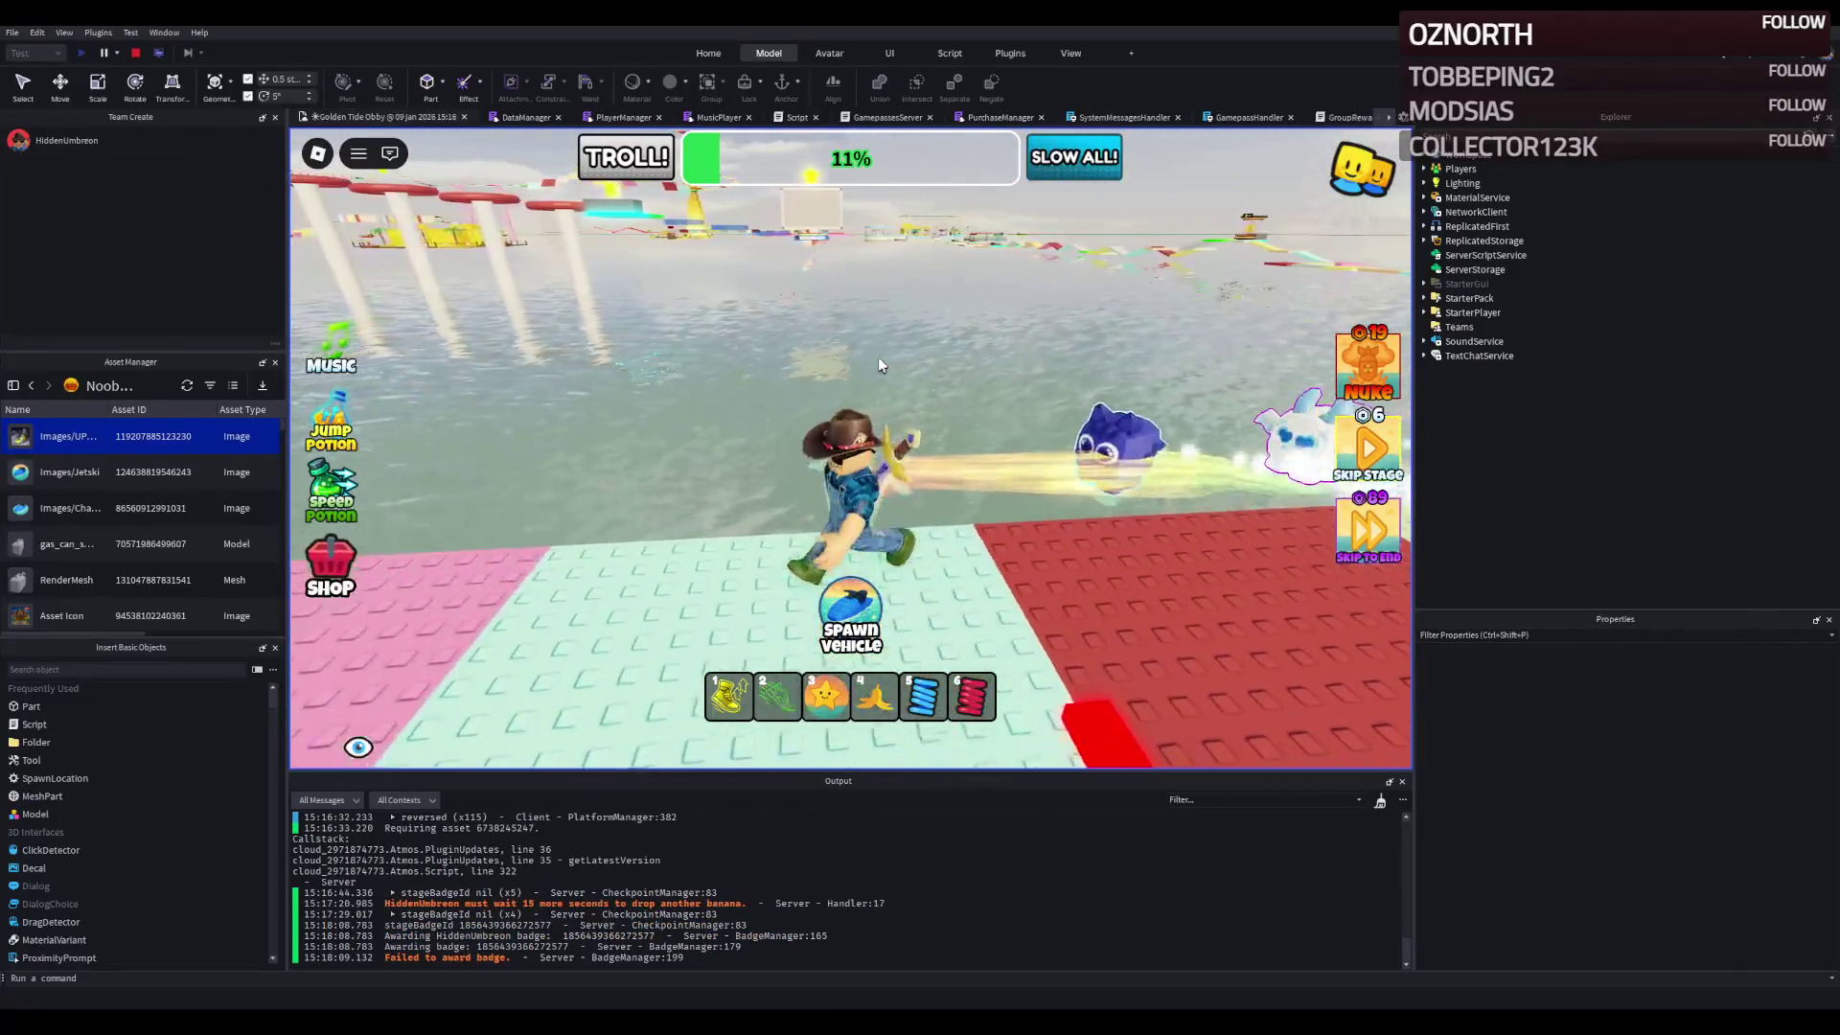
{"action": "key", "text": "w"}
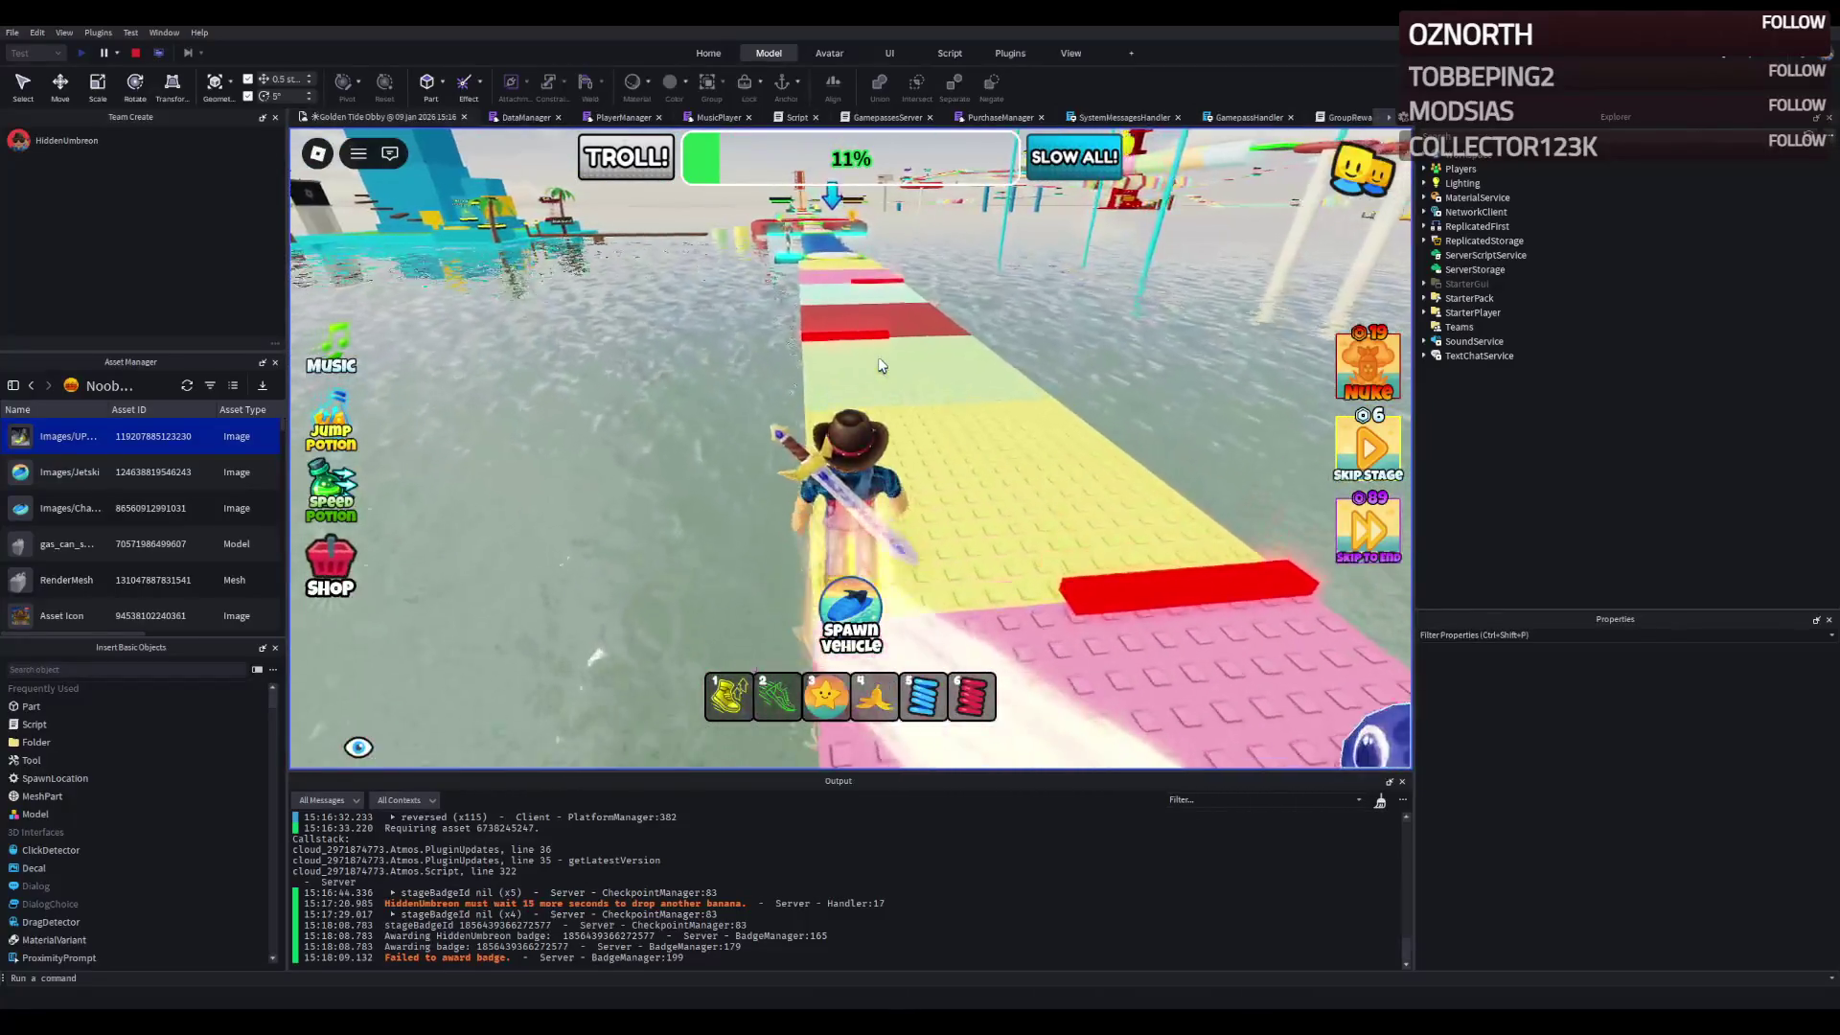
{"action": "key", "text": "w"}
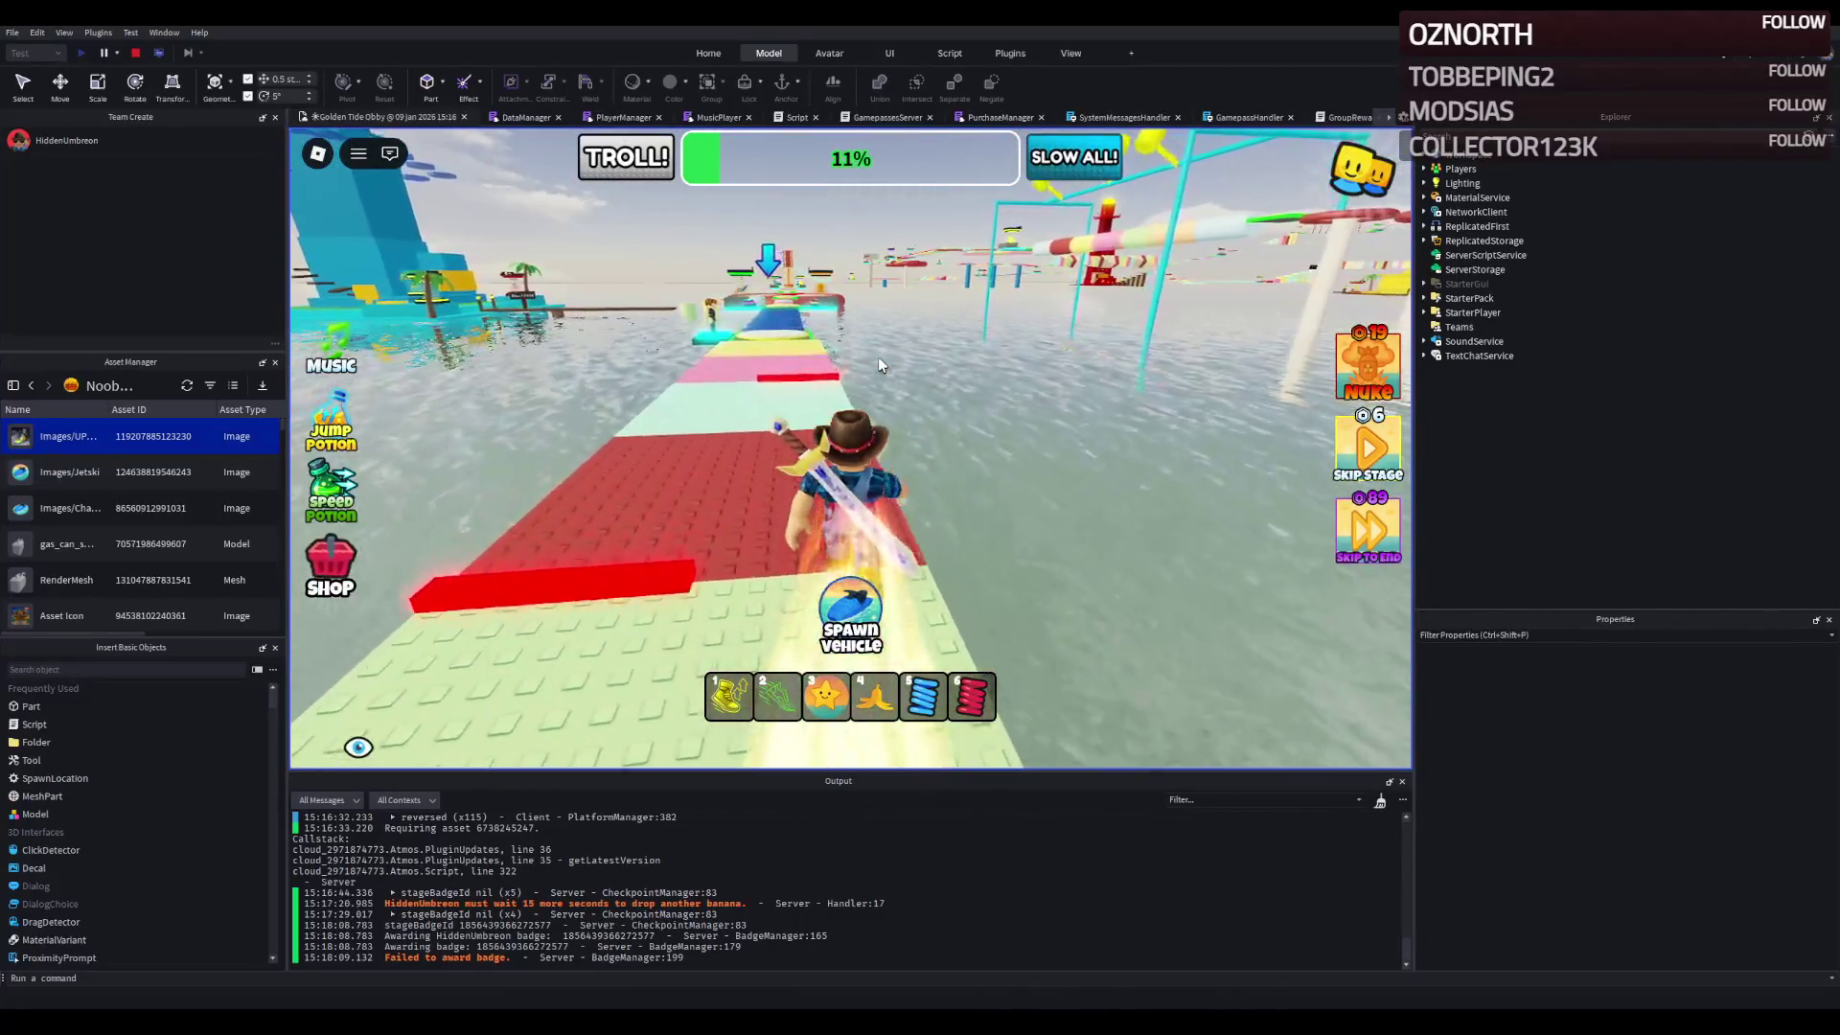
{"action": "key", "text": "w"}
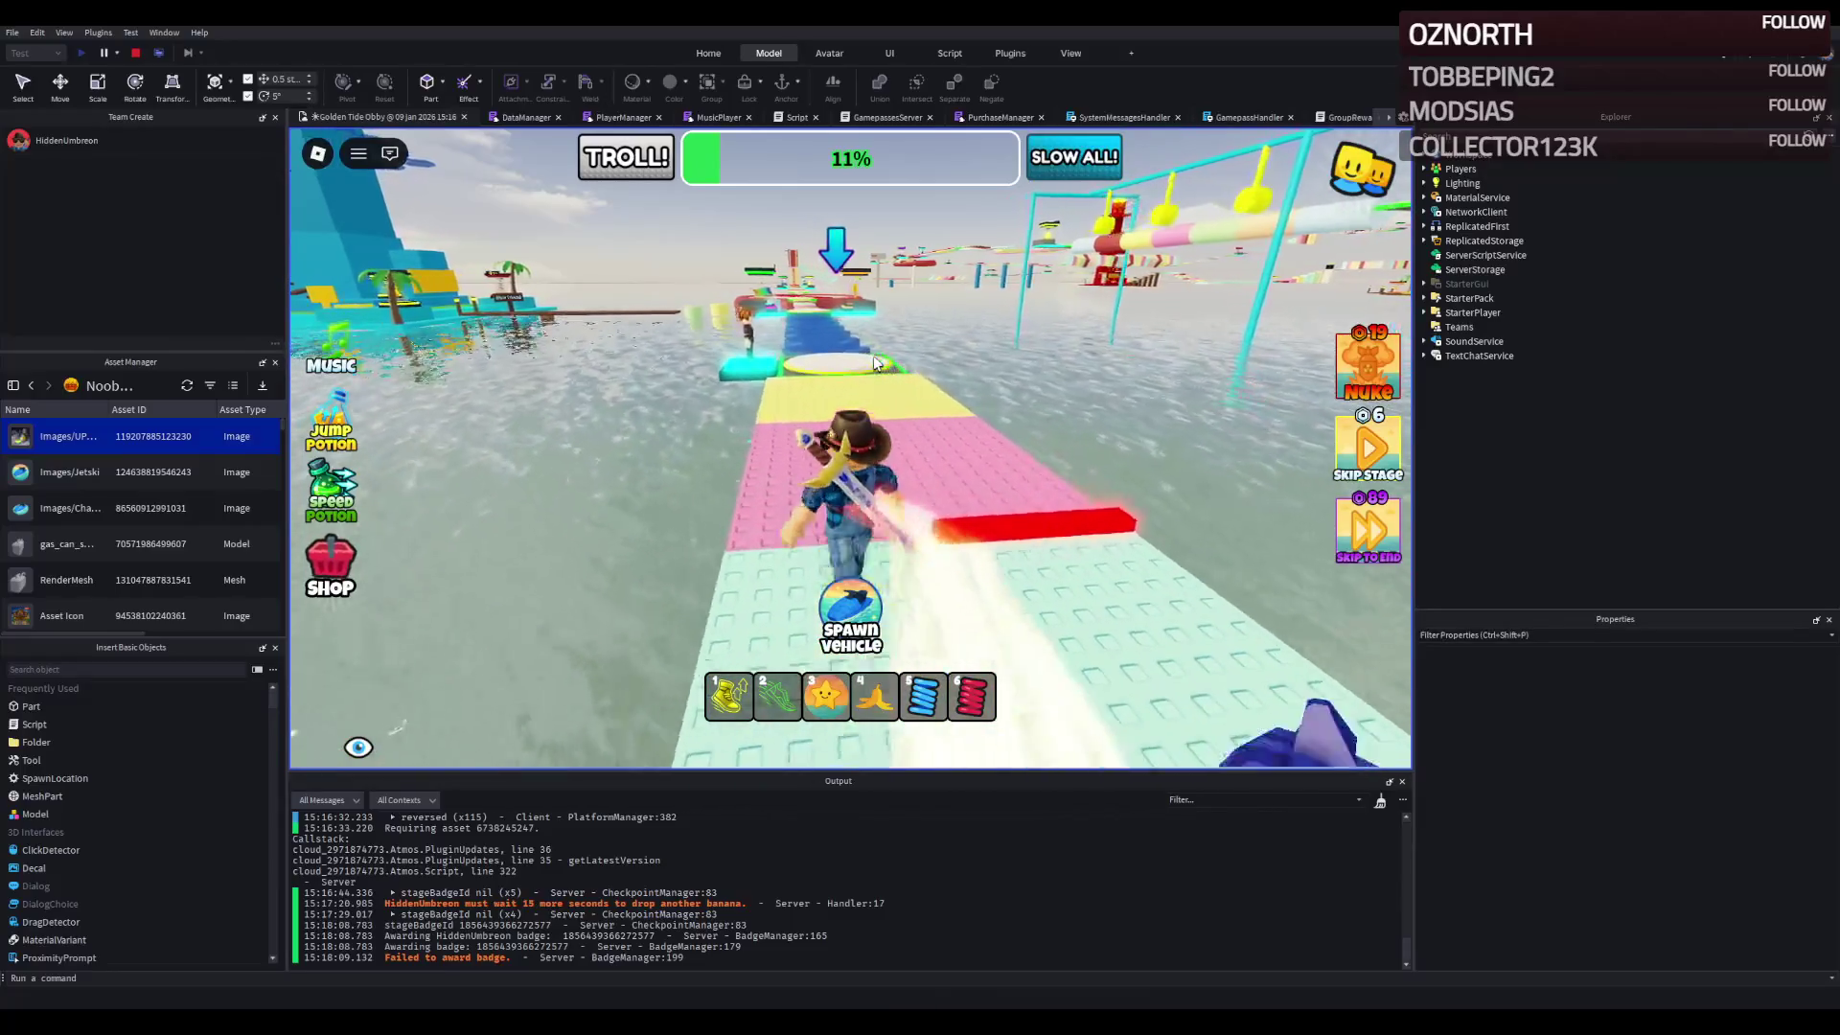
{"action": "key", "text": "w"}
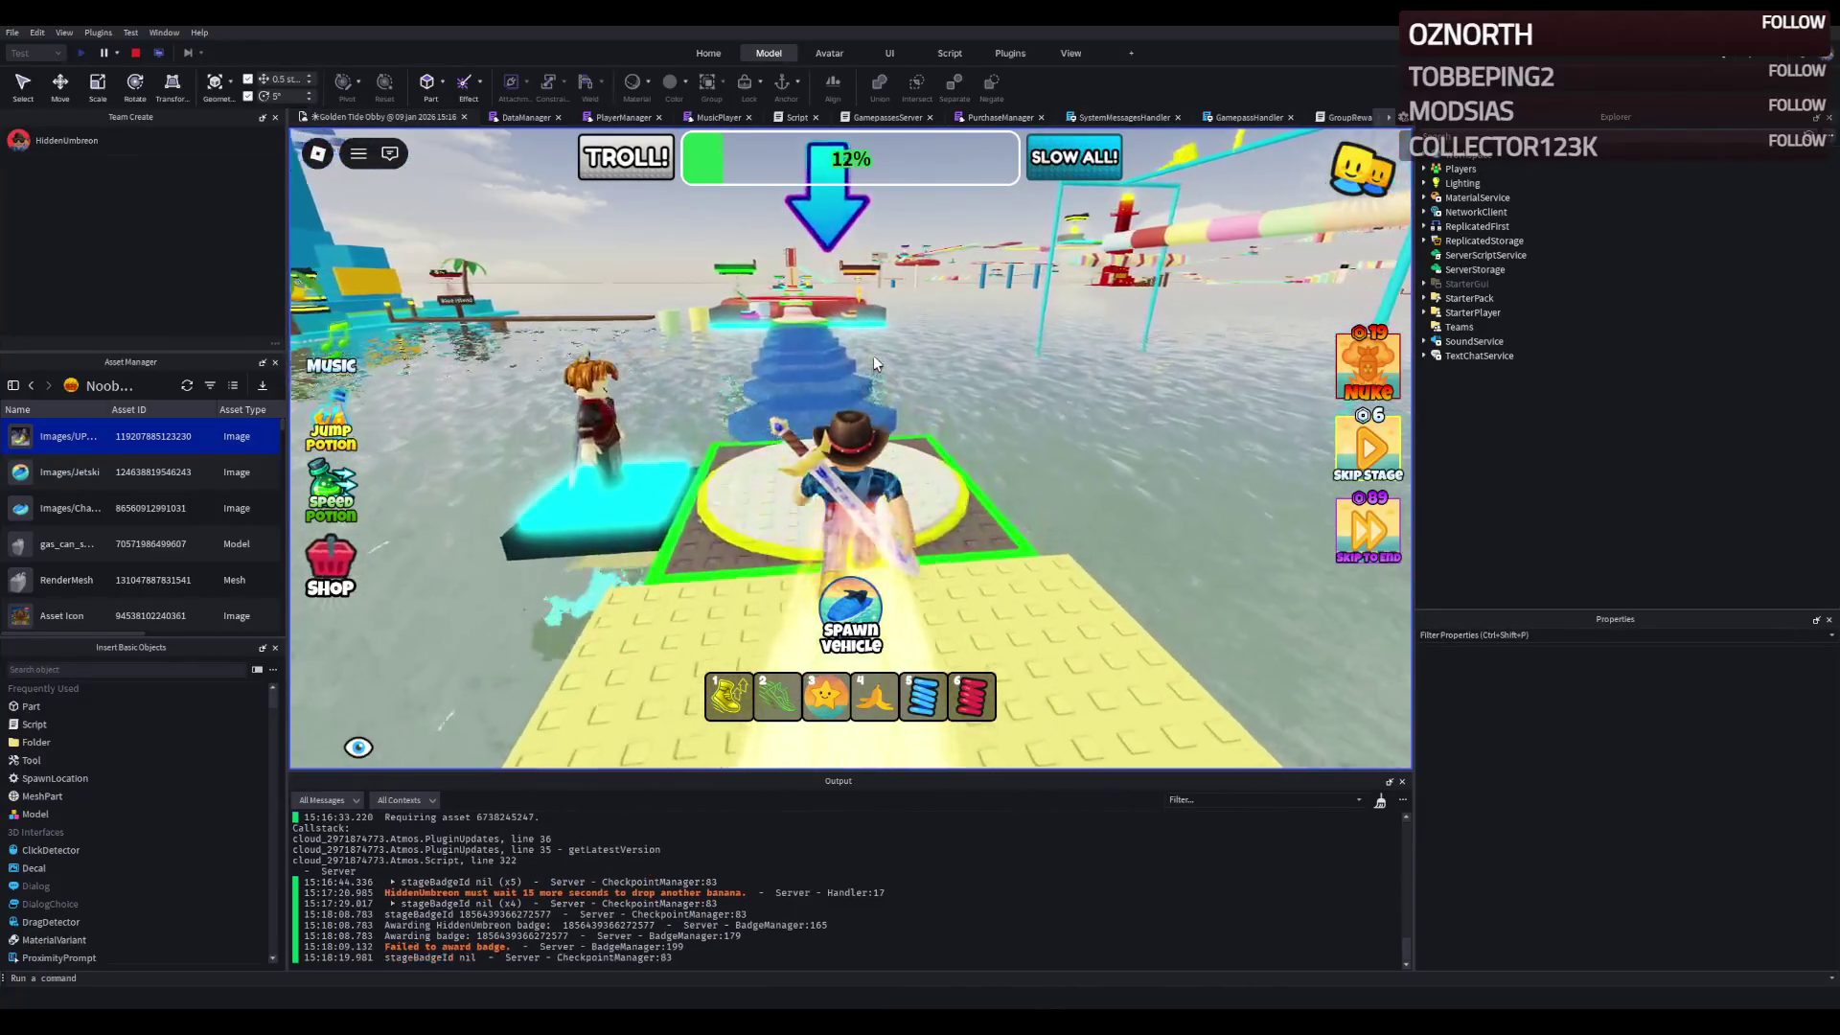
- Take the blue path to the 13% checkpoint, then the pillar path onto the red ring for 15%
{"action": "key", "text": "w"}
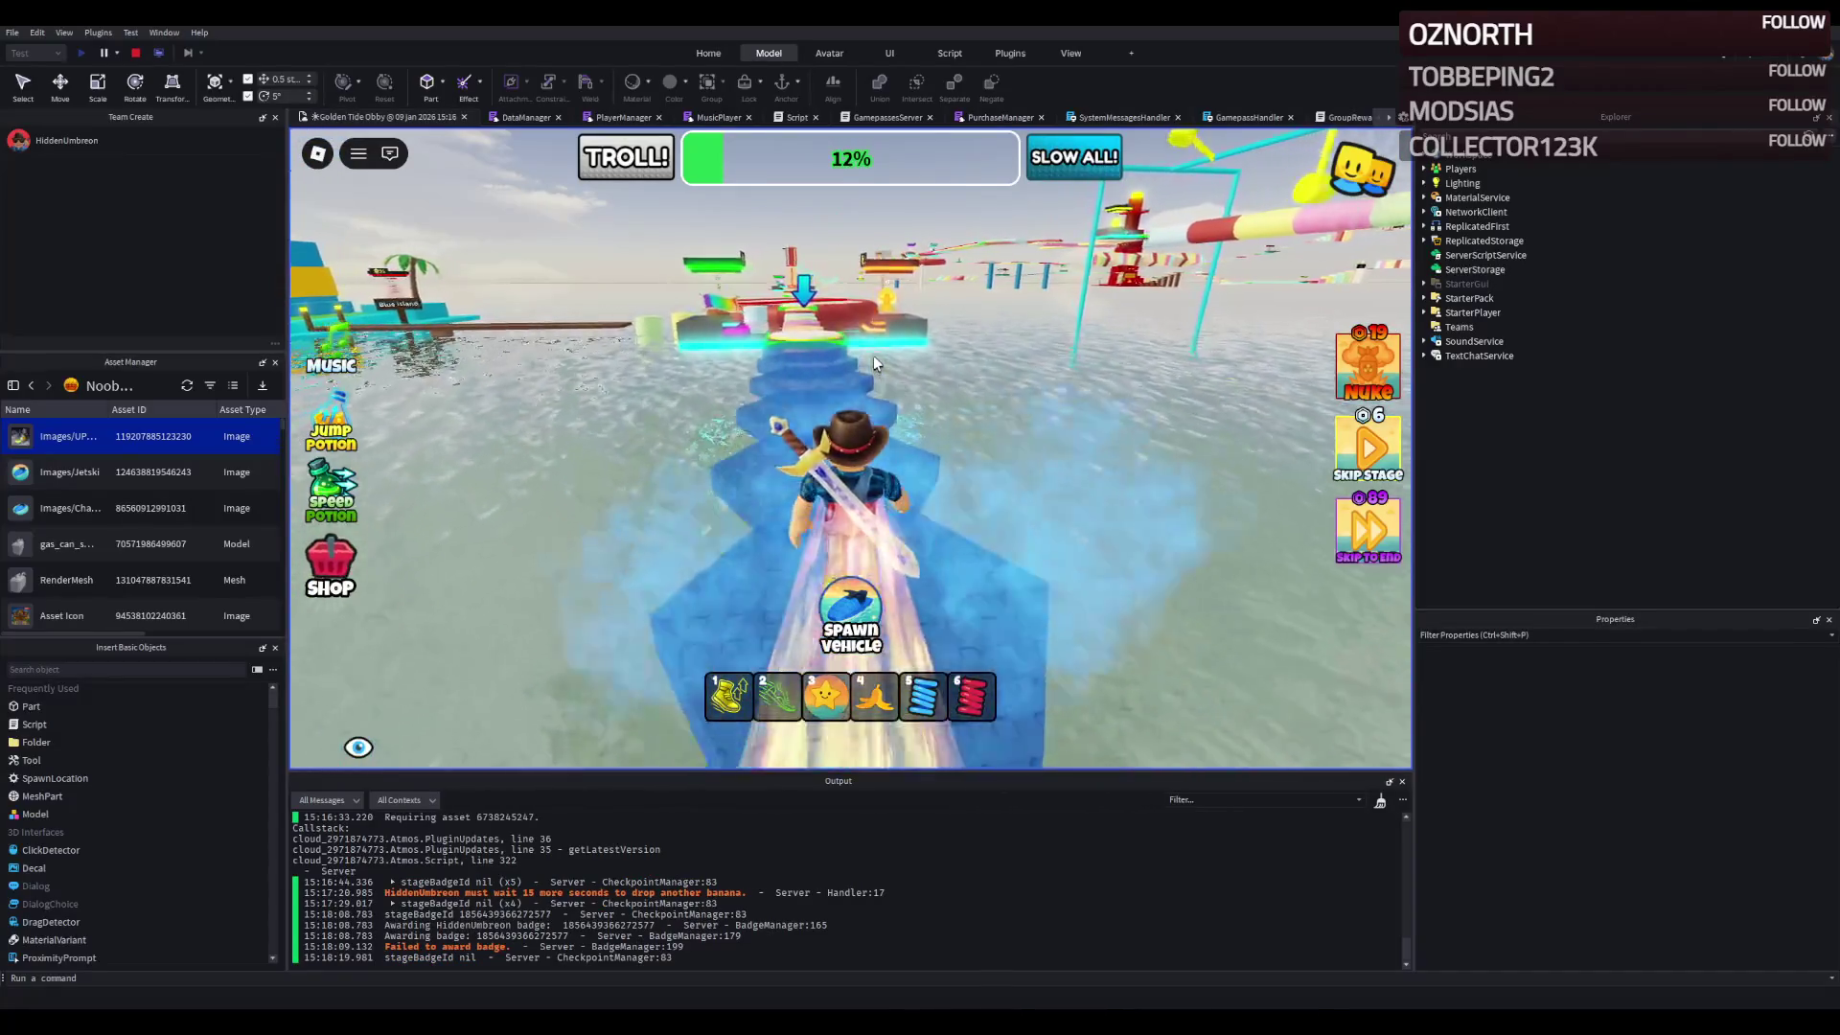
{"action": "key", "text": "w"}
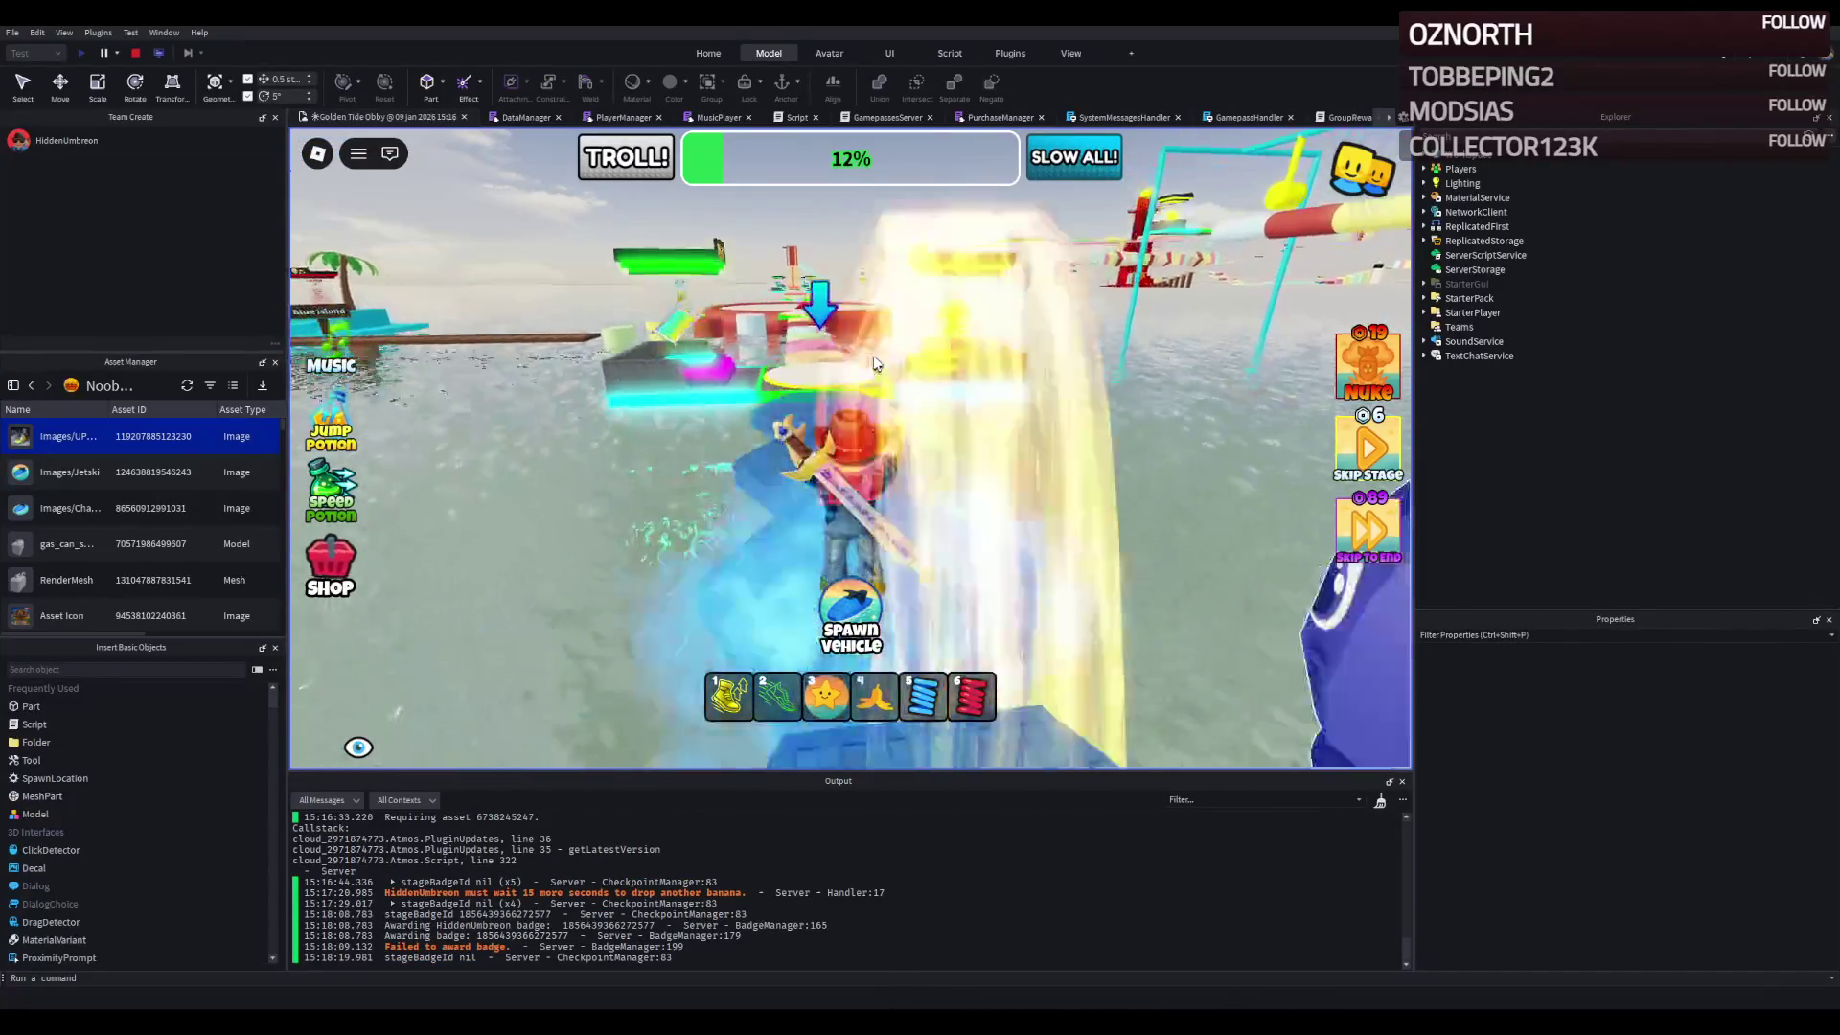
{"action": "key", "text": "w"}
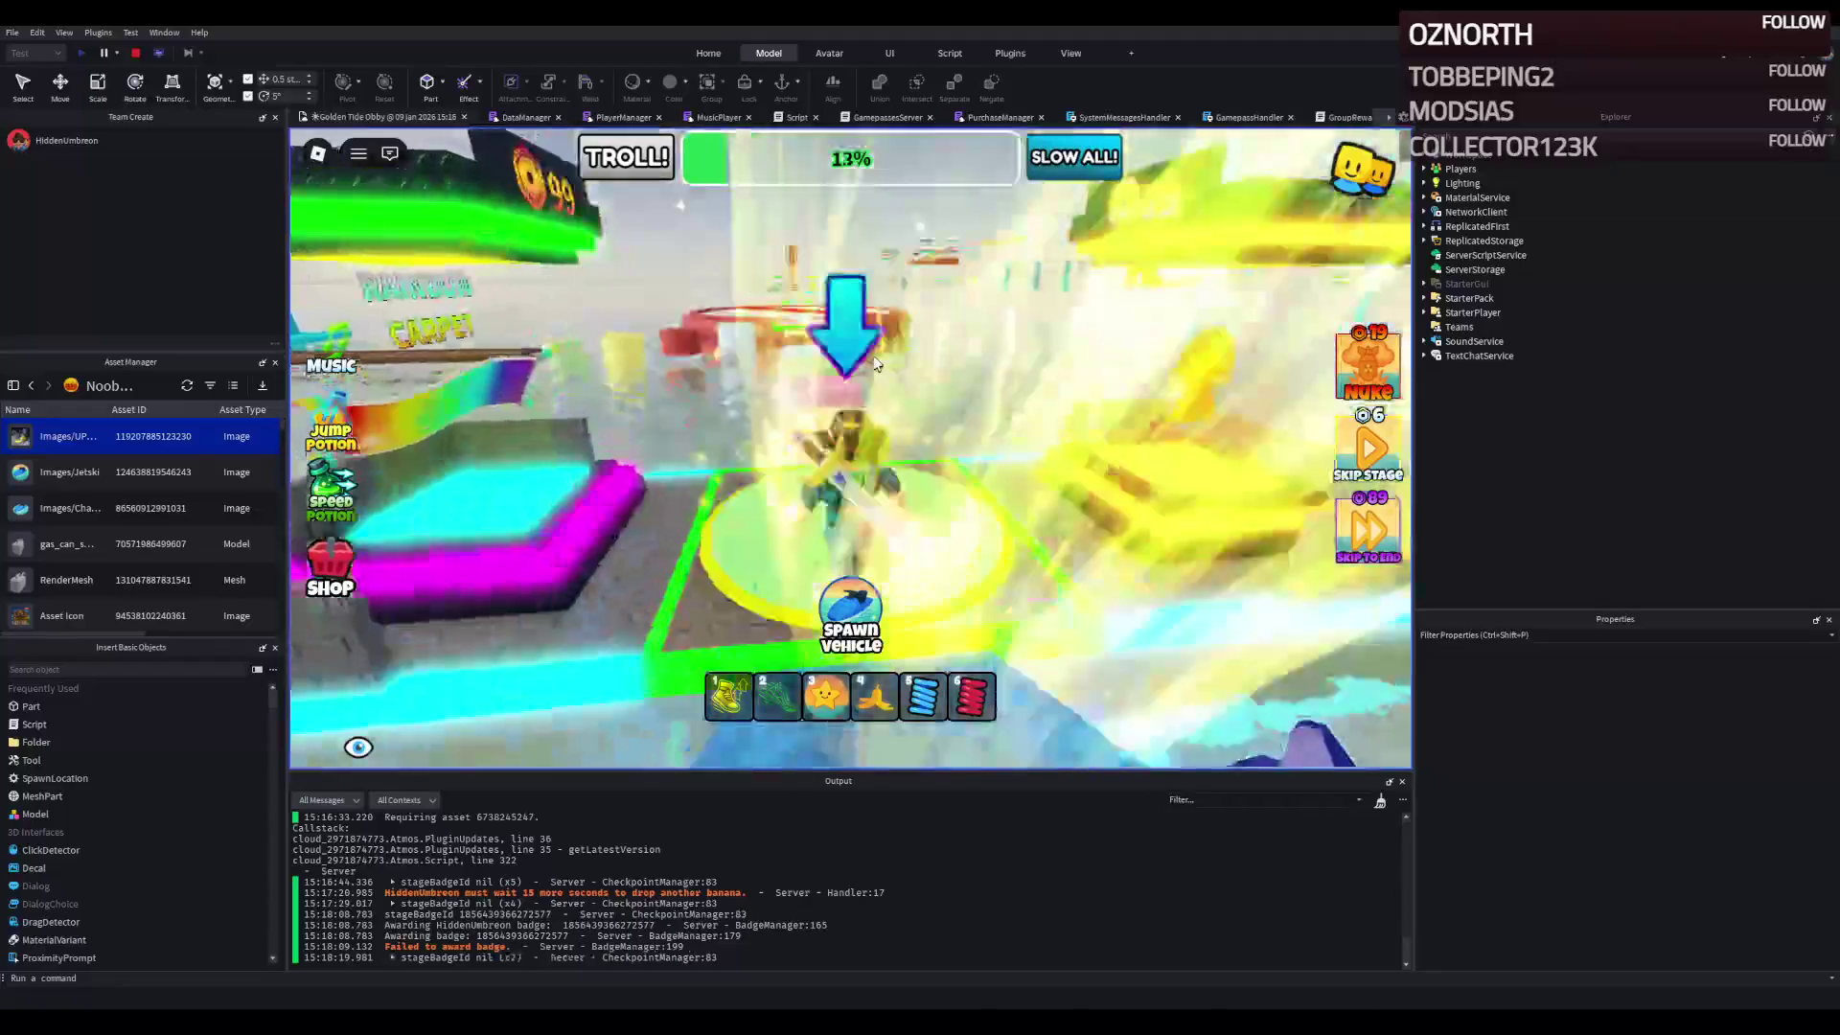
{"action": "key", "text": "w"}
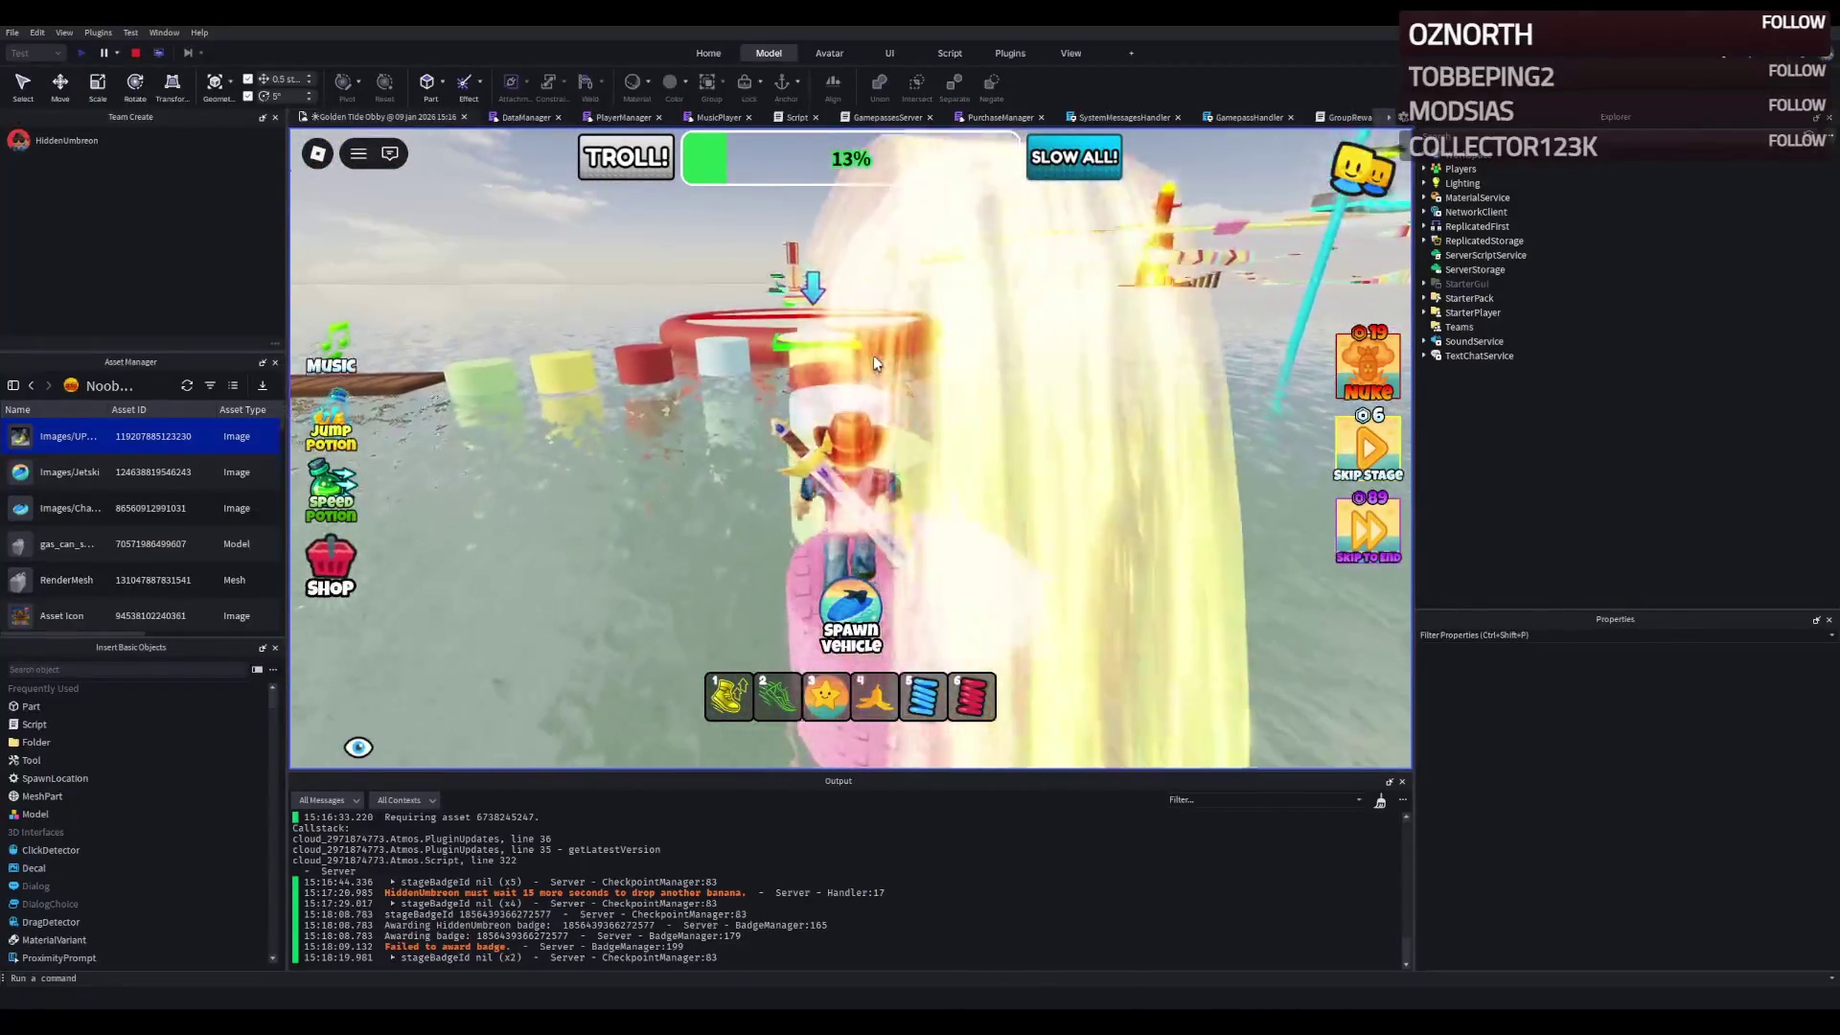
{"action": "key", "text": "w"}
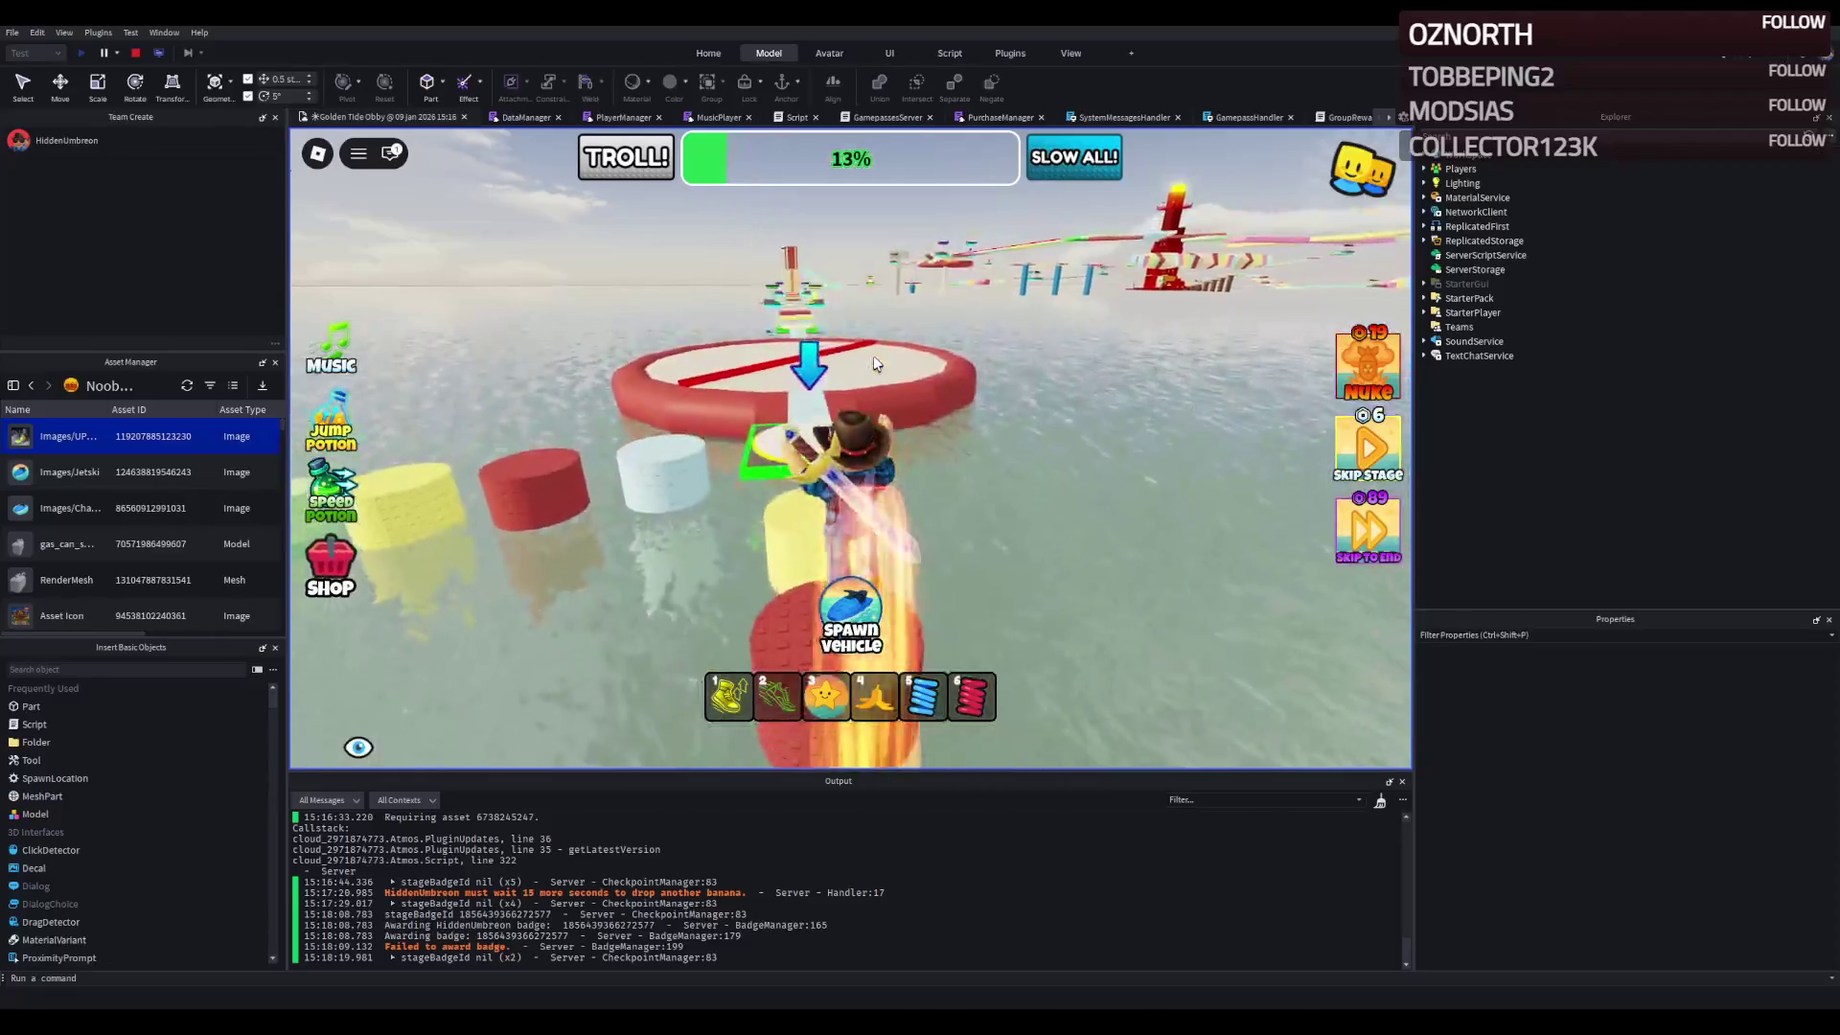
{"action": "key", "text": "w"}
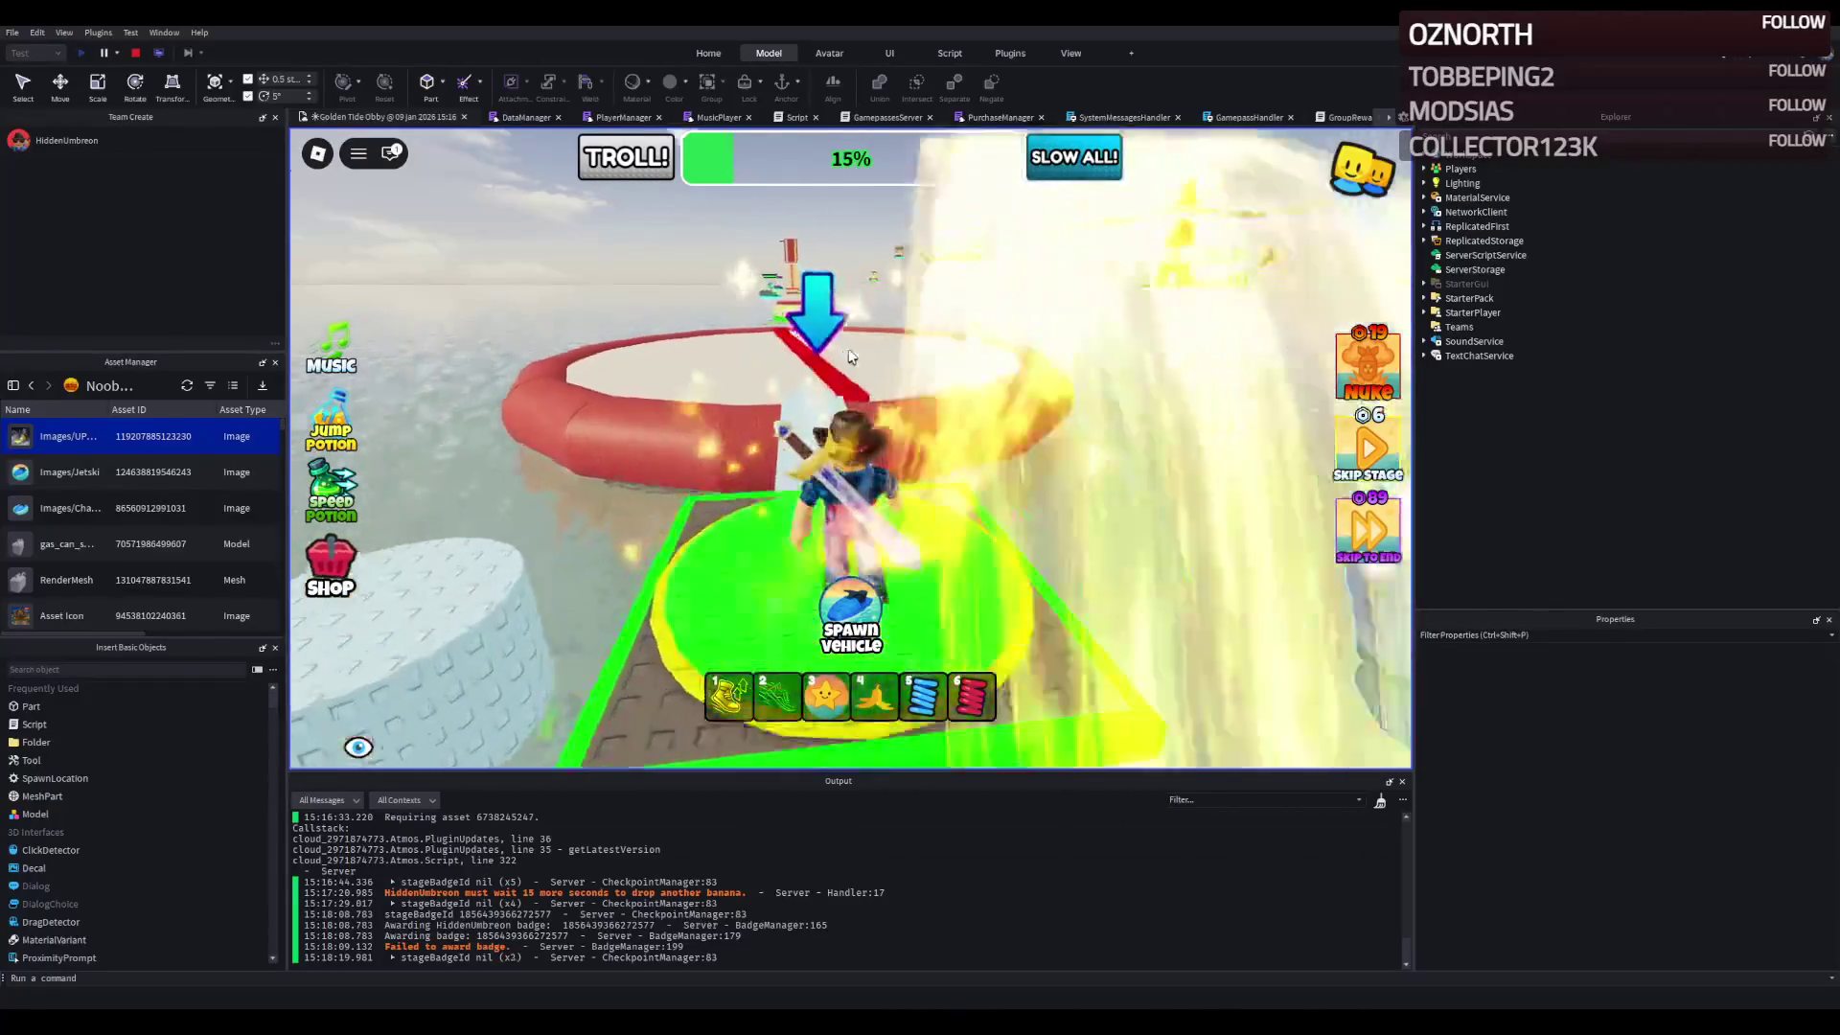
- Run around the red ring platform and over the light-blue bridge to the 16% checkpoint
{"action": "key", "text": "w"}
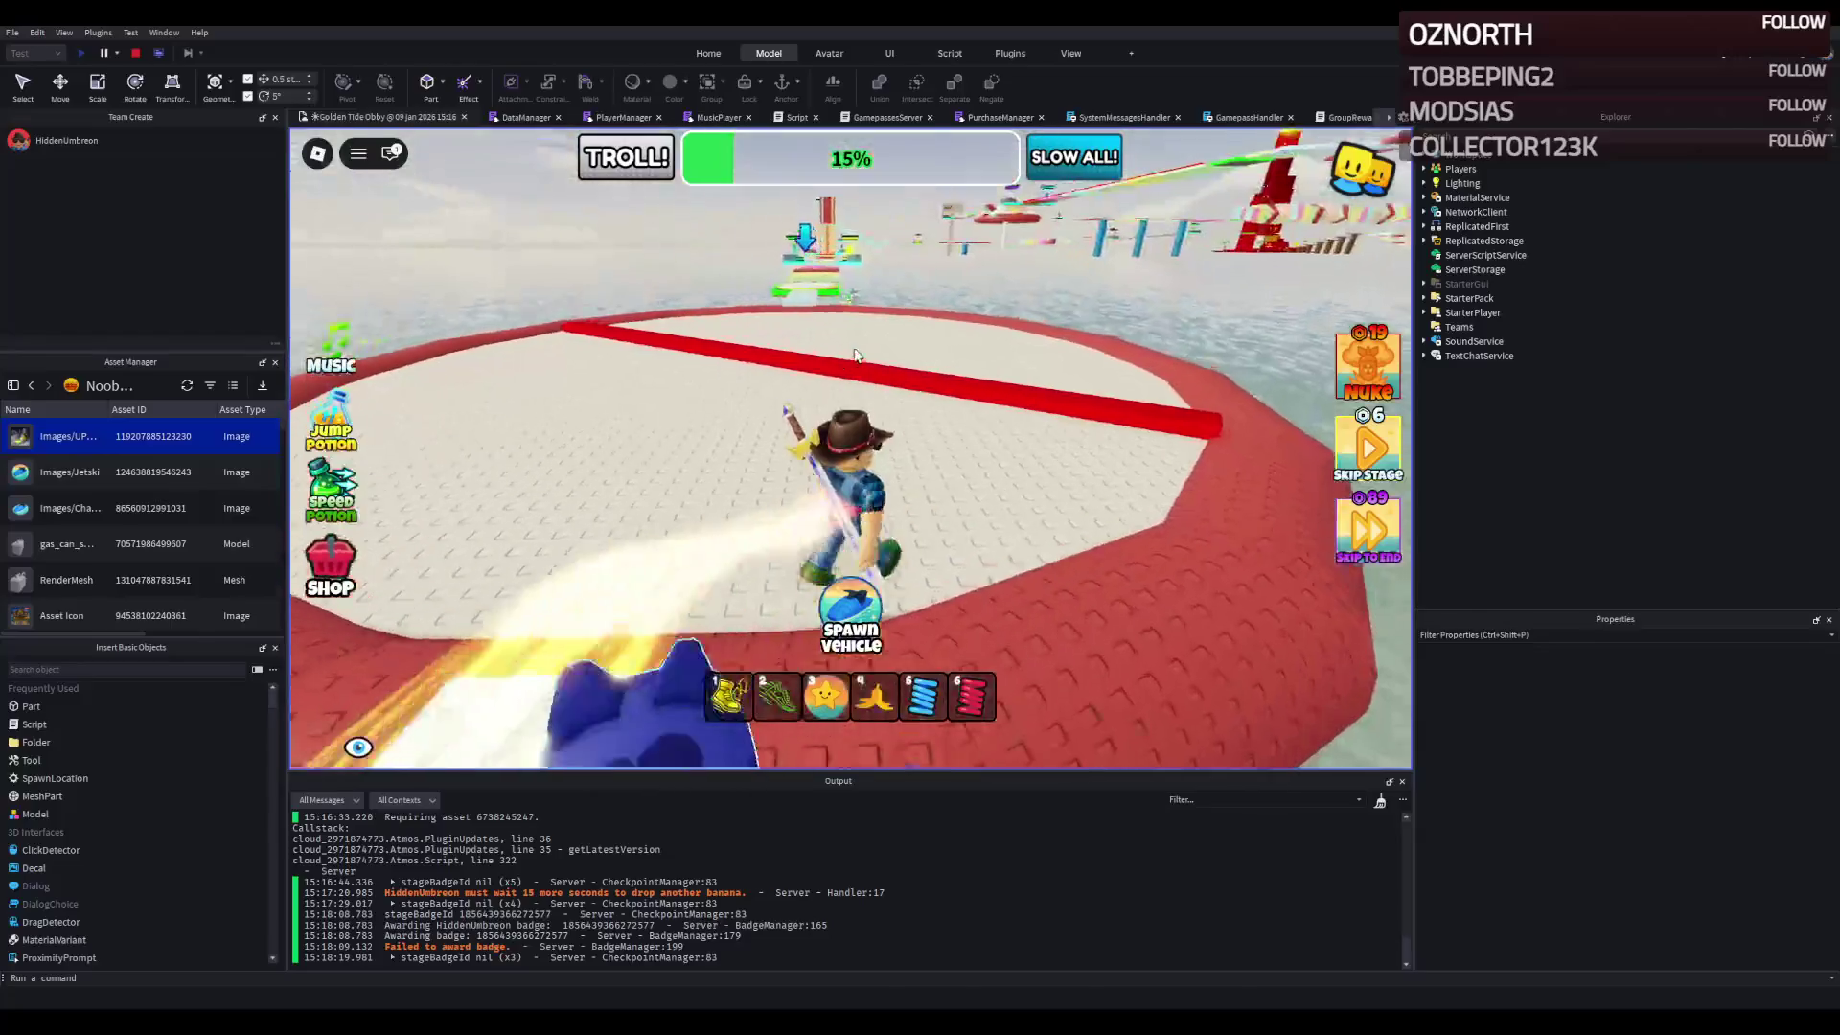
{"action": "key", "text": "w"}
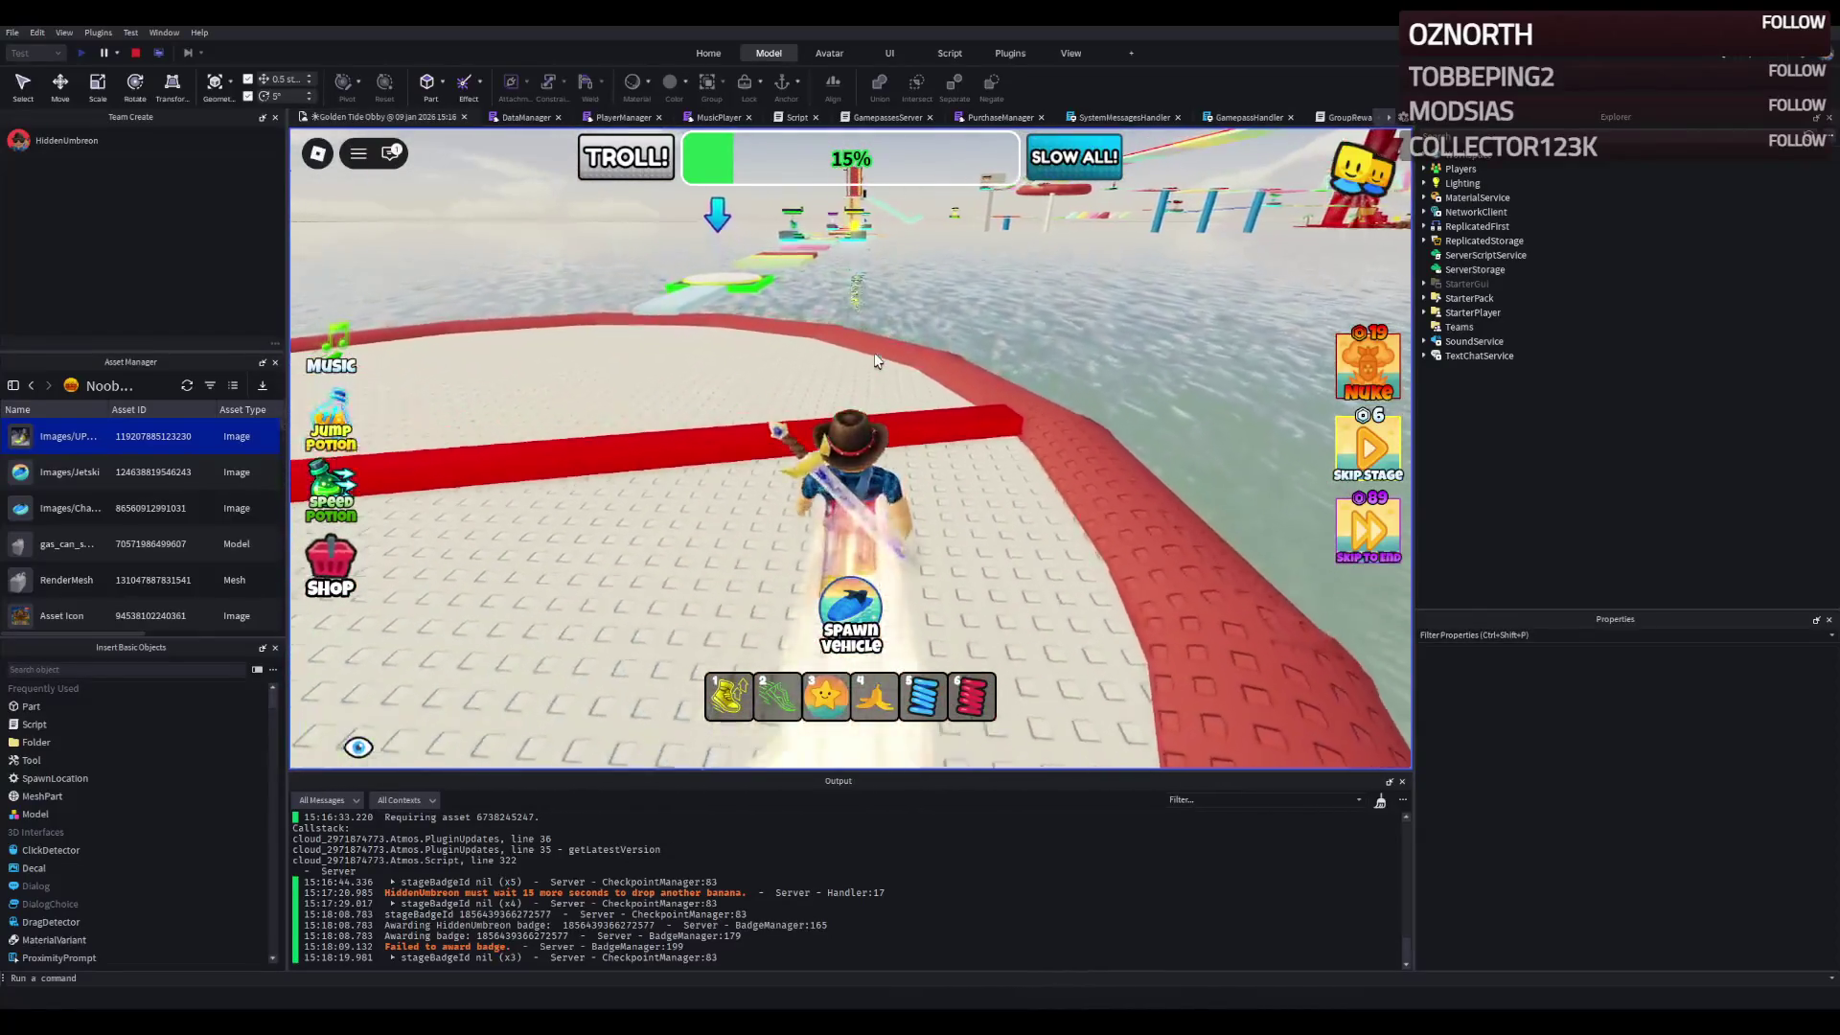
{"action": "key", "text": "w"}
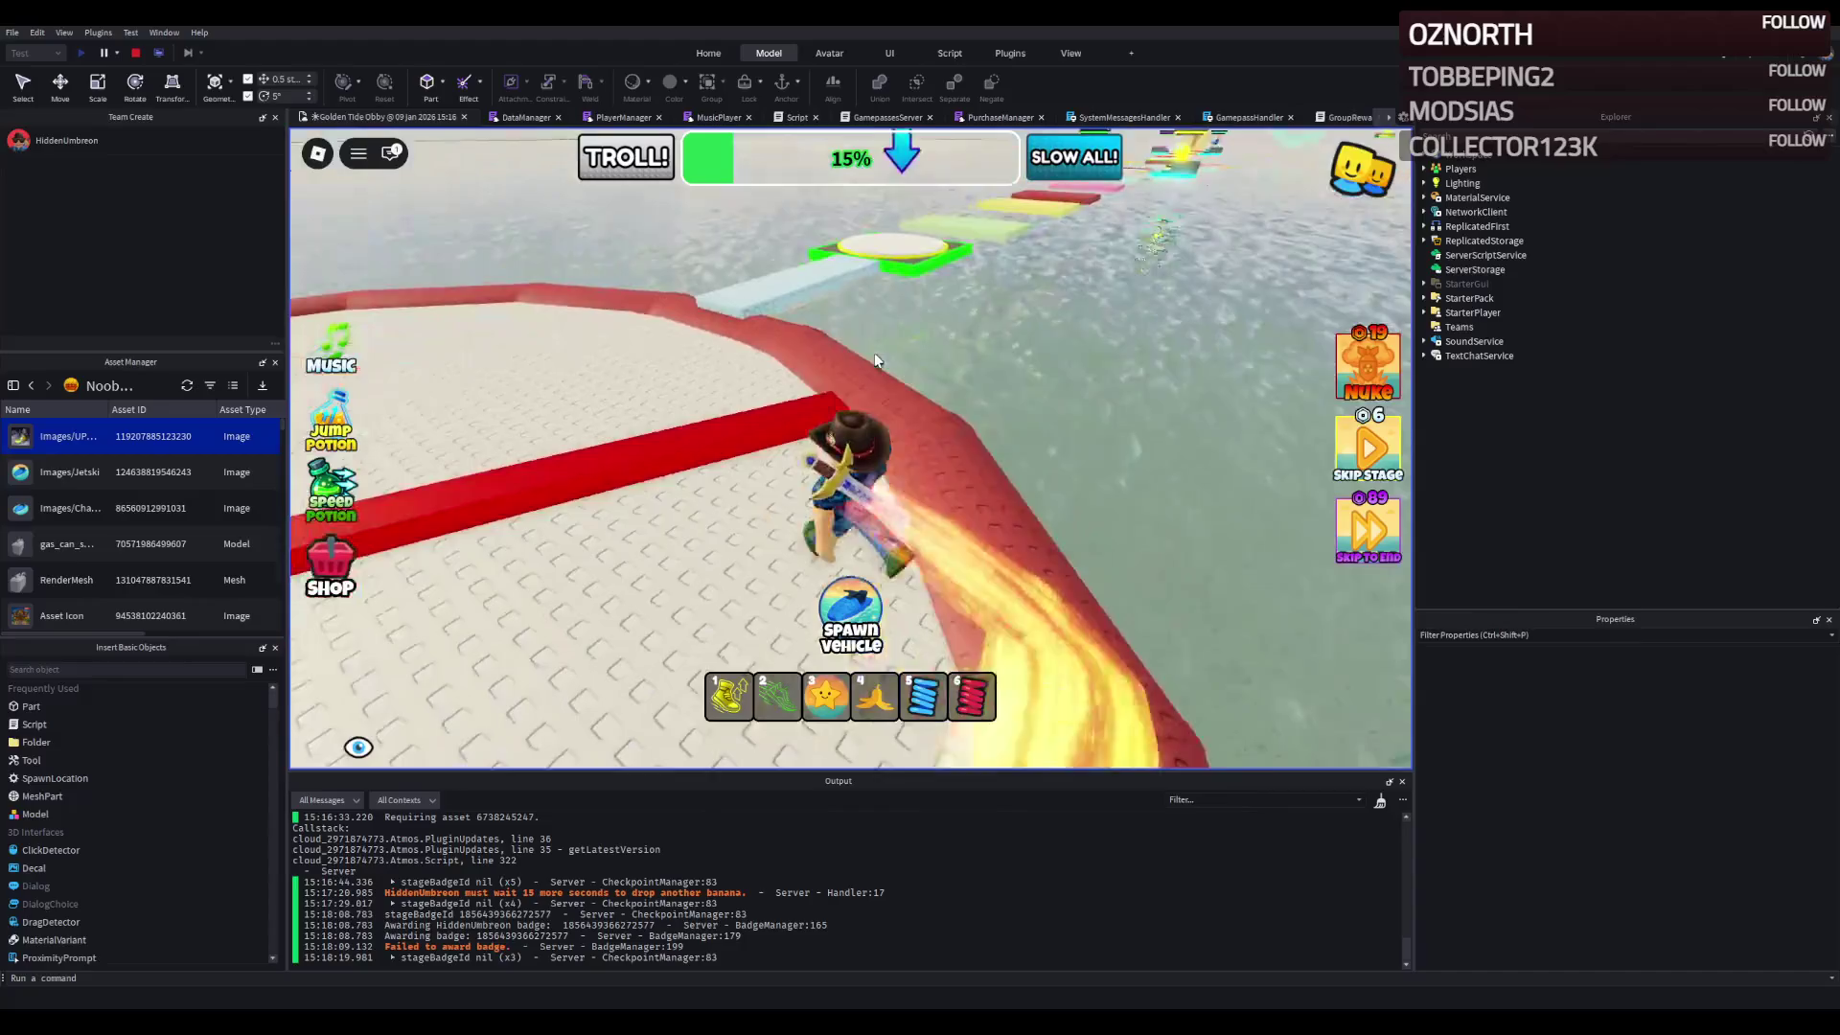
{"action": "key", "text": "w"}
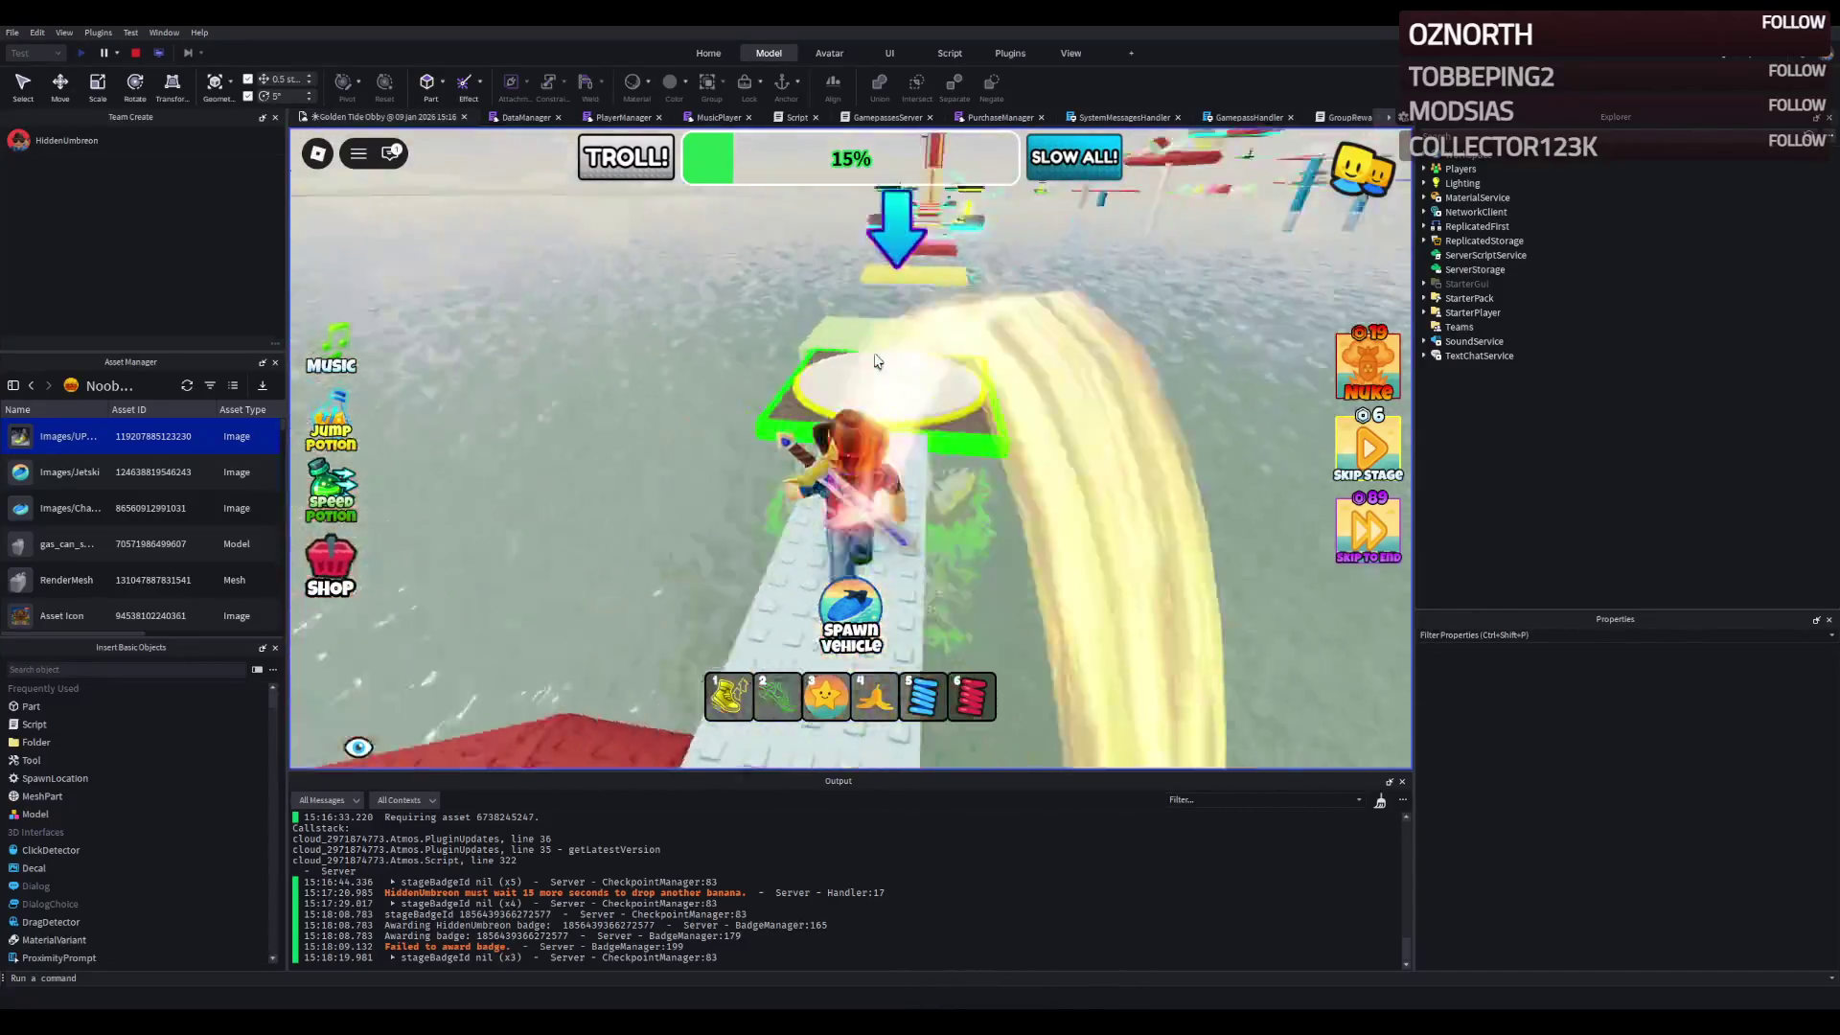
- Advance across the yellow, red and pink platforms onto the mint one
{"action": "key", "text": "w"}
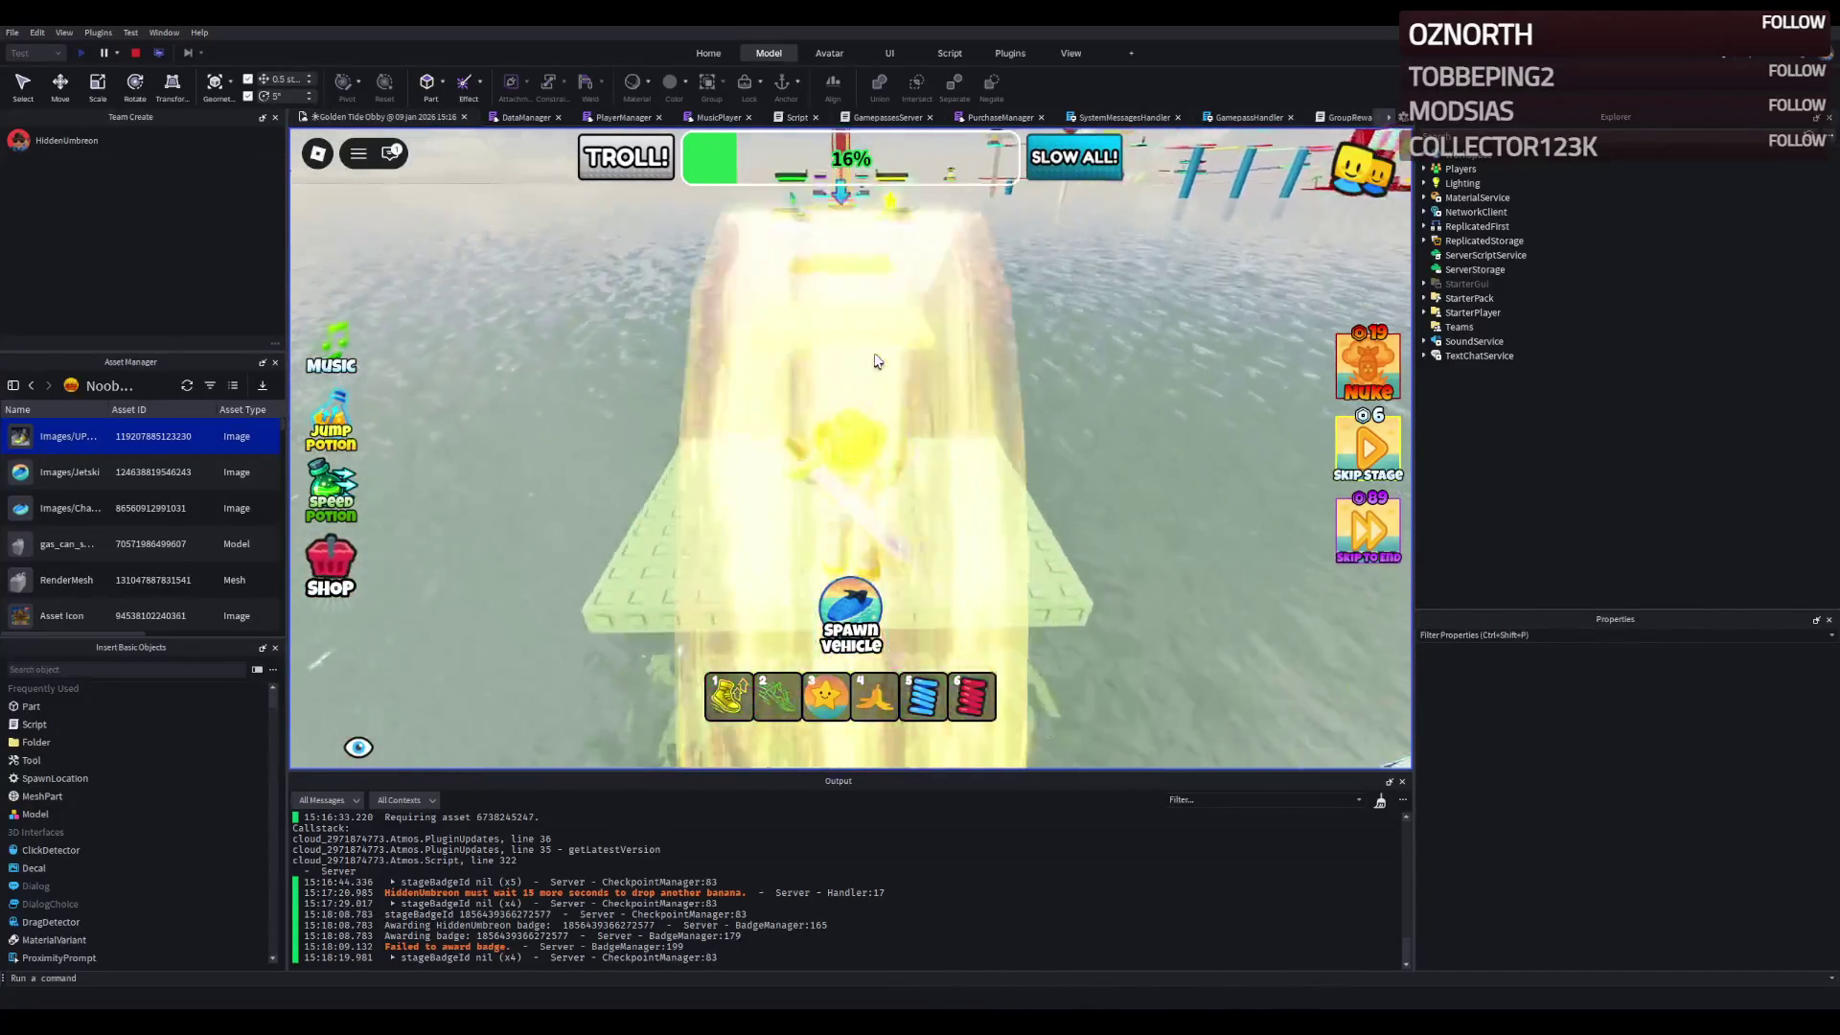
{"action": "key", "text": "w"}
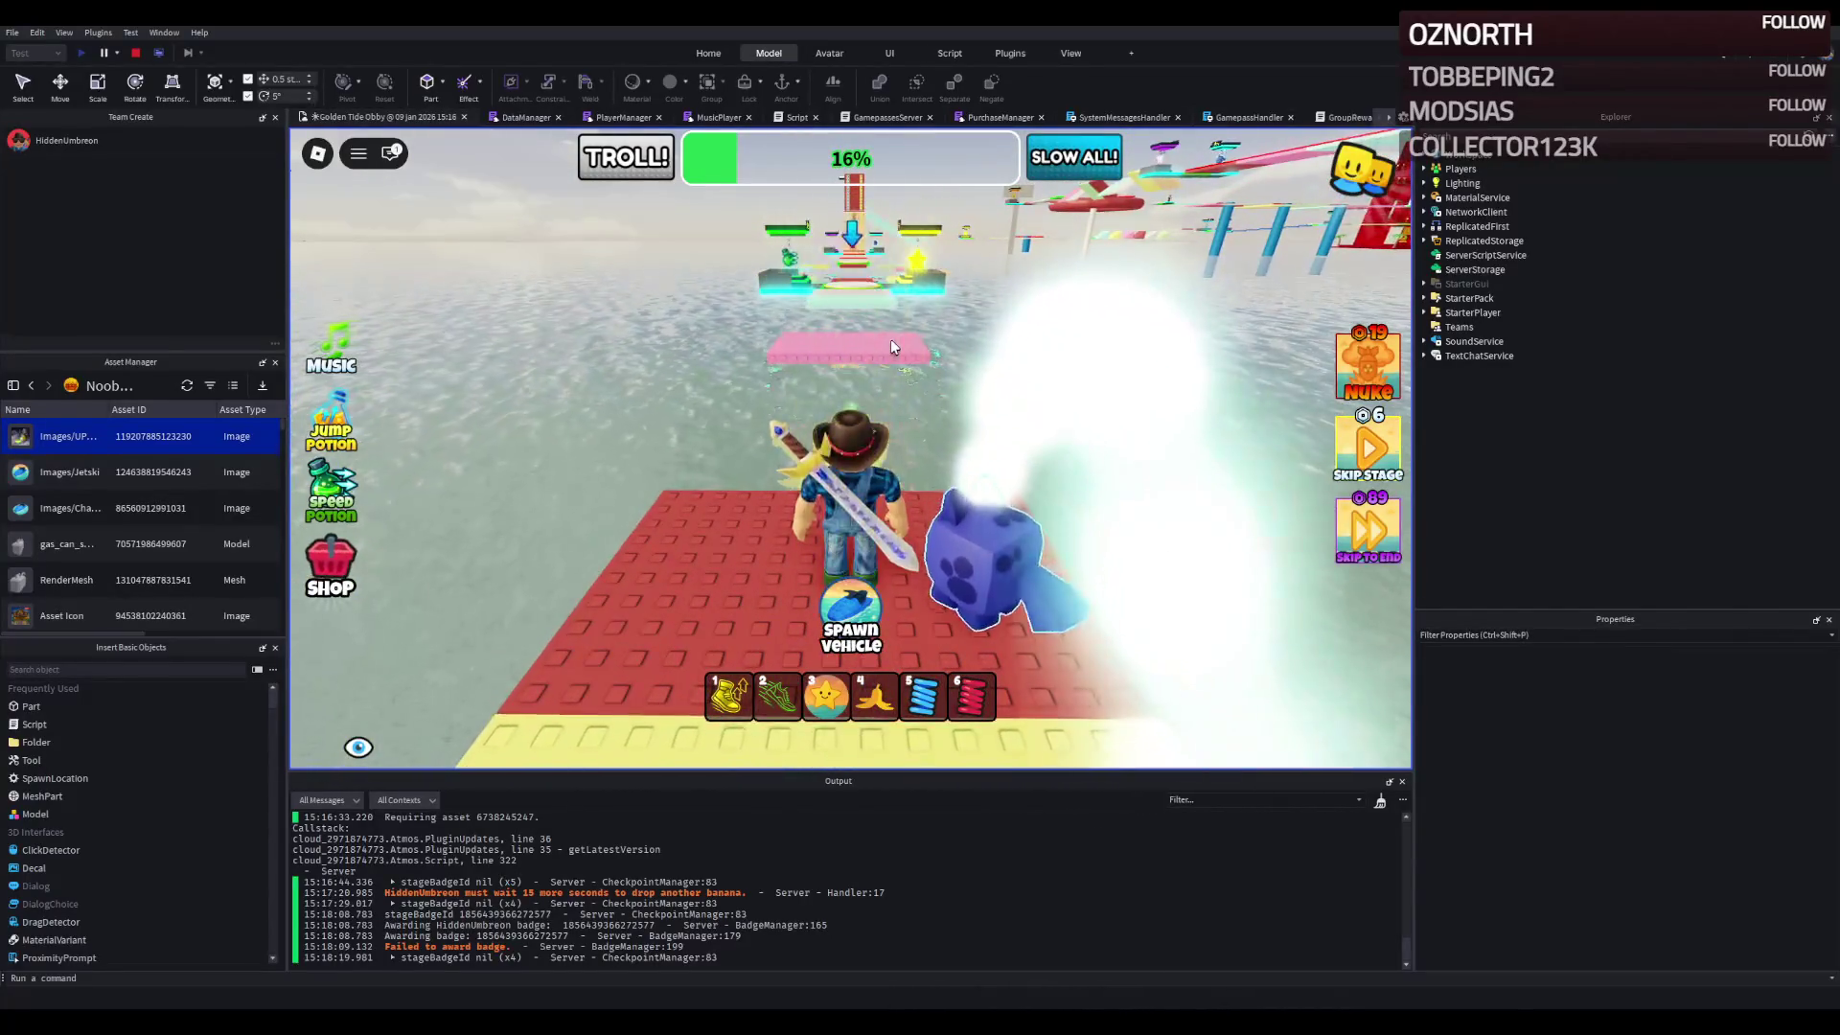
{"action": "key", "text": "w"}
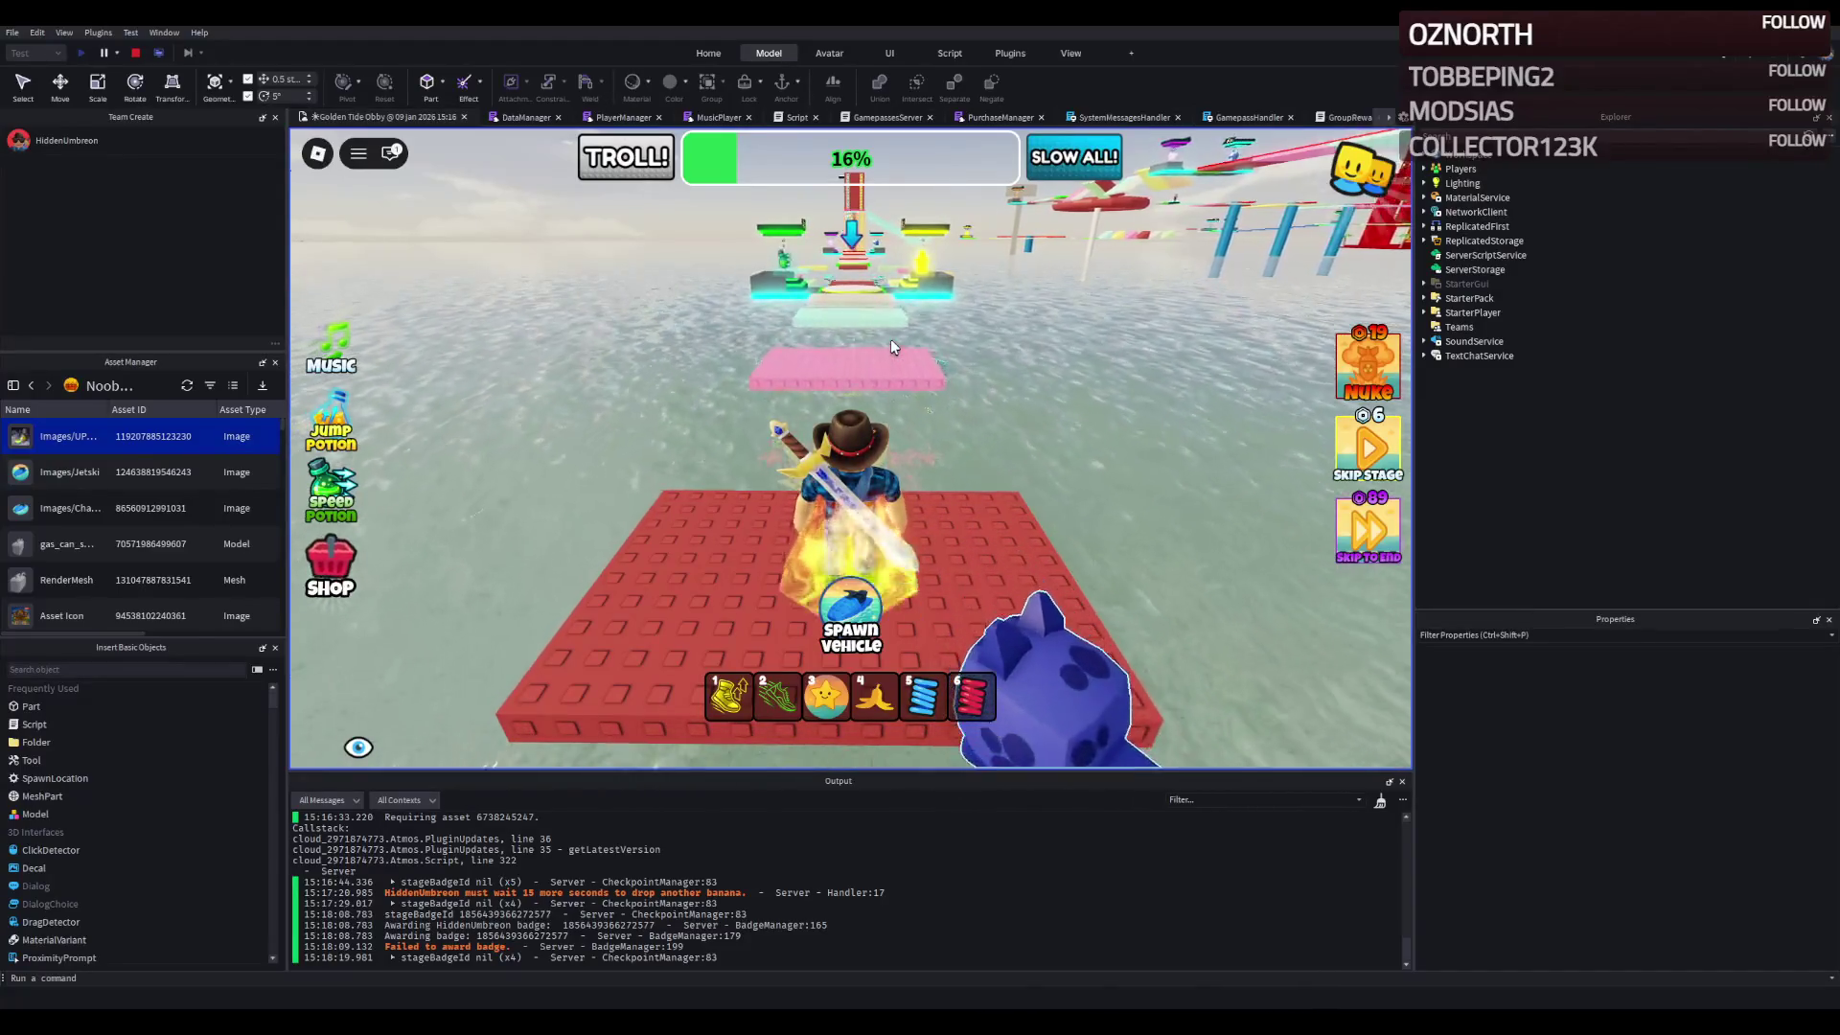
{"action": "key", "text": "w"}
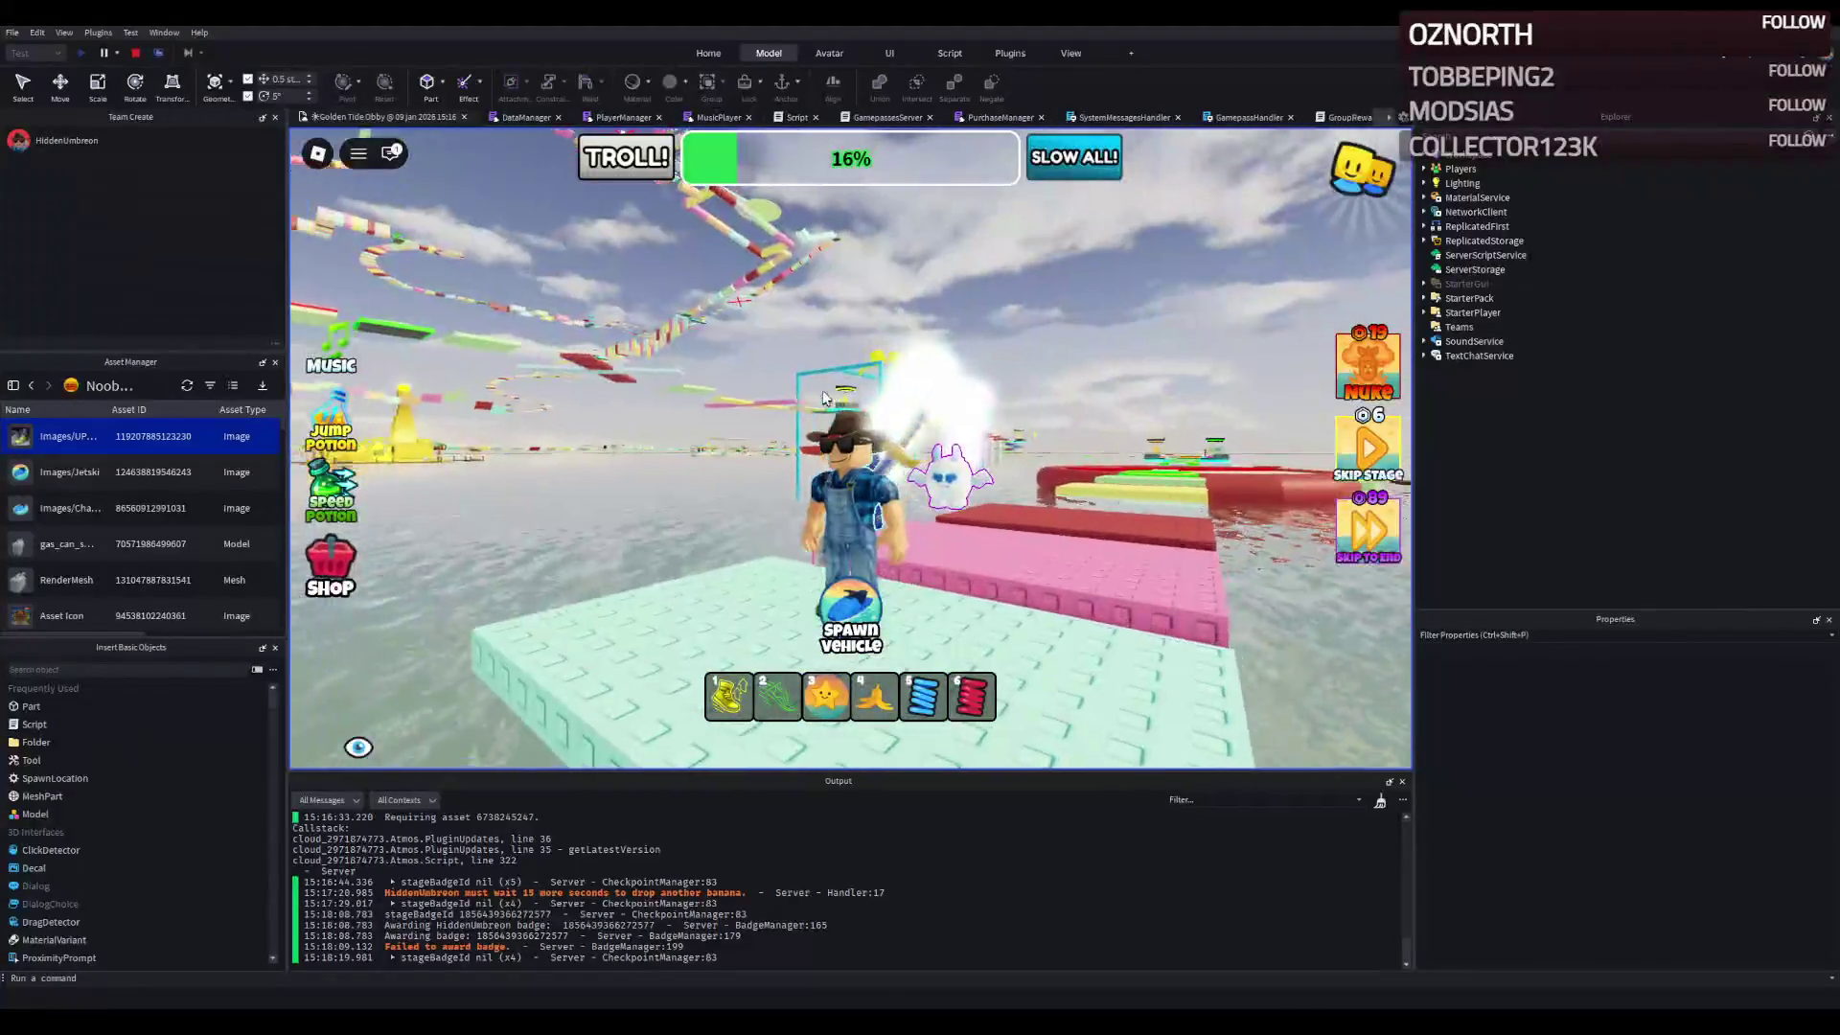
- Run through the checkpoint platforms, from pink onto mint, and land on the green checkpoint pad
{"action": "key", "text": "w"}
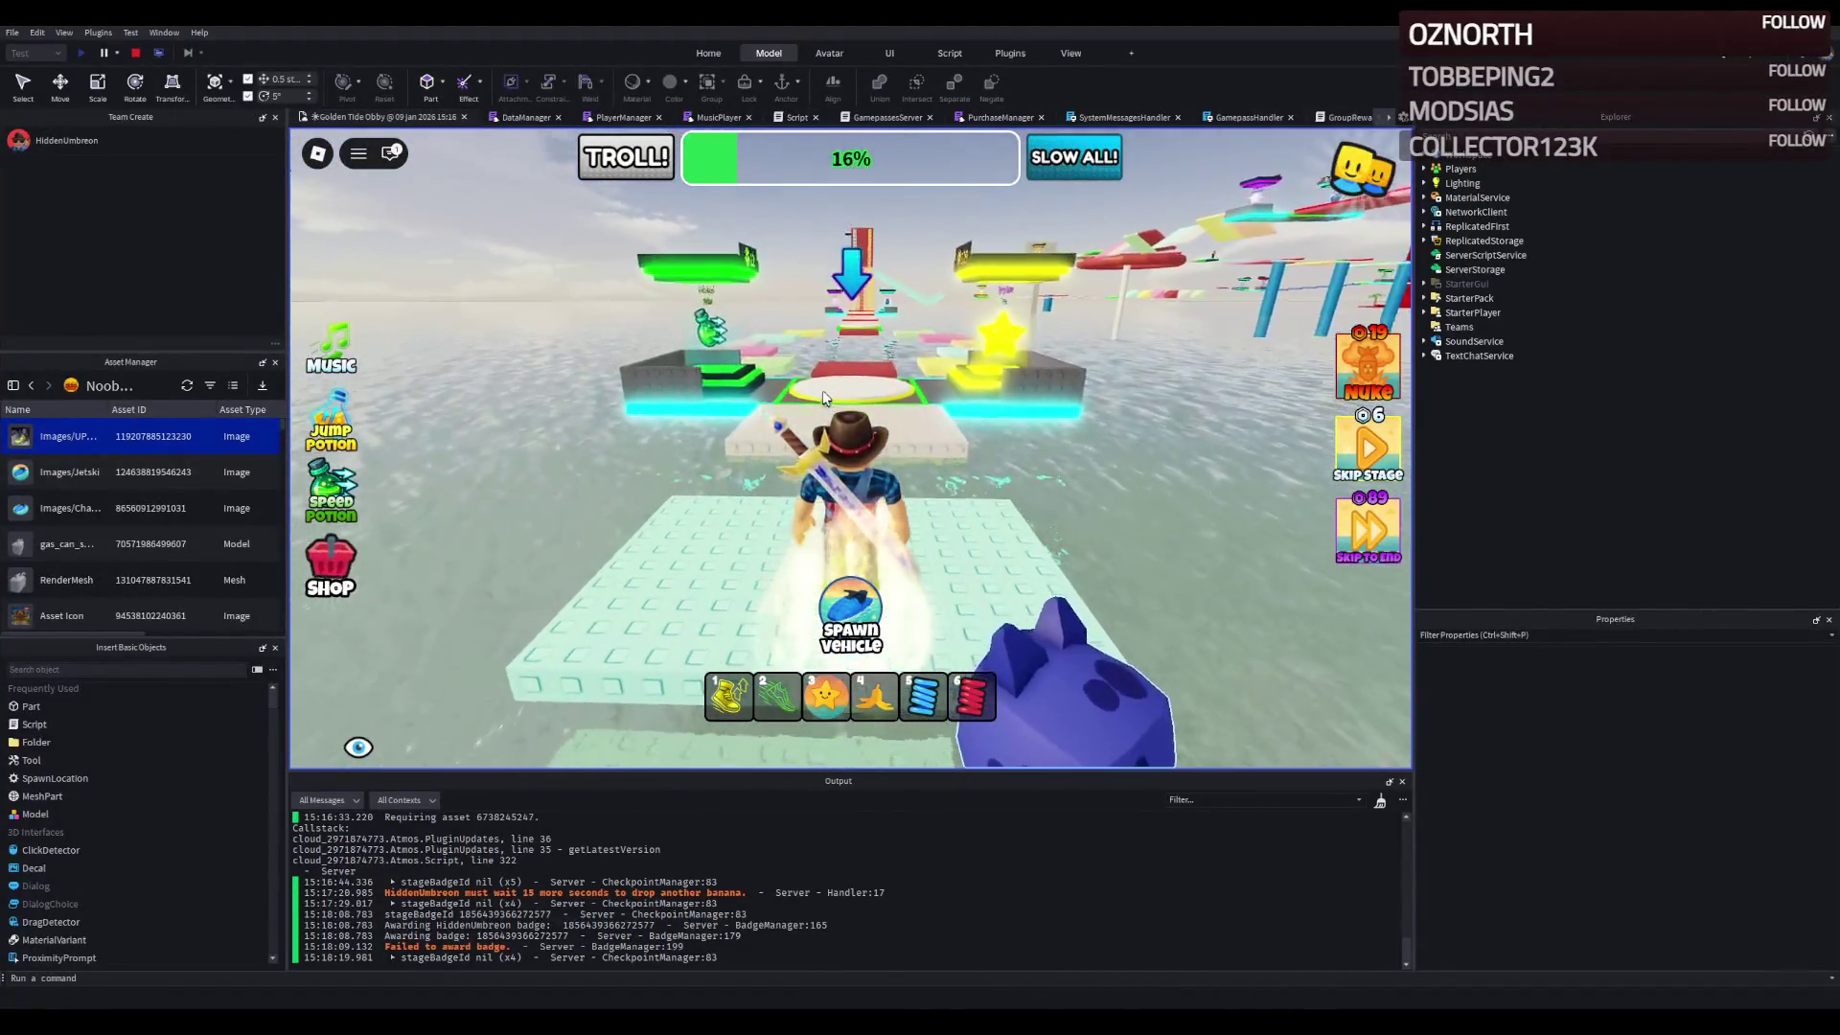
{"action": "key", "text": "w"}
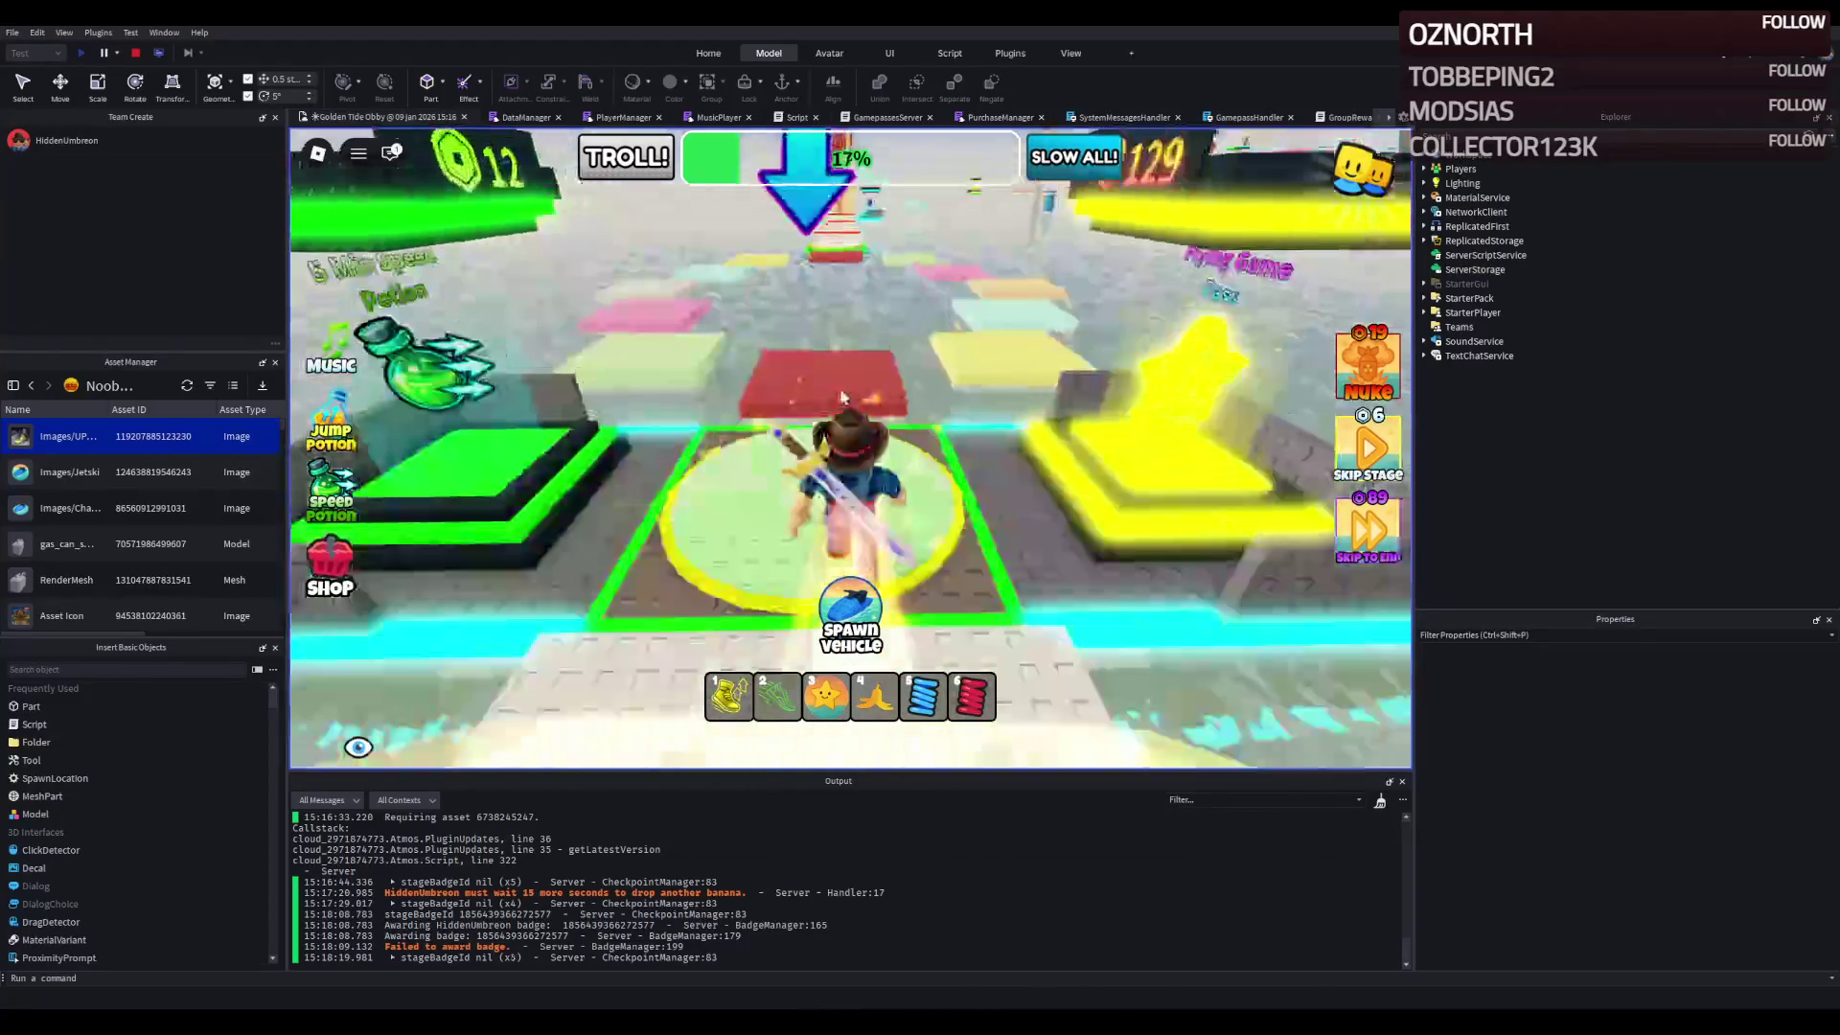
{"action": "key", "text": "w"}
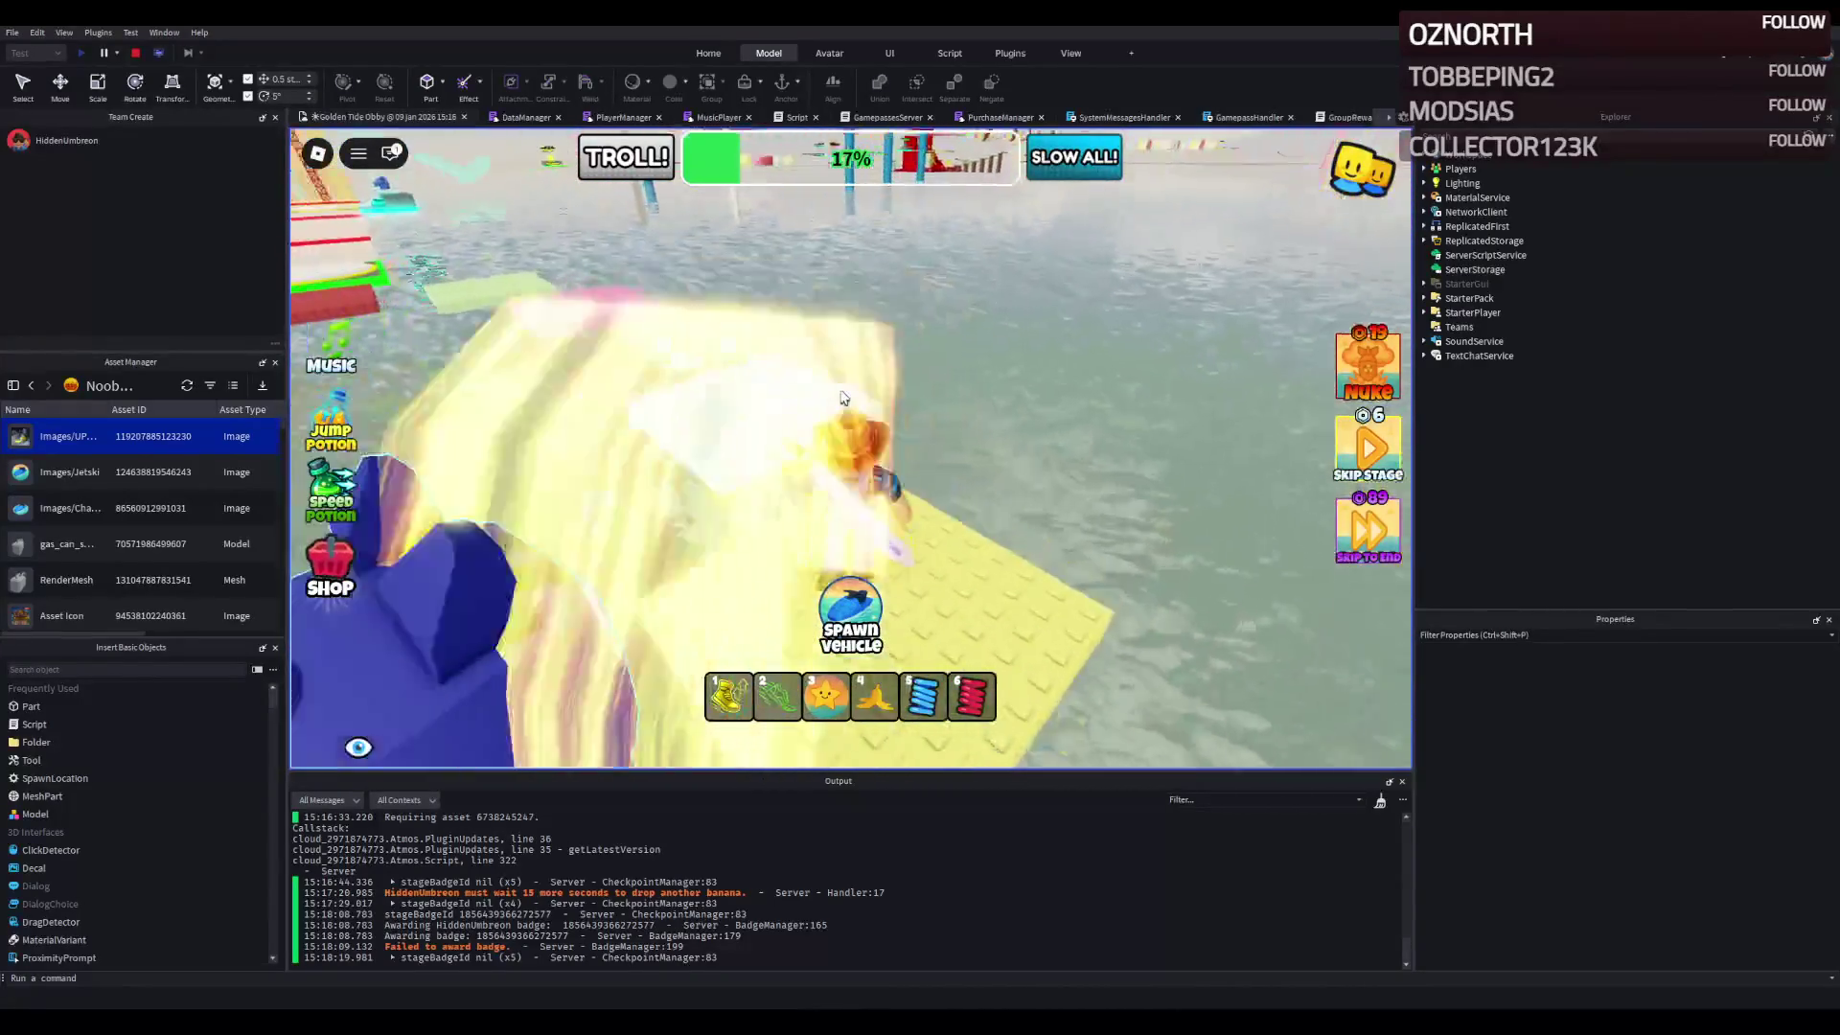
{"action": "key", "text": "w"}
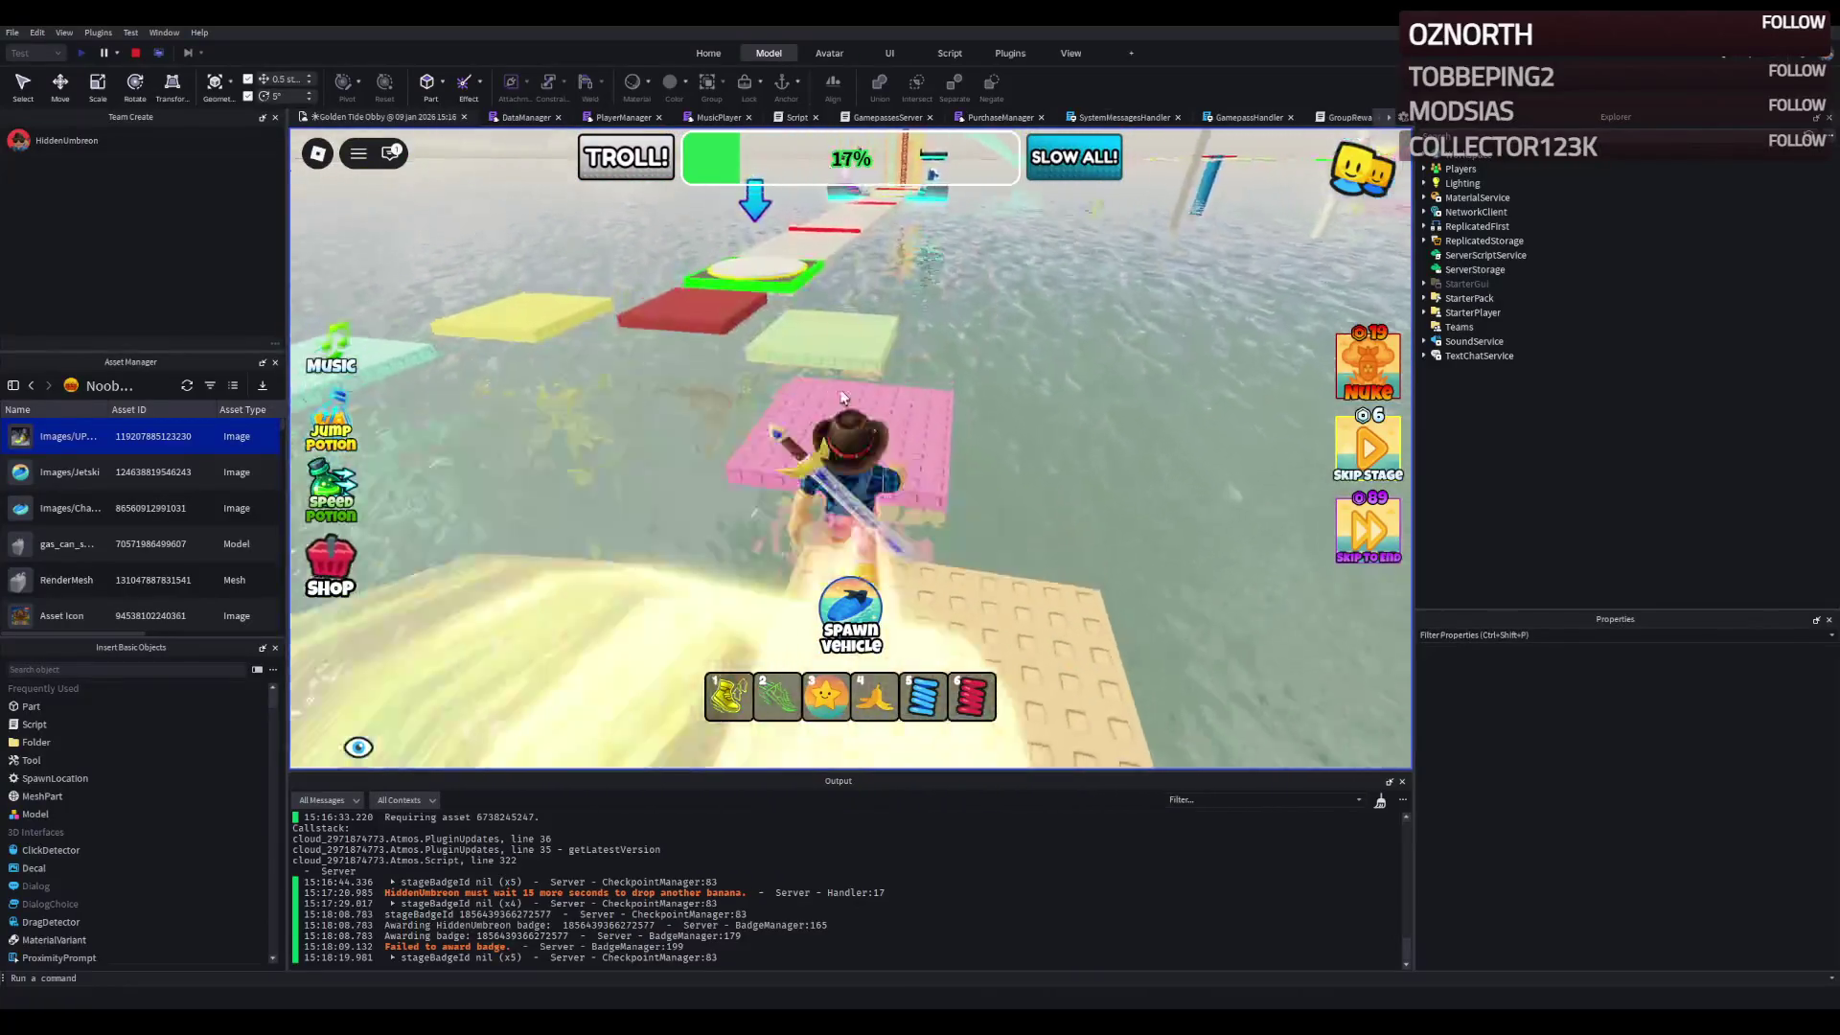
{"action": "key", "text": "w"}
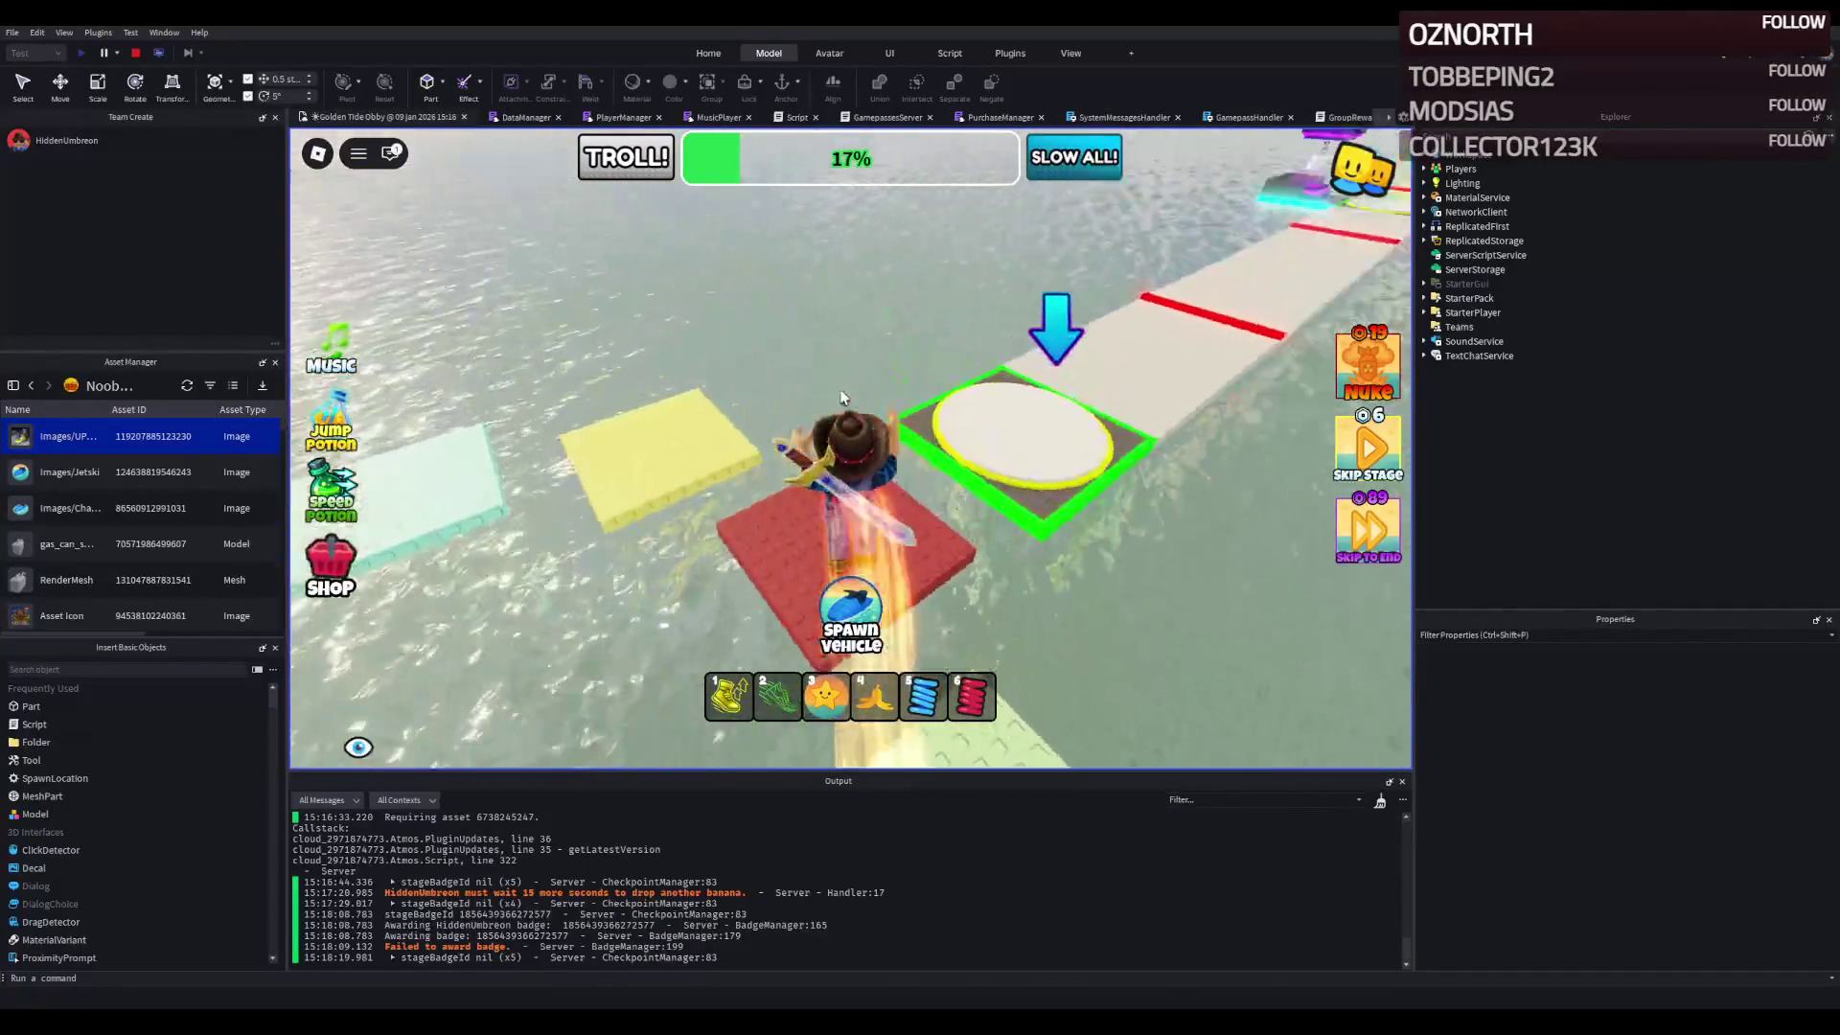
{"action": "key", "text": "w"}
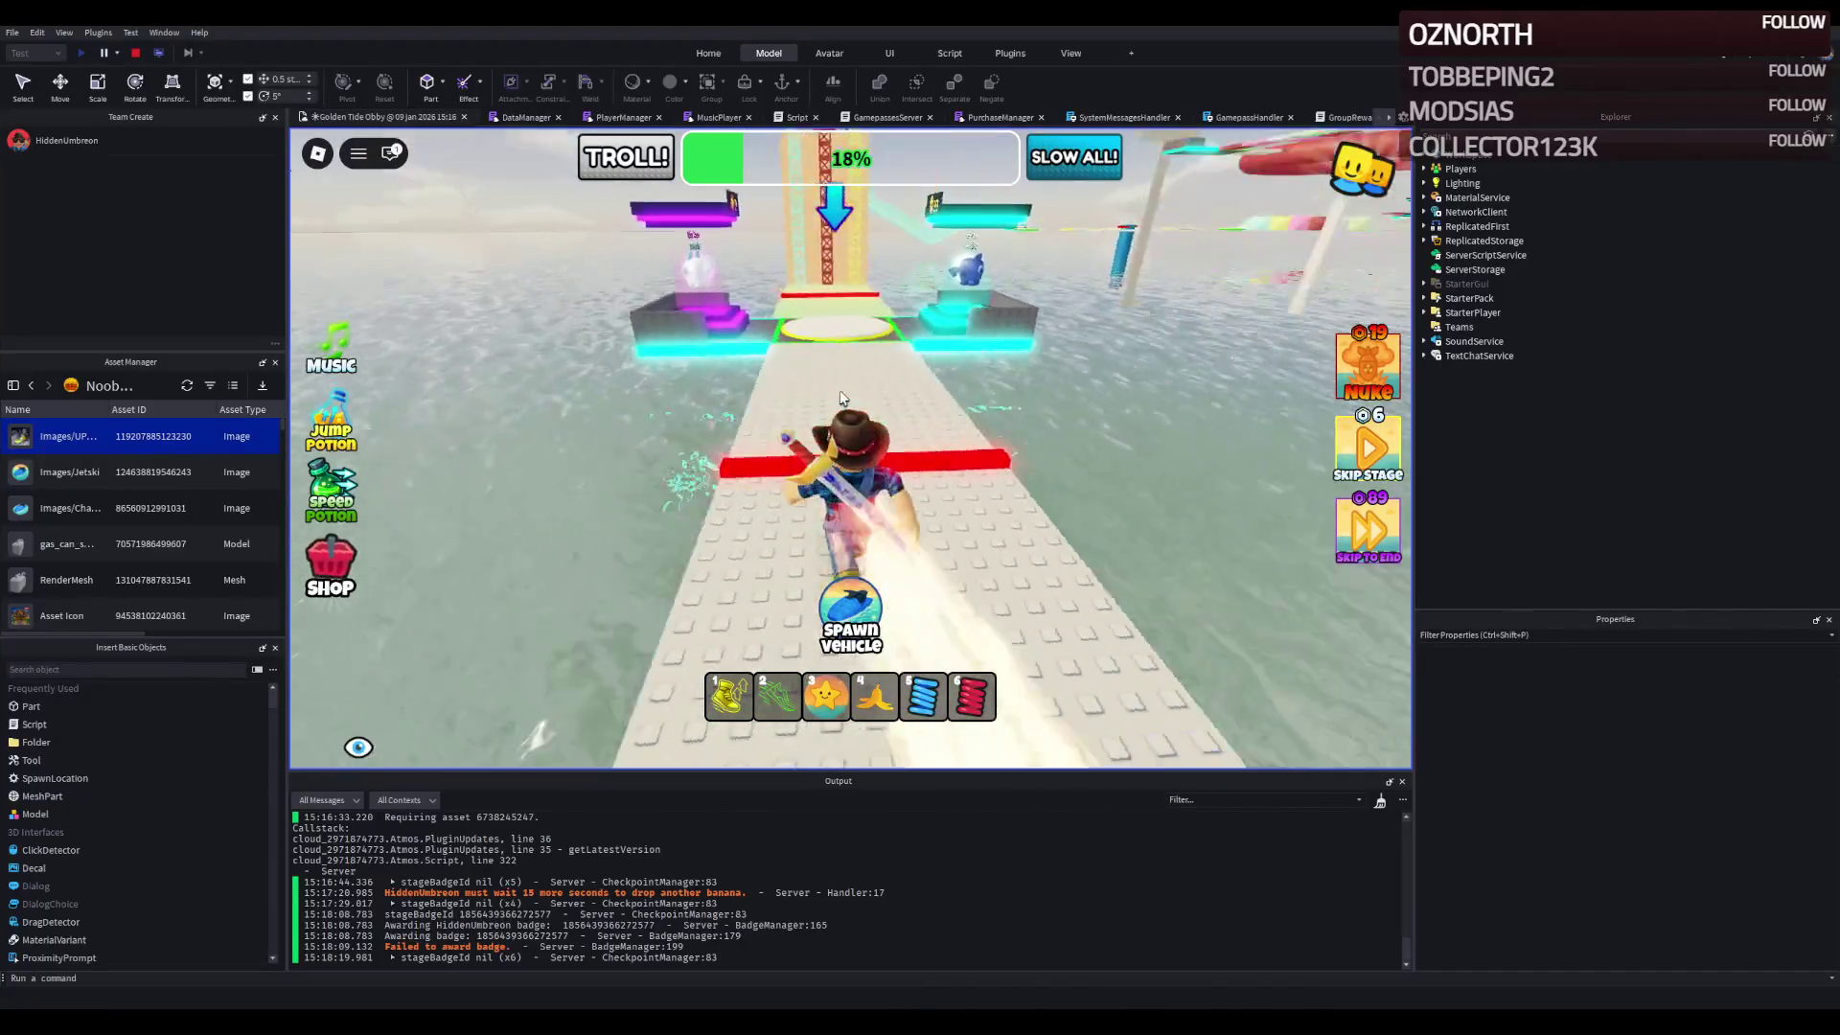
- Pass the red bar onto the checkpoint, climb the truss tower and reach the red tower's base
{"action": "key", "text": "w"}
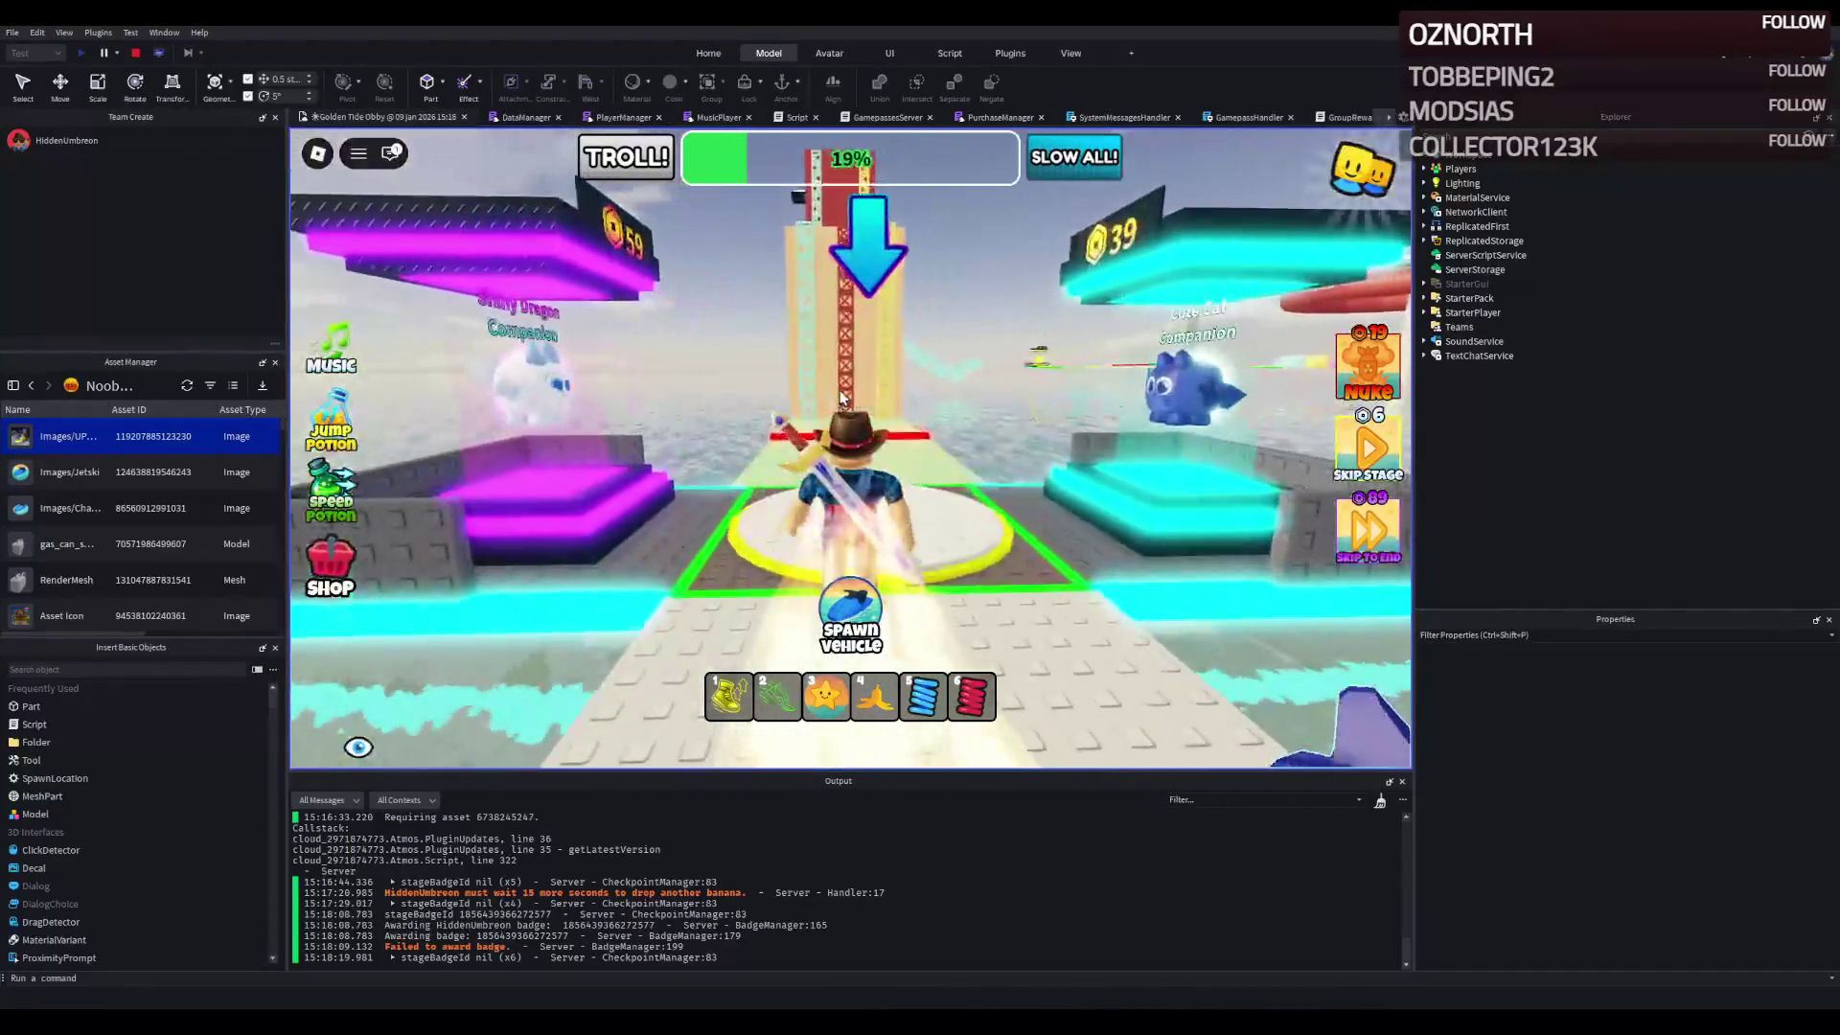
{"action": "key", "text": "w"}
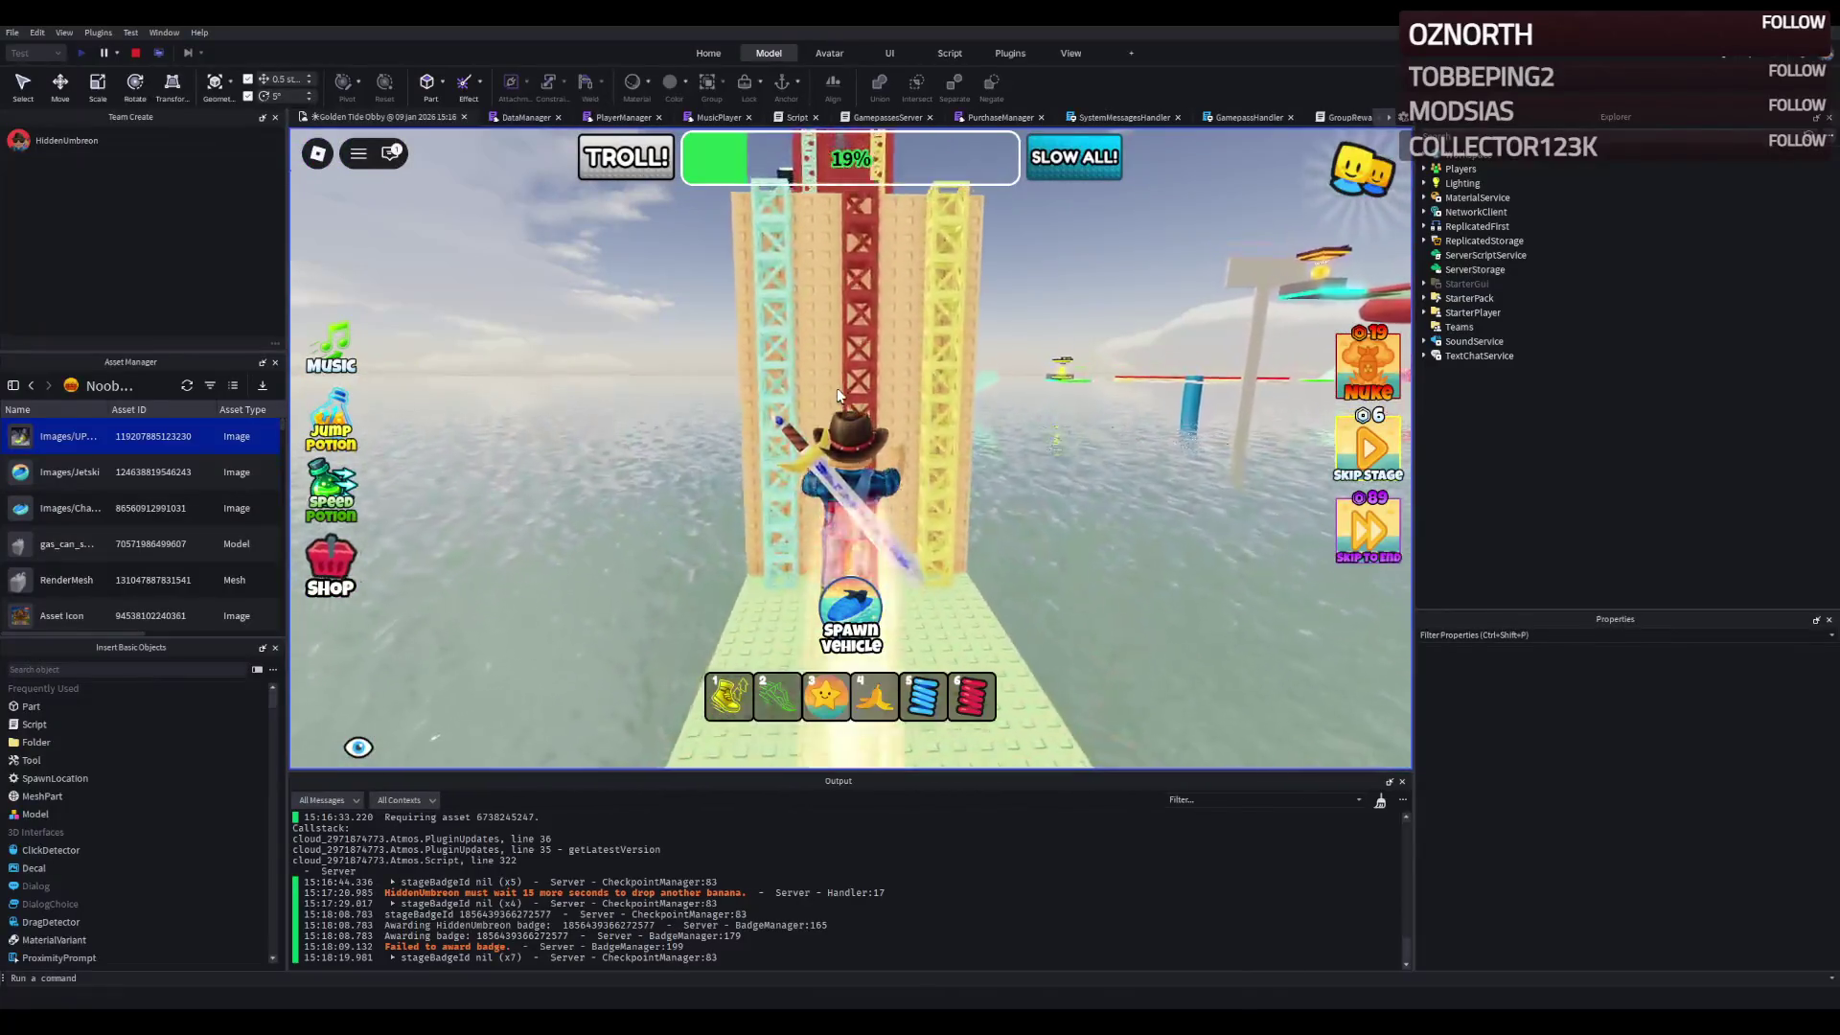
{"action": "key", "text": "w"}
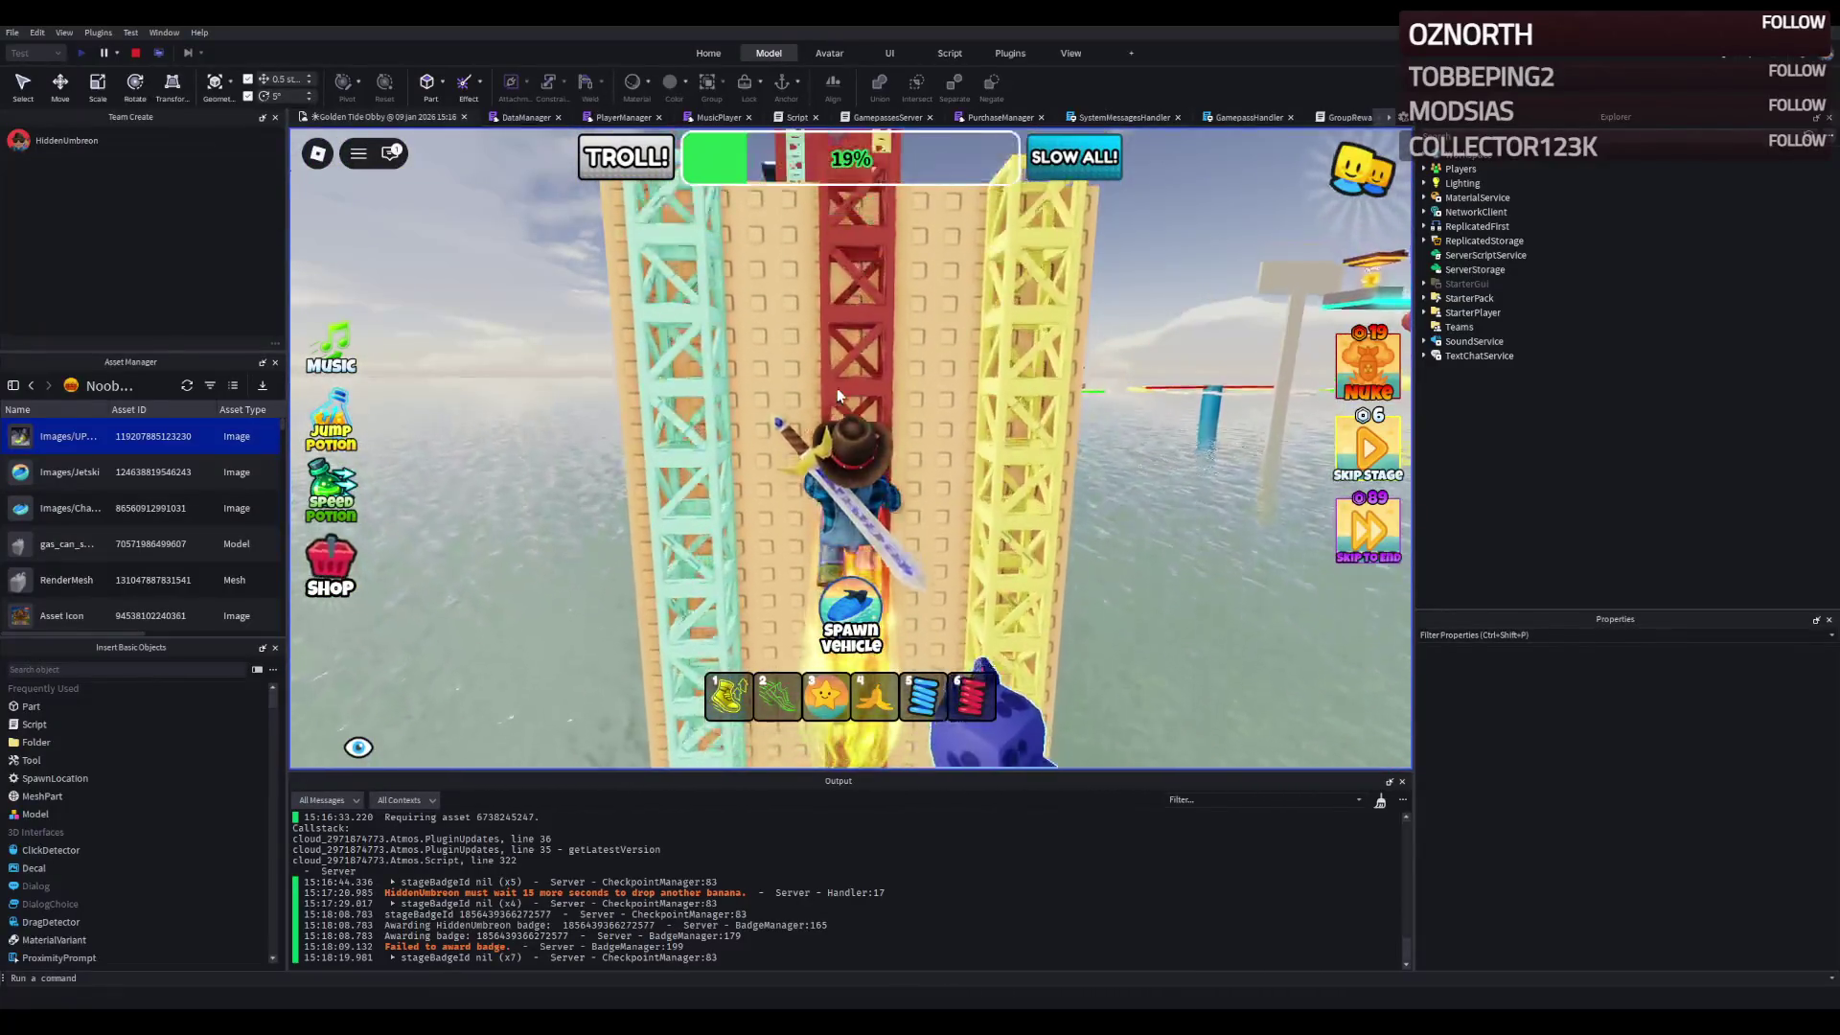
{"action": "key", "text": "w"}
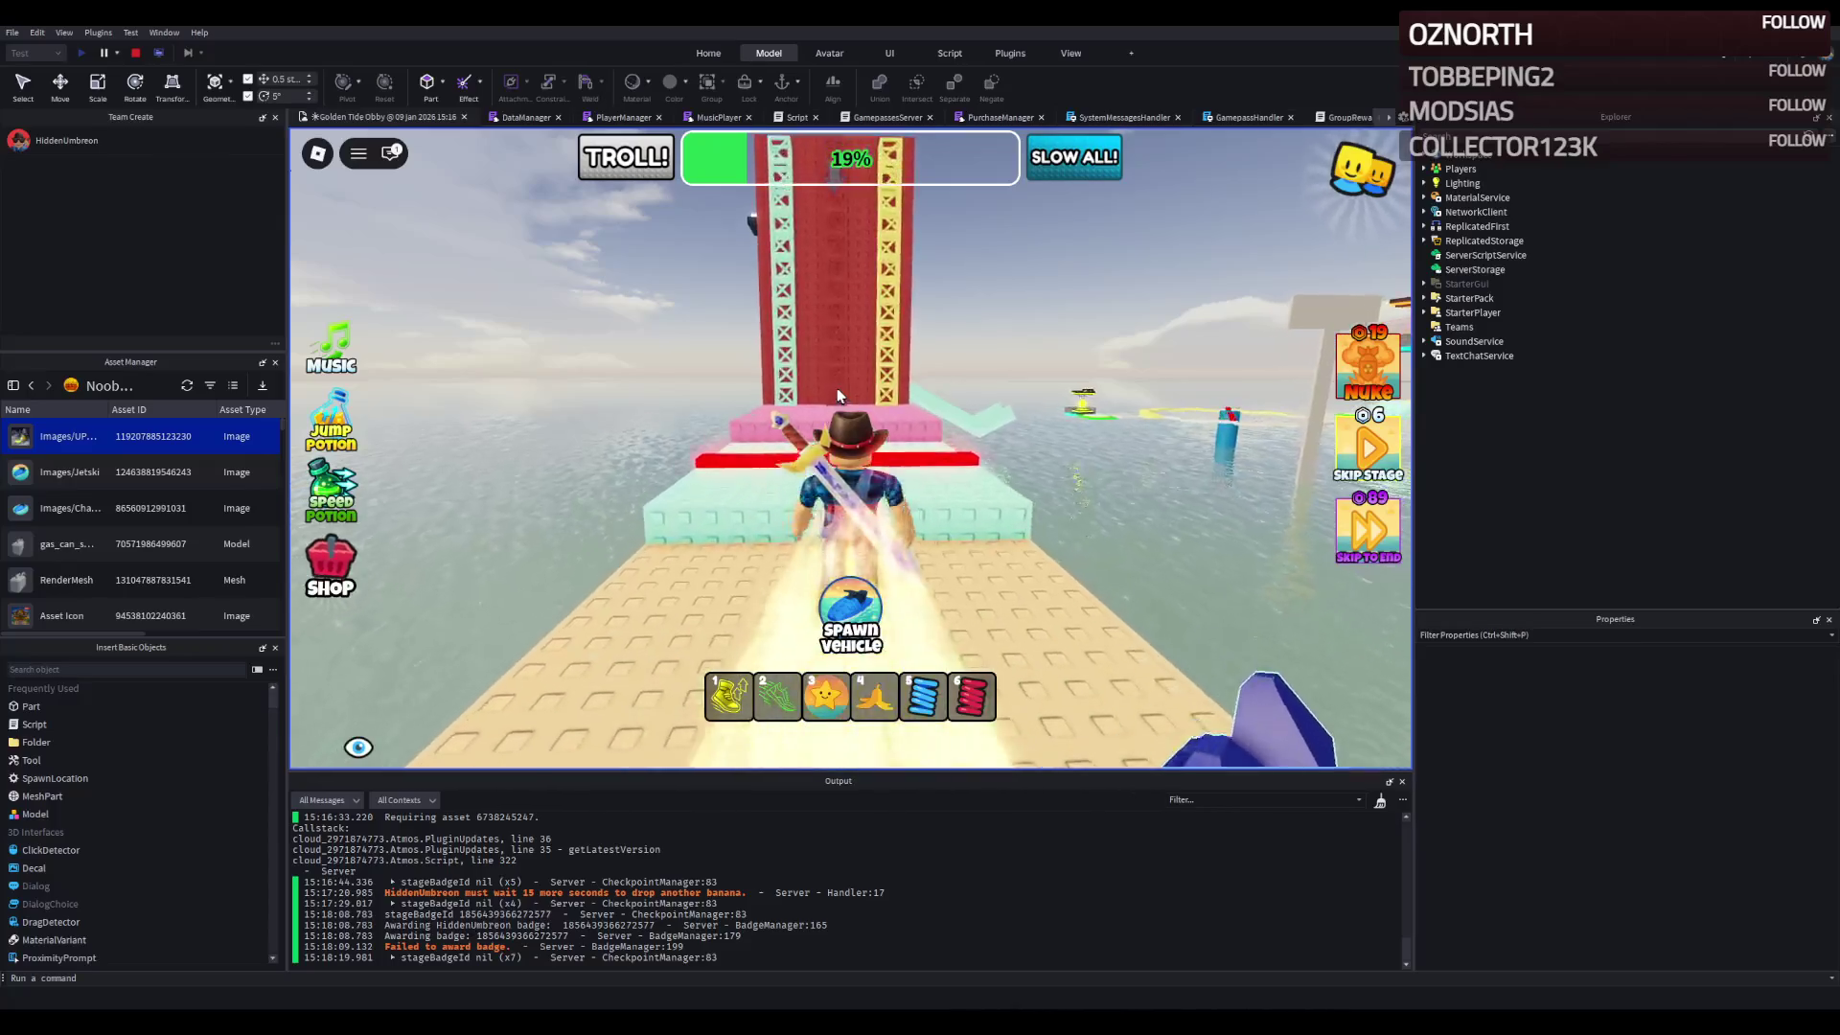
{"action": "key", "text": "w"}
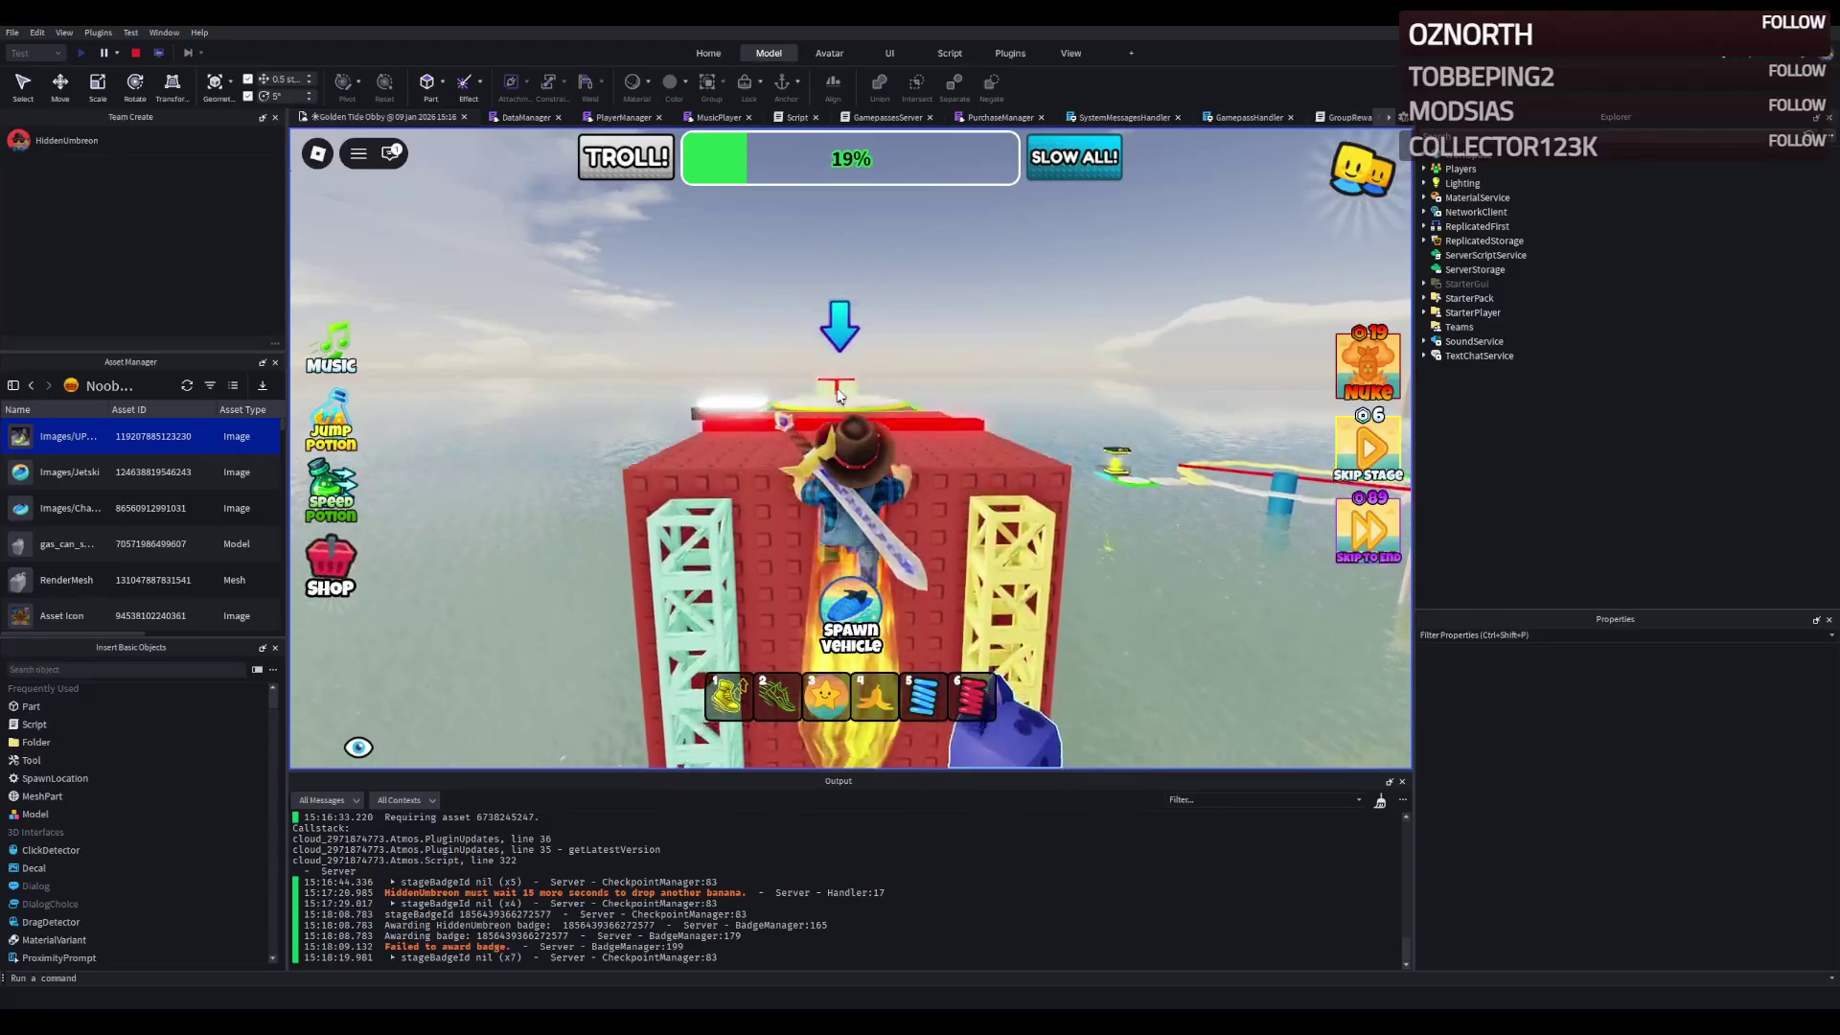
- Touch the tower-top checkpoint, then run the red, pink and yellow-white paths to the green checkpoint
{"action": "key", "text": "w"}
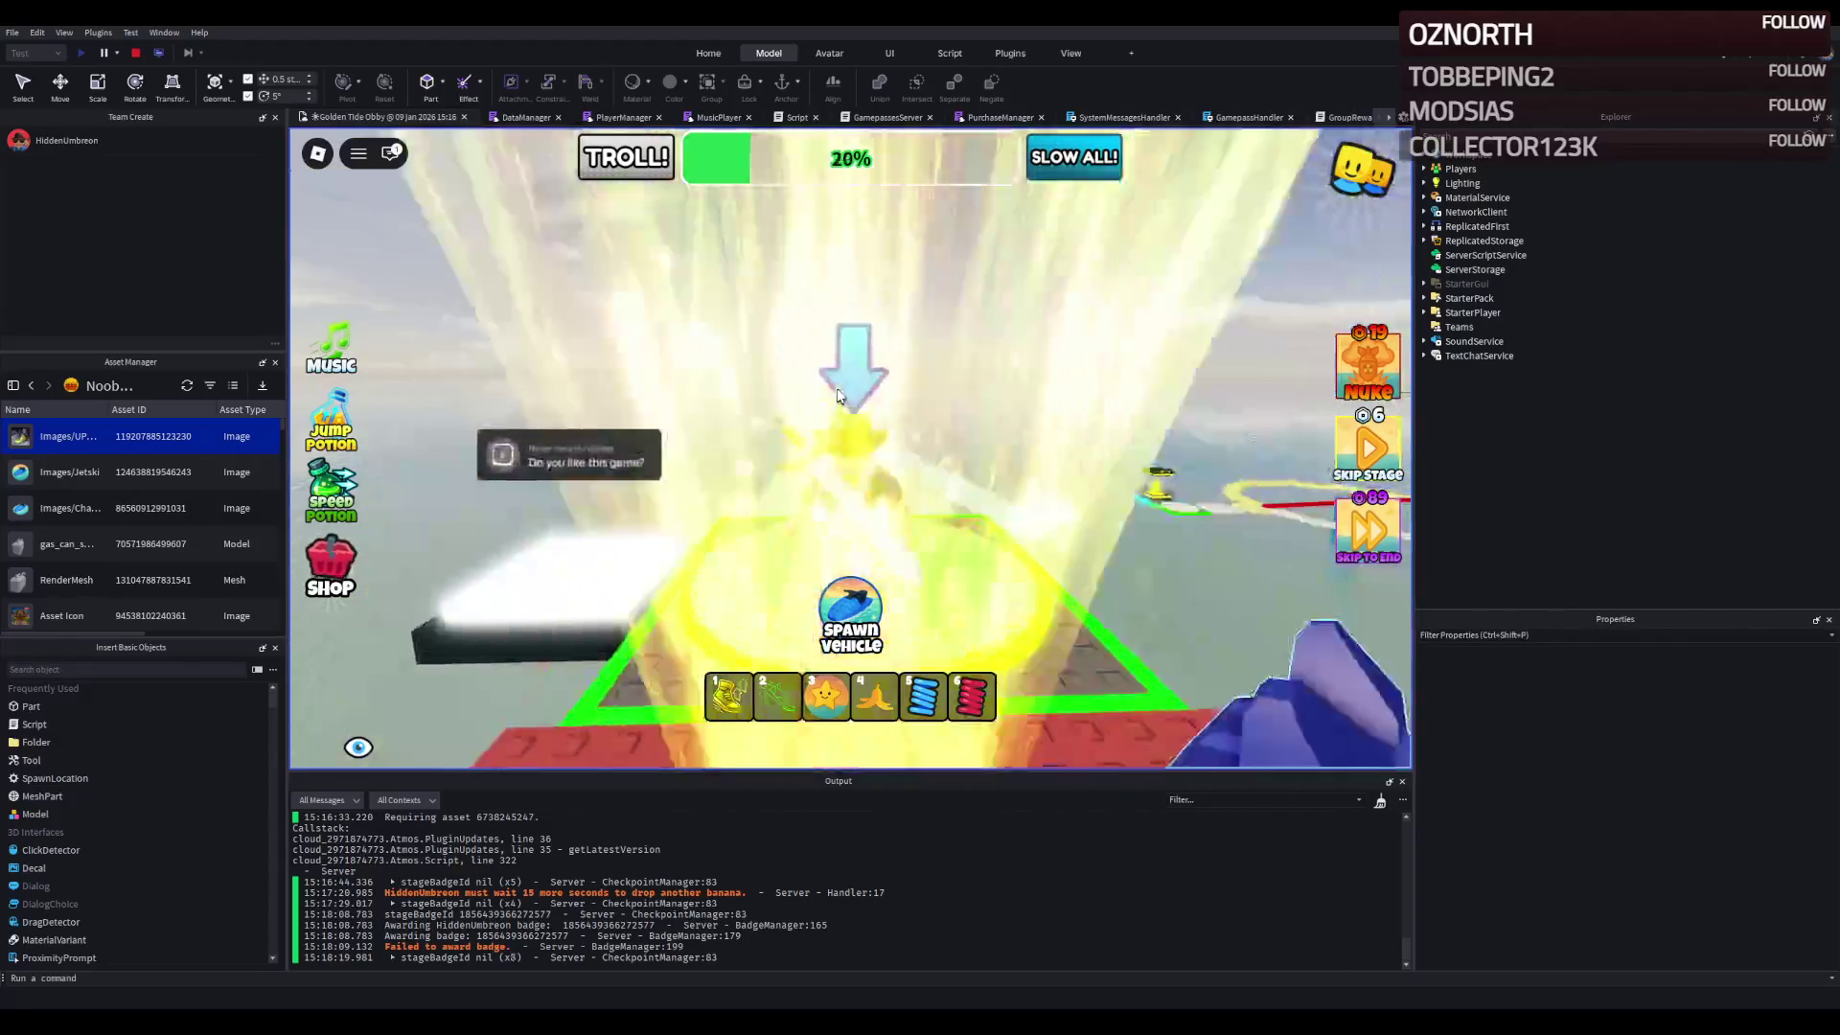
{"action": "key", "text": "w"}
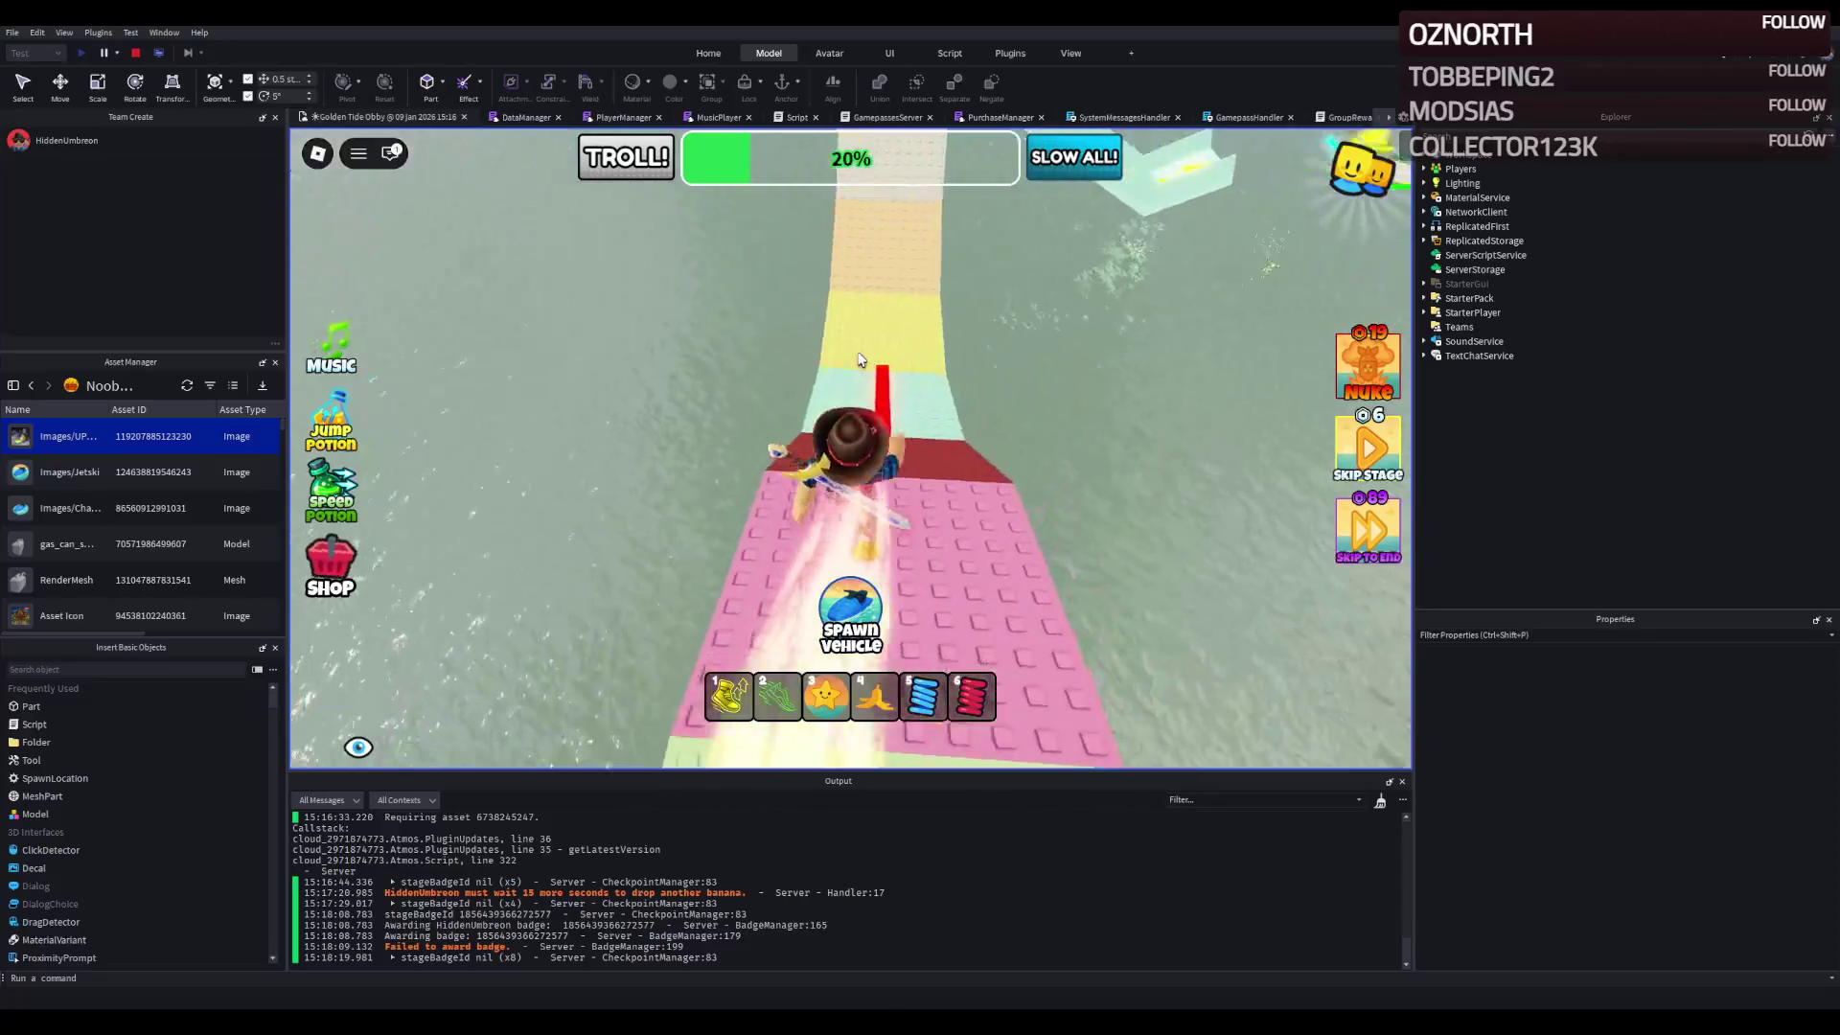
{"action": "key", "text": "w"}
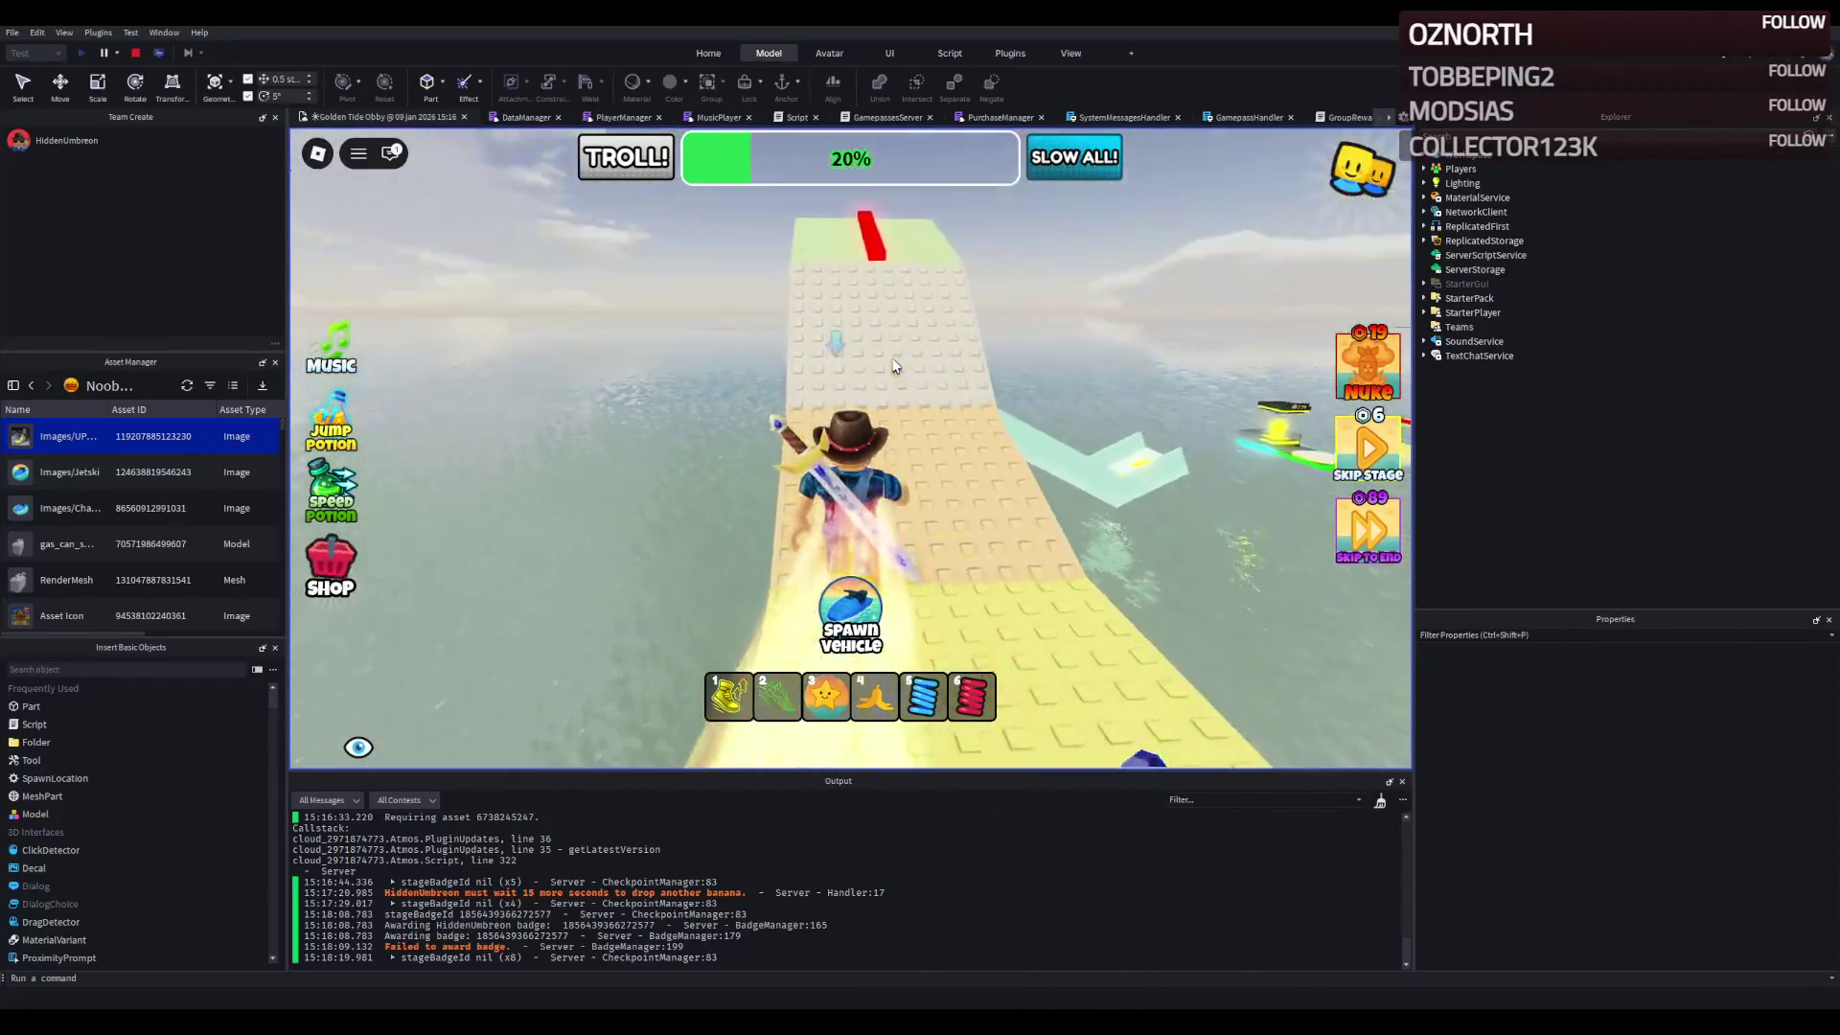
{"action": "key", "text": "w"}
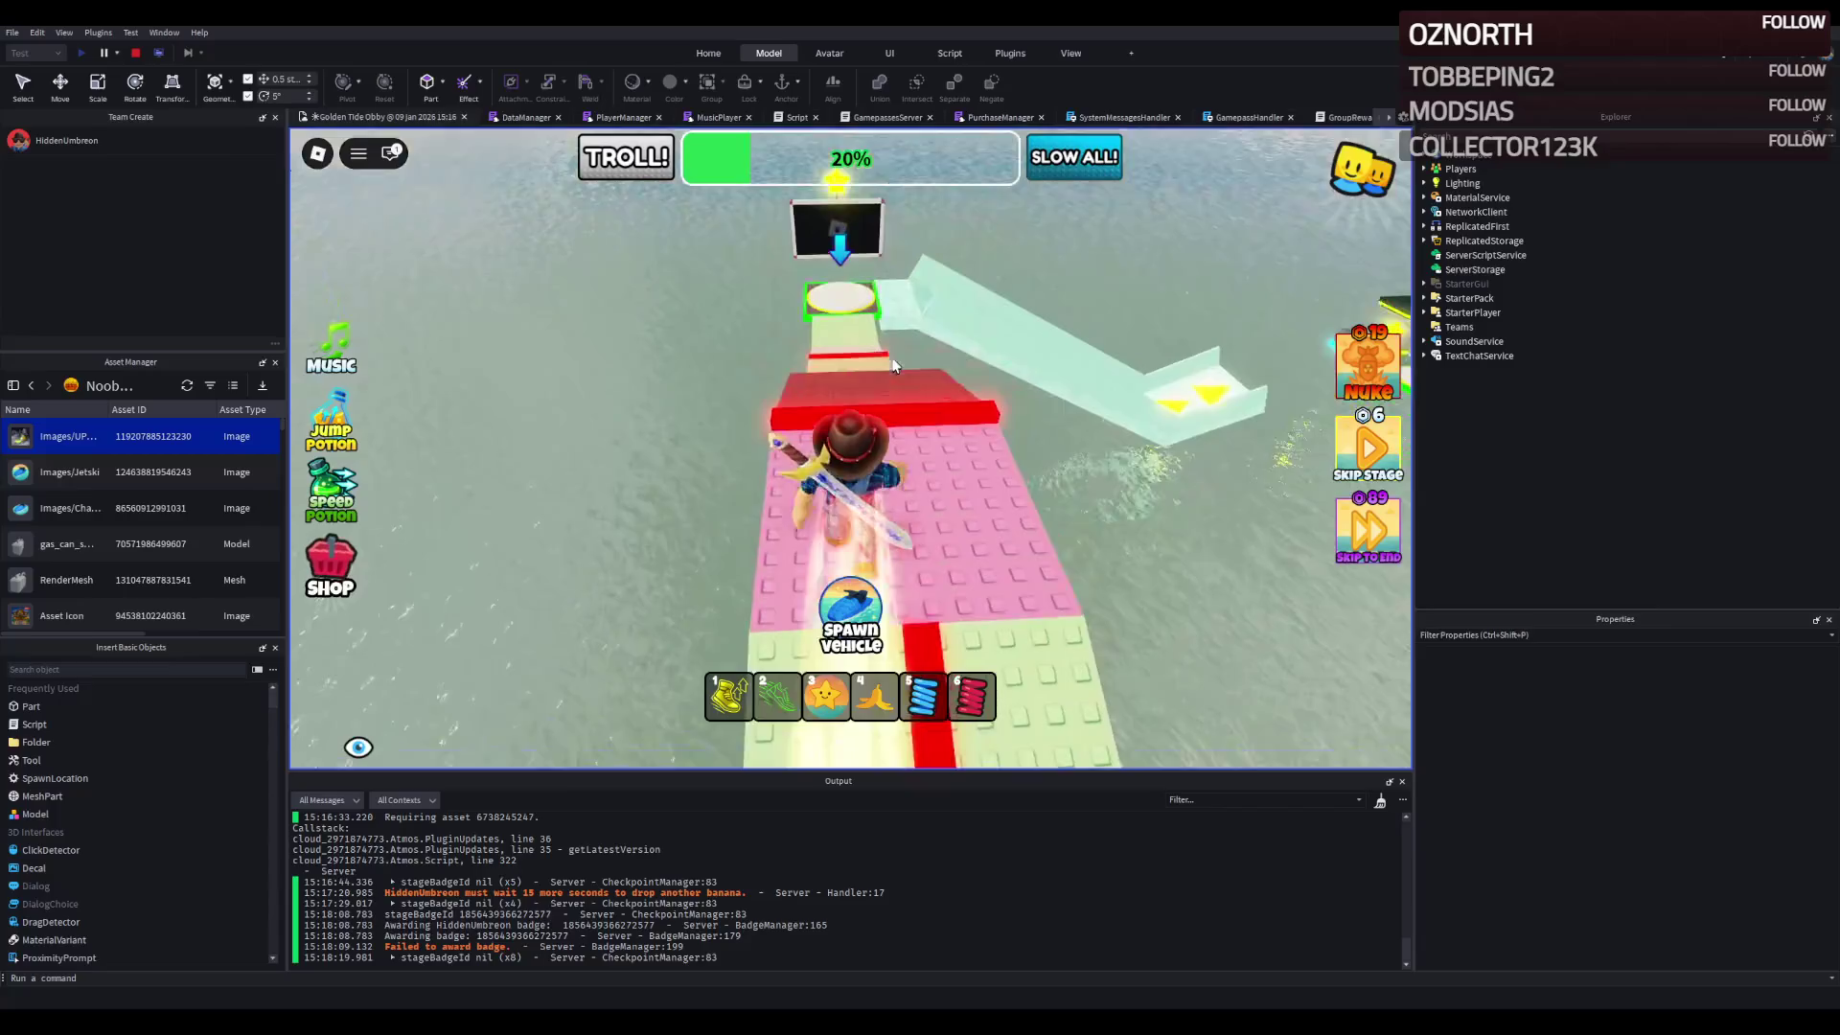
{"action": "key", "text": "w"}
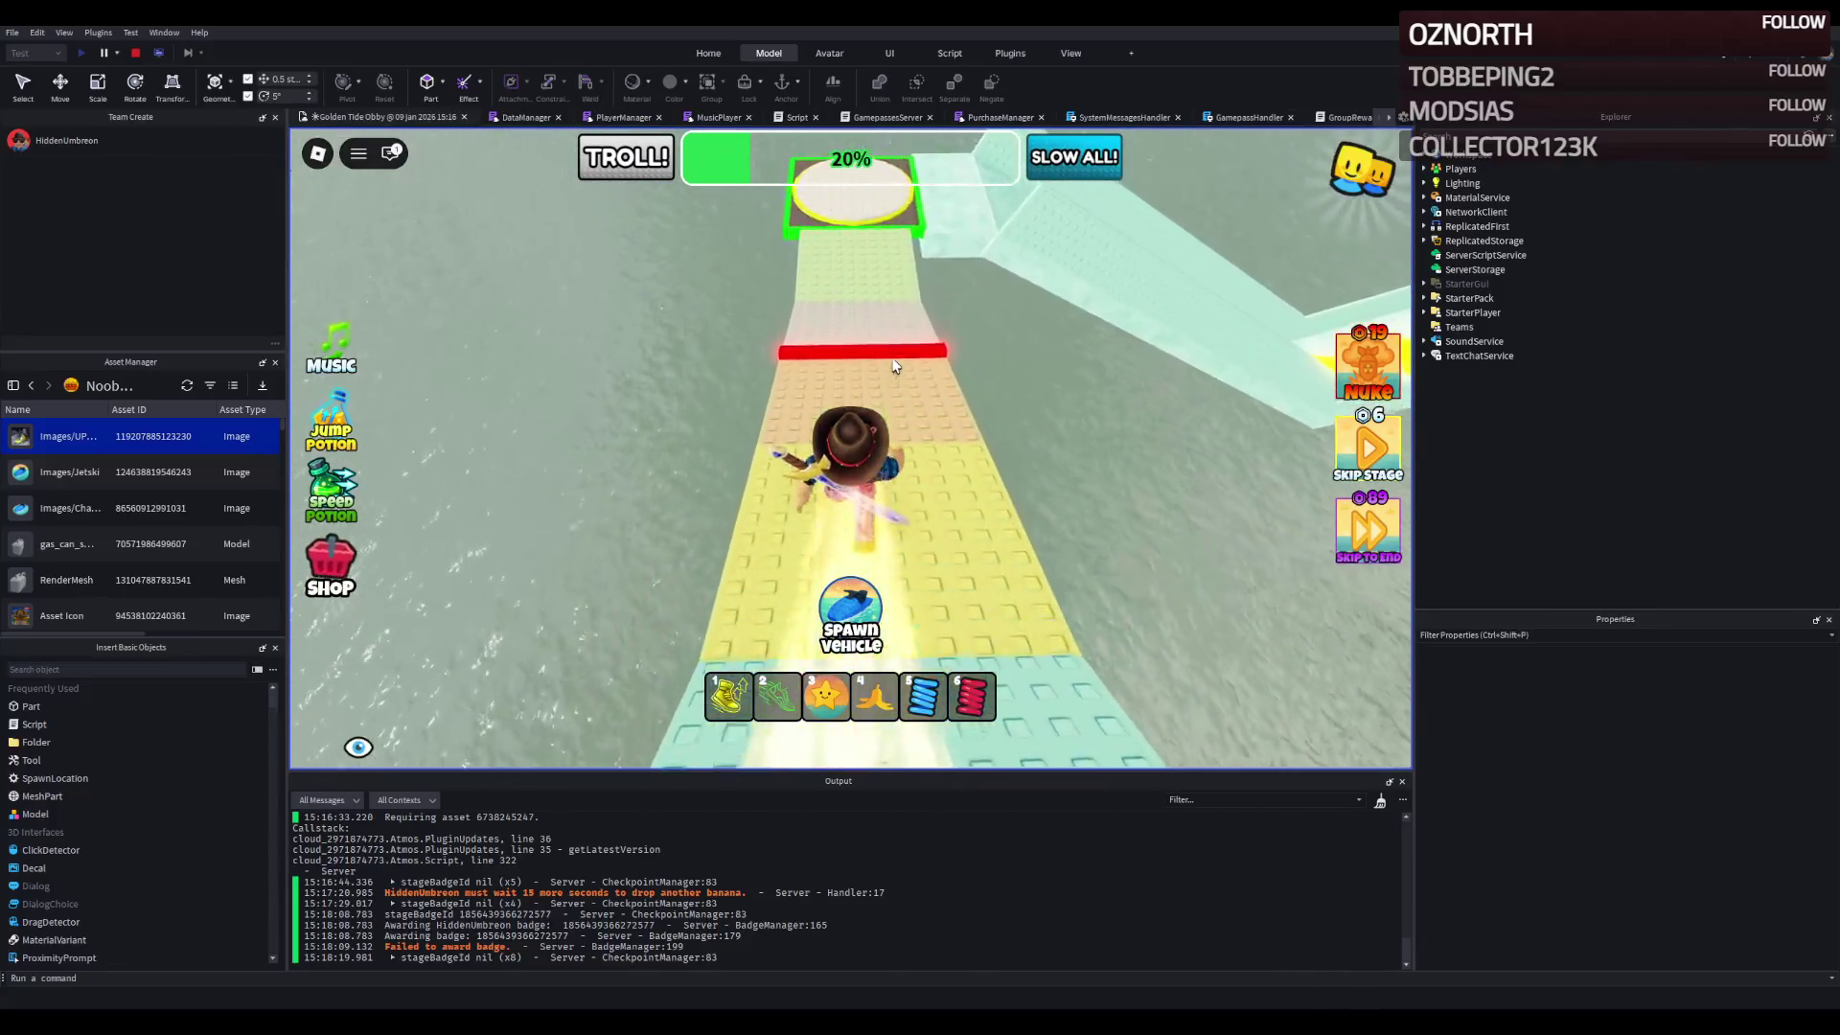
{"action": "key", "text": "w"}
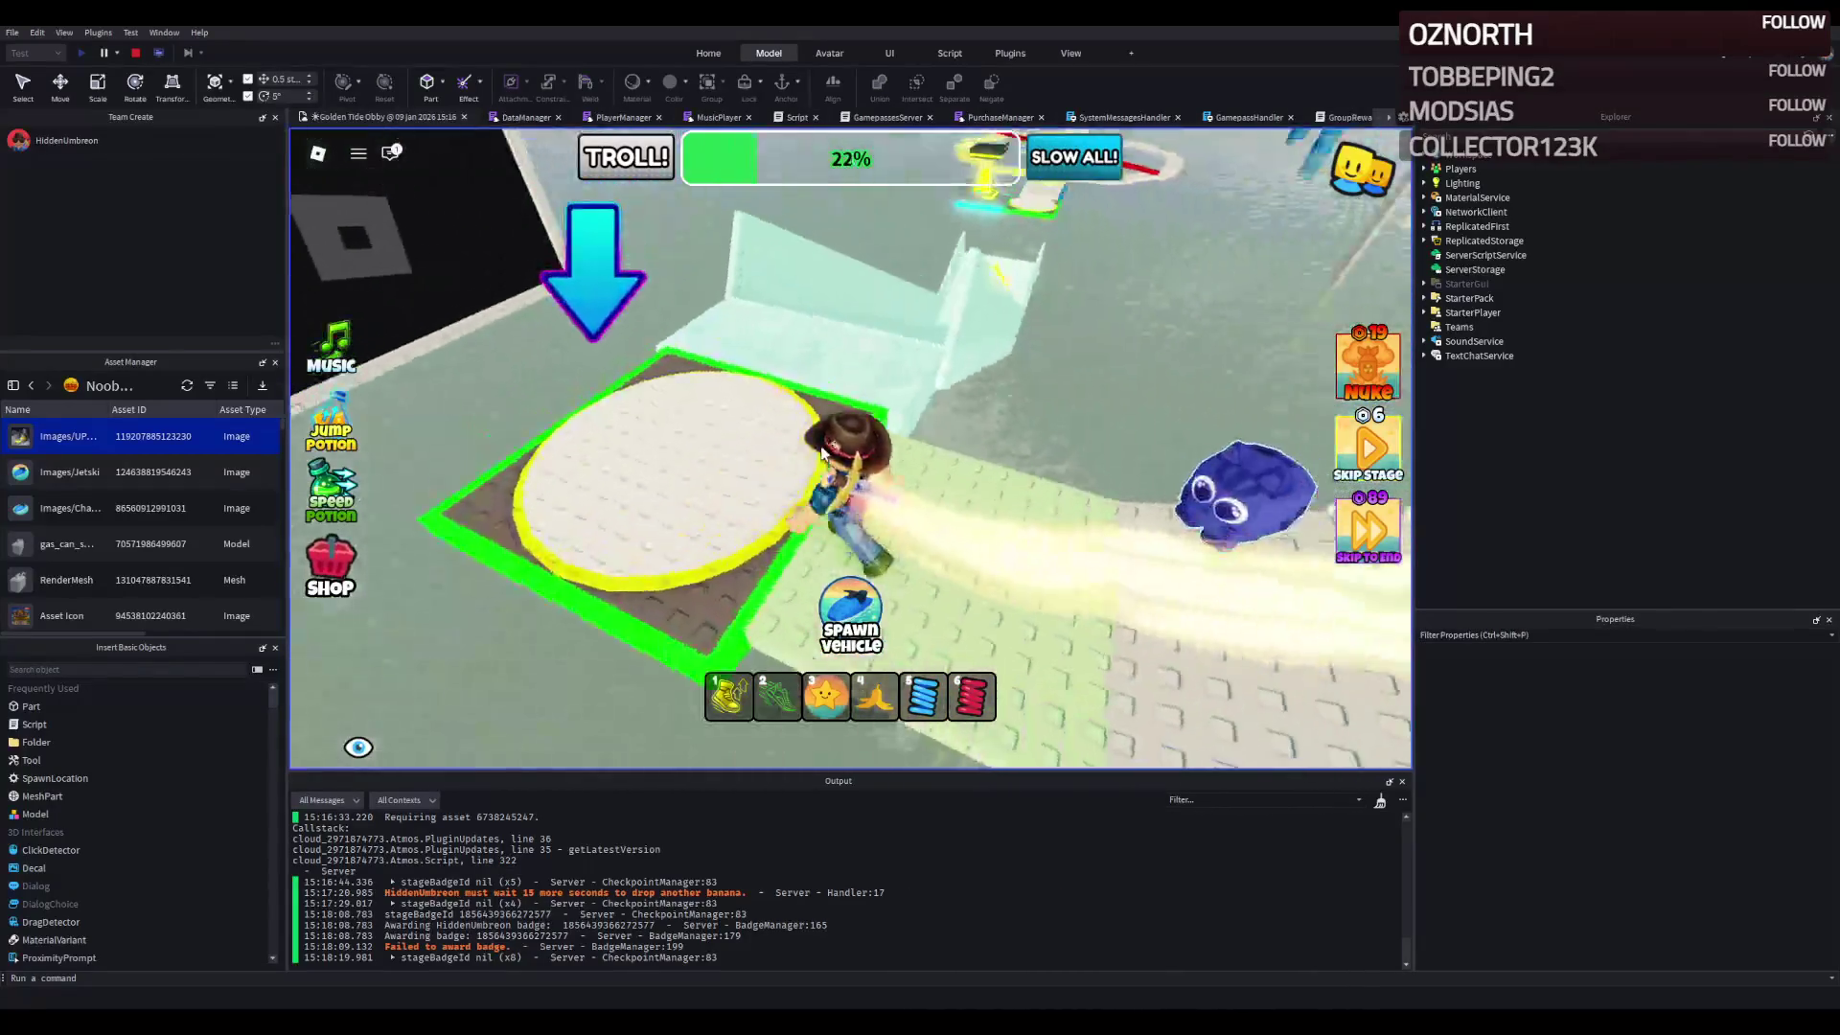
- Run up the icy ramp and along the curving white walkway past the next green checkpoint
{"action": "key", "text": "w"}
{"action": "key", "text": "w"}
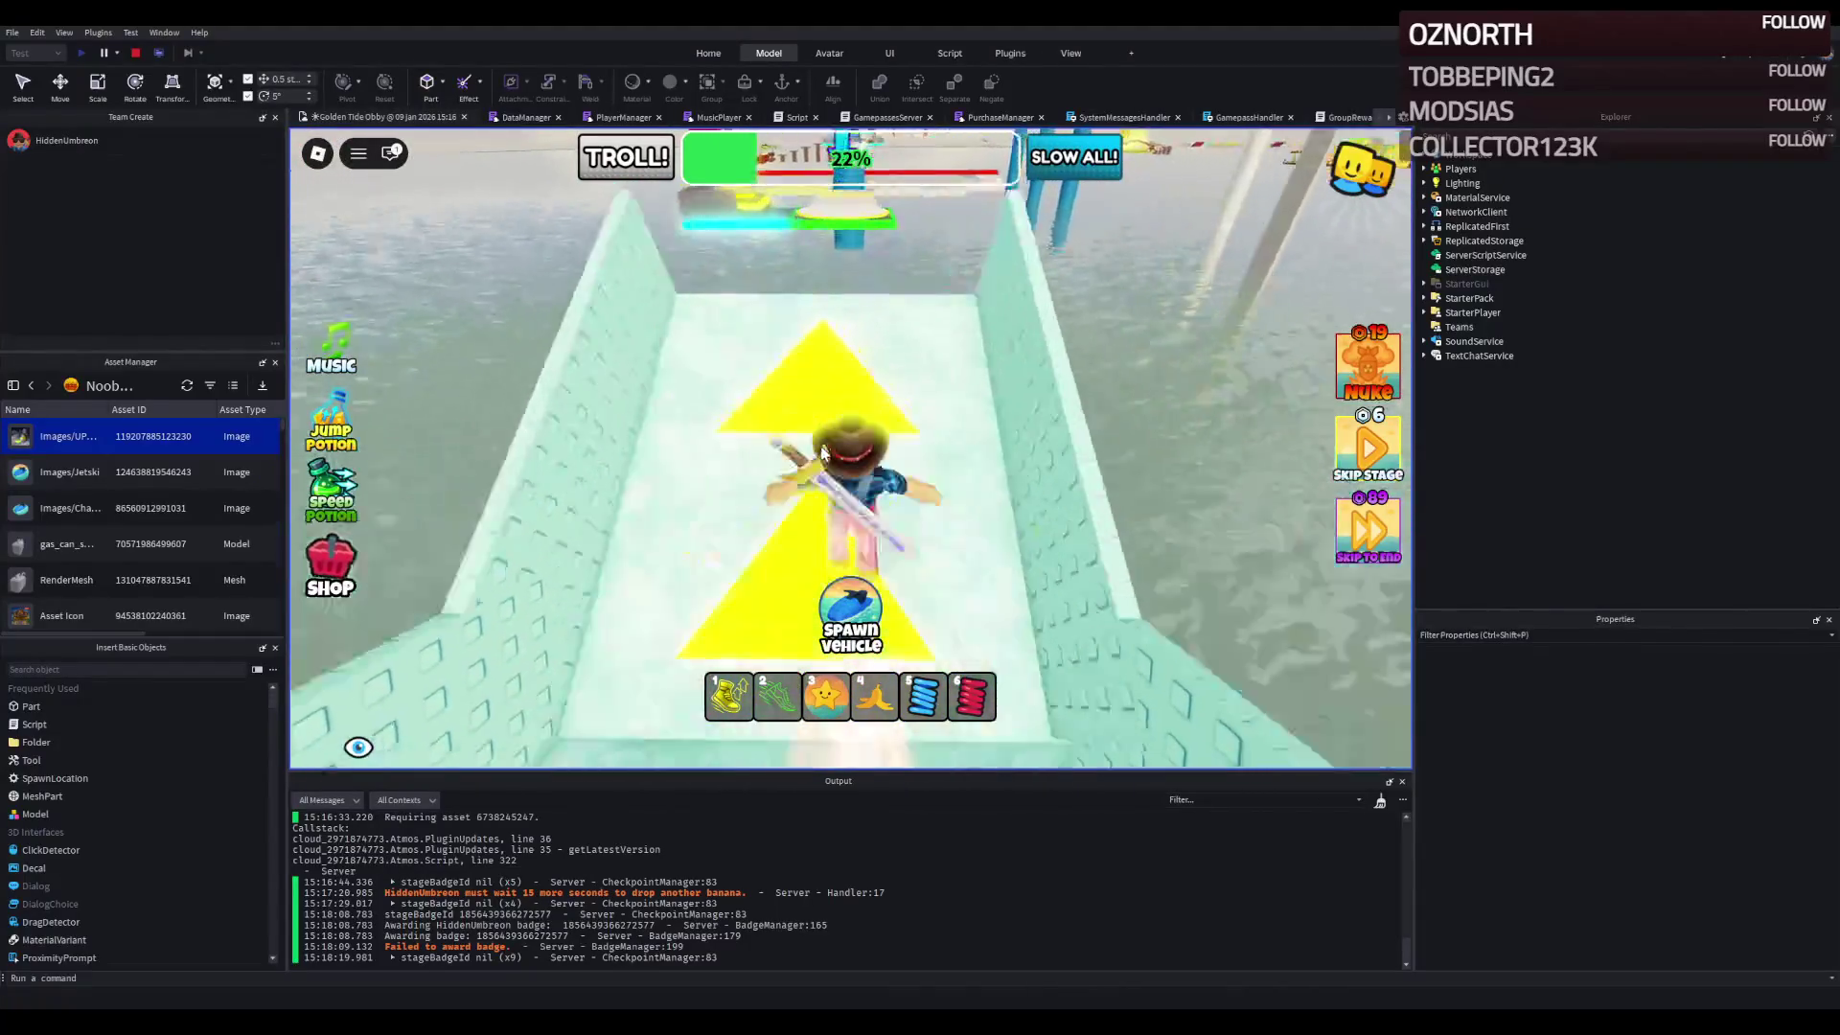
{"action": "key", "text": "w"}
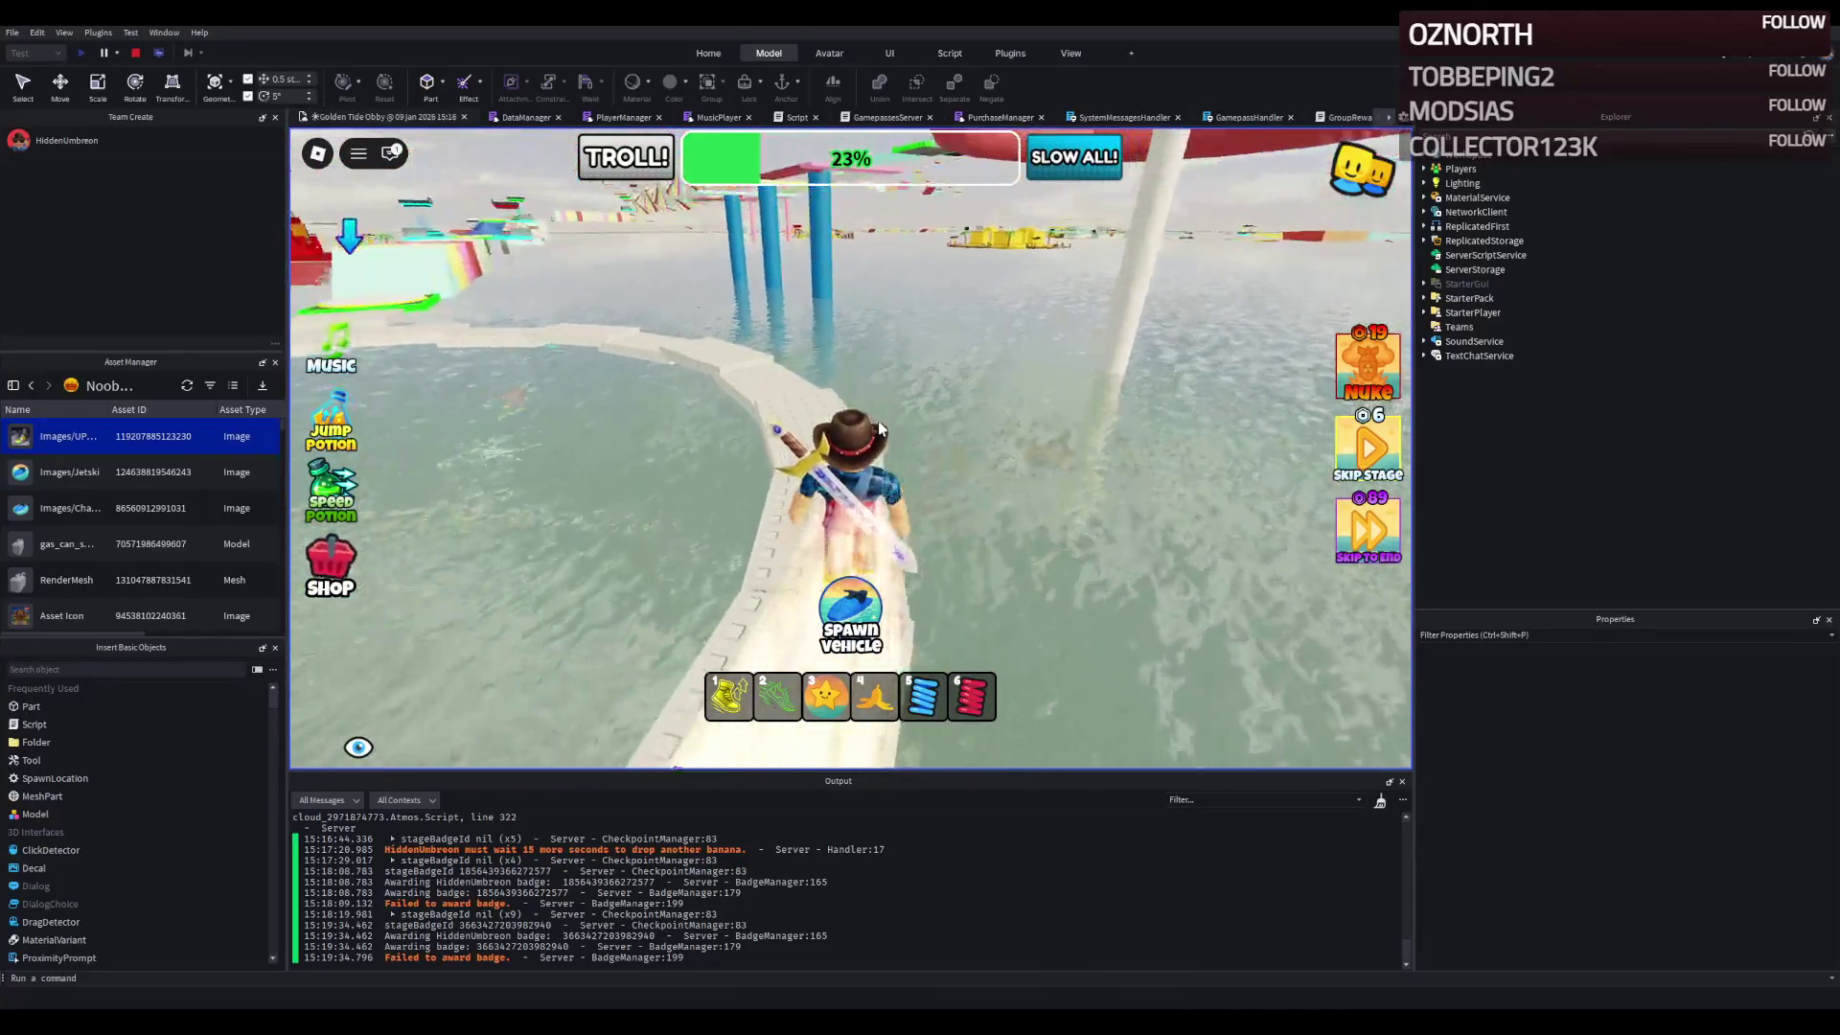
{"action": "key", "text": "w"}
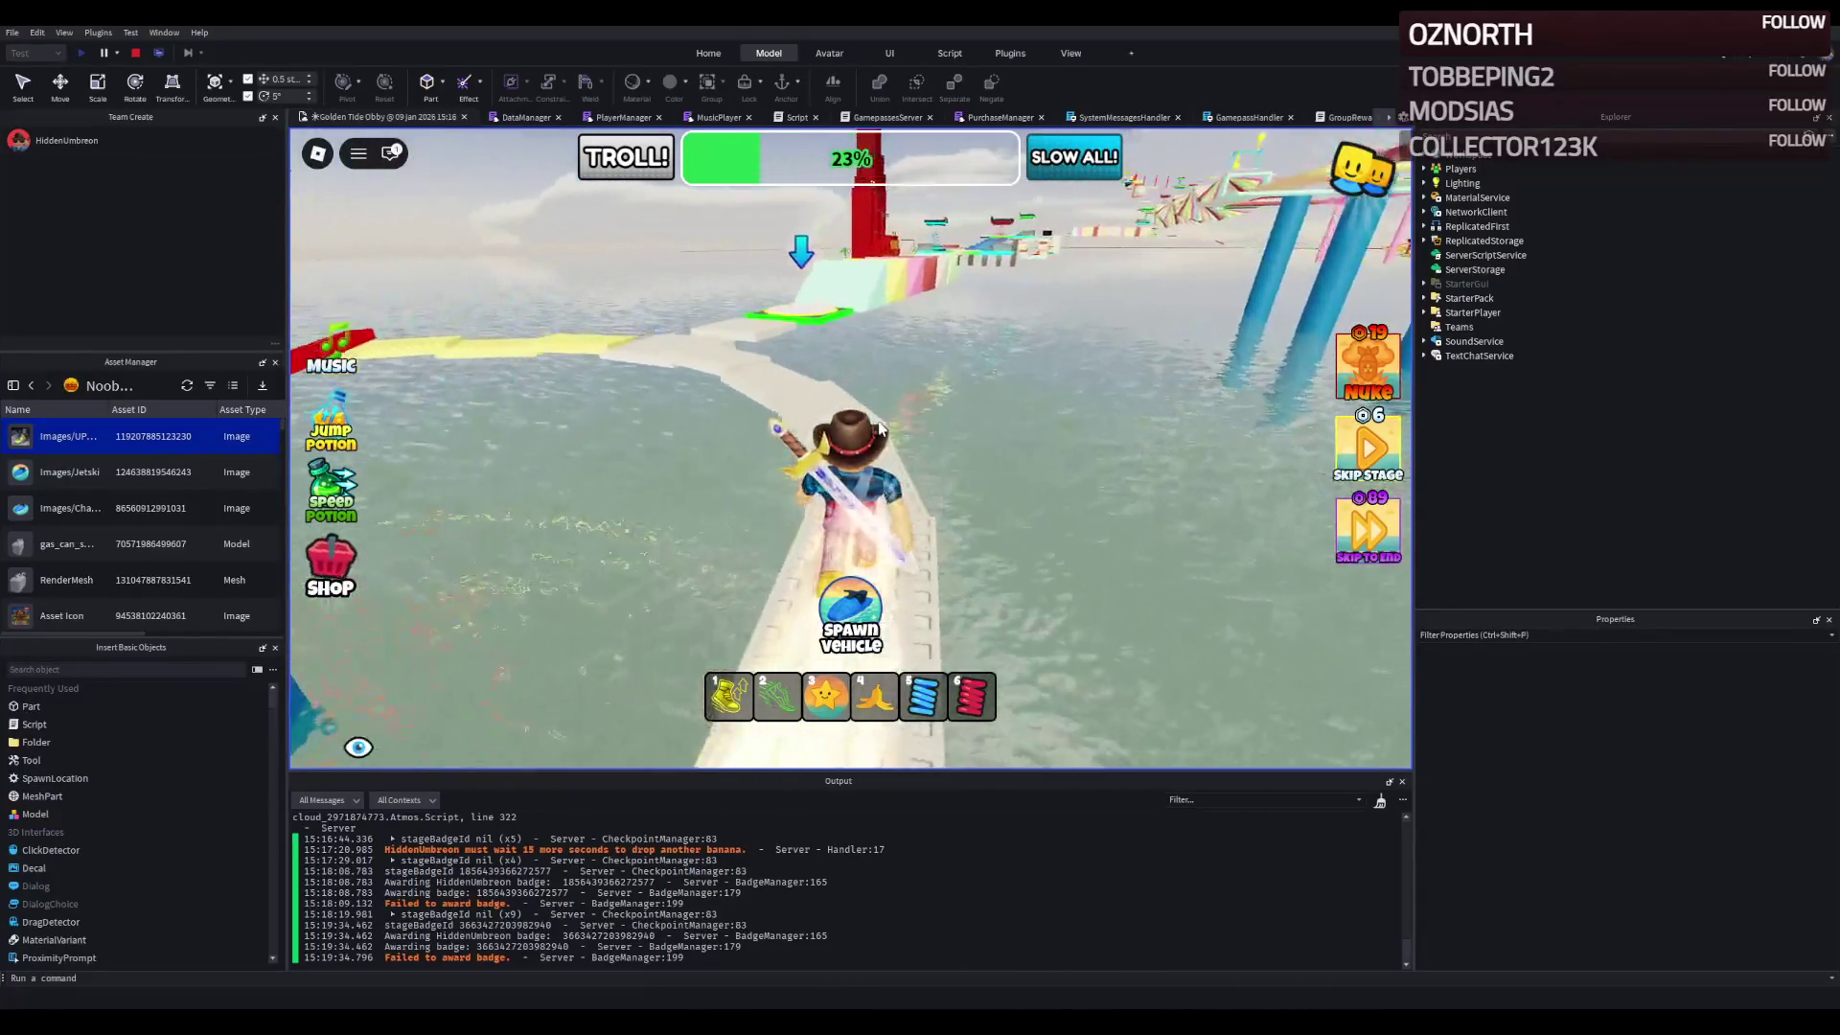
{"action": "key", "text": "w"}
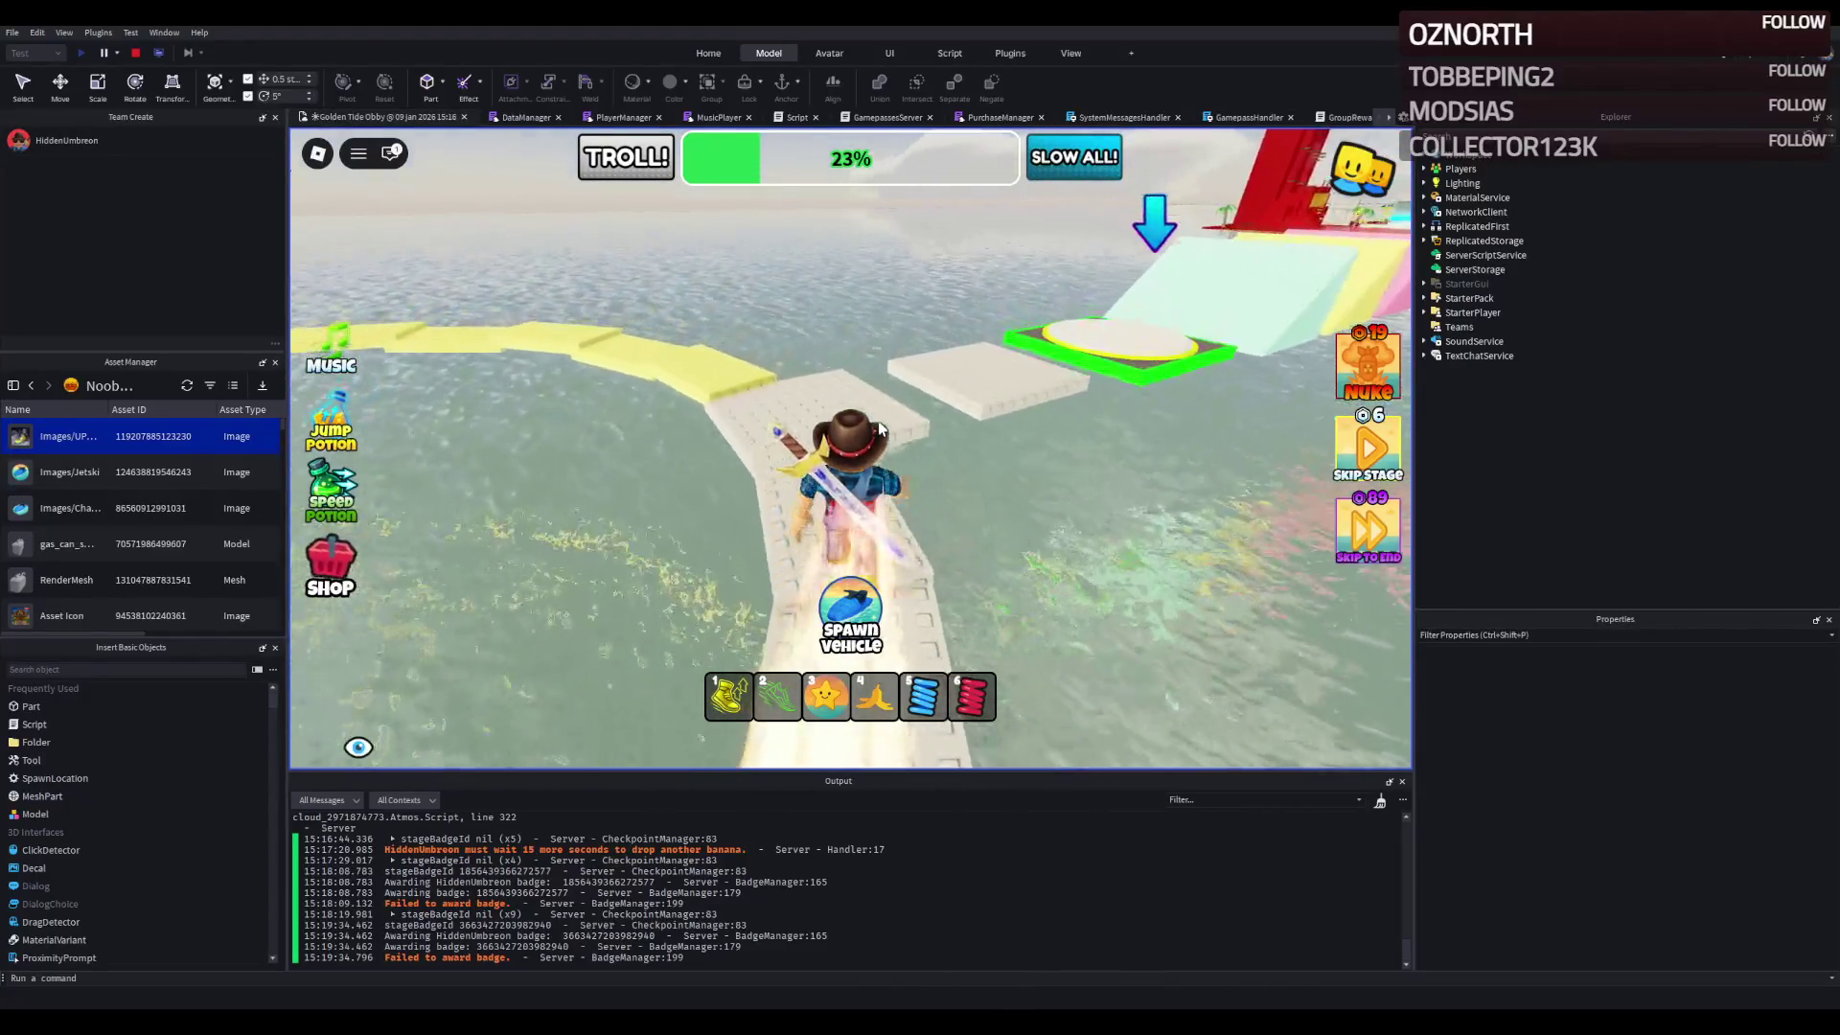
{"action": "key", "text": "w"}
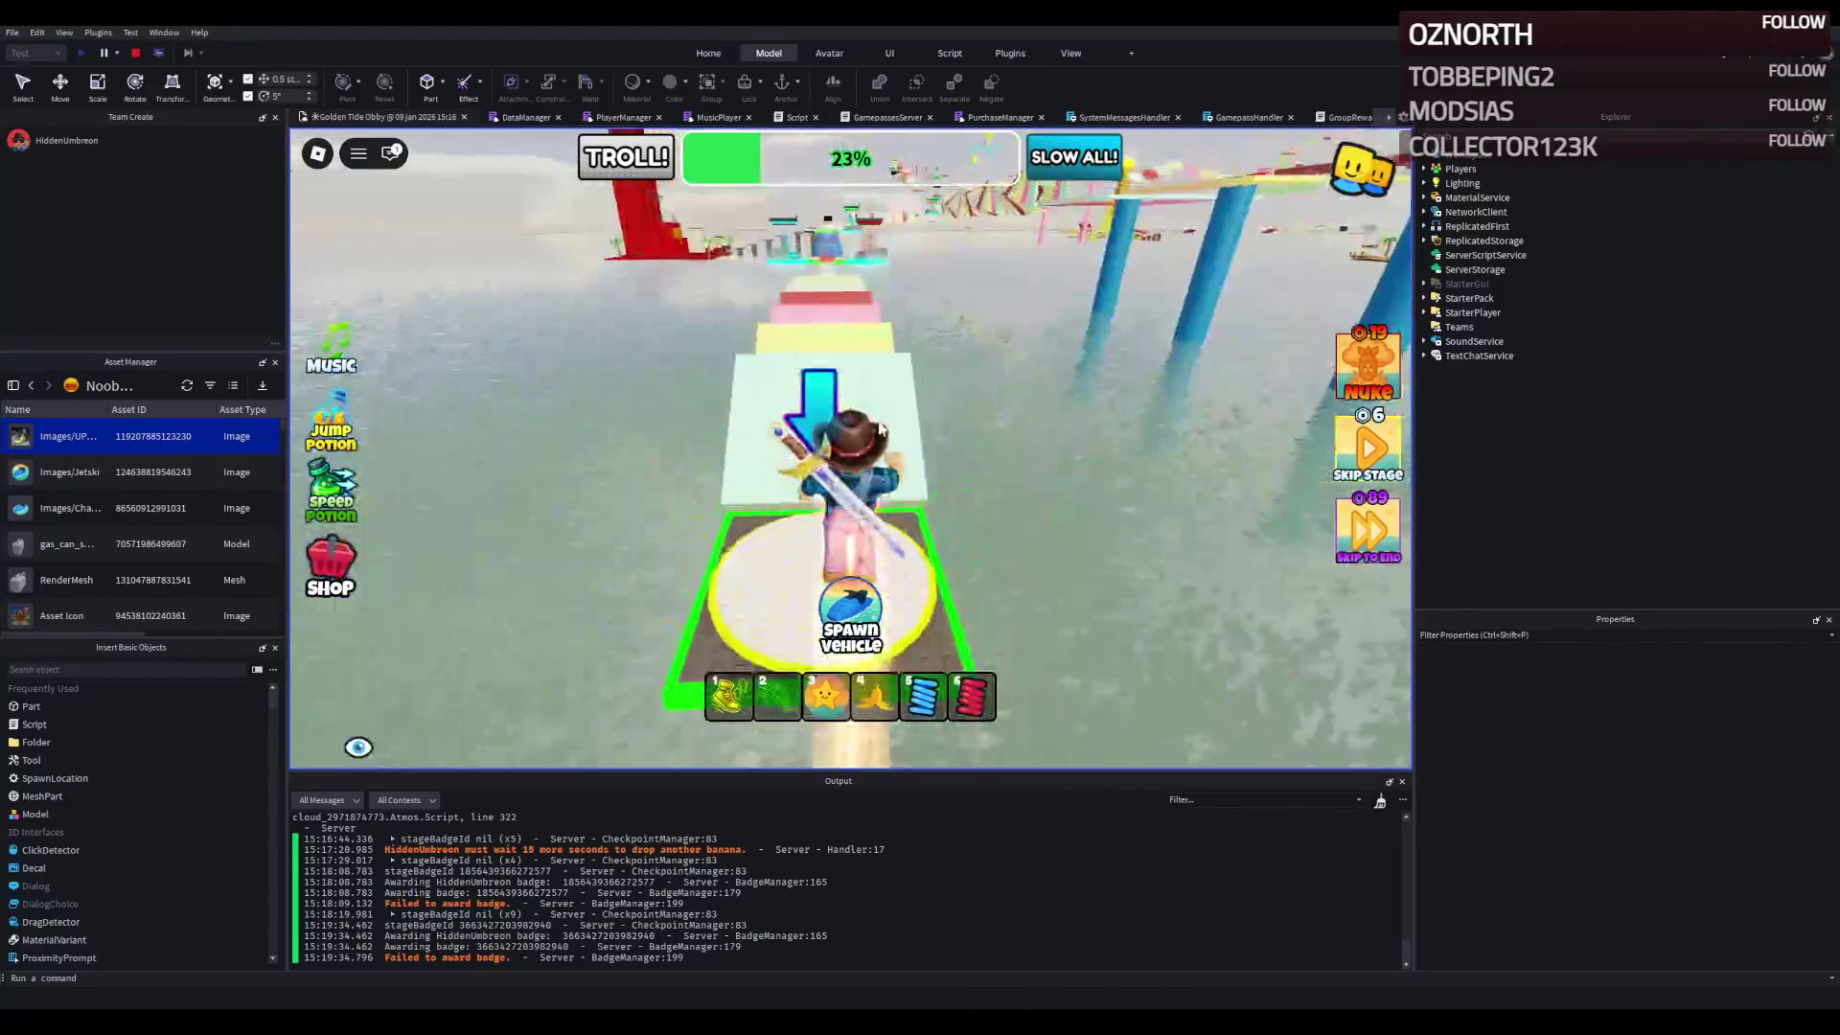
{"action": "key", "text": "w"}
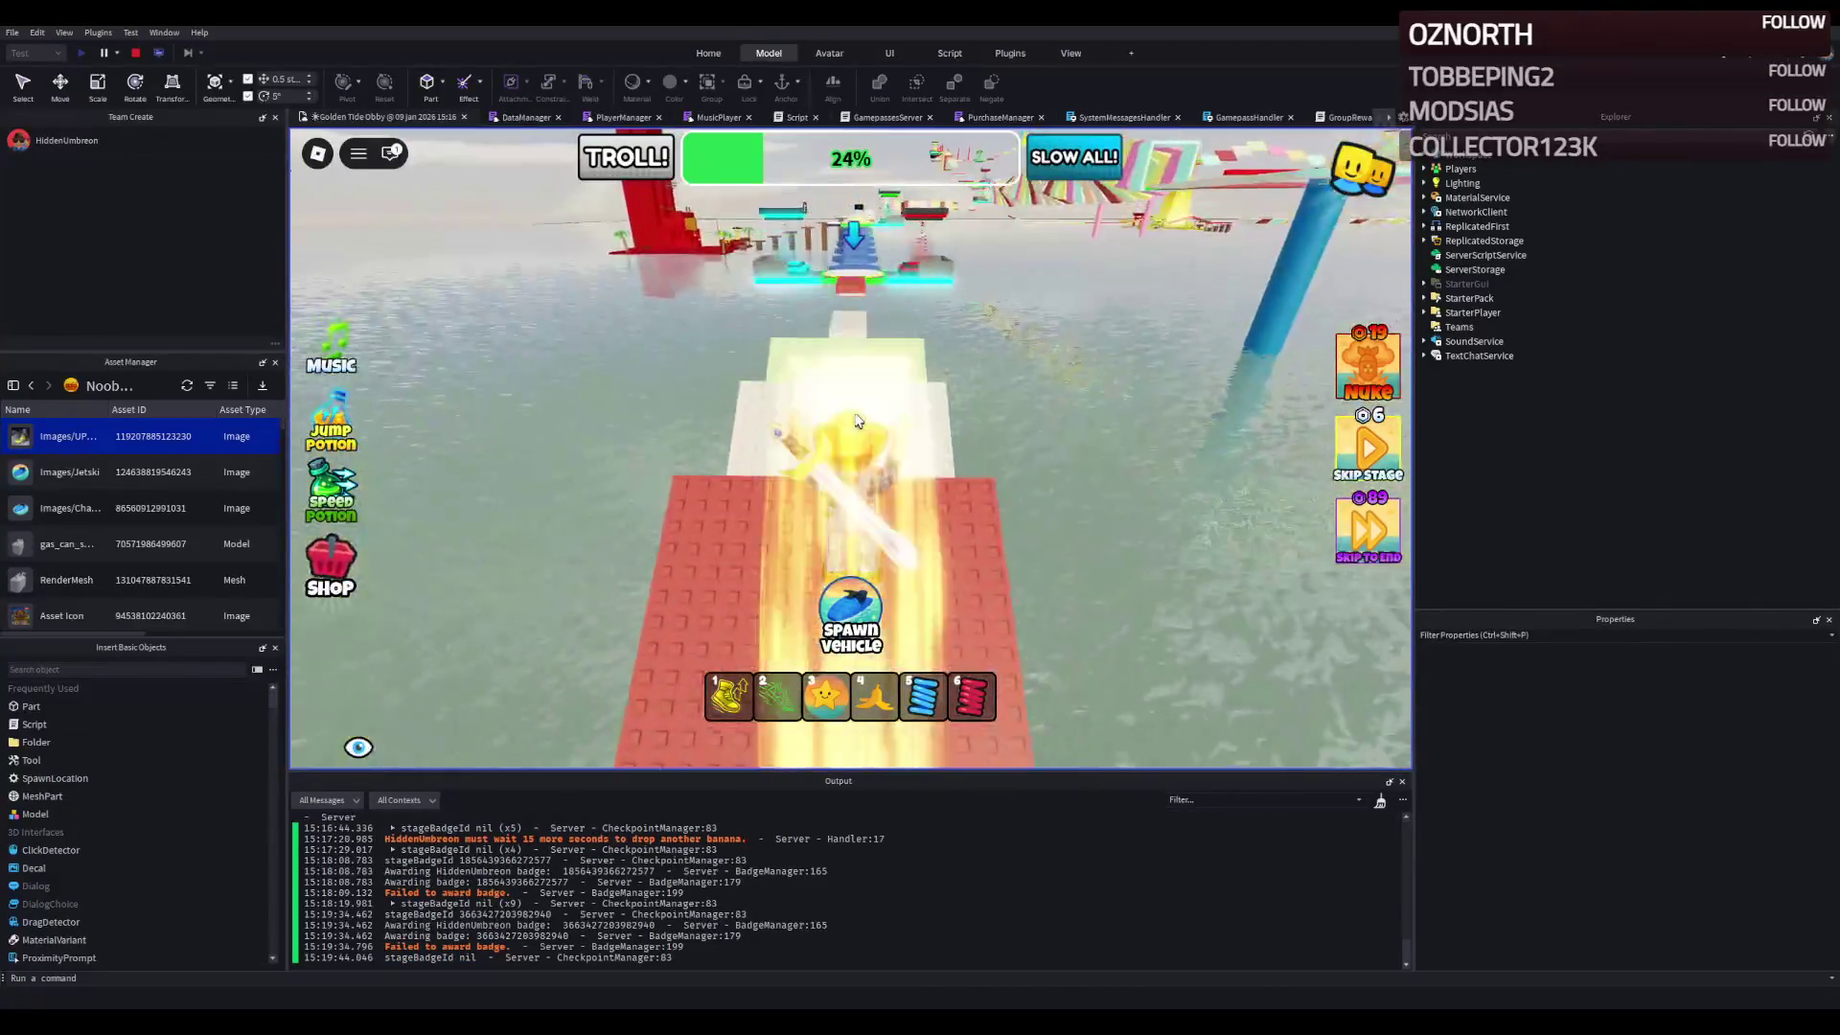
- Cross the narrow walkway and hop the blue hexagon pads onto the green white-circle platform
{"action": "key", "text": "w"}
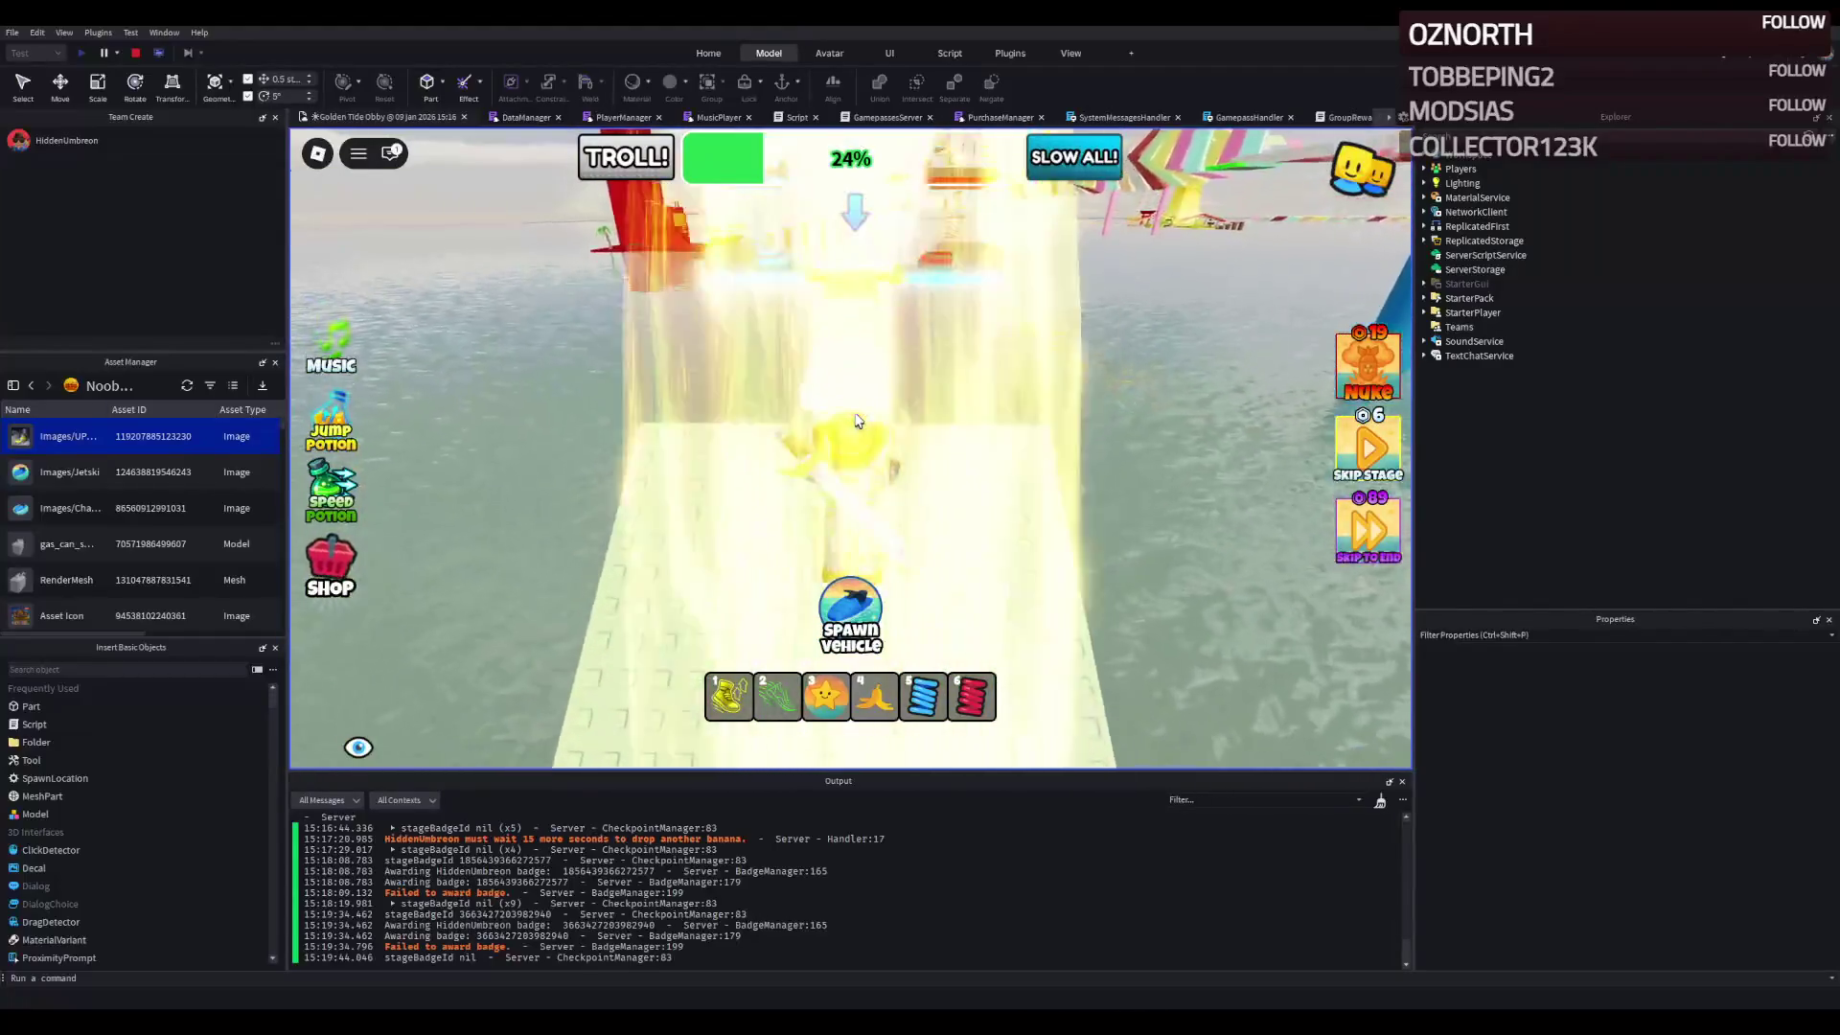
{"action": "key", "text": "w"}
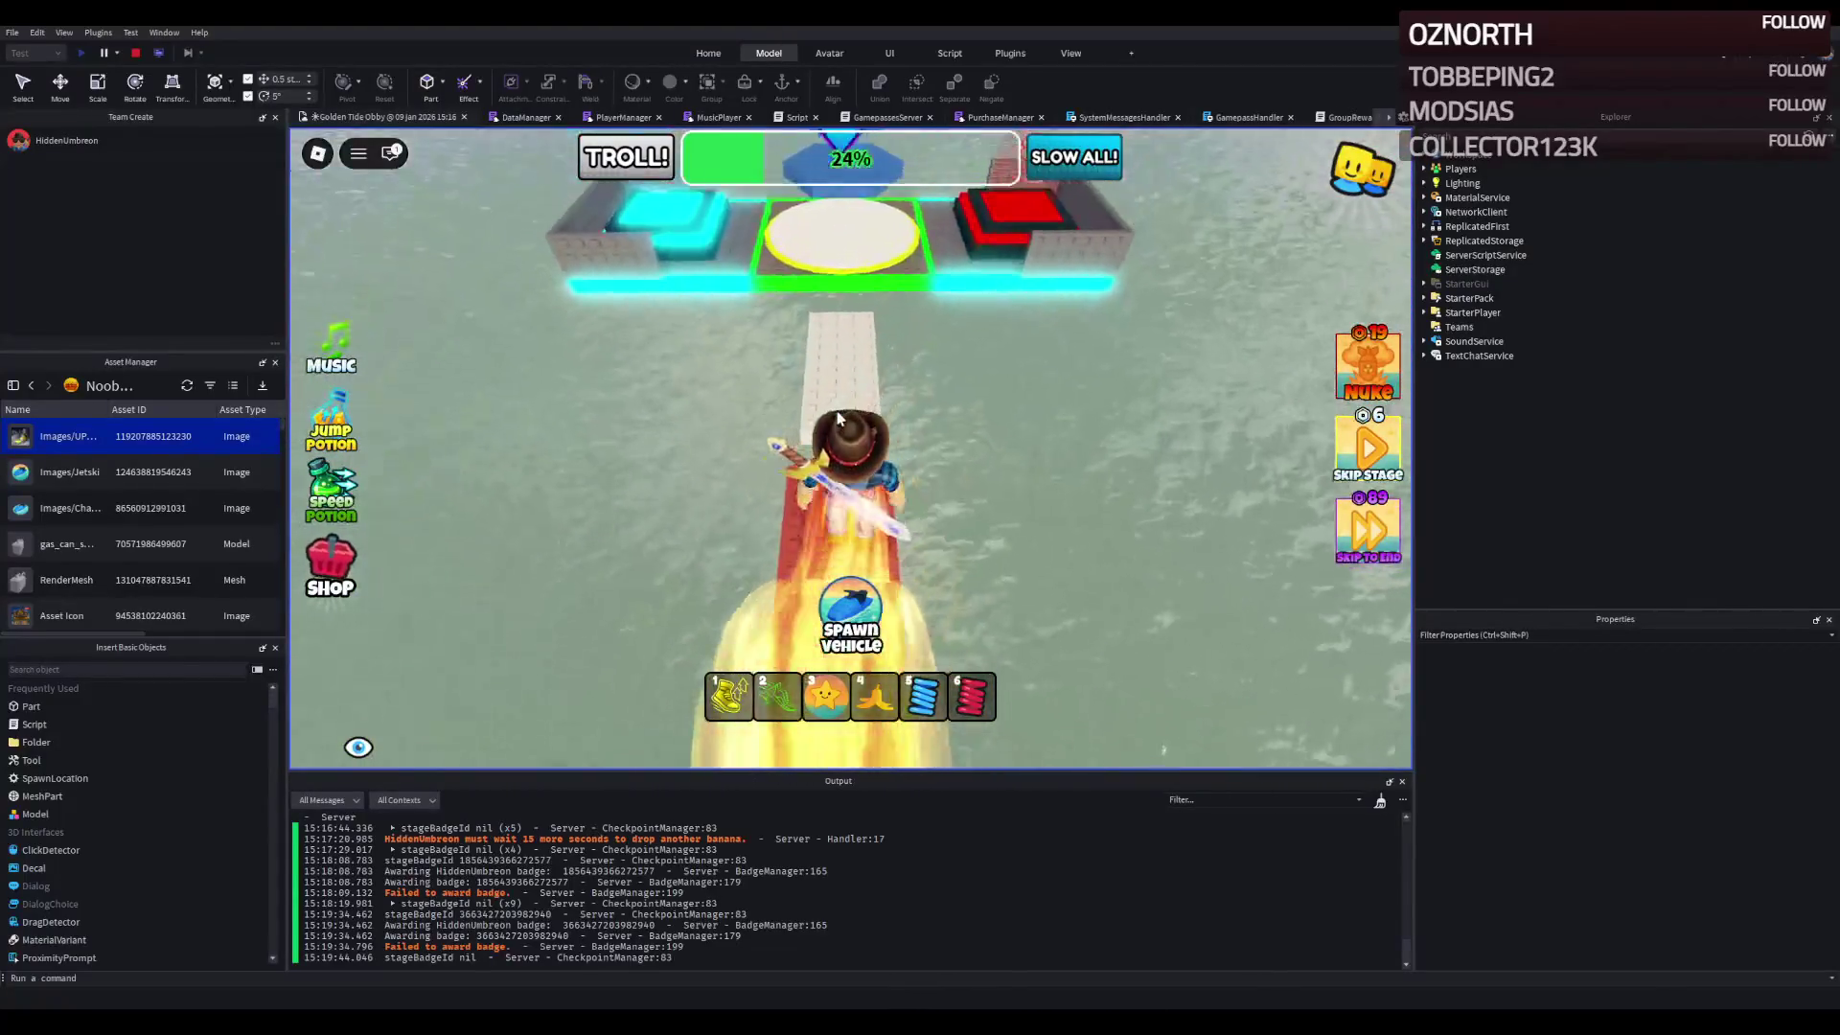
{"action": "key", "text": "w"}
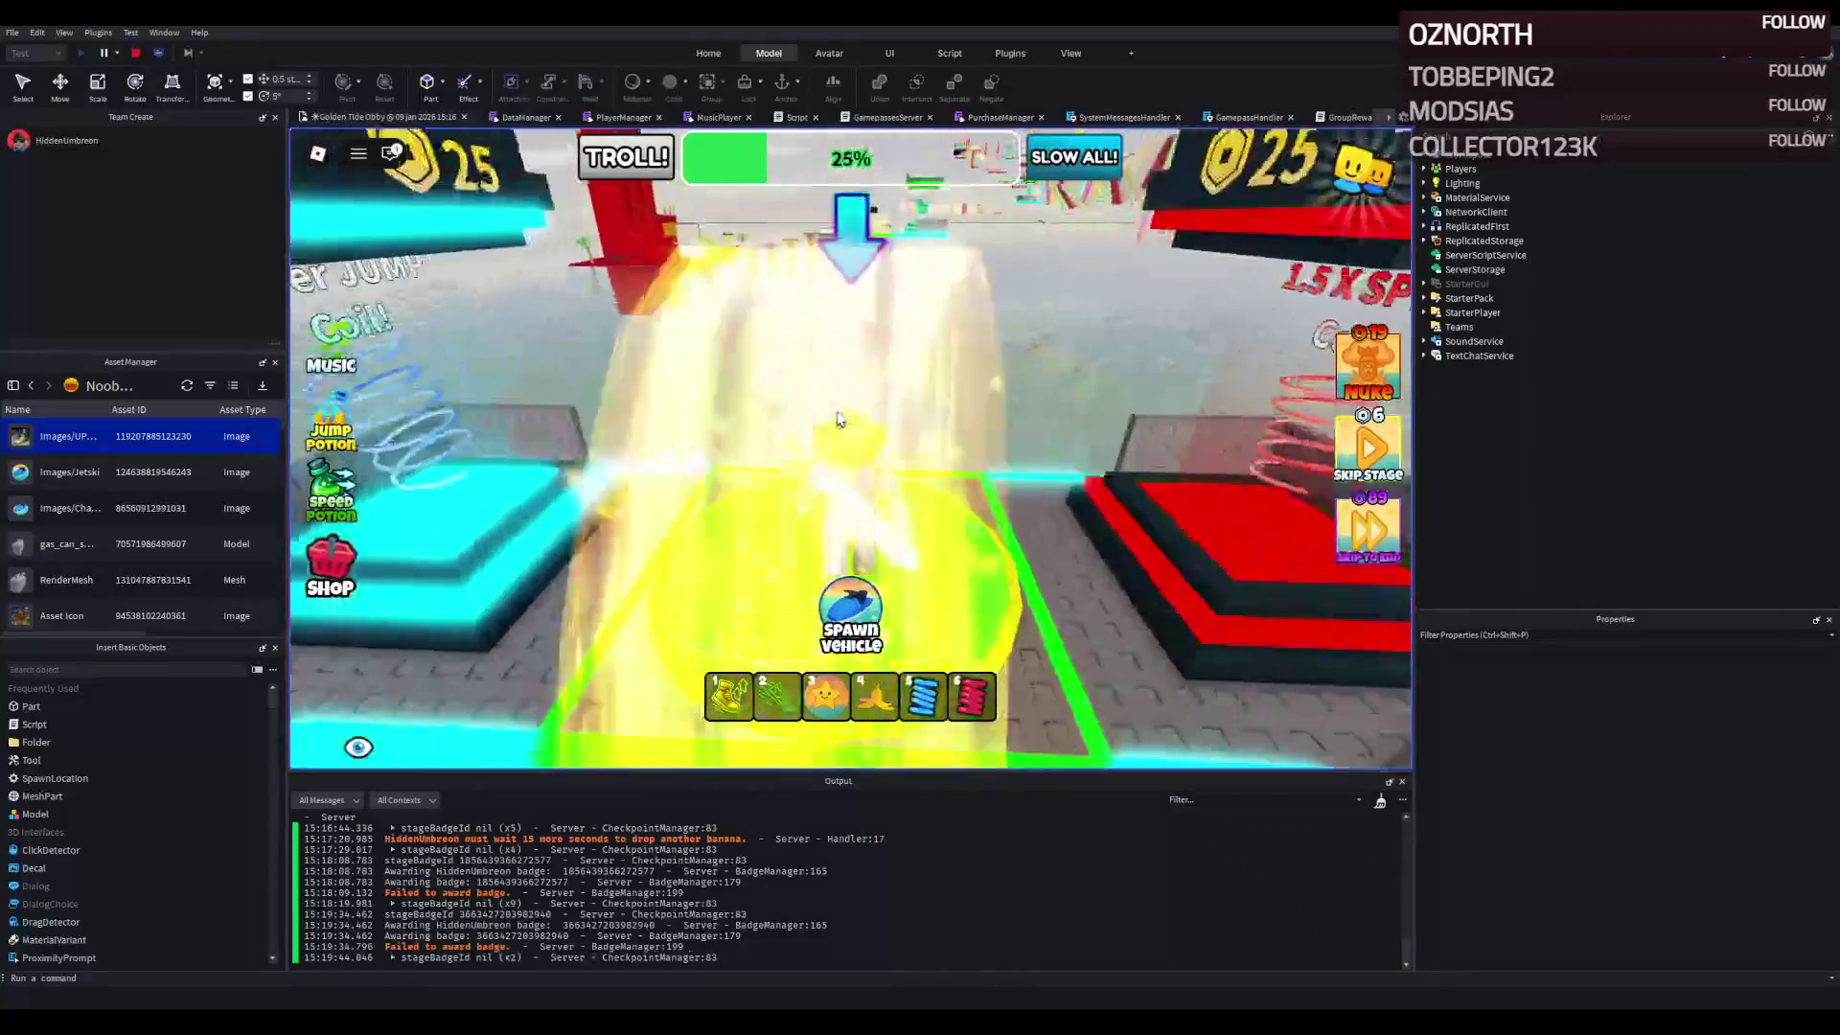
{"action": "key", "text": "w"}
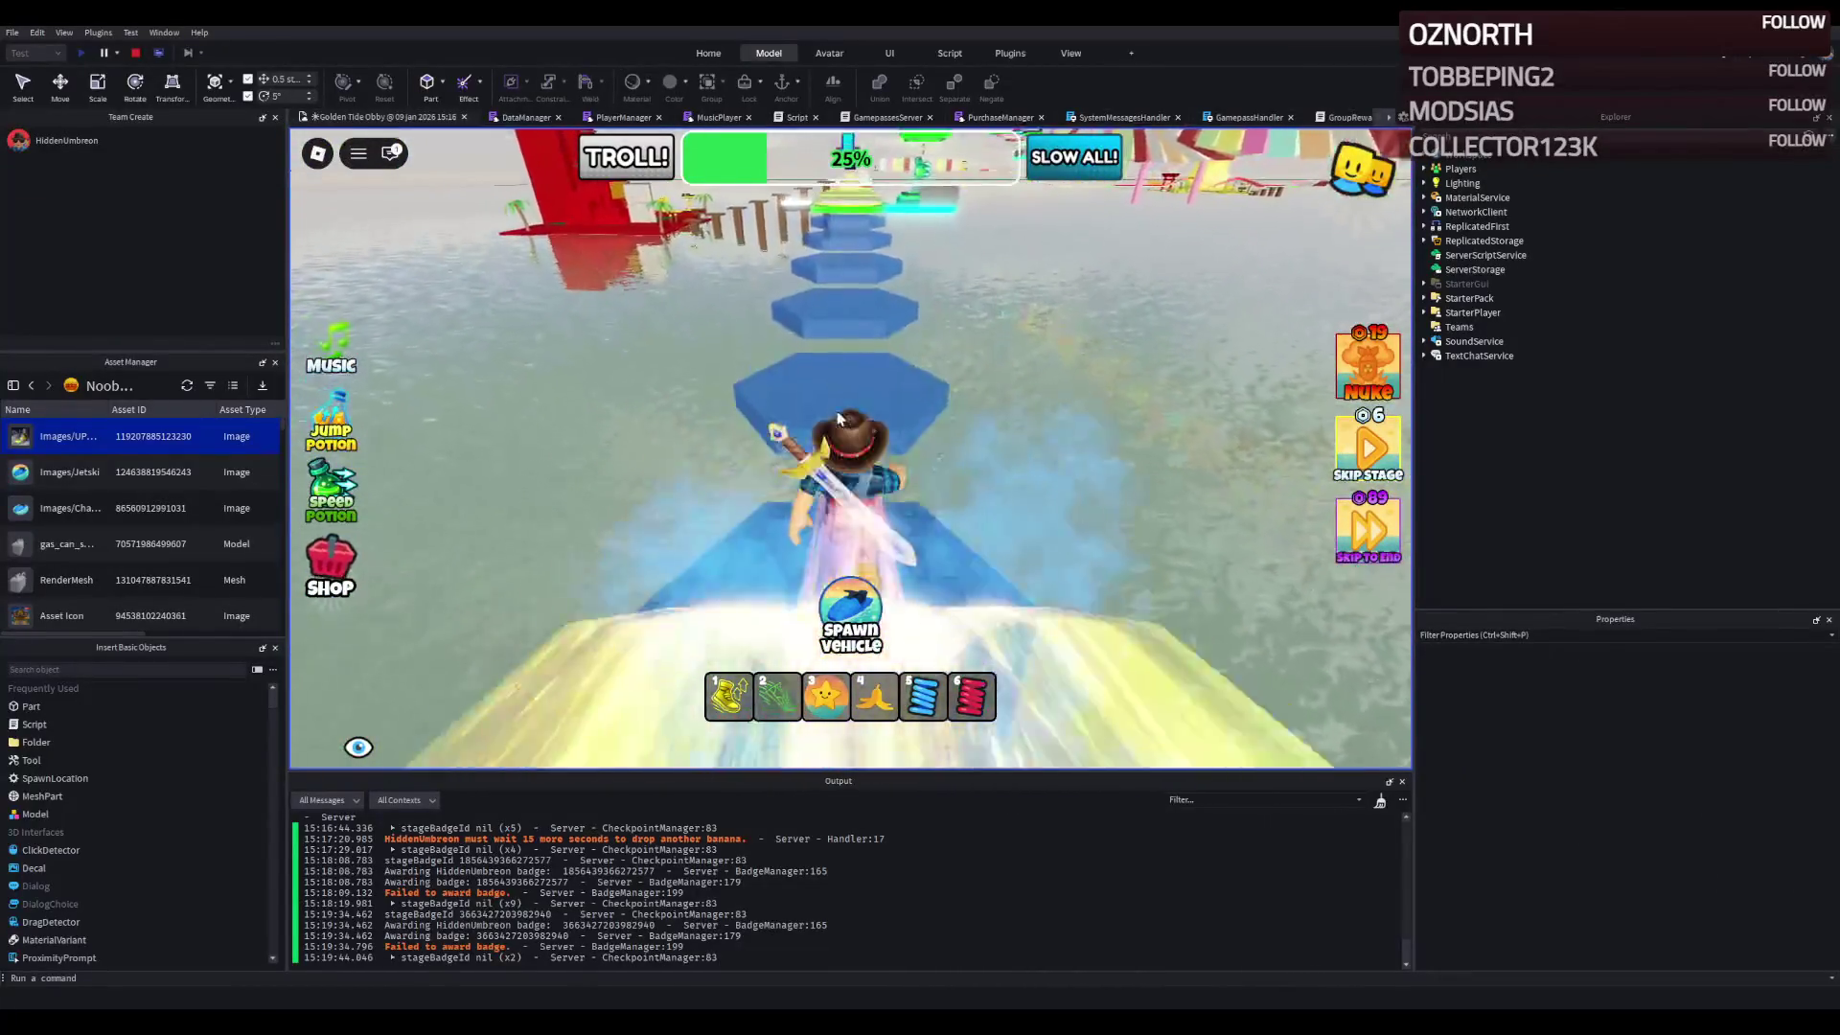
{"action": "key", "text": "w"}
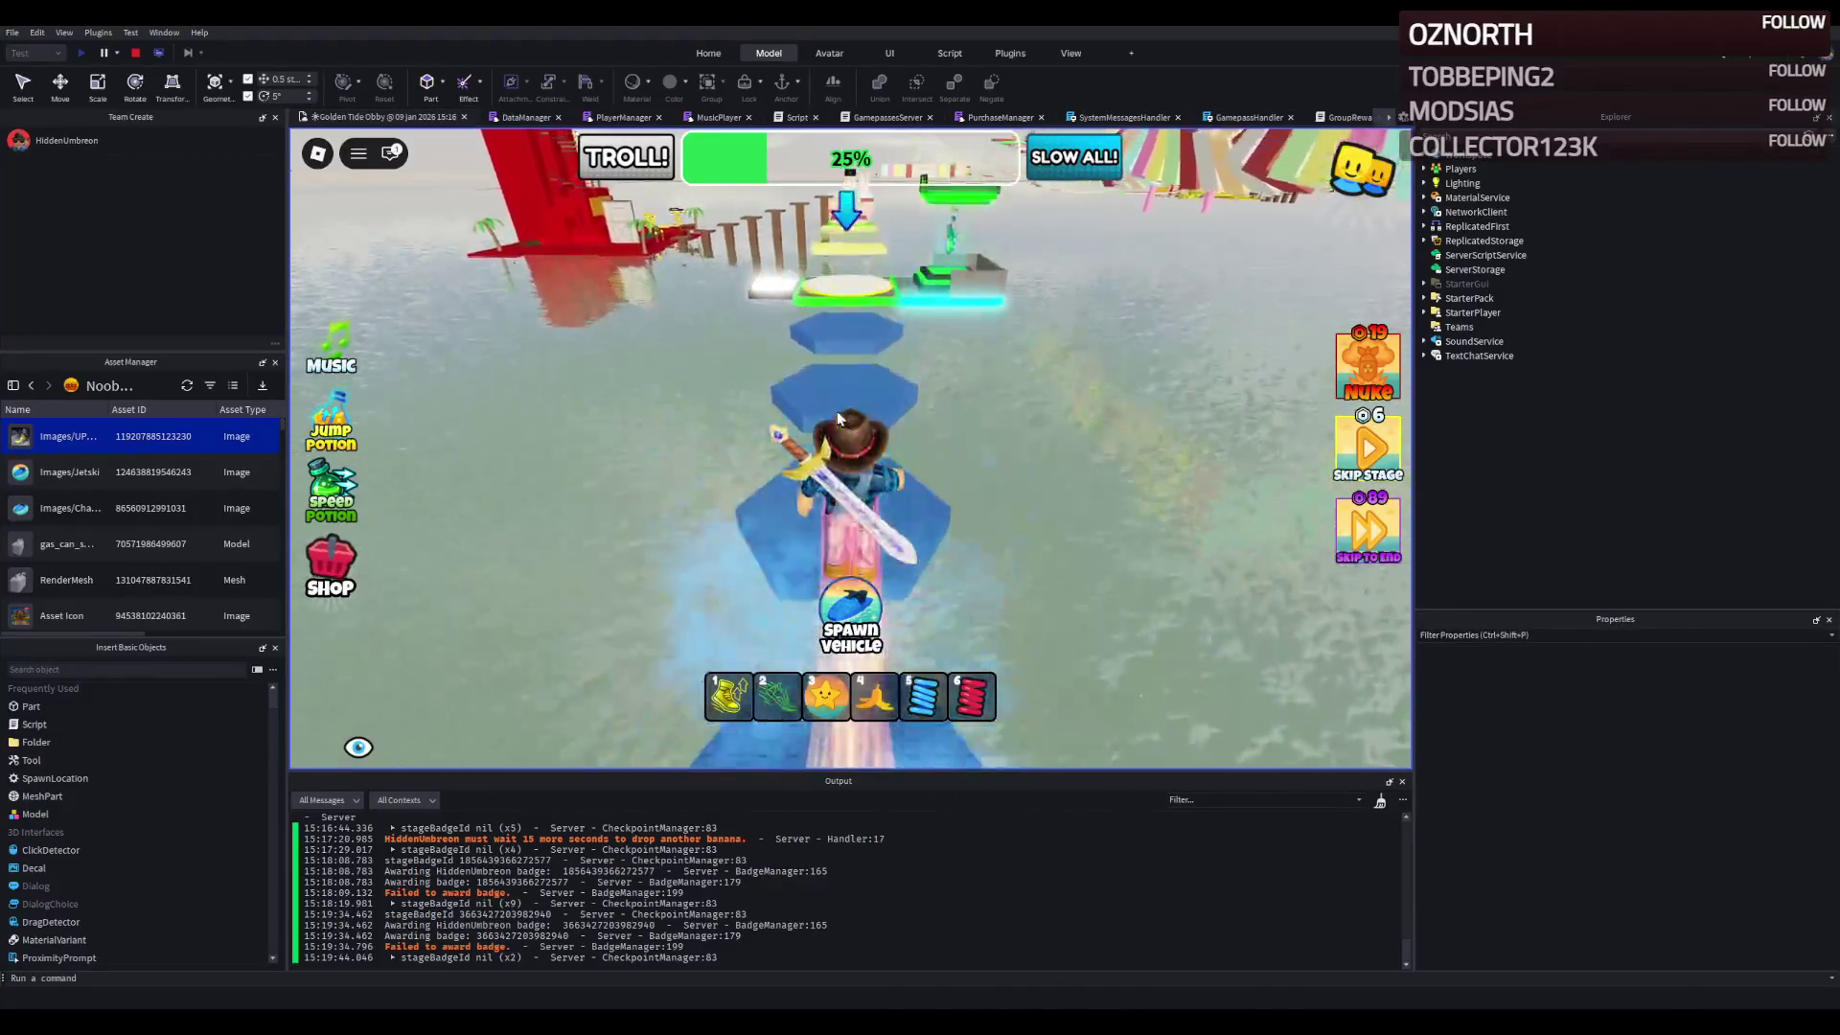
{"action": "key", "text": "w"}
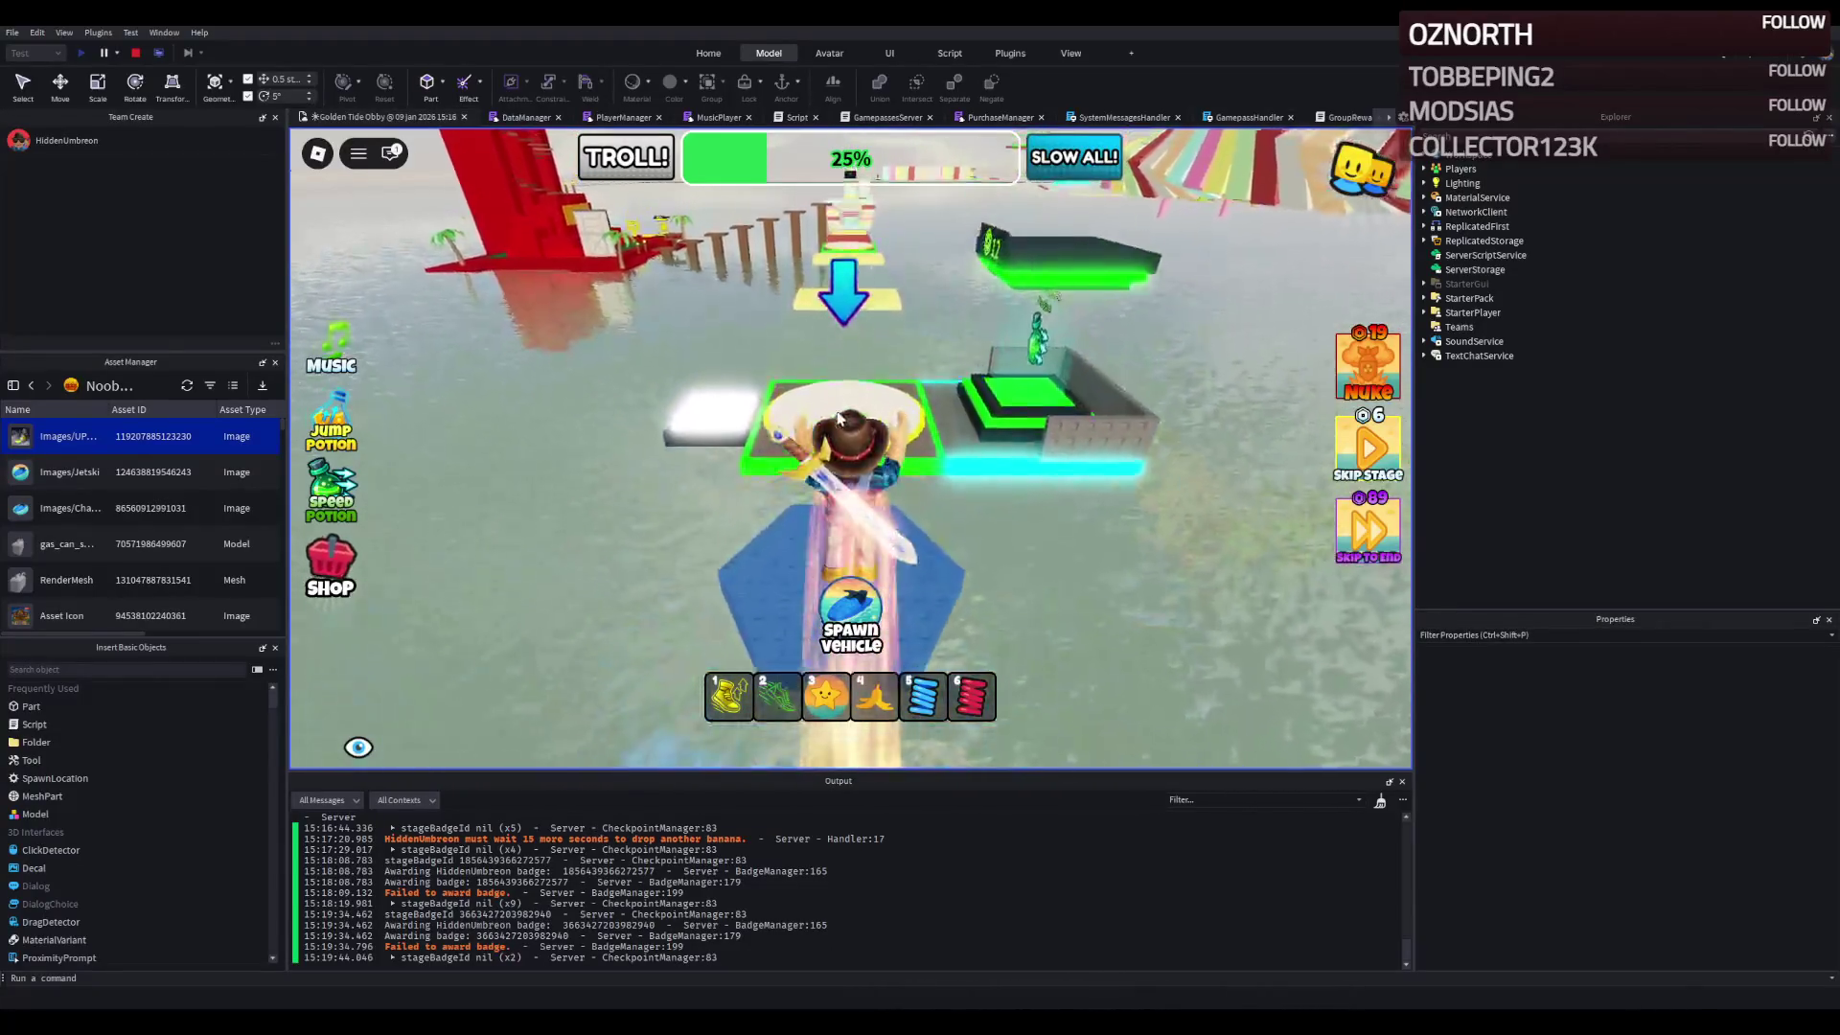
- Walk to the next green checkpoint pad, then across the red platform and yellow block
{"action": "key", "text": "w"}
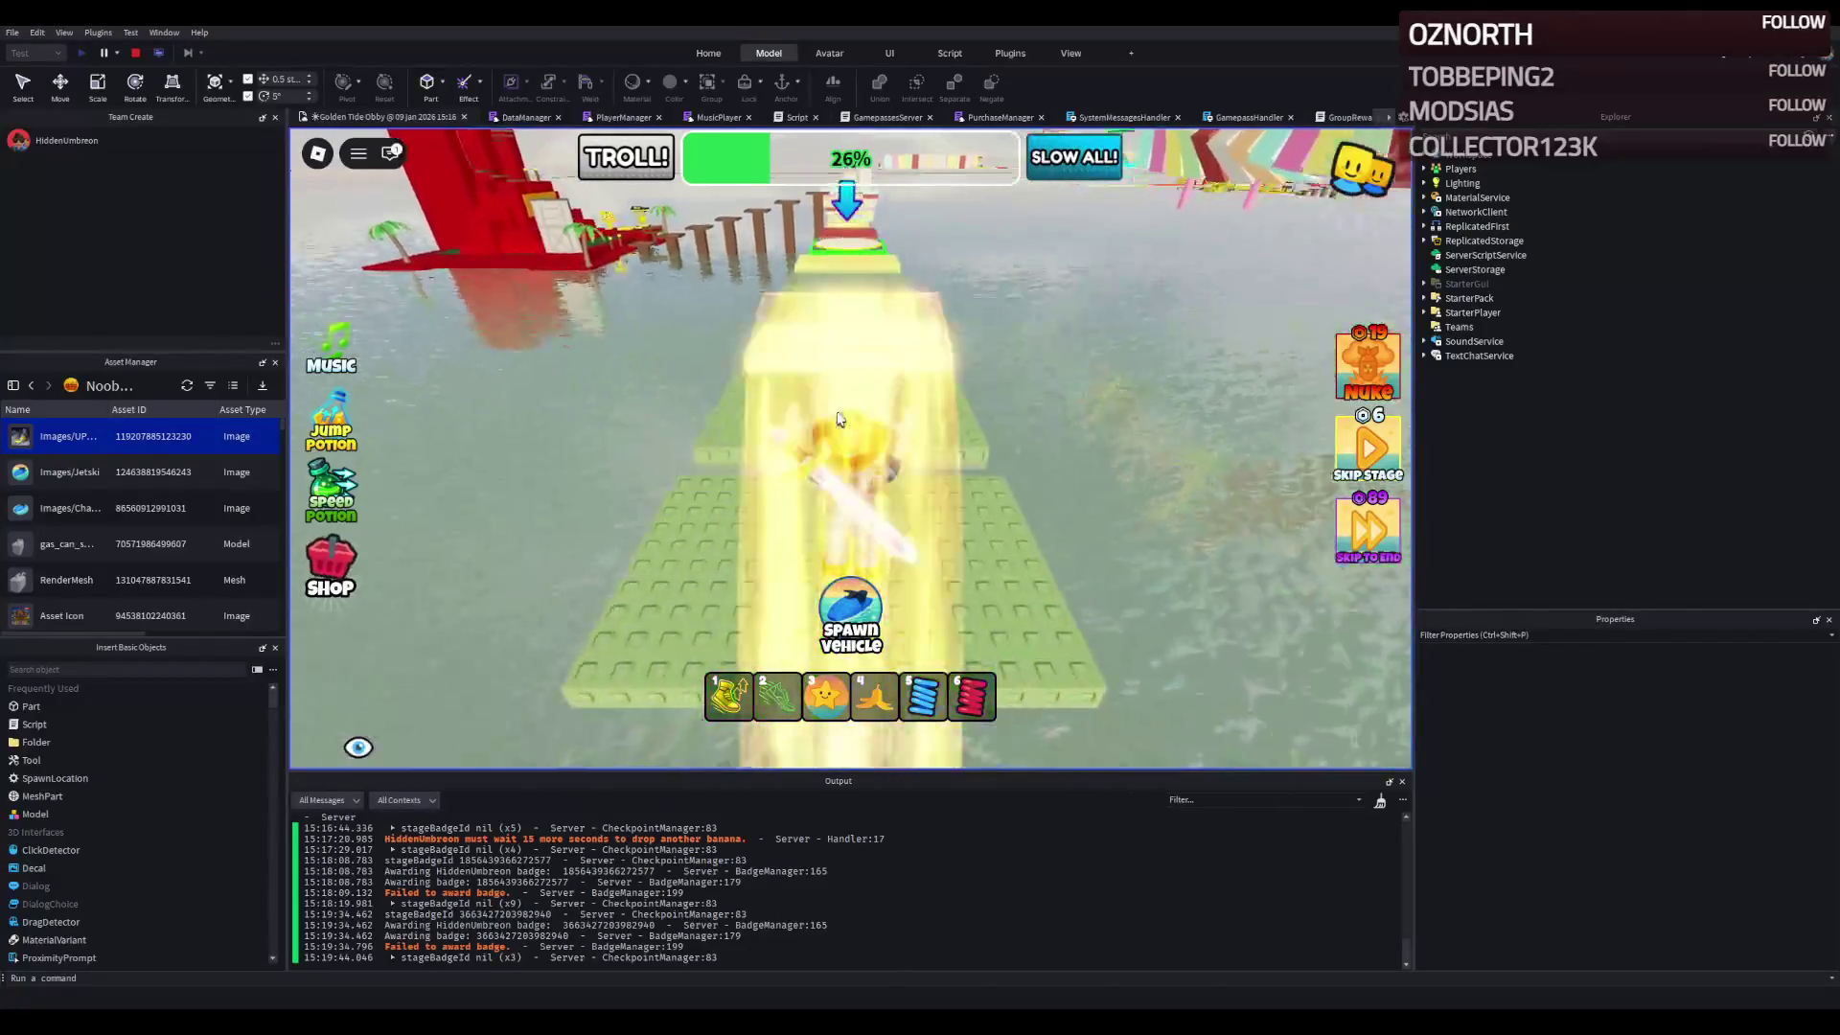
{"action": "key", "text": "w"}
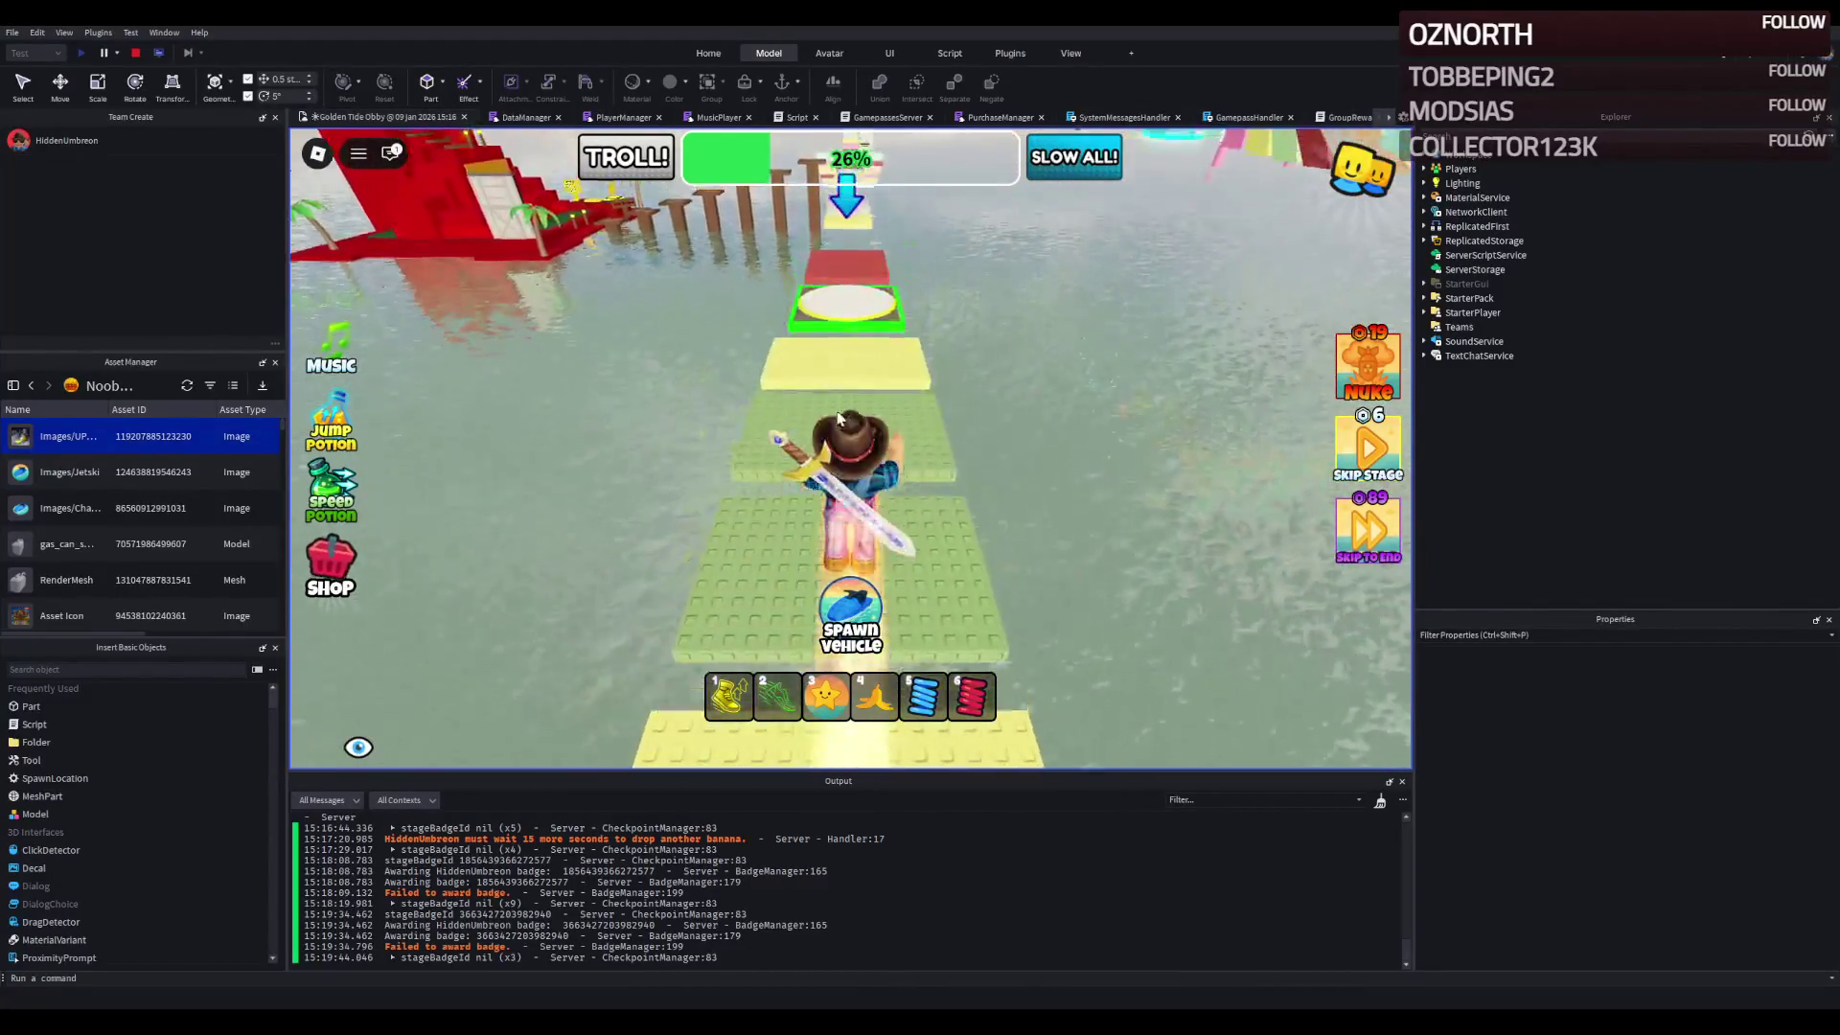
{"action": "key", "text": "w"}
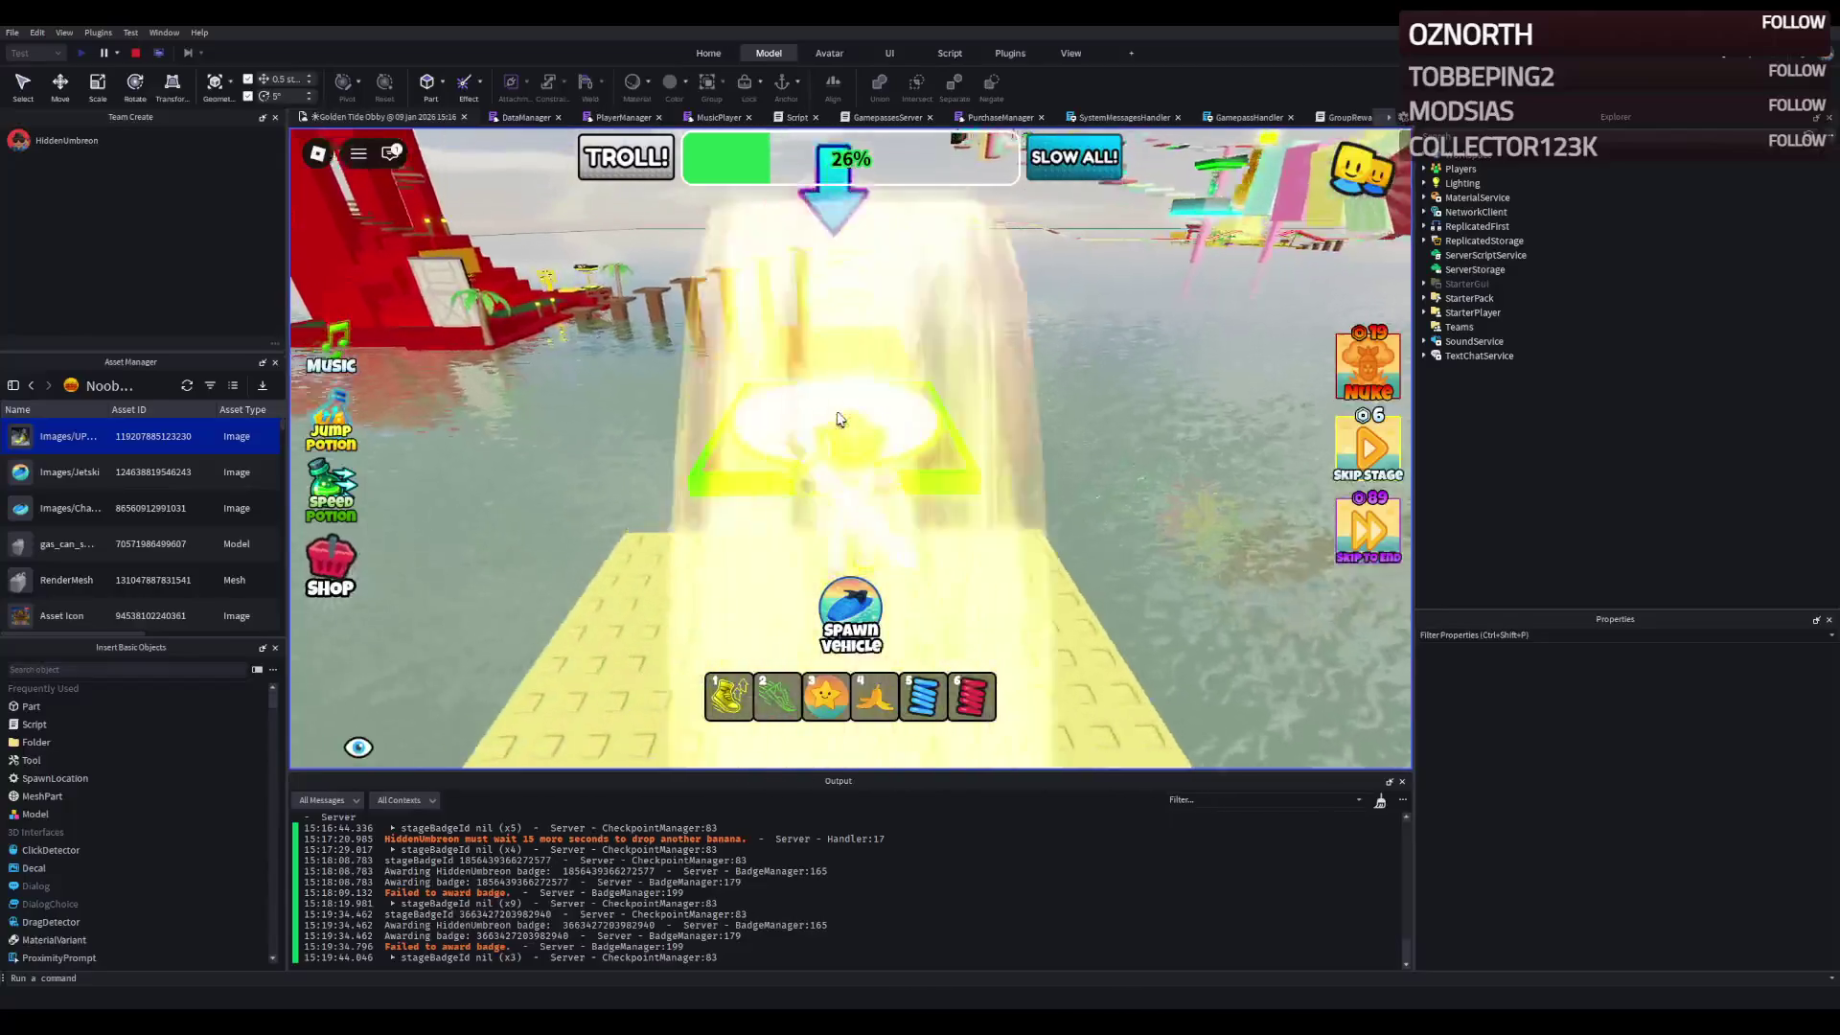
{"action": "key", "text": "w"}
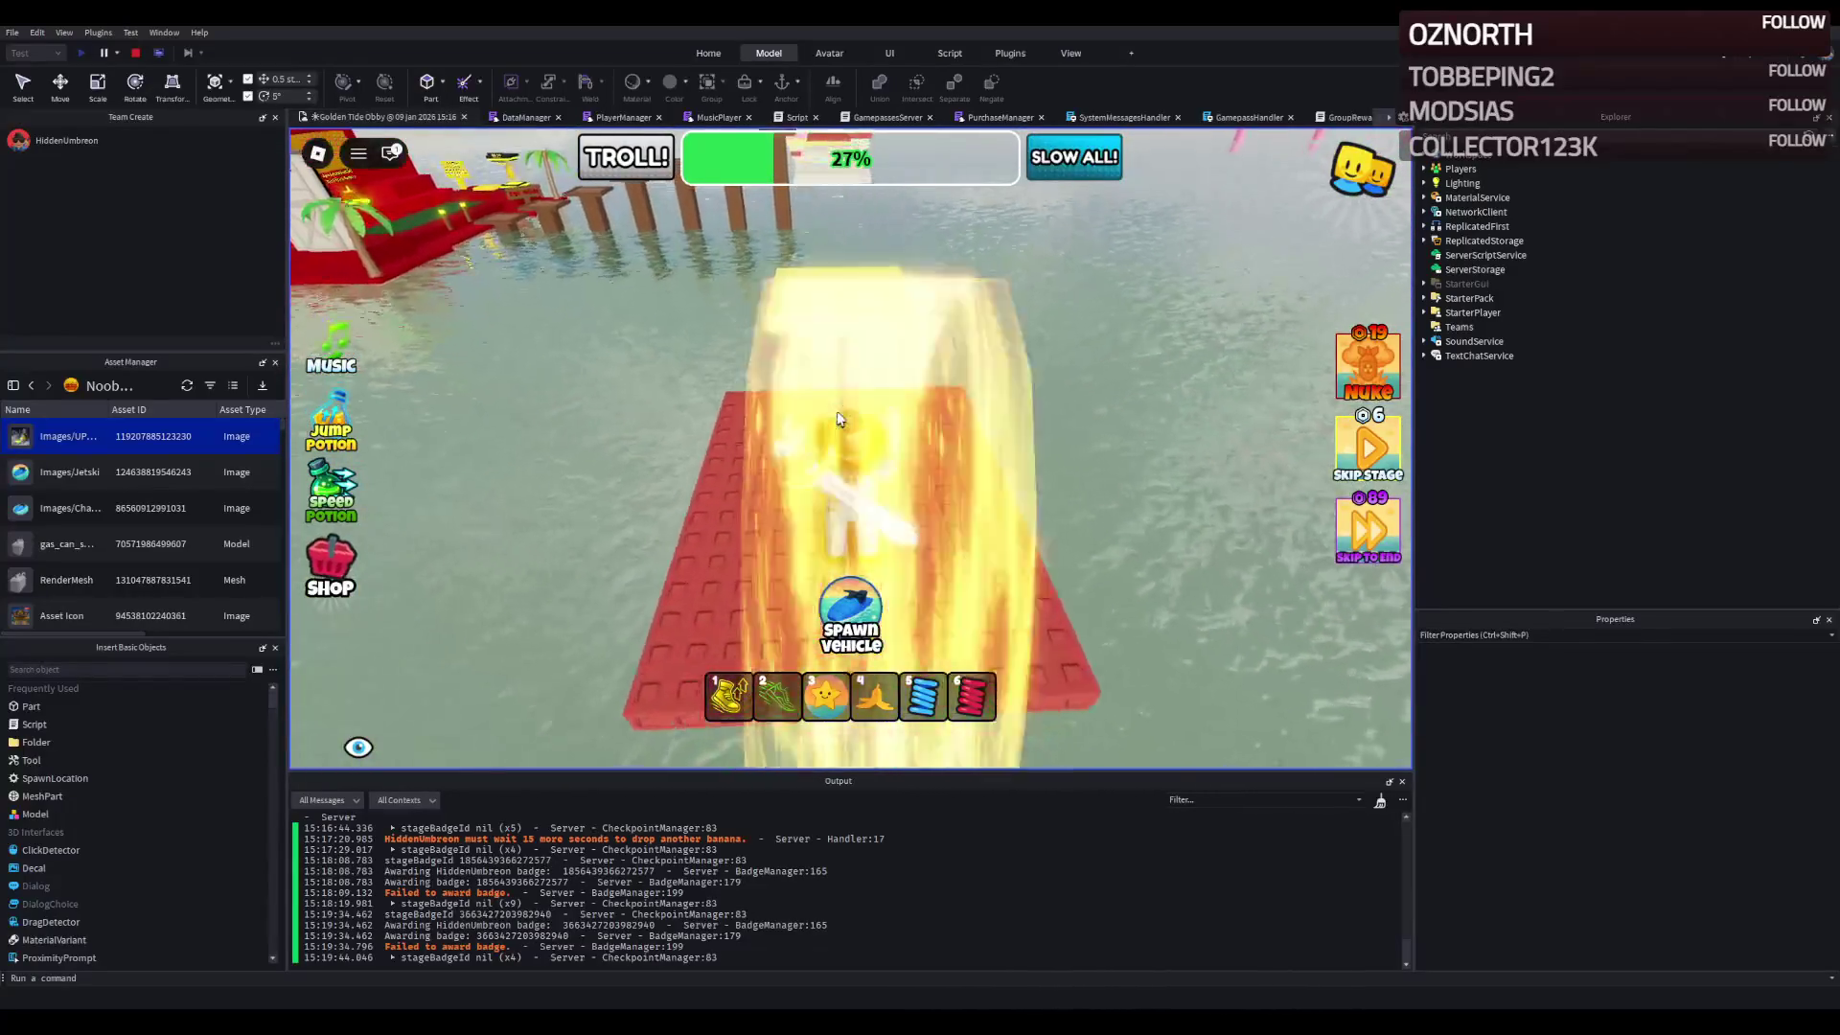
{"action": "key", "text": "w"}
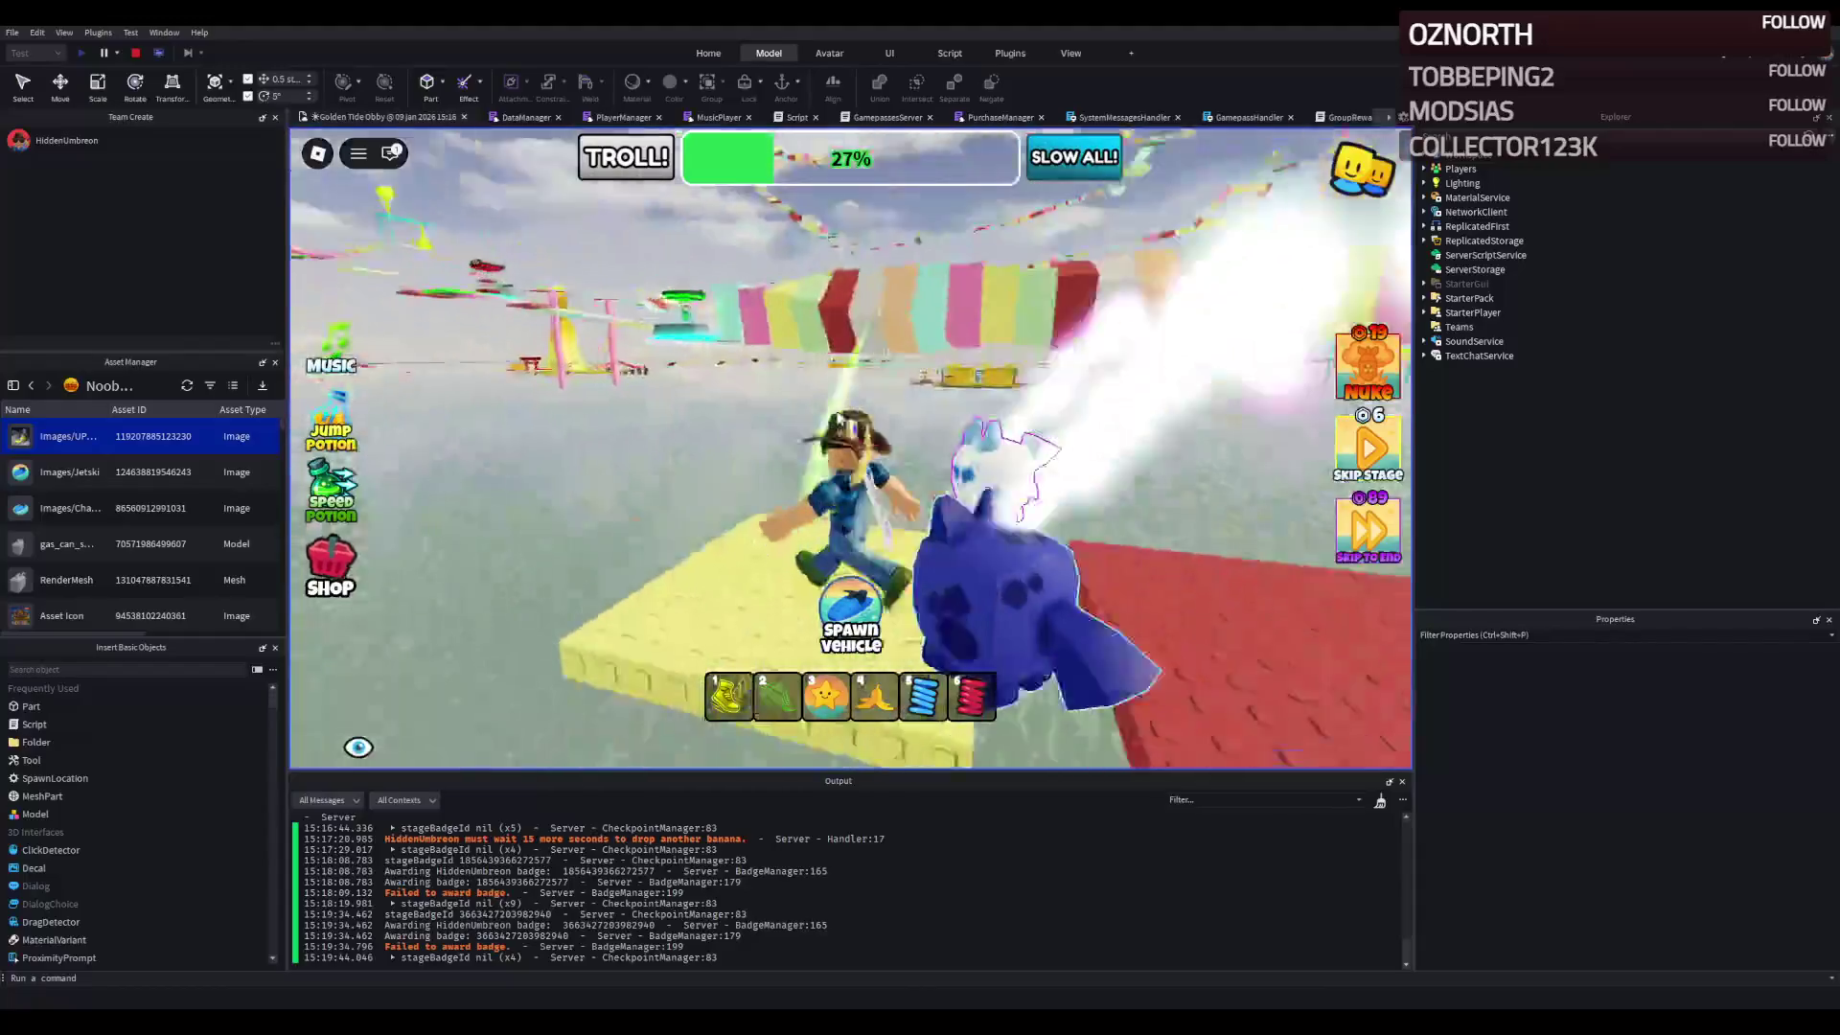
{"action": "key", "text": "w"}
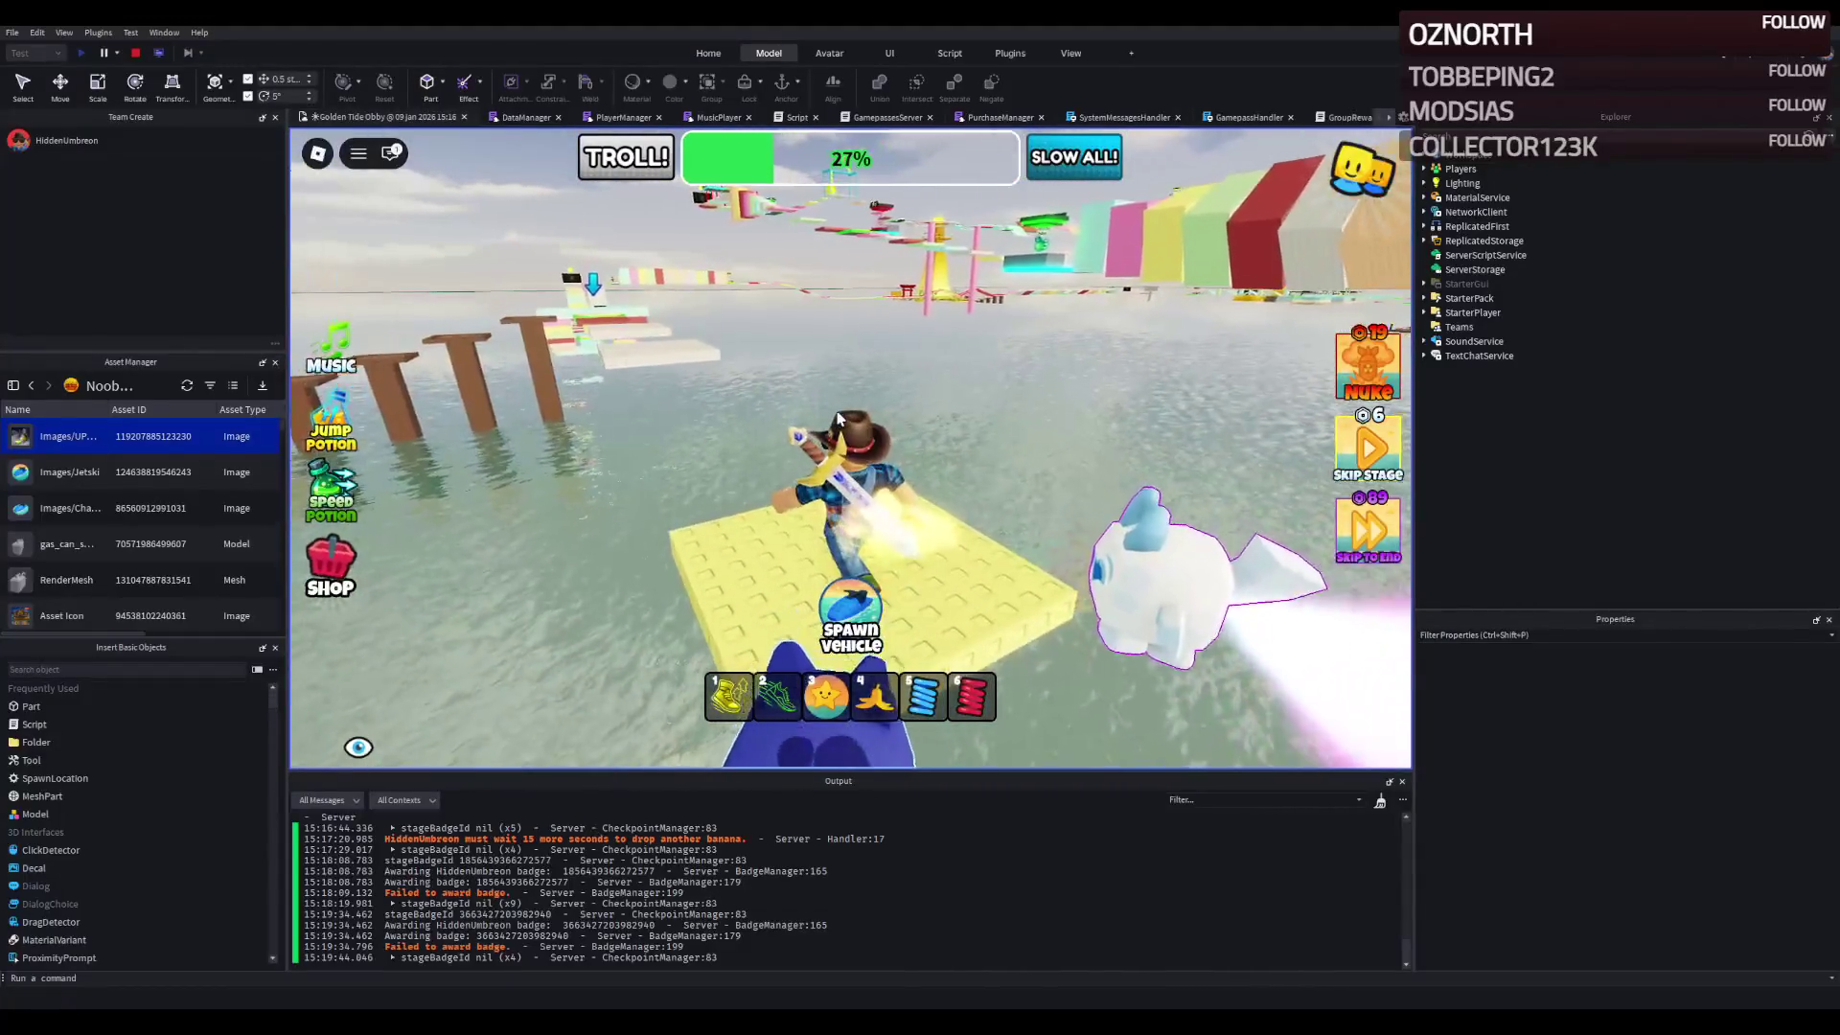
- Jump to the white platform and across the water to the next platform
{"action": "key", "text": "w"}
{"action": "key", "text": "space"}
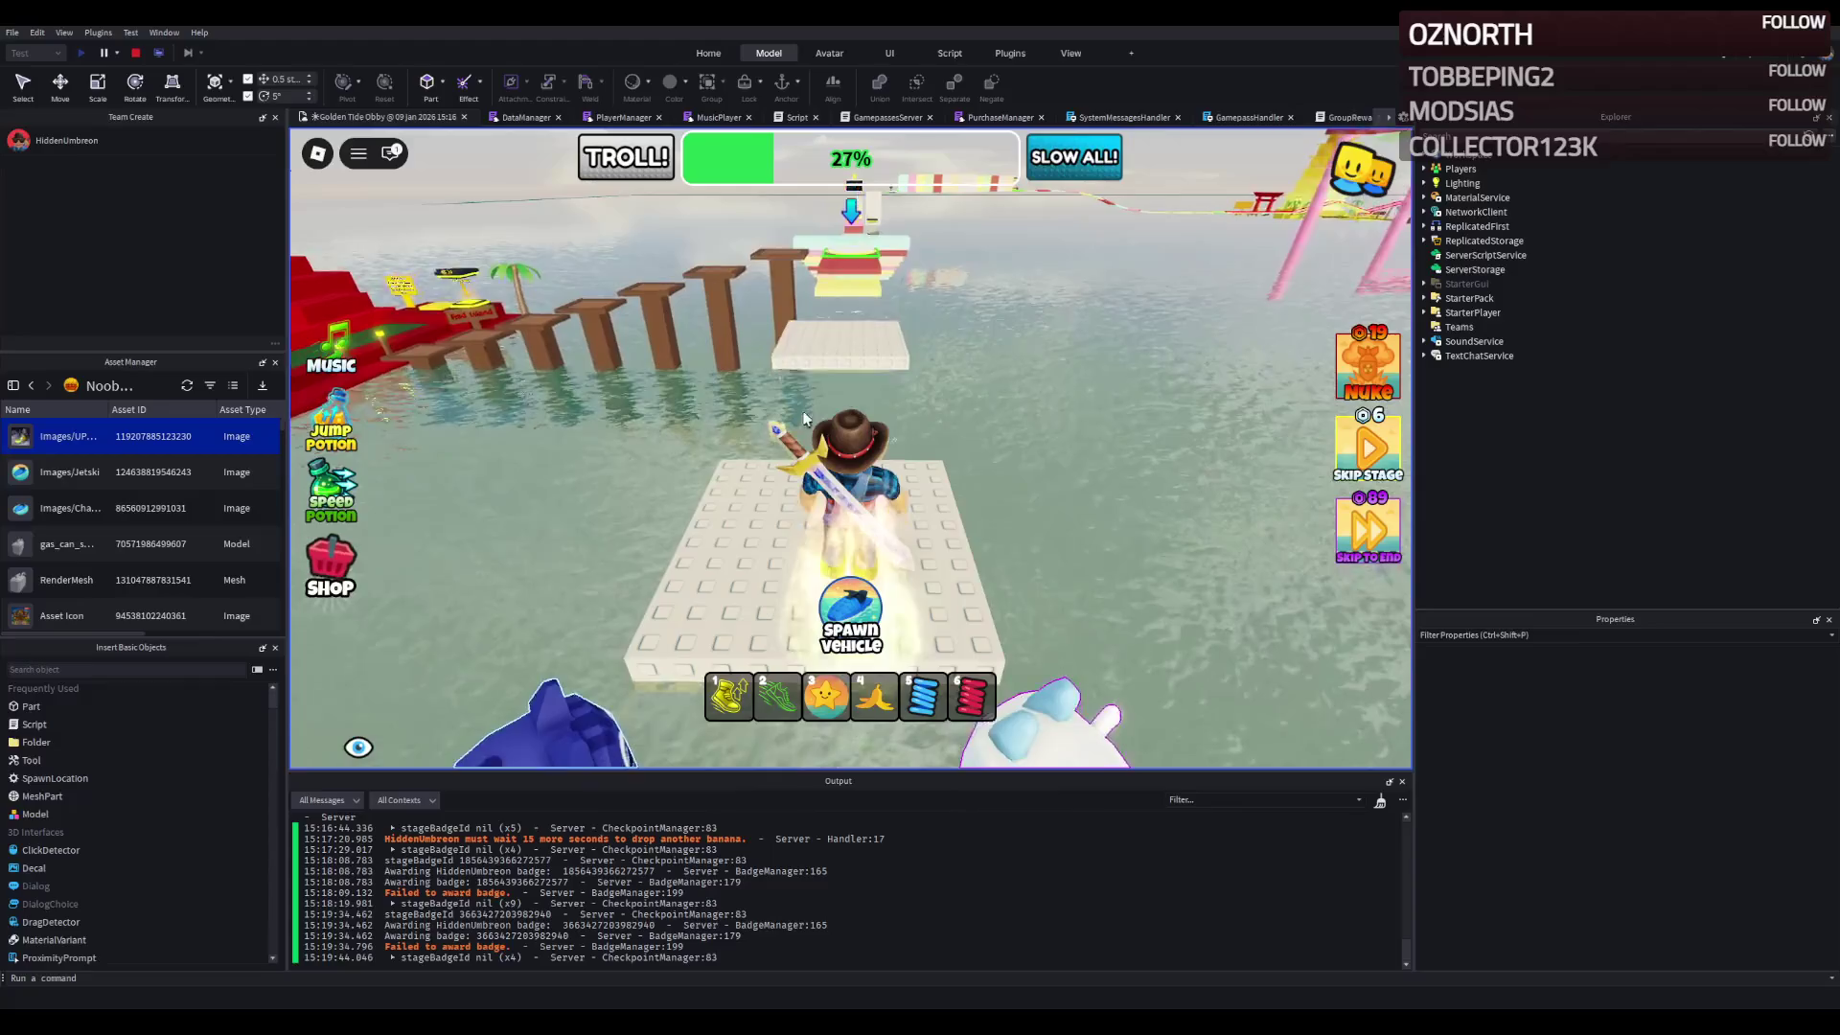
{"action": "key", "text": "w"}
{"action": "key", "text": "space"}
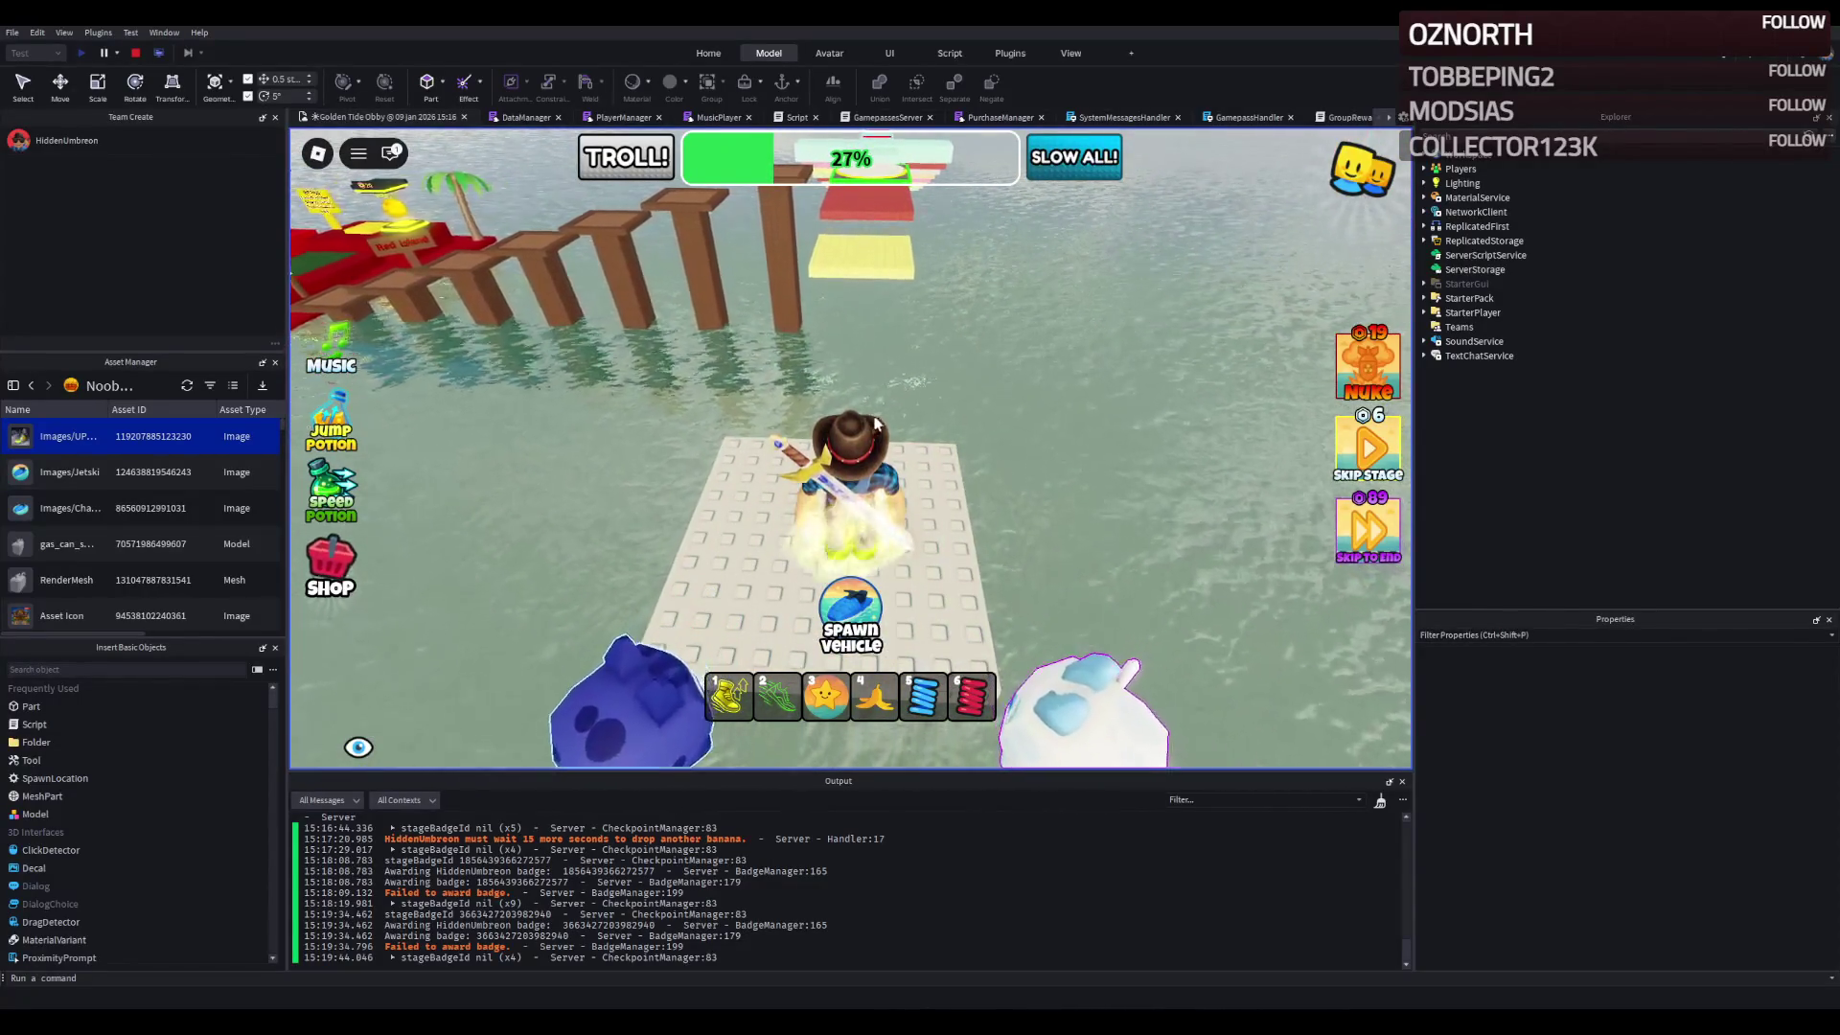
- Cross the white platform, yellow block and red platform, then the cyan cross to the green checkpoint
{"action": "key", "text": "w"}
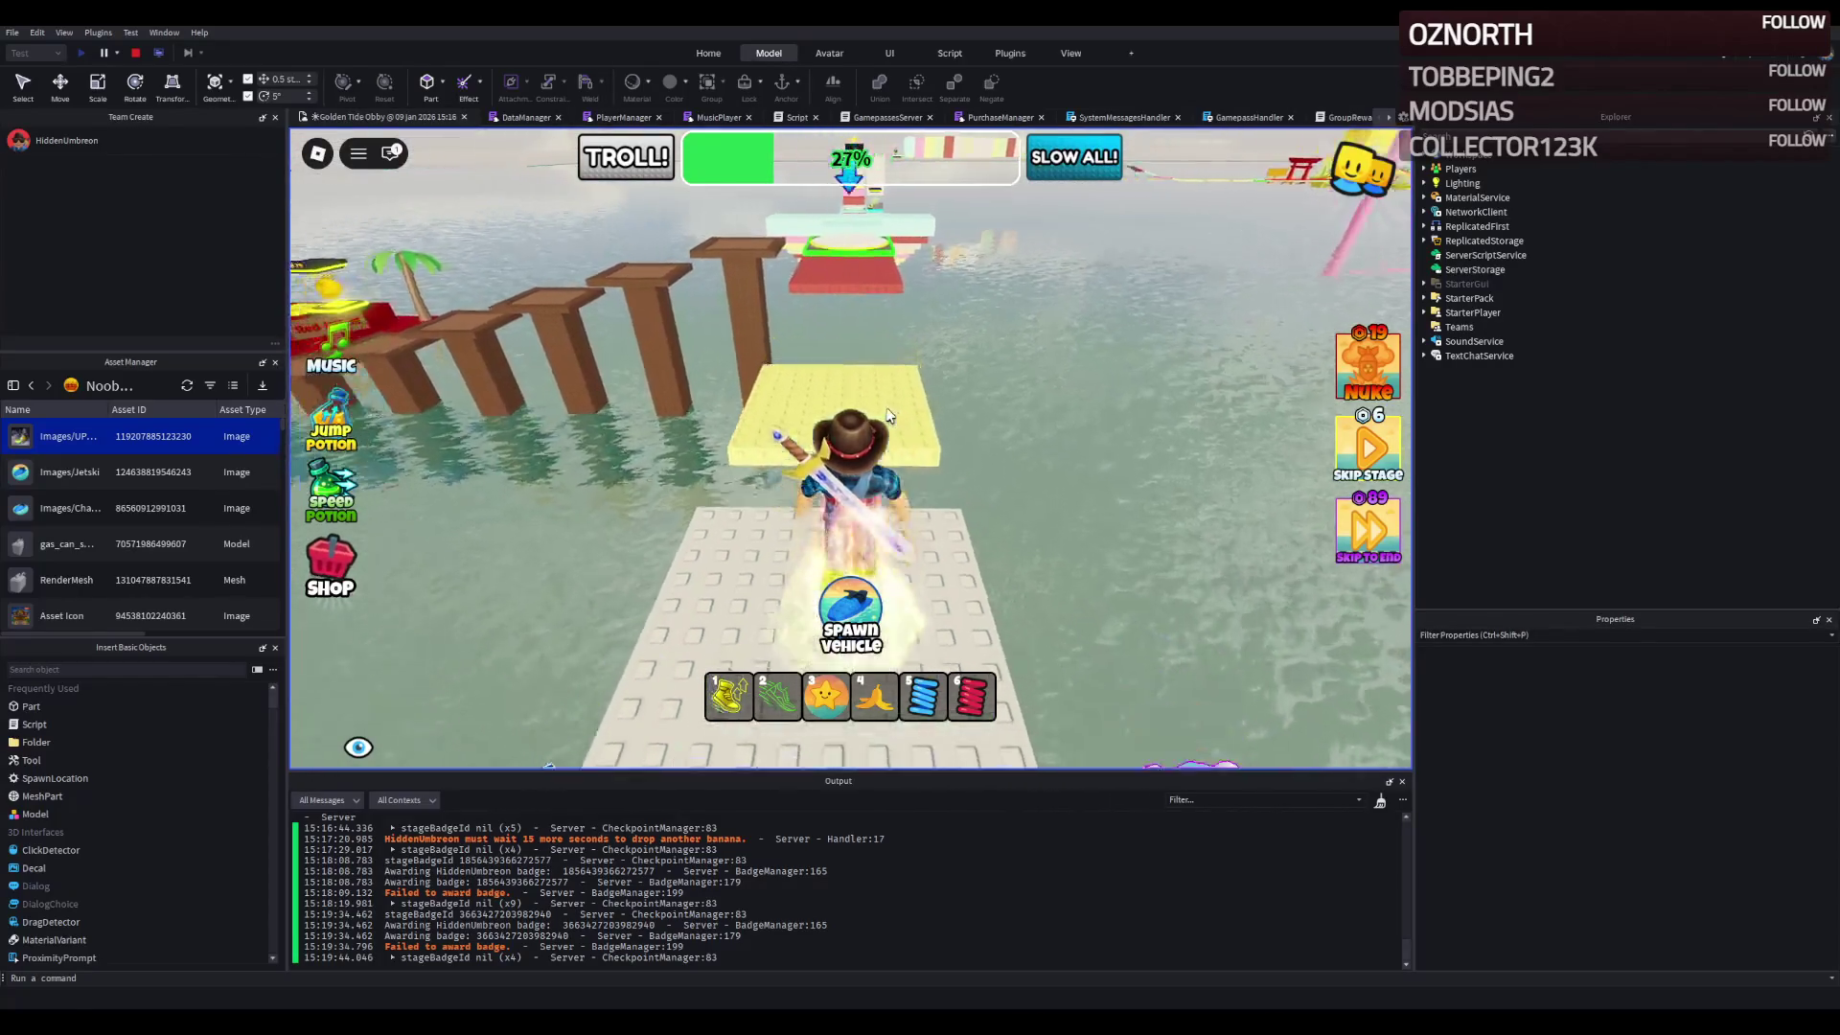
{"action": "key", "text": "w"}
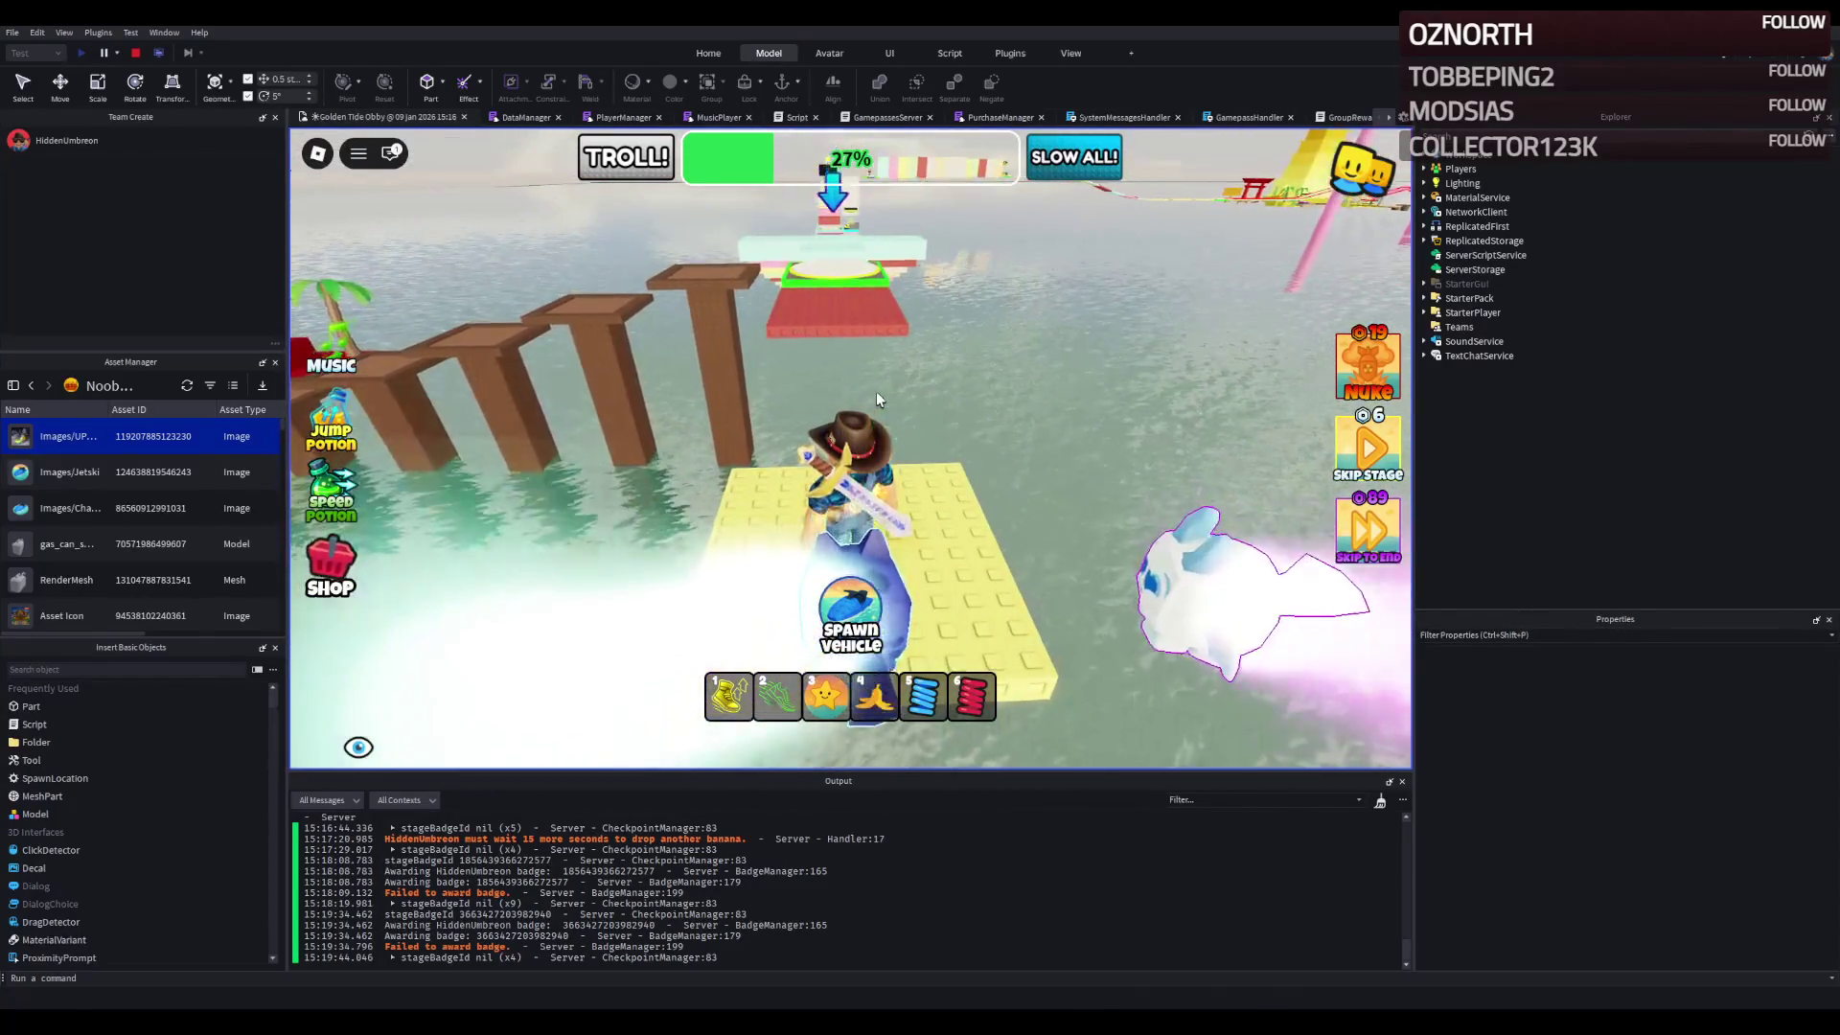
{"action": "key", "text": "w"}
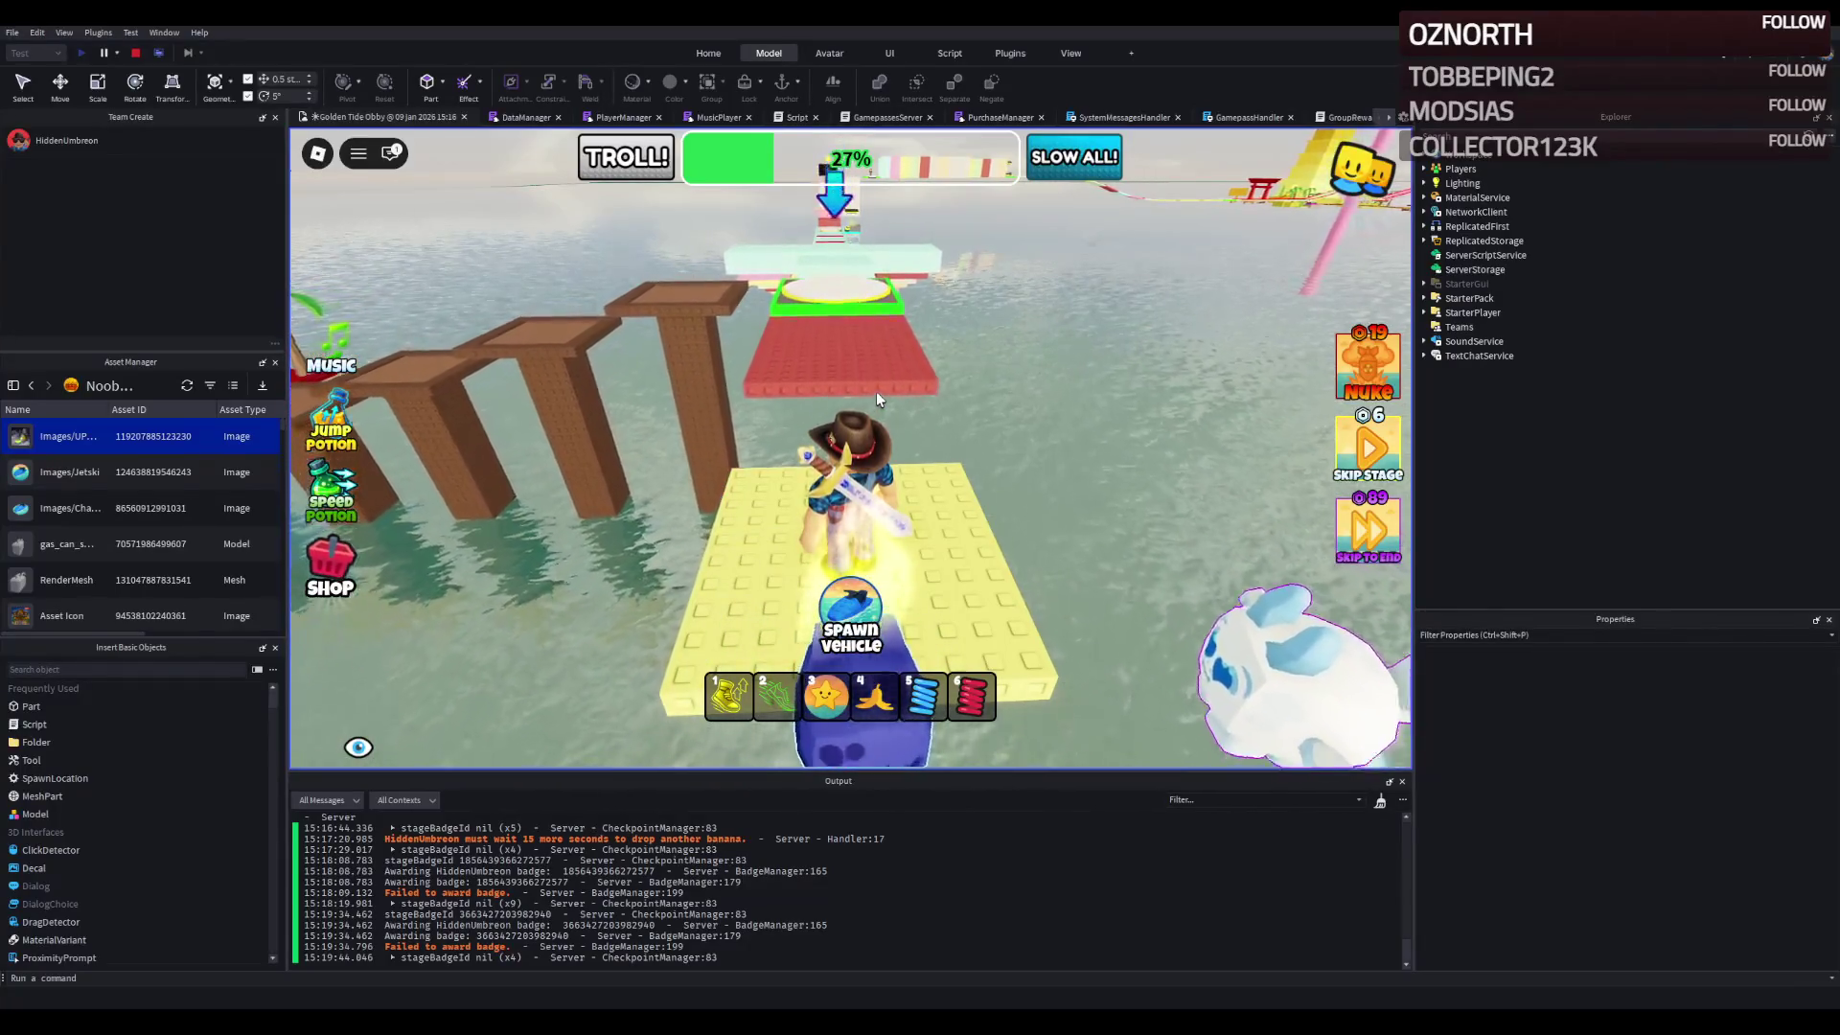
{"action": "key", "text": "w"}
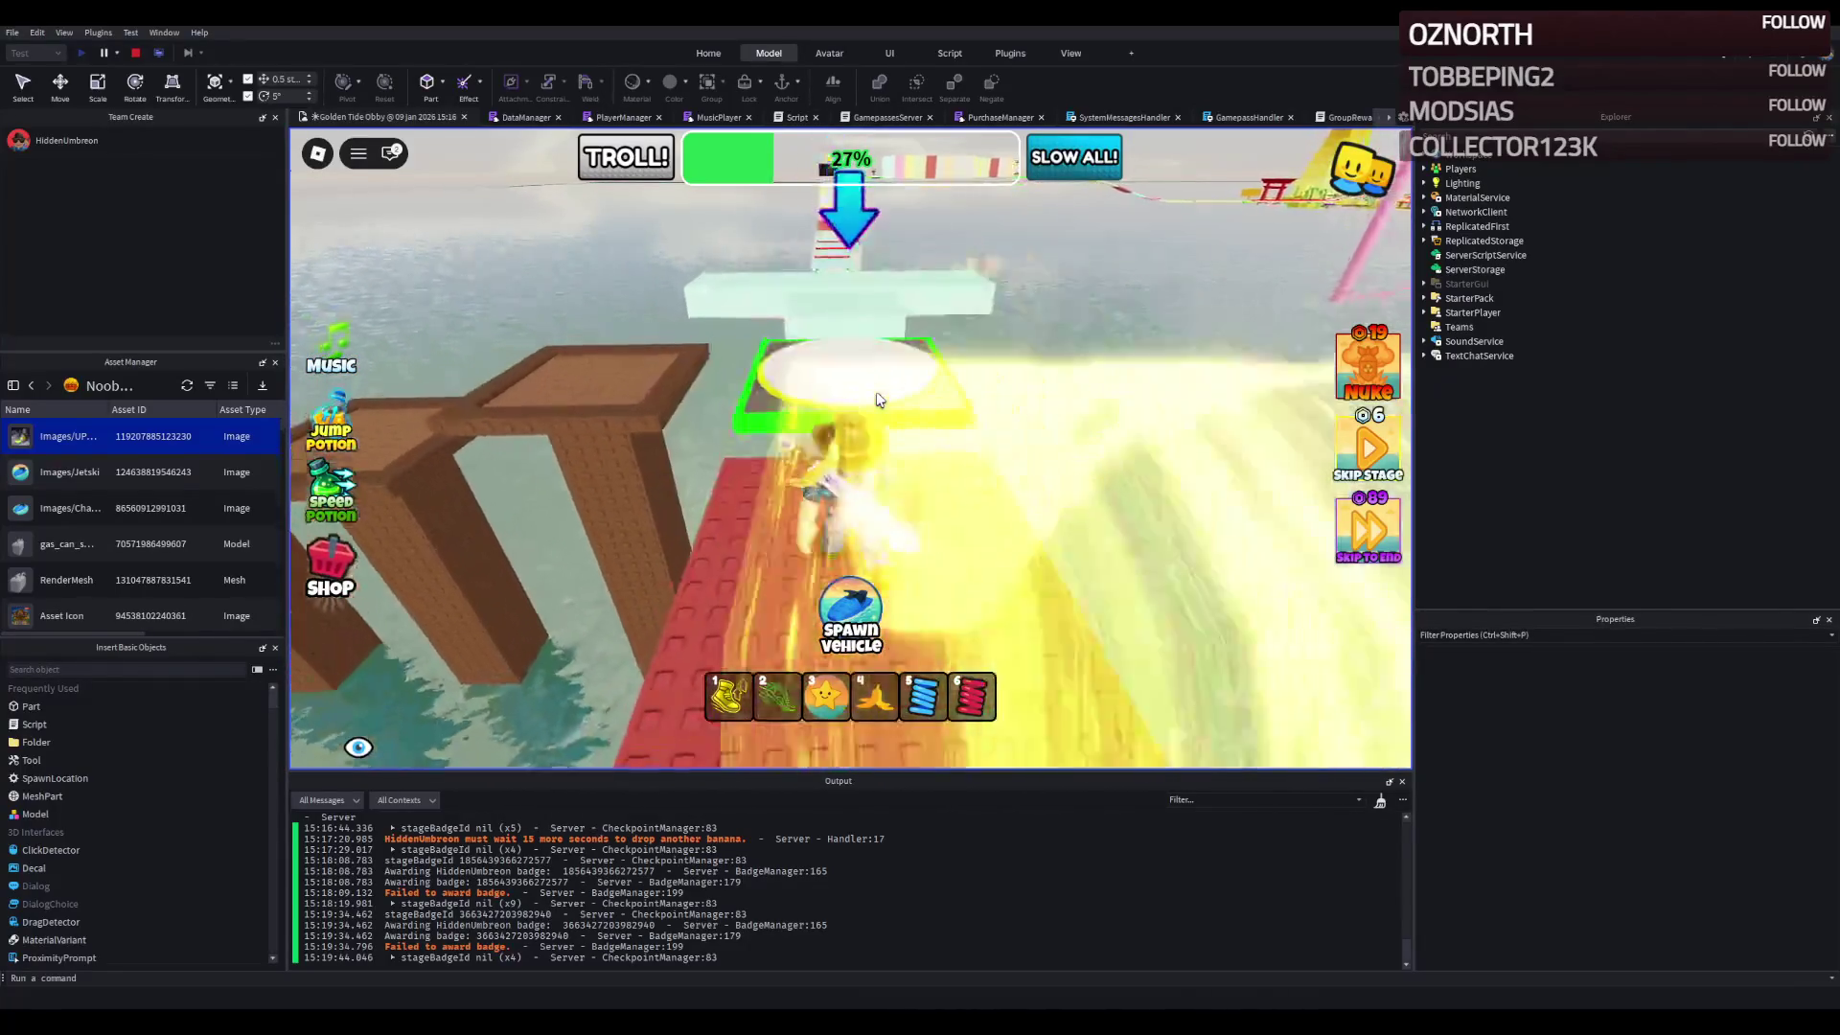
{"action": "key", "text": "w"}
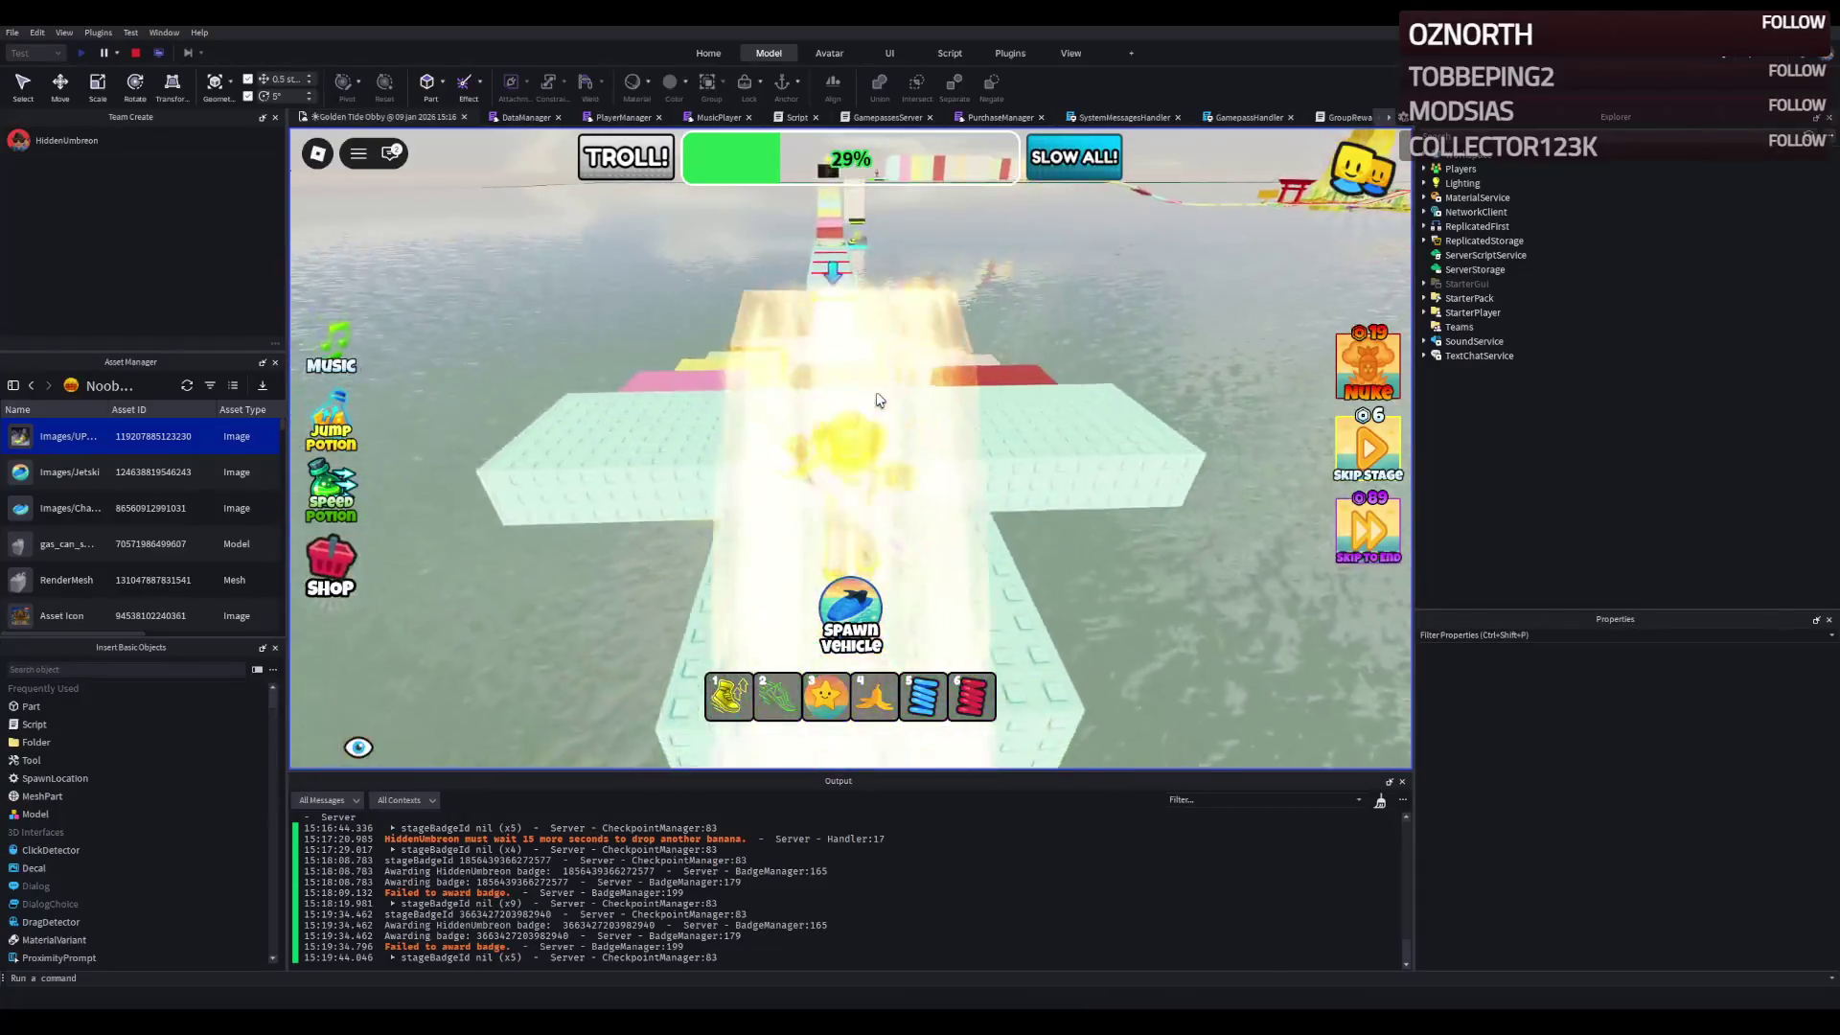
{"action": "key", "text": "w"}
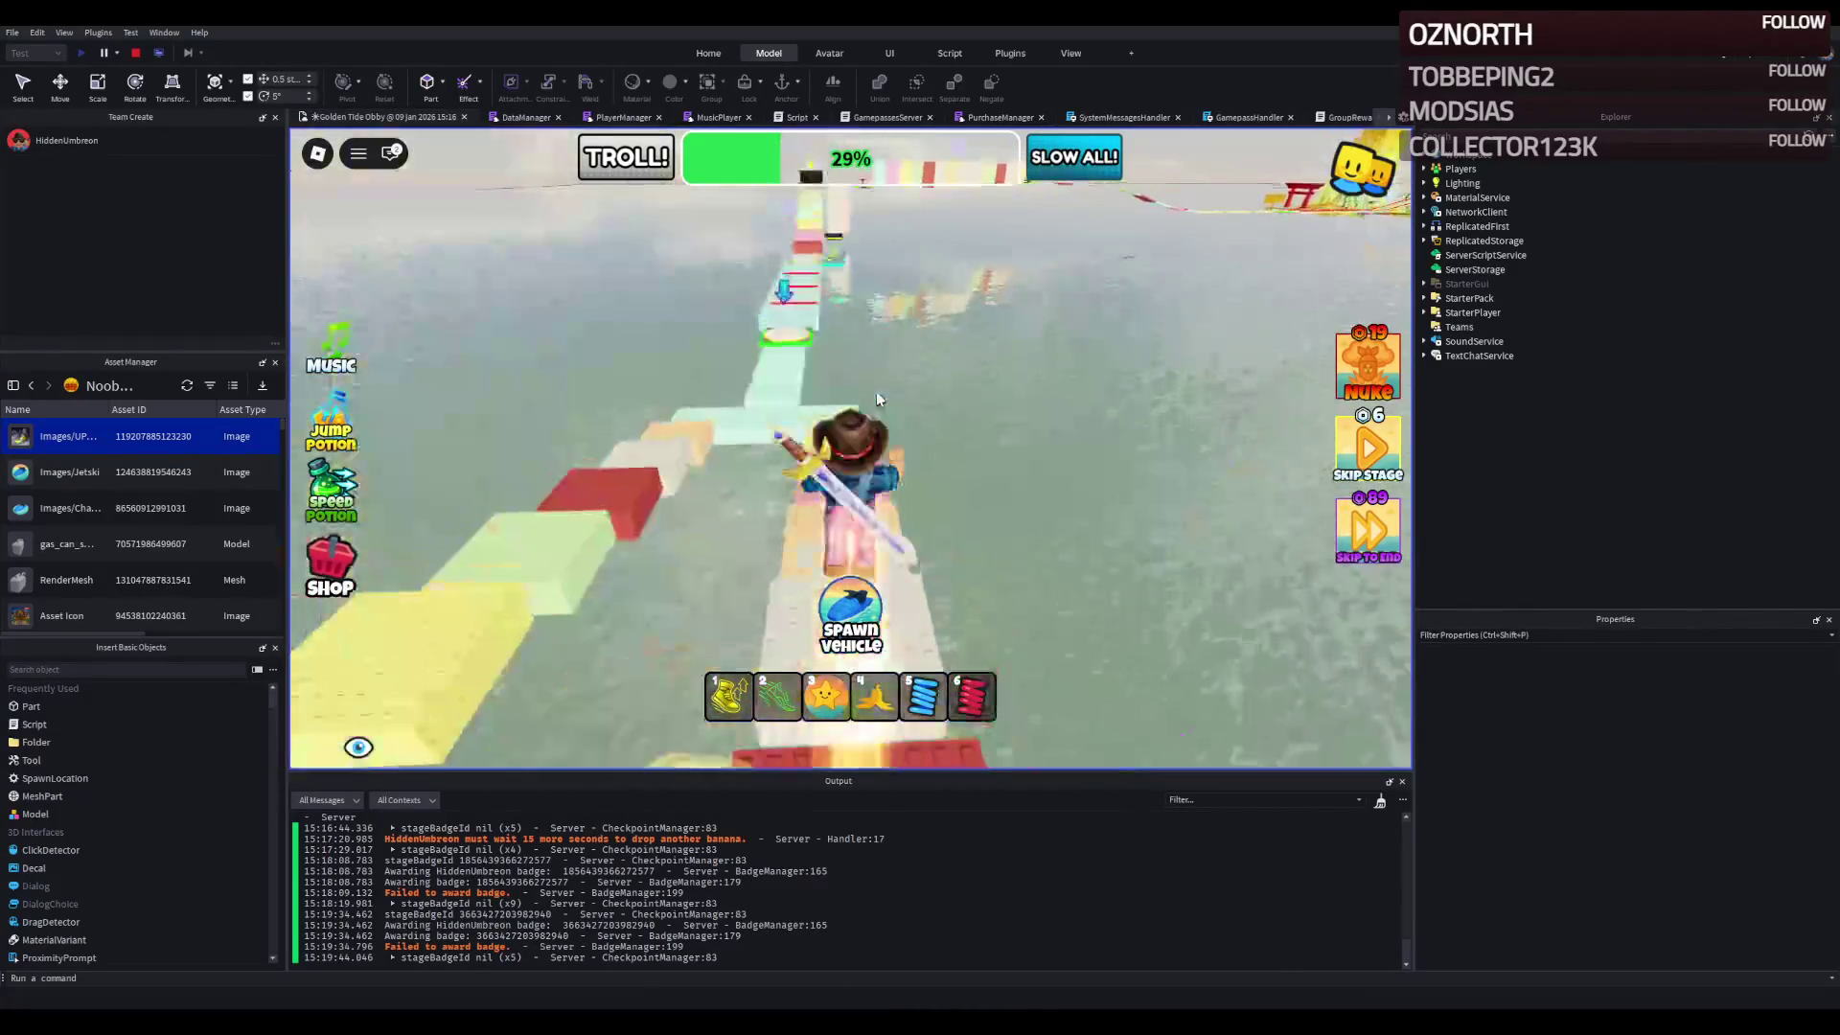
{"action": "key", "text": "w"}
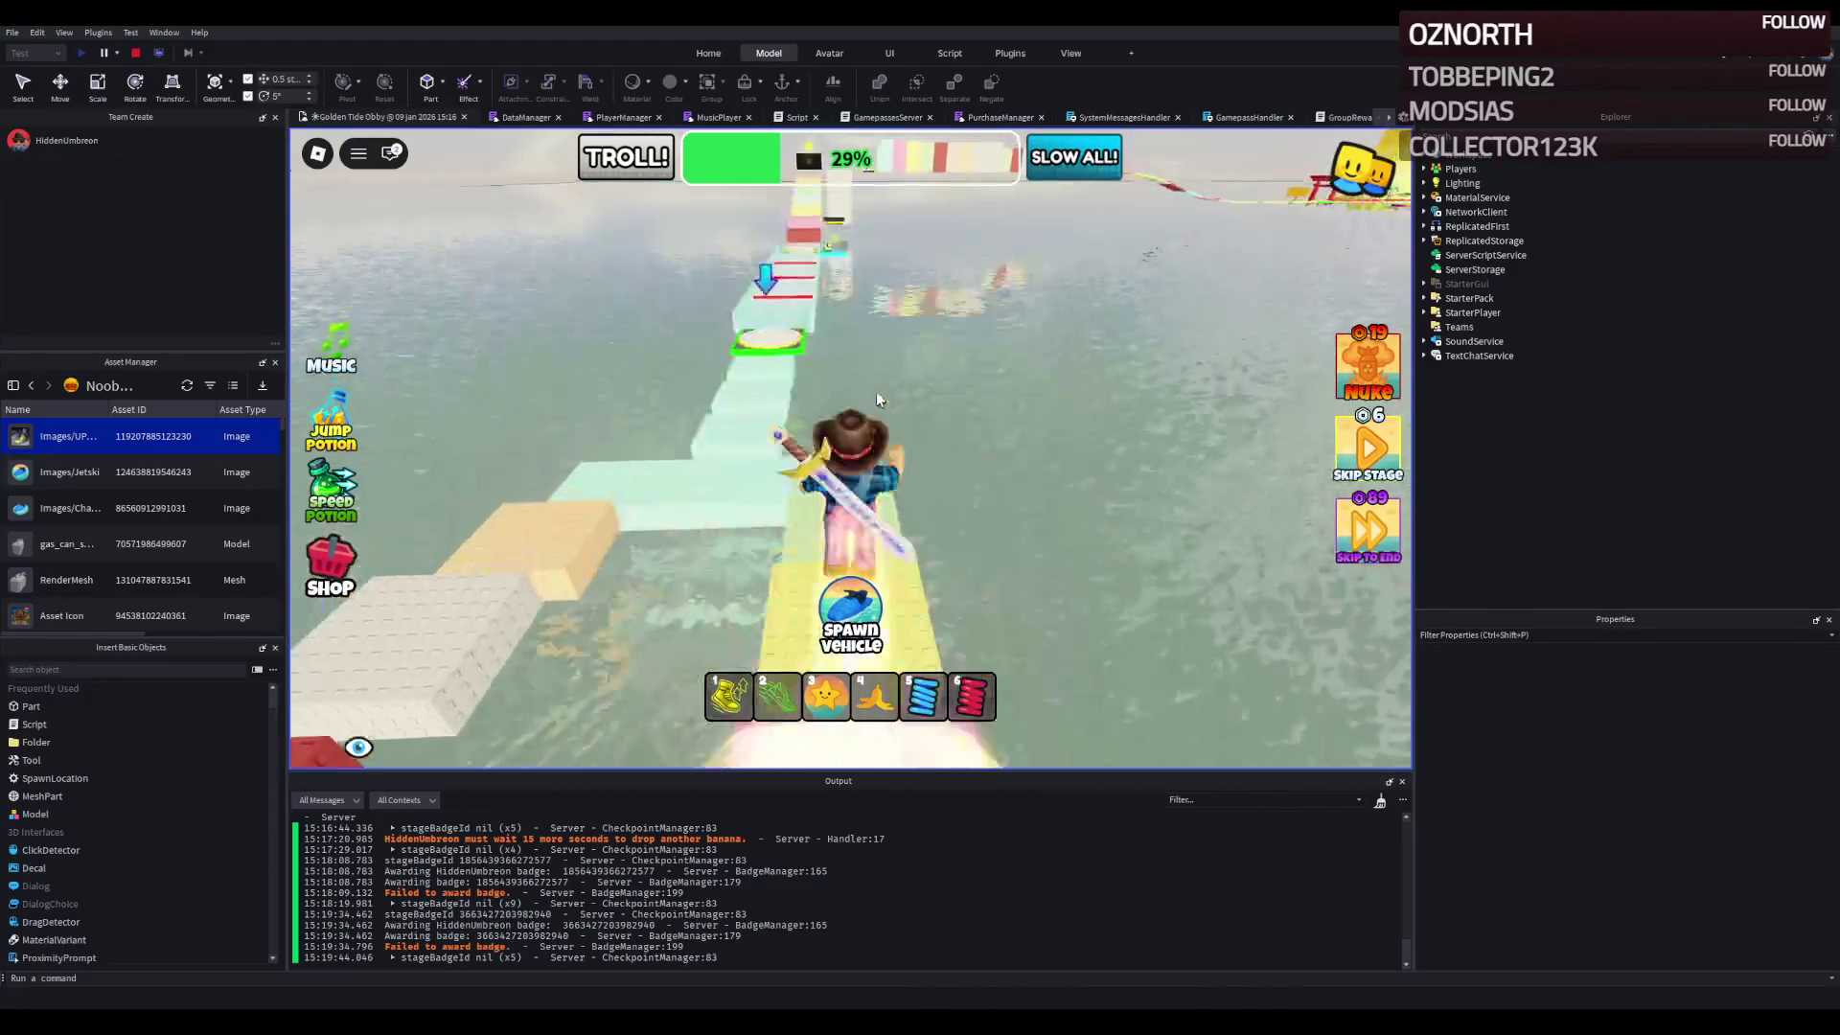
{"action": "key", "text": "w"}
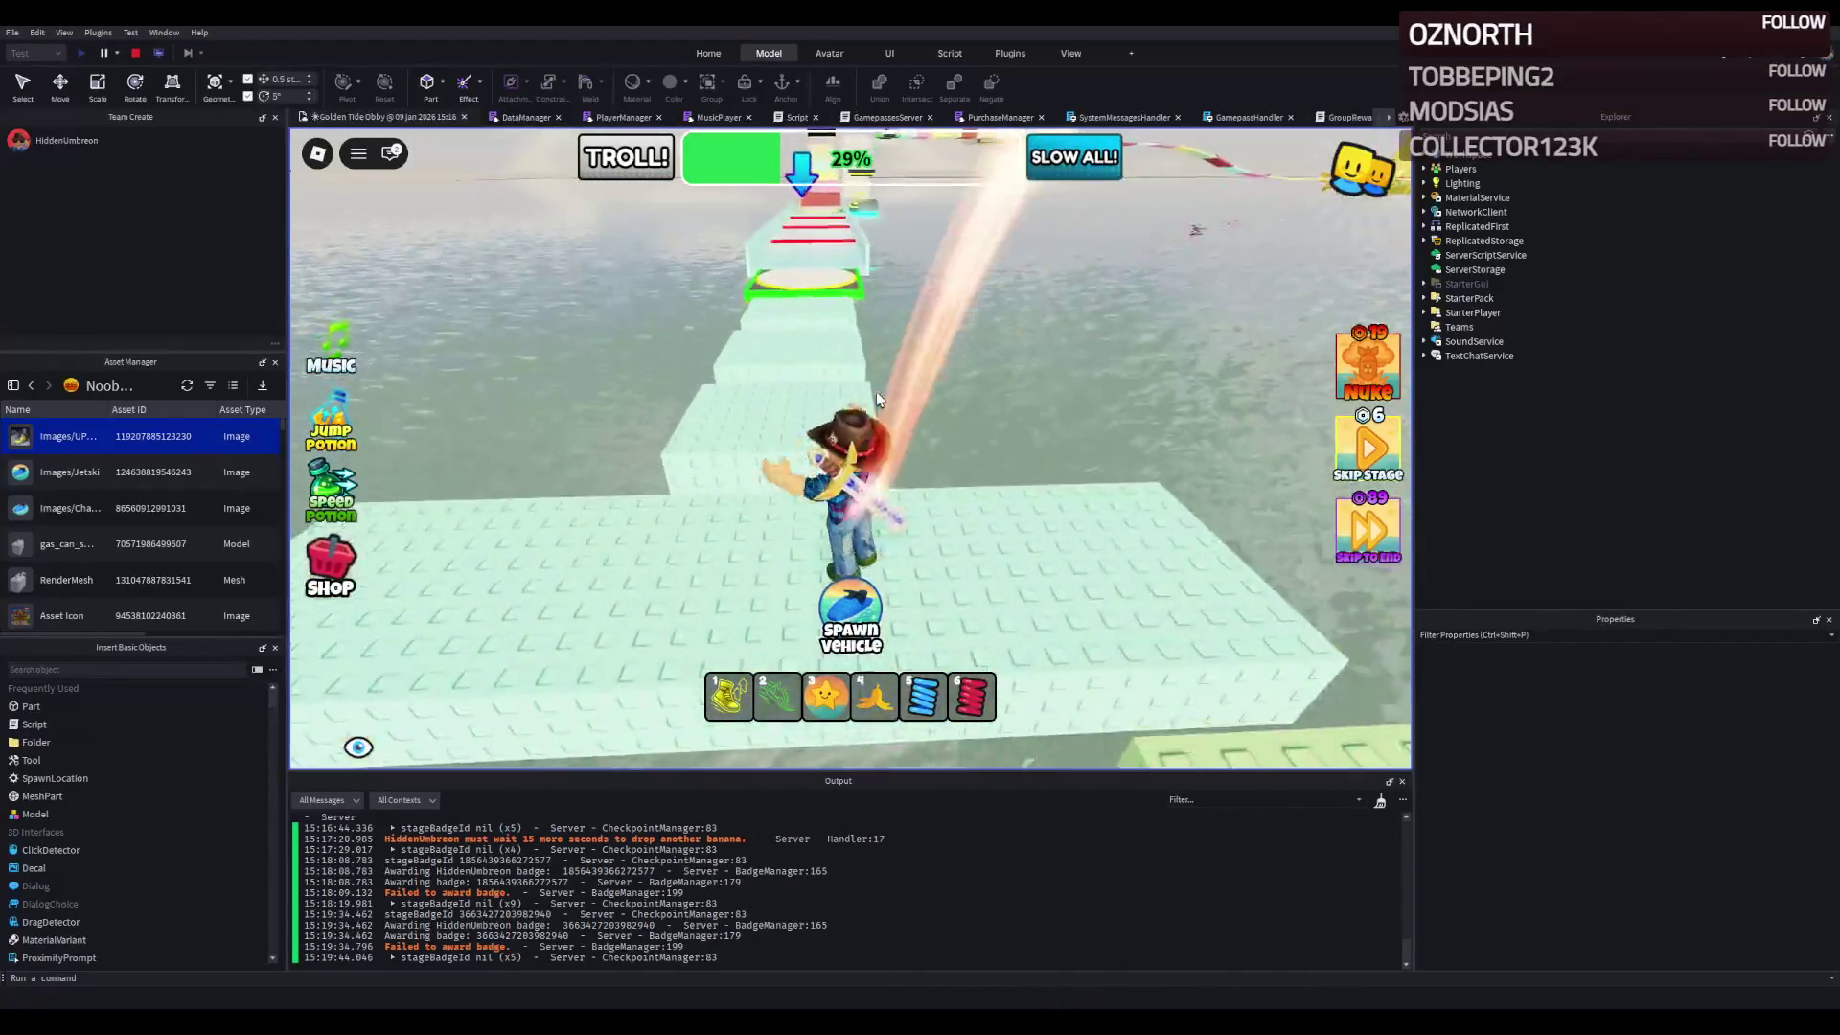
{"action": "key", "text": "w"}
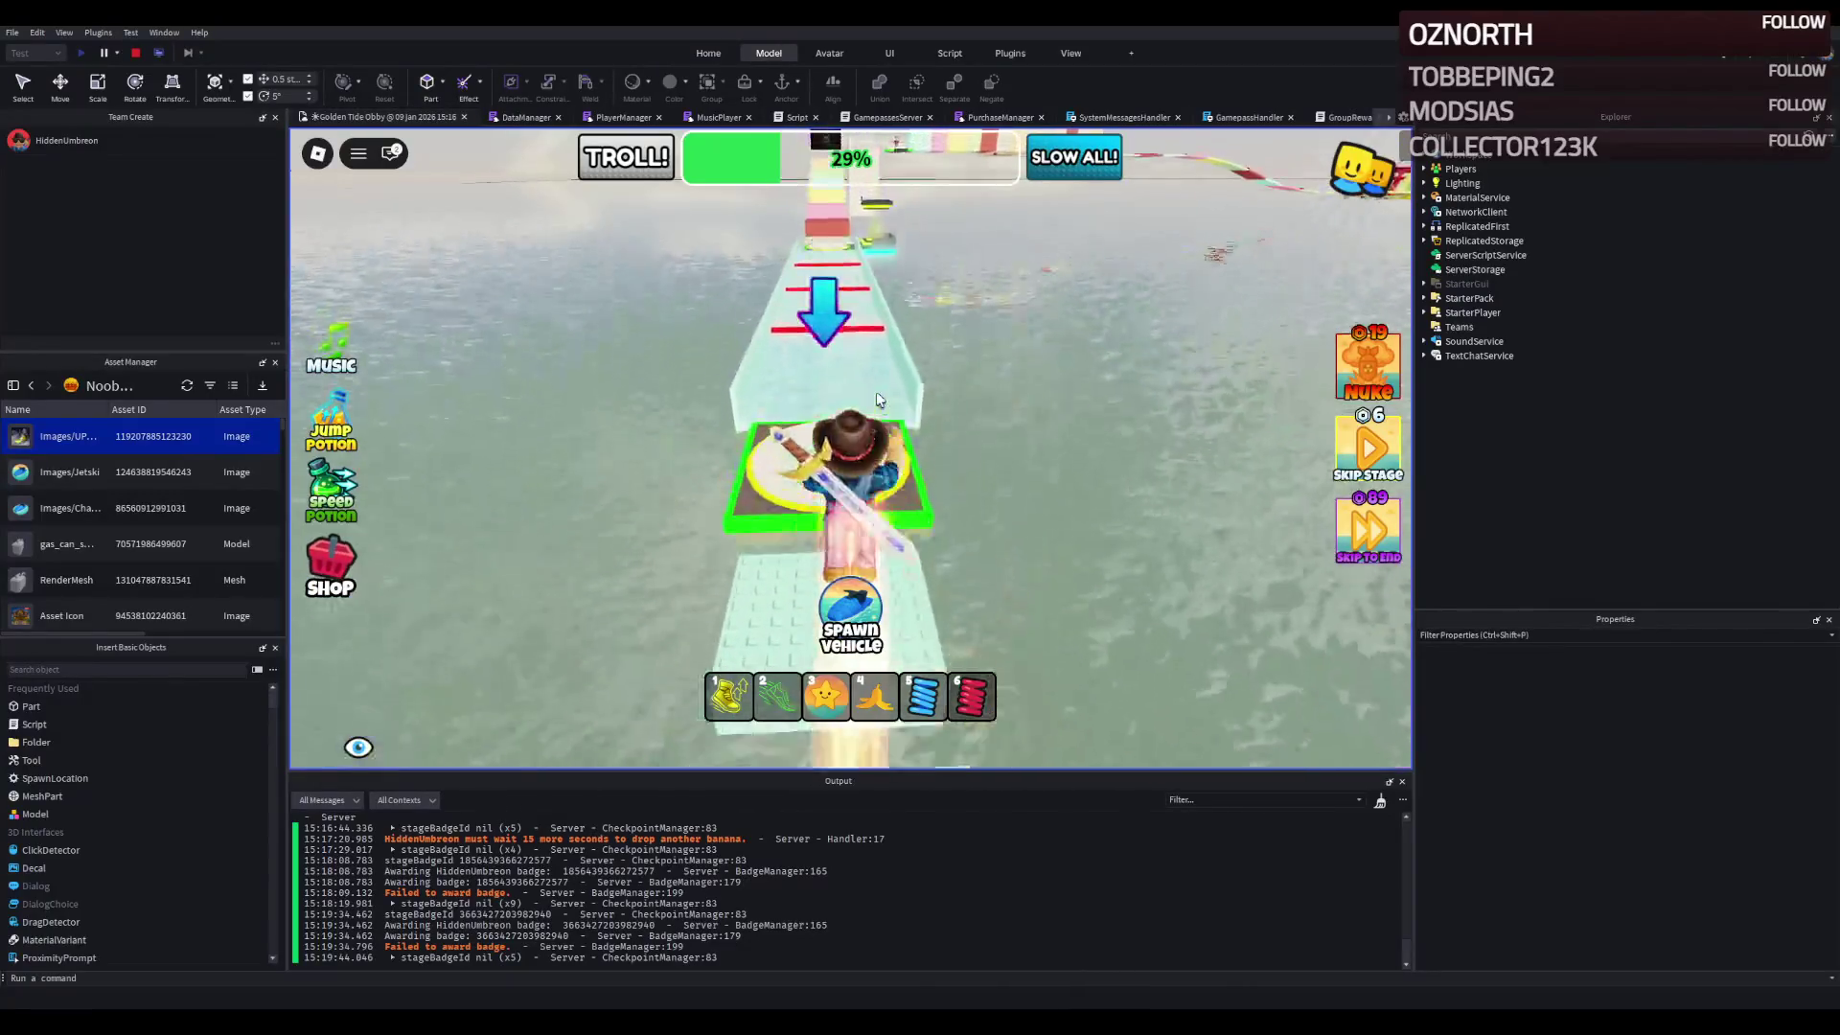
- Run along the ice path past the red bars onto the next checkpoint pad
{"action": "key", "text": "w"}
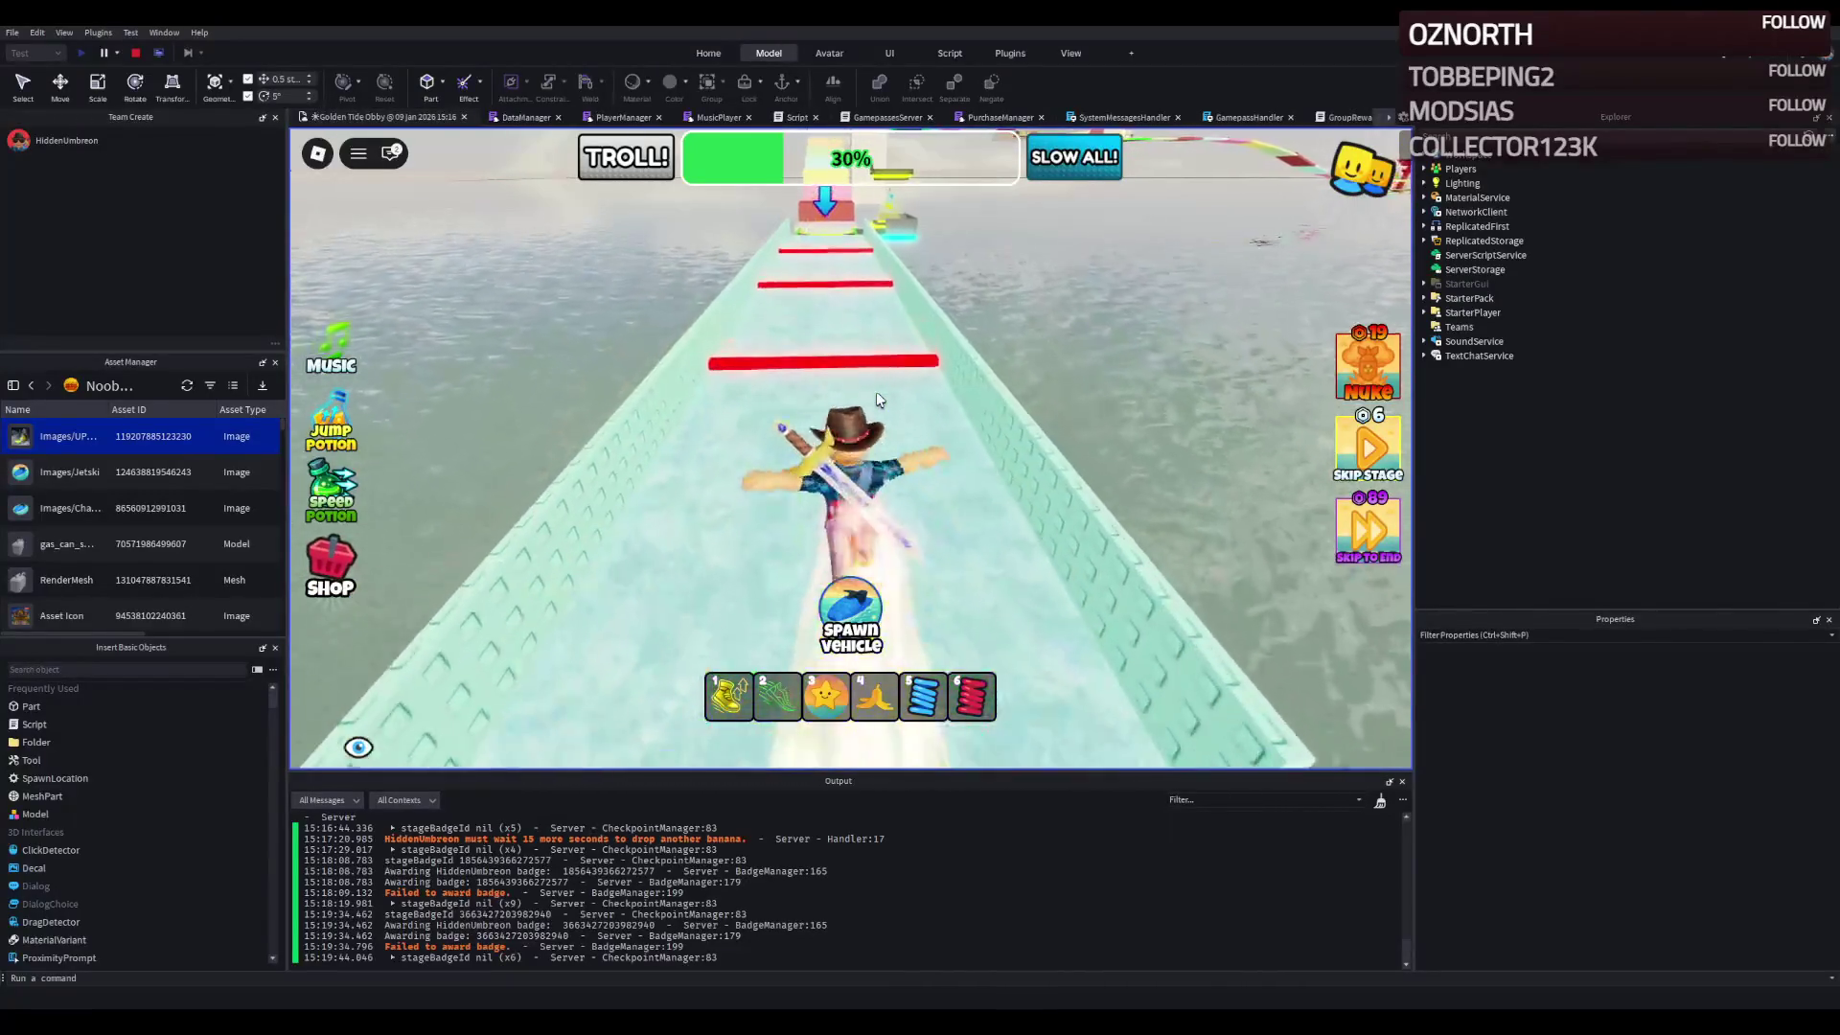
{"action": "key", "text": "w"}
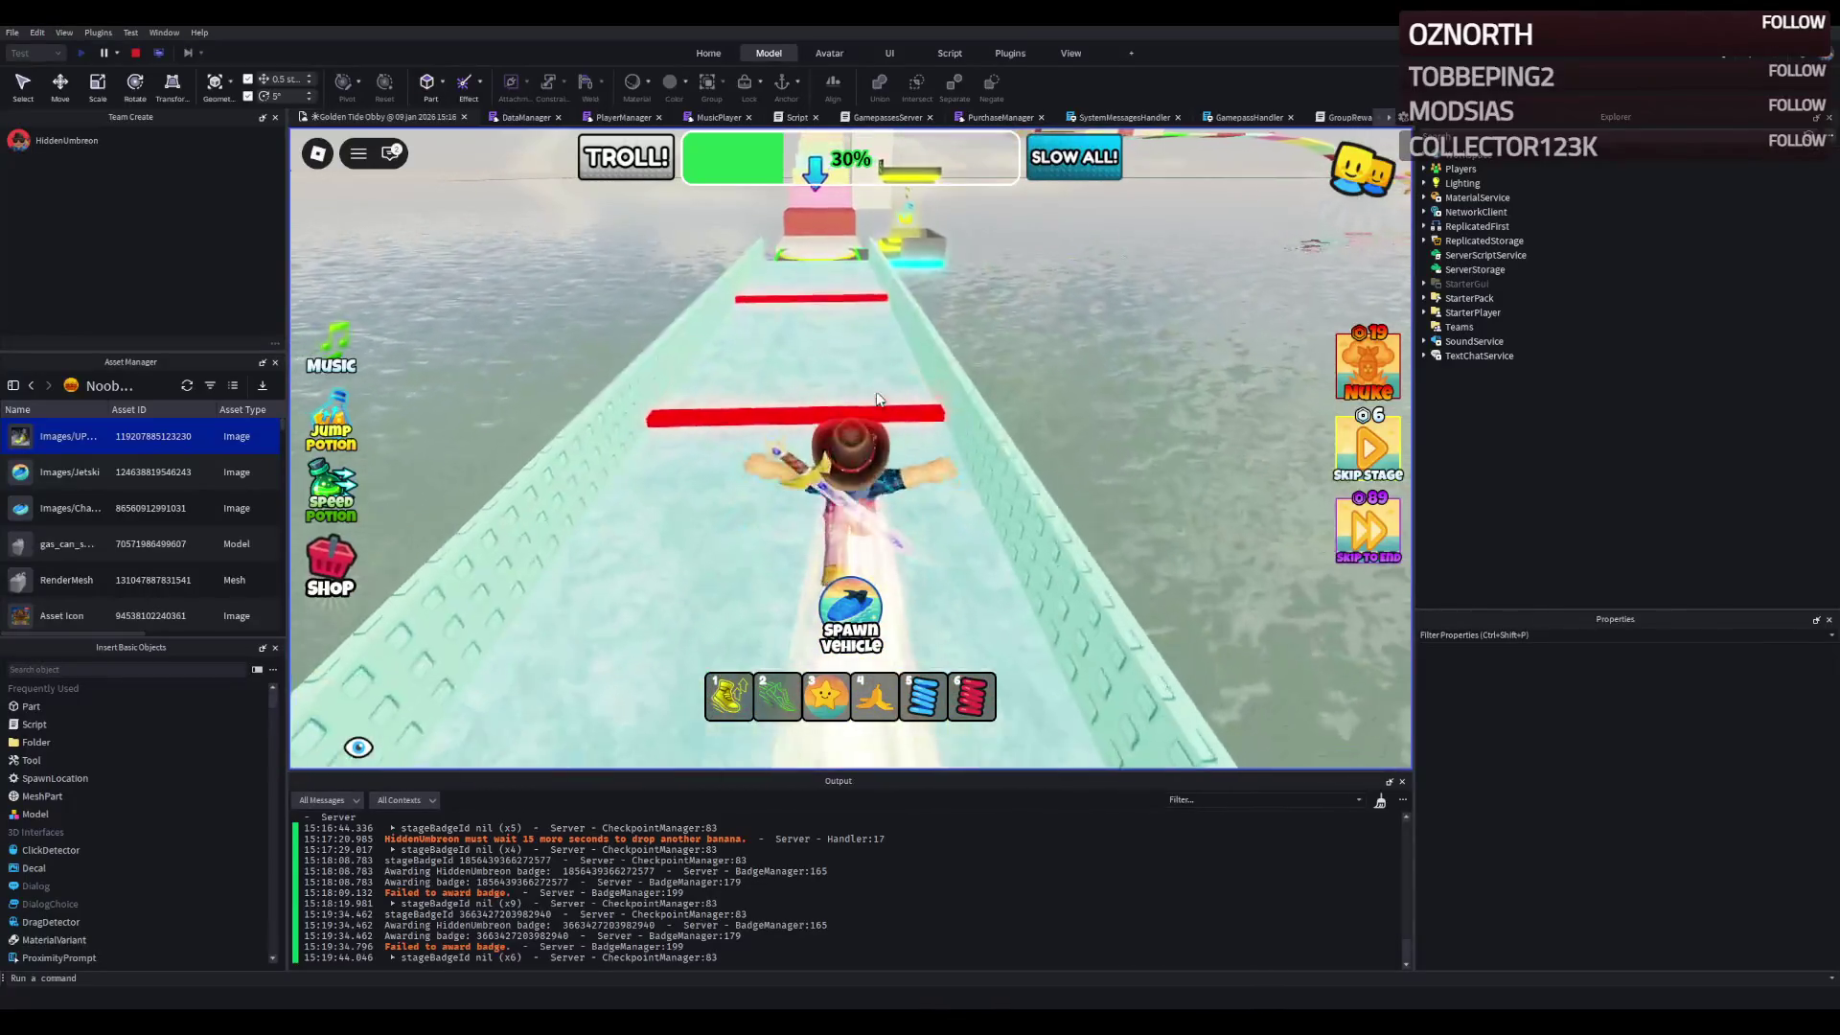
{"action": "key", "text": "w"}
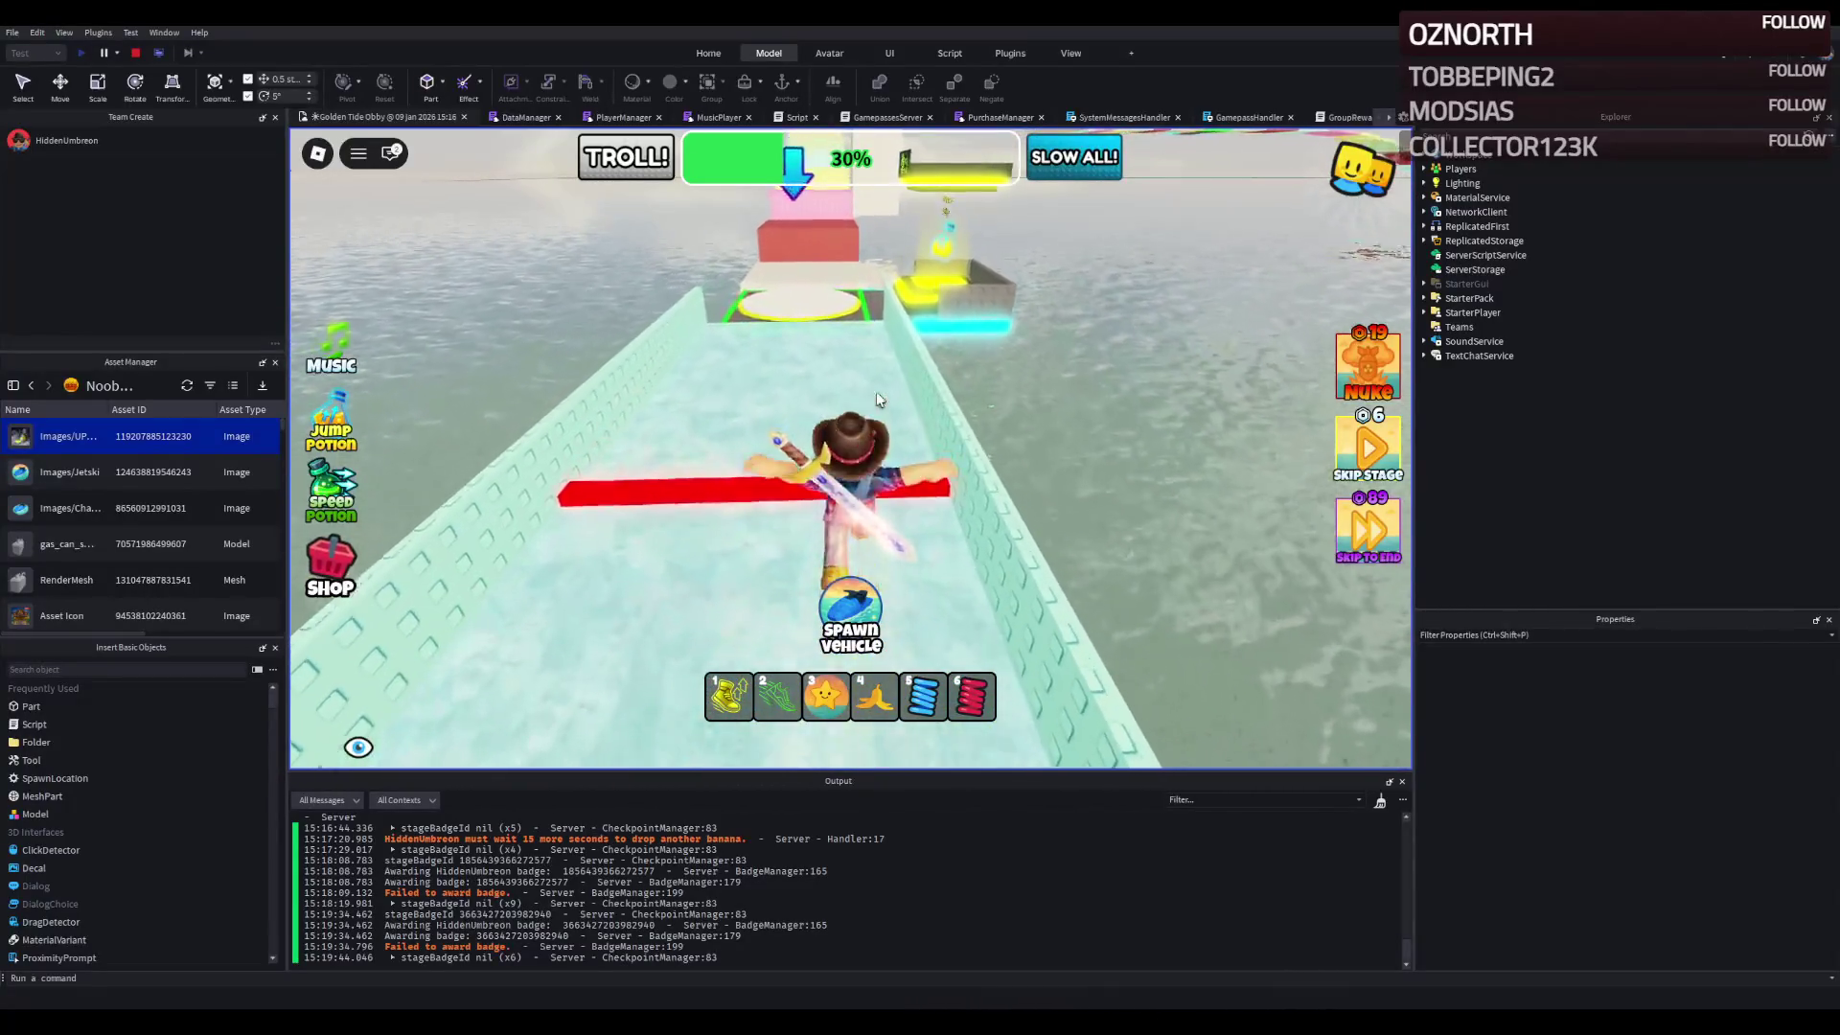
{"action": "key", "text": "w"}
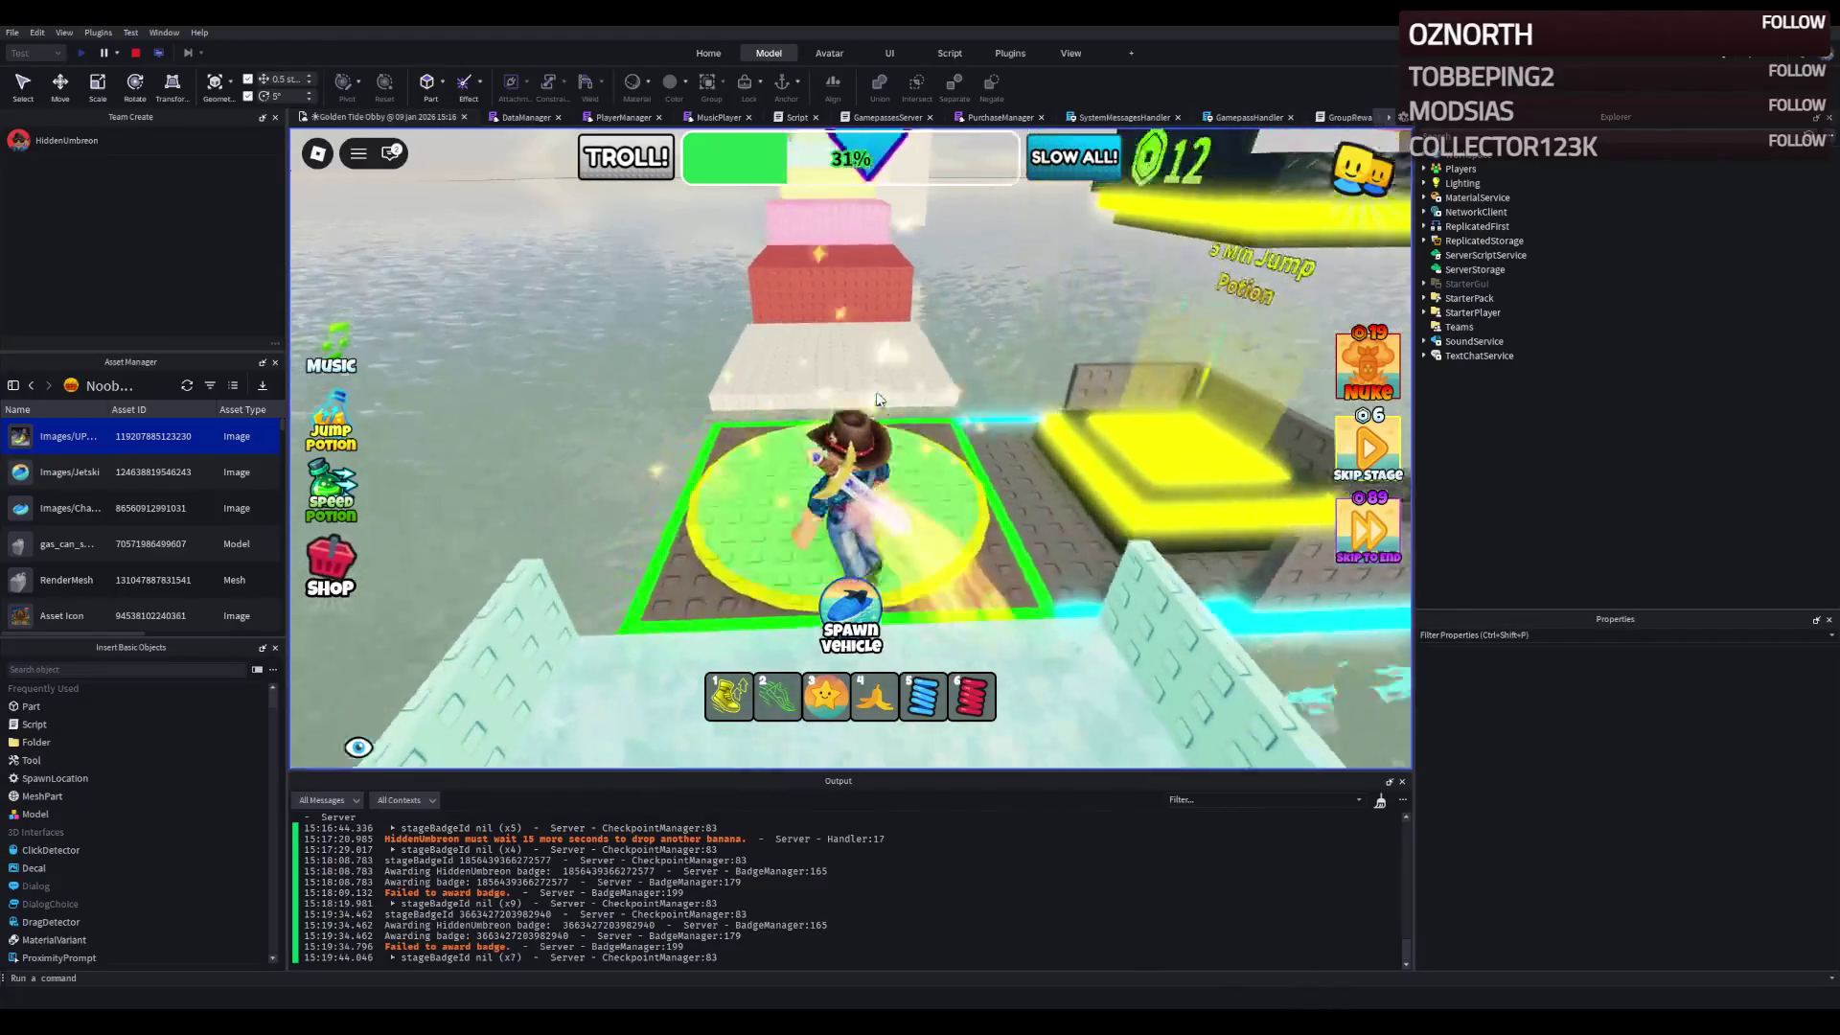
- Jump up the red, pink and light-cyan steps onto the next checkpoint pad
{"action": "key", "text": "w"}
{"action": "key", "text": "space"}
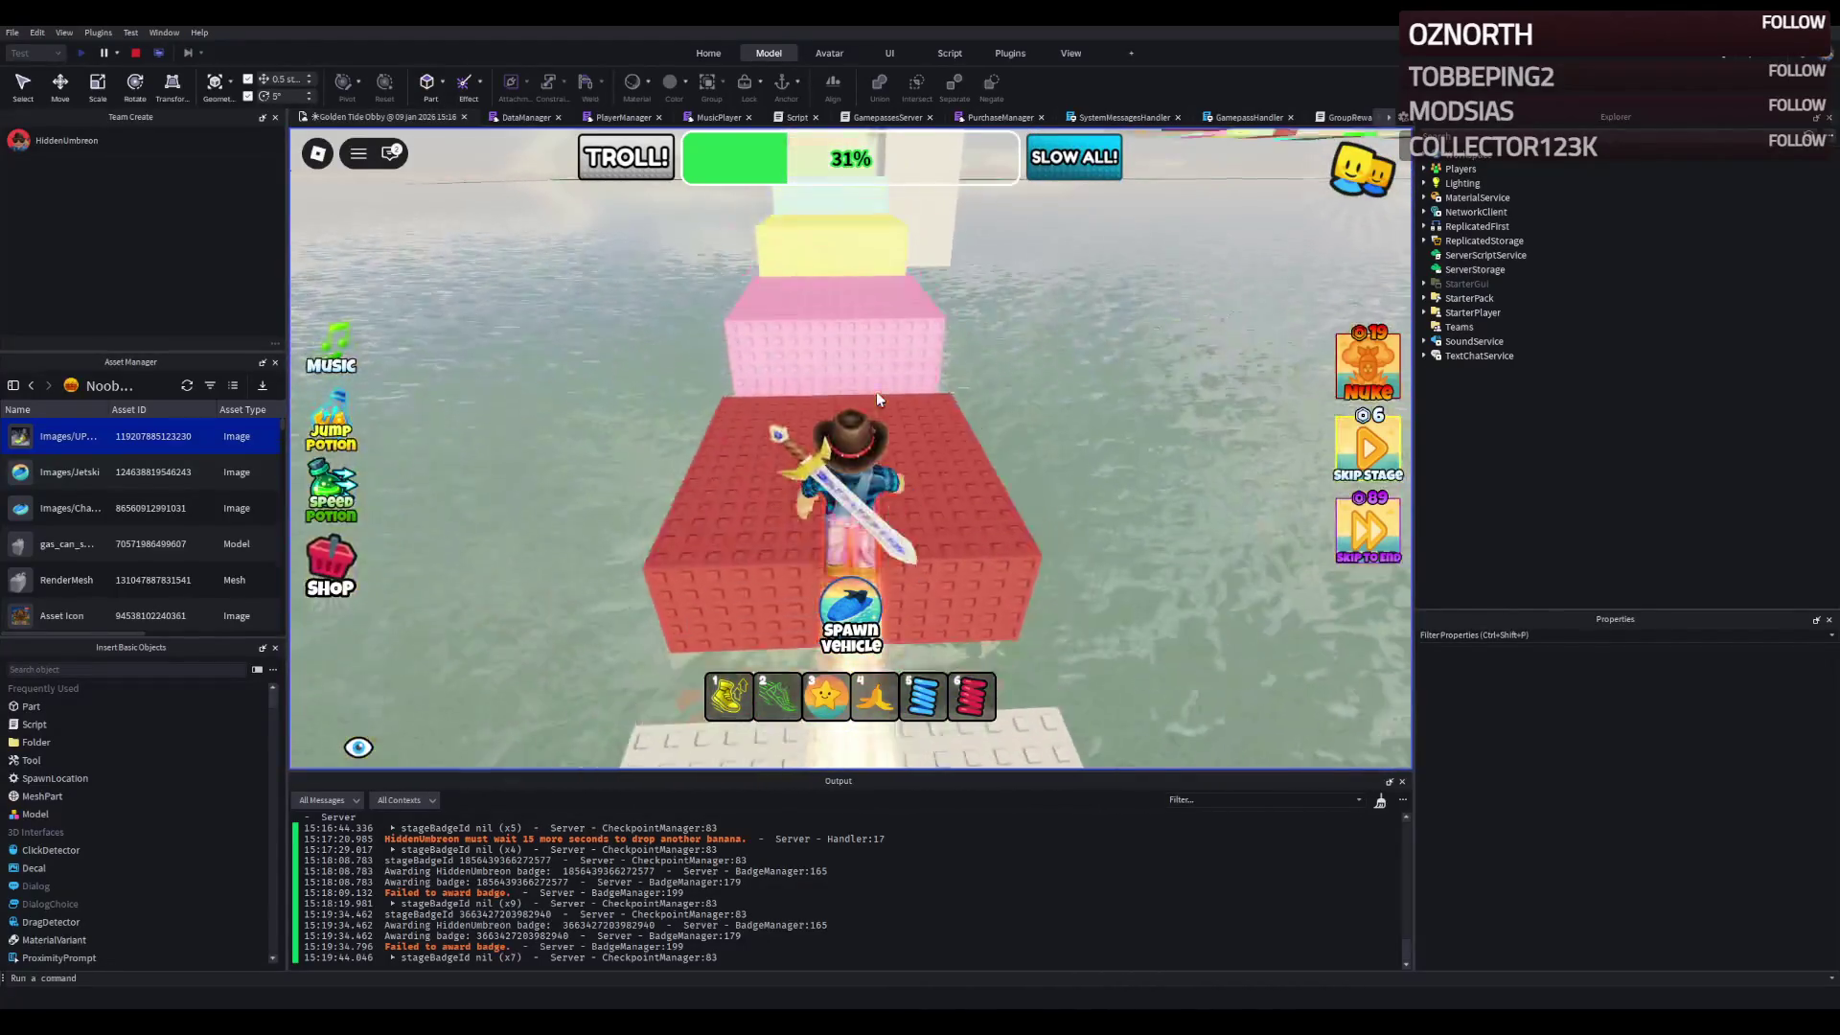
{"action": "key", "text": "w"}
{"action": "key", "text": "space"}
{"action": "key", "text": "space"}
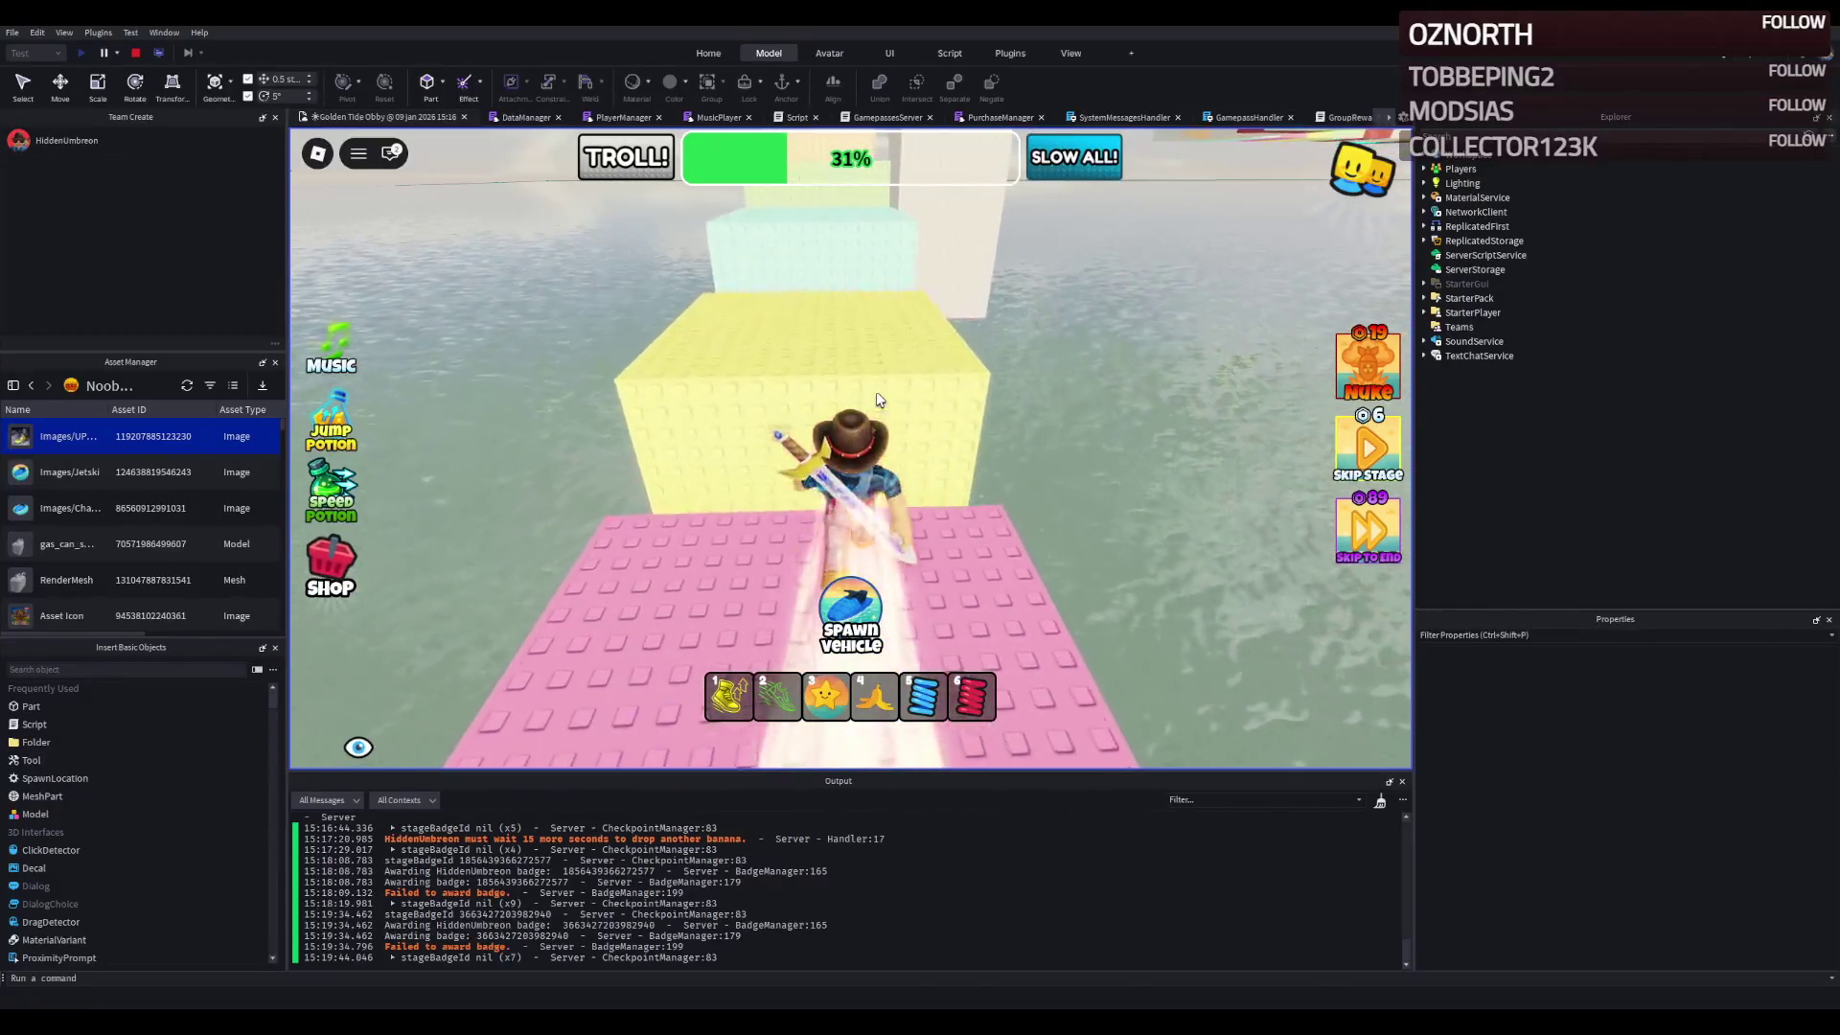
{"action": "key", "text": "w"}
{"action": "key", "text": "space"}
{"action": "key", "text": "space"}
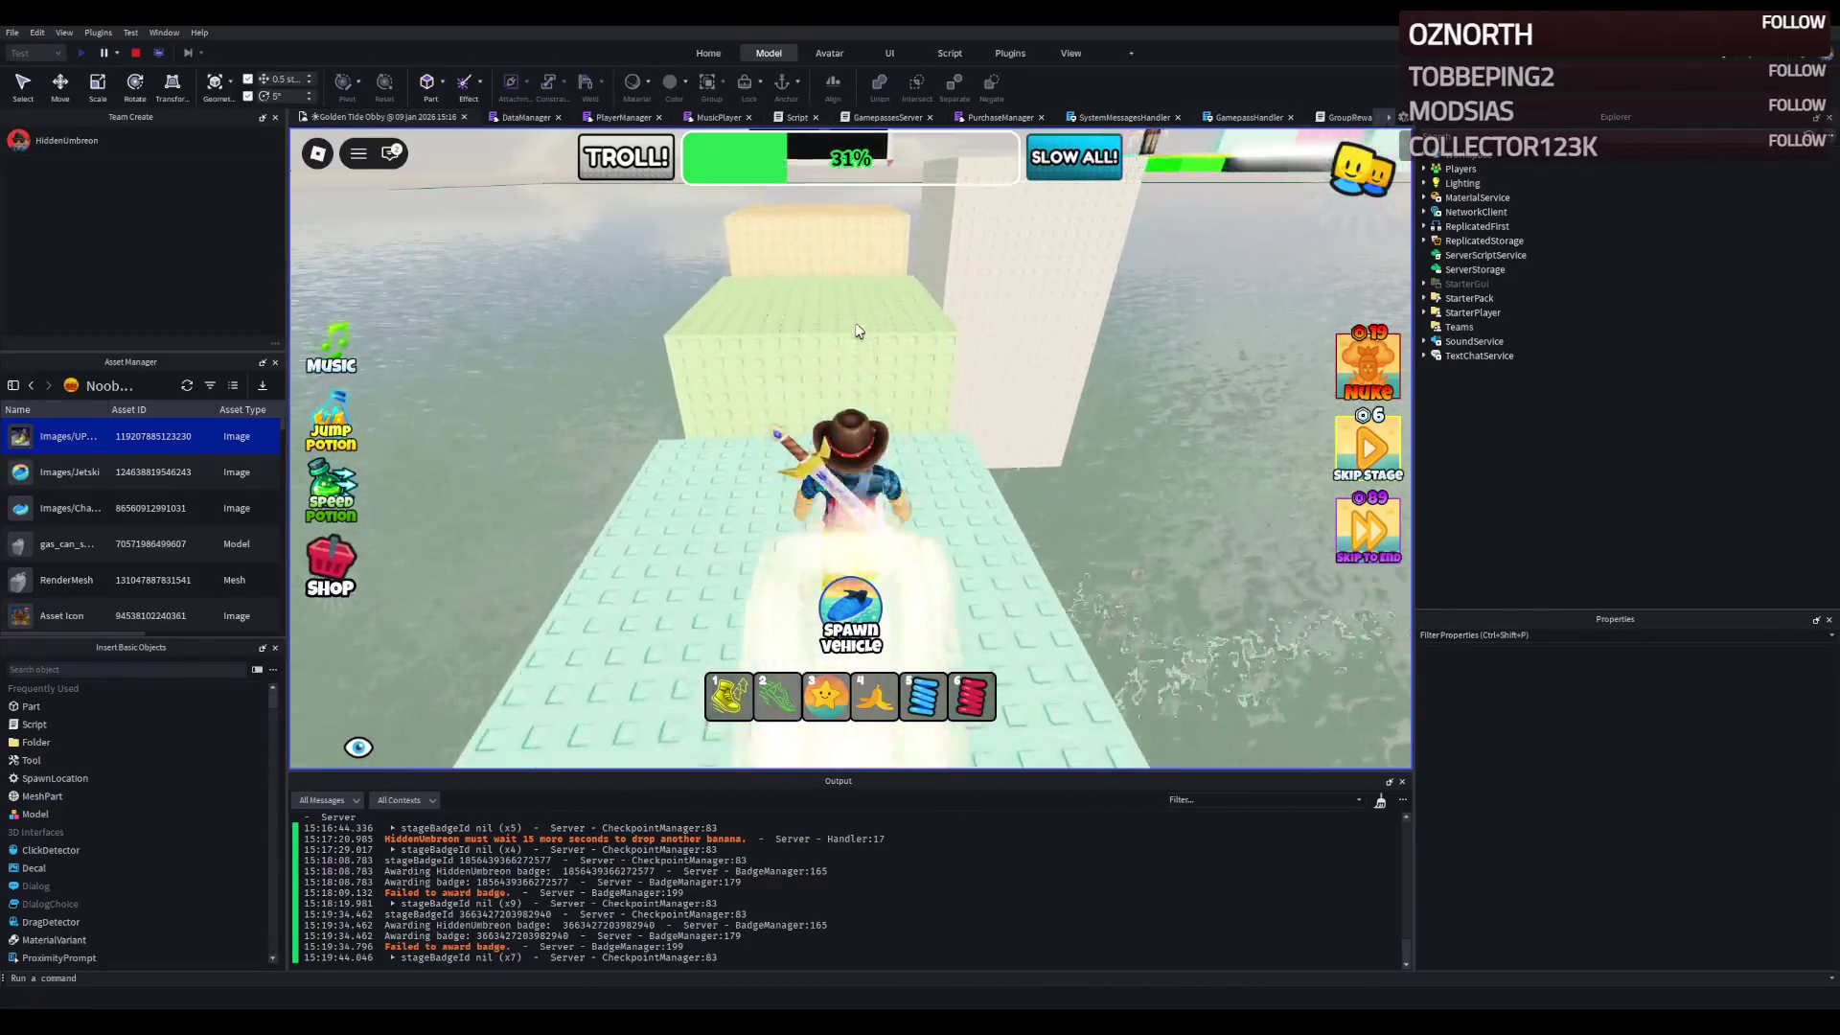
{"action": "key", "text": "w"}
{"action": "key", "text": "space"}
{"action": "key", "text": "space"}
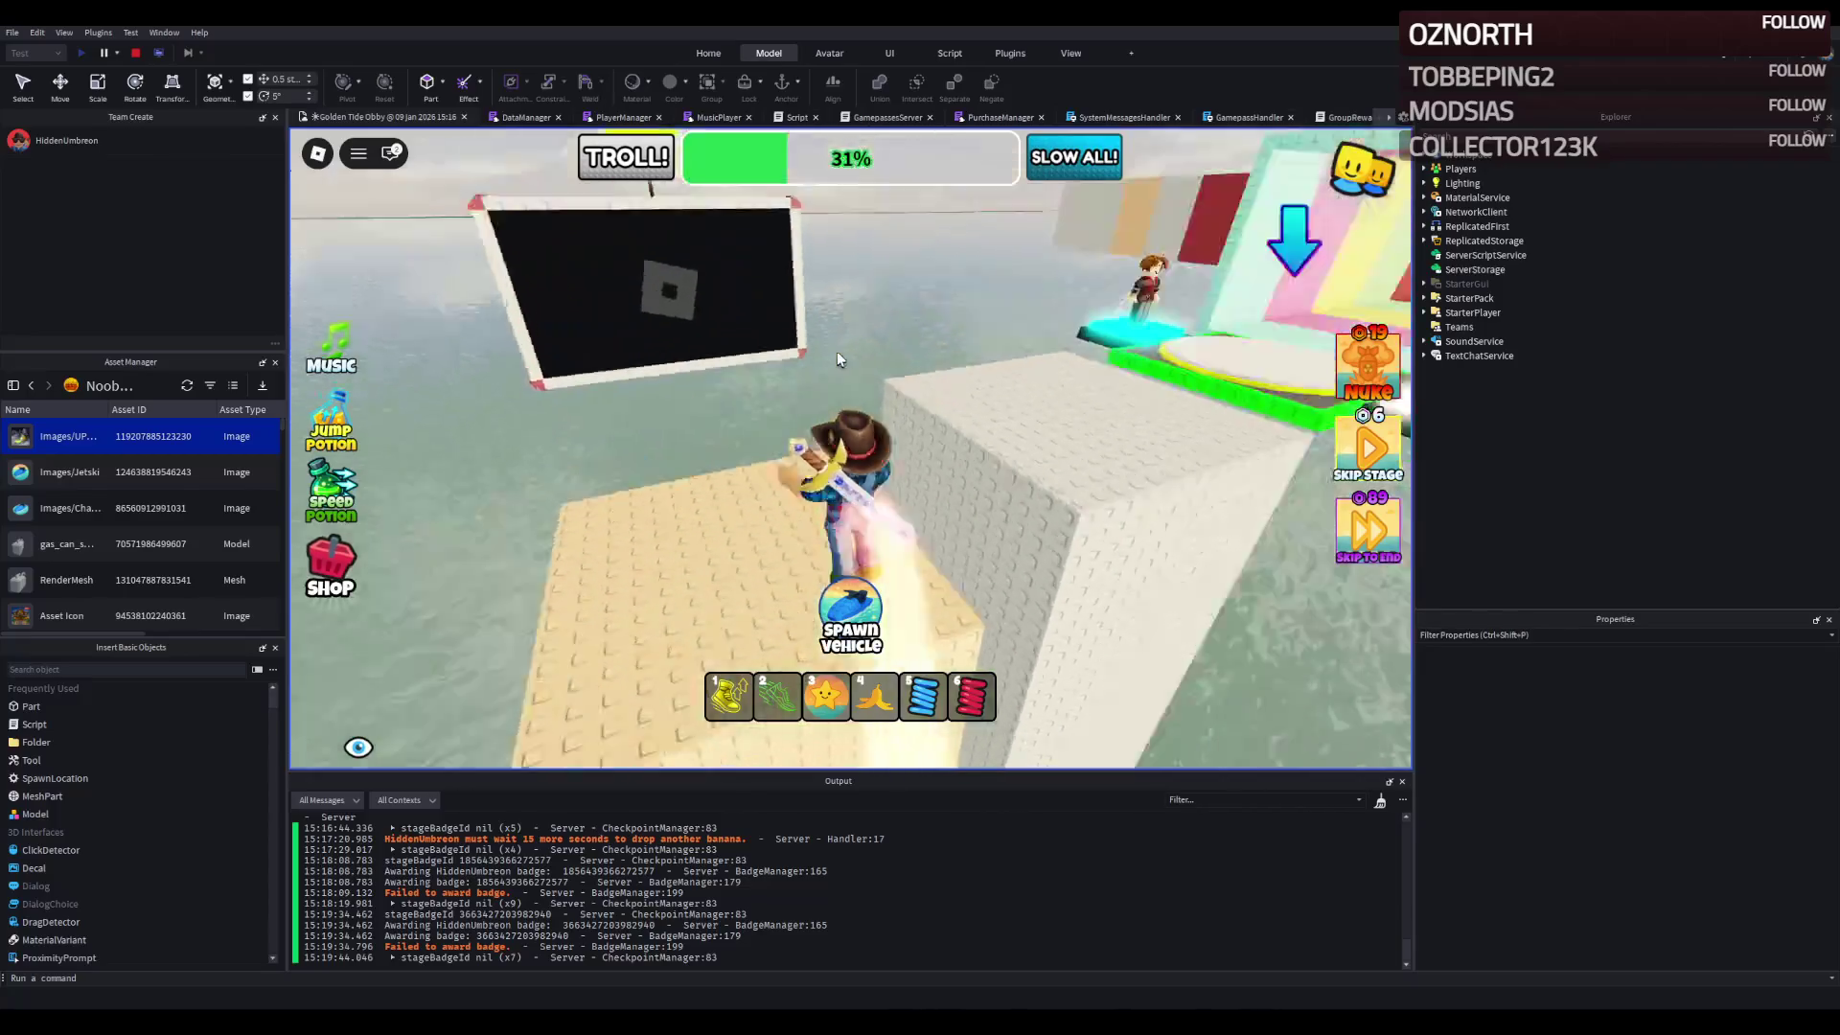
{"action": "key", "text": "w"}
{"action": "key", "text": "space"}
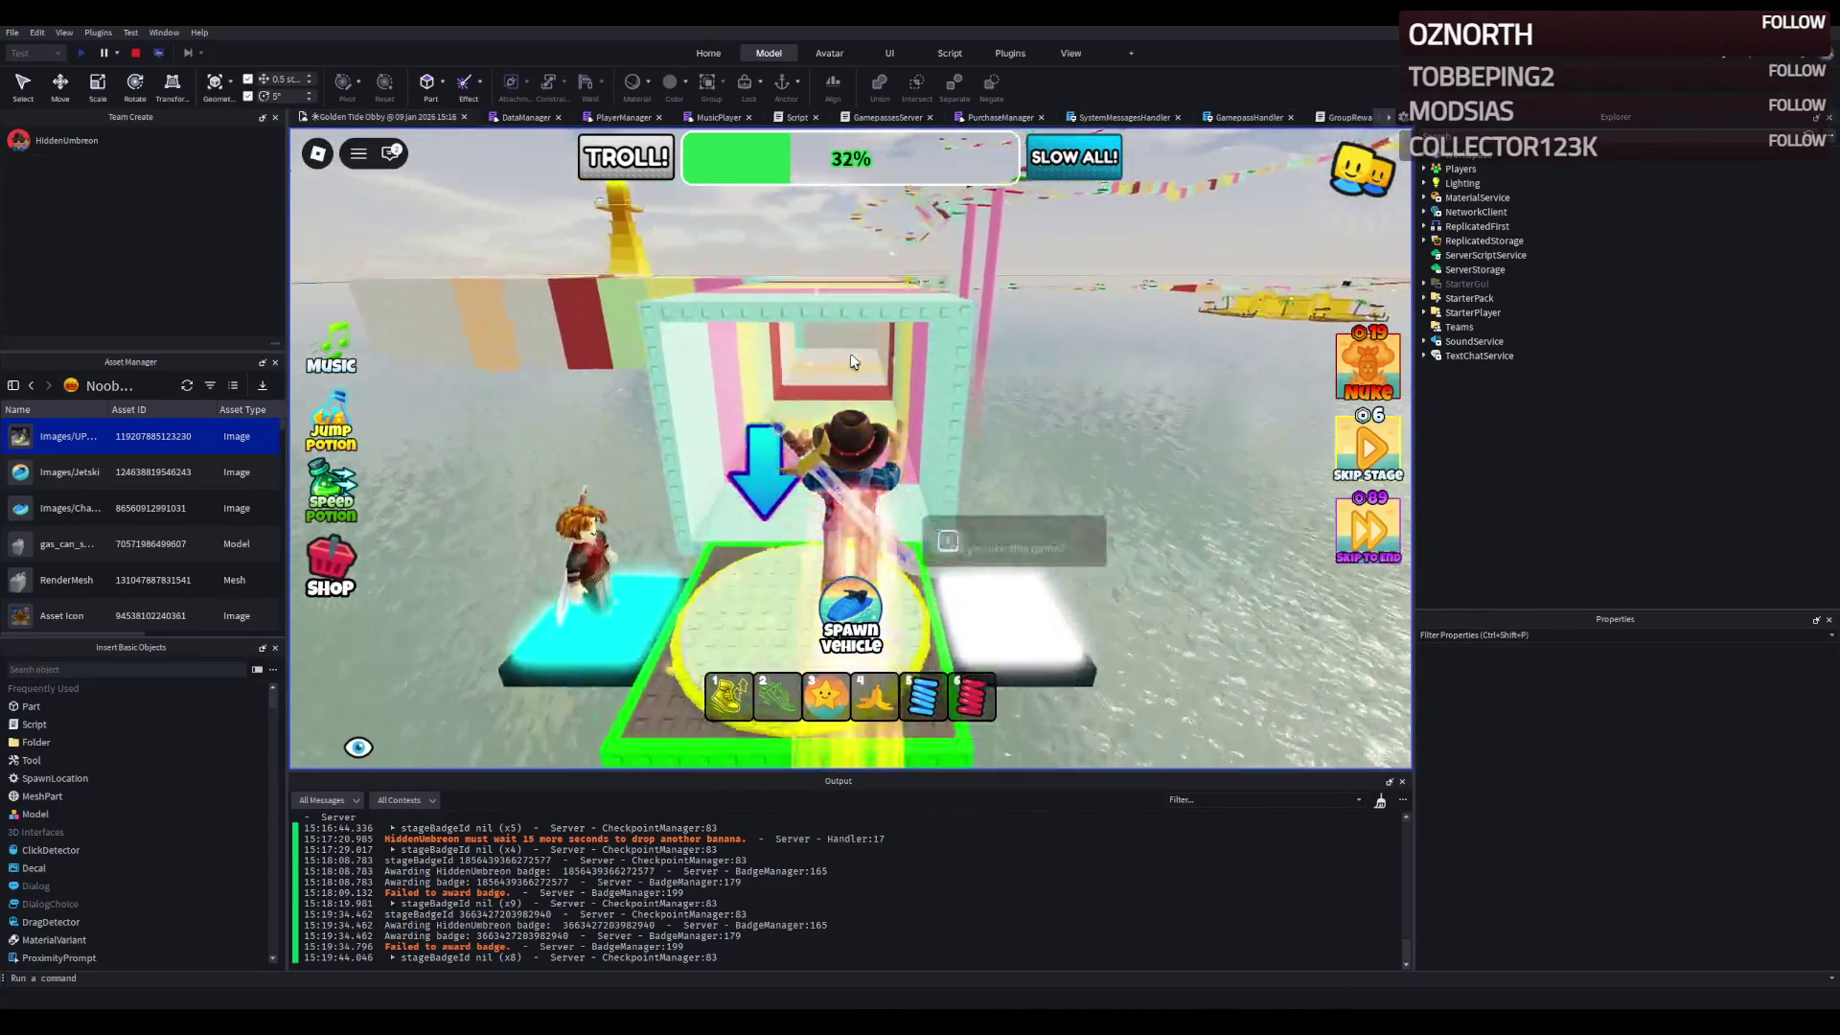
- Run through the coloured tunnel and out the red-framed opening
{"action": "key", "text": "w"}
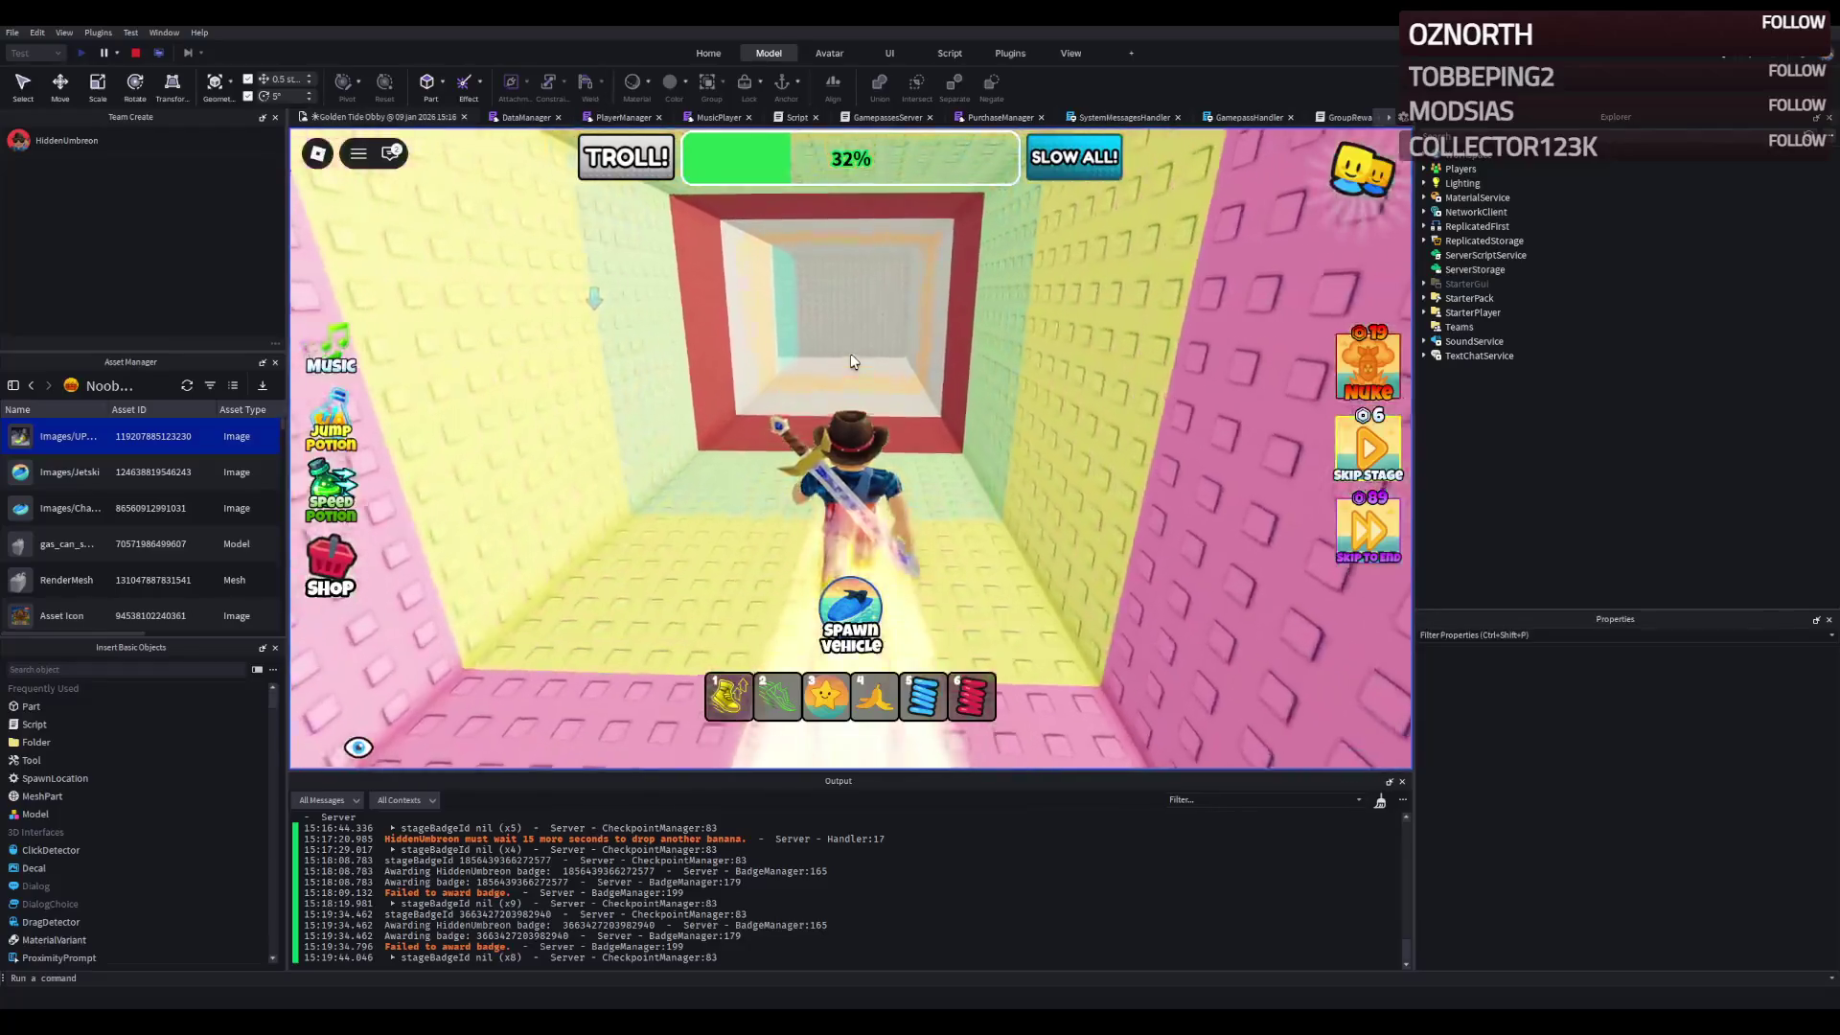
{"action": "key", "text": "w"}
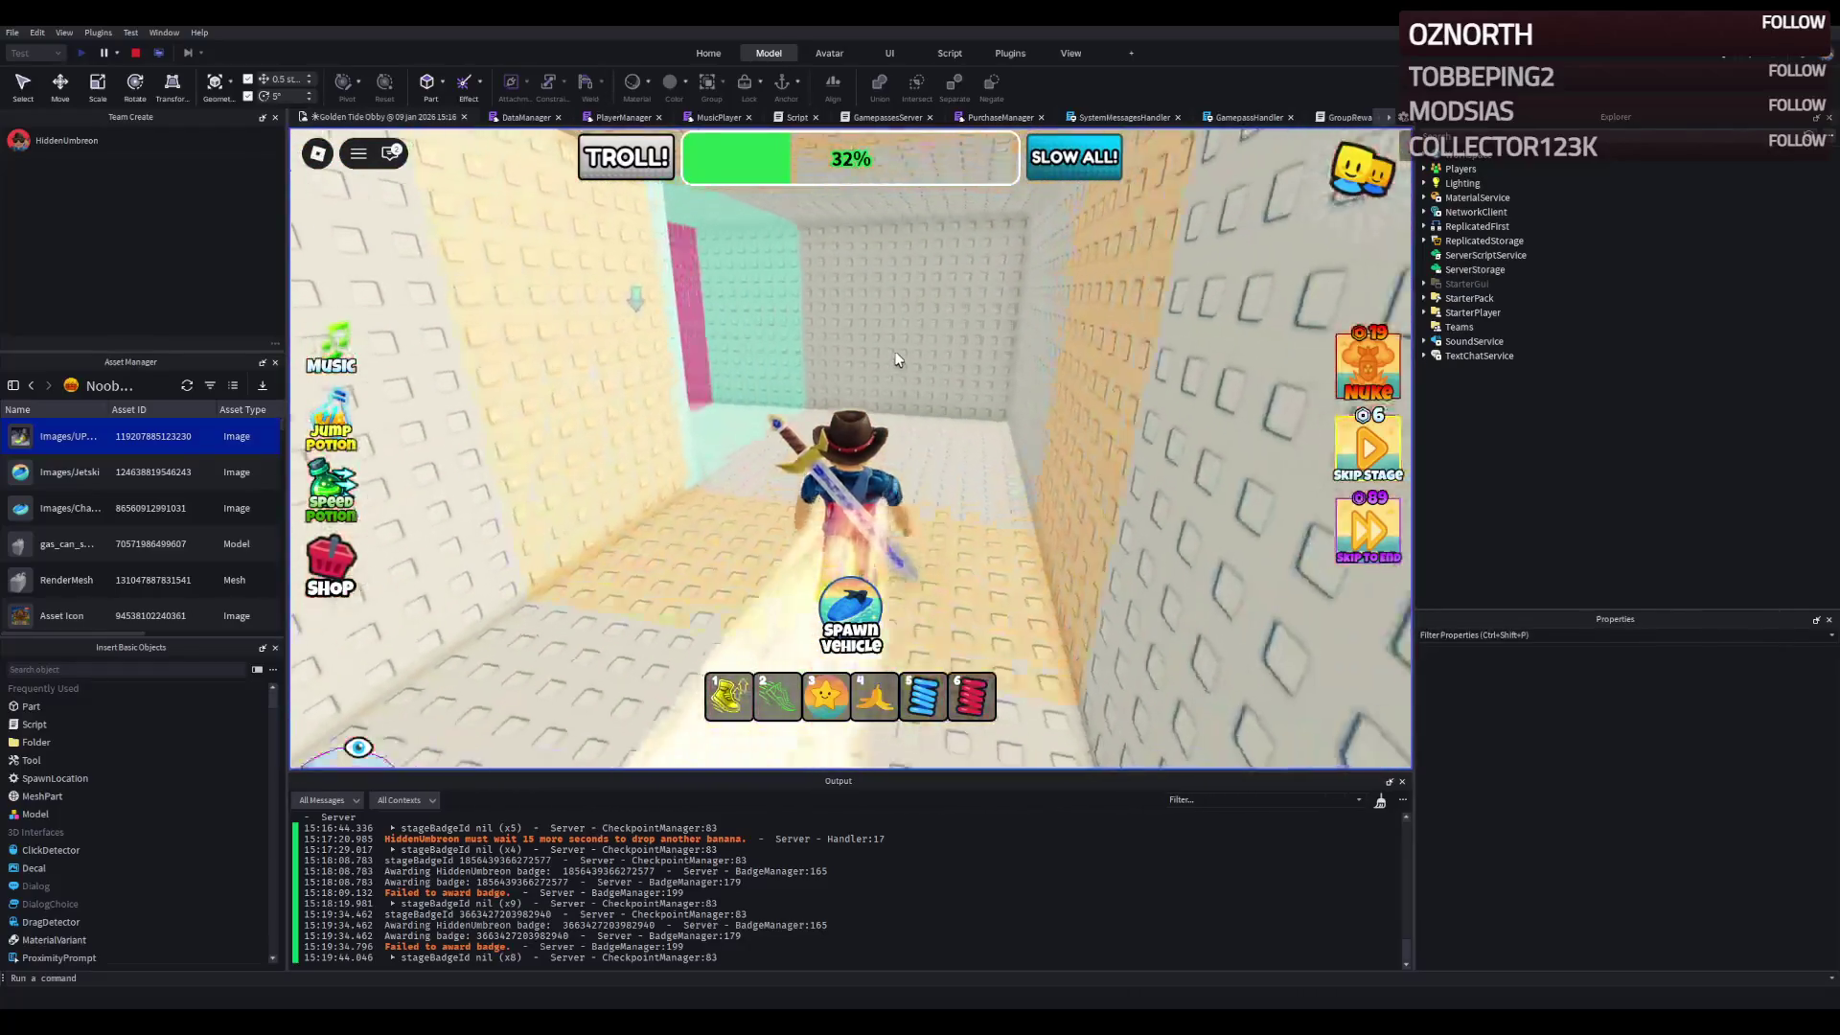
{"action": "key", "text": "w"}
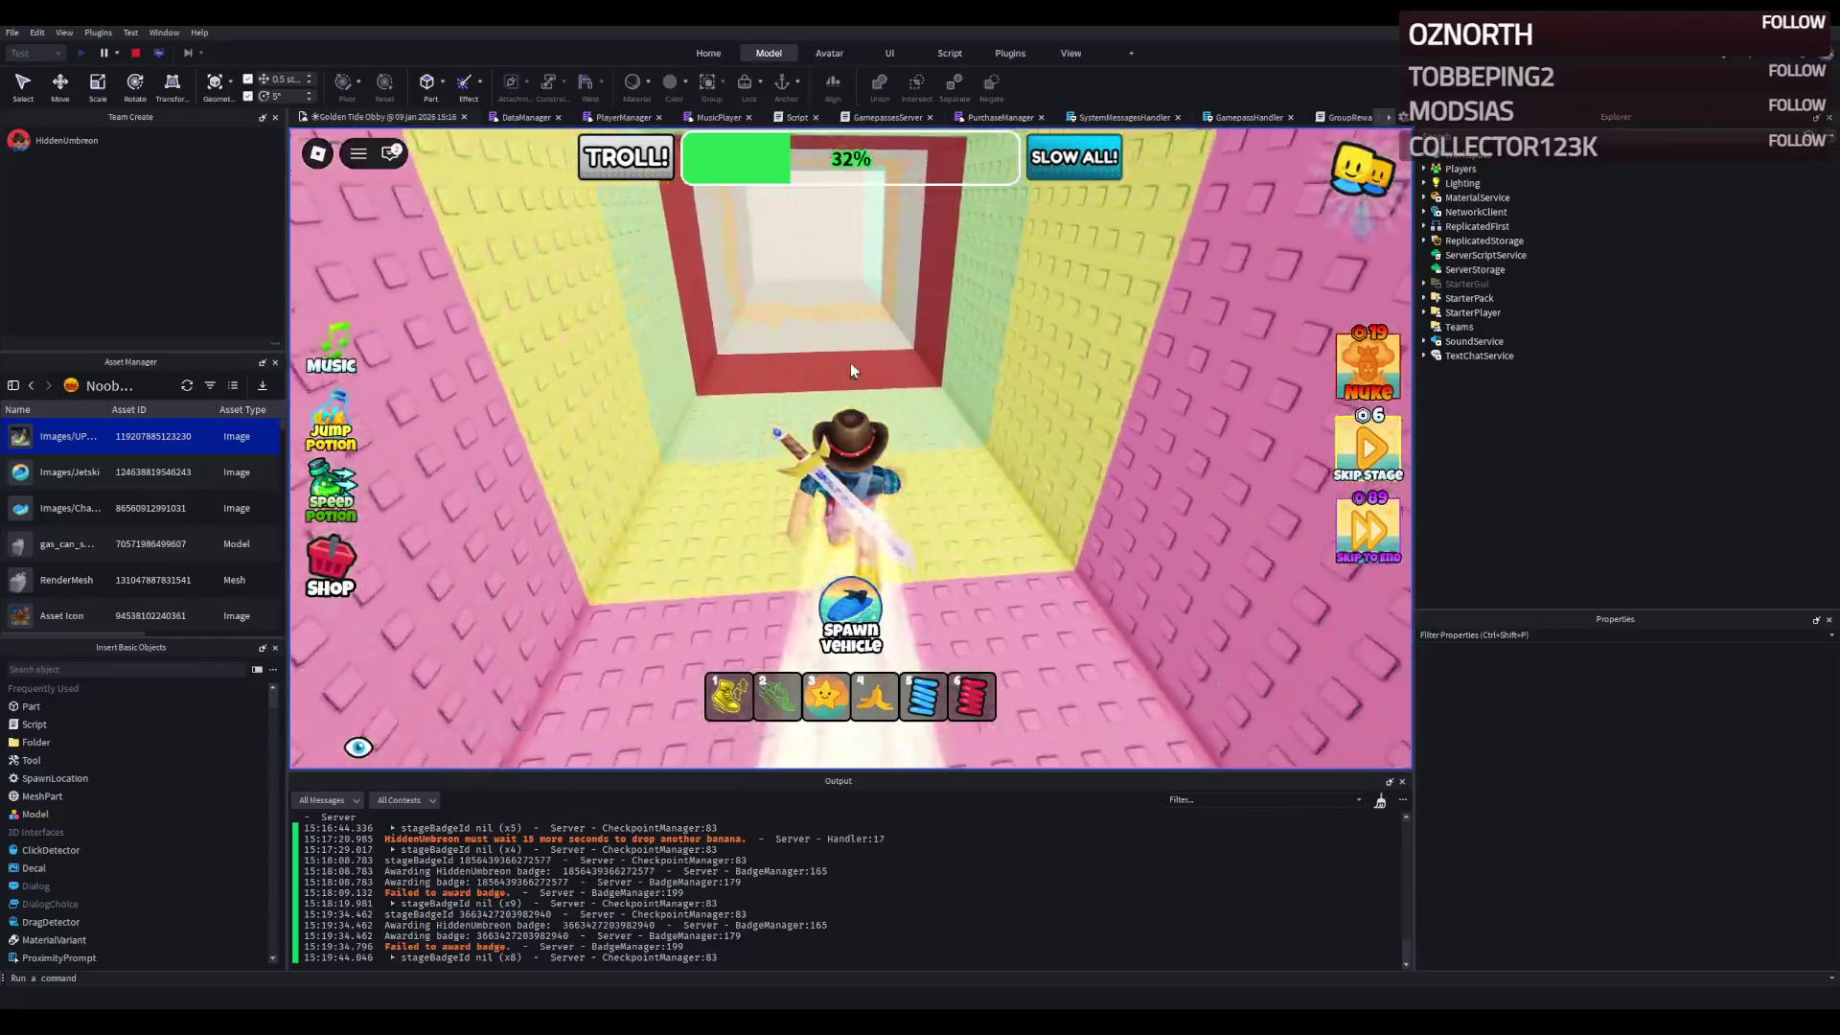
{"action": "key", "text": "w"}
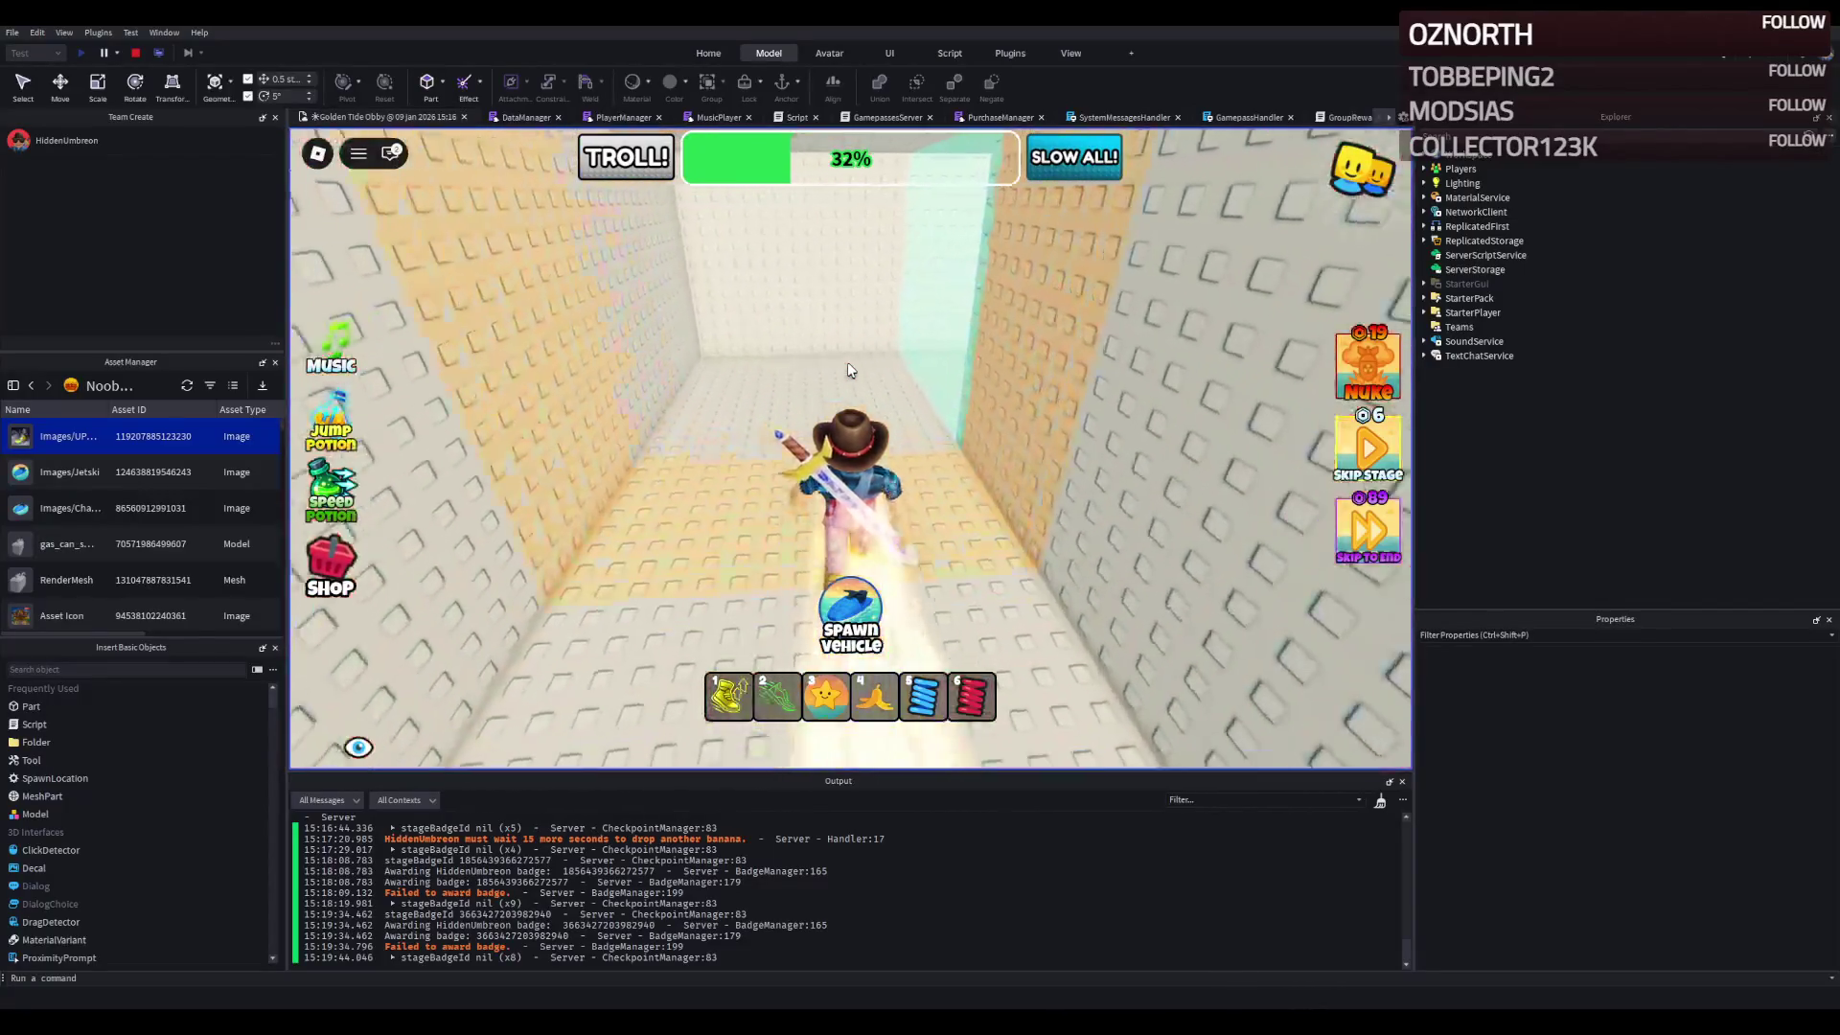
- Run through the tunnel's red-framed opening to the checkpoint and along the red path over water
{"action": "key", "text": "w"}
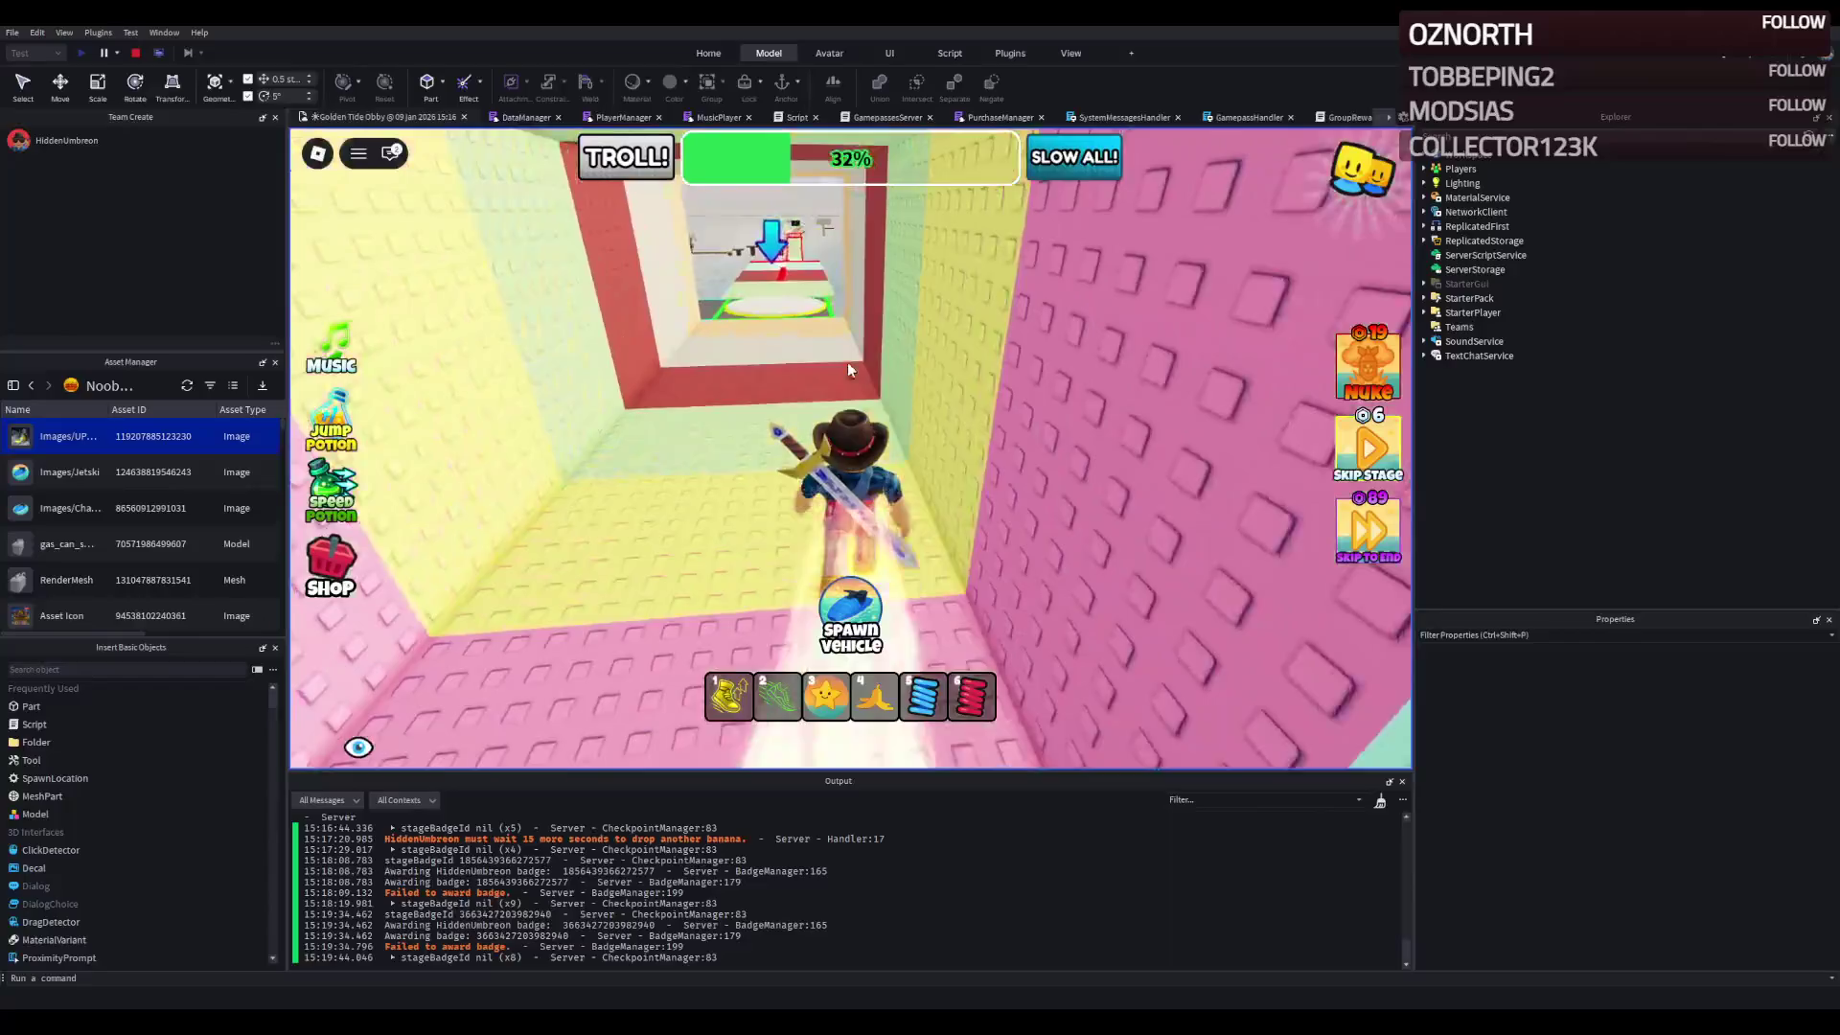
{"action": "key", "text": "w"}
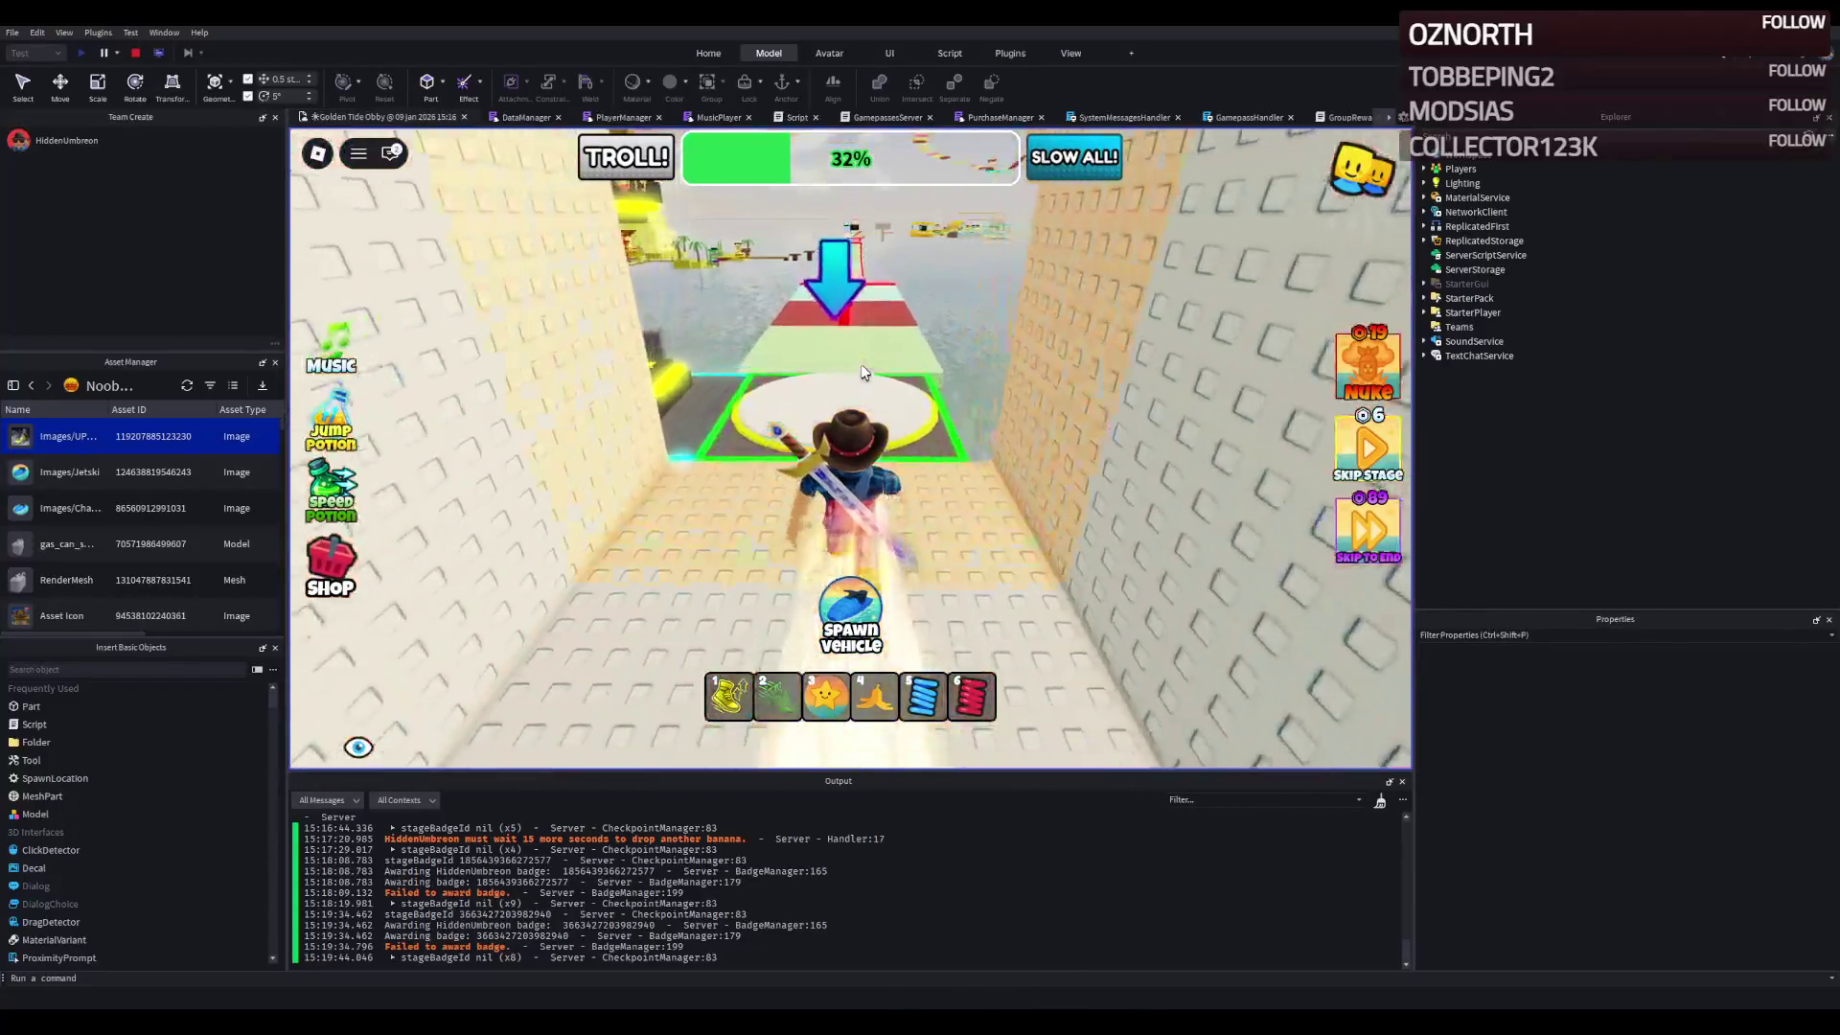
{"action": "key", "text": "w"}
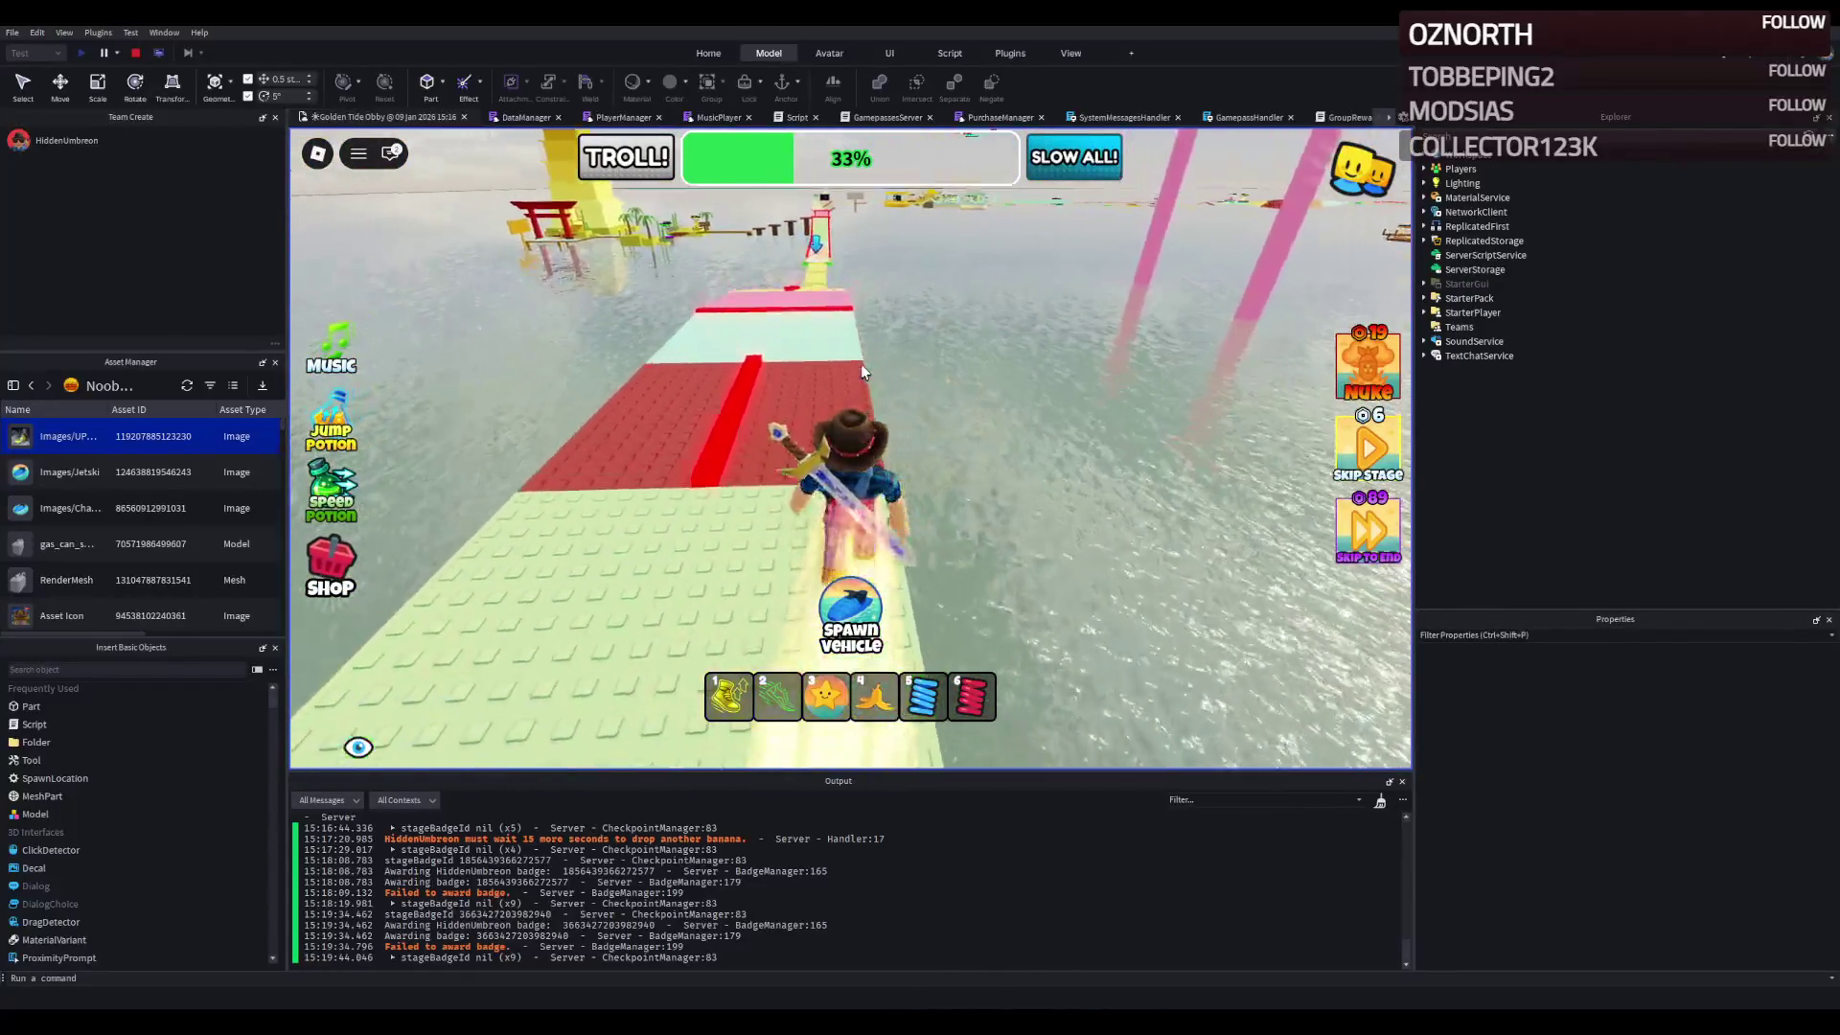
{"action": "key", "text": "w"}
- Cross the pink and yellow paths, respawn after the red bar, and reach the 36% checkpoint
{"action": "key", "text": "w"}
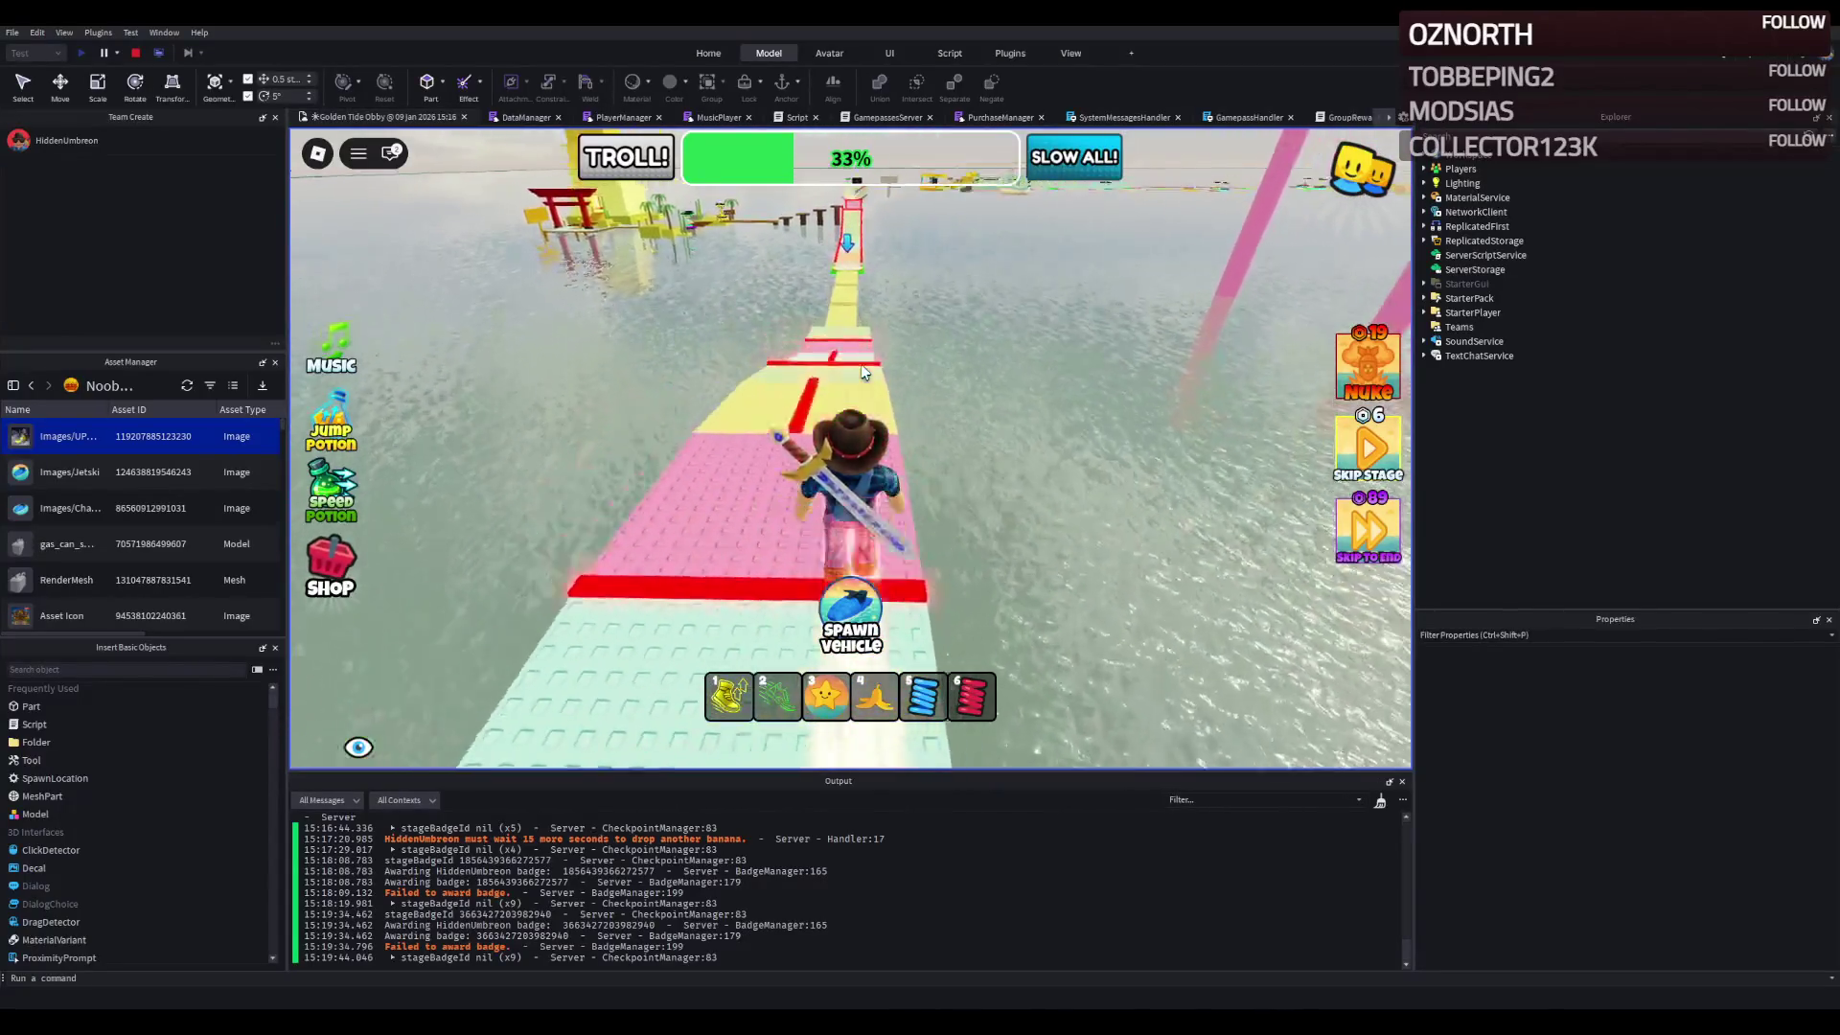
{"action": "key", "text": "w"}
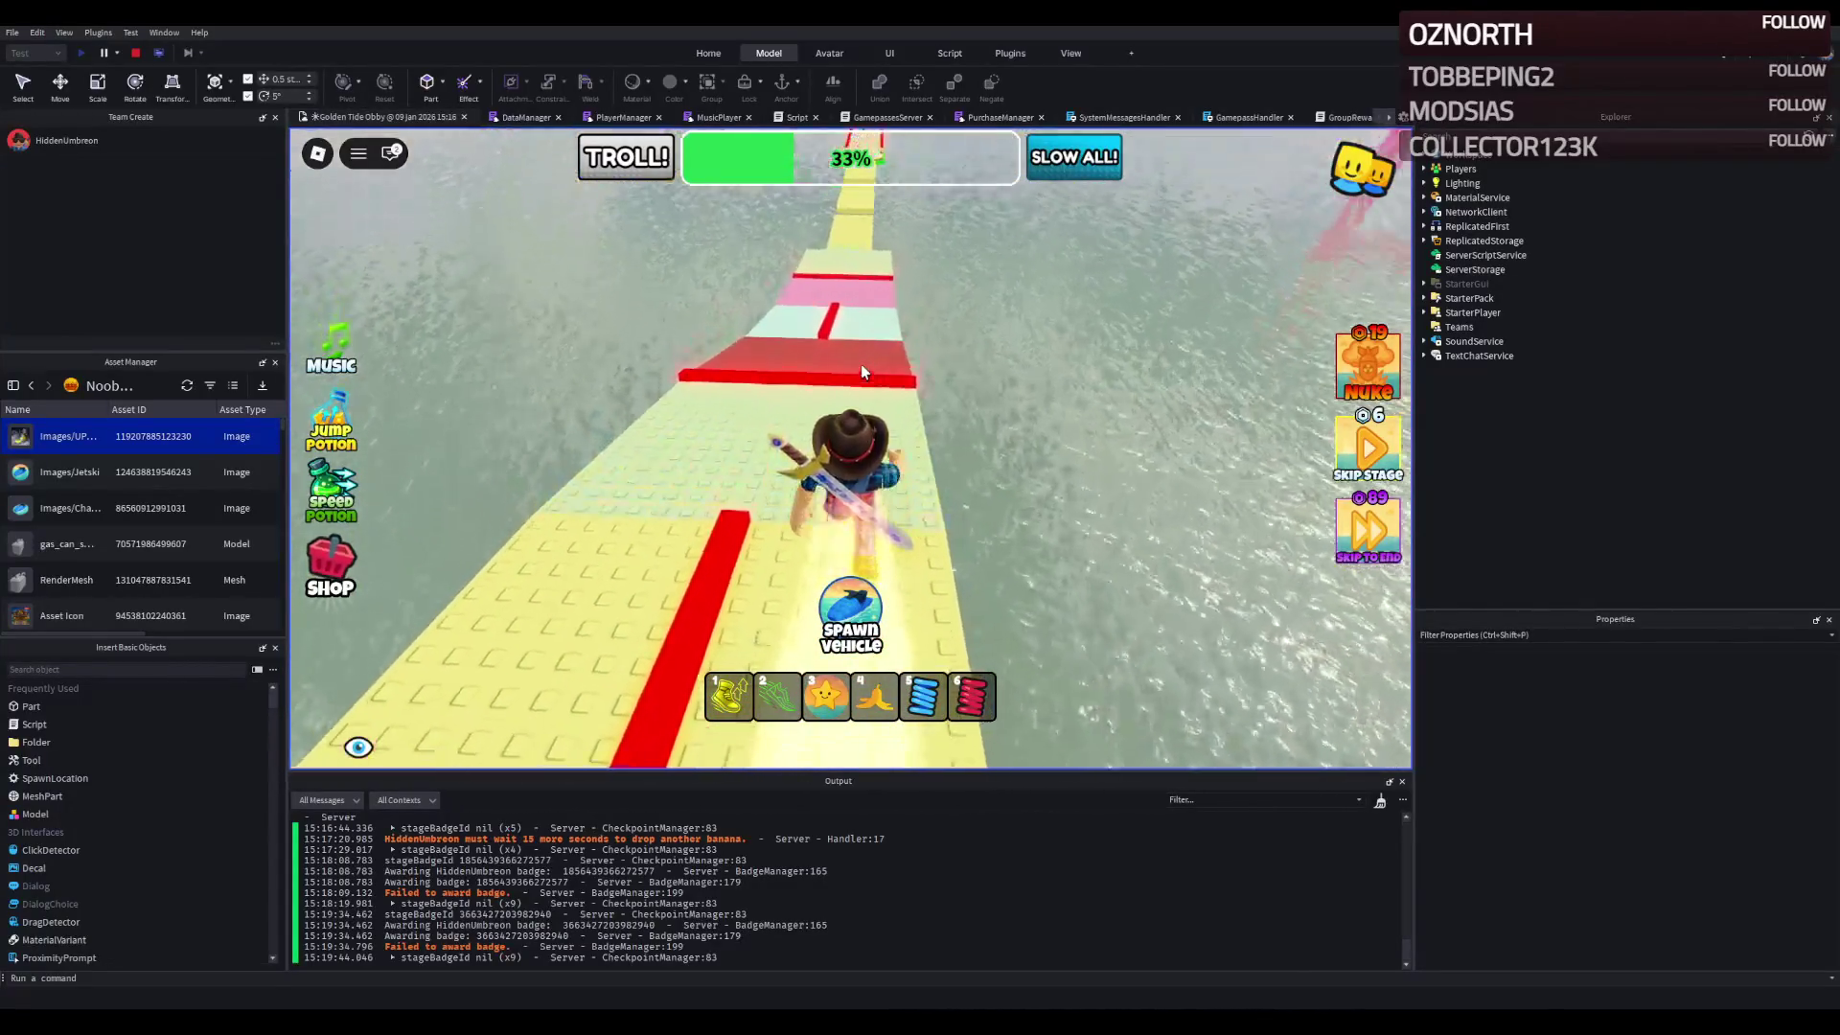
{"action": "key", "text": "w"}
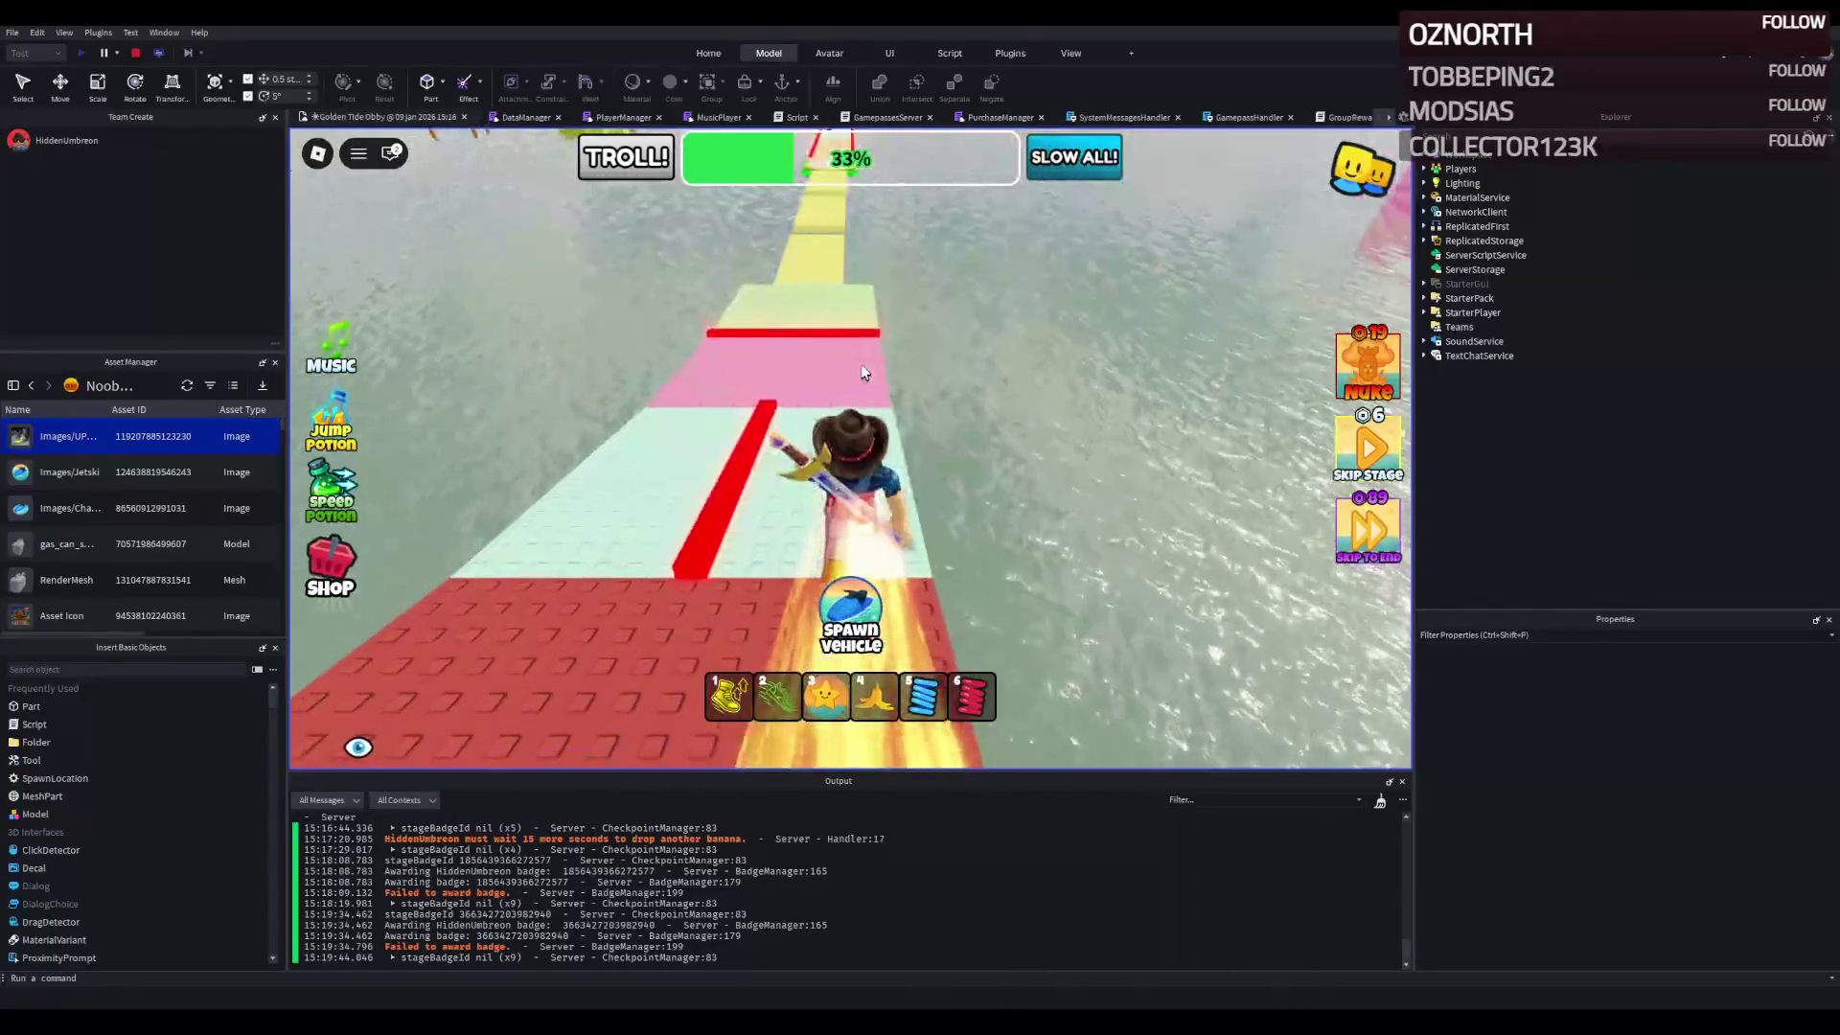
{"action": "key", "text": "w"}
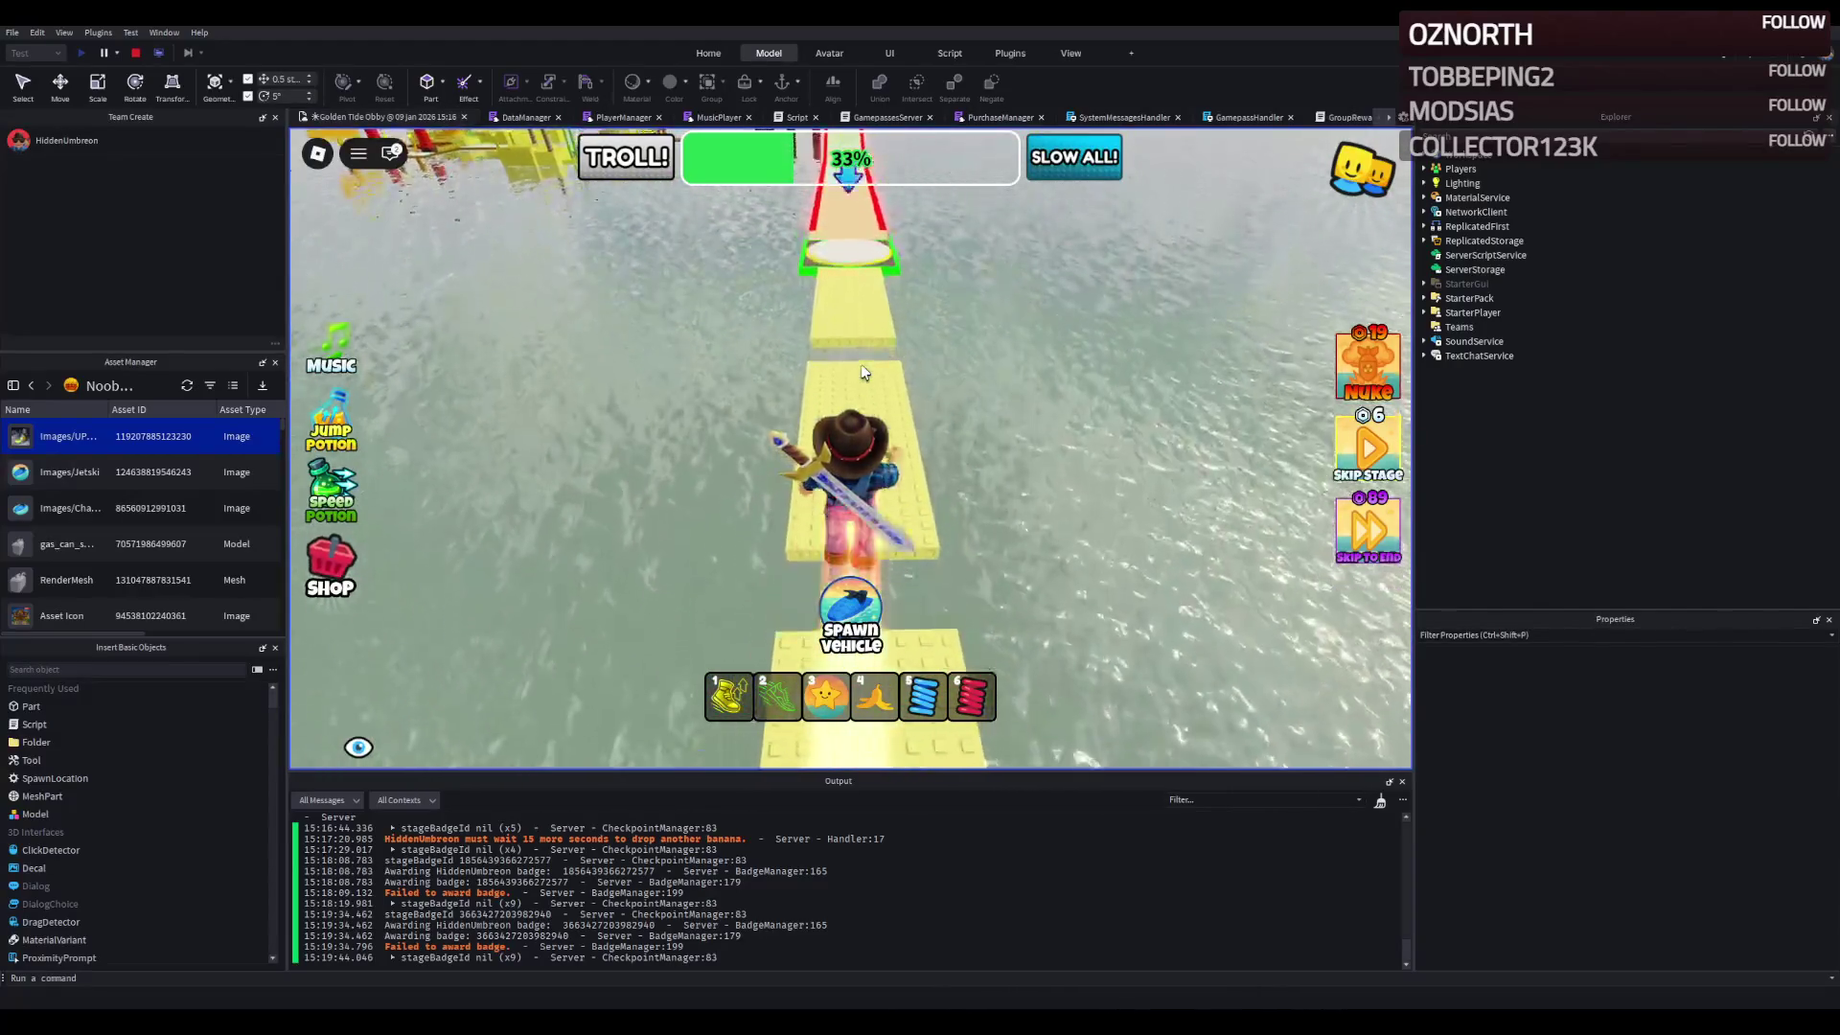
{"action": "key", "text": "w"}
{"action": "key", "text": "w"}
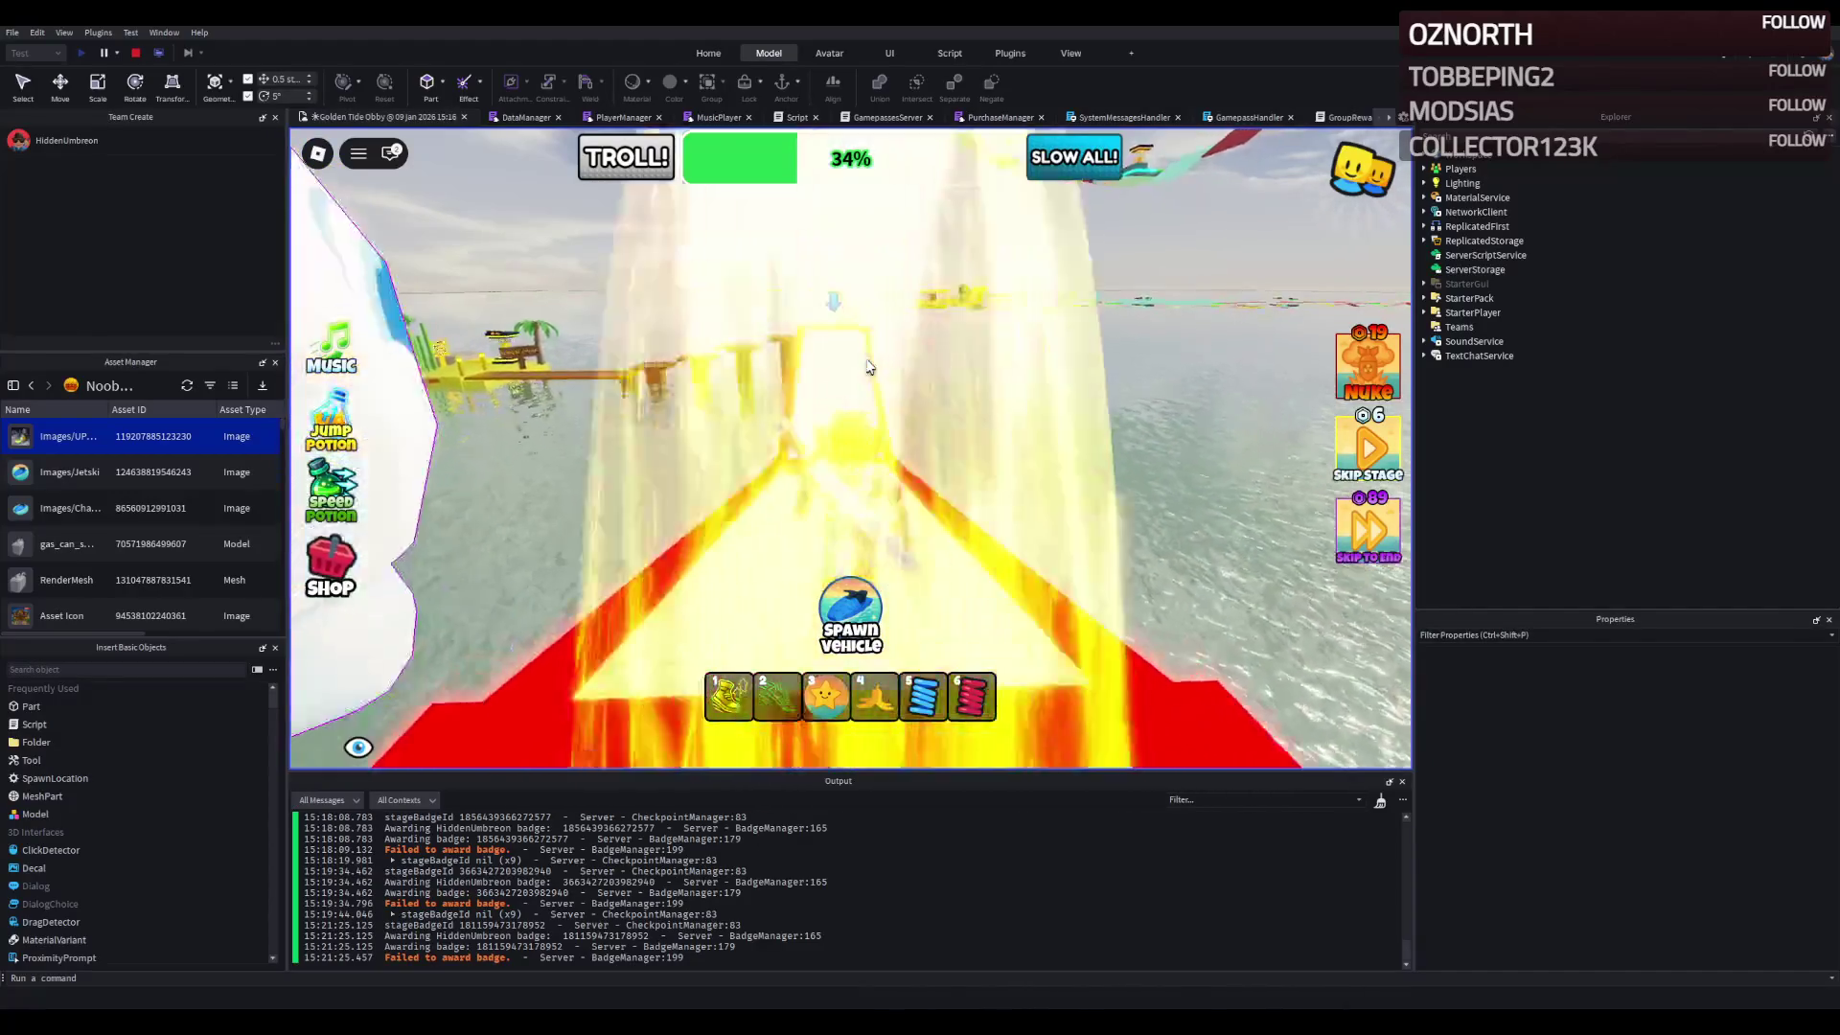
{"action": "key", "text": "w"}
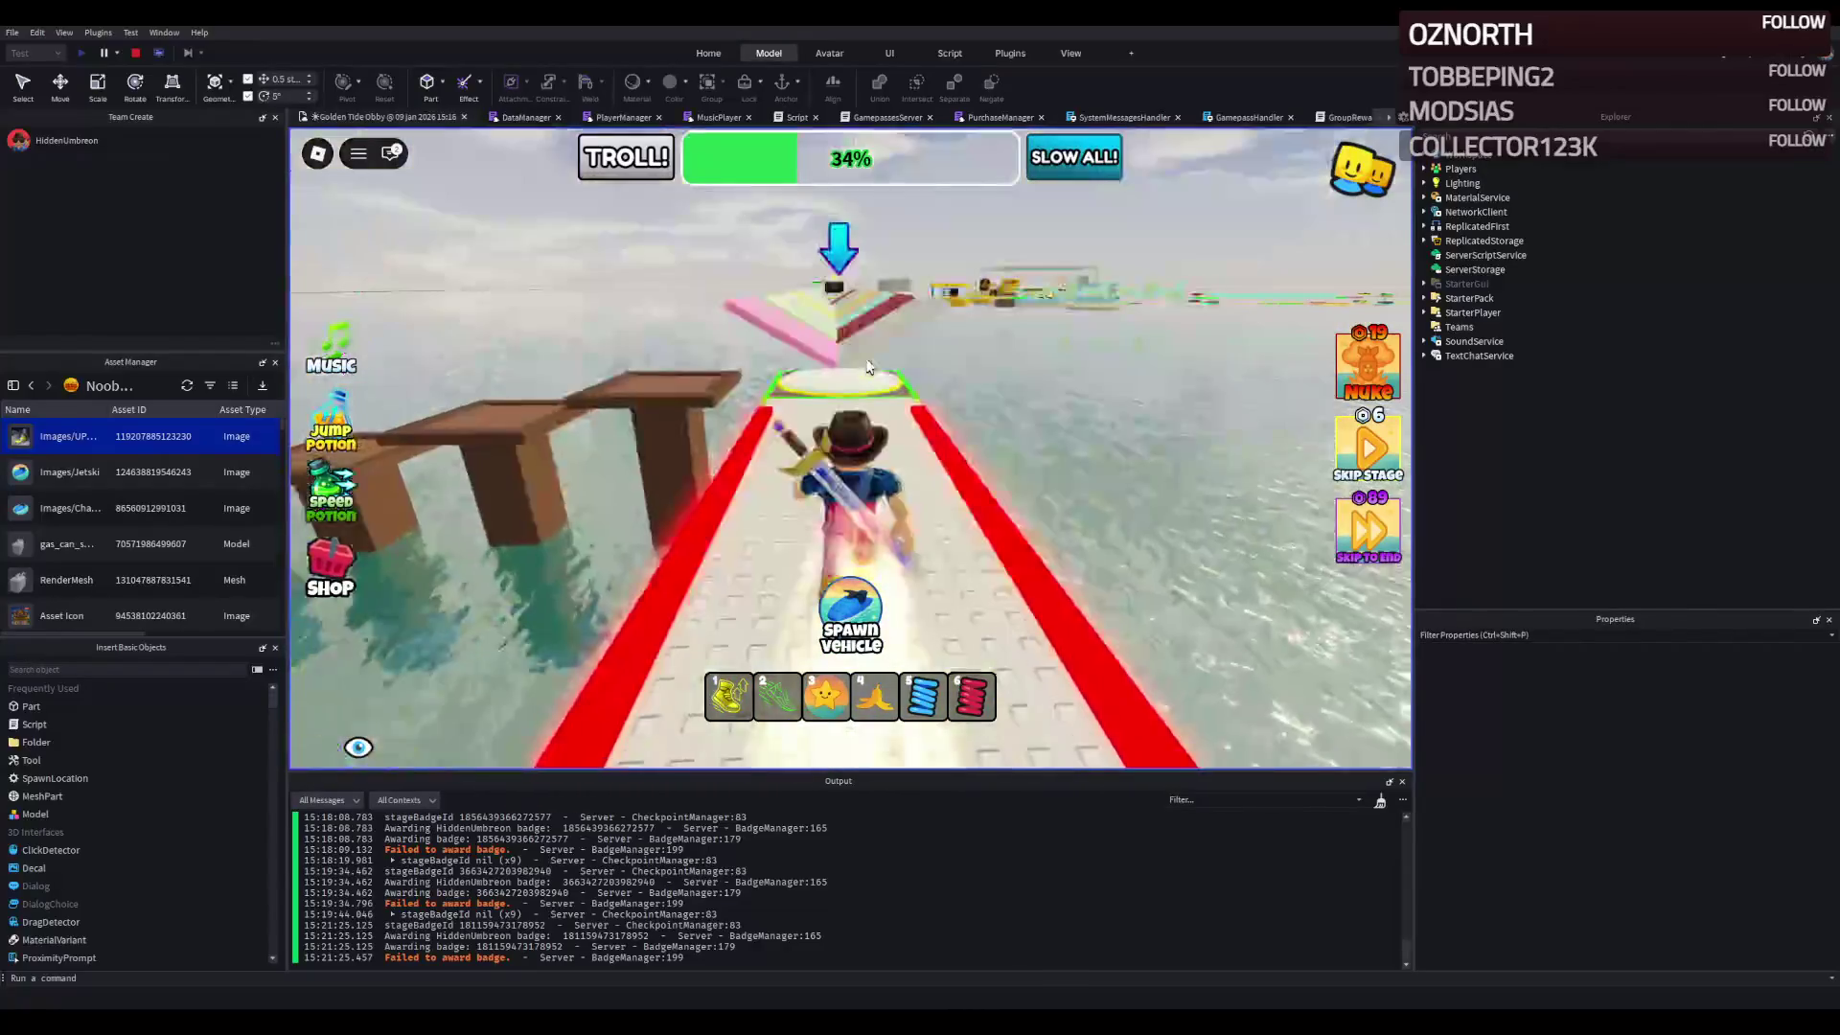
{"action": "key", "text": "w"}
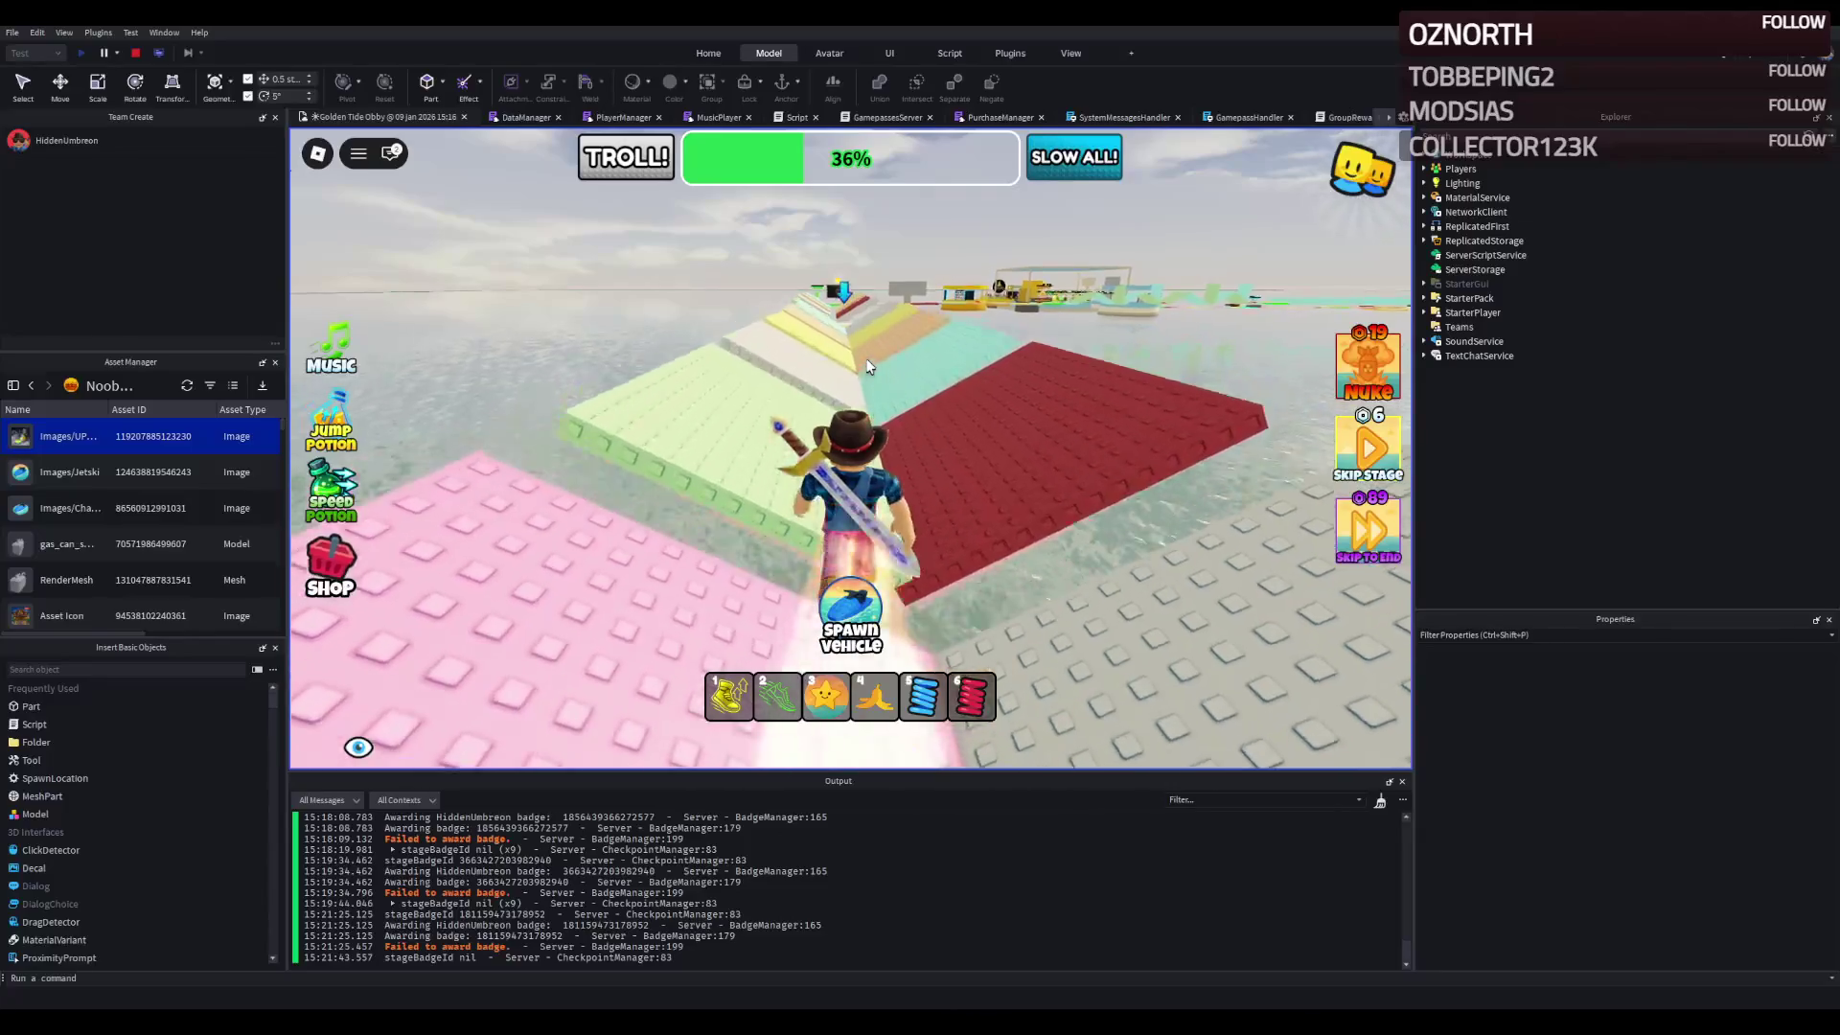
- Run across the yellow and tan platforms, through the checkpoint pad, onto the red and white platforms
{"action": "key", "text": "w"}
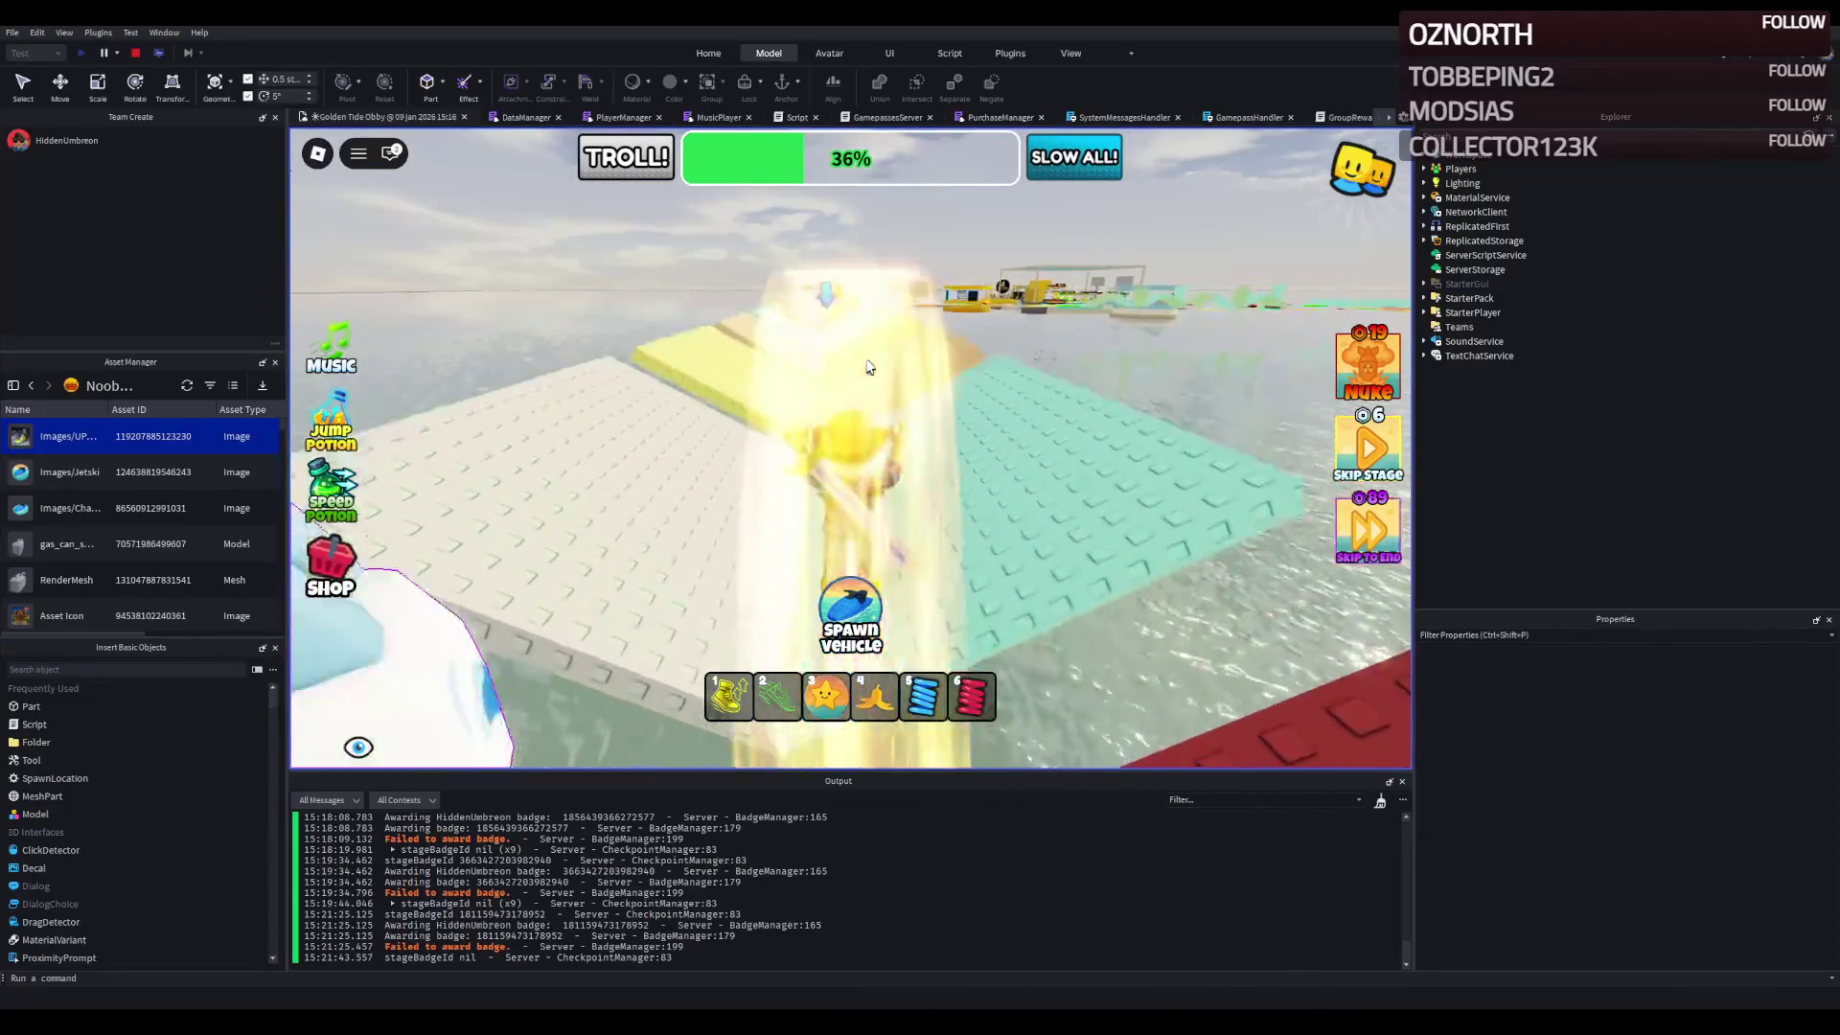
{"action": "key", "text": "w"}
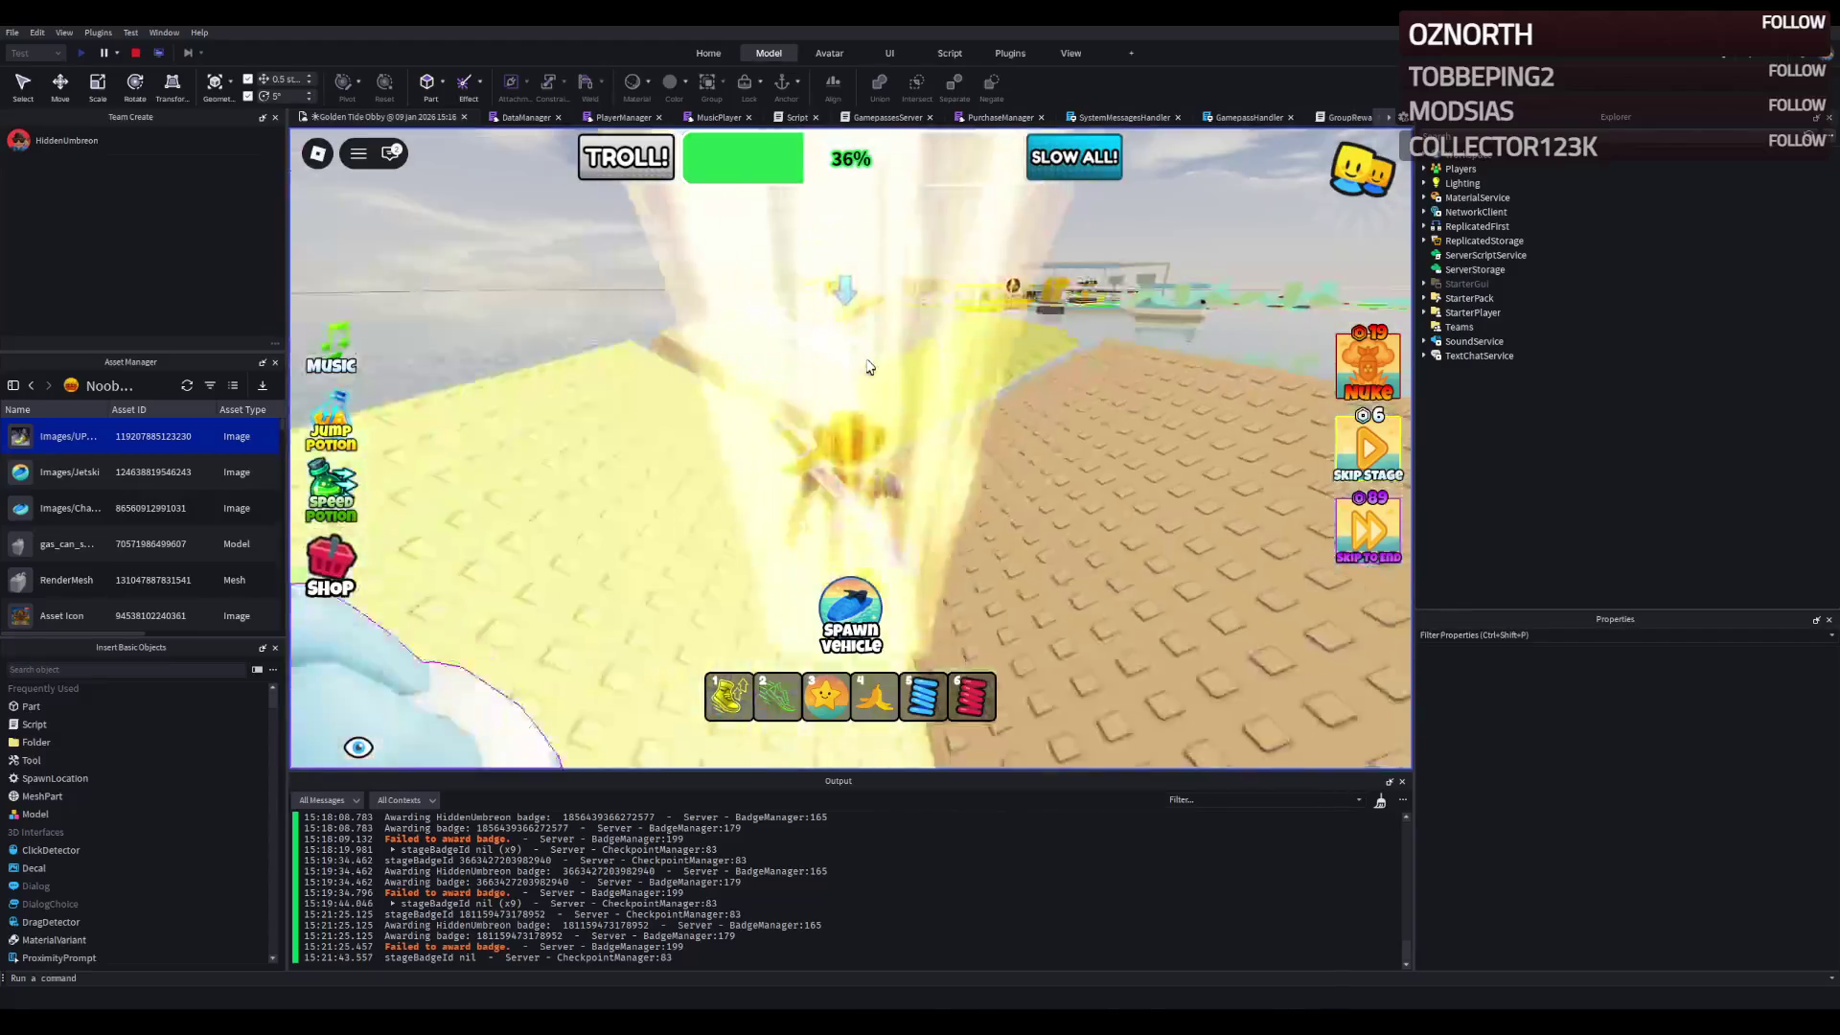
{"action": "key", "text": "w"}
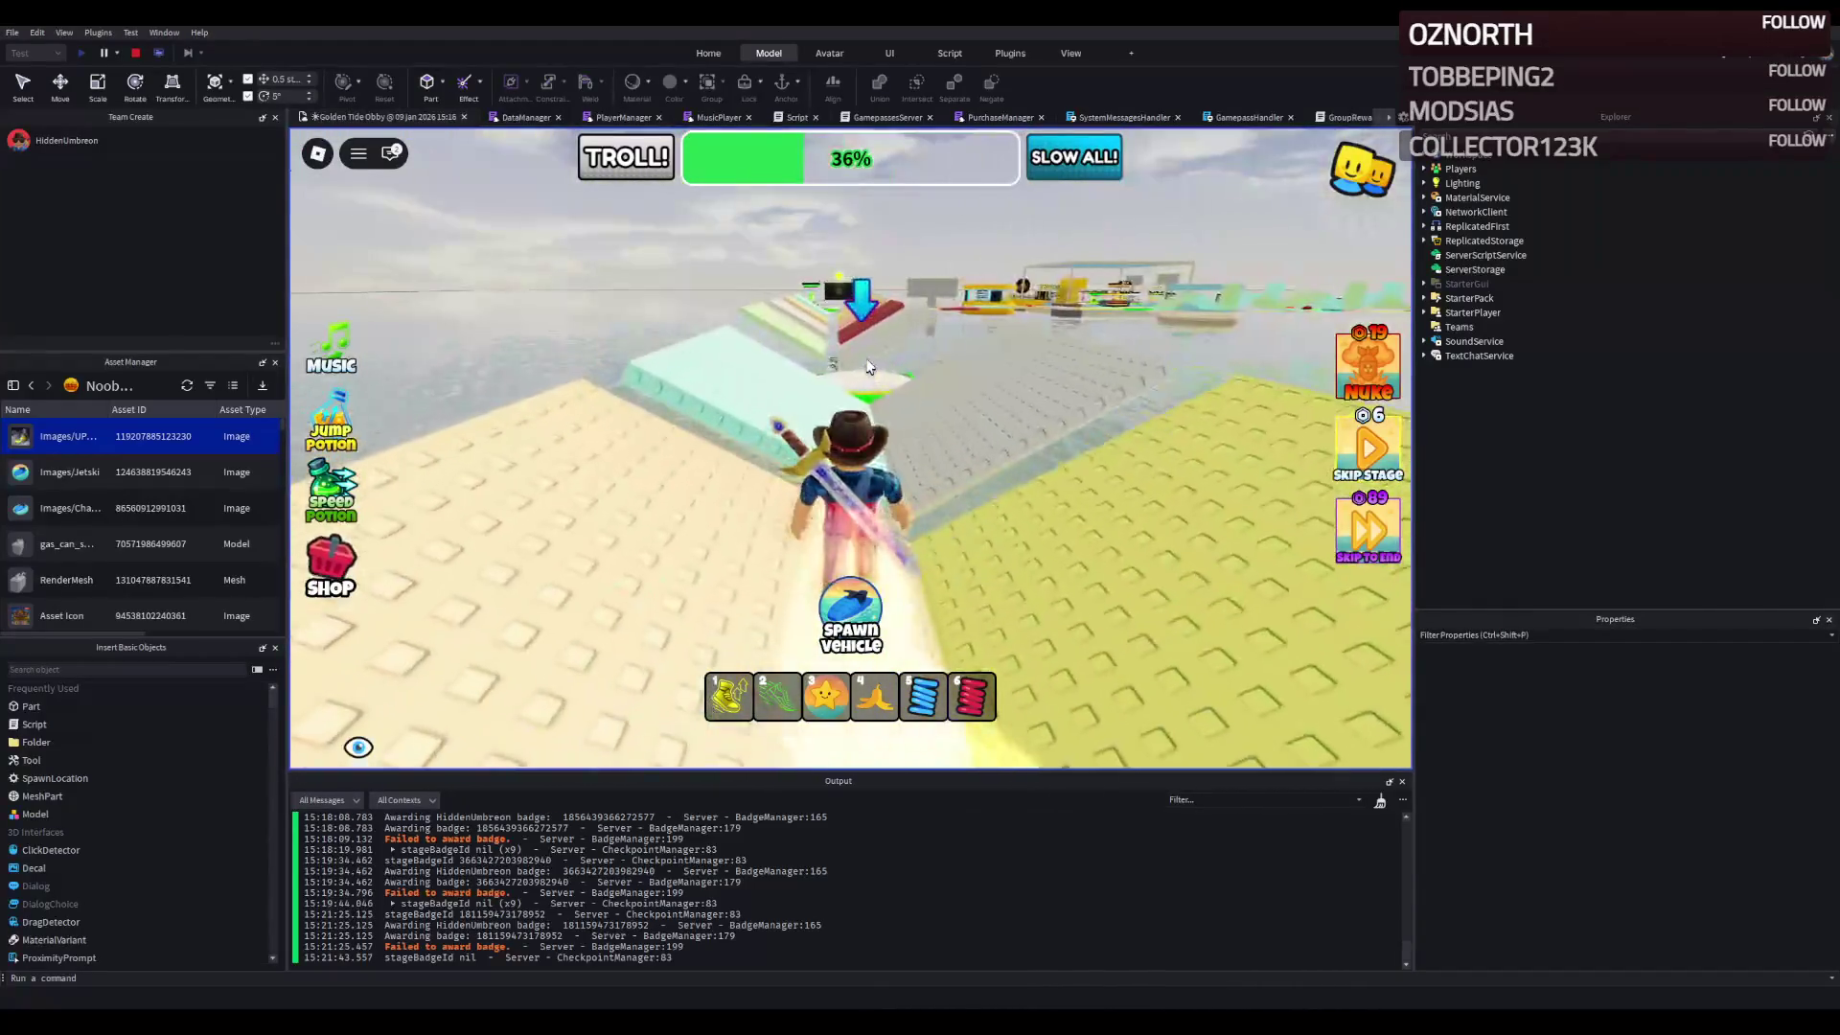
{"action": "key", "text": "w"}
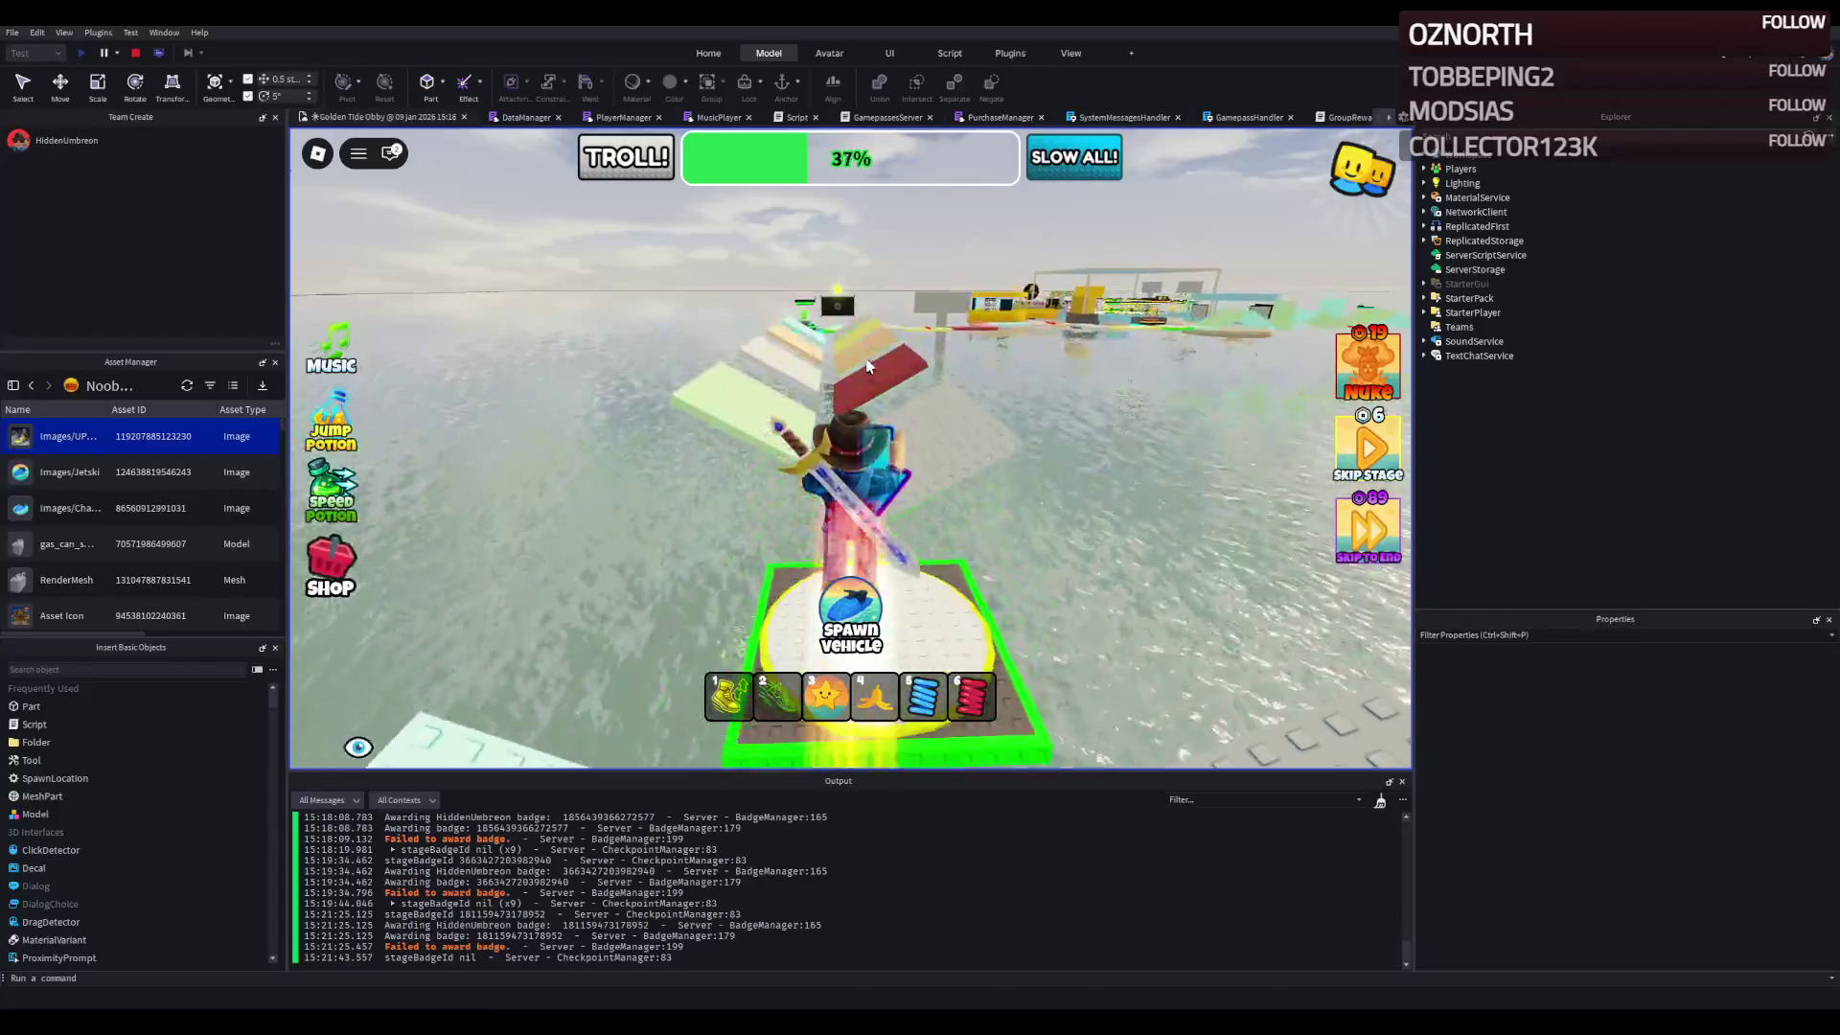
{"action": "key", "text": "w"}
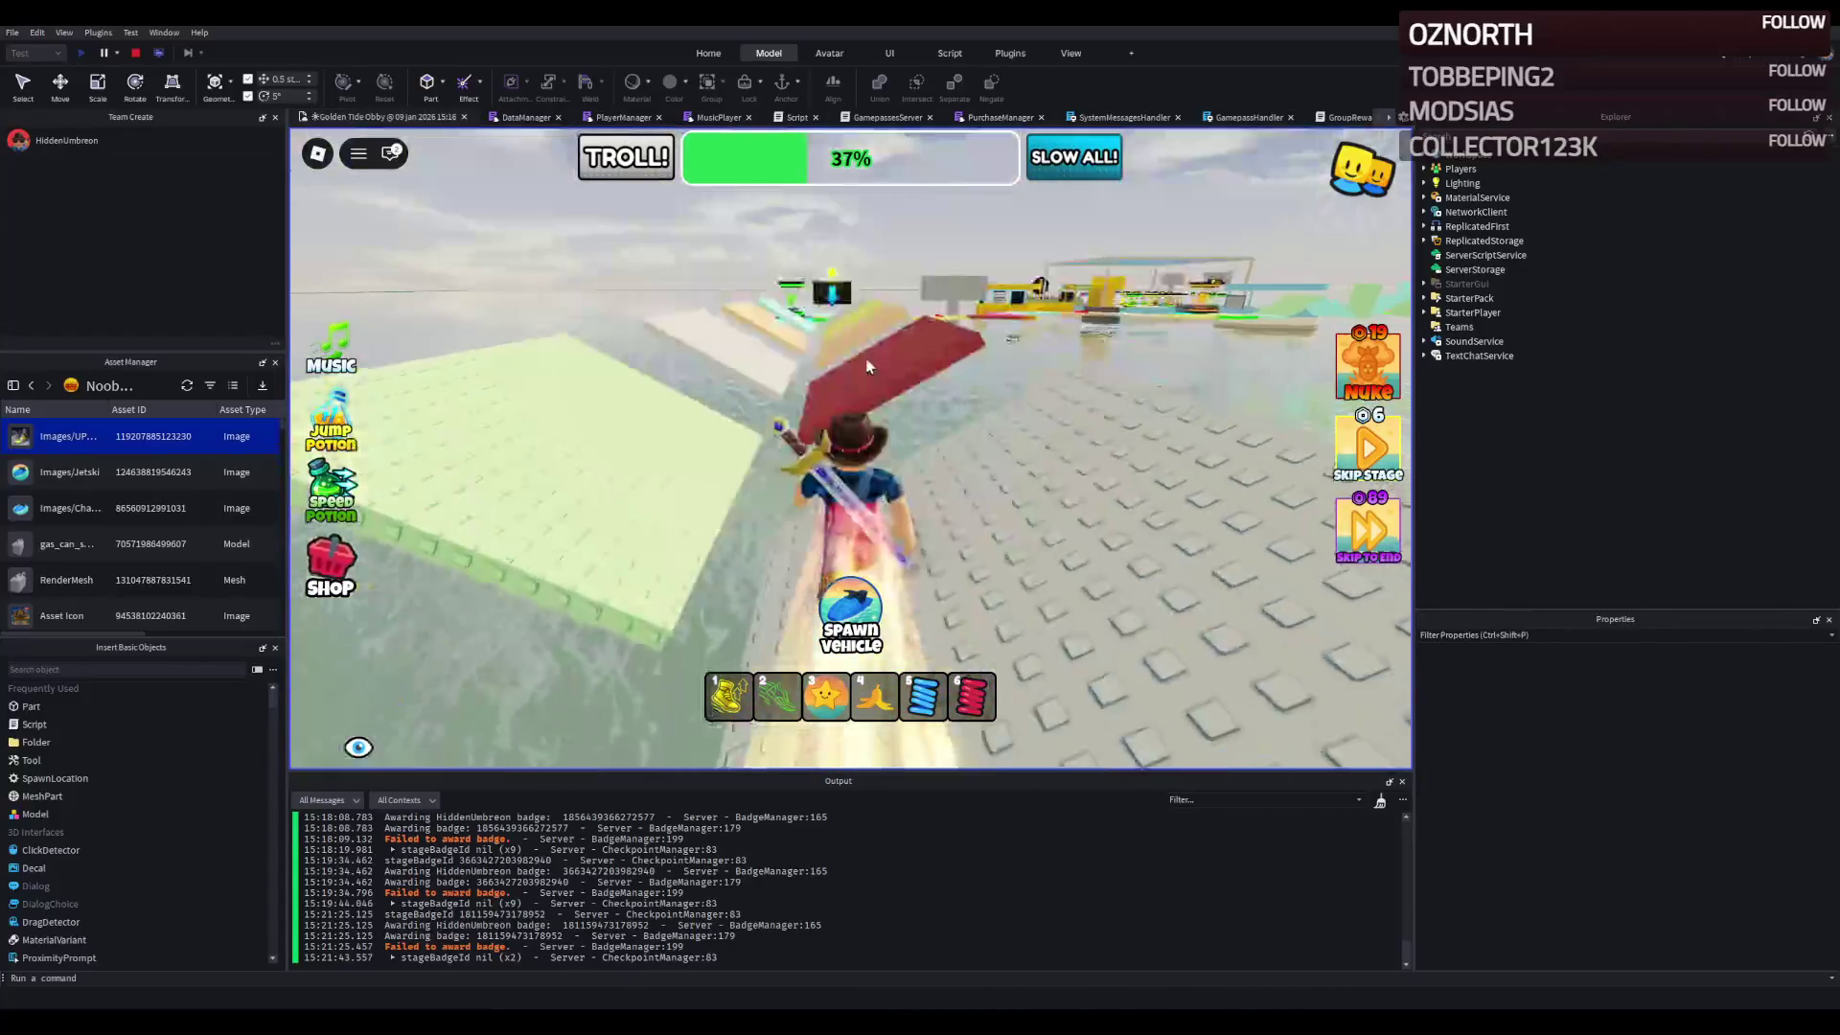
{"action": "key", "text": "w"}
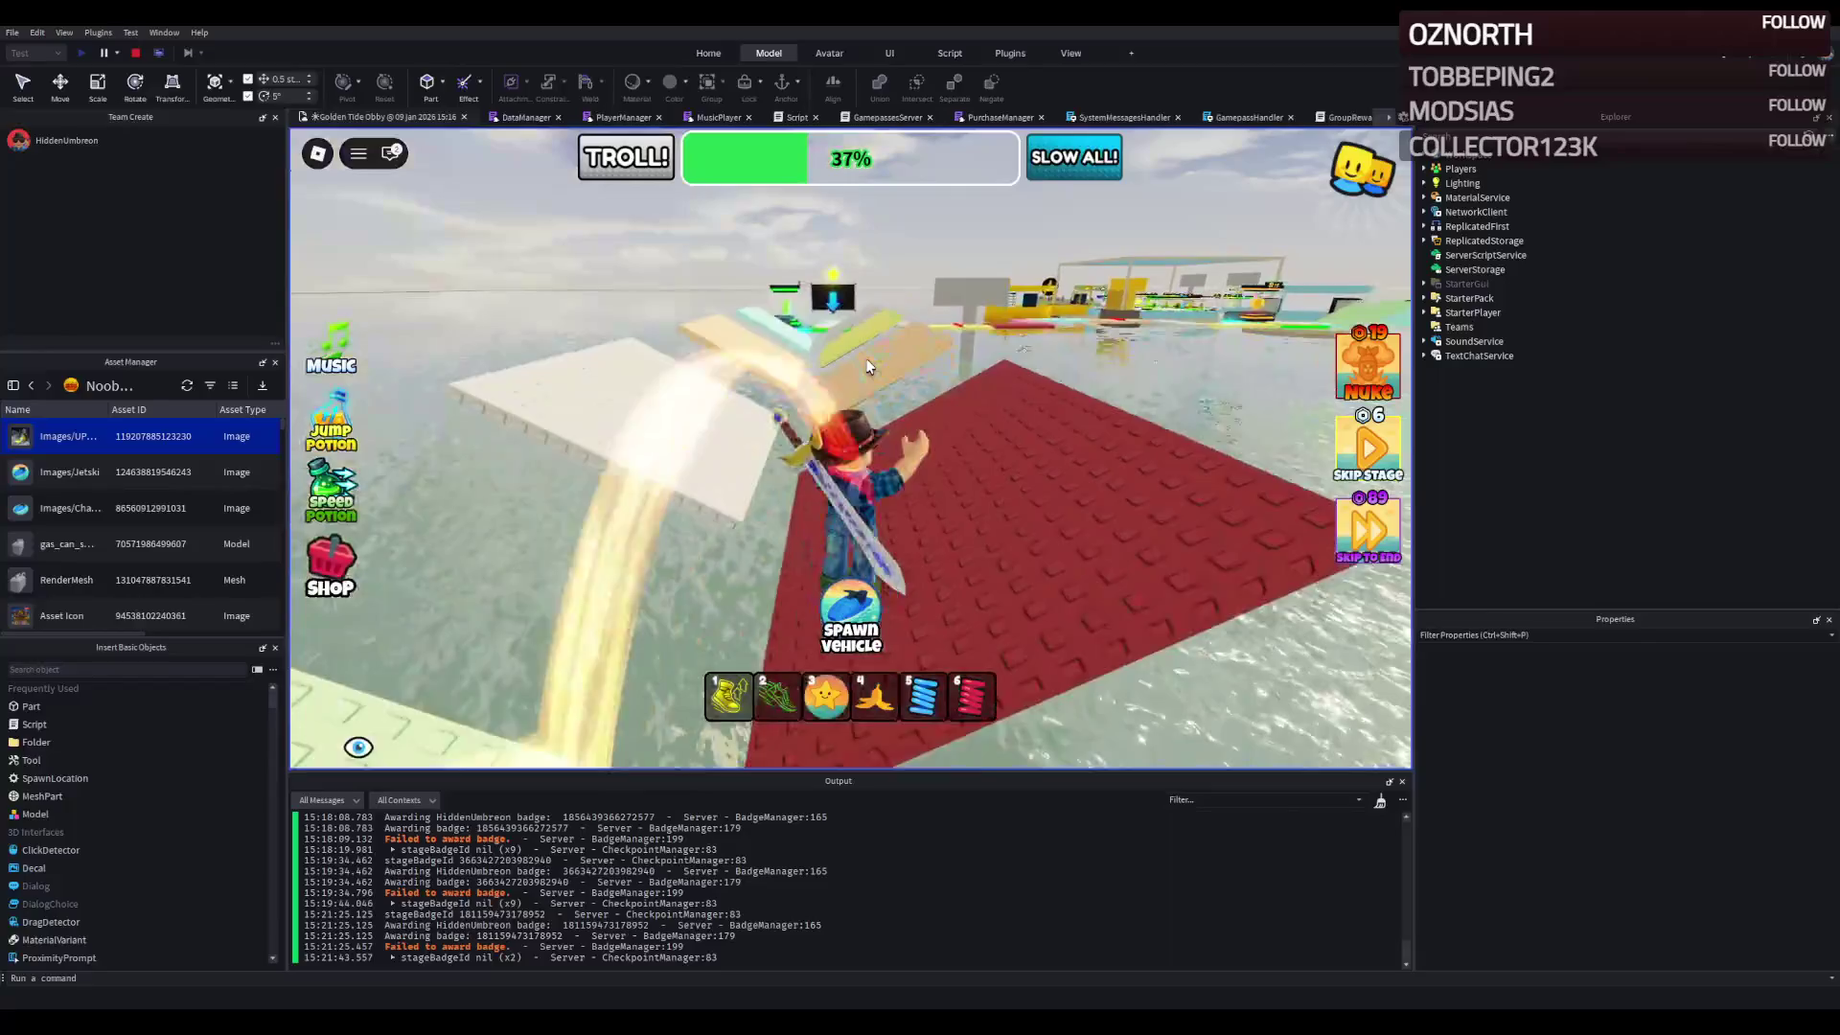
{"action": "key", "text": "w"}
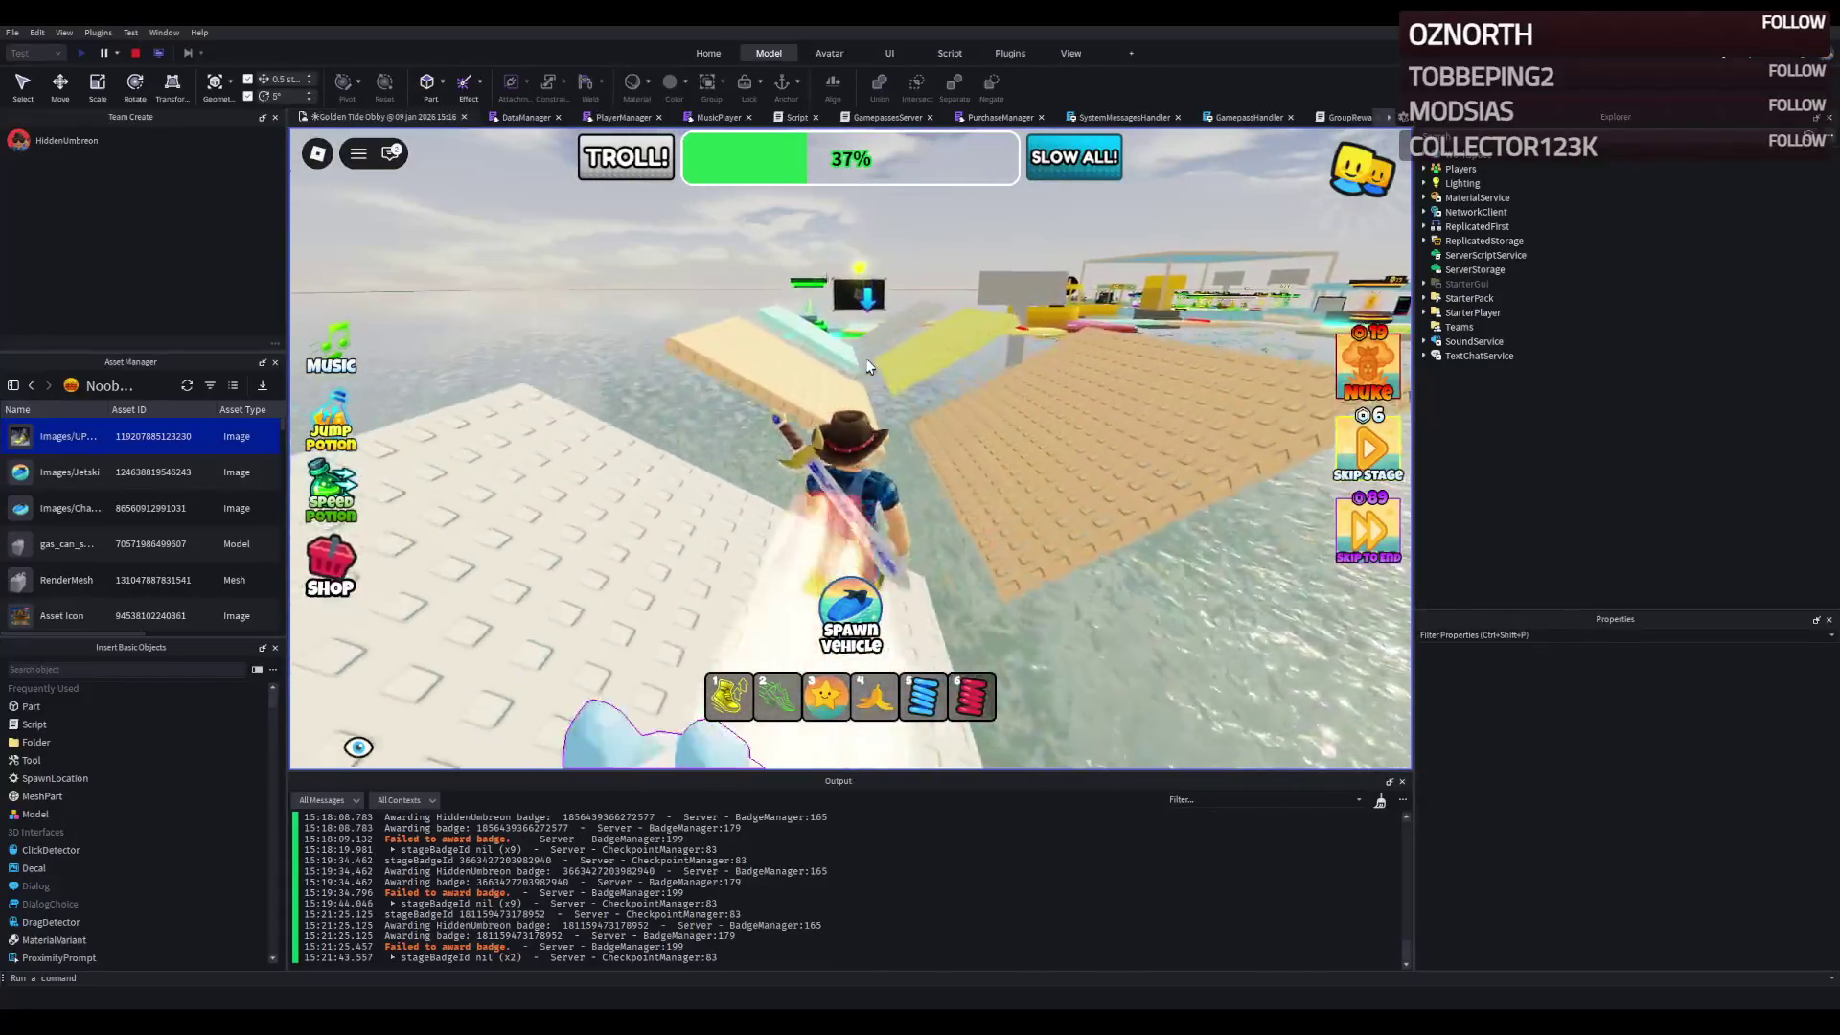
- Cross the tan, yellow and grey platforms and the light-blue path onto the pink path
{"action": "key", "text": "w"}
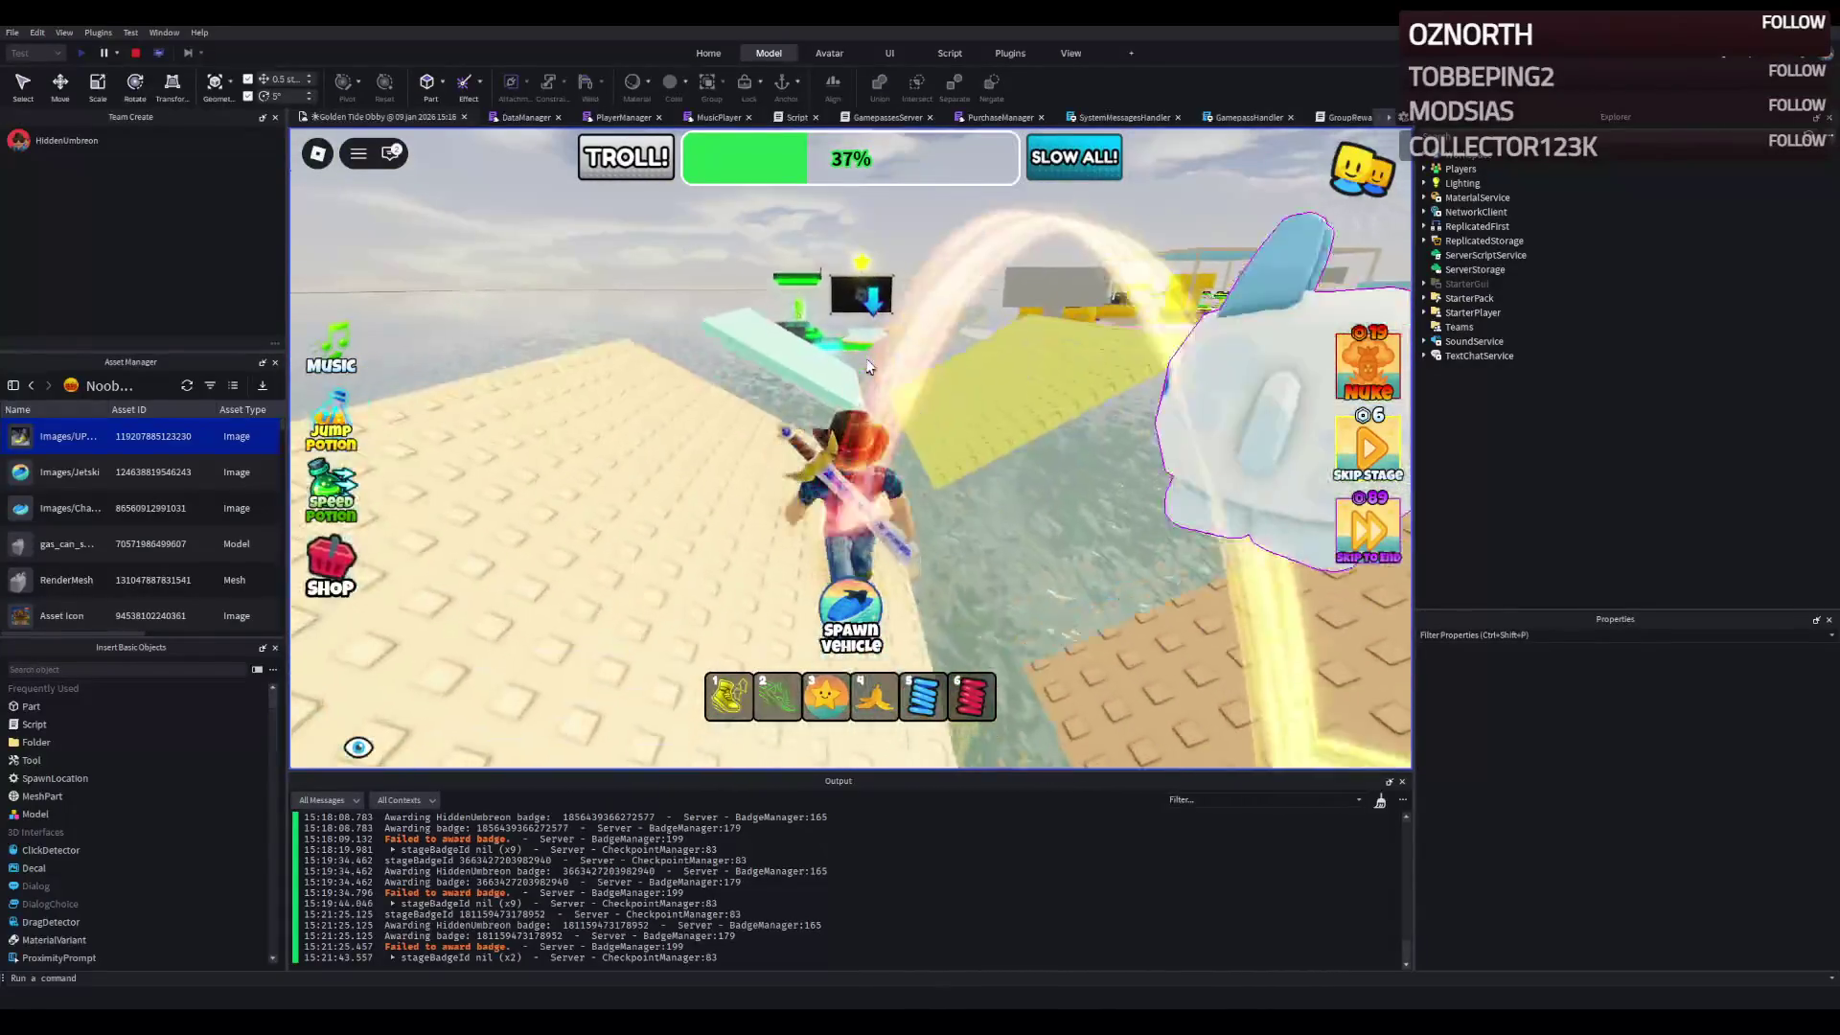
{"action": "key", "text": "w"}
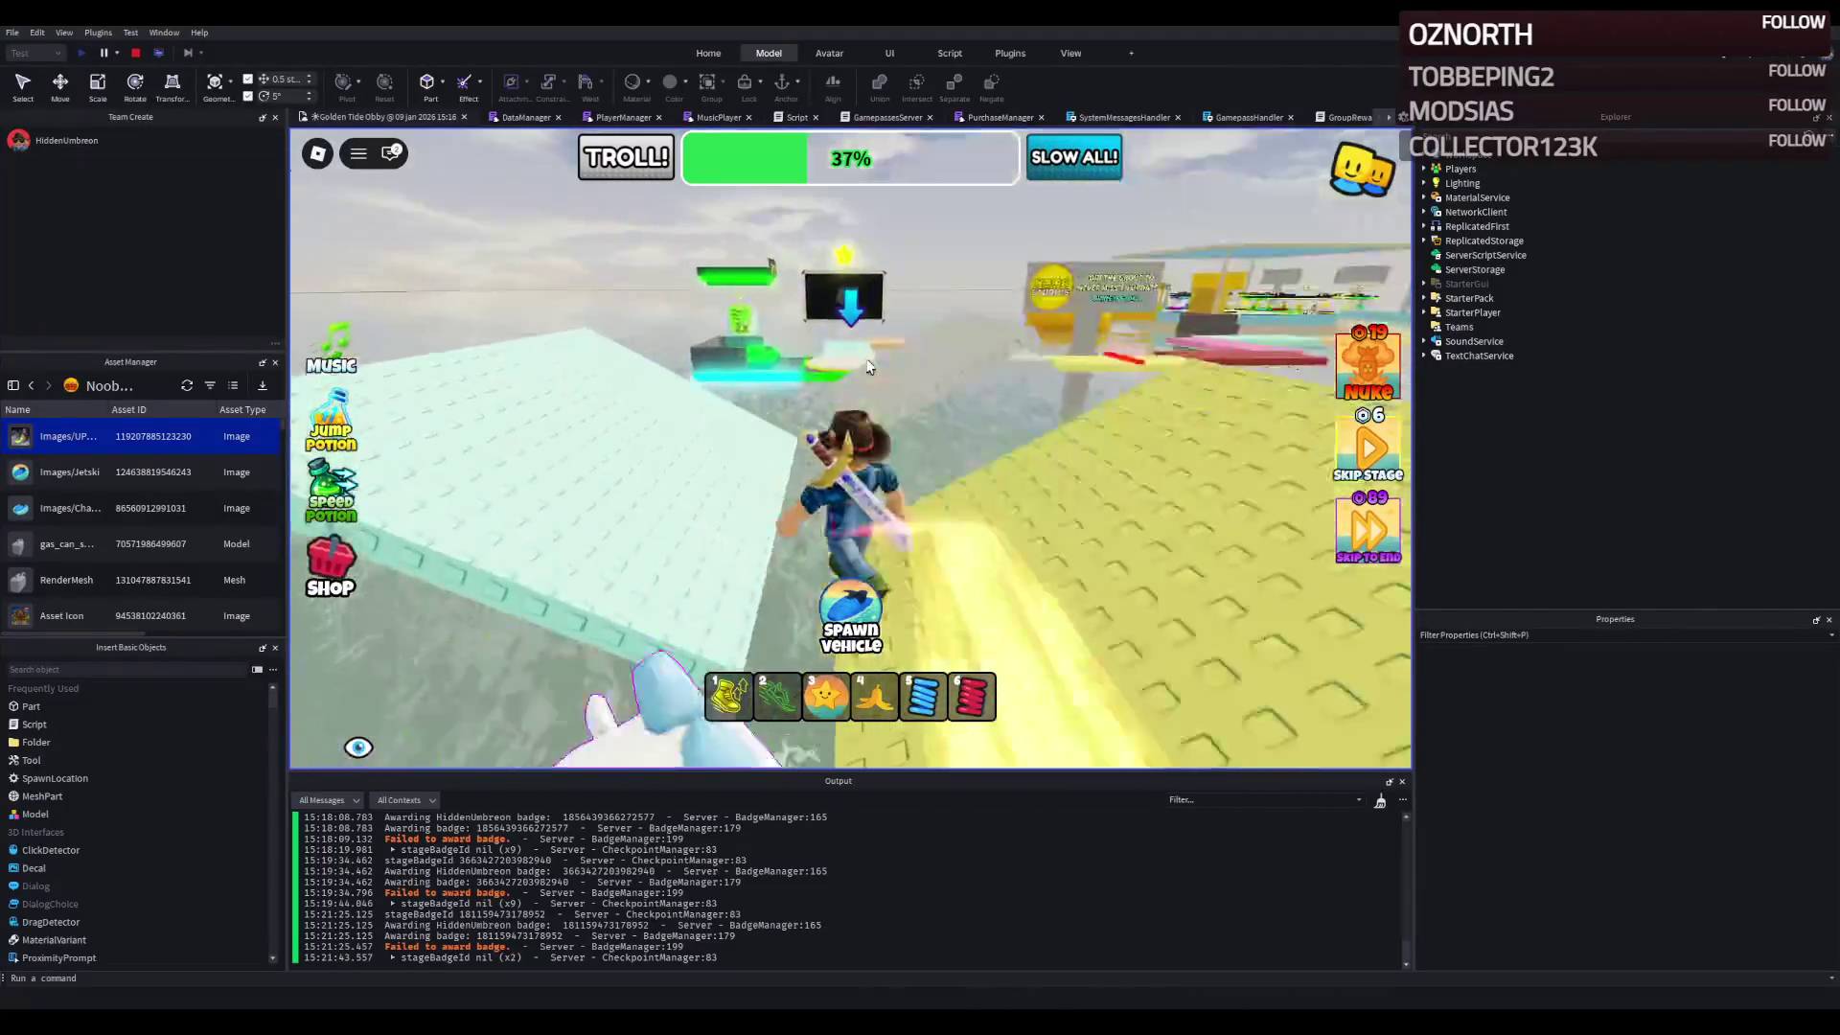
{"action": "key", "text": "w"}
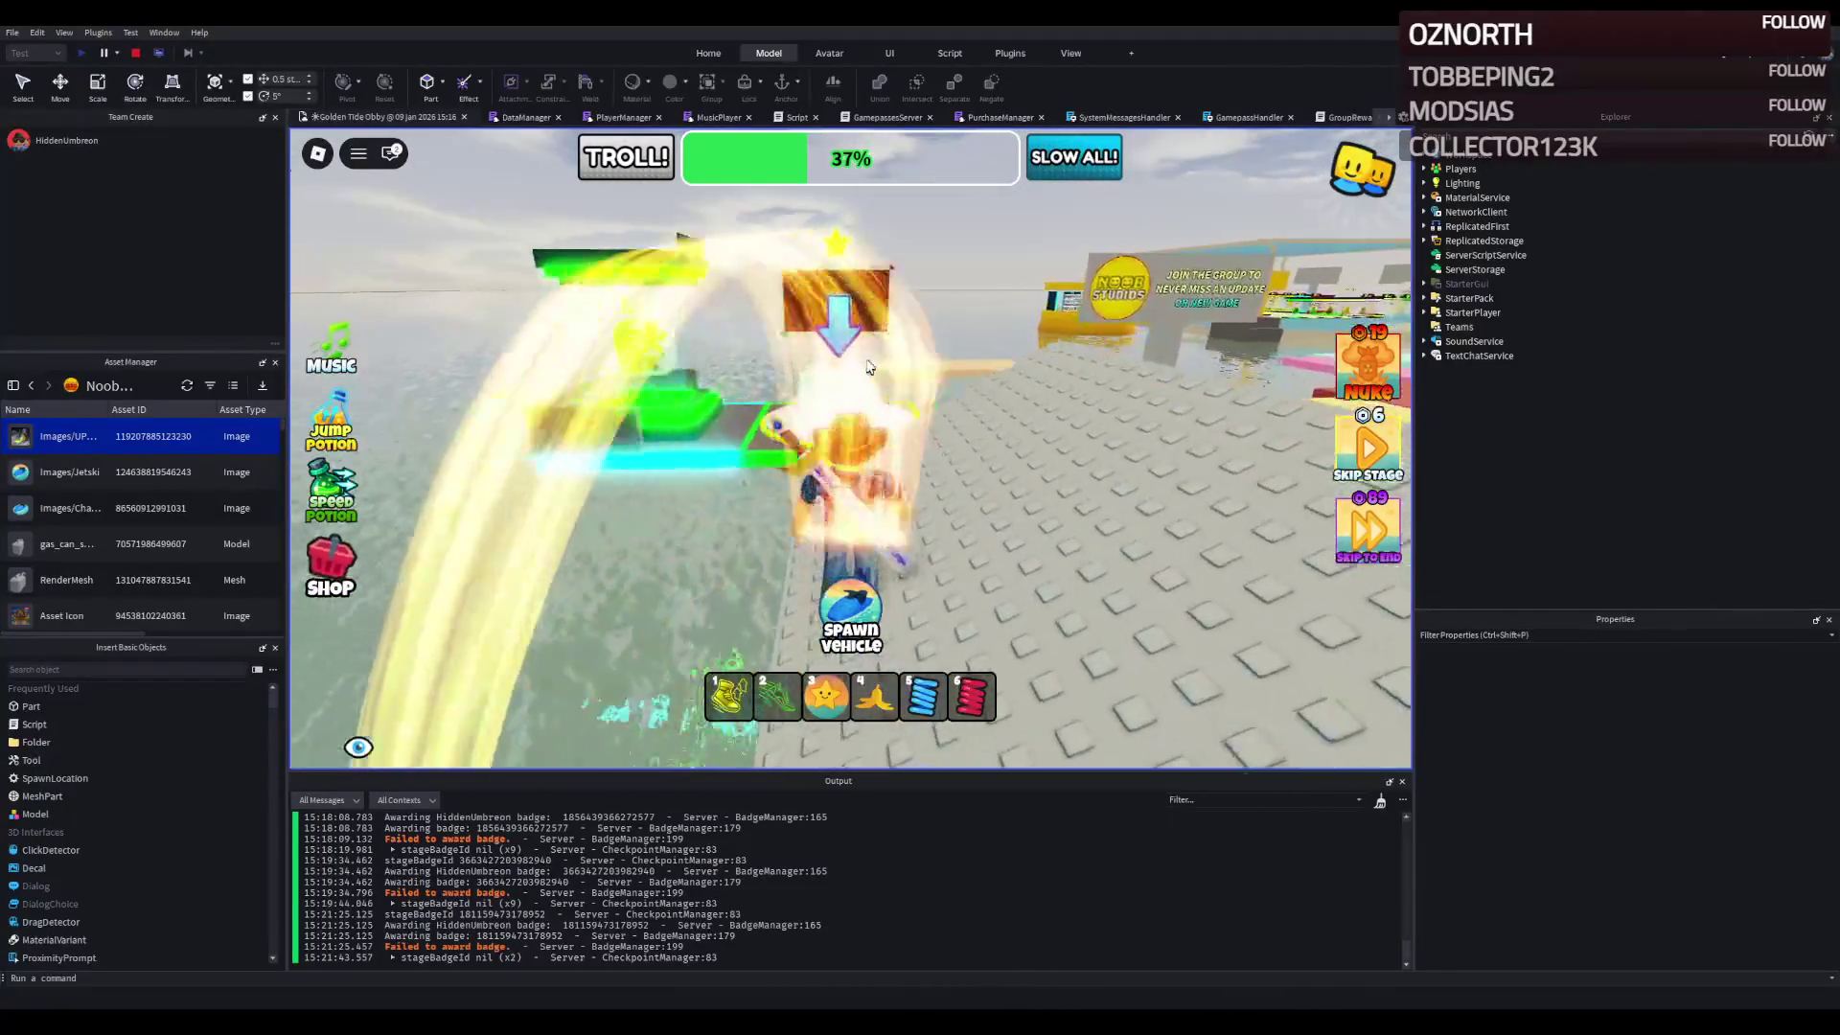
{"action": "key", "text": "w"}
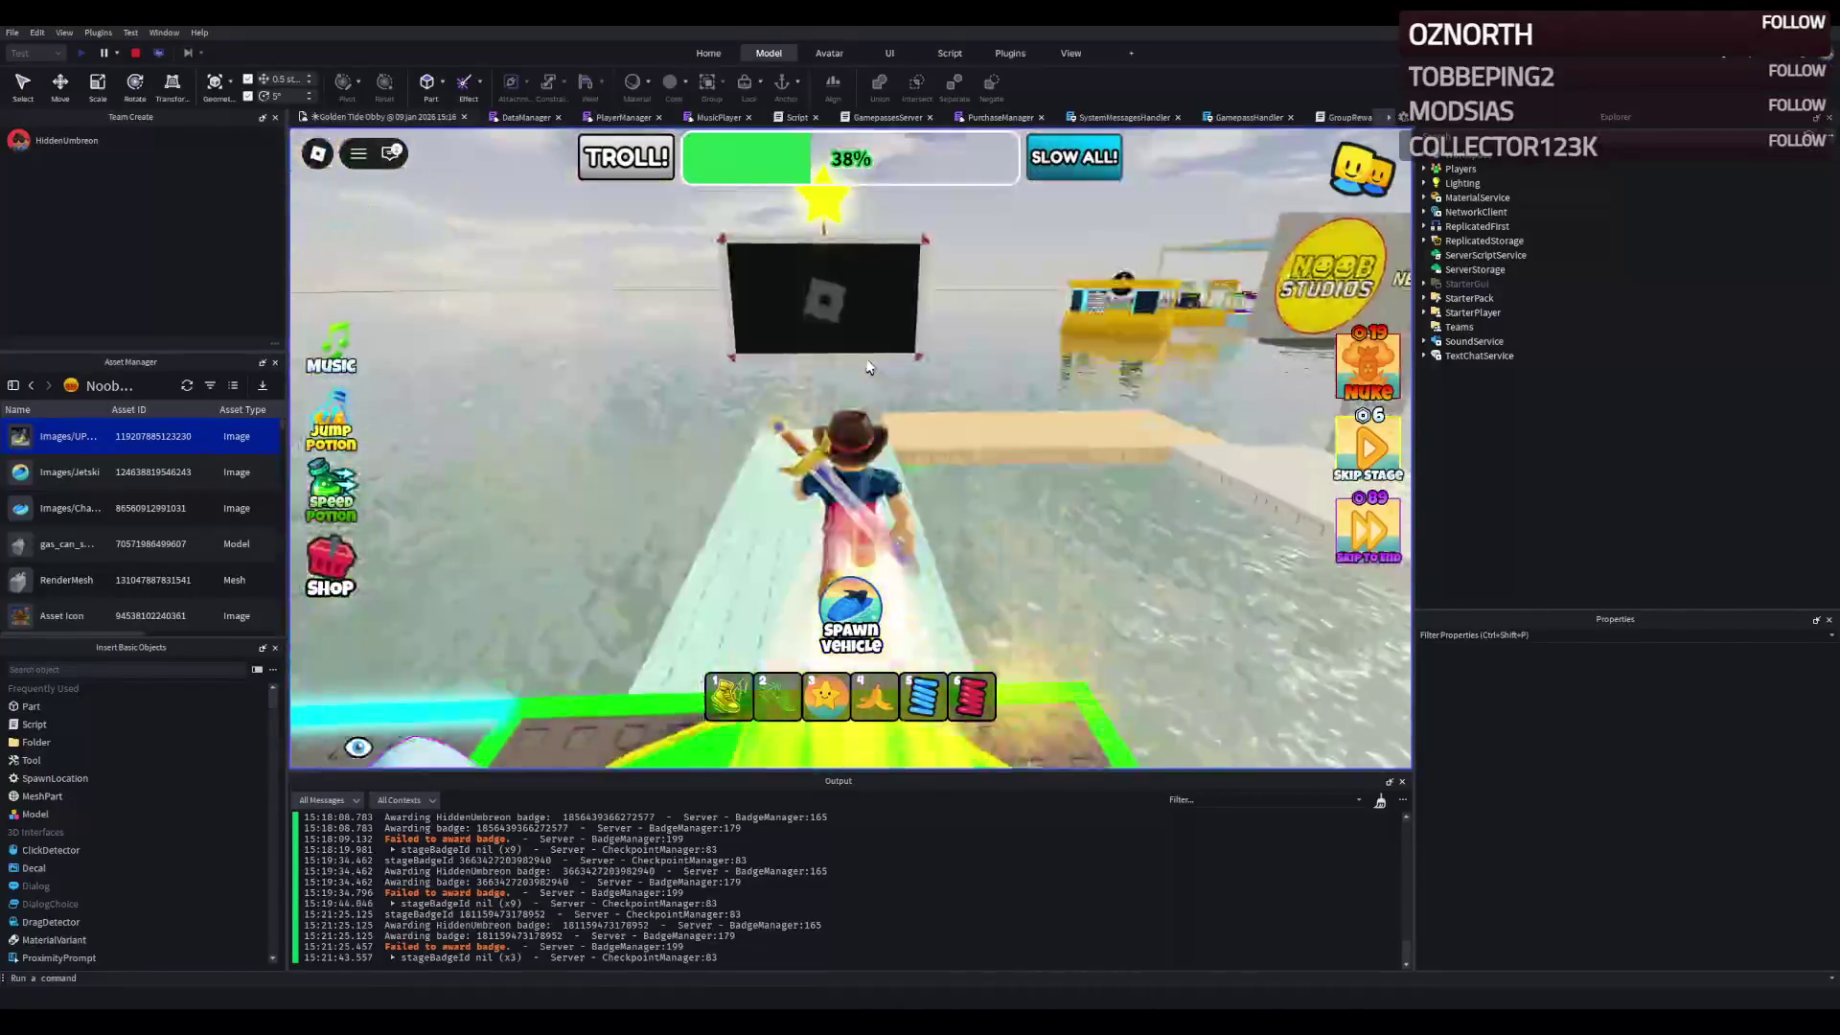
{"action": "key", "text": "w"}
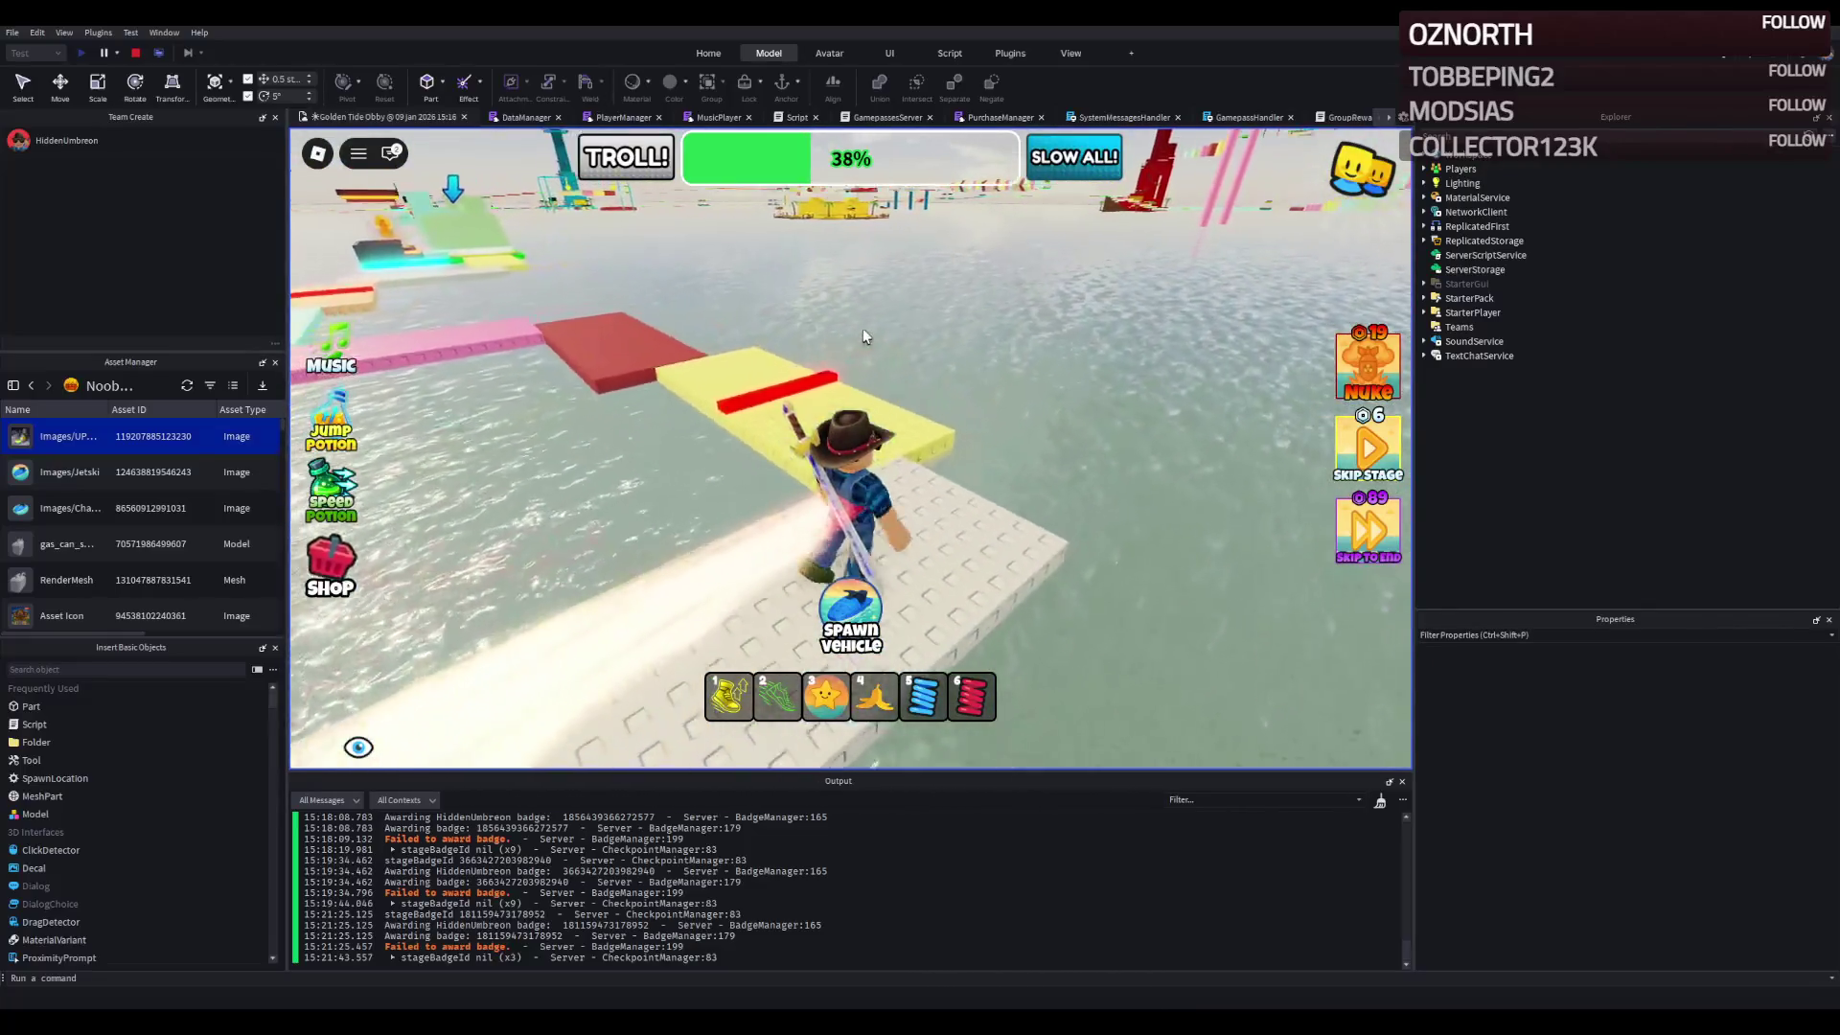
{"action": "key", "text": "w"}
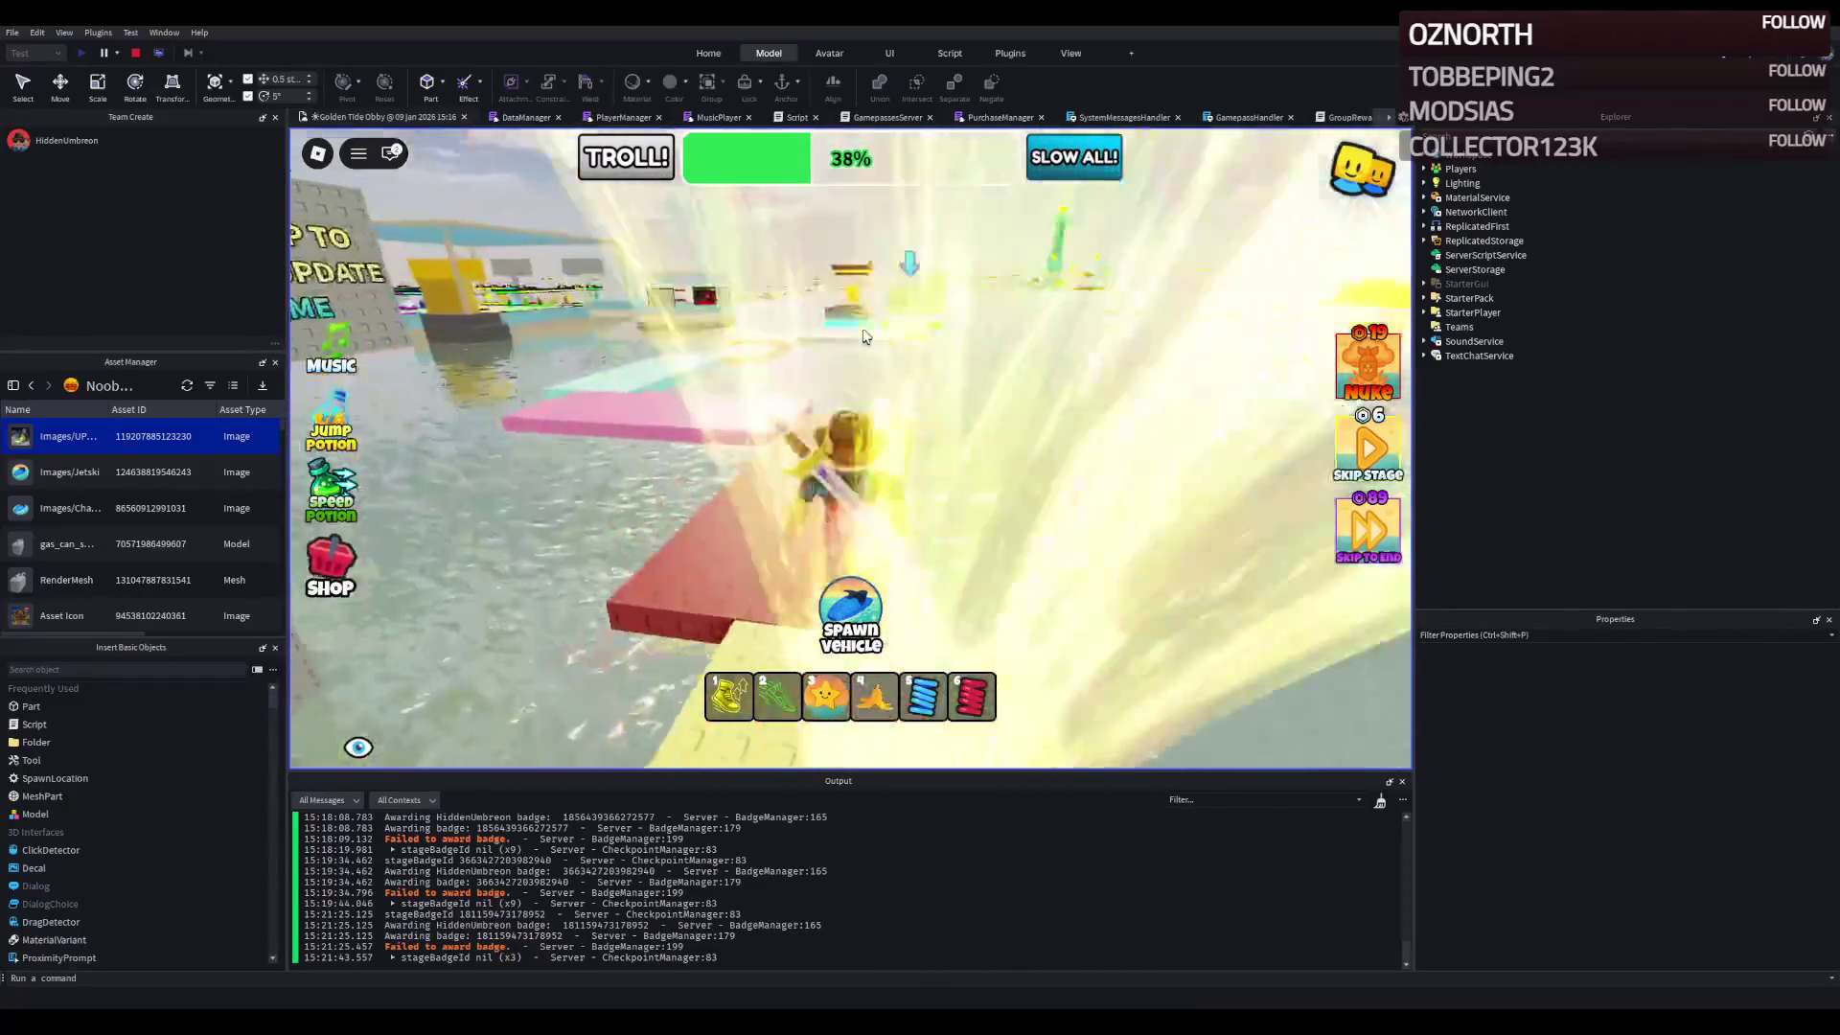
{"action": "key", "text": "w"}
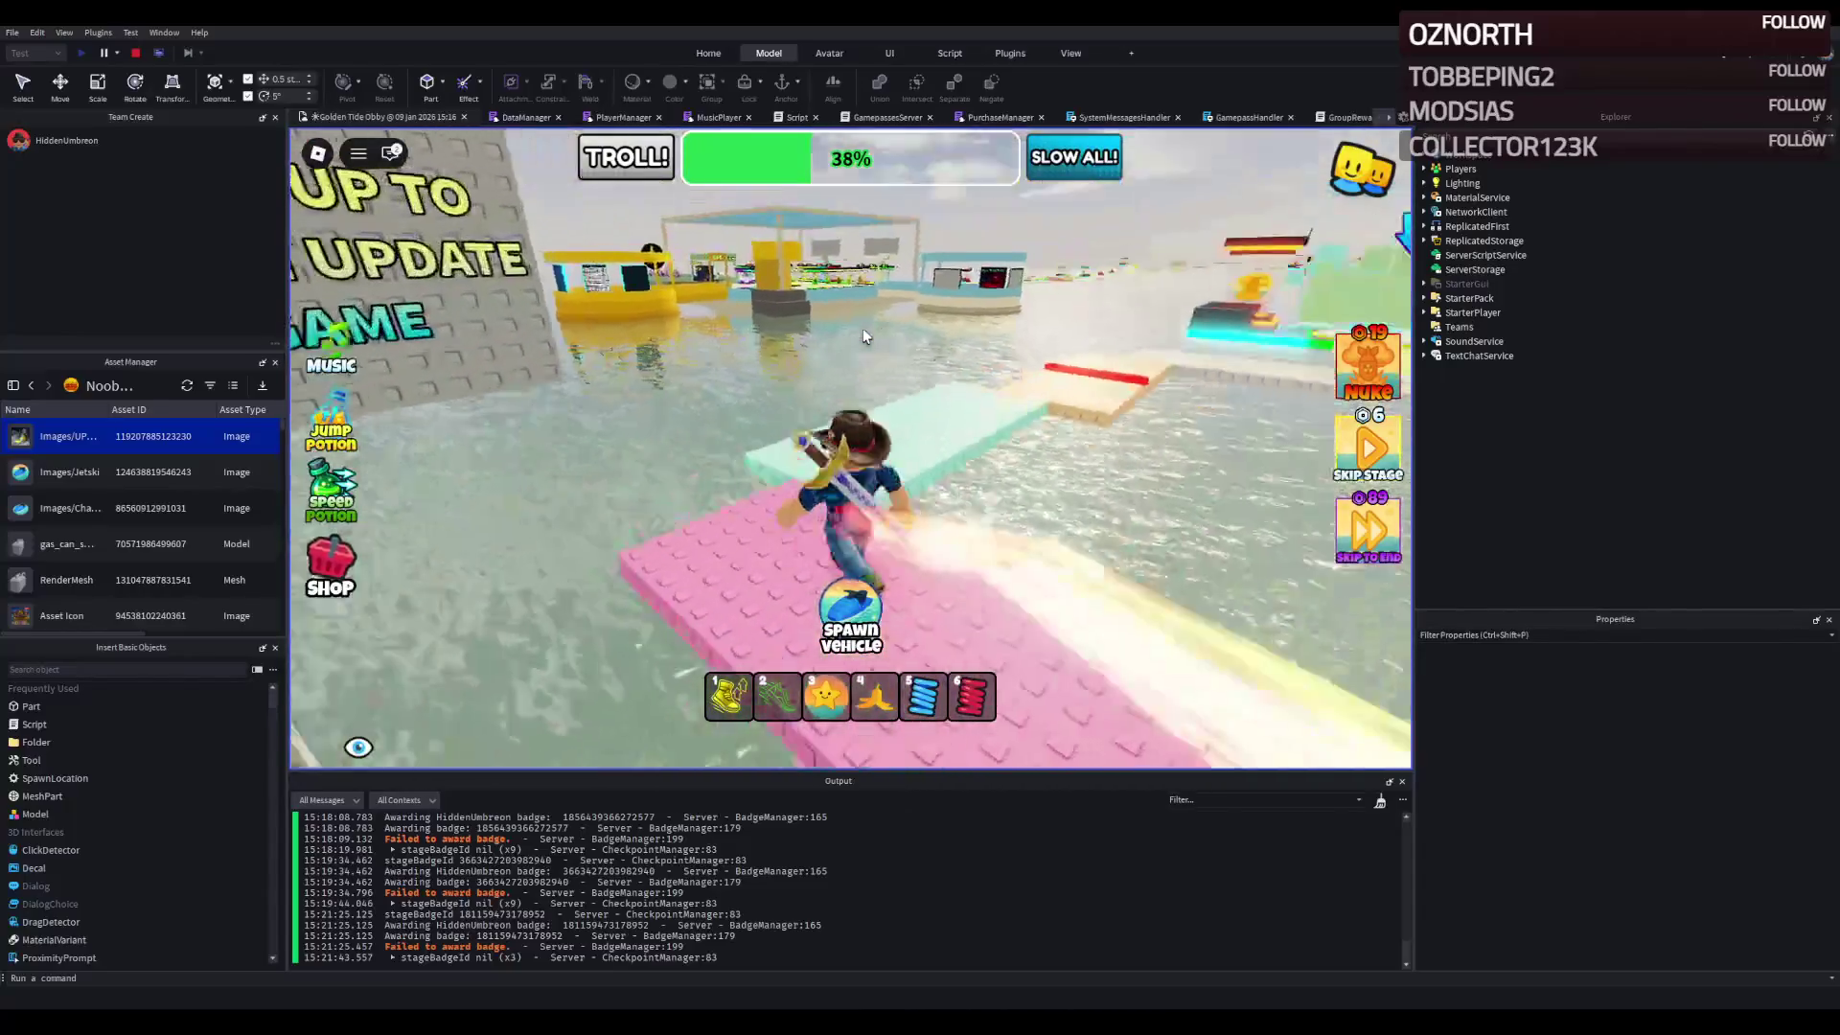
- Follow the tan walkway to the green checkpoint, climb the green tower, and pass the red spinner bar
{"action": "key", "text": "w"}
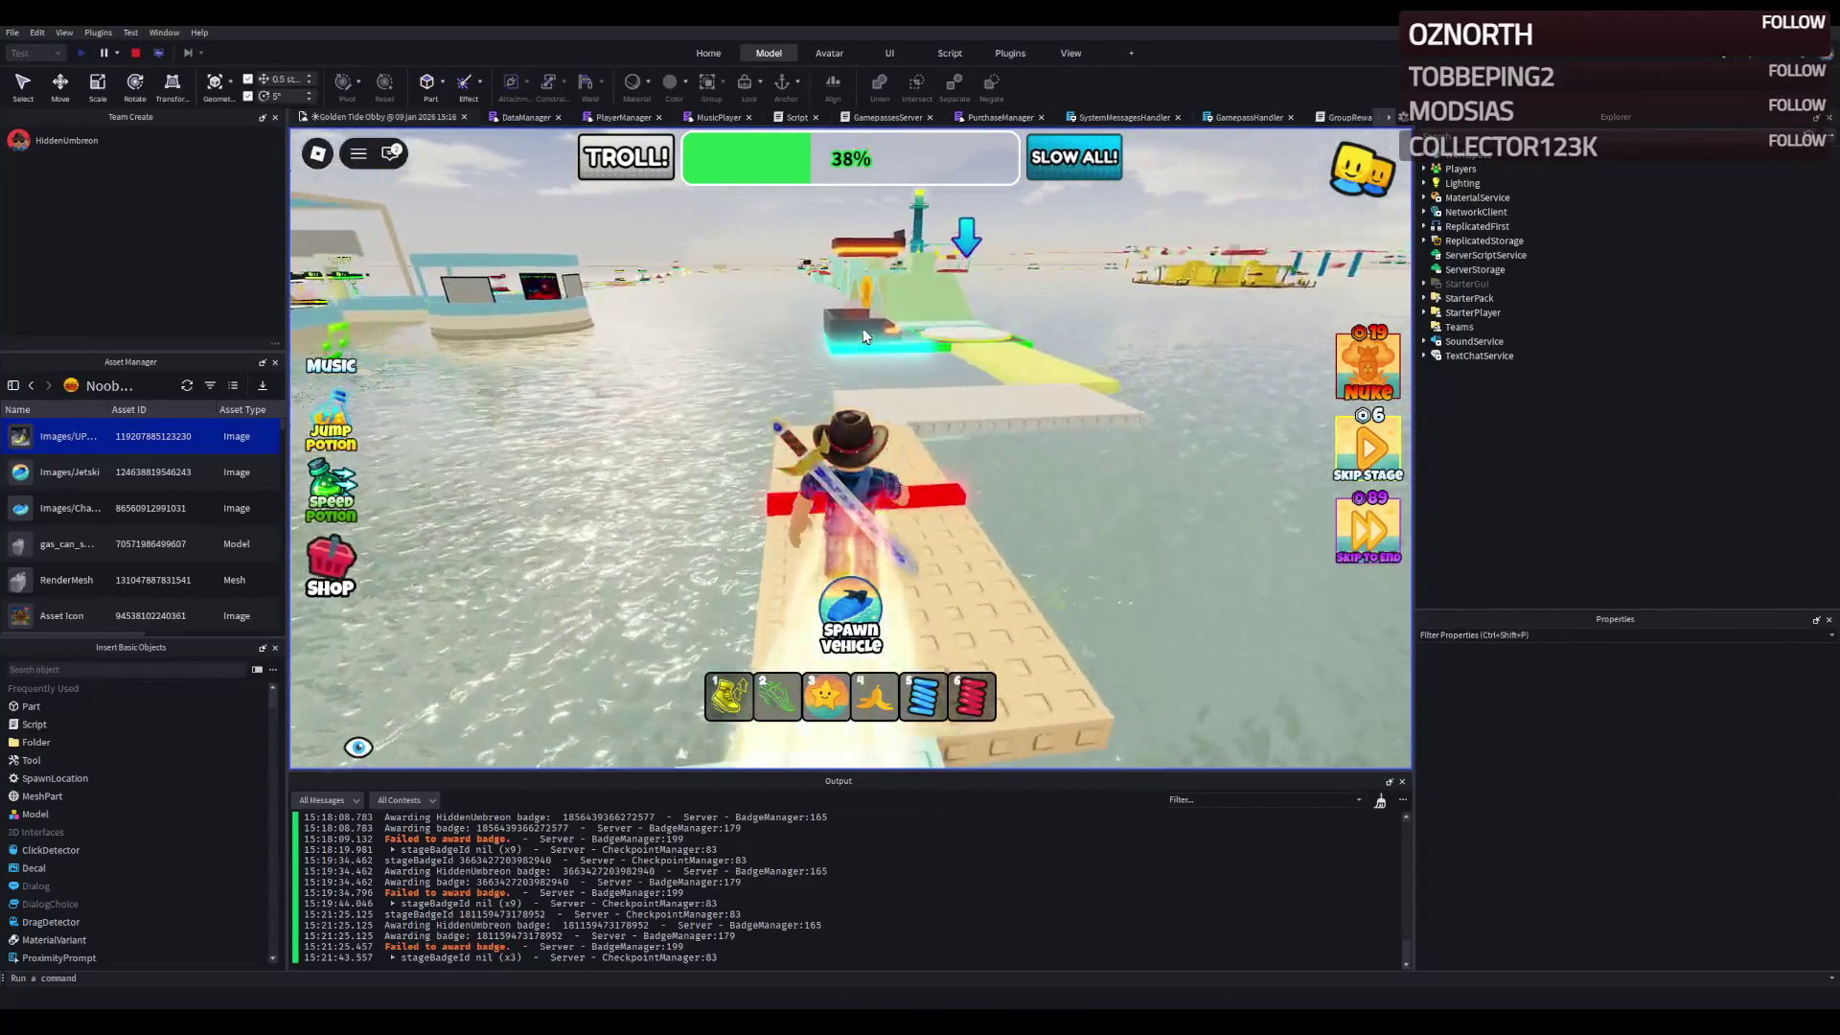
{"action": "key", "text": "w"}
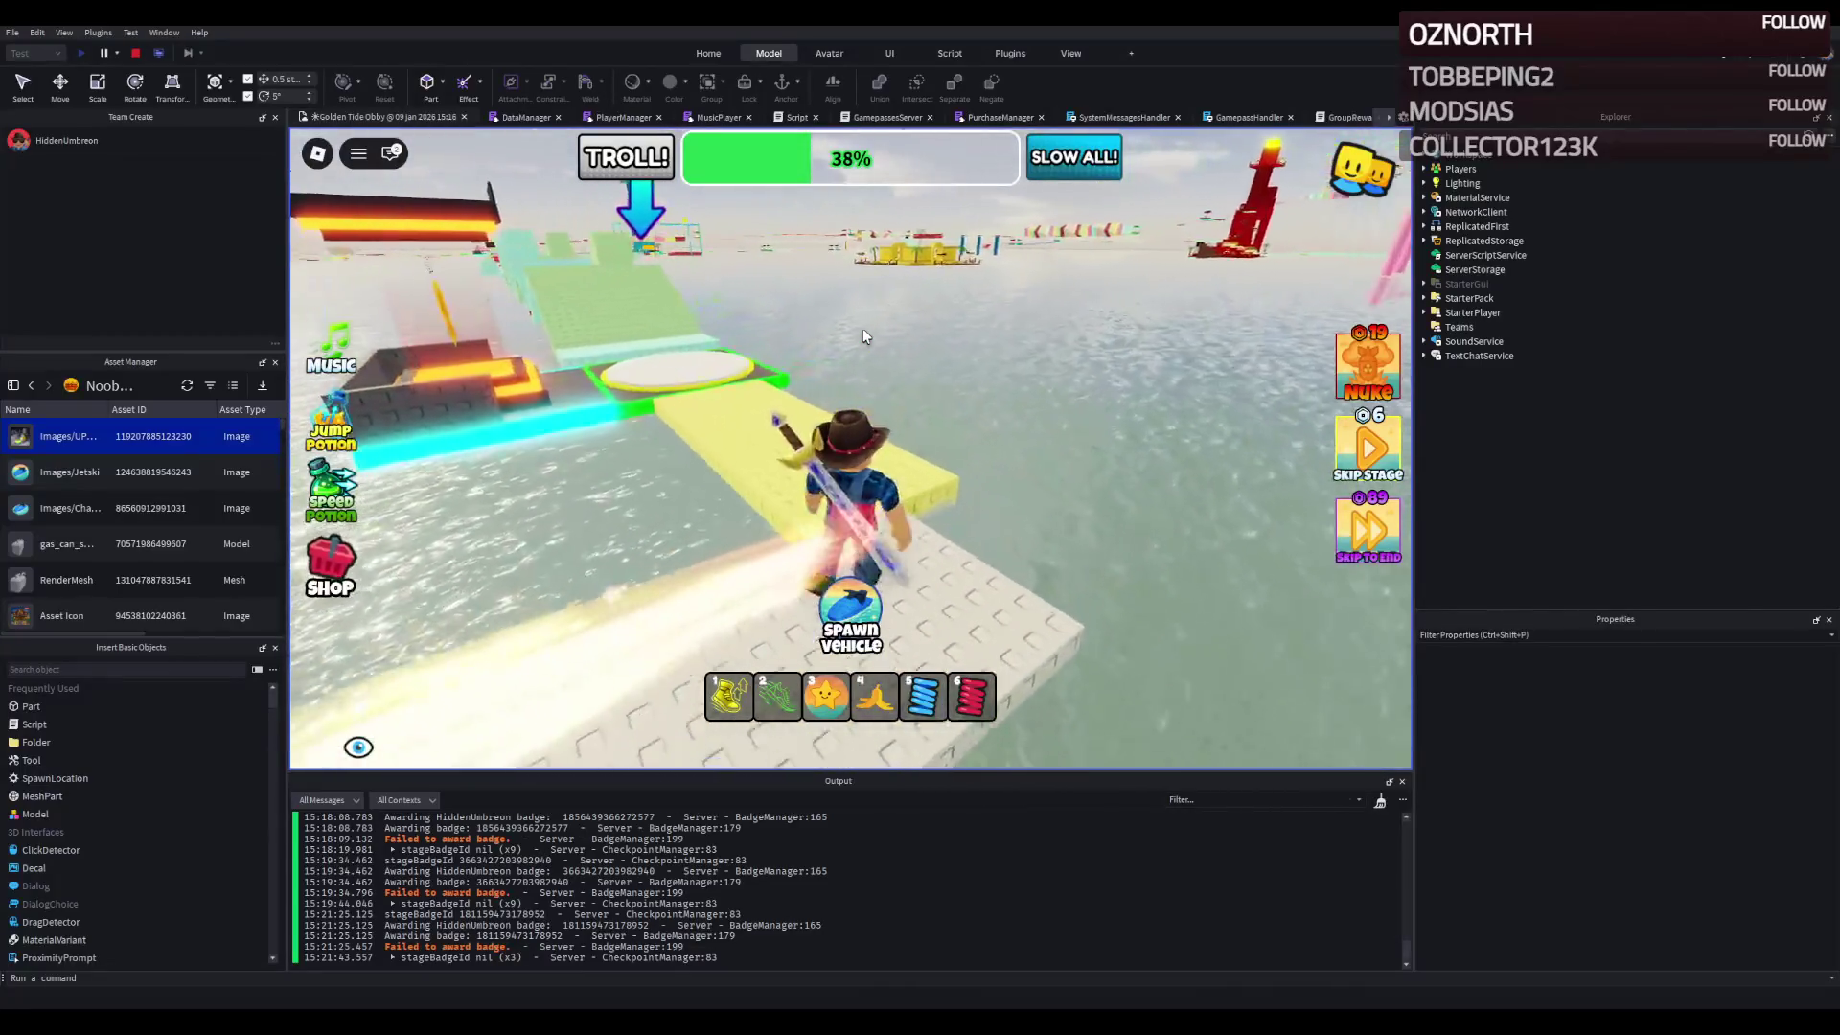
{"action": "key", "text": "w"}
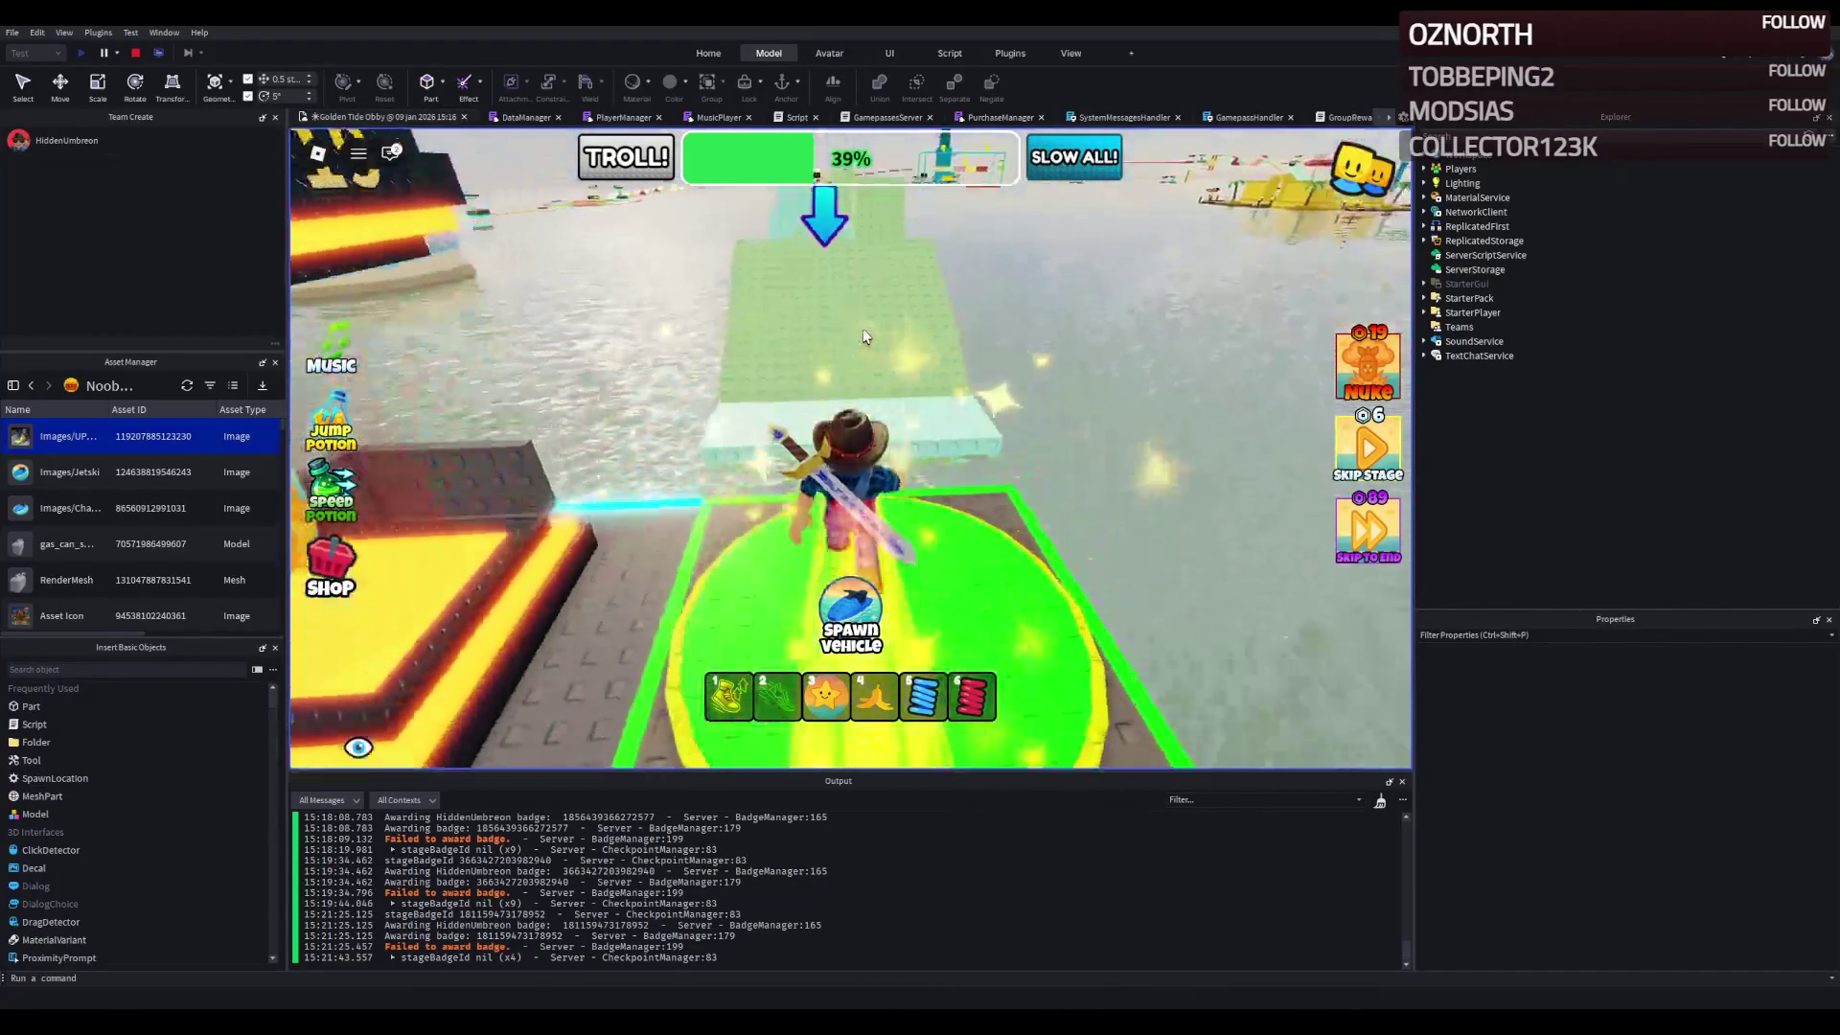
{"action": "key", "text": "w"}
{"action": "key", "text": "w"}
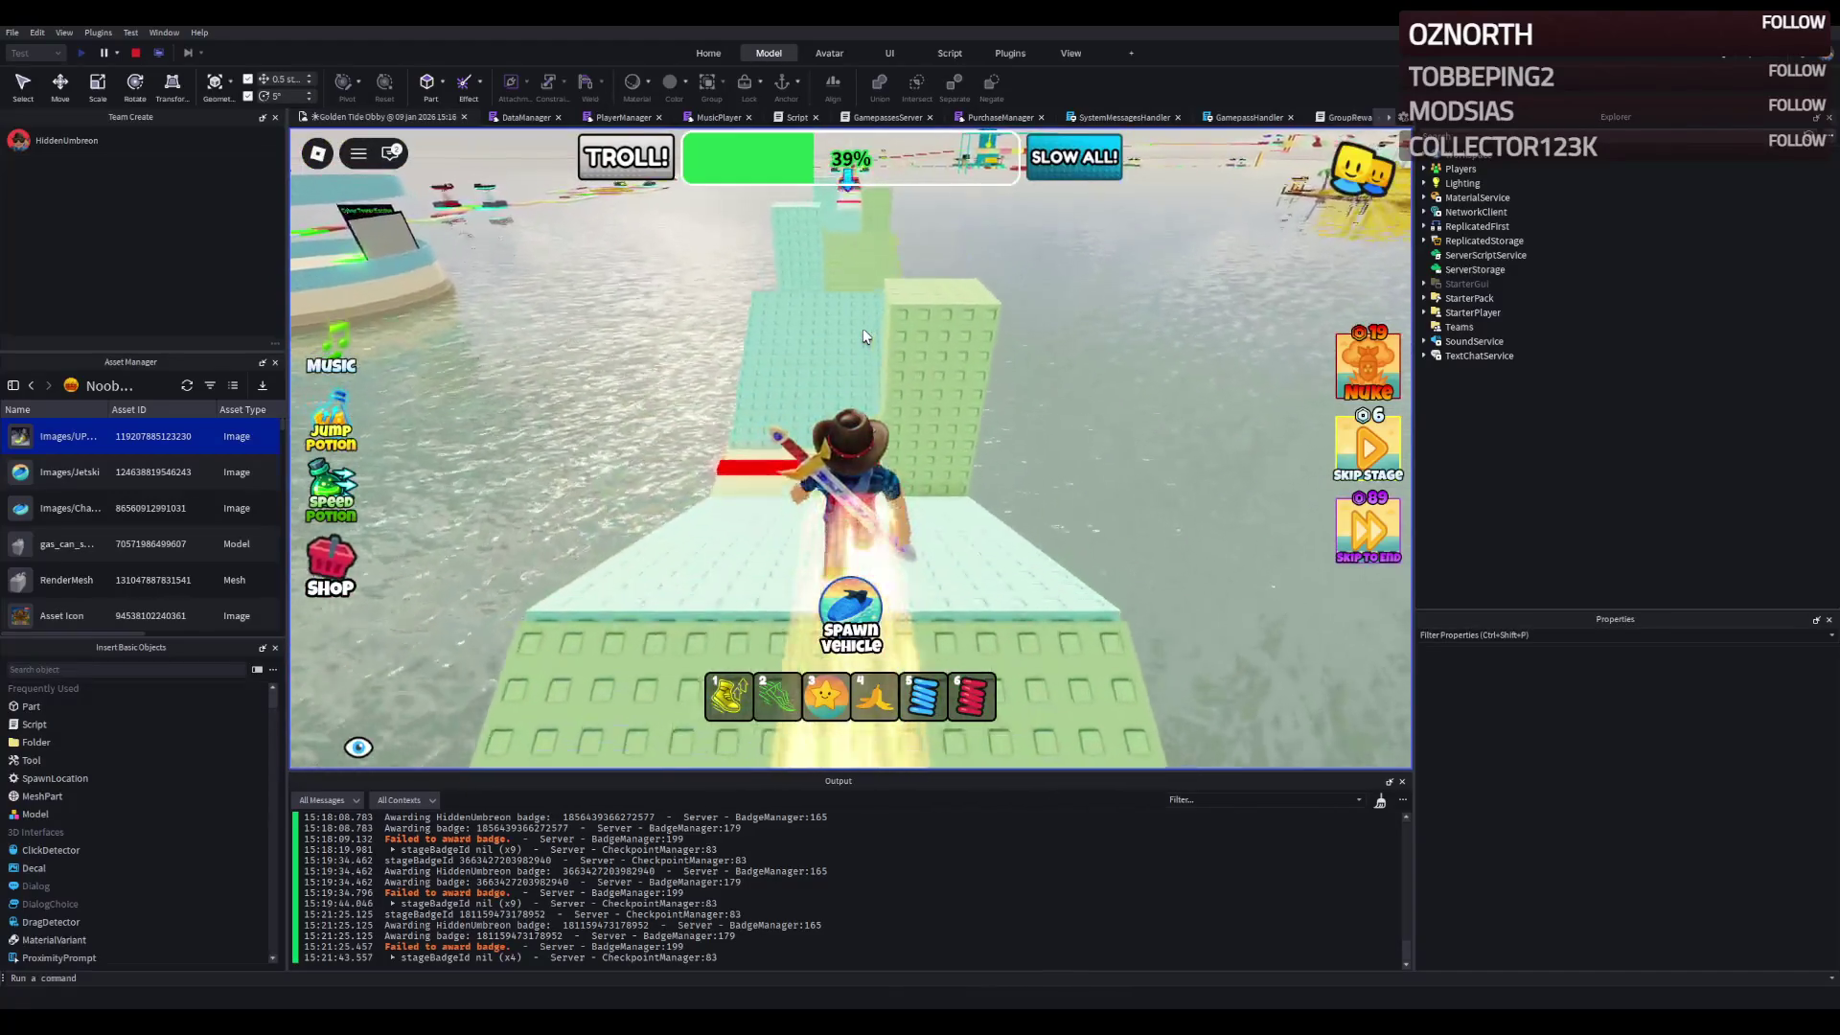
{"action": "key", "text": "w"}
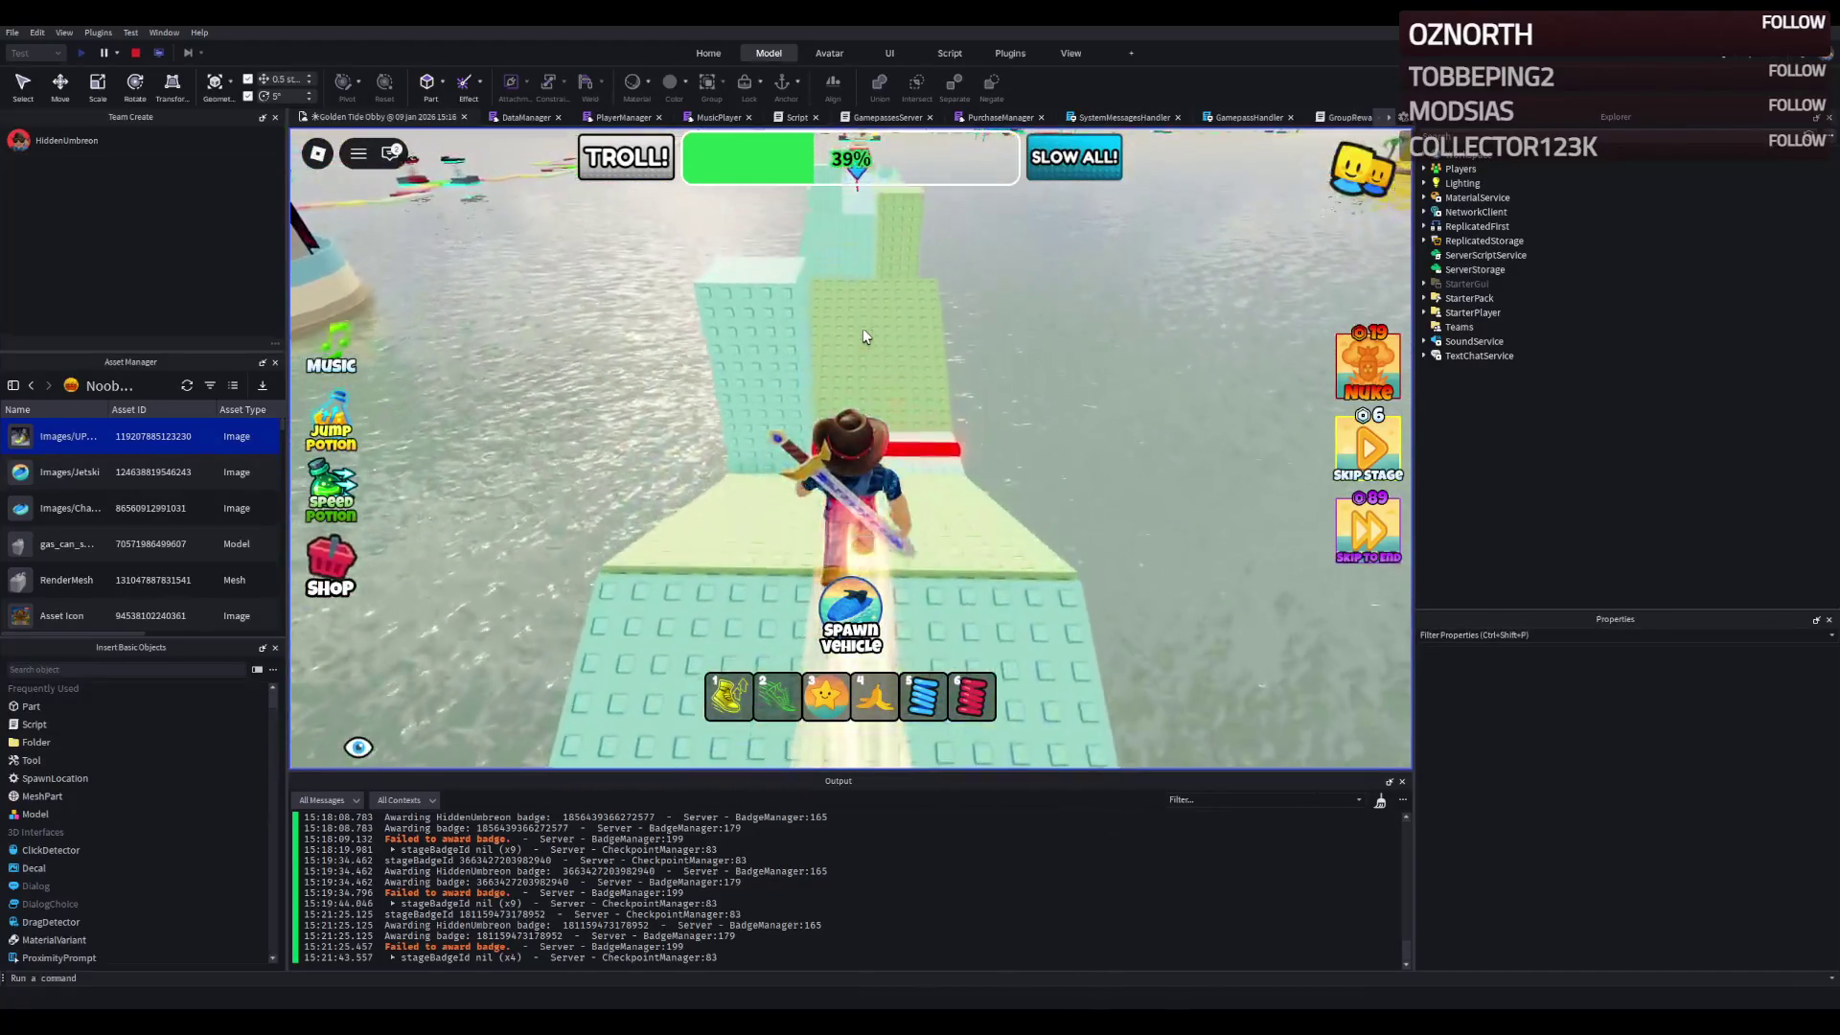
{"action": "key", "text": "w"}
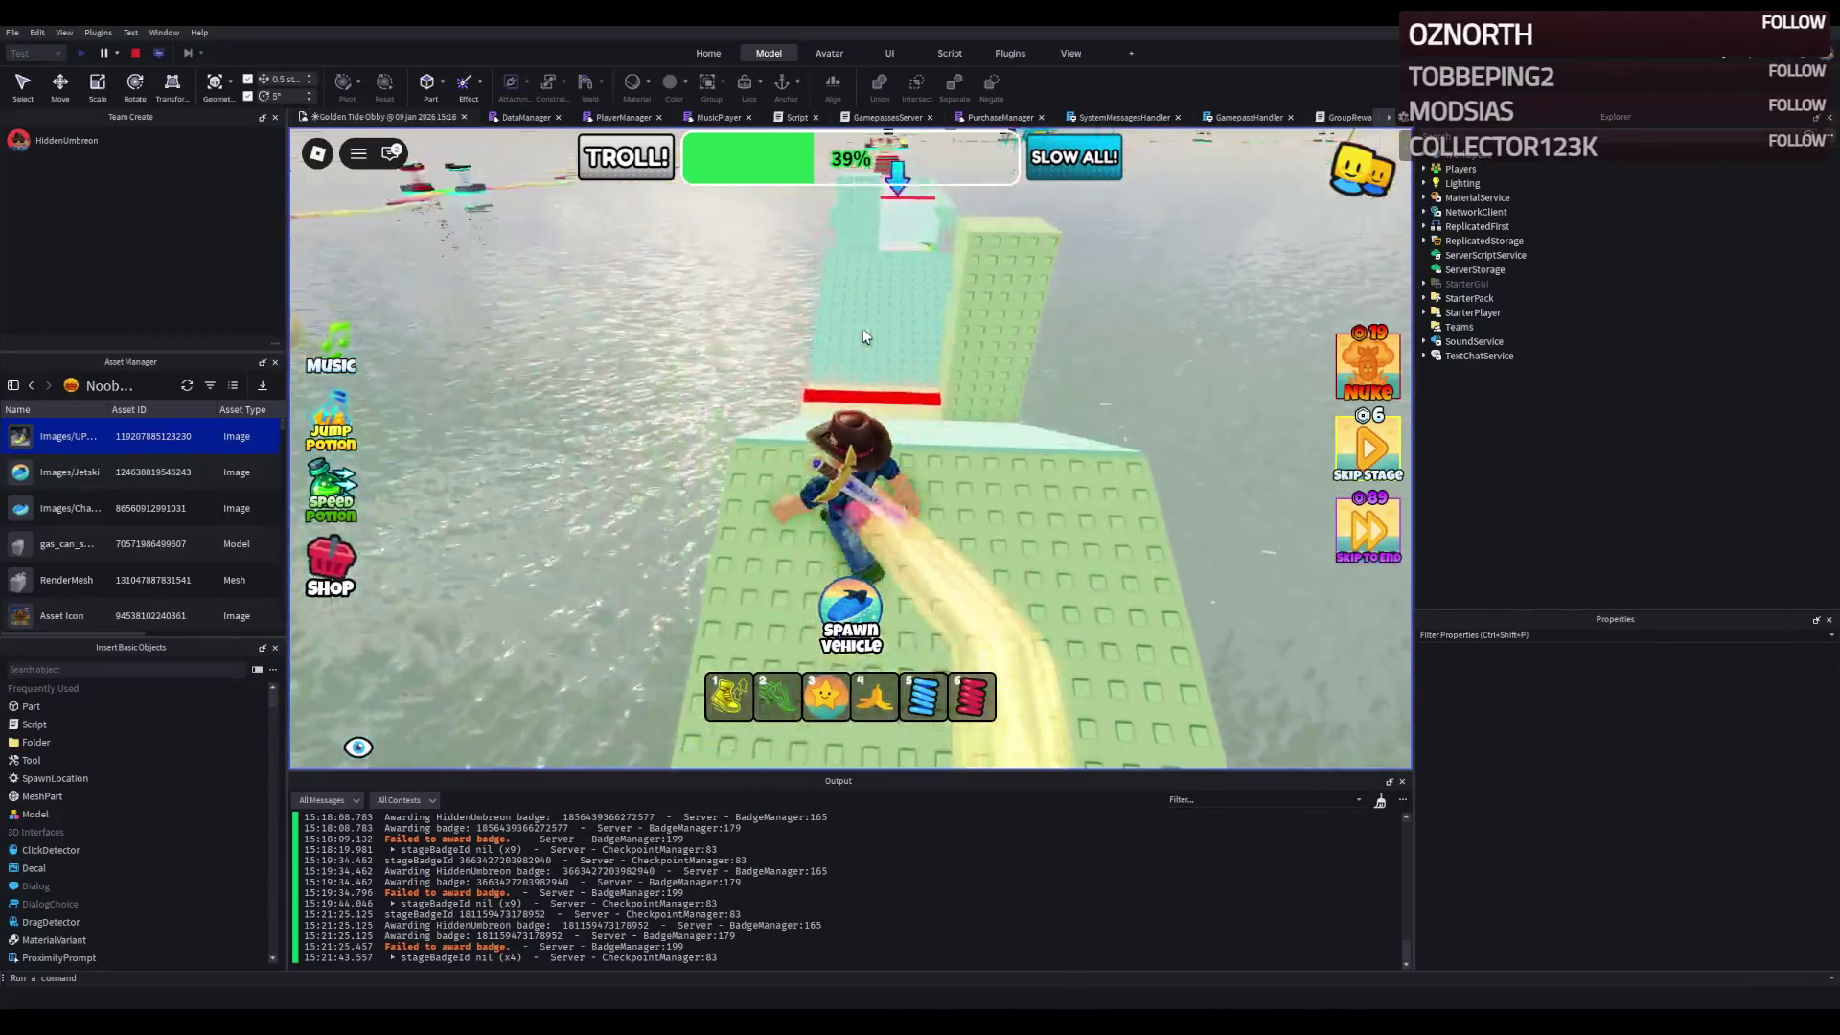
{"action": "key", "text": "w"}
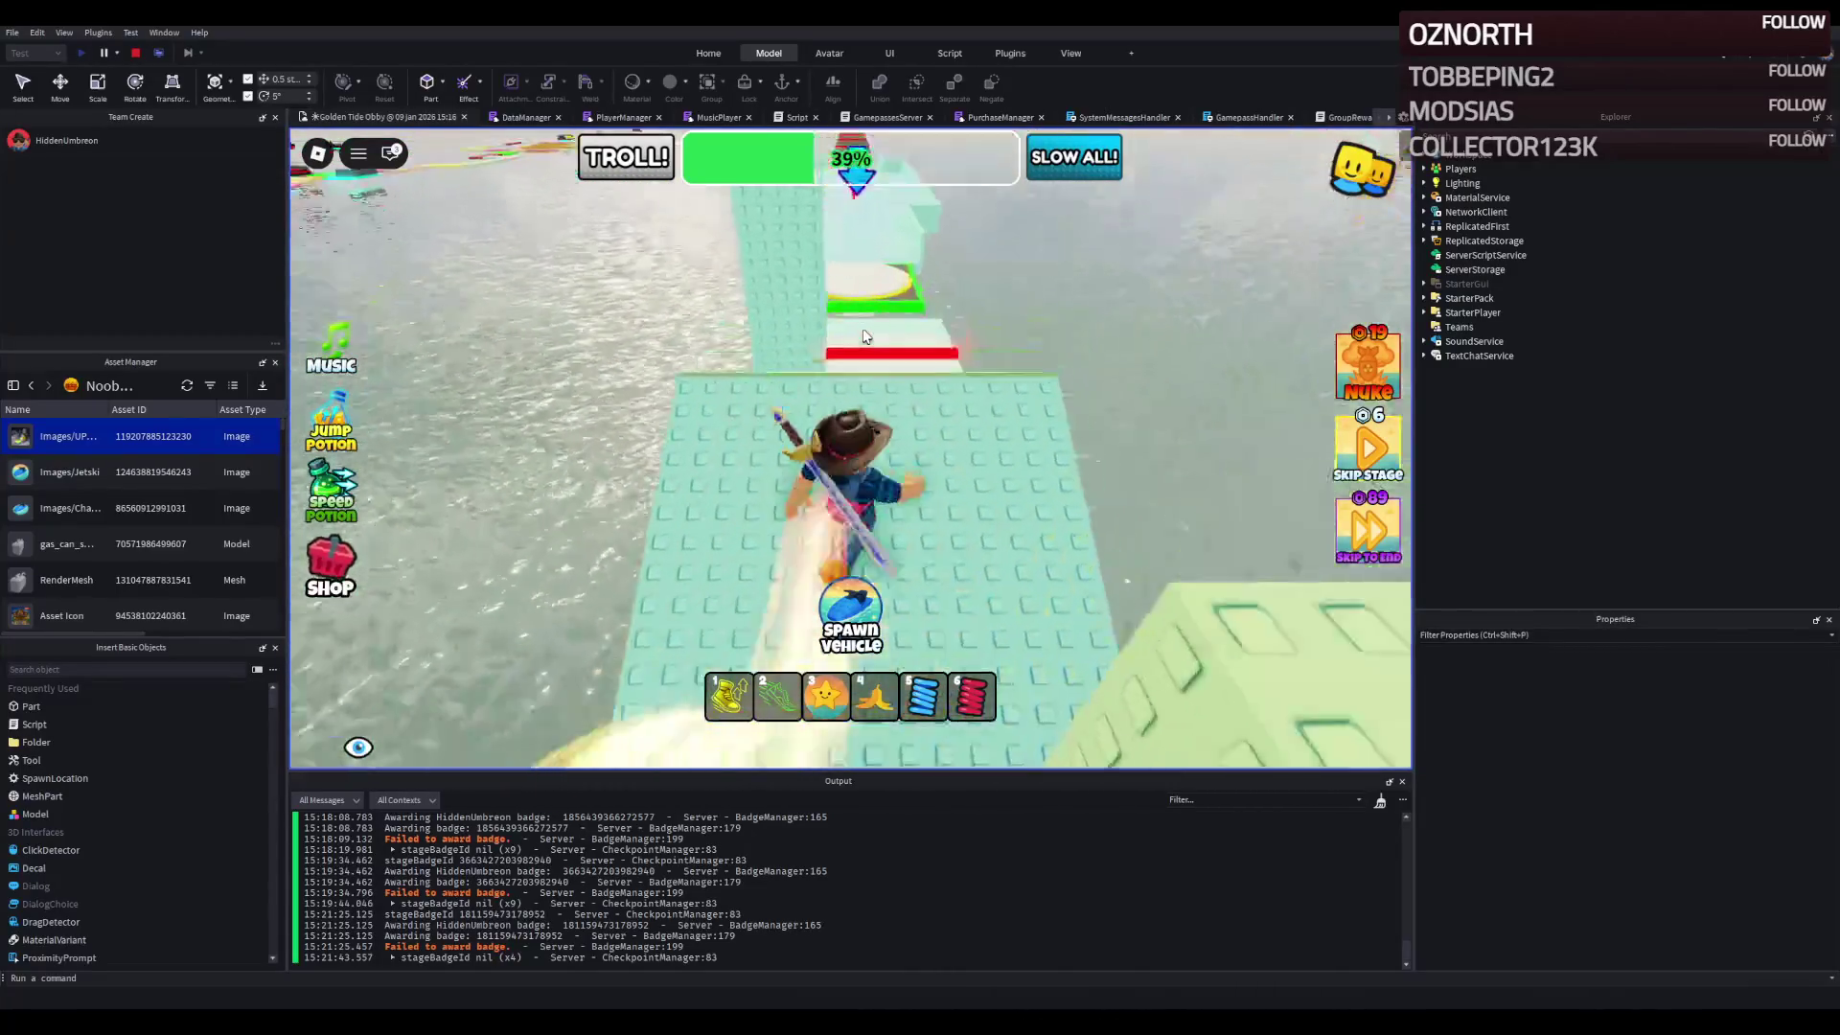
{"action": "key", "text": "w"}
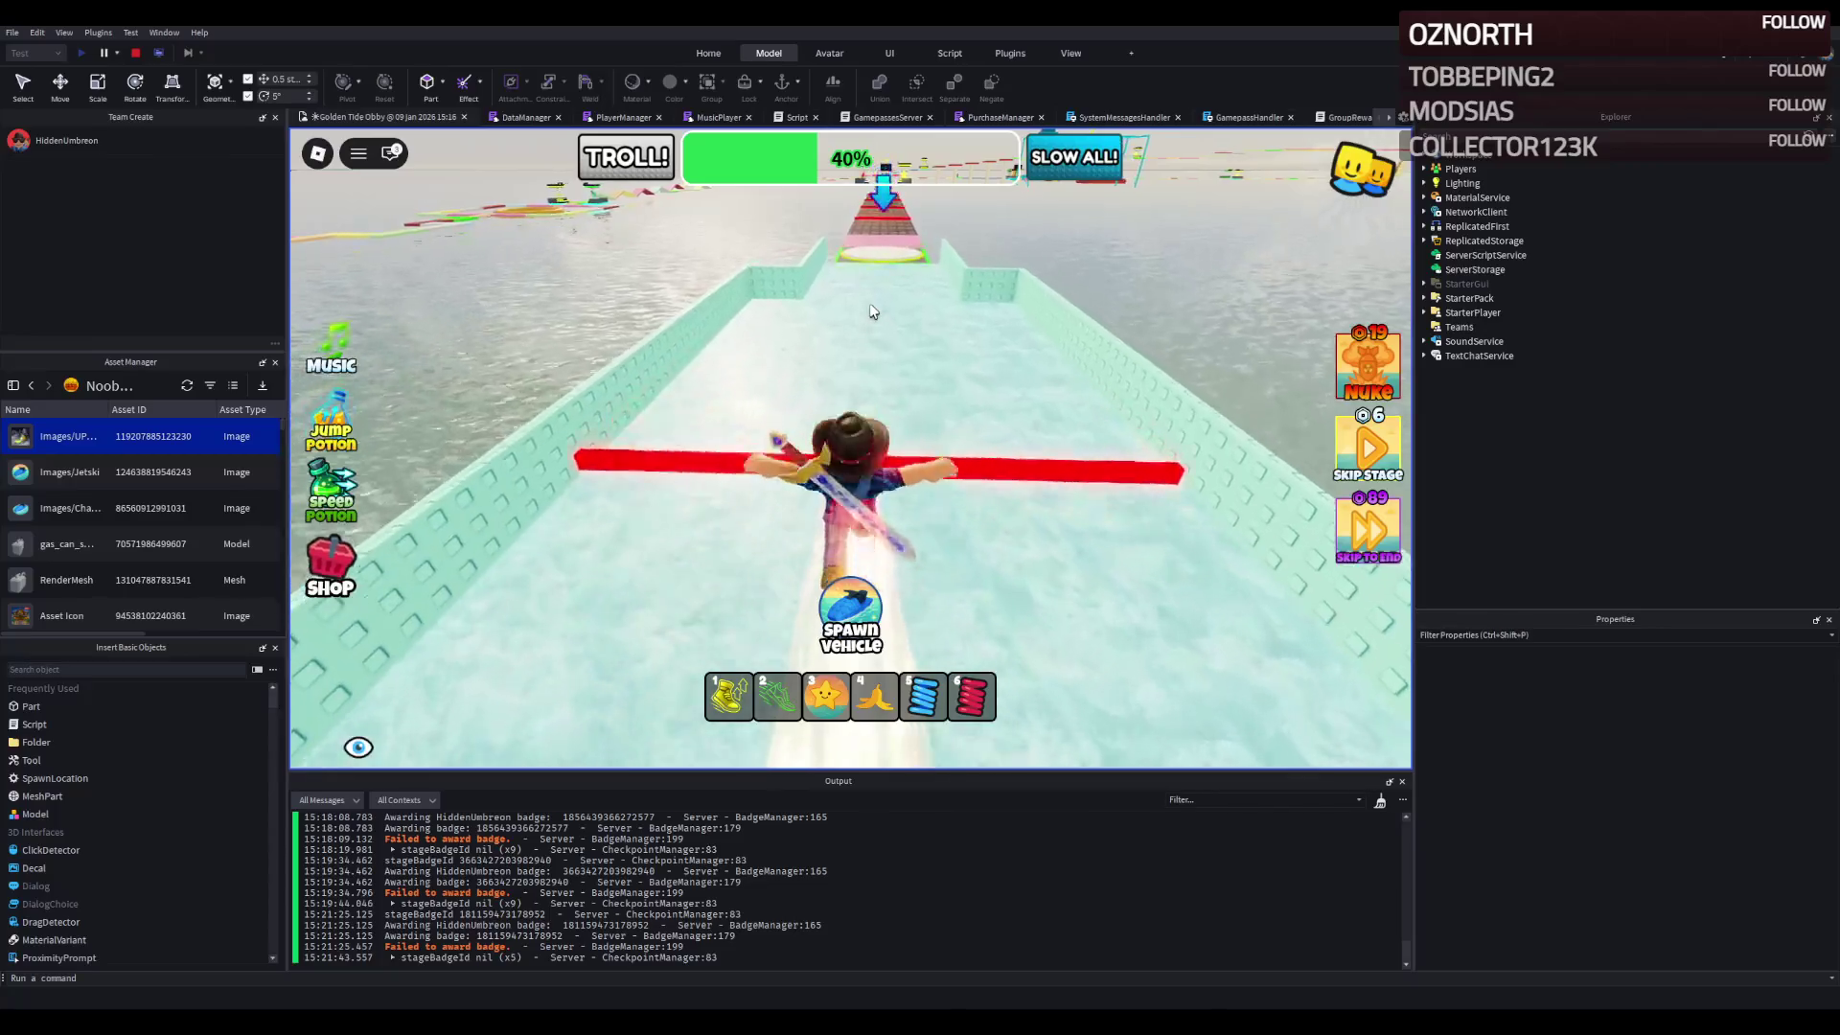
{"action": "key", "text": "w"}
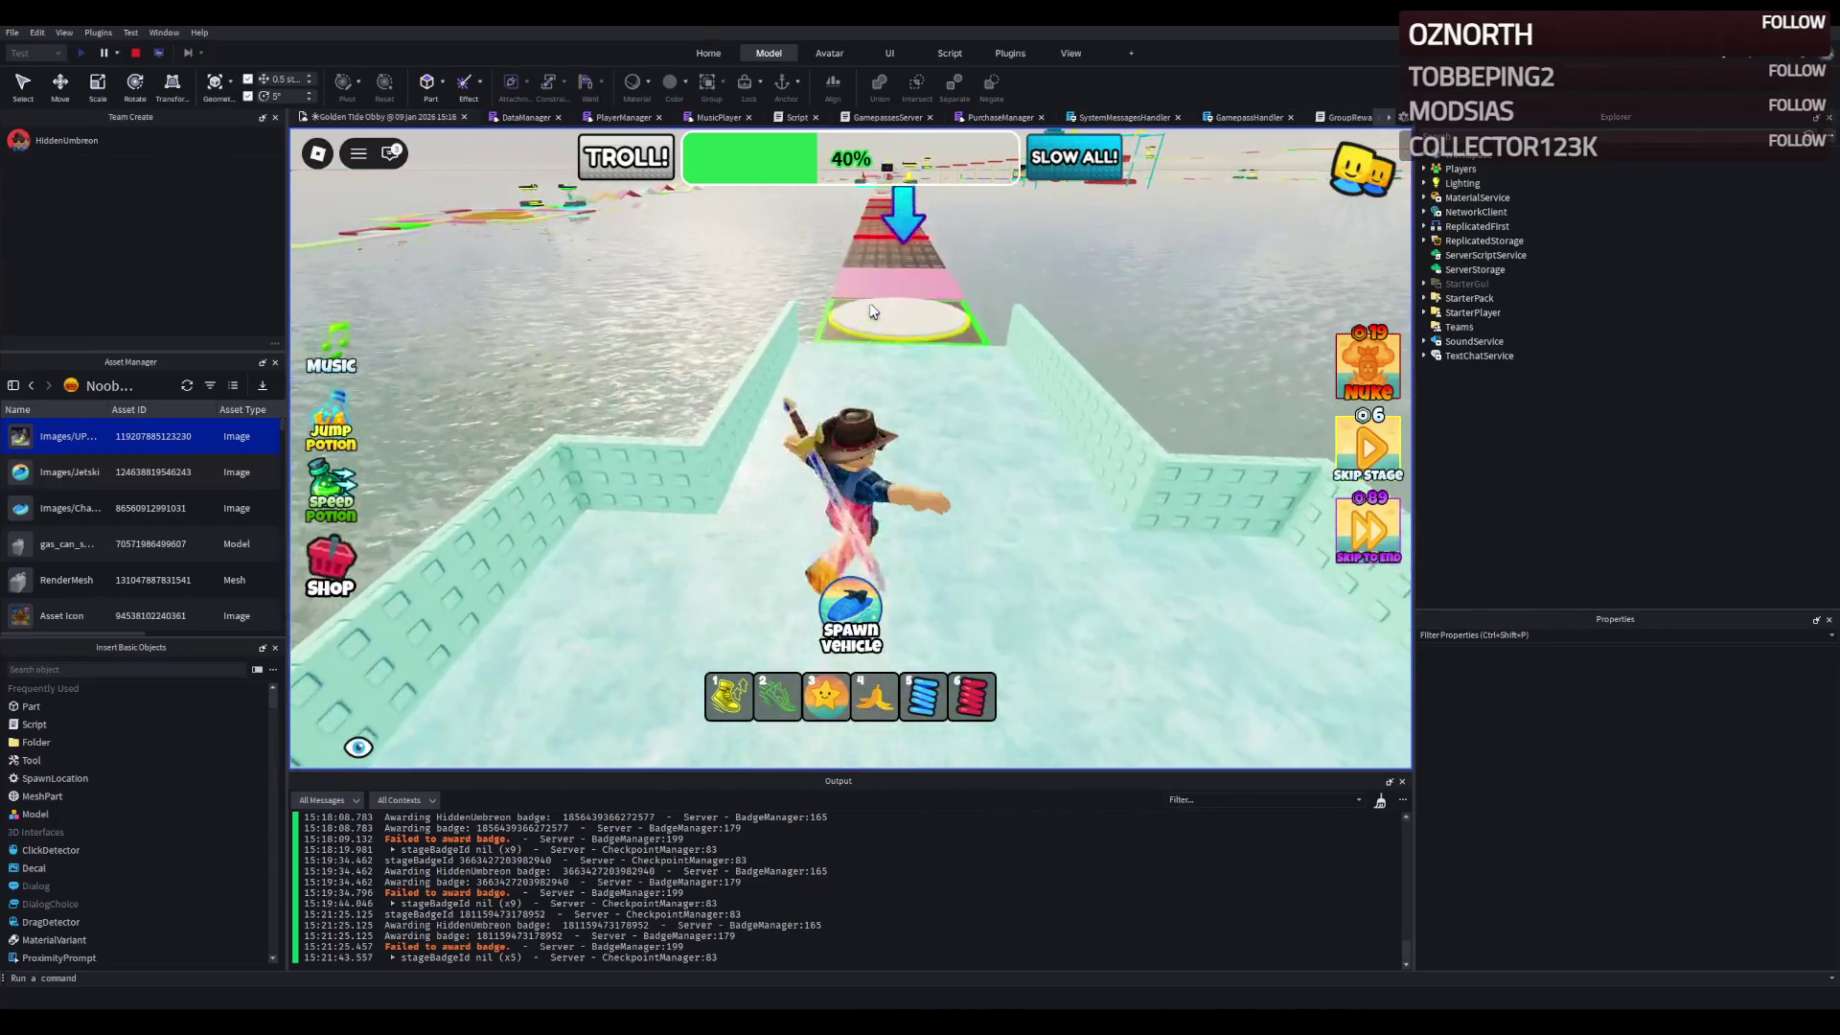
- Cross the round checkpoint and run the dark path past the red bars onto the pink section
{"action": "key", "text": "w"}
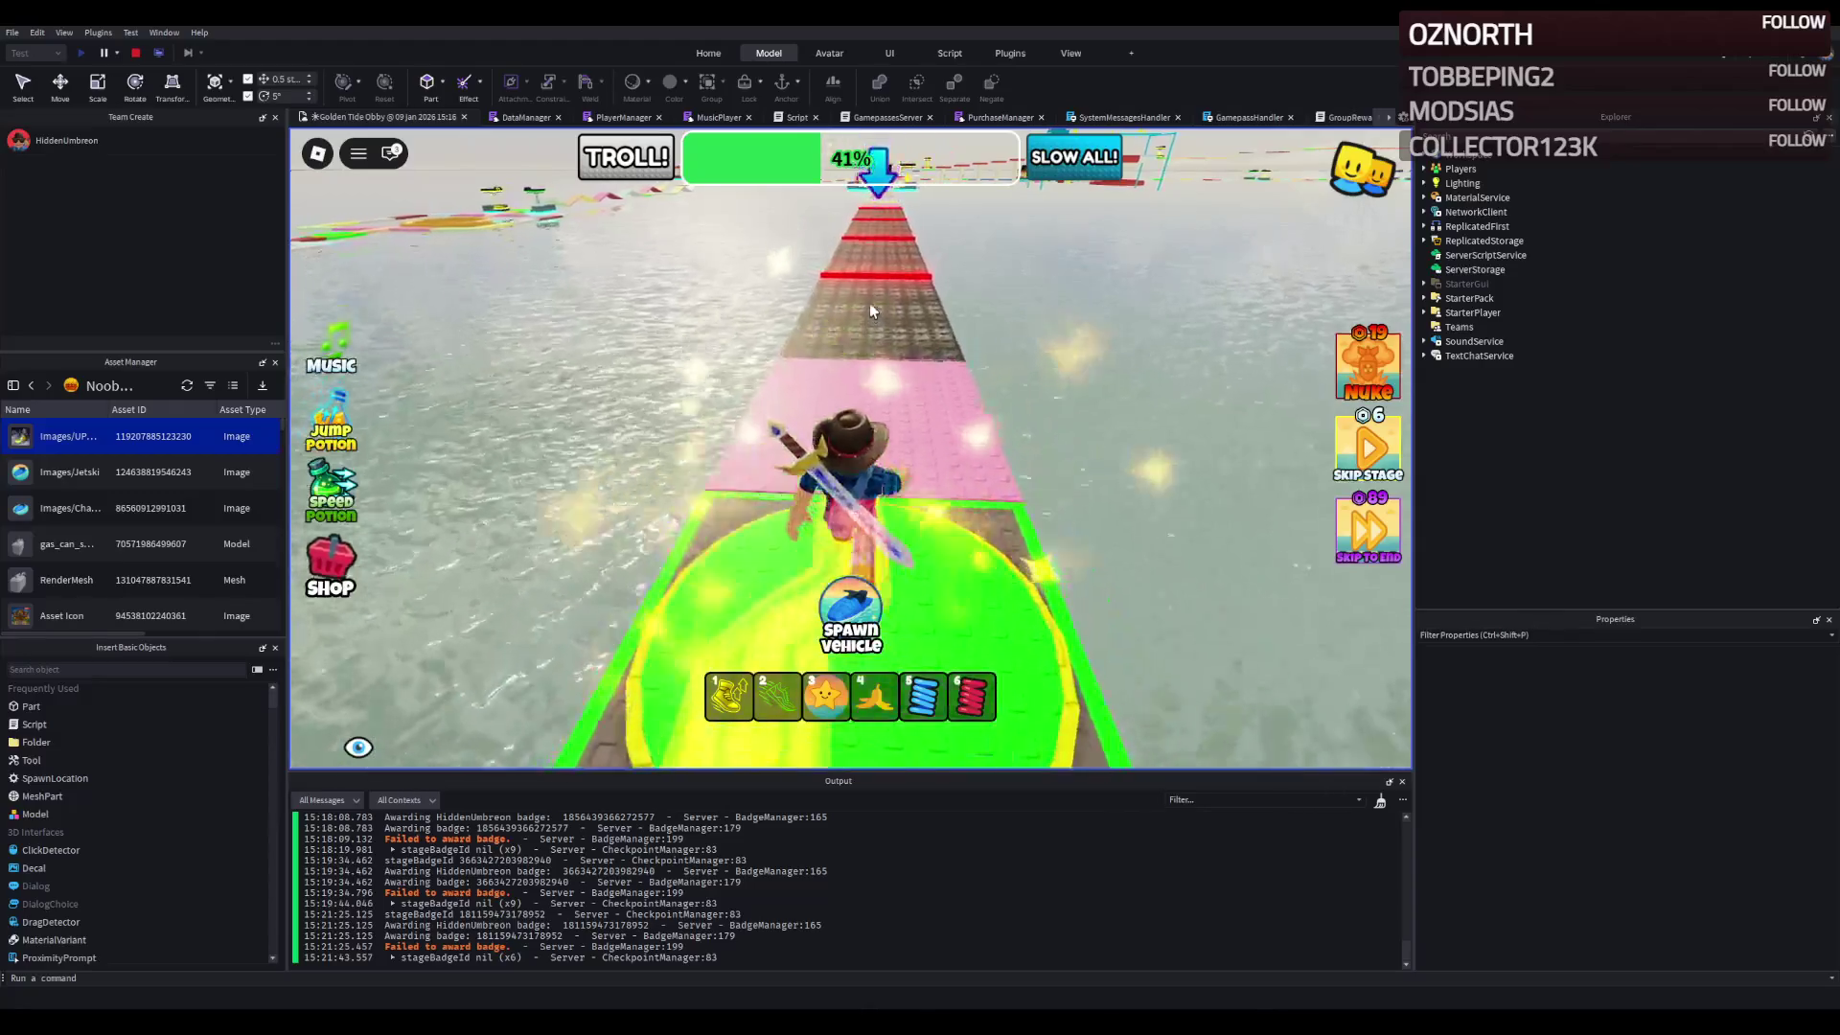
{"action": "key", "text": "w"}
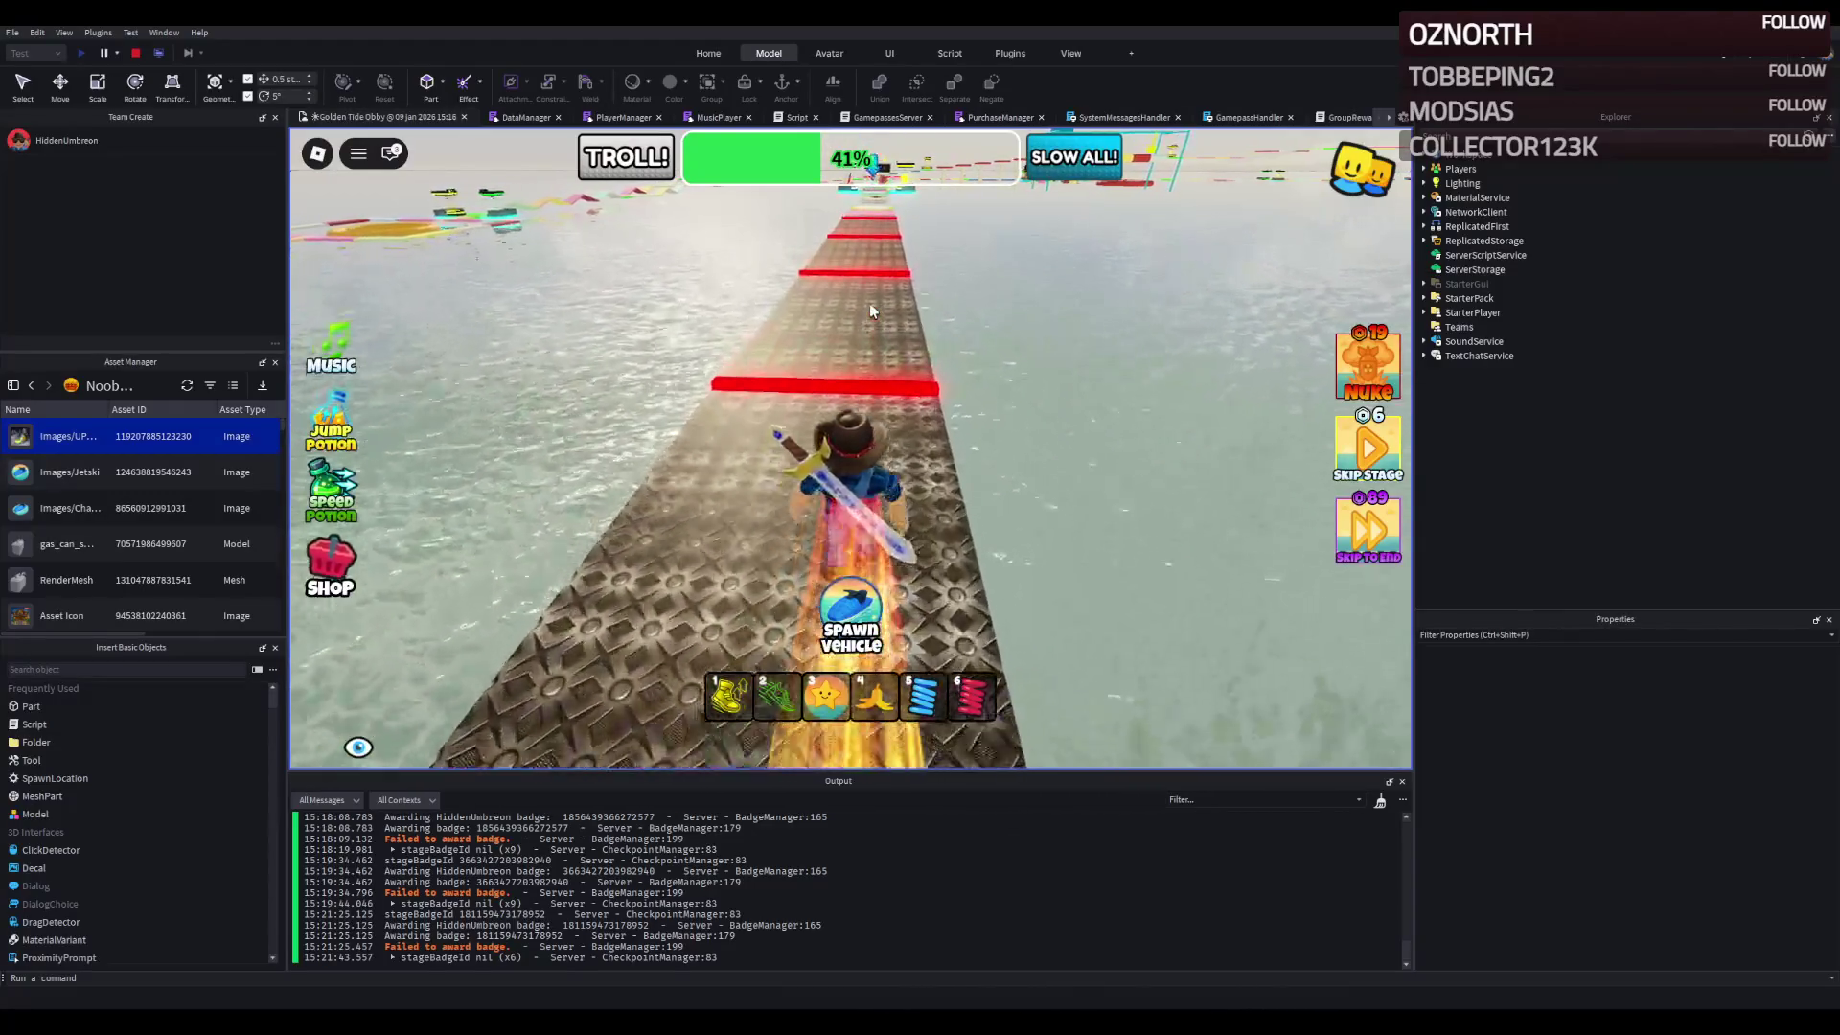
{"action": "key", "text": "w"}
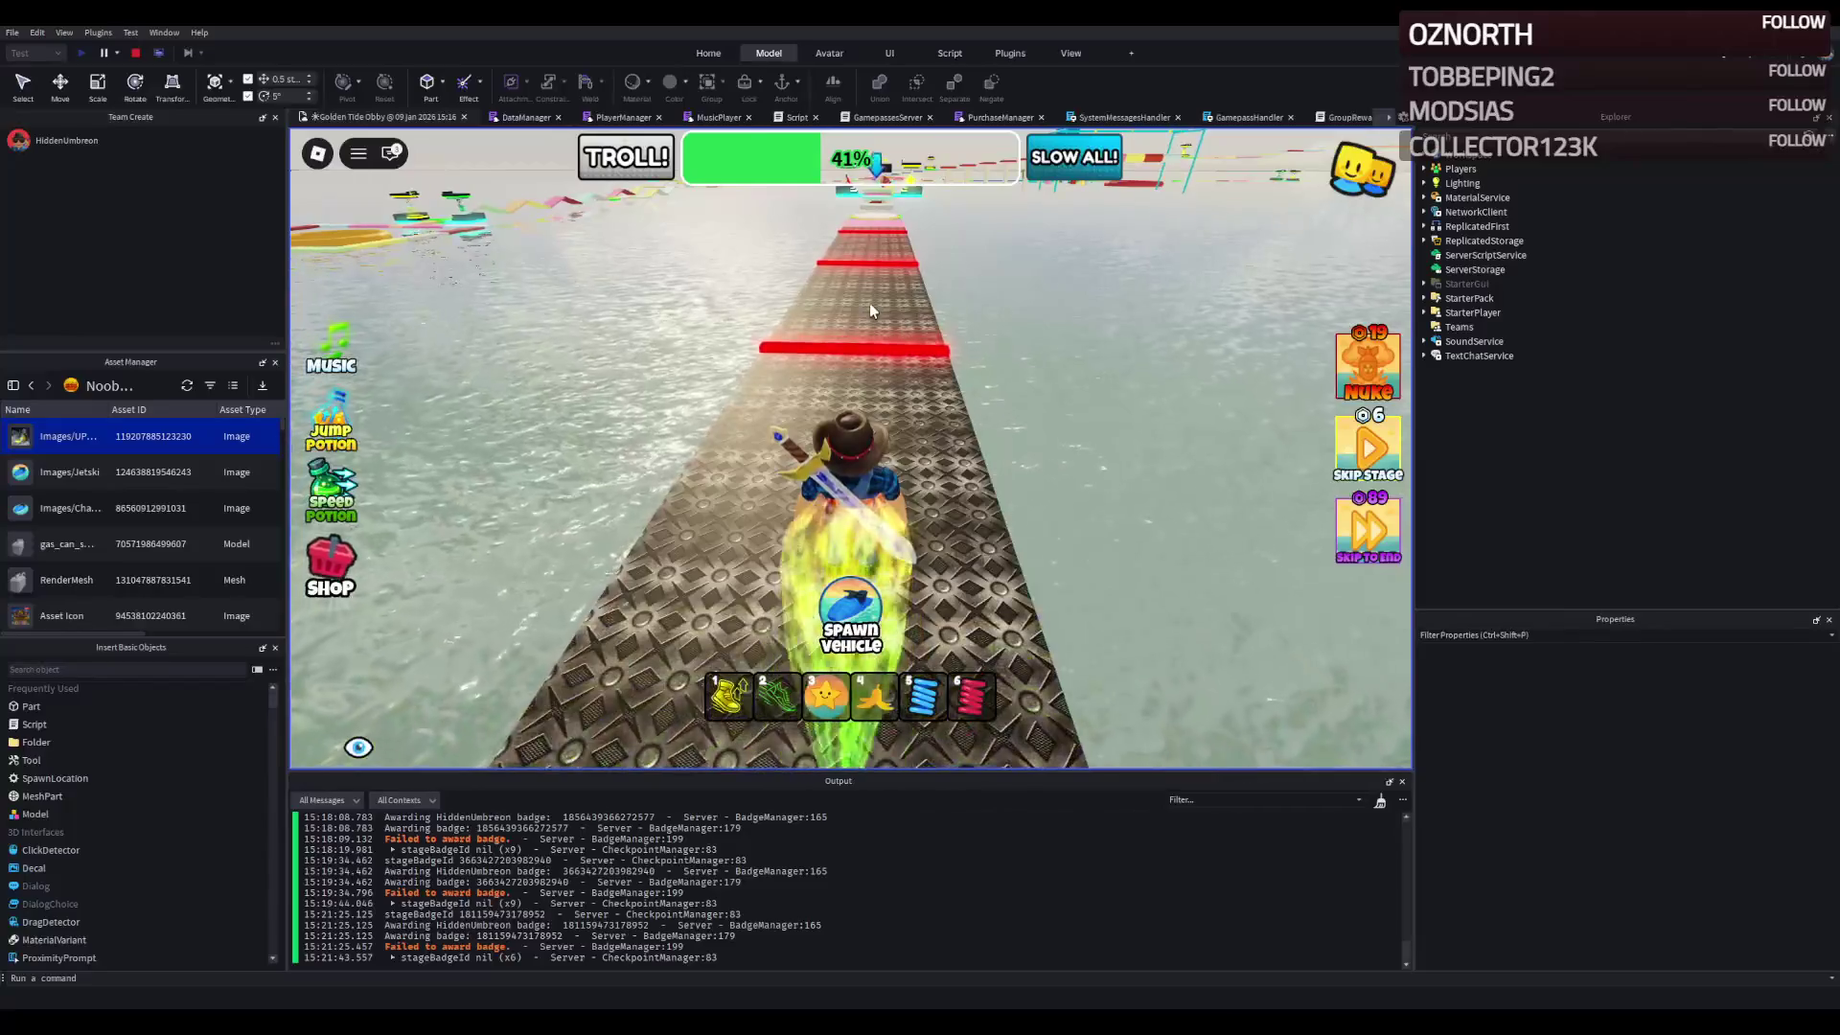
{"action": "key", "text": "w"}
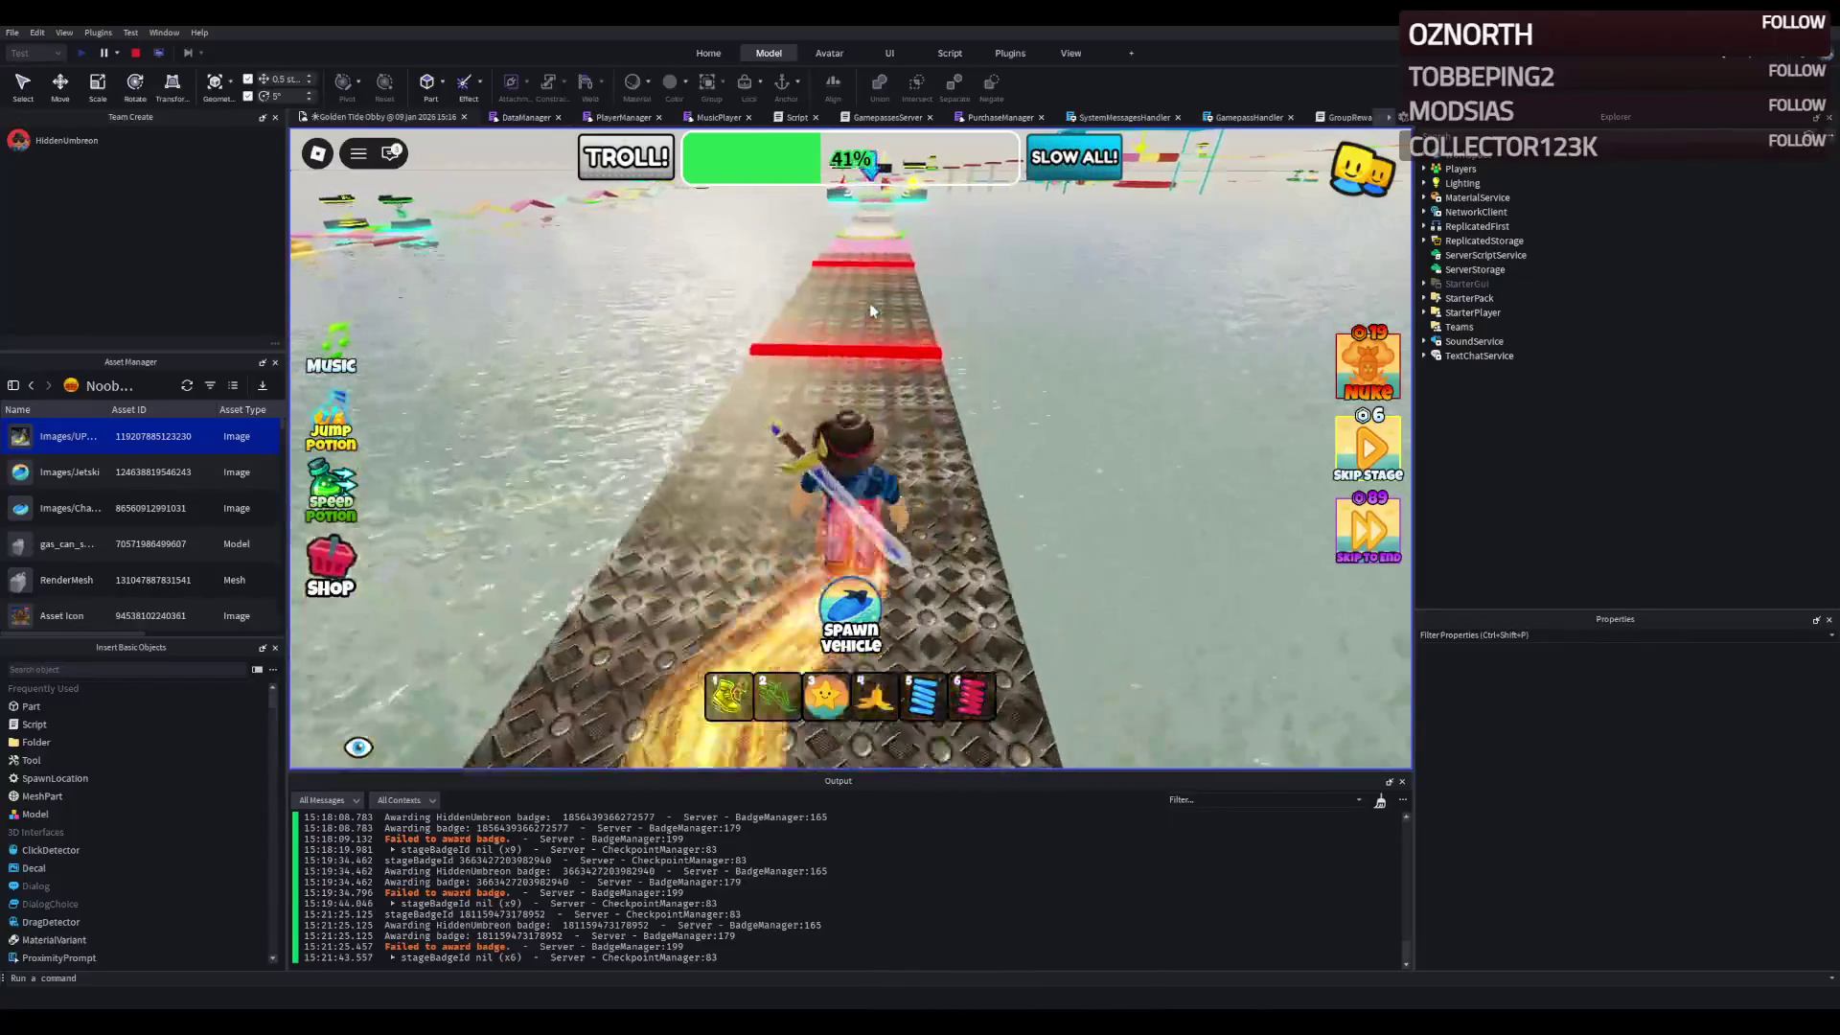
{"action": "key", "text": "w"}
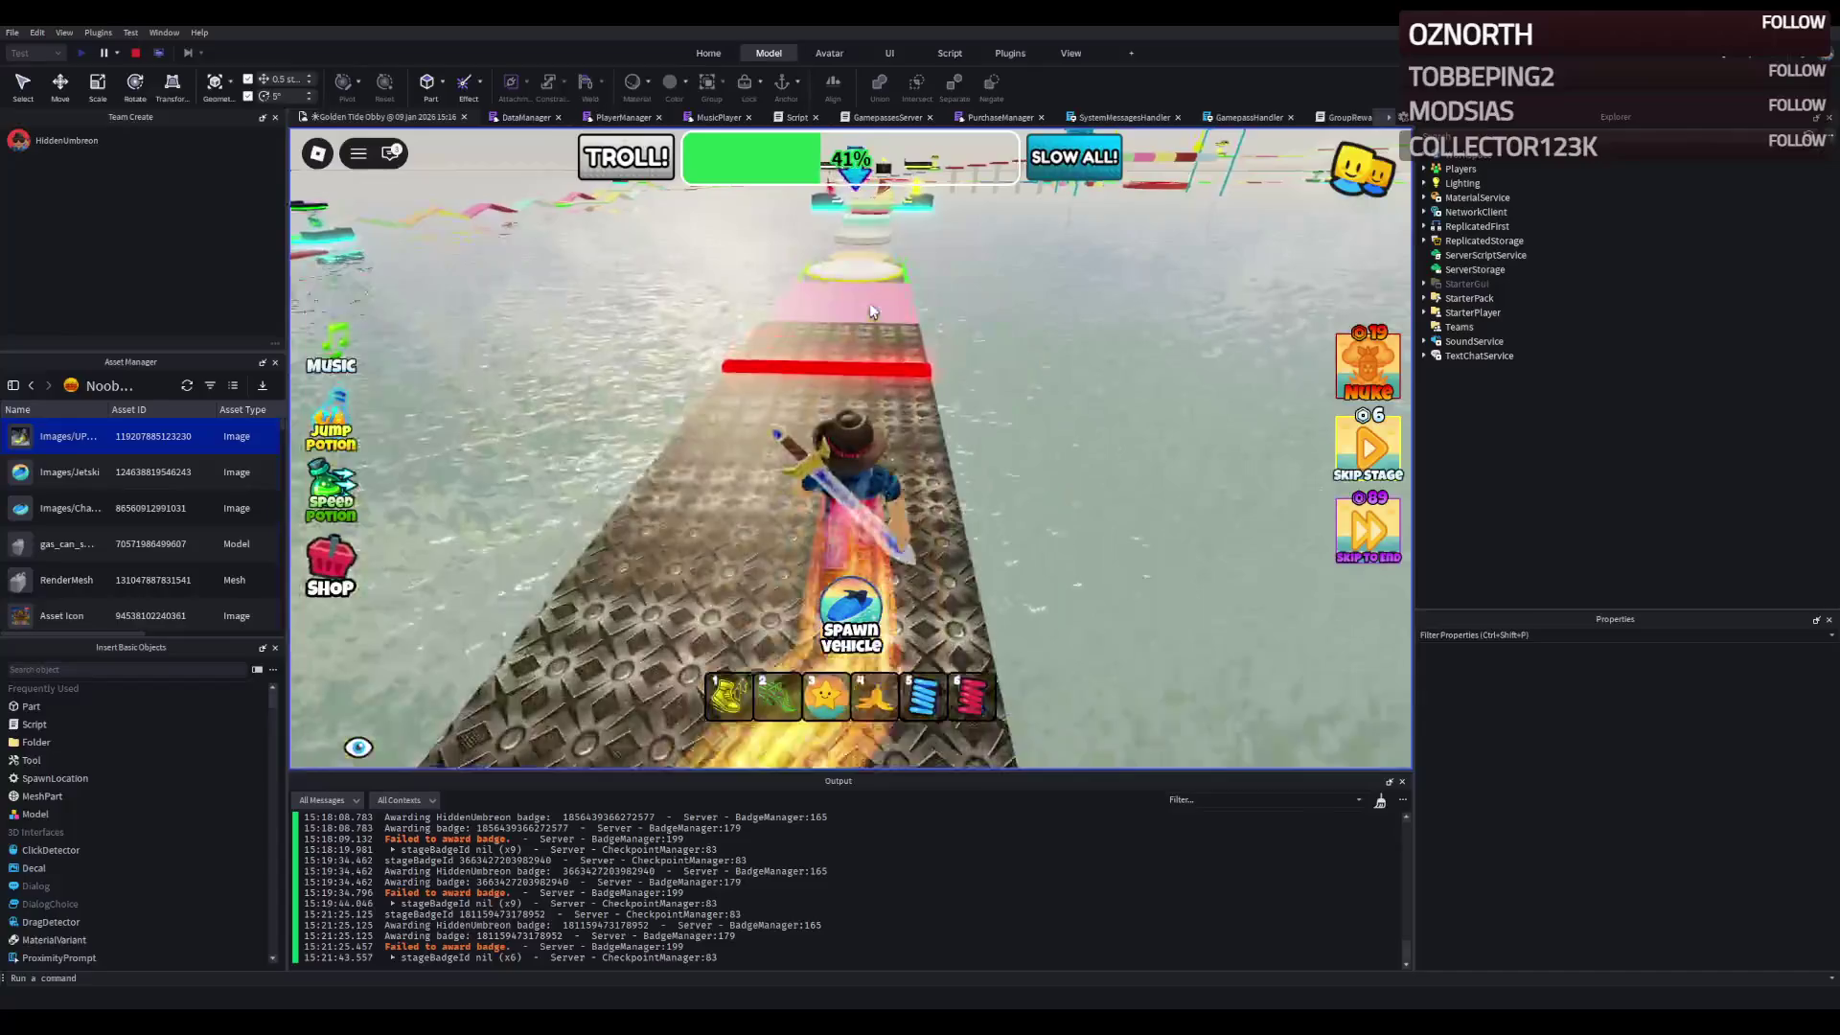
{"action": "key", "text": "w"}
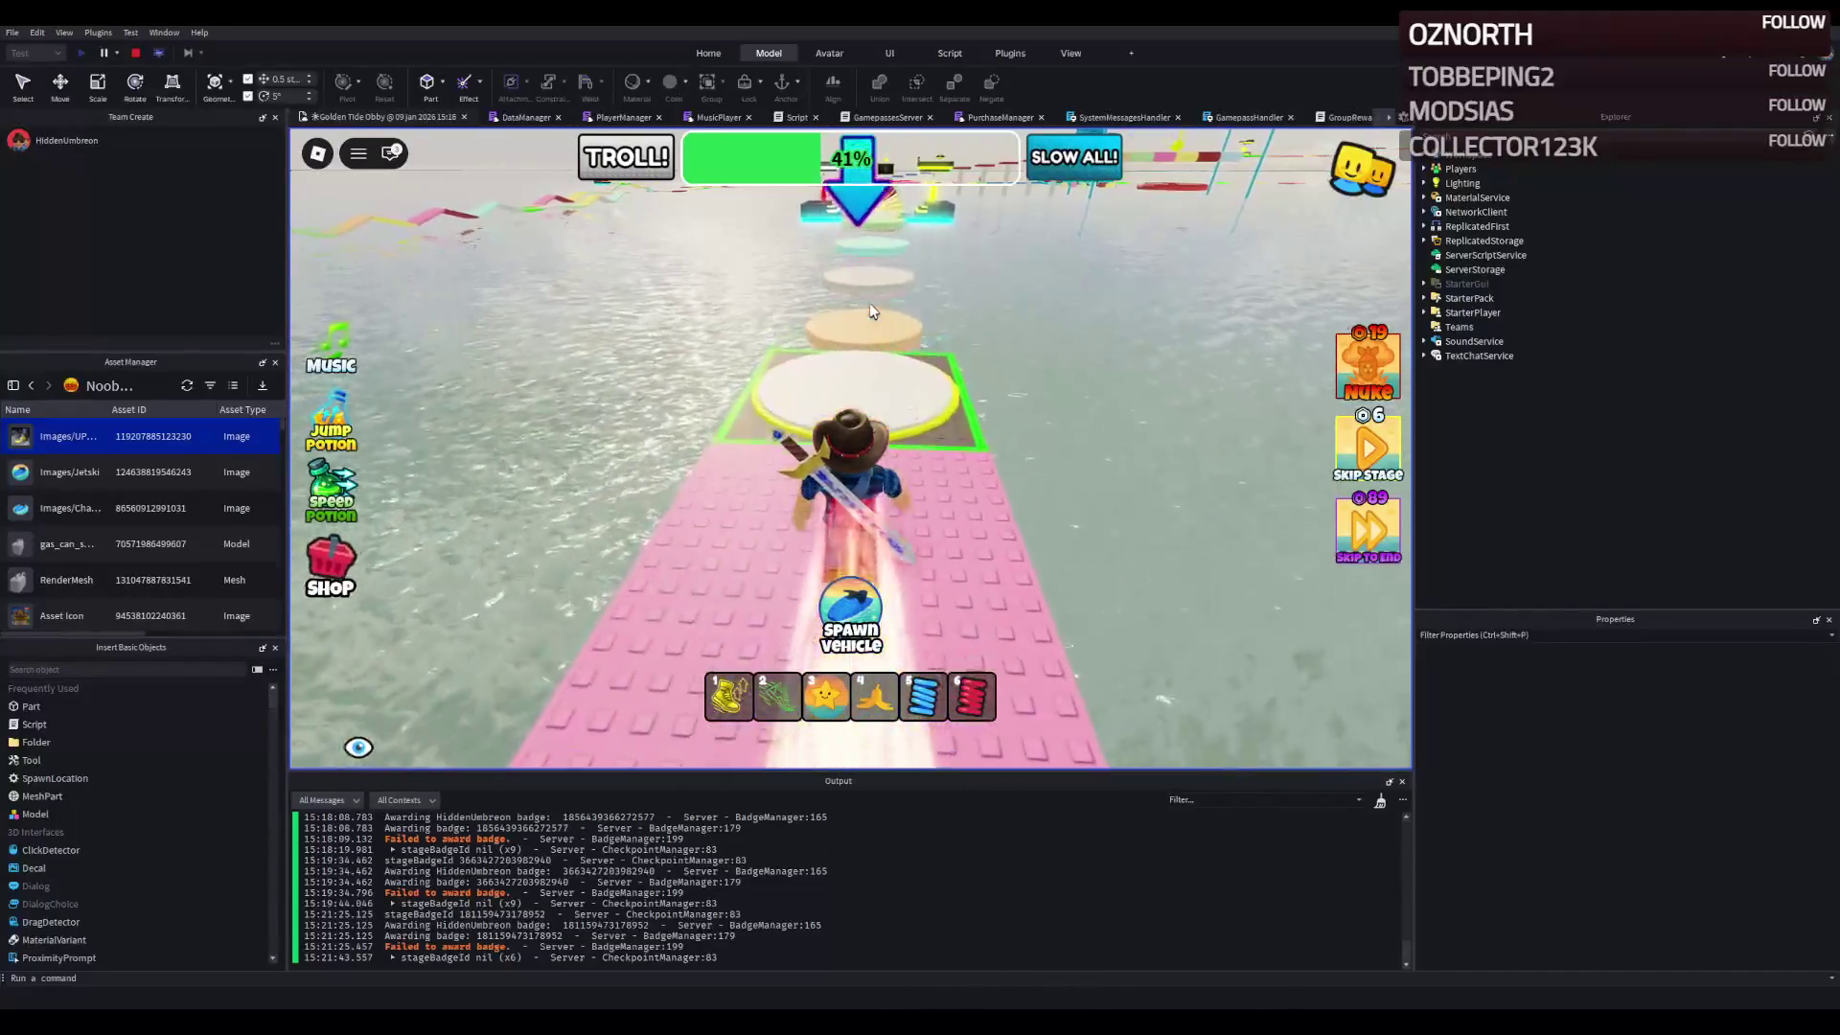
- Hop the round platforms to the checkpoint, then run up the yellow ramp onto the red path
{"action": "key", "text": "w"}
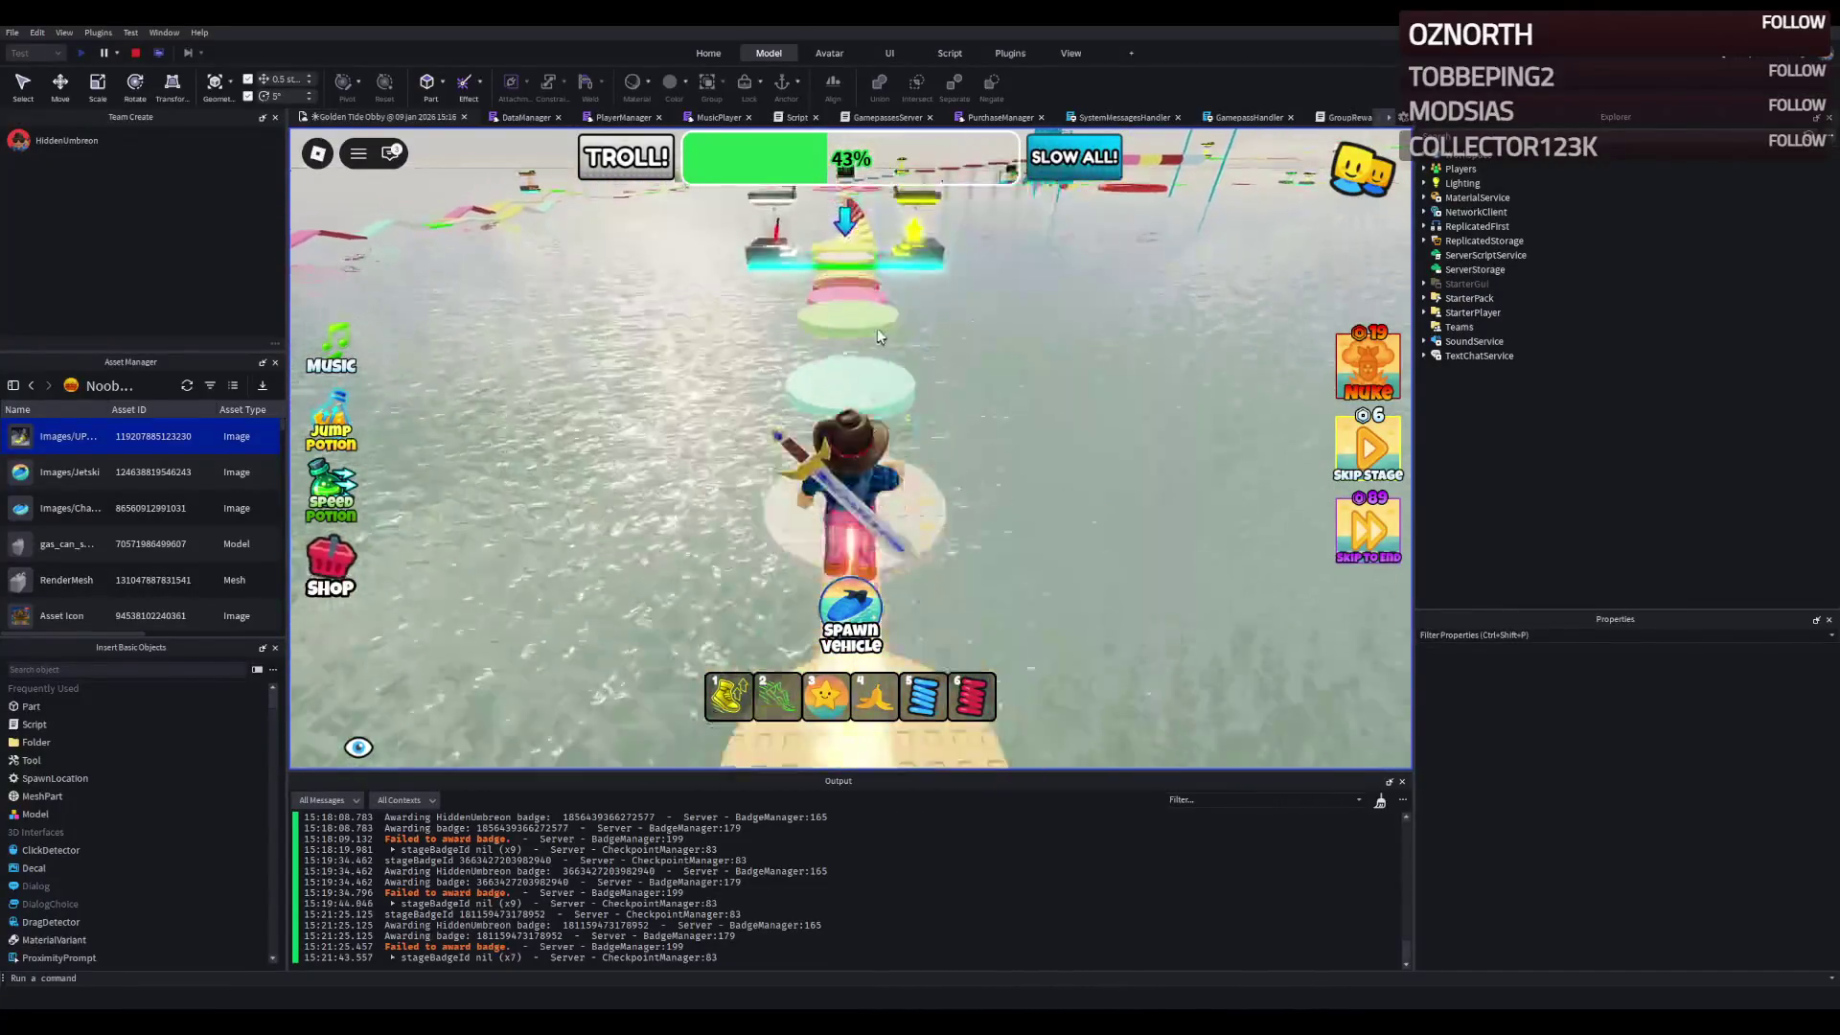
{"action": "key", "text": "w"}
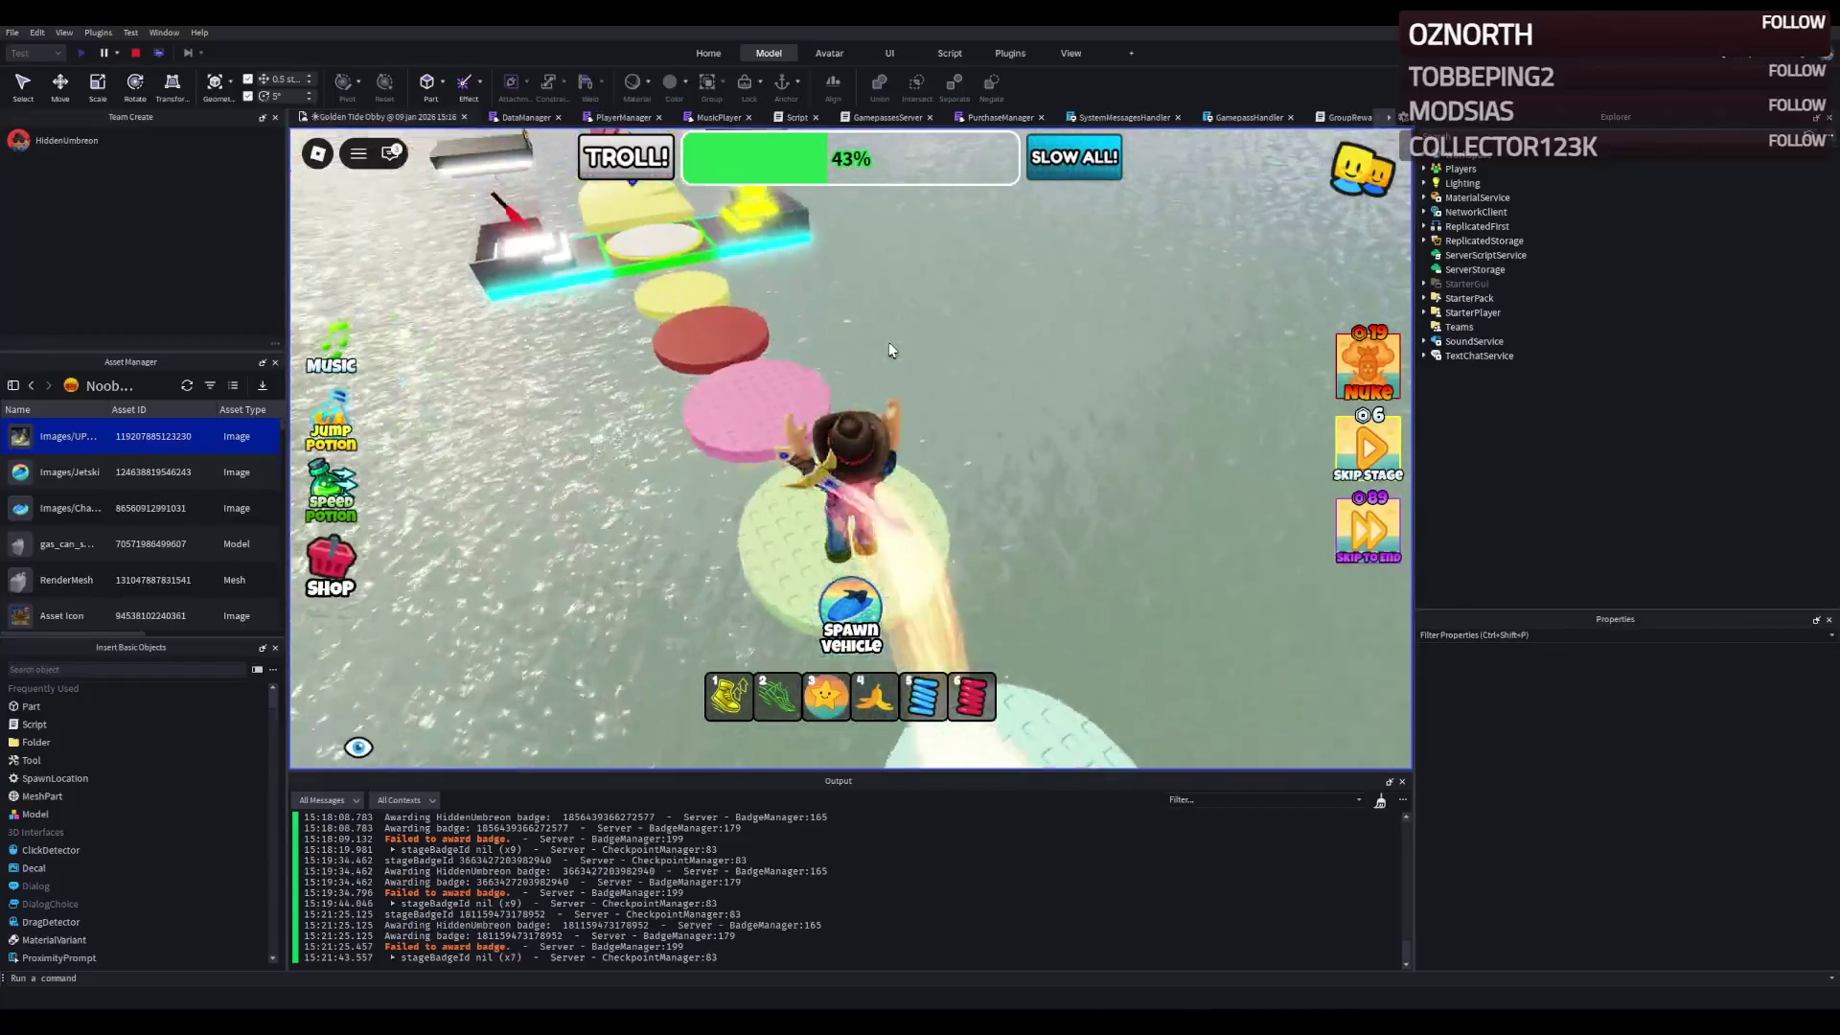
{"action": "key", "text": "w"}
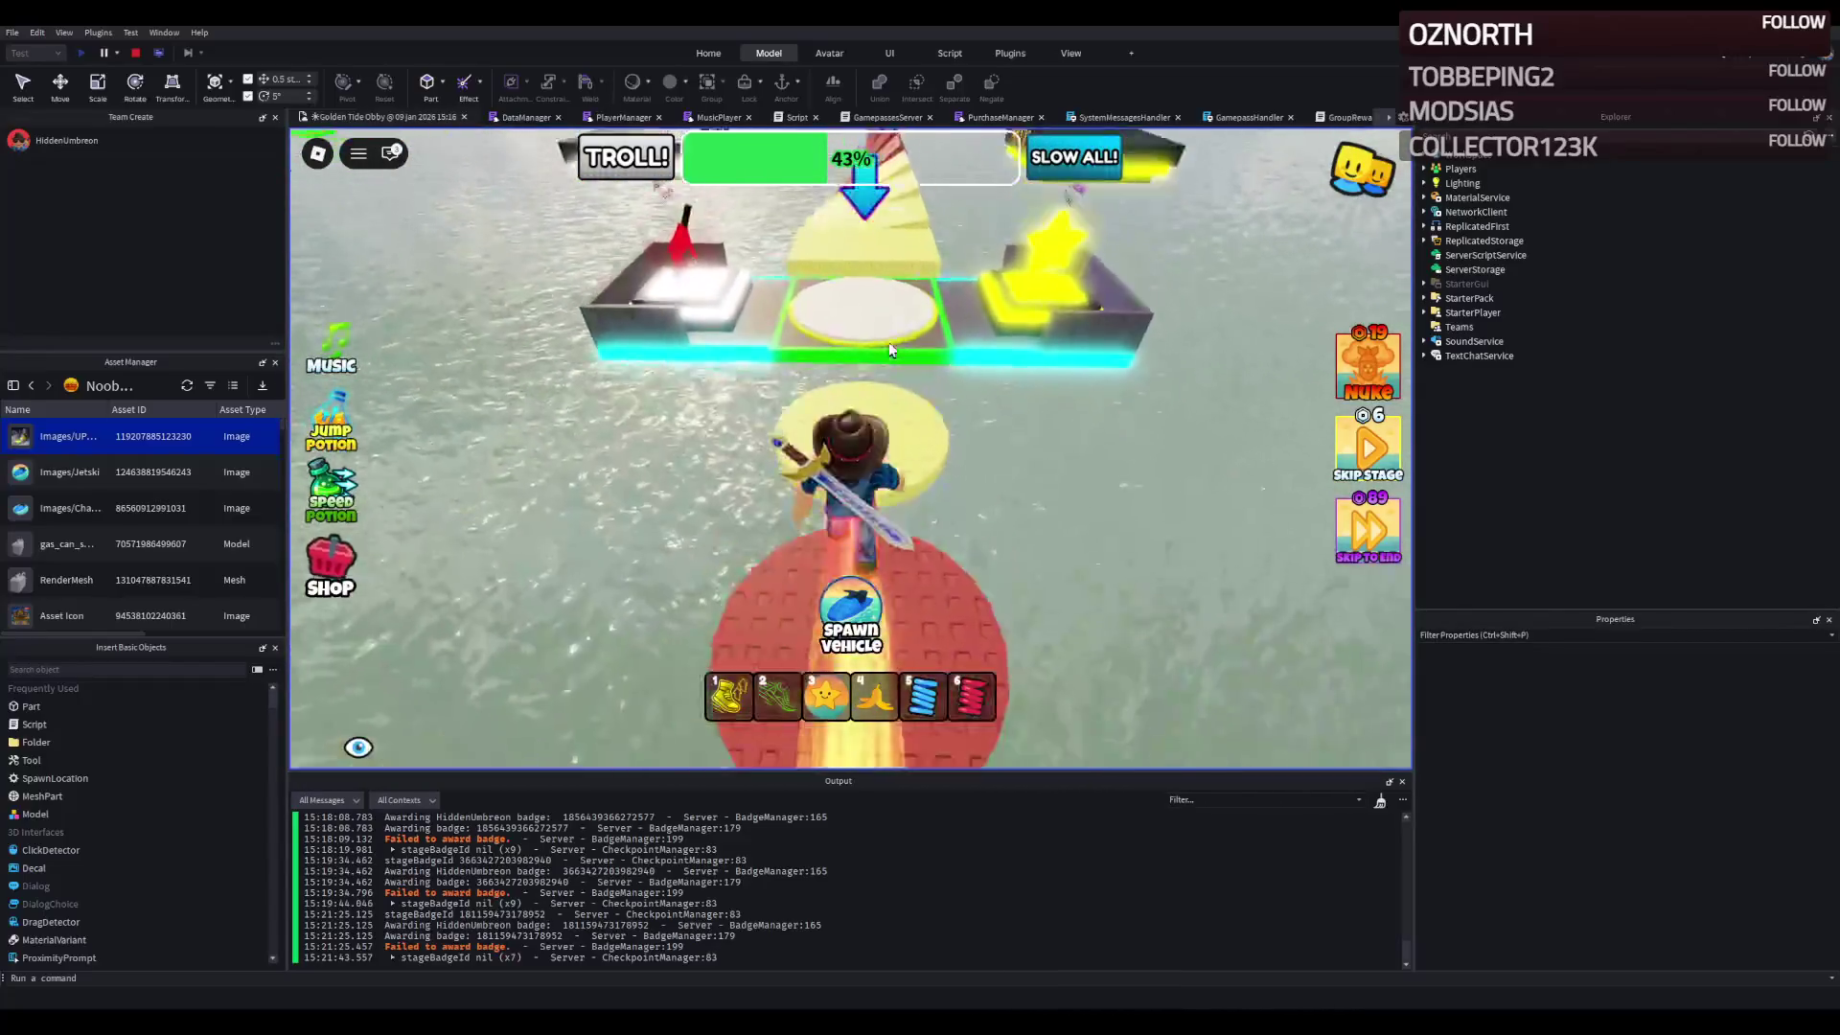
{"action": "key", "text": "w"}
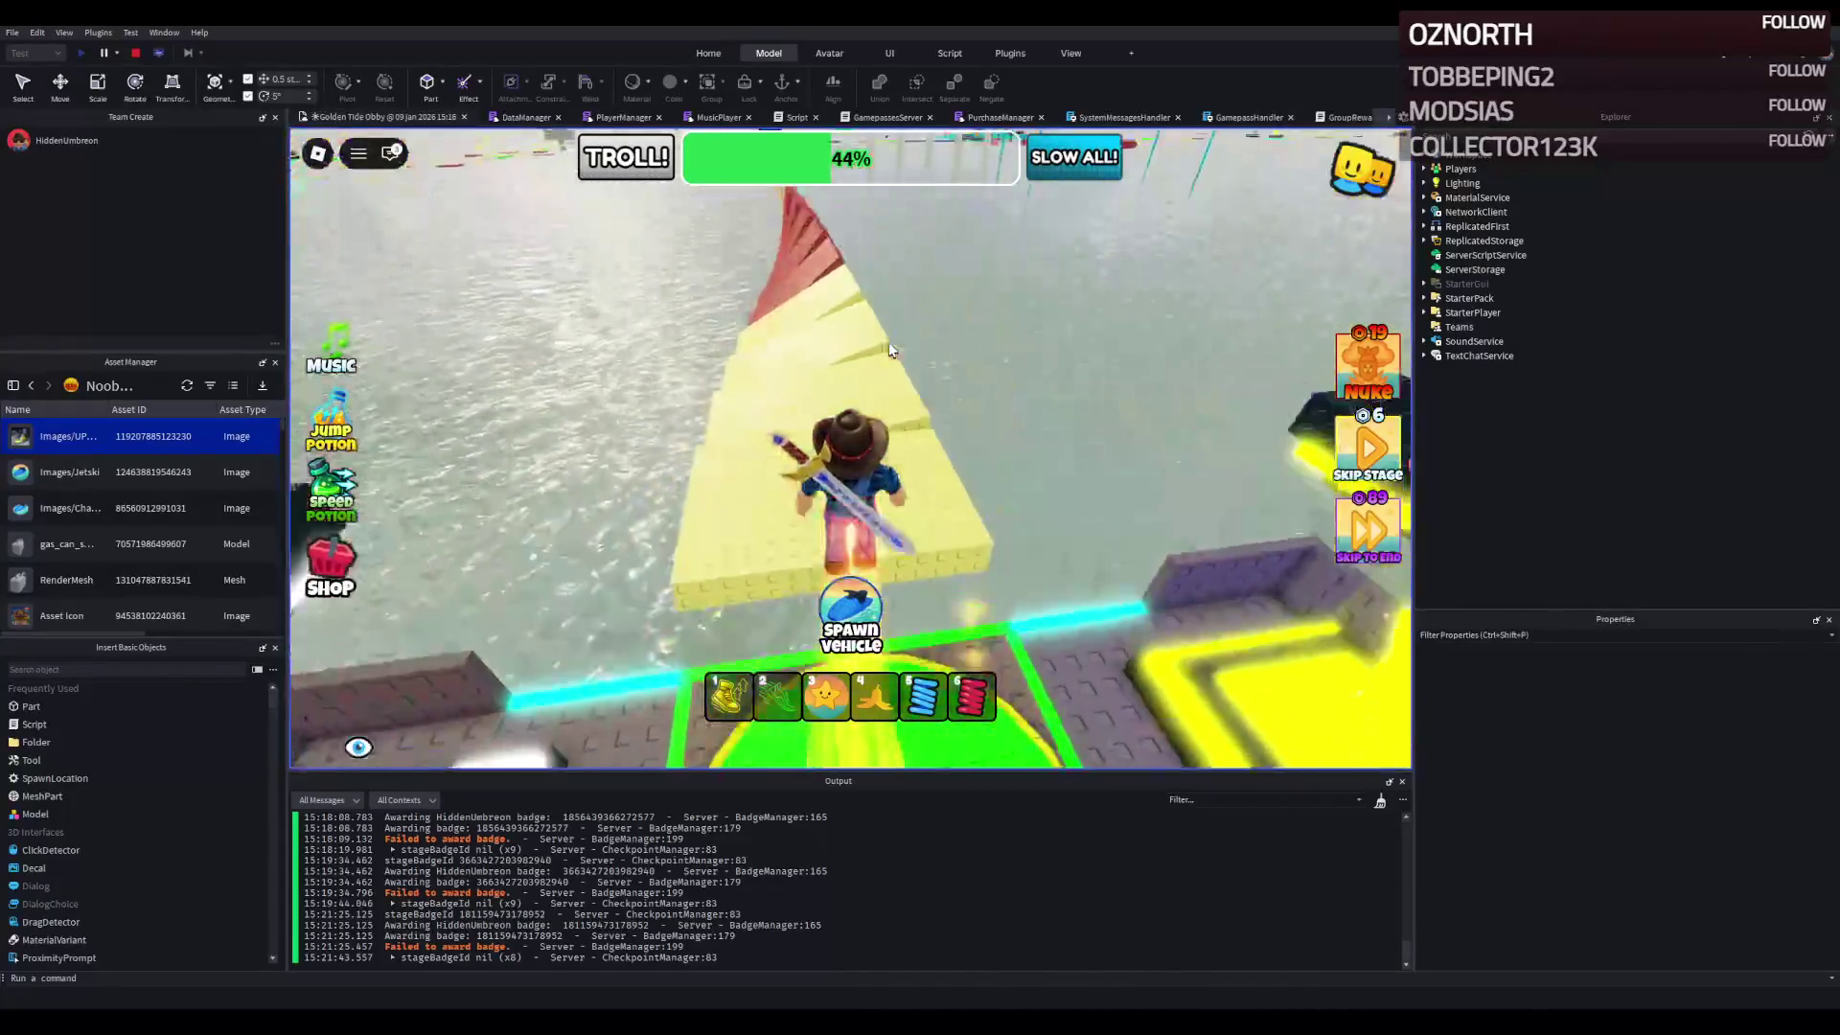
{"action": "key", "text": "w"}
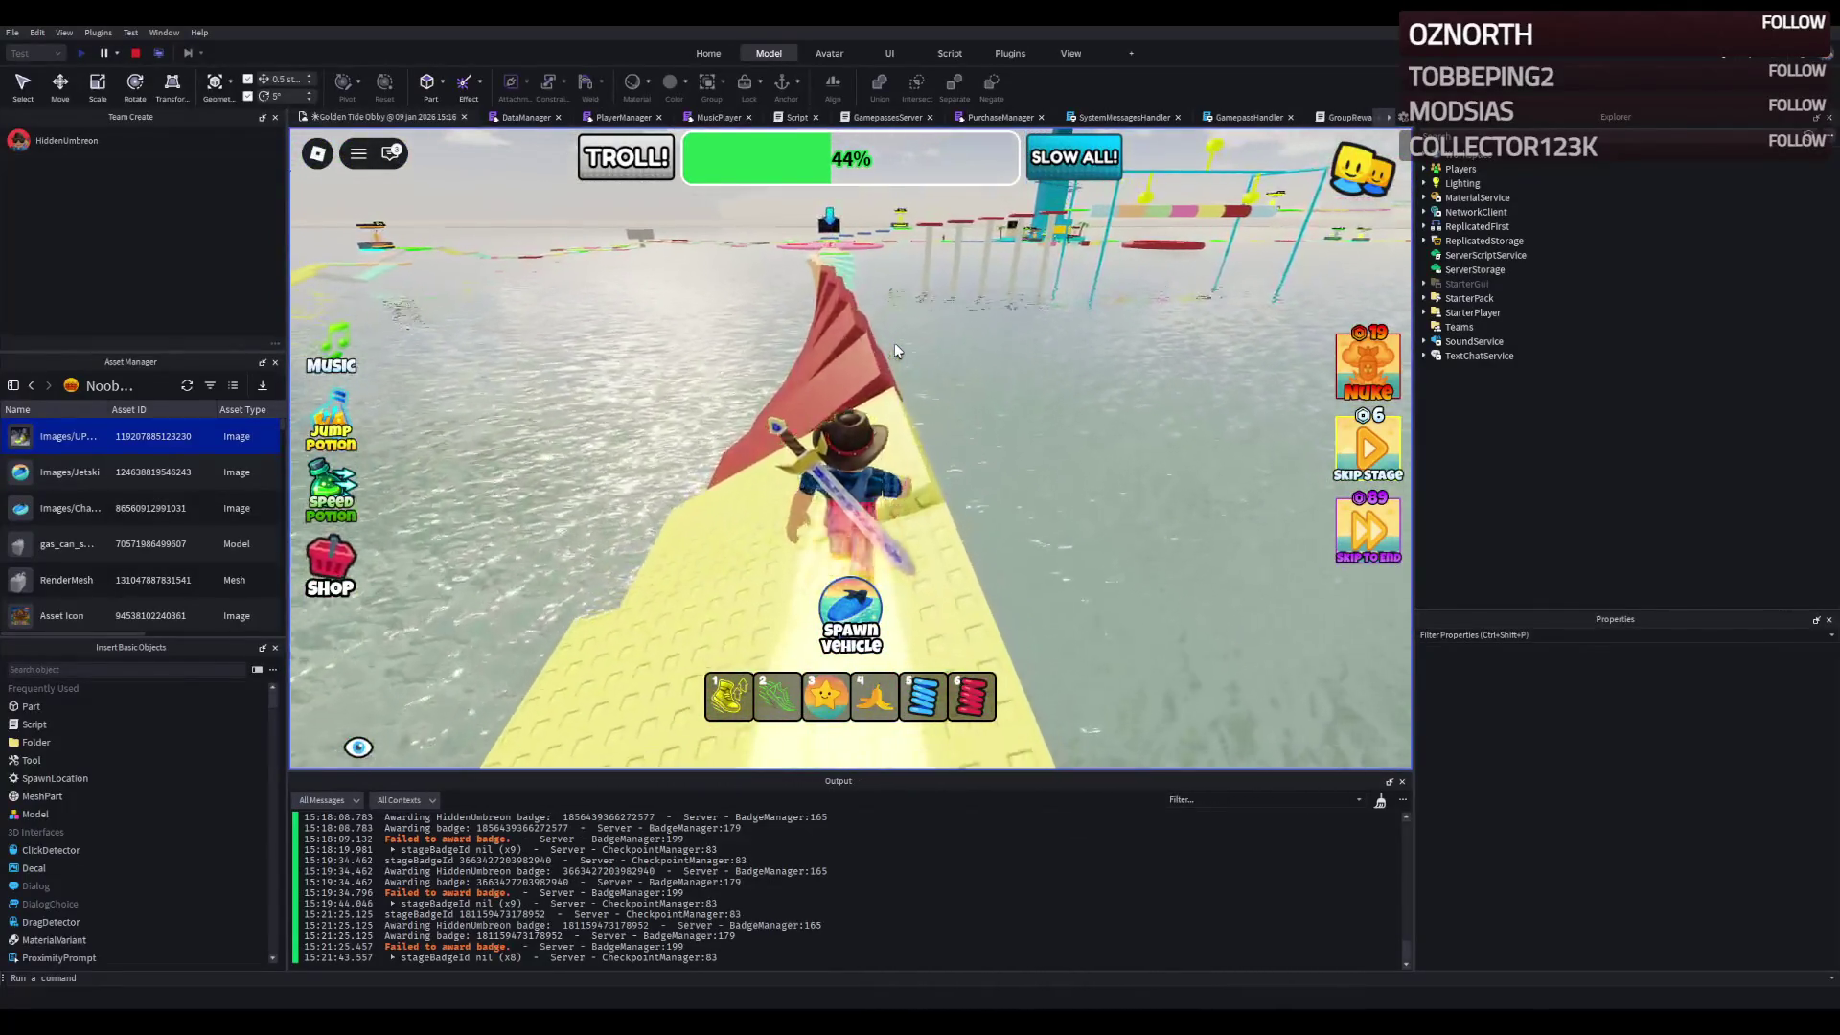
{"action": "key", "text": "w"}
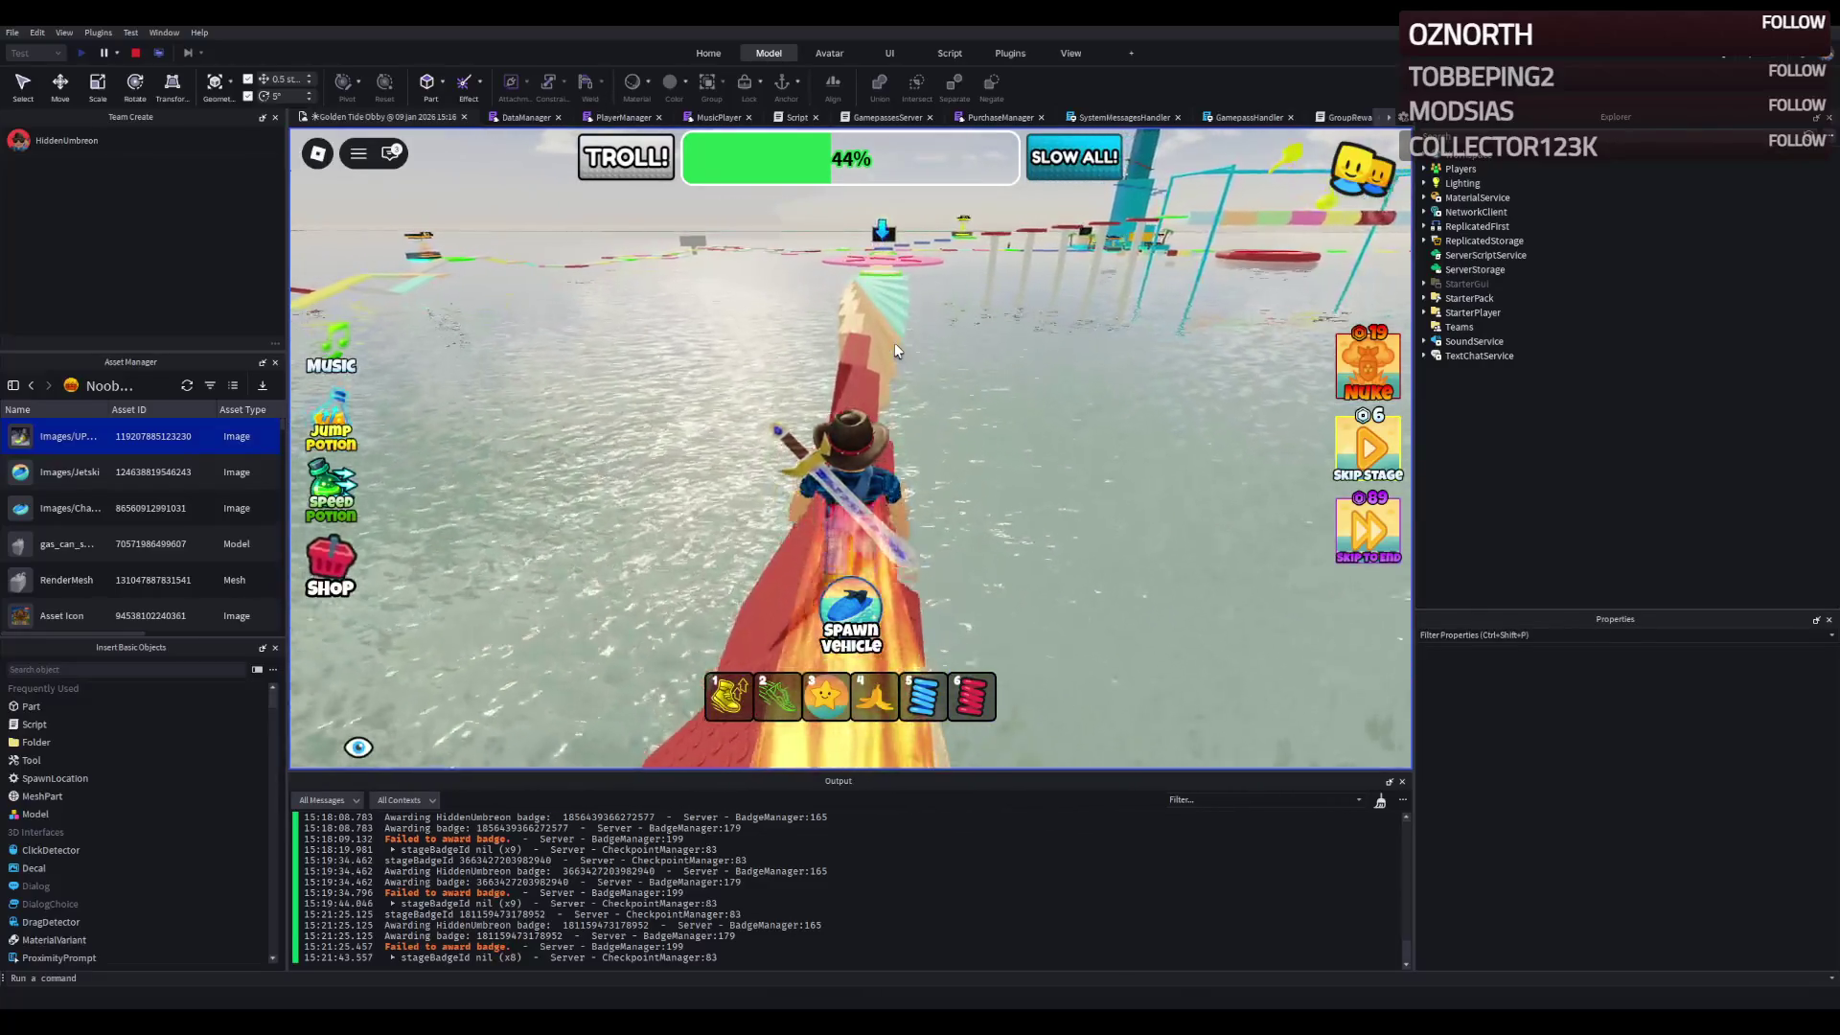
{"action": "key", "text": "w"}
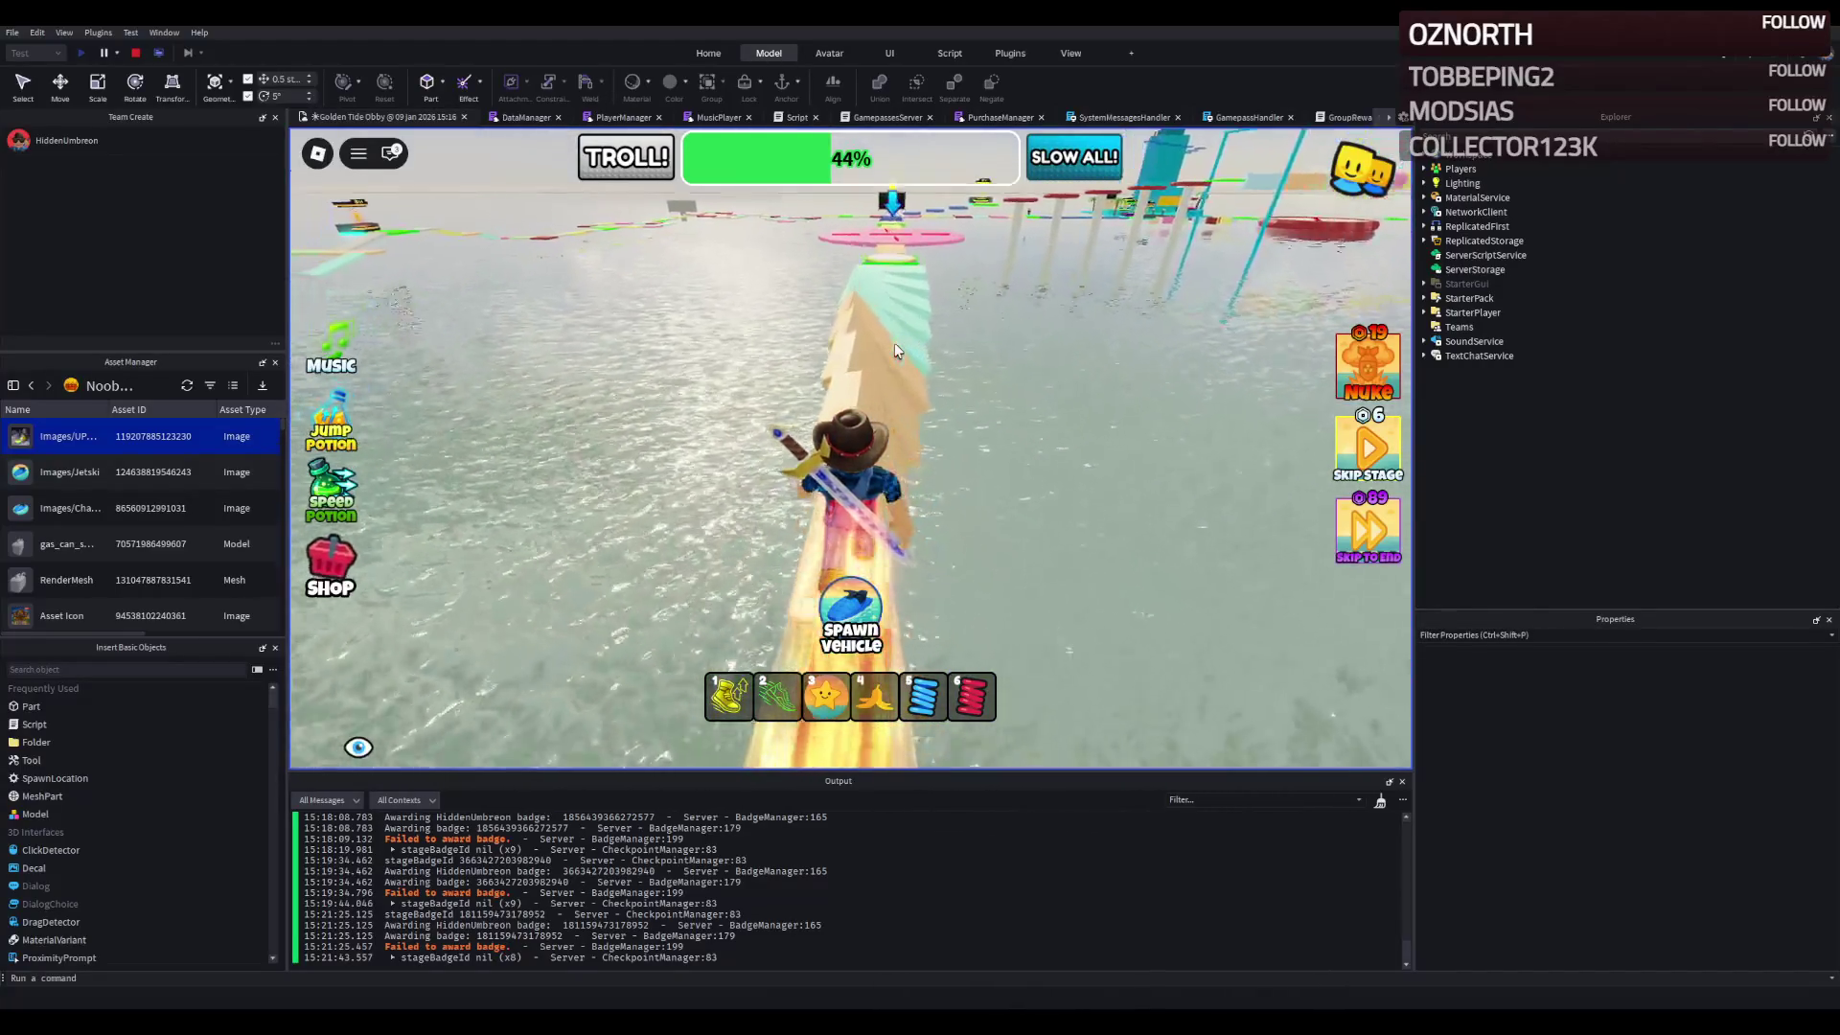
- Pass the green checkpoint and pink platform, then cross the blue hexagon steps to the white platform
{"action": "key", "text": "w"}
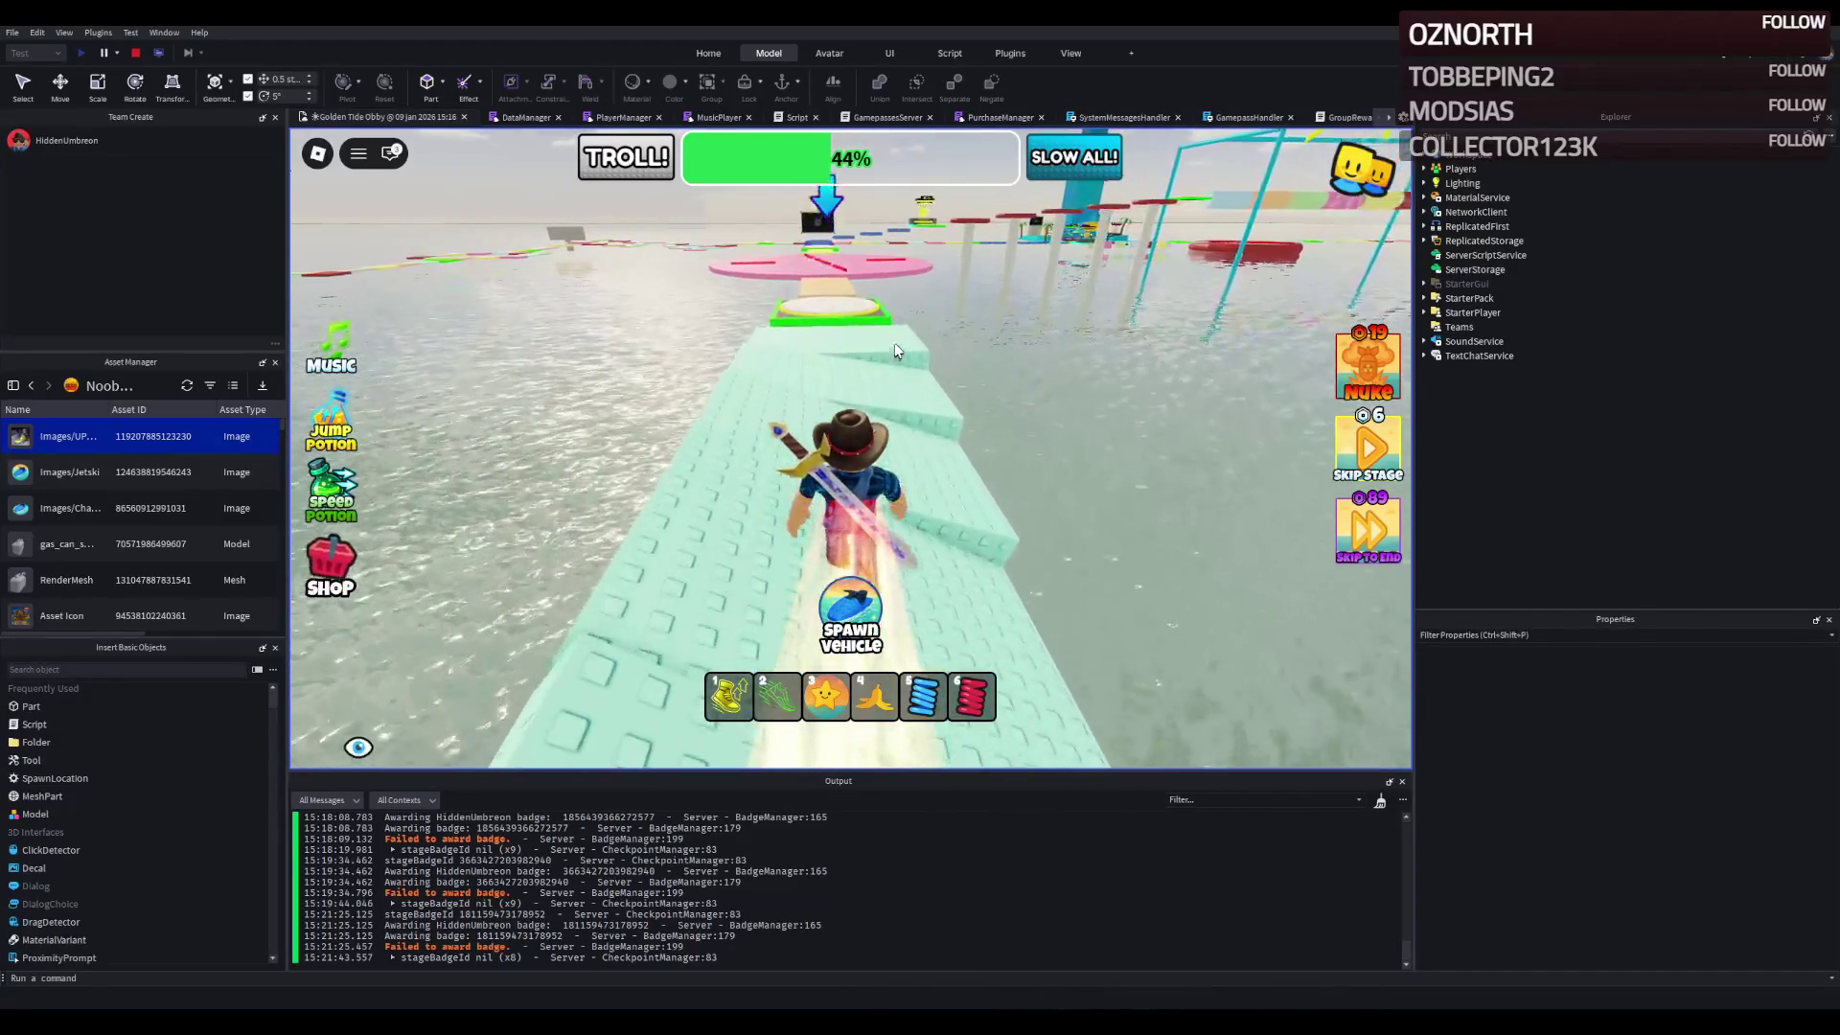
{"action": "key", "text": "w"}
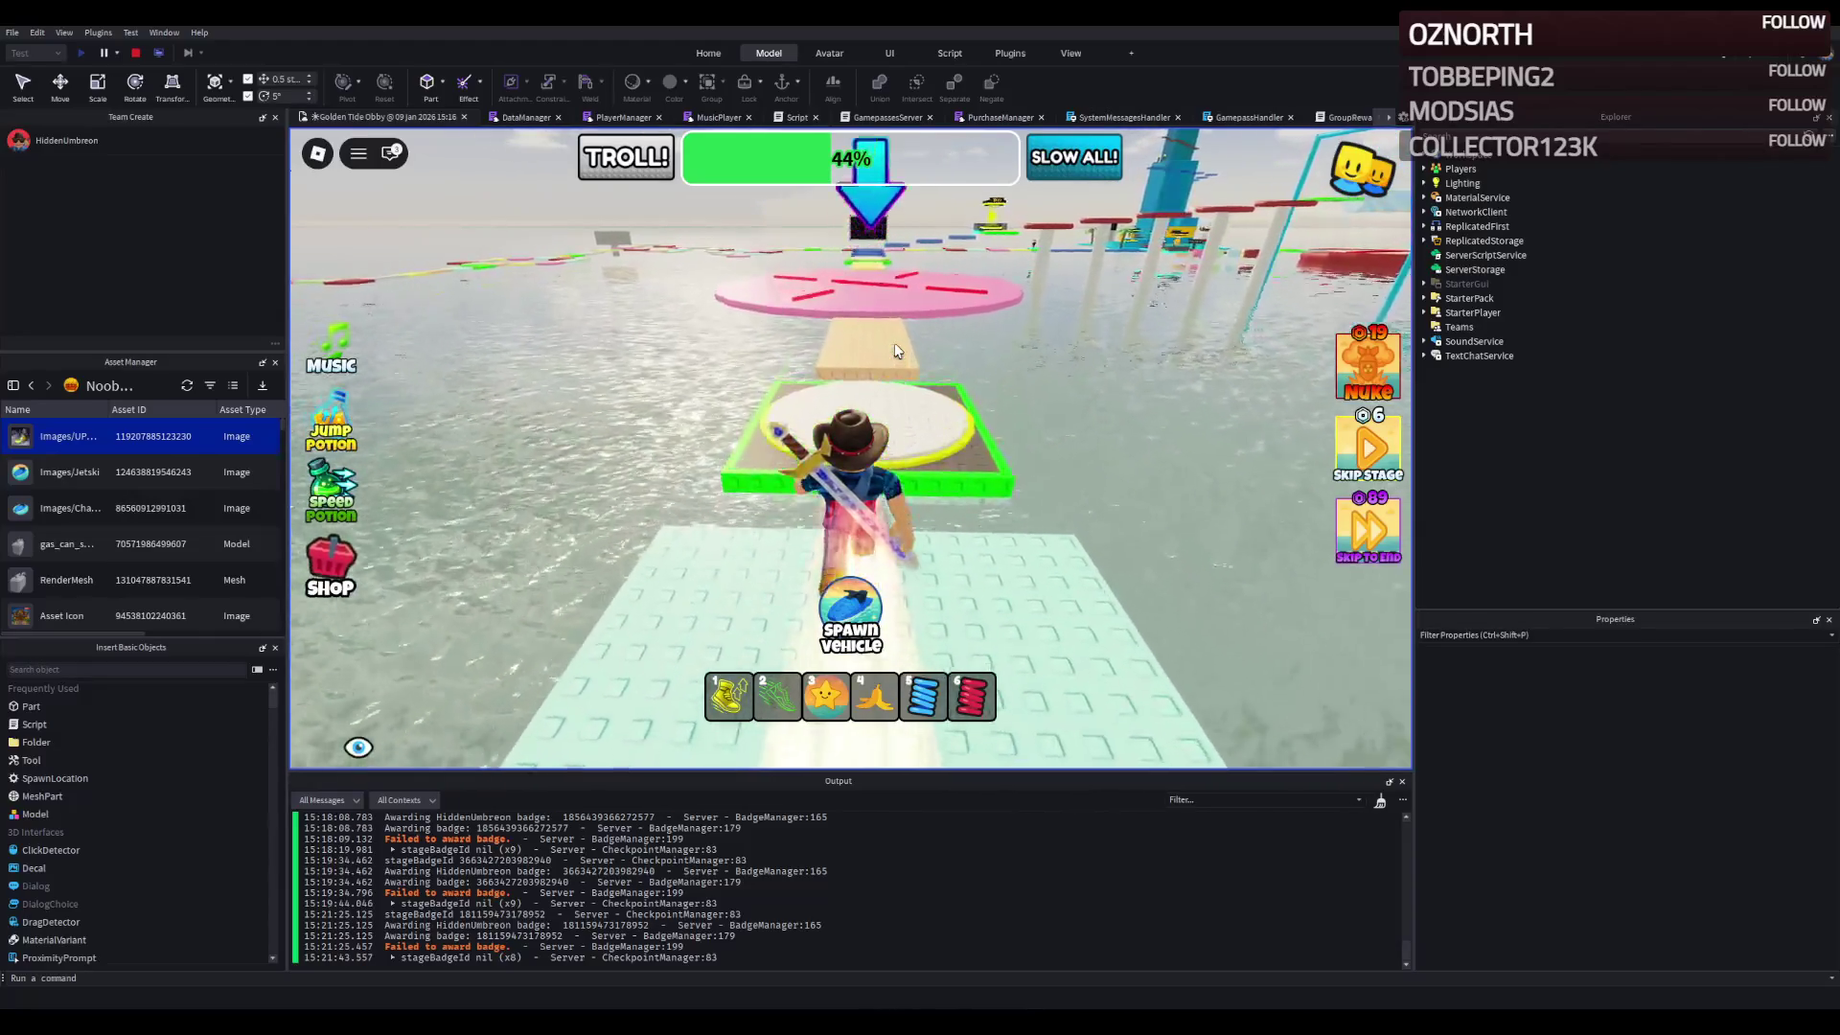
{"action": "key", "text": "w"}
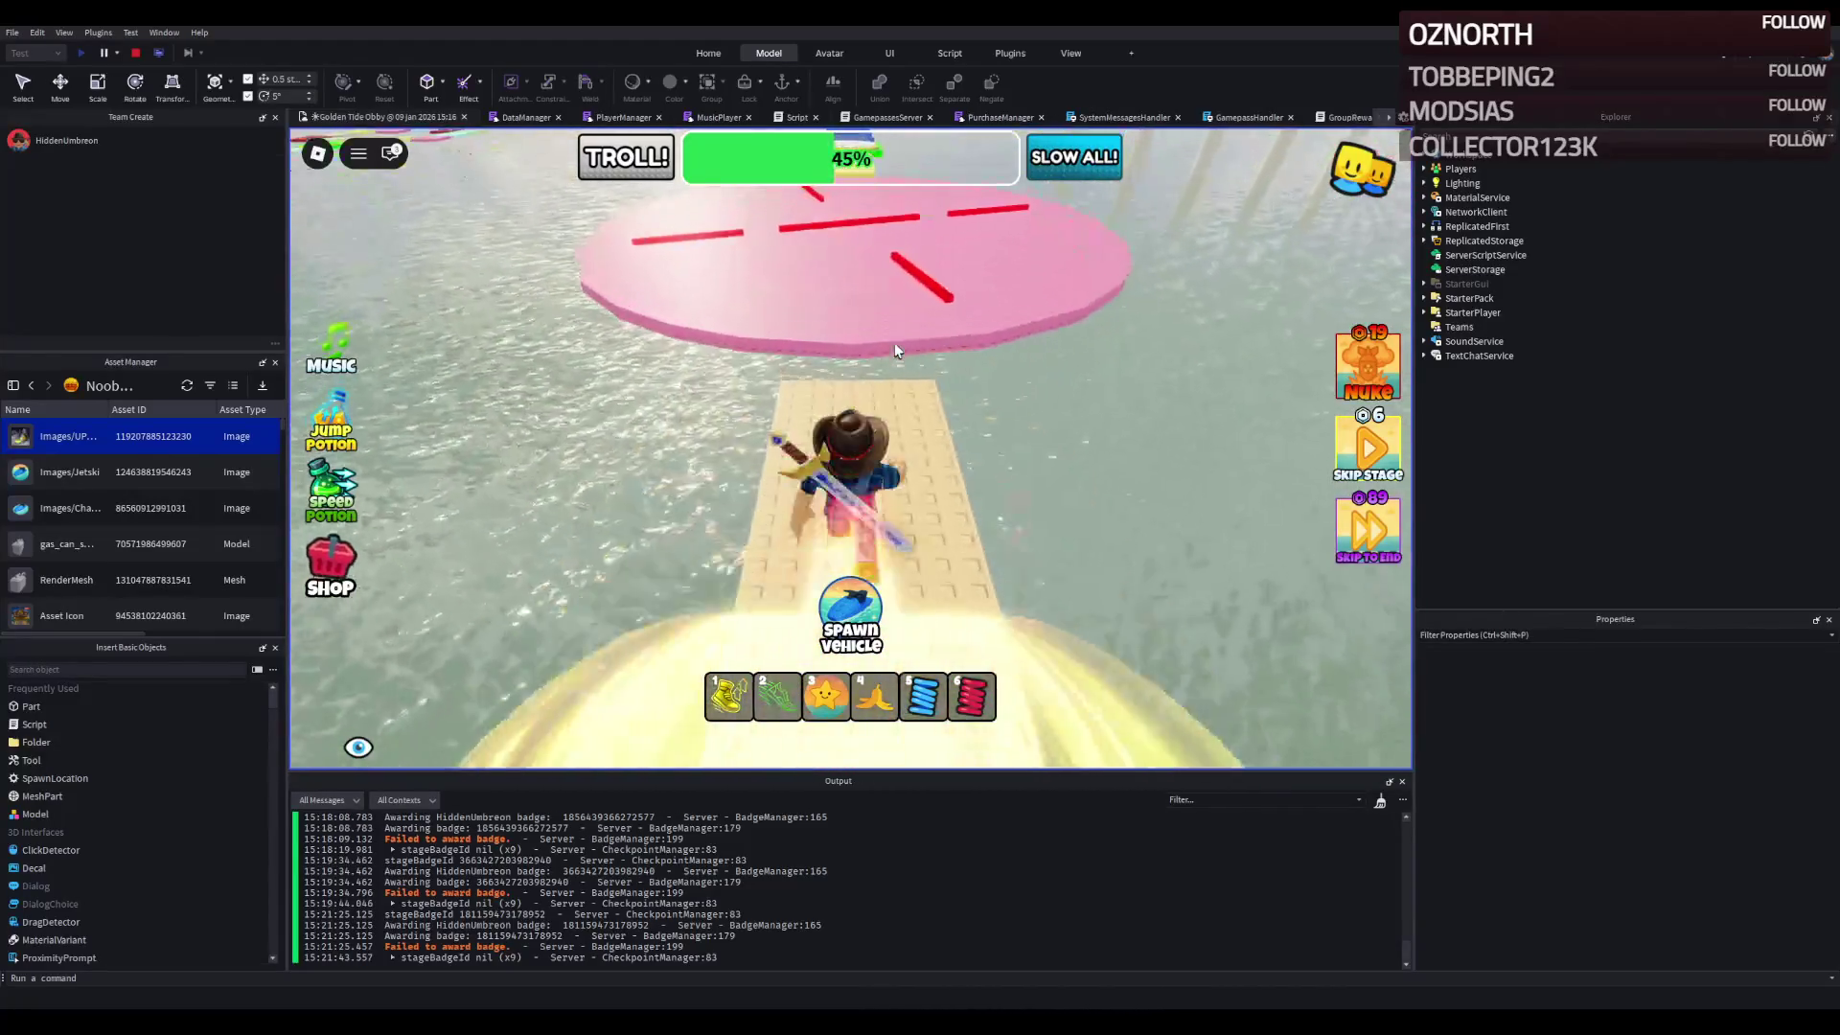
{"action": "key", "text": "w"}
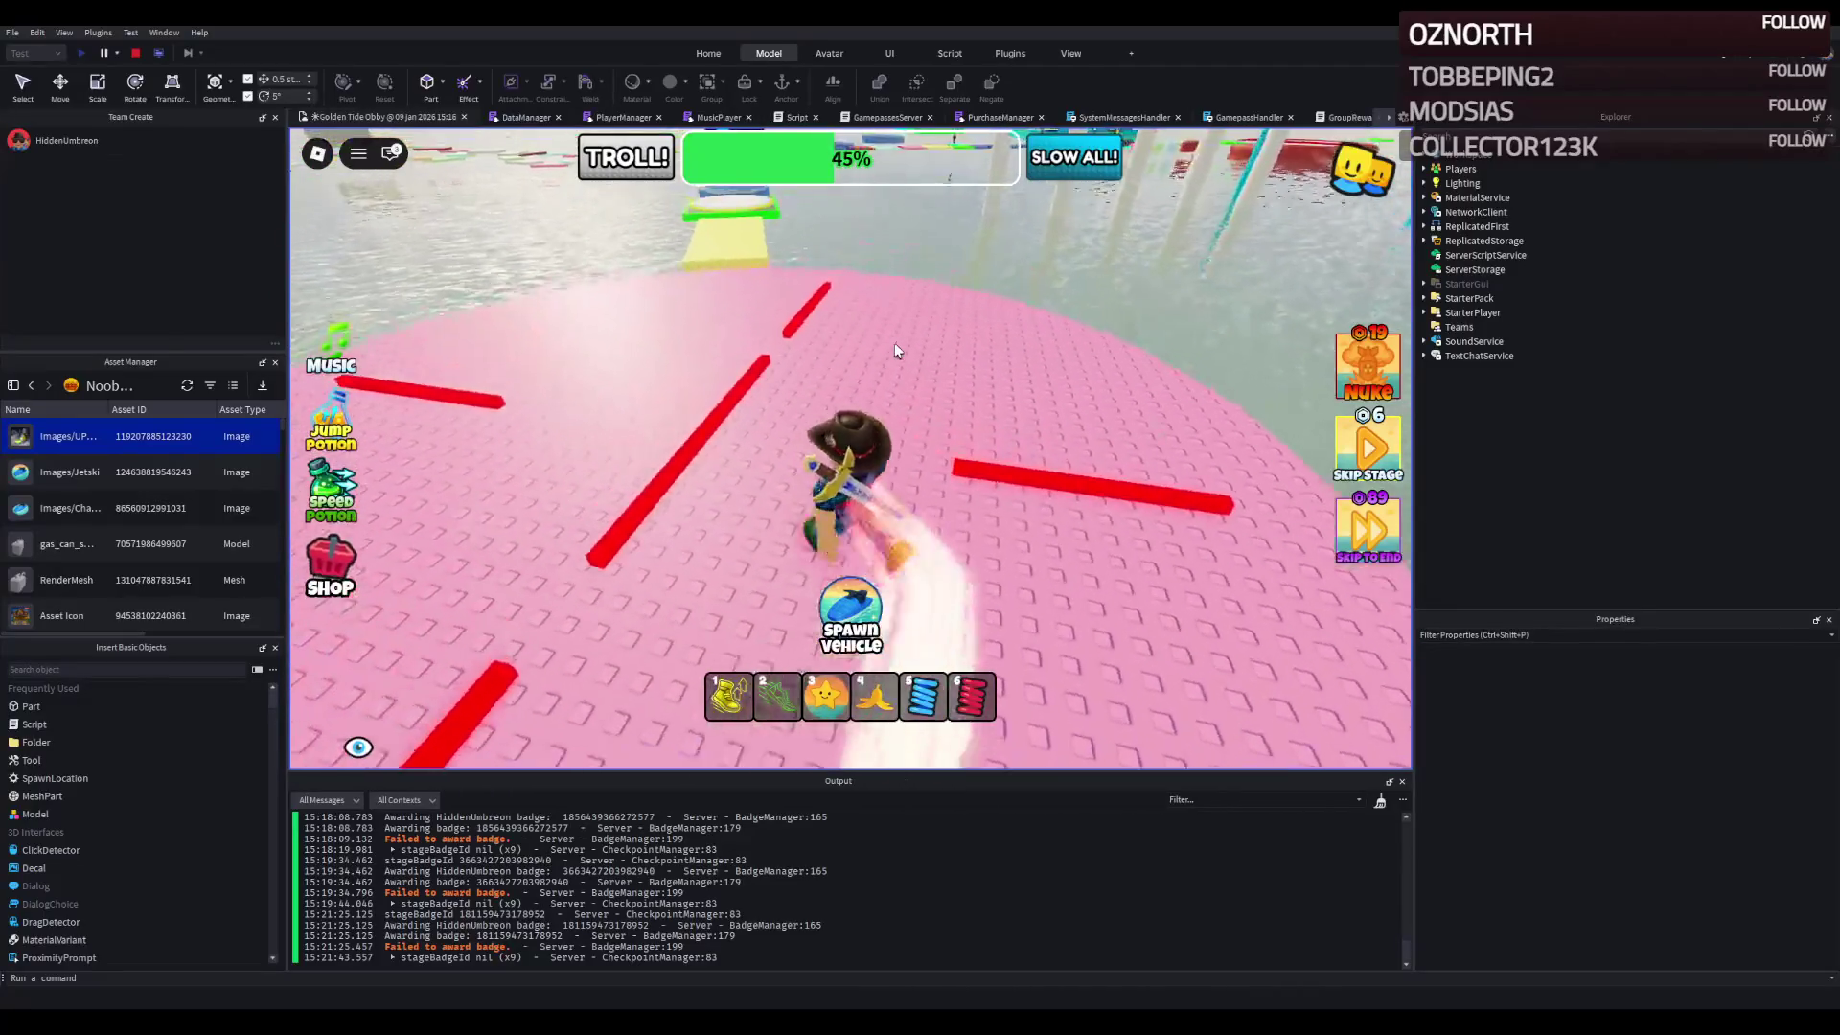
{"action": "key", "text": "w"}
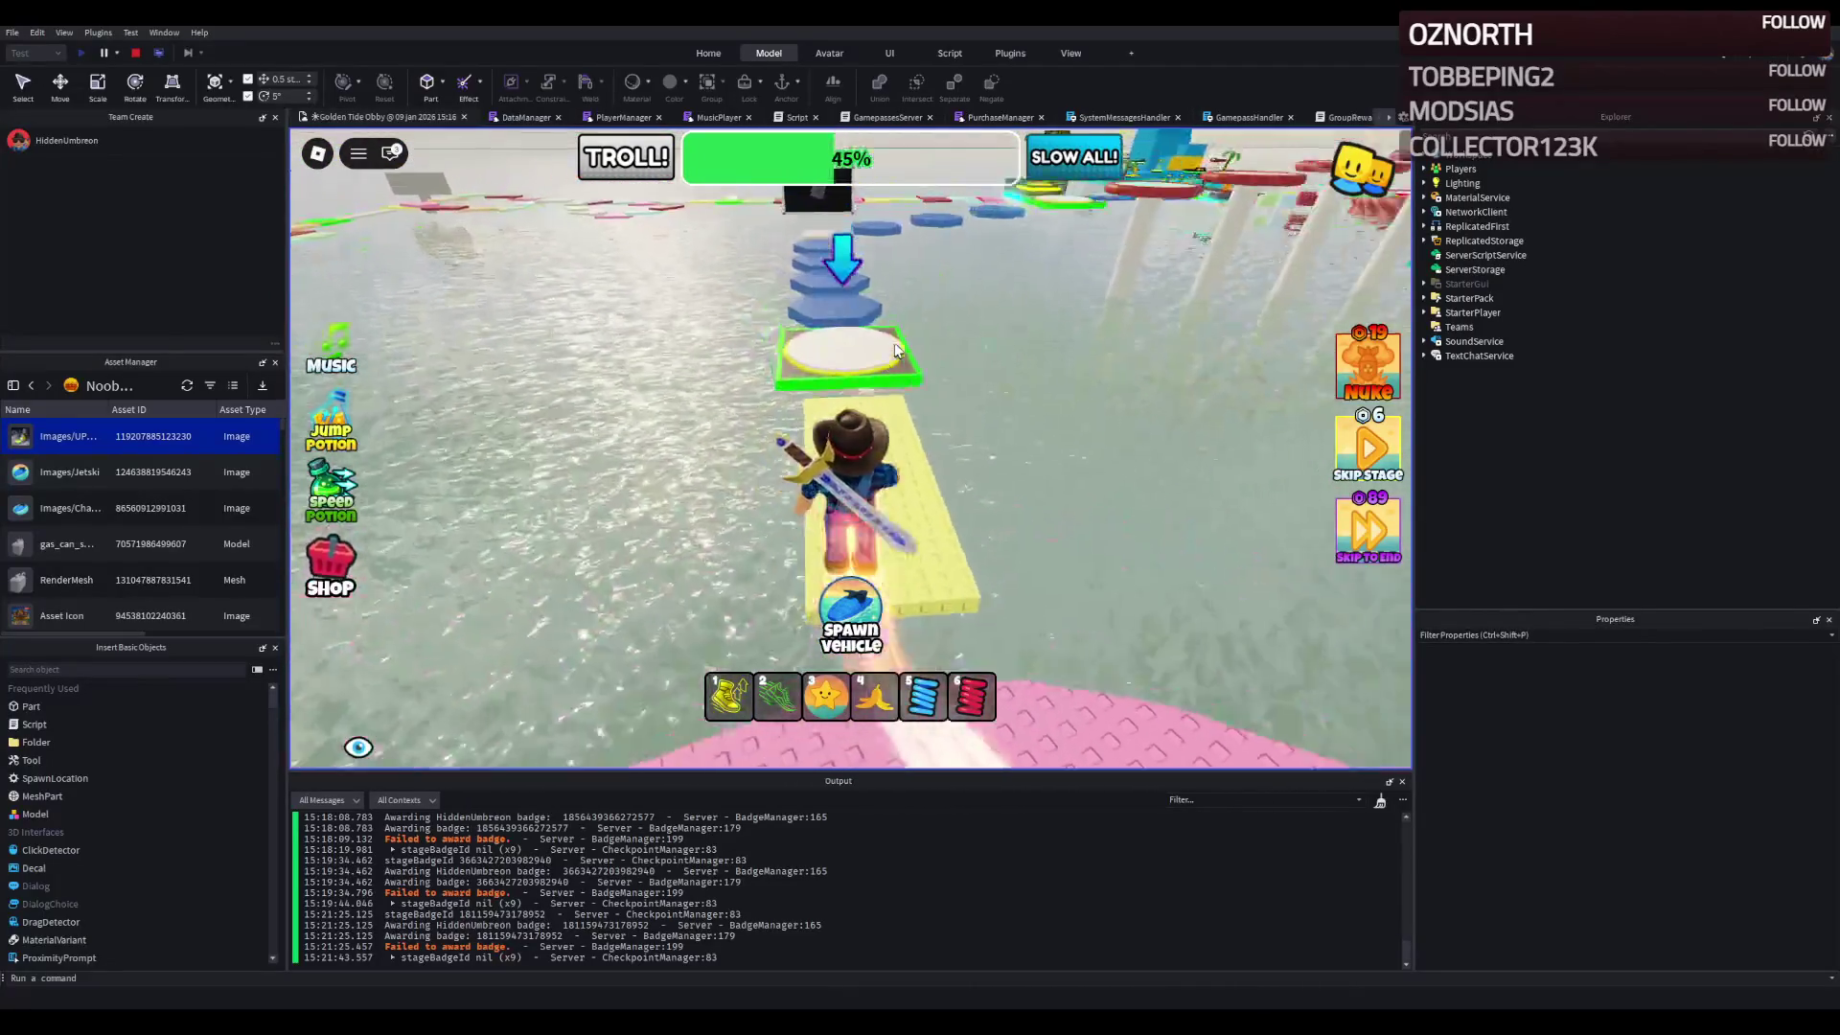
{"action": "key", "text": "w"}
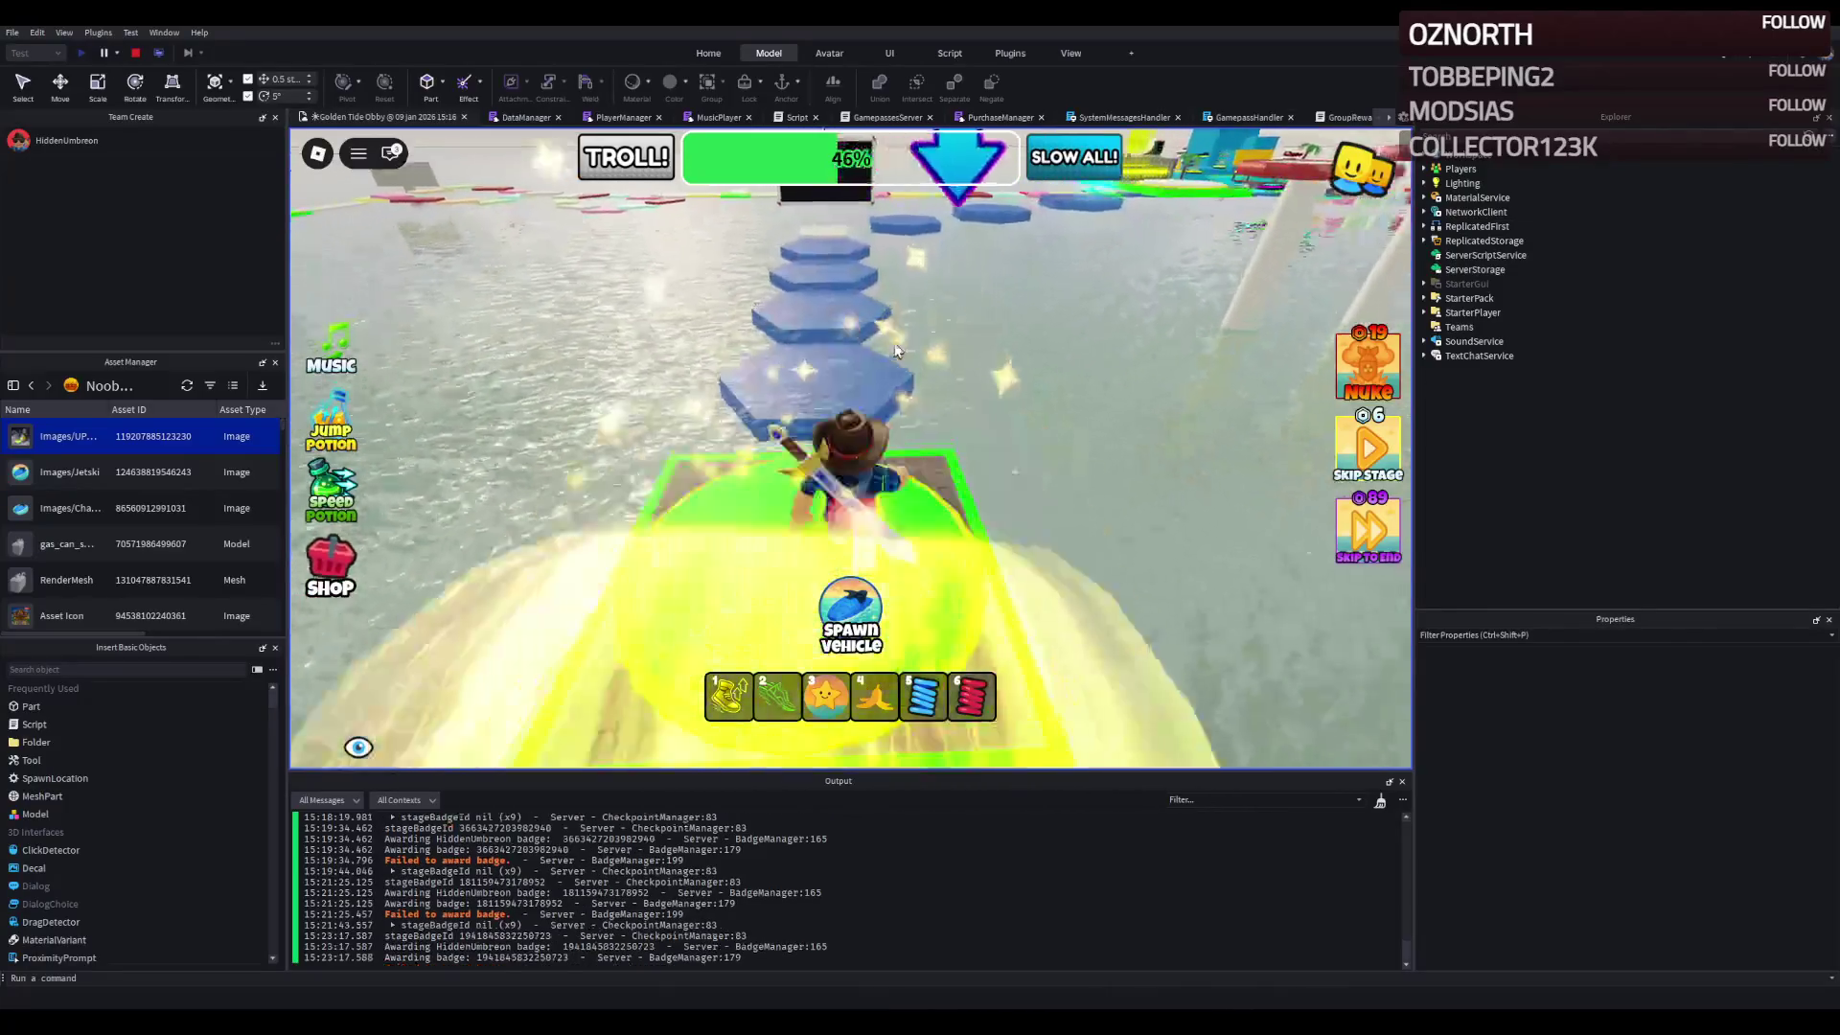
{"action": "key", "text": "w"}
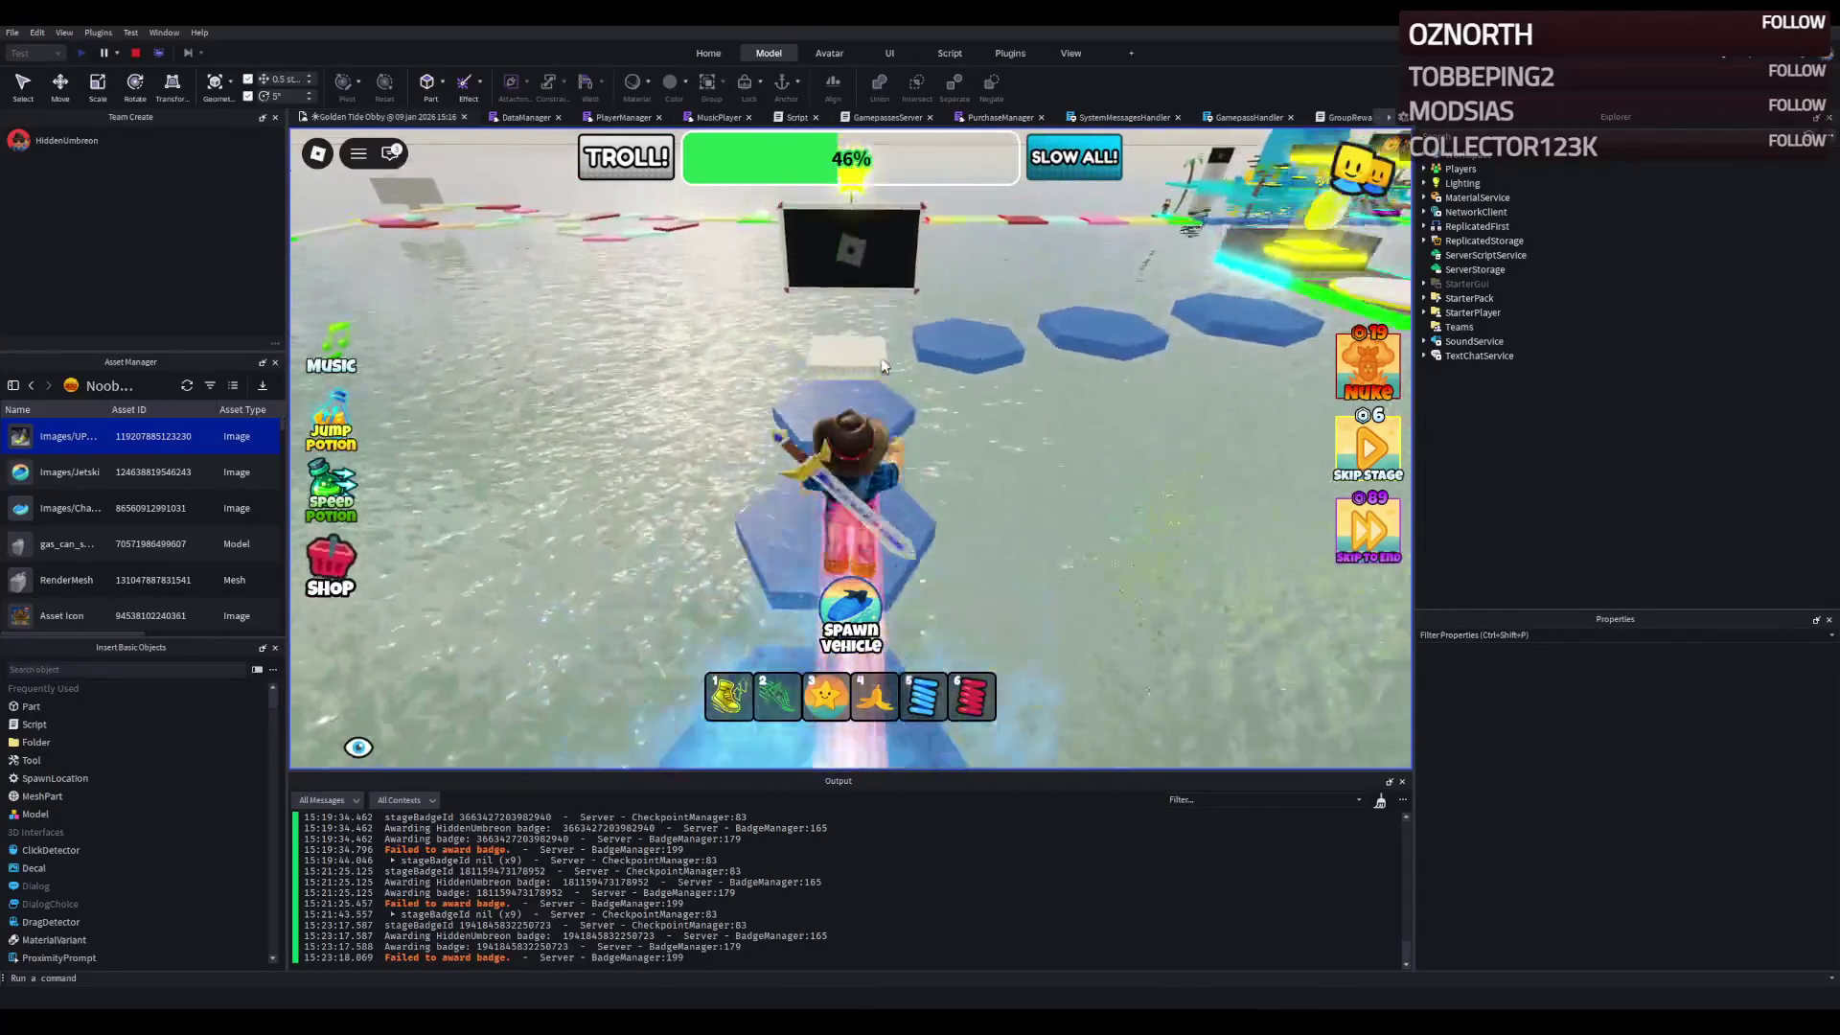
{"action": "key", "text": "w"}
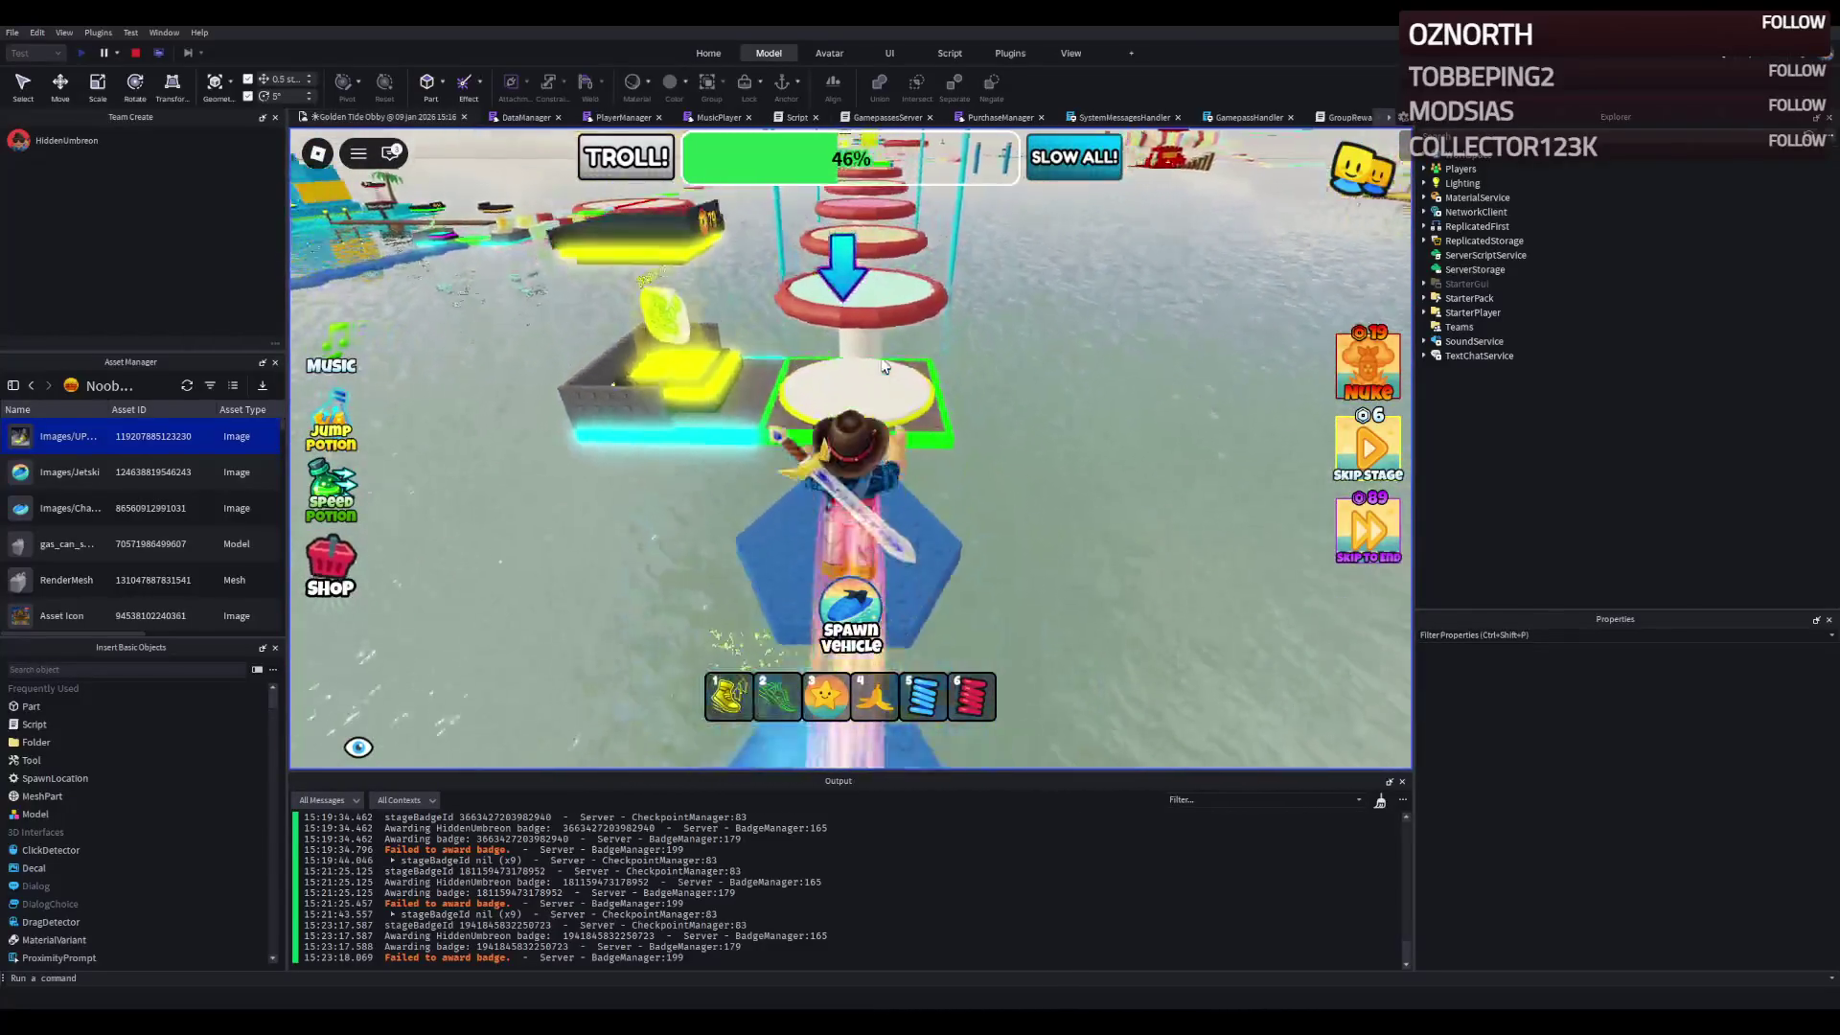
- Jump across the round red, beige and pink platforms to the green checkpoint
{"action": "key", "text": "w"}
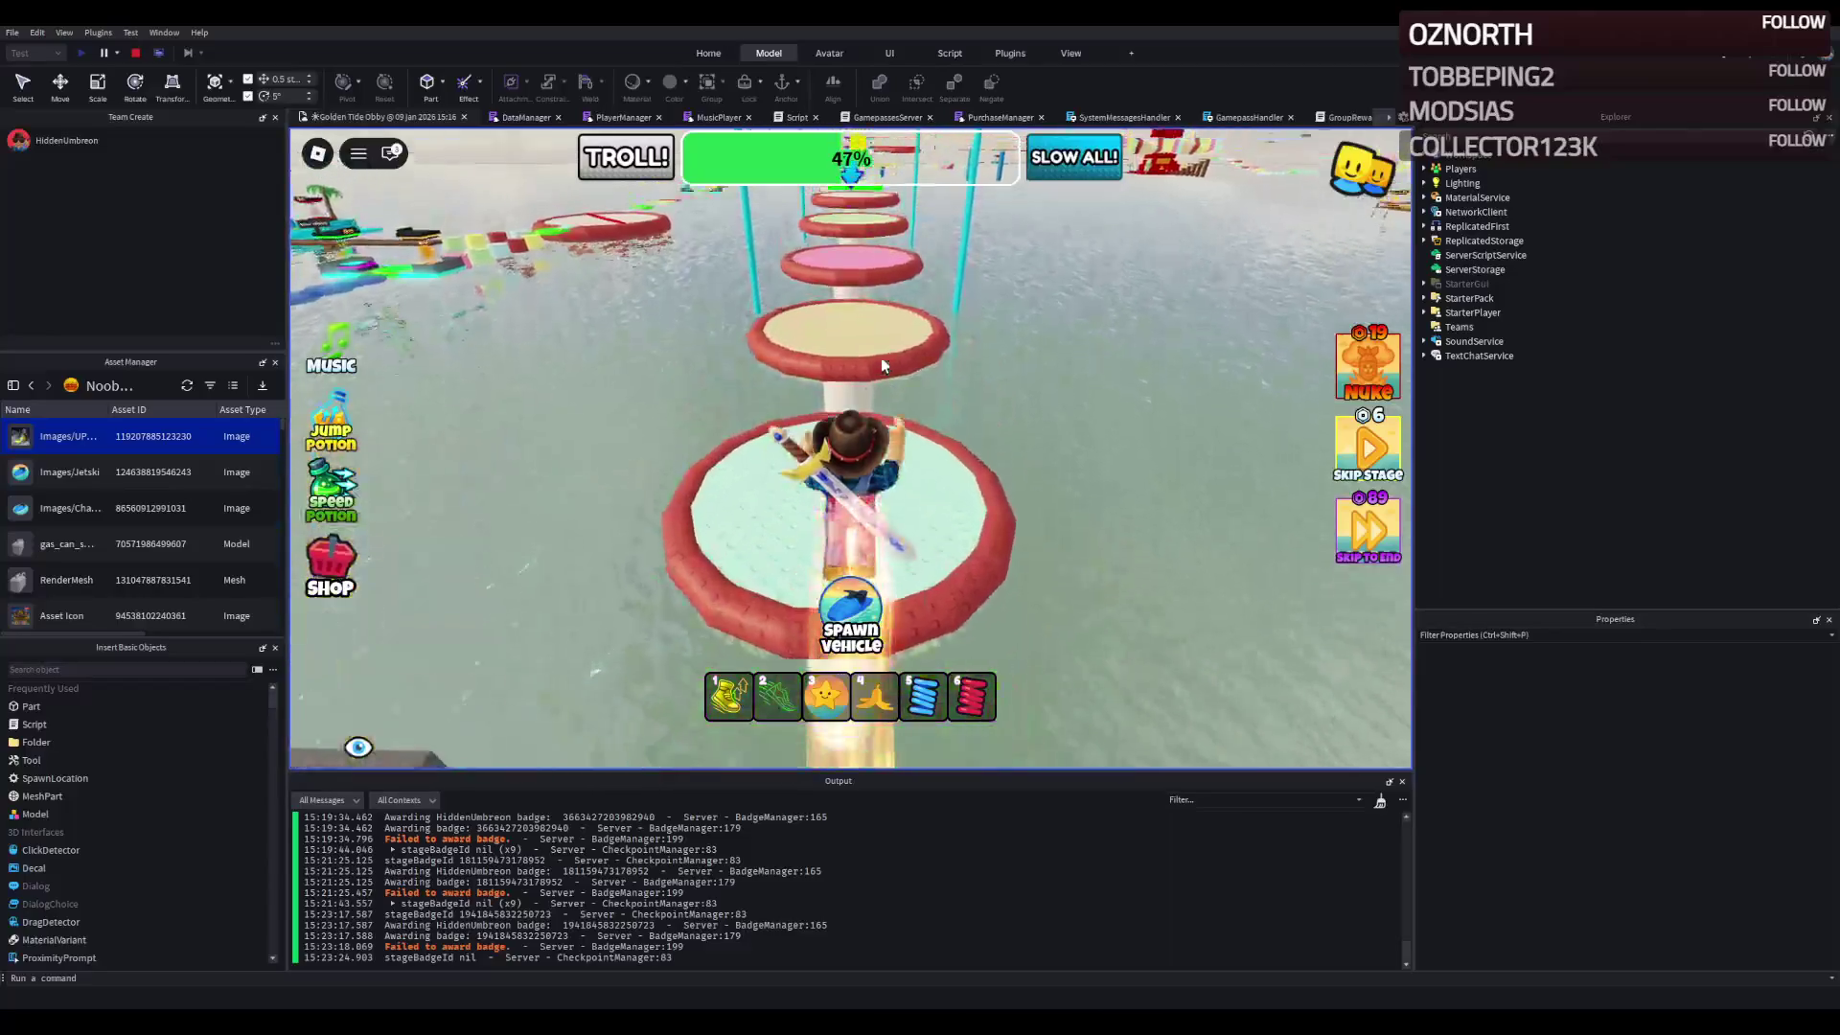
{"action": "key", "text": "w"}
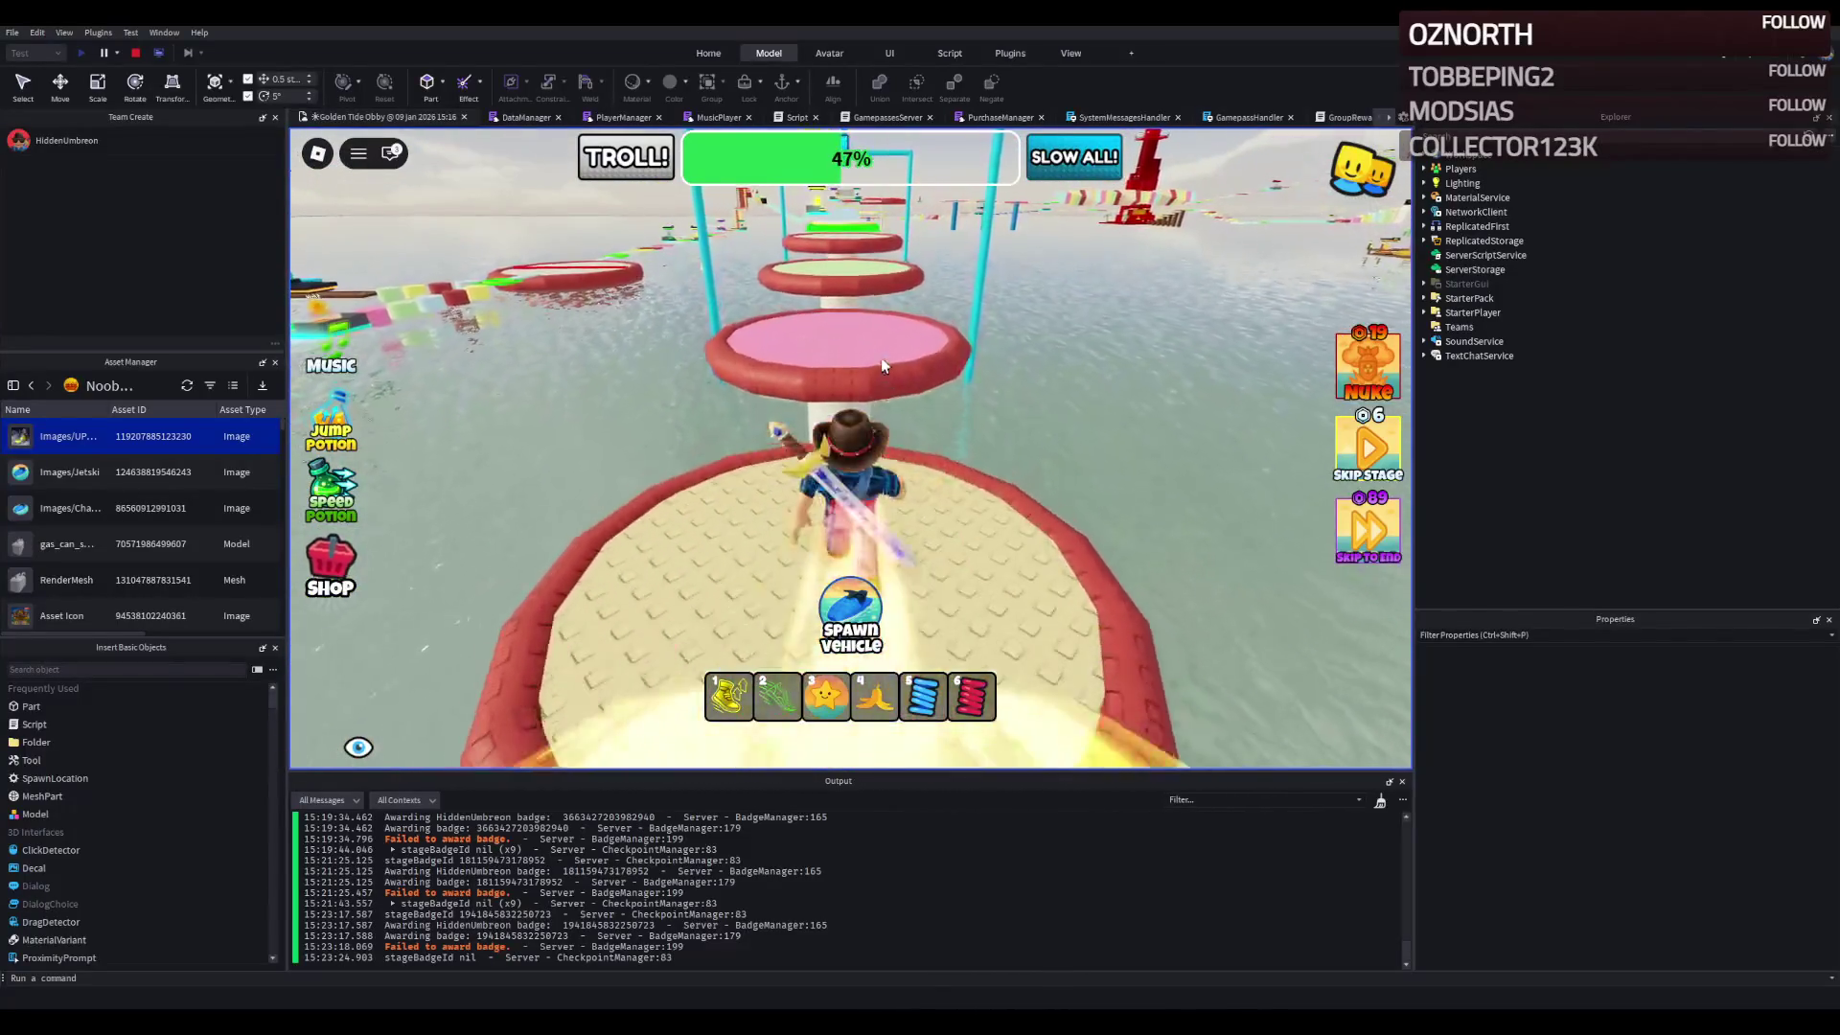
{"action": "key", "text": "w"}
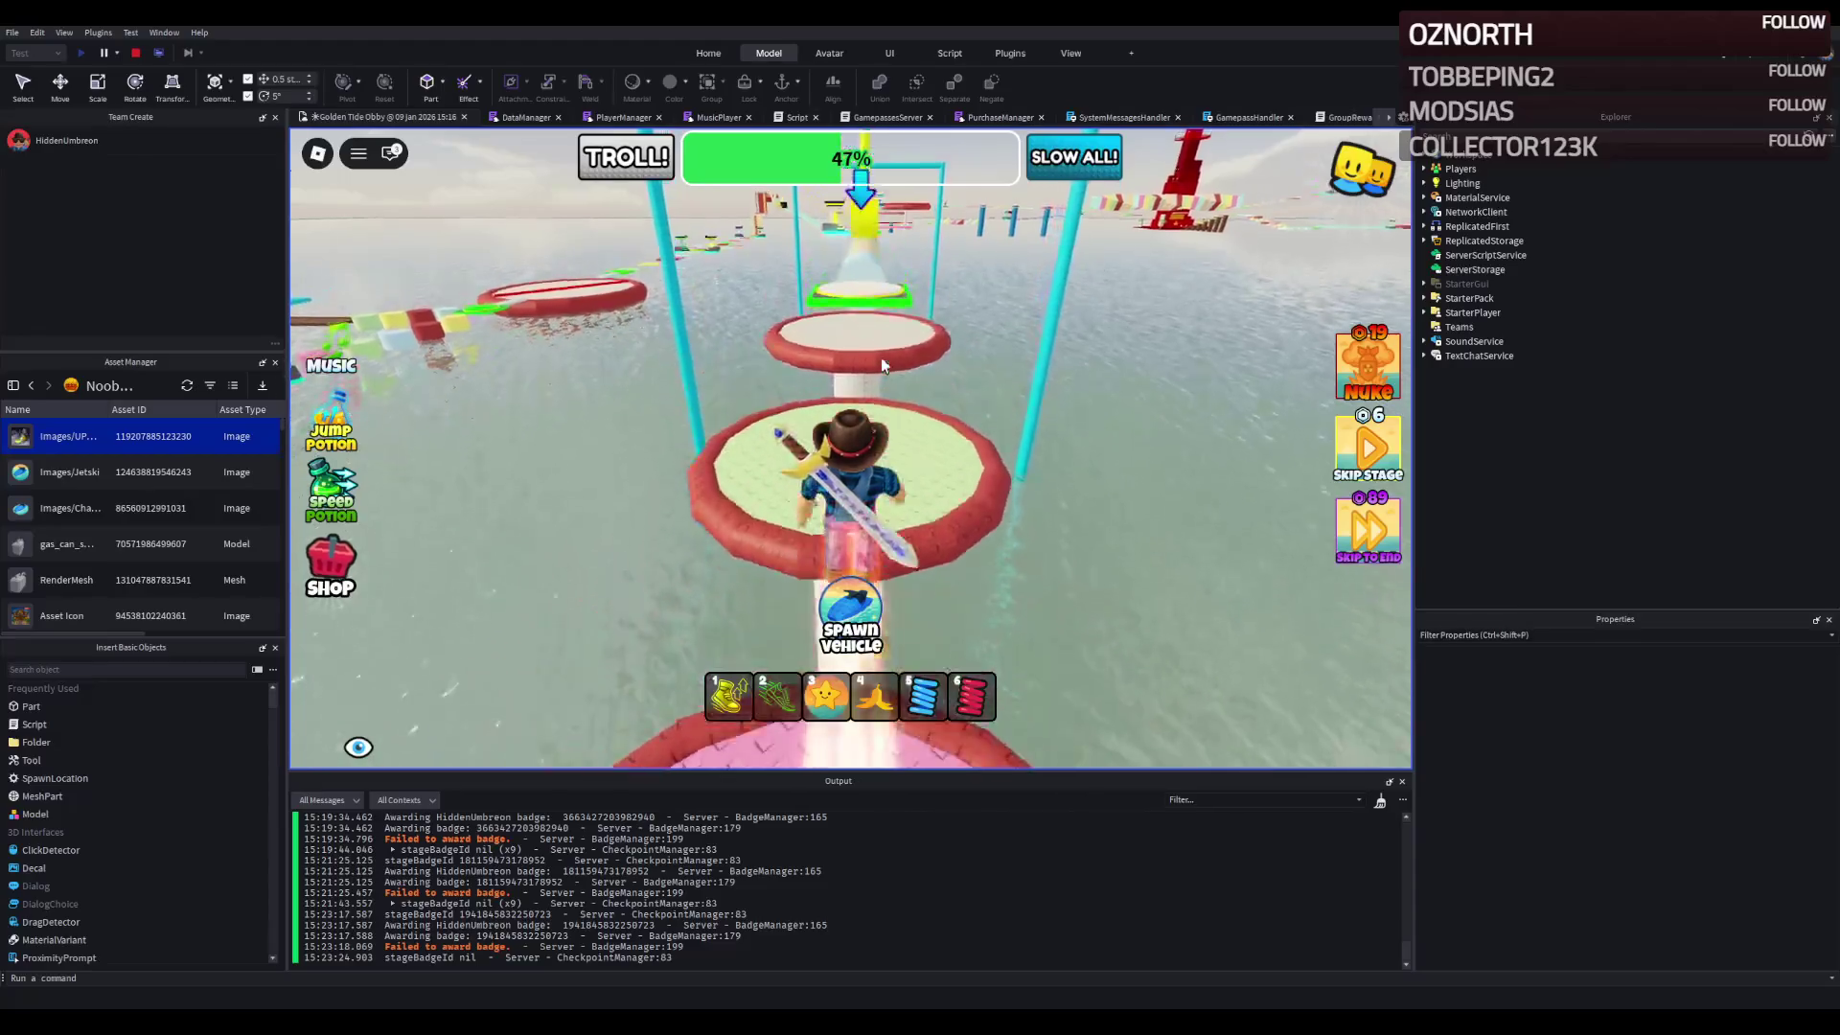
{"action": "key", "text": "w"}
{"action": "key", "text": "w"}
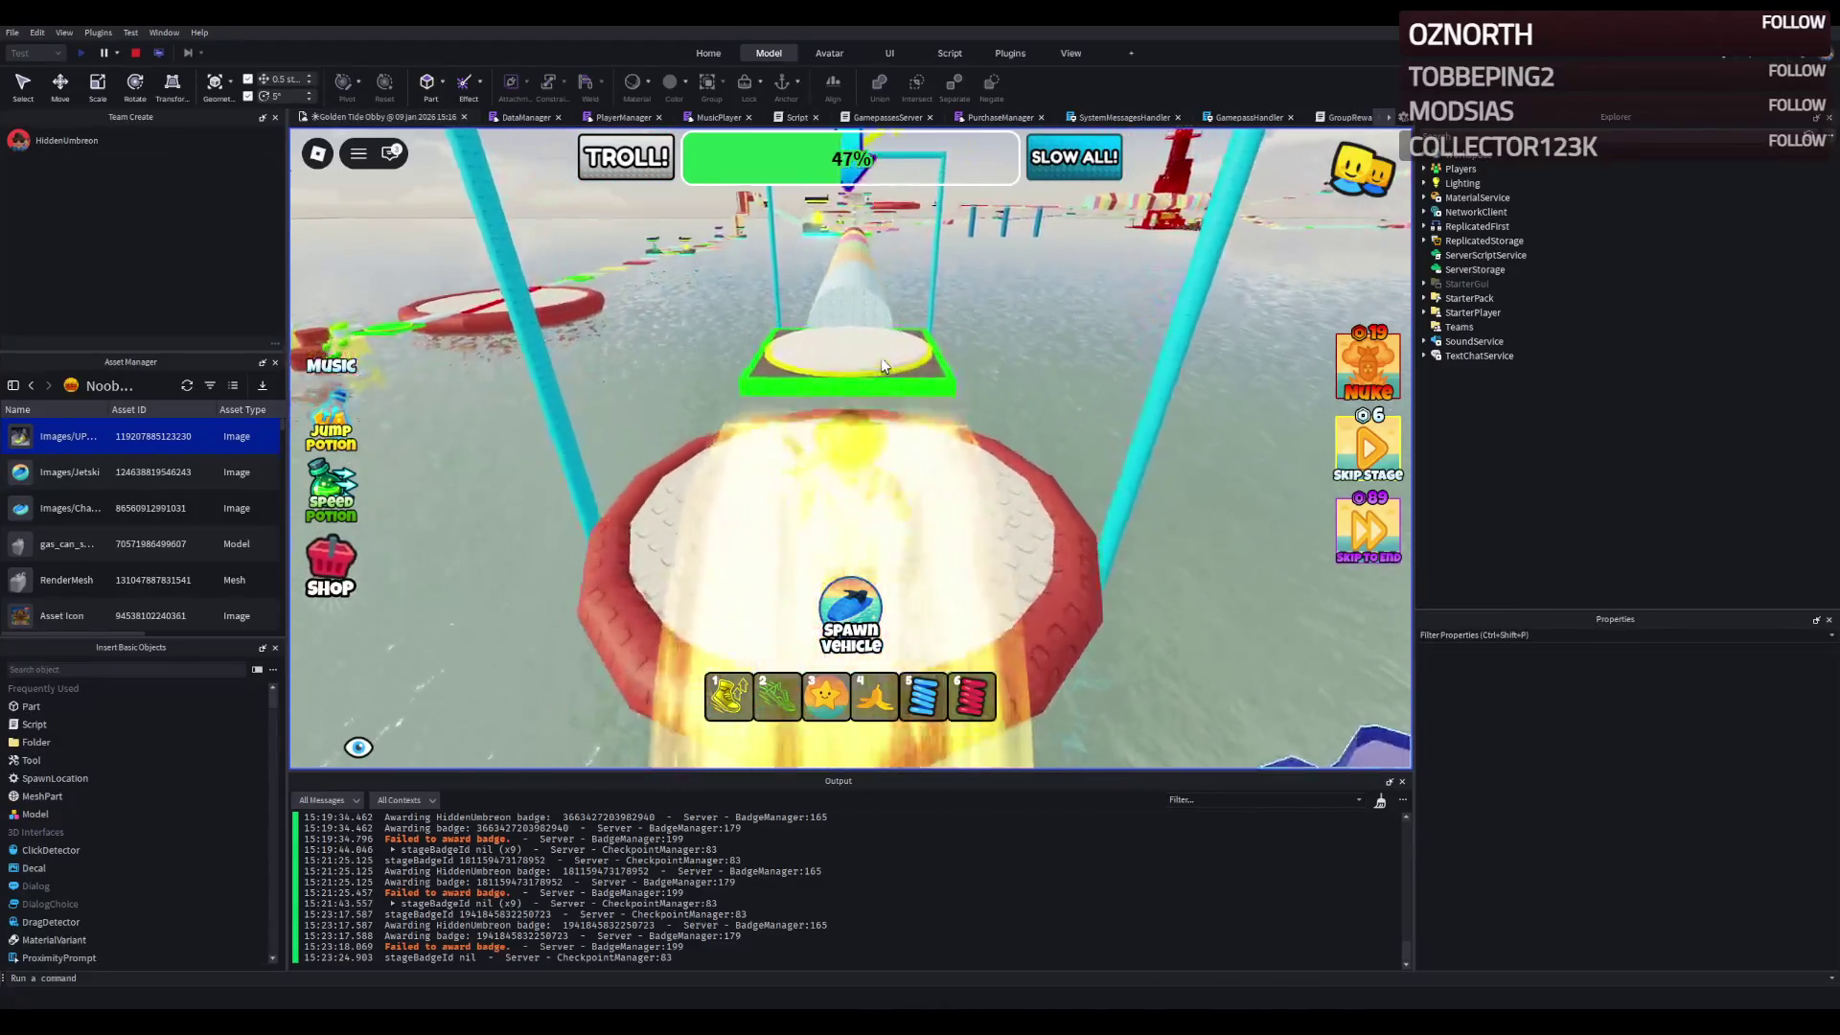
- Run along the rainbow tube past the swinging hammer arch toward the next checkpoint
{"action": "key", "text": "w"}
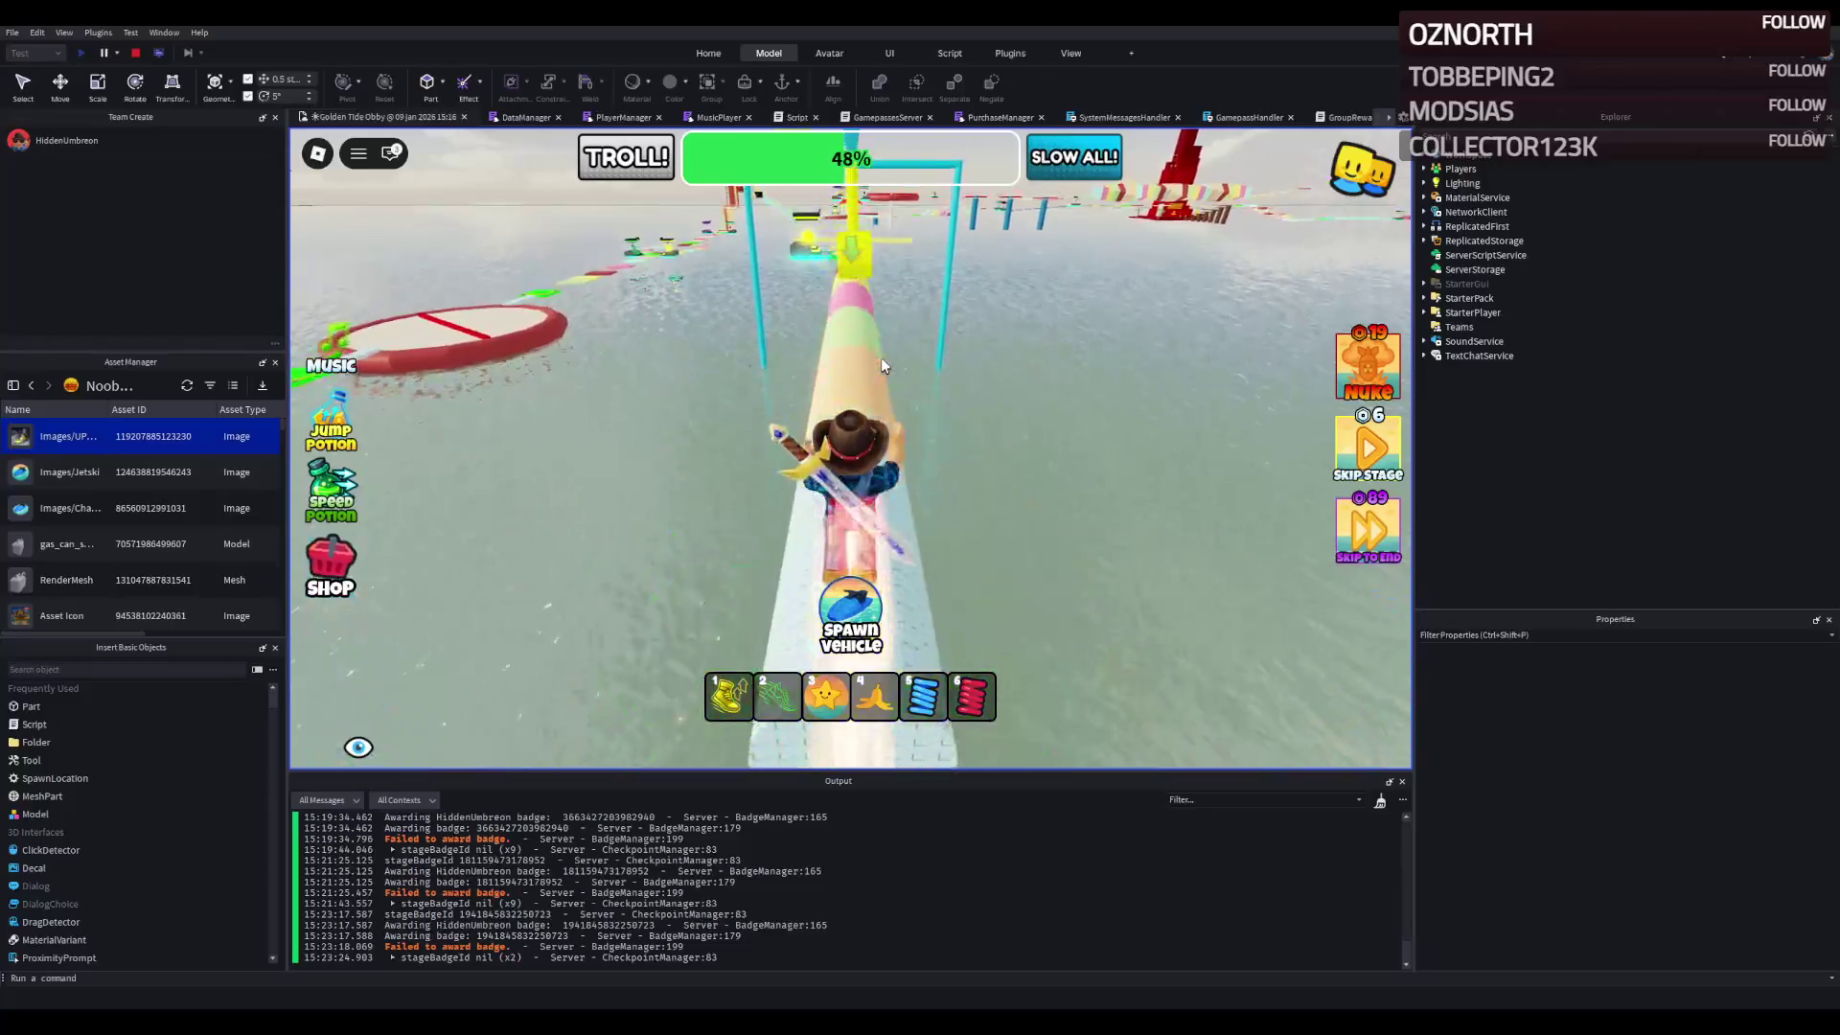
{"action": "key", "text": "w"}
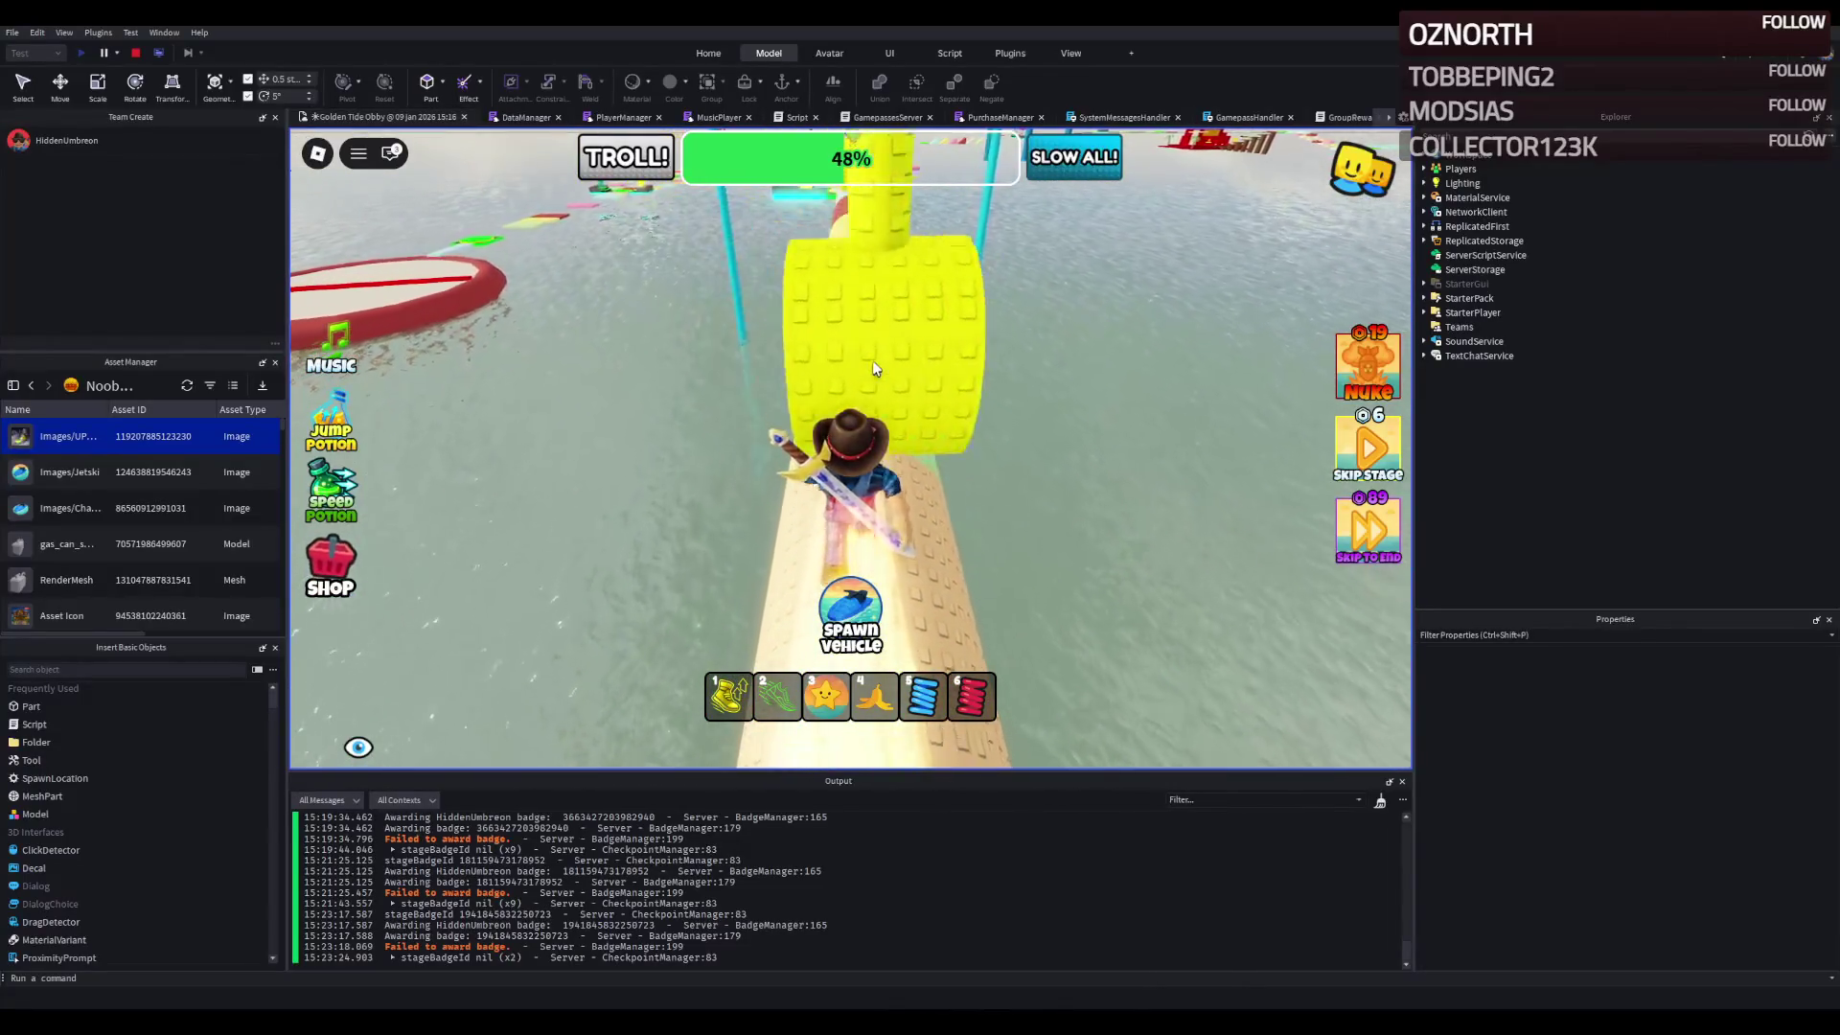
{"action": "key", "text": "w"}
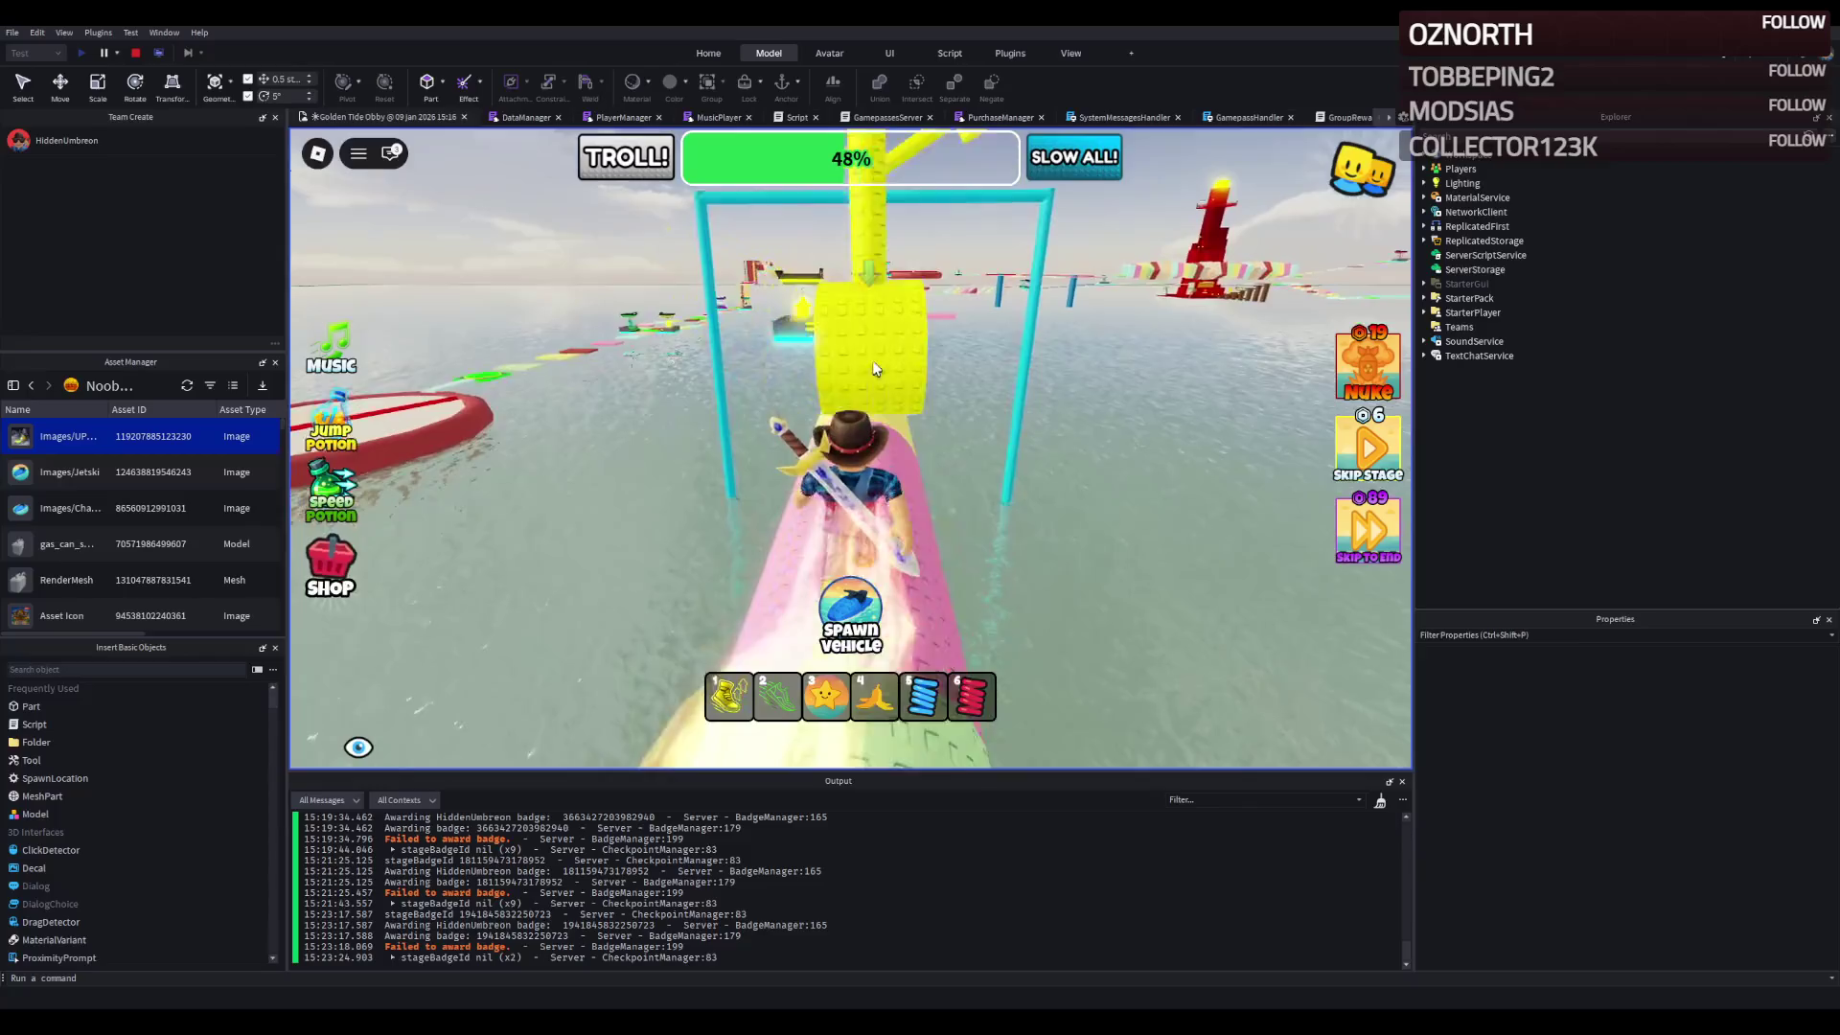
{"action": "key", "text": "w"}
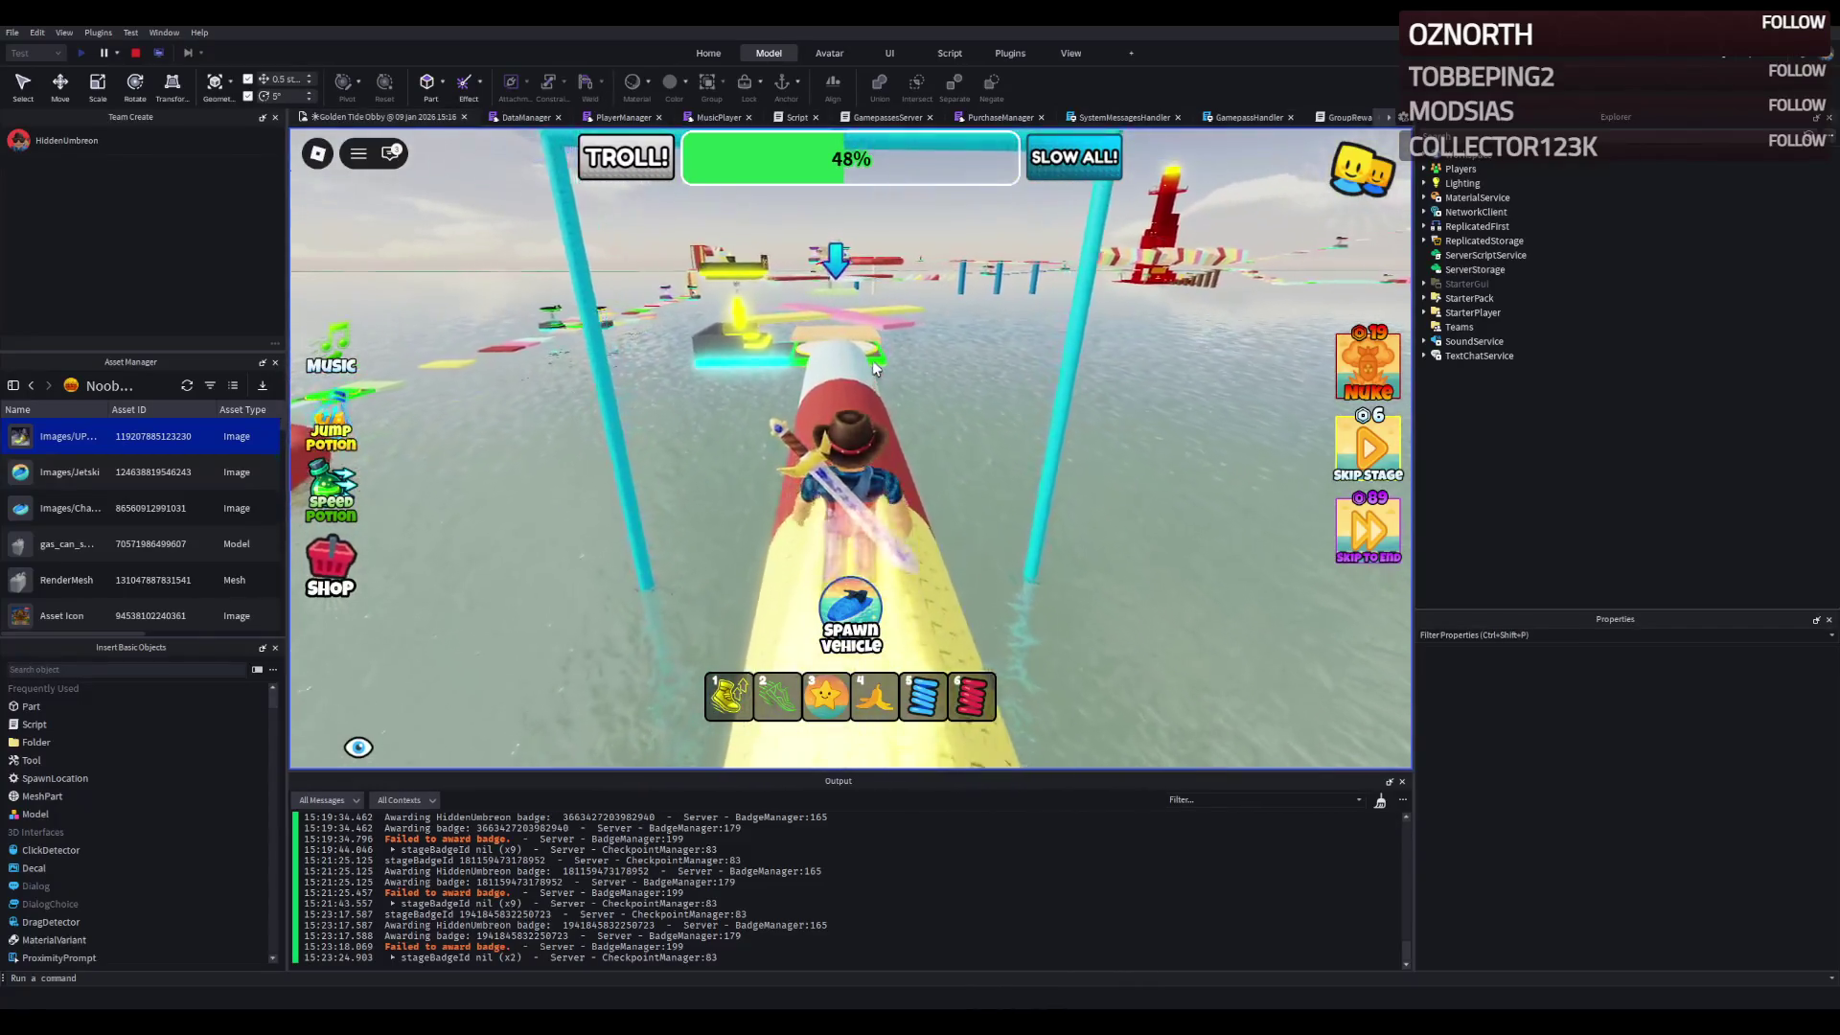
{"action": "key", "text": "w"}
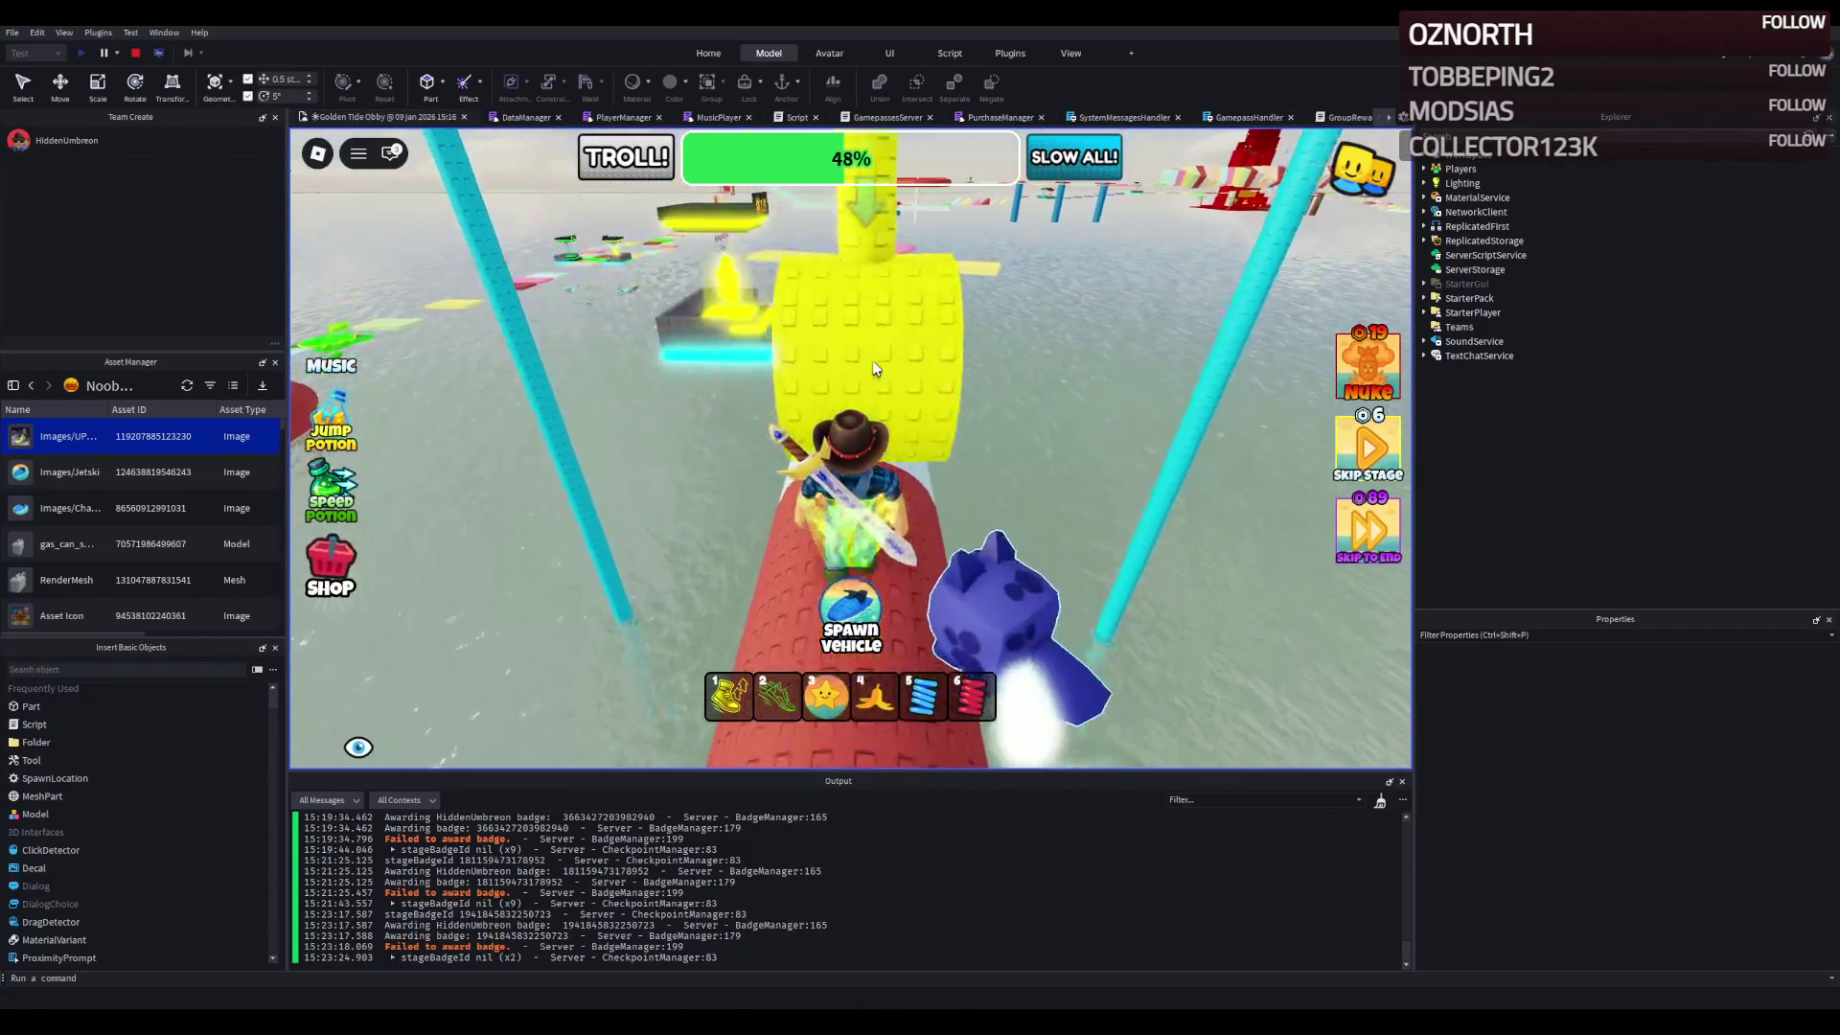
- Pass the 50% checkpoint, cross the pink walkway and red bridge, and reach the 51% checkpoint
{"action": "key", "text": "w"}
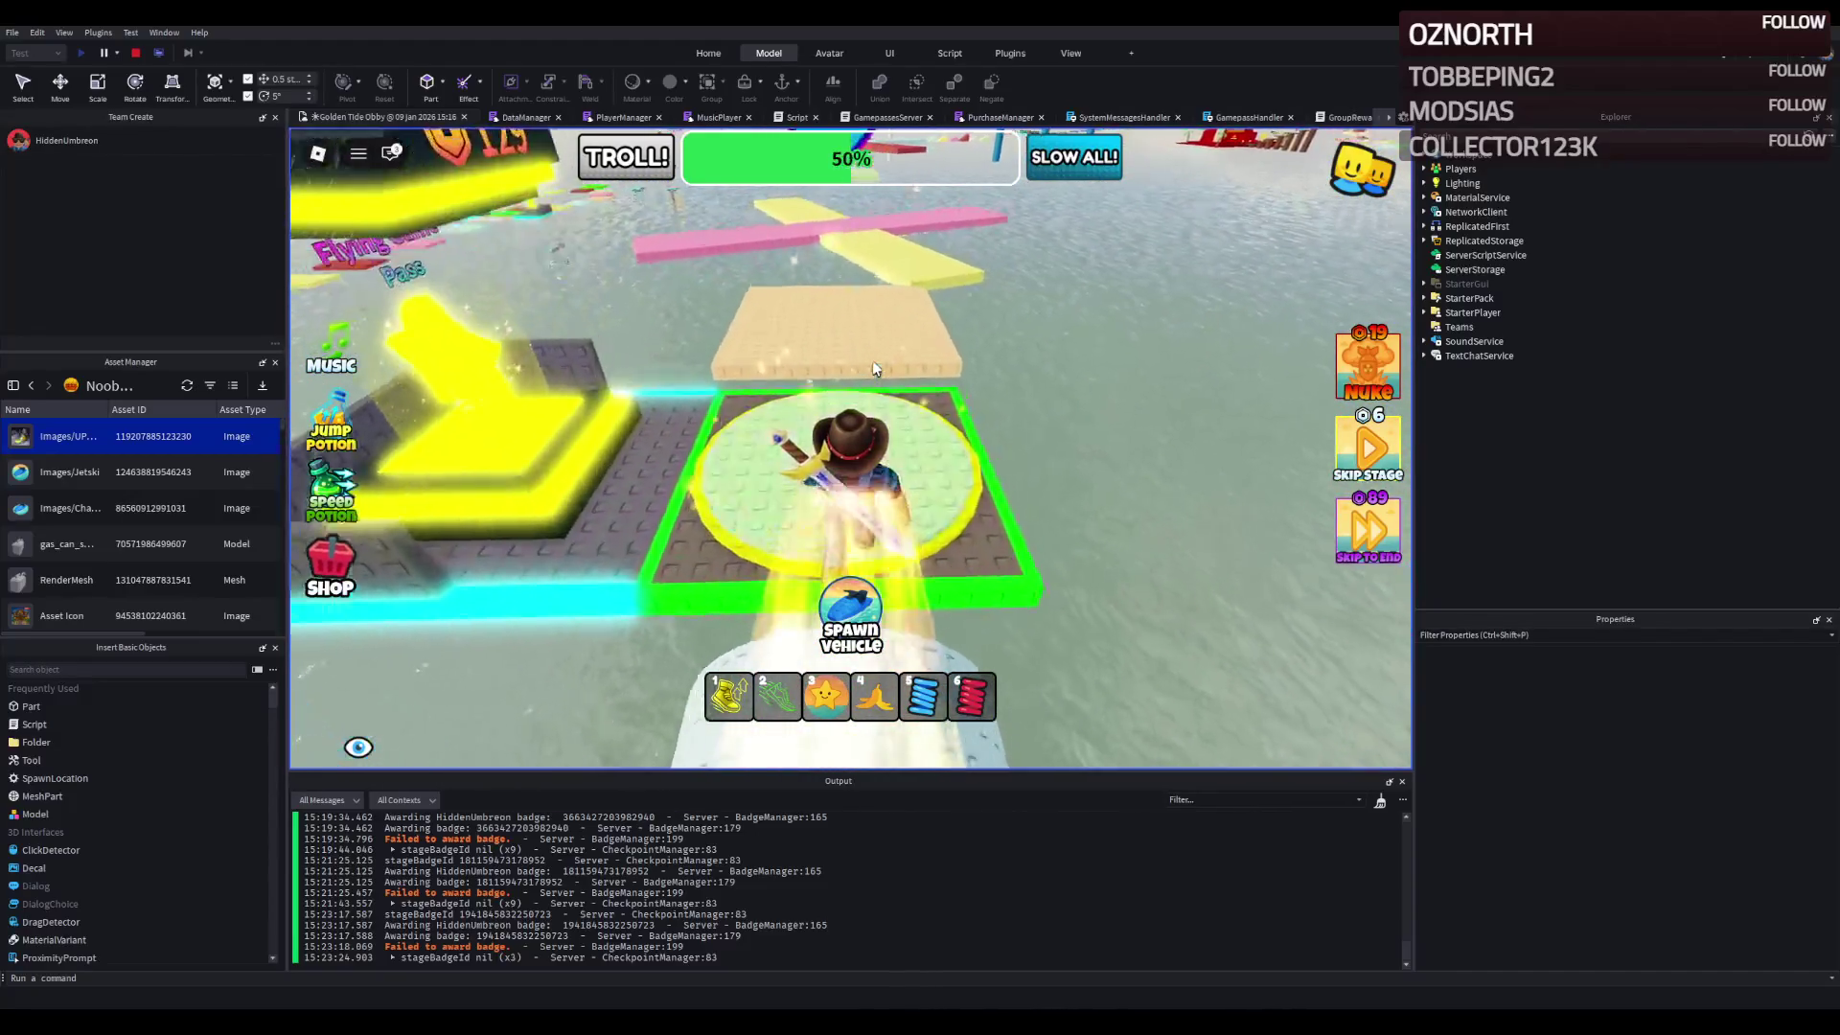
{"action": "key", "text": "w"}
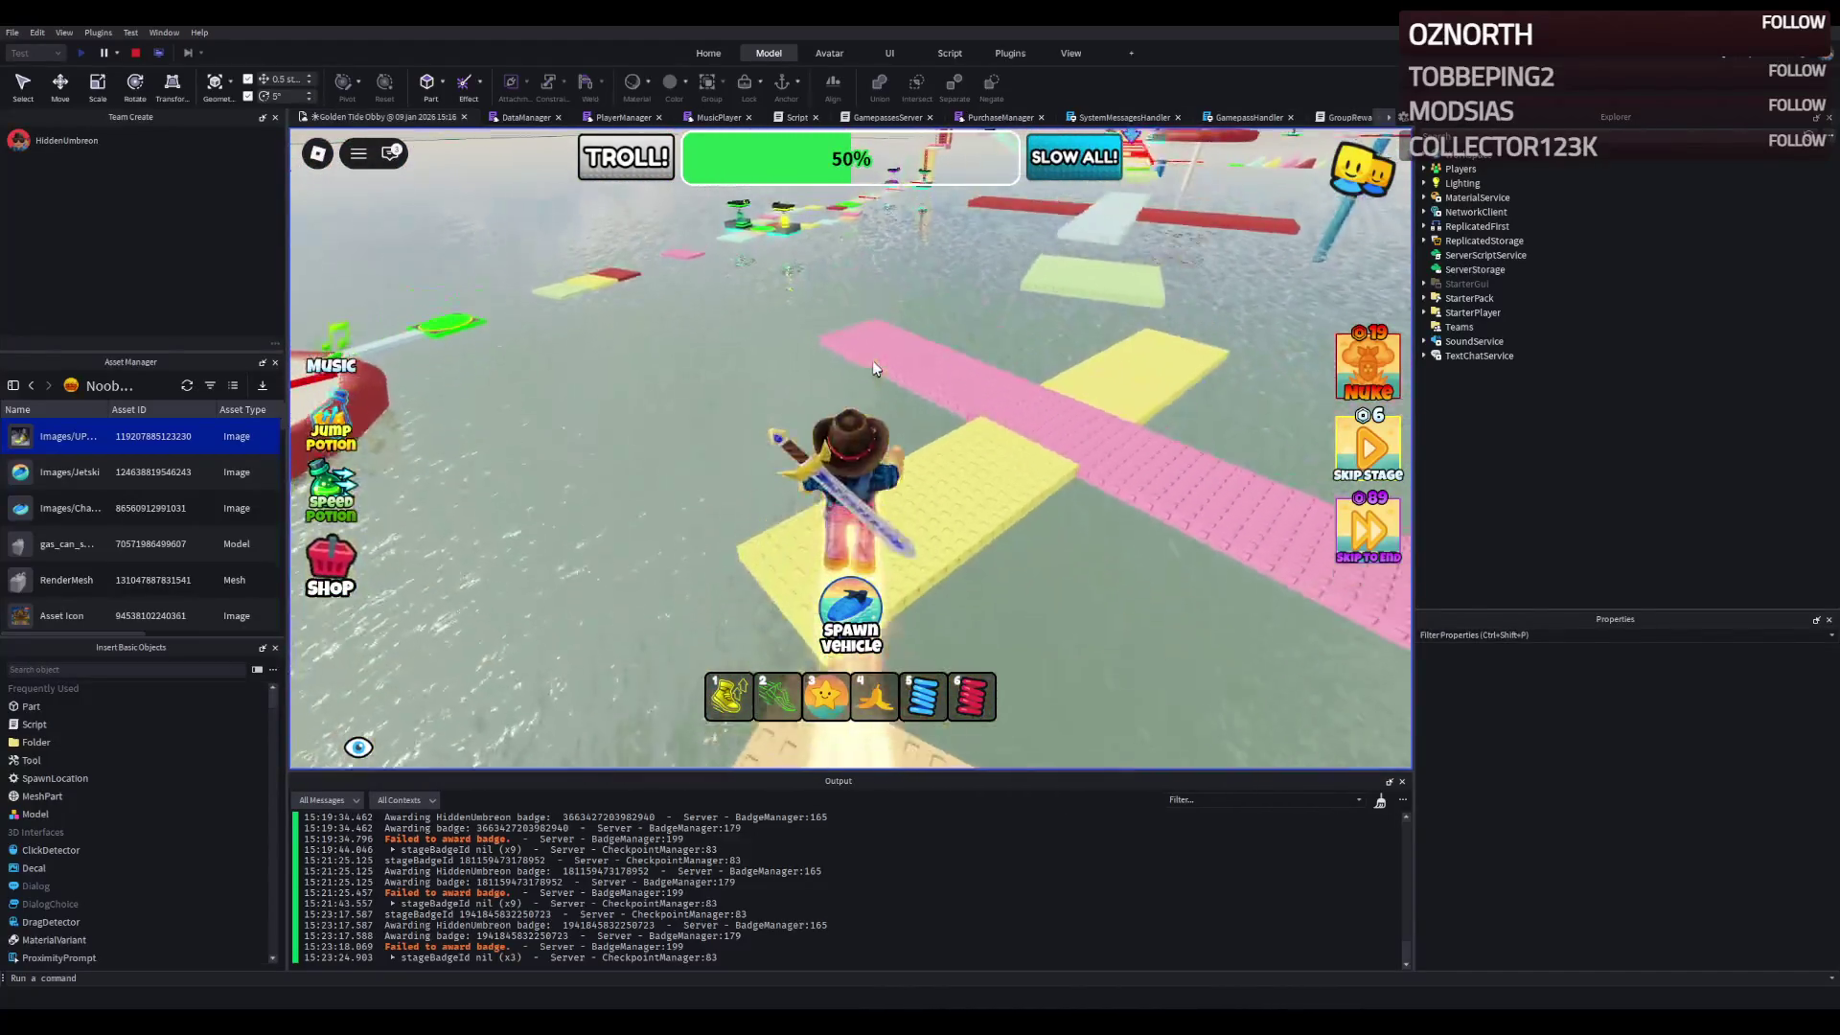
{"action": "key", "text": "w"}
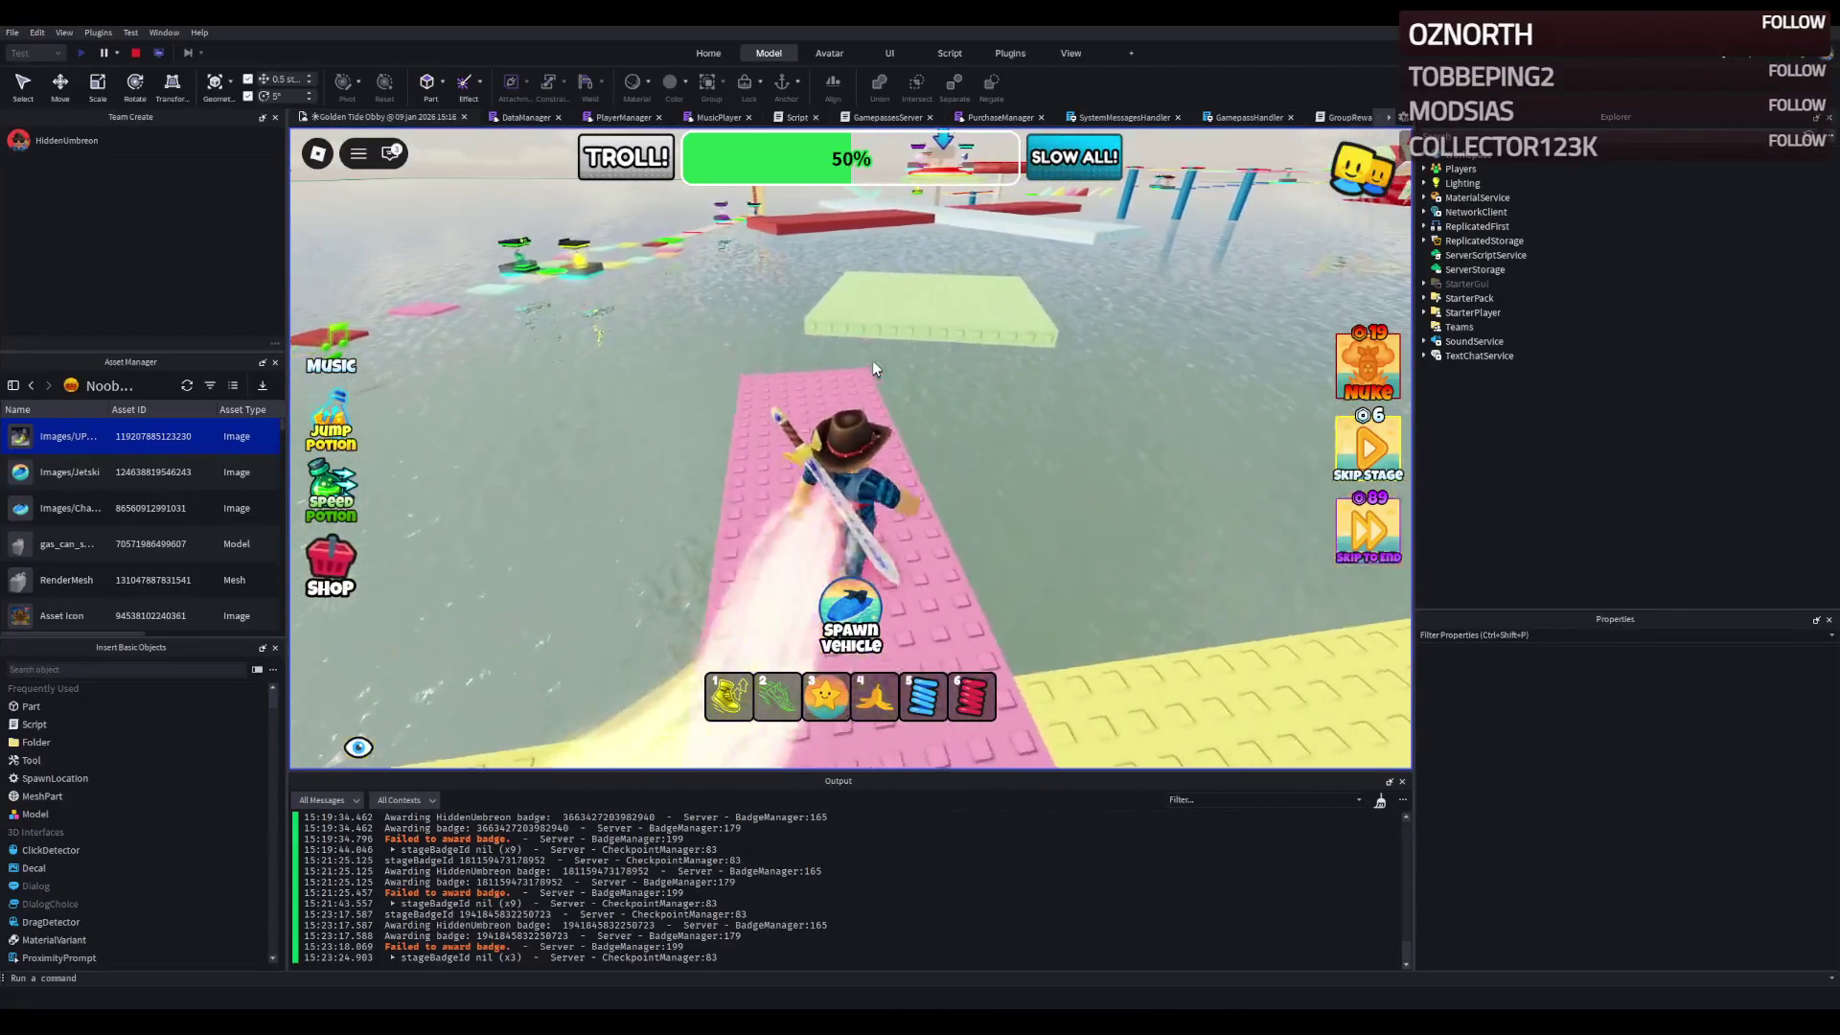
{"action": "key", "text": "w"}
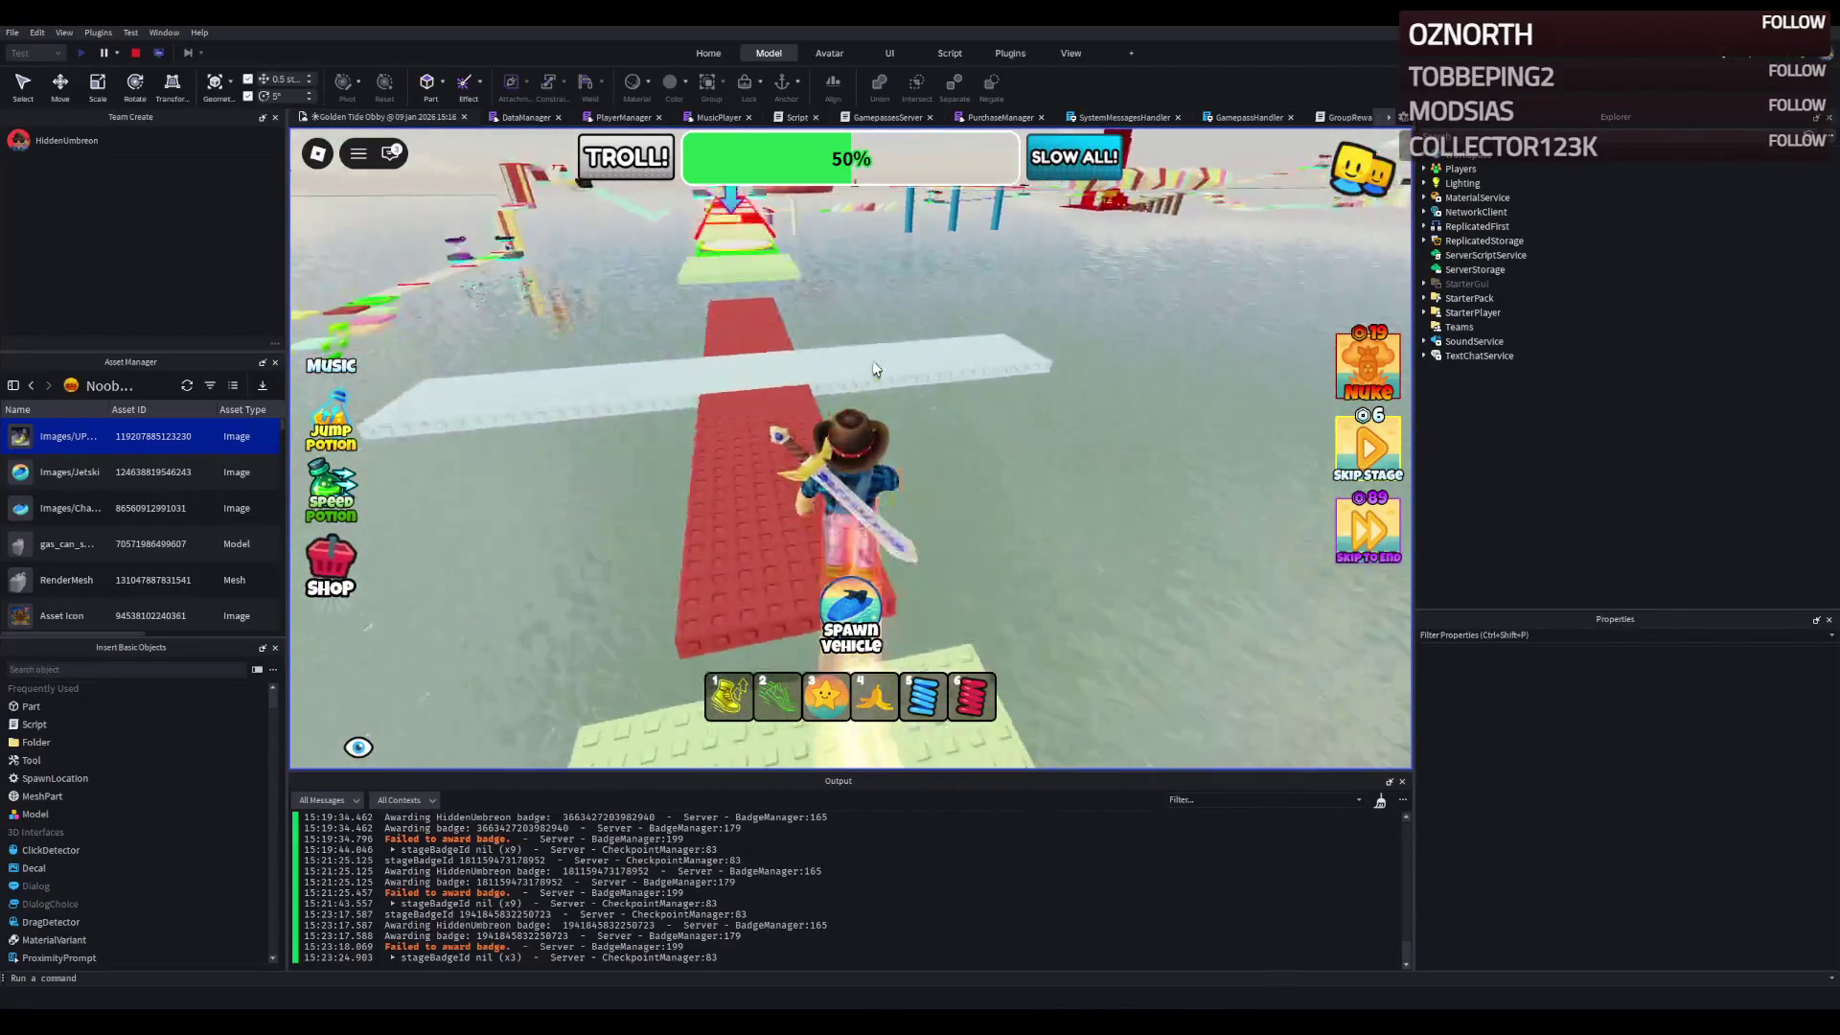
{"action": "key", "text": "w"}
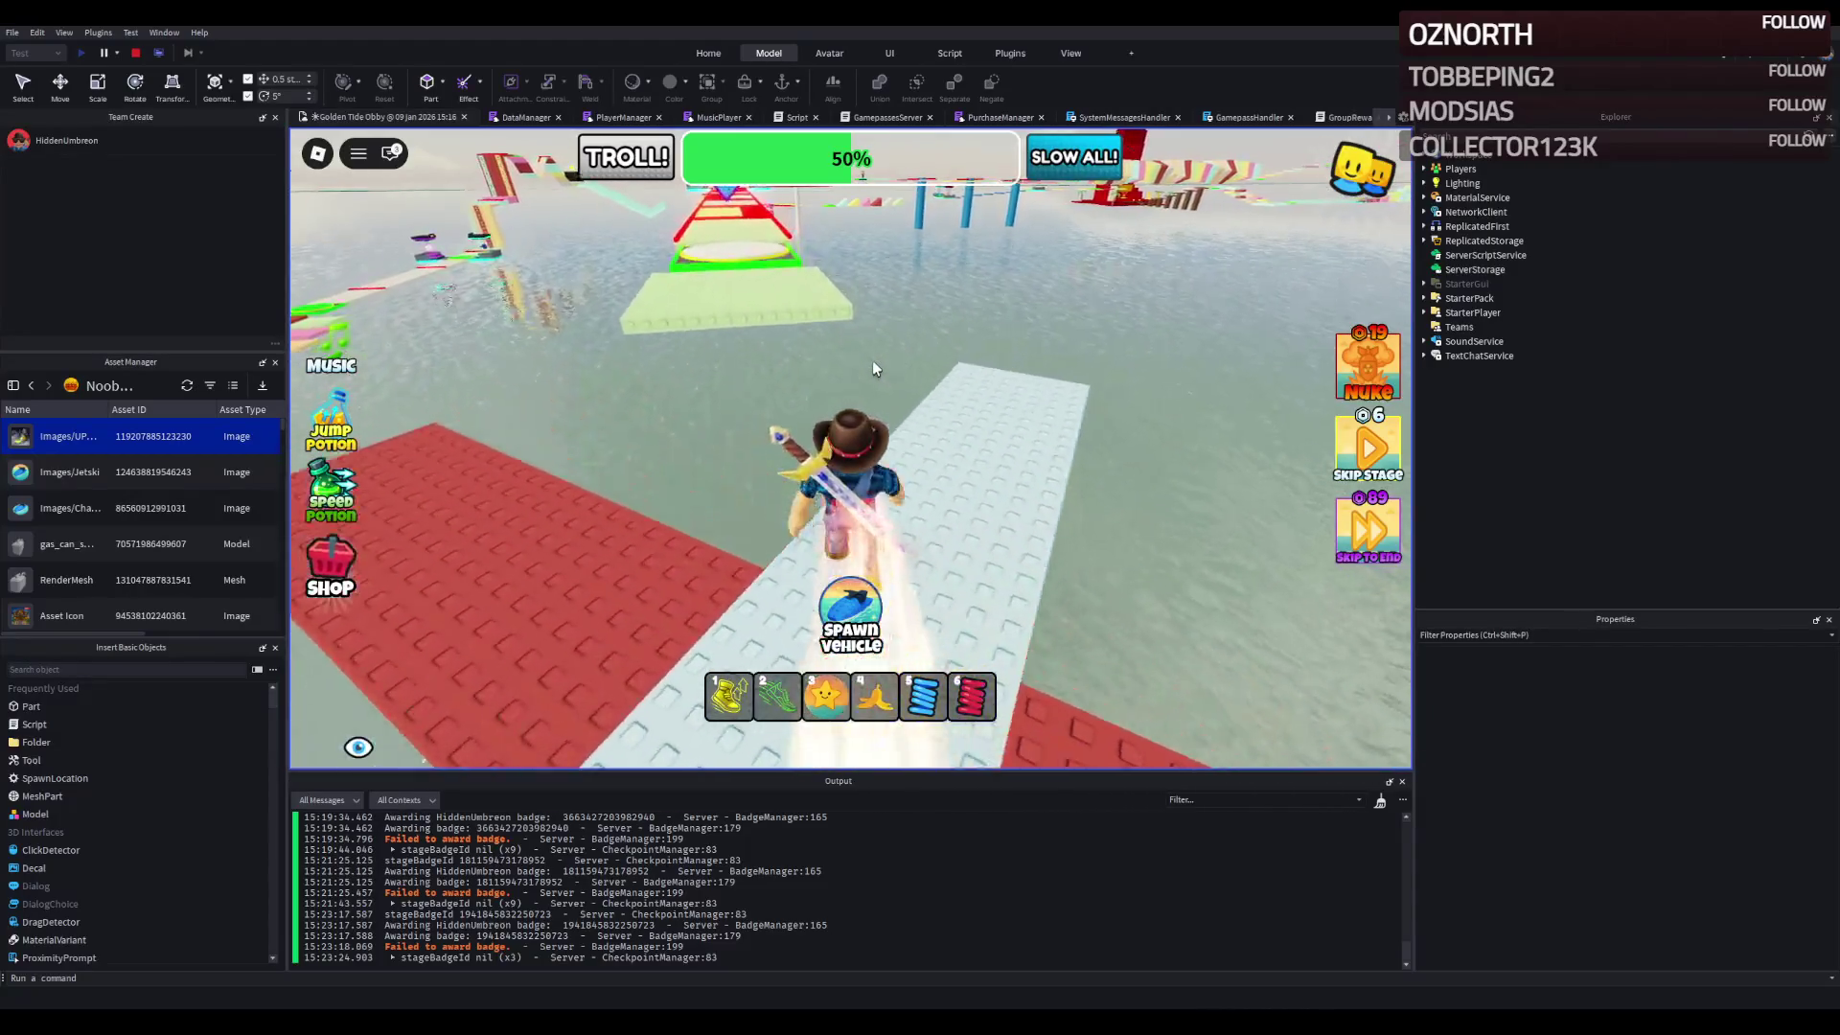
{"action": "key", "text": "w"}
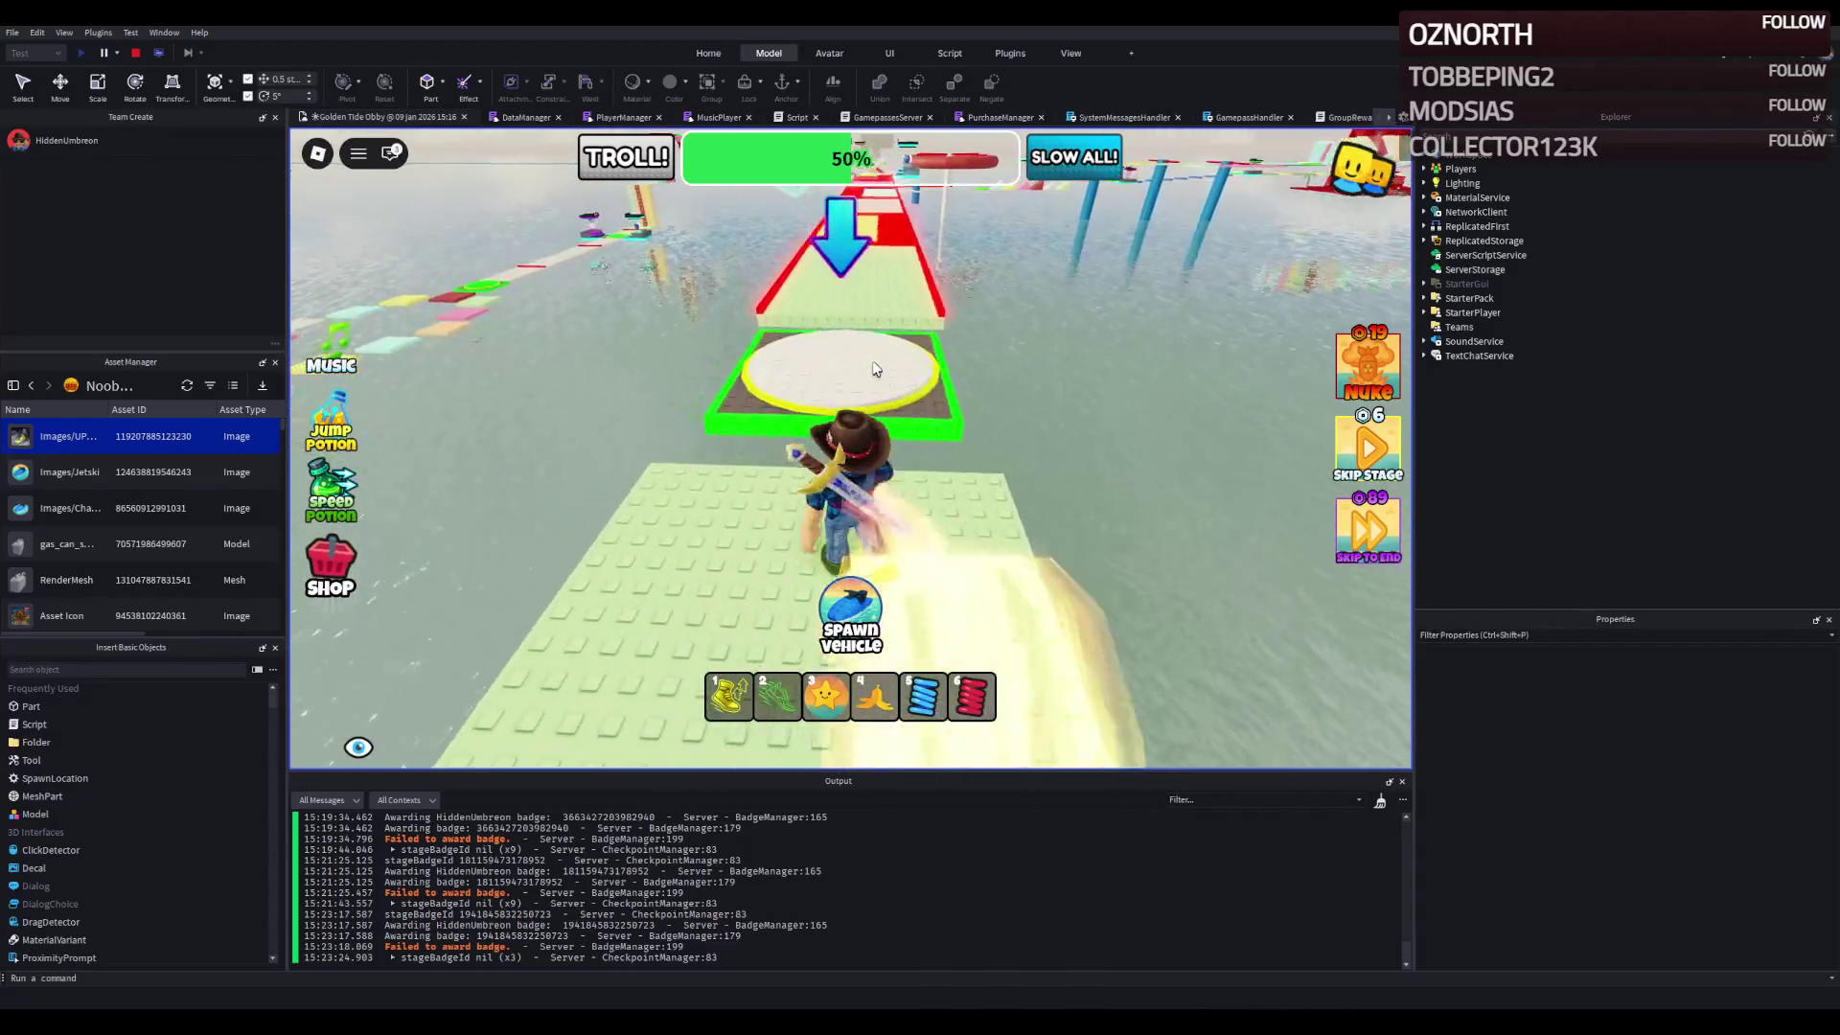
- Cross the red-and-yellow bridge to the white checkpoint pad, reaching 52% on the yellow ramp
{"action": "key", "text": "w"}
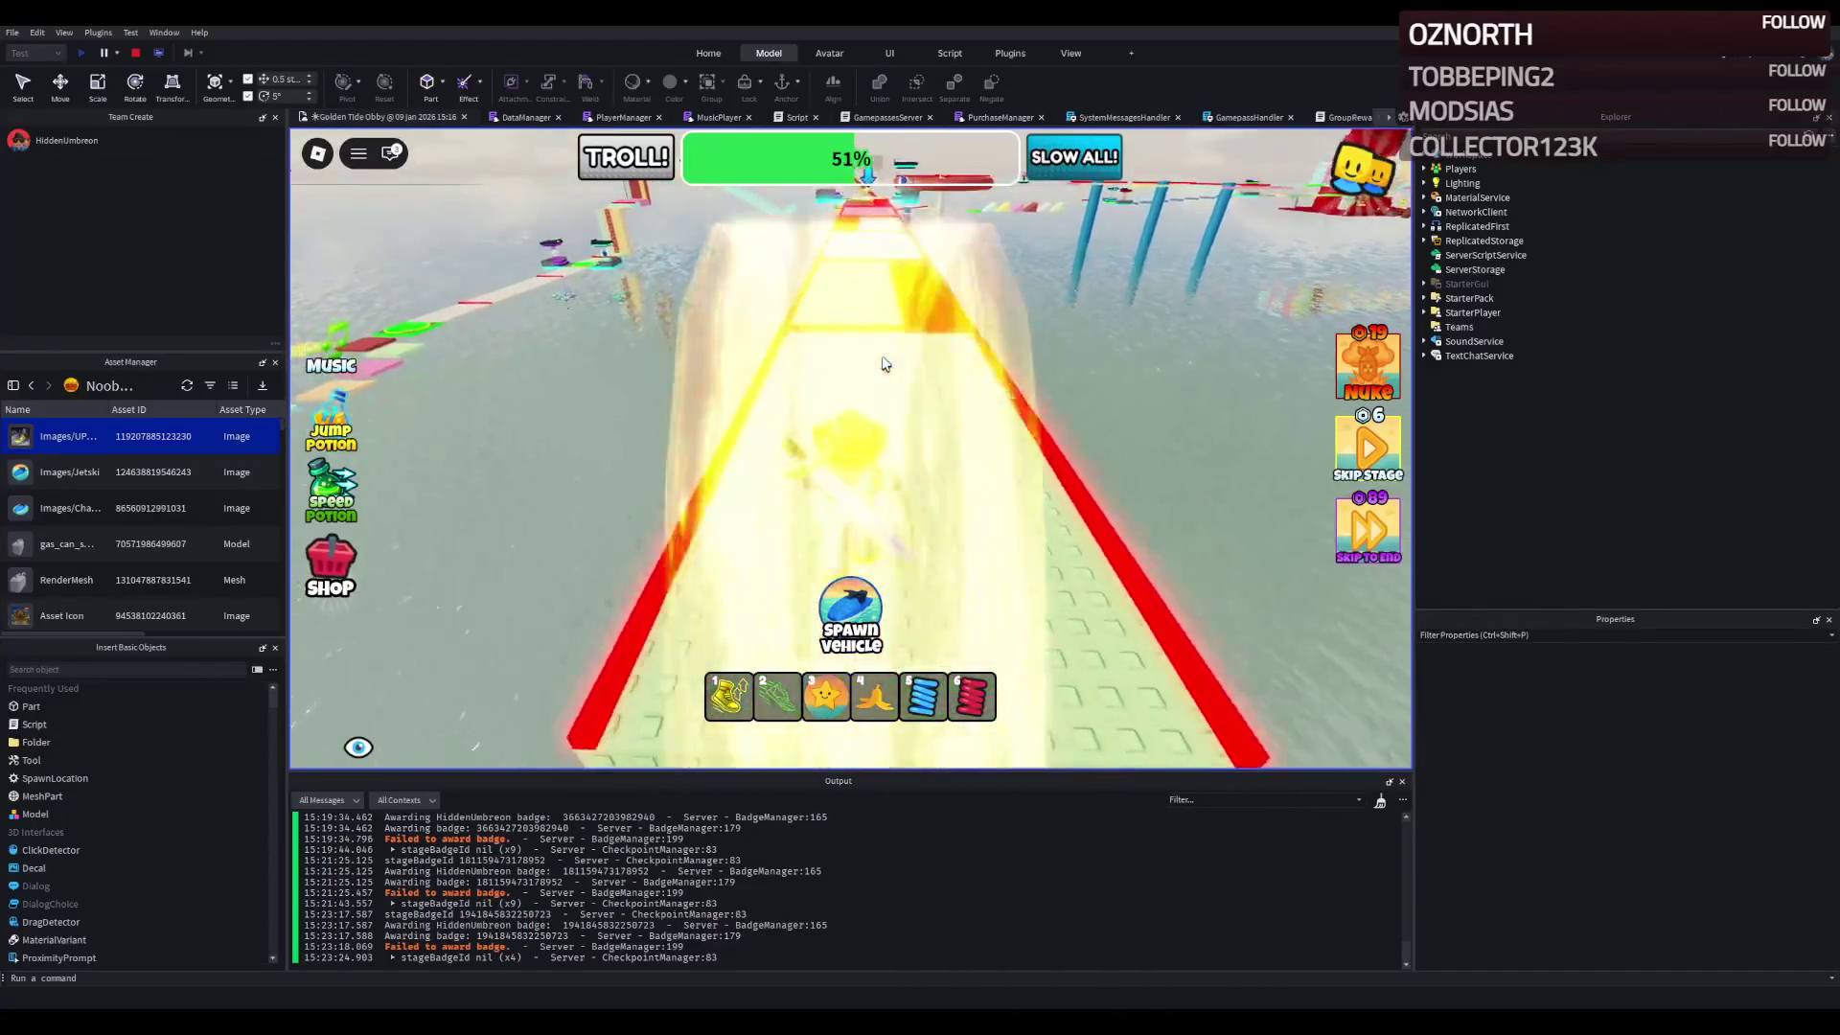
{"action": "key", "text": "w"}
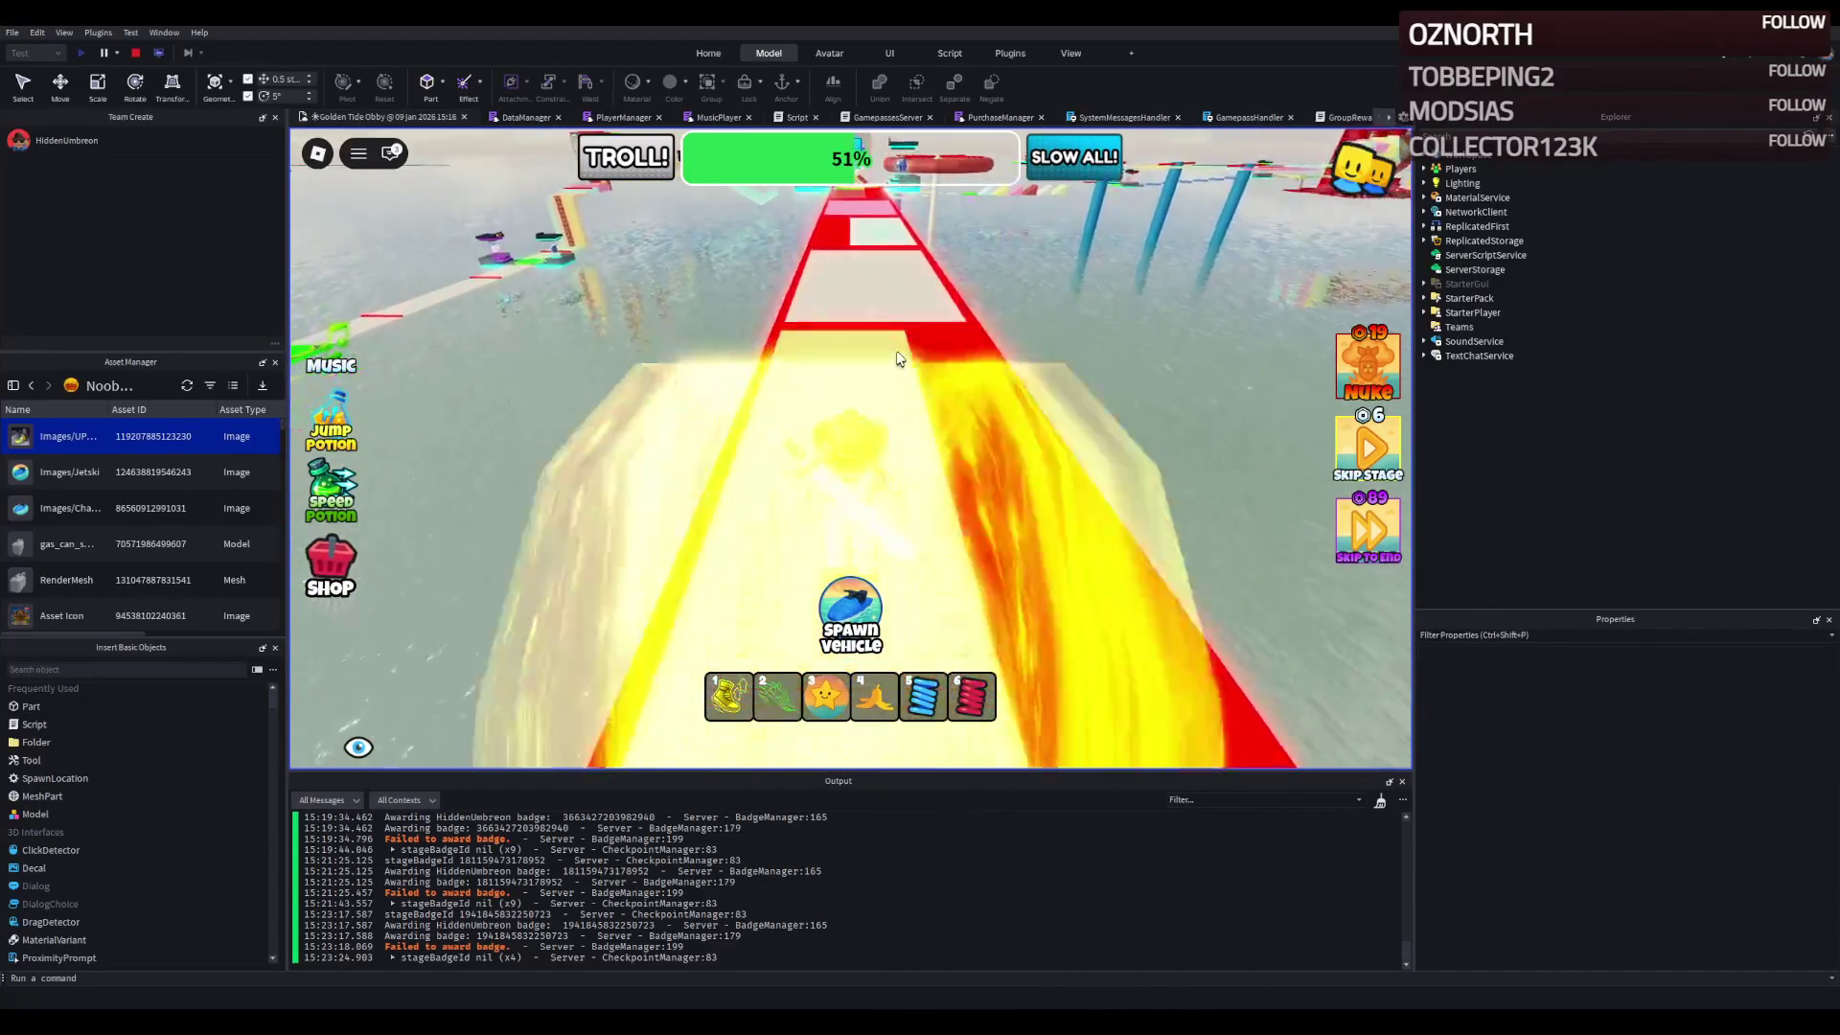
{"action": "key", "text": "w"}
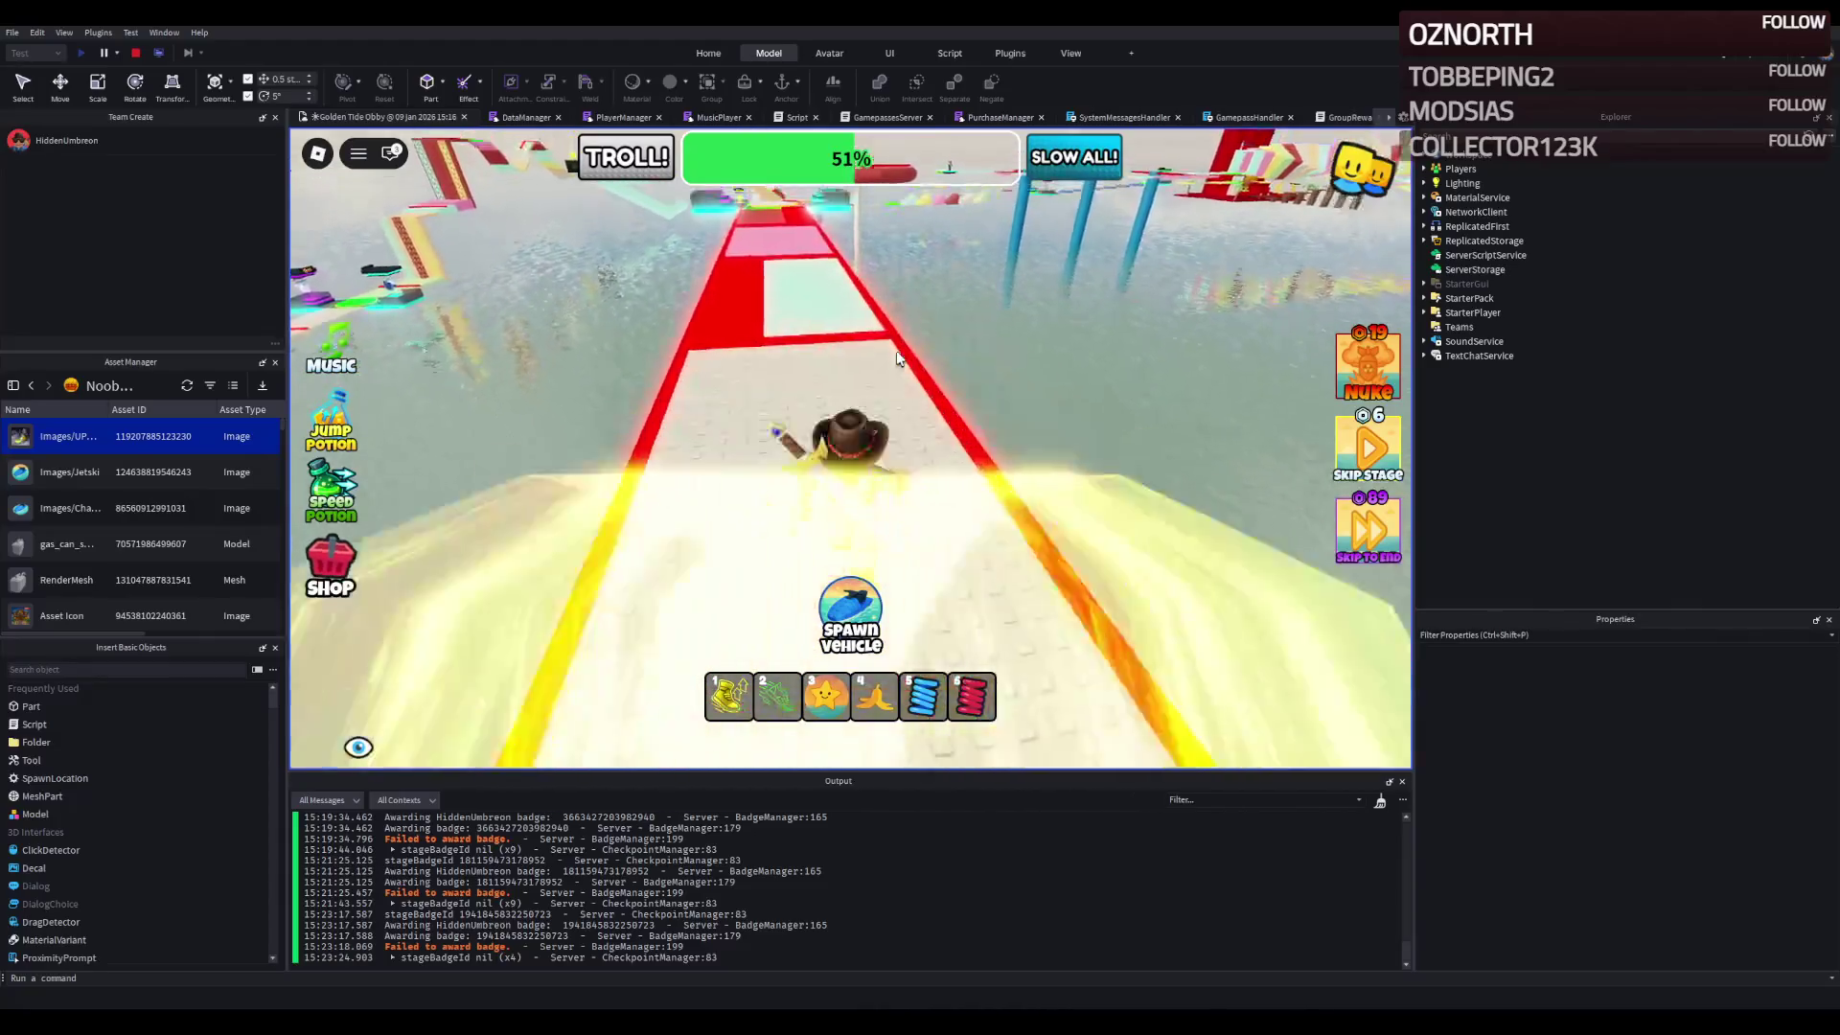
{"action": "key", "text": "w"}
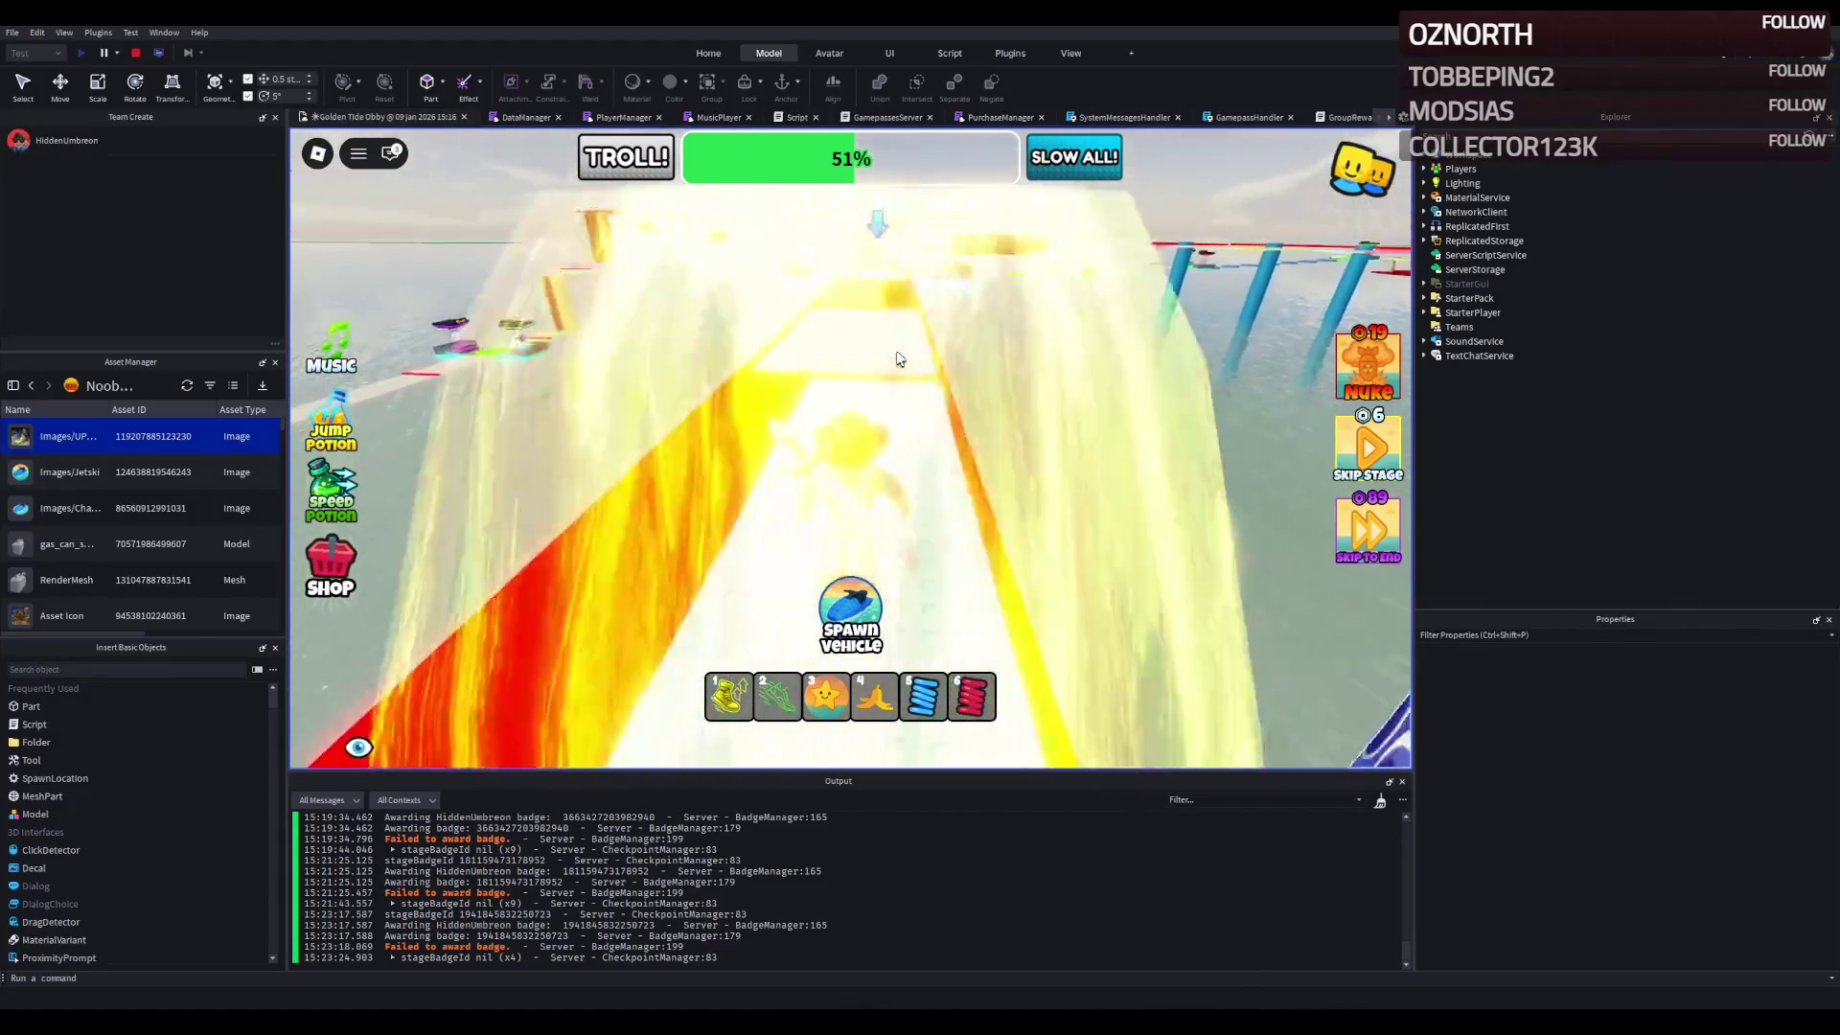
{"action": "key", "text": "w"}
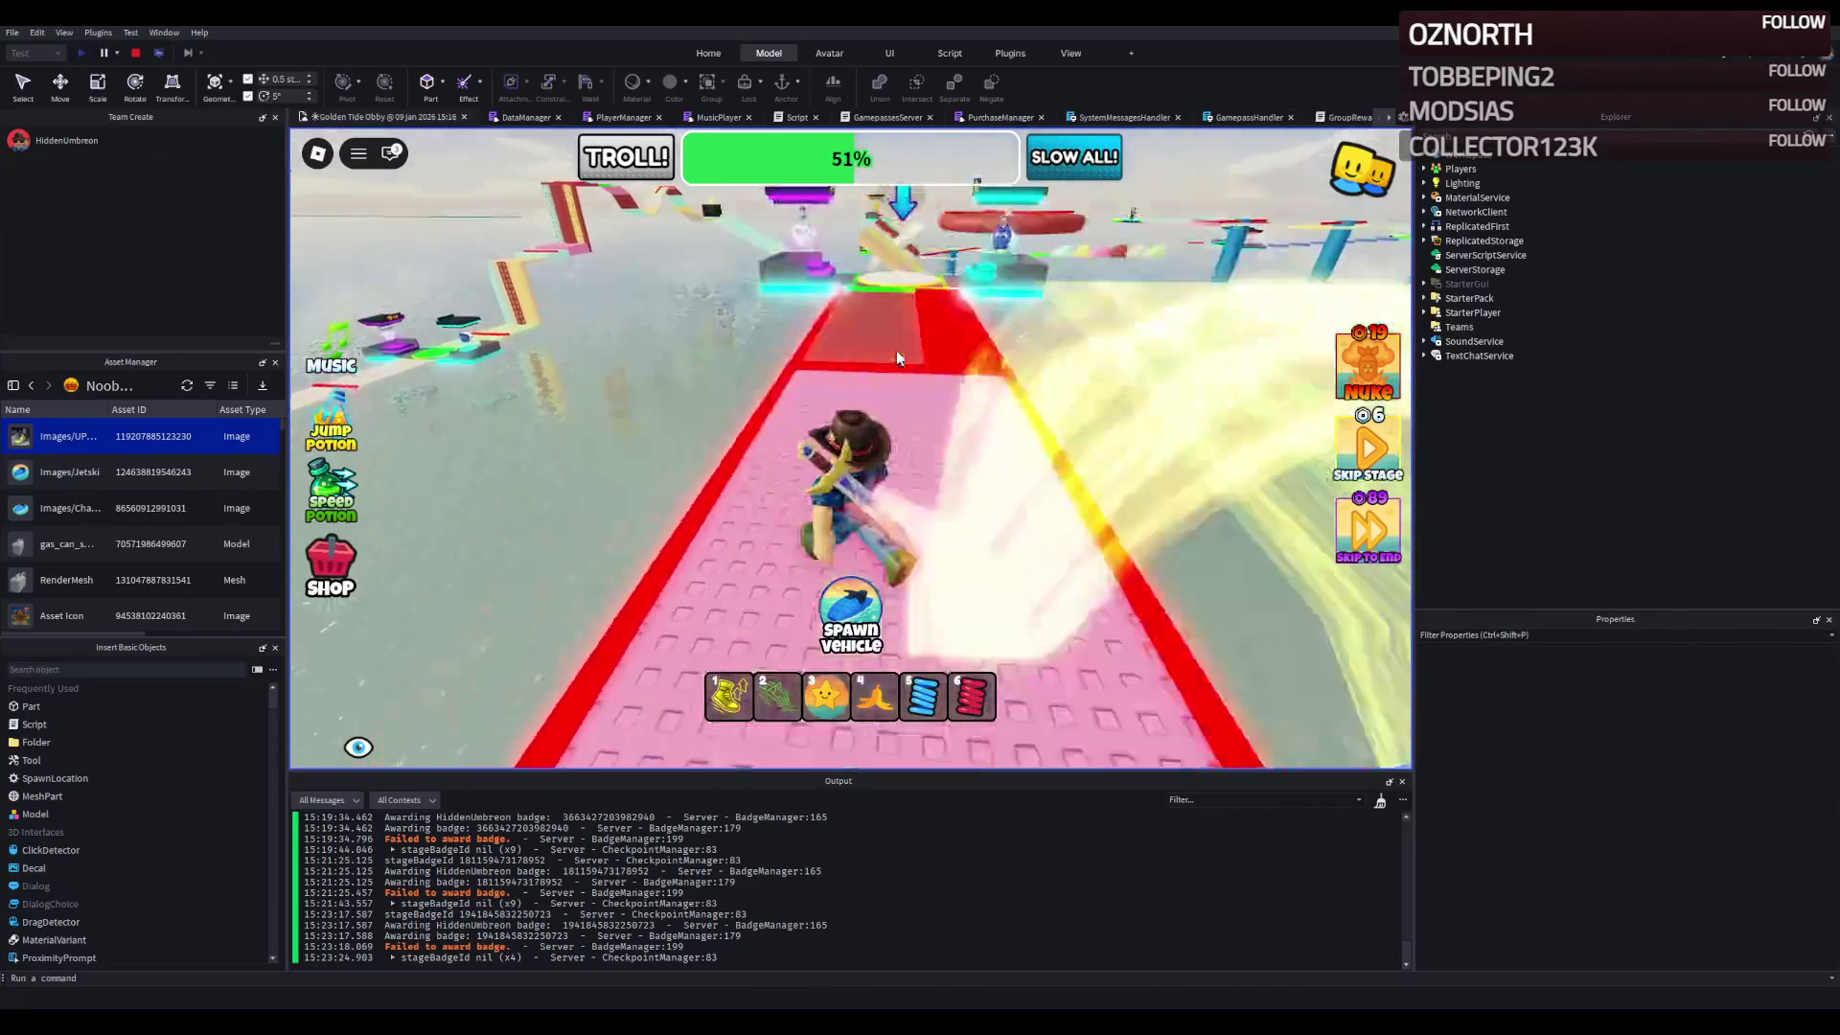
{"action": "key", "text": "w"}
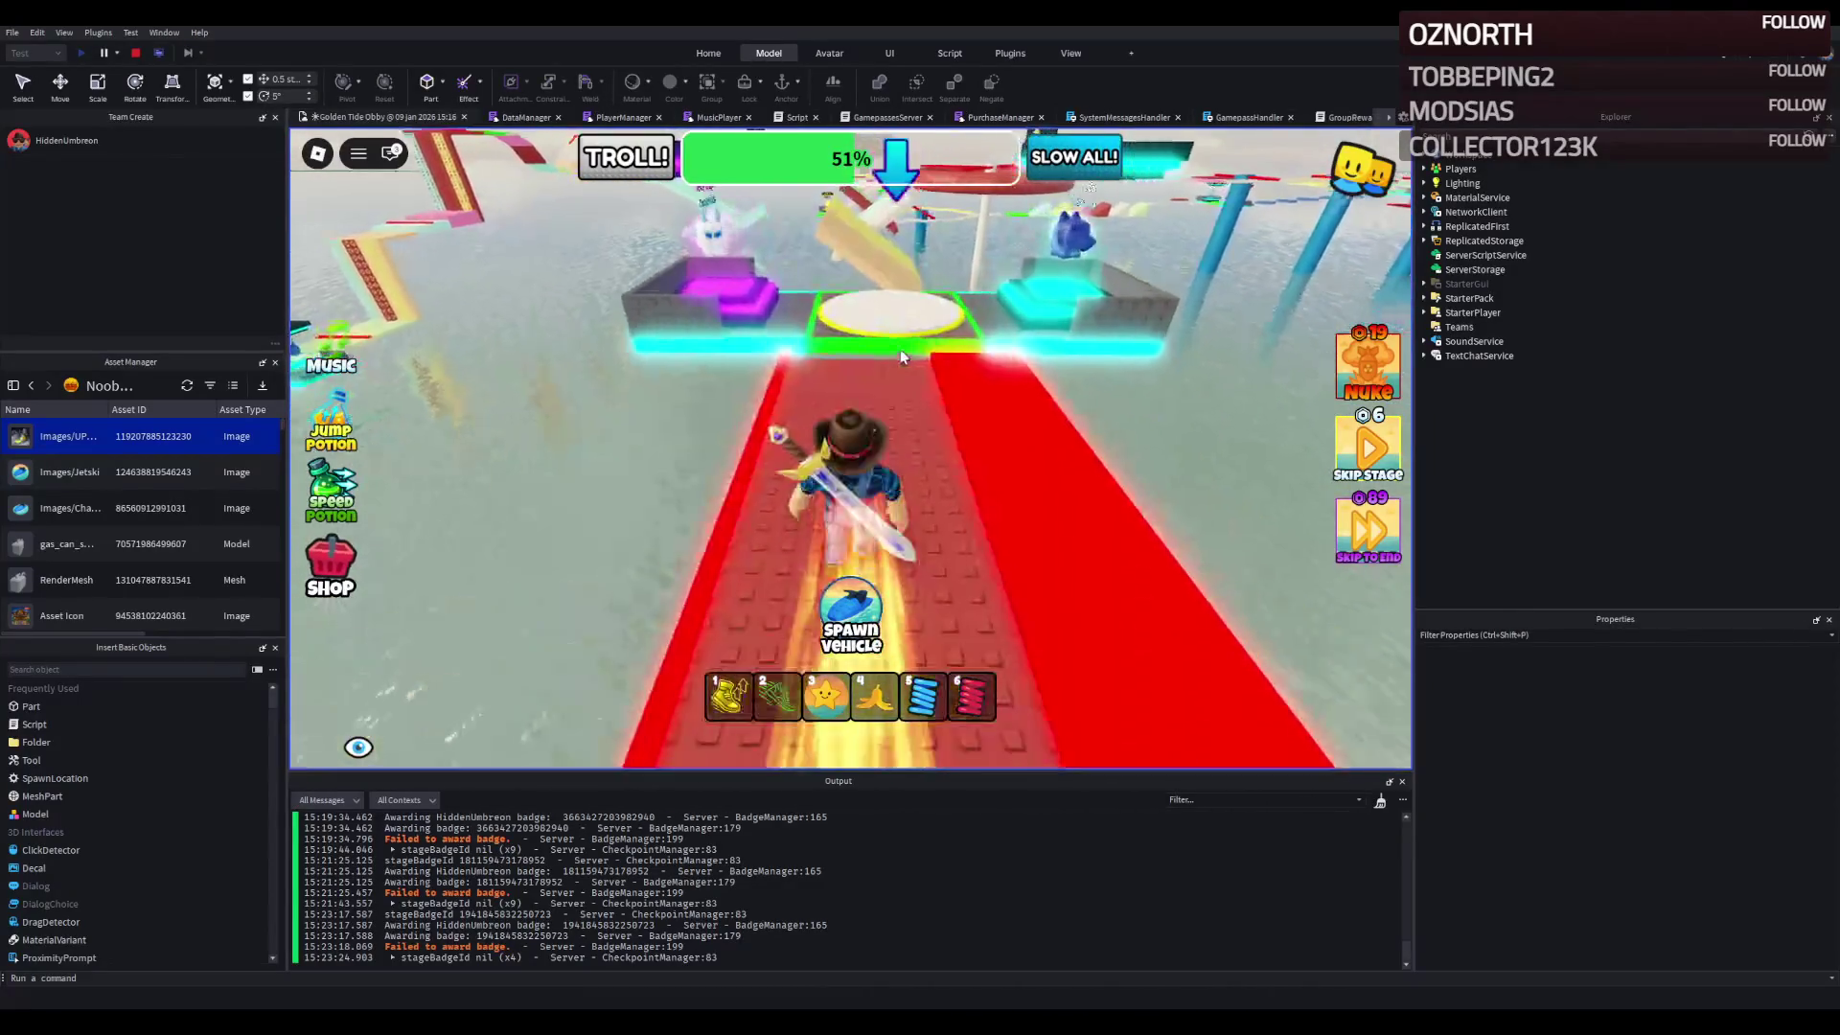
{"action": "key", "text": "w"}
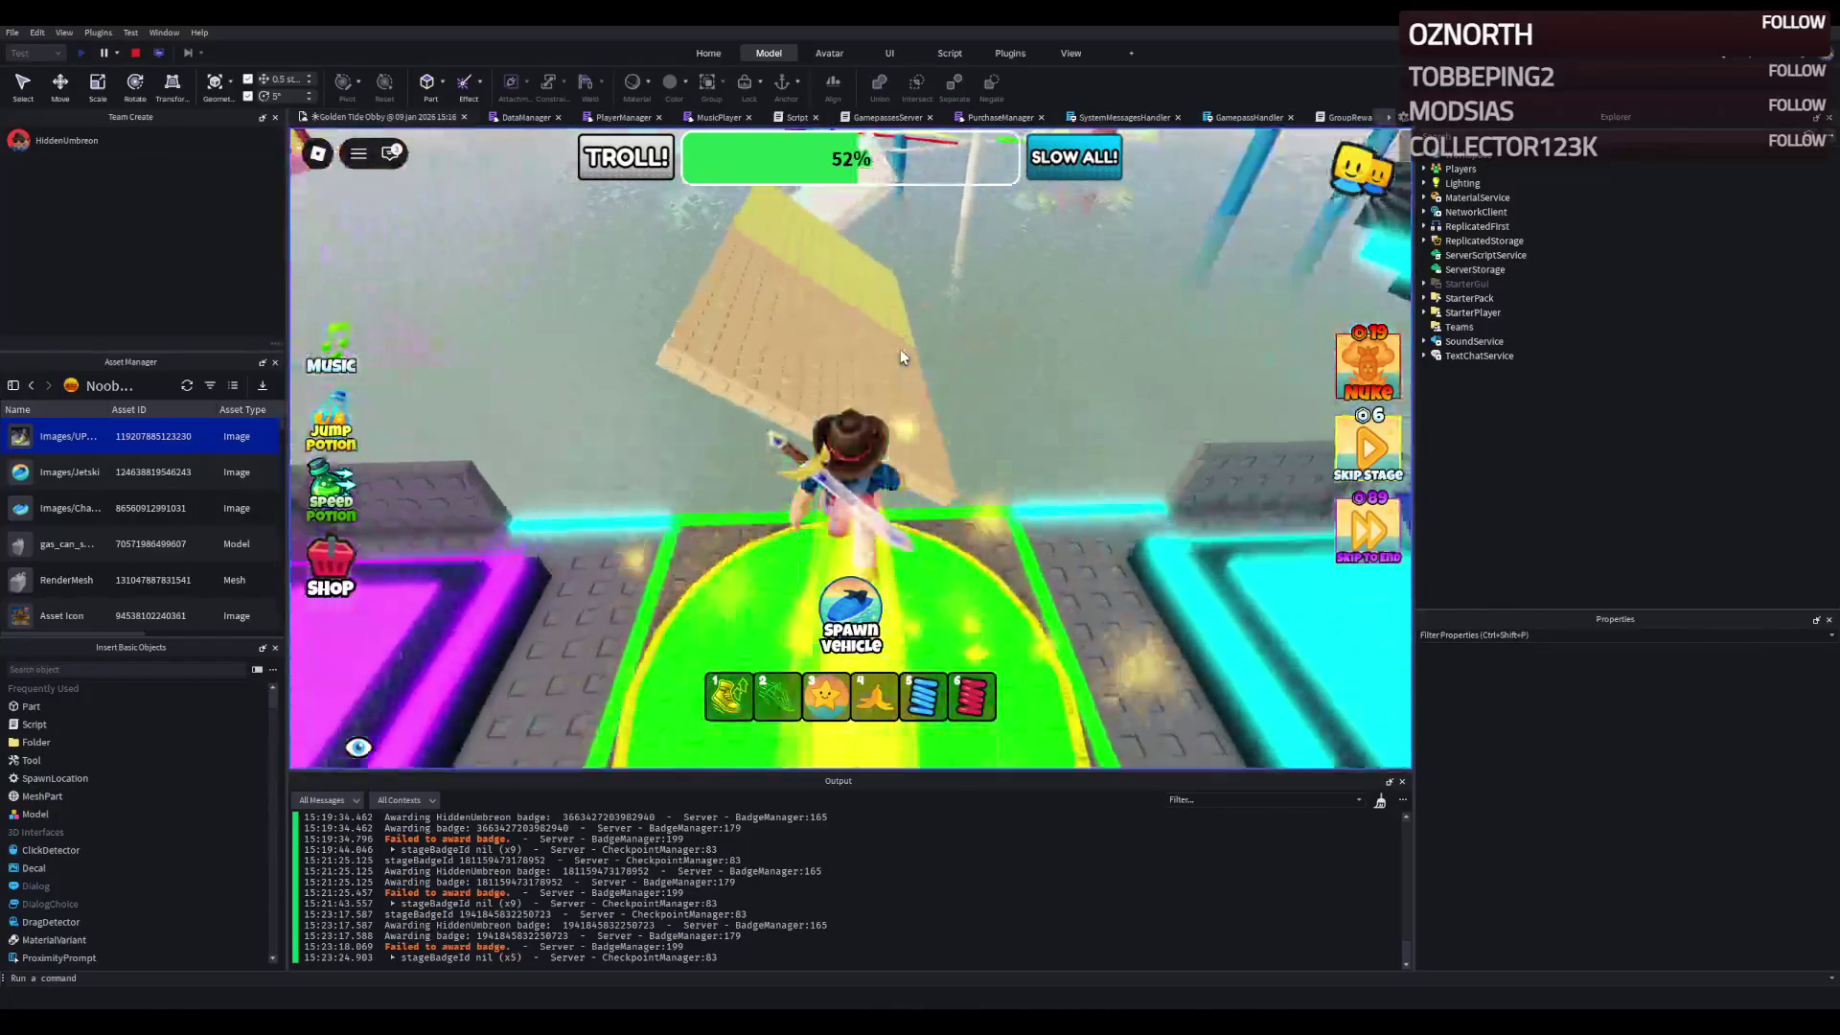
- Climb the yellow and white ramps, touch the 53% checkpoint, then pass the circular checkpoint at 54%
{"action": "key", "text": "w"}
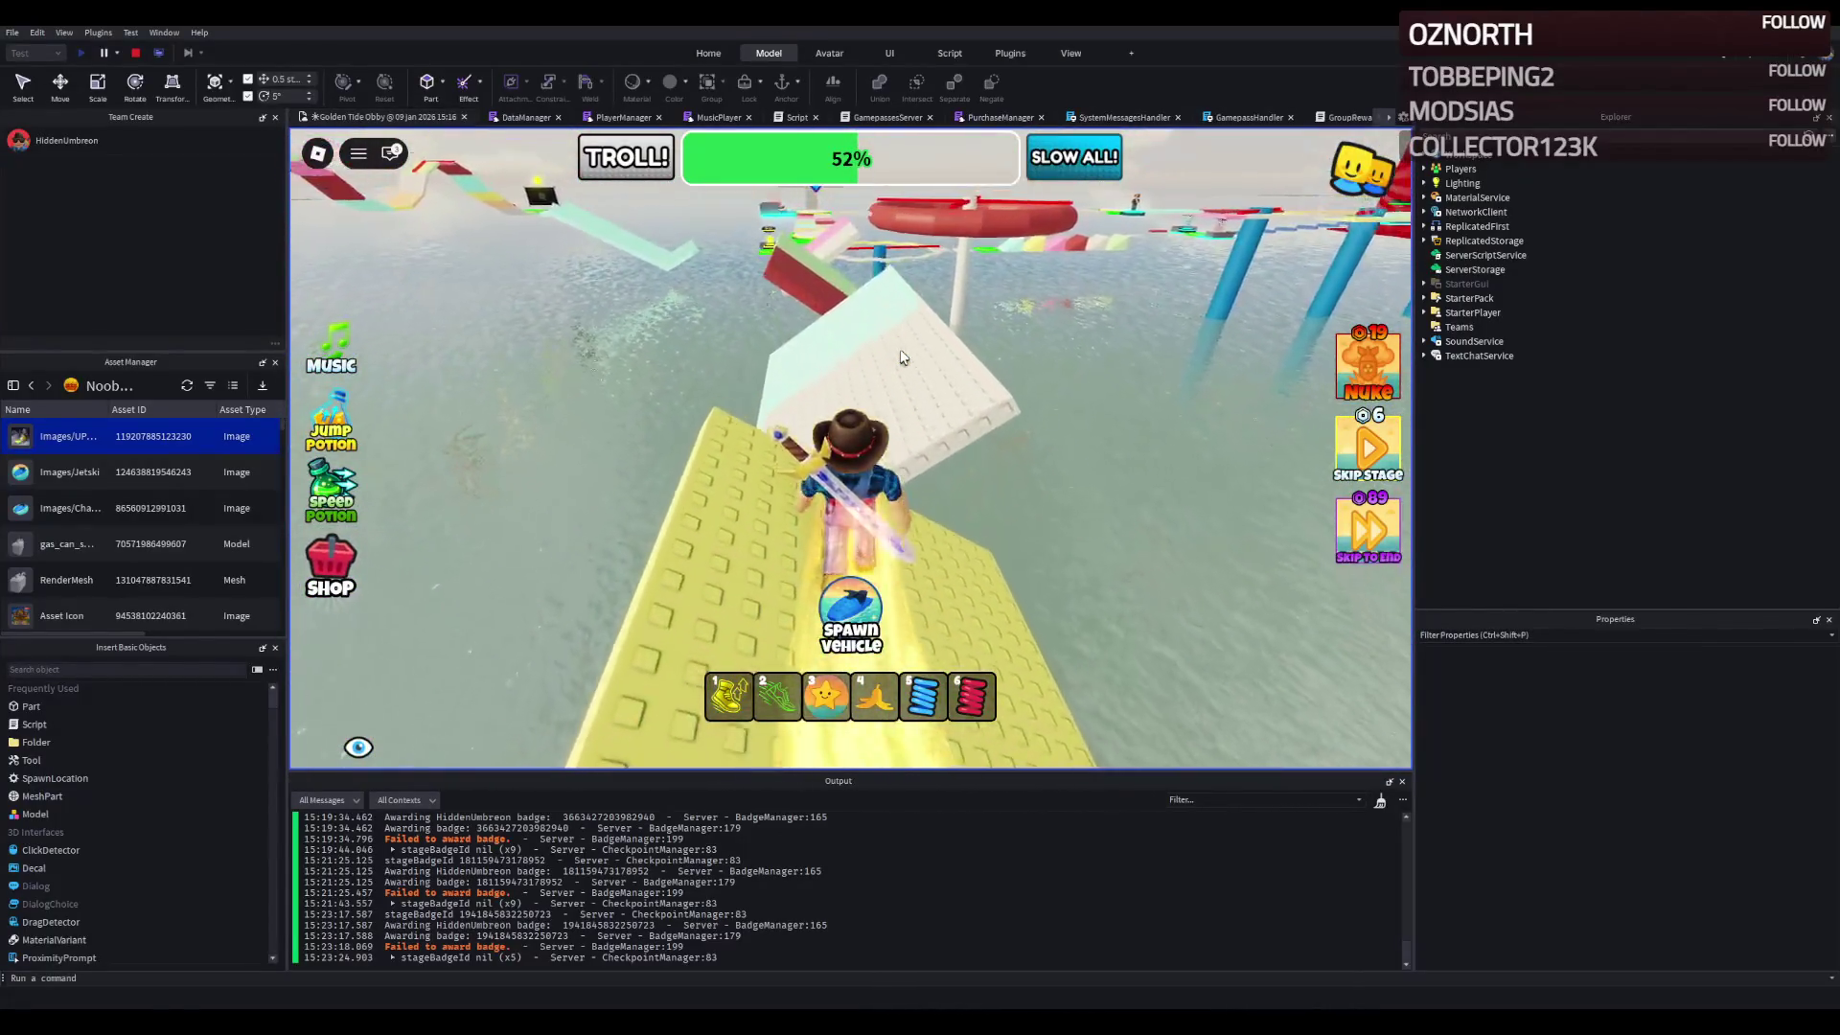
{"action": "key", "text": "w"}
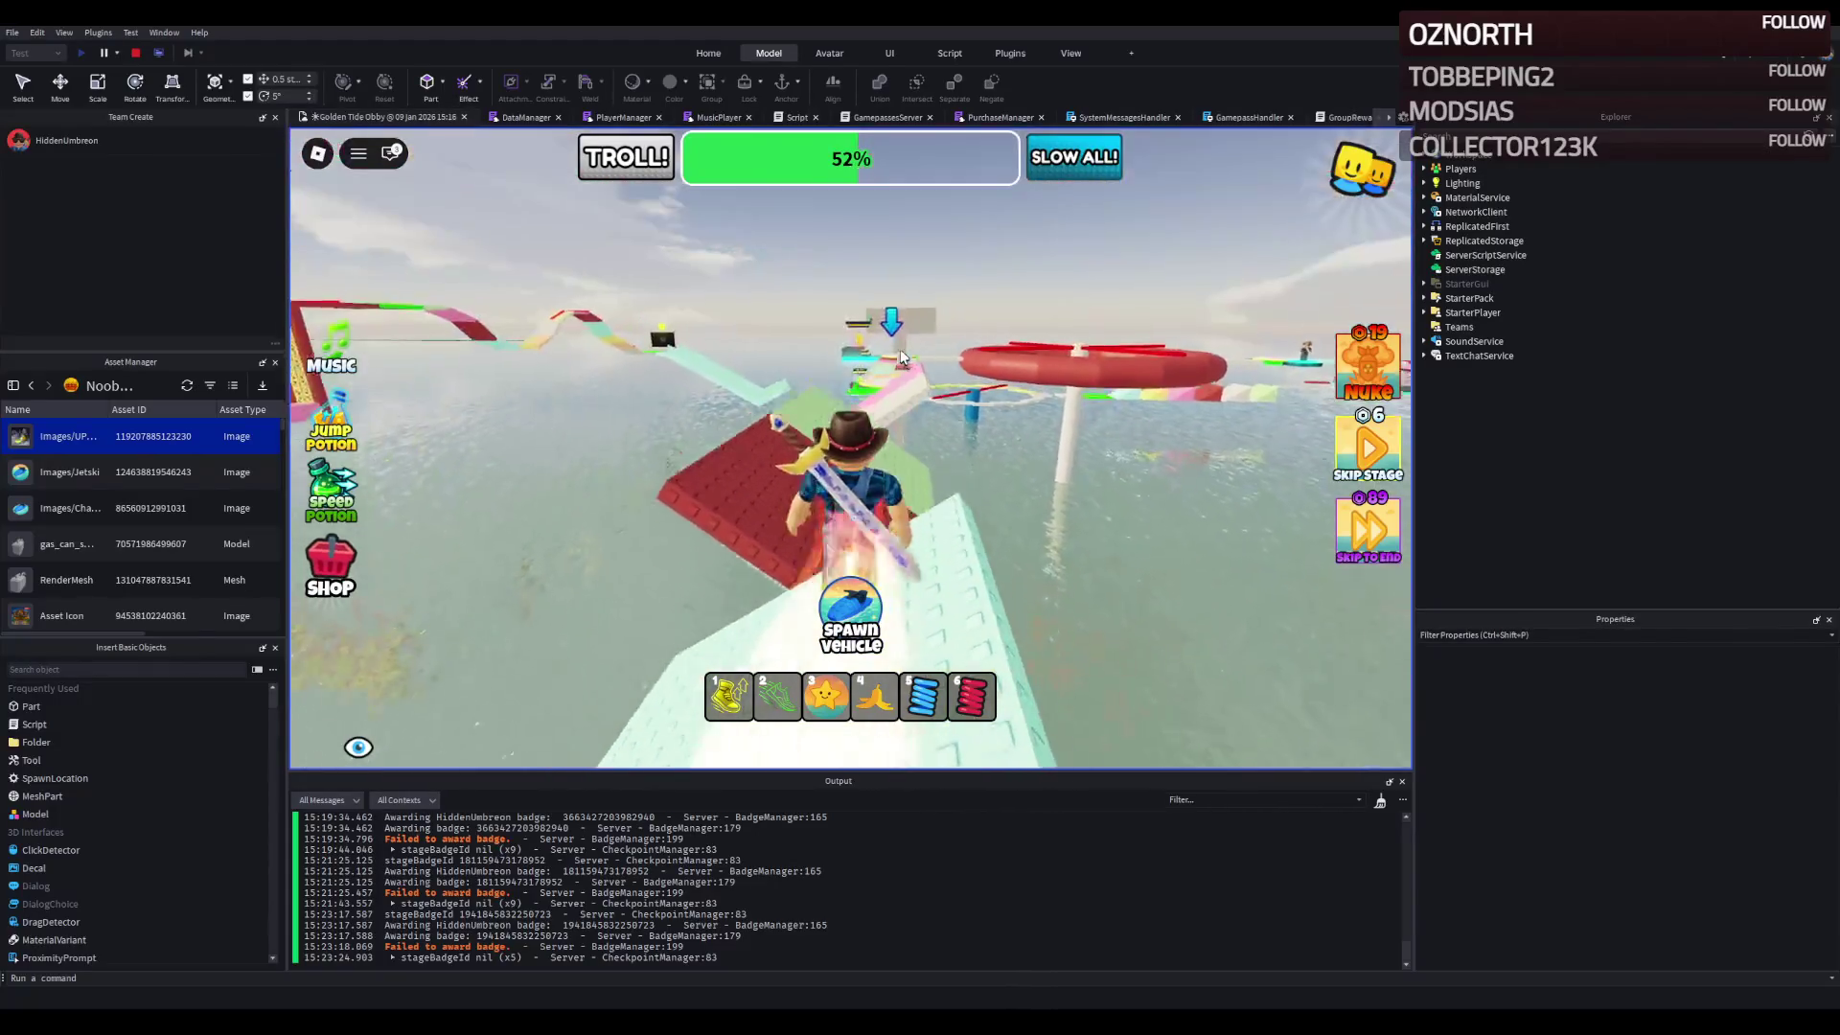
{"action": "key", "text": "w"}
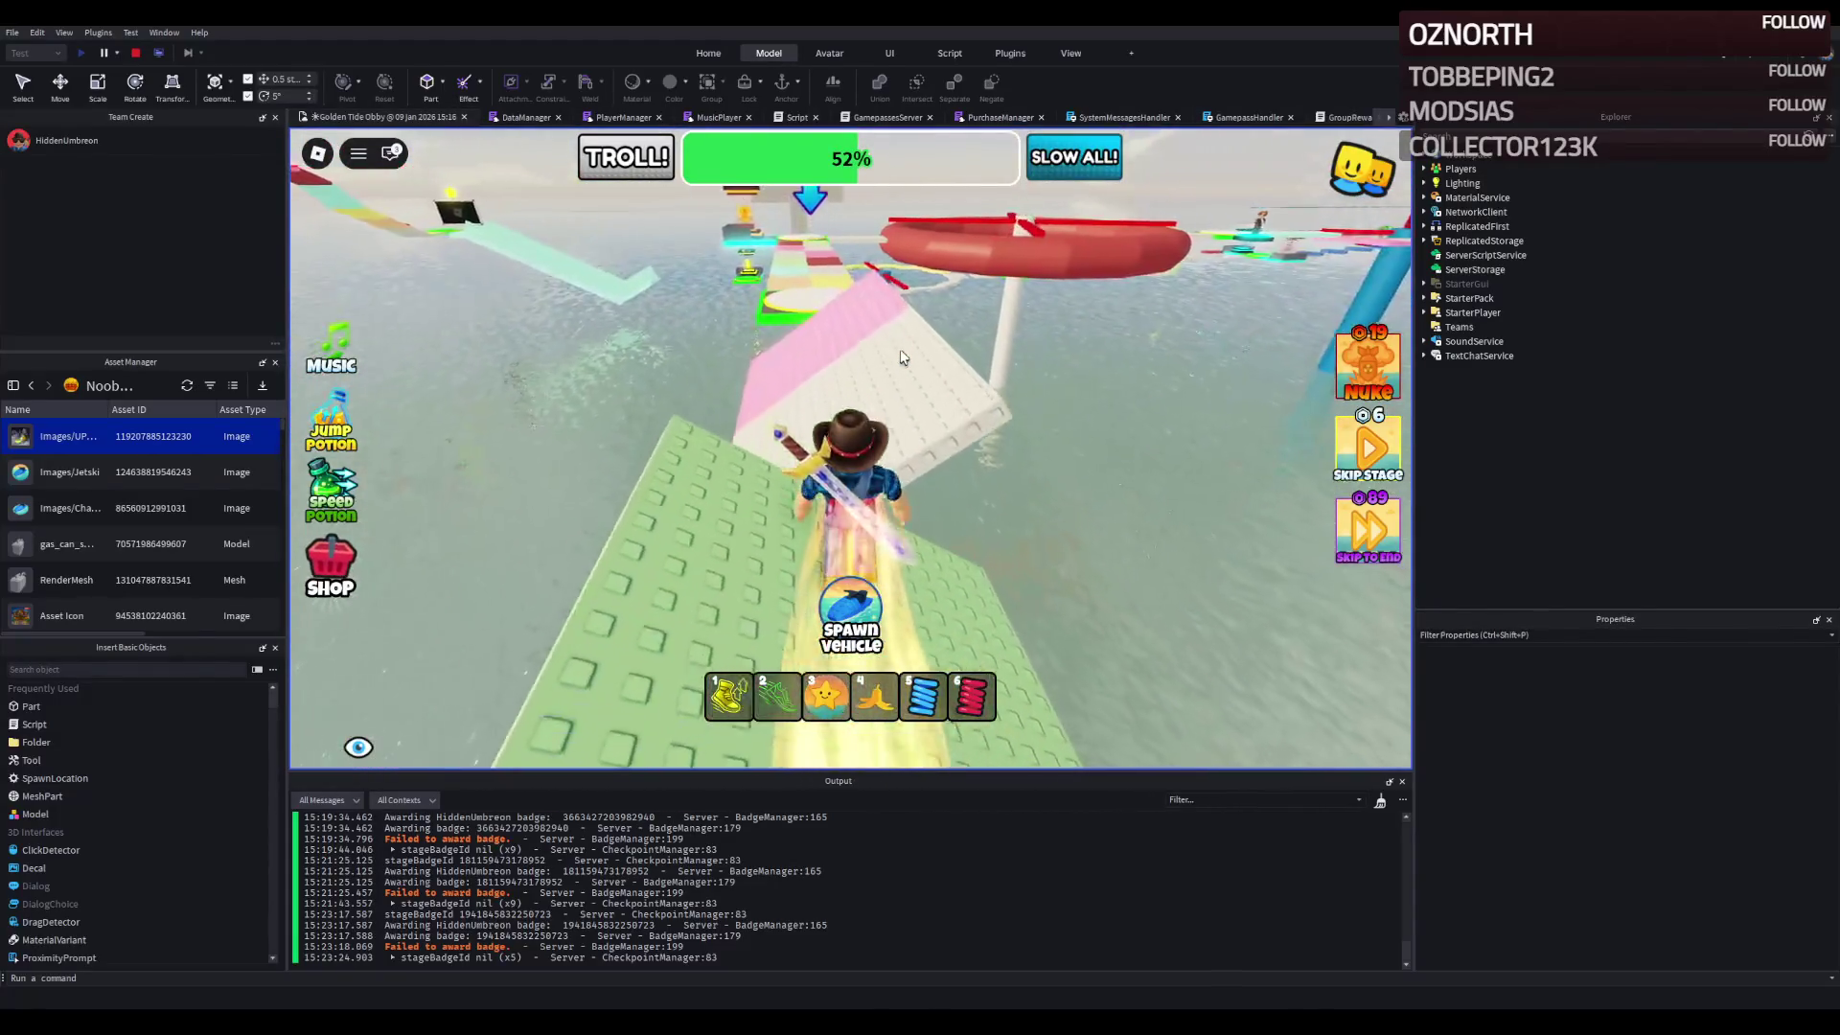
{"action": "key", "text": "w"}
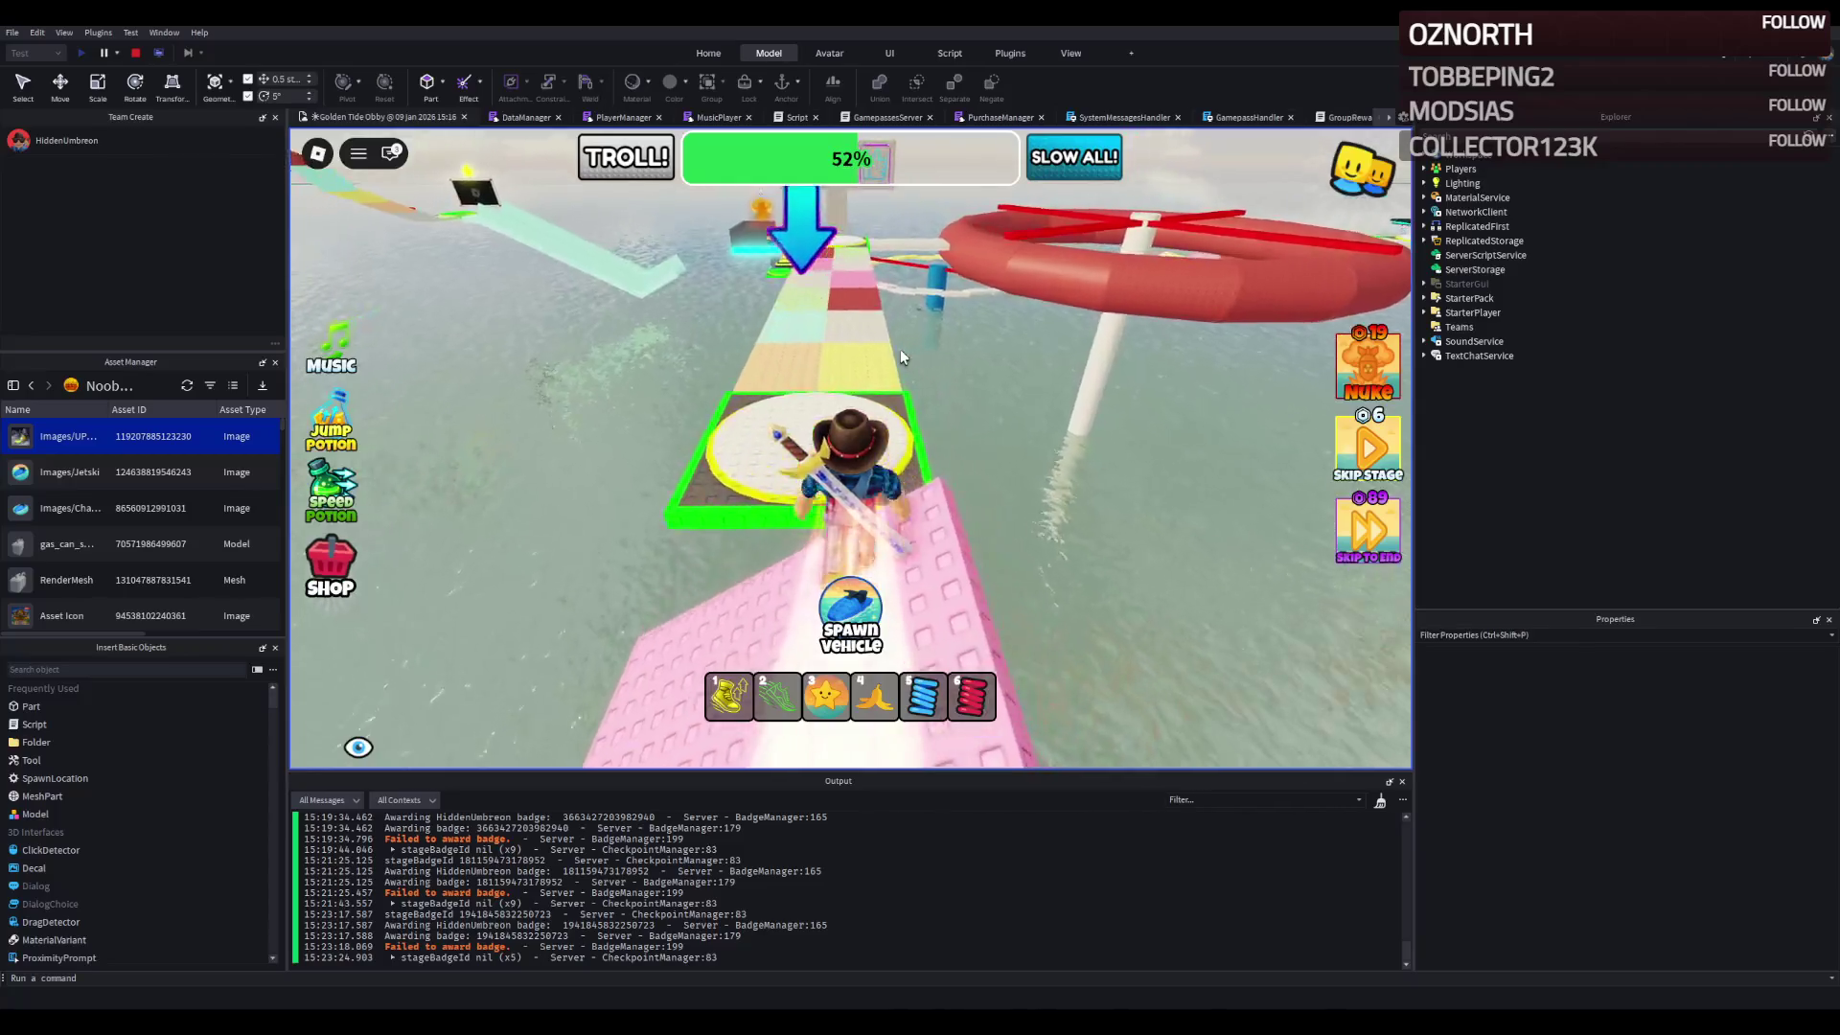
{"action": "key", "text": "w"}
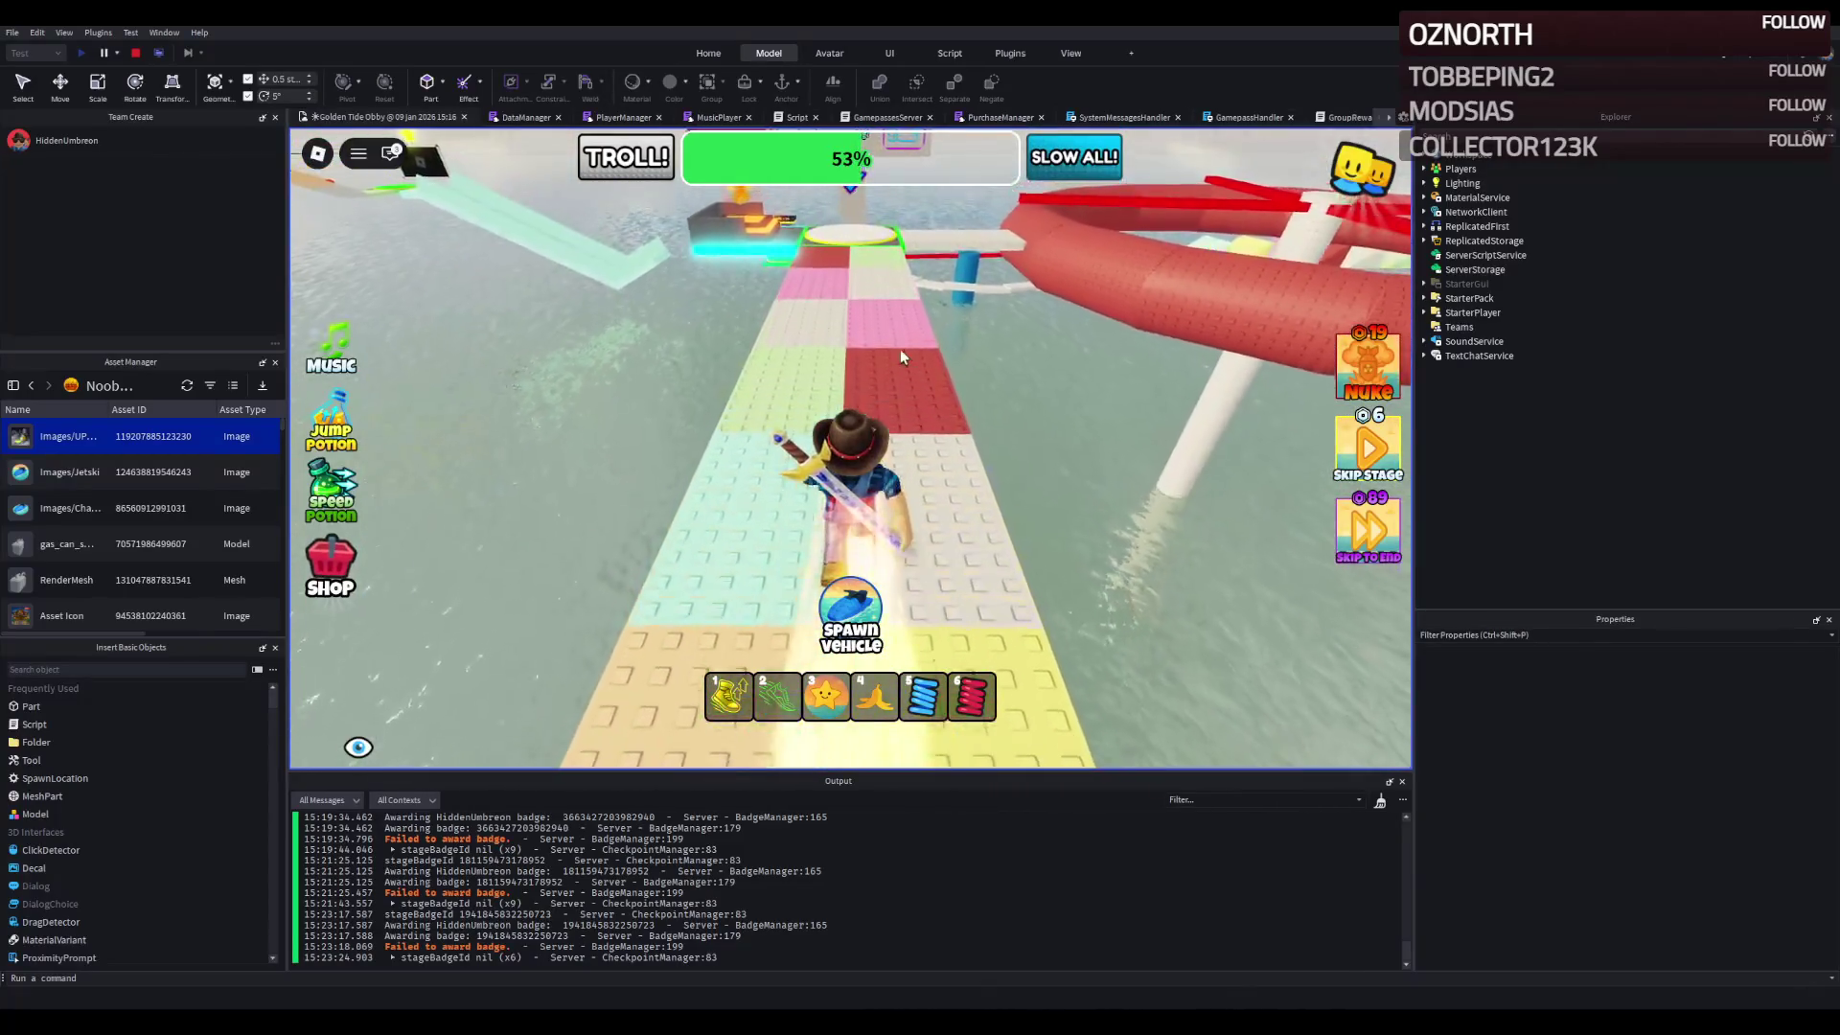
{"action": "key", "text": "w"}
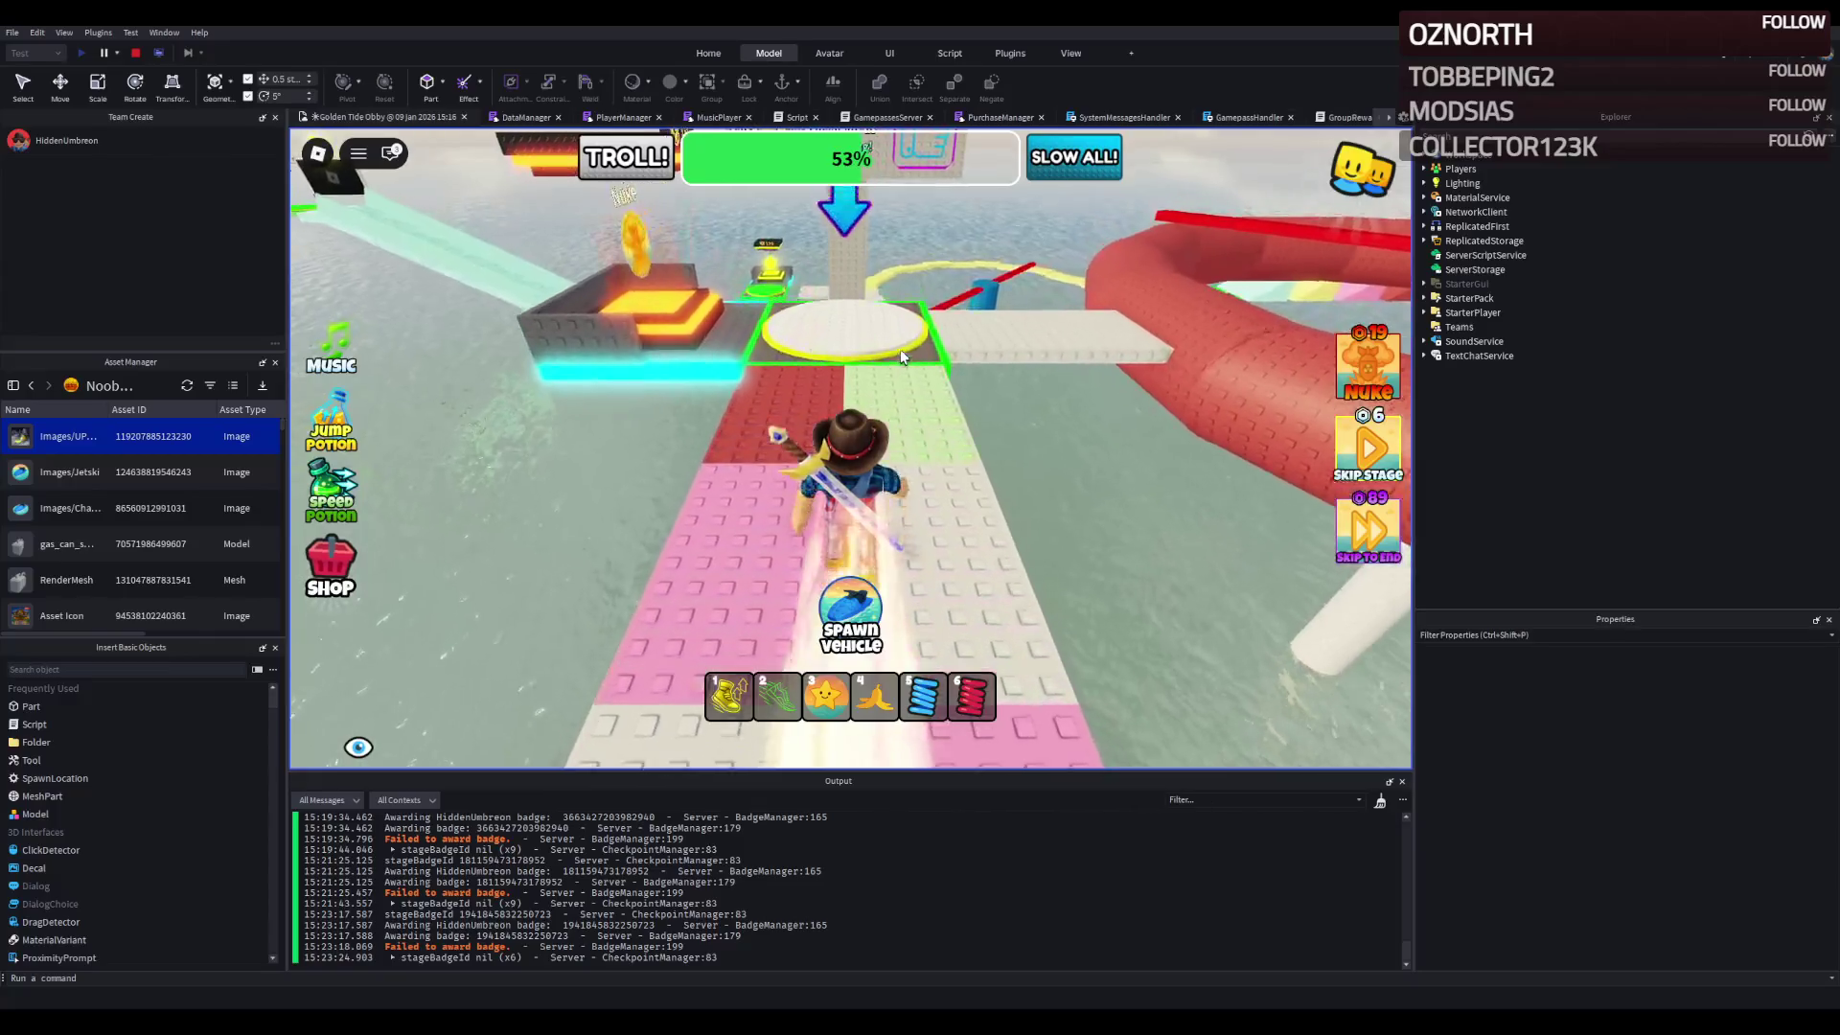
{"action": "key", "text": "w"}
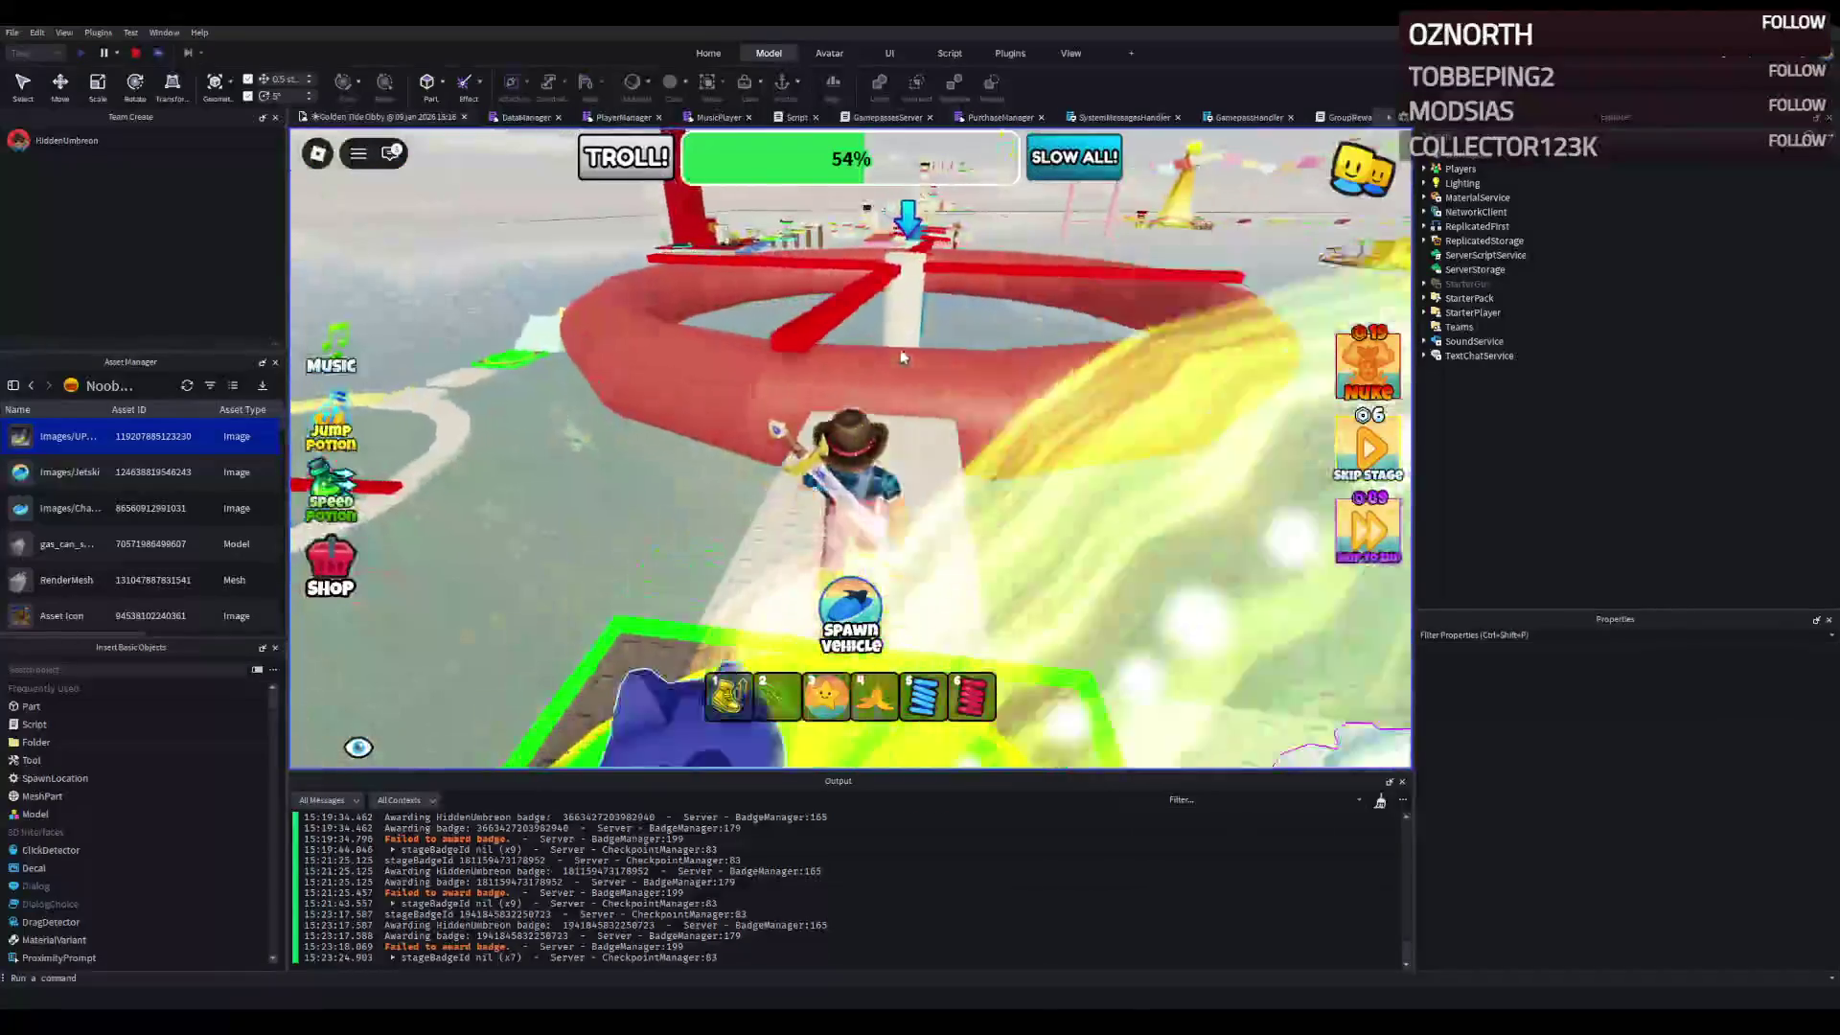
- Run around the red ring to the green checkpoint, reaching 55%
{"action": "key", "text": "w"}
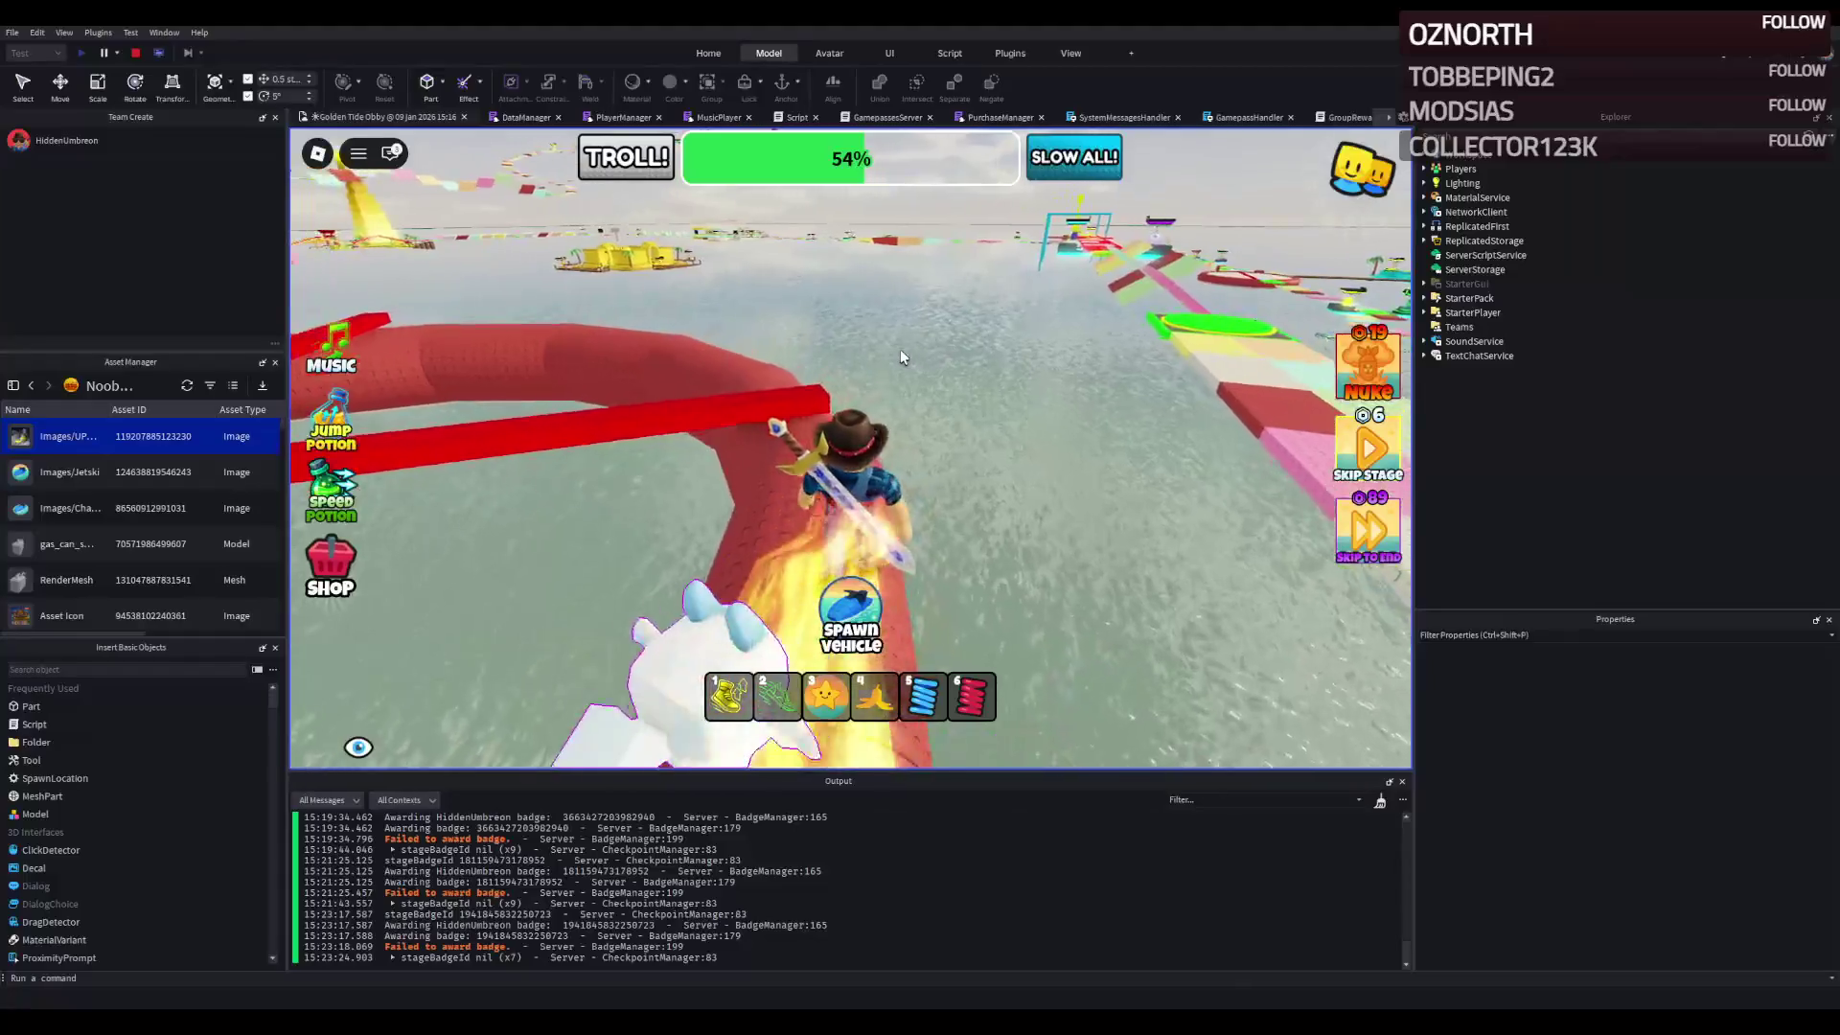
{"action": "key", "text": "w"}
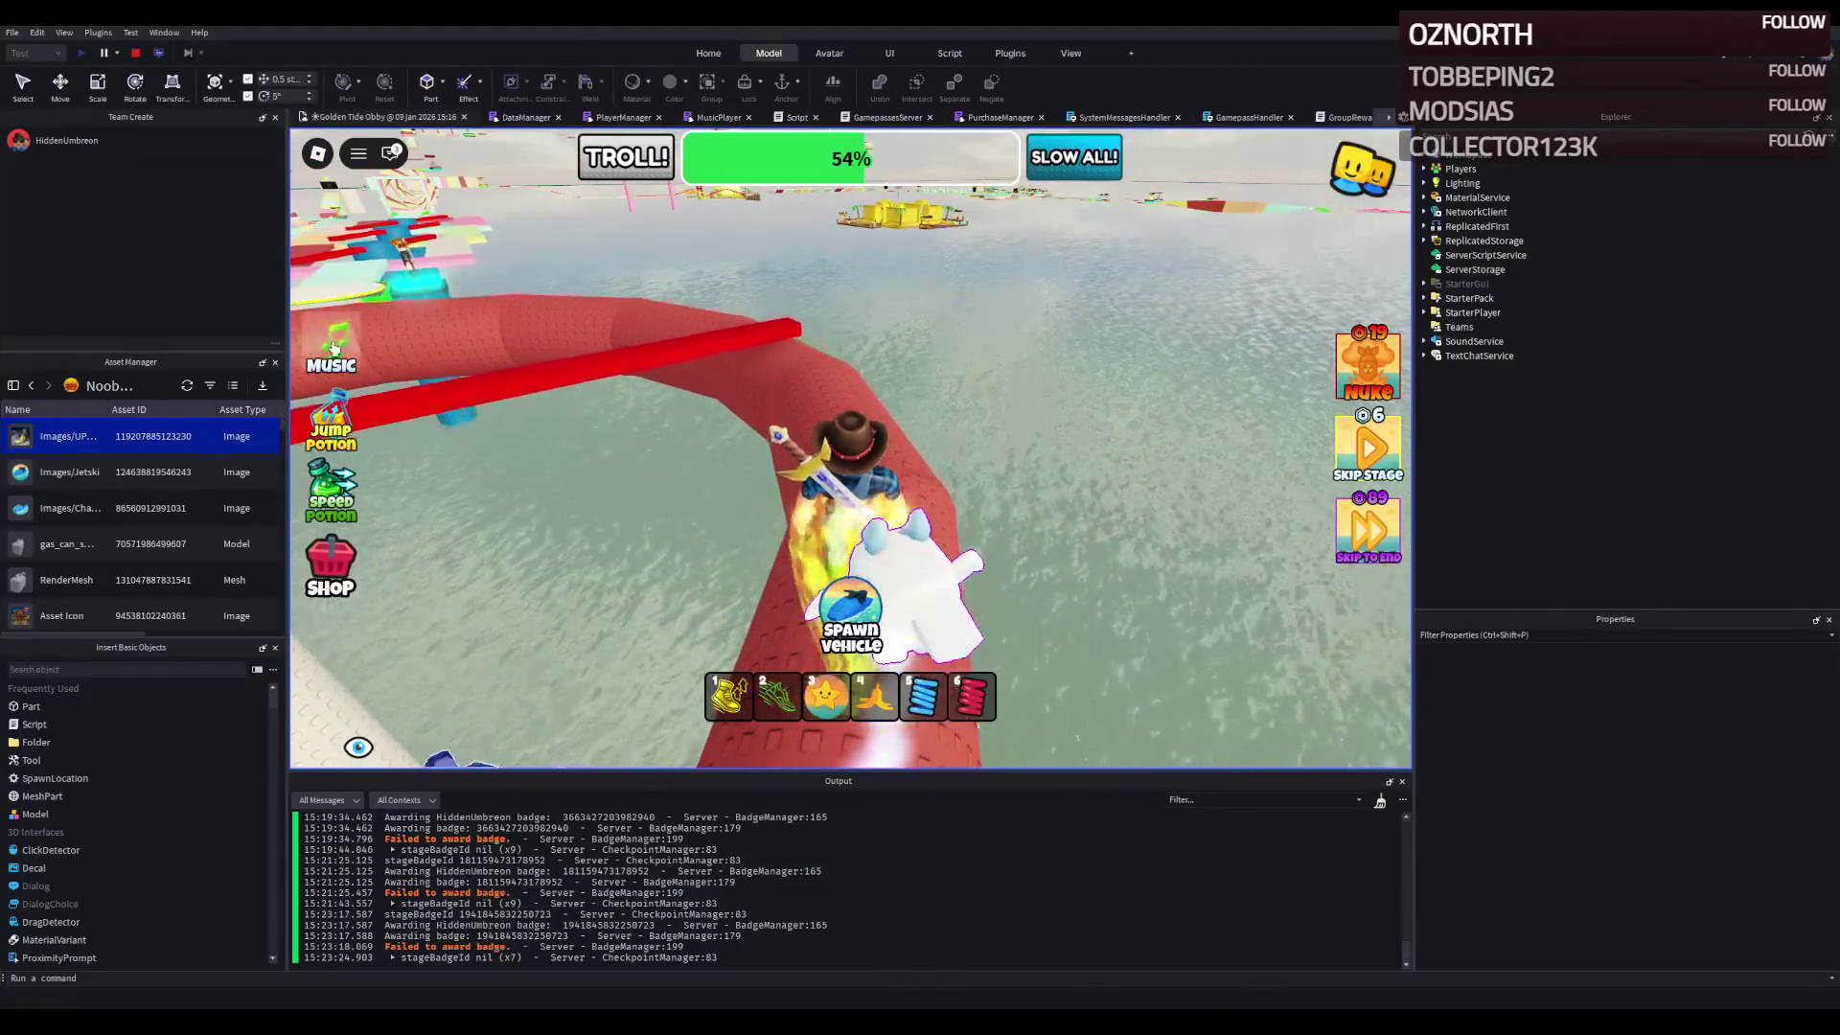
{"action": "key", "text": "w"}
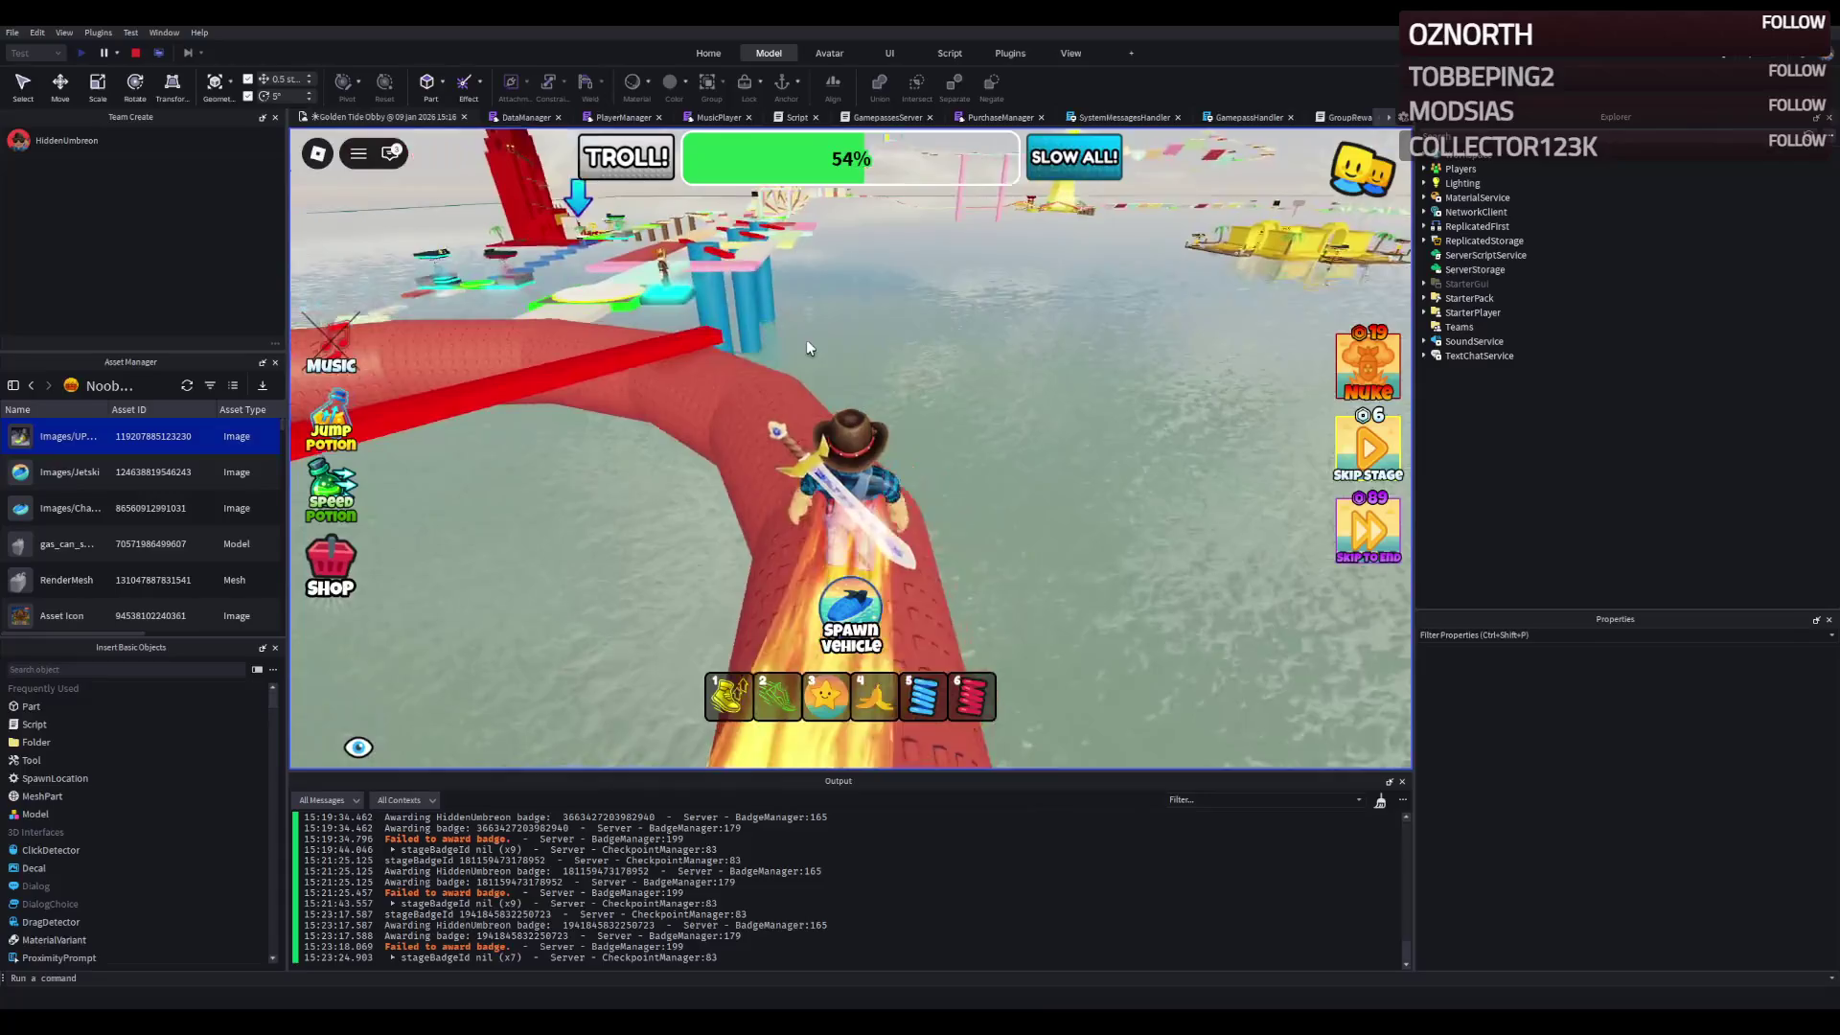
{"action": "key", "text": "w"}
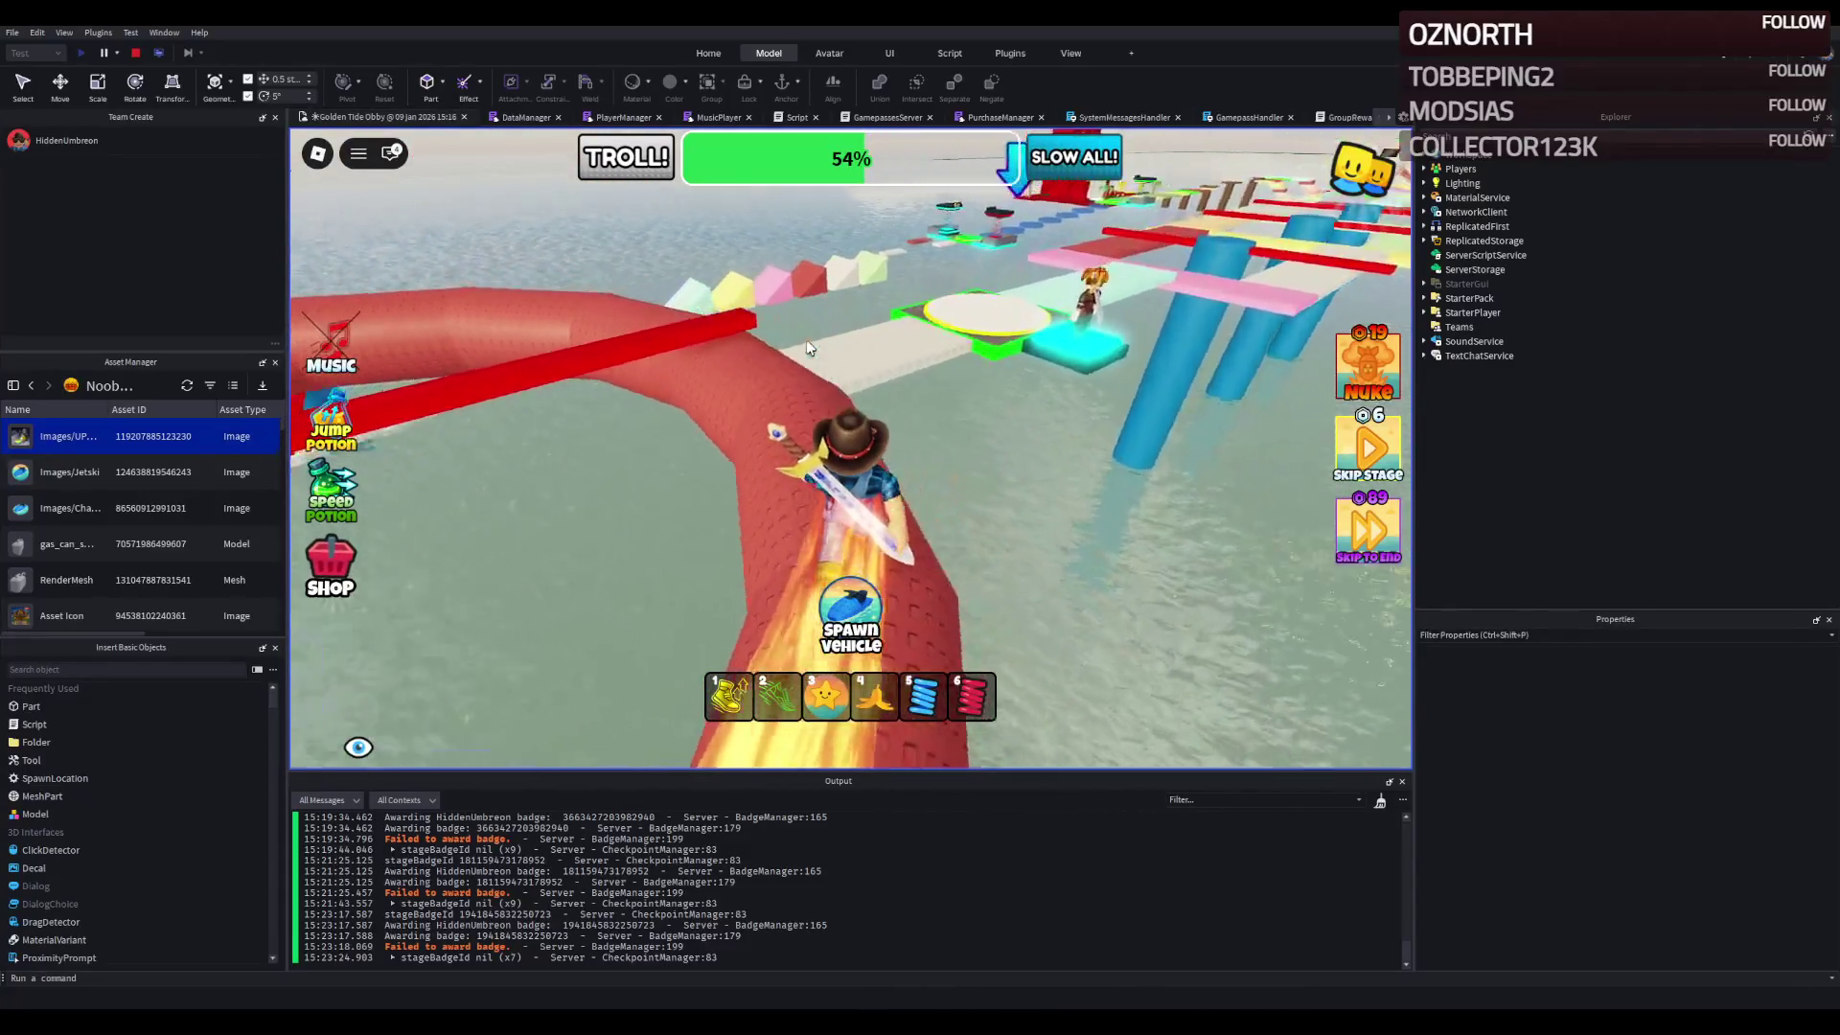
{"action": "key", "text": "w"}
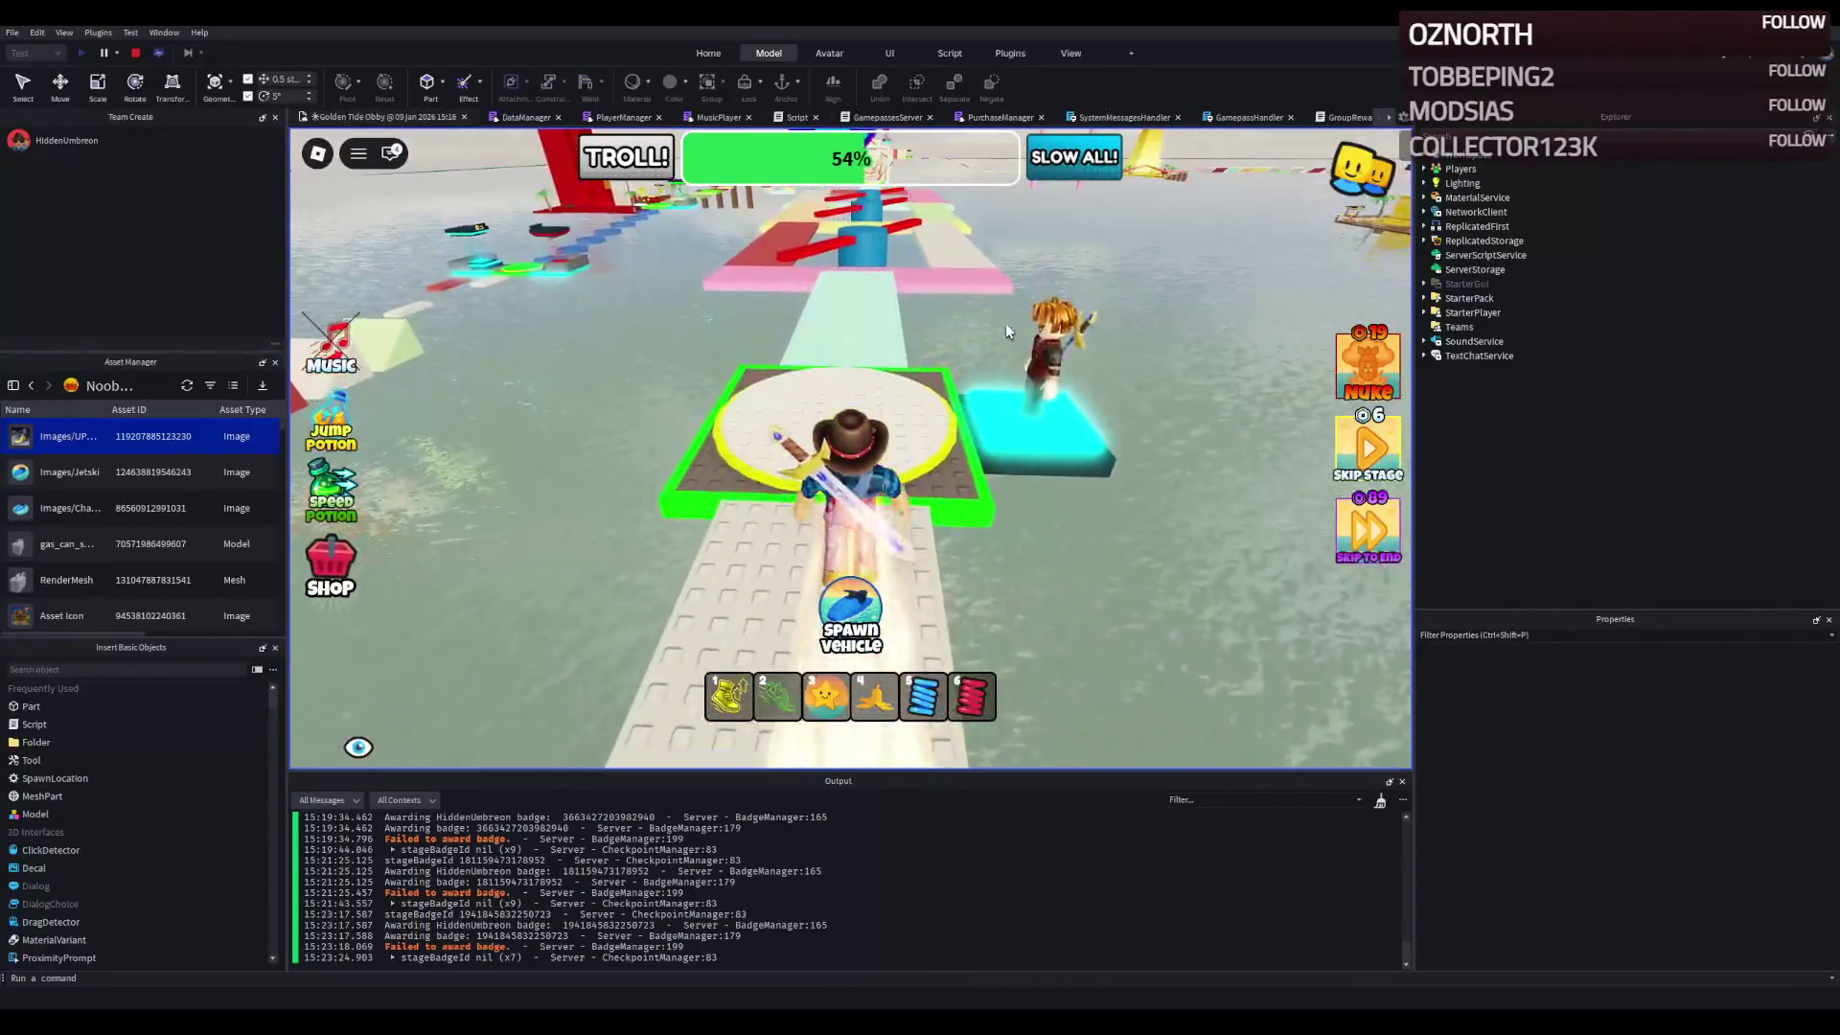
- Cross the white path, yellow platform and pink path to the green swirl checkpoint pad
{"action": "key", "text": "w"}
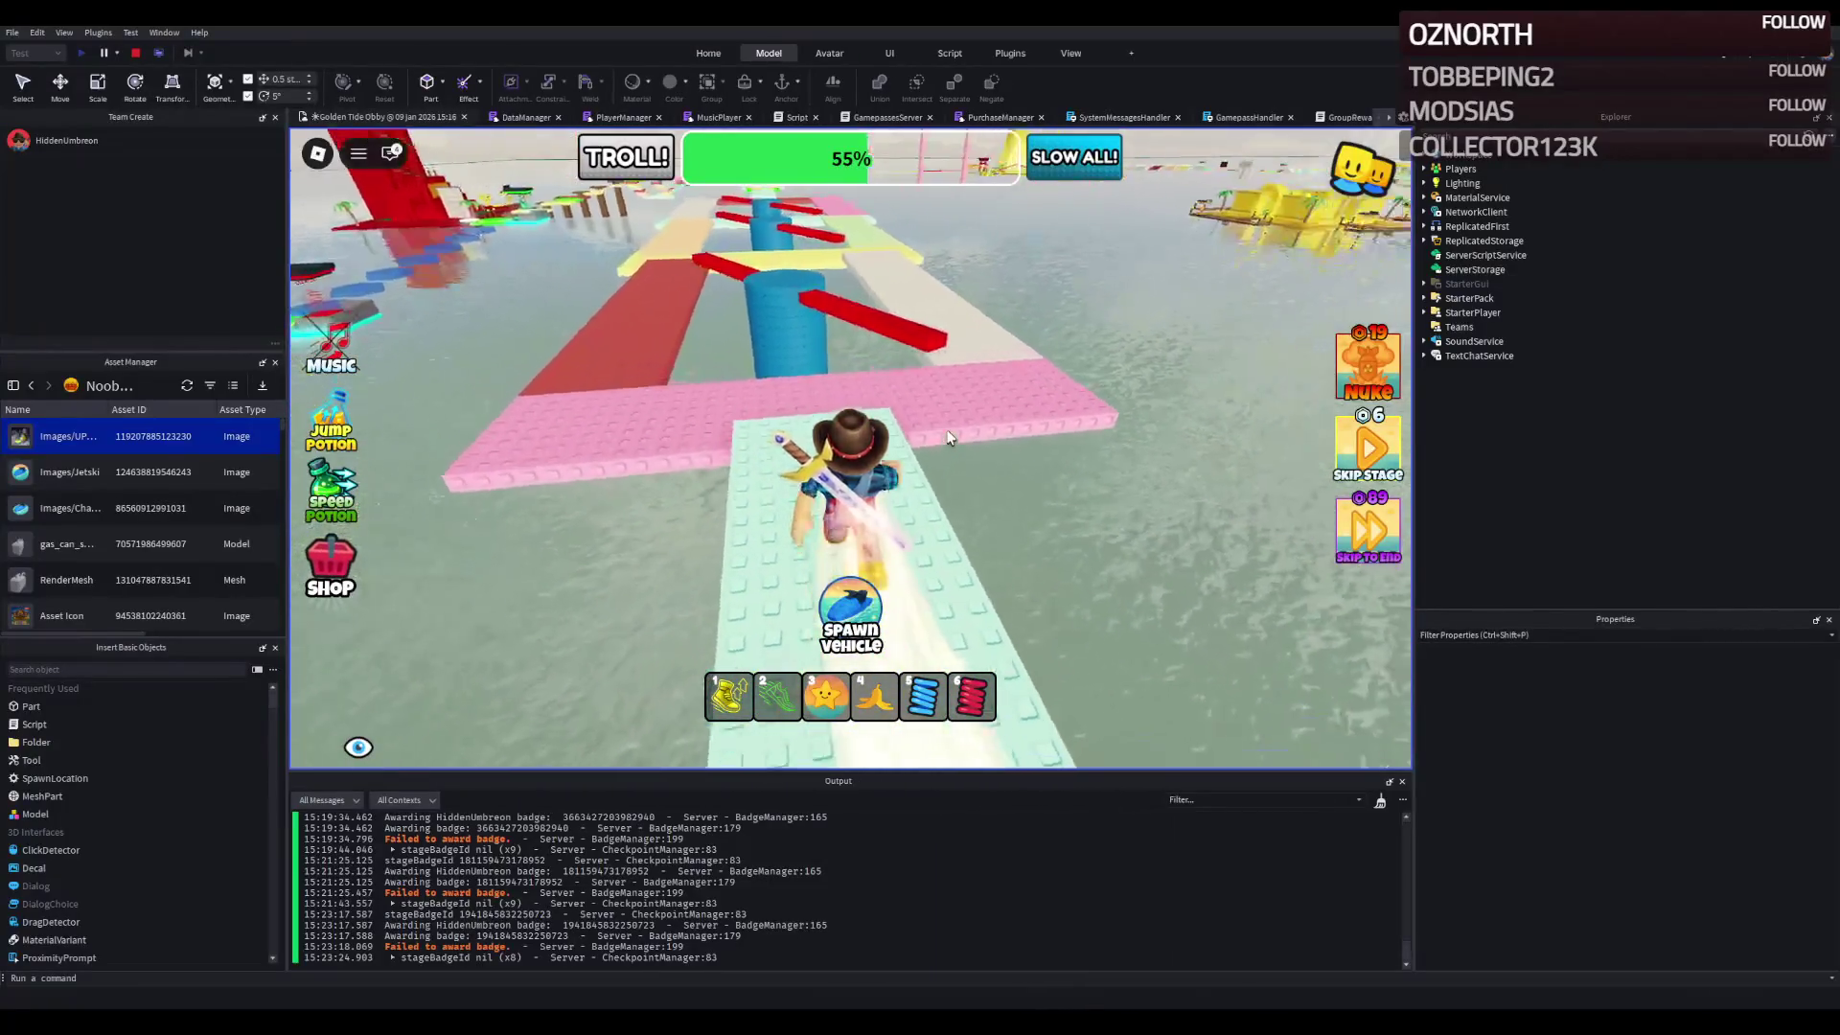
{"action": "key", "text": "w"}
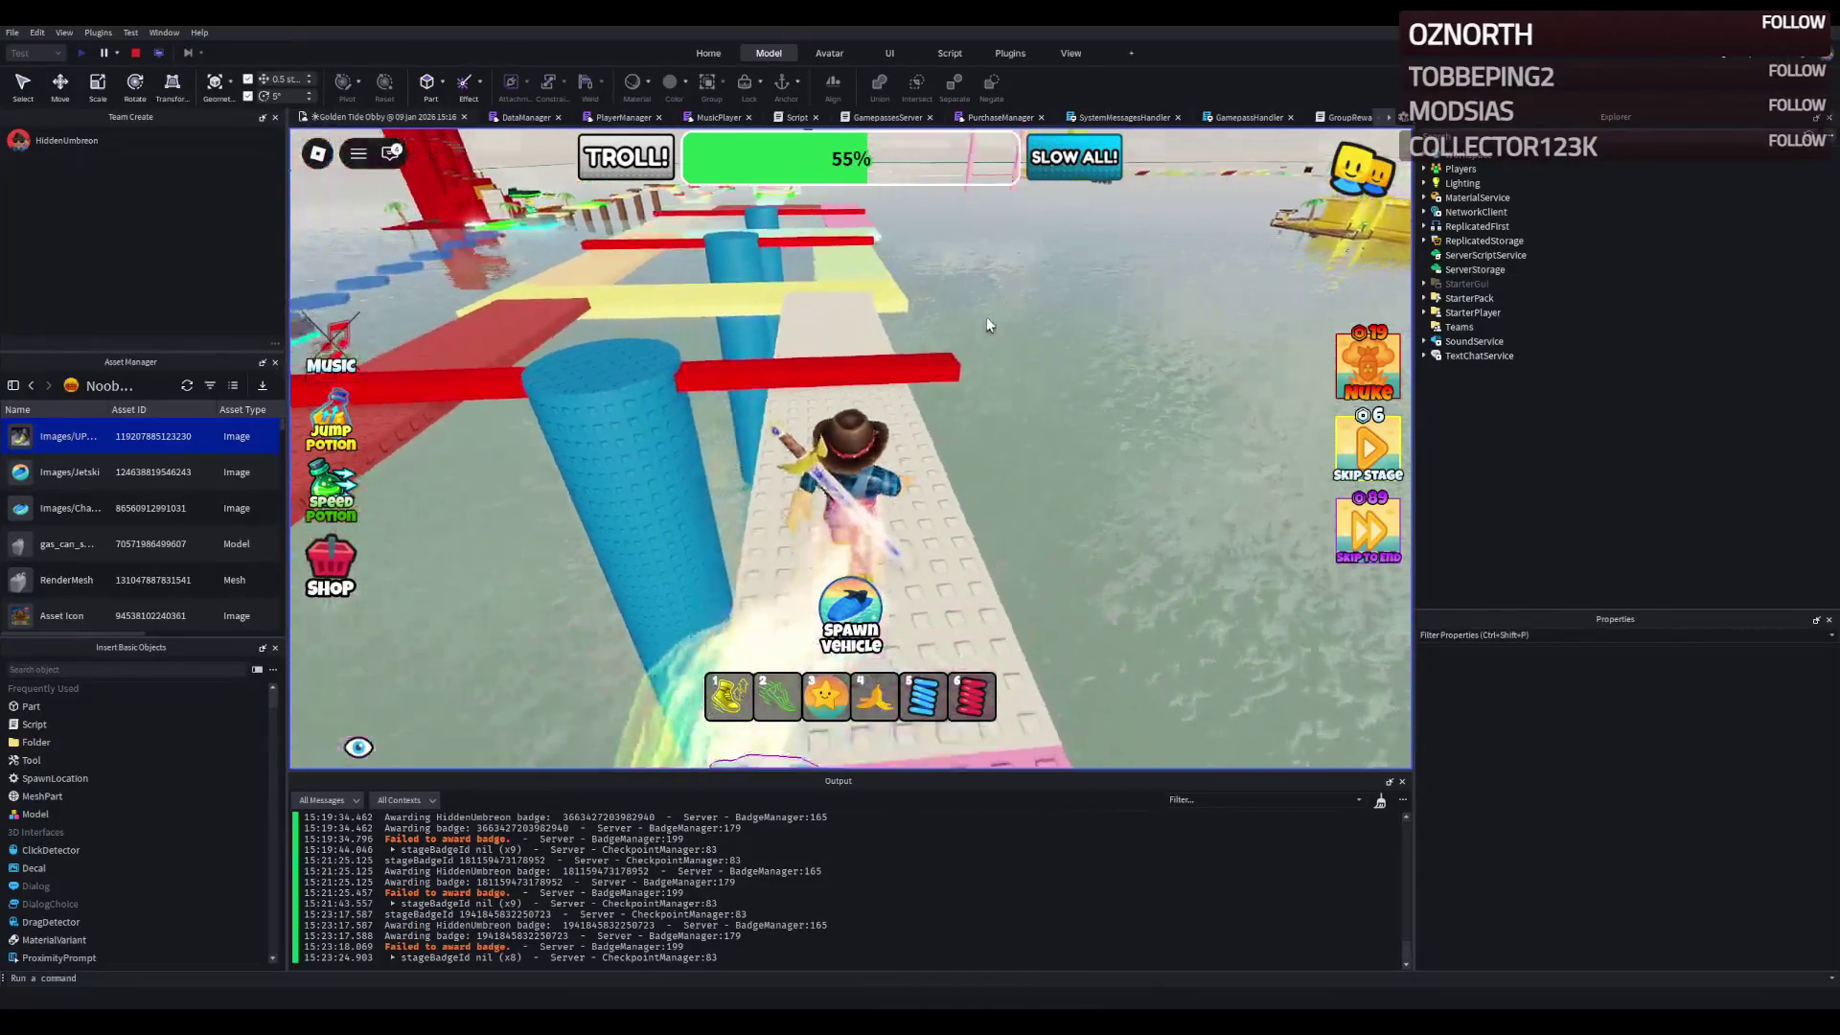
{"action": "key", "text": "w"}
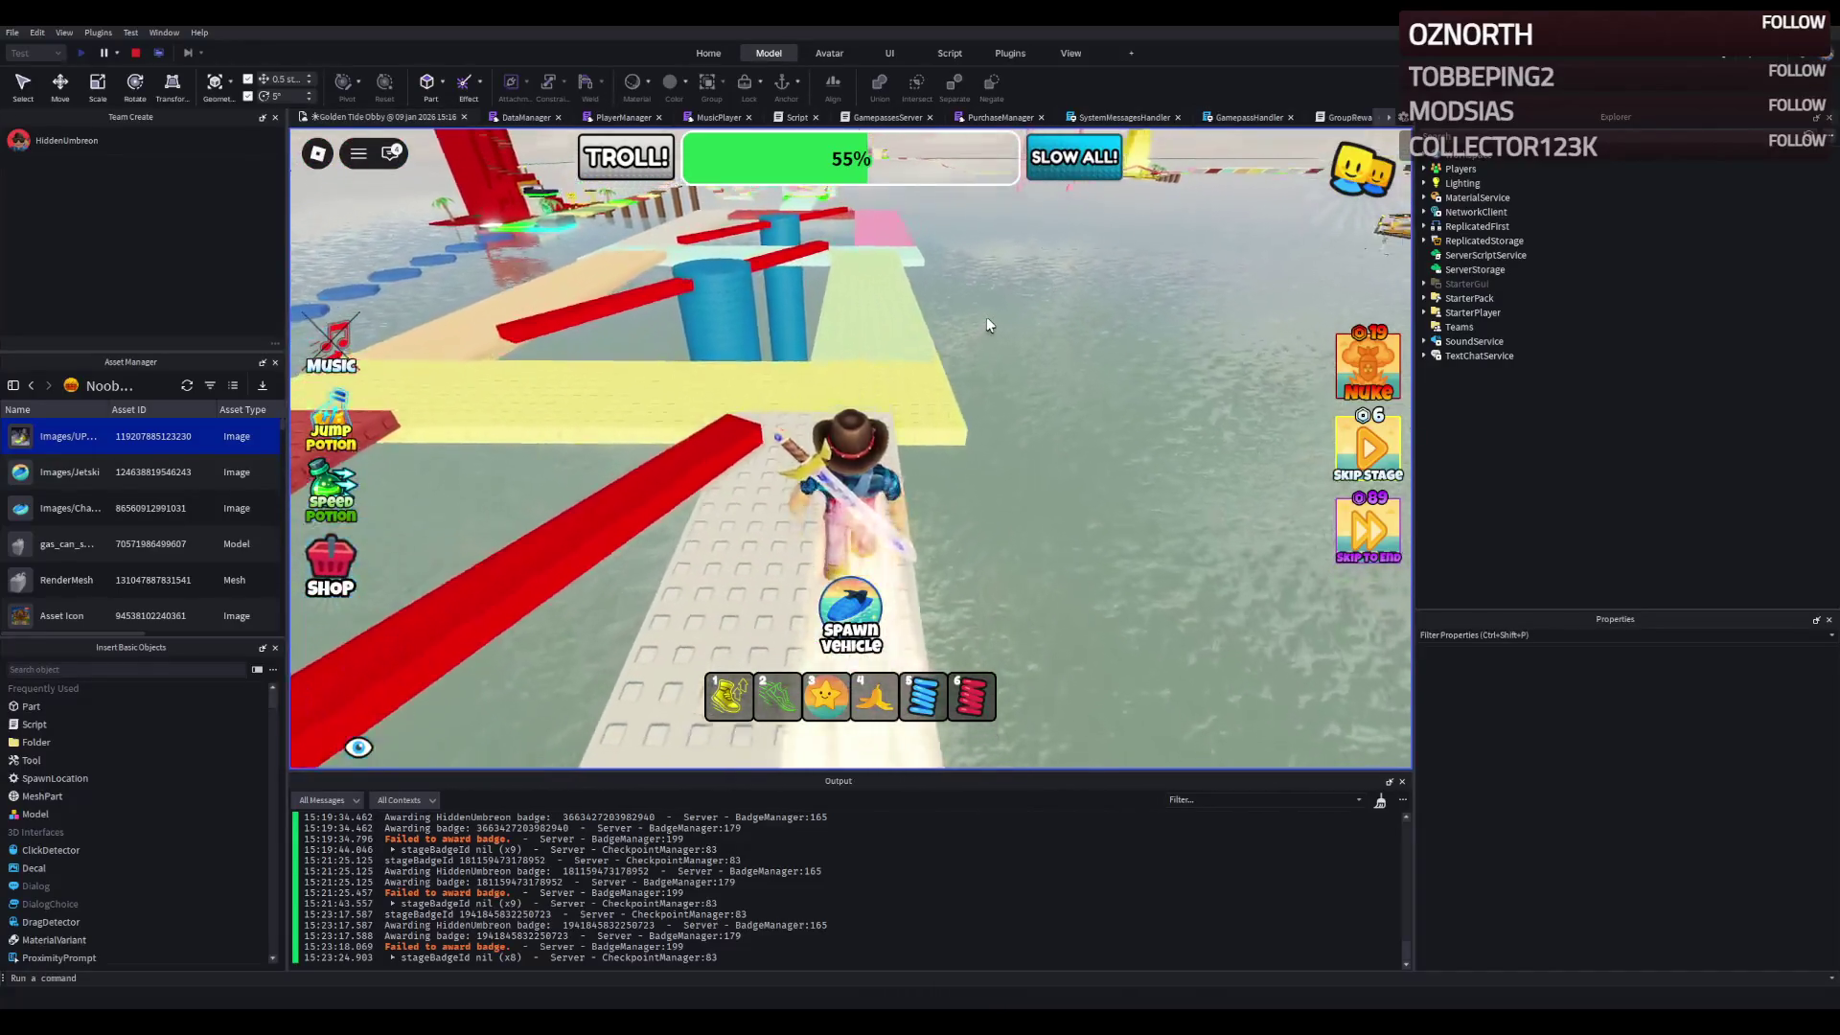
{"action": "key", "text": "w"}
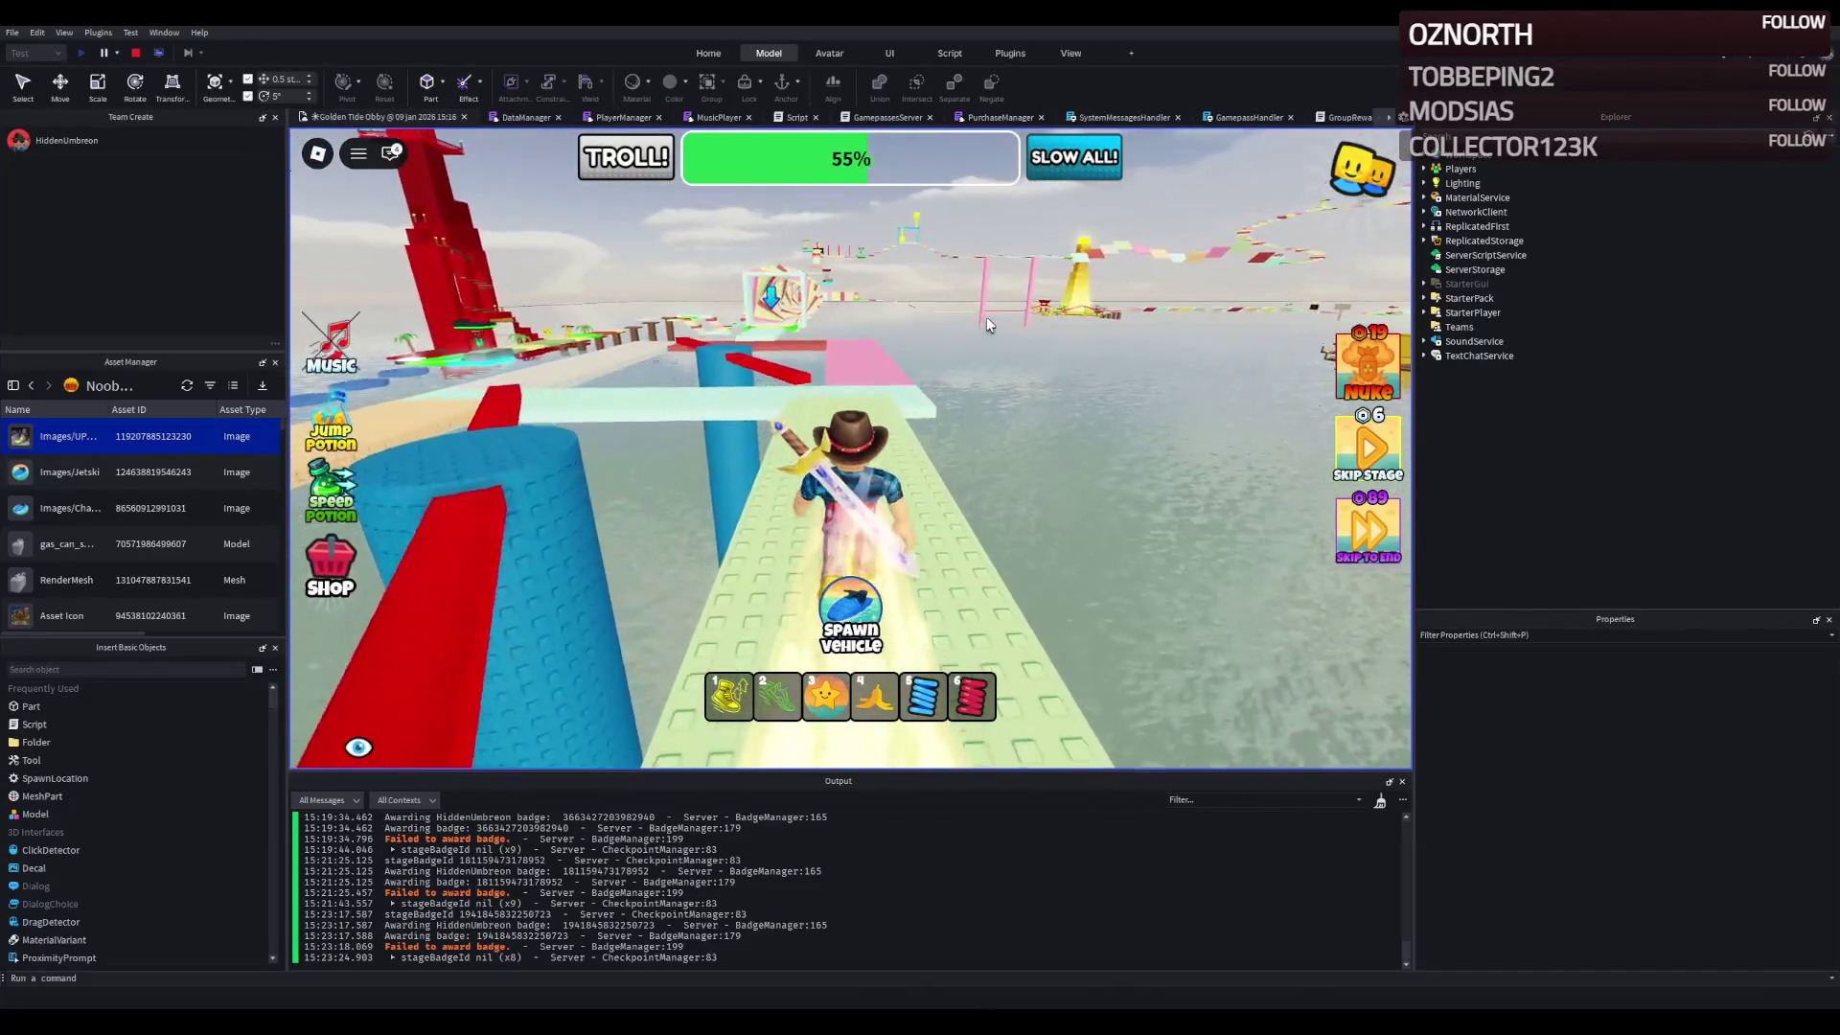
{"action": "key", "text": "w"}
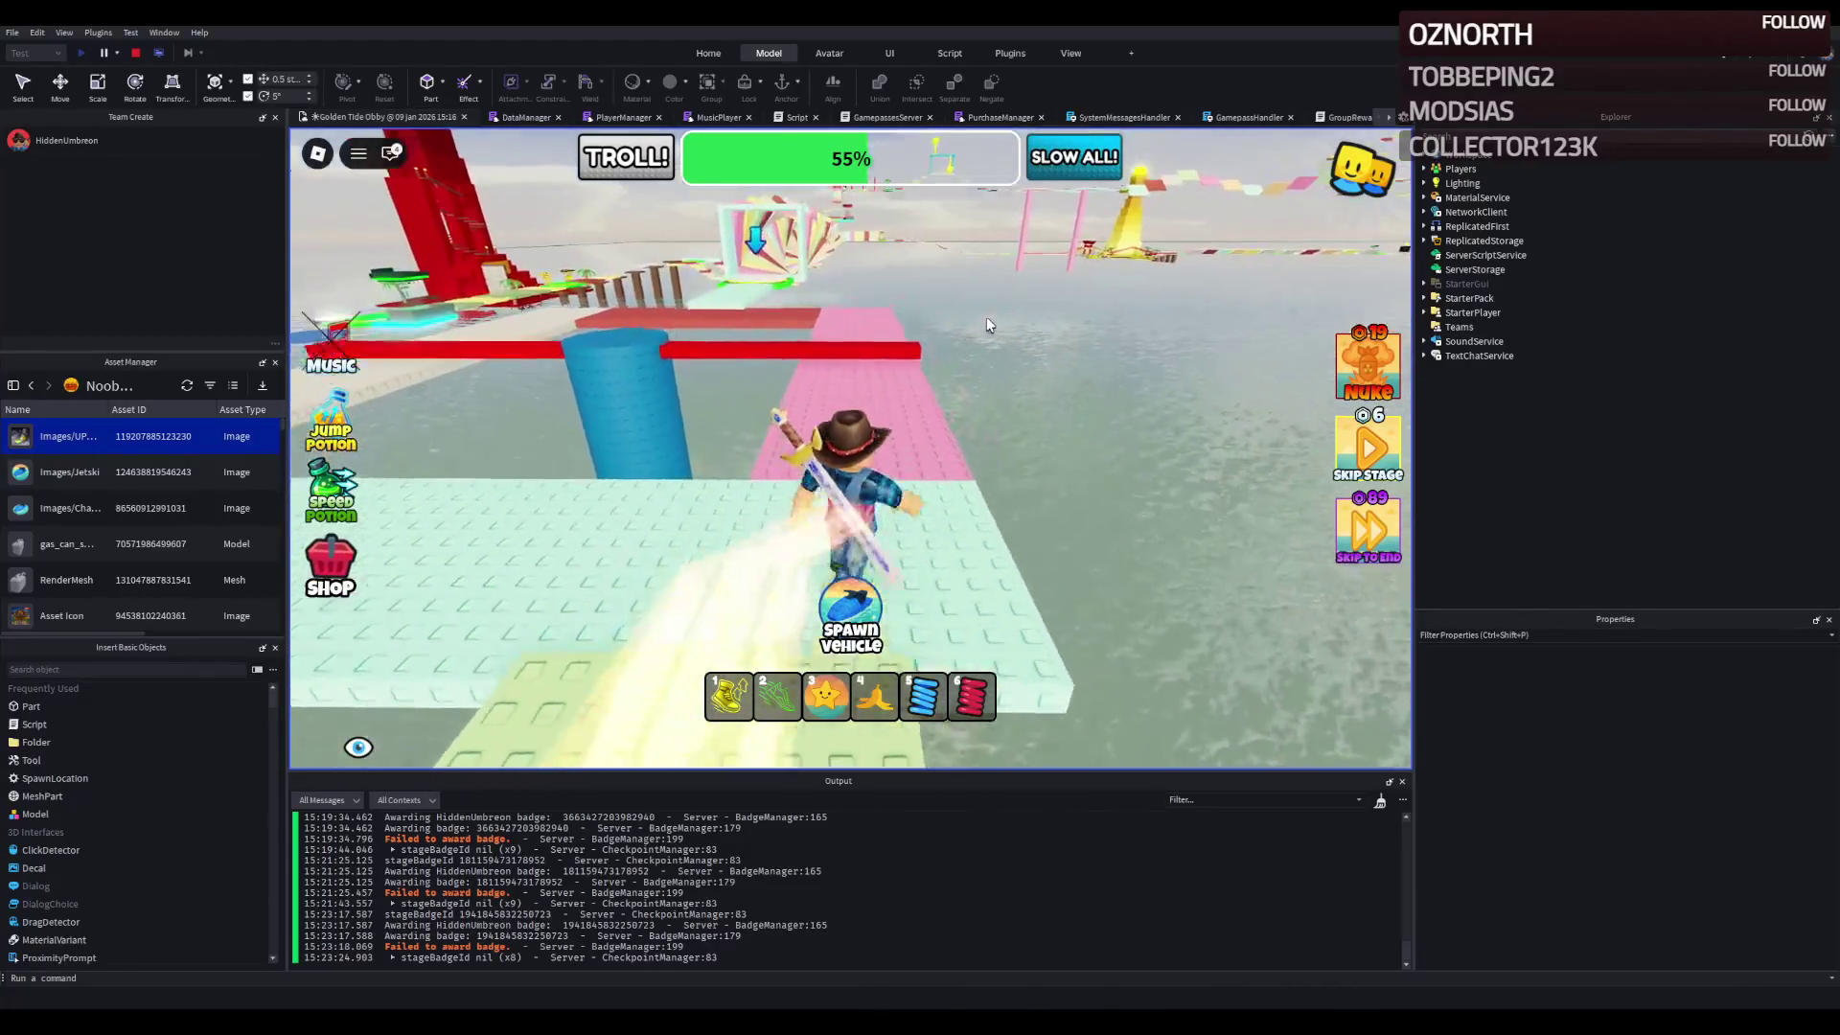
{"action": "key", "text": "w"}
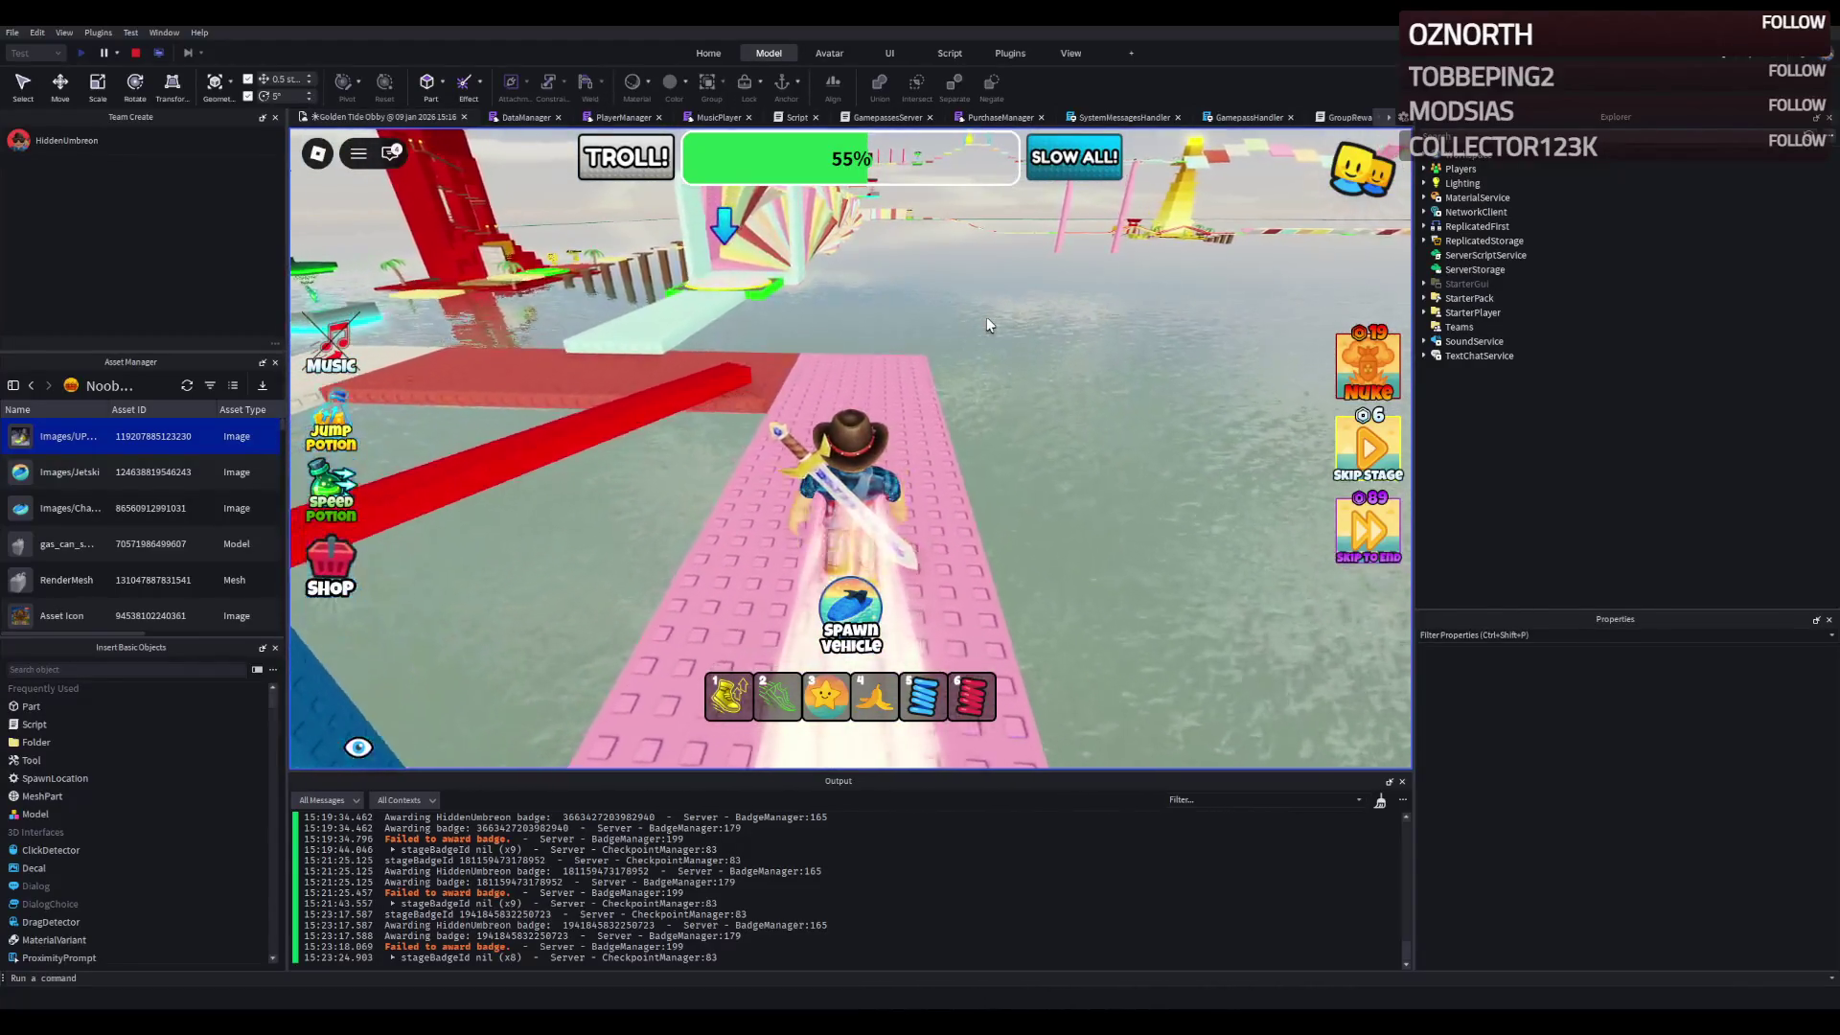
{"action": "key", "text": "w"}
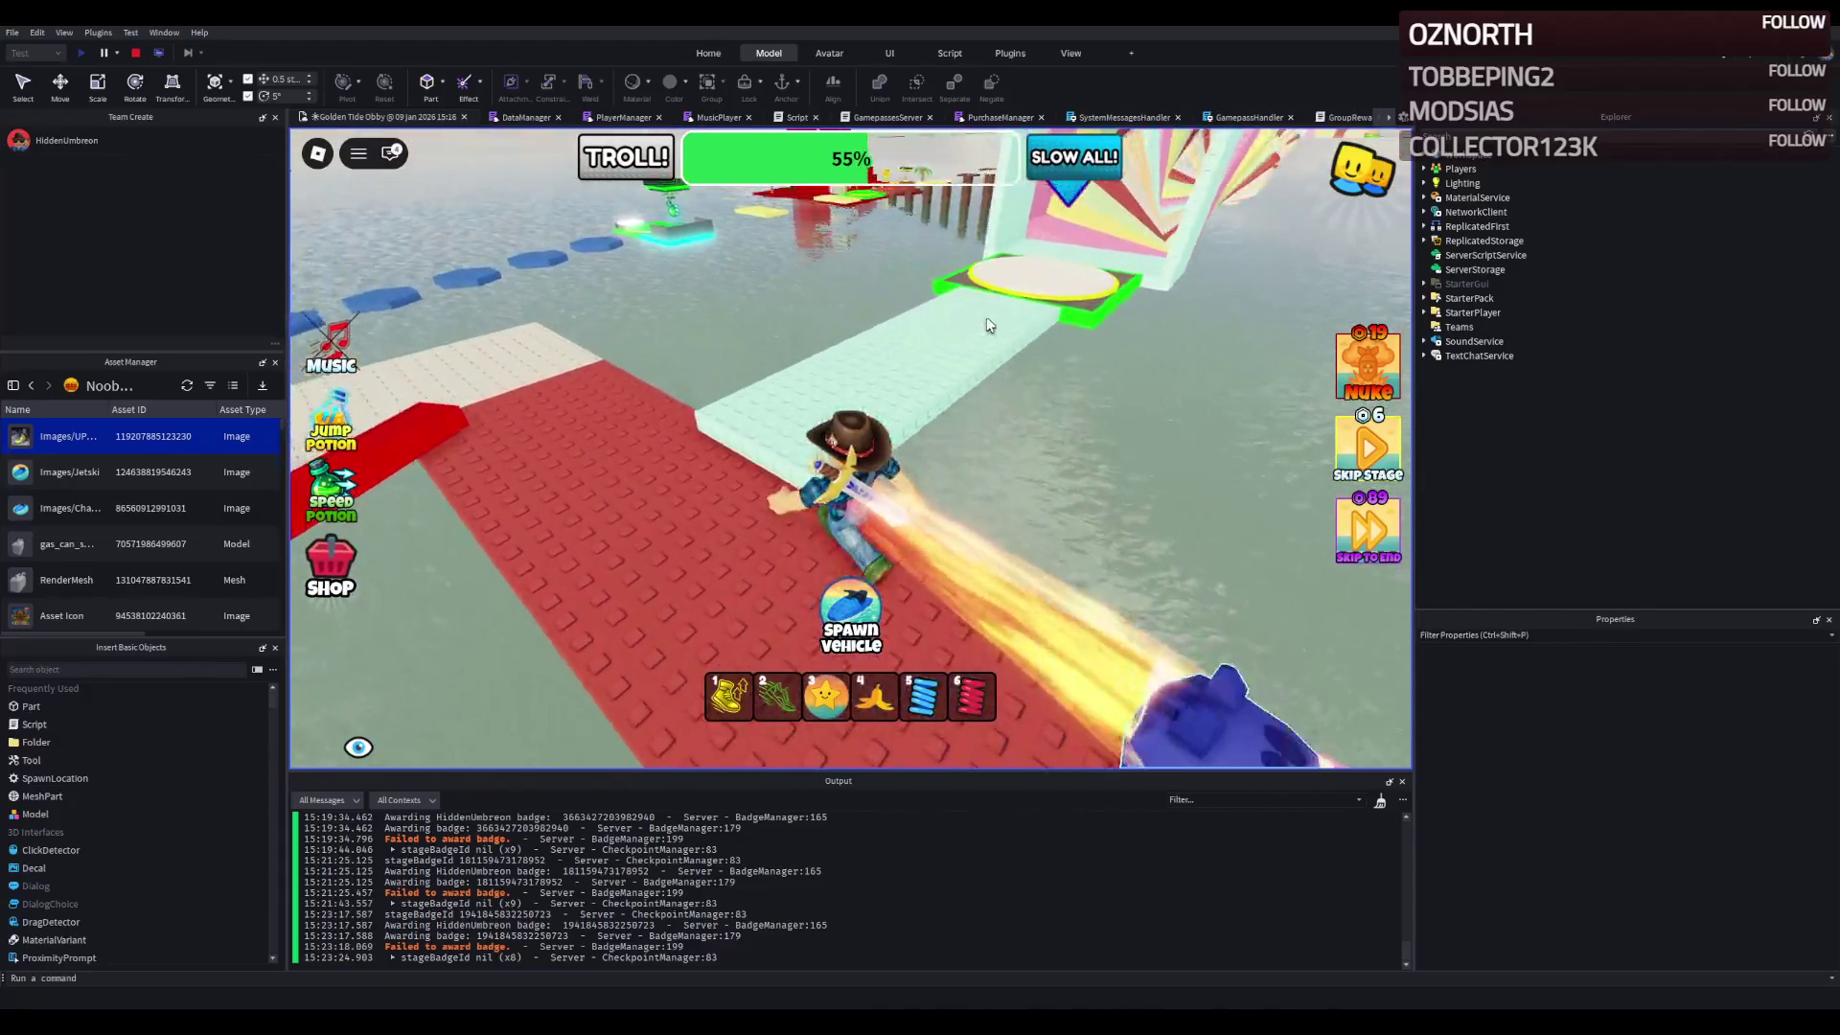
{"action": "key", "text": "w"}
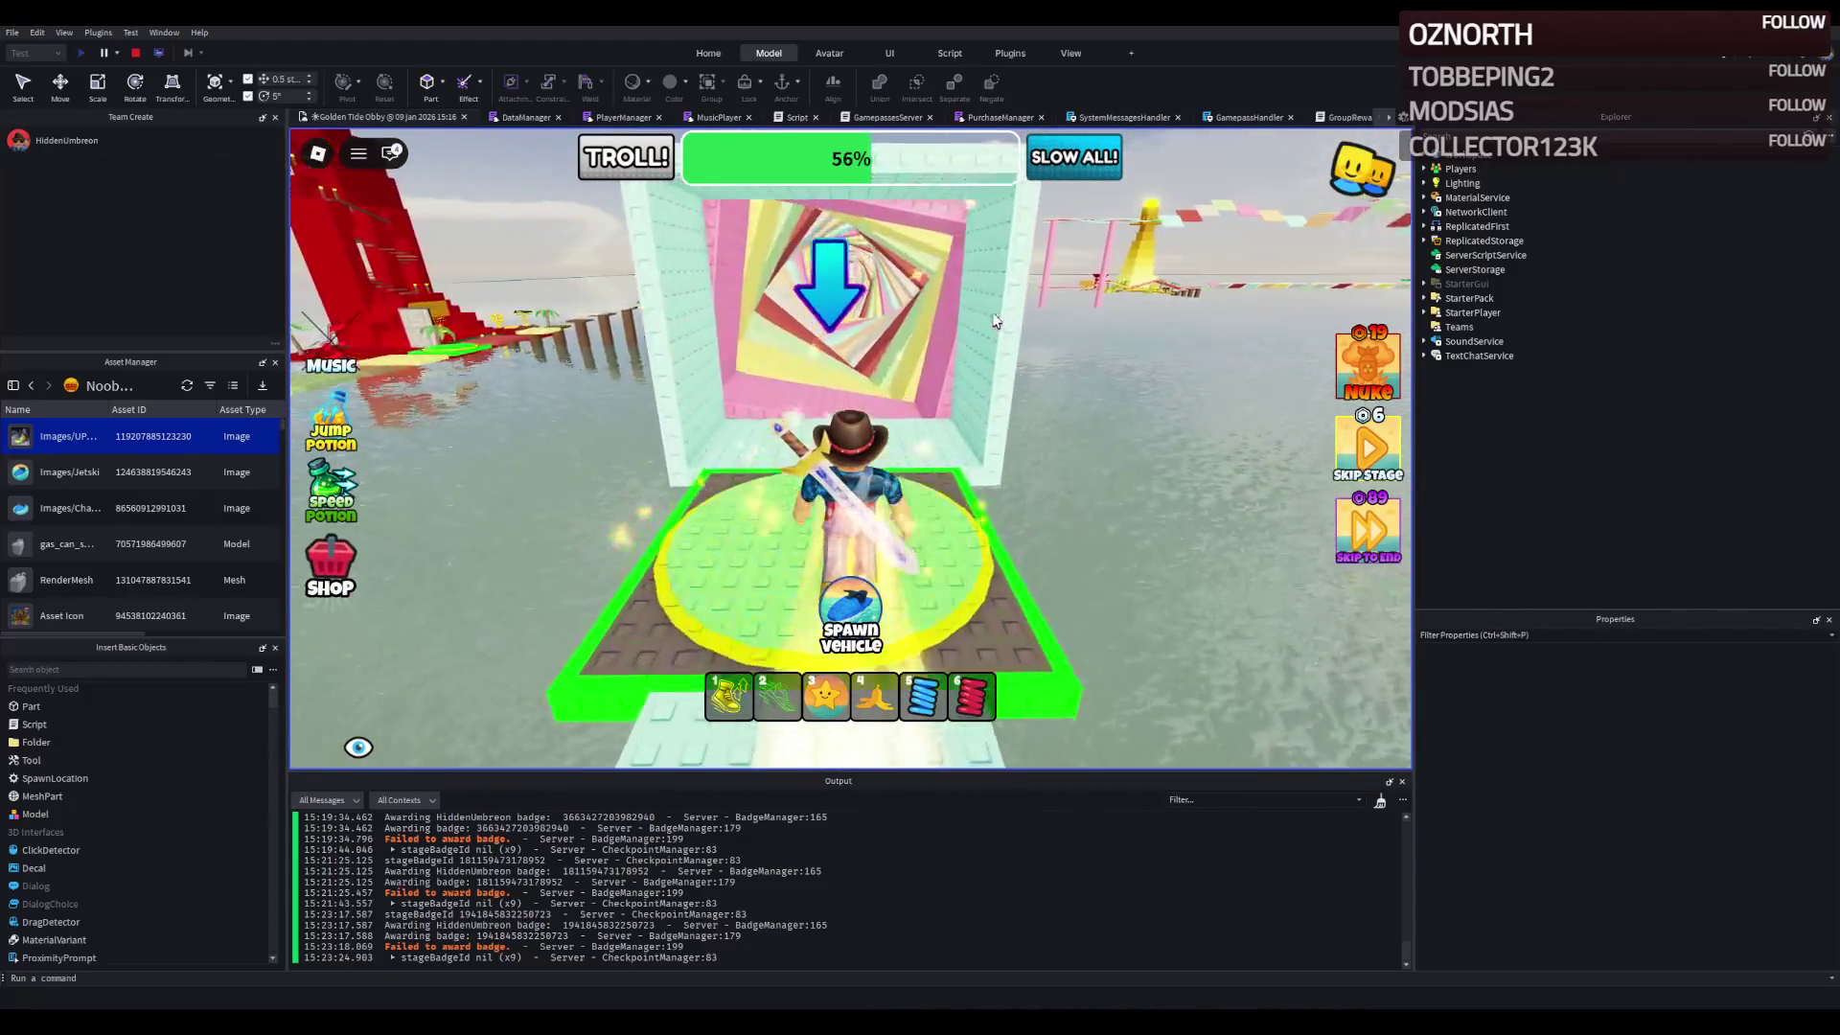
- Go through the spiral tunnel and jump across the light-green and red platforms to the checkpoint
{"action": "key", "text": "w"}
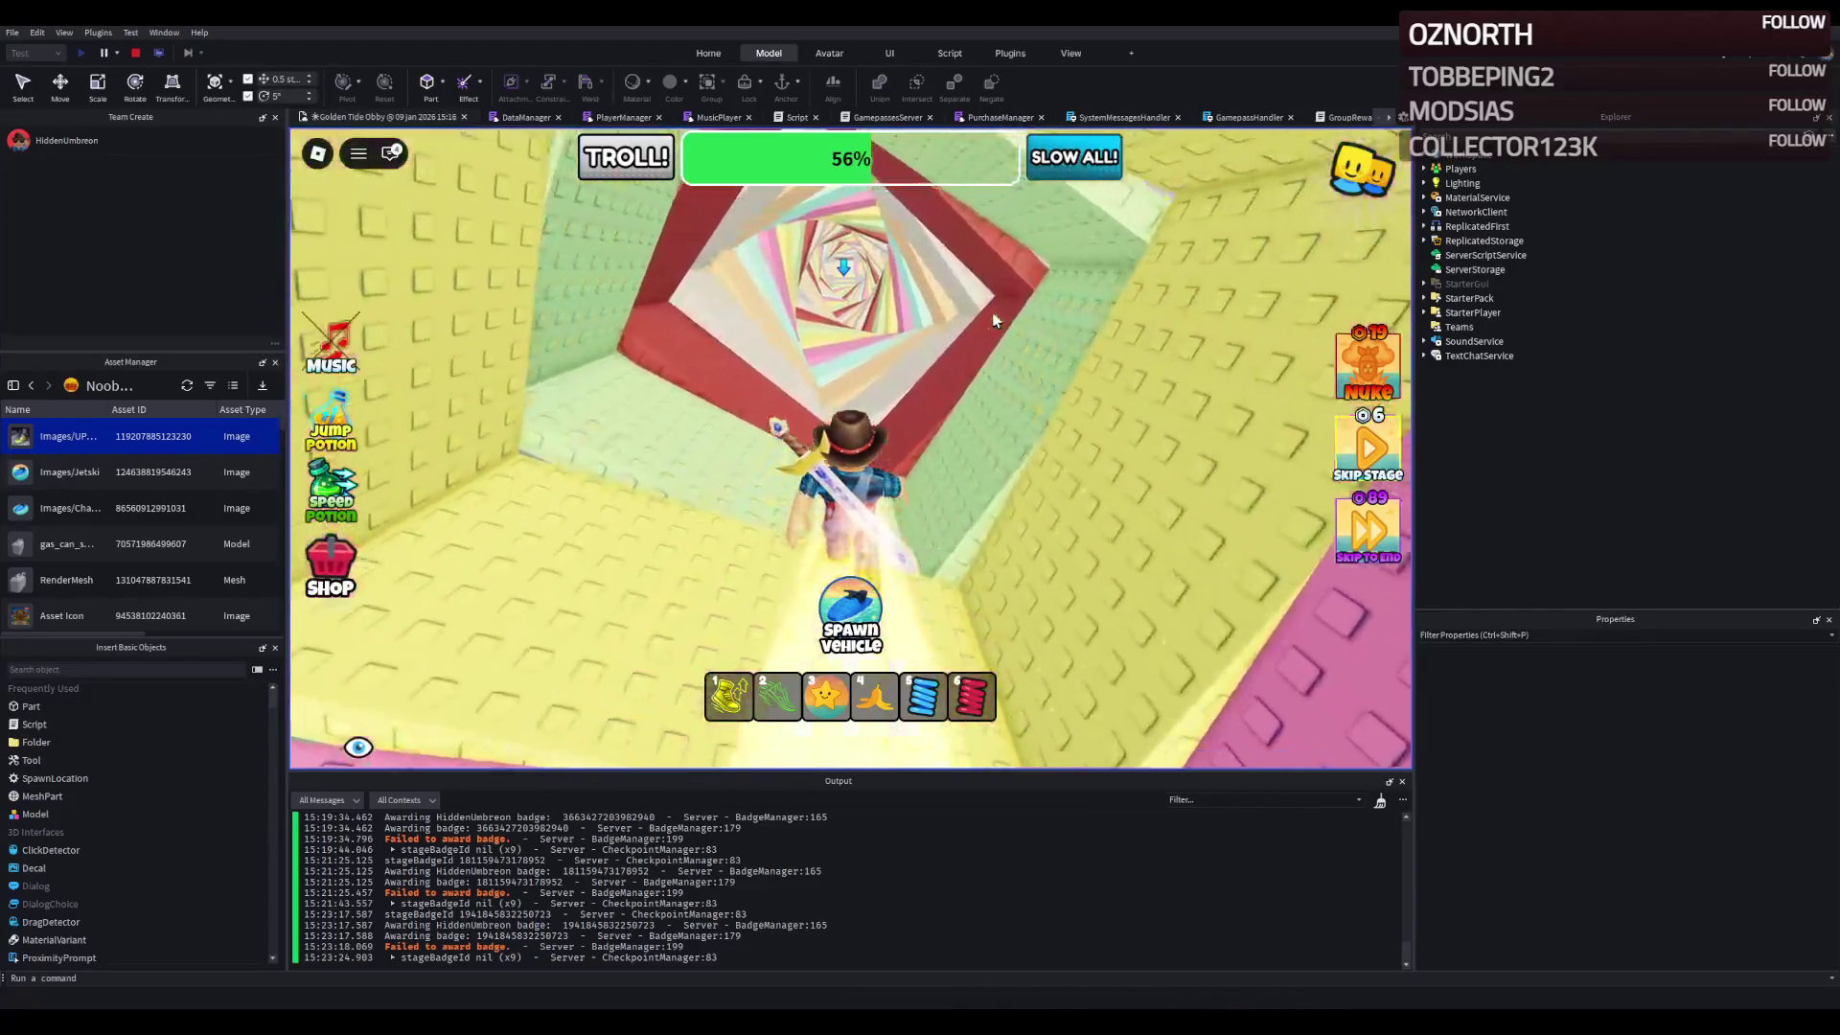
{"action": "key", "text": "w"}
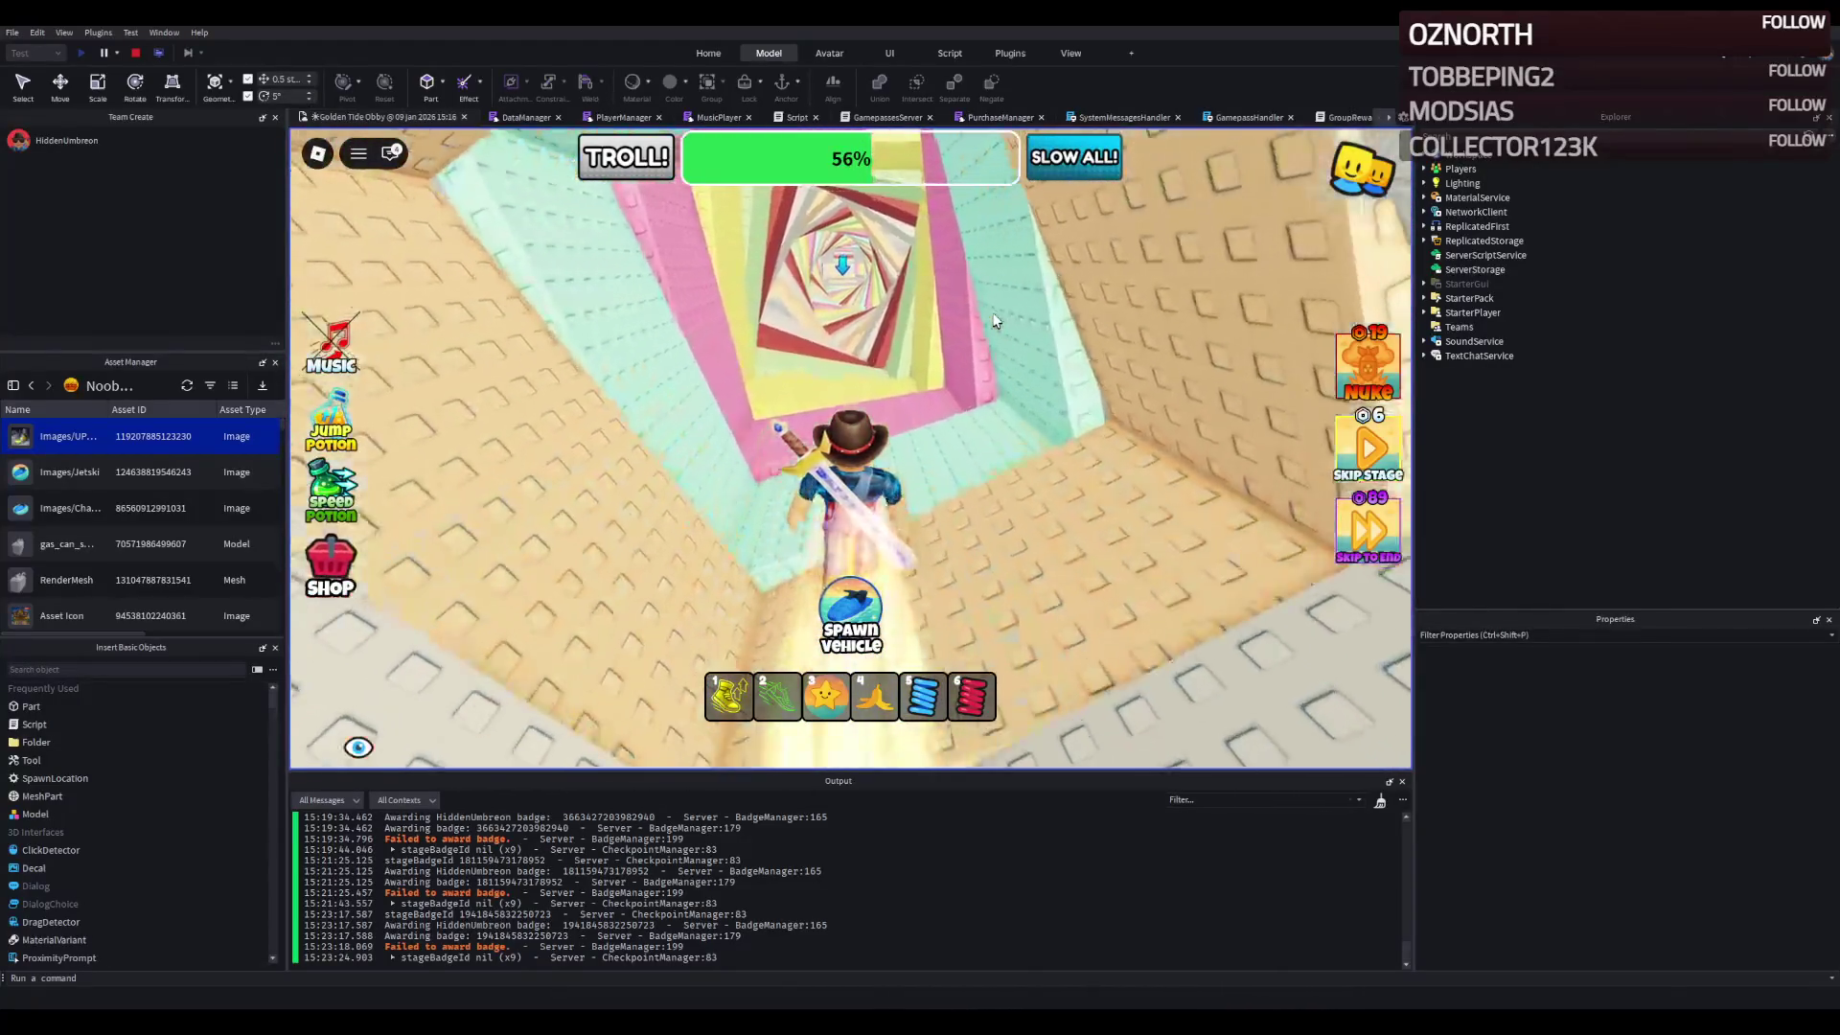
{"action": "key", "text": "w"}
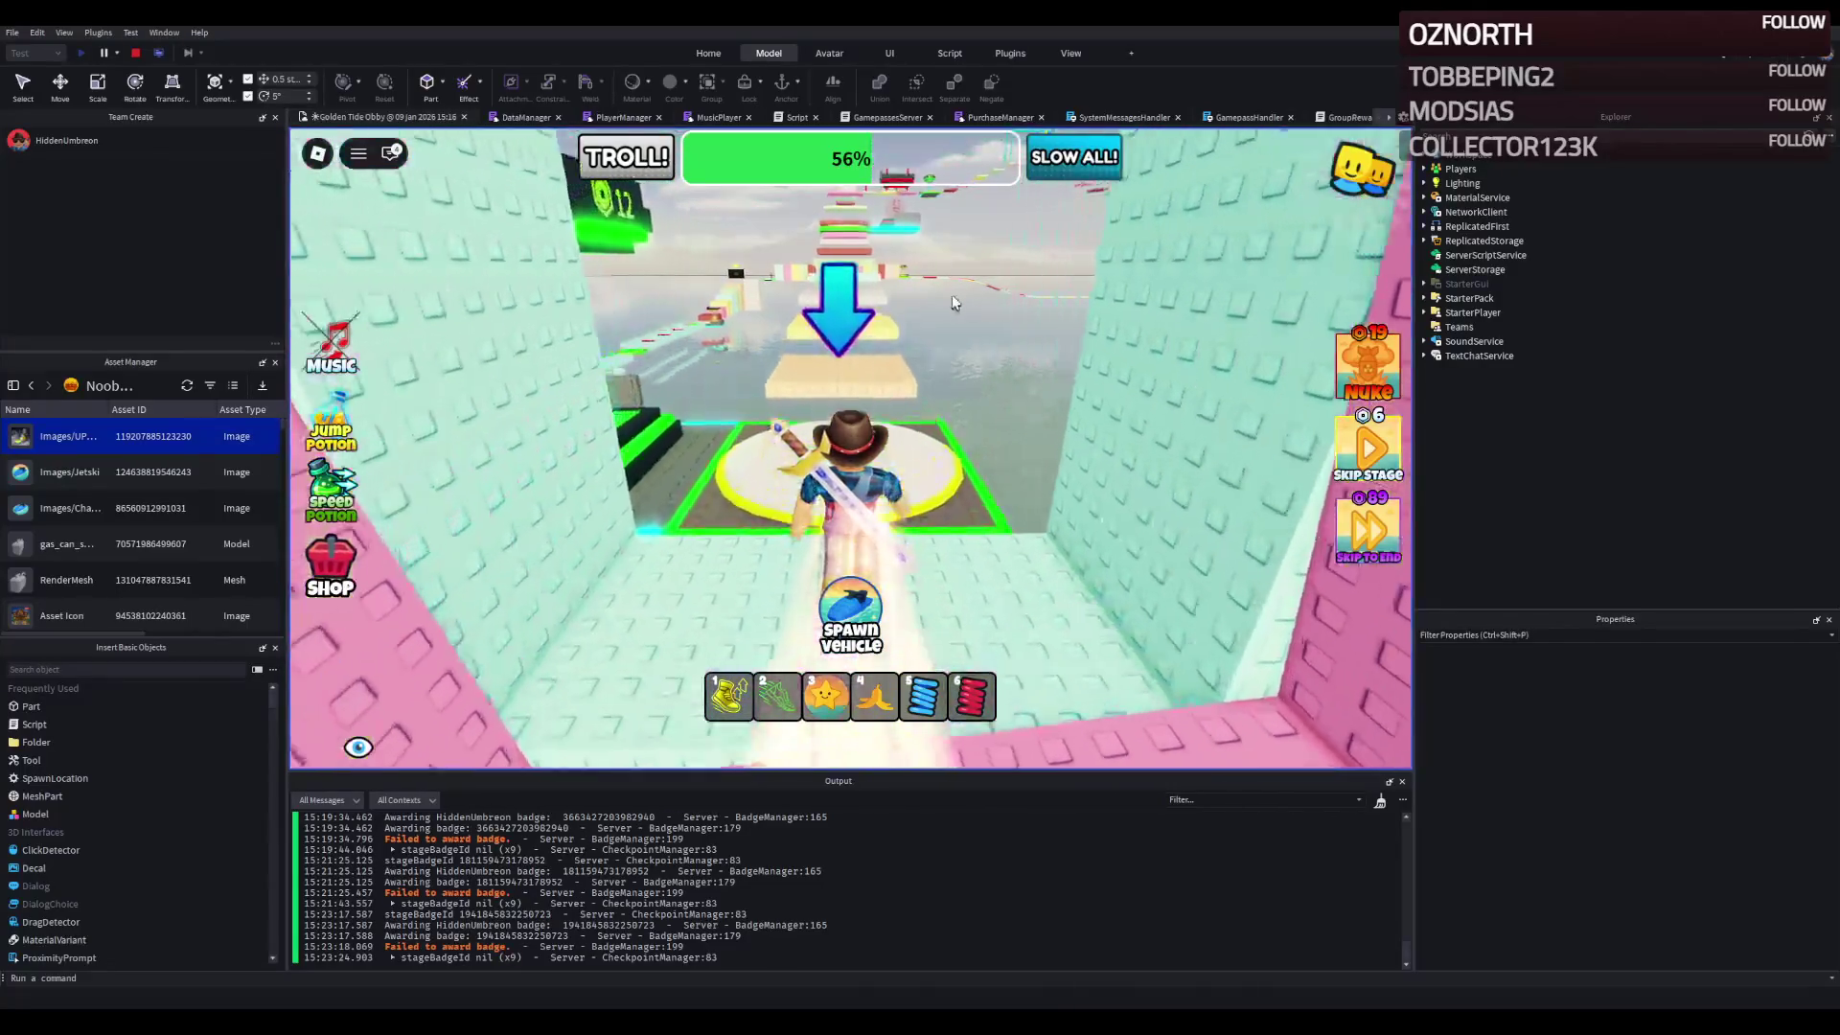
{"action": "key", "text": "w"}
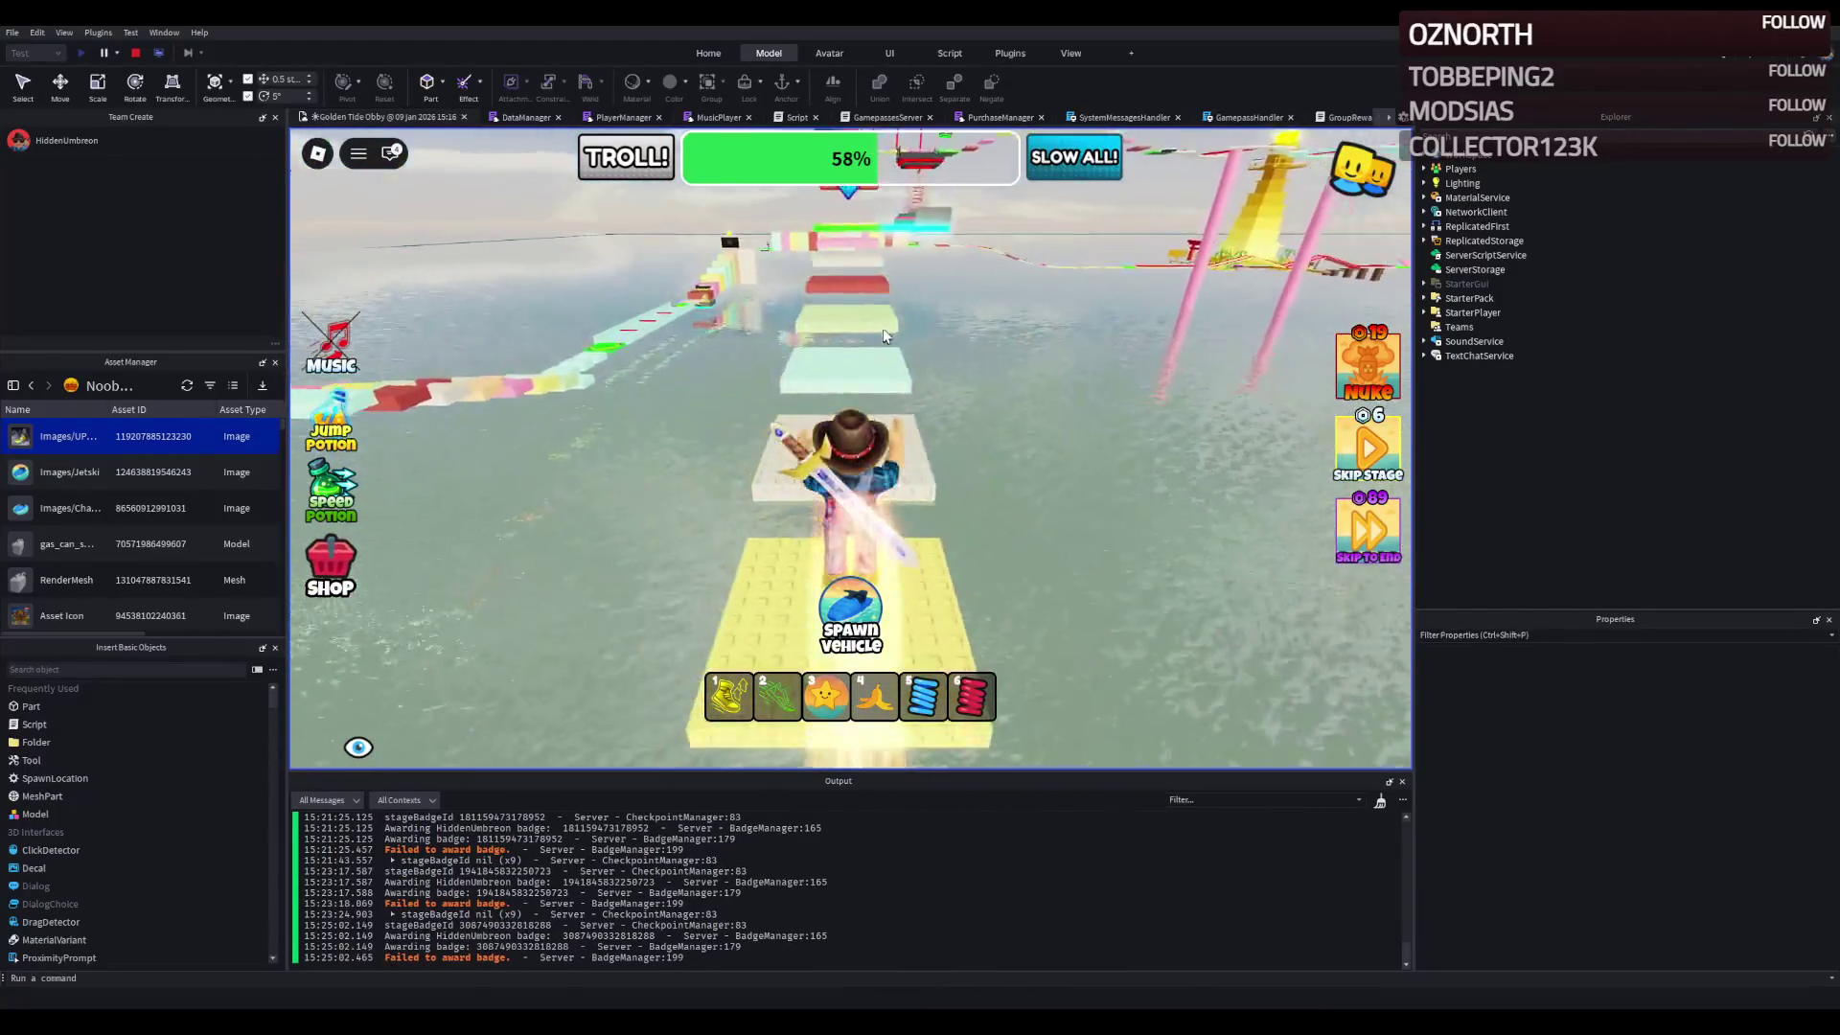
{"action": "key", "text": "w"}
{"action": "key", "text": "space"}
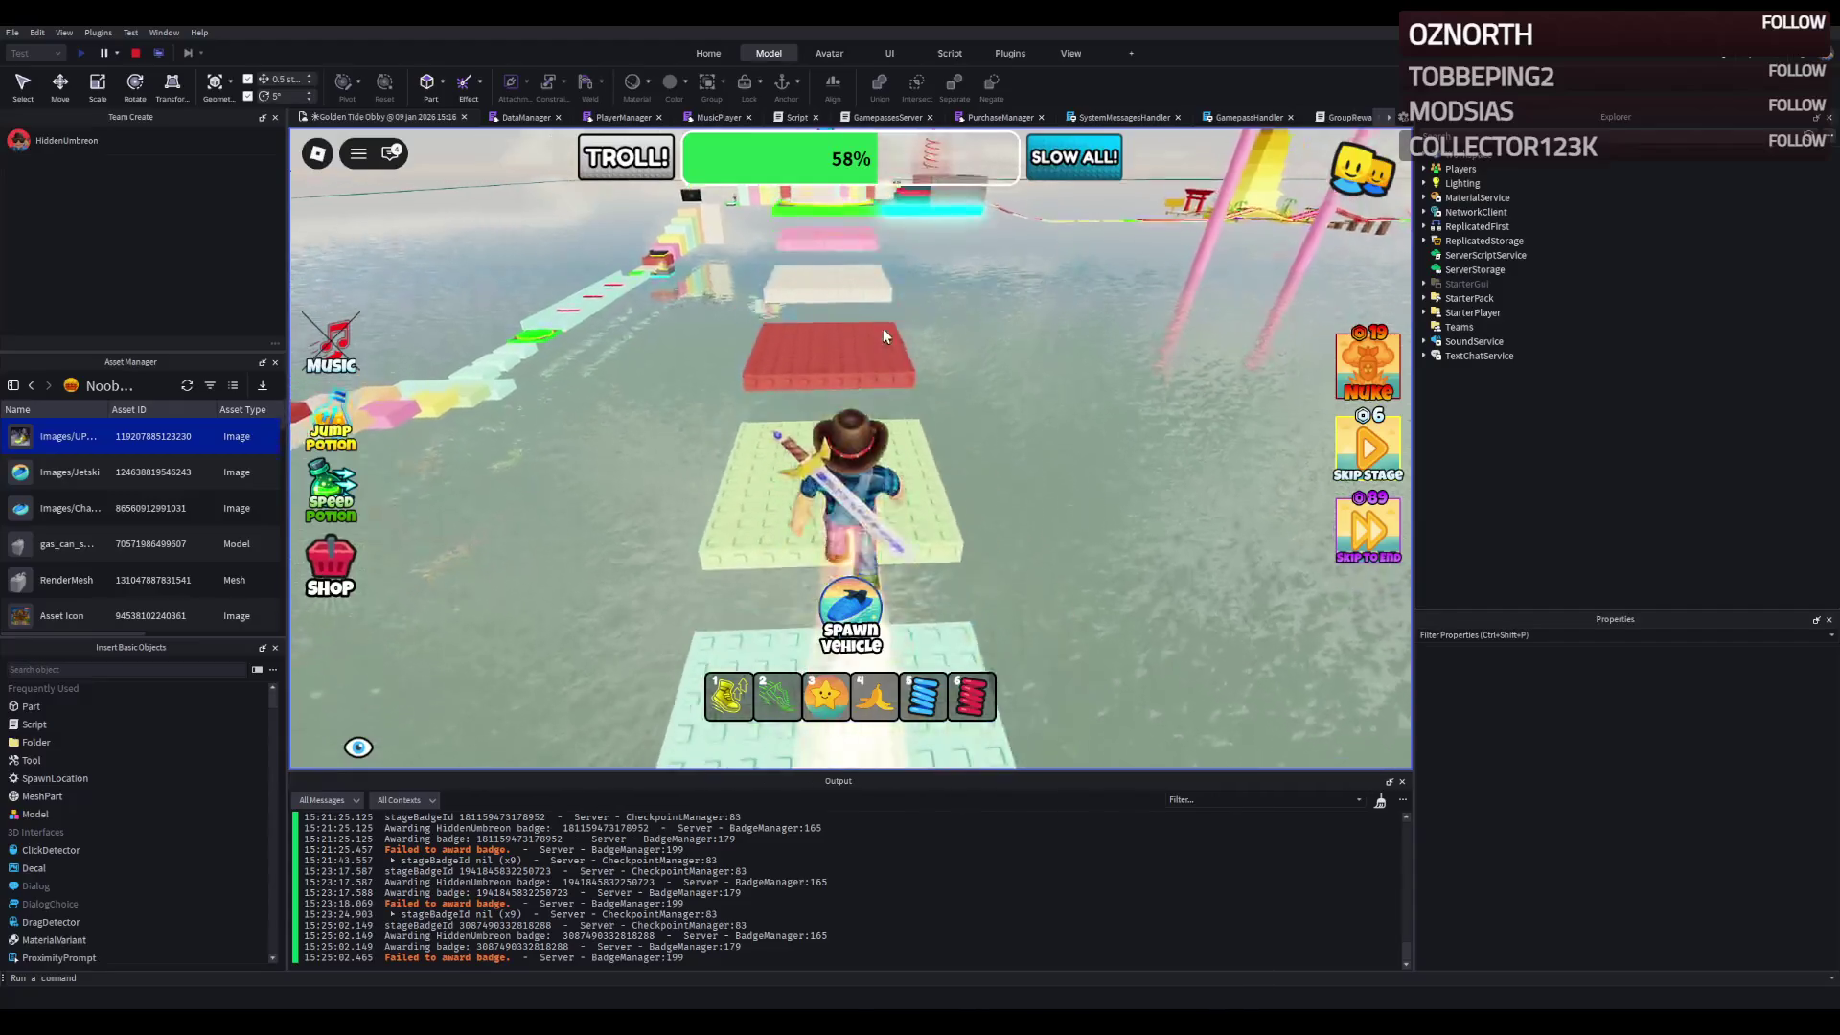
{"action": "key", "text": "w"}
{"action": "key", "text": "space"}
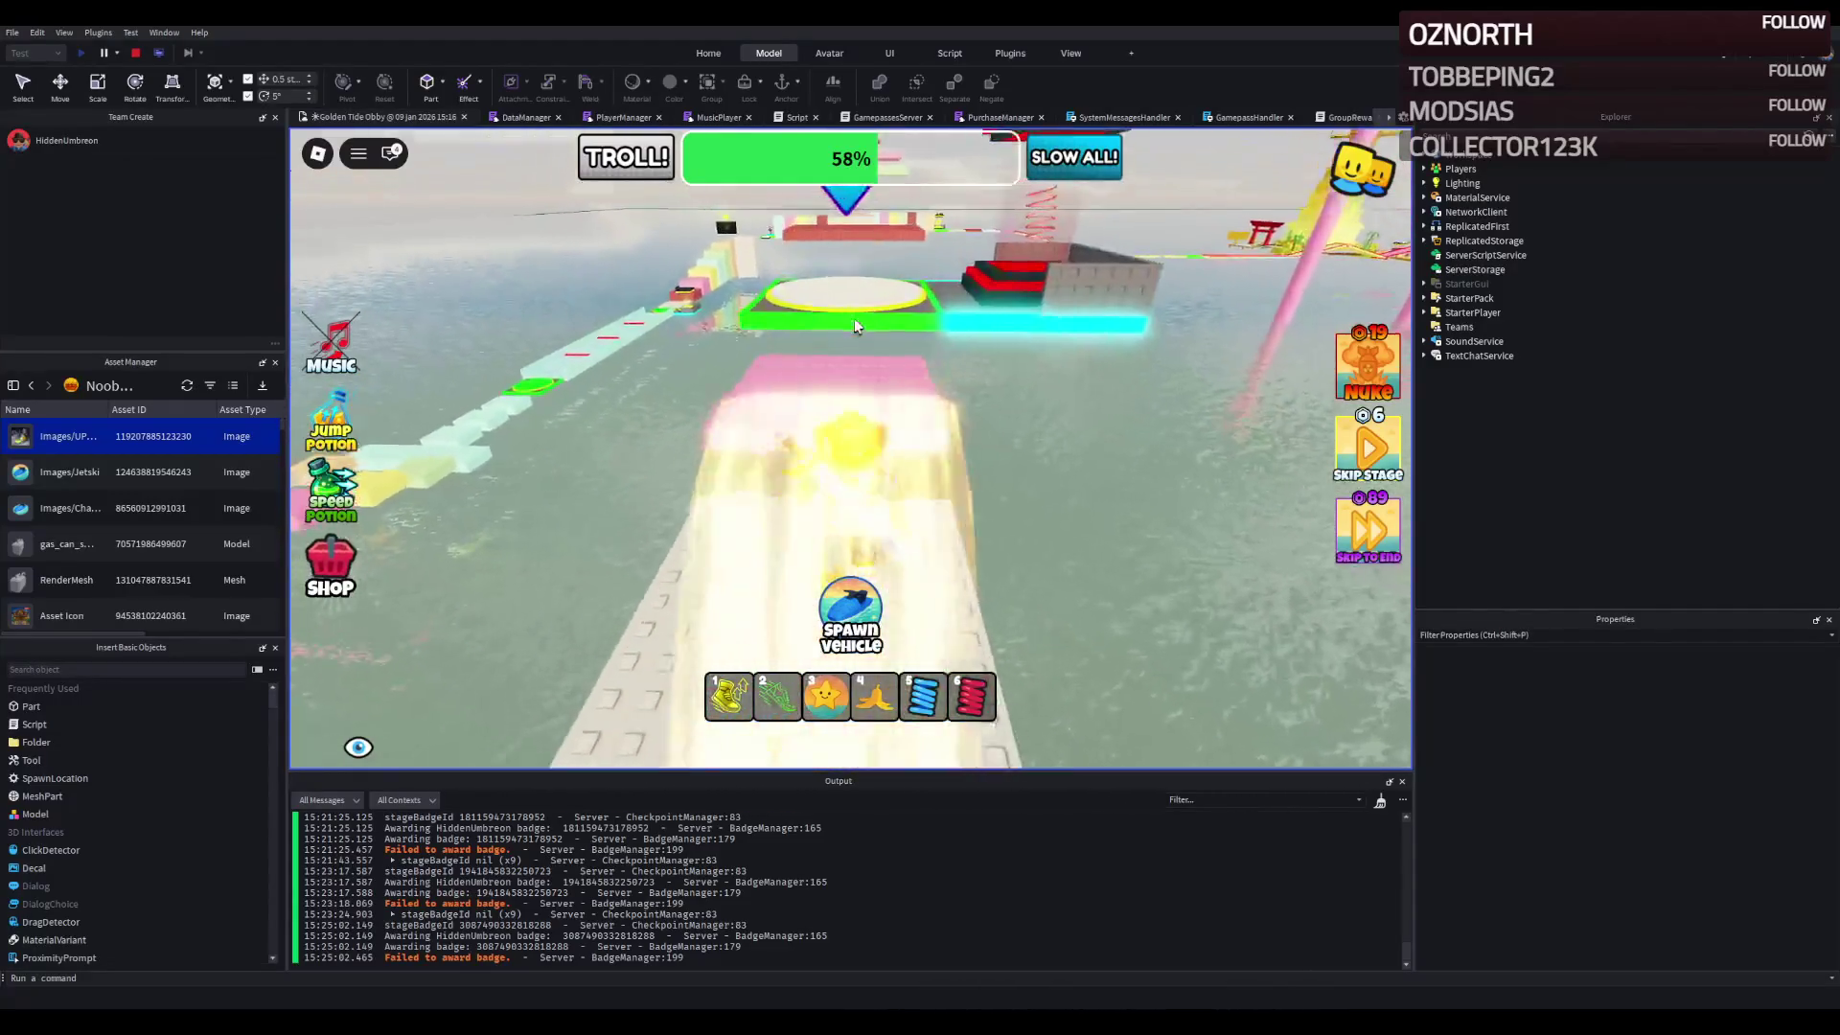
{"action": "key", "text": "w"}
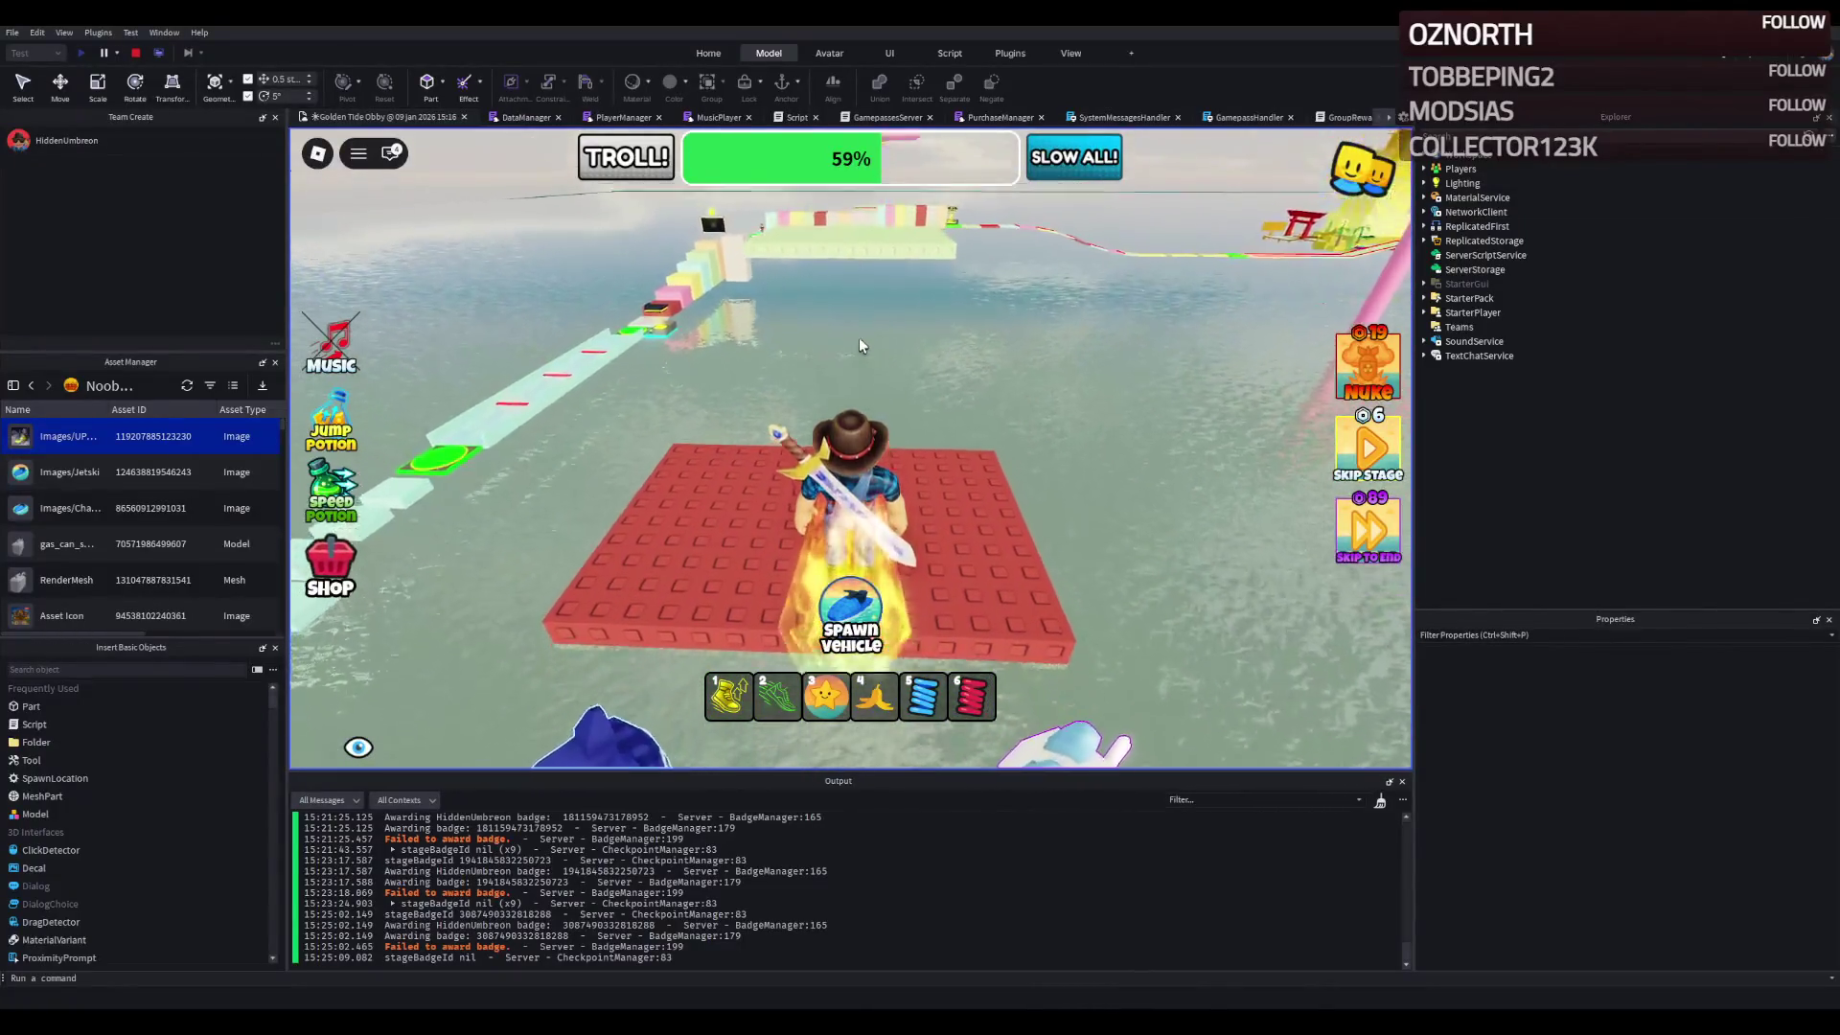
- Hop across the green and pink platforms, tan disc and pink and red cylinders to the 60% checkpoint
{"action": "key", "text": "w"}
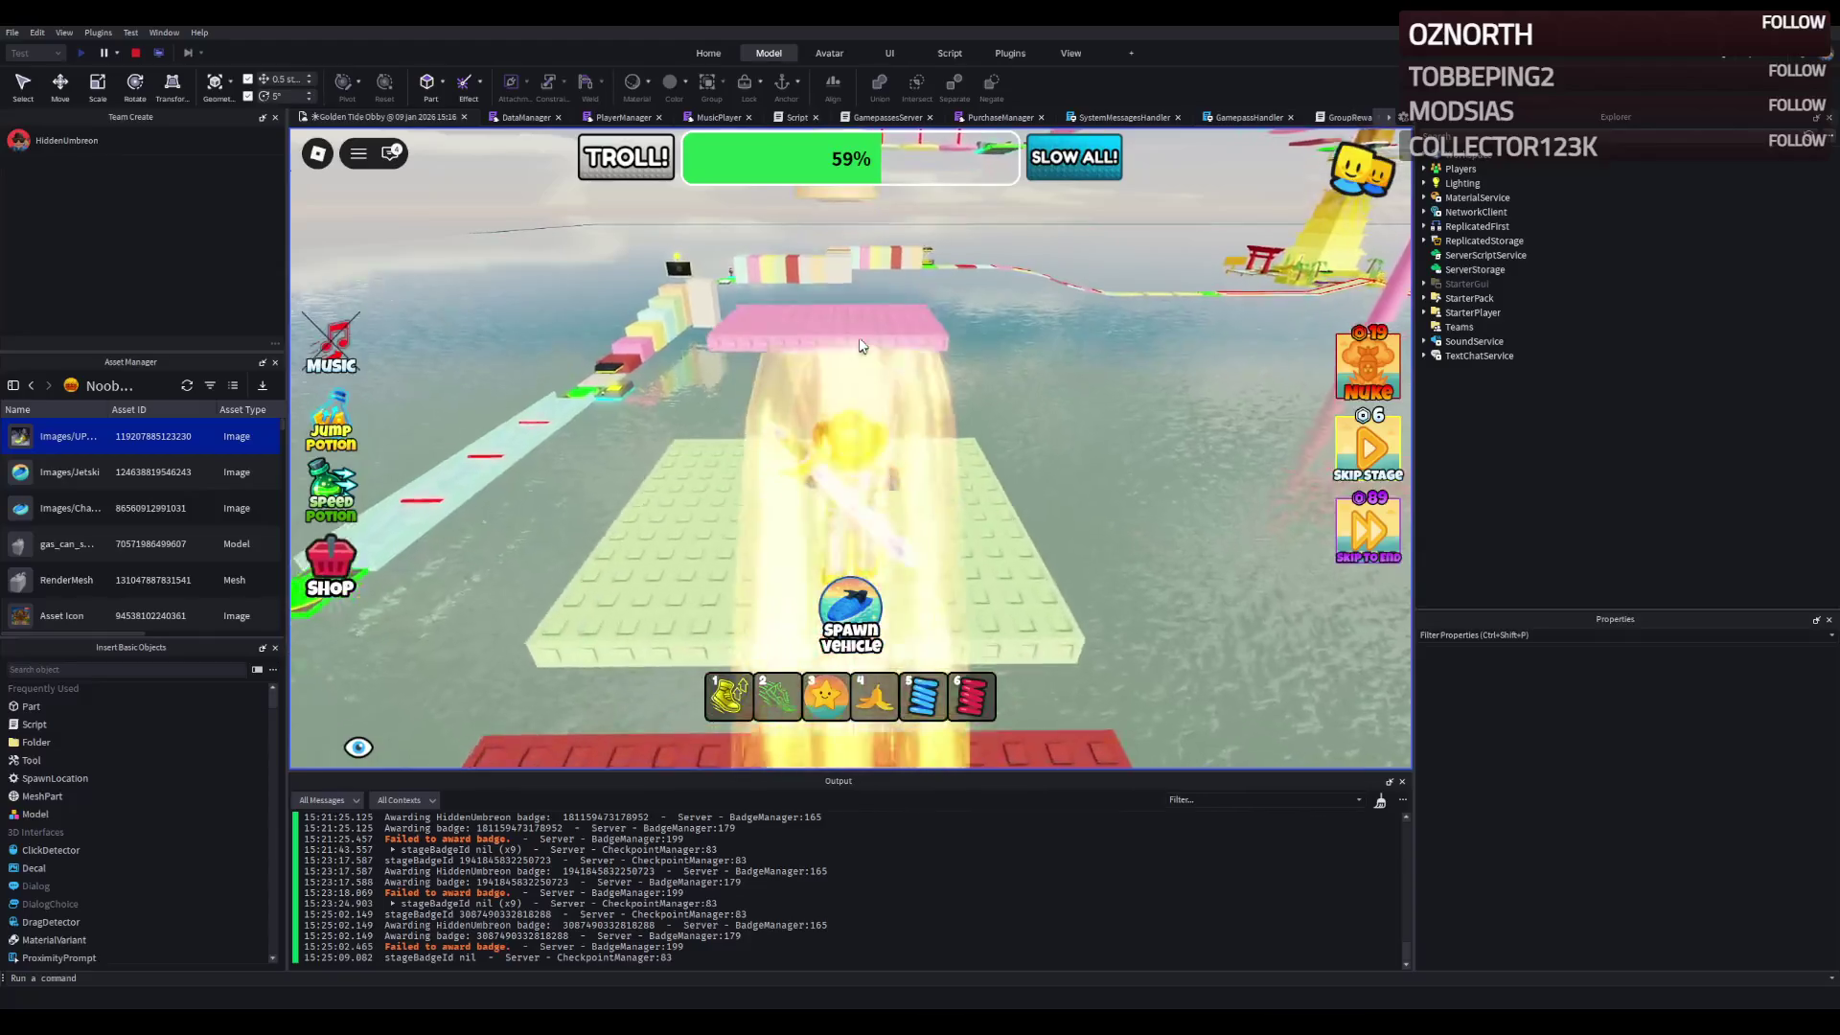
{"action": "key", "text": "w"}
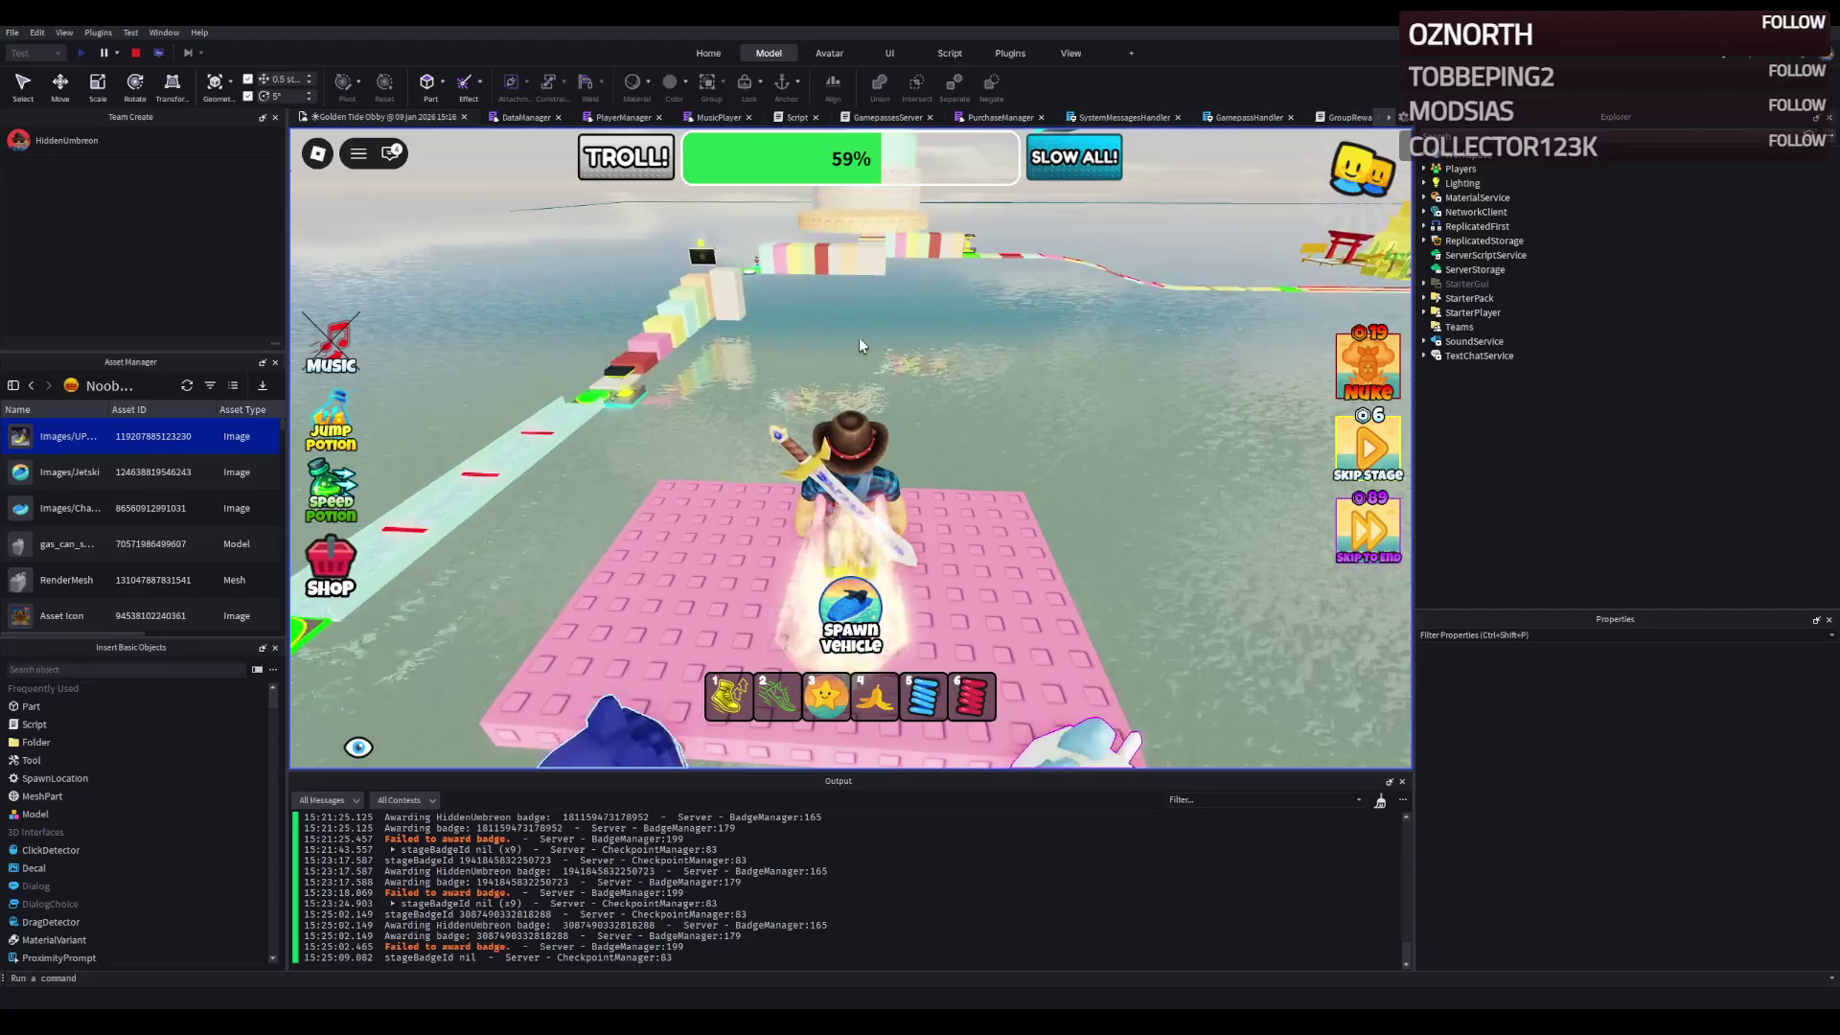
{"action": "key", "text": "w"}
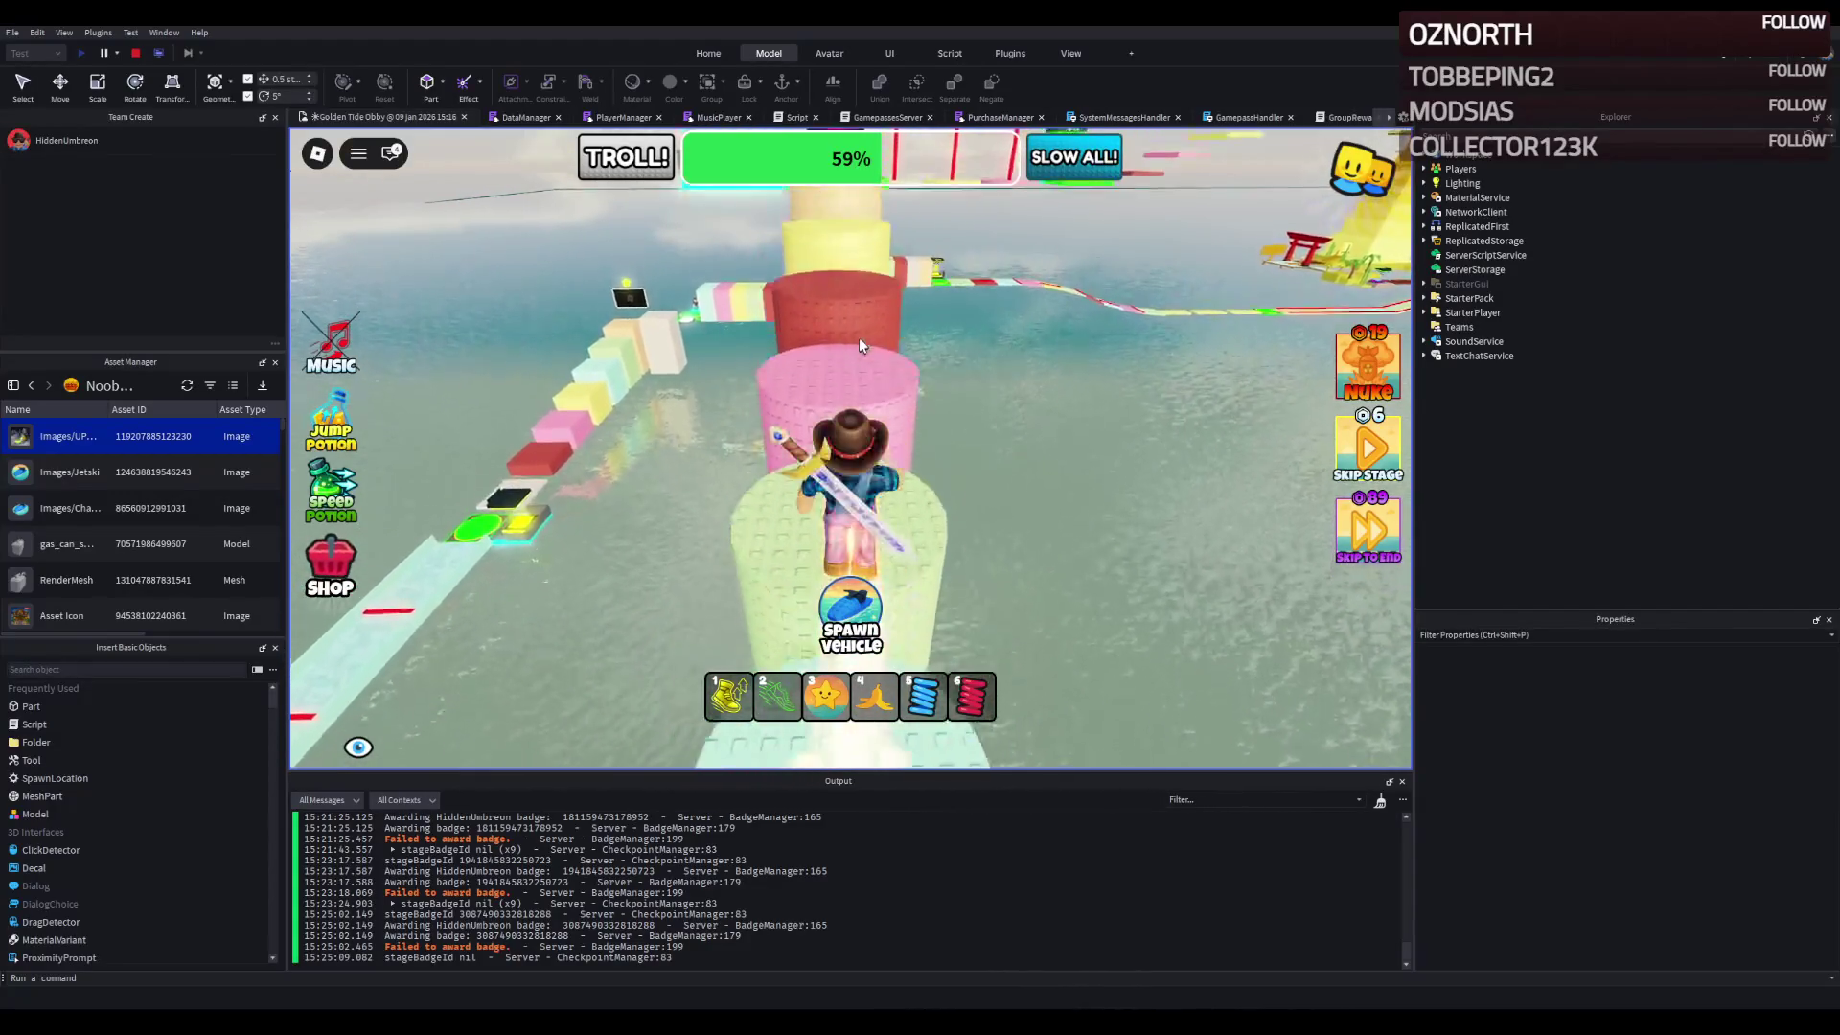
{"action": "key", "text": "w"}
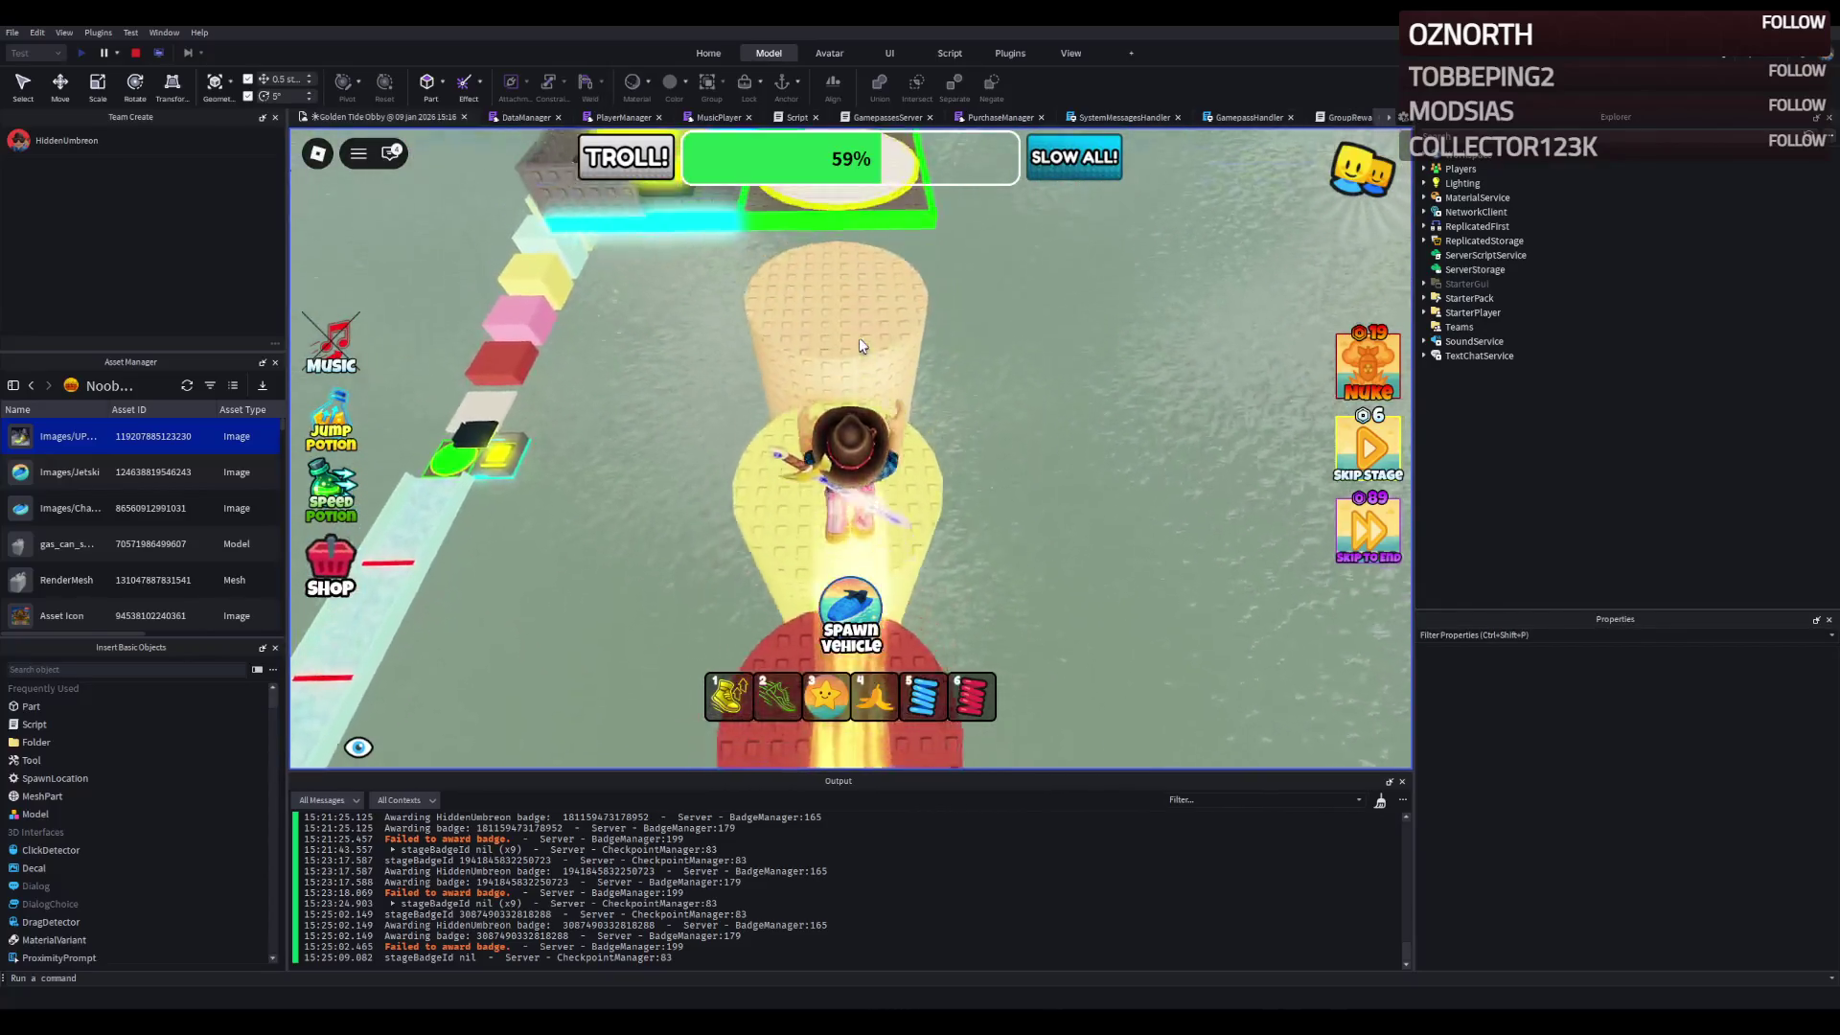
{"action": "key", "text": "w"}
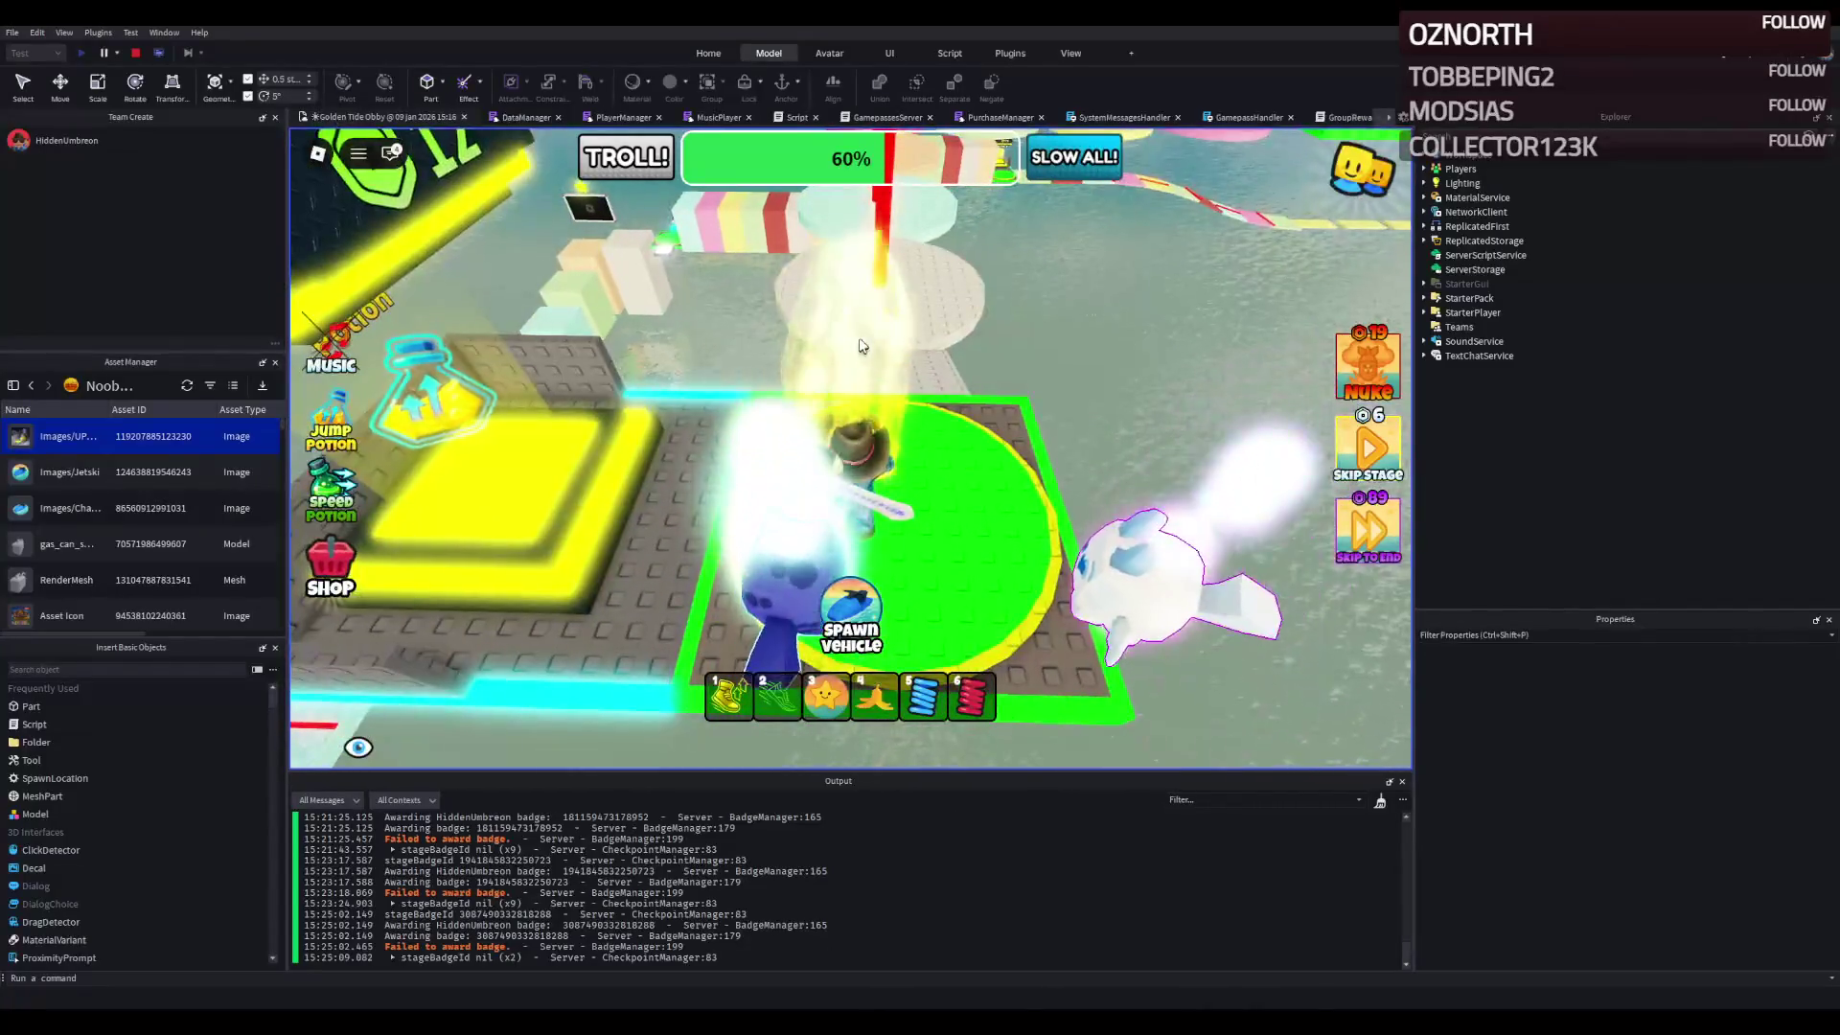
- Move across the white and tan circular platforms
{"action": "key", "text": "w"}
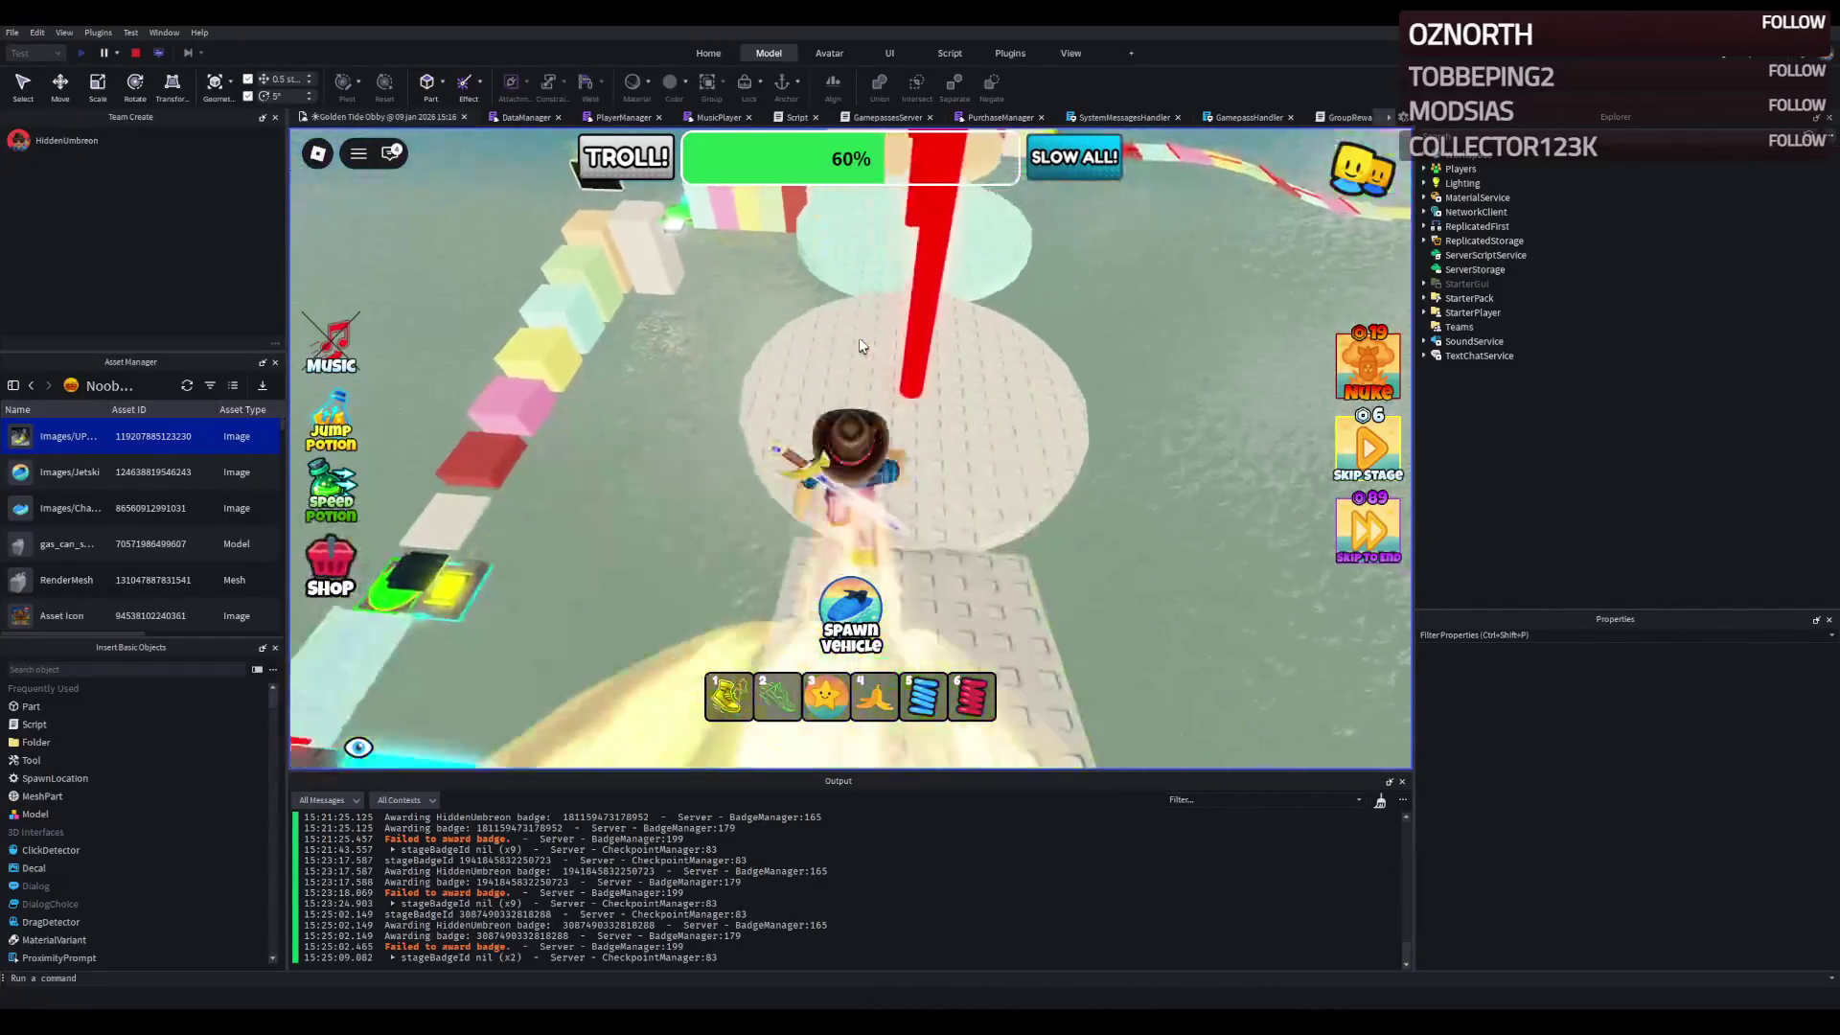
{"action": "key", "text": "w"}
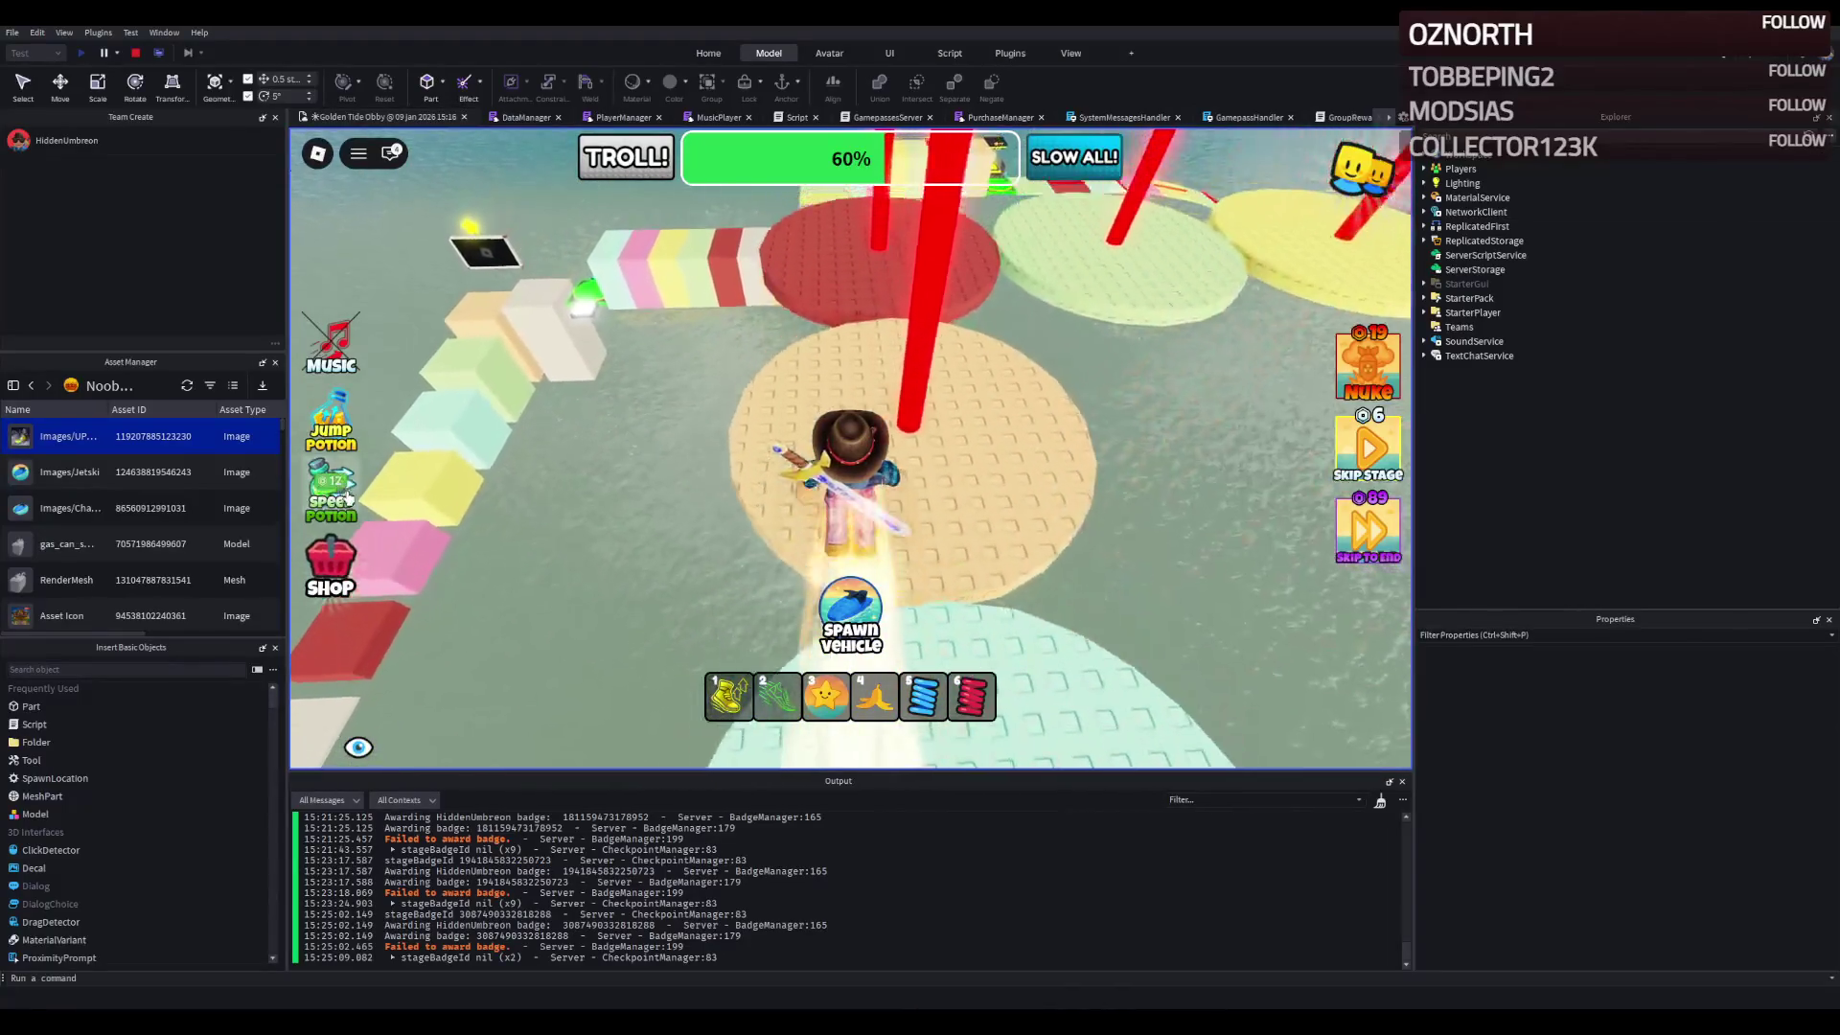
{"action": "key", "text": "w"}
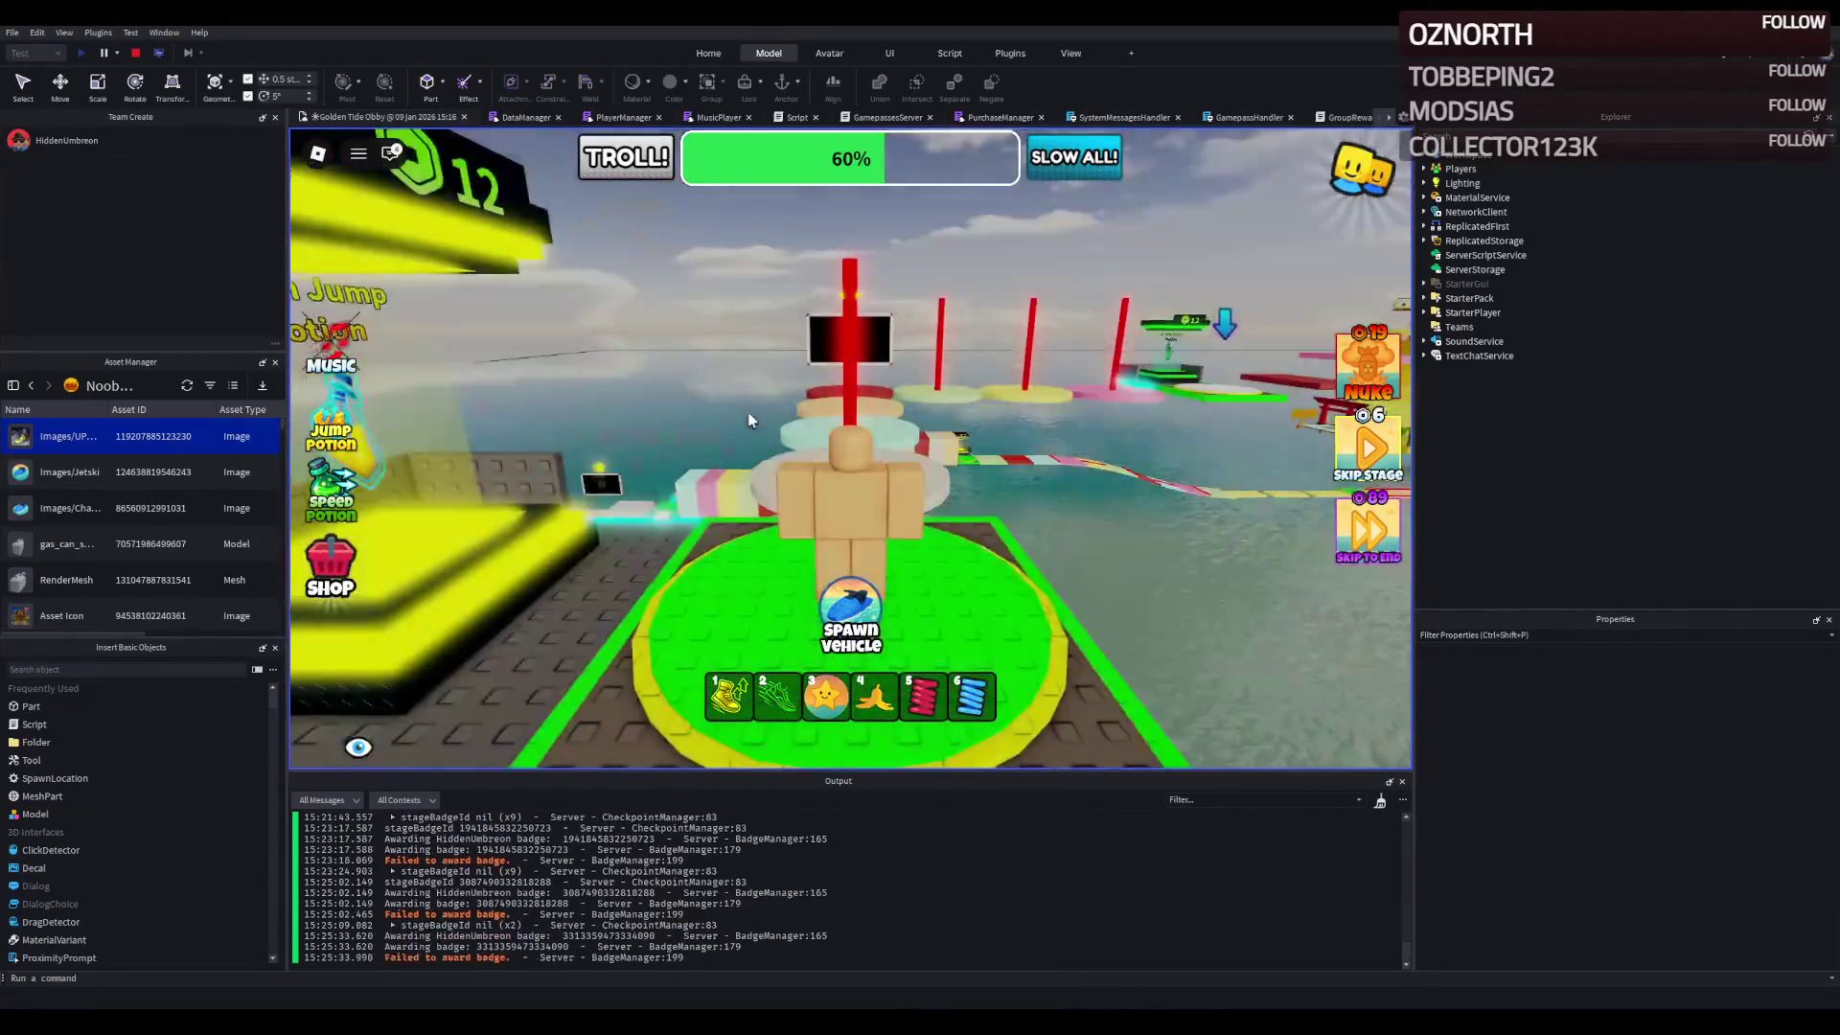
- From the respawn pad, get past the red poles to the 61% checkpoint and along the blue-pole walkway
{"action": "key", "text": "w"}
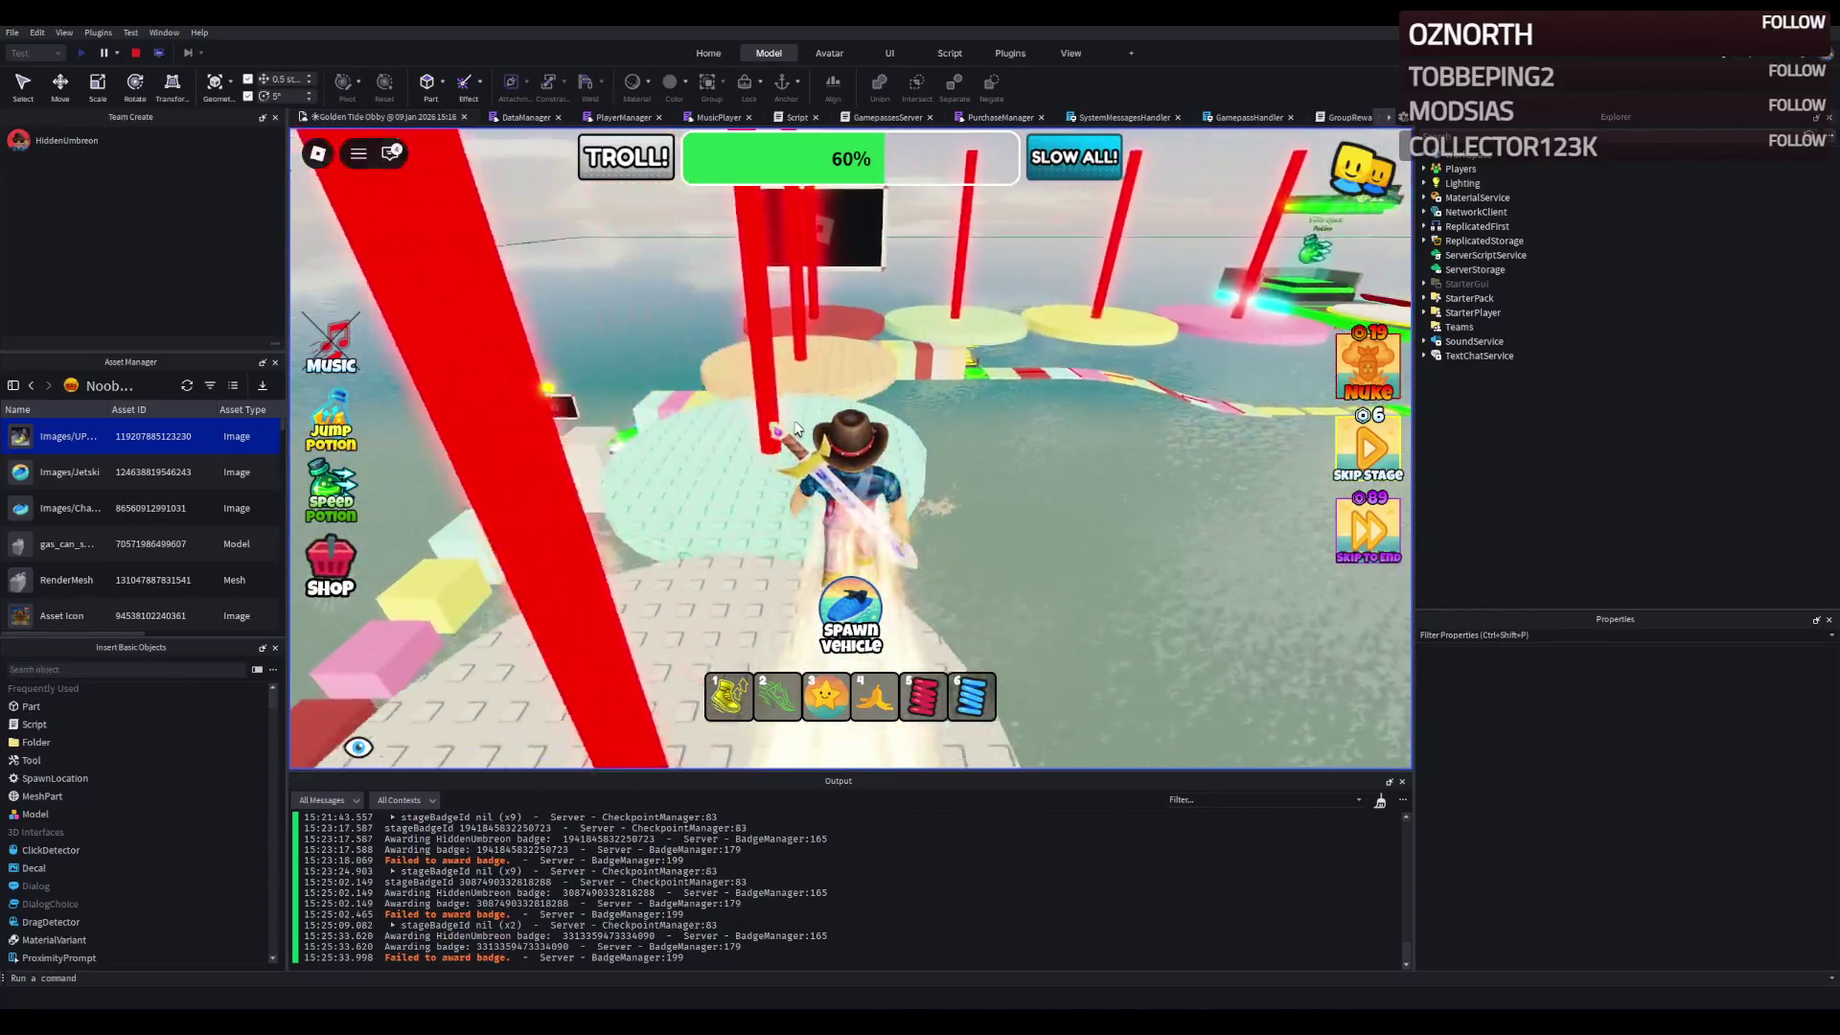
{"action": "key", "text": "w"}
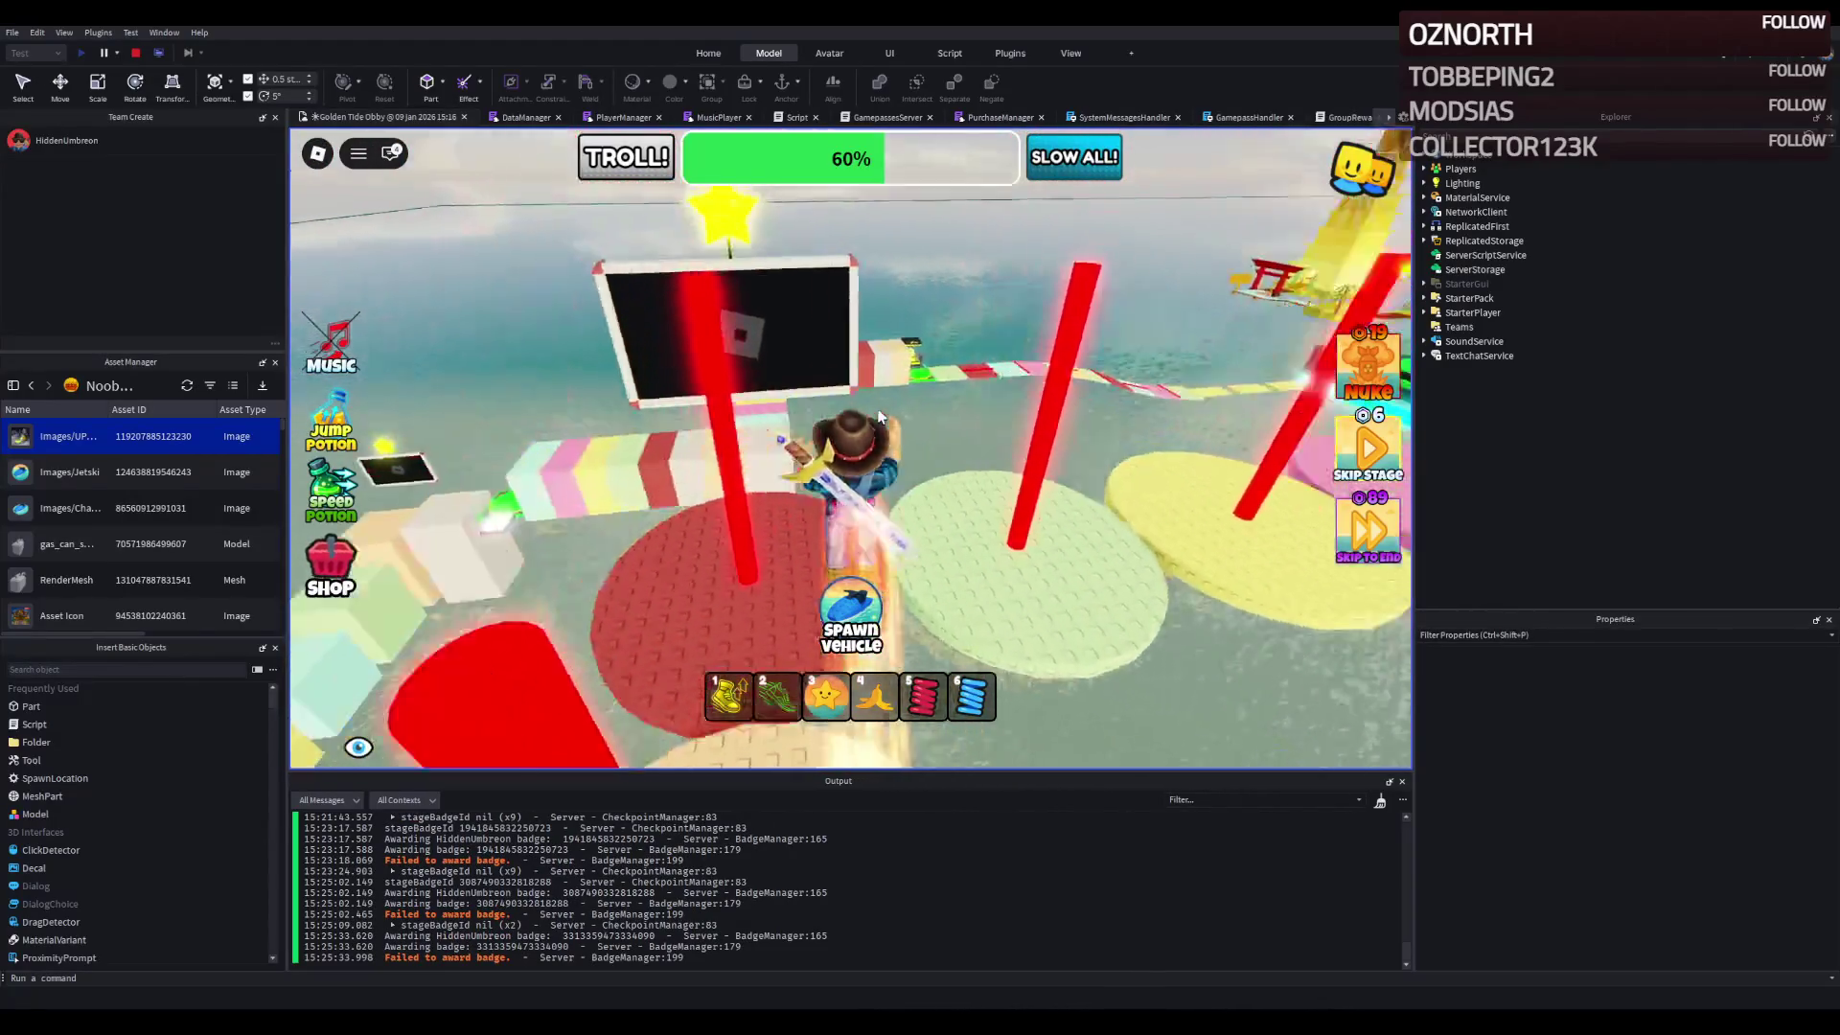
{"action": "key", "text": "w"}
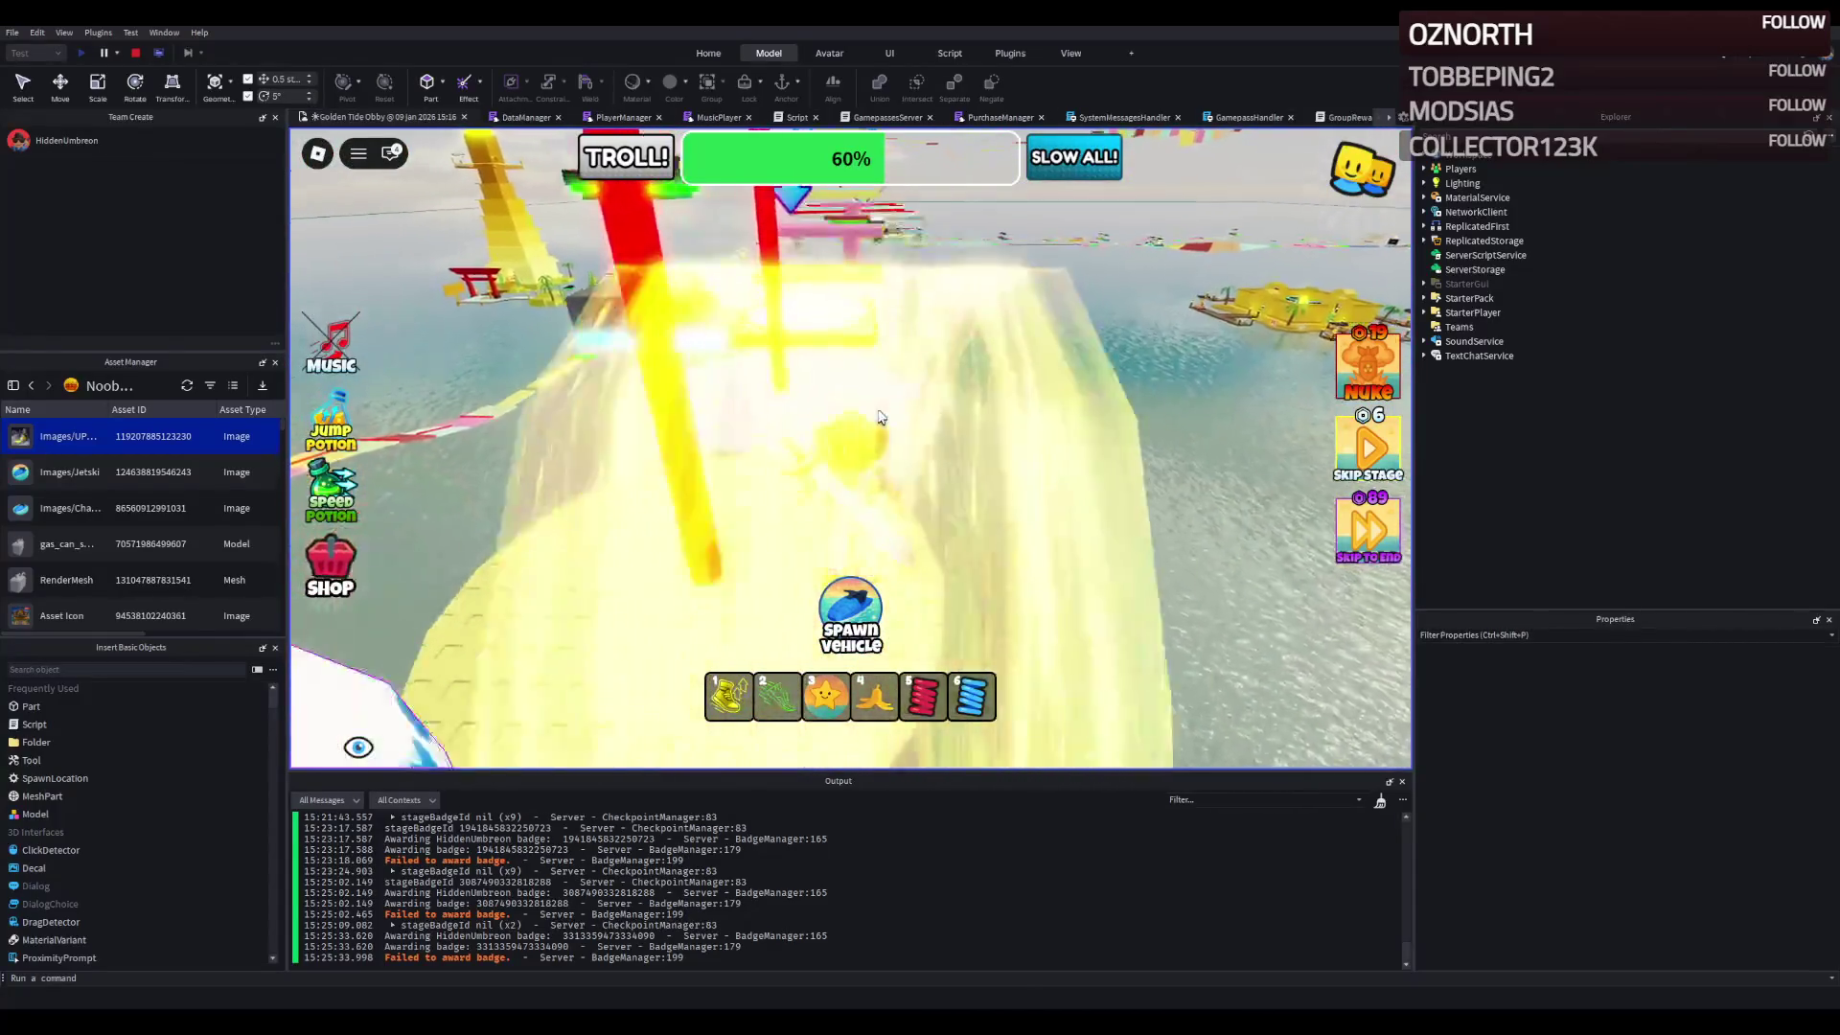
{"action": "key", "text": "w"}
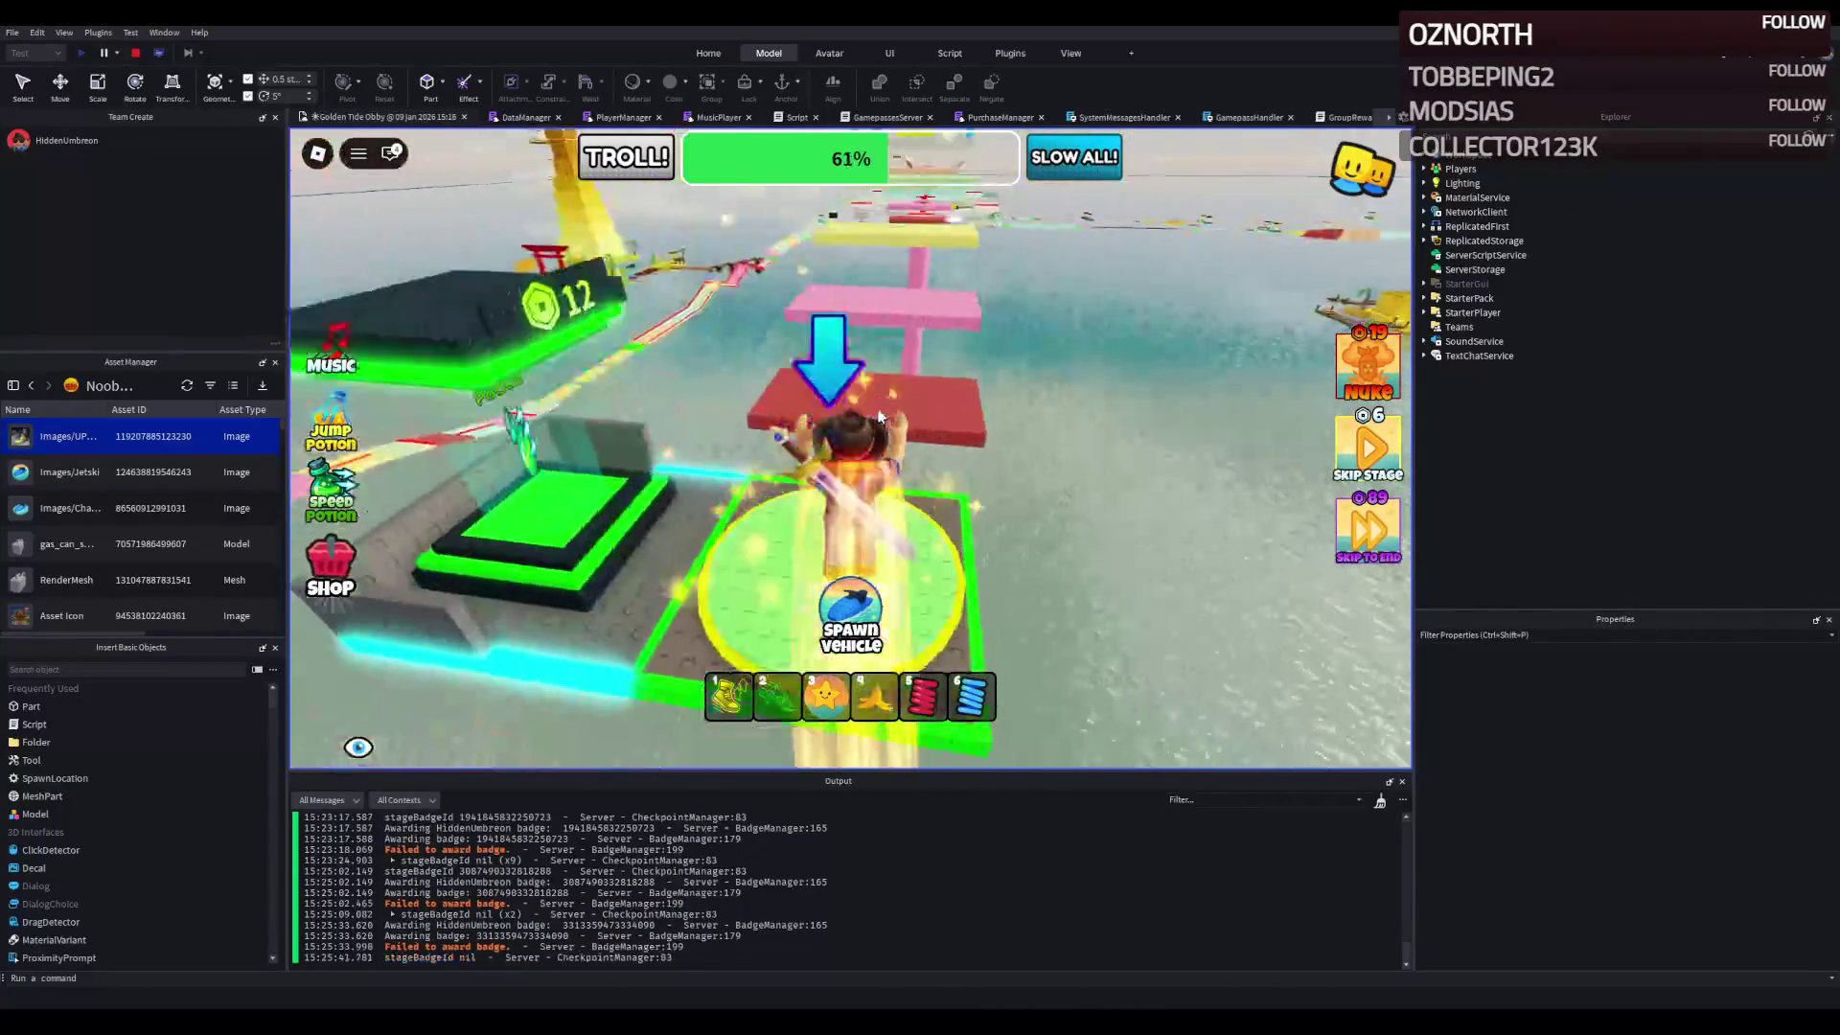
{"action": "key", "text": "w"}
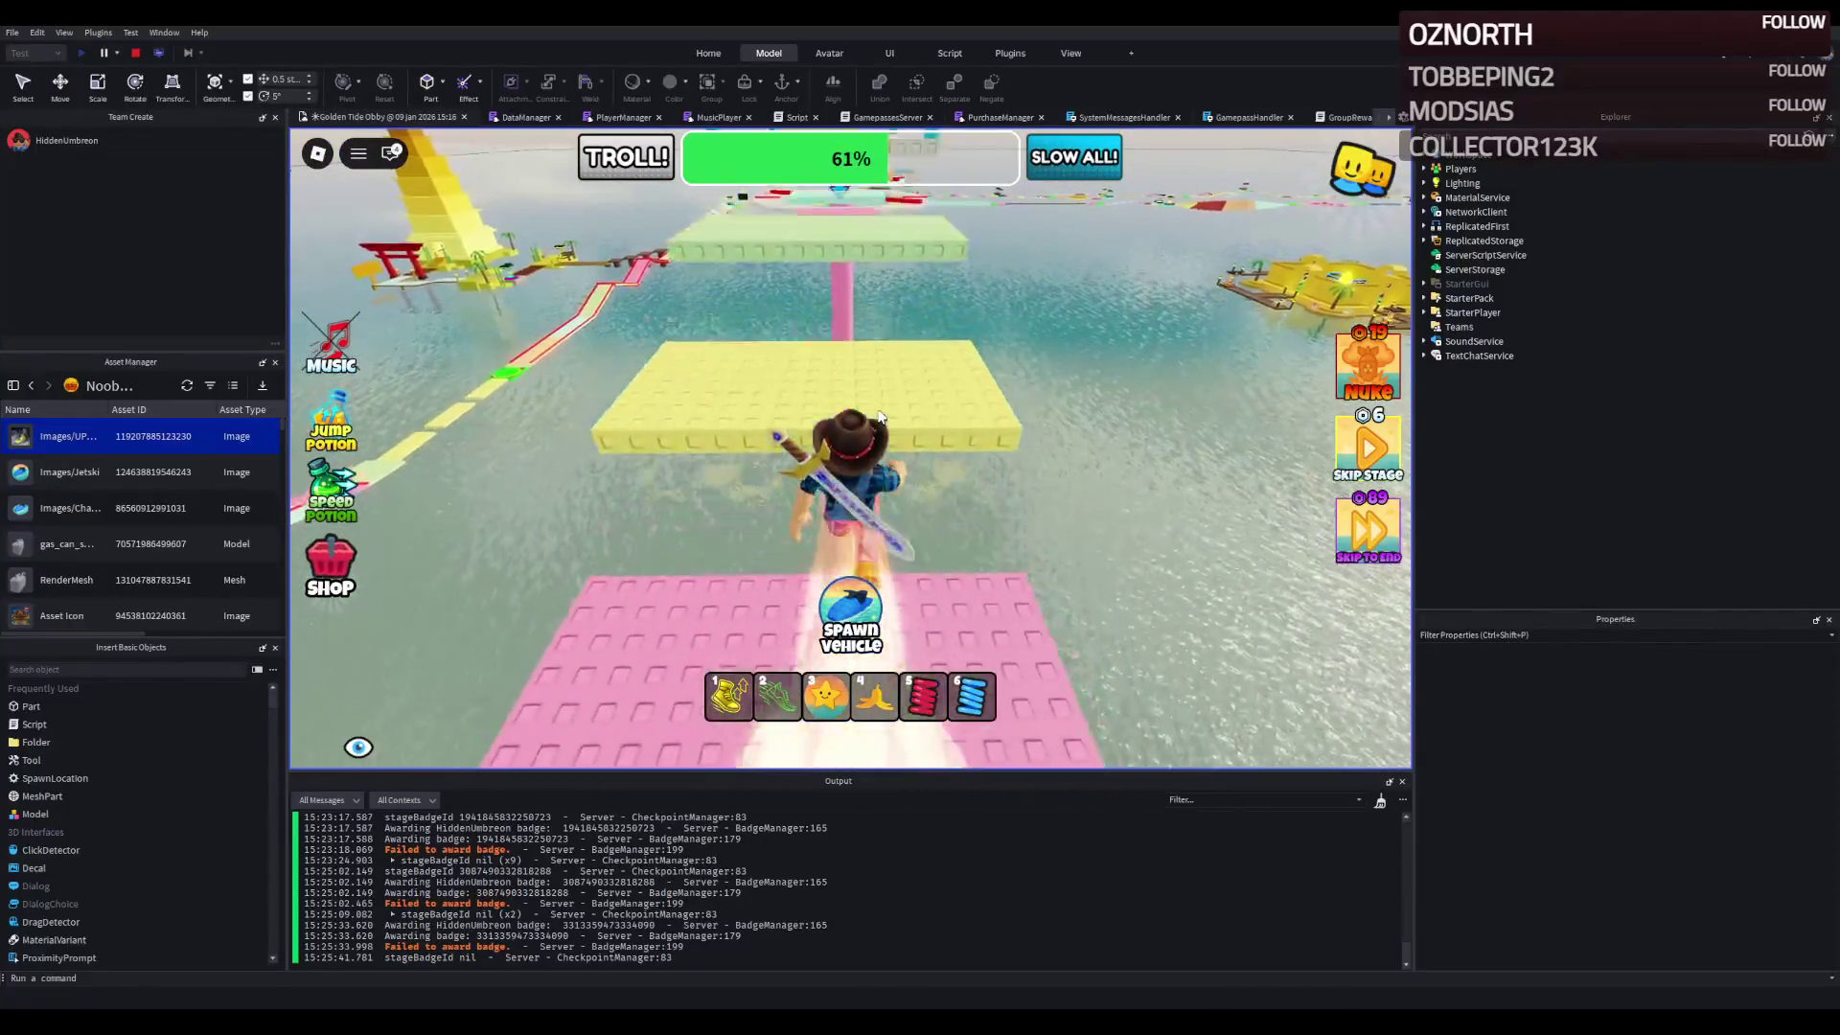
{"action": "key", "text": "w"}
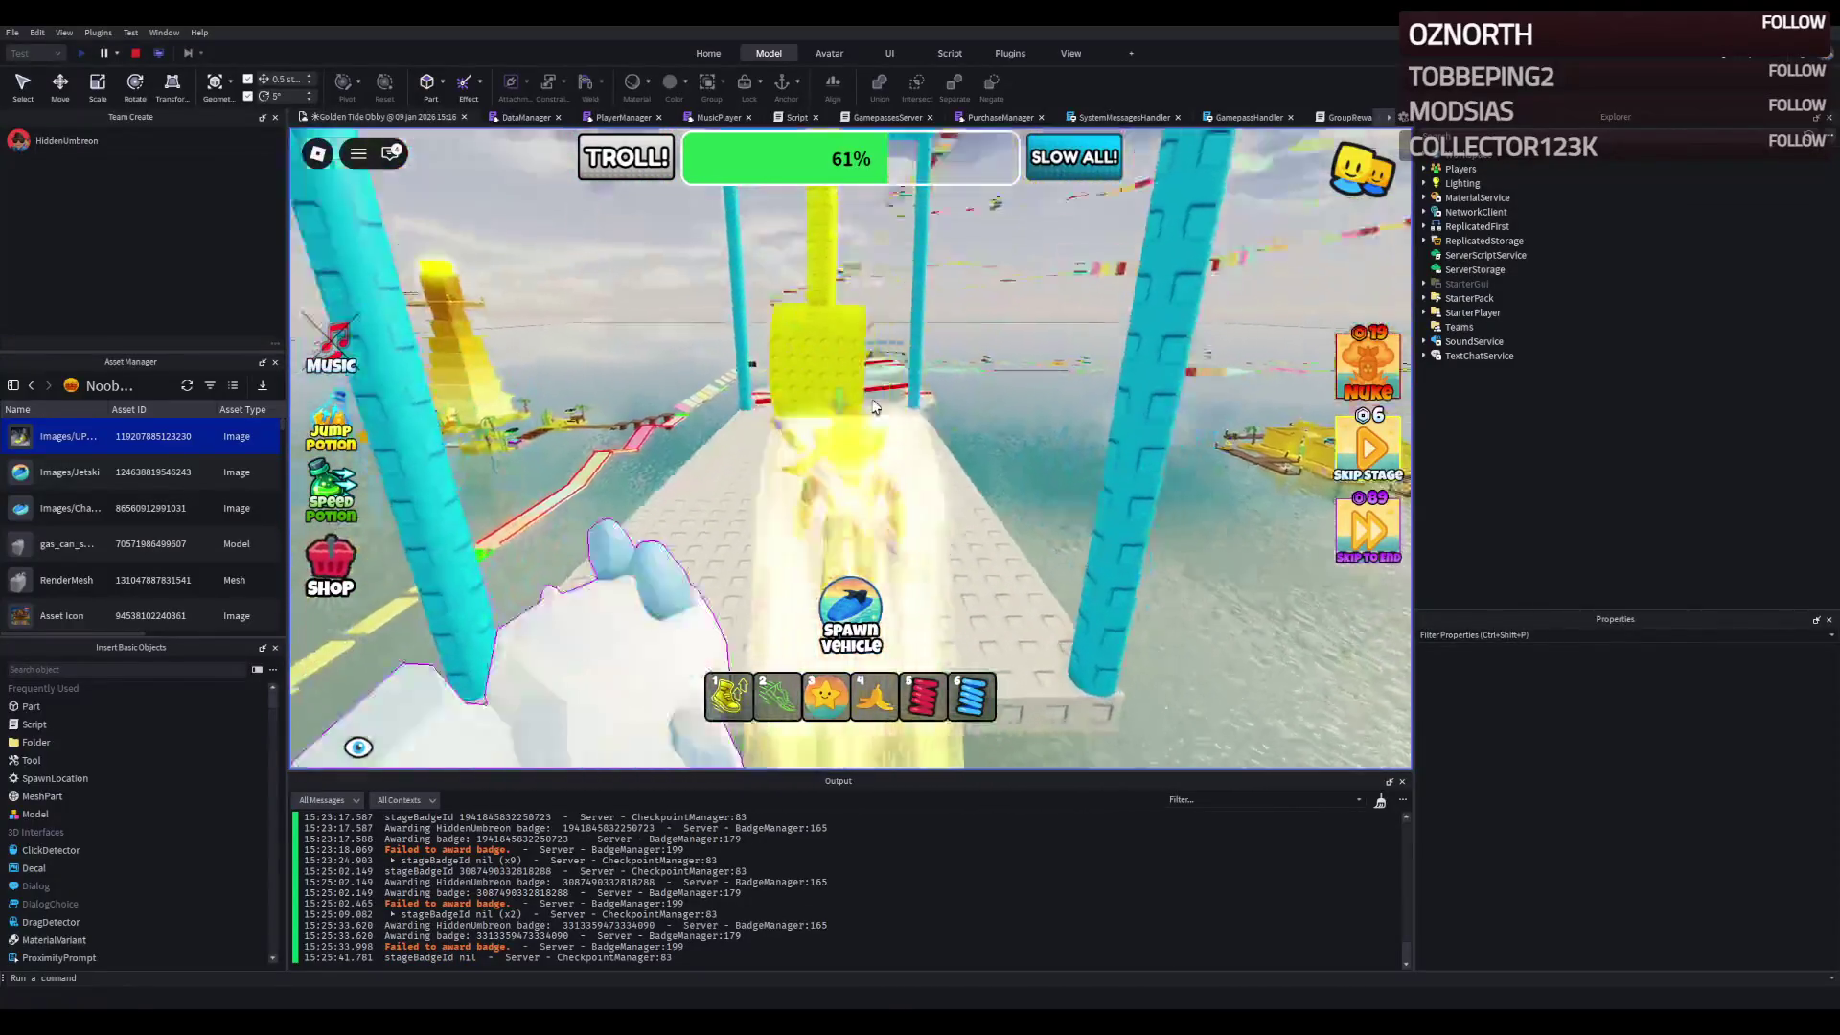
{"action": "key", "text": "w"}
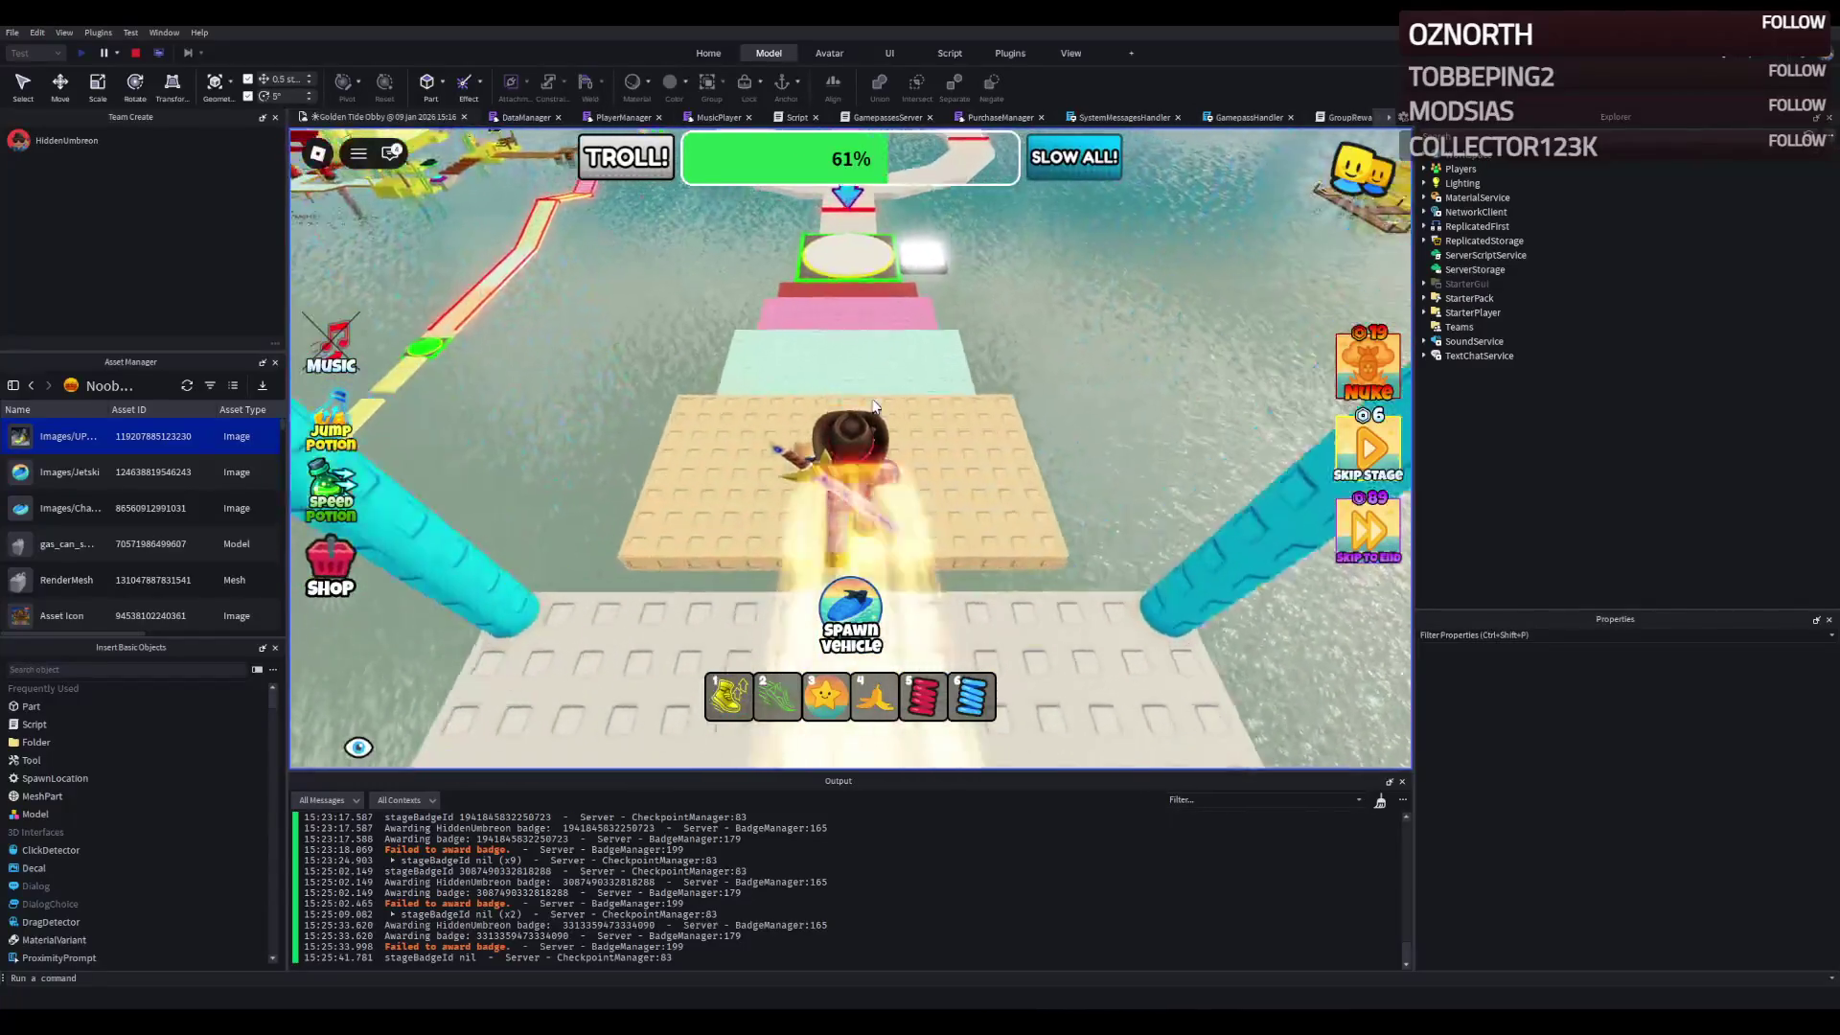
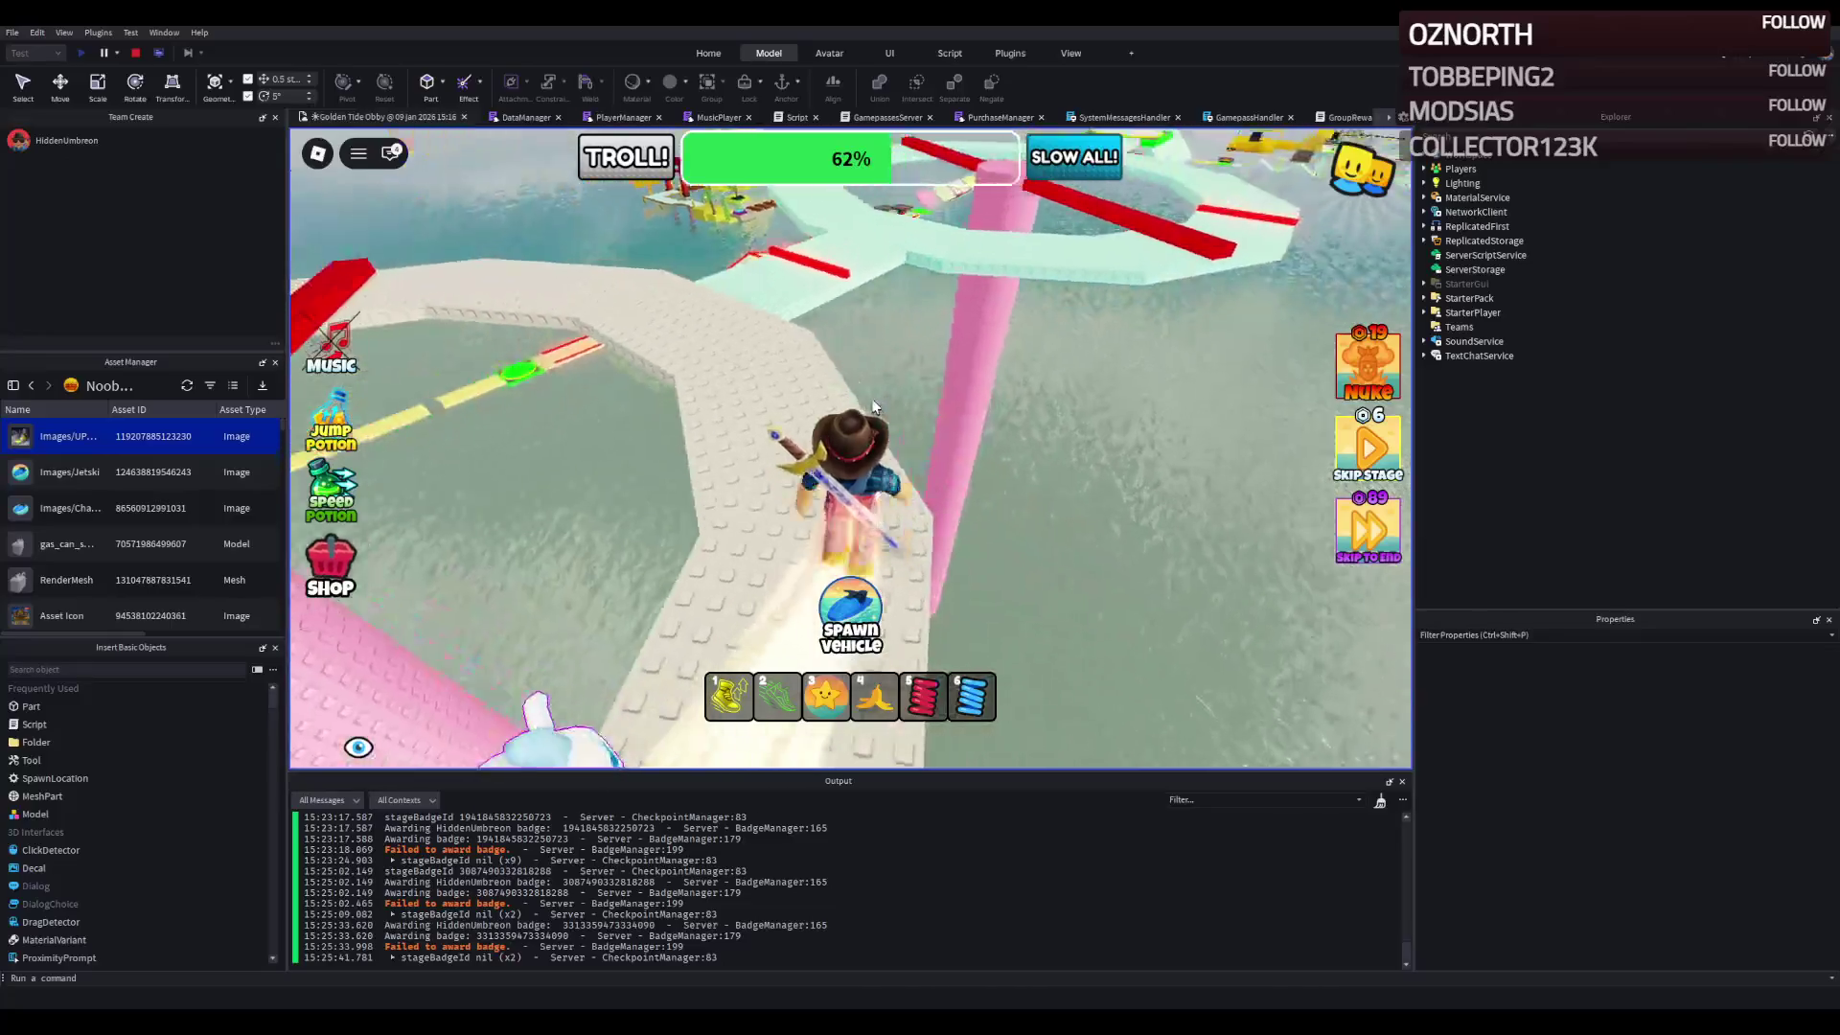
- Run across the octagon platform and the green checkpoint pad, onto the red ramp and white path
{"action": "key", "text": "w"}
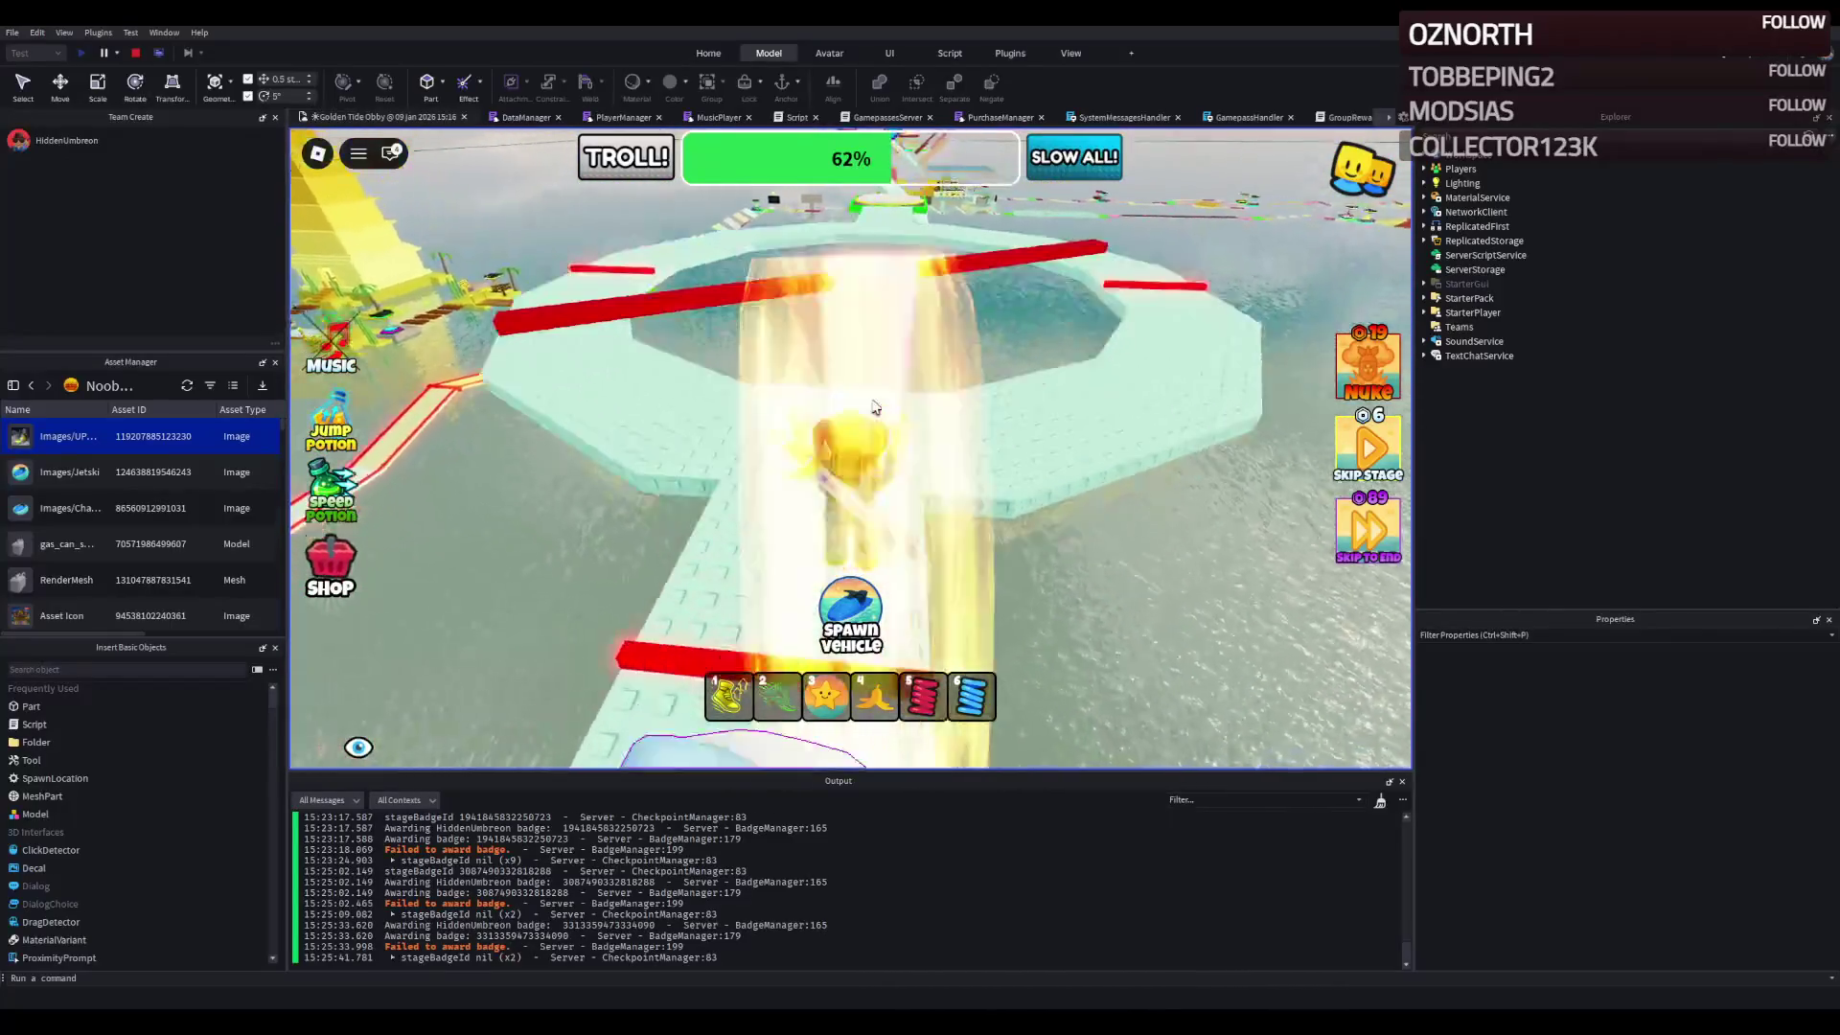
{"action": "key", "text": "w"}
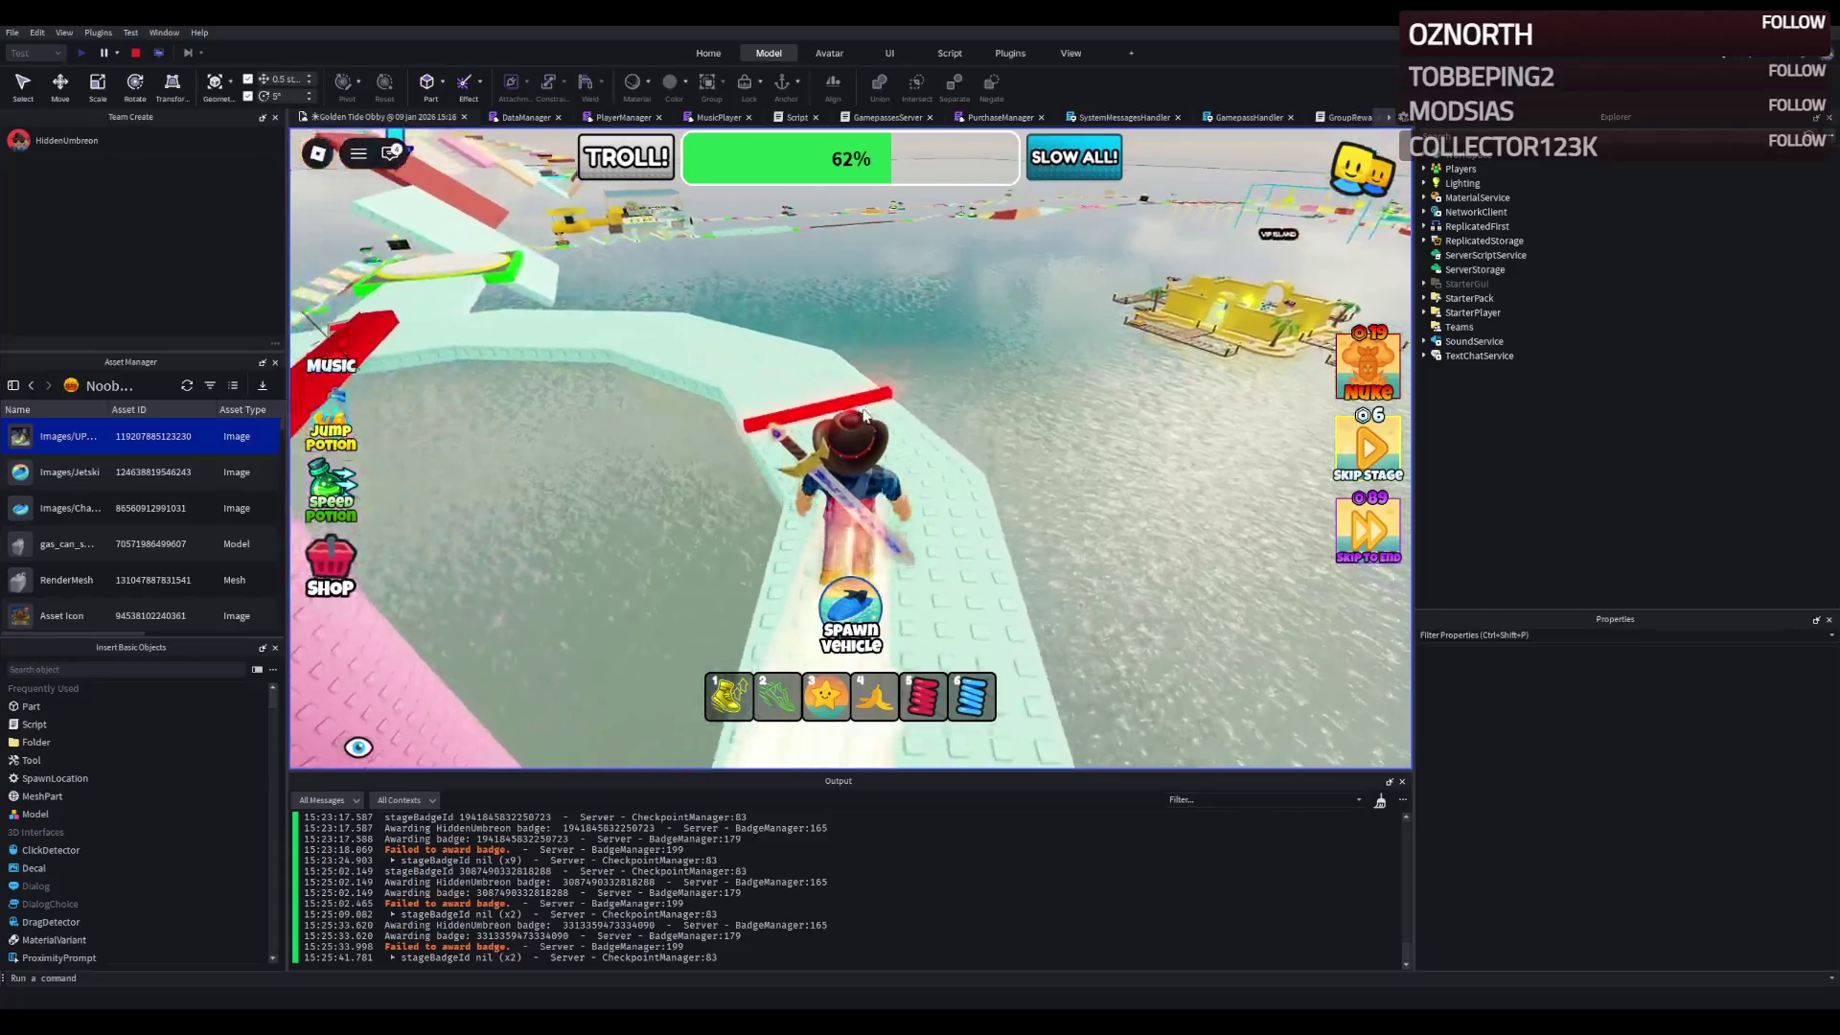
{"action": "key", "text": "w"}
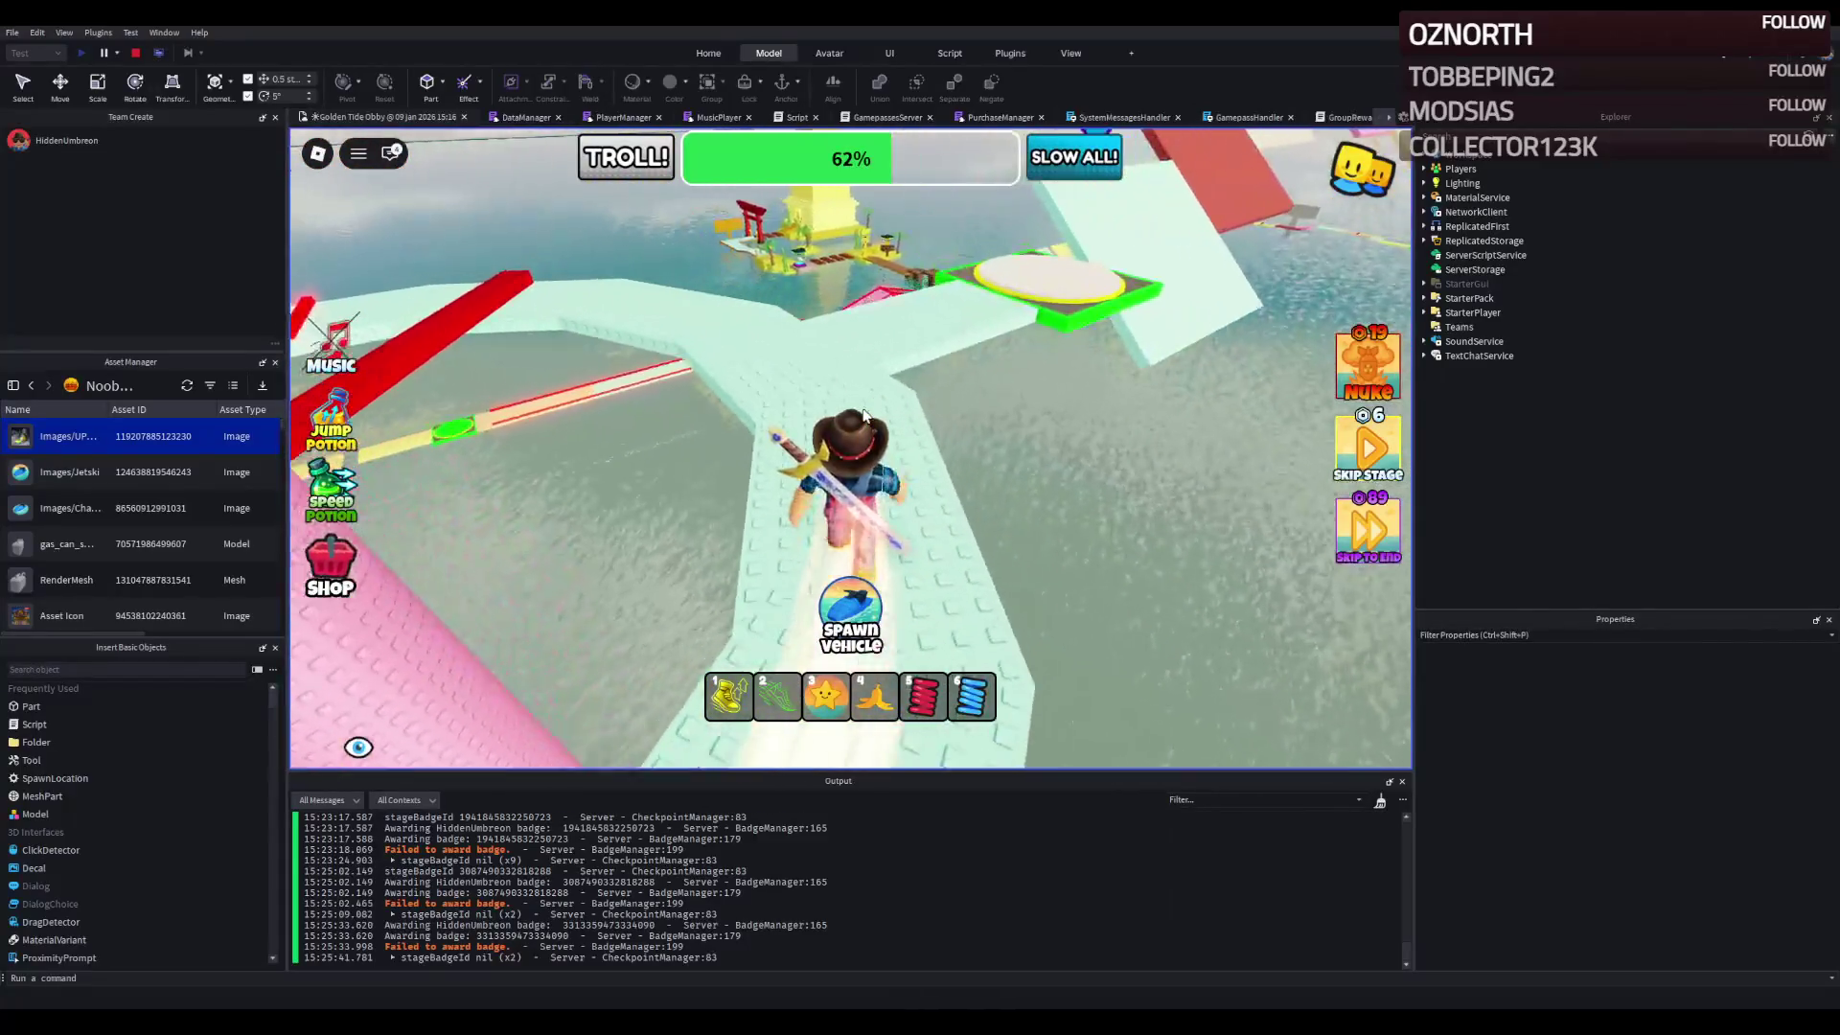
{"action": "key", "text": "w"}
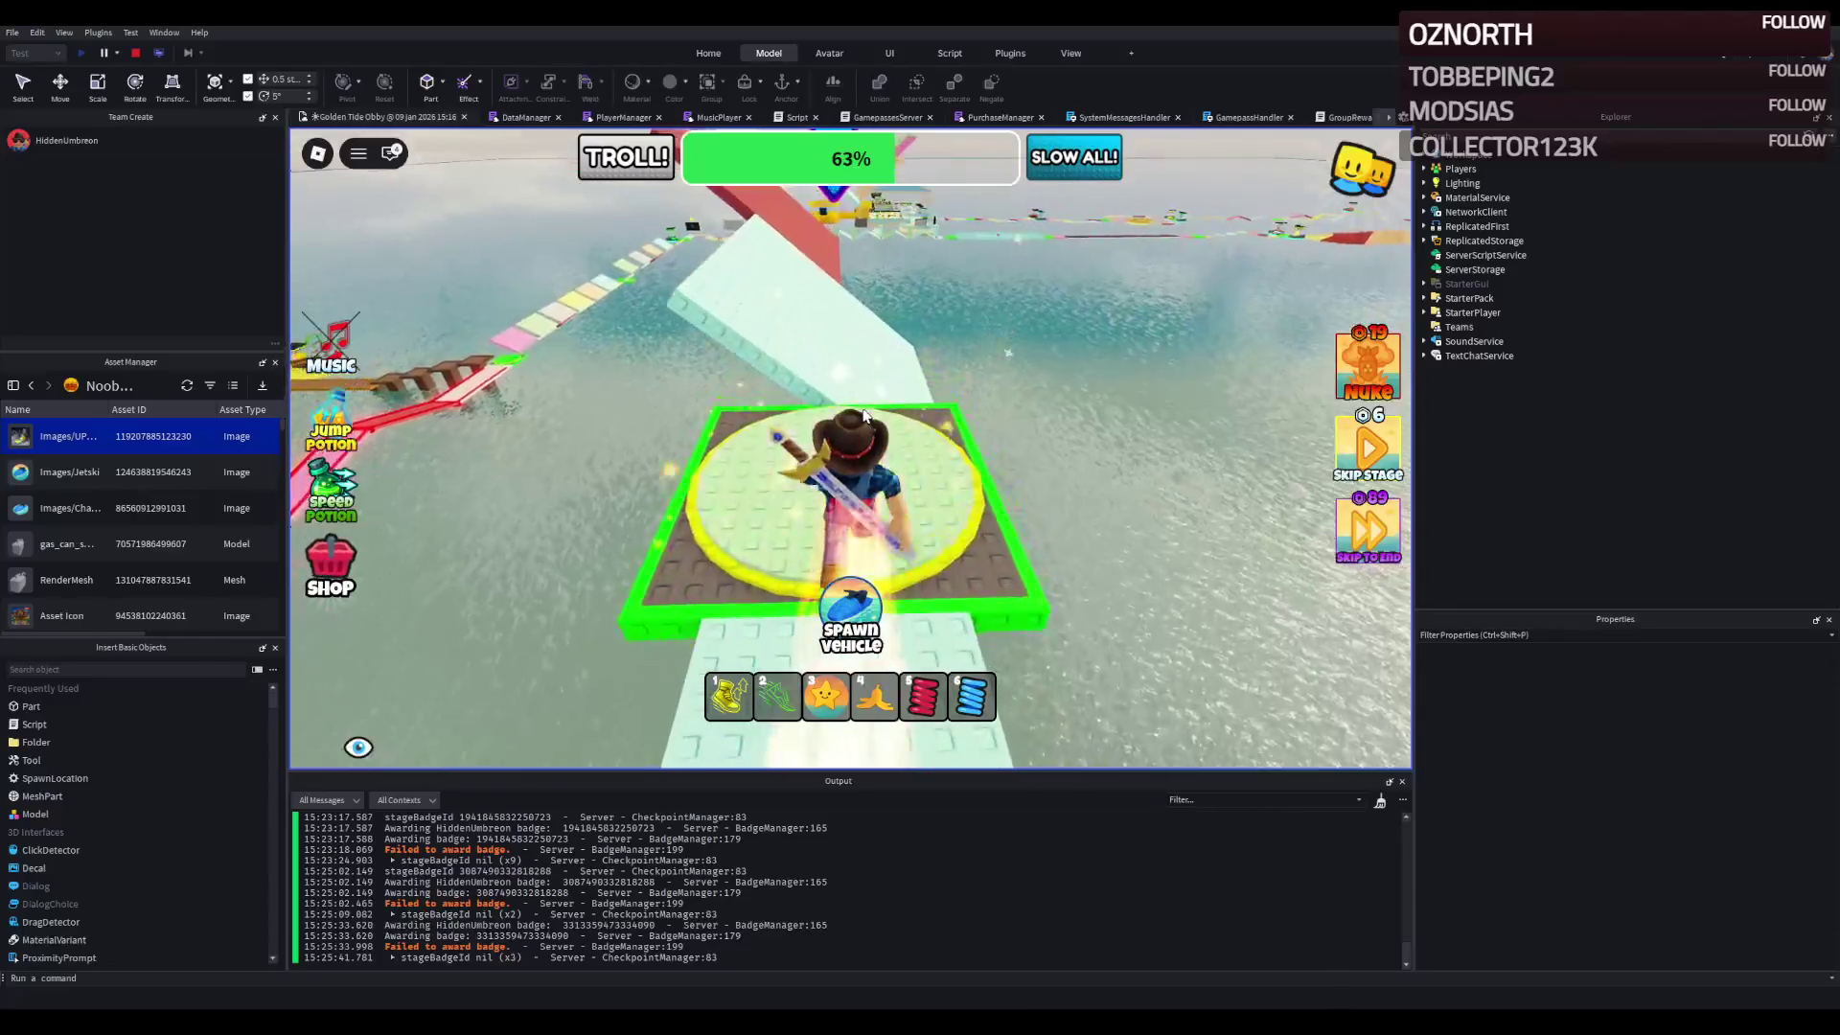
{"action": "key", "text": "w"}
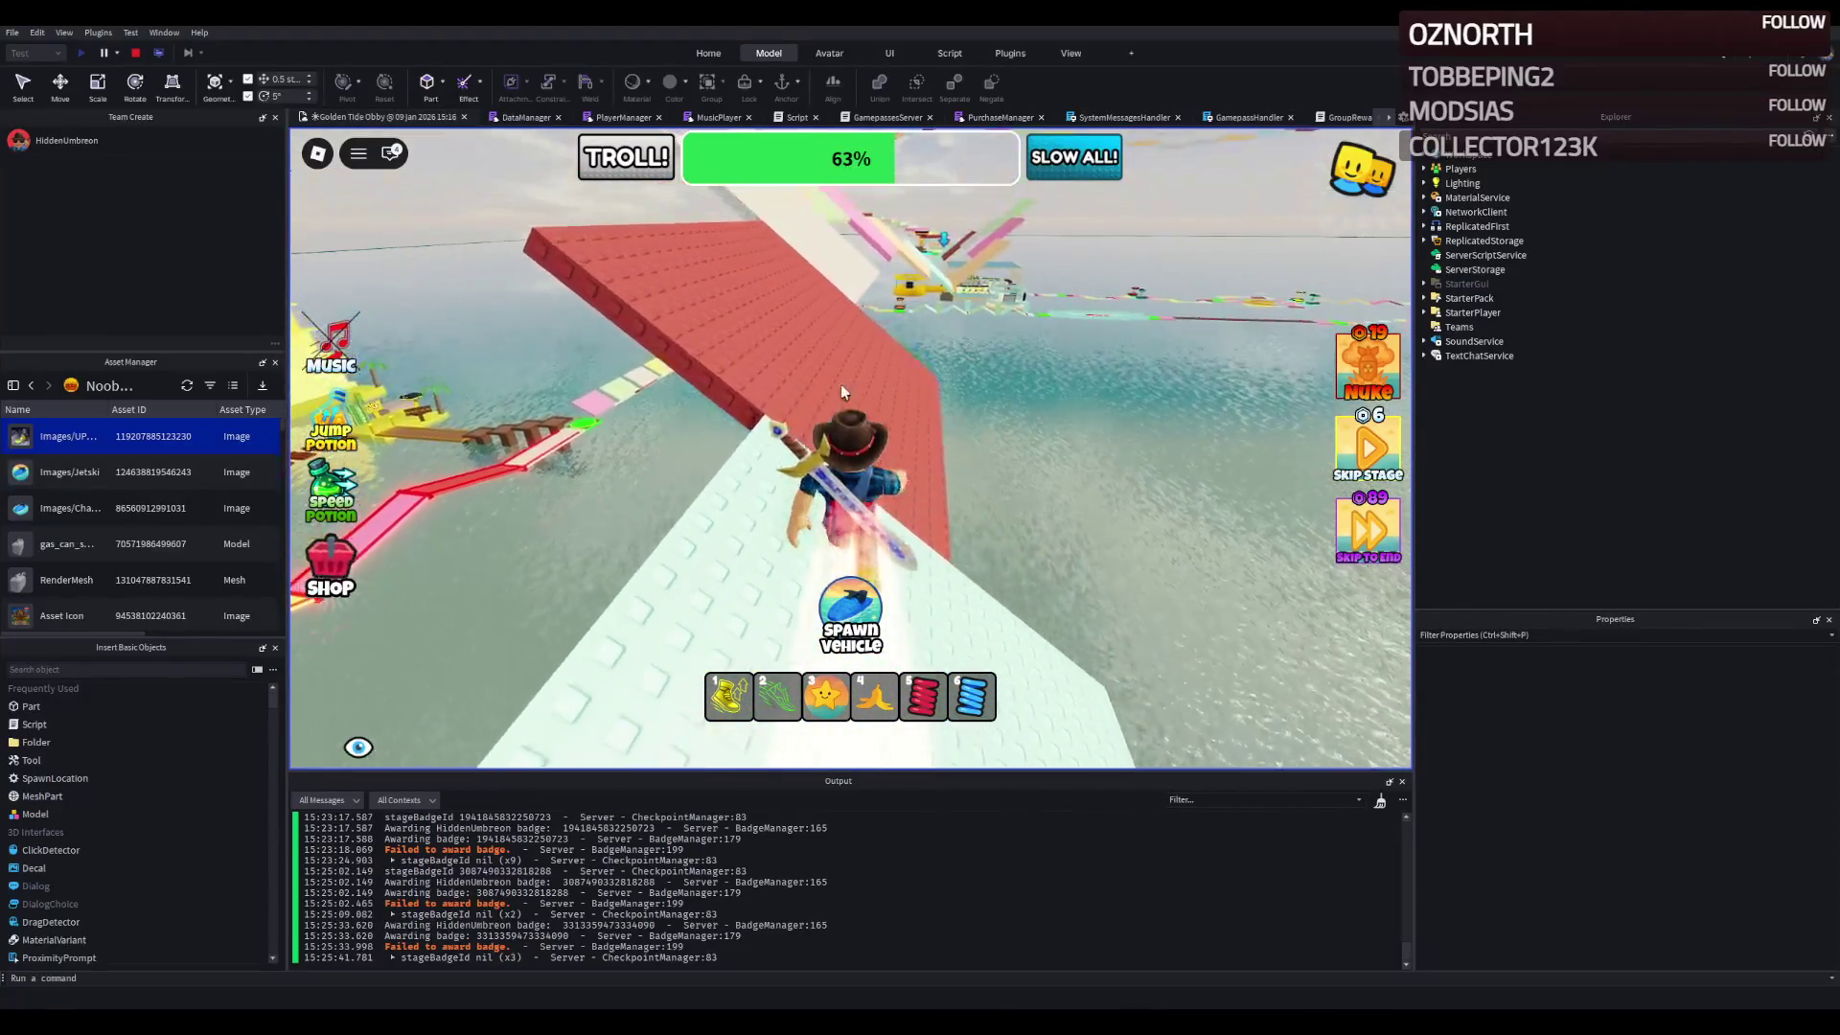
{"action": "key", "text": "w"}
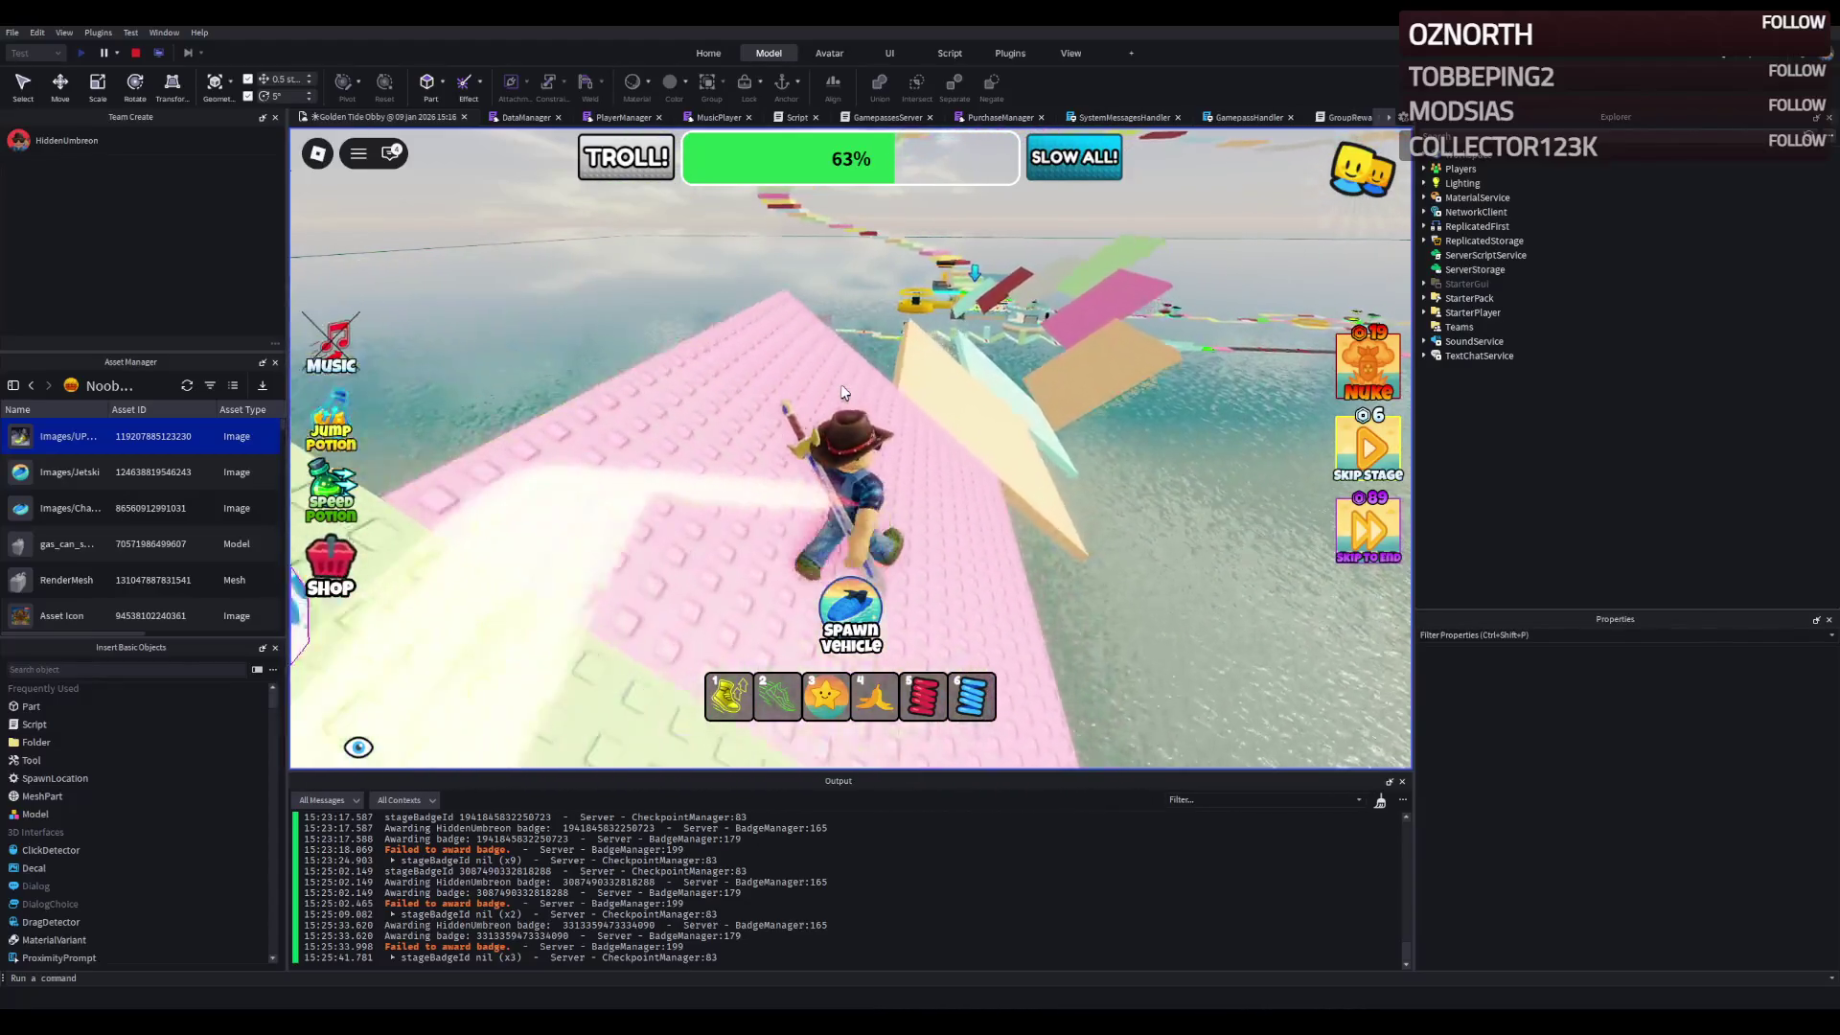
- Climb the beige ramp and cross the tan, pink and green platforms to the 65% checkpoint
{"action": "key", "text": "w"}
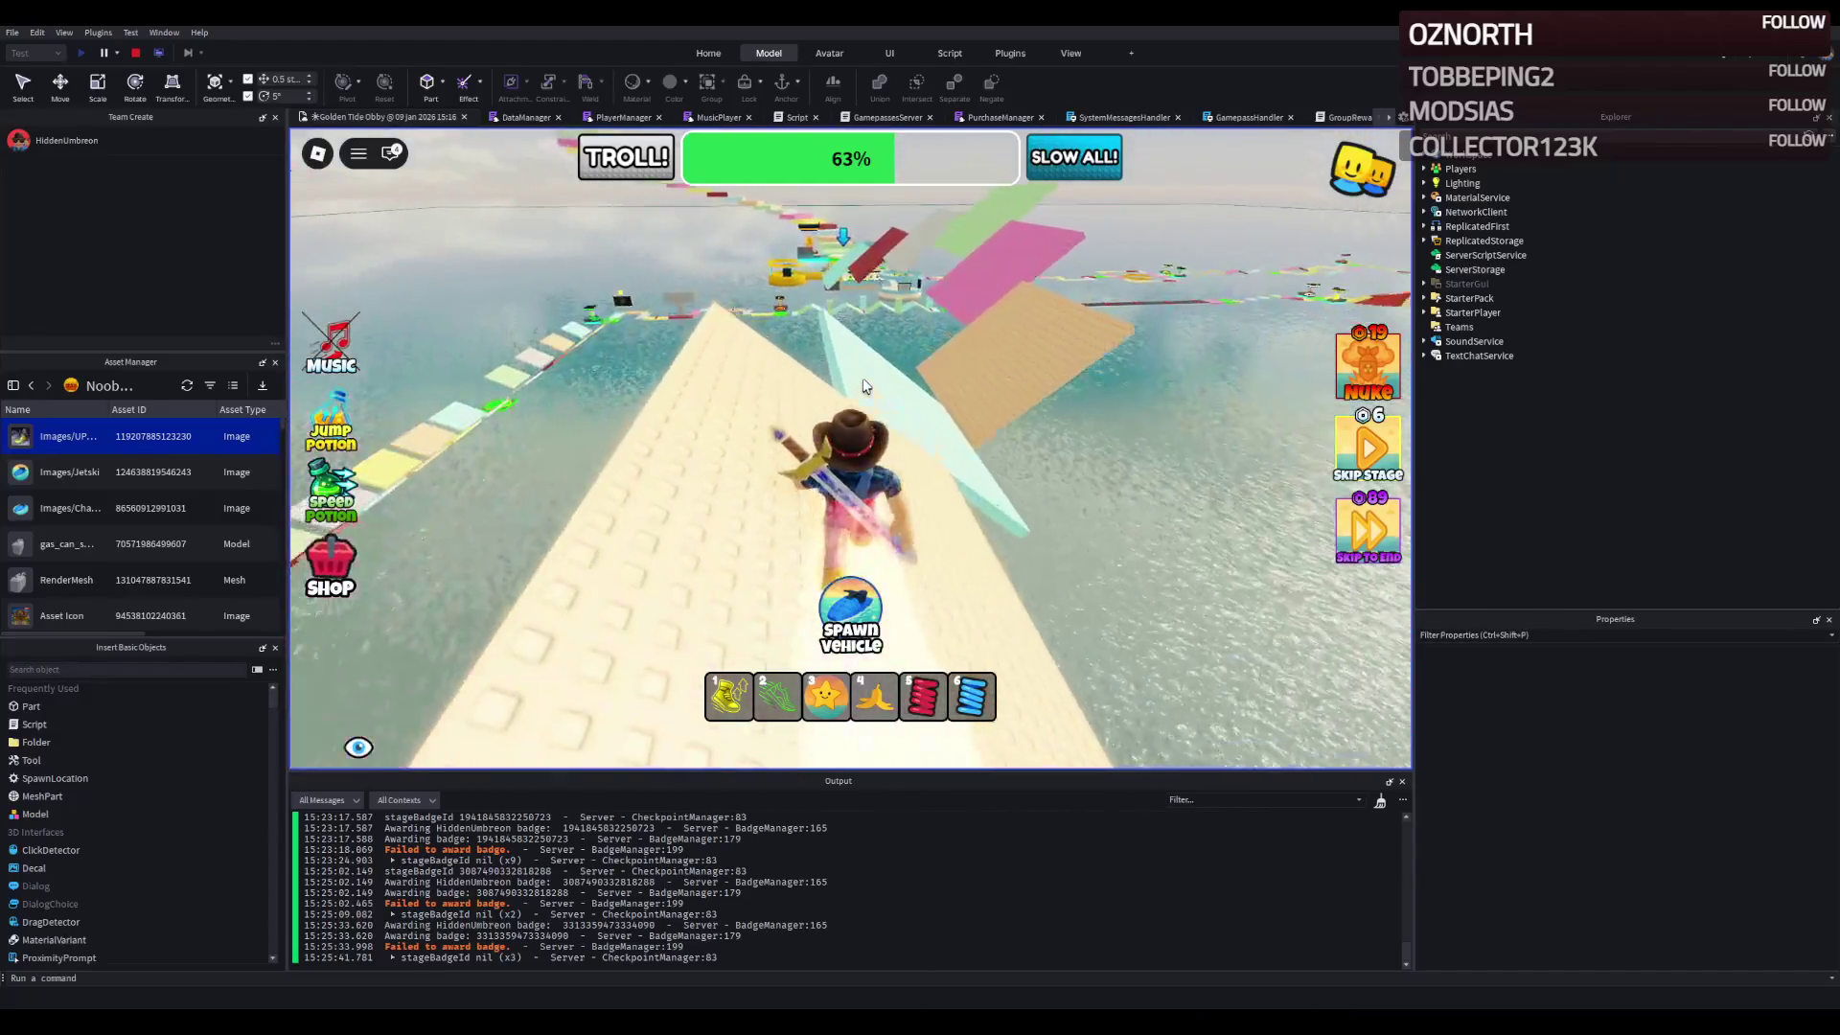
{"action": "key", "text": "w"}
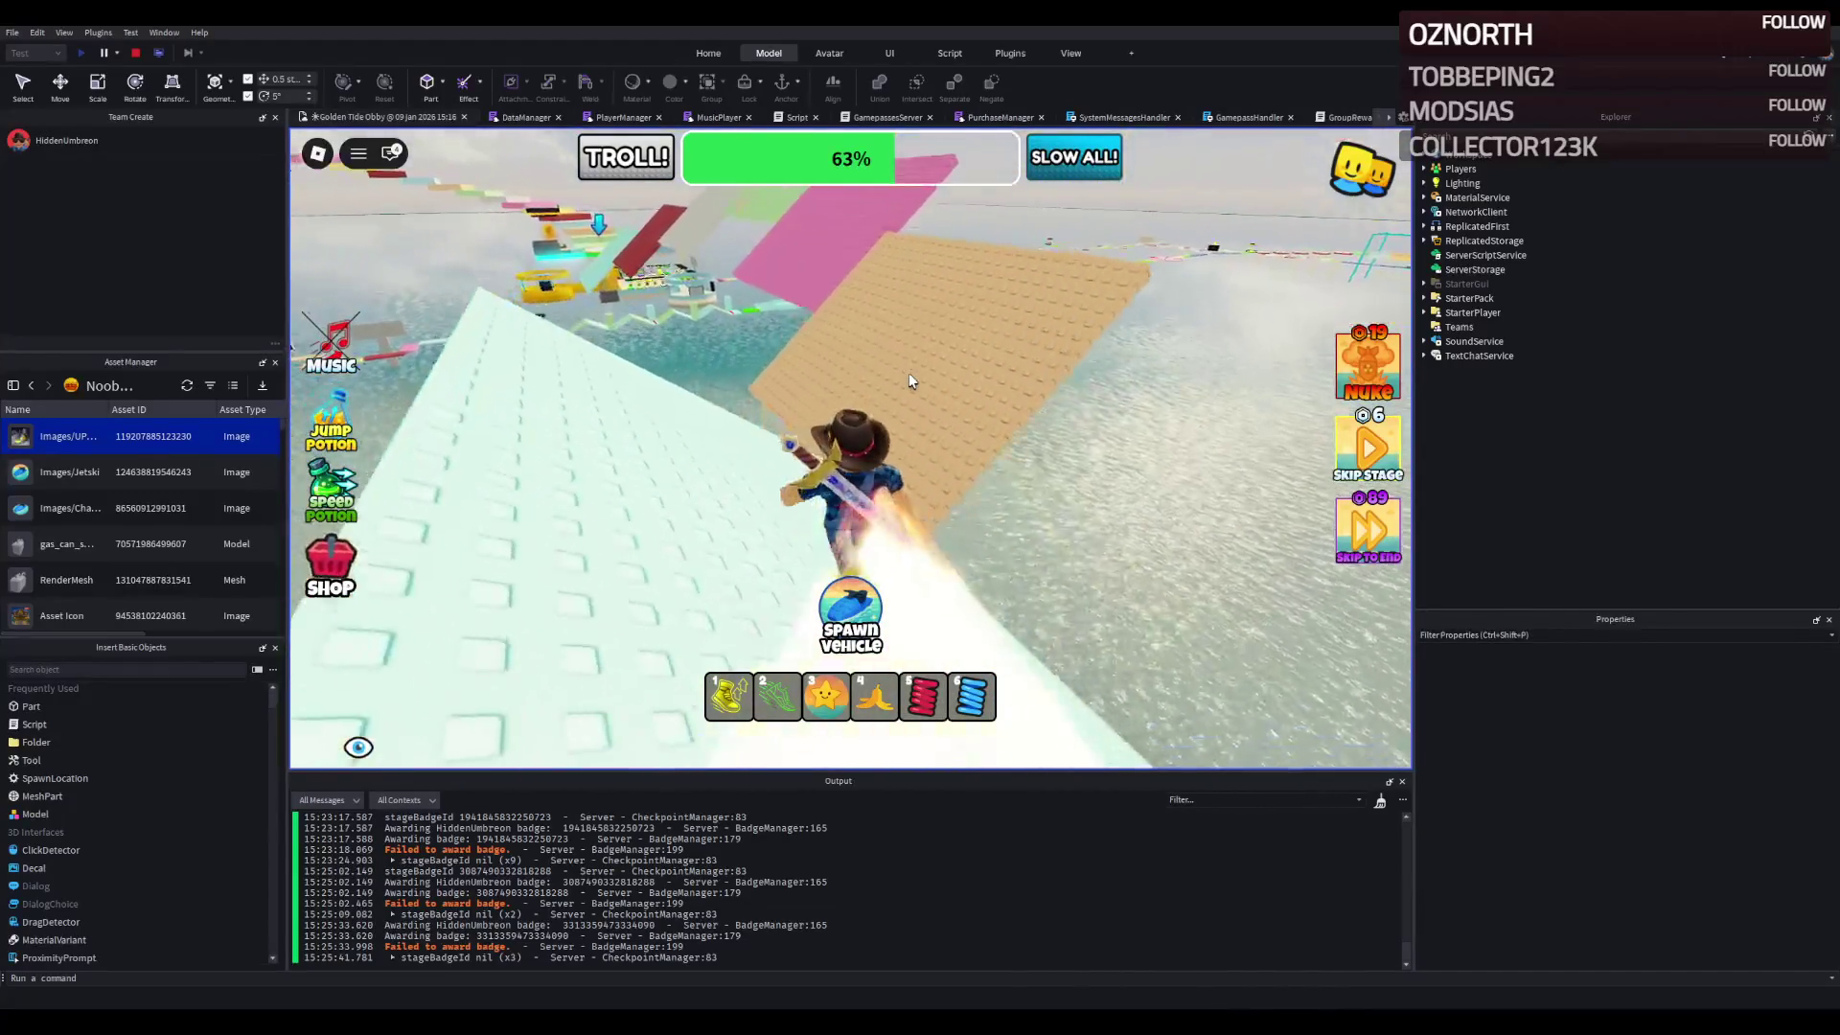
{"action": "key", "text": "w"}
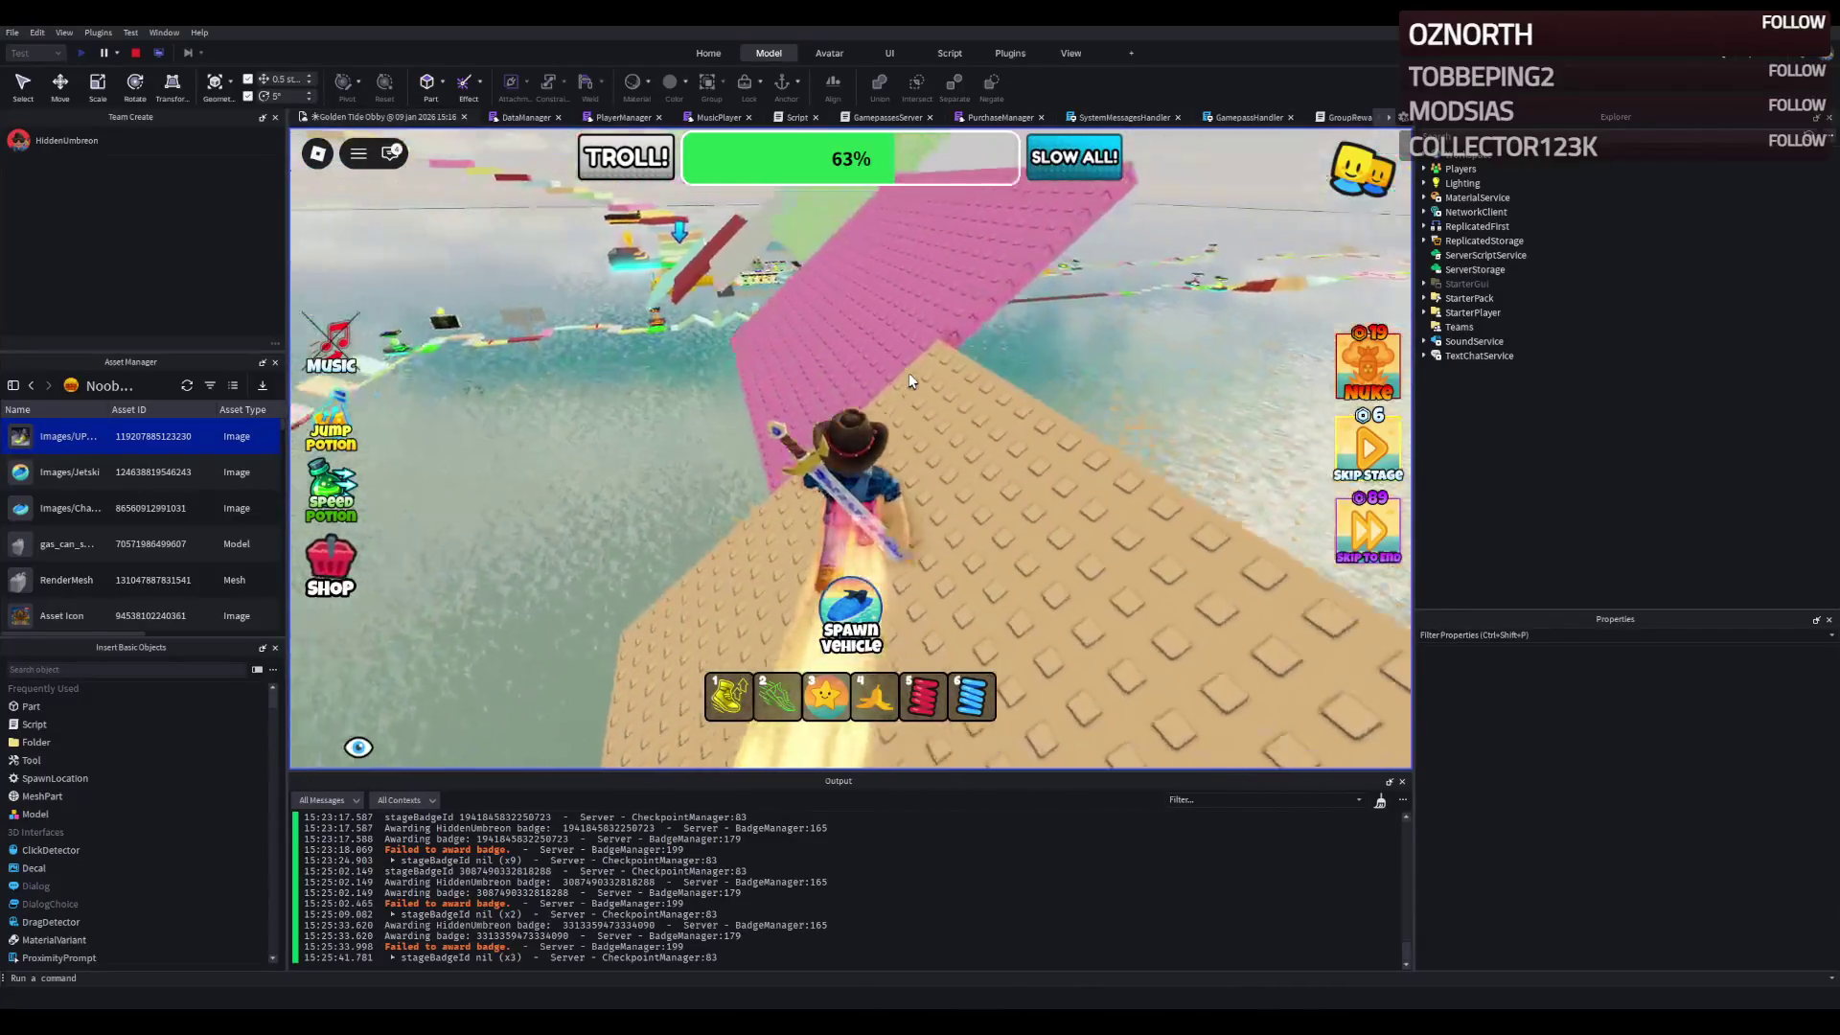
{"action": "key", "text": "w"}
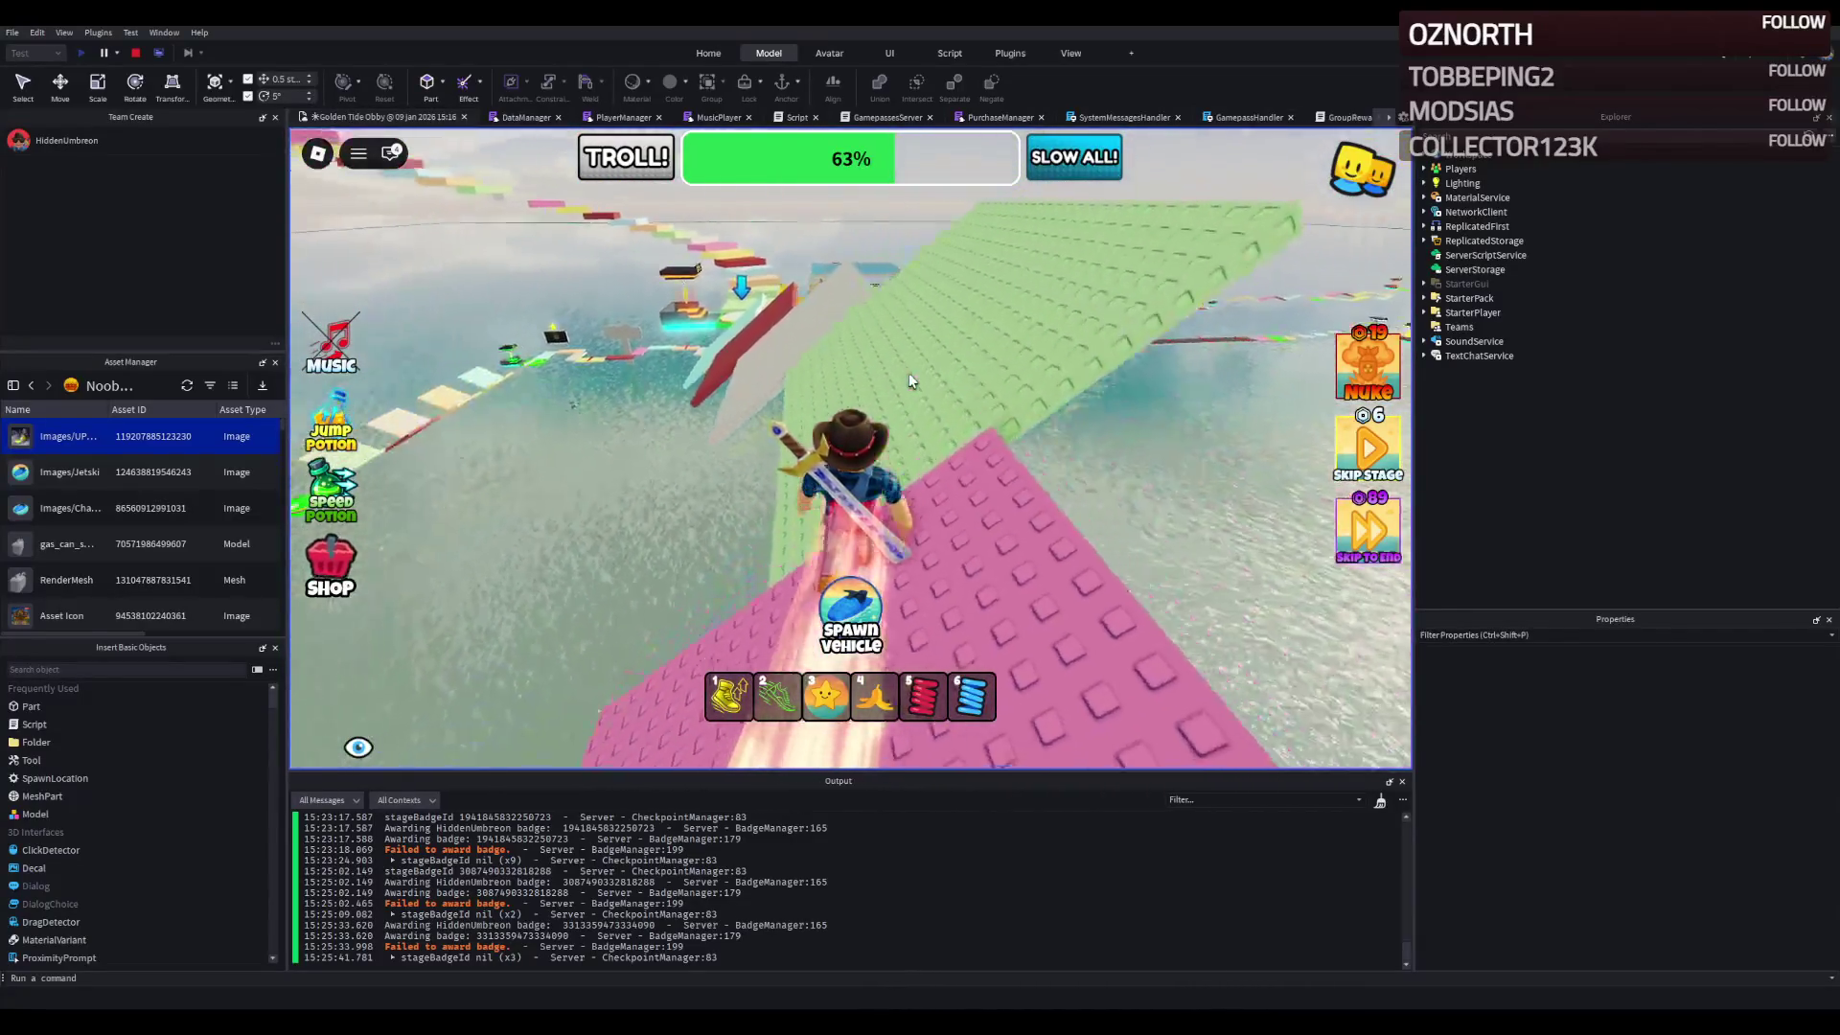
{"action": "key", "text": "w"}
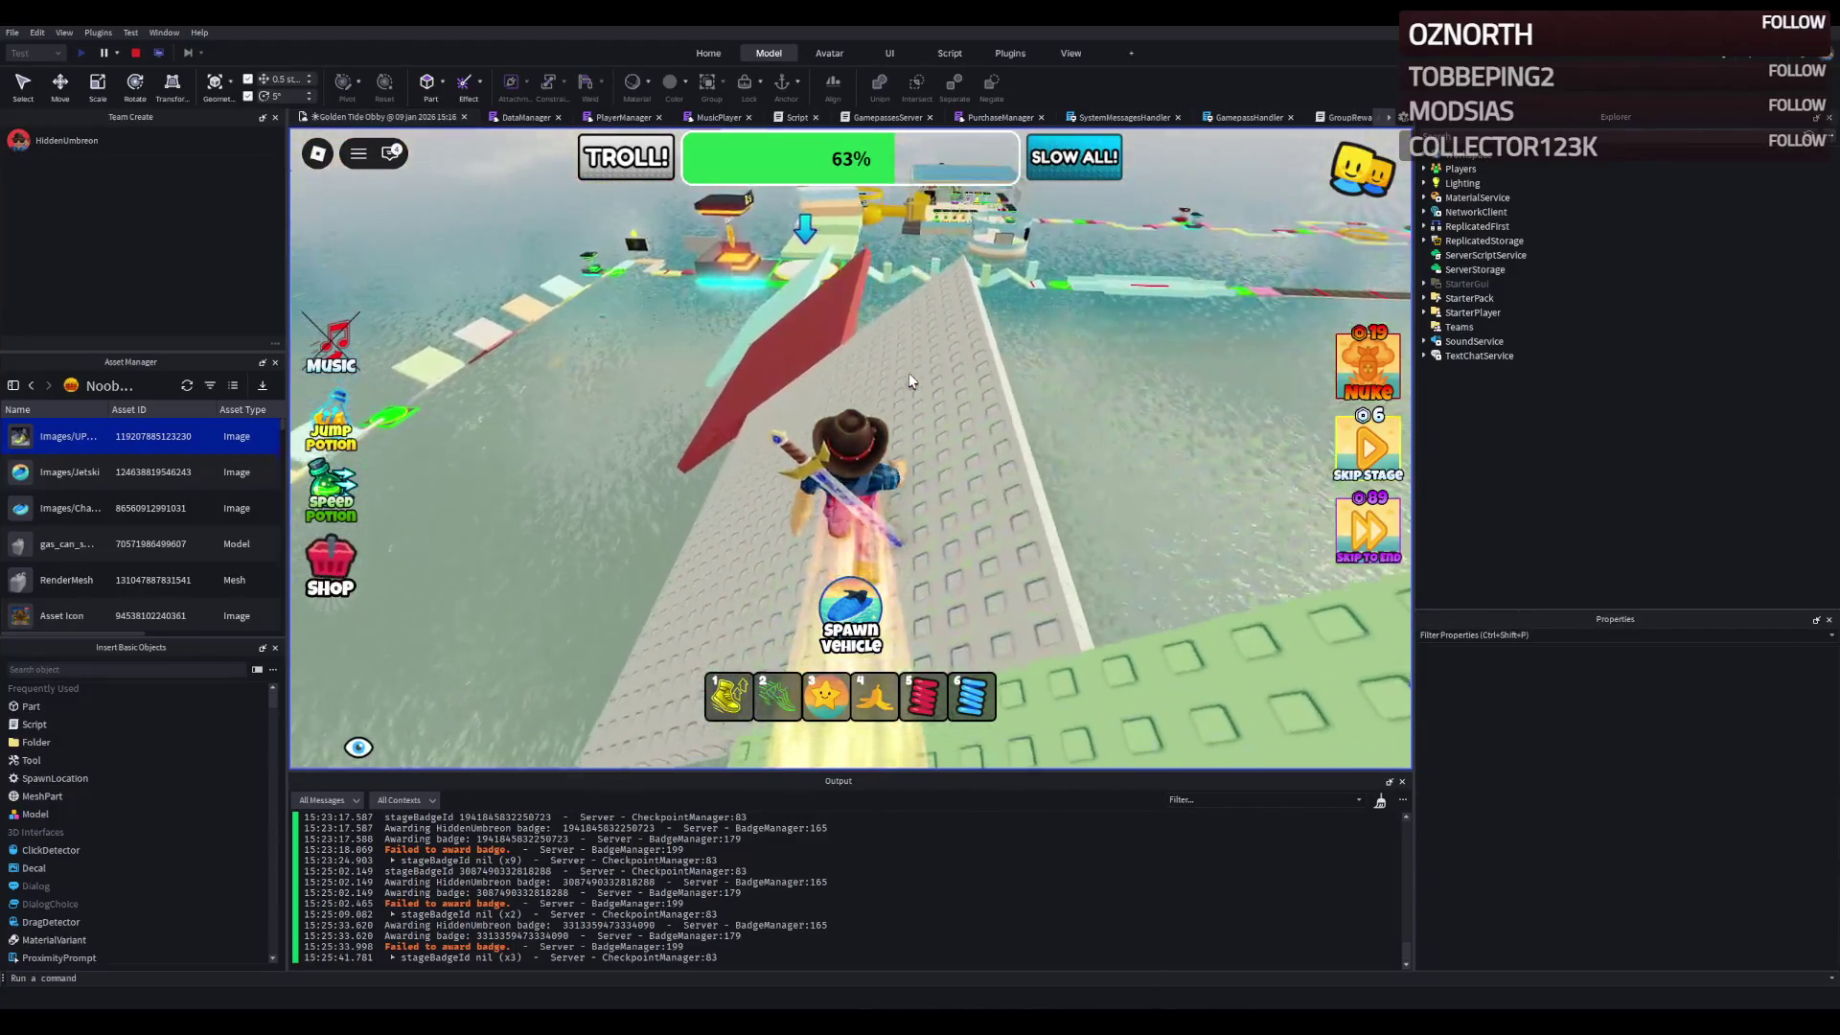
{"action": "key", "text": "w"}
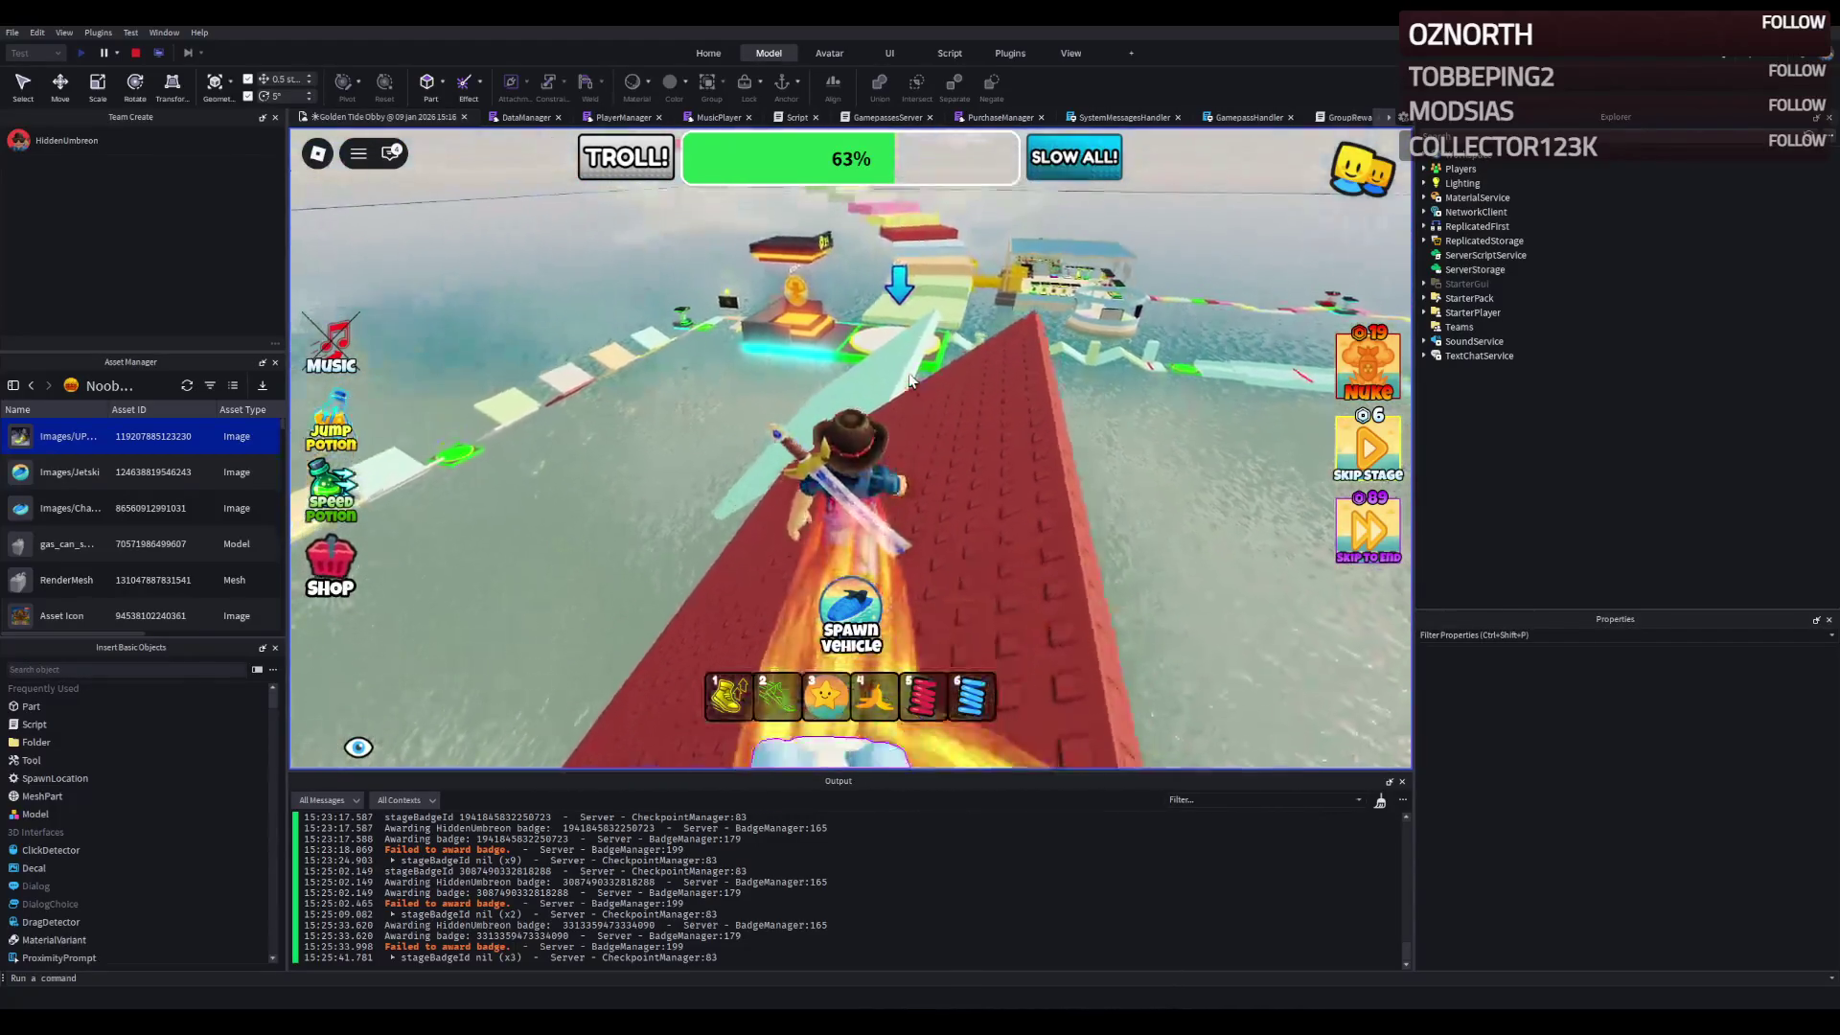
{"action": "key", "text": "w"}
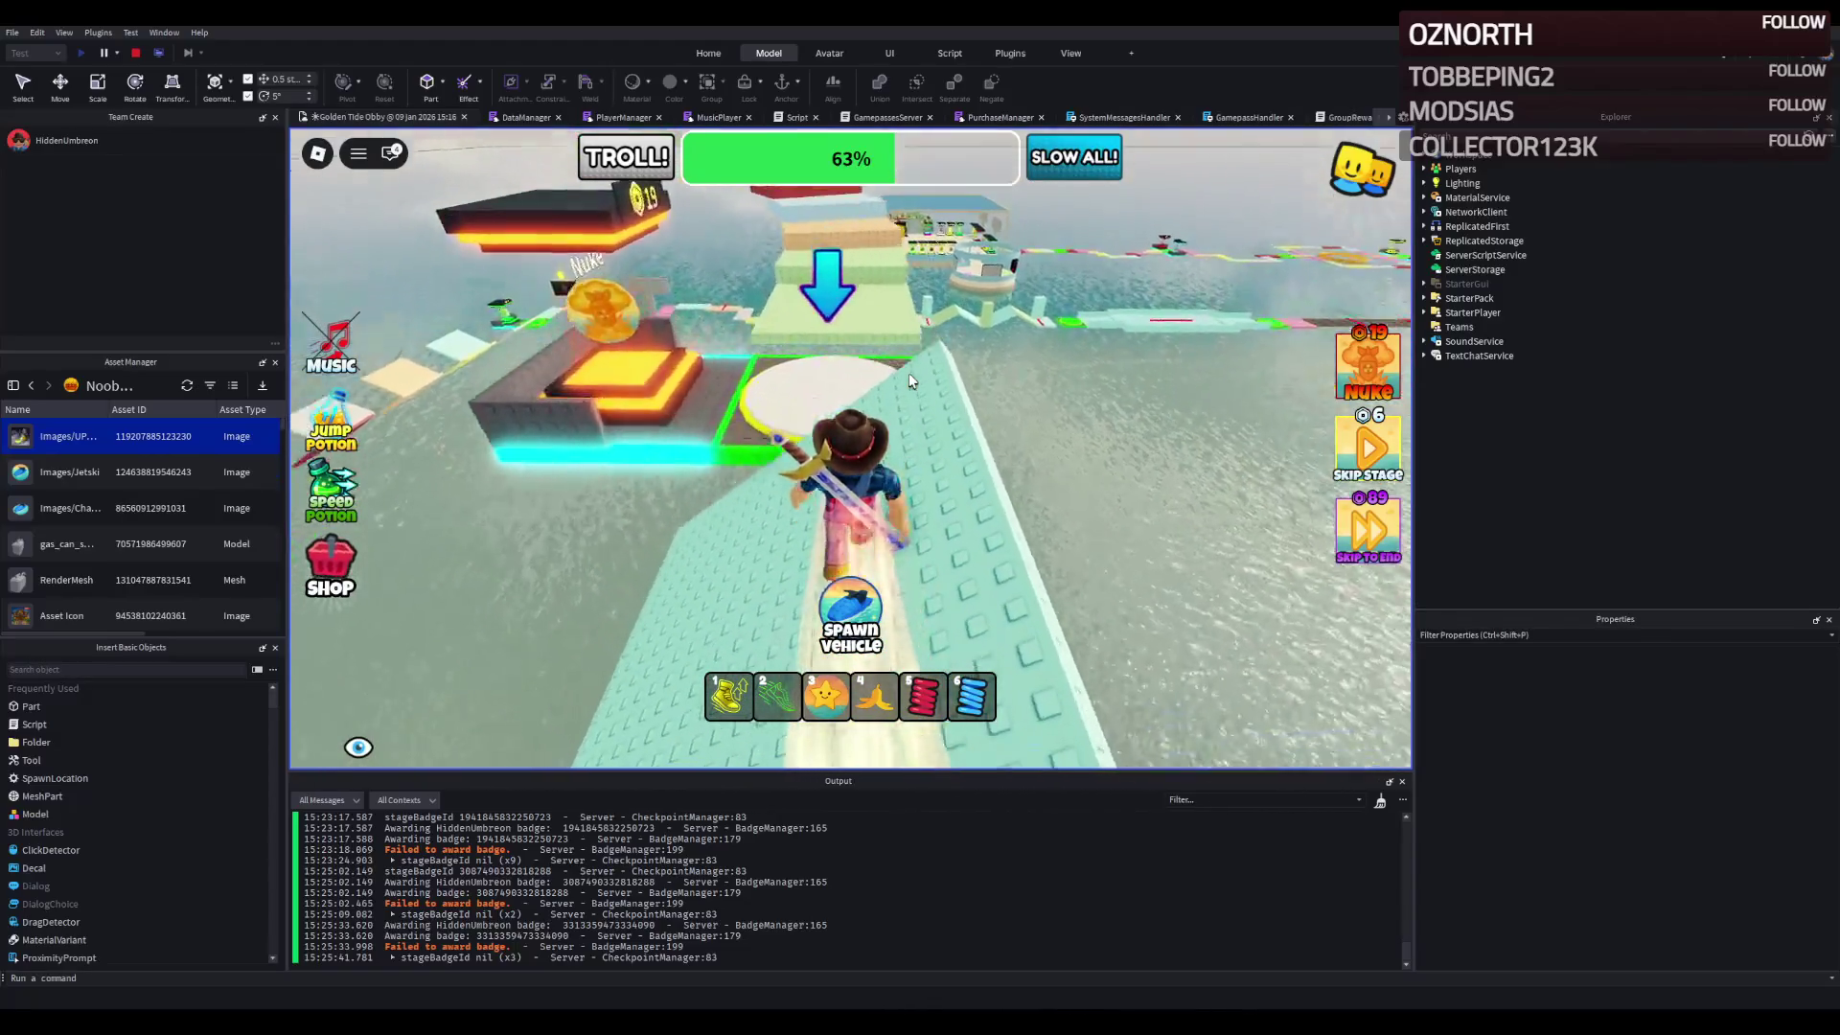
- Cross the pink studded platform and white blocks to the red platform
{"action": "key", "text": "w"}
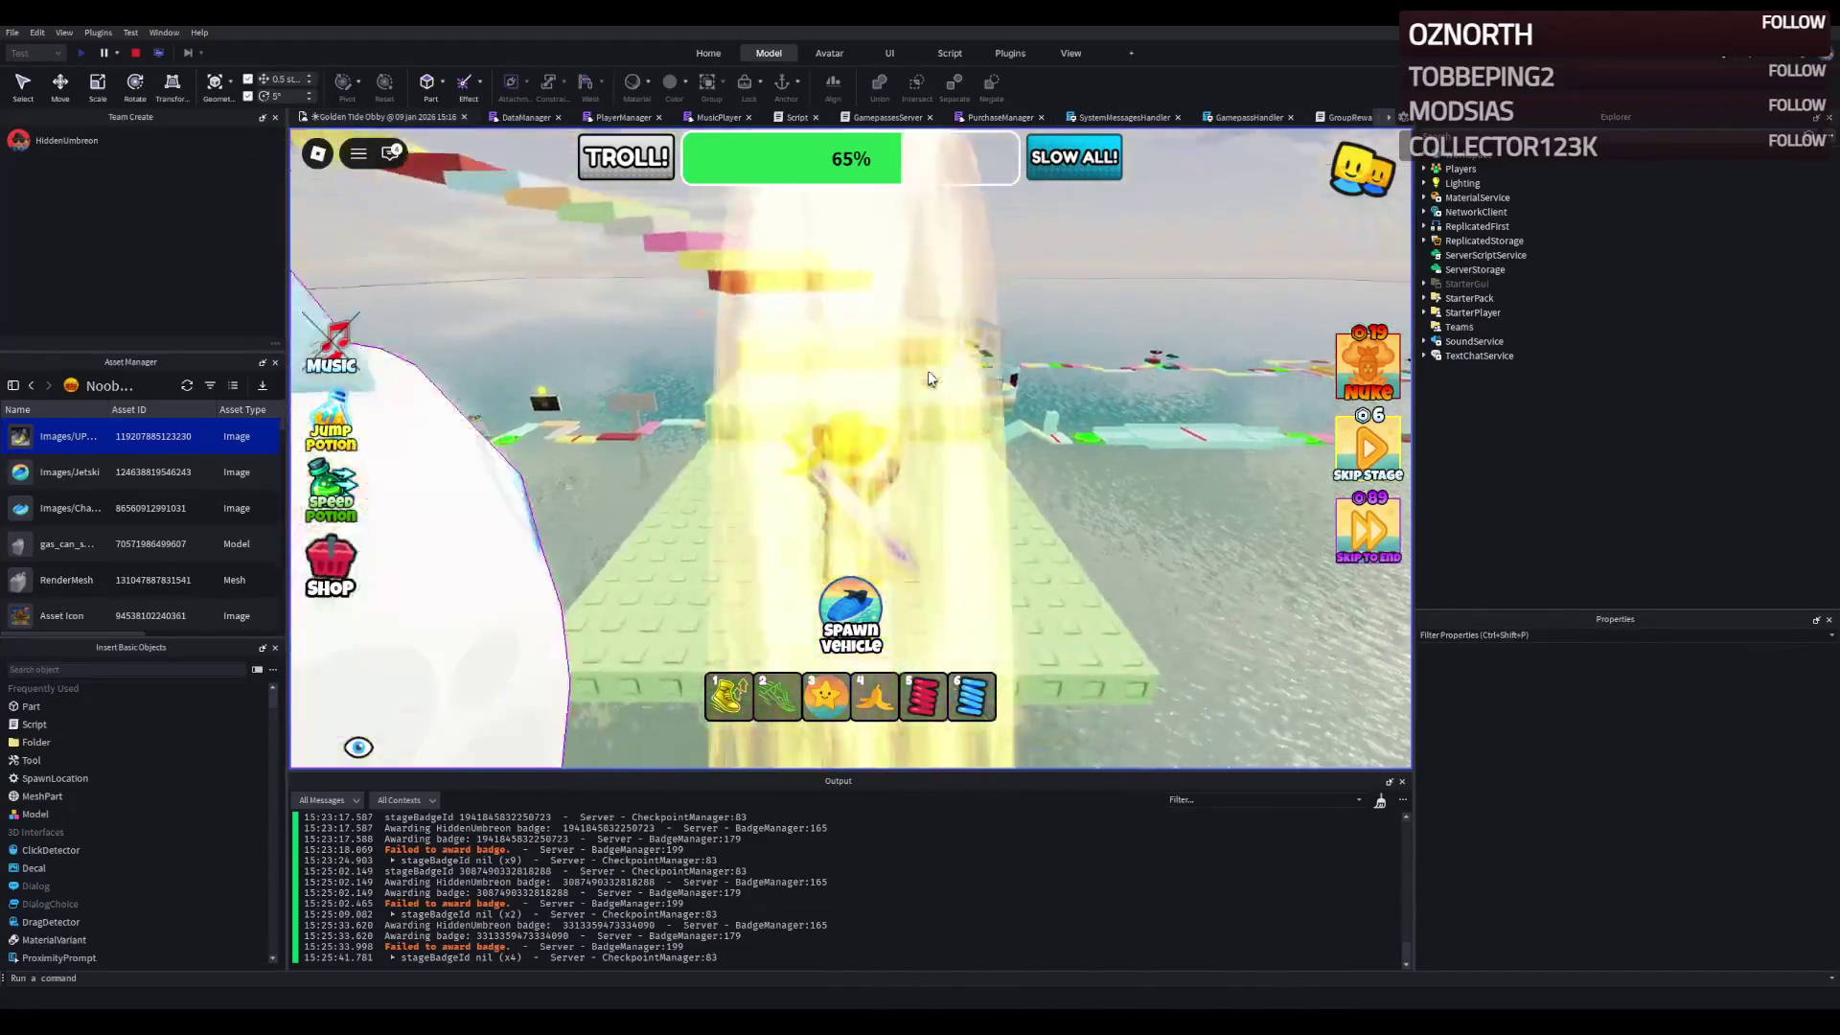
{"action": "key", "text": "w"}
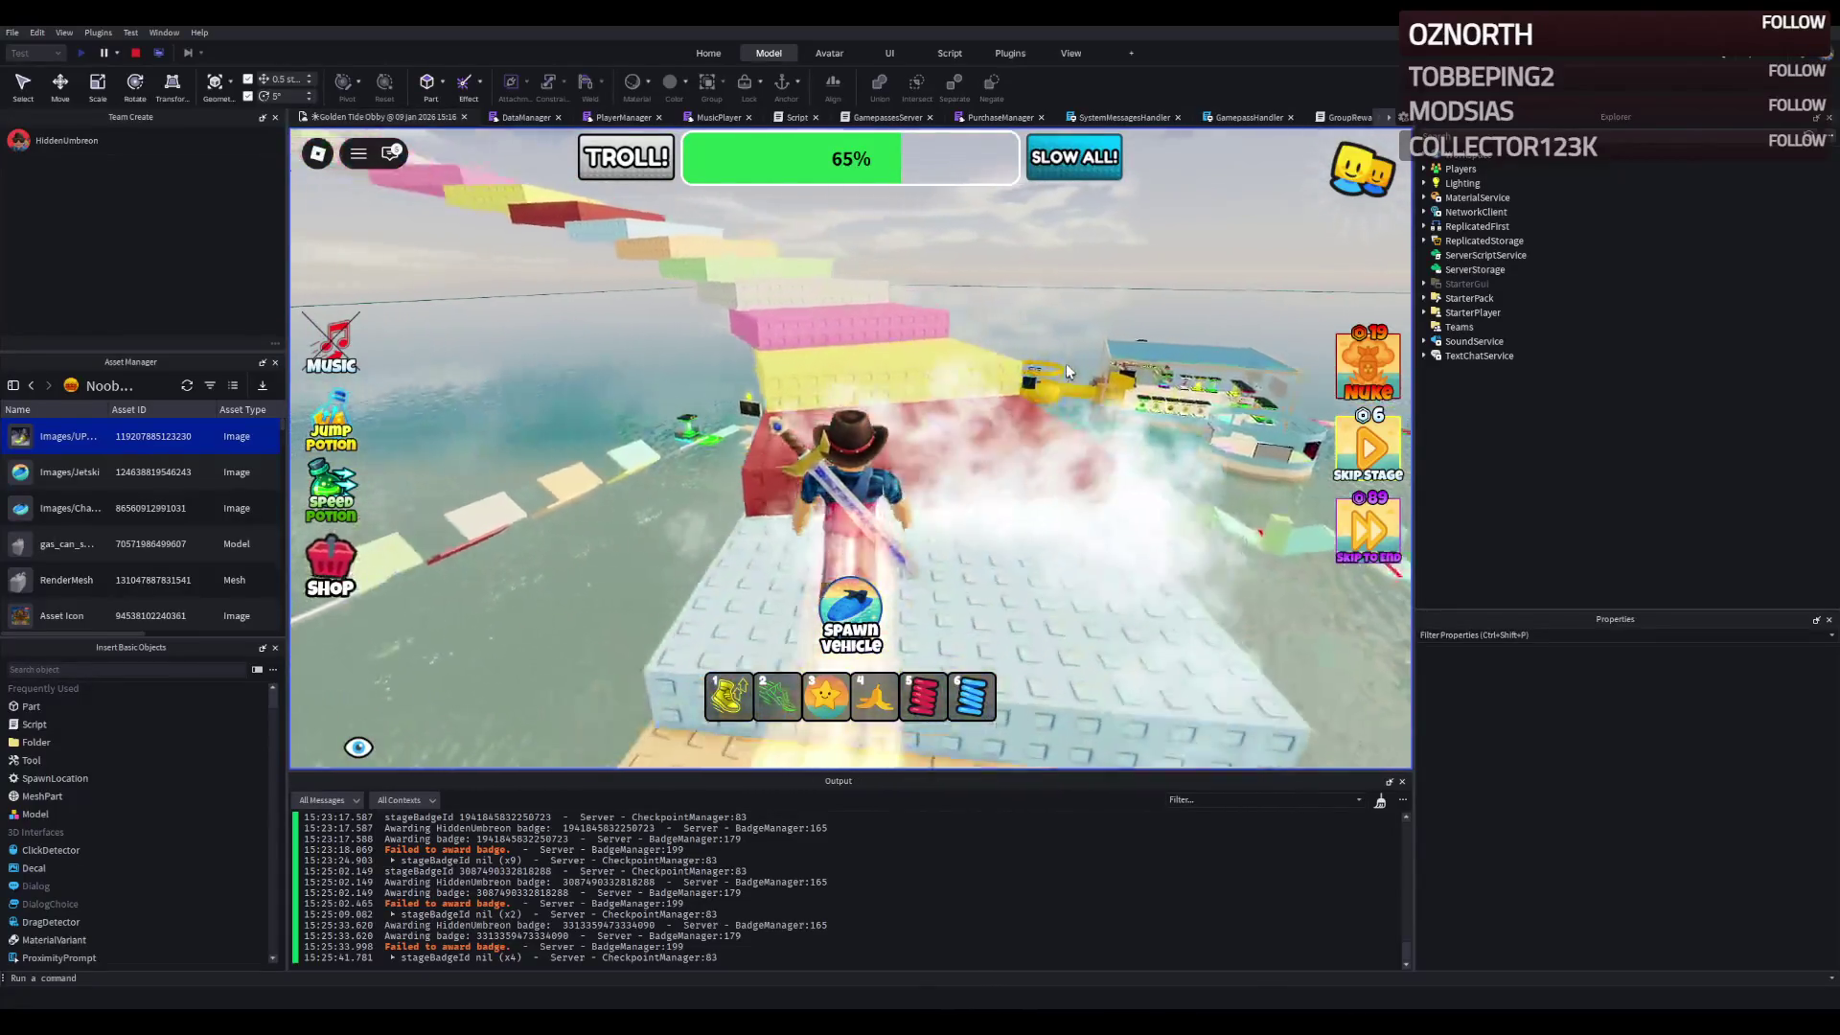
{"action": "key", "text": "w"}
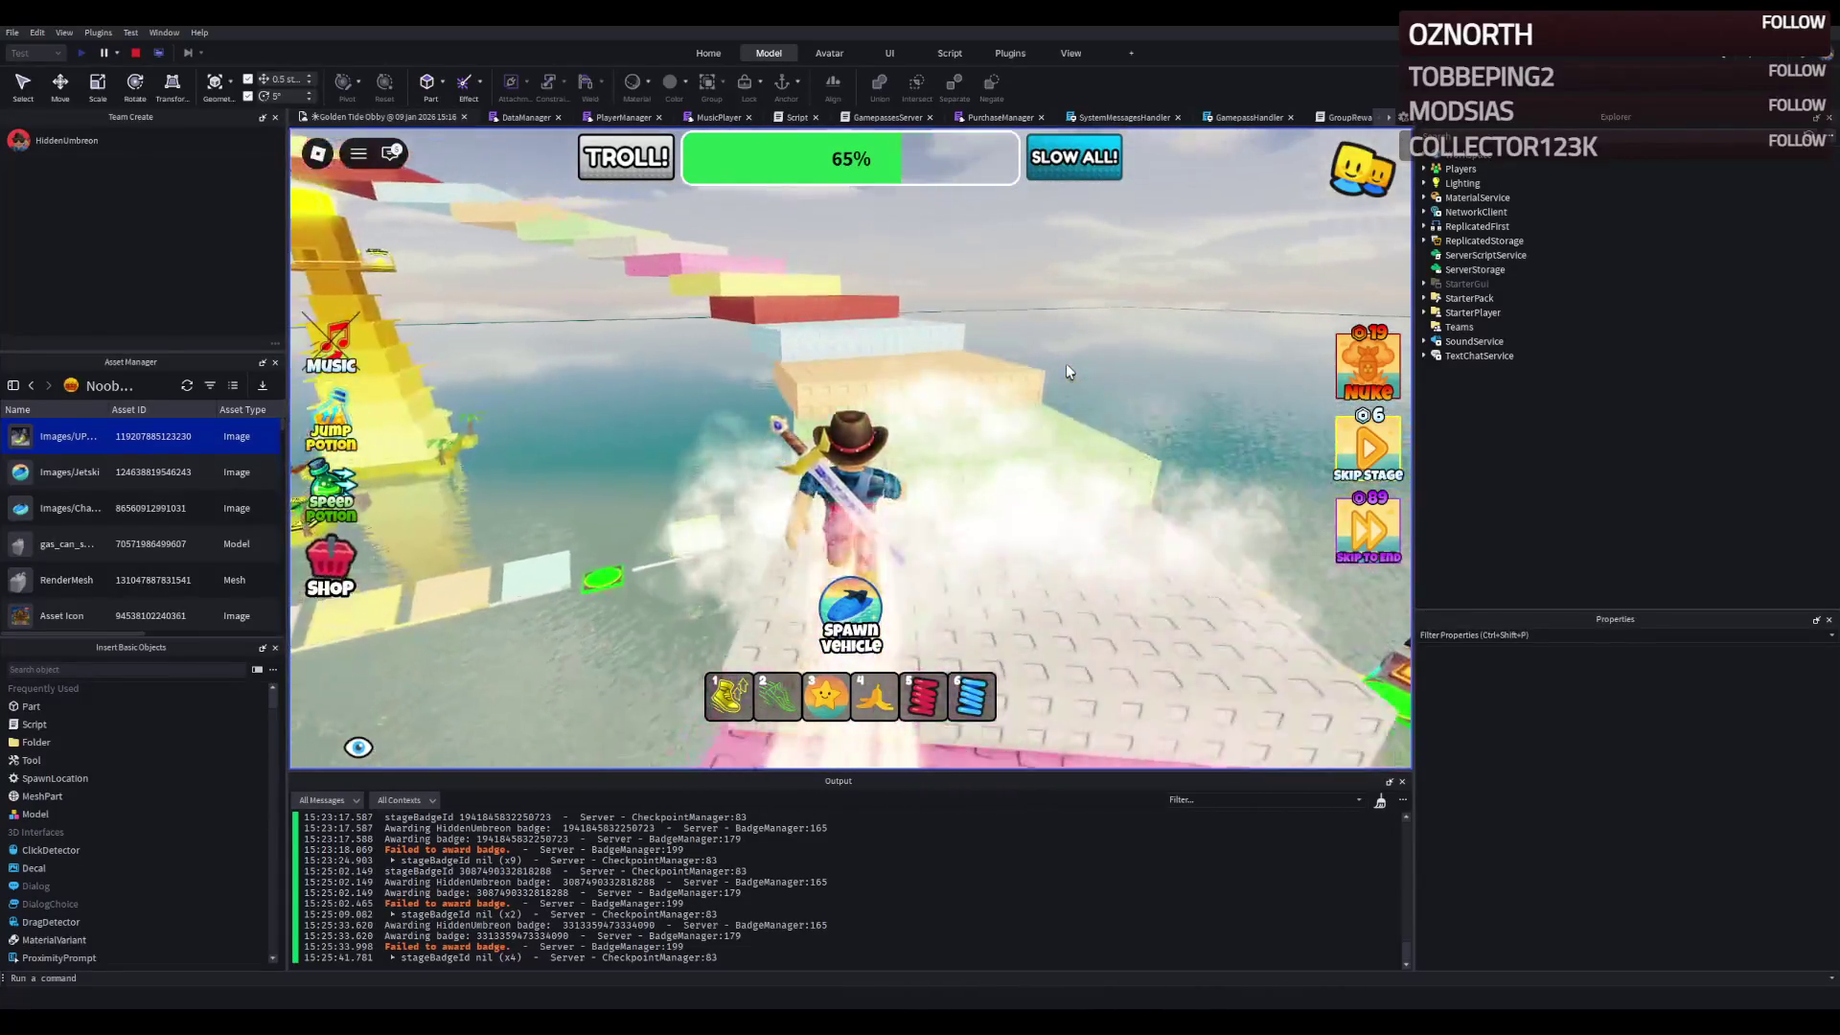
{"action": "key", "text": "w"}
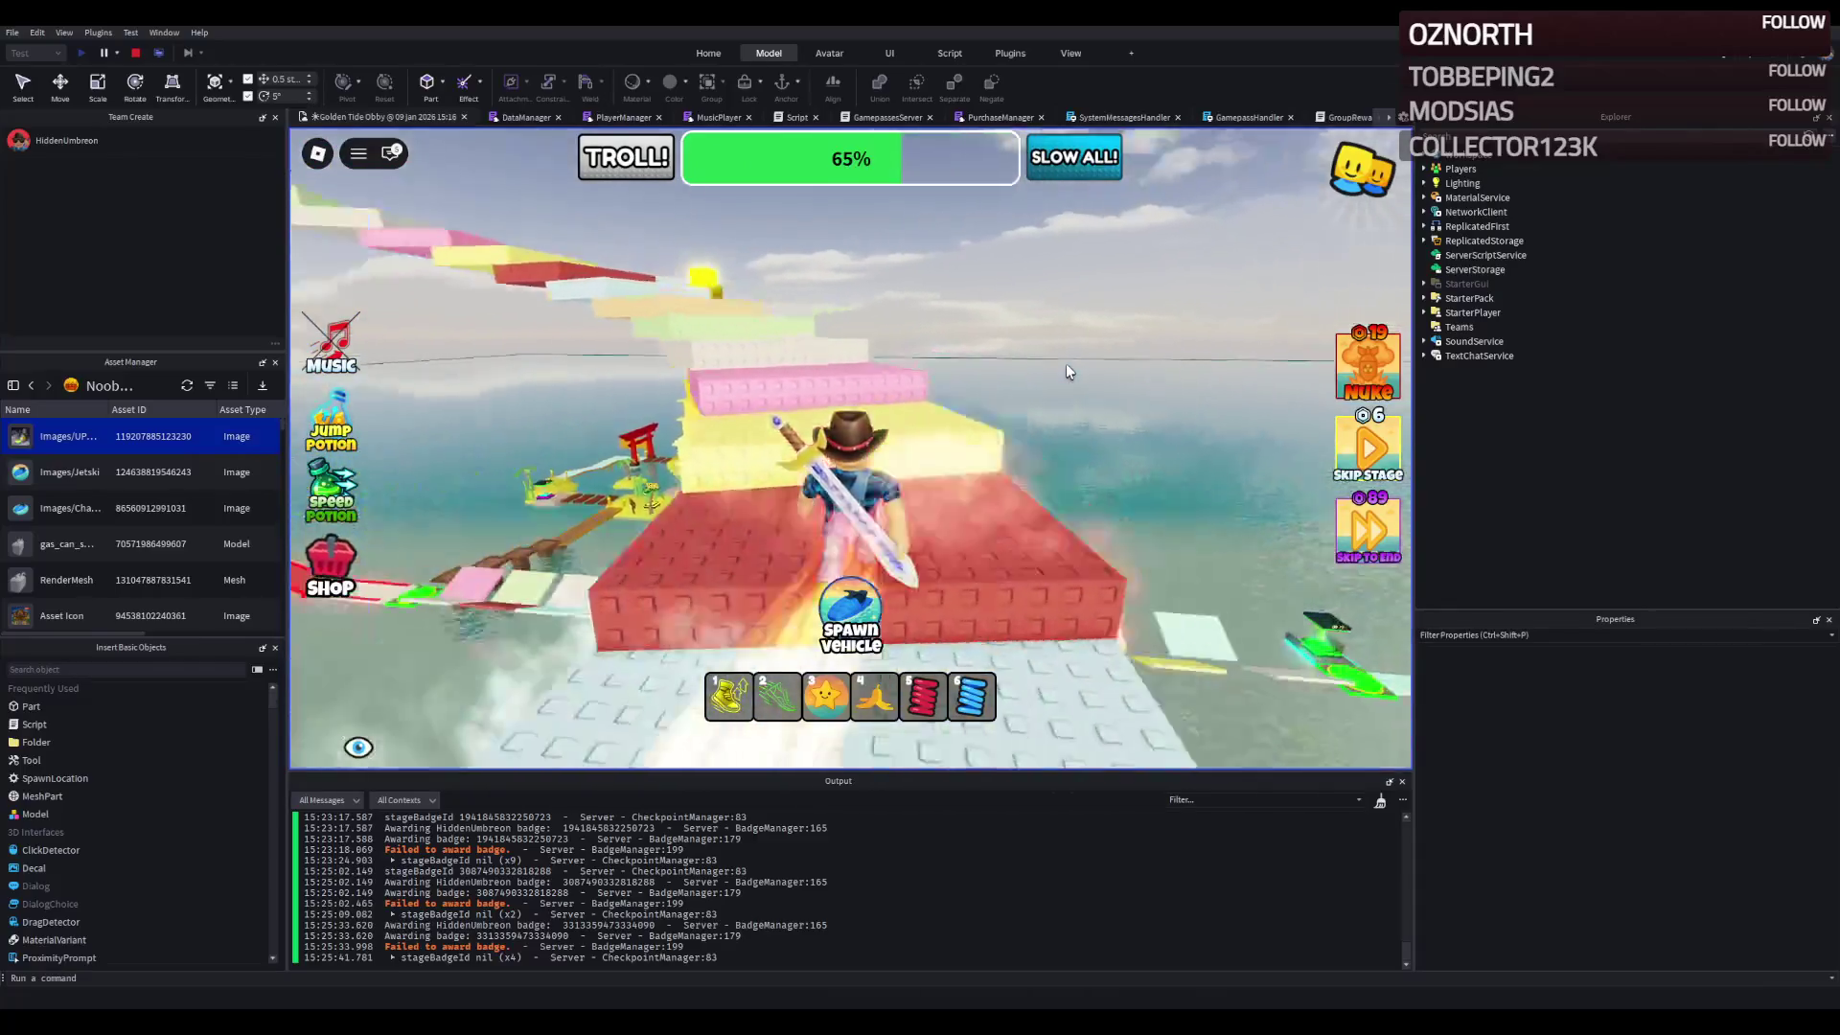
{"action": "key", "text": "w"}
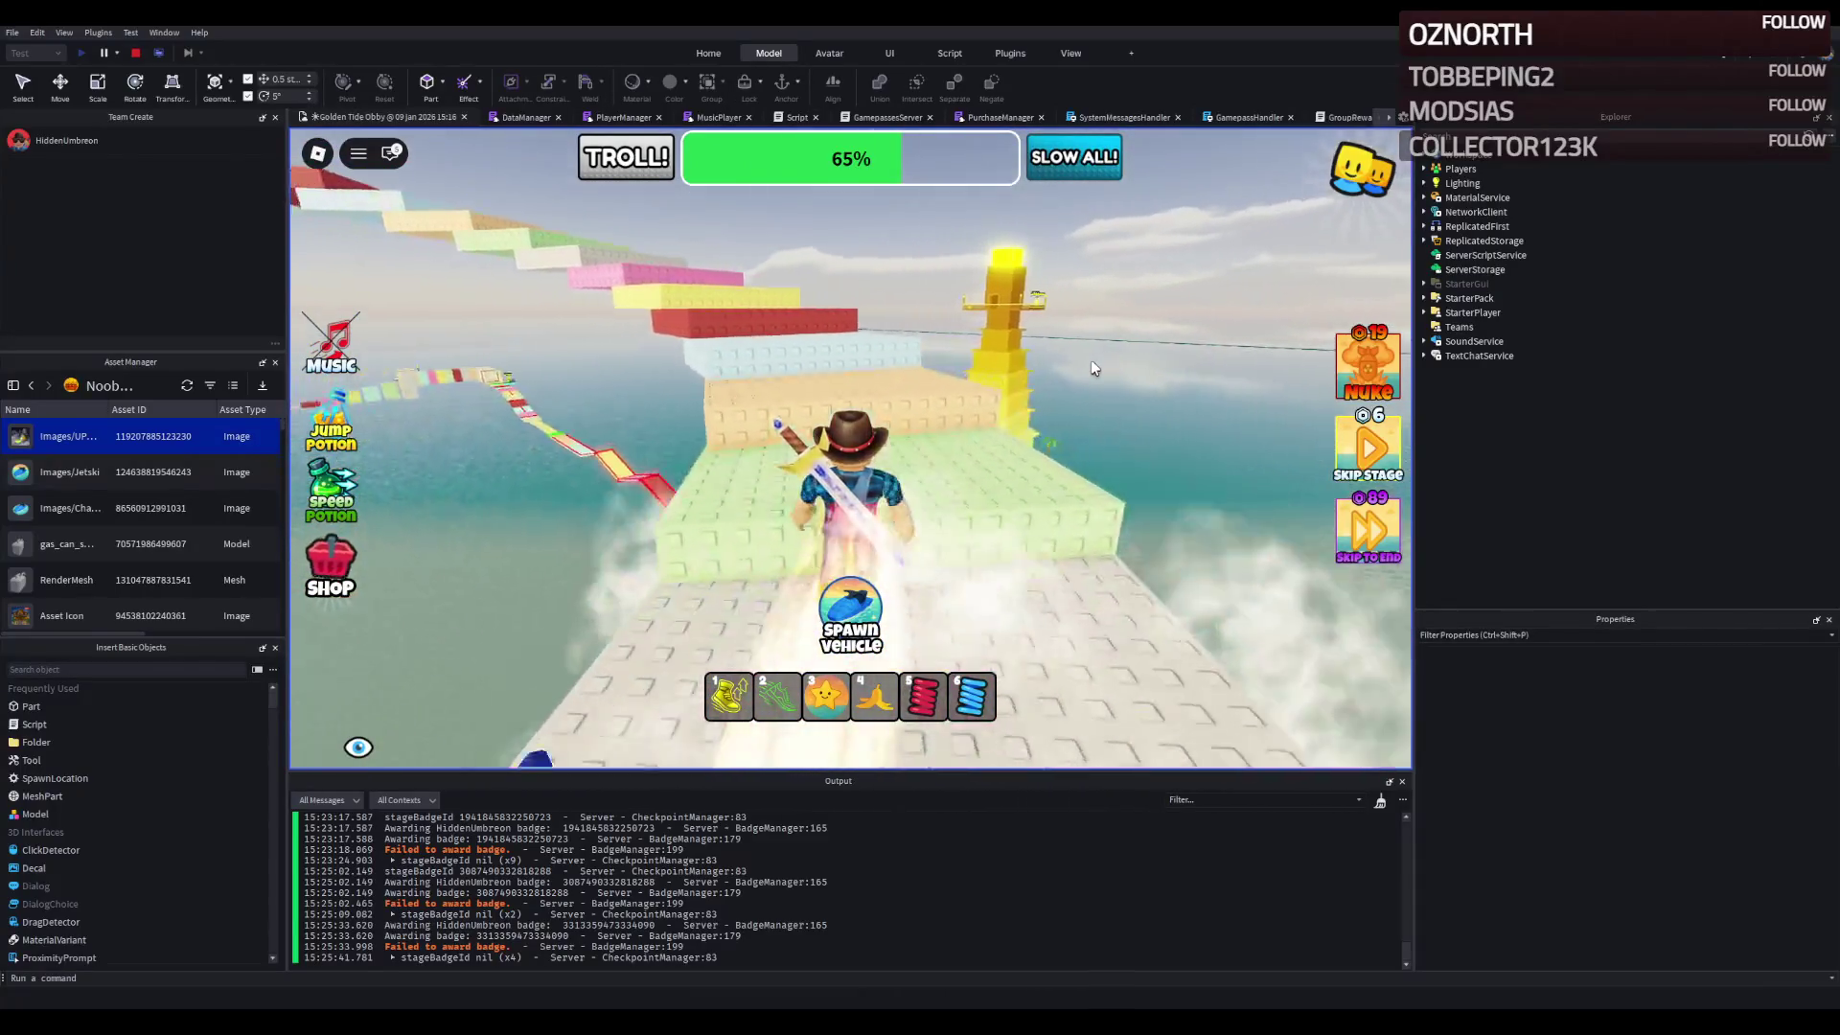
{"action": "key", "text": "w"}
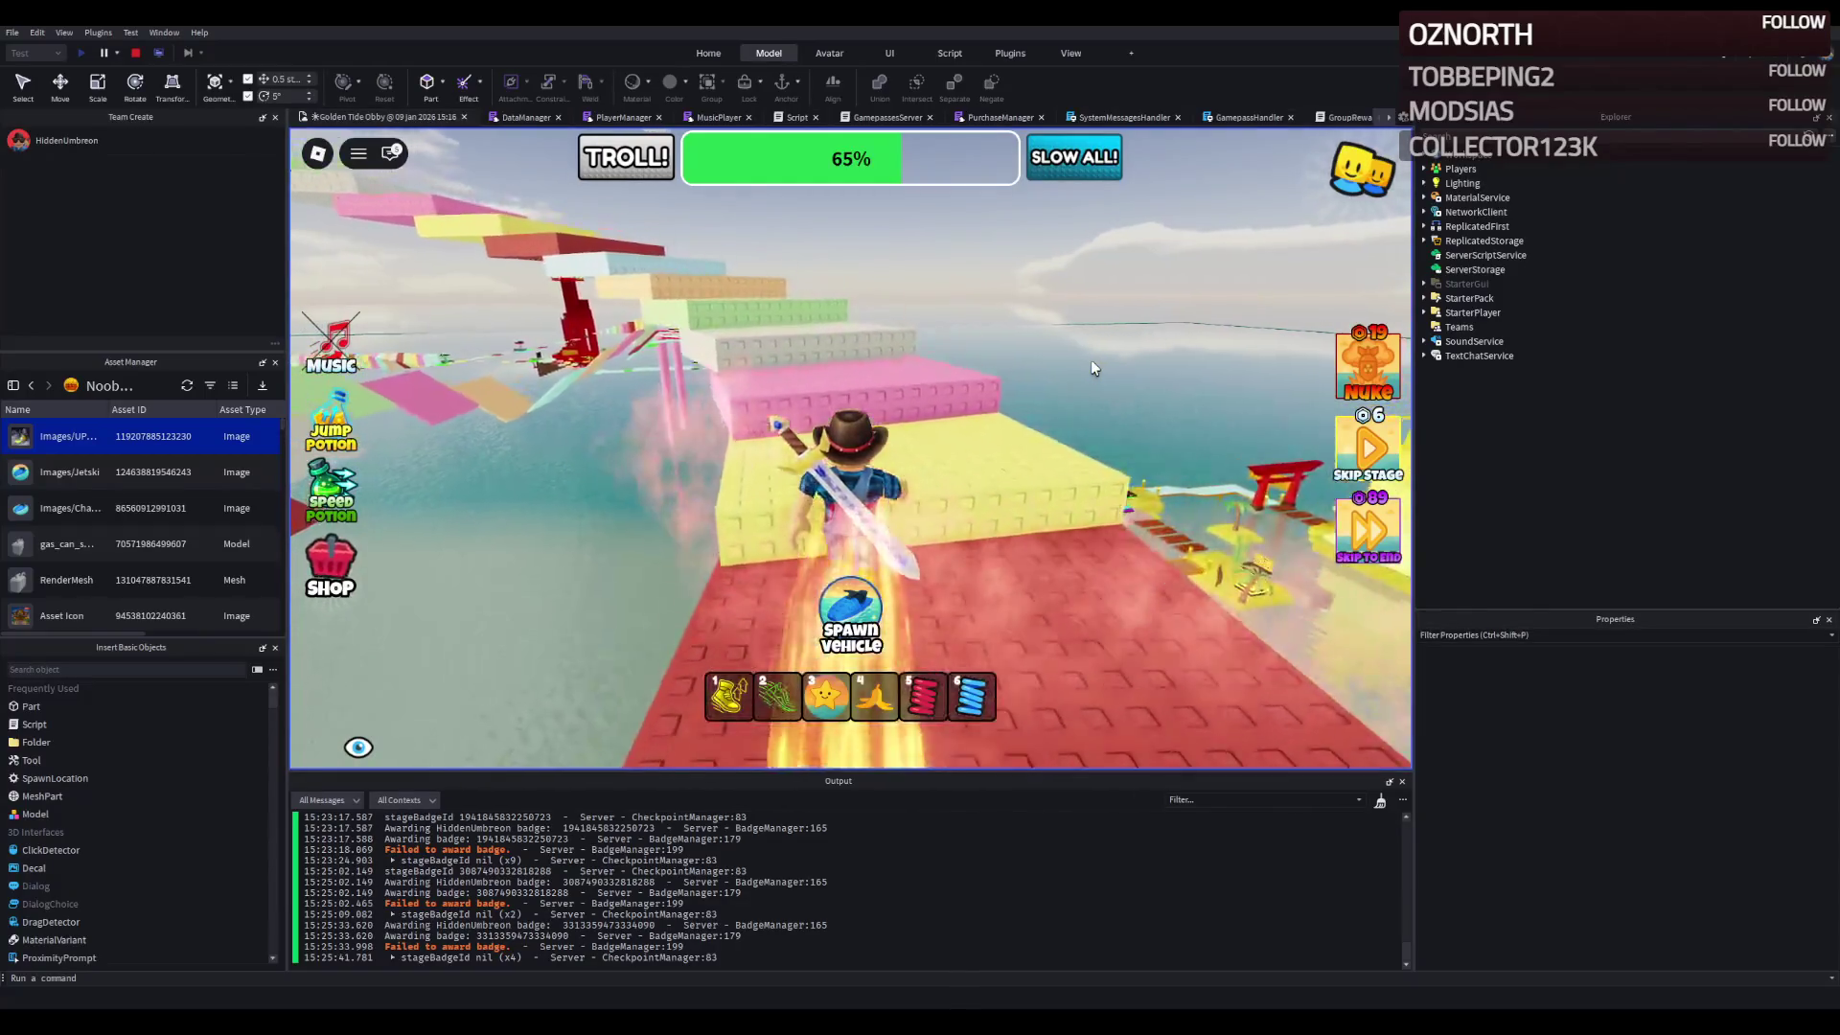
- Climb the pastel stairs and pass the beige-path checkpoint, raising progress to 66%
{"action": "key", "text": "w"}
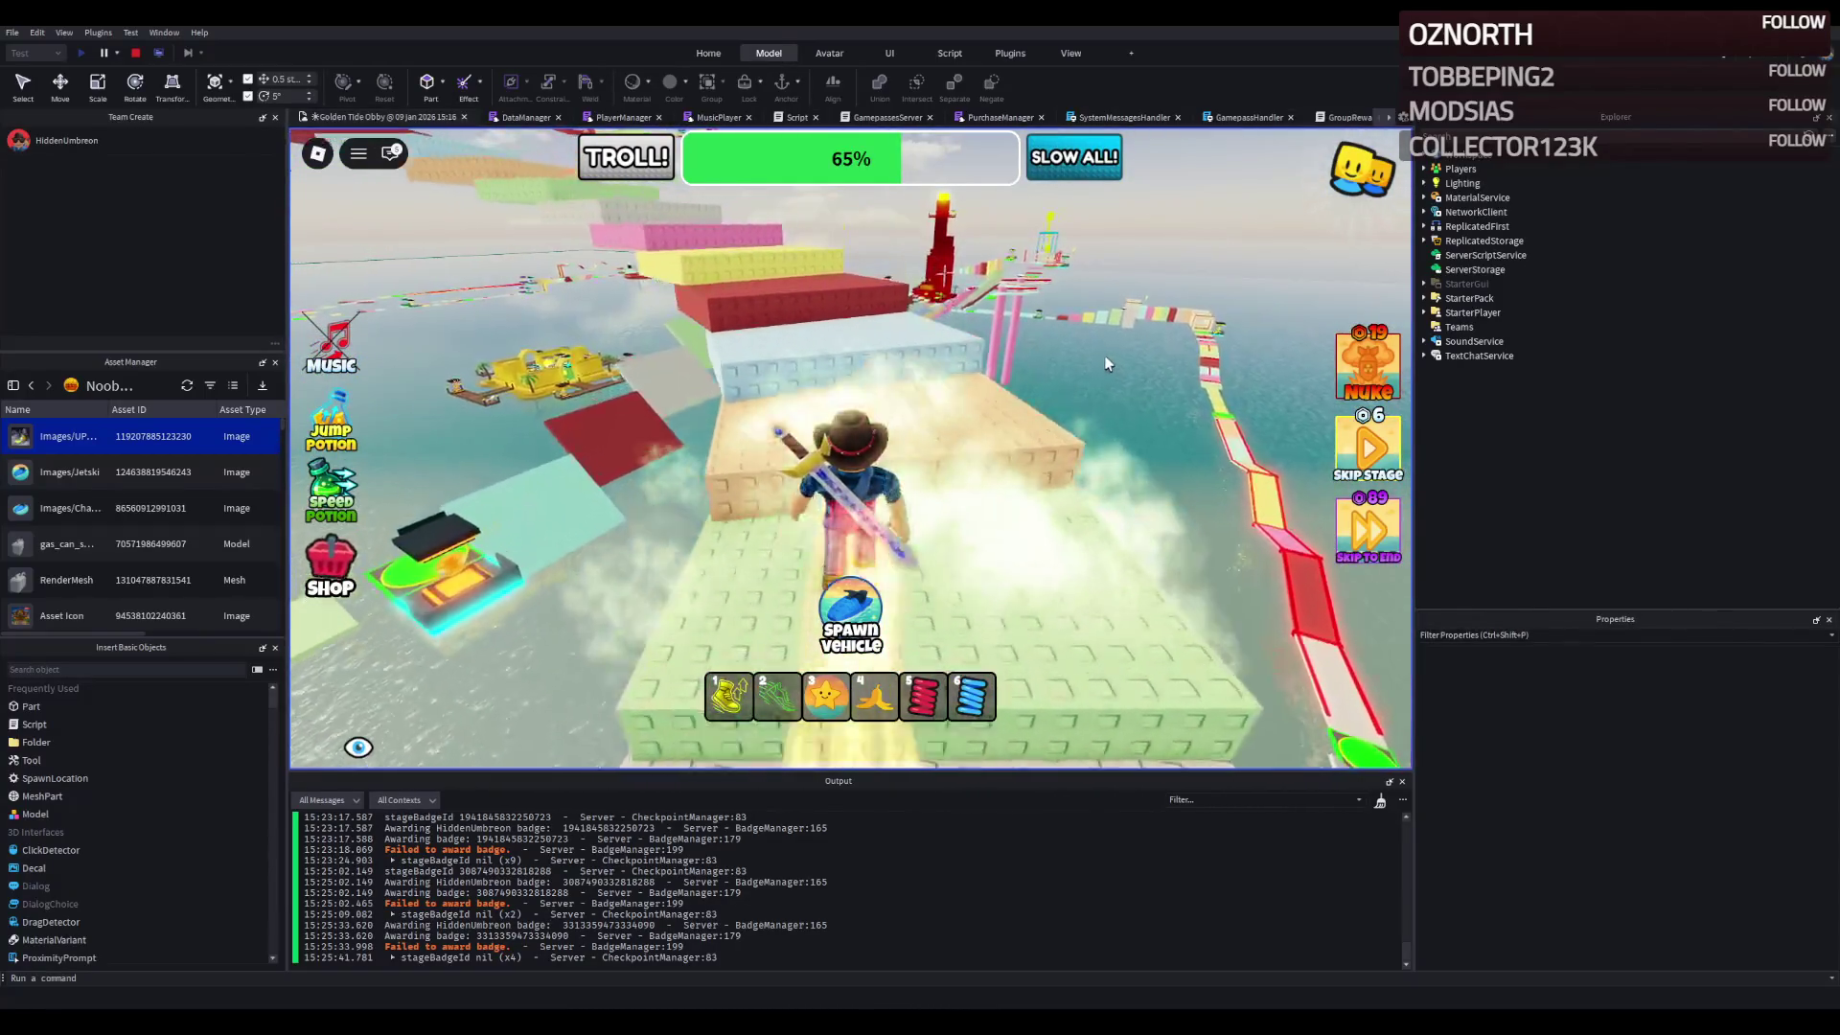
{"action": "key", "text": "w"}
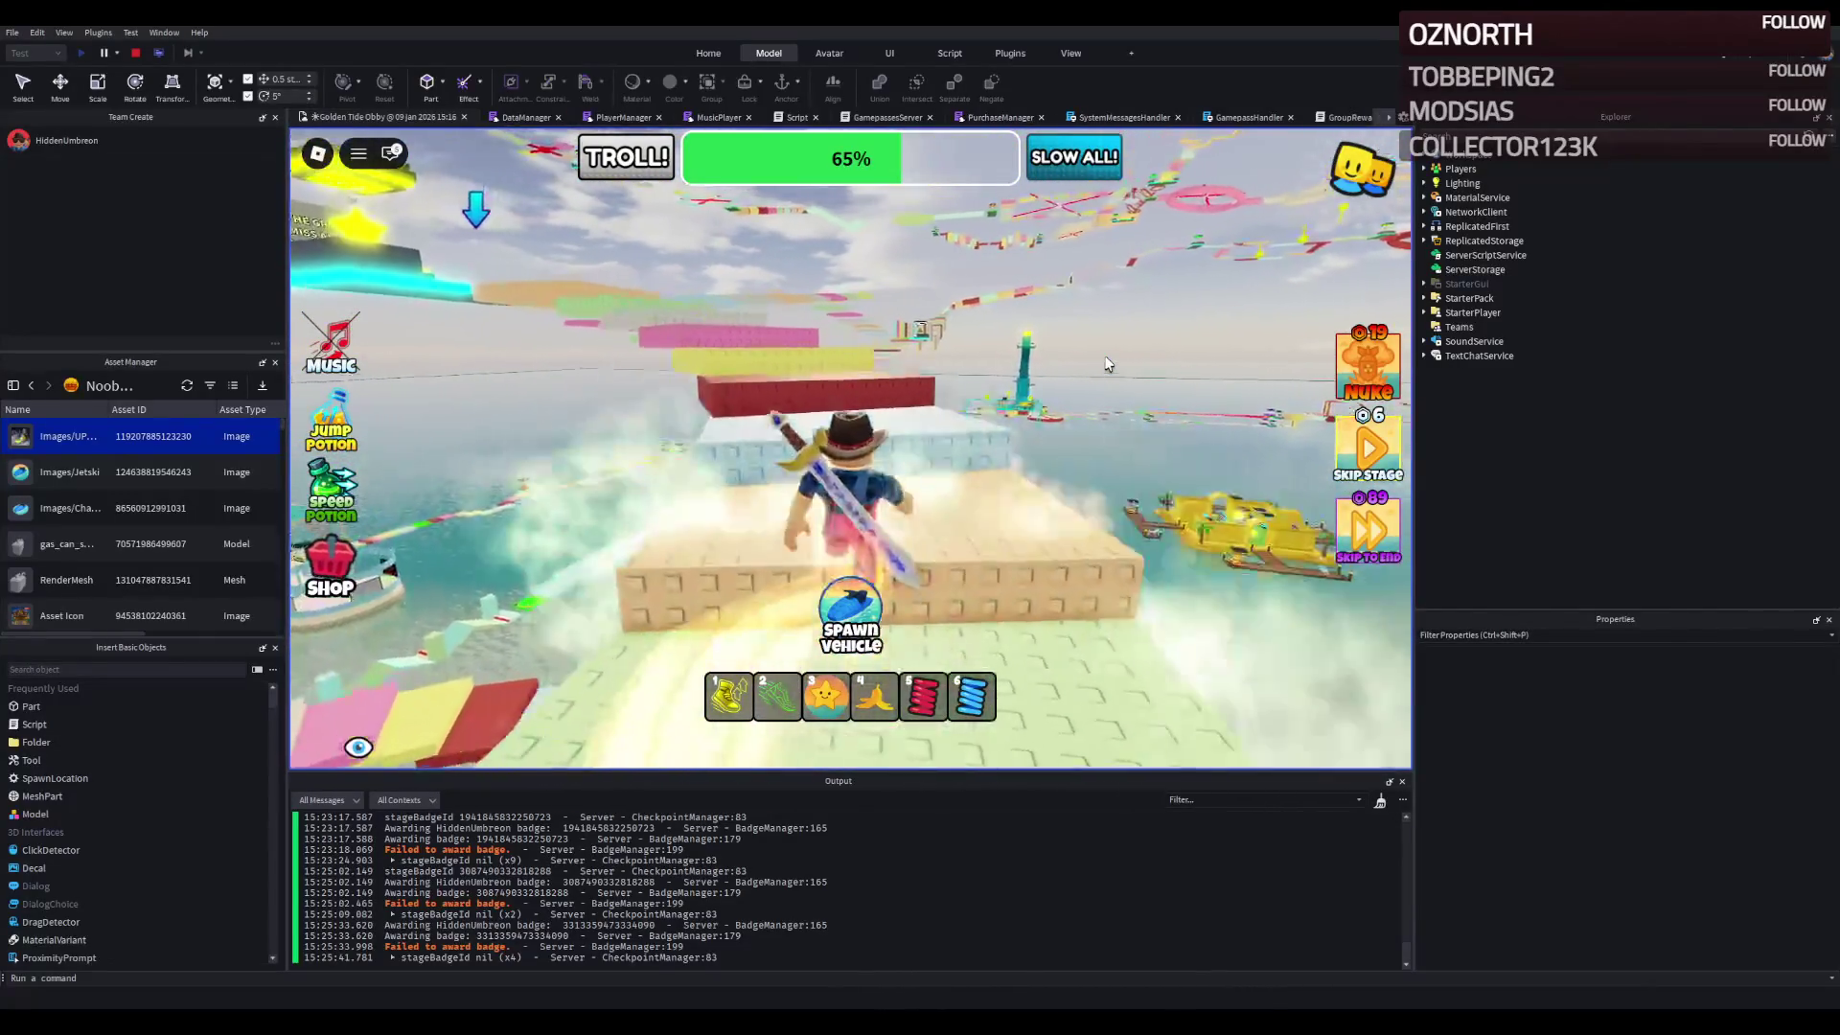
{"action": "key", "text": "w"}
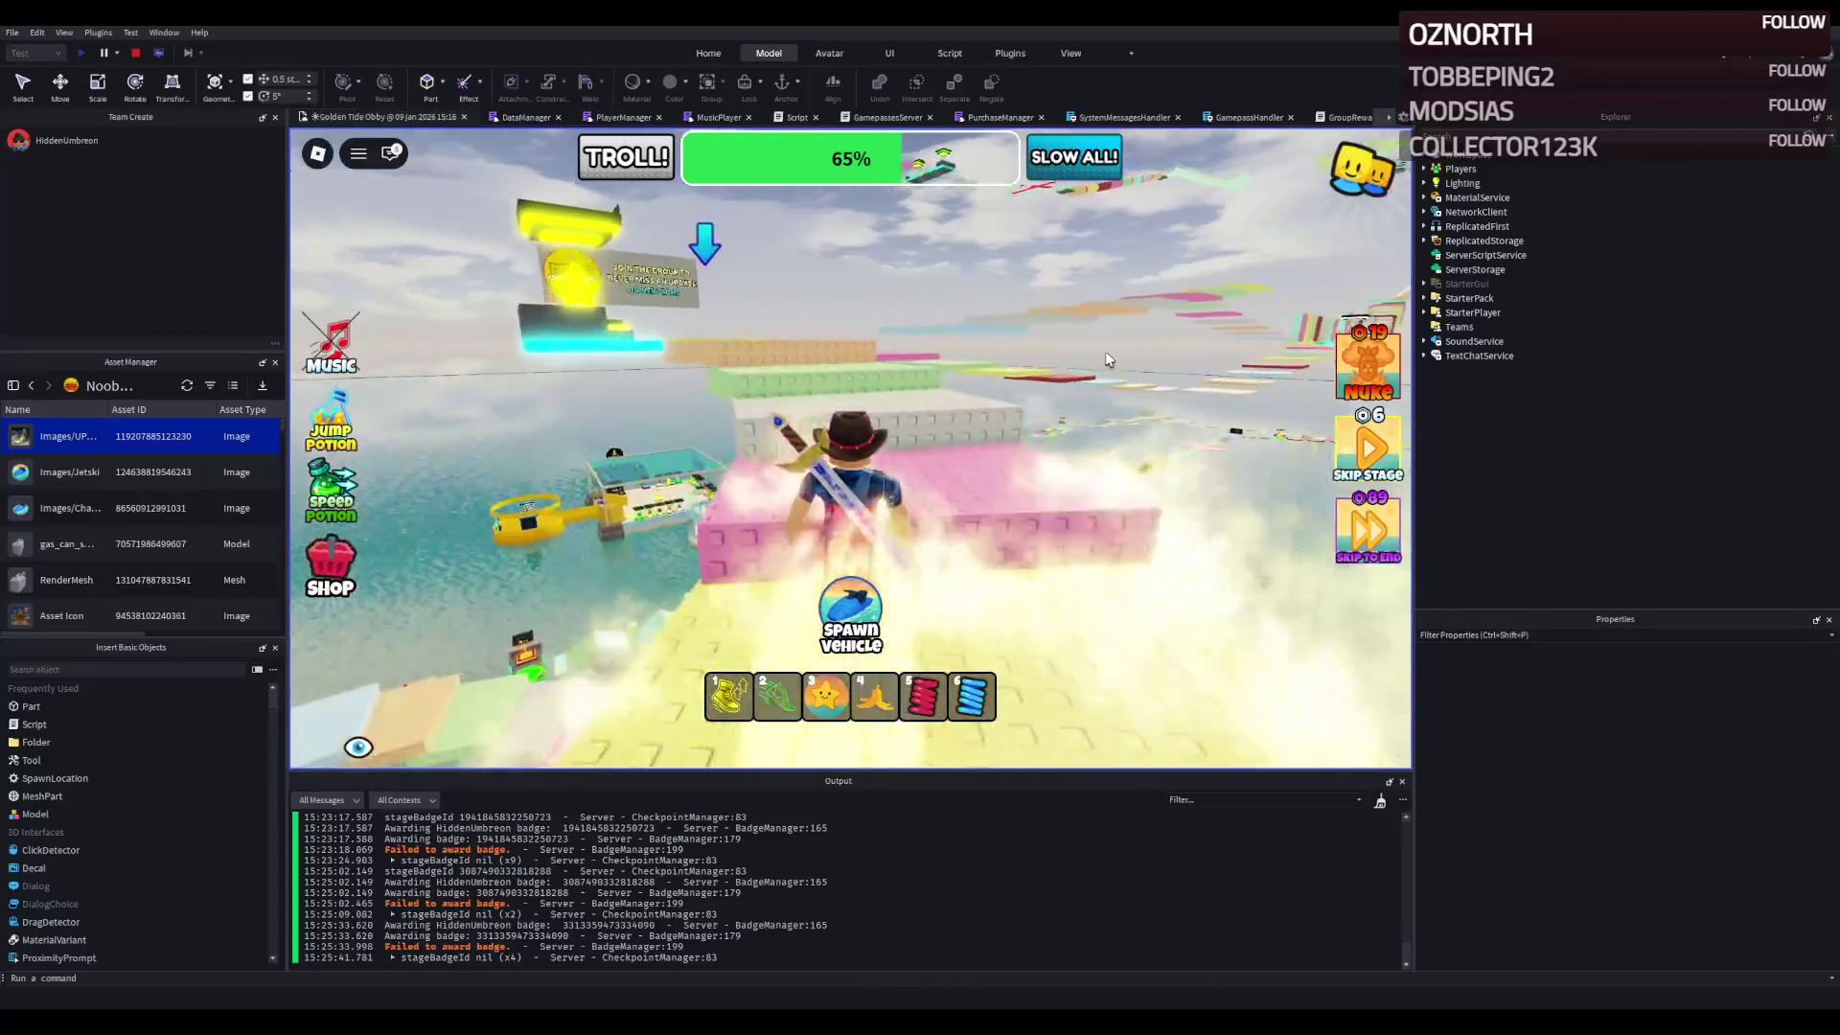
{"action": "key", "text": "w"}
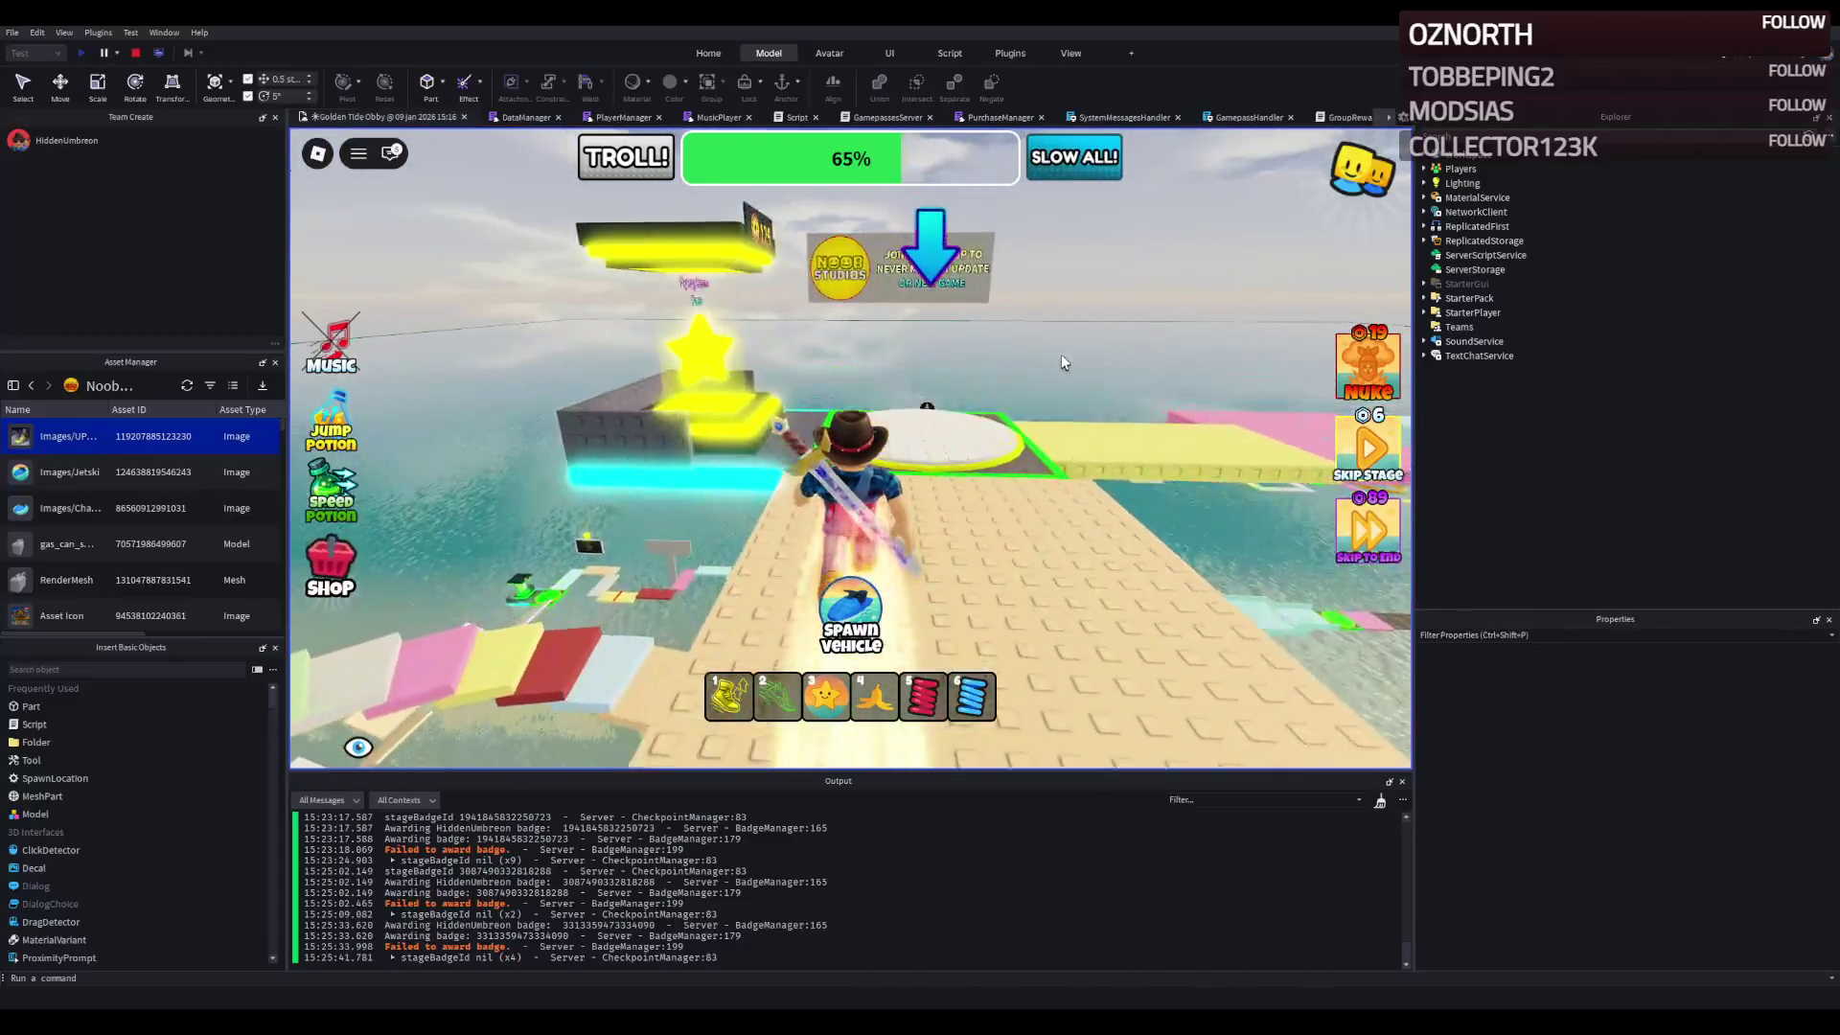
{"action": "key", "text": "w"}
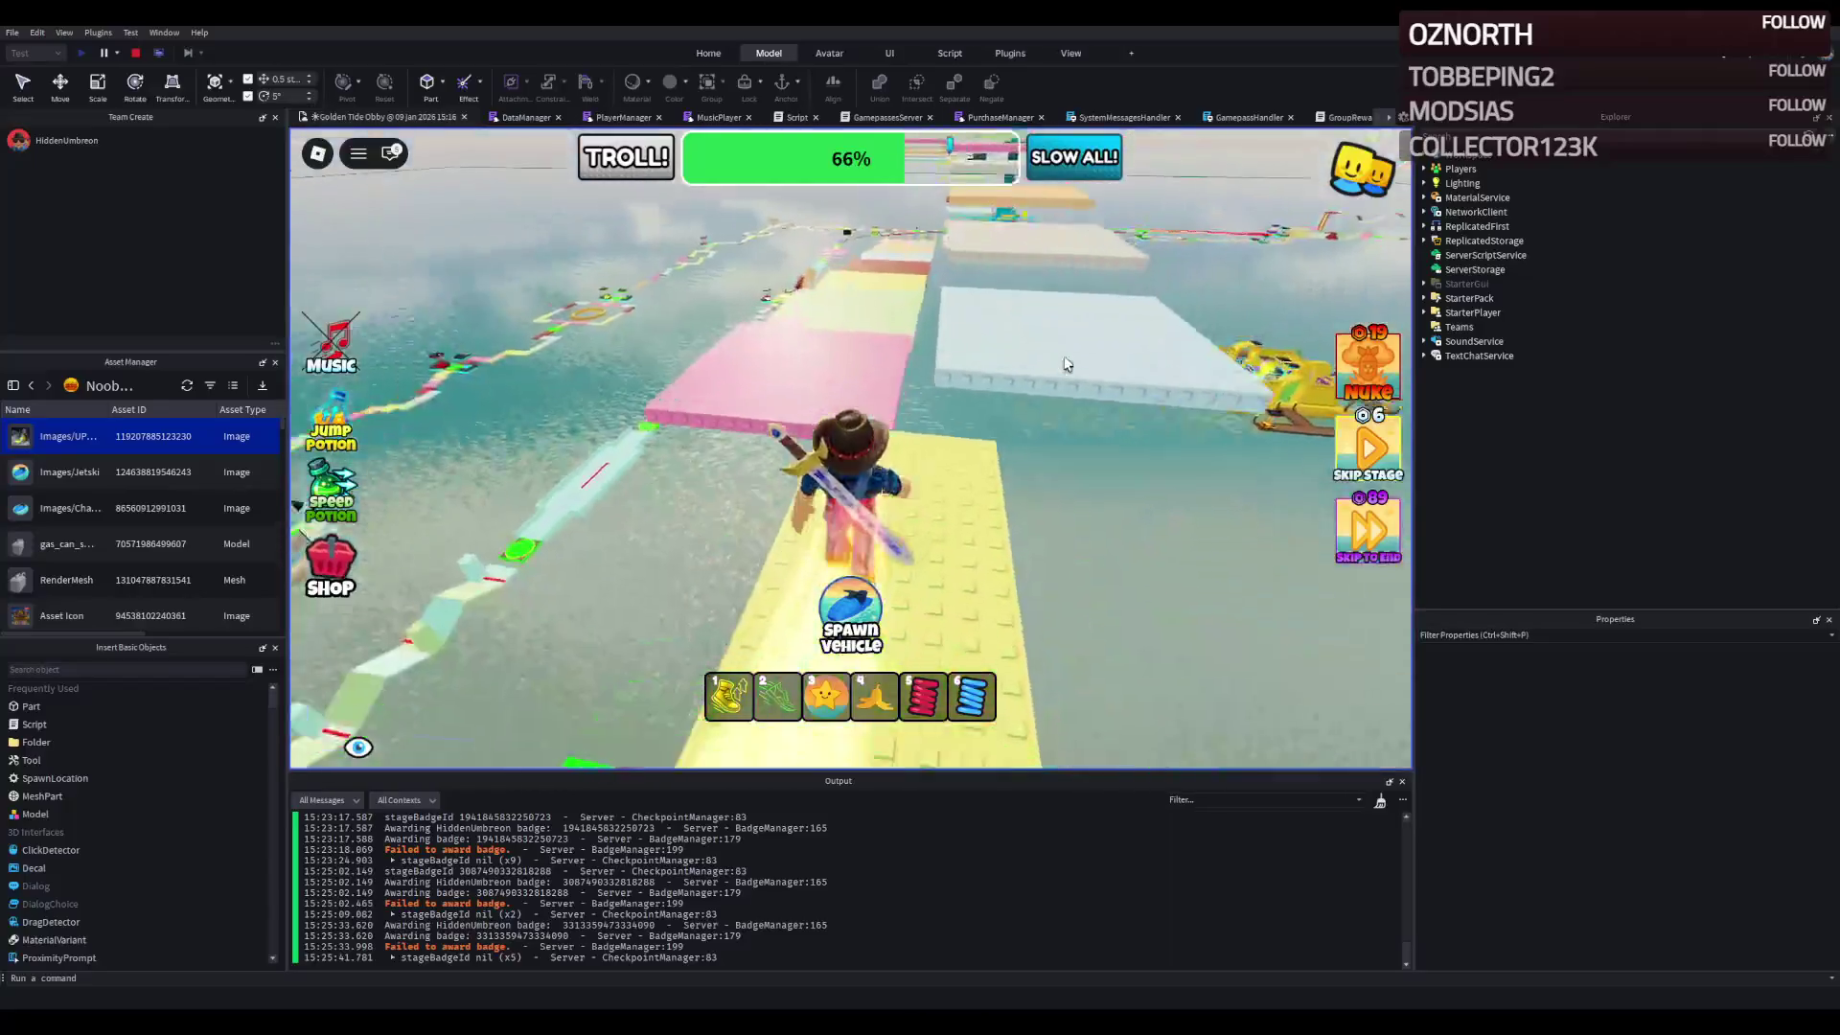
- Hop across the red, tan, light-blue, yellow and pink blocks onto the green checkpoint at 67%
{"action": "key", "text": "w"}
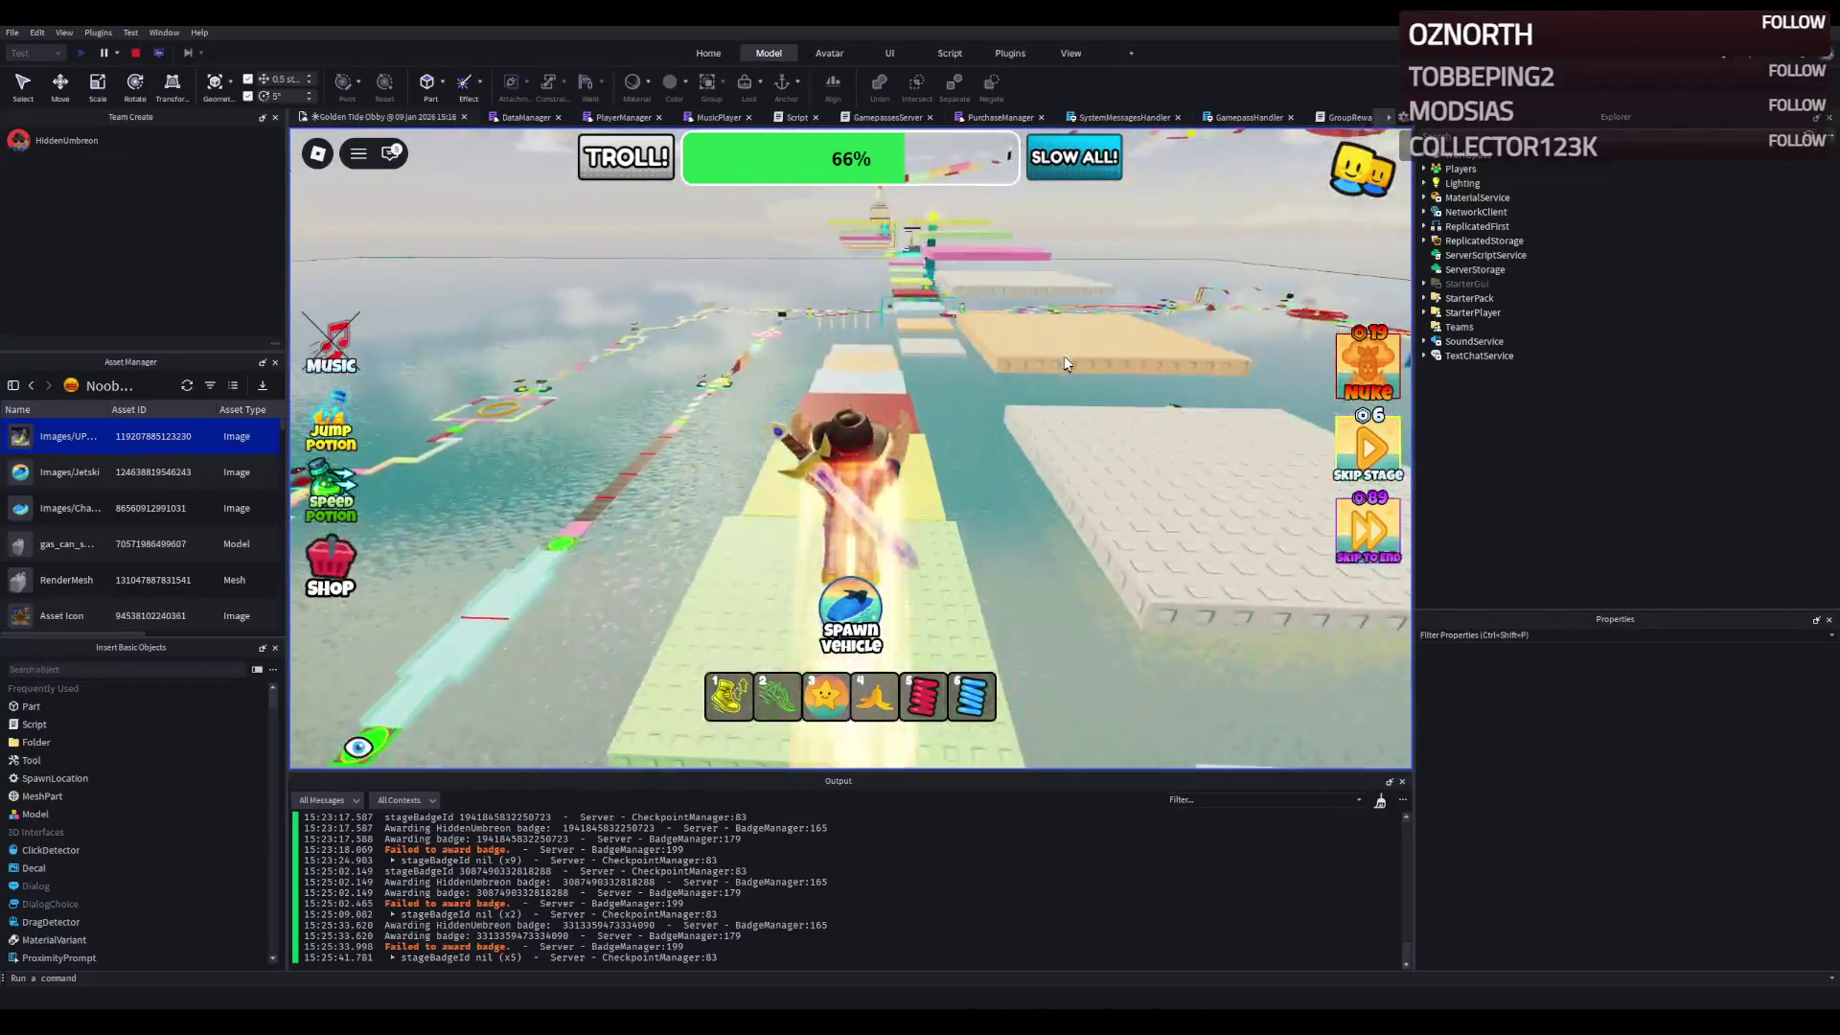
{"action": "key", "text": "w"}
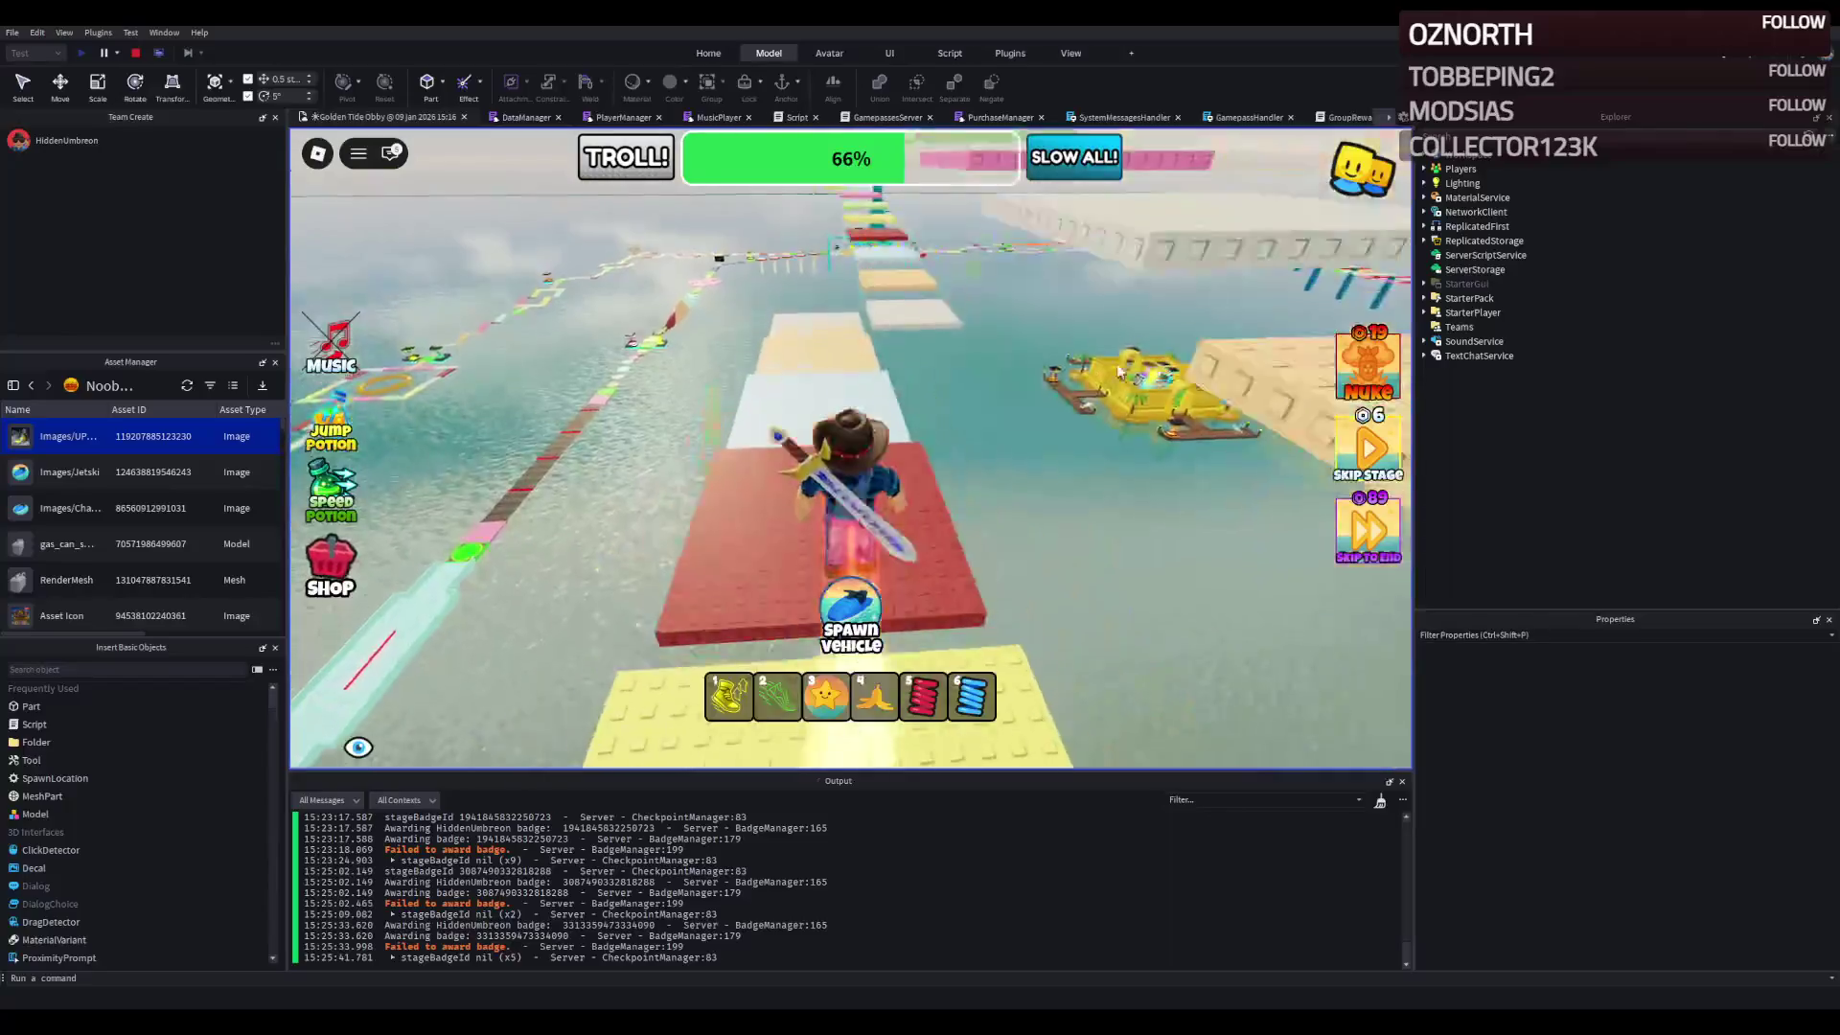
{"action": "key", "text": "w"}
{"action": "key", "text": "w"}
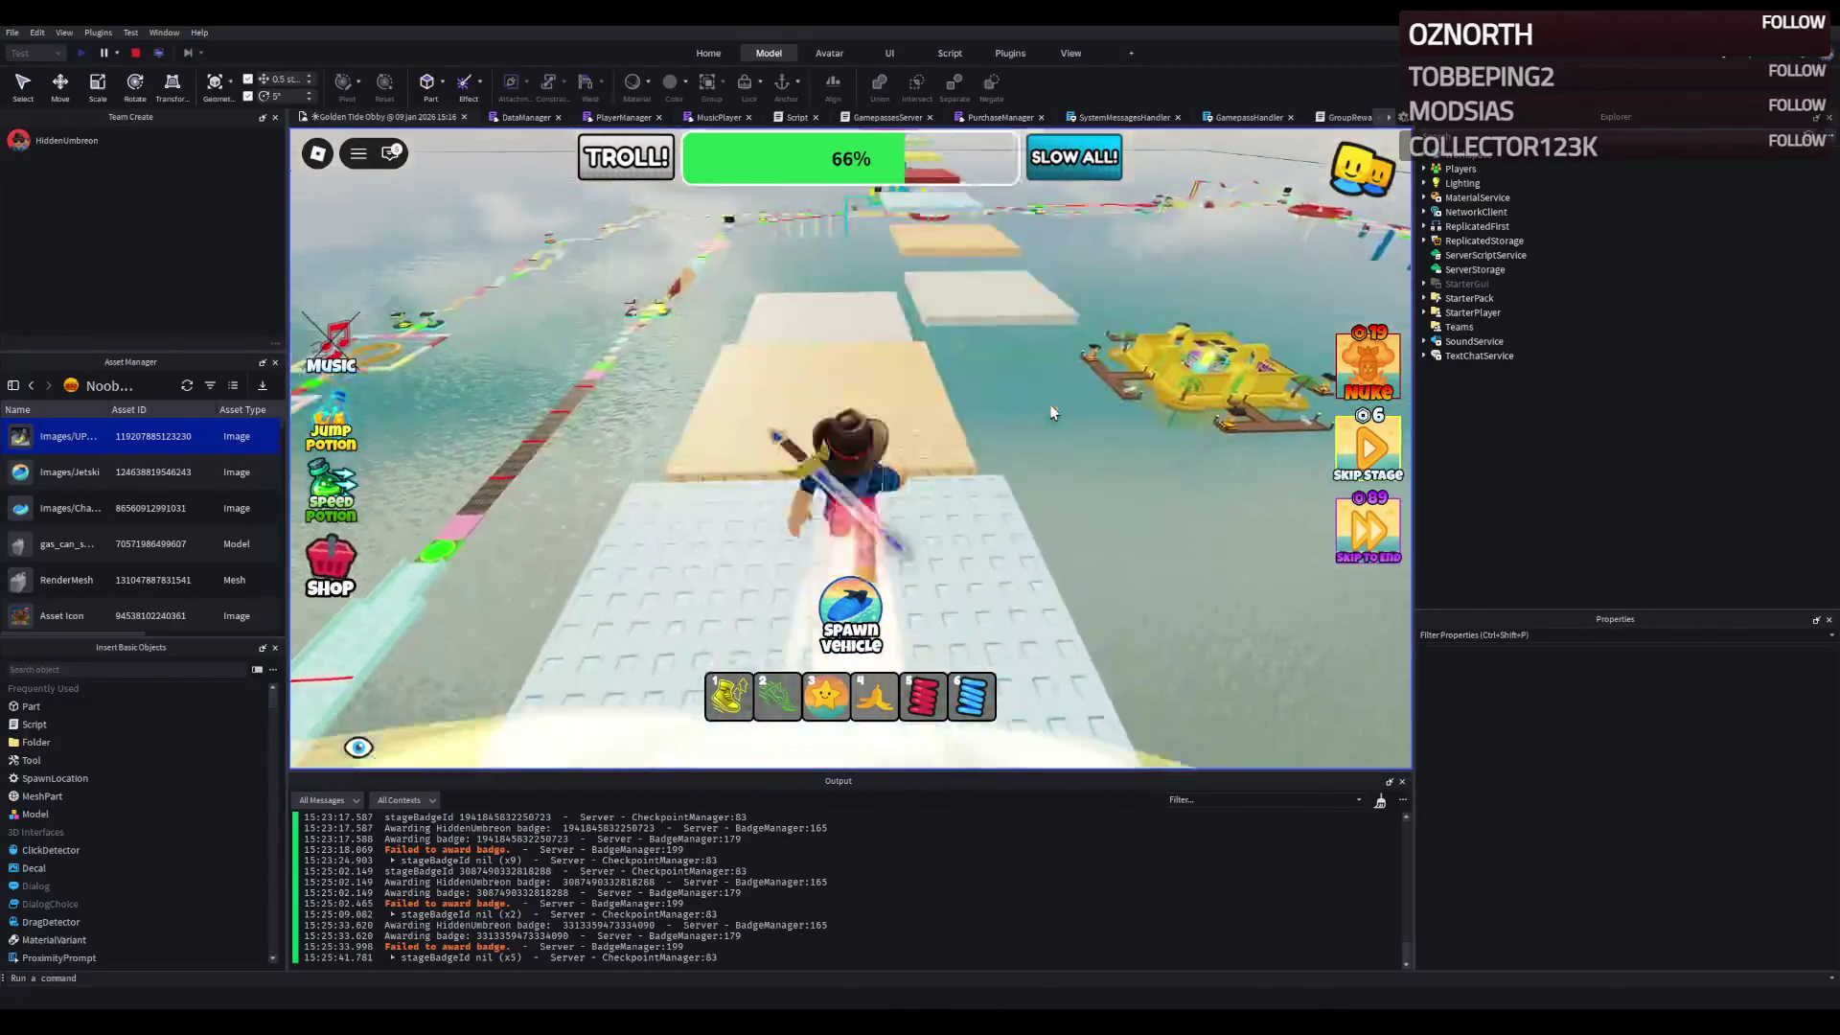
{"action": "key", "text": "w"}
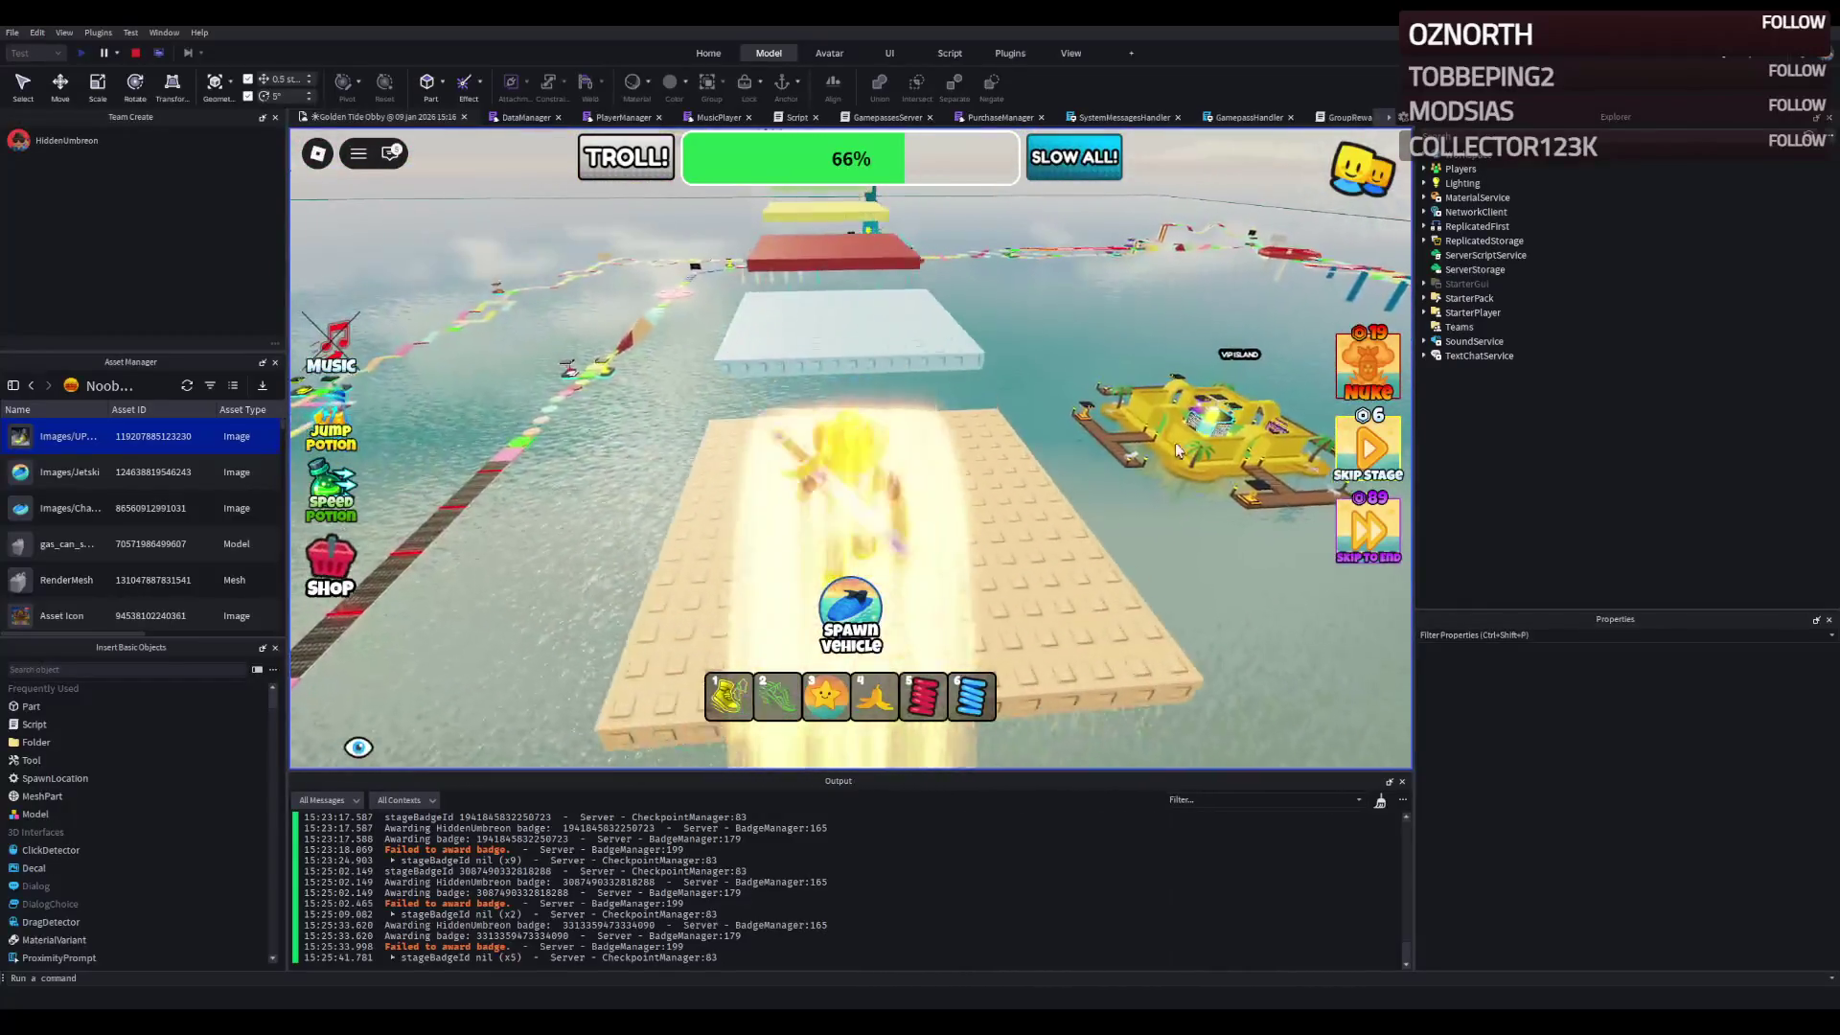
{"action": "key", "text": "w"}
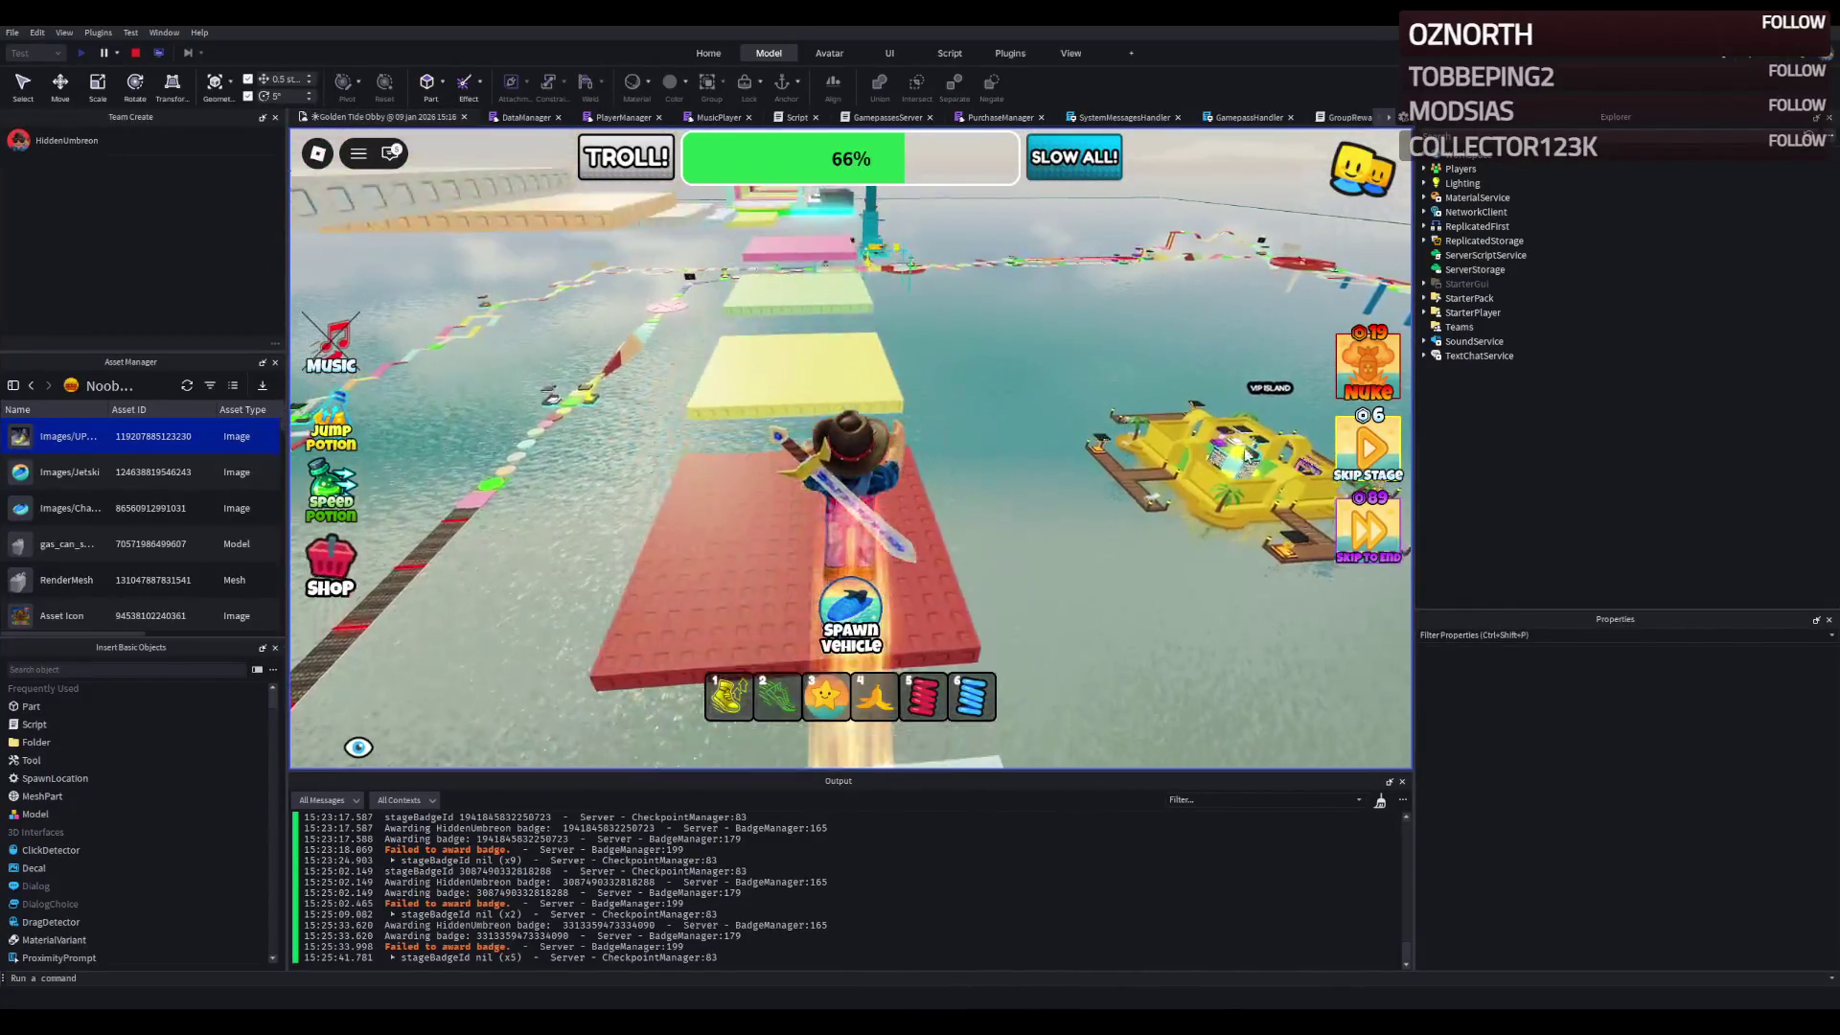
{"action": "key", "text": "w"}
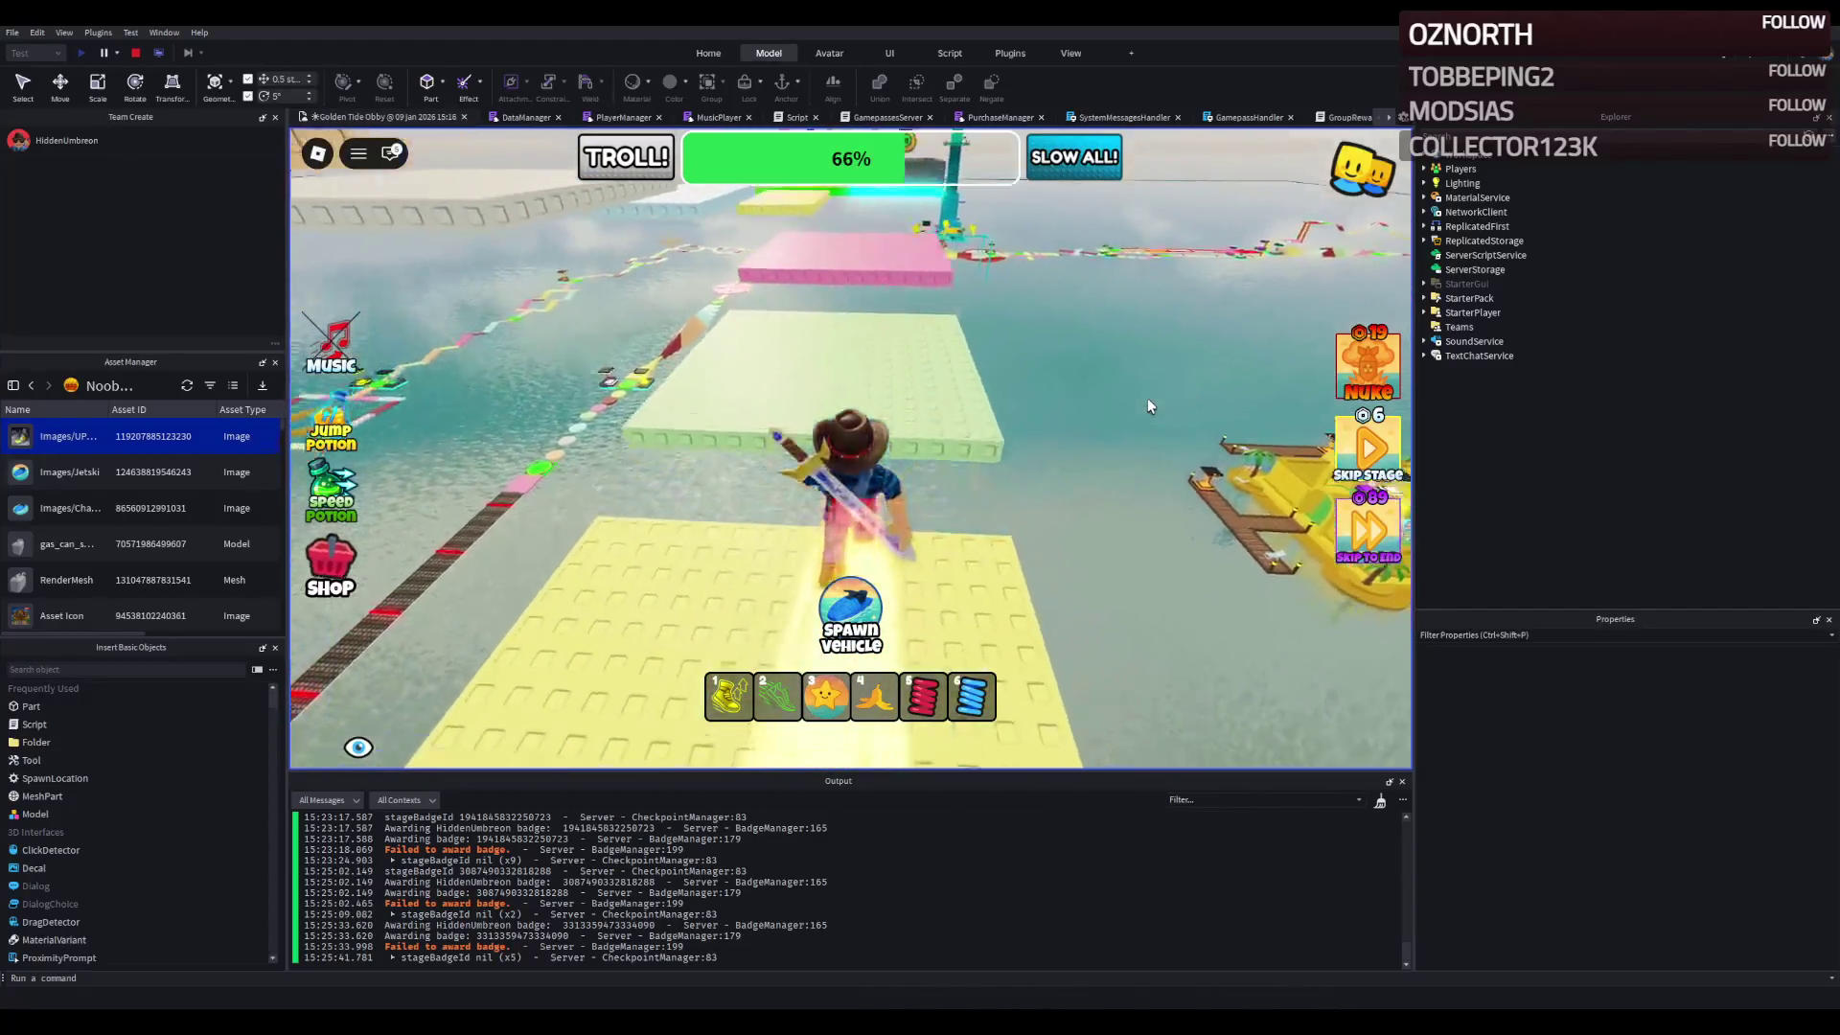
{"action": "key", "text": "w"}
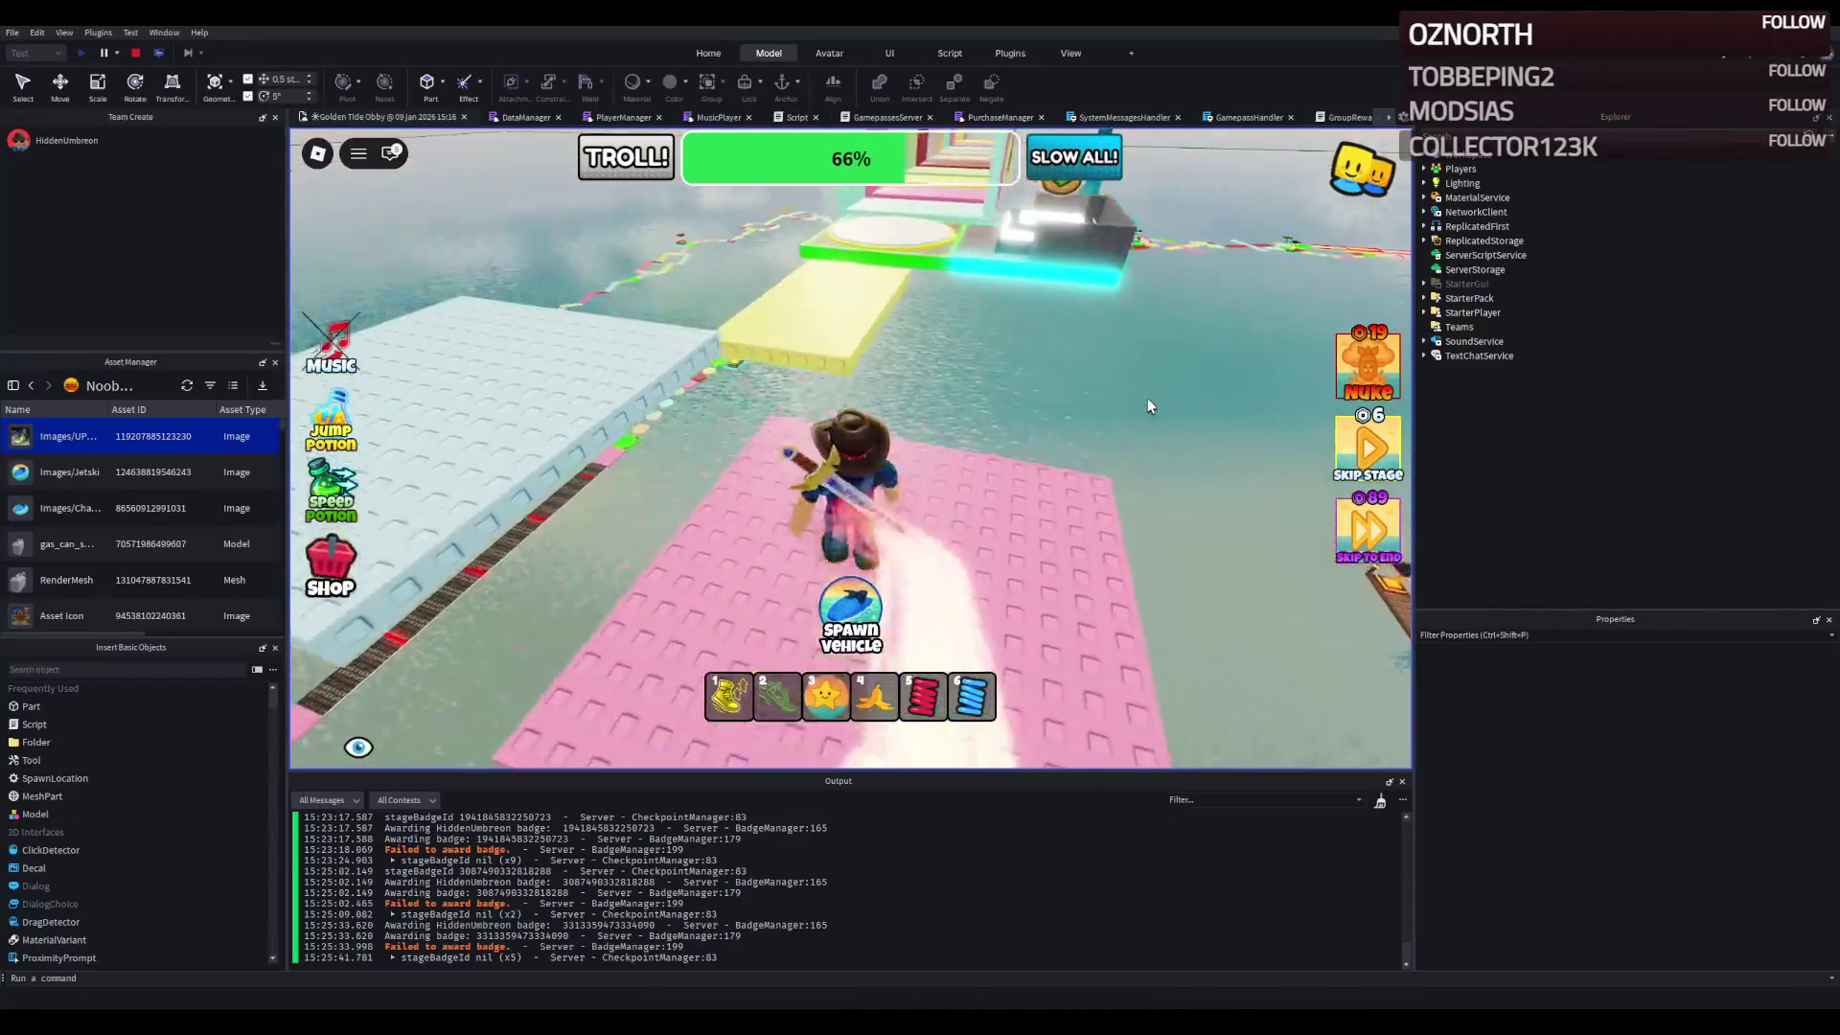
{"action": "key", "text": "w"}
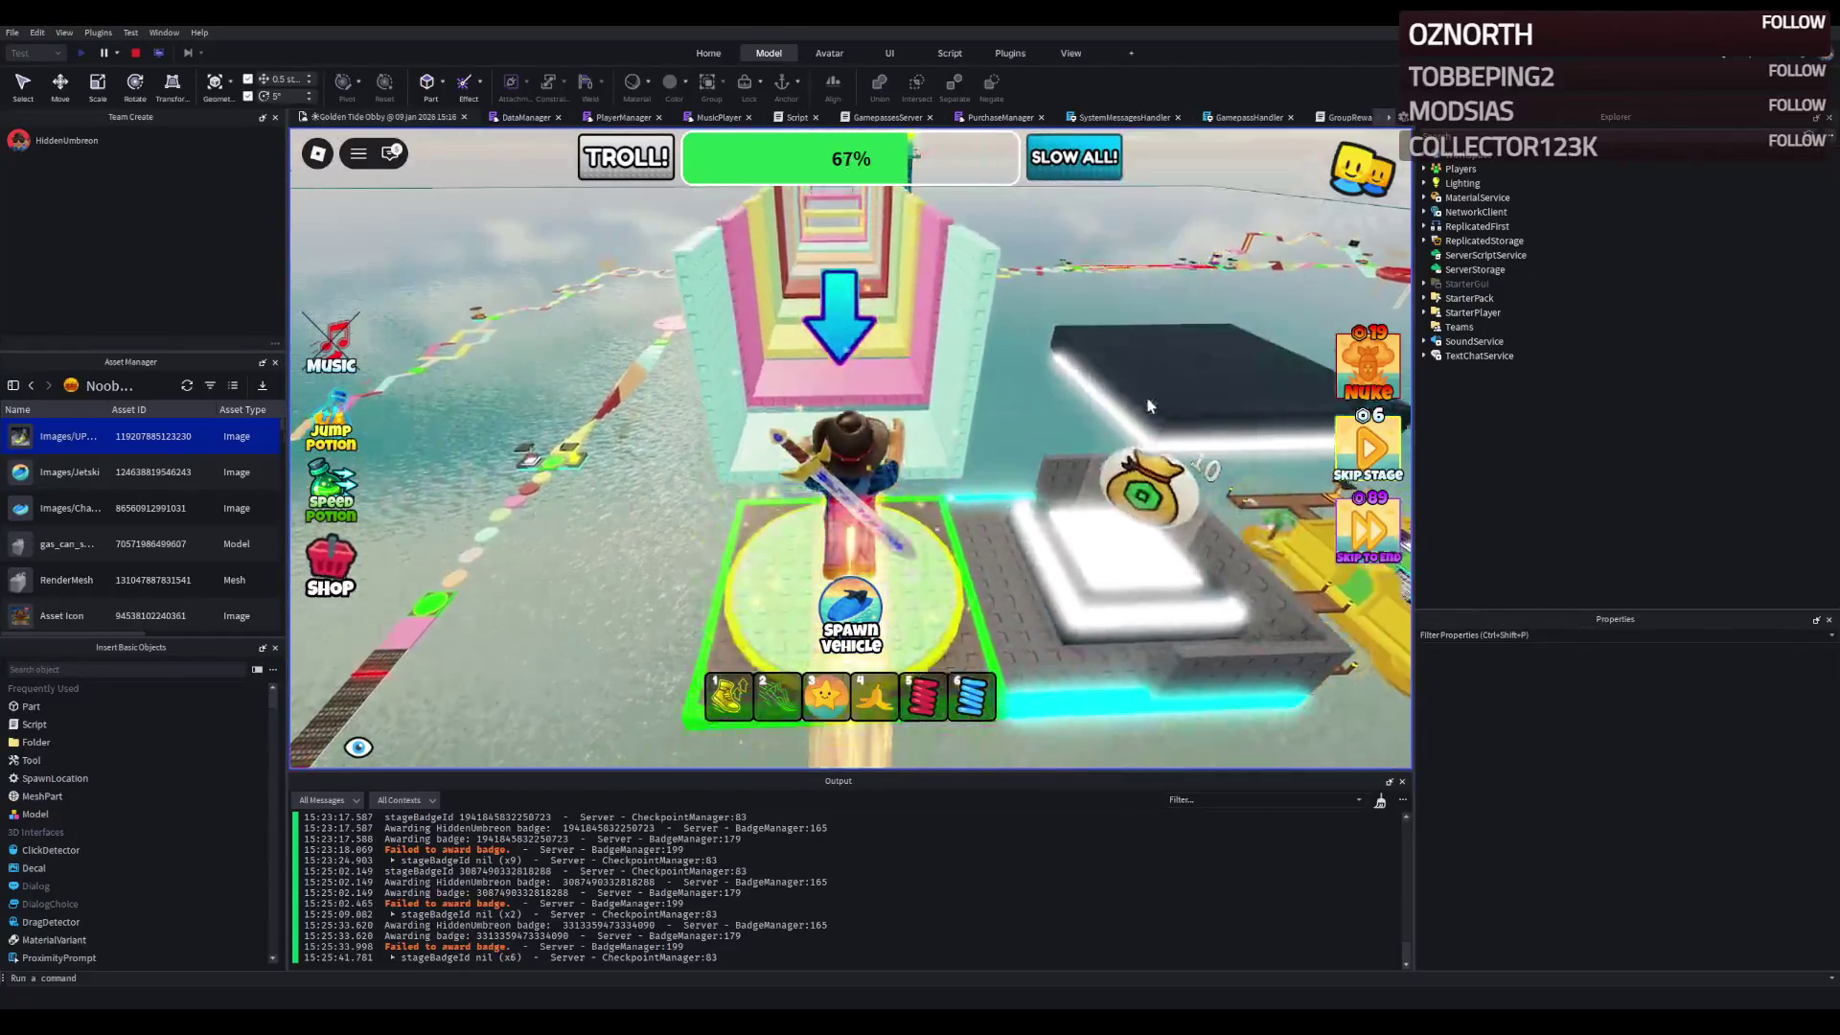
- Run through the rainbow tunnel and over the coloured blocks to the green-bordered yellow platform
{"action": "key", "text": "w"}
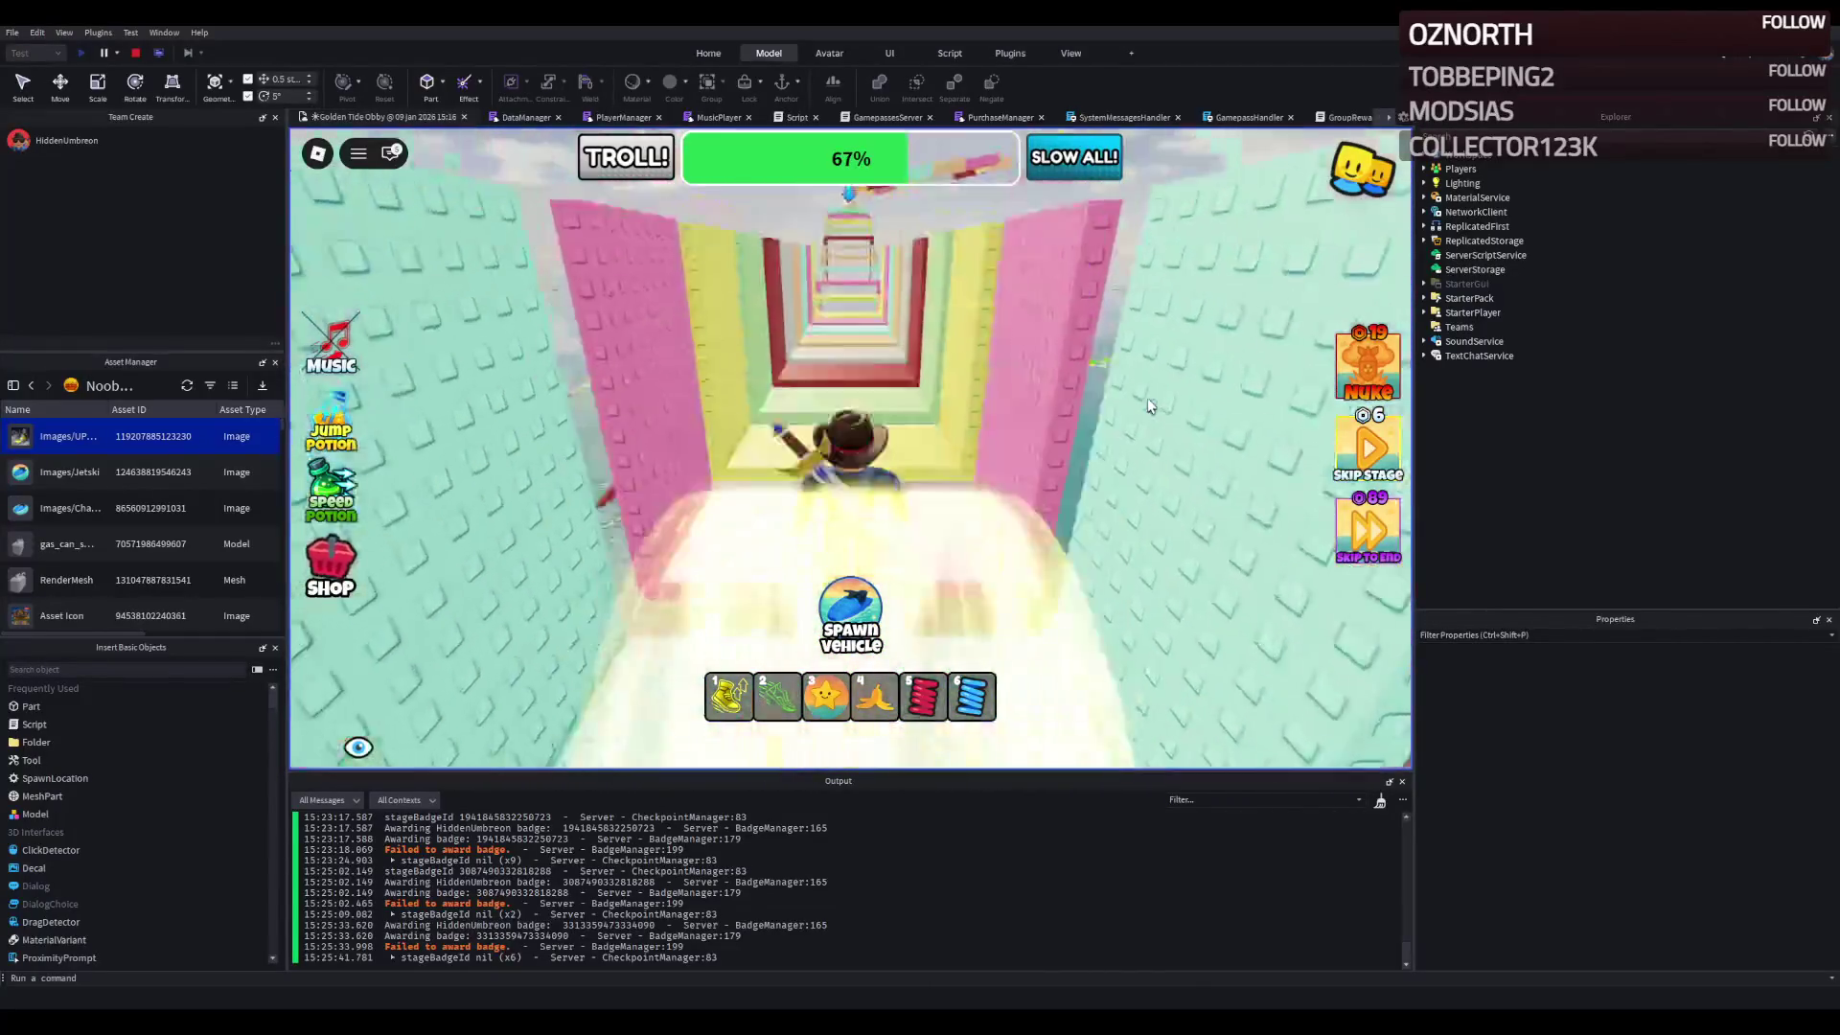
{"action": "key", "text": "w"}
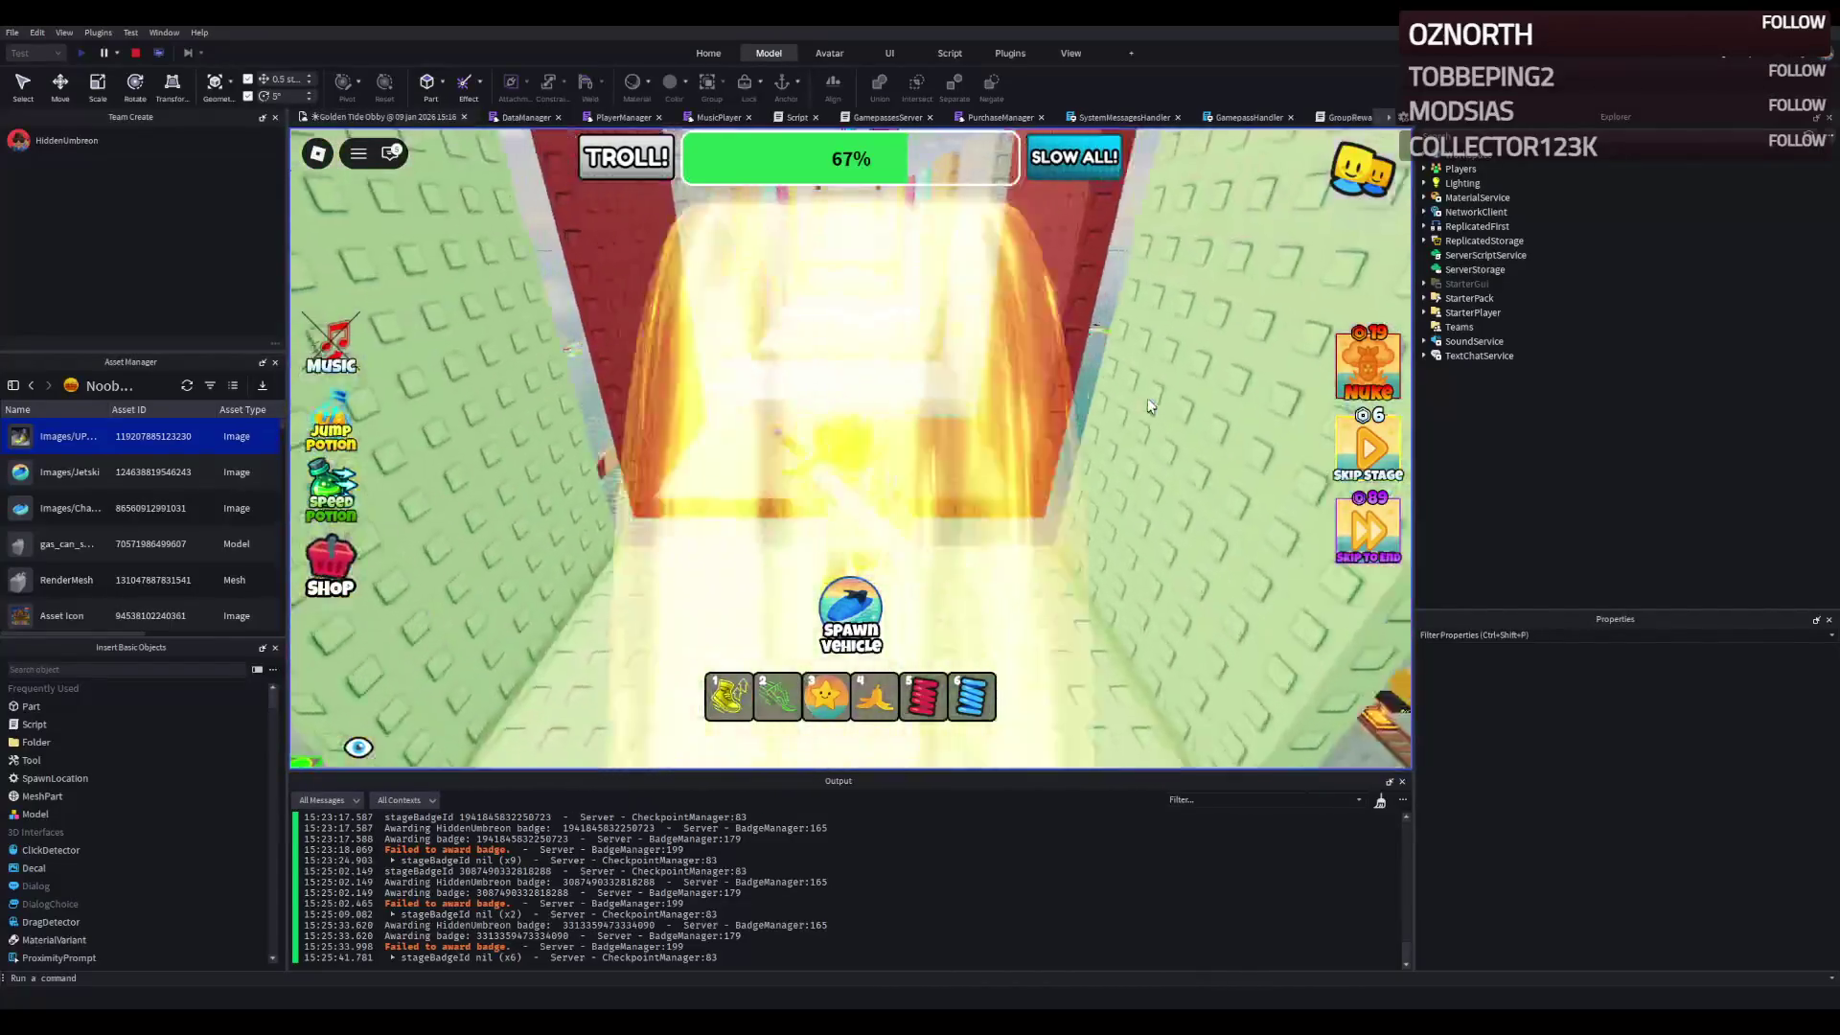
{"action": "key", "text": "w"}
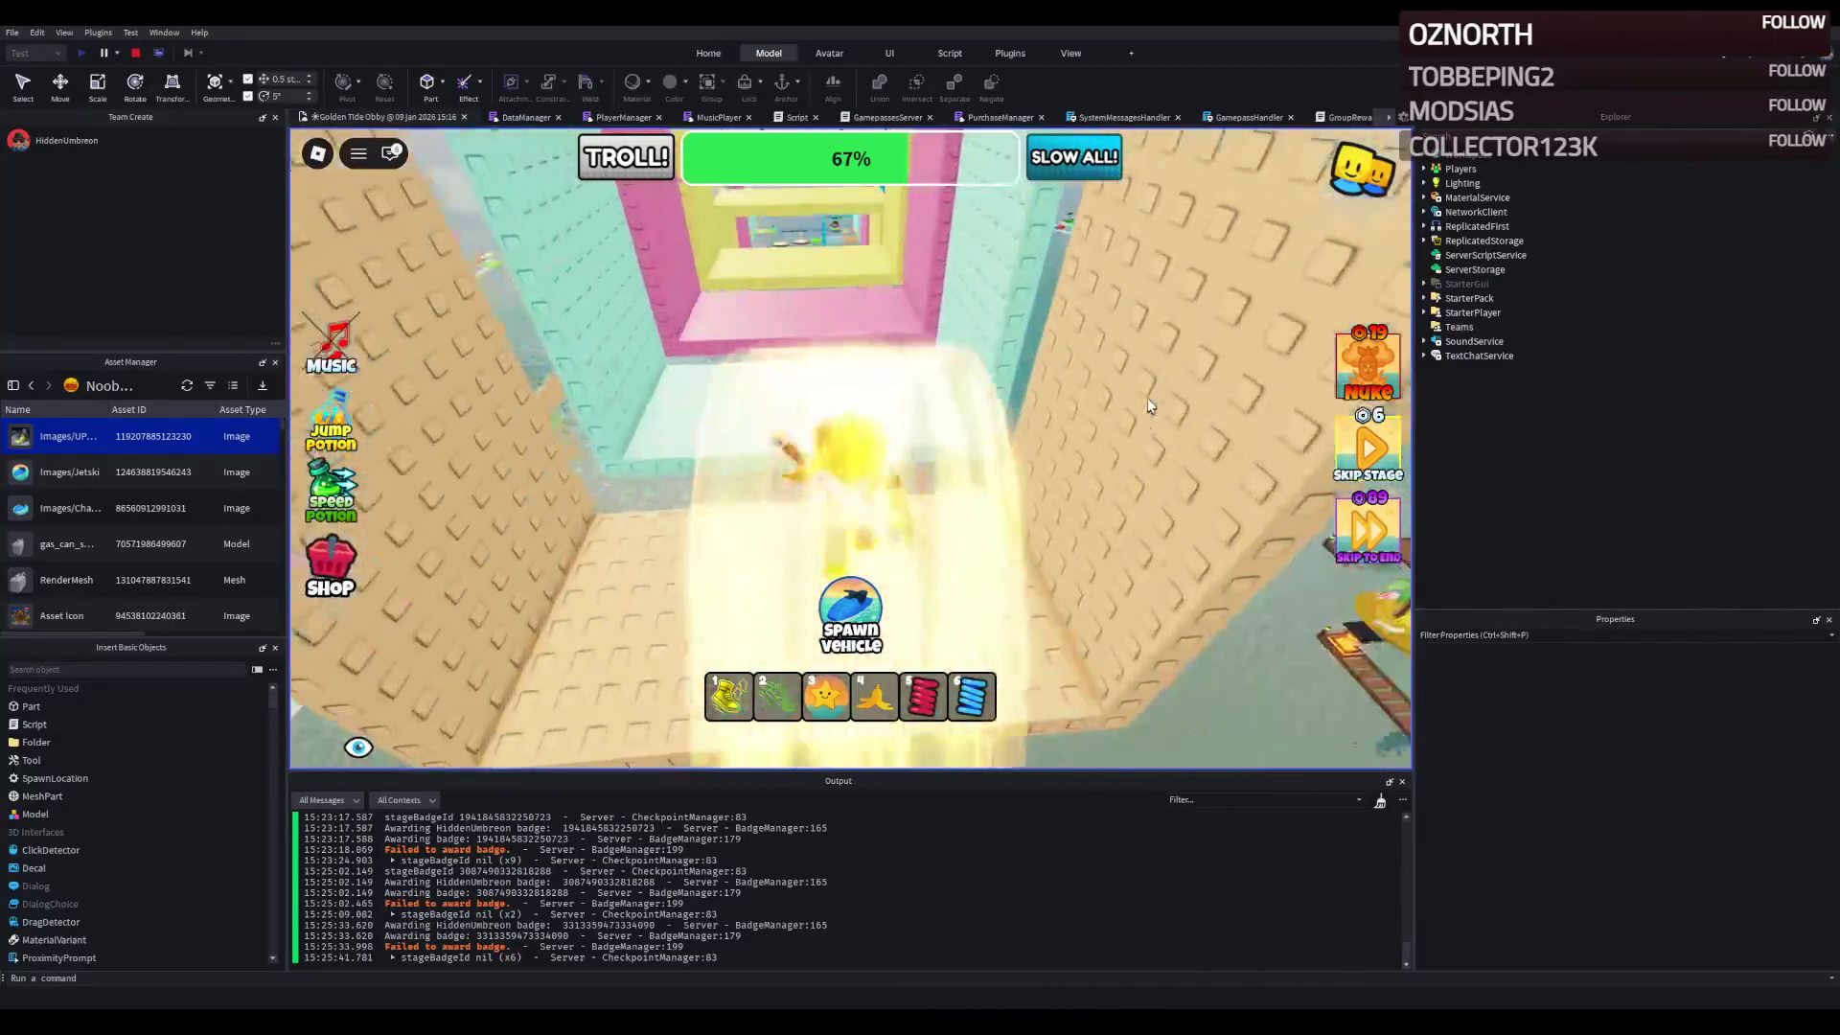
{"action": "key", "text": "w"}
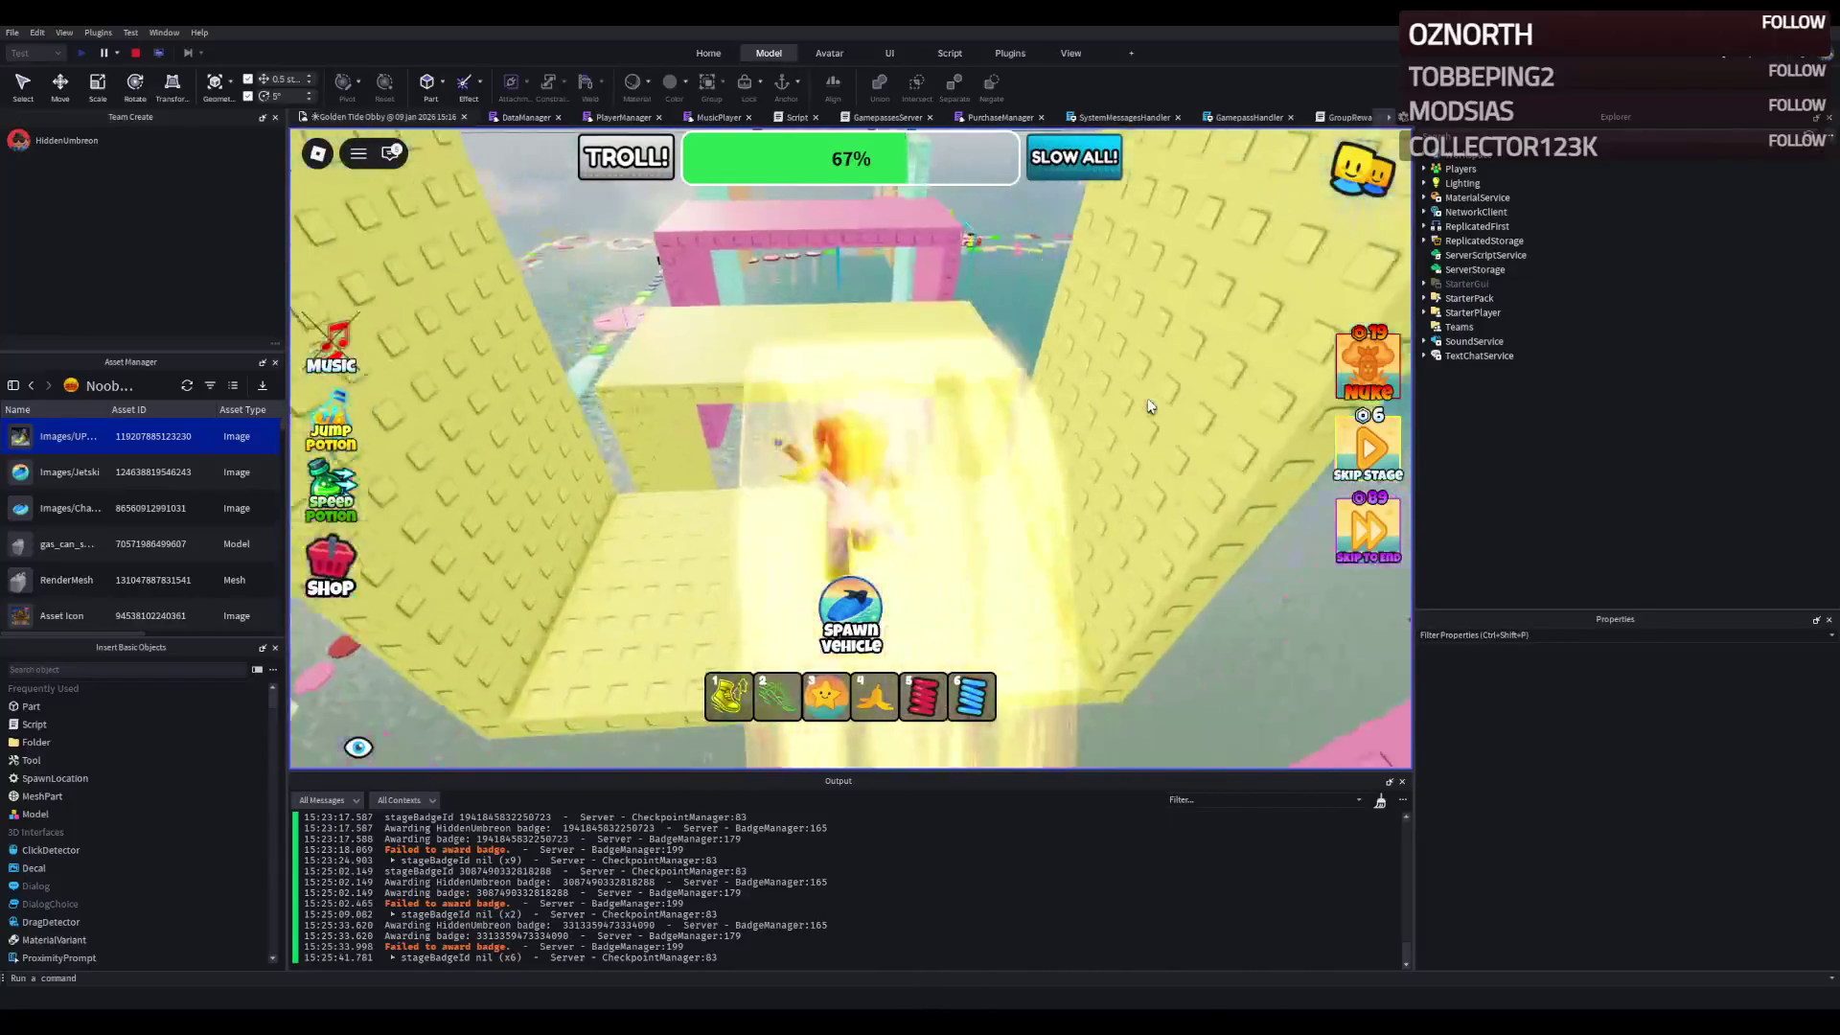
{"action": "key", "text": "w"}
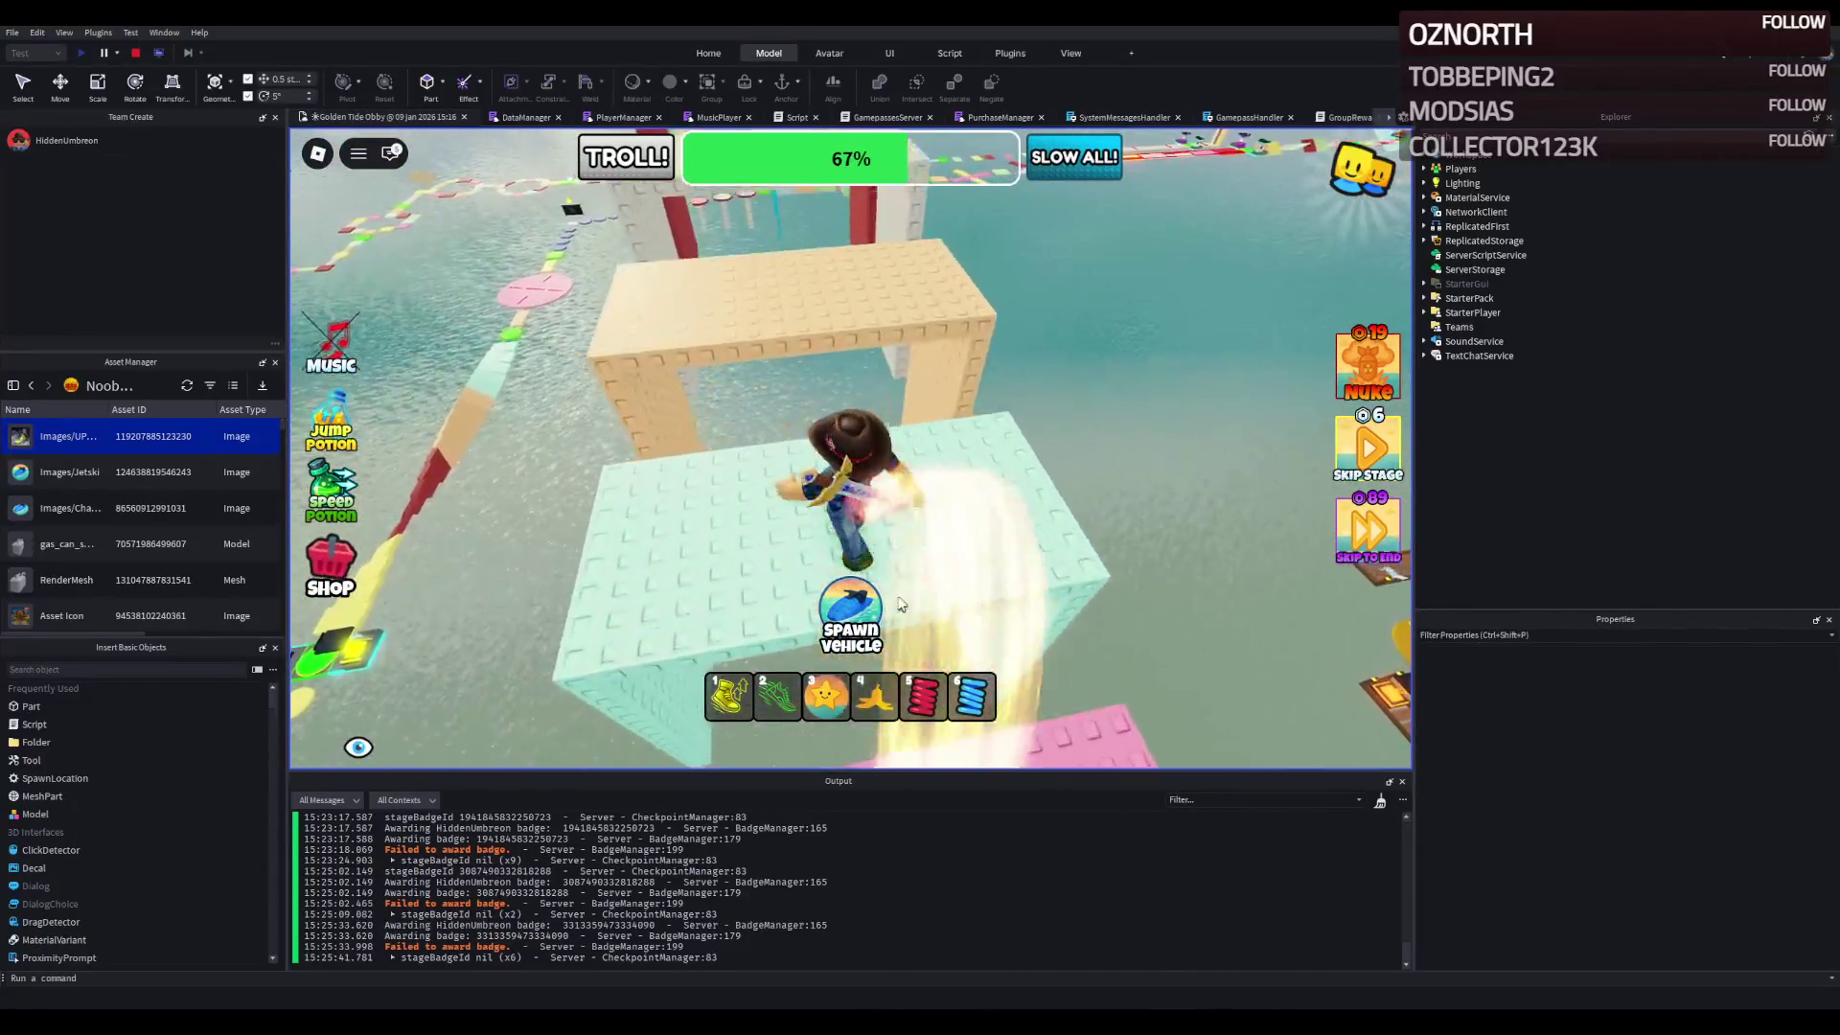
{"action": "key", "text": "w"}
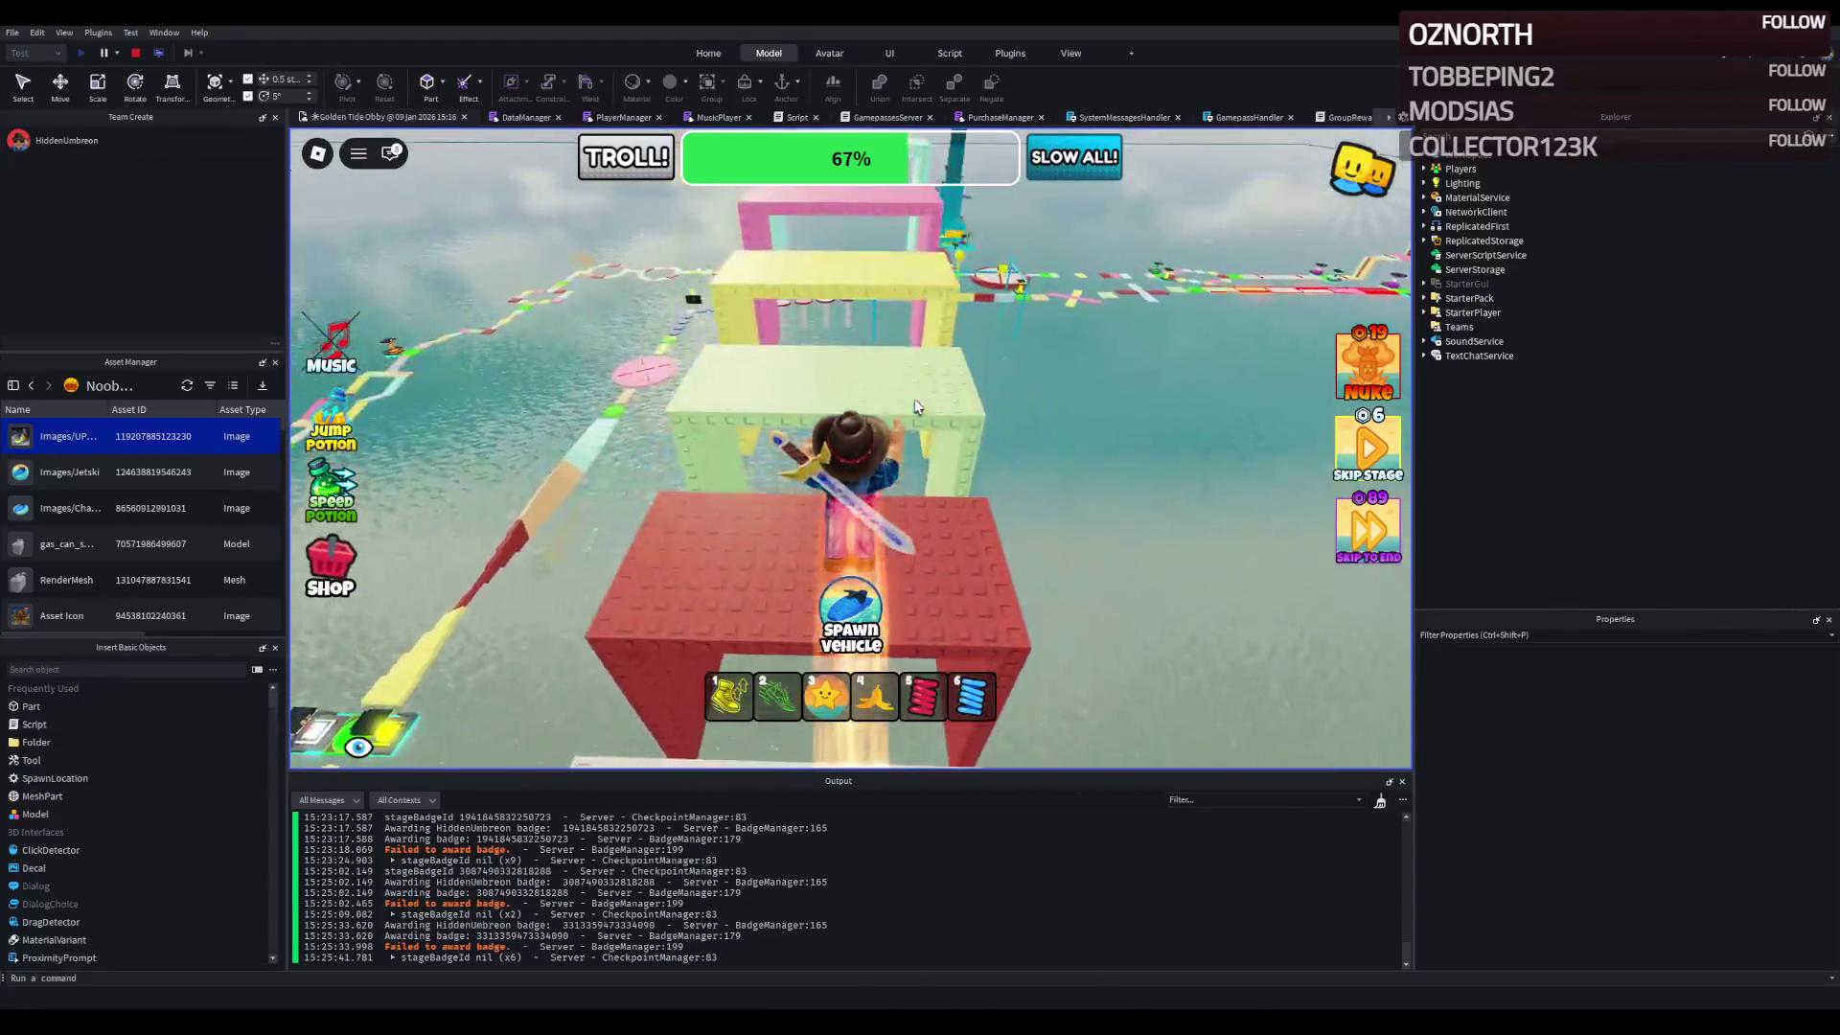
{"action": "key", "text": "w"}
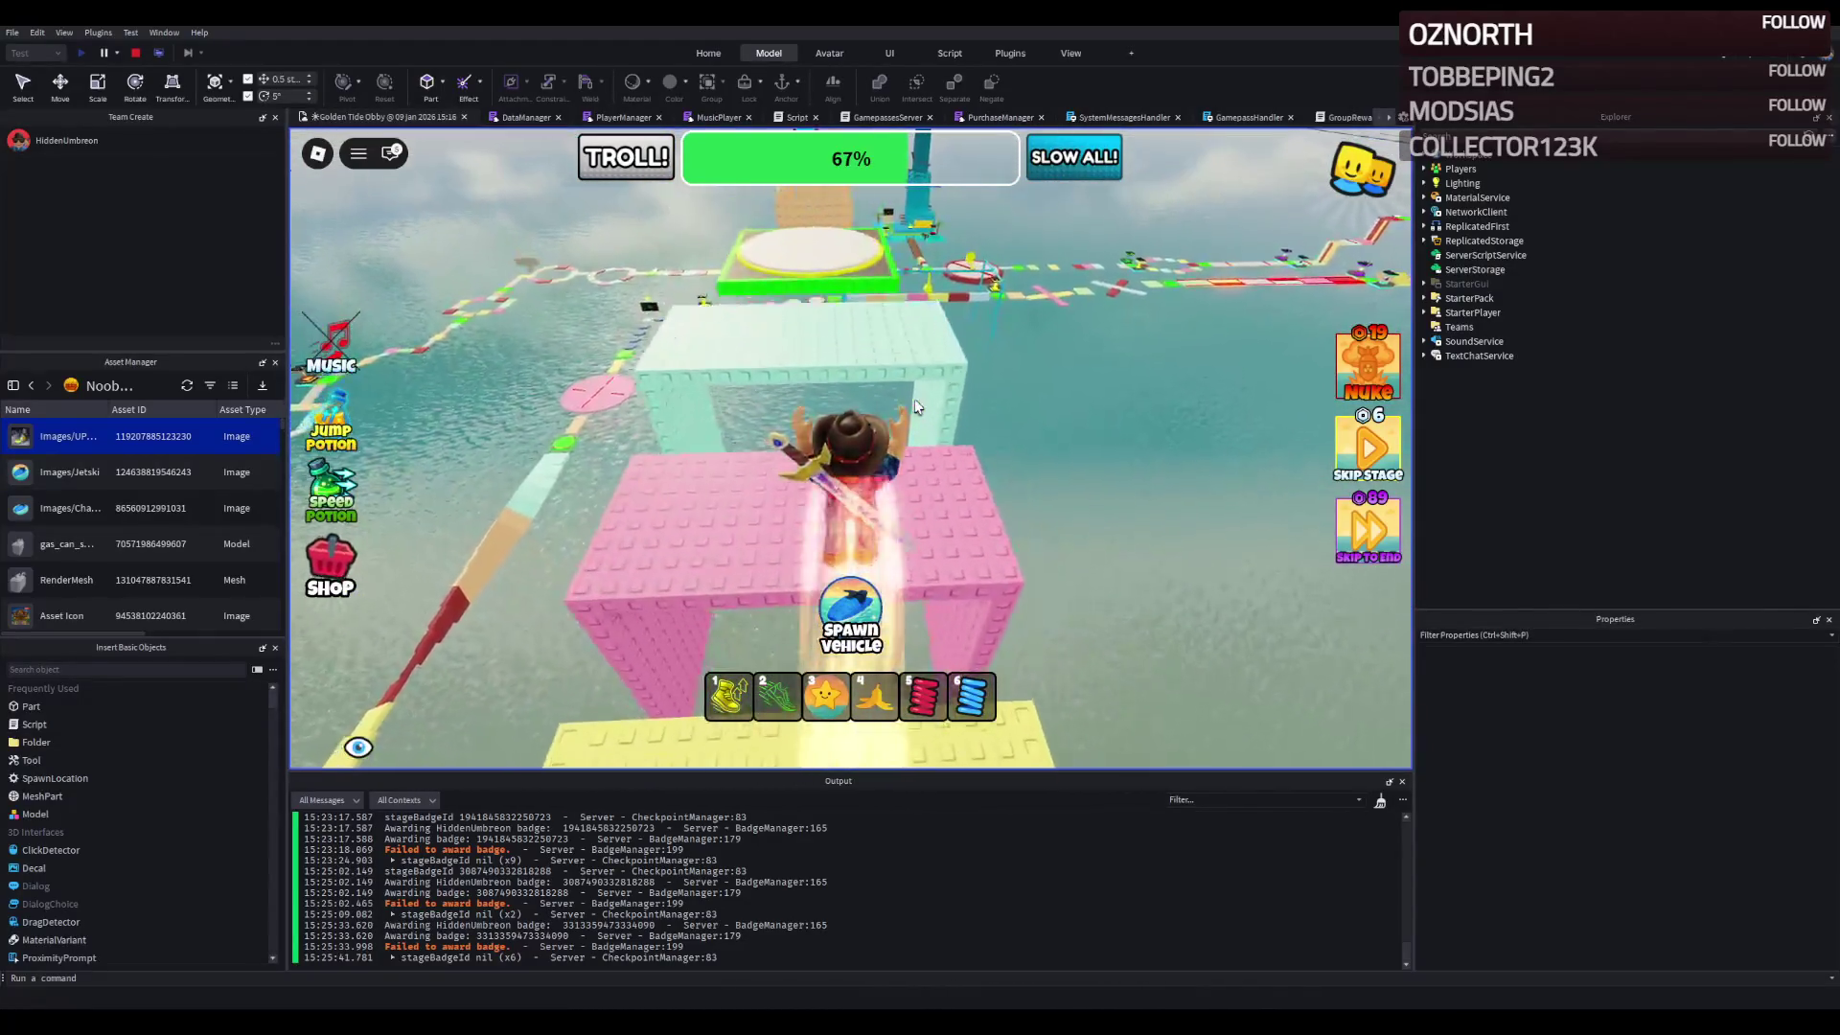
{"action": "key", "text": "w"}
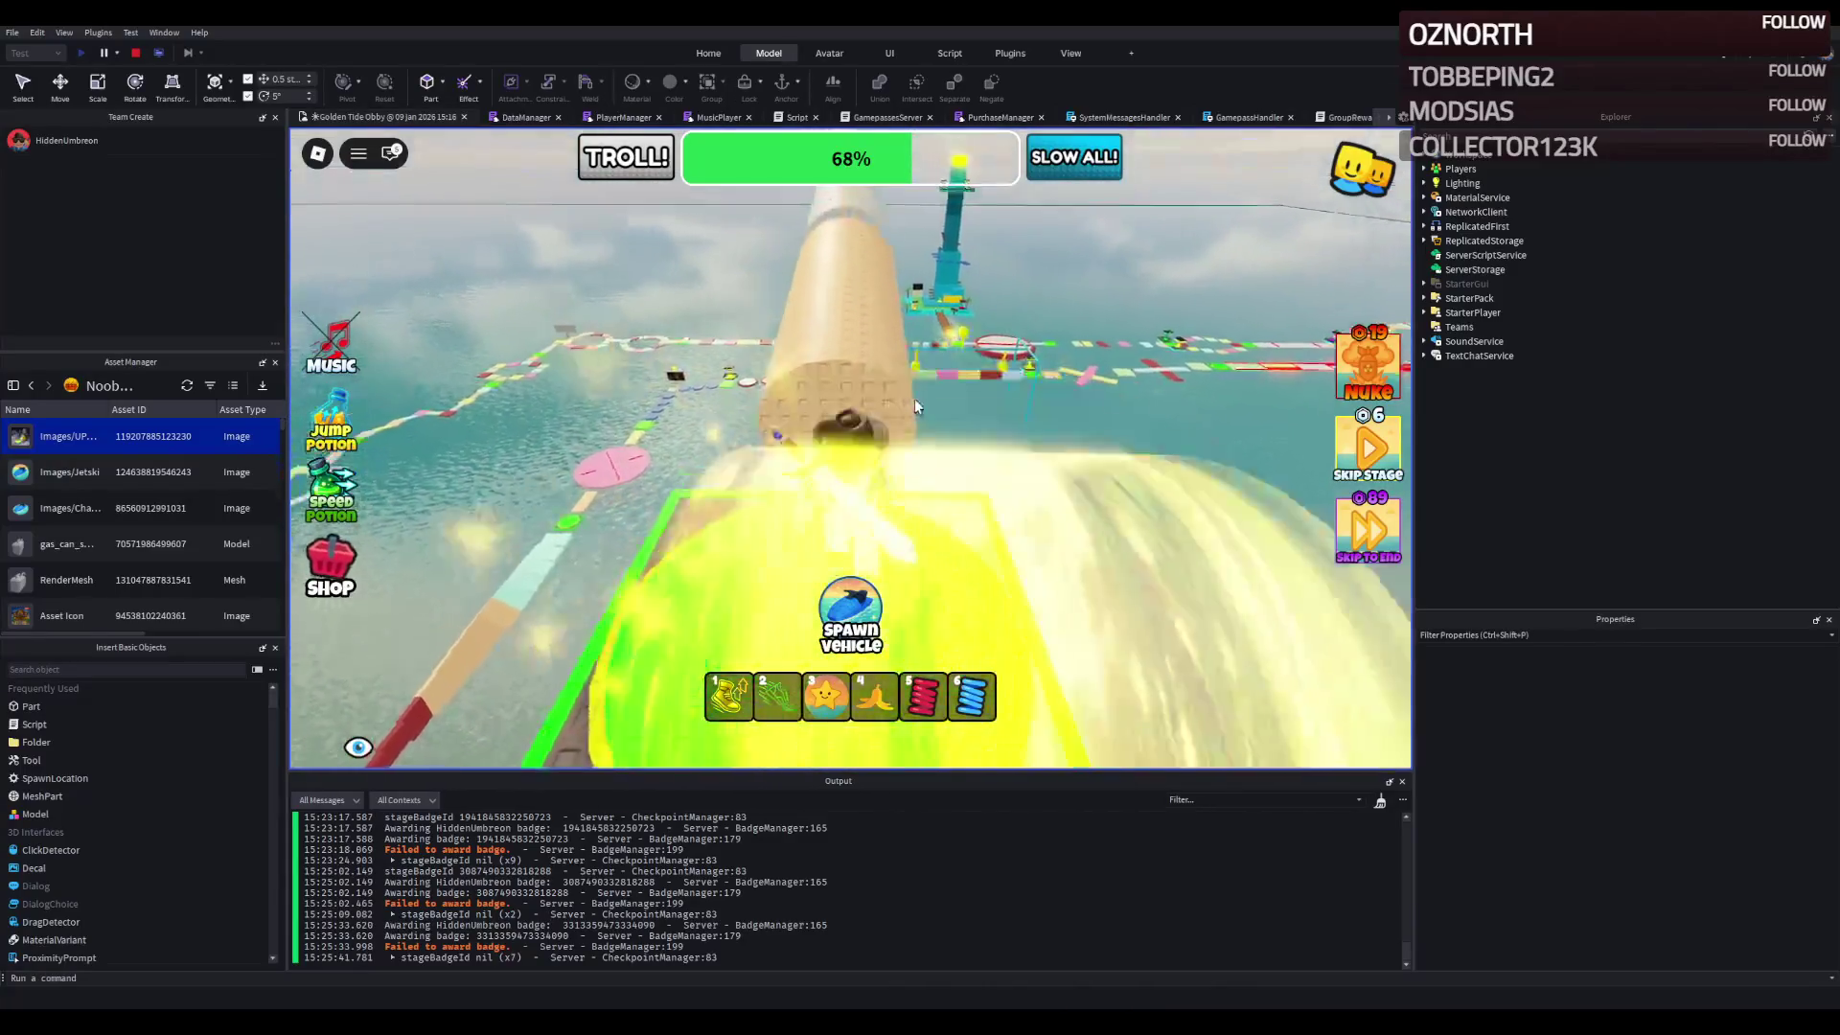
- Run along the striped, pink and yellow tubes around the tan bend
{"action": "key", "text": "w"}
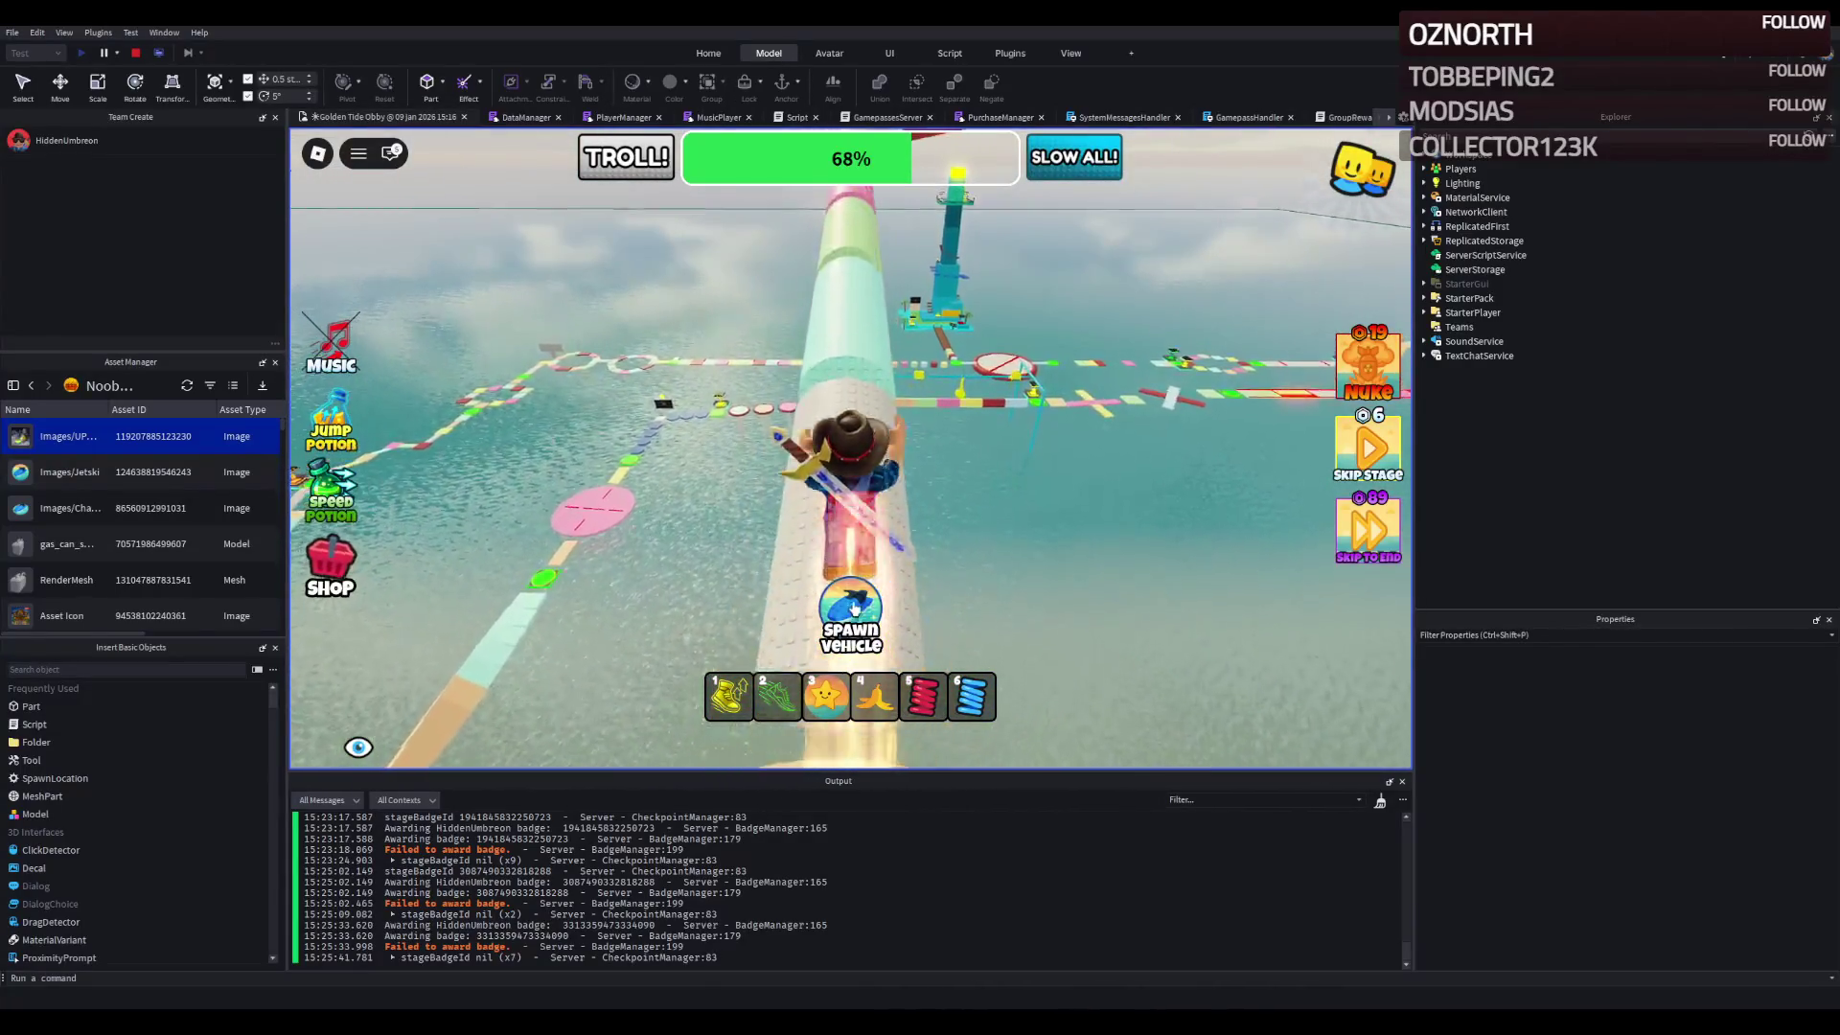
{"action": "key", "text": "w"}
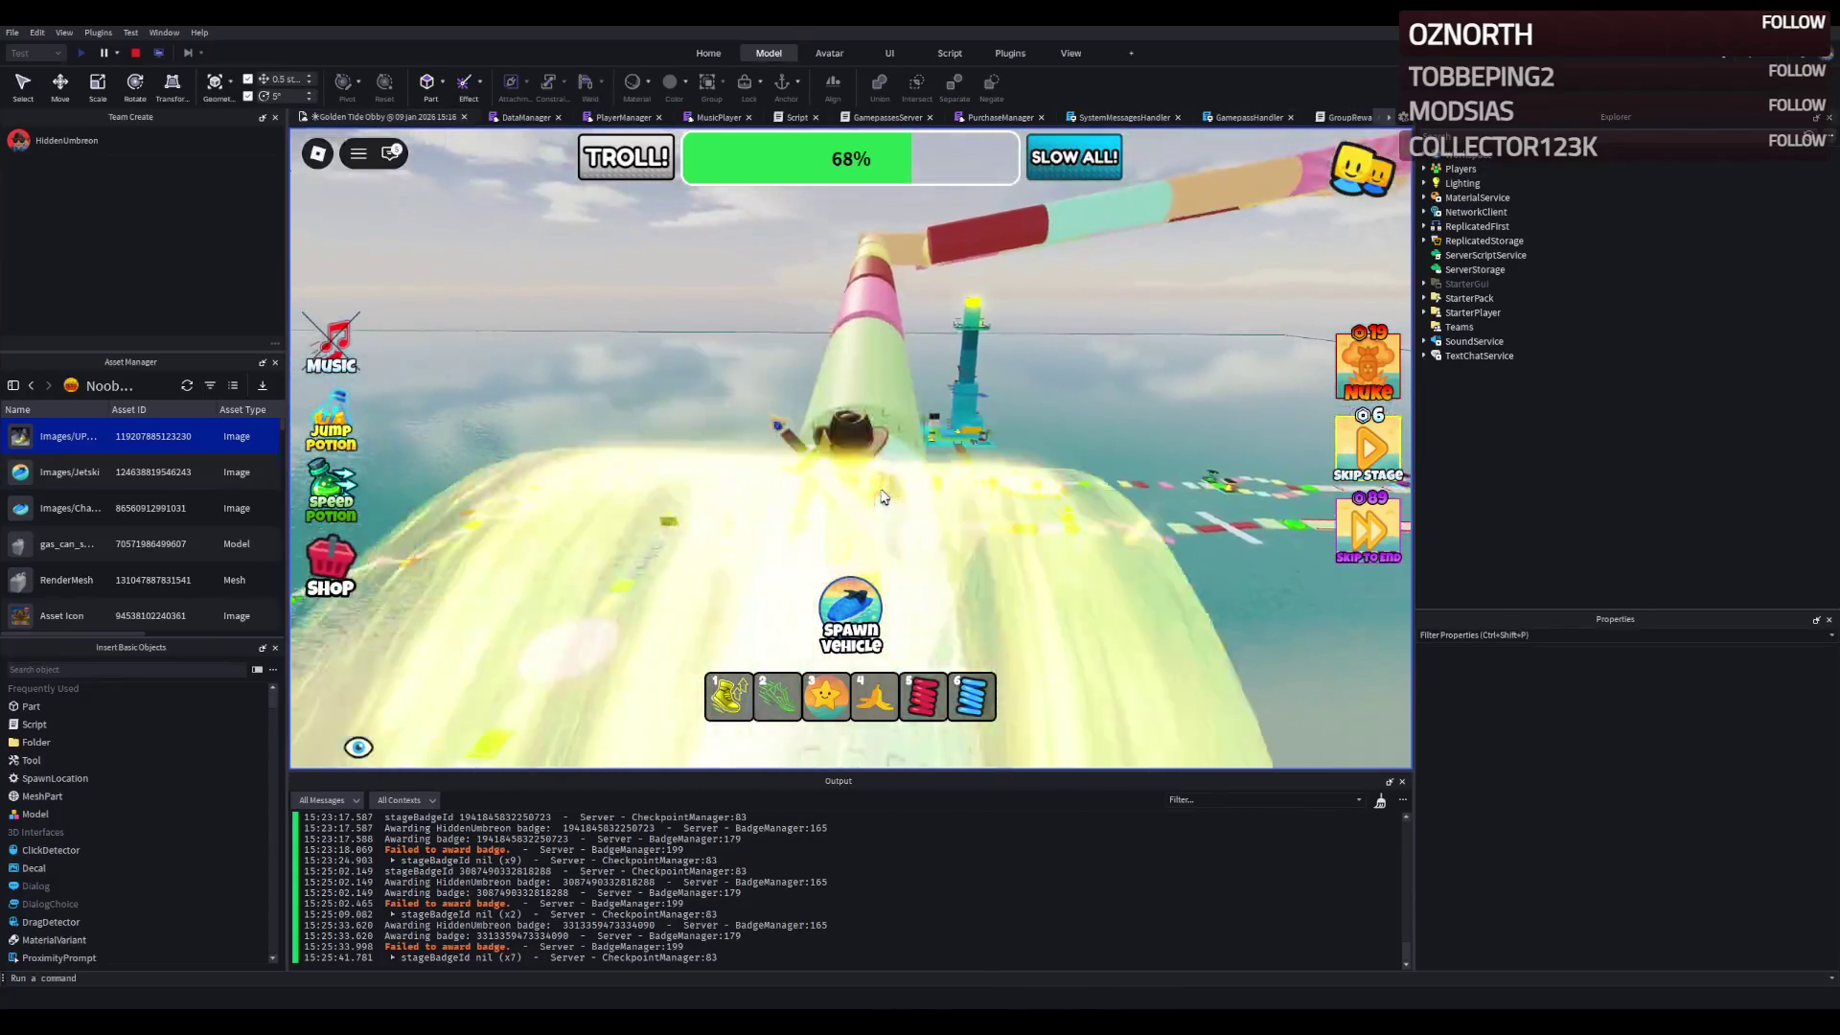
{"action": "key", "text": "w"}
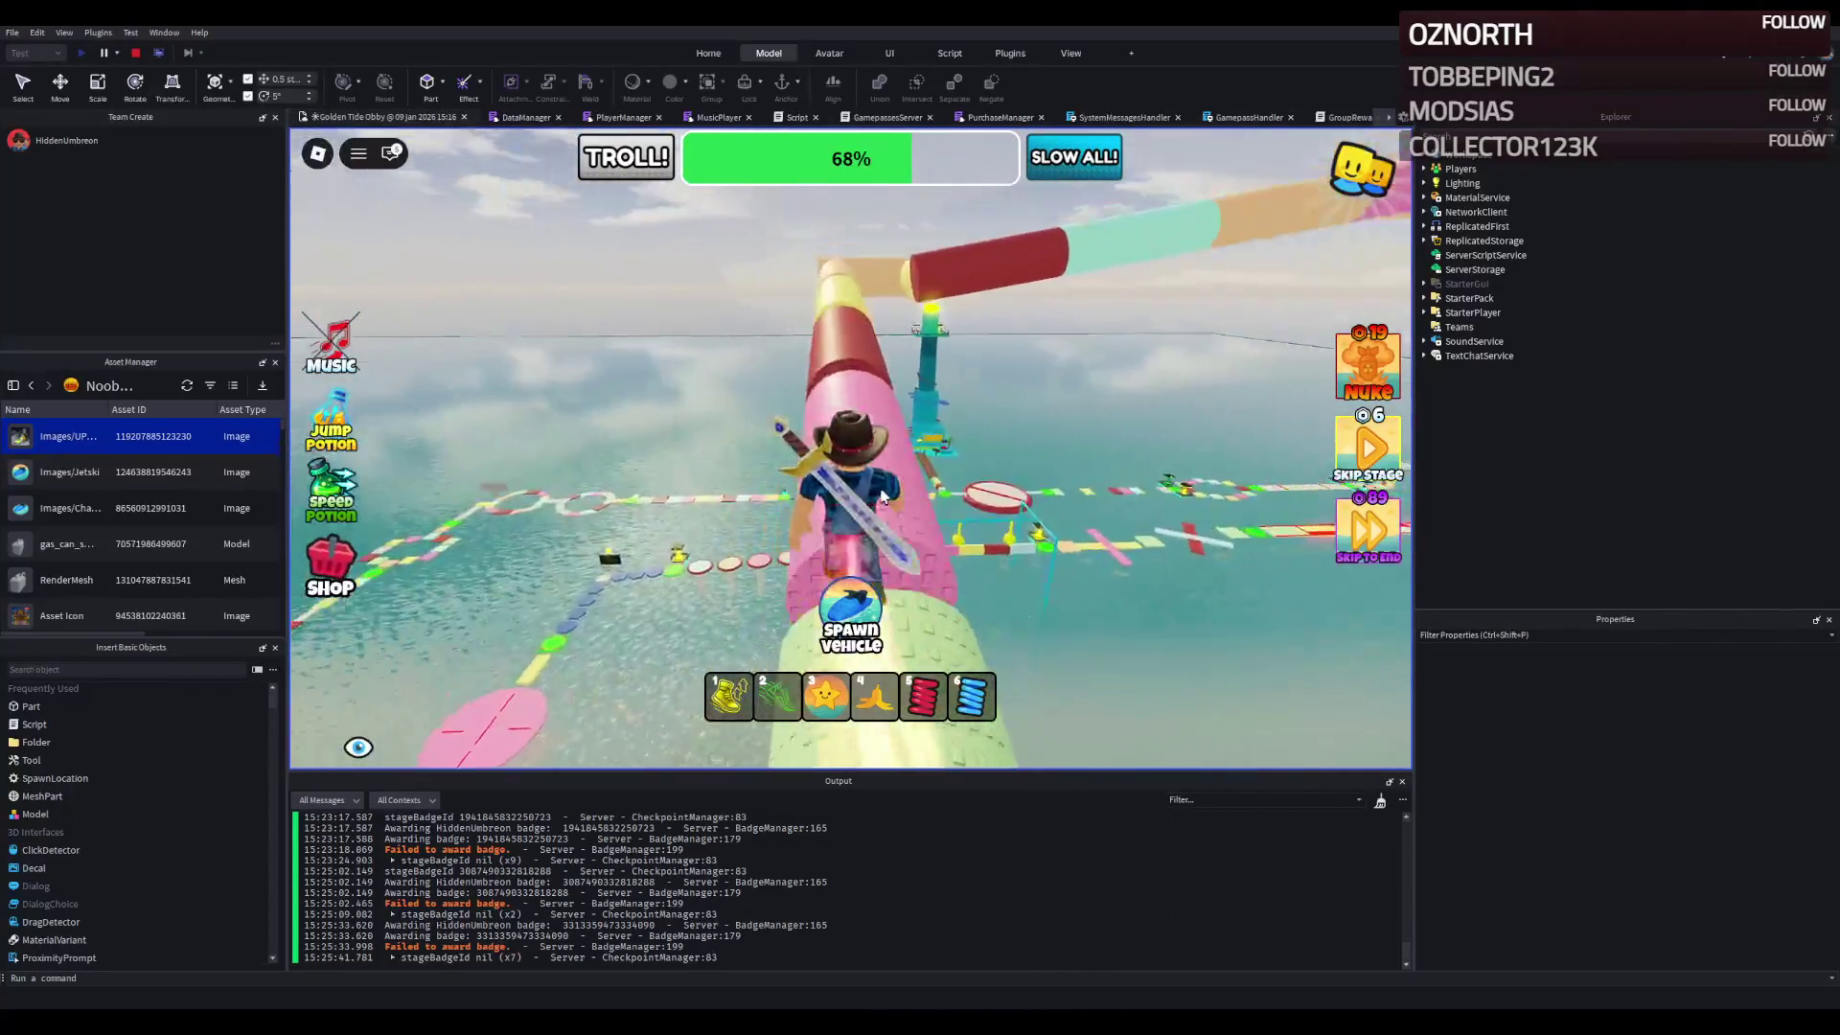
{"action": "key", "text": "w"}
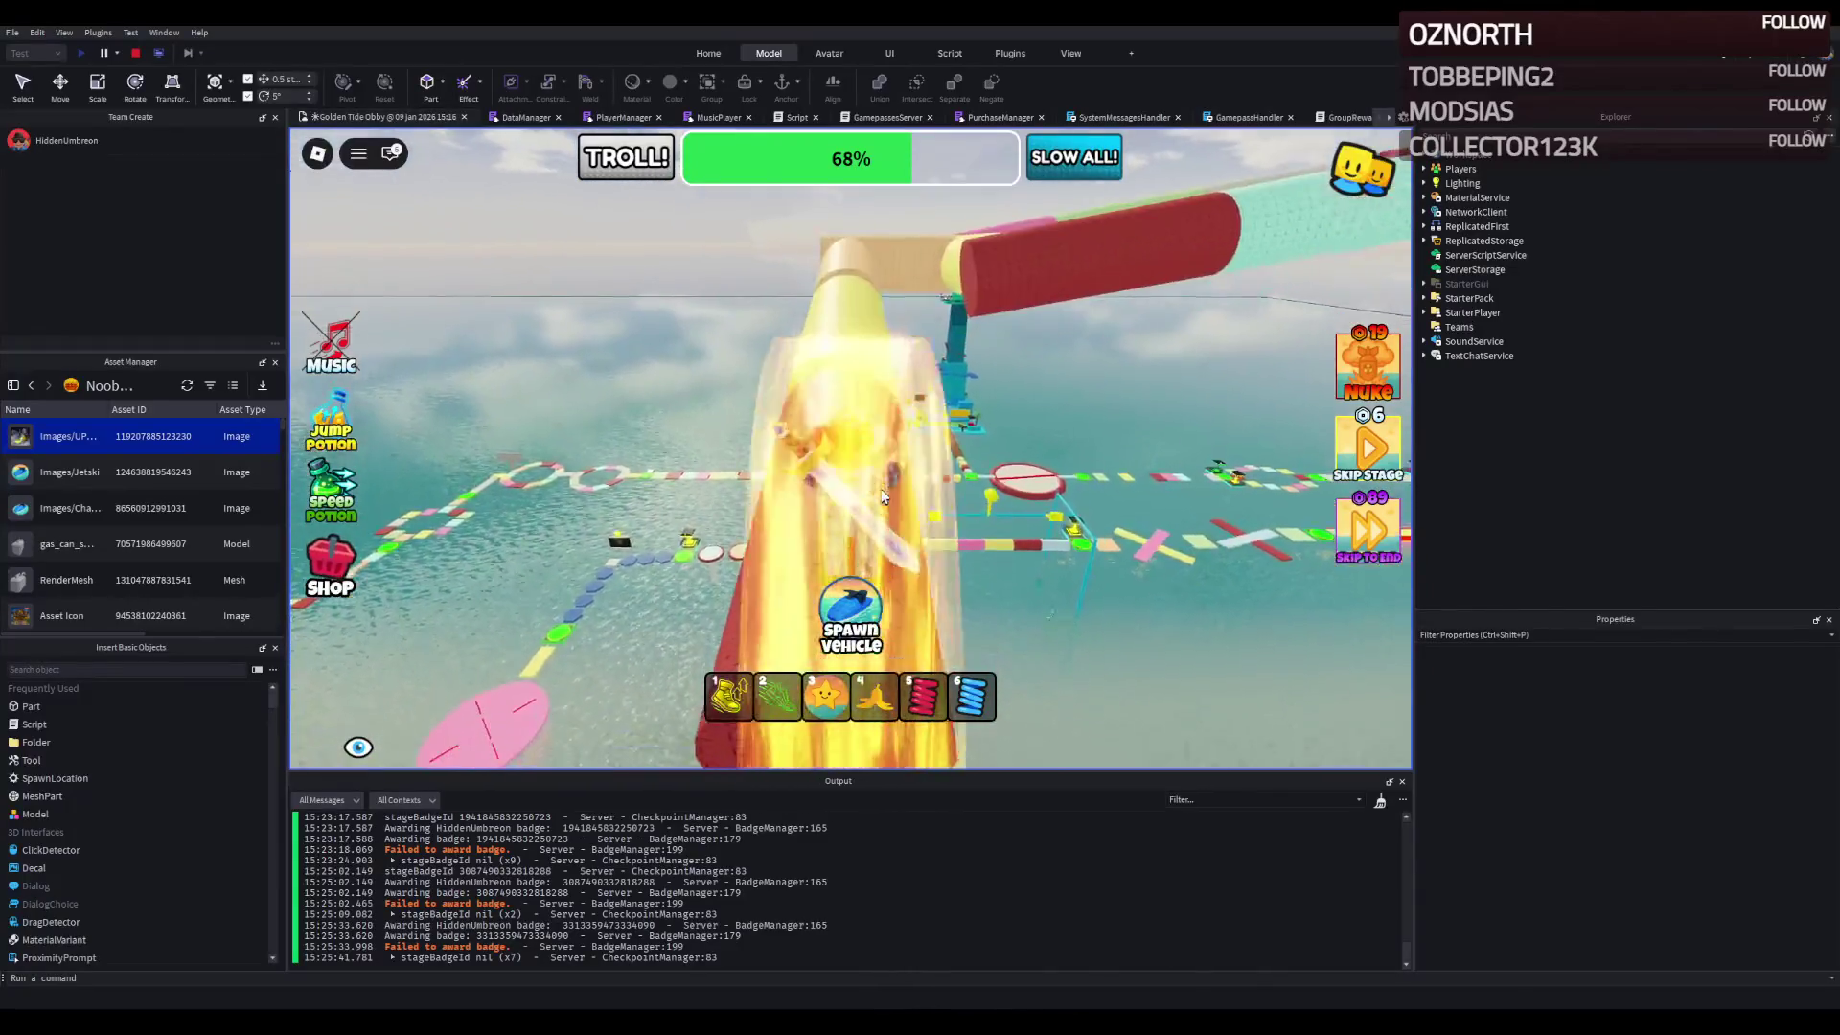
{"action": "key", "text": "w"}
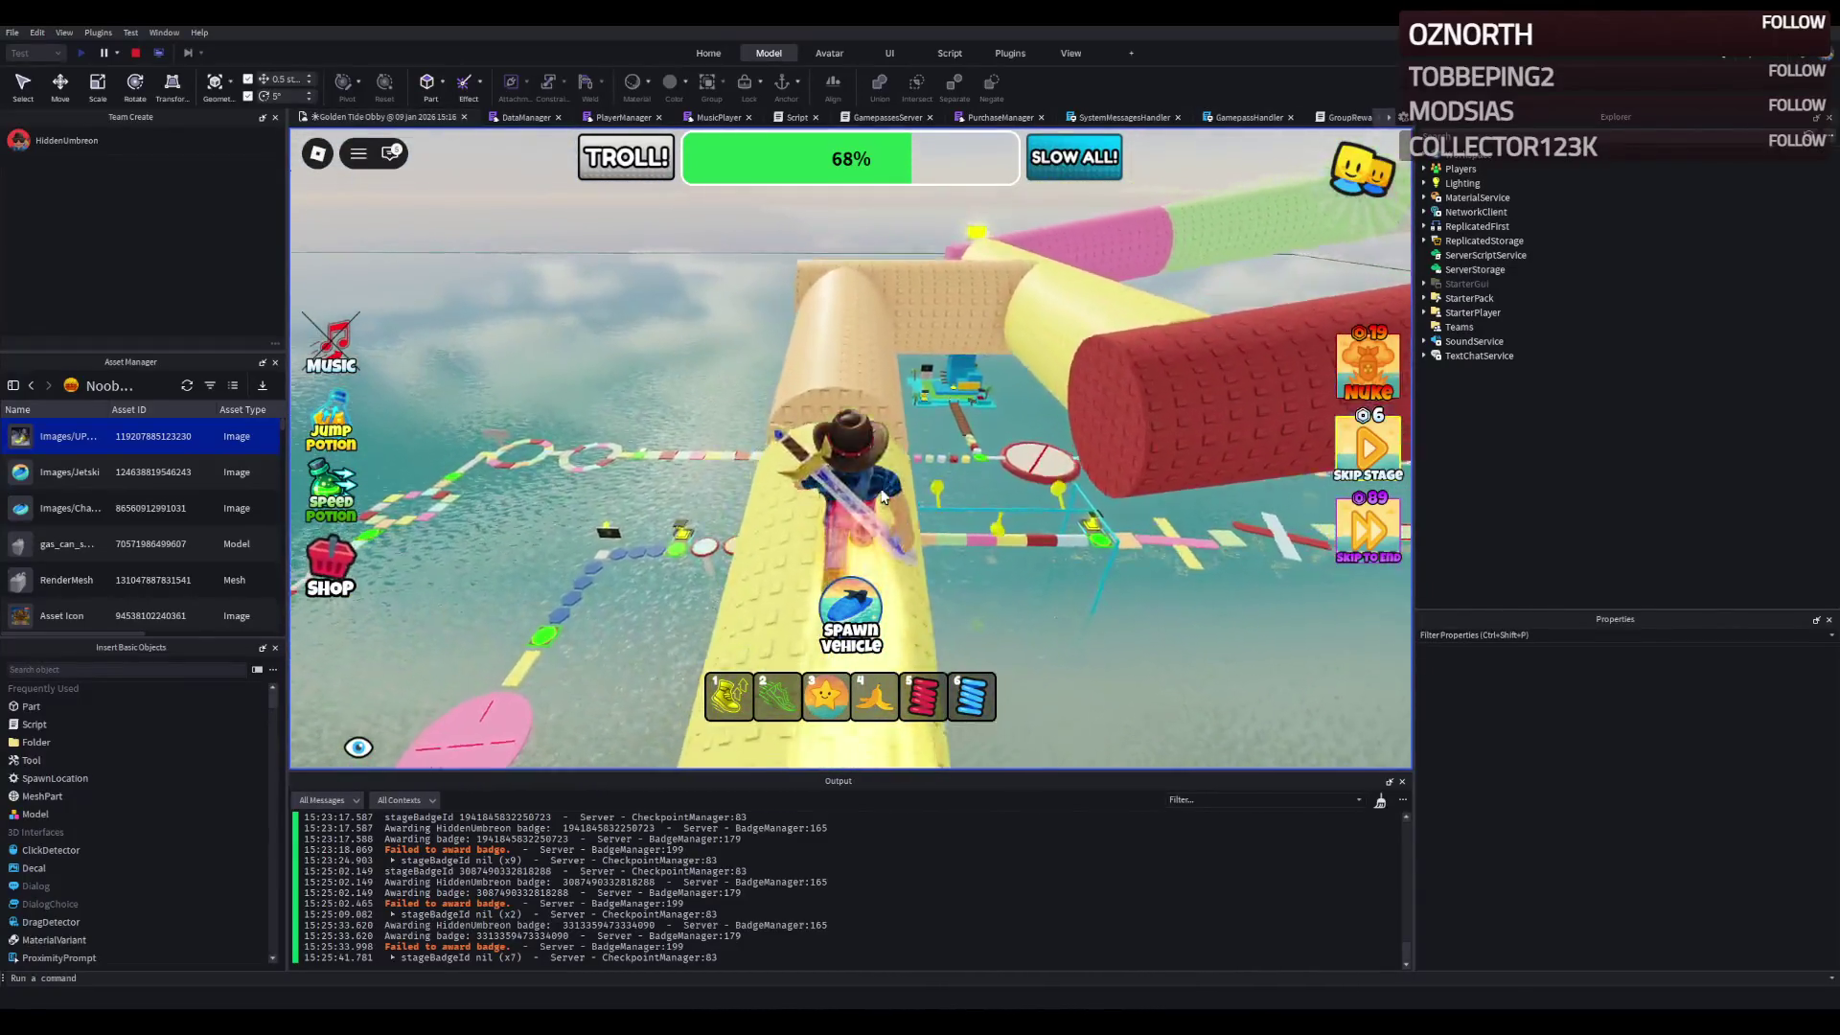
{"action": "key", "text": "w"}
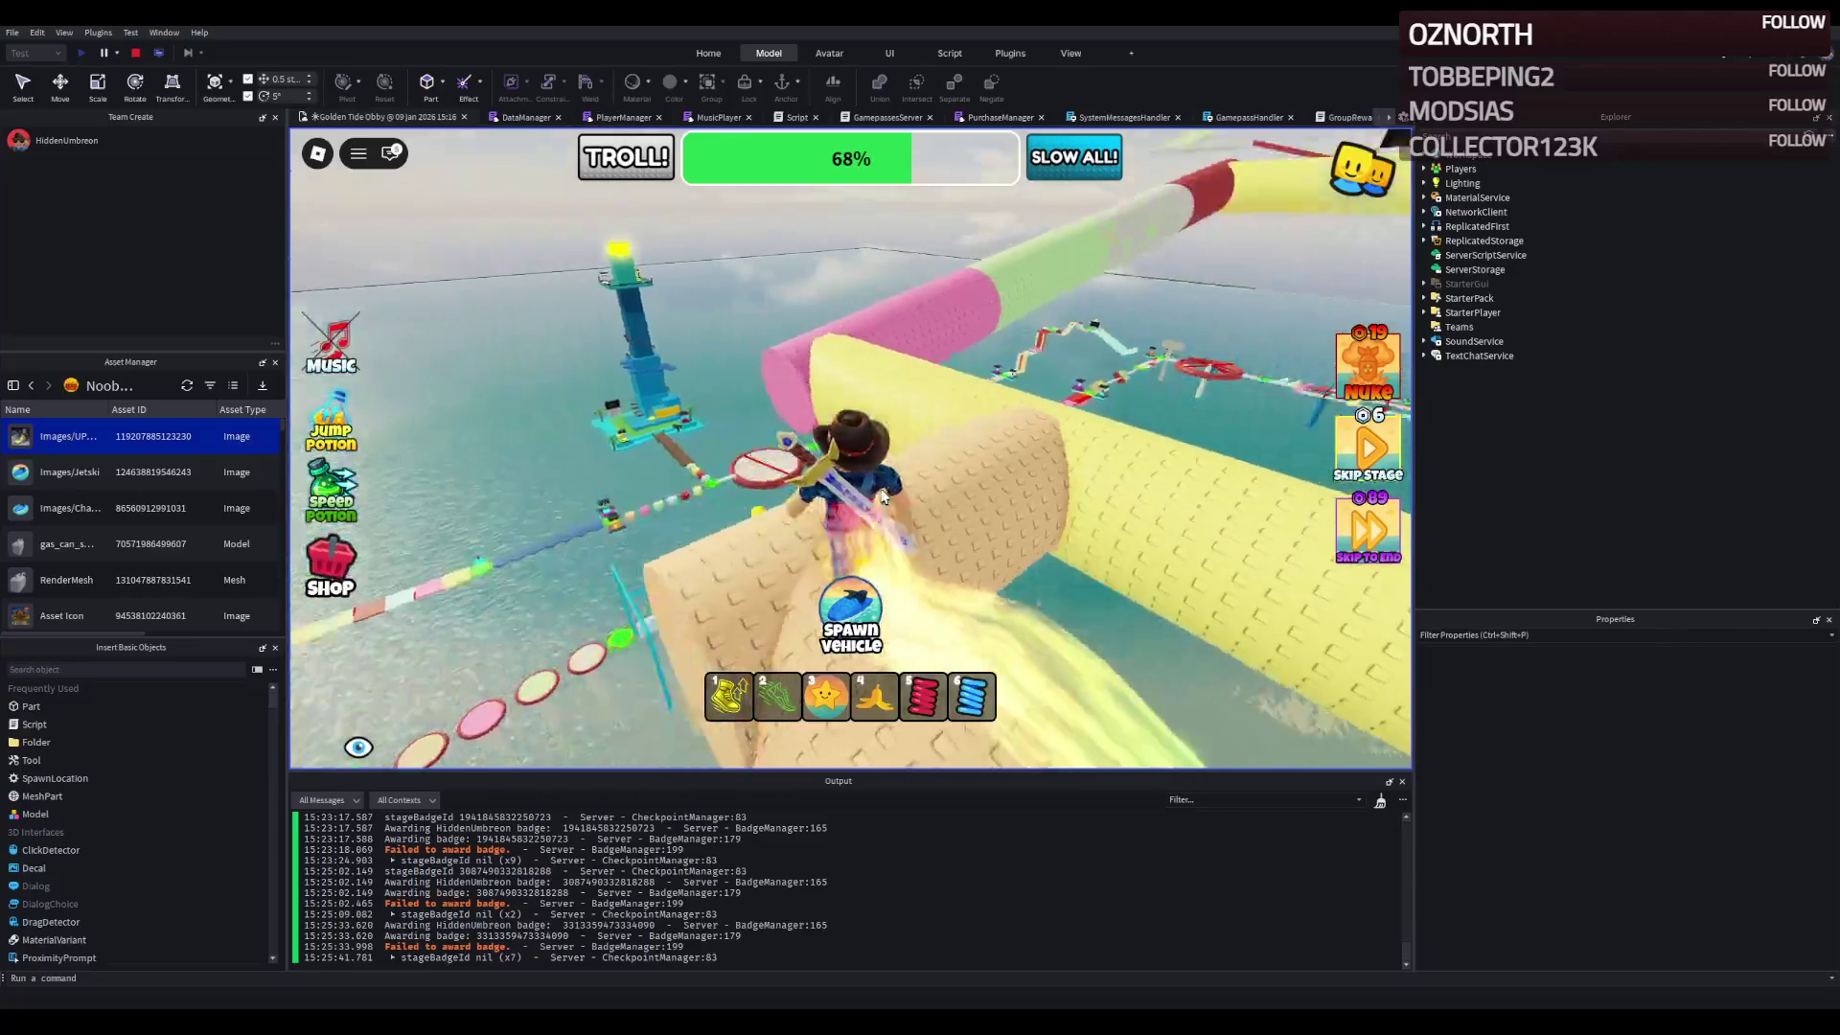
- Follow the pink, white and yellow tubes through to the white platform
{"action": "key", "text": "w"}
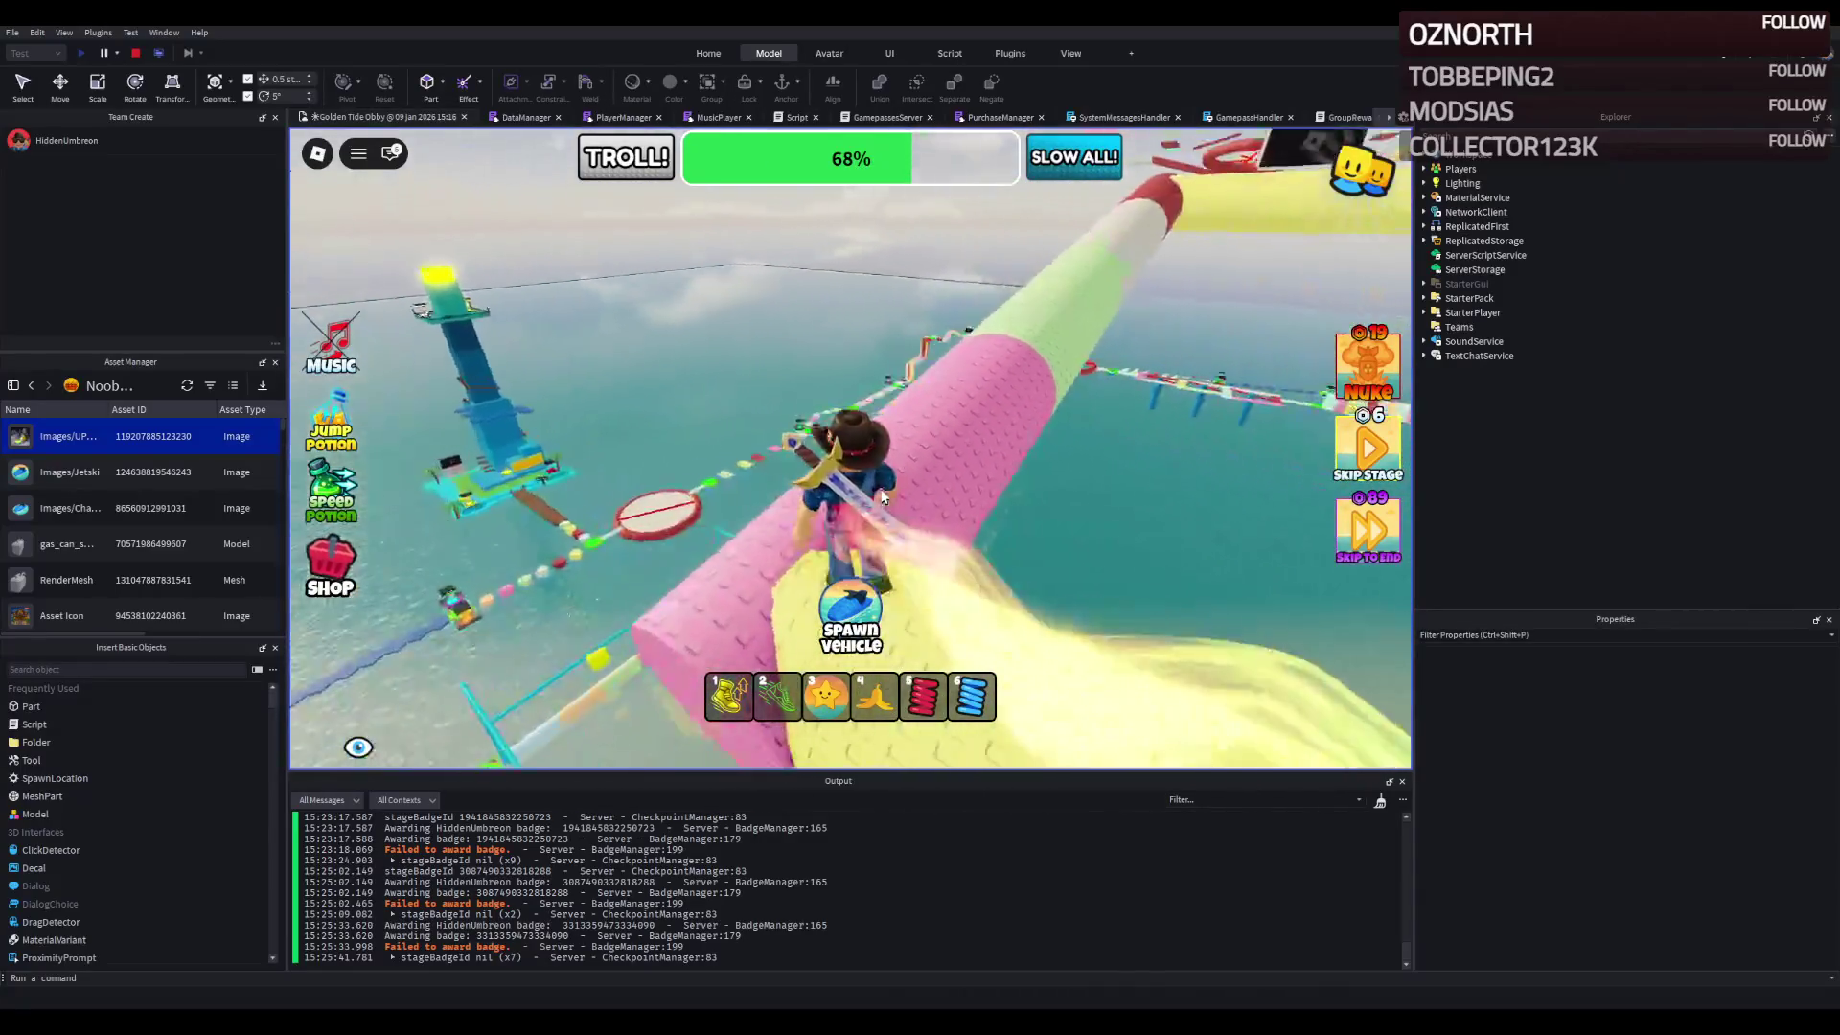
{"action": "key", "text": "w"}
{"action": "key", "text": "w"}
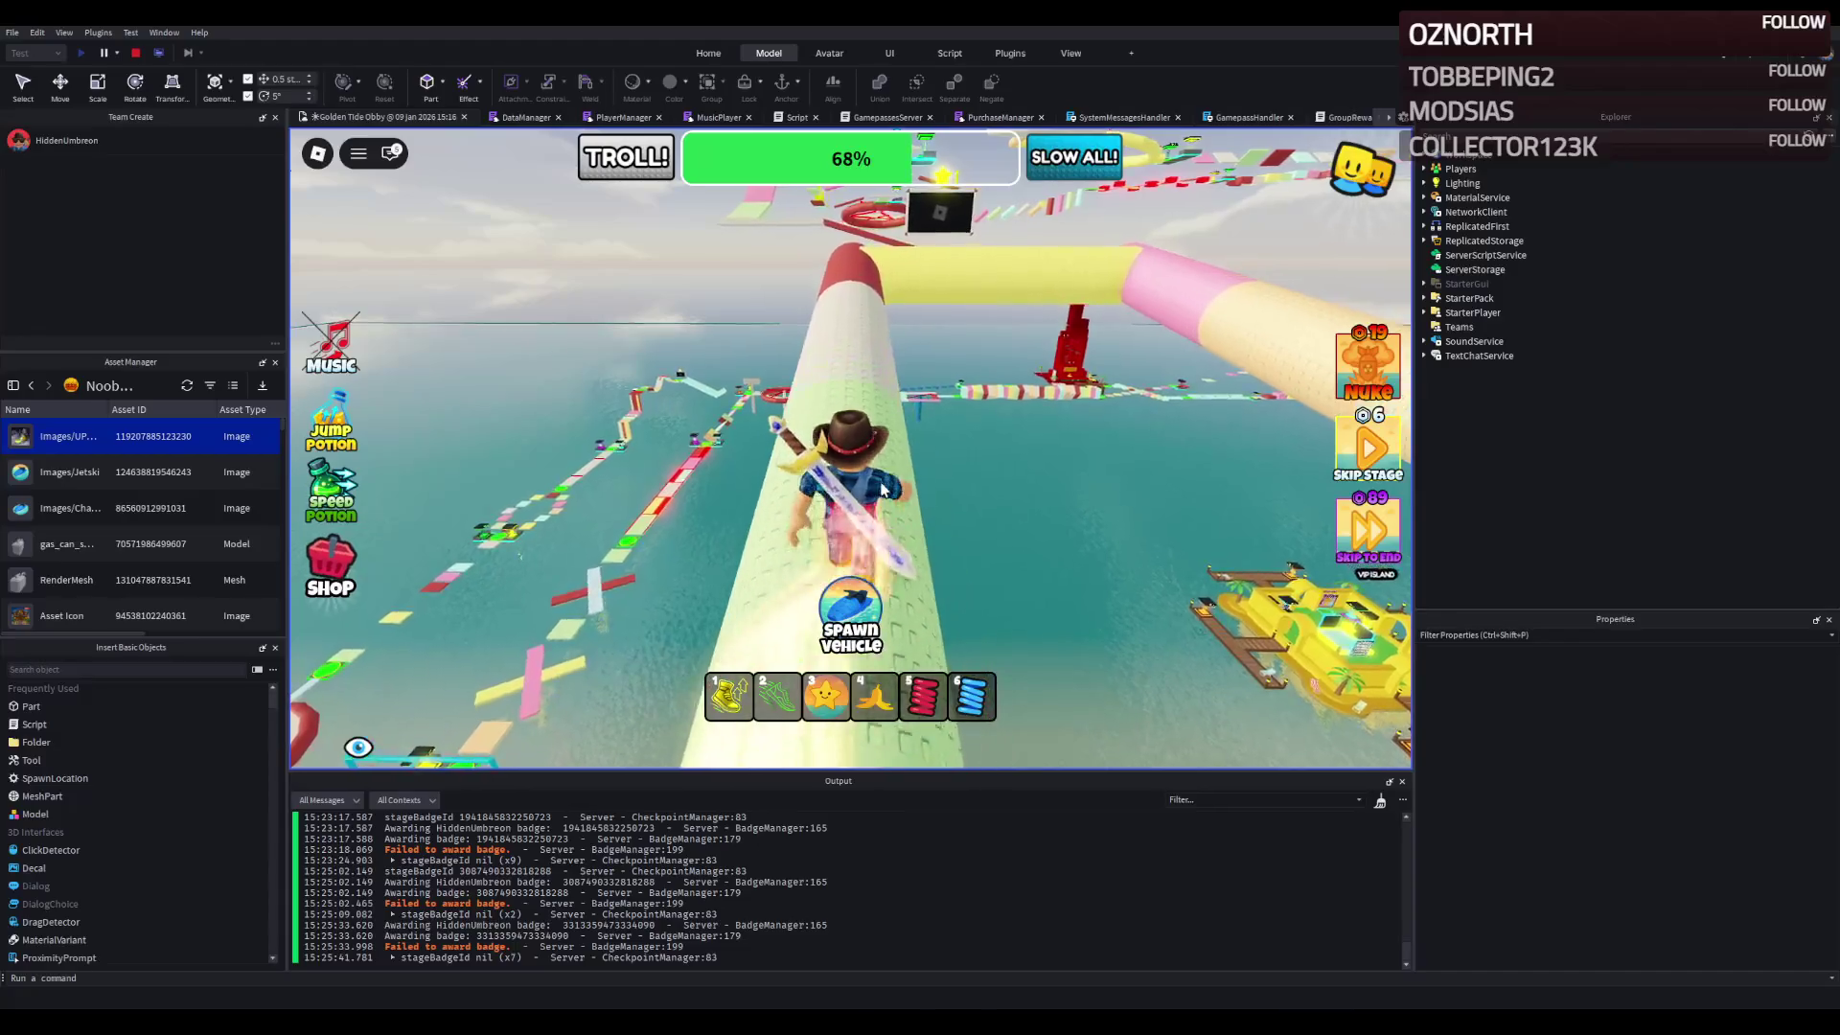
{"action": "key", "text": "w"}
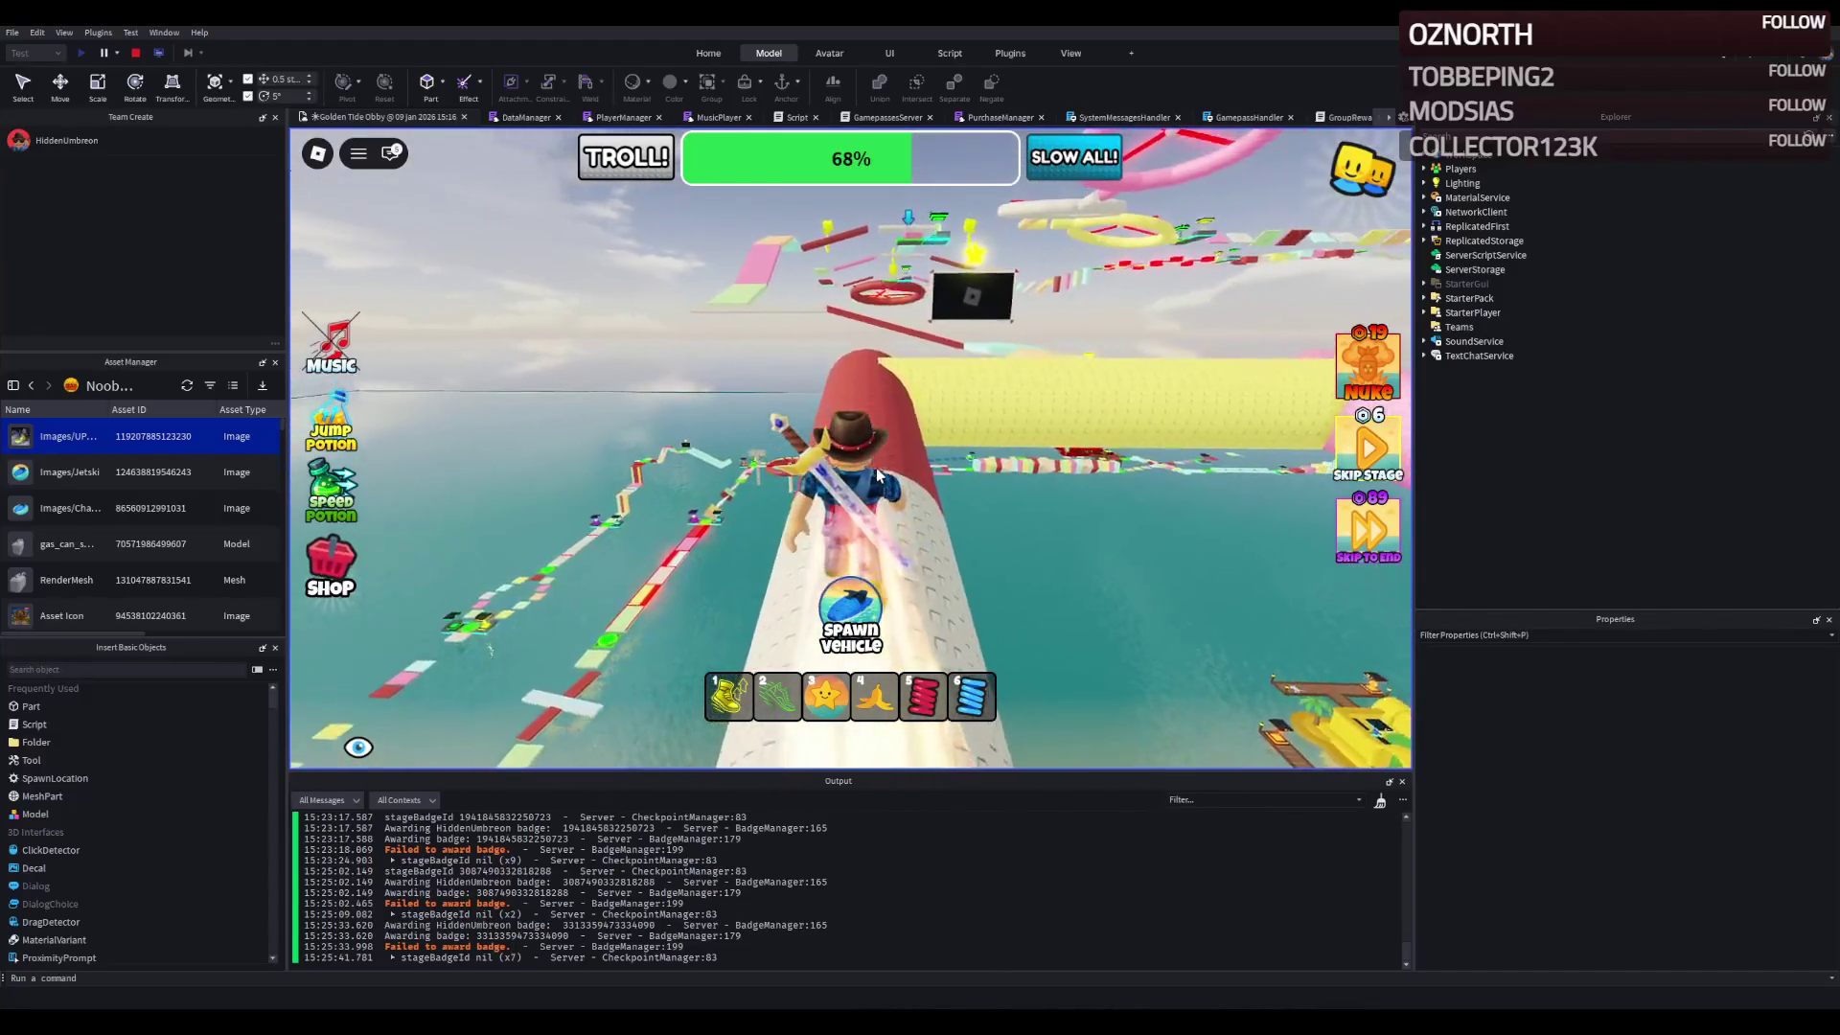
{"action": "key", "text": "w"}
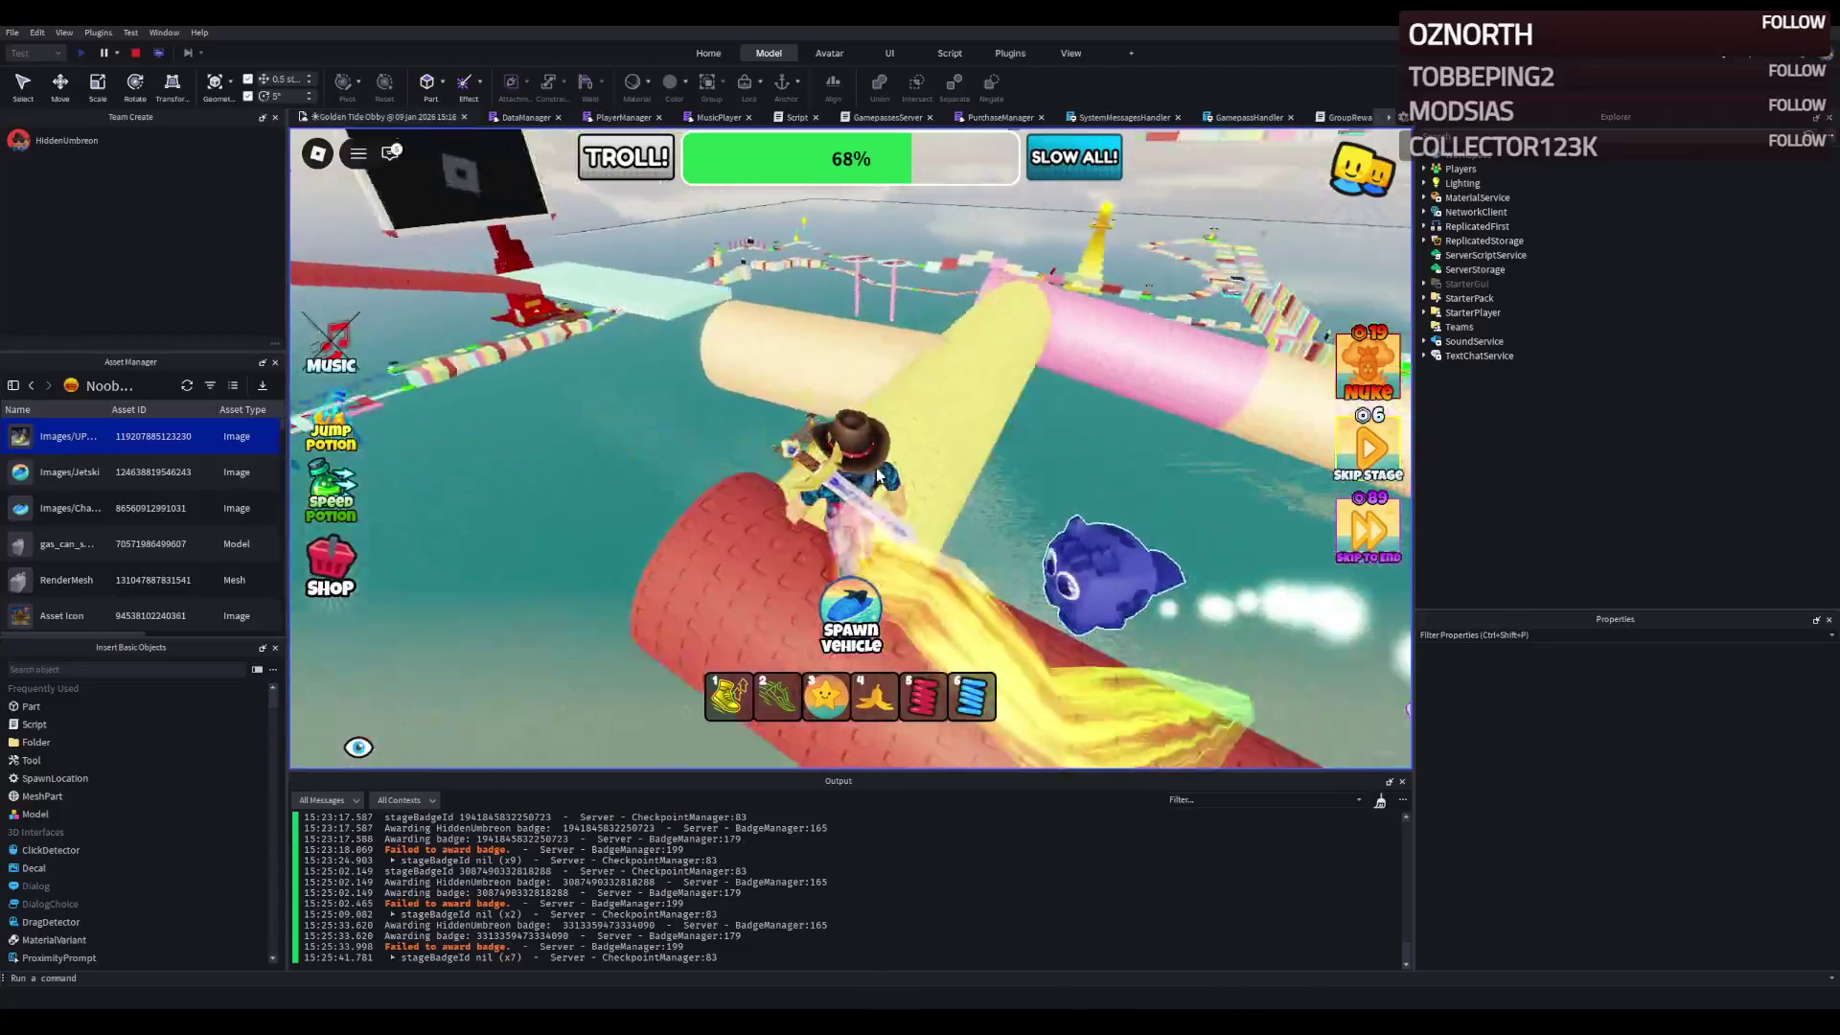
{"action": "key", "text": "w"}
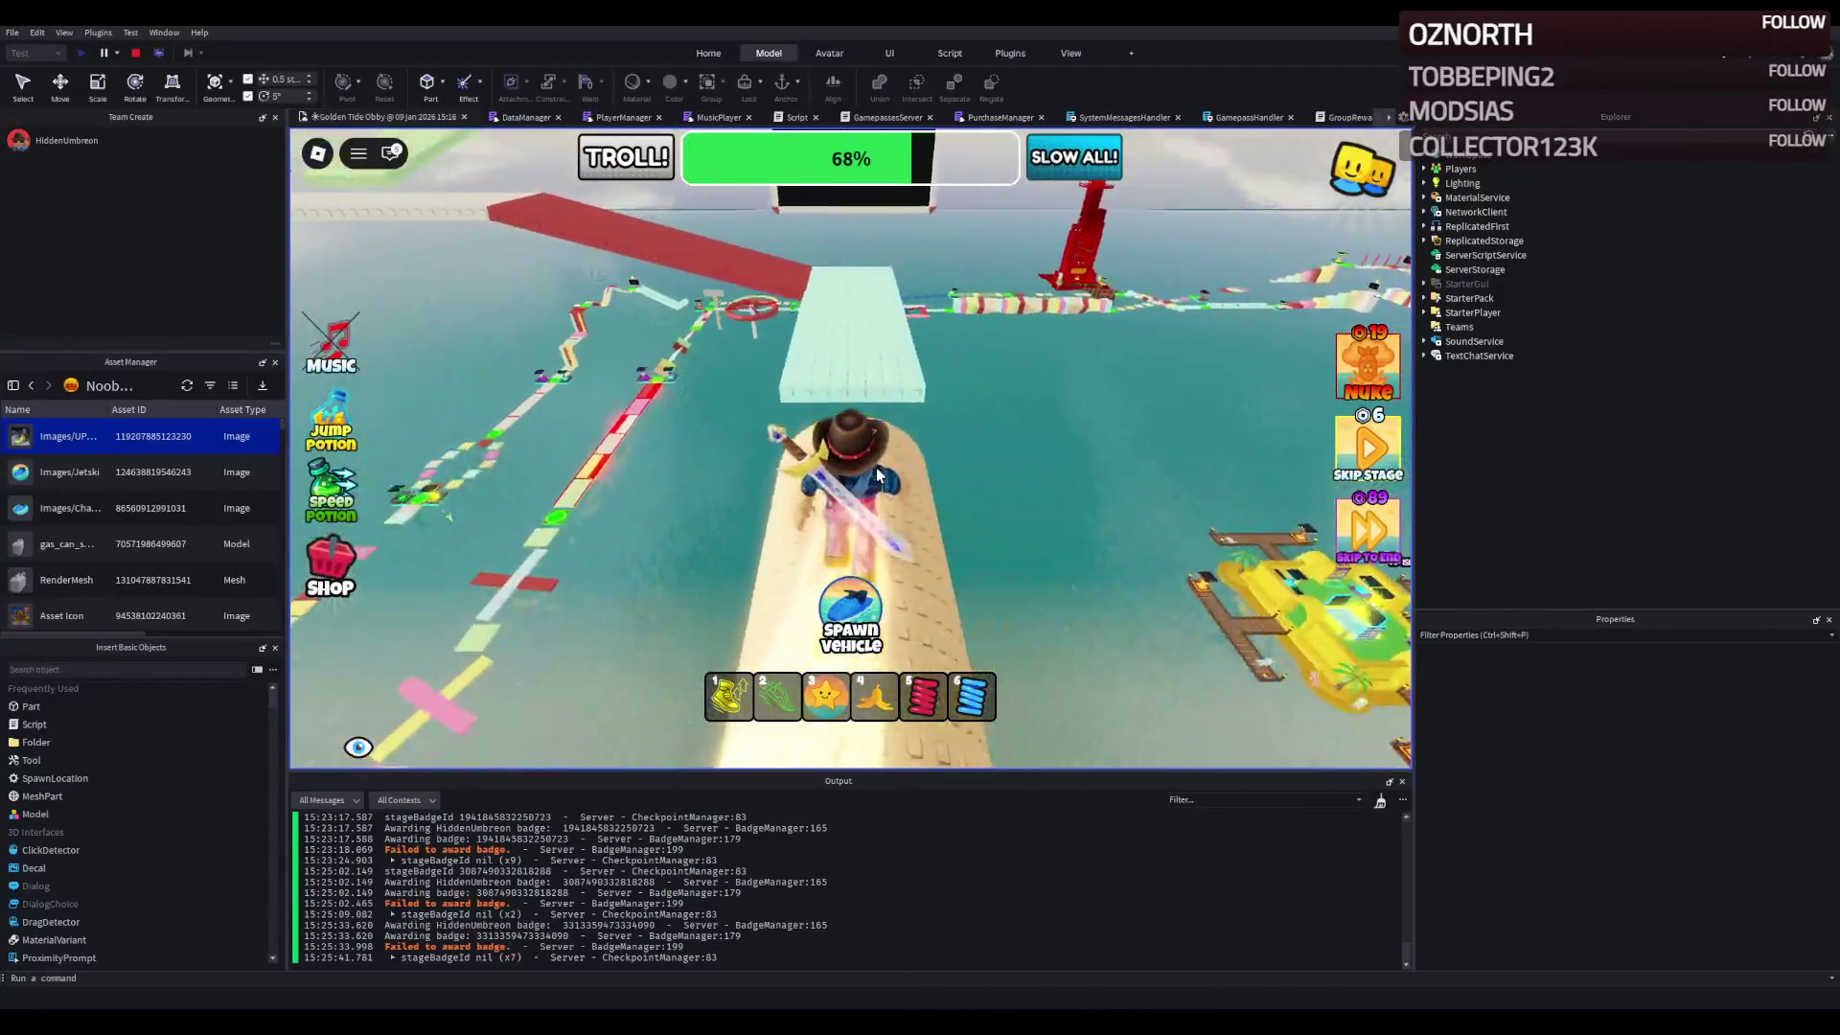
- Cross the red path, light-blue block and water platform onto the light-green path
{"action": "key", "text": "w"}
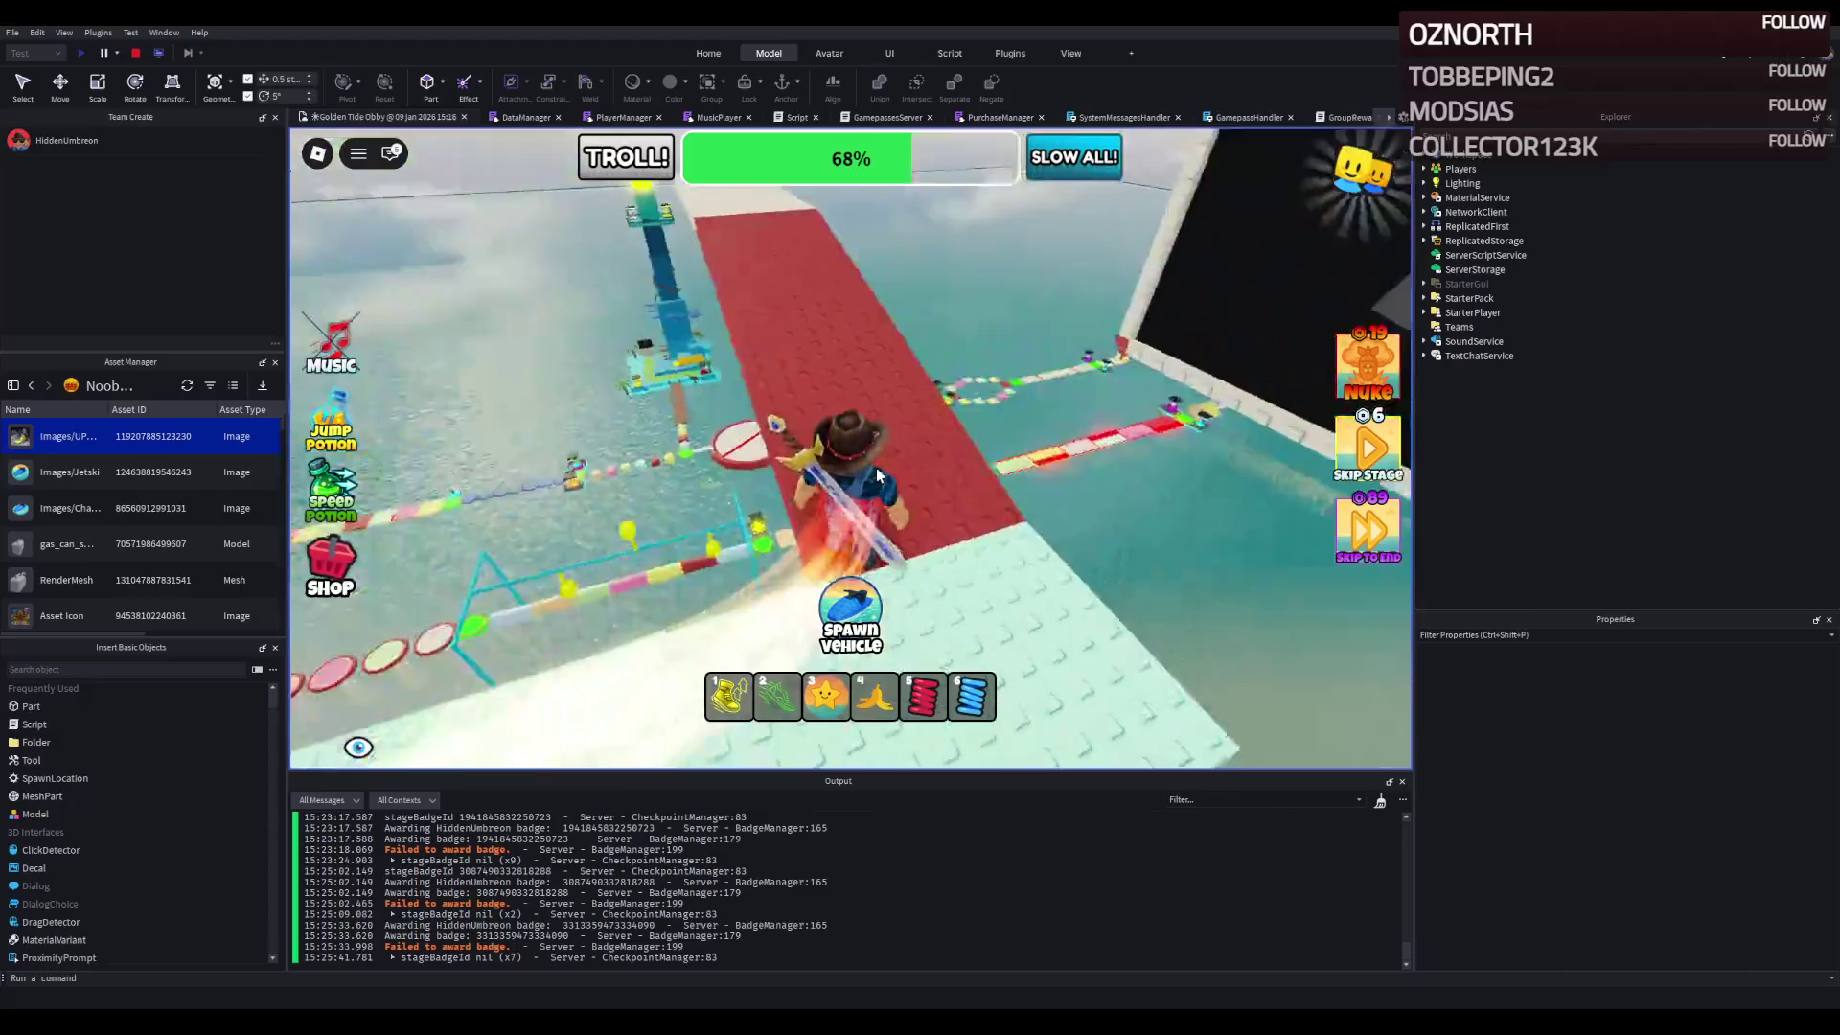
{"action": "key", "text": "w"}
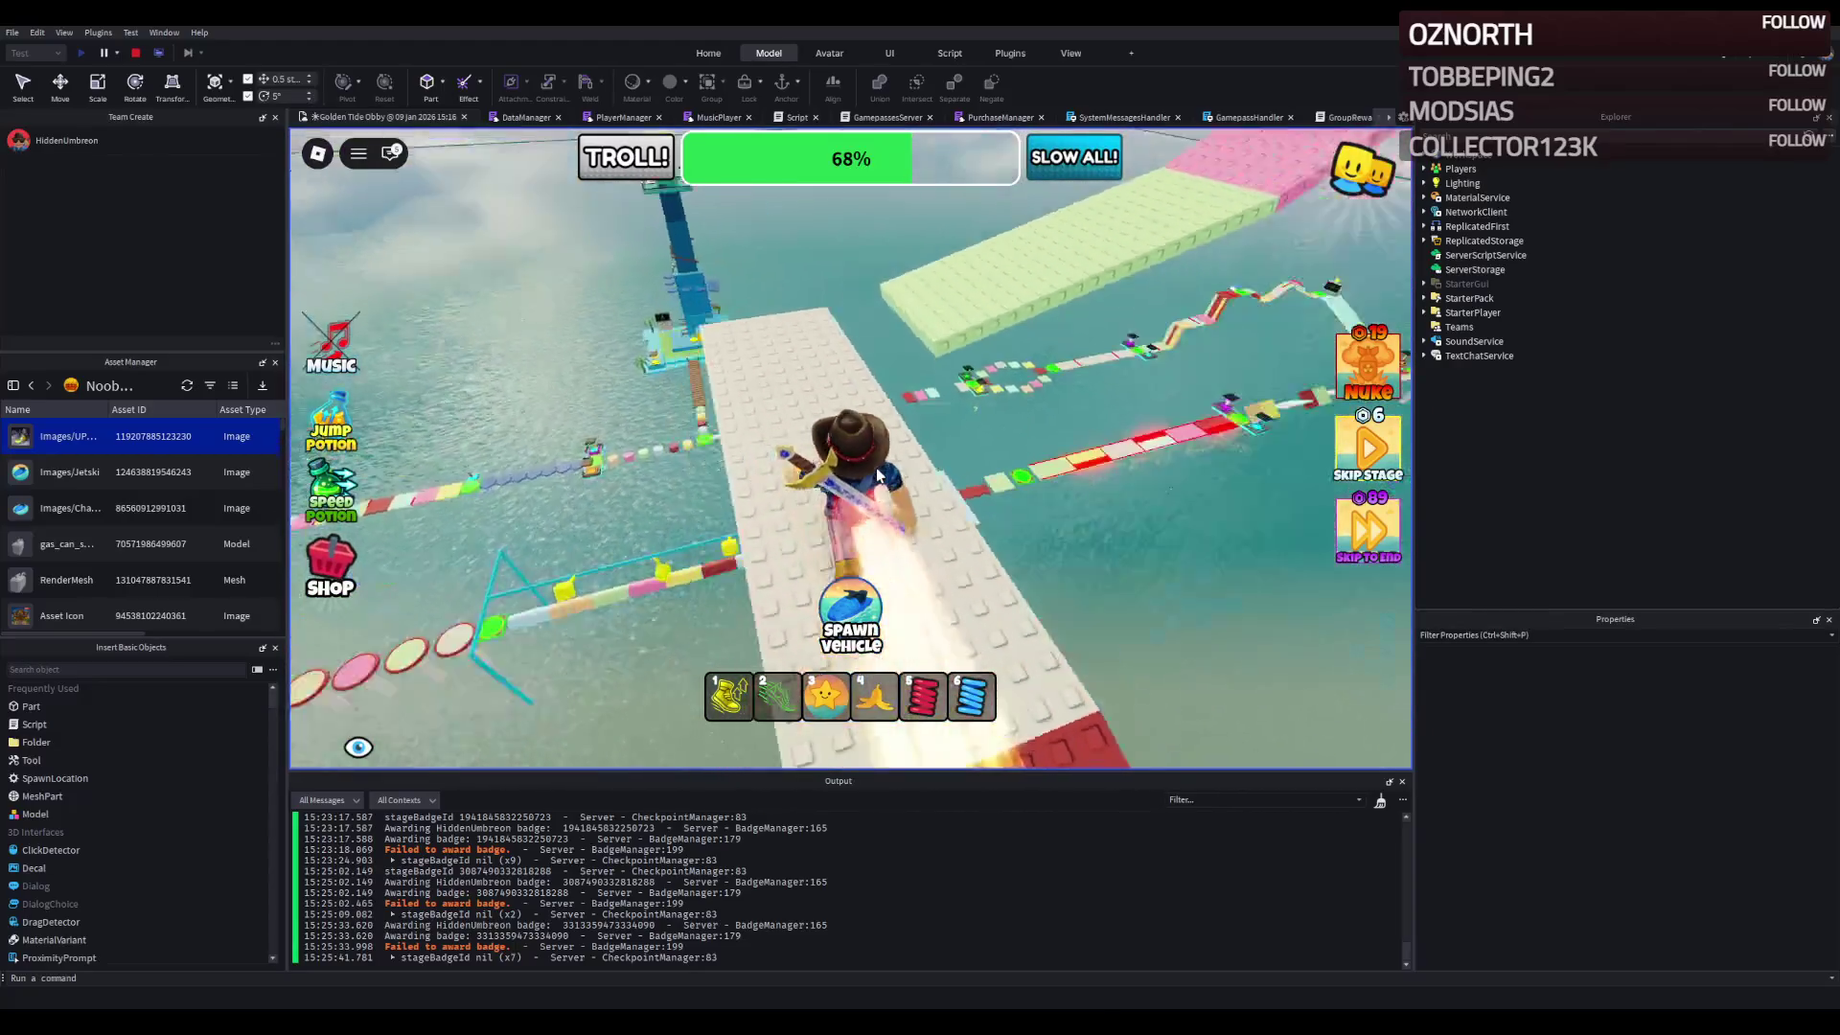
{"action": "key", "text": "w"}
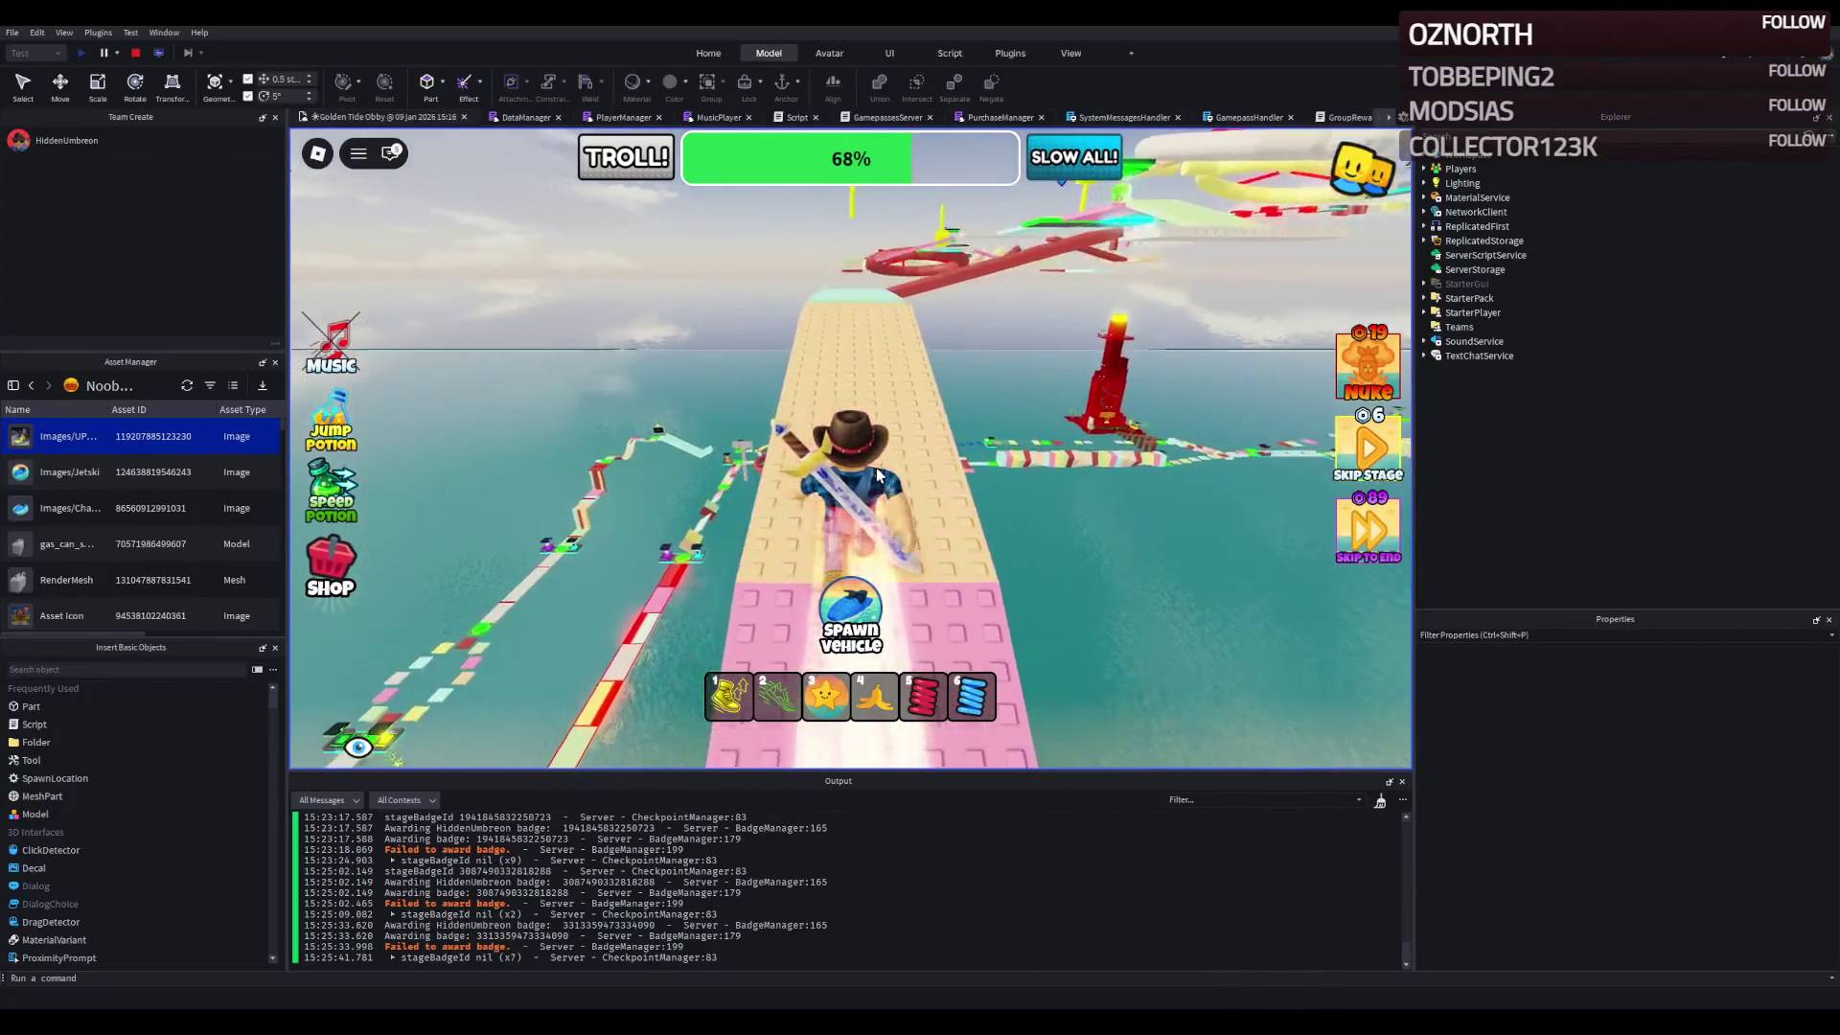
{"action": "key", "text": "w"}
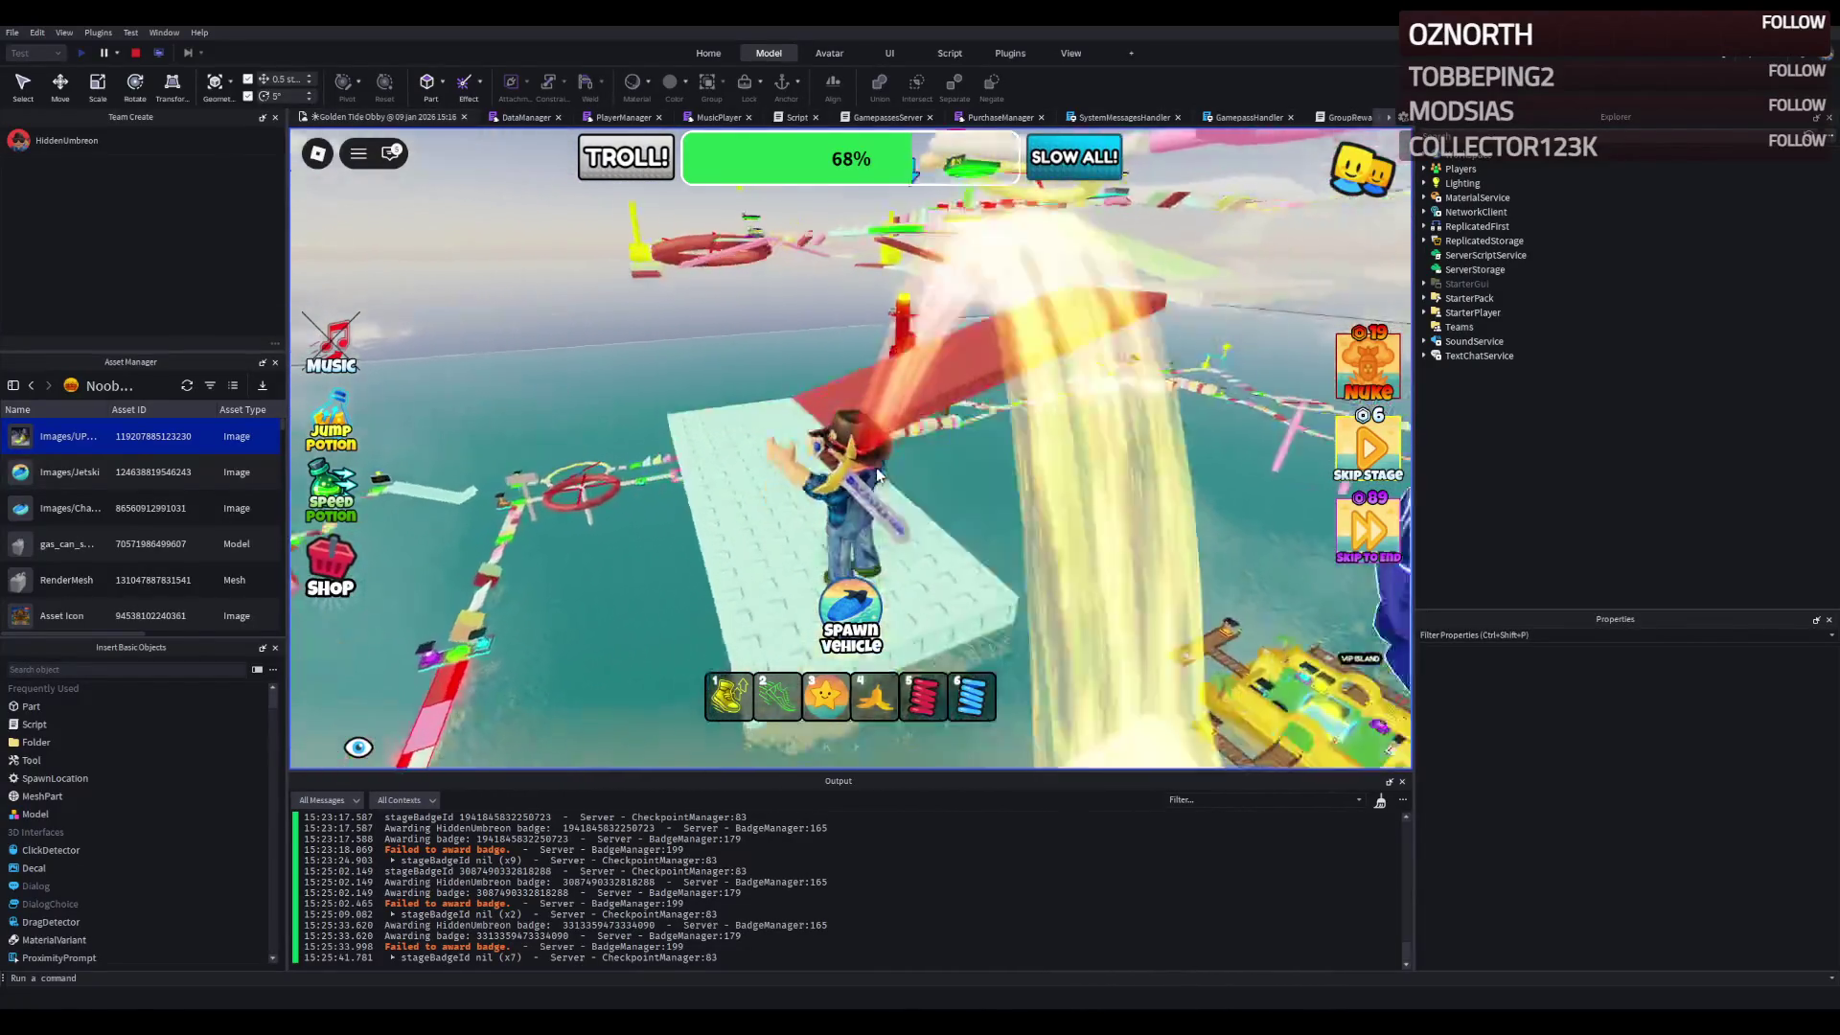
{"action": "key", "text": "w"}
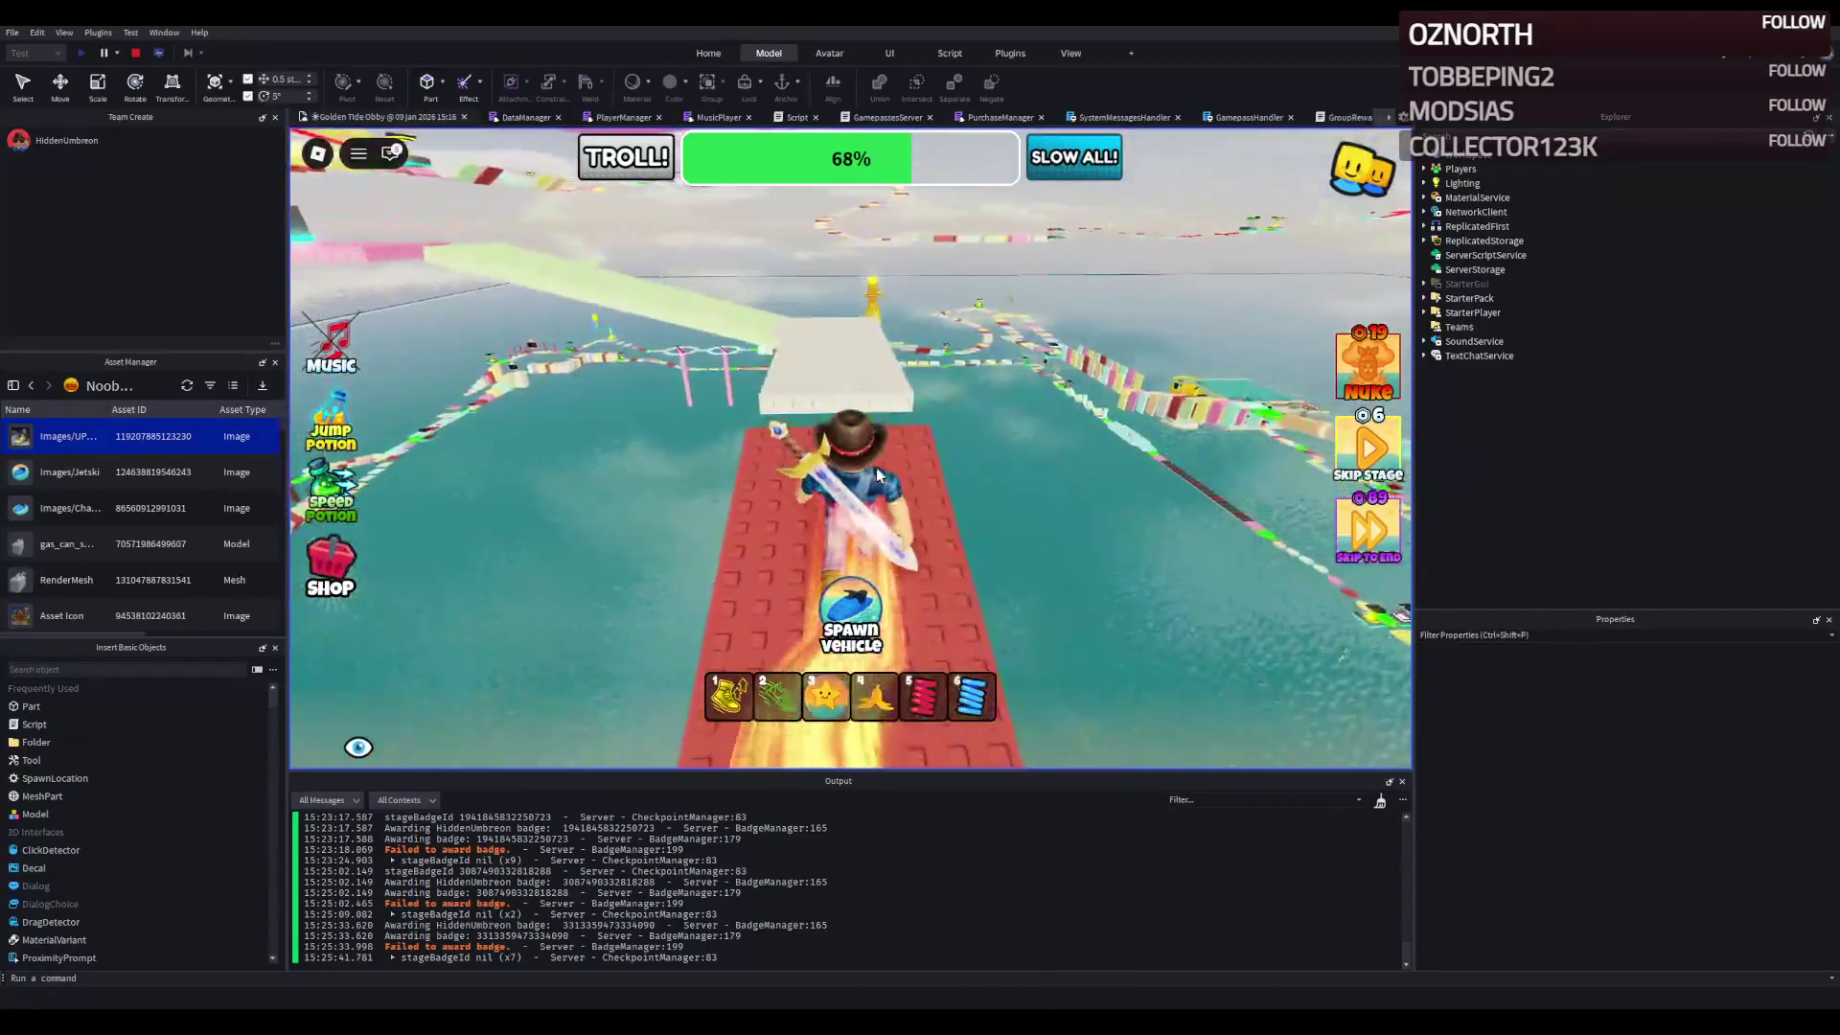
{"action": "key", "text": "w"}
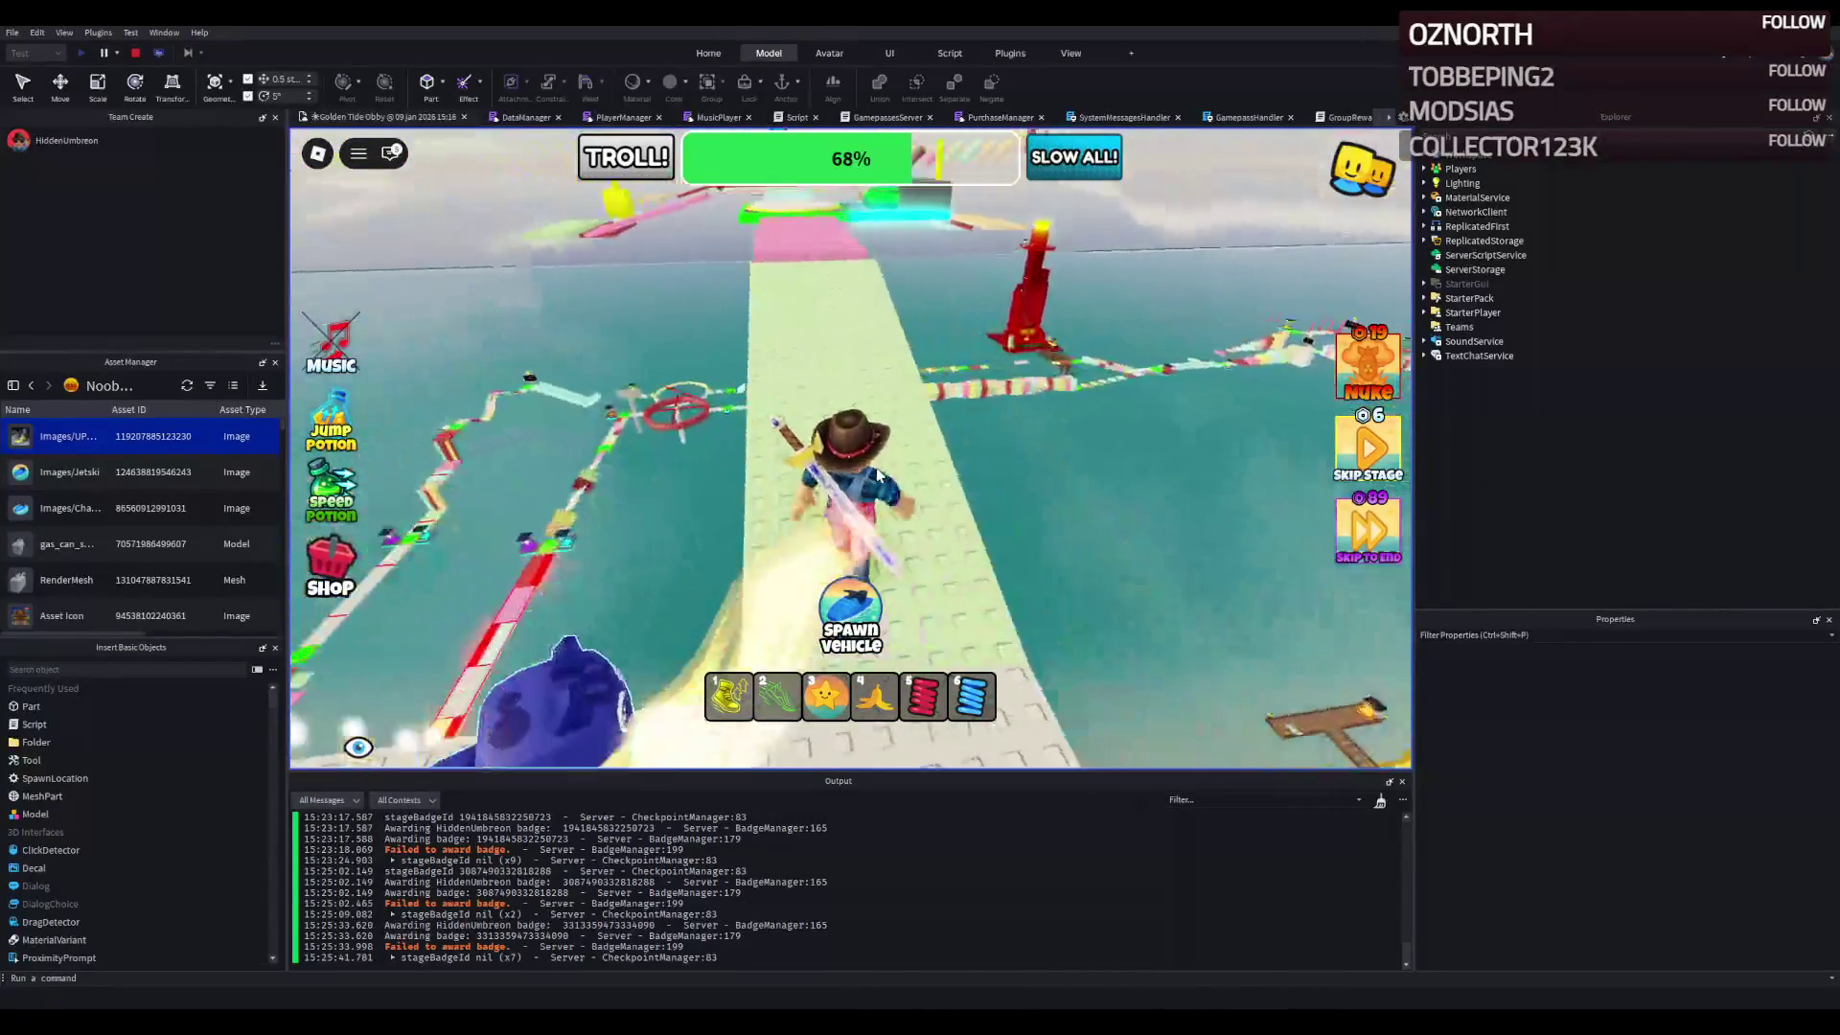
- Run along the pink path to the green checkpoint platform, then onto the narrow white path
{"action": "key", "text": "w"}
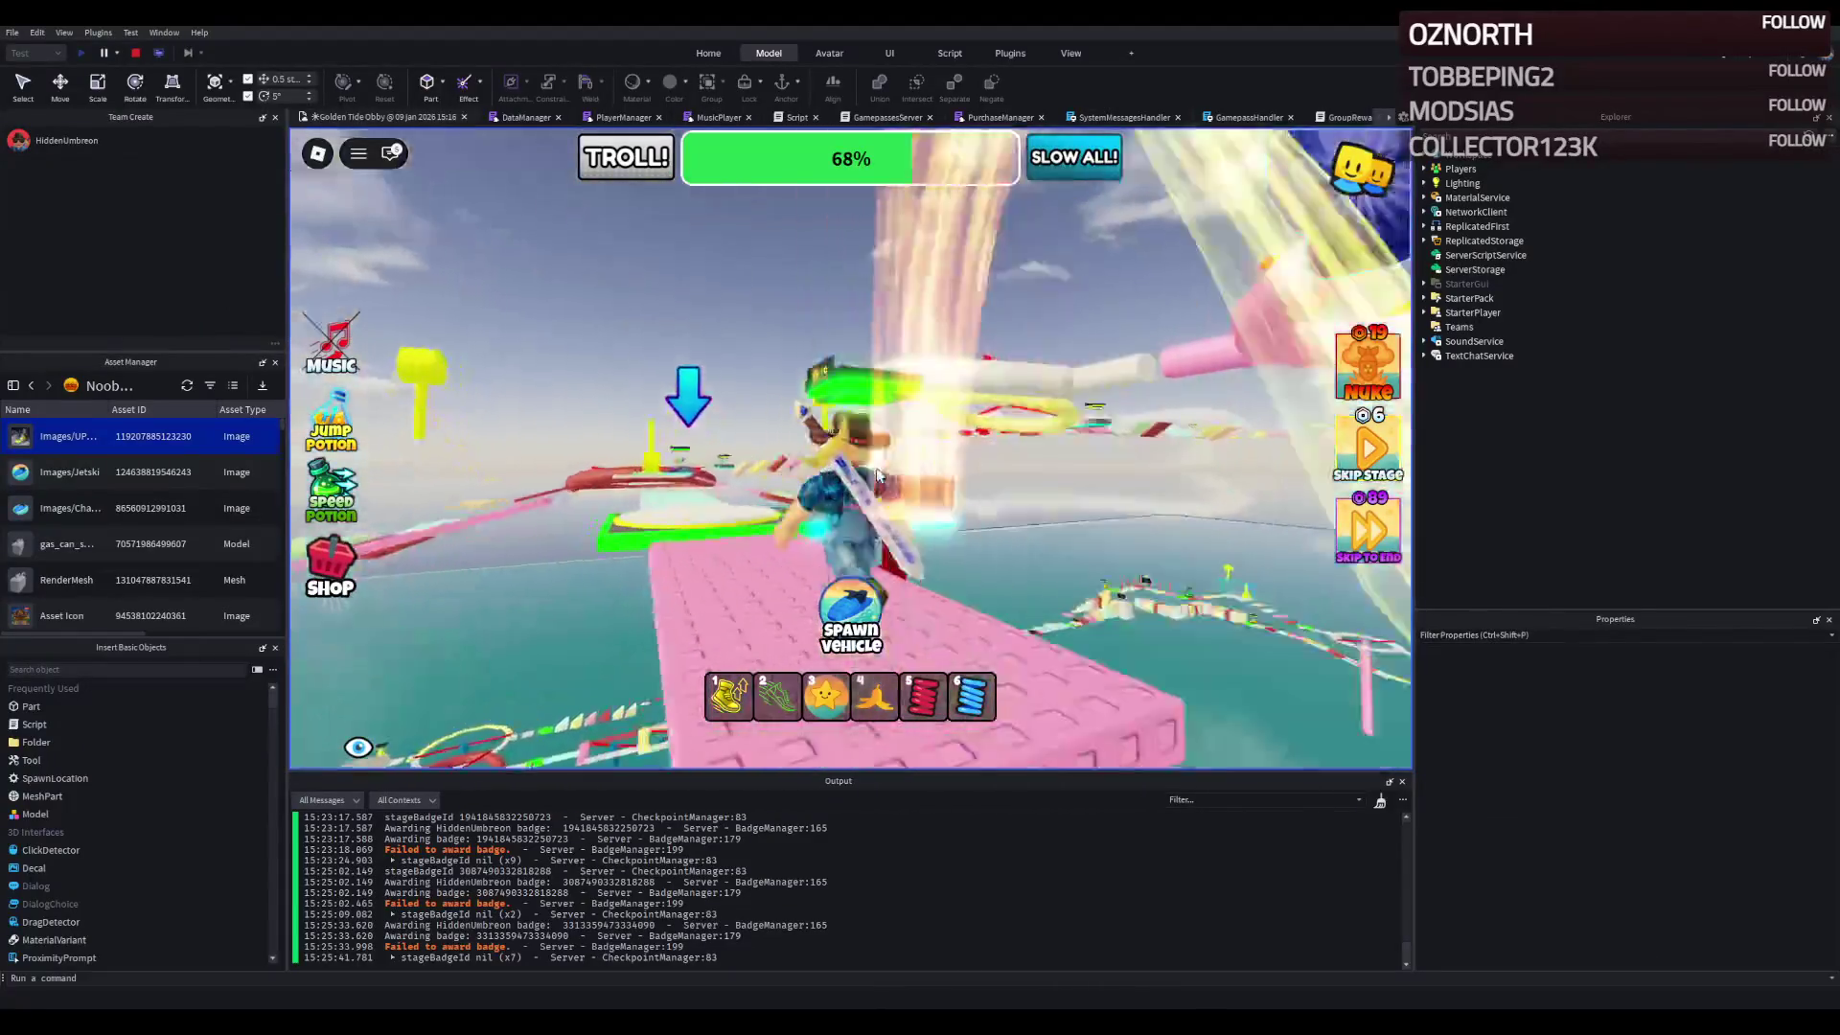
{"action": "key", "text": "w"}
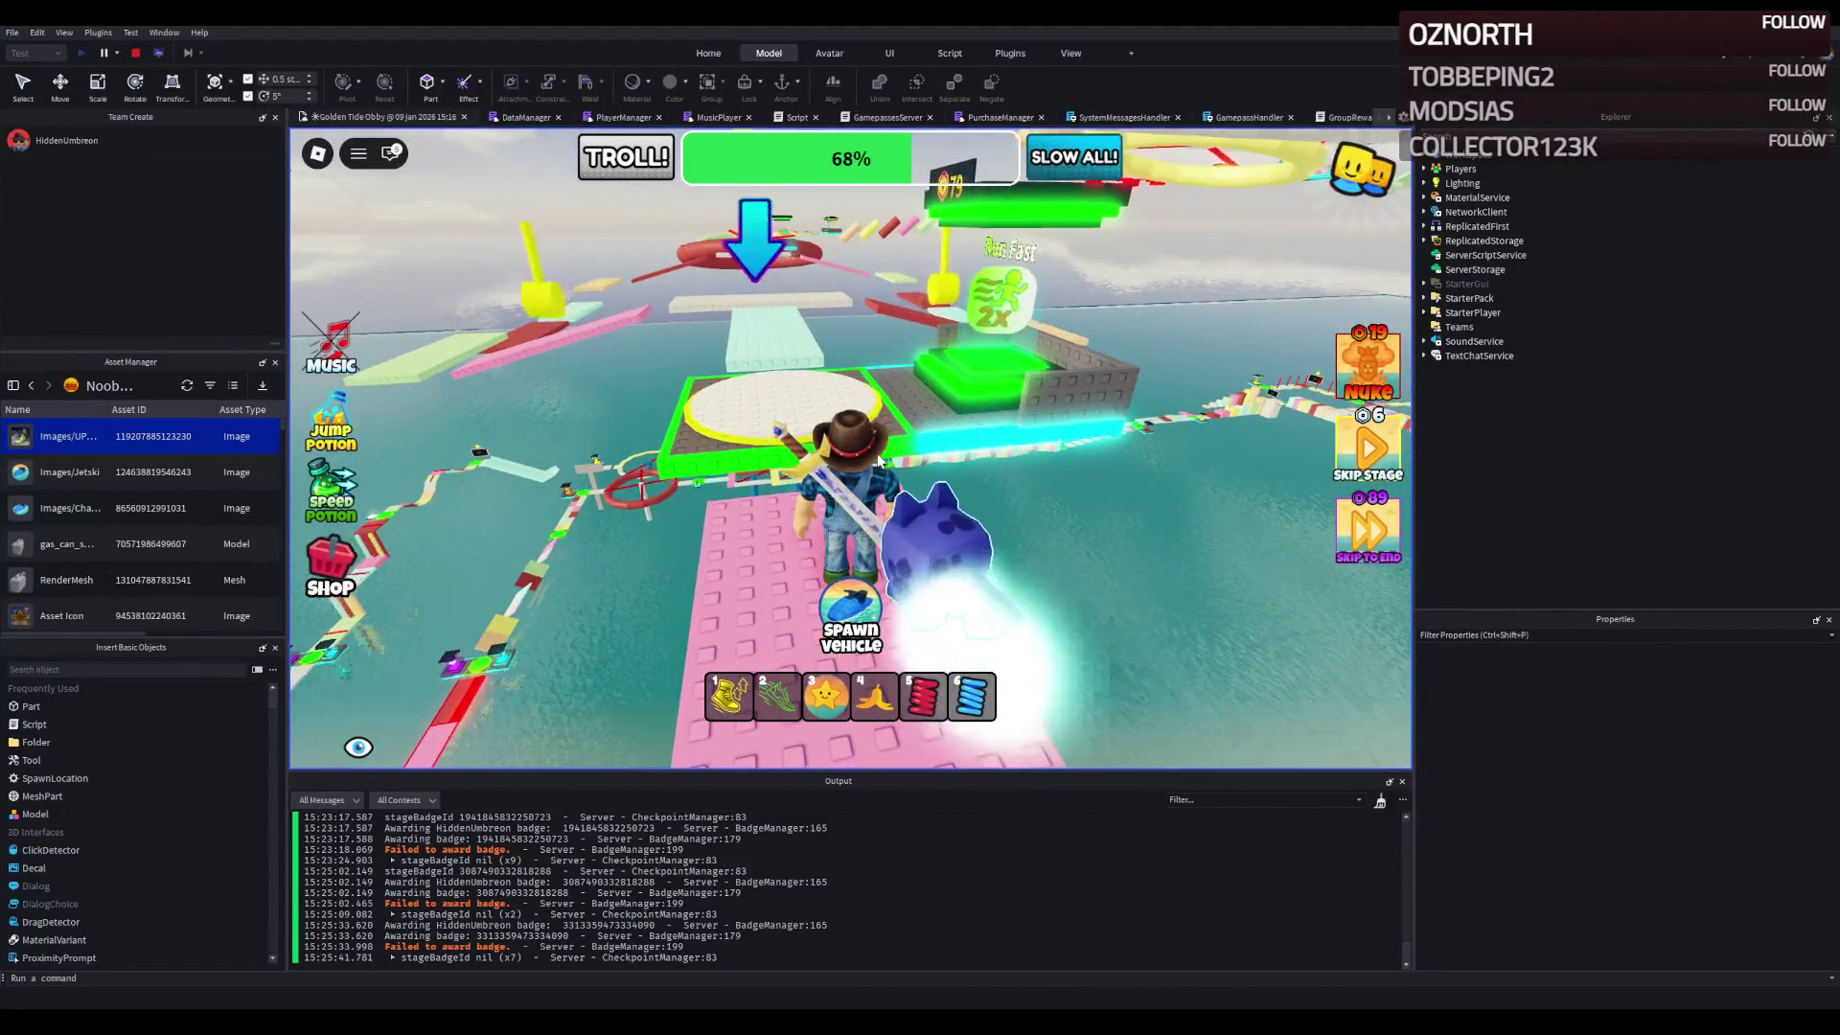
{"action": "key", "text": "w"}
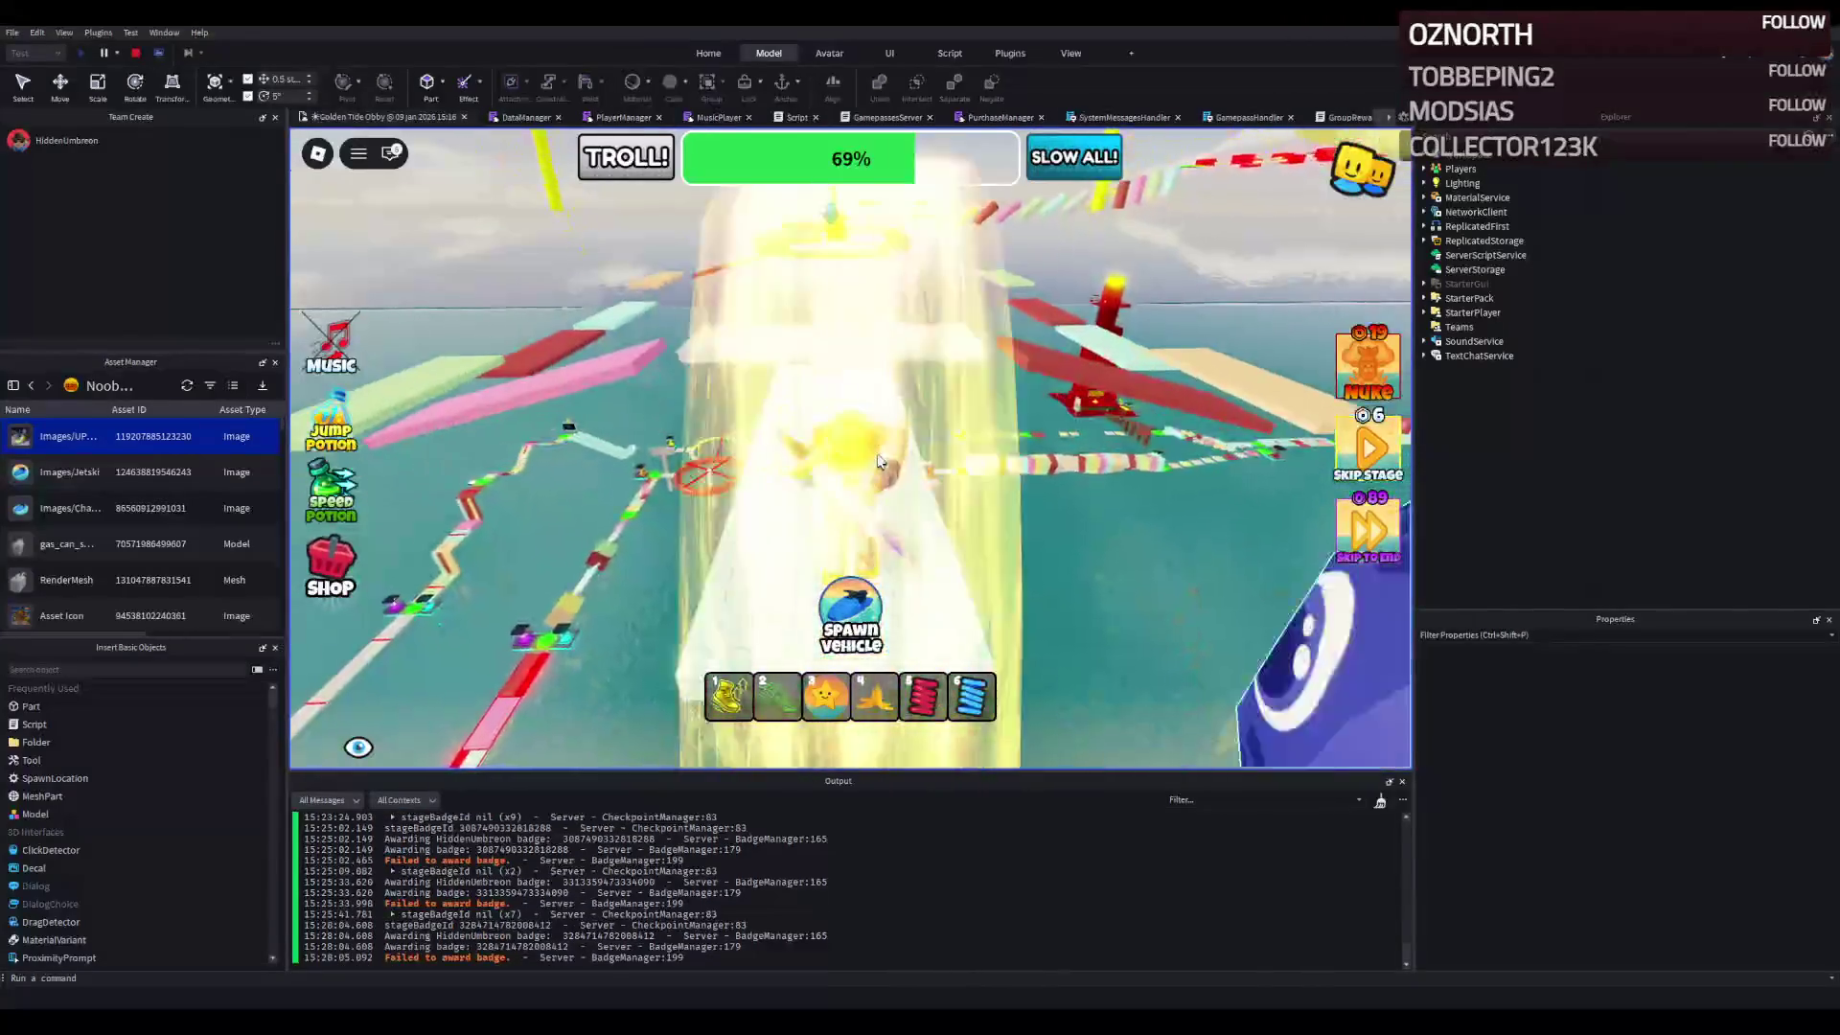
{"action": "key", "text": "w"}
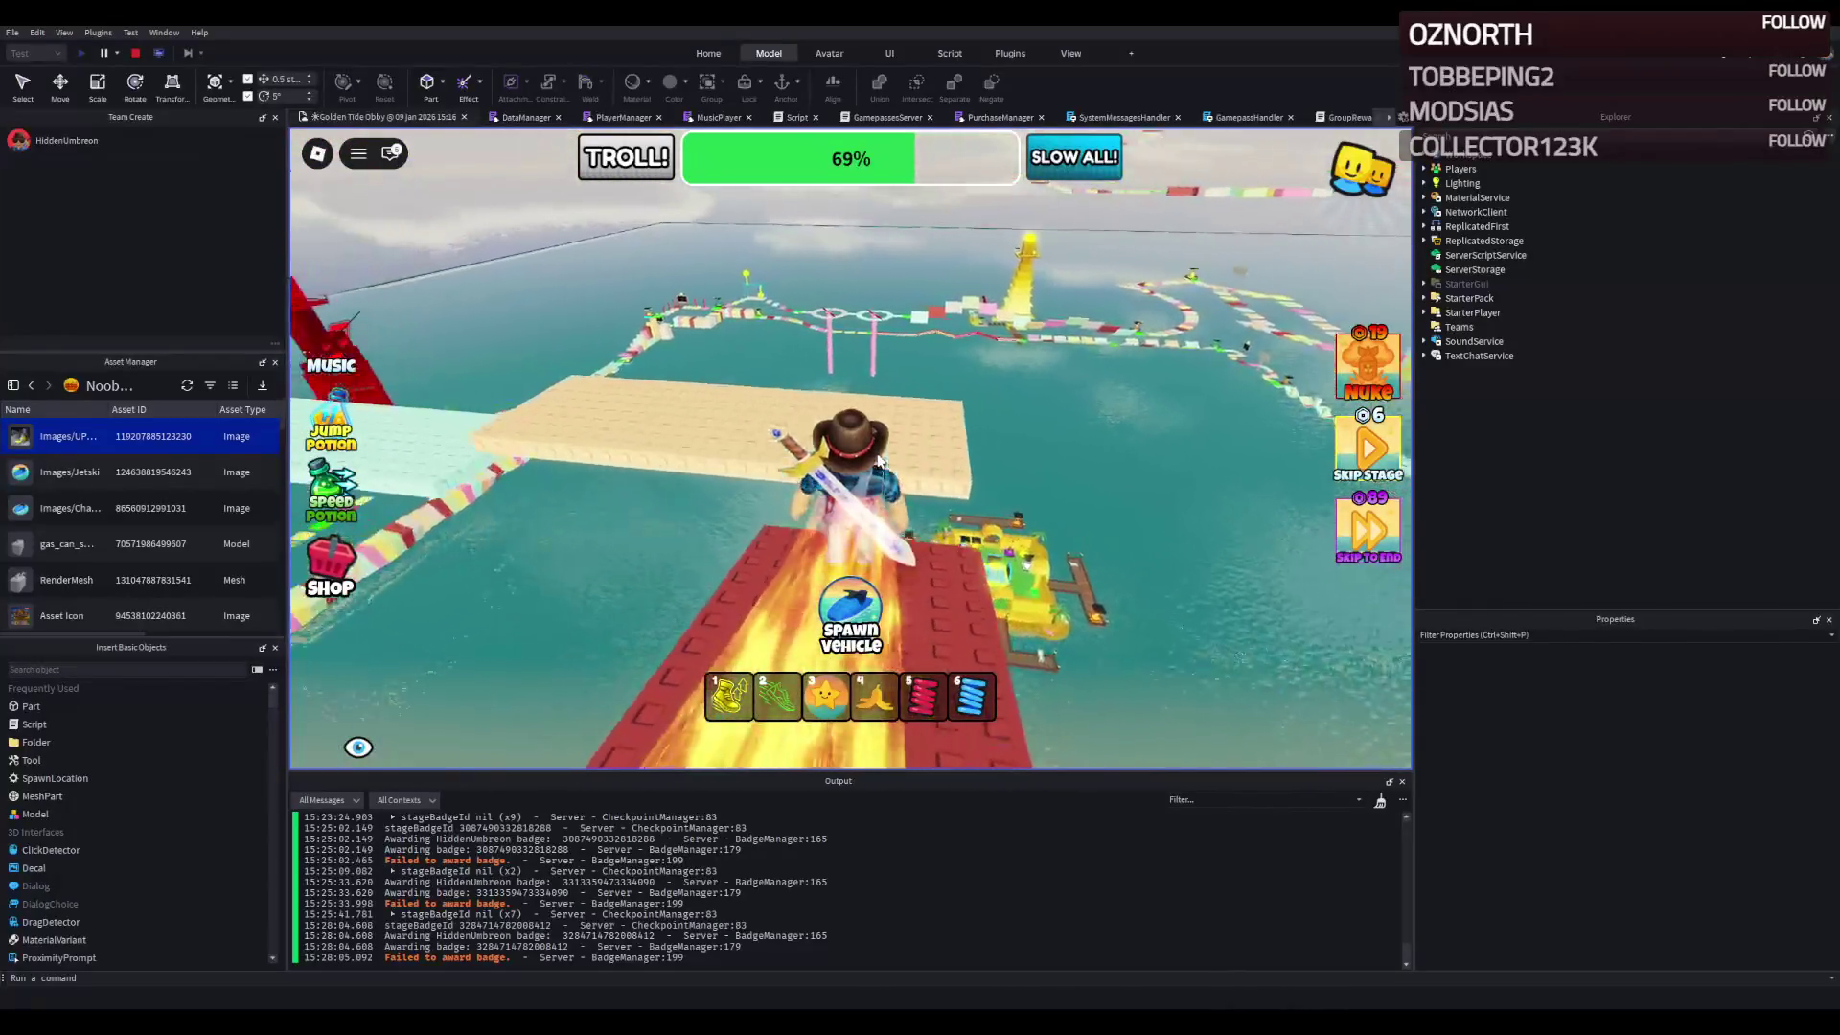
{"action": "key", "text": "w"}
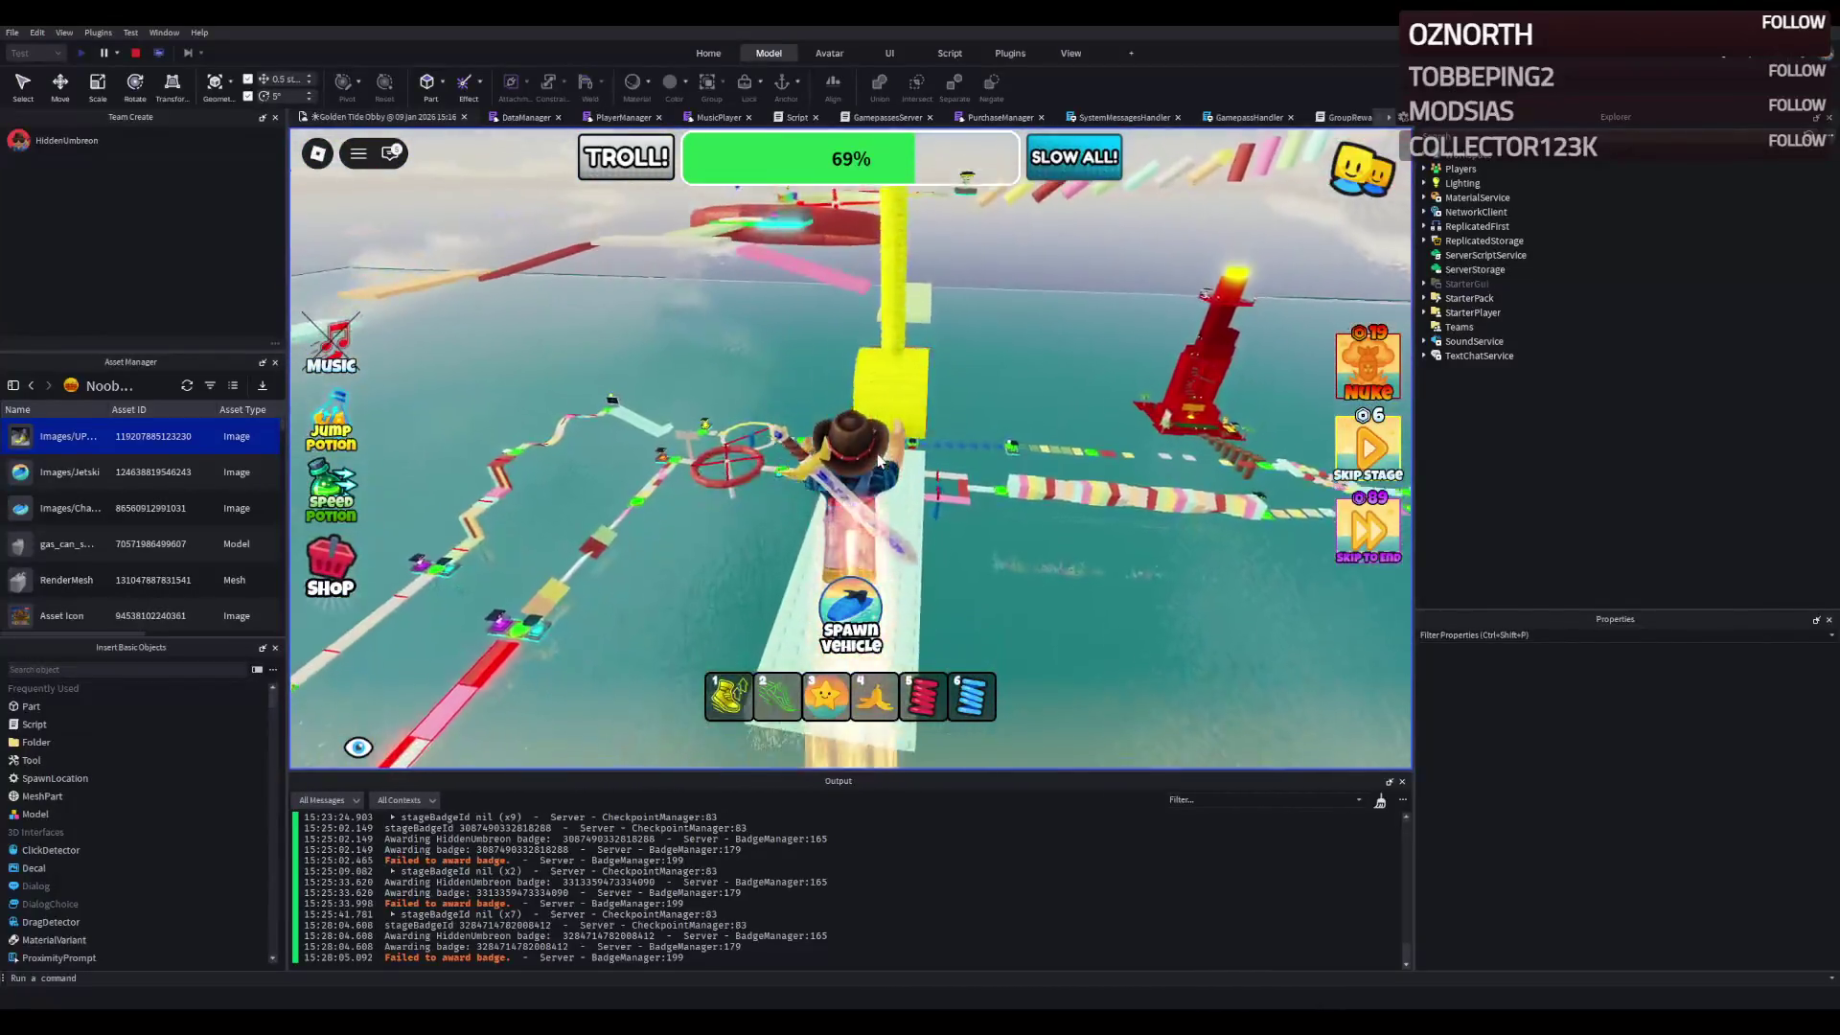
- Cross the pale green and pink platforms to the round white pad, reaching 70%
{"action": "key", "text": "w"}
{"action": "key", "text": "w"}
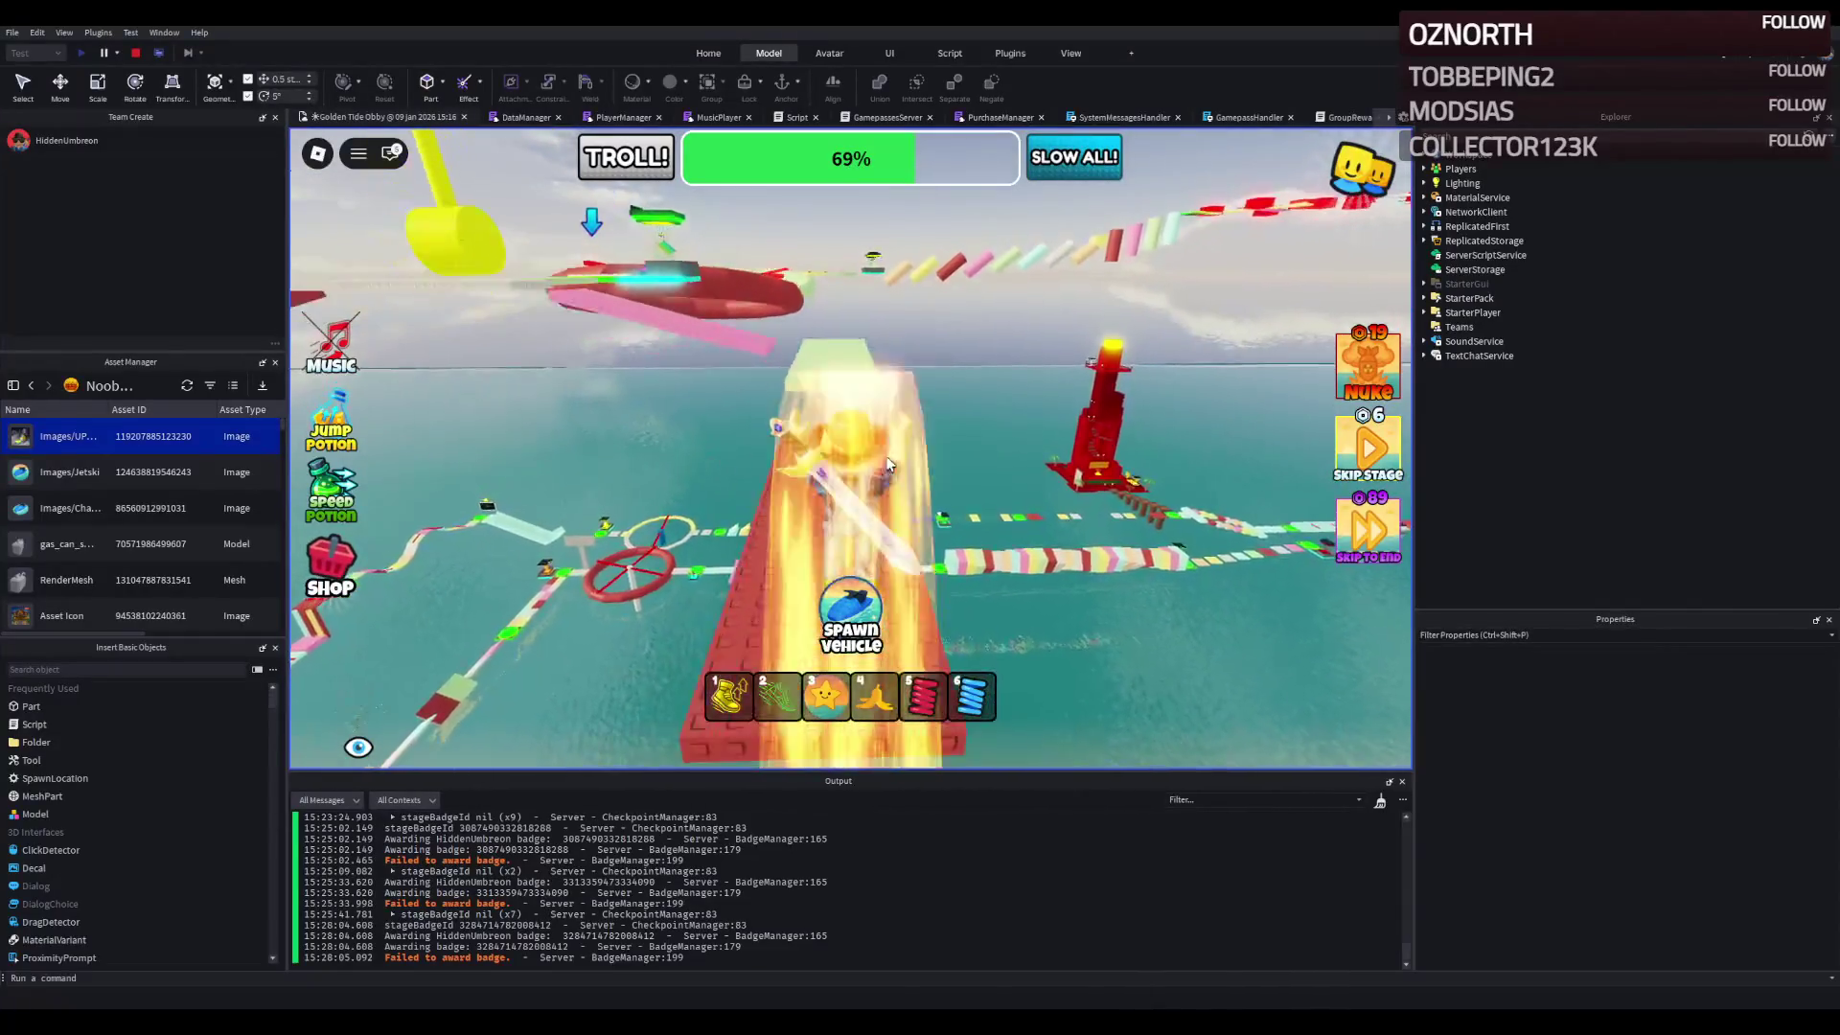
{"action": "key", "text": "w"}
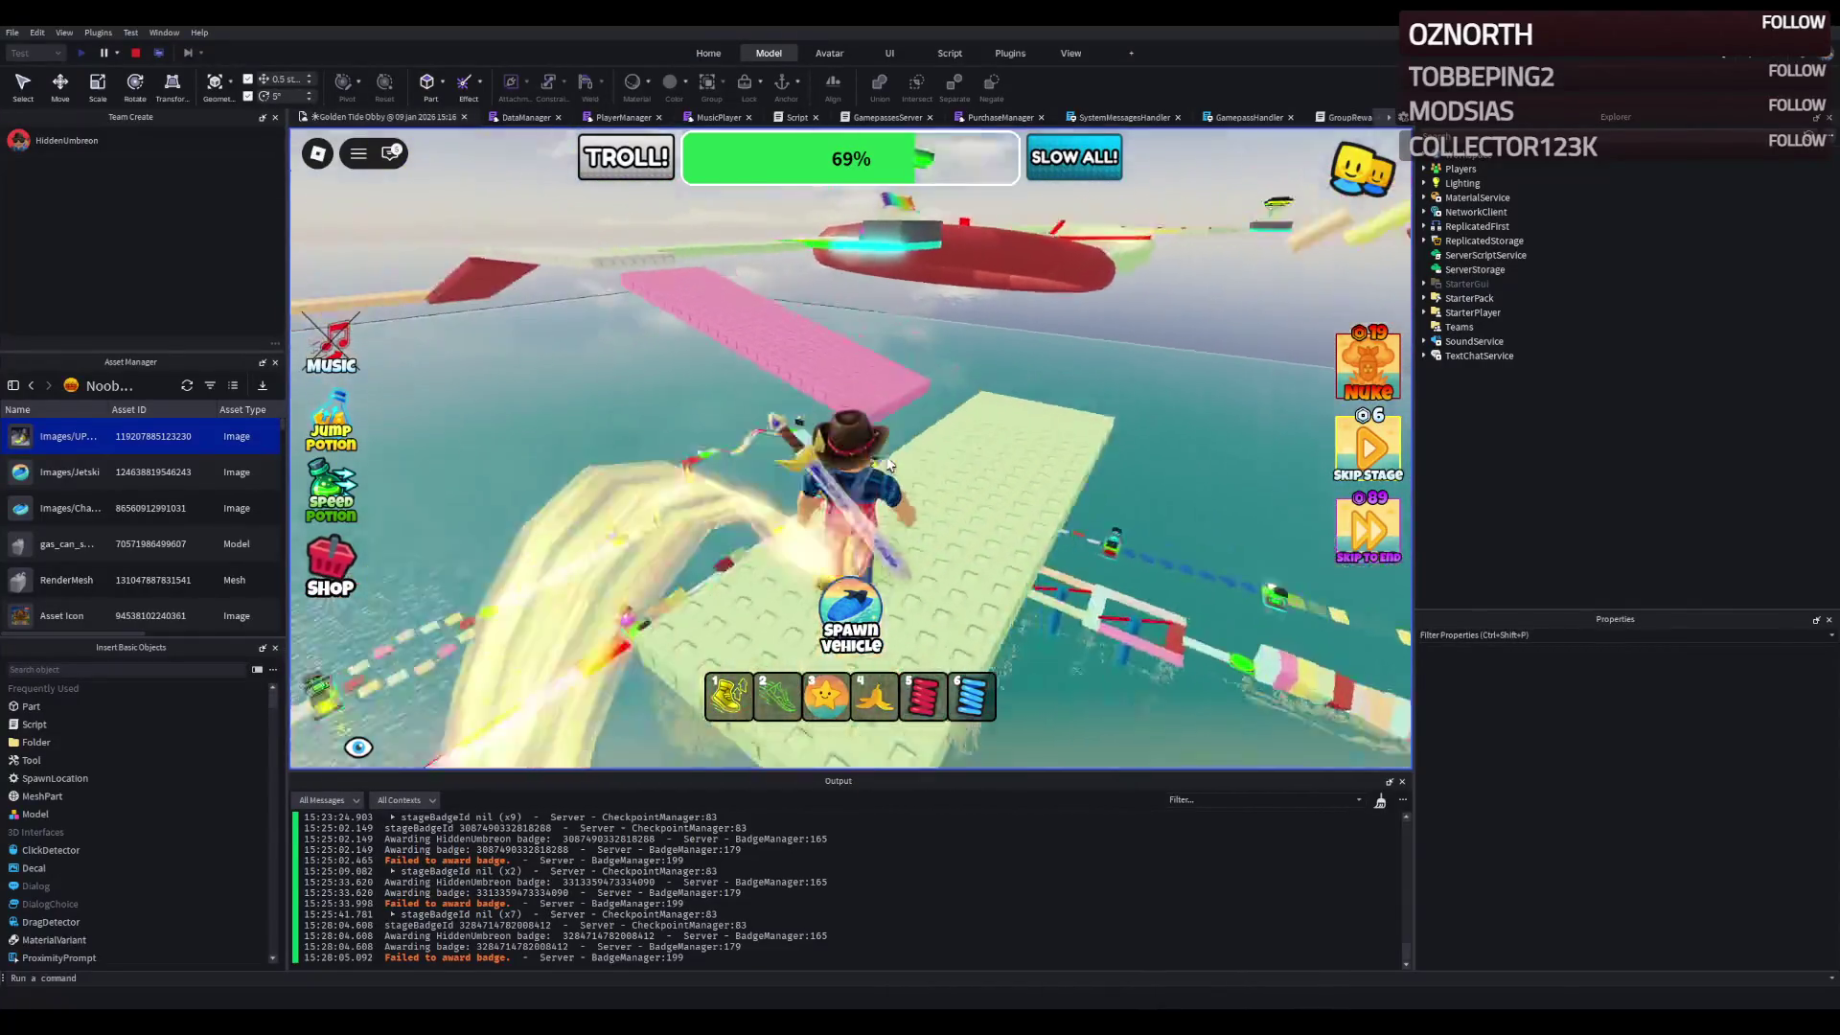
{"action": "key", "text": "w"}
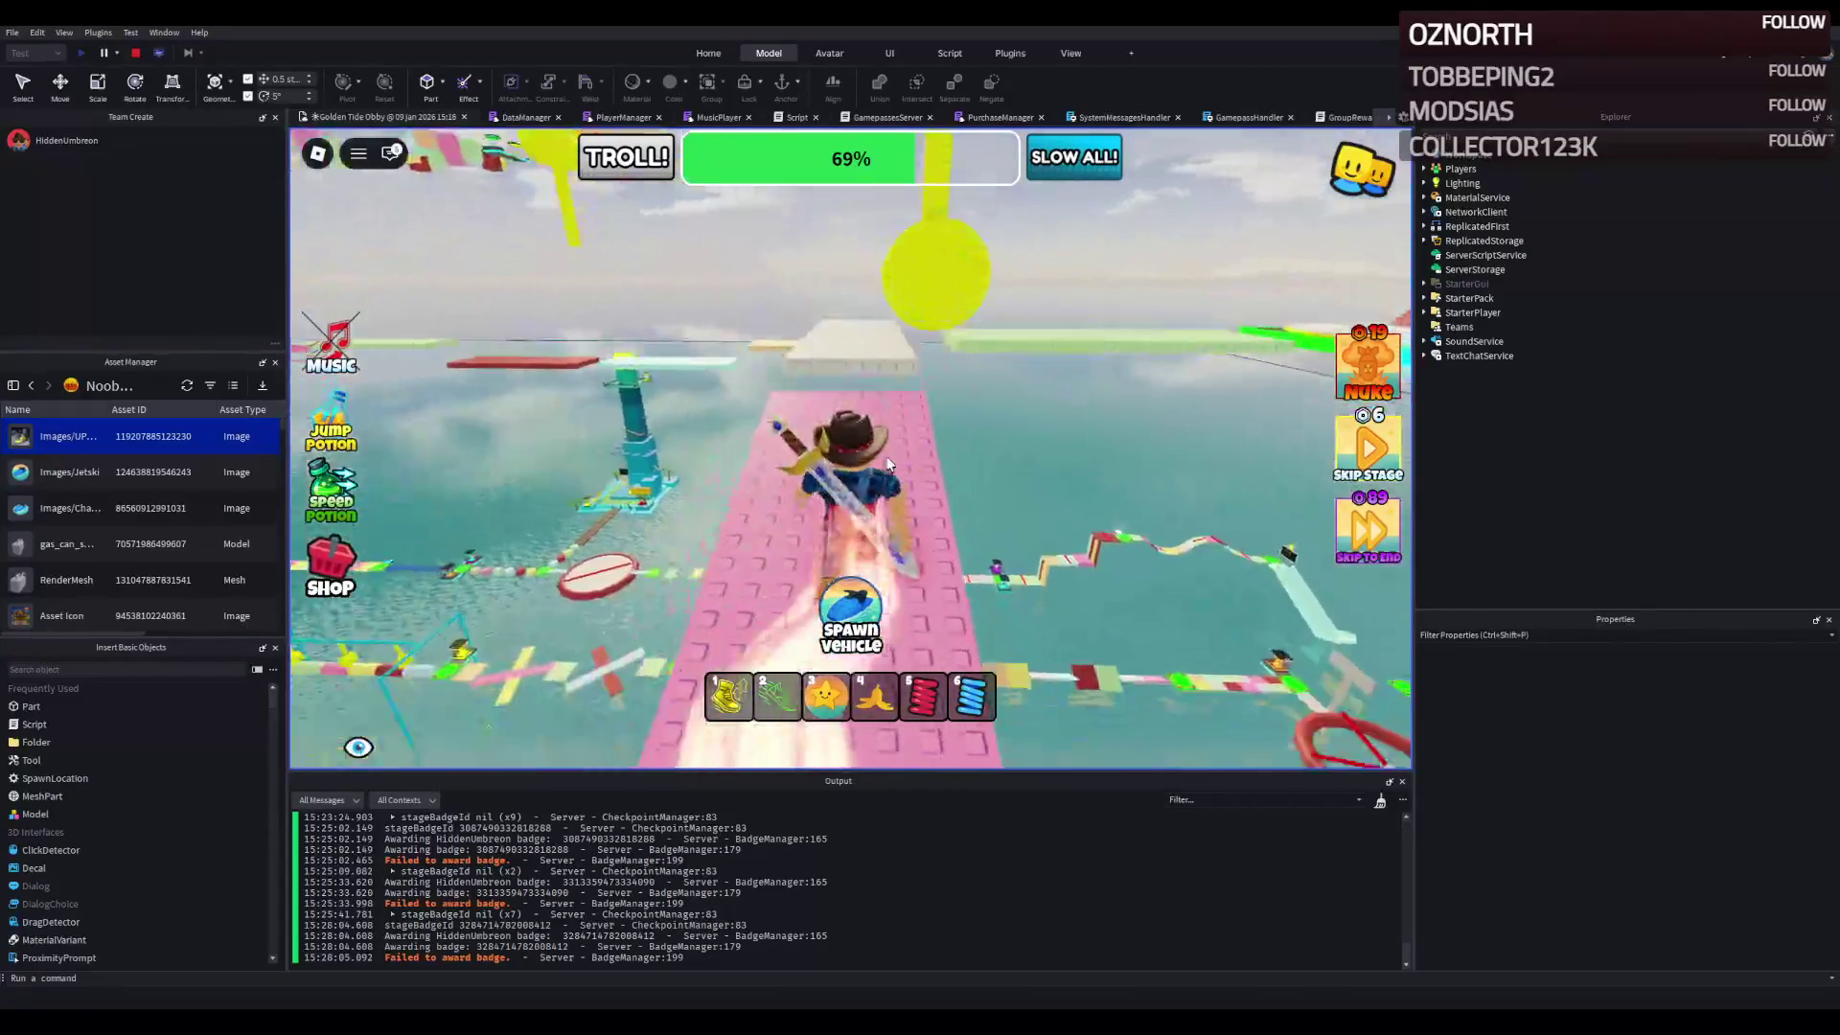
{"action": "key", "text": "w"}
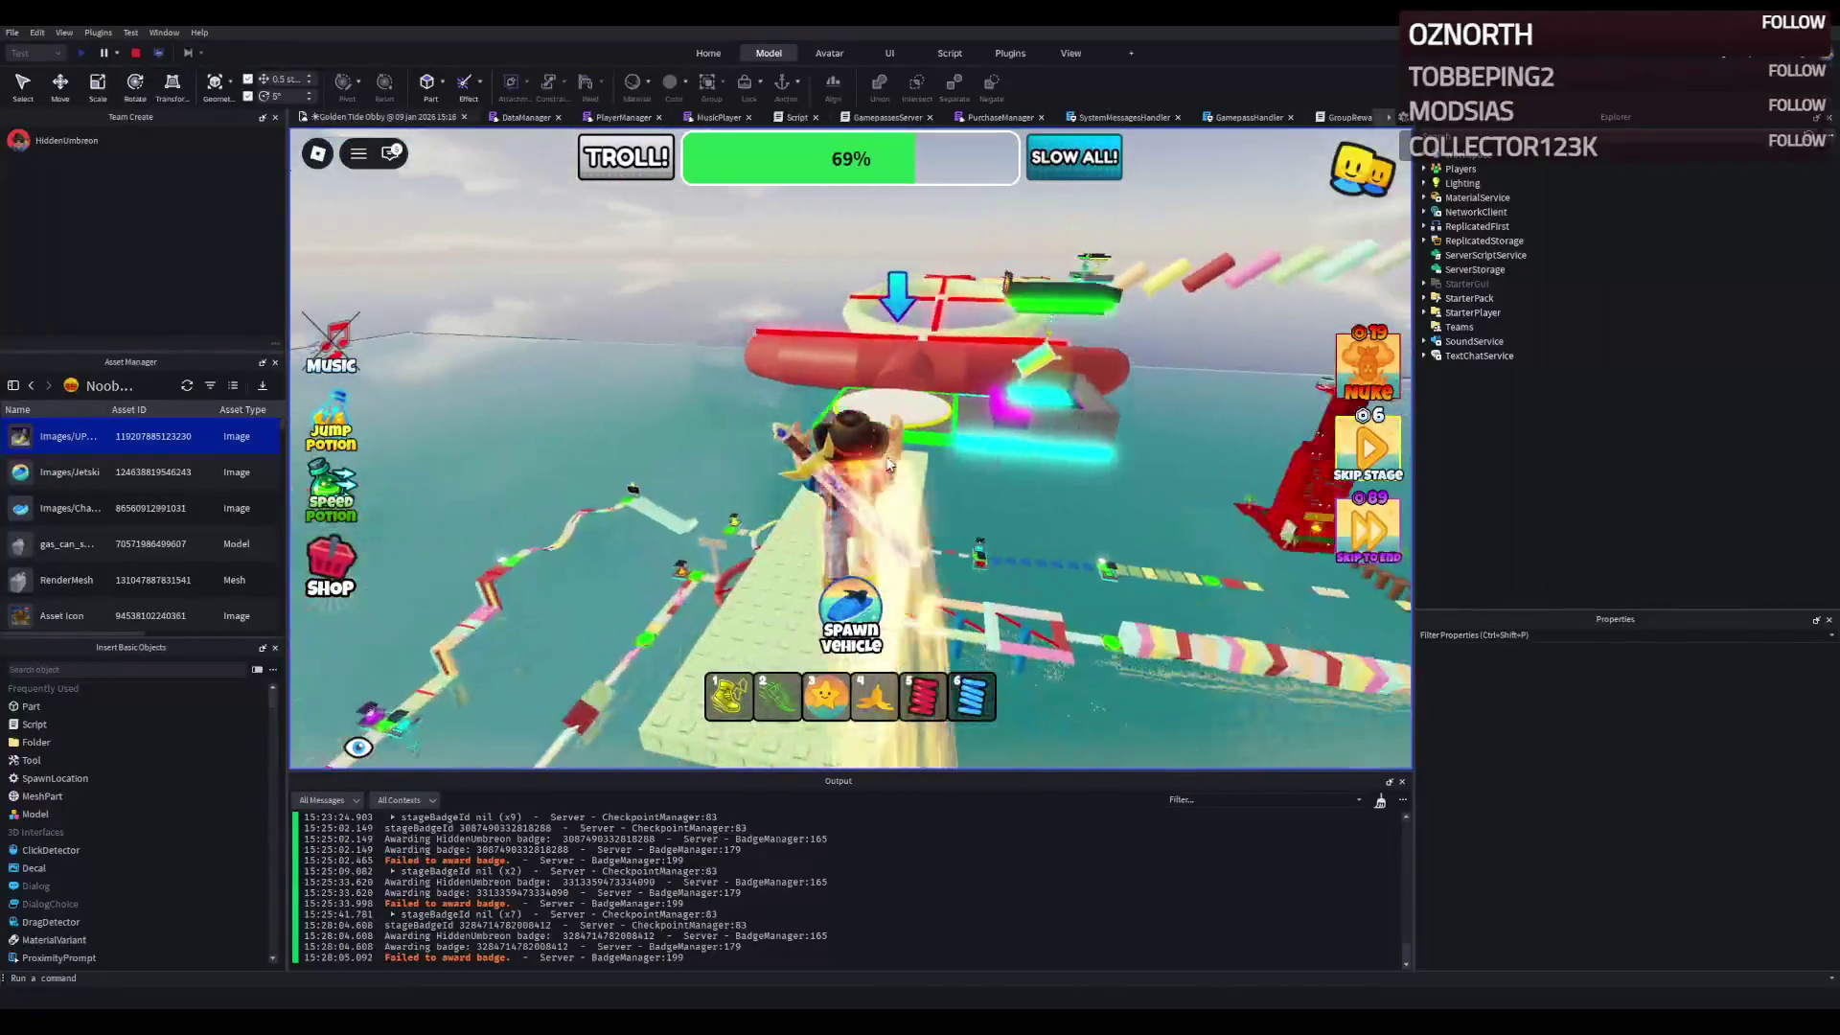
{"action": "key", "text": "w"}
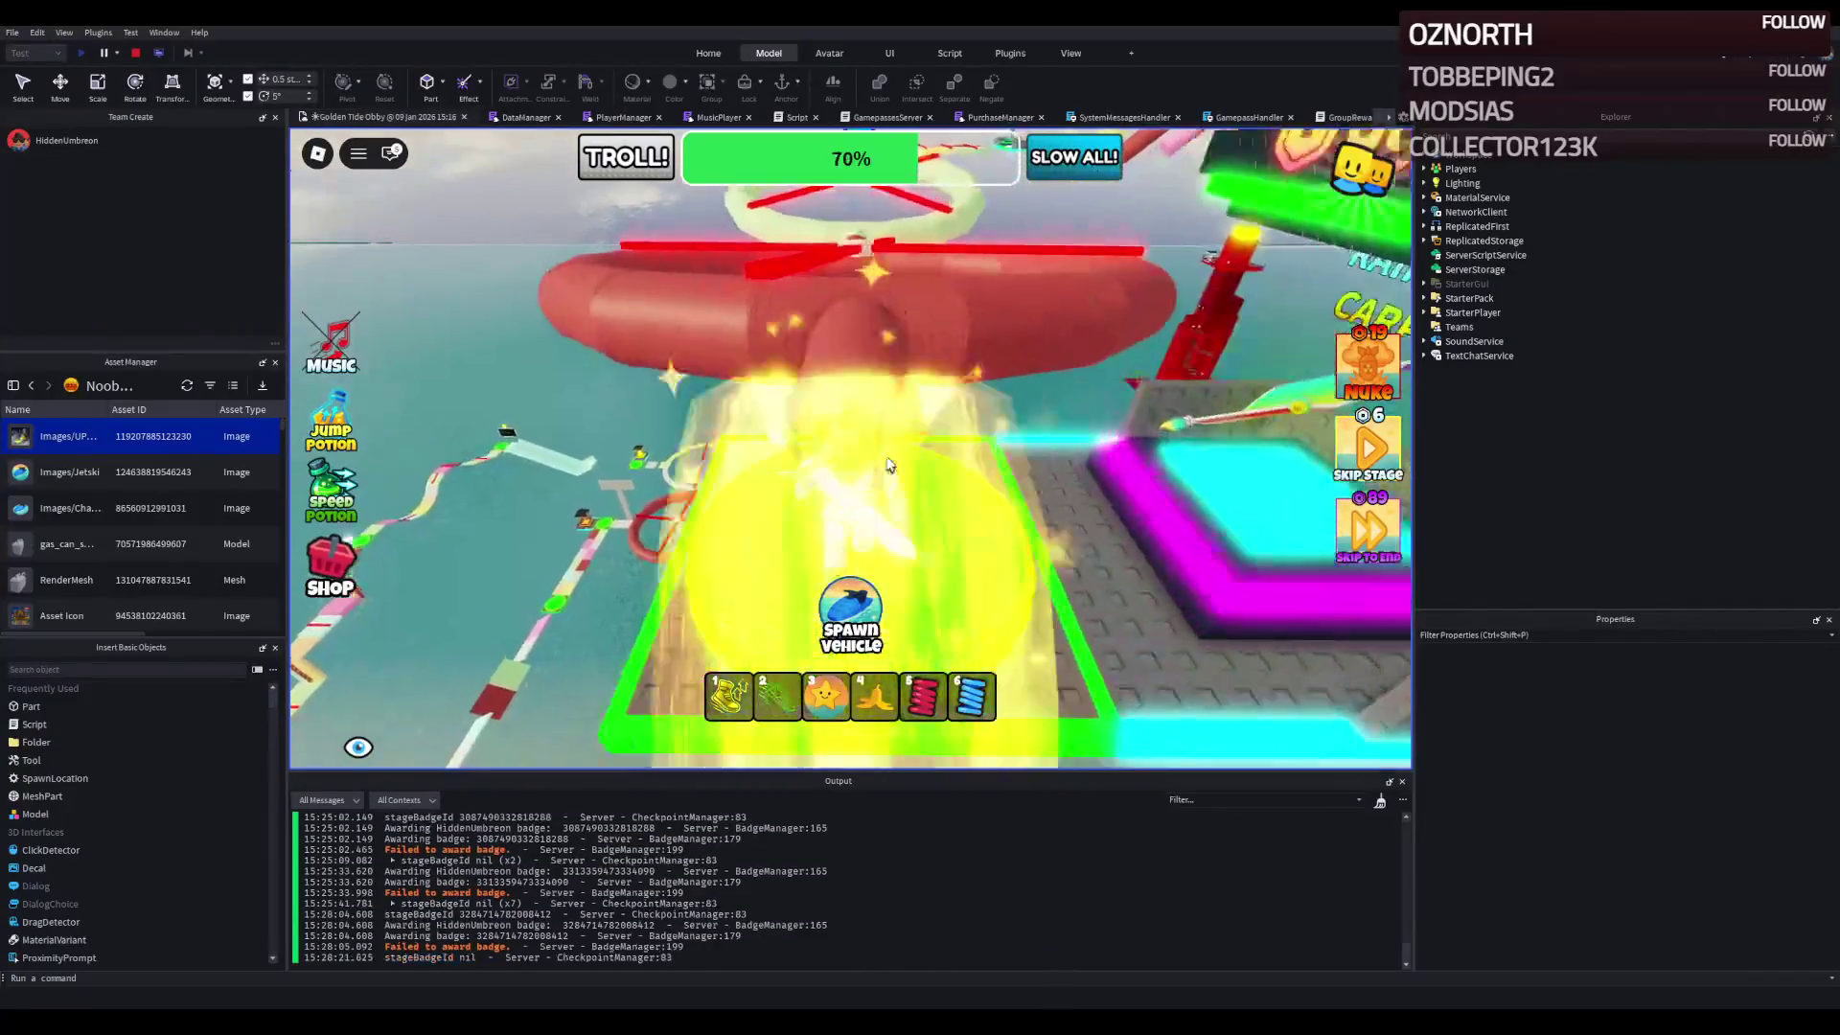
- Run the length of the red tube and cross onto the green tube
{"action": "key", "text": "w"}
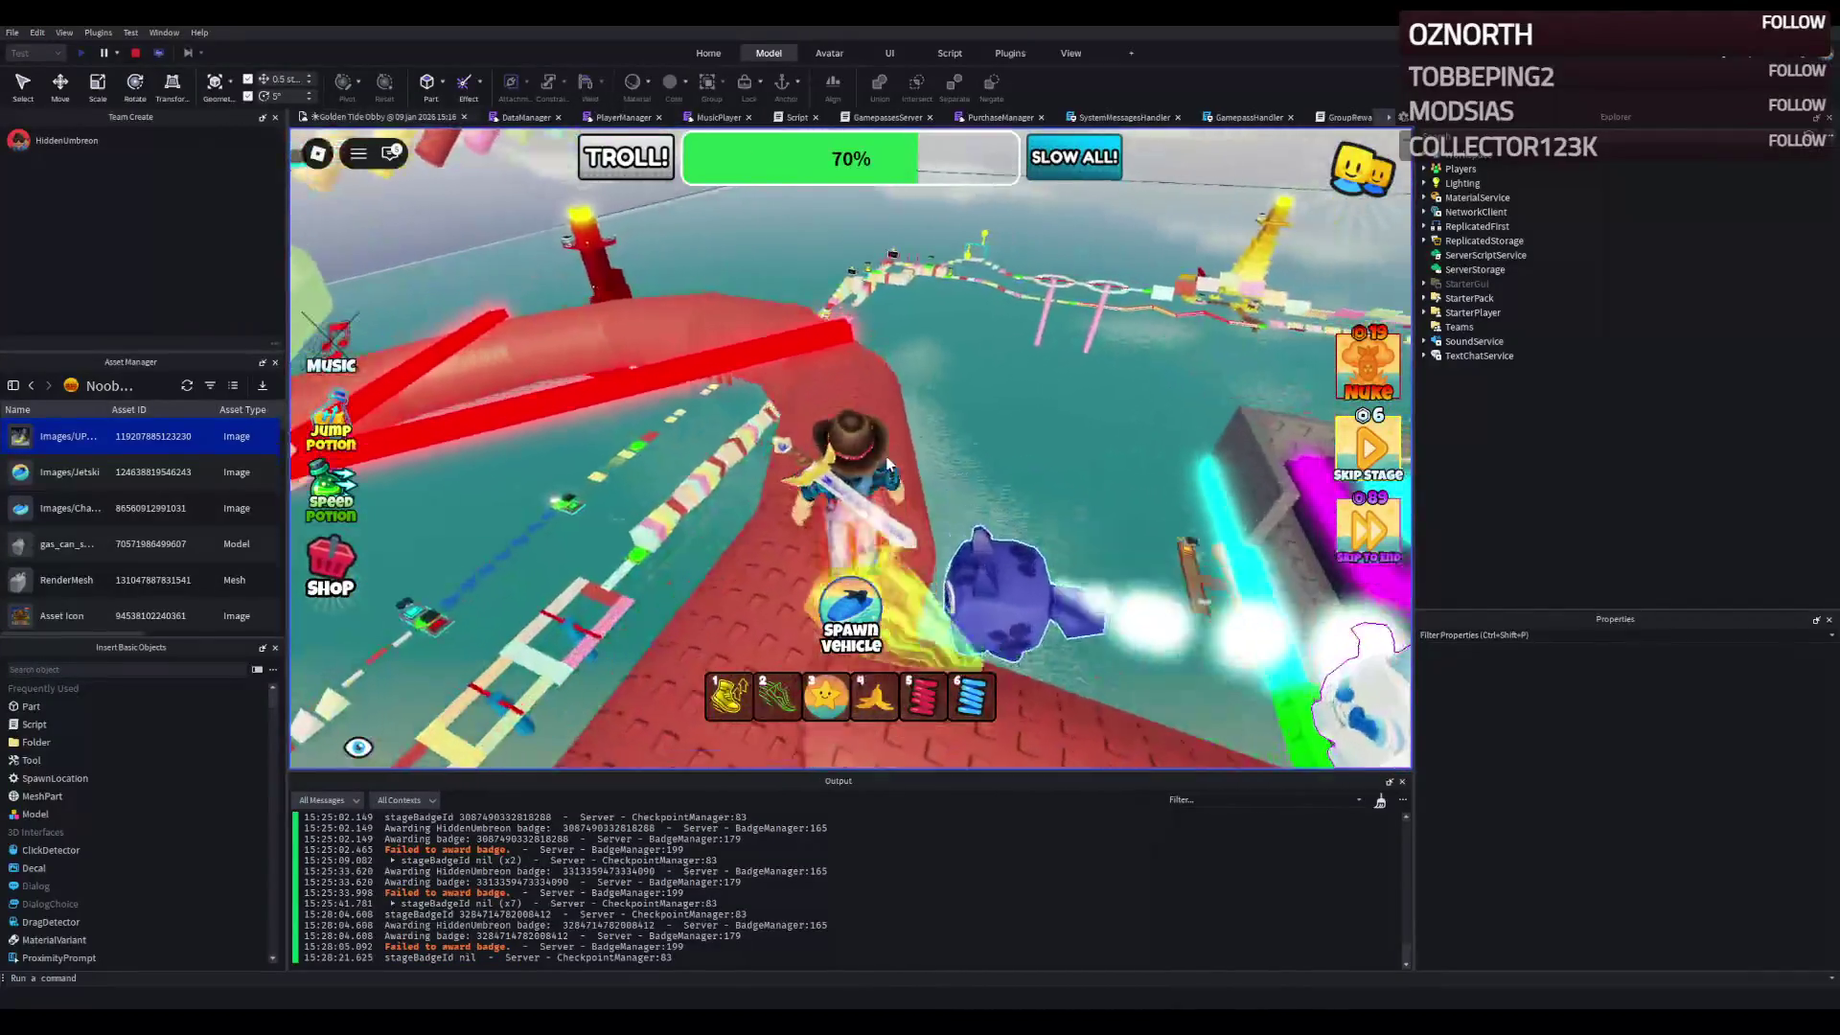
{"action": "key", "text": "w"}
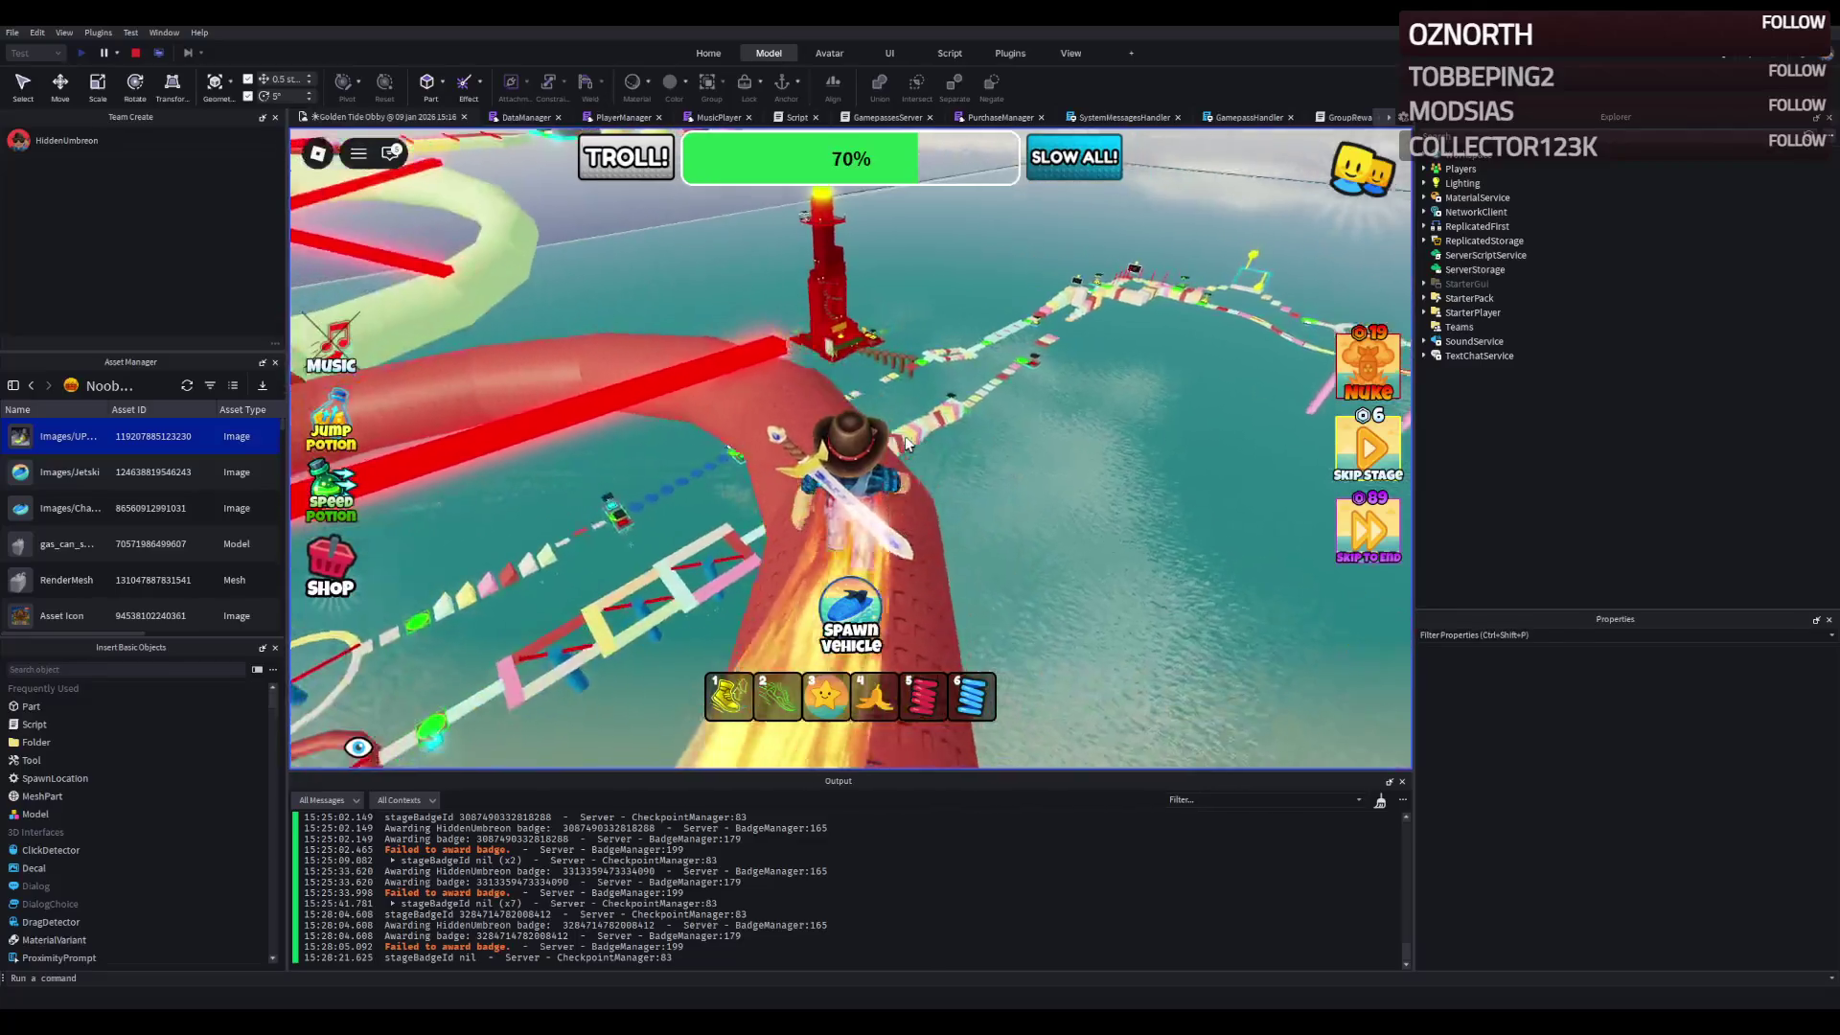
{"action": "key", "text": "w"}
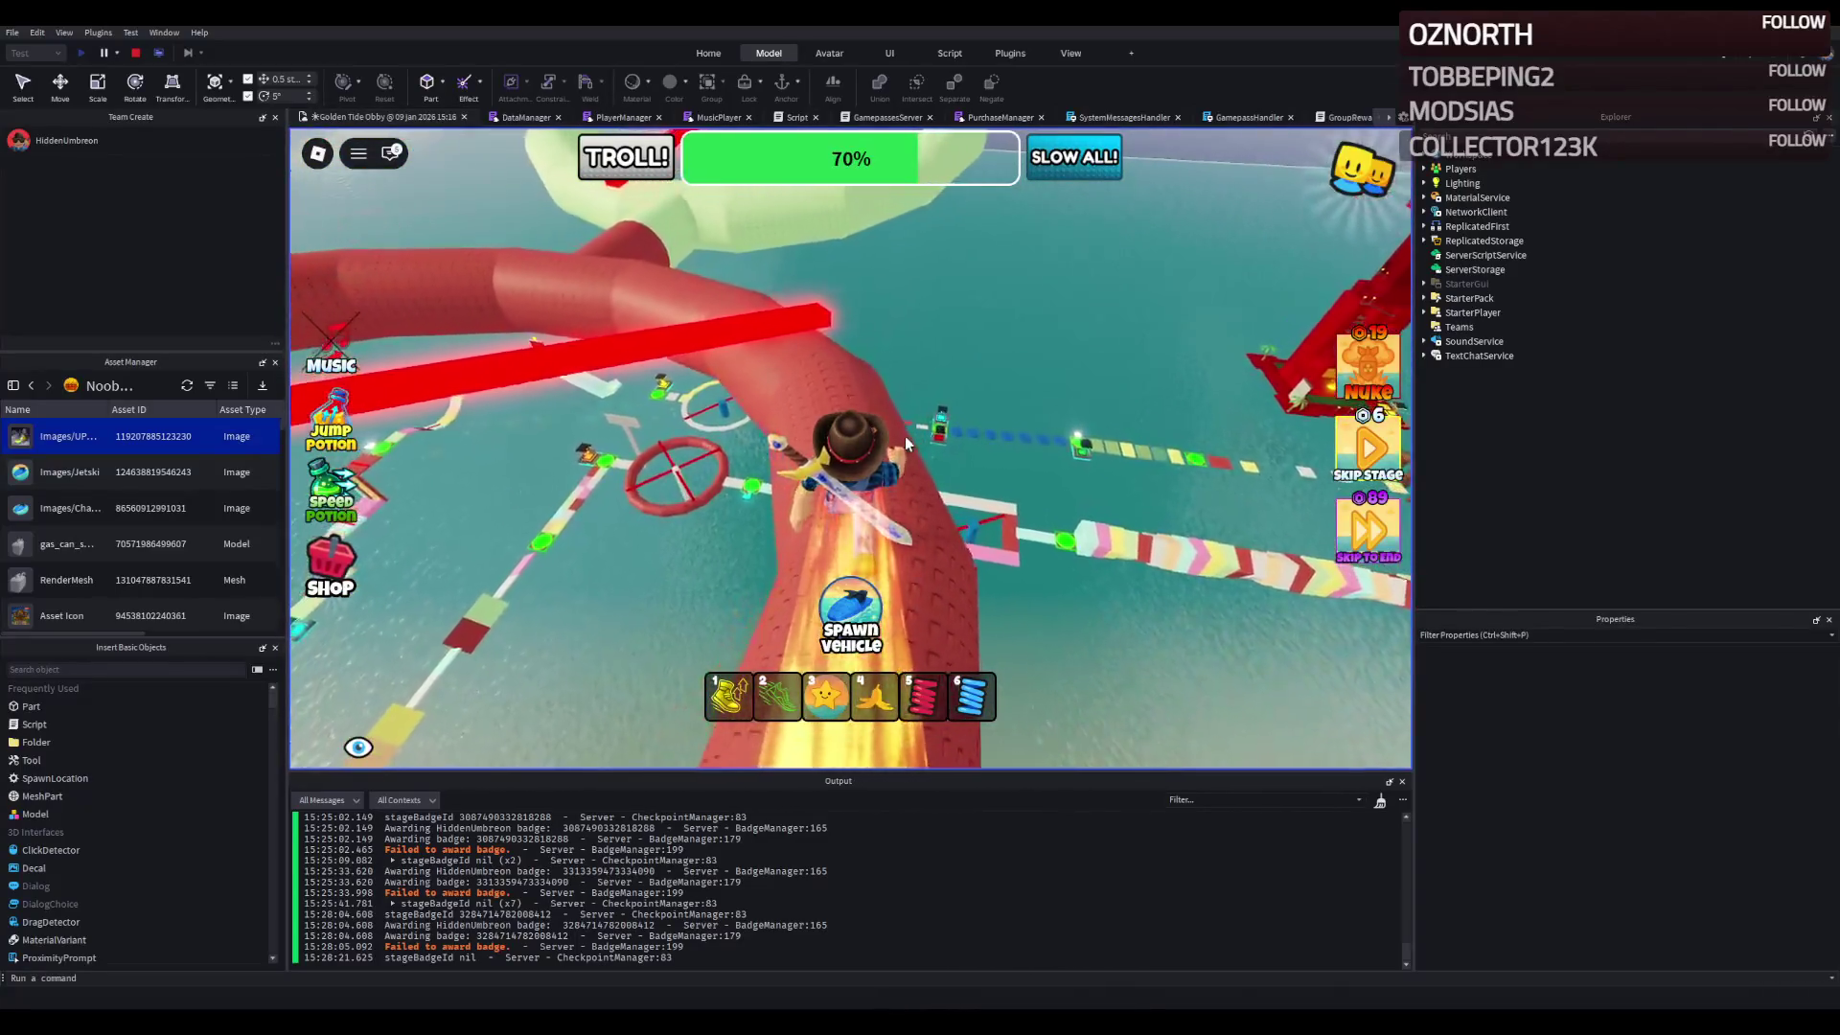
{"action": "key", "text": "w"}
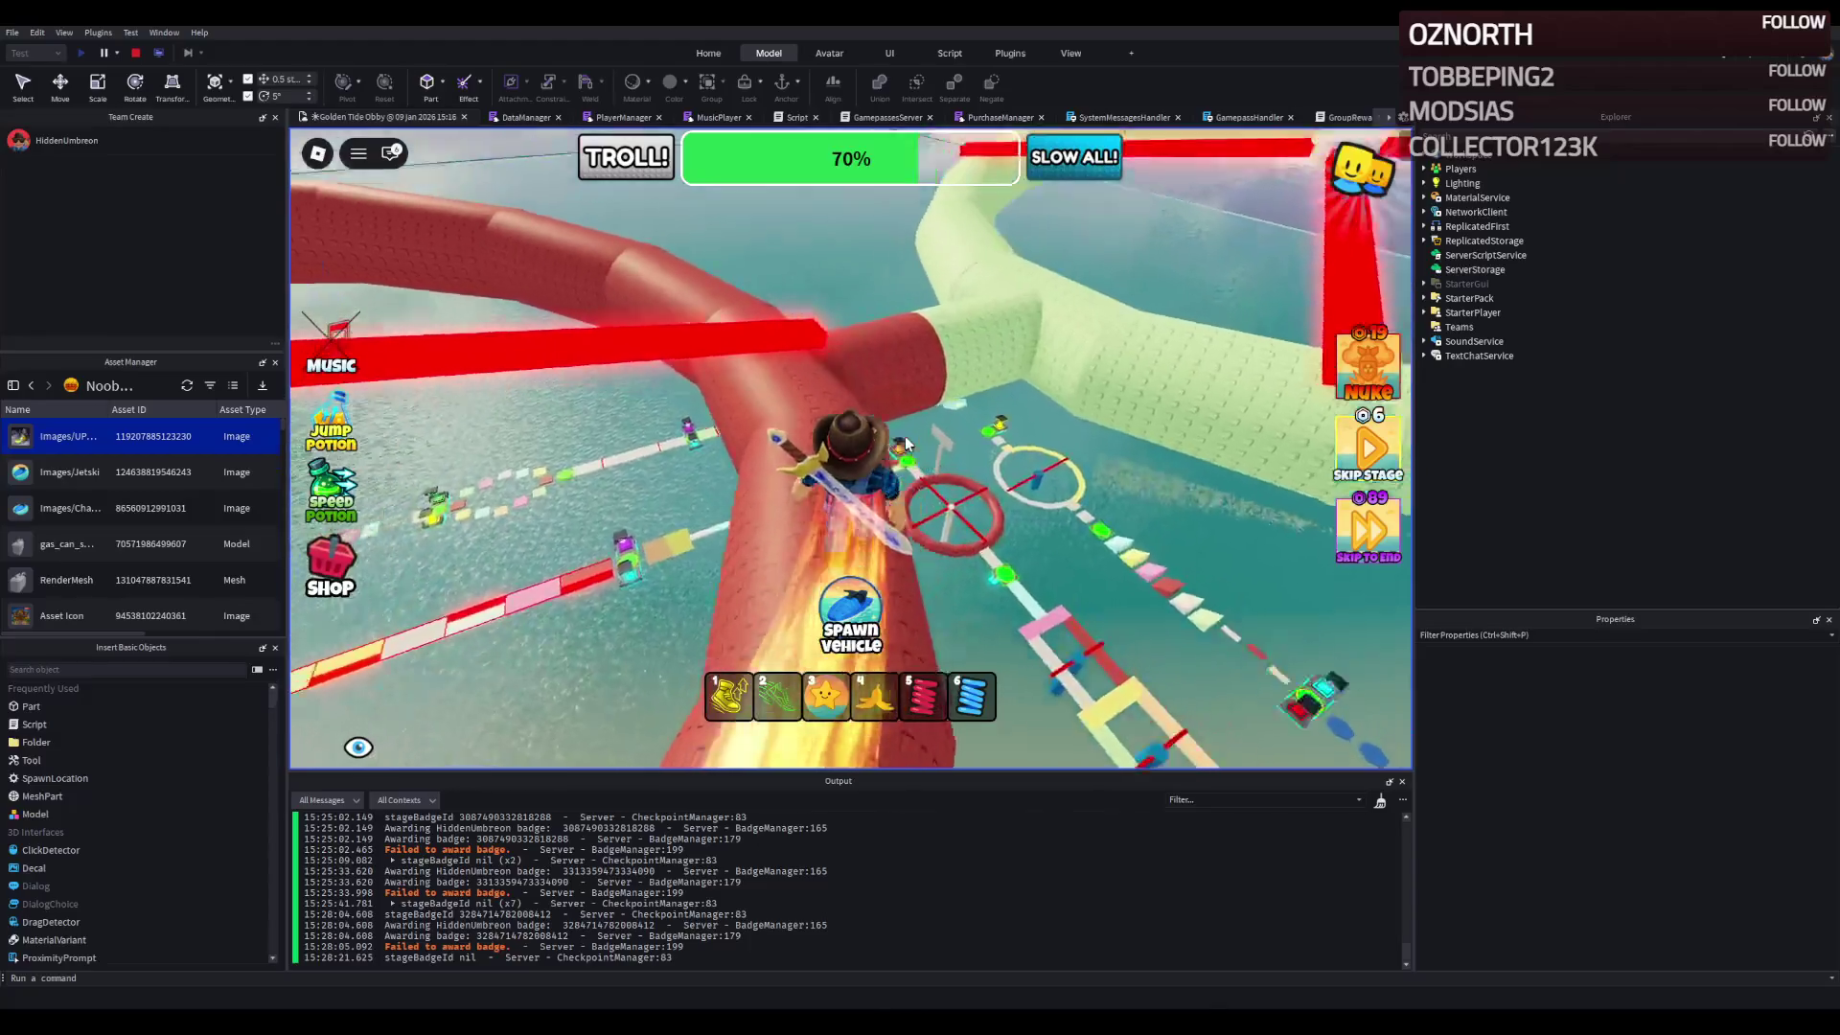
{"action": "key", "text": "w"}
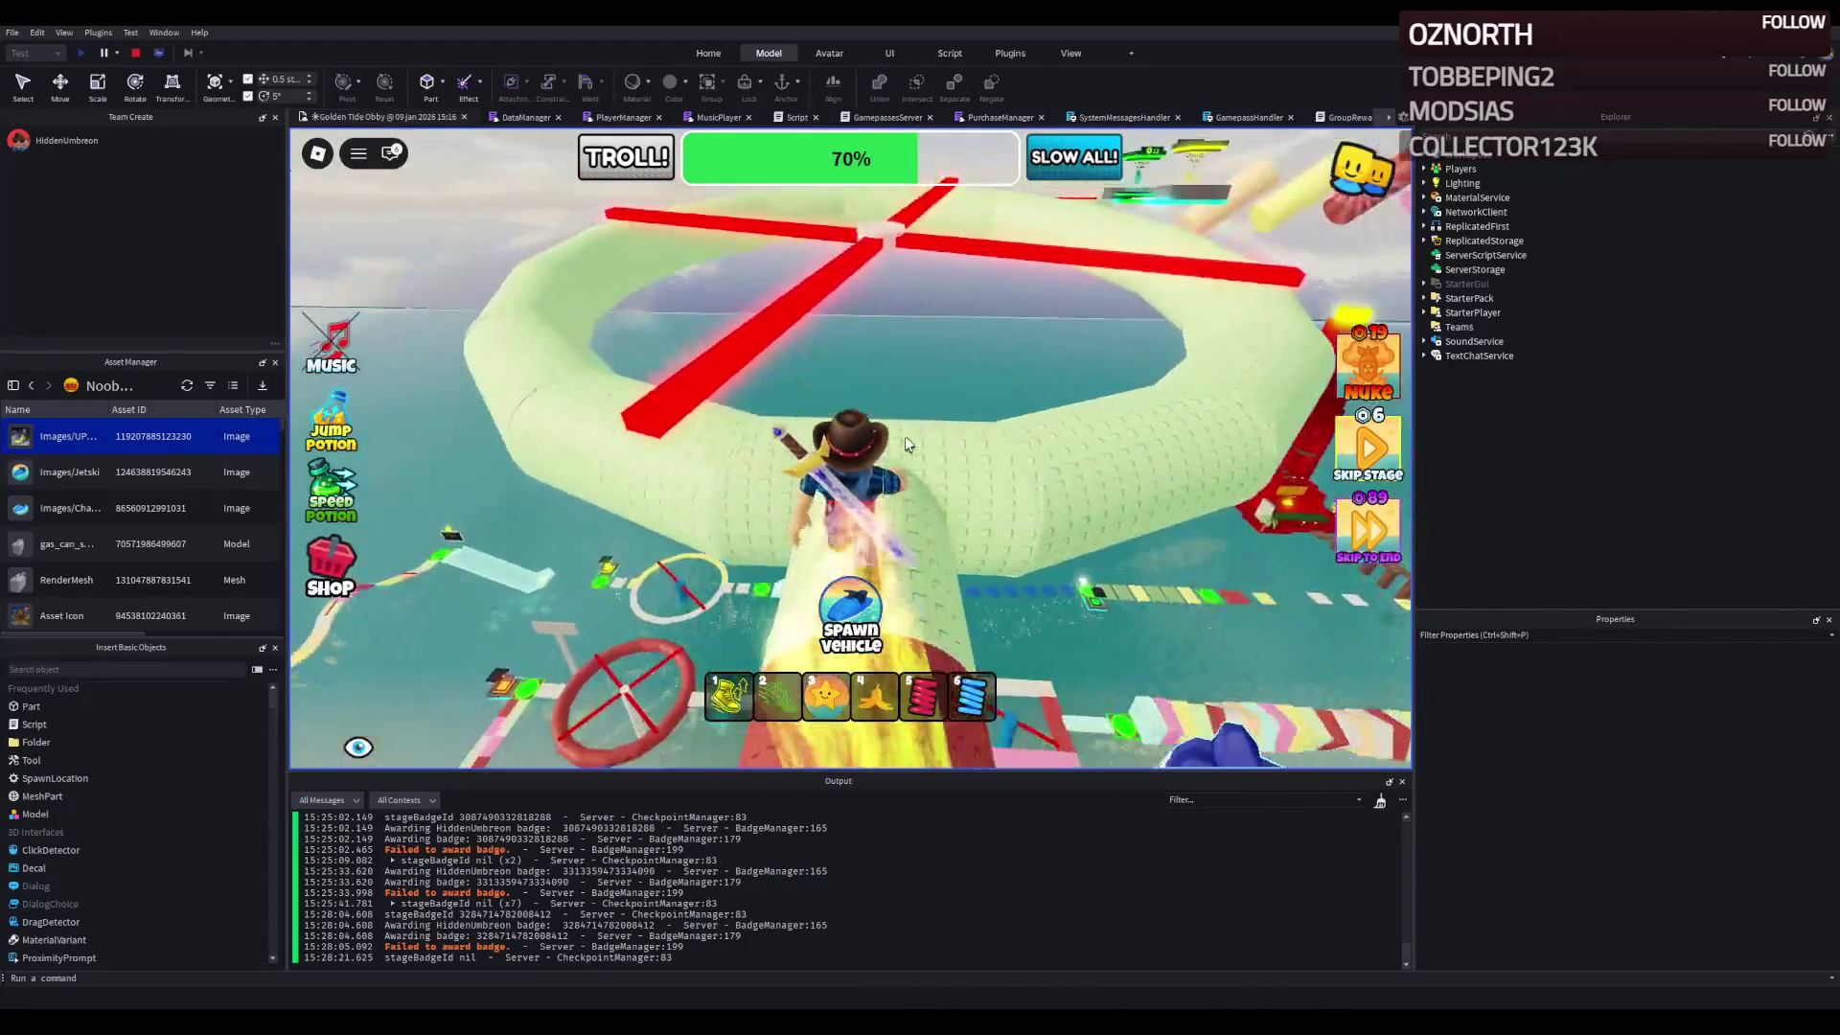
- Follow the green tube past the red bar onto the green checkpoint pad at 72%
{"action": "key", "text": "w"}
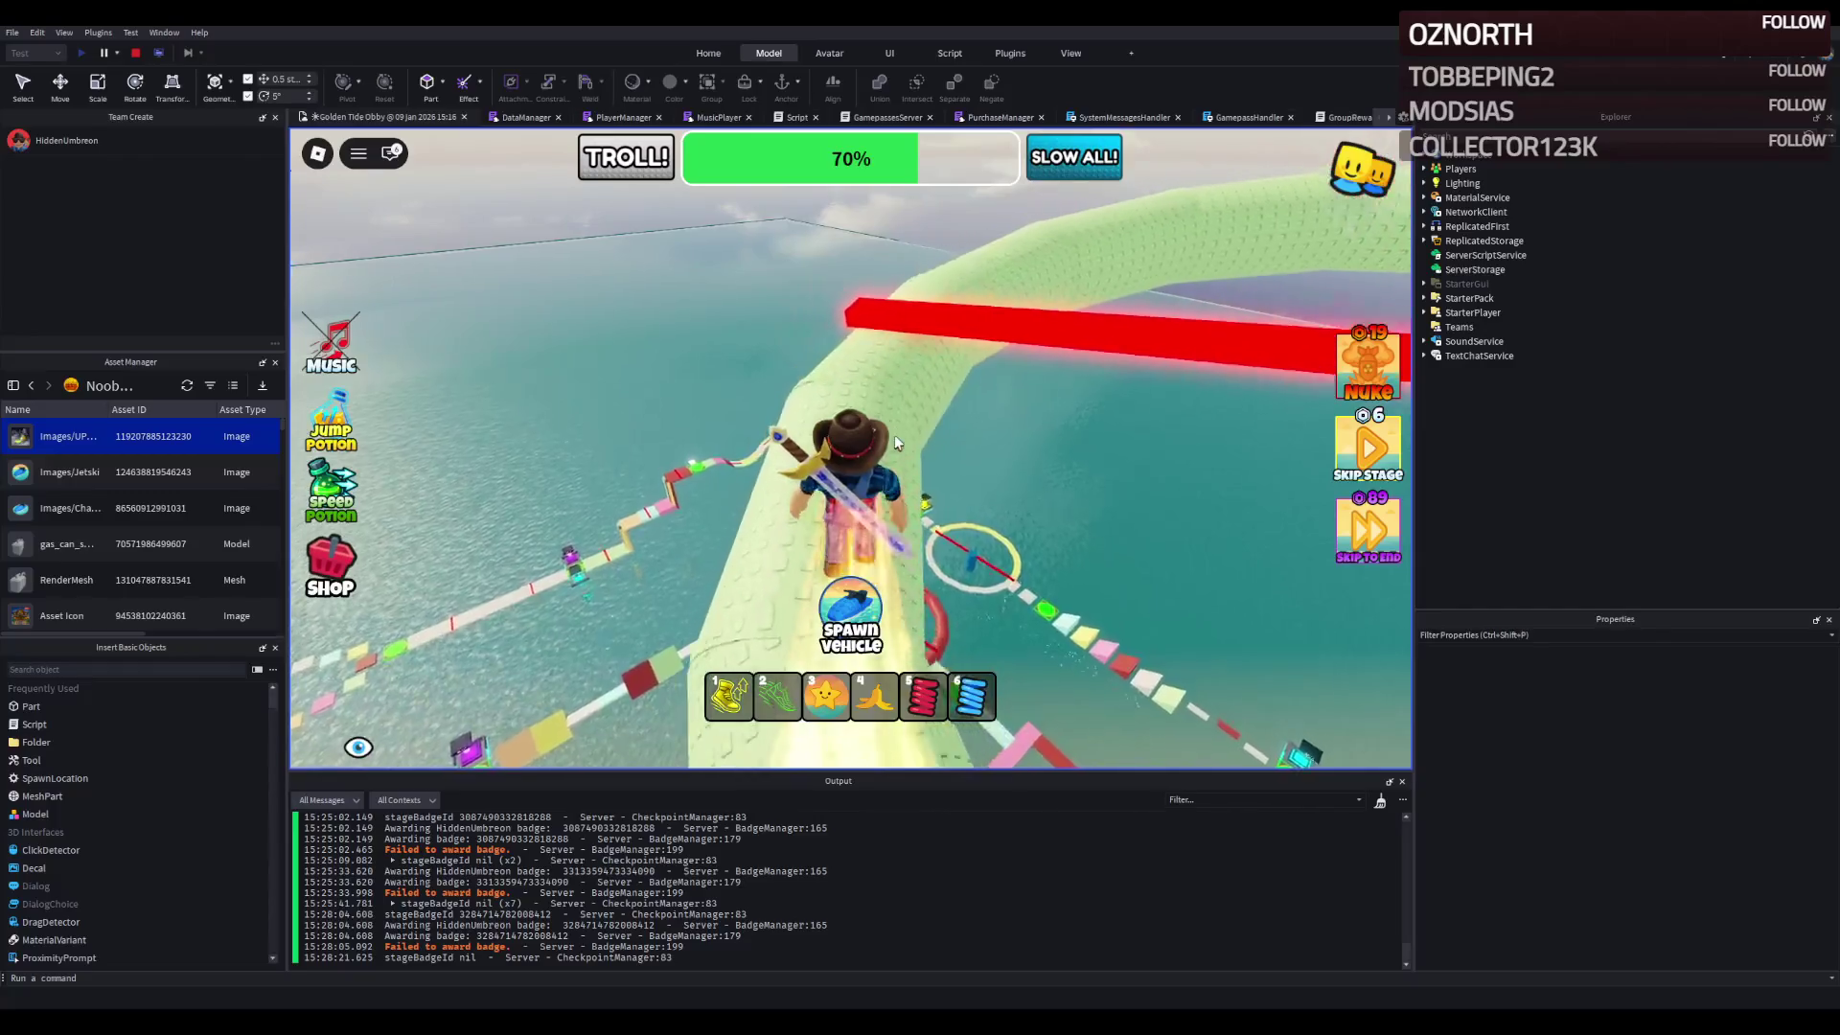
{"action": "key", "text": "w"}
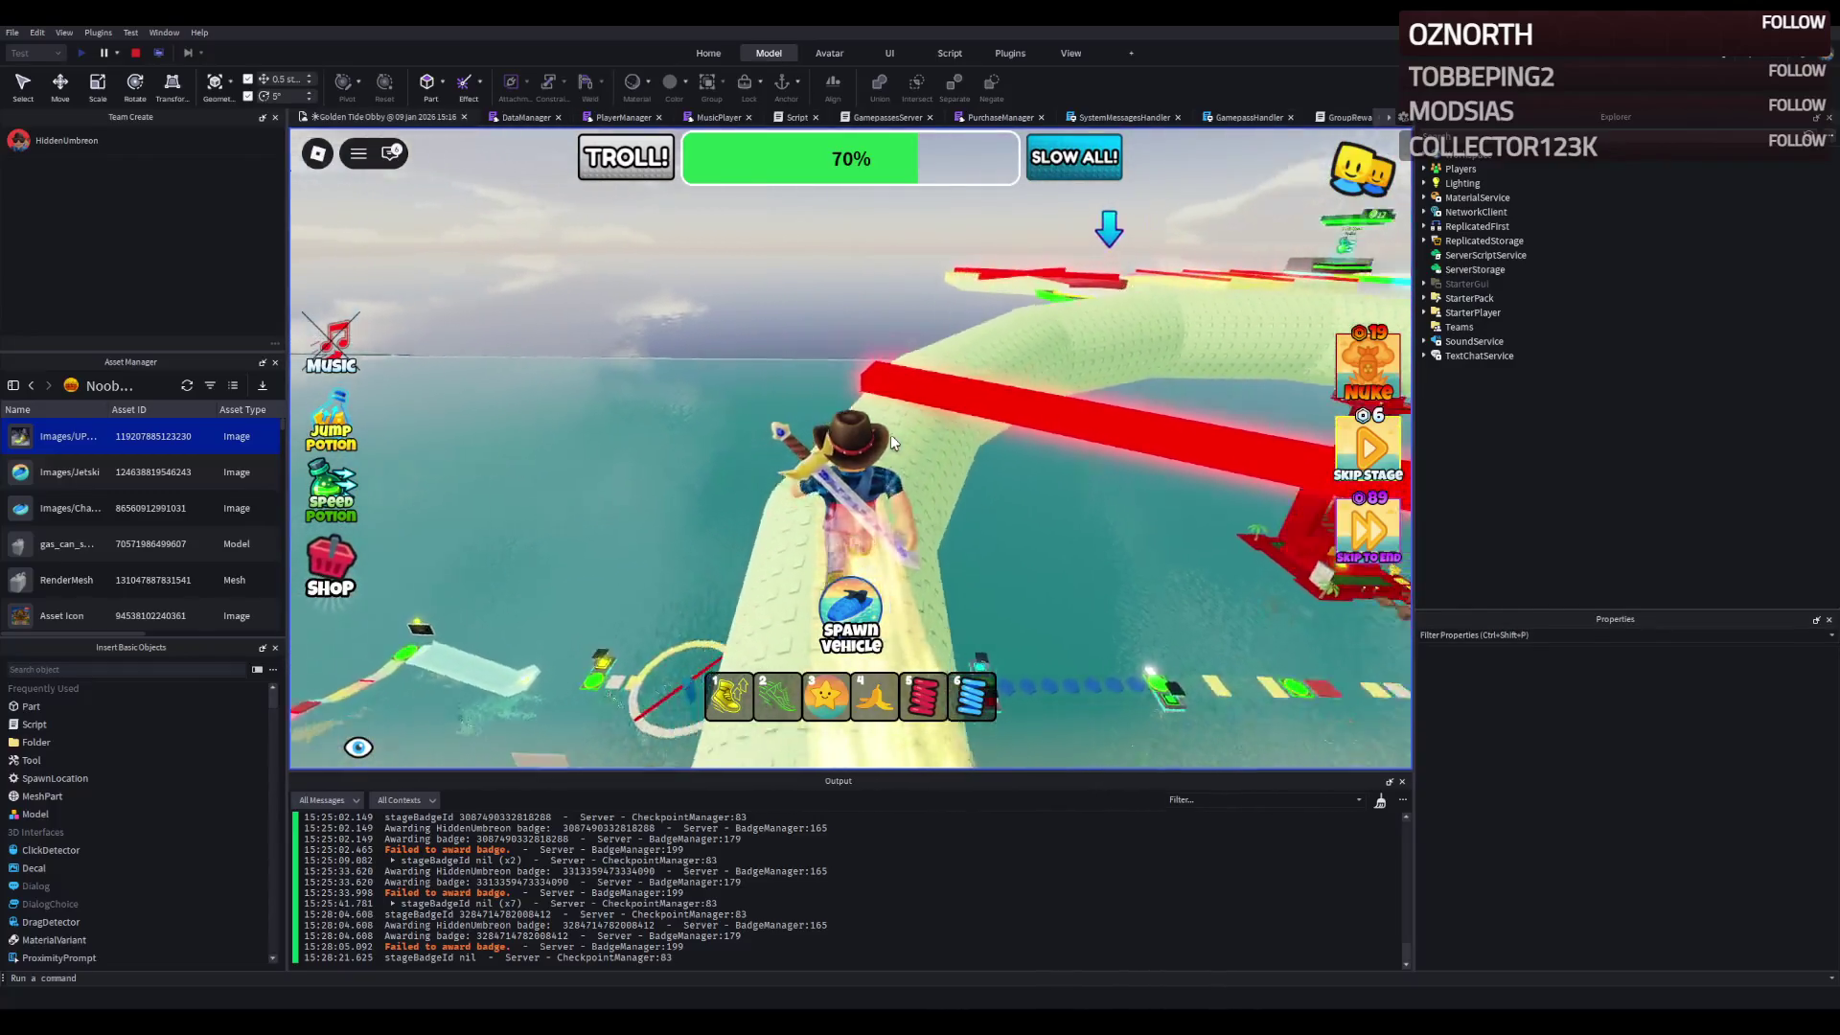
{"action": "key", "text": "w"}
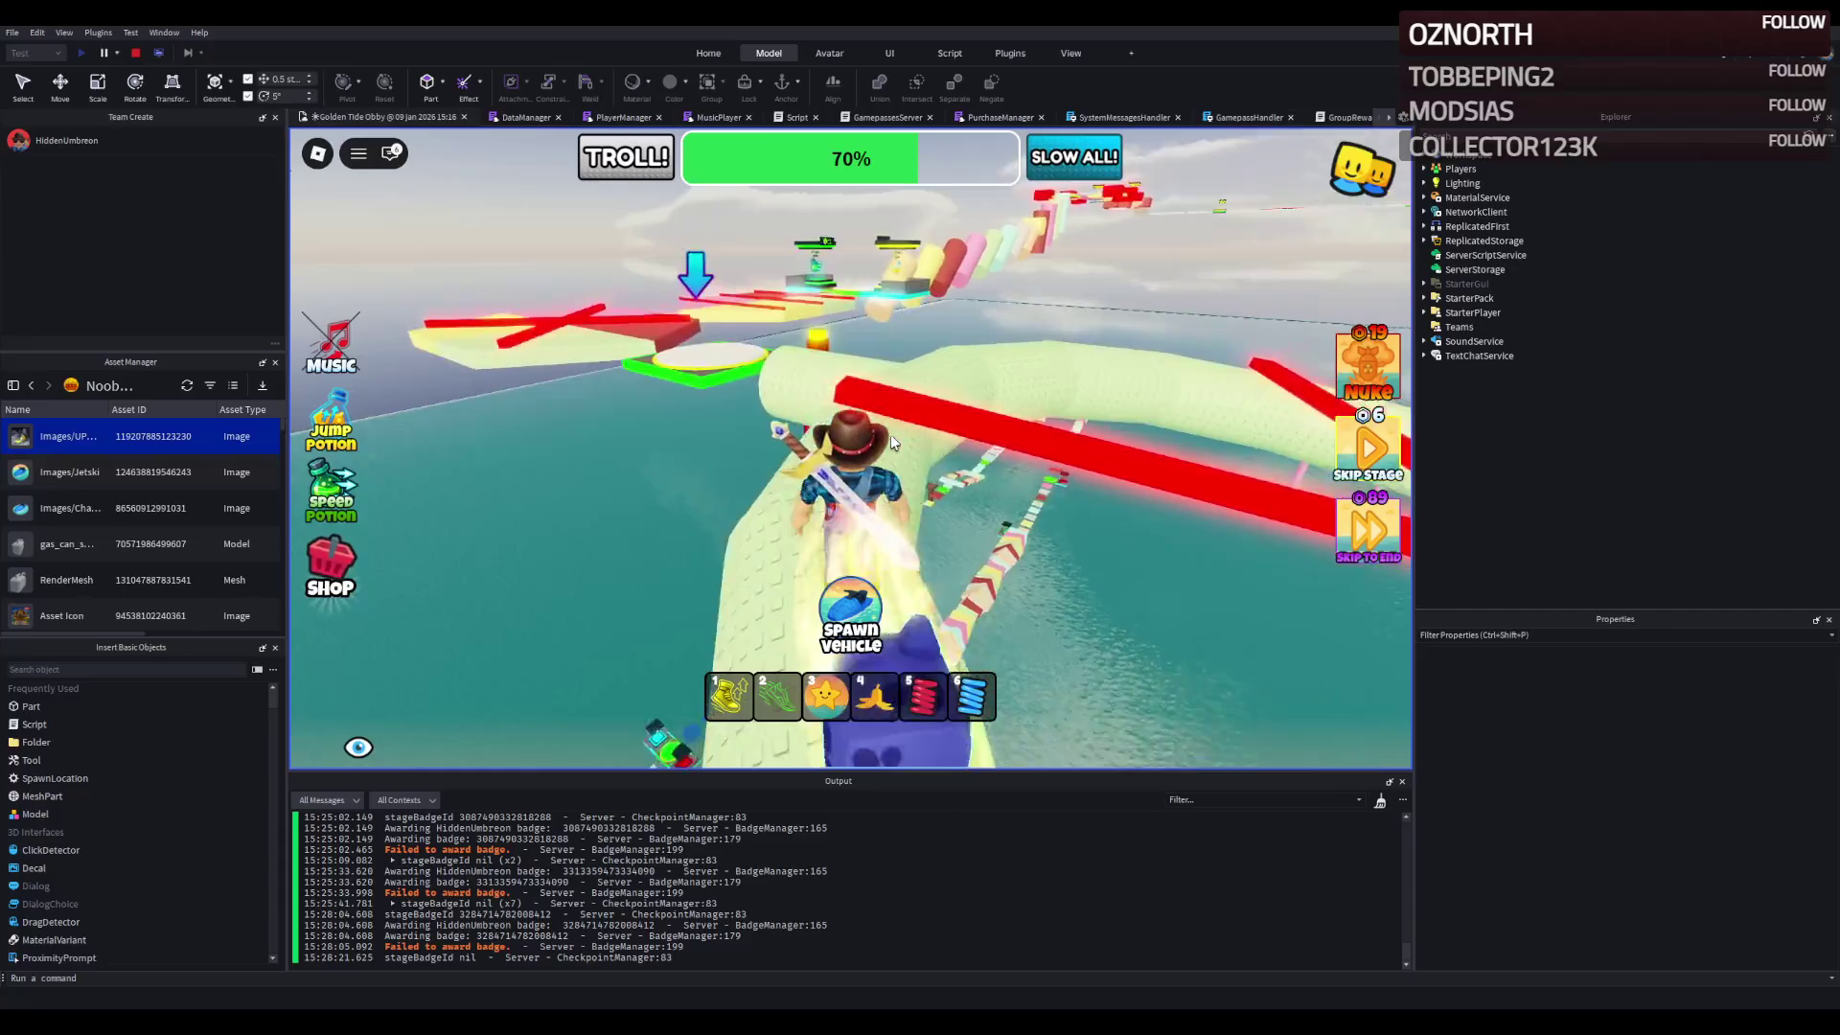
{"action": "key", "text": "w"}
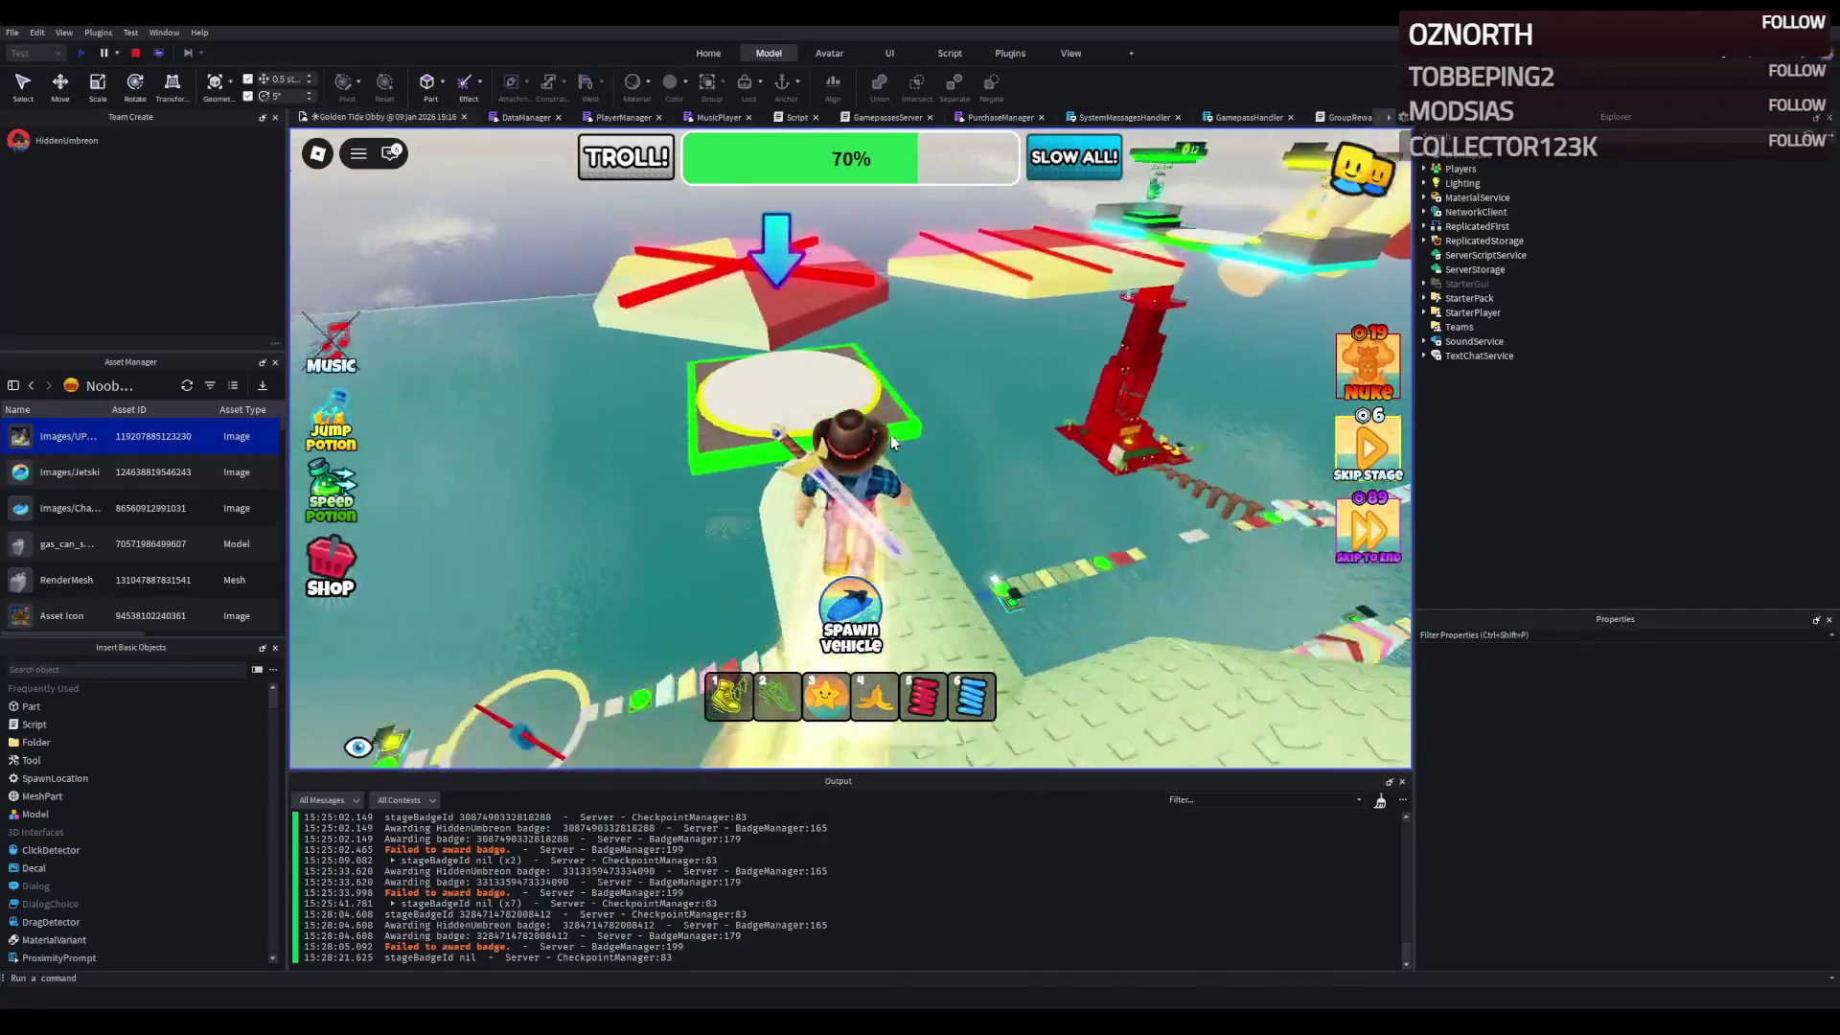
- Reach the white circular checkpoint pad and climb onto the yellow tower
{"action": "key", "text": "w"}
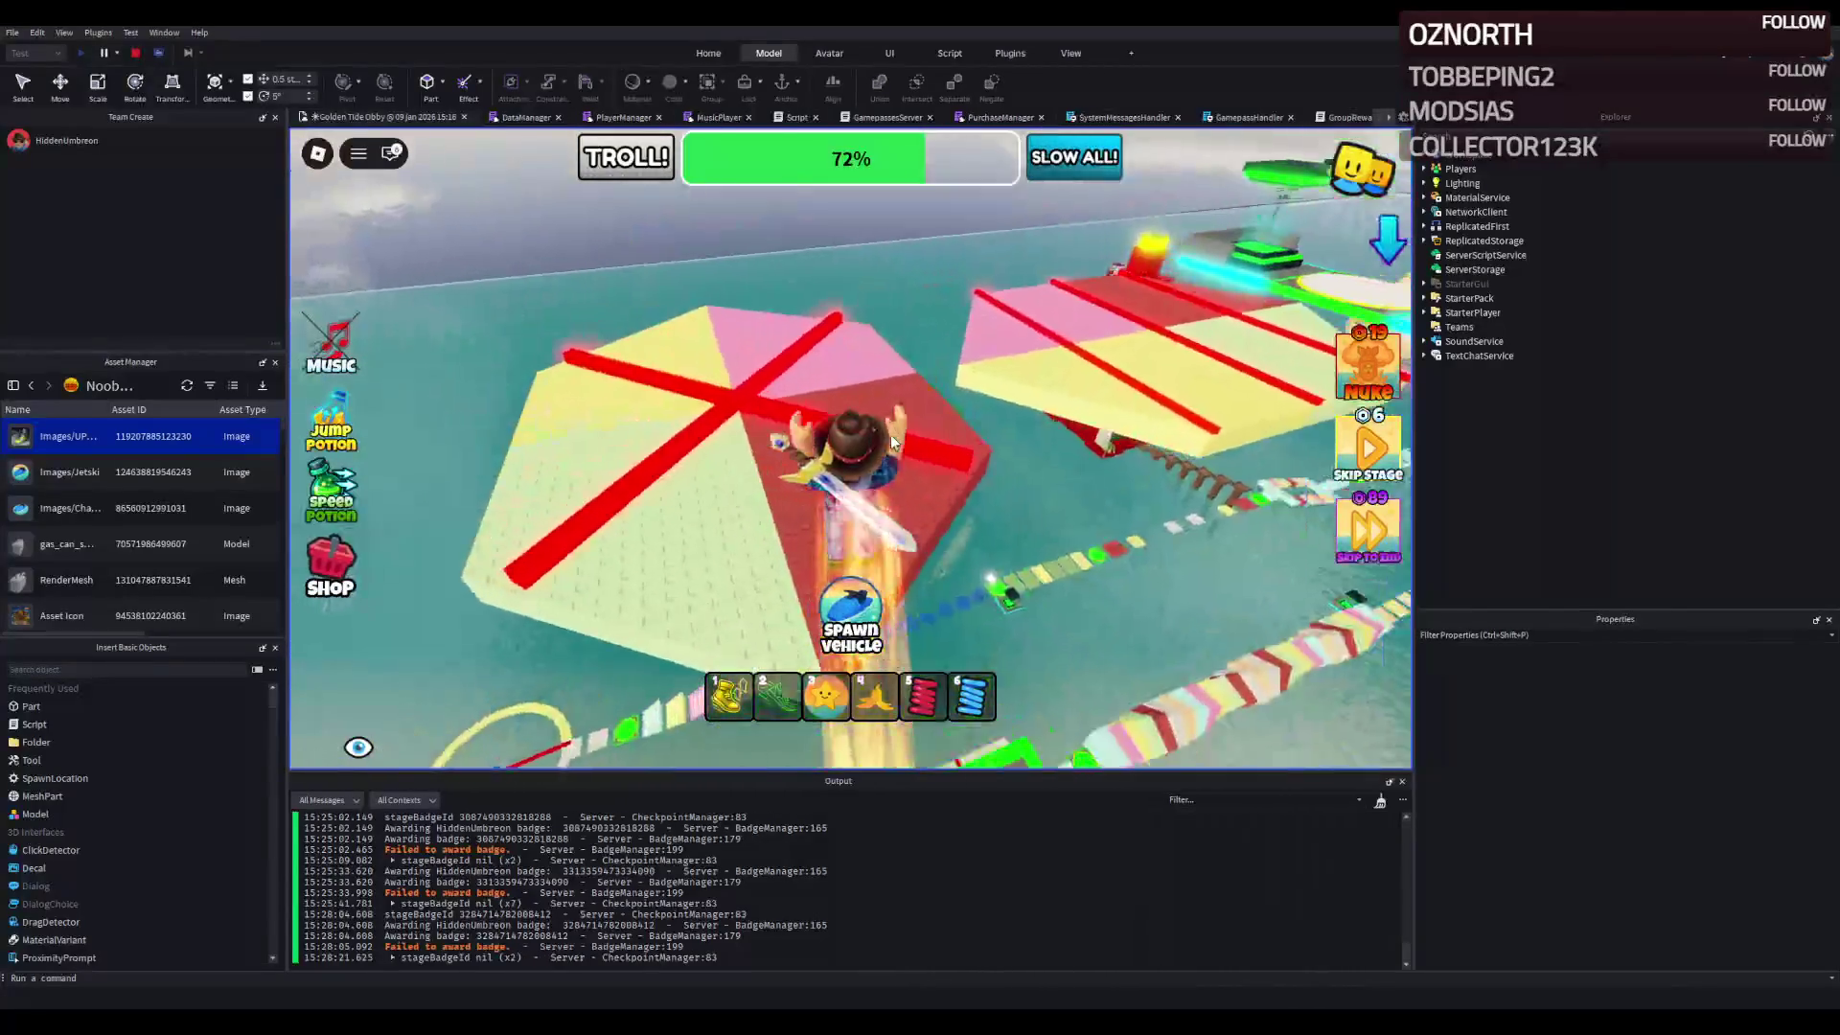
{"action": "key", "text": "w"}
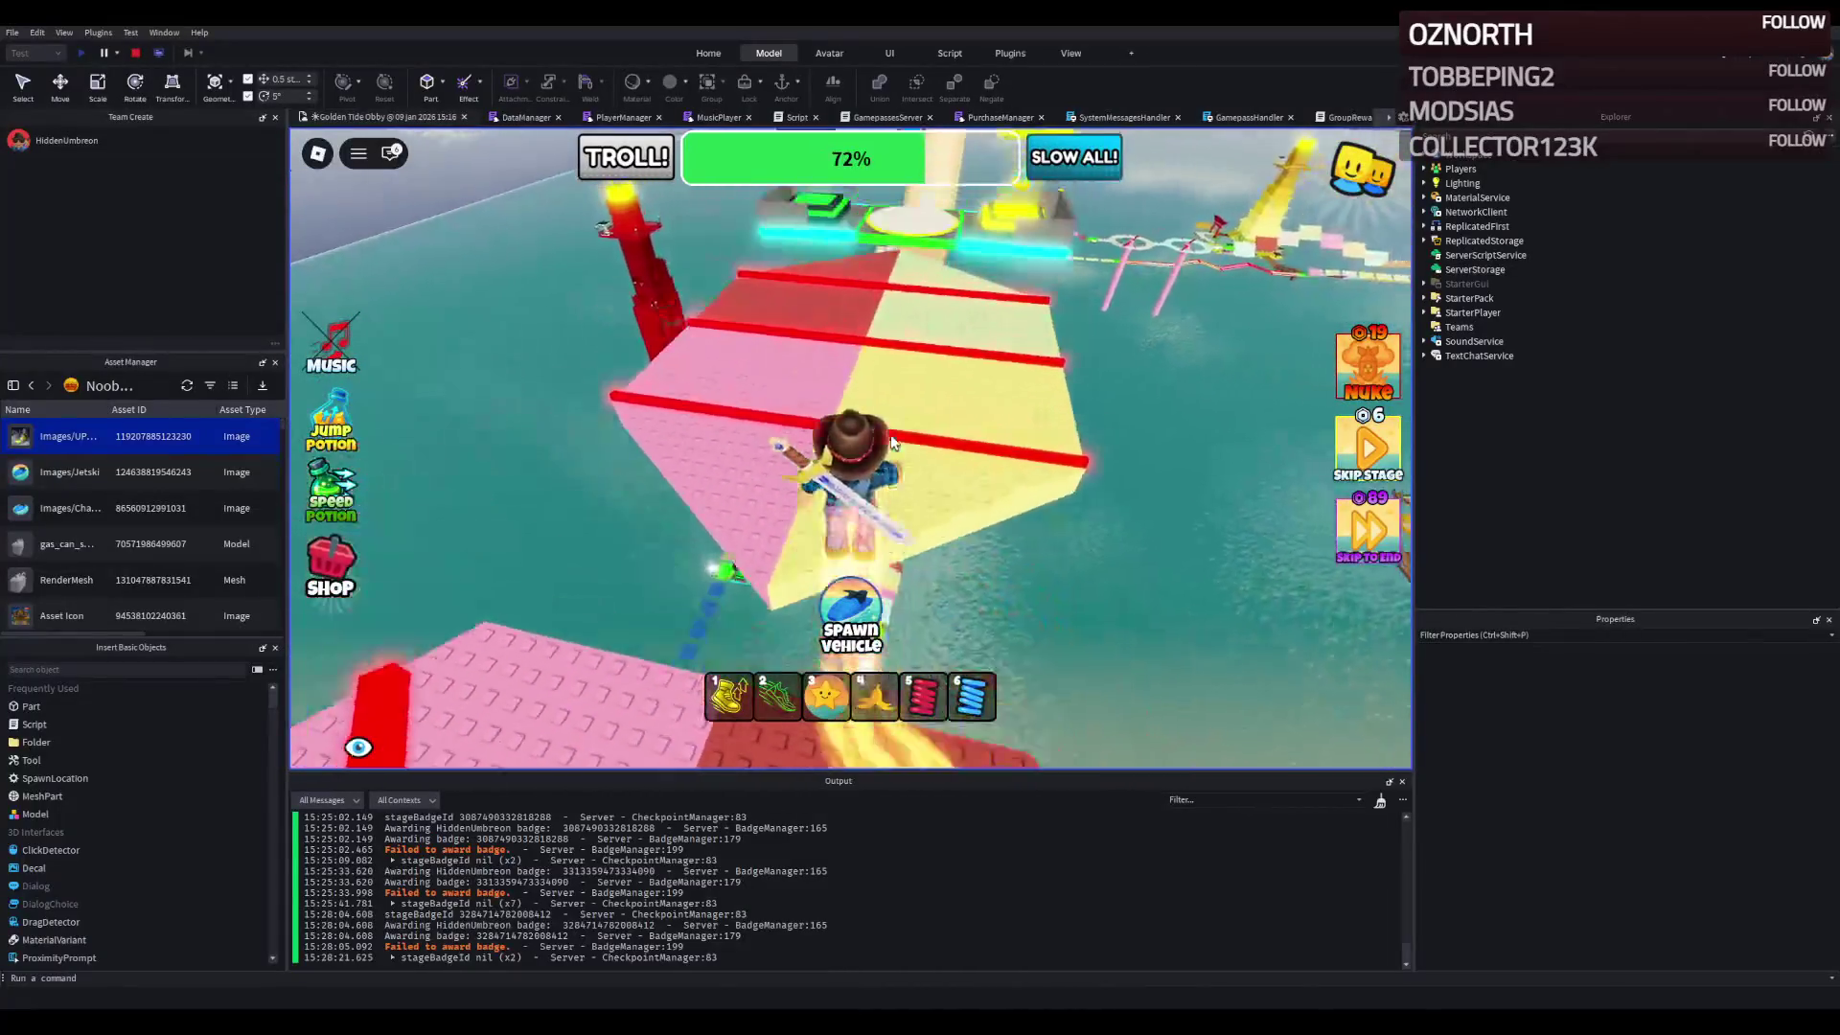
{"action": "key", "text": "w"}
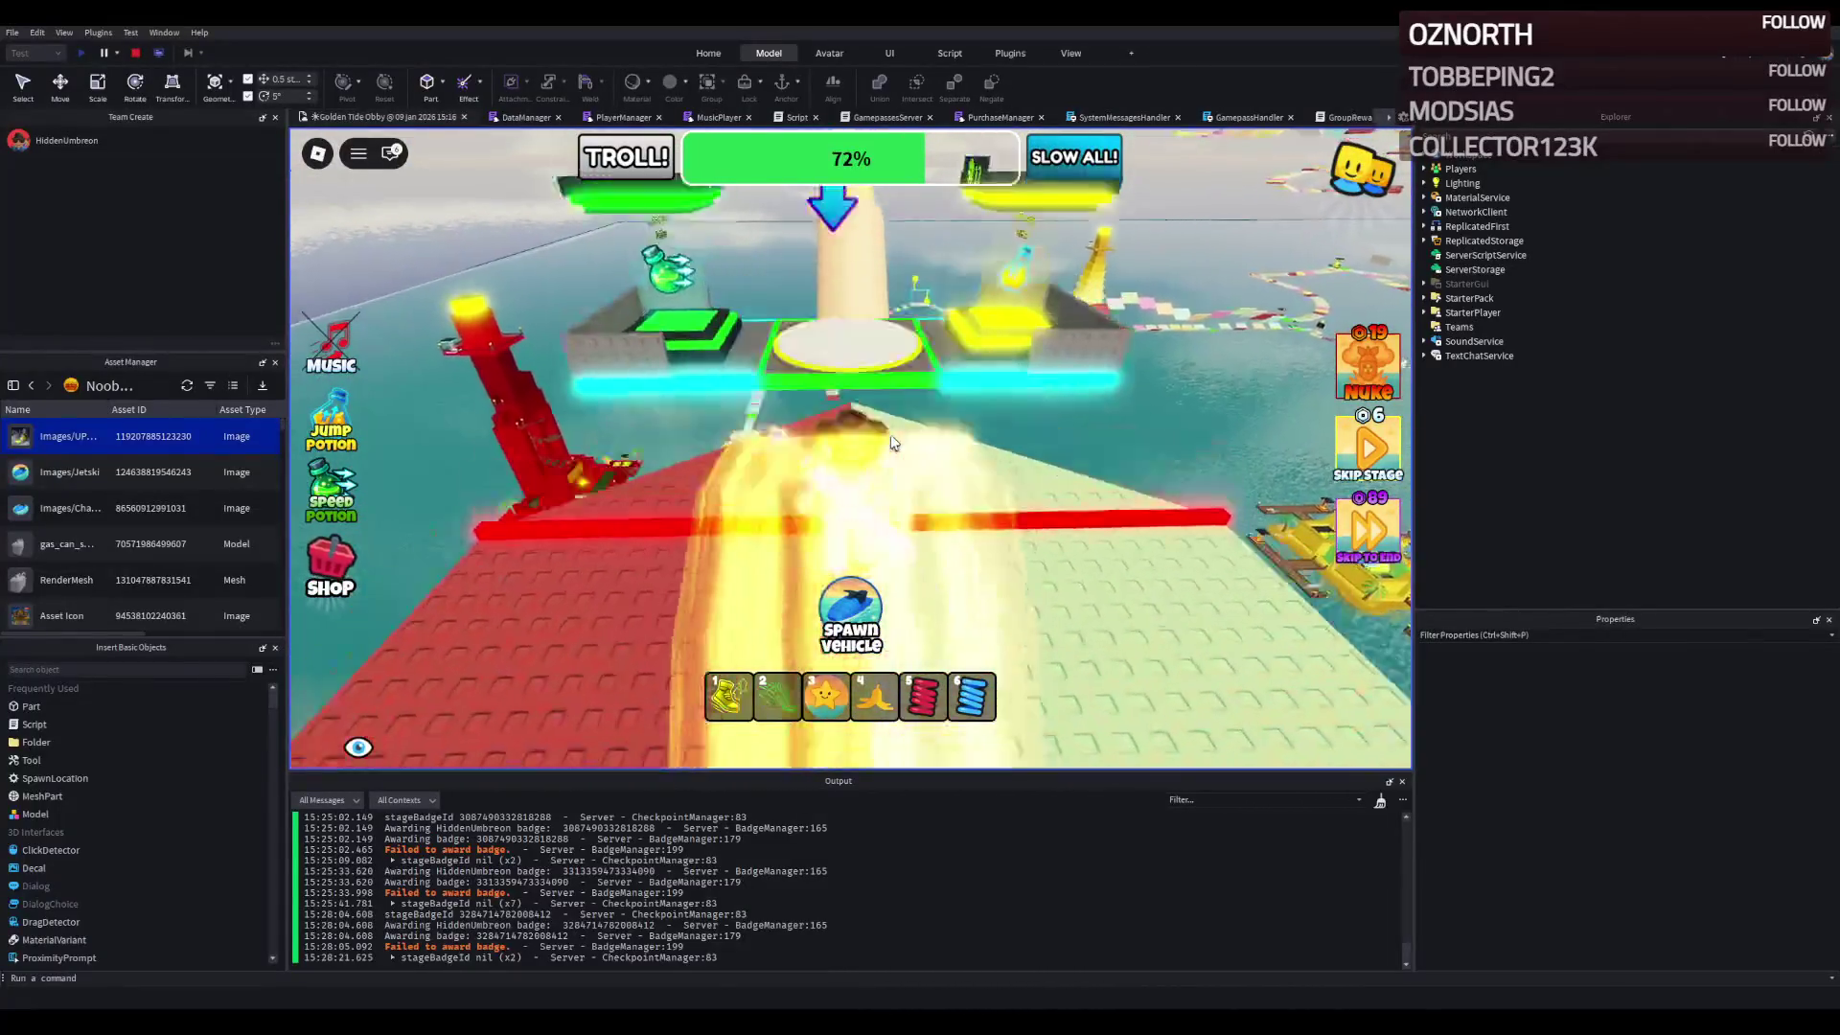
{"action": "key", "text": "w"}
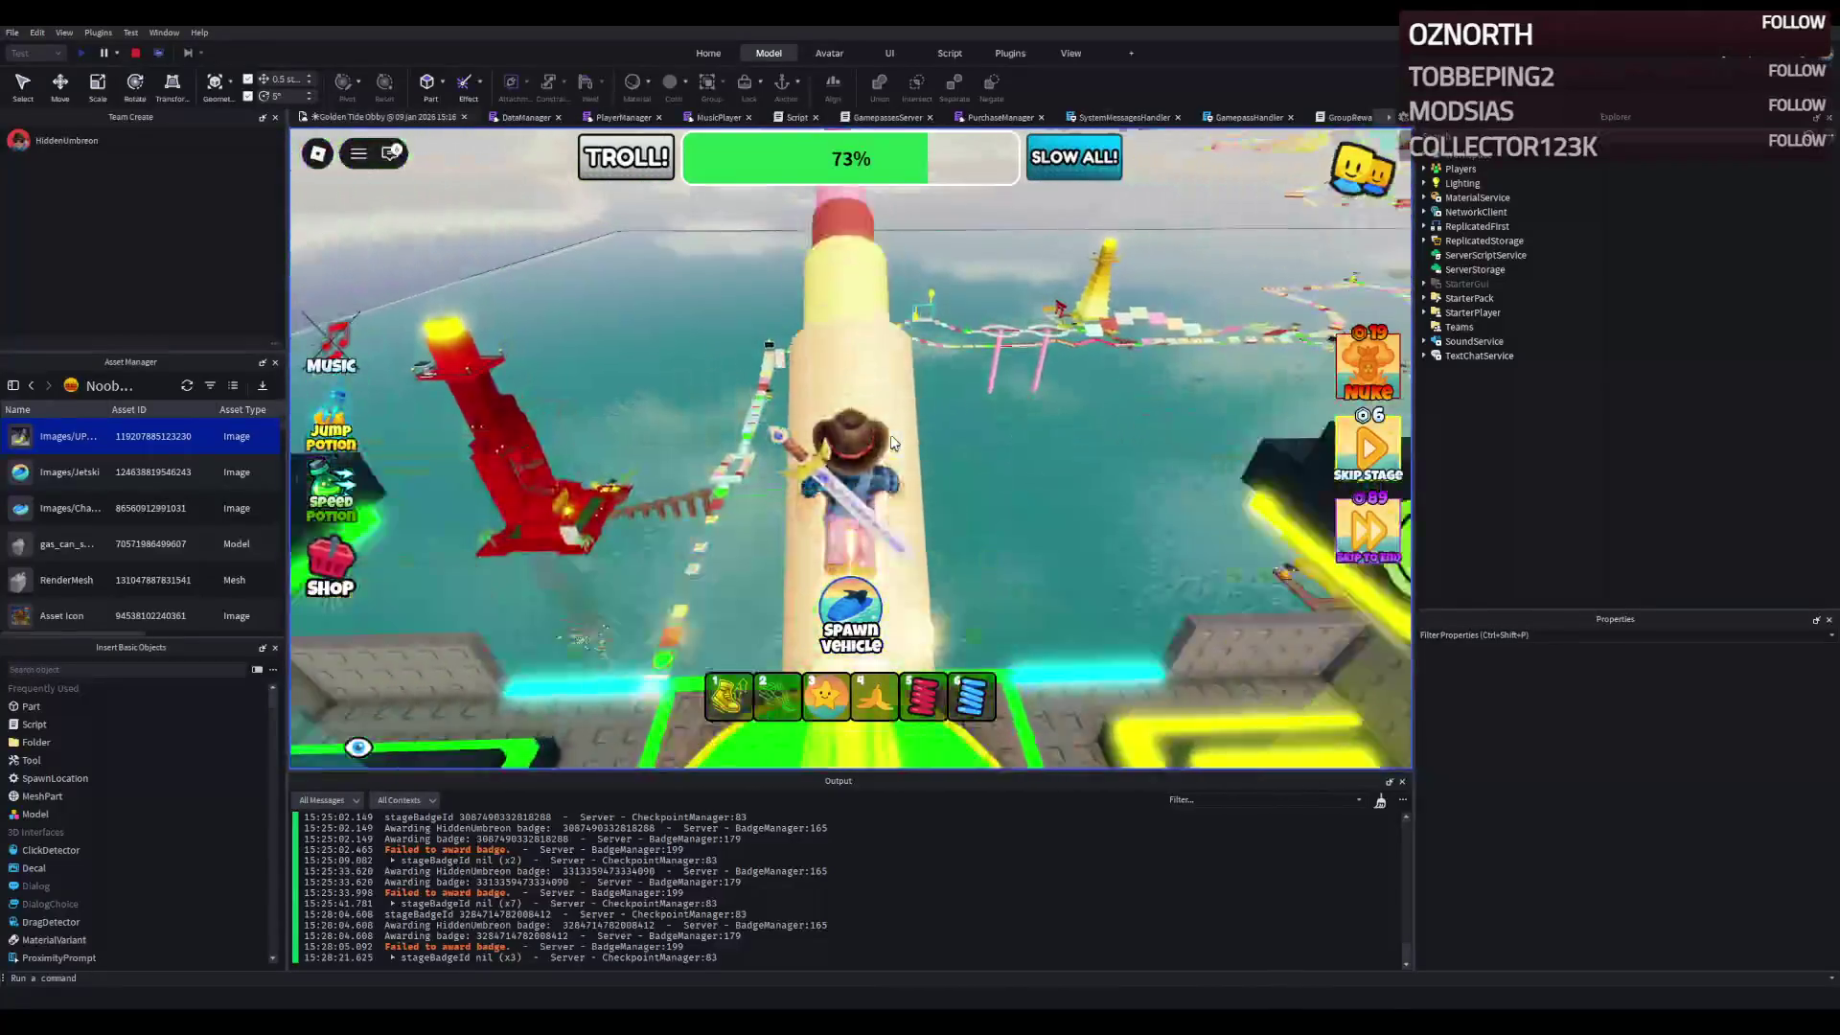
{"action": "key", "text": "w"}
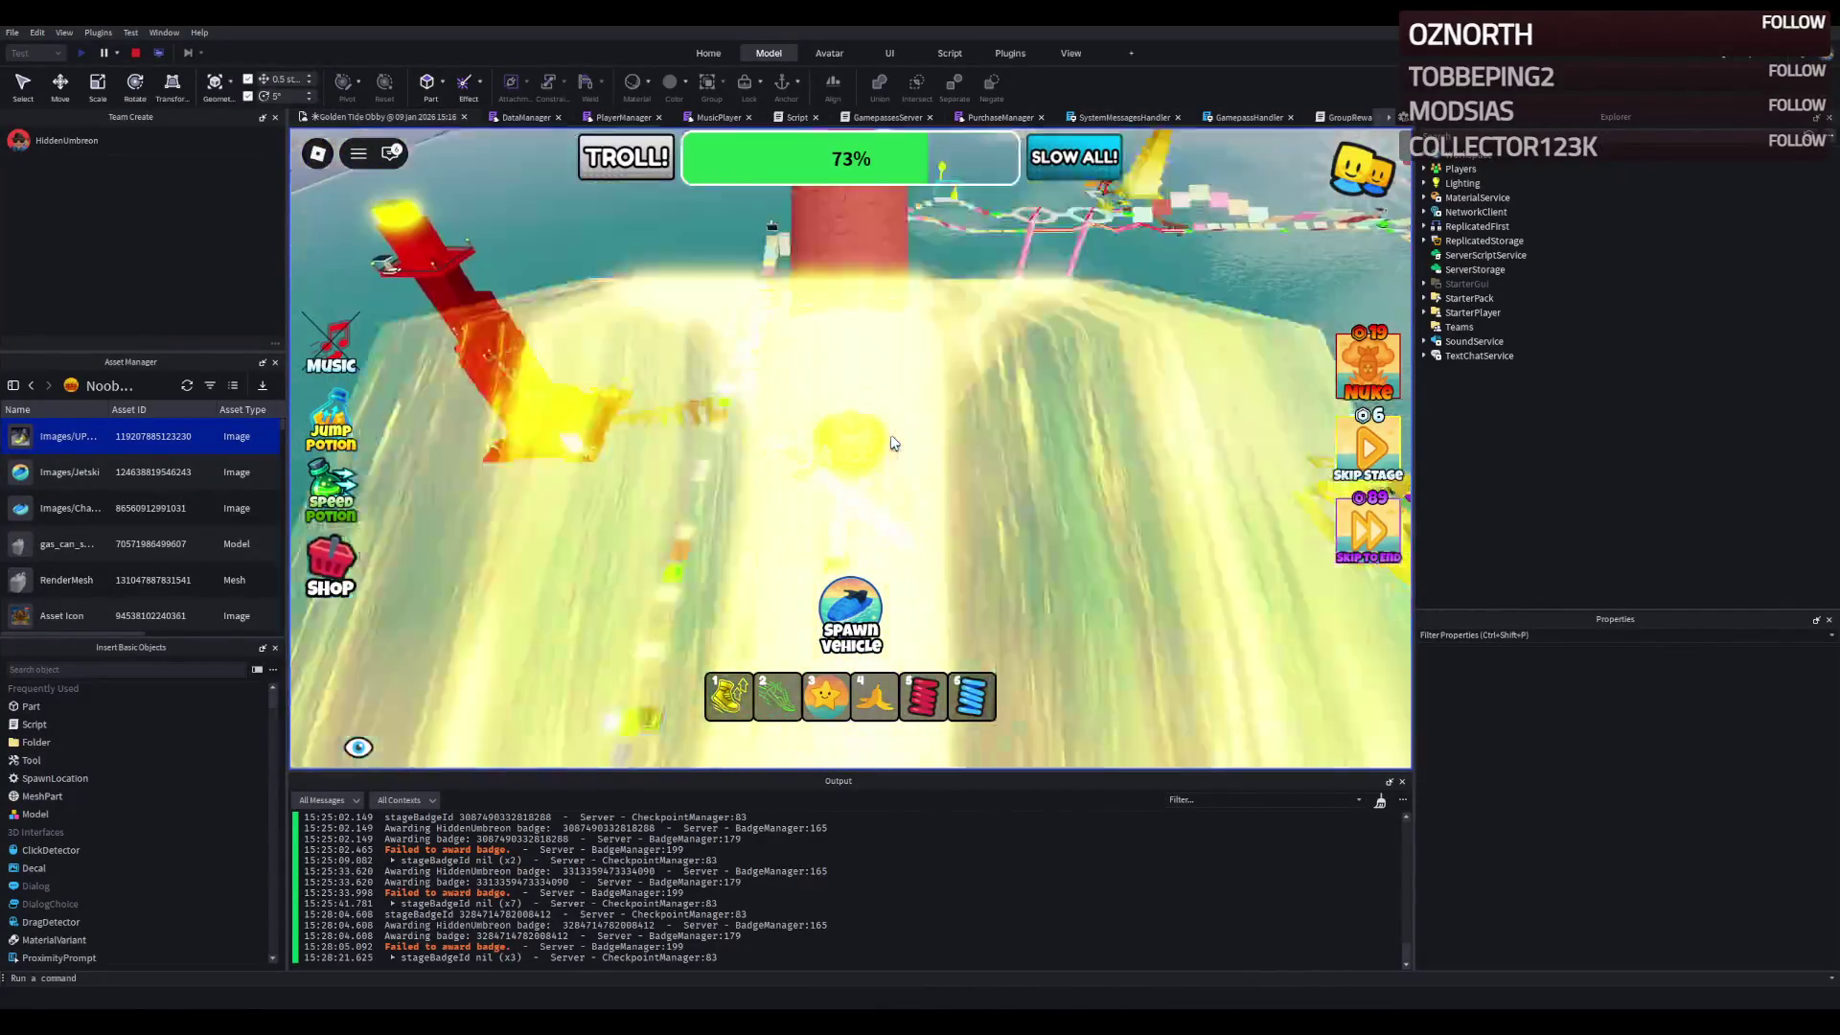
- Climb the red, mint, pale and glowing yellow tower sections to the green checkpoint
{"action": "key", "text": "w"}
{"action": "key", "text": "w"}
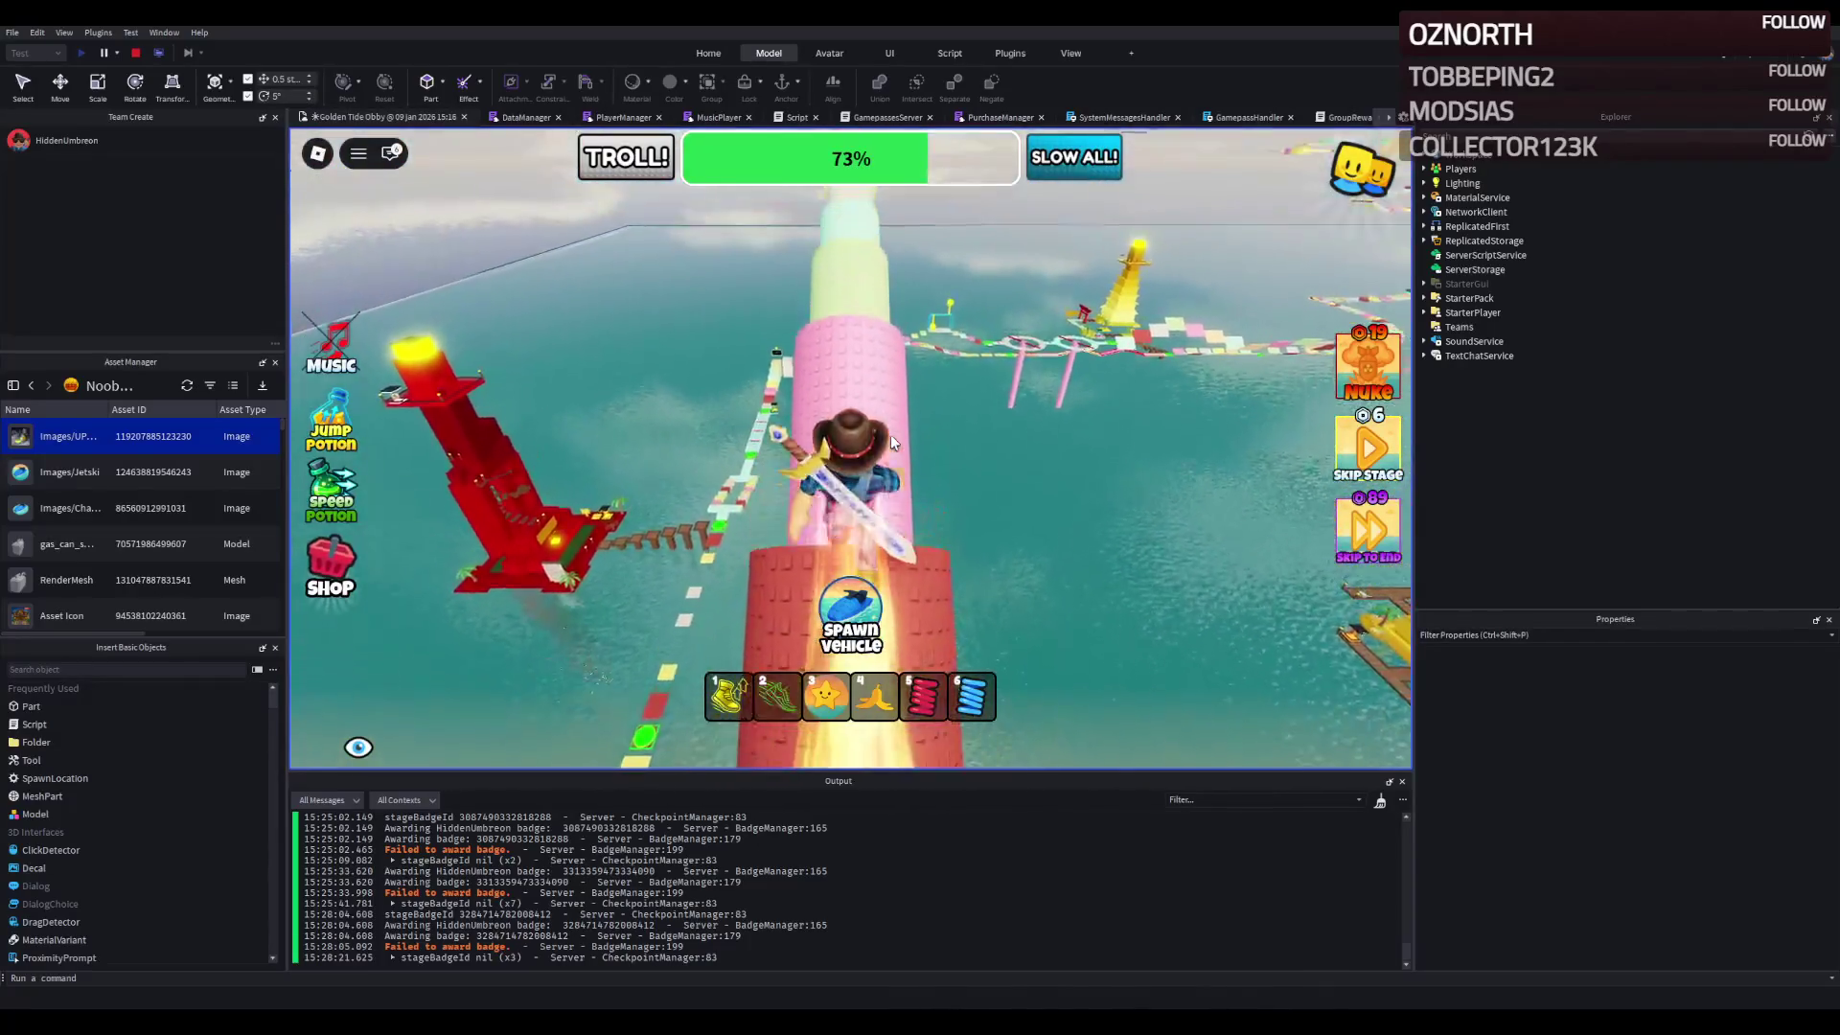
{"action": "key", "text": "w"}
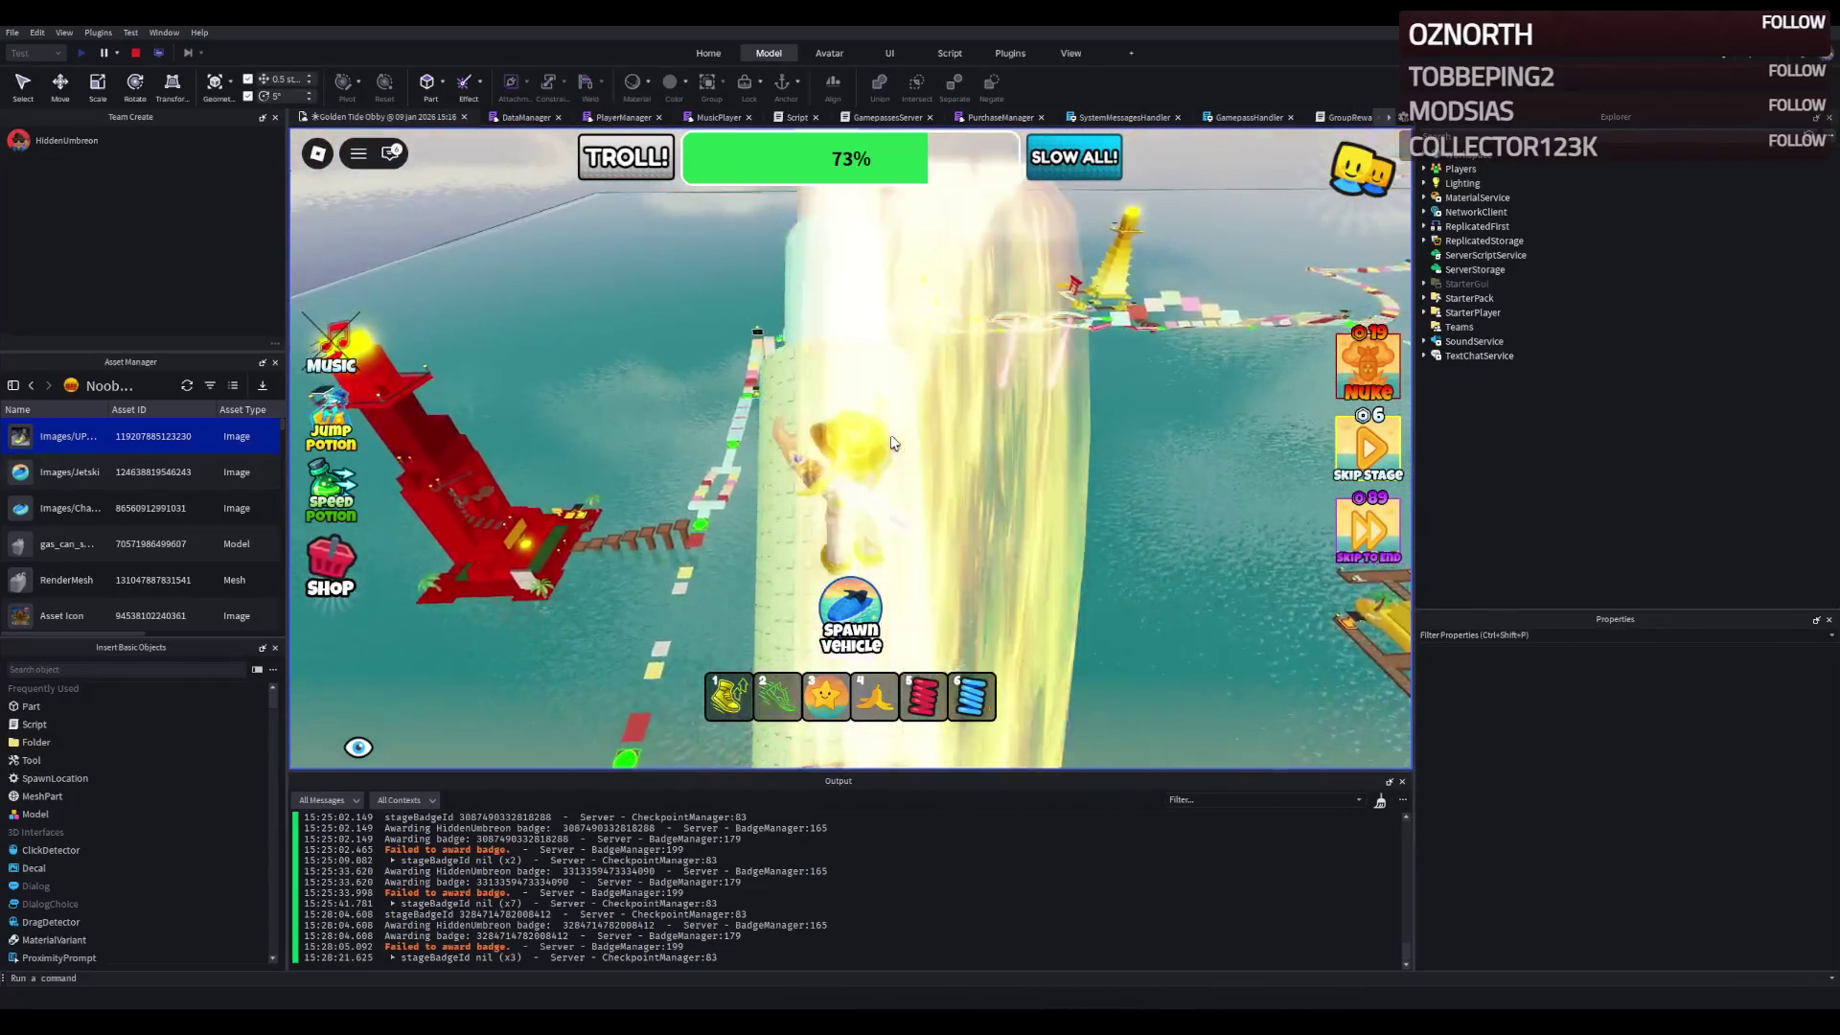
{"action": "key", "text": "w"}
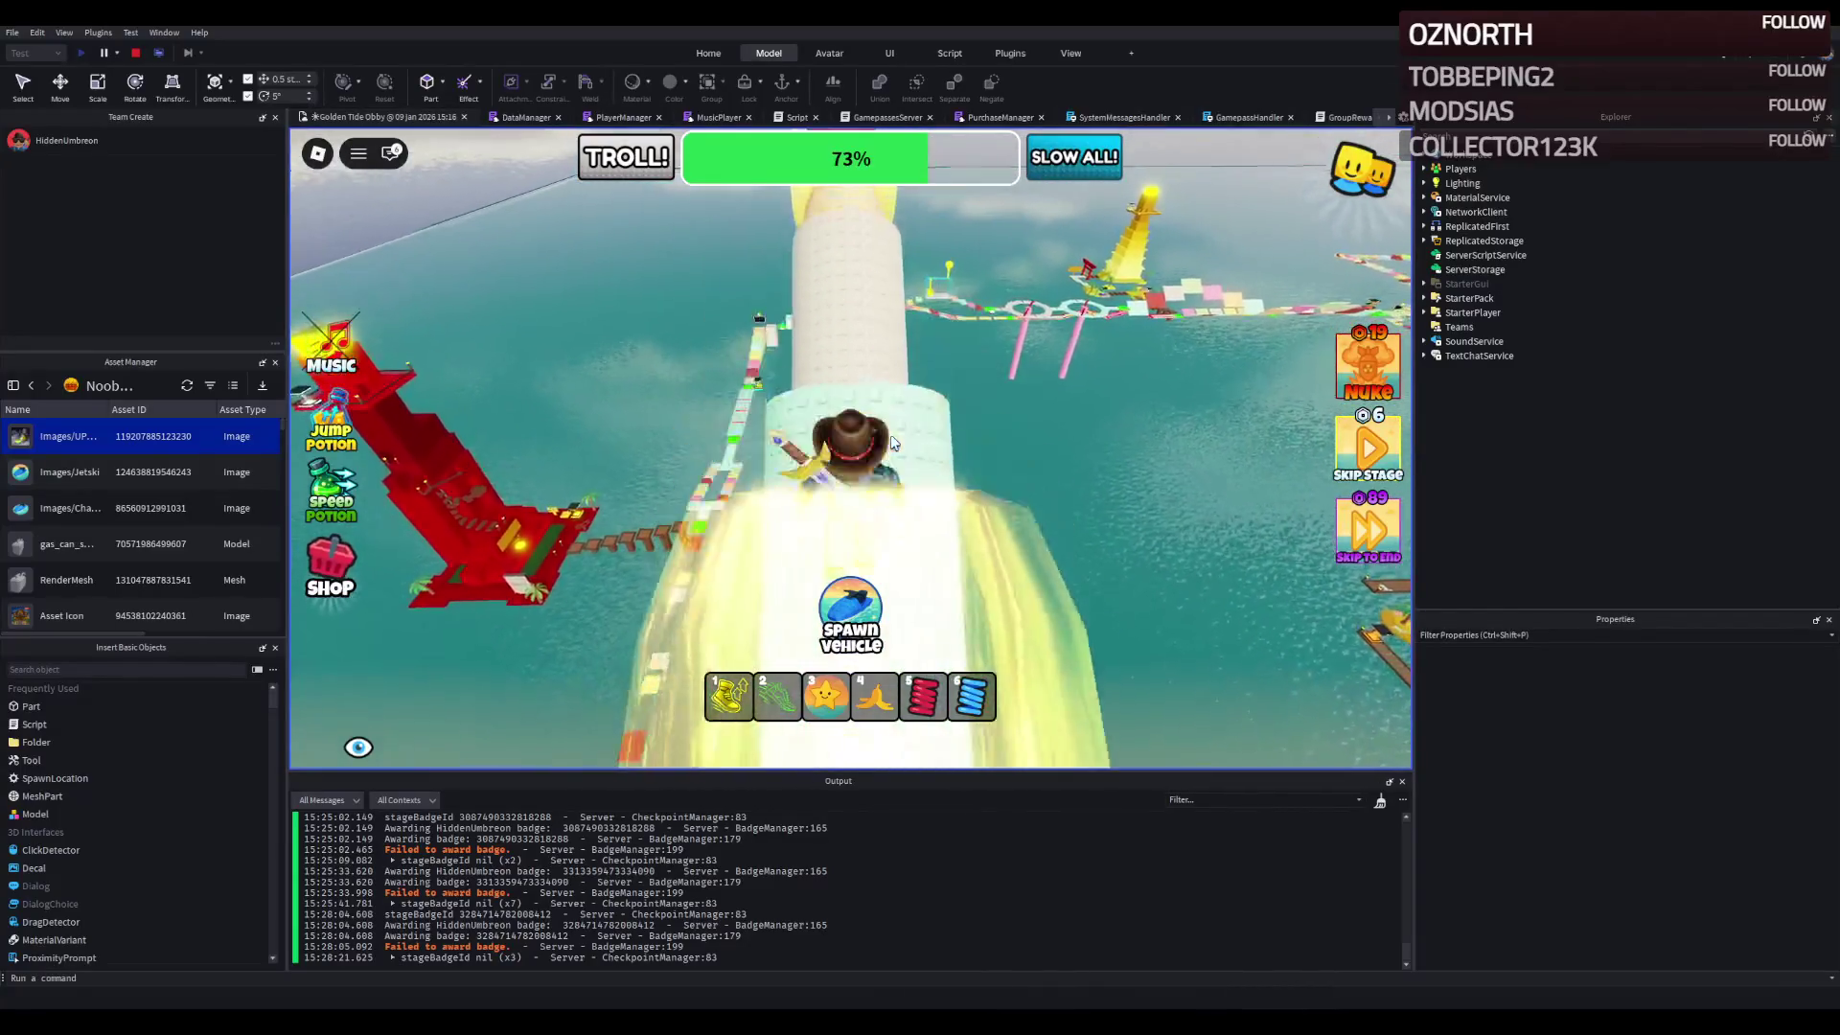
{"action": "key", "text": "w"}
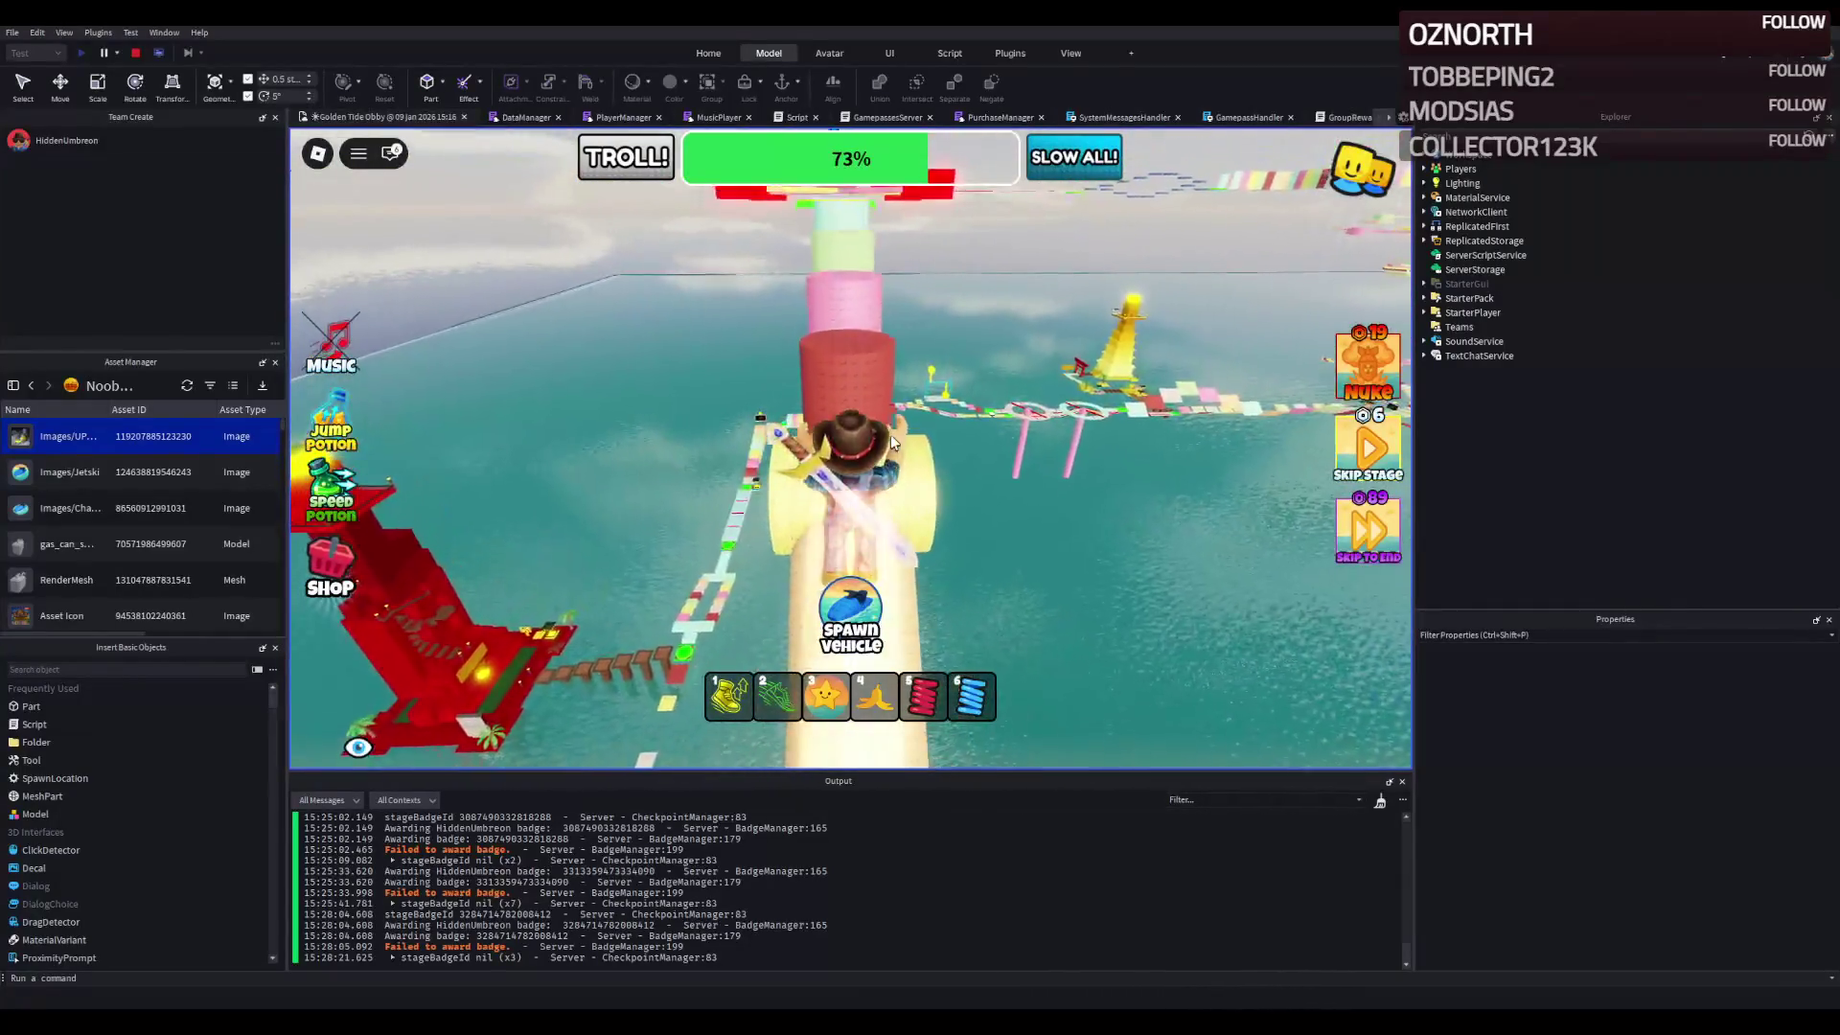
{"action": "key", "text": "w"}
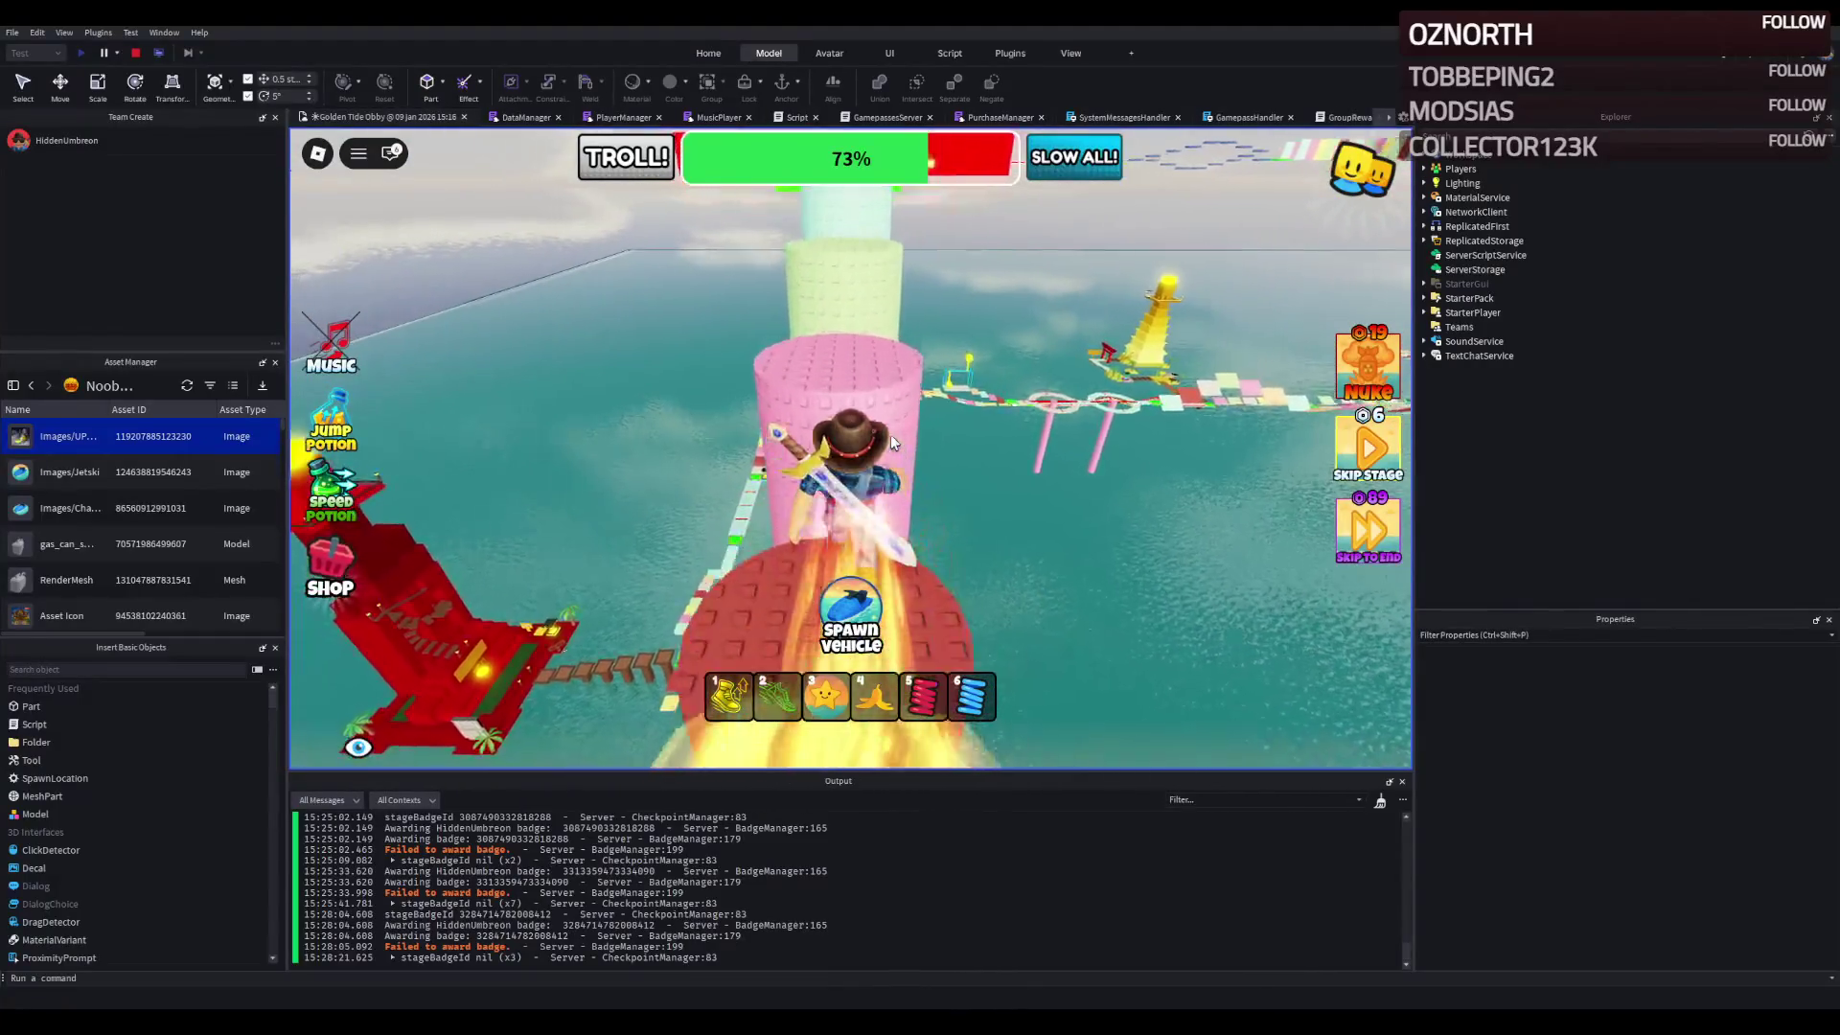
{"action": "key", "text": "w"}
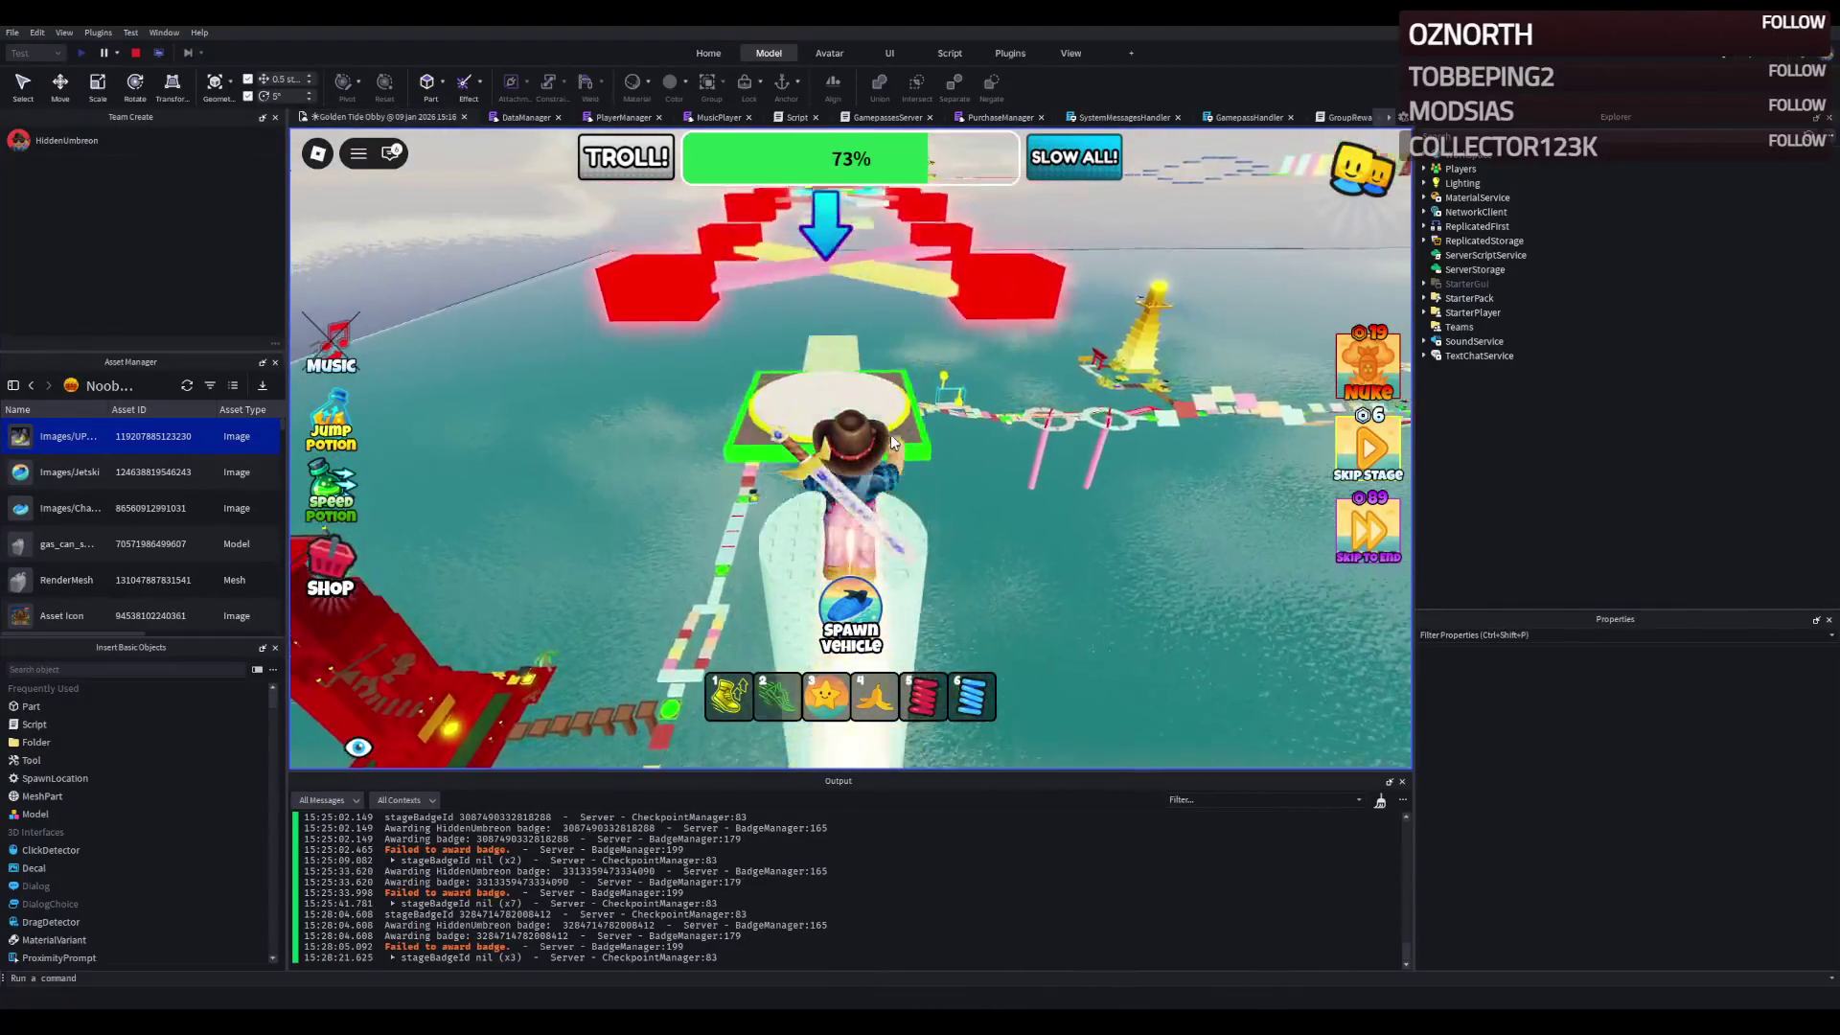
{"action": "key", "text": "w"}
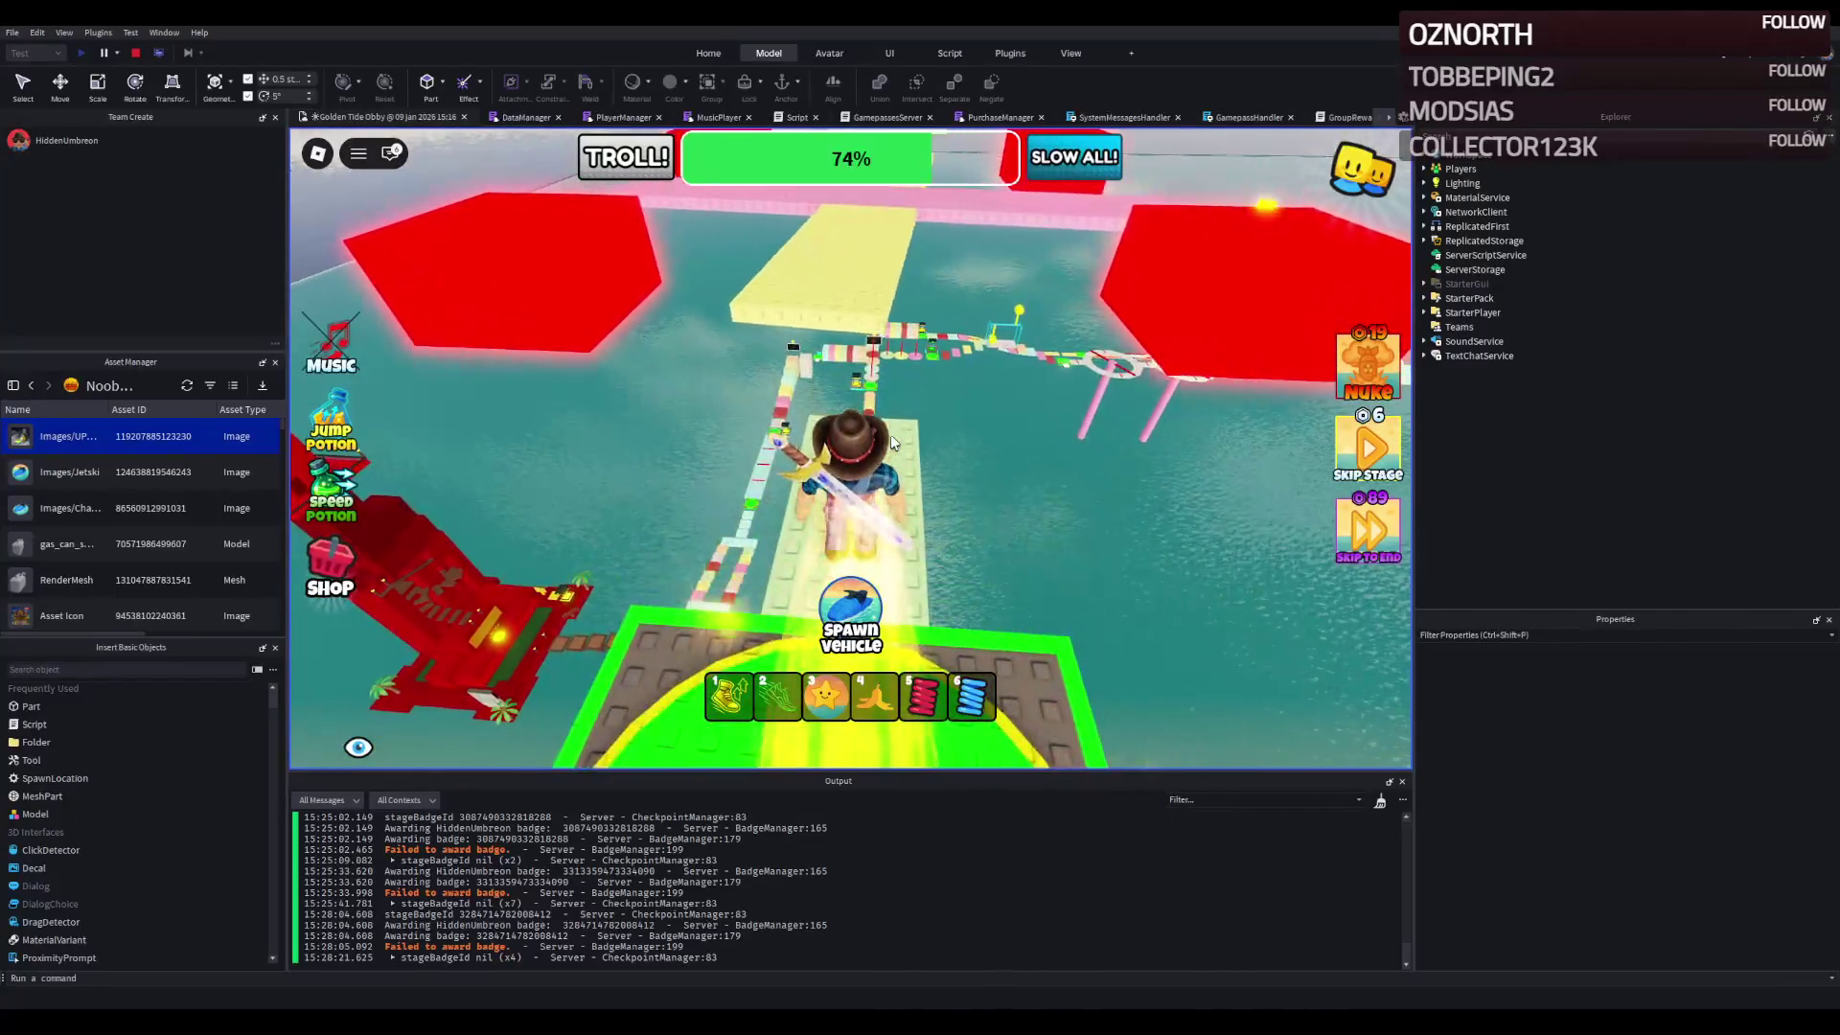
{"action": "key", "text": "w"}
- Equip the star balloon with key 3 and run the pink, yellow, red and white paths
{"action": "key", "text": "3"}
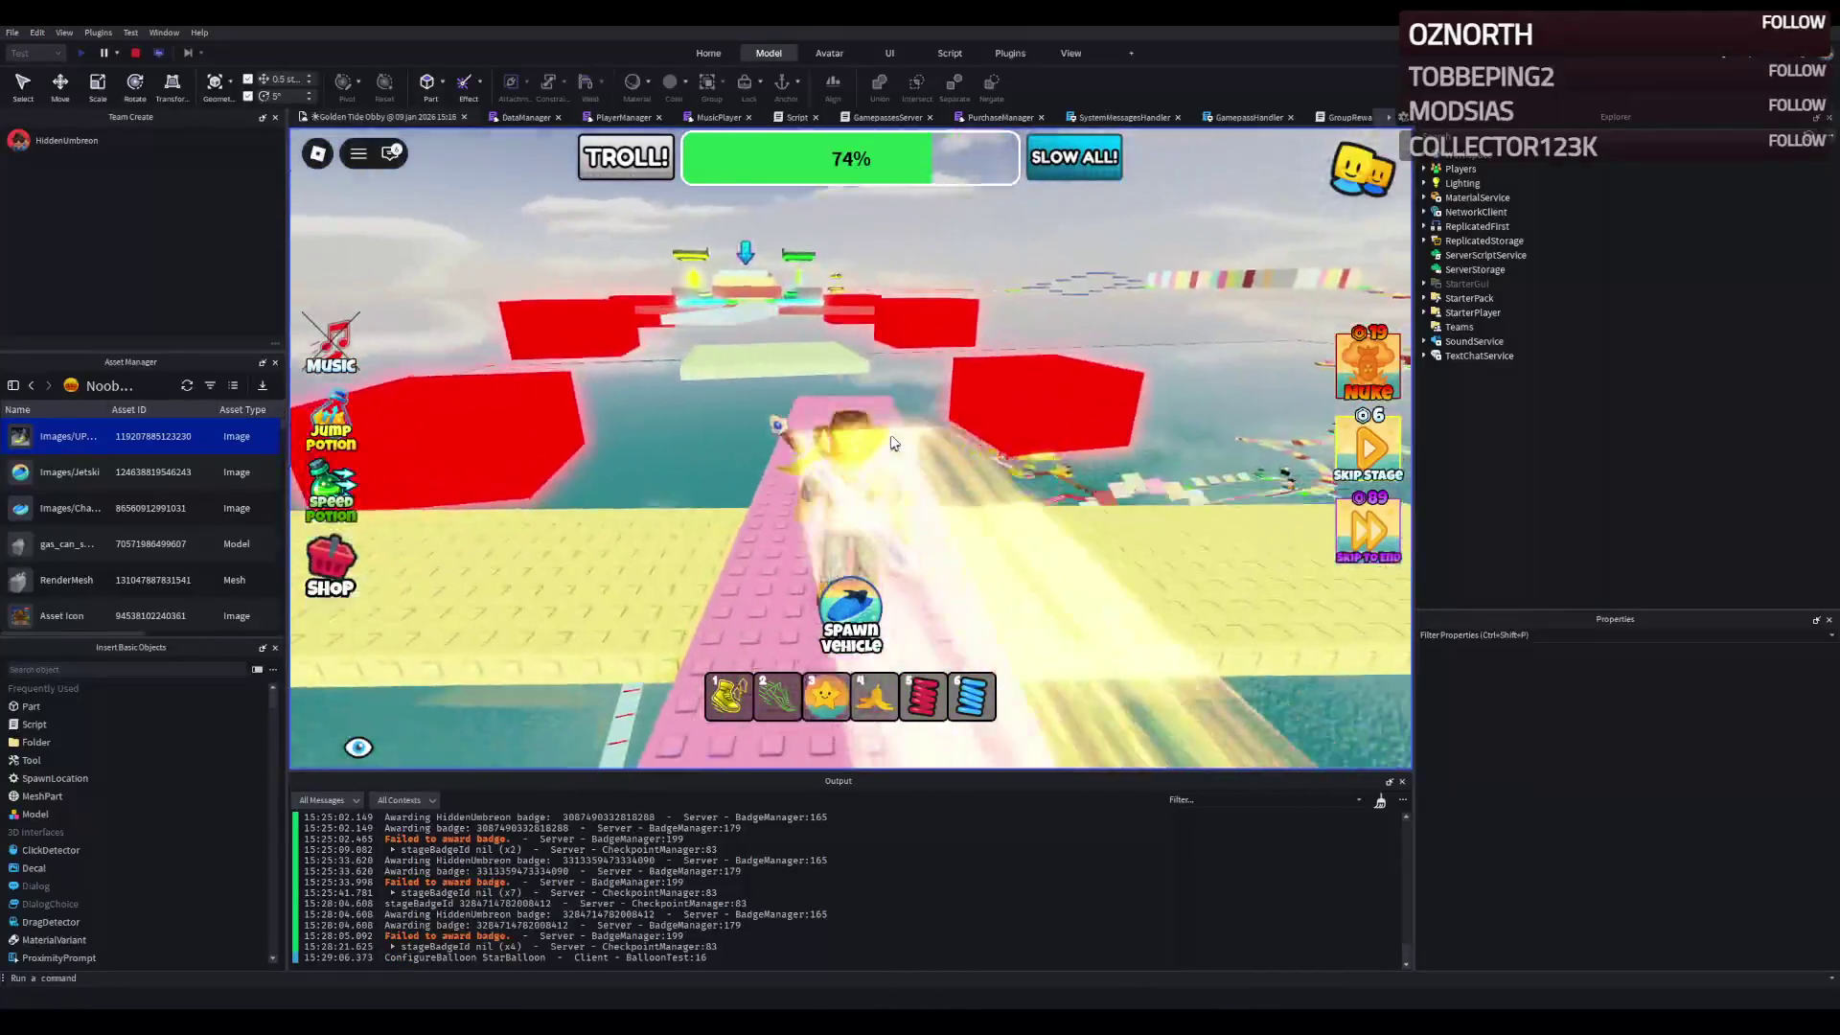
{"action": "key", "text": "w"}
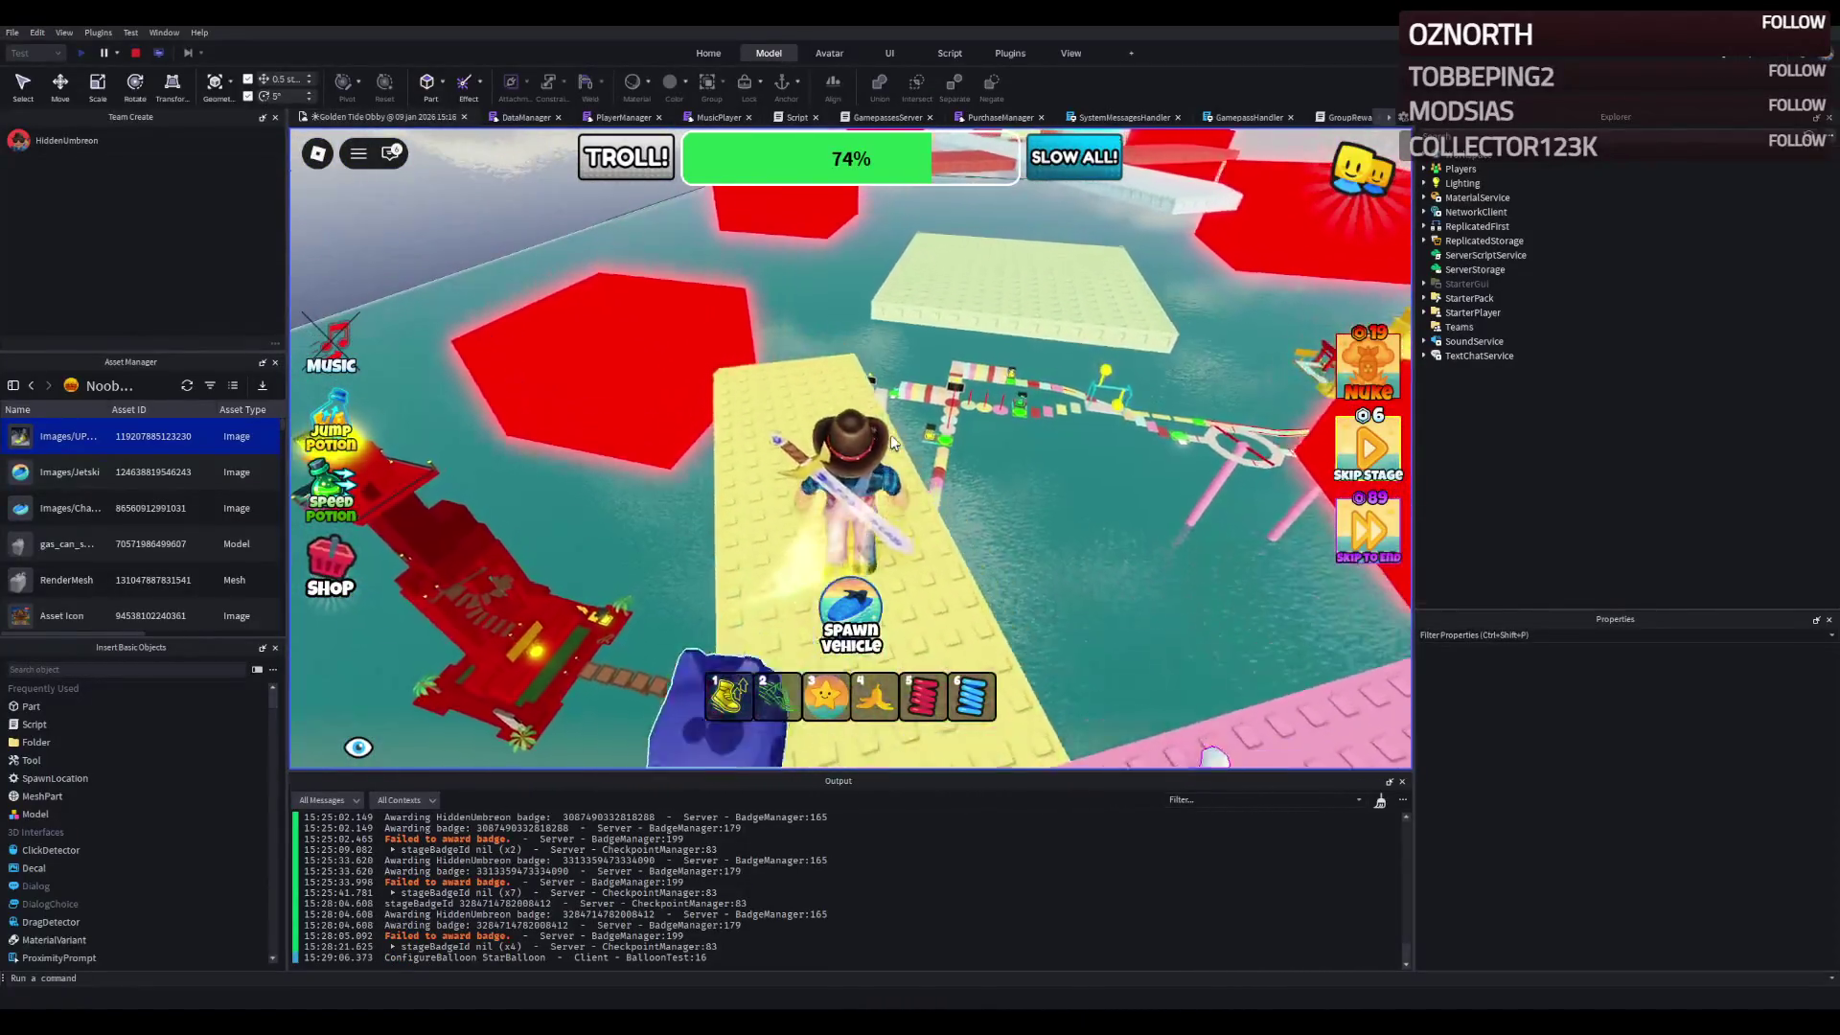
{"action": "key", "text": "w"}
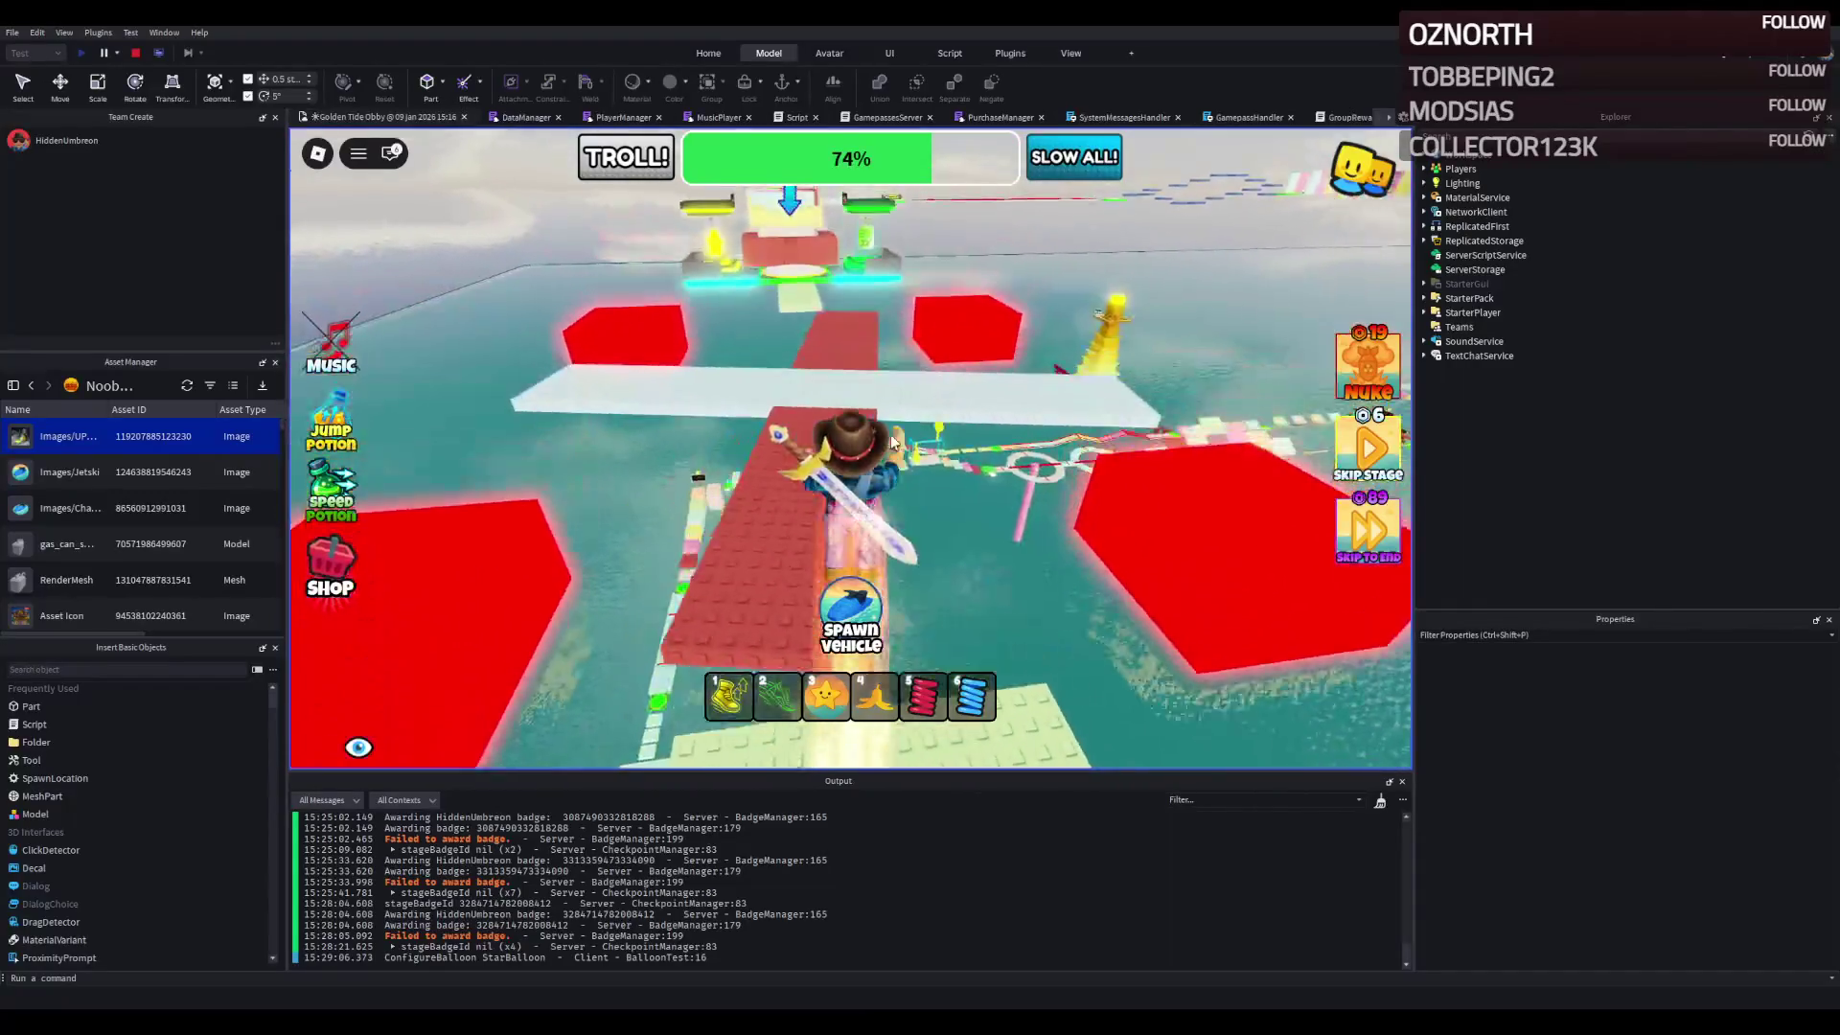
{"action": "key", "text": "w"}
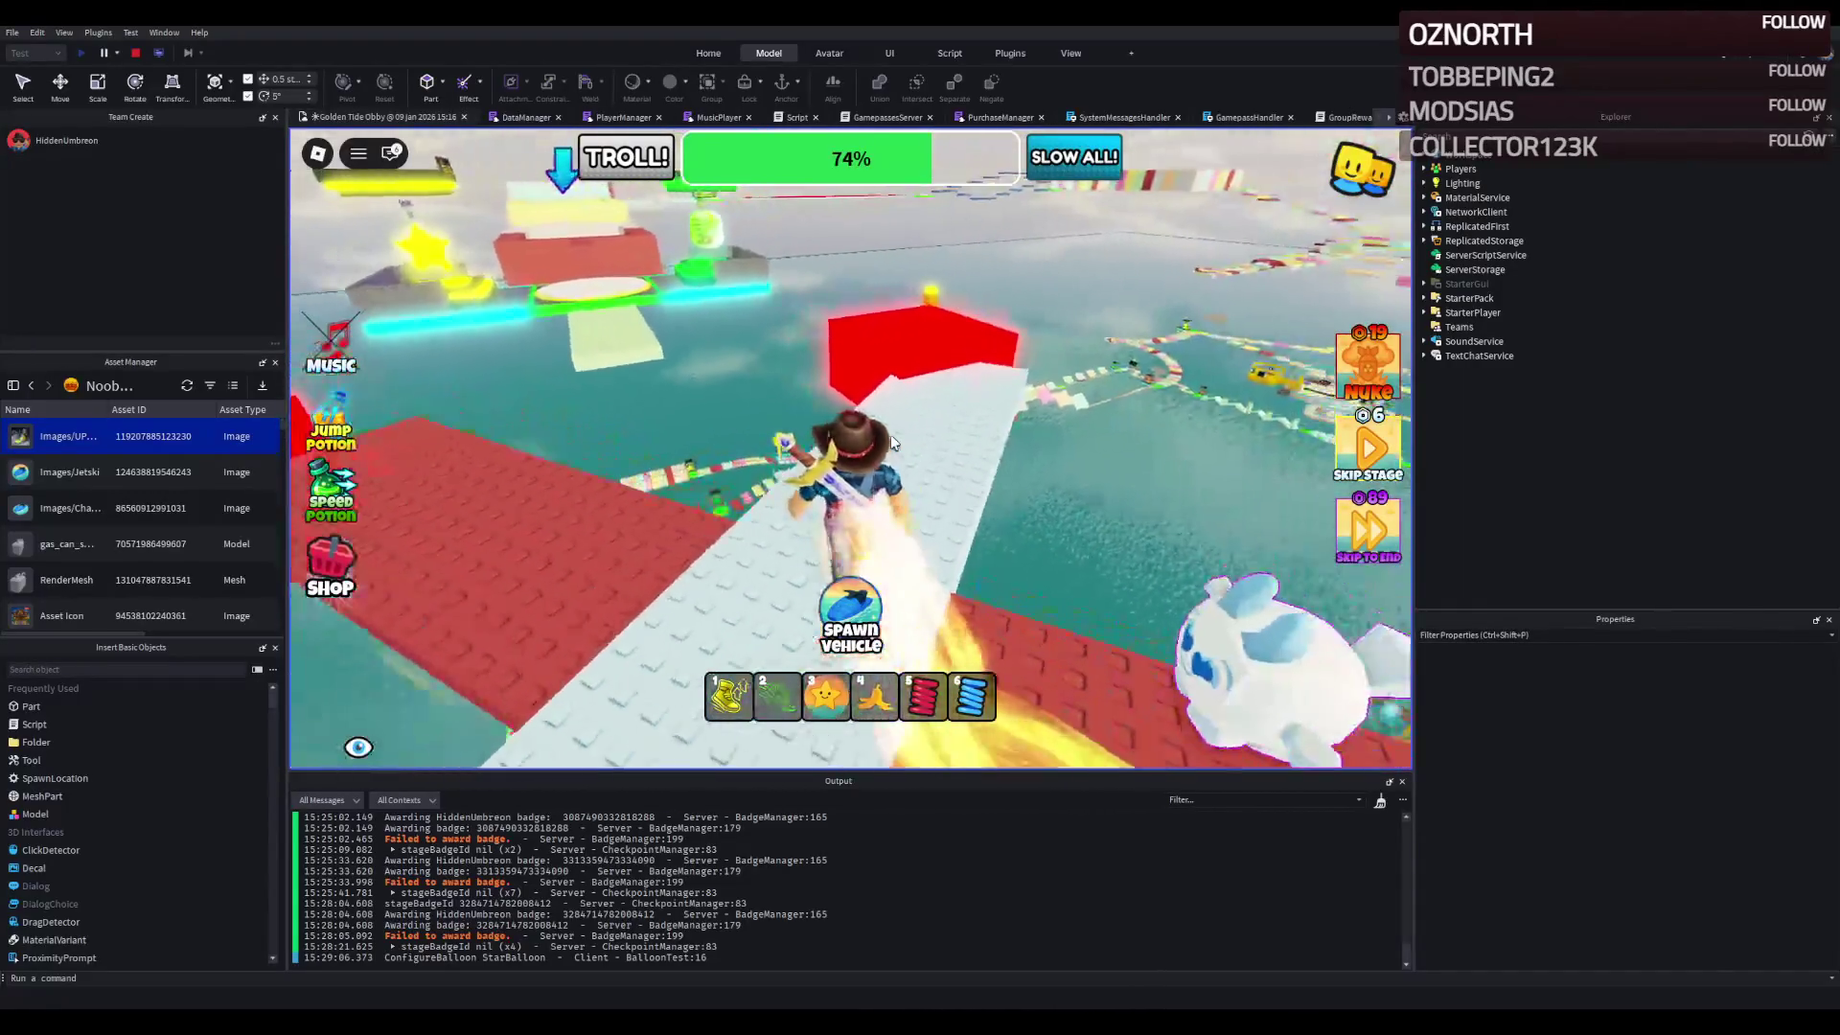
{"action": "key", "text": "w"}
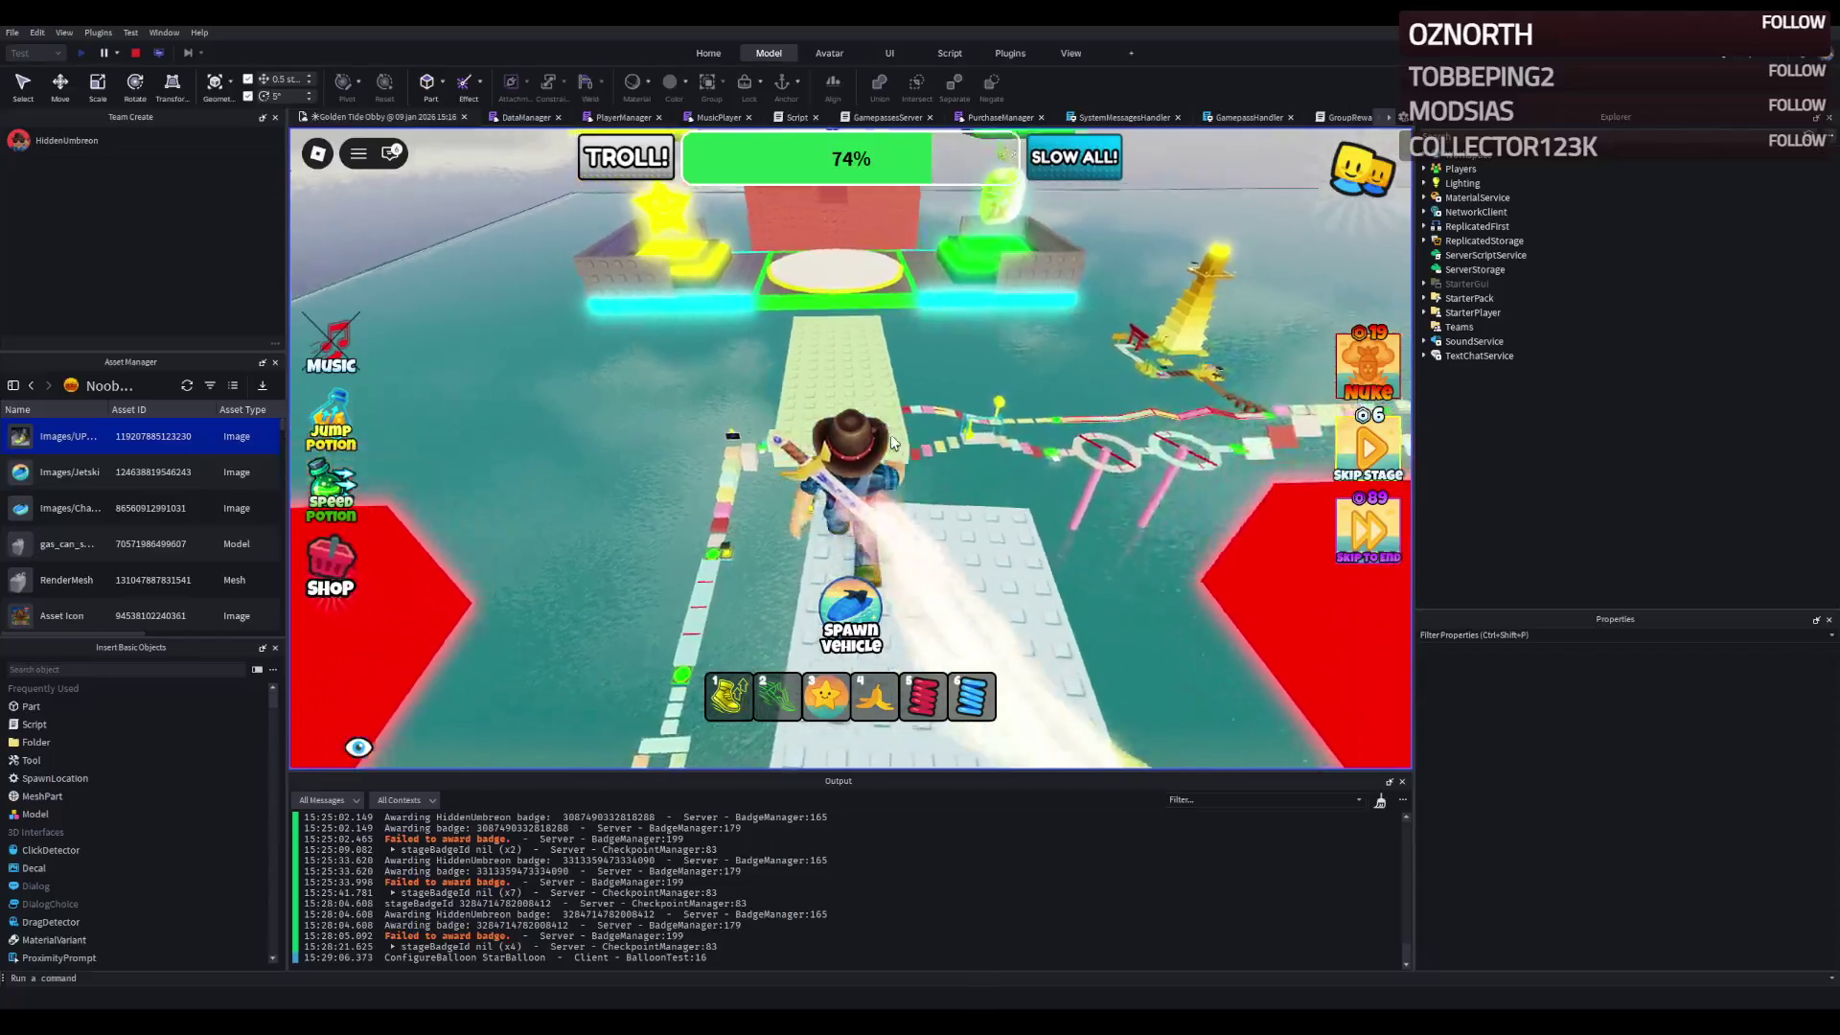
{"action": "key", "text": "w"}
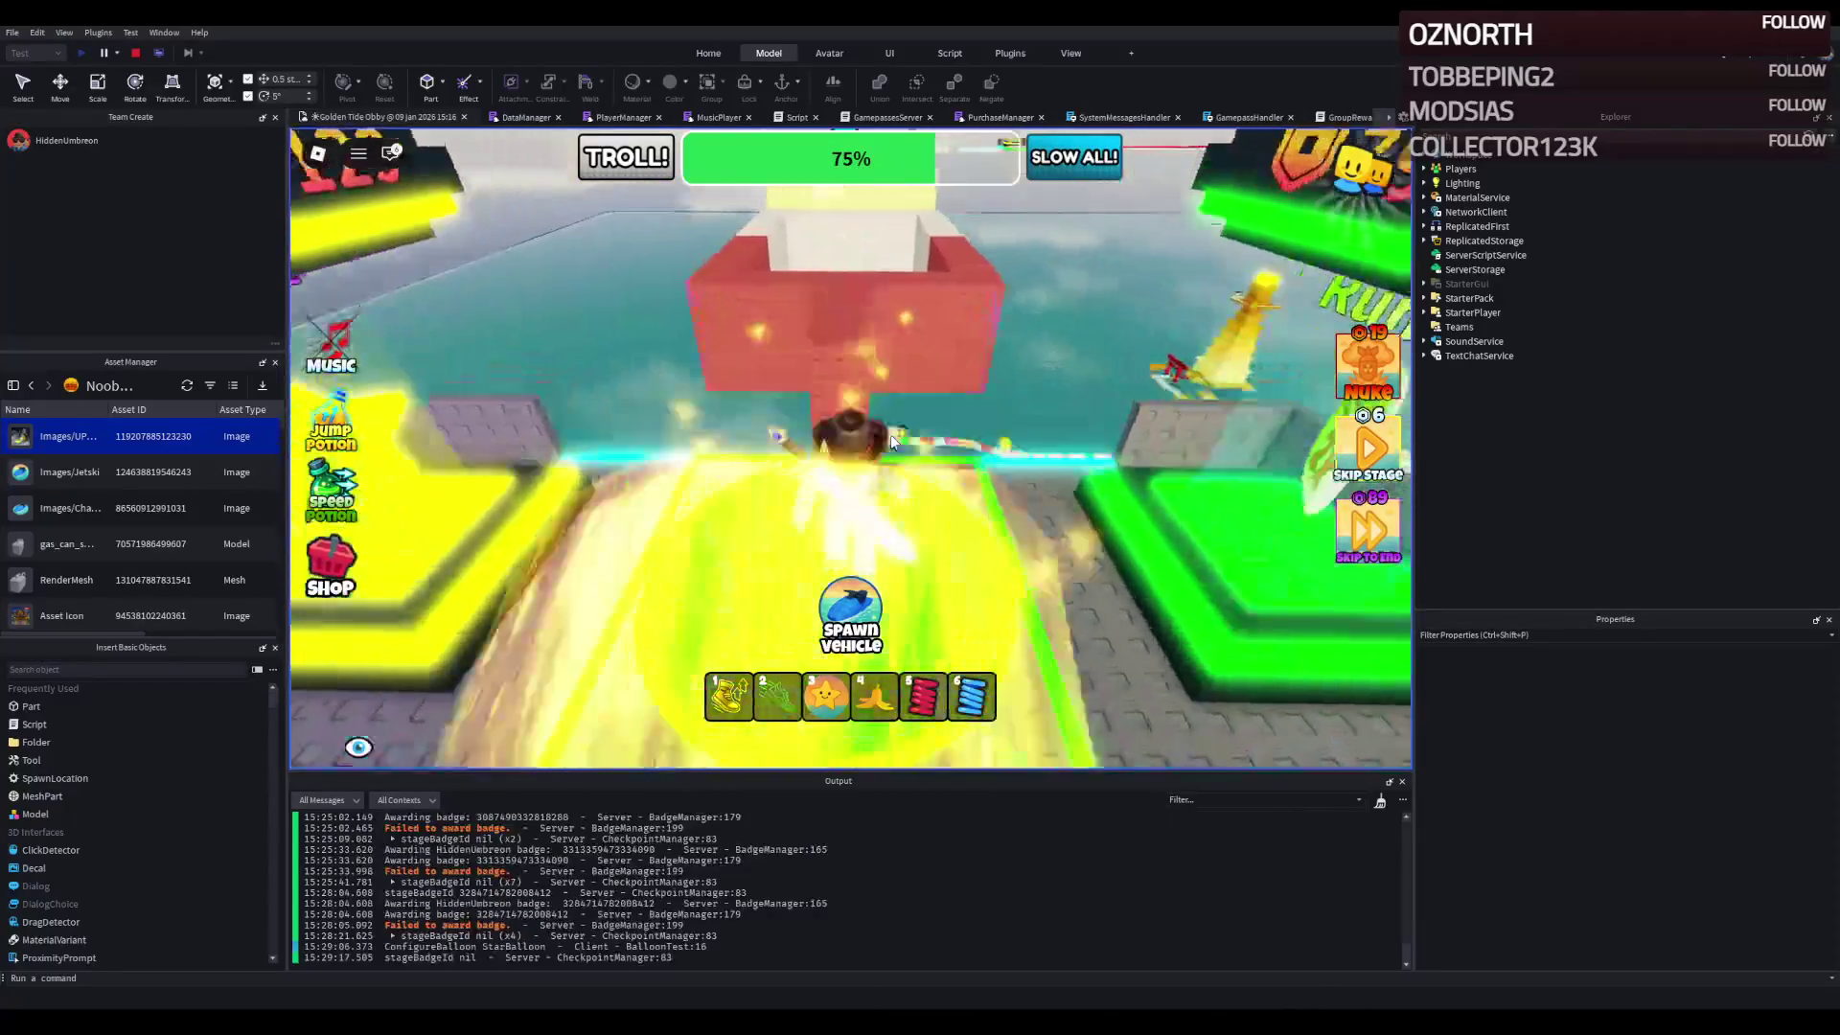
- Cross the white platform and run along the red wall to the 77% green checkpoint
{"action": "key", "text": "w"}
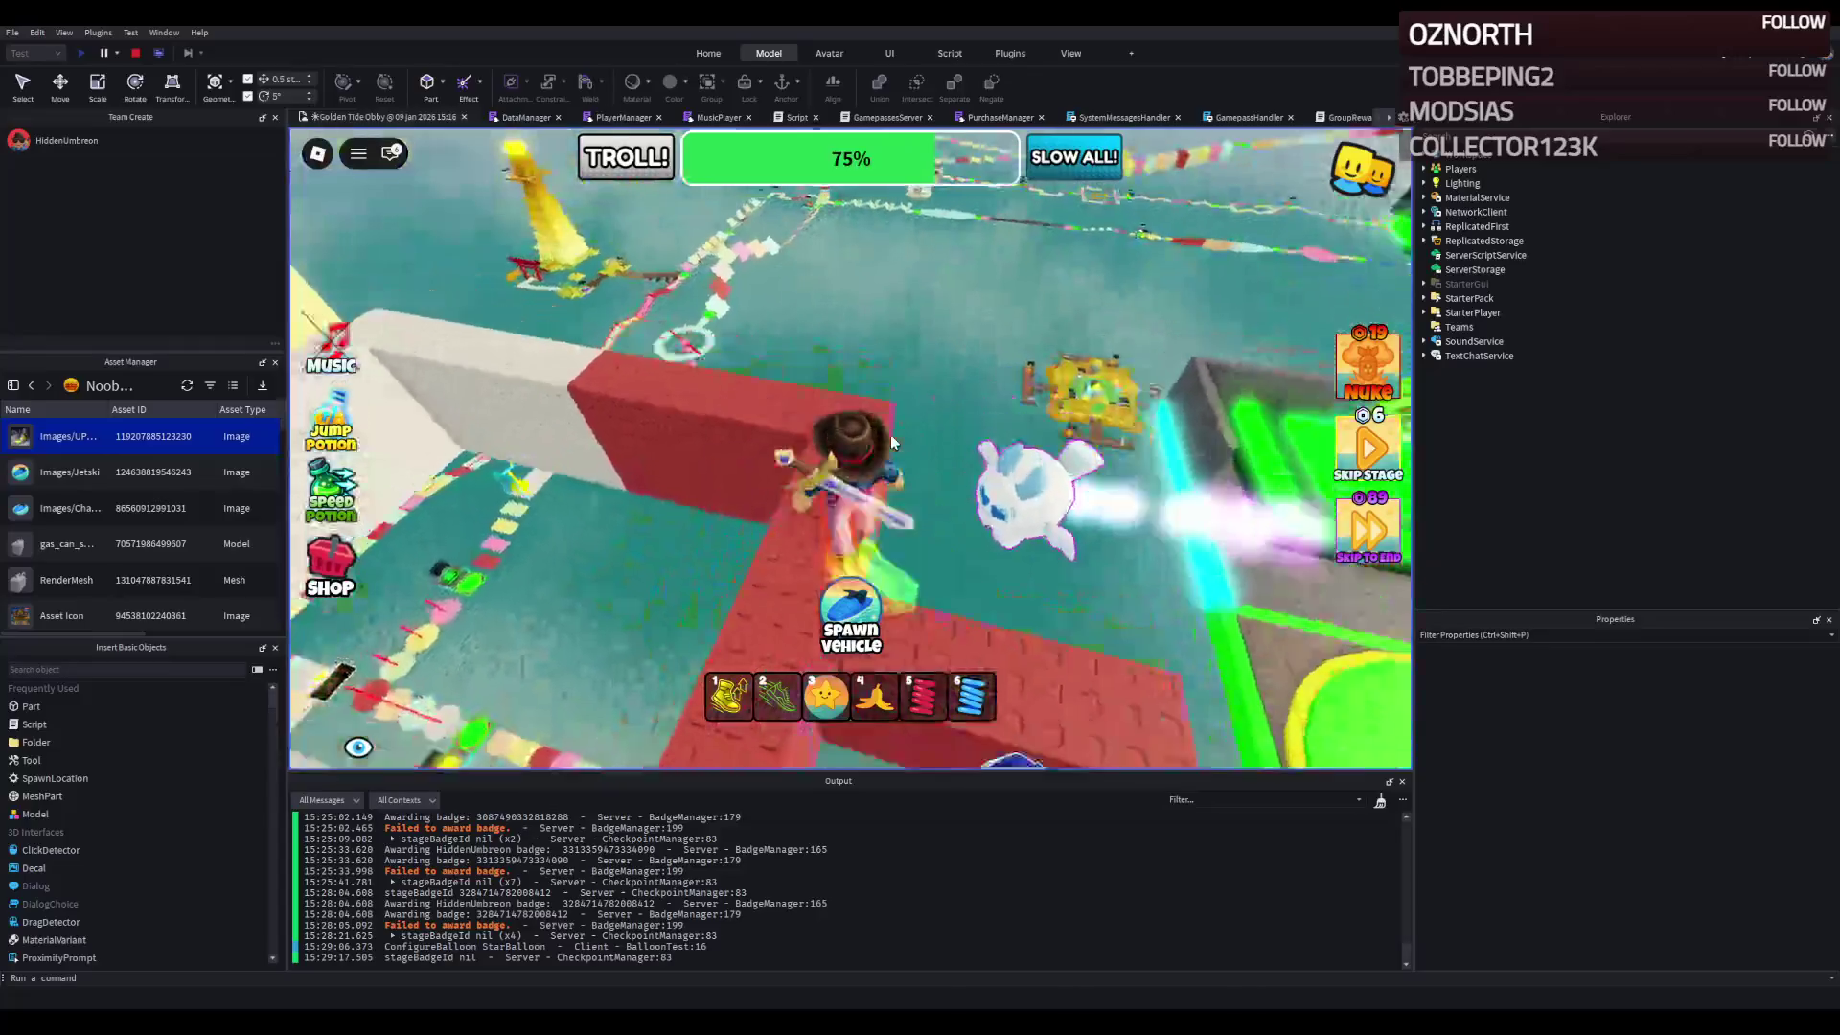
{"action": "key", "text": "w"}
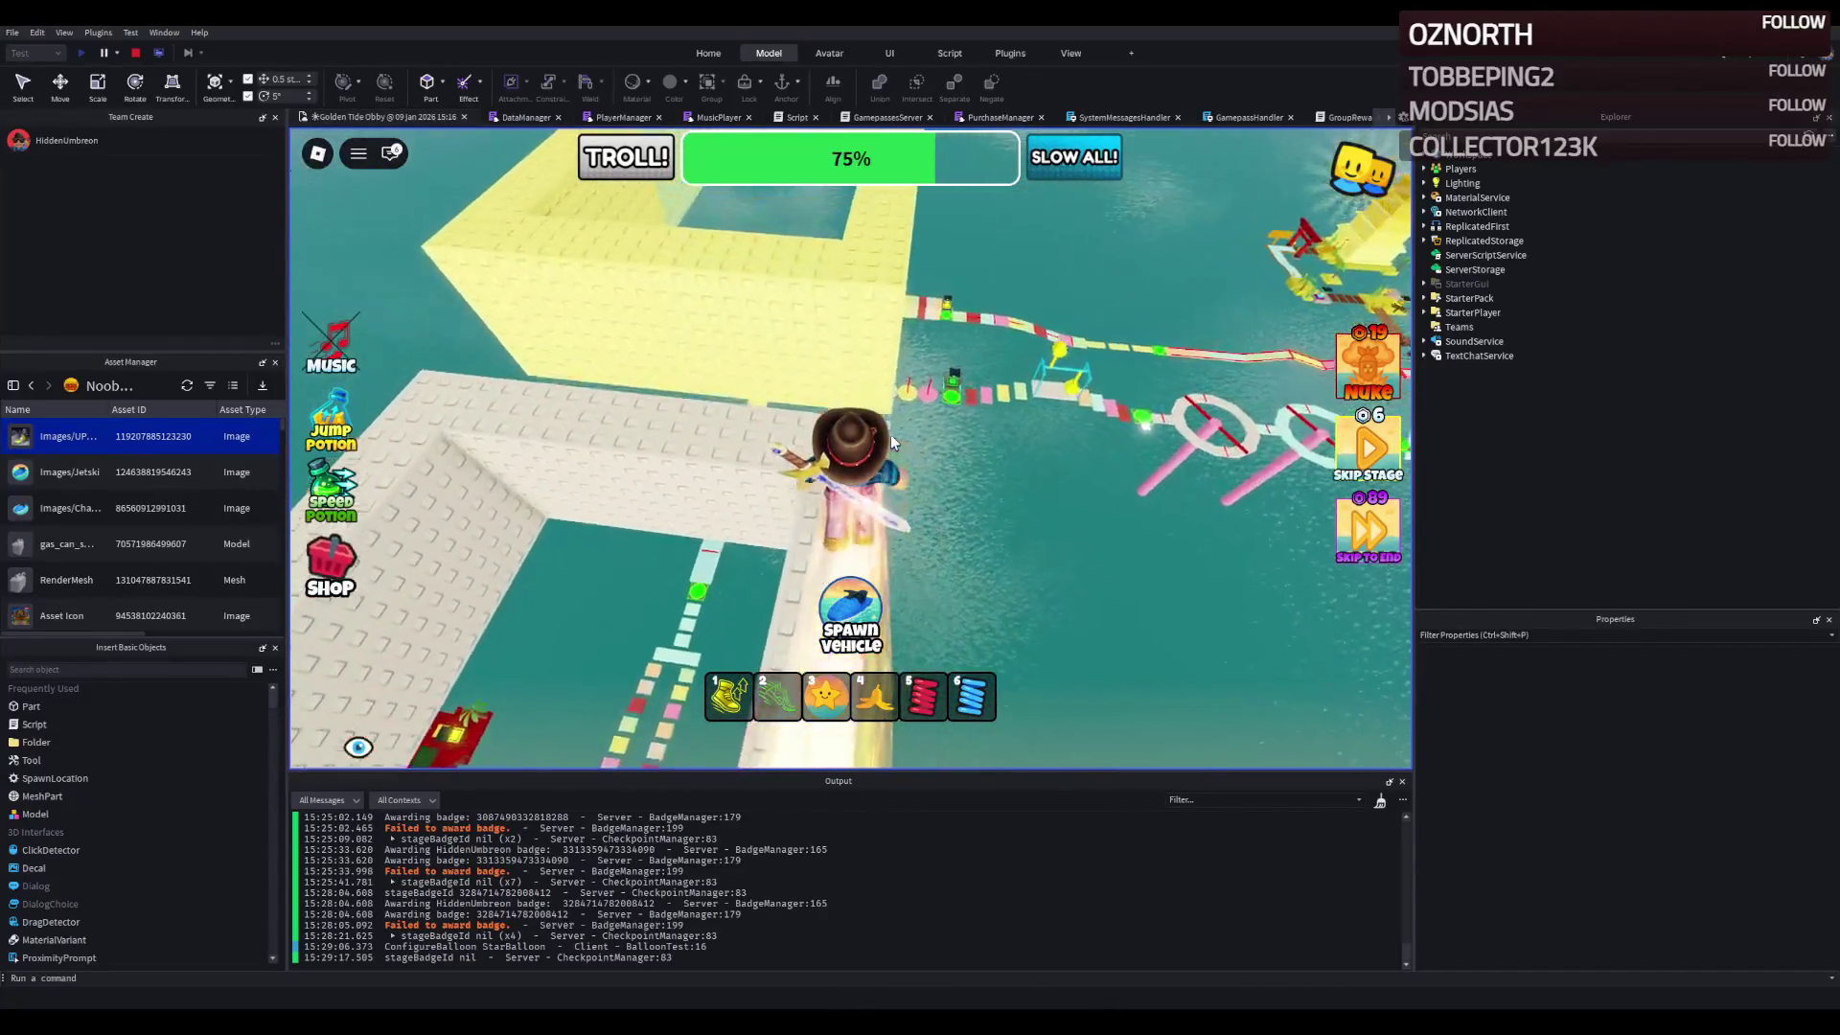
{"action": "key", "text": "w"}
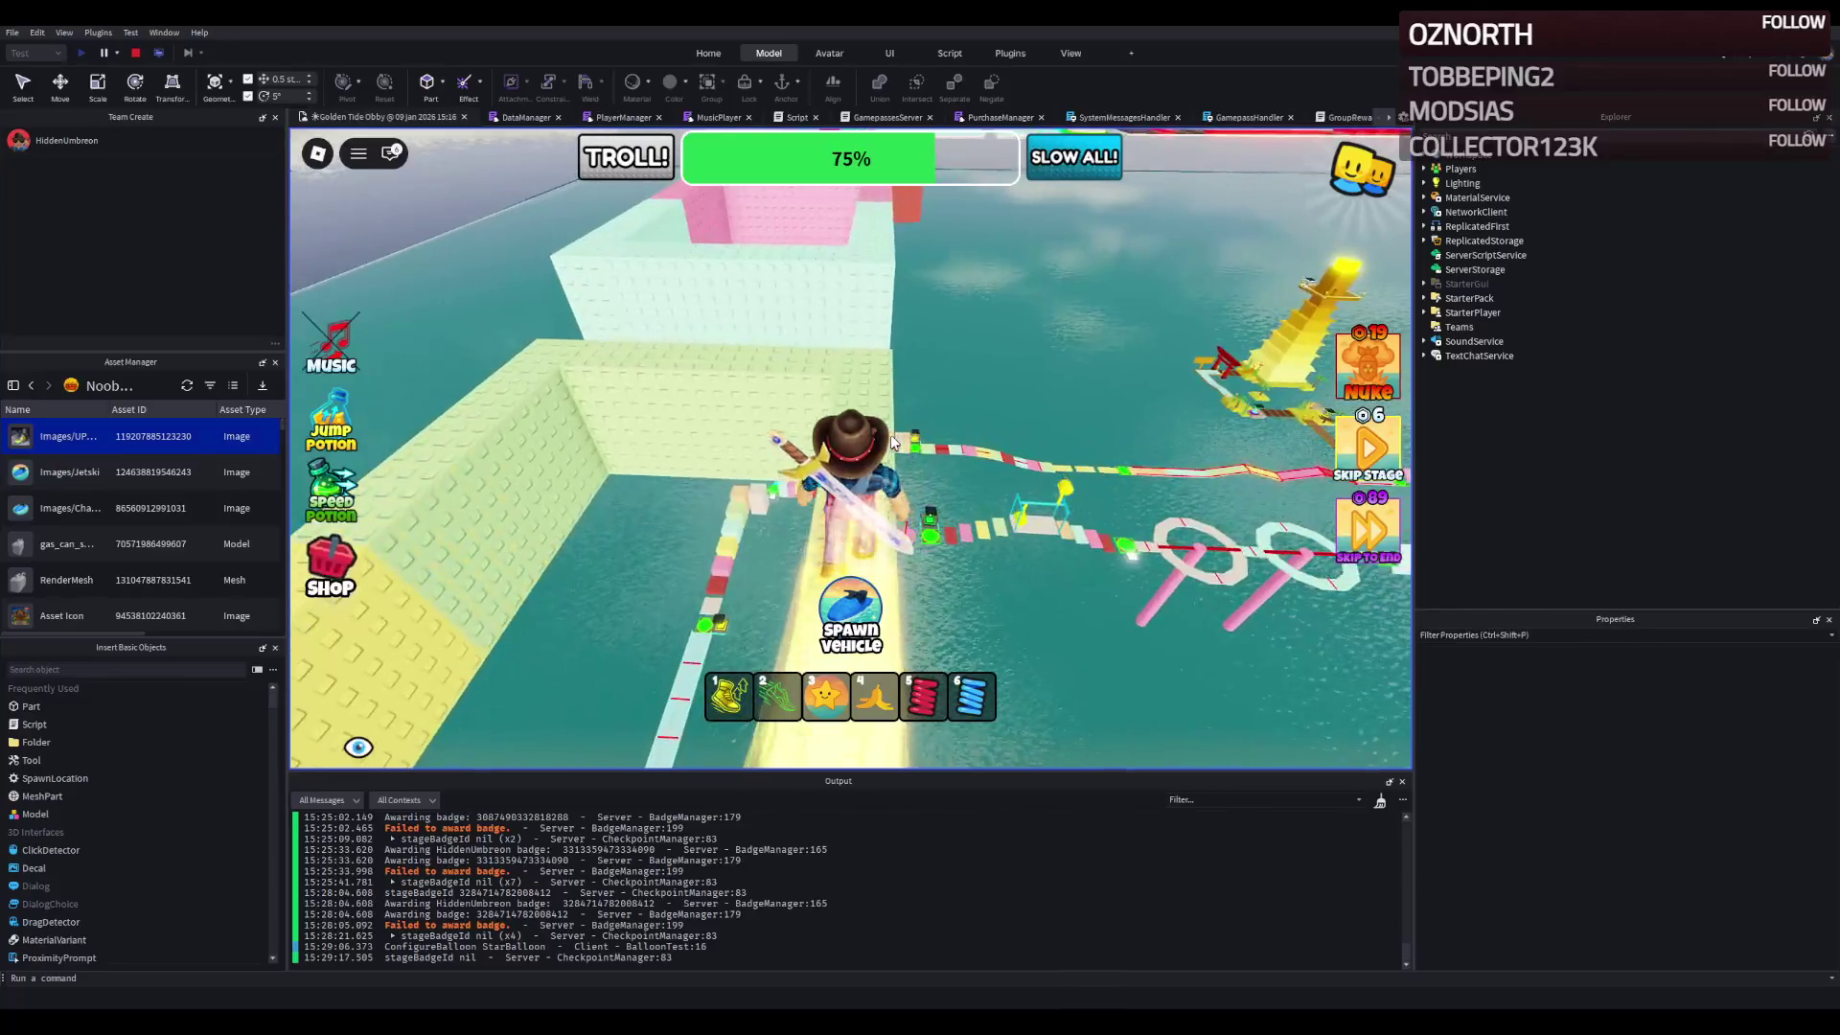
{"action": "key", "text": "w"}
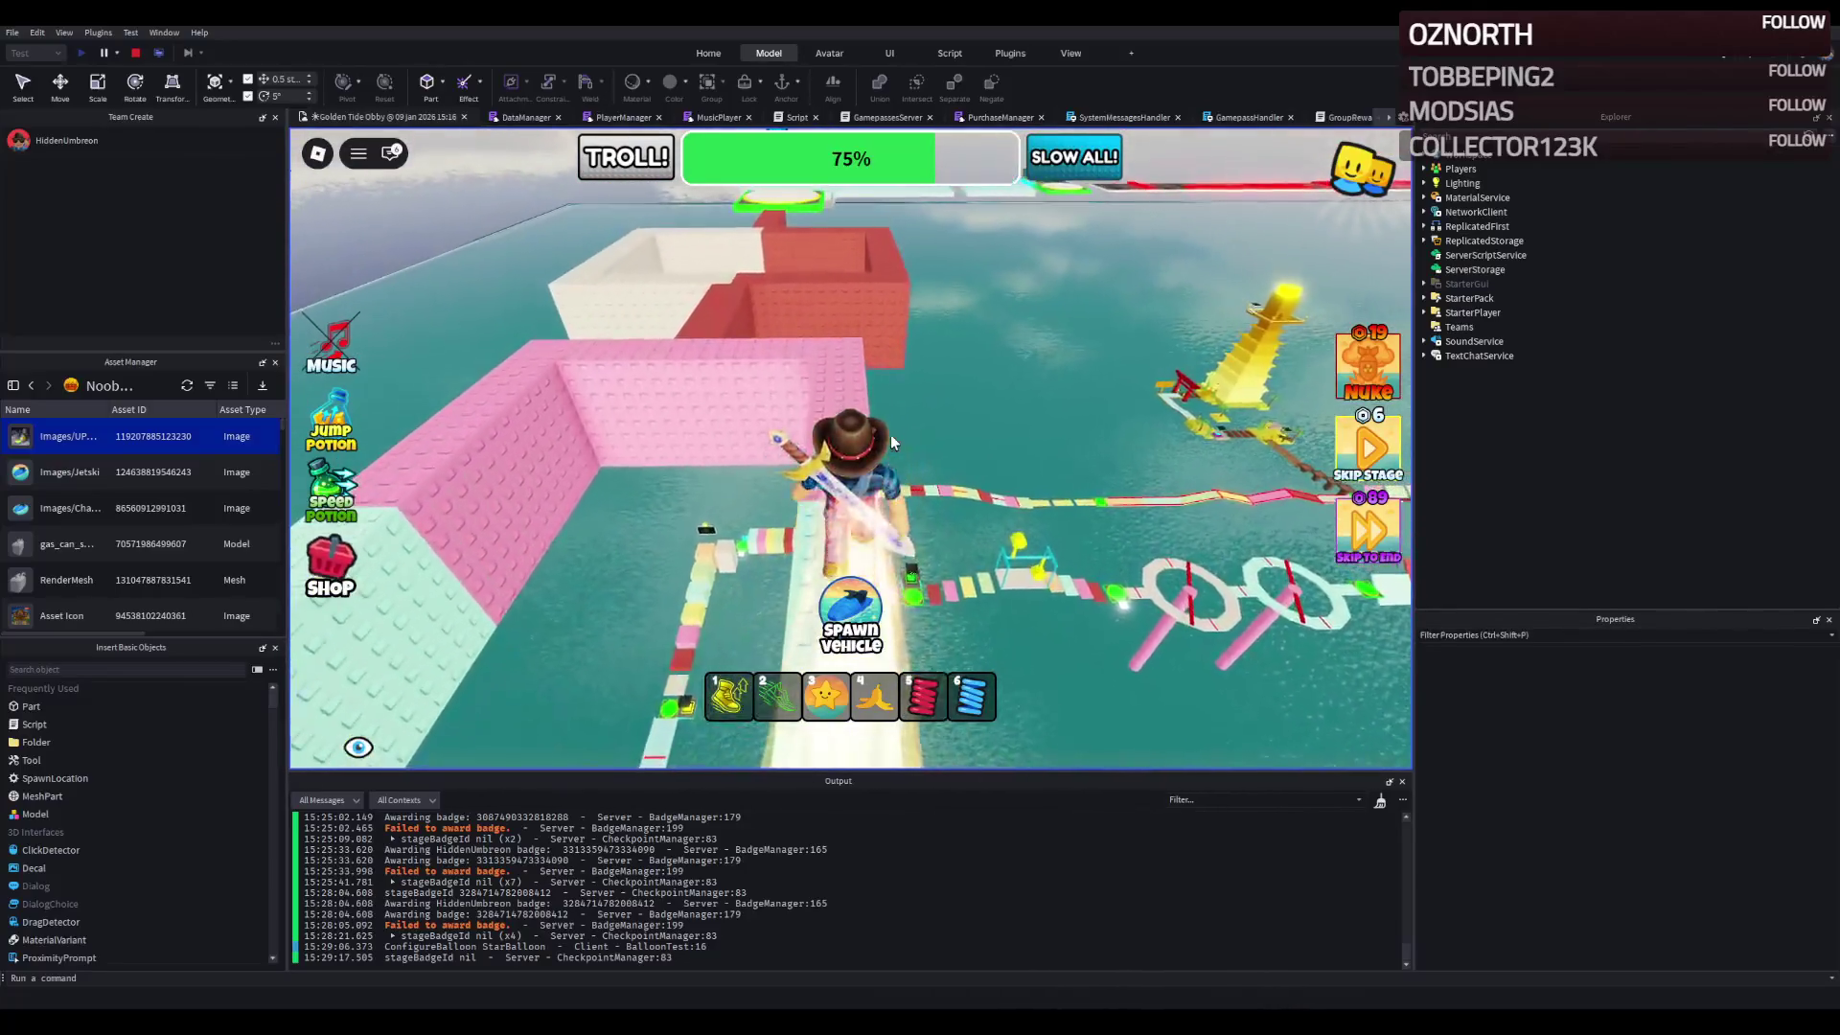
{"action": "key", "text": "w"}
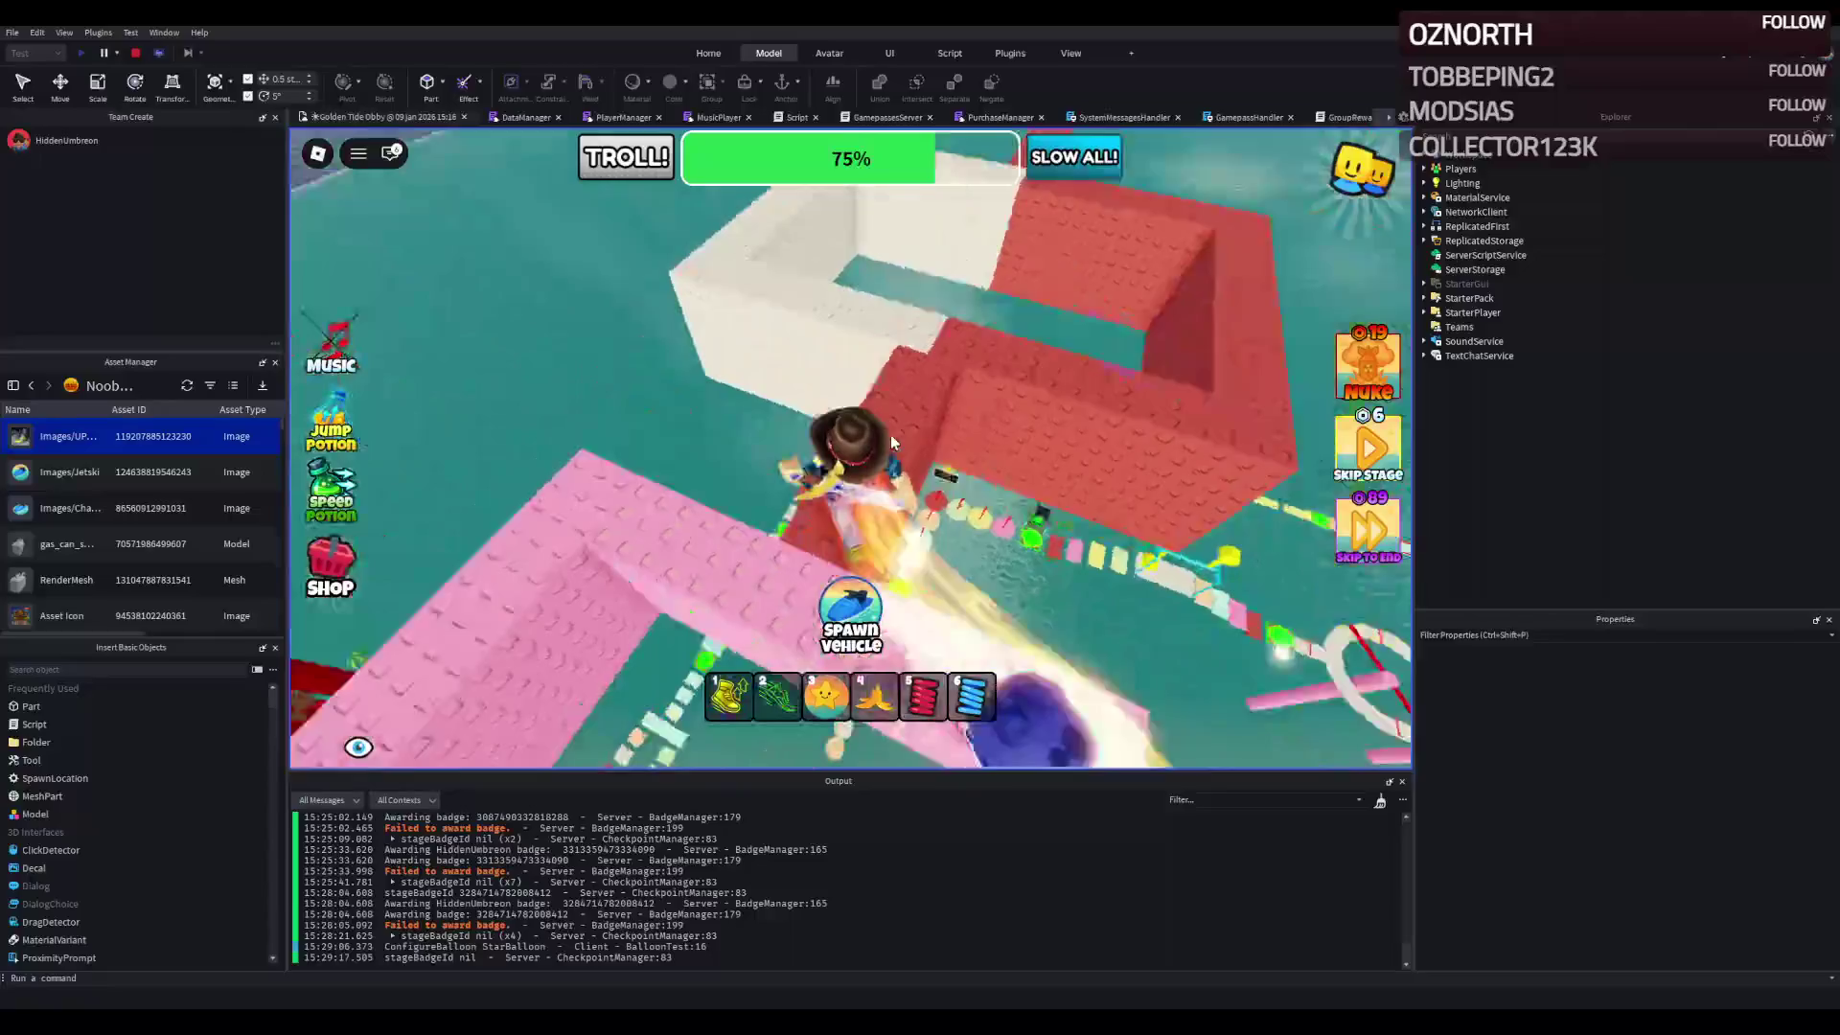
{"action": "key", "text": "w"}
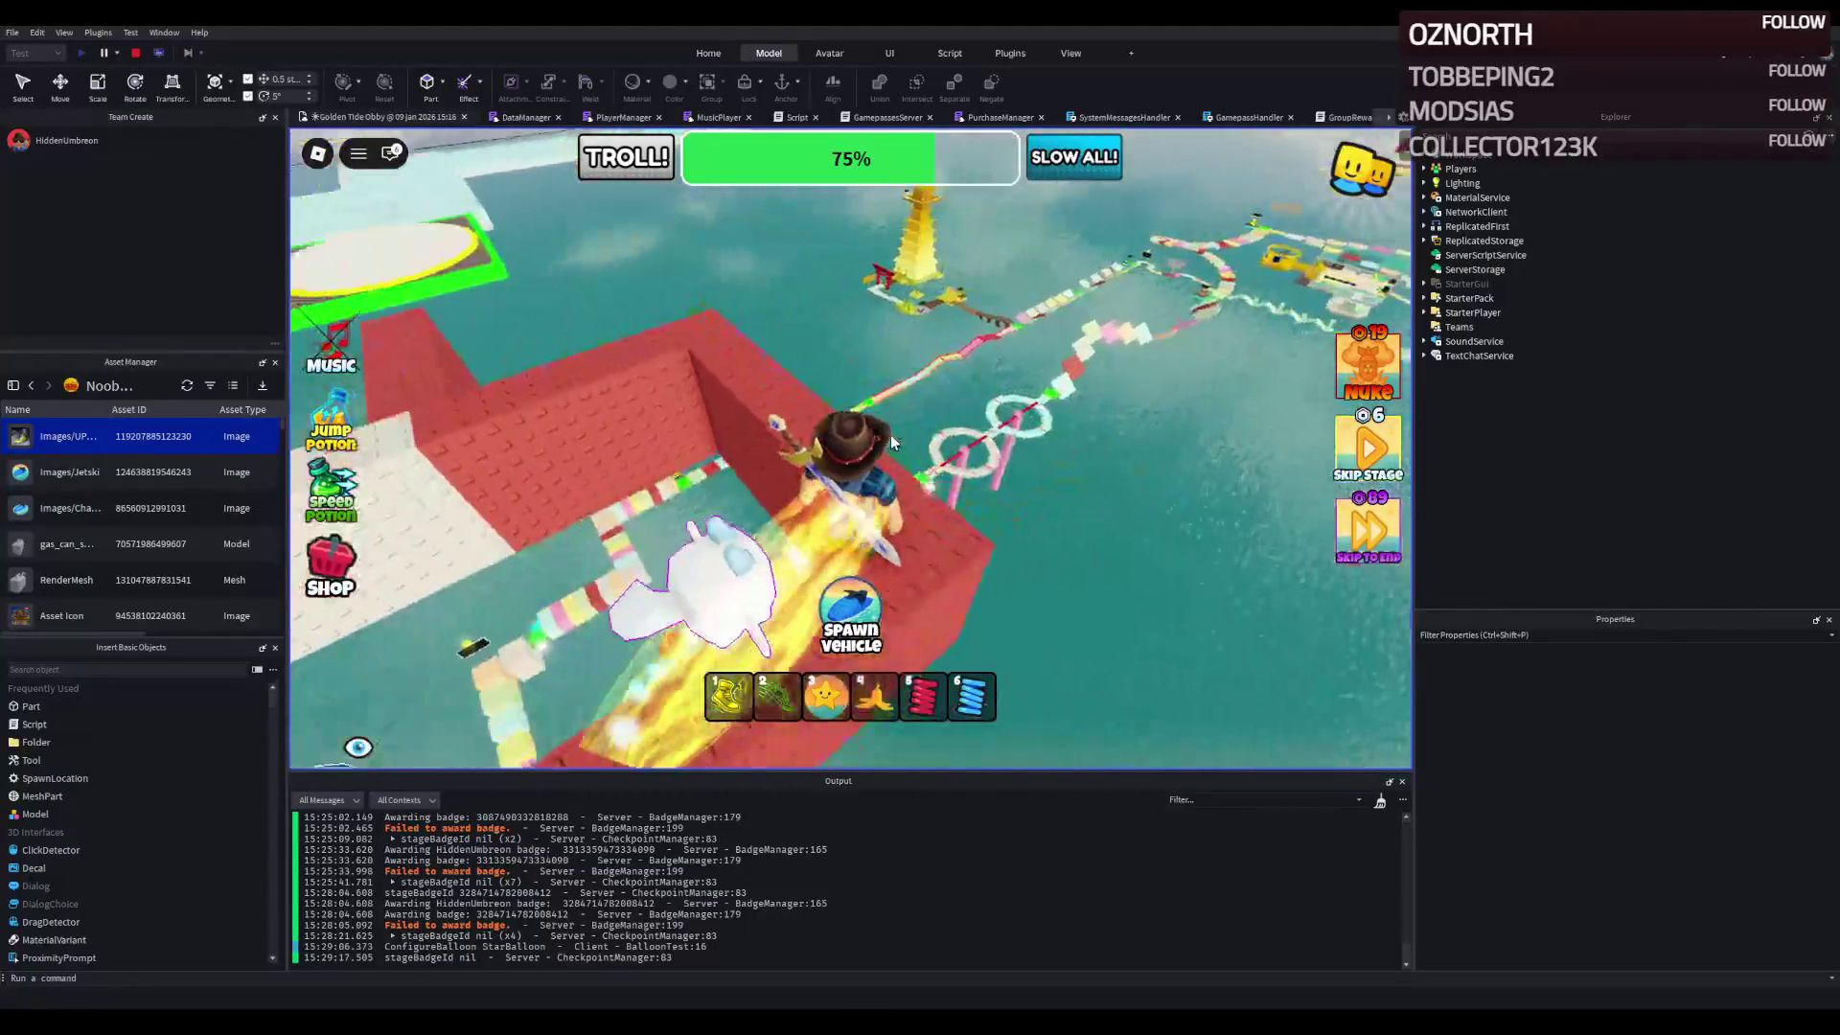
{"action": "key", "text": "w"}
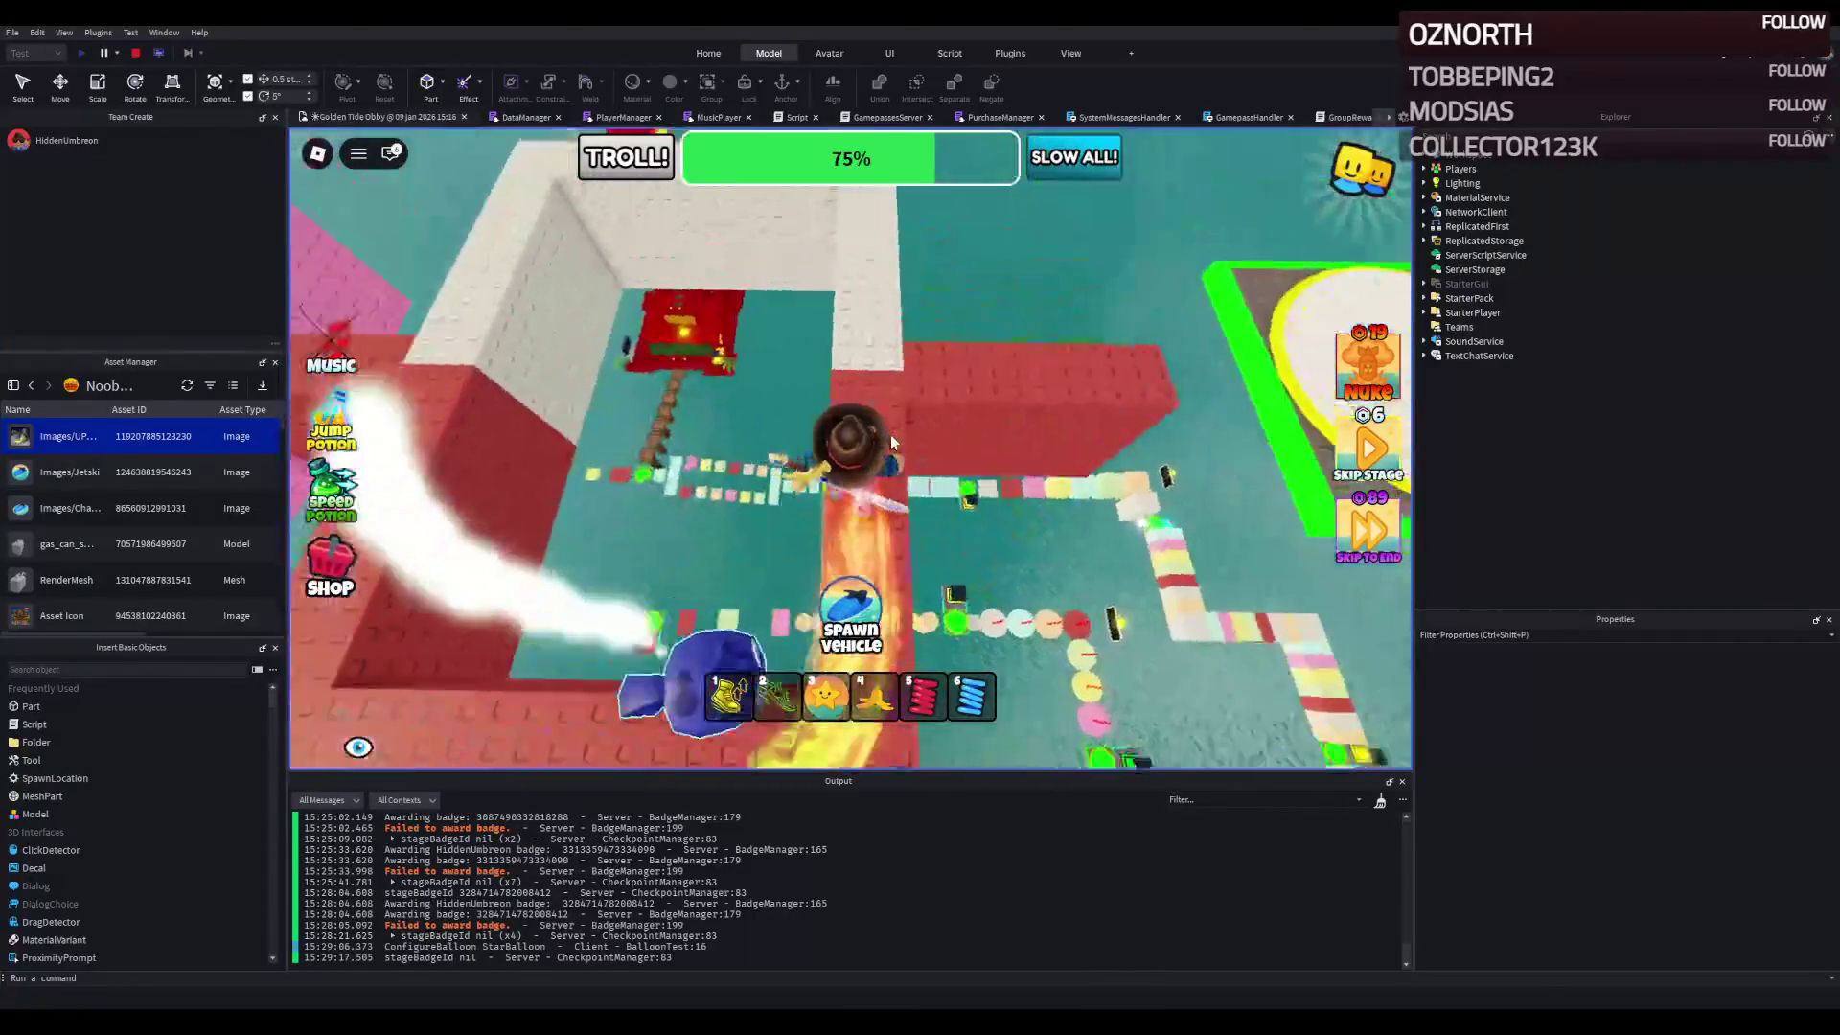
{"action": "key", "text": "w"}
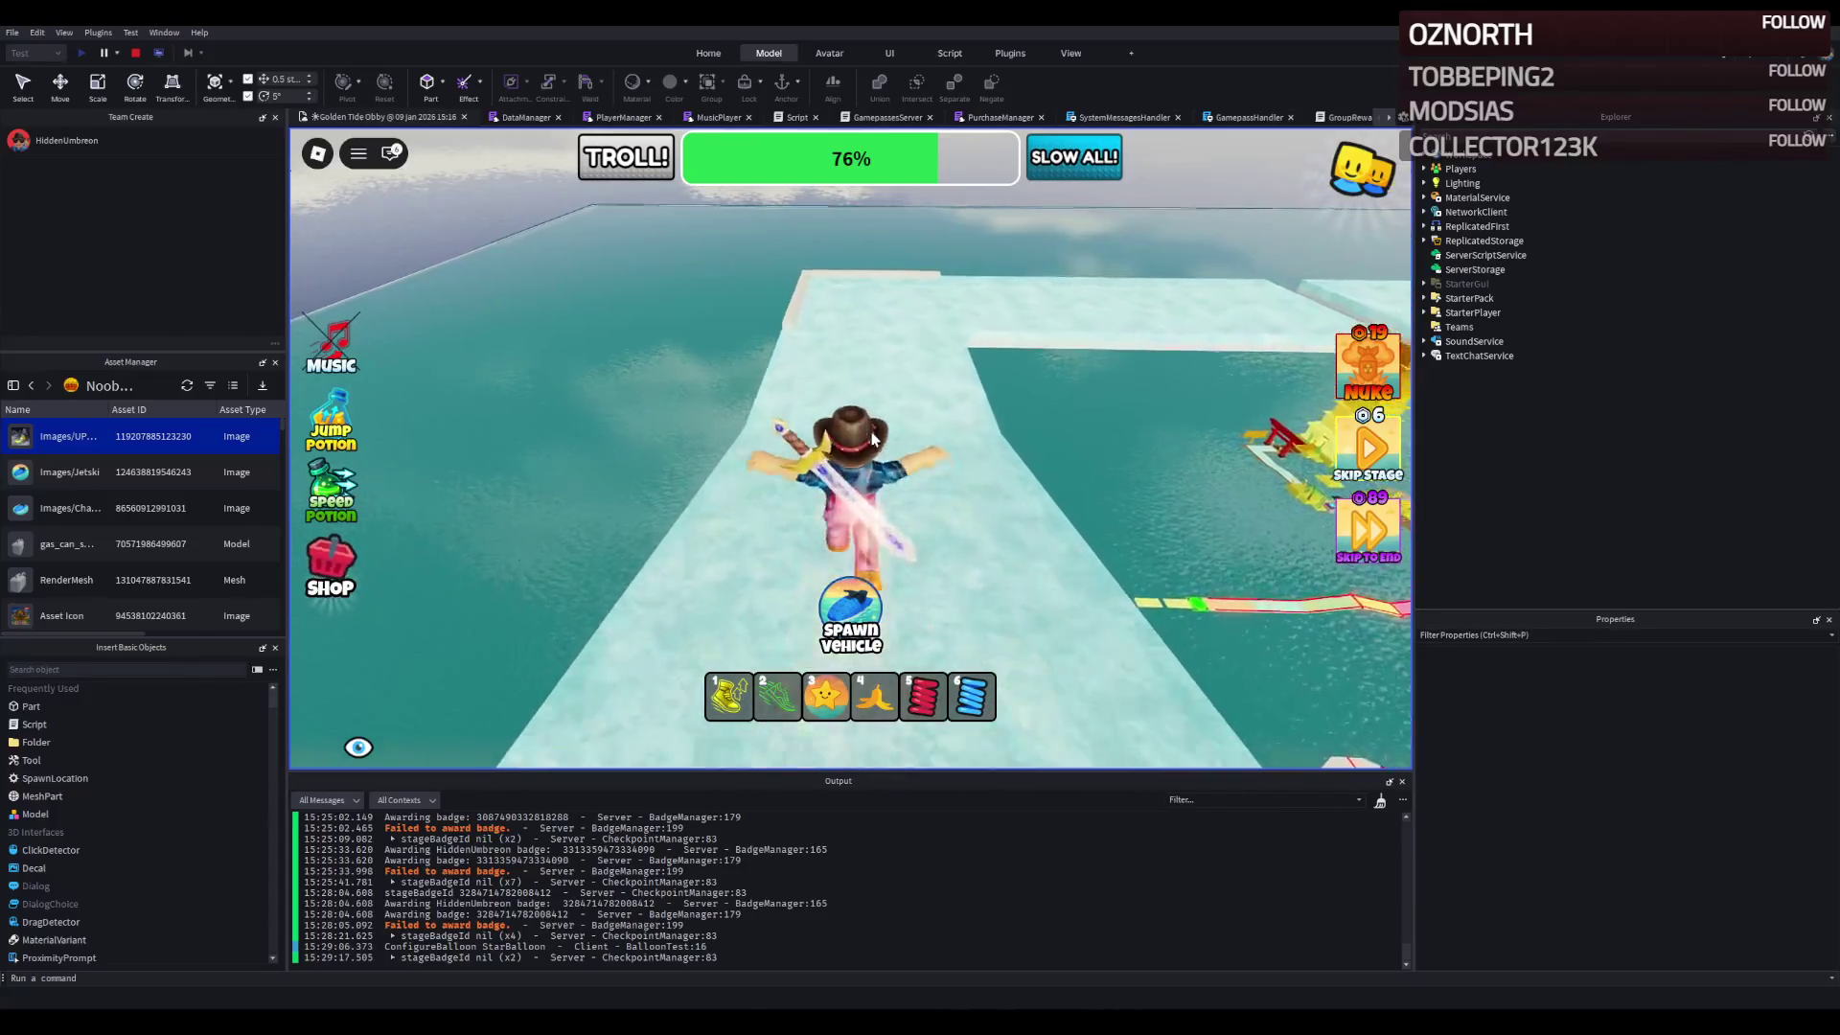
- Run down the ice path to the green checkpoint platform
{"action": "key", "text": "w"}
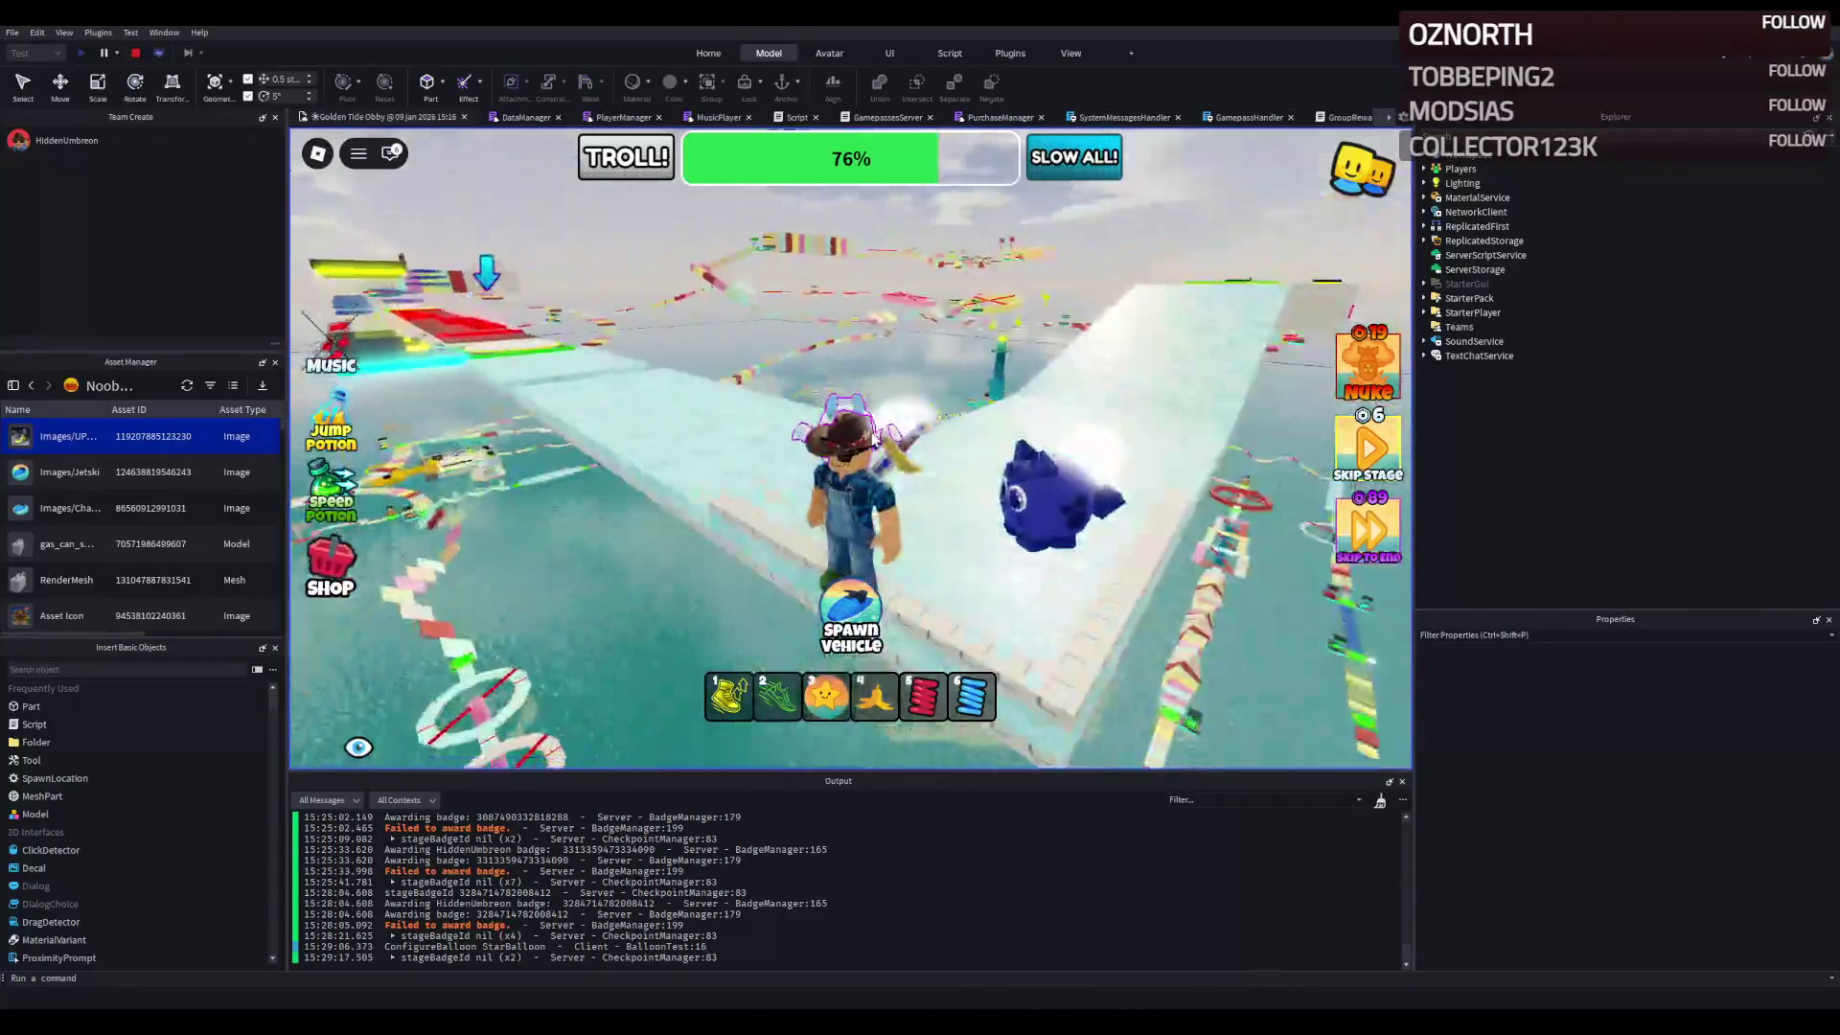
{"action": "key", "text": "w"}
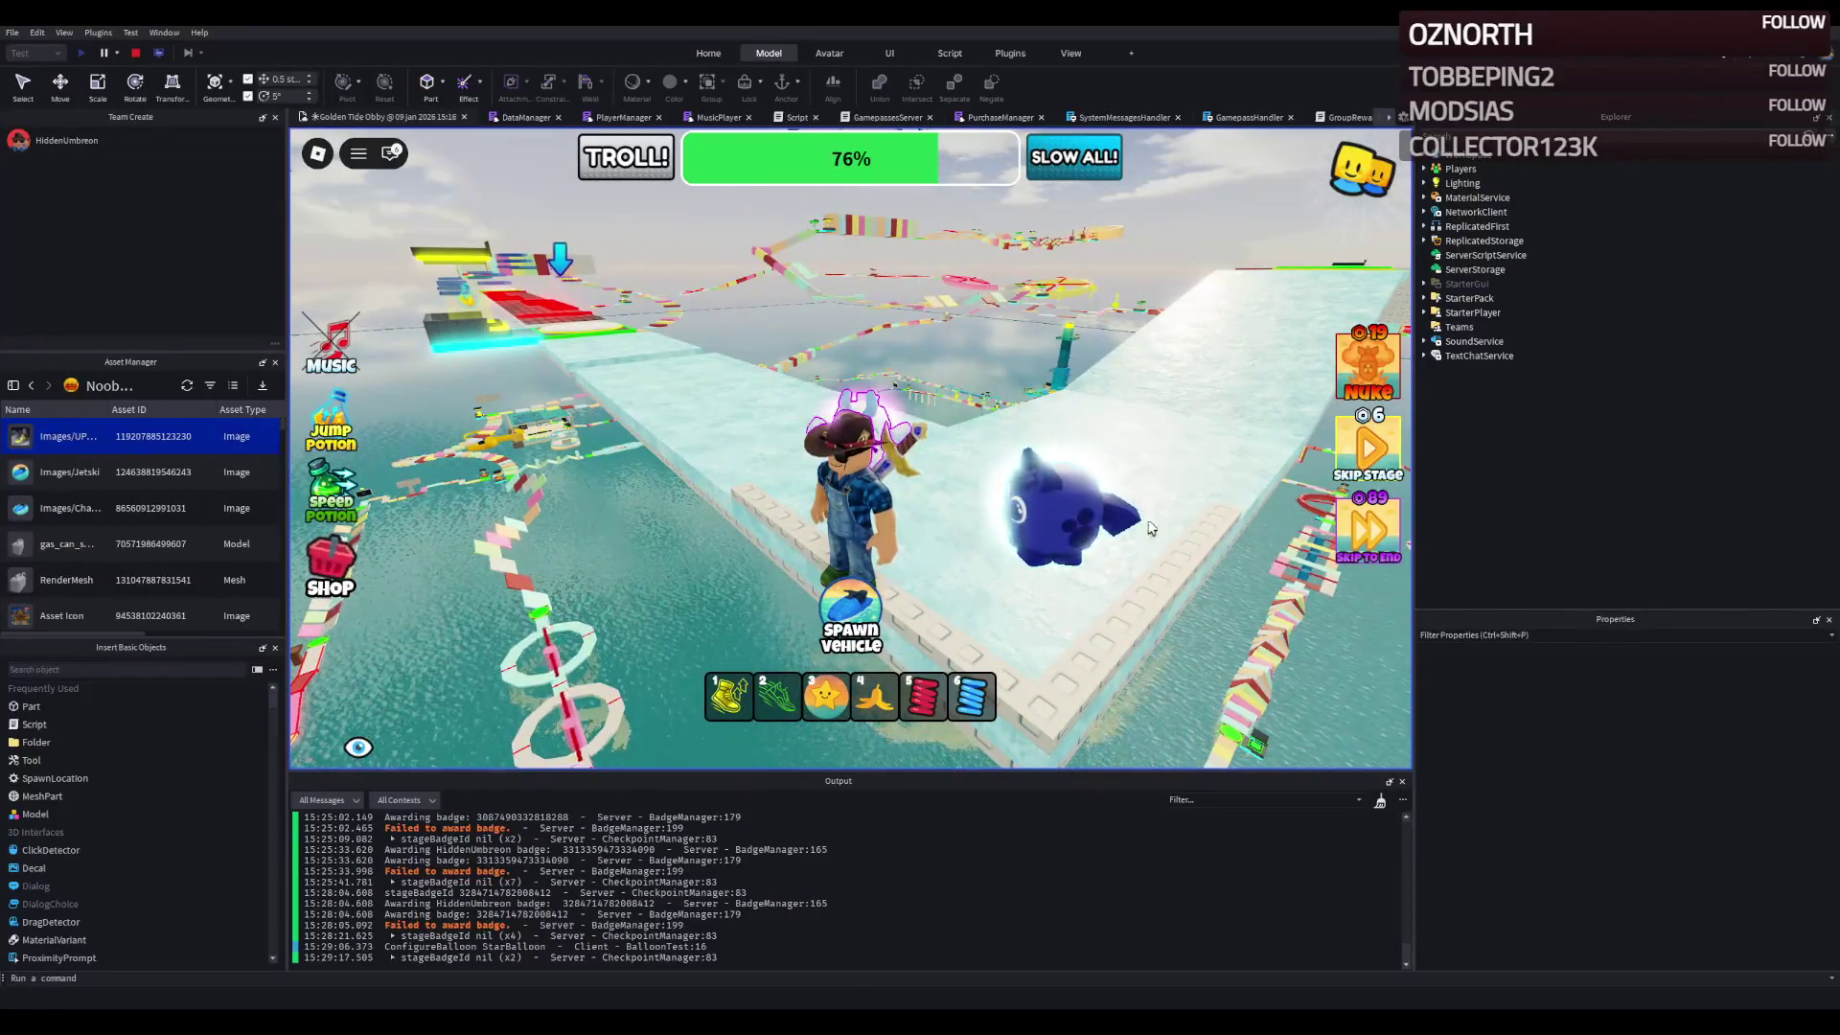
{"action": "key", "text": "w"}
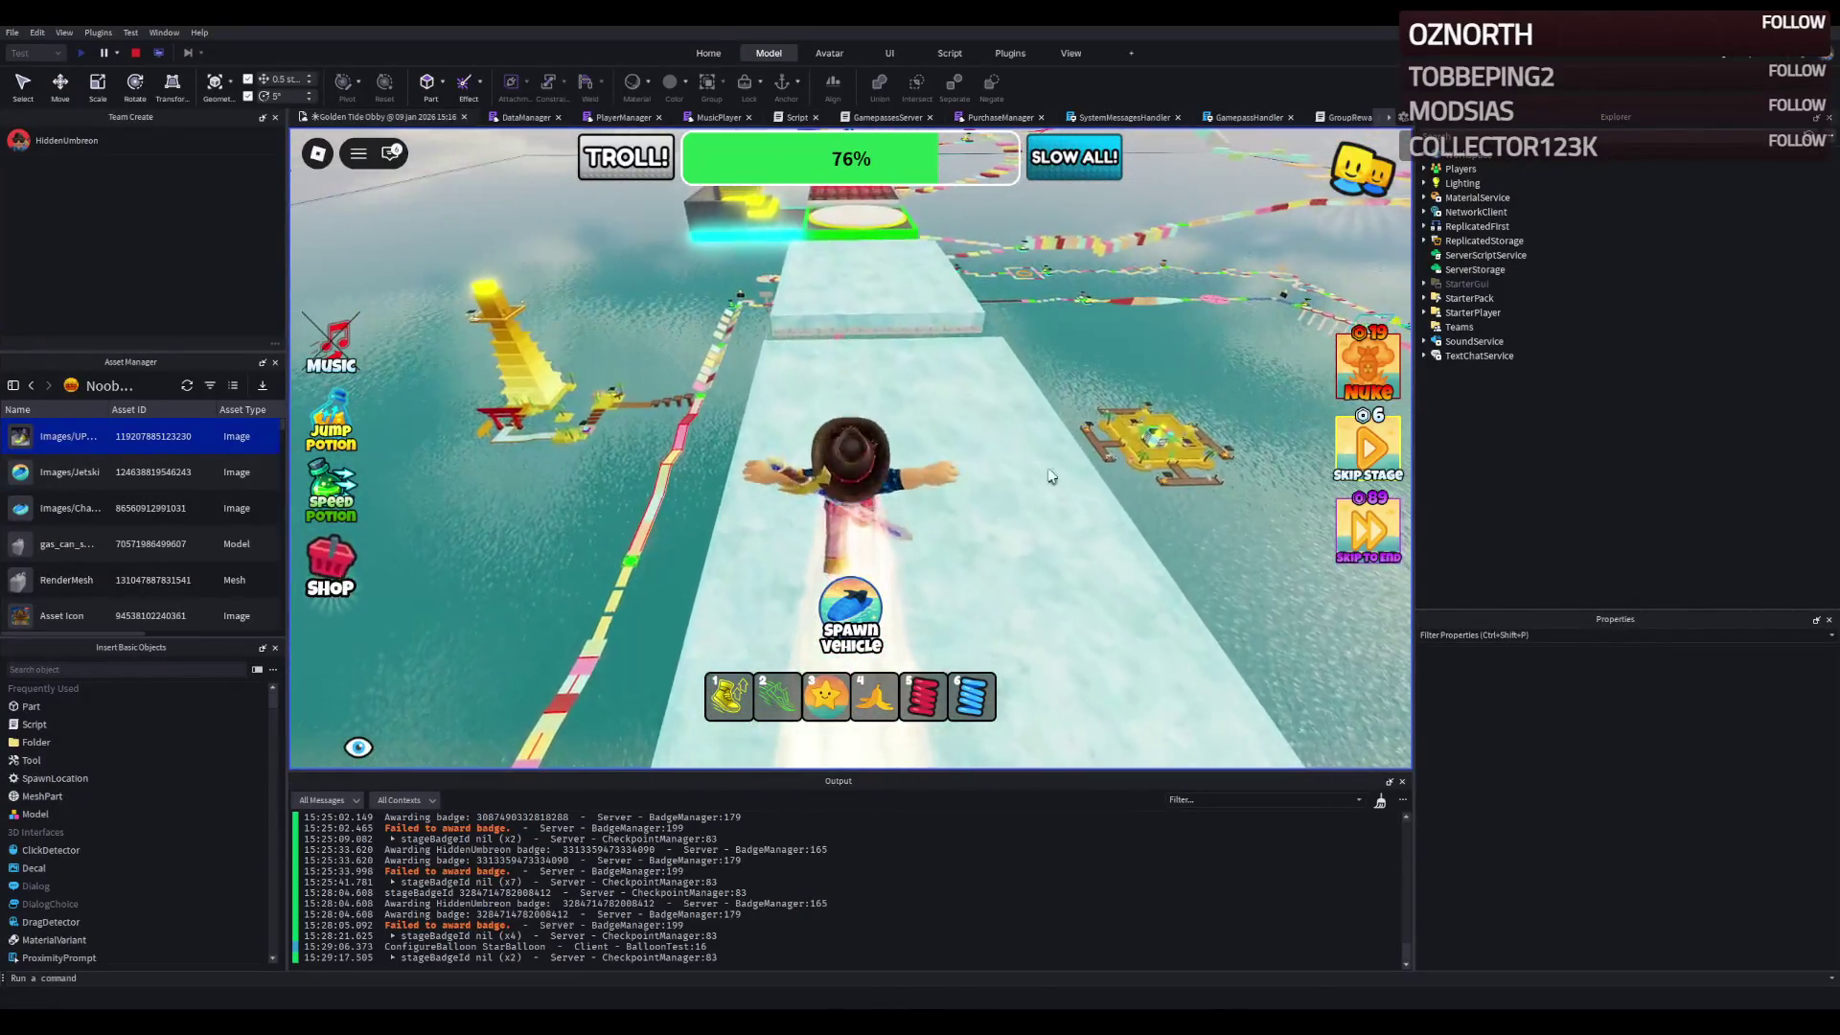
{"action": "key", "text": "w"}
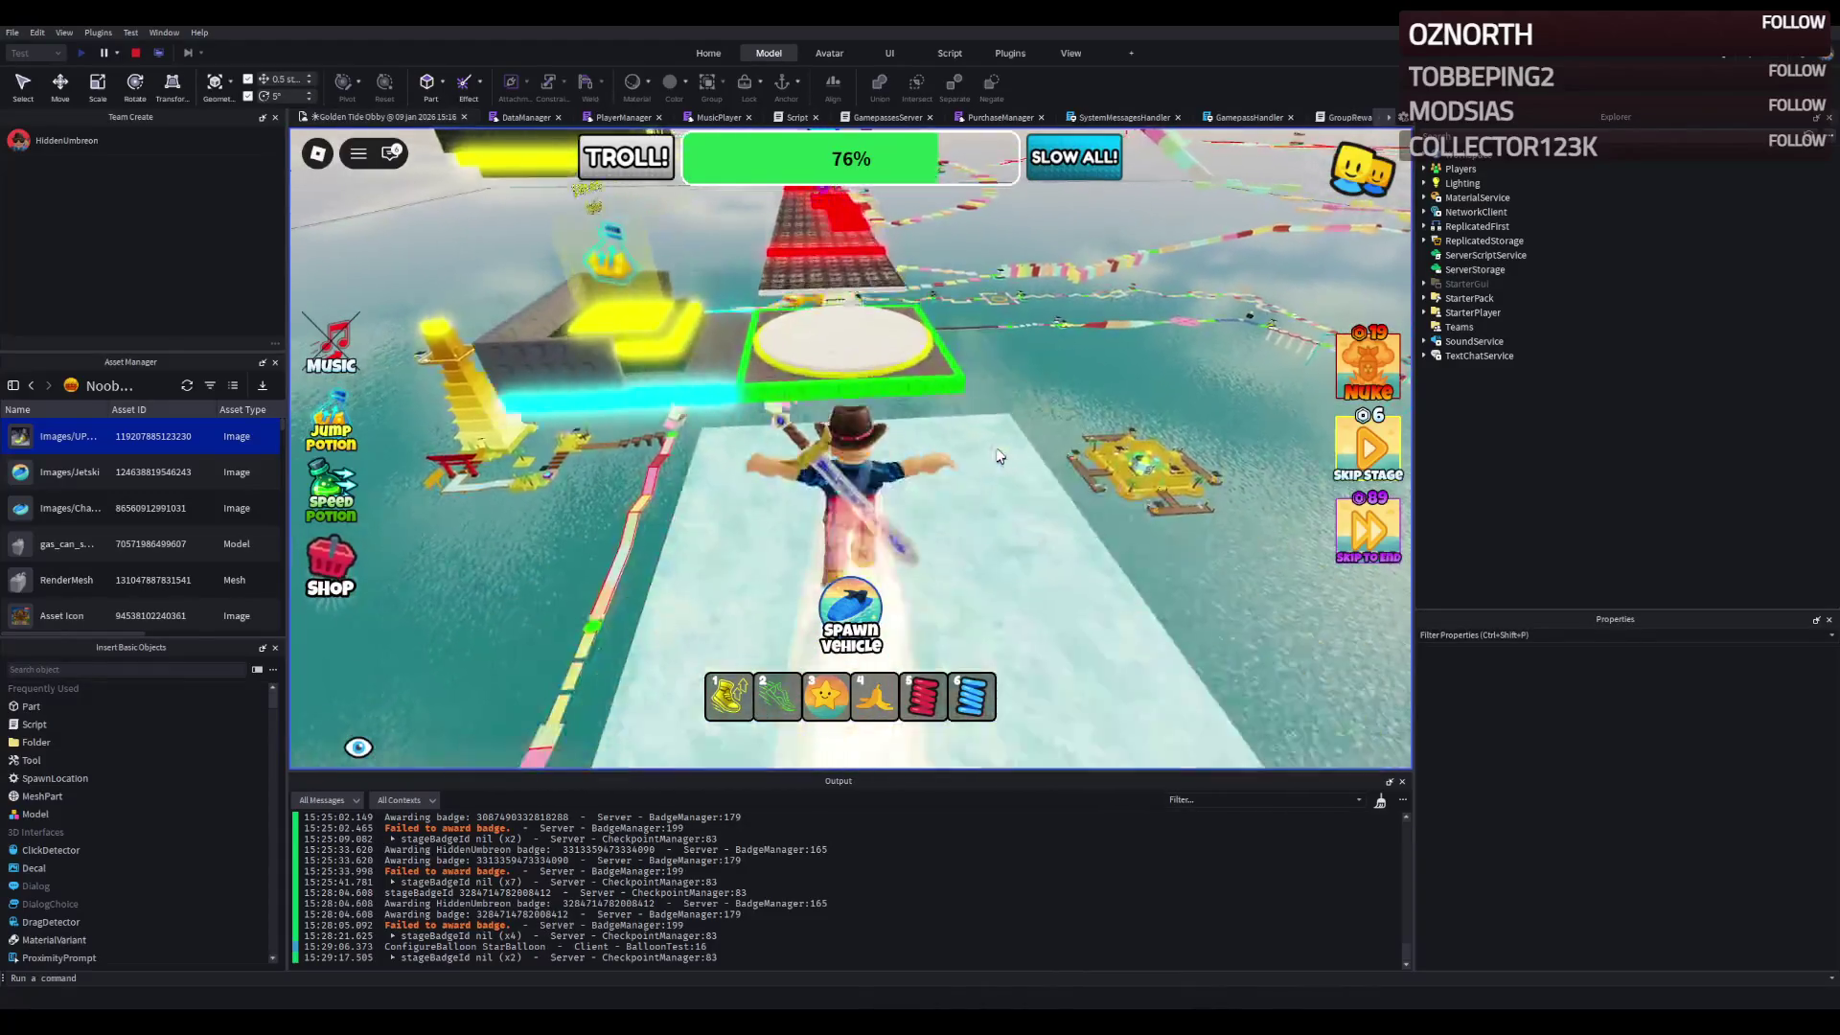
{"action": "key", "text": "w"}
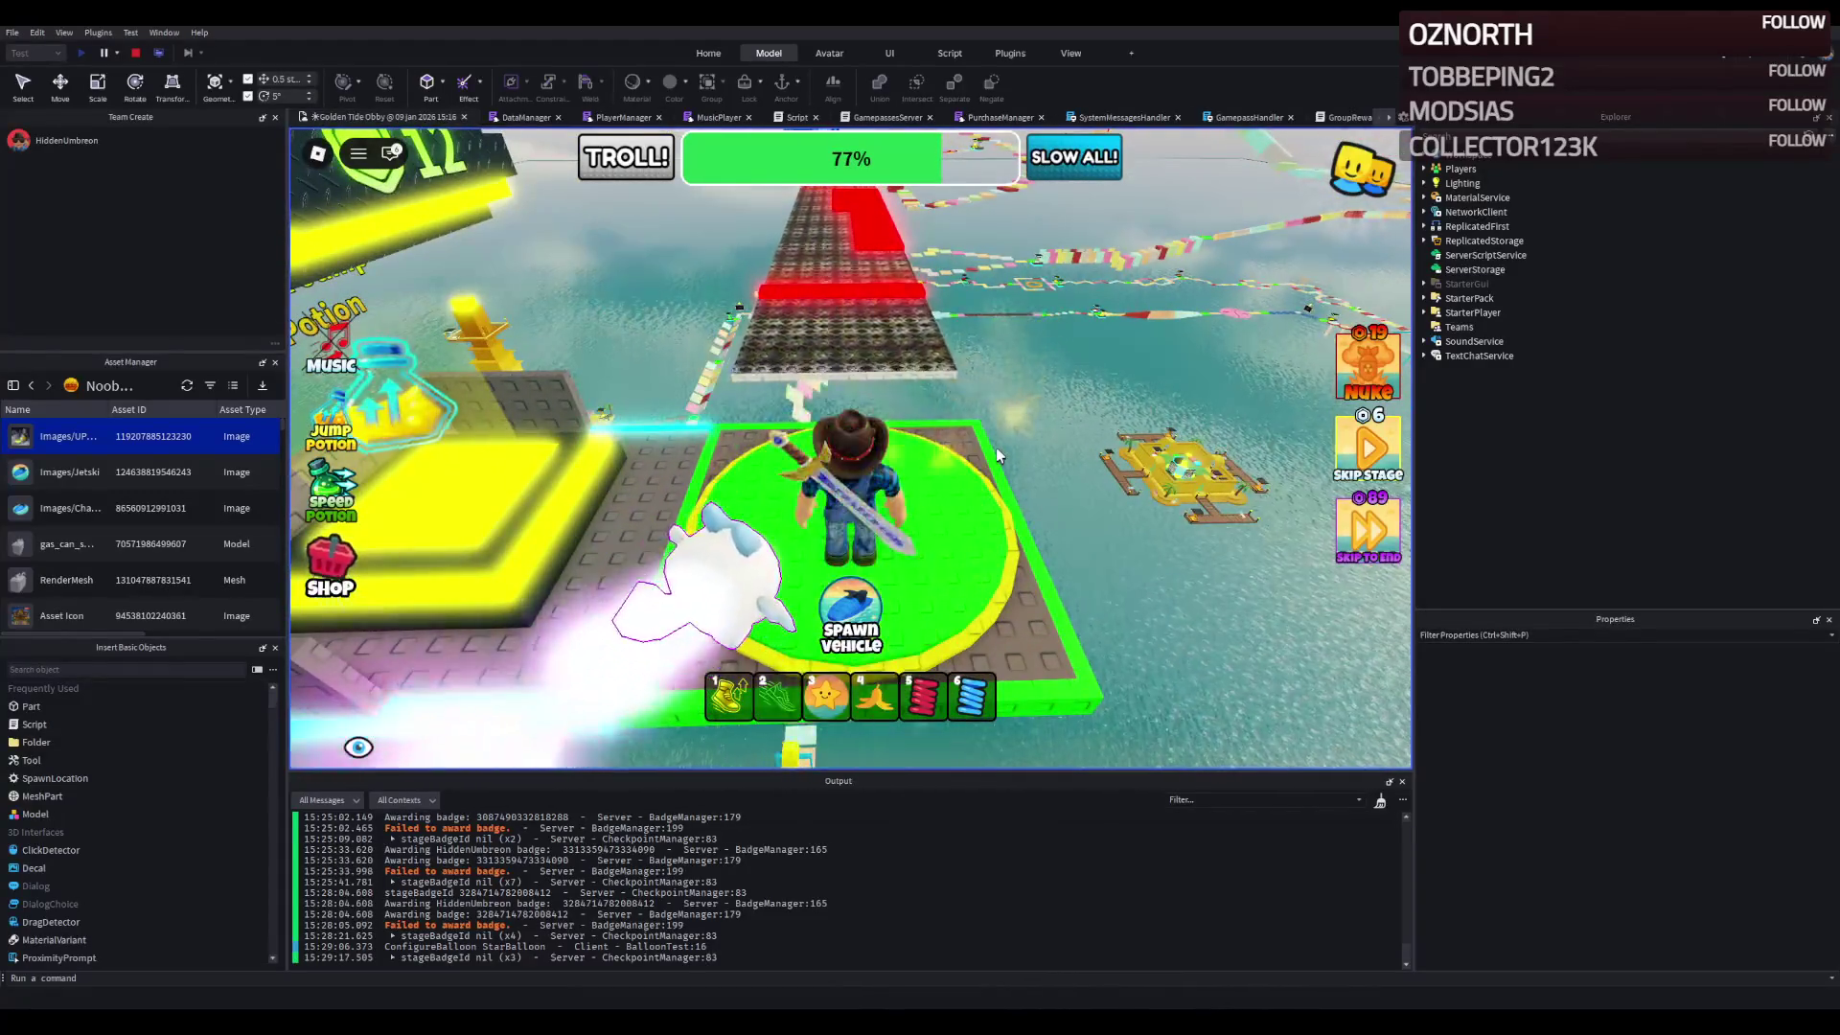
- Follow the dark path past the red sections to the next green checkpoint
{"action": "key", "text": "w"}
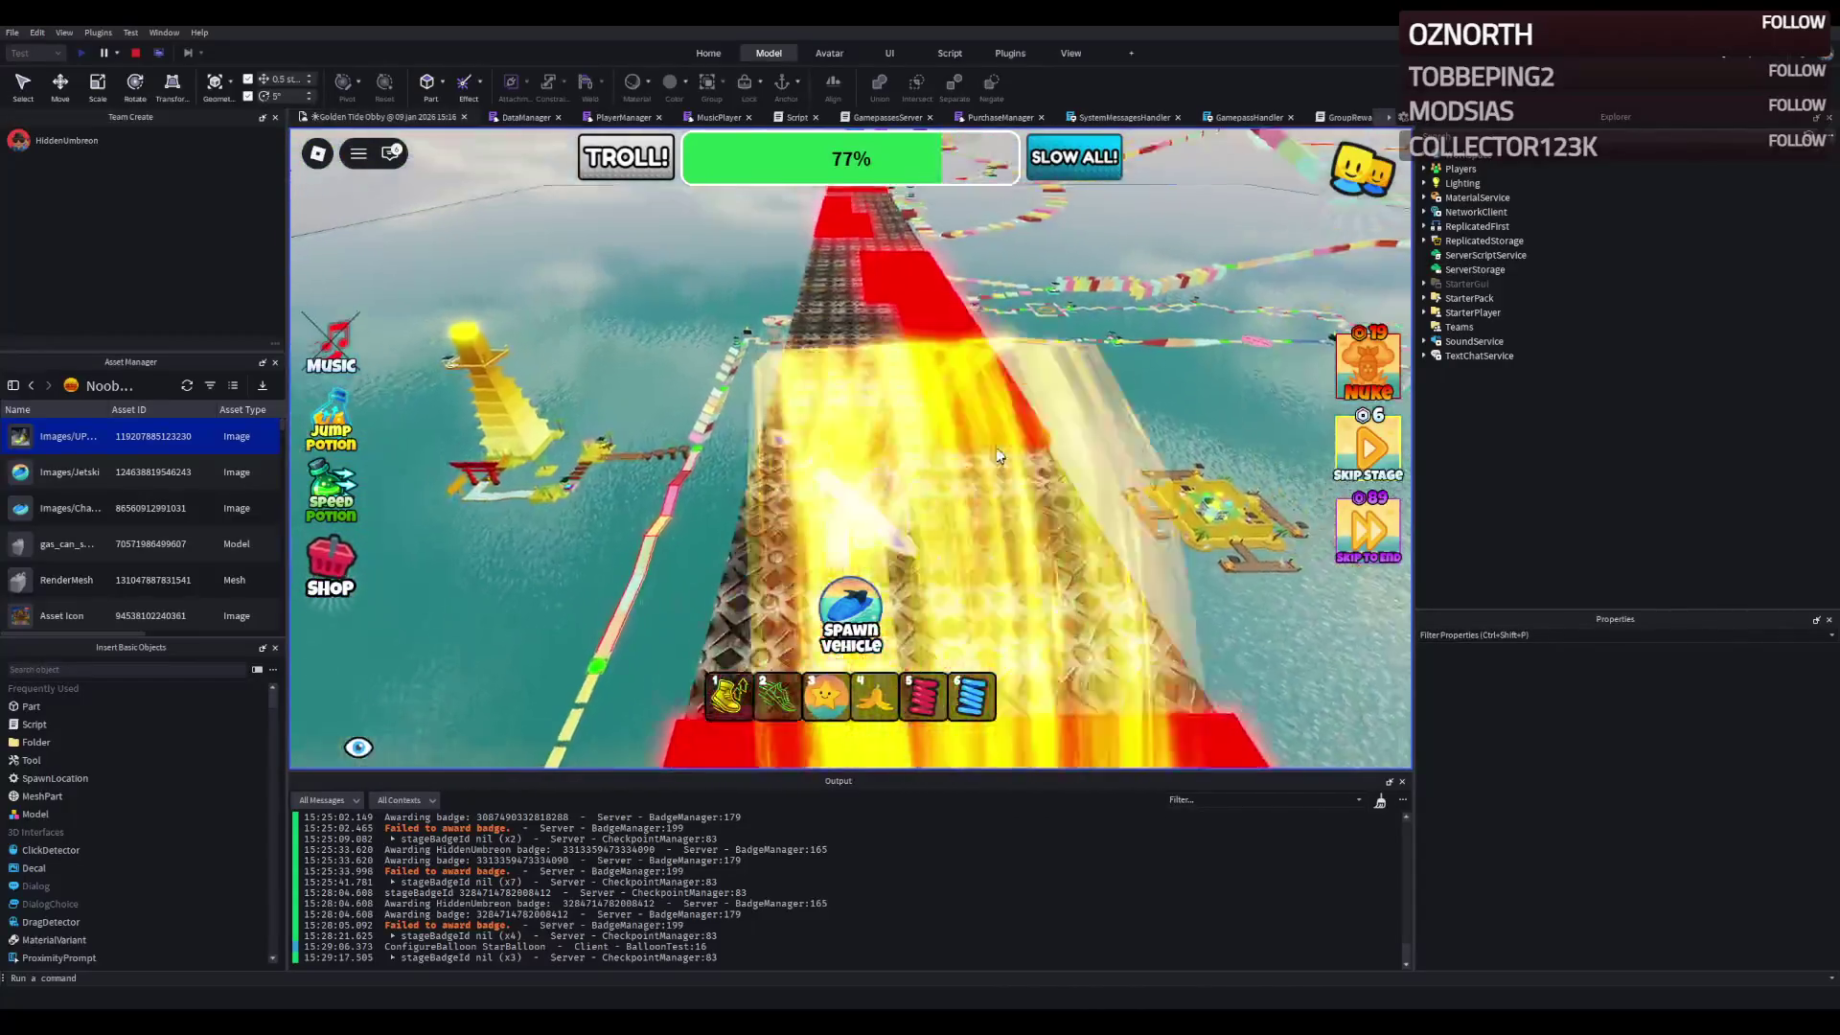
{"action": "key", "text": "w"}
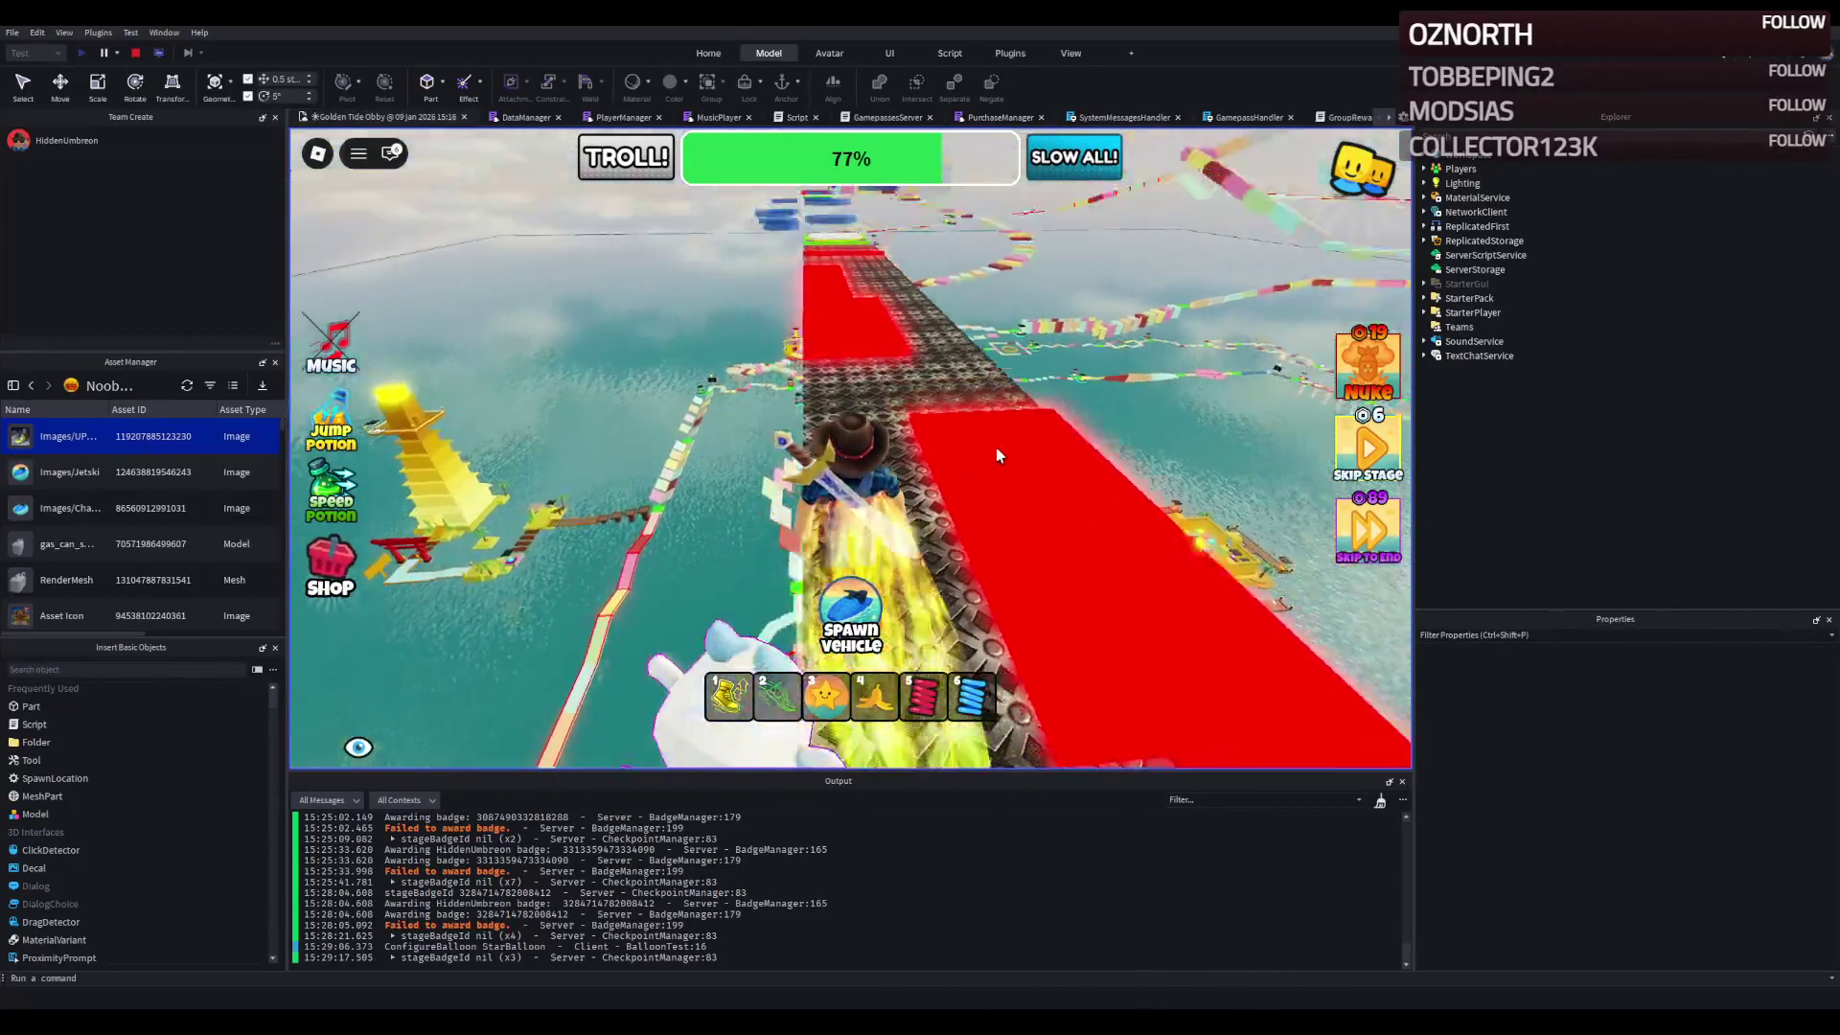
{"action": "key", "text": "w"}
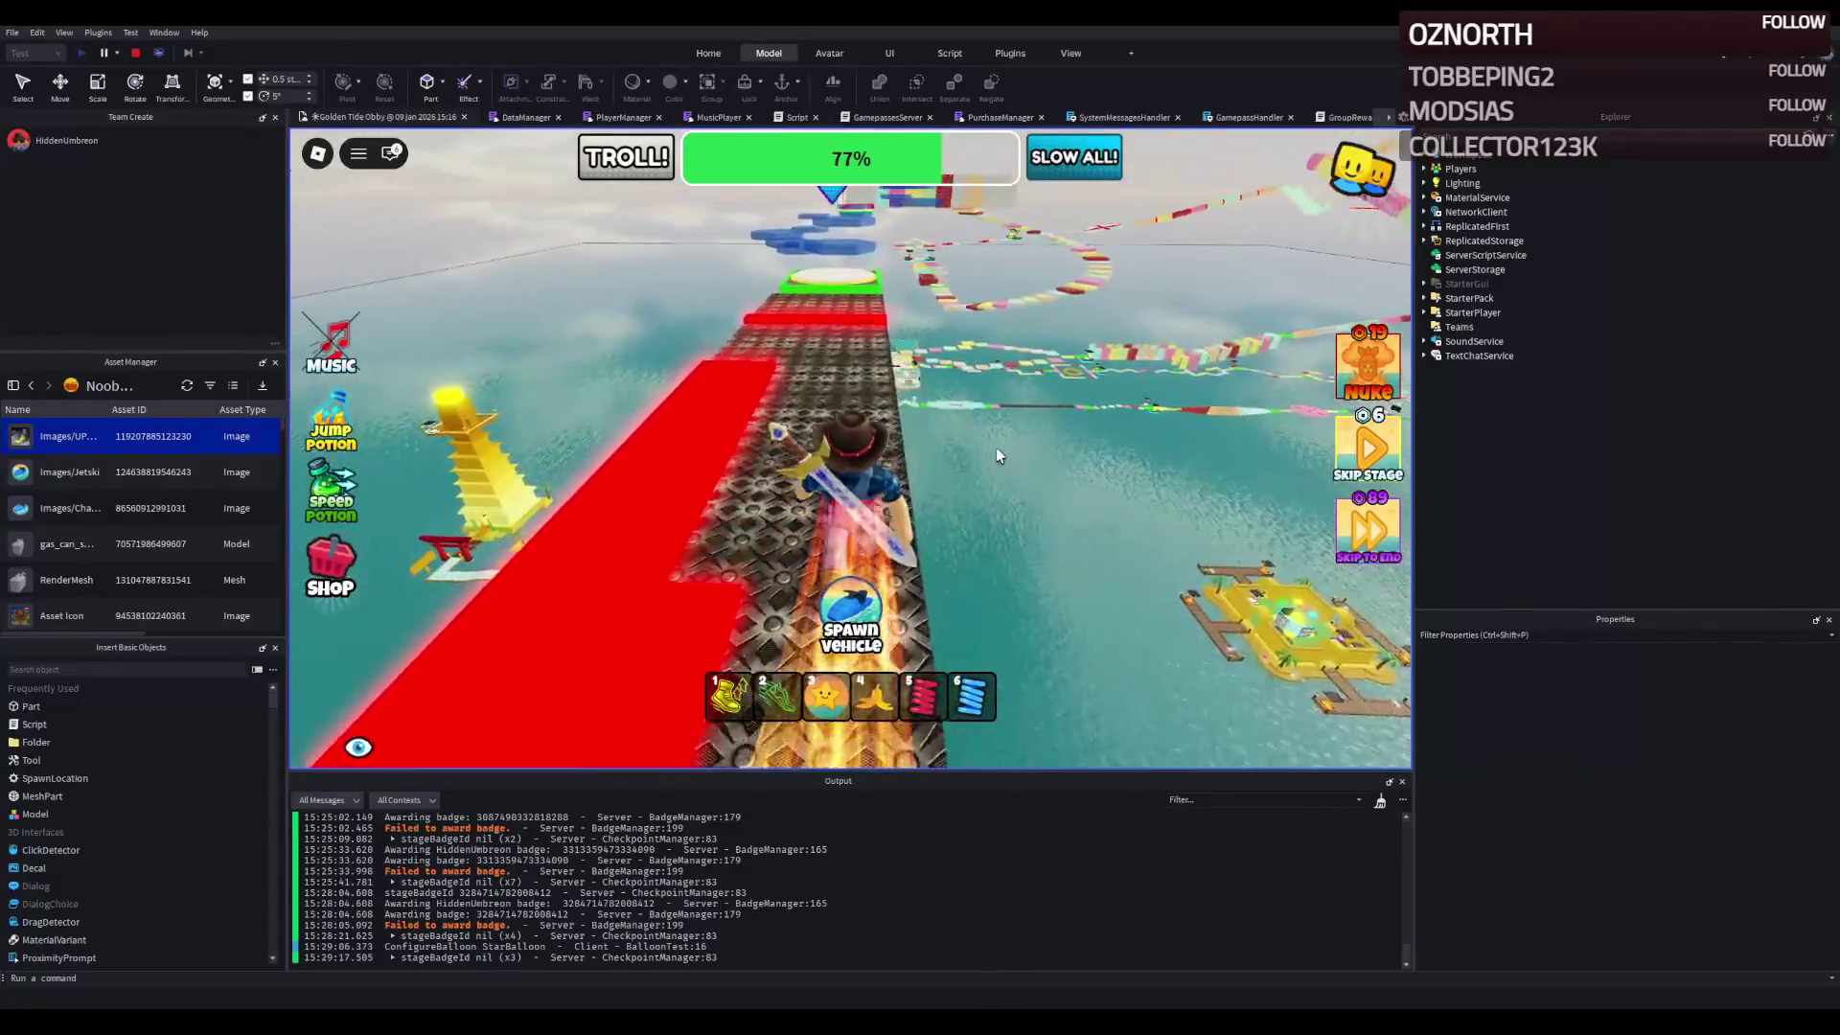
{"action": "key", "text": "w"}
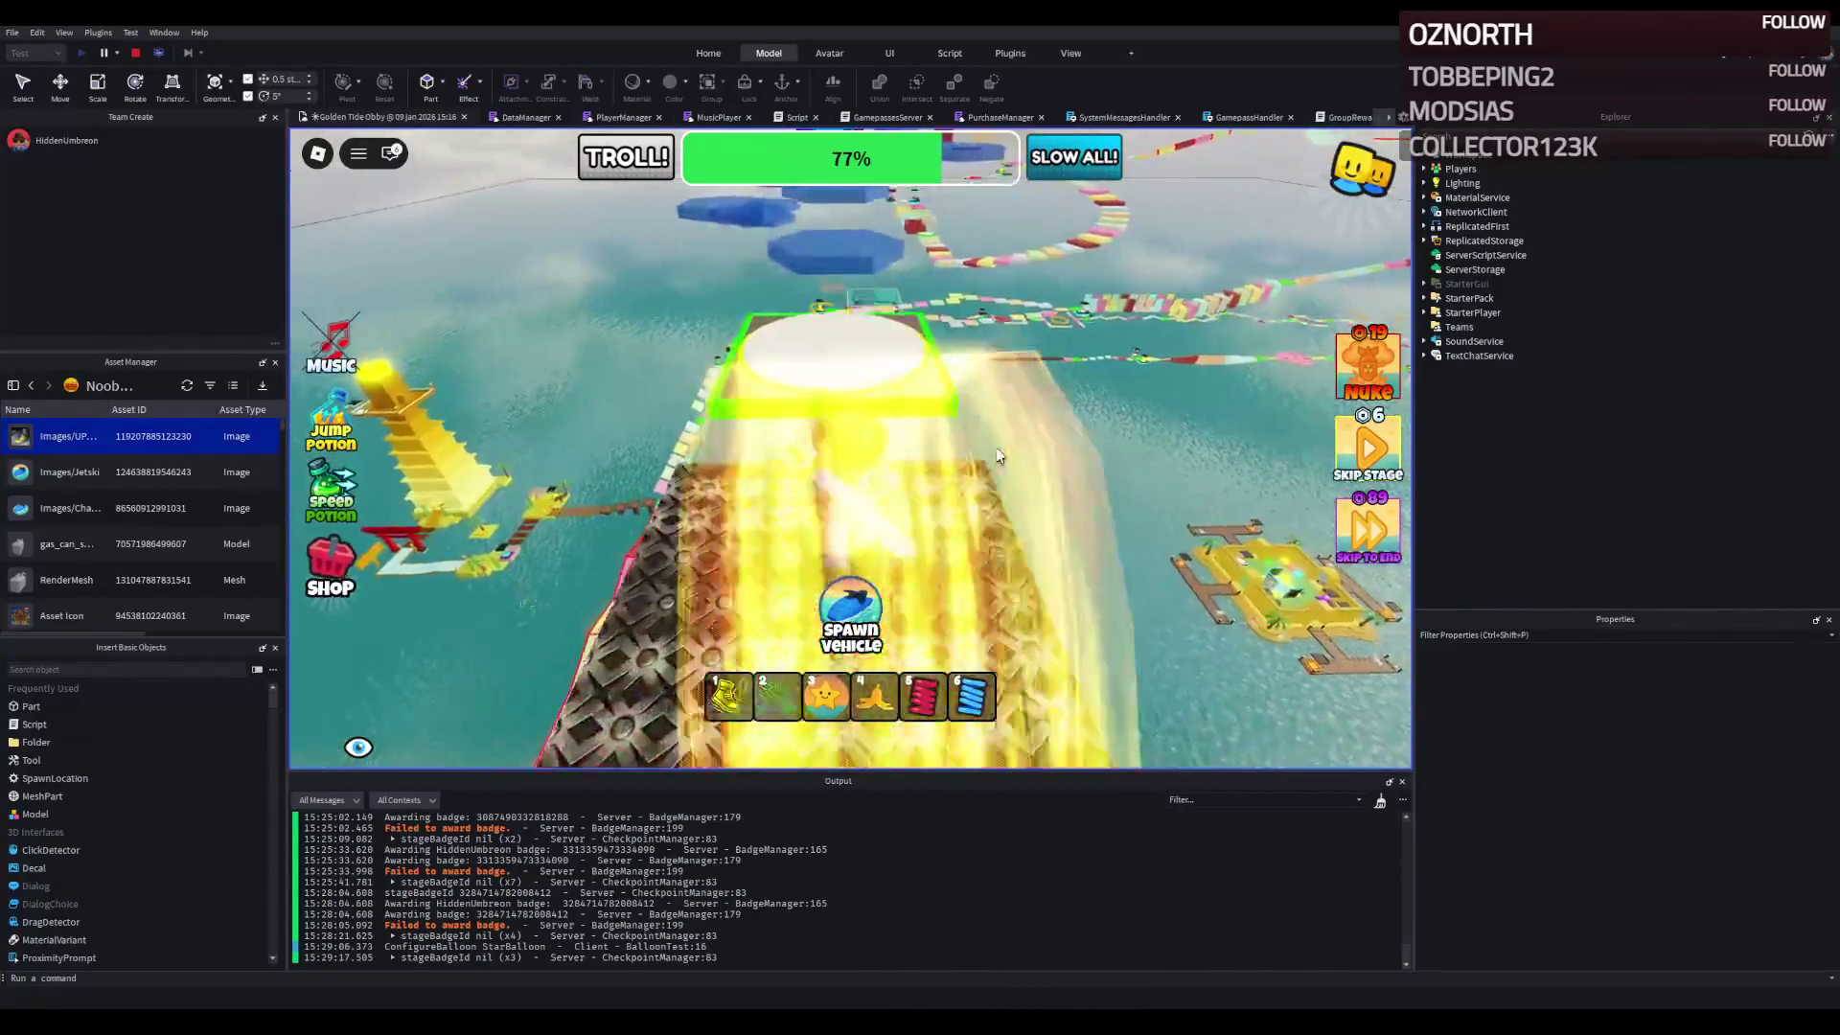
- Hop across the blue hexagon platforms onto the green checkpoint pad
{"action": "key", "text": "w"}
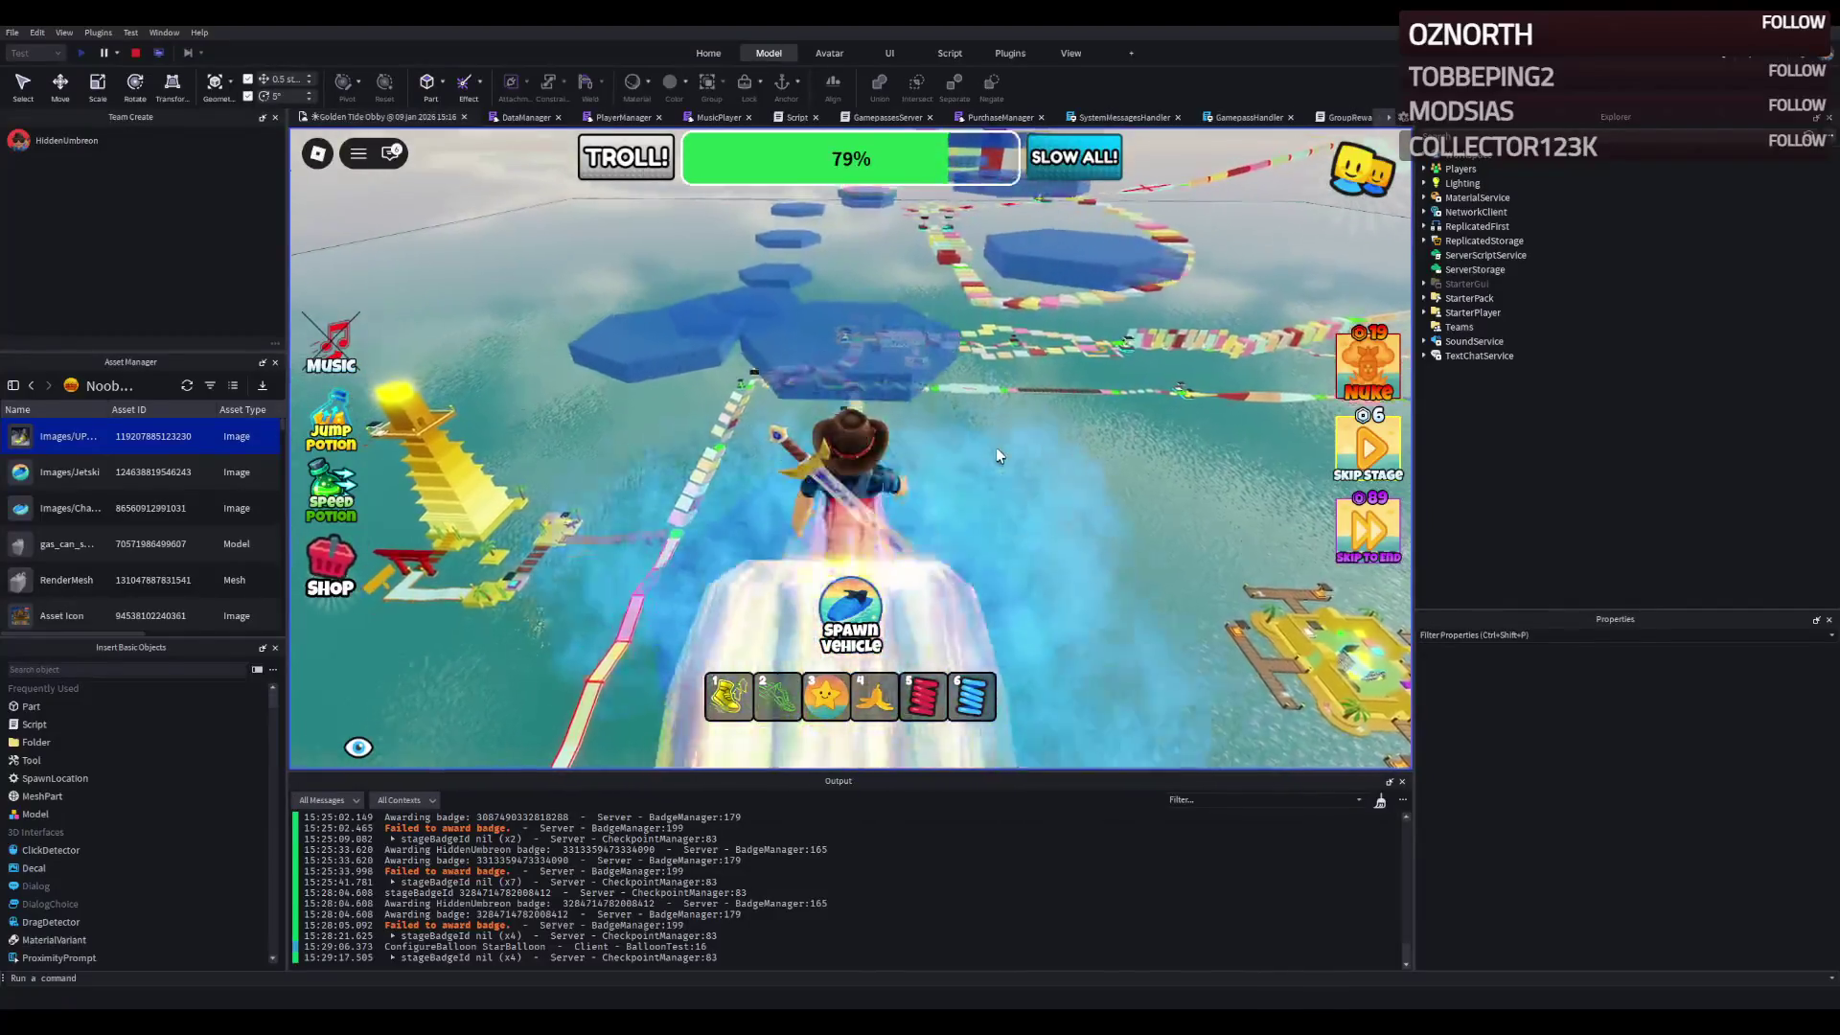
{"action": "key", "text": "w"}
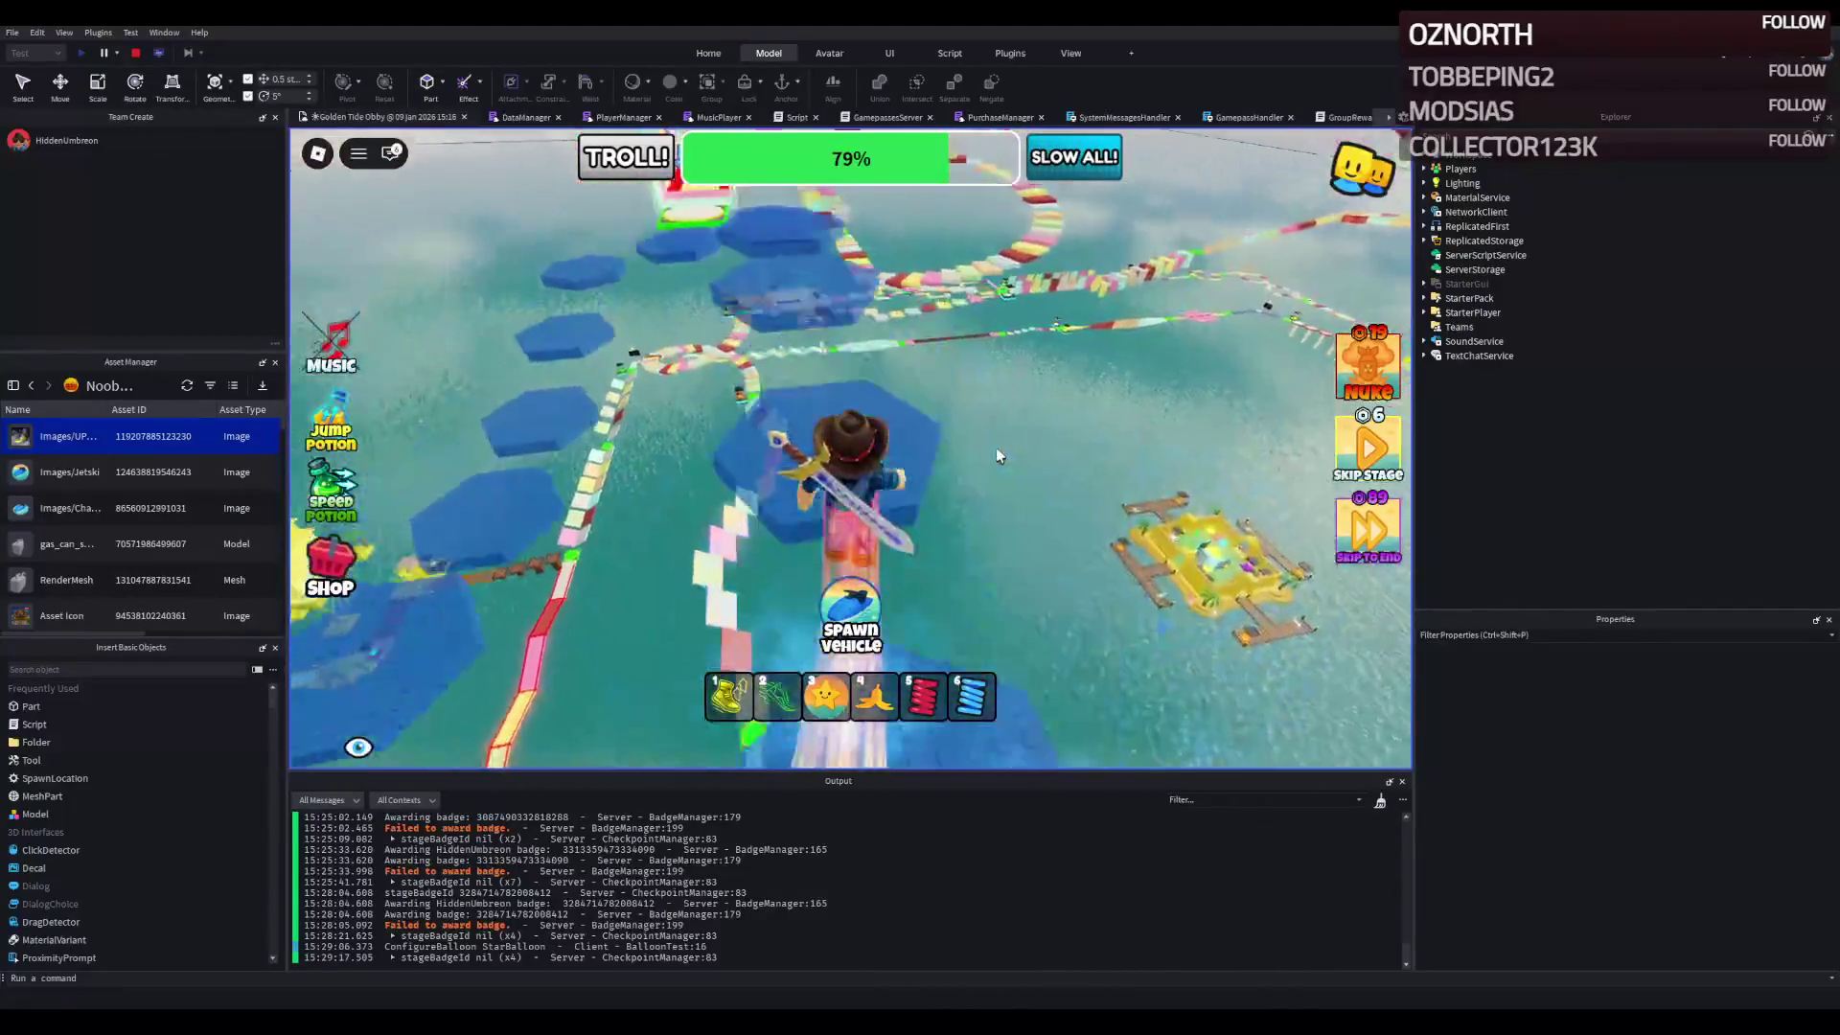
{"action": "key", "text": "w"}
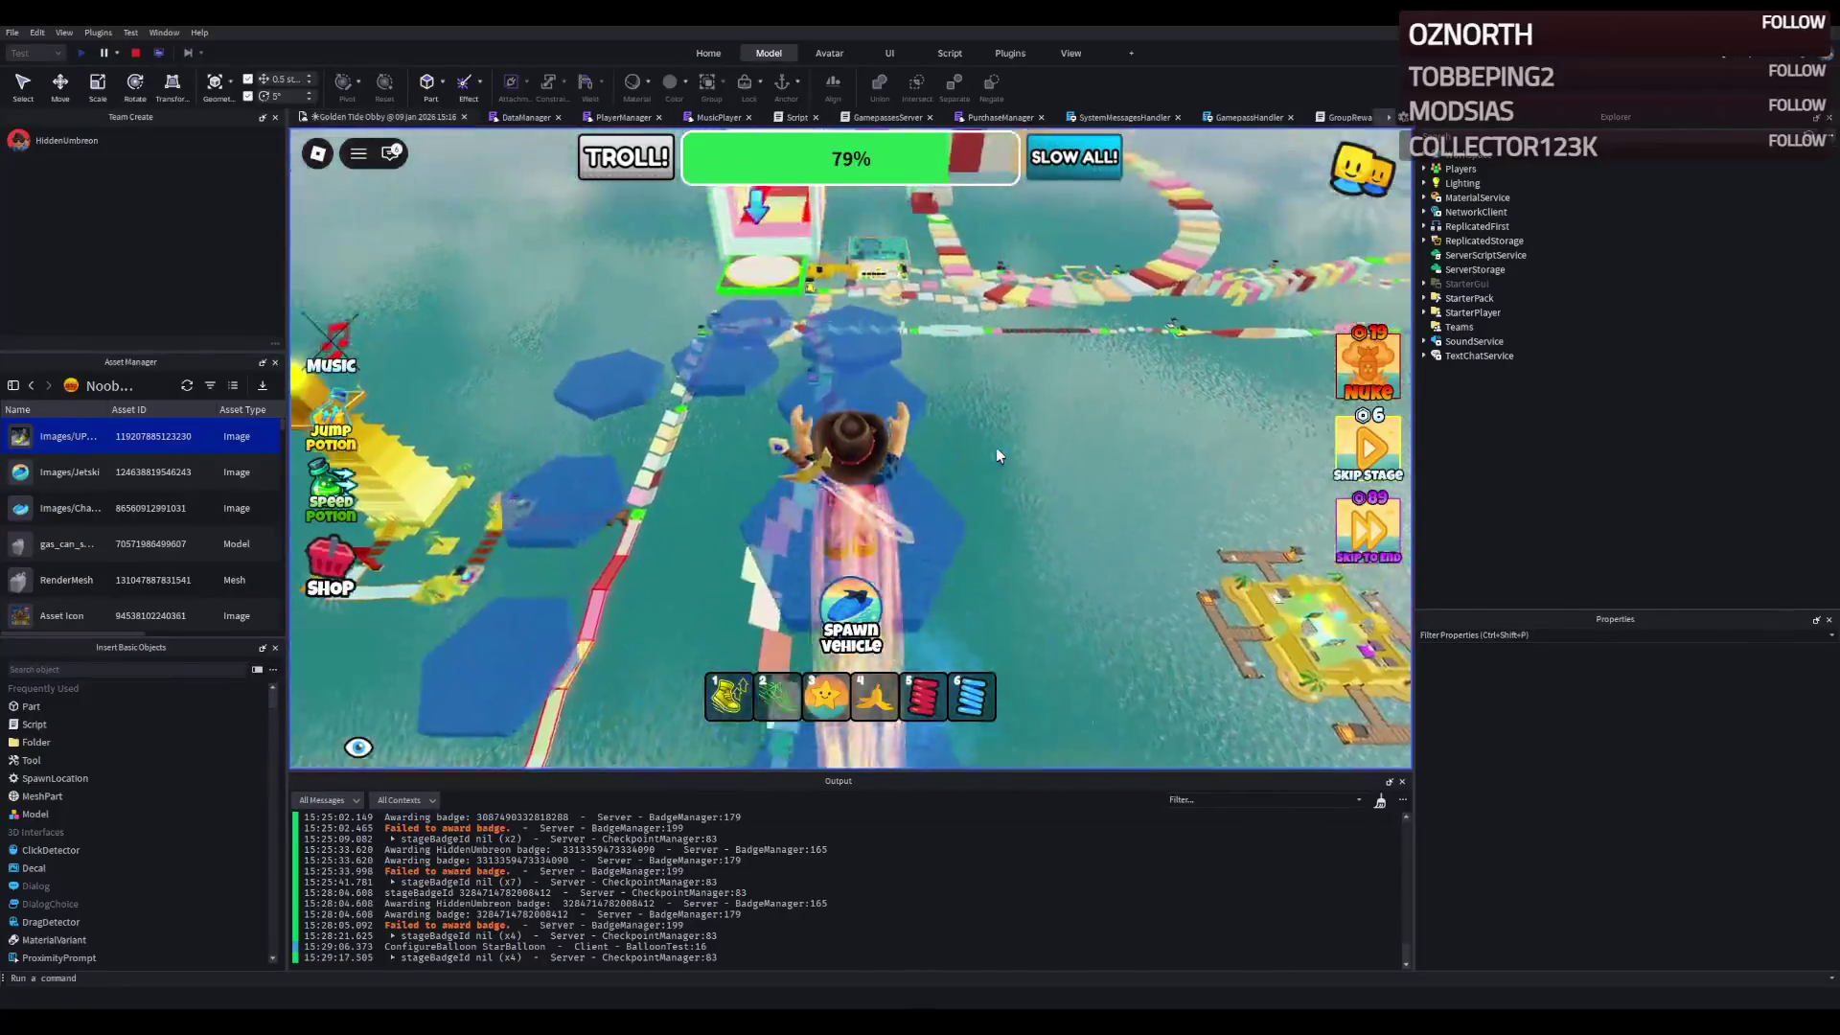
{"action": "key", "text": "w"}
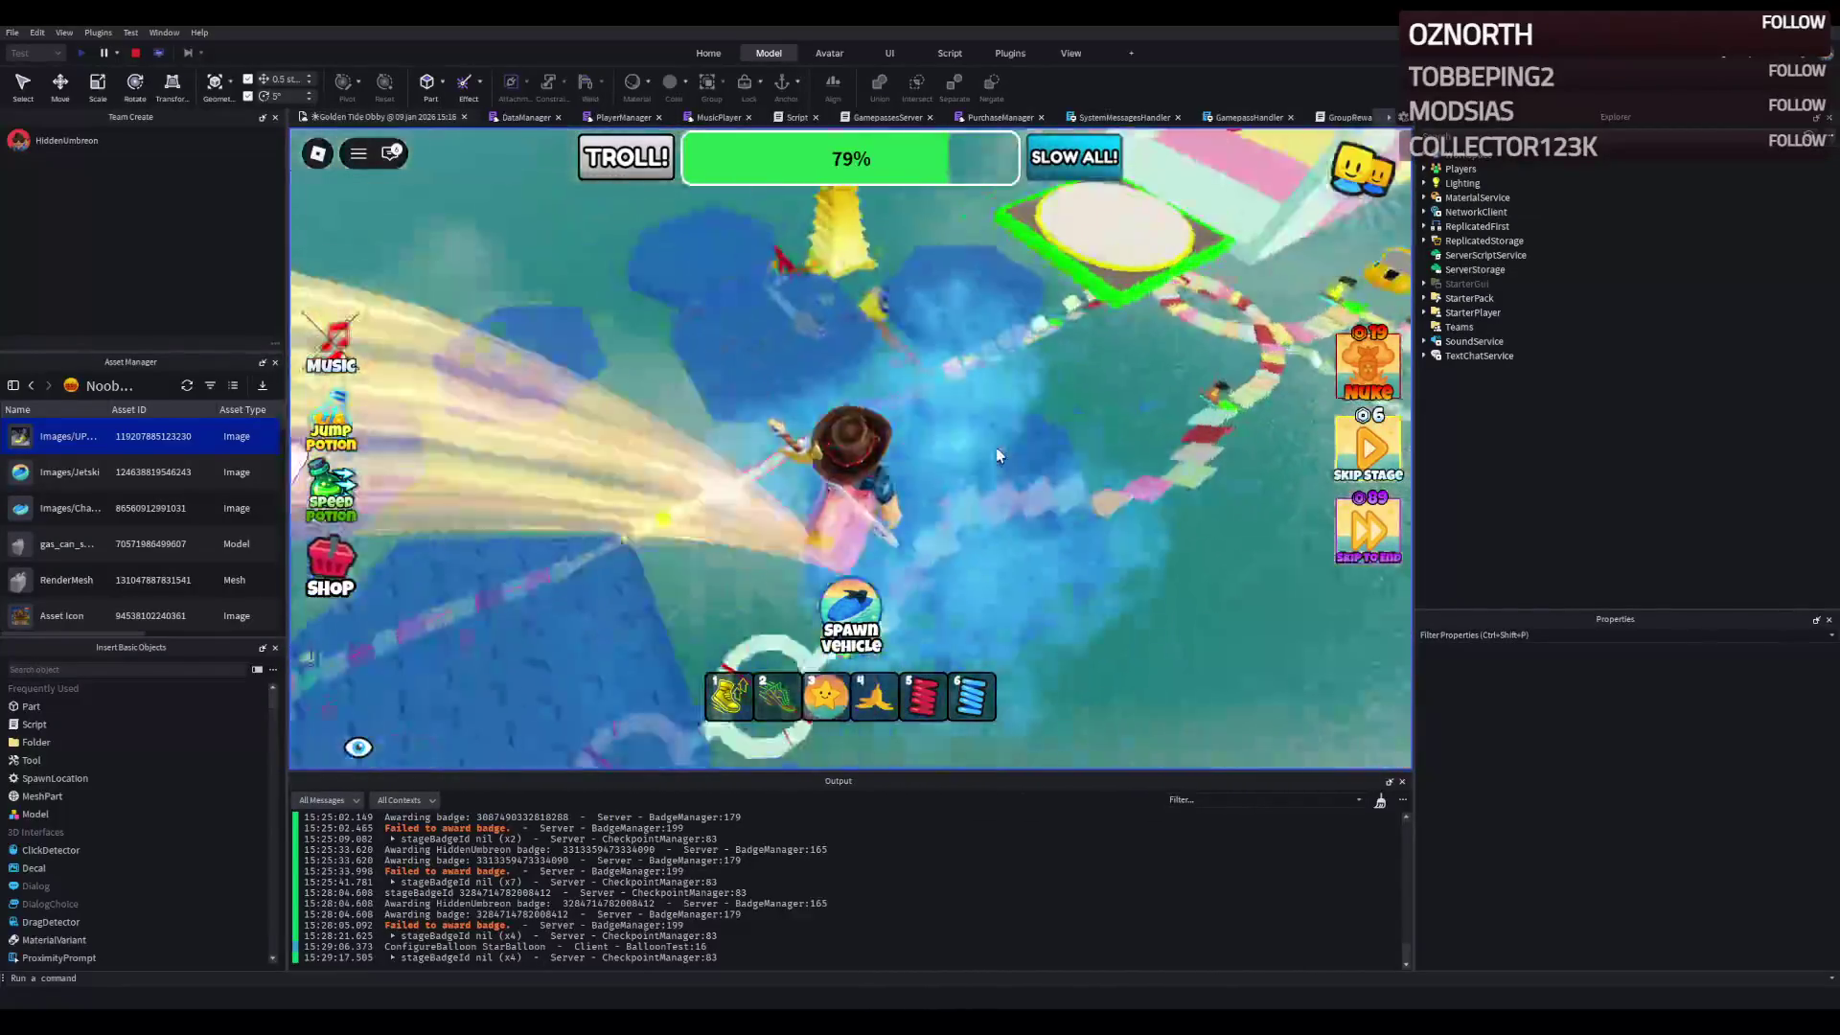
{"action": "key", "text": "w"}
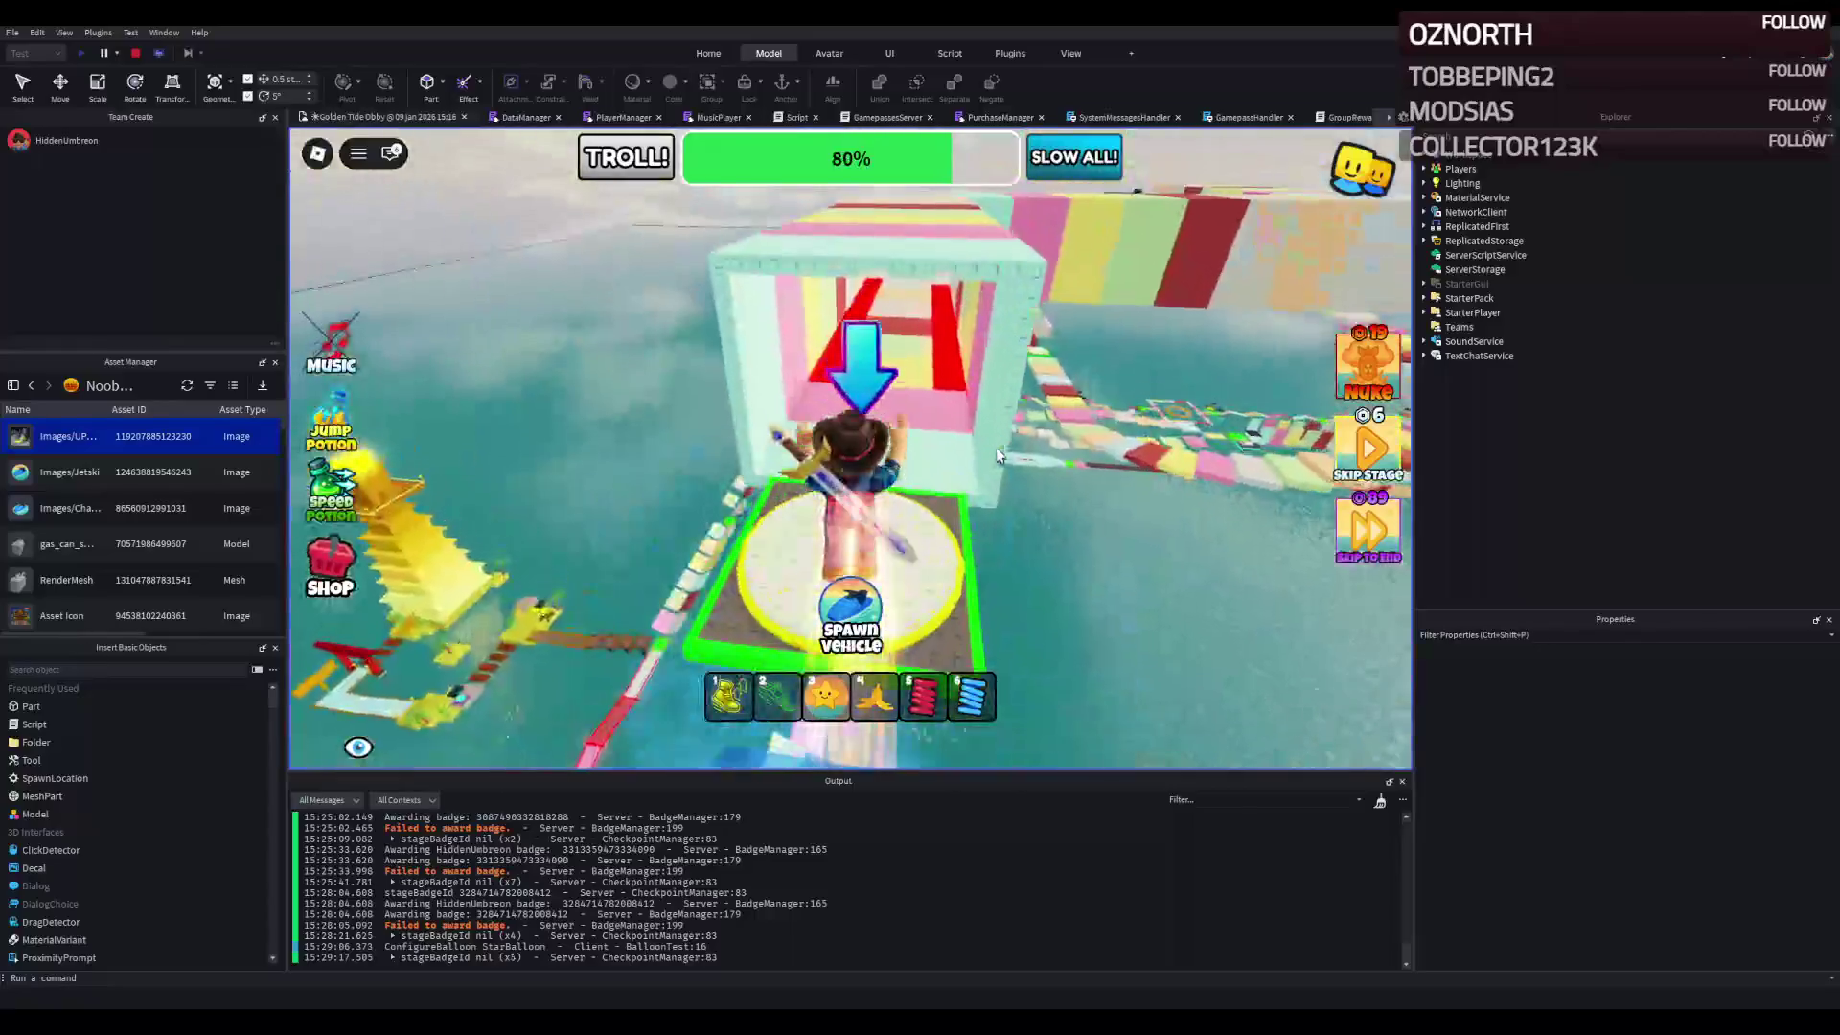
- Run through the pink tunnel and red-walled pastel corridor to the green checkpoint
{"action": "key", "text": "w"}
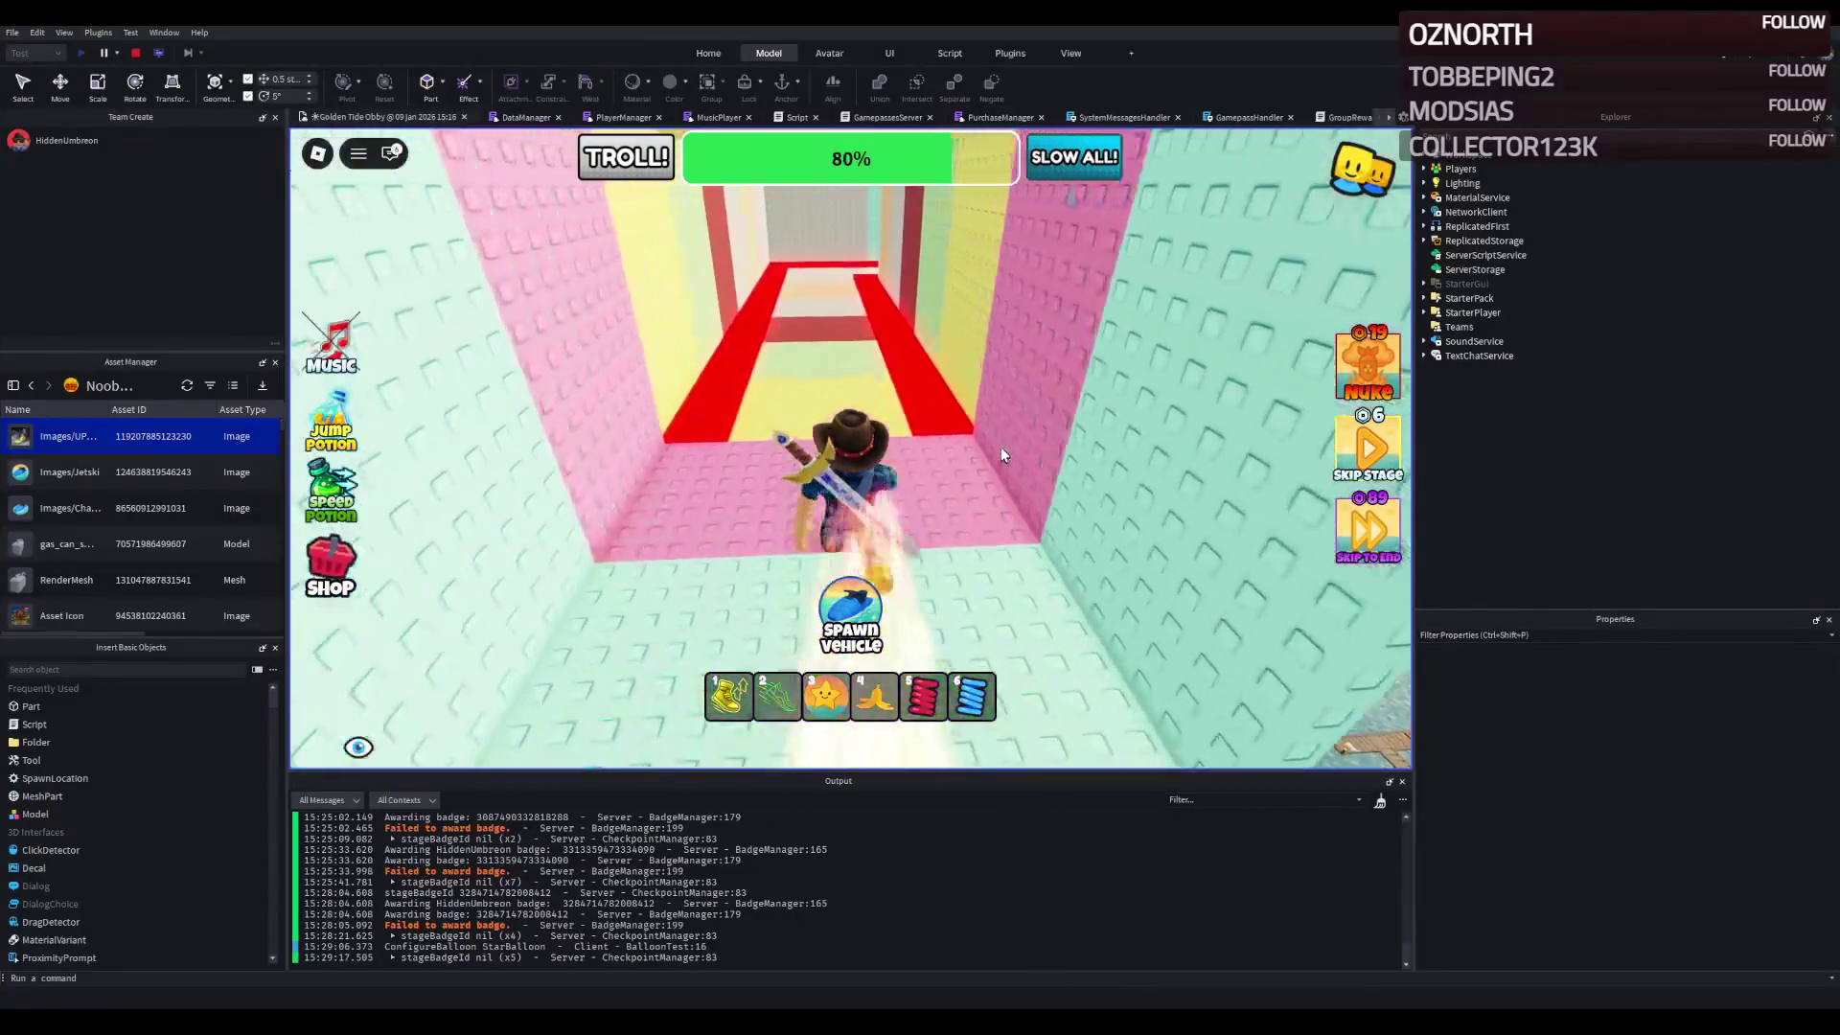
{"action": "key", "text": "w"}
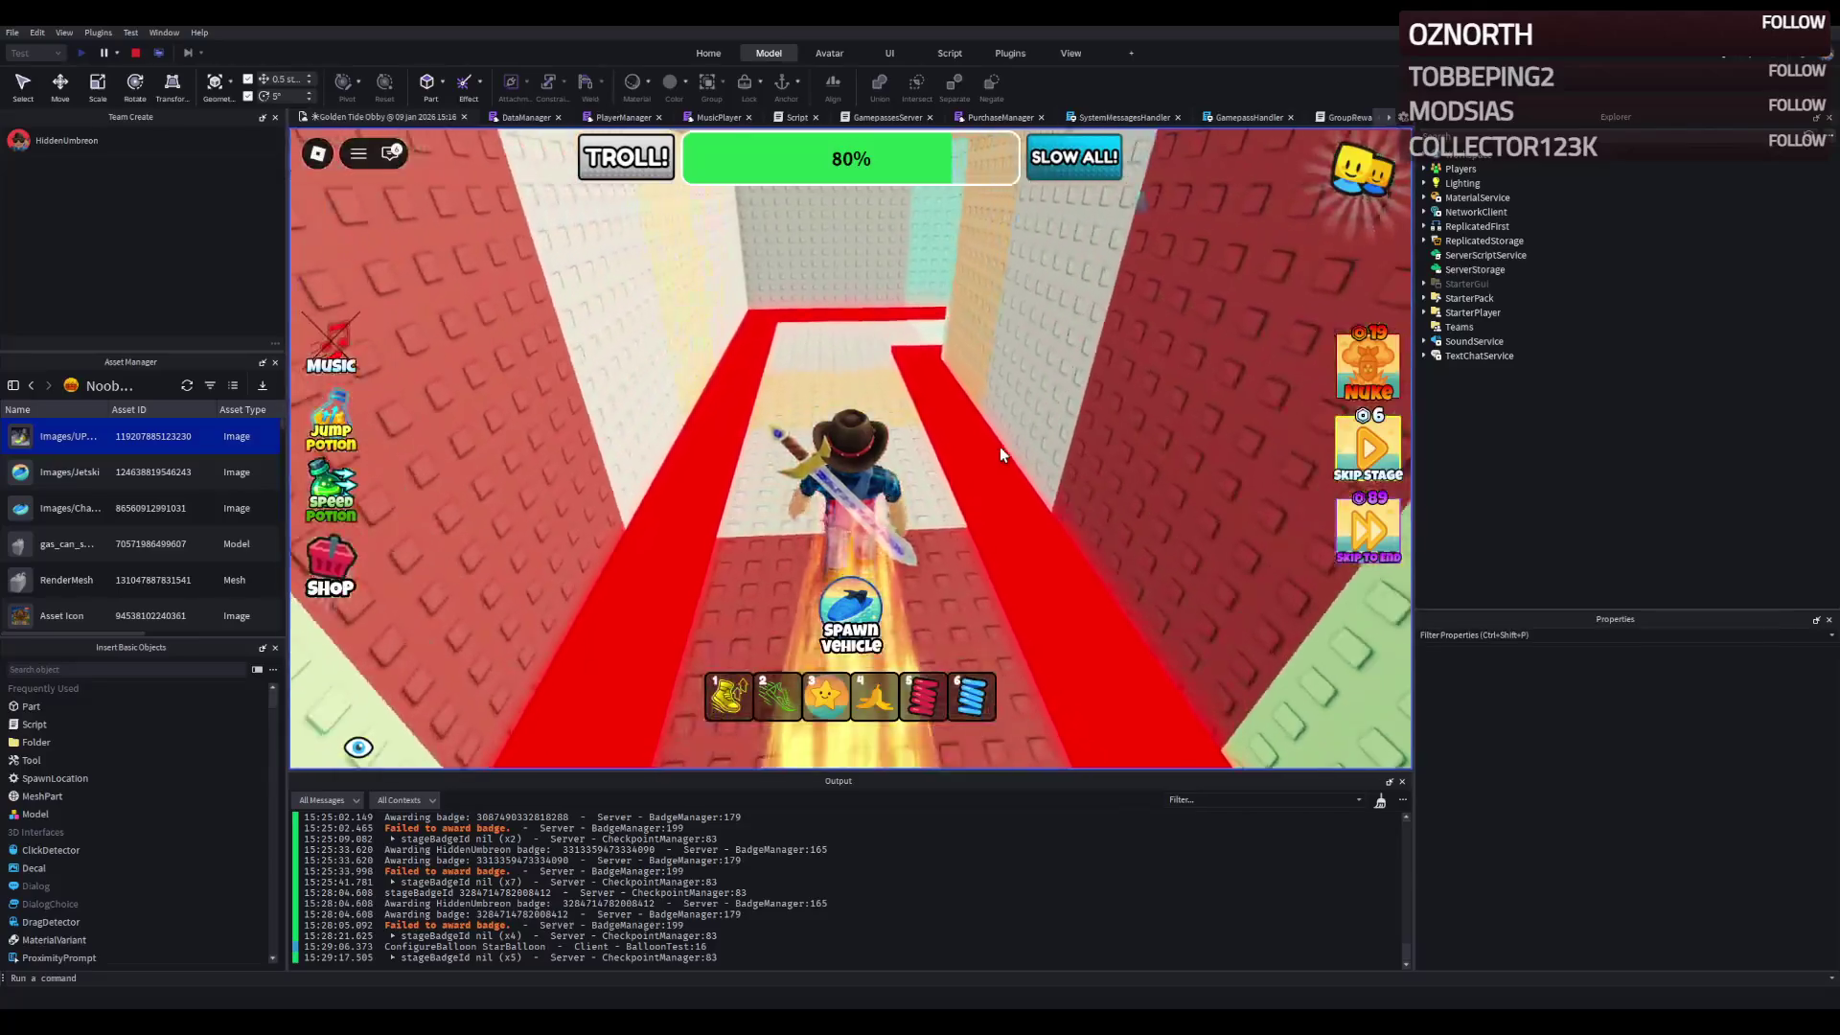
{"action": "key", "text": "w"}
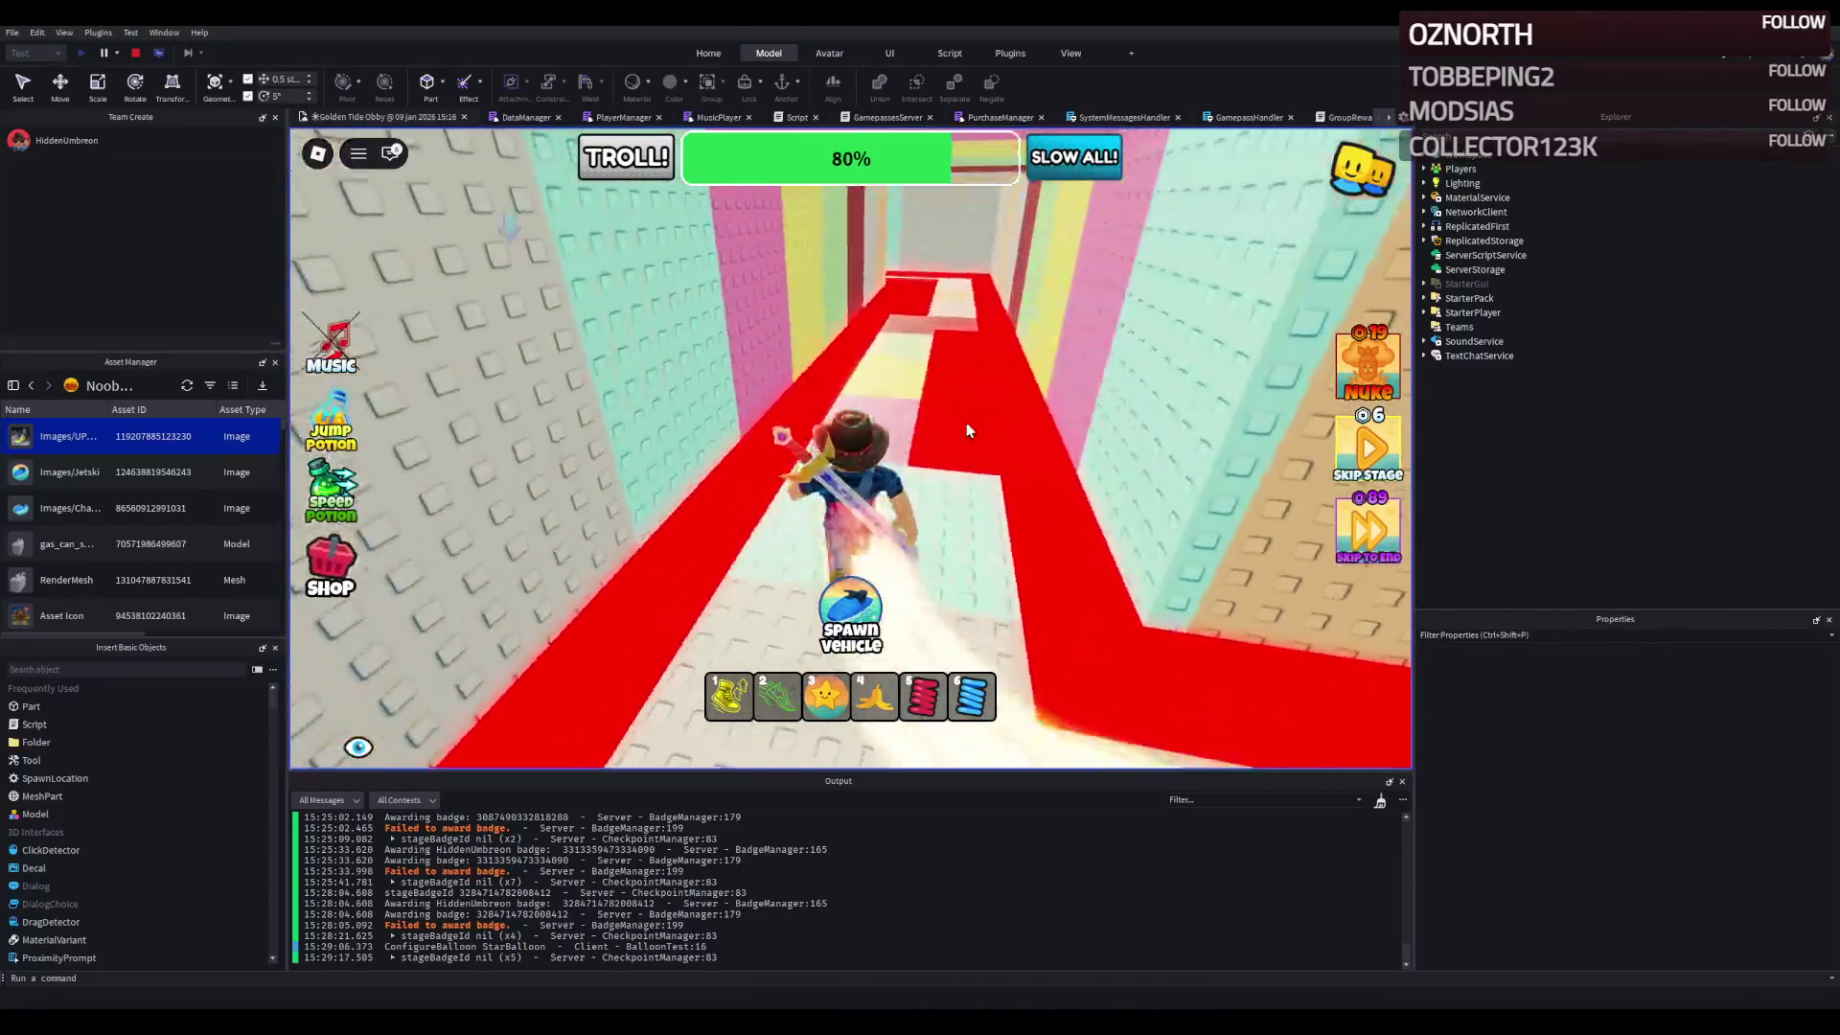
{"action": "key", "text": "w"}
{"action": "key", "text": "w"}
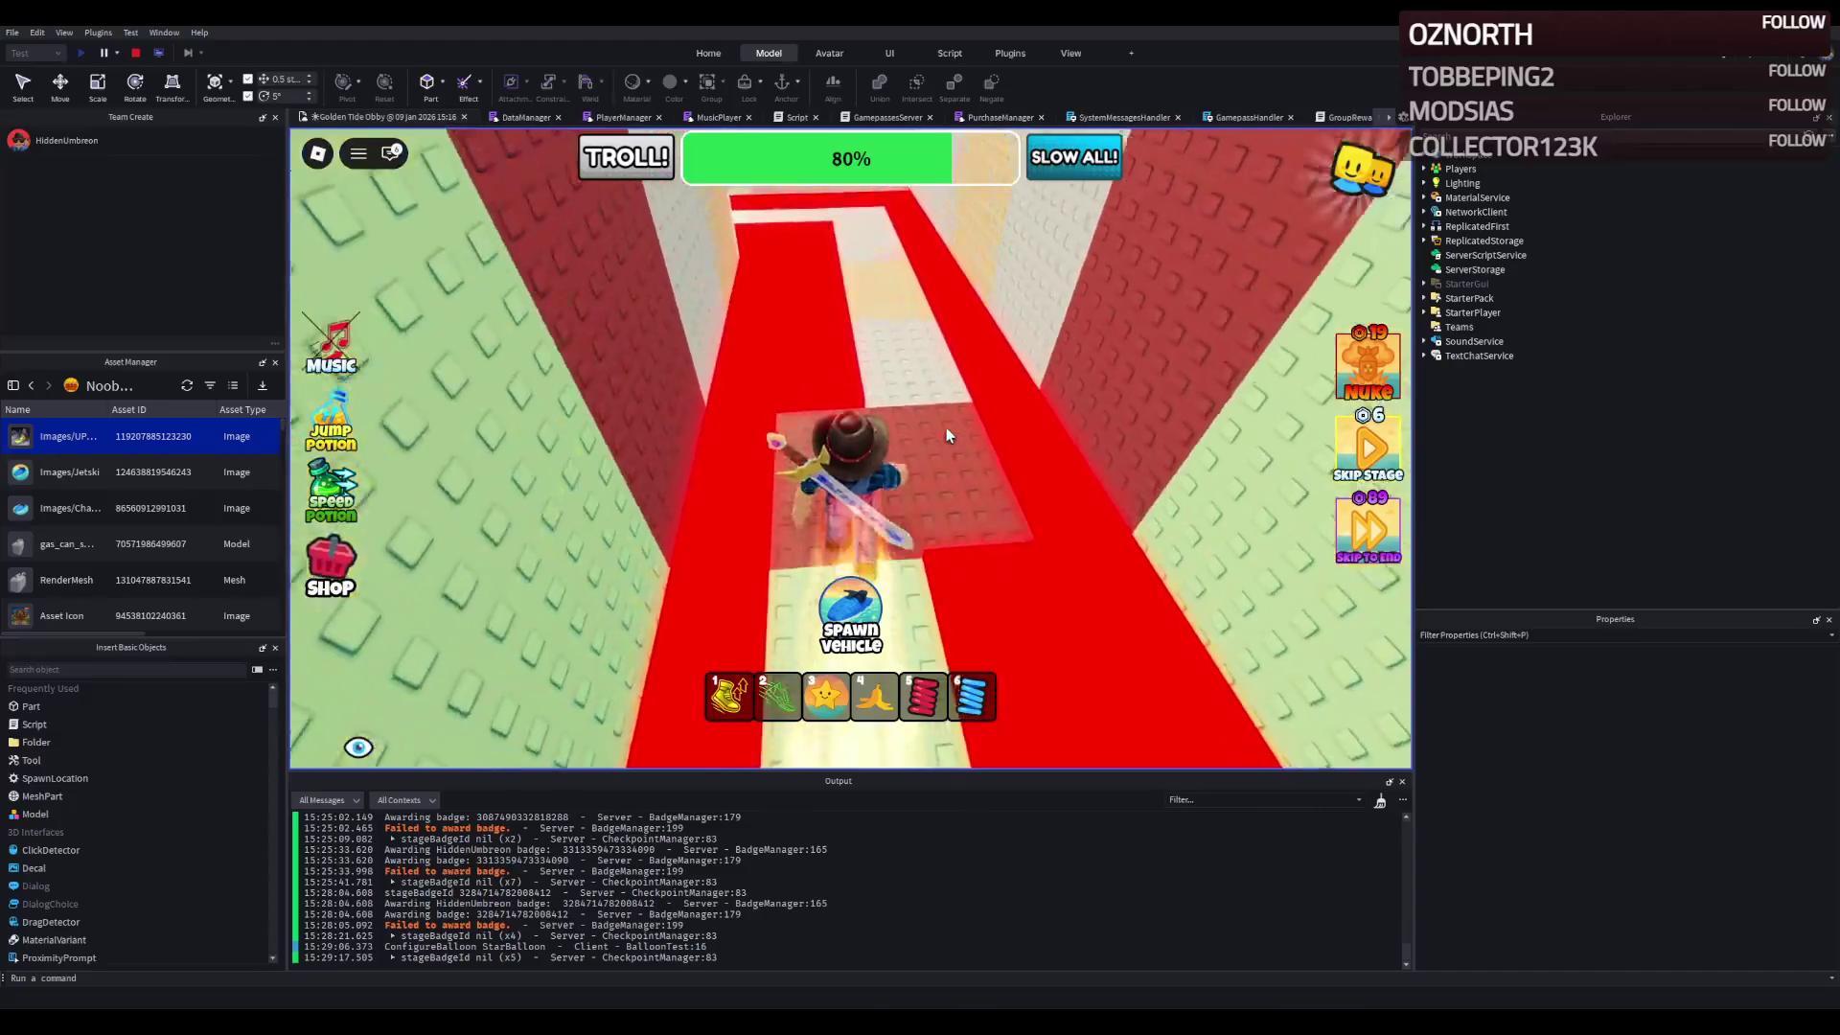
{"action": "key", "text": "w"}
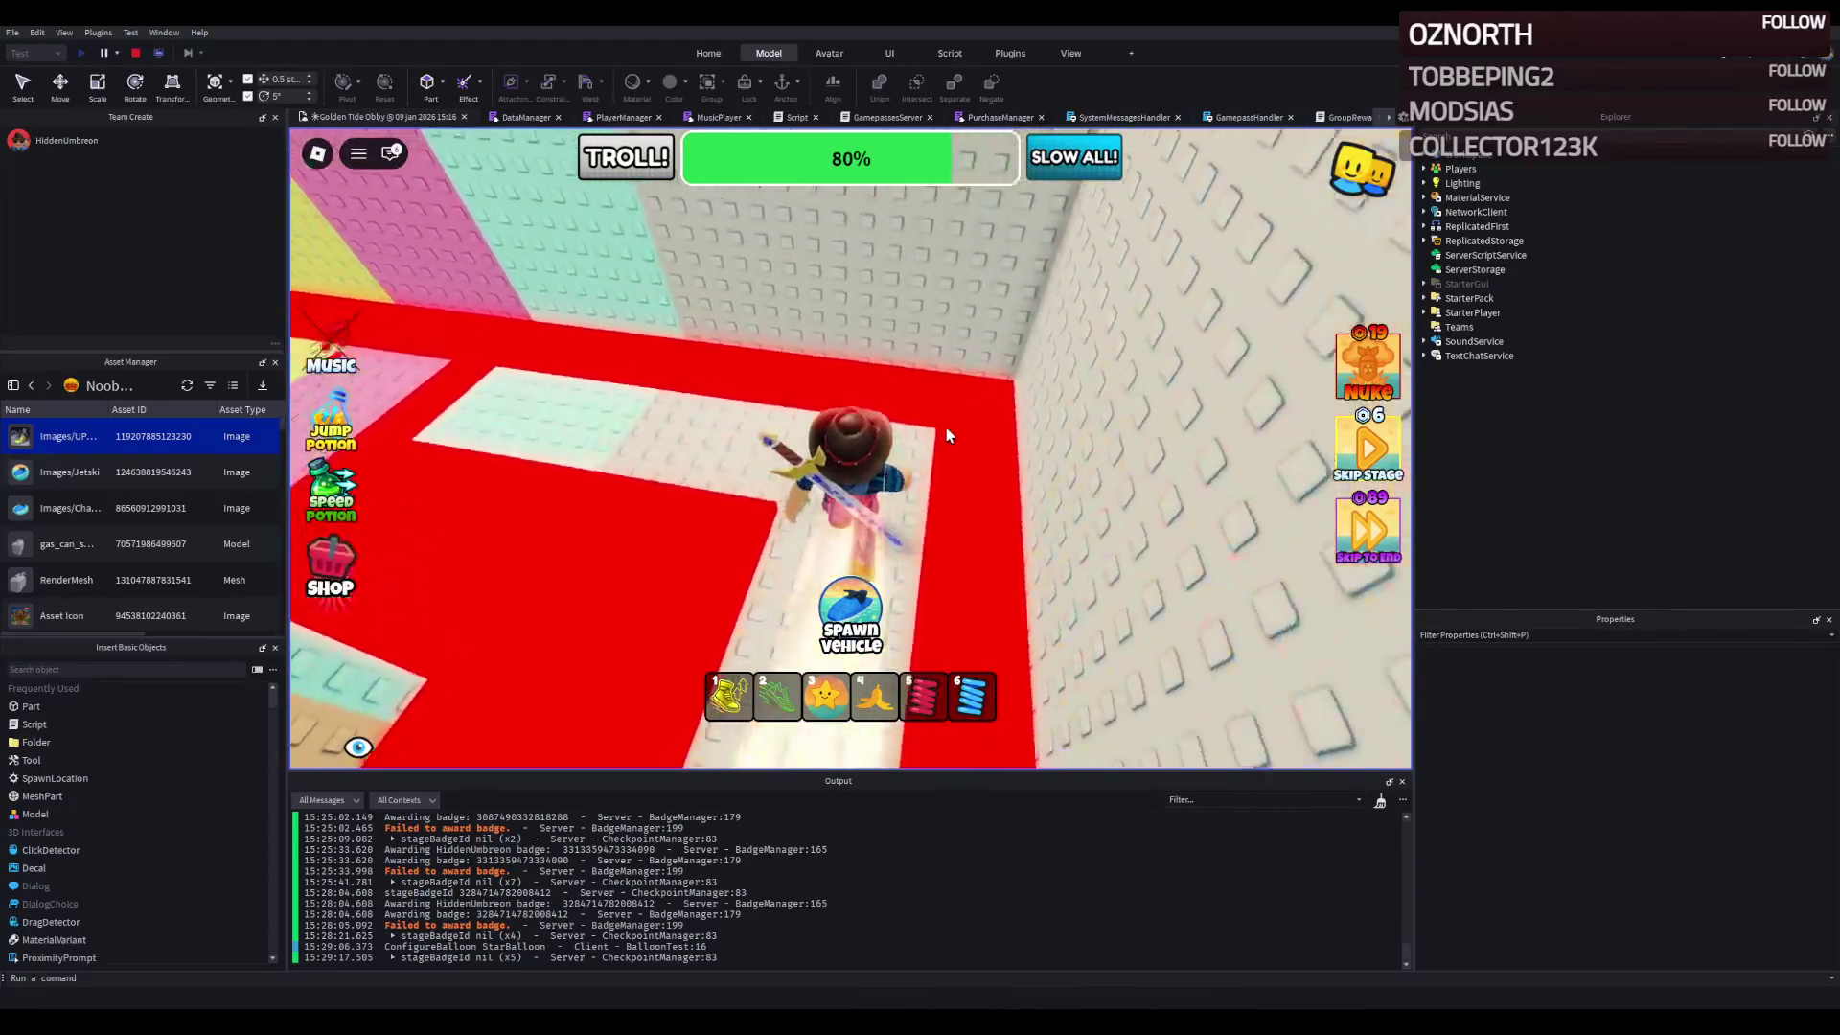
{"action": "key", "text": "w"}
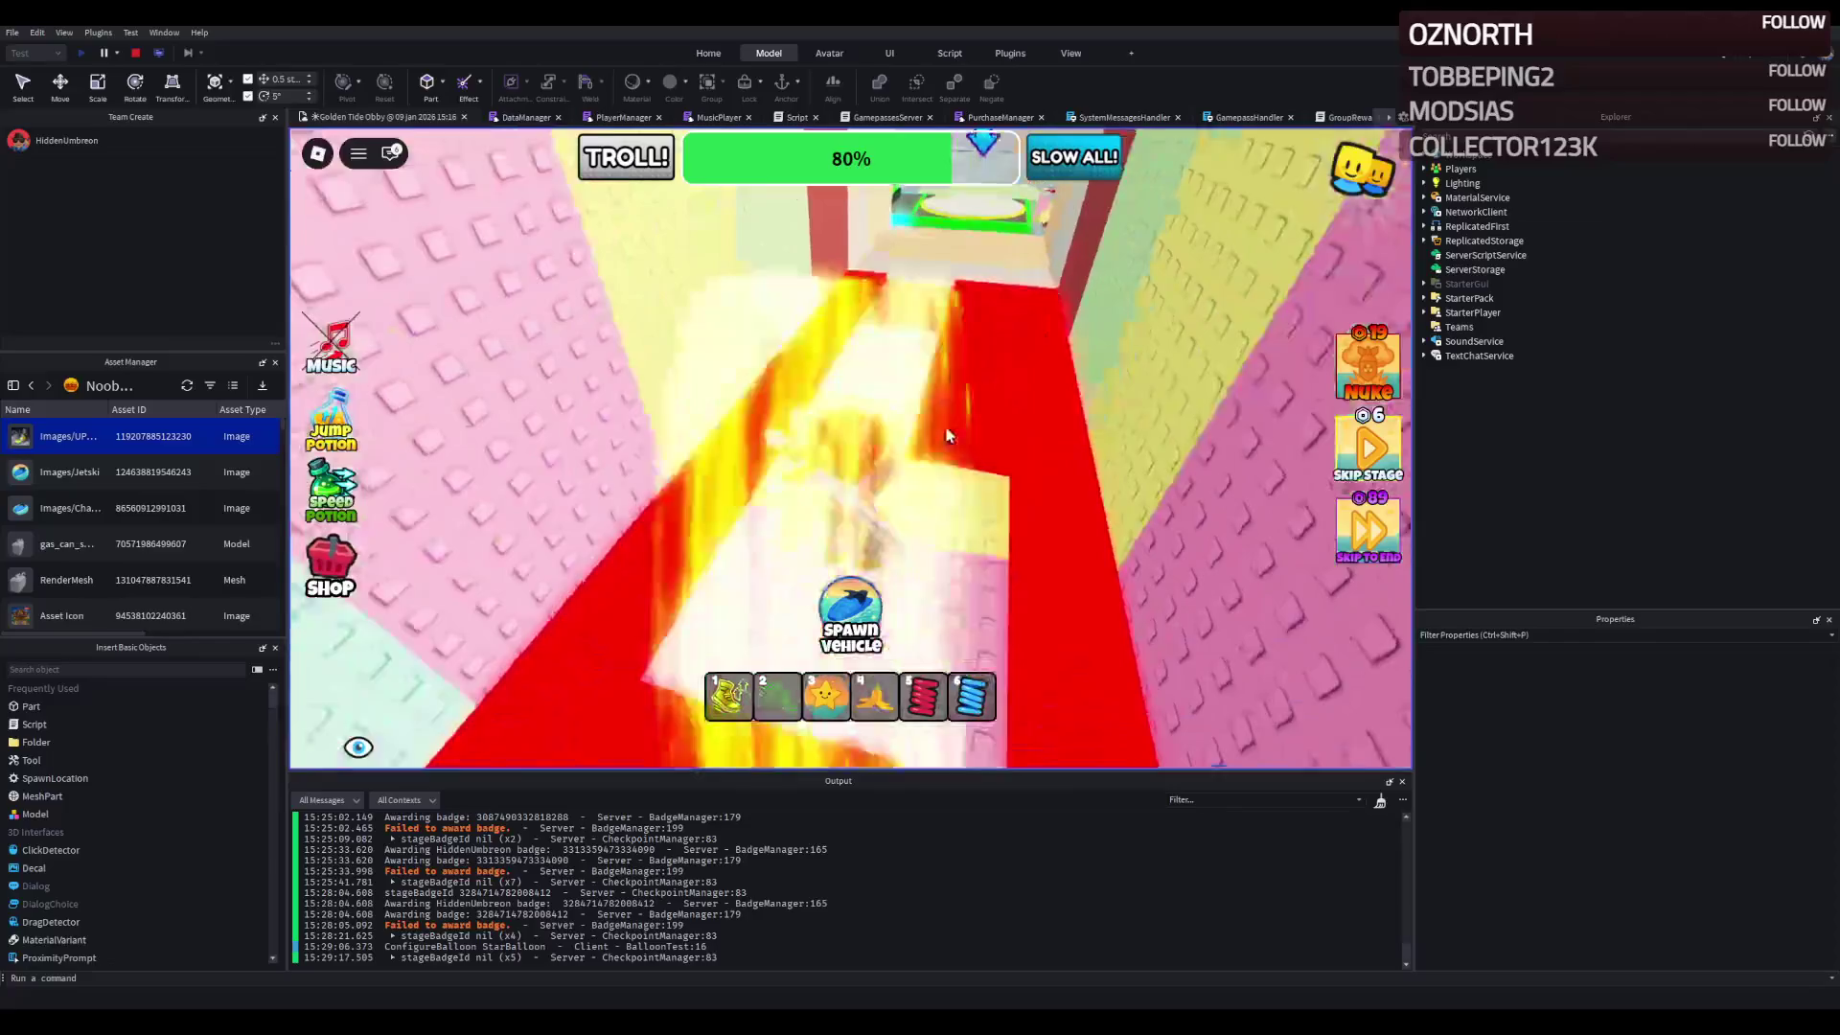
{"action": "key", "text": "w"}
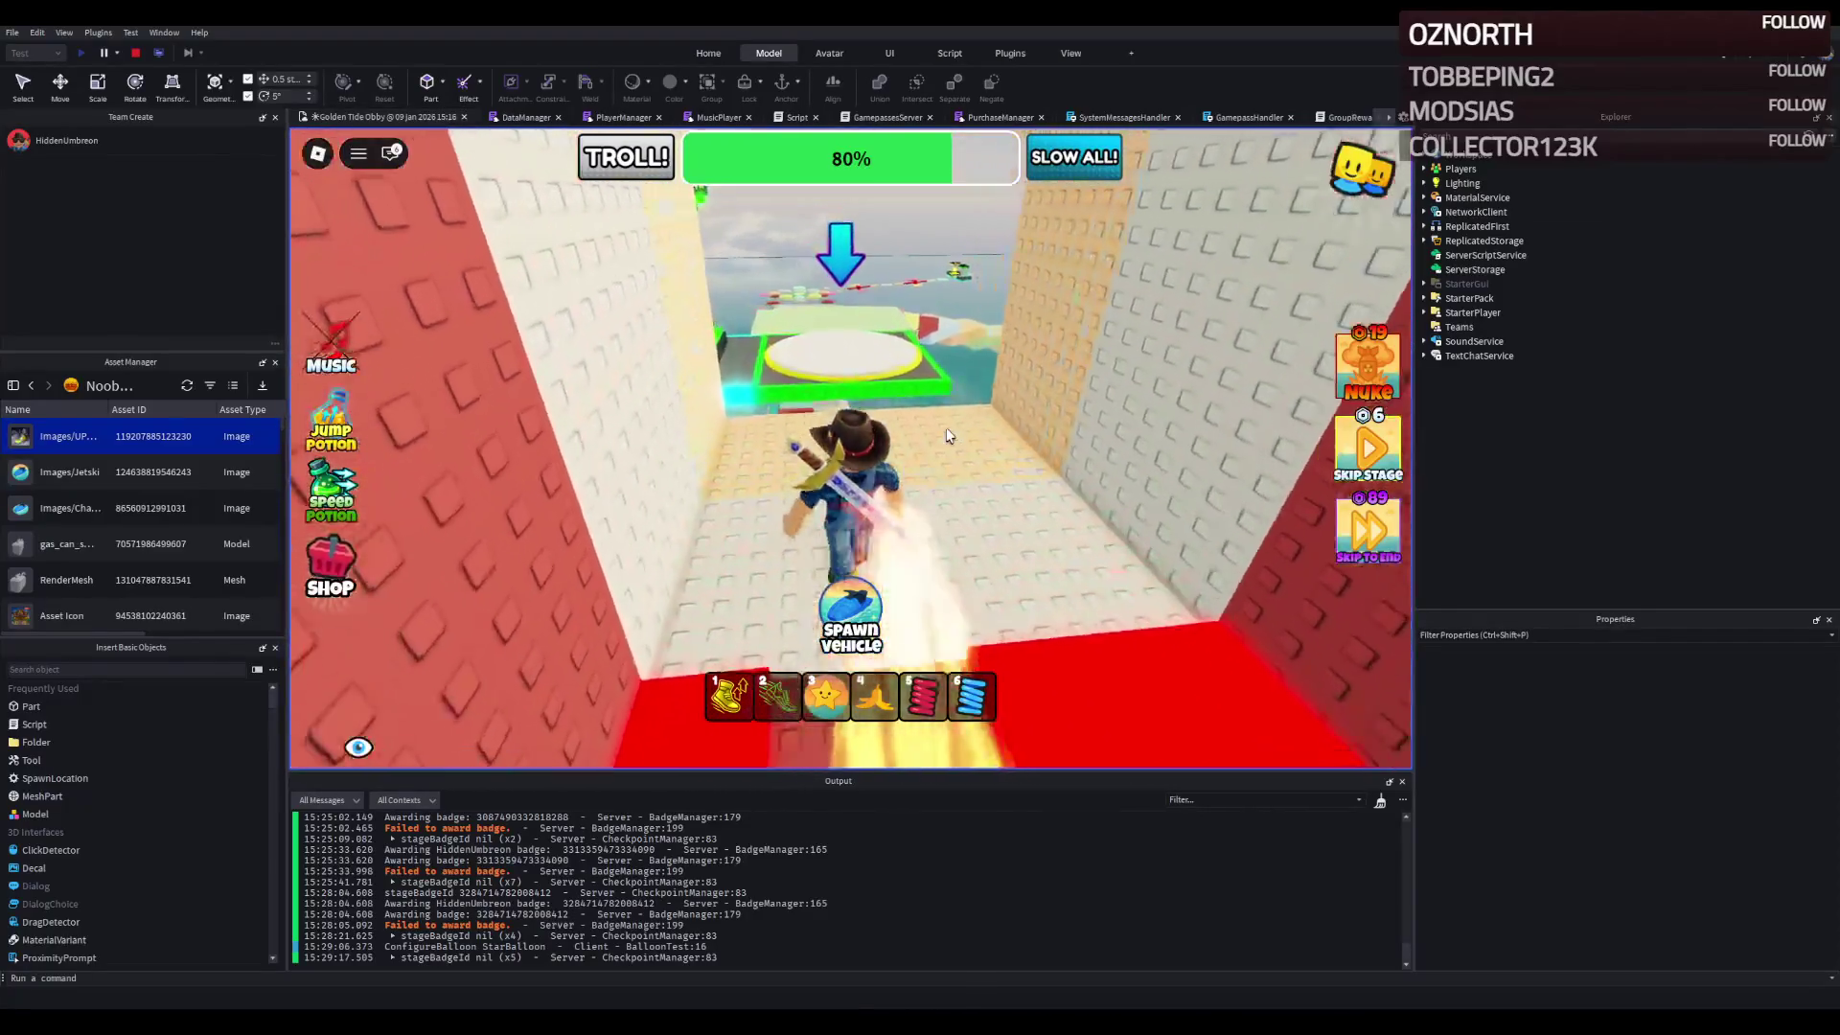
- Follow the pastel brick path and steps to the 82% checkpoint, then onto the red wall
{"action": "key", "text": "w"}
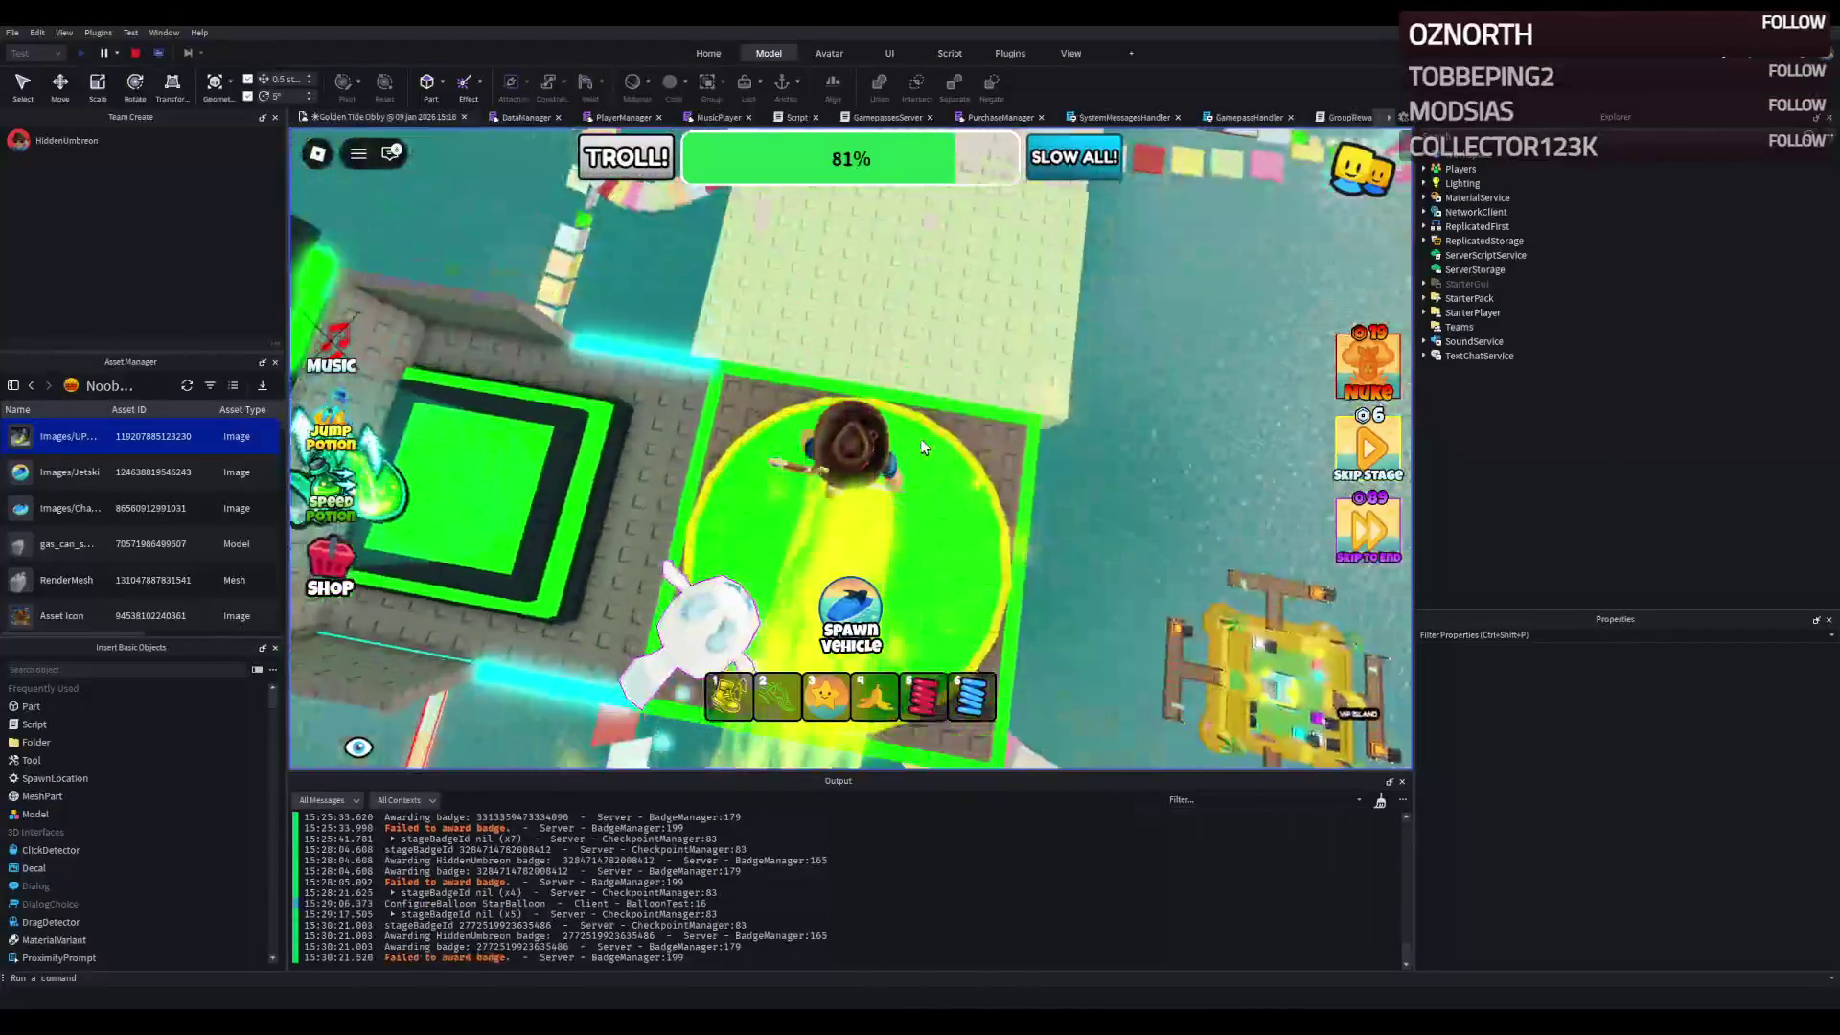
{"action": "key", "text": "w"}
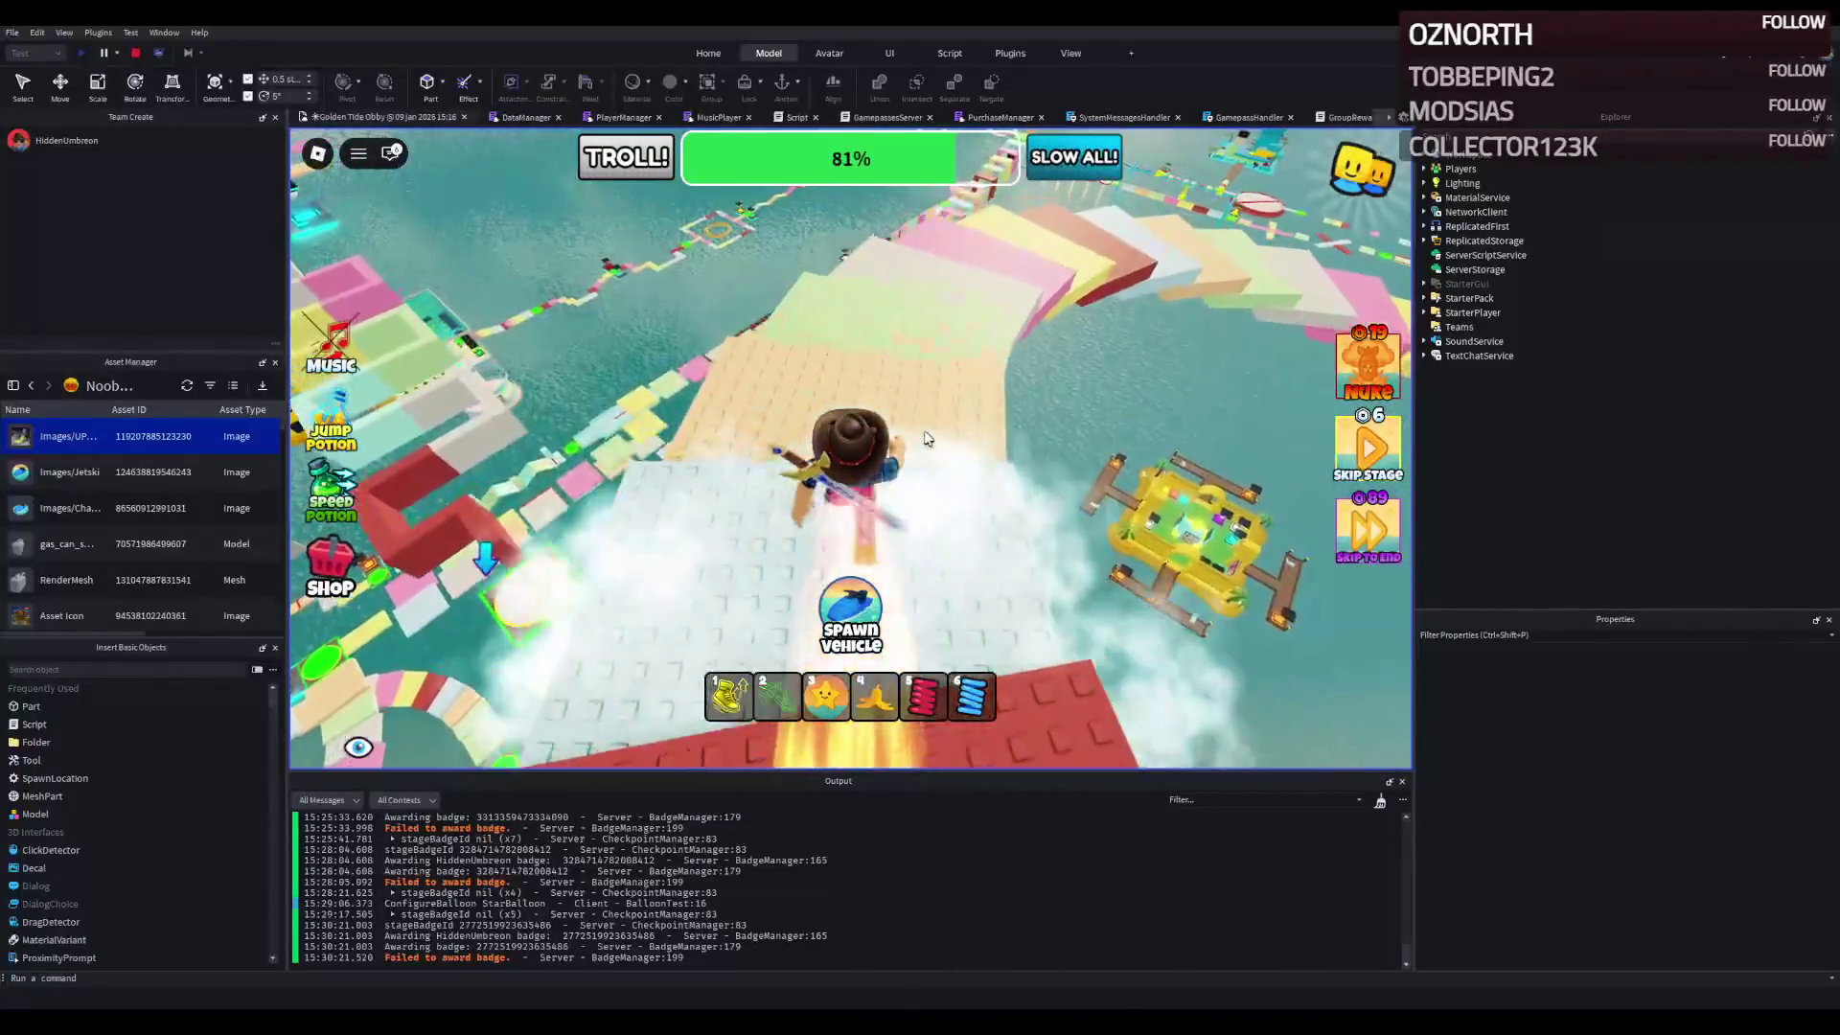
{"action": "key", "text": "w"}
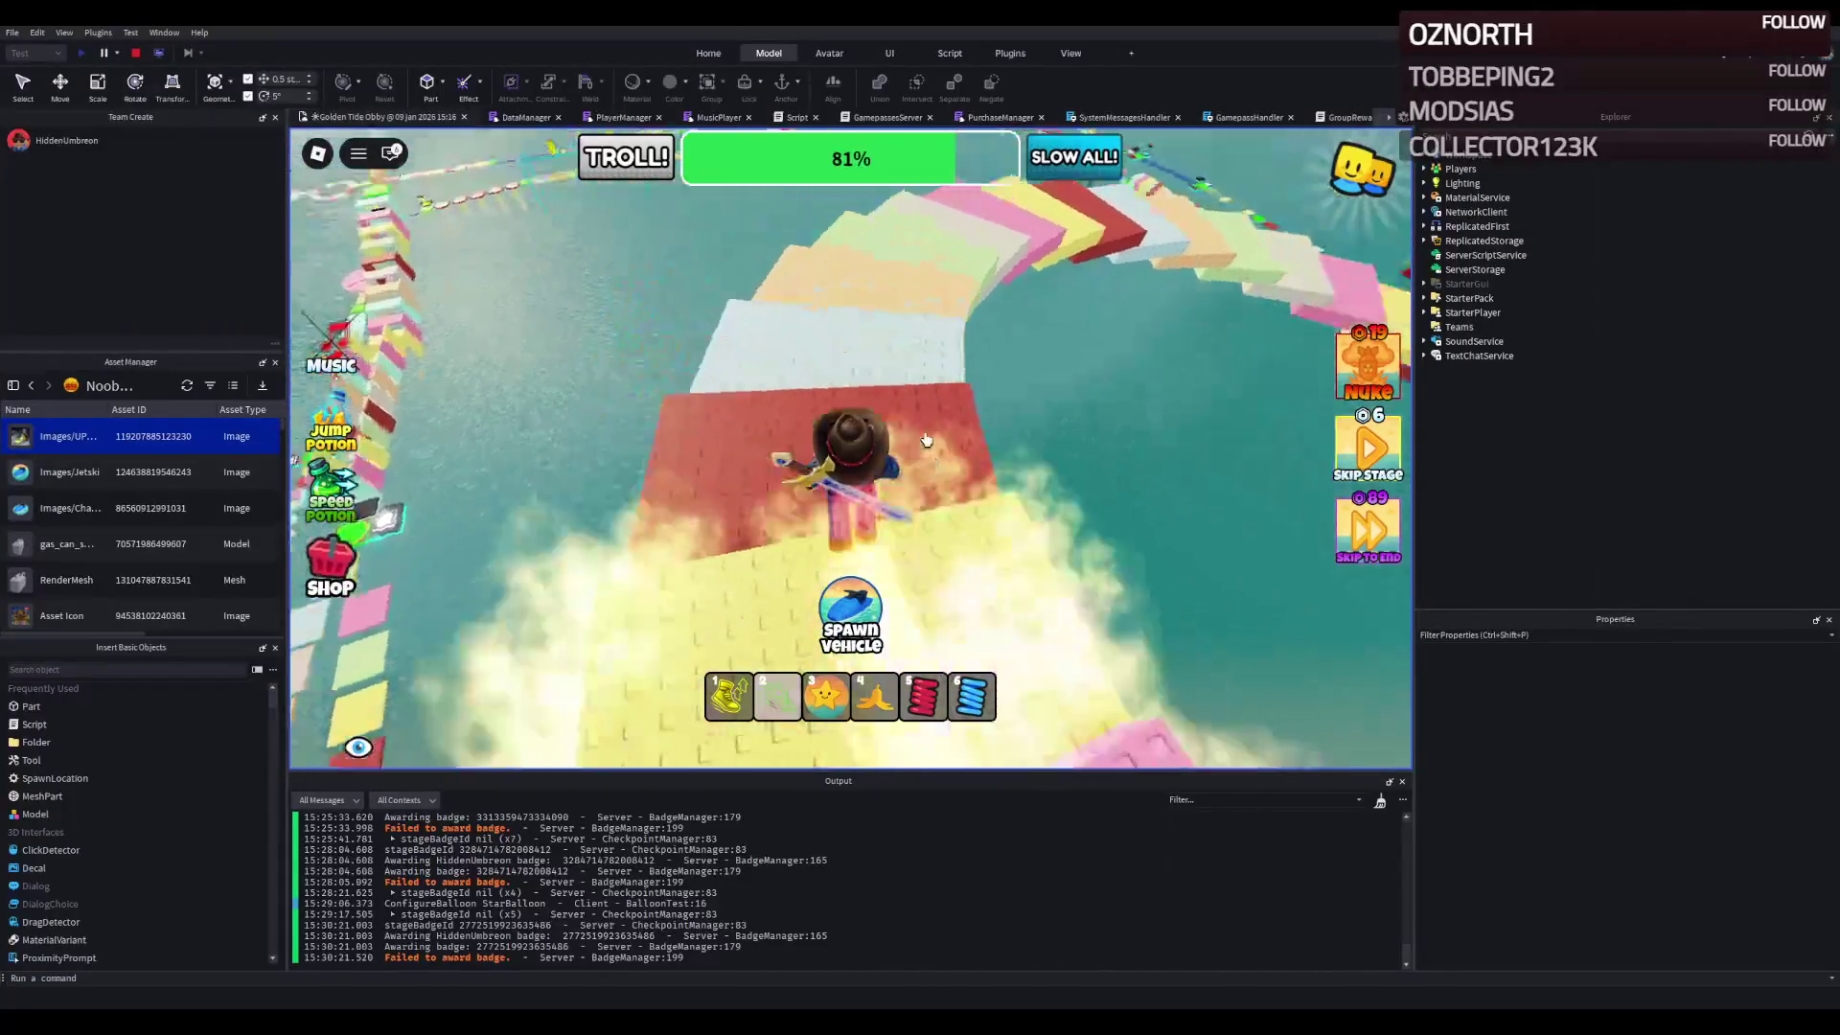
{"action": "key", "text": "w"}
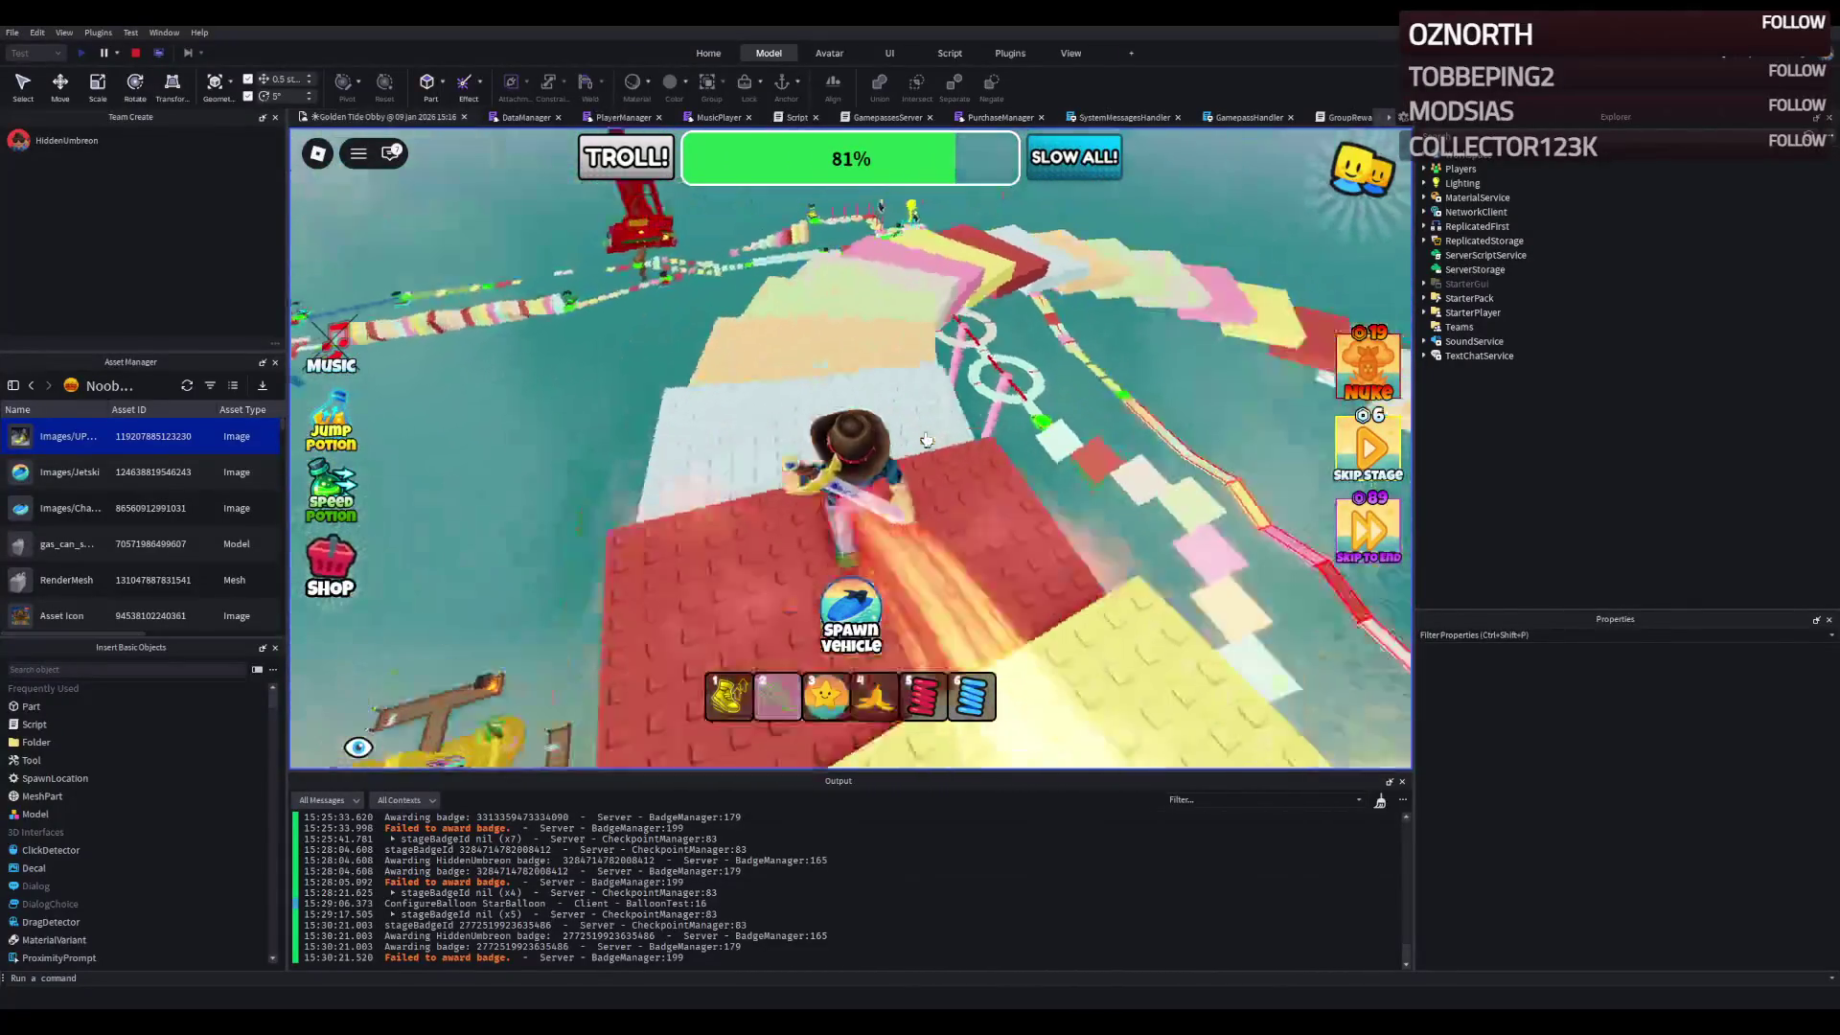
{"action": "key", "text": "w"}
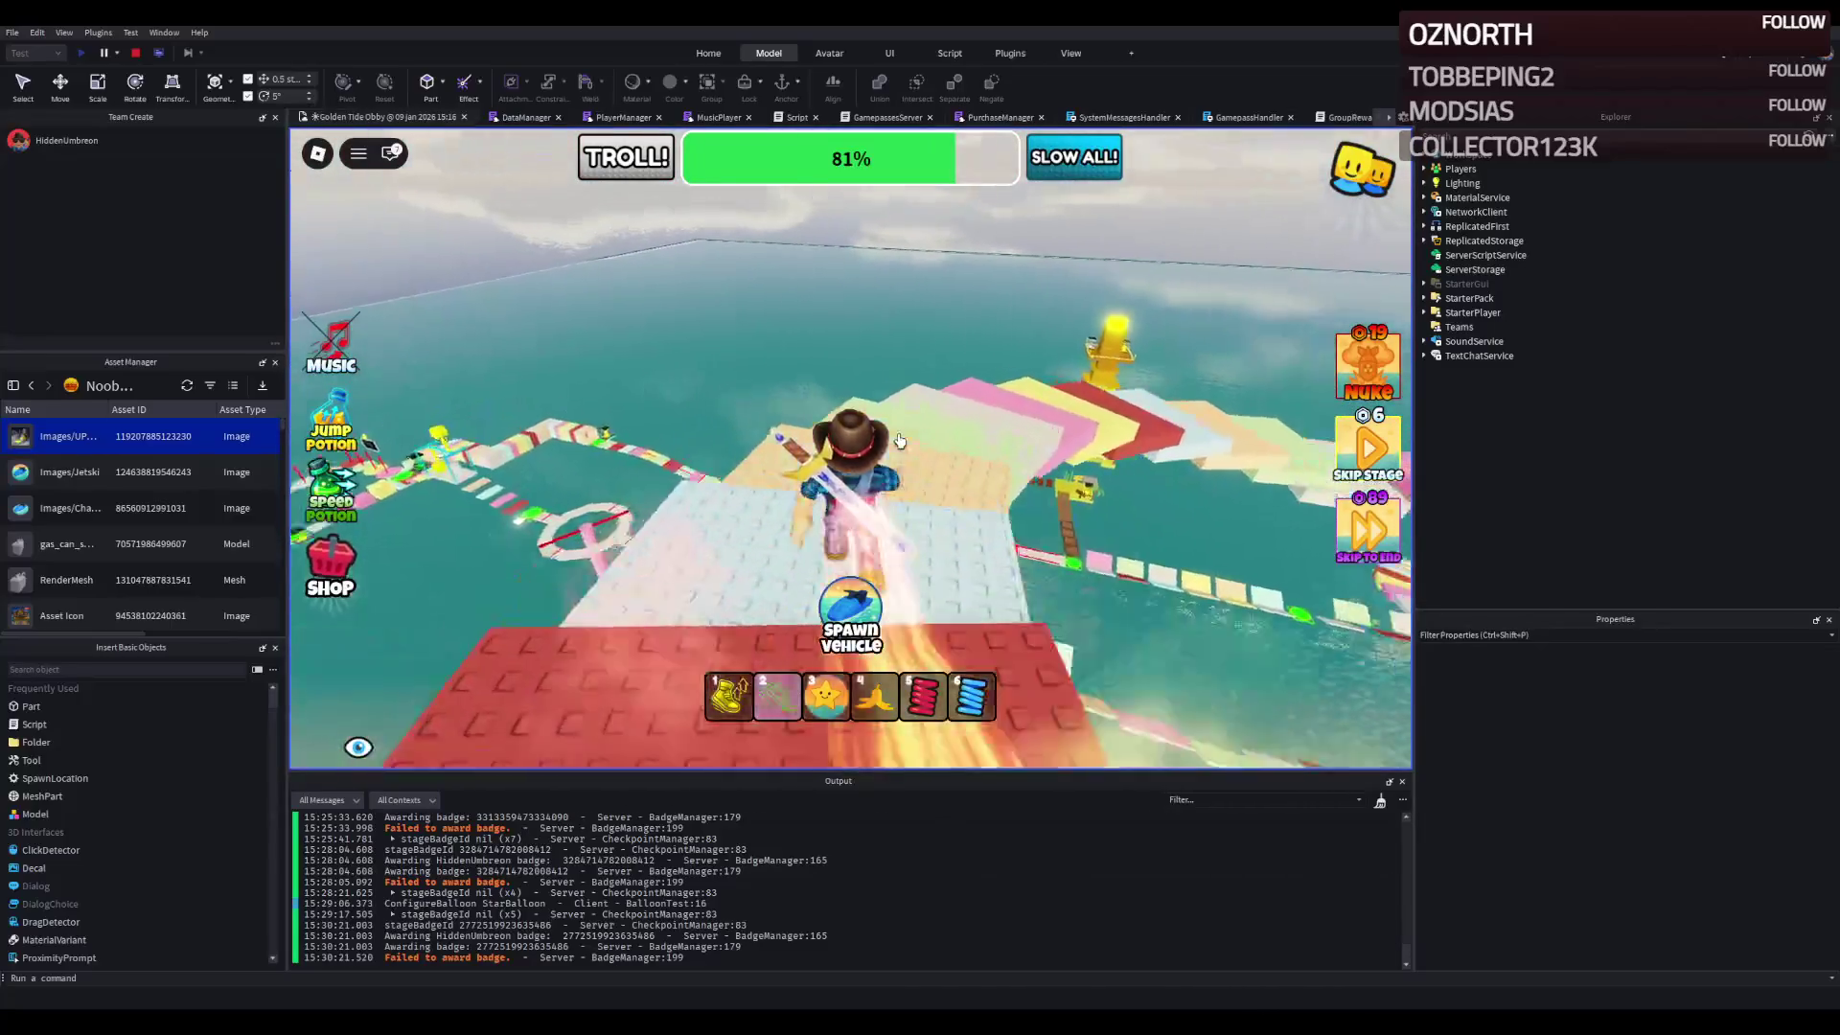
{"action": "key", "text": "w"}
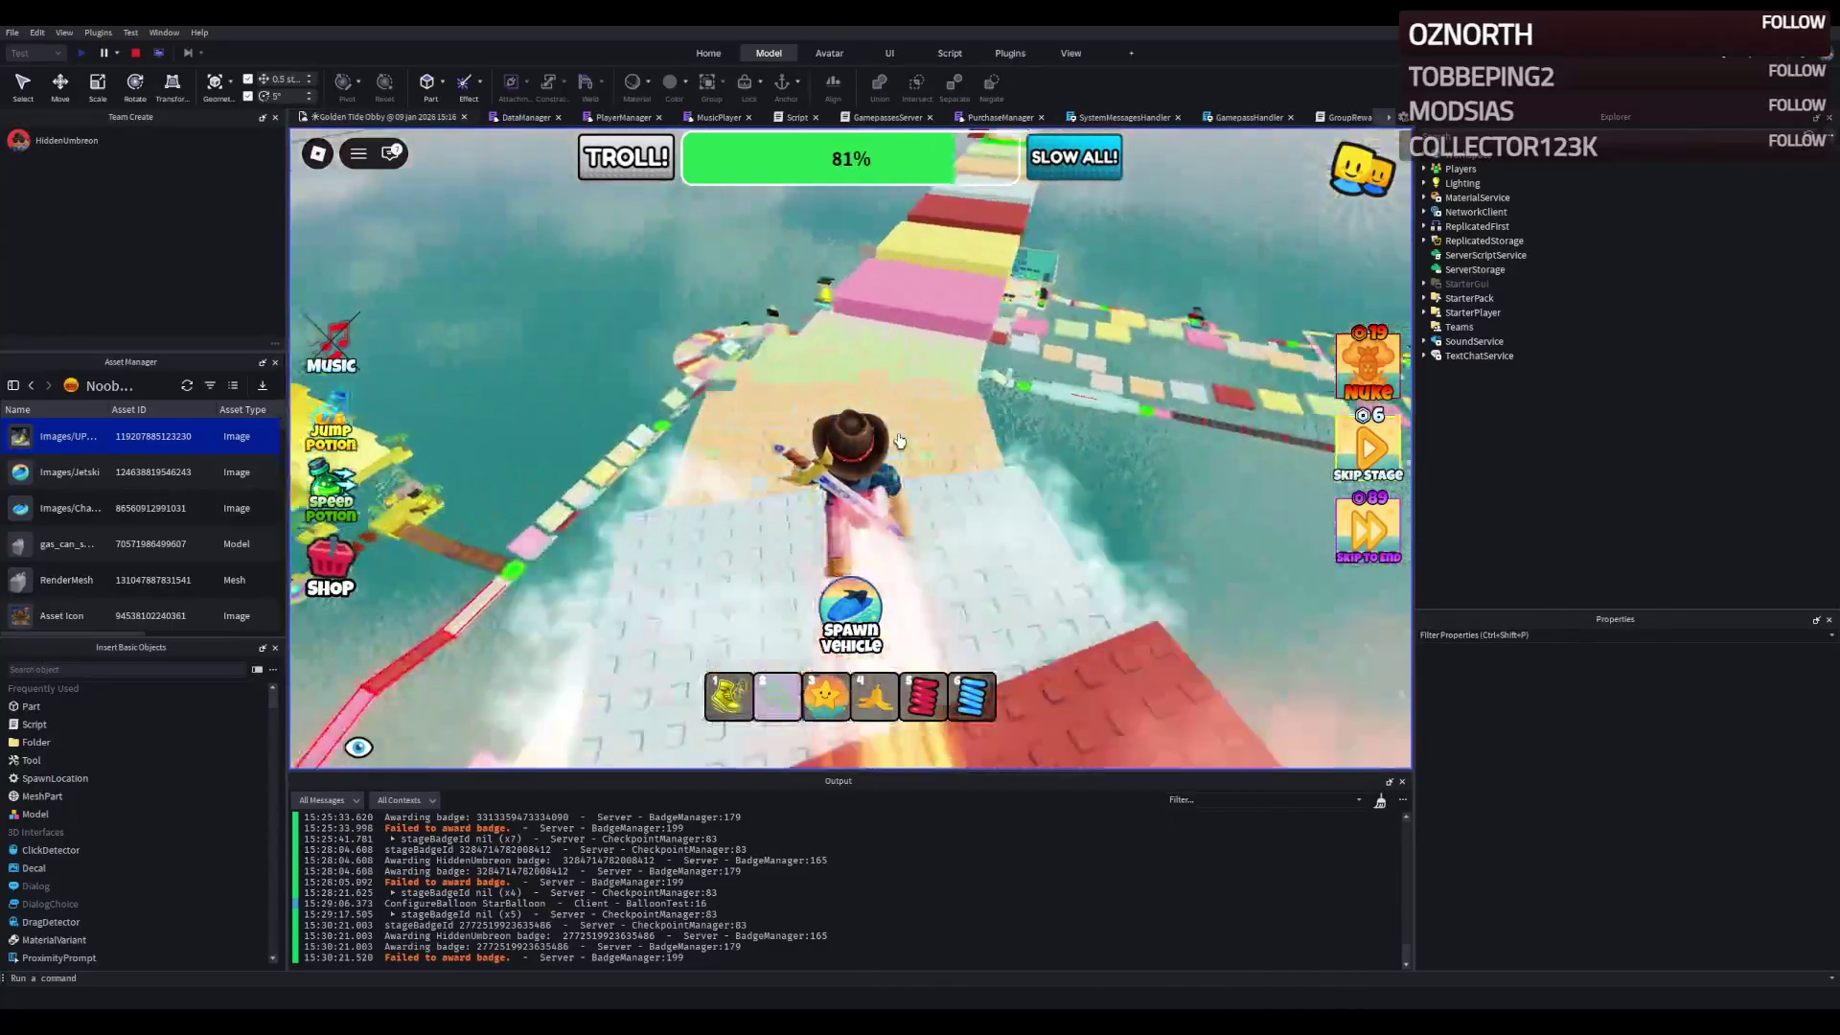
{"action": "key", "text": "w"}
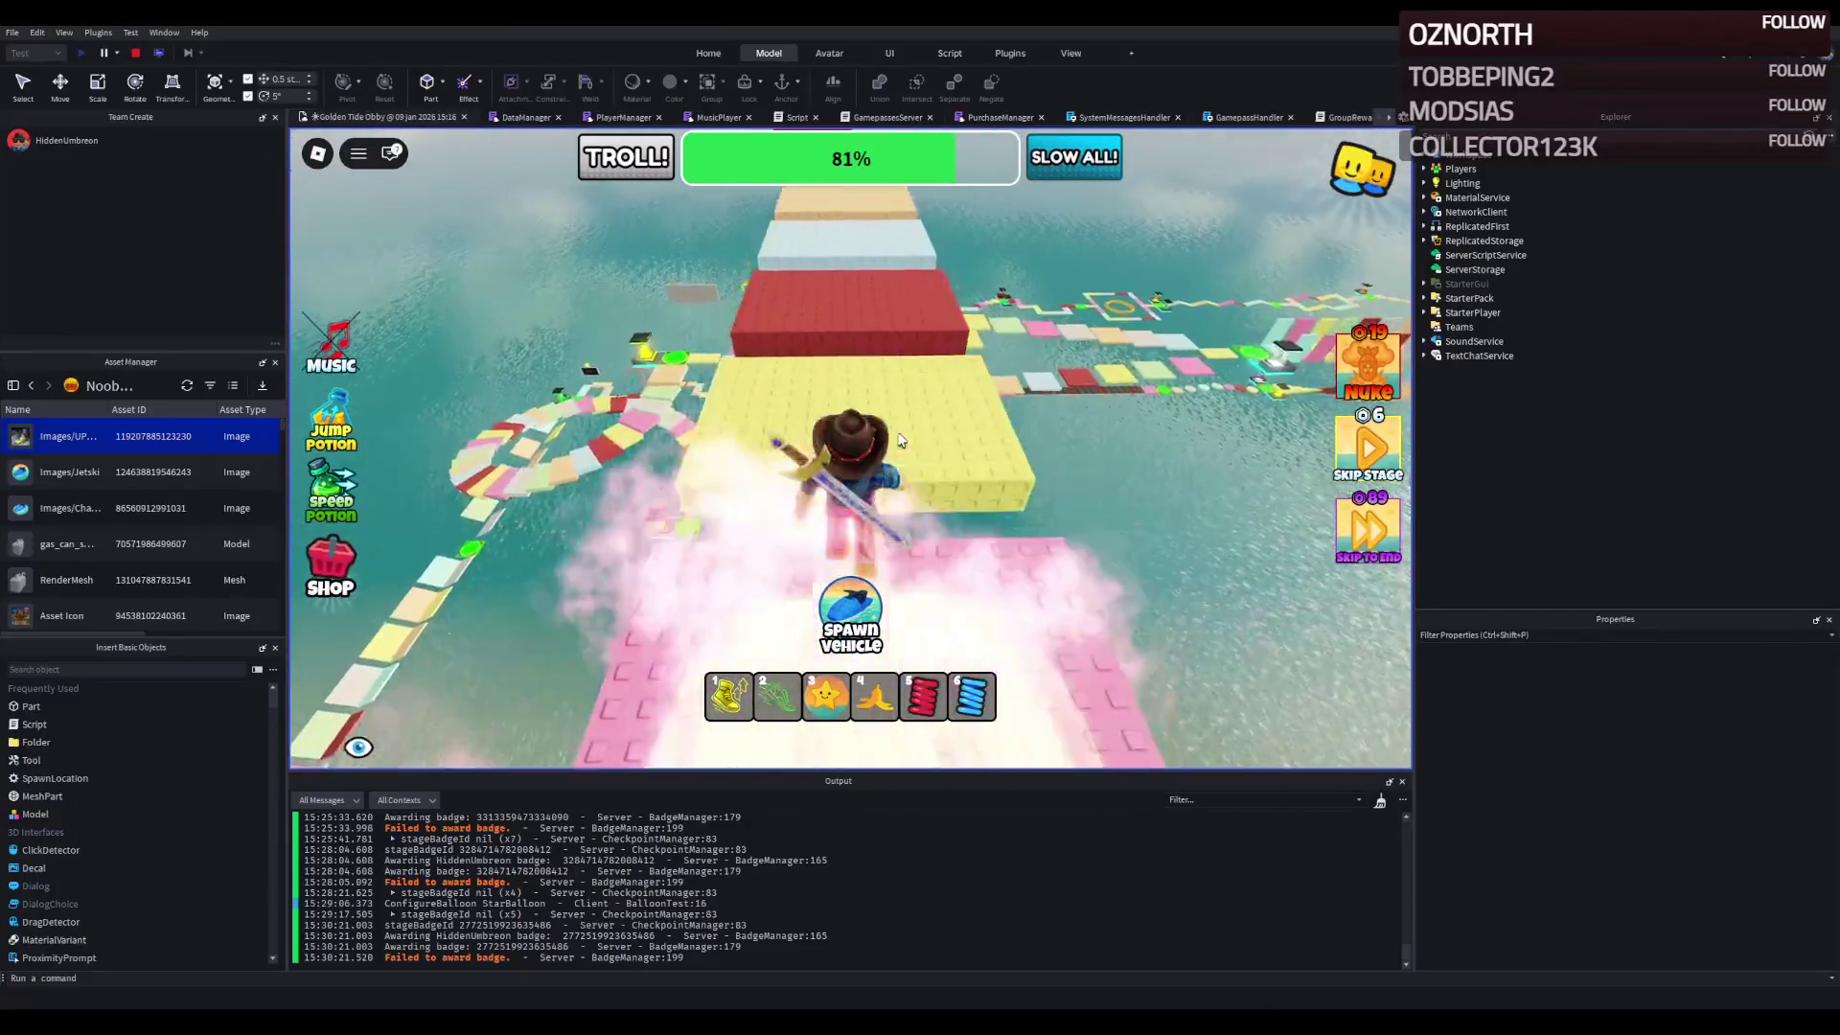
{"action": "key", "text": "w"}
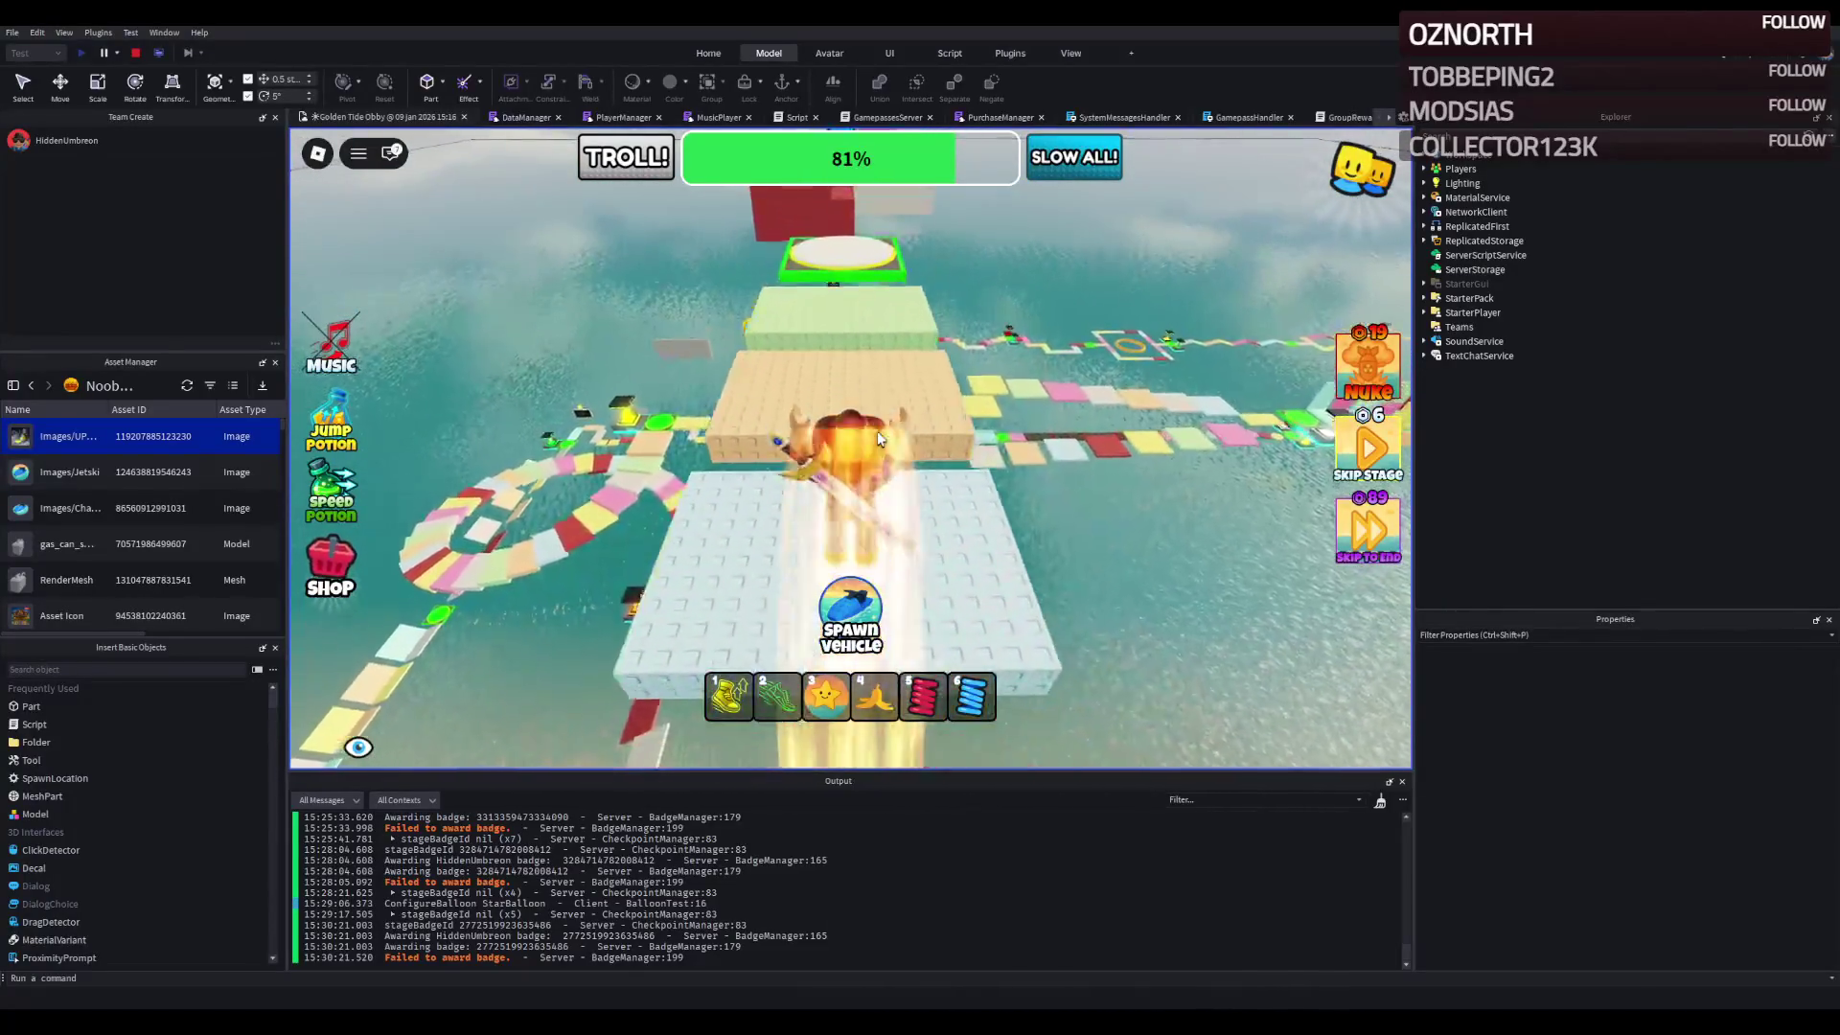
{"action": "key", "text": "w"}
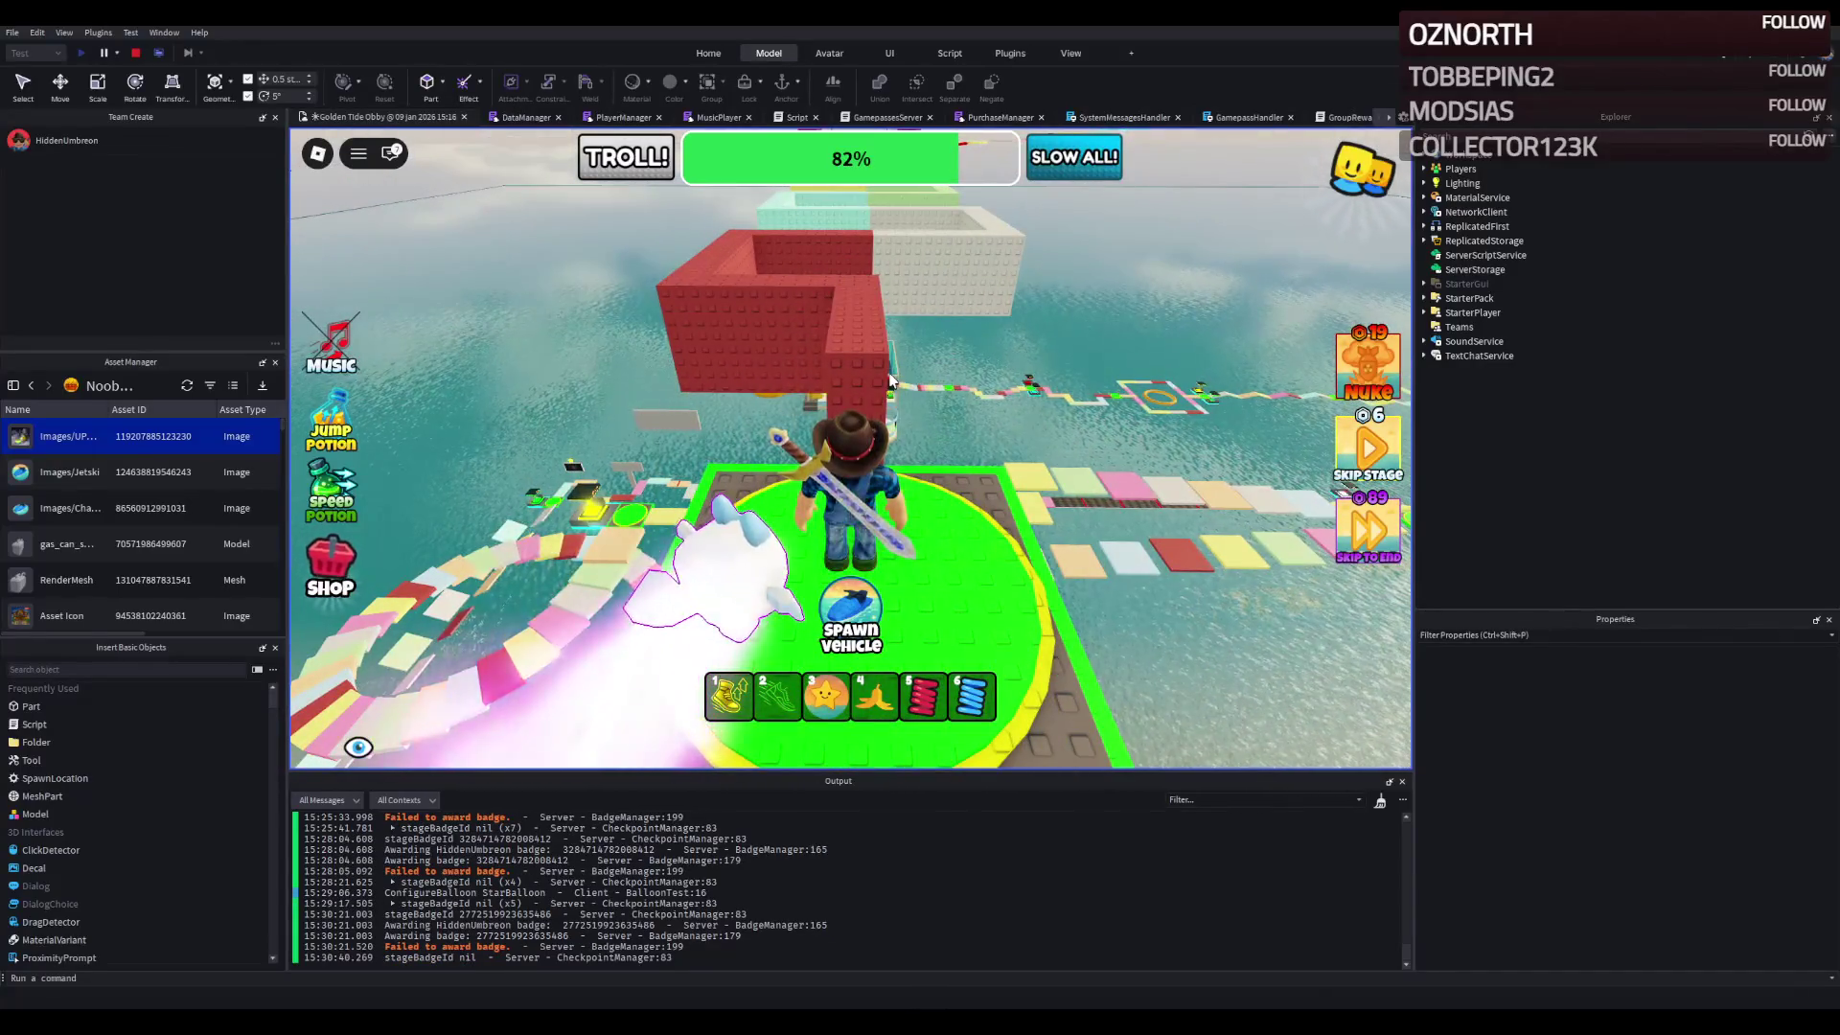
{"action": "key", "text": "w"}
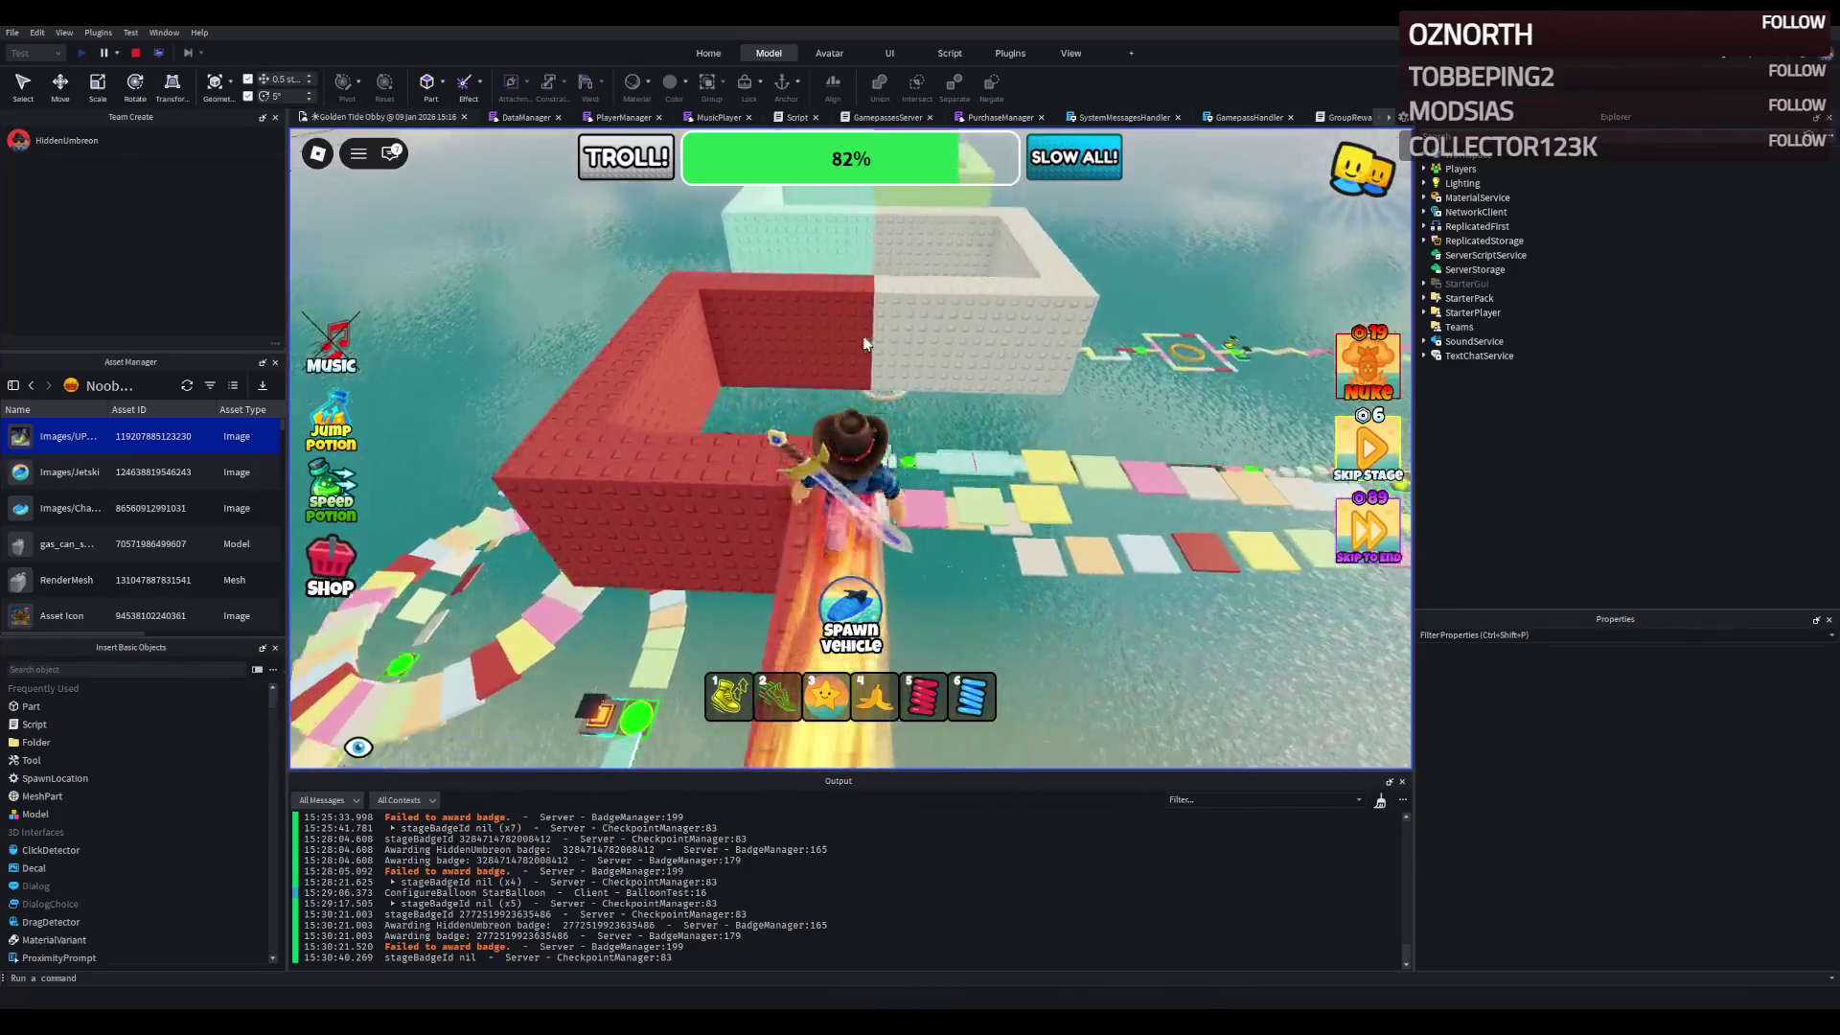
- Run along the red wall and the white, yellow and pink paths to the red-and-cyan checkpoint
{"action": "key", "text": "w"}
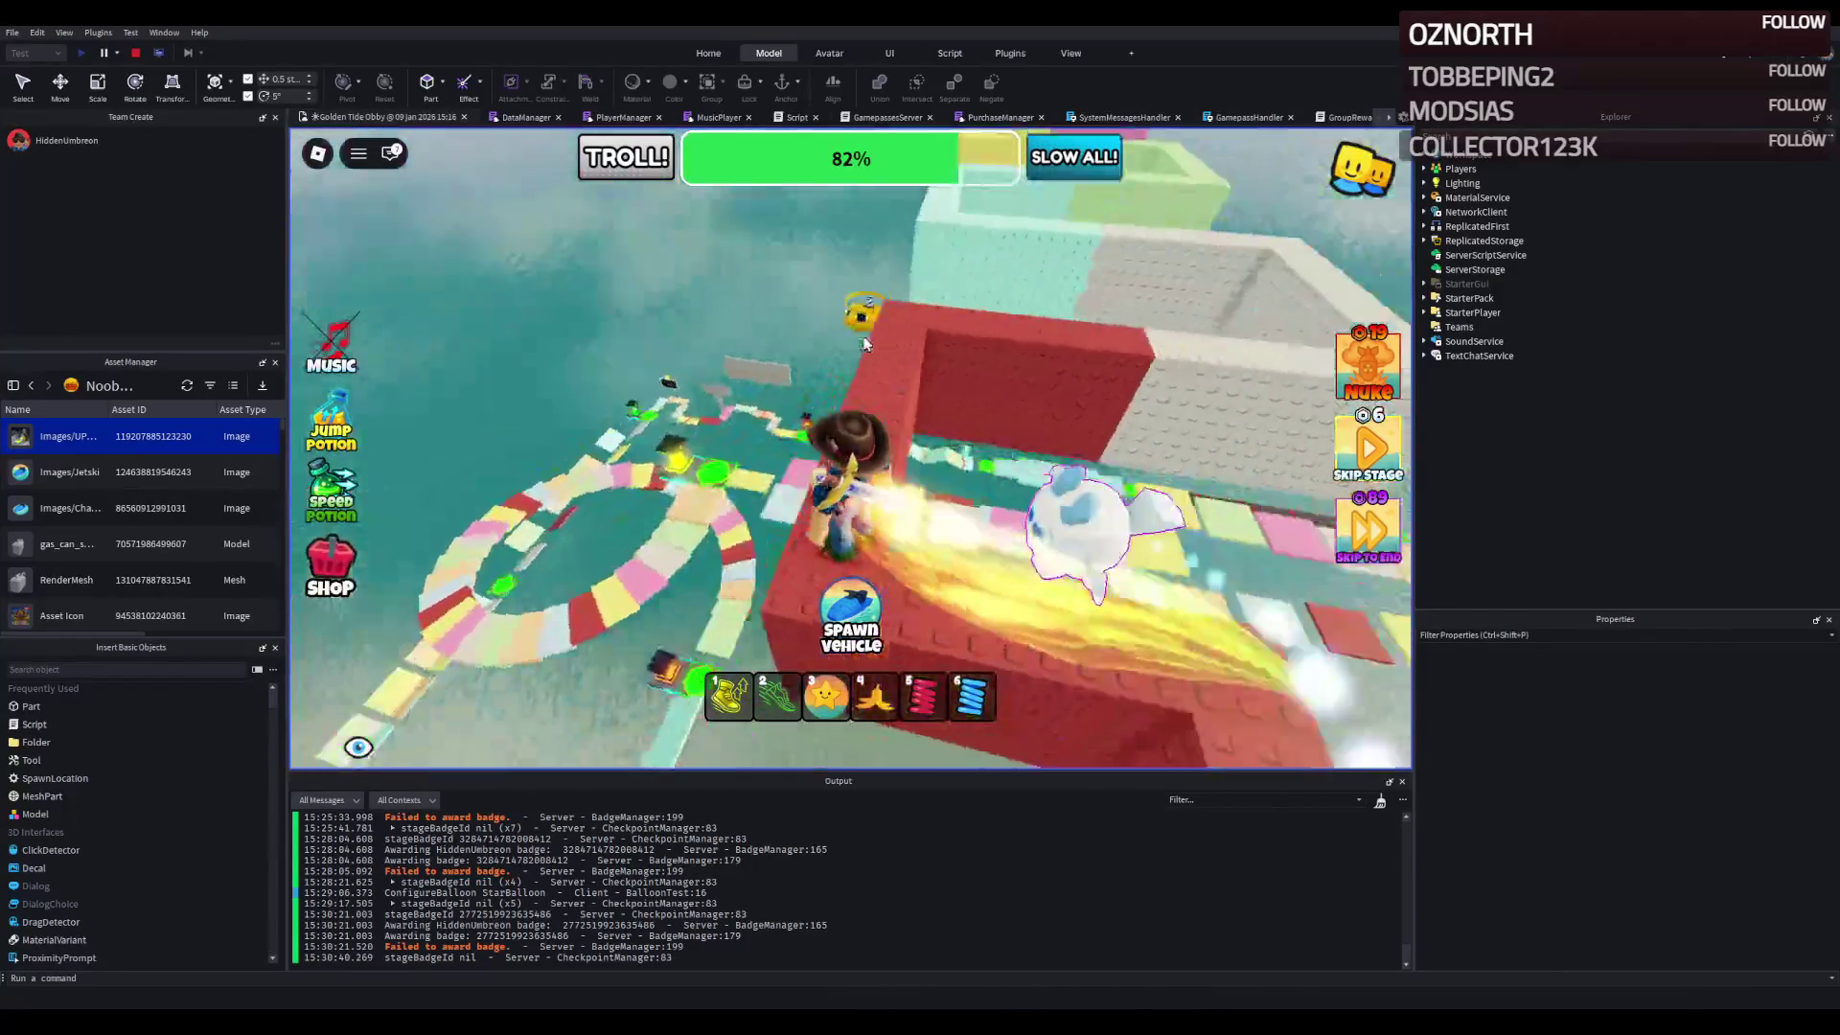
{"action": "key", "text": "w"}
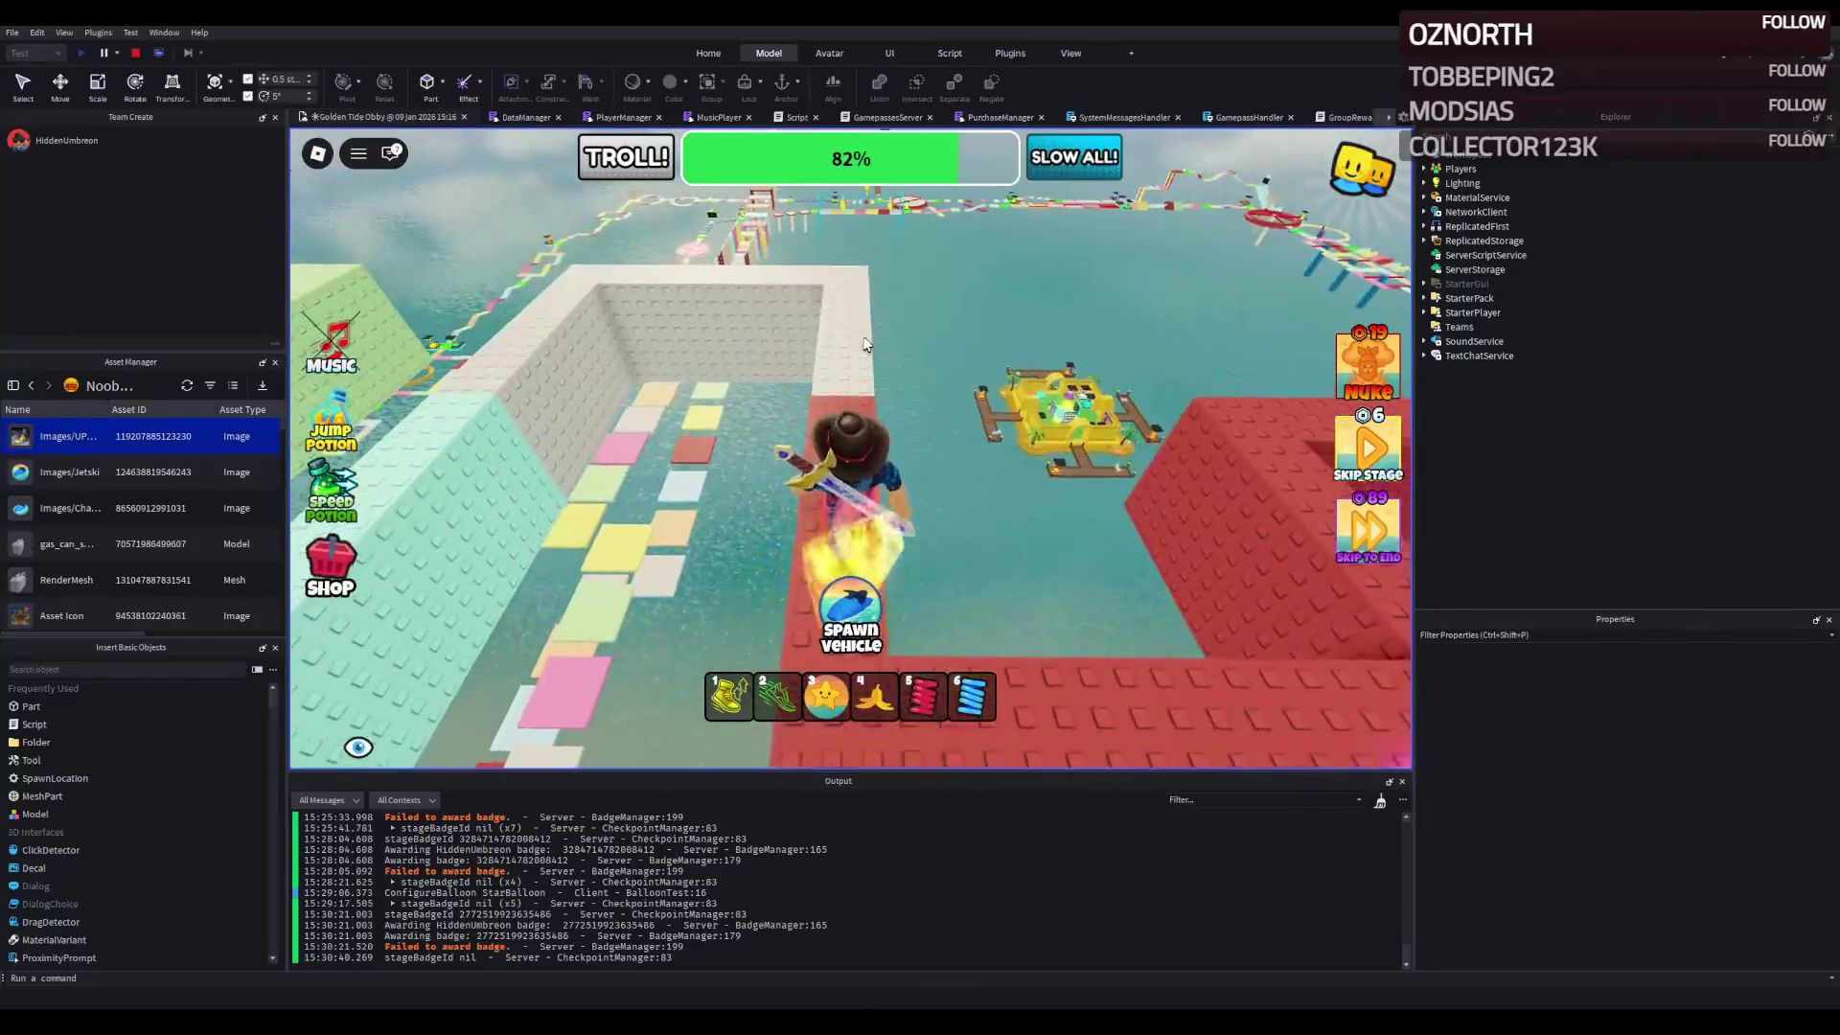
{"action": "key", "text": "w"}
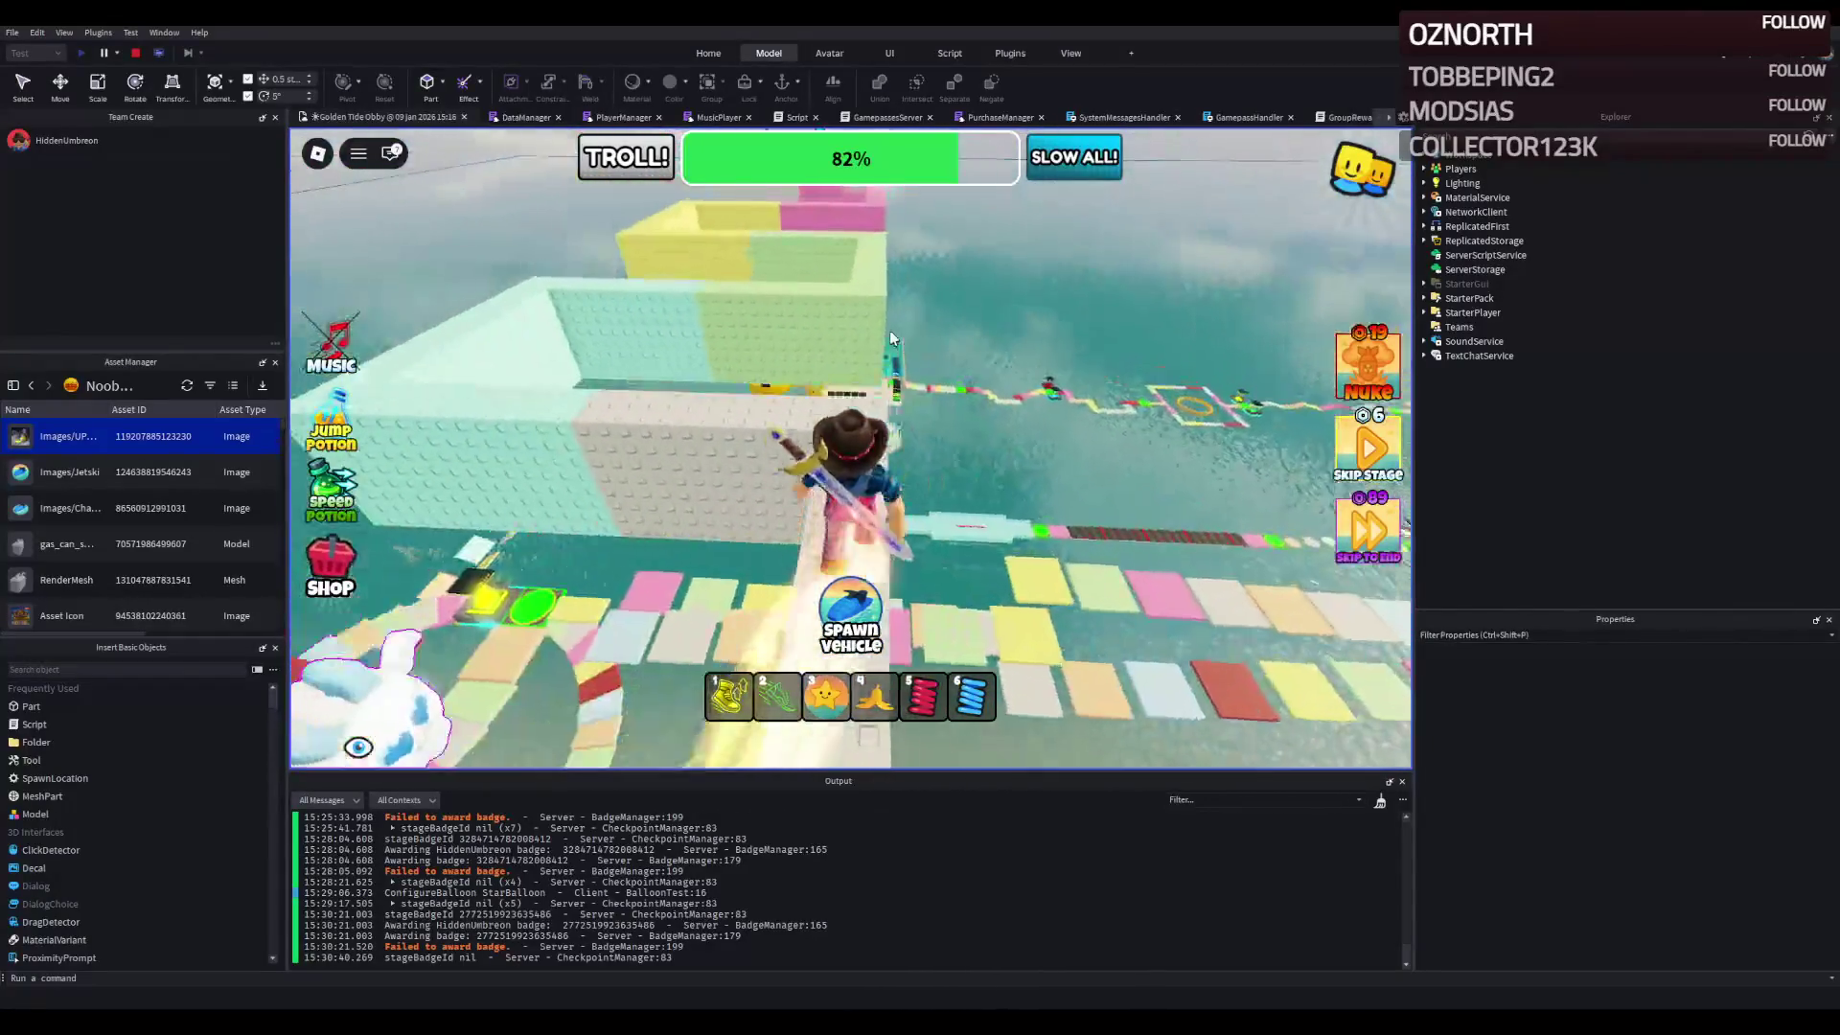
{"action": "key", "text": "w"}
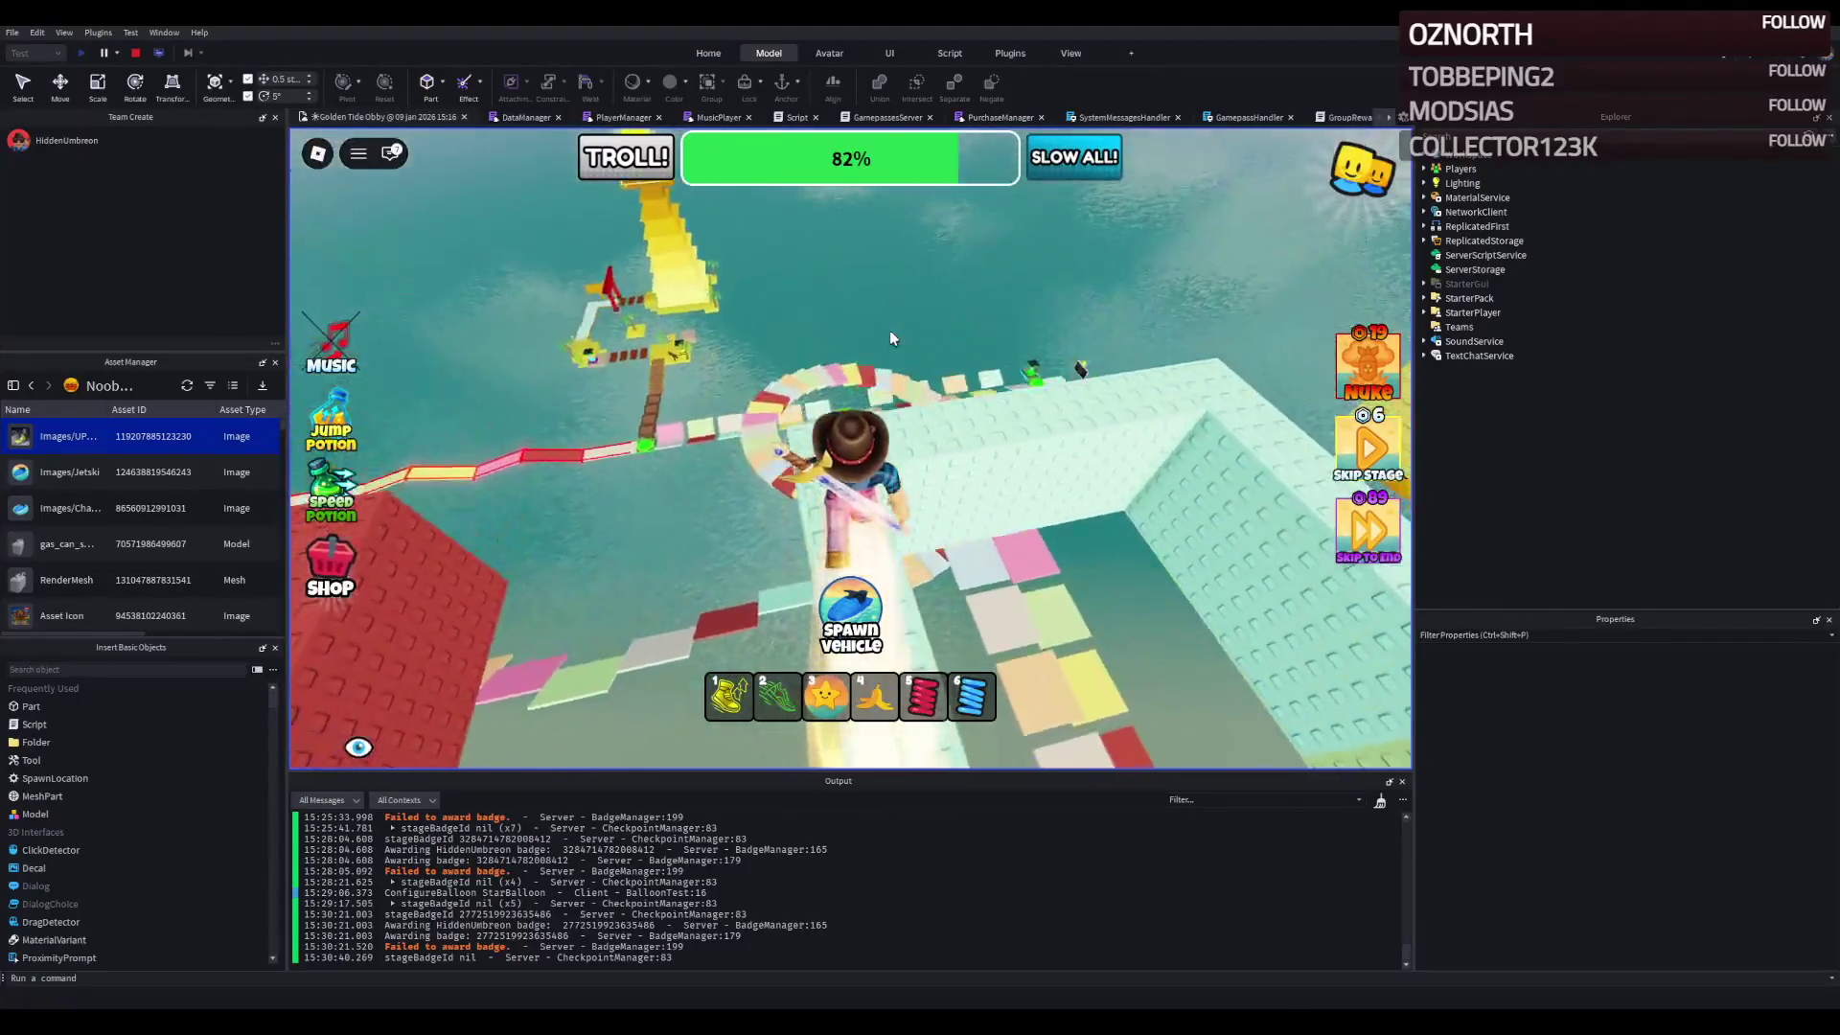
{"action": "key", "text": "w"}
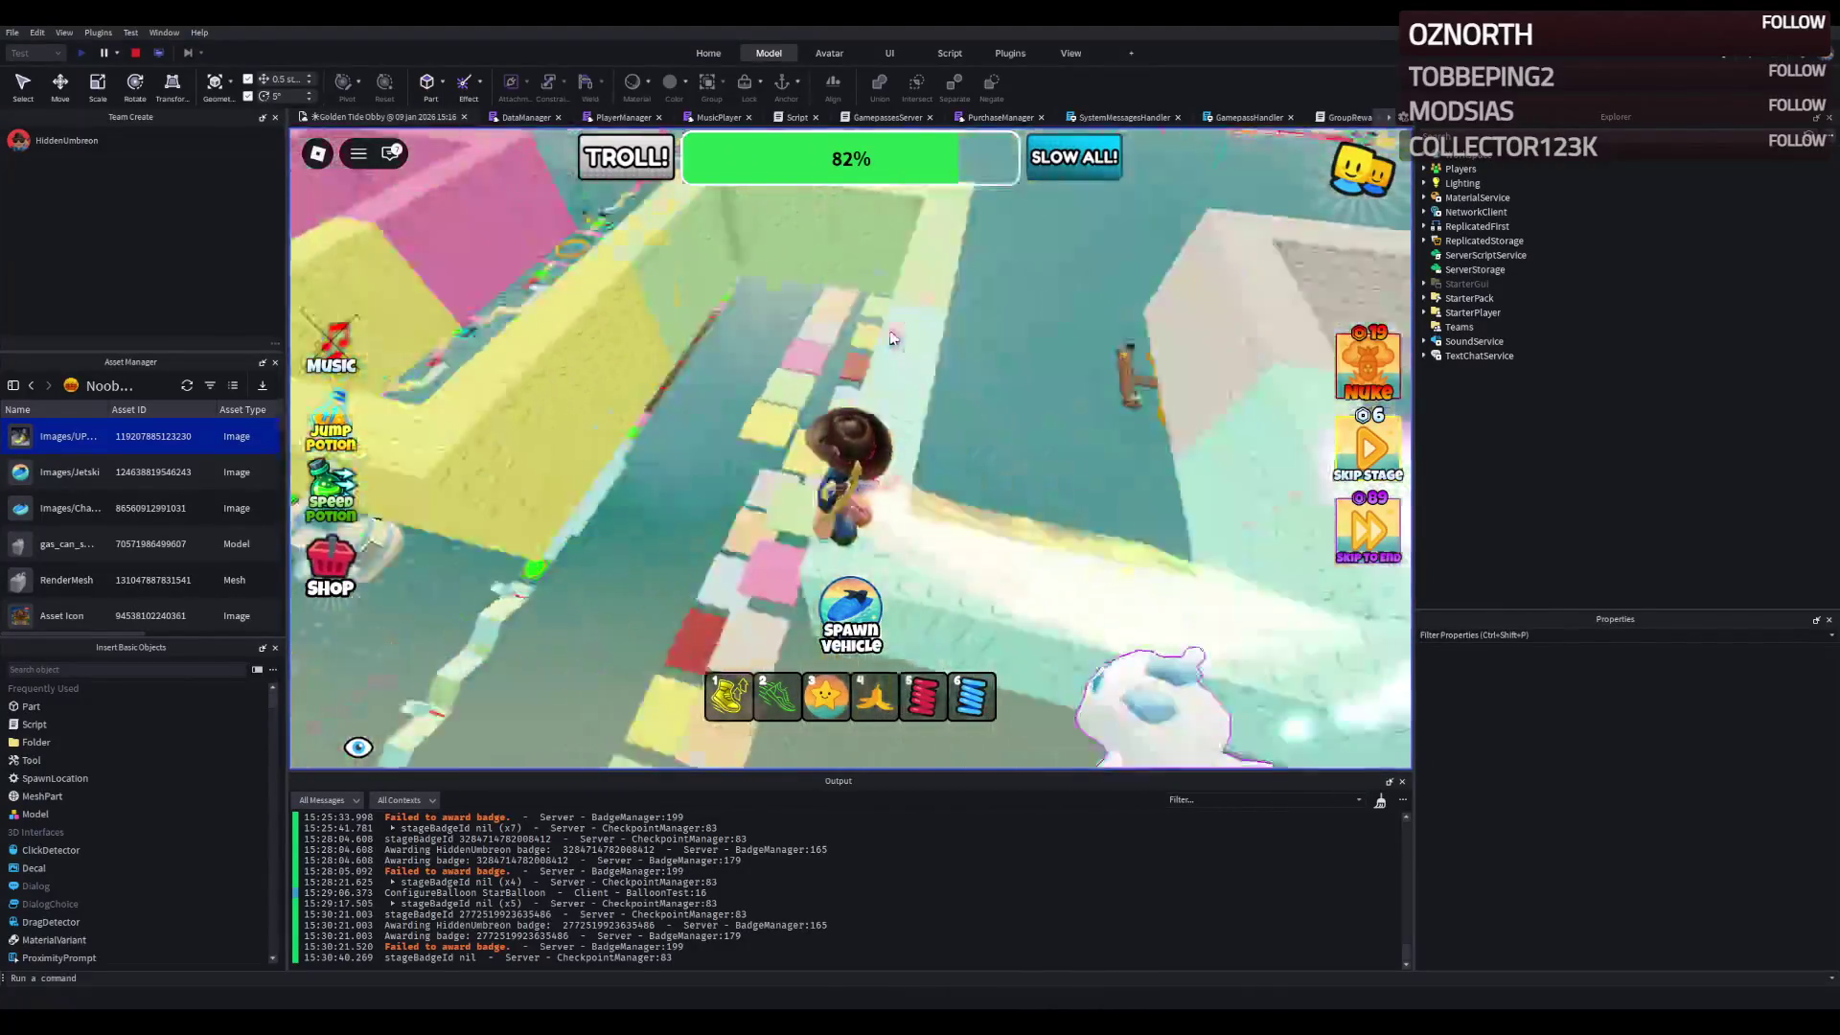
{"action": "key", "text": "w"}
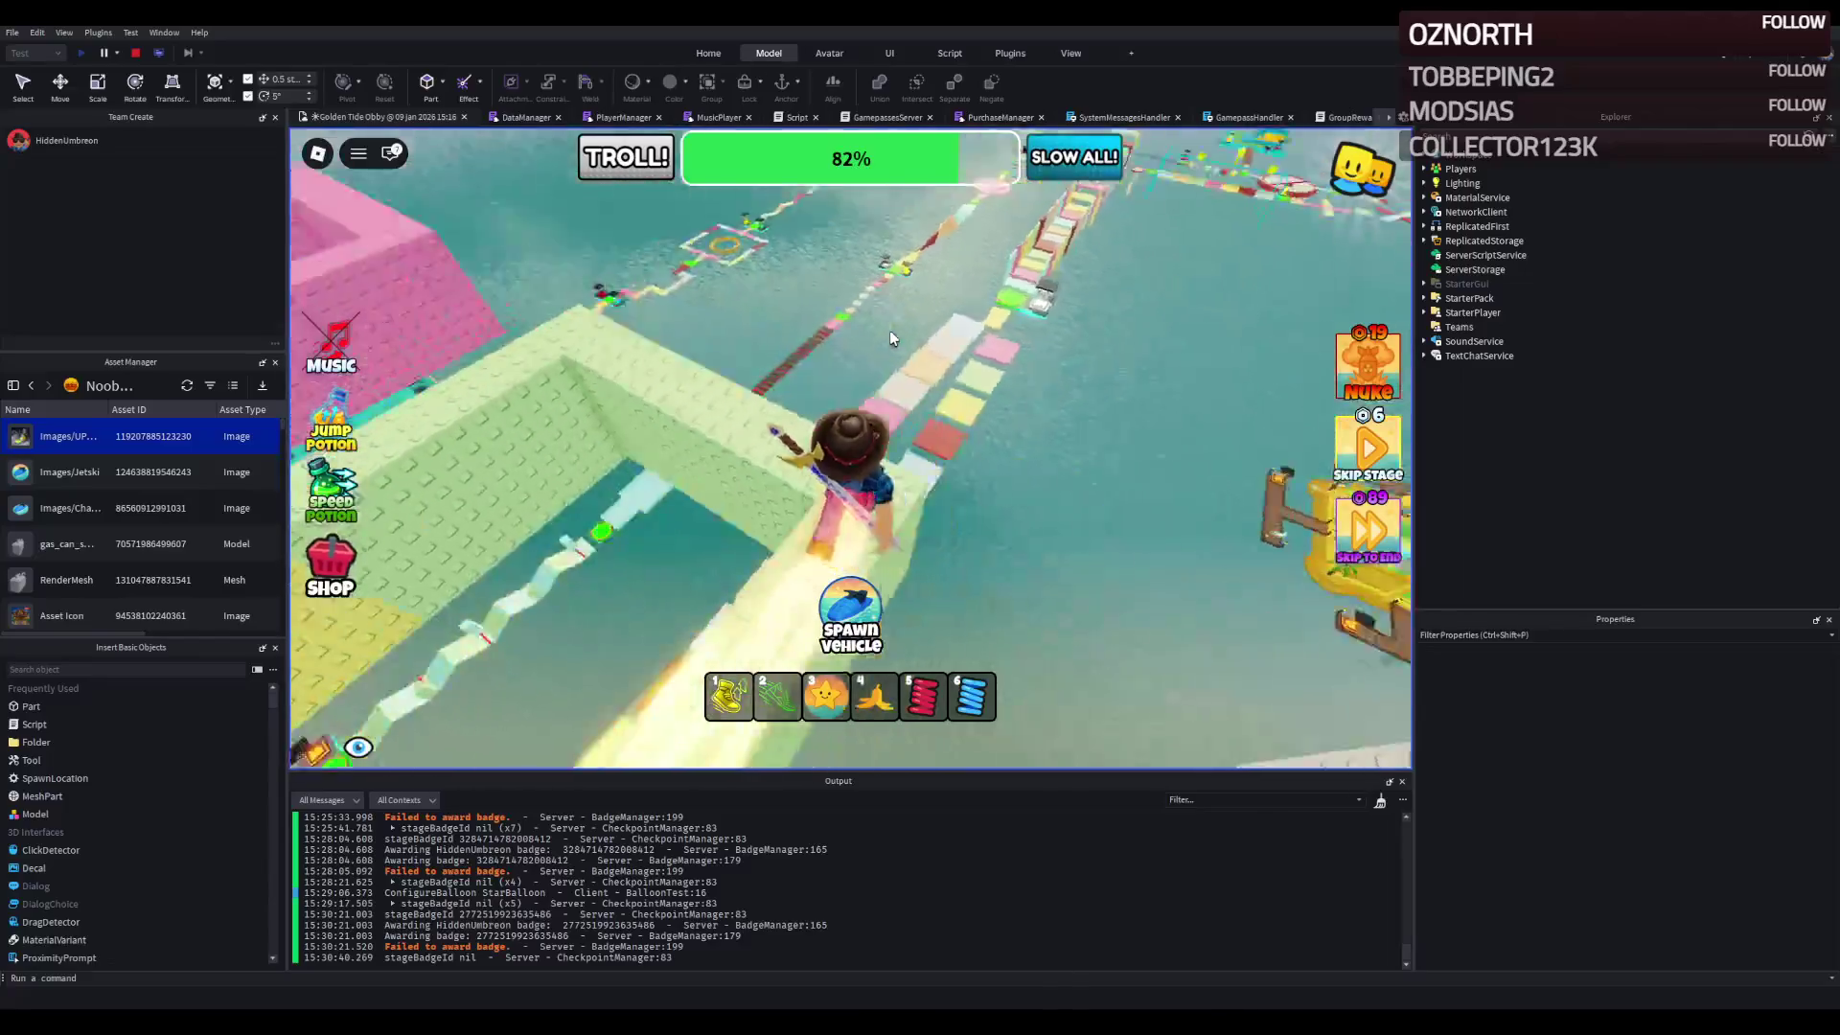
{"action": "key", "text": "w"}
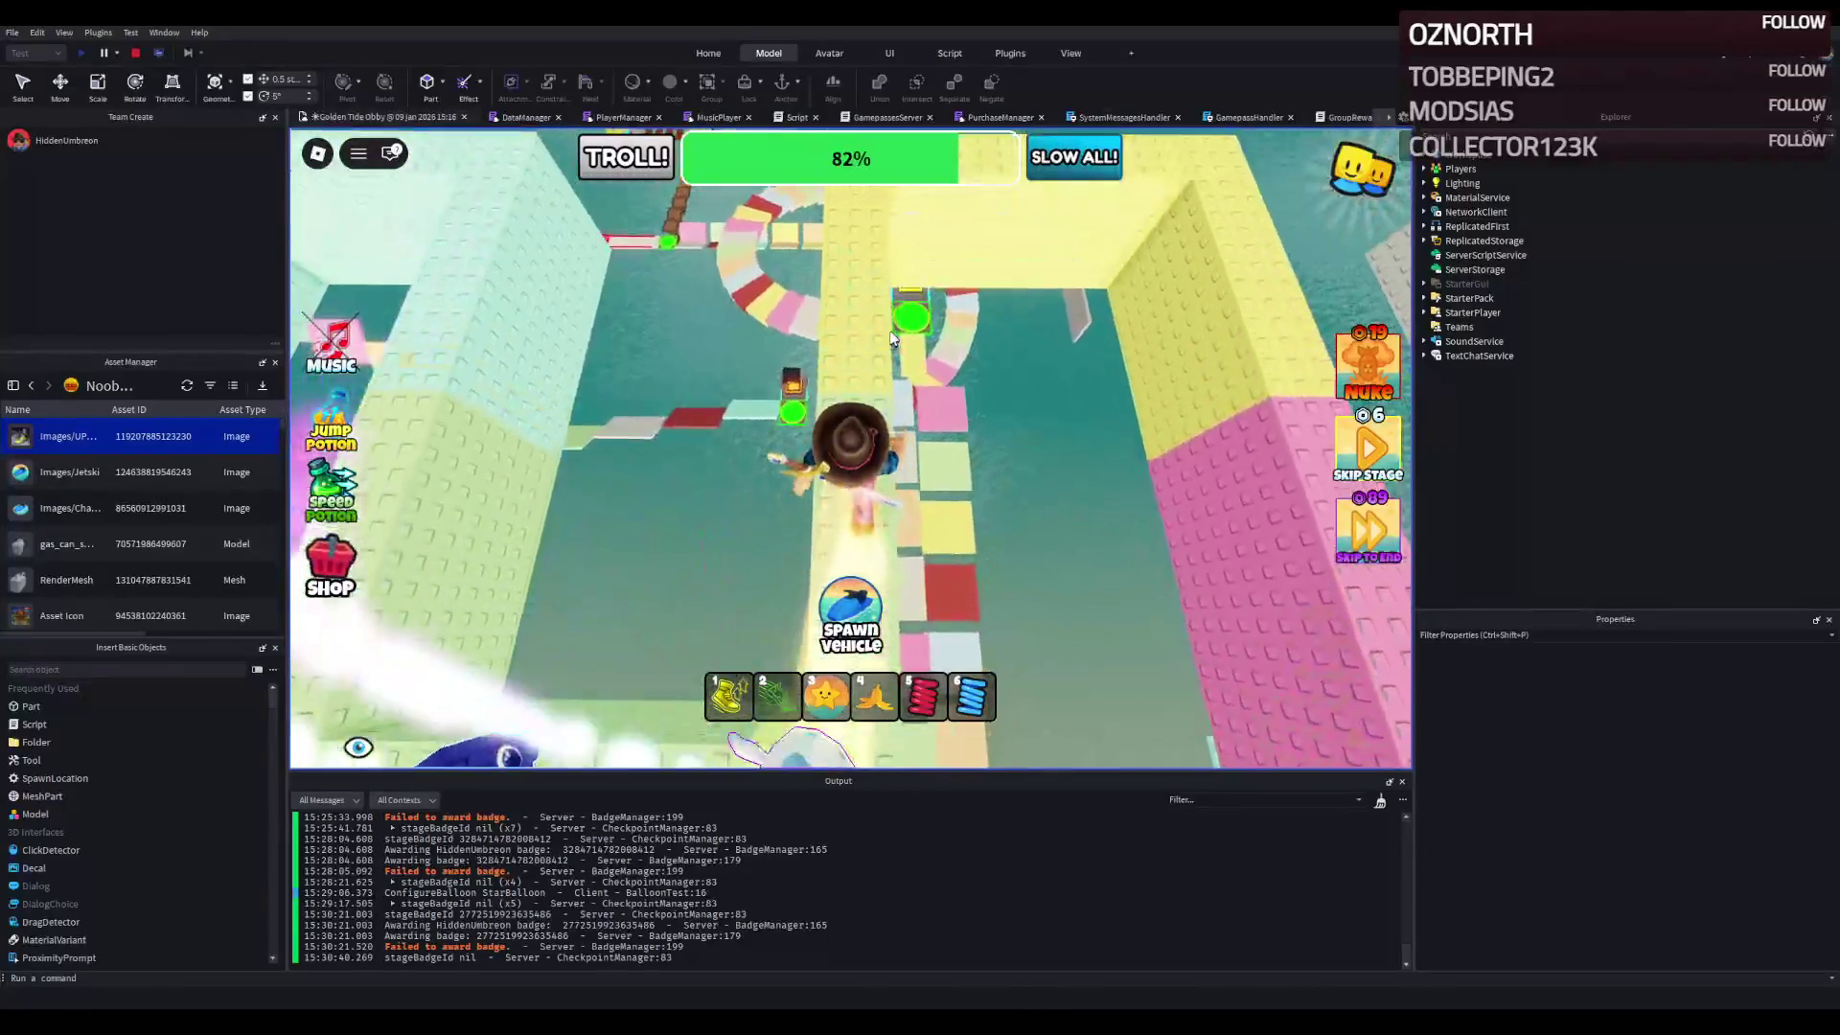
{"action": "key", "text": "w"}
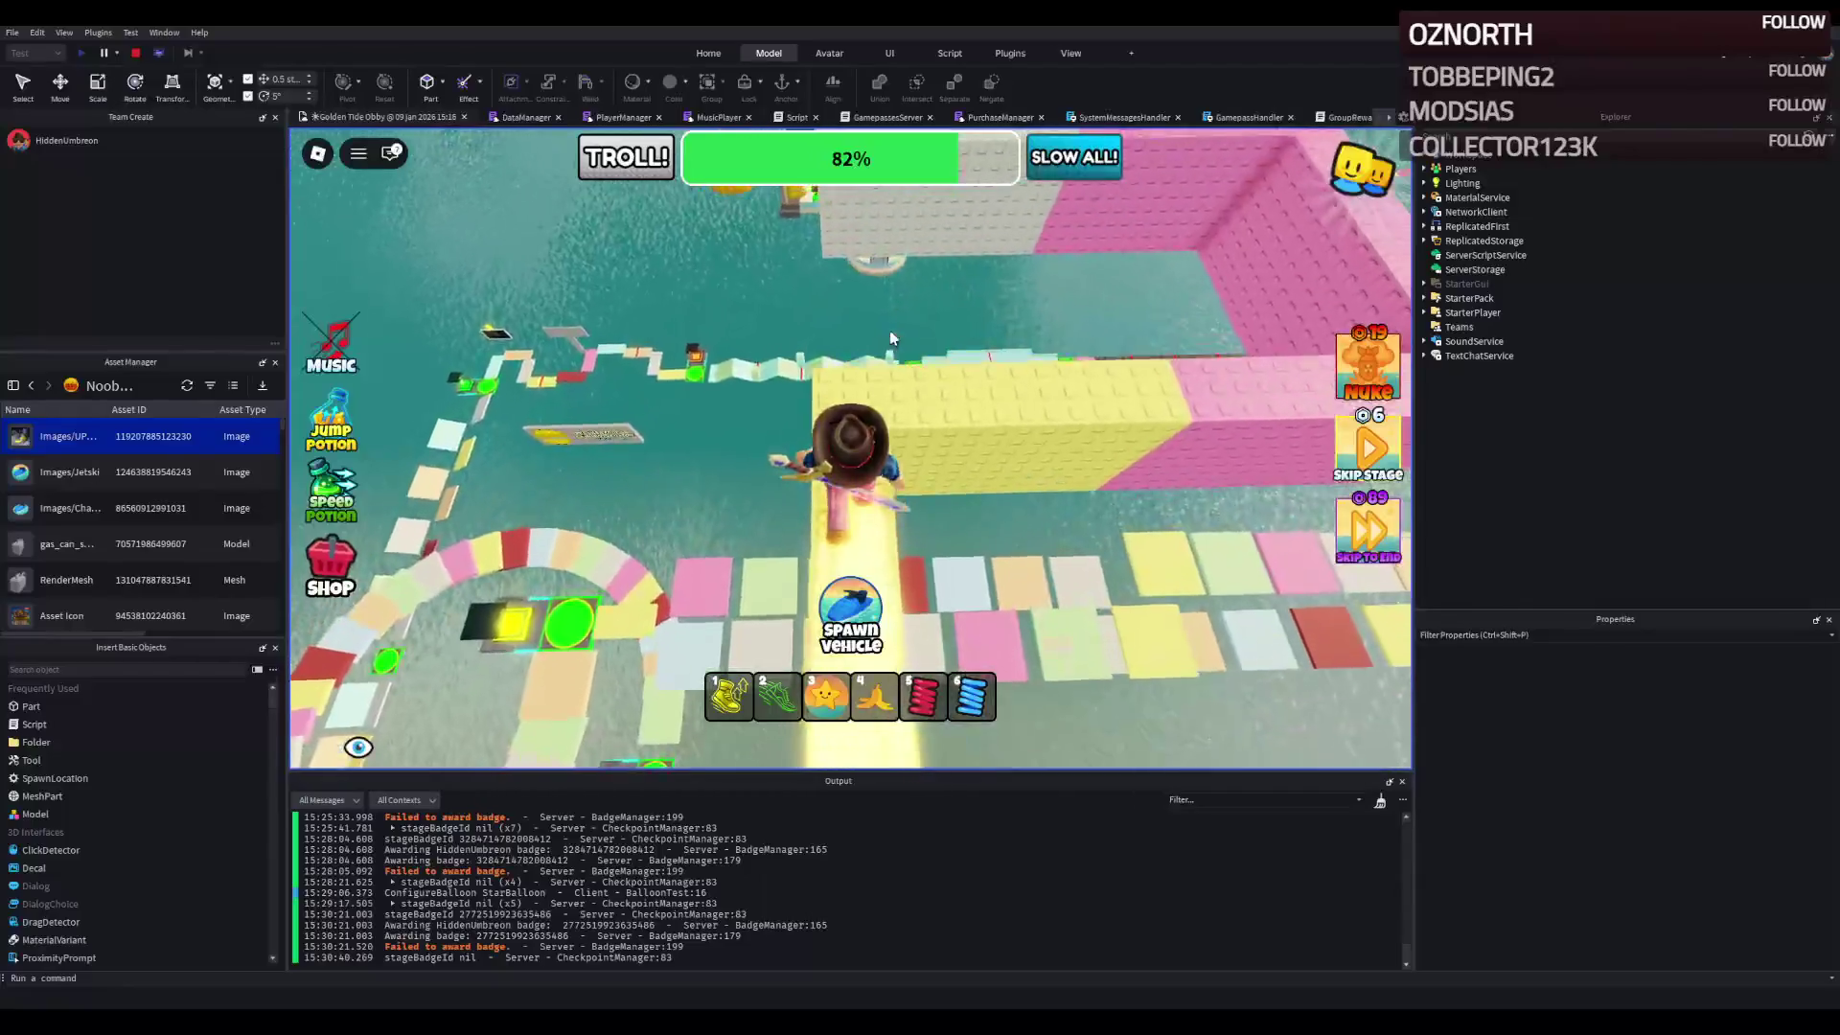
{"action": "key", "text": "w"}
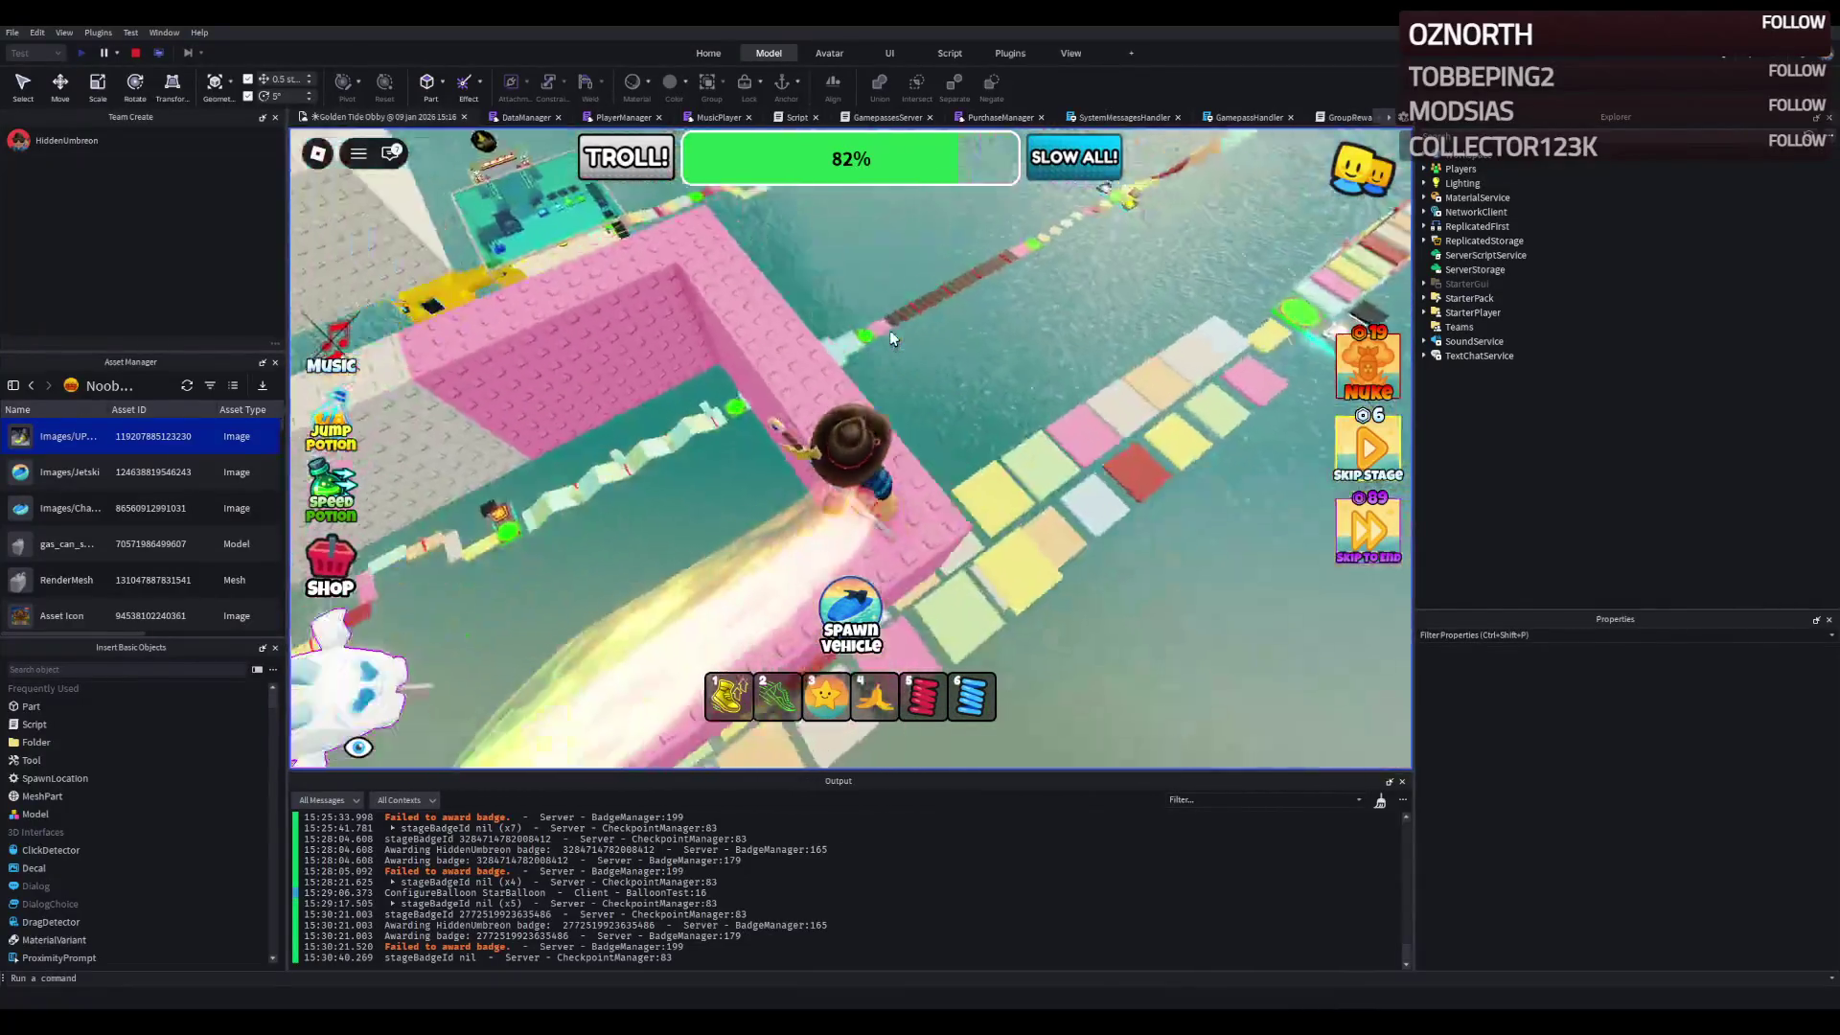
{"action": "key", "text": "w"}
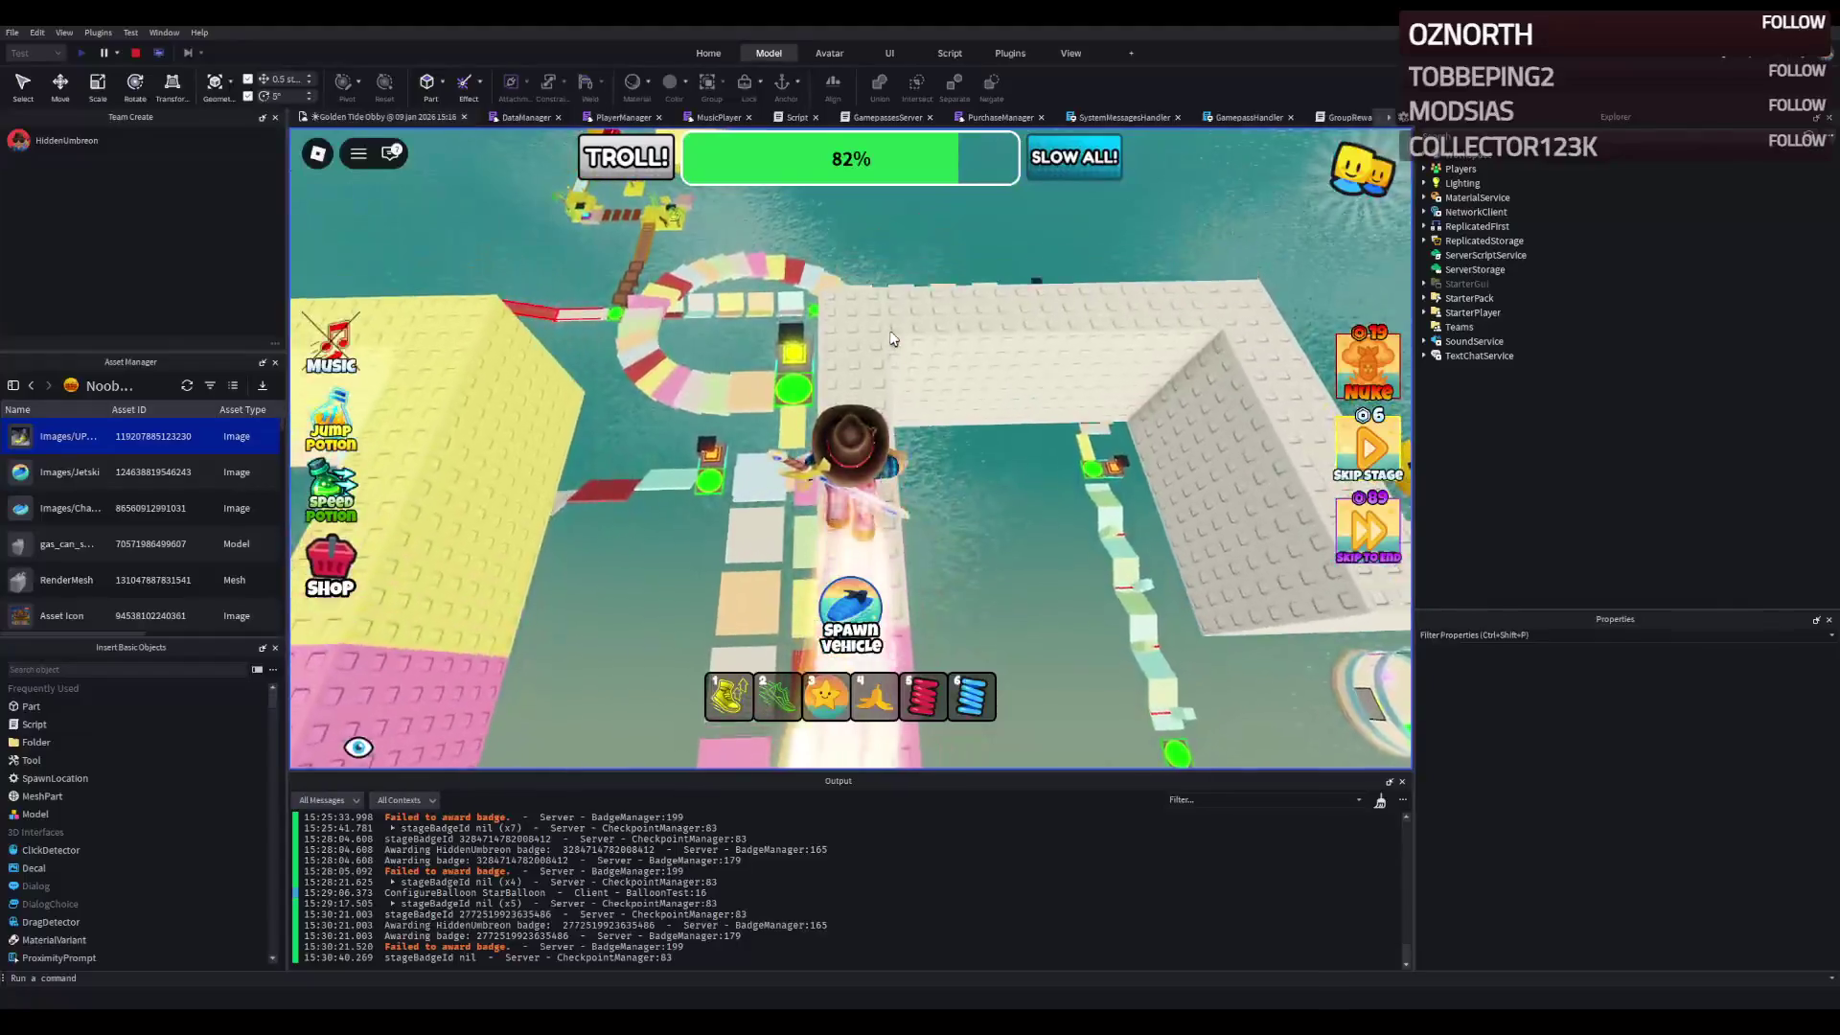
{"action": "key", "text": "w"}
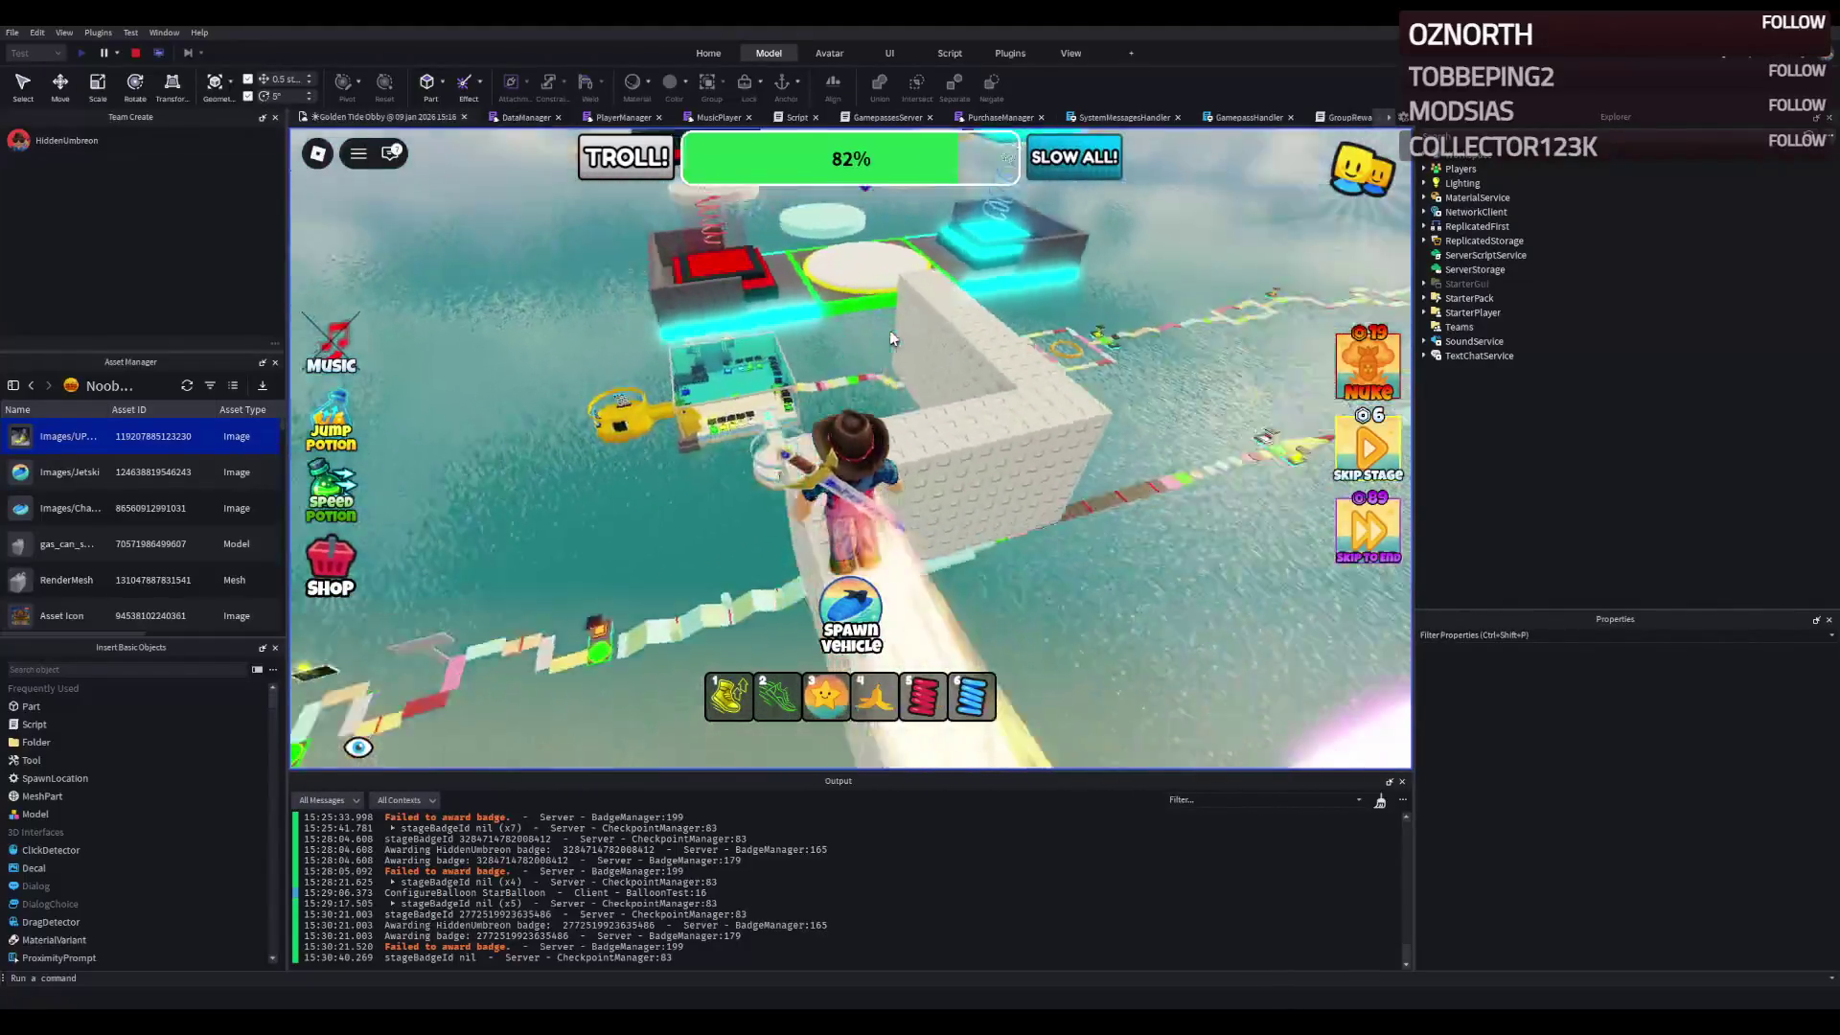
{"action": "key", "text": "w"}
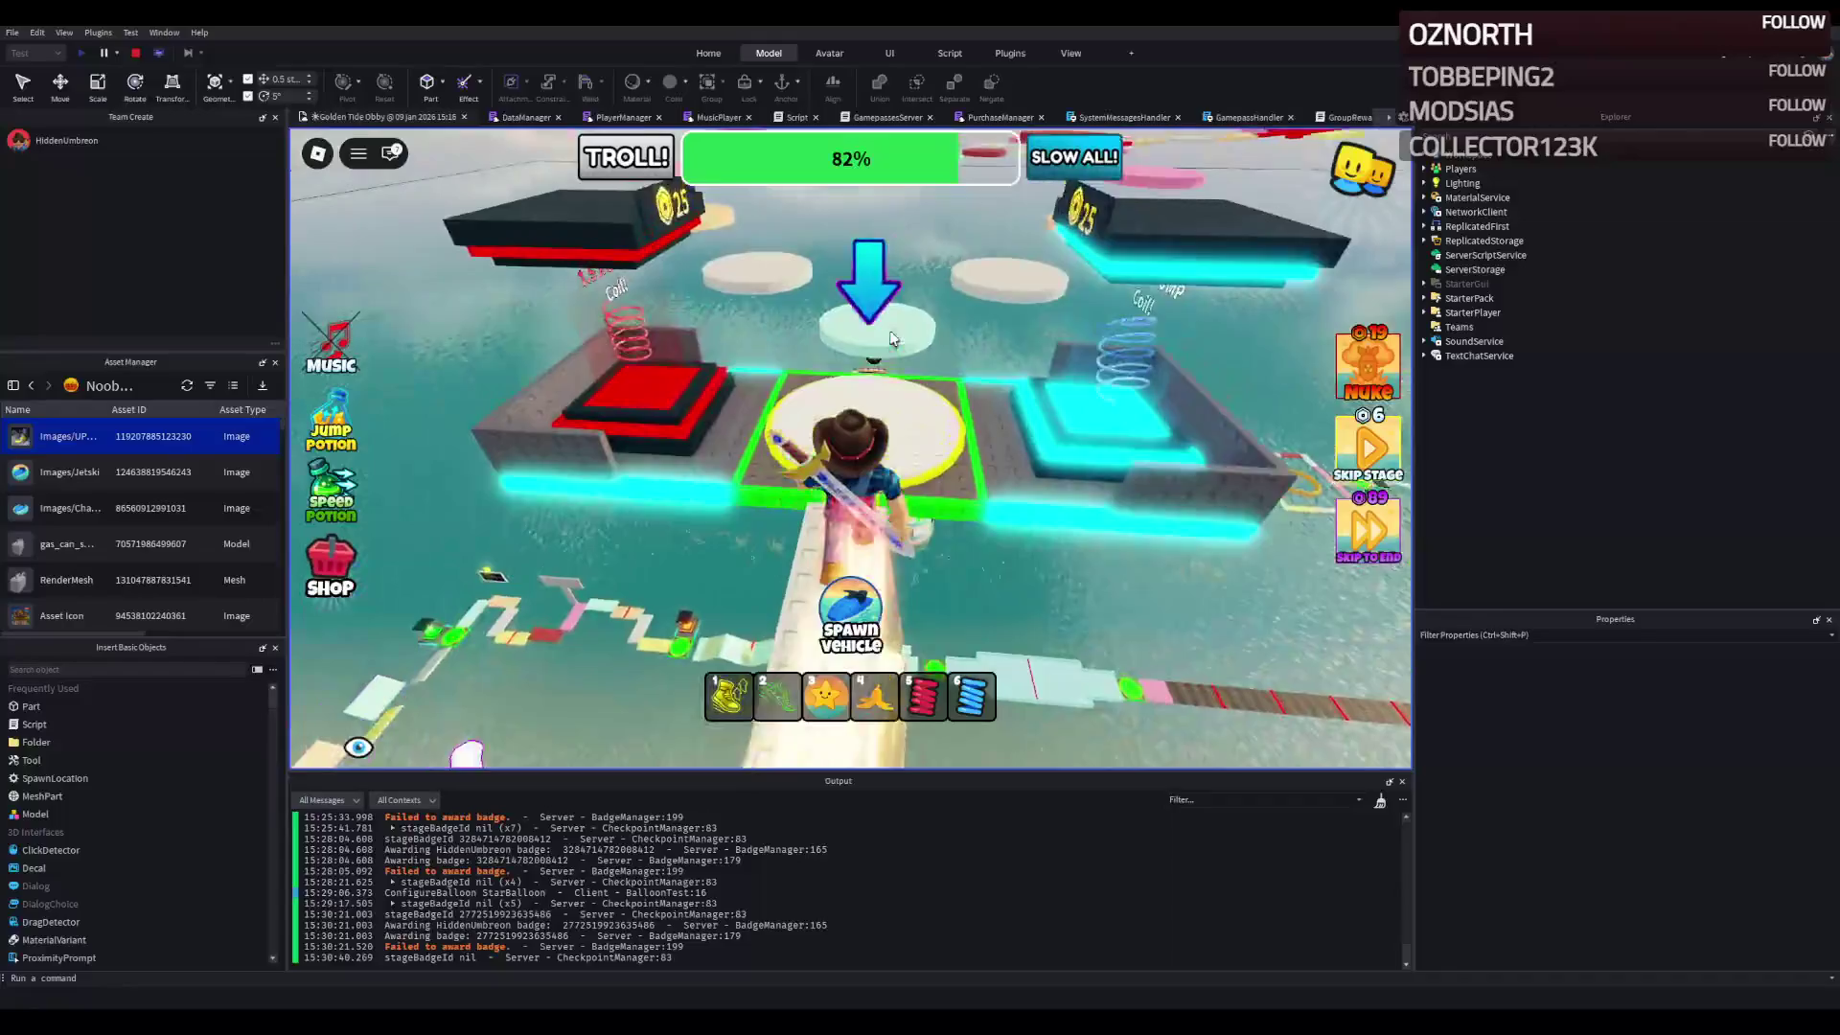
- Hop across the beige, pink, yellow and red discs onto the checkpoint platform
{"action": "key", "text": "w"}
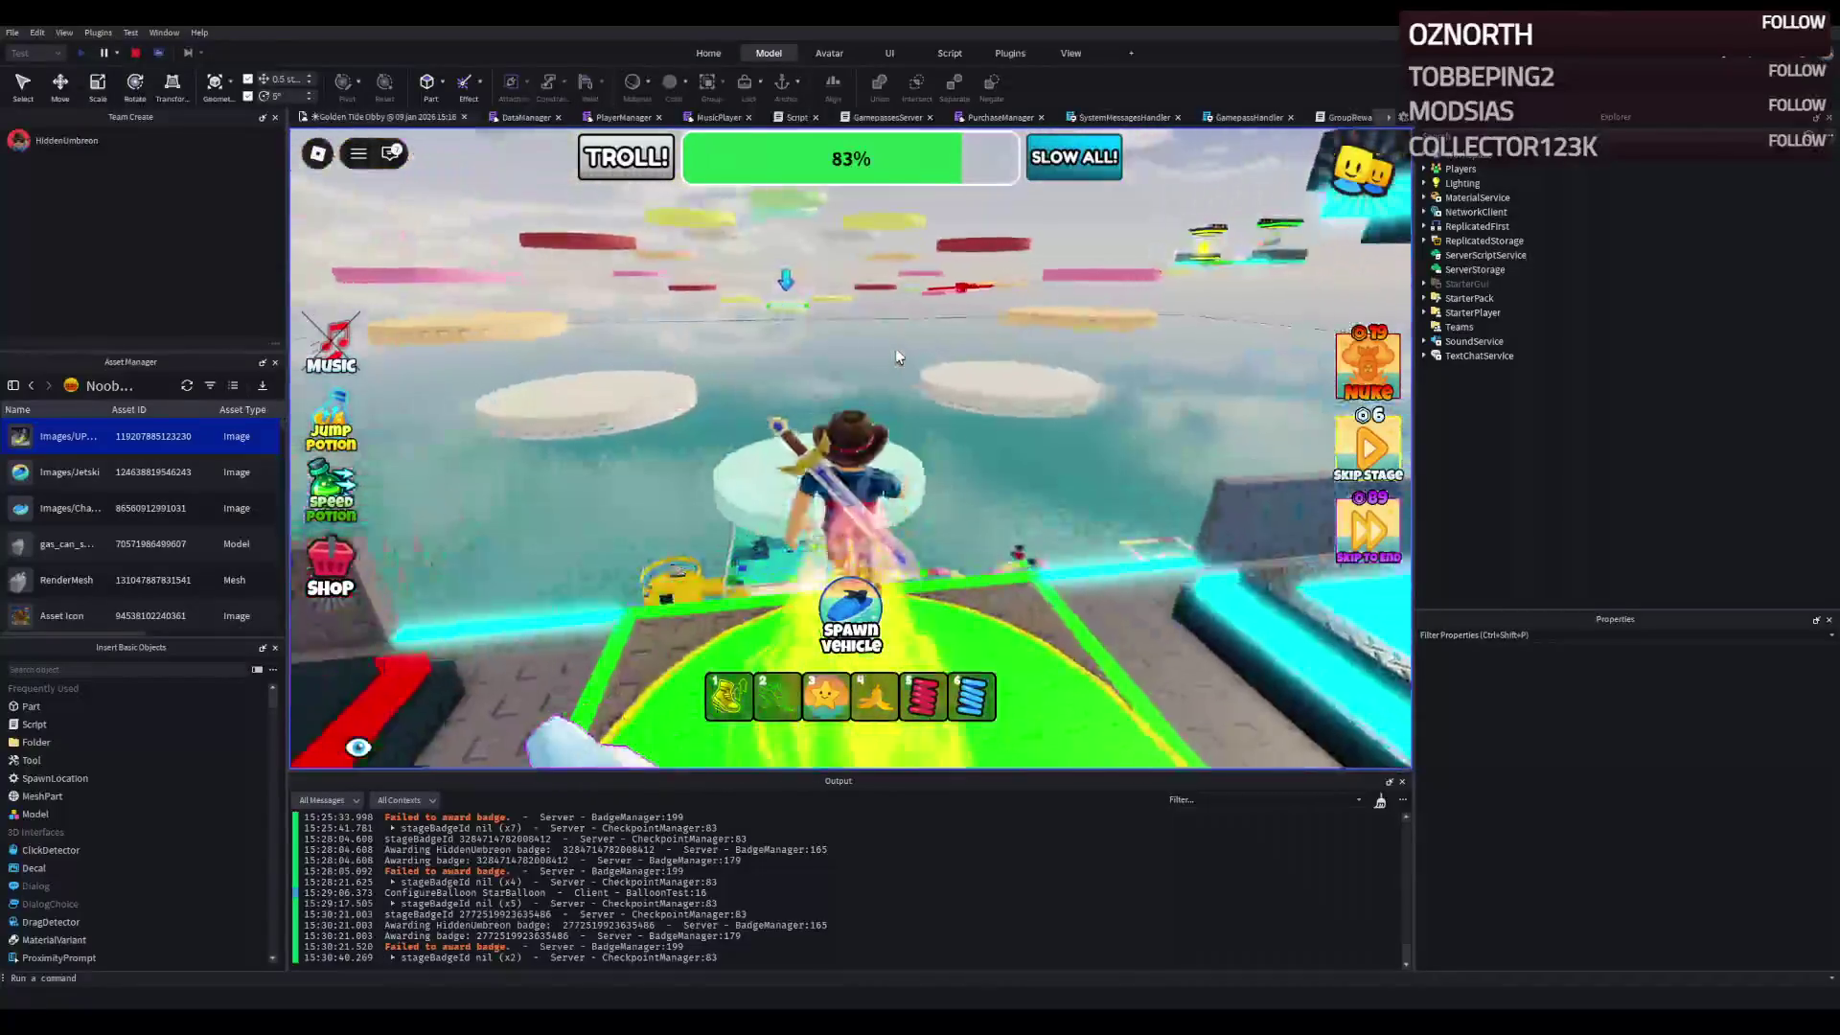
{"action": "key", "text": "w"}
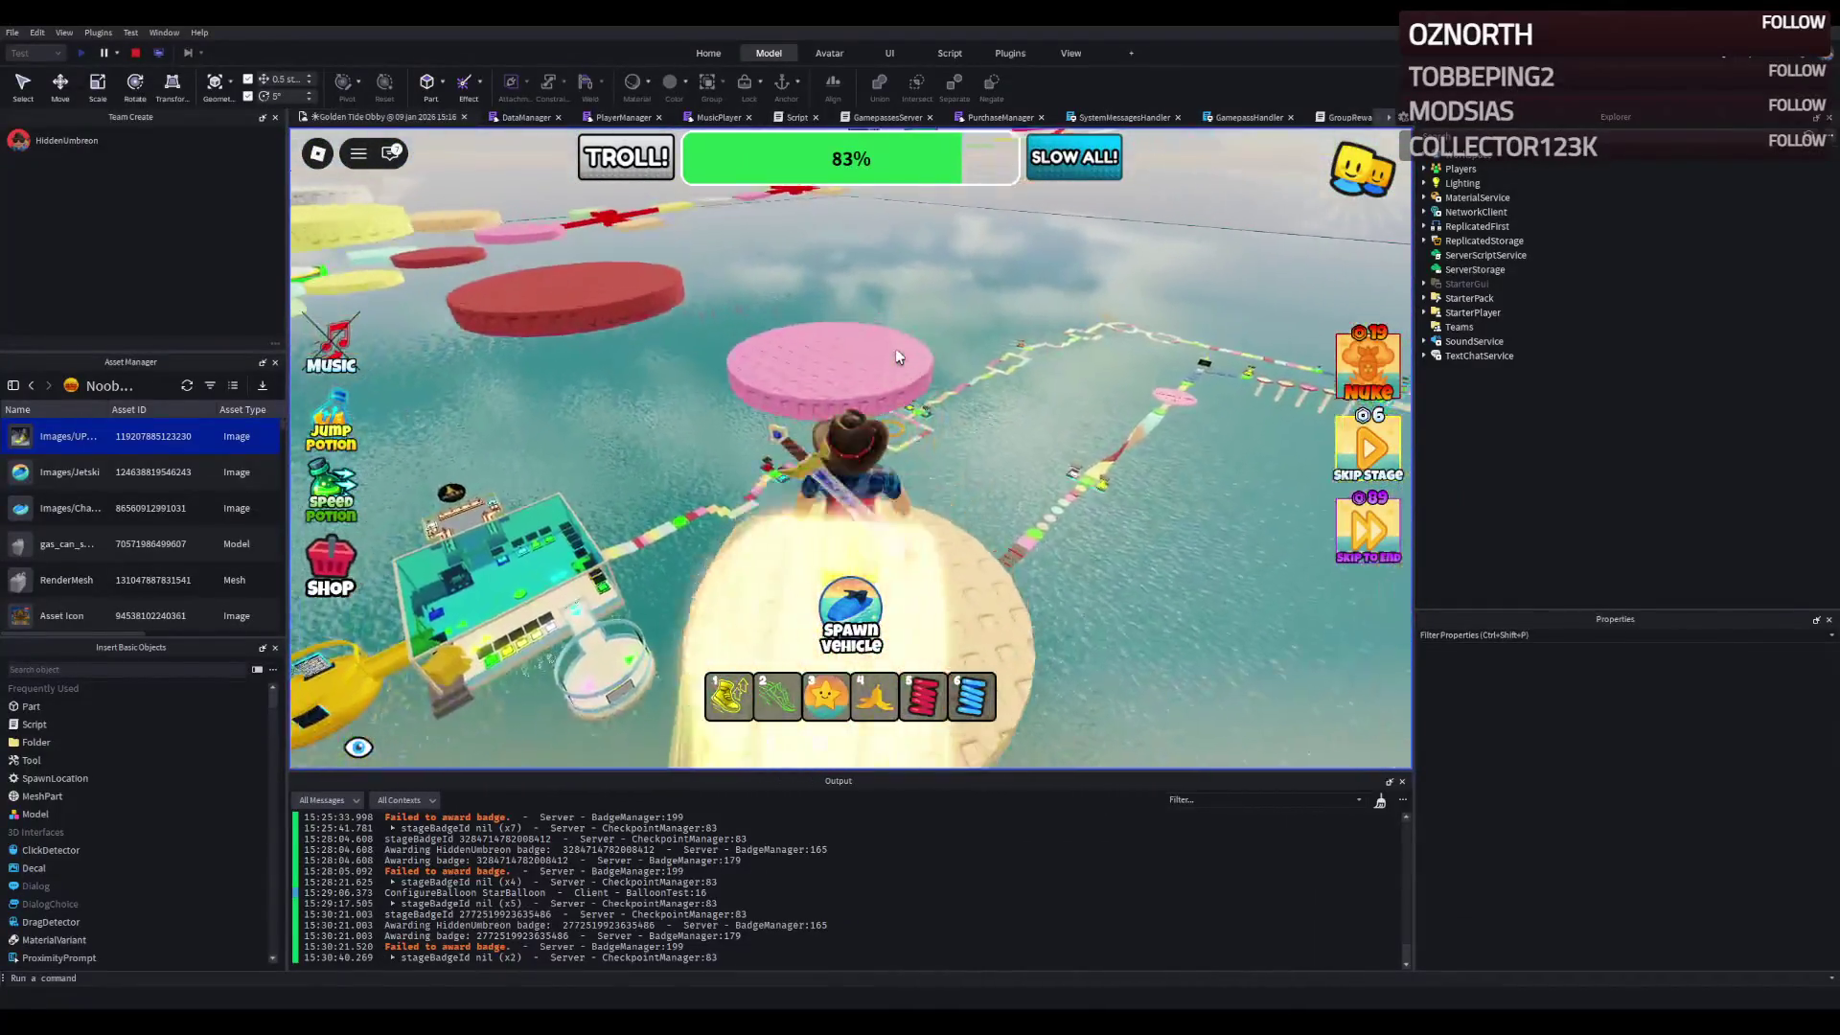
{"action": "key", "text": "w"}
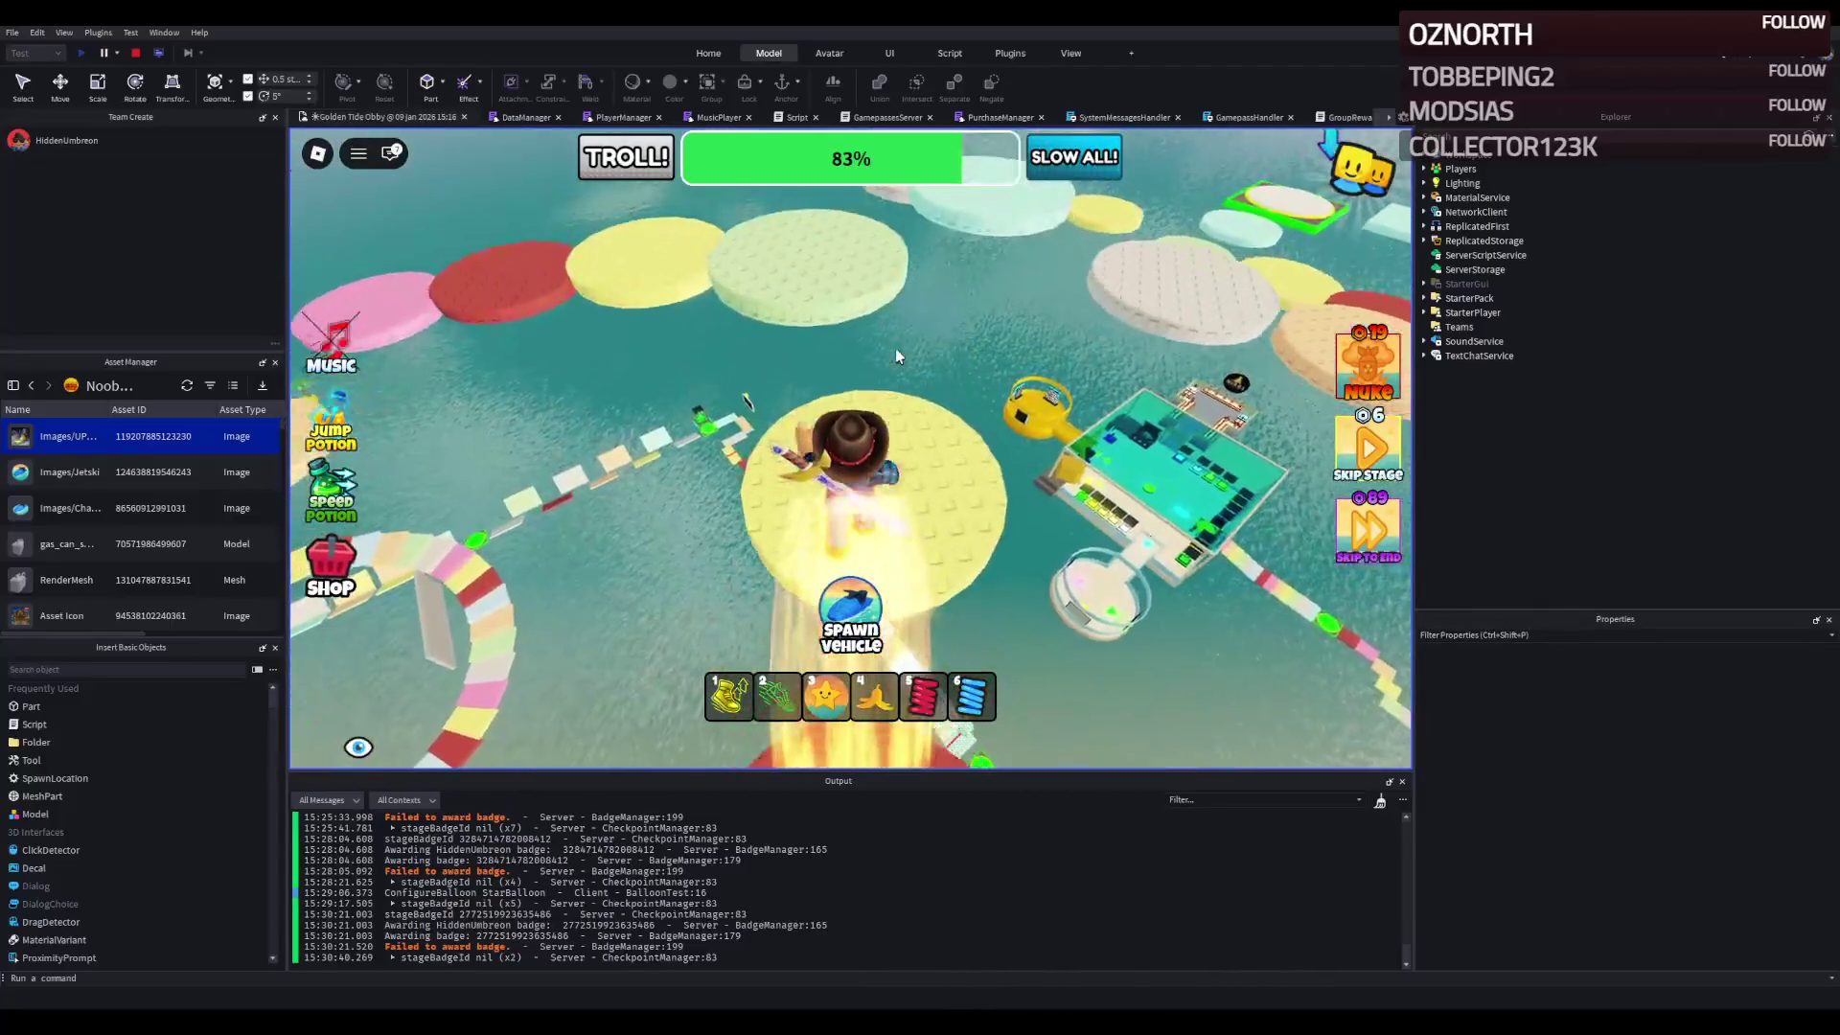
{"action": "key", "text": "w"}
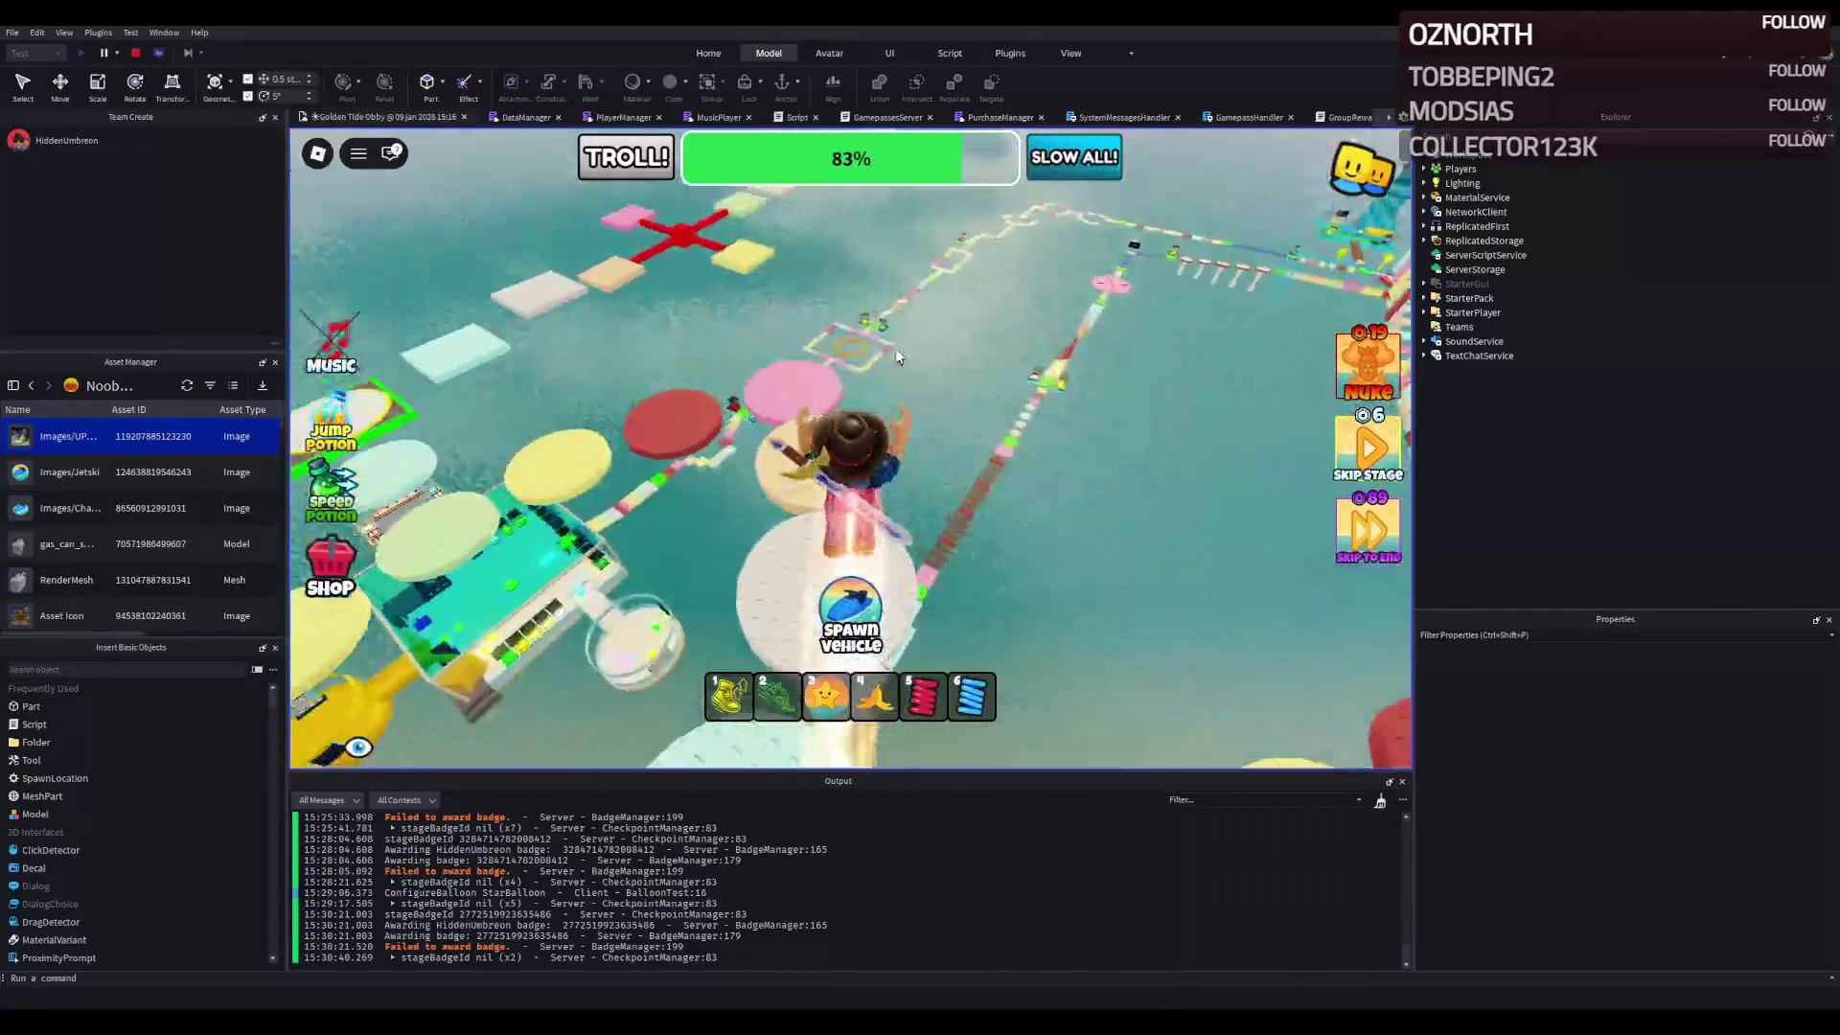
{"action": "key", "text": "w"}
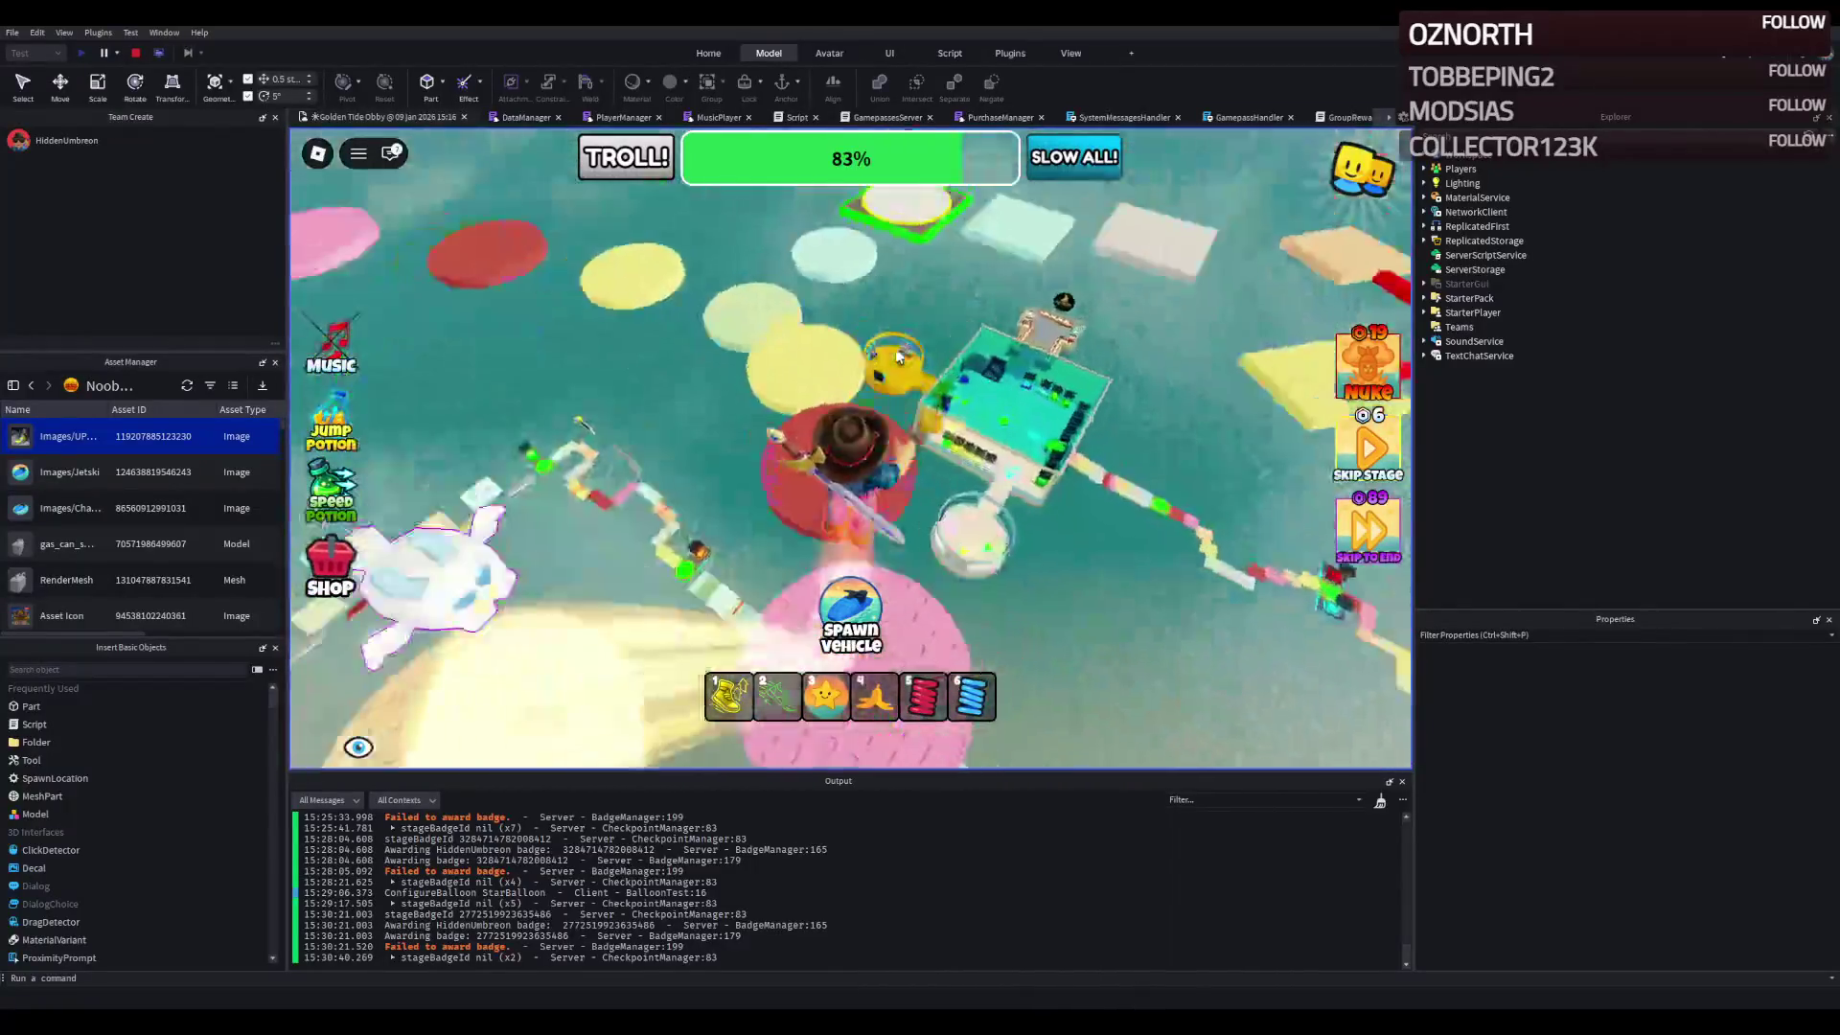
{"action": "key", "text": "w"}
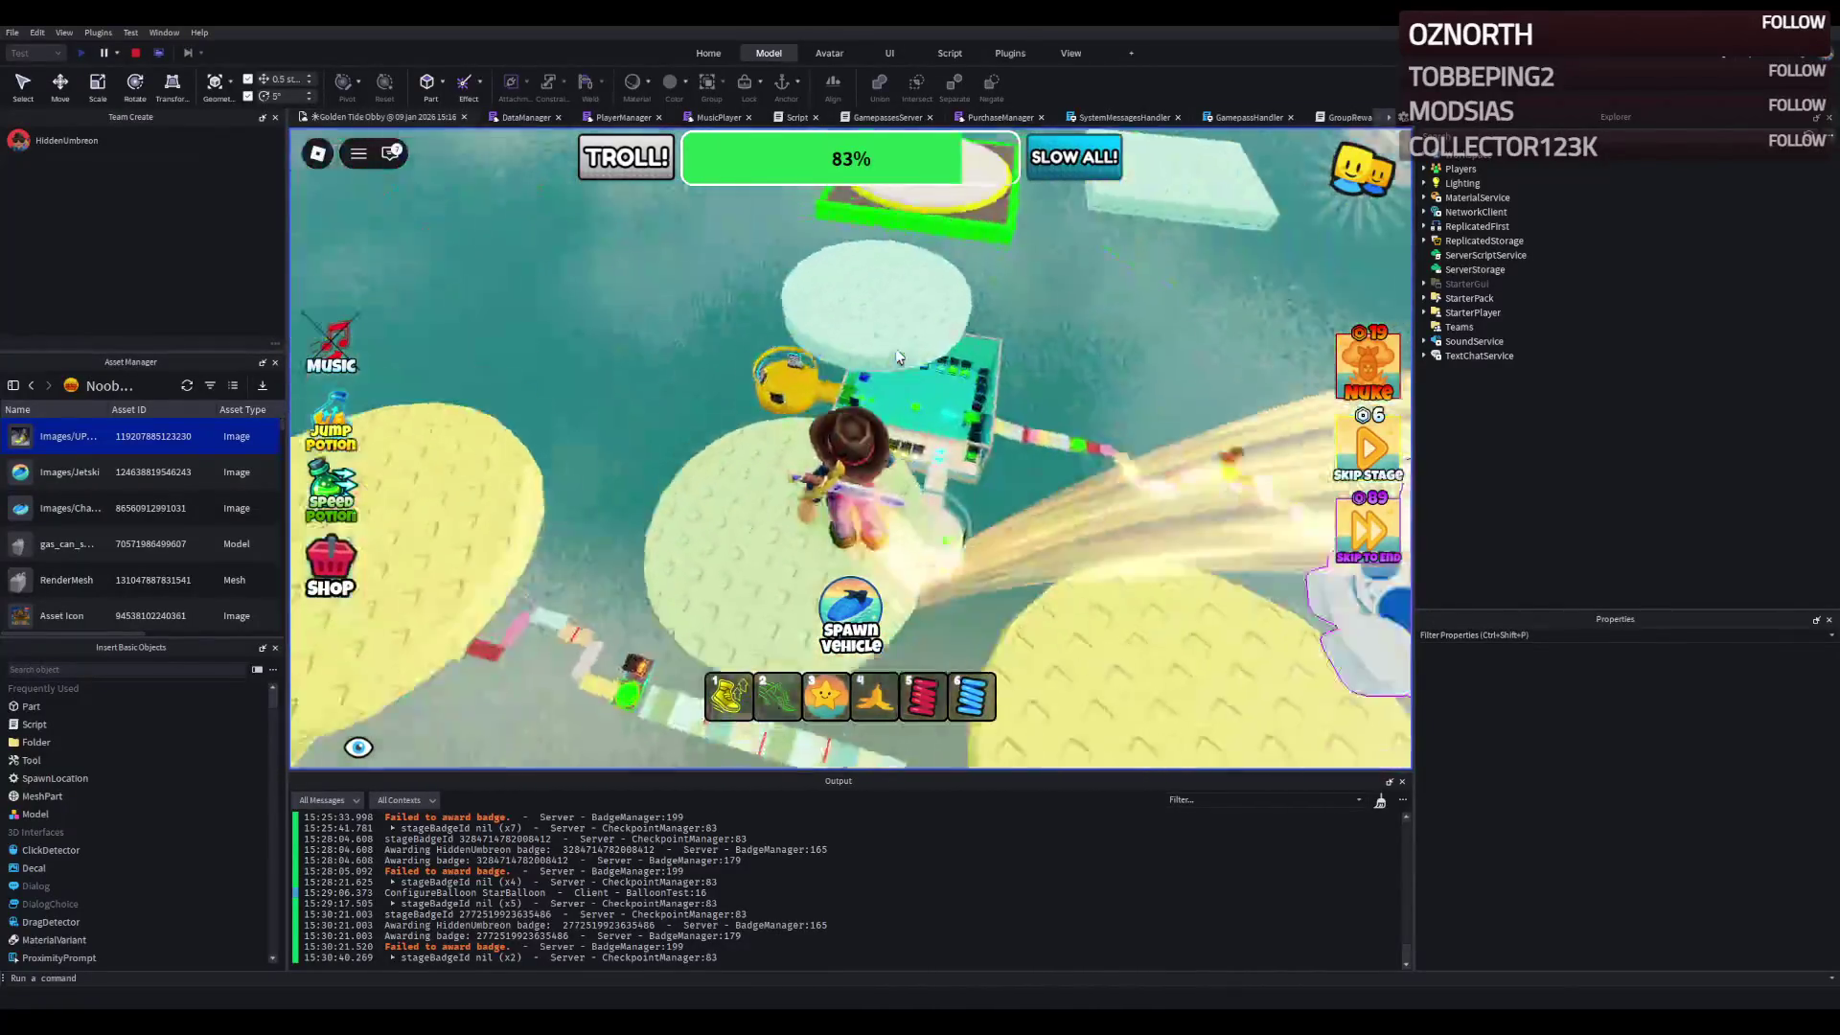
{"action": "key", "text": "w"}
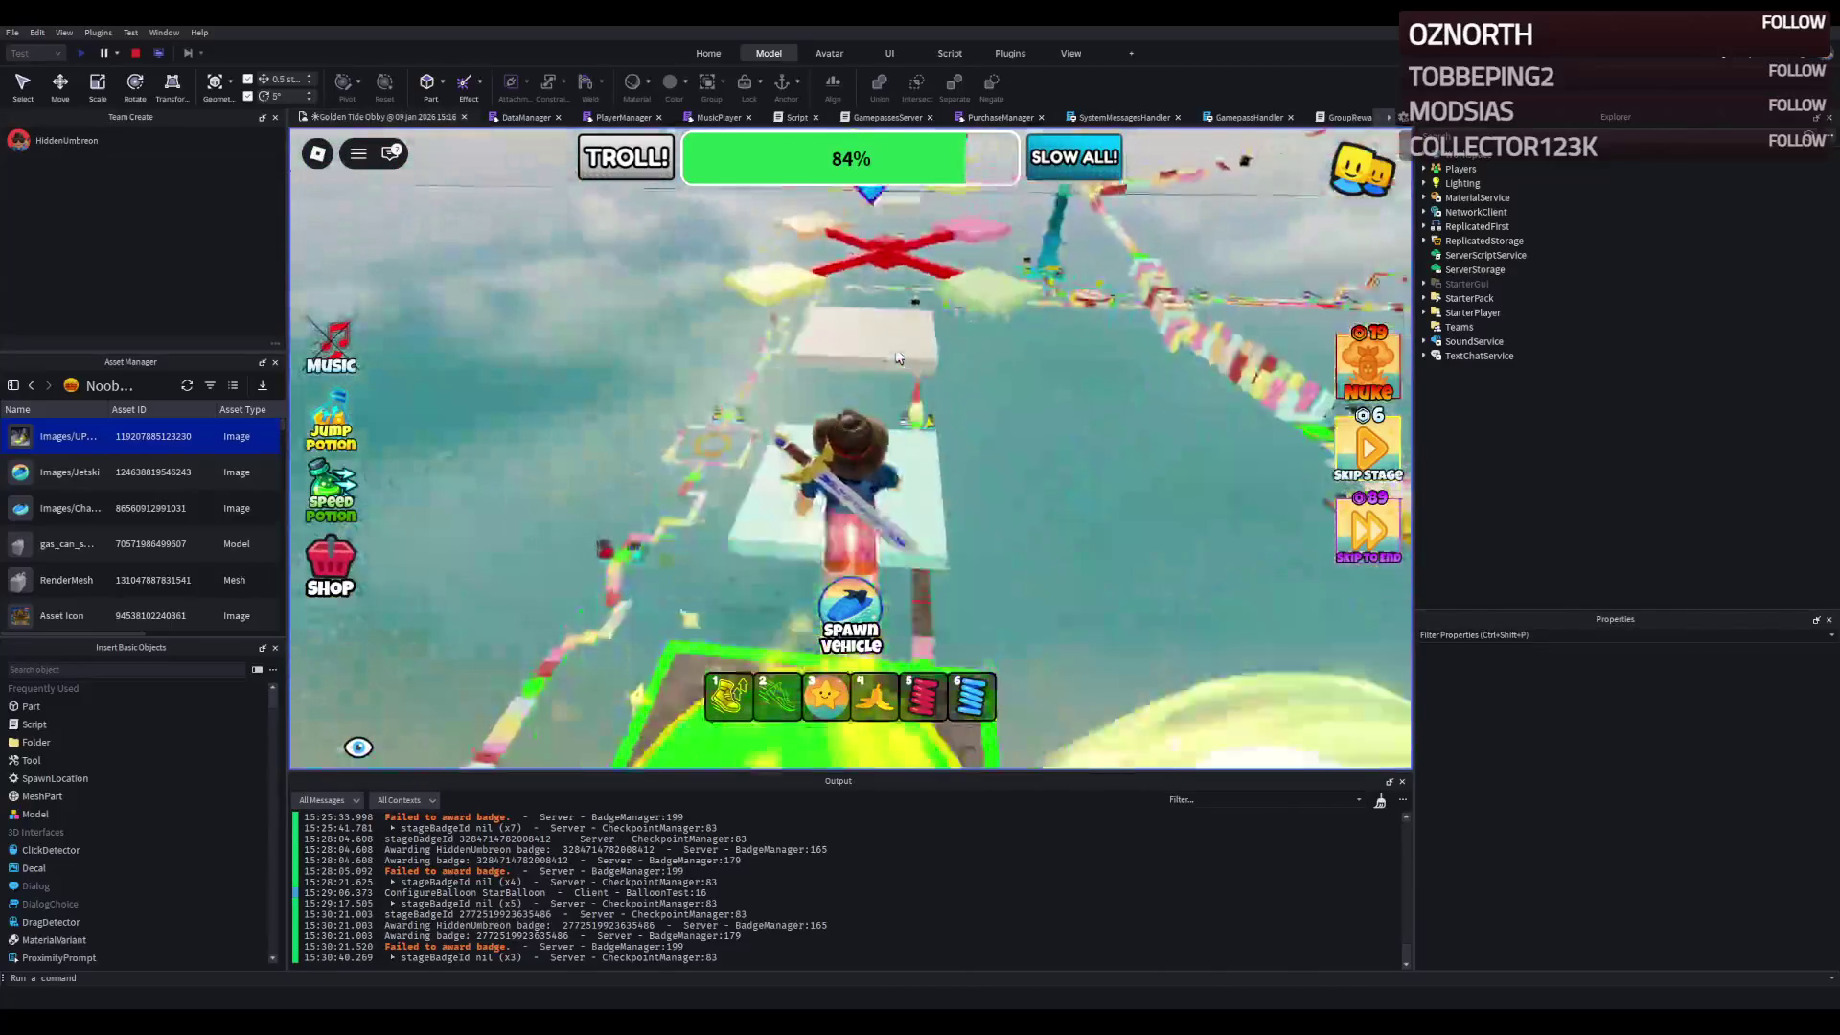
- Cross the pale green platforms past the red crosses and step onto the checkpoint pad
{"action": "key", "text": "w"}
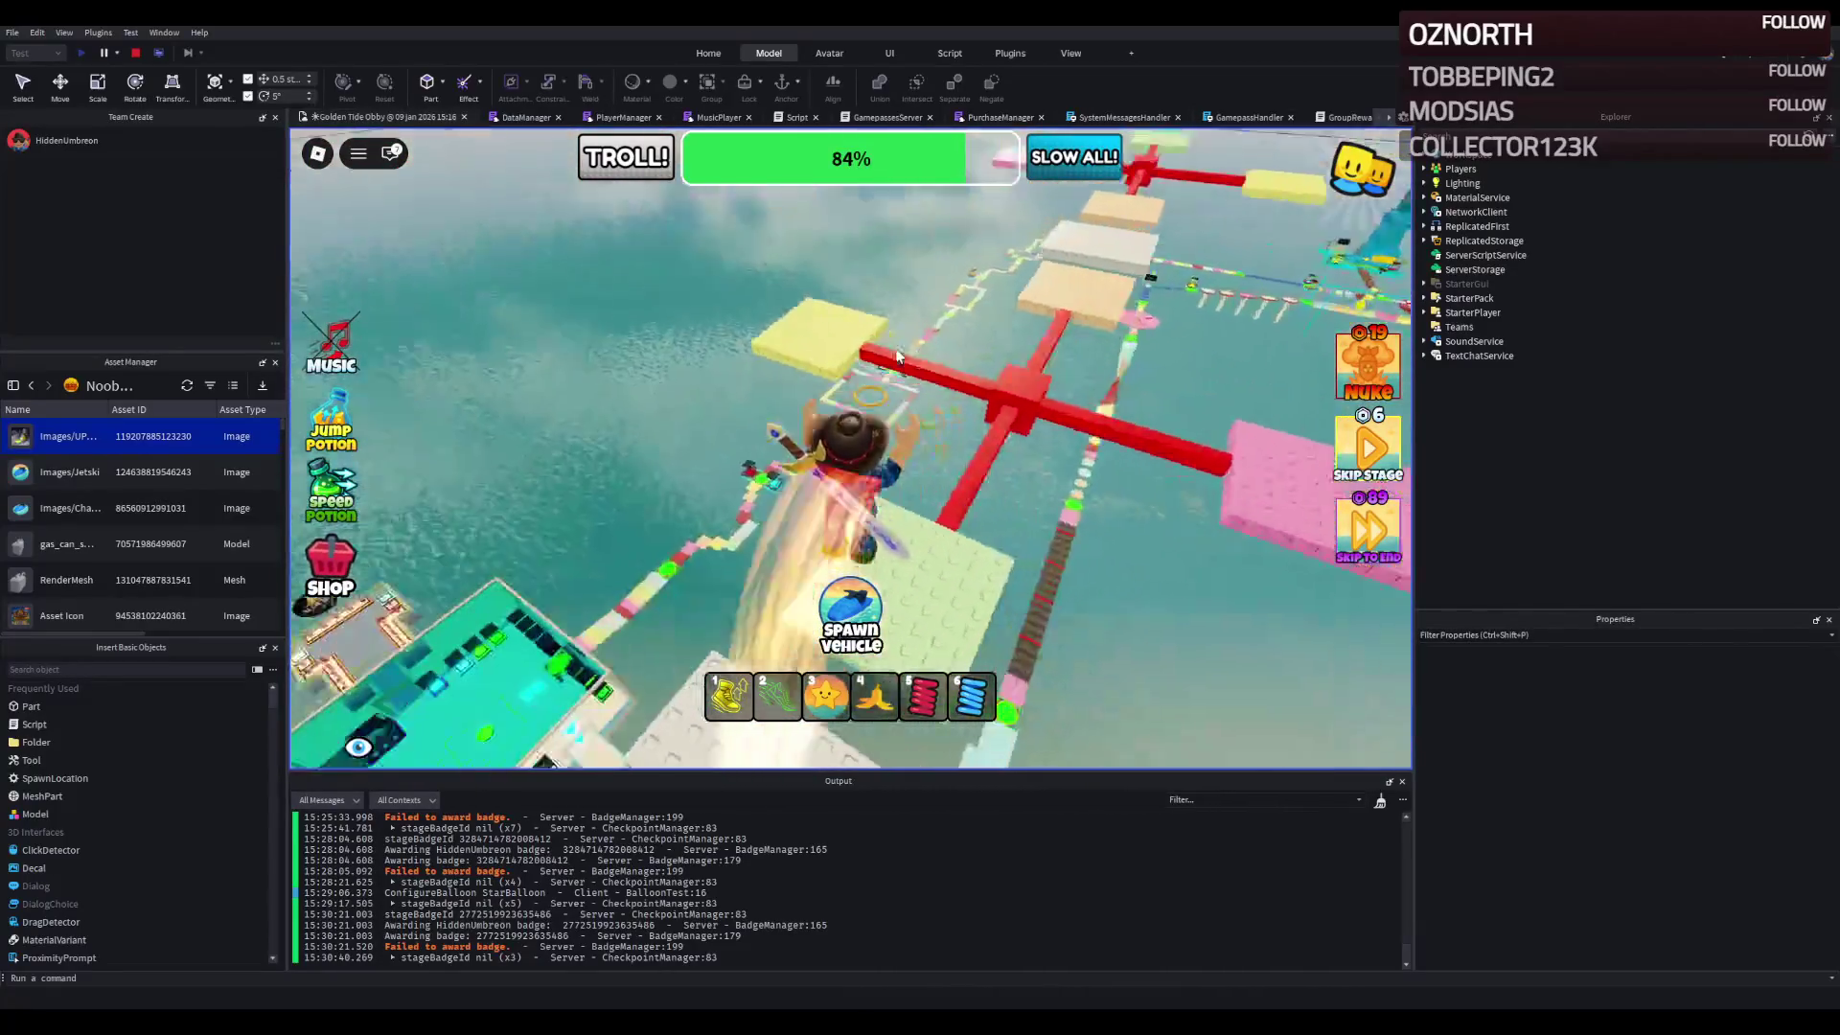
{"action": "key", "text": "w"}
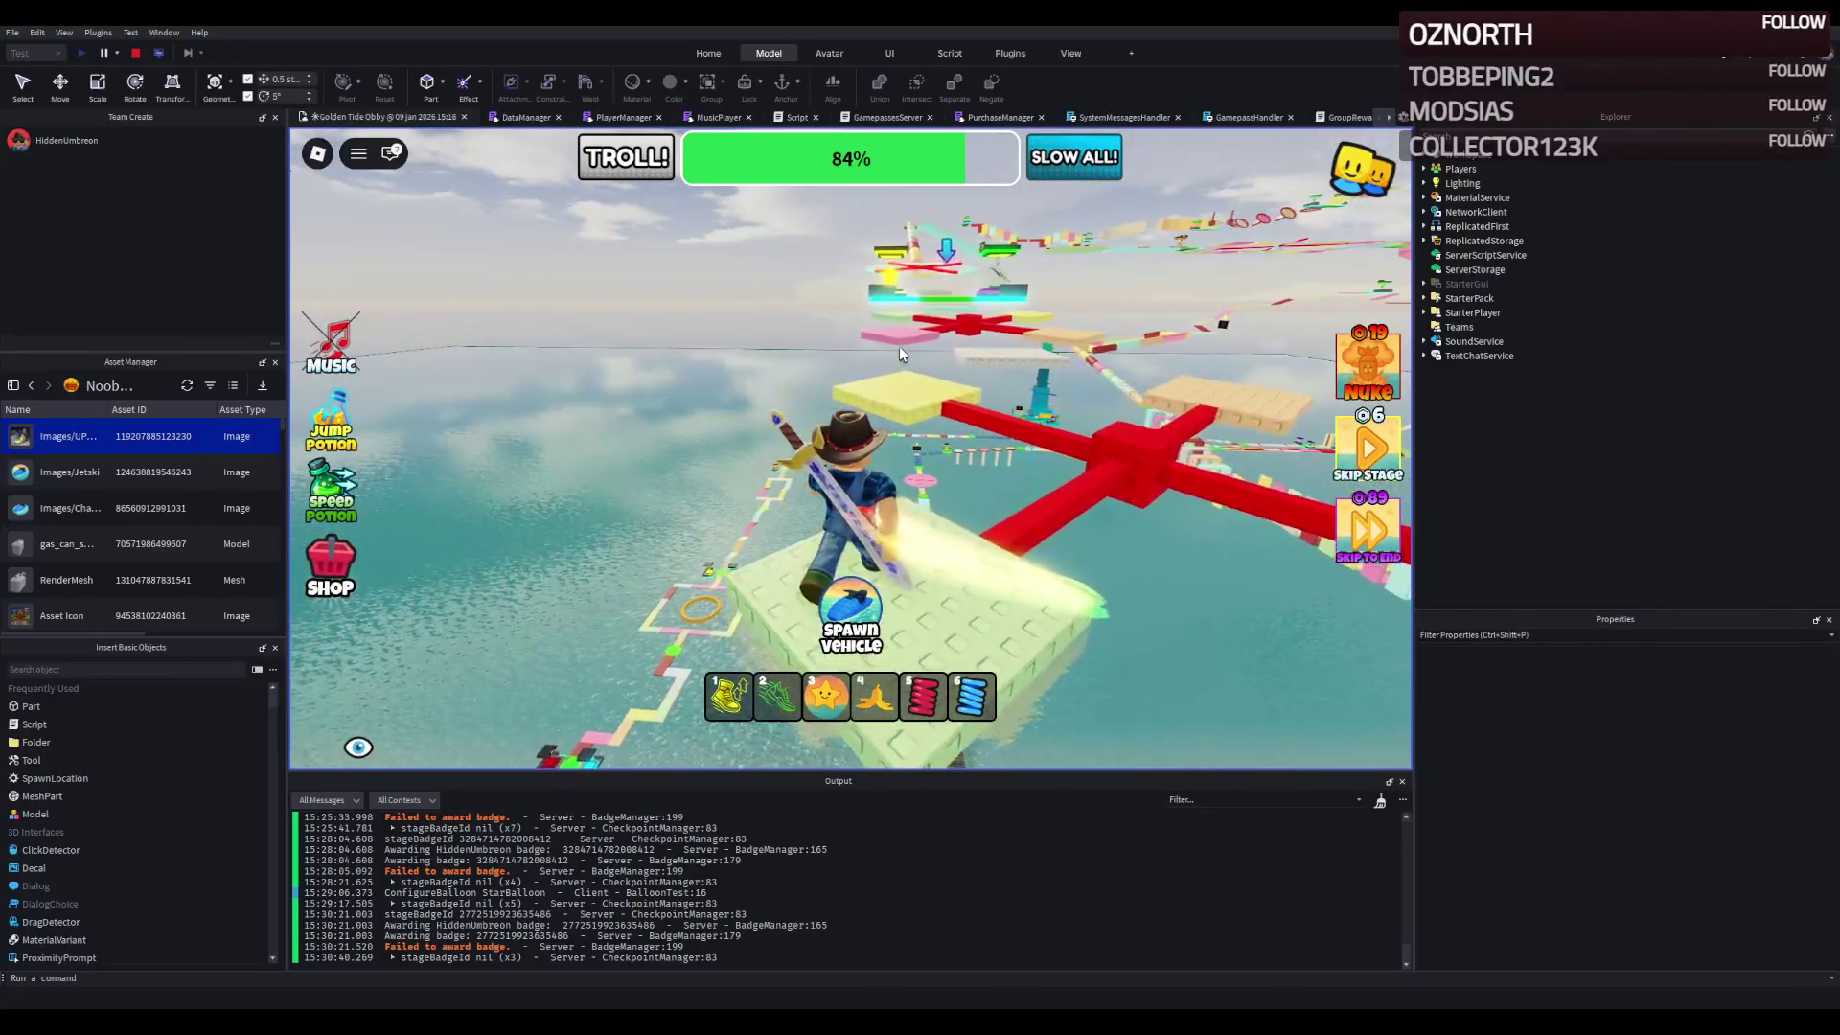
{"action": "key", "text": "w"}
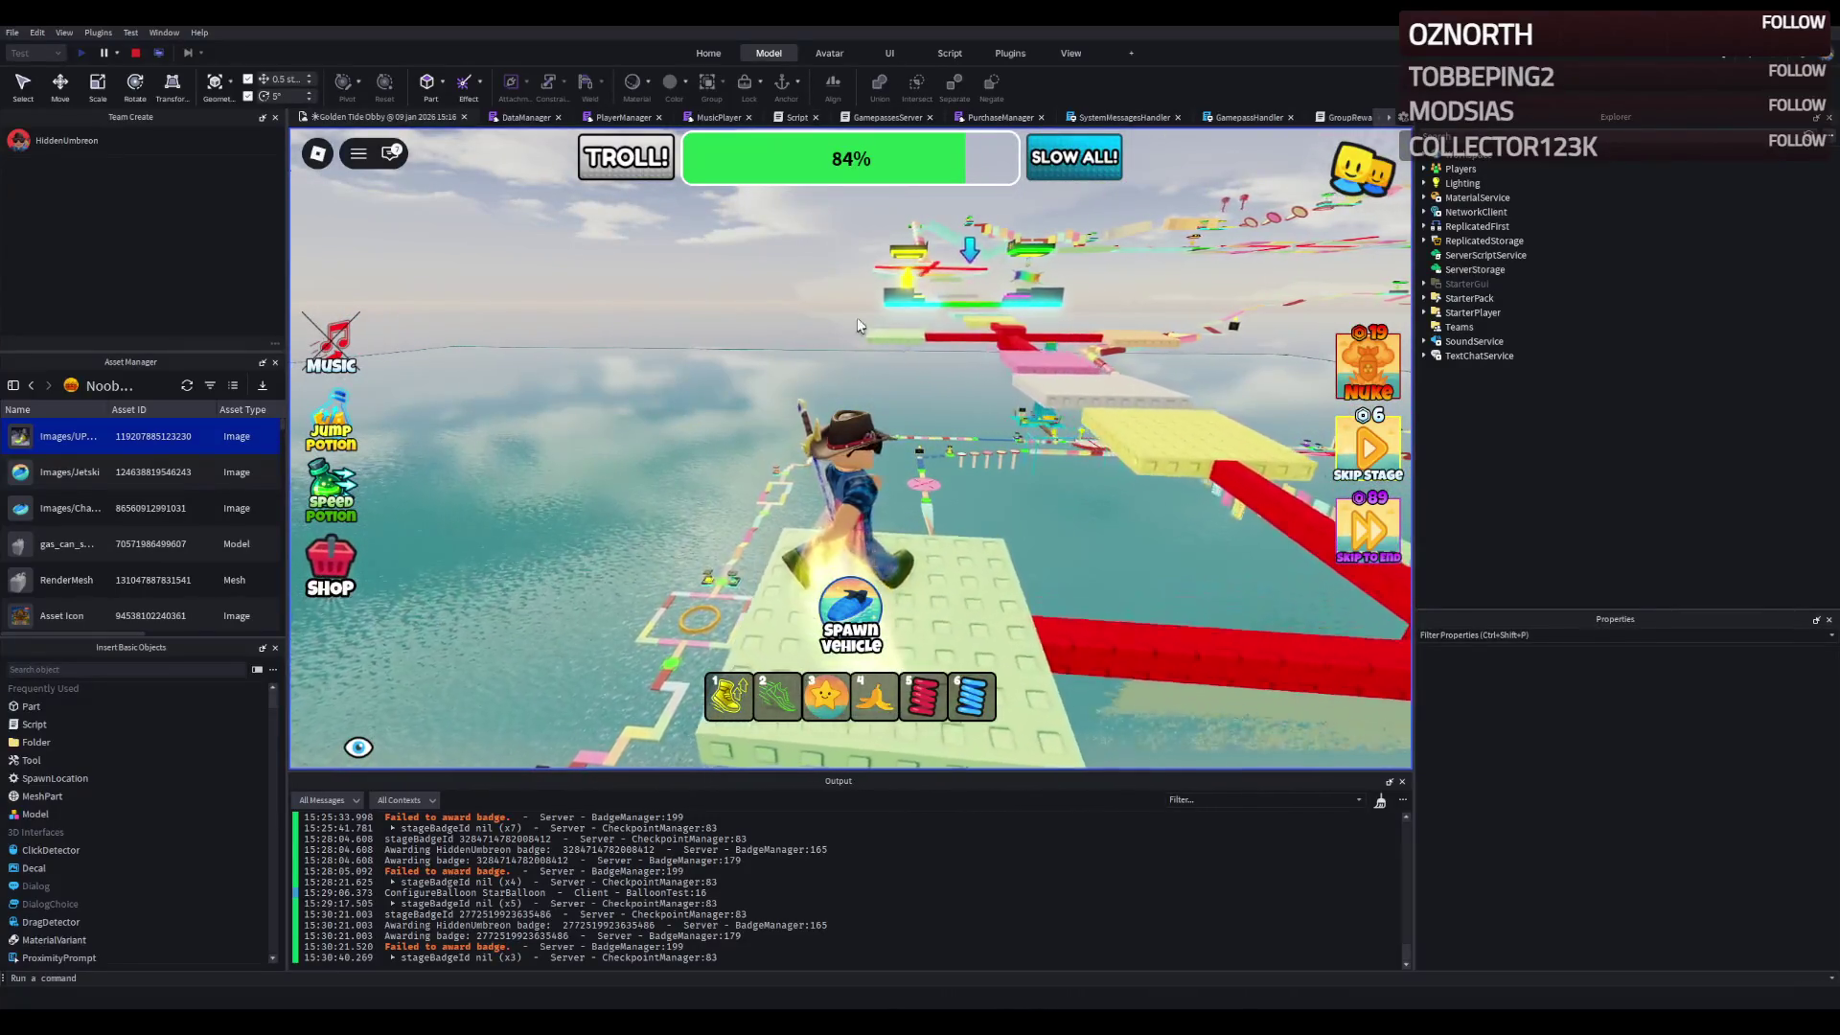
{"action": "key", "text": "w"}
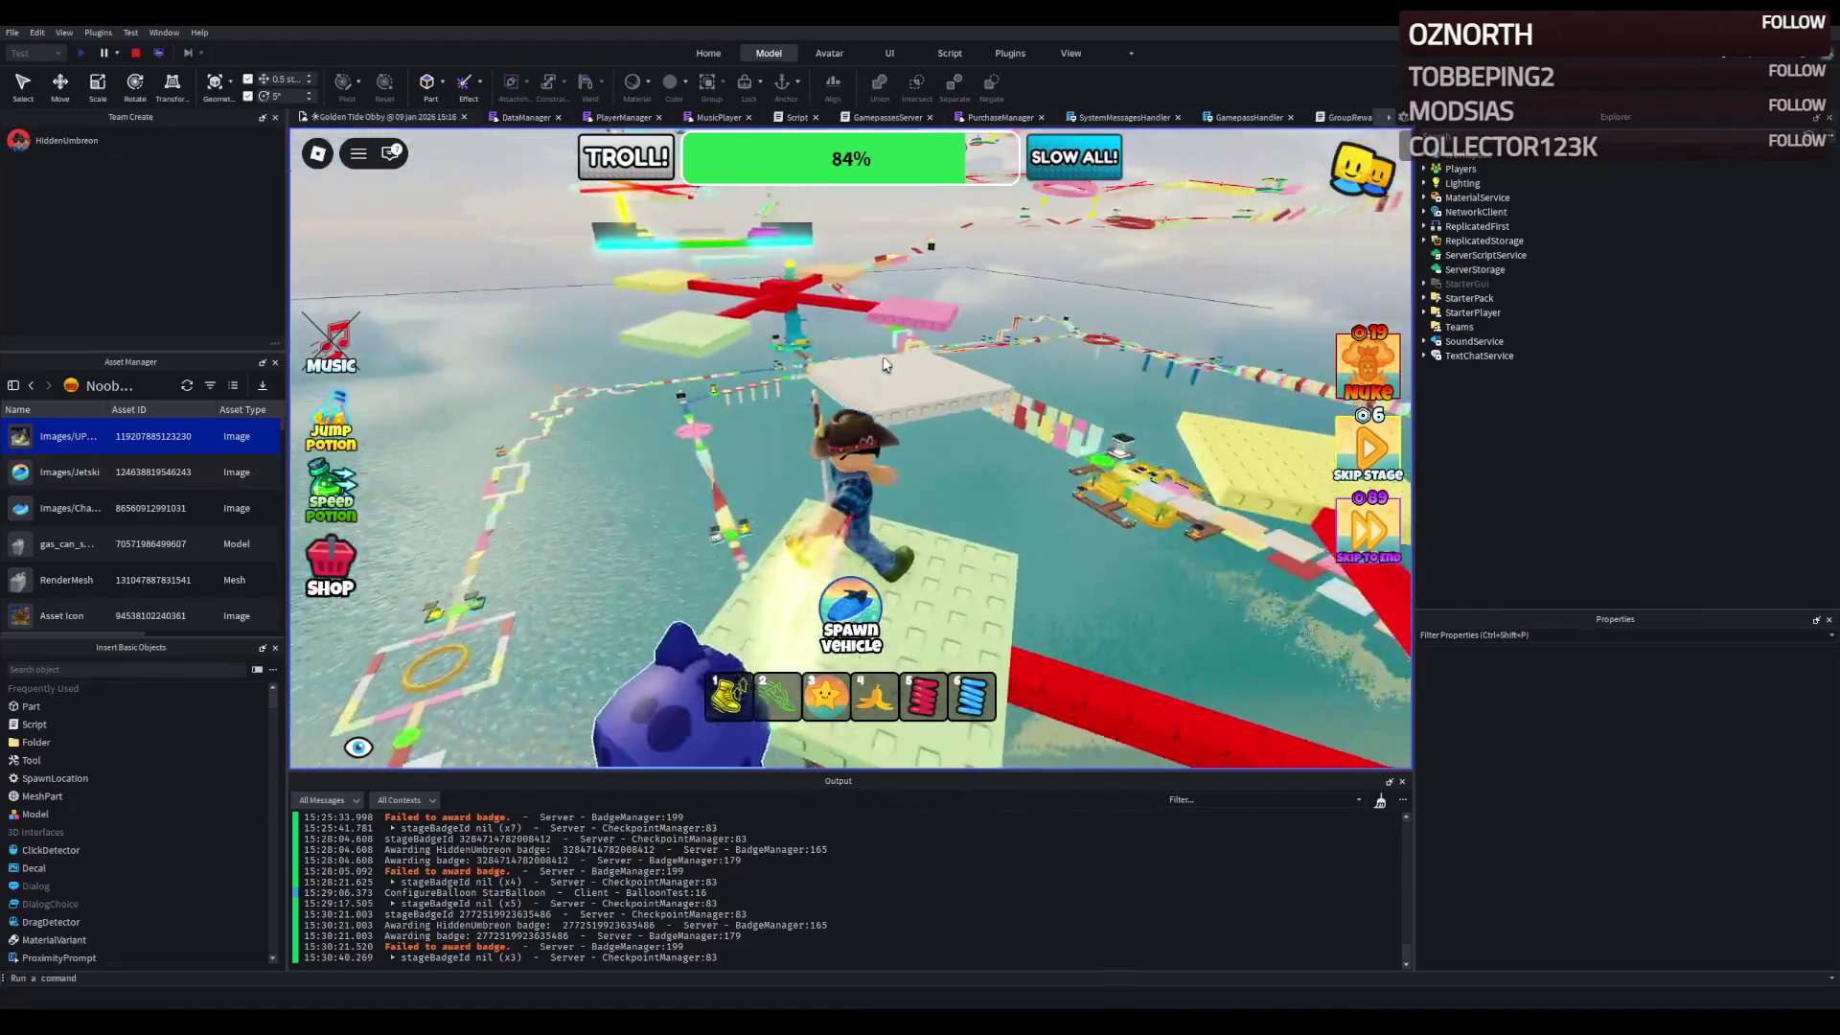
{"action": "key", "text": "w"}
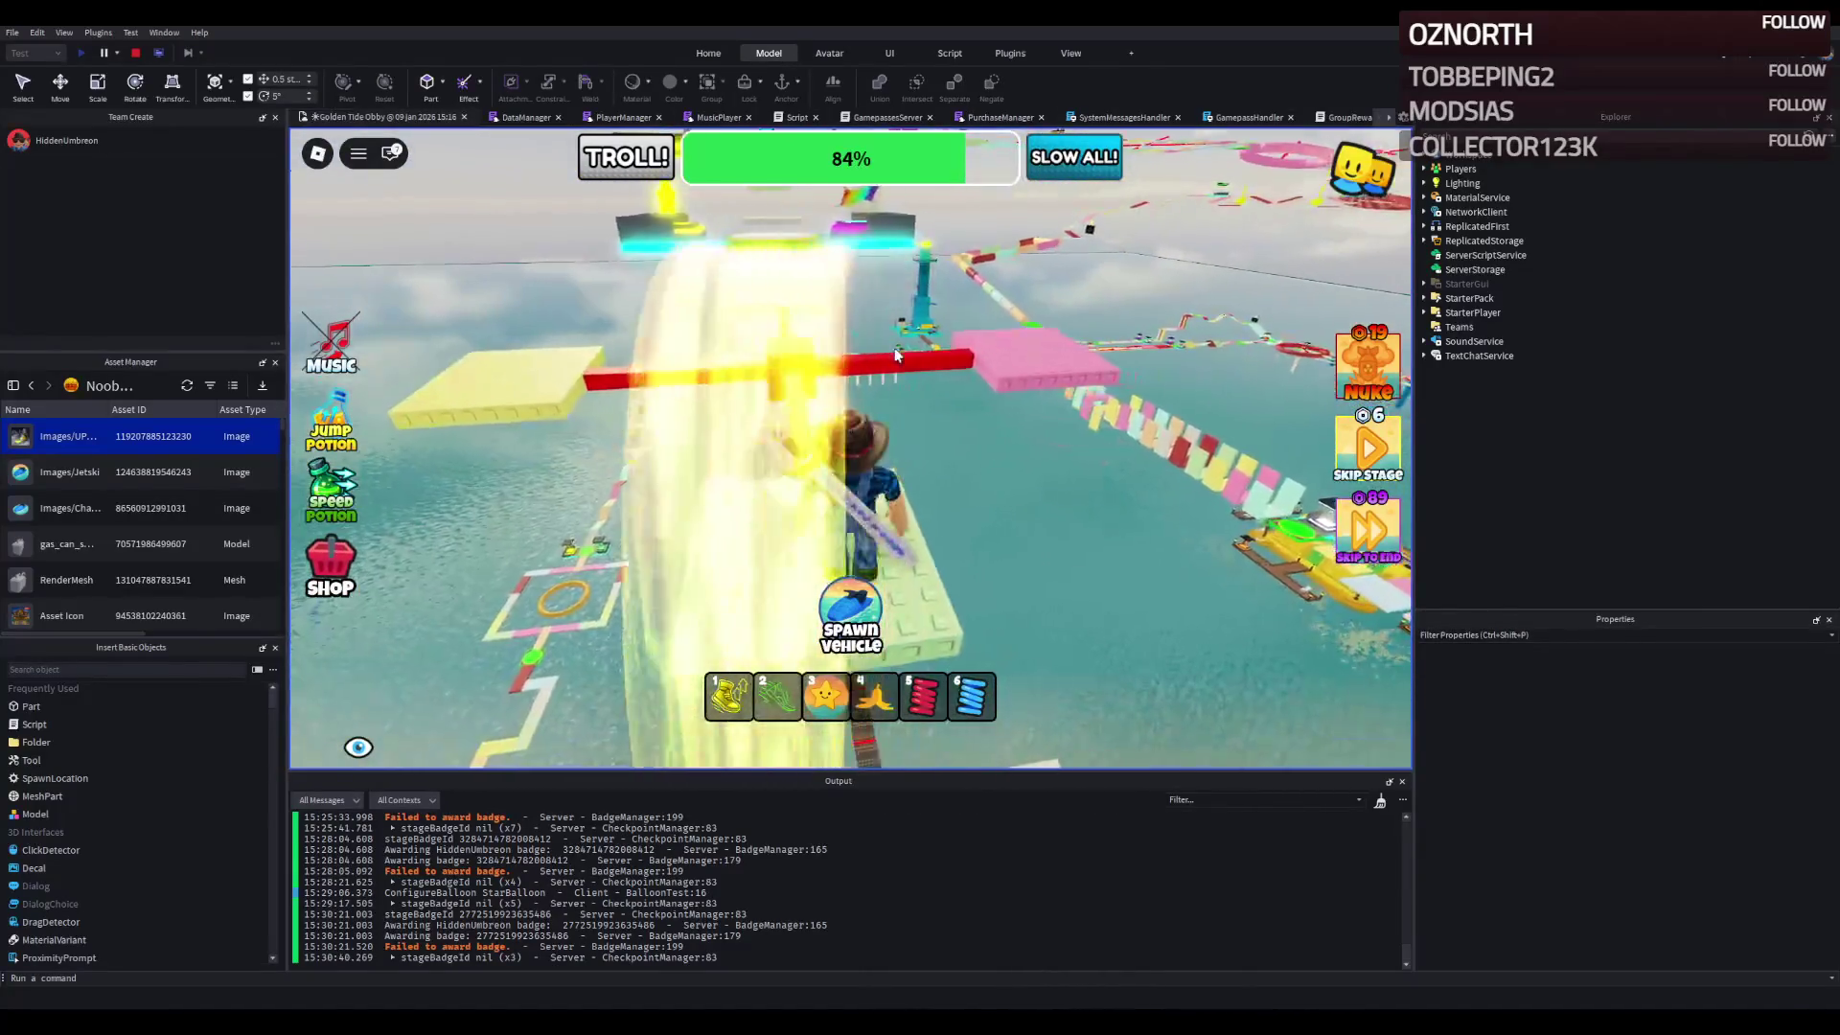
{"action": "key", "text": "w"}
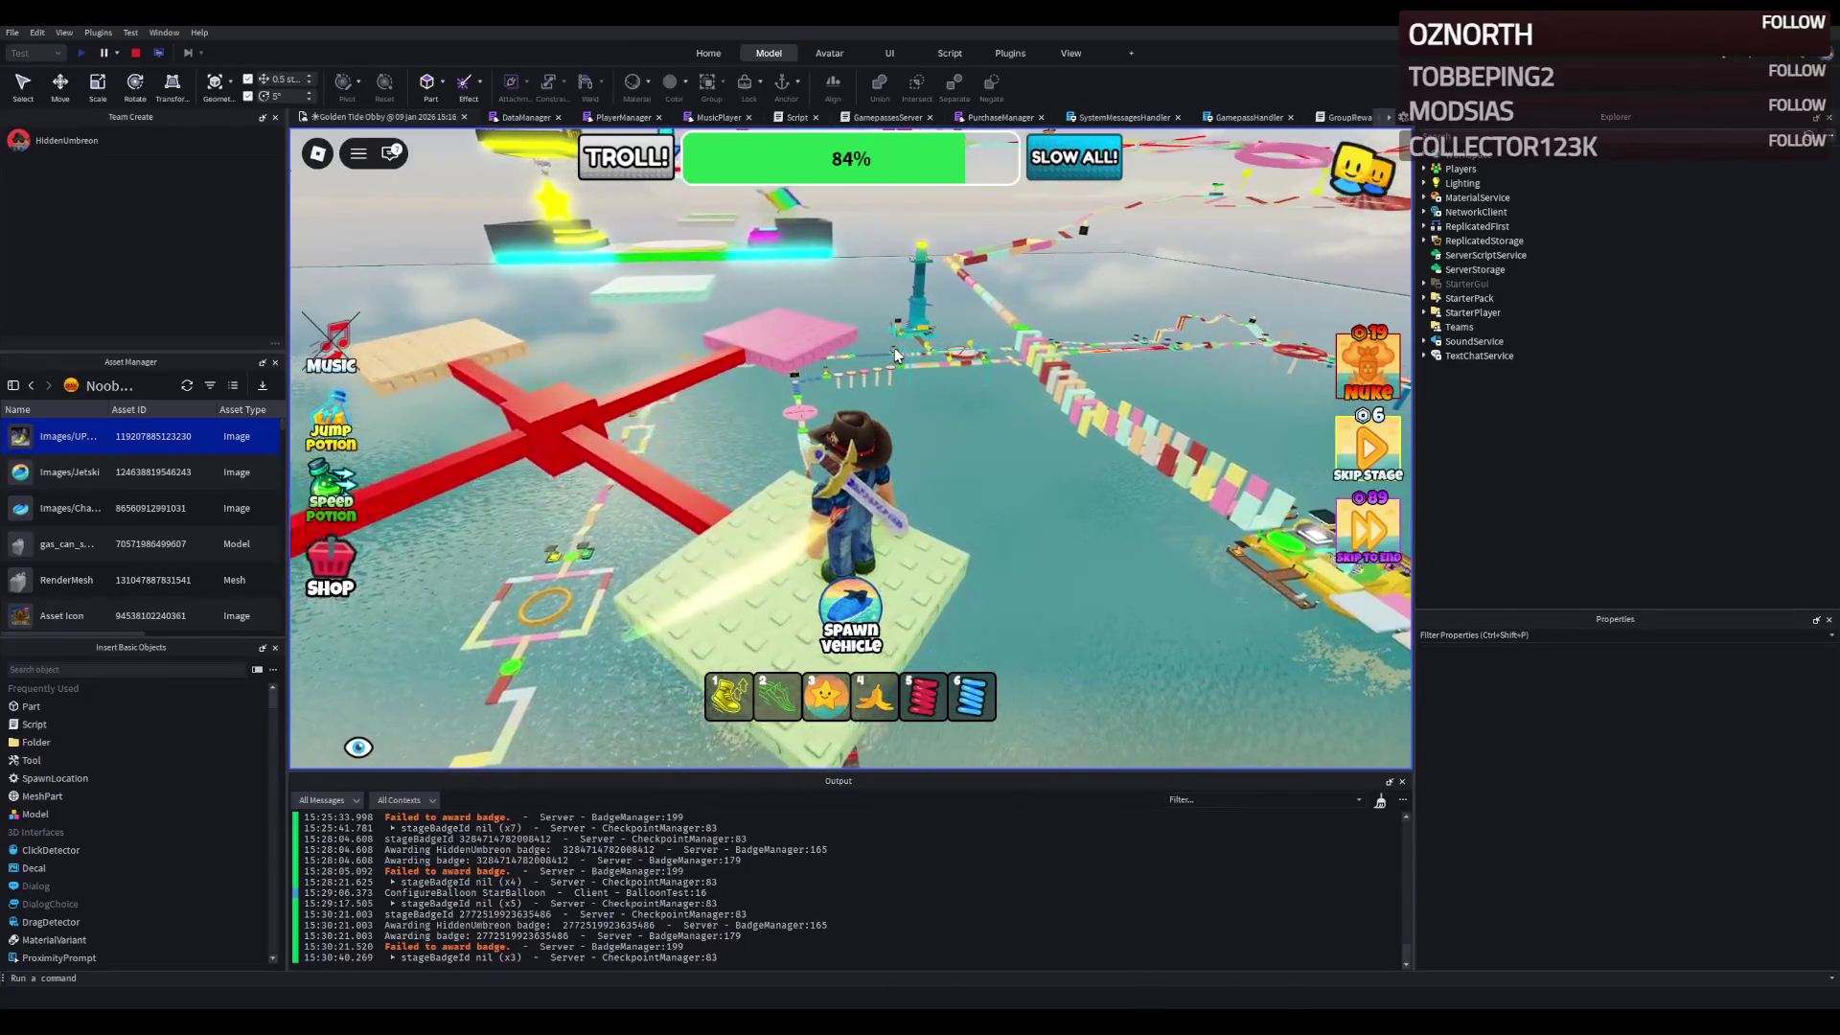
{"action": "key", "text": "a"}
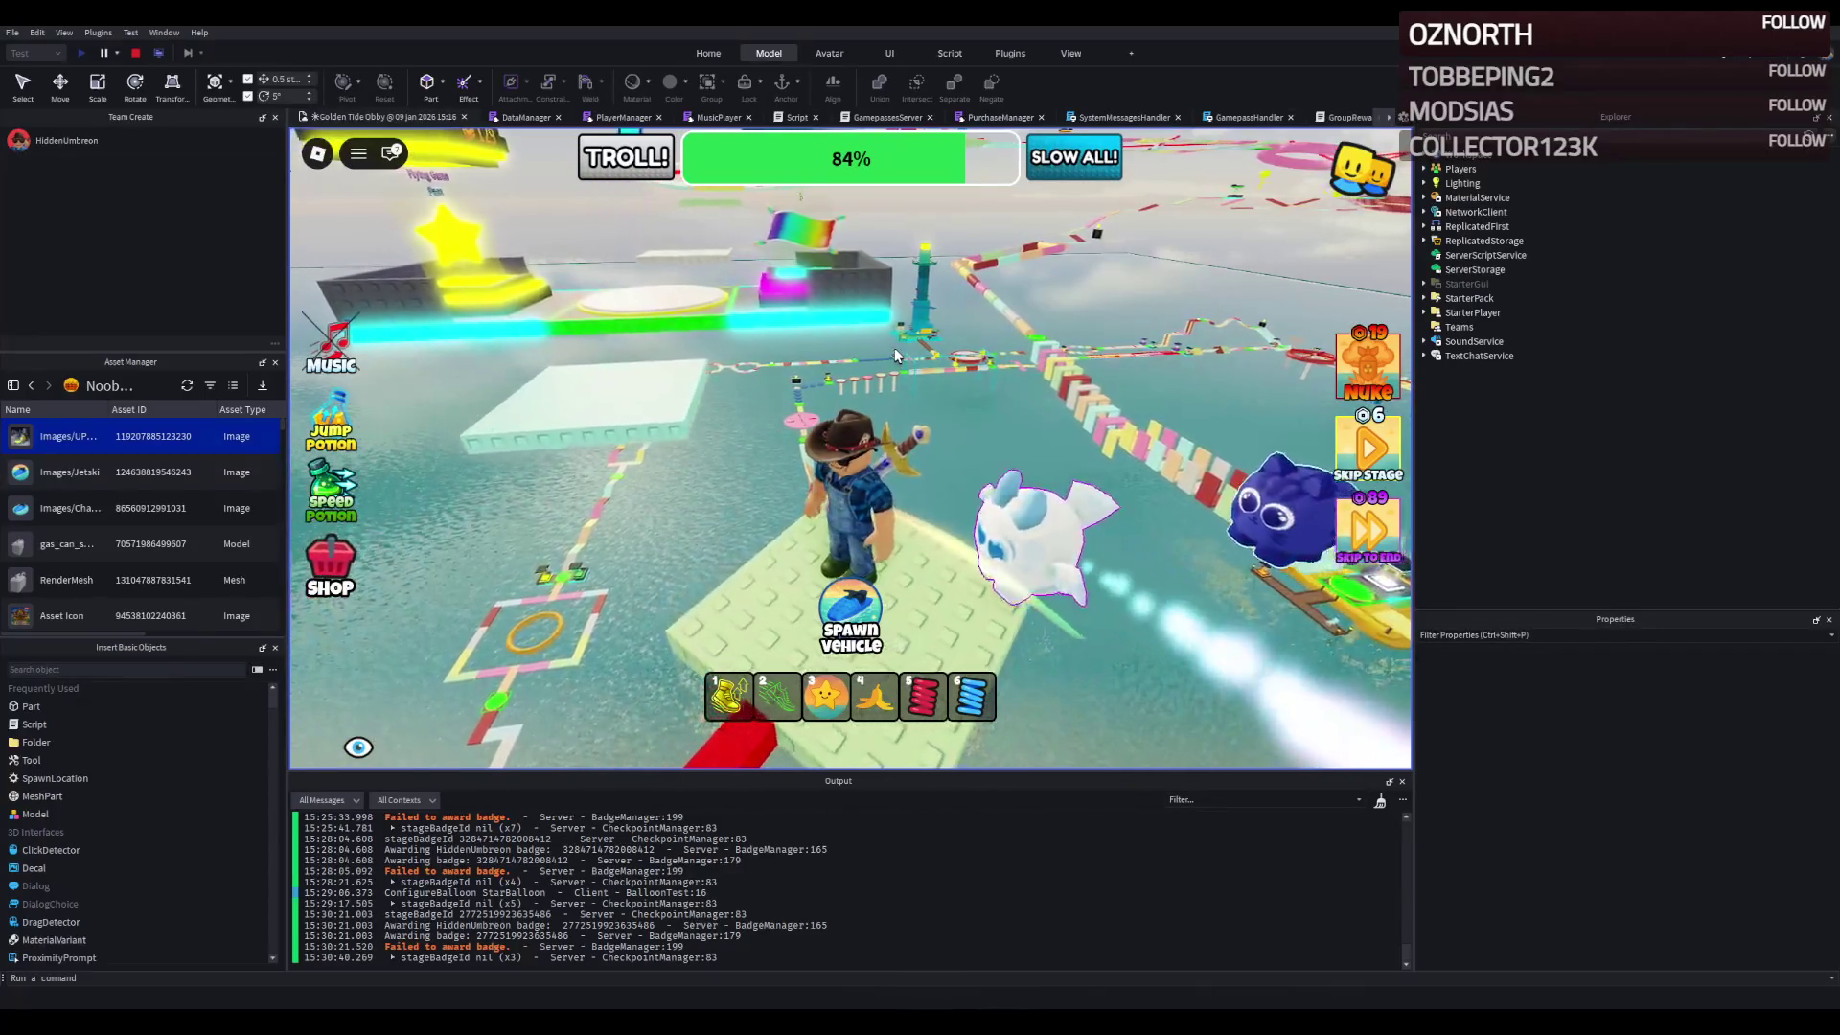
{"action": "key", "text": "w"}
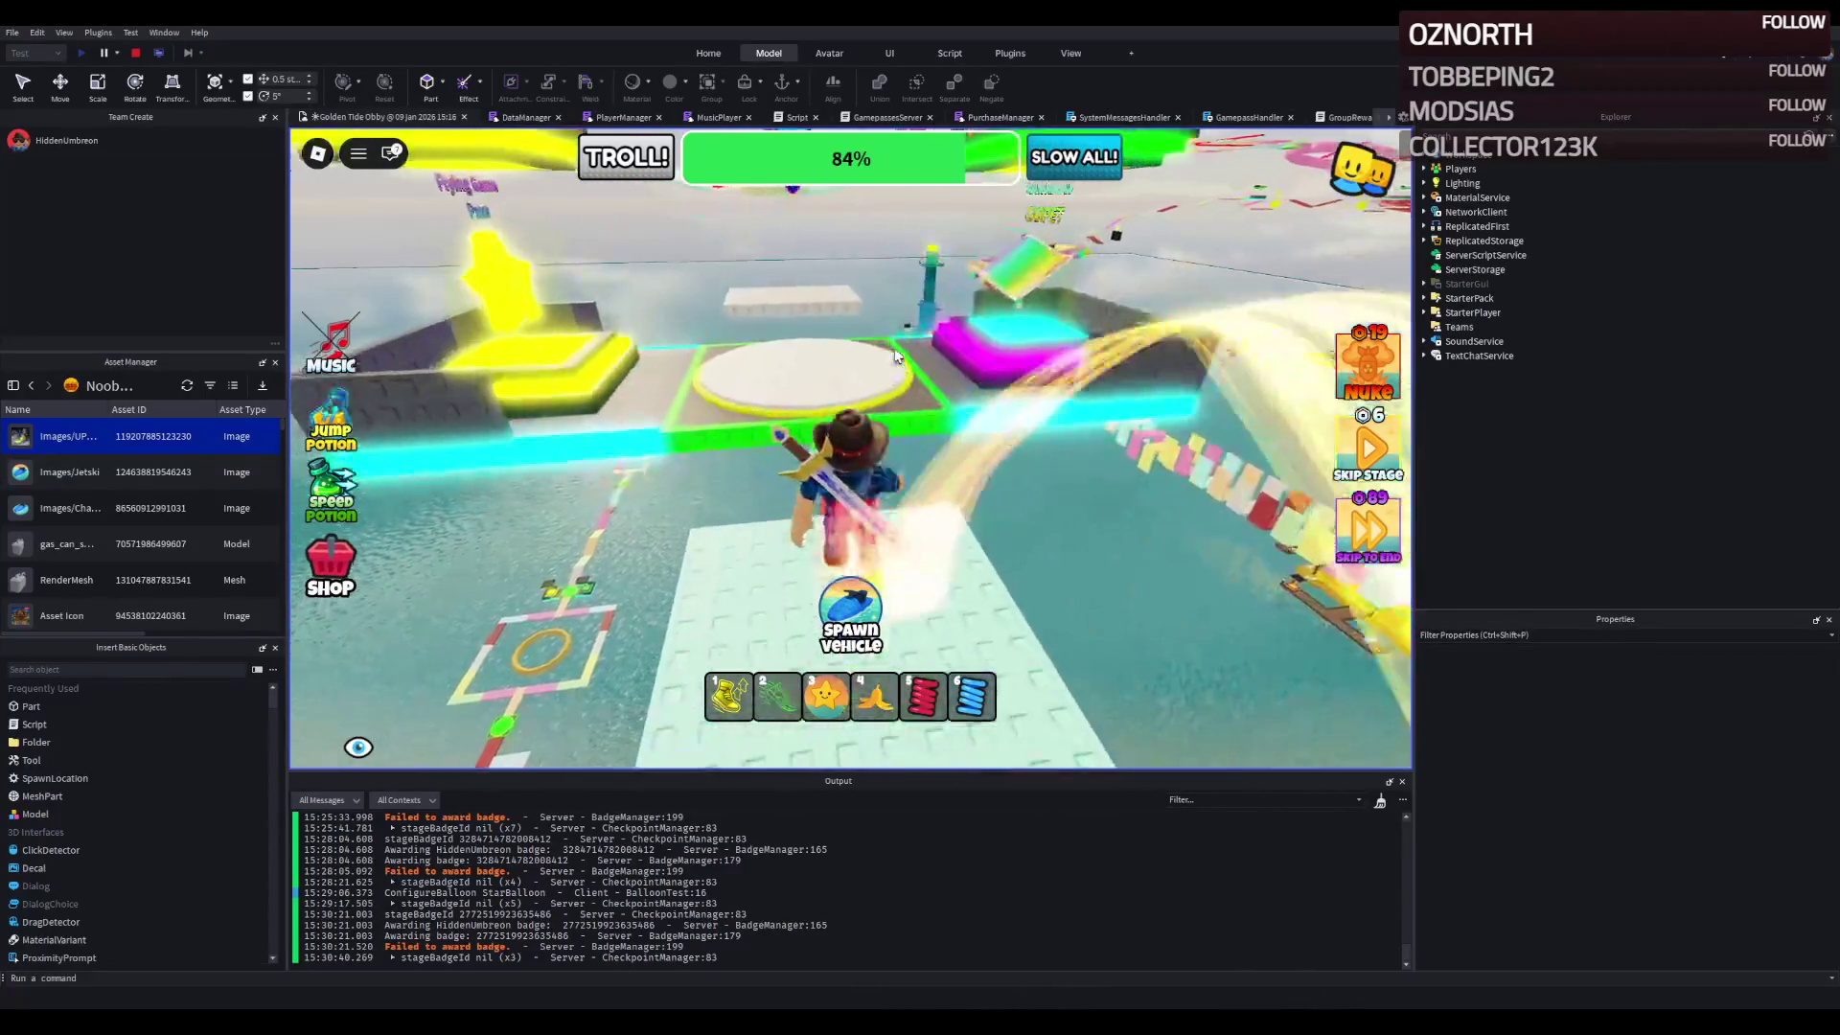
{"action": "key", "text": "w"}
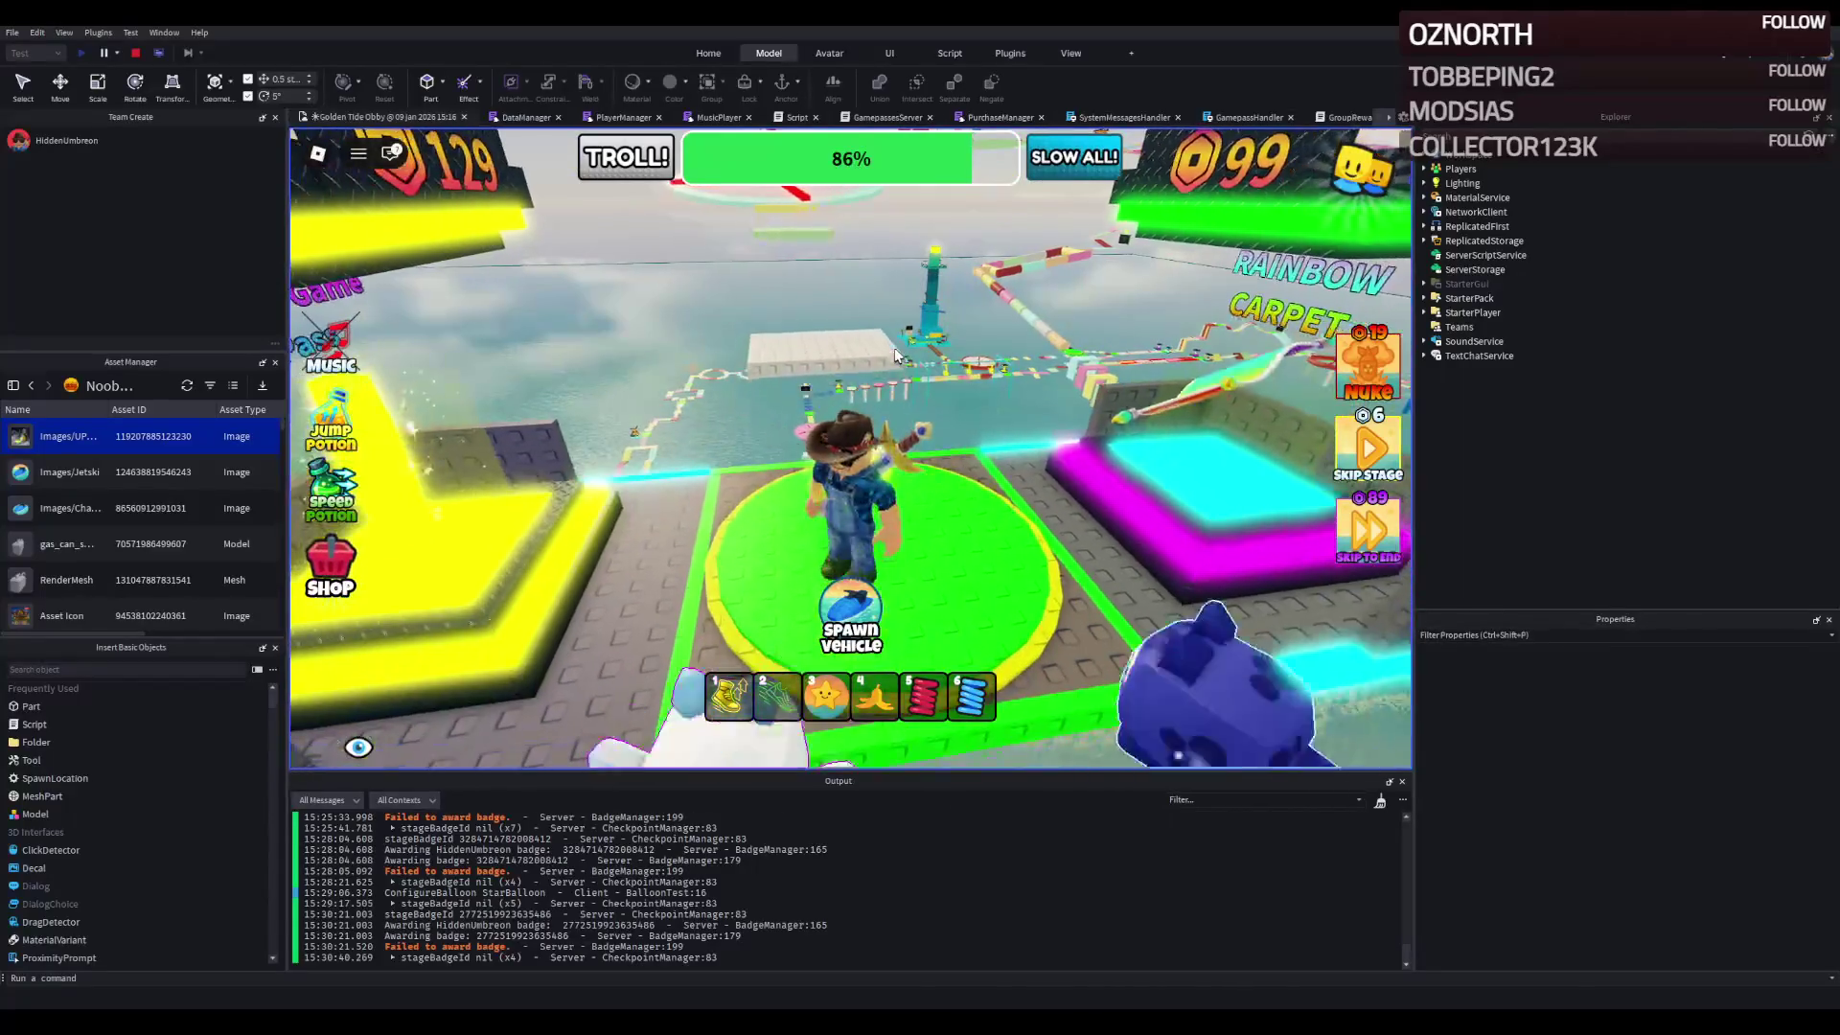
- Leave the checkpoint via the yellow grid platform and run along the ring walkway
{"action": "key", "text": "3"}
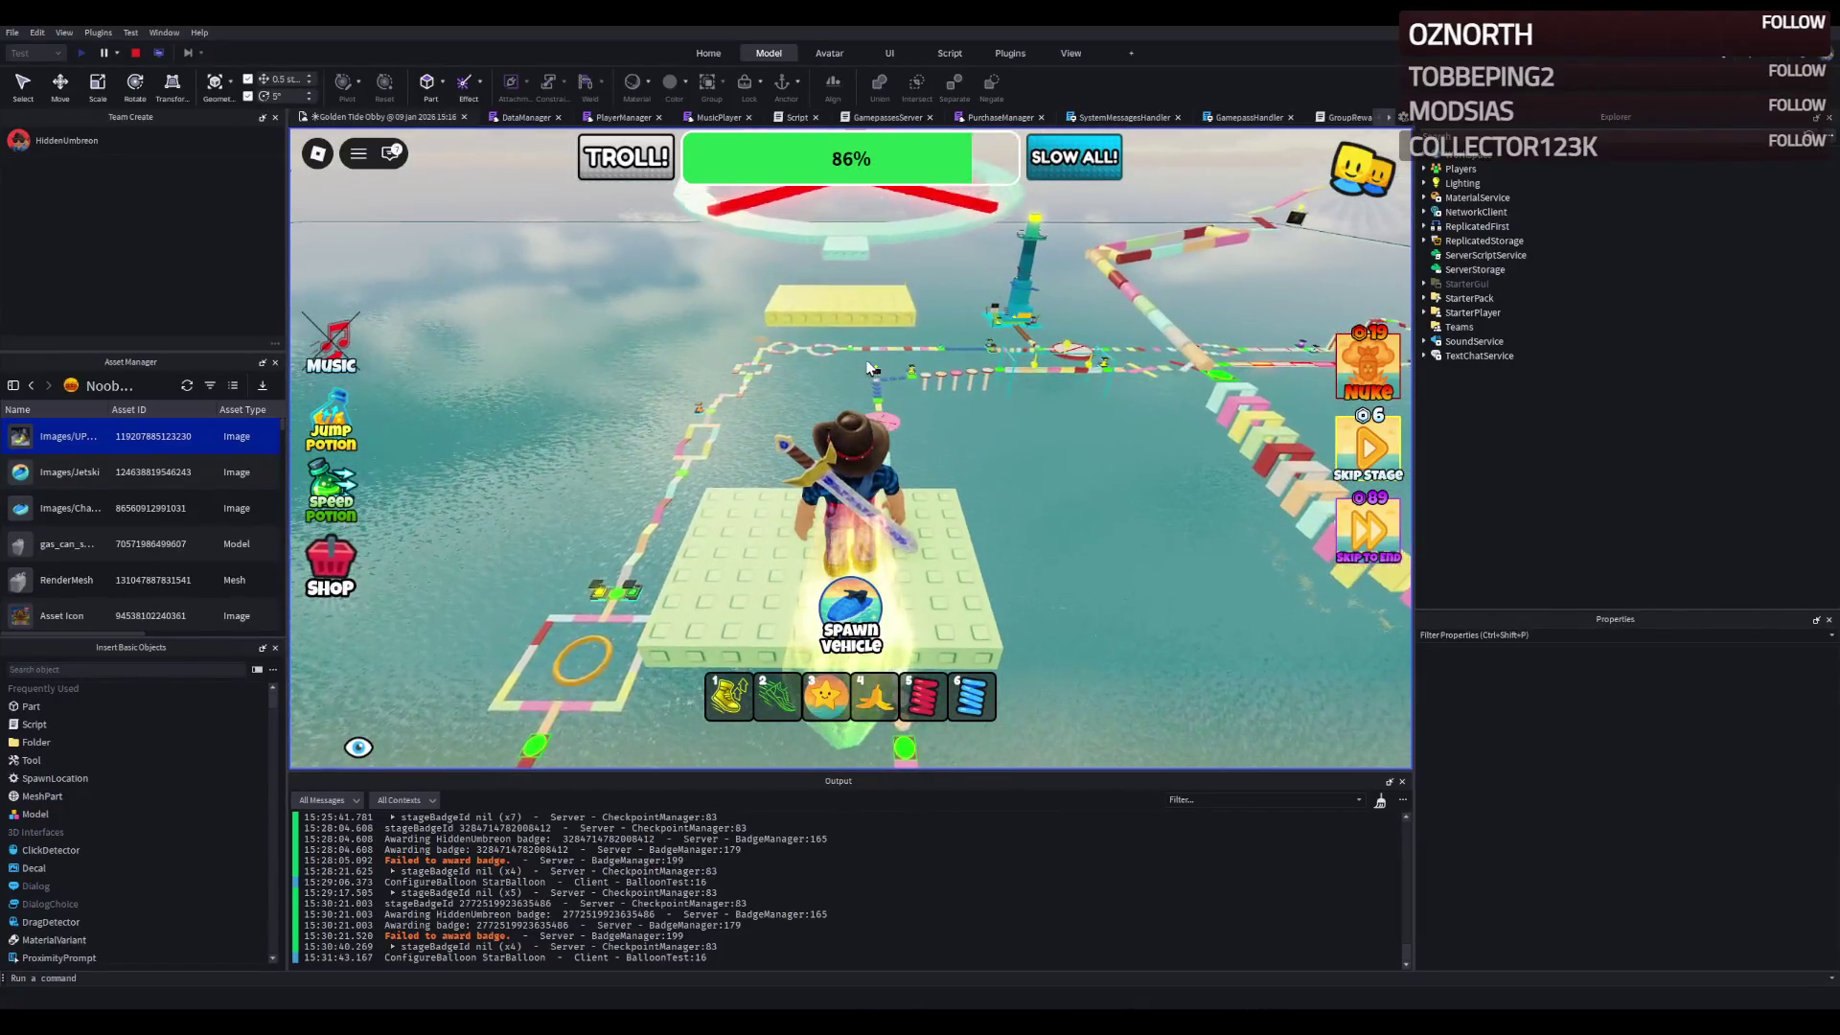
{"action": "key", "text": "w"}
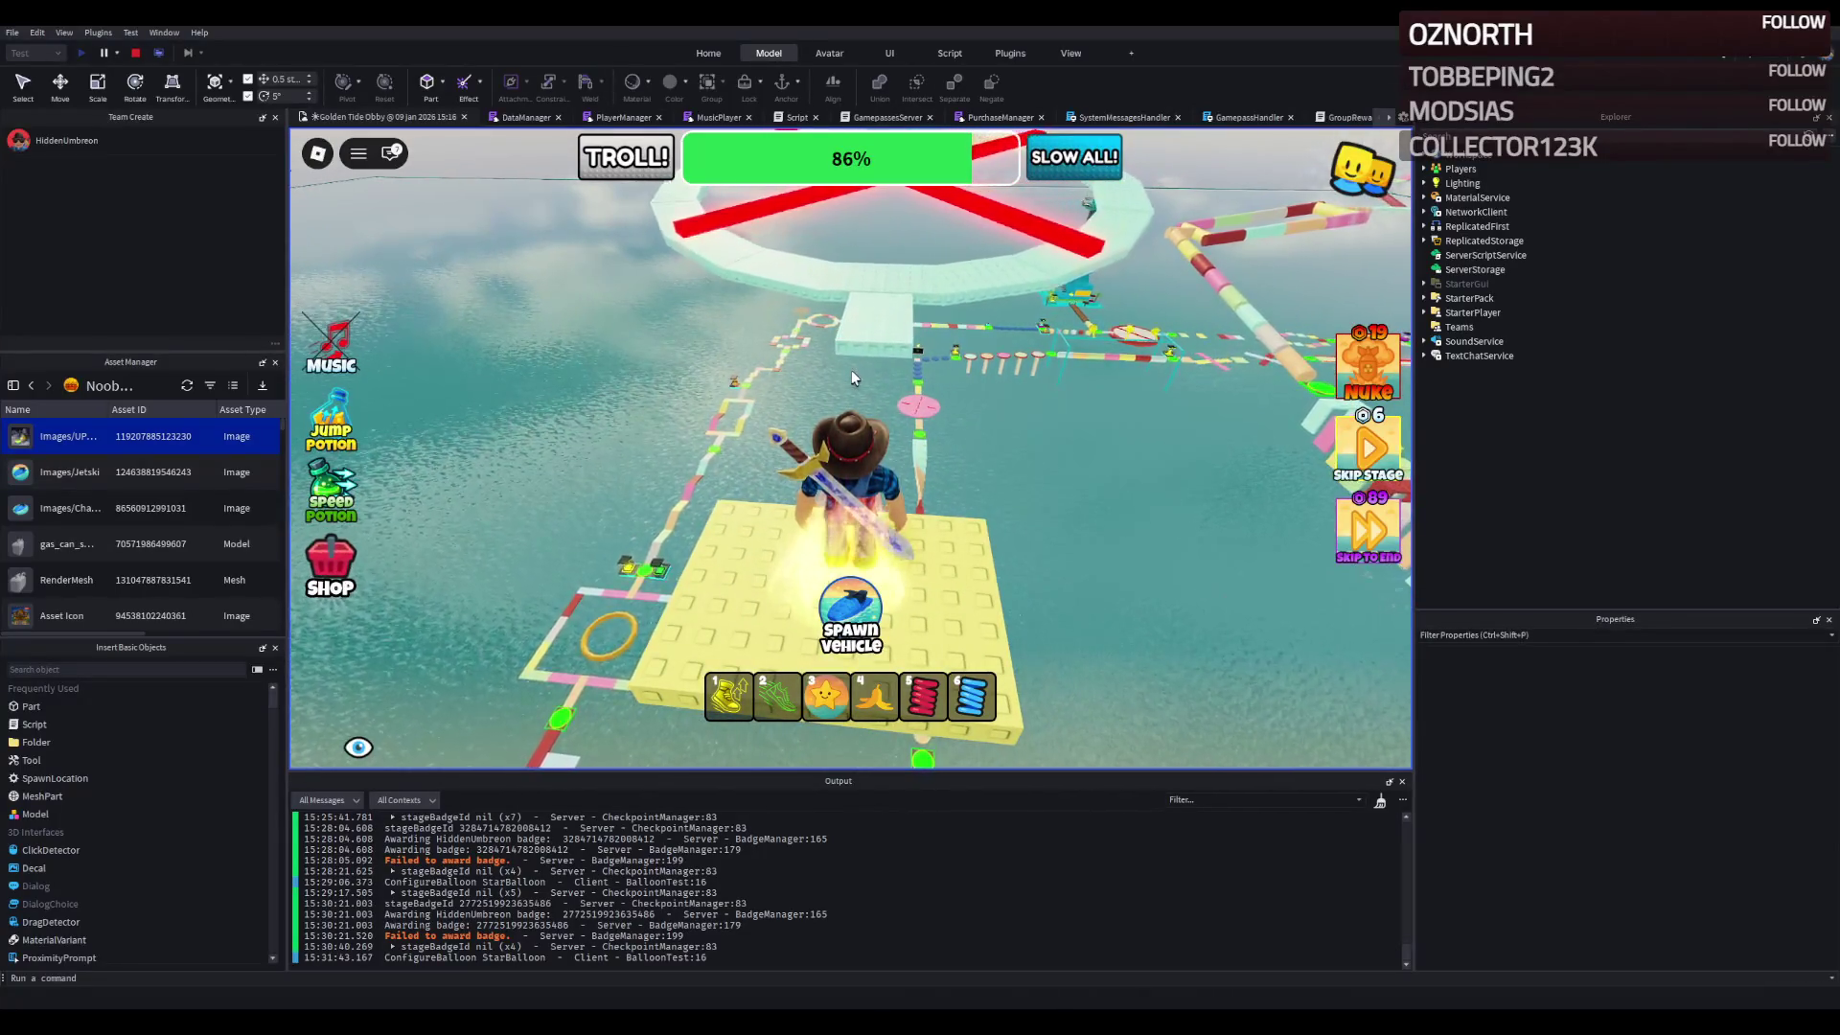
{"action": "key", "text": "Right"}
{"action": "key", "text": "w"}
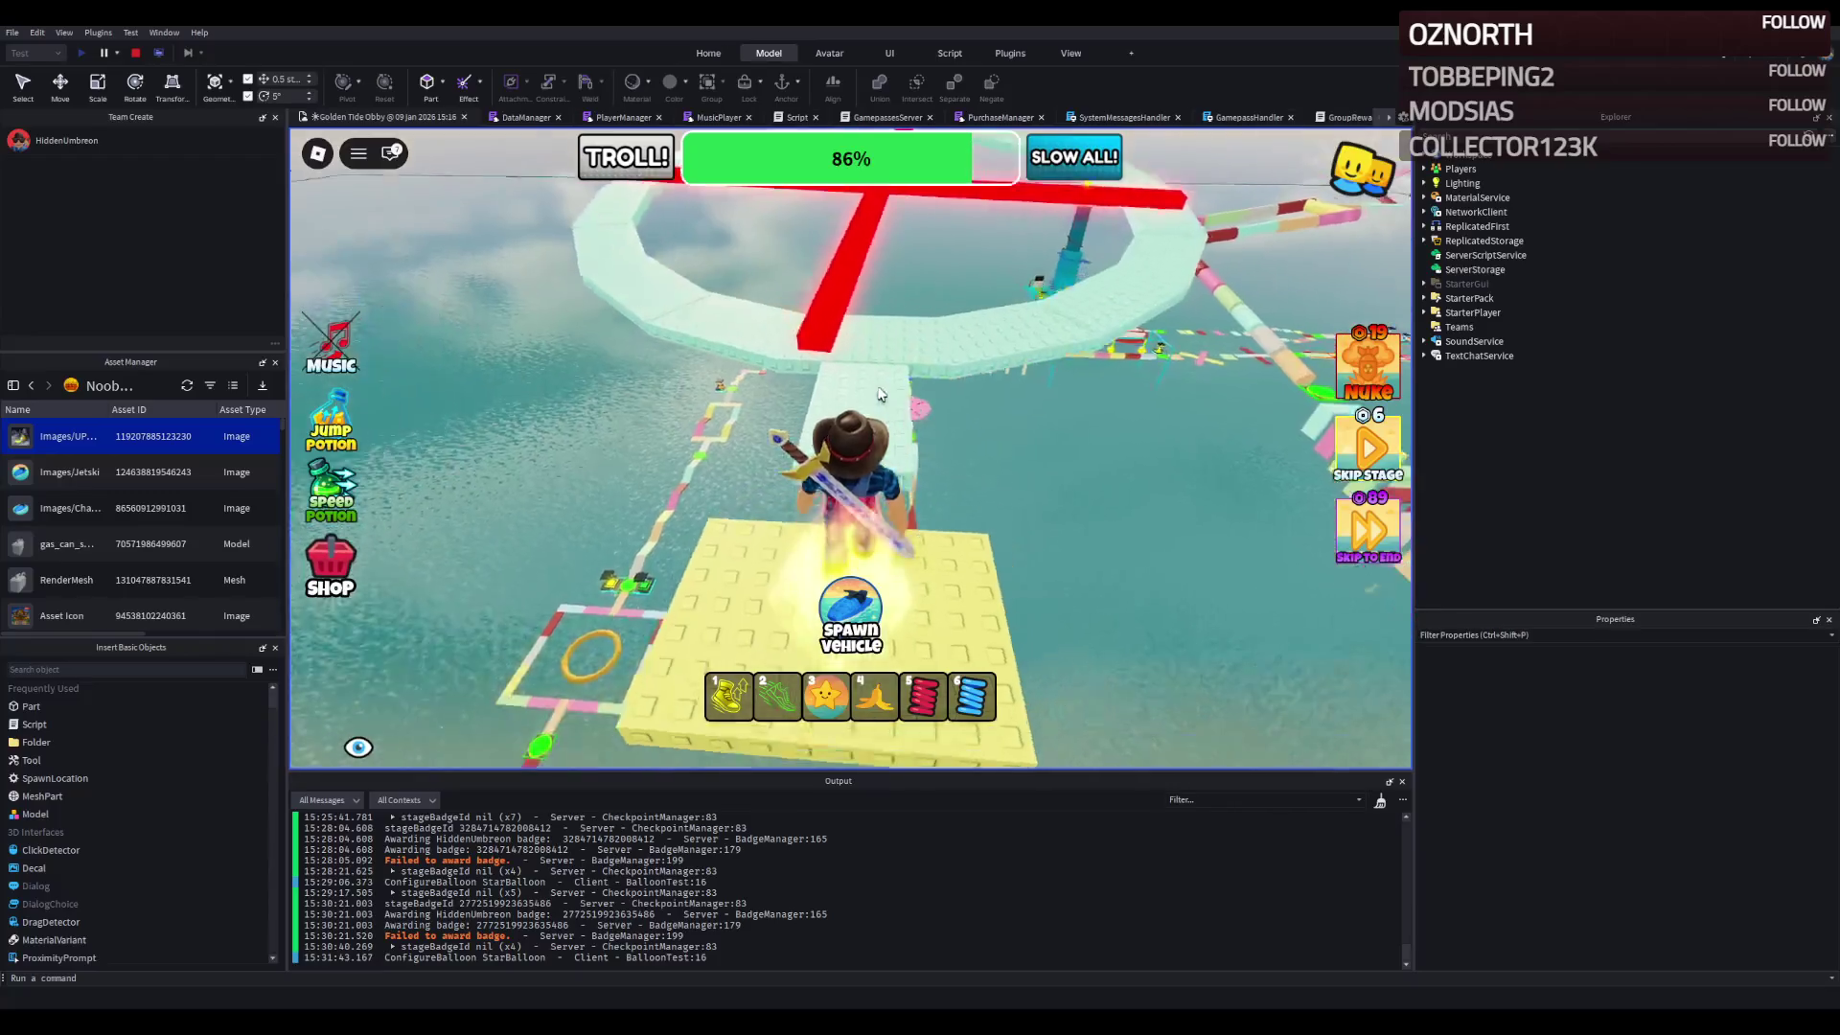
{"action": "key", "text": "Left"}
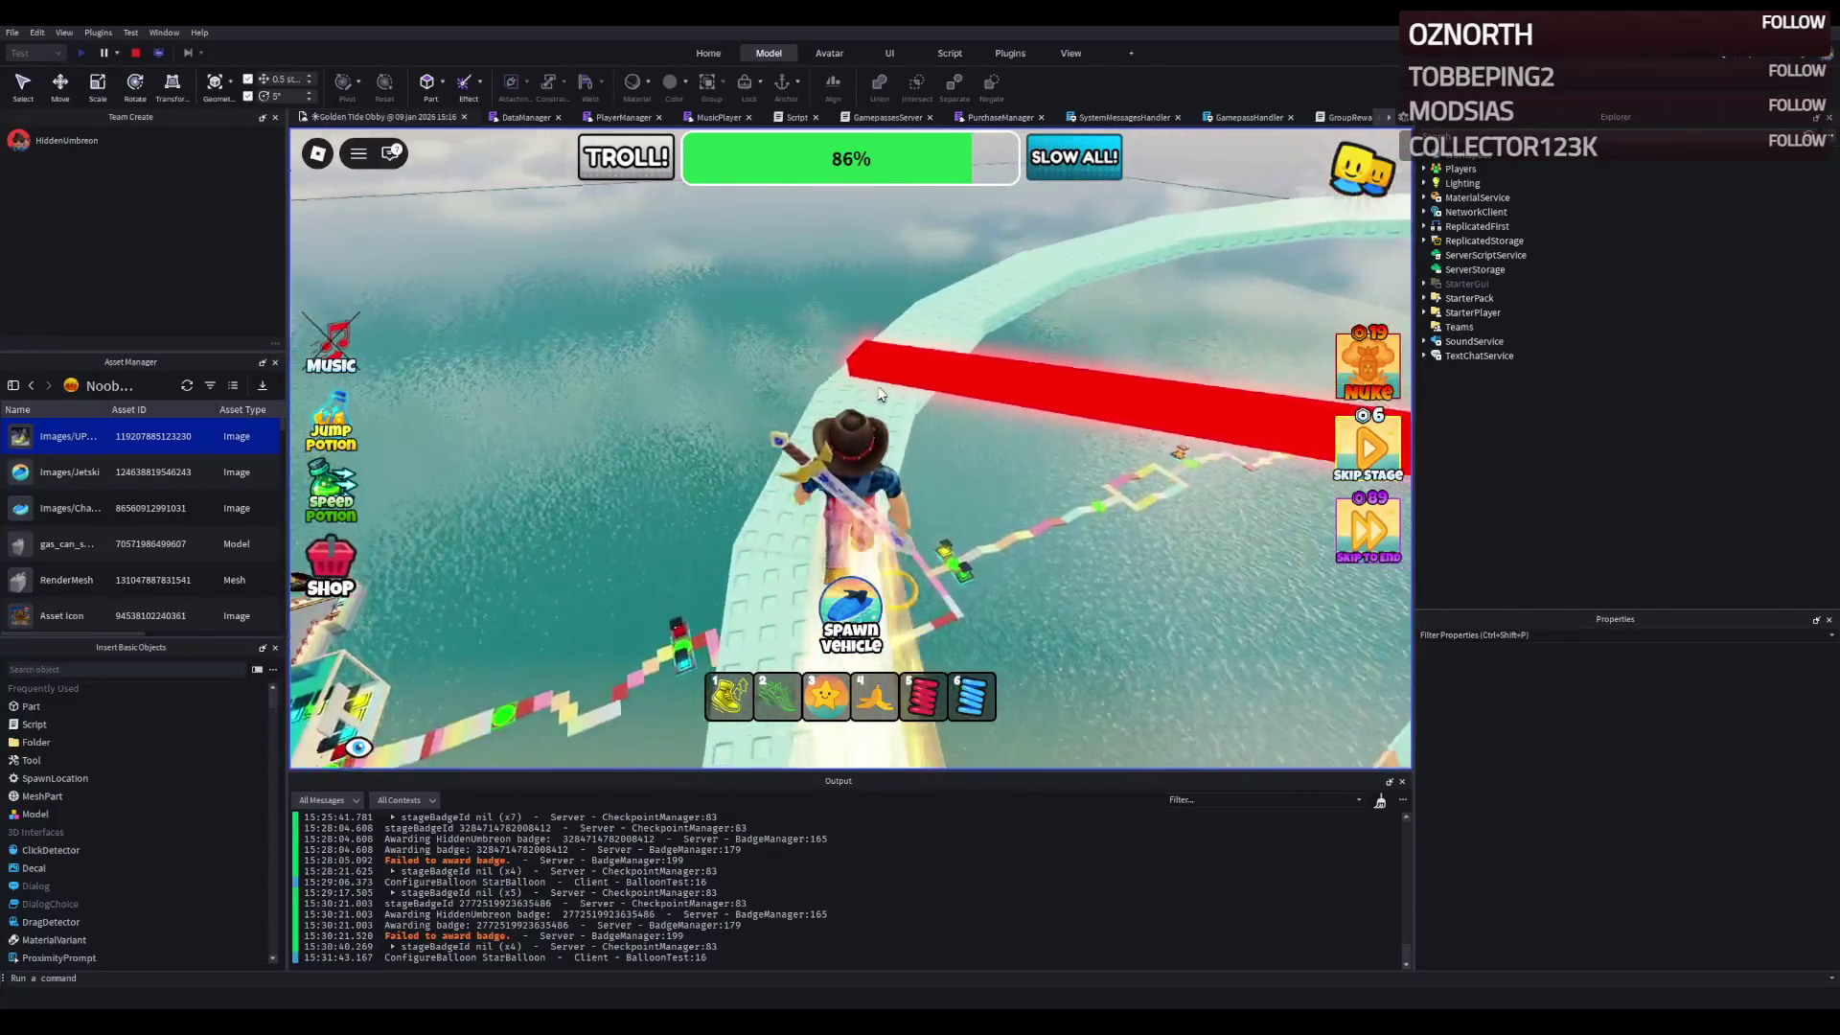
{"action": "key", "text": "w"}
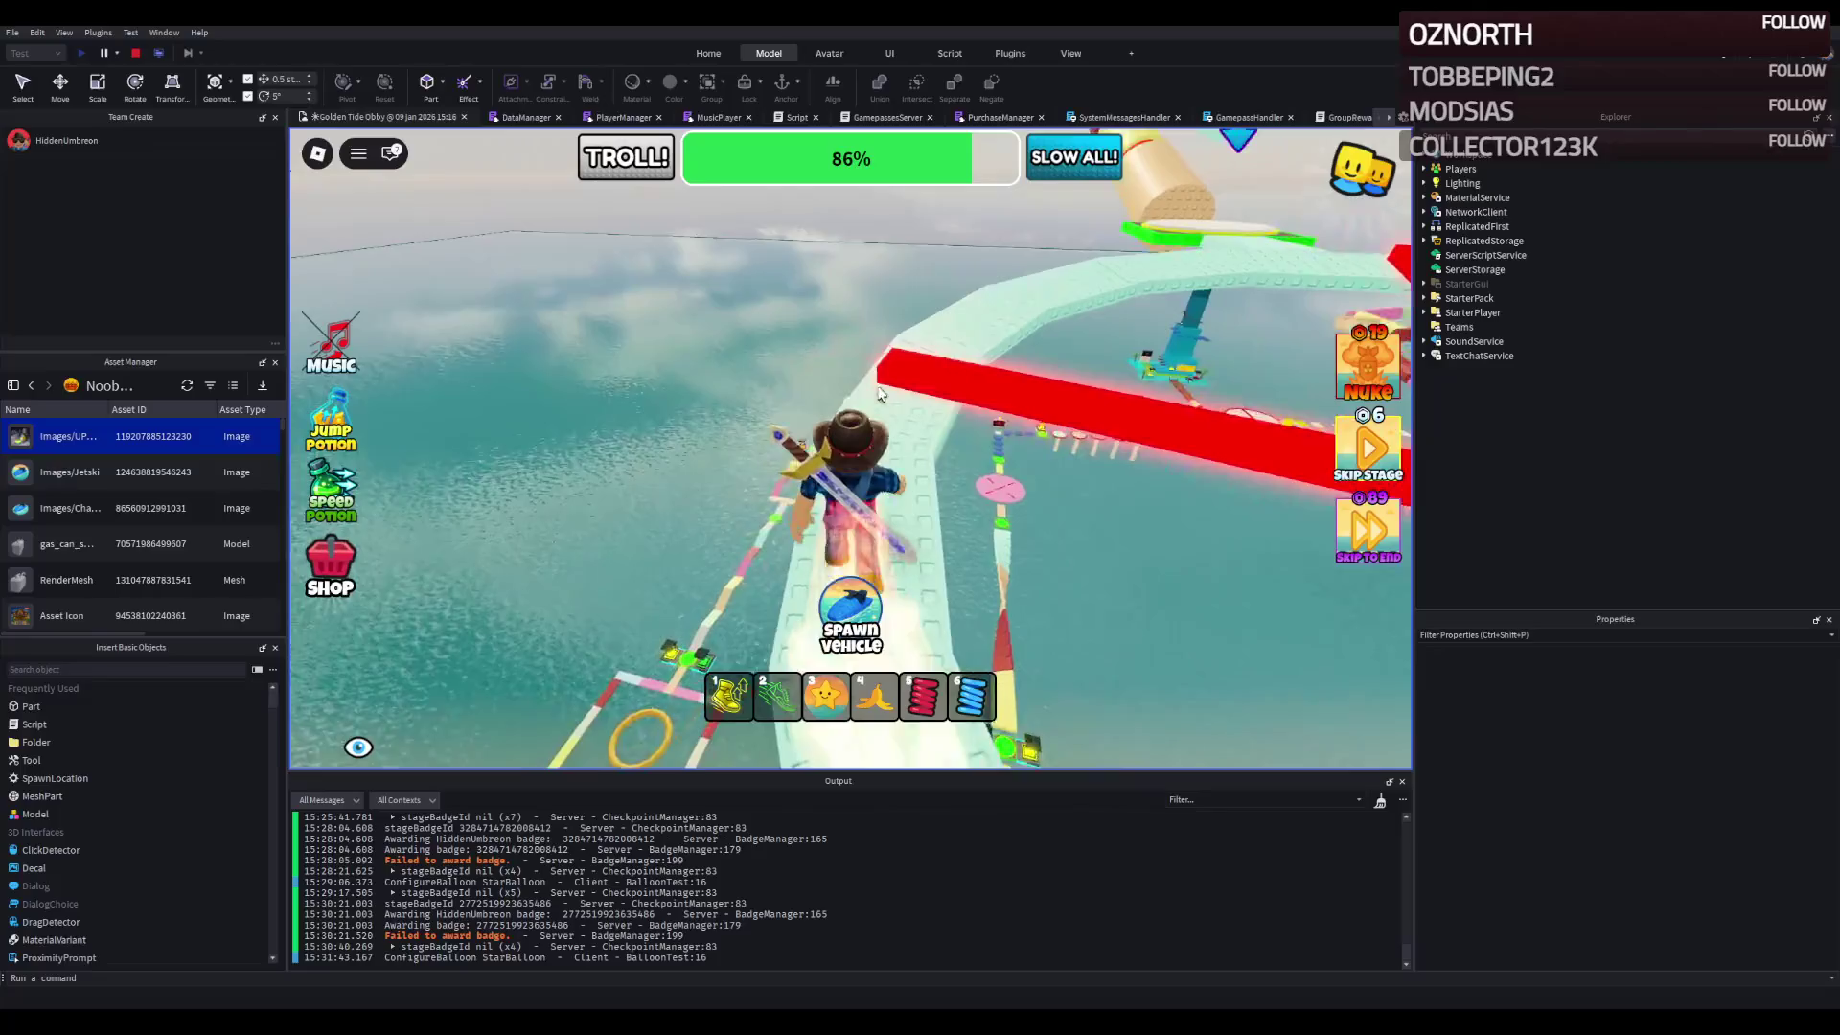
{"action": "key", "text": "w"}
{"action": "key", "text": "Right"}
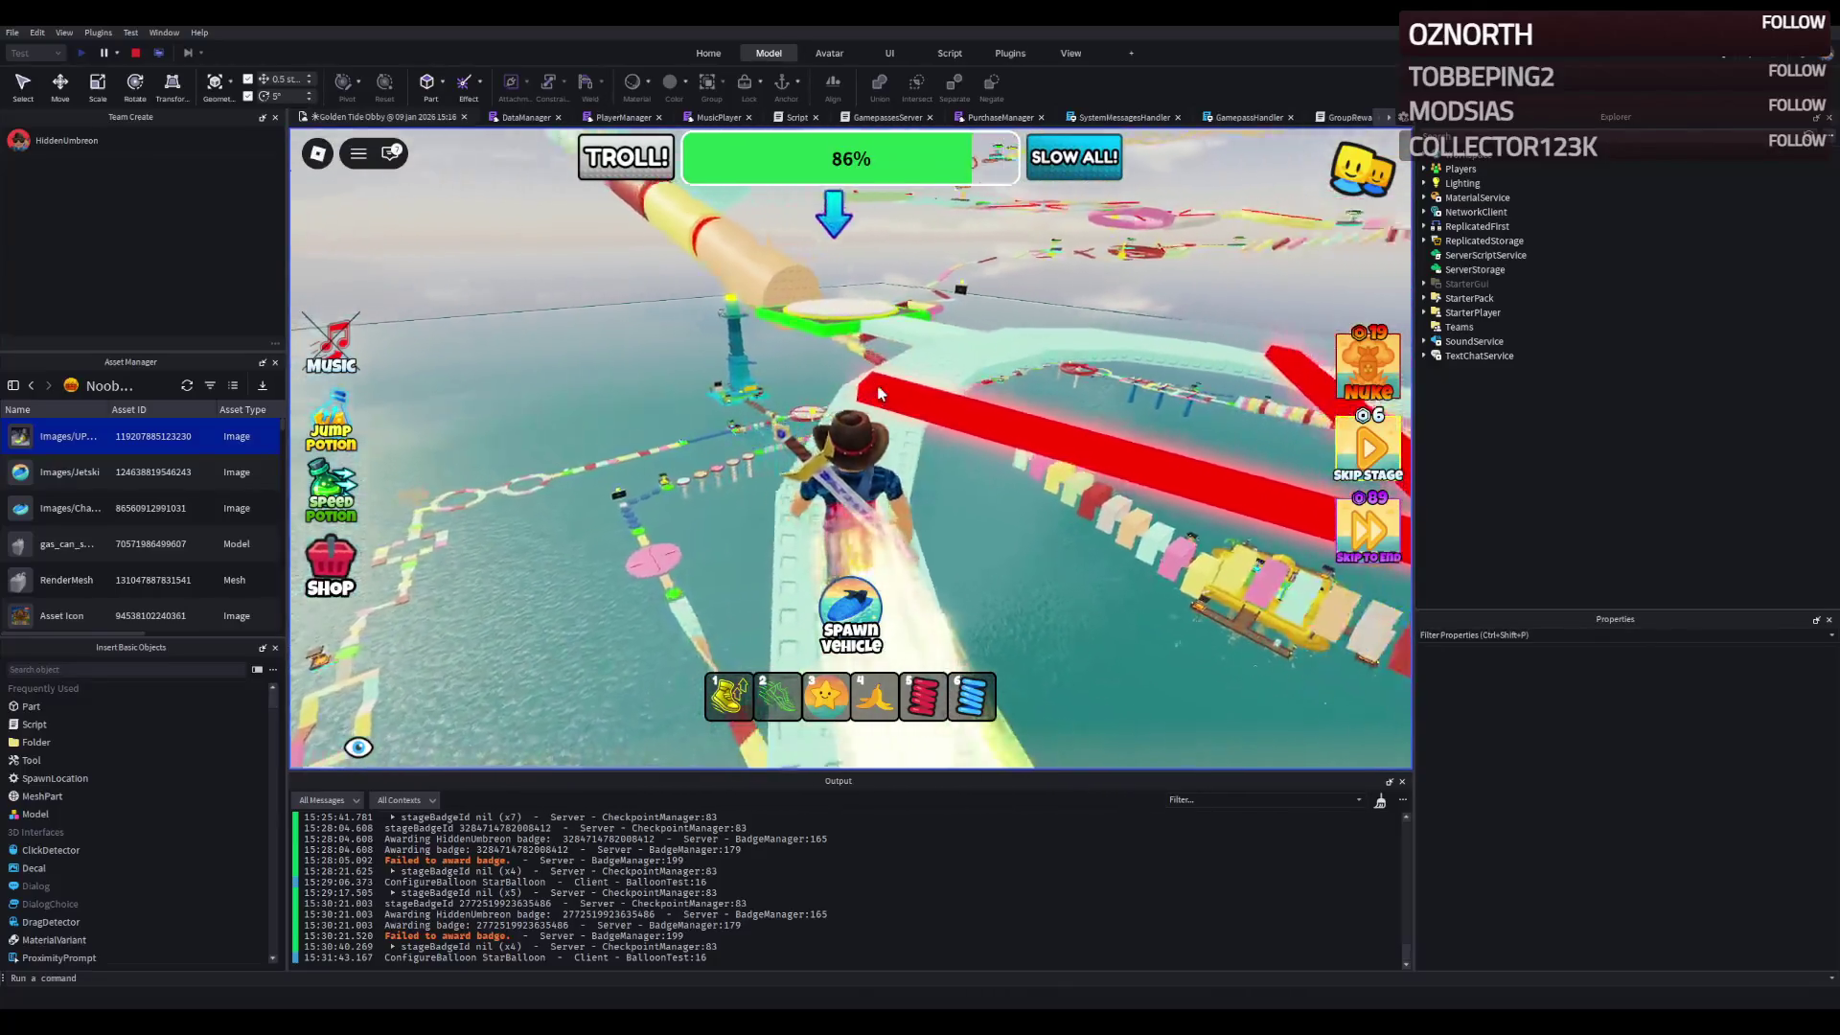
- Run onto the tan tube, through its red-pink section, and onto the icy slide
{"action": "key", "text": "w"}
{"action": "key", "text": "Left"}
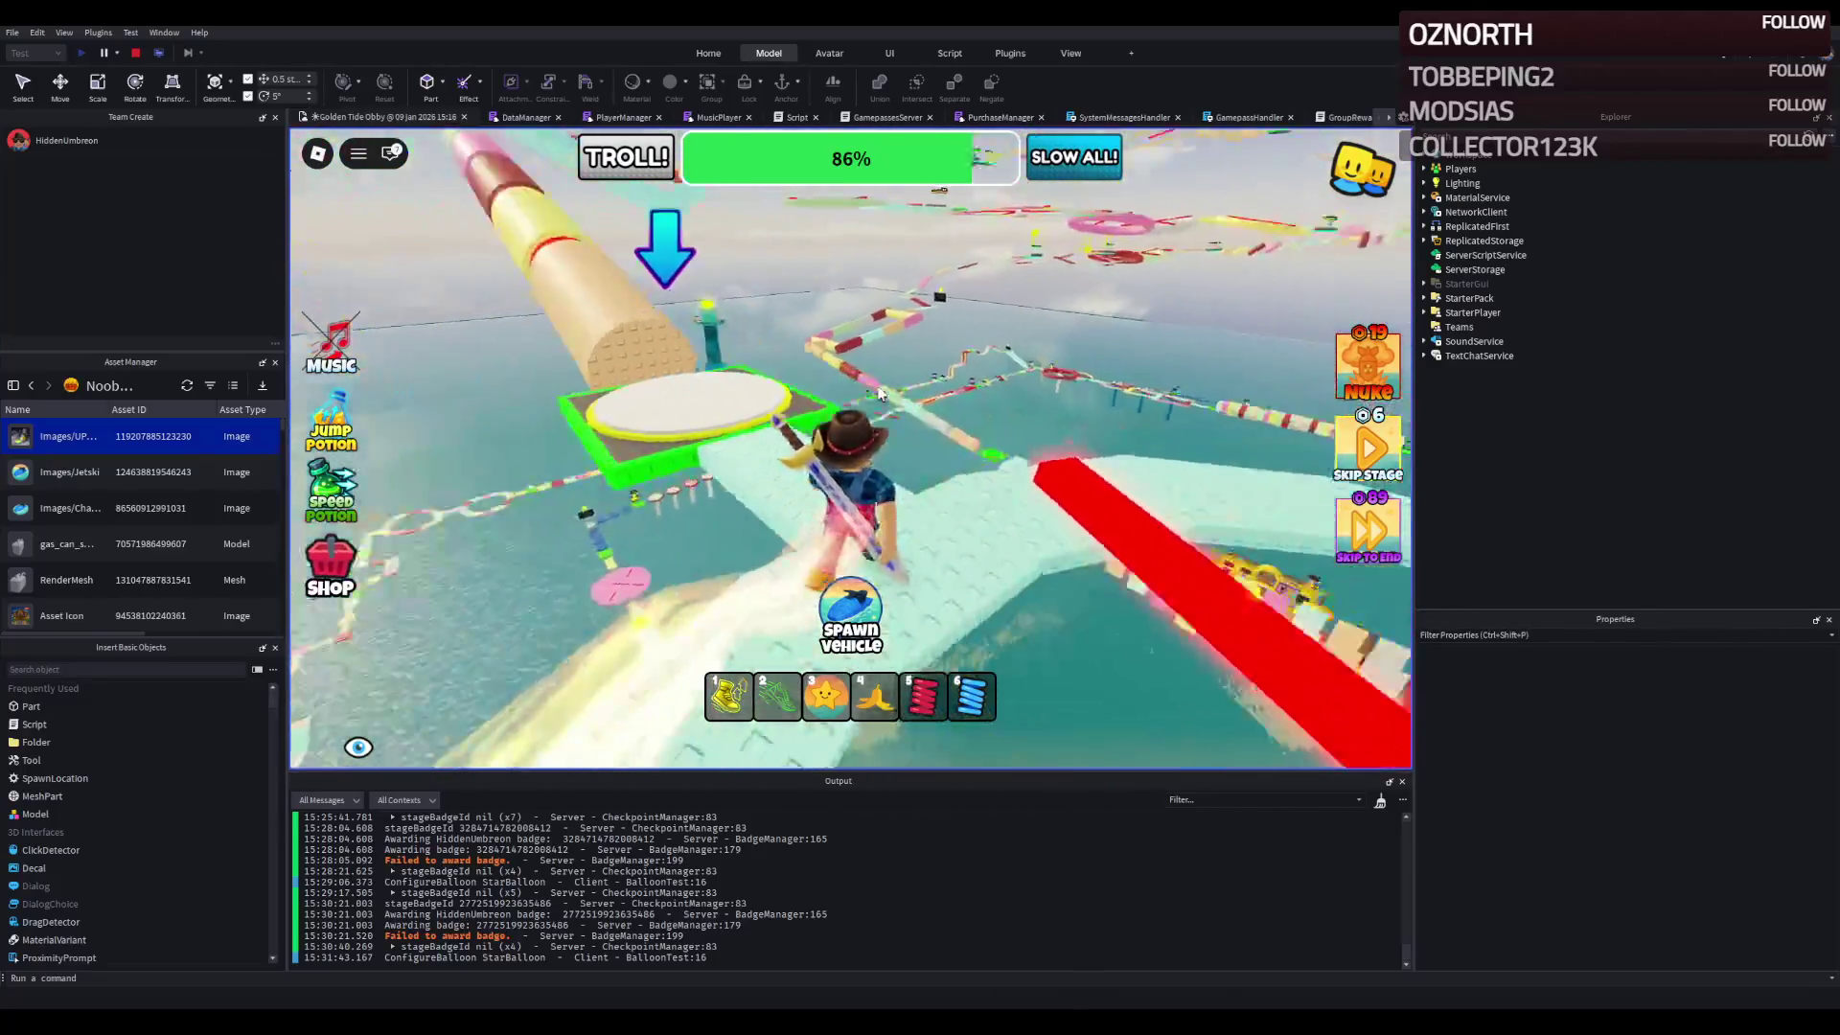
{"action": "key", "text": "w"}
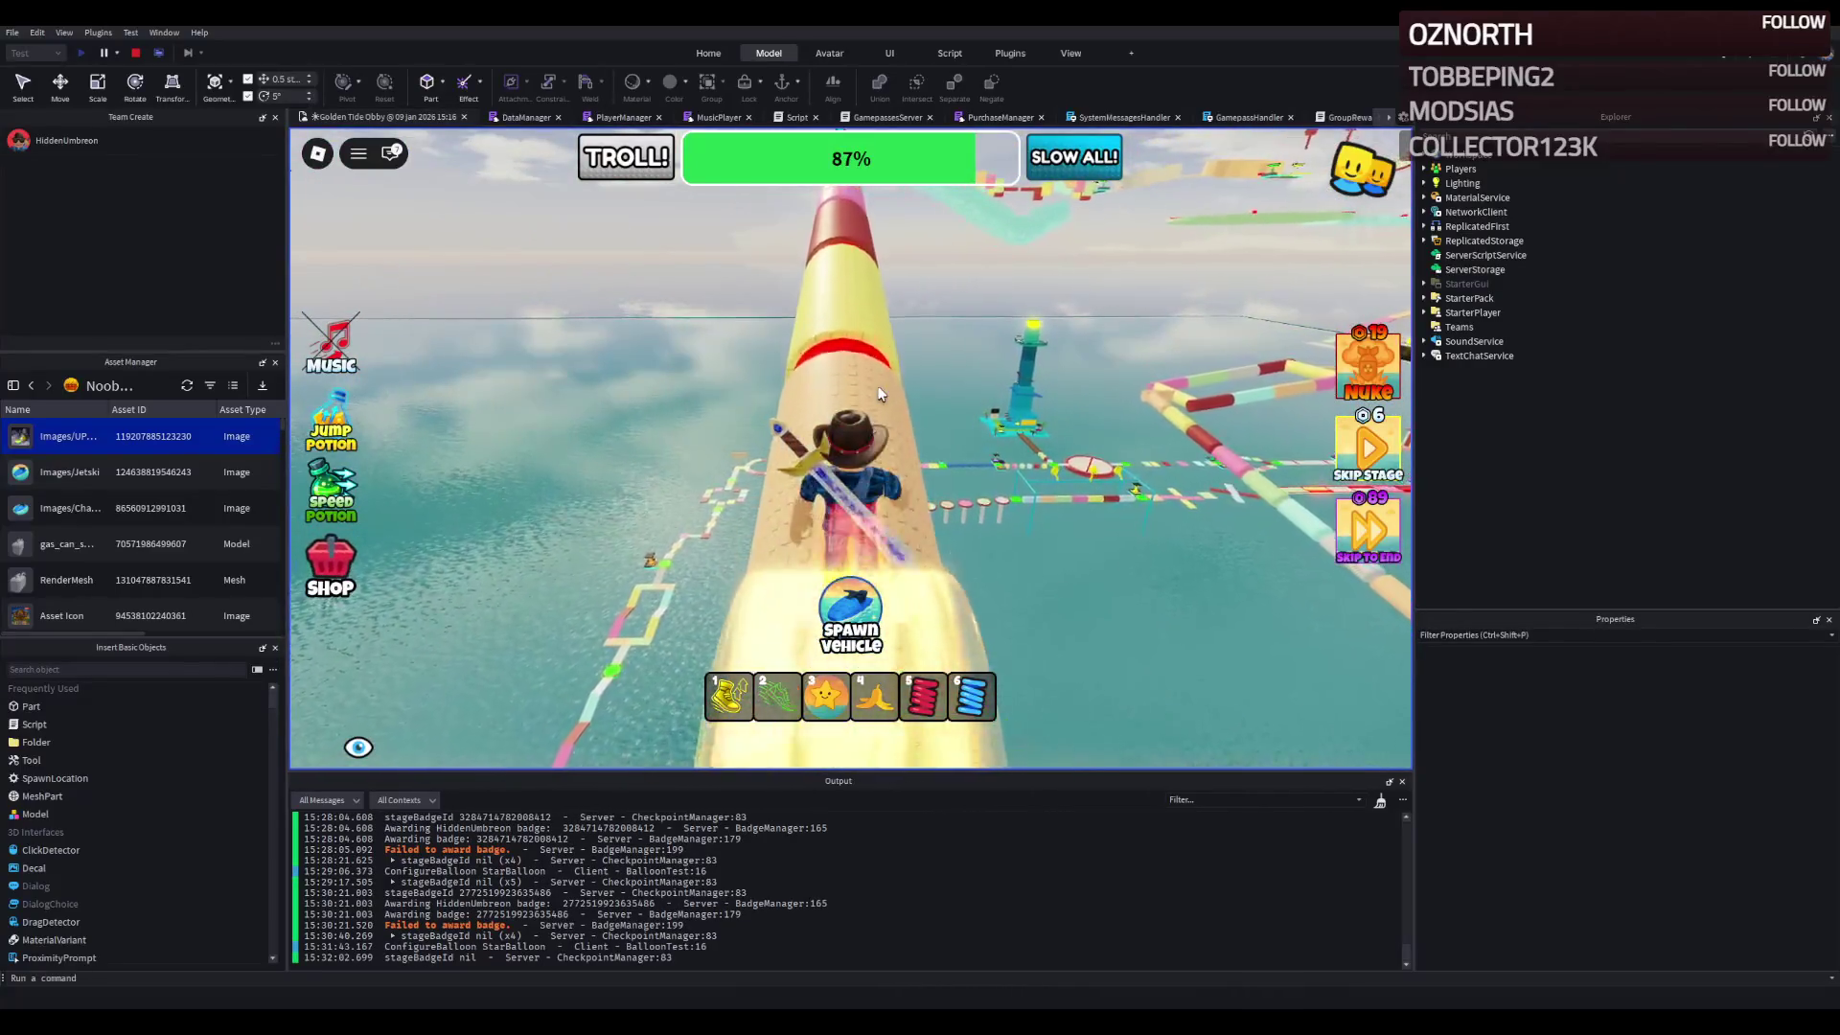
{"action": "key", "text": "w"}
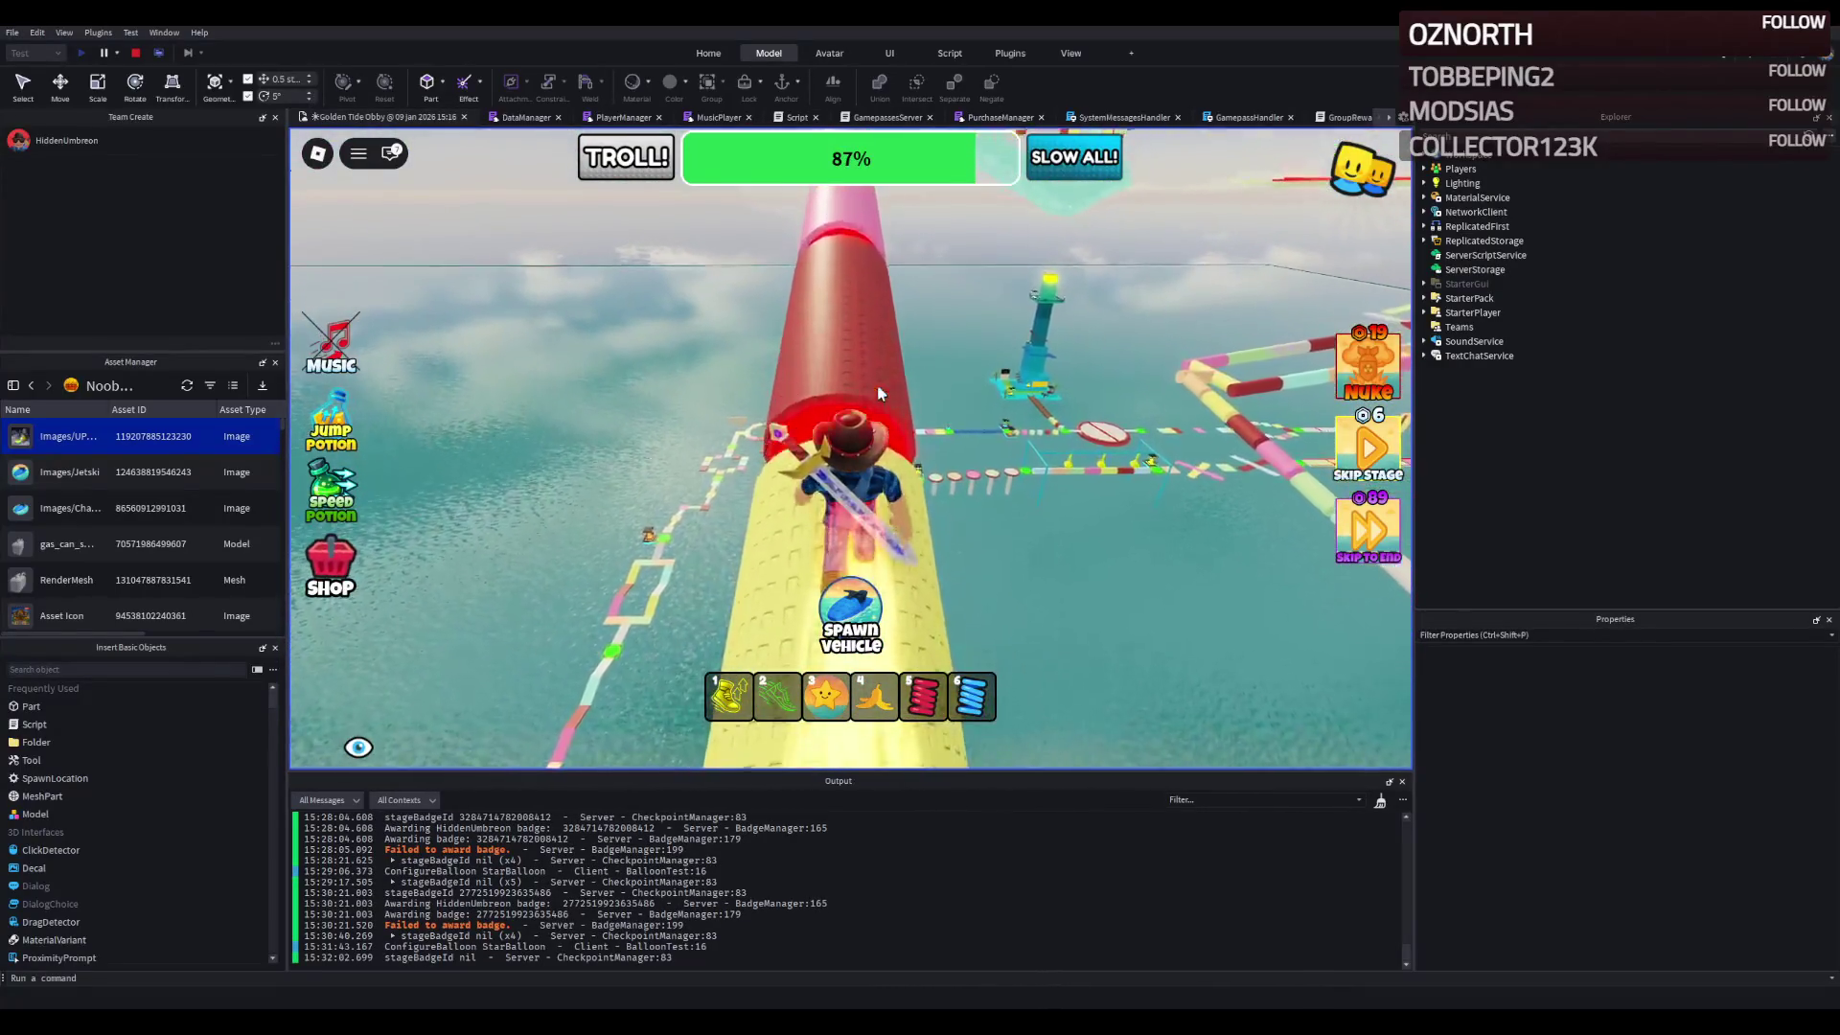
{"action": "key", "text": "w"}
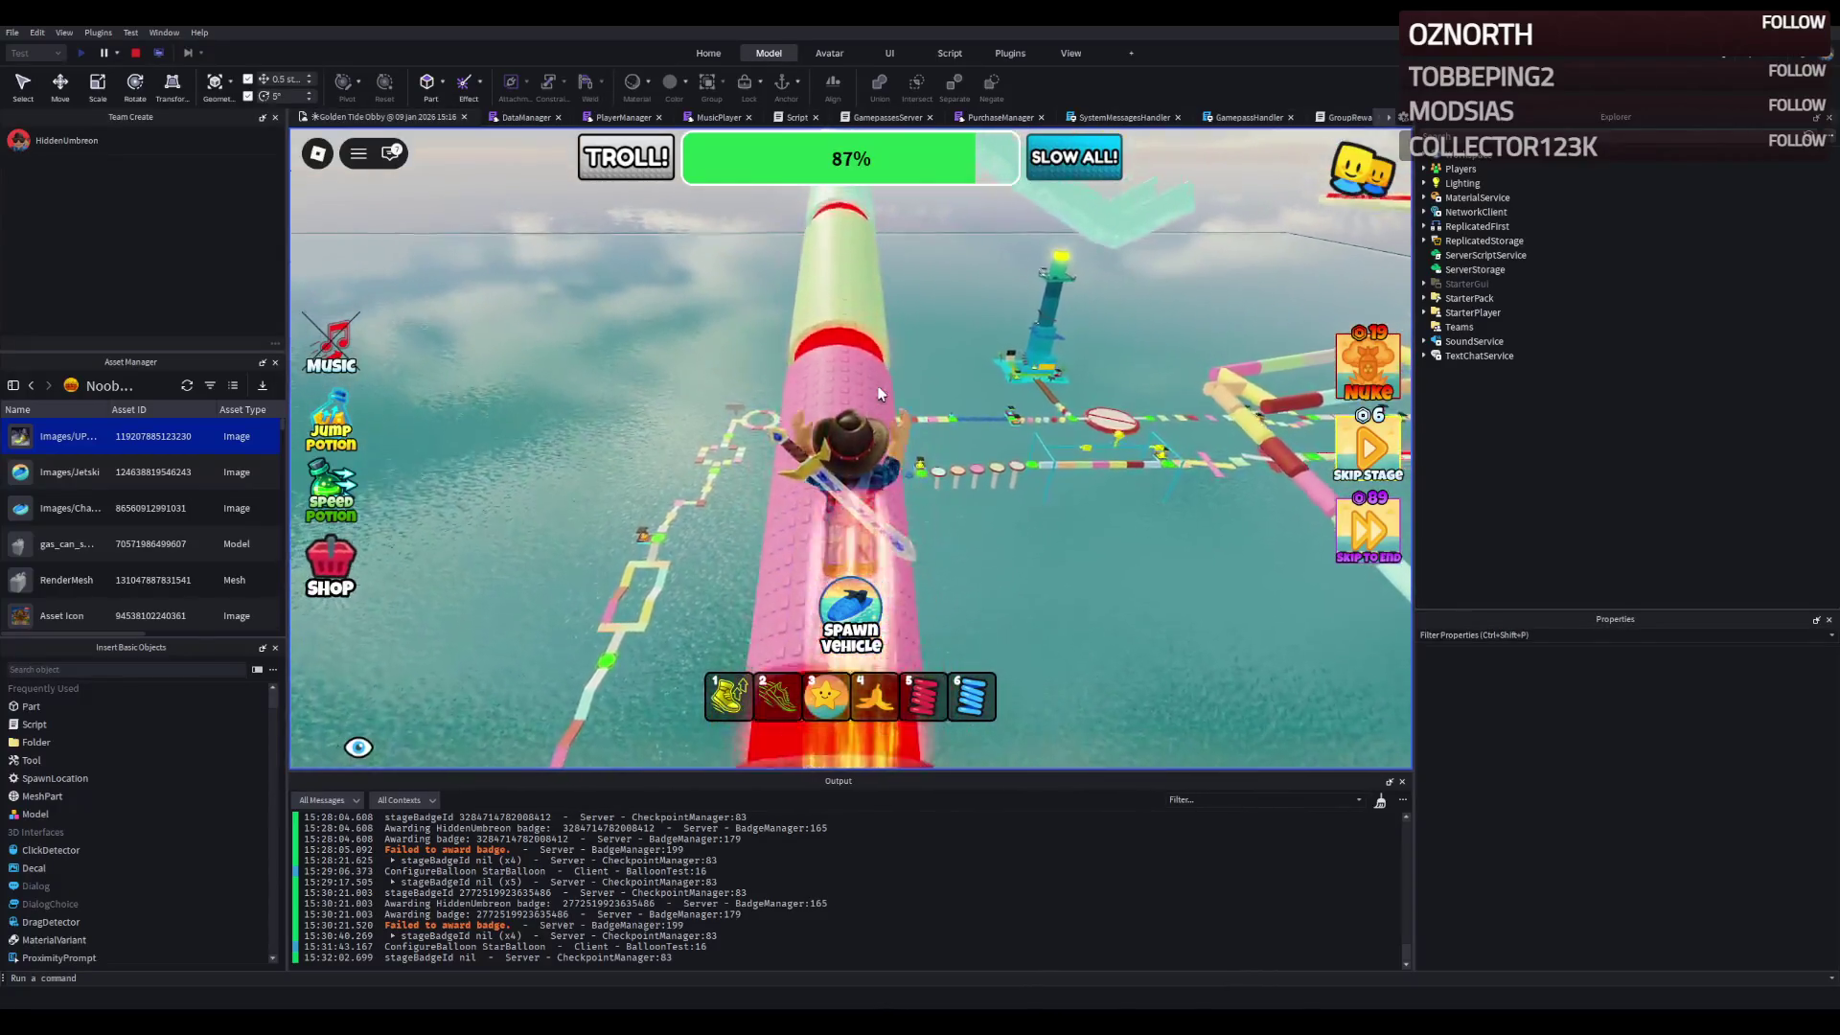
{"action": "key", "text": "w"}
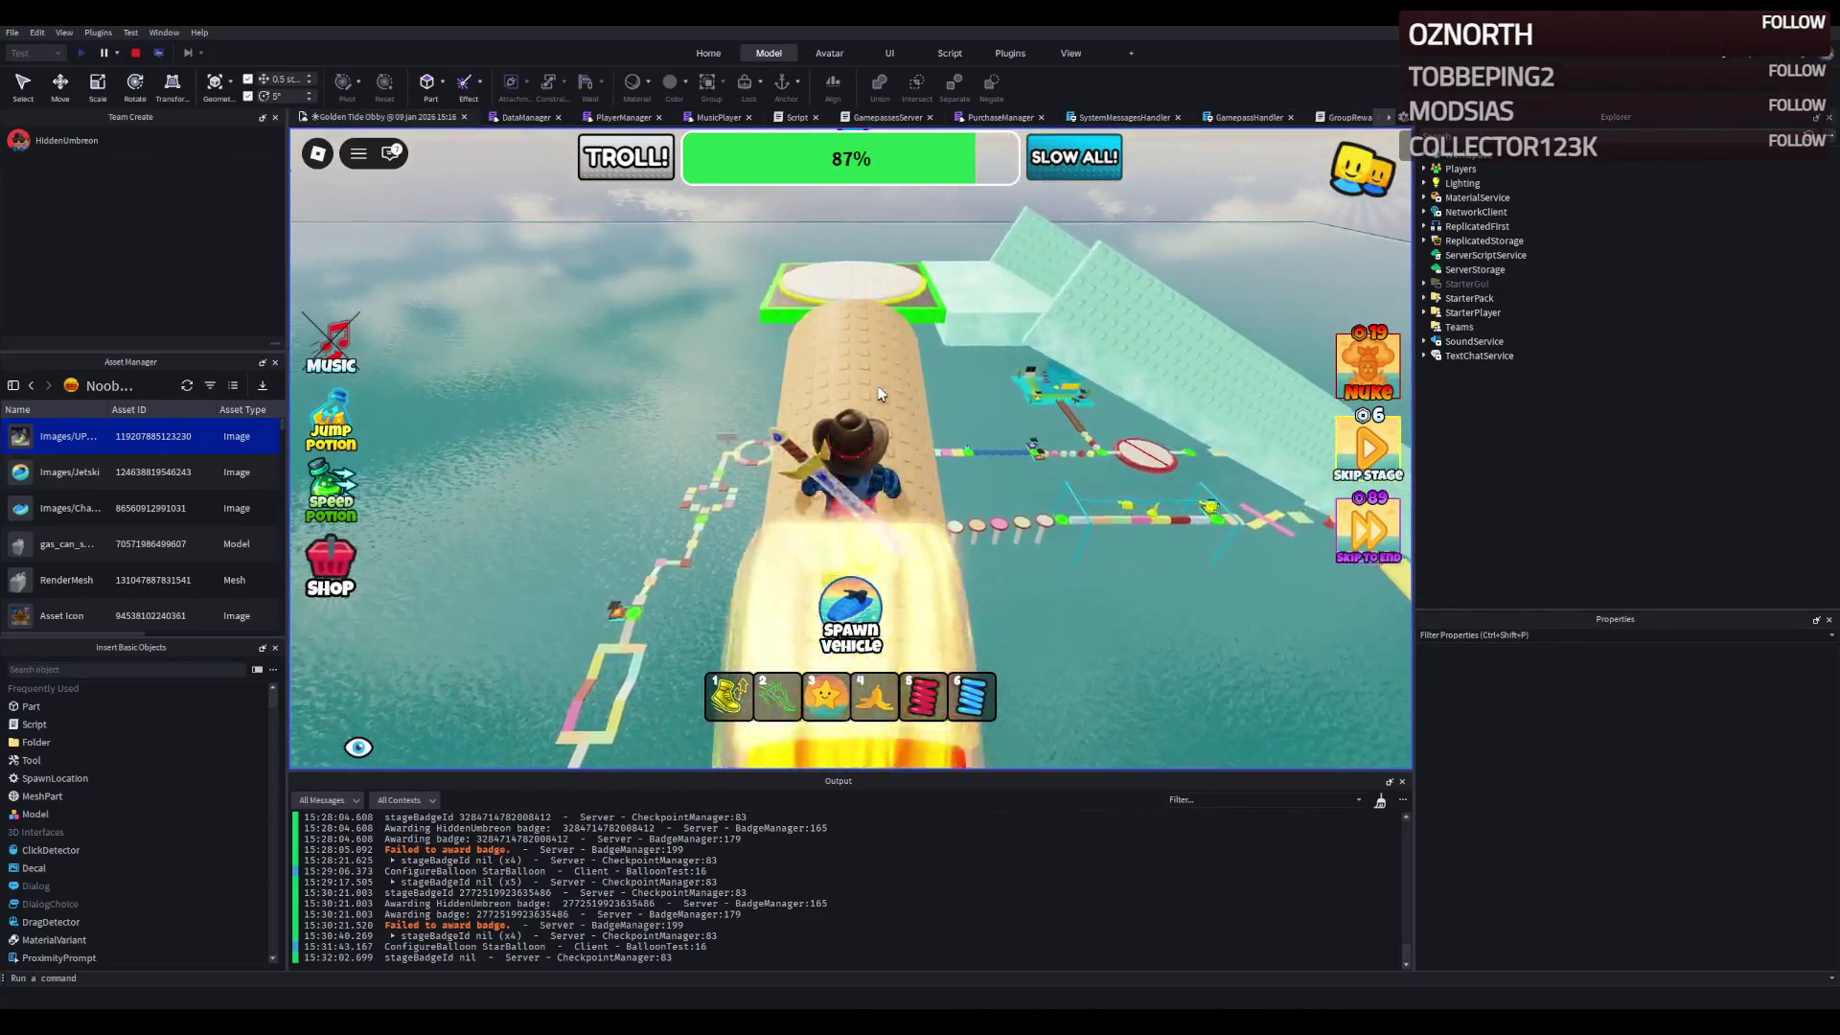
{"action": "key", "text": "w"}
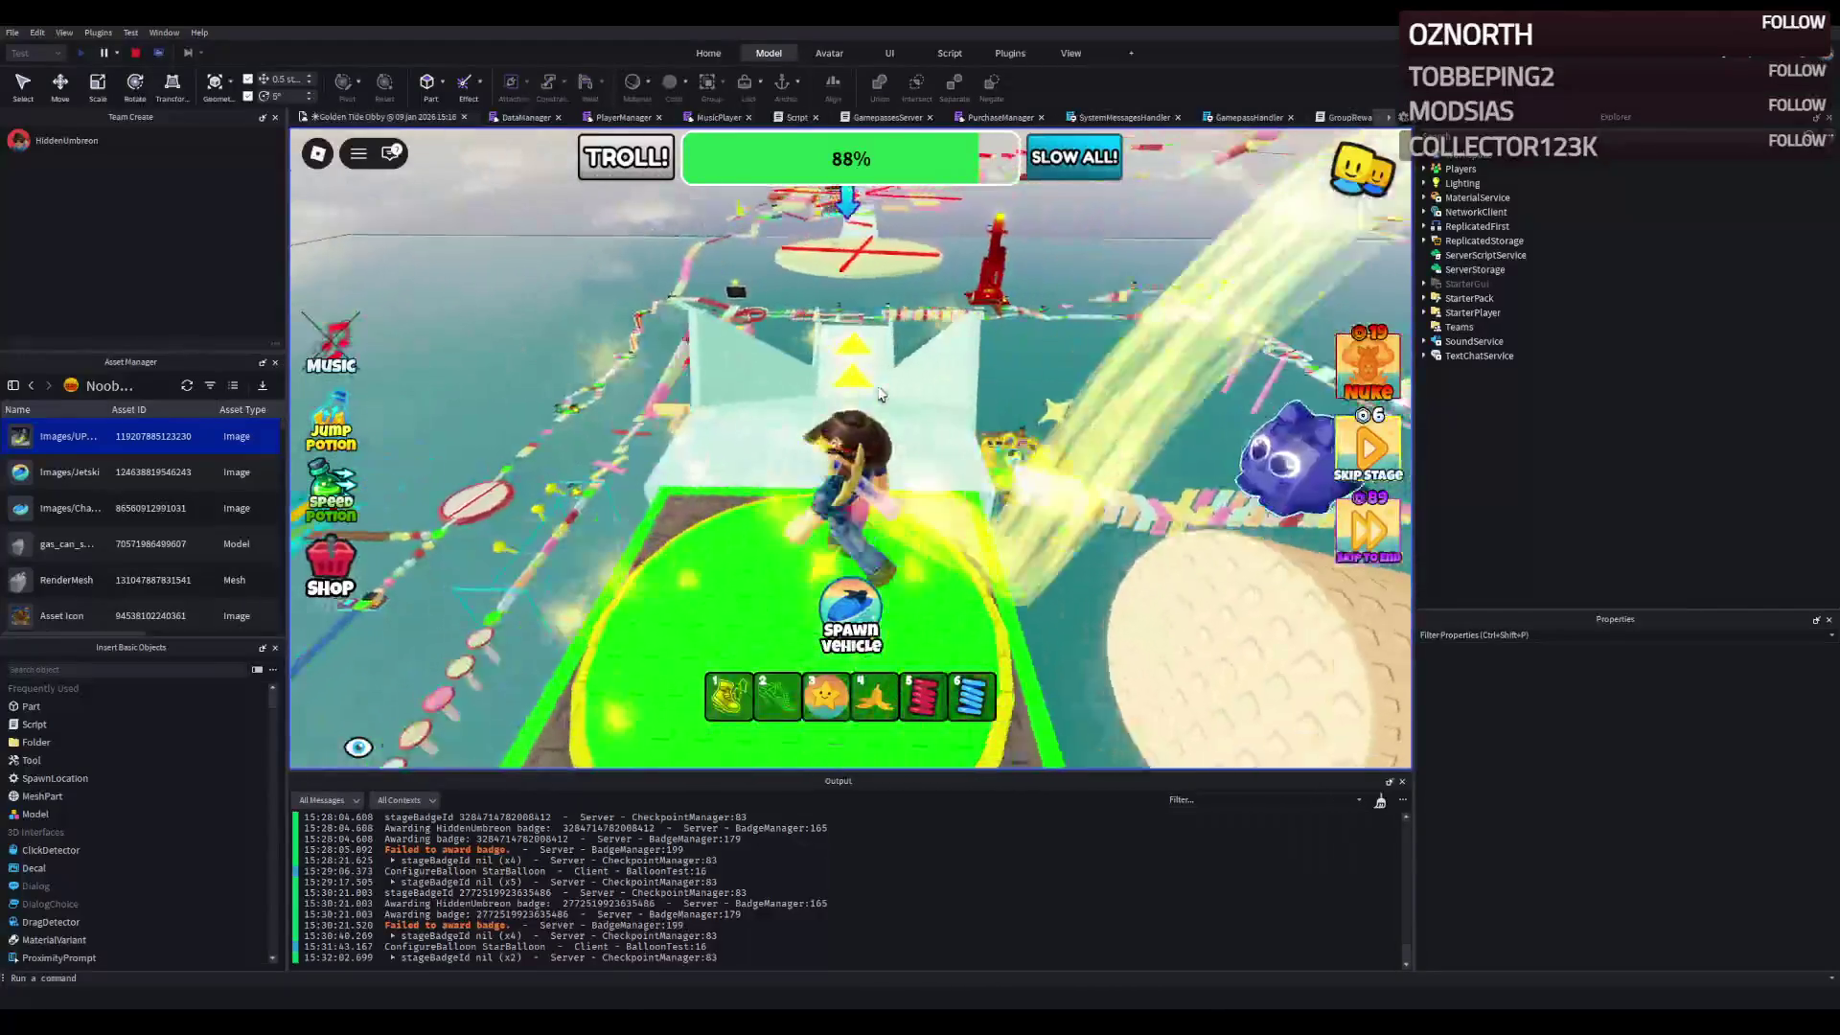
- Climb onto the round platform, pass the red X and bar, and reach the glowing yellow platform
{"action": "key", "text": "w"}
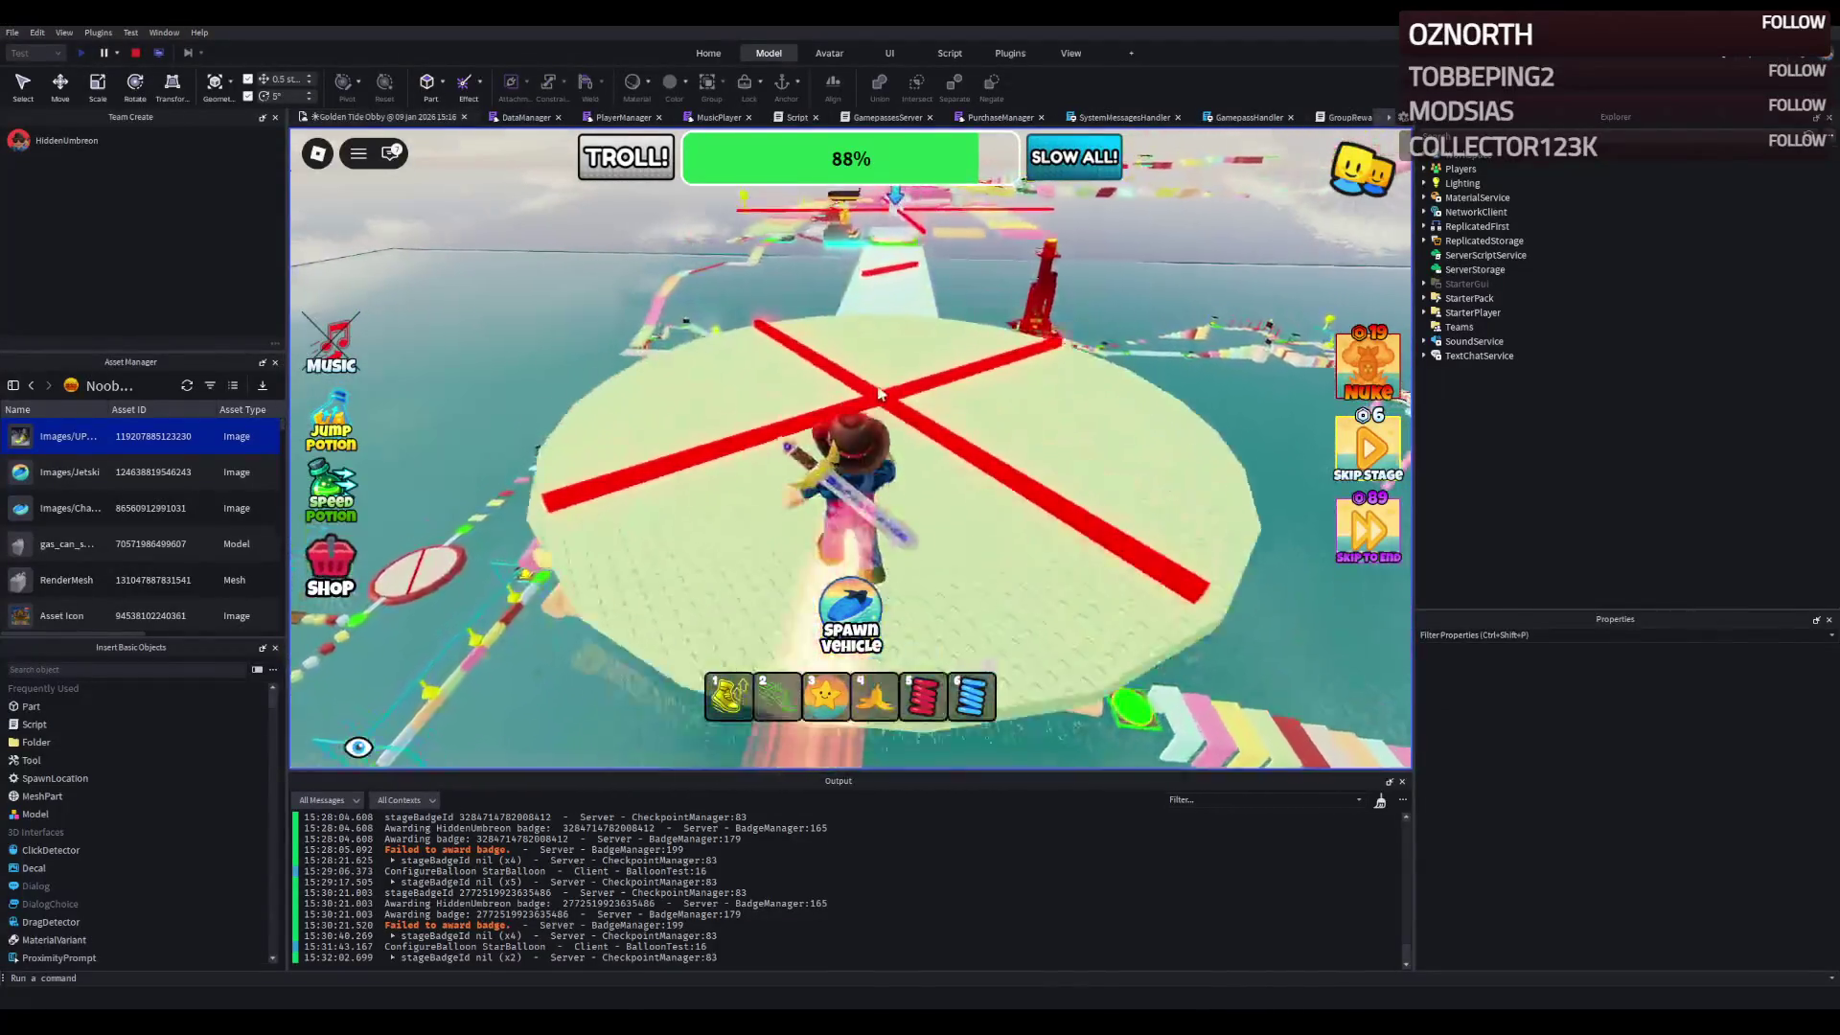
{"action": "key", "text": "w"}
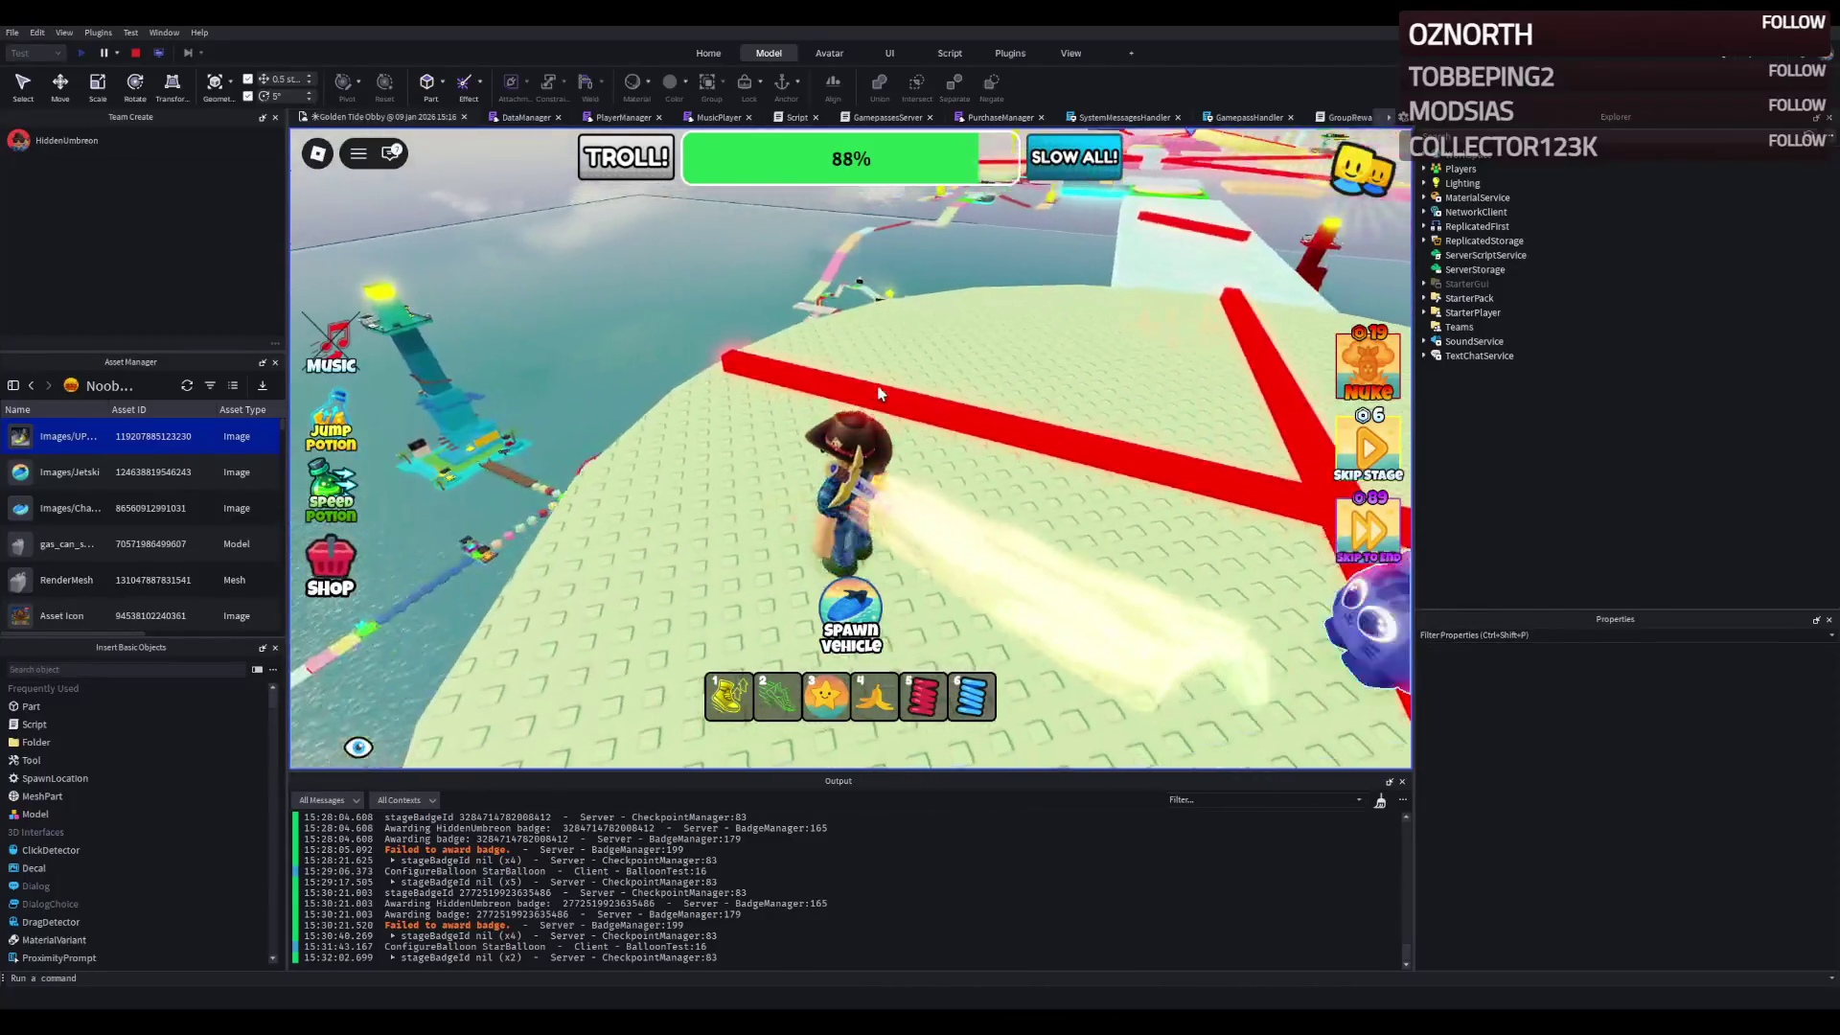
{"action": "key", "text": "w"}
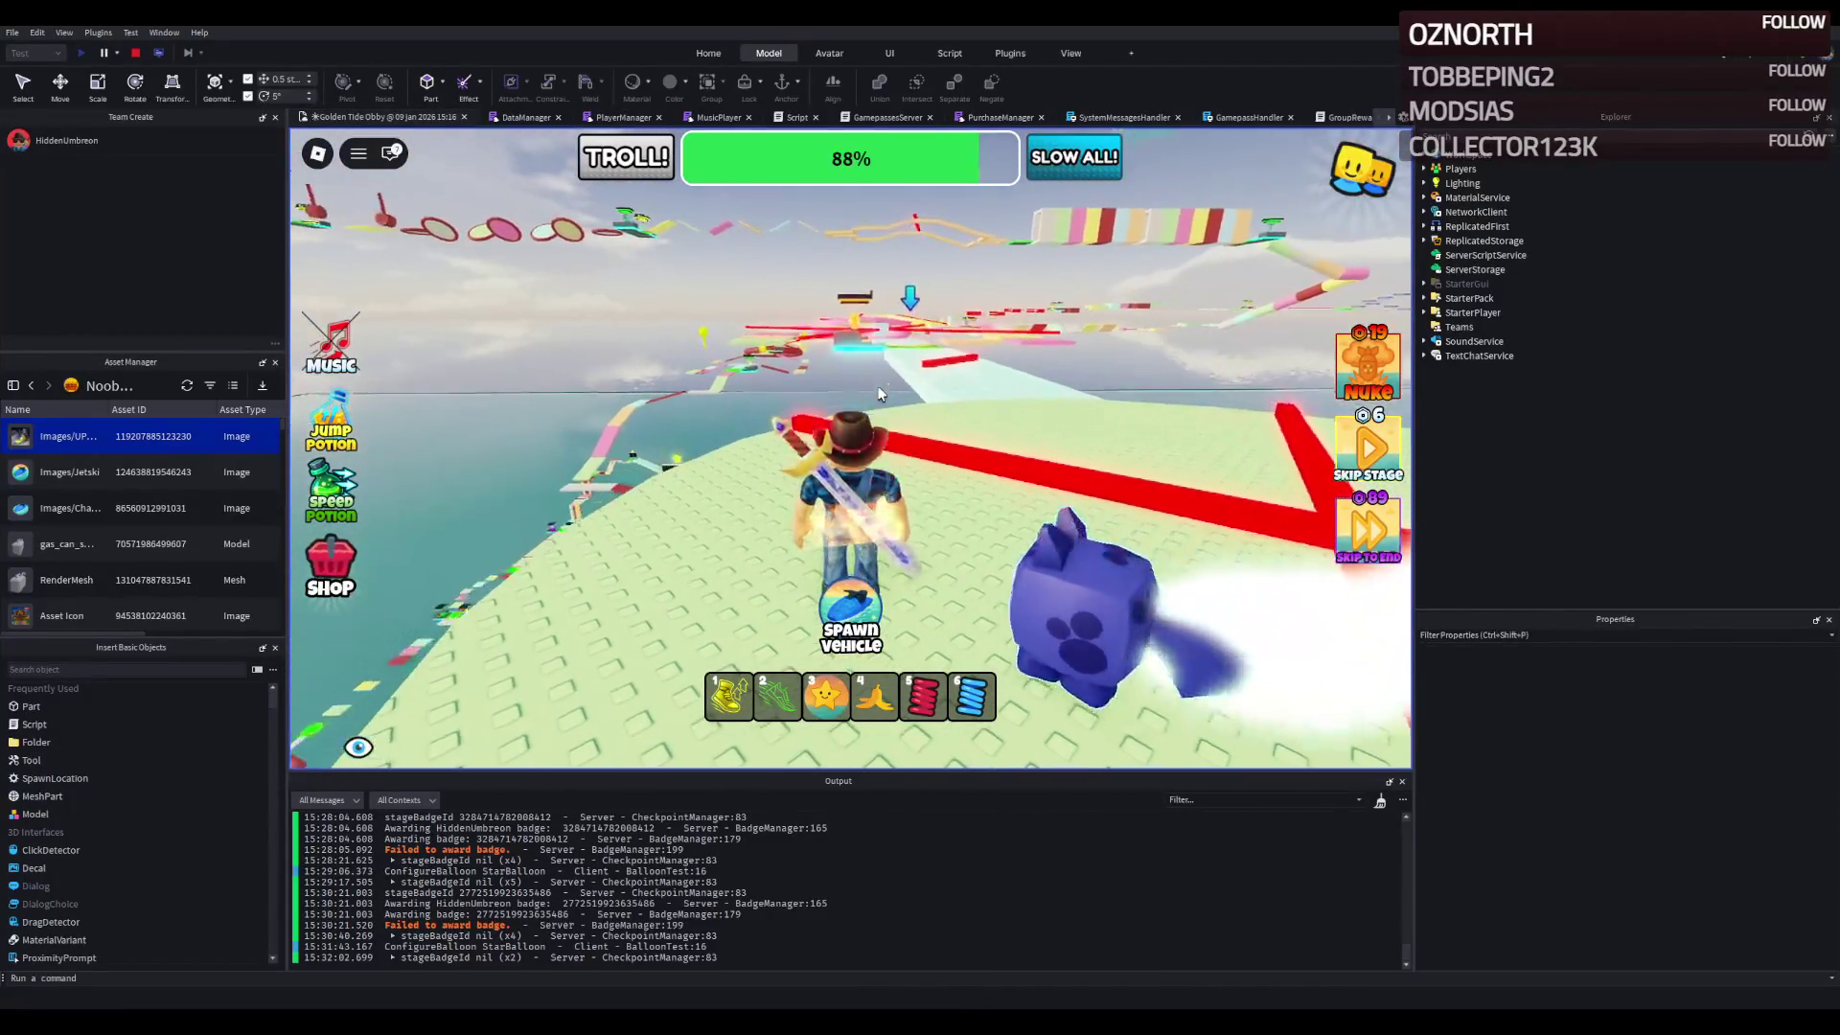
{"action": "key", "text": "w"}
{"action": "key", "text": "w"}
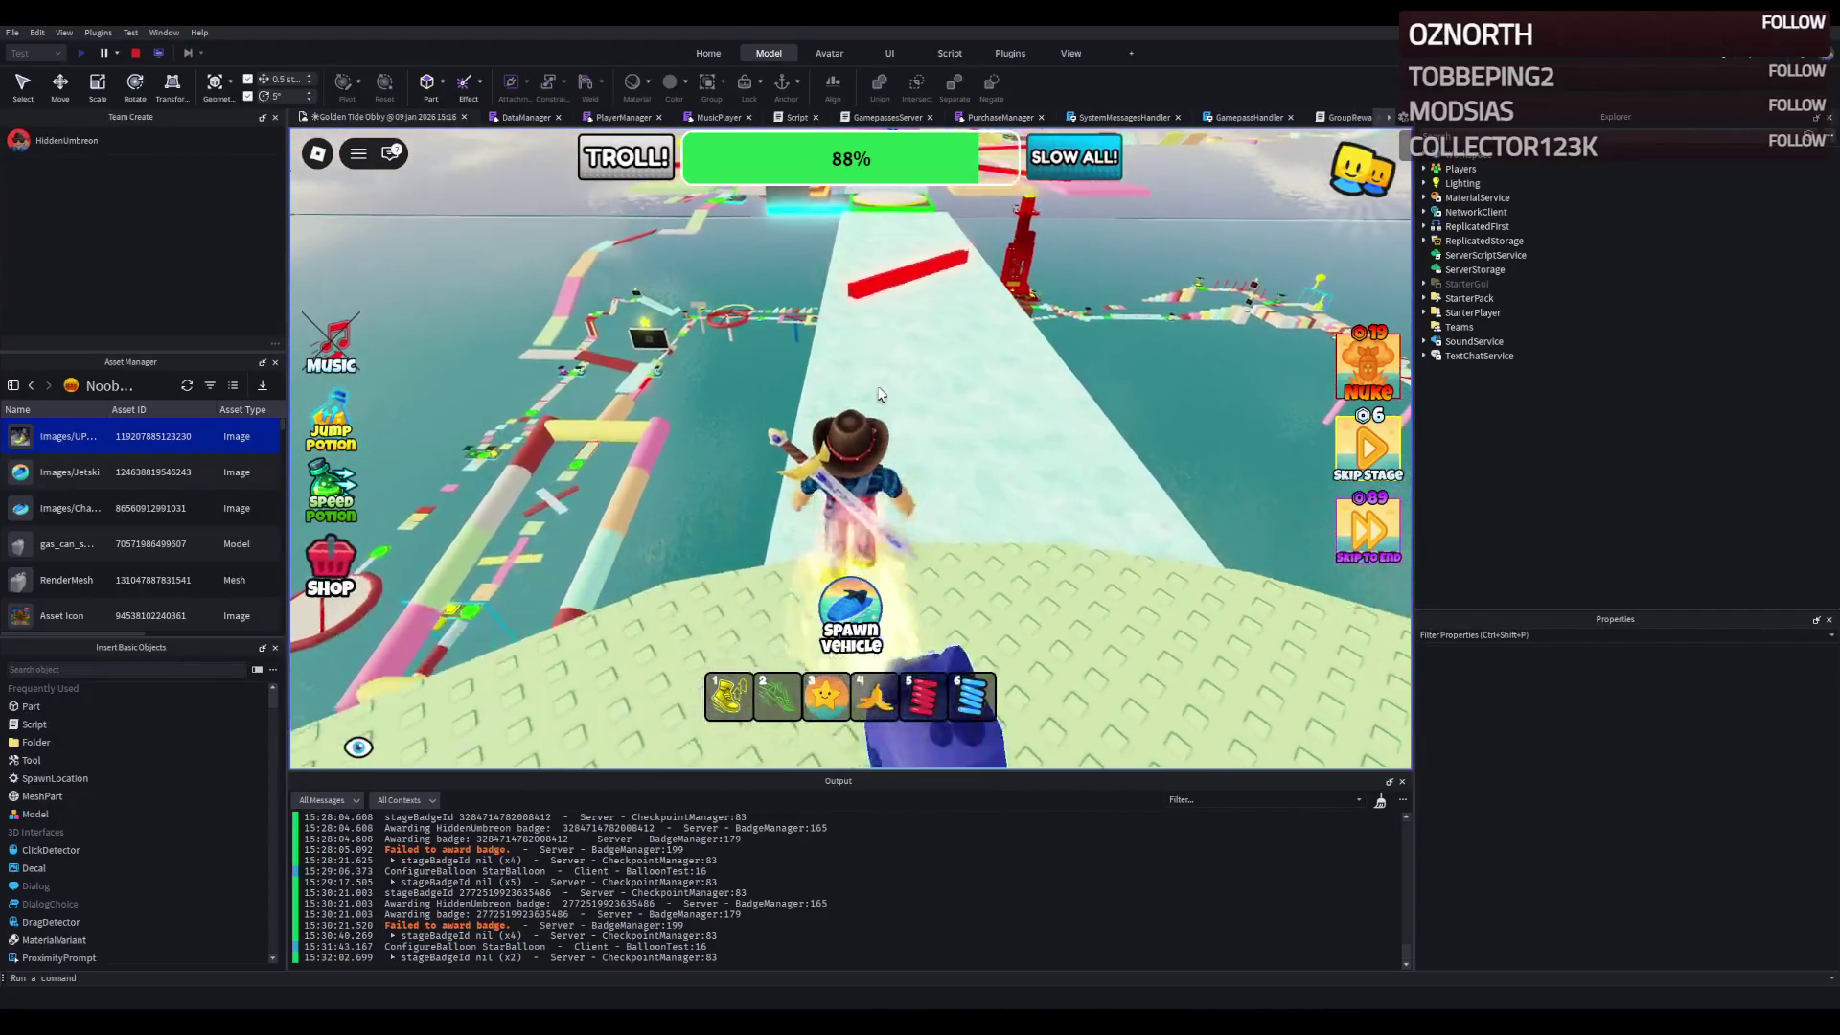
{"action": "key", "text": "w"}
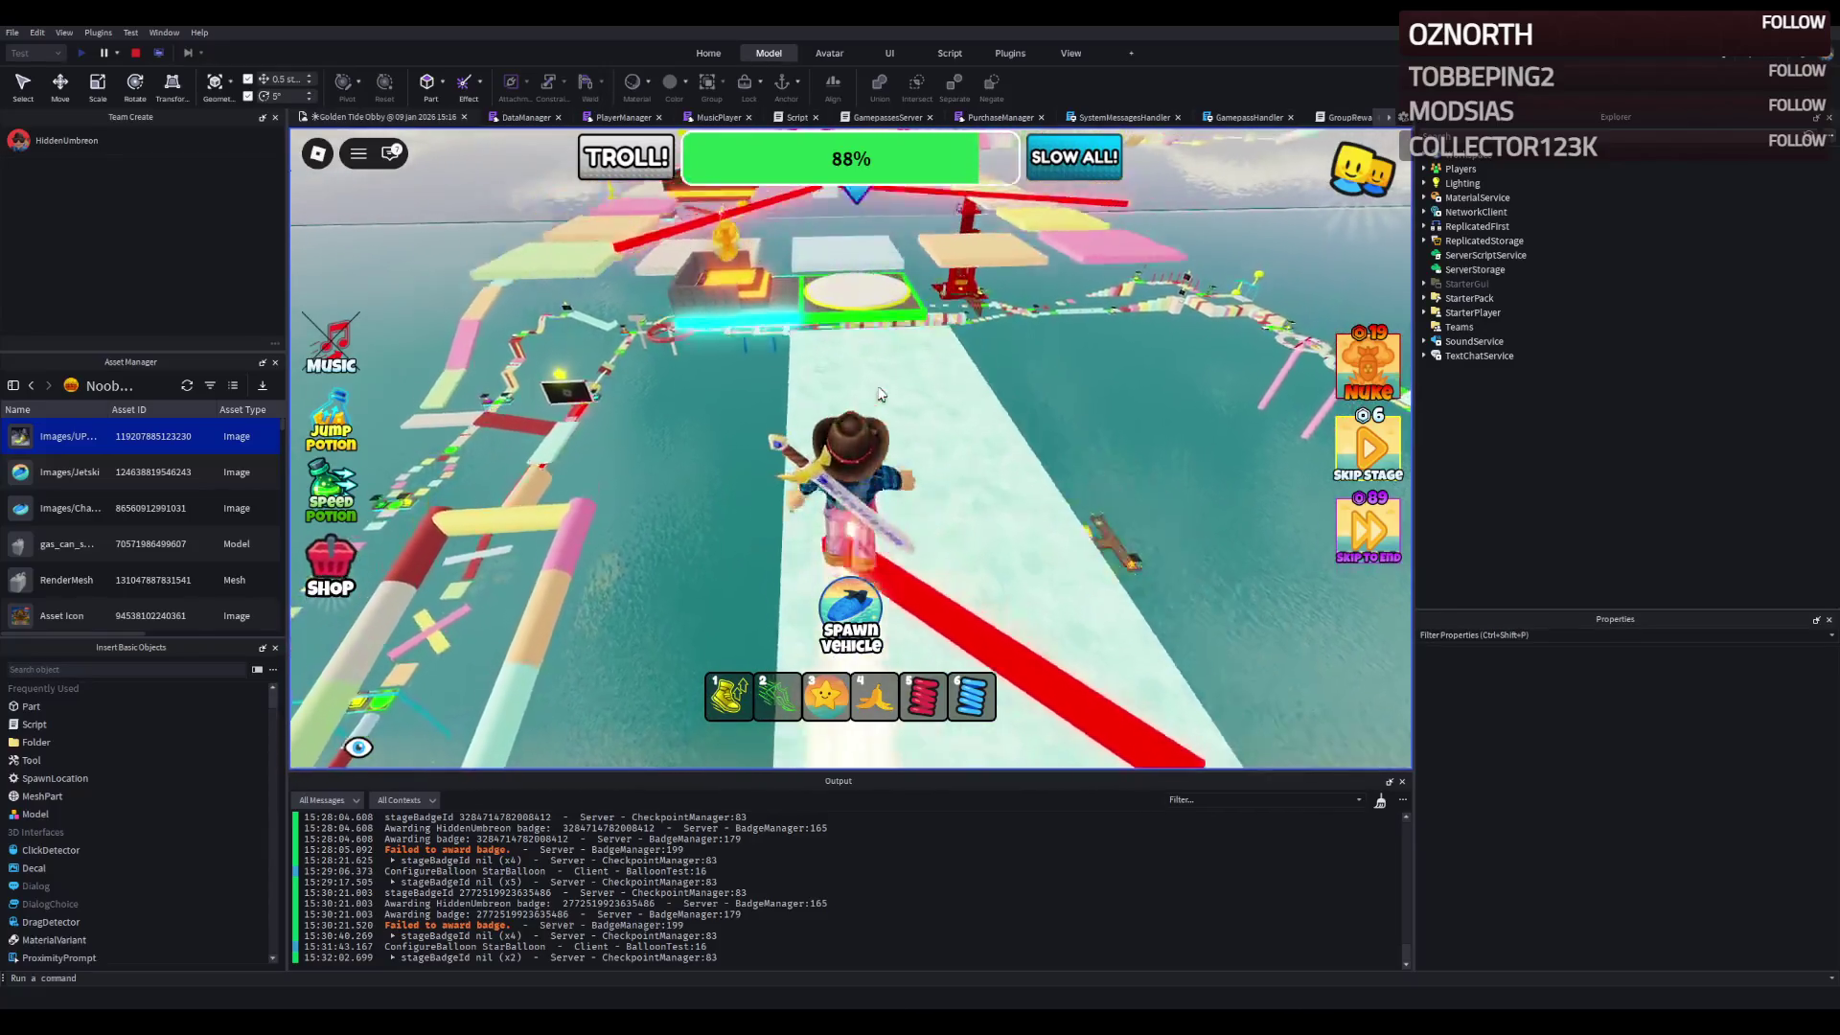
{"action": "key", "text": "w"}
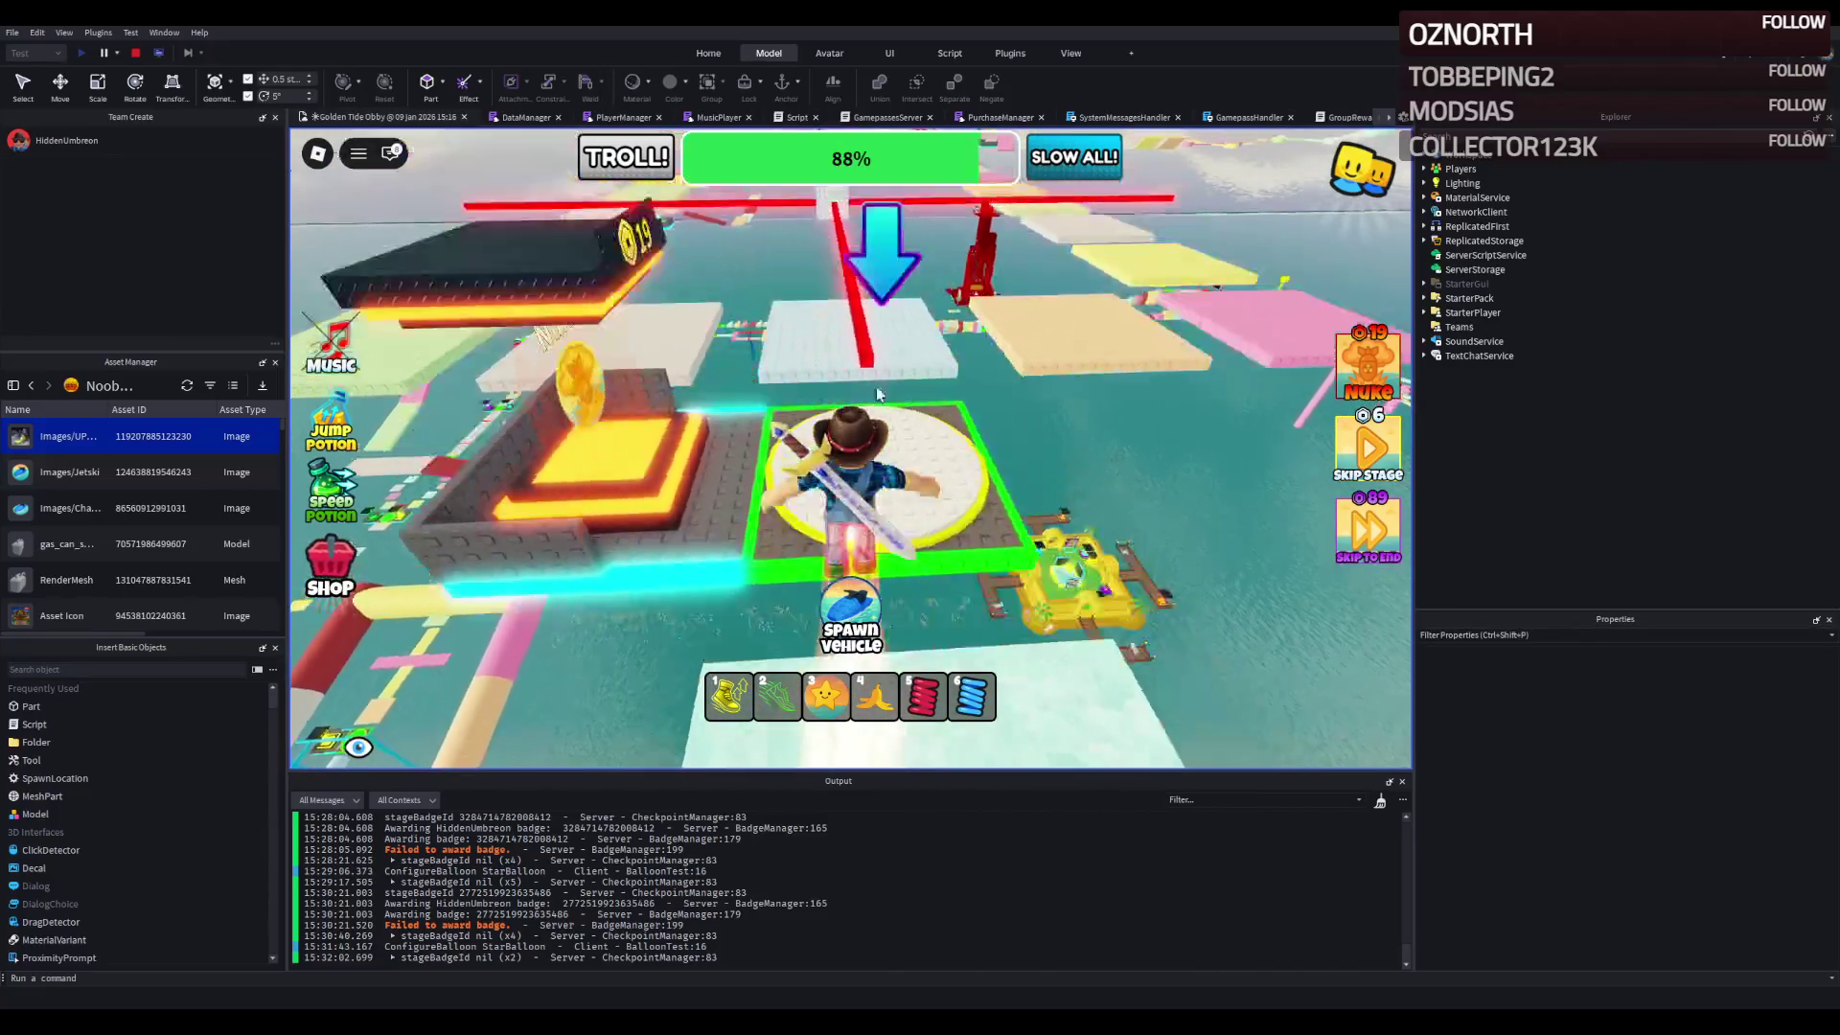
{"action": "key", "text": "w"}
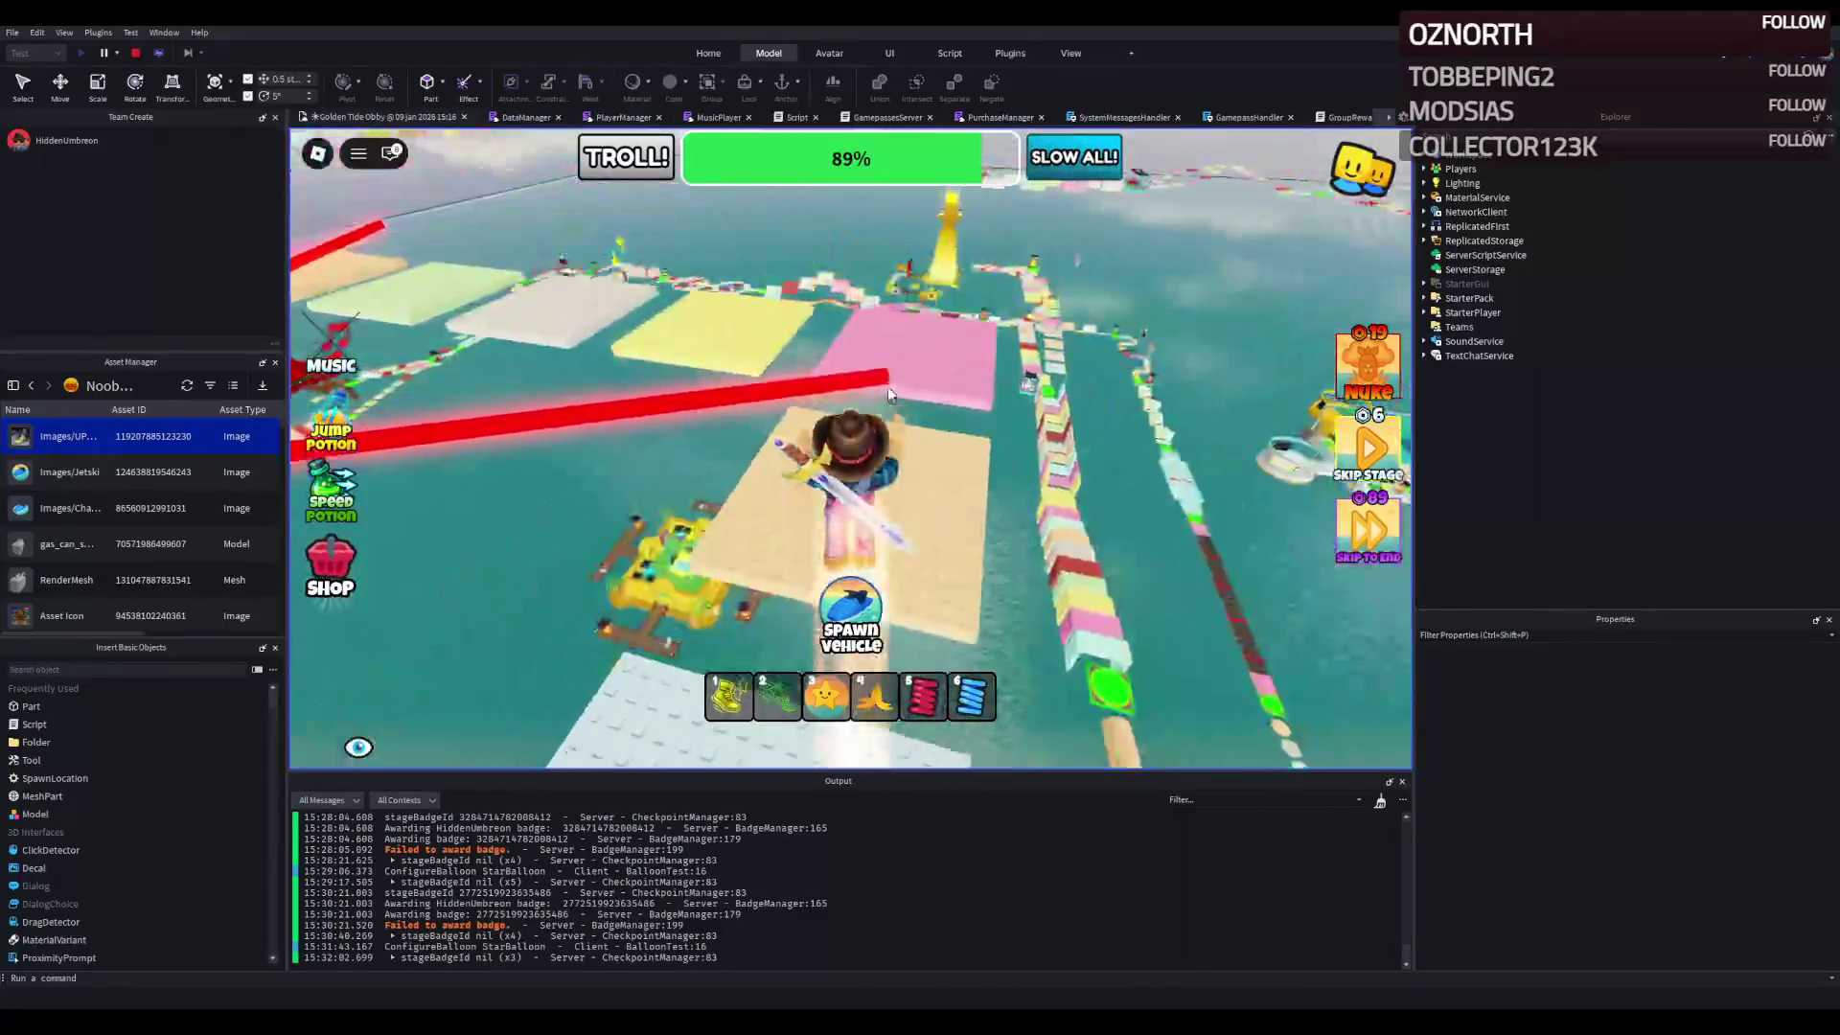
{"action": "key", "text": "w"}
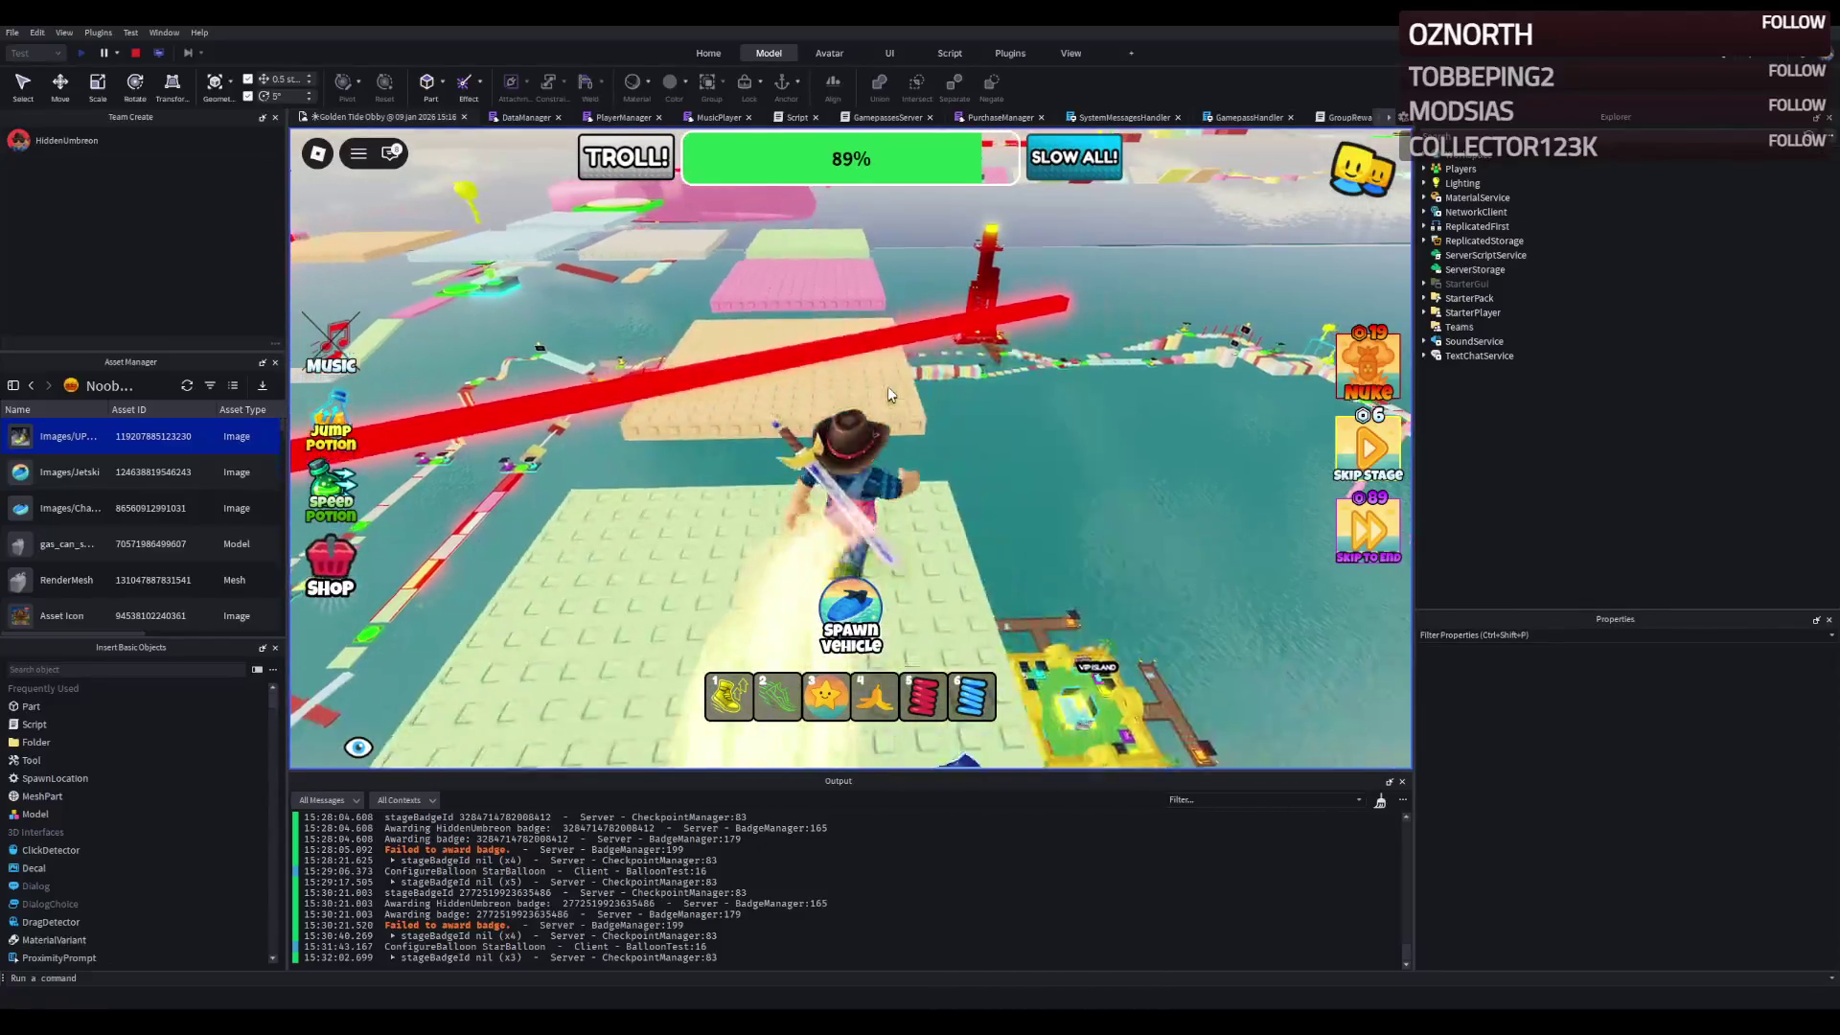
- Reach the green-bordered checkpoint at 90%, then run the full length of the pink tube
{"action": "key", "text": "w"}
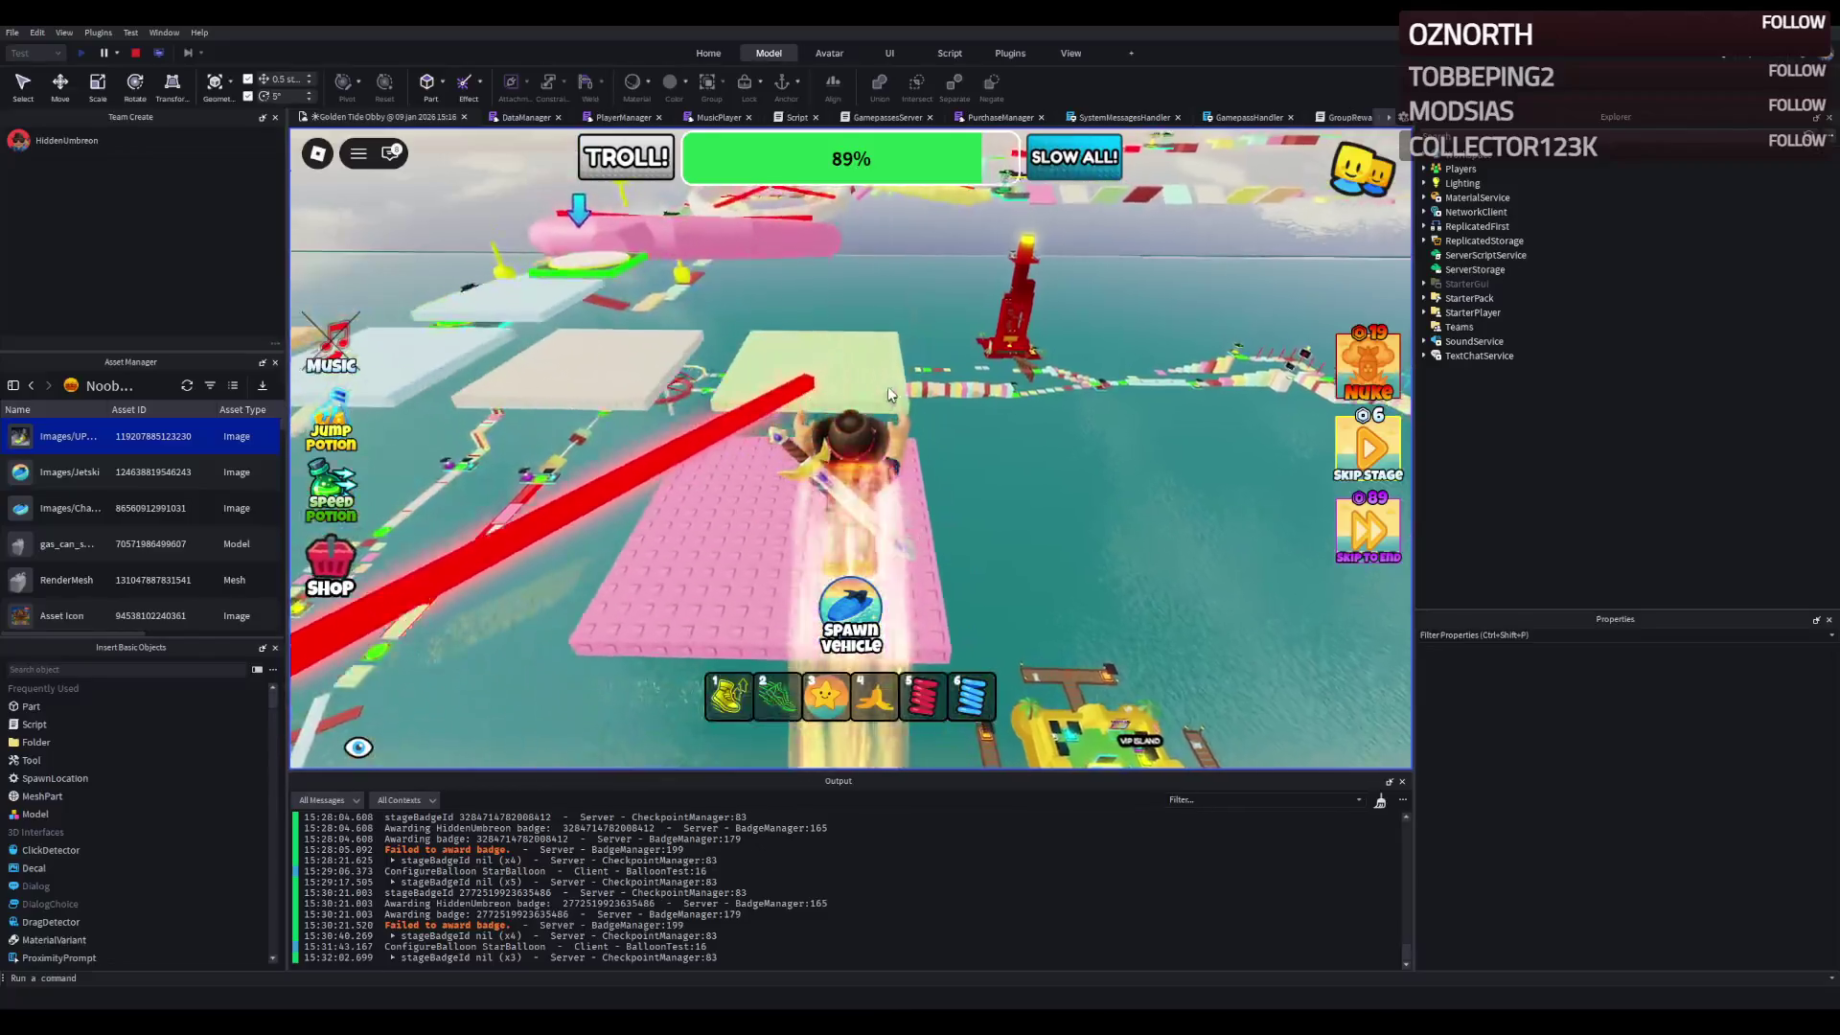
{"action": "key", "text": "w"}
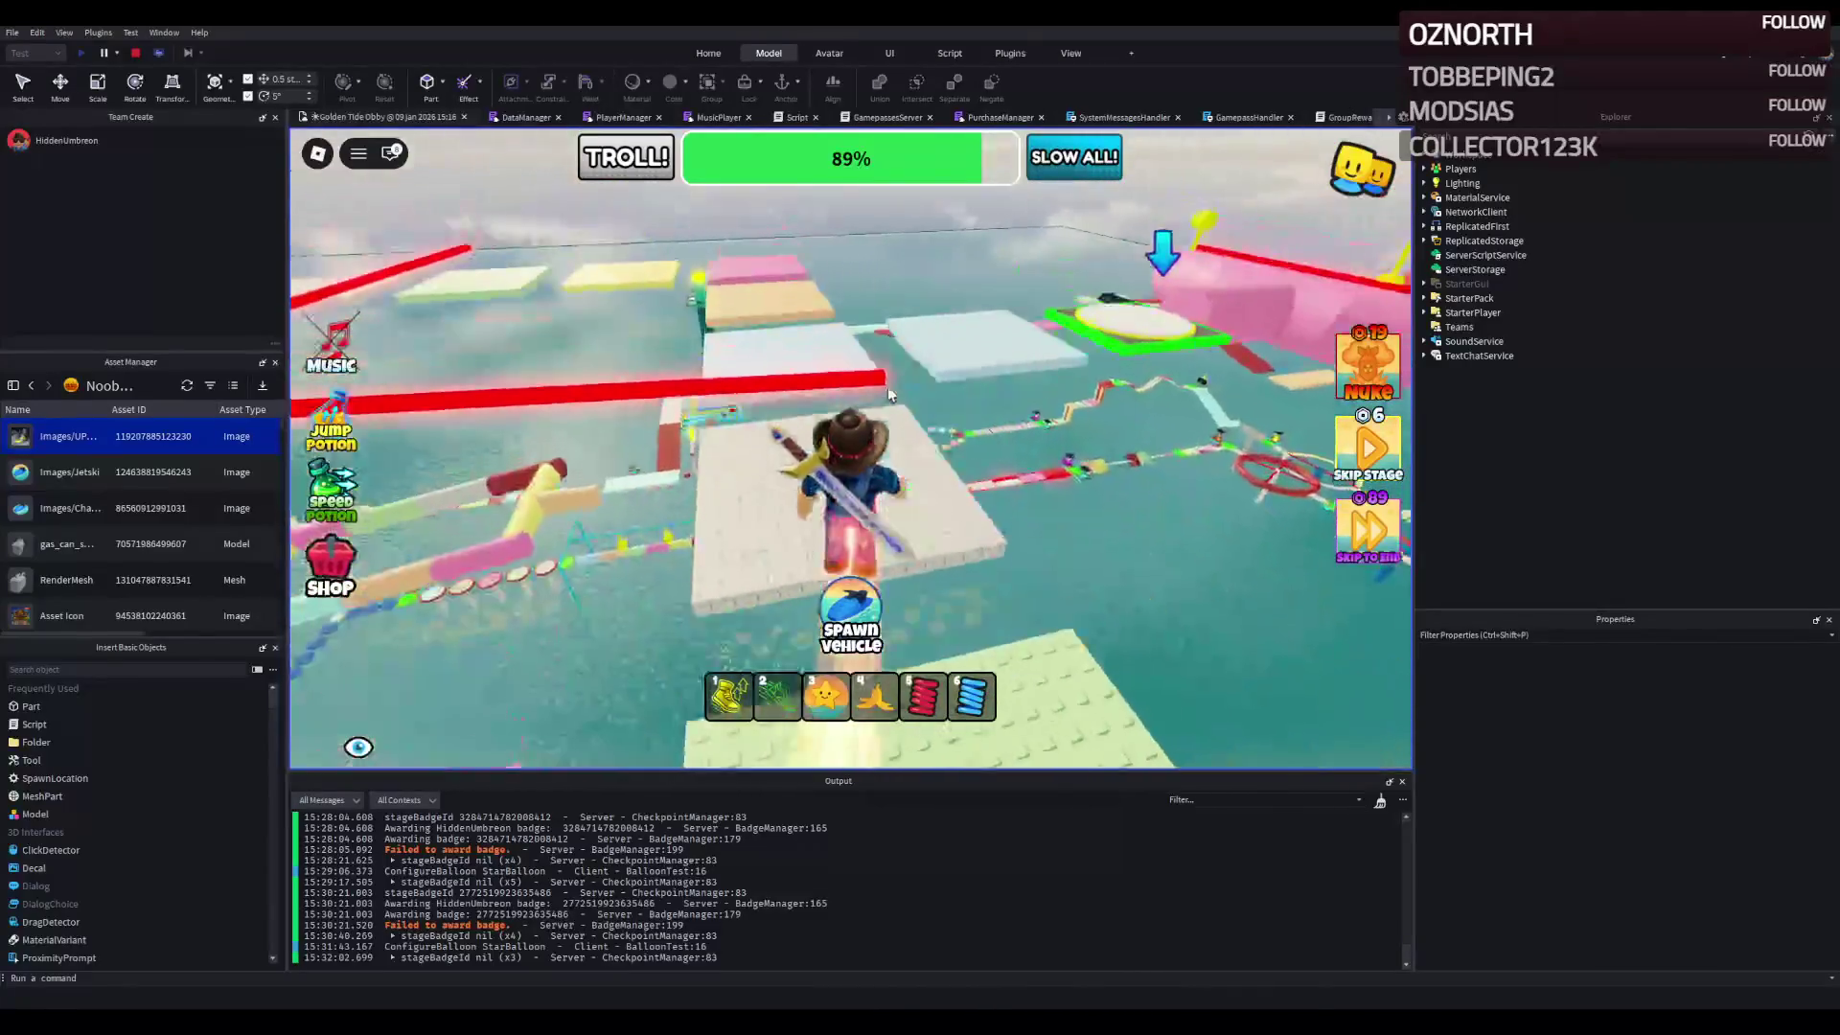
{"action": "key", "text": "w"}
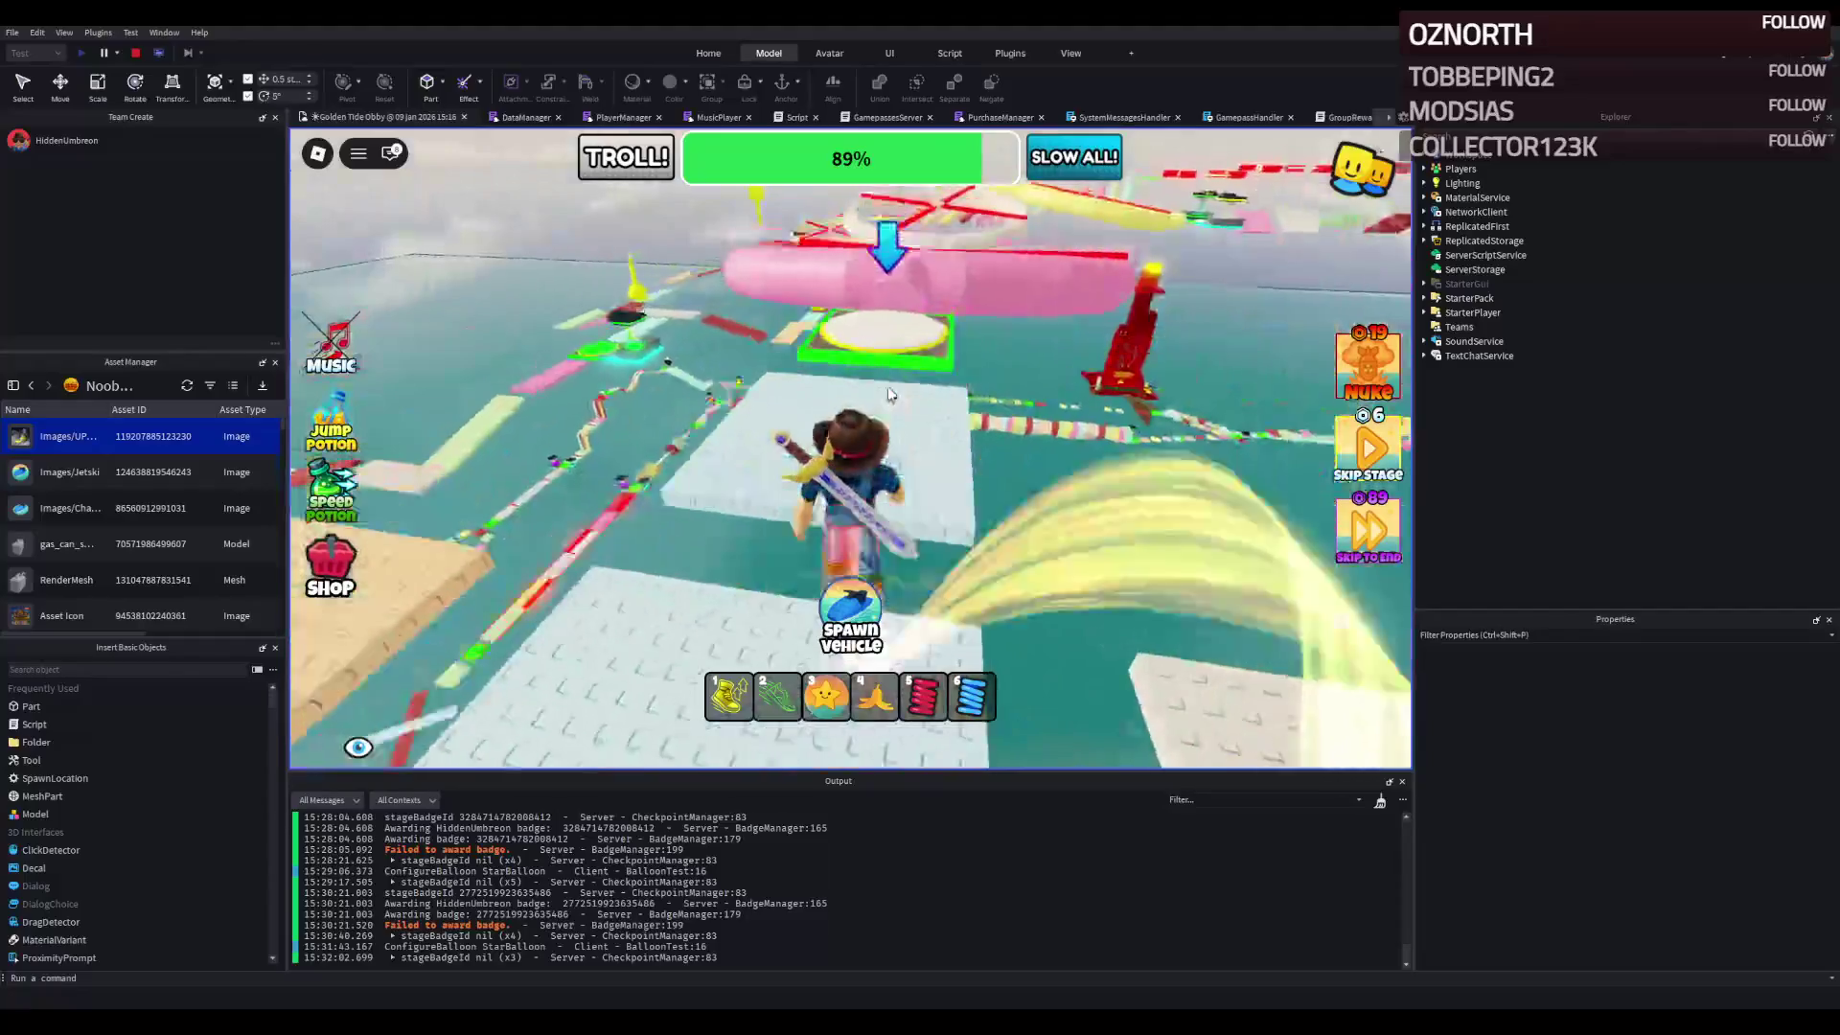
{"action": "key", "text": "w"}
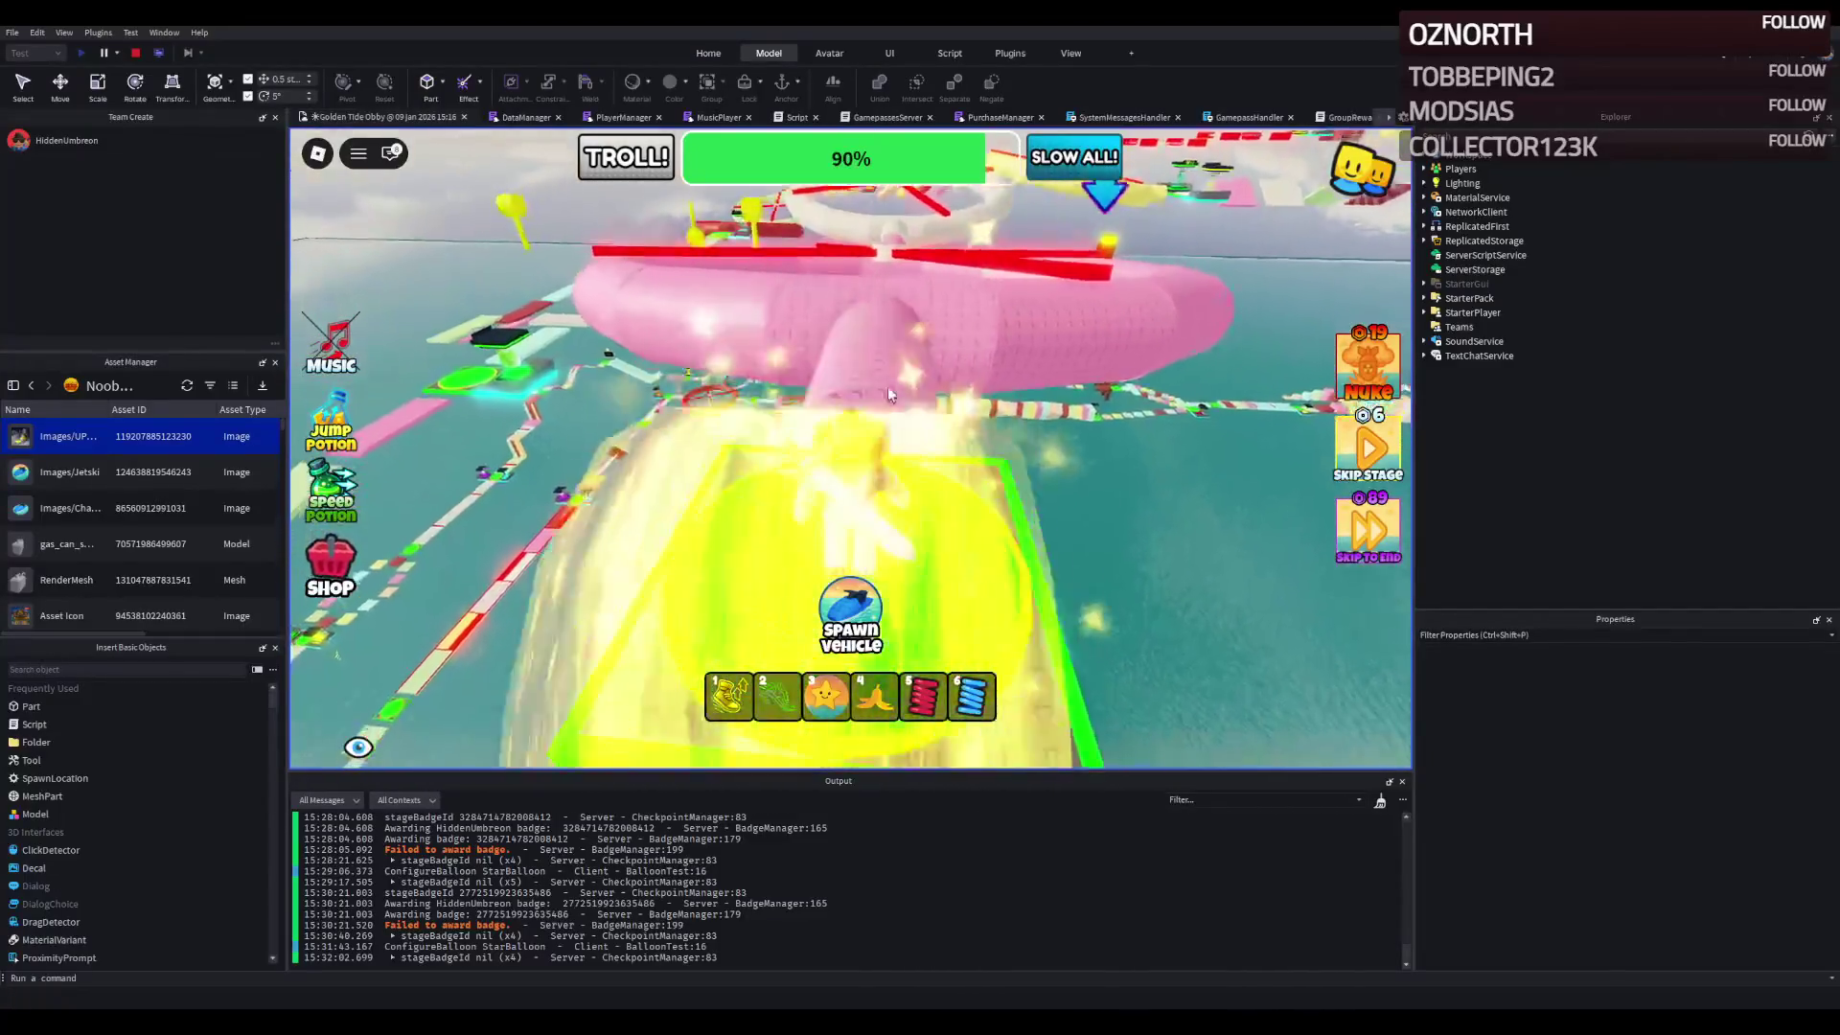
{"action": "key", "text": "w"}
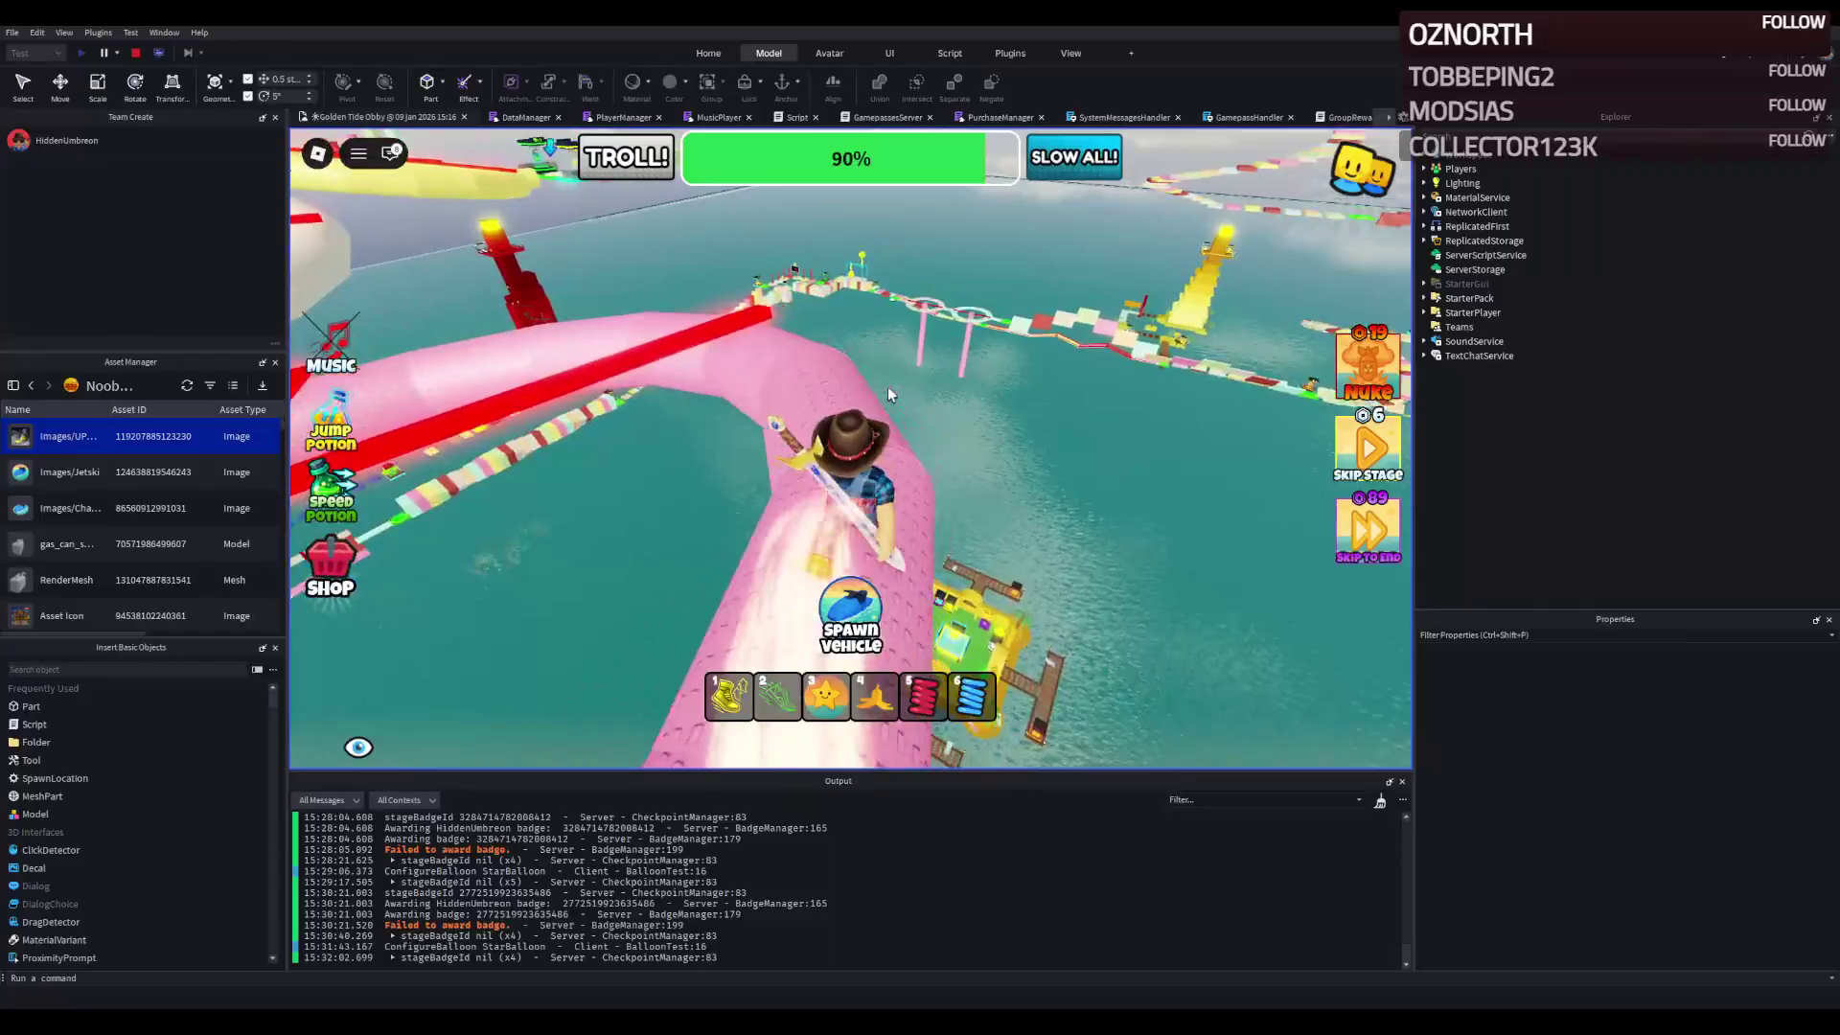
{"action": "key", "text": "w"}
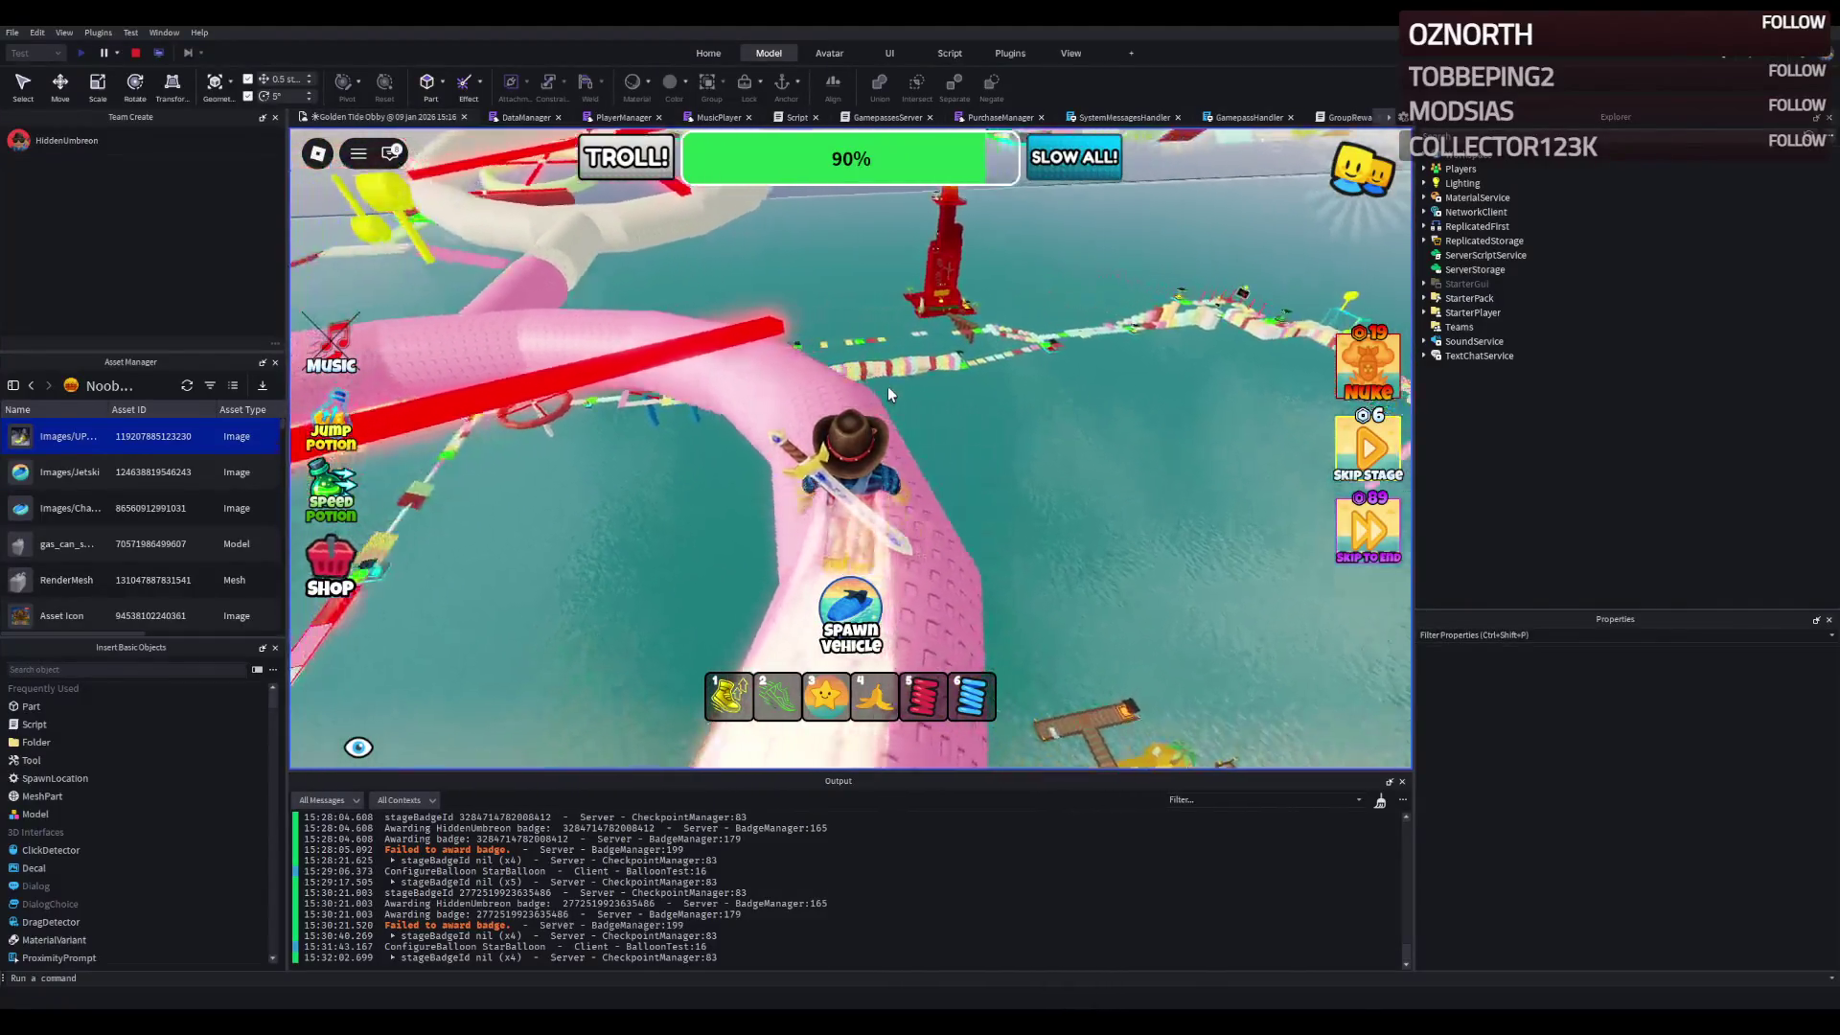
{"action": "key", "text": "w"}
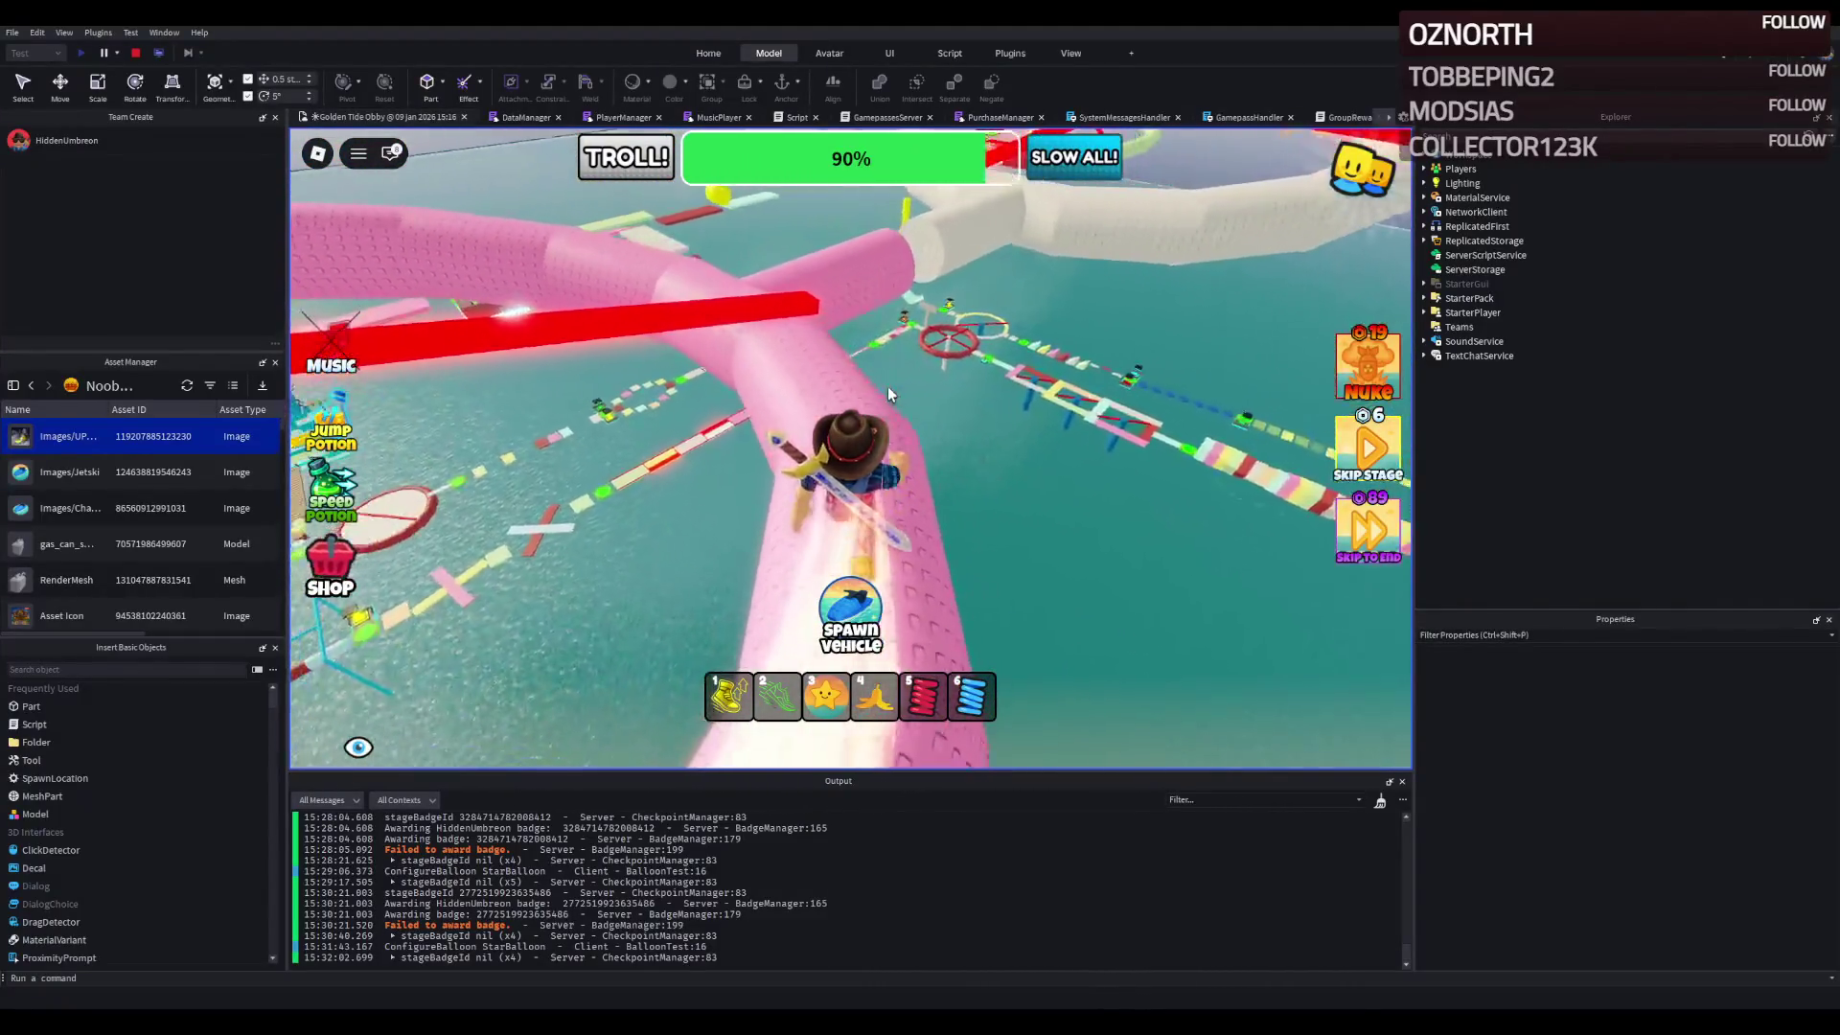
{"action": "key", "text": "w"}
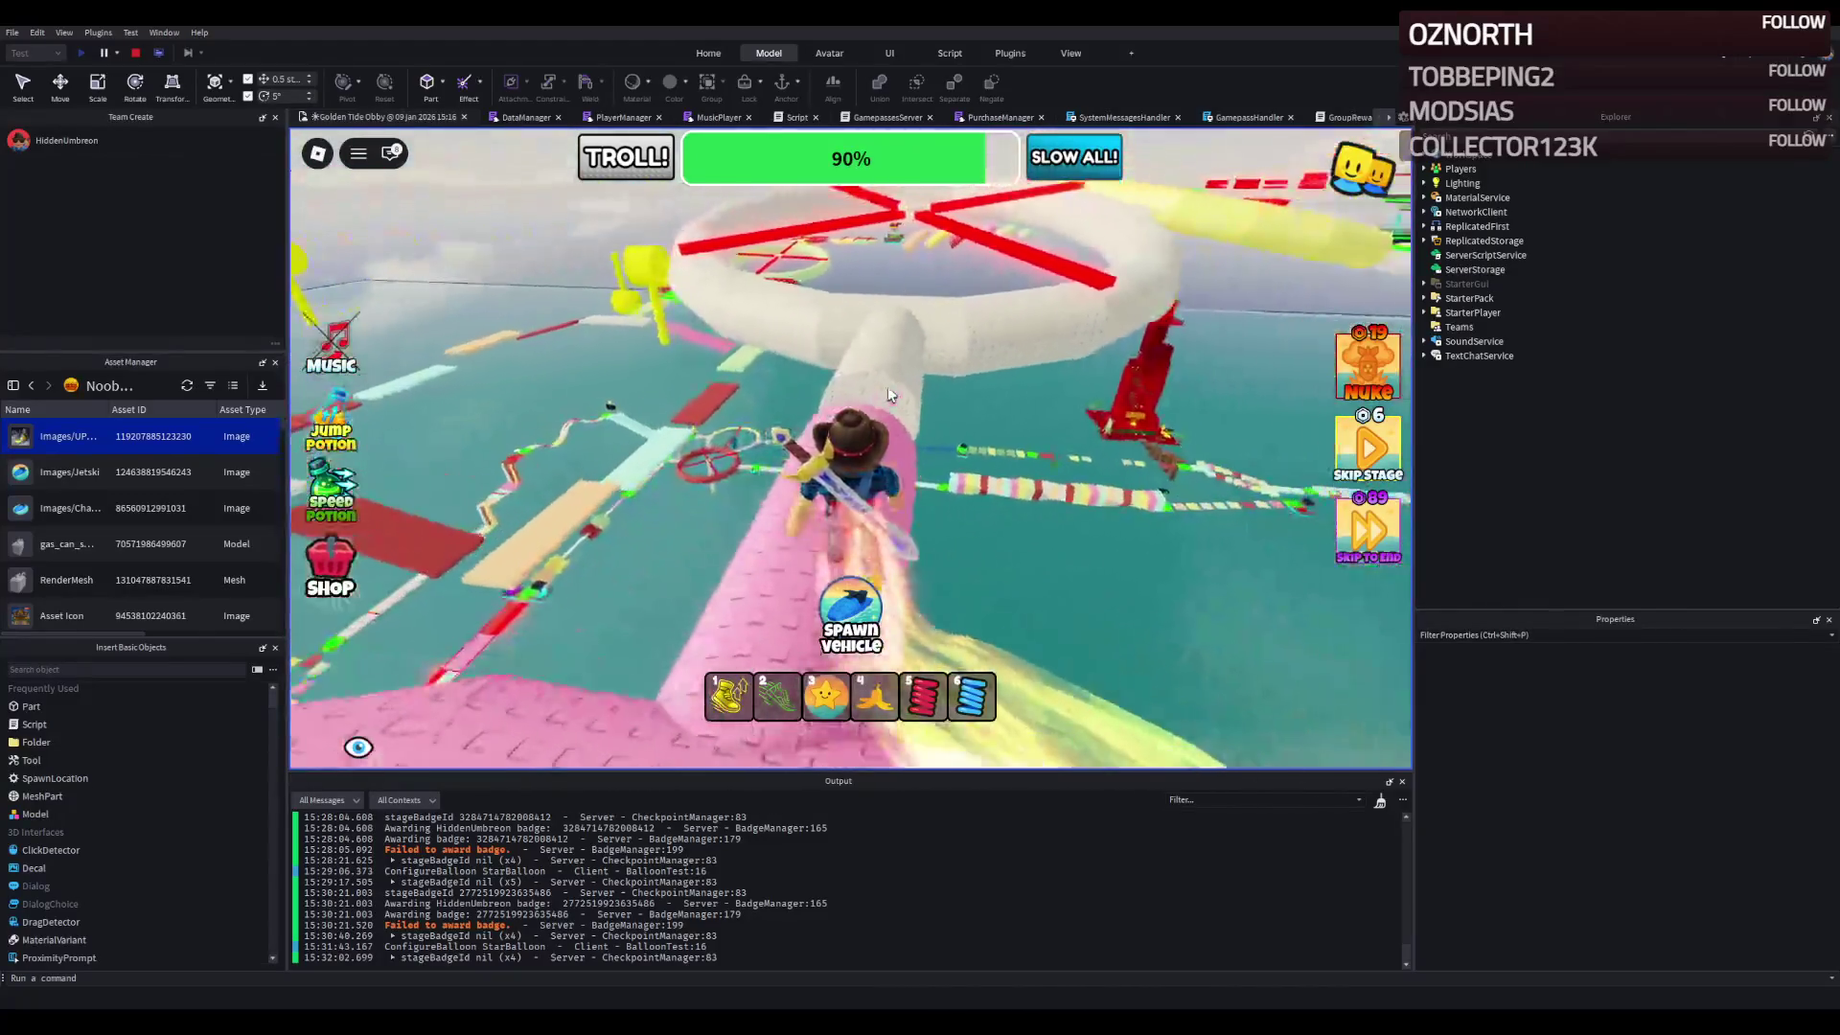
- Run along the white tube past the red bar and the tan tube through the yellow ring
{"action": "key", "text": "w"}
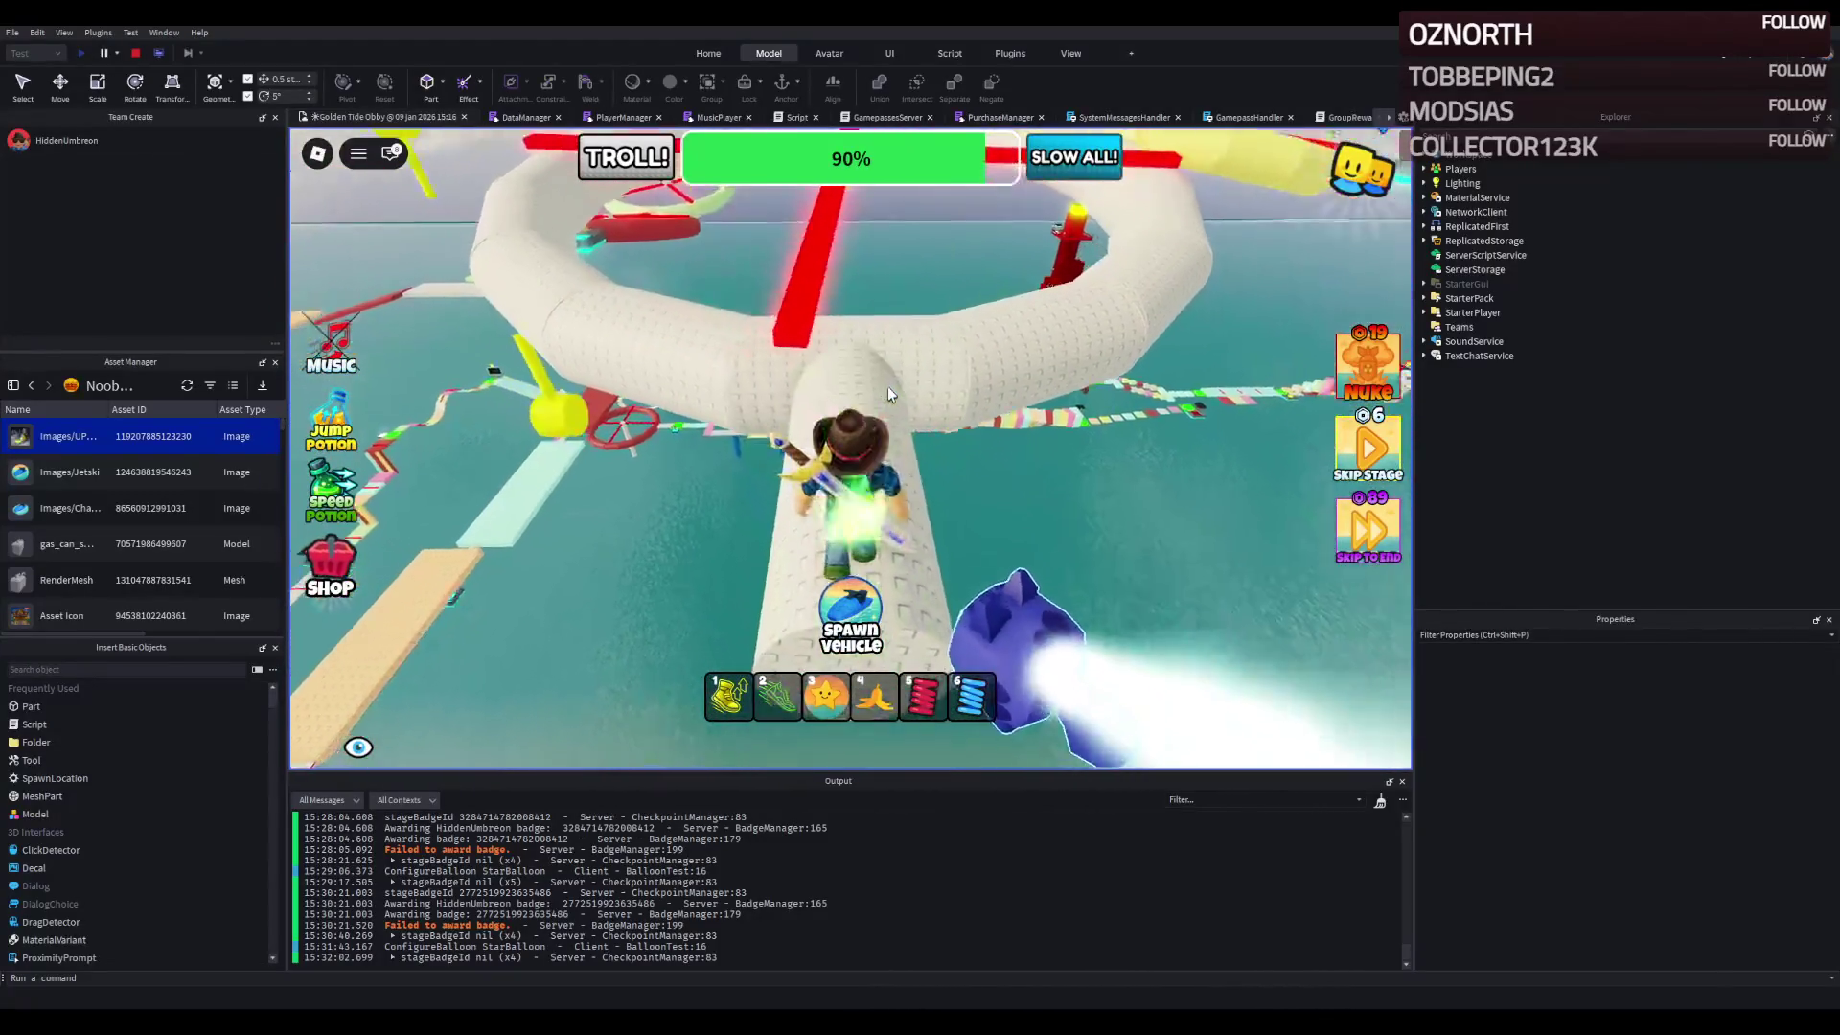
{"action": "key", "text": "w"}
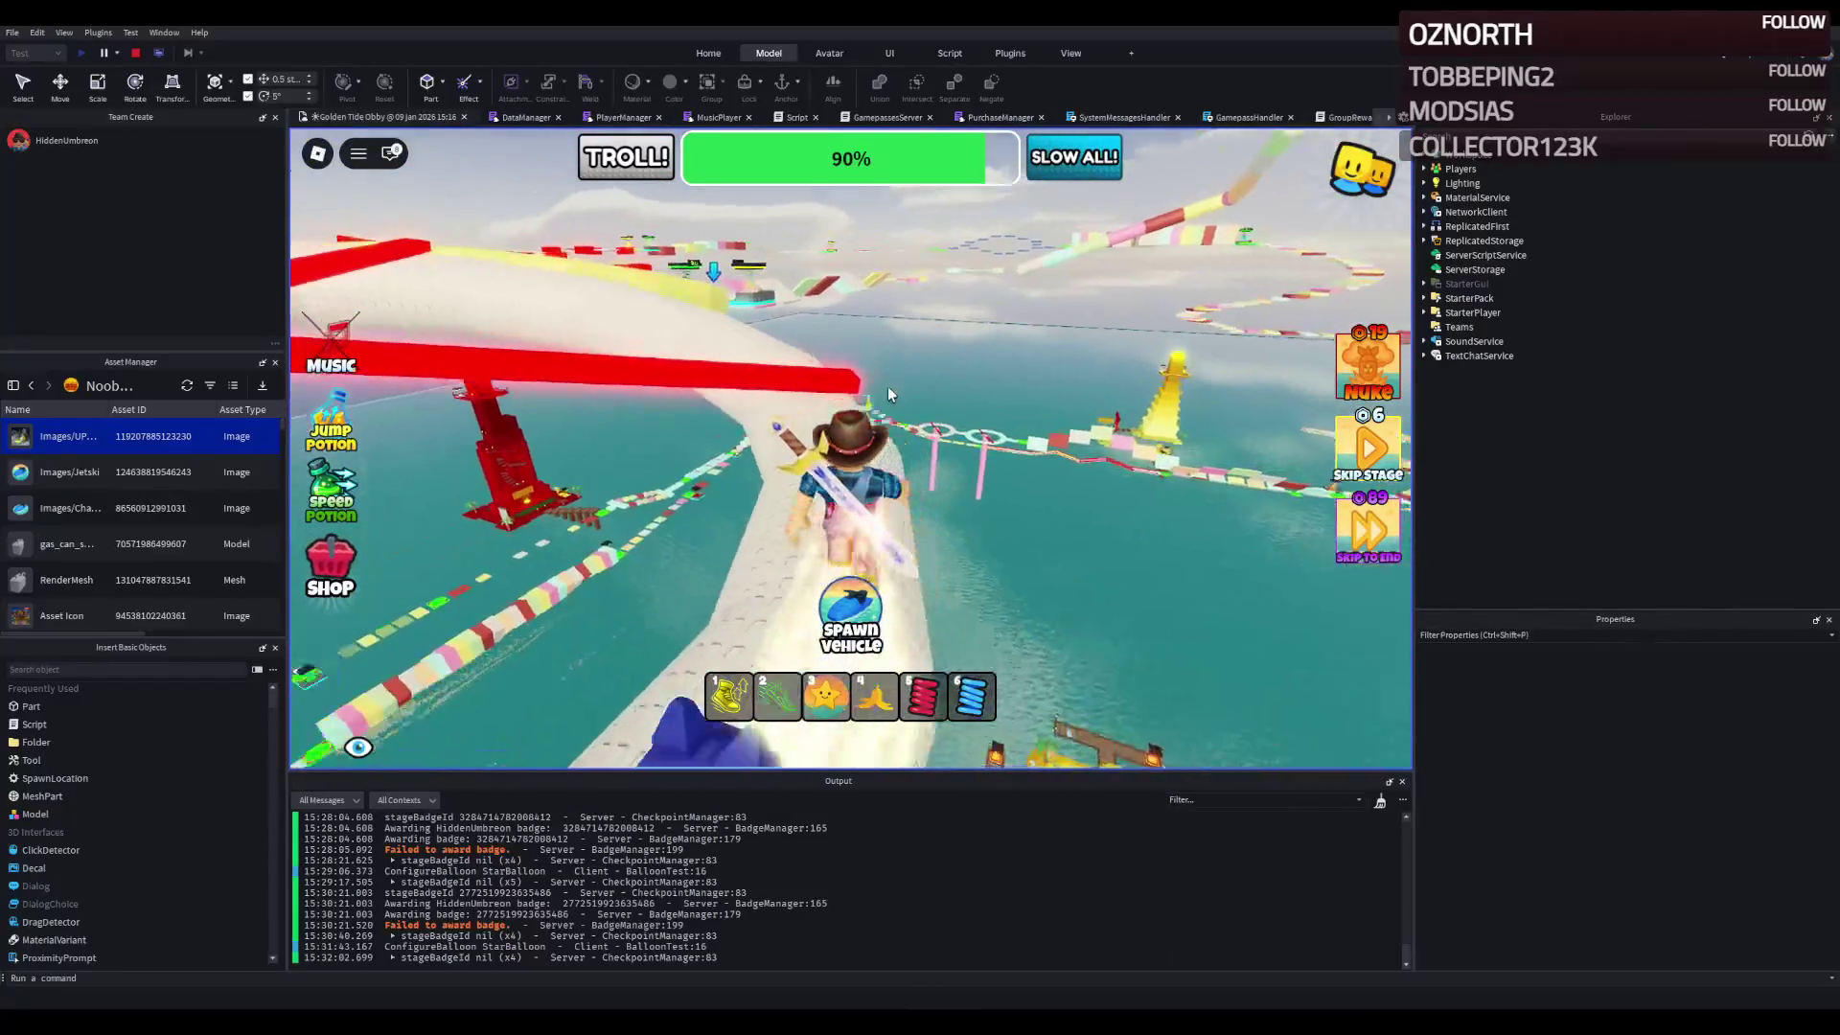
{"action": "key", "text": "w"}
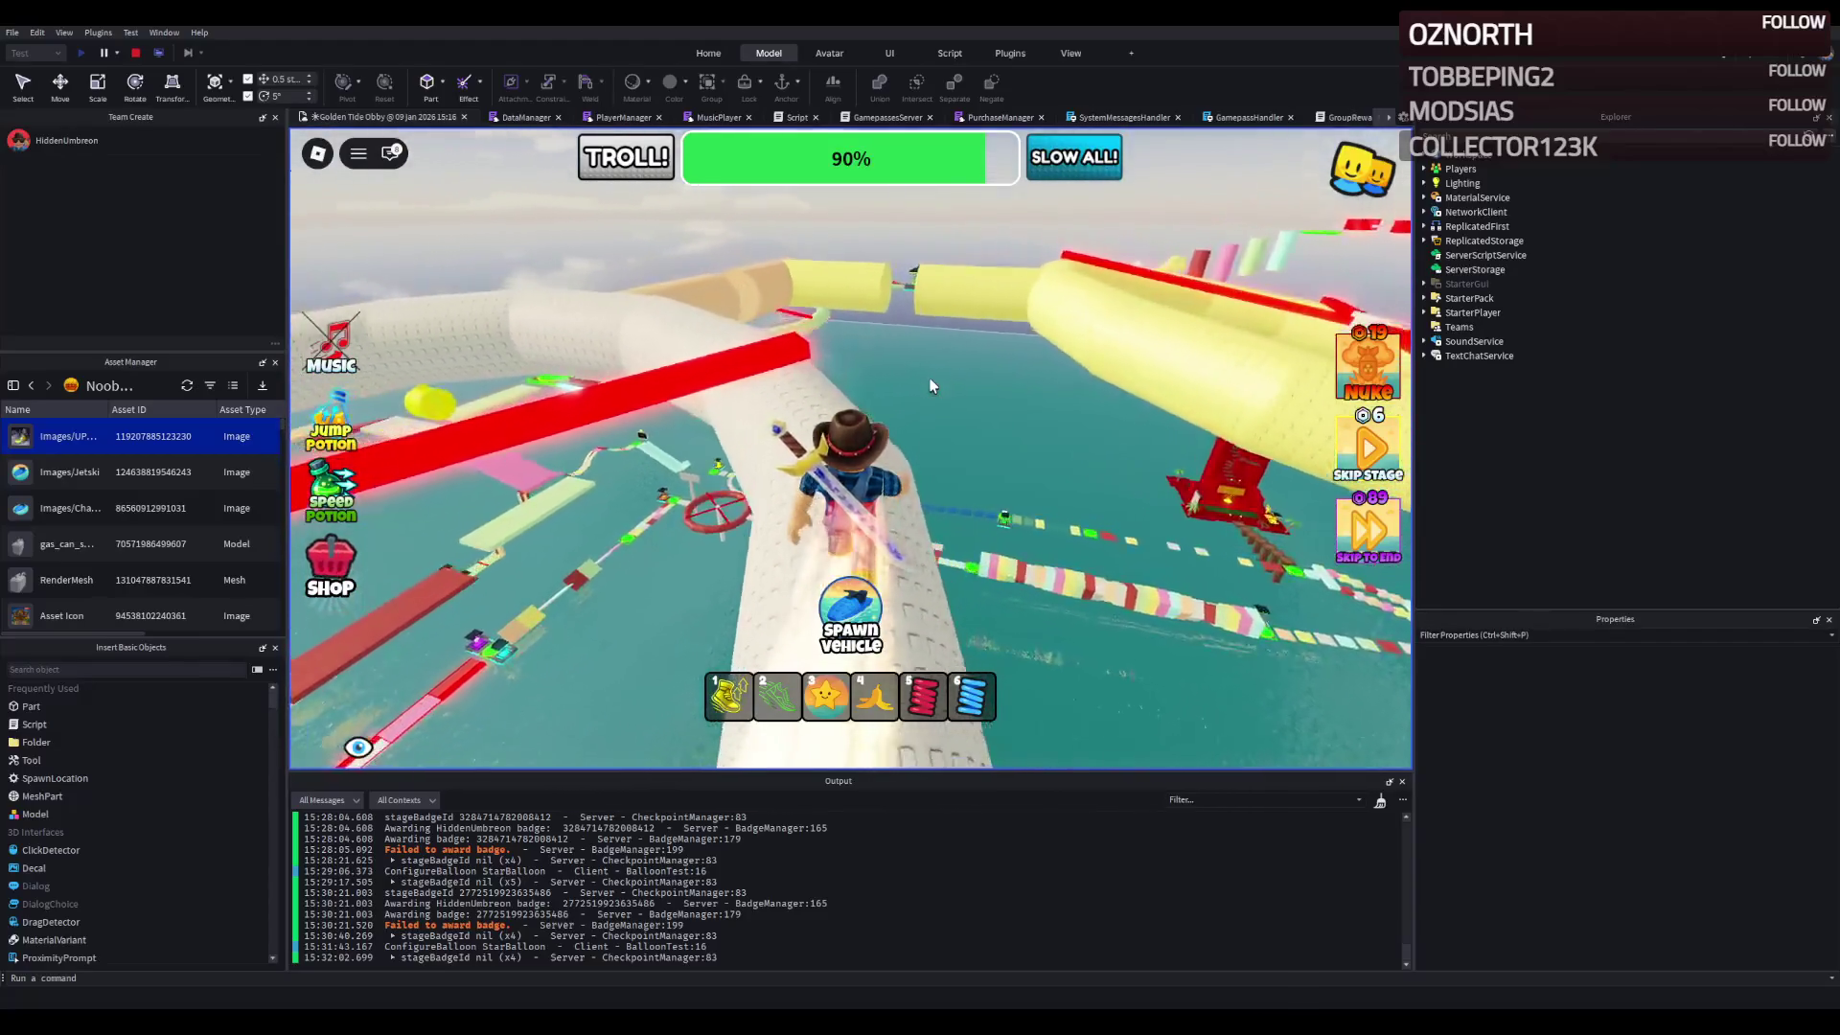
{"action": "key", "text": "w"}
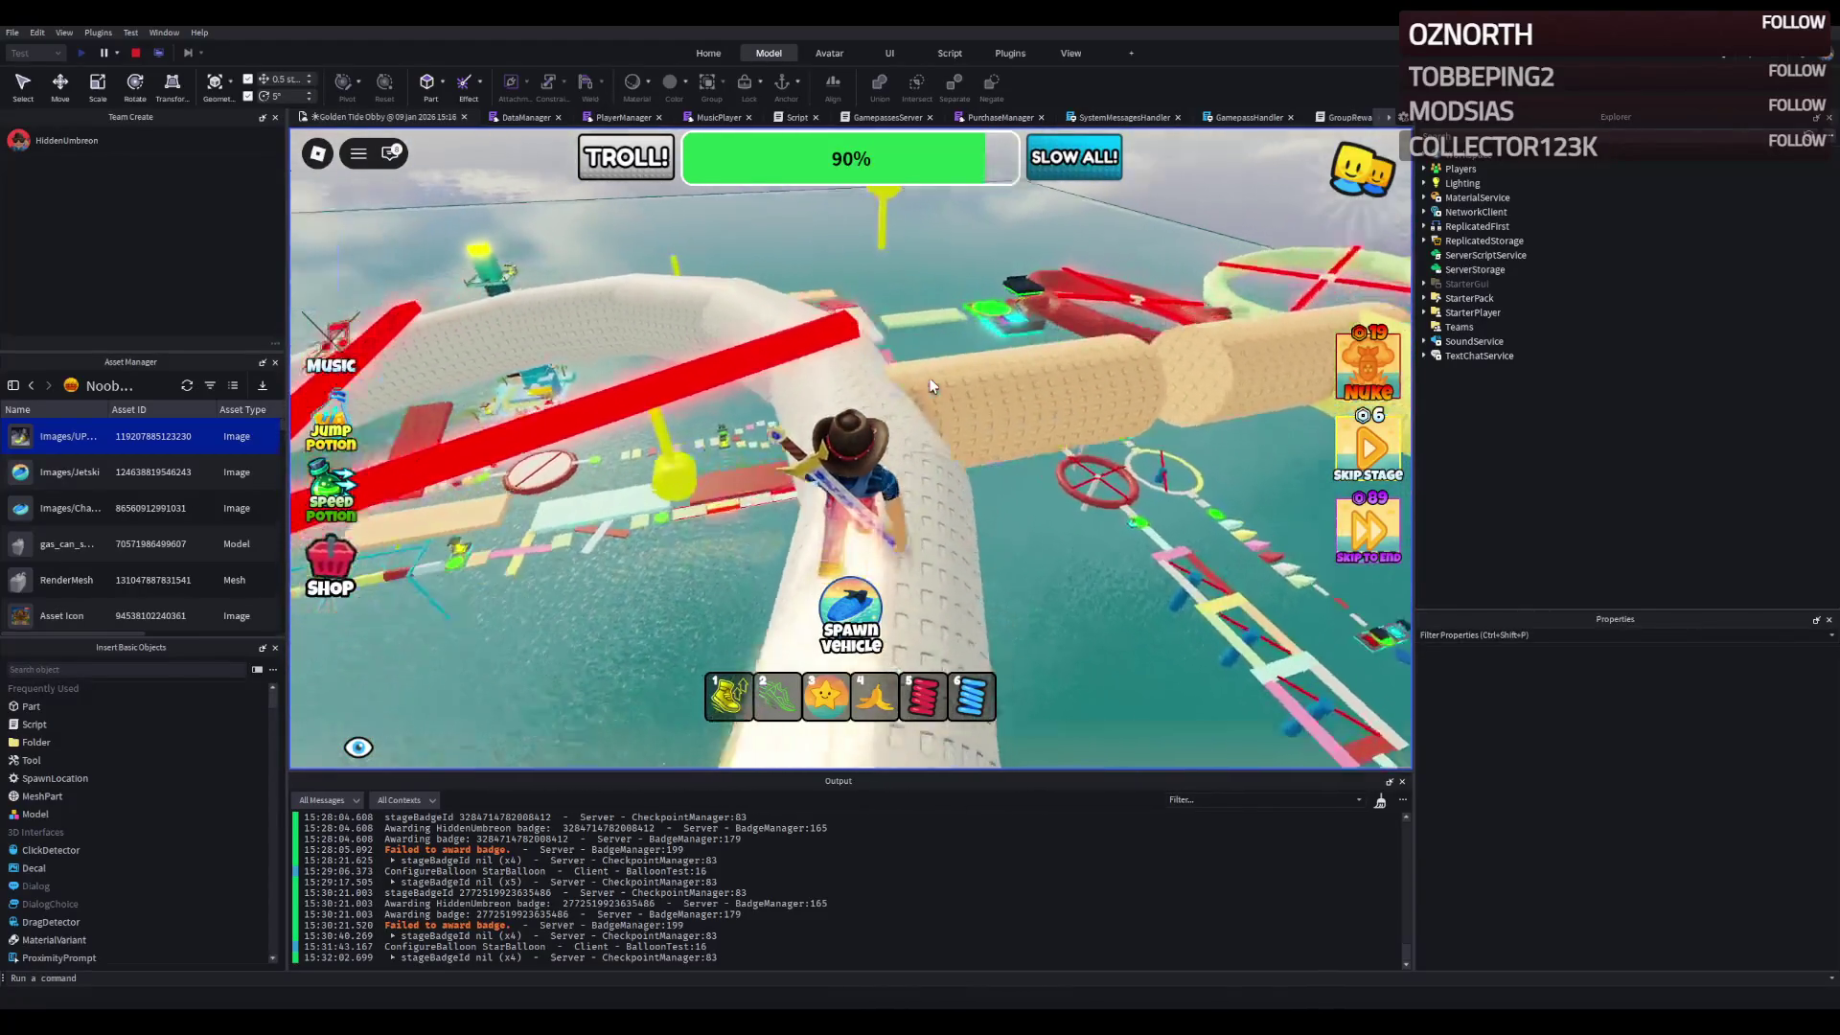
{"action": "key", "text": "w"}
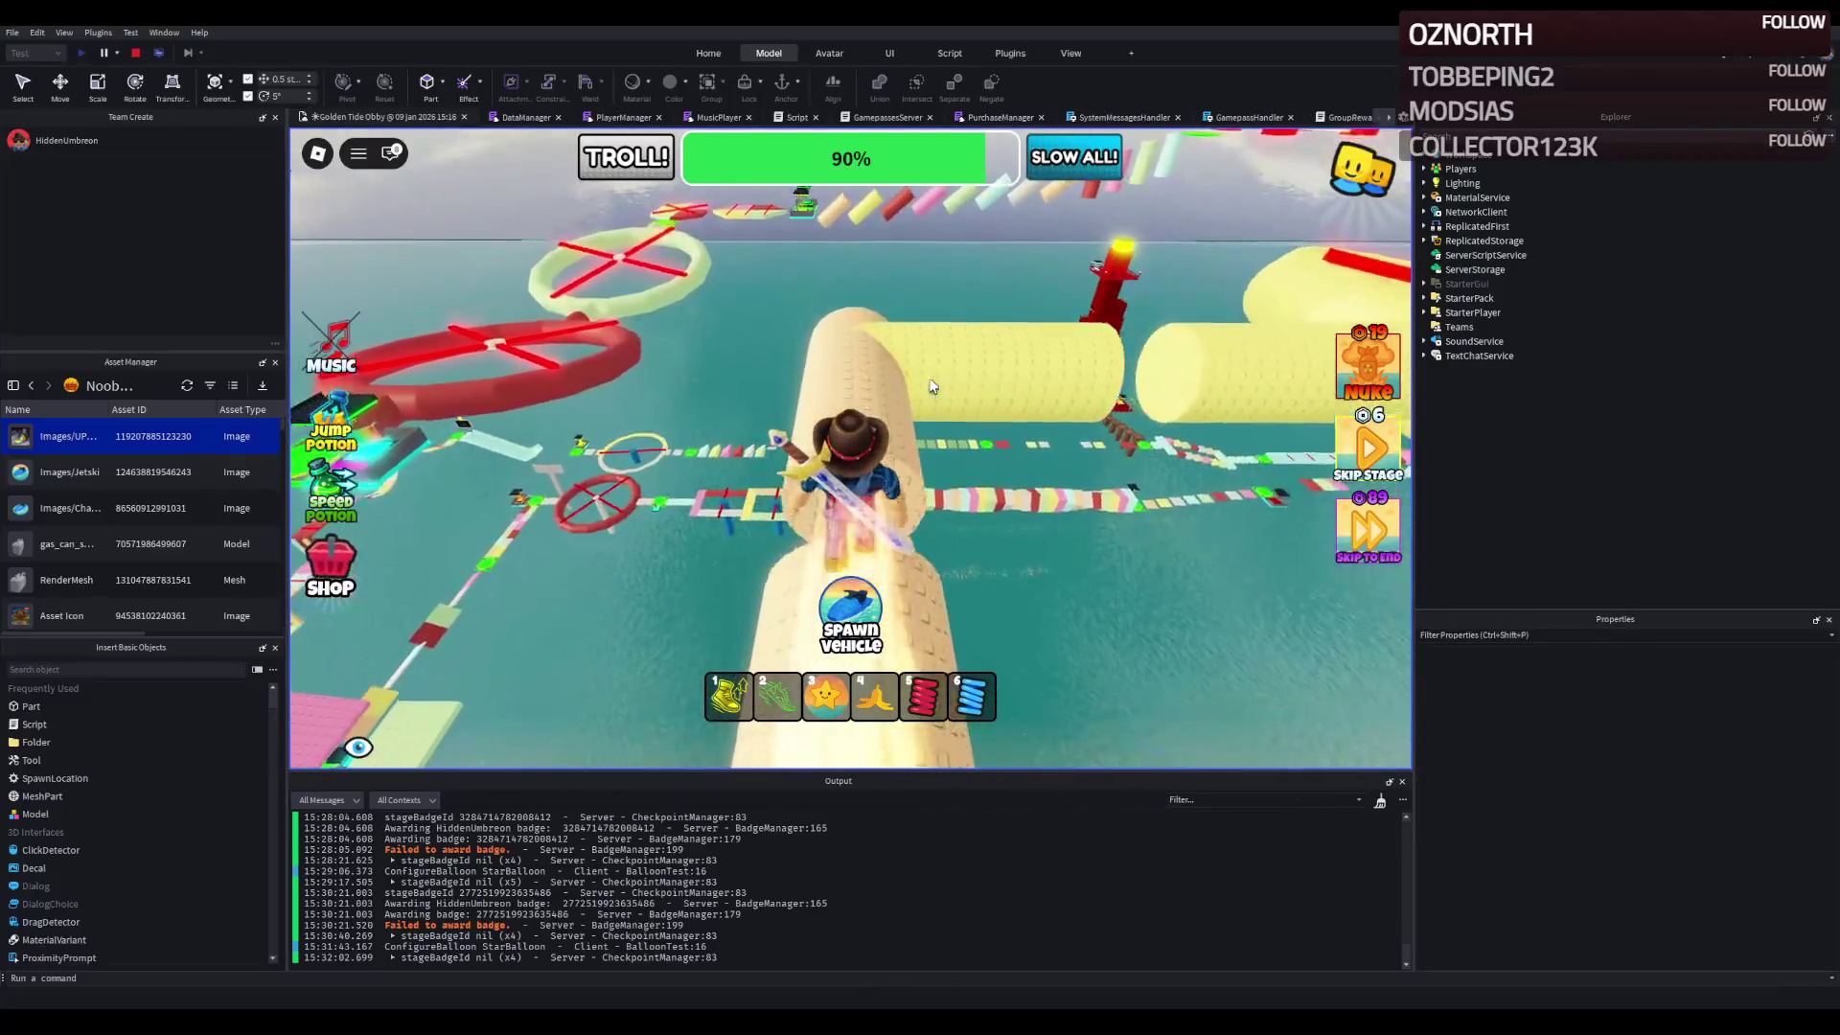
{"action": "key", "text": "w"}
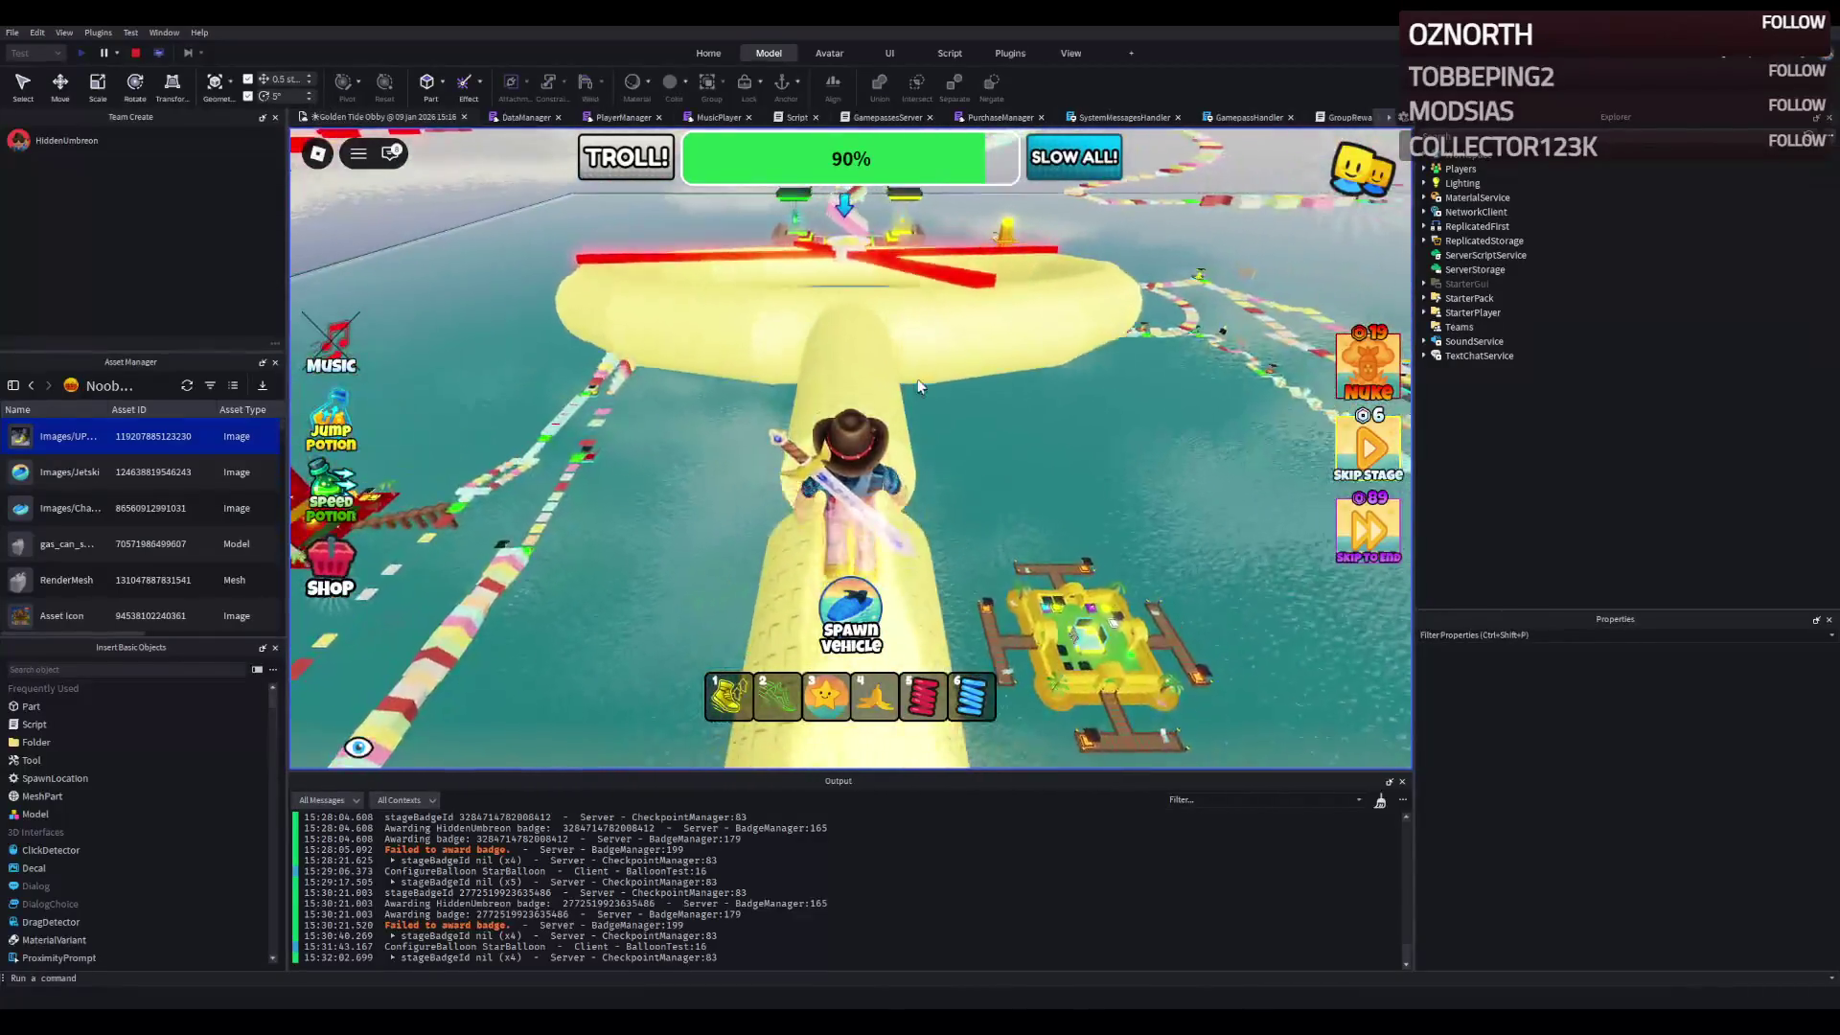
{"action": "key", "text": "w"}
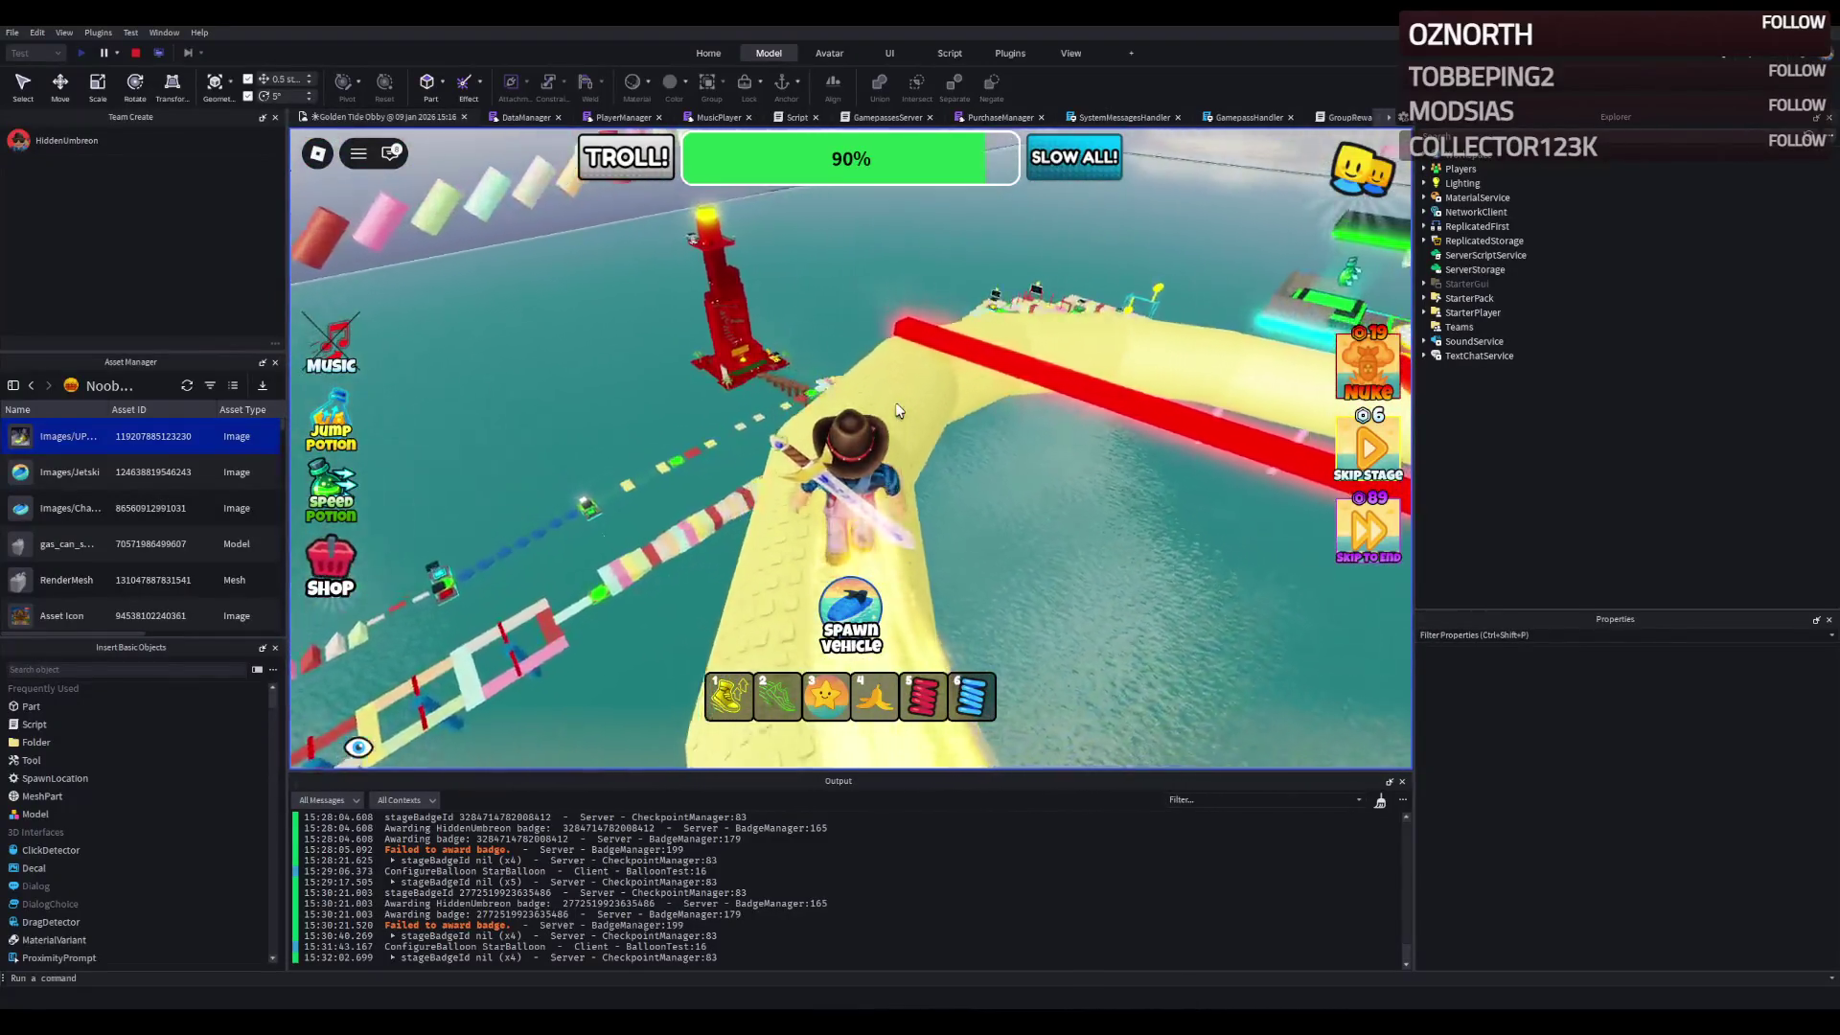
- Follow the yellow tube to the stage 12 checkpoint, then cross the pink, green, red and beige platforms
{"action": "key", "text": "w"}
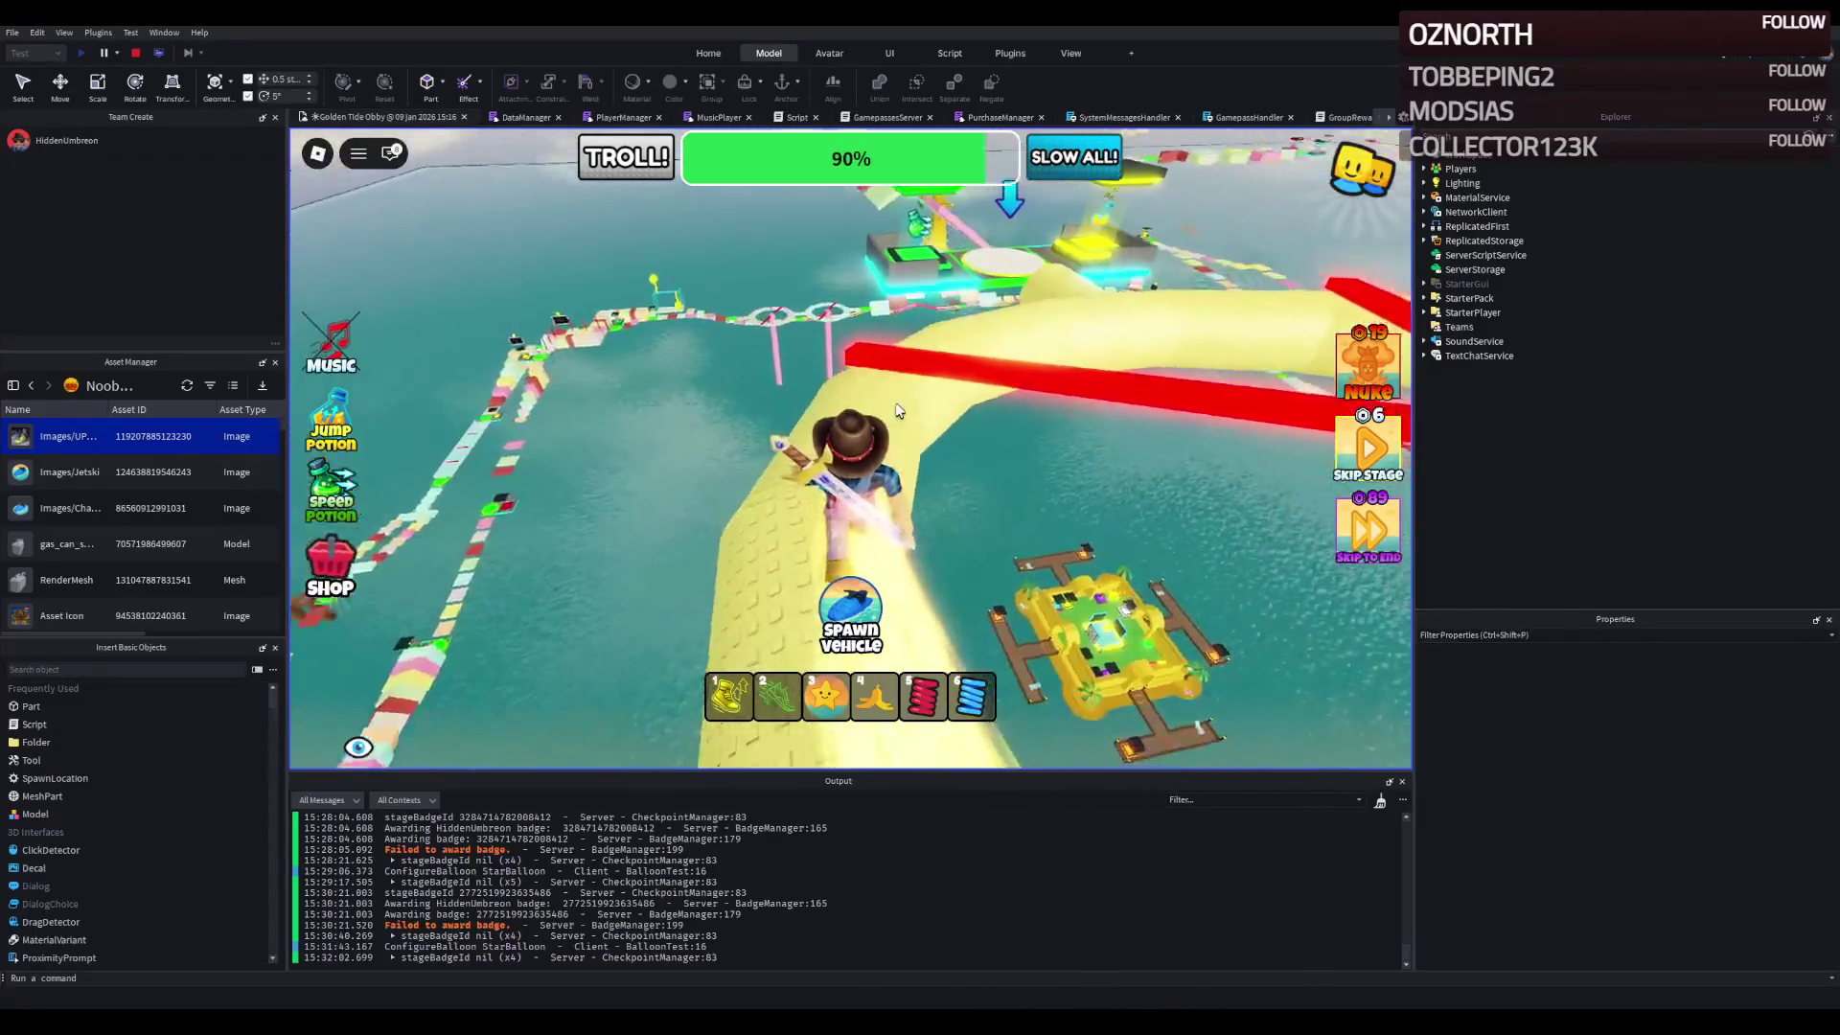
{"action": "key", "text": "w"}
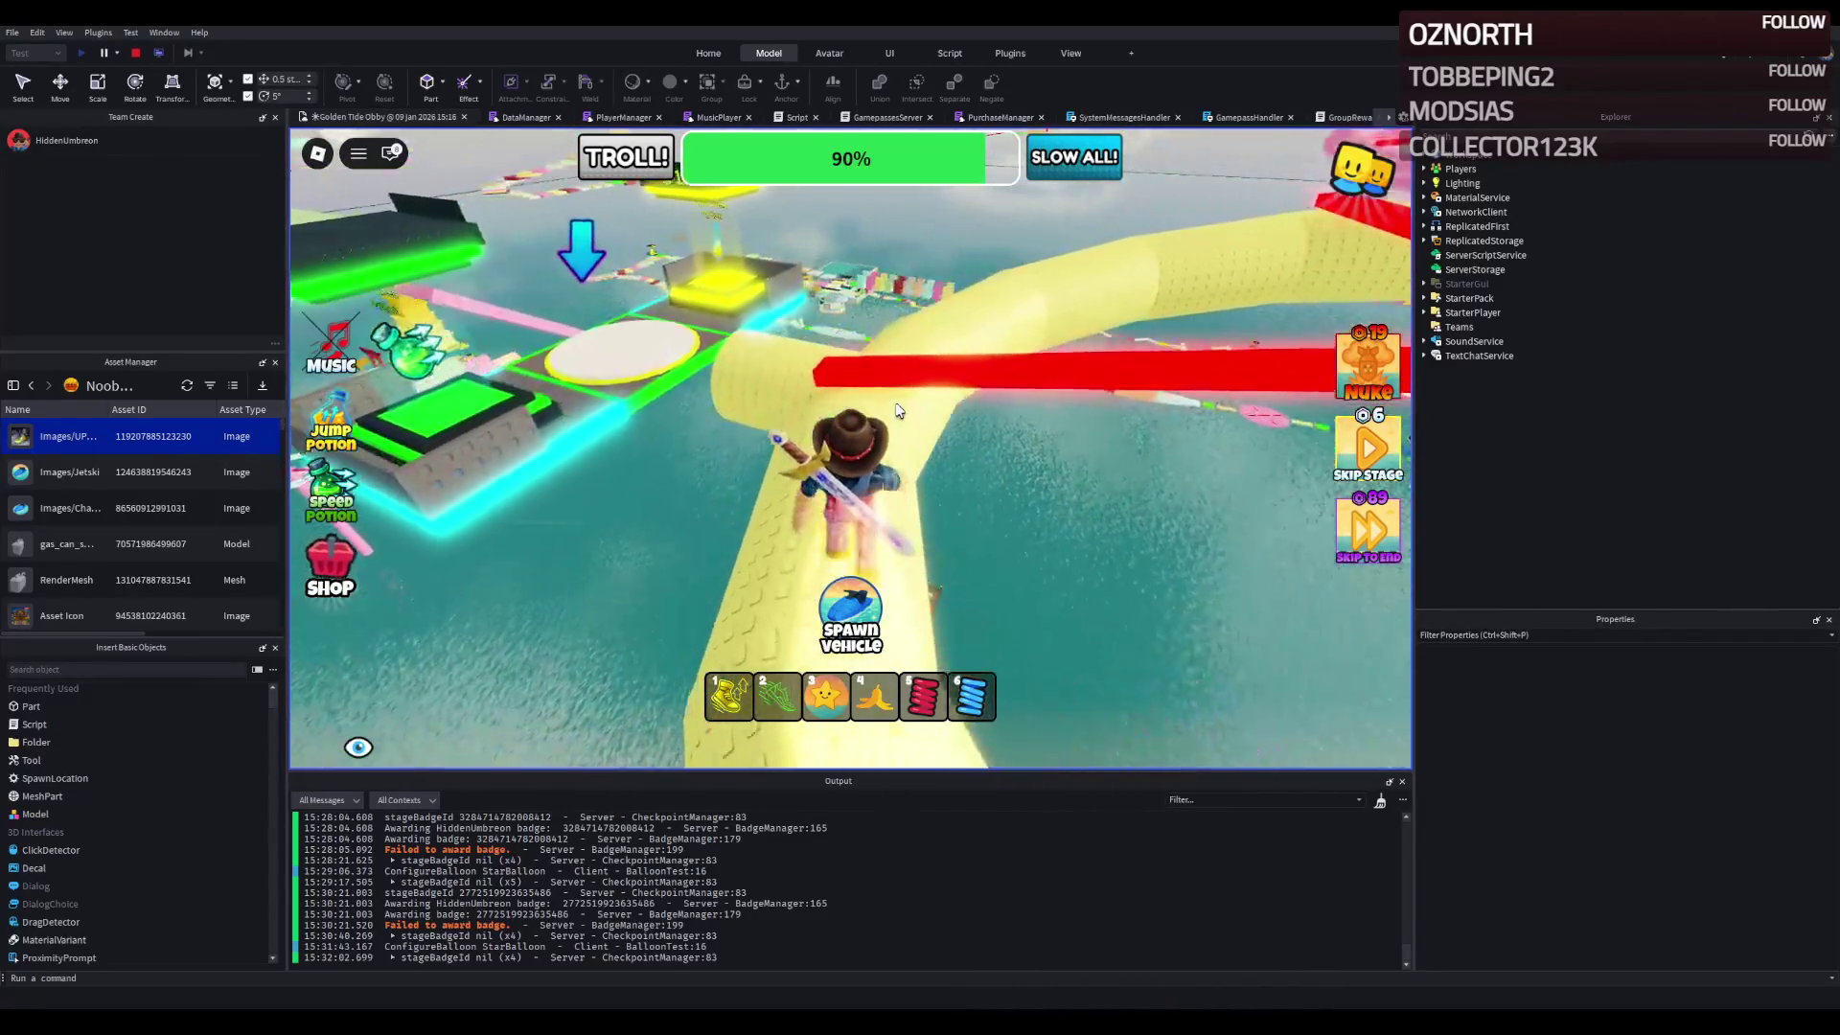
{"action": "key", "text": "w"}
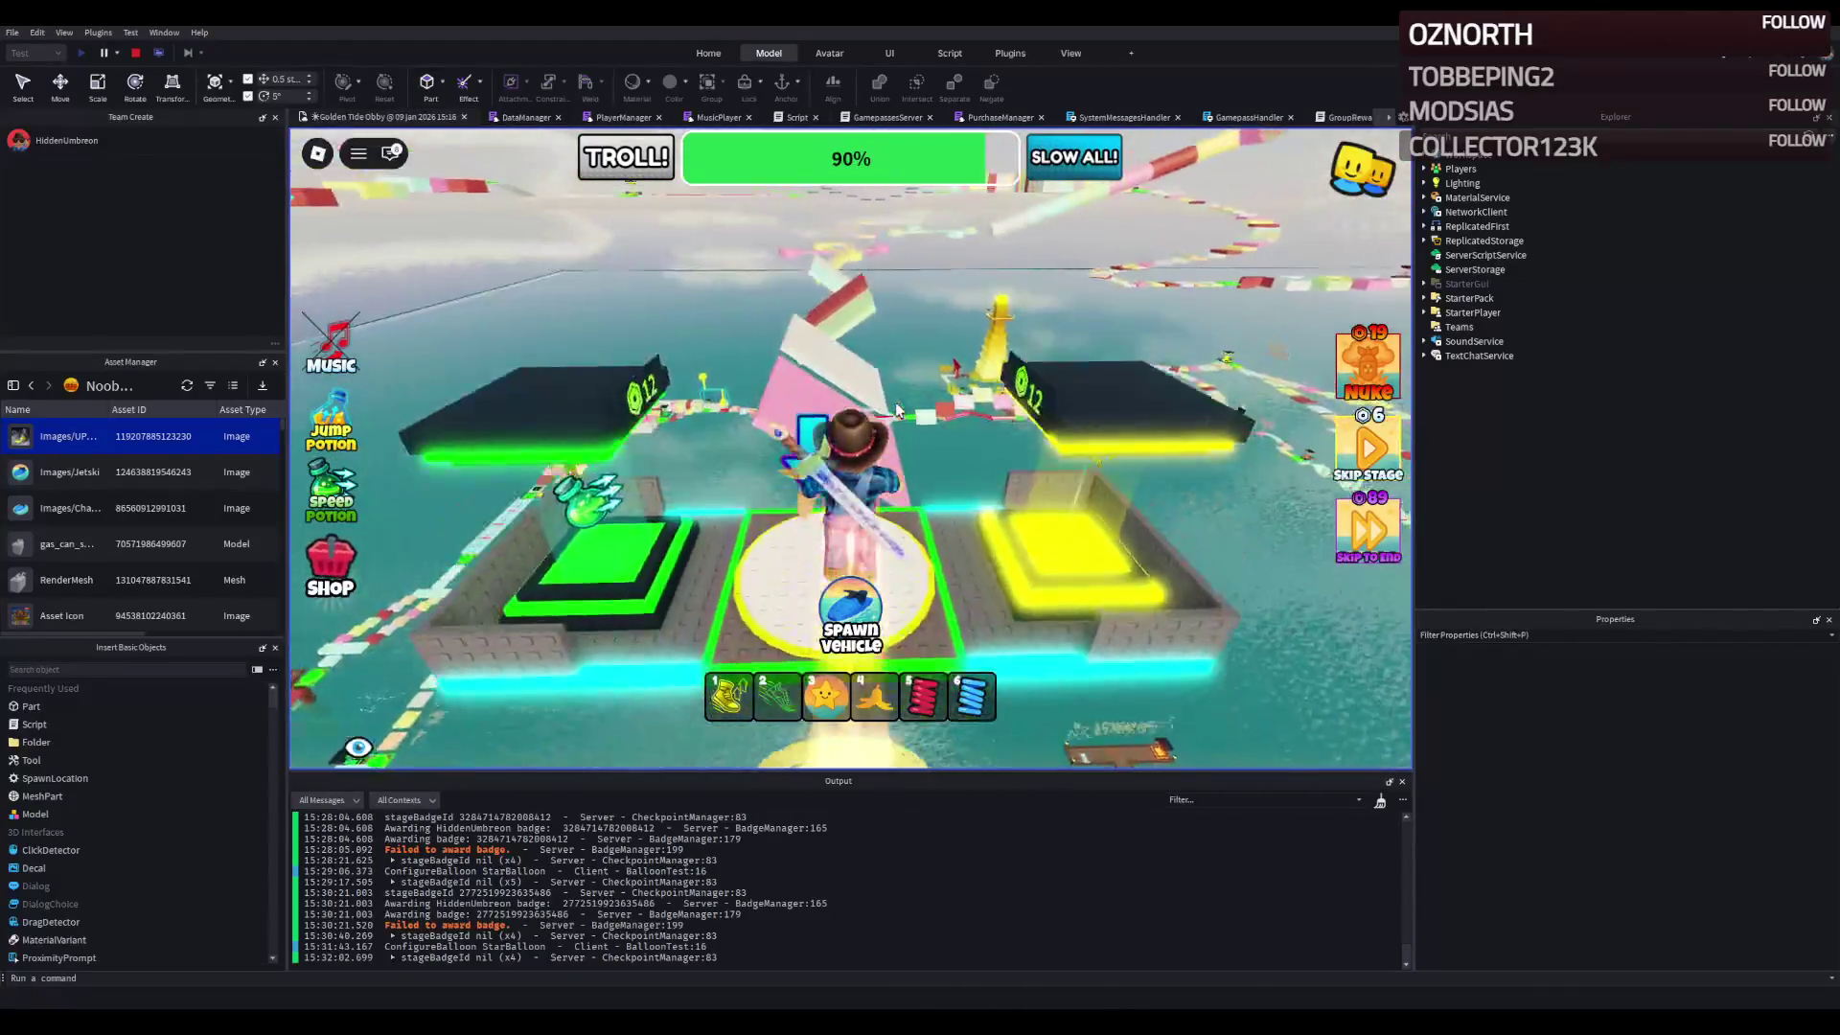
{"action": "key", "text": "w"}
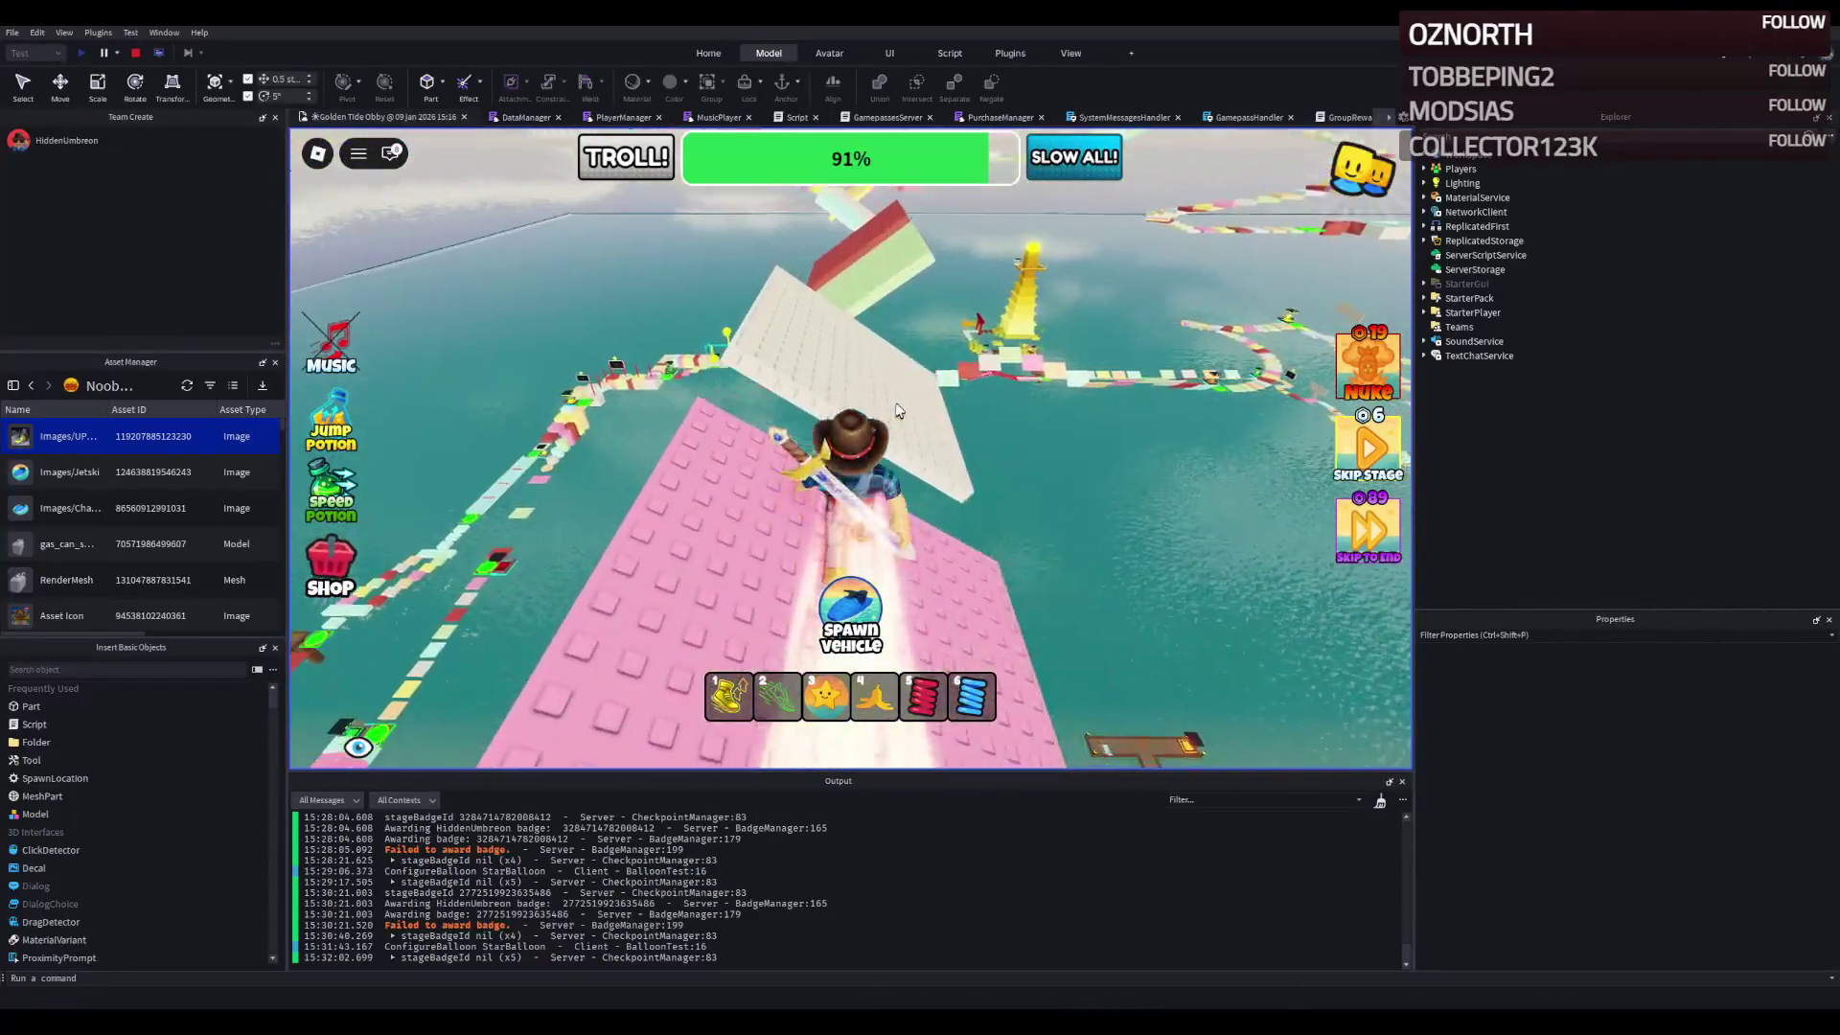
{"action": "key", "text": "w"}
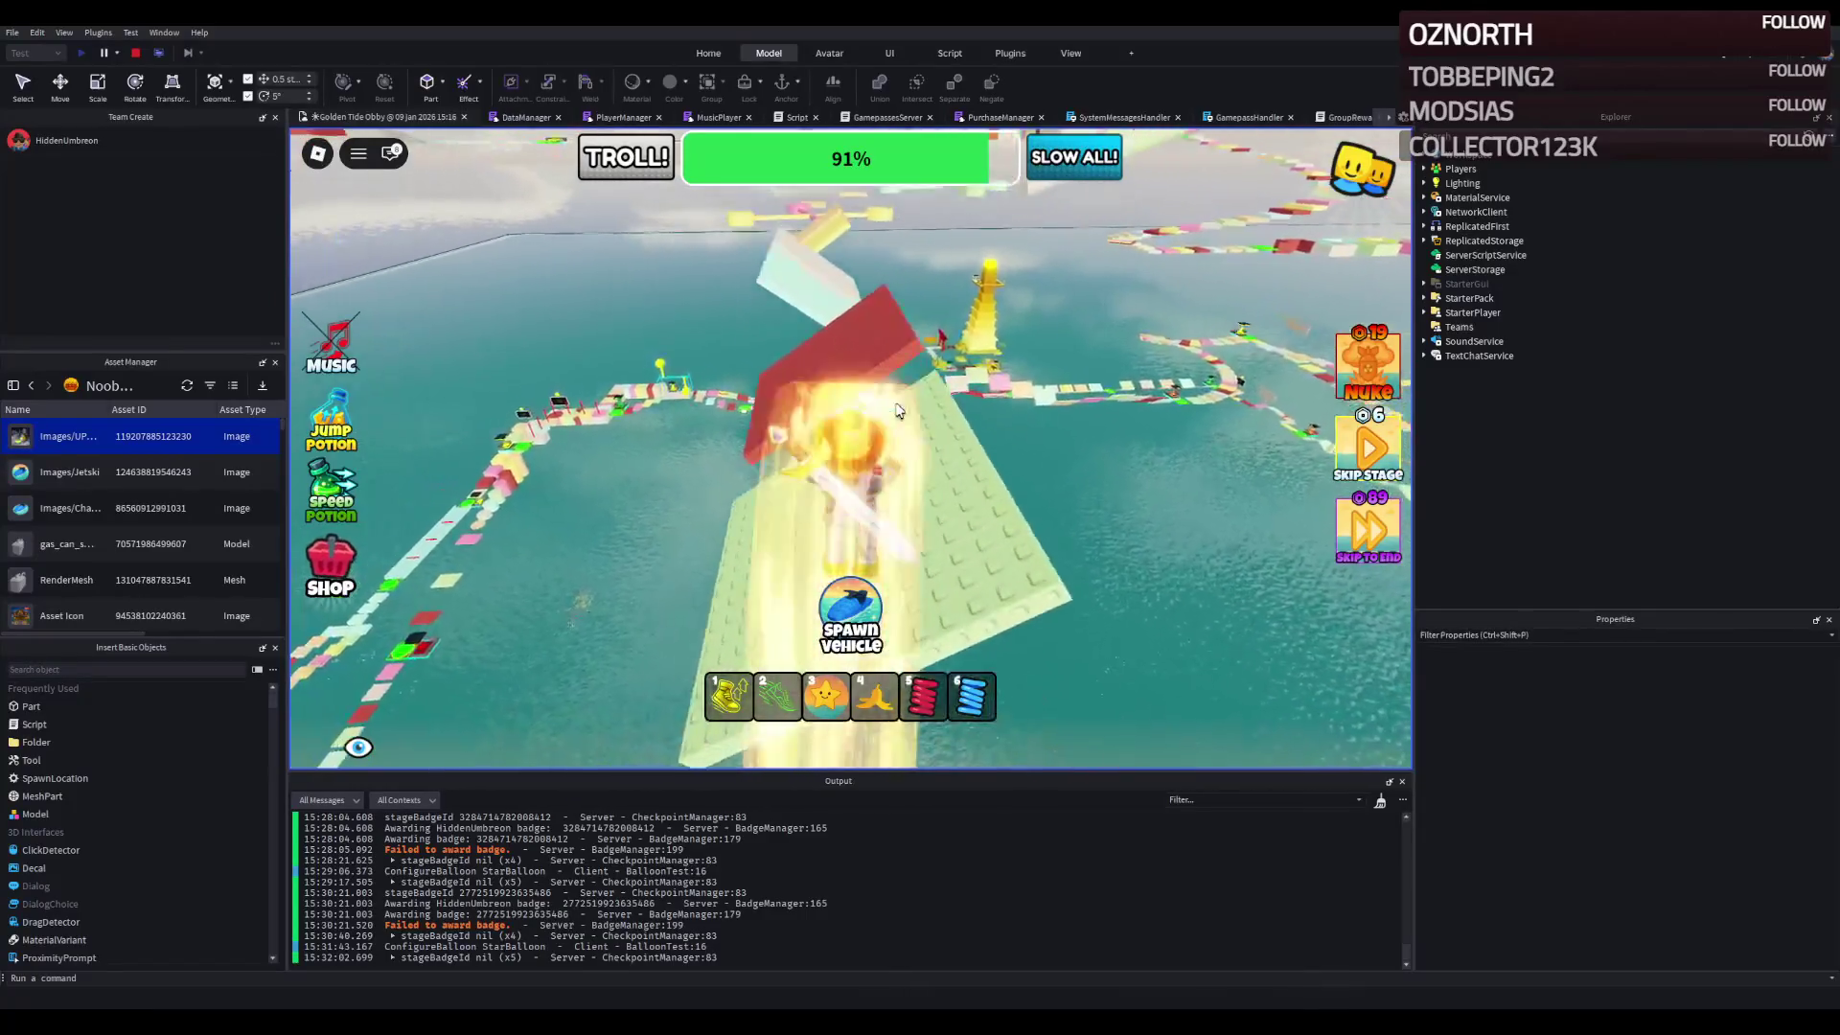
{"action": "key", "text": "w"}
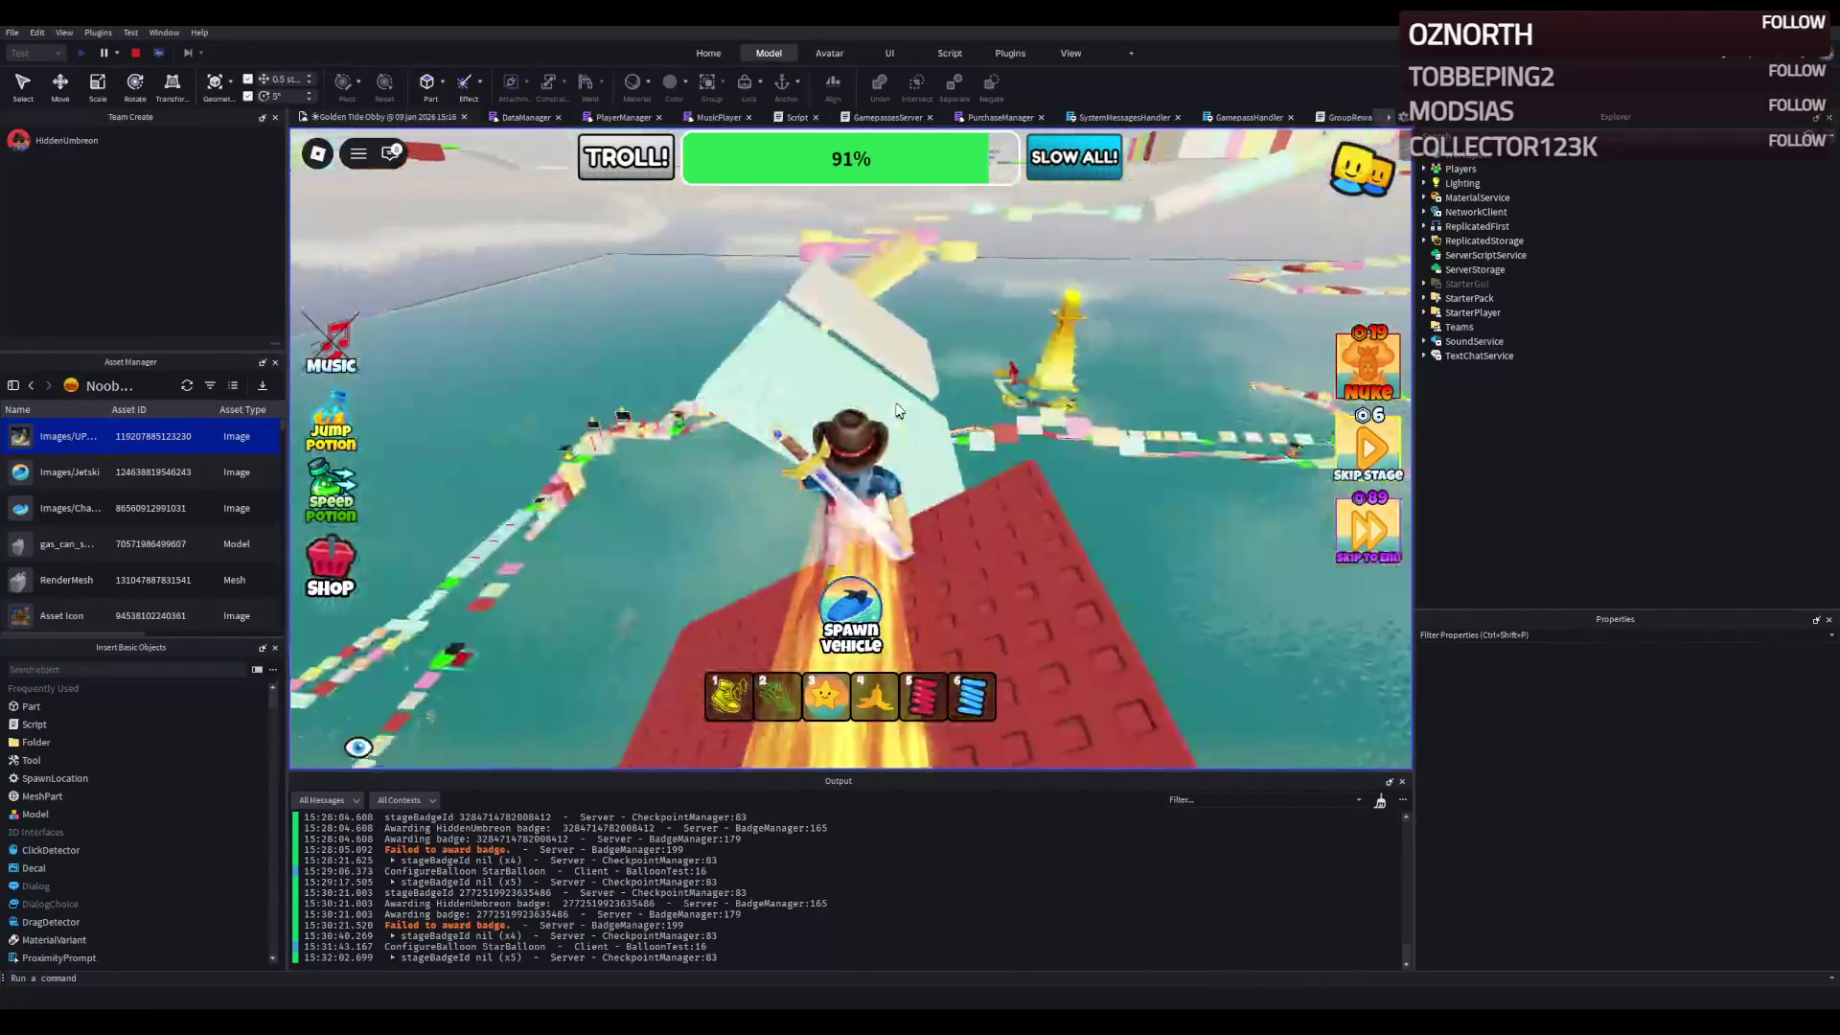
{"action": "key", "text": "w"}
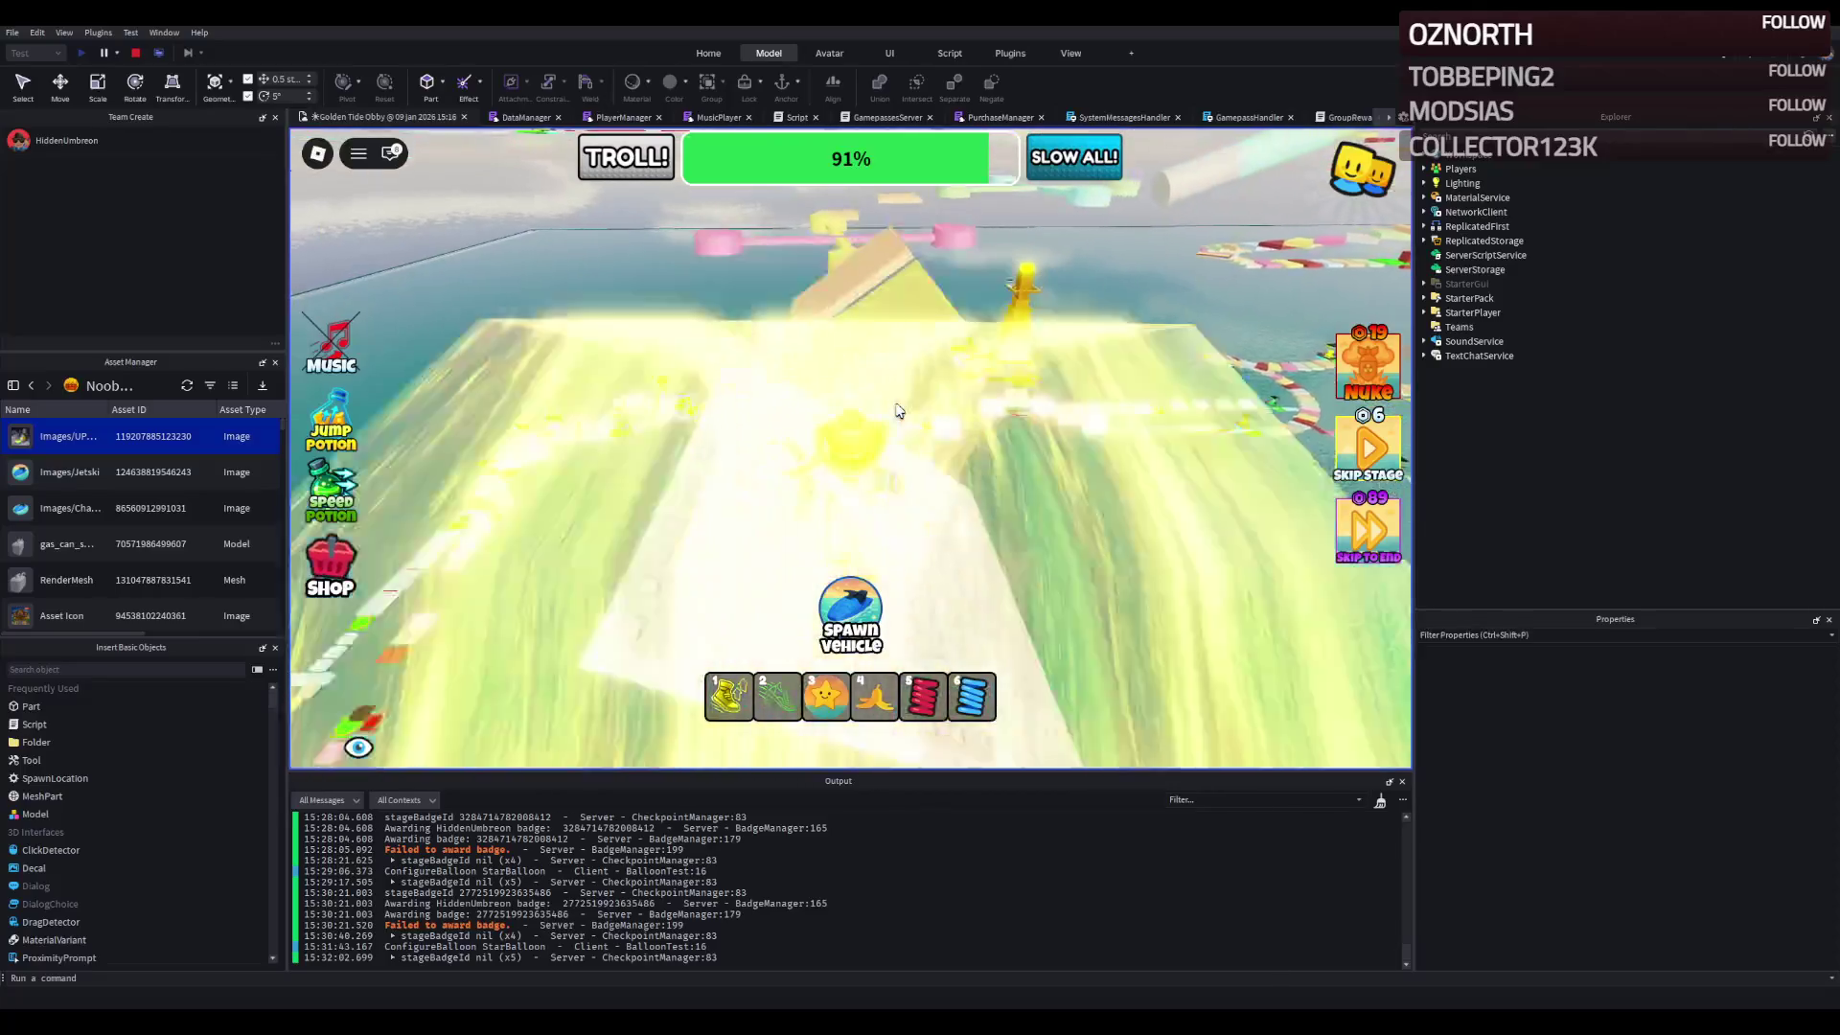
{"action": "key", "text": "w"}
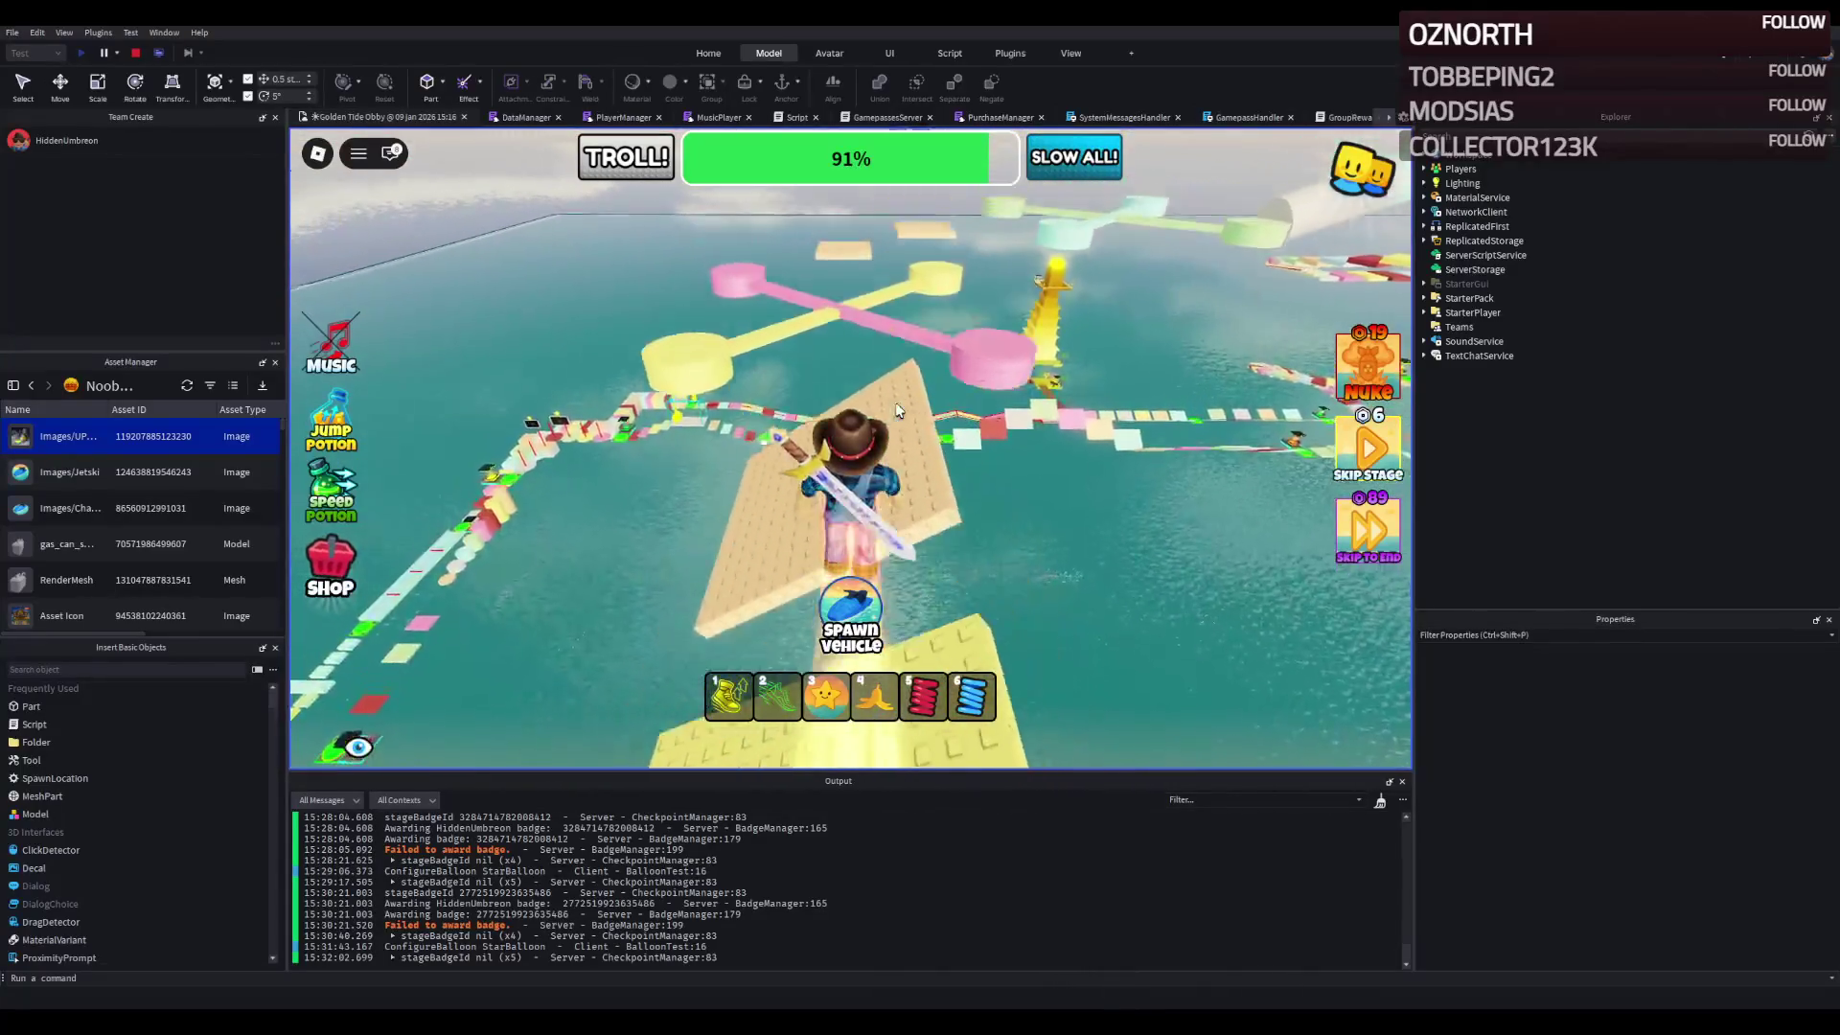
{"action": "key", "text": "w"}
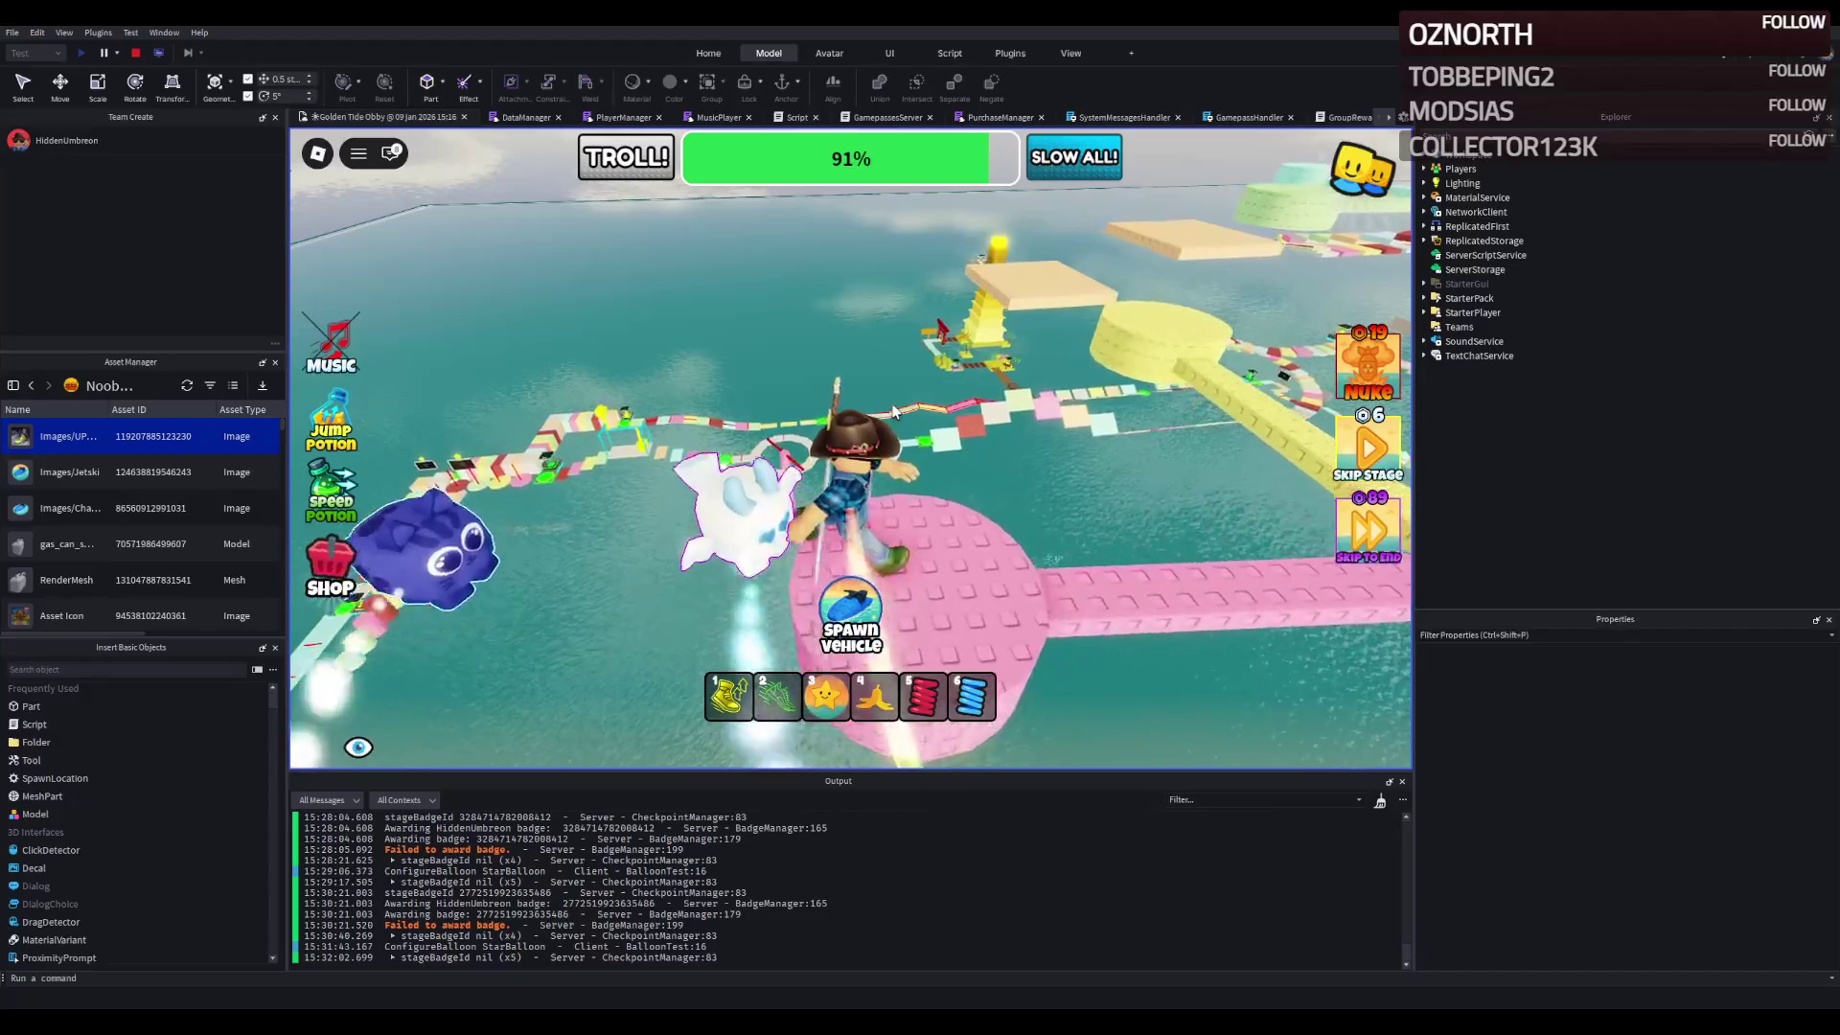
{"action": "key", "text": "w"}
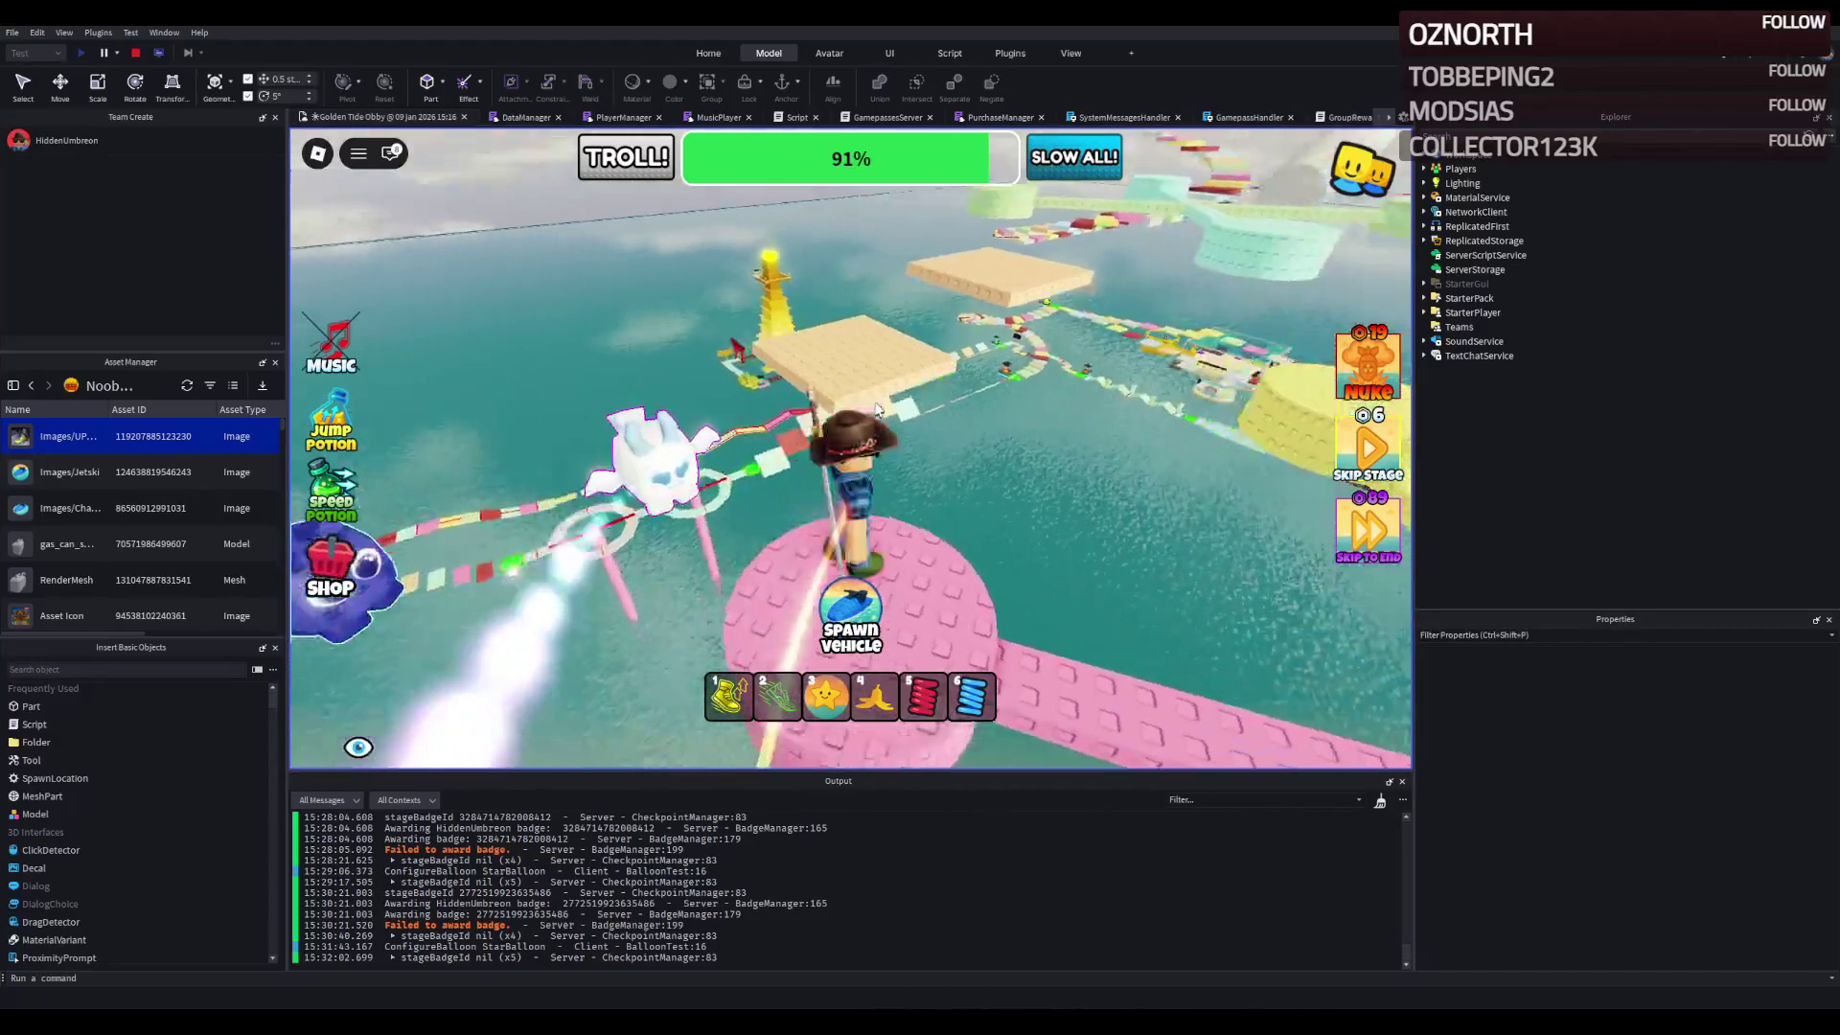
- Jump onto the teal cylinder and run up the pastel cylinder to the checkpoint 12 platform
{"action": "key", "text": "w"}
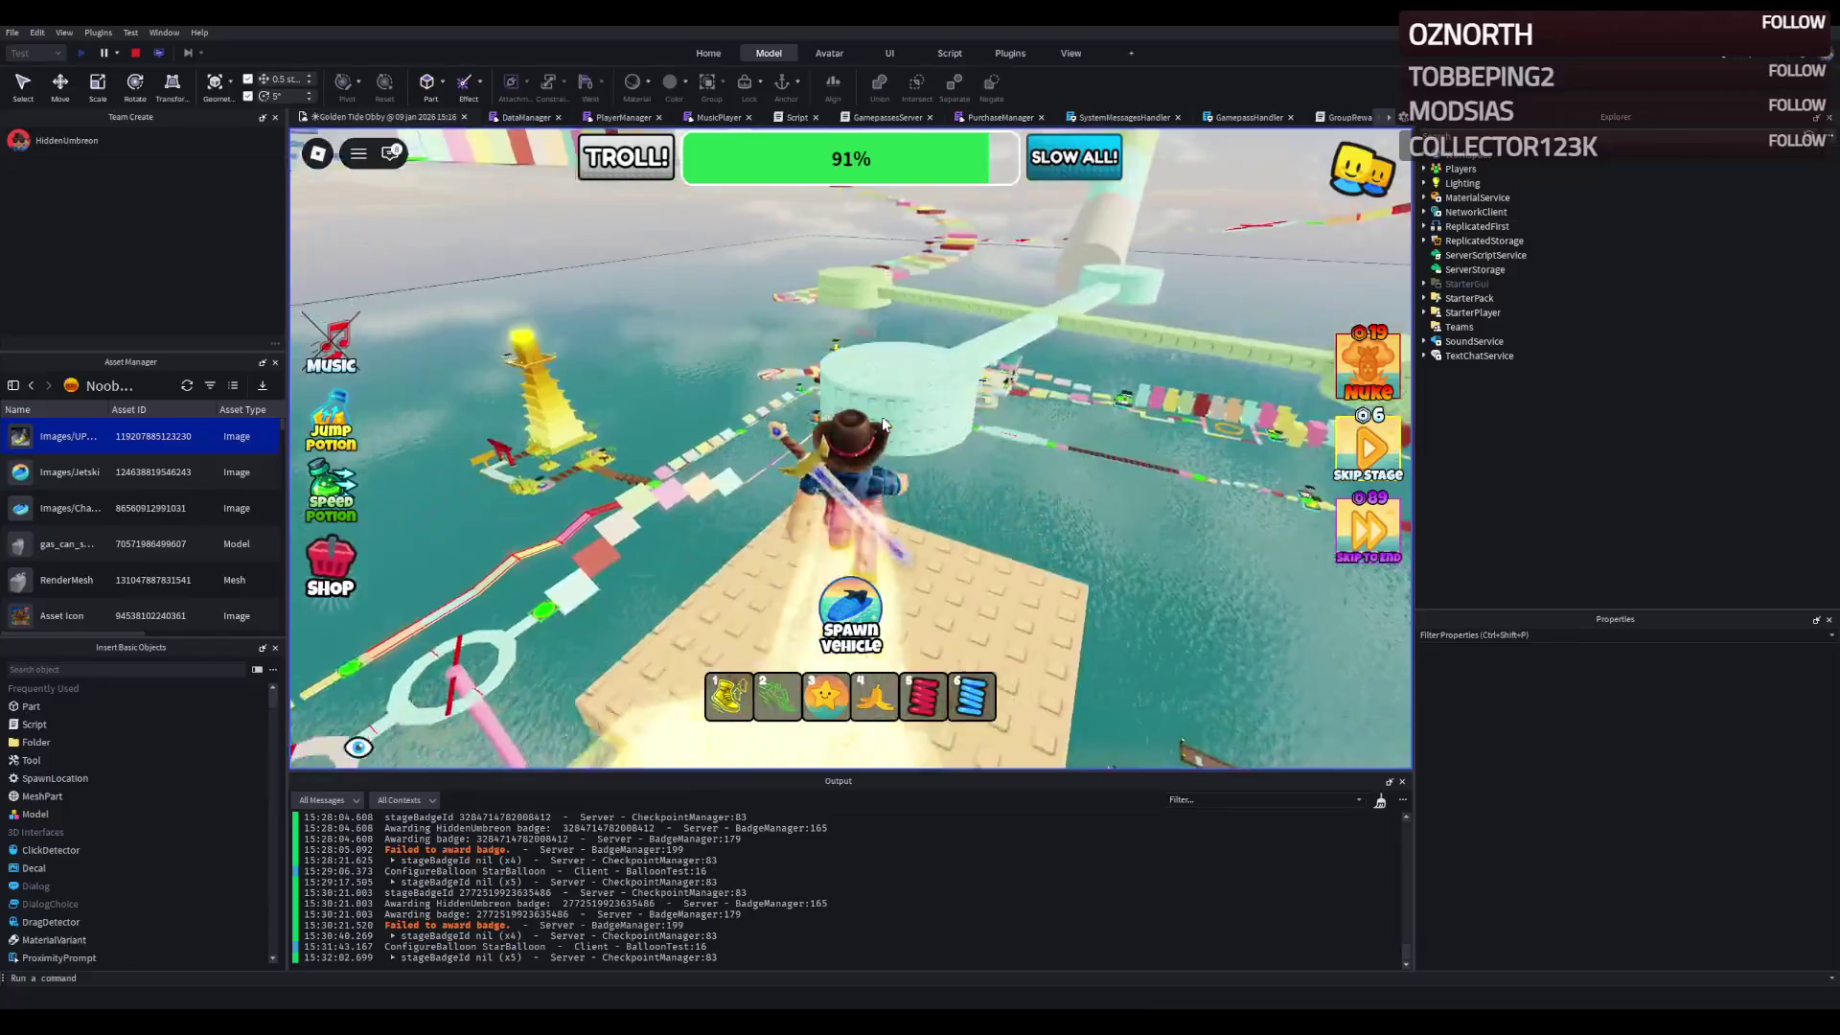
{"action": "key", "text": "space"}
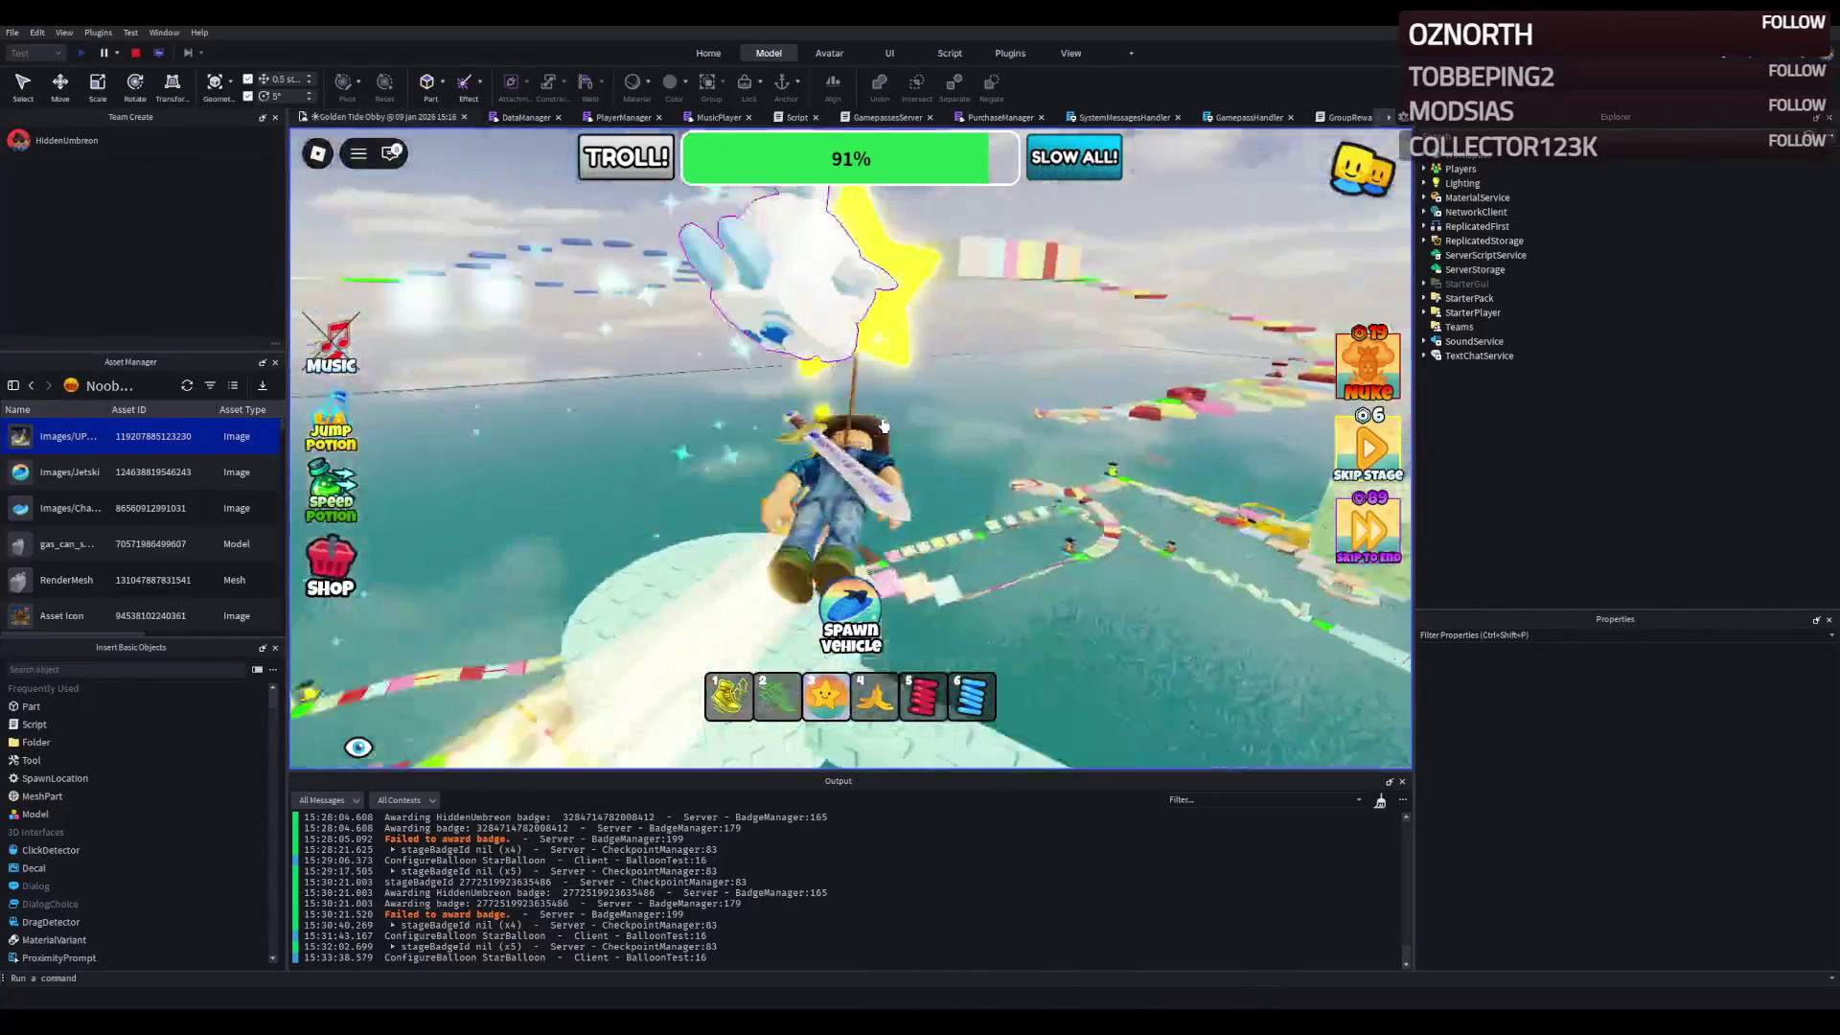
{"action": "key", "text": "w"}
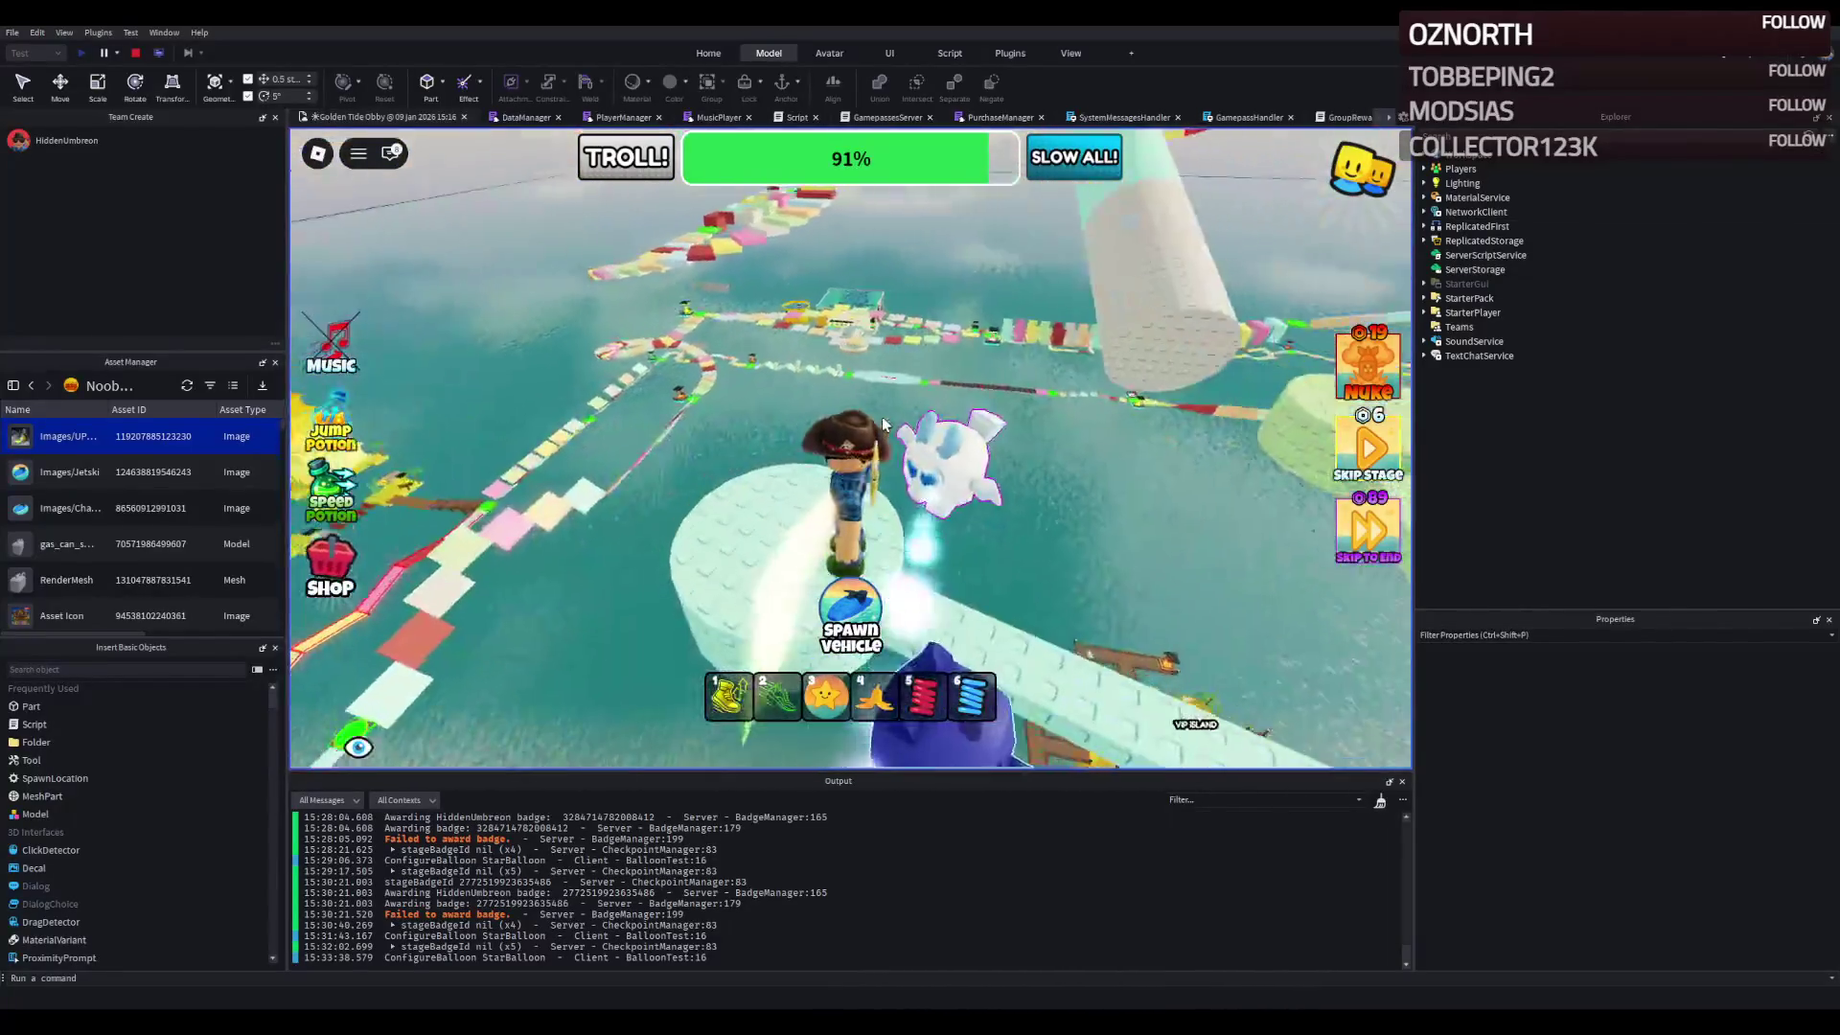
{"action": "key", "text": "w"}
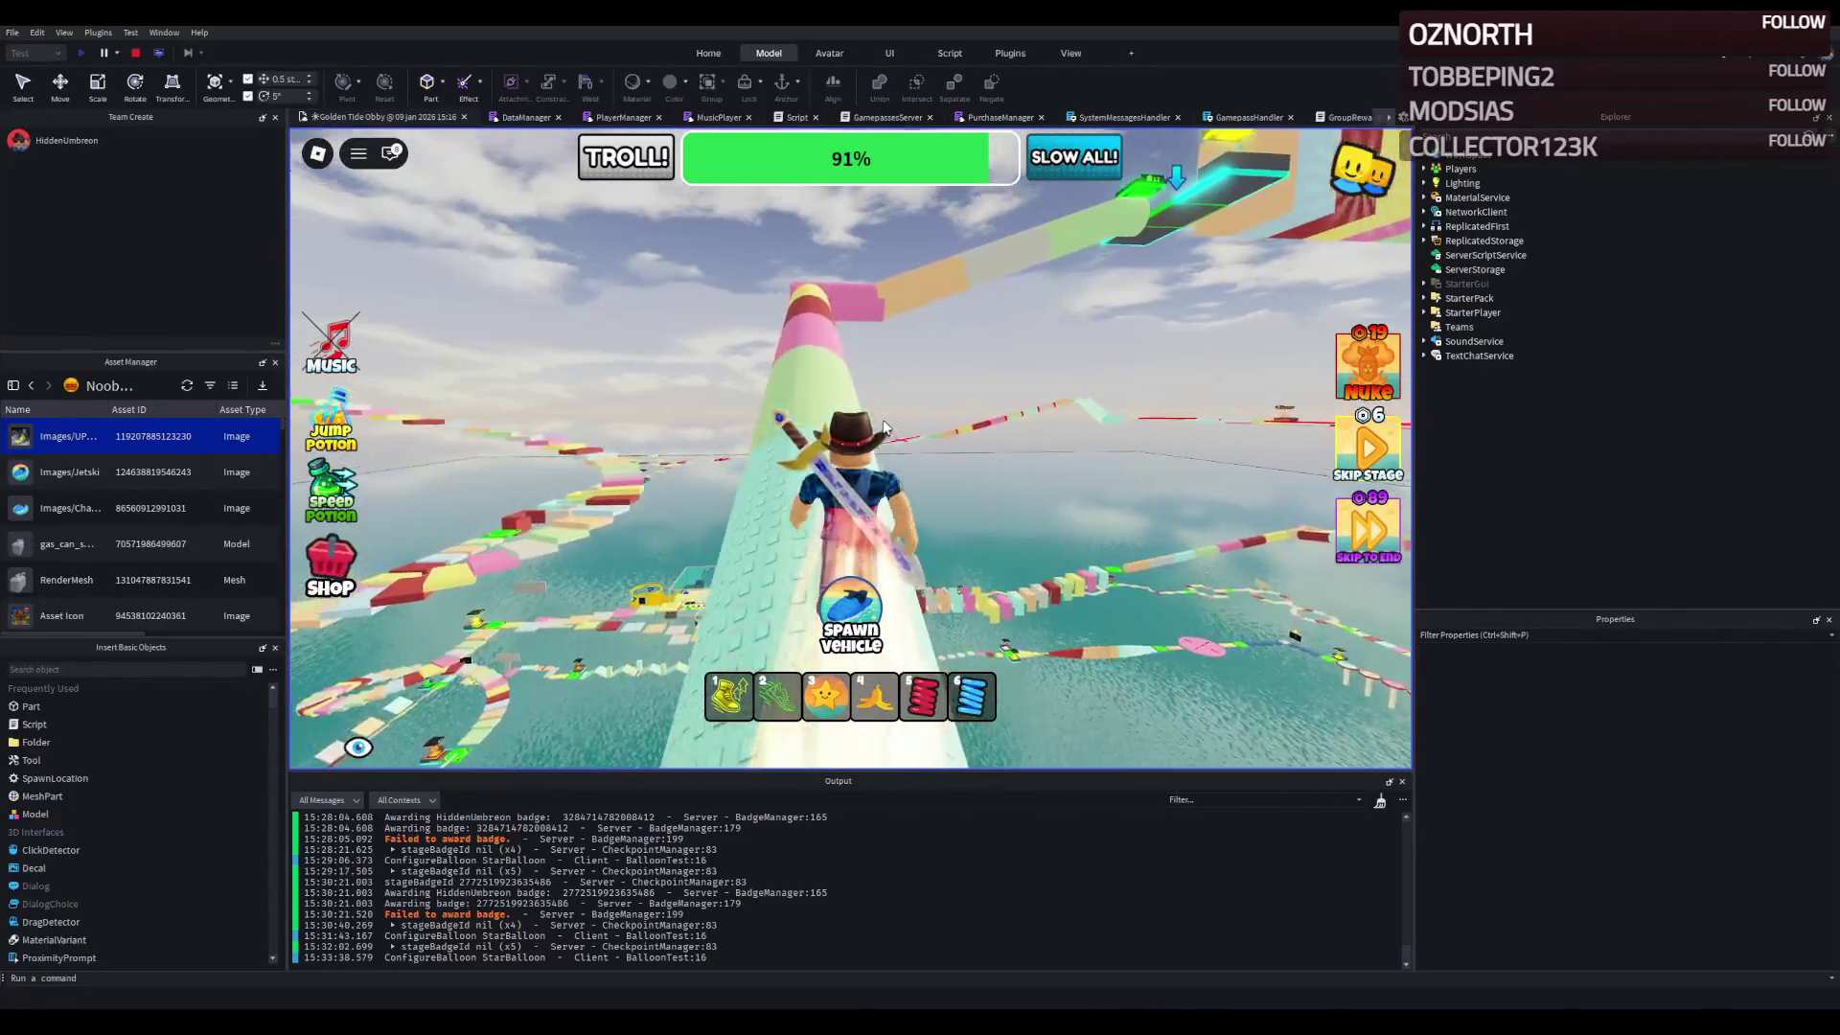
{"action": "key", "text": "w"}
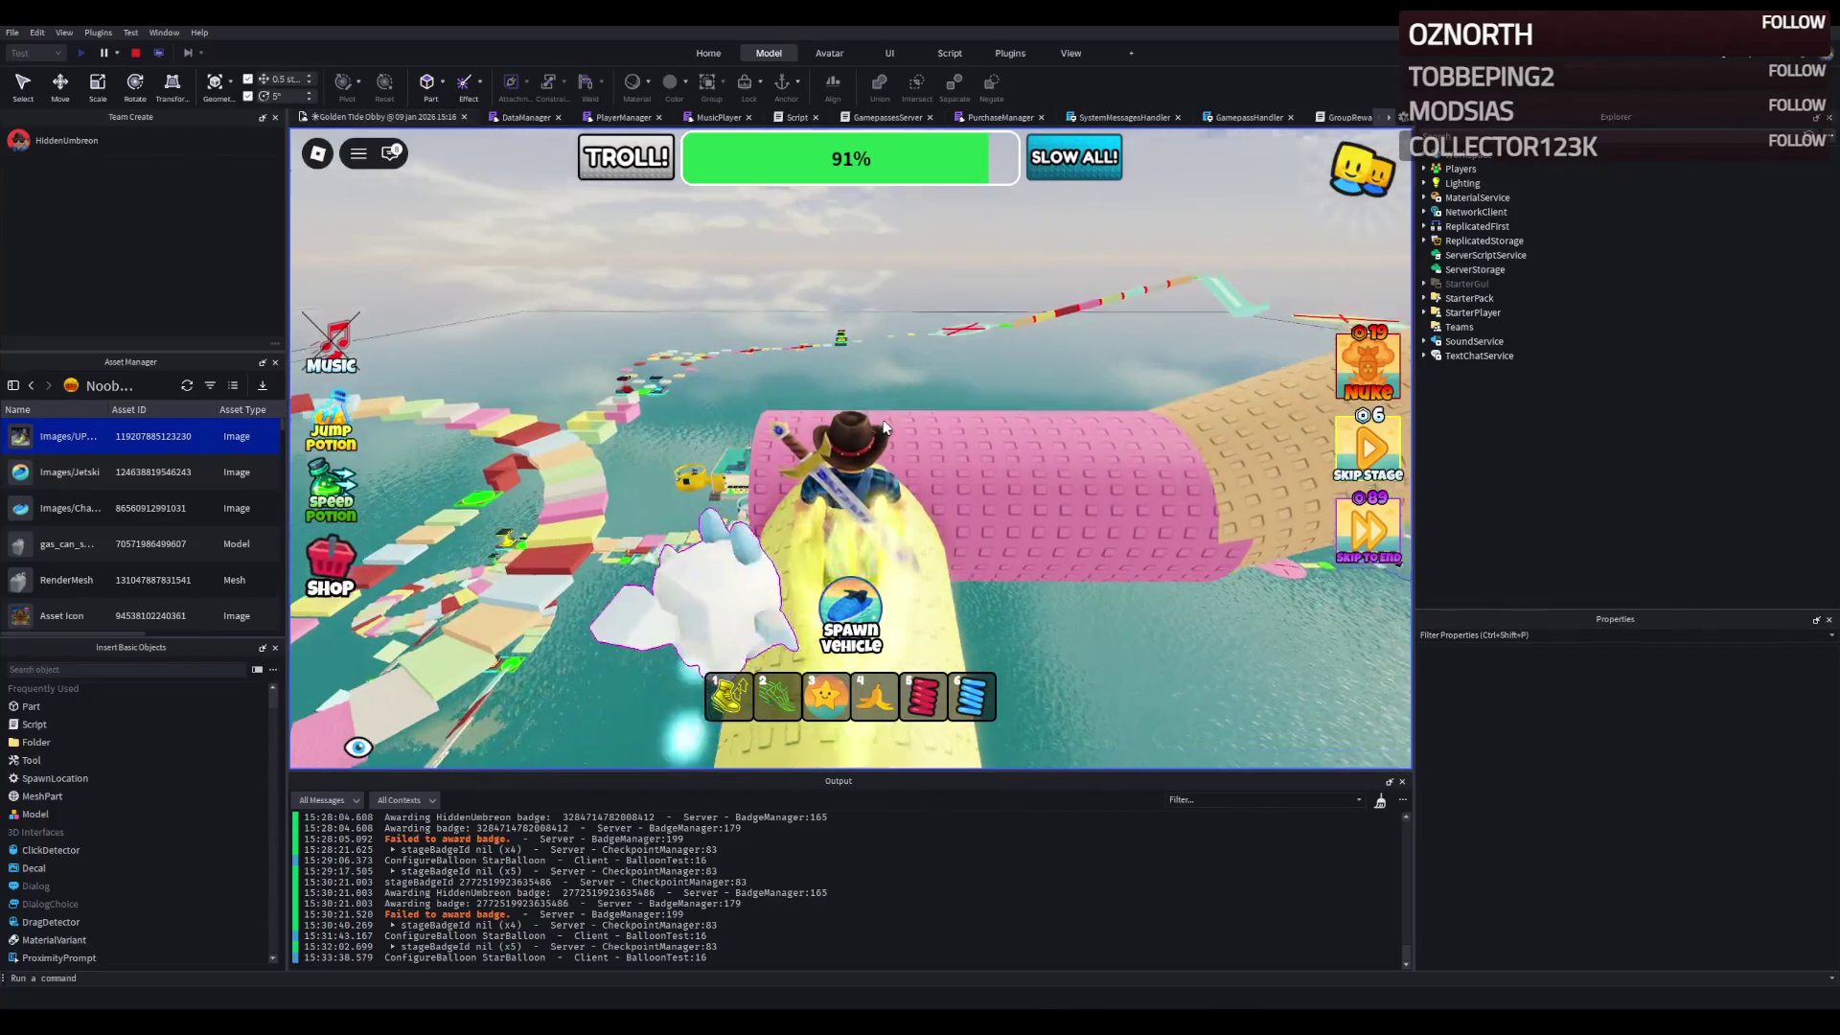
{"action": "key", "text": "w"}
{"action": "key", "text": "w"}
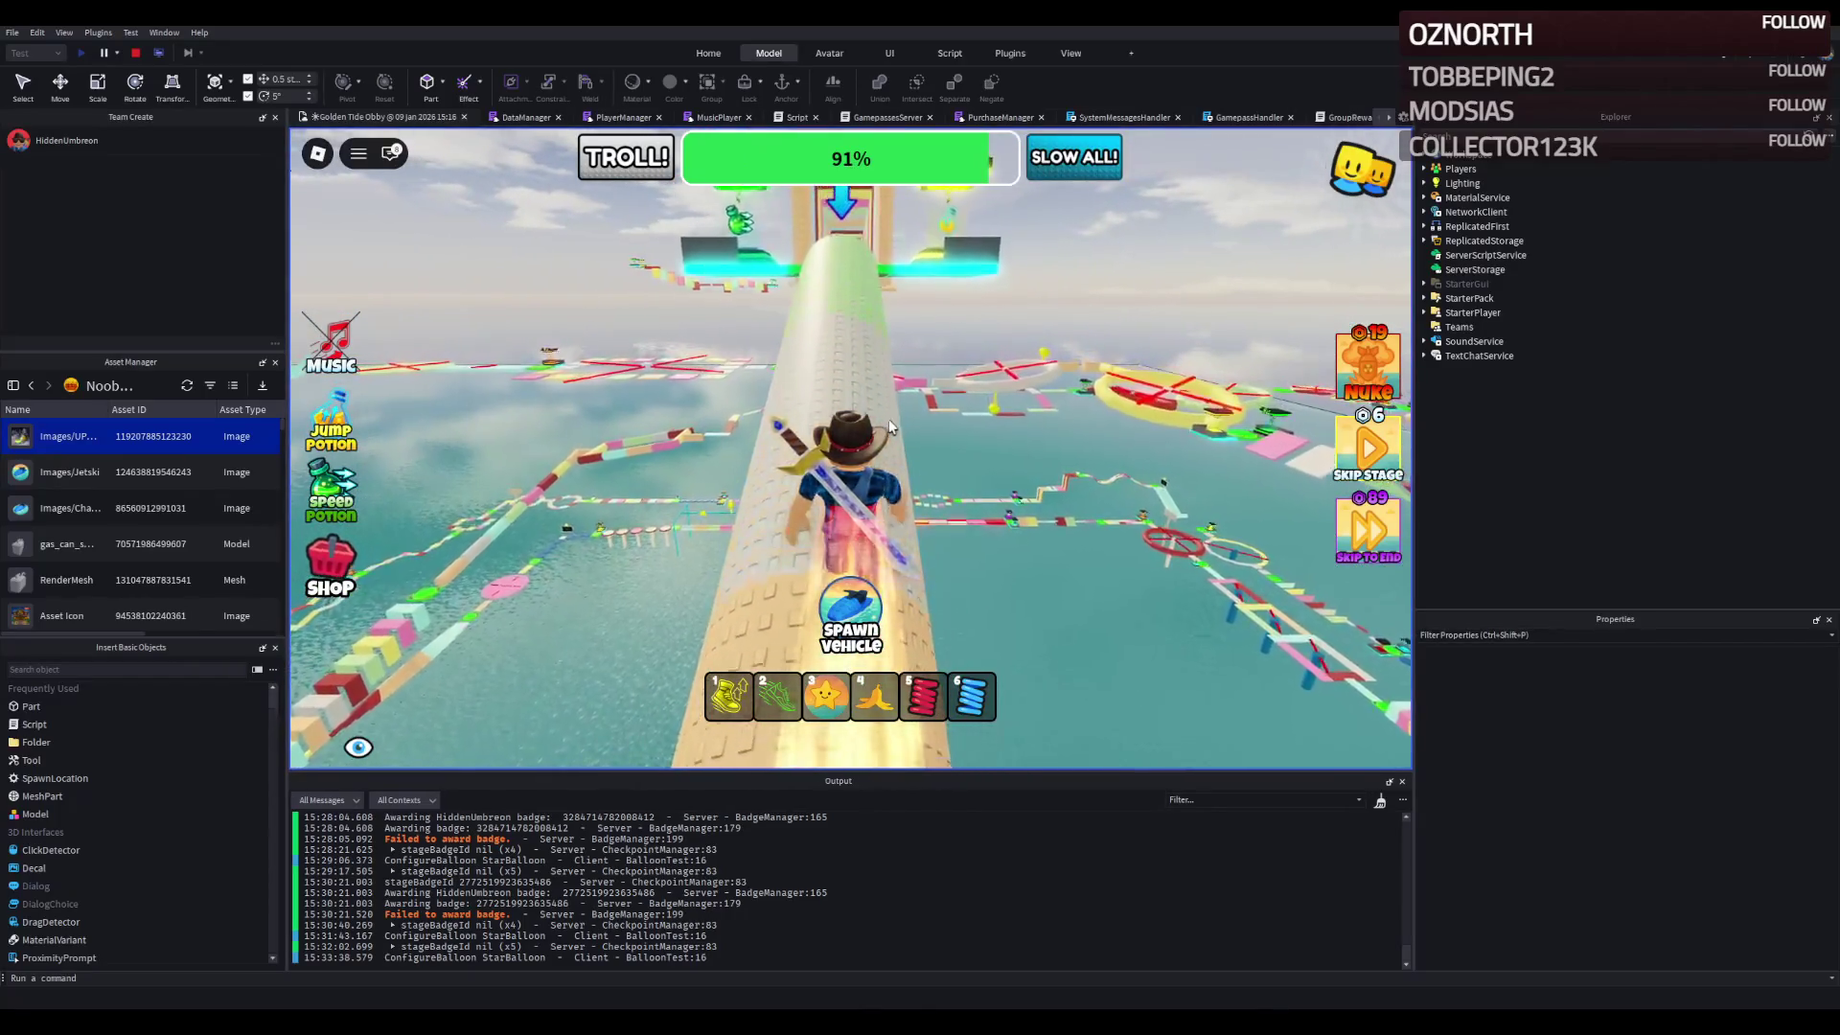
{"action": "key", "text": "w"}
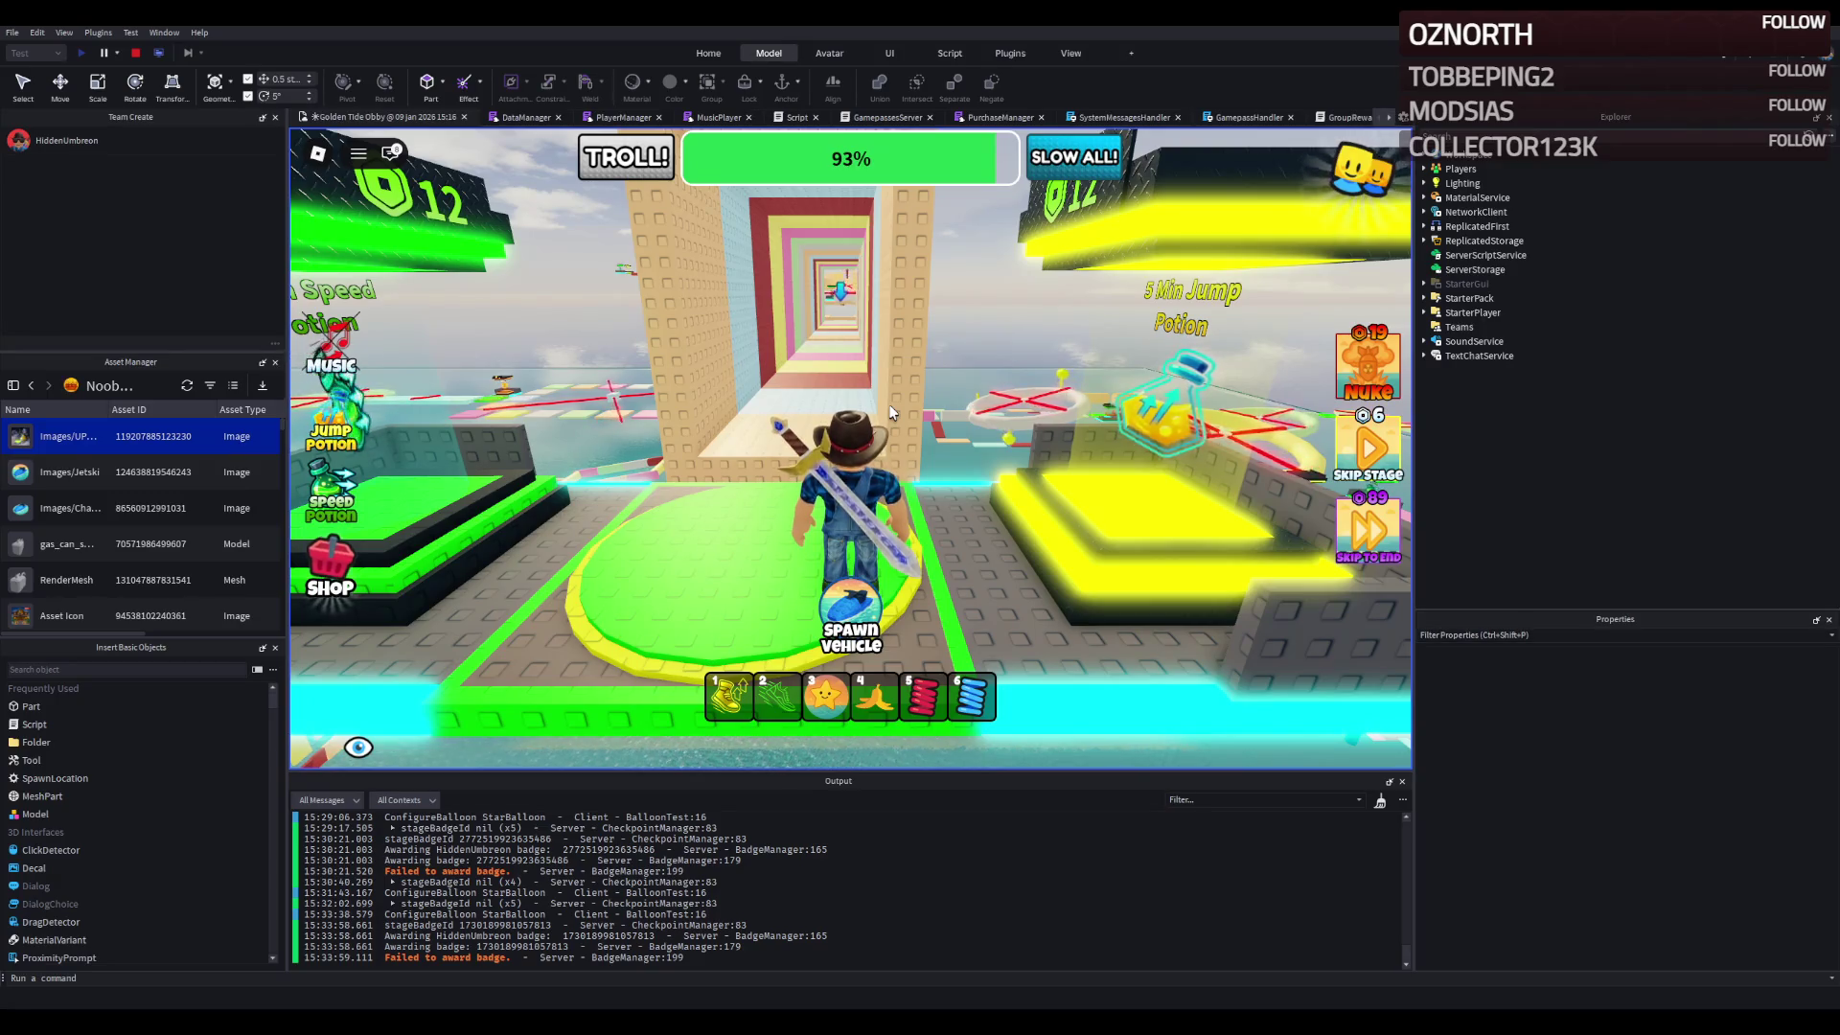
- Turn the camera toward the yellow pad and run into the walled corridor
{"action": "left_click_drag", "start_coordinate": [889, 413], "coordinate": [843, 418]}
{"action": "key", "text": "w"}
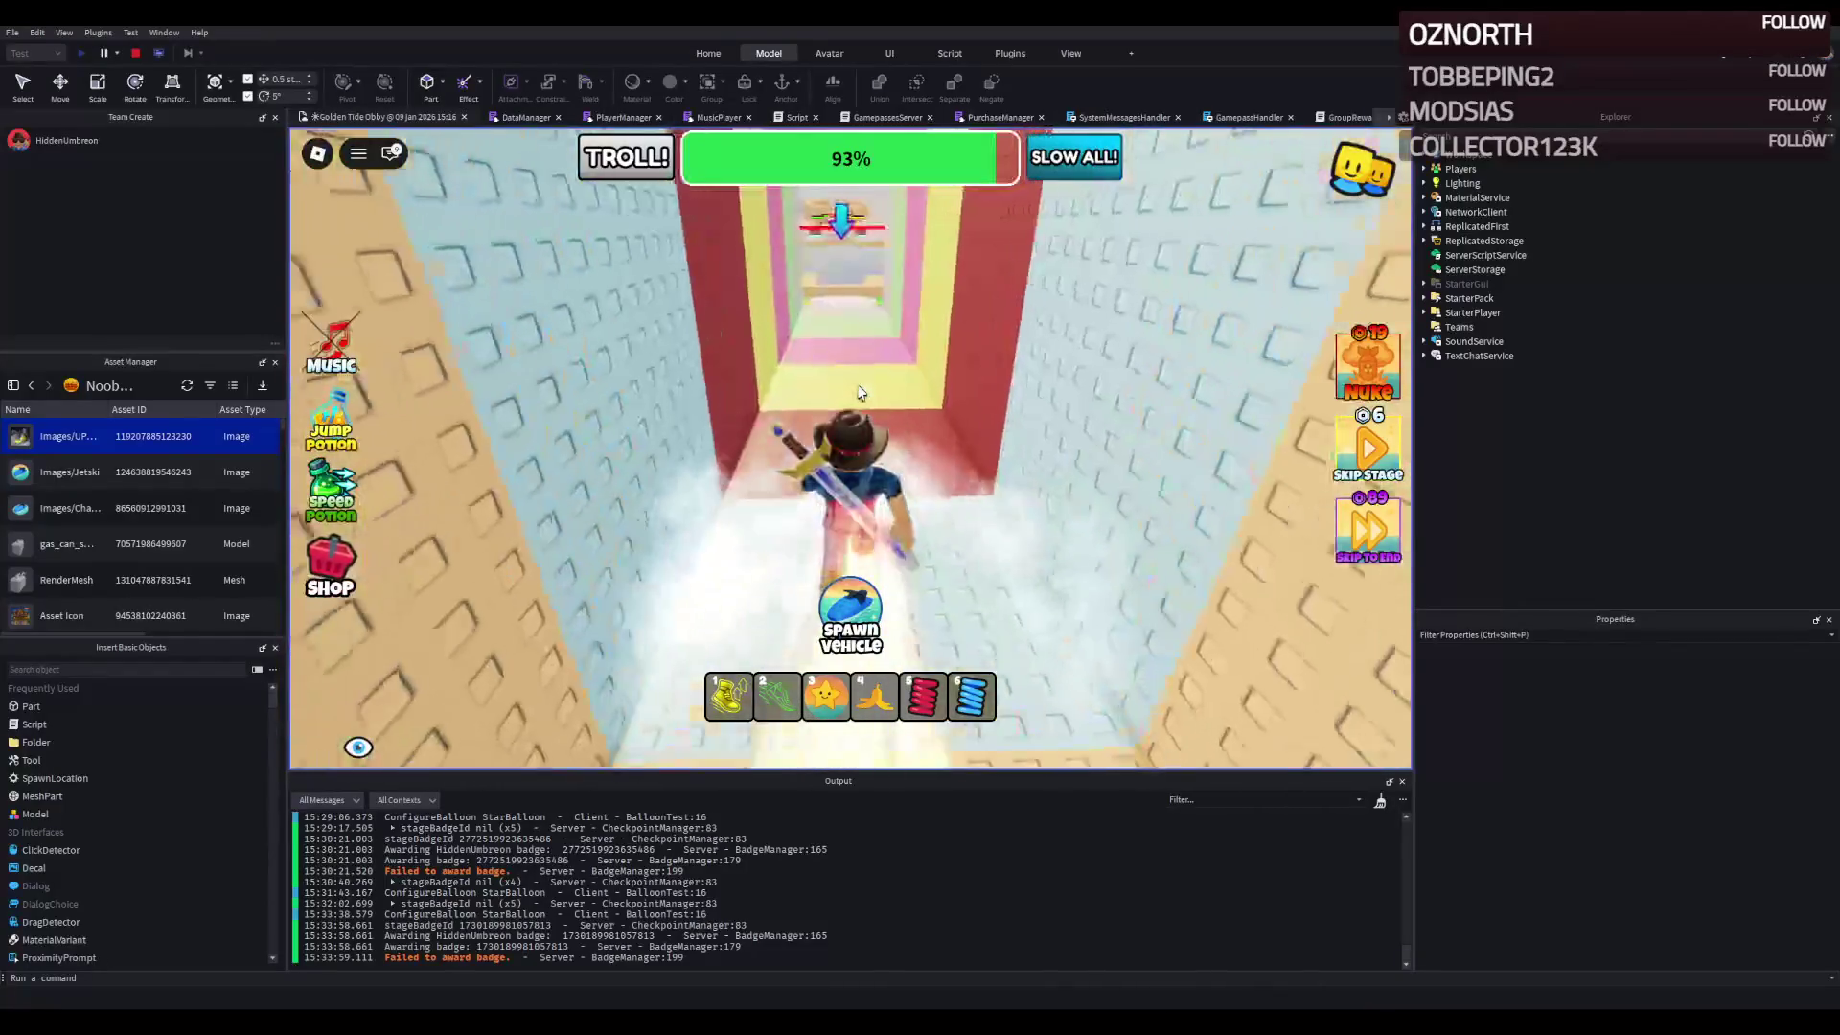
- Save at the corridor checkpoint, then run the plank walkway and baseplate to the next stage pad
{"action": "key", "text": "w"}
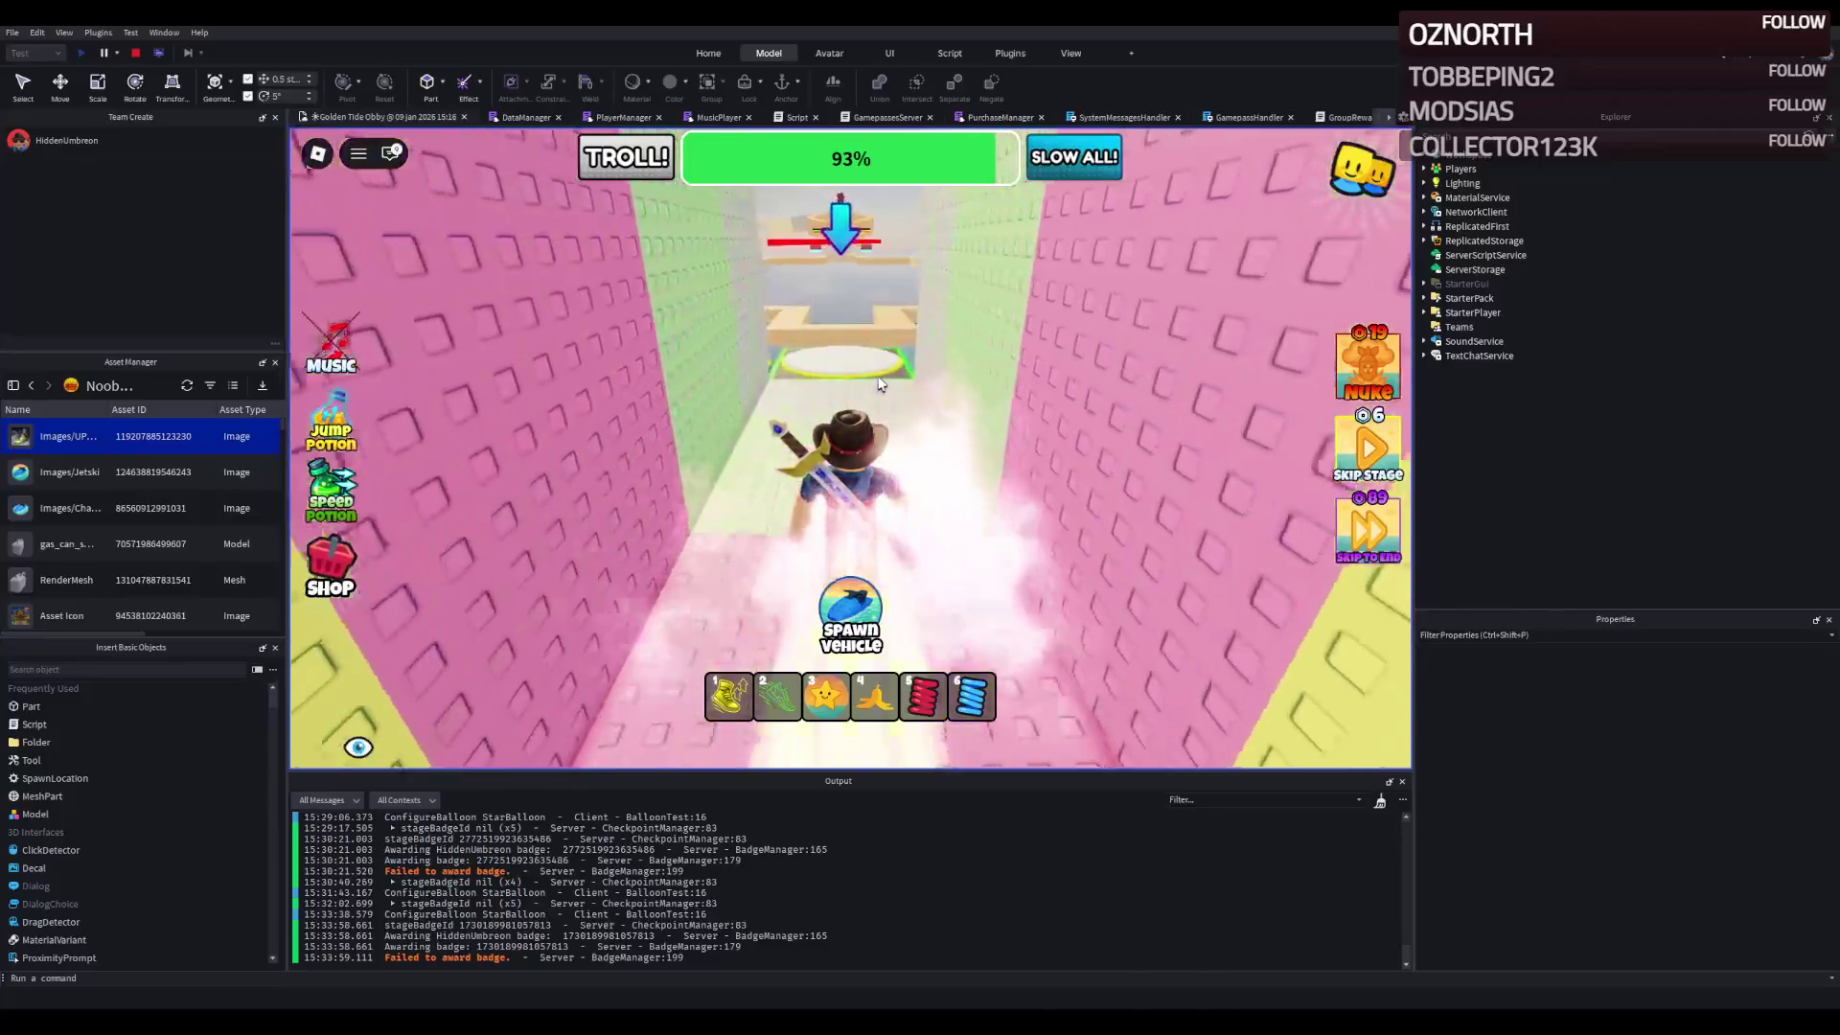
{"action": "key", "text": "w"}
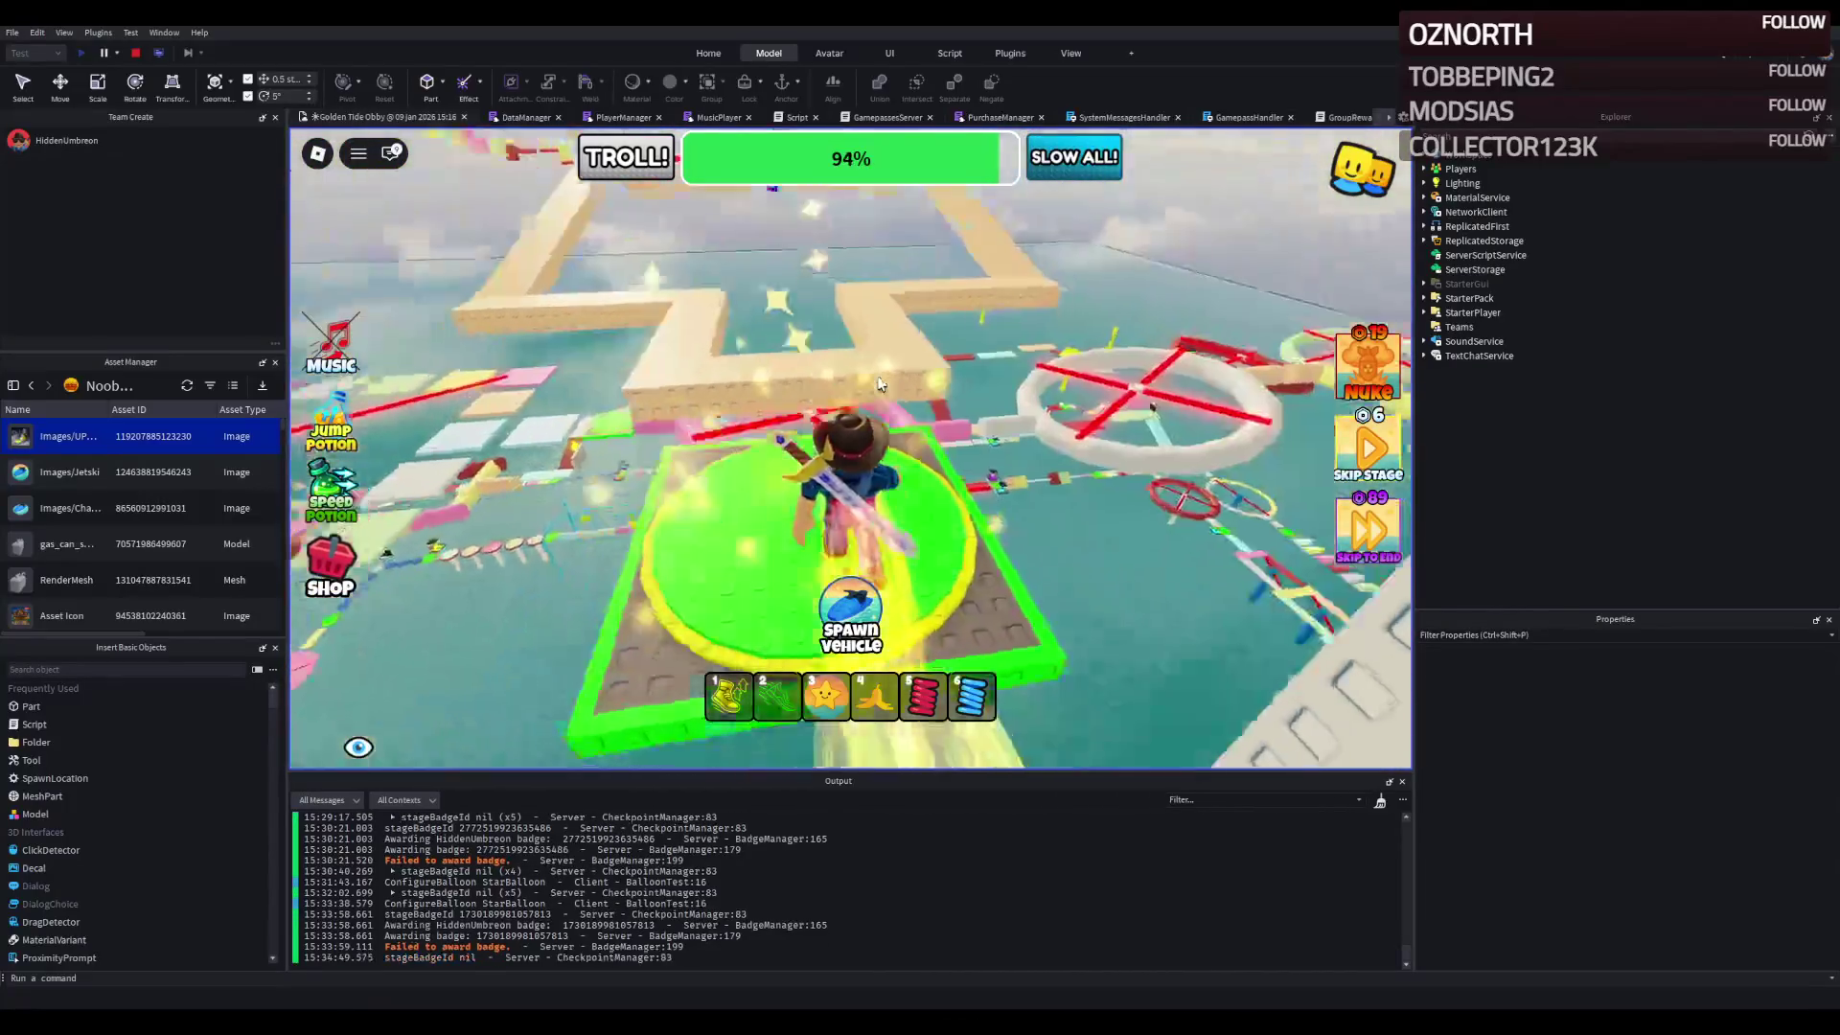
{"action": "key", "text": "w"}
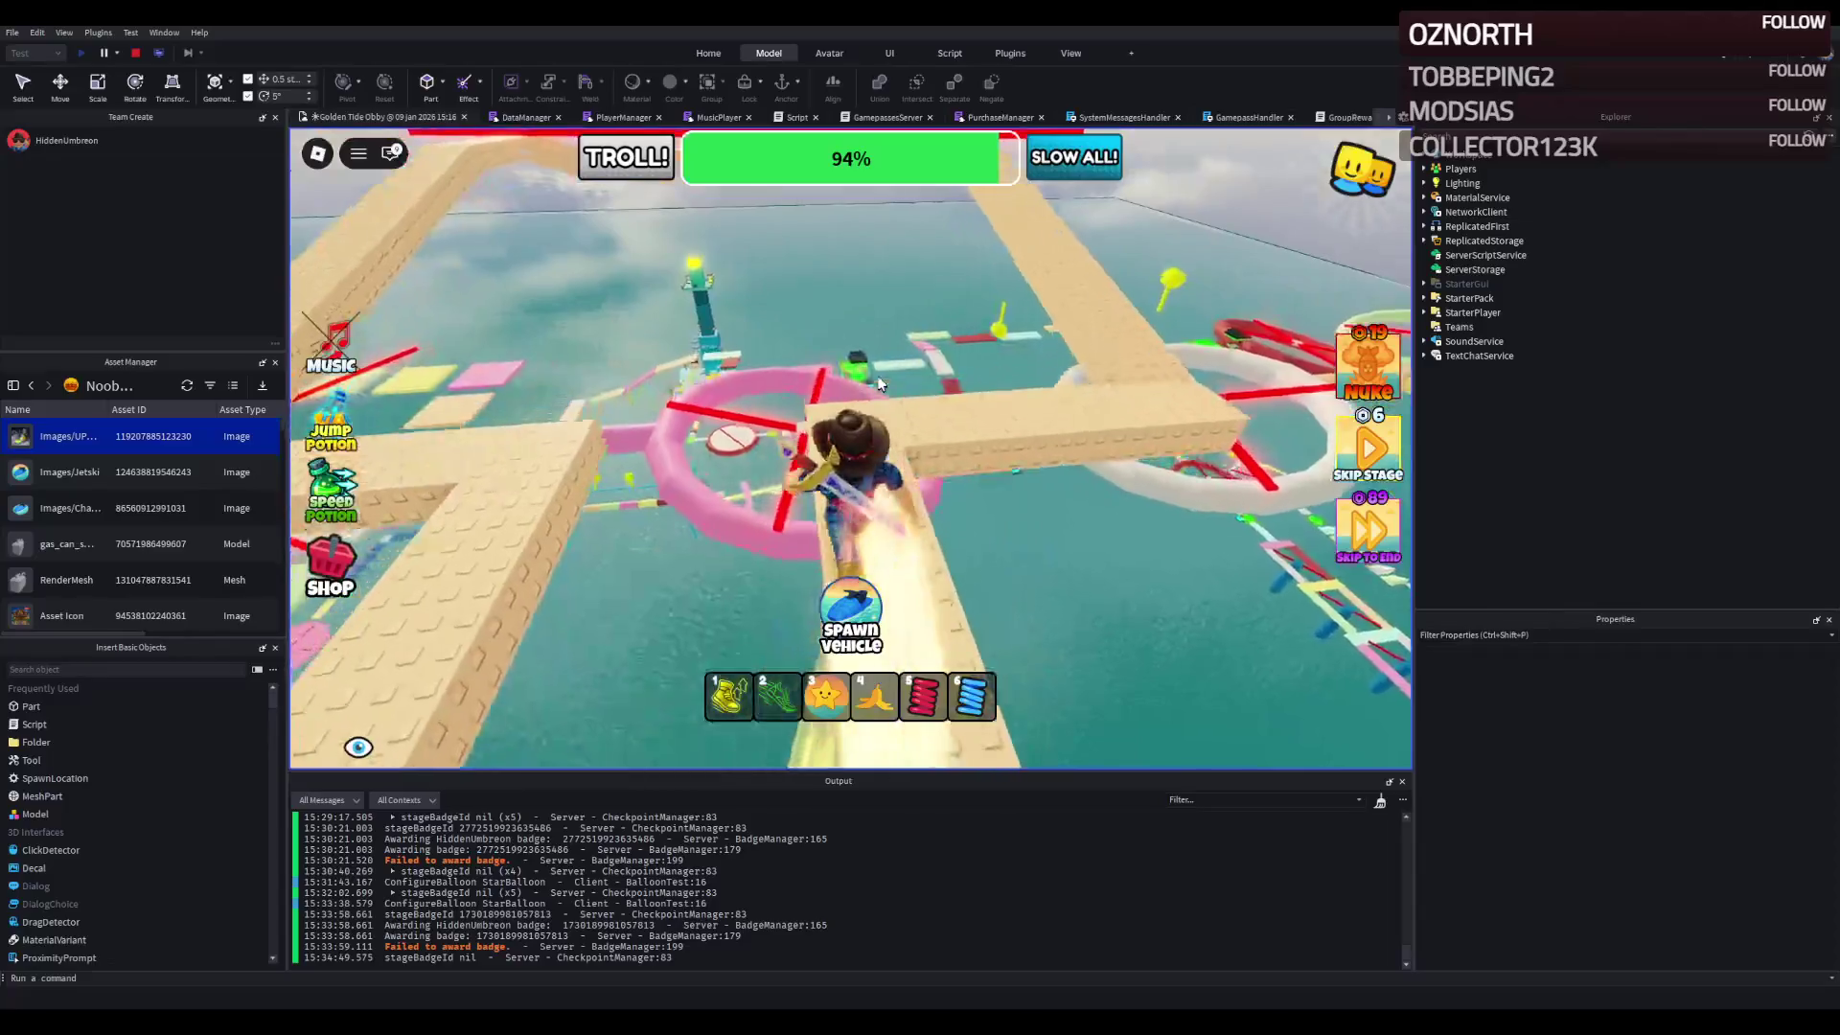
{"action": "key", "text": "w"}
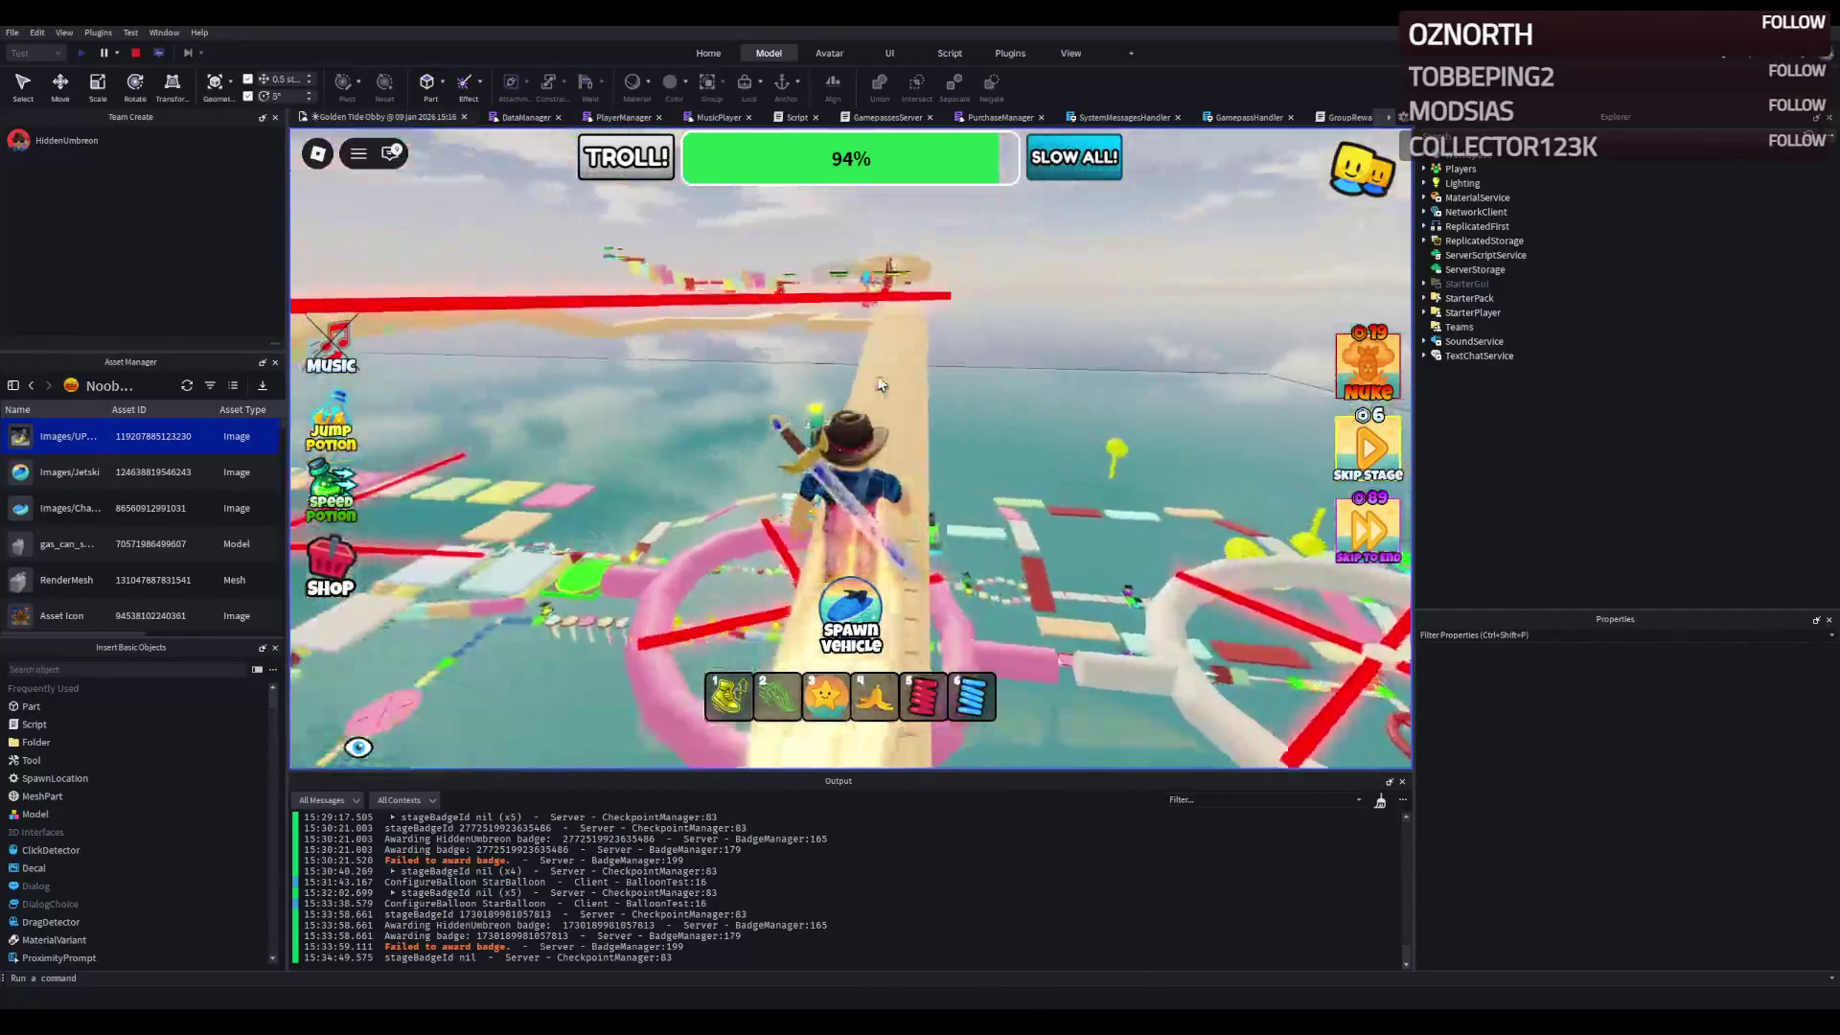
{"action": "key", "text": "w"}
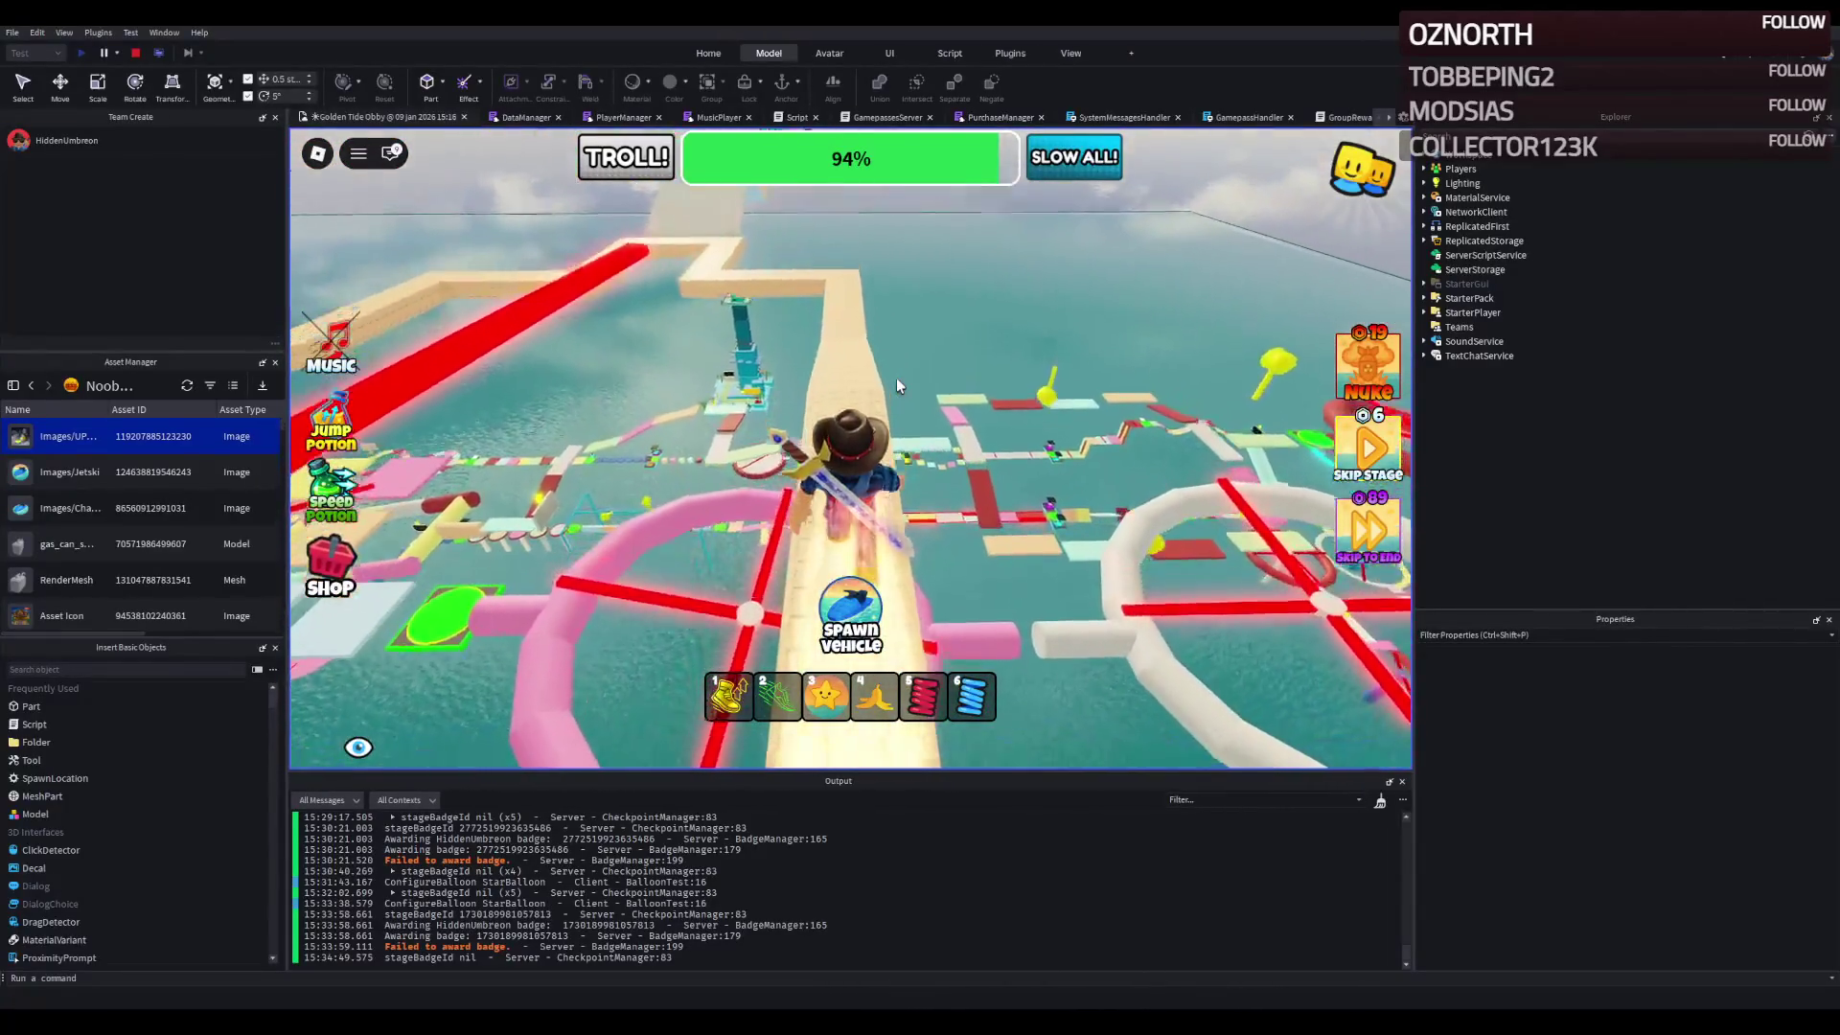
{"action": "key", "text": "w"}
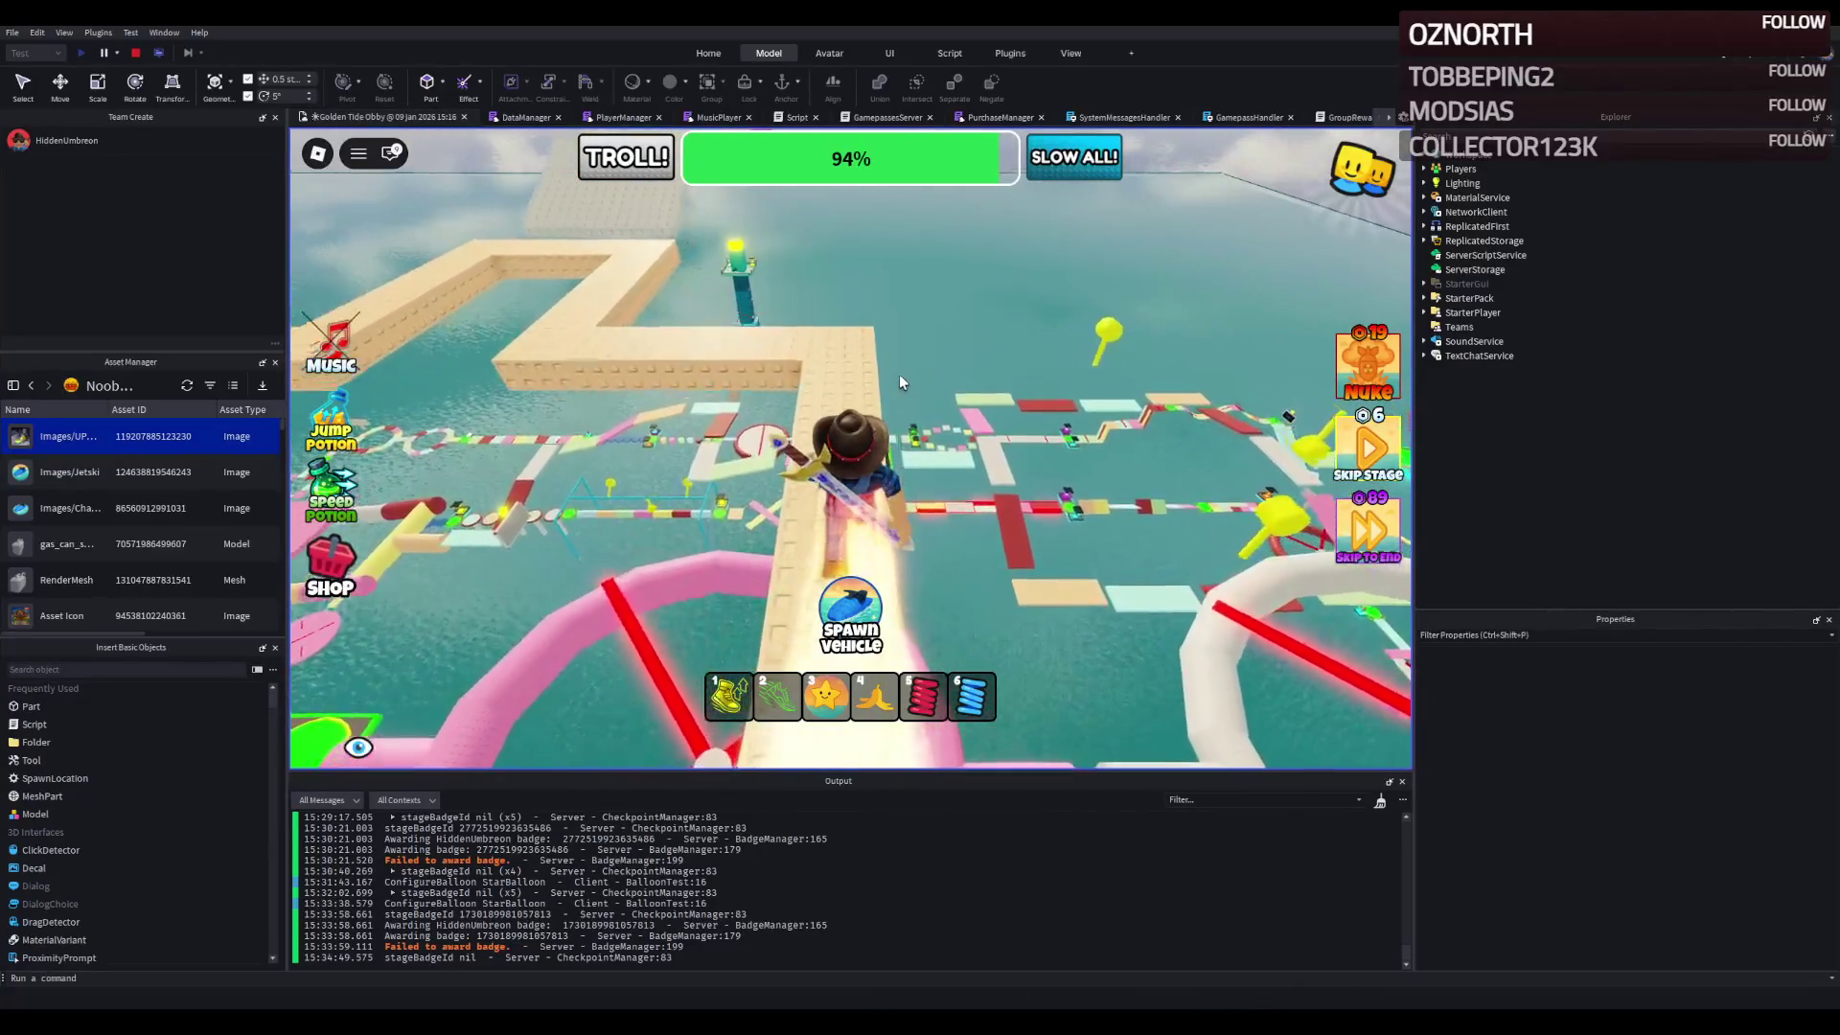
{"action": "key", "text": "w"}
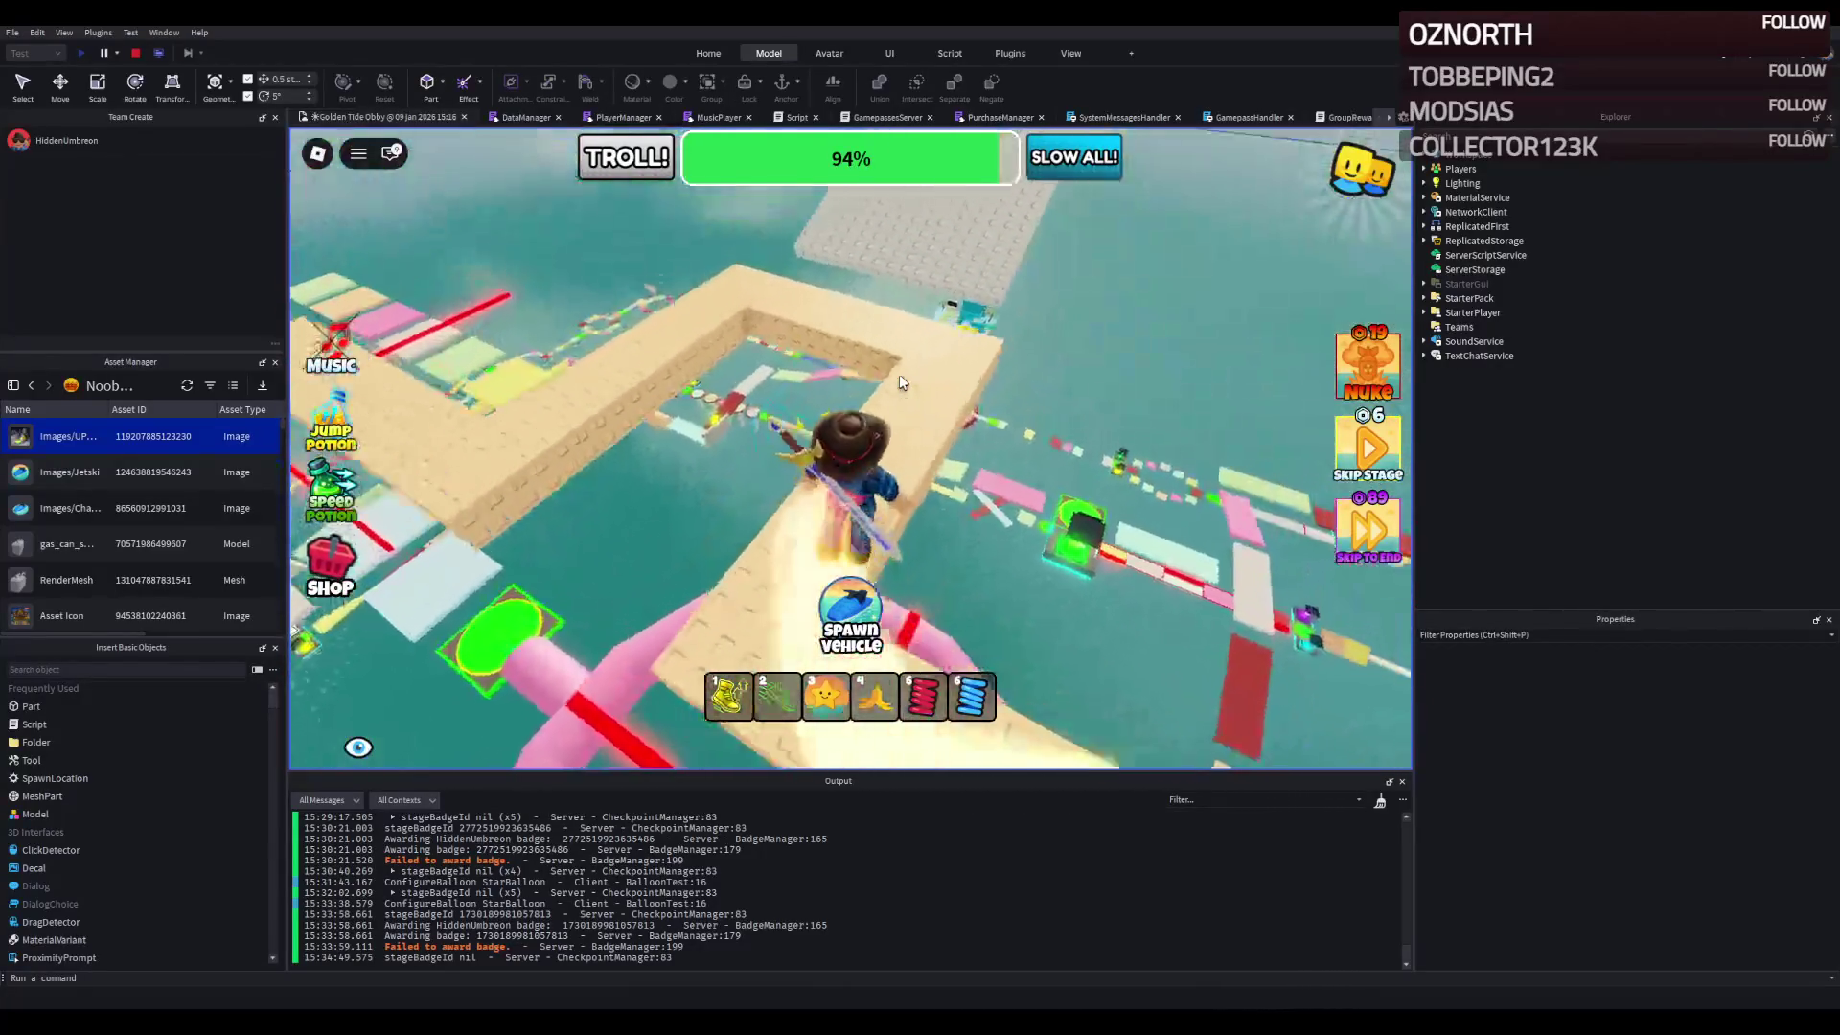
{"action": "key", "text": "w"}
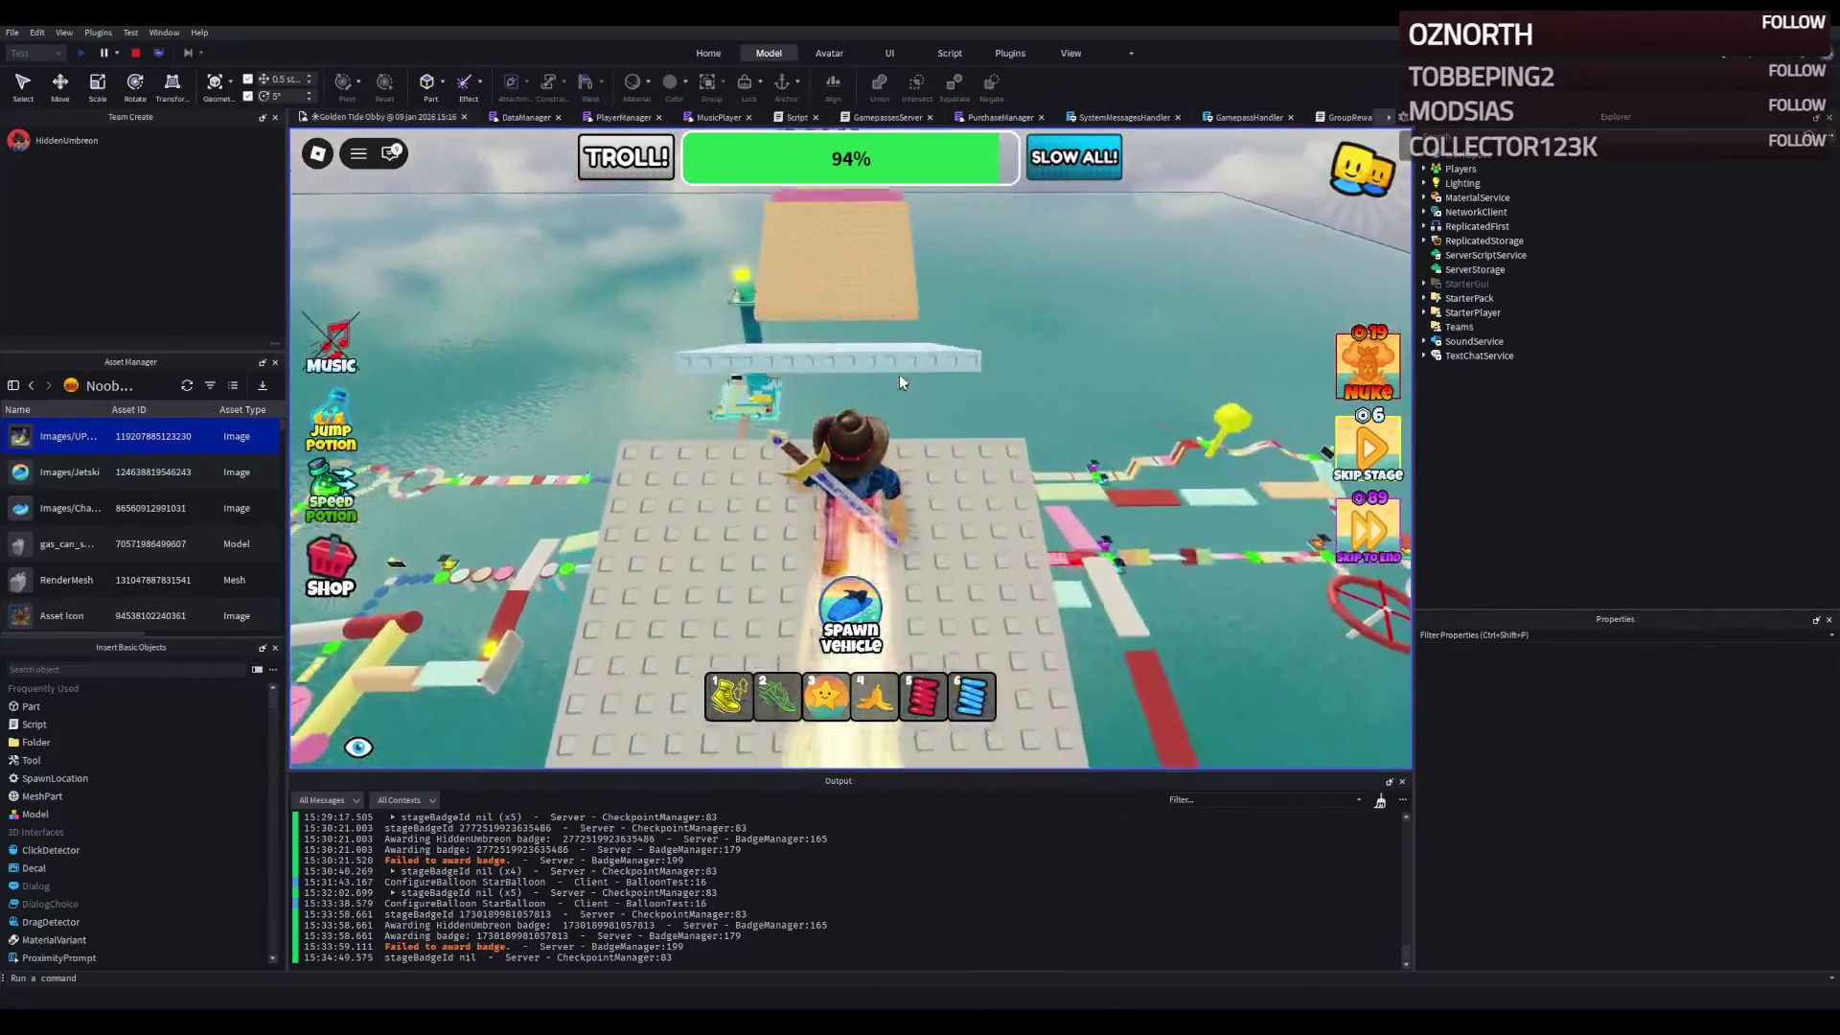
{"action": "key", "text": "w"}
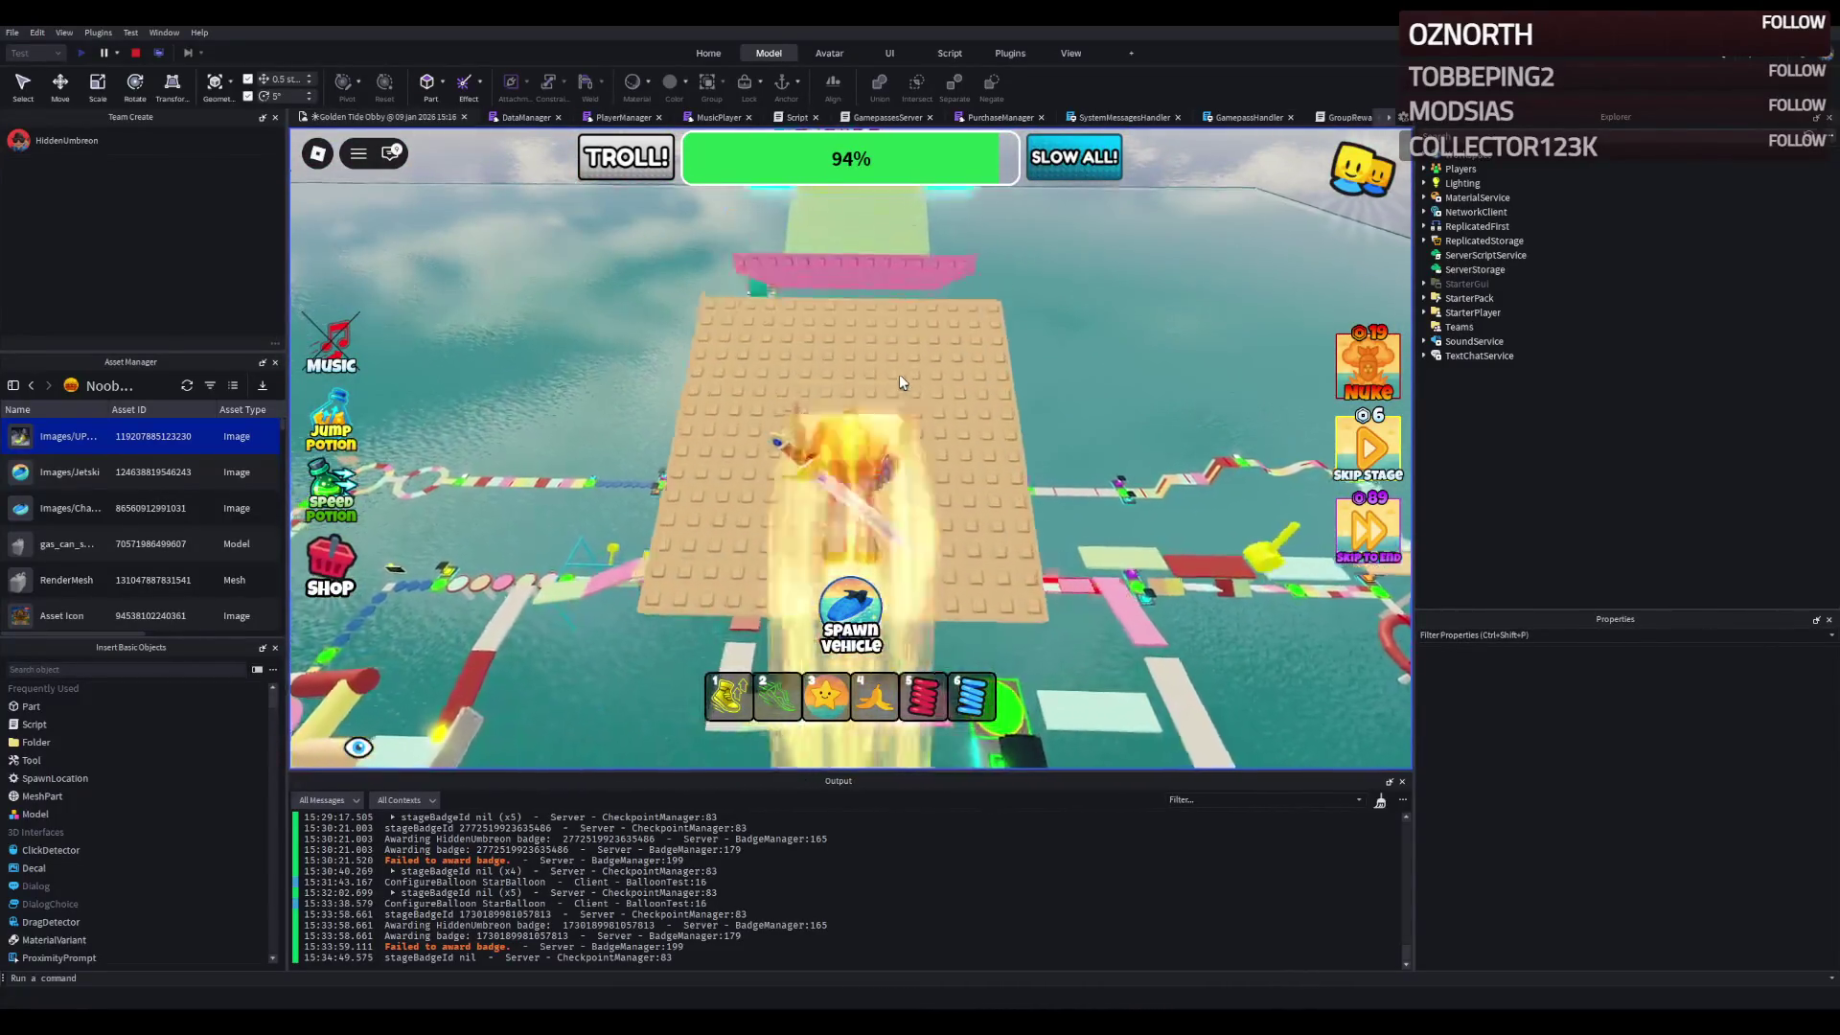
{"action": "key", "text": "w"}
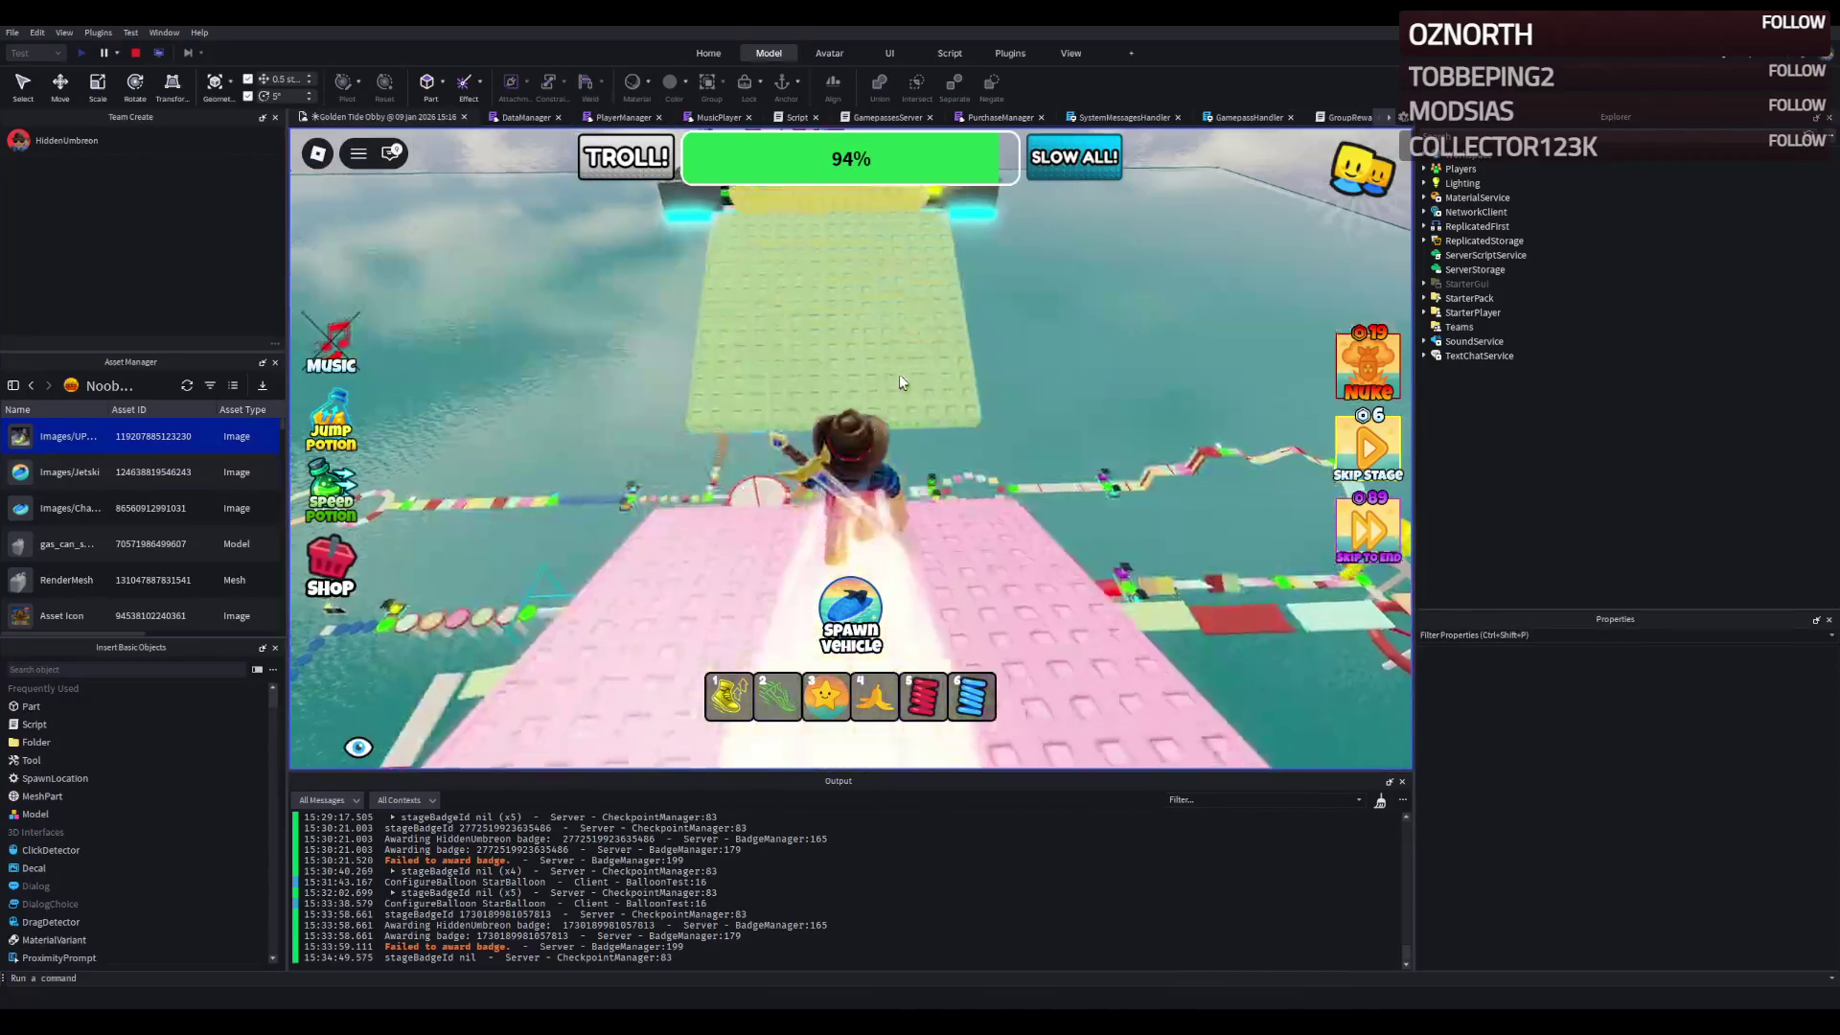
{"action": "key", "text": "w"}
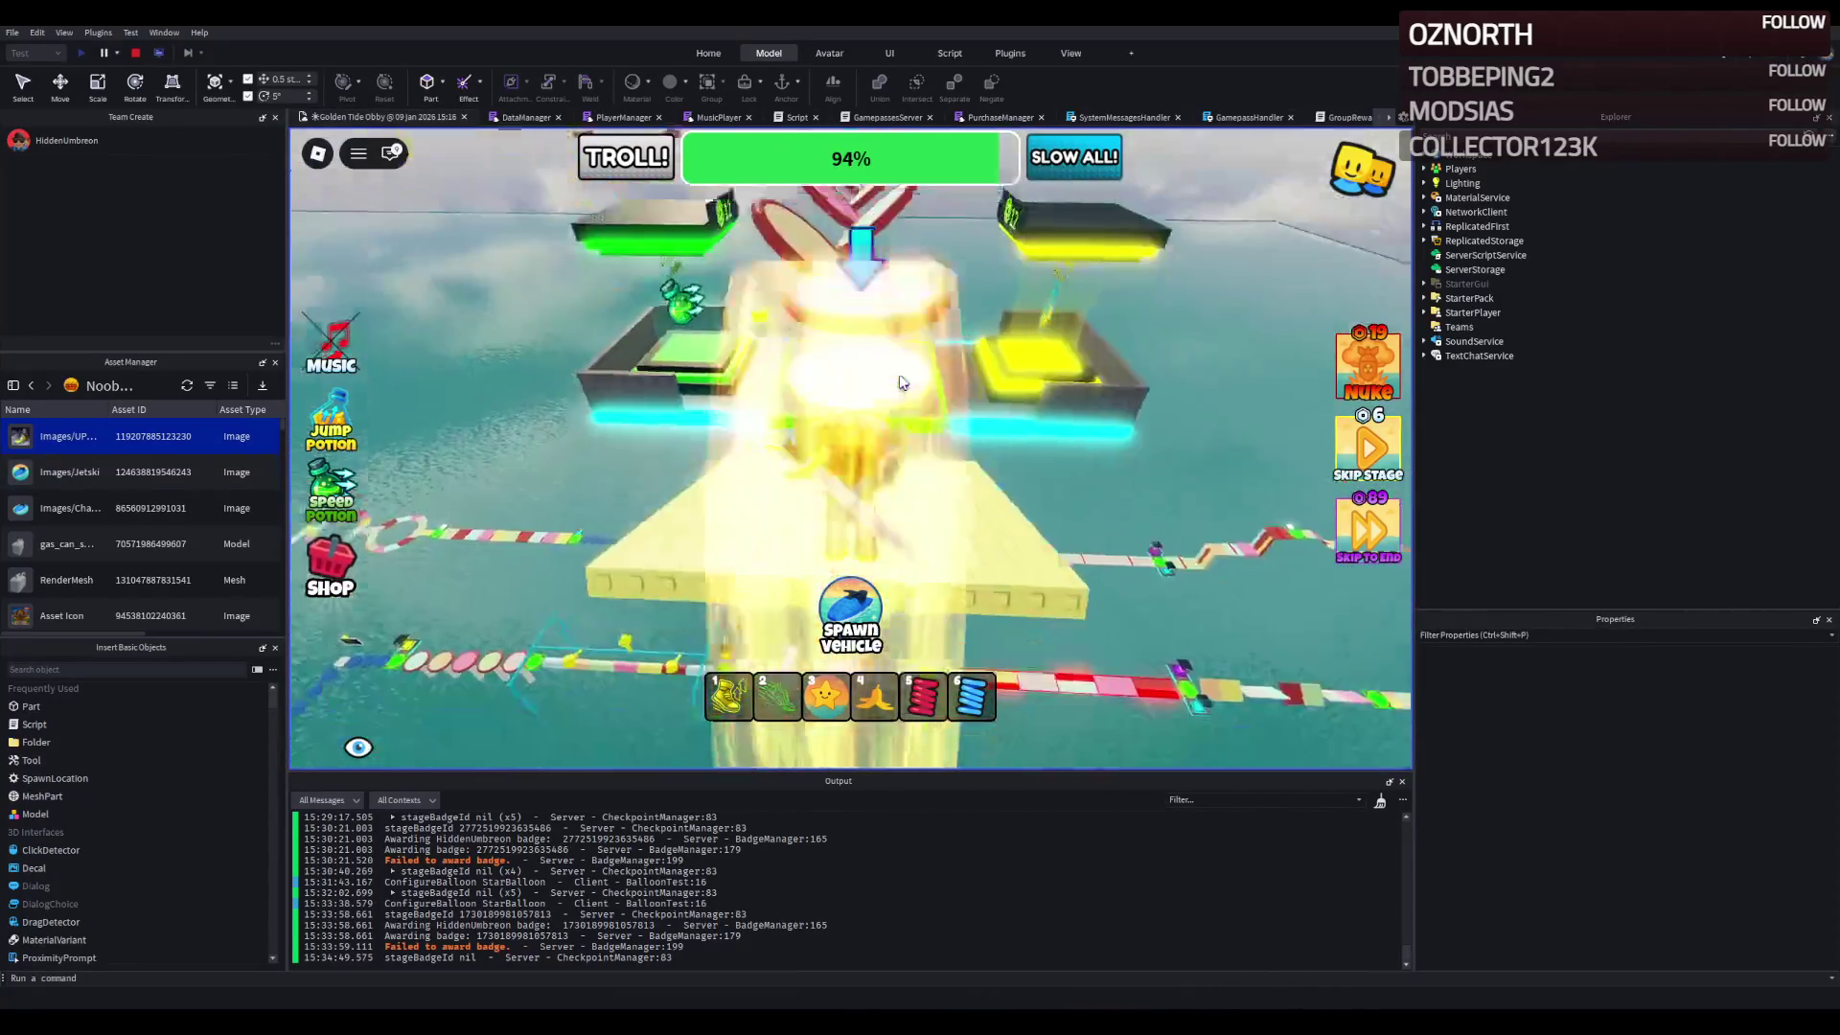
- Jump across the red-rimmed and pink pads onto the yellow platform
{"action": "key", "text": "w"}
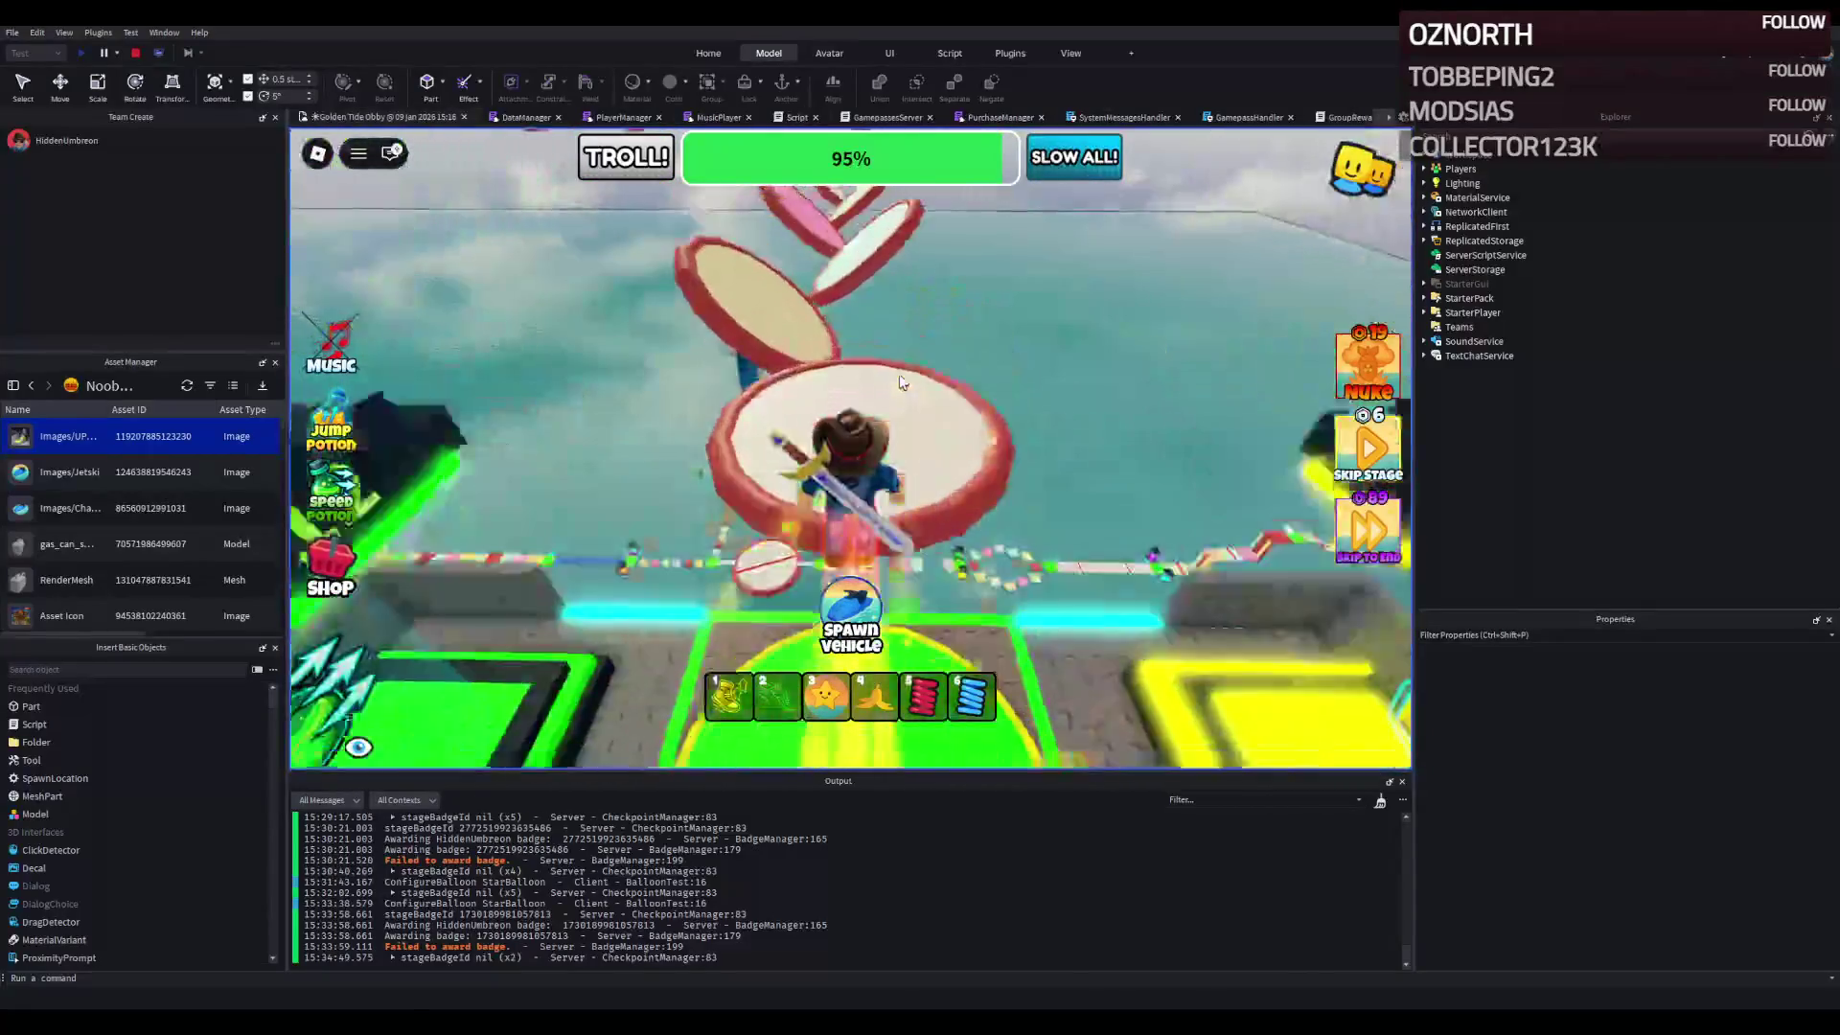
{"action": "key", "text": "w"}
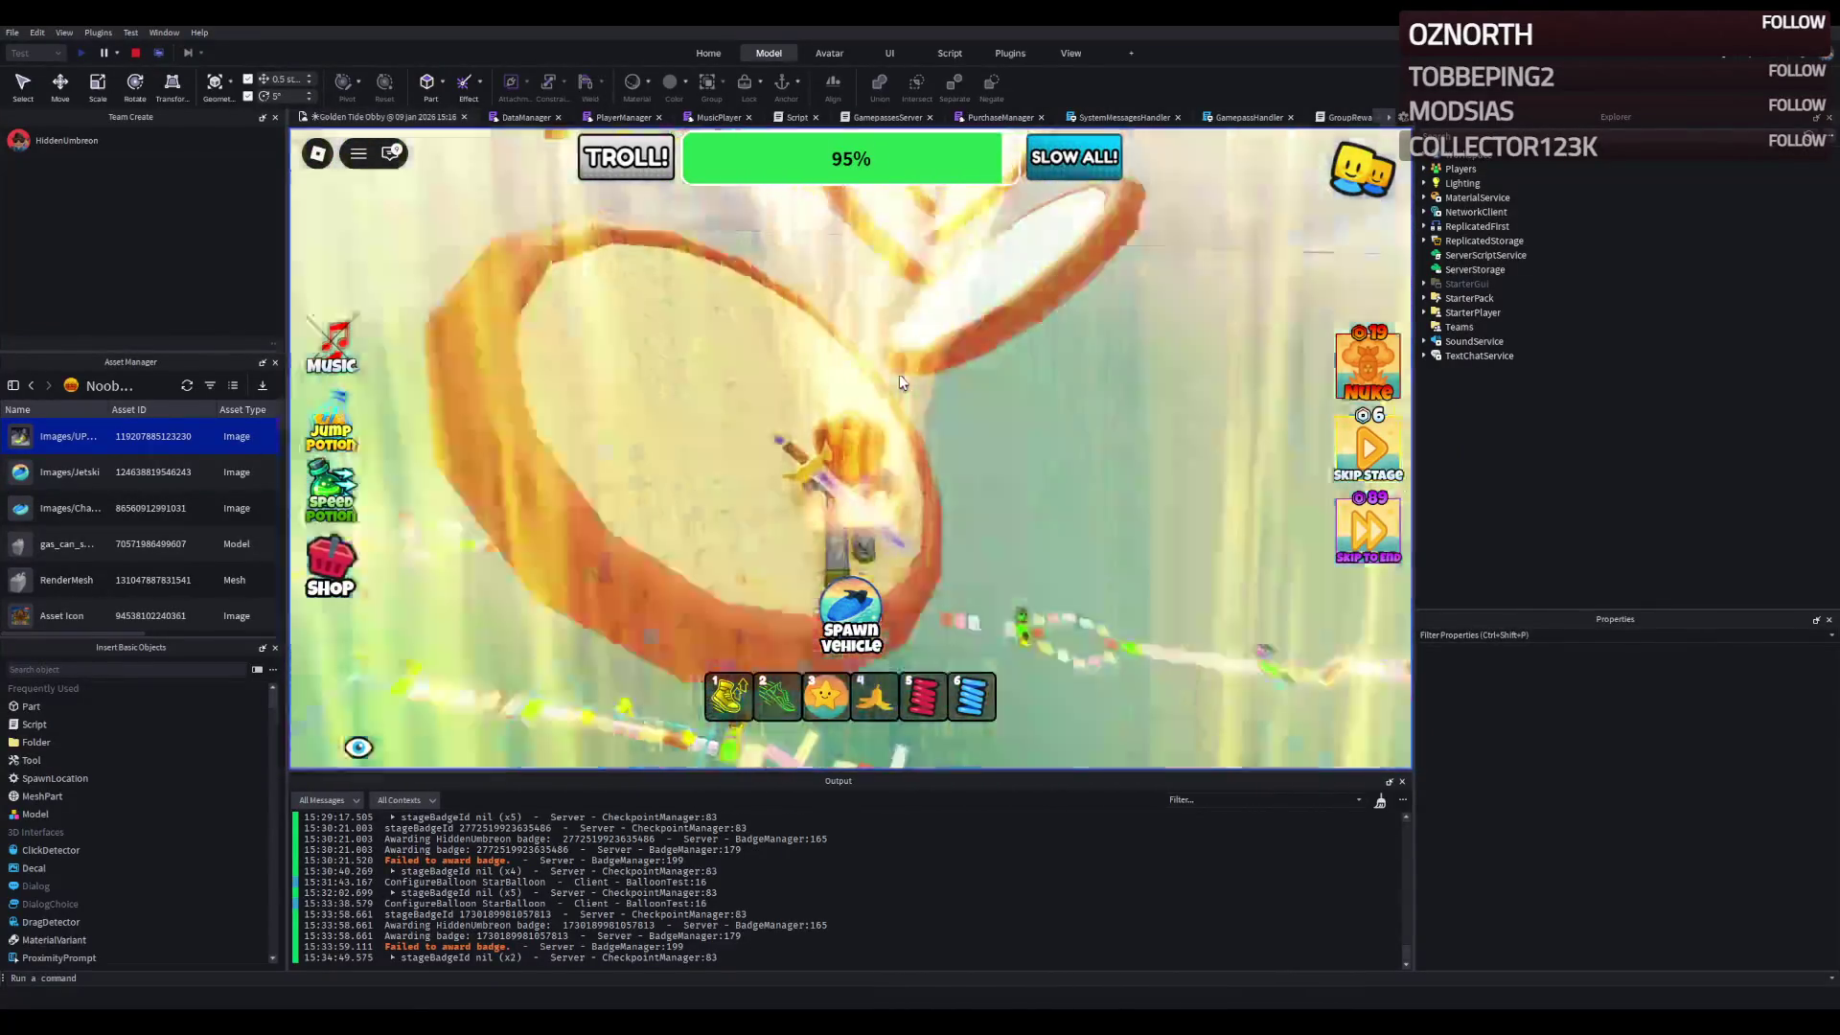
{"action": "key", "text": "w"}
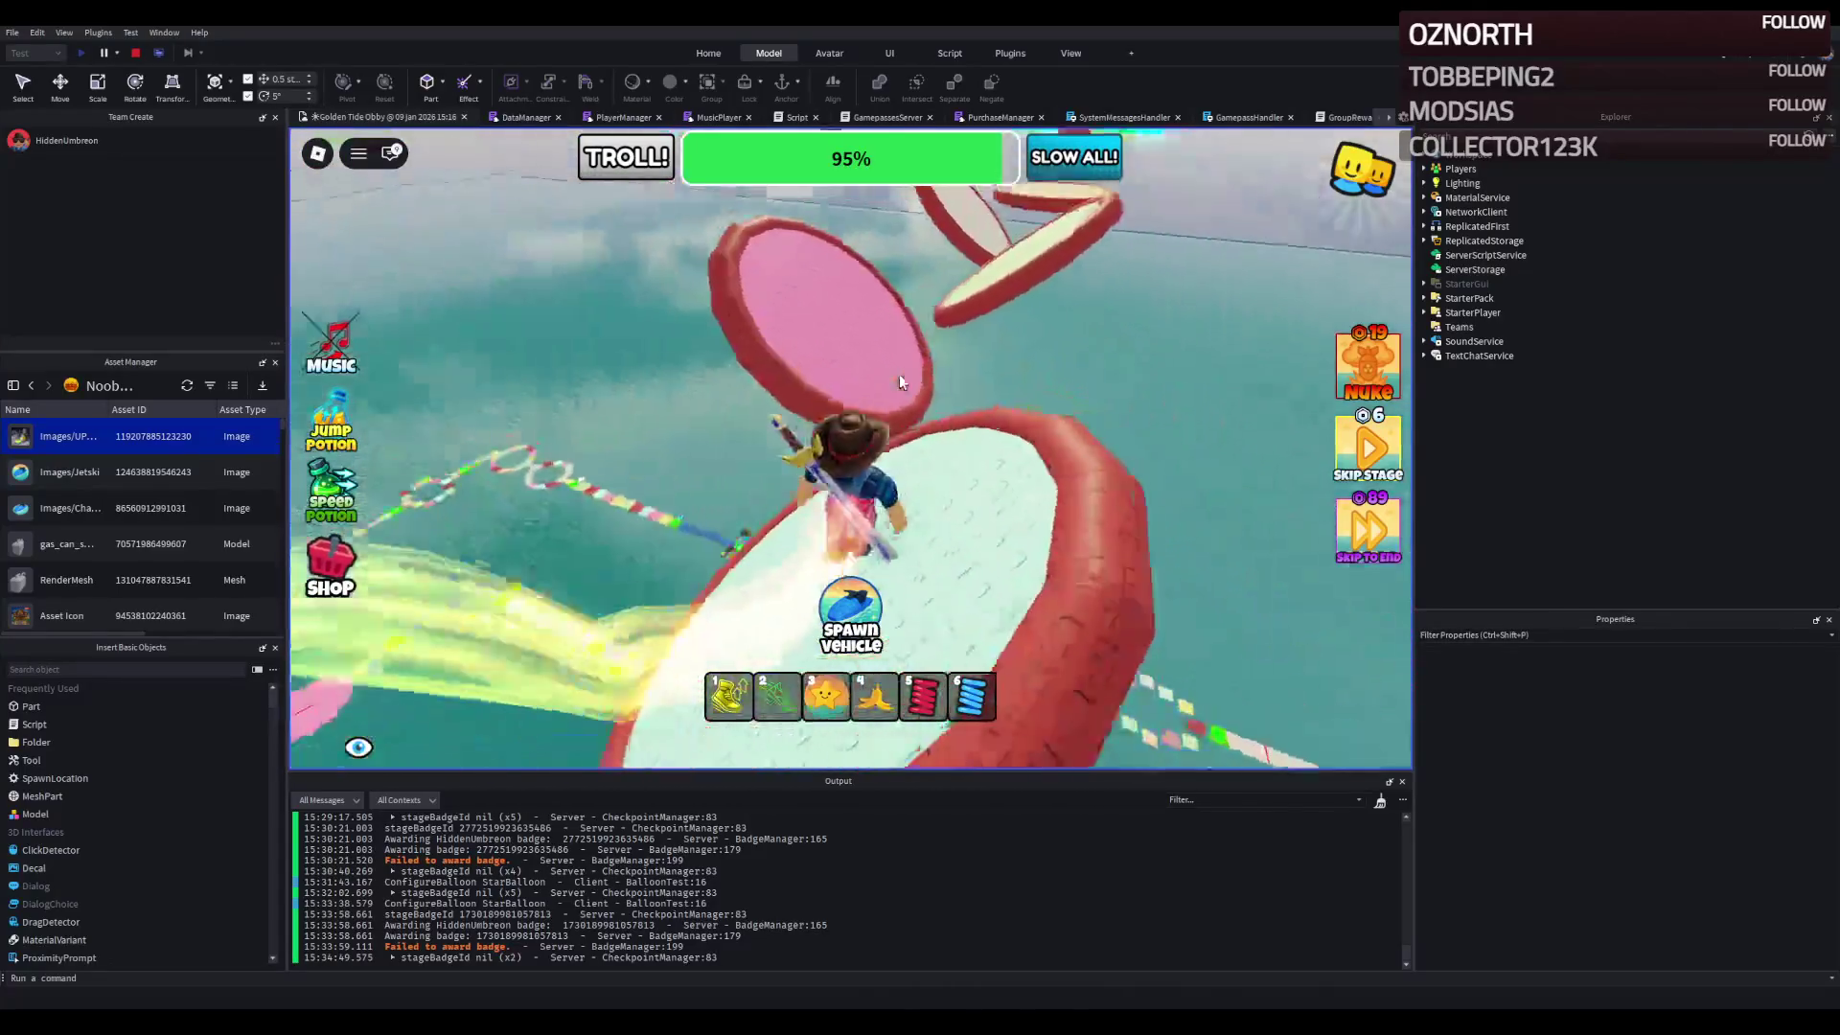
{"action": "key", "text": "w"}
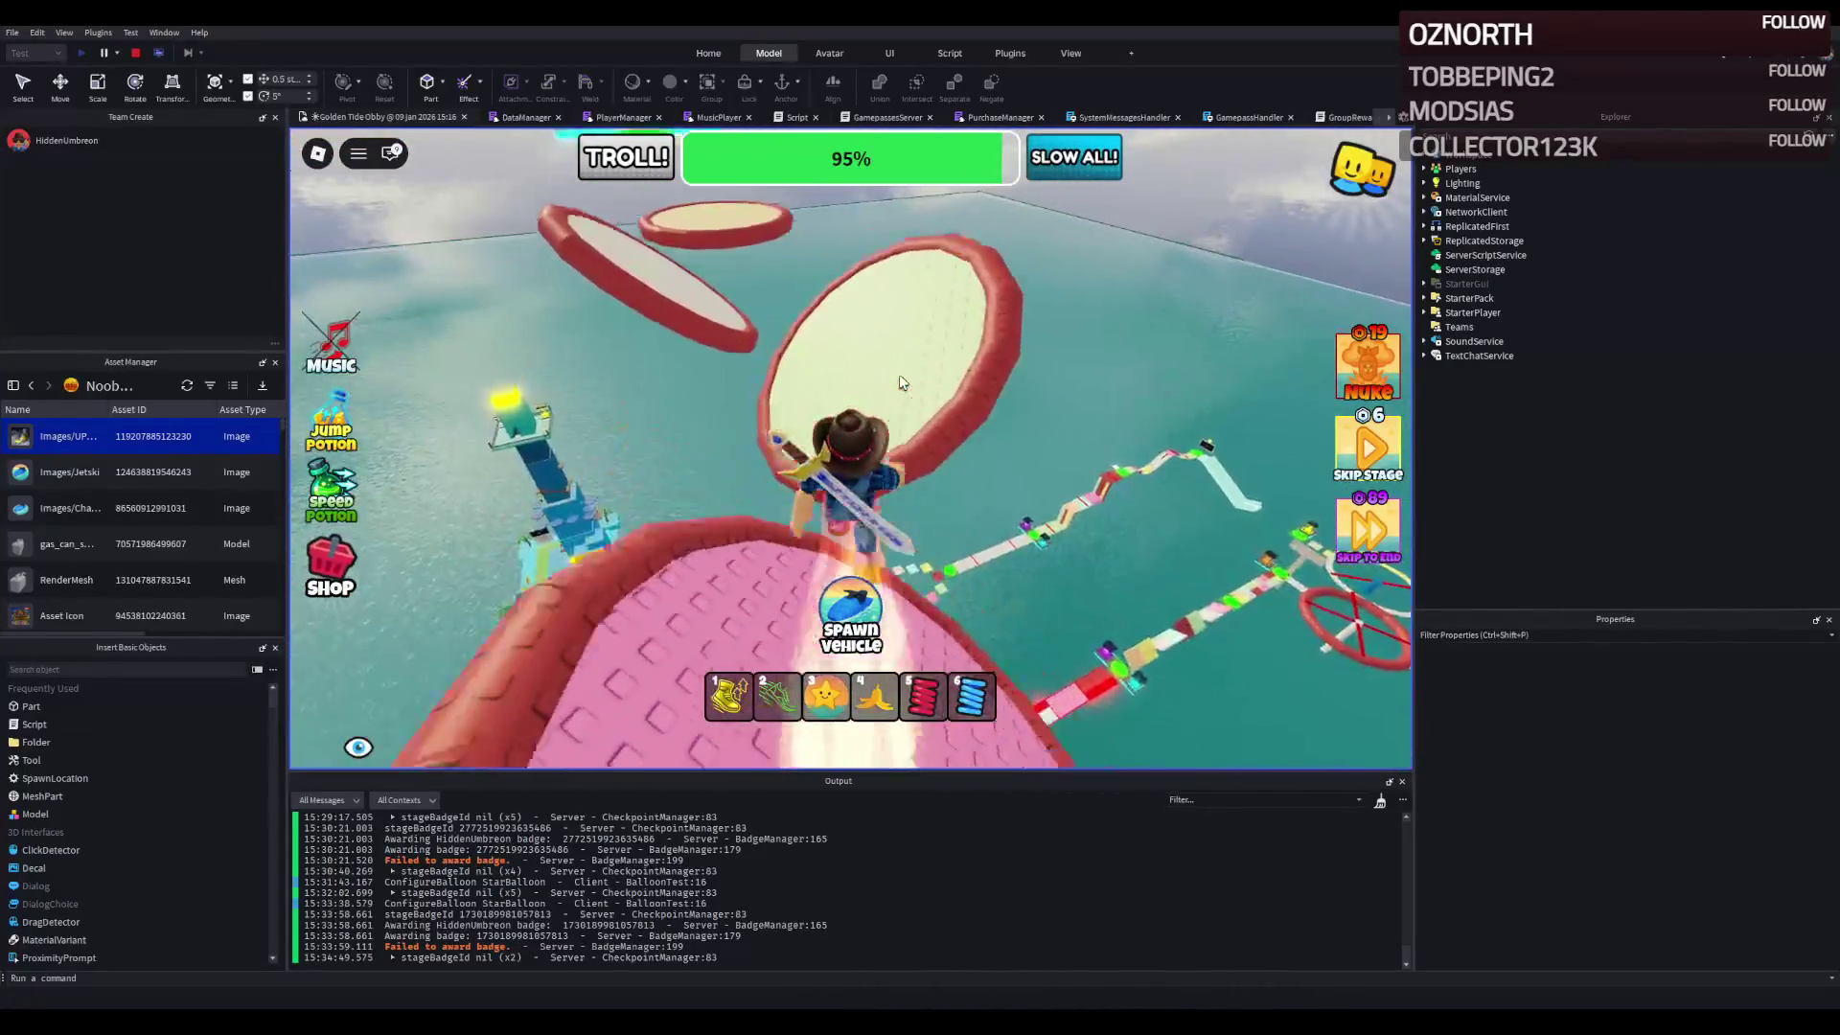
{"action": "key", "text": "w"}
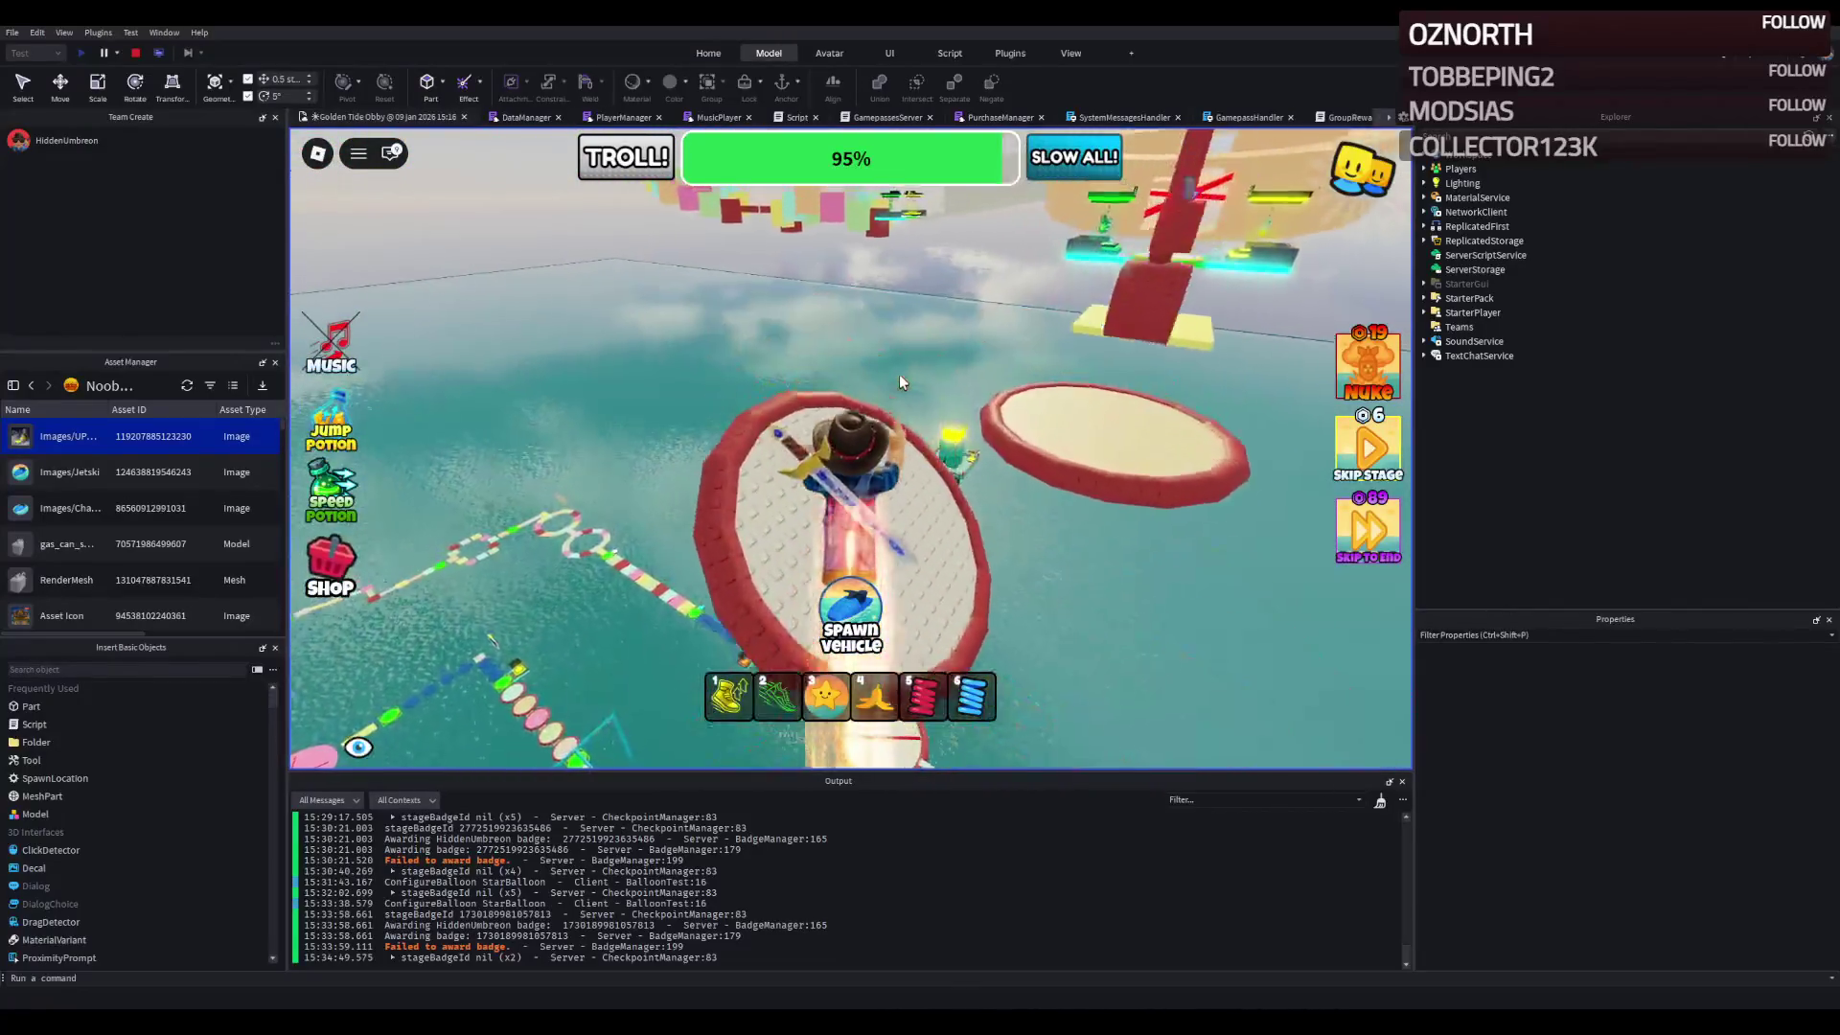
{"action": "key", "text": "w"}
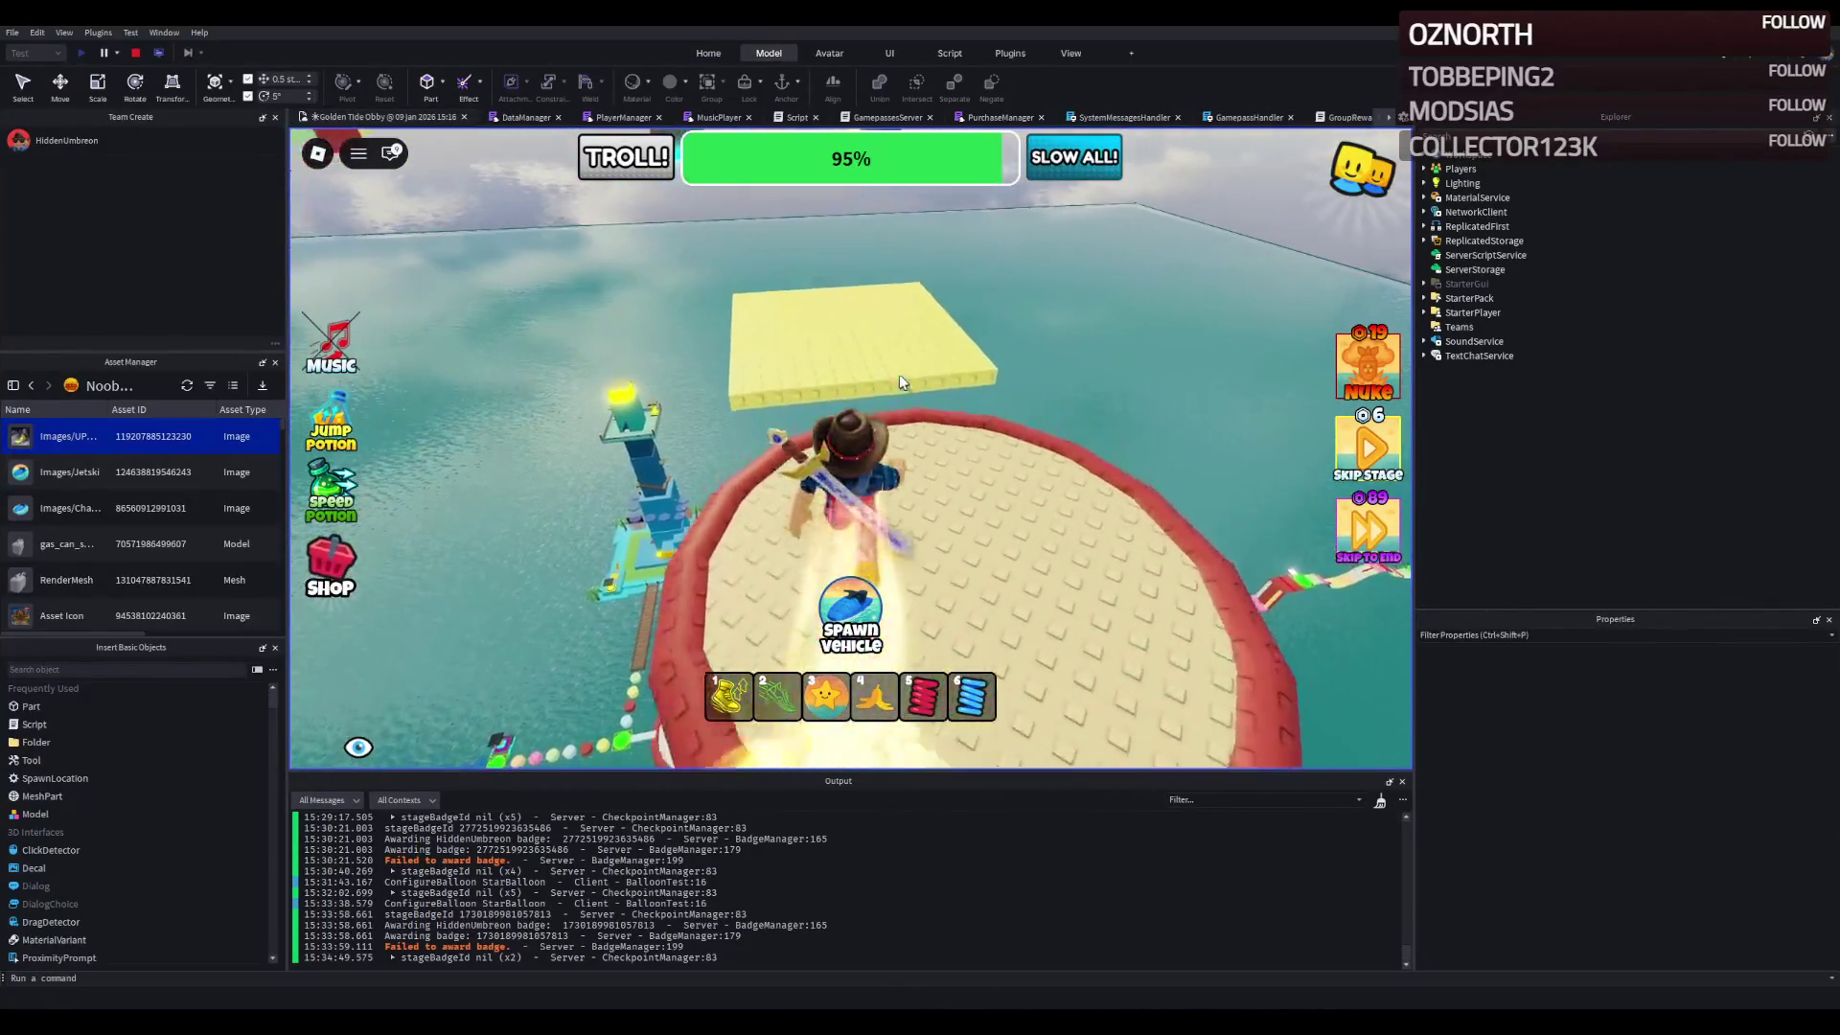
{"action": "key", "text": "w"}
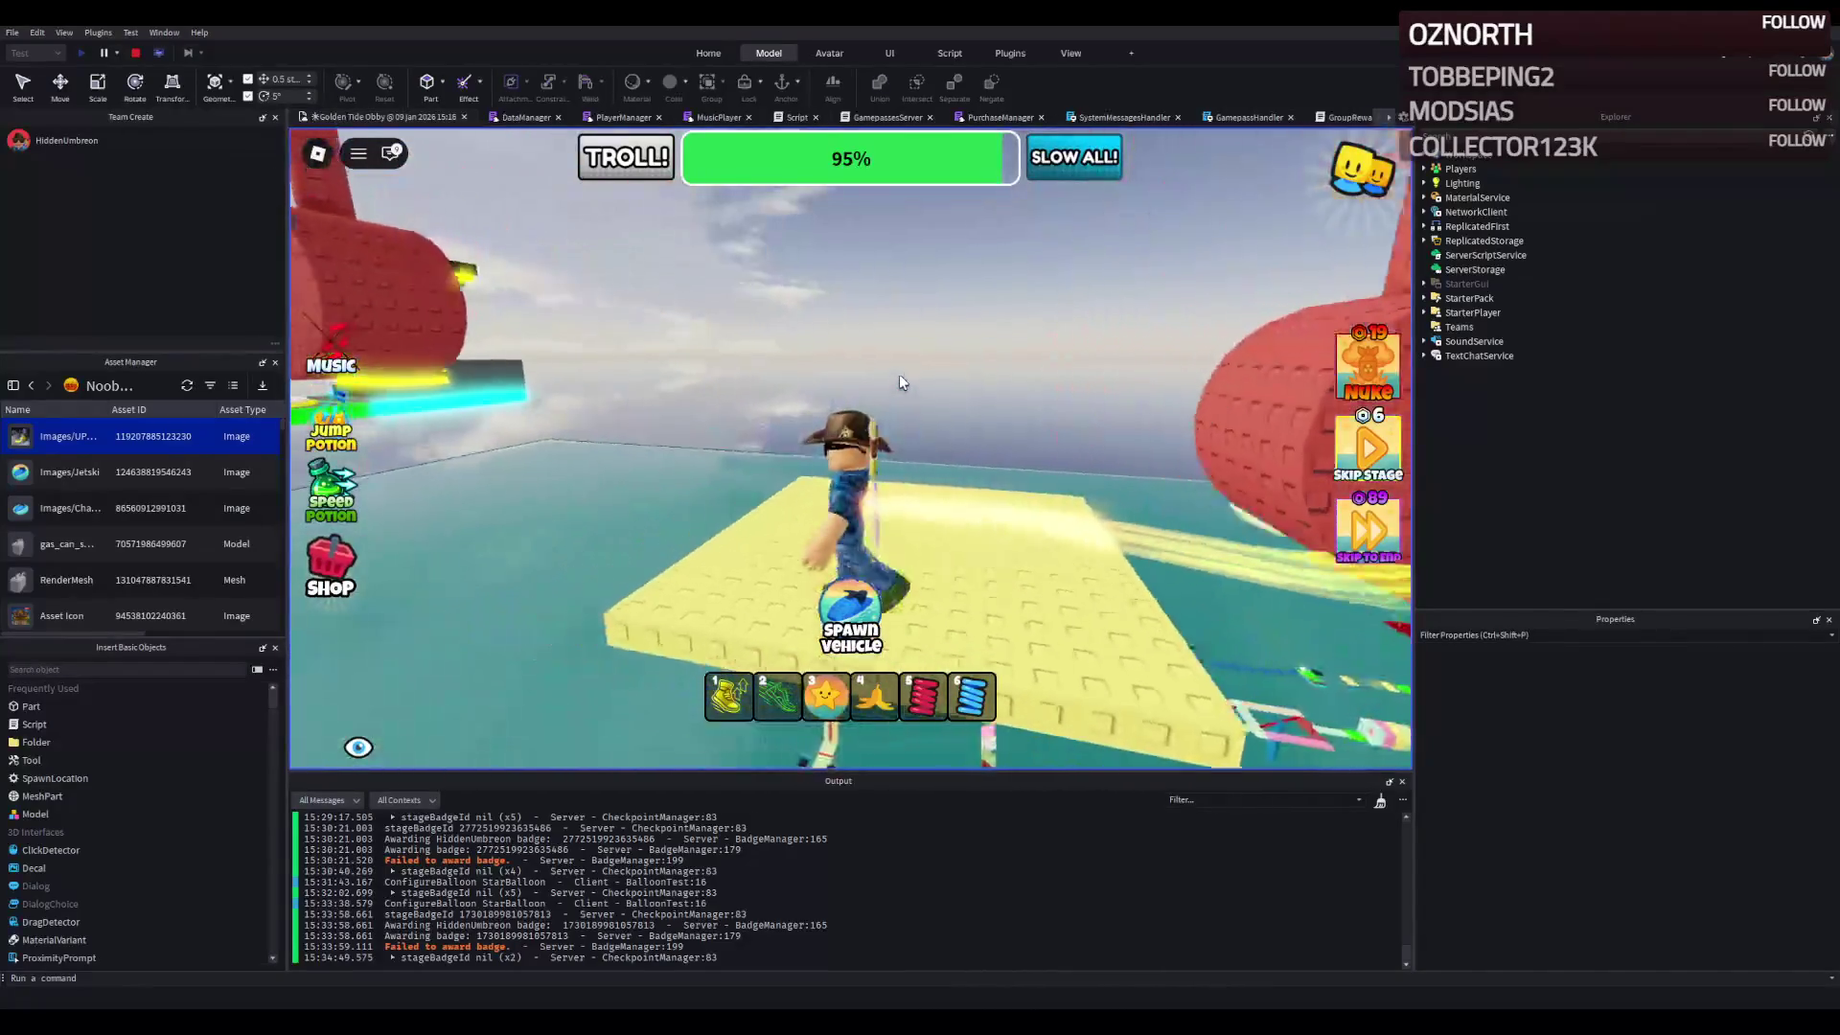
{"action": "key", "text": "w"}
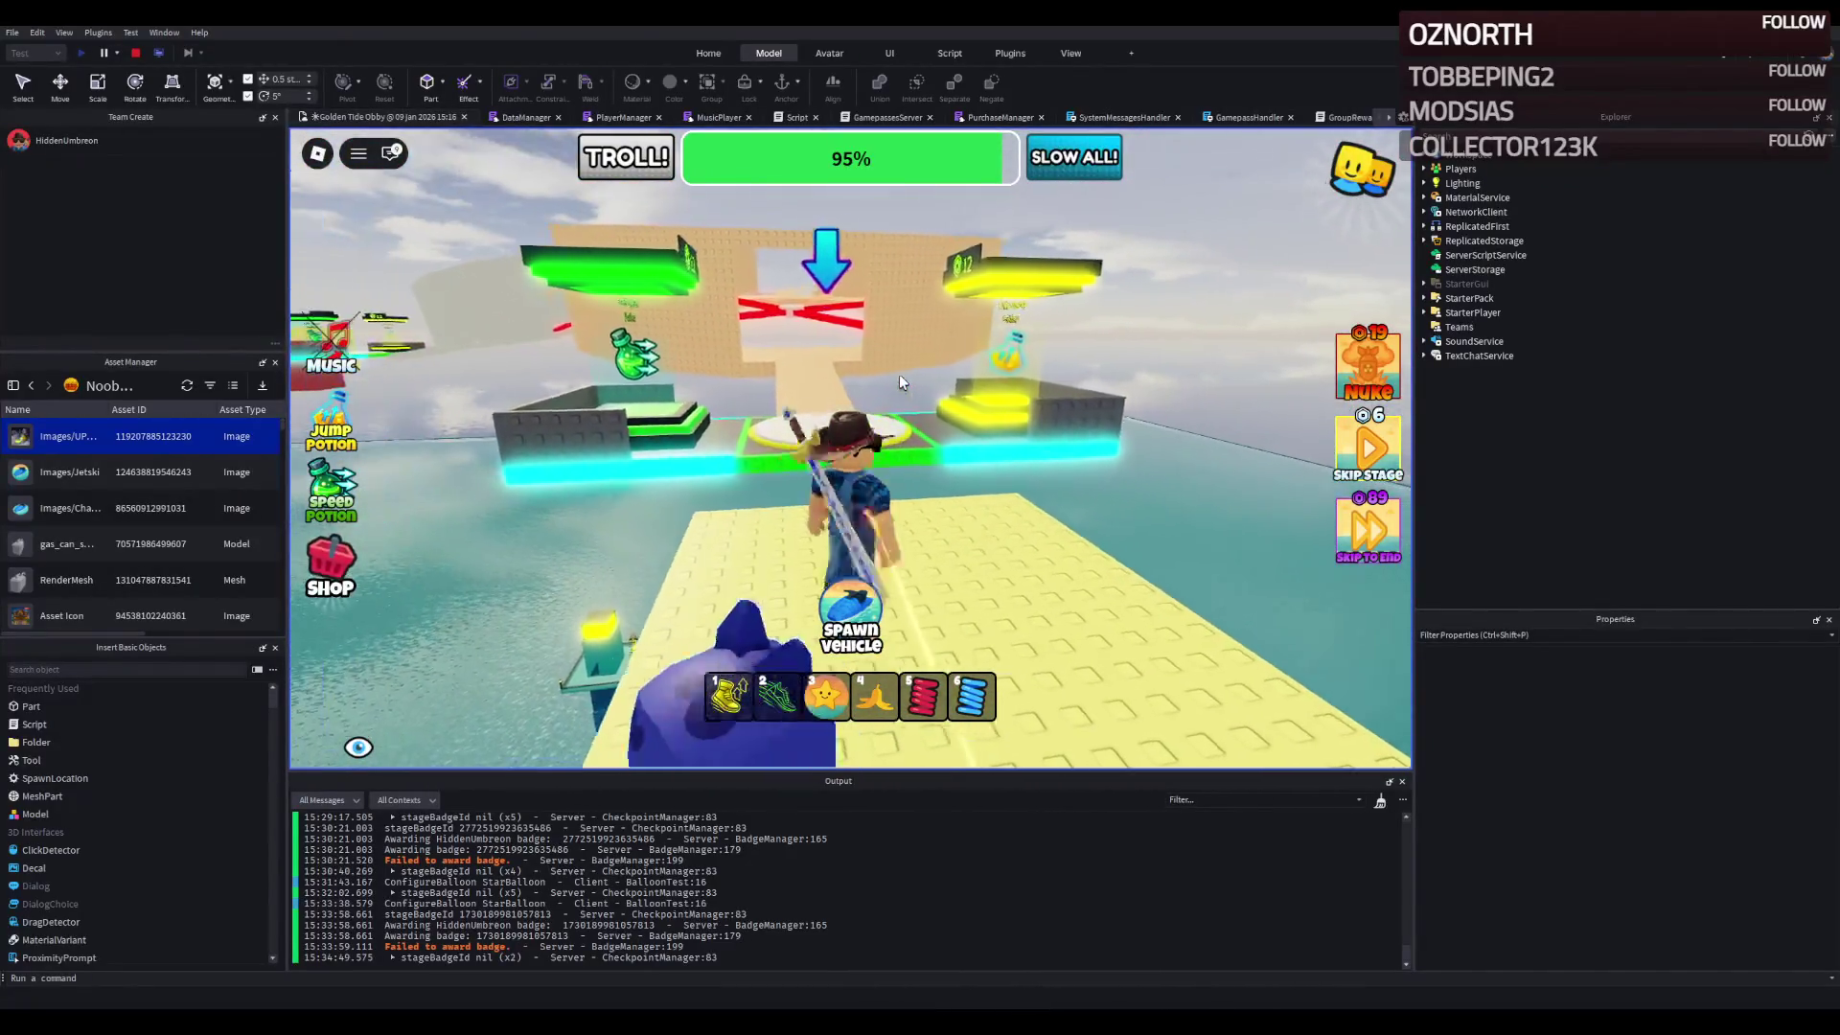
- Run along the tan path by the water and the white path past the red bar
{"action": "key", "text": "w"}
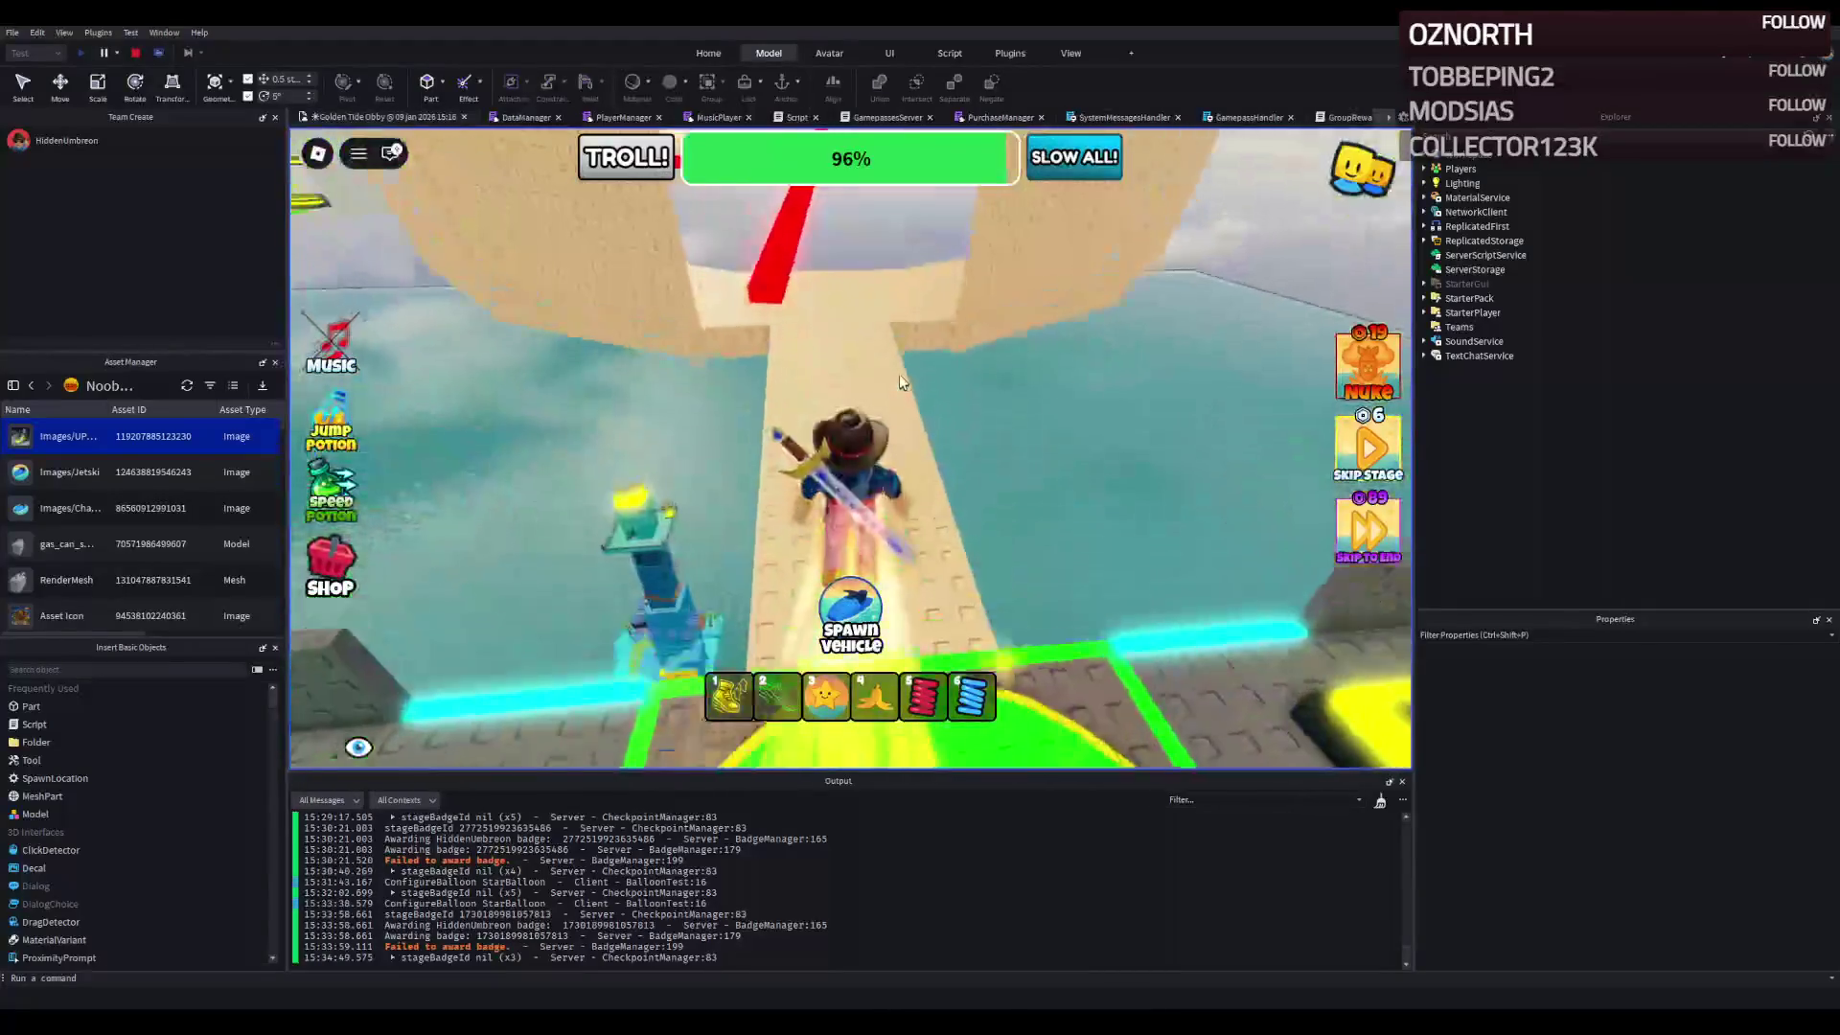
{"action": "key", "text": "w"}
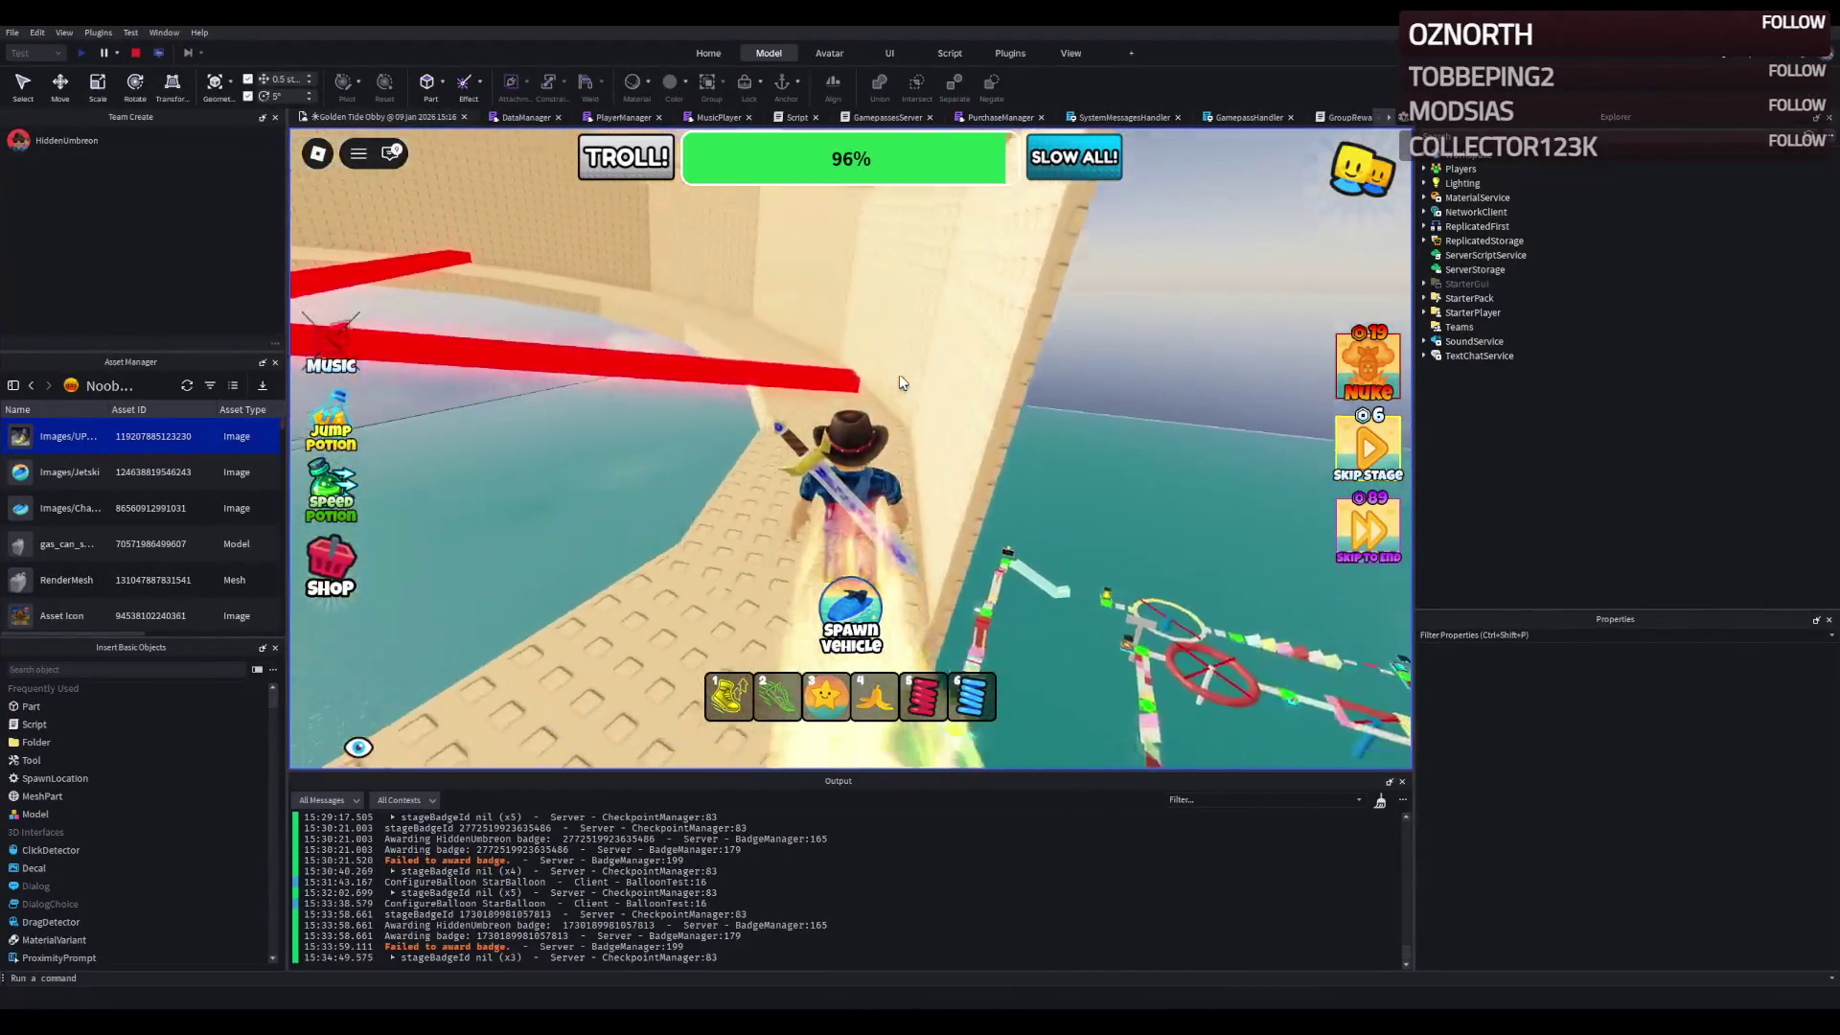
{"action": "key", "text": "w"}
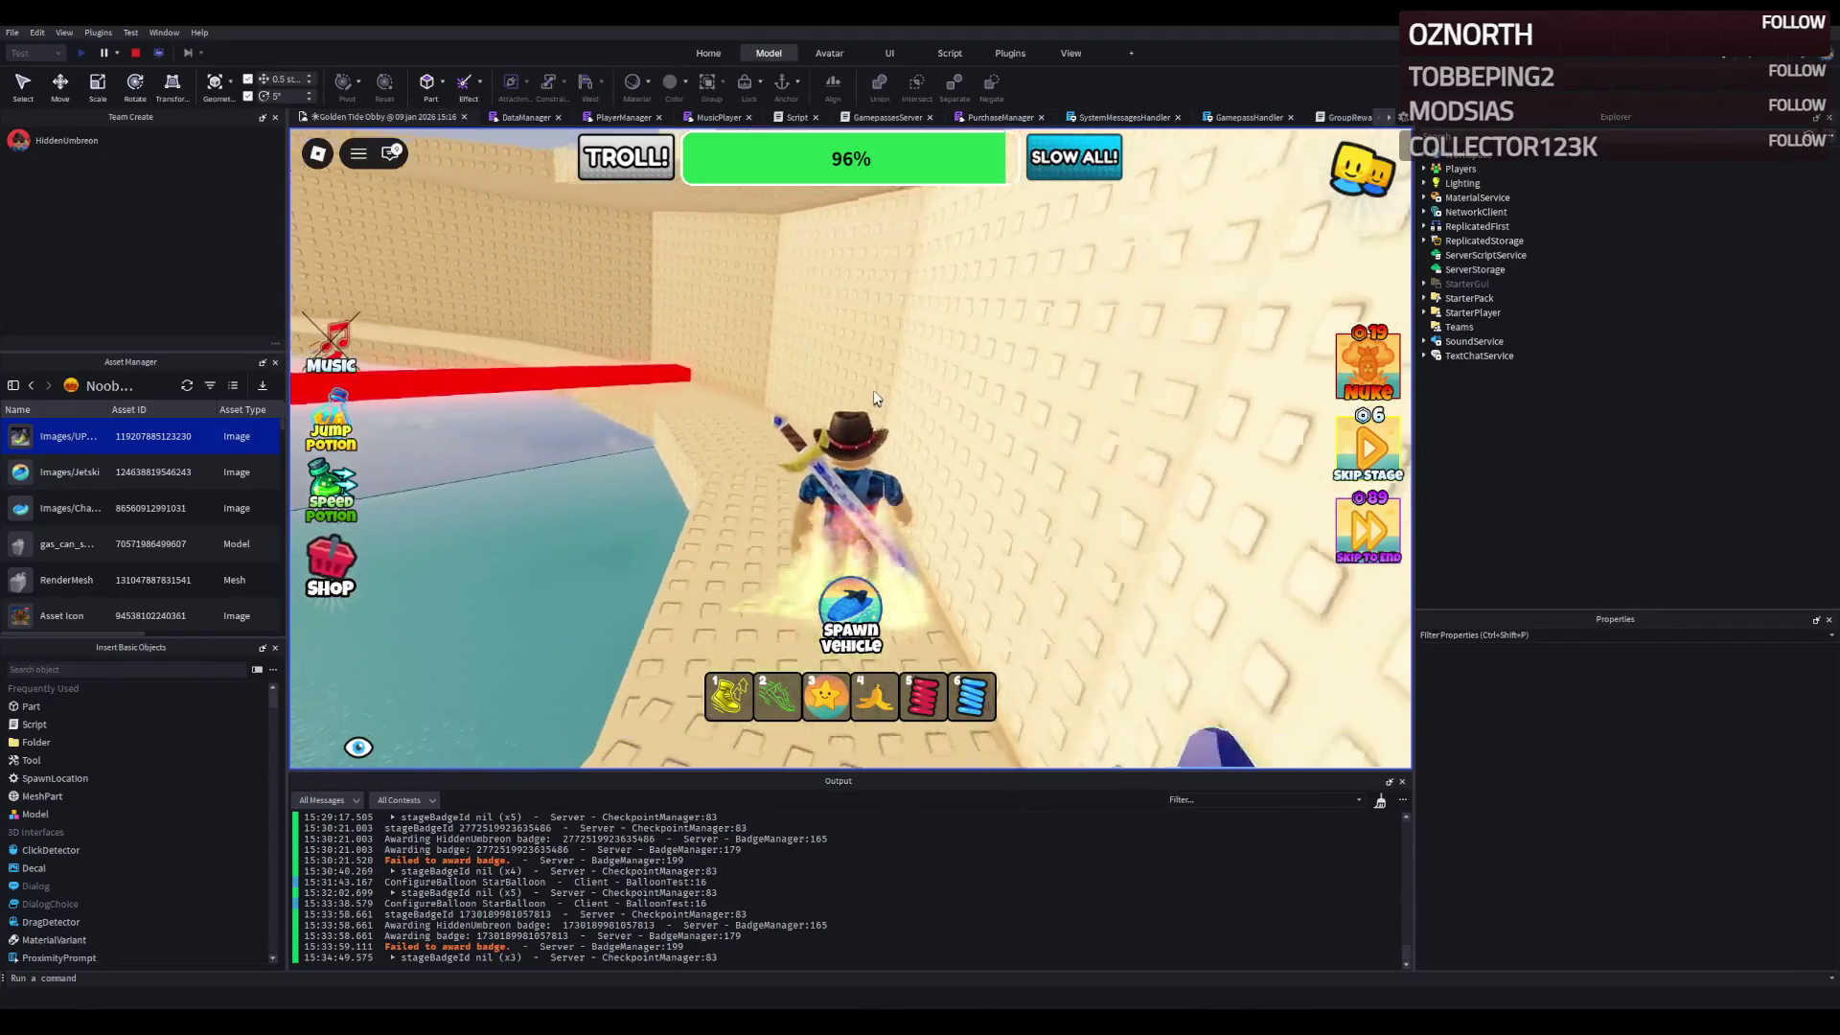
{"action": "key", "text": "w"}
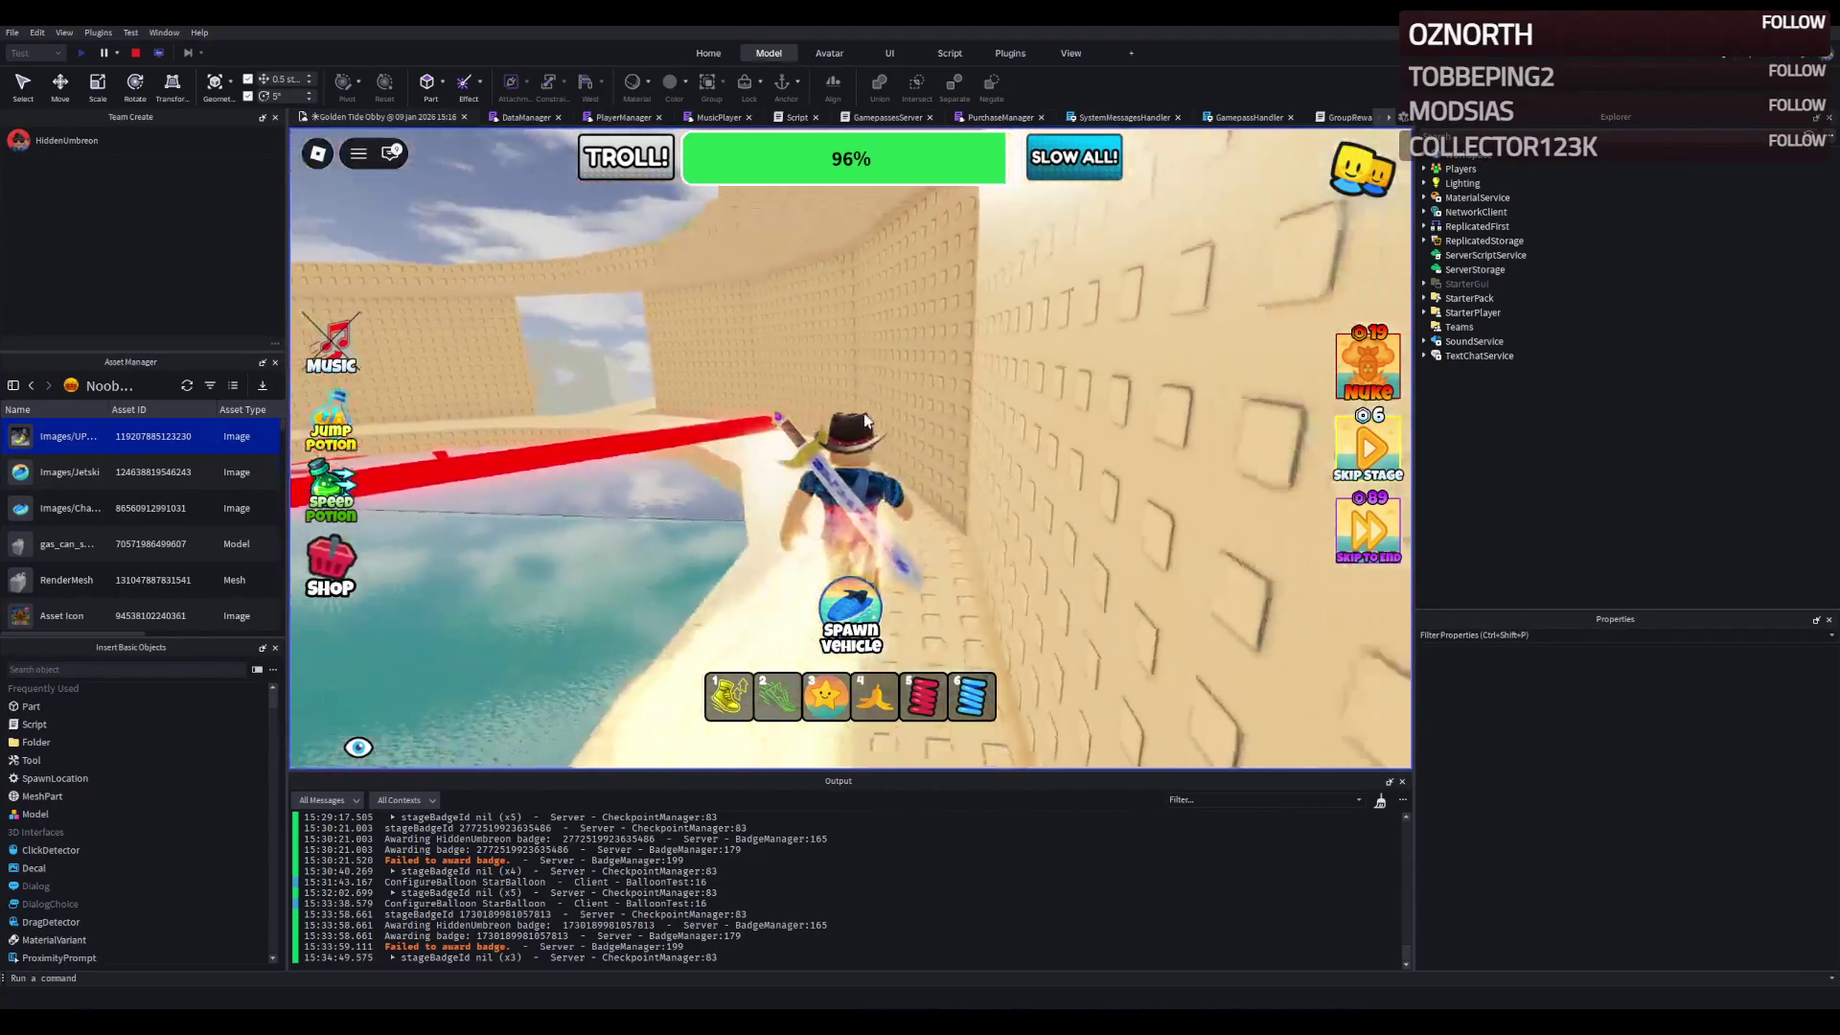
{"action": "key", "text": "w"}
{"action": "key", "text": "w"}
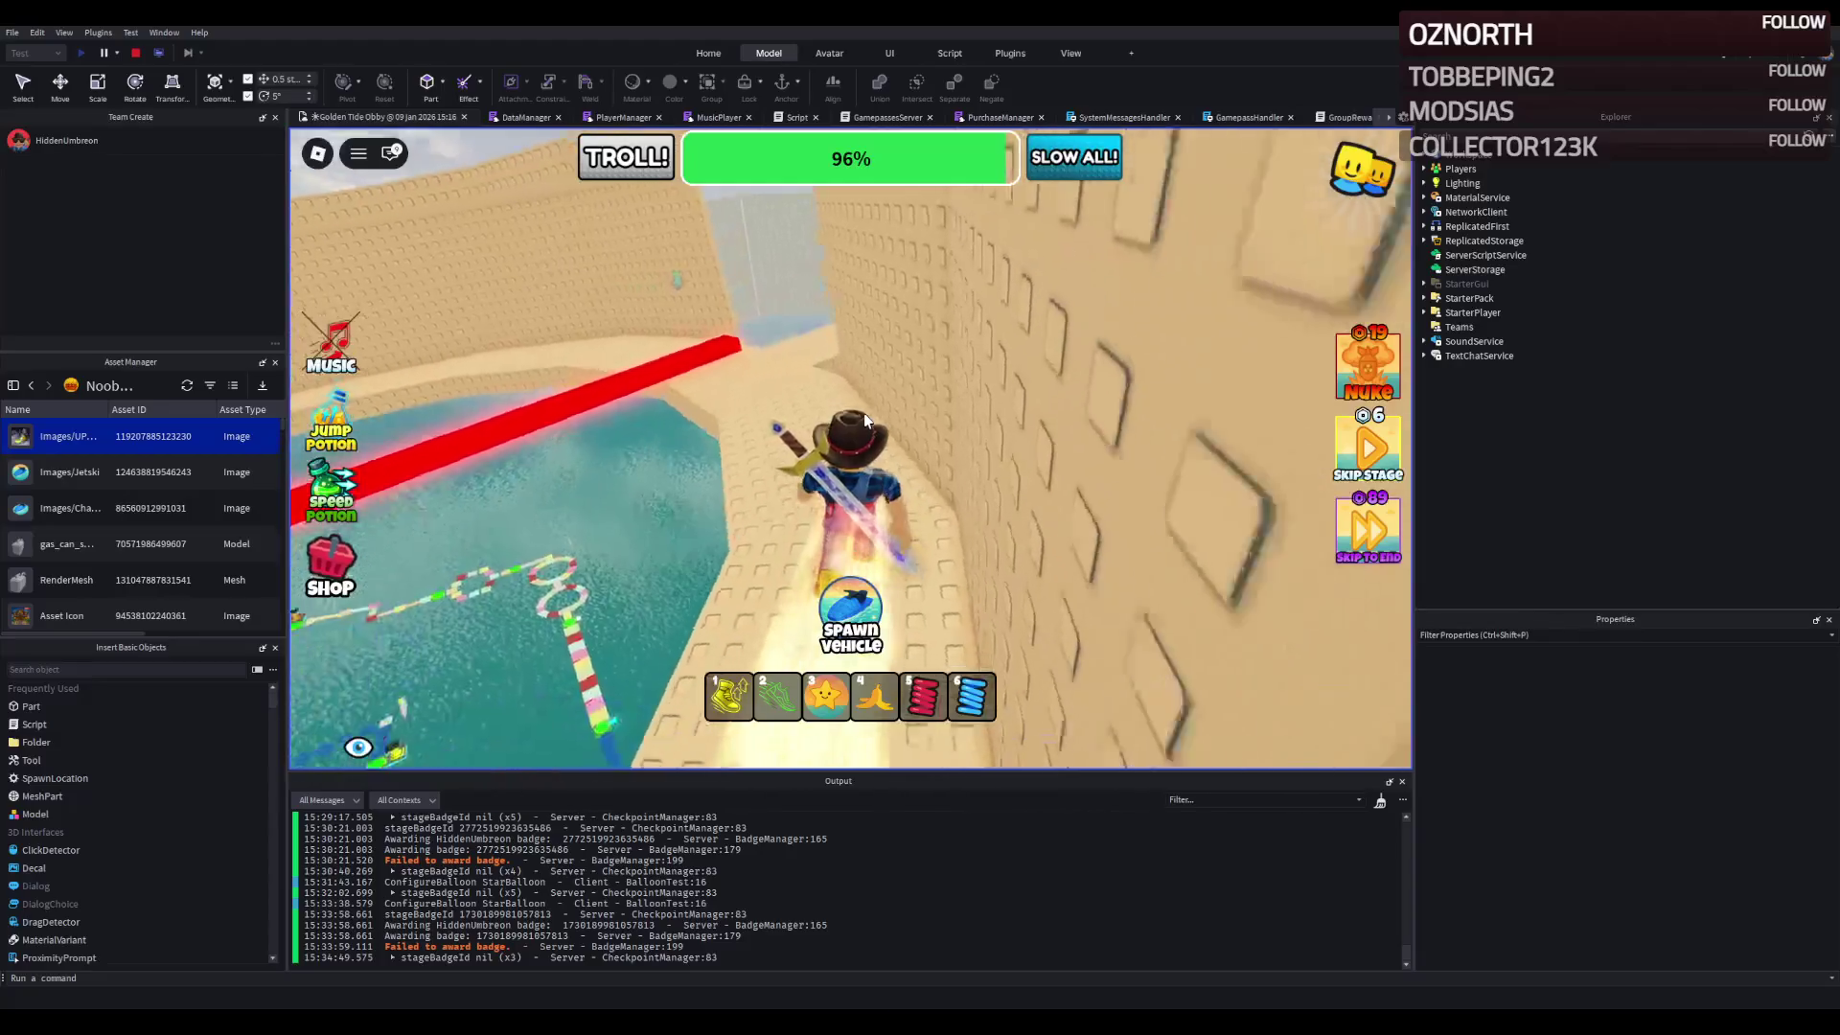
{"action": "key", "text": "w"}
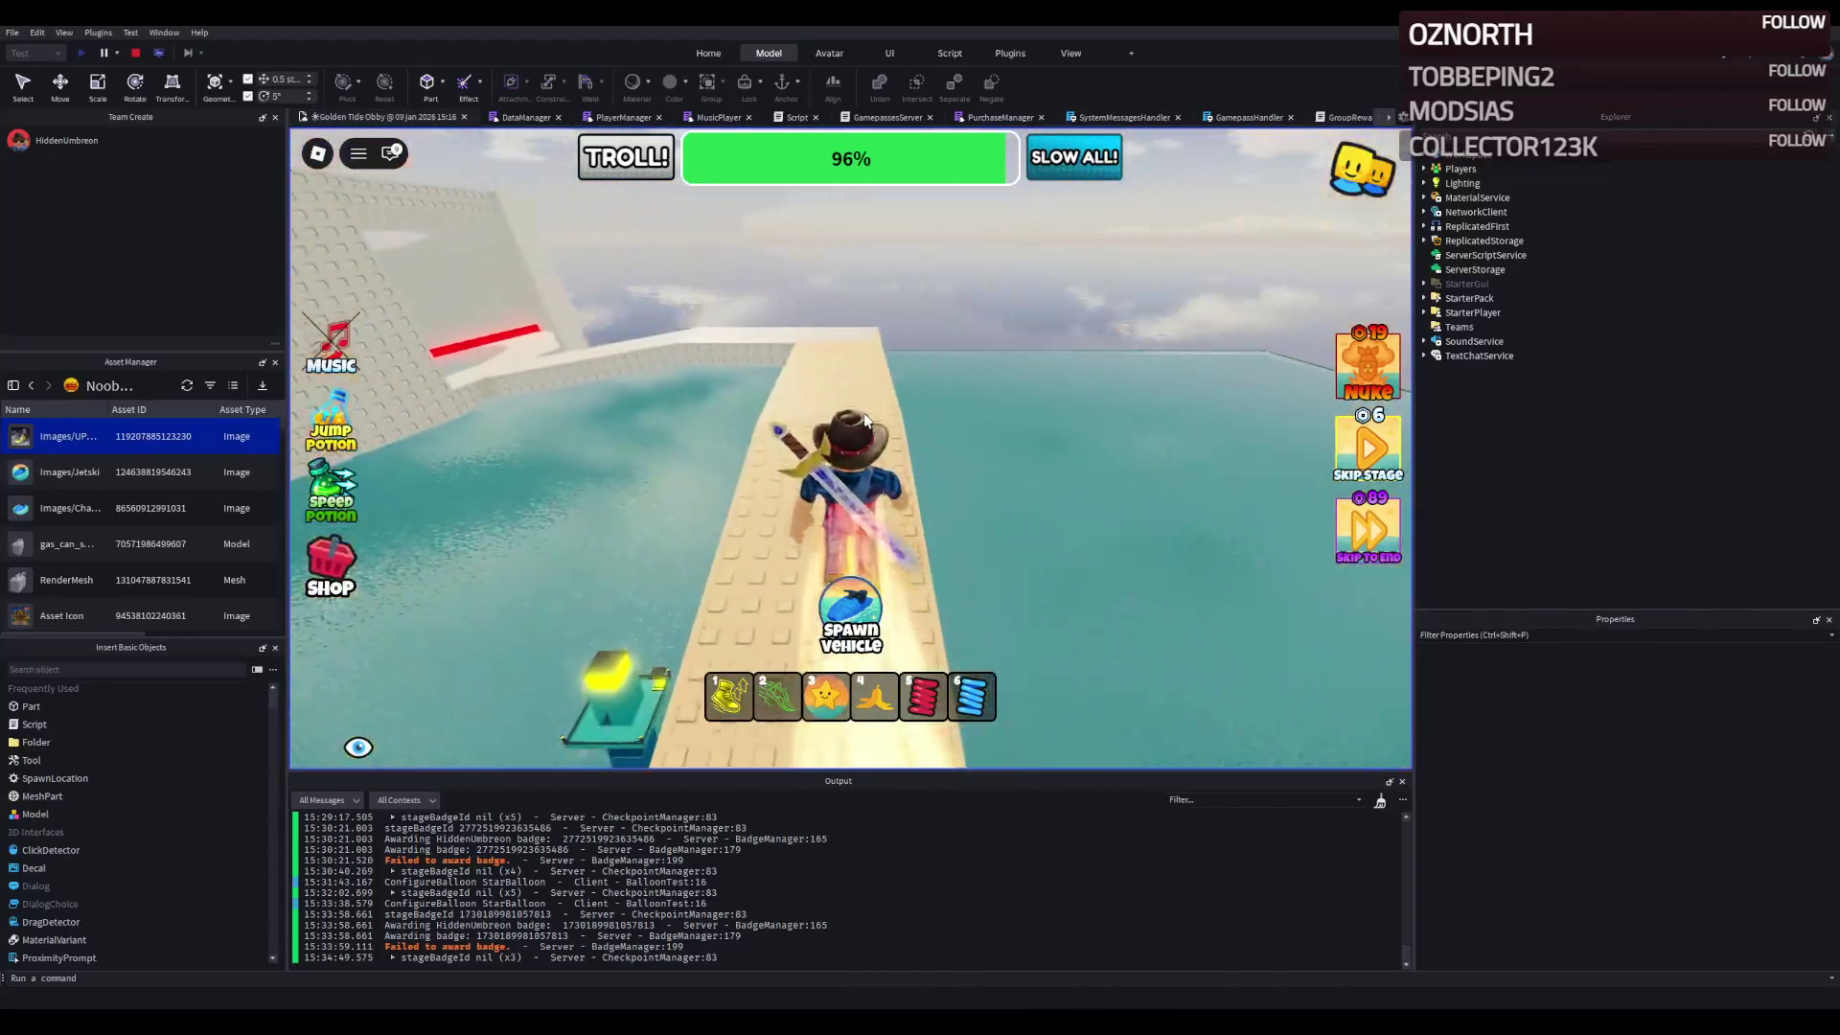
{"action": "key", "text": "w"}
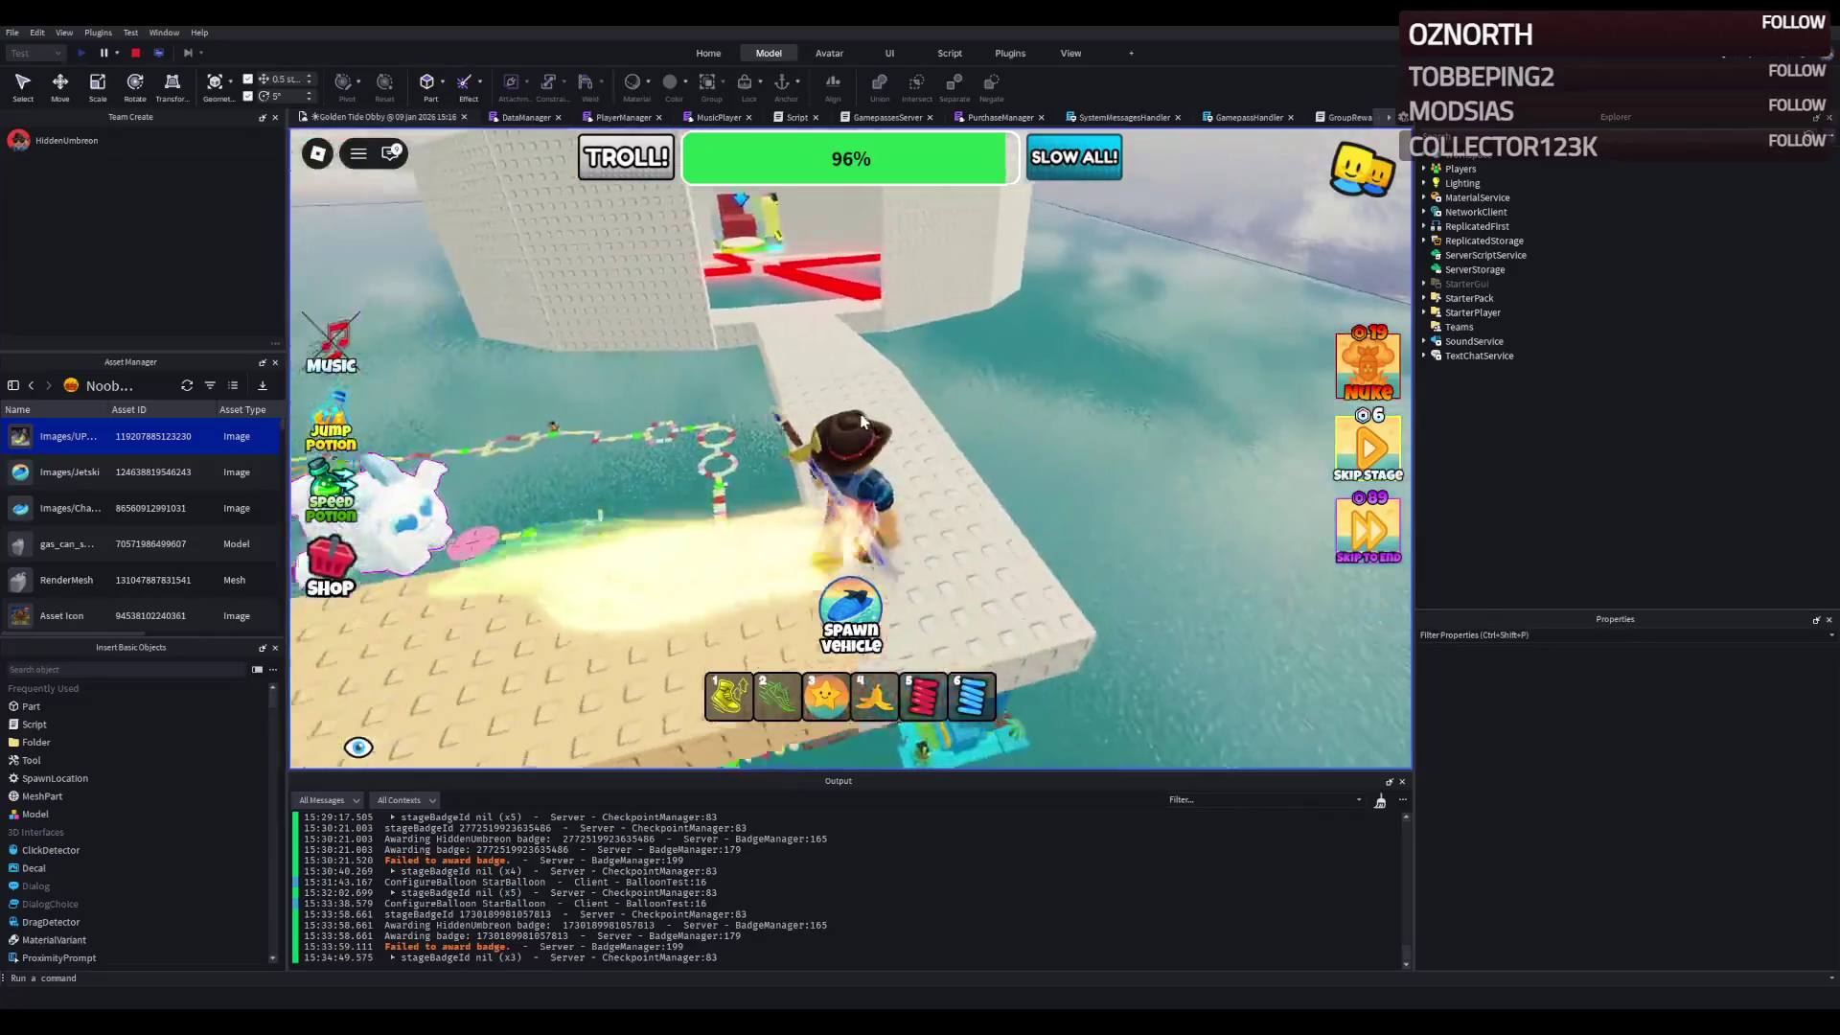
{"action": "key", "text": "w"}
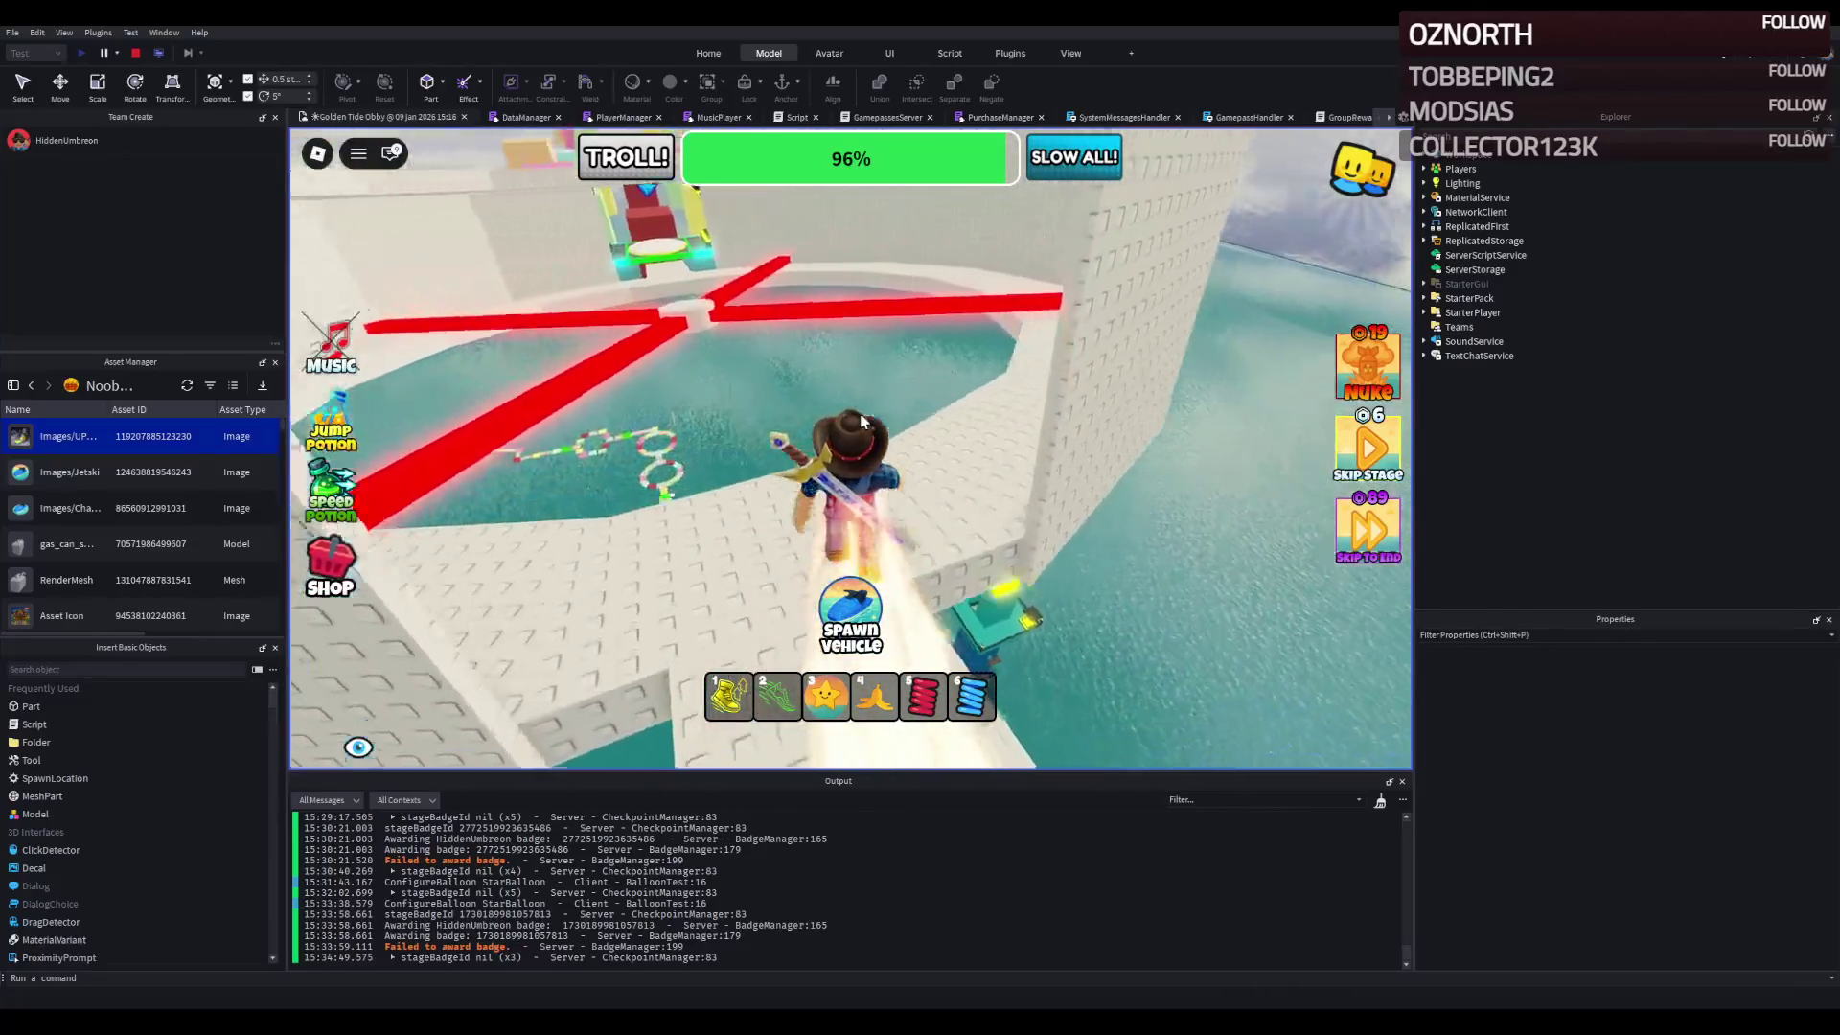
{"action": "key", "text": "w"}
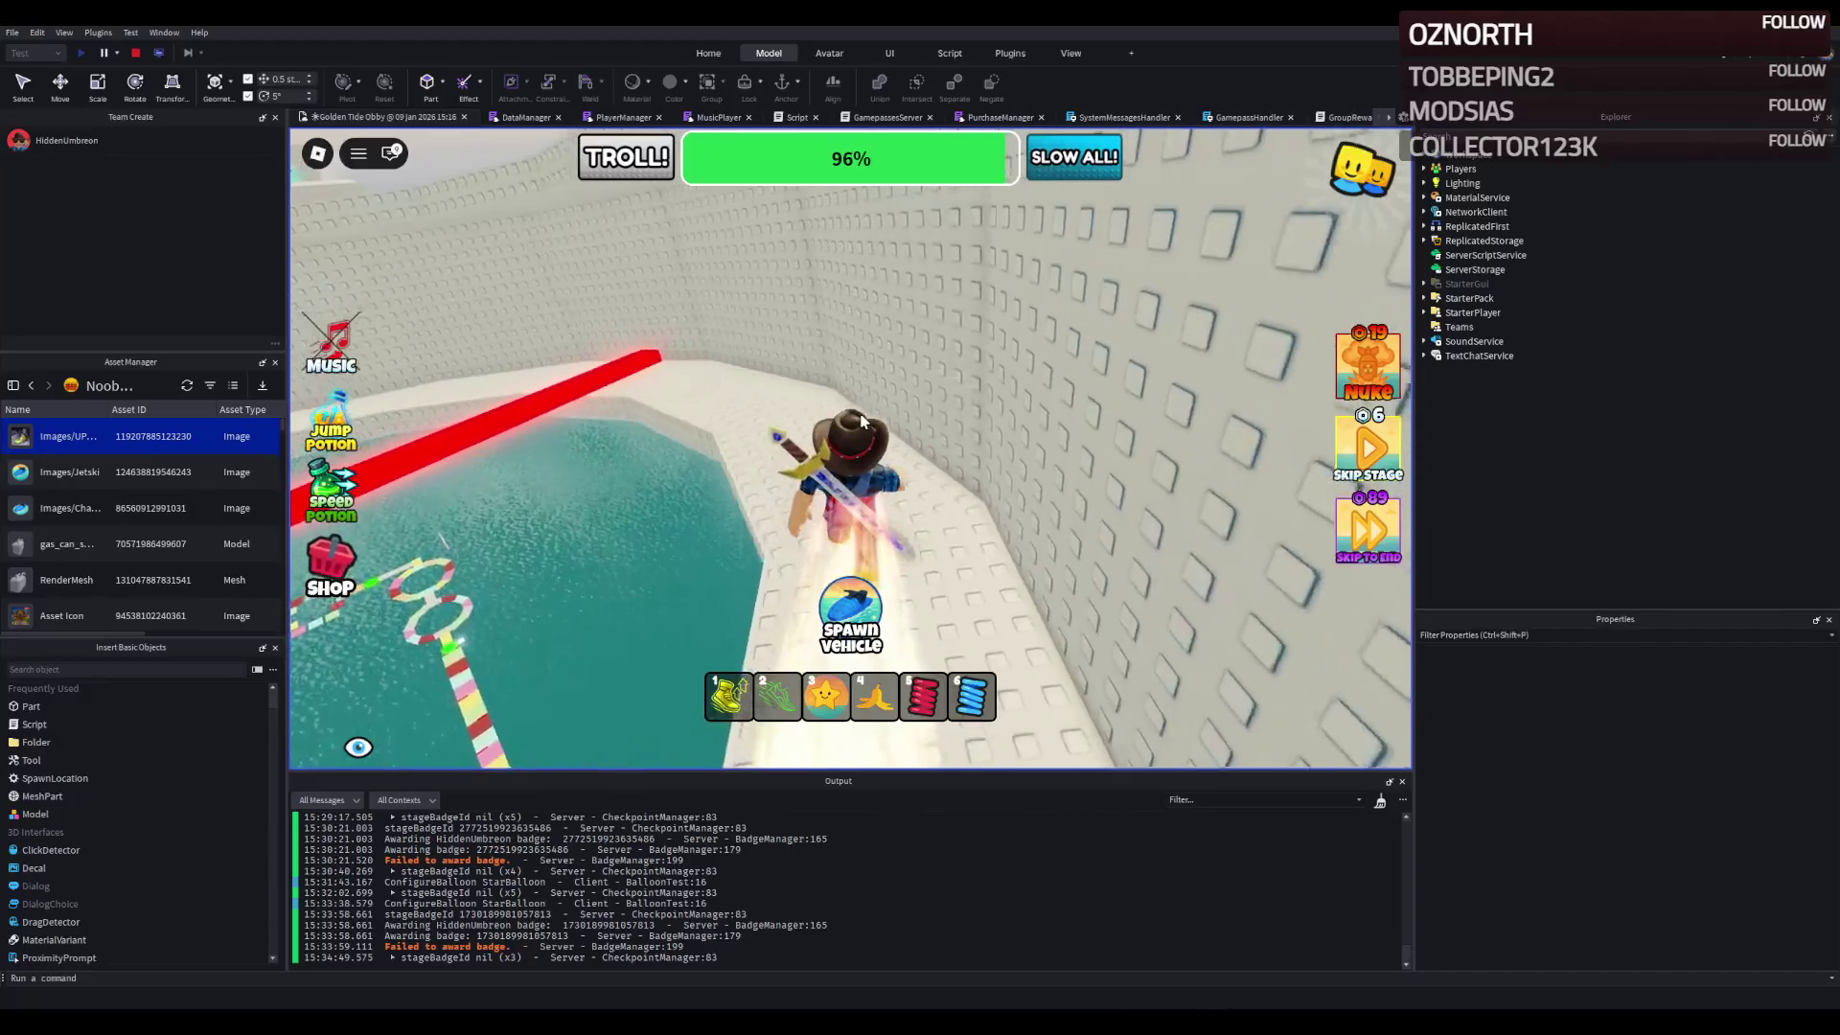
{"action": "key", "text": "w"}
{"action": "key", "text": "w"}
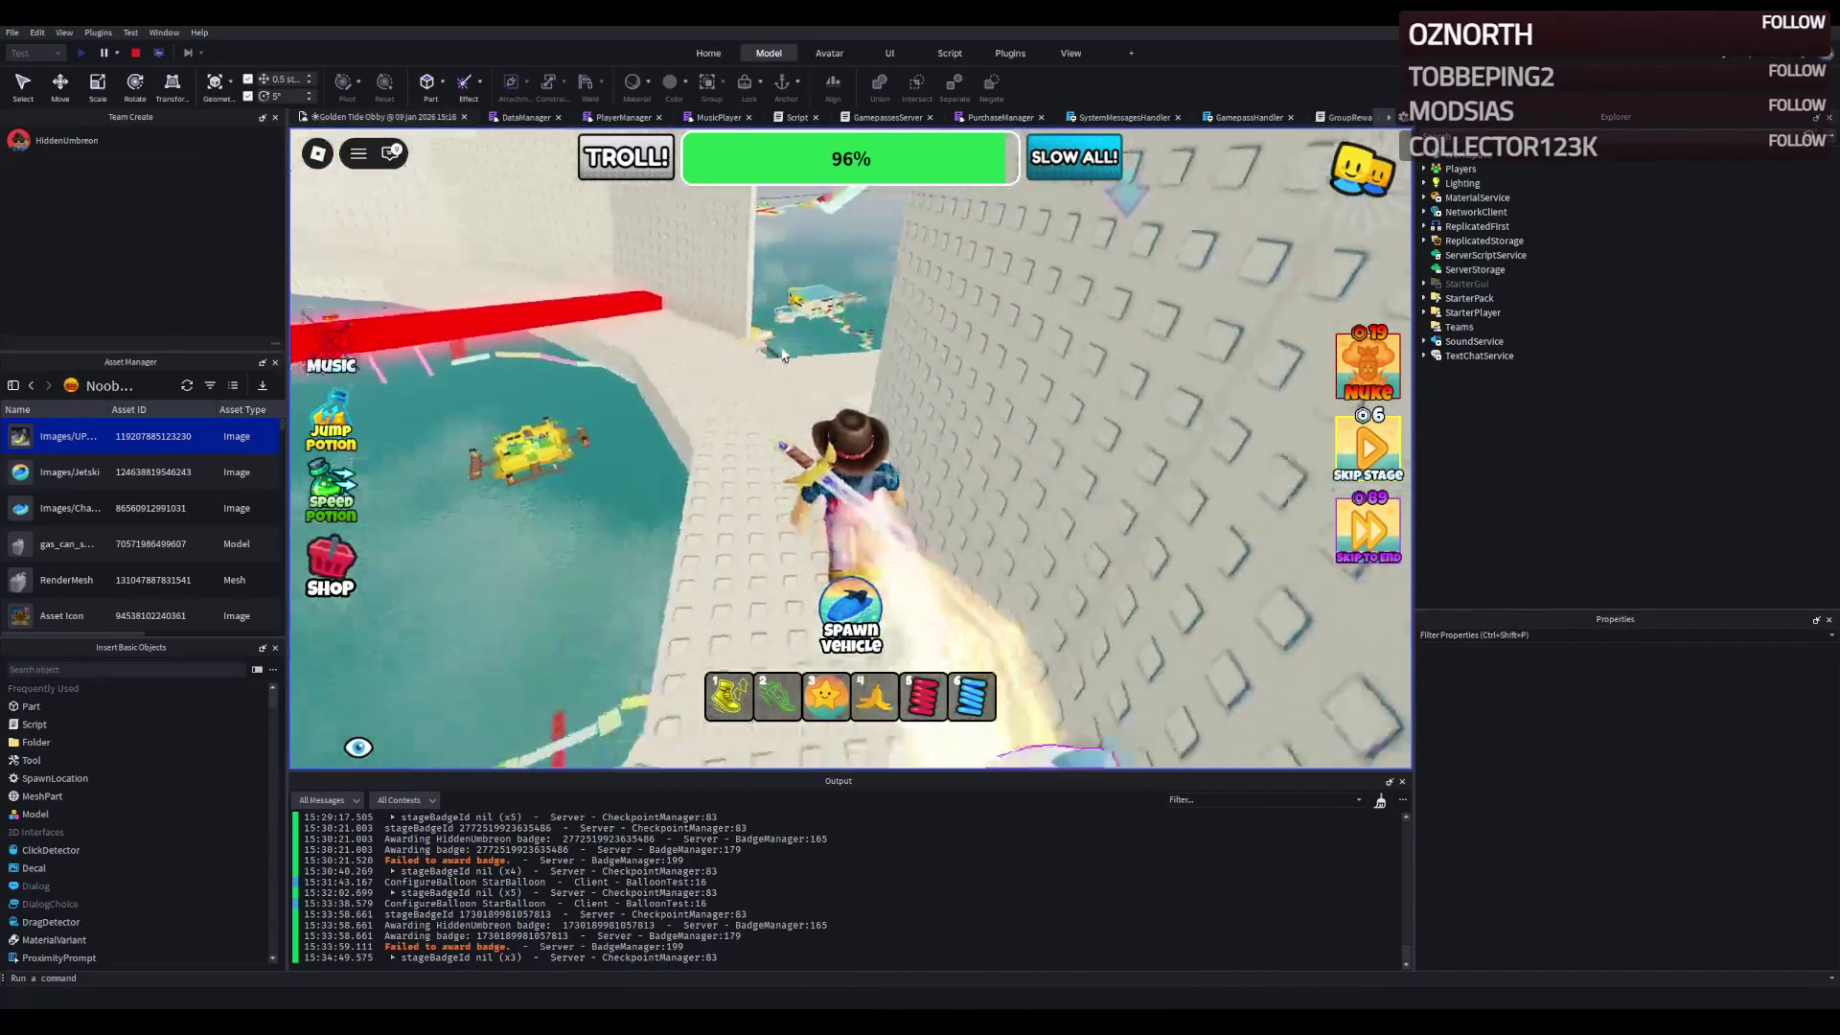
- Climb over the red block and yellow cube onto the tall white block
{"action": "key", "text": "w"}
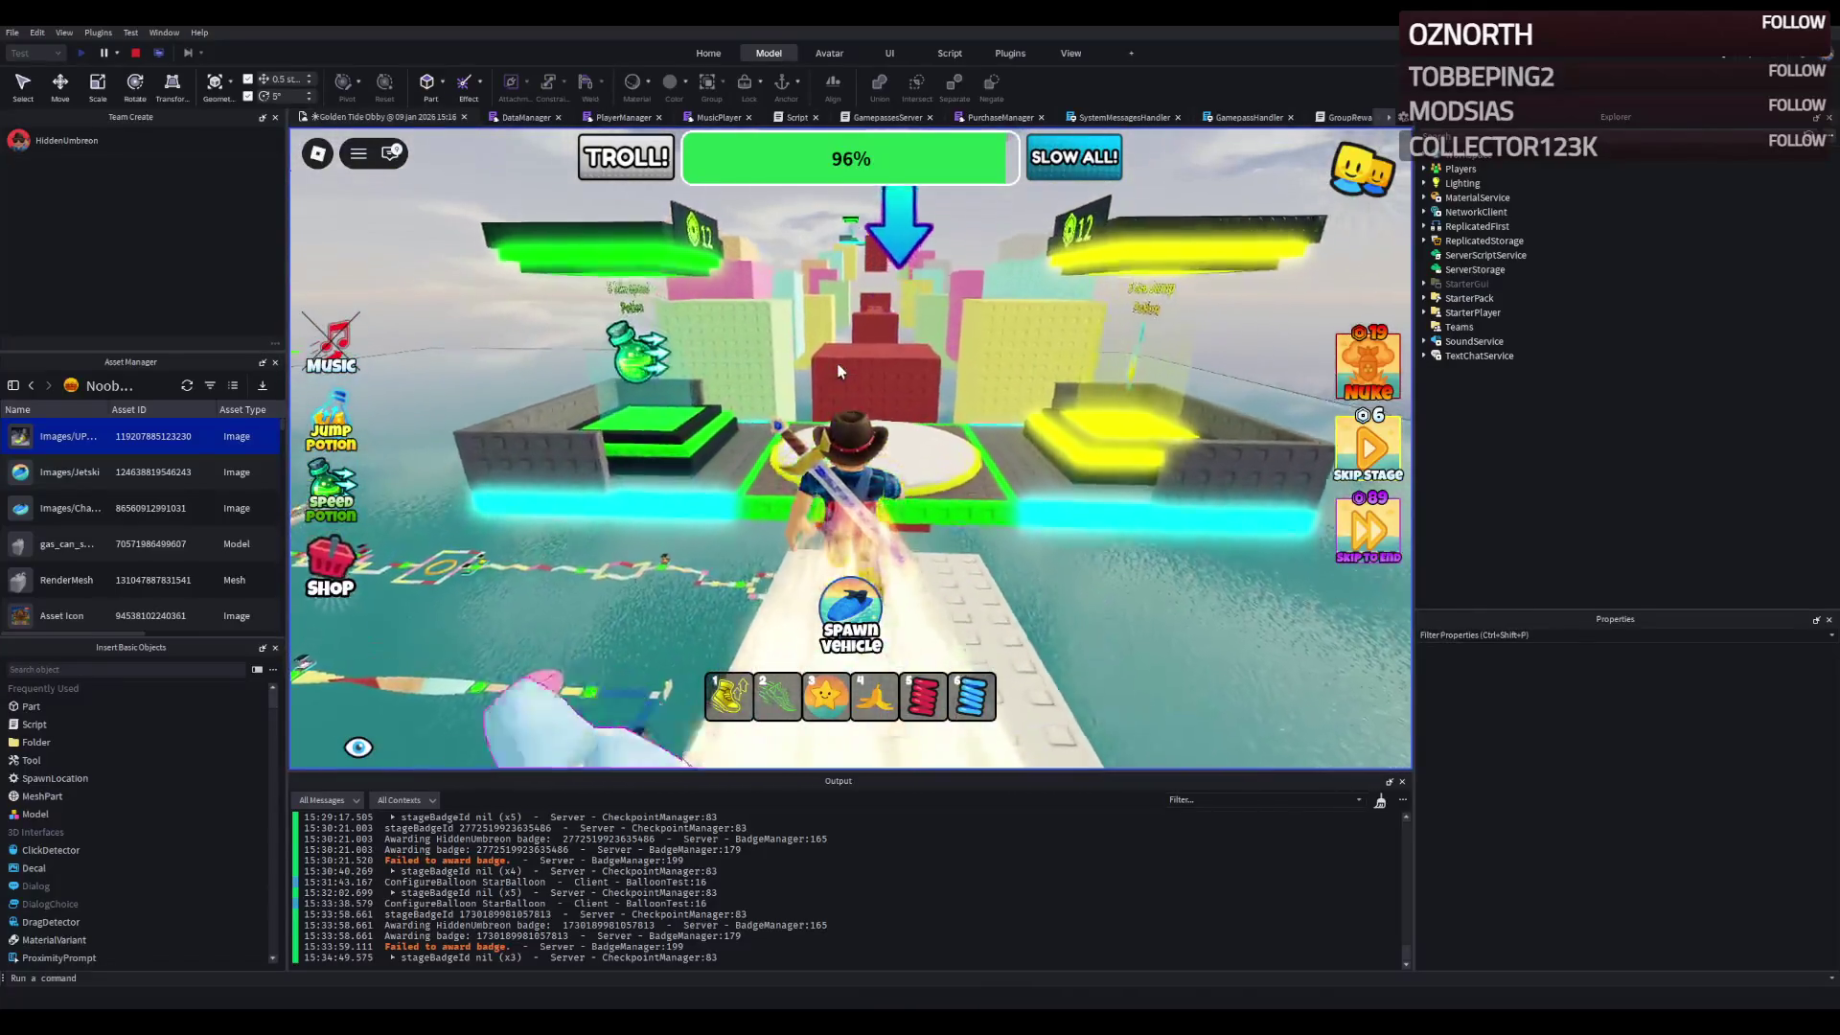
{"action": "key", "text": "w"}
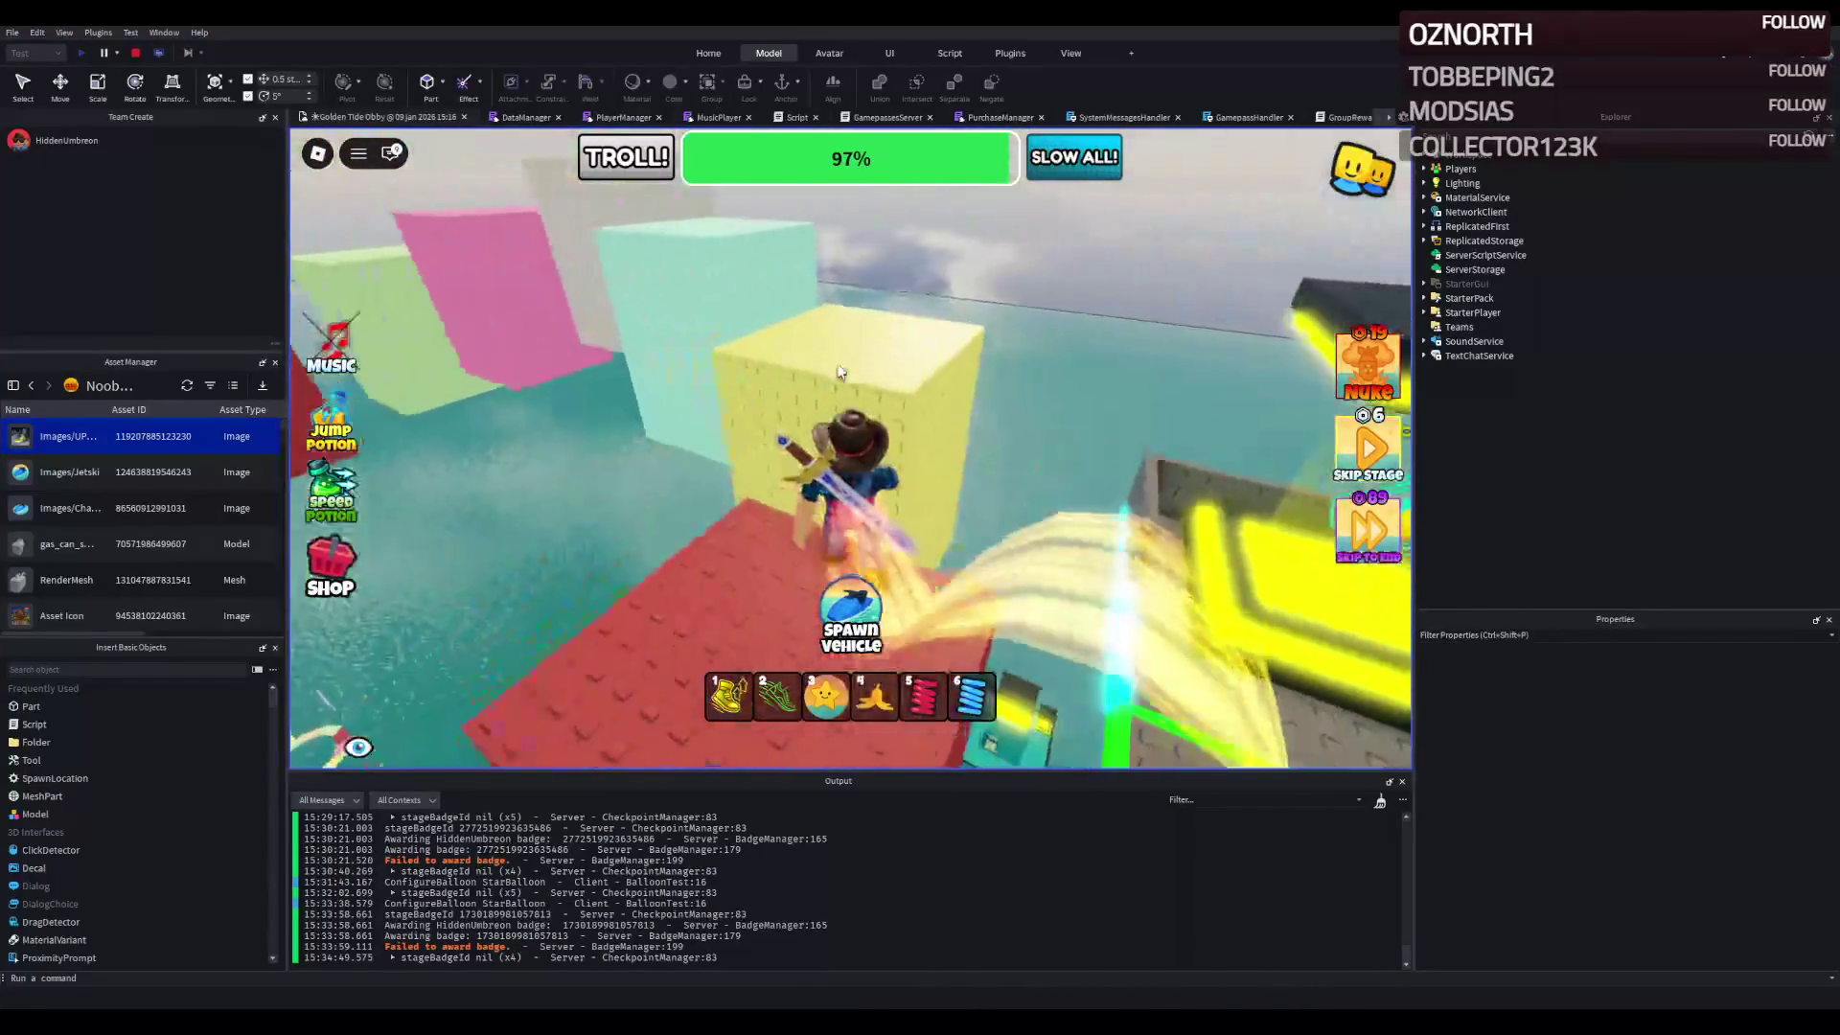
{"action": "key", "text": "w"}
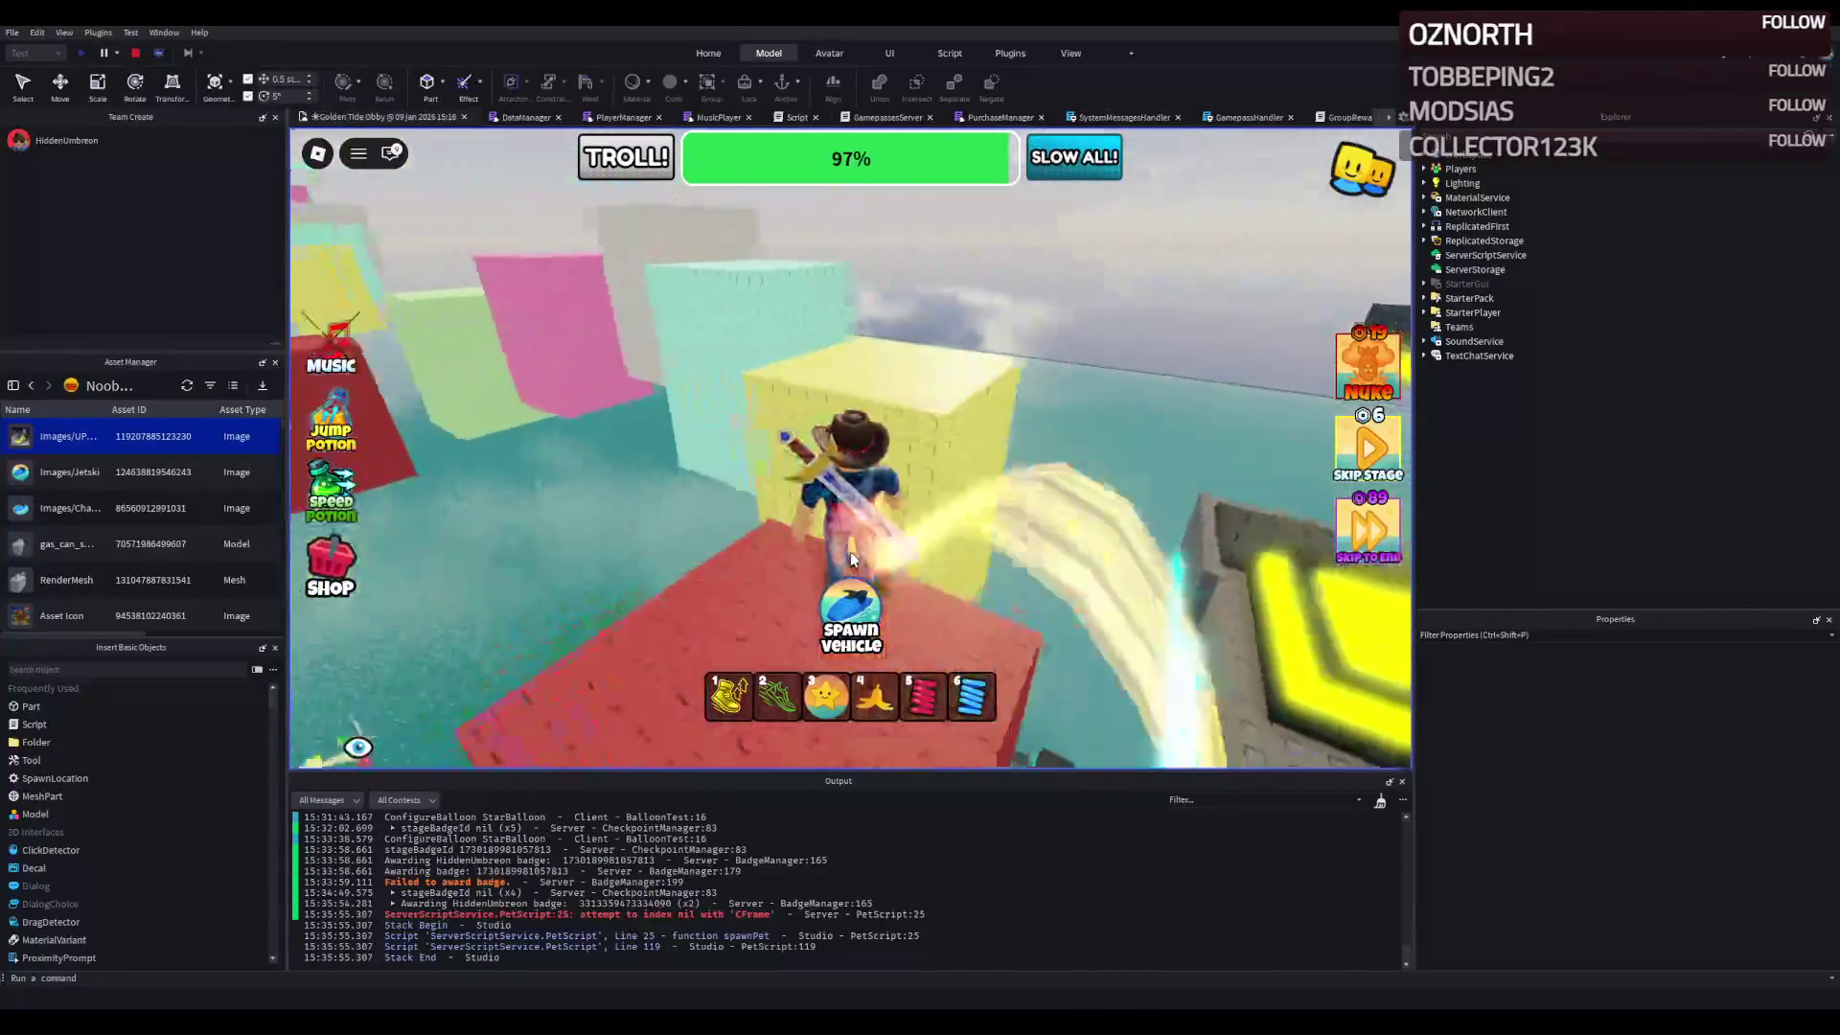
{"action": "key", "text": "w"}
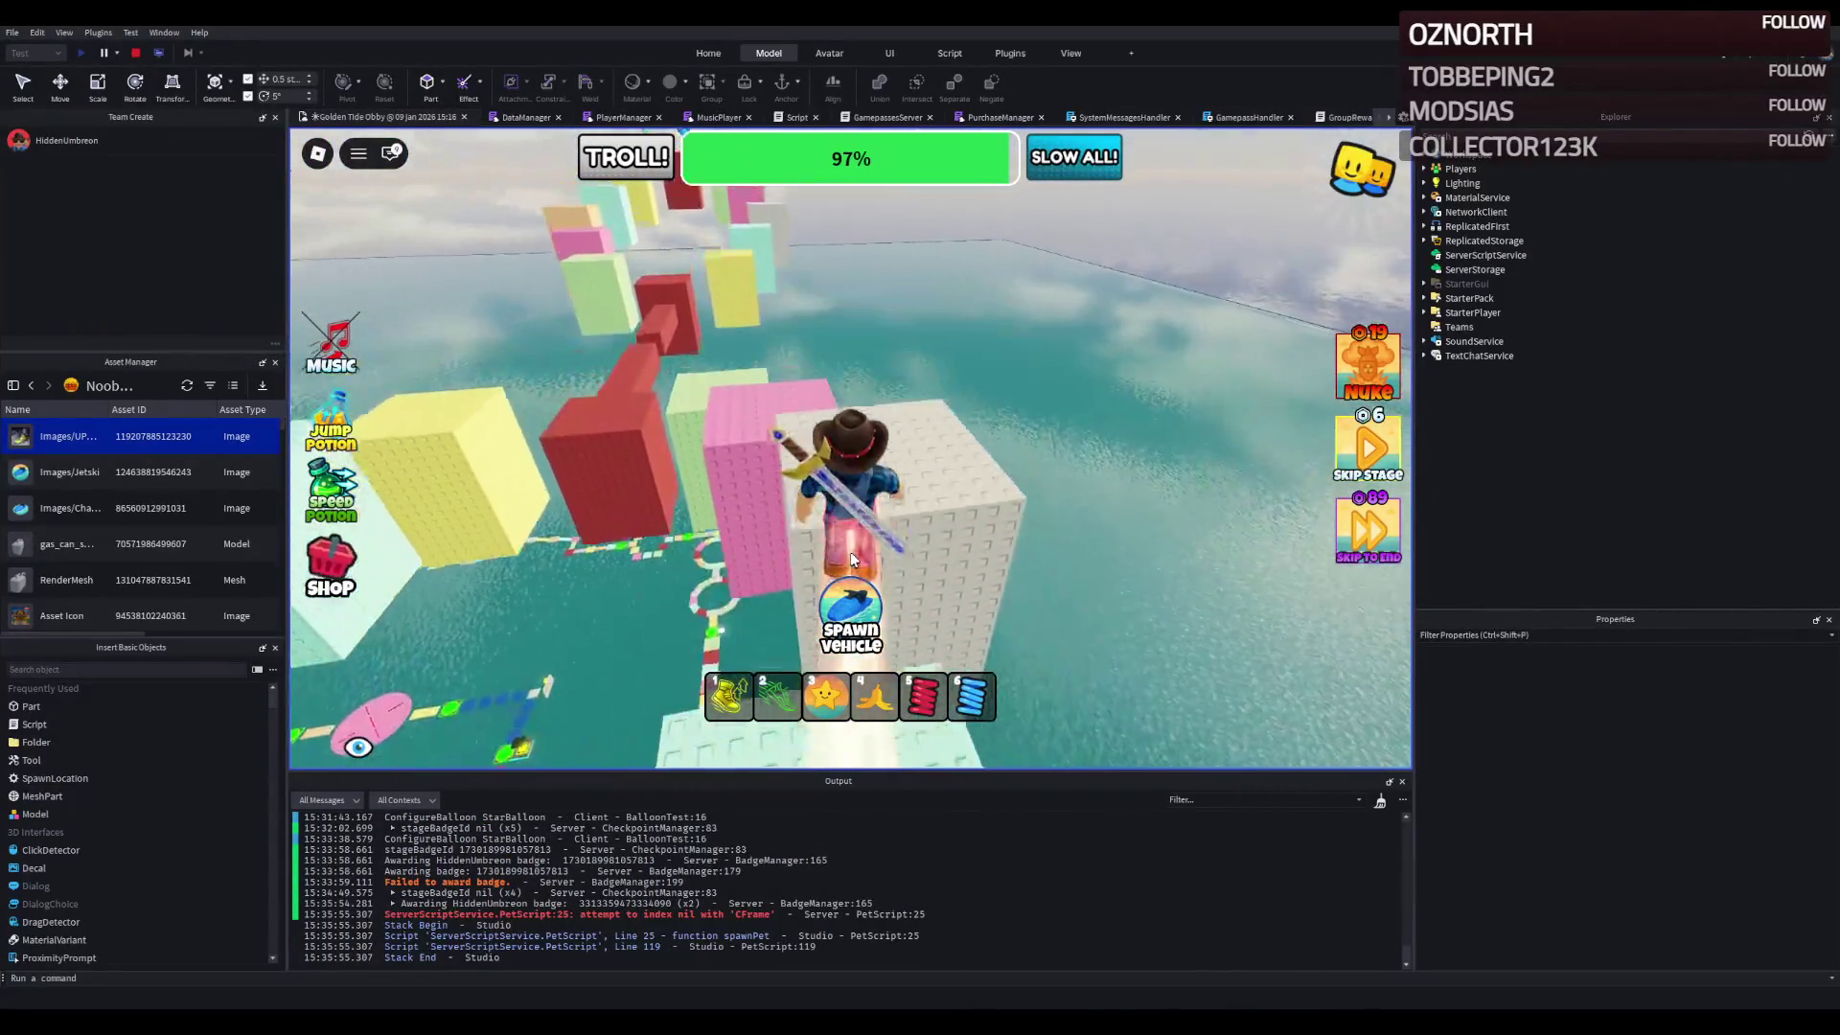
- Run the red beam, jump the pink, beige and yellow blocks, and reach the checkpoint runway
{"action": "key", "text": "w"}
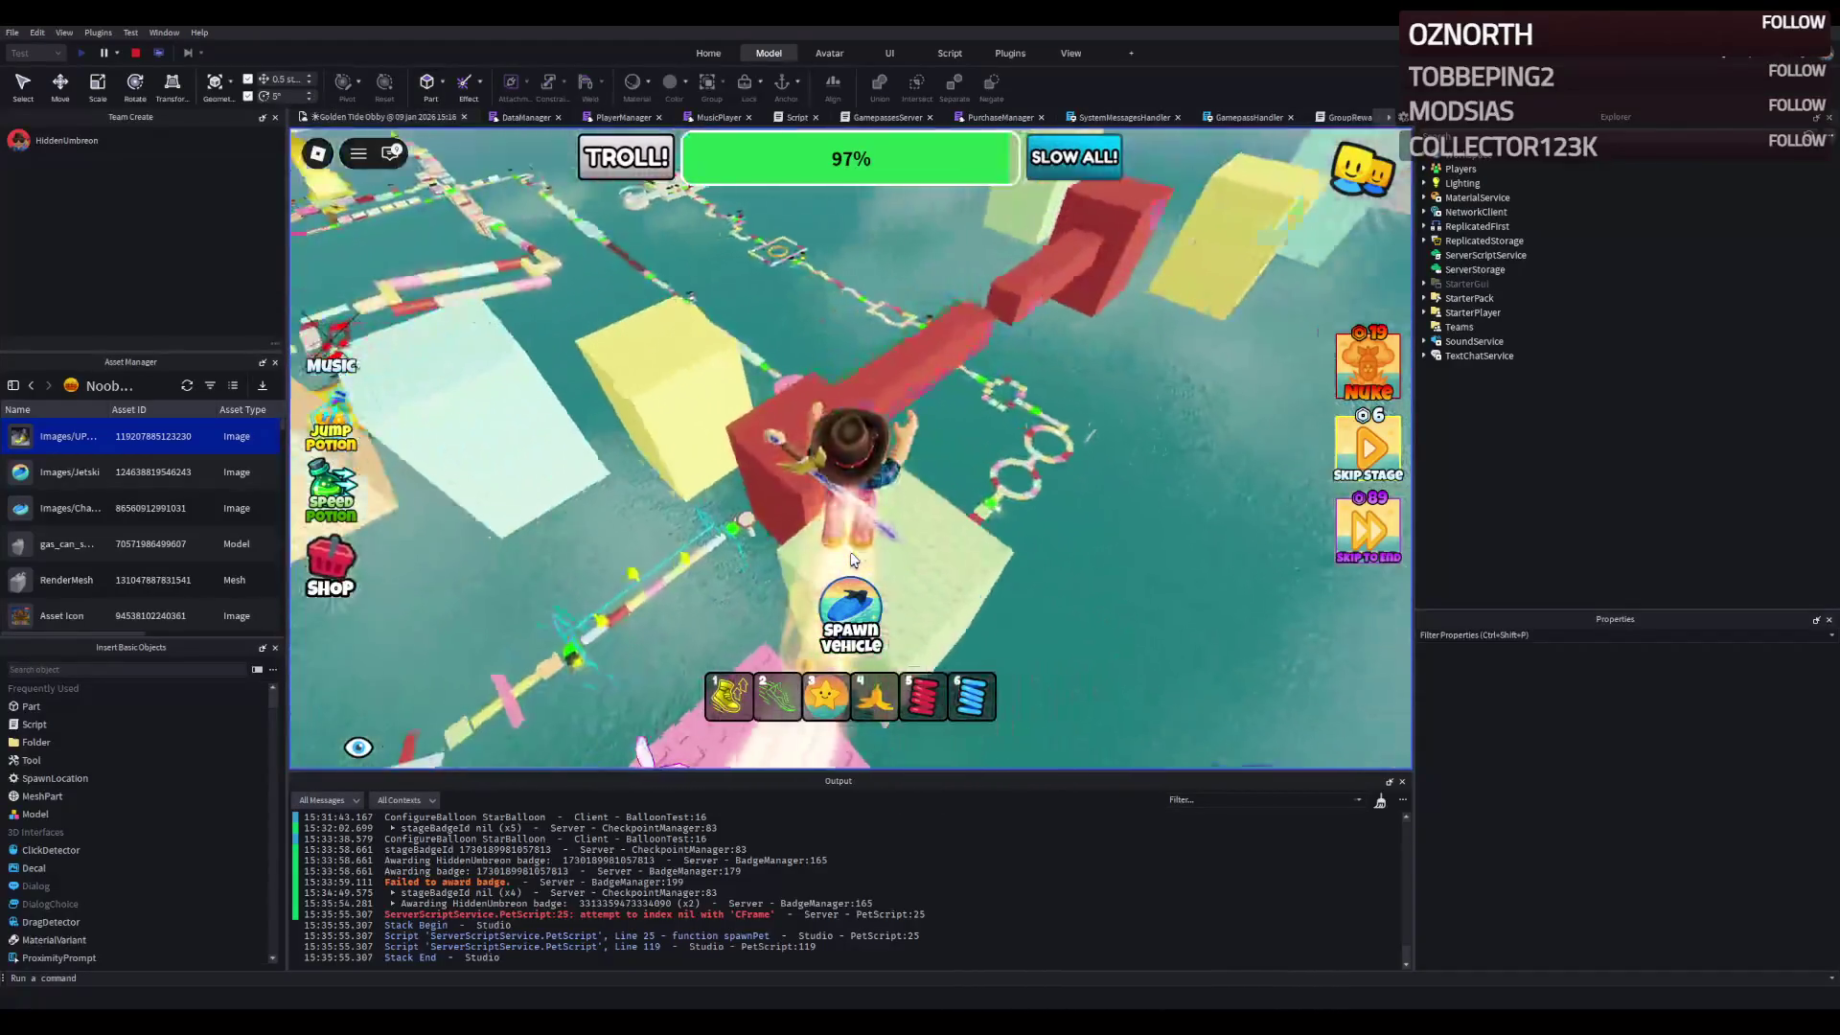
{"action": "key", "text": "w"}
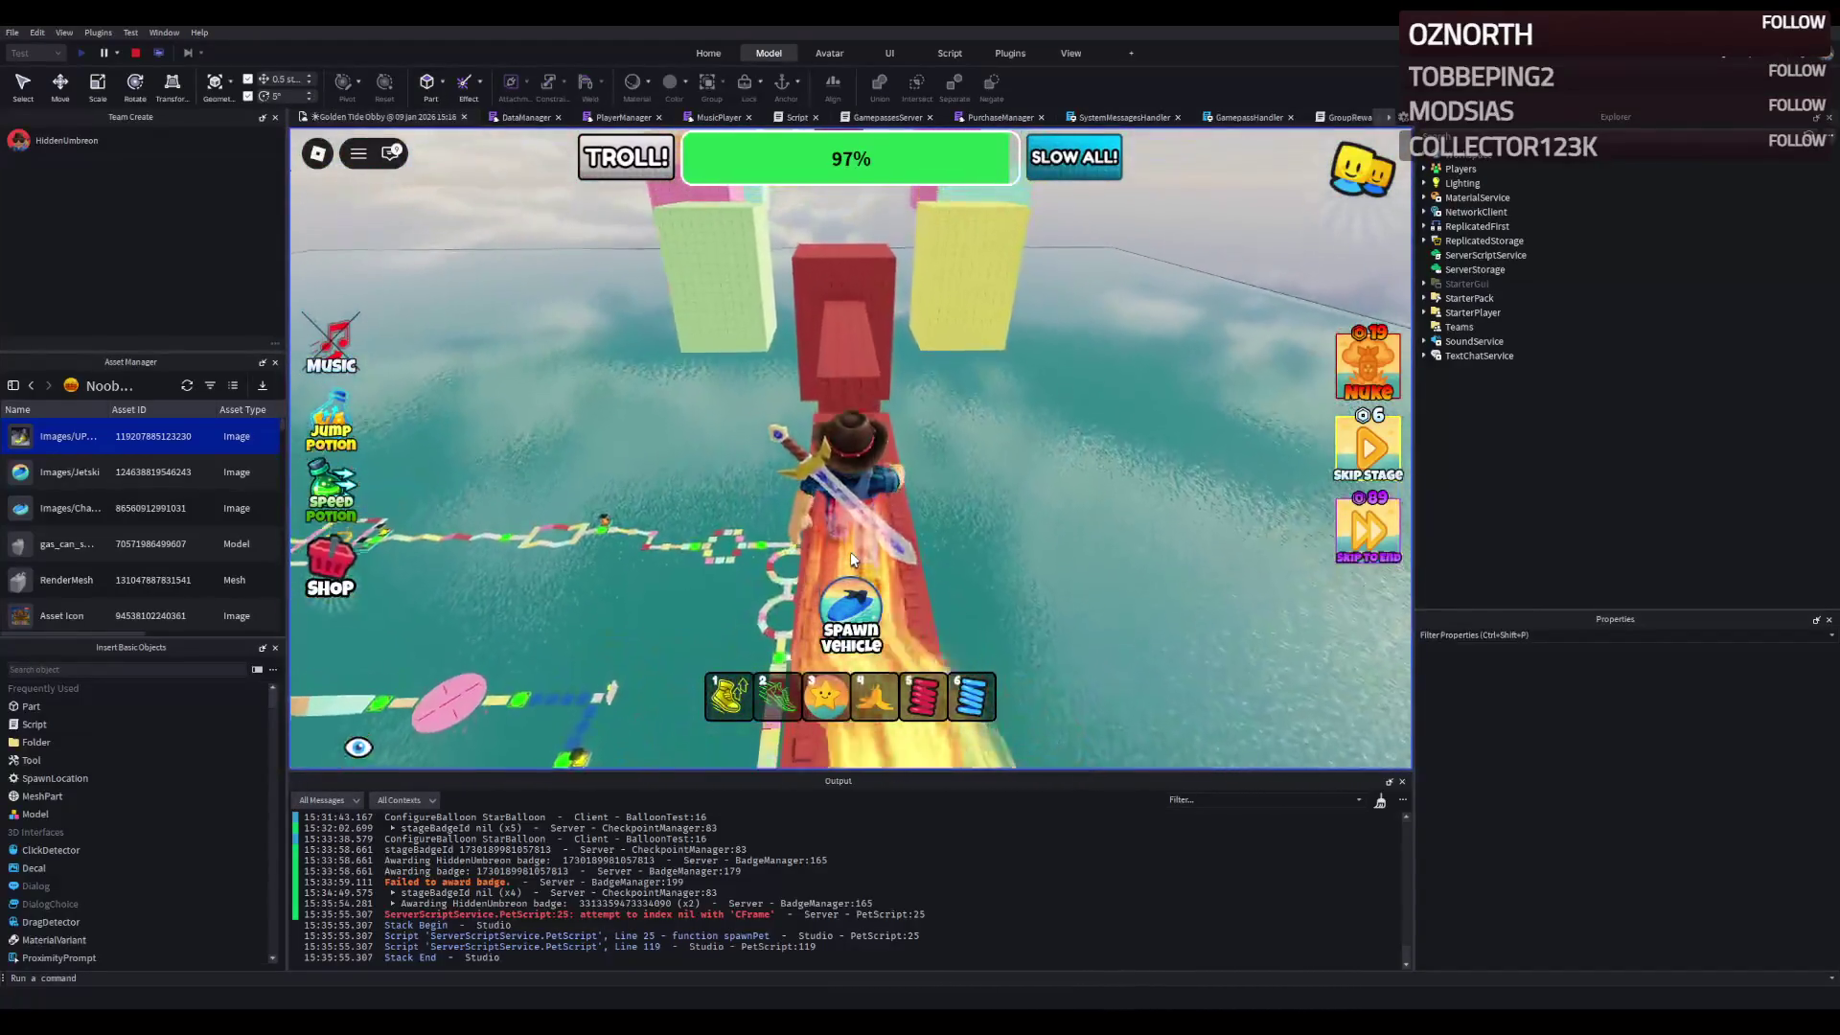
{"action": "key", "text": "w"}
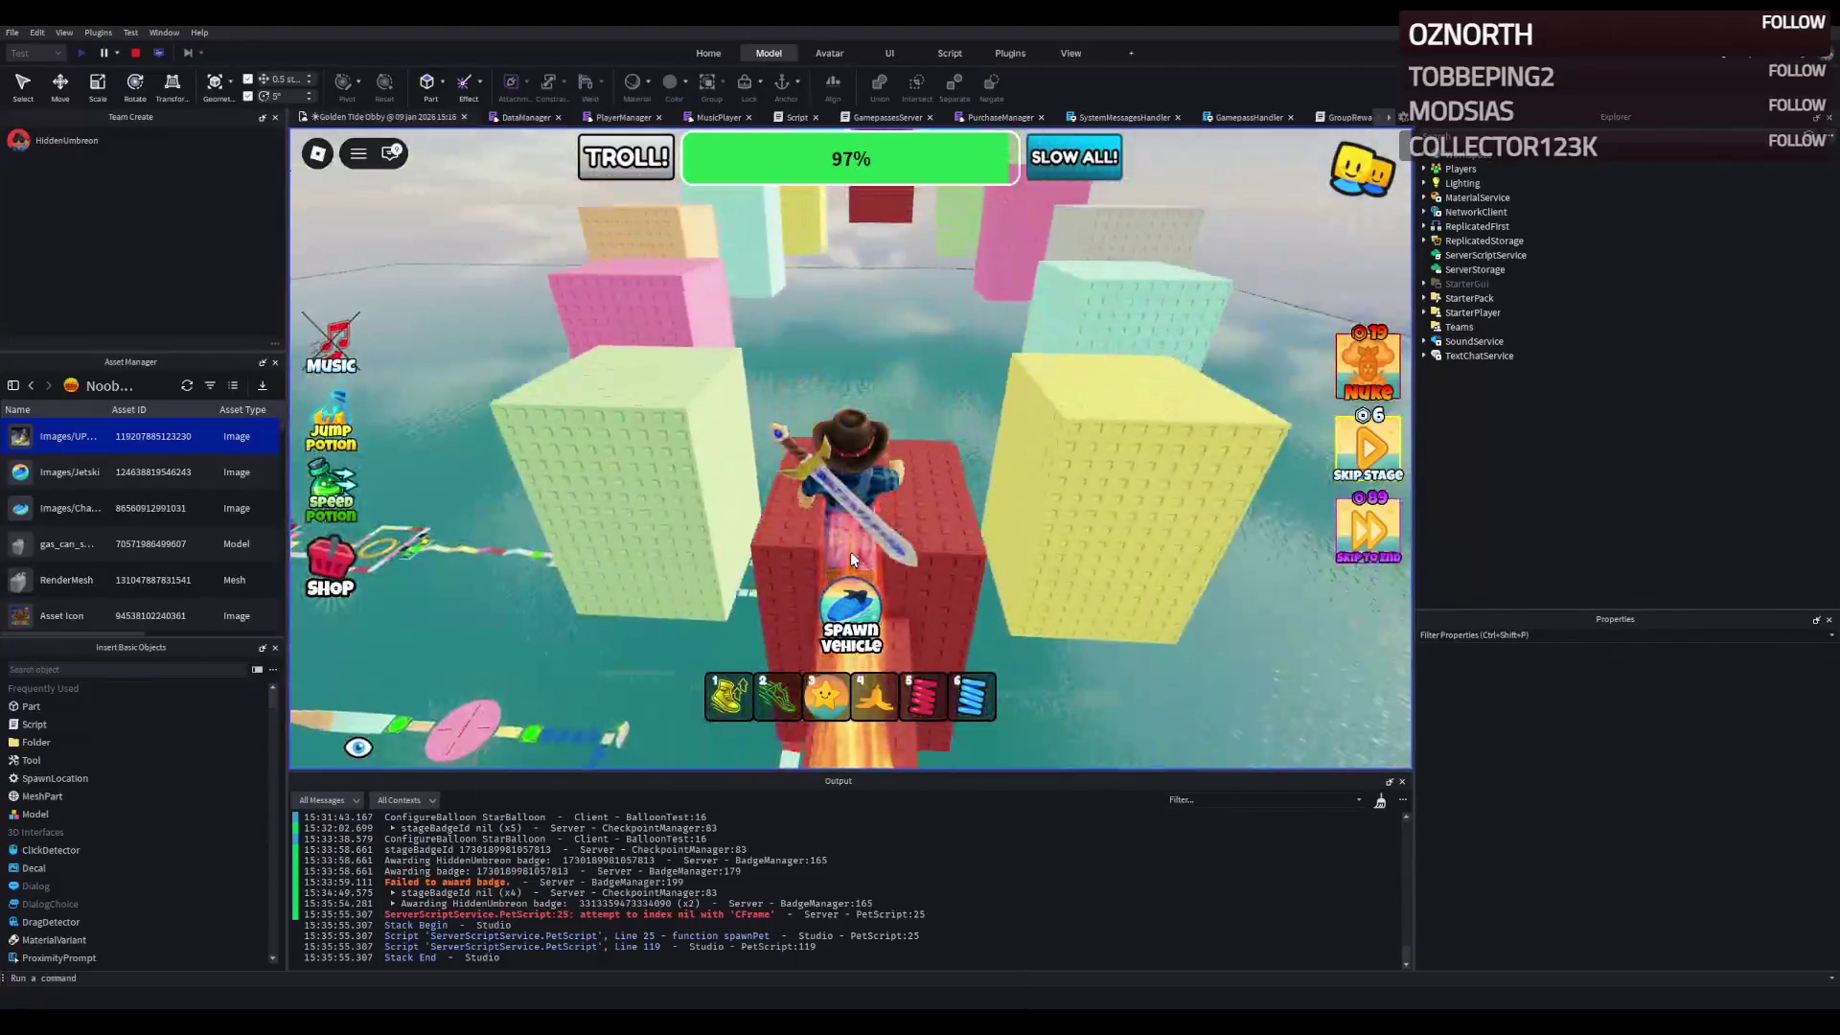
{"action": "key", "text": "w"}
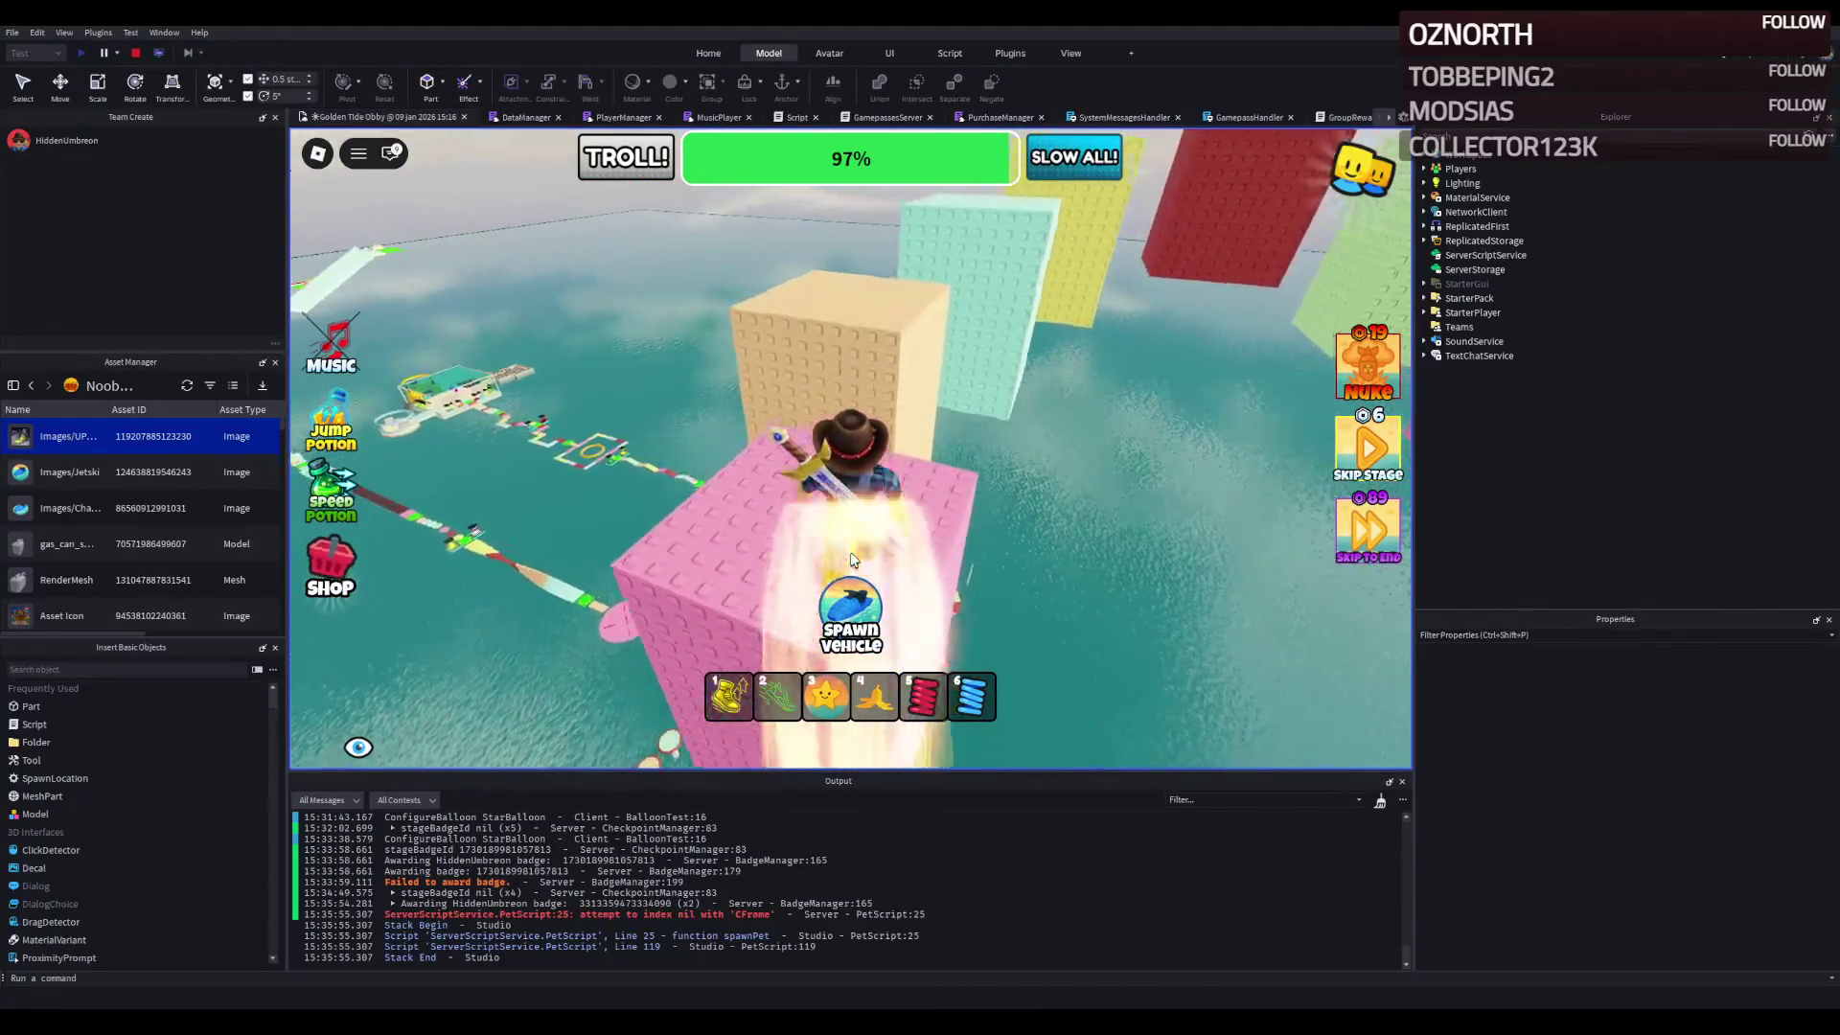
{"action": "key", "text": "w"}
{"action": "key", "text": "w"}
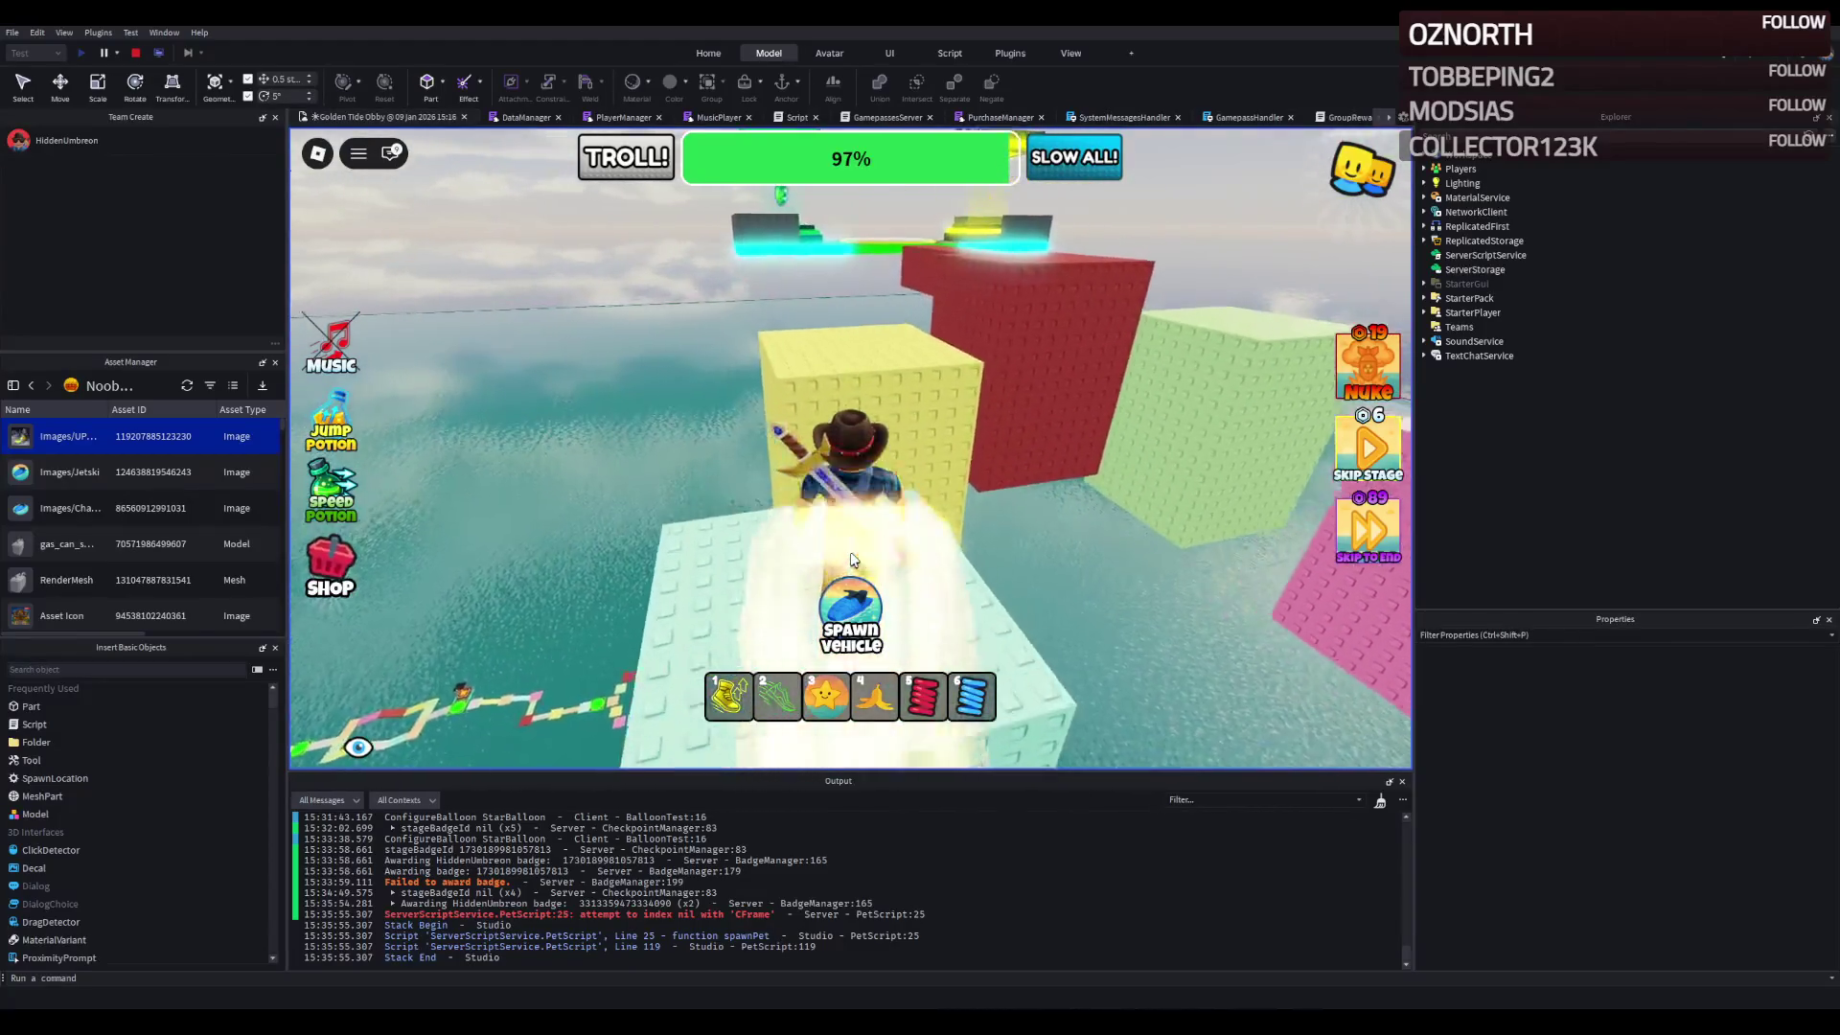
{"action": "key", "text": "w"}
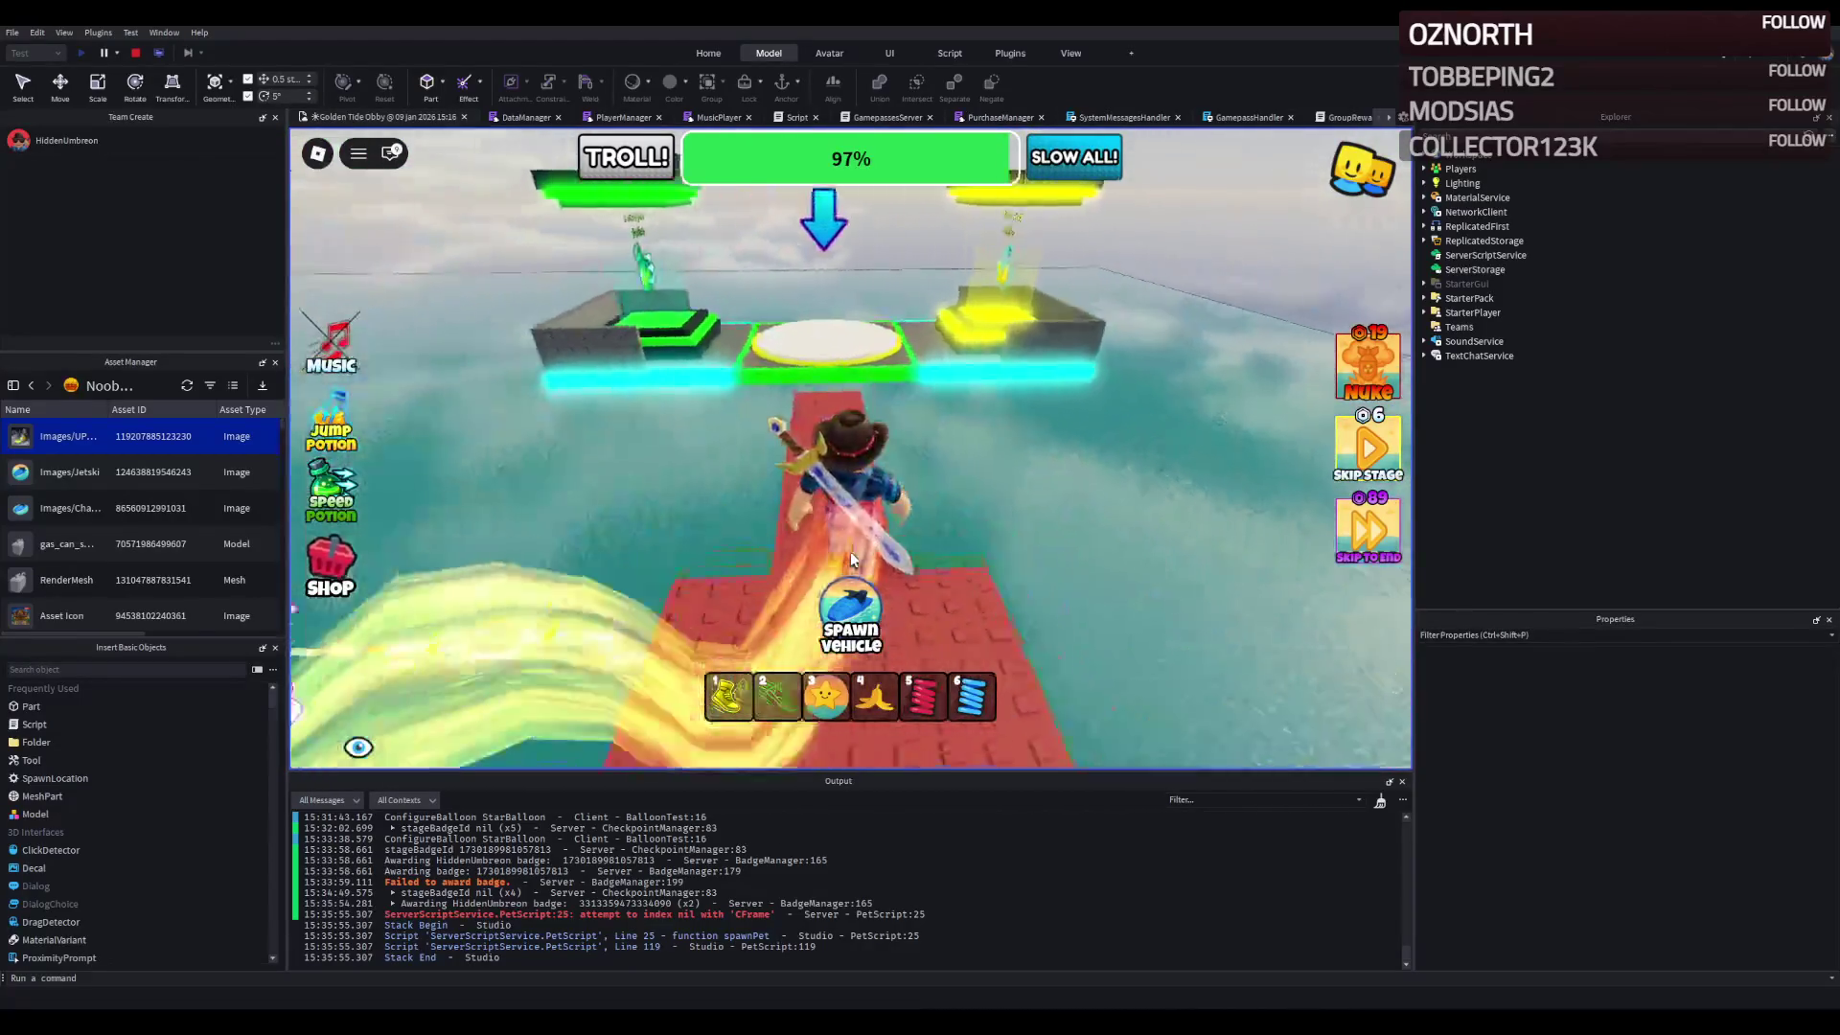
{"action": "key", "text": "w"}
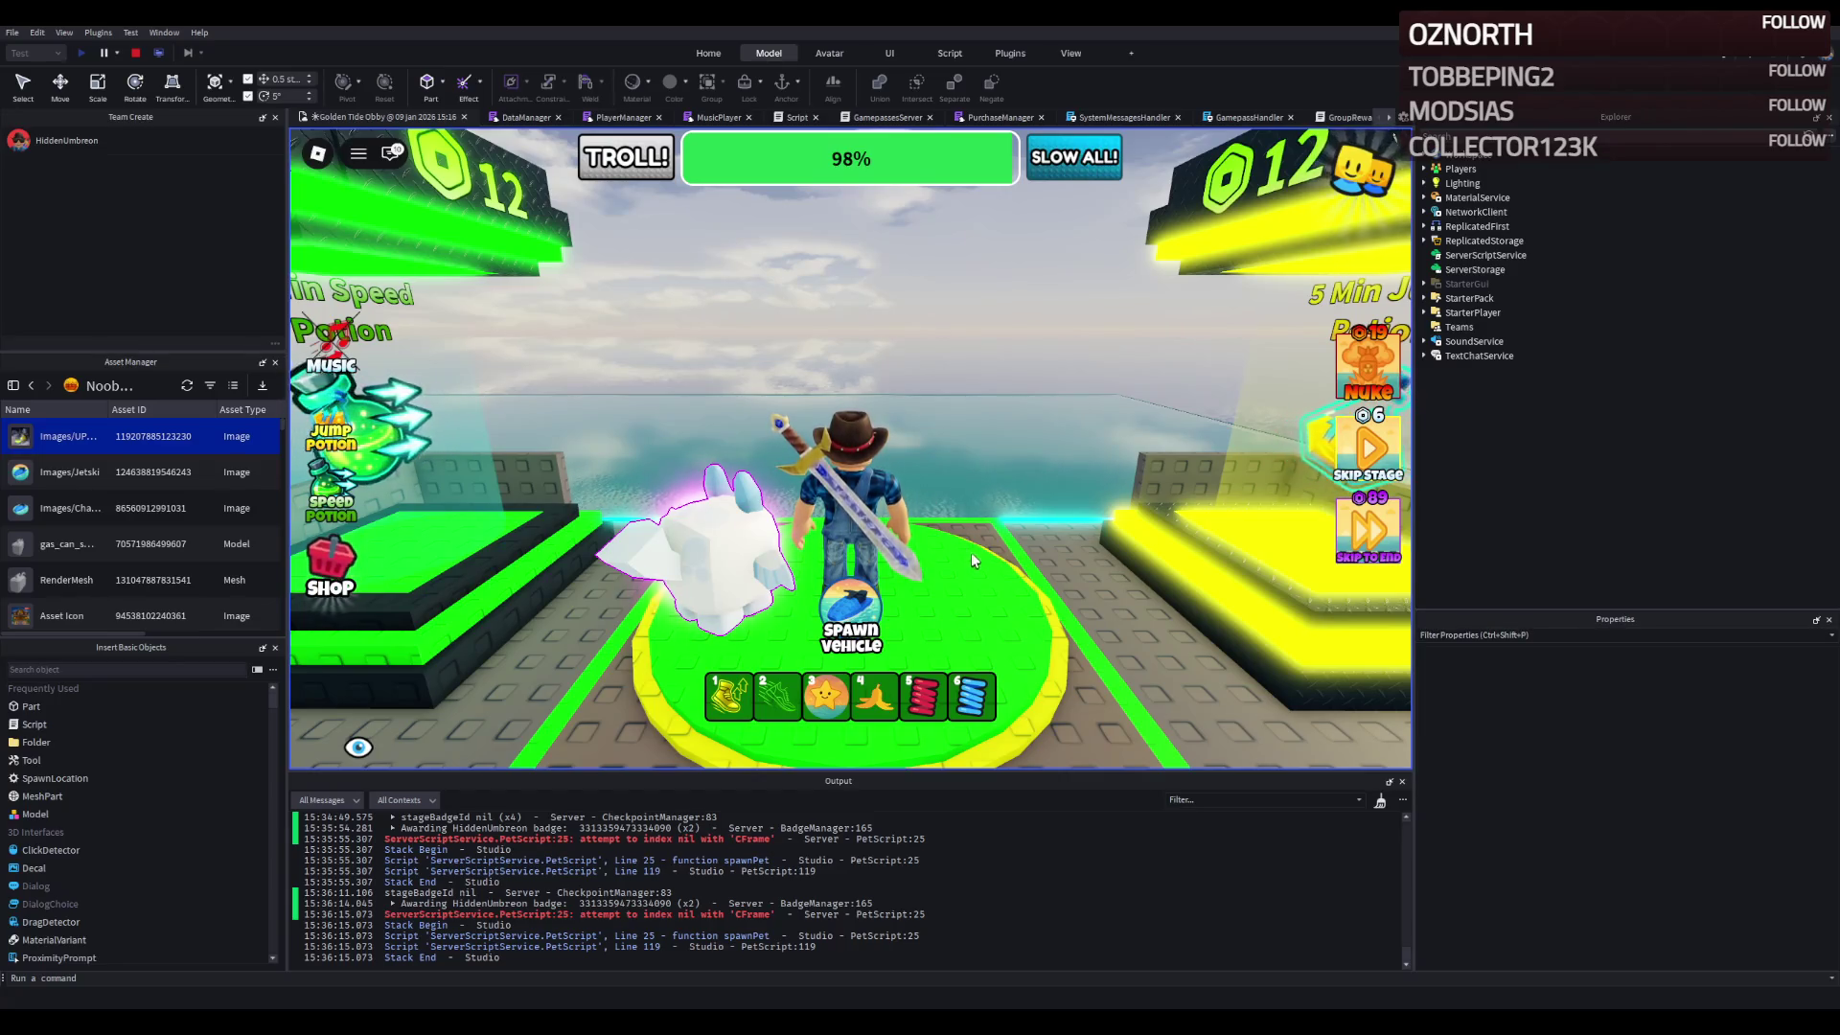
- Rotate the game camera from the green checkpoint pad to face the start area
{"action": "right_click", "coordinate": [954, 494]}
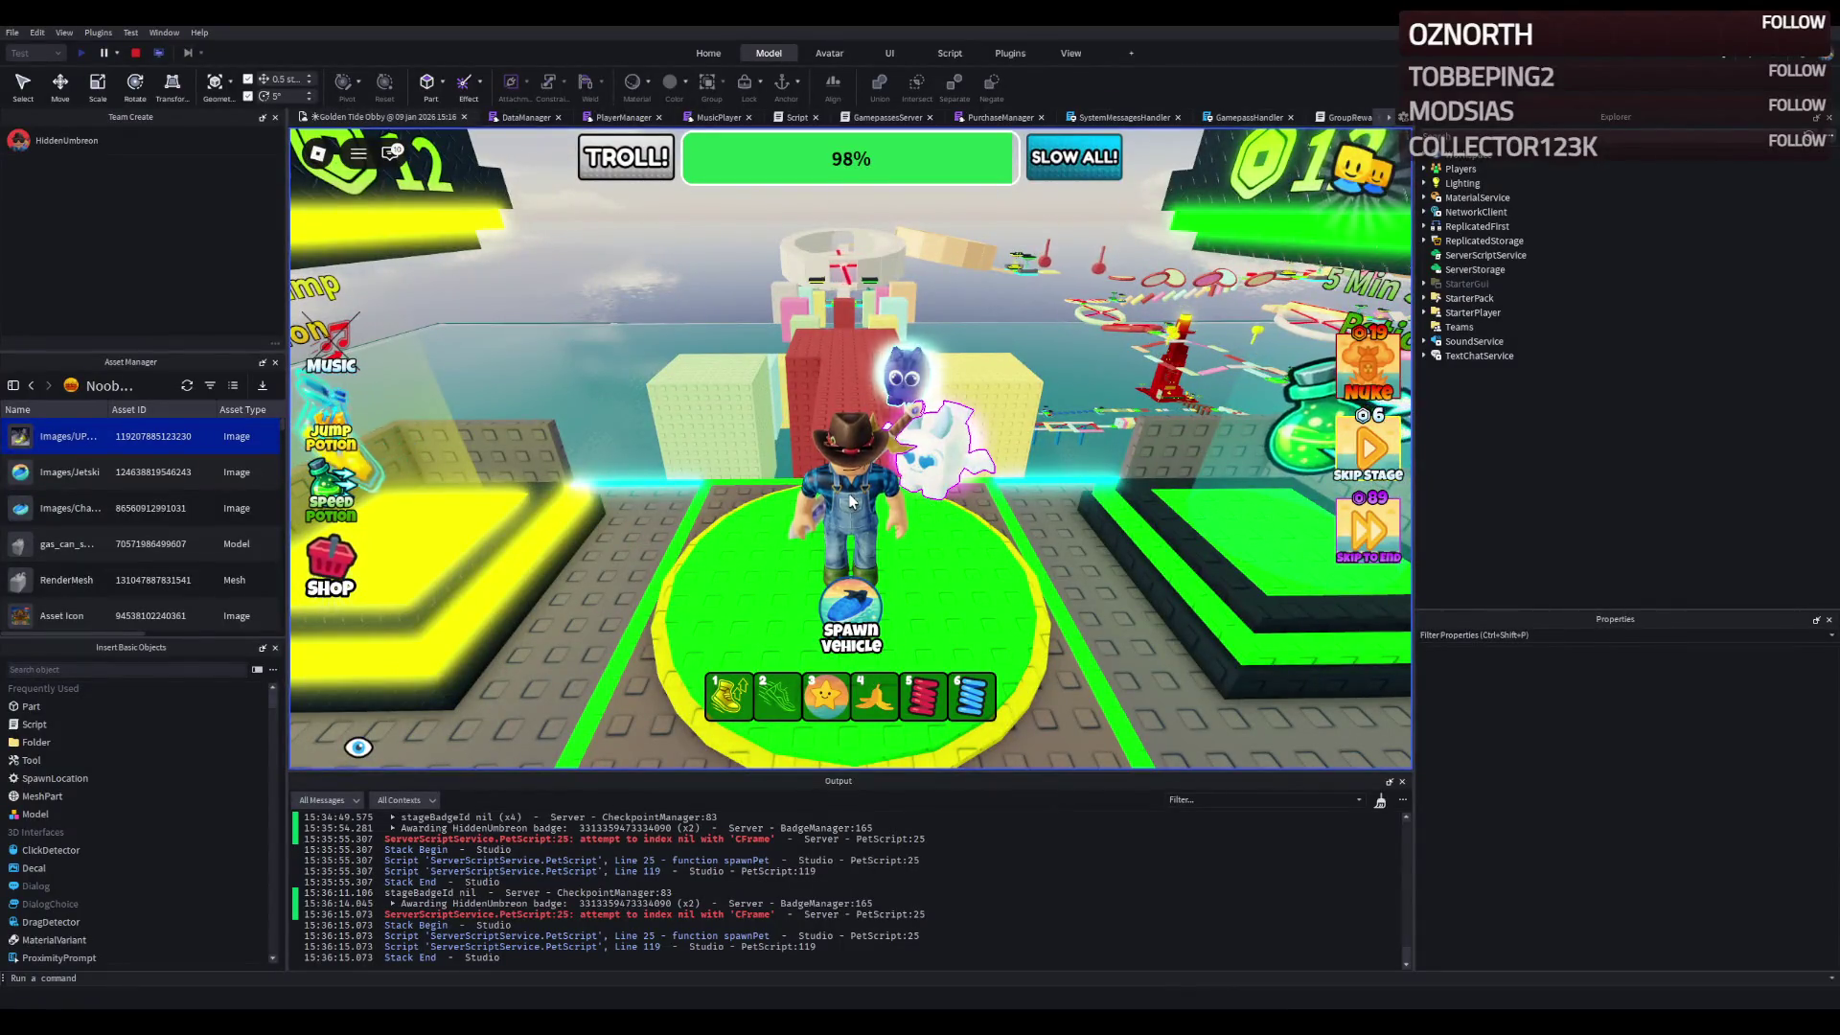
- Stop the playtest and fly the edit camera over the obby, under the floating red rings
{"action": "left_click", "coordinate": [136, 53]}
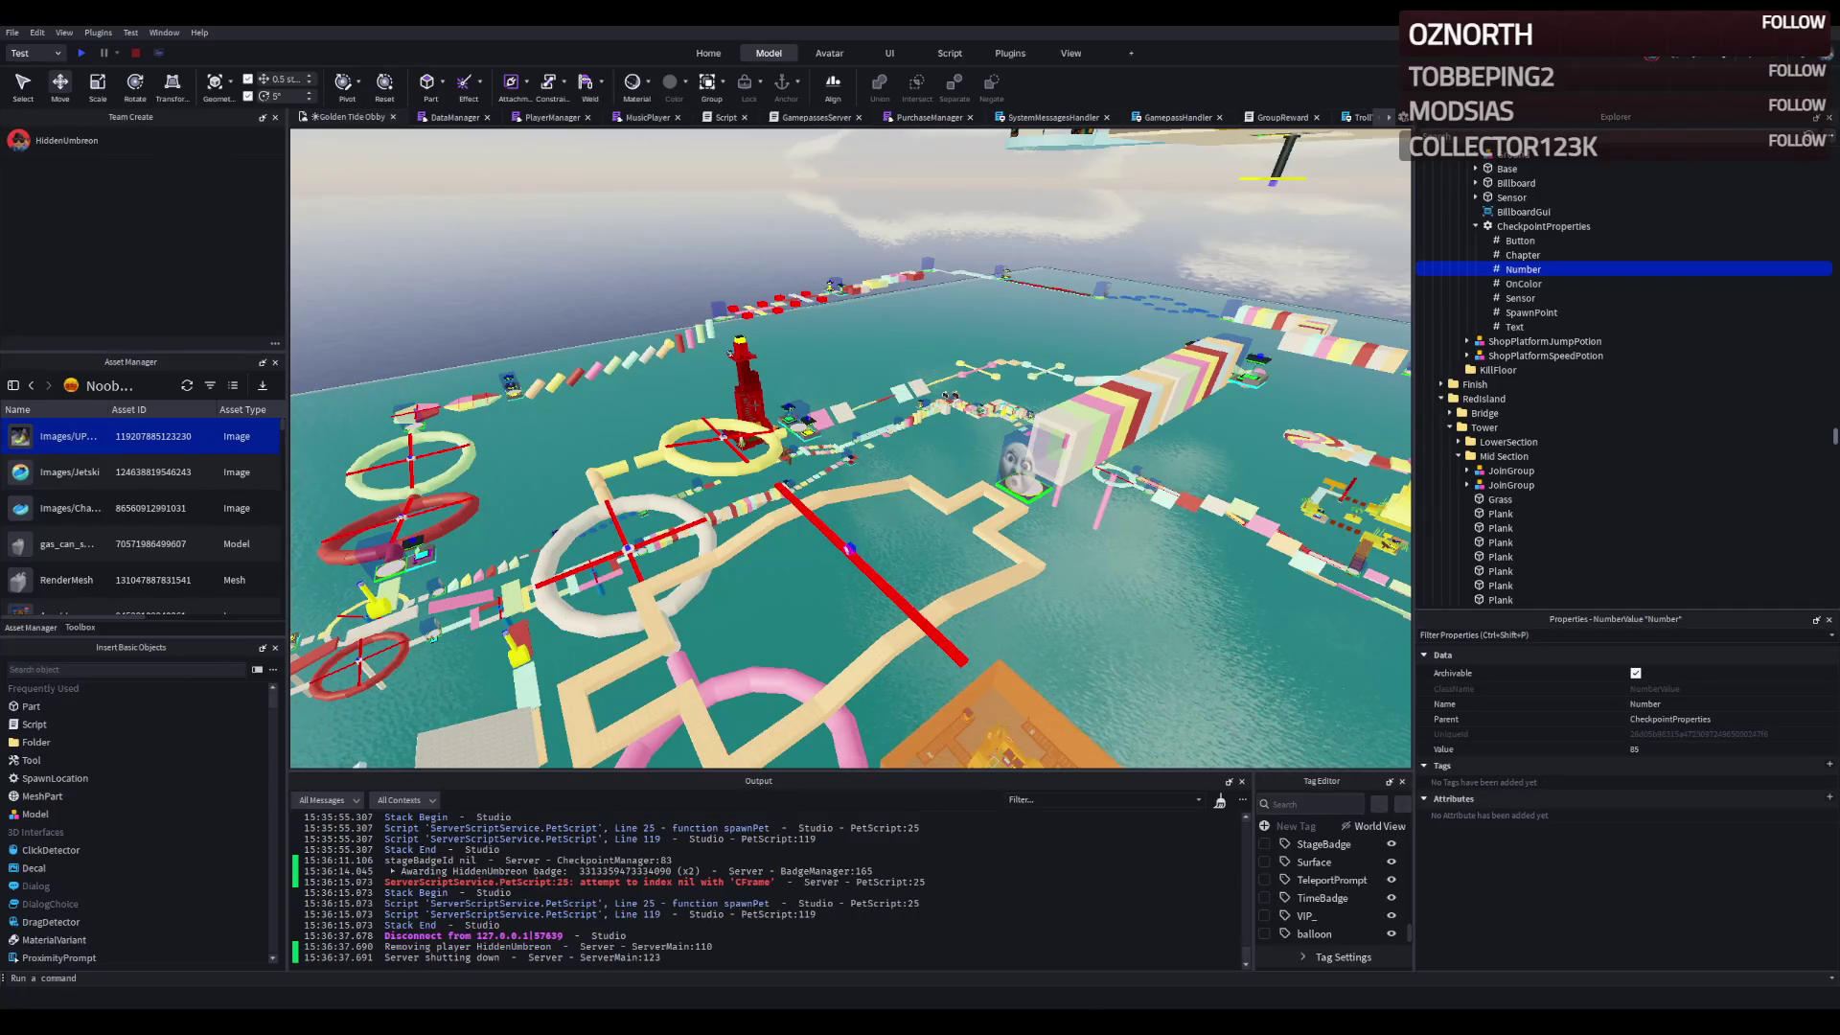
{"action": "key", "text": "w"}
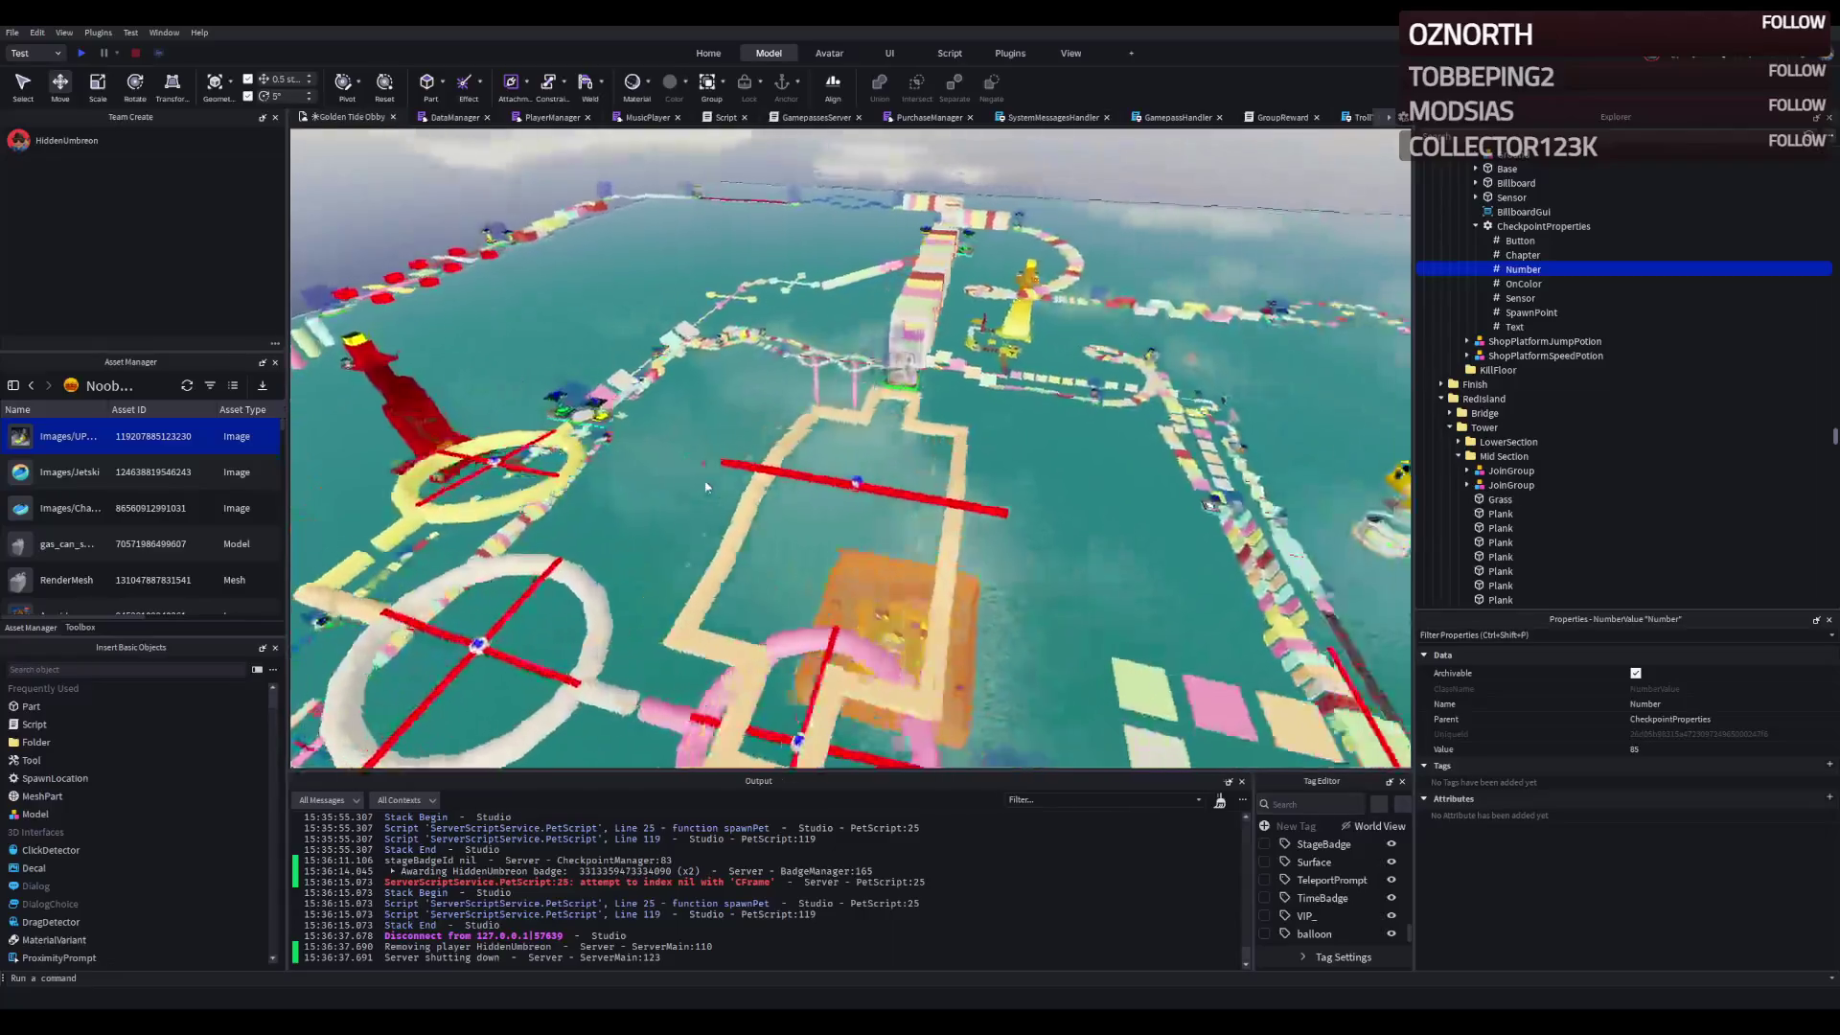
{"action": "key", "text": "w"}
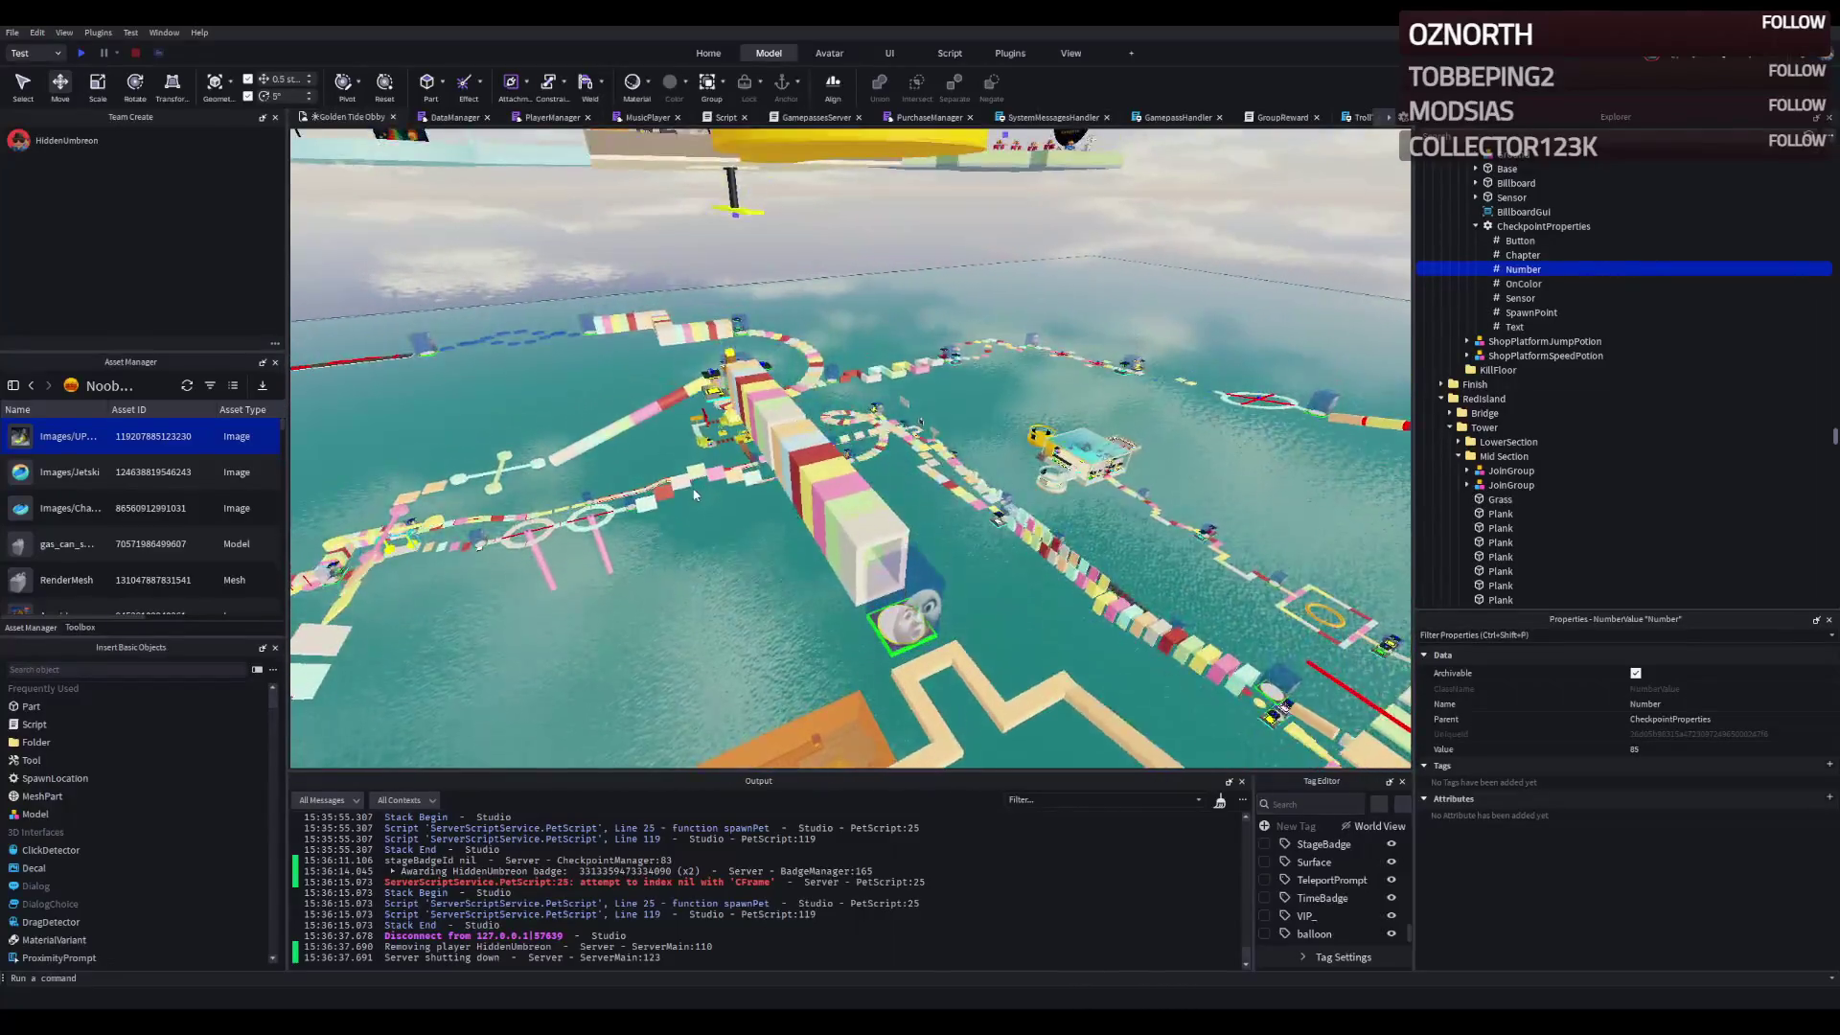
{"action": "key", "text": "w"}
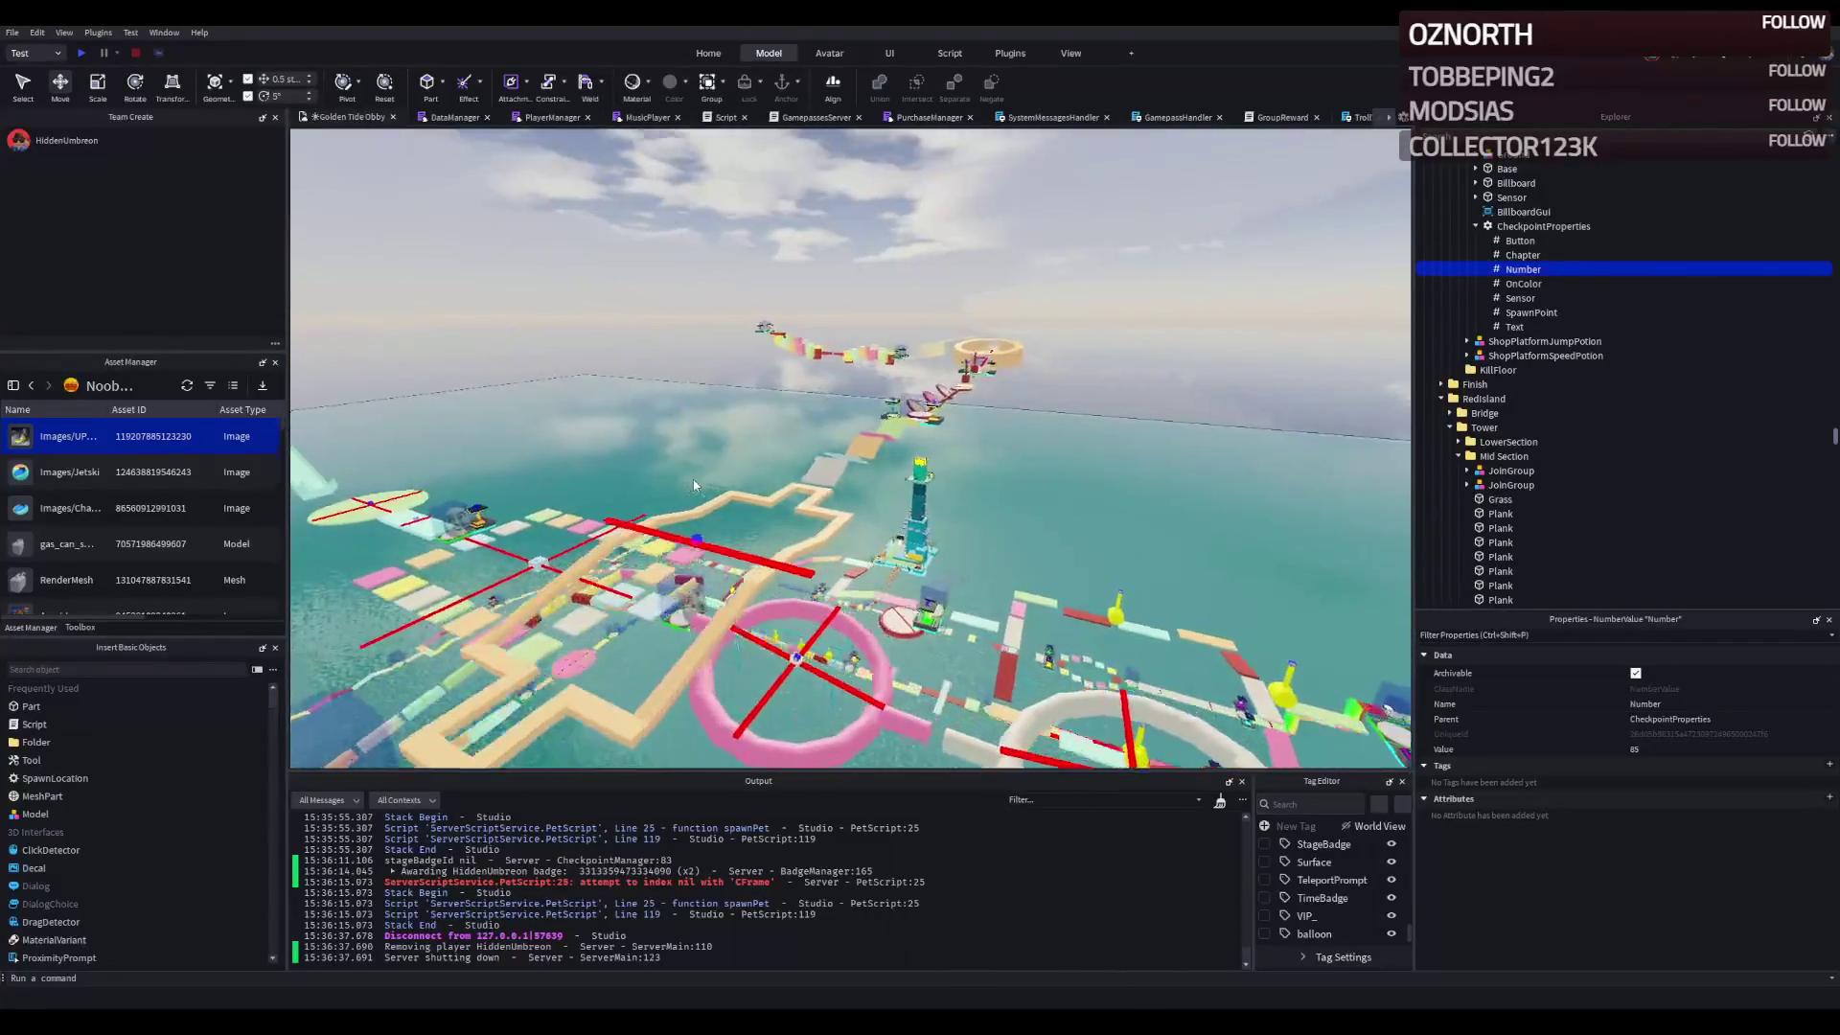
{"action": "key", "text": "w"}
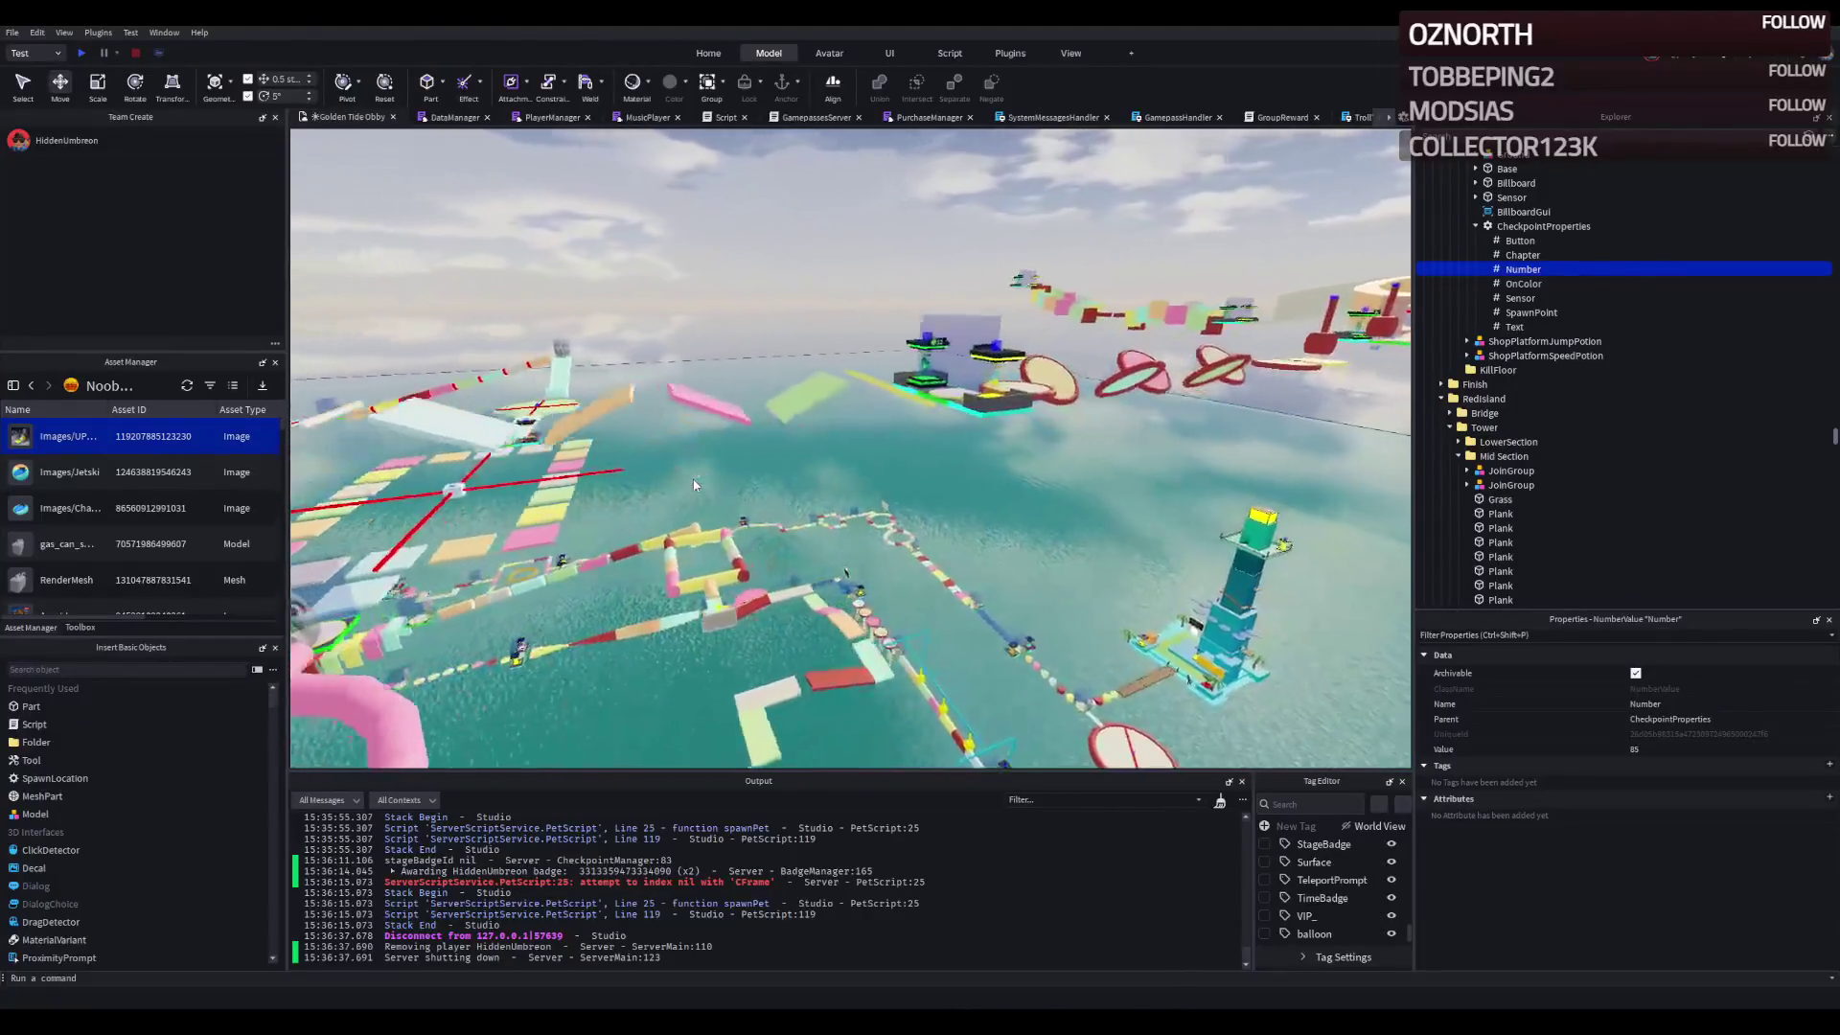
{"action": "key", "text": "w"}
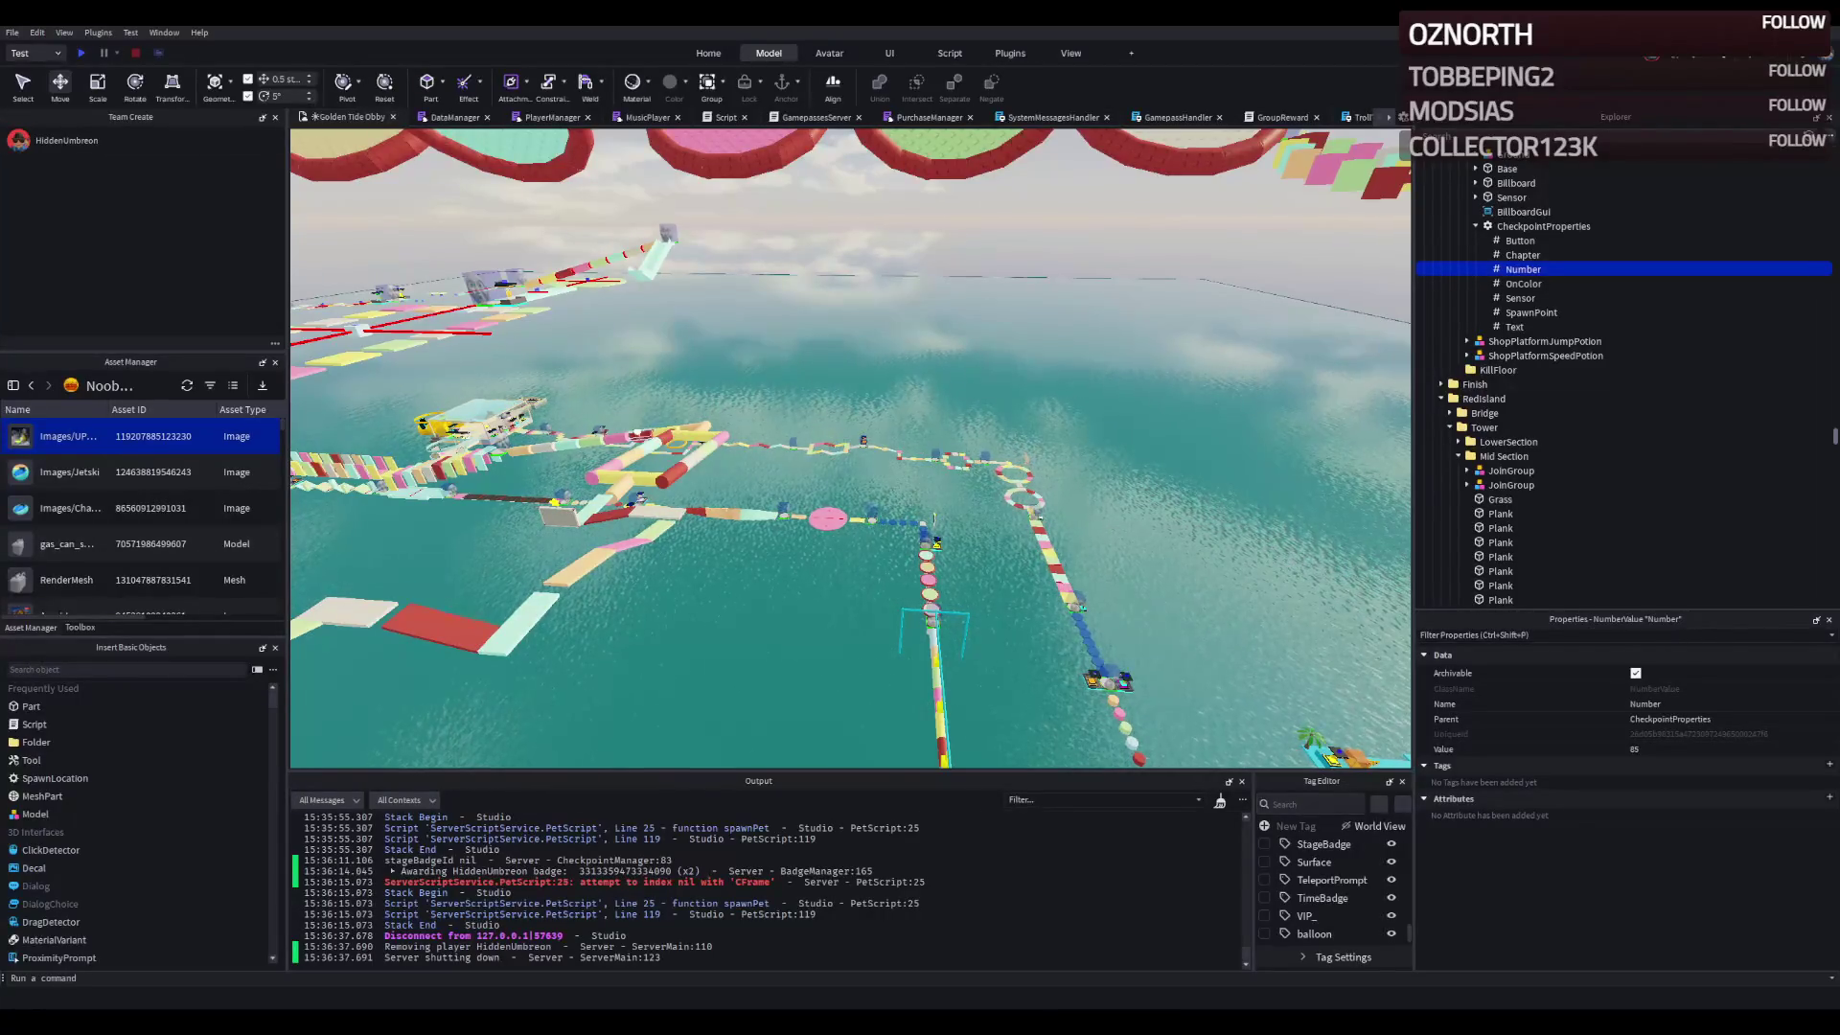
- Fly the edit camera low, then rise above and circle the red-rimmed disc chain
{"action": "key", "text": "w"}
{"action": "key", "text": "a"}
{"action": "key", "text": "s"}
{"action": "key", "text": "e"}
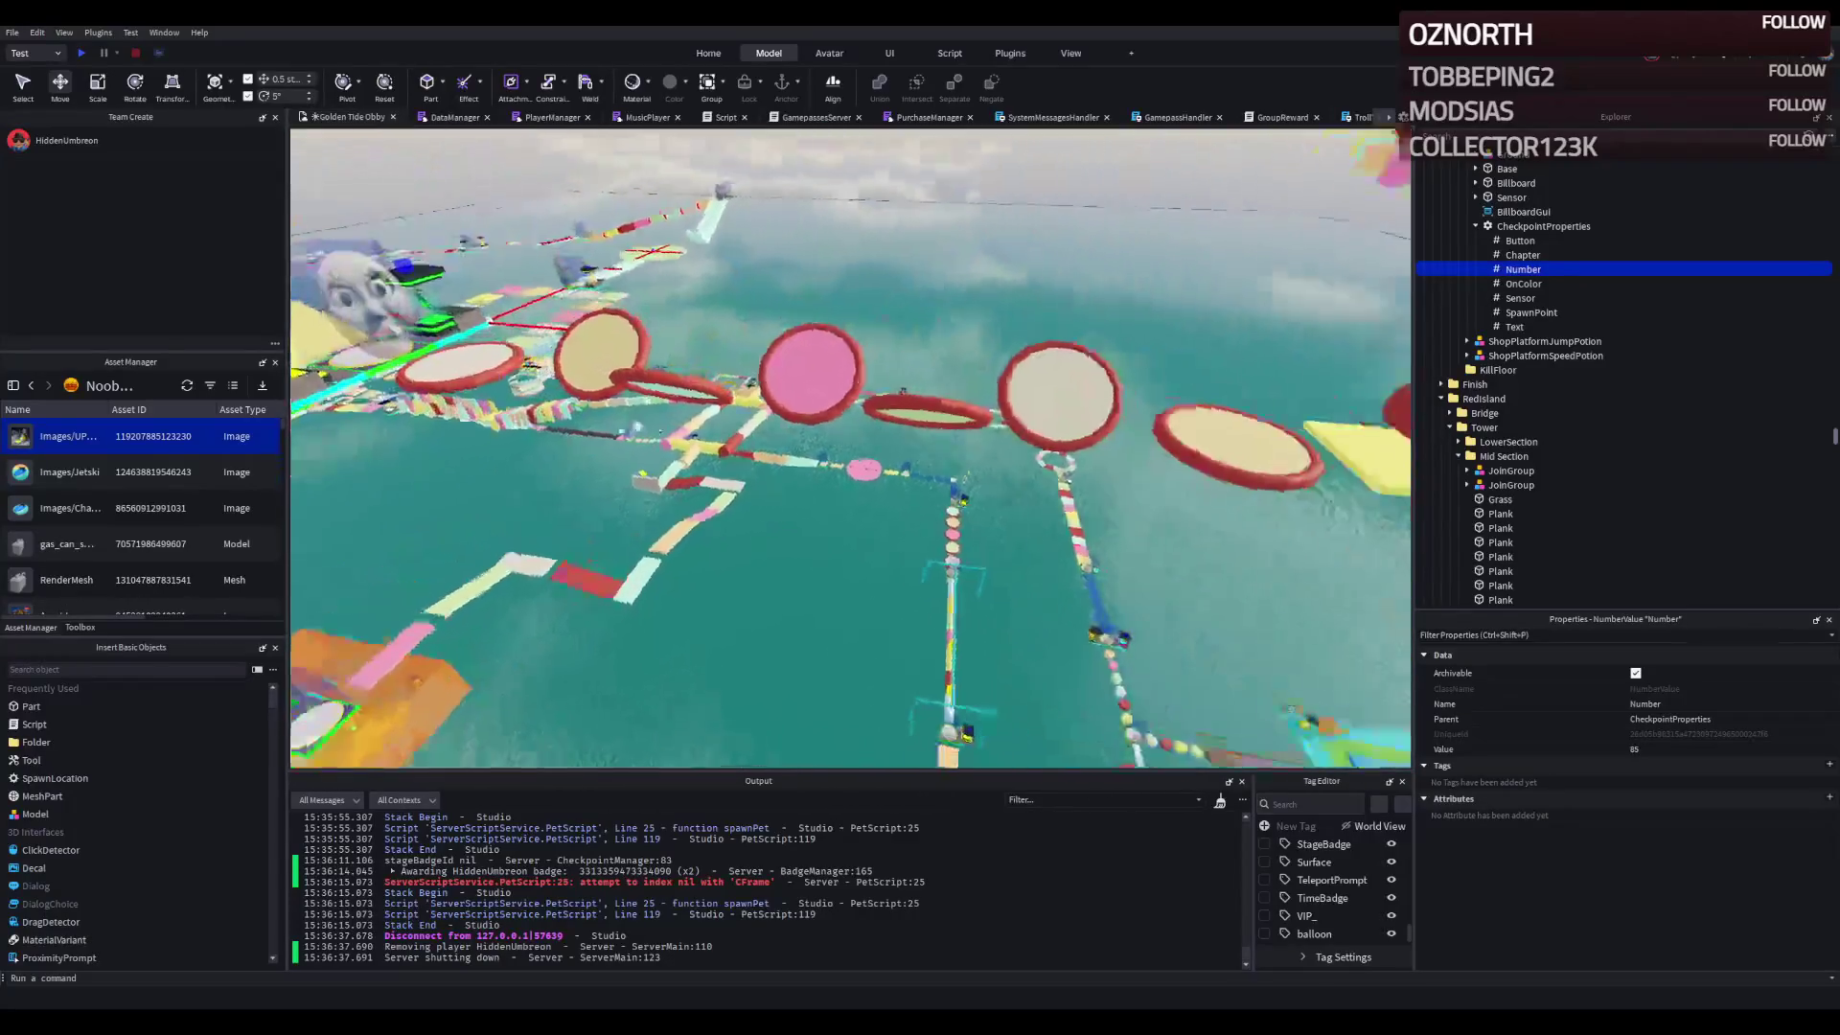
{"action": "key", "text": "a"}
- Move the camera toward the large ring and tower and rise above them
{"action": "key", "text": "d"}
{"action": "key", "text": "w"}
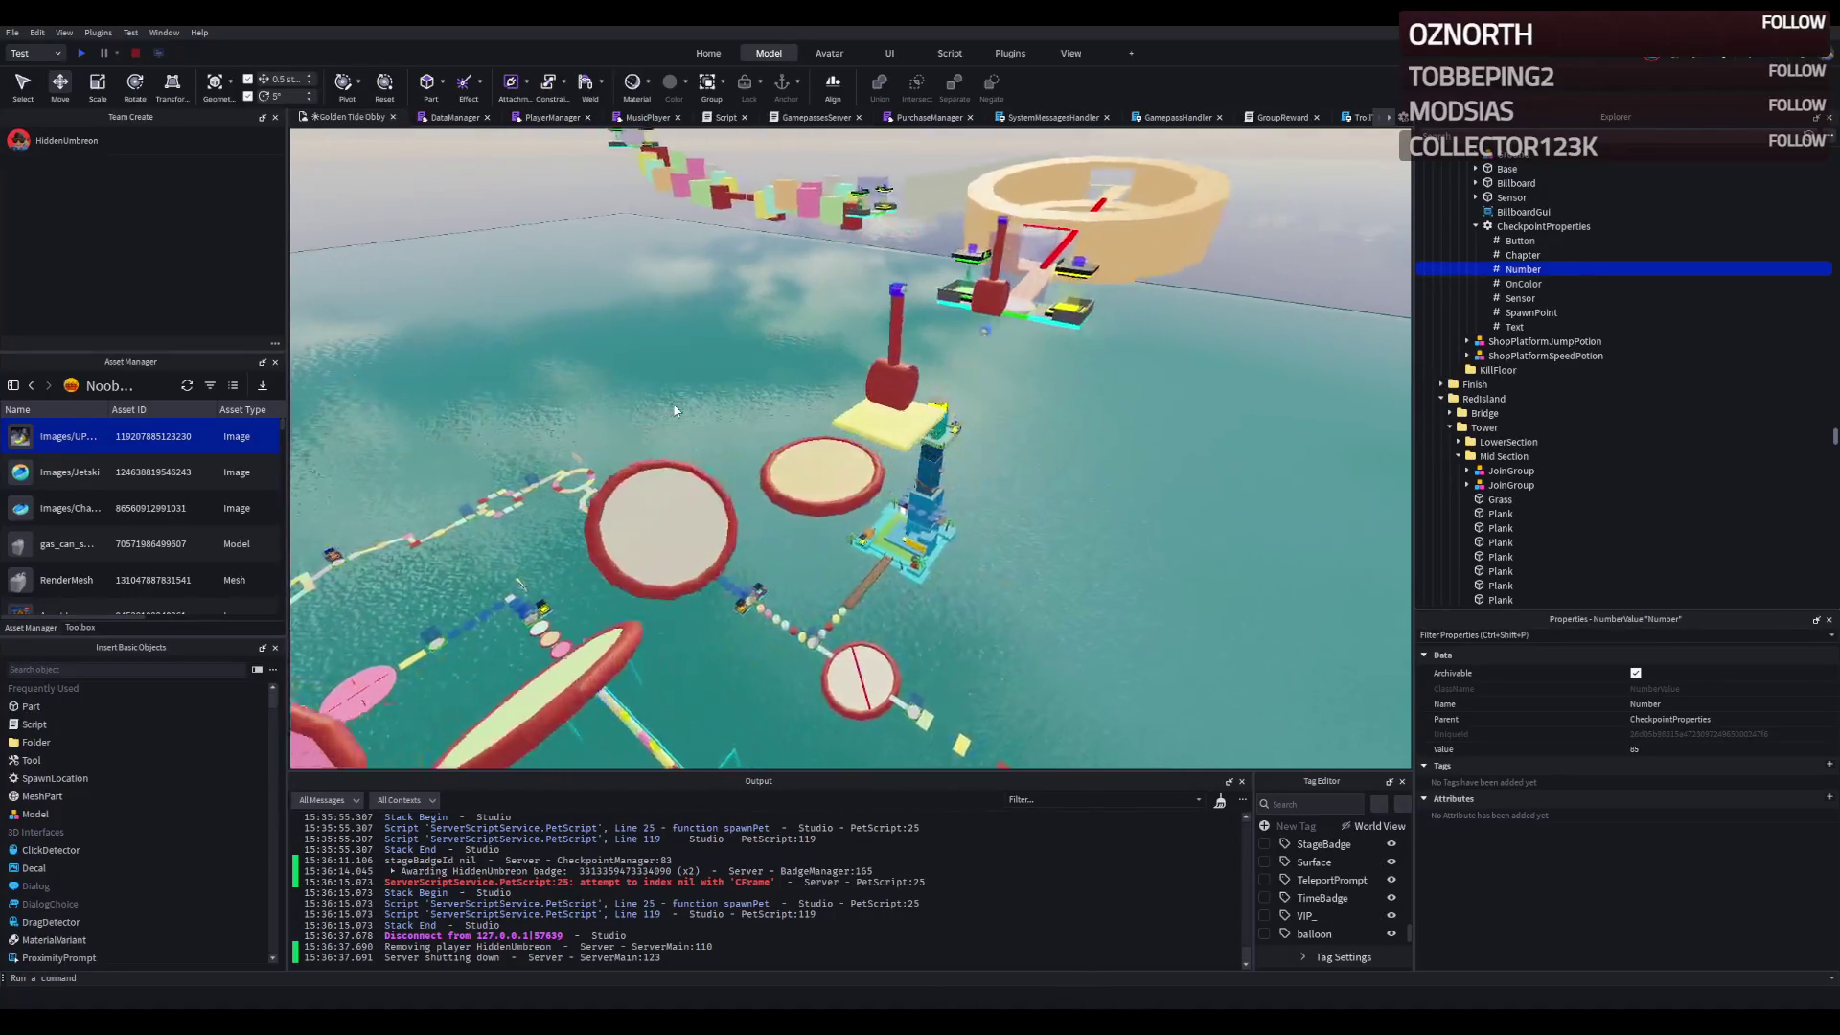
{"action": "key", "text": "w"}
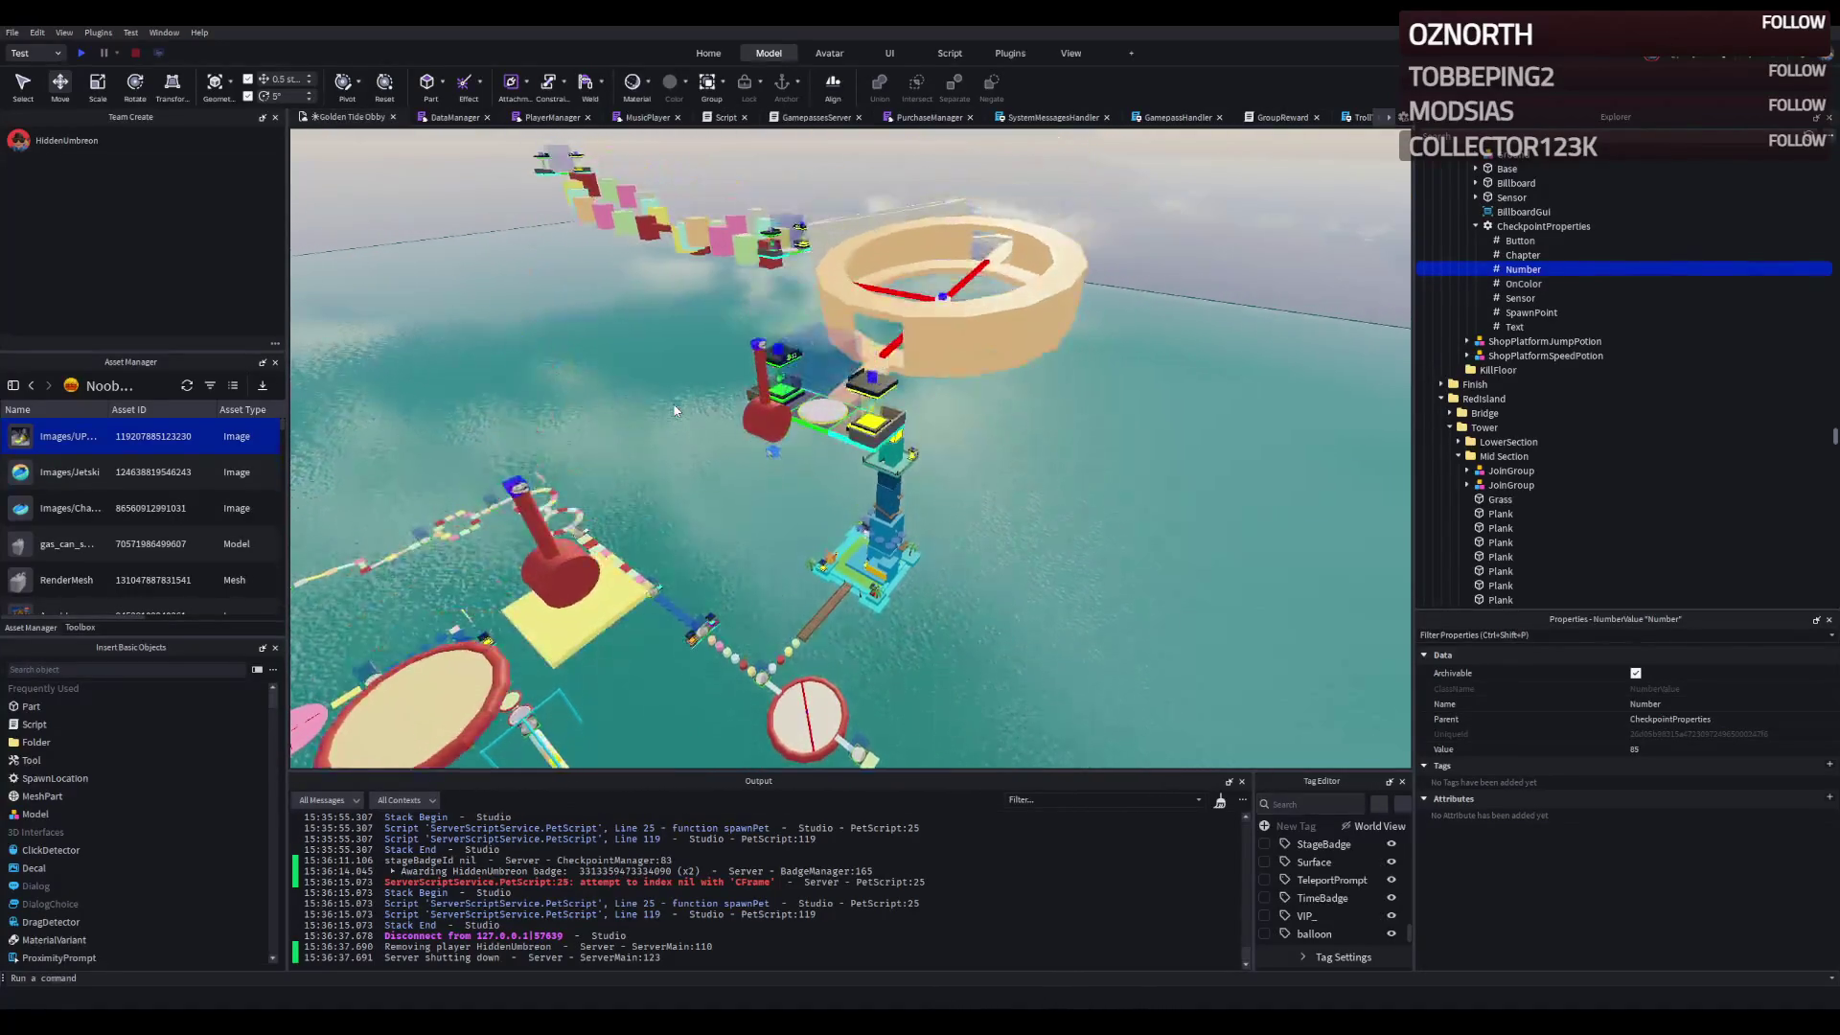
{"action": "key", "text": "e"}
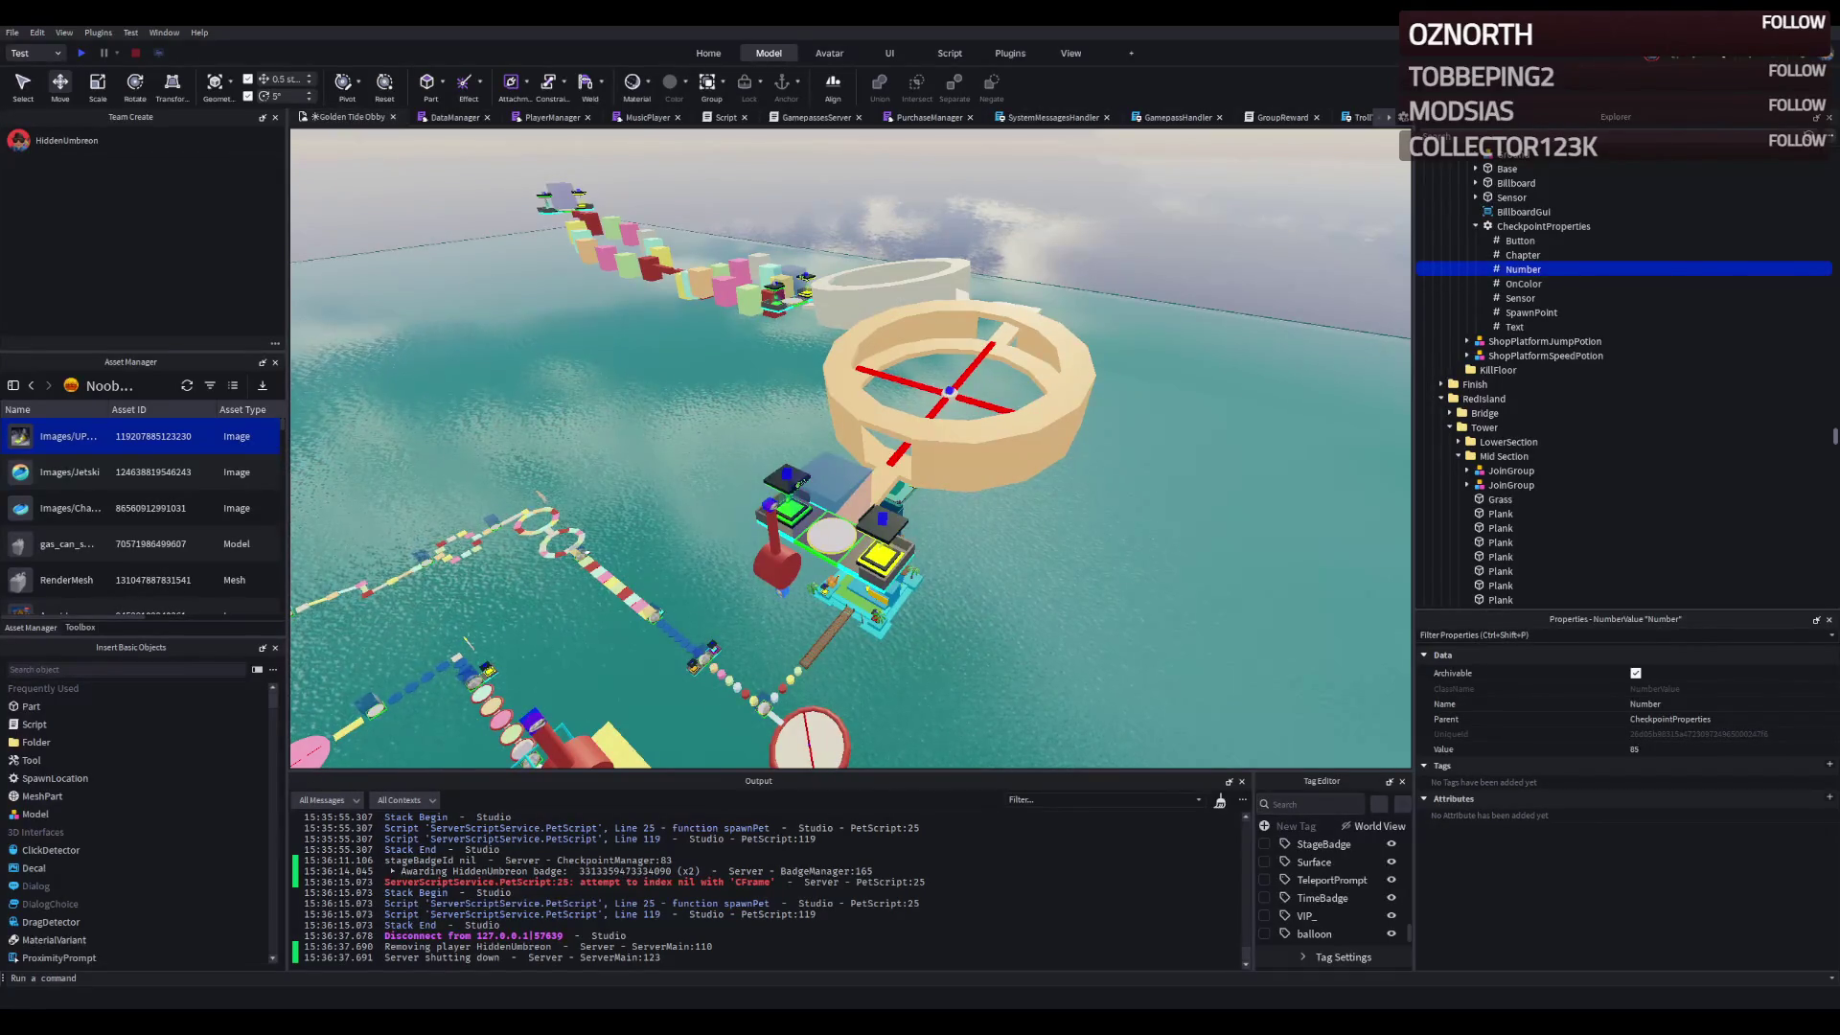
- Select the slide surface on the obby course and duplicate it with Ctrl+D
{"action": "left_click_drag", "start_coordinate": [729, 318], "coordinate": [692, 303]}
{"action": "left_click_drag", "start_coordinate": [692, 302], "coordinate": [726, 289]}
{"action": "key", "text": "w"}
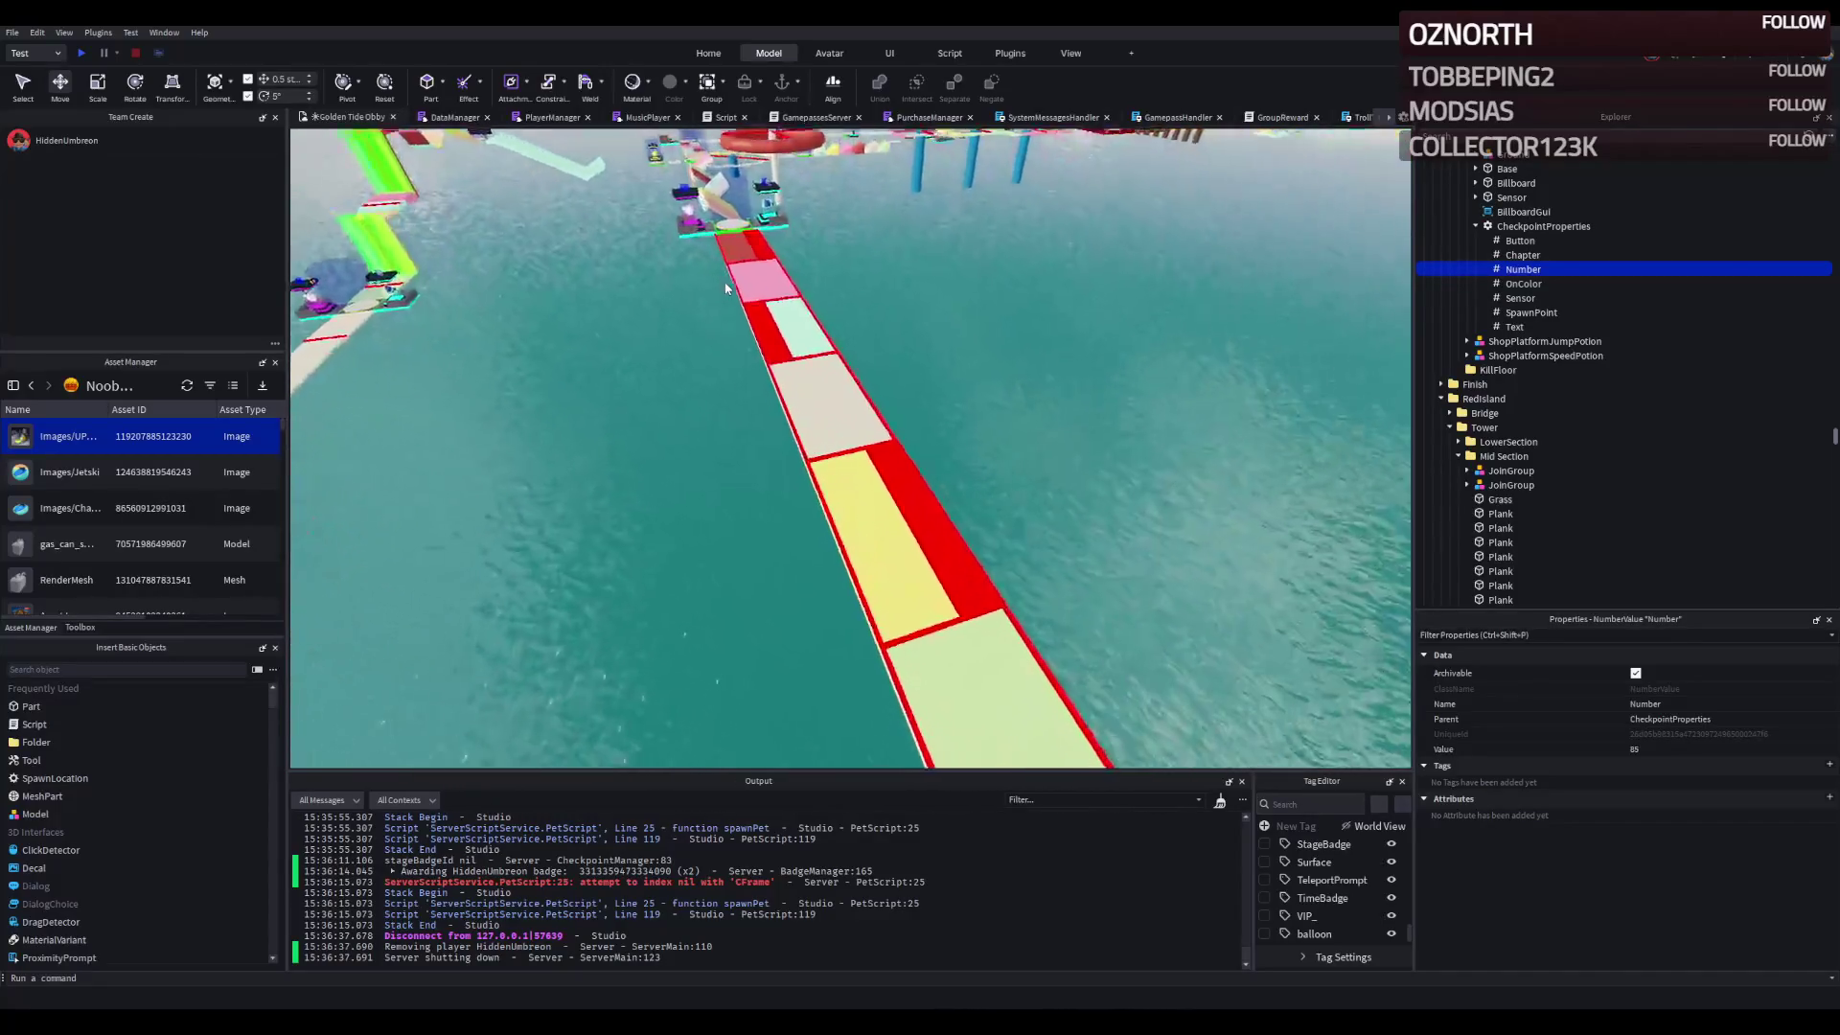
{"action": "key", "text": "s"}
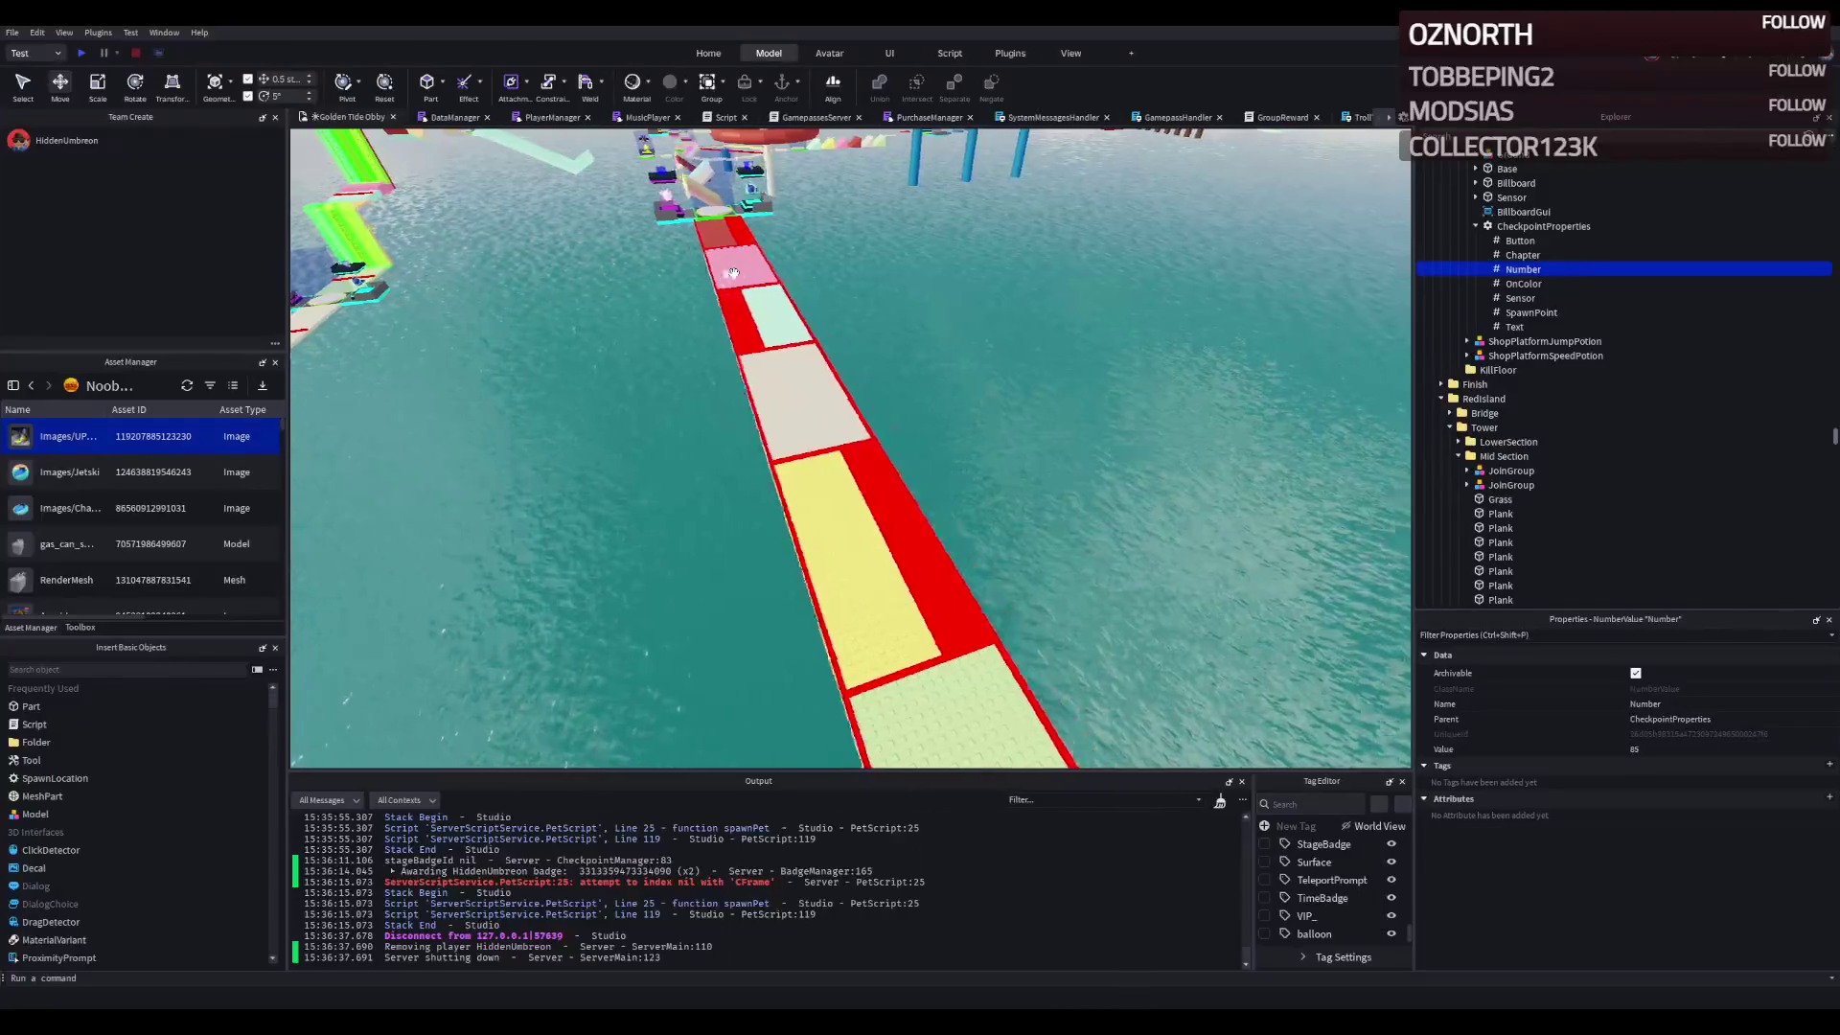
{"action": "left_click_drag", "start_coordinate": [733, 275], "coordinate": [768, 254]}
{"action": "key", "text": "w"}
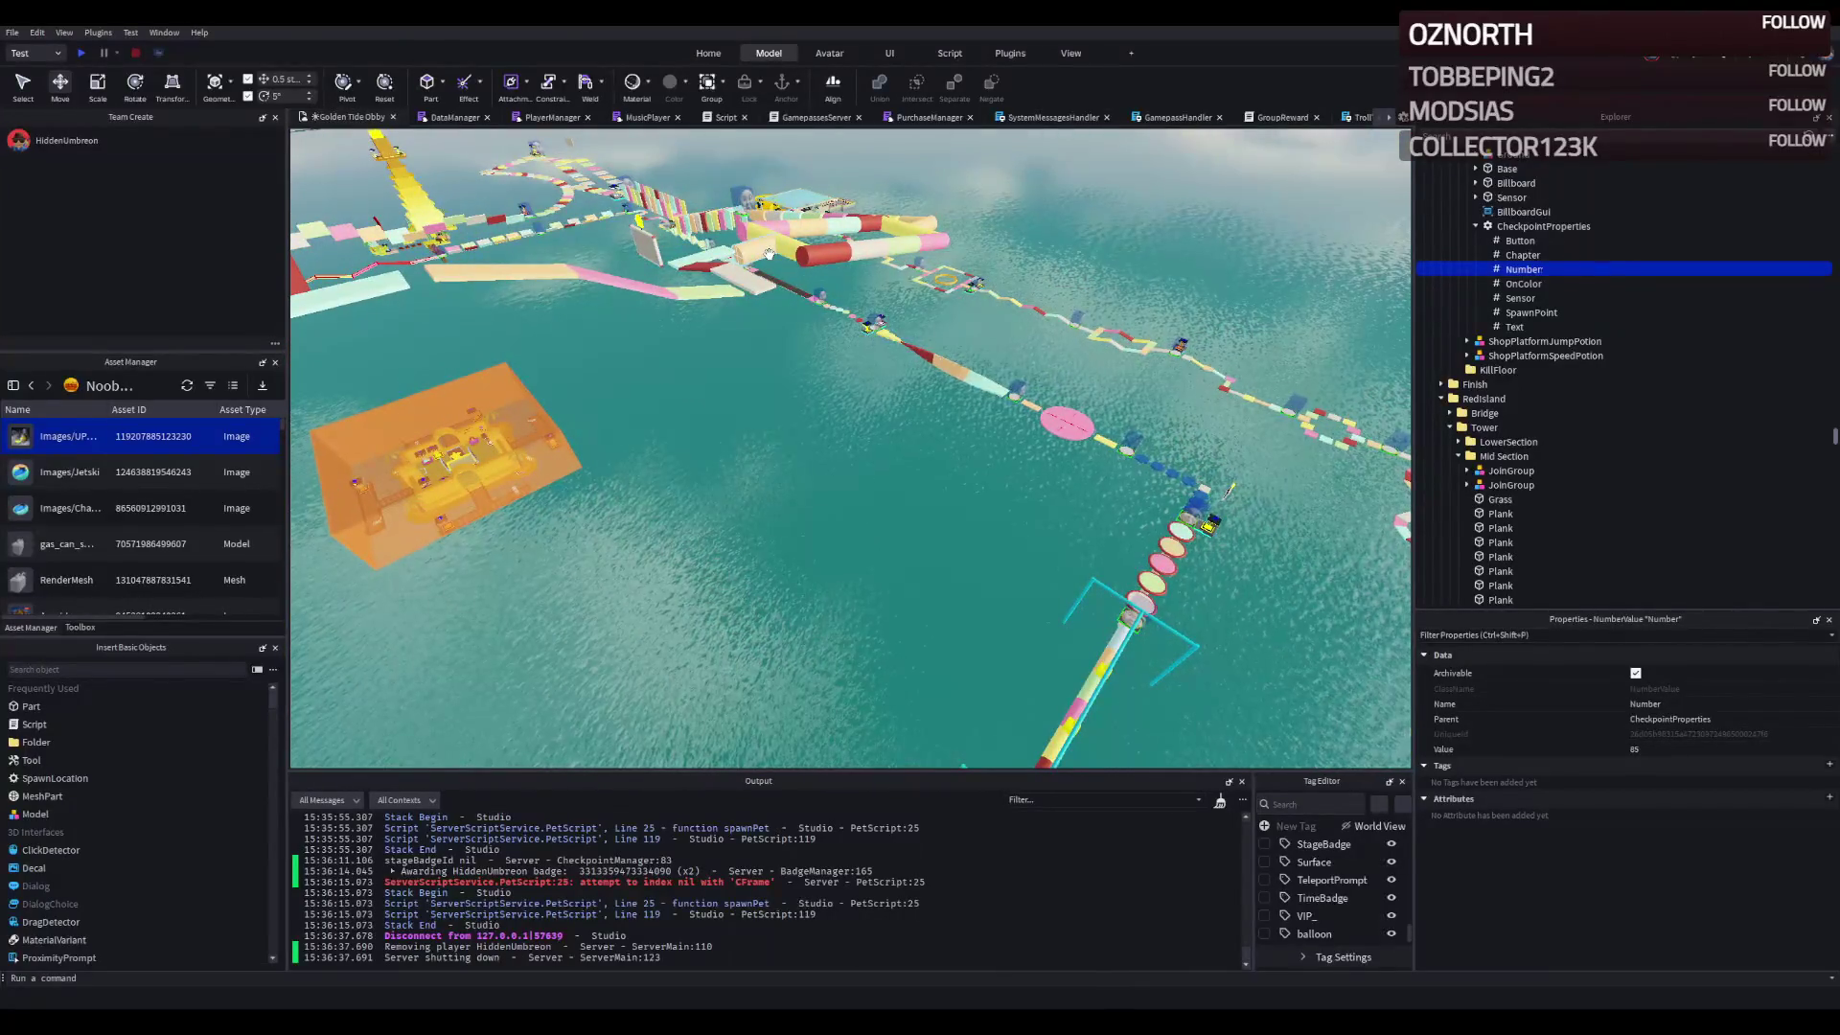
{"action": "scroll", "scroll_direction": "up", "scroll_amount": 3}
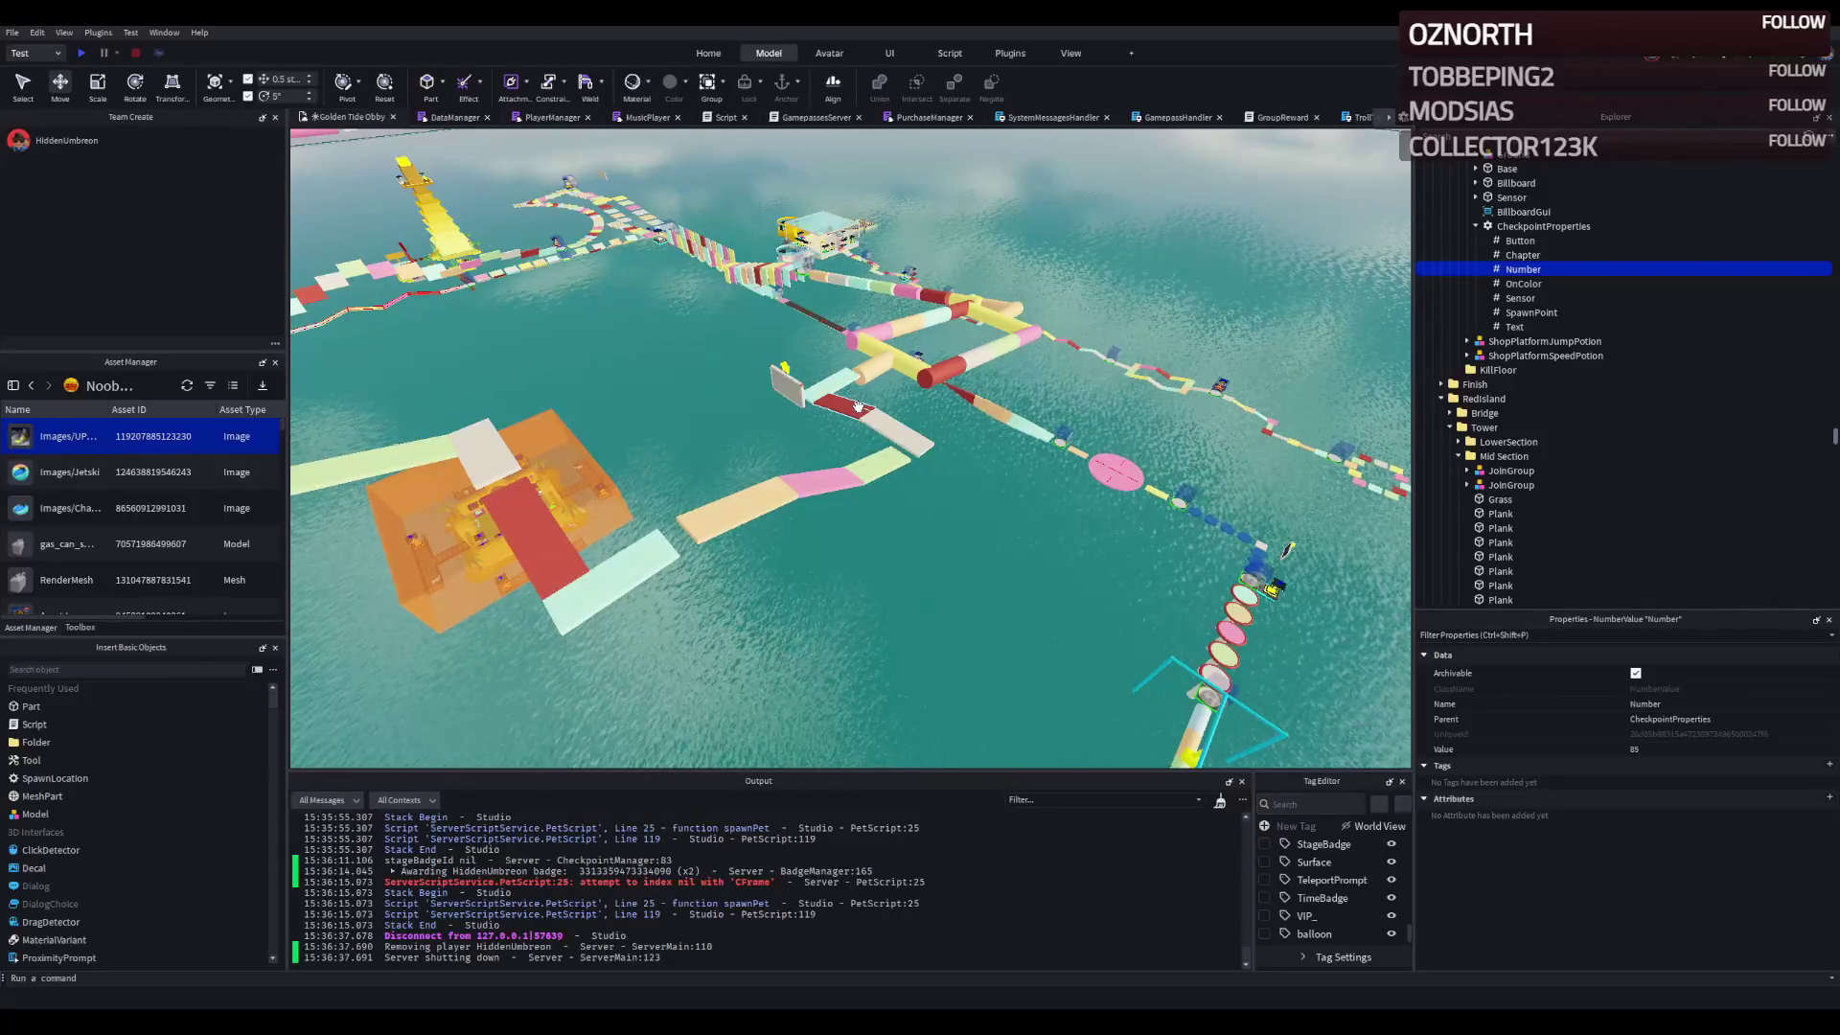
{"action": "left_click_drag", "start_coordinate": [847, 401], "coordinate": [814, 405]}
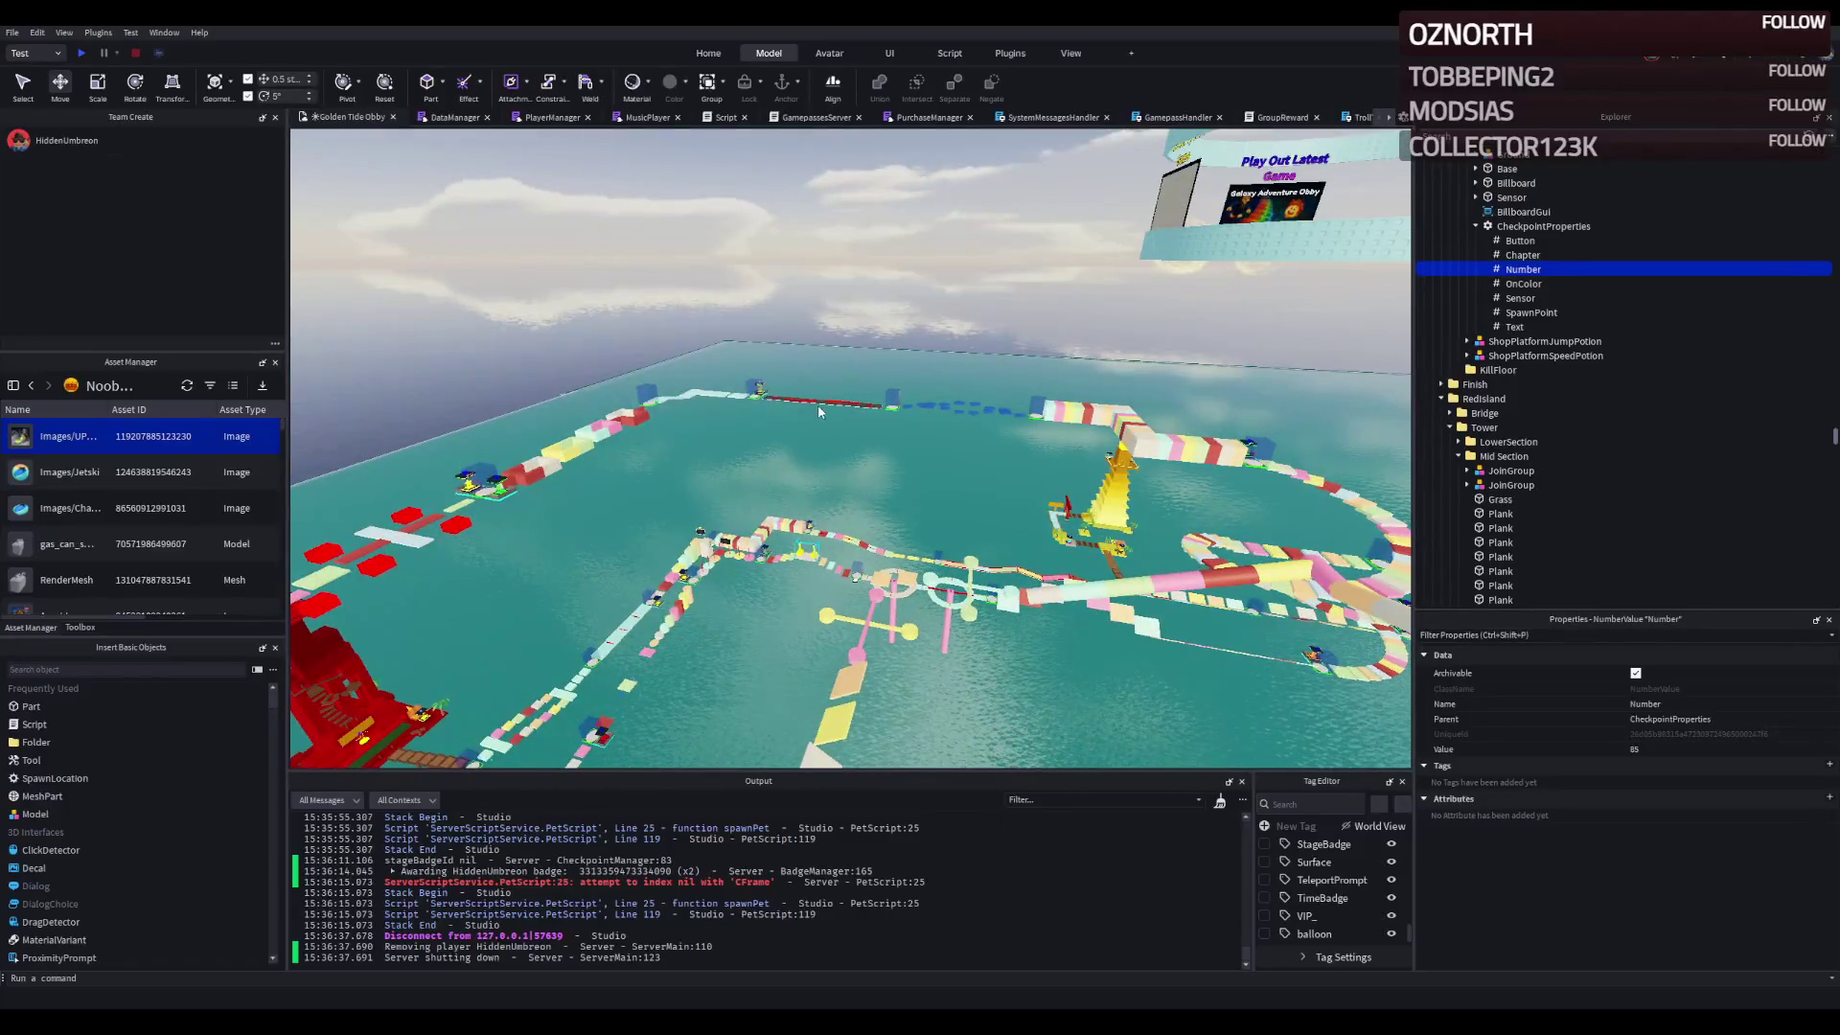
{"action": "left_click", "coordinate": [824, 403]}
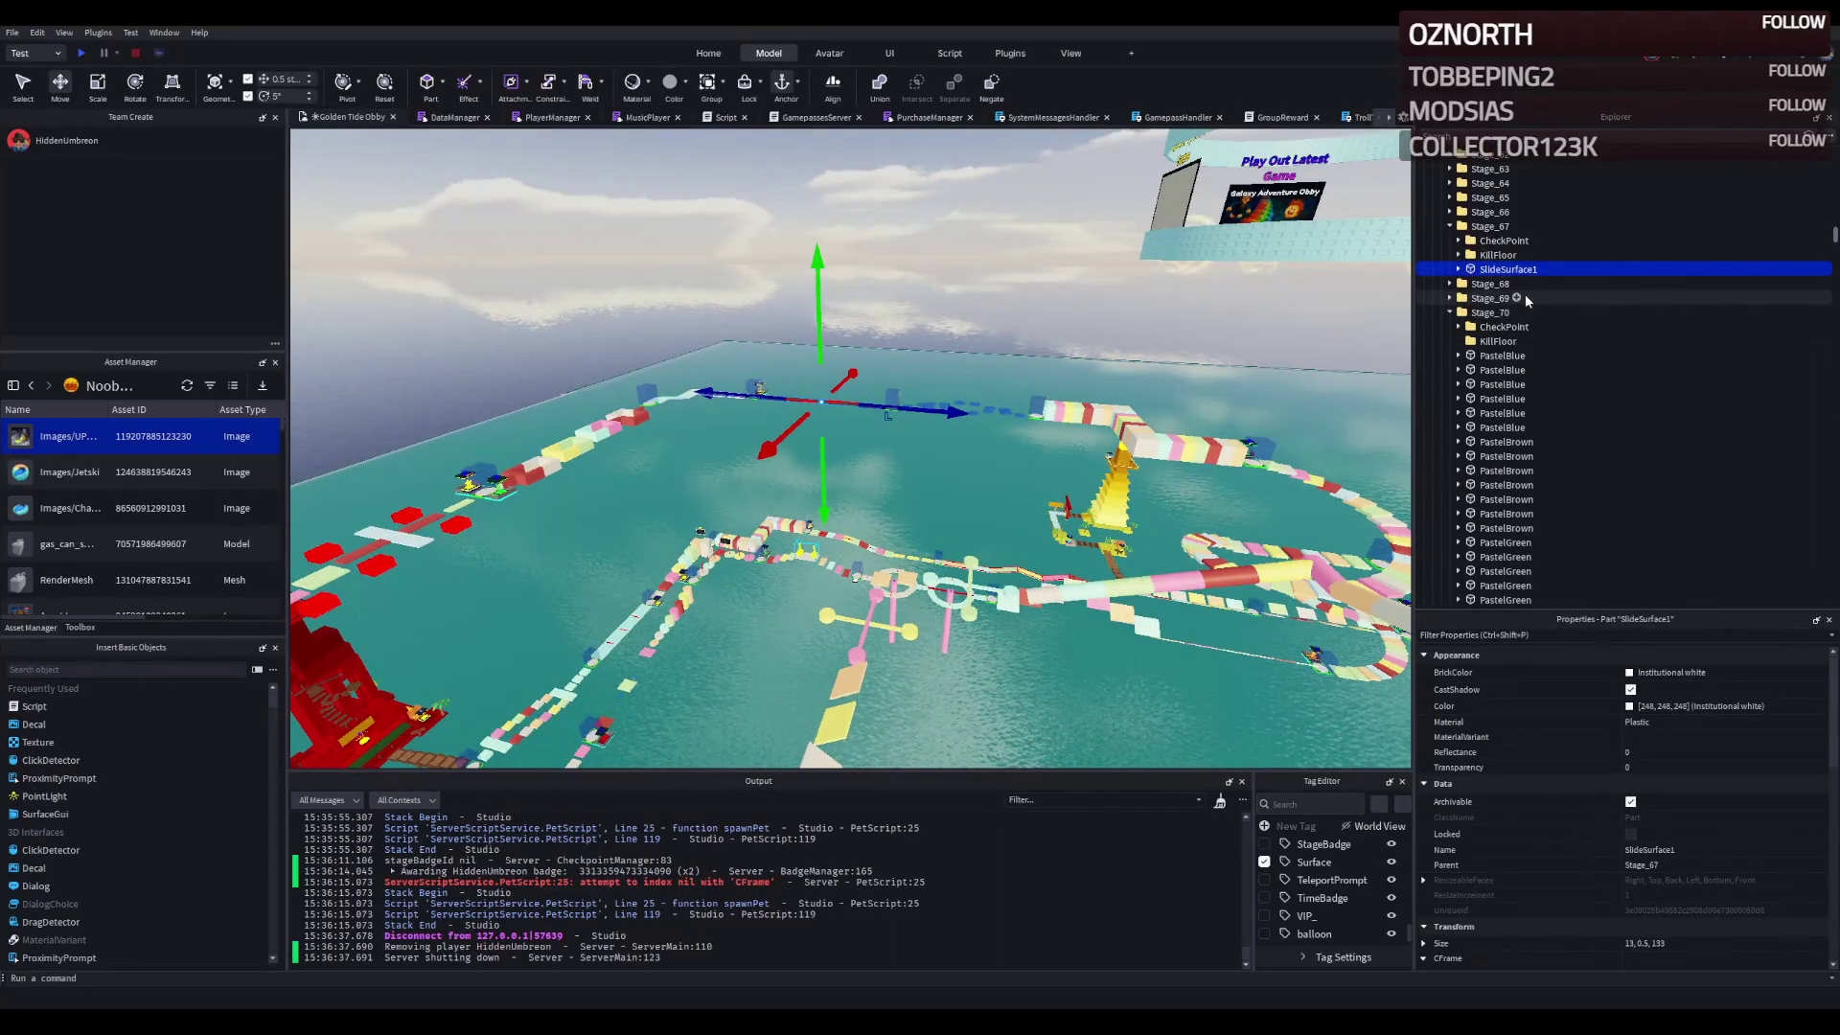
{"action": "key", "text": "ctrl+d"}
- Move the duplicated slide surface into the Stage_85 folder in Explorer
{"action": "left_click", "coordinate": [1450, 326]}
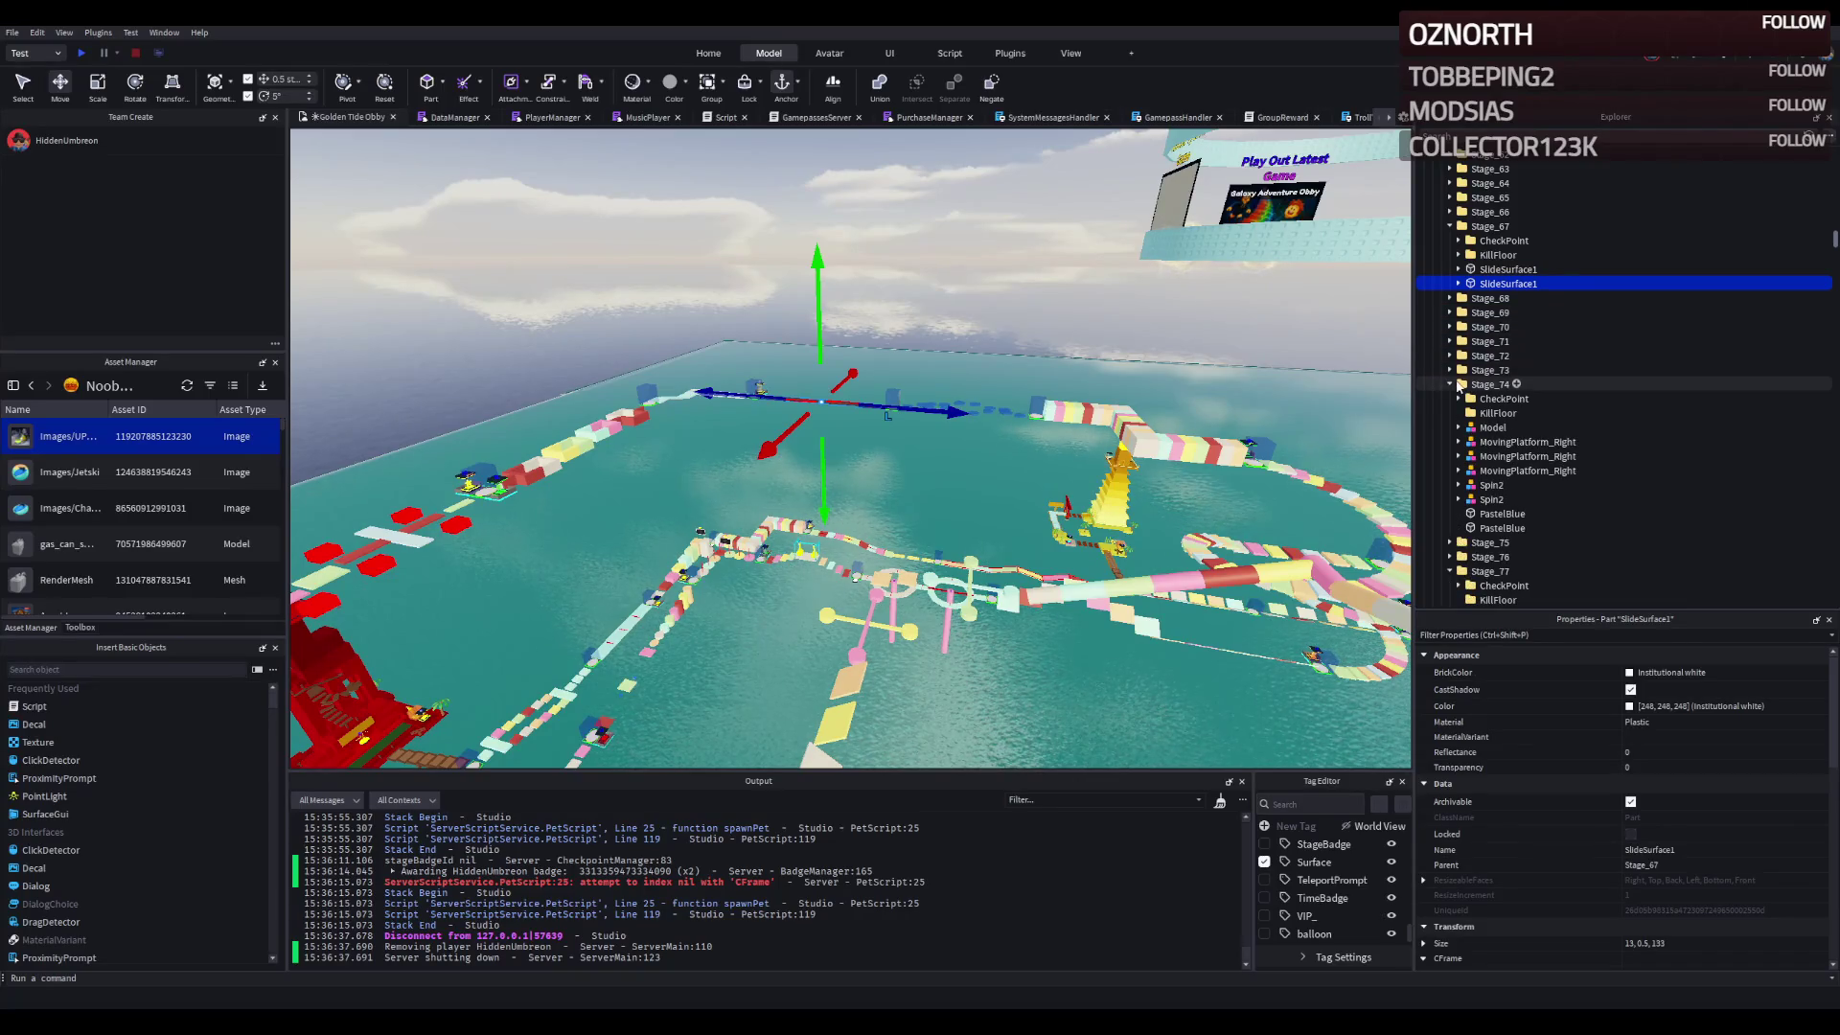
{"action": "left_click", "coordinate": [1449, 427]}
{"action": "left_click", "coordinate": [1451, 471]}
{"action": "left_click", "coordinate": [1451, 470]}
{"action": "left_click", "coordinate": [1451, 485]}
{"action": "left_click", "coordinate": [1450, 500]}
{"action": "left_click", "coordinate": [1451, 514]}
{"action": "left_click", "coordinate": [1450, 528]}
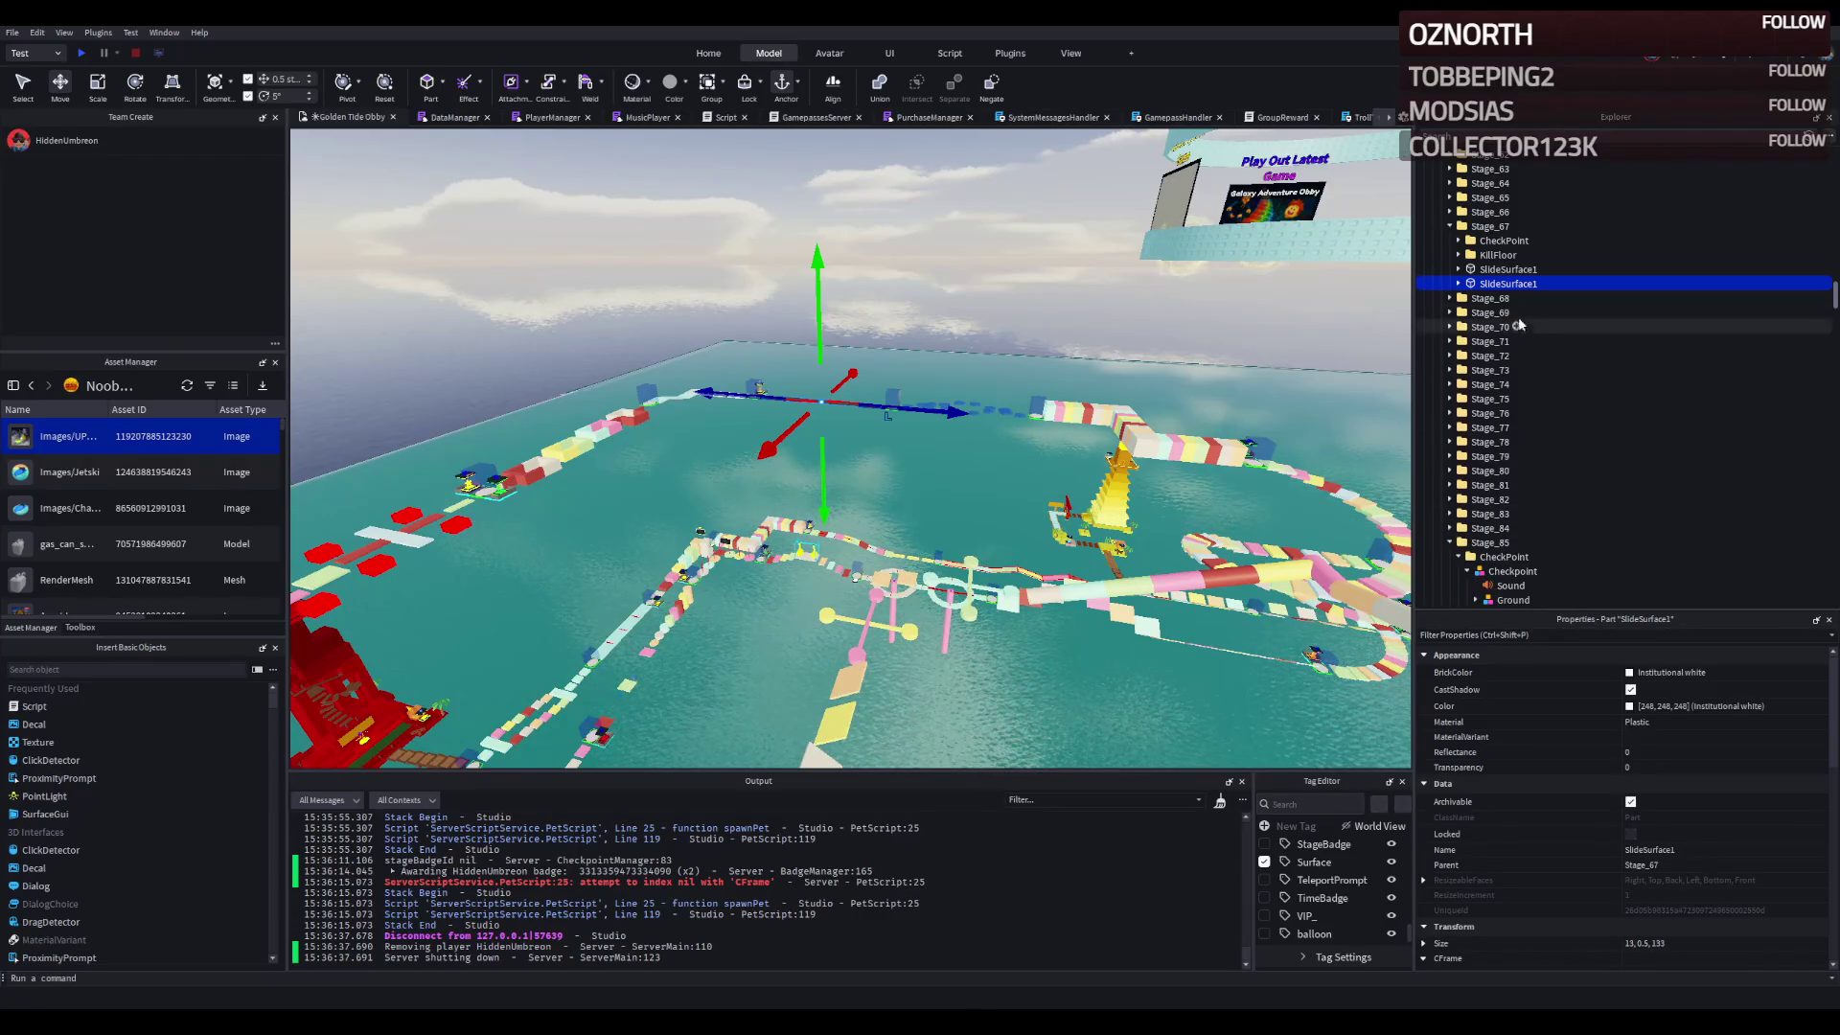
{"action": "scroll", "scroll_direction": "down", "scroll_amount": 3}
{"action": "left_click", "coordinate": [1492, 541]}
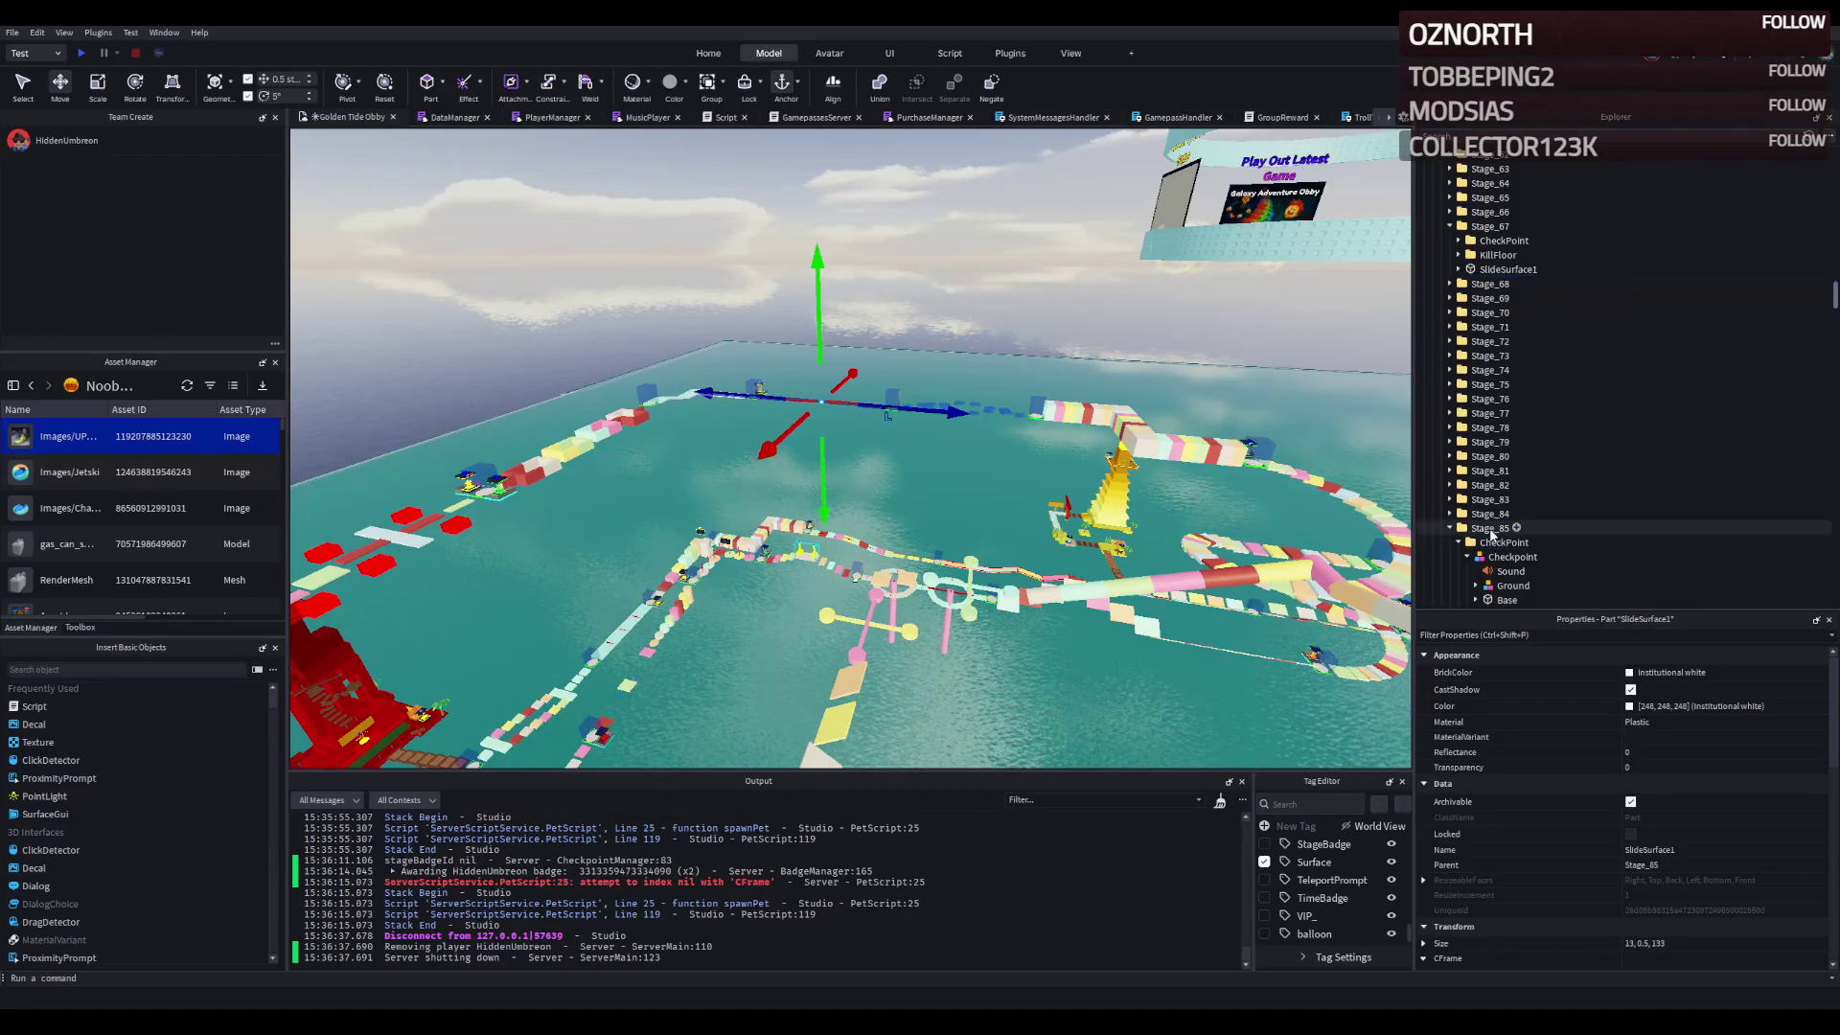
- Shift the copied slide surface 22 studs along the red axis of the course
{"action": "key", "text": "f"}
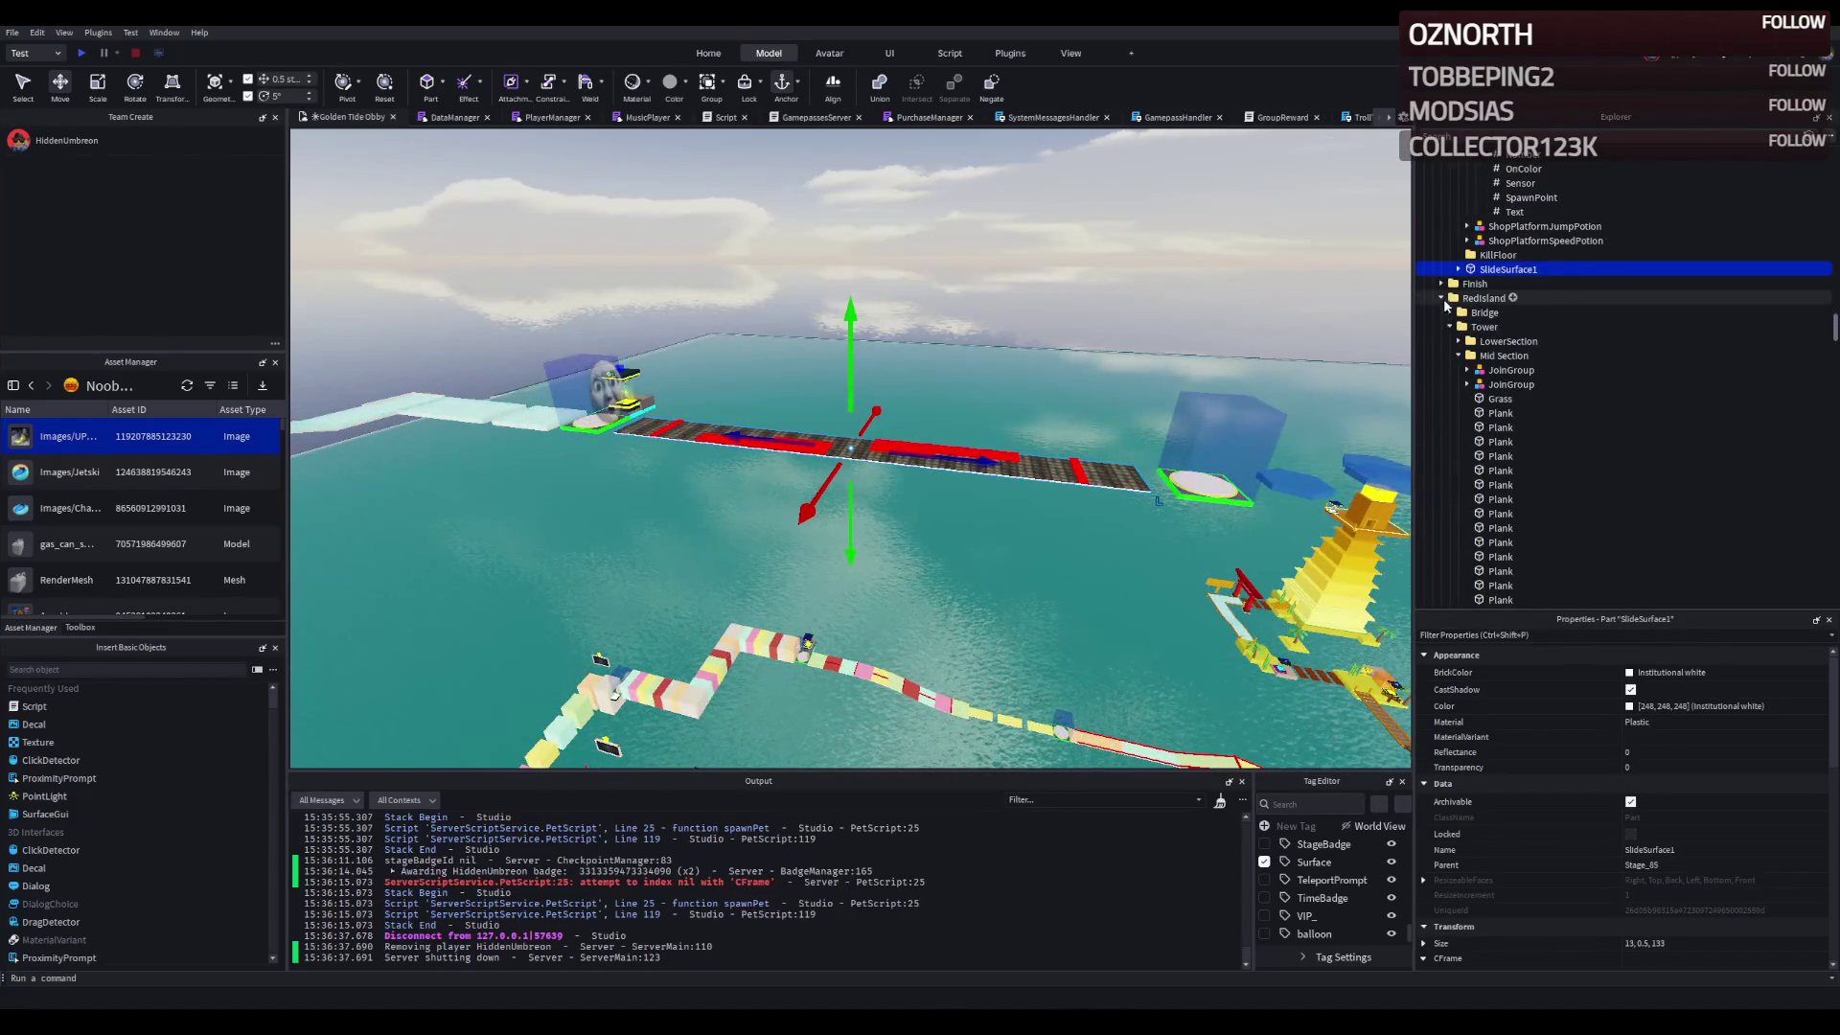
{"action": "left_click_drag", "start_coordinate": [1064, 469], "coordinate": [1082, 382]}
{"action": "key", "text": "s"}
{"action": "key", "text": "e"}
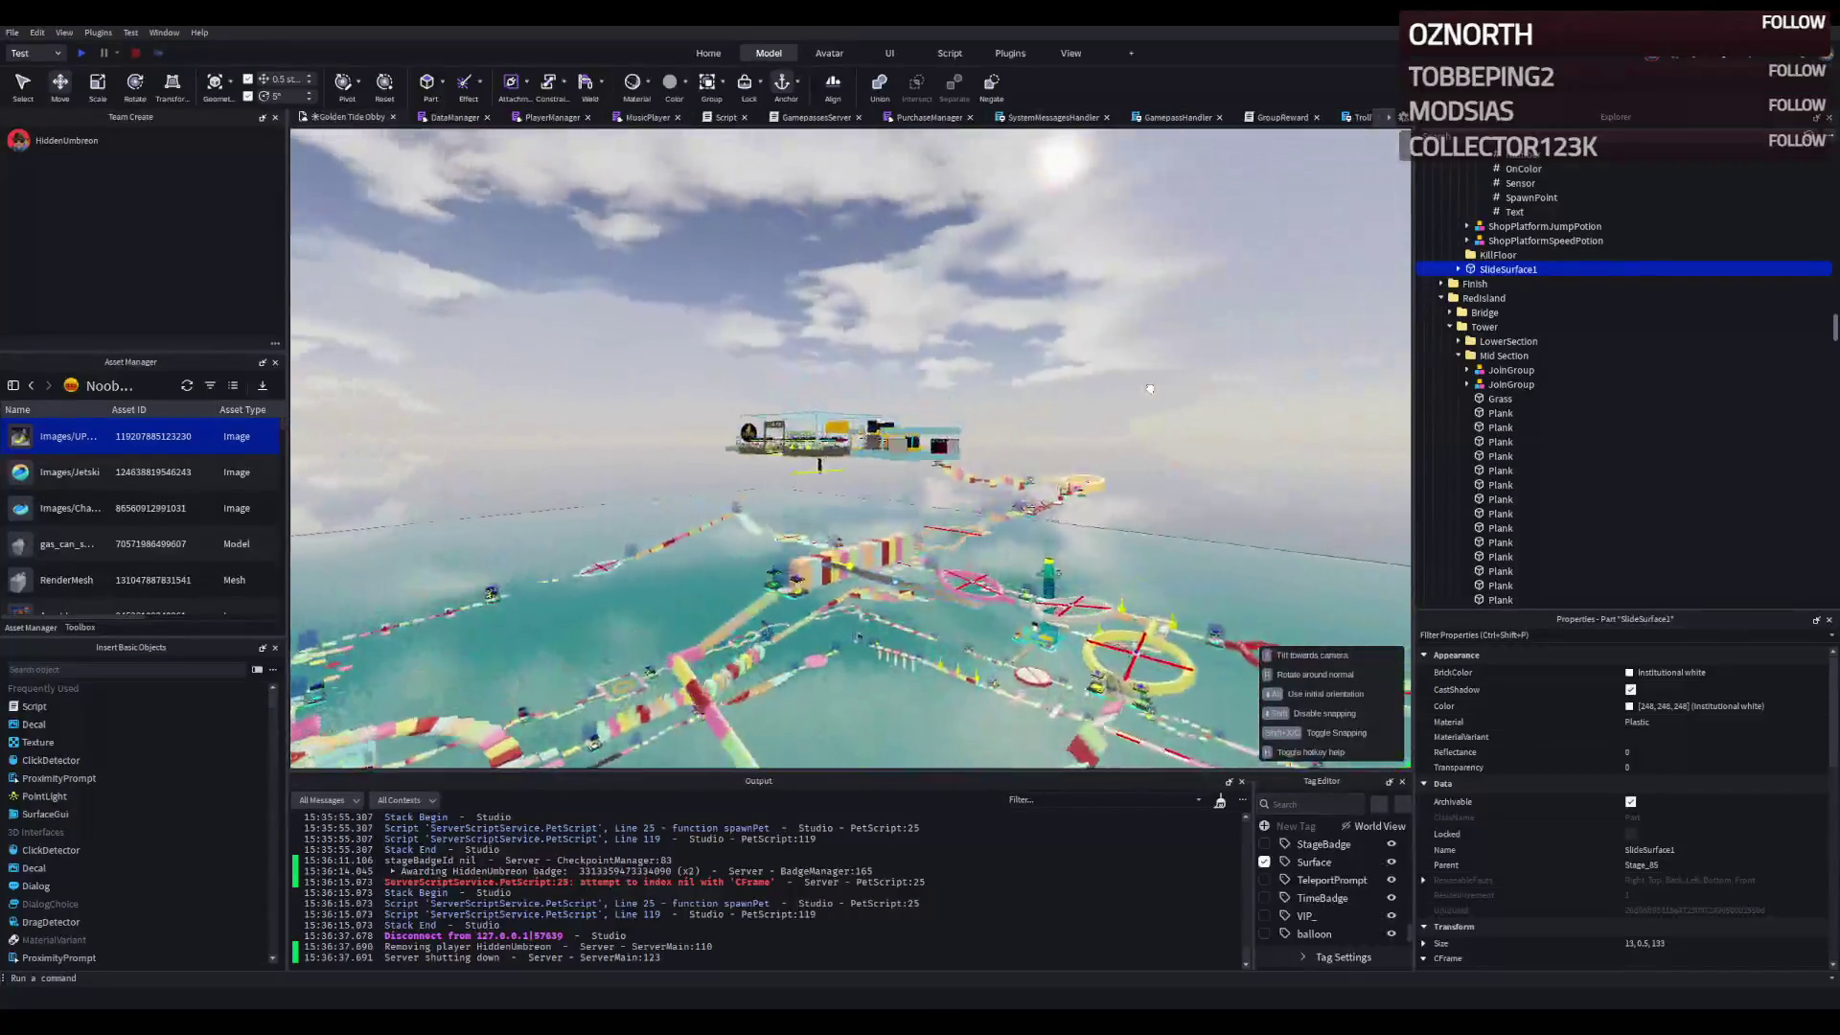
{"action": "key", "text": "w"}
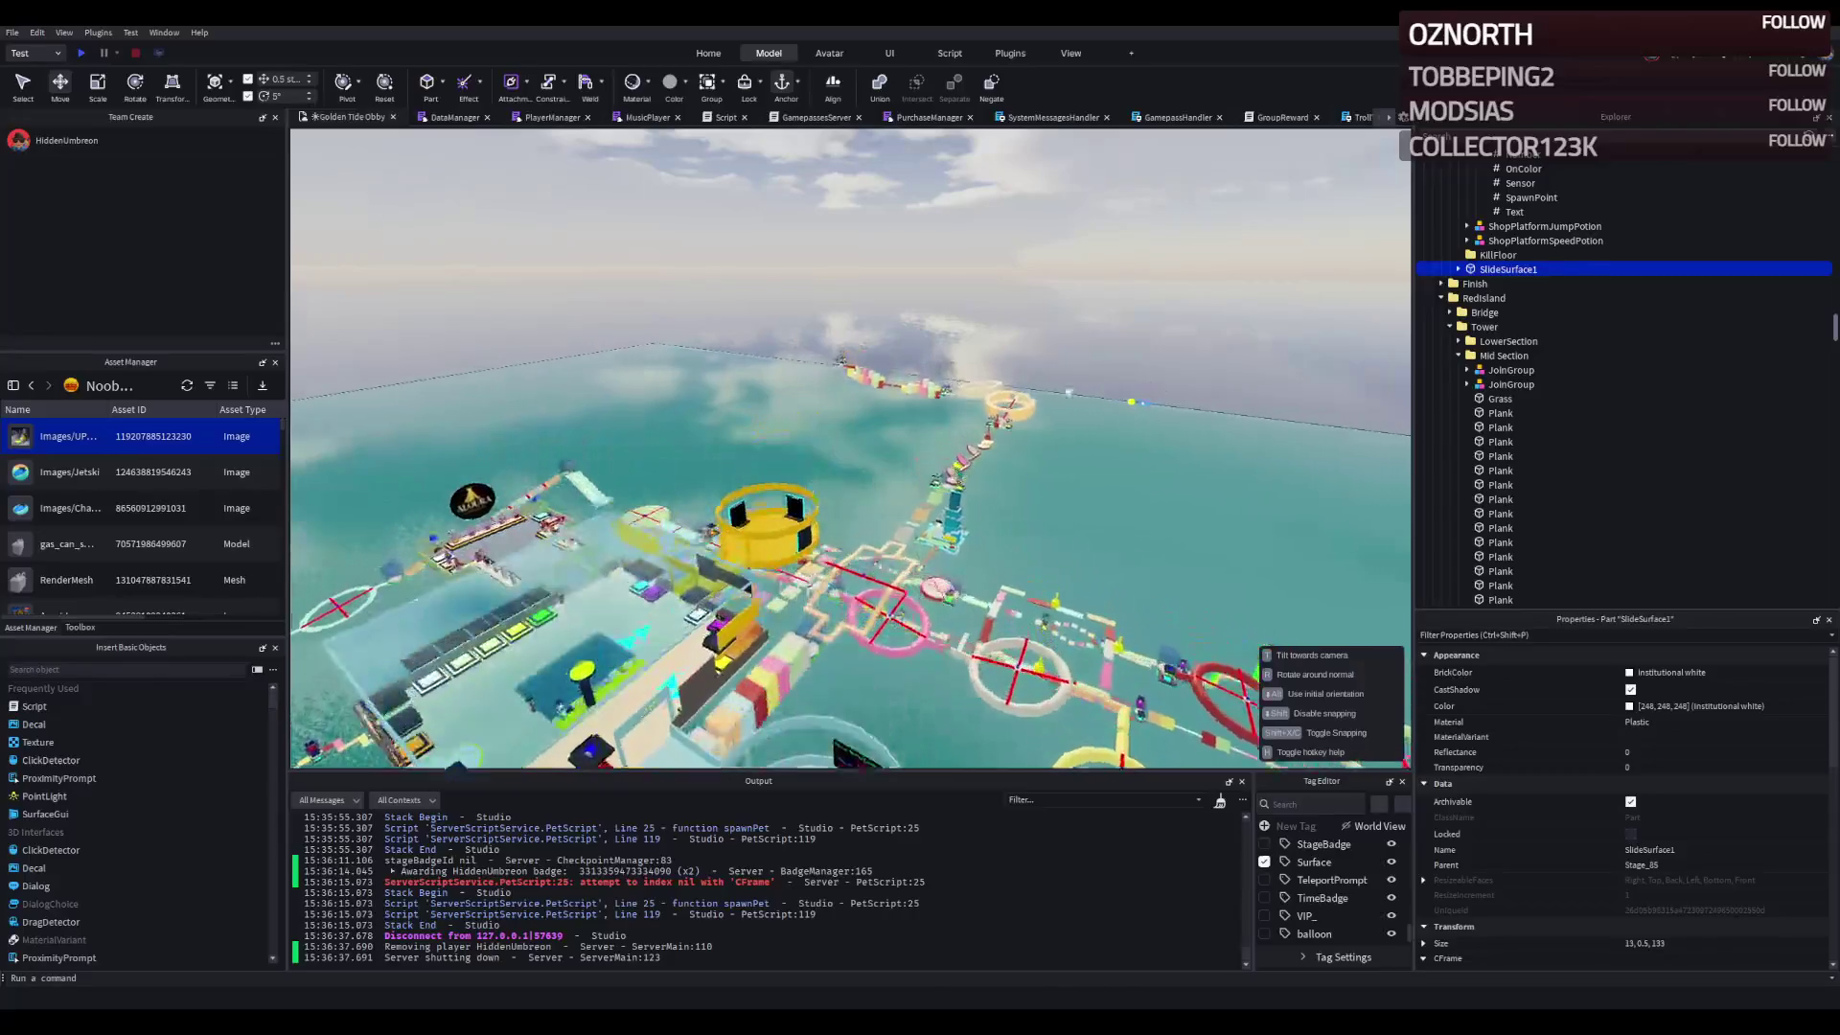
{"action": "key", "text": "w"}
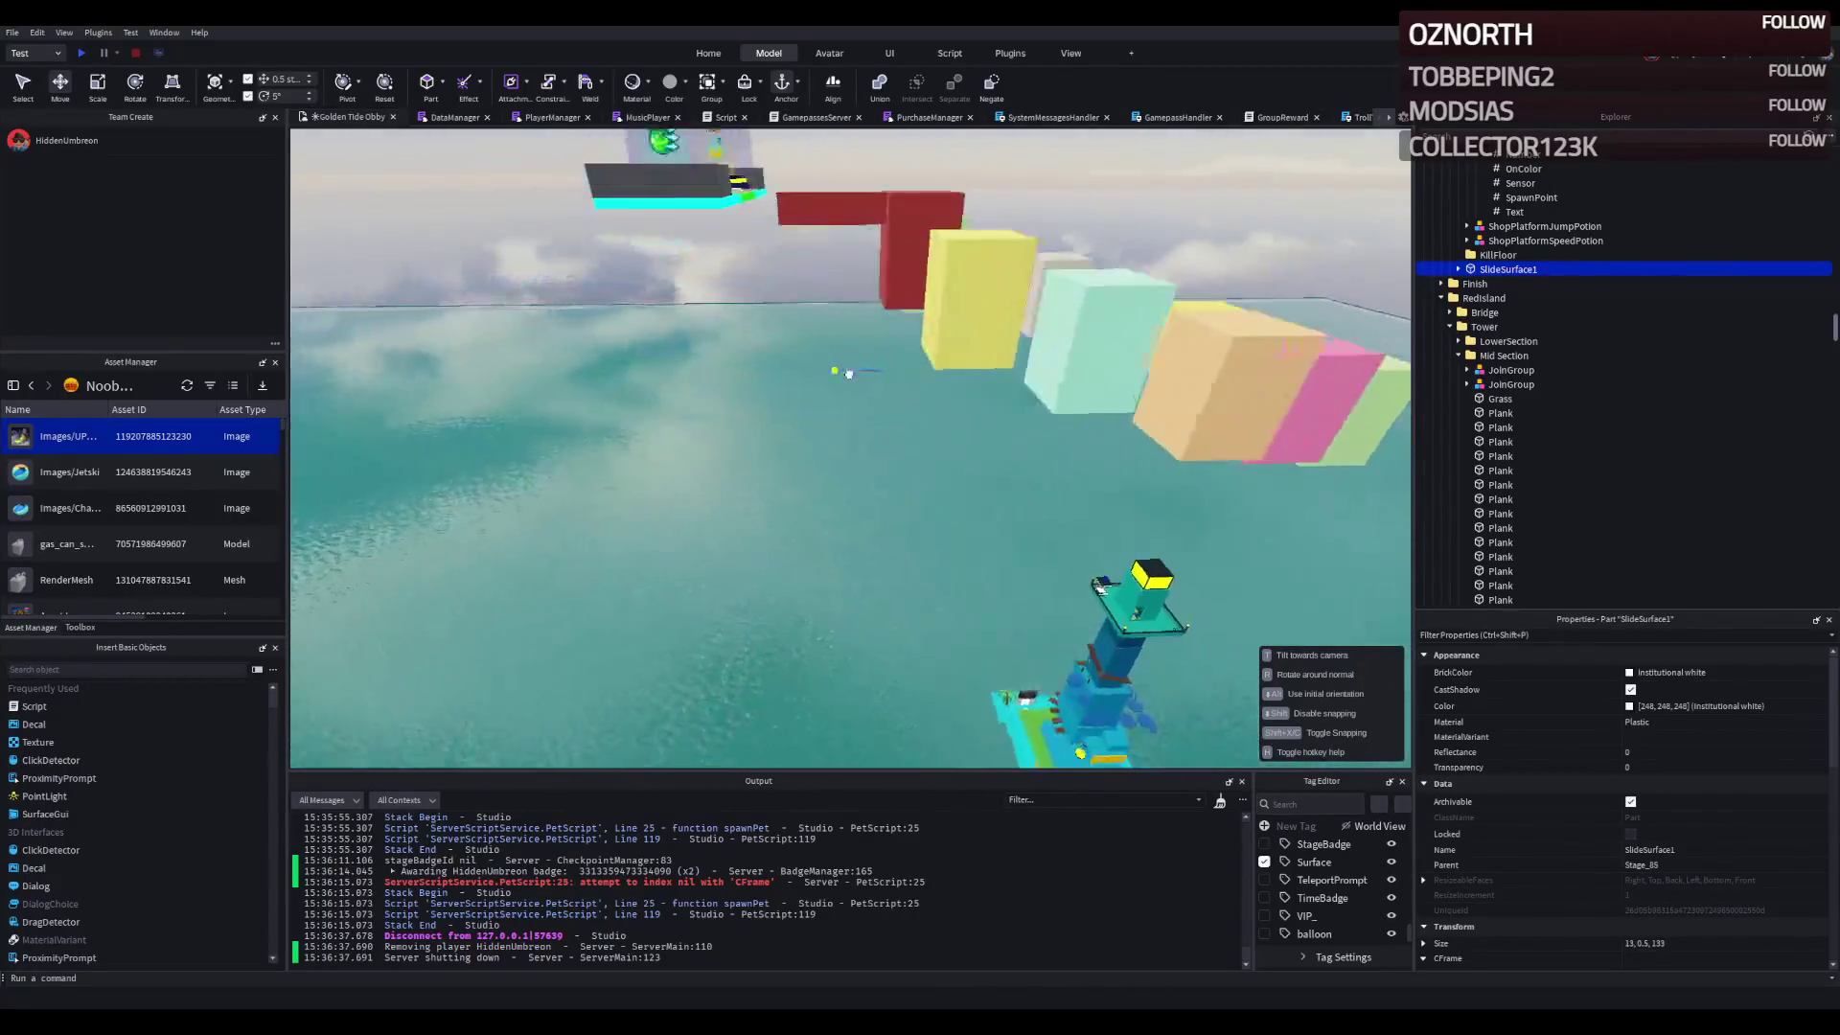
{"action": "key", "text": "w"}
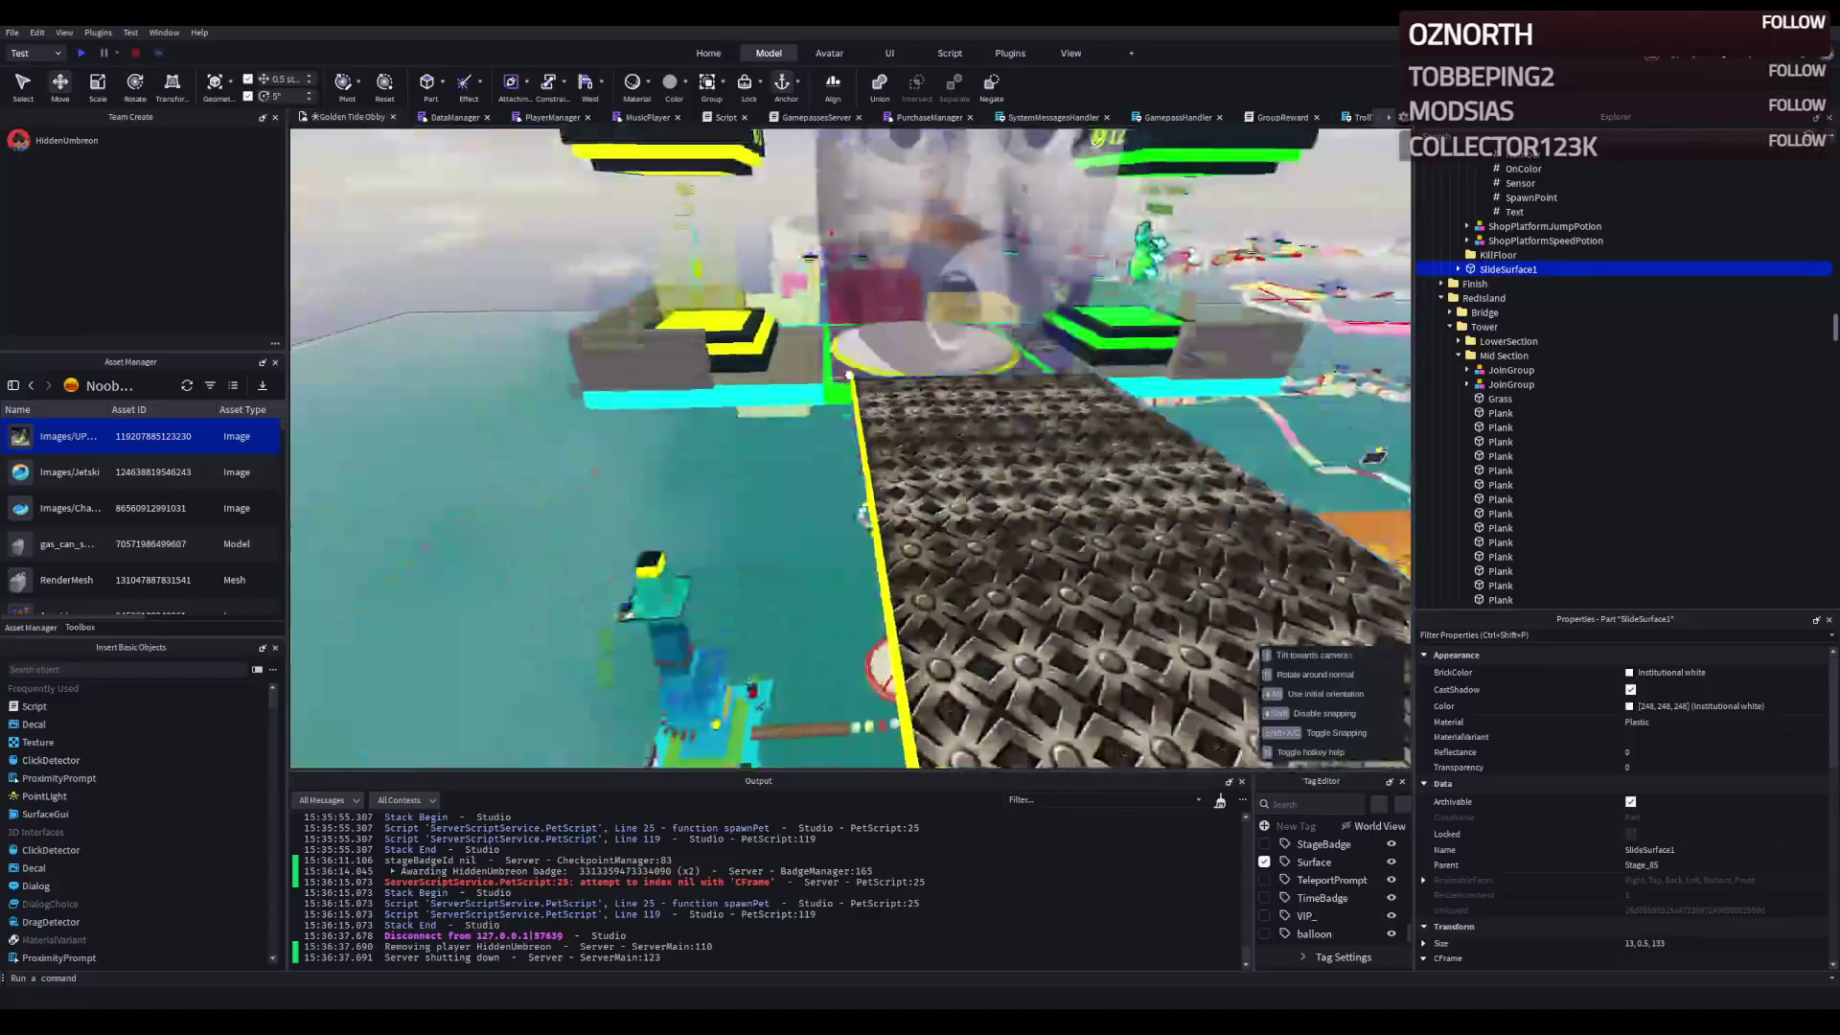
{"action": "scroll", "scroll_direction": "down", "scroll_amount": 3}
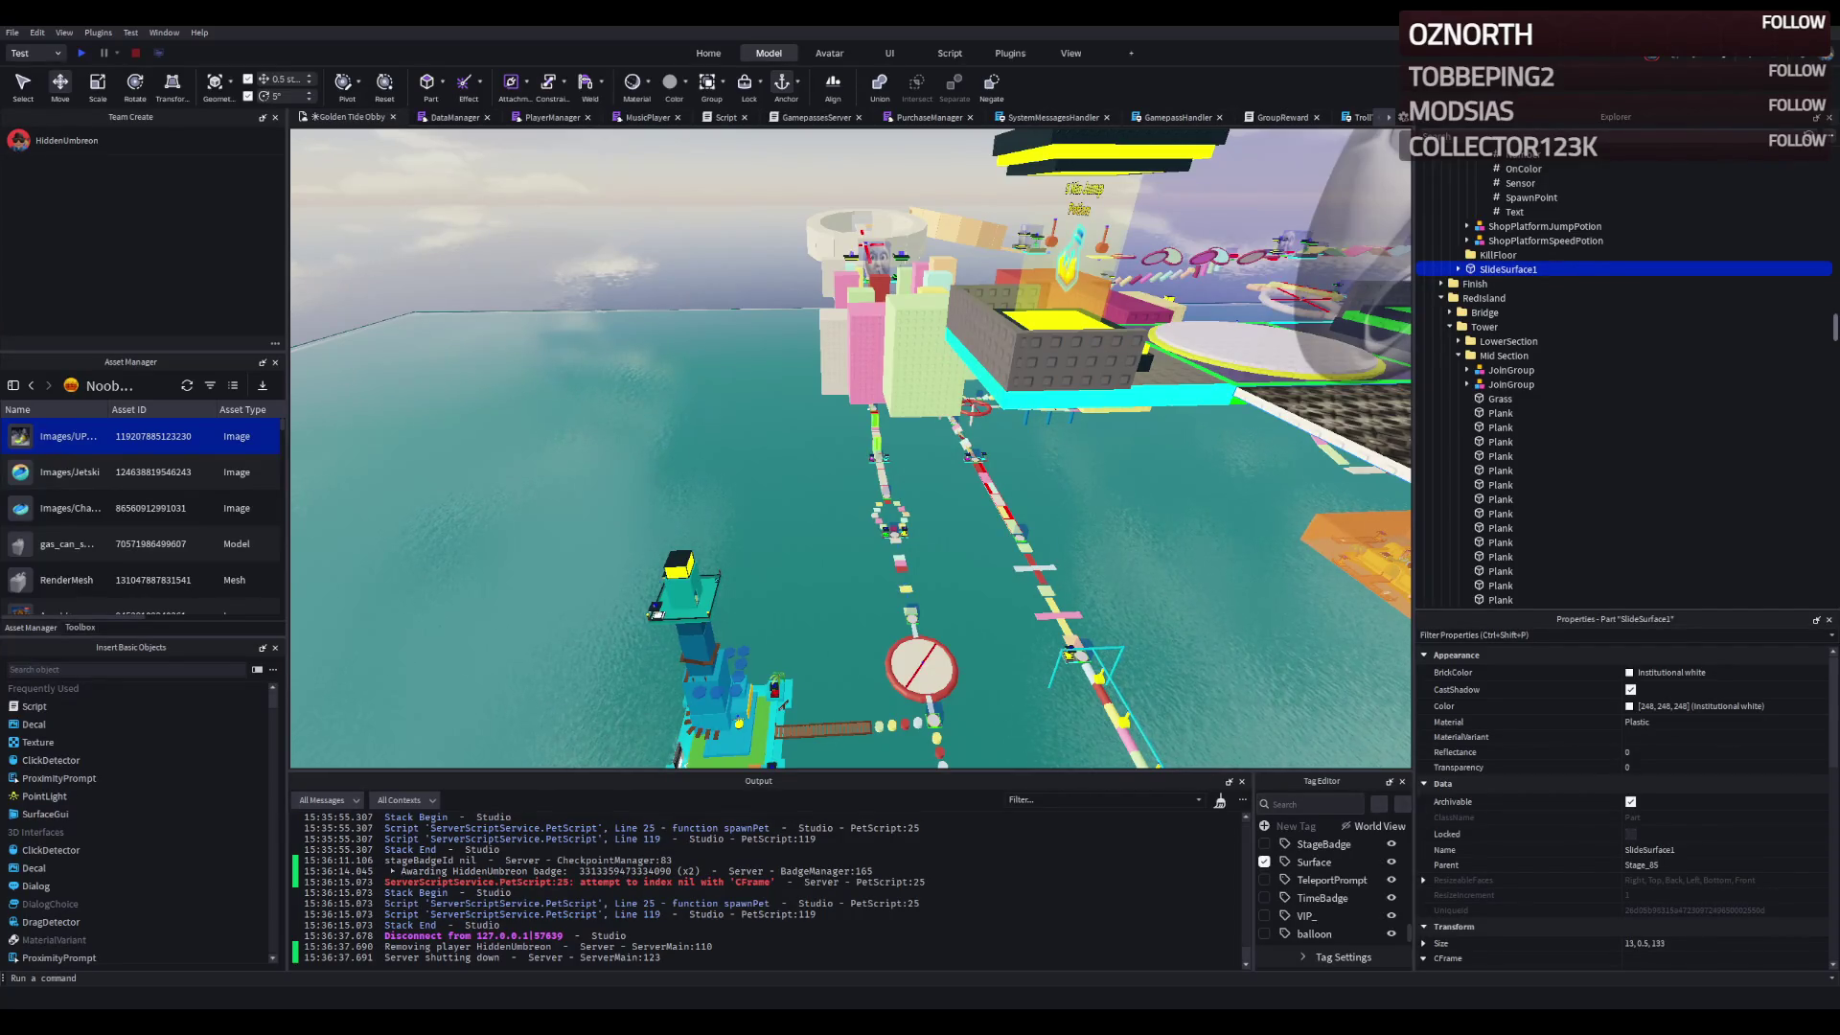
{"action": "key", "text": "w"}
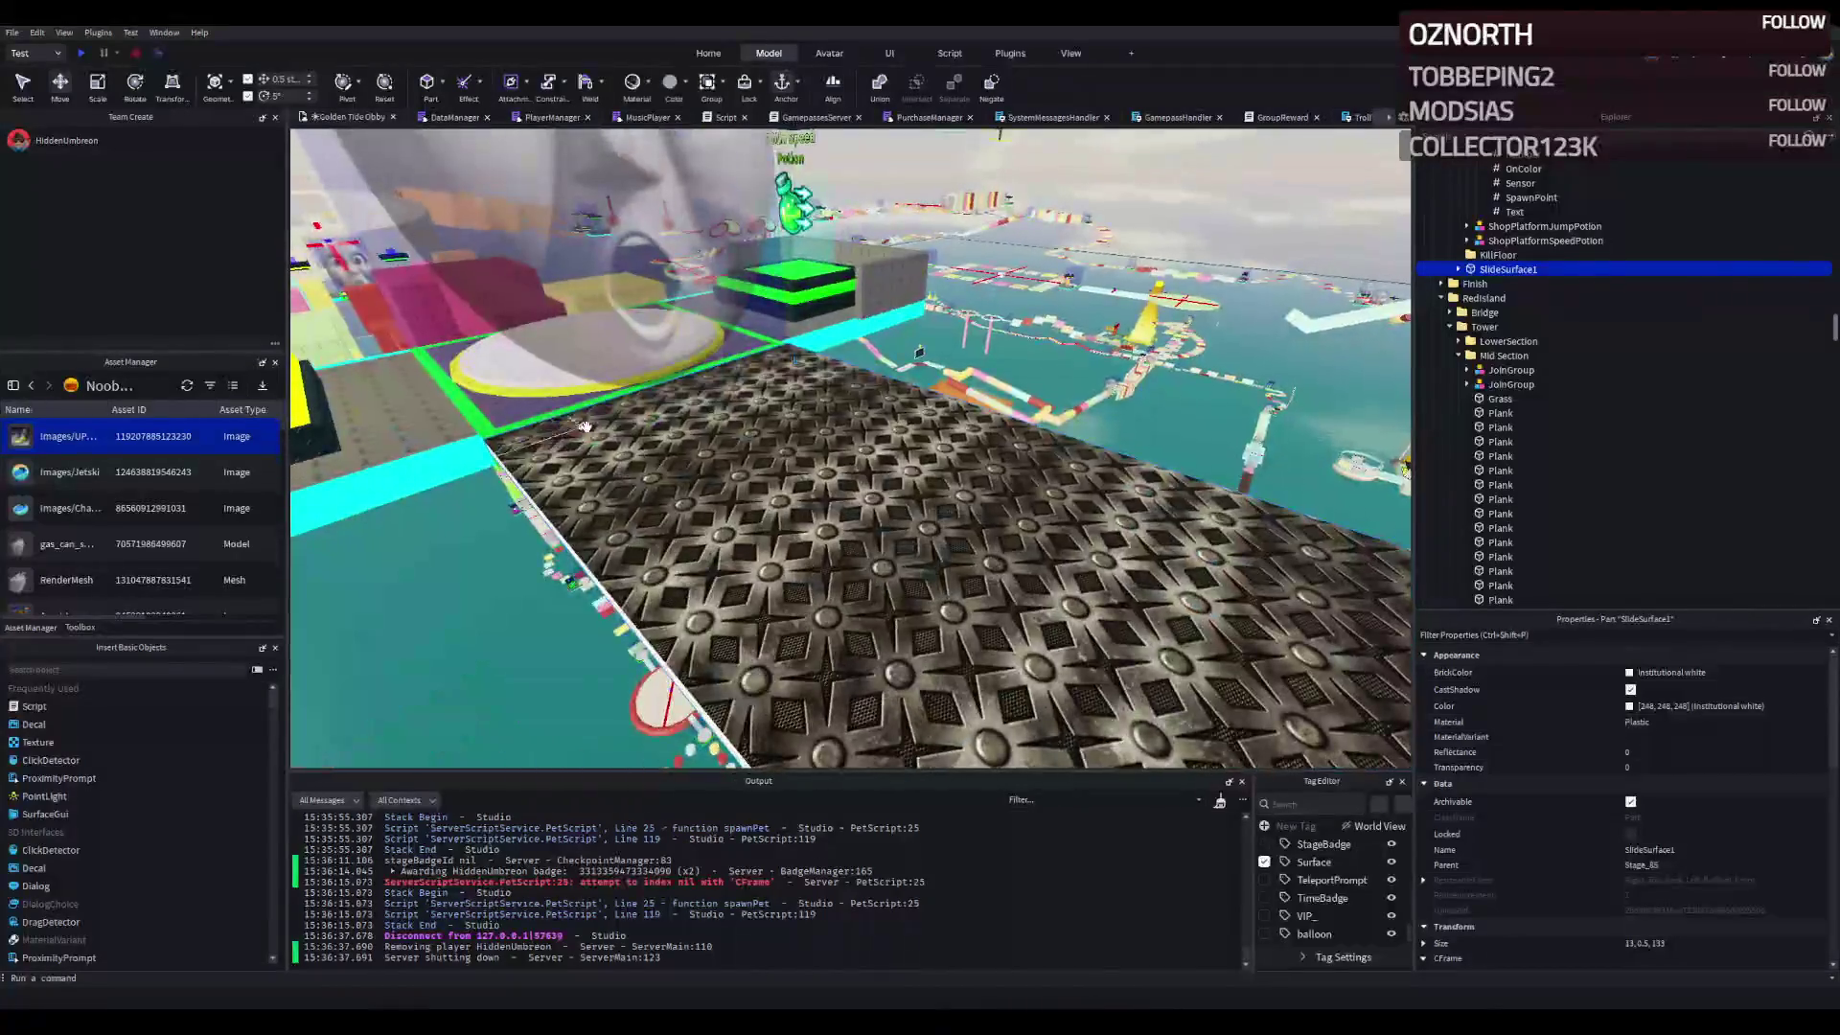
- Resize SlideSurface1 from its long slide shape to 5 x 0.5 x 17.5 studs
{"action": "key", "text": "f"}
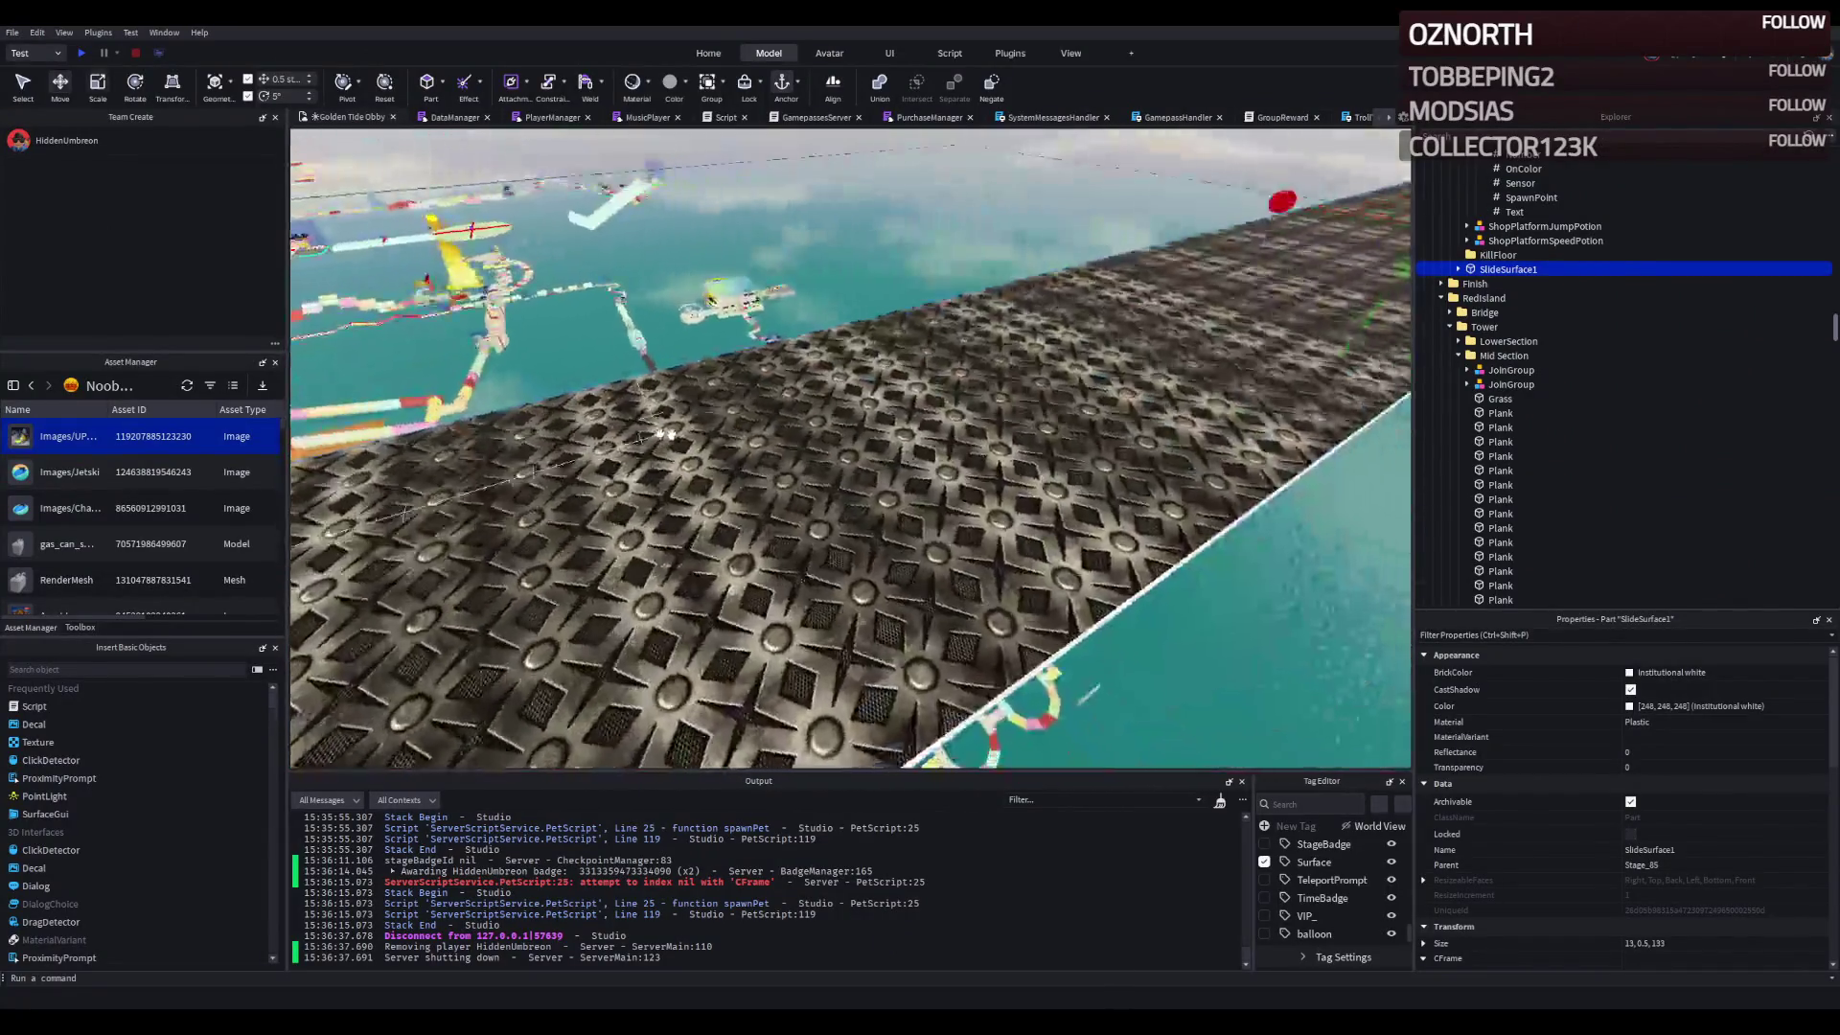
{"action": "left_click_drag", "start_coordinate": [1102, 275], "coordinate": [1057, 280]}
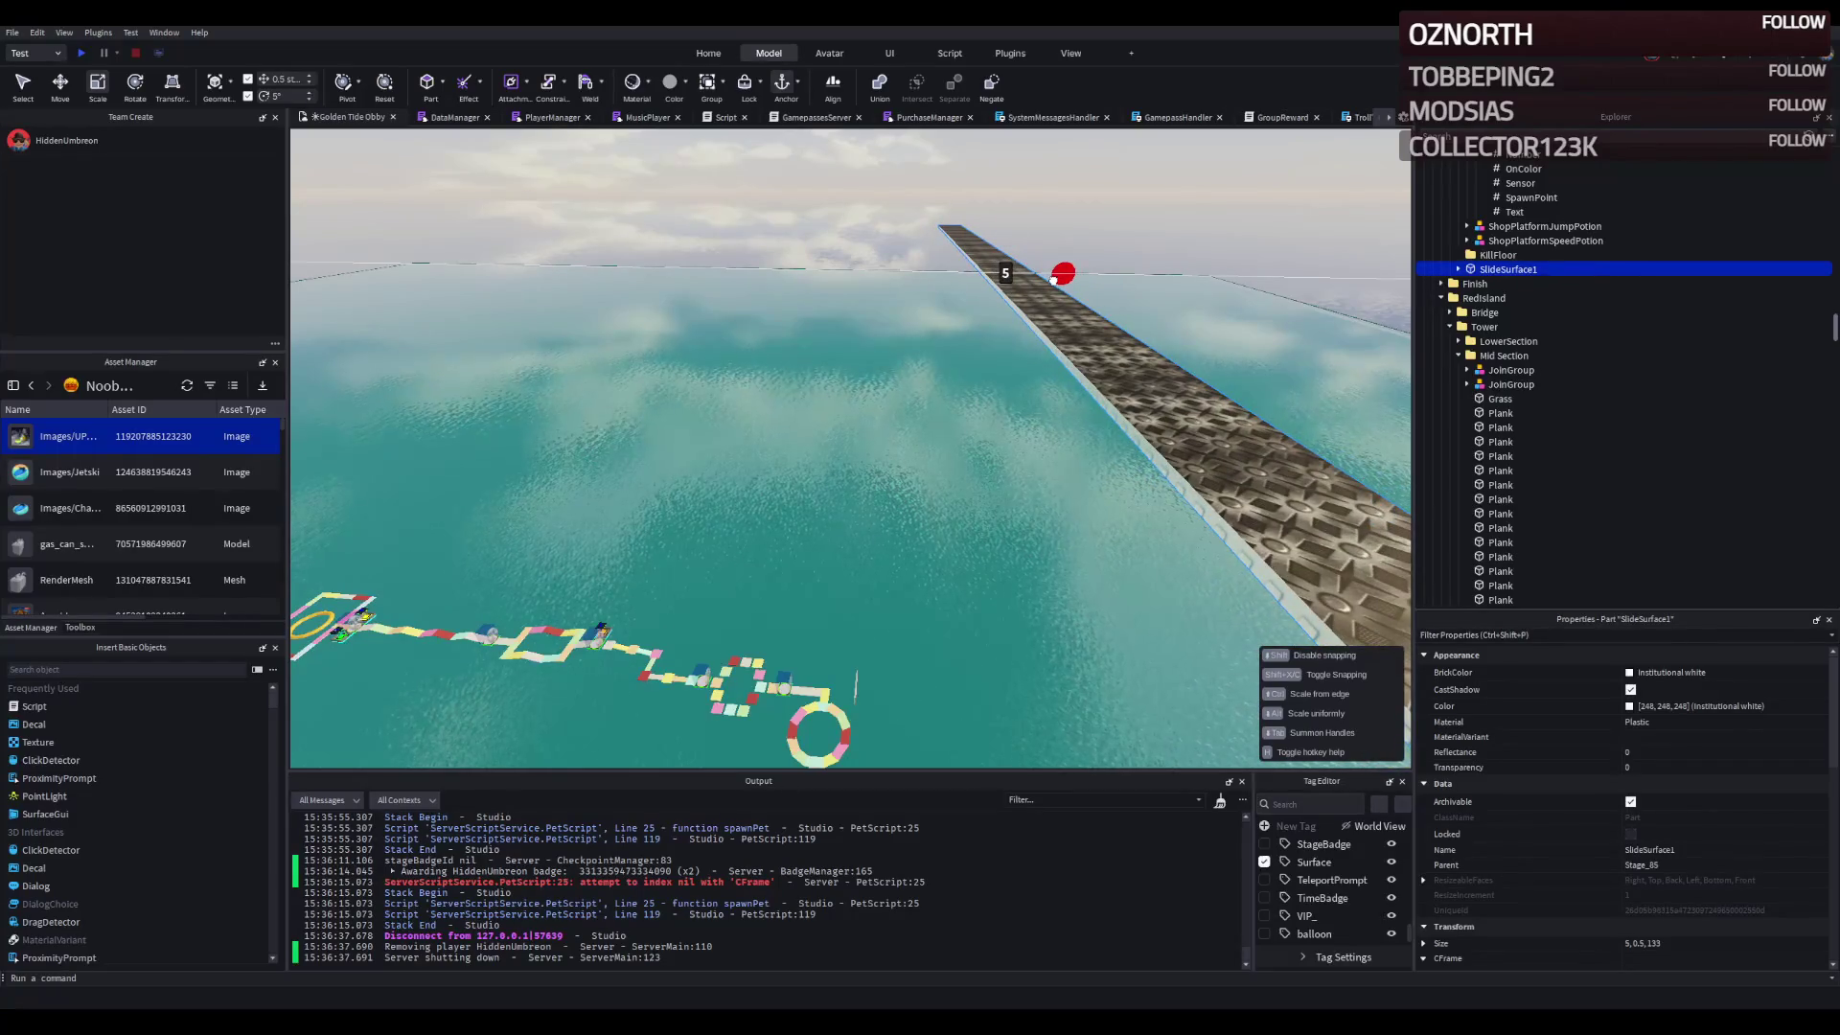
{"action": "scroll", "scroll_direction": "up", "scroll_amount": 3}
{"action": "scroll", "scroll_direction": "down", "scroll_amount": 3}
{"action": "left_click_drag", "start_coordinate": [698, 295], "coordinate": [768, 303]}
{"action": "scroll", "scroll_direction": "down", "scroll_amount": 3}
{"action": "scroll", "scroll_direction": "up", "scroll_amount": 3}
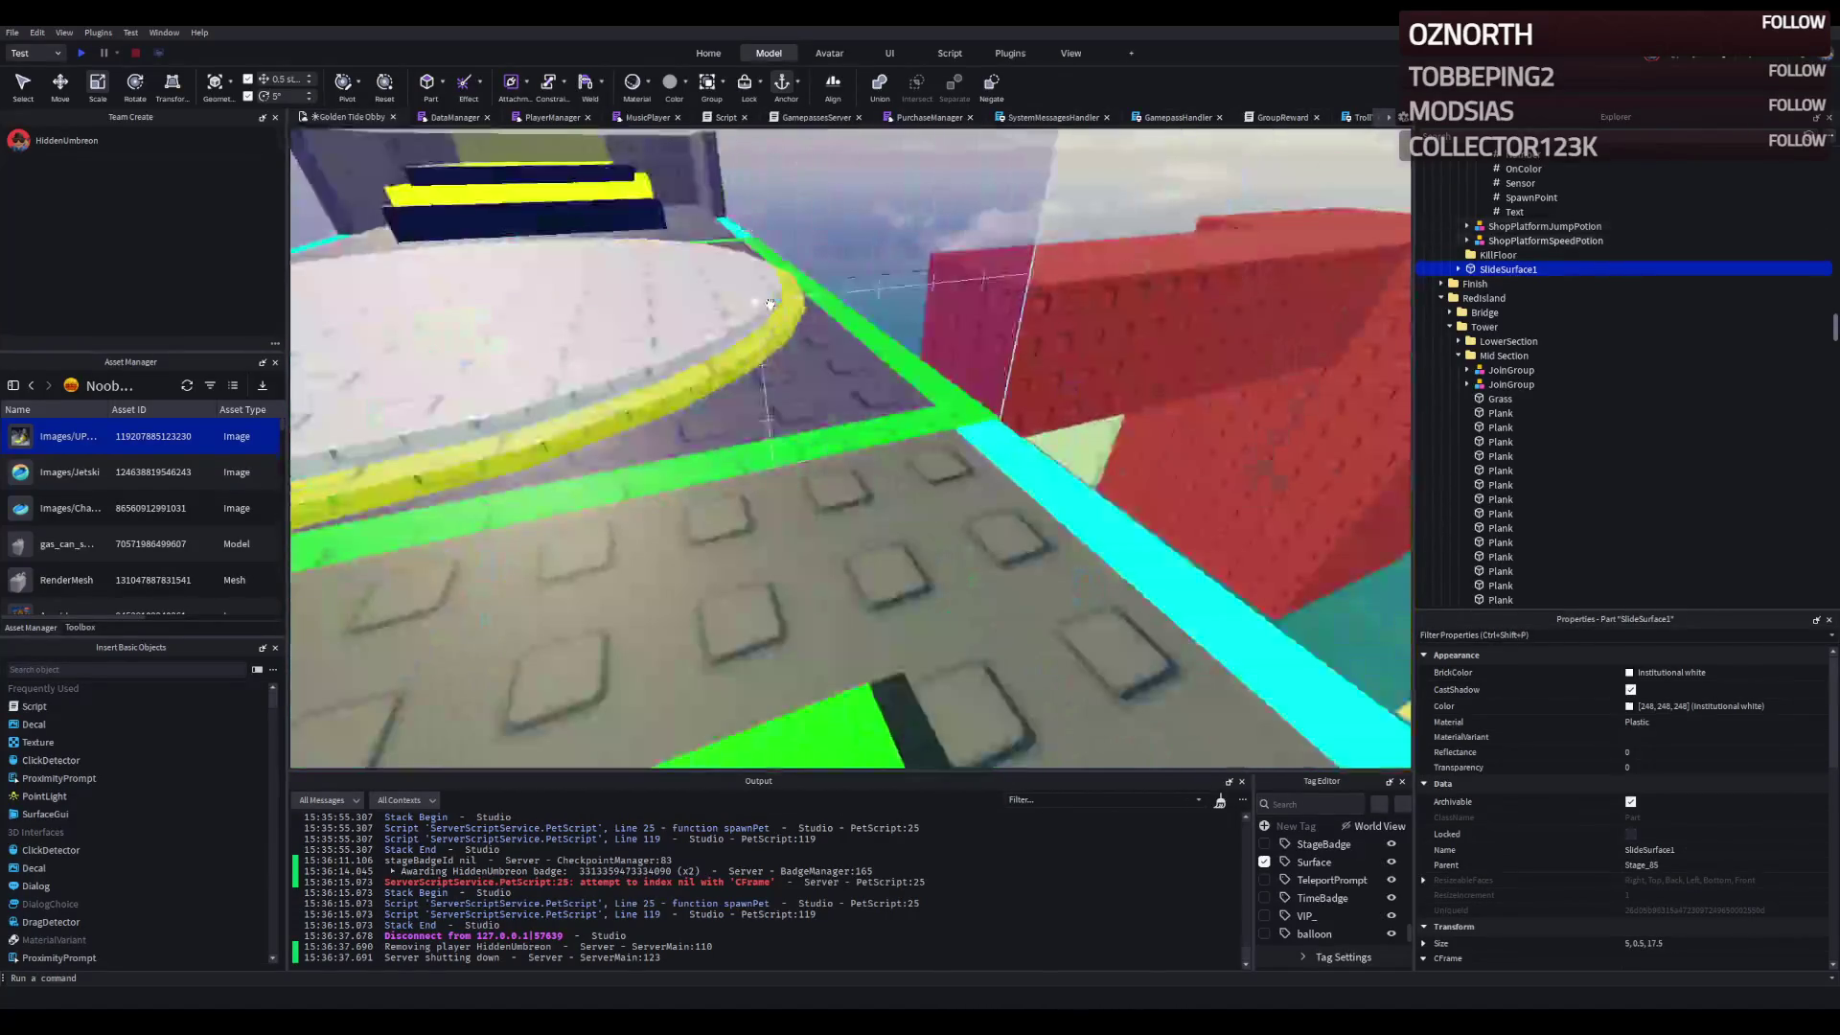
{"action": "scroll", "scroll_direction": "down", "scroll_amount": 3}
{"action": "scroll", "scroll_direction": "up", "scroll_amount": 3}
{"action": "scroll", "scroll_direction": "down", "scroll_amount": 3}
{"action": "scroll", "scroll_direction": "up", "scroll_amount": 3}
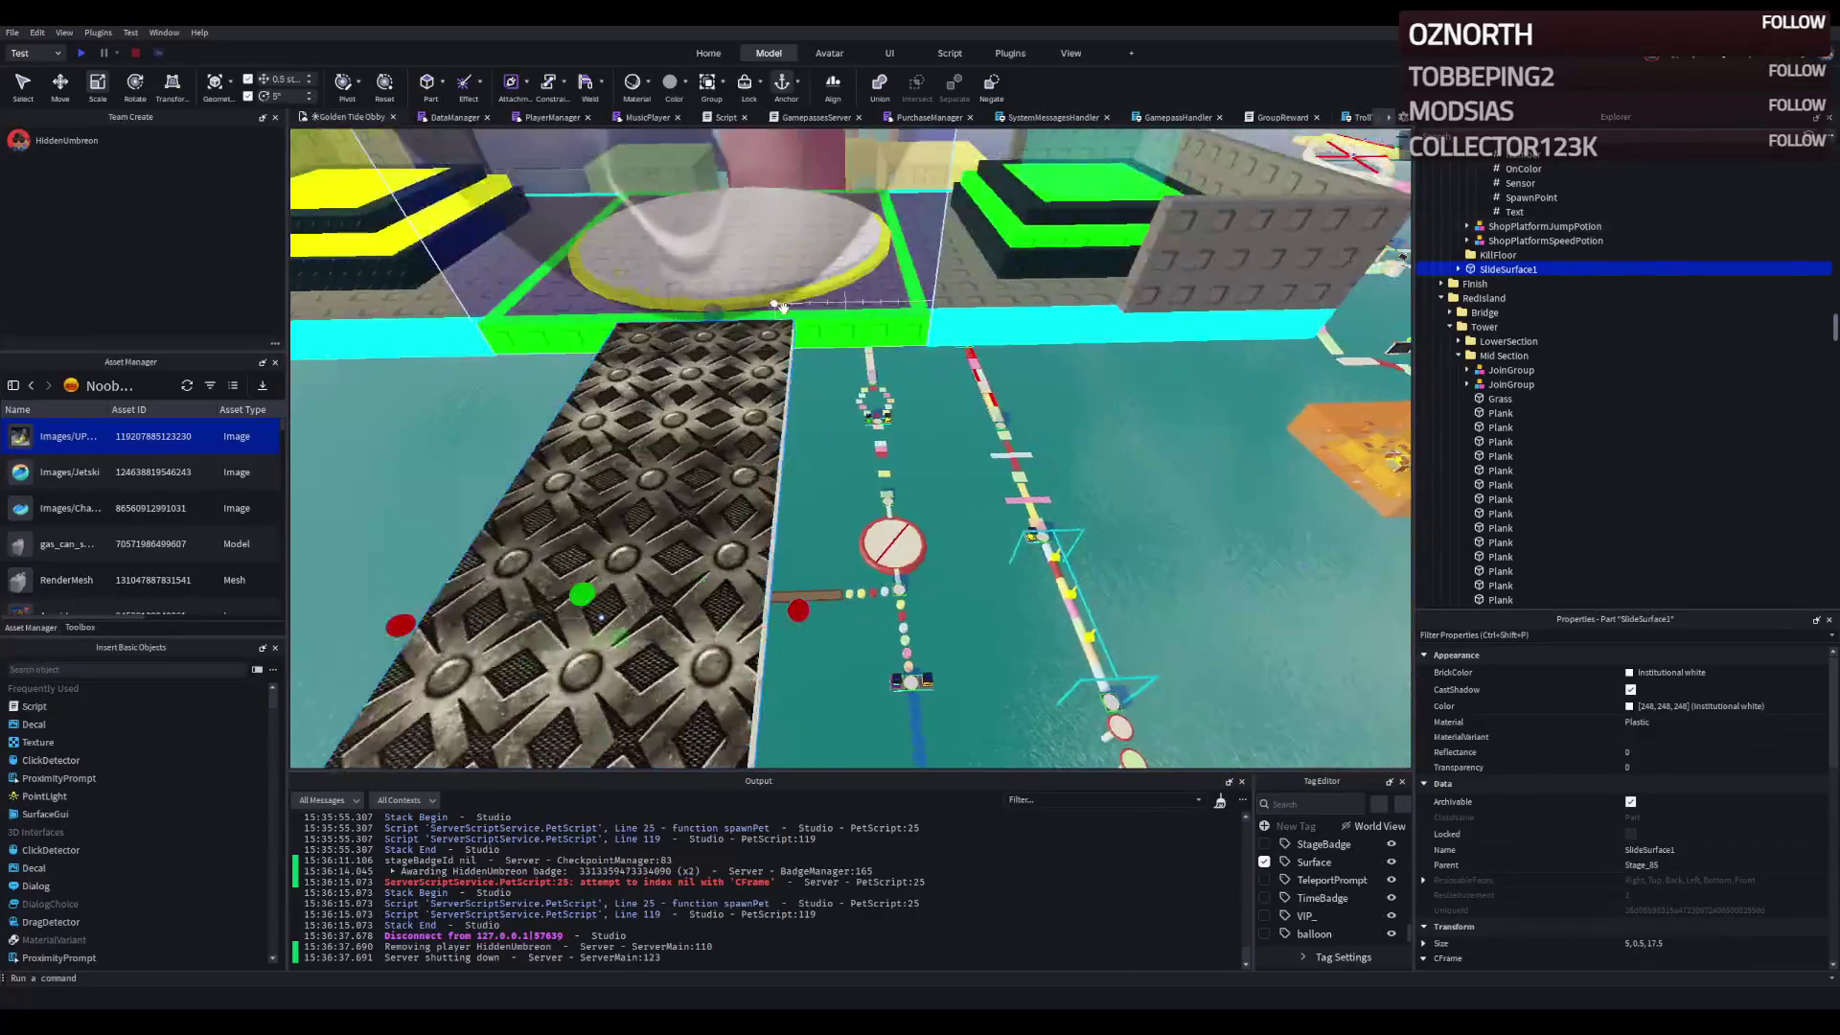
{"action": "scroll", "scroll_direction": "down", "scroll_amount": 3}
{"action": "scroll", "scroll_direction": "up", "scroll_amount": 3}
{"action": "scroll", "scroll_direction": "down", "scroll_amount": 3}
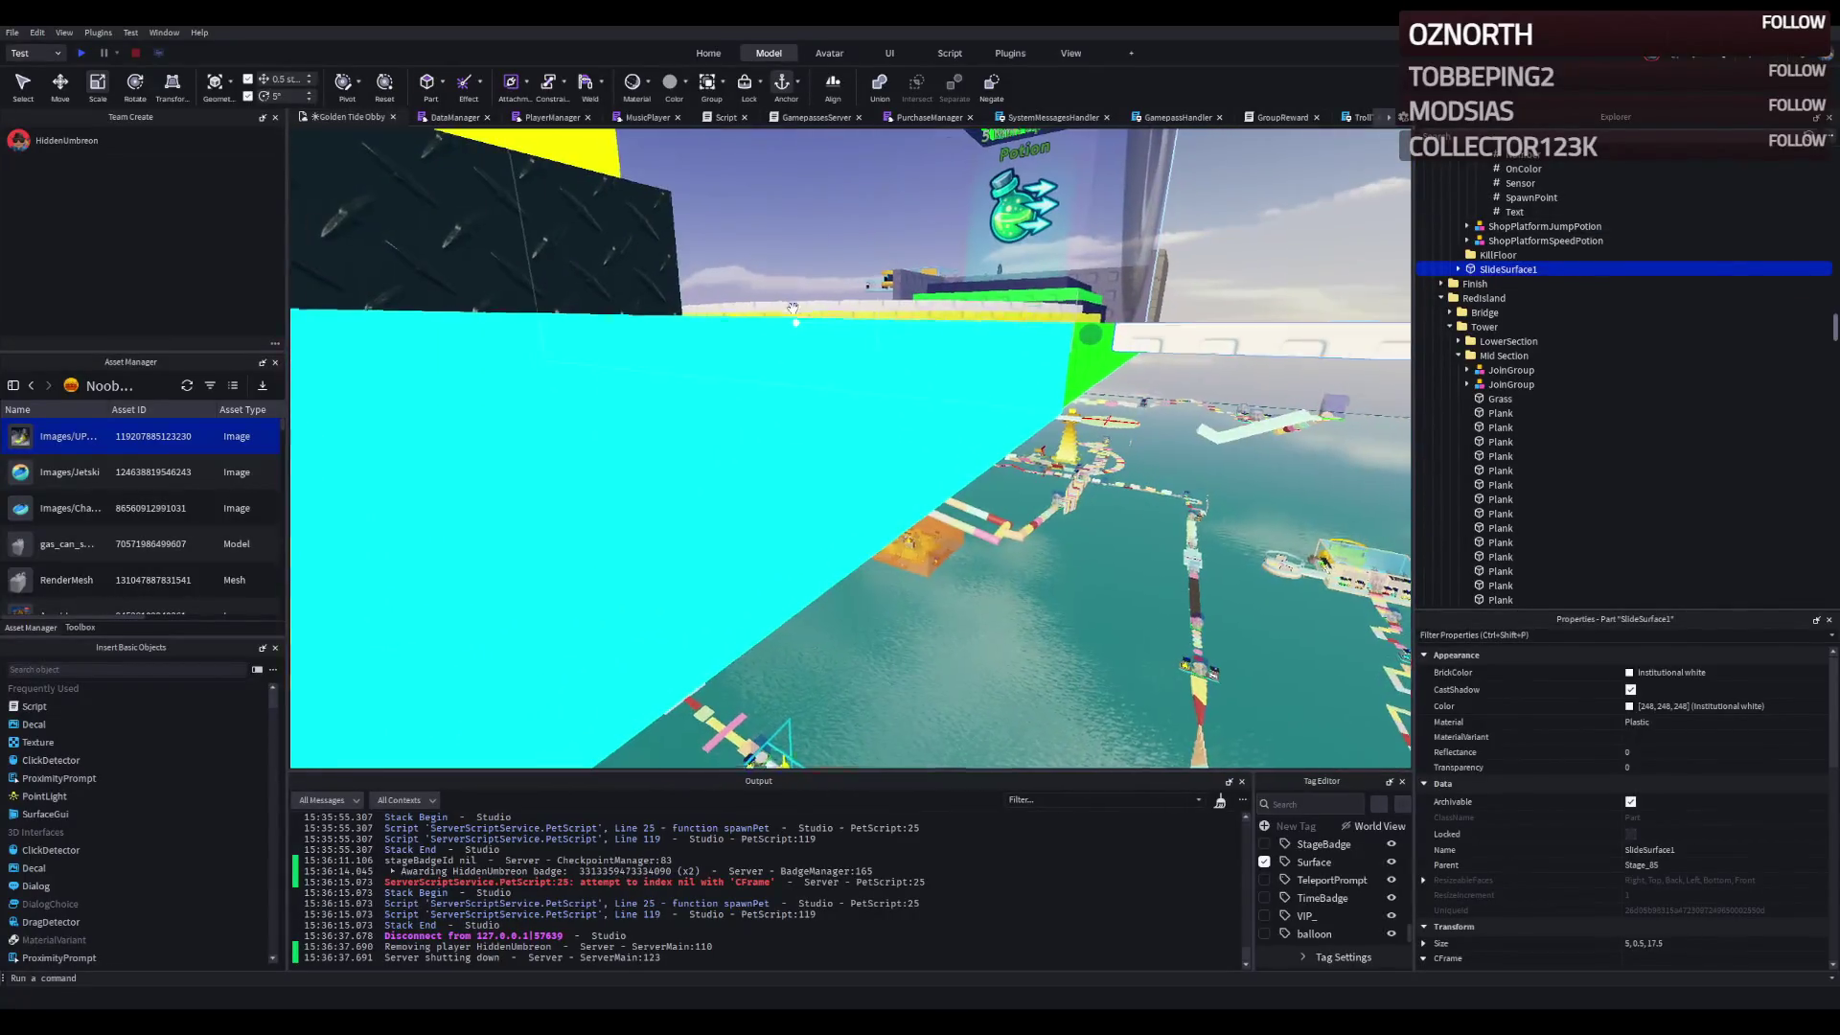
{"action": "scroll", "scroll_direction": "up", "scroll_amount": 3}
{"action": "scroll", "scroll_direction": "down", "scroll_amount": 3}
{"action": "scroll", "scroll_direction": "up", "scroll_amount": 3}
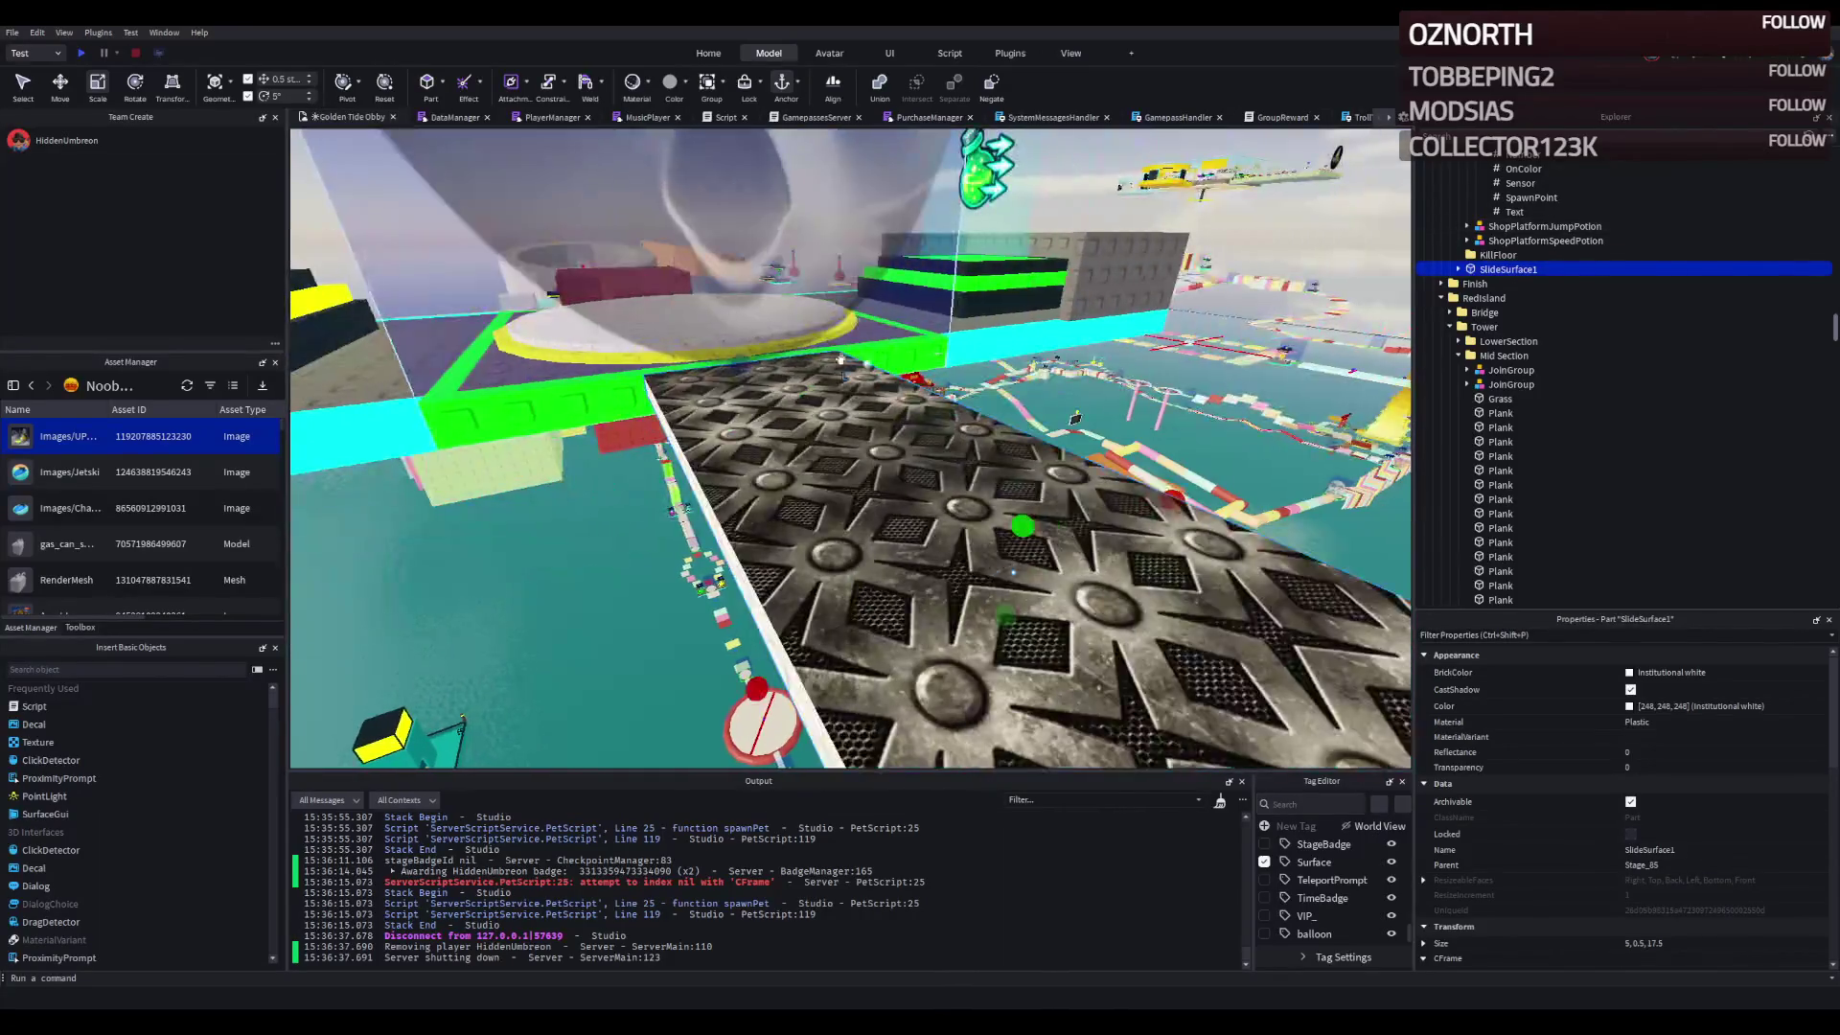
{"action": "scroll", "scroll_direction": "down", "scroll_amount": 3}
- Move SlideSurface1 4.5 studs along X beside the tower platform
{"action": "left_click_drag", "start_coordinate": [869, 384], "coordinate": [676, 394]}
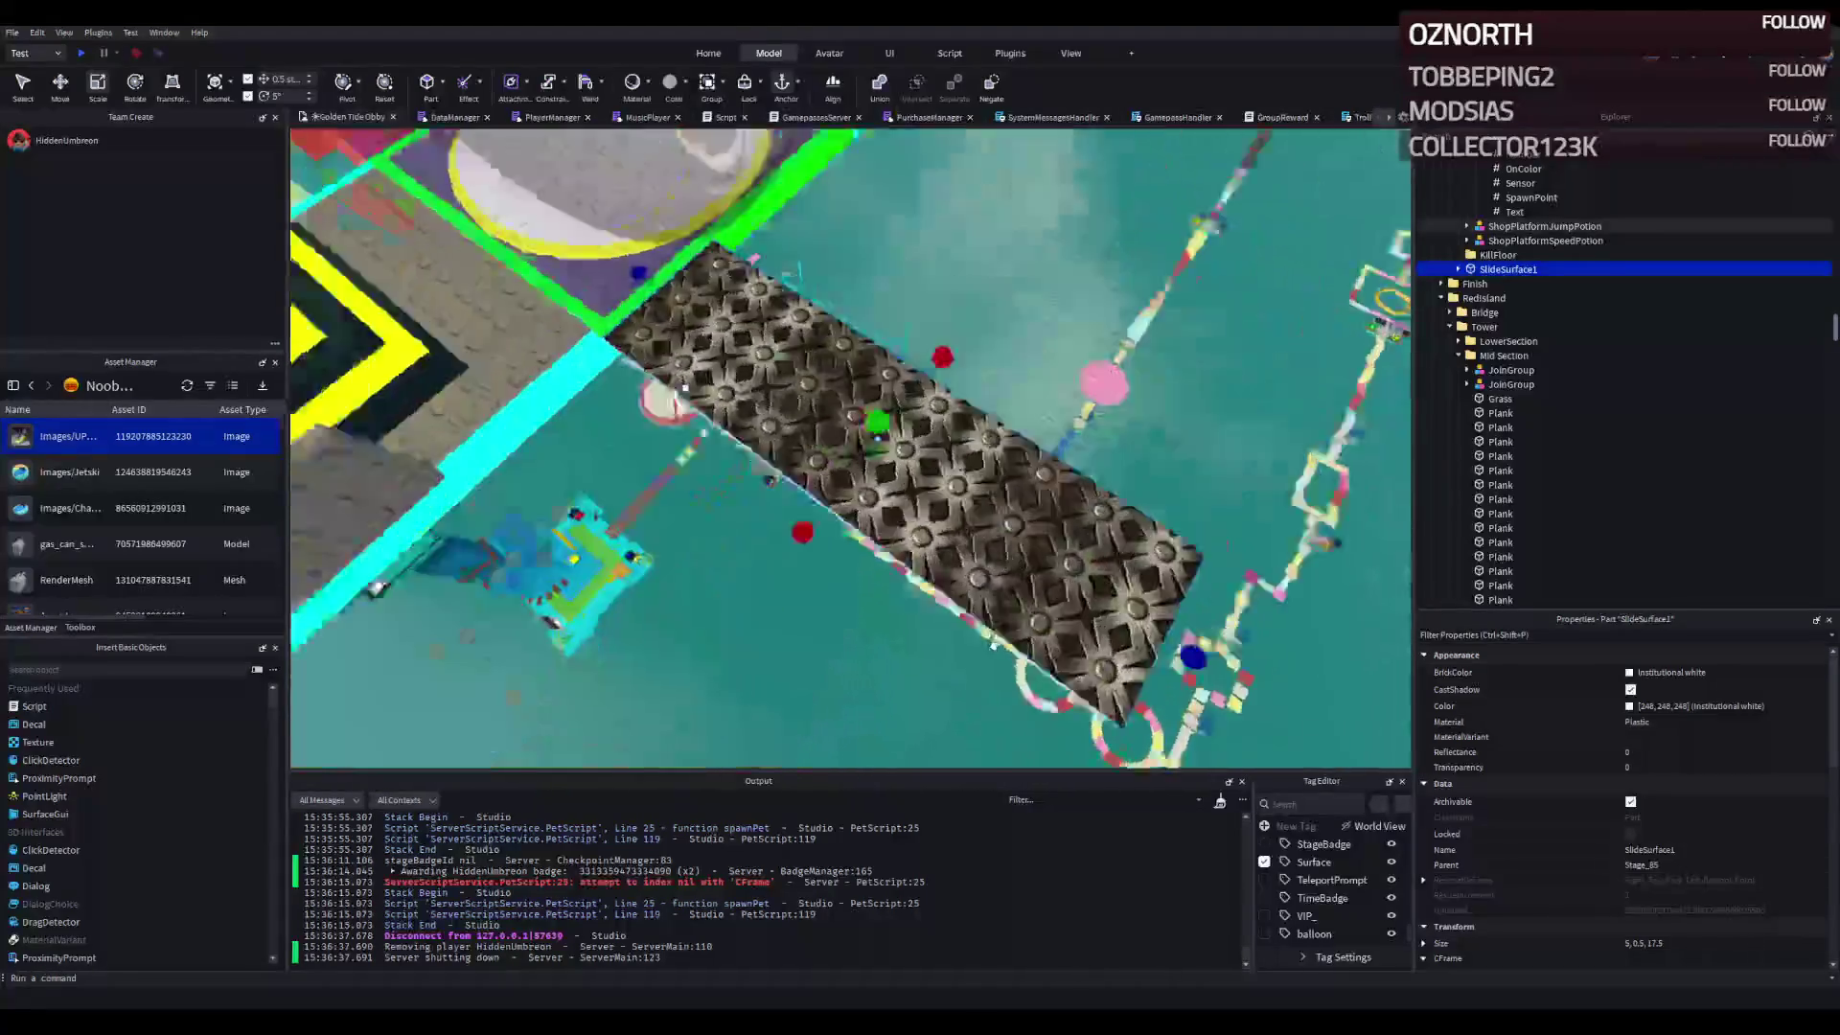
{"action": "key", "text": "ctrl+2"}
{"action": "left_click_drag", "start_coordinate": [672, 410], "coordinate": [800, 388]}
{"action": "right_click", "coordinate": [800, 388]}
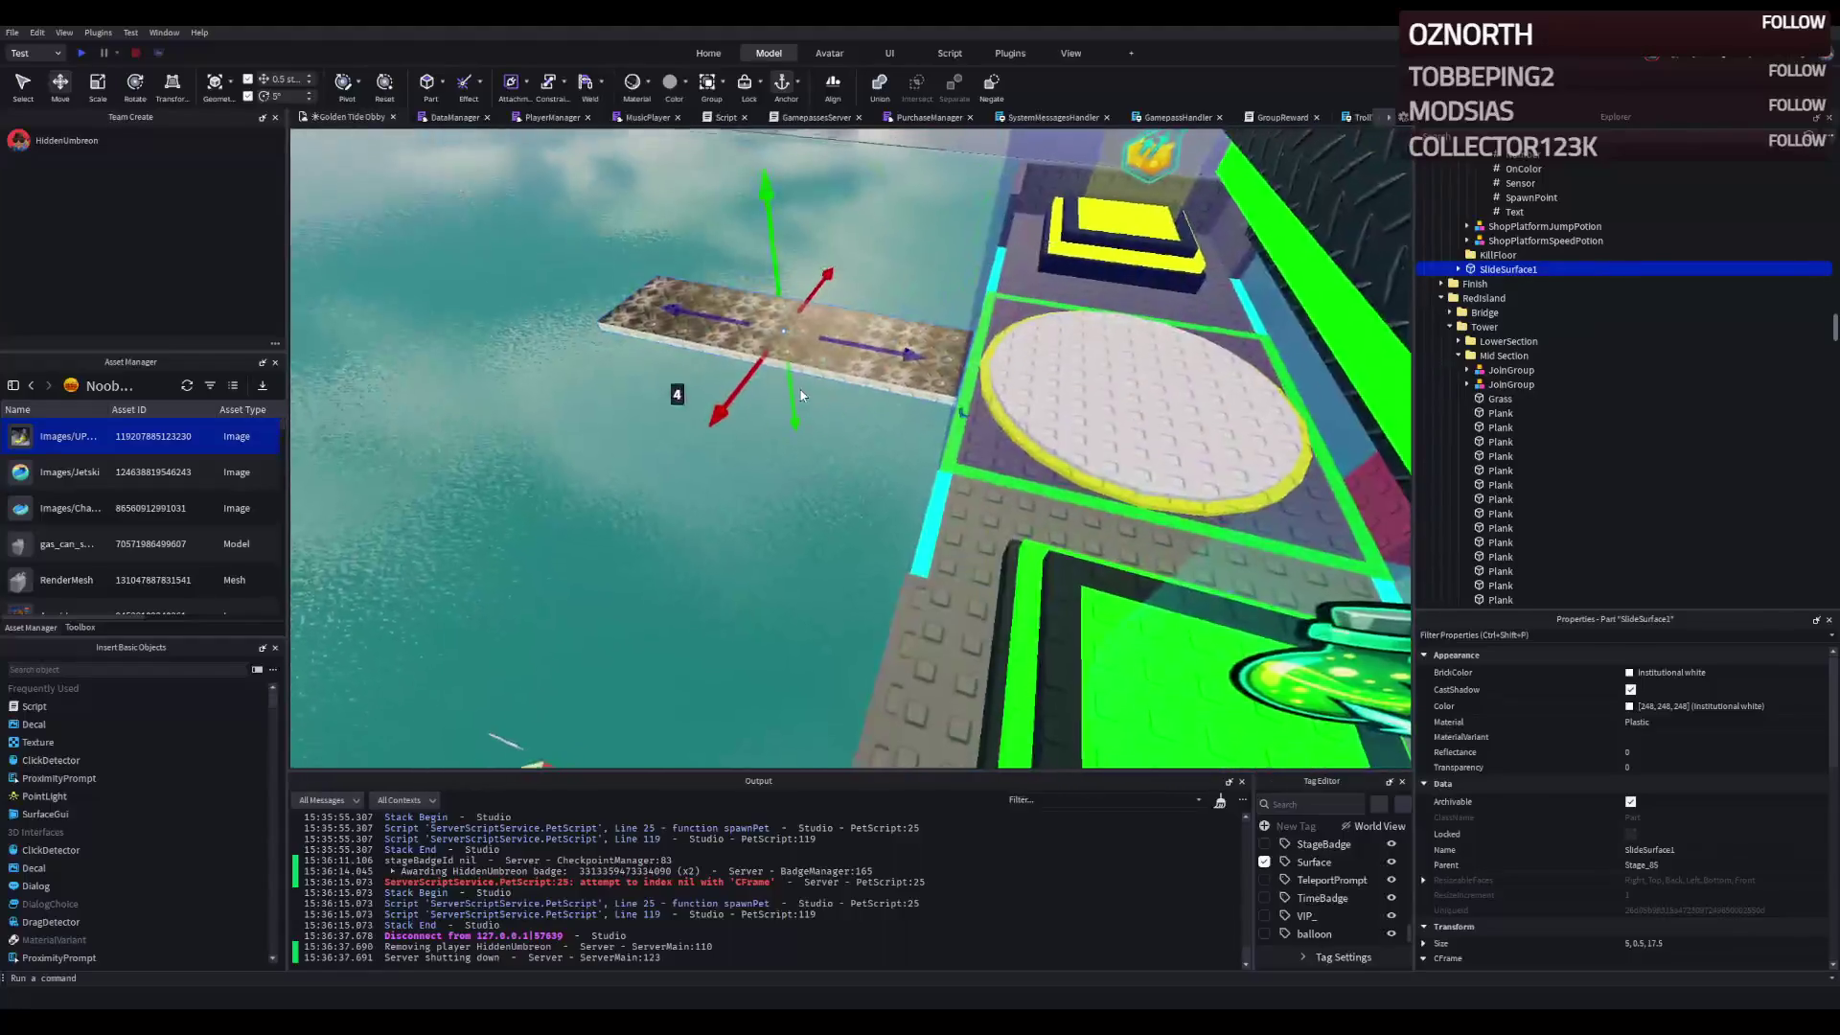
{"action": "right_click", "coordinate": [799, 393]}
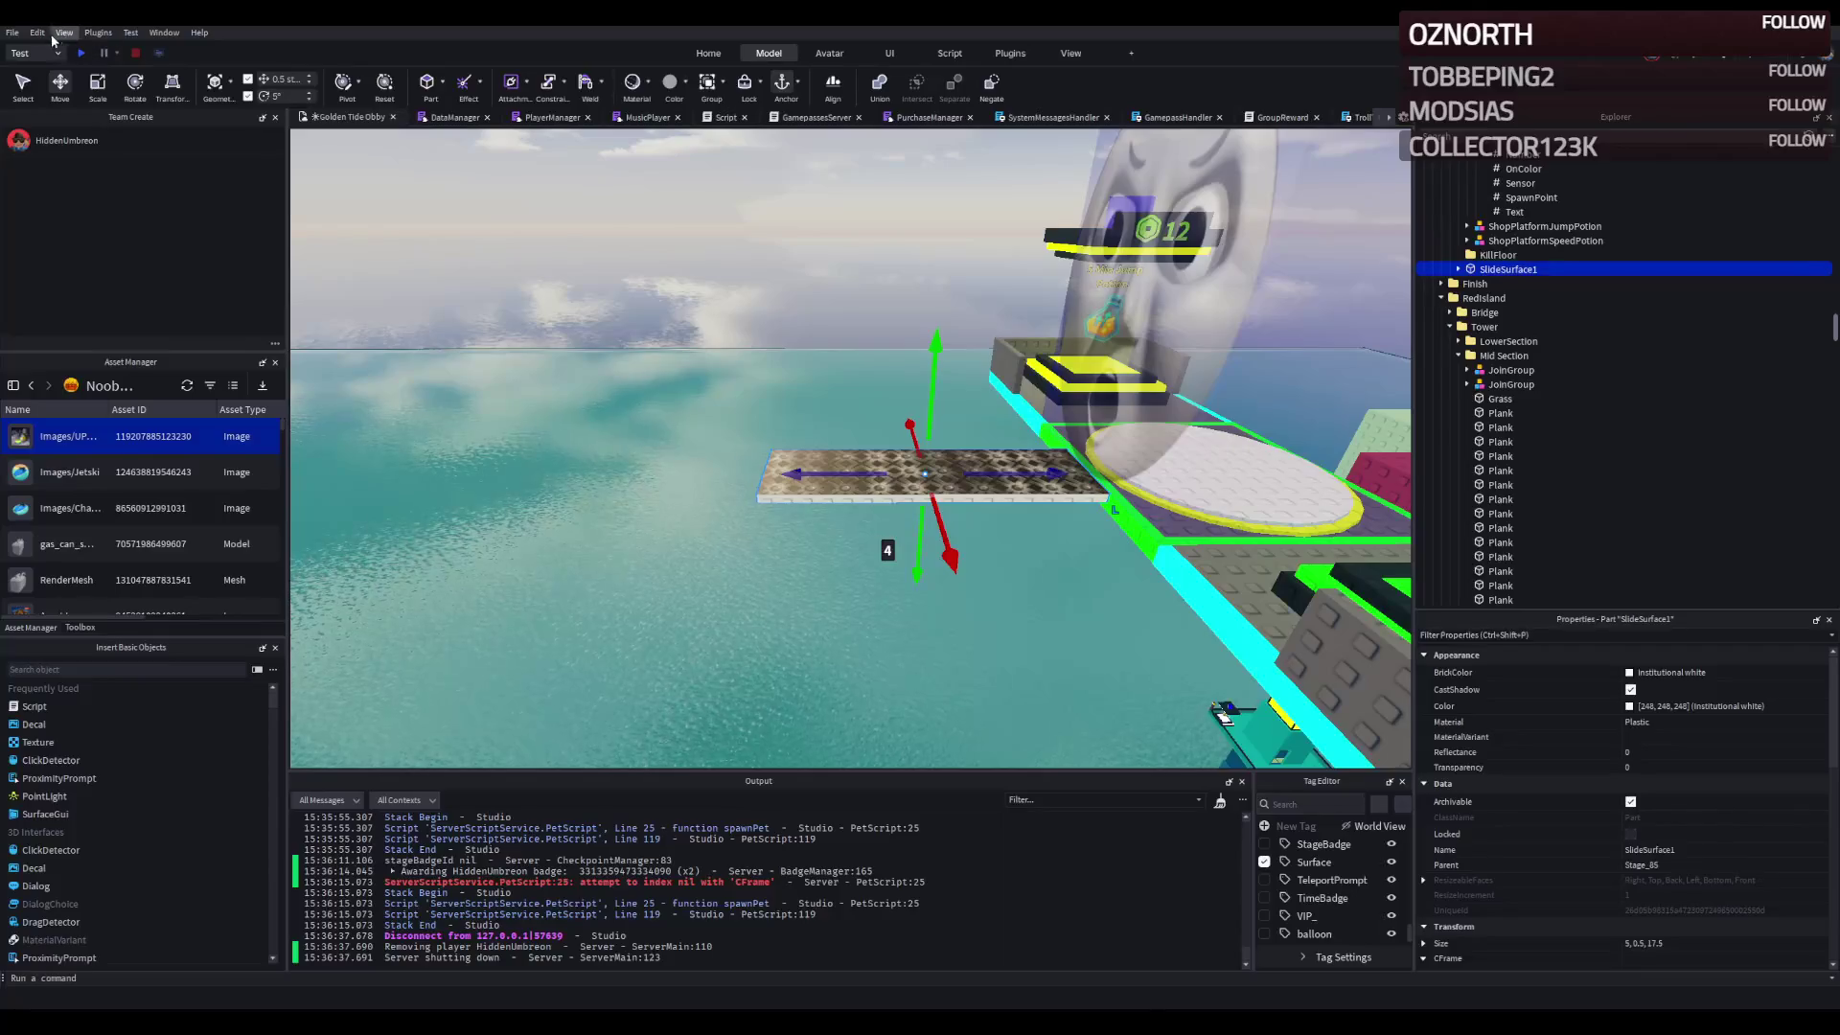
- Add angled walkway segments with the Archimedes plugin, flipping the axis and undoing extras
{"action": "left_click", "coordinate": [1010, 54]}
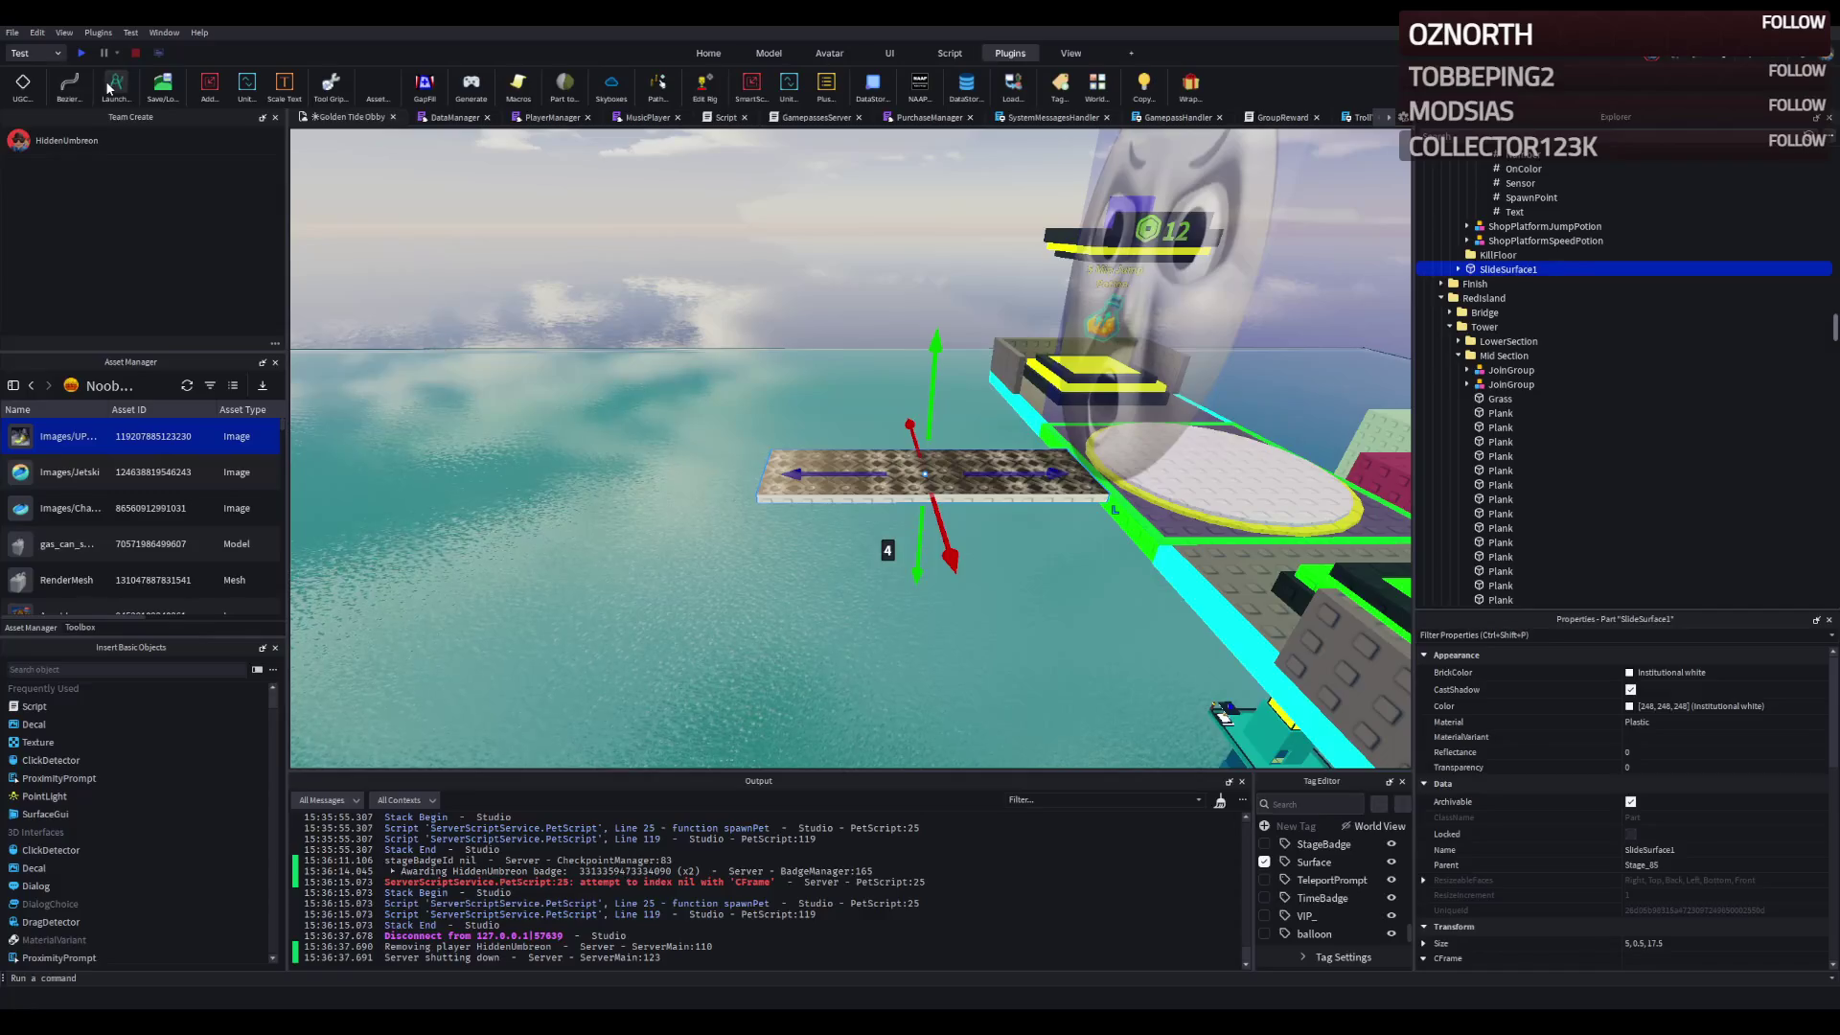
{"action": "left_click", "coordinate": [108, 87]}
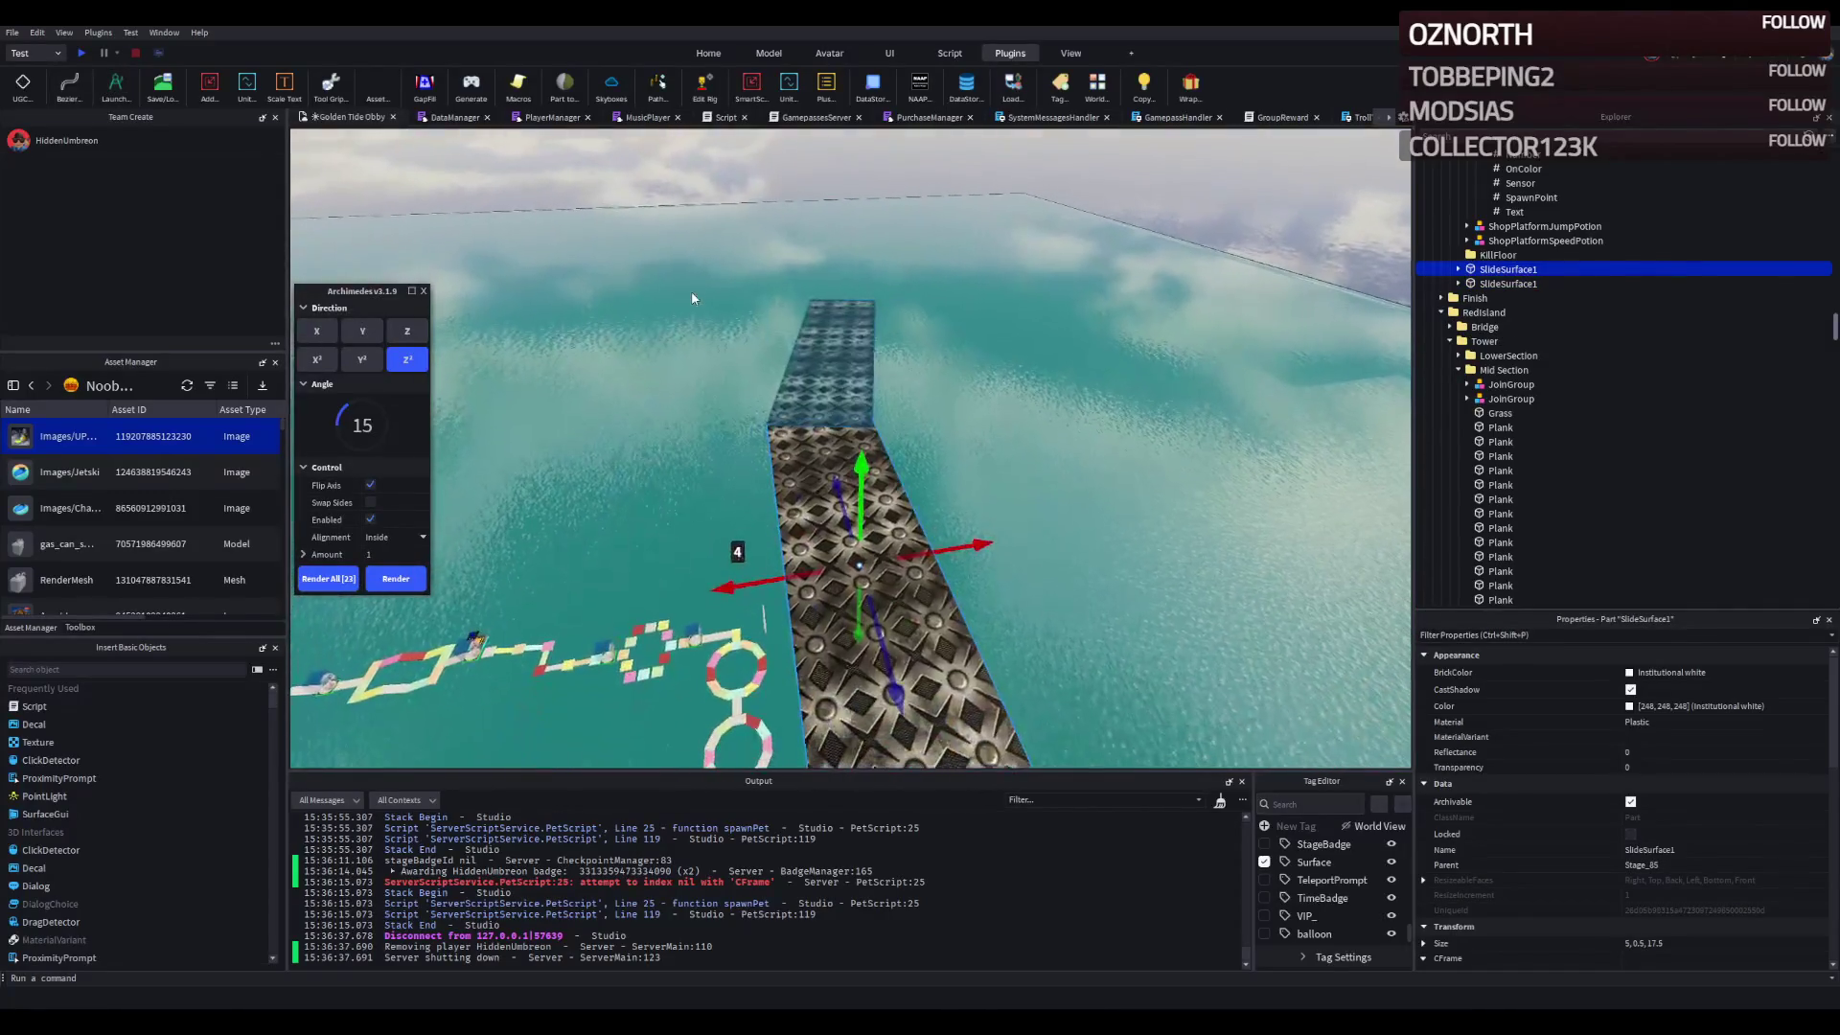
{"action": "left_click", "coordinate": [407, 580]}
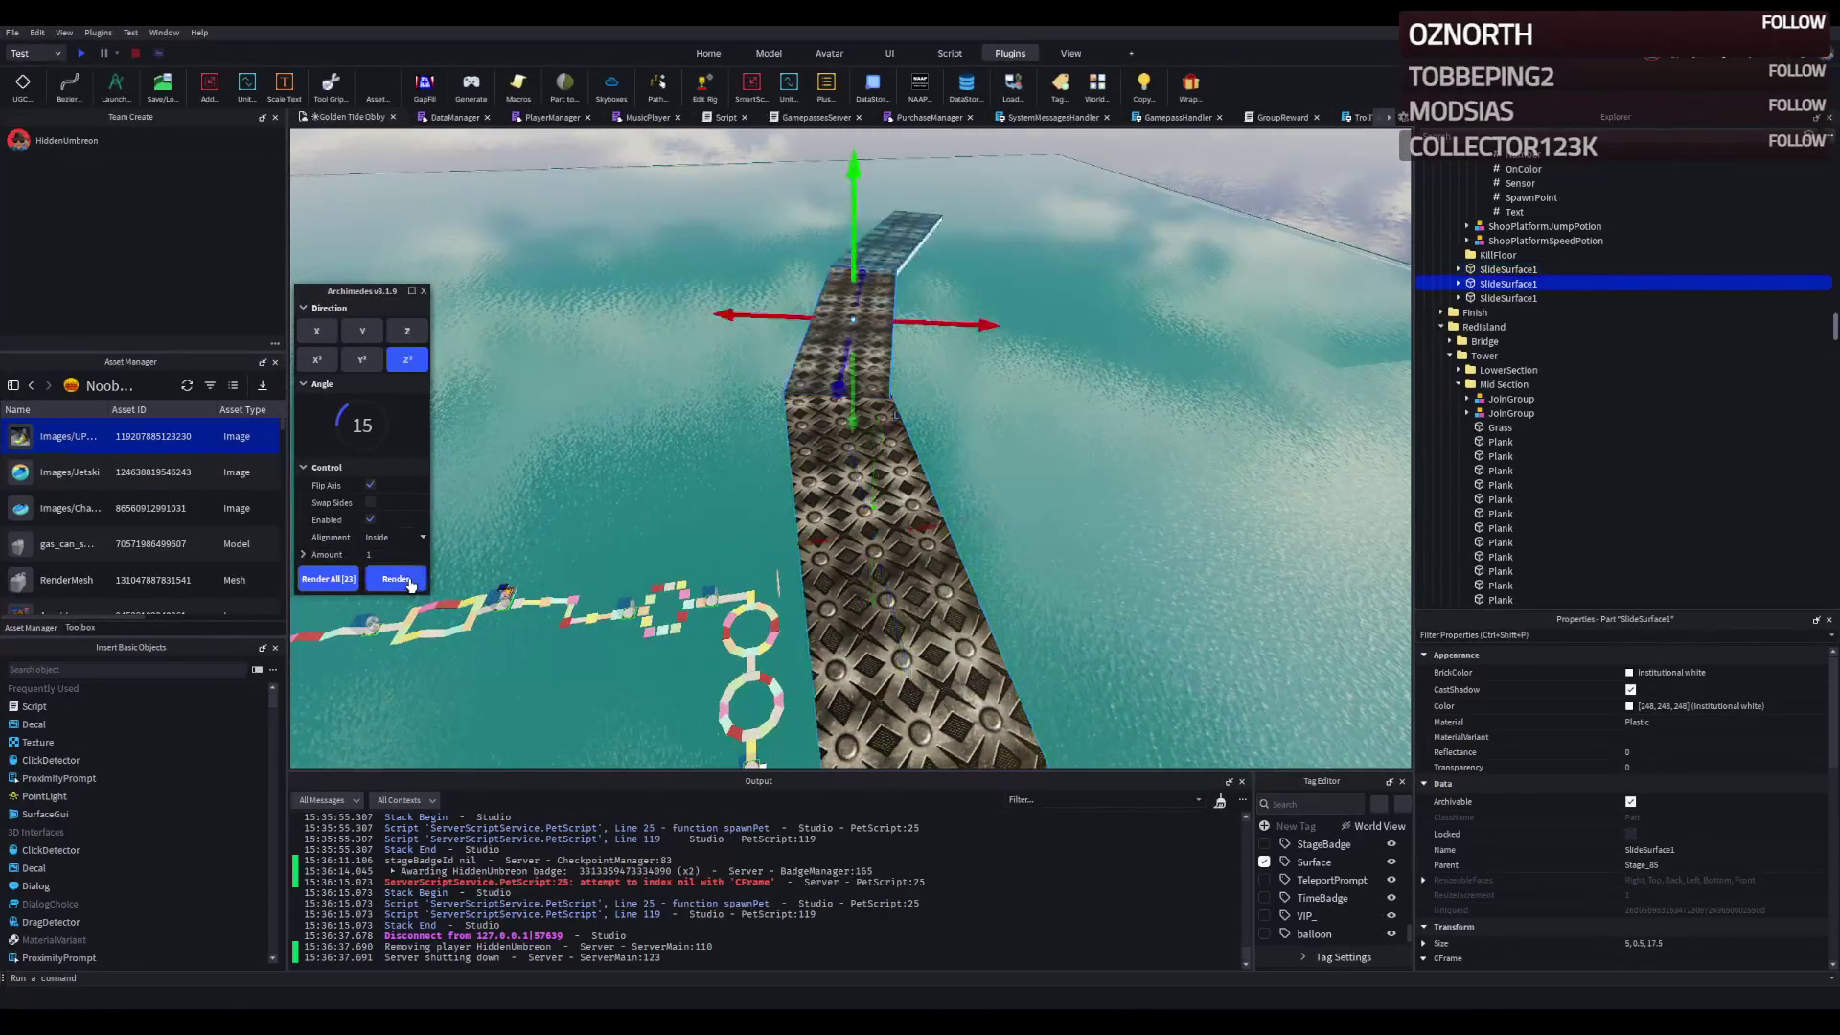
{"action": "left_click", "coordinate": [407, 580]}
{"action": "left_click", "coordinate": [371, 491]}
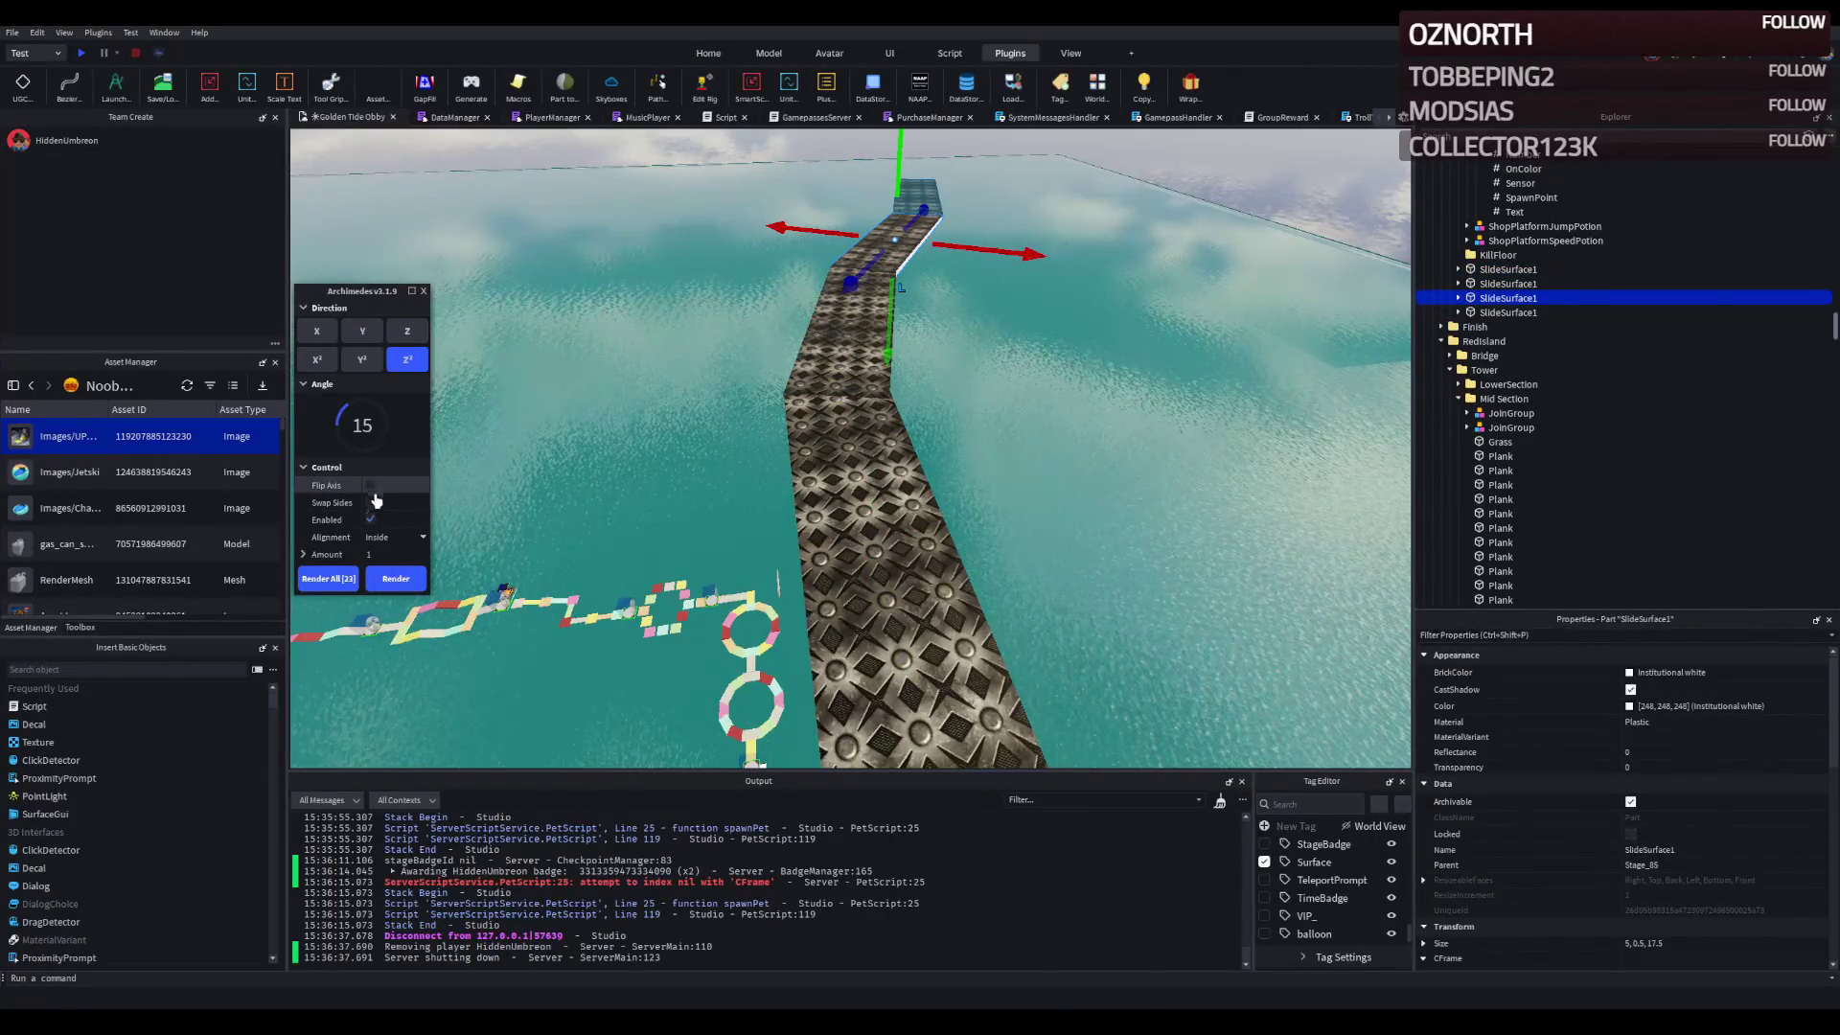
{"action": "scroll", "scroll_direction": "up", "scroll_amount": 3}
{"action": "left_click", "coordinate": [405, 580]}
{"action": "left_click", "coordinate": [410, 585]}
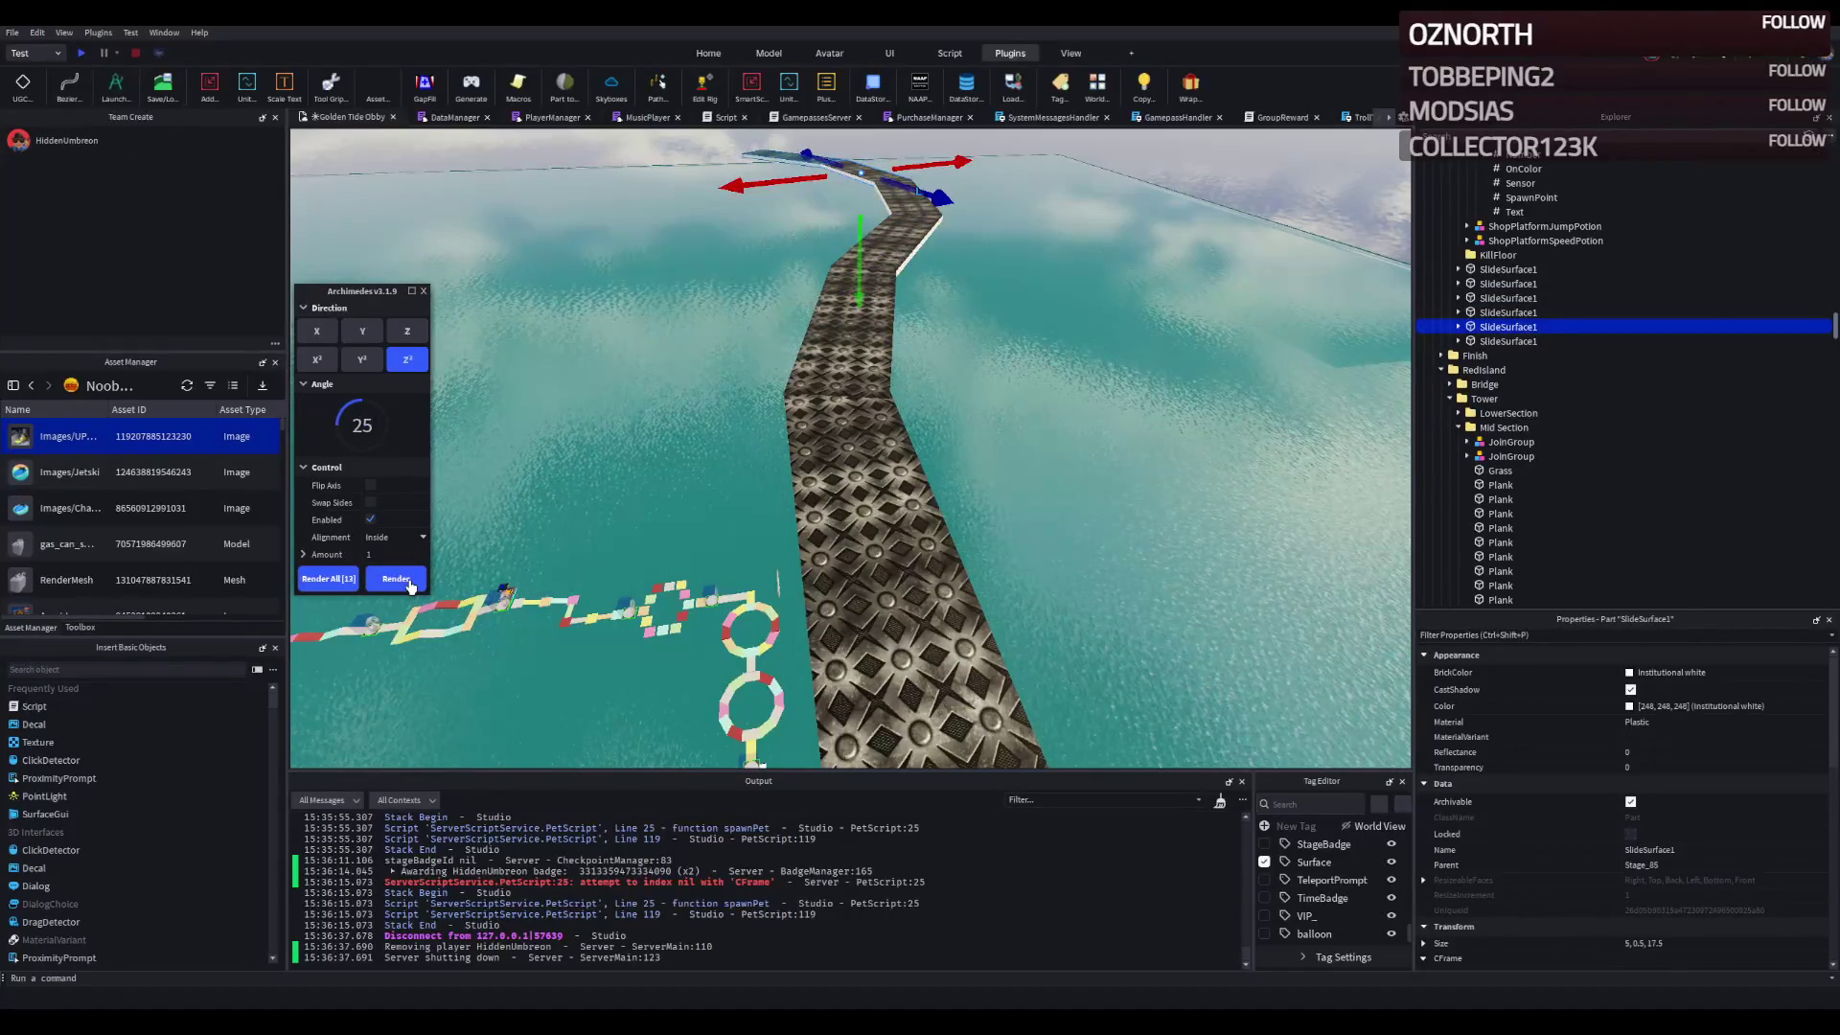
{"action": "key", "text": "ctrl+z"}
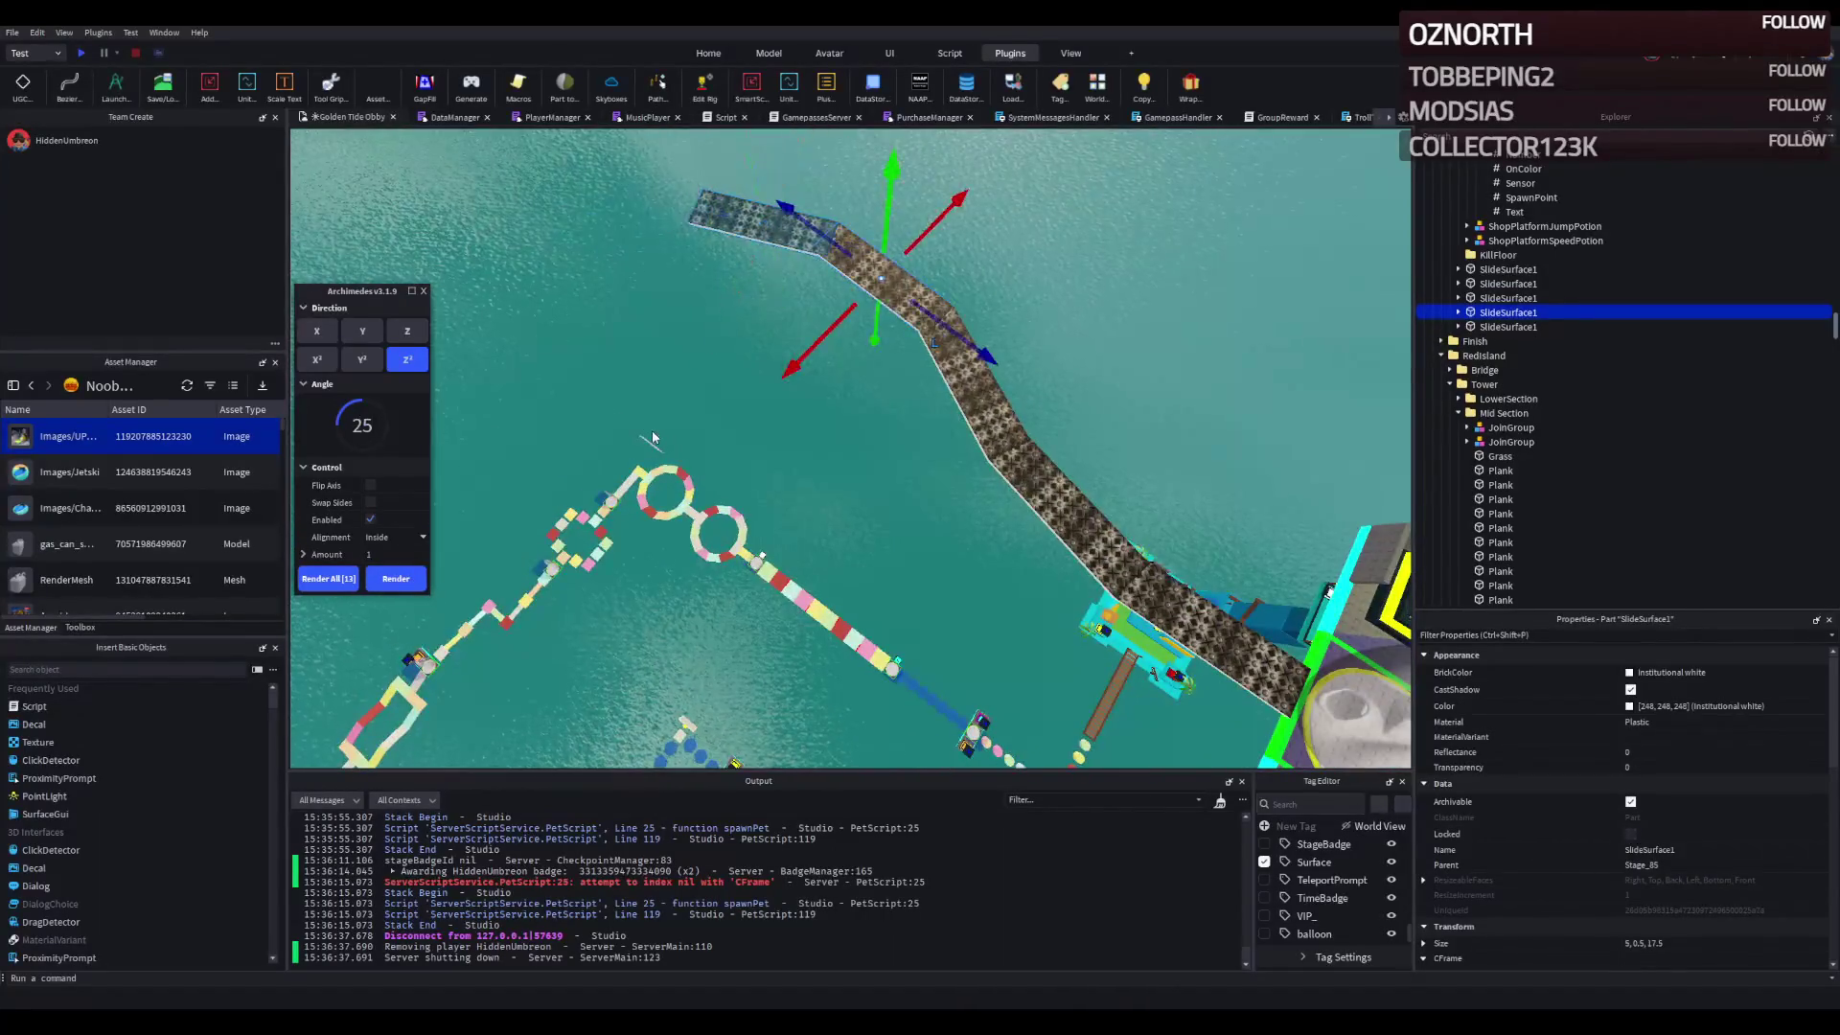
{"action": "key", "text": "ctrl+z"}
{"action": "key", "text": "ctrl+z"}
{"action": "key", "text": "ctrl+z"}
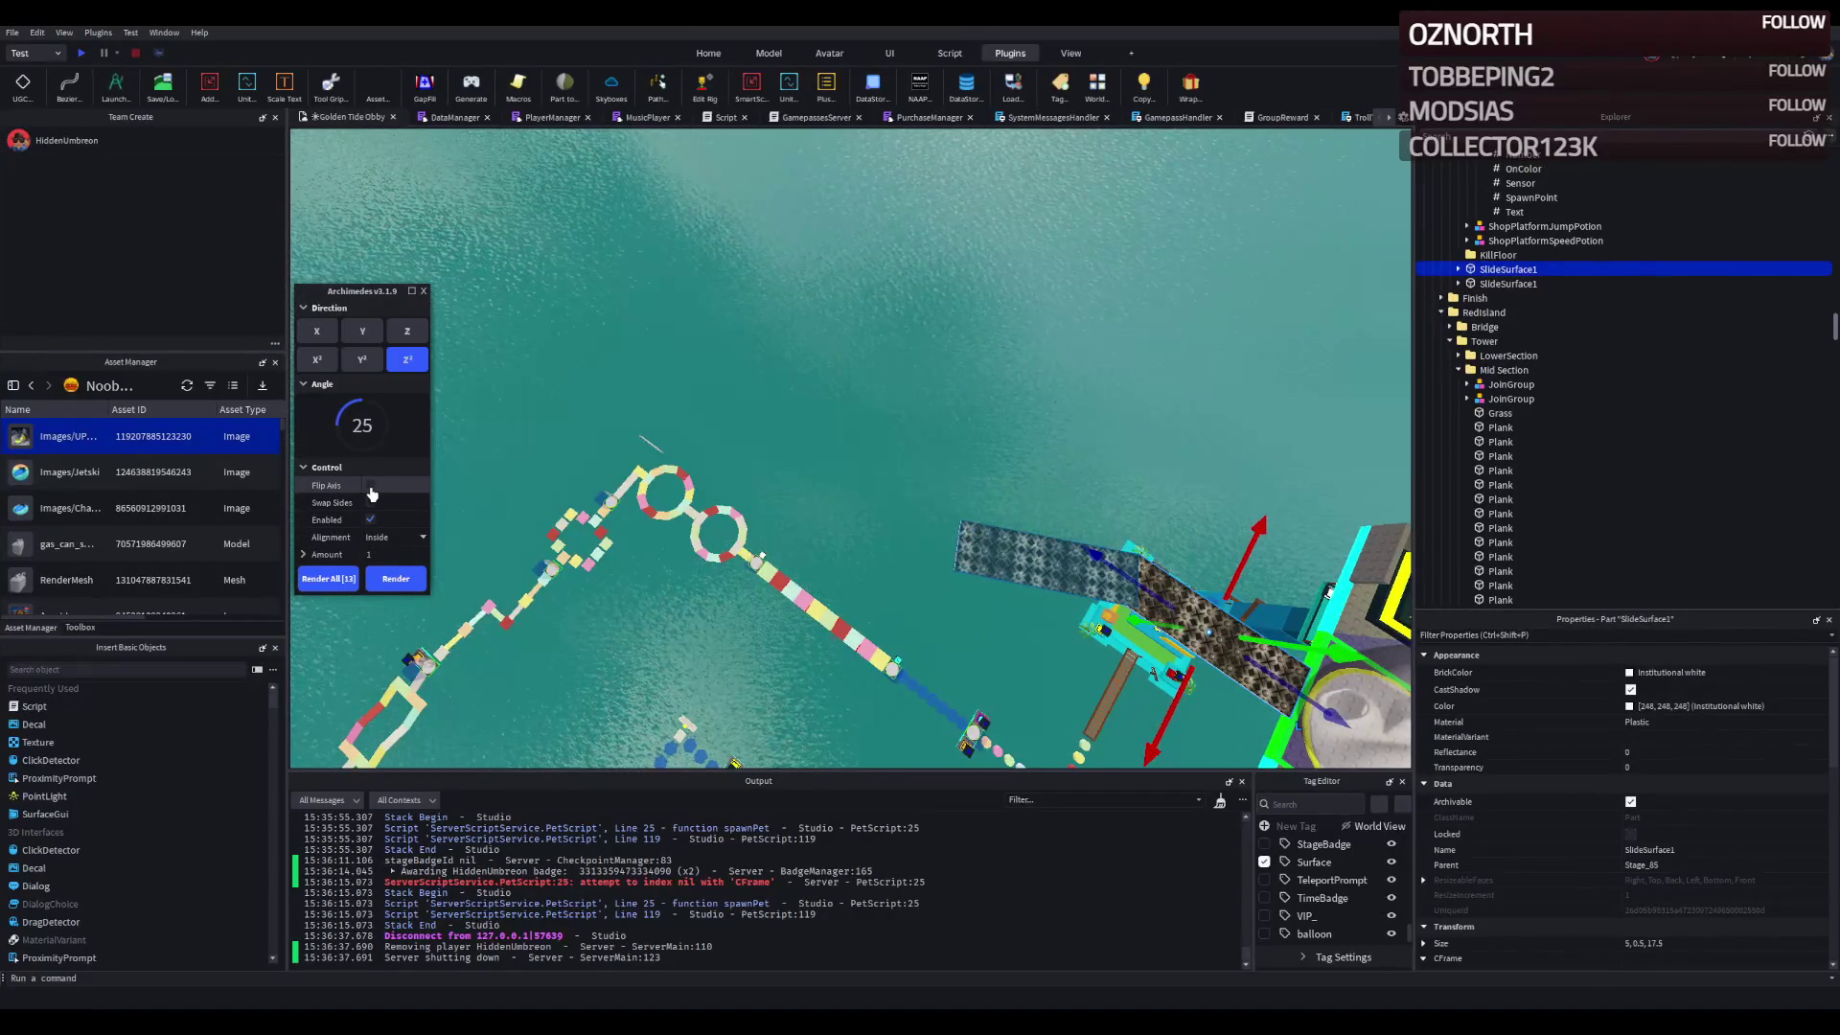
- Set the bend angle to 30 and render a chain of curving walkway segments
{"action": "left_click", "coordinate": [371, 487]}
{"action": "type", "text": "30"}
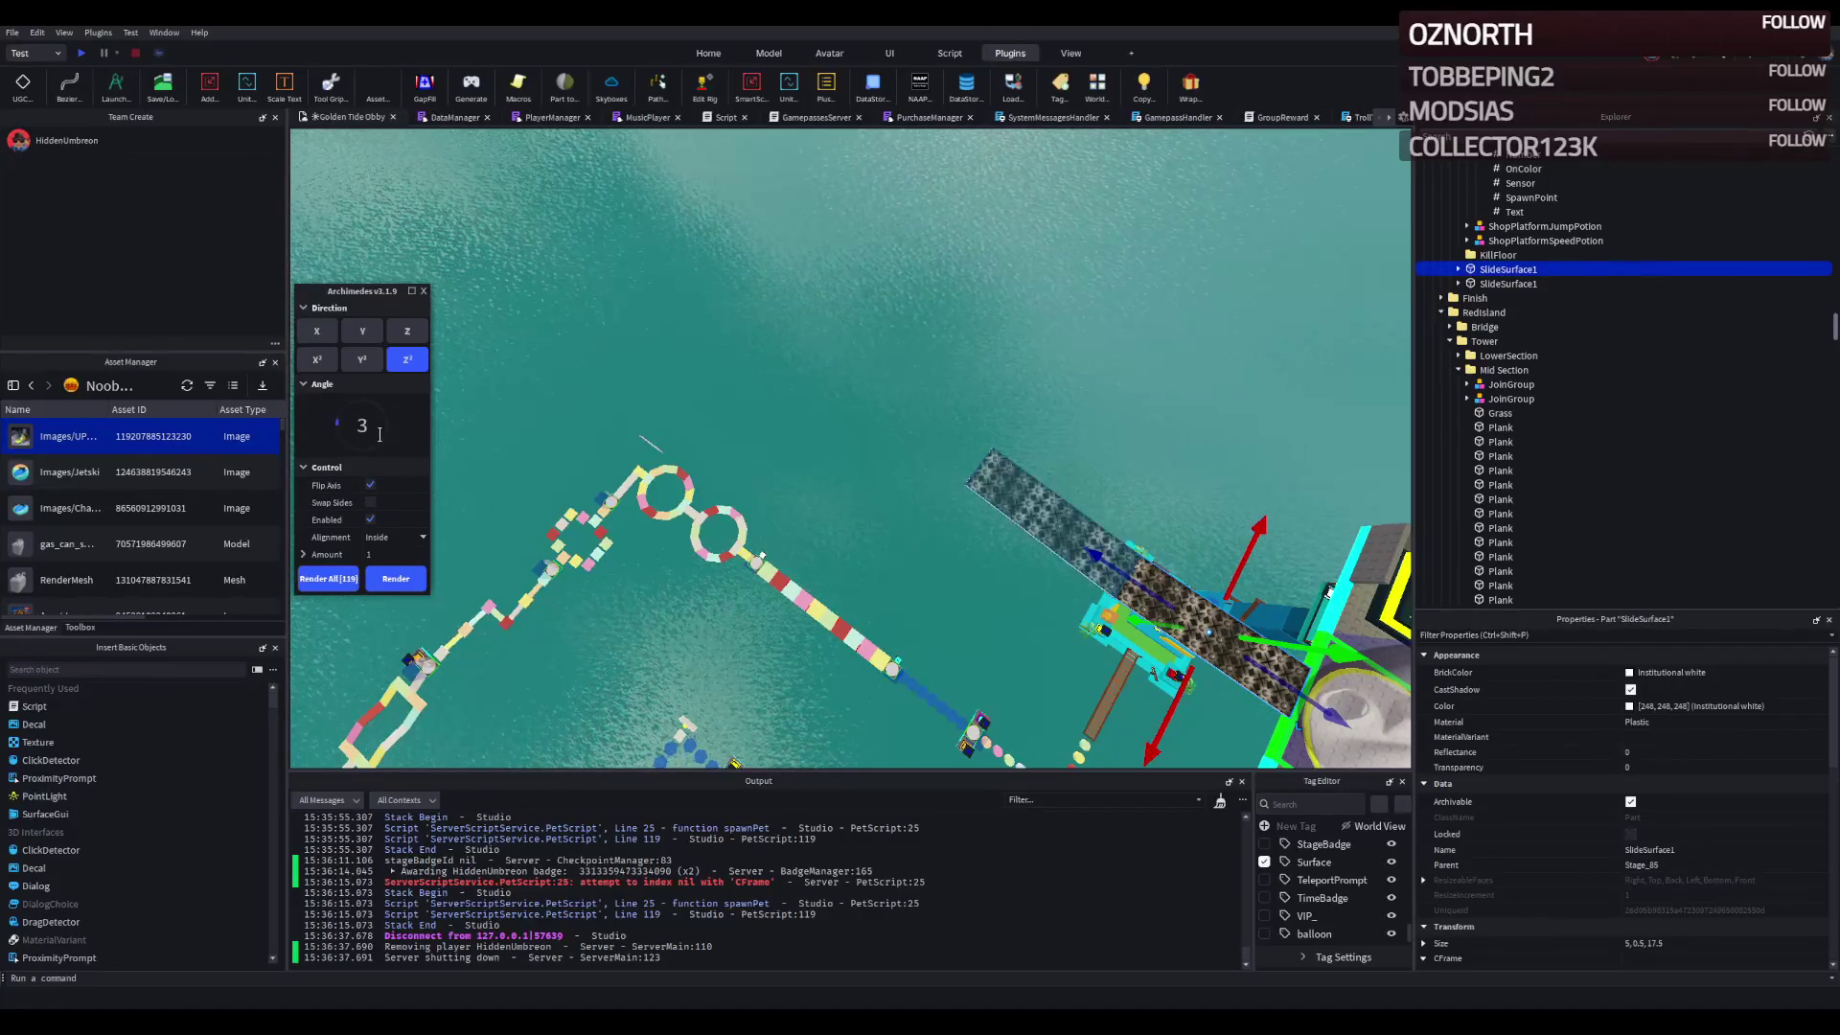
{"action": "left_click", "coordinate": [400, 580]}
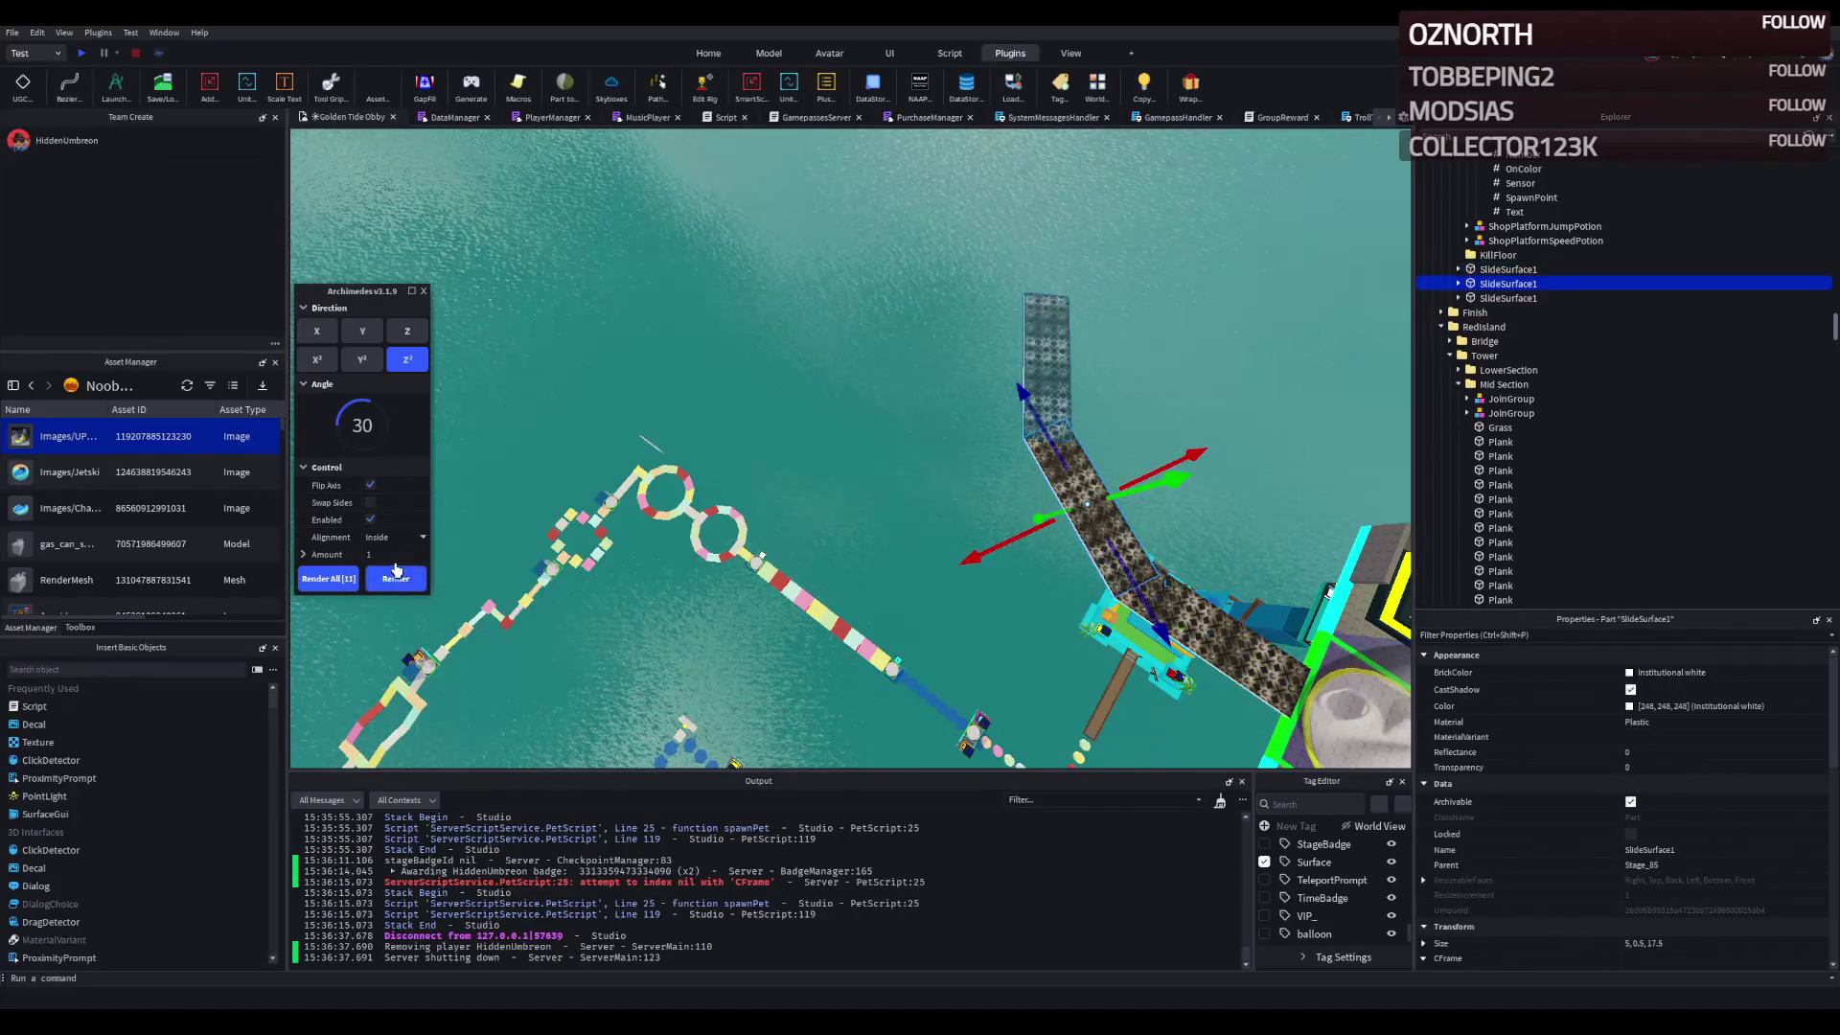
{"action": "left_click", "coordinate": [399, 580]}
{"action": "left_click", "coordinate": [370, 486]}
{"action": "left_click", "coordinate": [399, 578]}
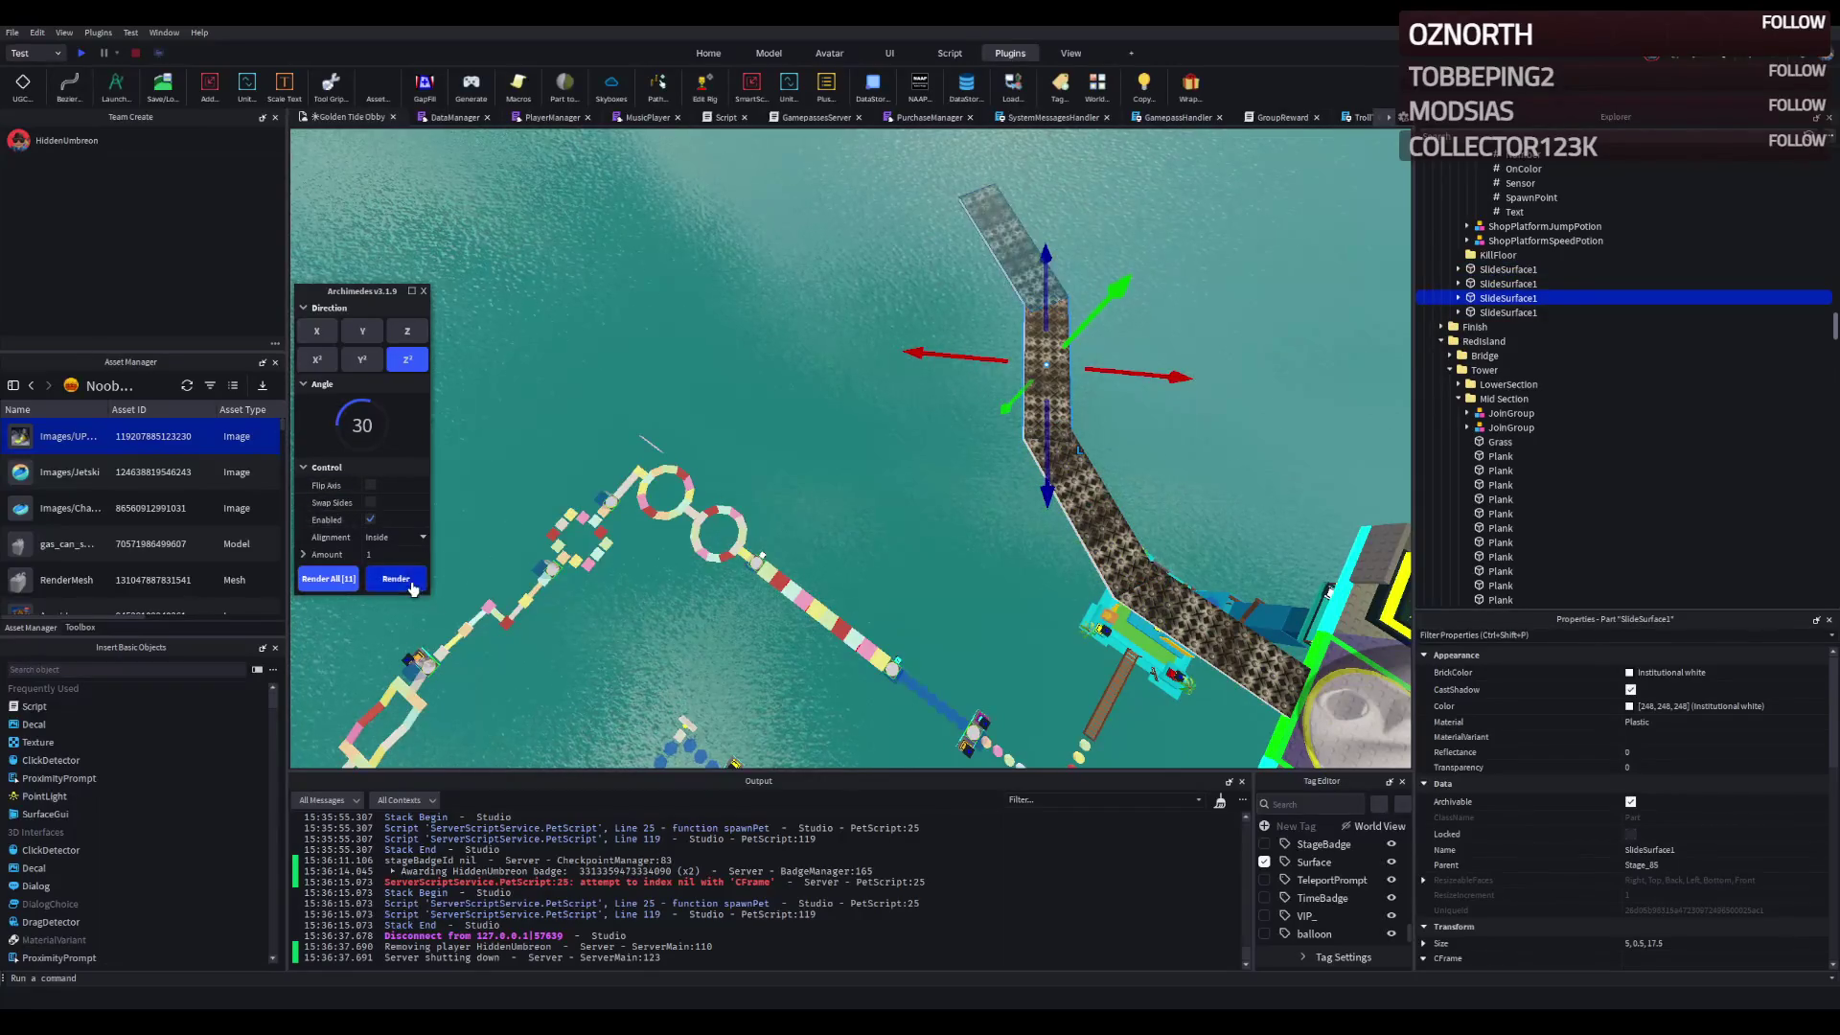
{"action": "left_click", "coordinate": [399, 579]}
{"action": "left_click", "coordinate": [400, 579]}
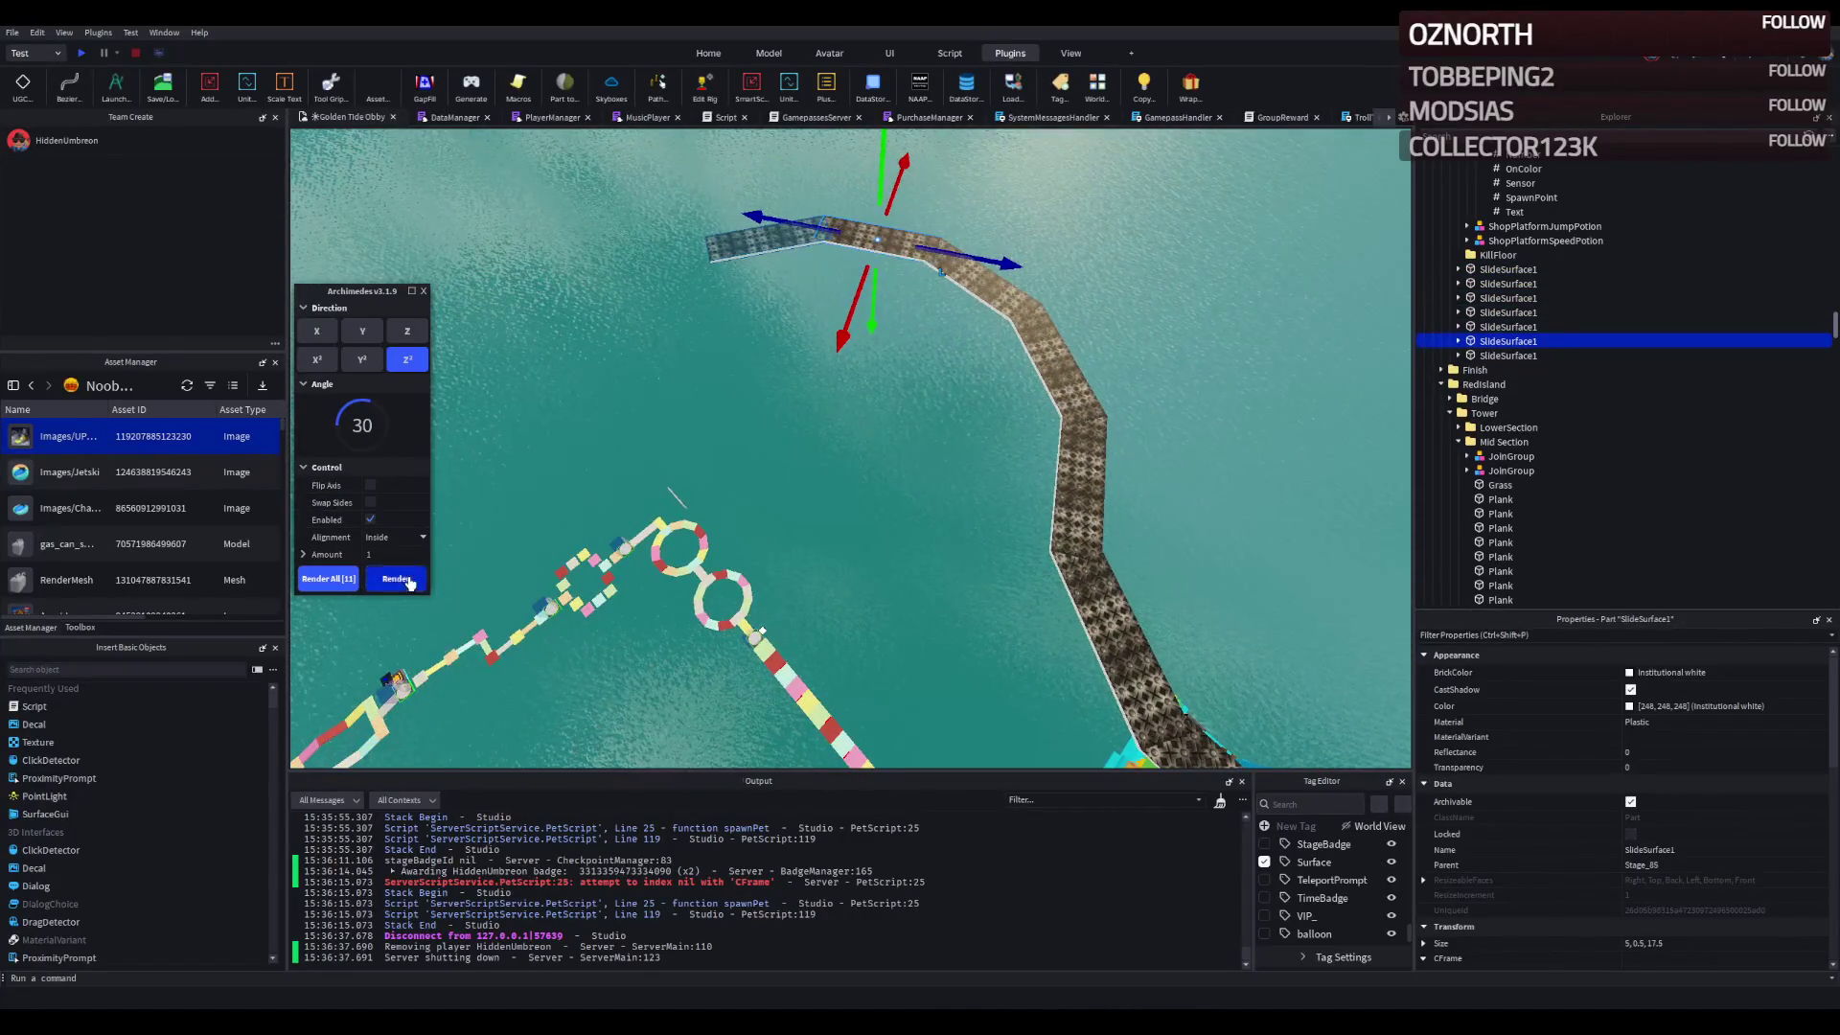
{"action": "left_click", "coordinate": [396, 578]}
{"action": "left_click", "coordinate": [395, 579]}
{"action": "scroll", "scroll_direction": "up", "scroll_amount": 3}
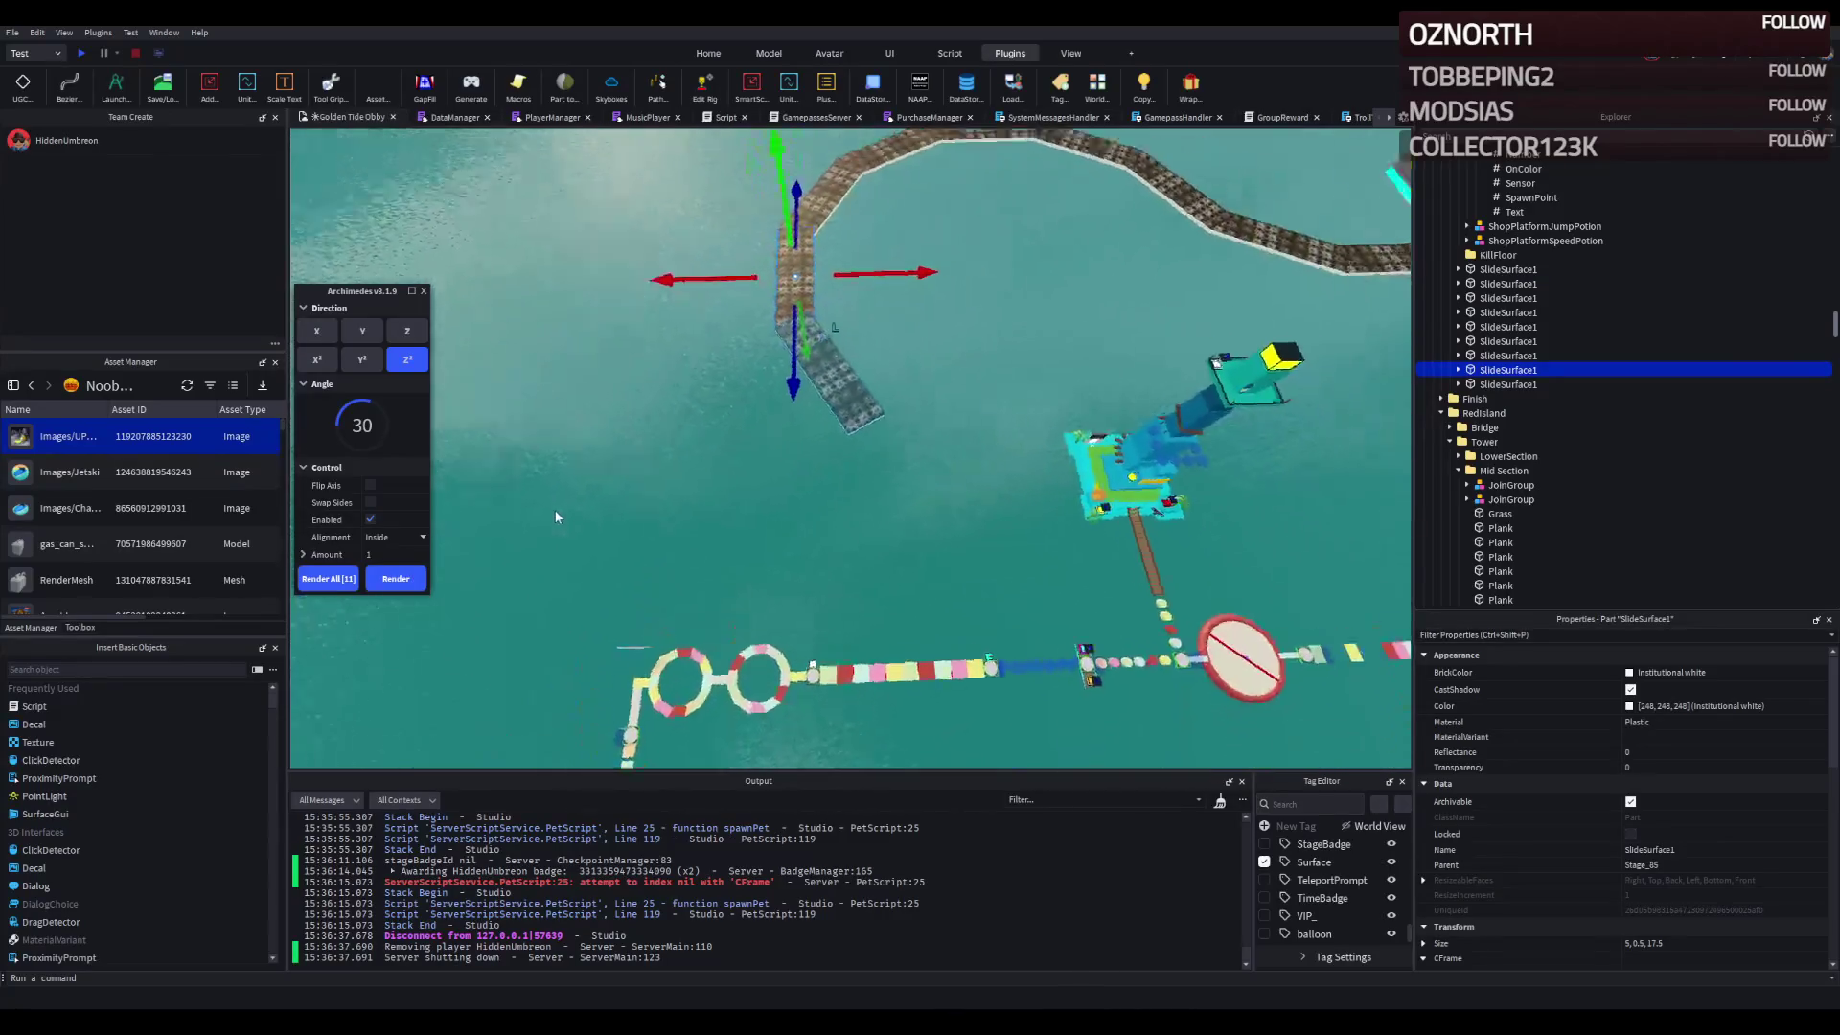
{"action": "scroll", "scroll_direction": "down", "scroll_amount": 3}
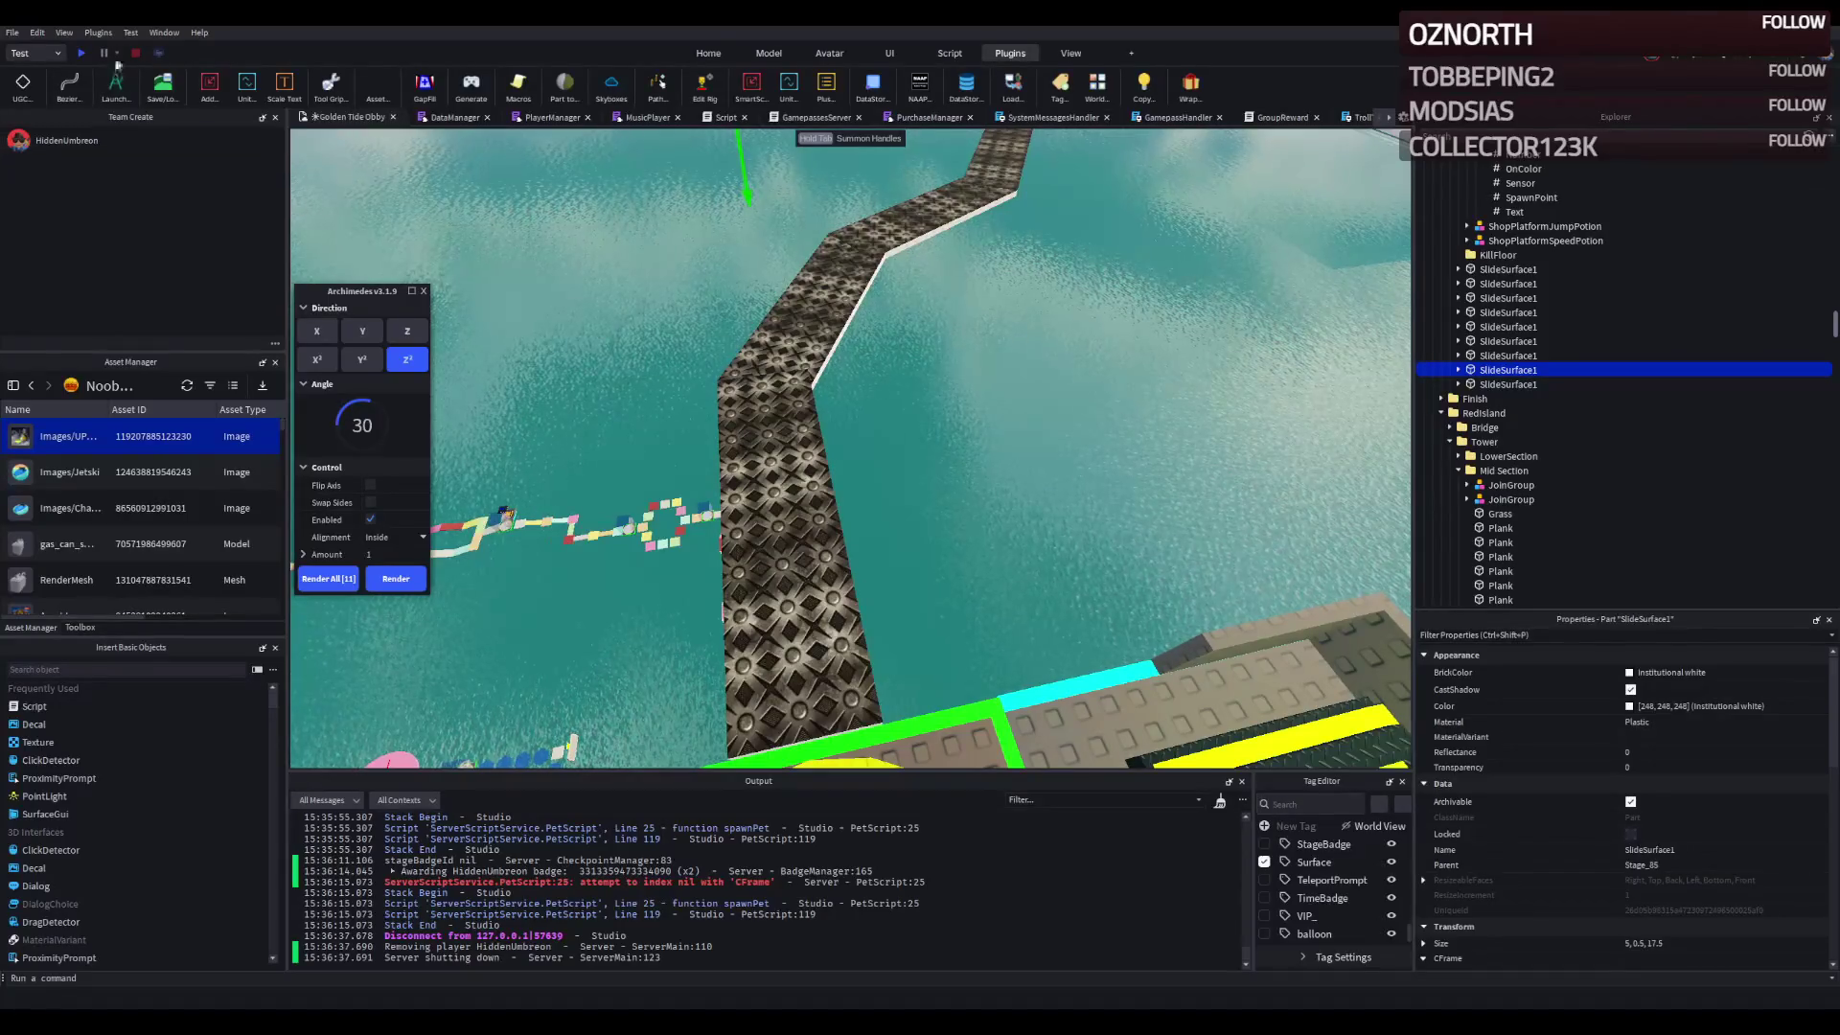
{"action": "left_click", "coordinate": [48, 53]}
- Start a playtest and walk the avatar along the winding walkway around its bends
{"action": "left_click", "coordinate": [82, 55]}
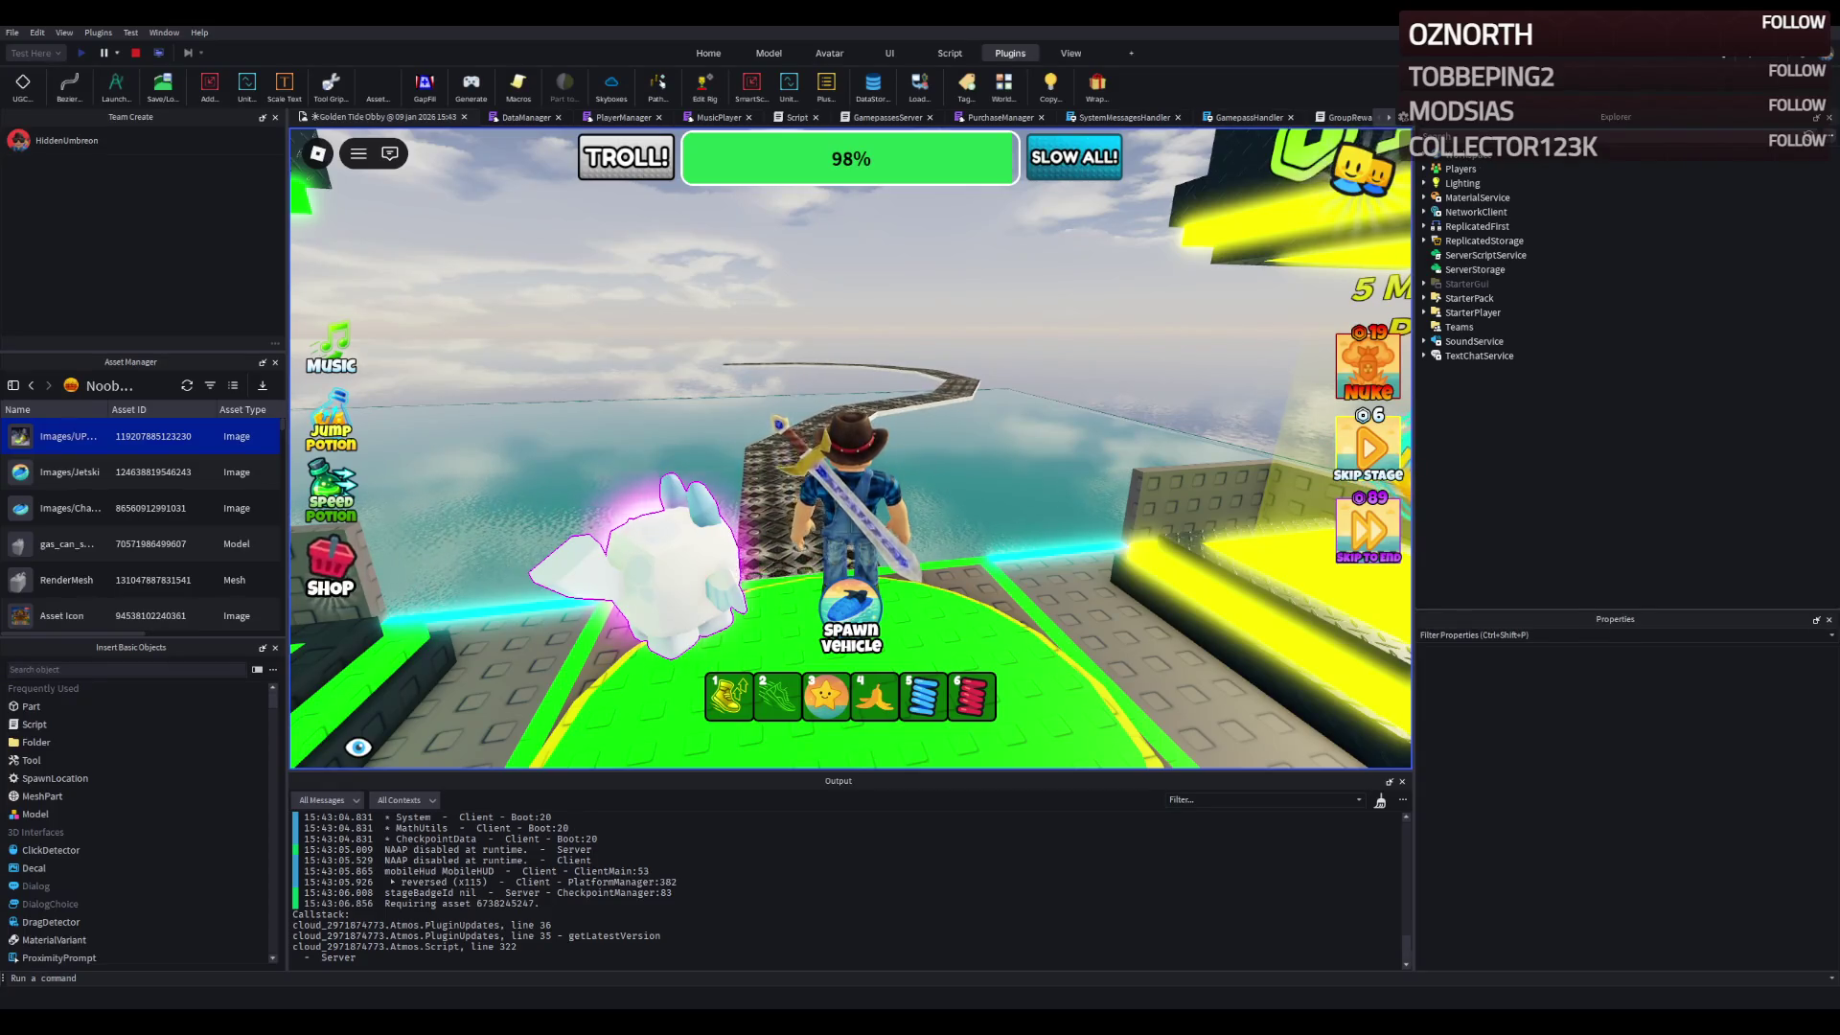
{"action": "left_click_drag", "start_coordinate": [779, 409], "coordinate": [780, 412]}
{"action": "key", "text": "w"}
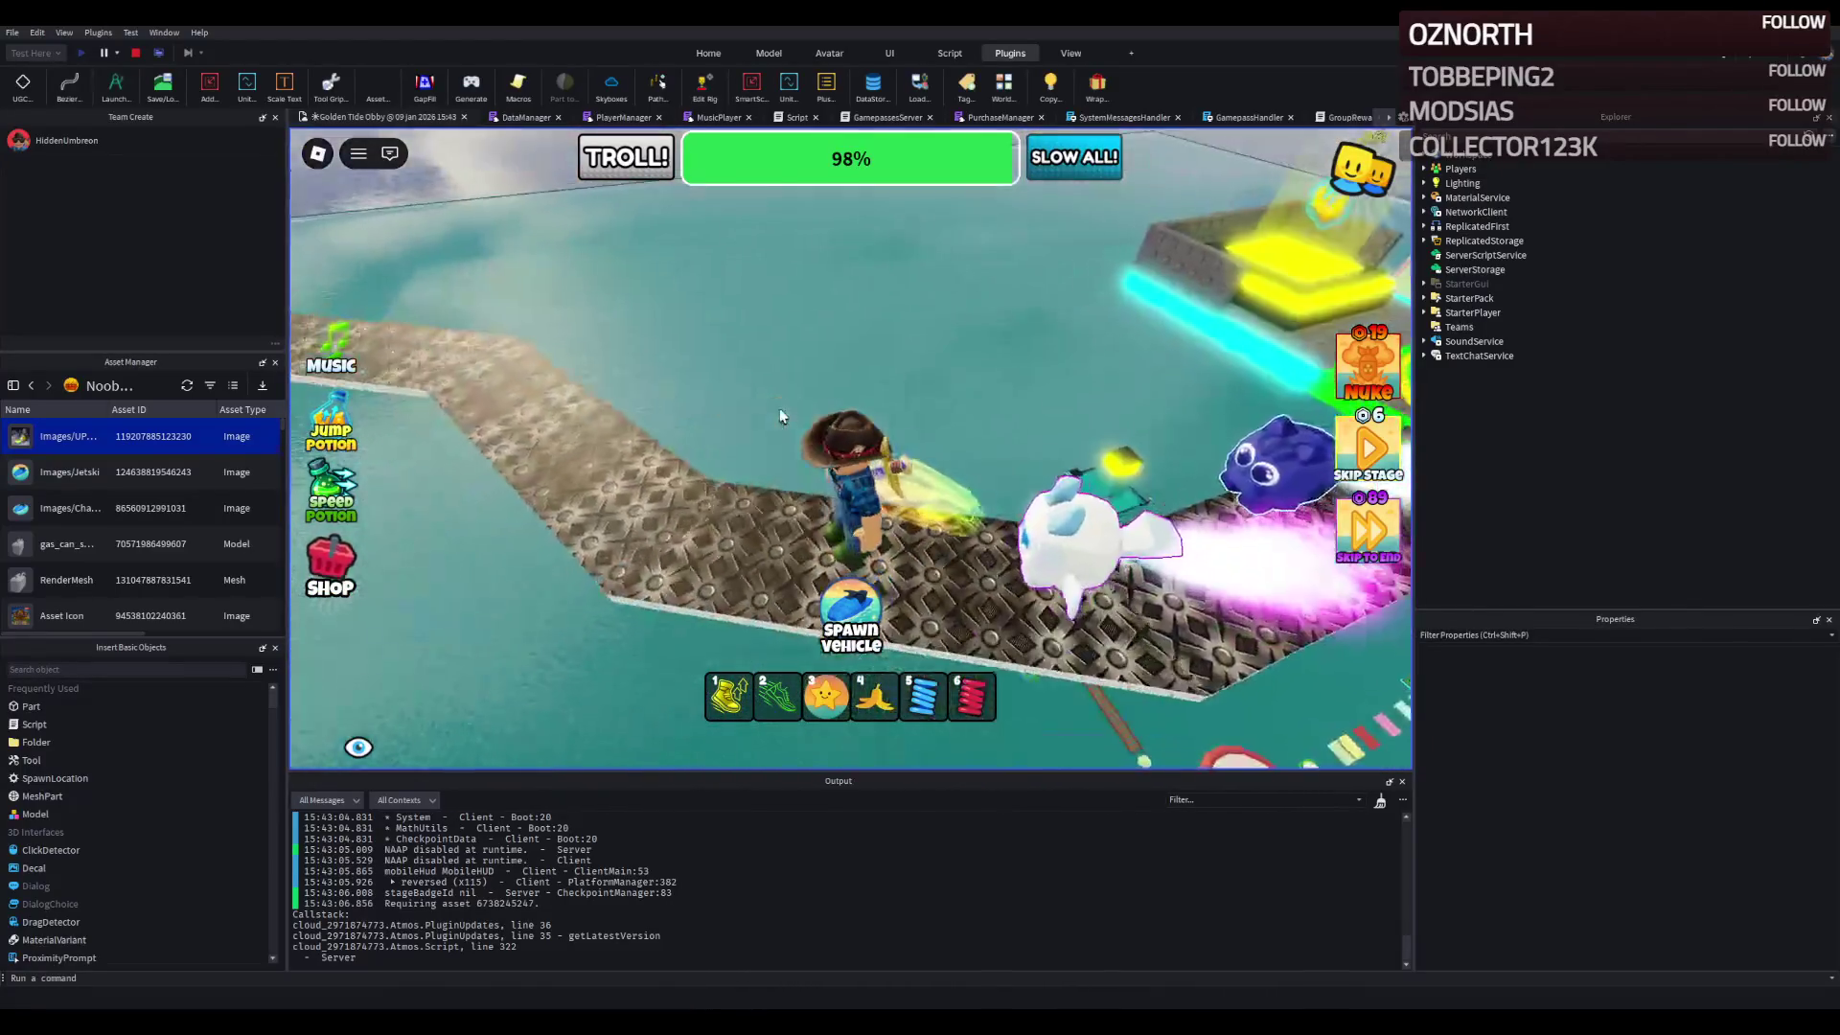
{"action": "left_click_drag", "start_coordinate": [779, 408], "coordinate": [780, 416]}
{"action": "key", "text": "w"}
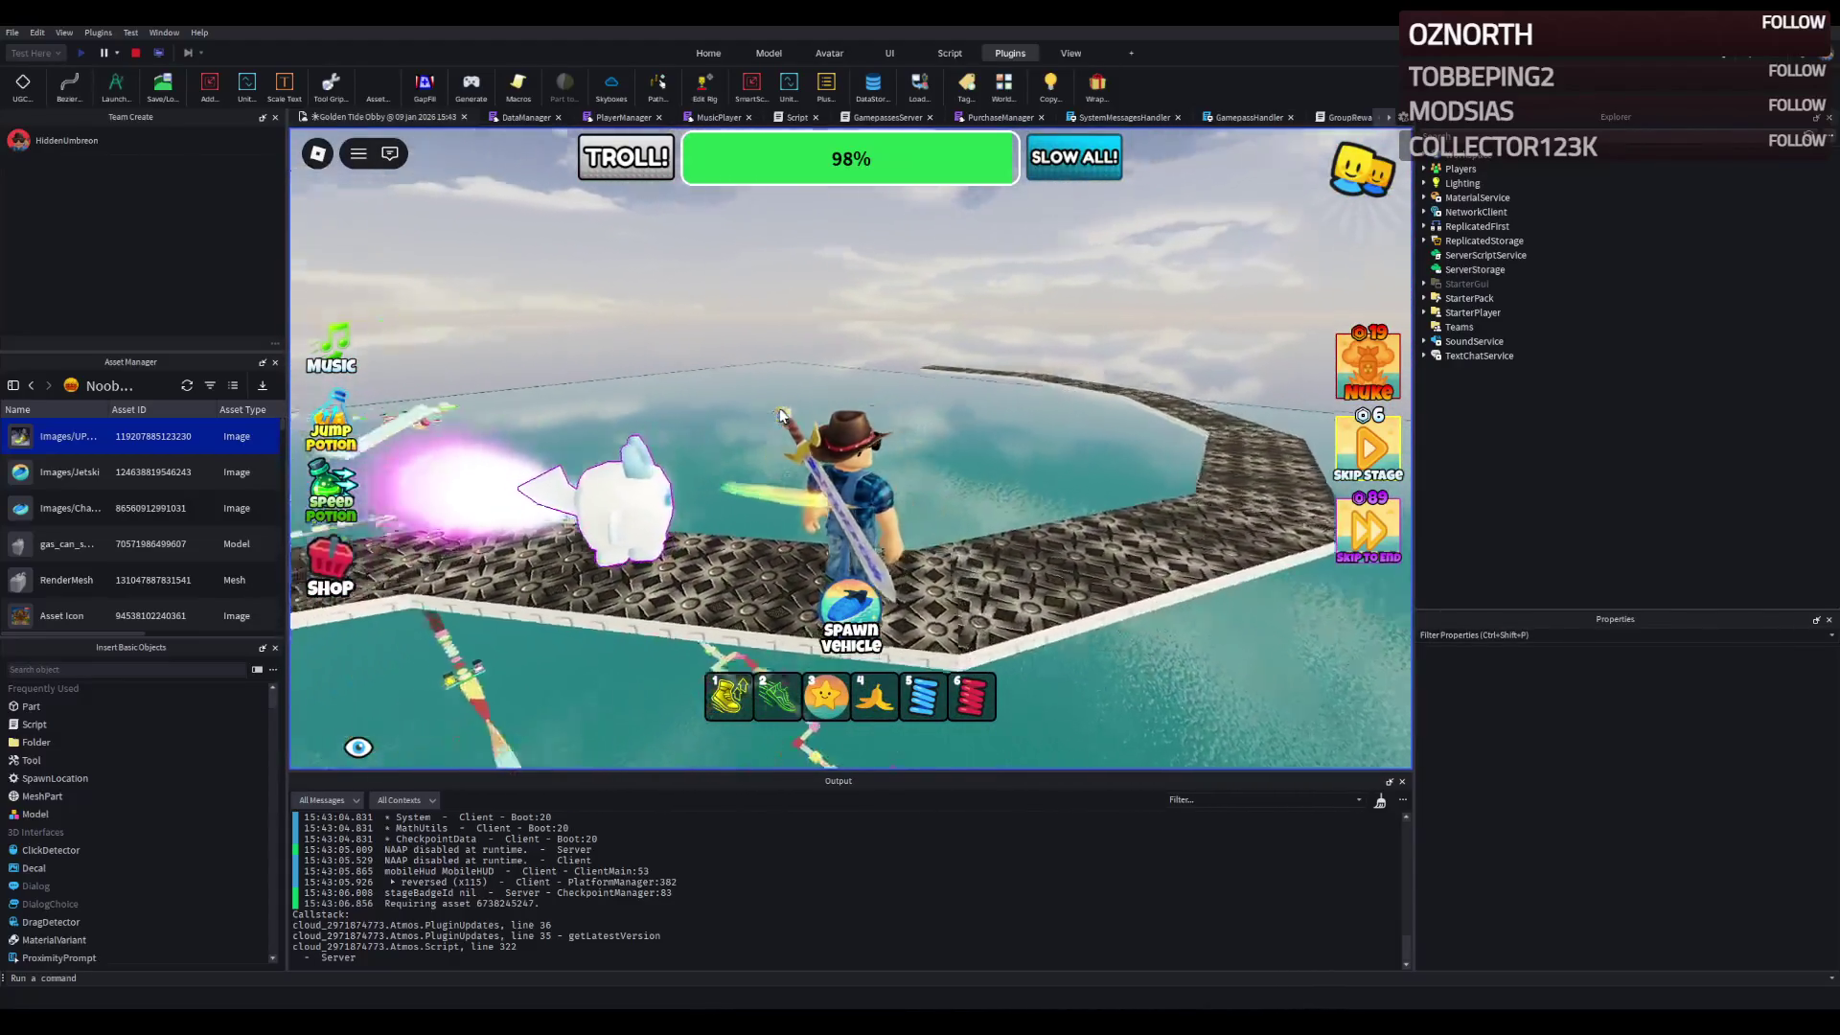
{"action": "key", "text": "w"}
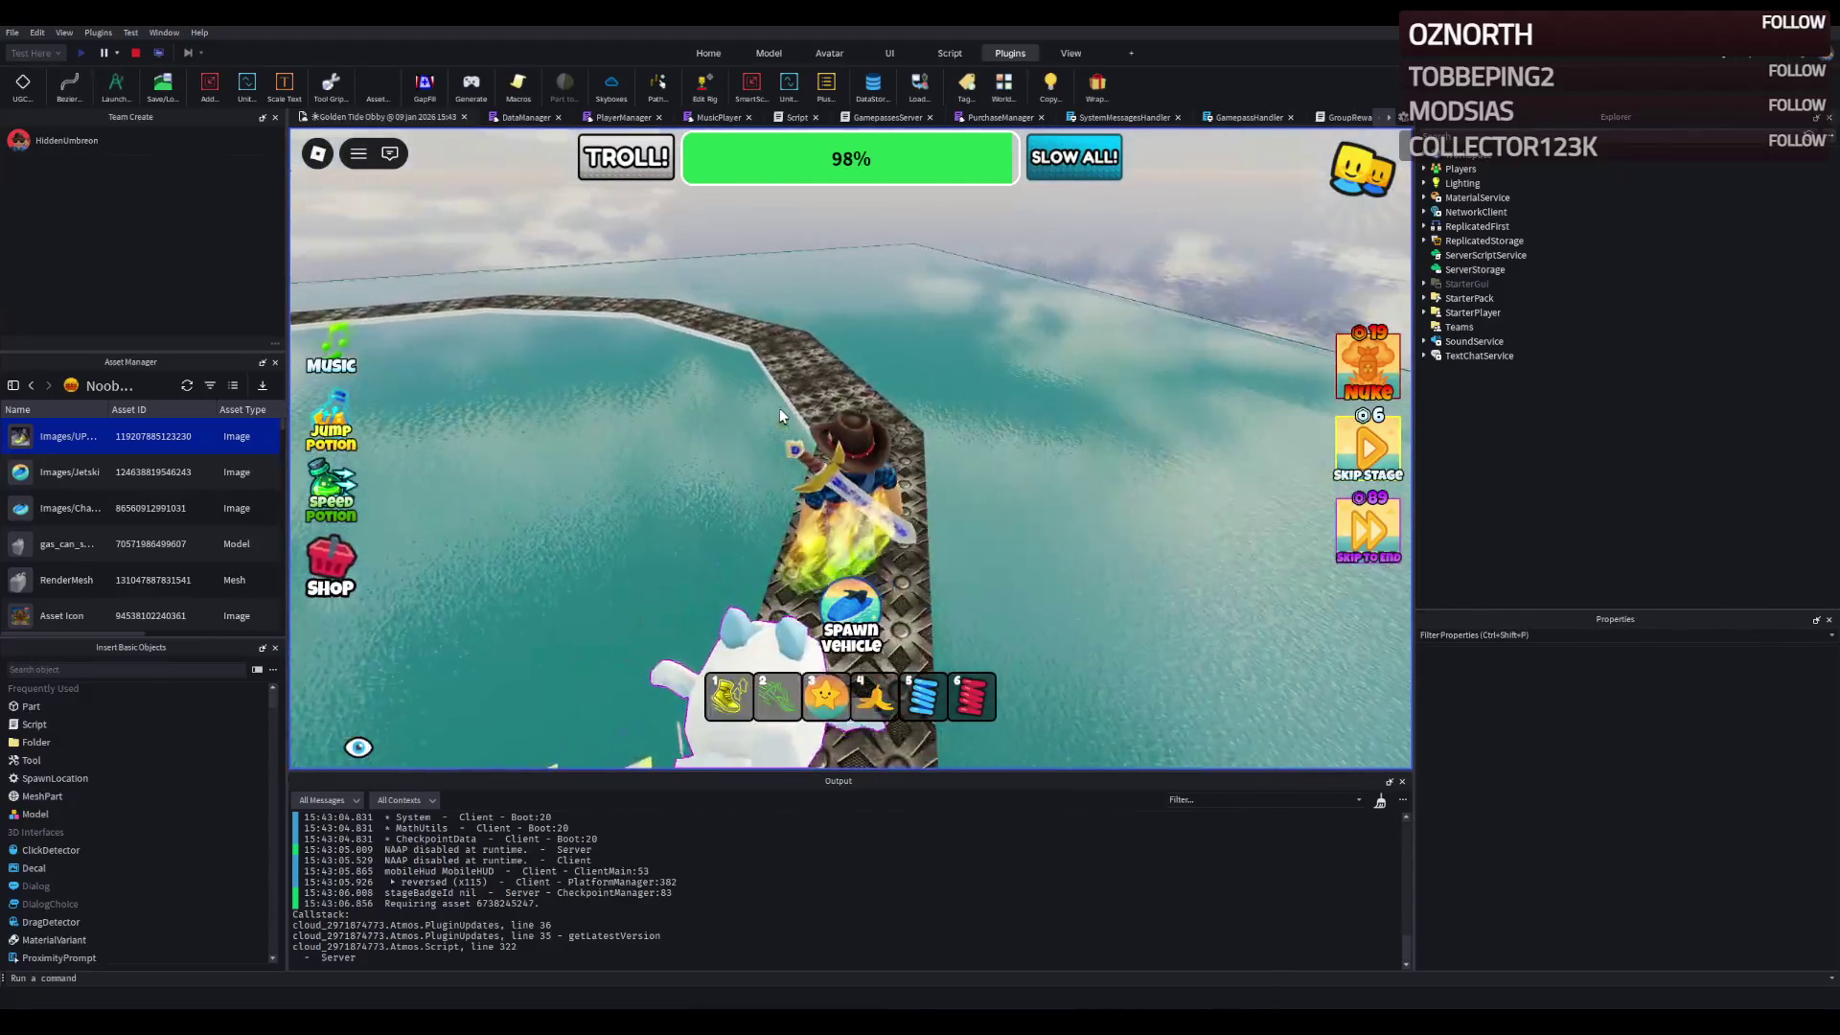
{"action": "key", "text": "w"}
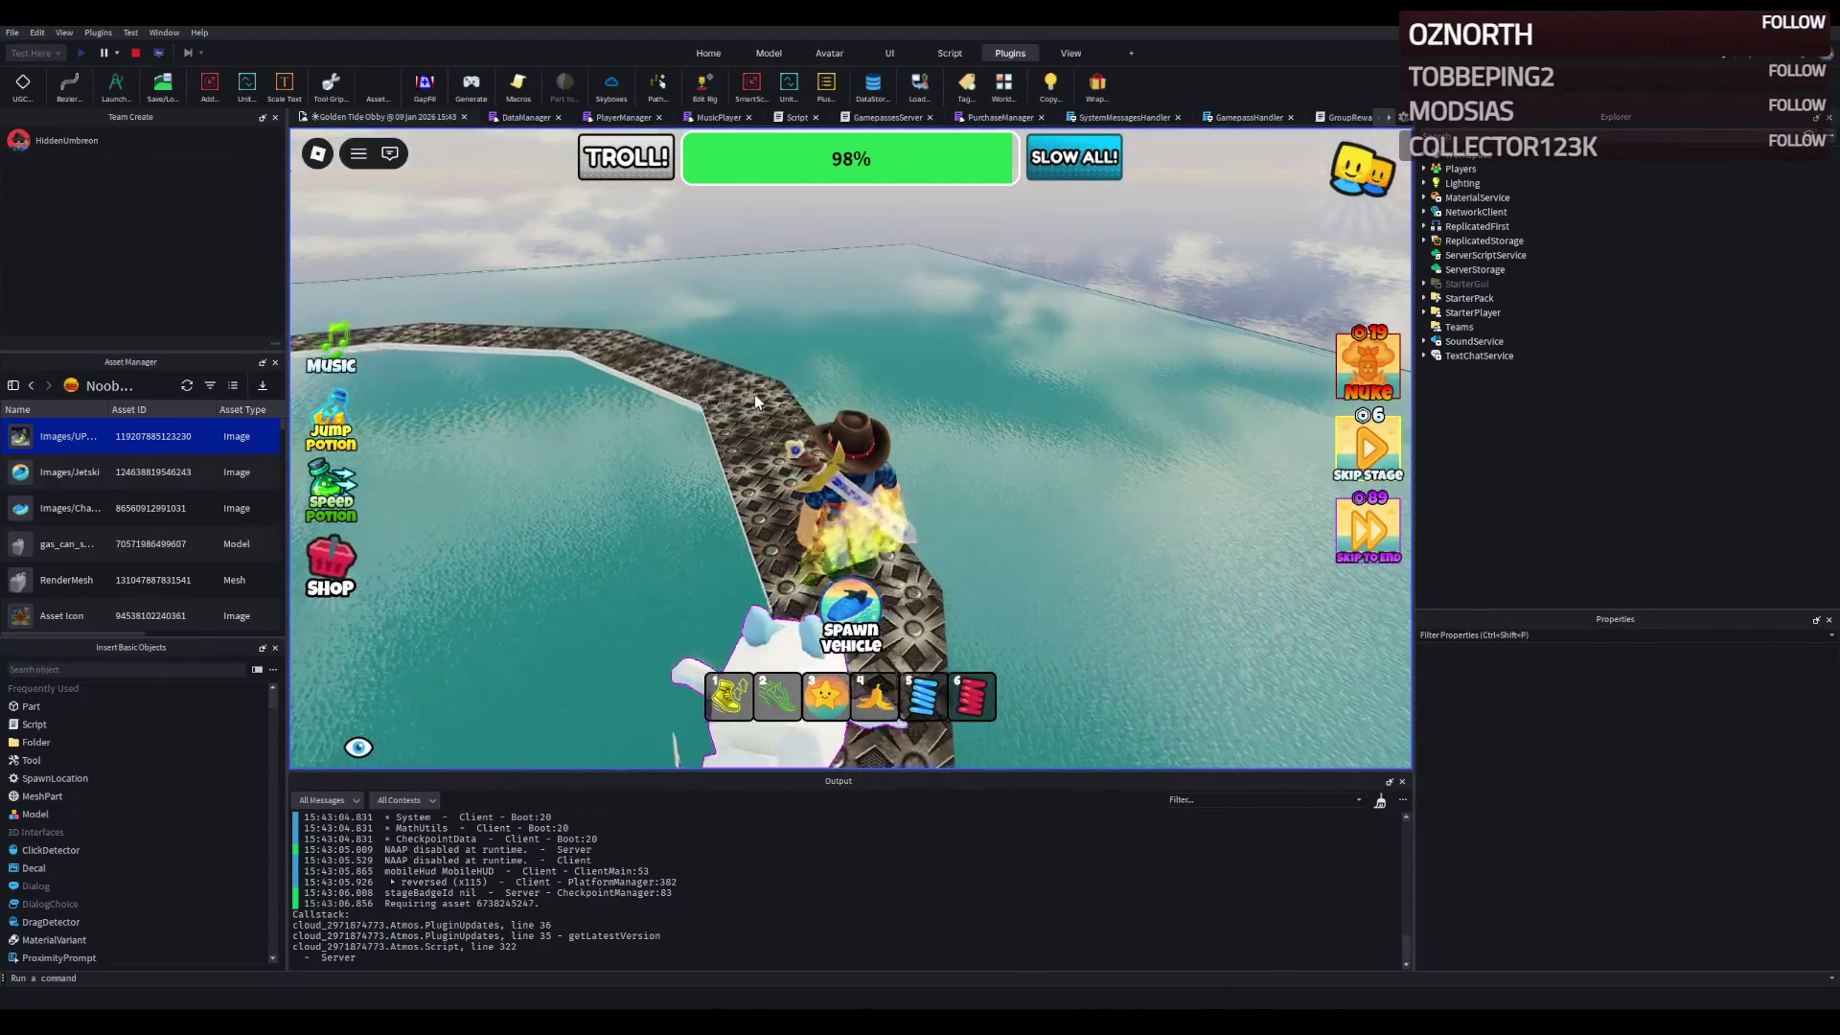
{"action": "key", "text": "w"}
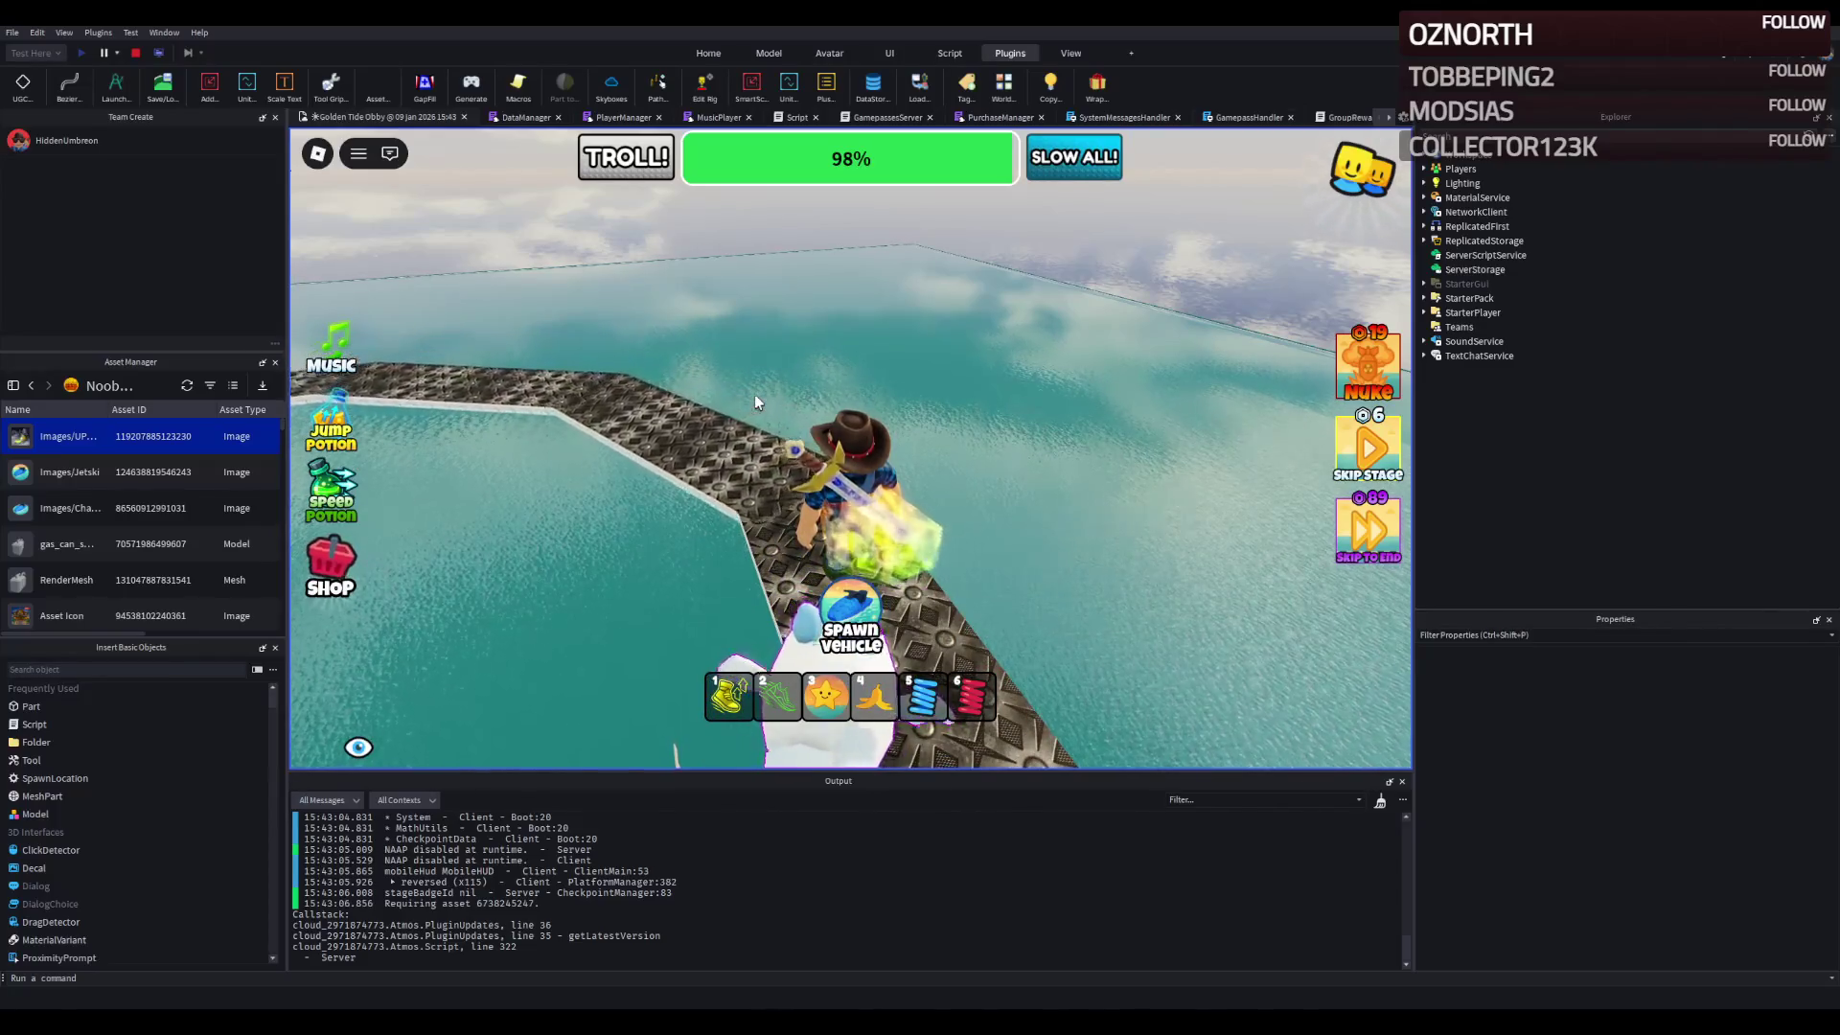
{"action": "key", "text": "w"}
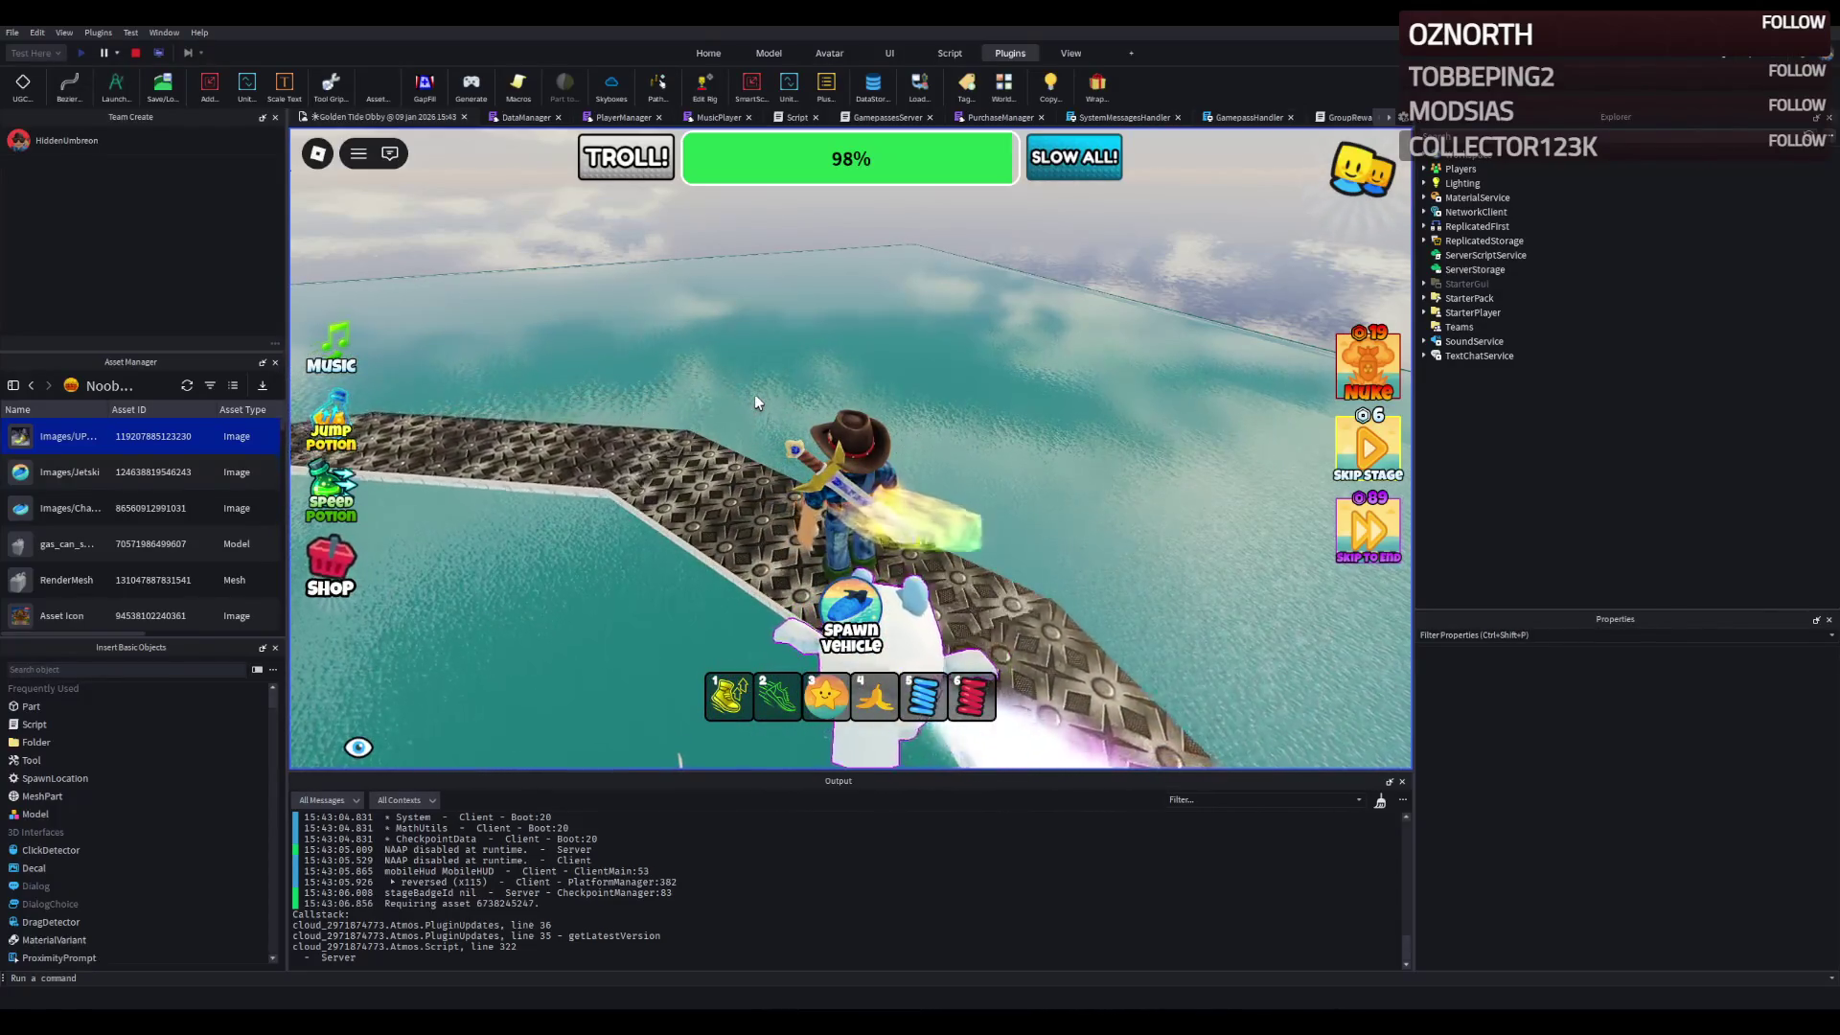
{"action": "key", "text": "w"}
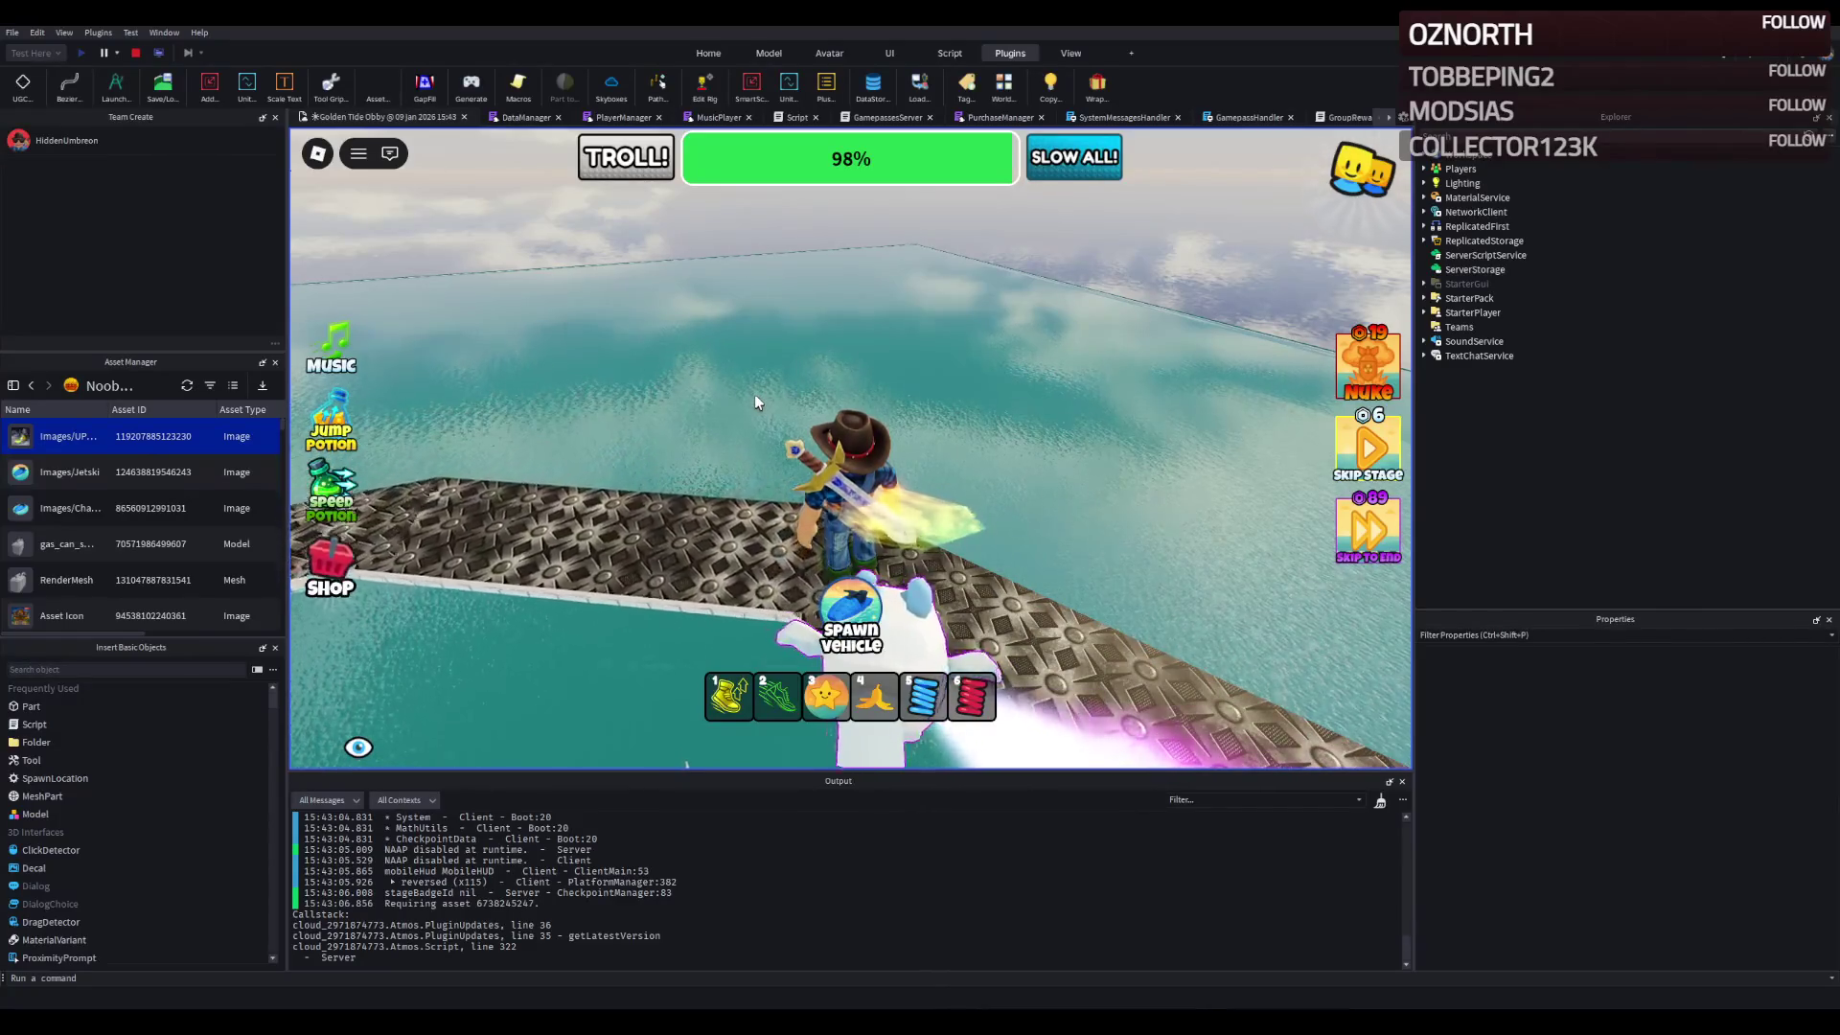
{"action": "key", "text": "w"}
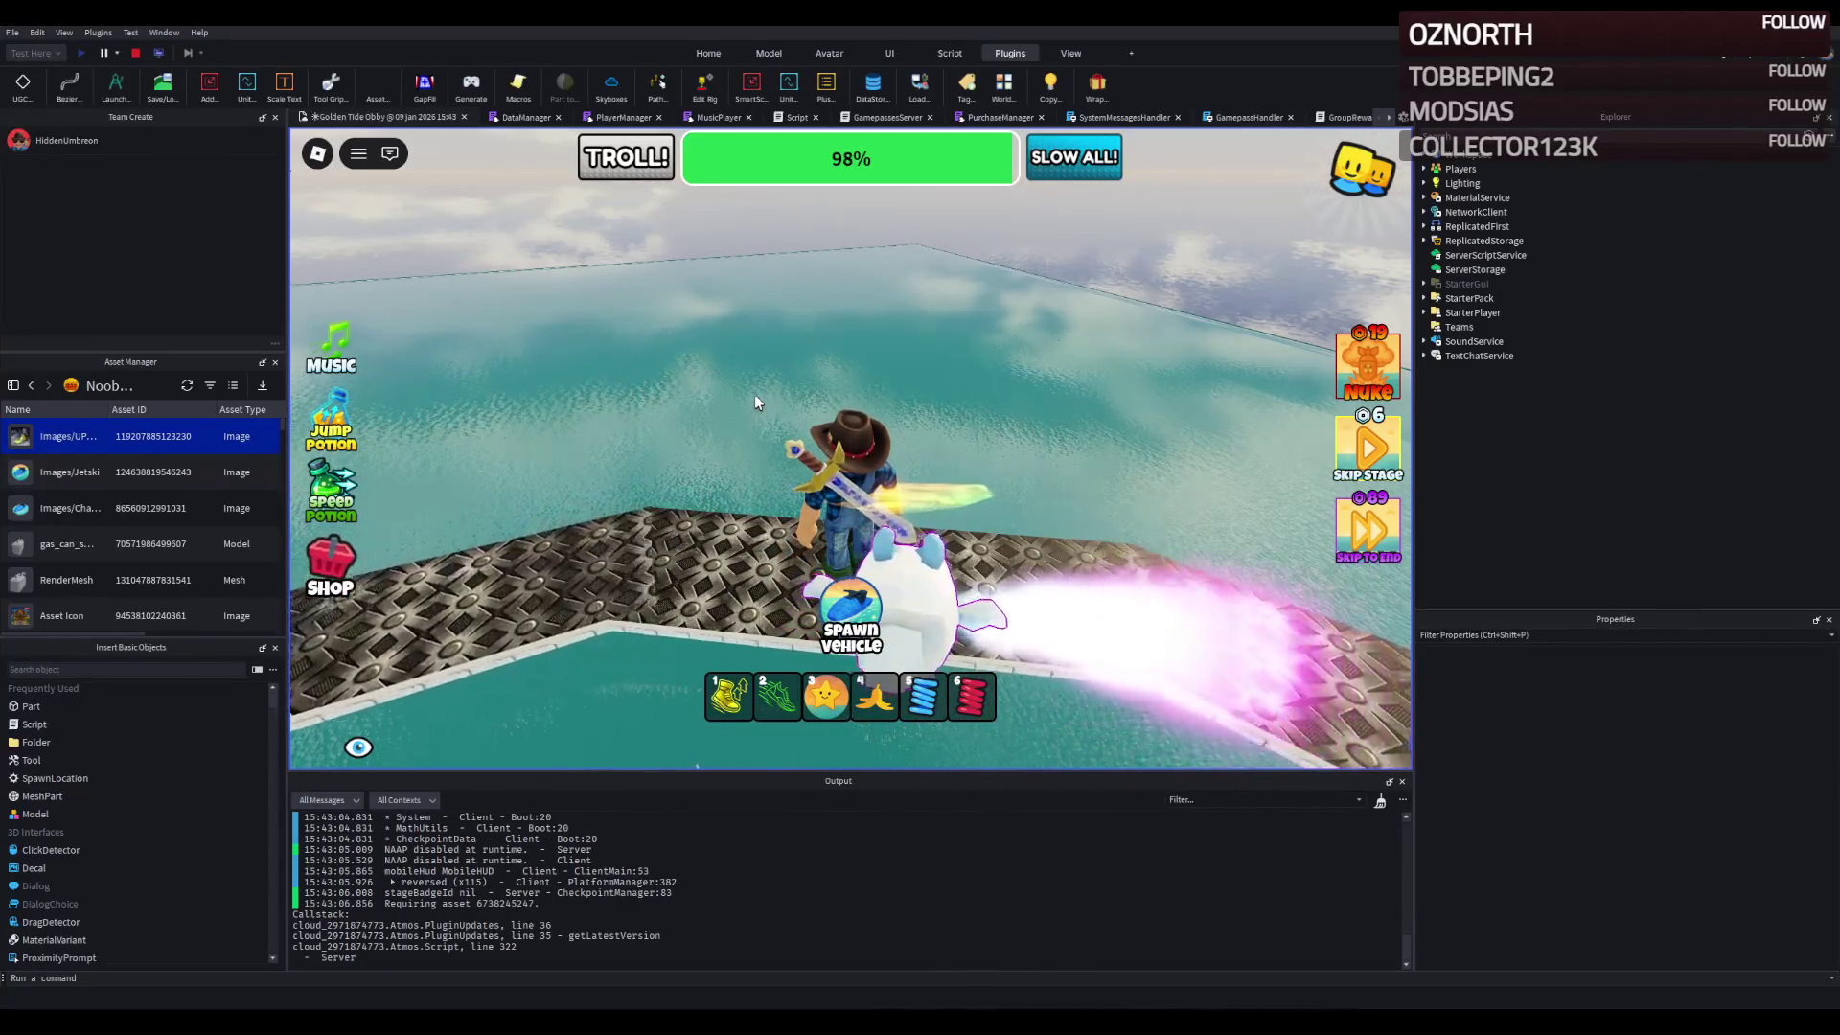
{"action": "key", "text": "w"}
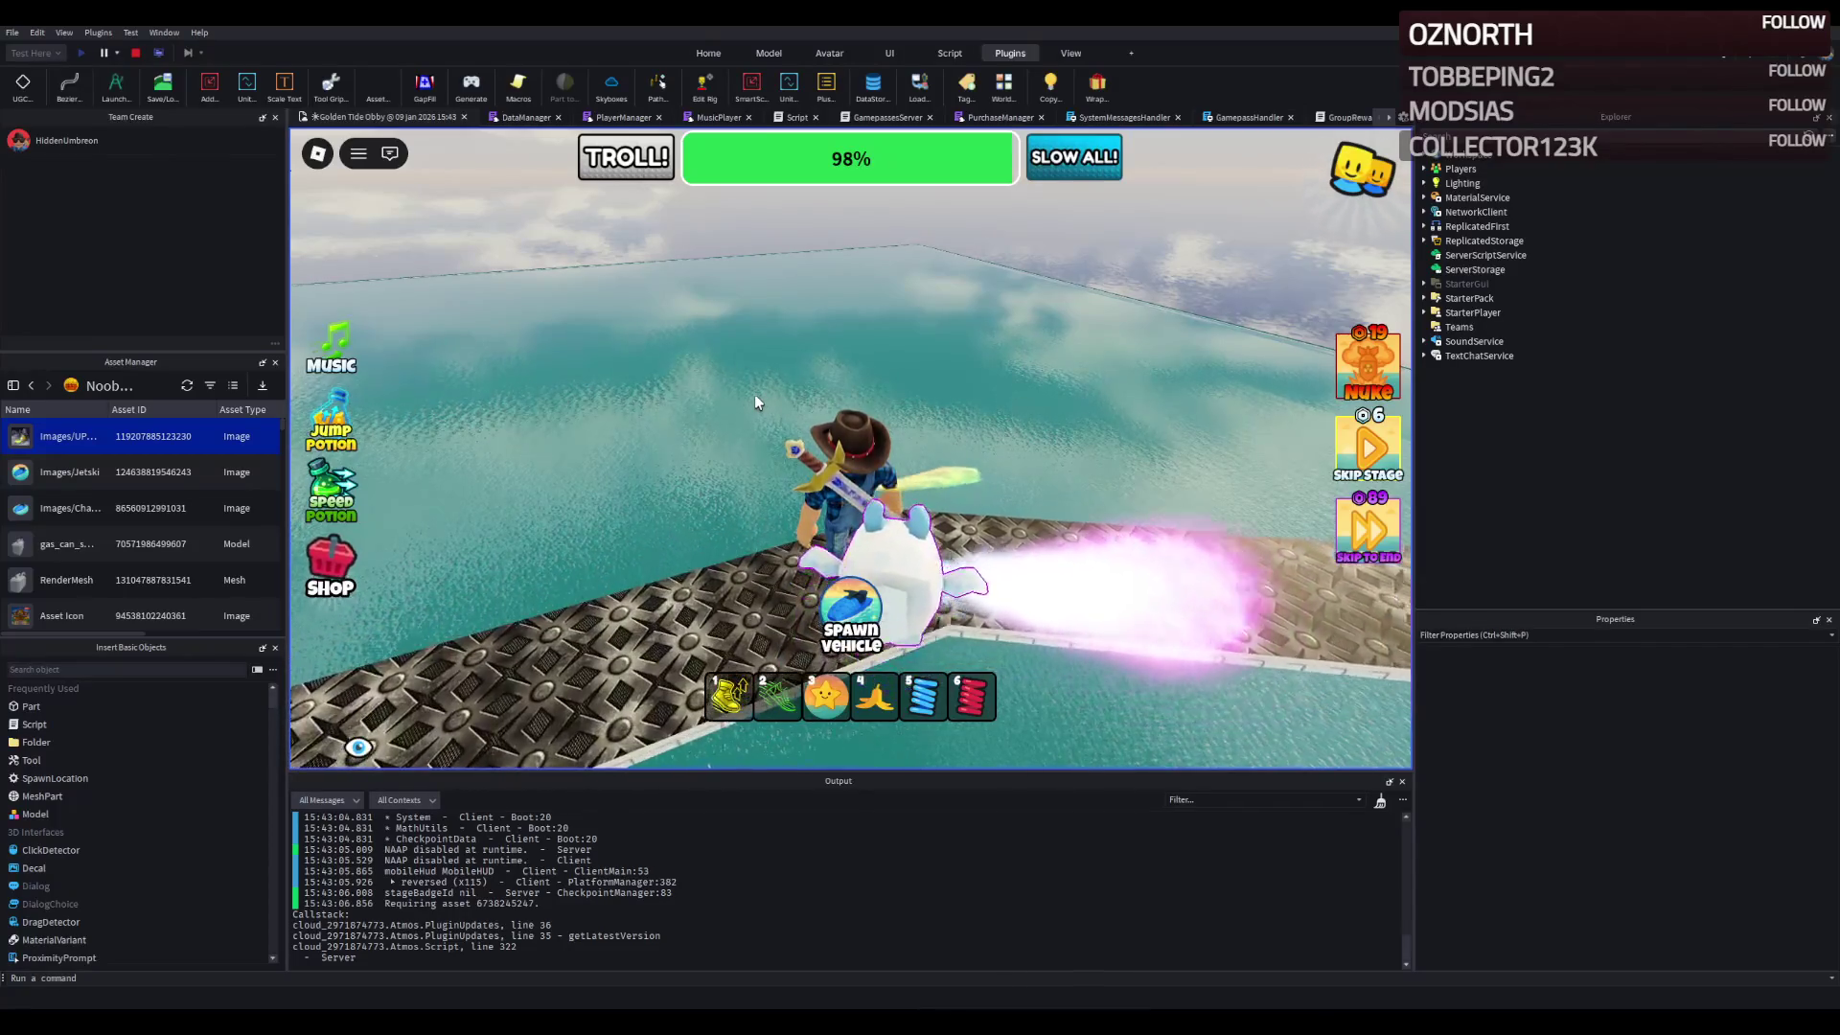
{"action": "key", "text": "w"}
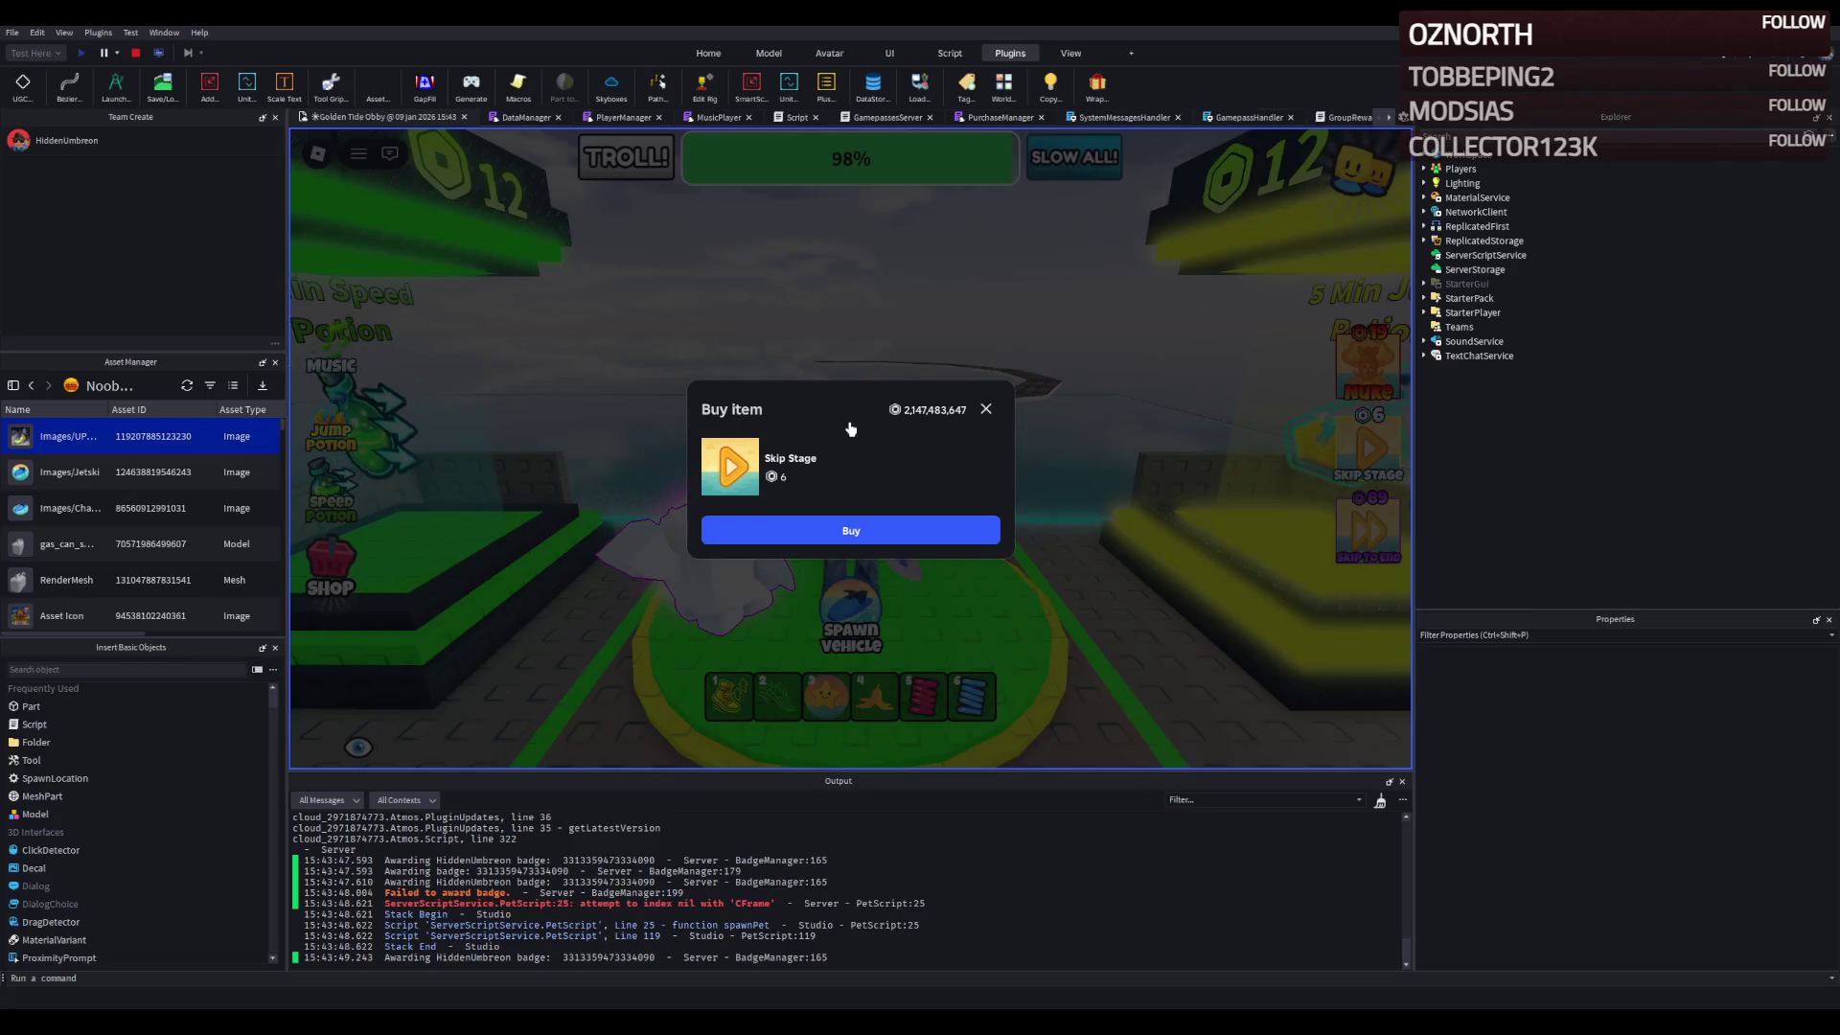
- Close the Skip Stage purchase prompt and walk the avatar along the walkway again
{"action": "left_click", "coordinate": [990, 409]}
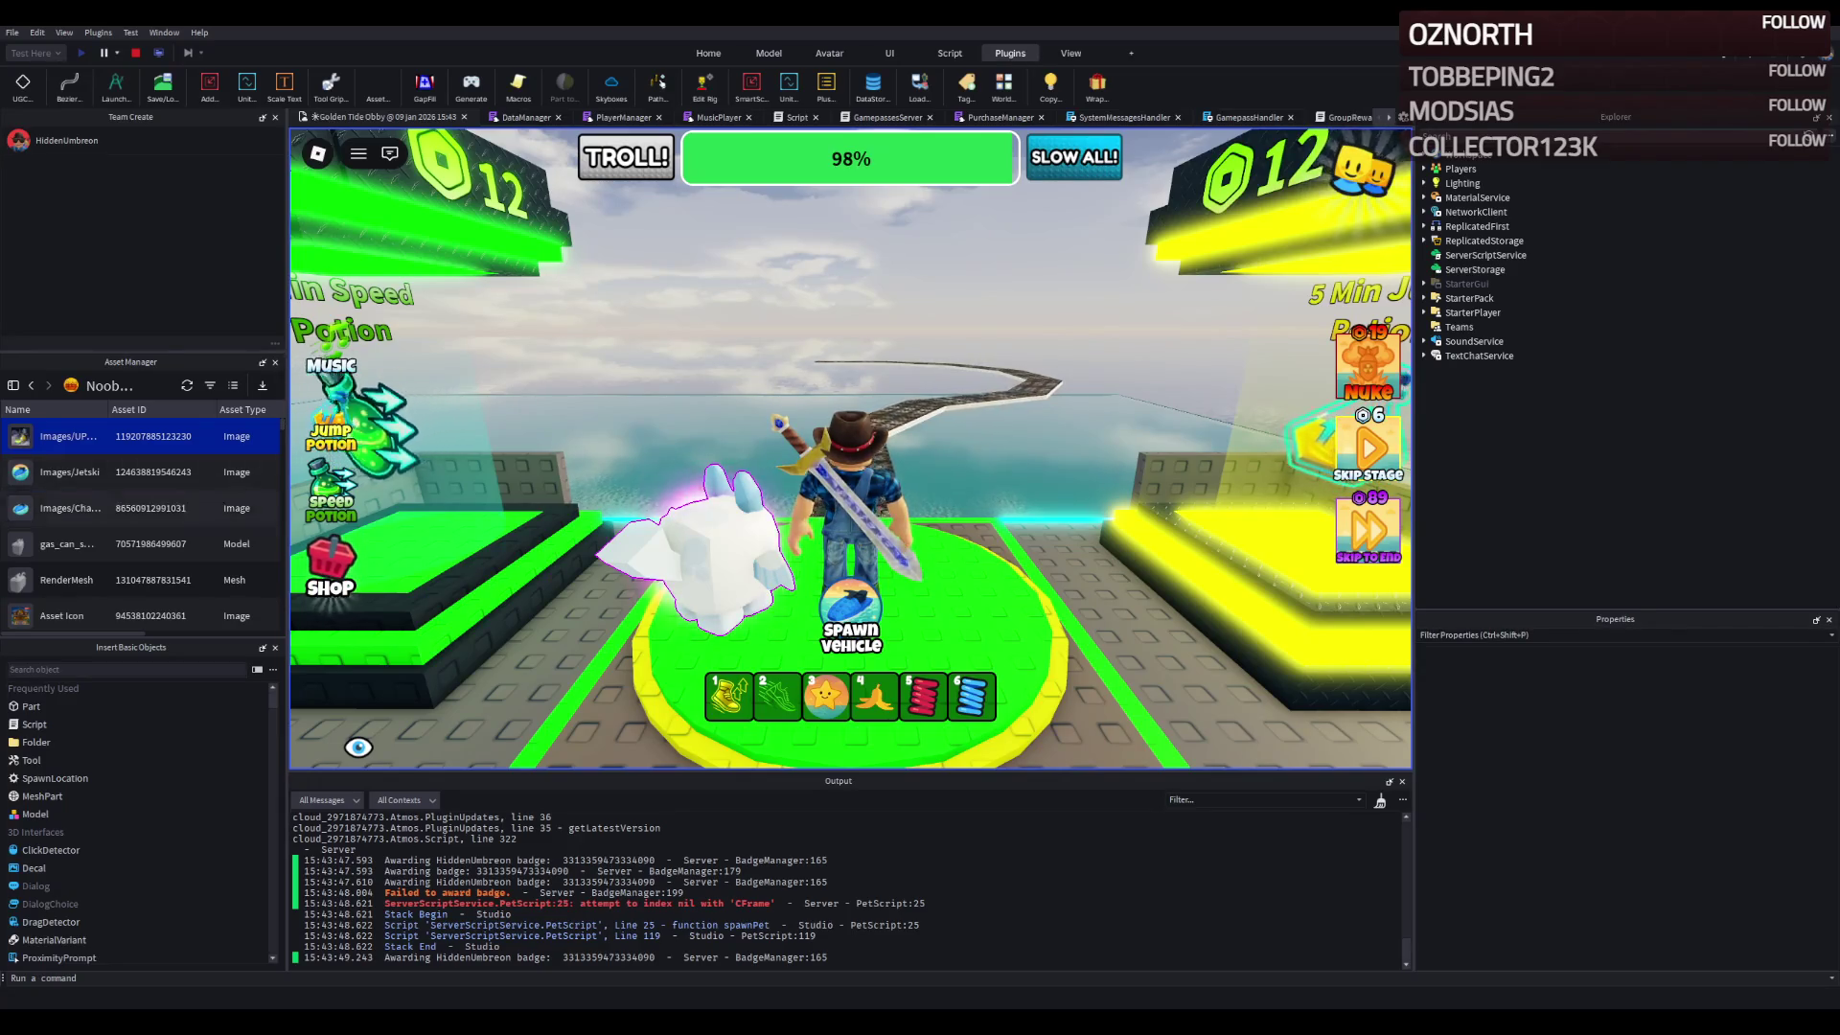
{"action": "key", "text": "w"}
{"action": "key", "text": "w"}
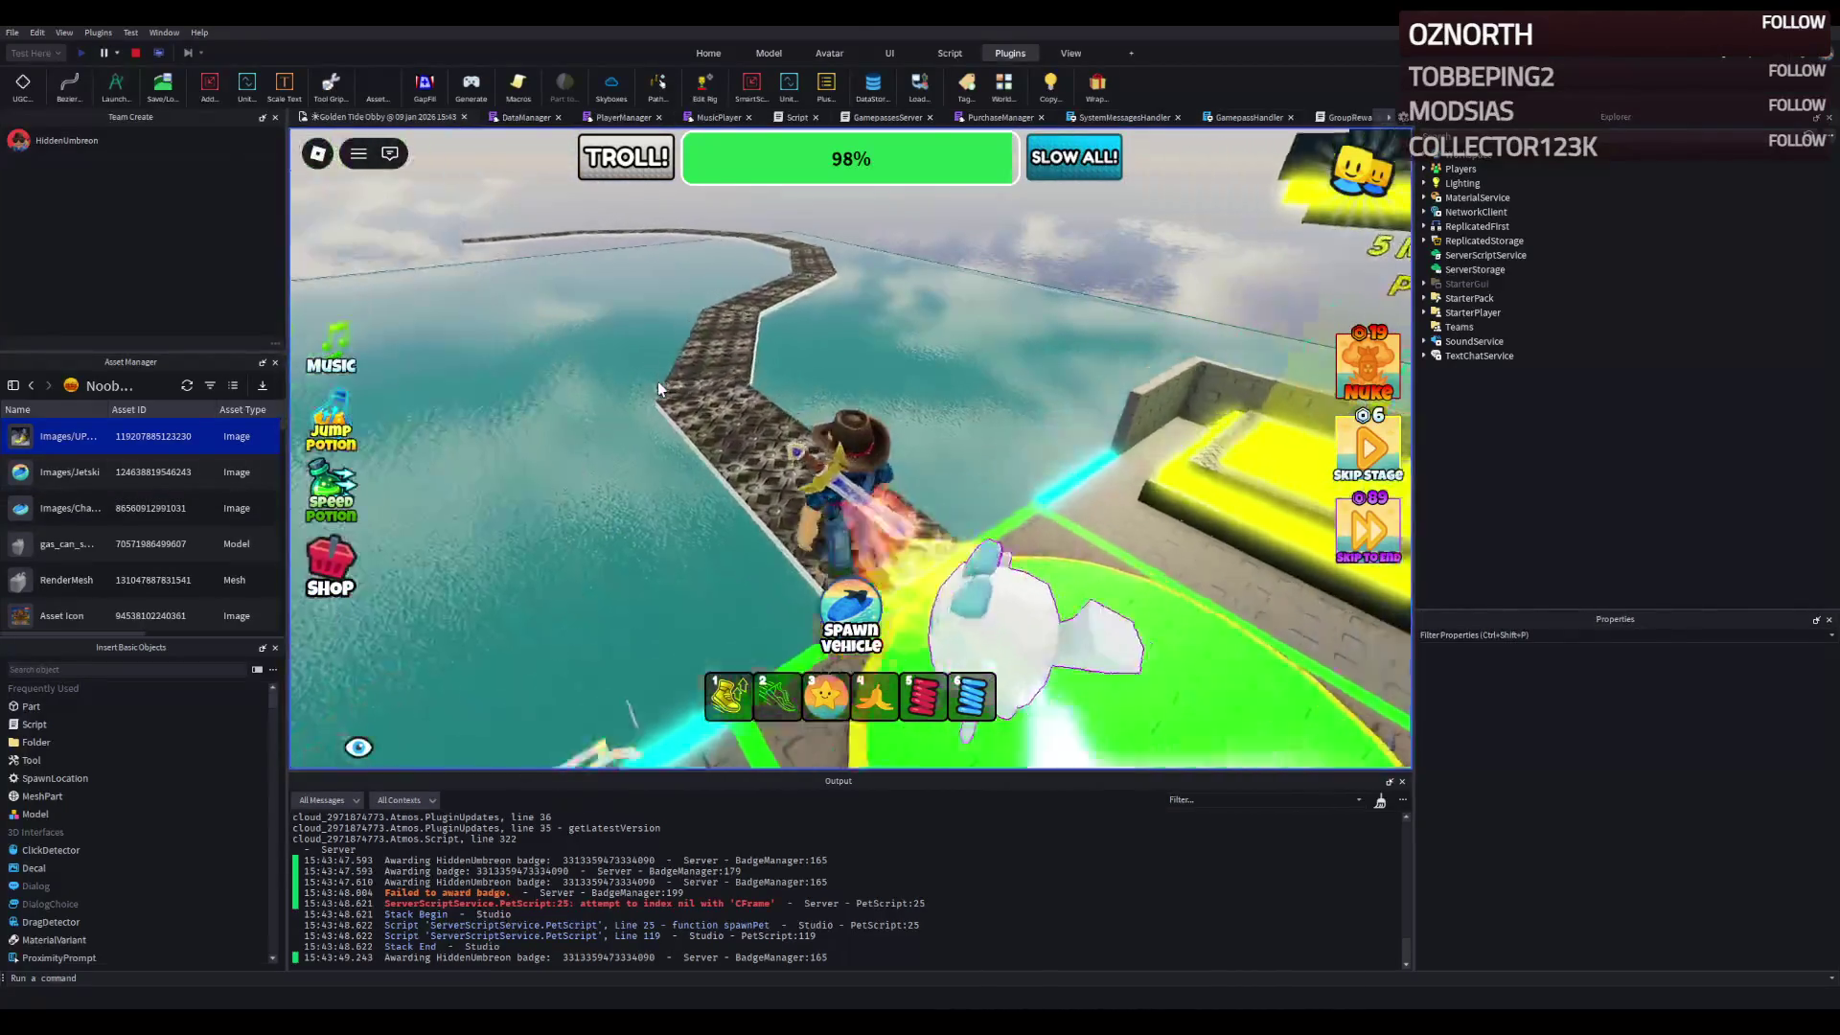
{"action": "key", "text": "w"}
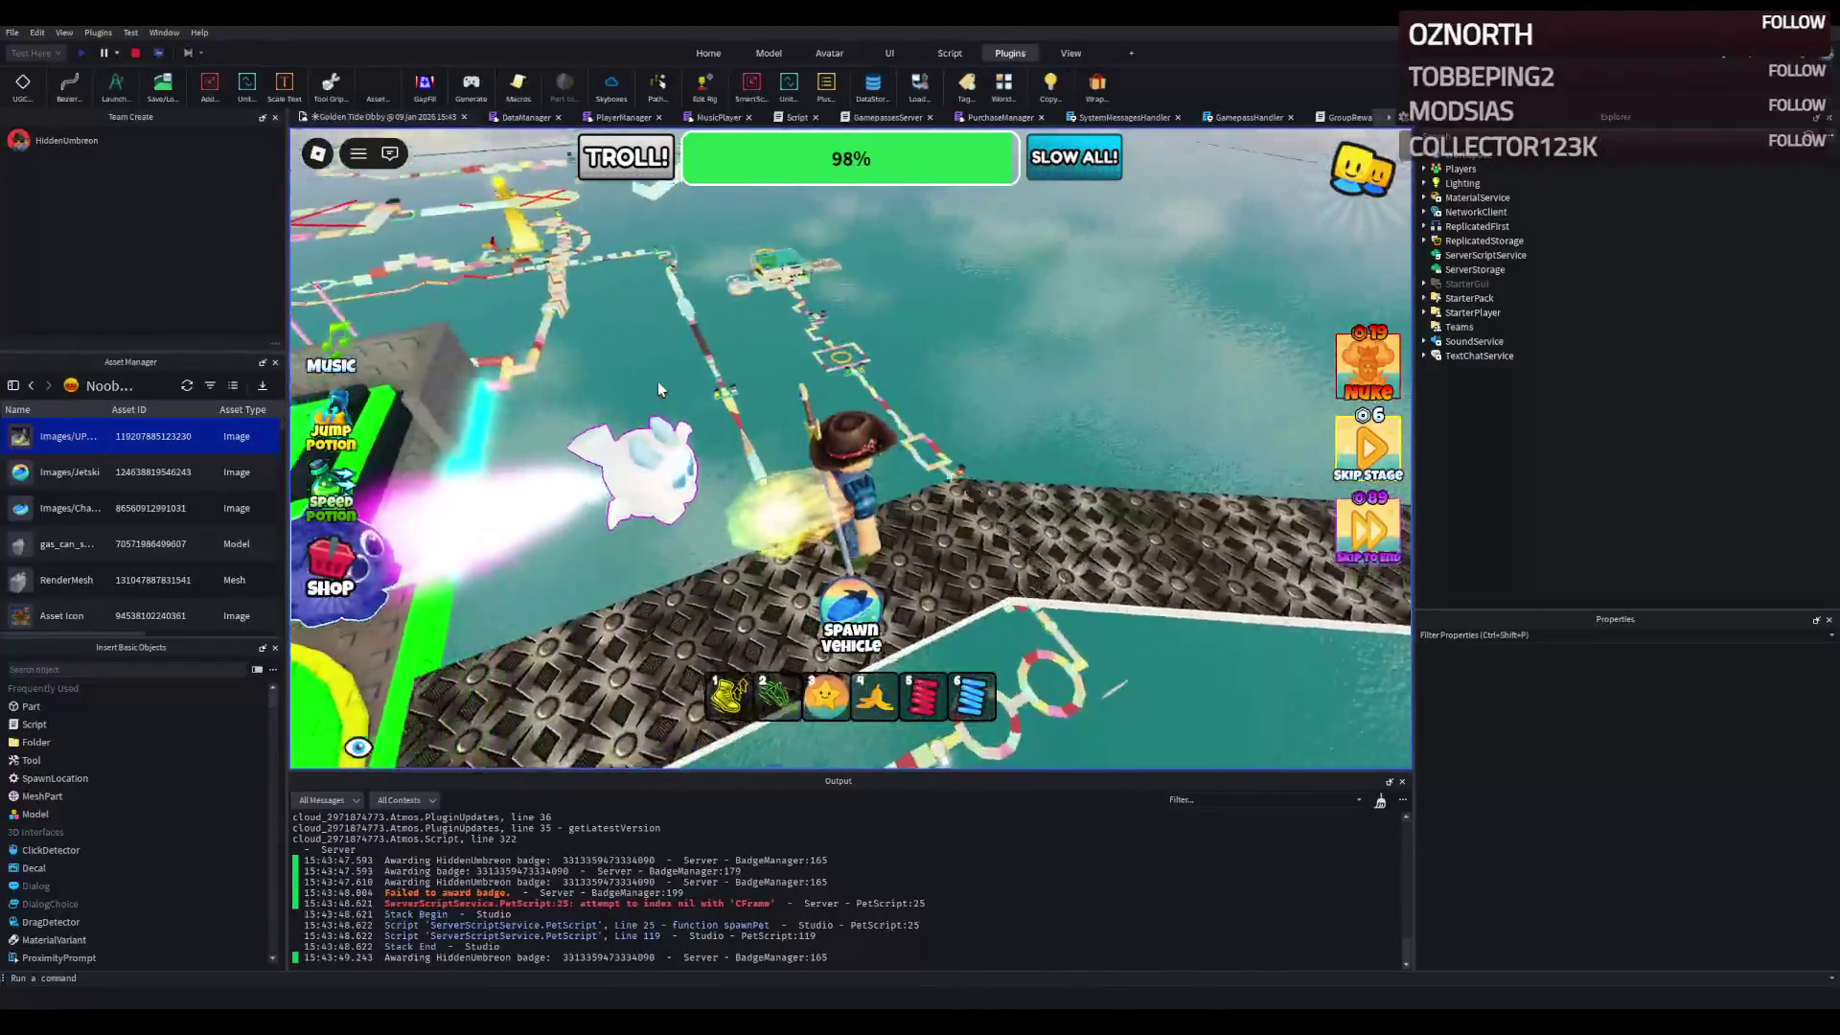
{"action": "key", "text": "w"}
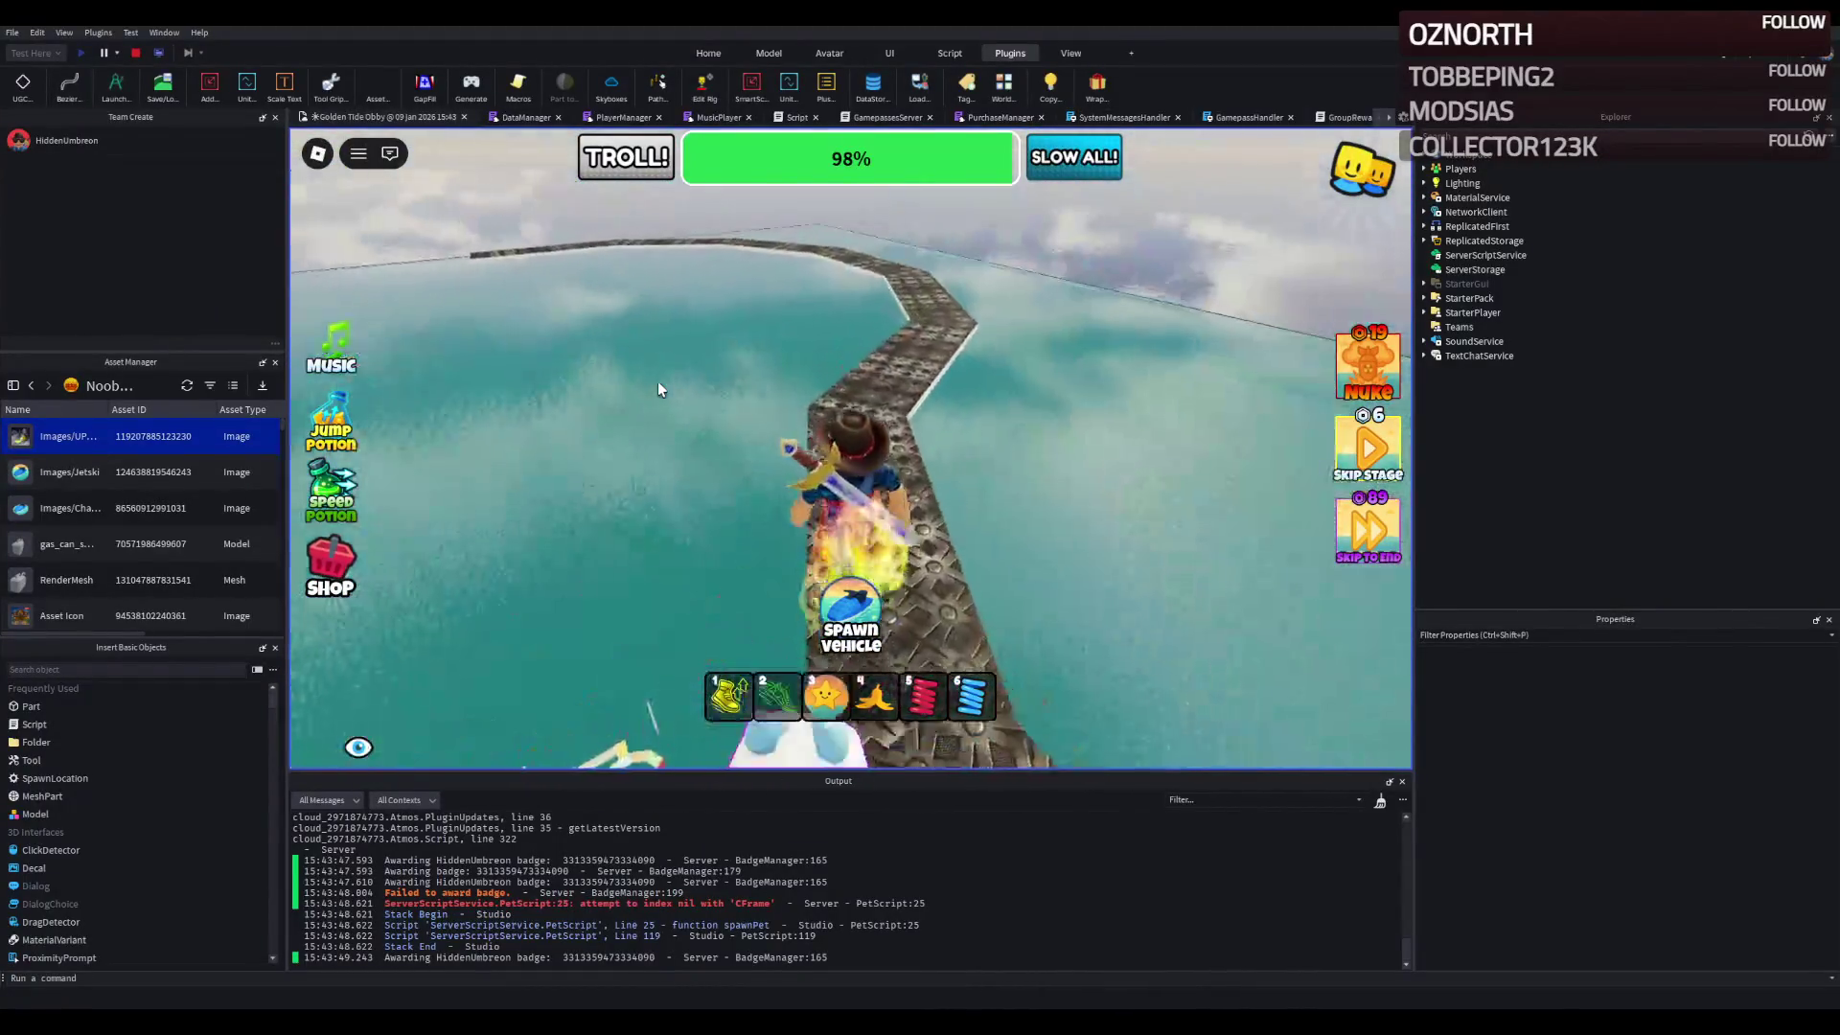
{"action": "key", "text": "w"}
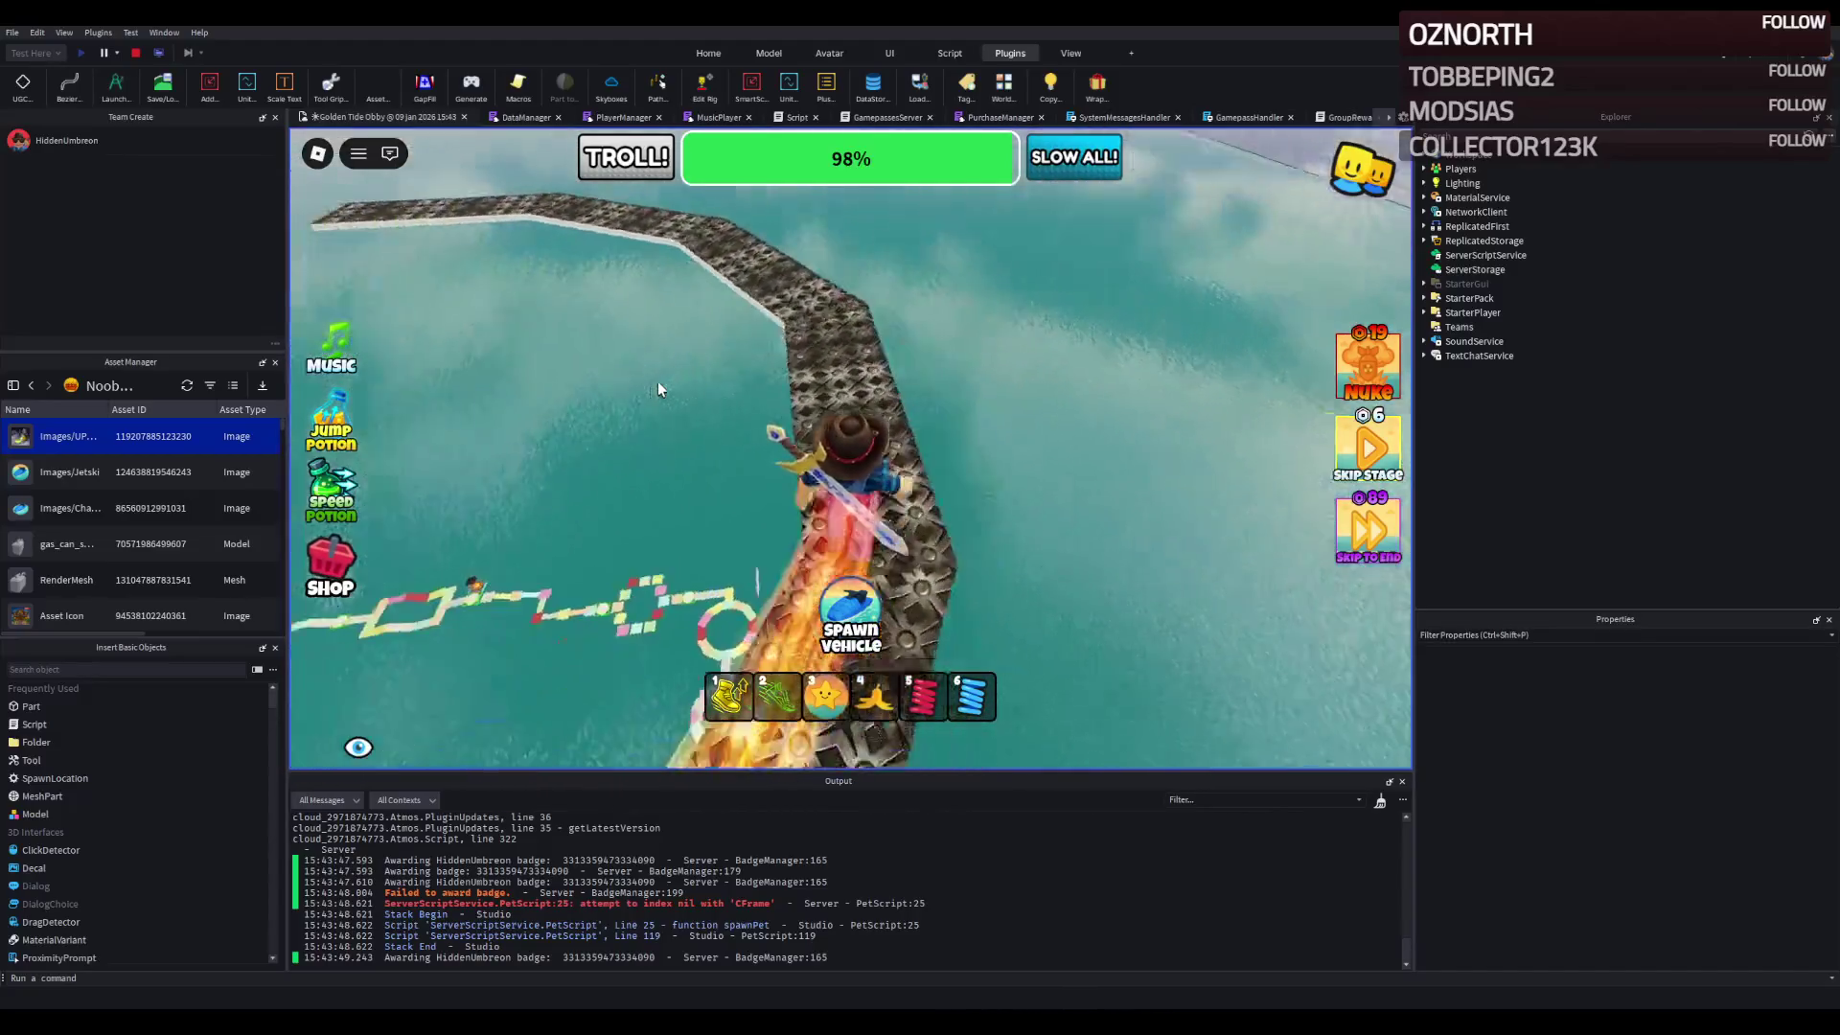
{"action": "key", "text": "w"}
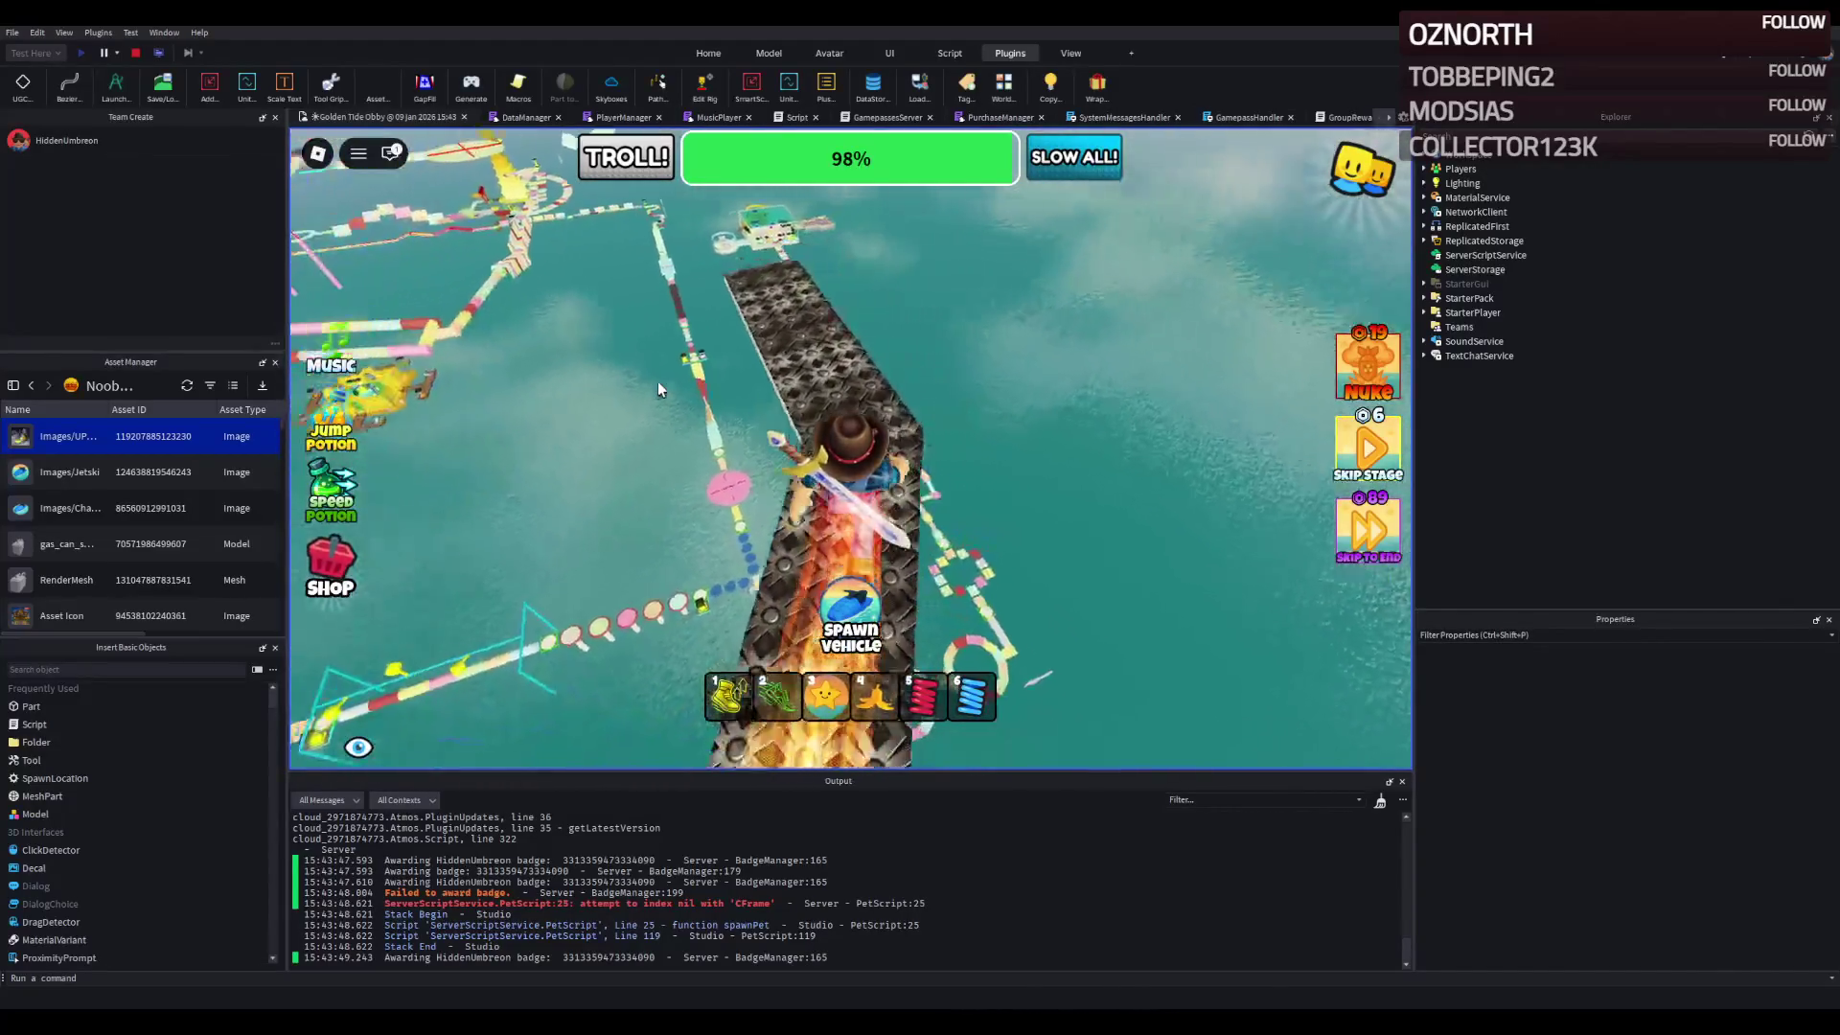
{"action": "key", "text": "w"}
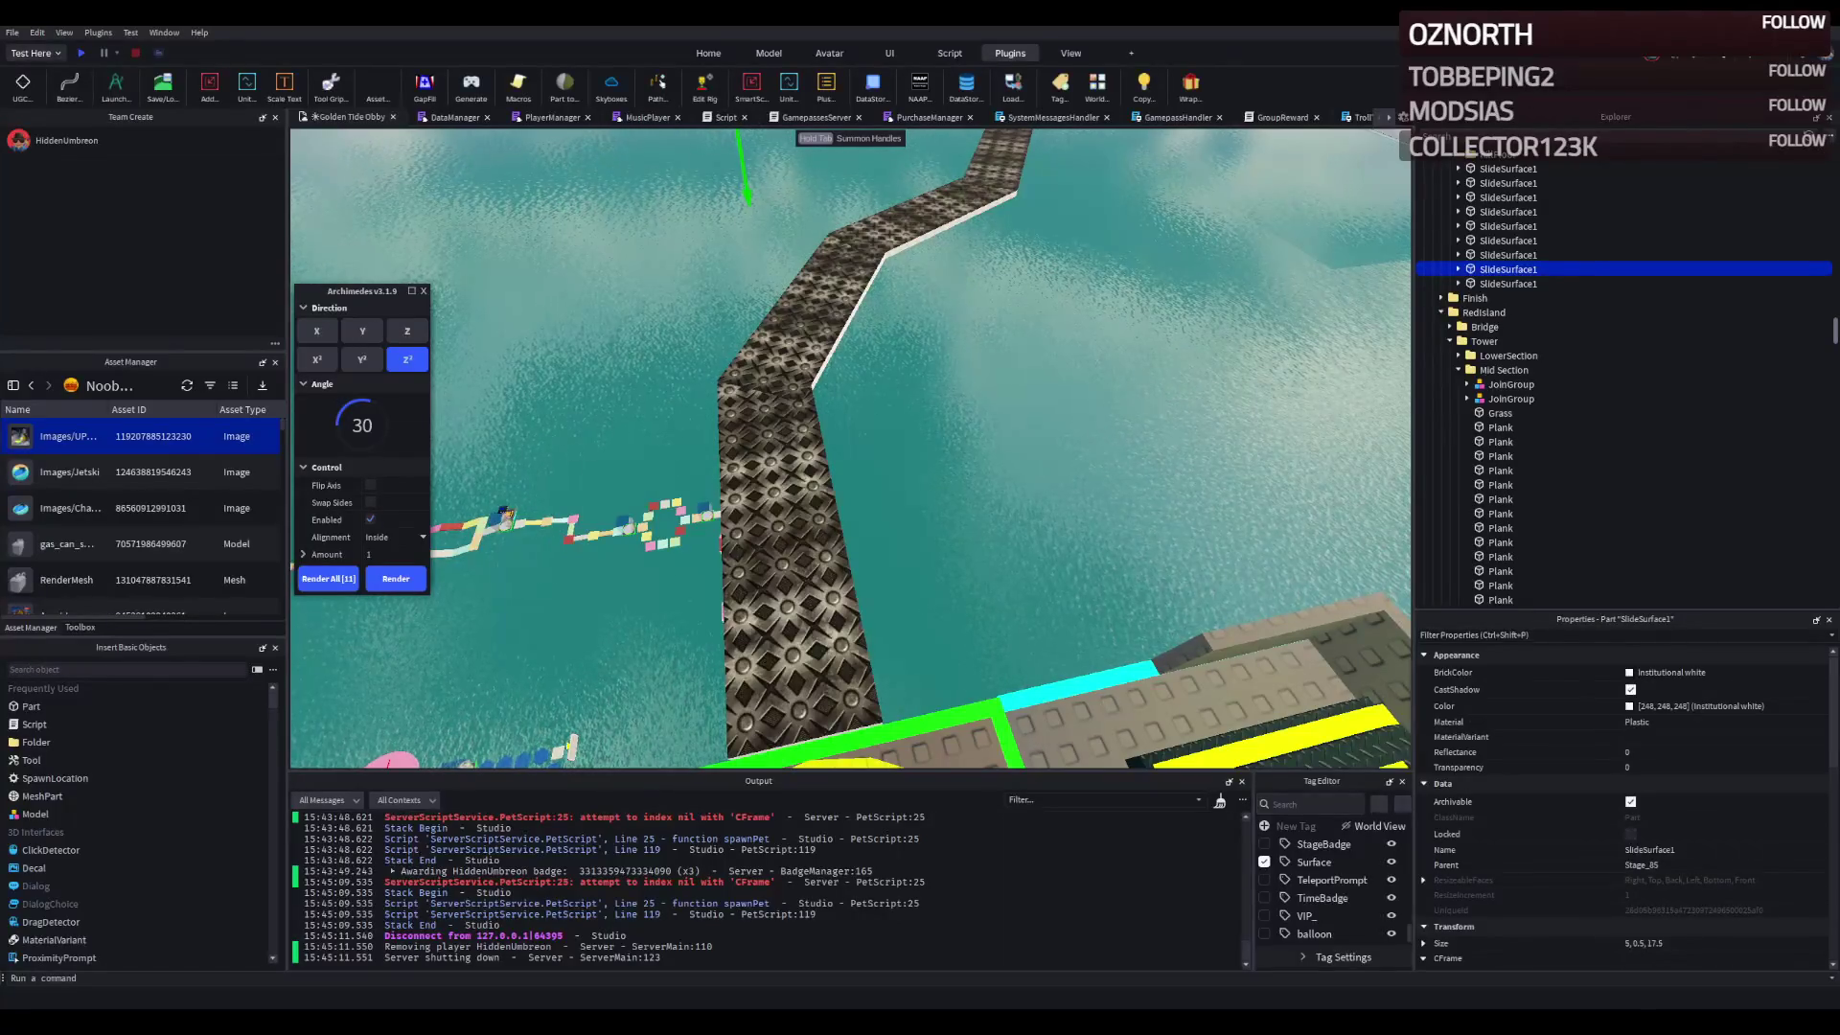
- Fly the camera back over the obby for an oblique overview of the walkway
{"action": "key", "text": "s"}
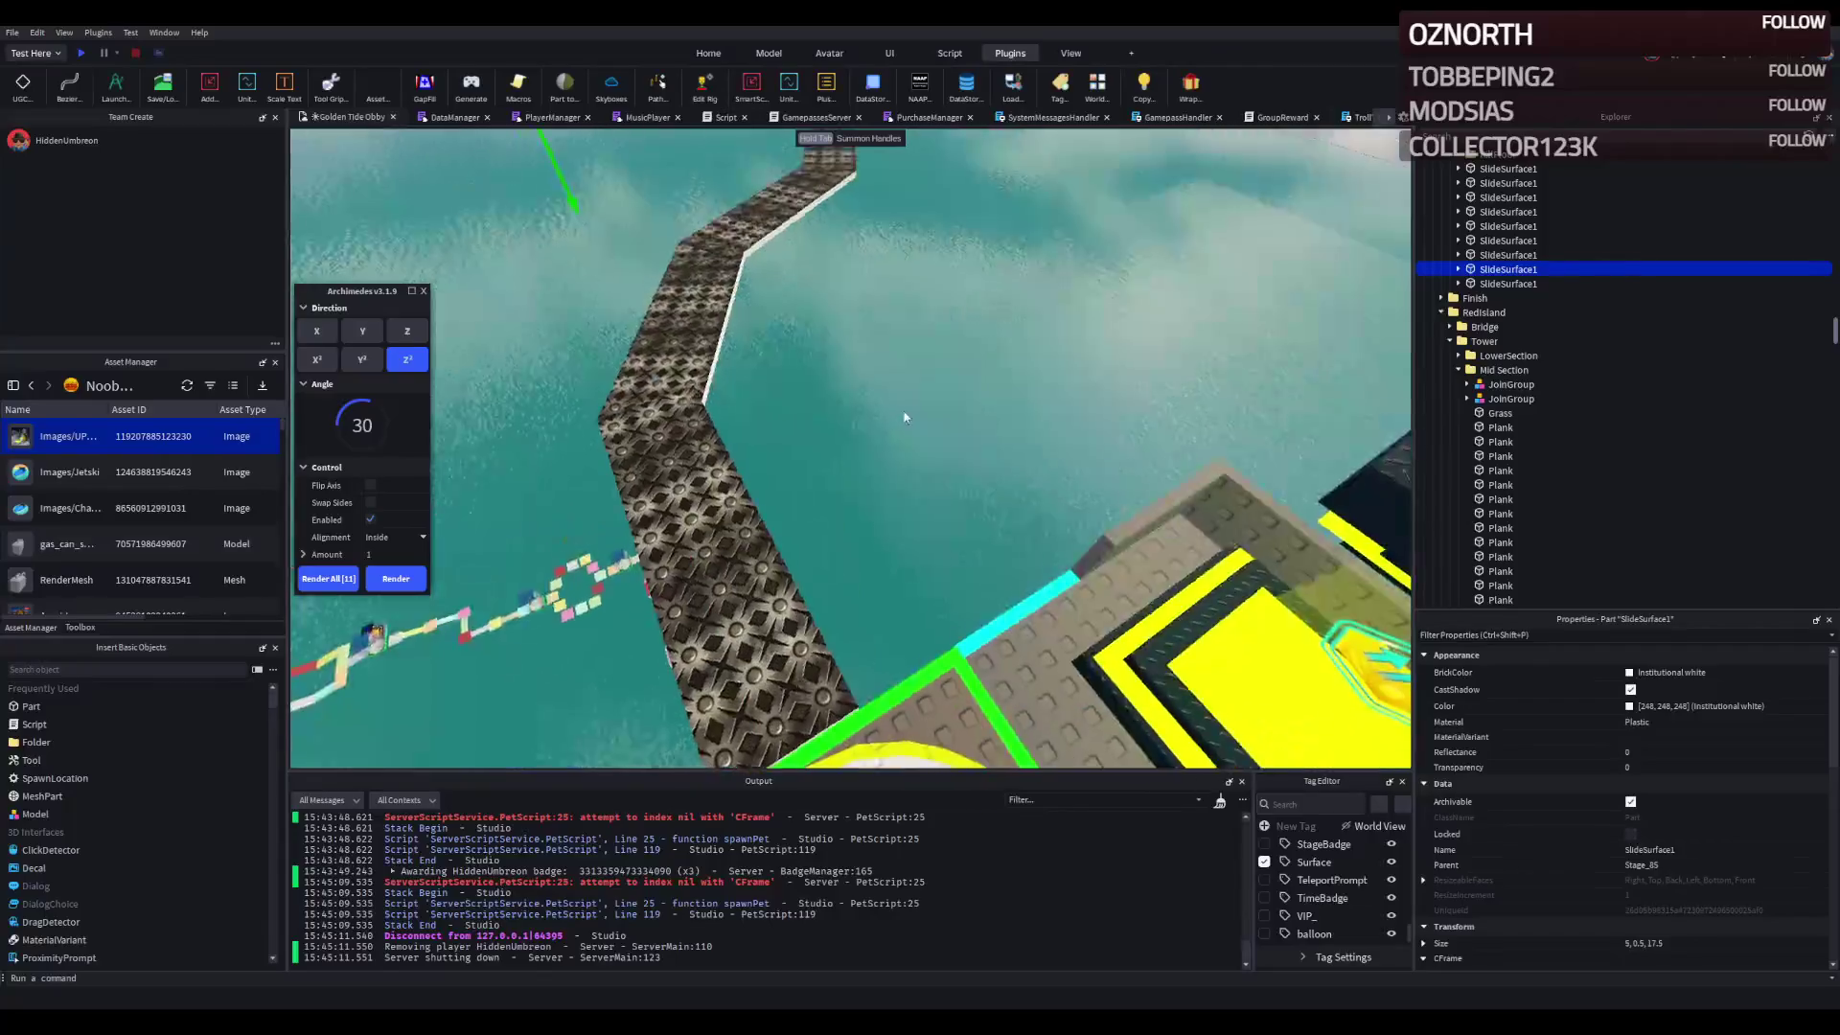
{"action": "key", "text": "s"}
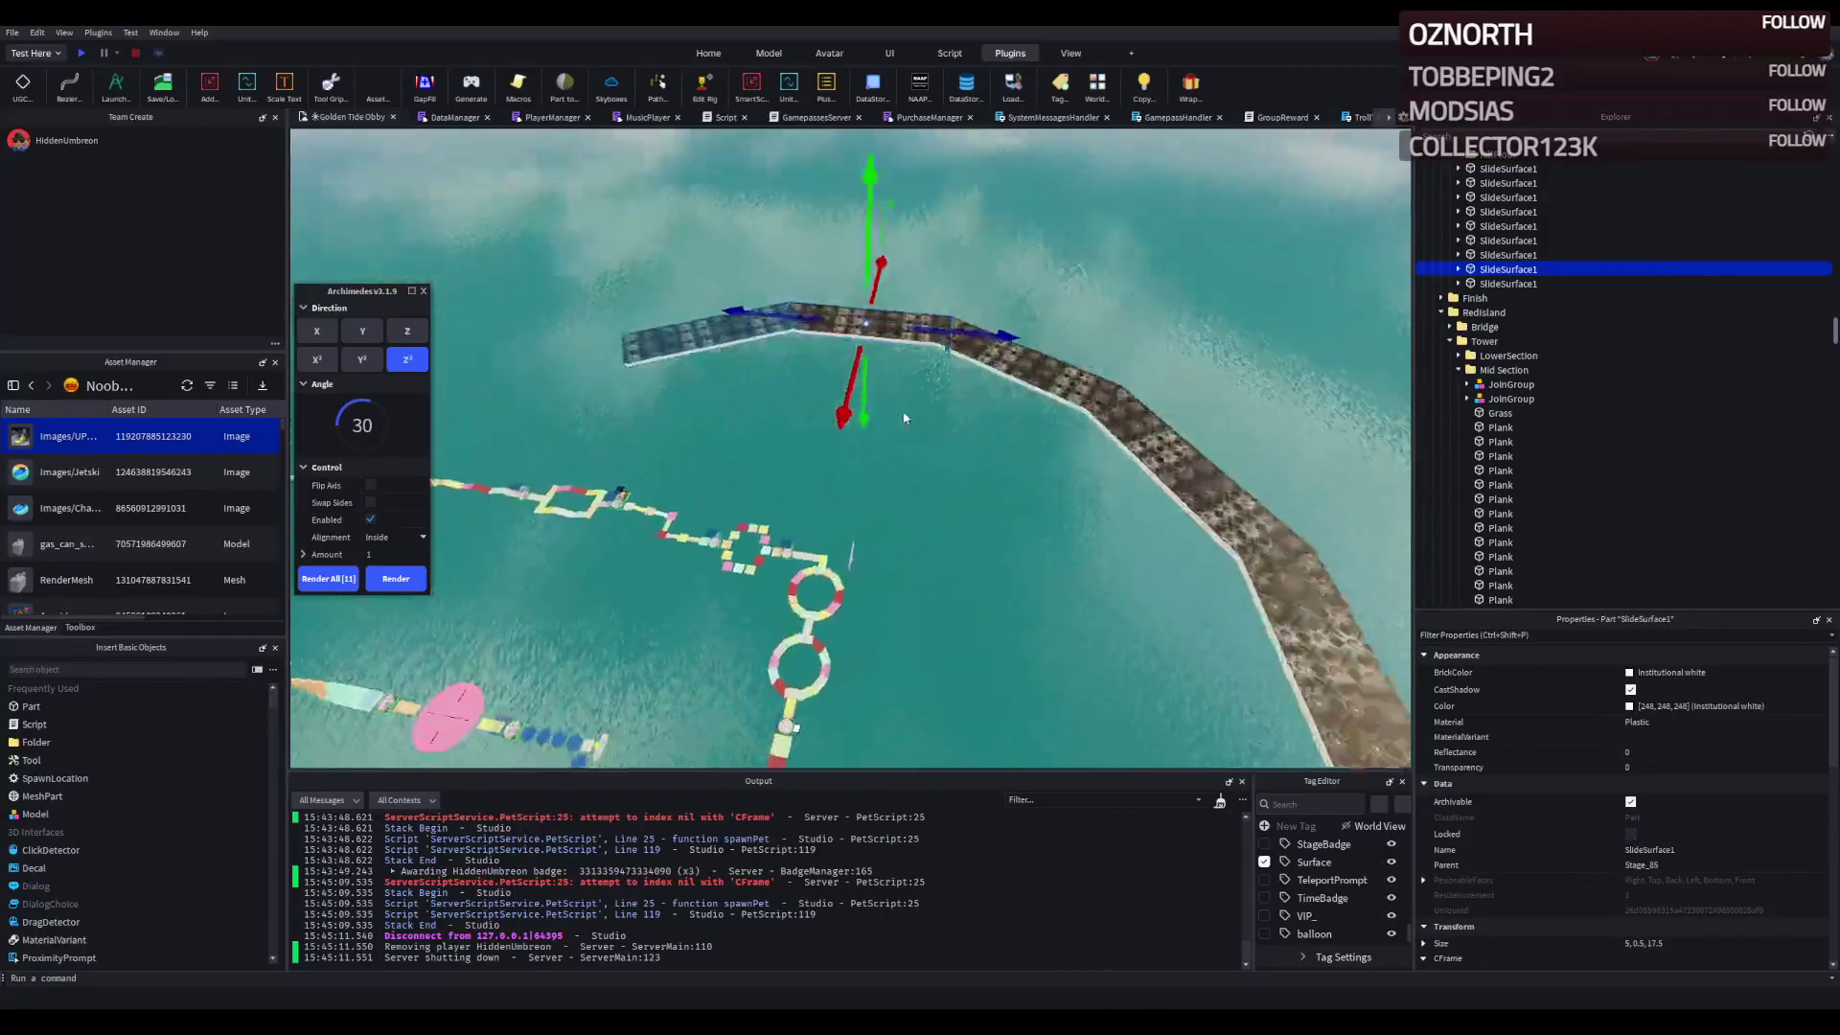
{"action": "key", "text": "s"}
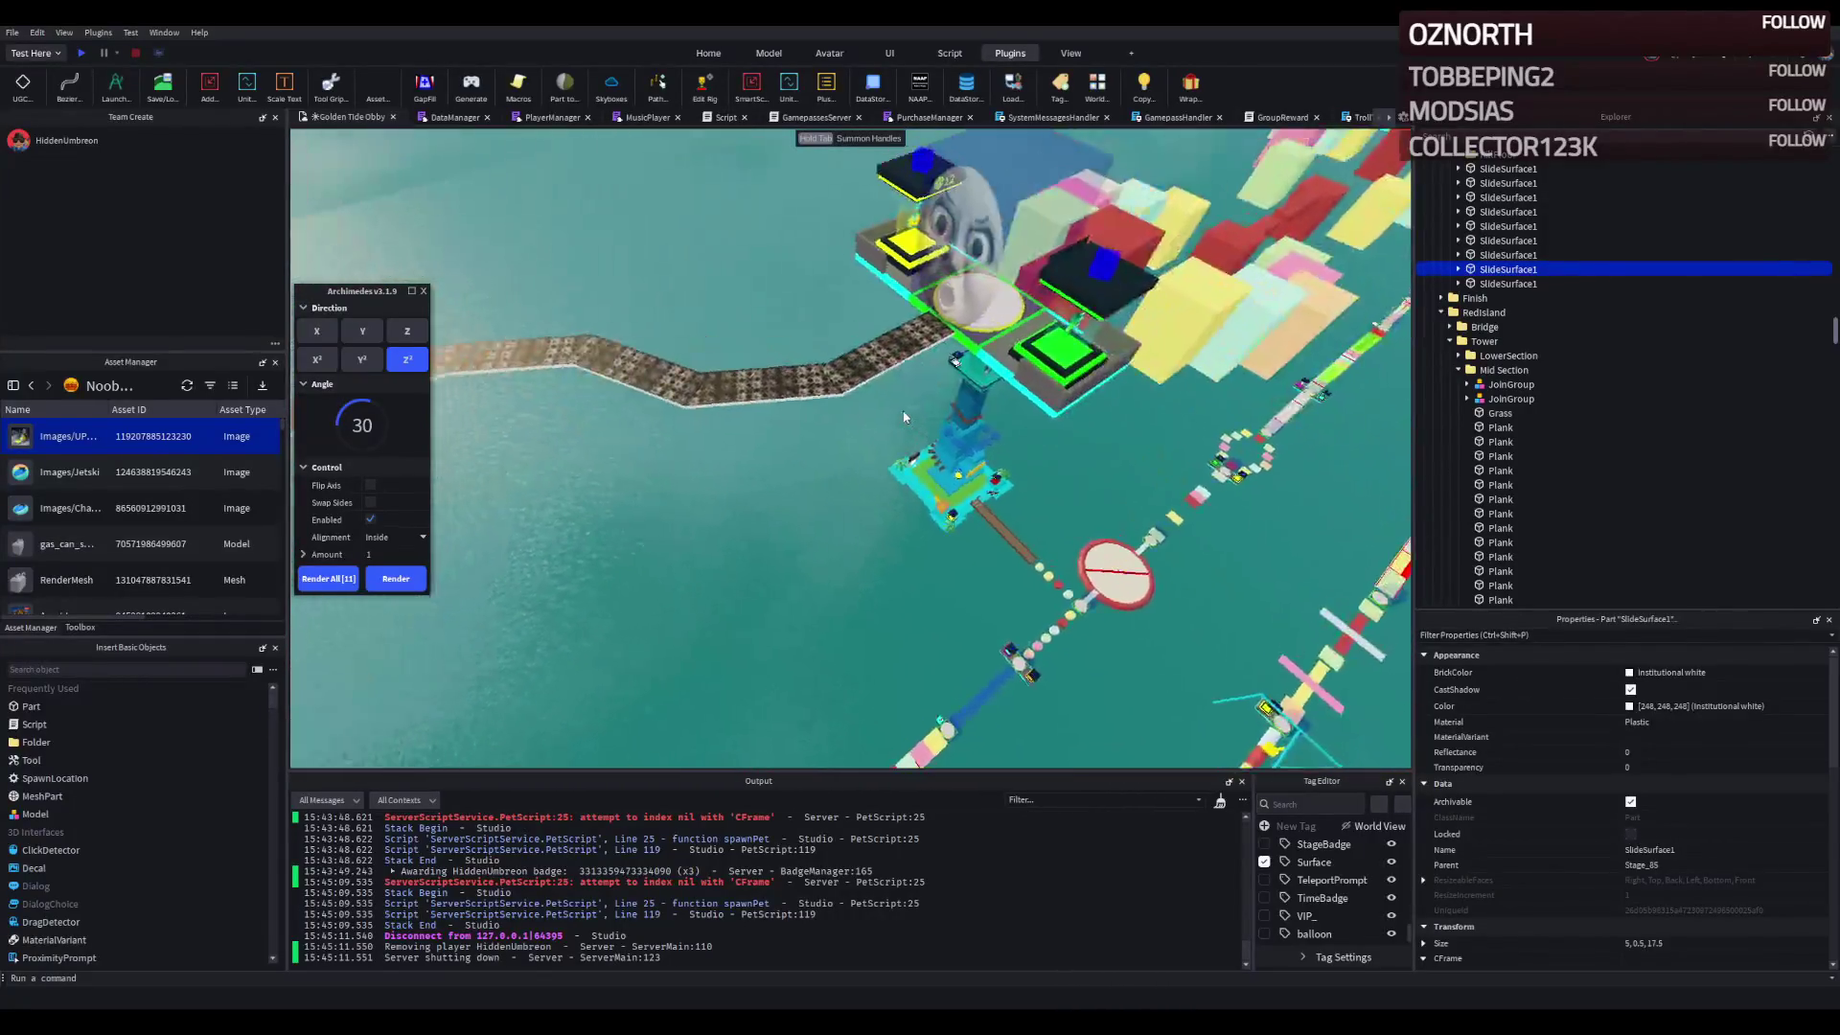
{"action": "key", "text": "s"}
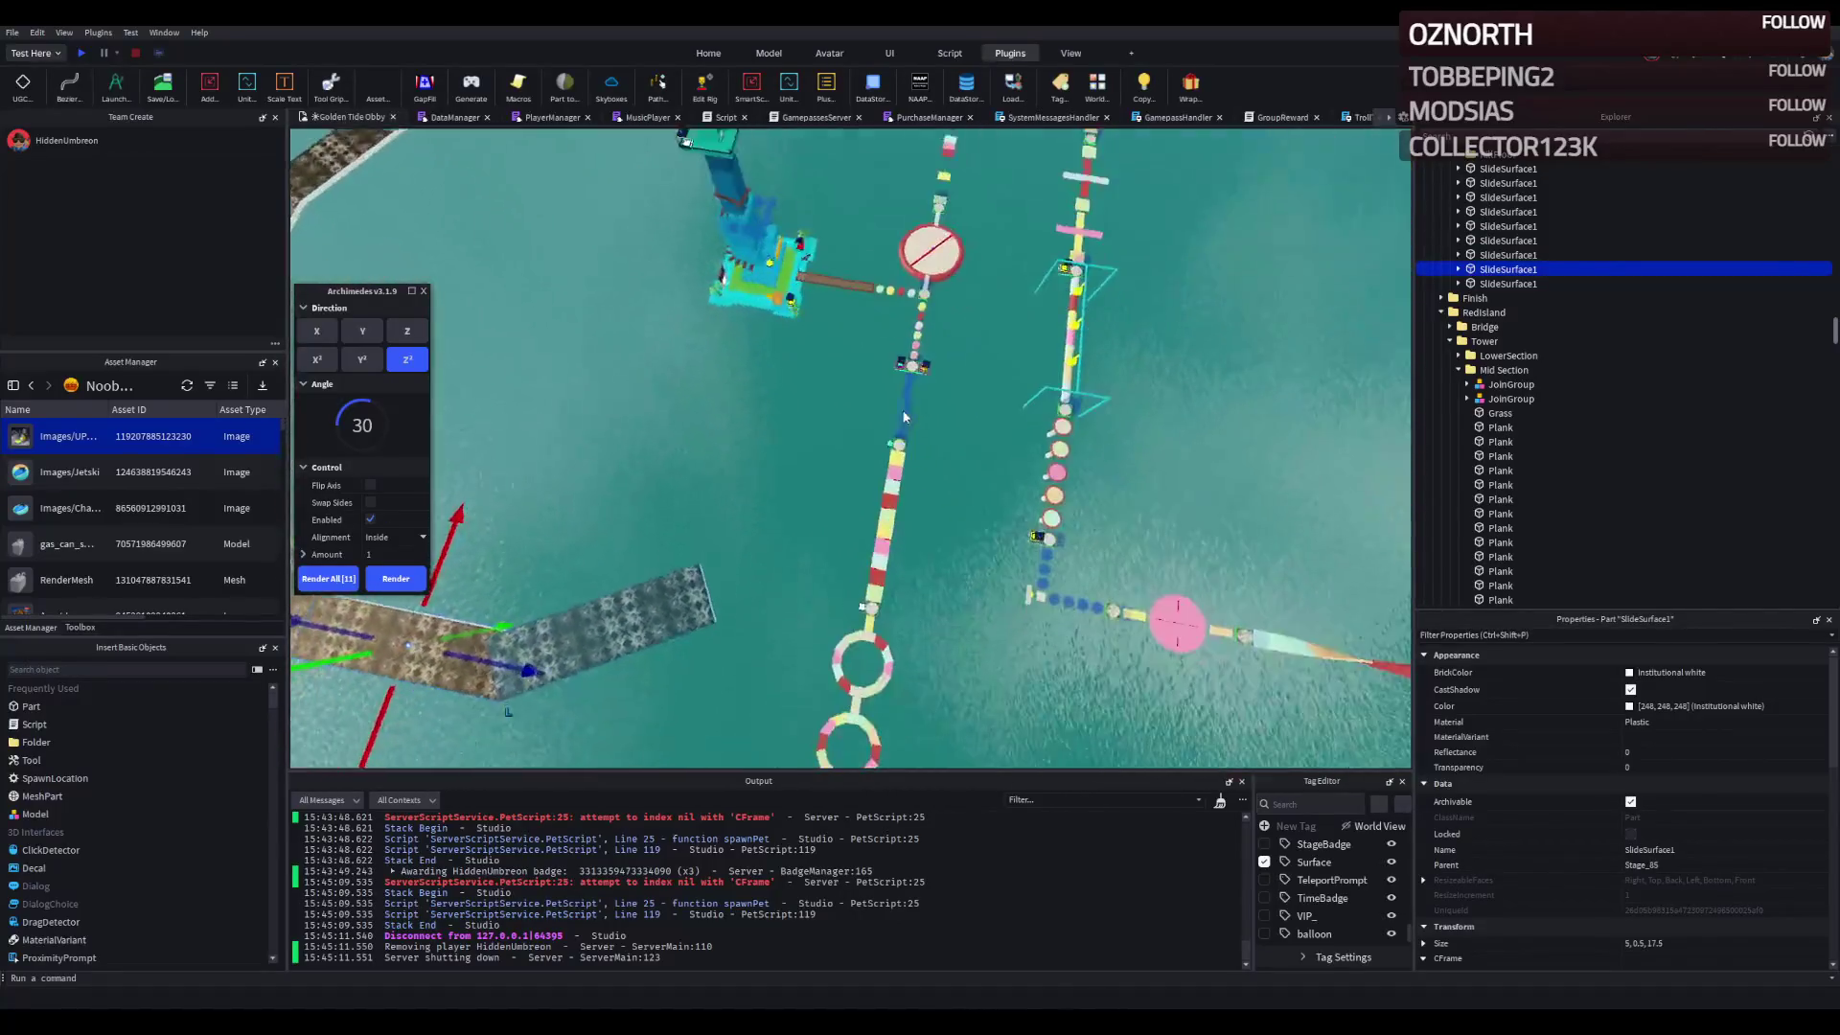
{"action": "key", "text": "s"}
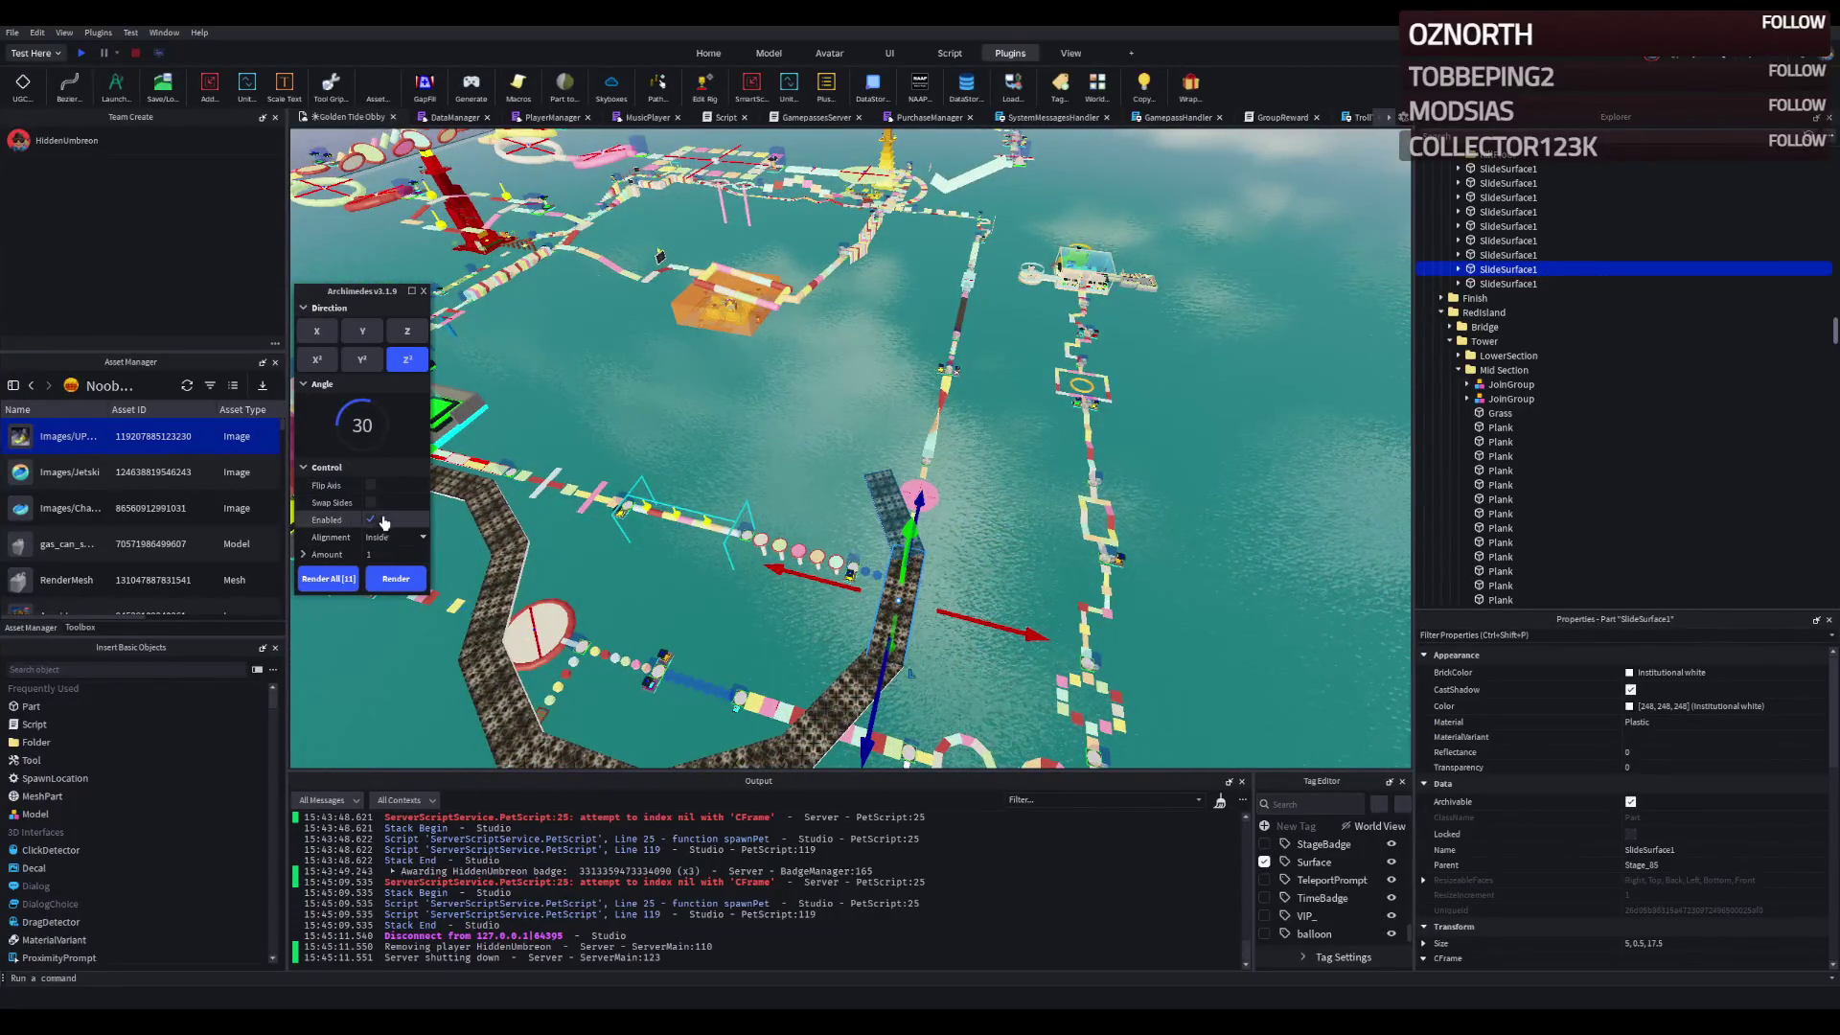
- Set the Angle to 0, render a straight walkway piece, and slide it into line
{"action": "type", "text": "0"}
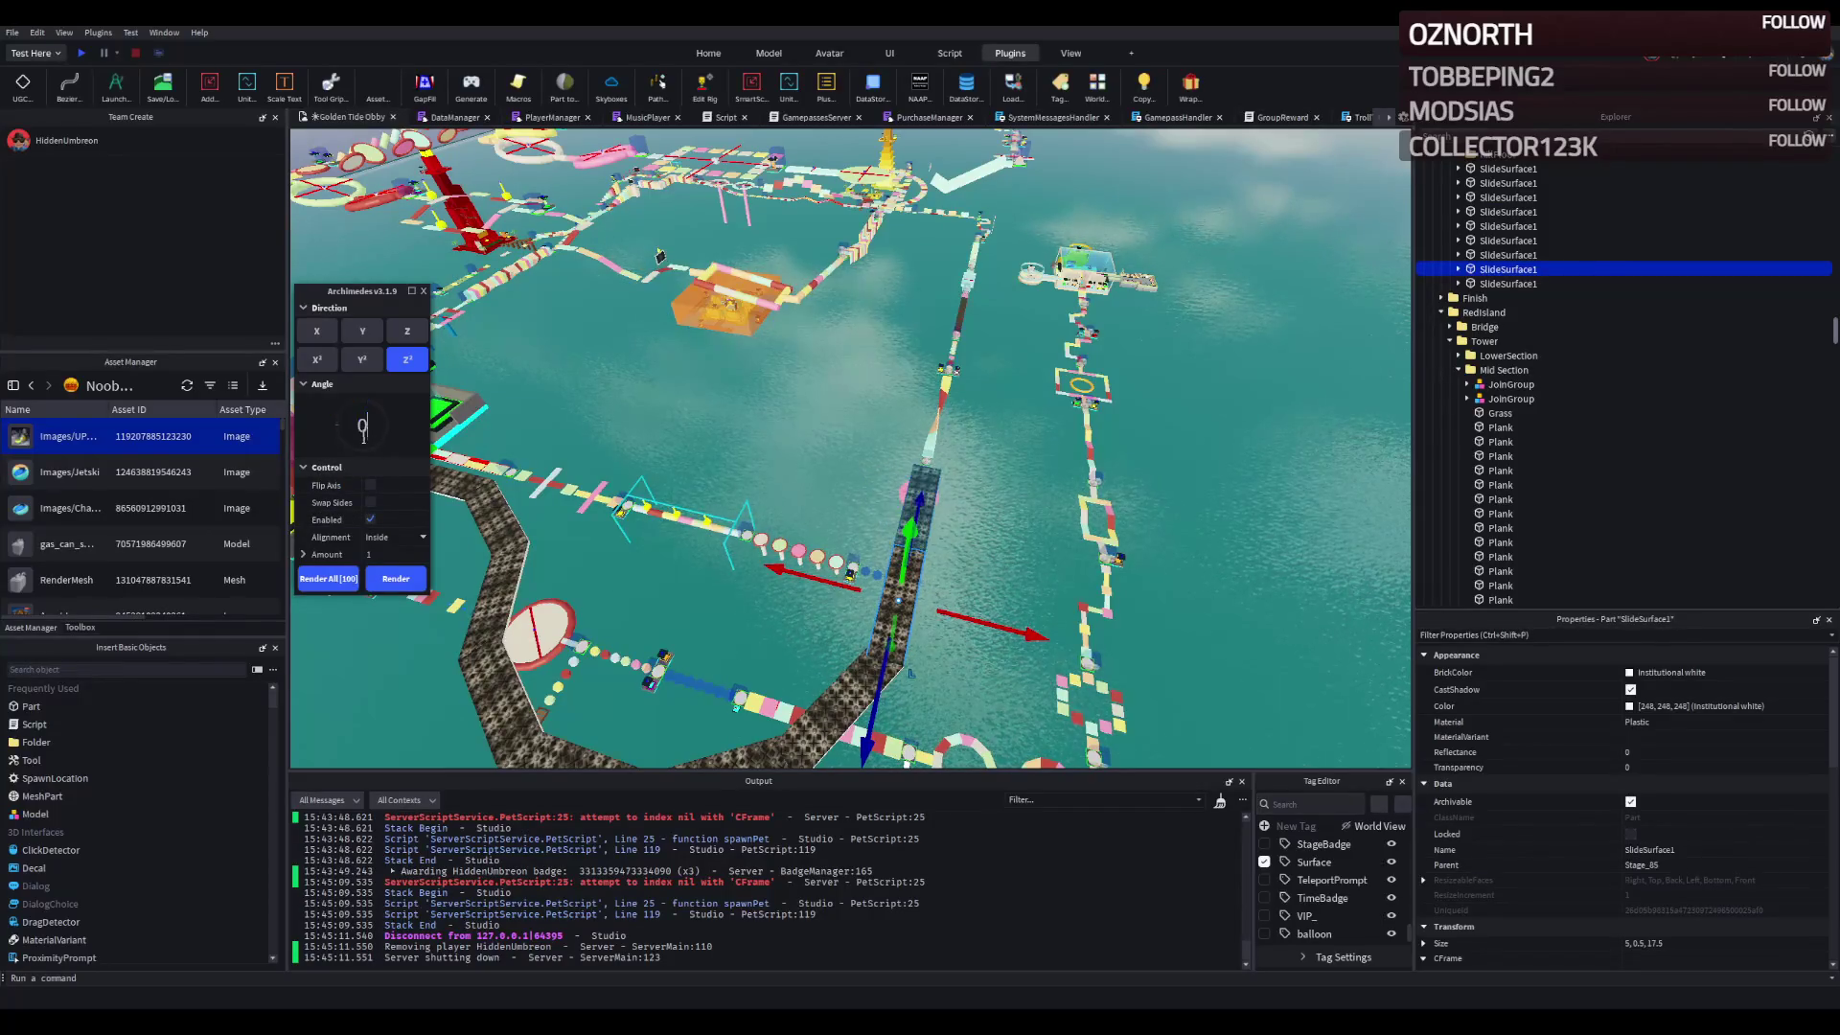
{"action": "left_click", "coordinate": [391, 580]}
{"action": "left_click_drag", "start_coordinate": [770, 493], "coordinate": [815, 541]}
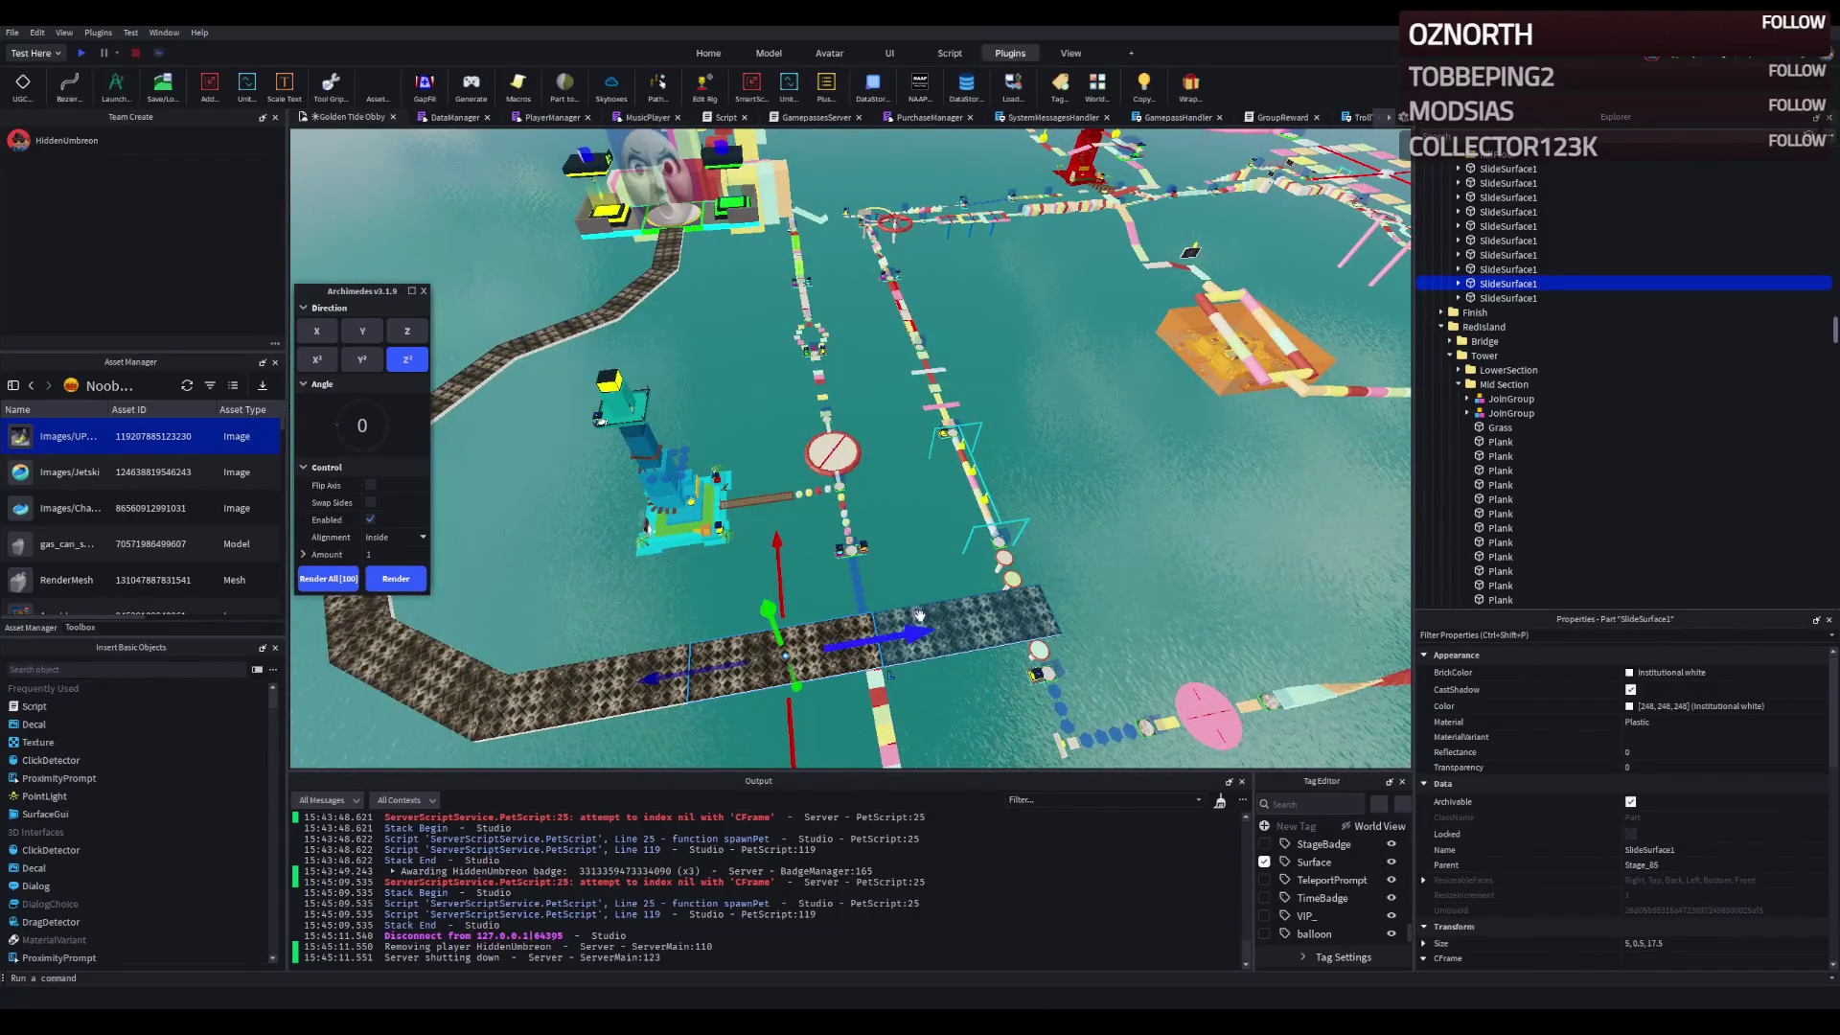
{"action": "left_click_drag", "start_coordinate": [652, 676], "coordinate": [799, 655]}
- Line up the next walkway piece with the previous section, undoing one bad move
{"action": "key", "text": "ctrl+3"}
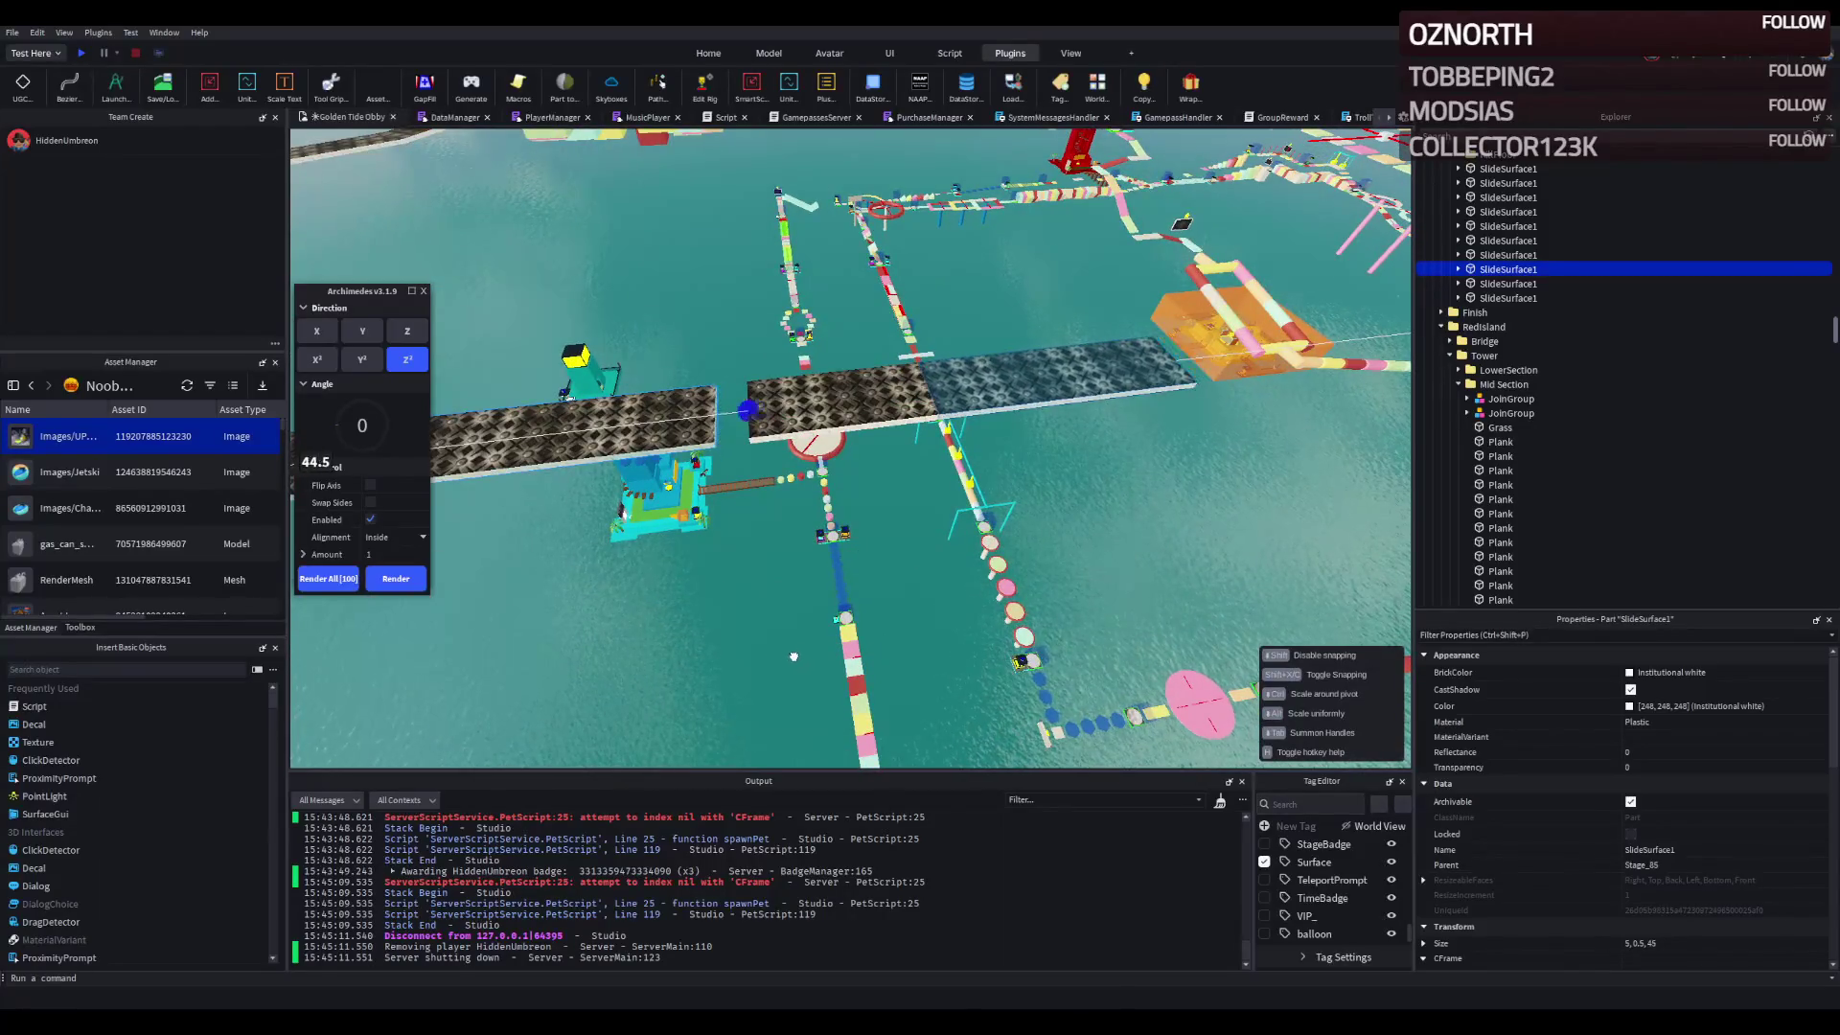
{"action": "scroll", "scroll_direction": "up", "scroll_amount": 3}
{"action": "left_click", "coordinate": [958, 408]}
{"action": "scroll", "scroll_direction": "up", "scroll_amount": 3}
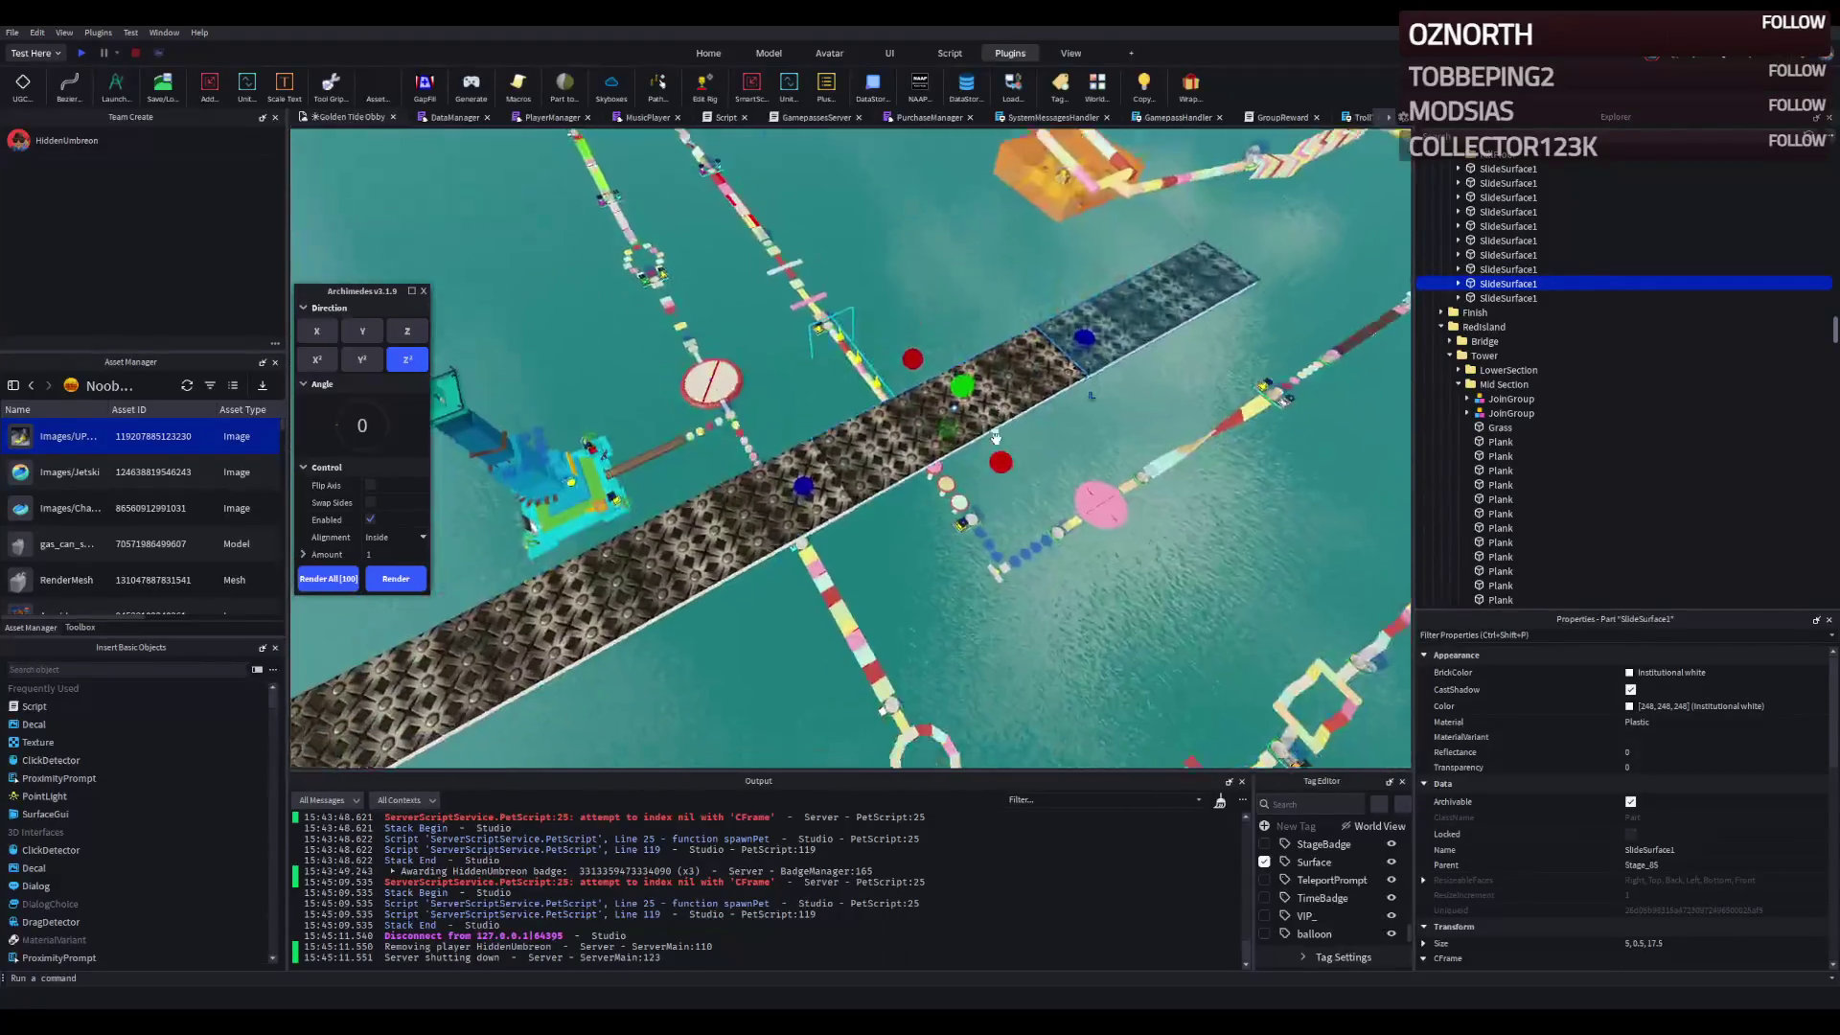
{"action": "left_click_drag", "start_coordinate": [880, 430], "coordinate": [849, 473]}
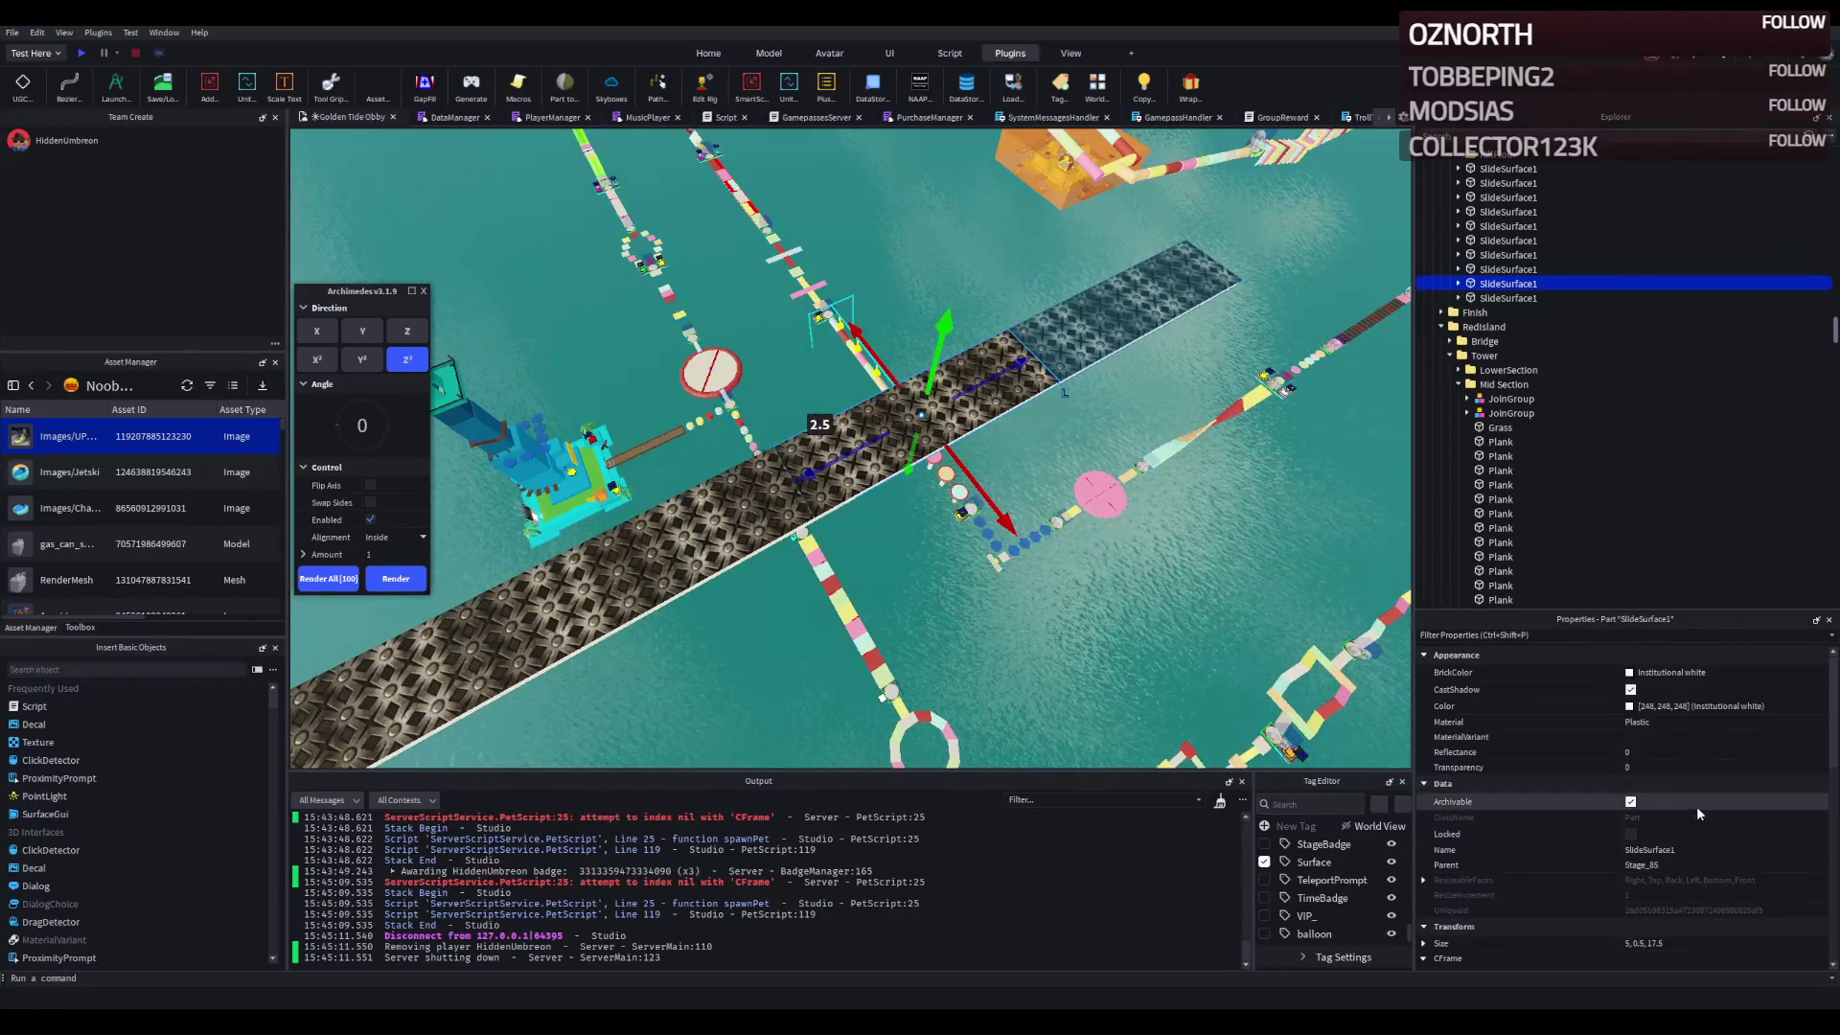
{"action": "key", "text": "ctrl+z"}
{"action": "left_click_drag", "start_coordinate": [894, 443], "coordinate": [626, 604]}
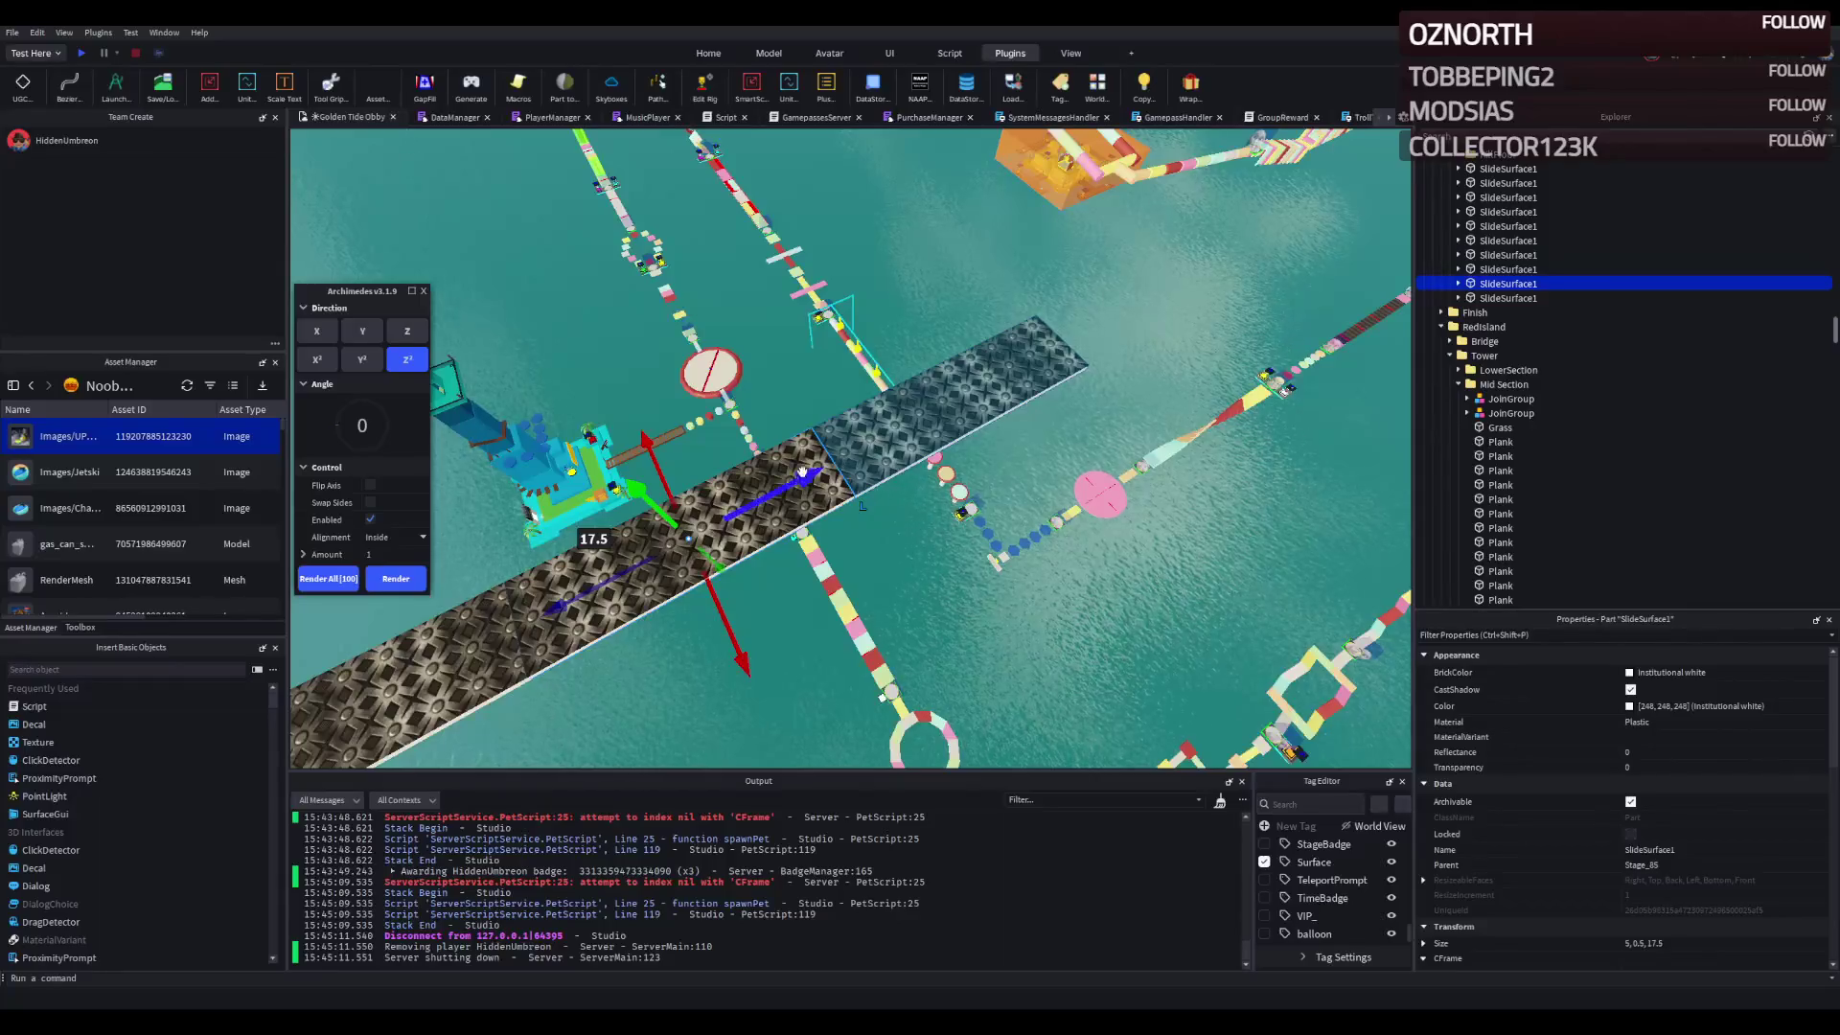
{"action": "left_click_drag", "start_coordinate": [633, 487], "coordinate": [621, 495]}
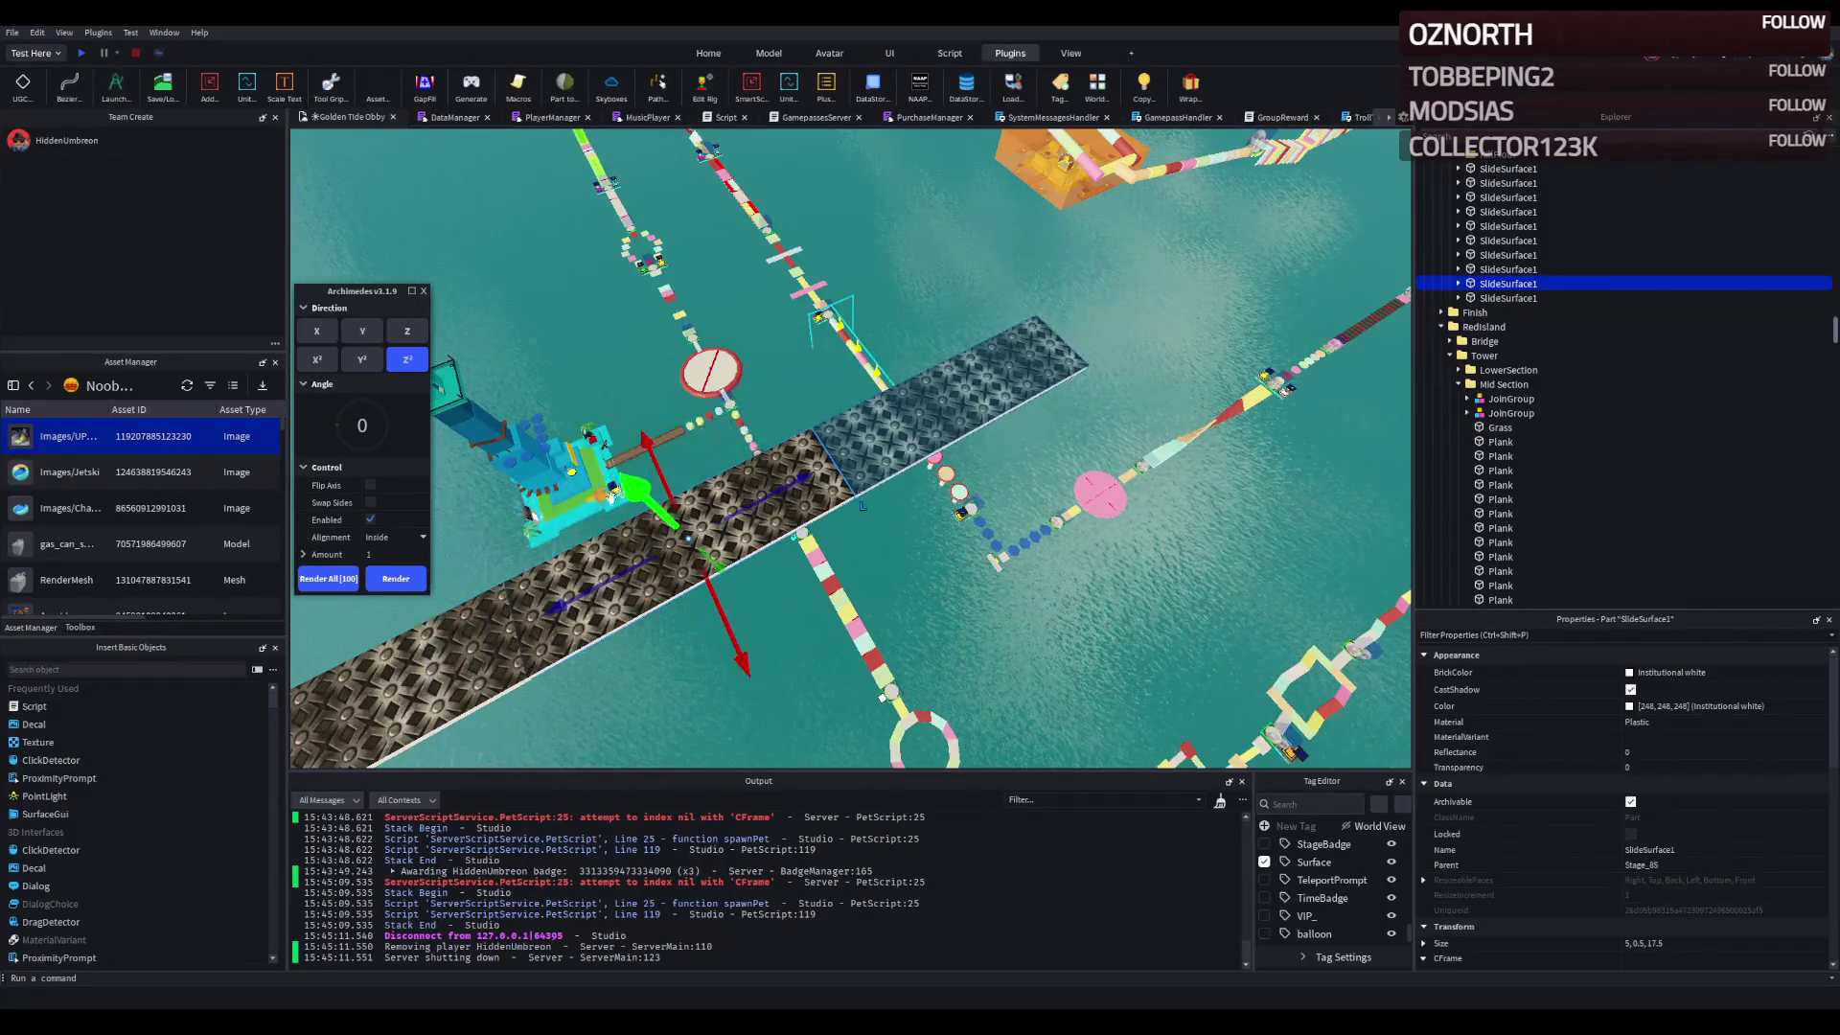
- Set the Archimedes bend angle back to 30
{"action": "left_click", "coordinate": [360, 419]}
{"action": "type", "text": "30"}
{"action": "left_click_drag", "start_coordinate": [987, 343], "coordinate": [699, 414]}
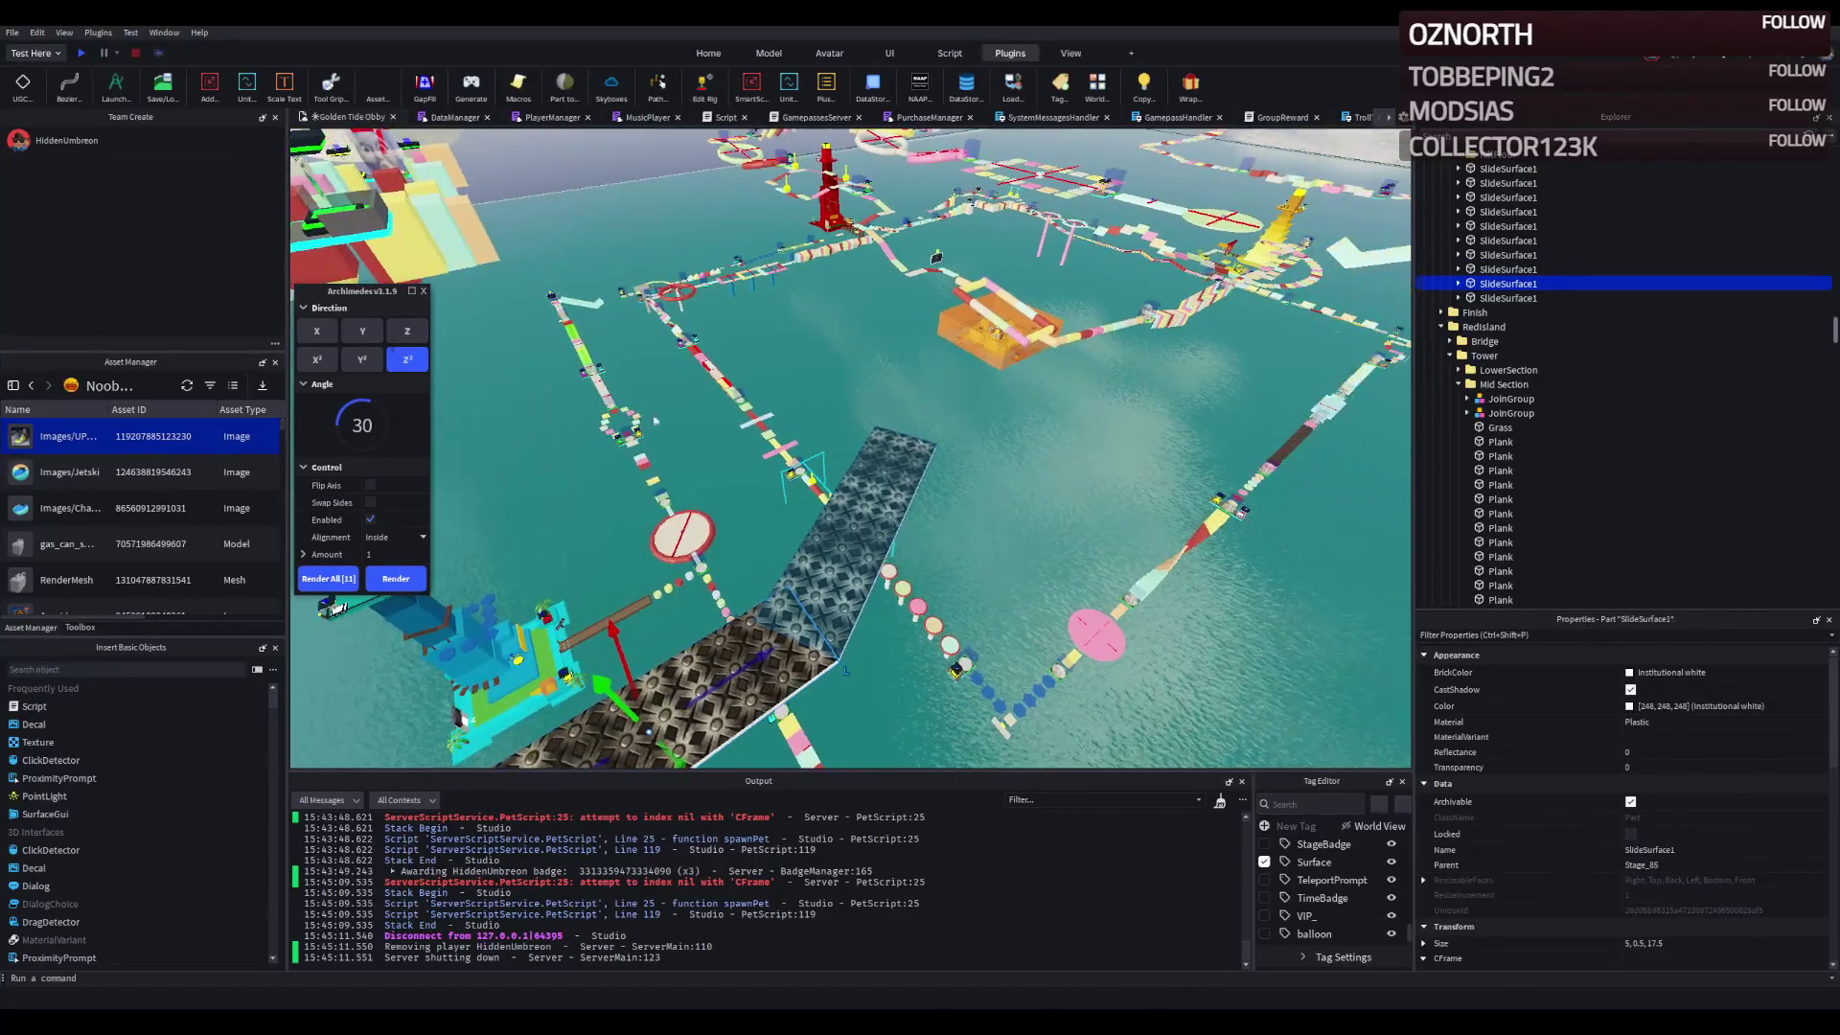
- Try bend angles 35 and 270, shorten the junction piece to 10 studs, then re-enter 30
{"action": "key", "text": "BackSpace"}
{"action": "type", "text": "5"}
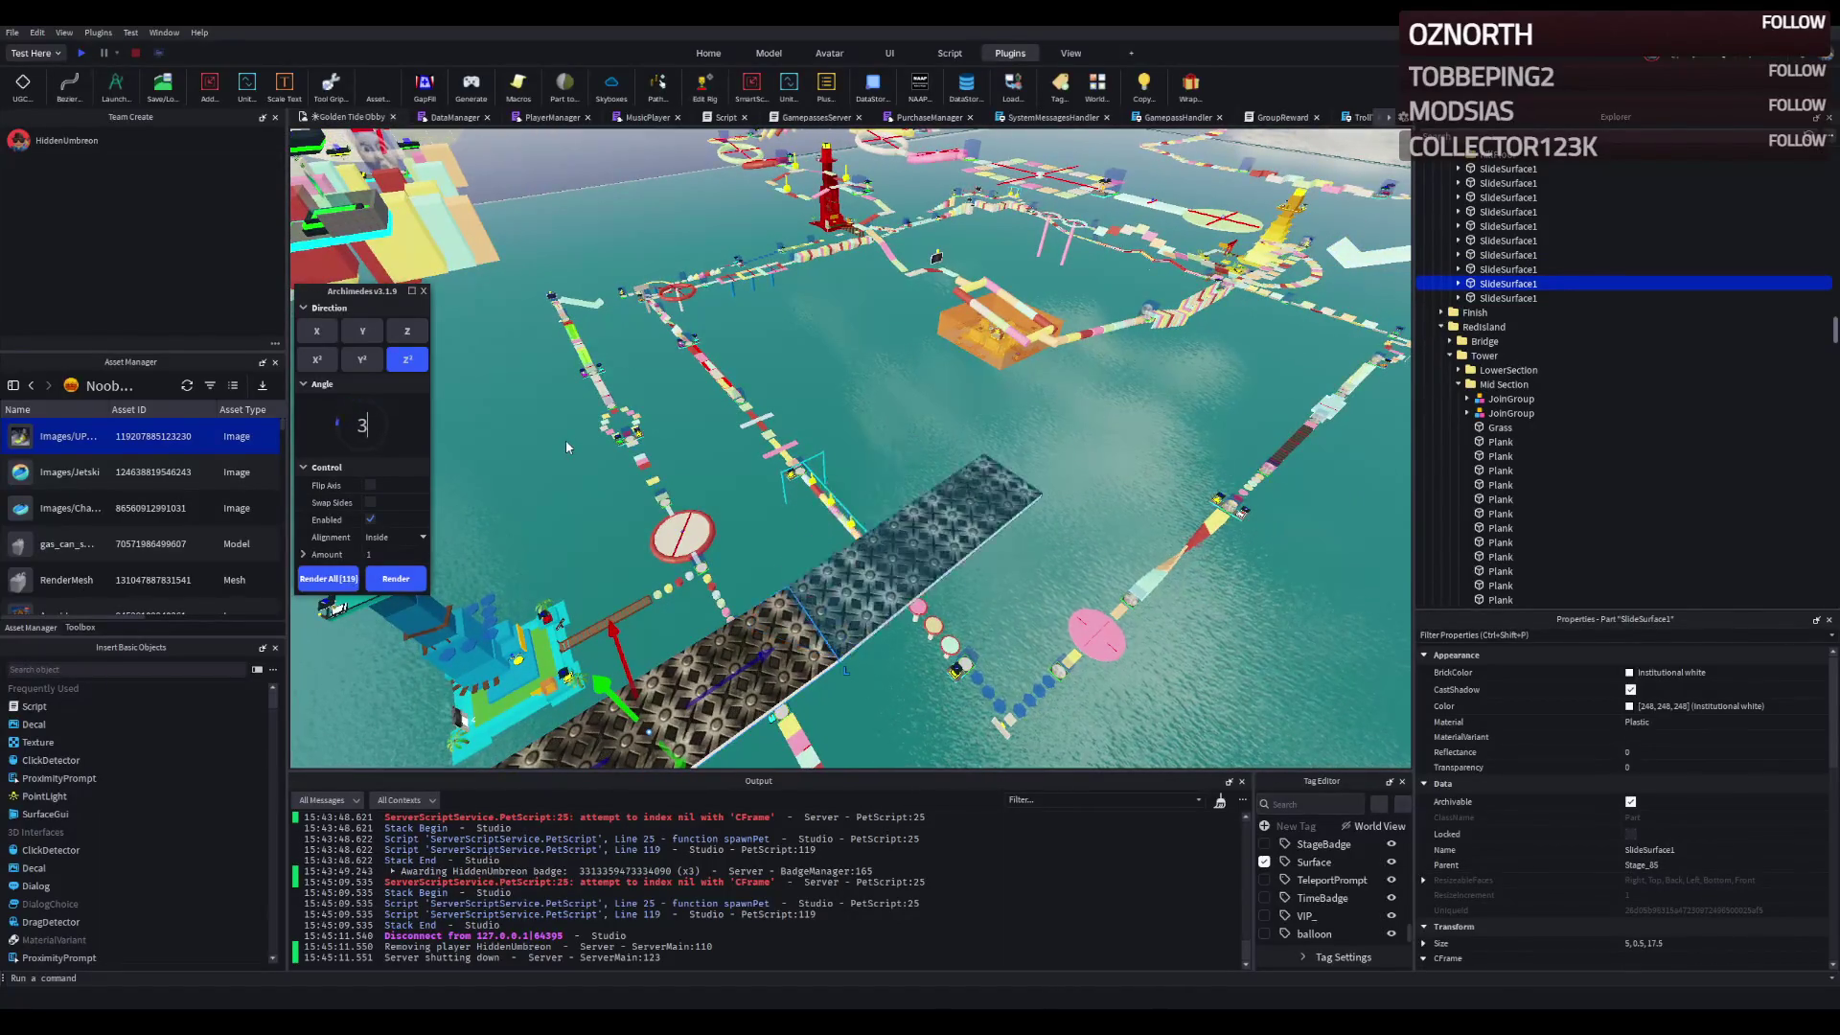
{"action": "key", "text": "BackSpace"}
{"action": "type", "text": "0"}
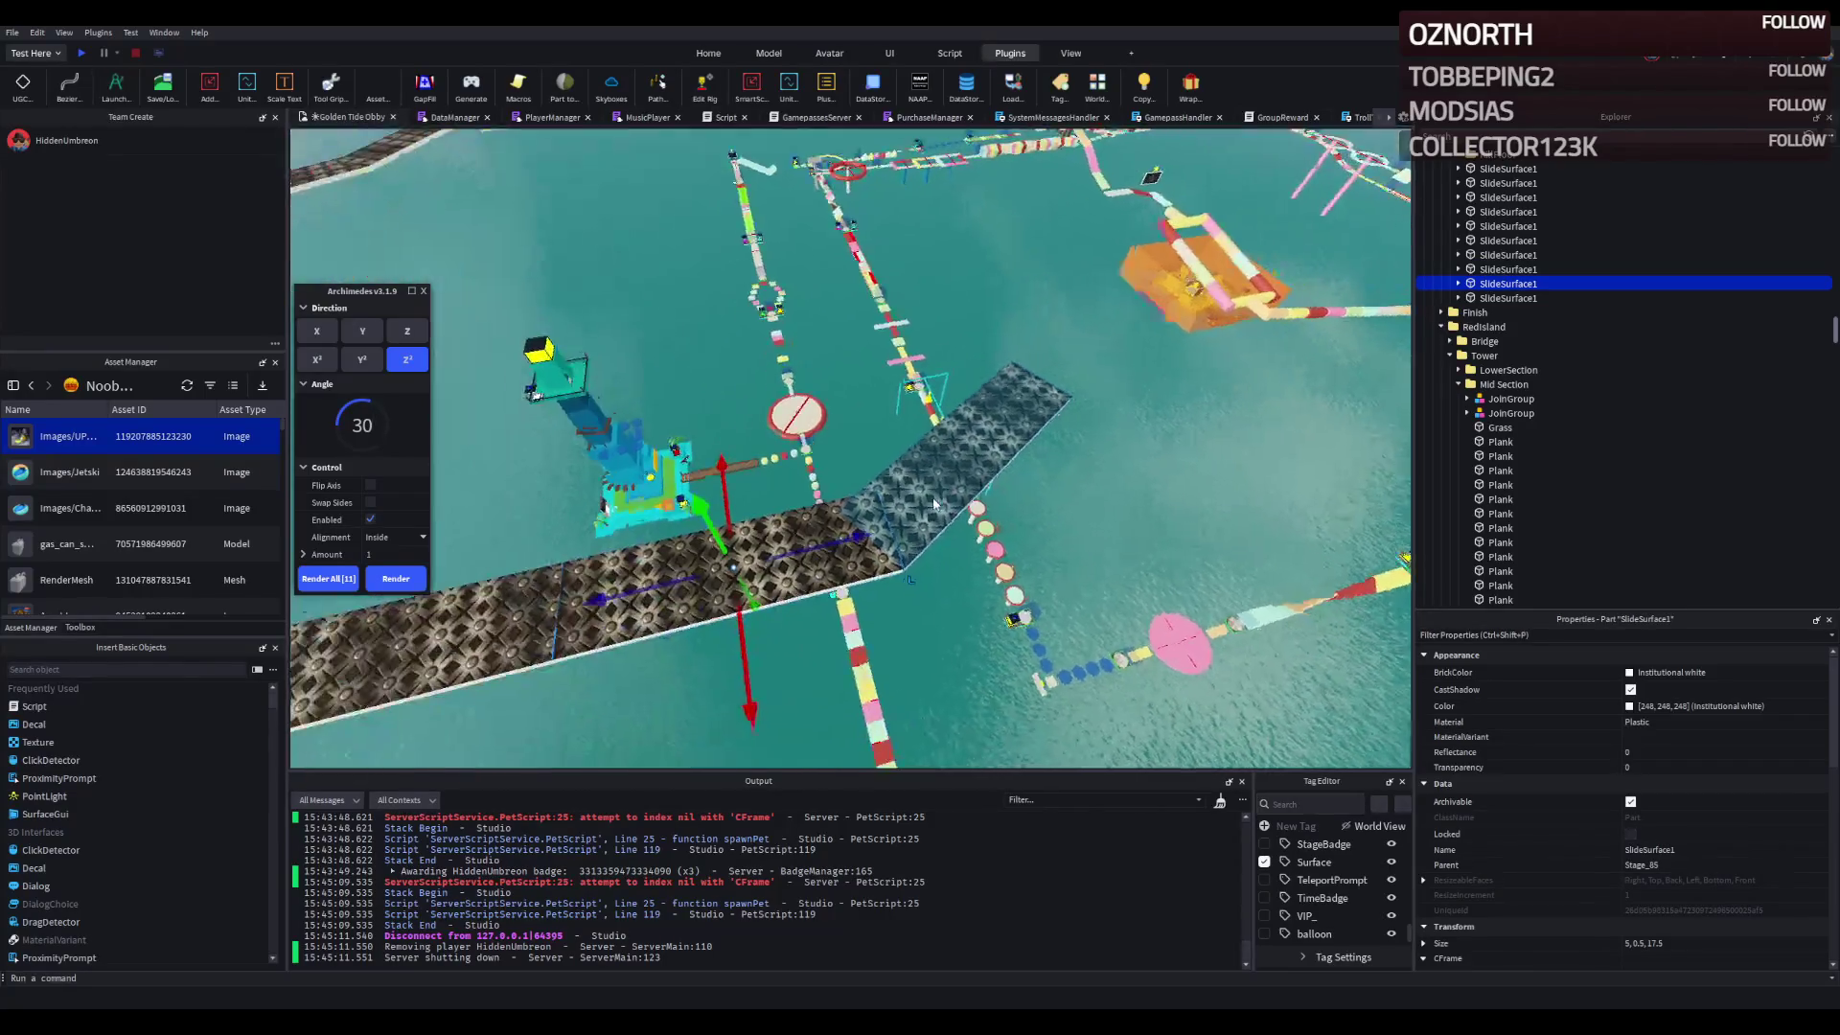
{"action": "type", "text": "270"}
{"action": "type", "text": "s"}
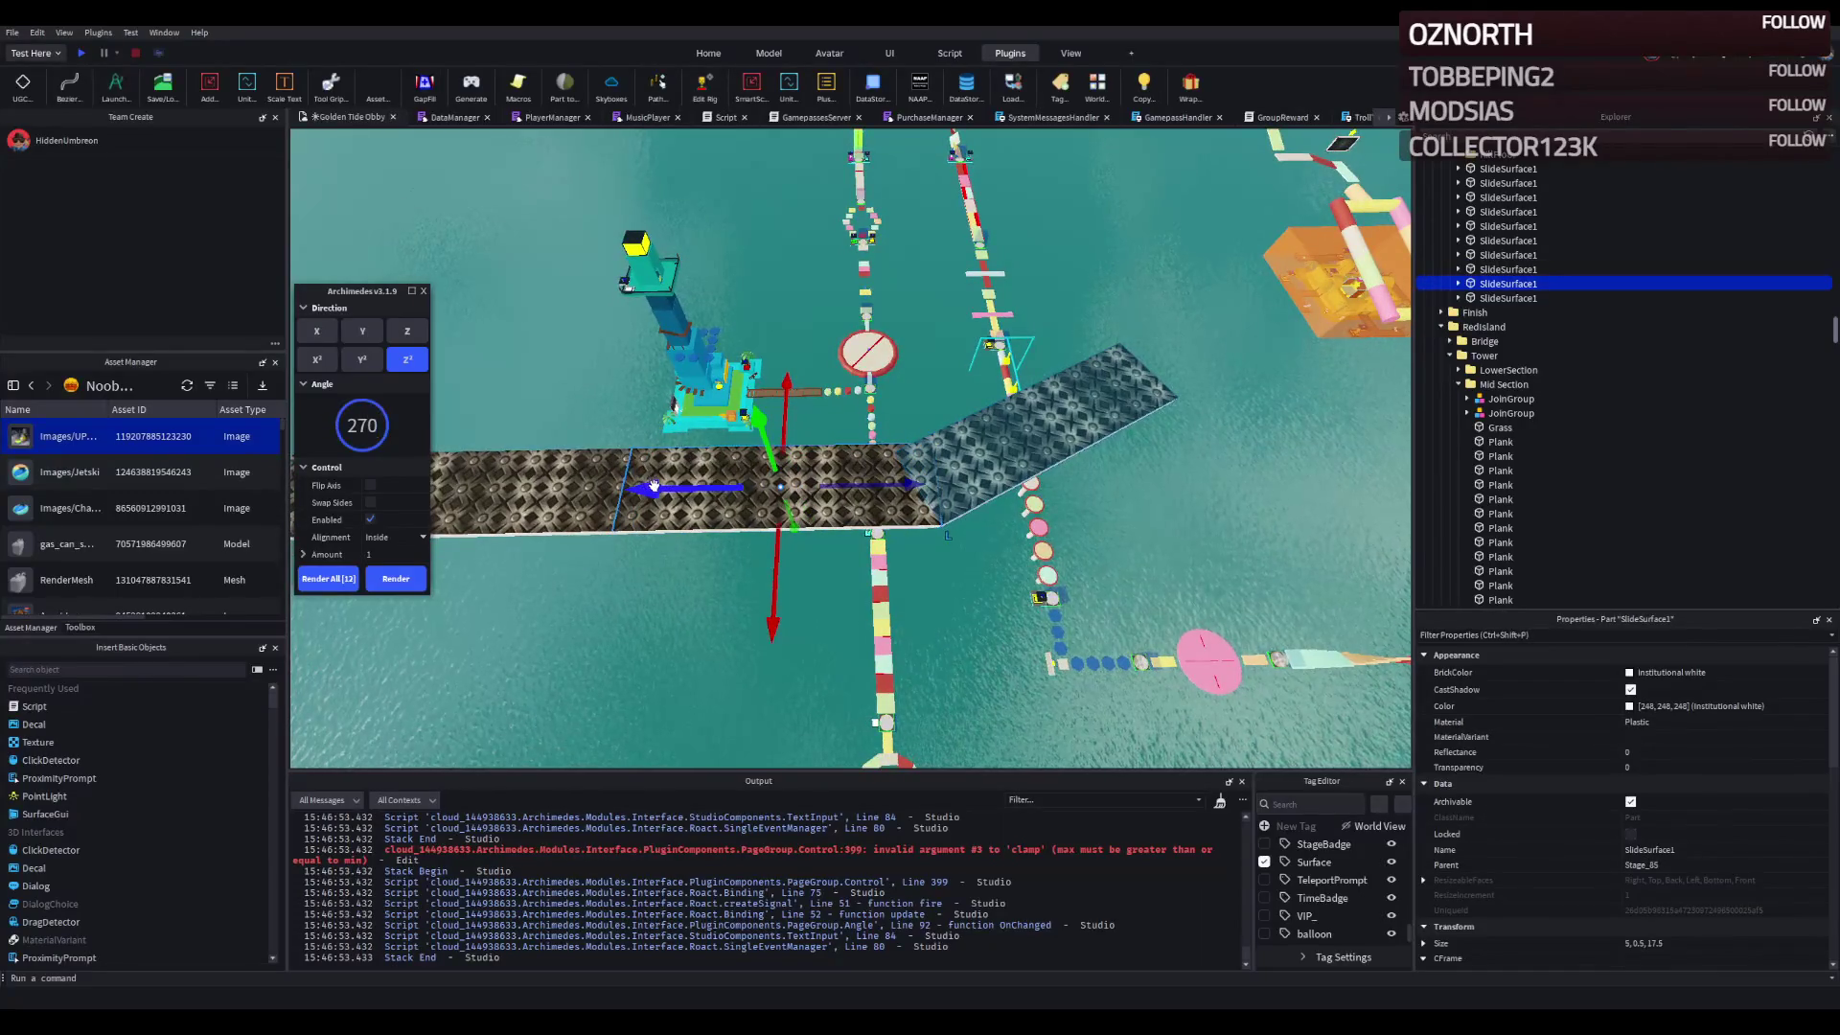
{"action": "key", "text": "Return"}
{"action": "key", "text": "ctrl+3"}
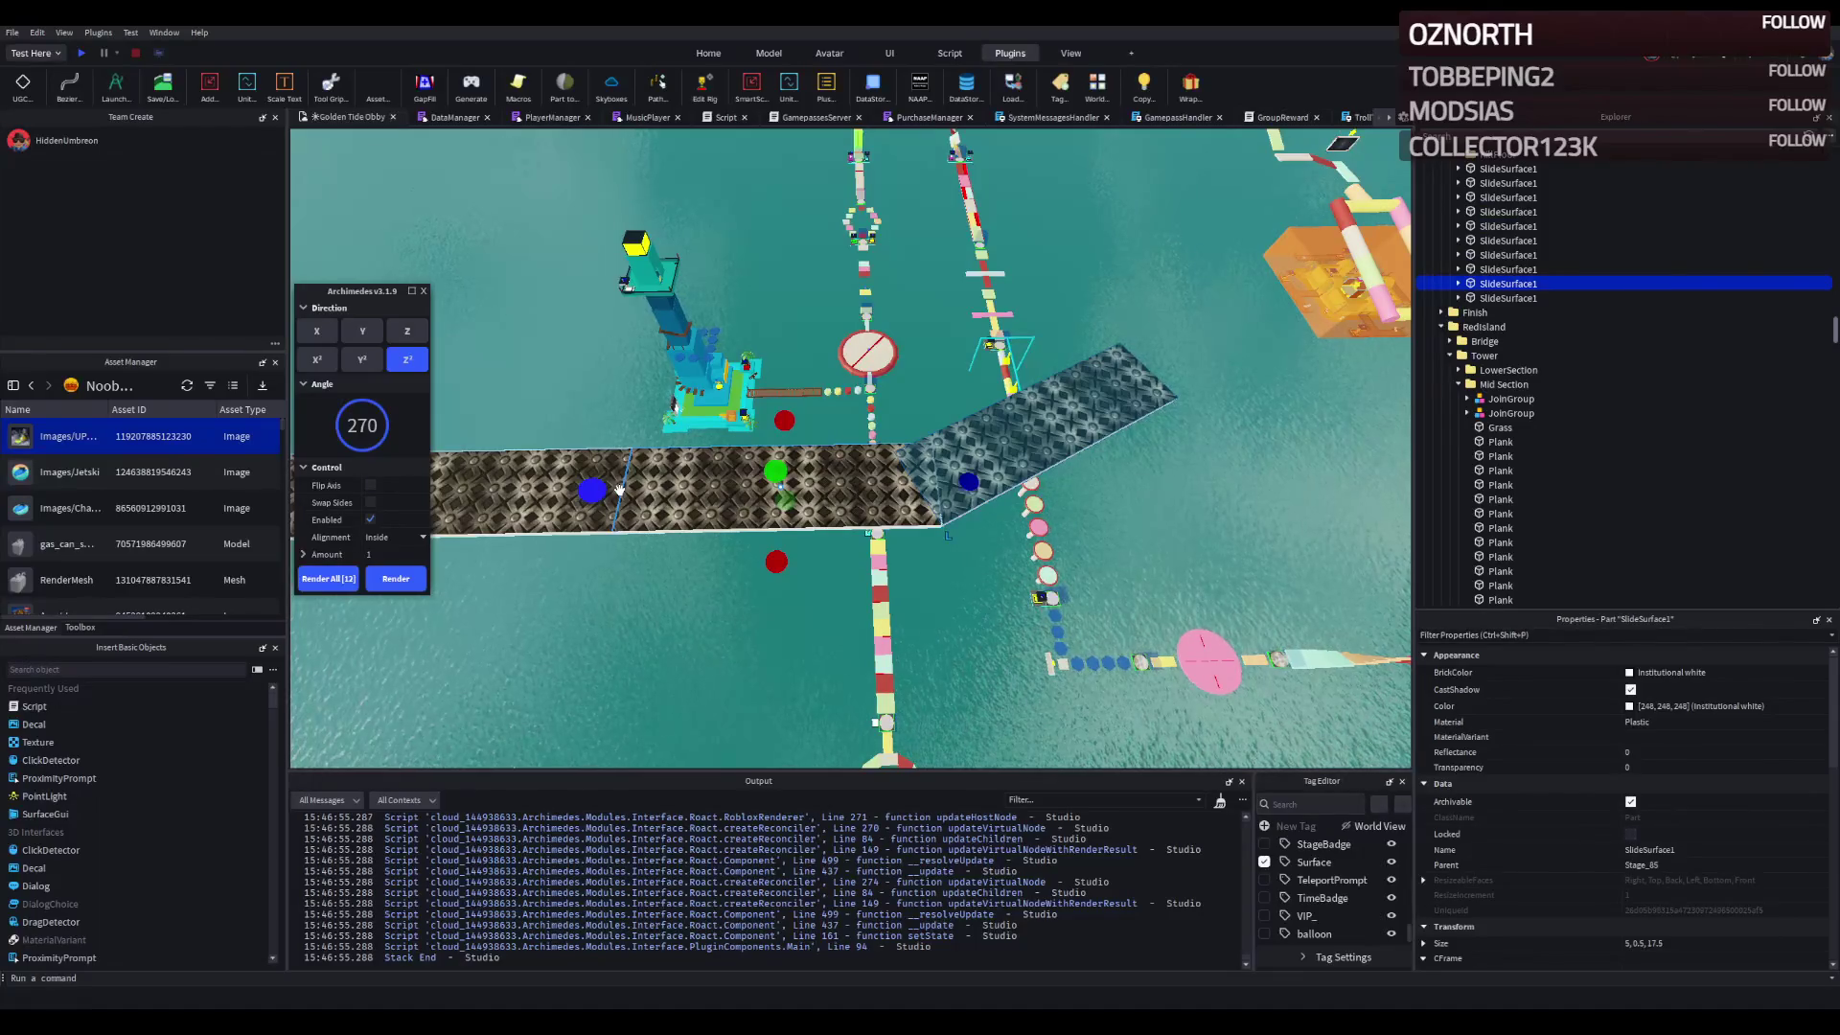
{"action": "left_click_drag", "start_coordinate": [605, 491], "coordinate": [725, 502]}
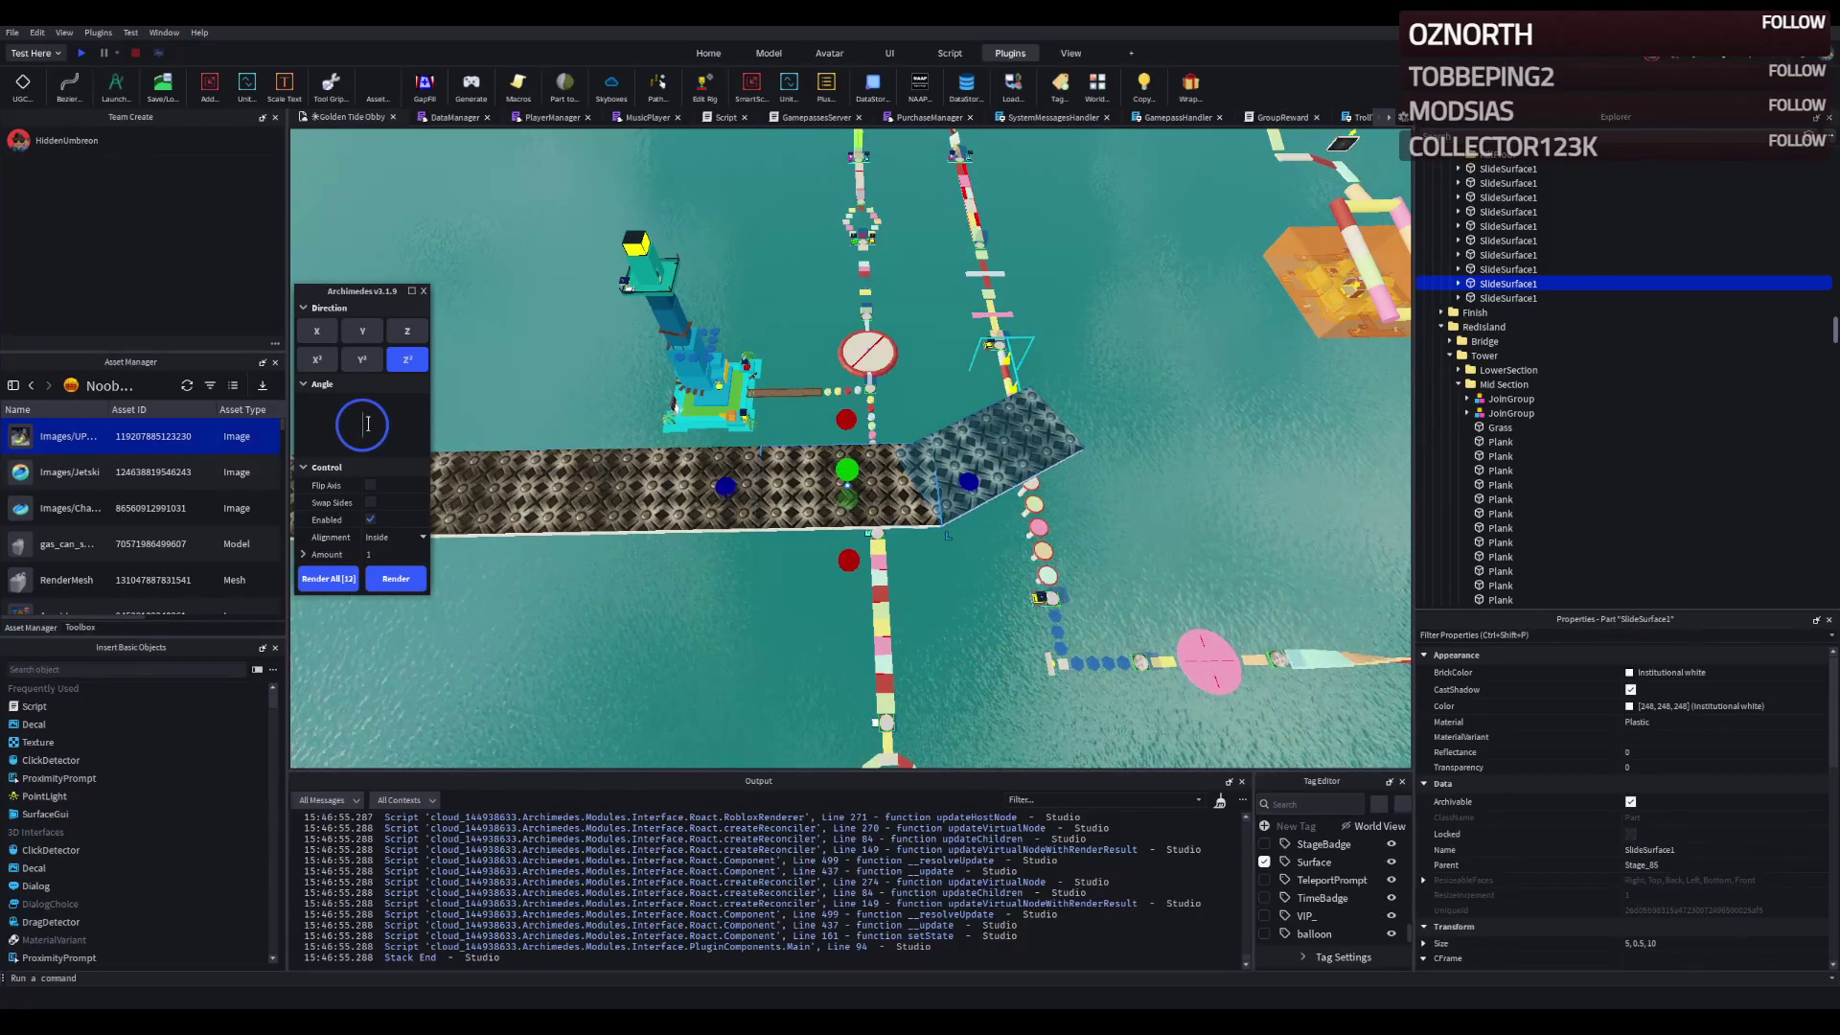
{"action": "type", "text": "30"}
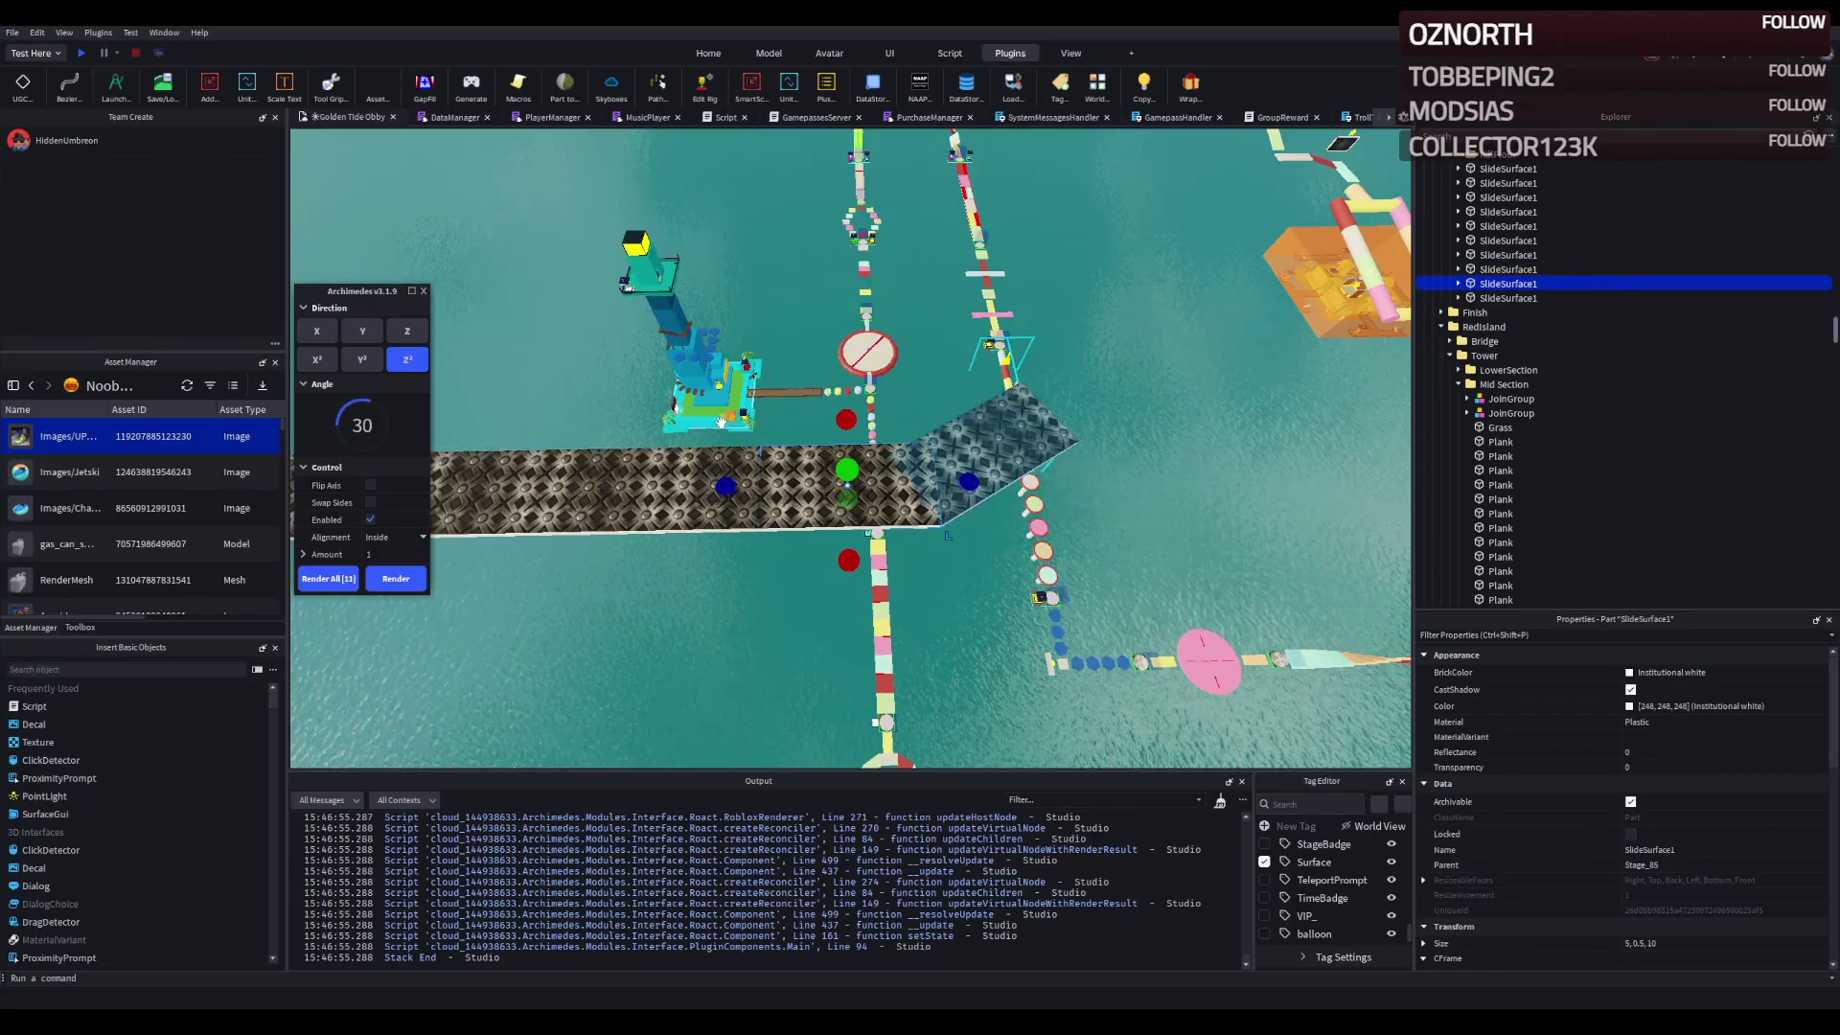
- Generate the curved arc of diamond-plate walkway pieces with the path generator panel
{"action": "left_click", "coordinate": [348, 585]}
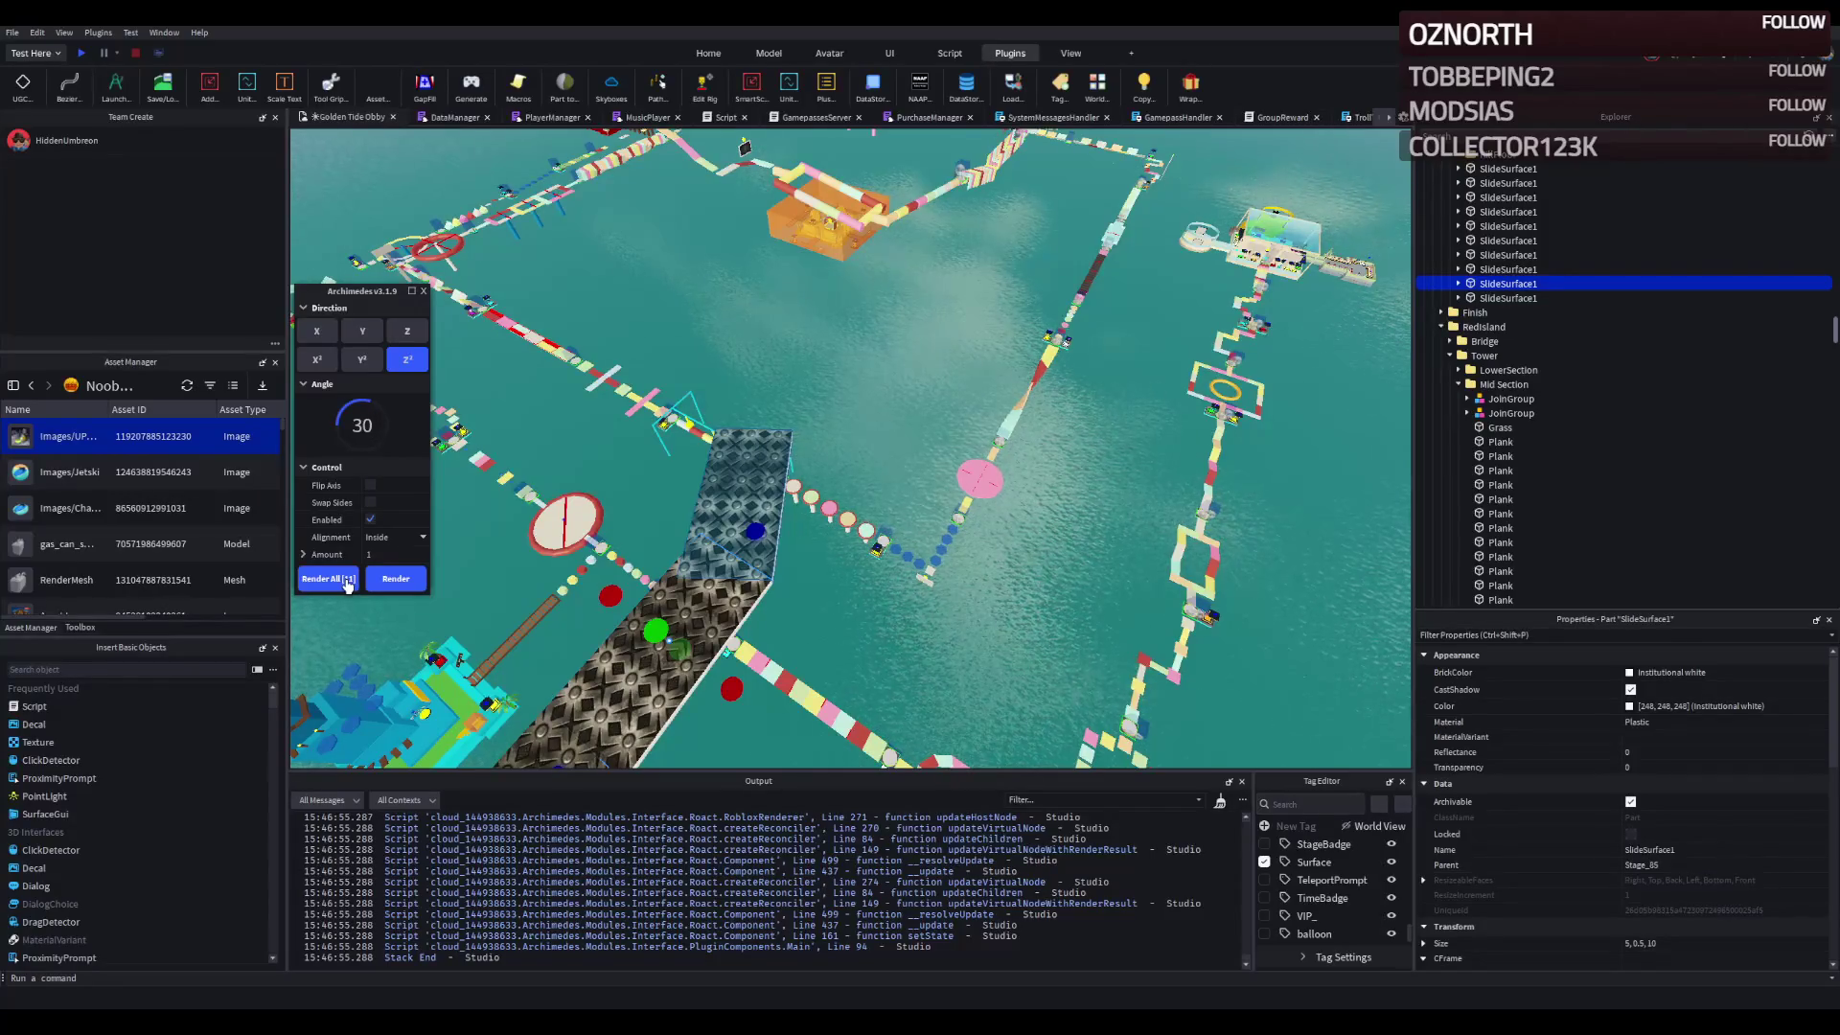
{"action": "scroll", "scroll_direction": "up", "scroll_amount": 3}
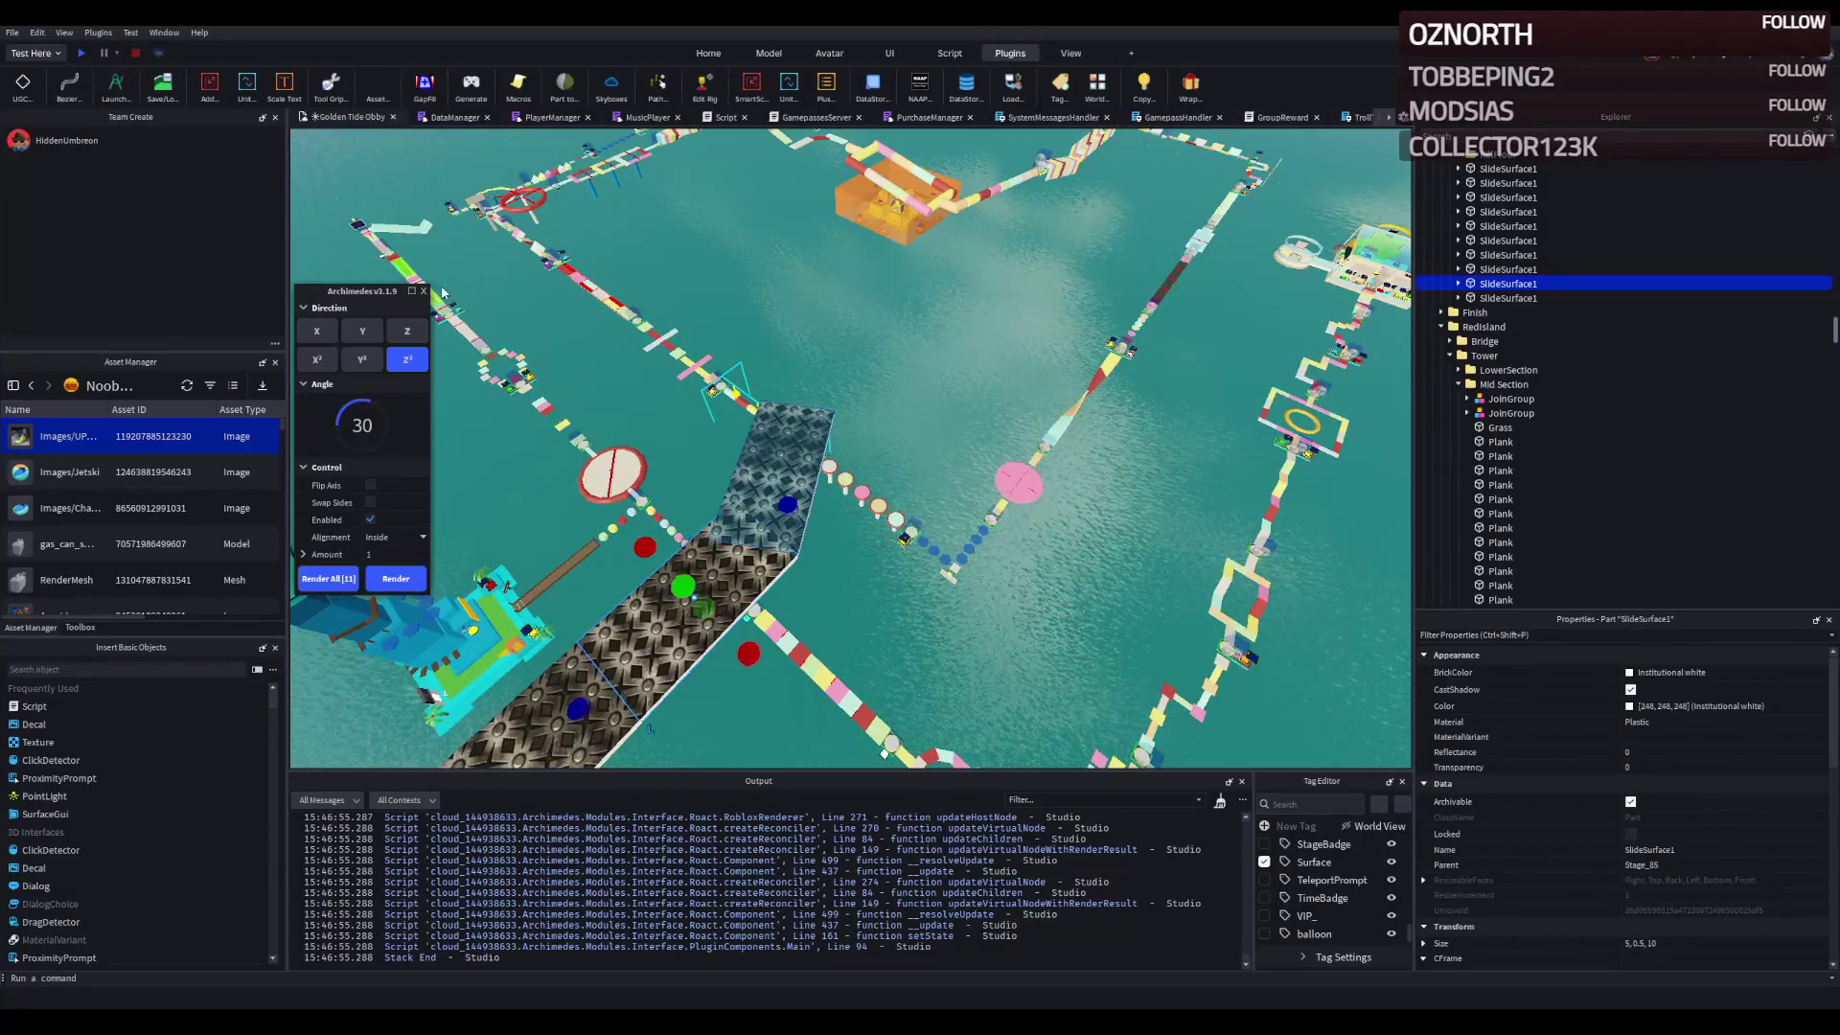
{"action": "left_click", "coordinate": [422, 291]}
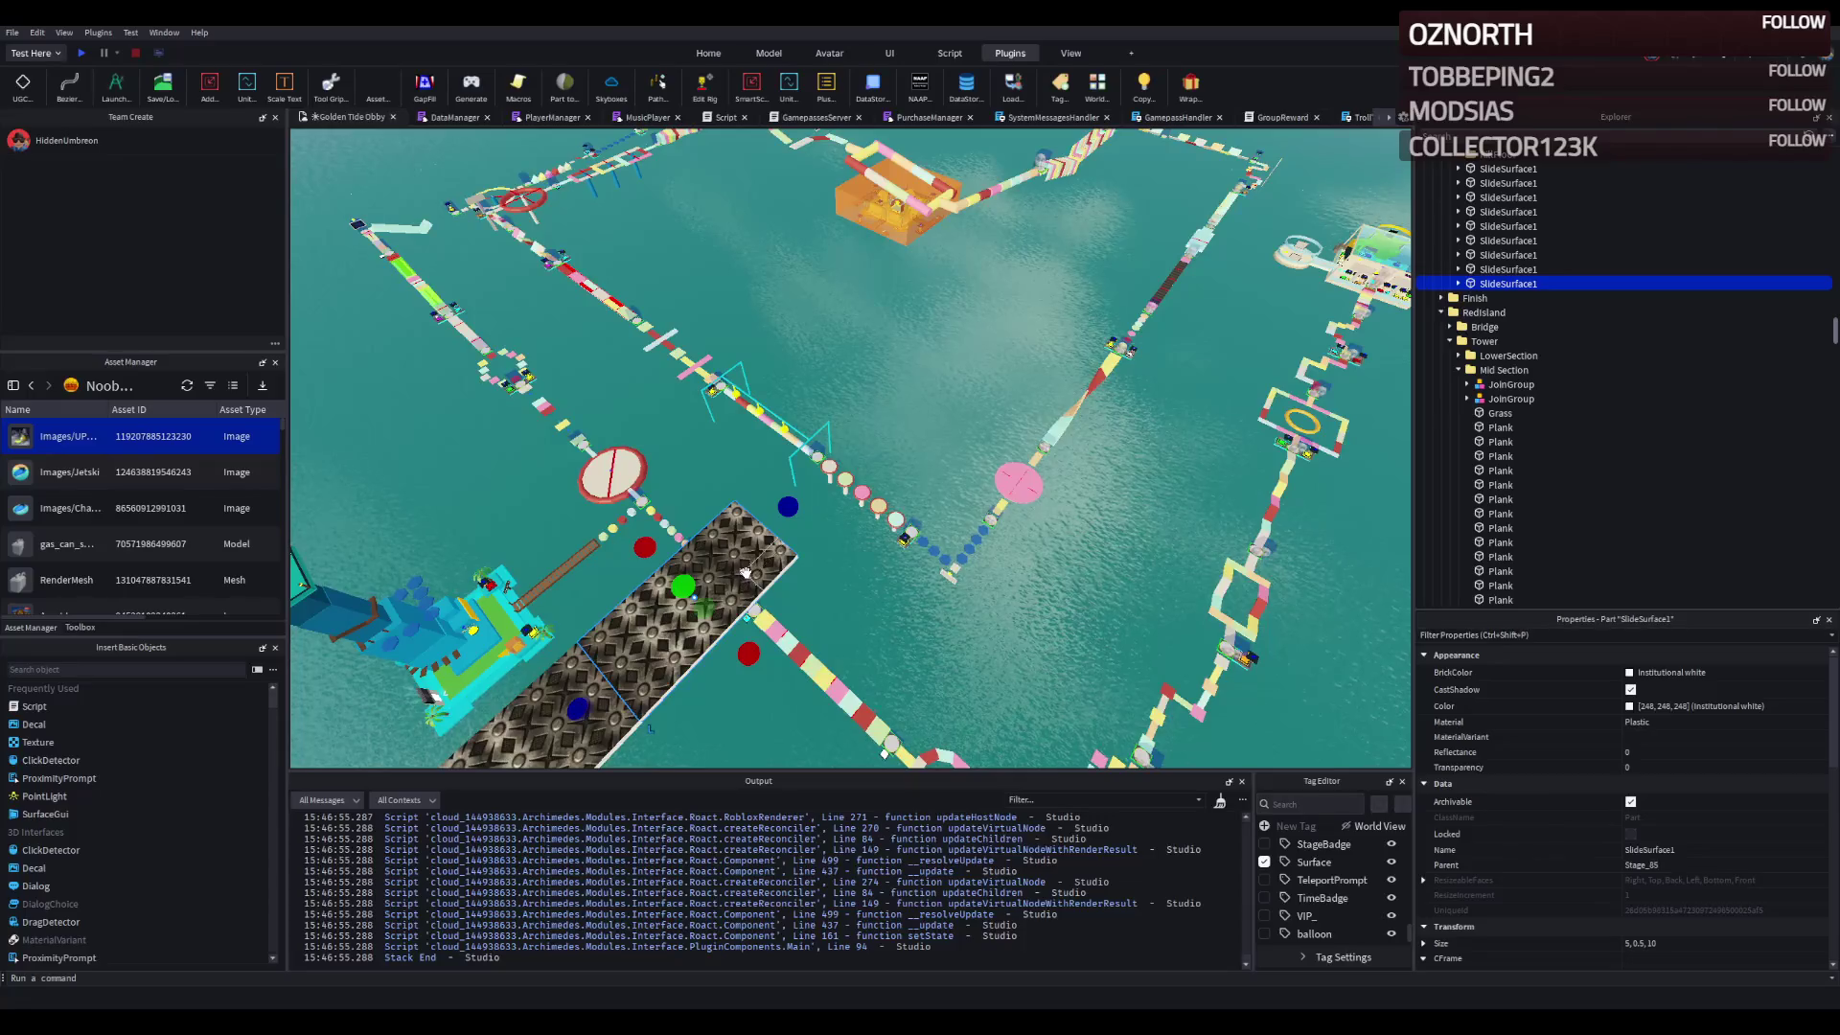
{"action": "left_click", "coordinate": [745, 572]}
{"action": "left_click", "coordinate": [1220, 801]}
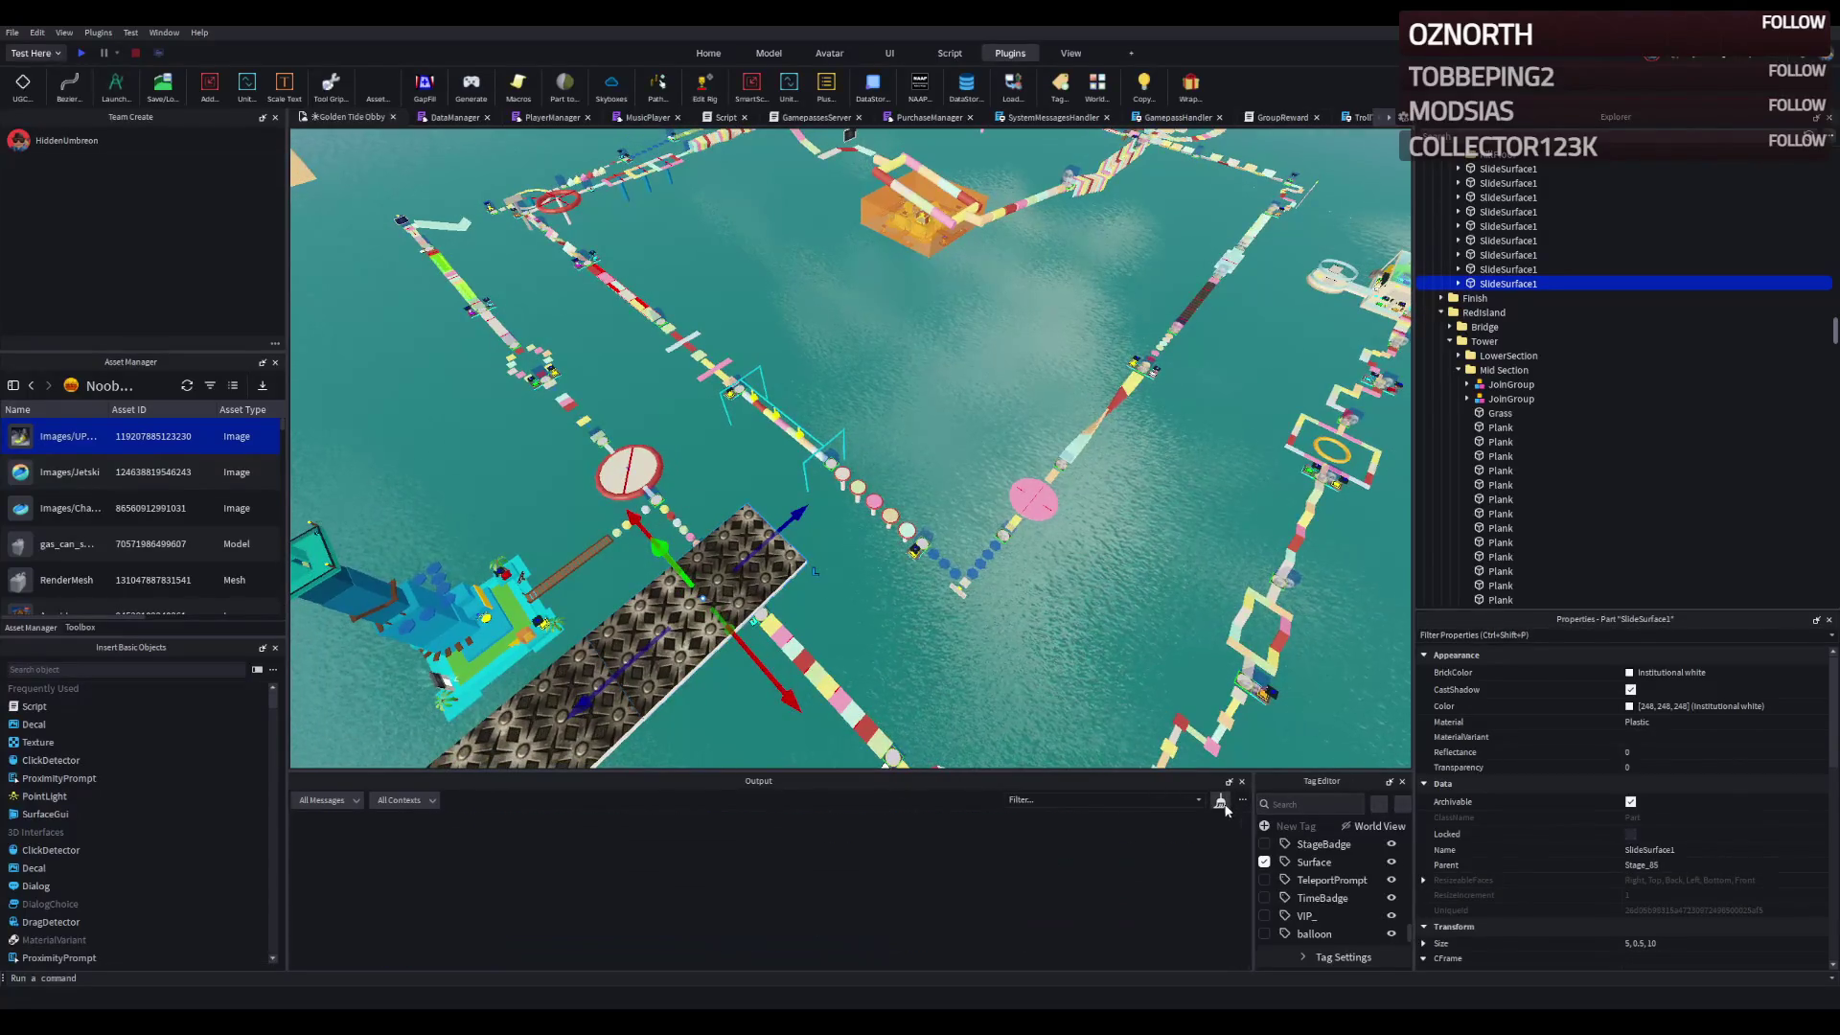
{"action": "left_click", "coordinate": [109, 83]}
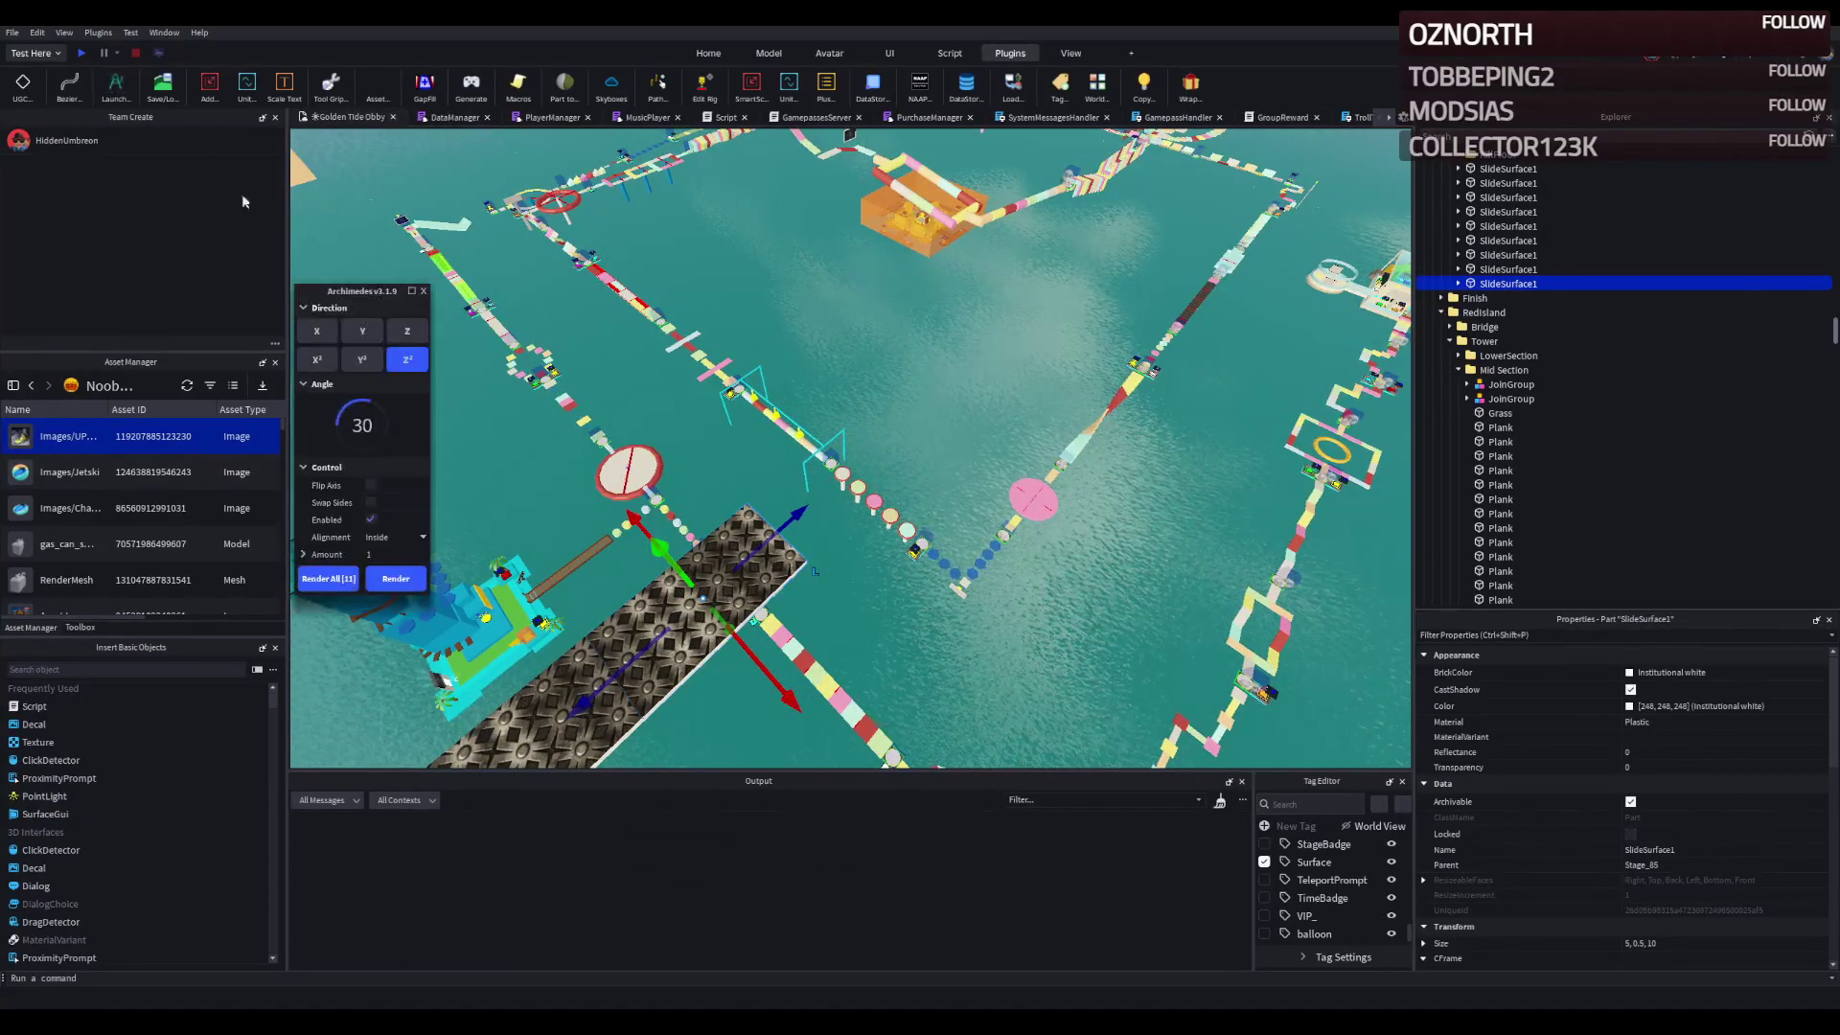
{"action": "left_click", "coordinate": [326, 578]}
{"action": "key", "text": "f"}
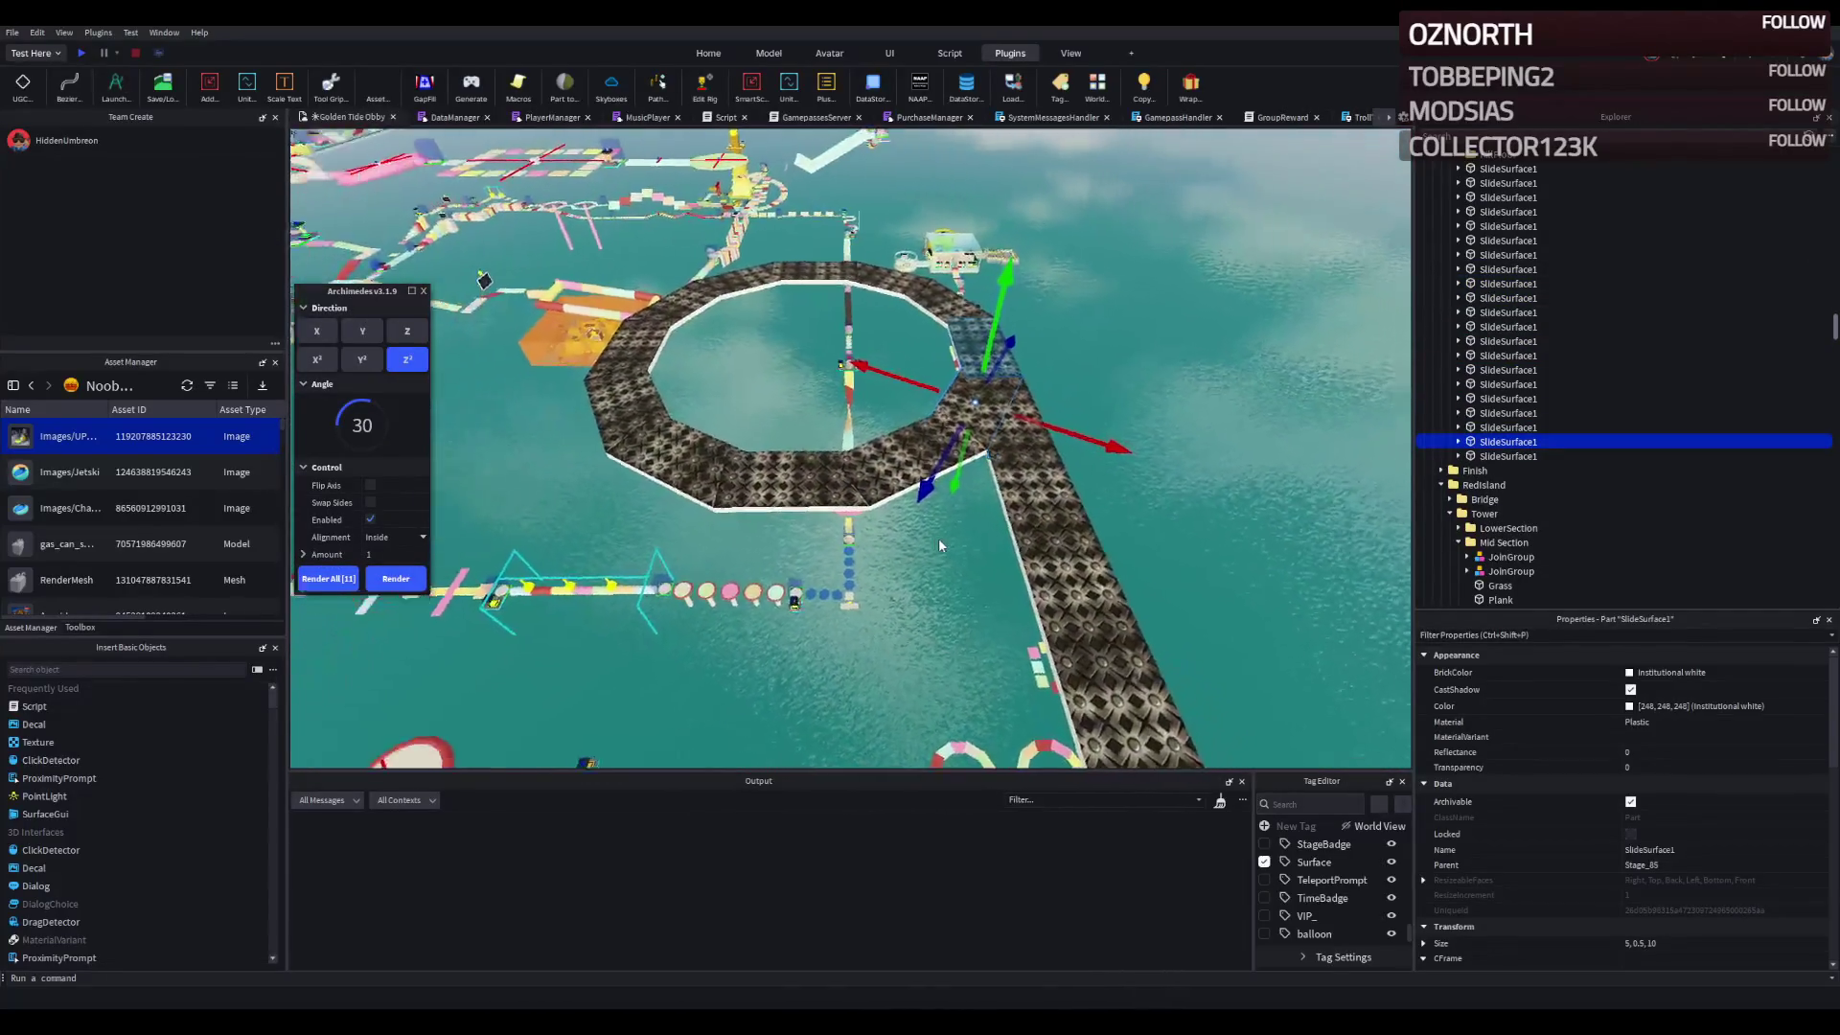
- Rotate the 12-part octagon ring 40 degrees and slide it into place along the walkway
{"action": "left_click", "coordinate": [1508, 284]}
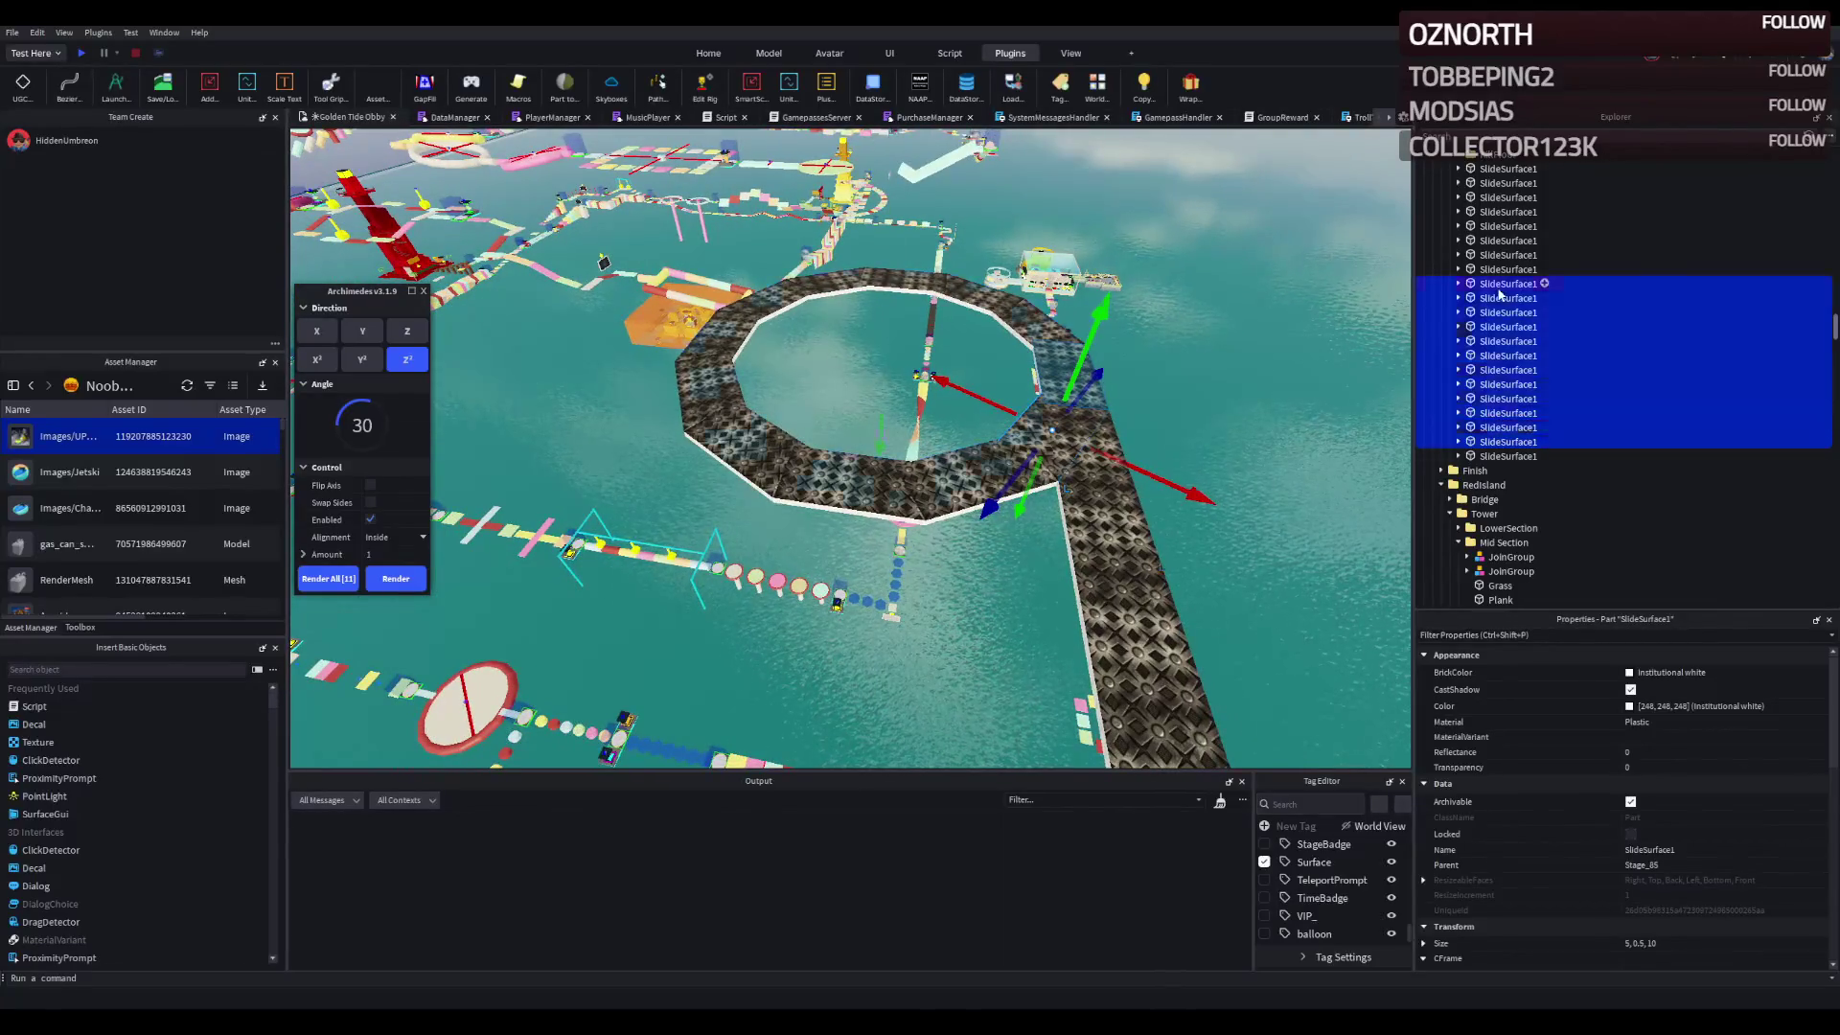
{"action": "key", "text": "f"}
{"action": "key", "text": "ctrl+2"}
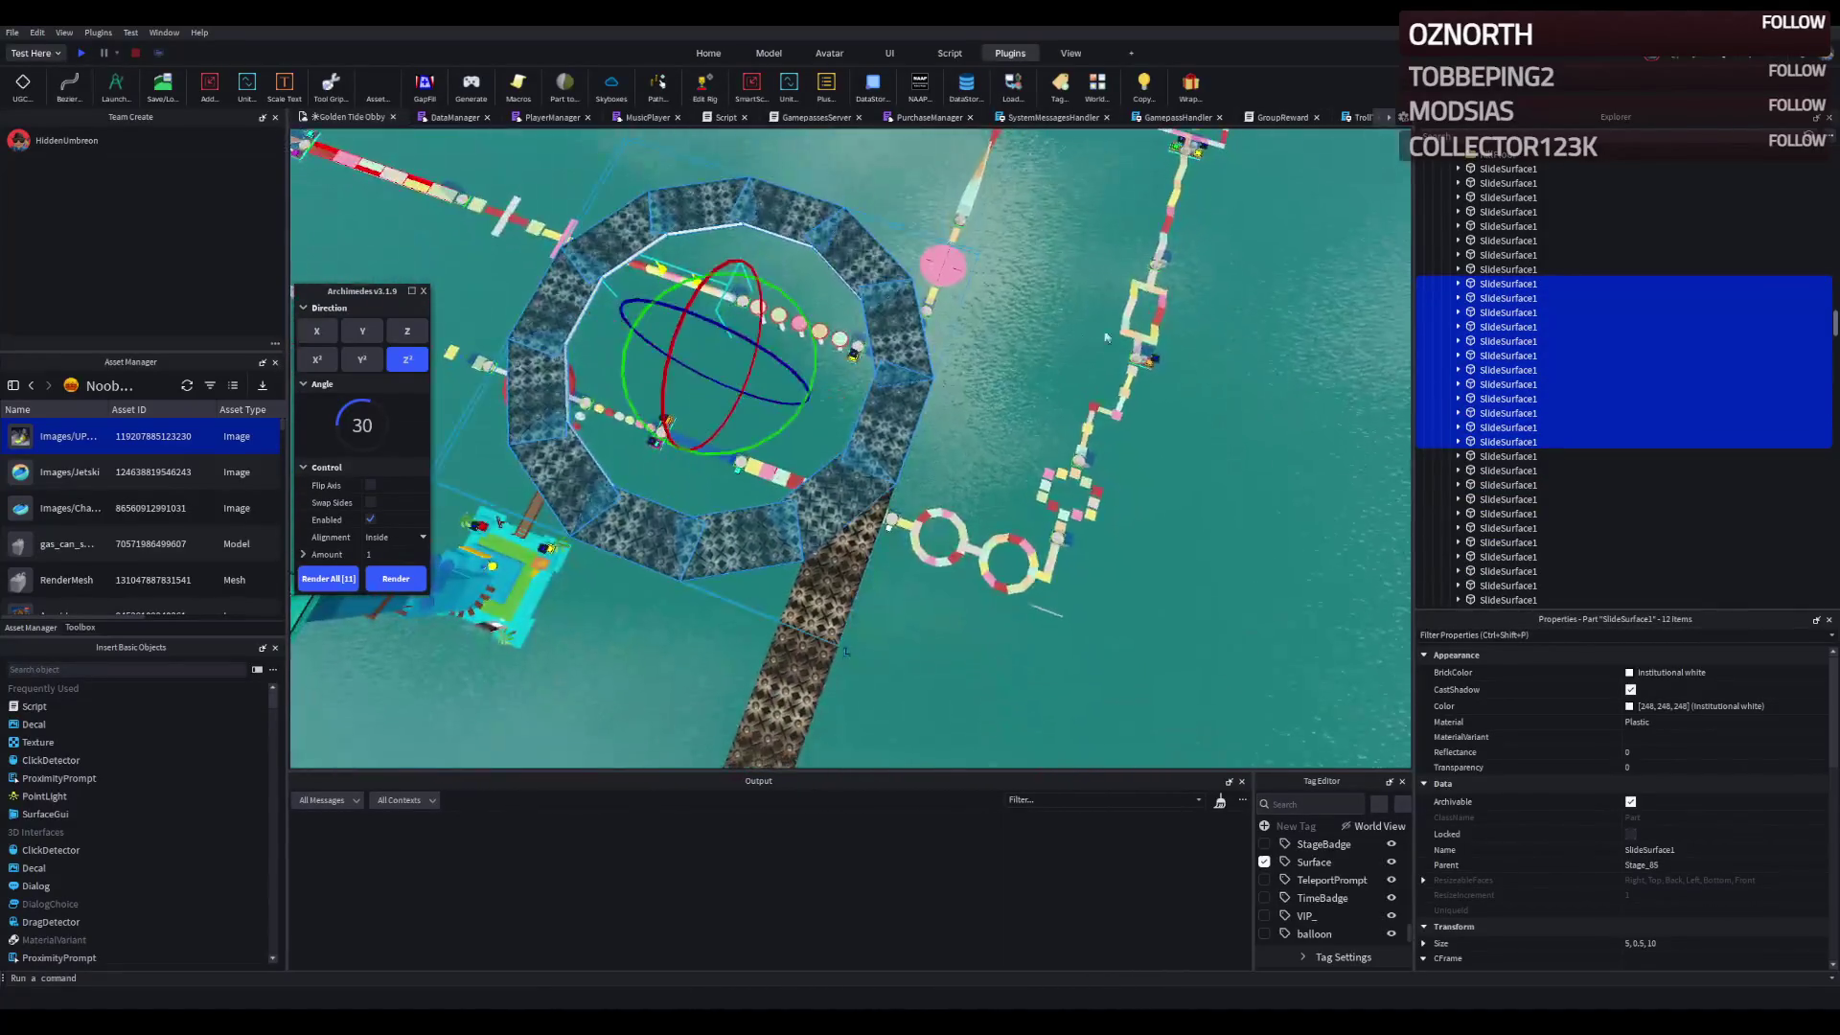
{"action": "left_click_drag", "start_coordinate": [729, 452], "coordinate": [668, 419]}
{"action": "left_click_drag", "start_coordinate": [824, 397], "coordinate": [1011, 425]}
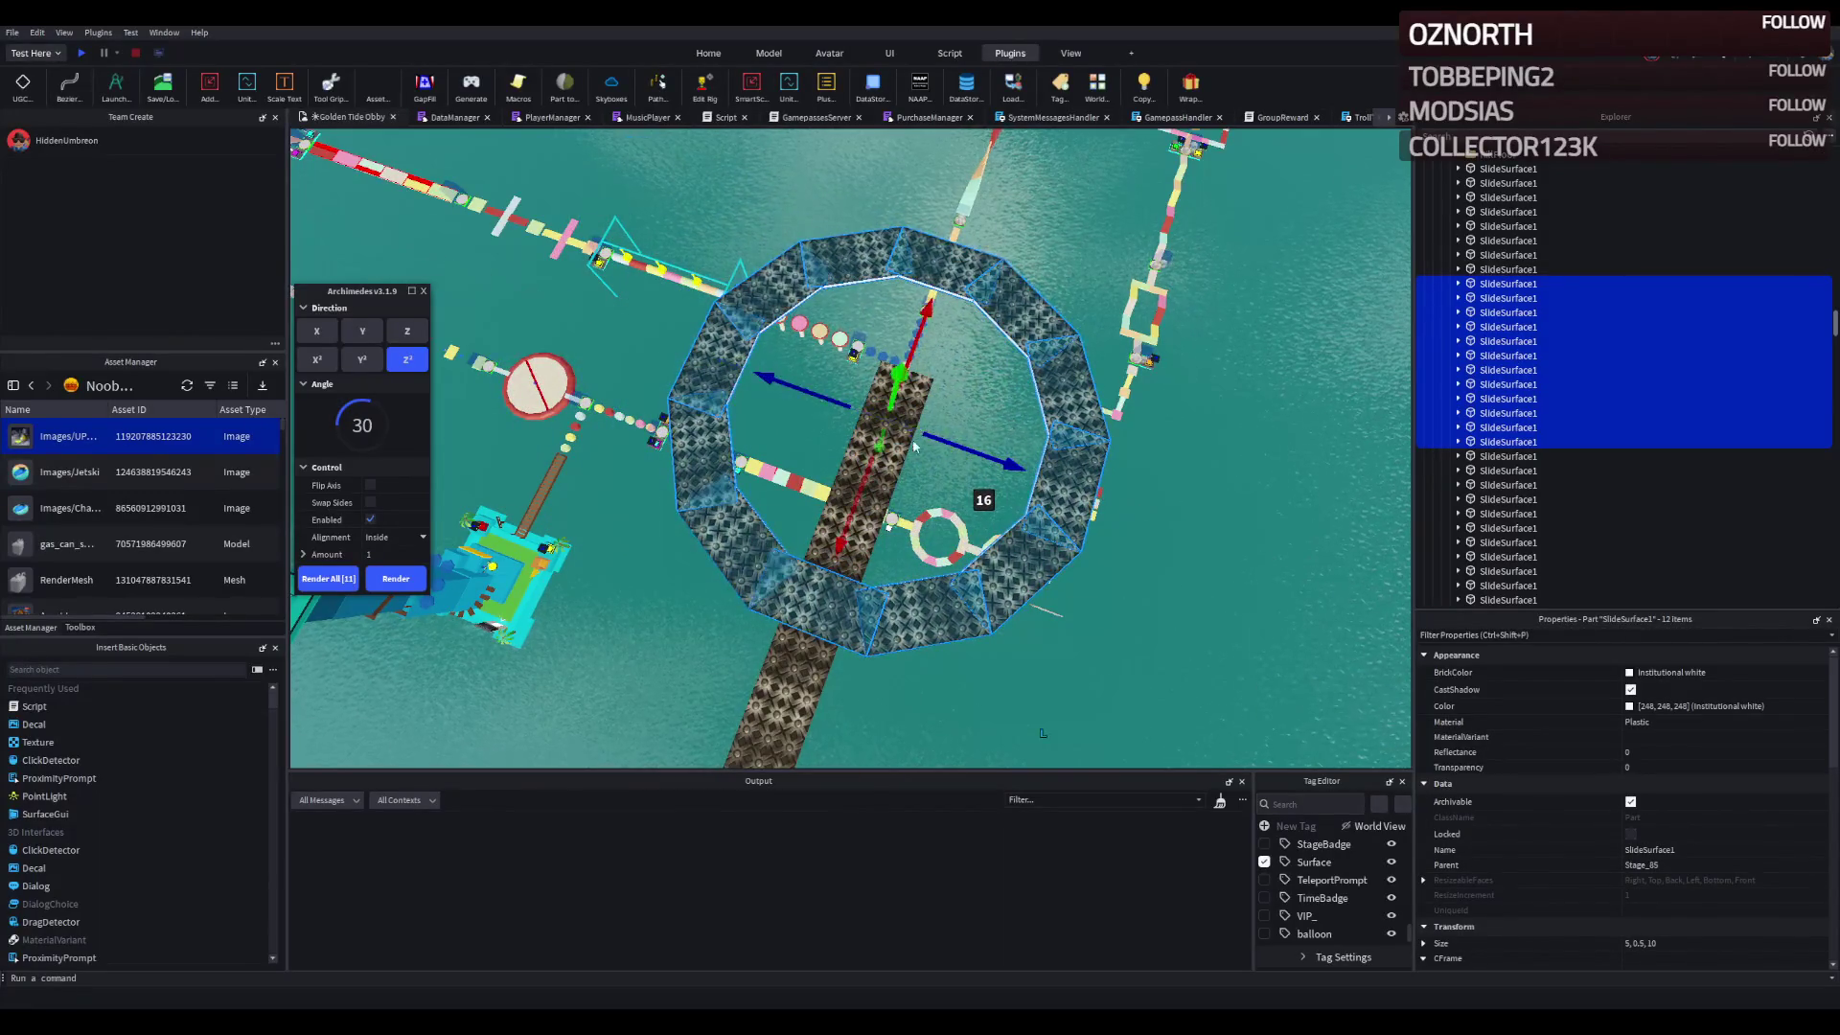
{"action": "left_click_drag", "start_coordinate": [862, 489], "coordinate": [946, 445]}
{"action": "key", "text": "a"}
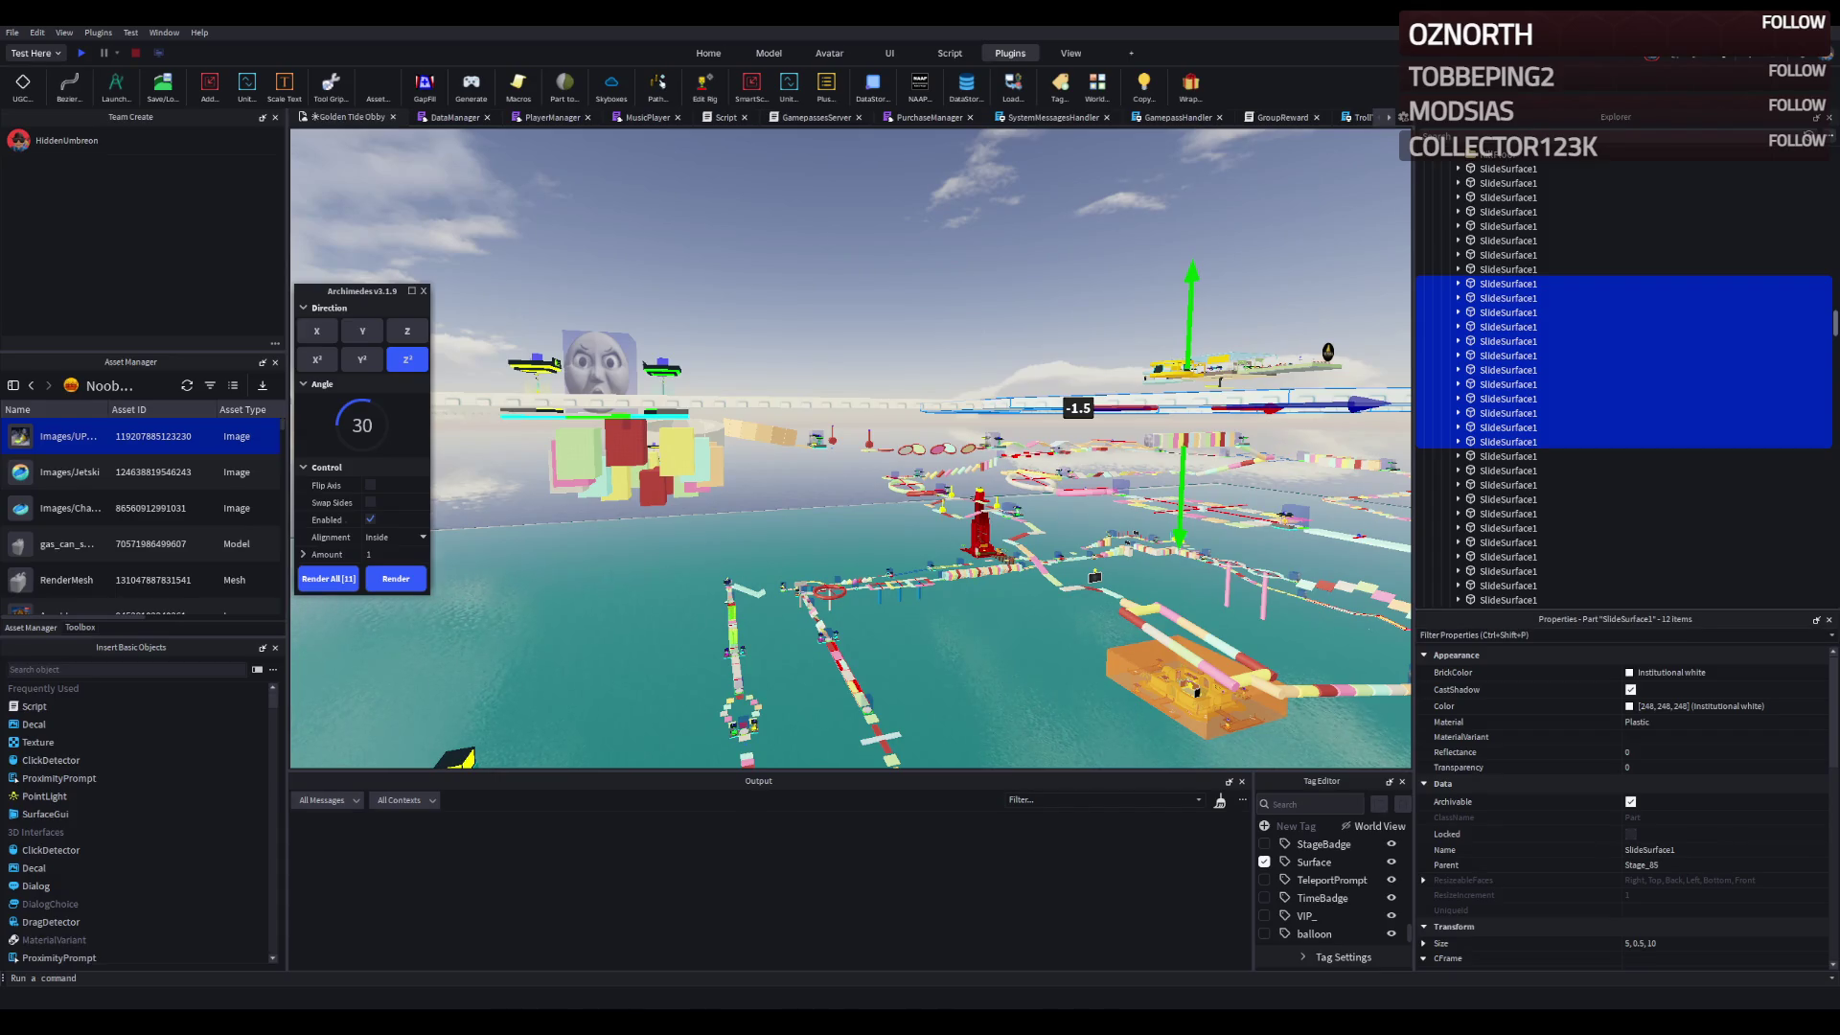
{"action": "scroll", "scroll_direction": "down", "scroll_amount": 3}
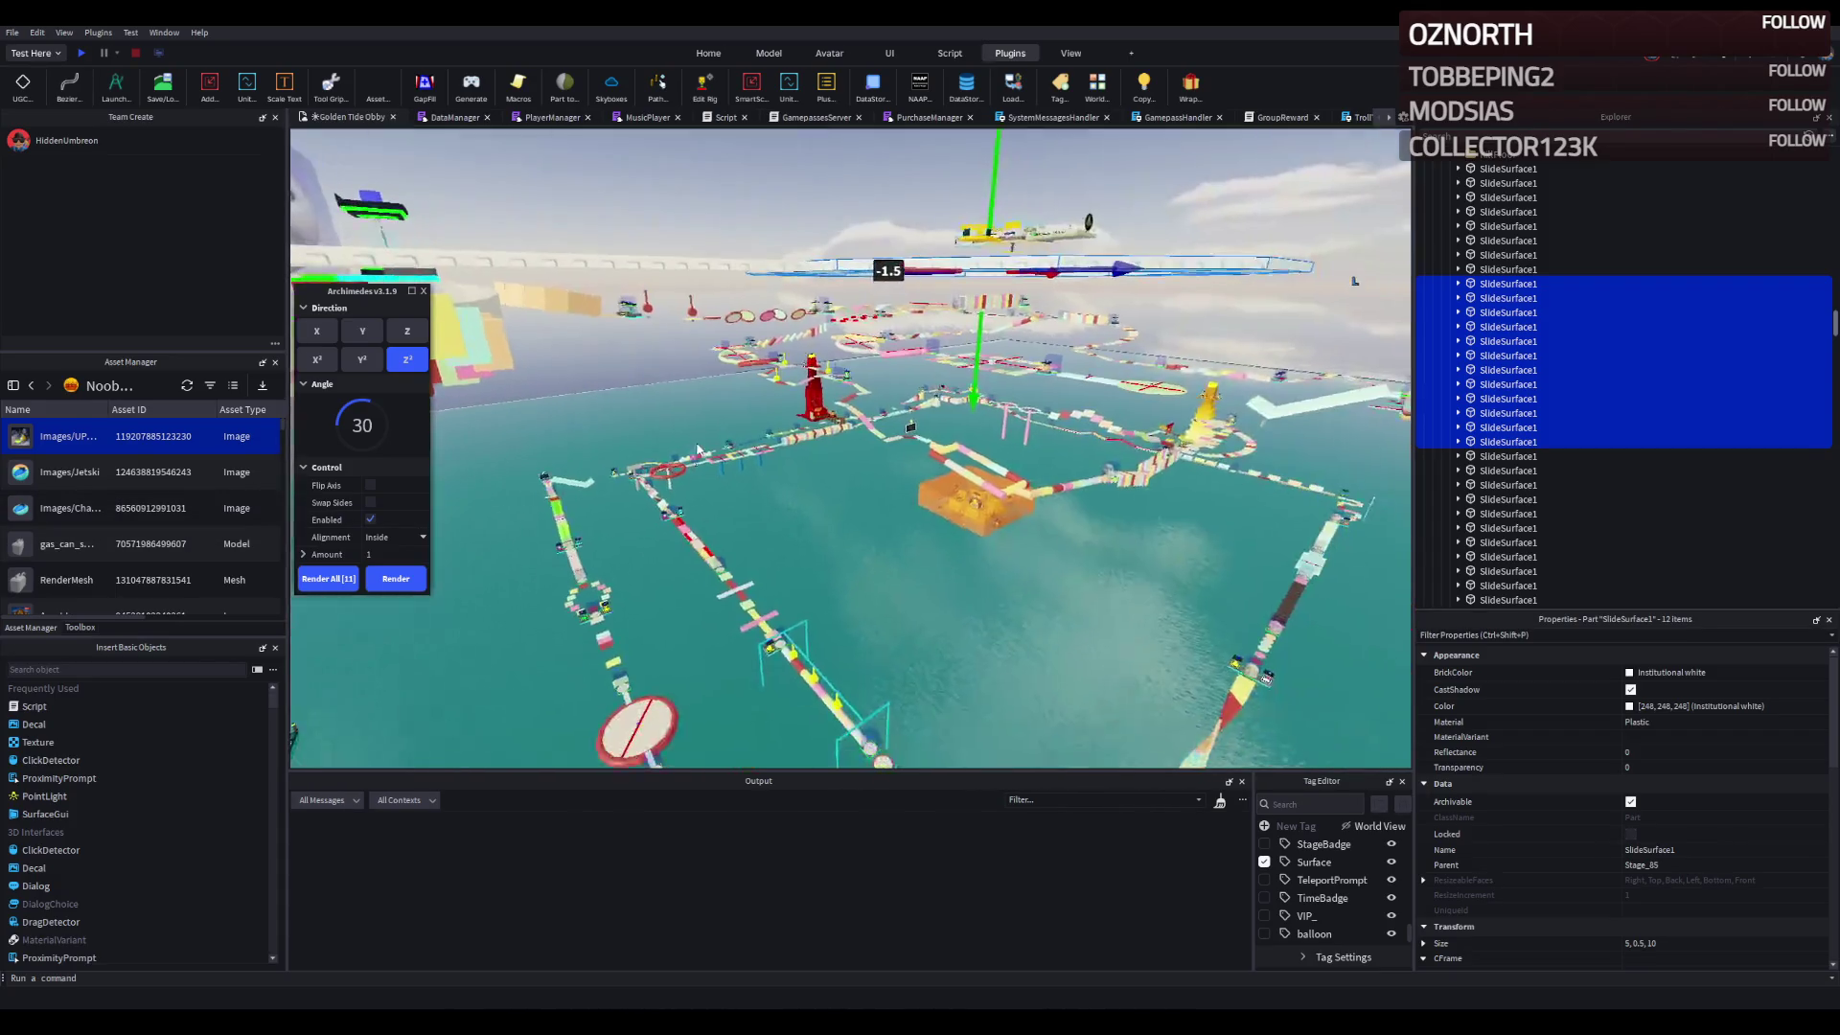
{"action": "scroll", "scroll_direction": "up", "scroll_amount": 3}
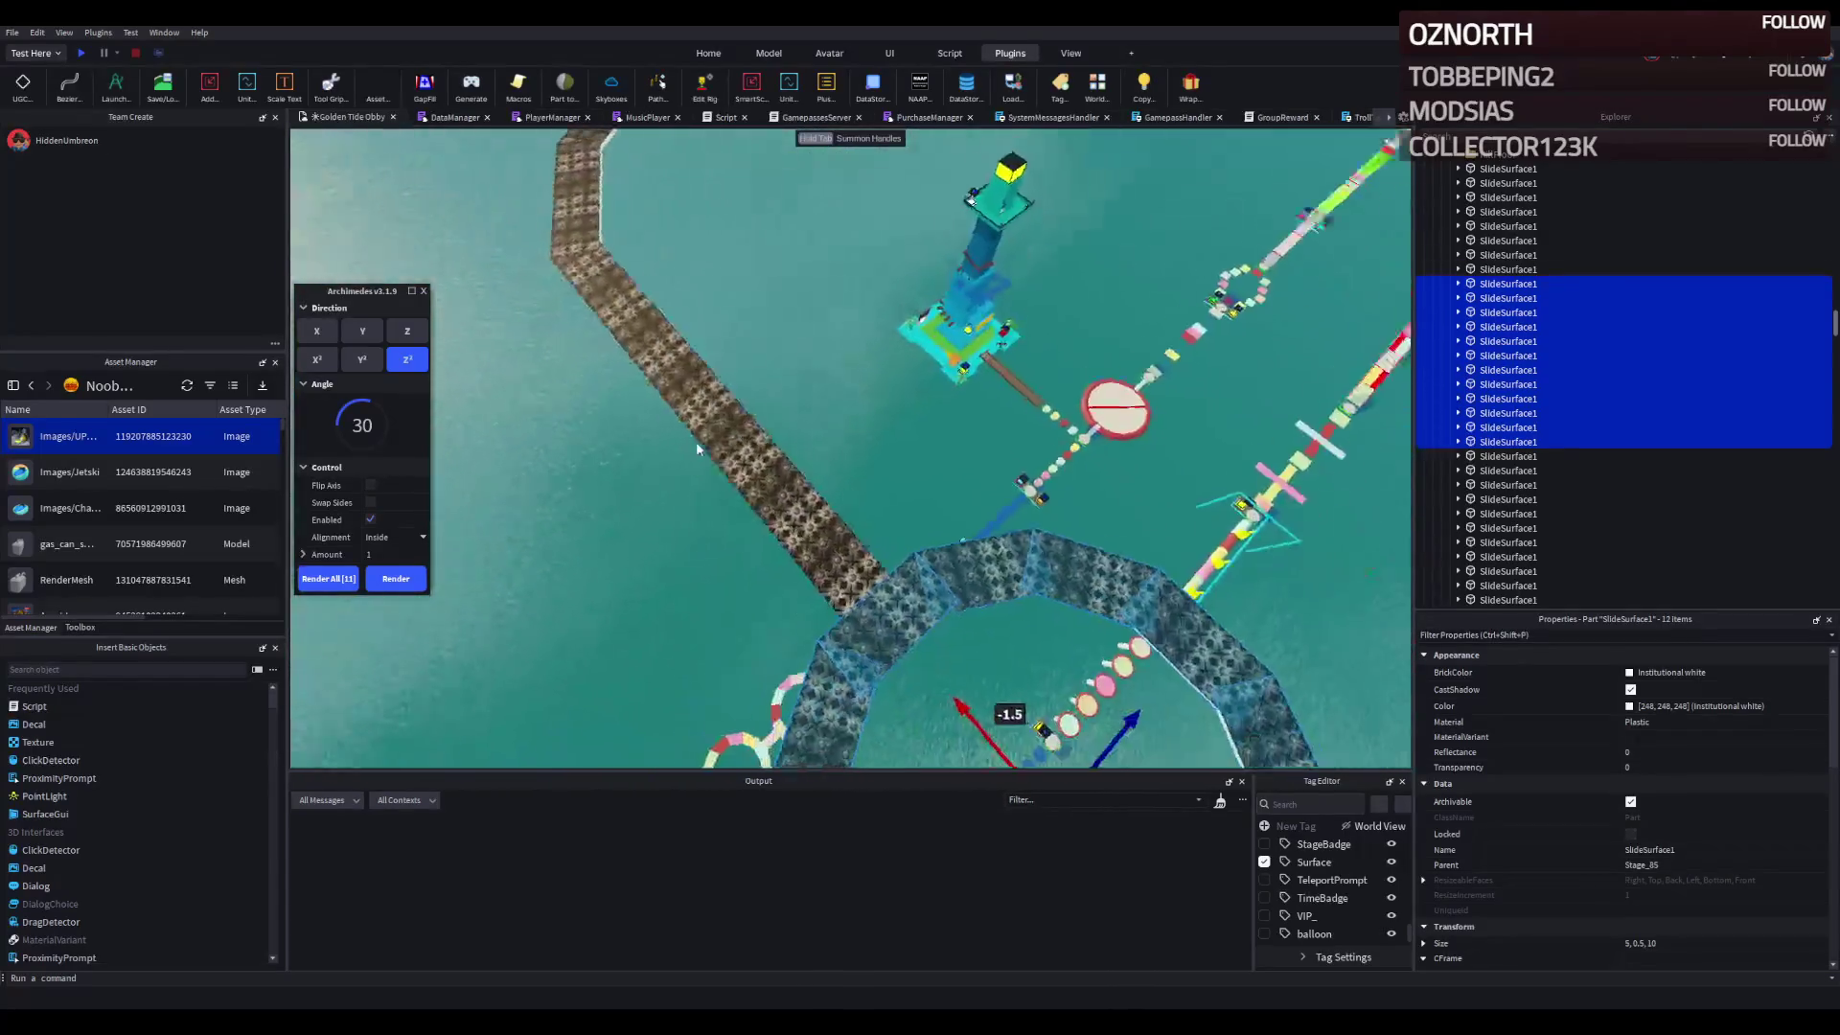
{"action": "scroll", "scroll_direction": "down", "scroll_amount": 3}
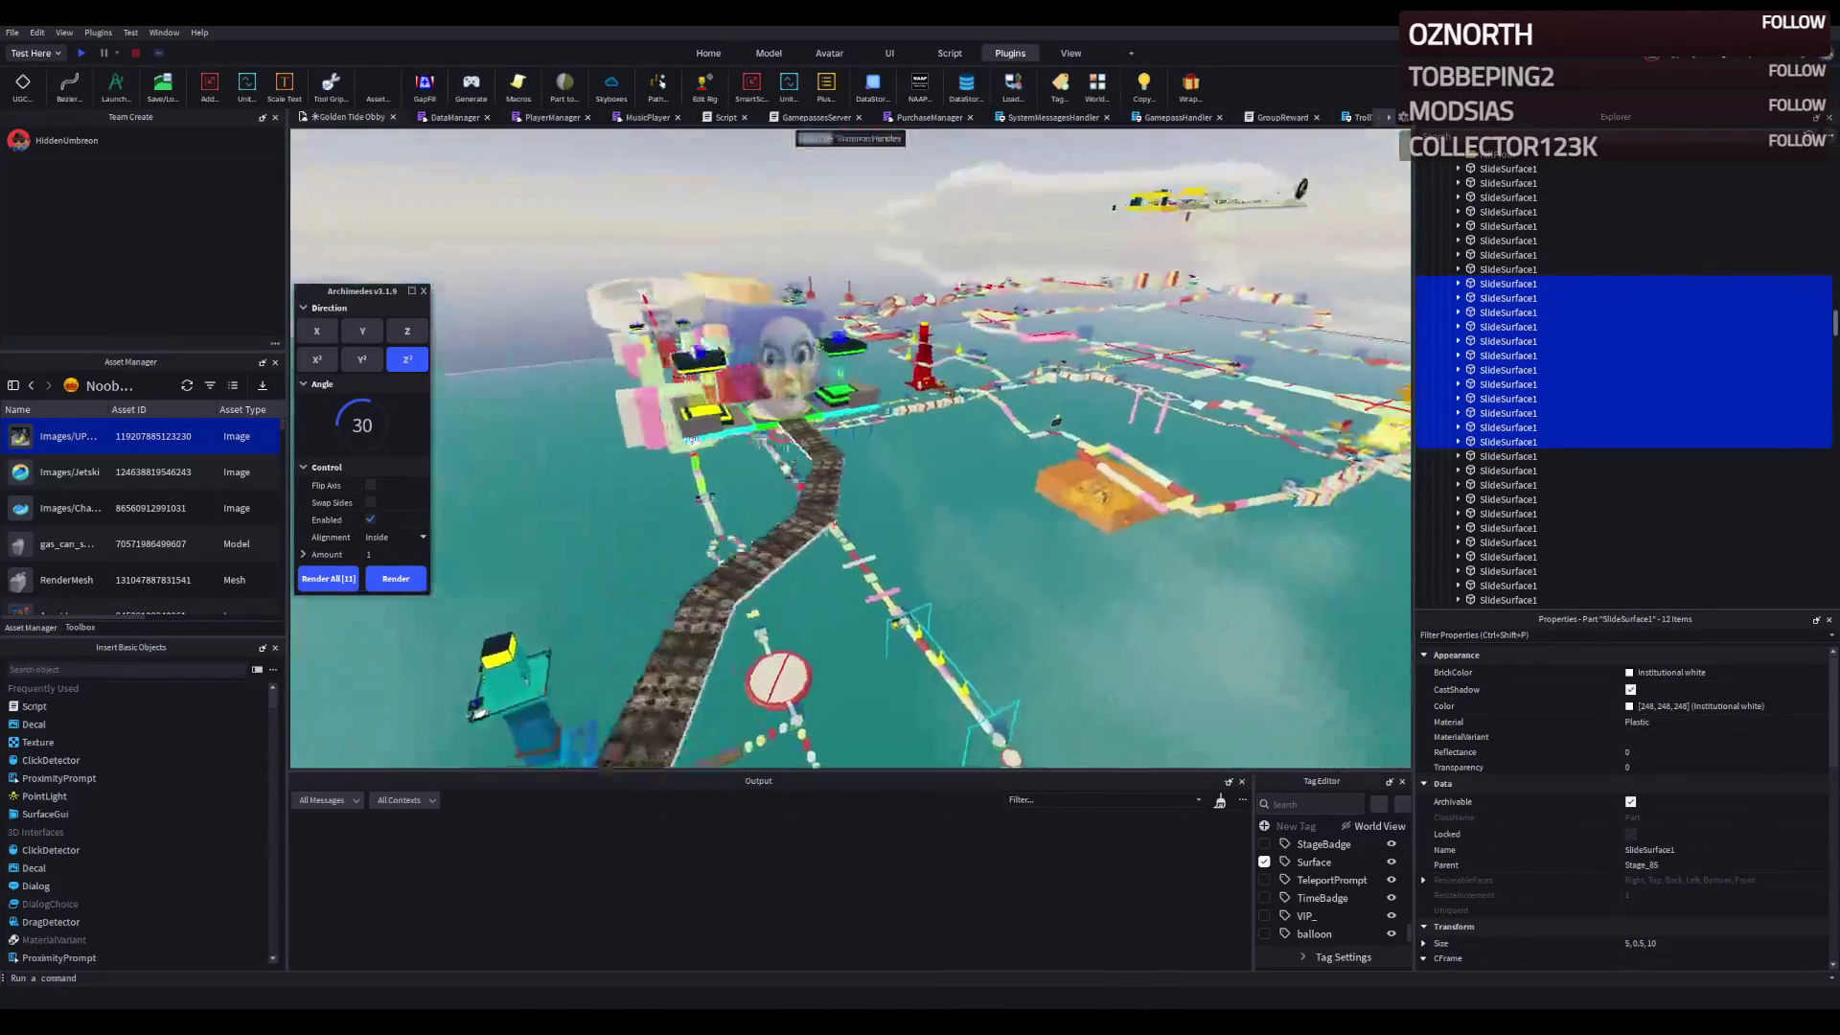
{"action": "scroll", "scroll_direction": "down", "scroll_amount": 3}
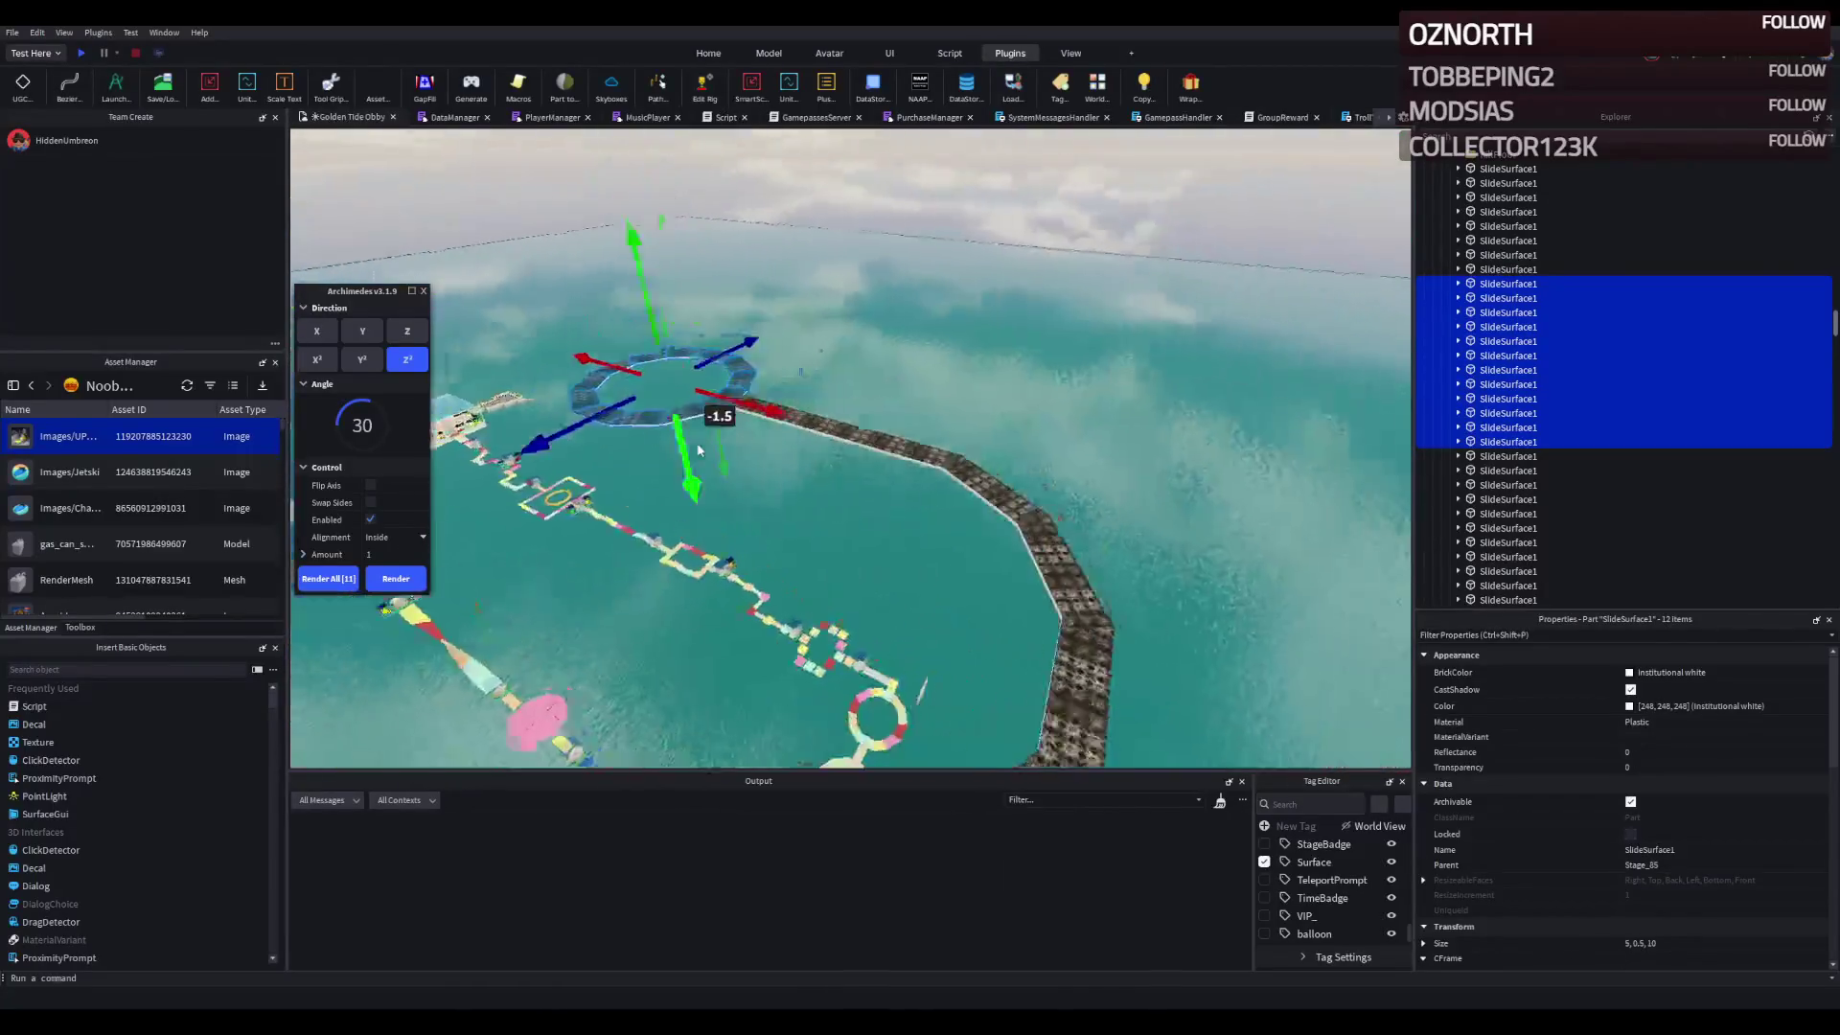
{"action": "left_click", "coordinate": [783, 537]}
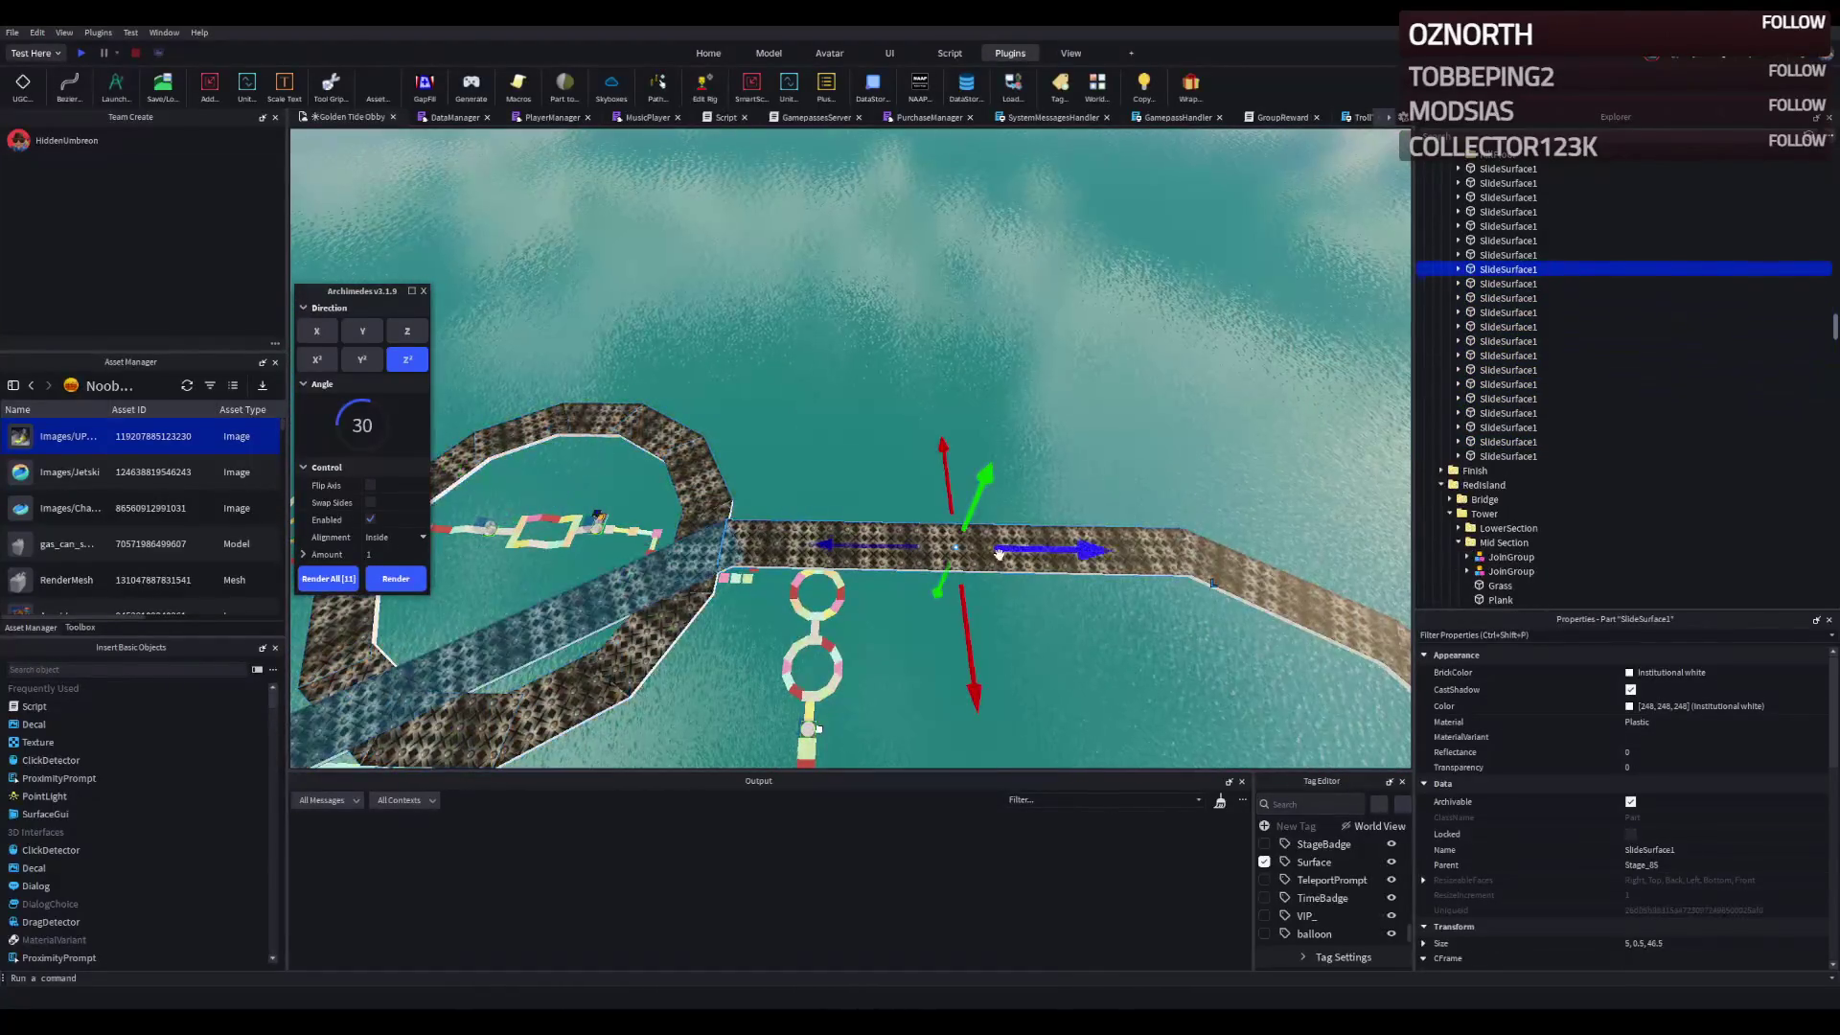
- Slide one straight SlideSurface1 piece about -83.5 studs so it meets the octagonal loop
{"action": "left_click", "coordinate": [996, 554]}
{"action": "left_click_drag", "start_coordinate": [996, 554], "coordinate": [777, 528]}
{"action": "scroll", "scroll_direction": "down", "scroll_amount": 3}
{"action": "scroll", "scroll_direction": "down", "scroll_amount": 3}
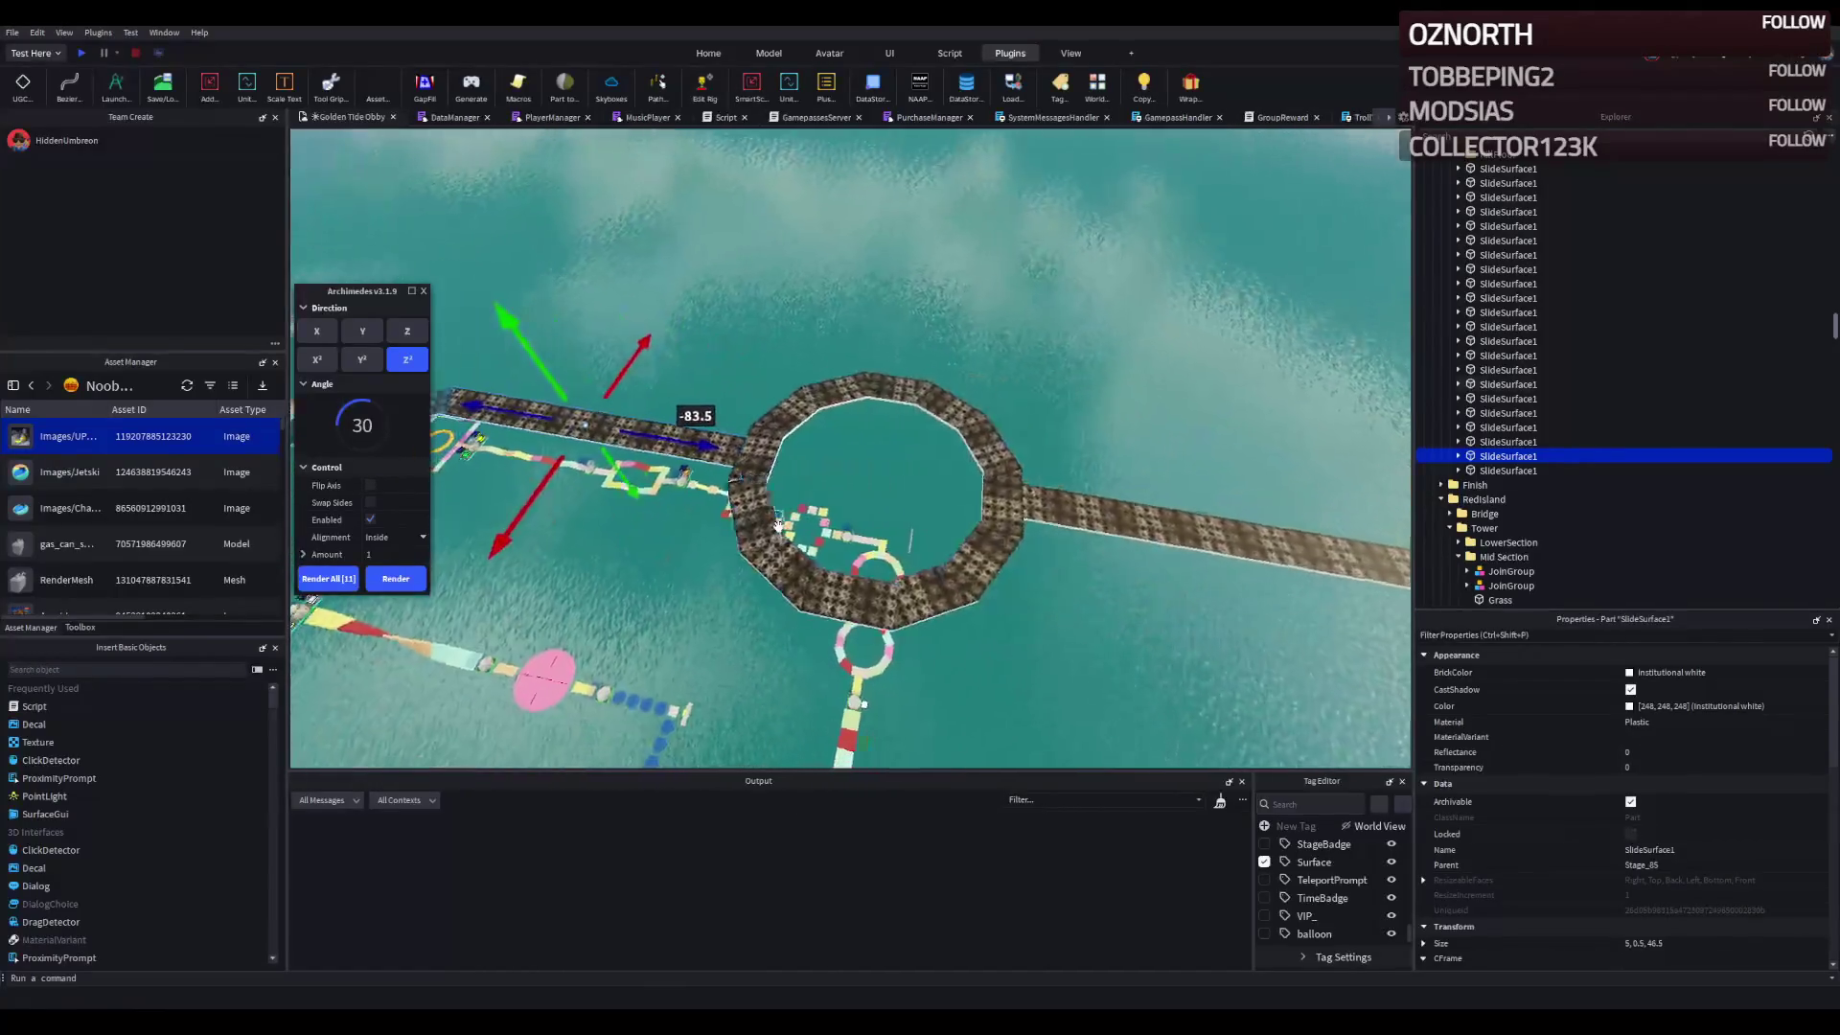
{"action": "scroll", "scroll_direction": "up", "scroll_amount": 3}
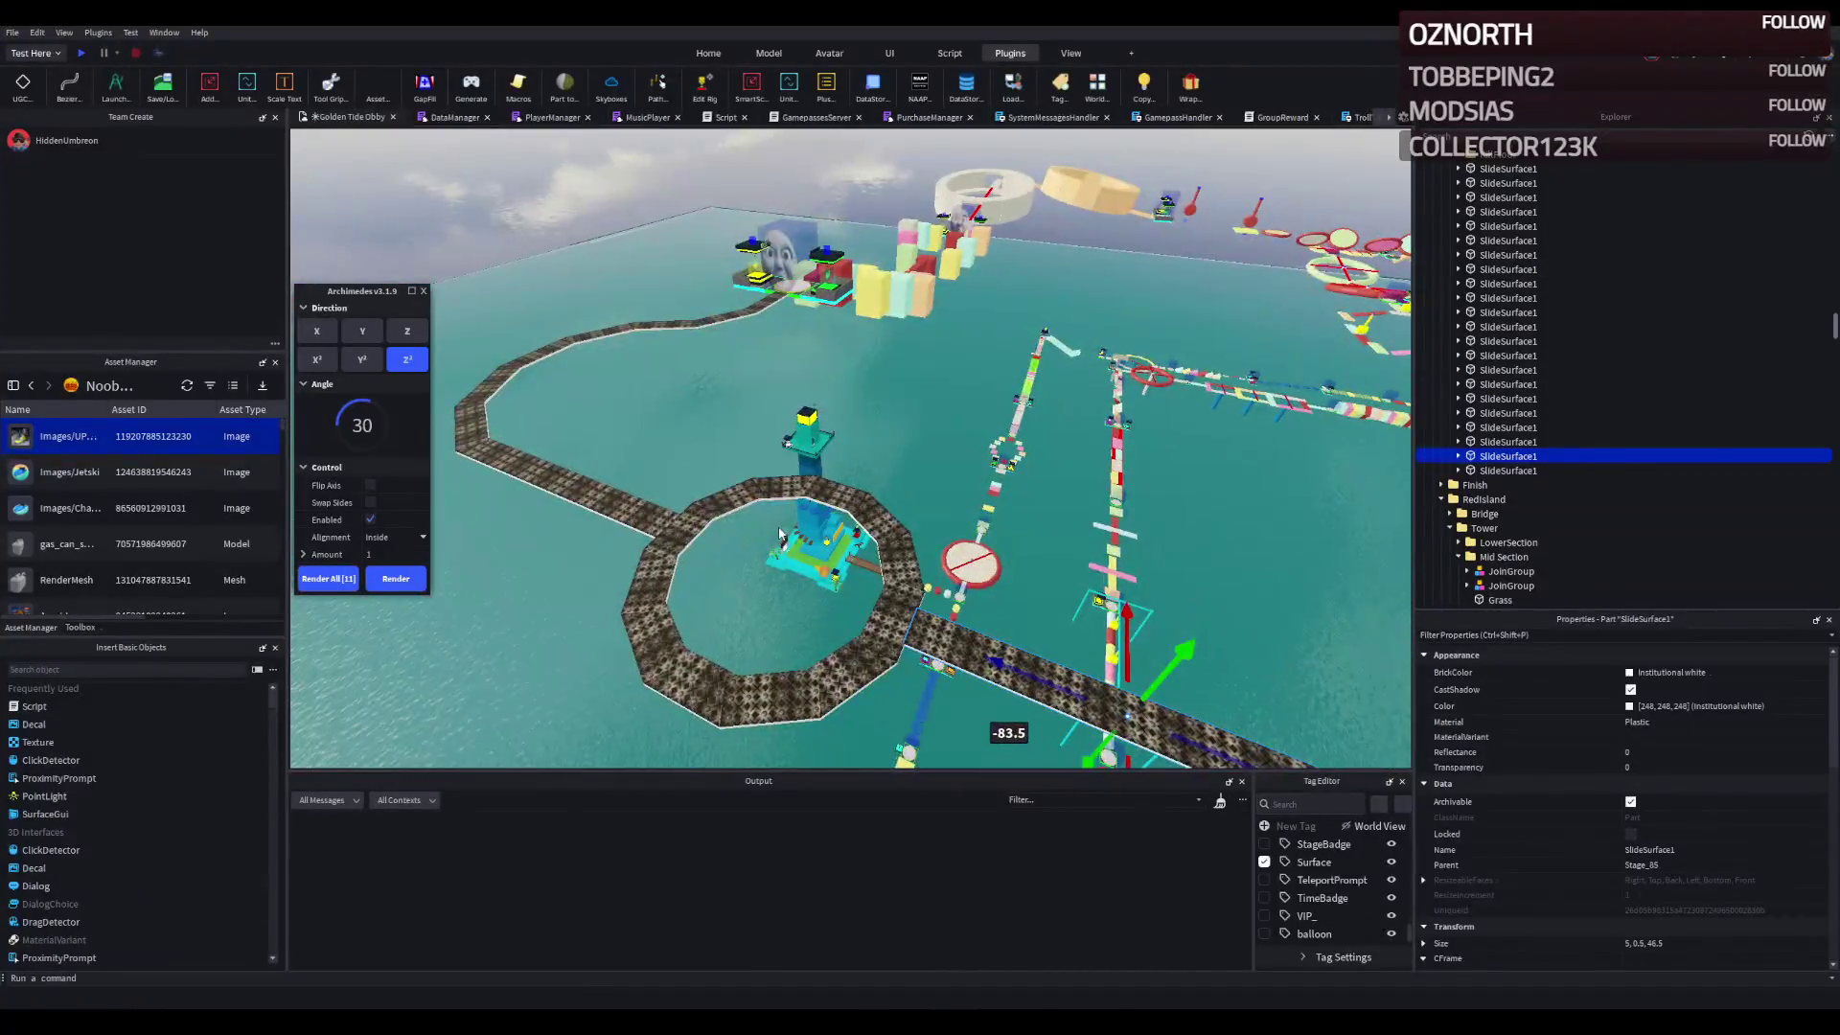
{"action": "scroll", "scroll_direction": "up", "scroll_amount": 3}
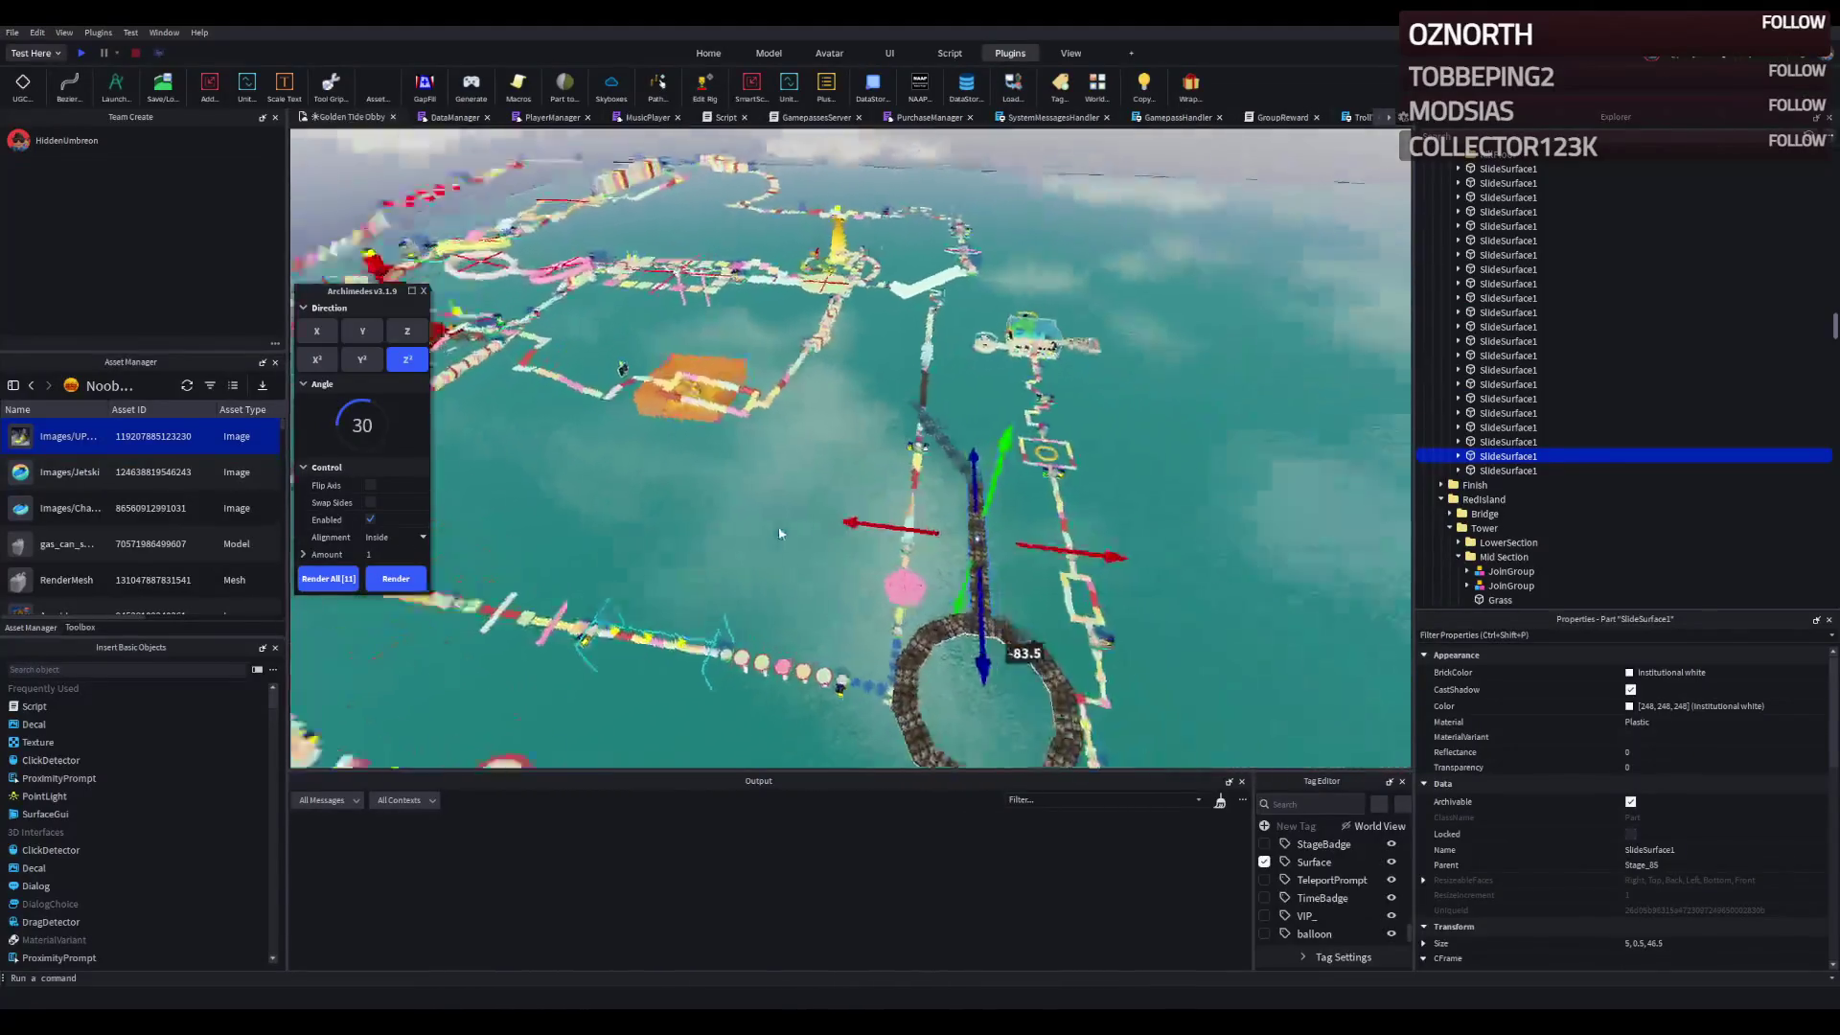
{"action": "scroll", "scroll_direction": "up", "scroll_amount": 3}
{"action": "scroll", "scroll_direction": "up", "scroll_amount": 3}
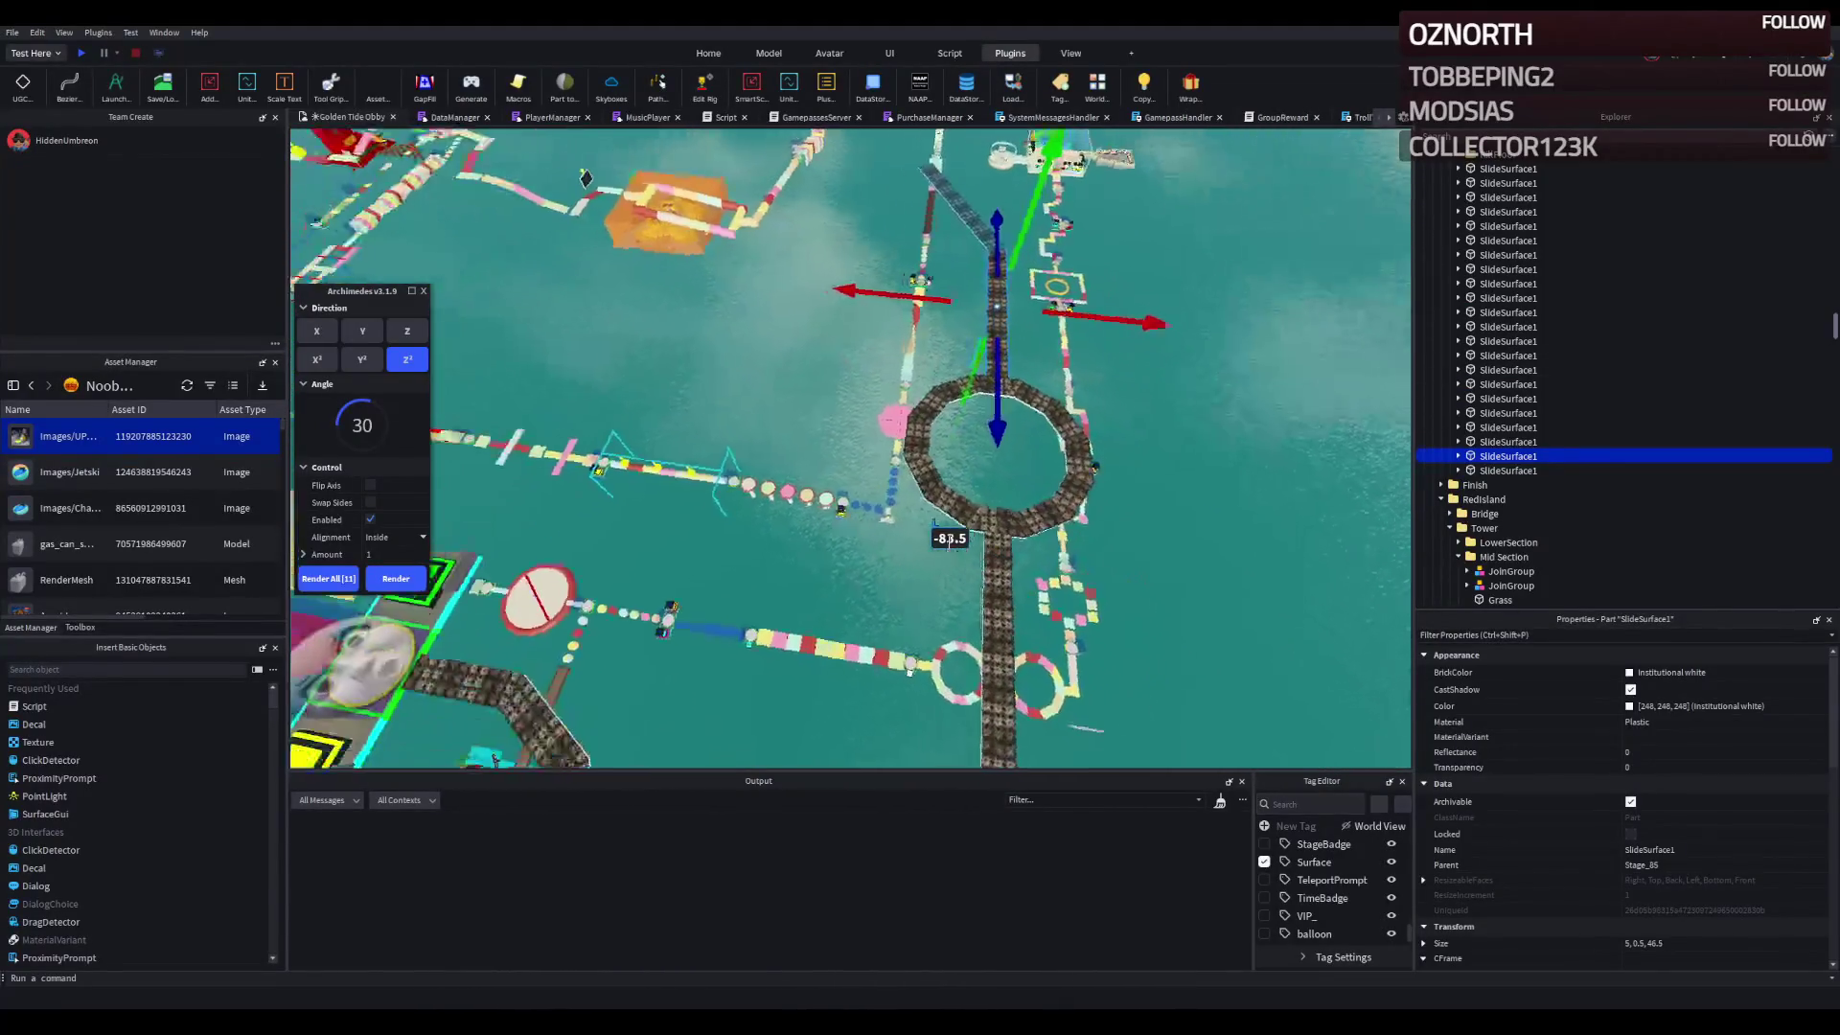
{"action": "left_click_drag", "start_coordinate": [1083, 671], "coordinate": [1083, 575]}
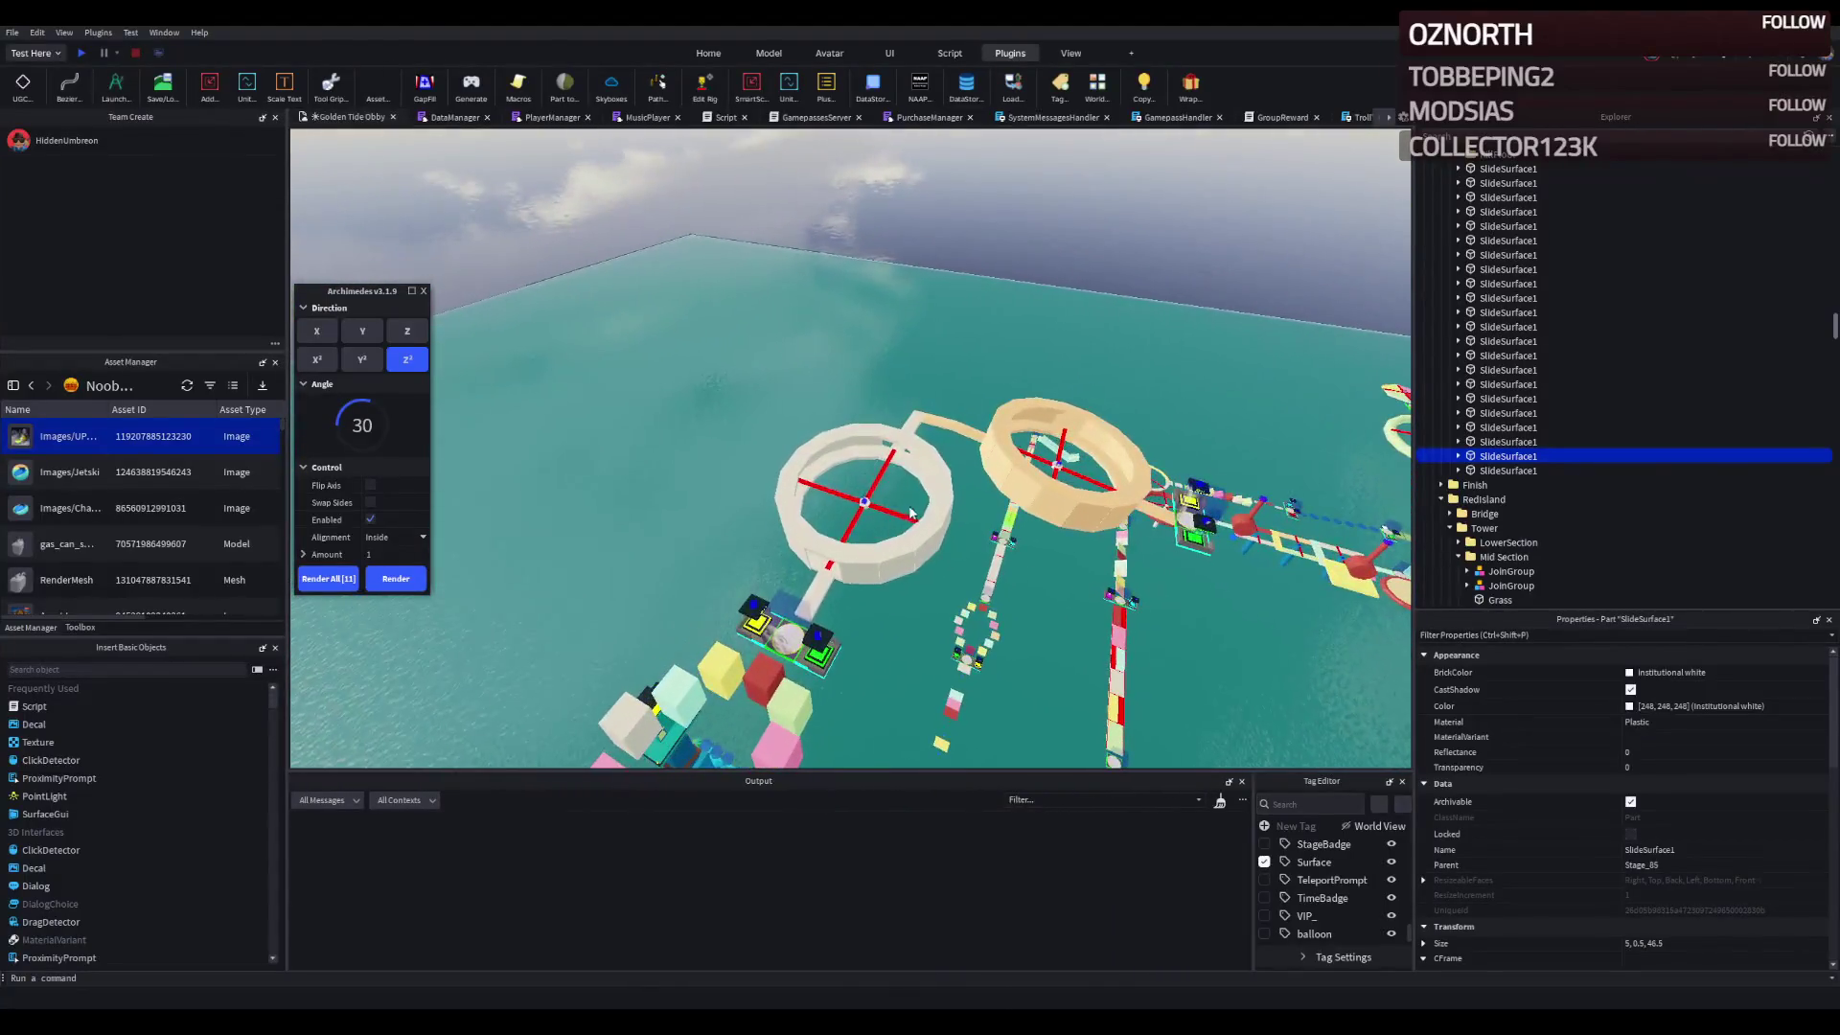
{"action": "left_click", "coordinate": [886, 510]}
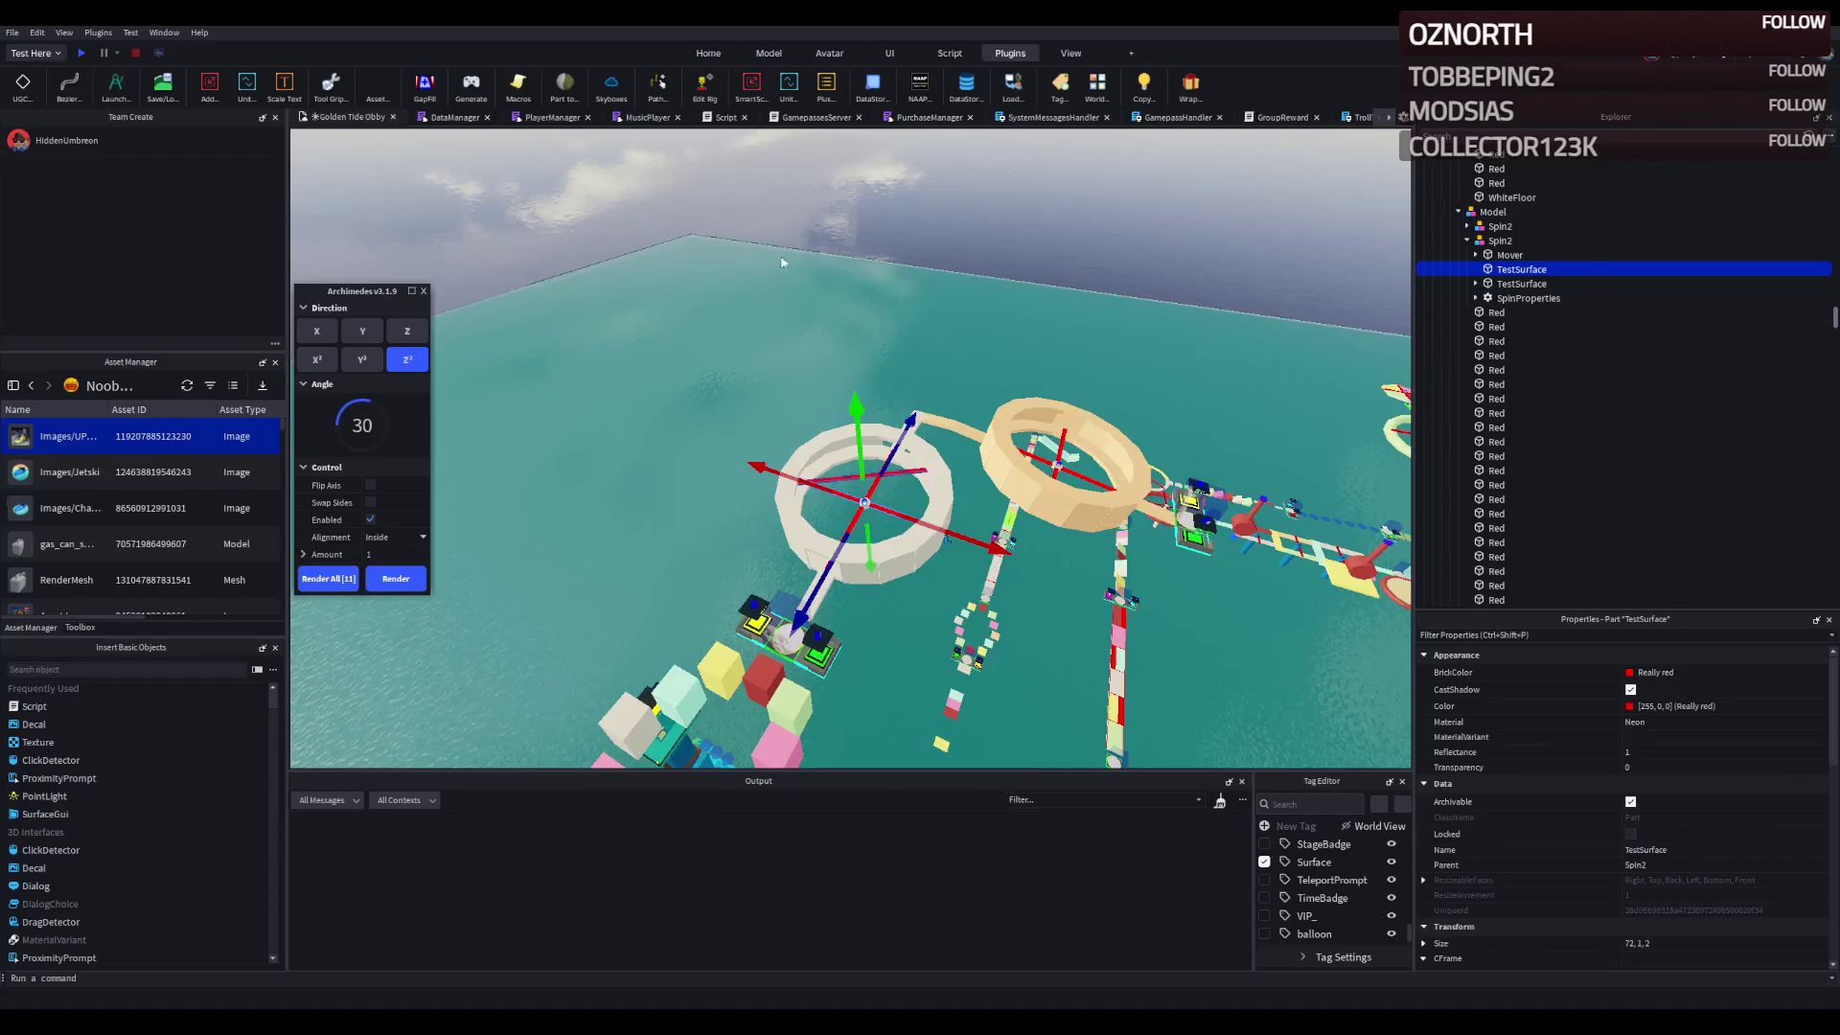
- Copy and paste the red TestSurface spinner bar and reparent it under Stage_85
{"action": "left_click", "coordinate": [425, 291]}
{"action": "left_click", "coordinate": [1522, 284]}
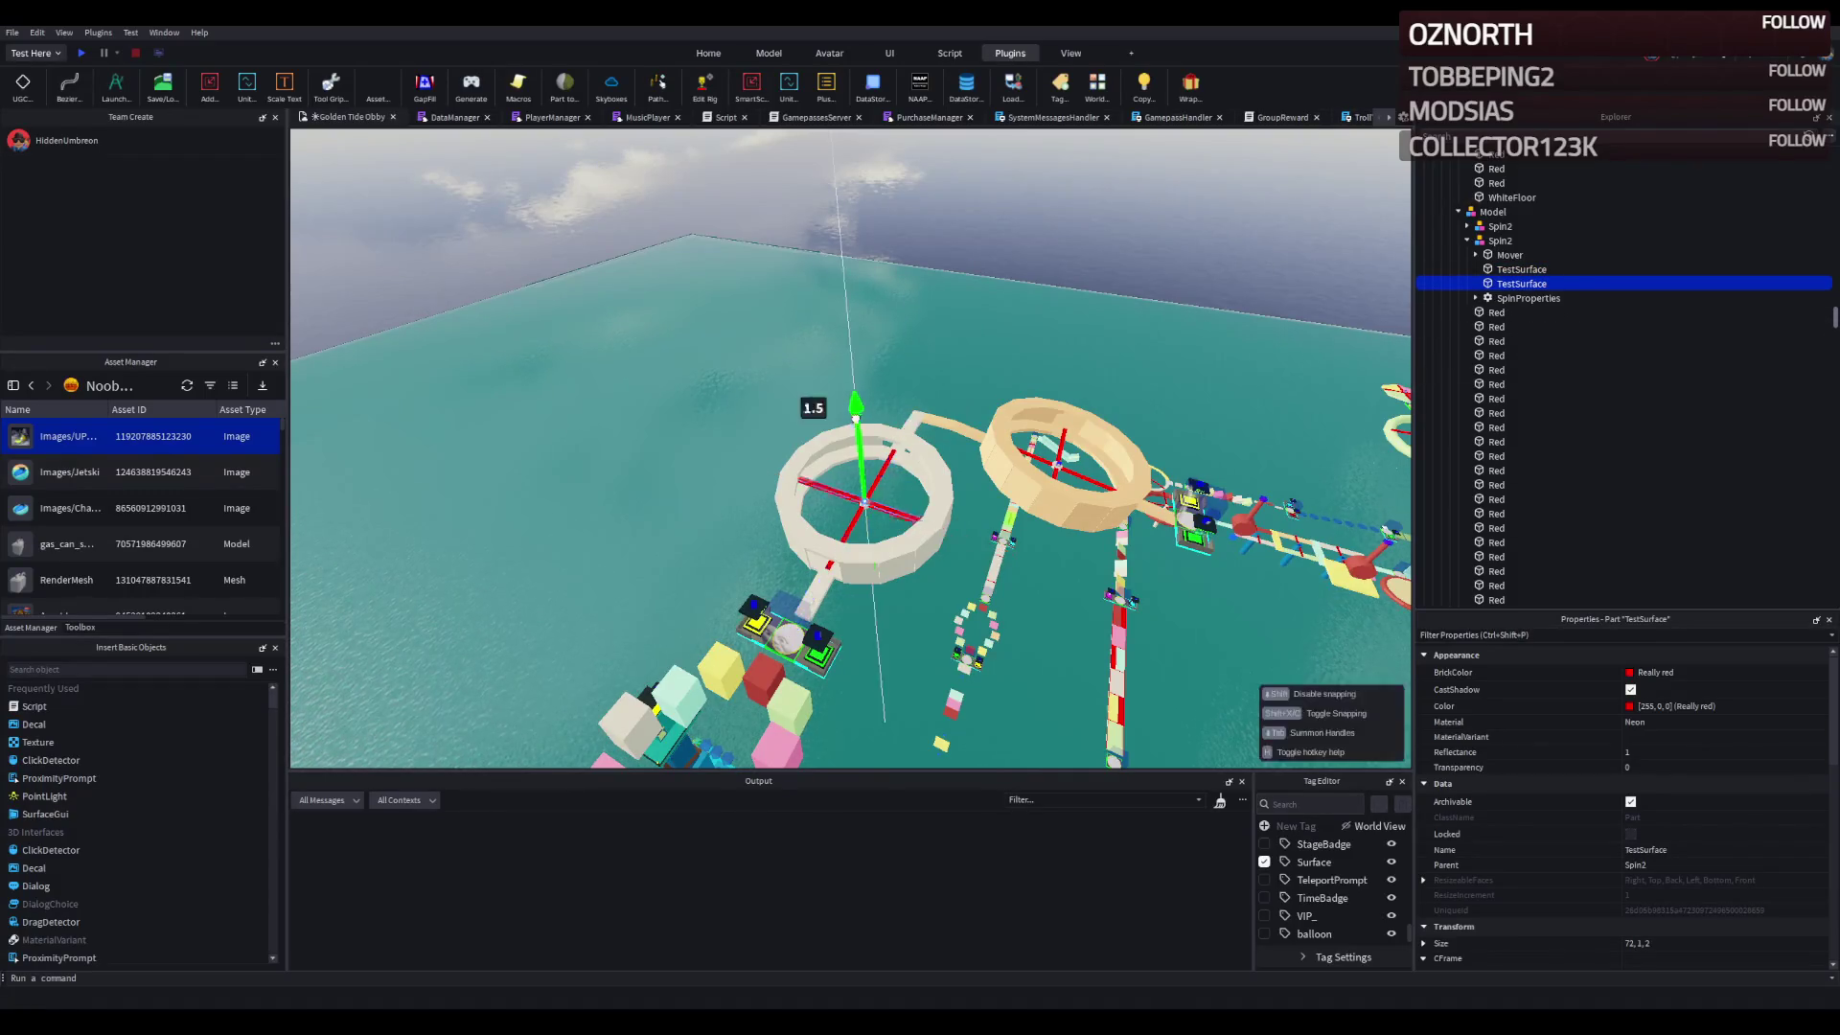
{"action": "key", "text": "ctrl+1"}
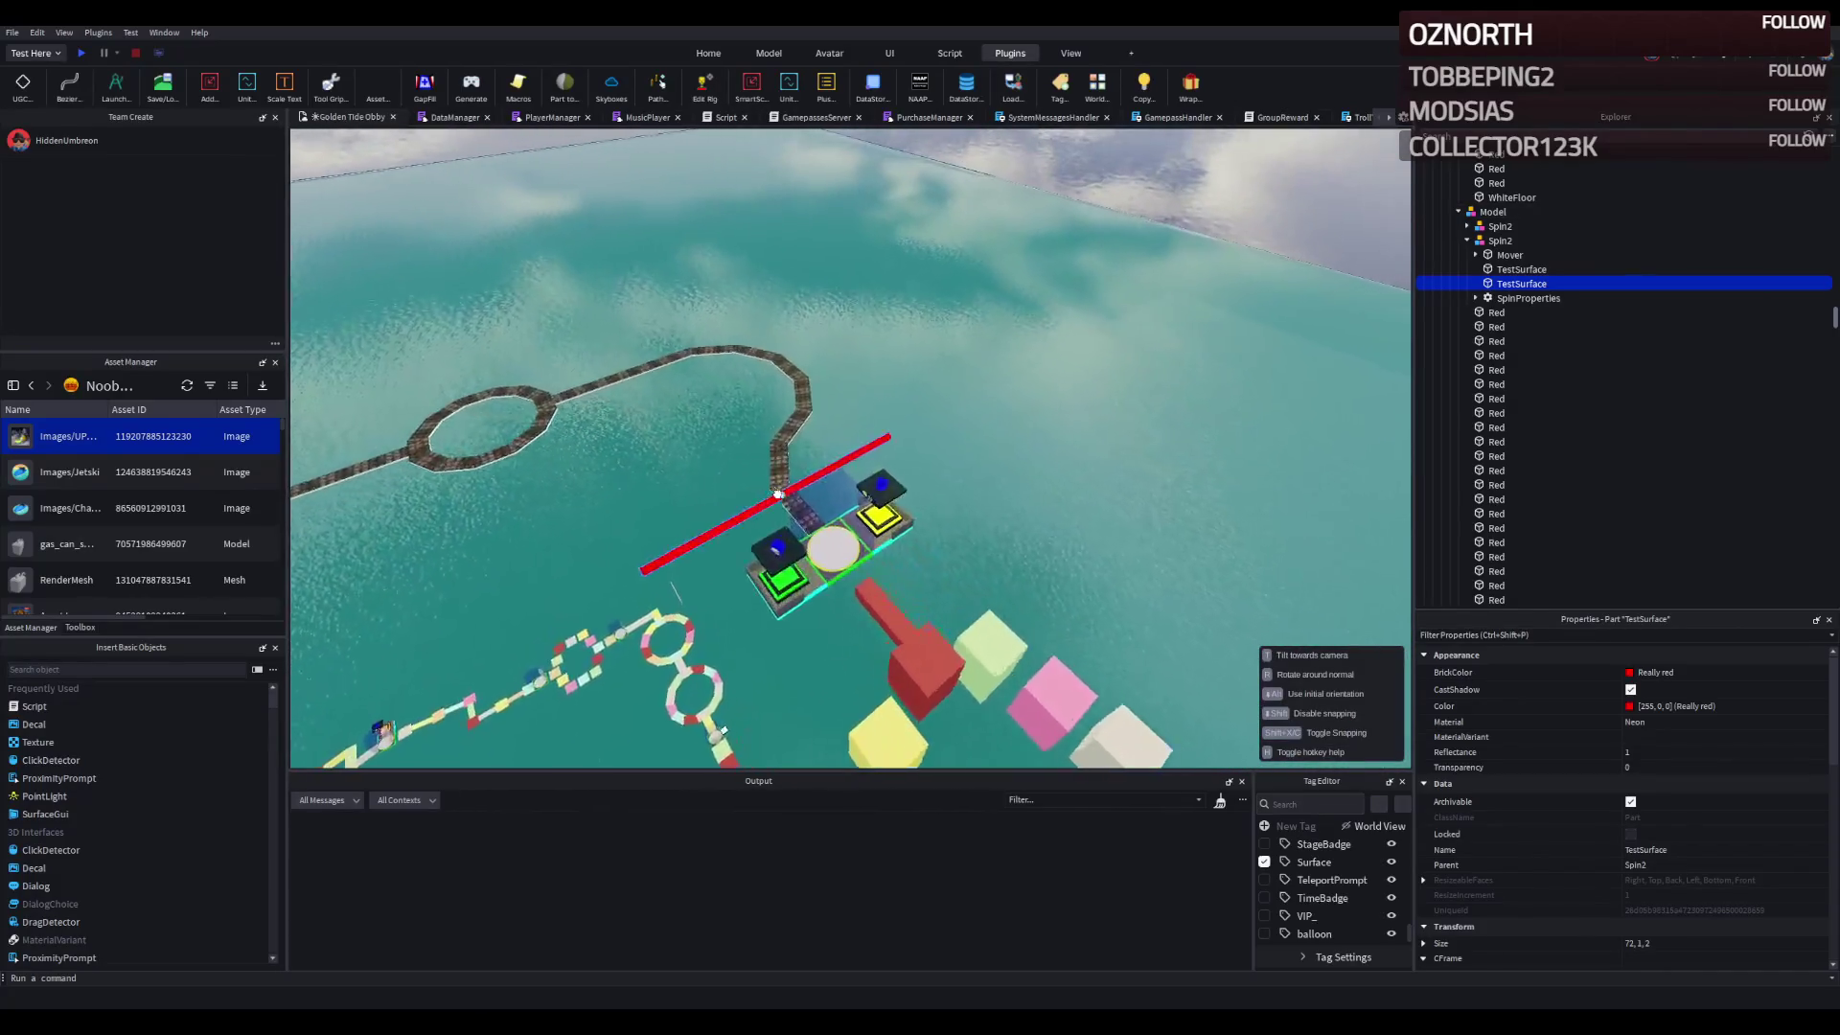
{"action": "key", "text": "ctrl+2"}
{"action": "left_click", "coordinate": [905, 500]}
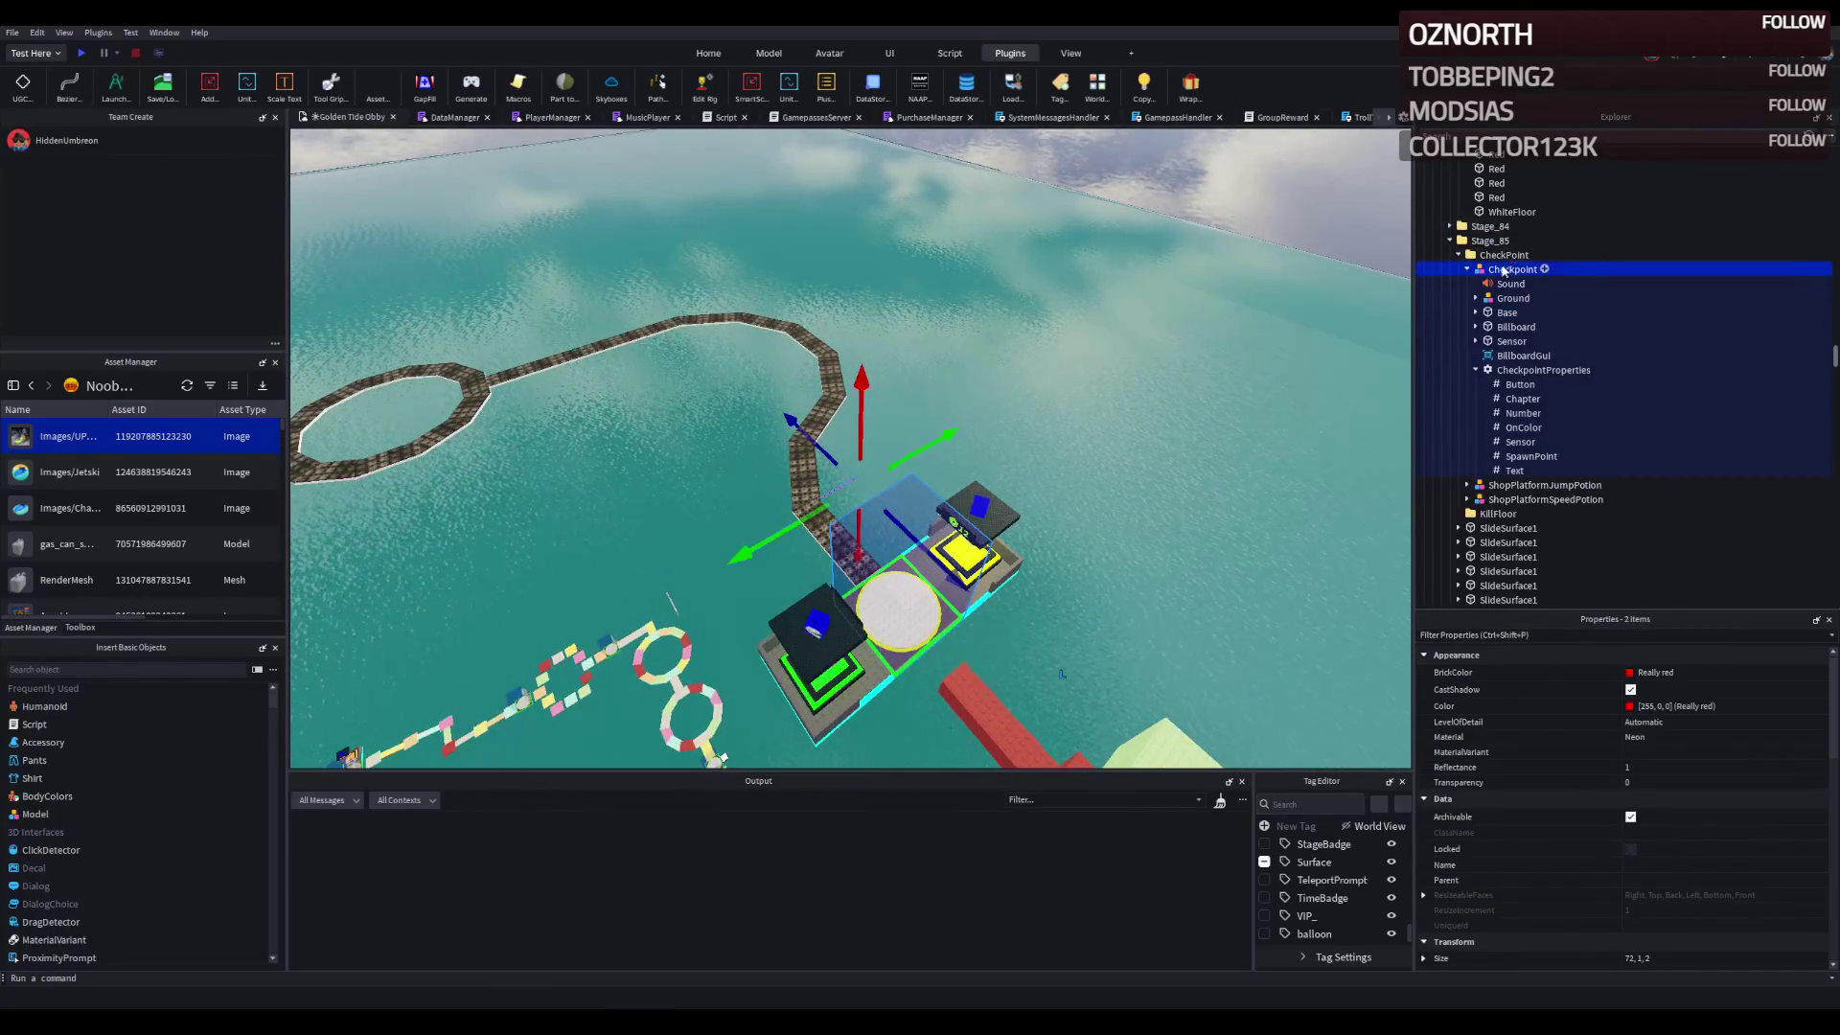
{"action": "key", "text": "Left"}
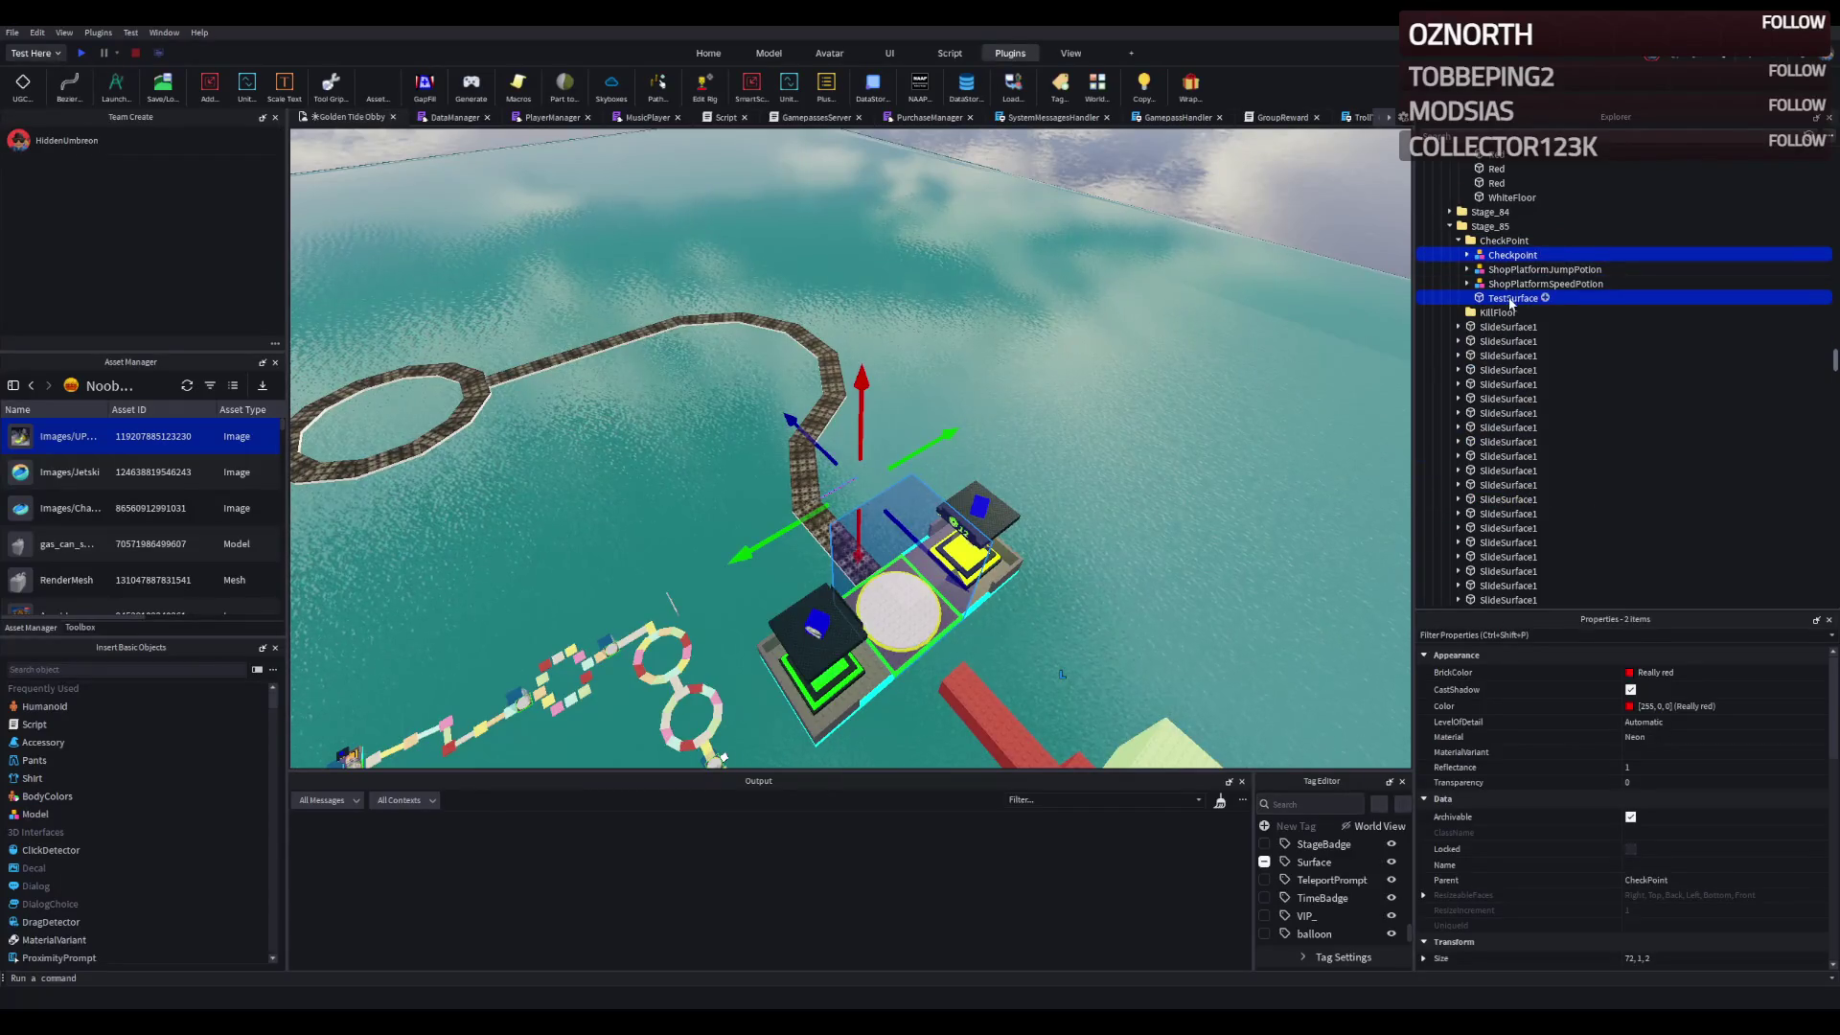
{"action": "left_click_drag", "start_coordinate": [1490, 236], "coordinate": [1497, 233]}
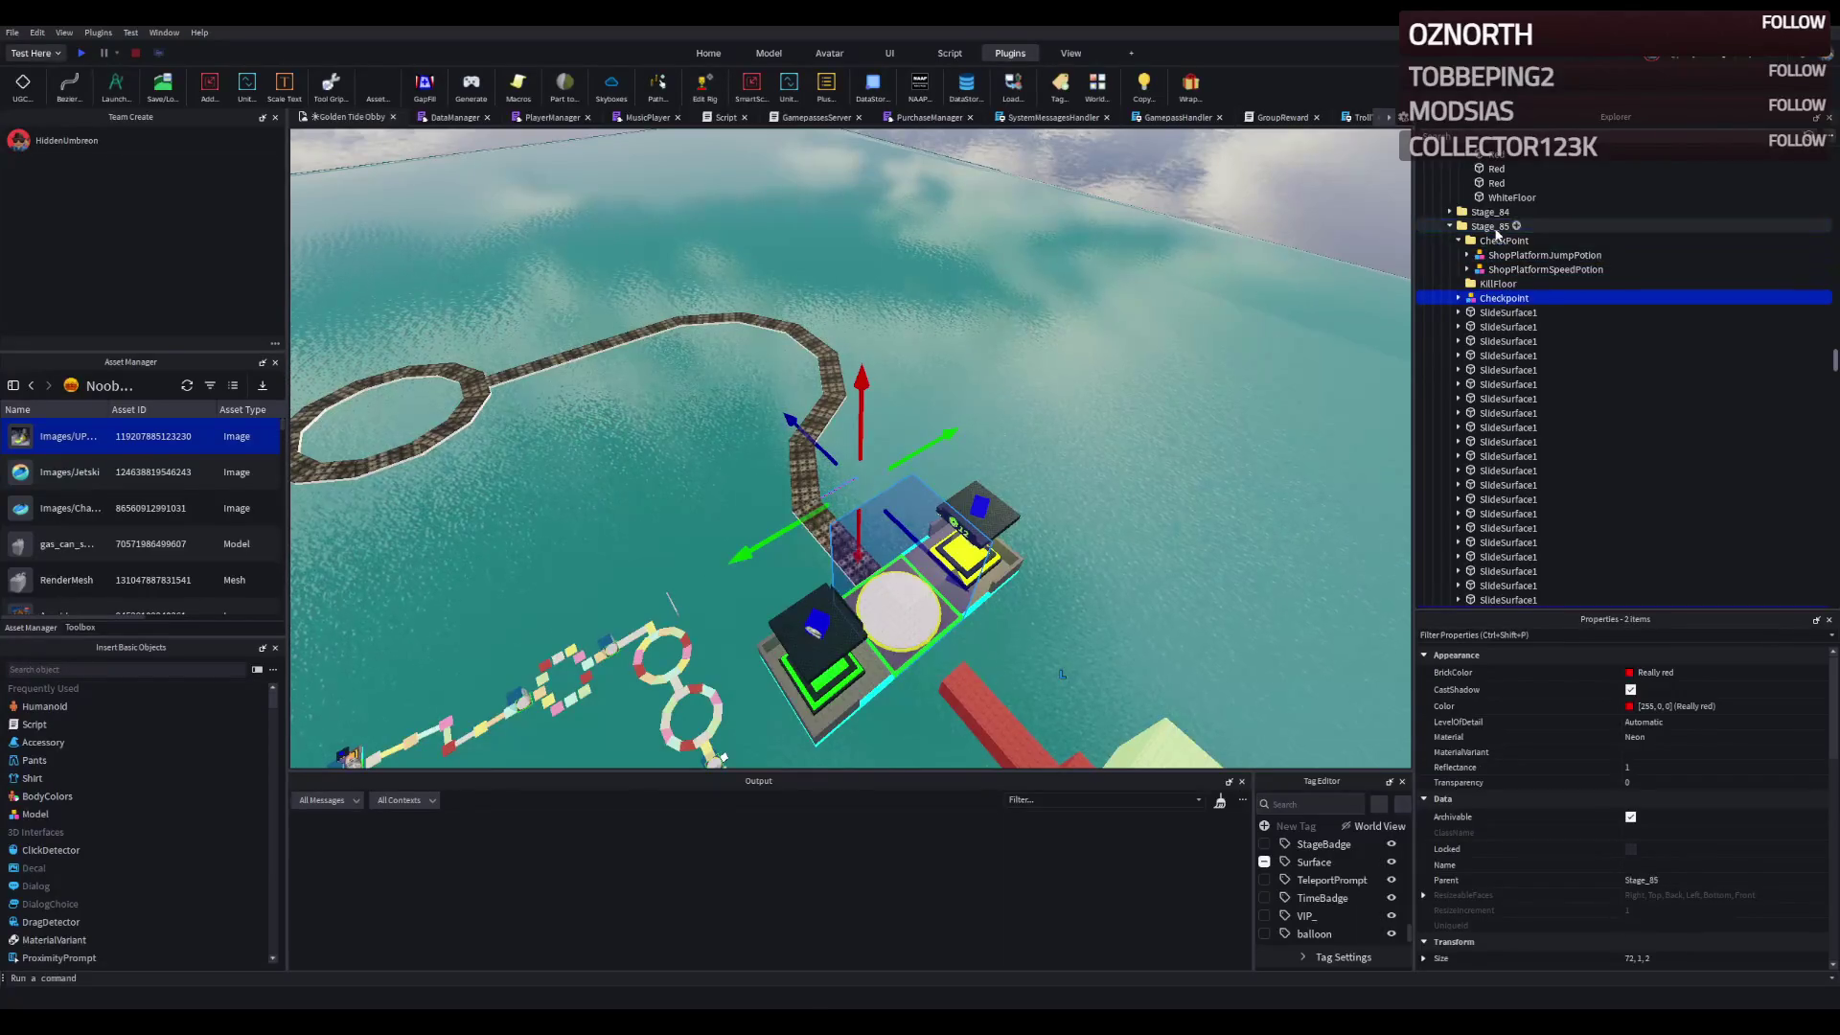
{"action": "key", "text": "f"}
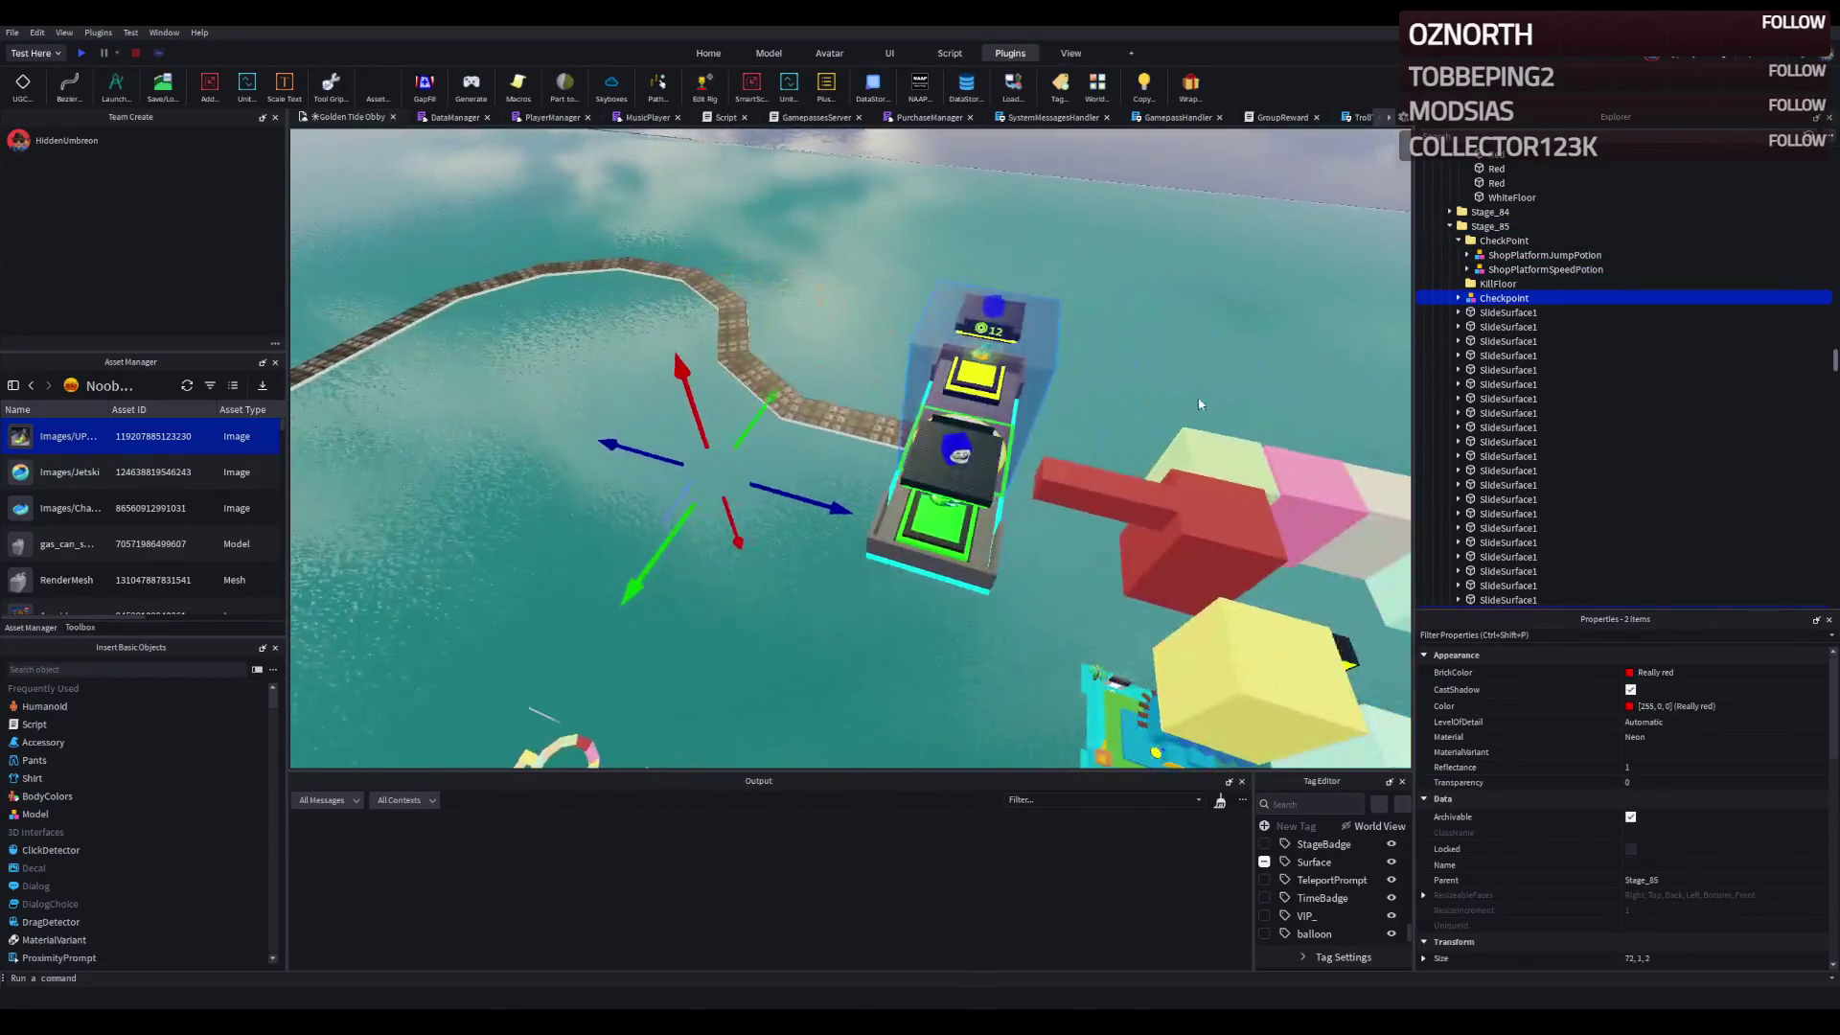
{"action": "key", "text": "ctrl+z"}
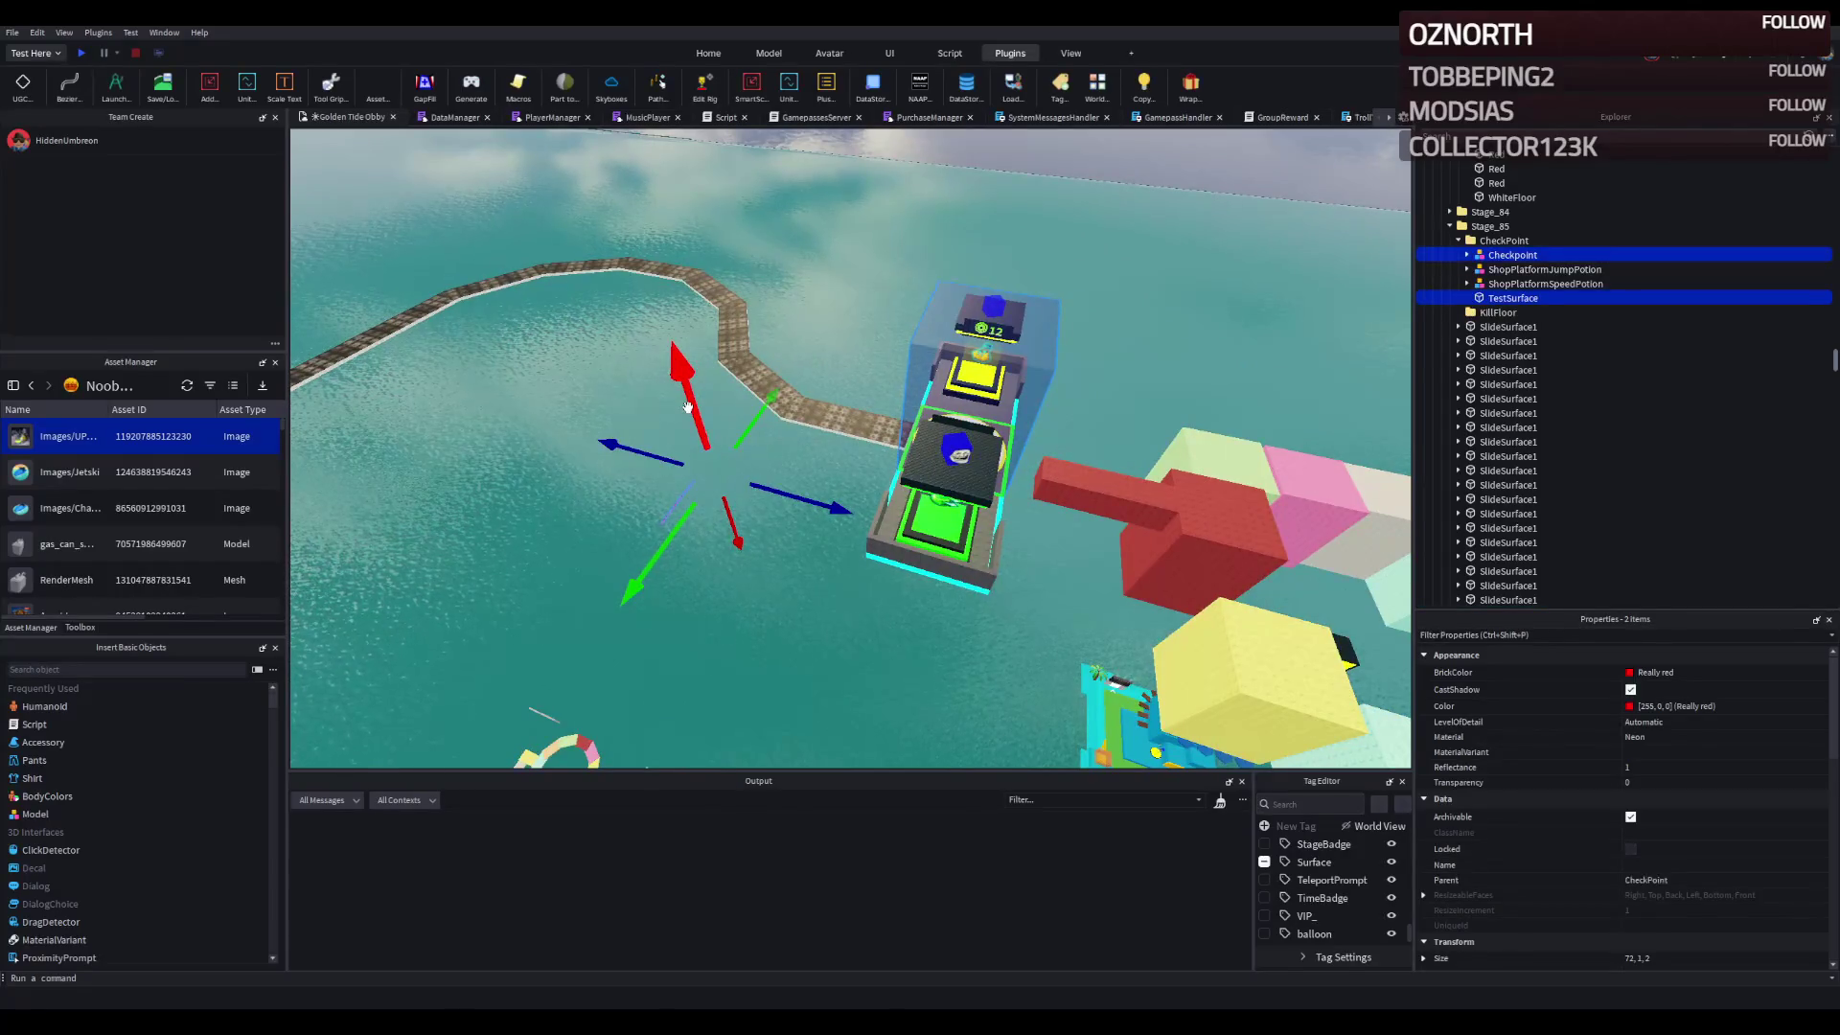
{"action": "key", "text": "ctrl+y"}
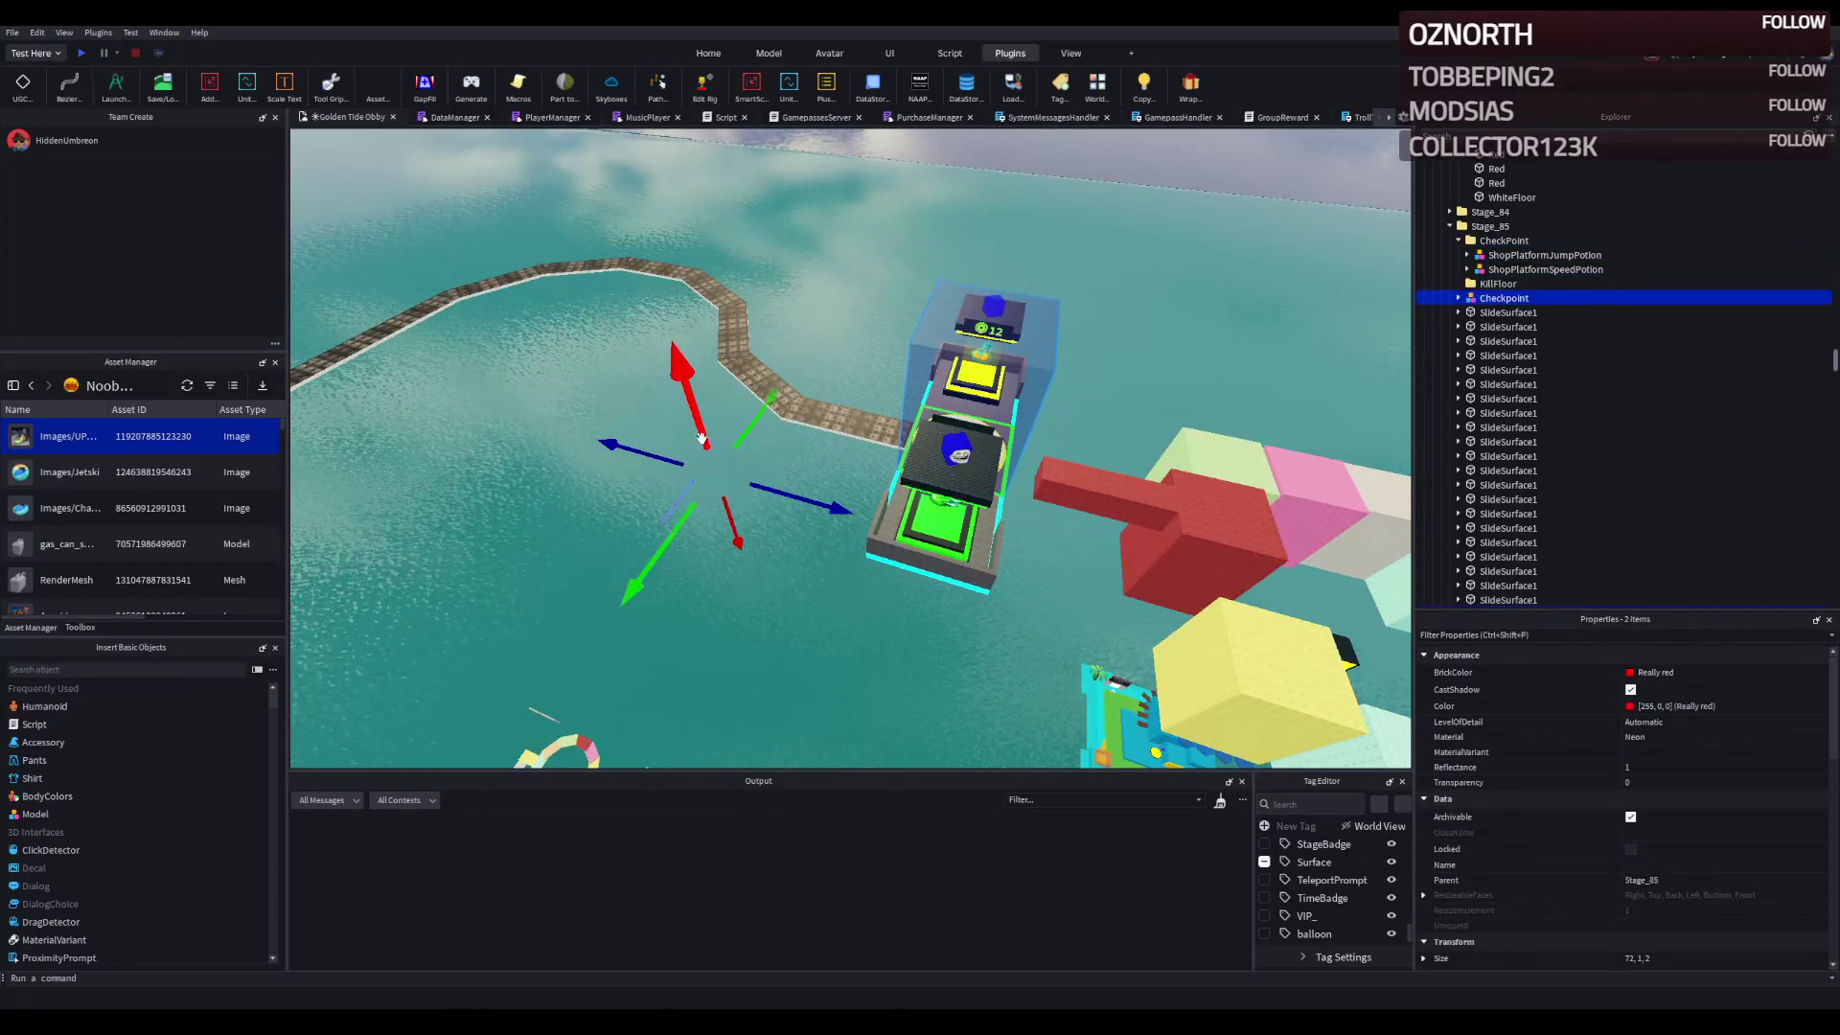
{"action": "key", "text": "f"}
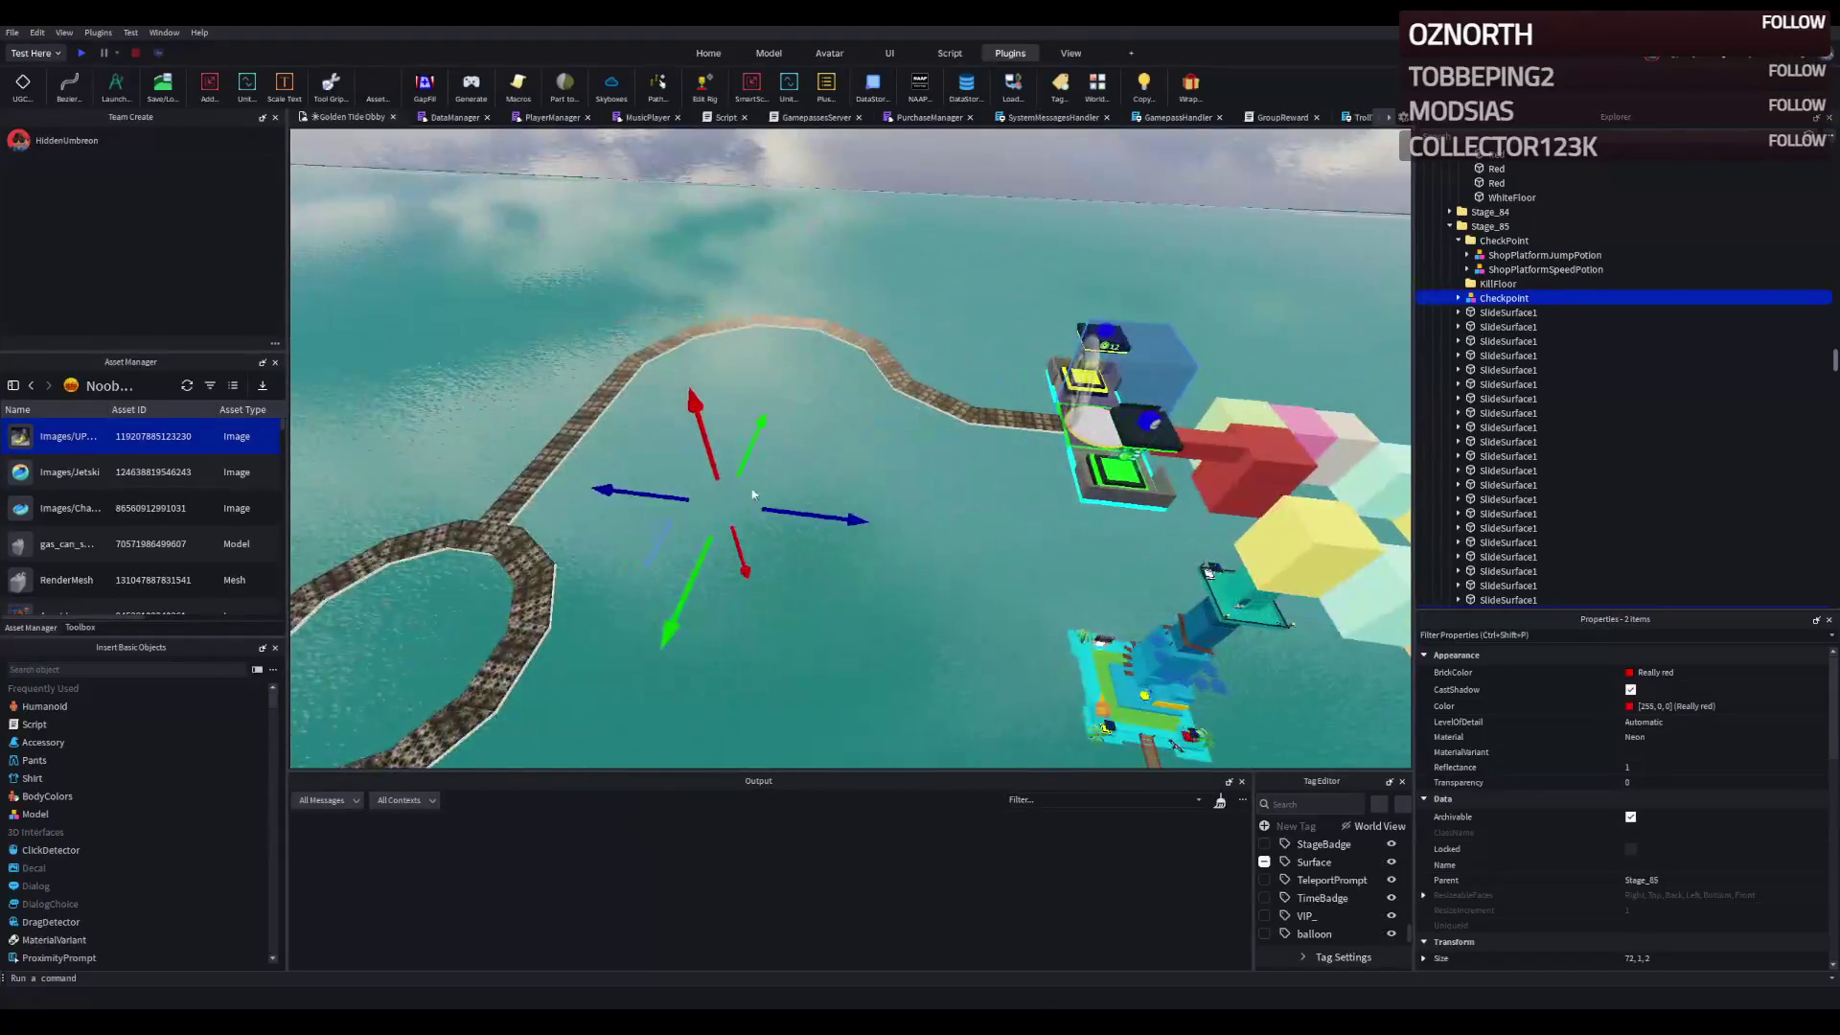
- Lay the pasted red bar across the Stage_85 walkway, then delete the trial copy
{"action": "key", "text": "ctrl+r"}
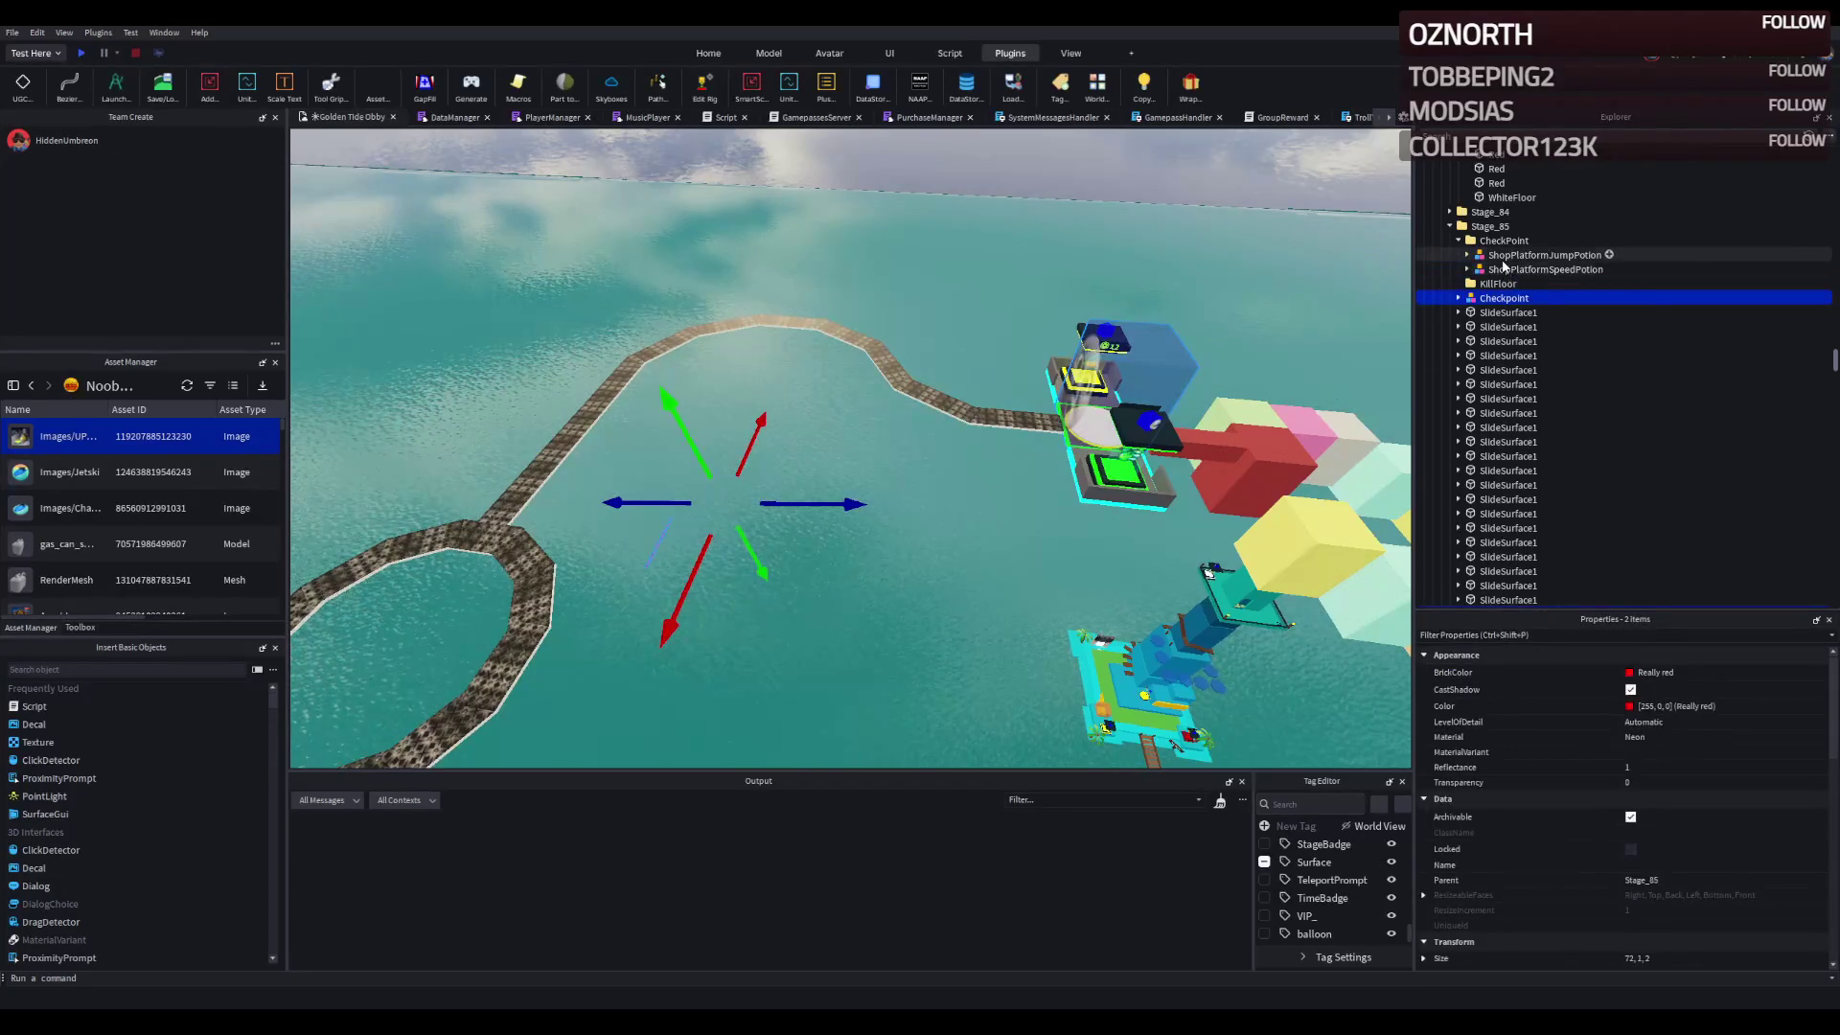
{"action": "left_click_drag", "start_coordinate": [1541, 297], "coordinate": [1504, 240]}
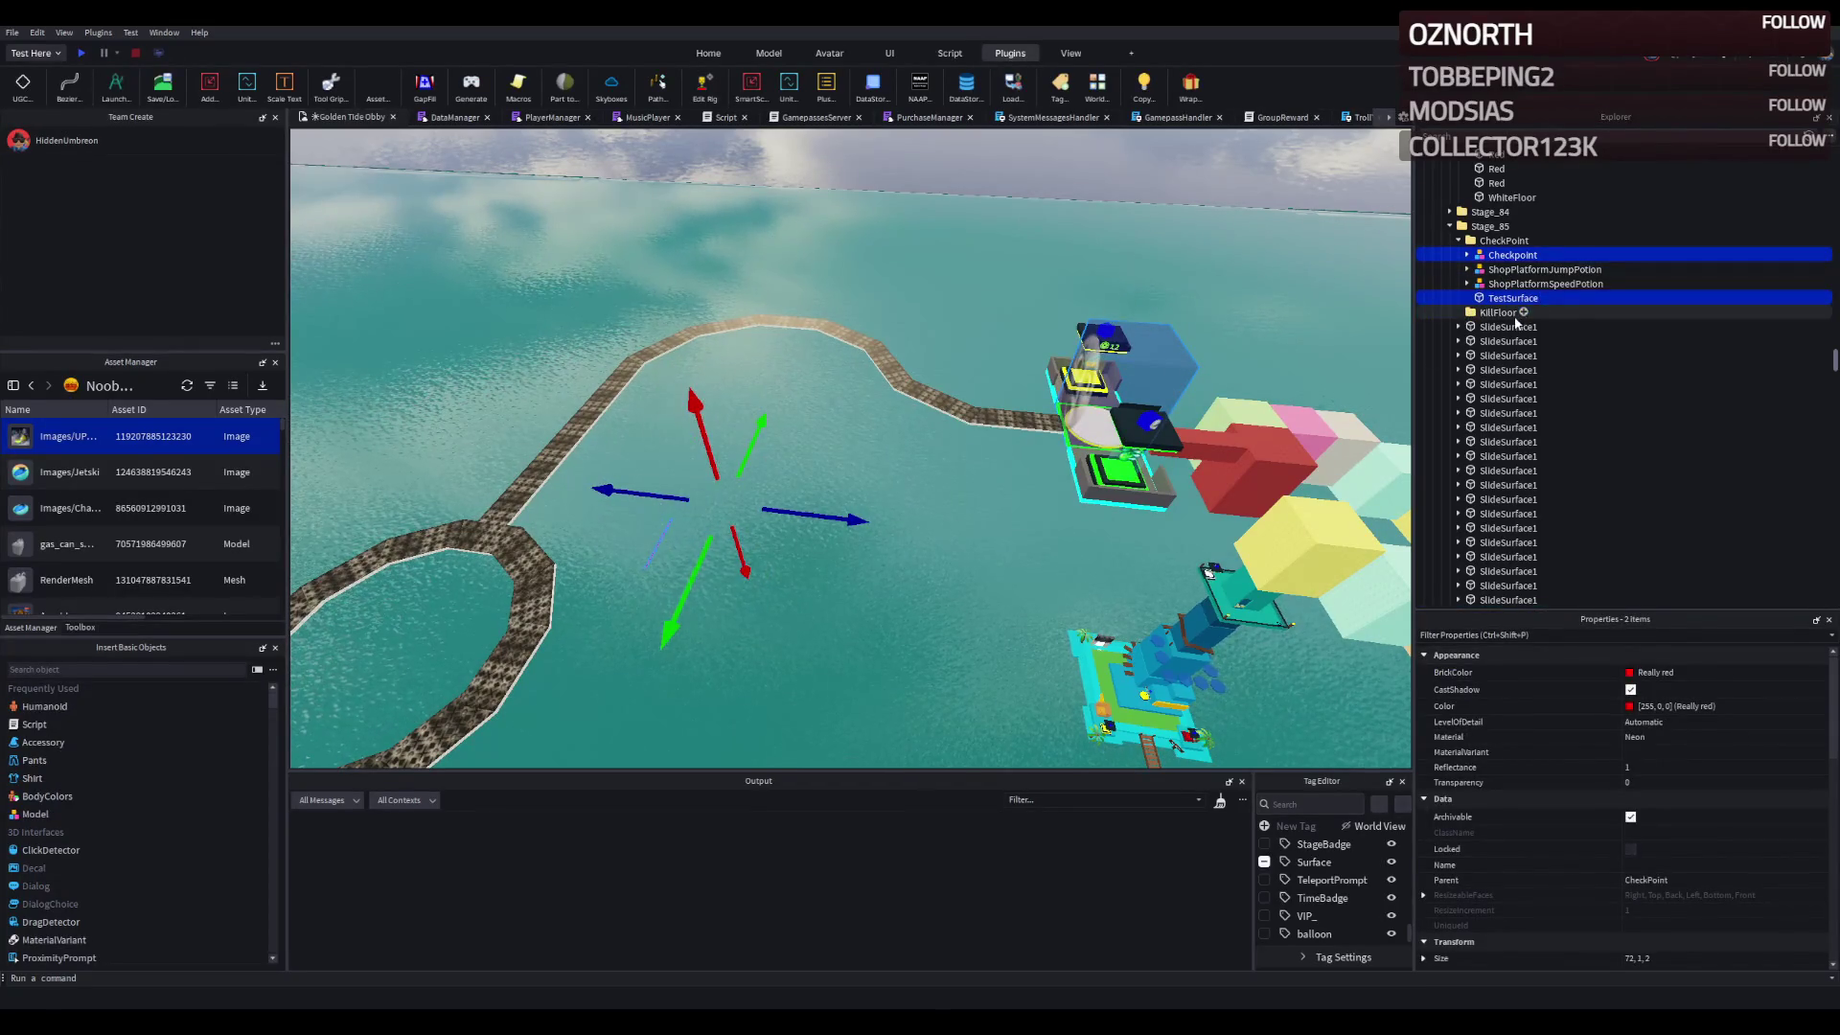
{"action": "left_click", "coordinate": [1513, 298]}
{"action": "key", "text": "F2"}
{"action": "left_click_drag", "start_coordinate": [656, 545], "coordinate": [603, 550]}
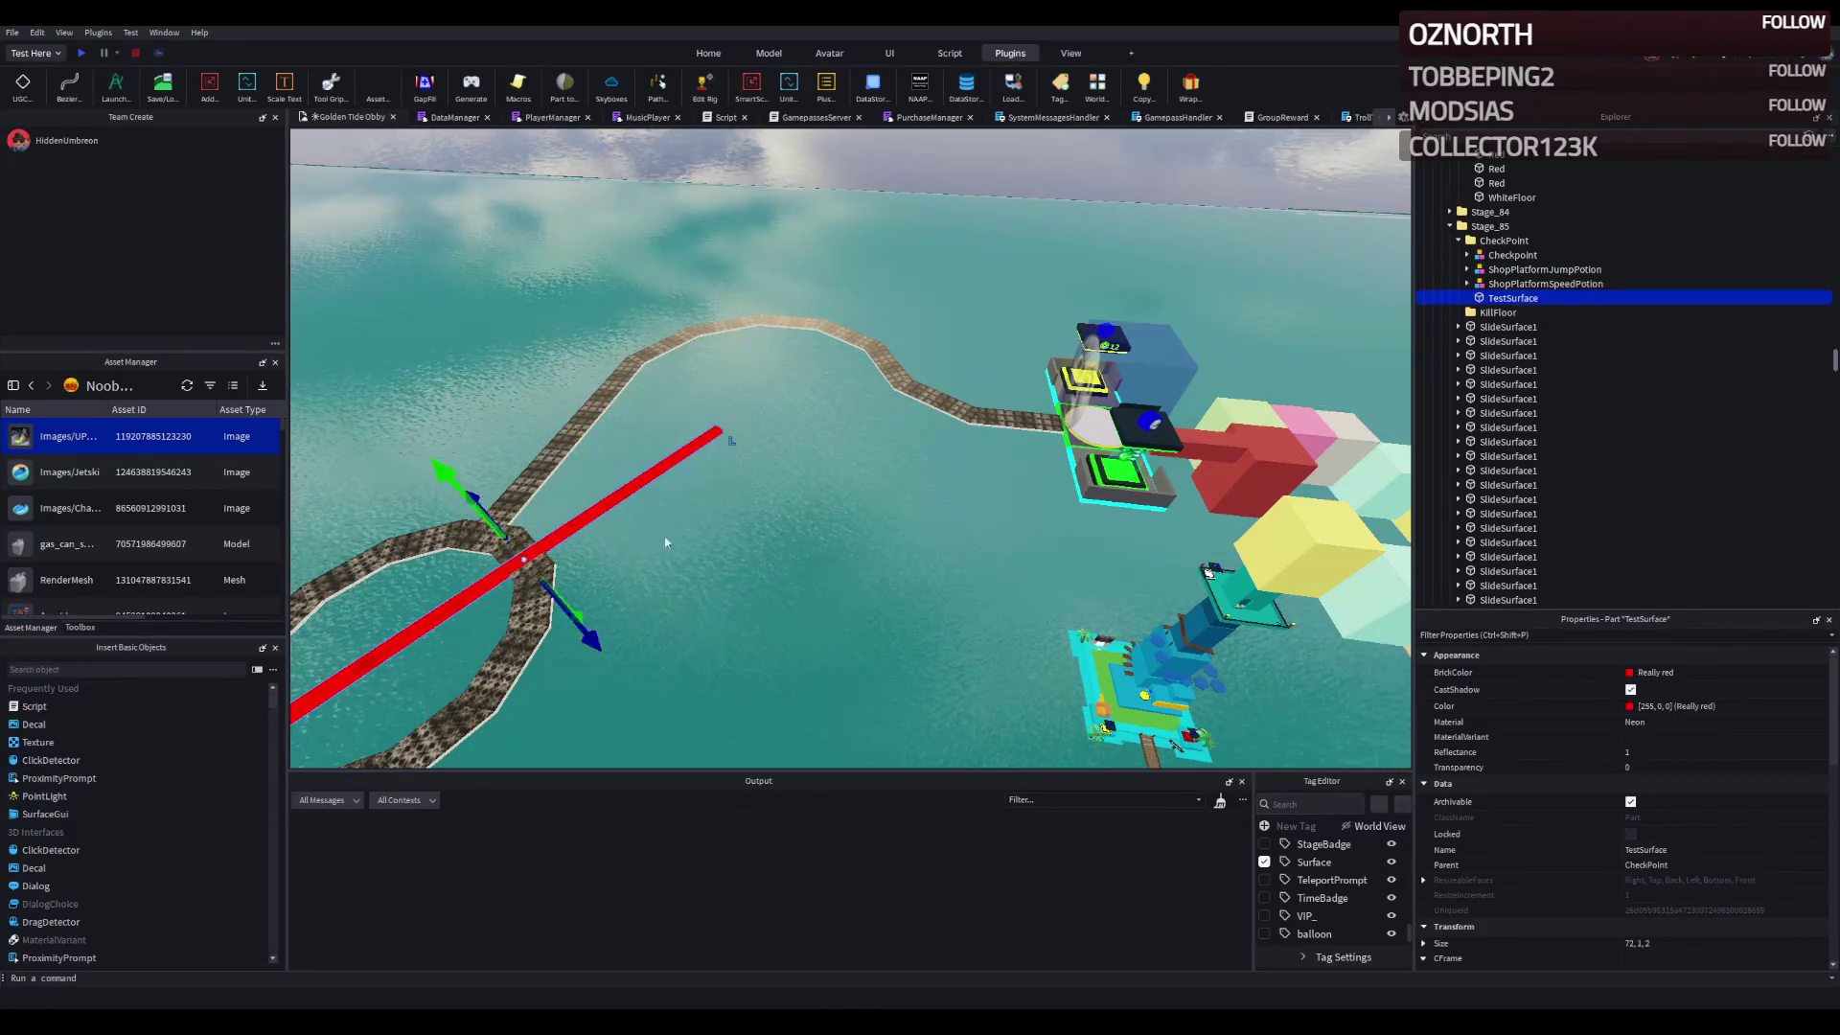
{"action": "left_click_drag", "start_coordinate": [1510, 300], "coordinate": [1491, 230]}
{"action": "key", "text": "f"}
{"action": "left_click_drag", "start_coordinate": [923, 375], "coordinate": [876, 393]}
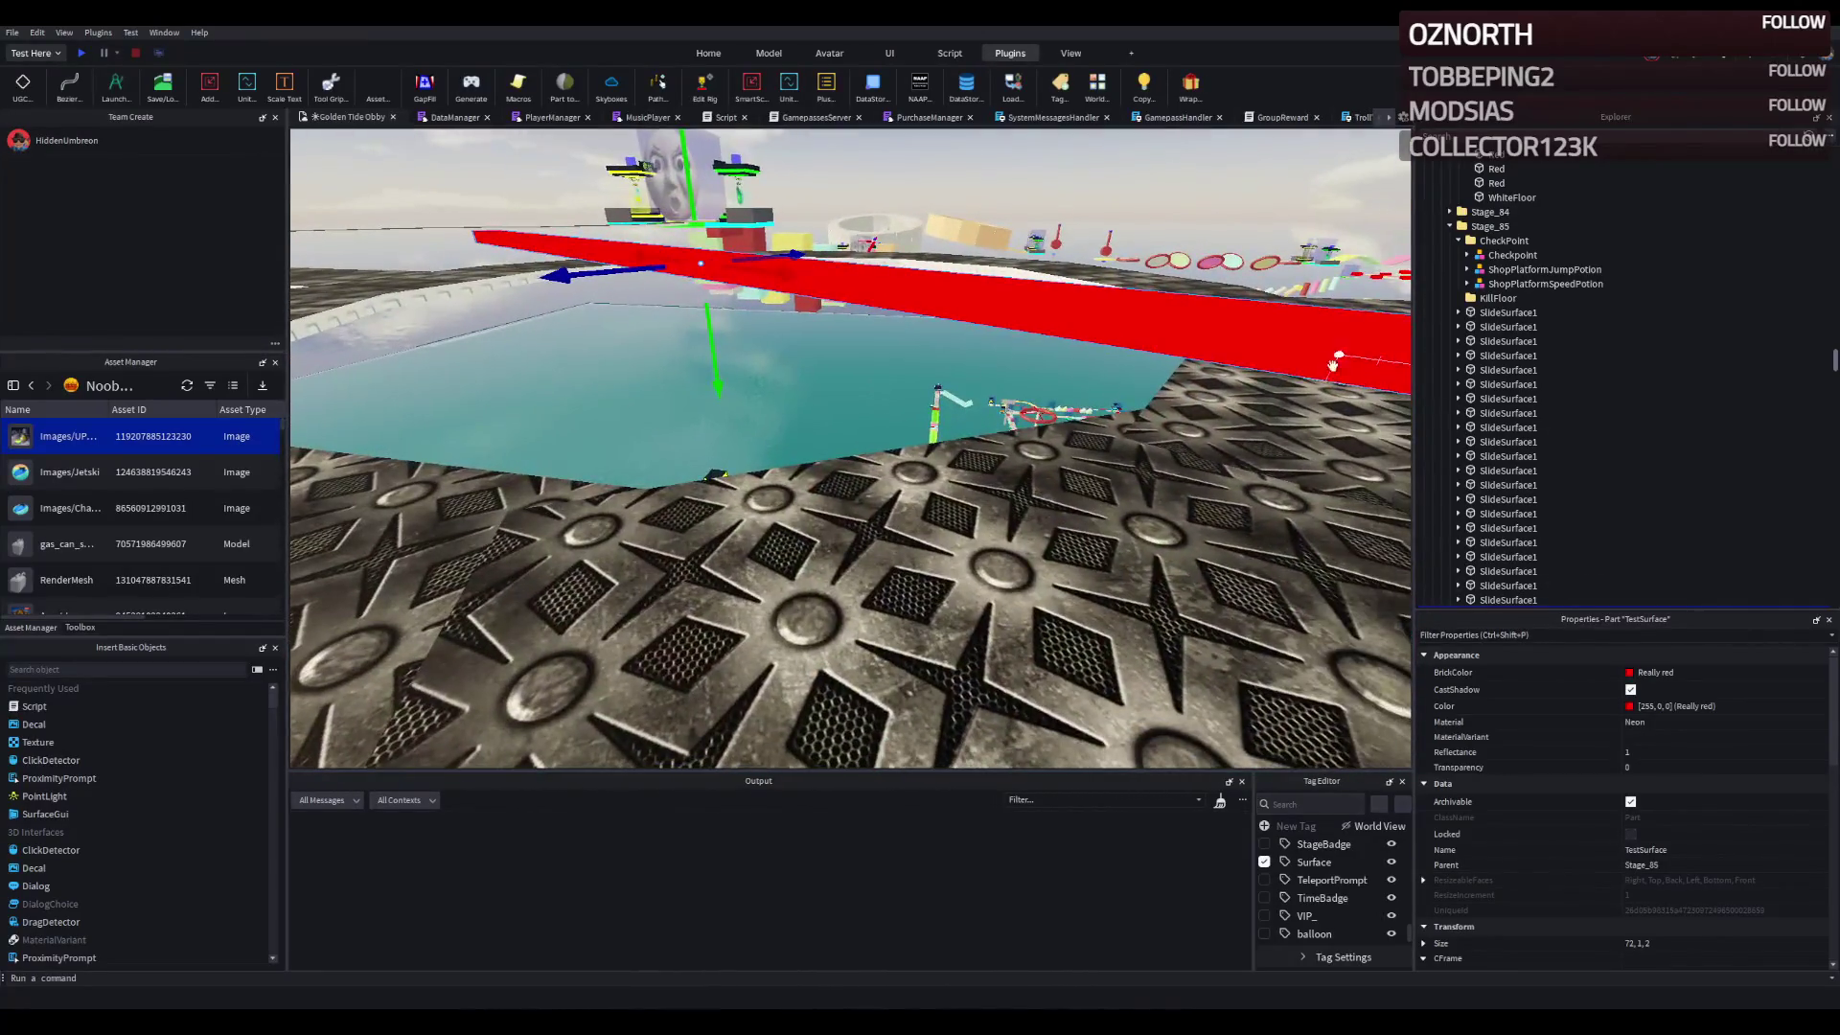
{"action": "left_click_drag", "start_coordinate": [1342, 364], "coordinate": [1150, 323]}
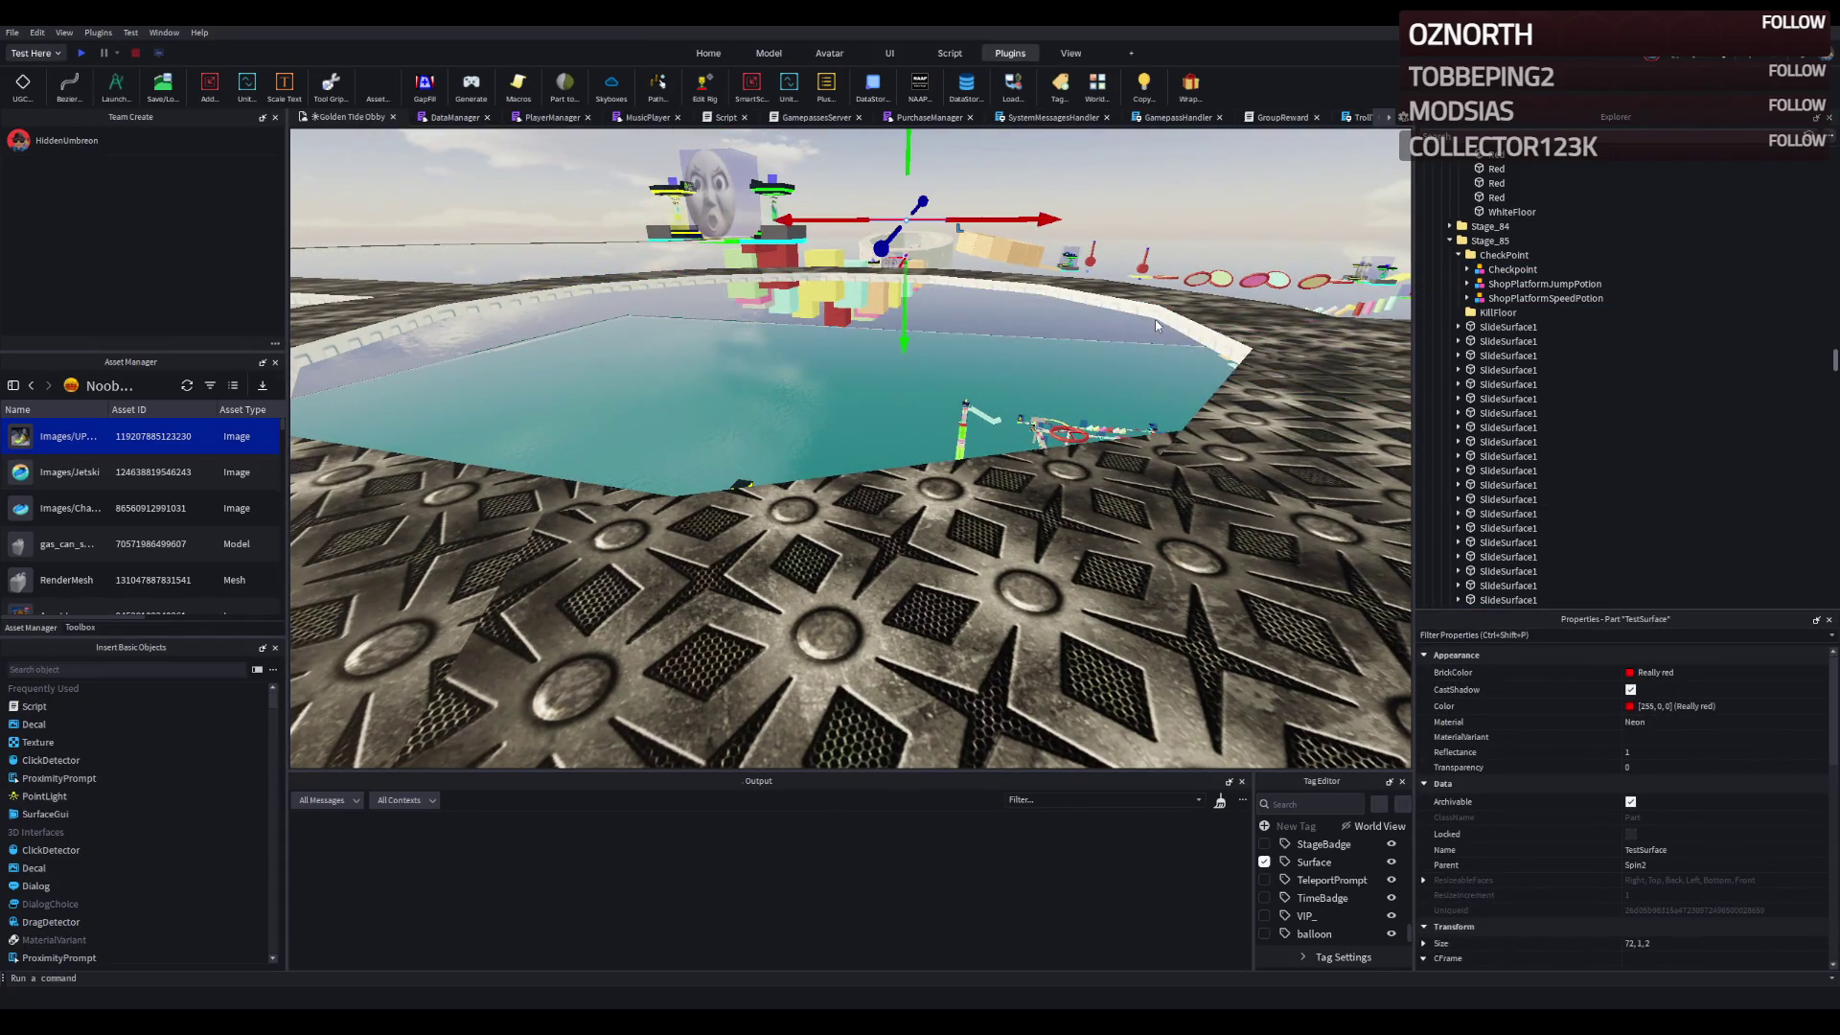
{"action": "key", "text": "f"}
{"action": "key", "text": "Delete"}
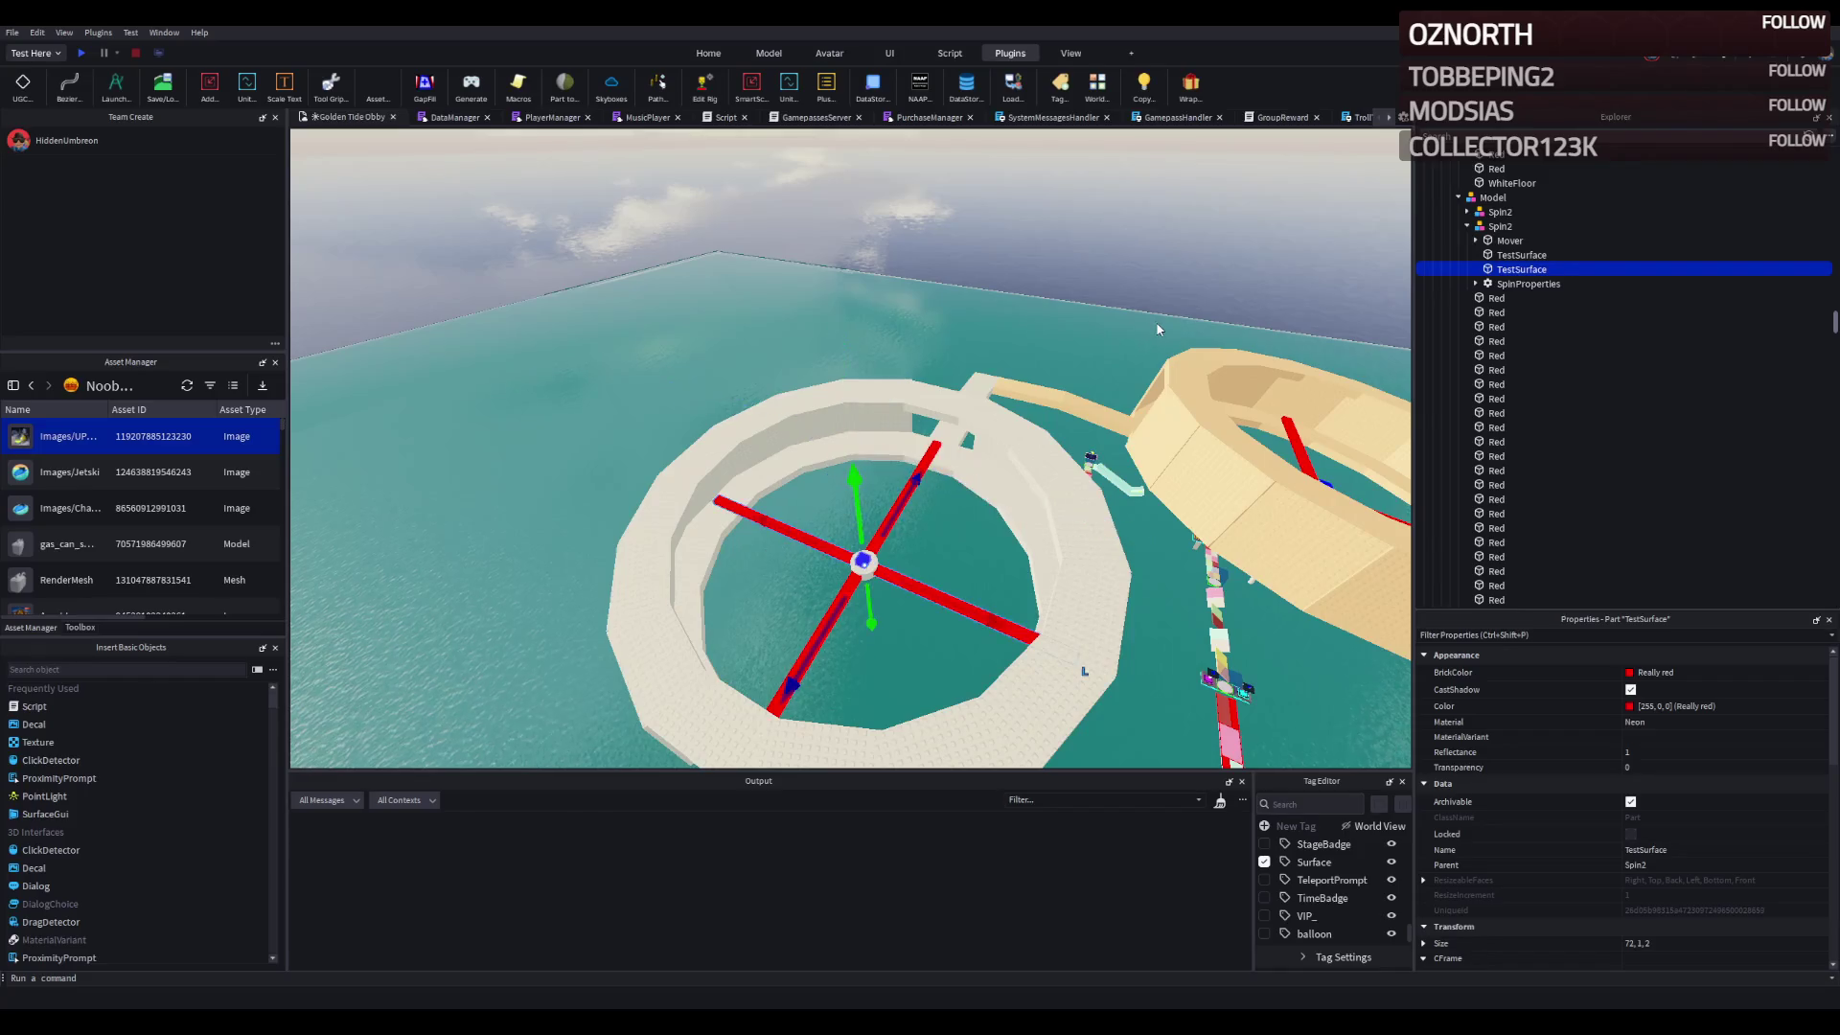
- Duplicate the Spin2 spinner and raise the copy about 35 studs
{"action": "left_click", "coordinate": [1500, 227]}
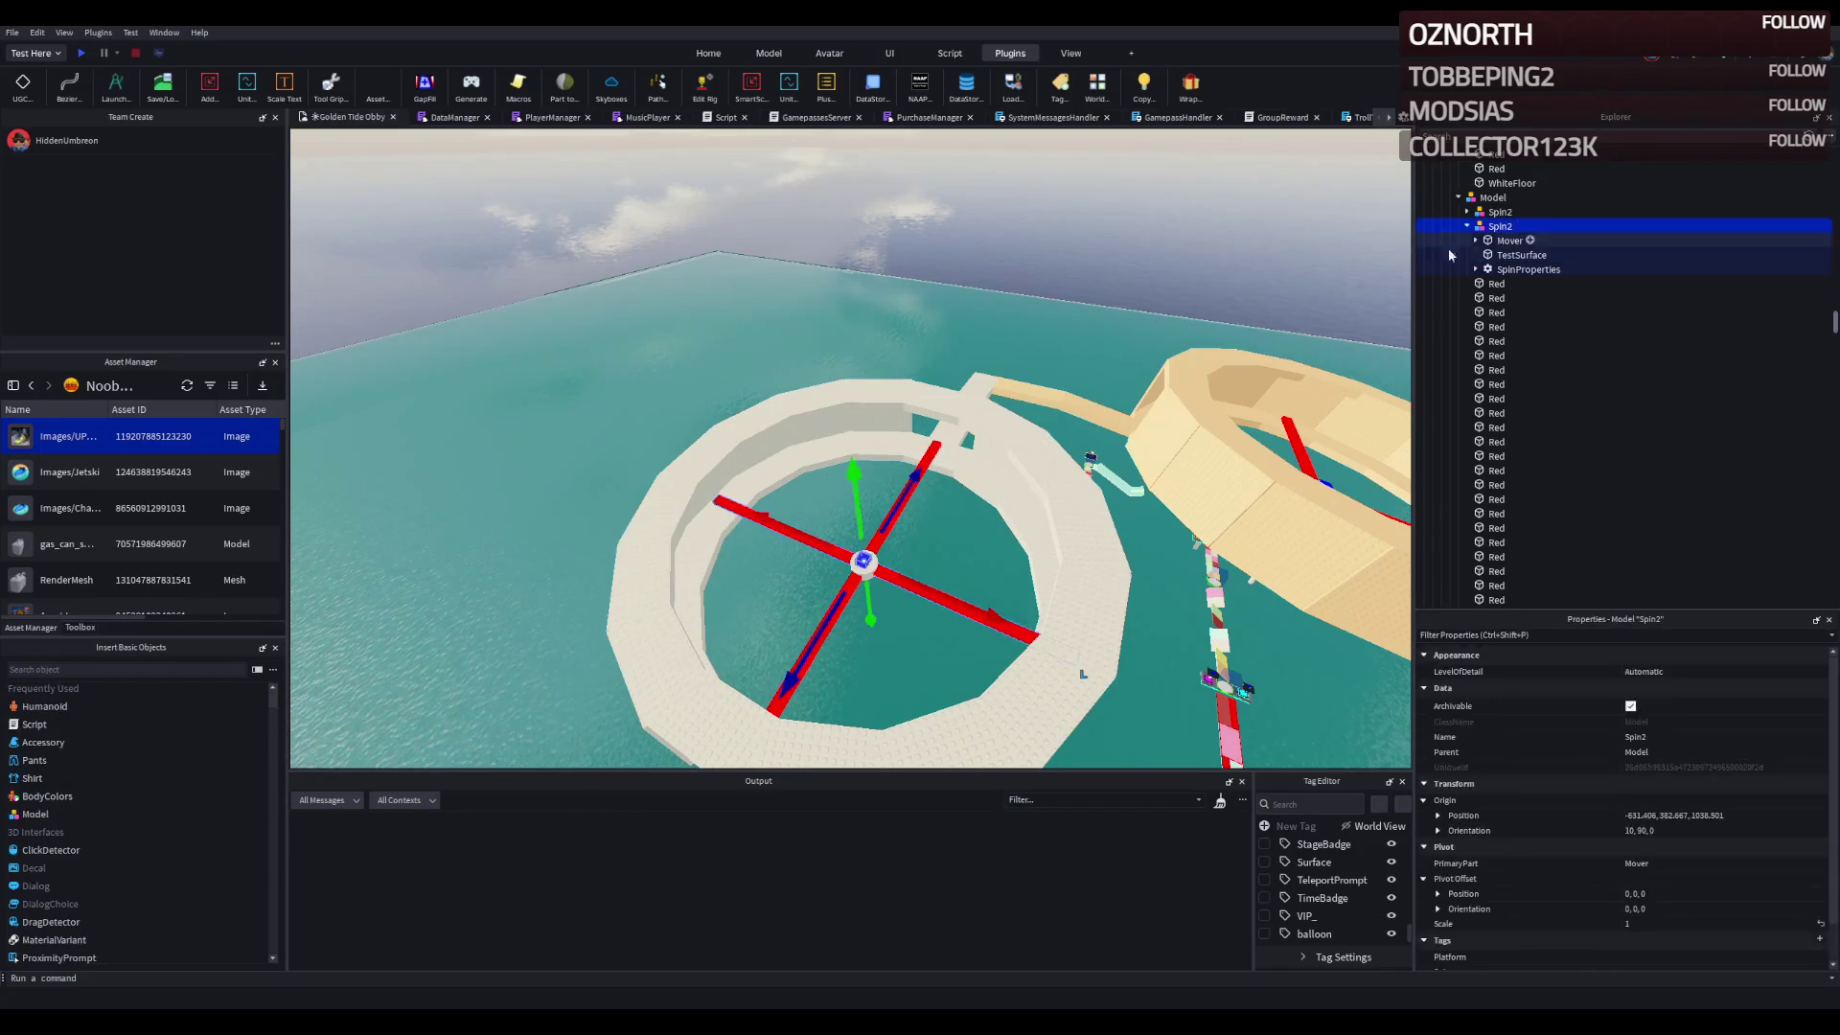
{"action": "key", "text": "f"}
{"action": "key", "text": "ctrl+d"}
{"action": "left_click_drag", "start_coordinate": [898, 443], "coordinate": [957, 226]}
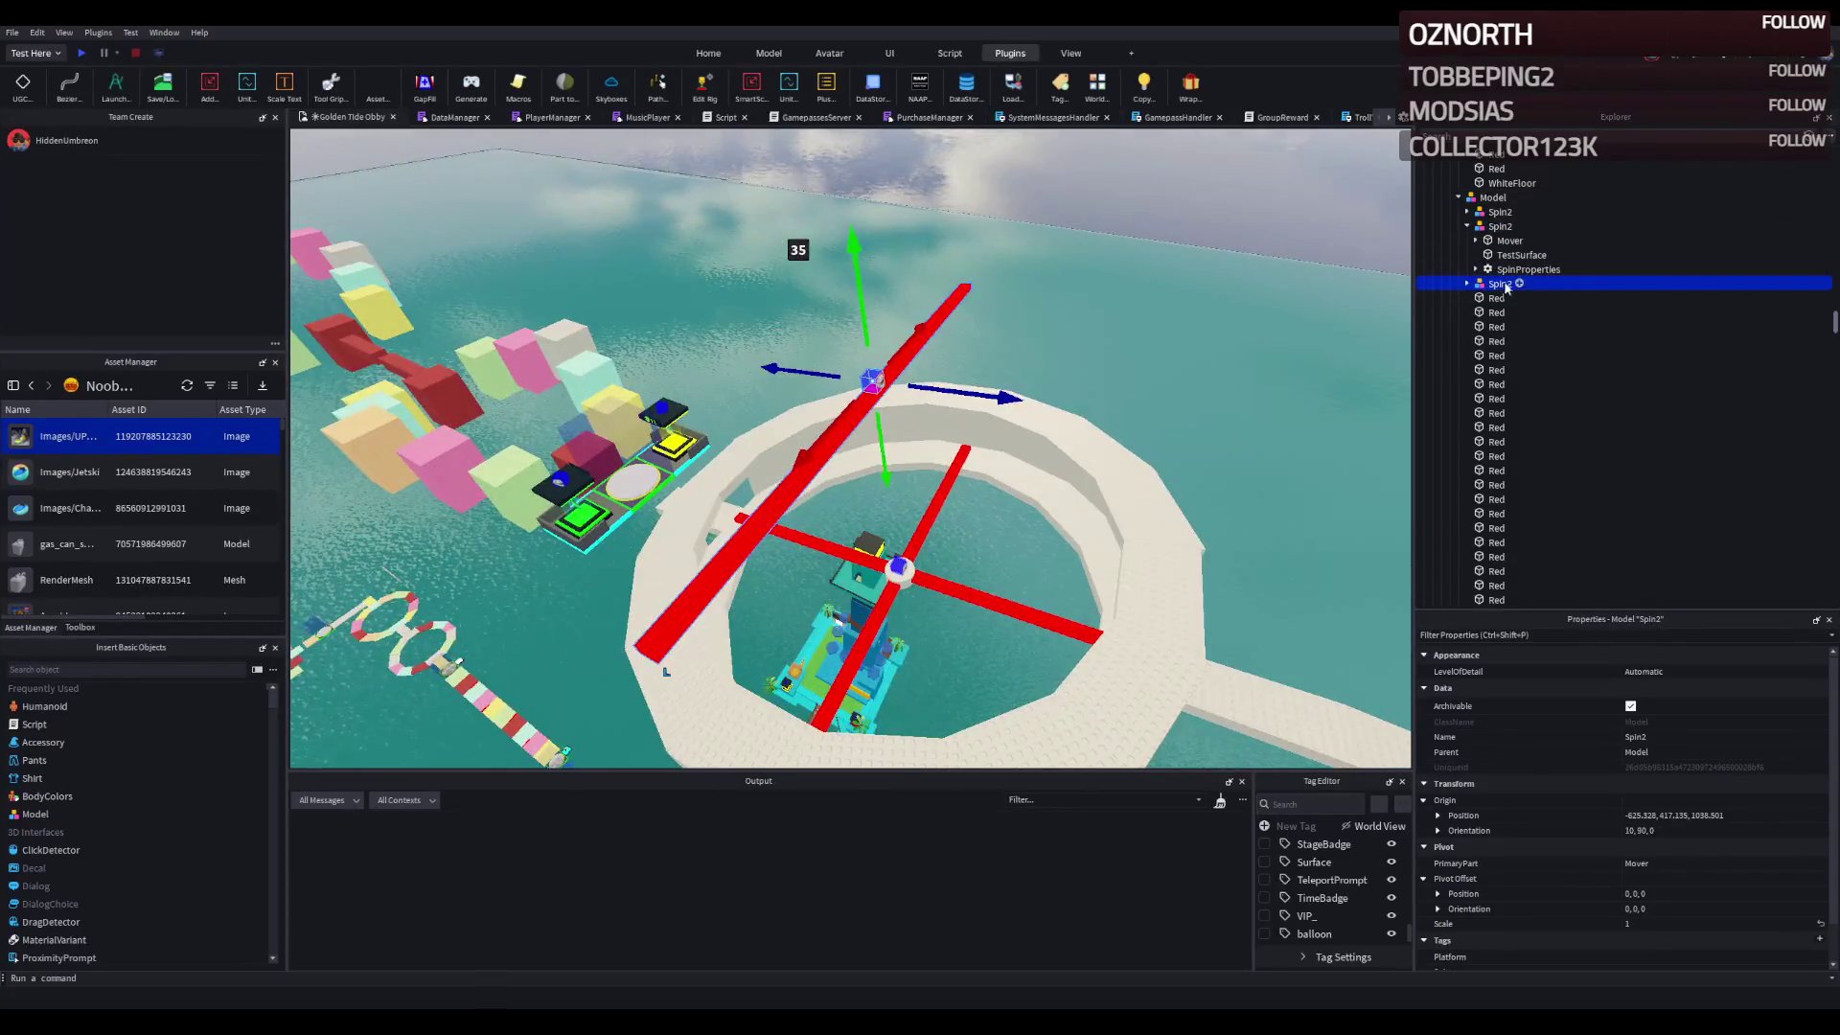
{"action": "left_click_drag", "start_coordinate": [1055, 427], "coordinate": [843, 393]}
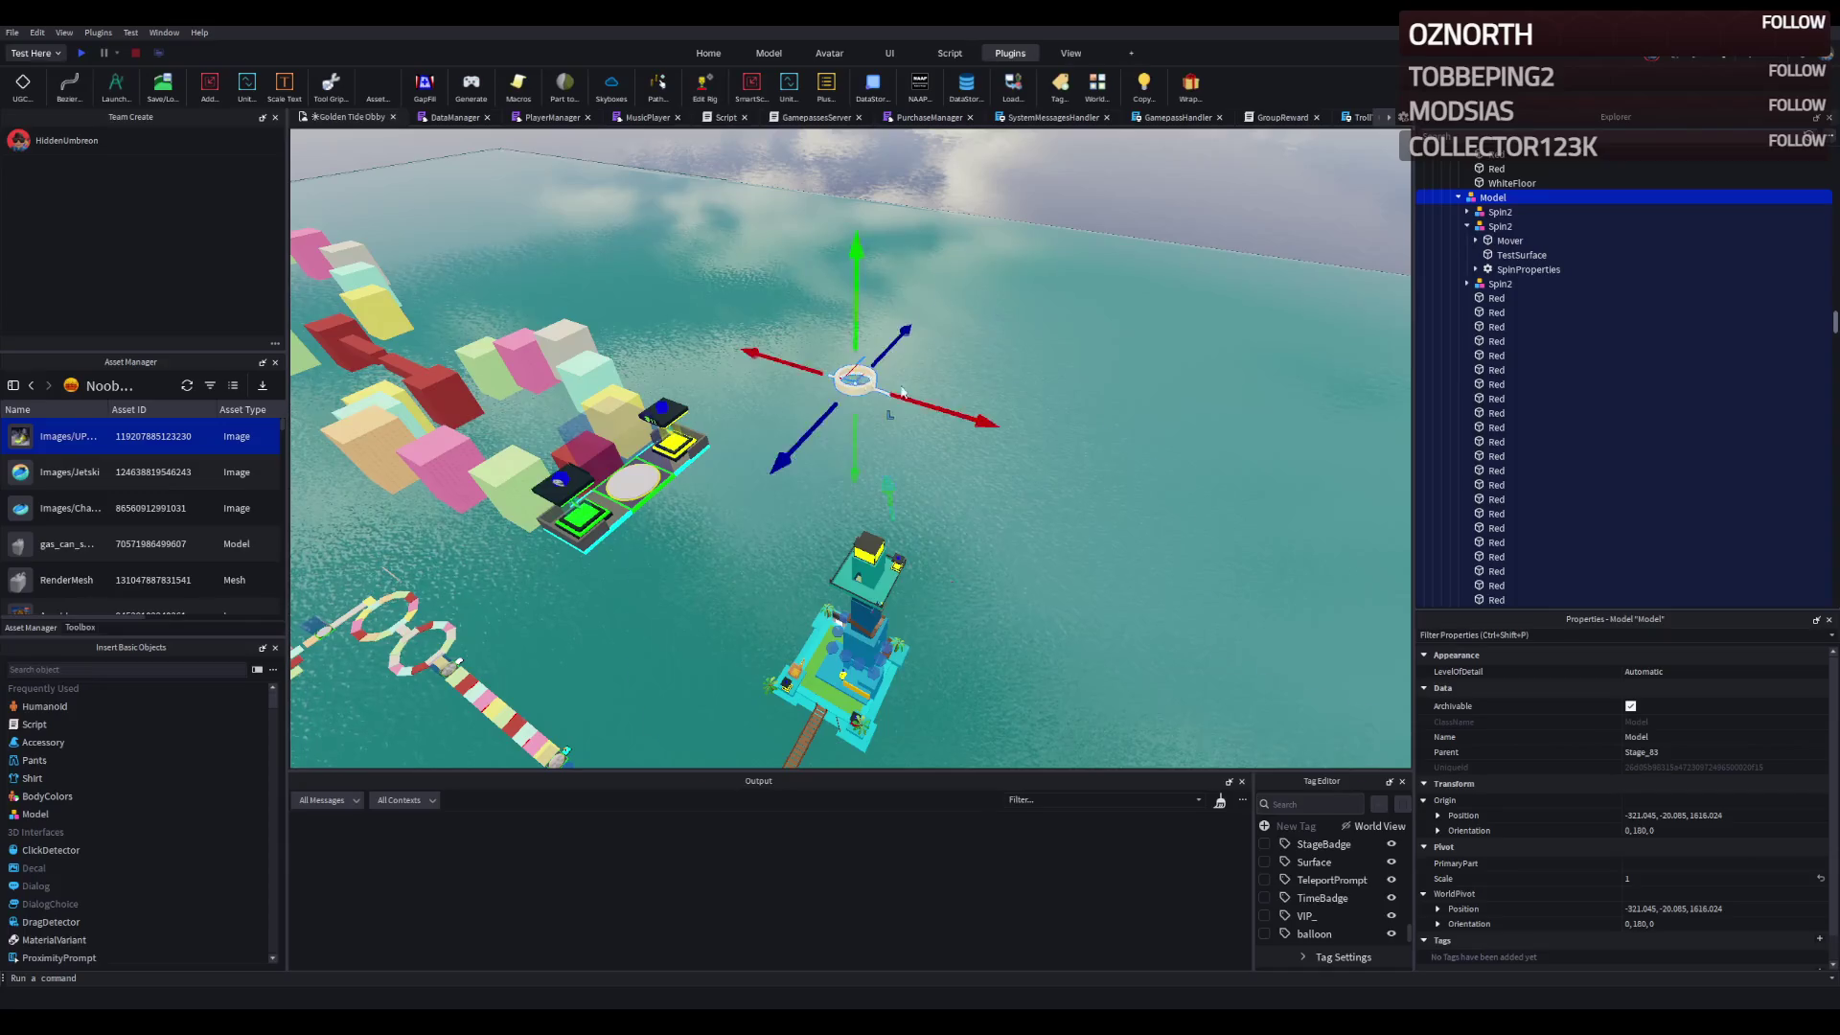
{"action": "key", "text": "ctrl+z"}
{"action": "left_click", "coordinate": [1499, 226]}
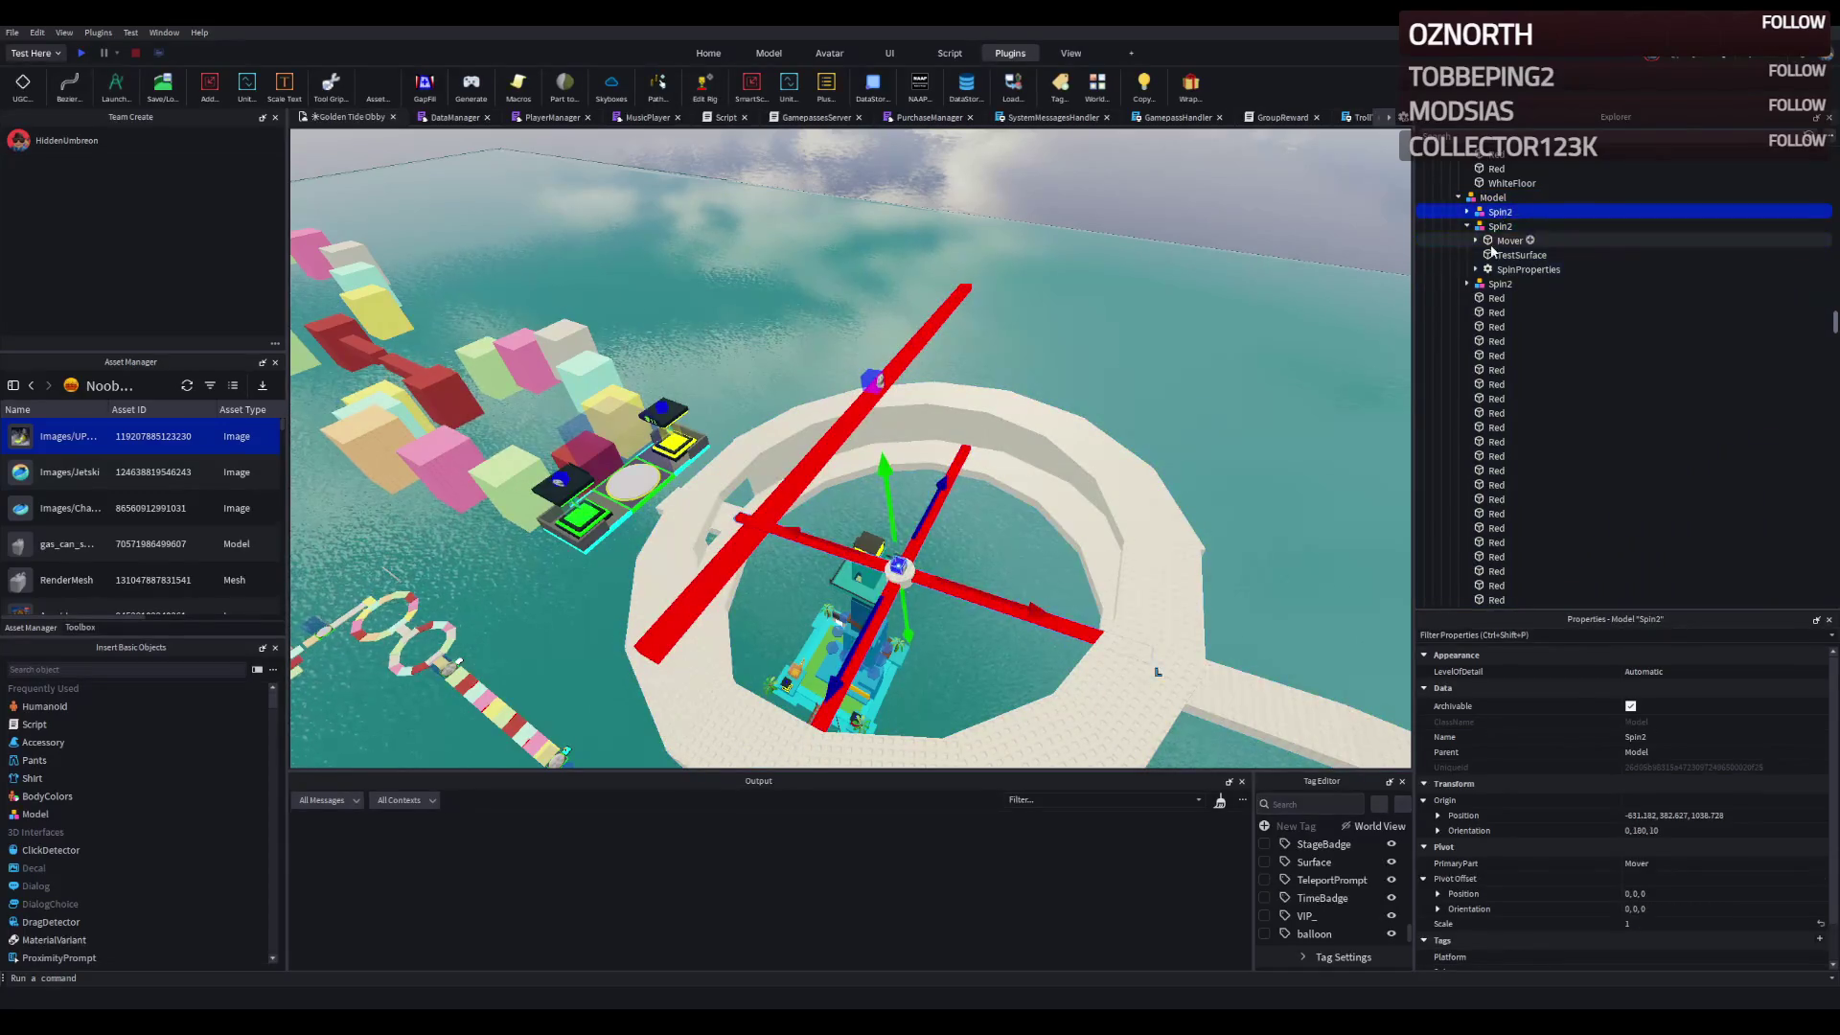
{"action": "left_click", "coordinate": [1499, 284]}
- Move the duplicate spinner into Stage_85 and position its bar over the walkway by the loop
{"action": "left_click_drag", "start_coordinate": [993, 395], "coordinate": [591, 235]}
{"action": "left_click", "coordinate": [590, 235]}
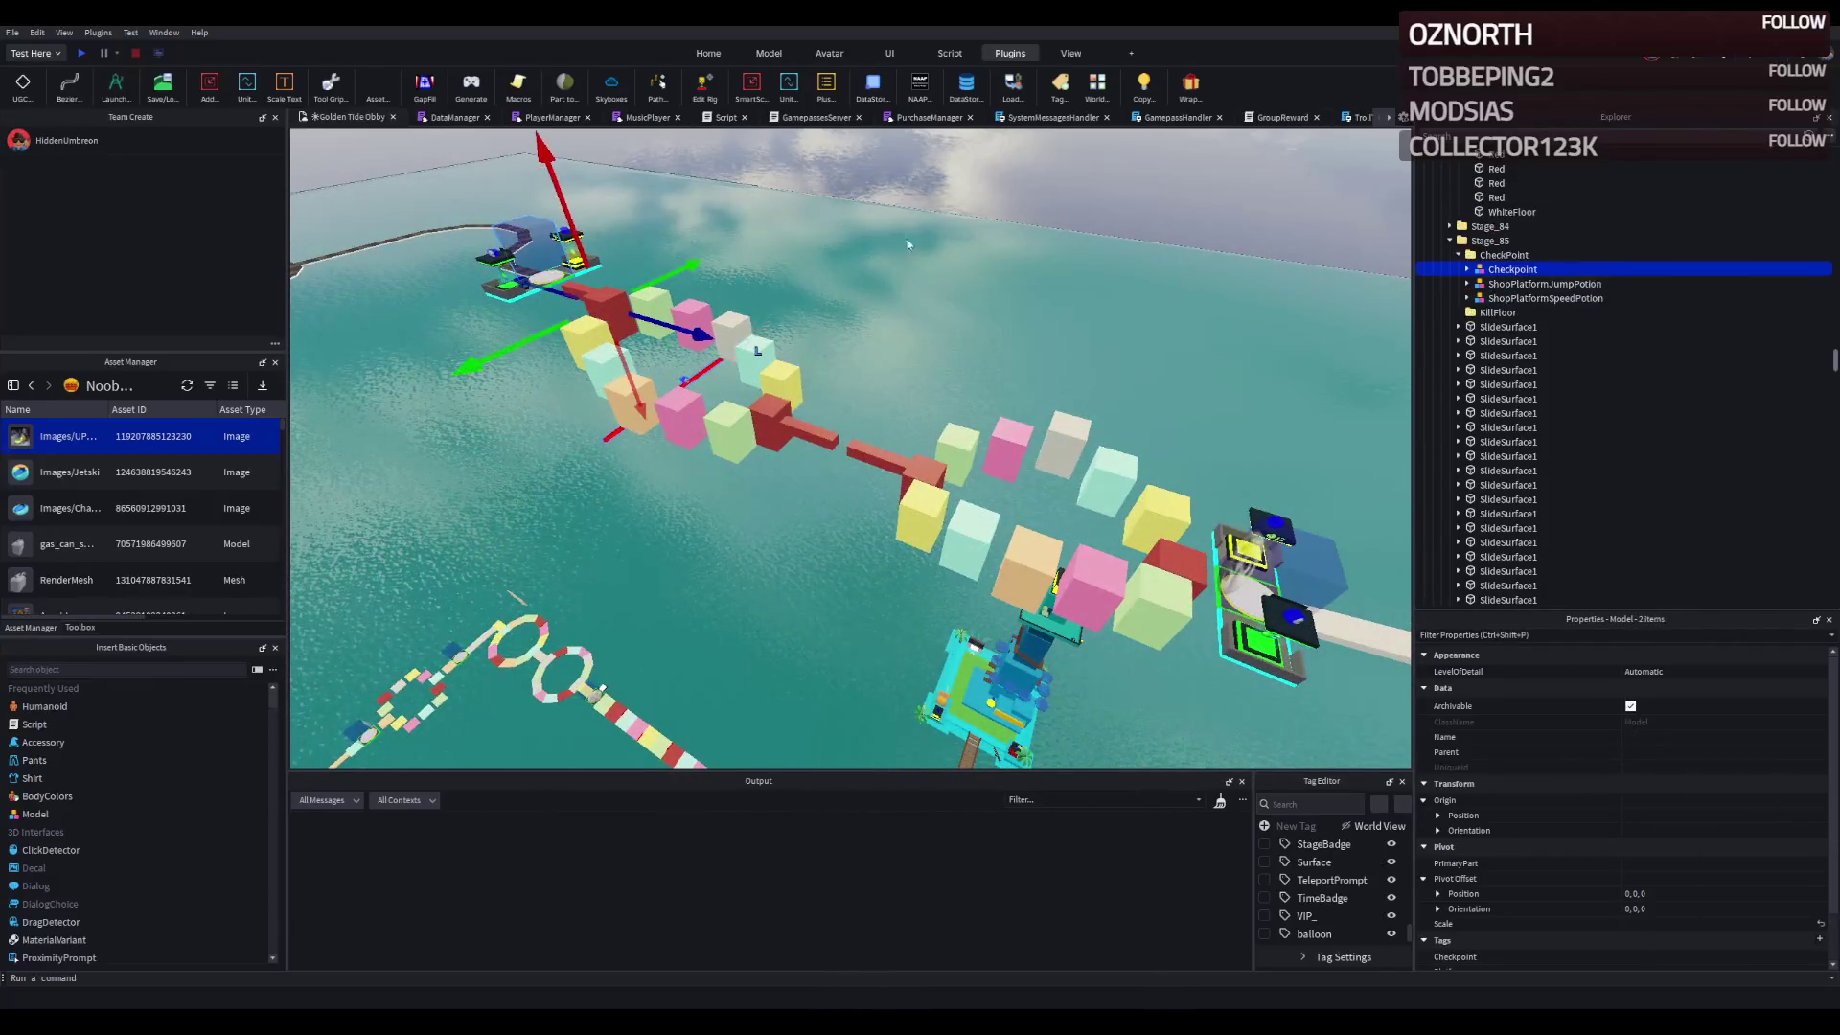
{"action": "left_click_drag", "start_coordinate": [1492, 261], "coordinate": [1490, 255]}
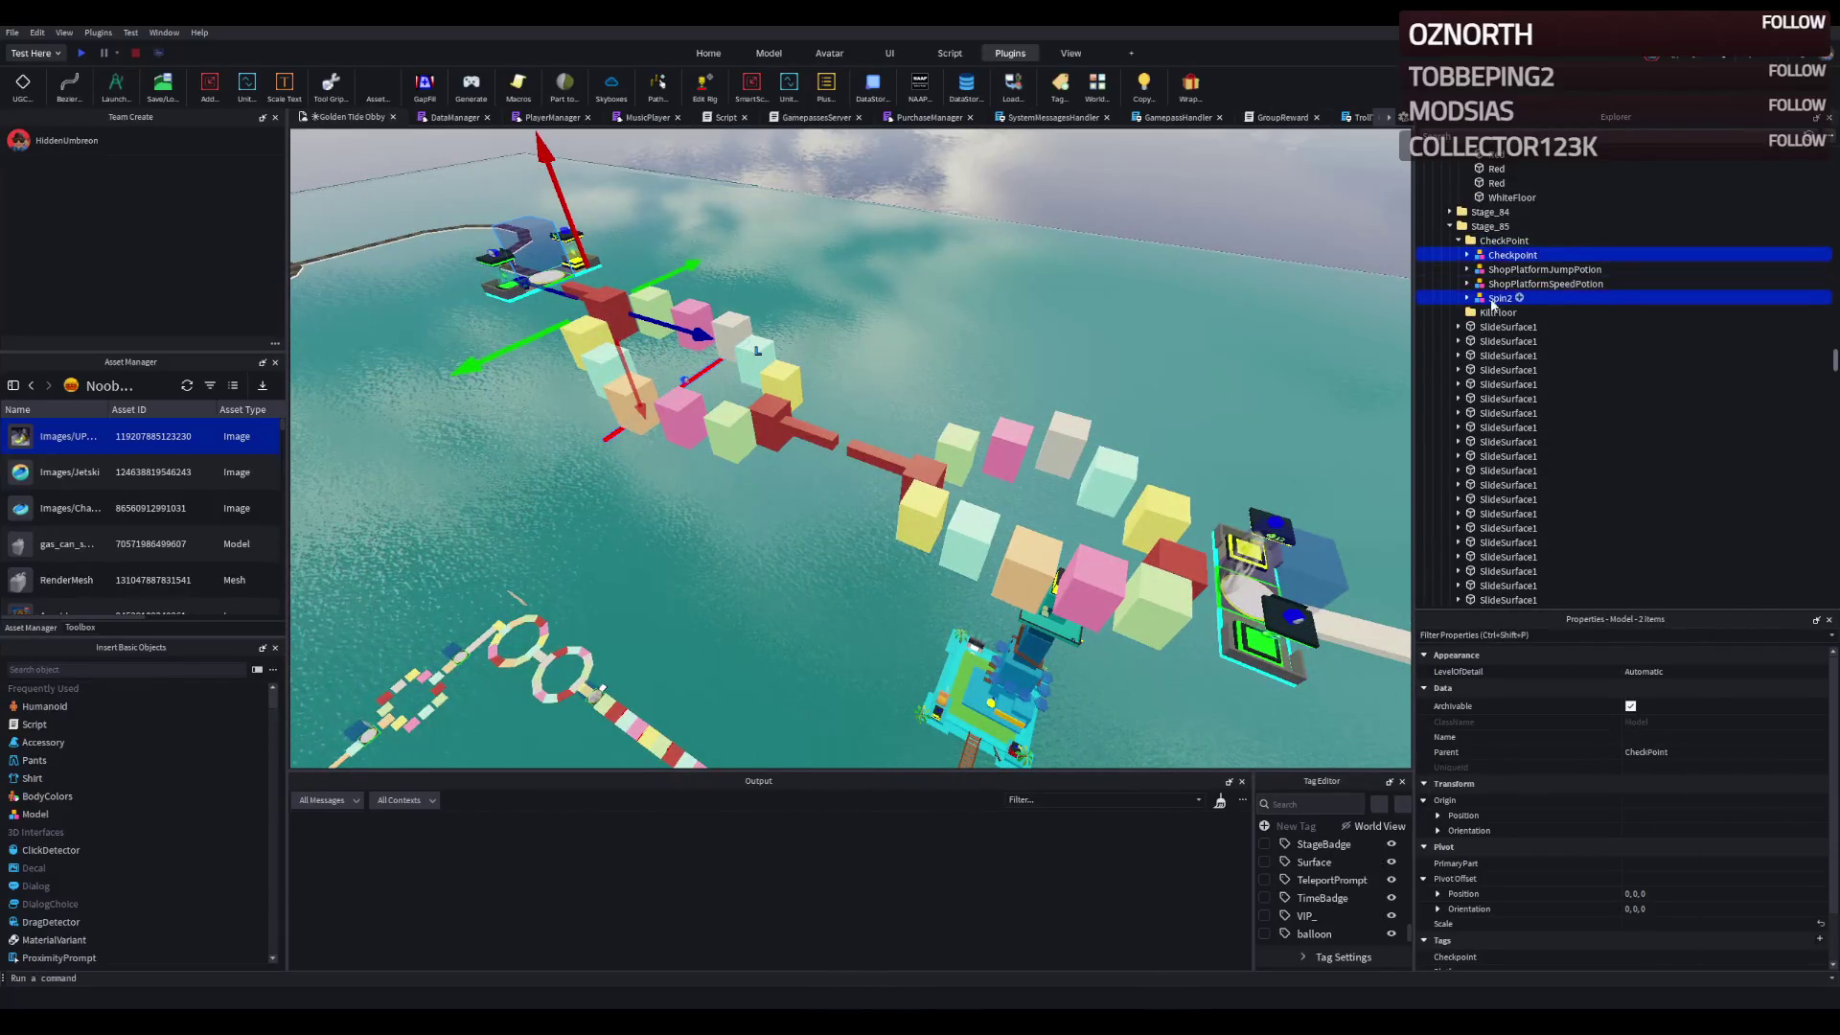
{"action": "key", "text": "ctrl+z"}
{"action": "left_click_drag", "start_coordinate": [688, 393], "coordinate": [736, 400]}
{"action": "left_click_drag", "start_coordinate": [820, 345], "coordinate": [796, 366]}
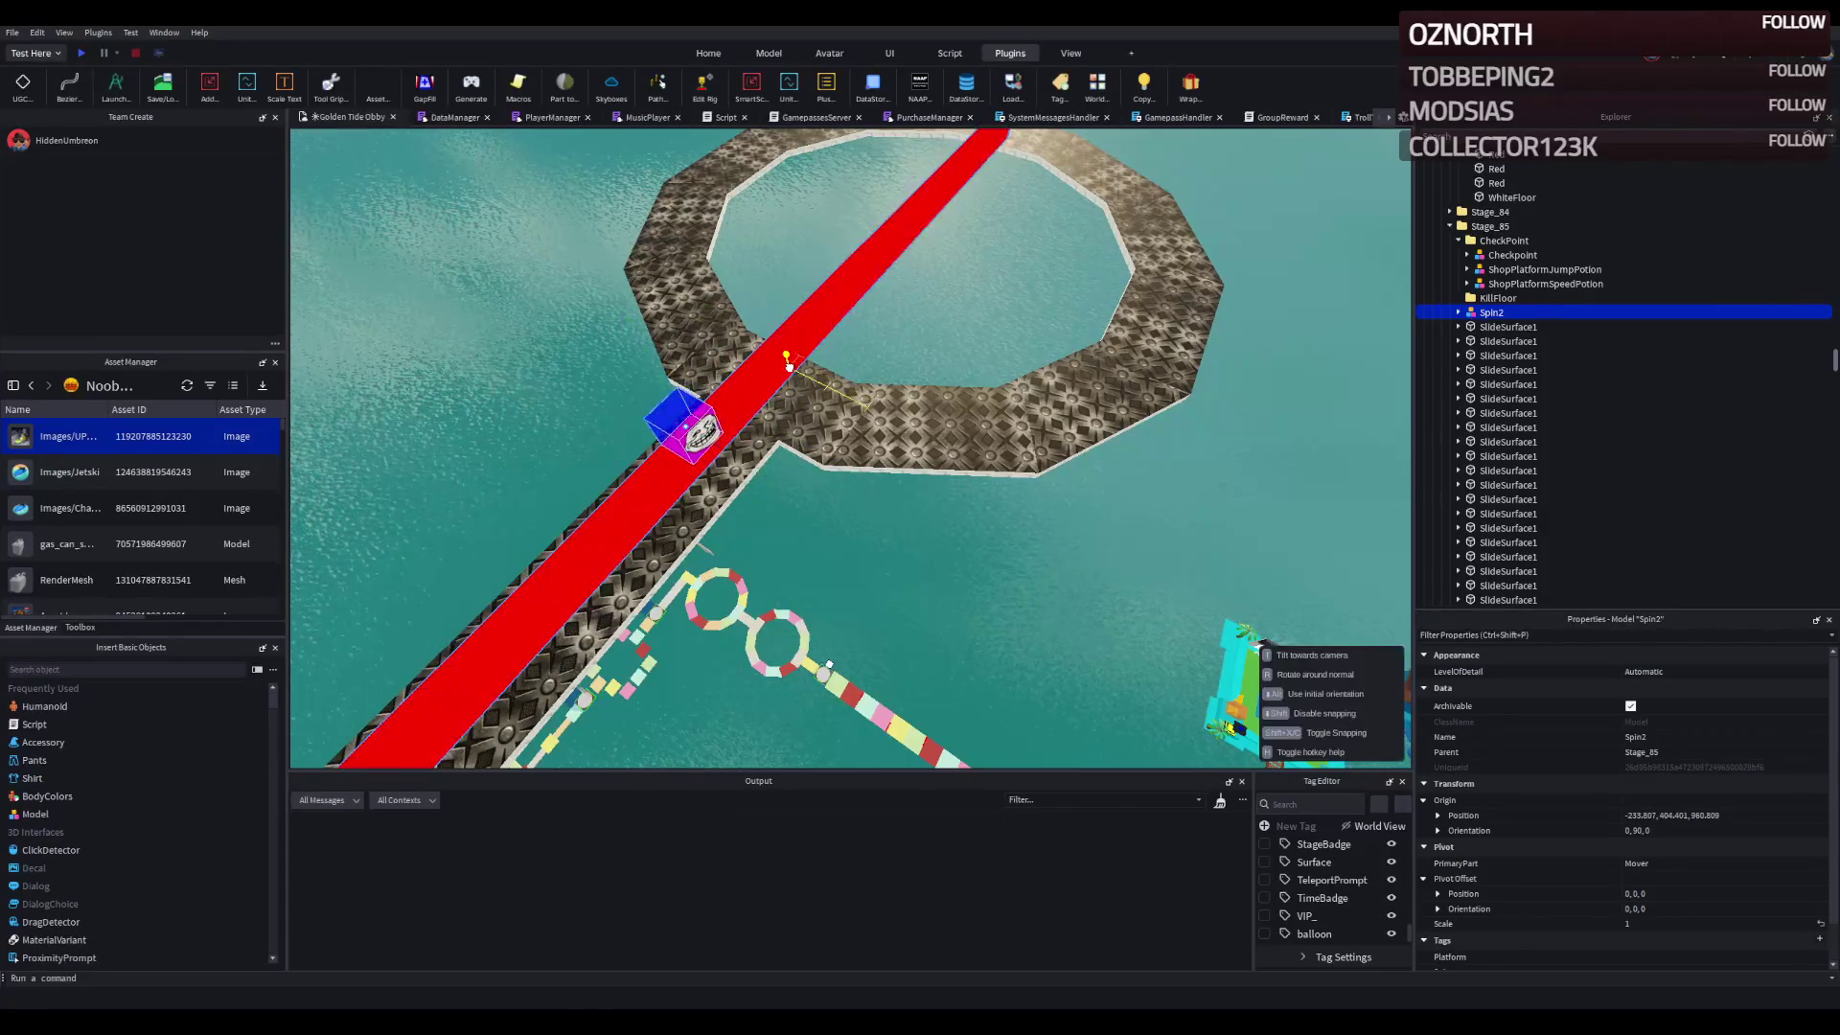
{"action": "scroll", "scroll_direction": "up", "scroll_amount": 3}
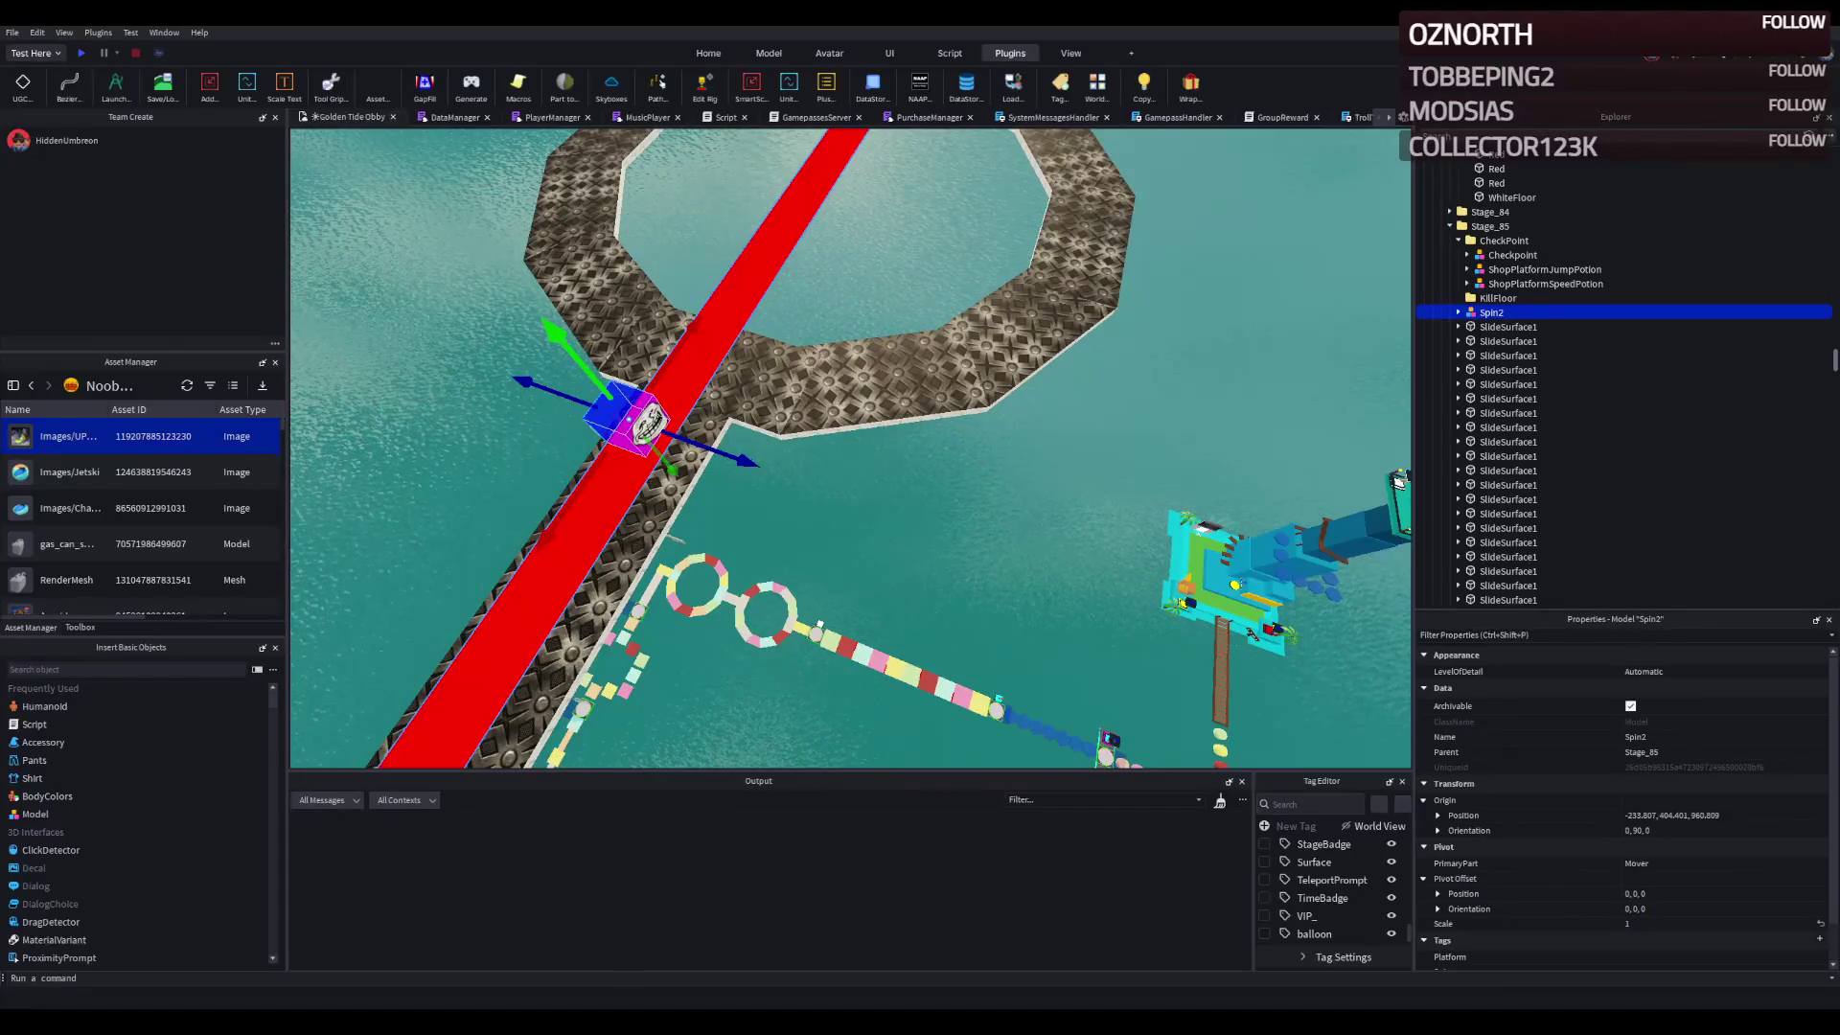
{"action": "left_click_drag", "start_coordinate": [692, 390], "coordinate": [958, 403]}
{"action": "left_click", "coordinate": [1054, 393]}
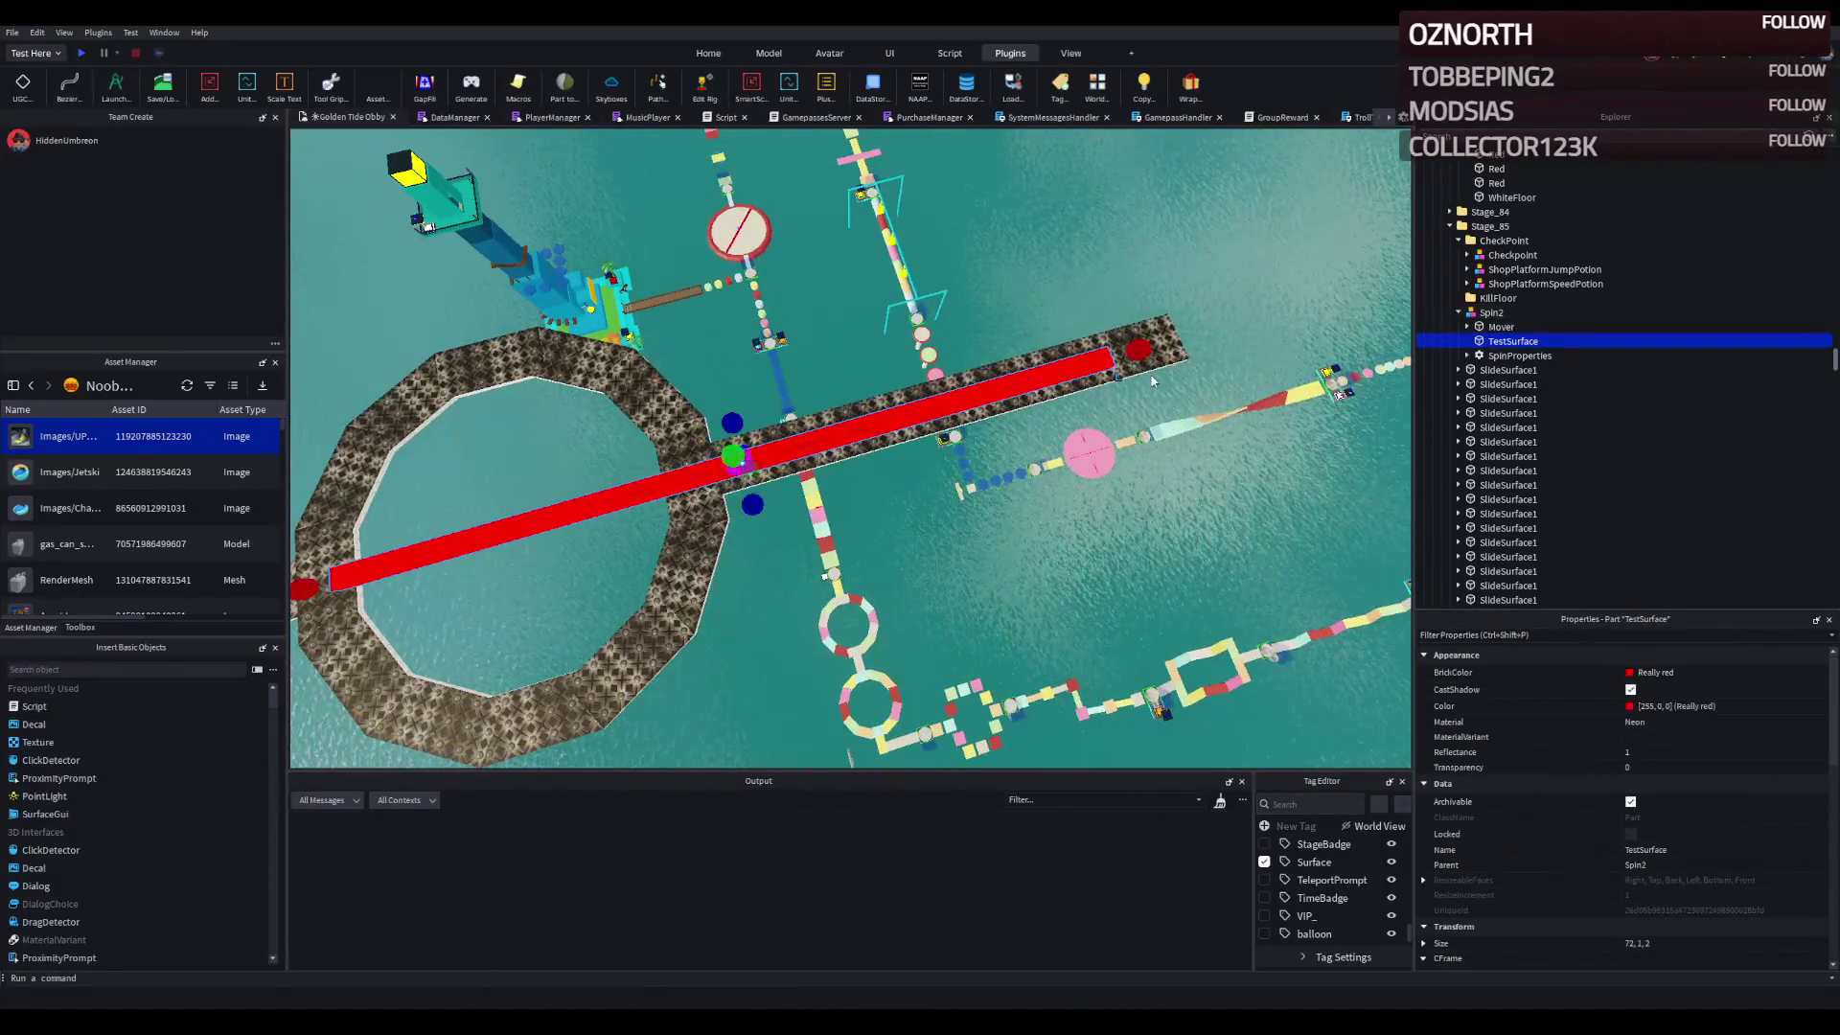
- Resize the red bar's length and paste a new Origin Position for the Spin2 spinner
{"action": "key", "text": "ctrl+3"}
{"action": "left_click_drag", "start_coordinate": [1102, 383], "coordinate": [905, 390]}
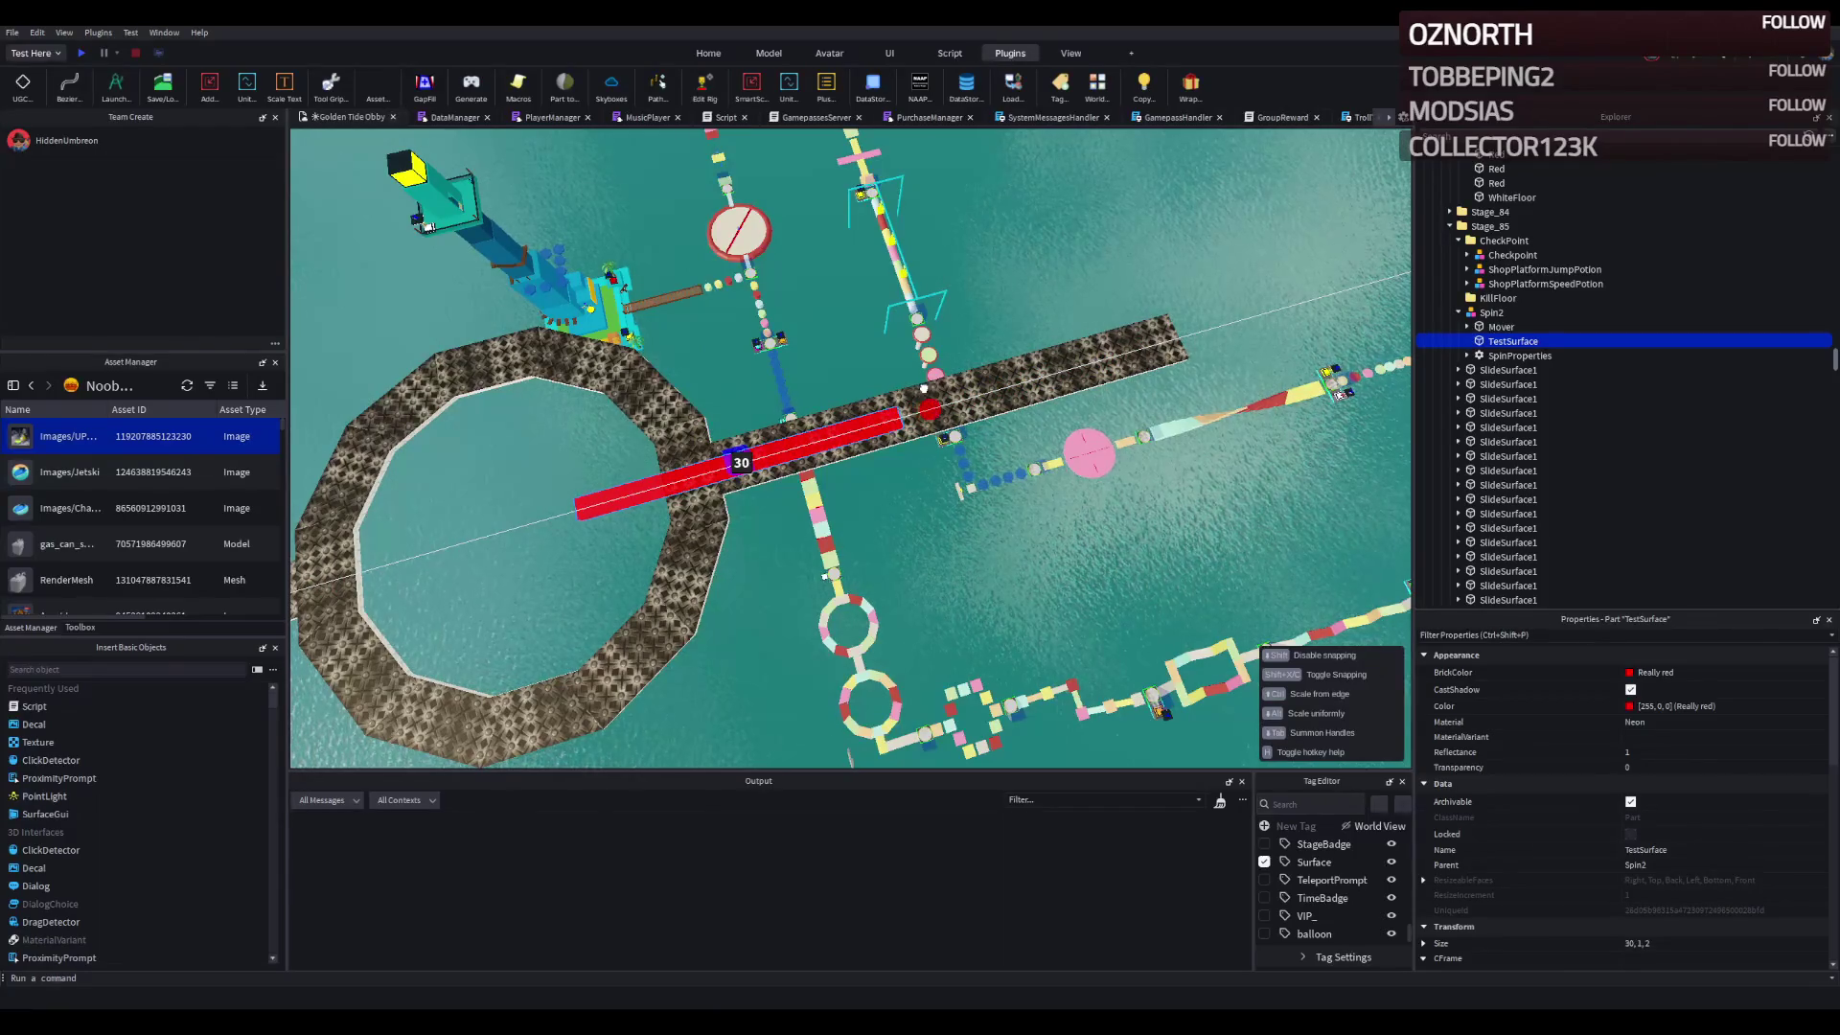
{"action": "scroll", "scroll_direction": "up", "scroll_amount": 3}
{"action": "scroll", "scroll_direction": "up", "scroll_amount": 3}
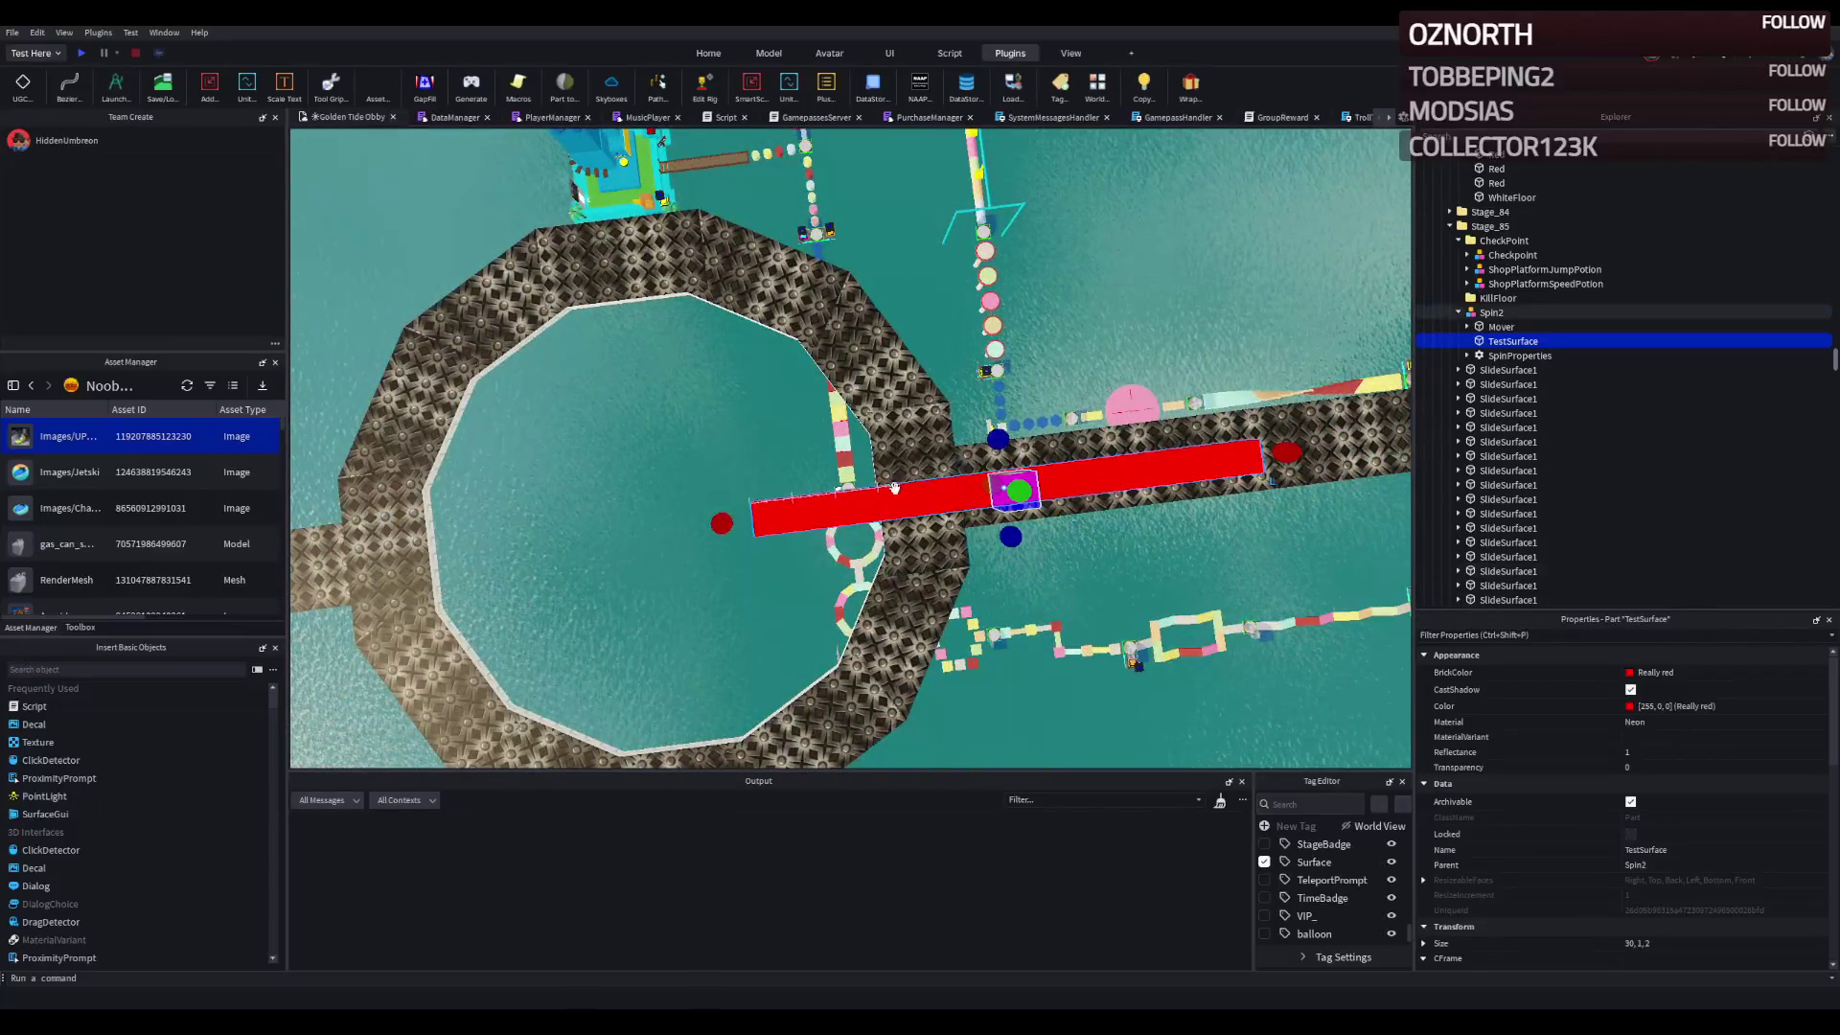
{"action": "left_click", "coordinate": [907, 457]}
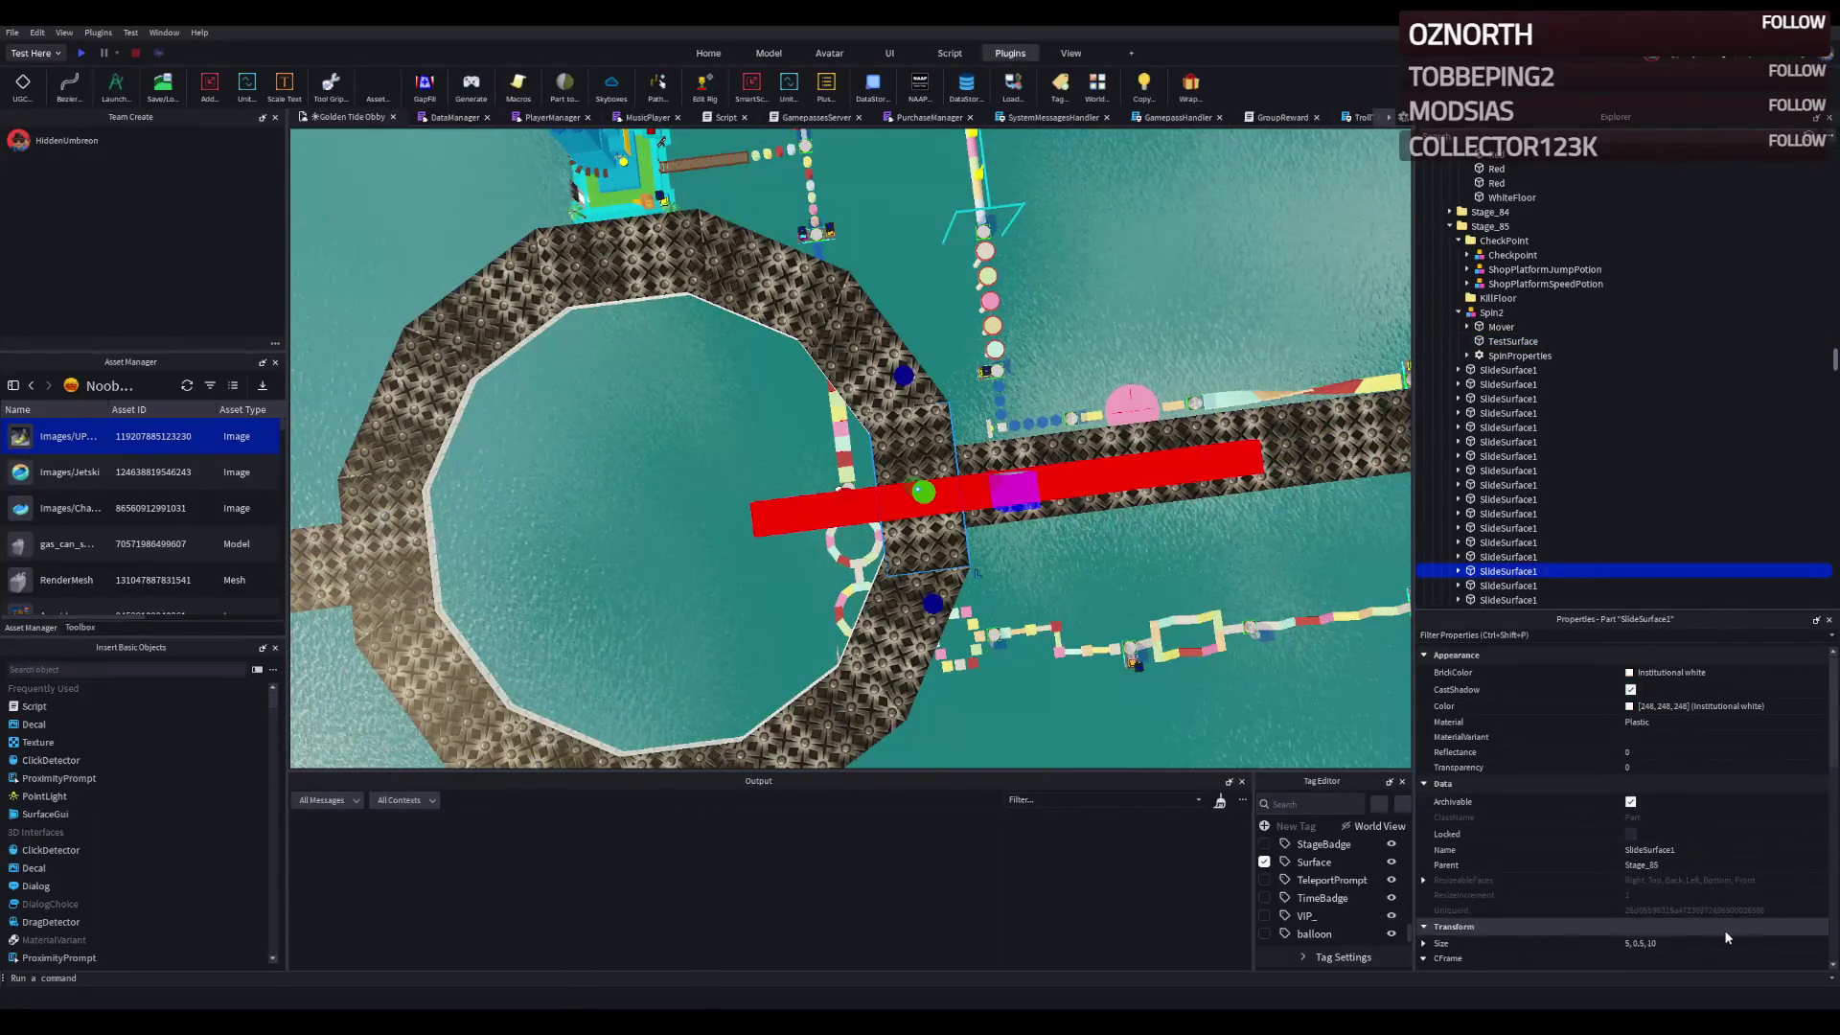
{"action": "scroll", "scroll_direction": "down", "scroll_amount": 3}
{"action": "key", "text": "ctrl+z"}
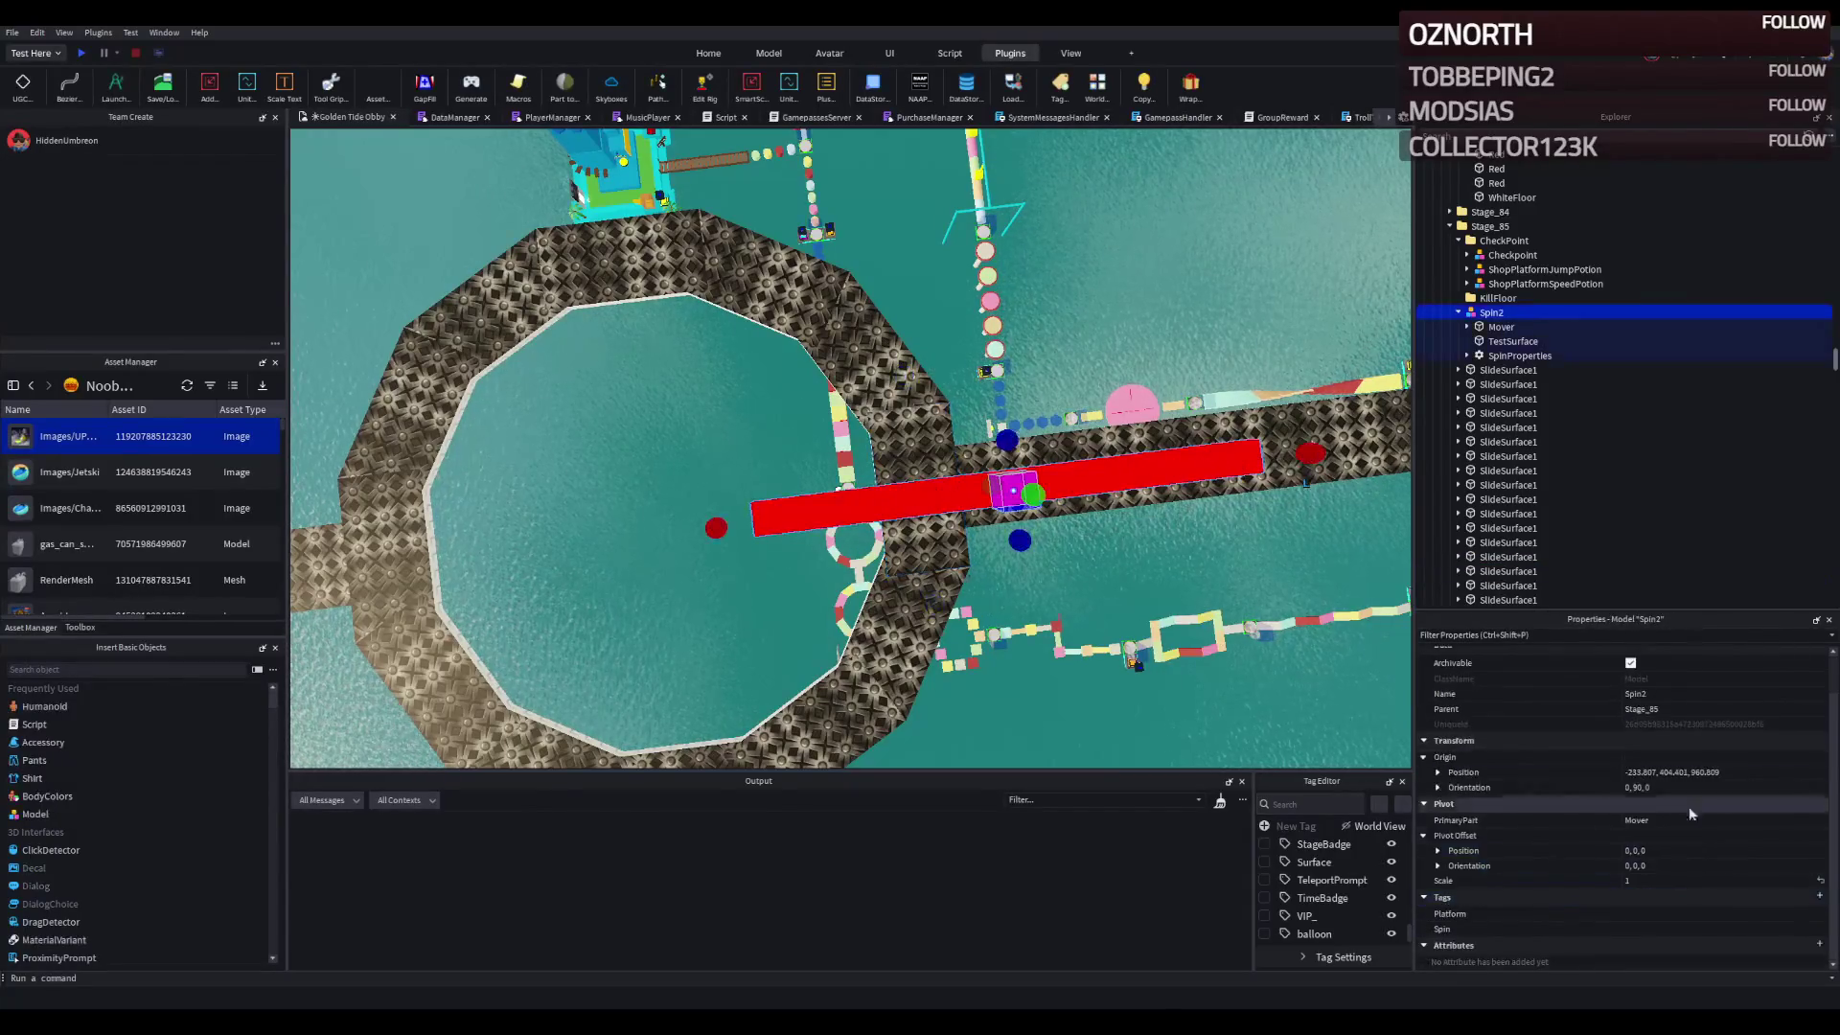
{"action": "left_click", "coordinate": [1732, 772]}
{"action": "key", "text": "ctrl+v"}
{"action": "key", "text": "Return"}
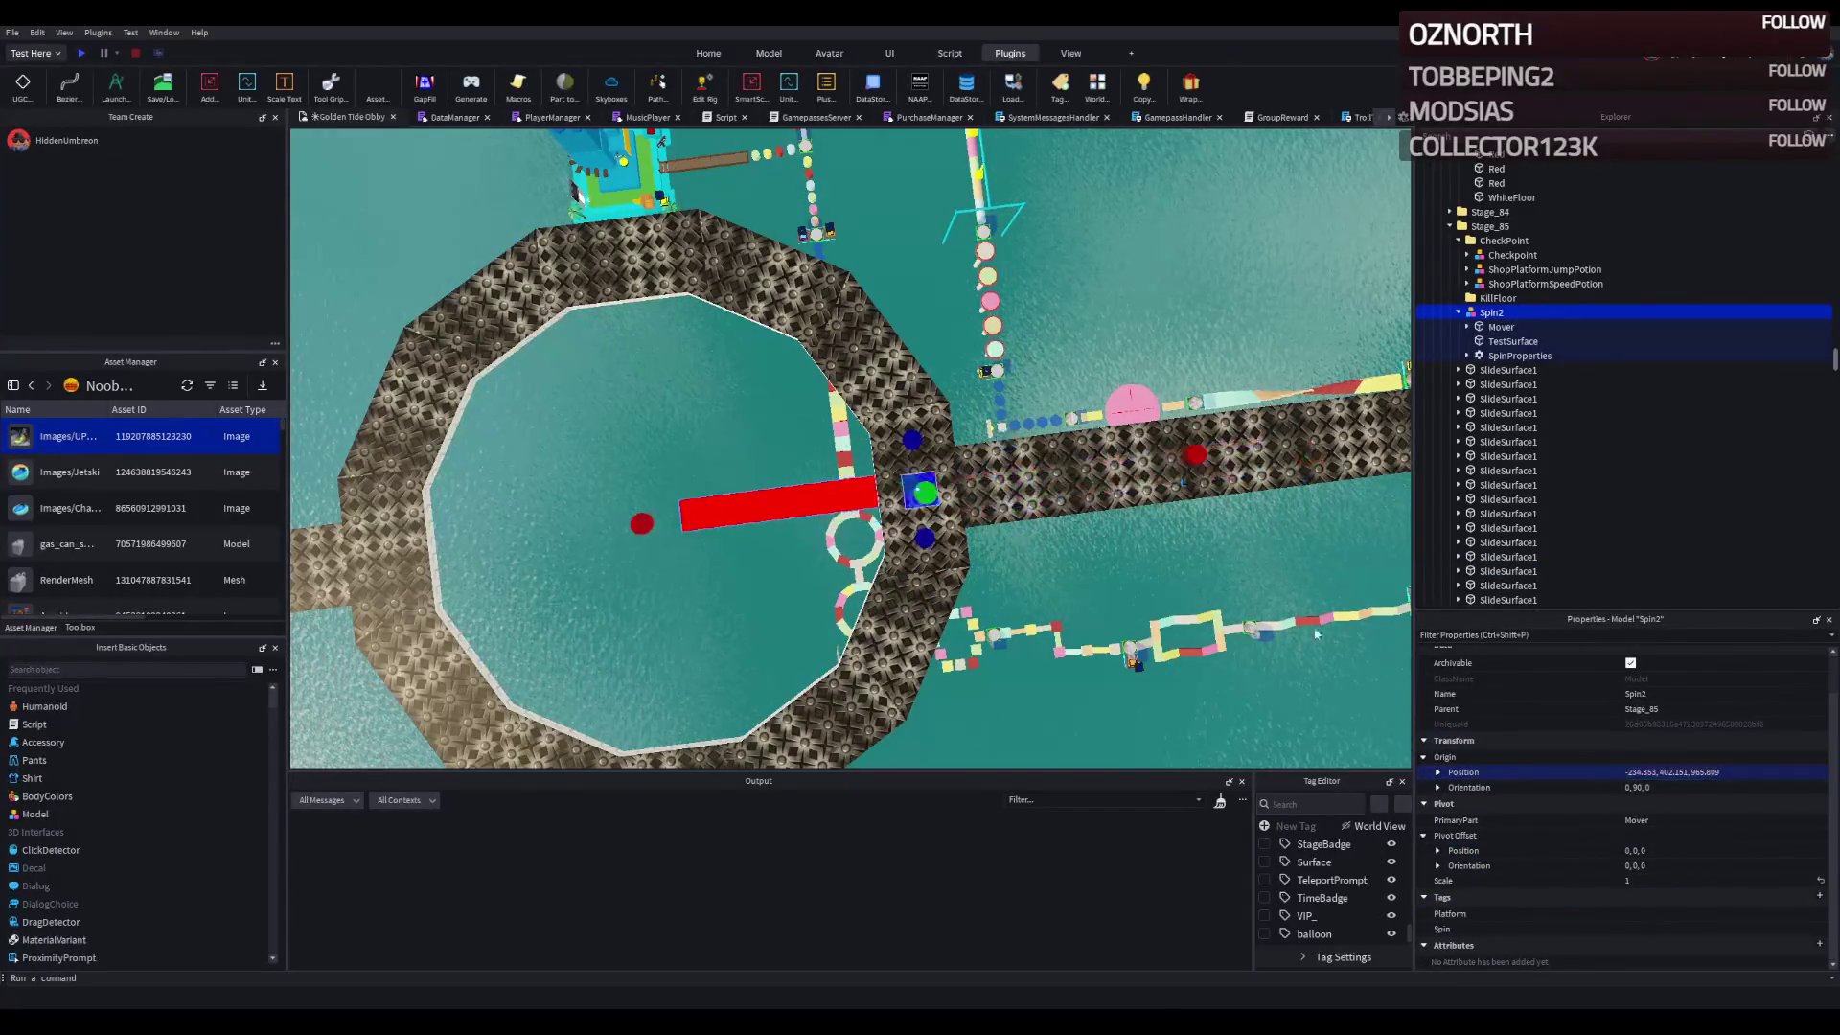
{"action": "key", "text": "f"}
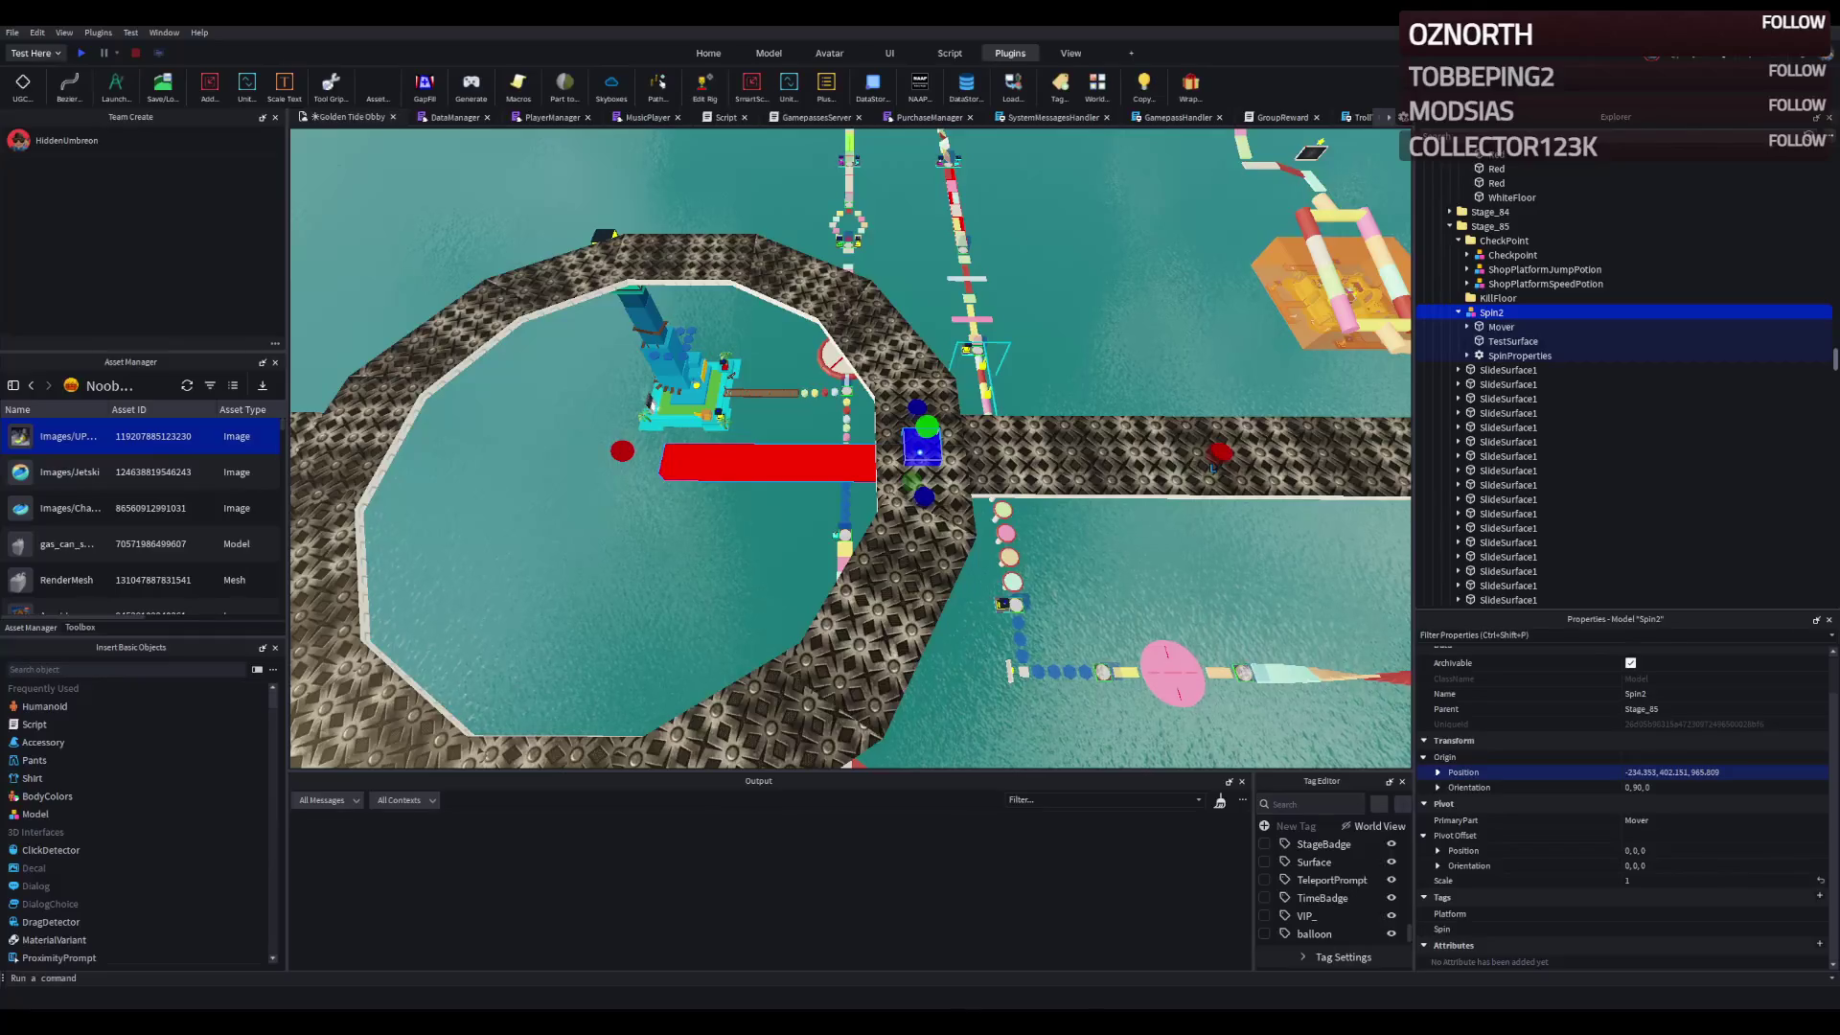
- Raise the spinner 2 studs at the junction, lengthen the bar to 37.5, and rotate it 90 degrees
{"action": "scroll", "scroll_direction": "up", "scroll_amount": 3}
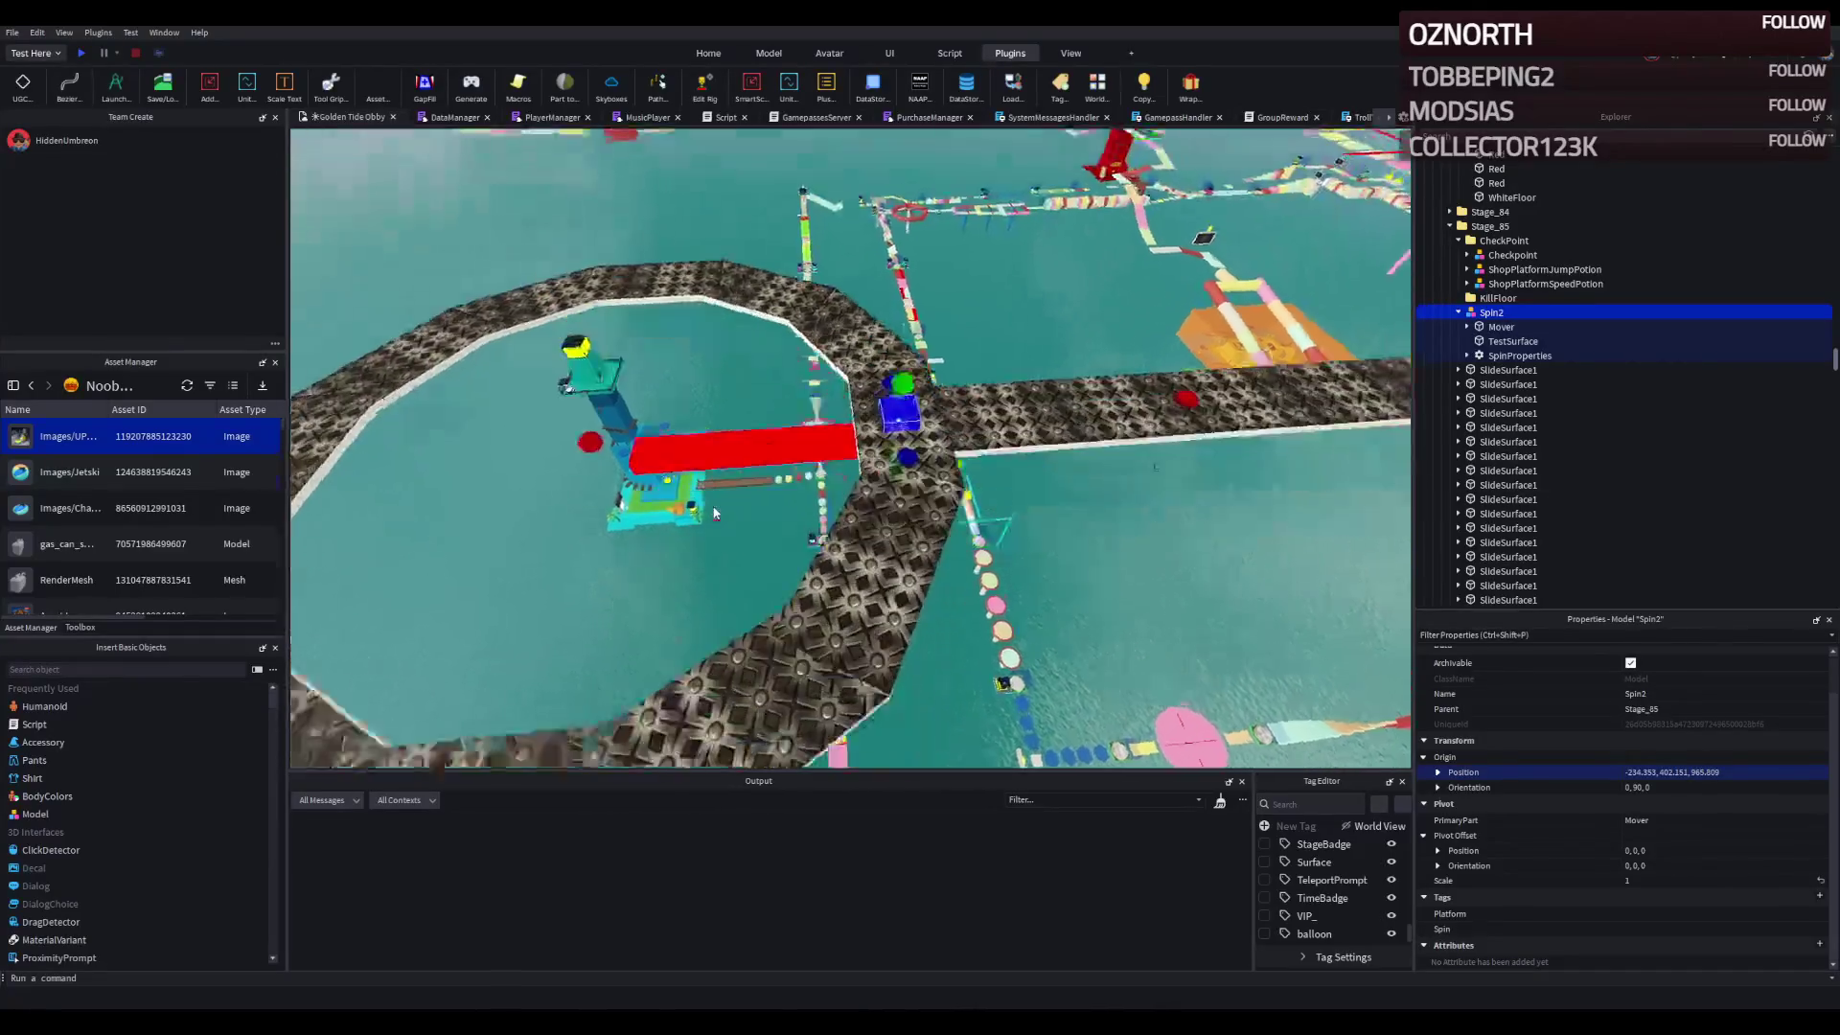
{"action": "key", "text": "ctrl+2"}
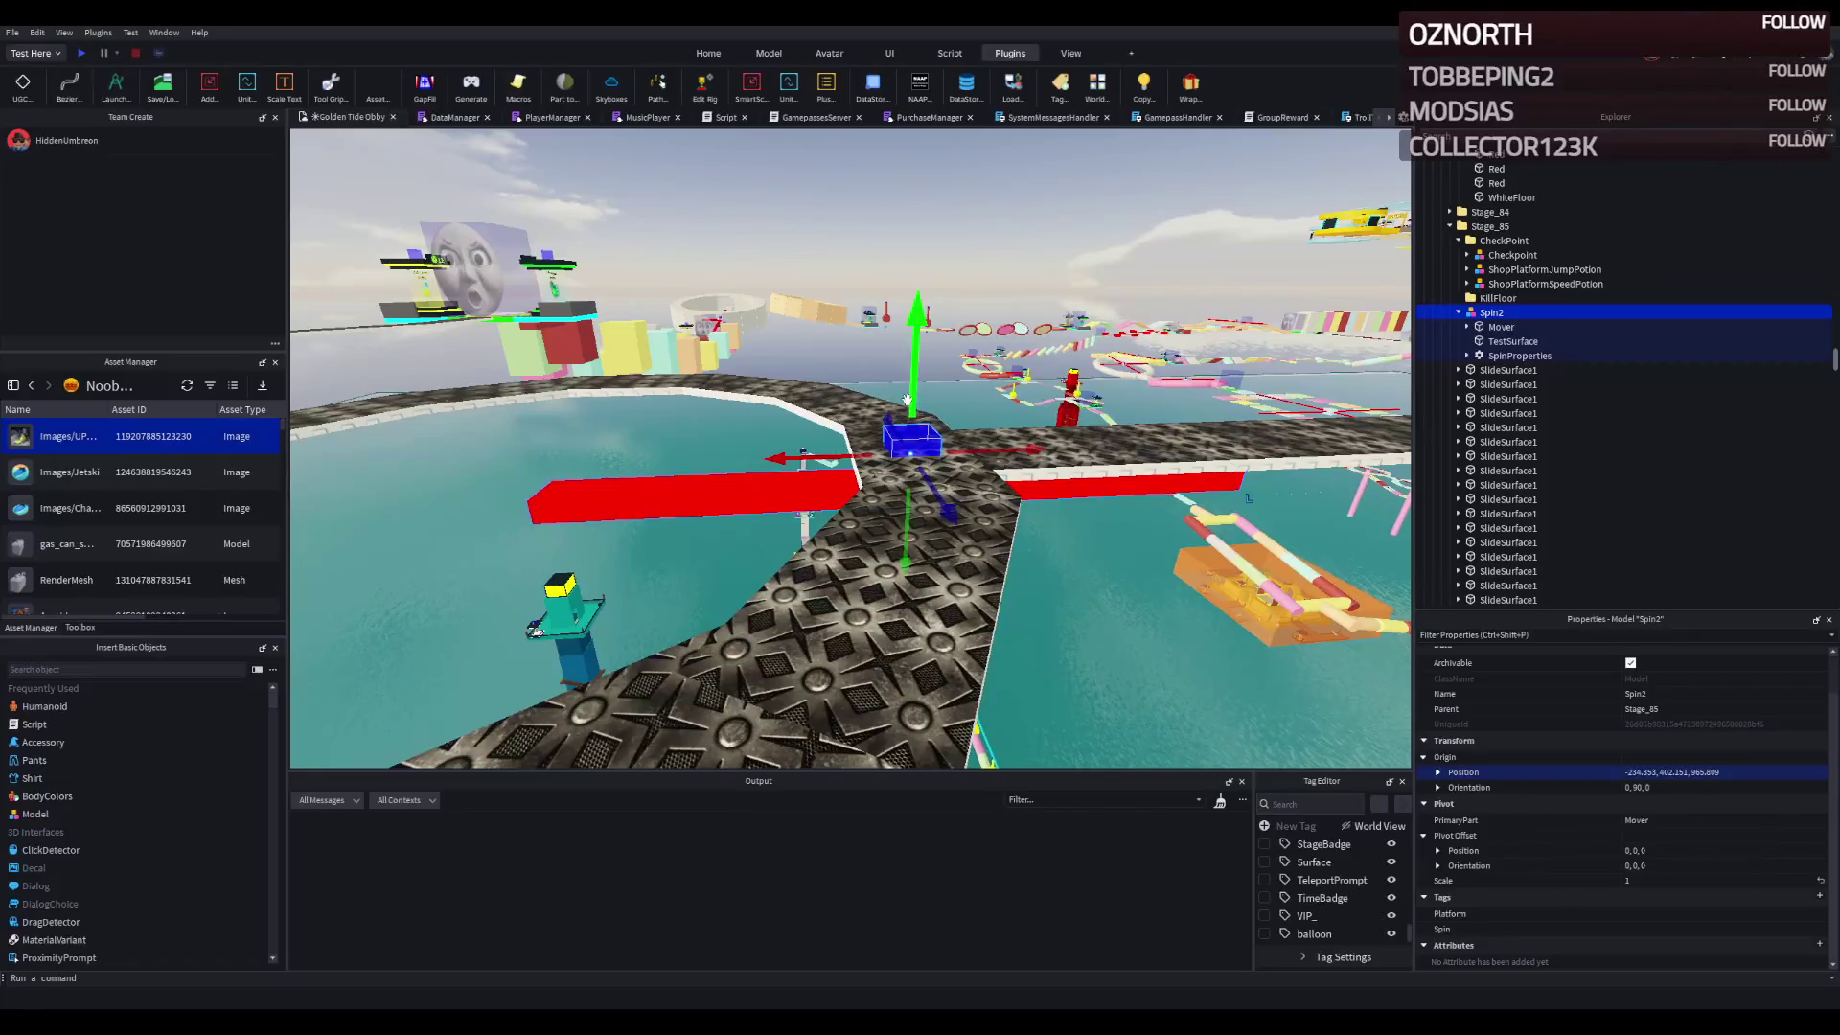
{"action": "left_click_drag", "start_coordinate": [908, 382], "coordinate": [900, 347]}
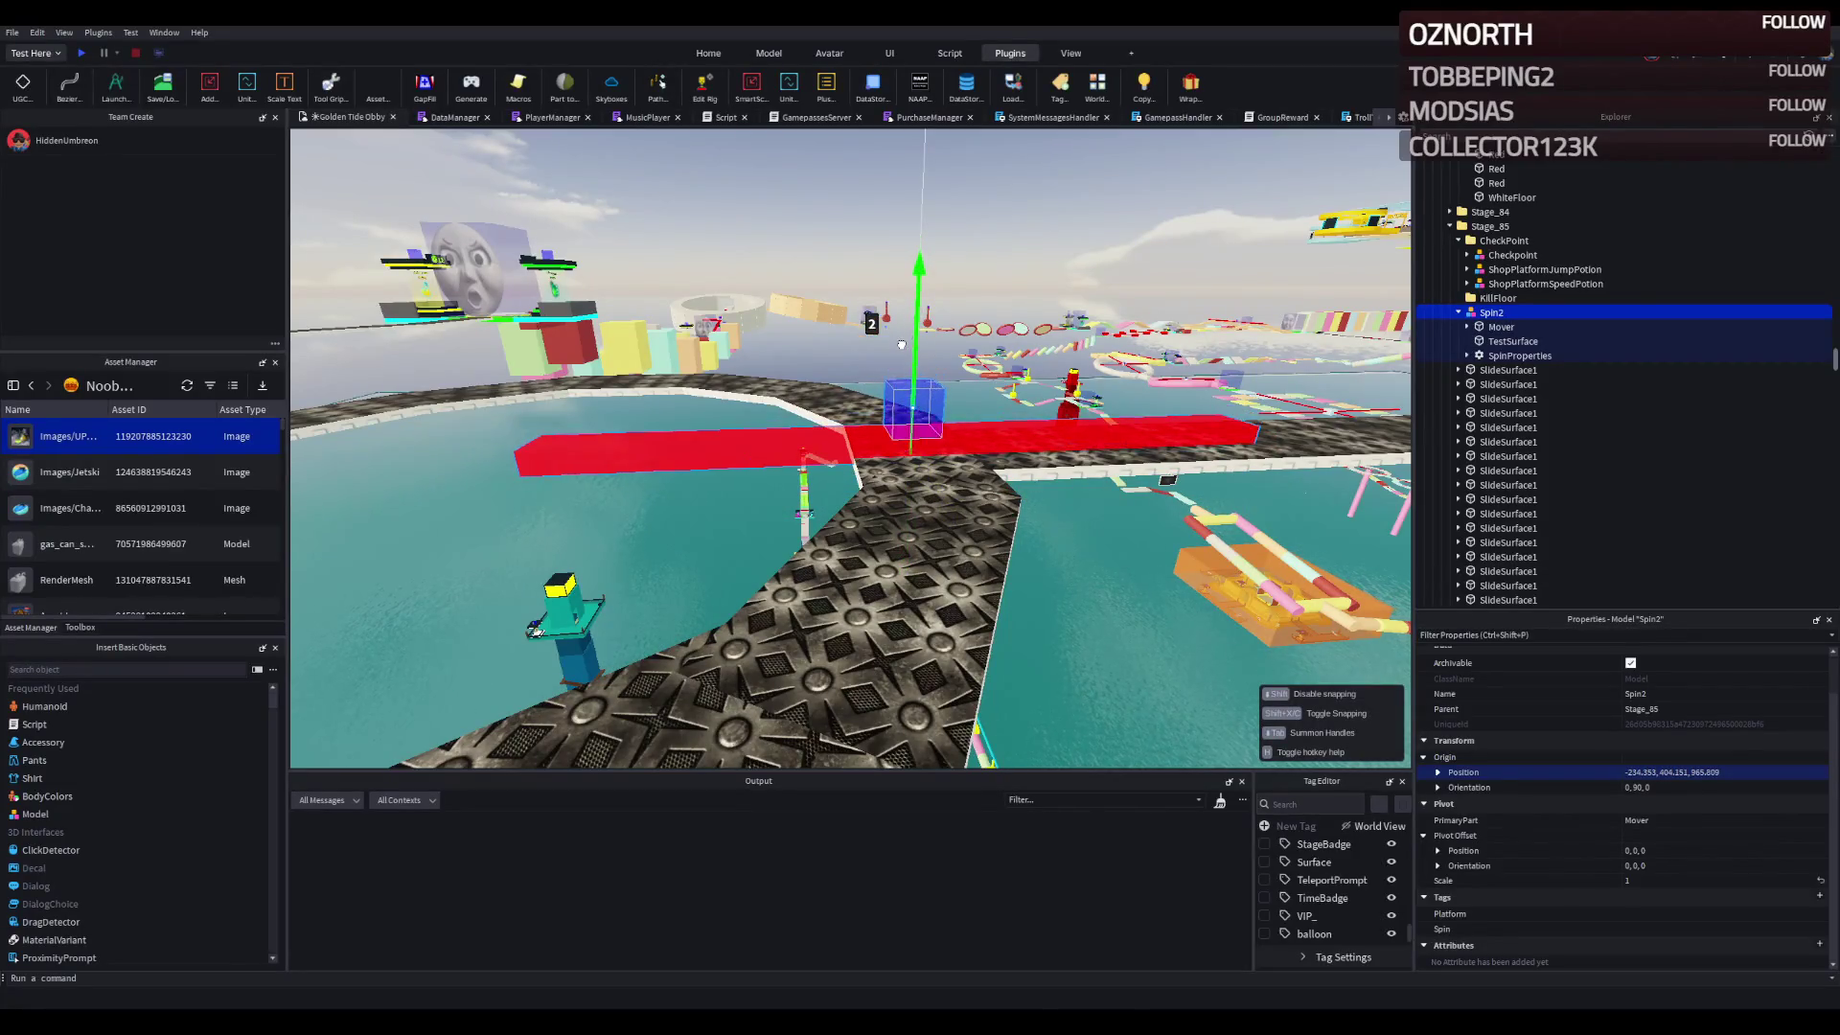
{"action": "left_click_drag", "start_coordinate": [1039, 287], "coordinate": [805, 370]}
{"action": "left_click_drag", "start_coordinate": [987, 393], "coordinate": [1045, 379]}
{"action": "left_click", "coordinate": [870, 401]}
{"action": "left_click_drag", "start_coordinate": [870, 400], "coordinate": [704, 412]}
{"action": "key", "text": "d"}
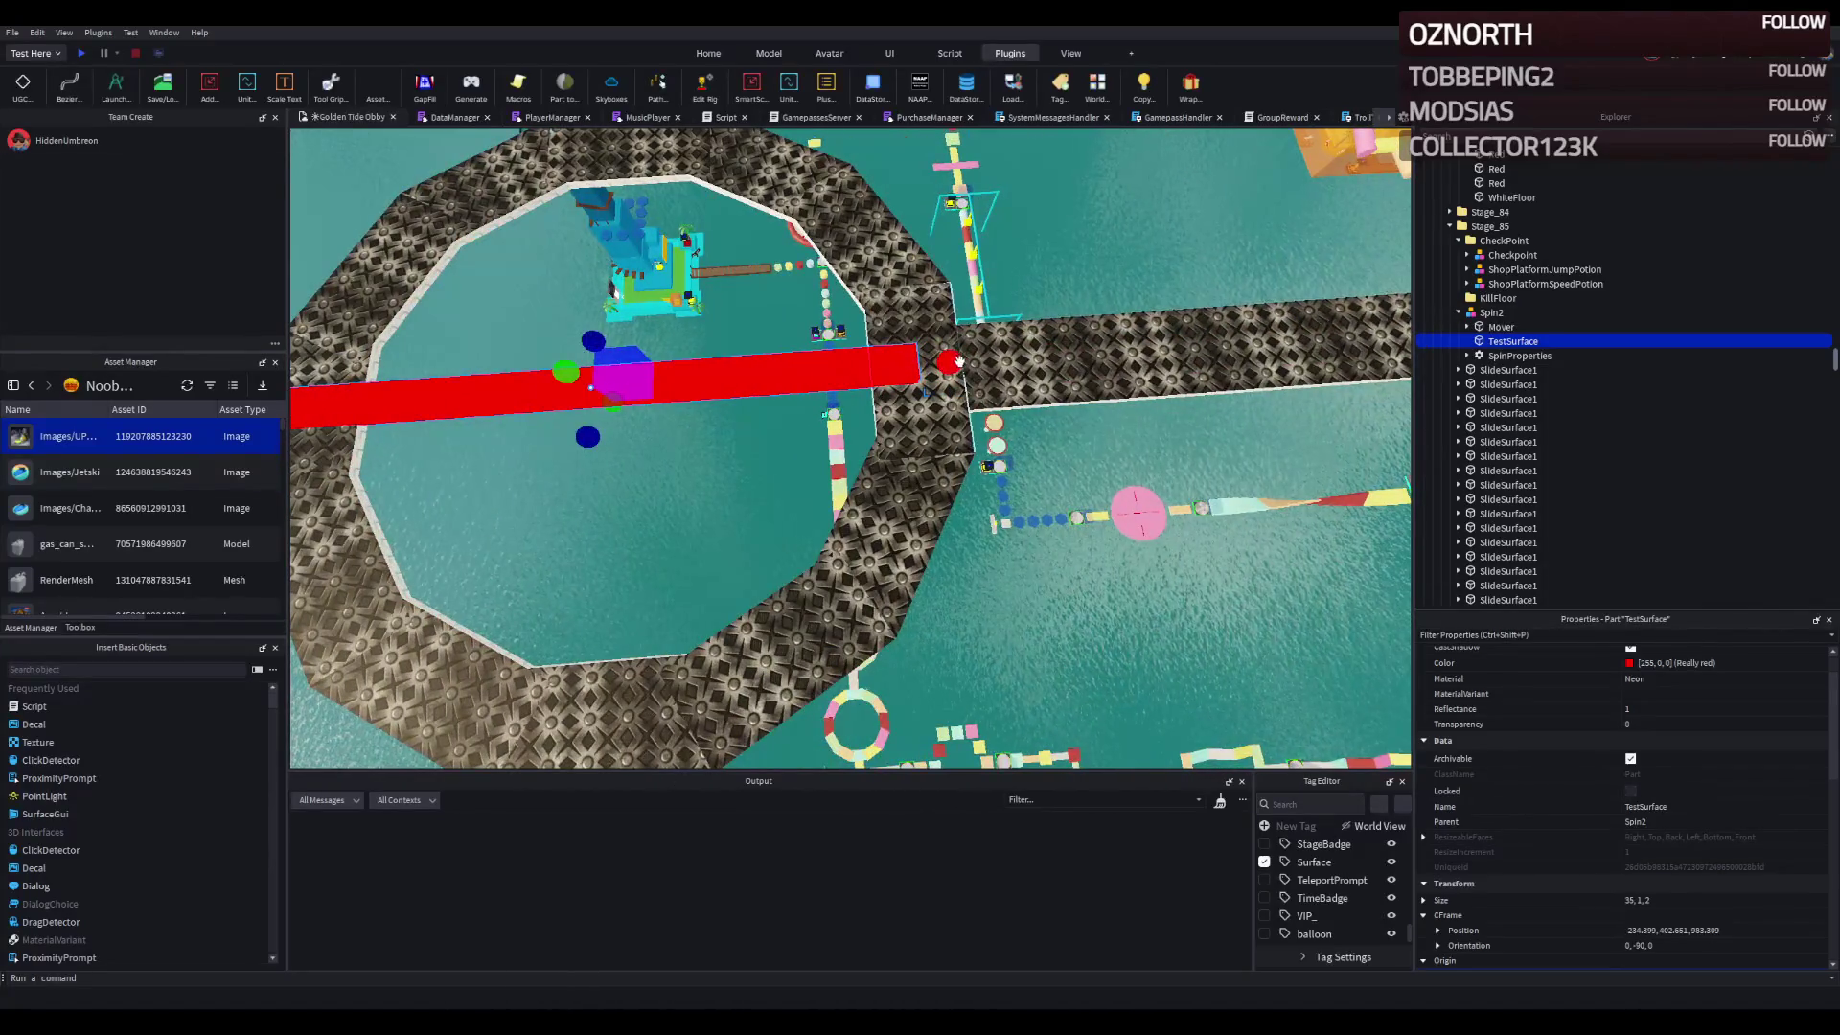
{"action": "left_click", "coordinate": [954, 362]}
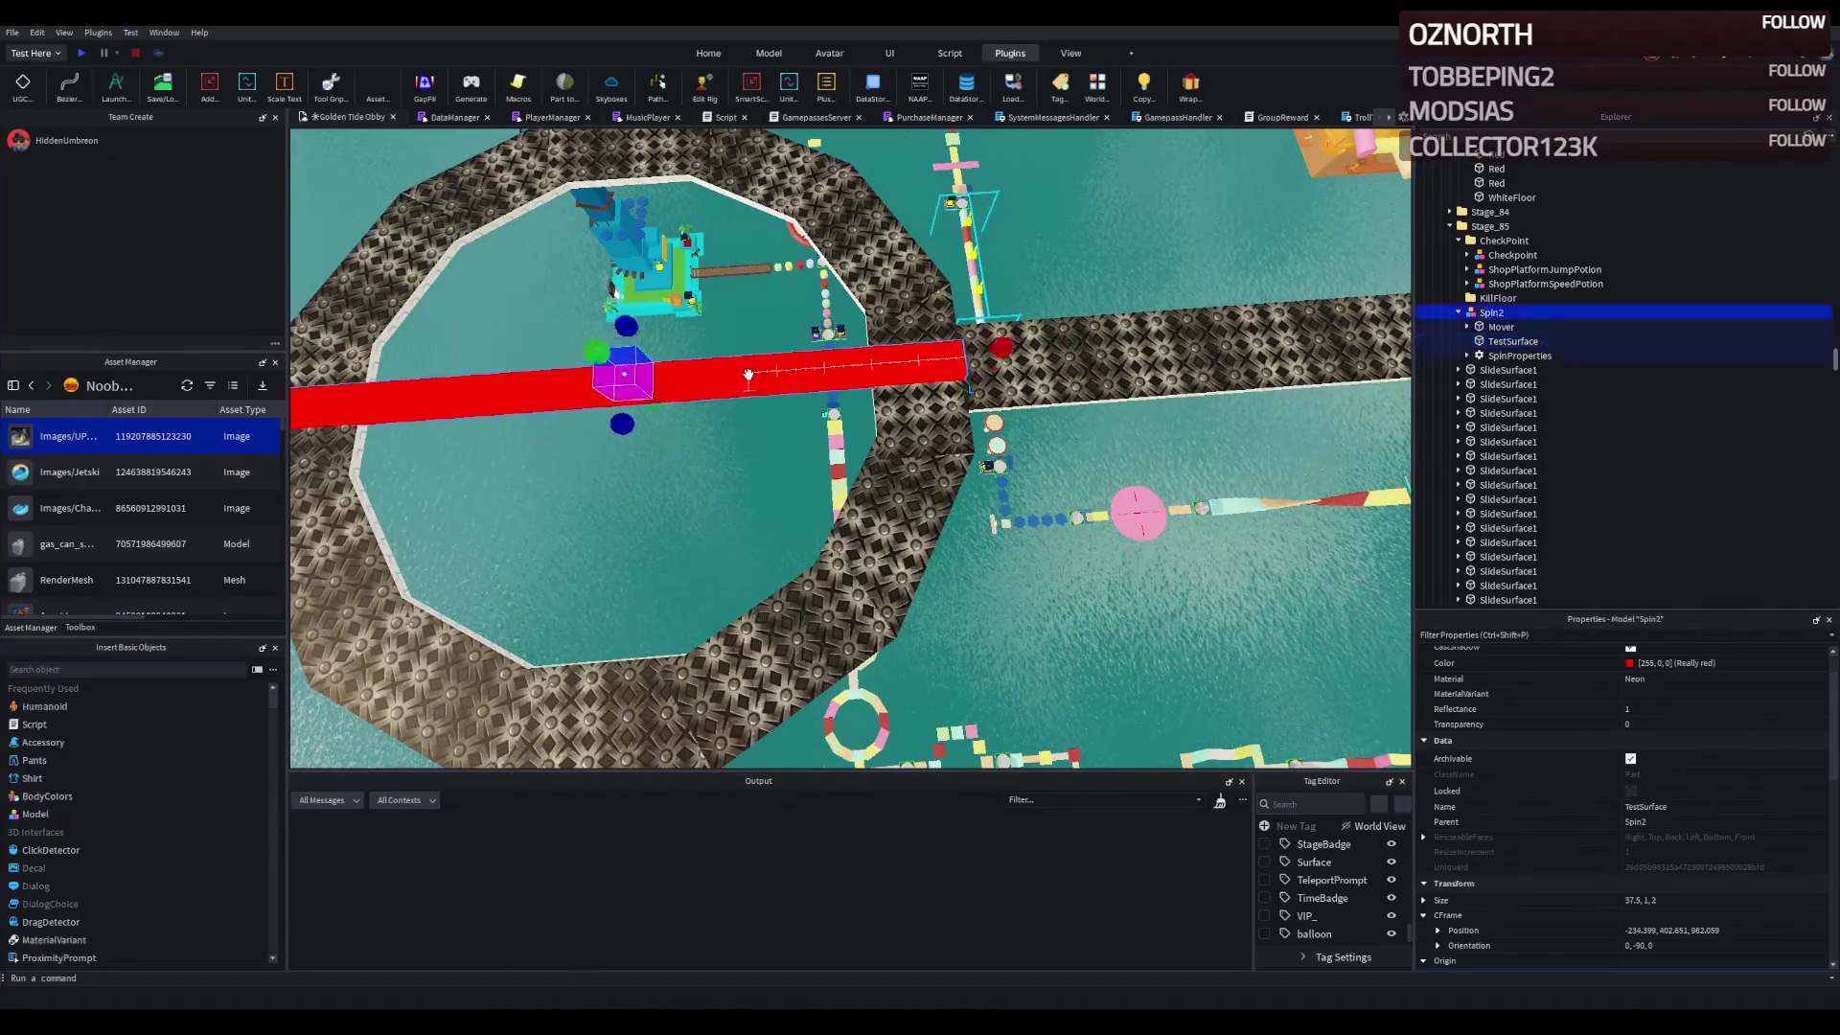
{"action": "key", "text": "ctrl+r"}
{"action": "scroll", "scroll_direction": "down", "scroll_amount": 3}
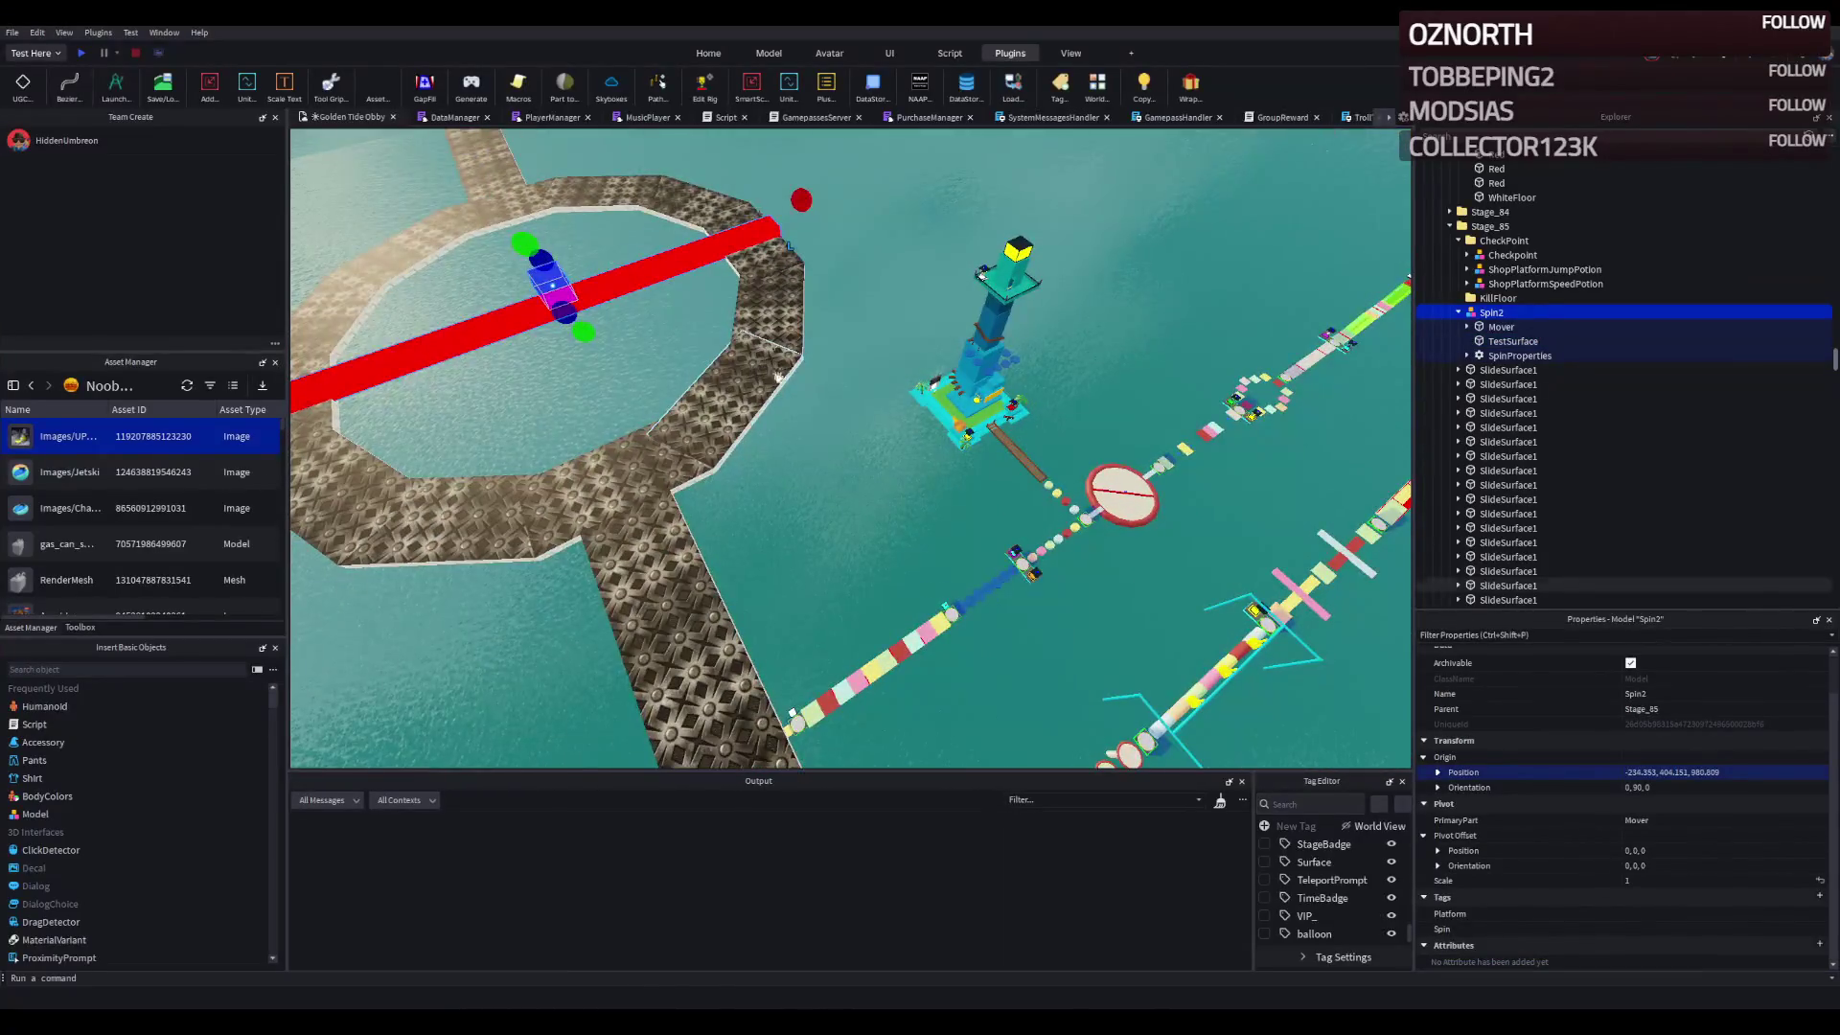
{"action": "left_click_drag", "start_coordinate": [896, 393], "coordinate": [896, 393]}
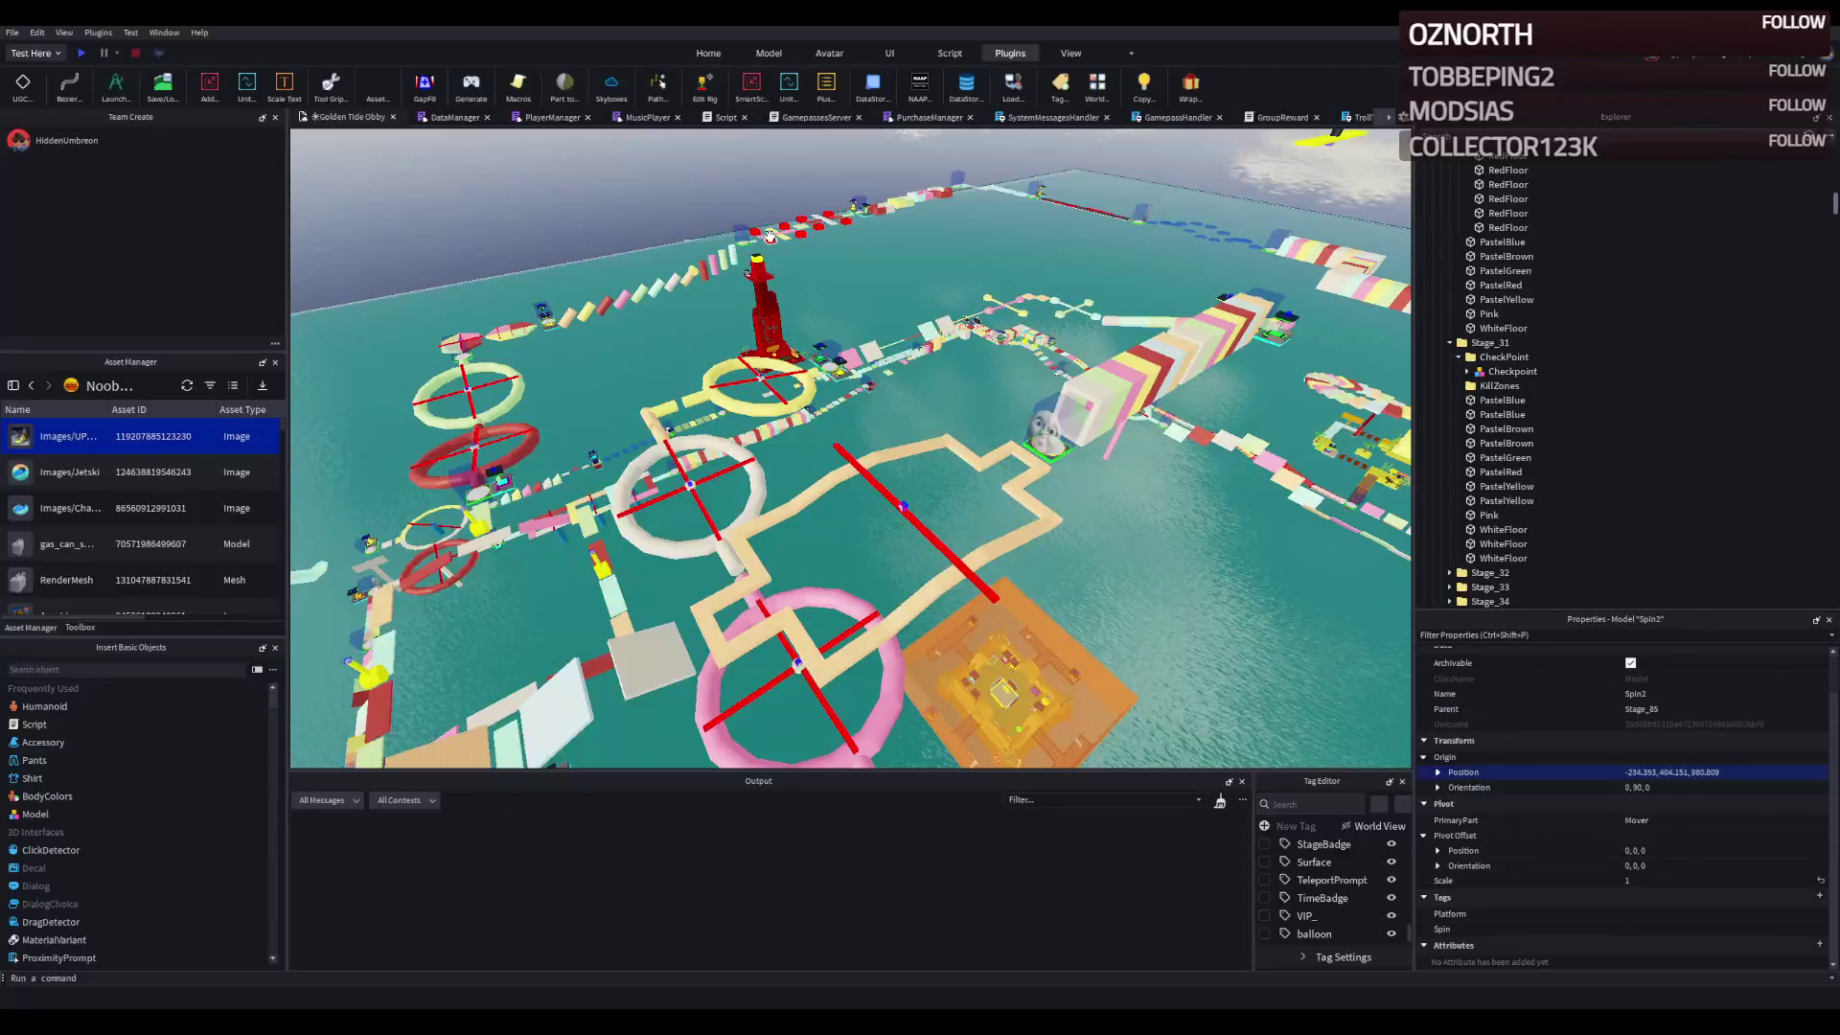
- Duplicate a RedFloor kill part, file it in Stage_85's KillFloor folder, and set it on the walkway
{"action": "left_click", "coordinate": [770, 235]}
{"action": "key", "text": "ctrl+d"}
{"action": "key", "text": "ctrl+2"}
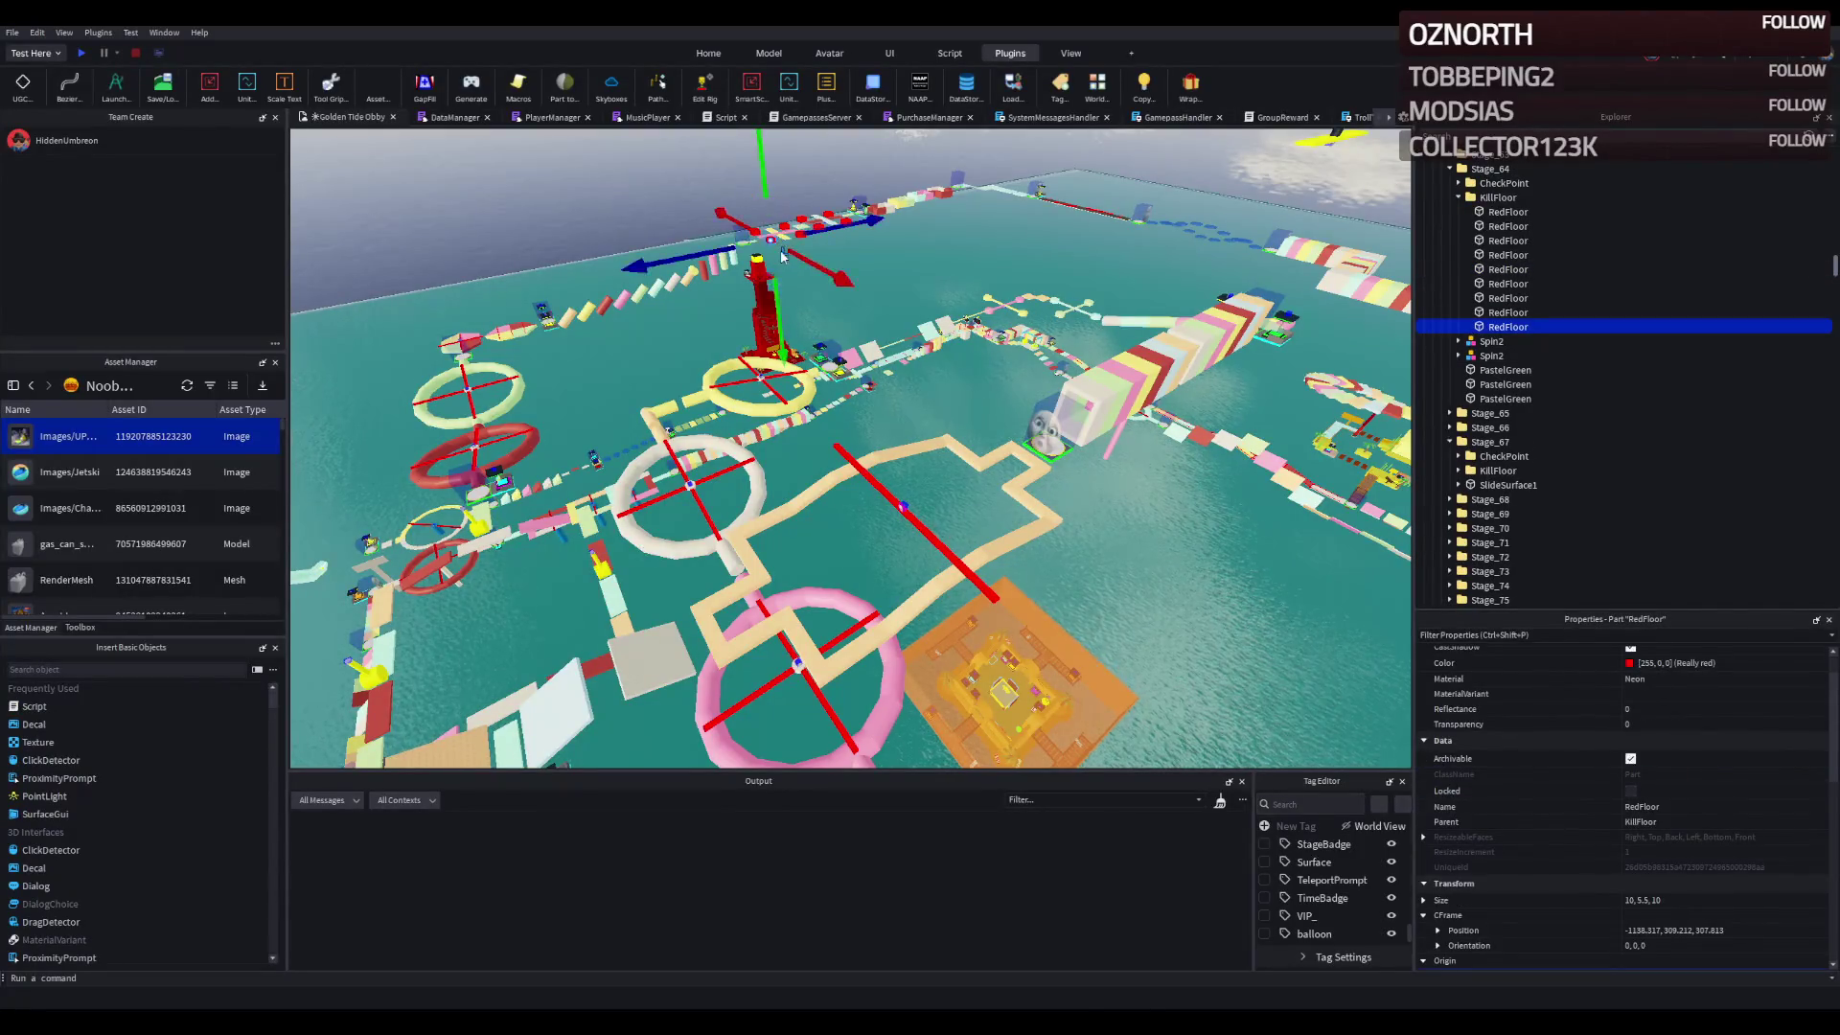
{"action": "left_click_drag", "start_coordinate": [804, 254], "coordinate": [835, 671]}
{"action": "left_click_drag", "start_coordinate": [962, 325], "coordinate": [849, 428]}
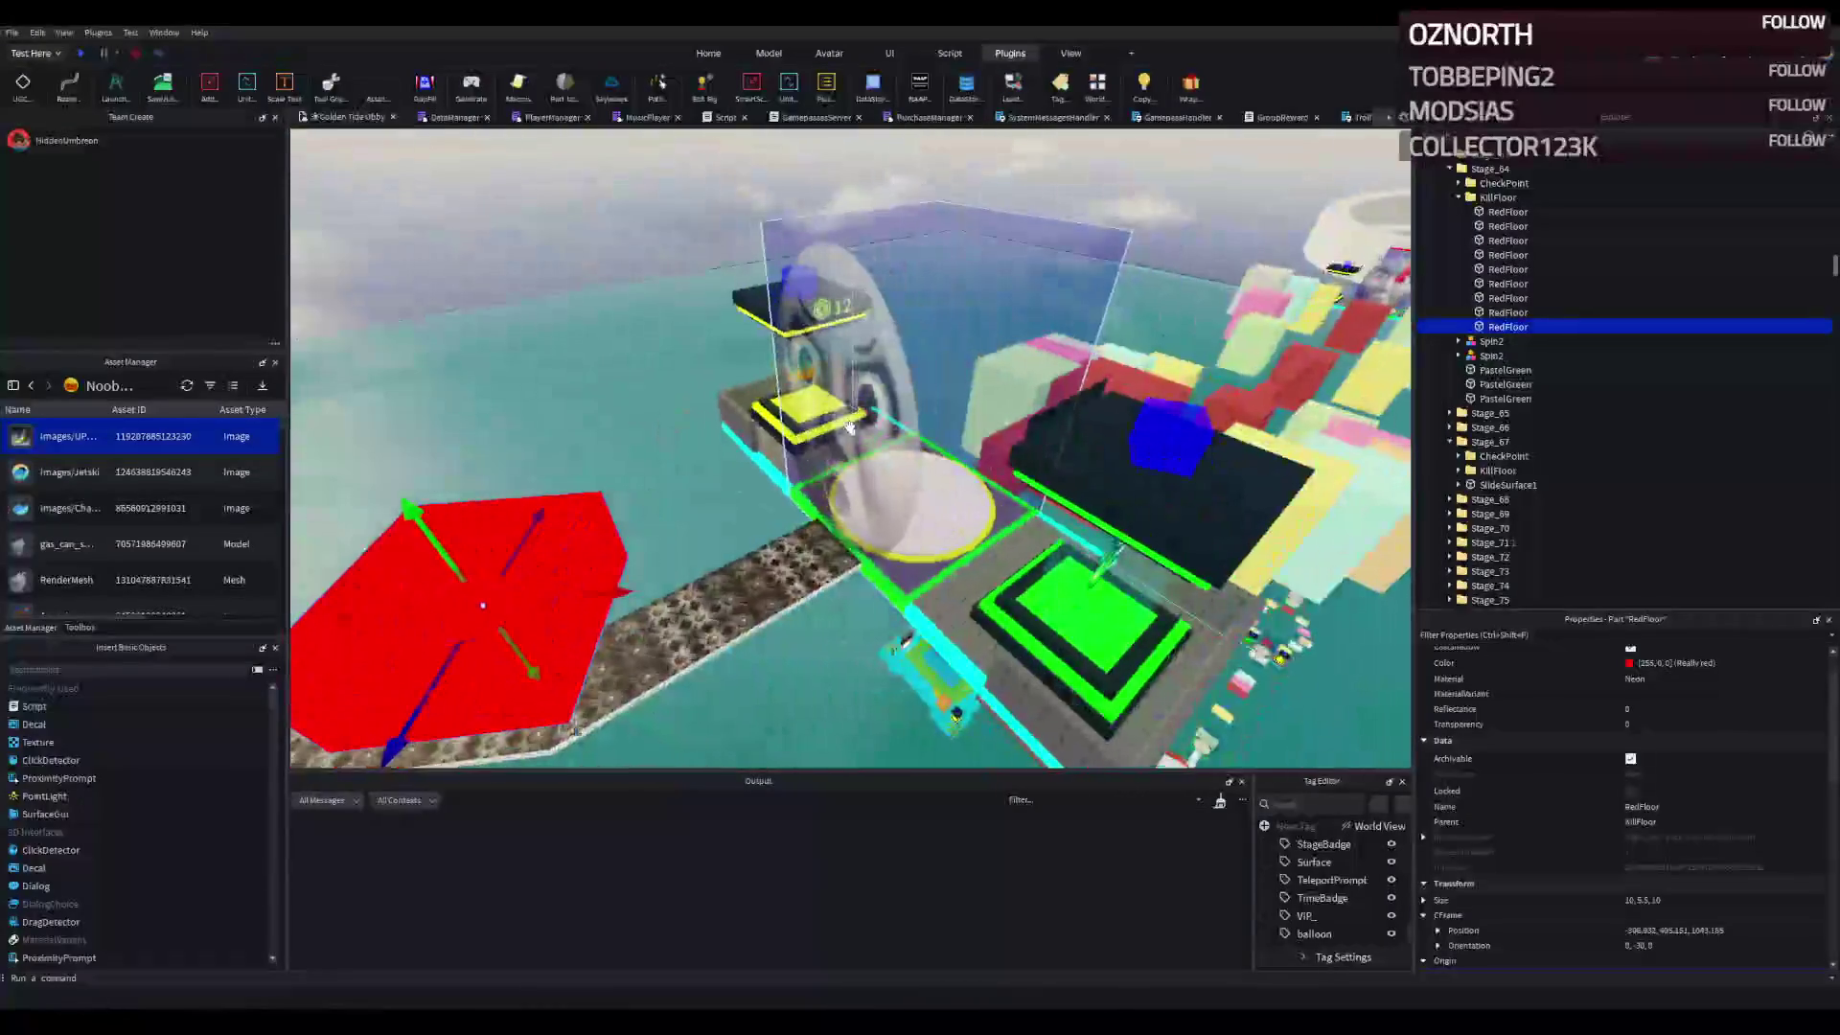
{"action": "left_click", "coordinate": [958, 316]}
{"action": "left_click_drag", "start_coordinate": [1500, 262], "coordinate": [1500, 255]}
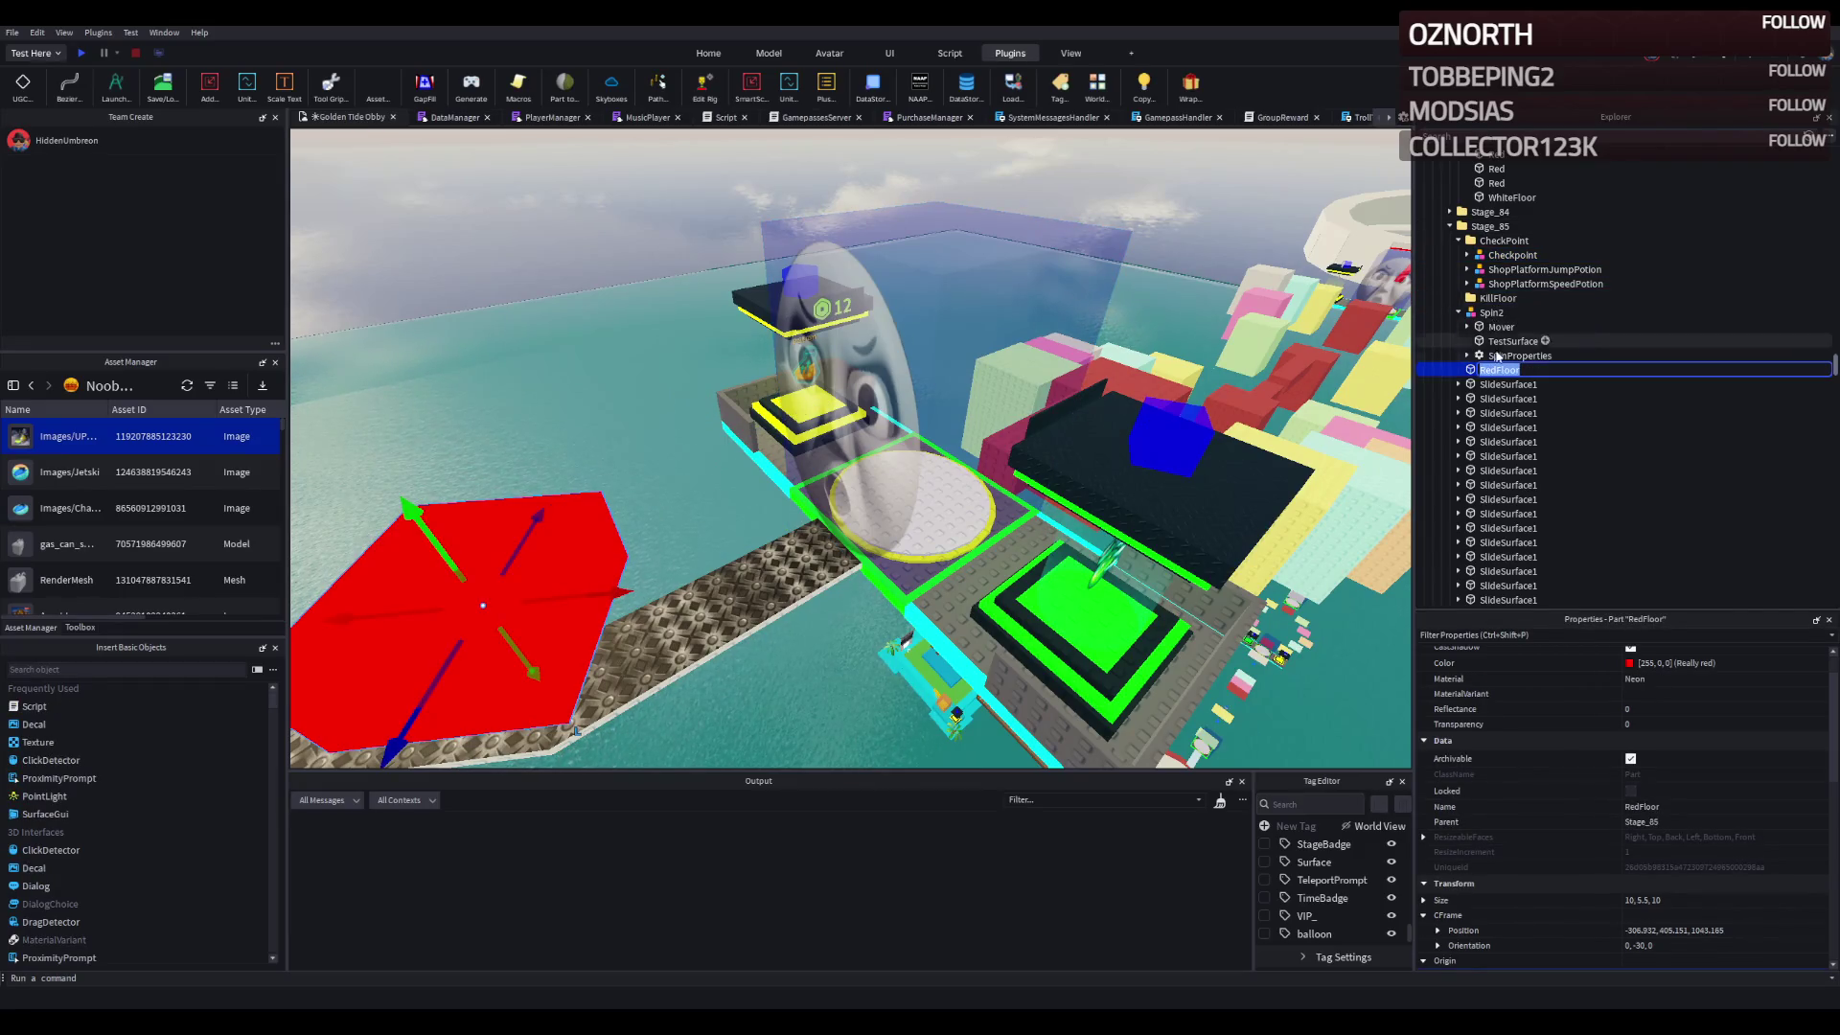
{"action": "left_click_drag", "start_coordinate": [1500, 370], "coordinate": [1500, 299]}
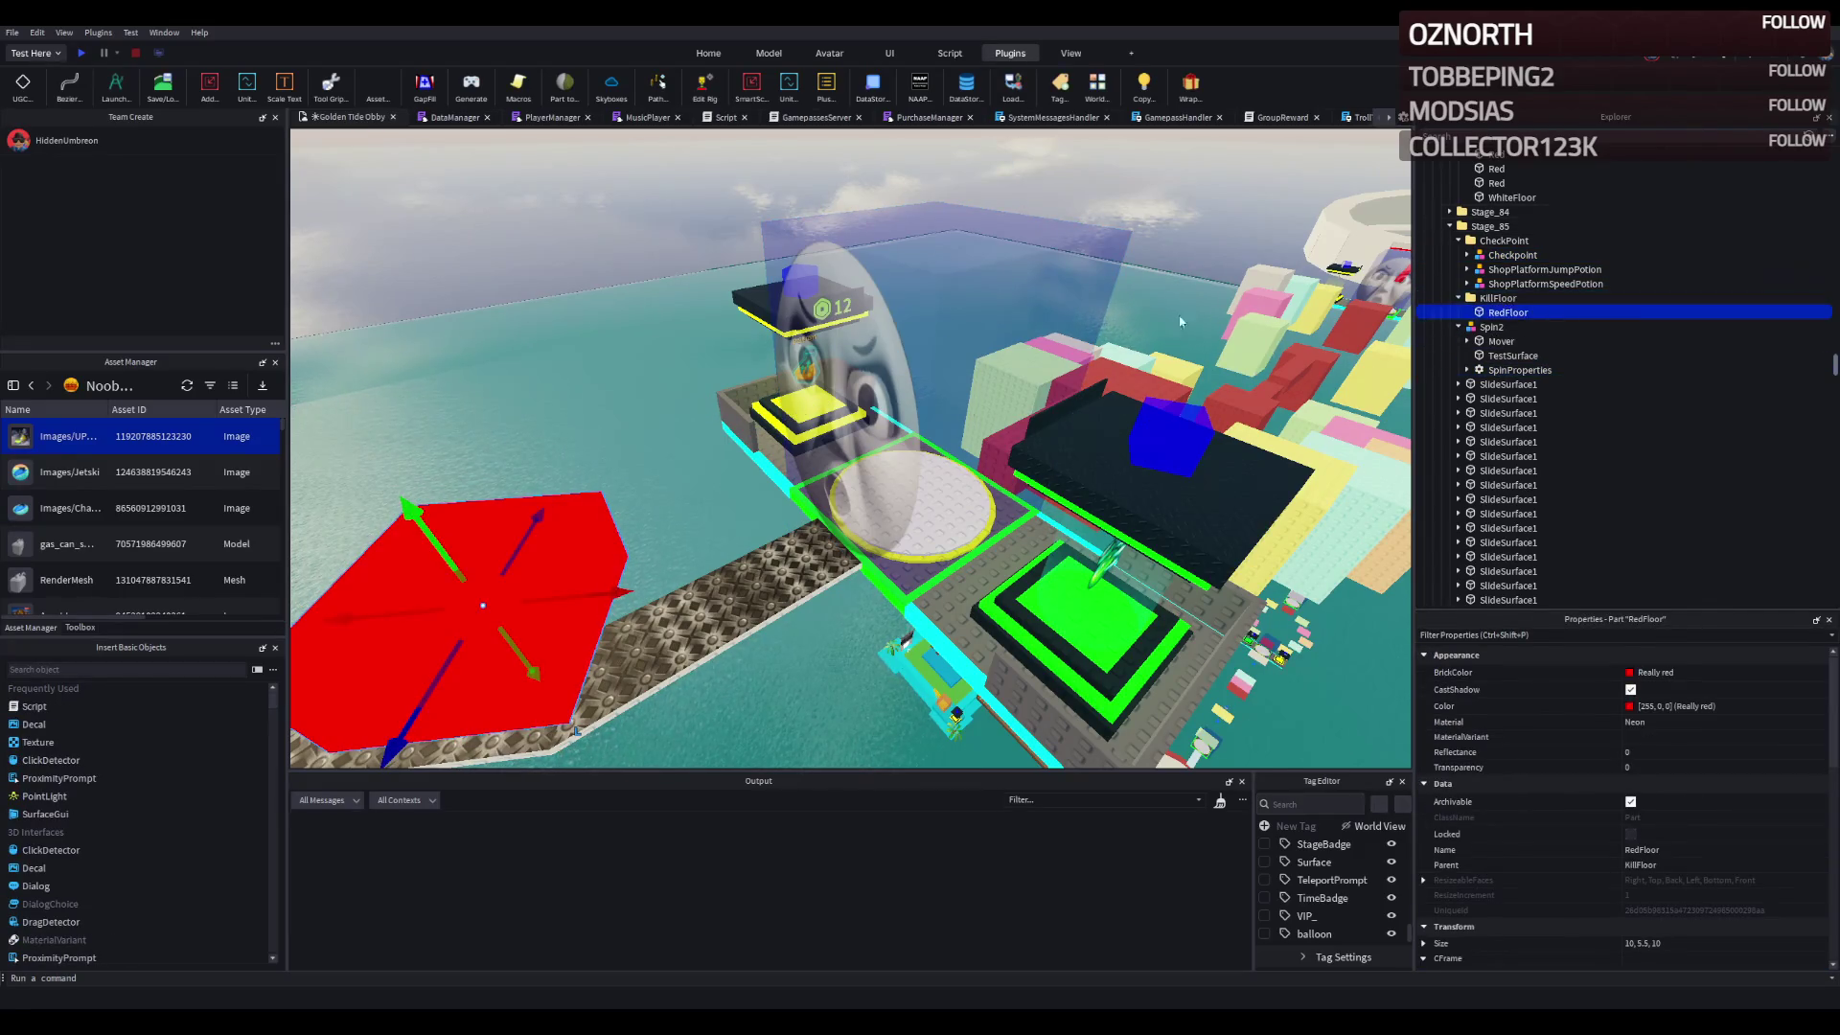
{"action": "key", "text": "f"}
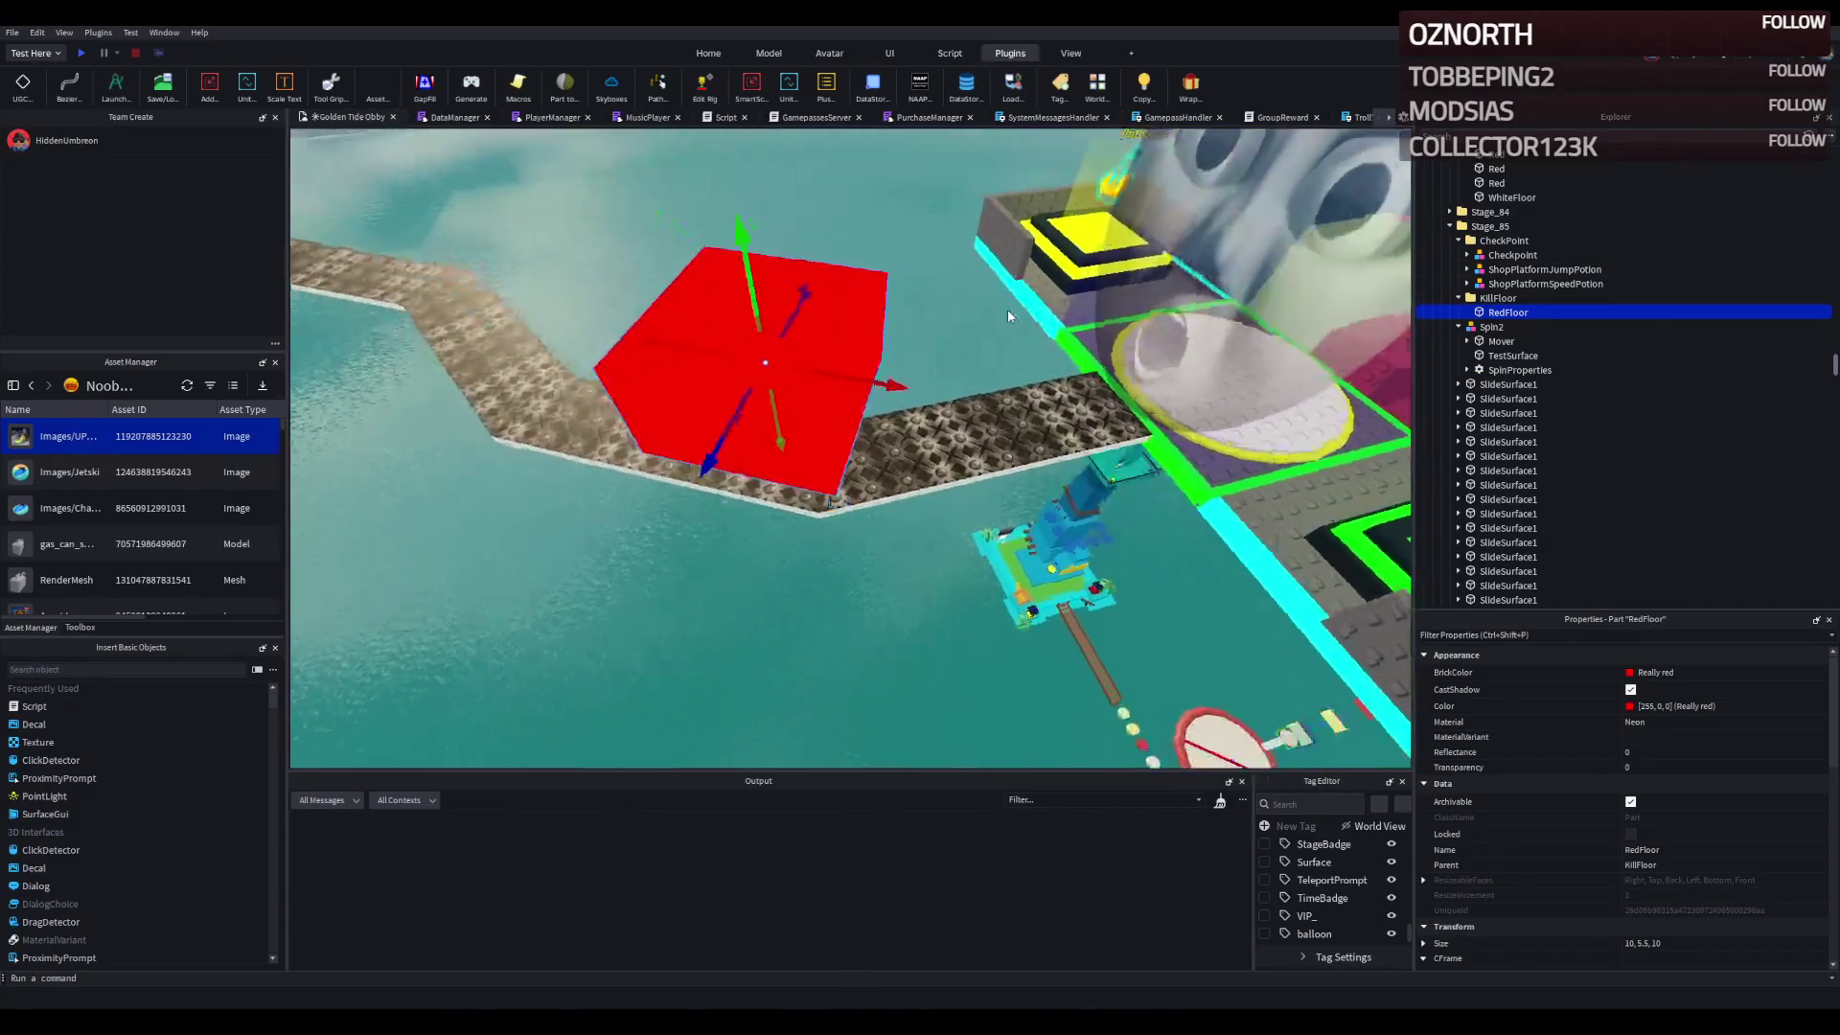
{"action": "left_click_drag", "start_coordinate": [813, 415], "coordinate": [796, 491]}
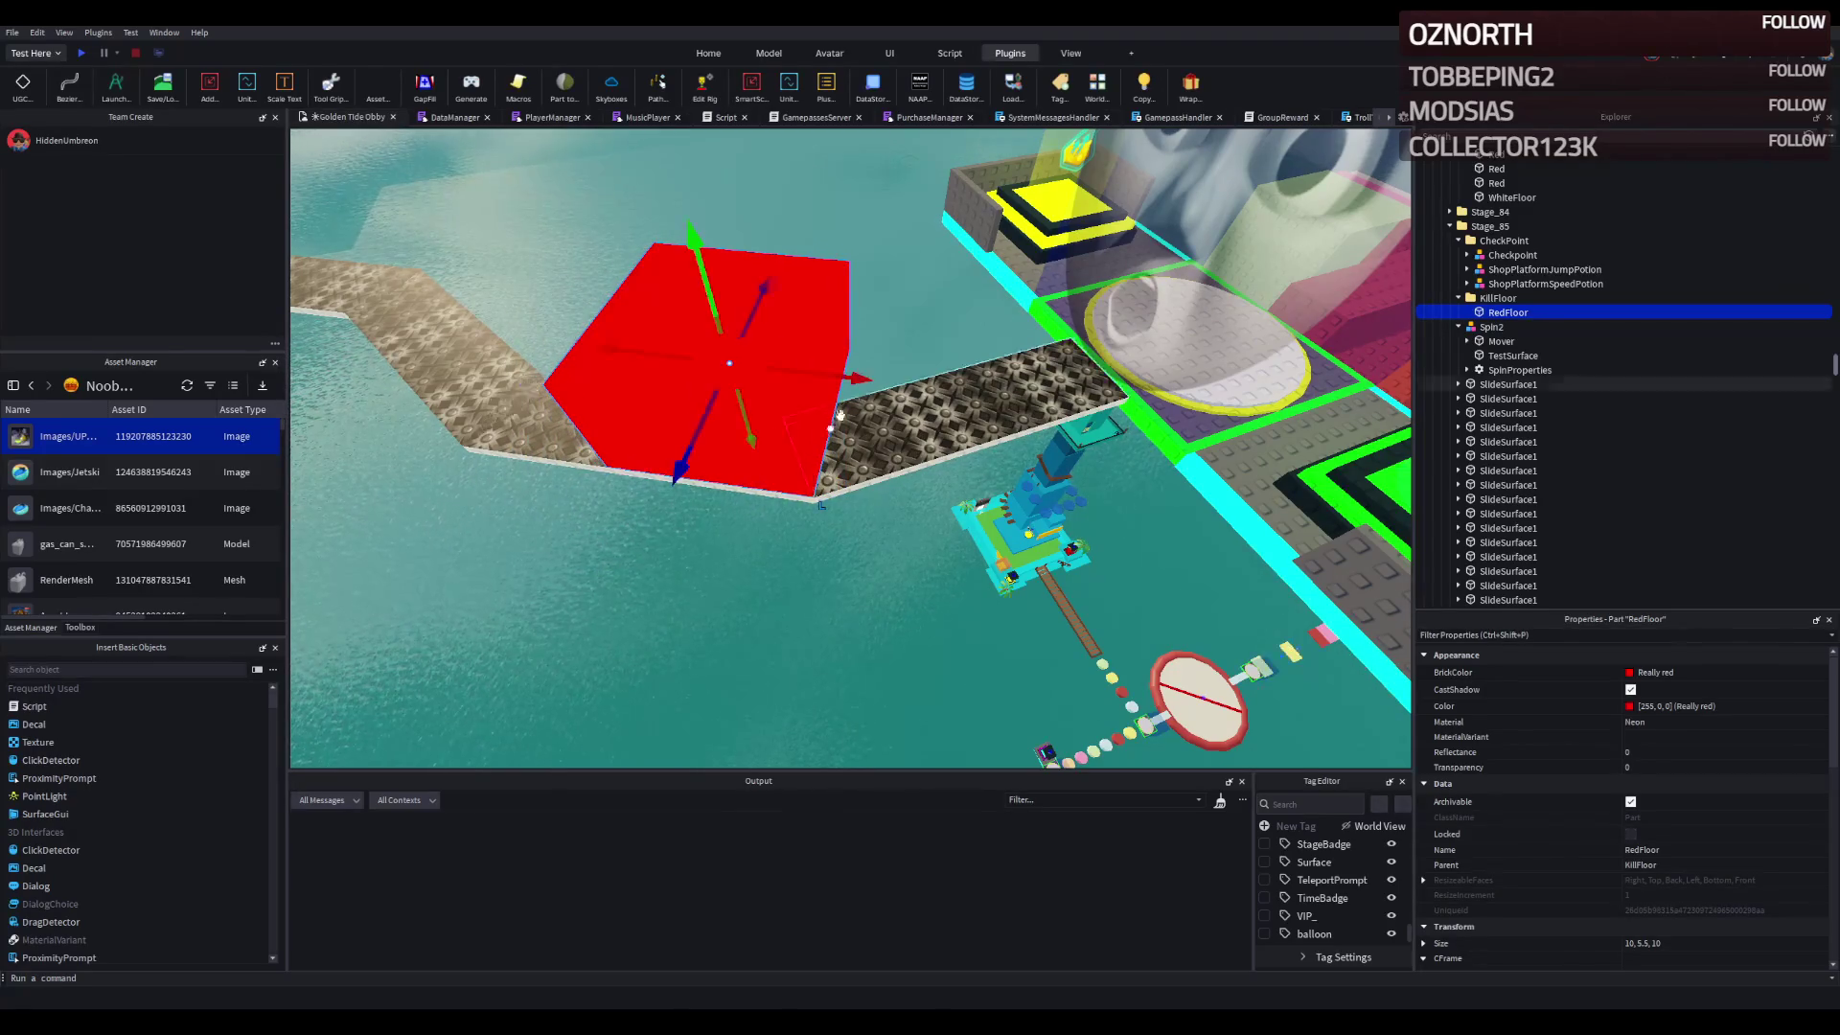
- Scale the RedFloor into a thin 1.5 × 0.5 × 5 strip and move it across the walkway
{"action": "key", "text": "f"}
{"action": "scroll", "scroll_direction": "down", "scroll_amount": 3}
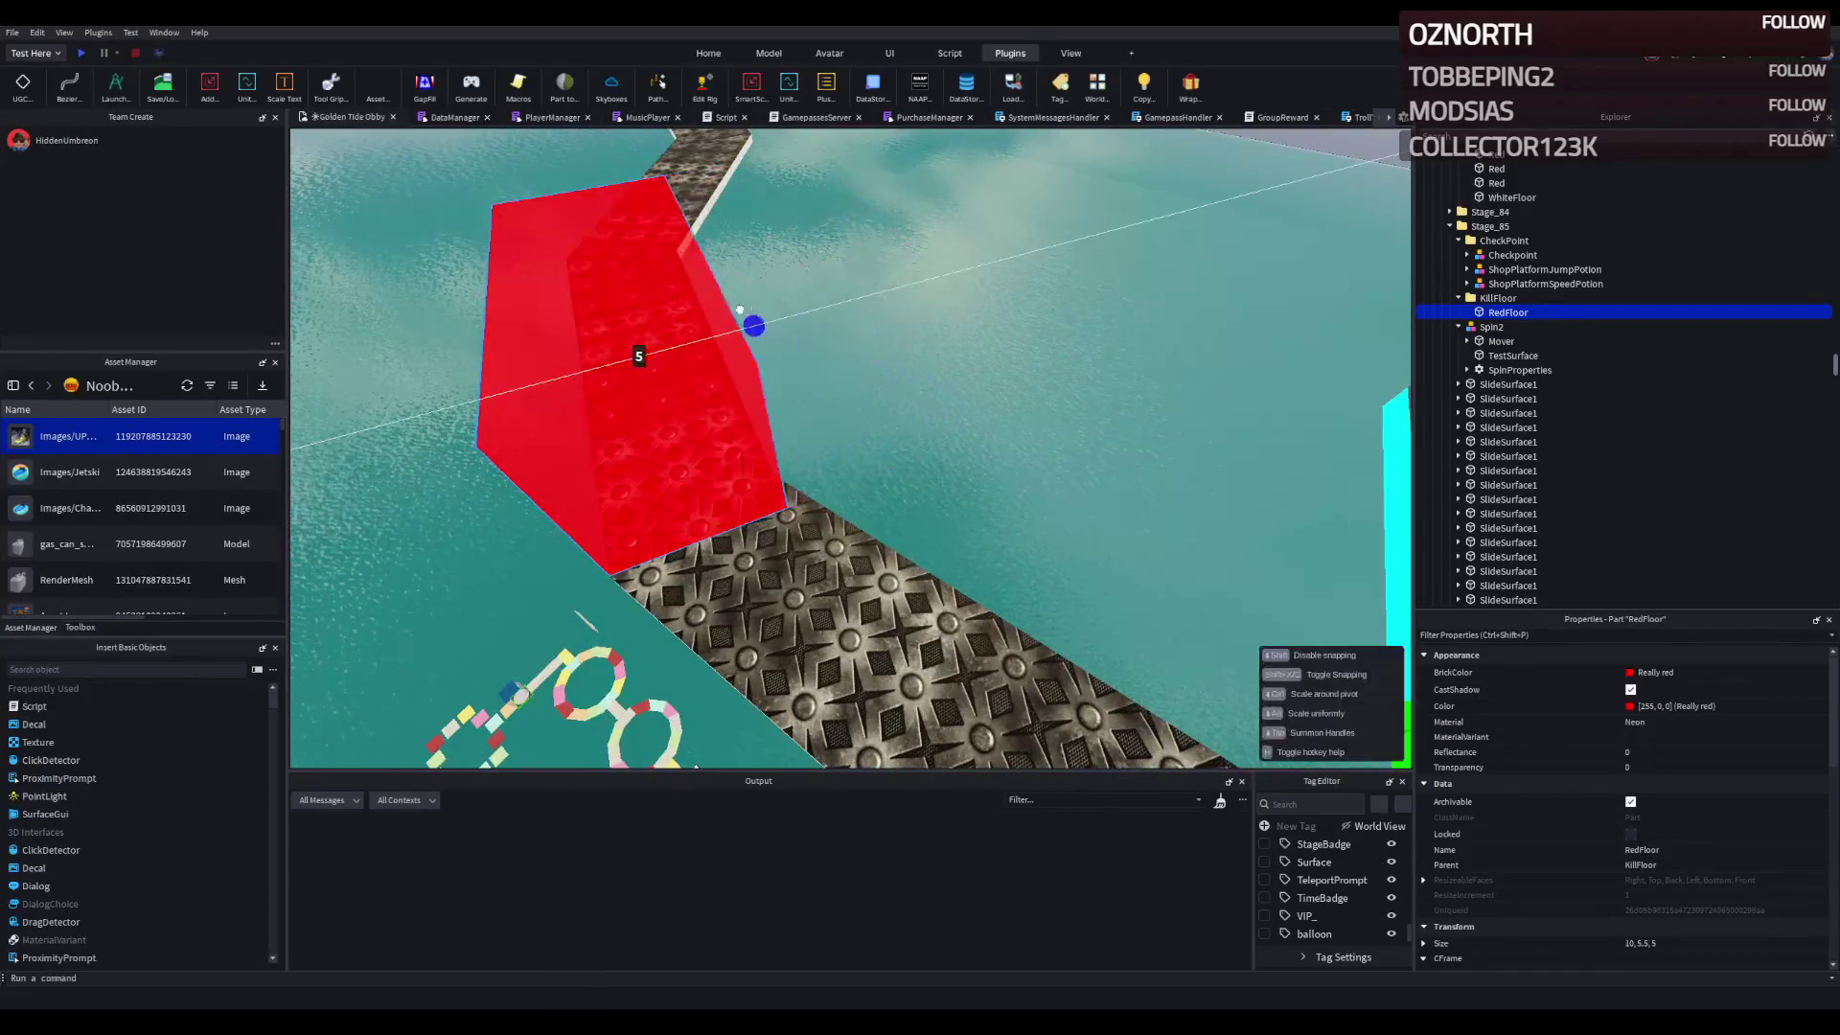
{"action": "scroll", "scroll_direction": "up", "scroll_amount": 3}
{"action": "scroll", "scroll_direction": "down", "scroll_amount": 3}
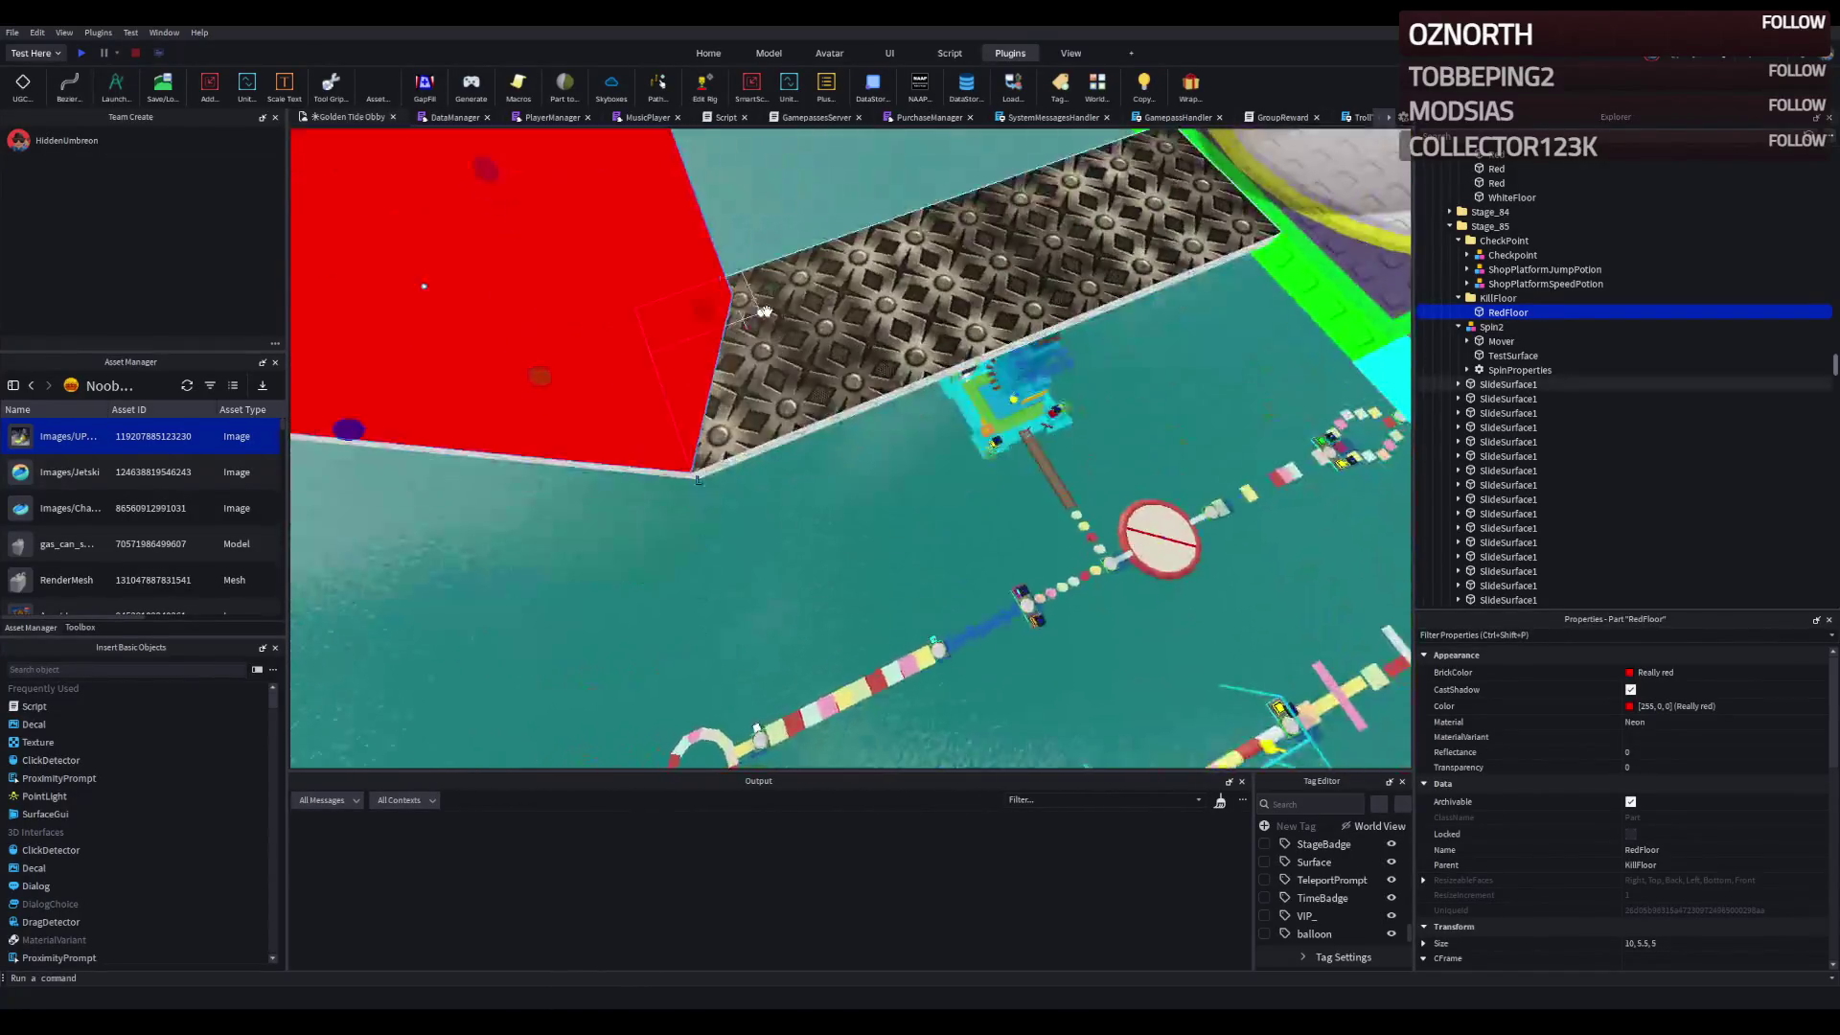
{"action": "left_click_drag", "start_coordinate": [896, 317], "coordinate": [747, 322]}
{"action": "scroll", "scroll_direction": "up", "scroll_amount": 3}
{"action": "scroll", "scroll_direction": "down", "scroll_amount": 3}
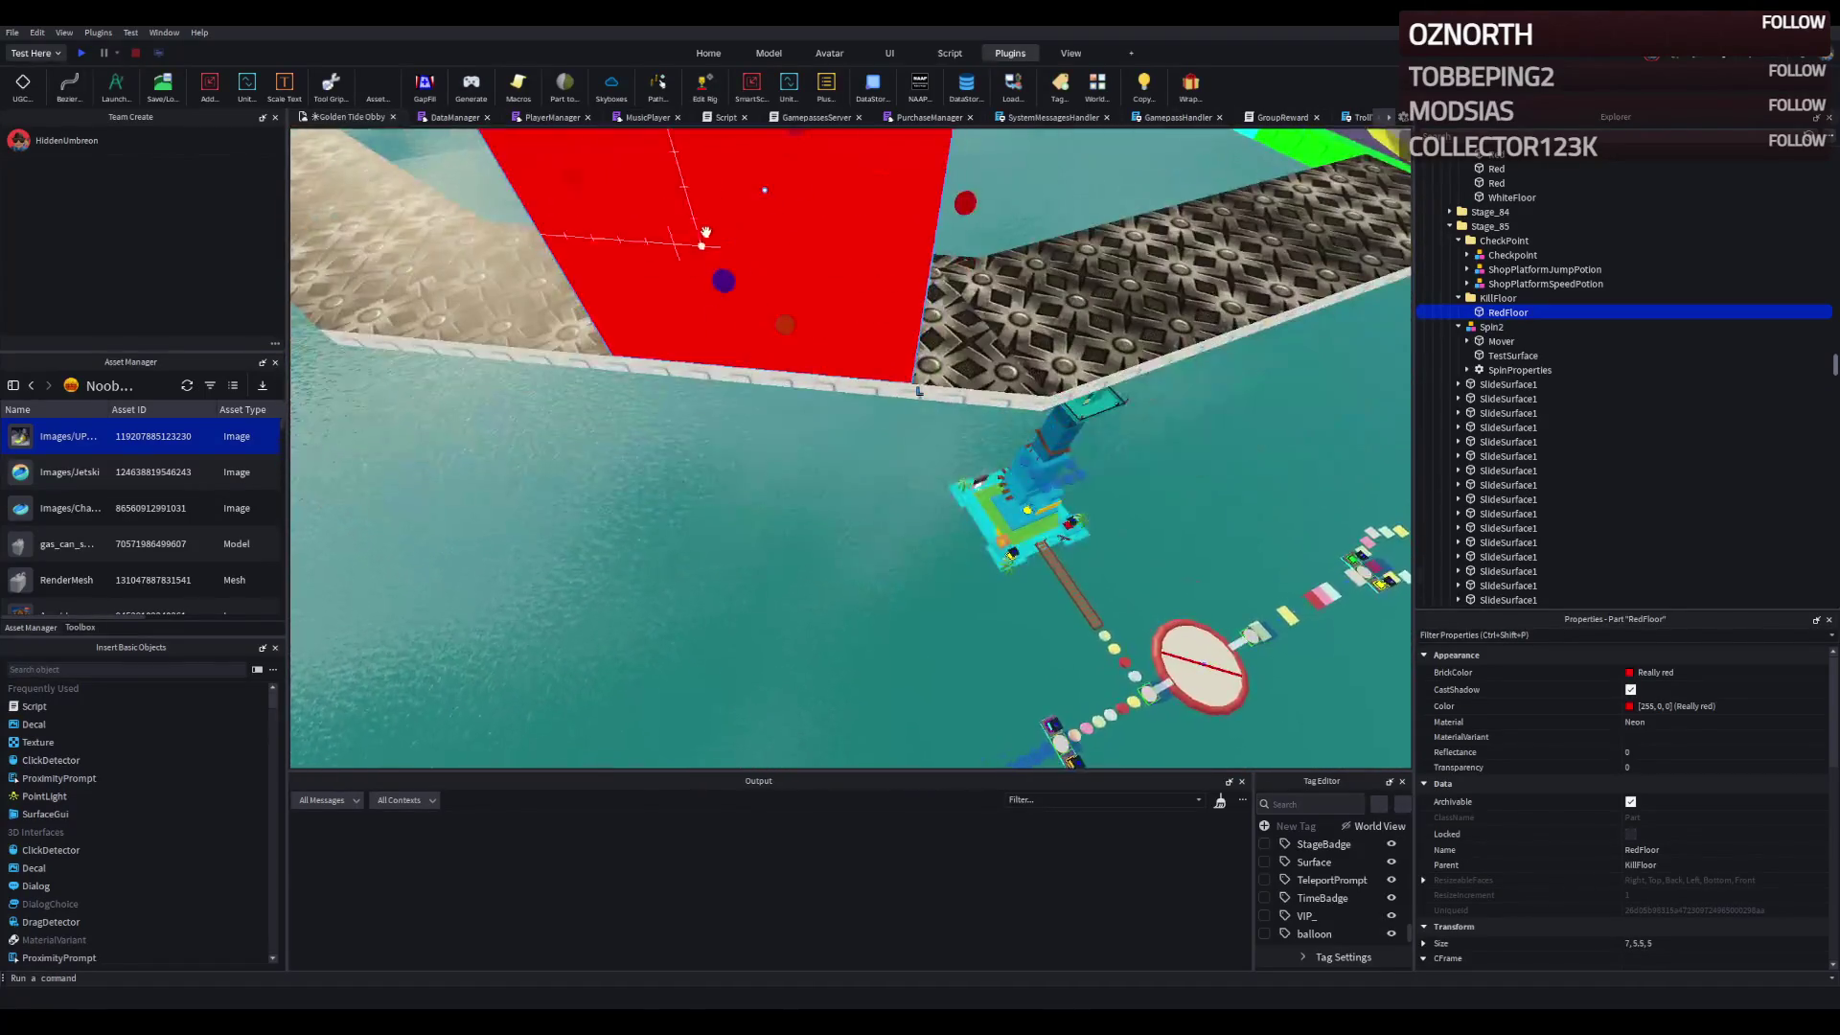
{"action": "scroll", "scroll_direction": "up", "scroll_amount": 3}
{"action": "left_click_drag", "start_coordinate": [811, 213], "coordinate": [818, 427]}
{"action": "left_click_drag", "start_coordinate": [685, 437], "coordinate": [867, 471]}
{"action": "key", "text": "ctrl+2"}
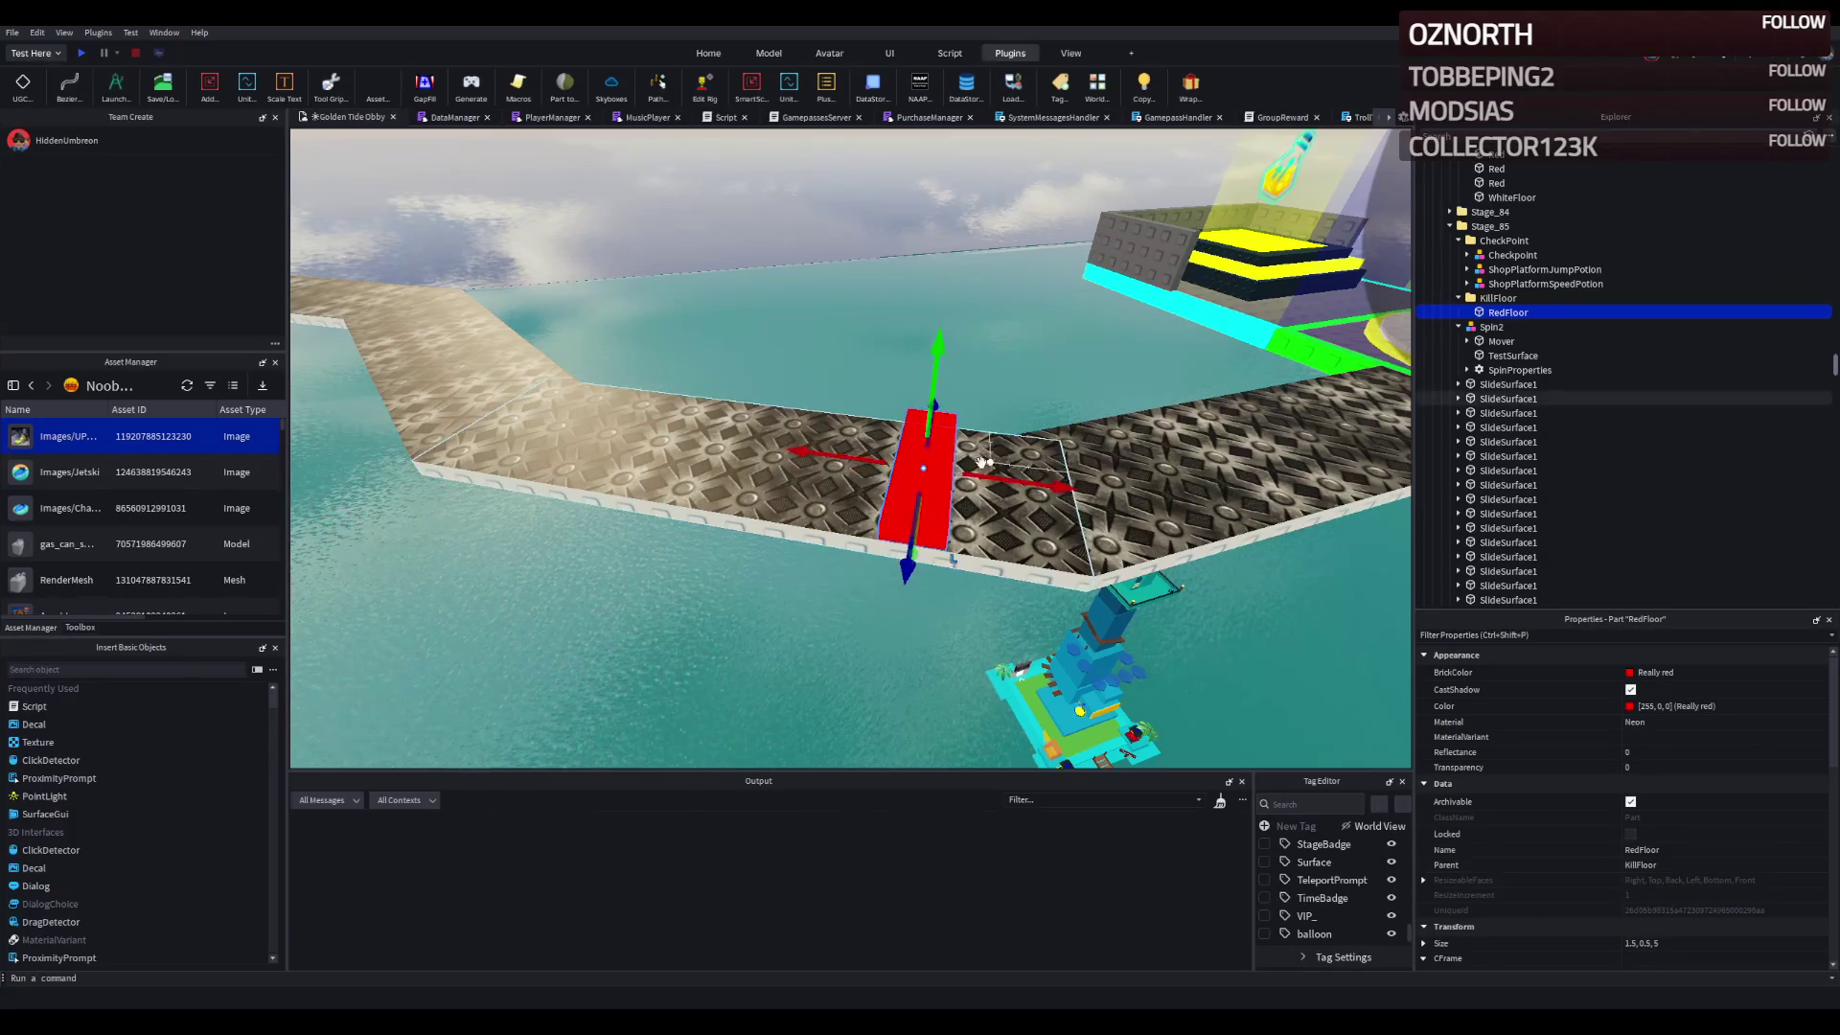
{"action": "left_click_drag", "start_coordinate": [992, 484], "coordinate": [957, 493]}
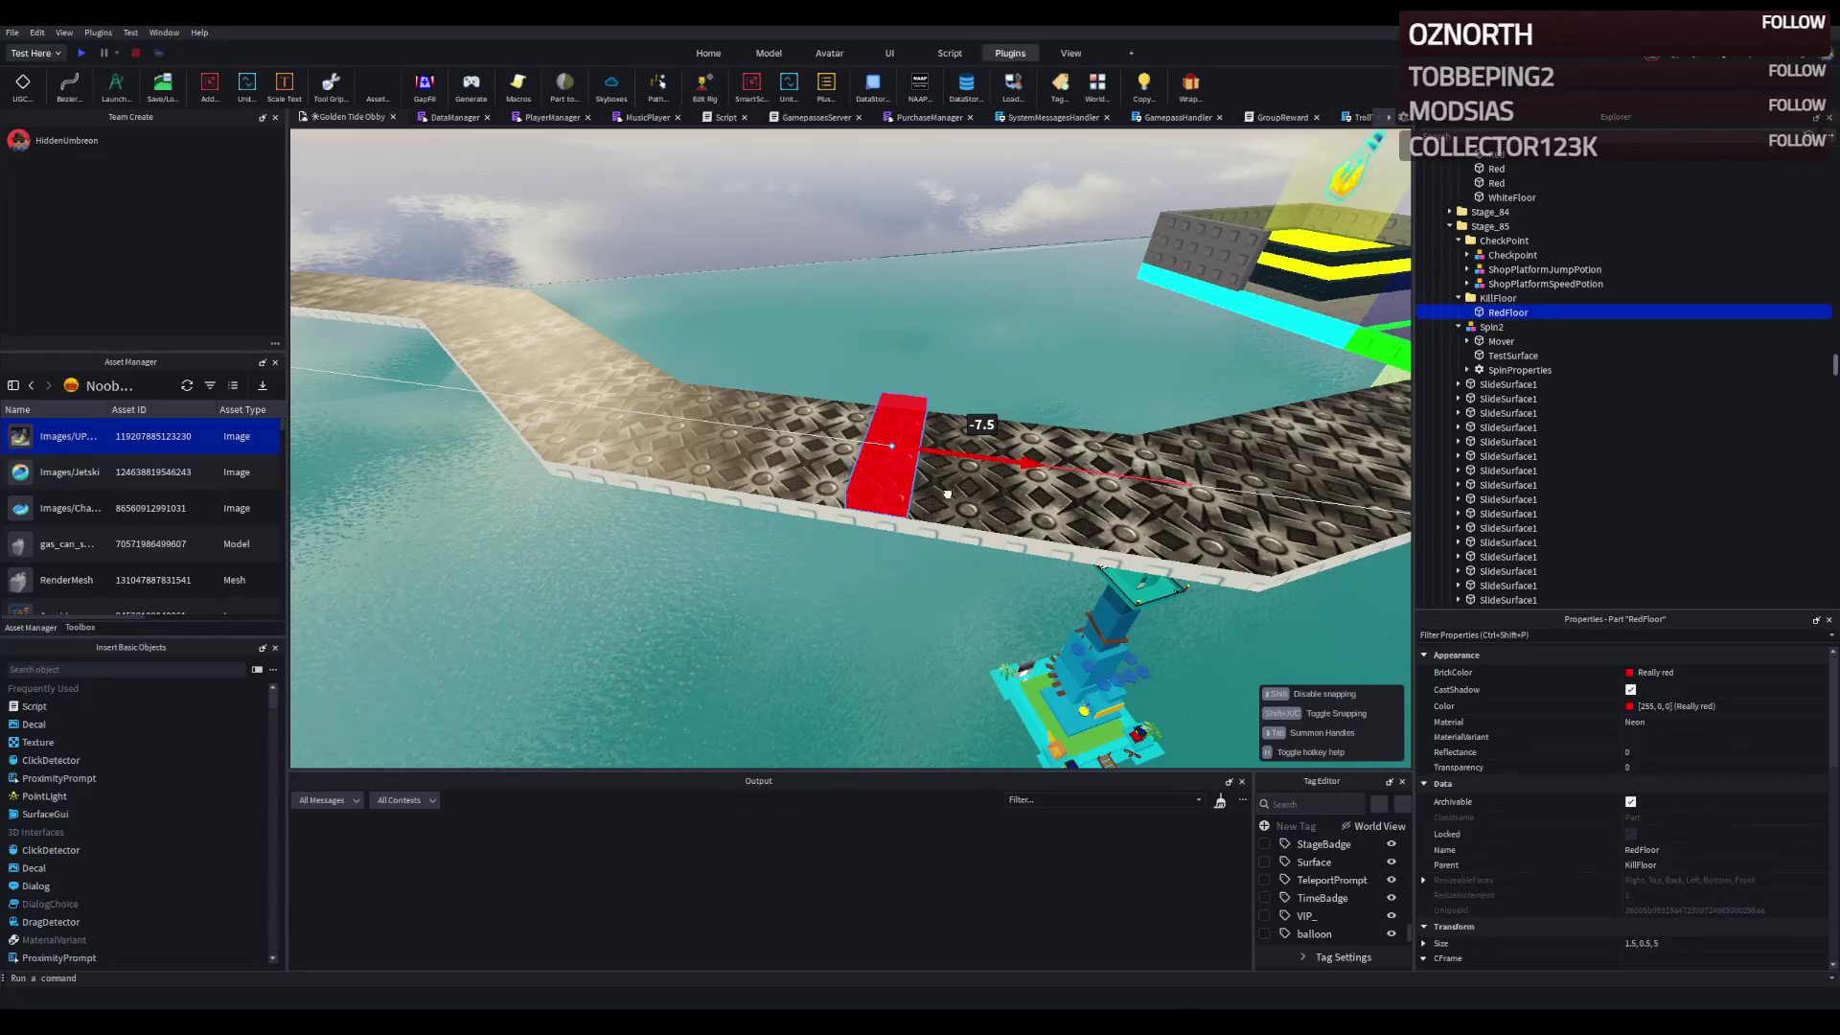
{"action": "left_click_drag", "start_coordinate": [947, 494], "coordinate": [875, 430]}
- Duplicate the red strip and space the copies along the walkway
{"action": "key", "text": "f"}
{"action": "key", "text": "ctrl+d"}
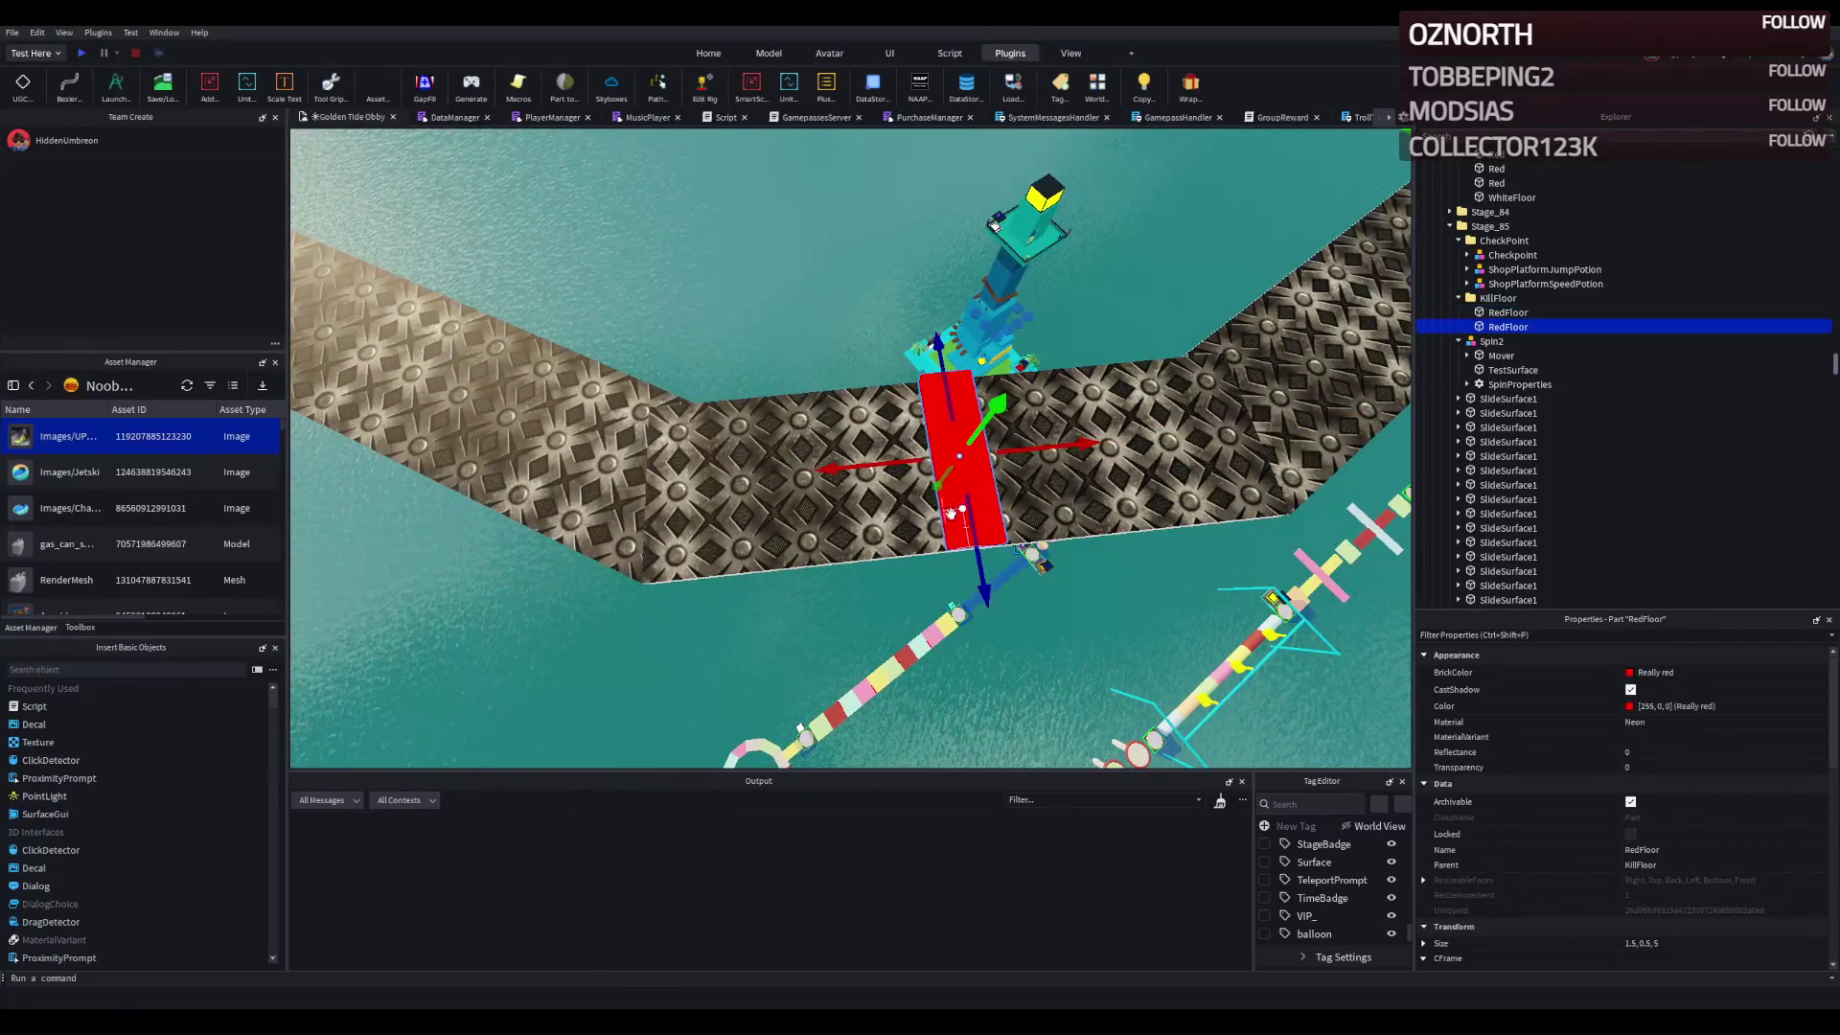
{"action": "left_click_drag", "start_coordinate": [950, 526], "coordinate": [772, 534]}
{"action": "left_click_drag", "start_coordinate": [906, 522], "coordinate": [1078, 538]}
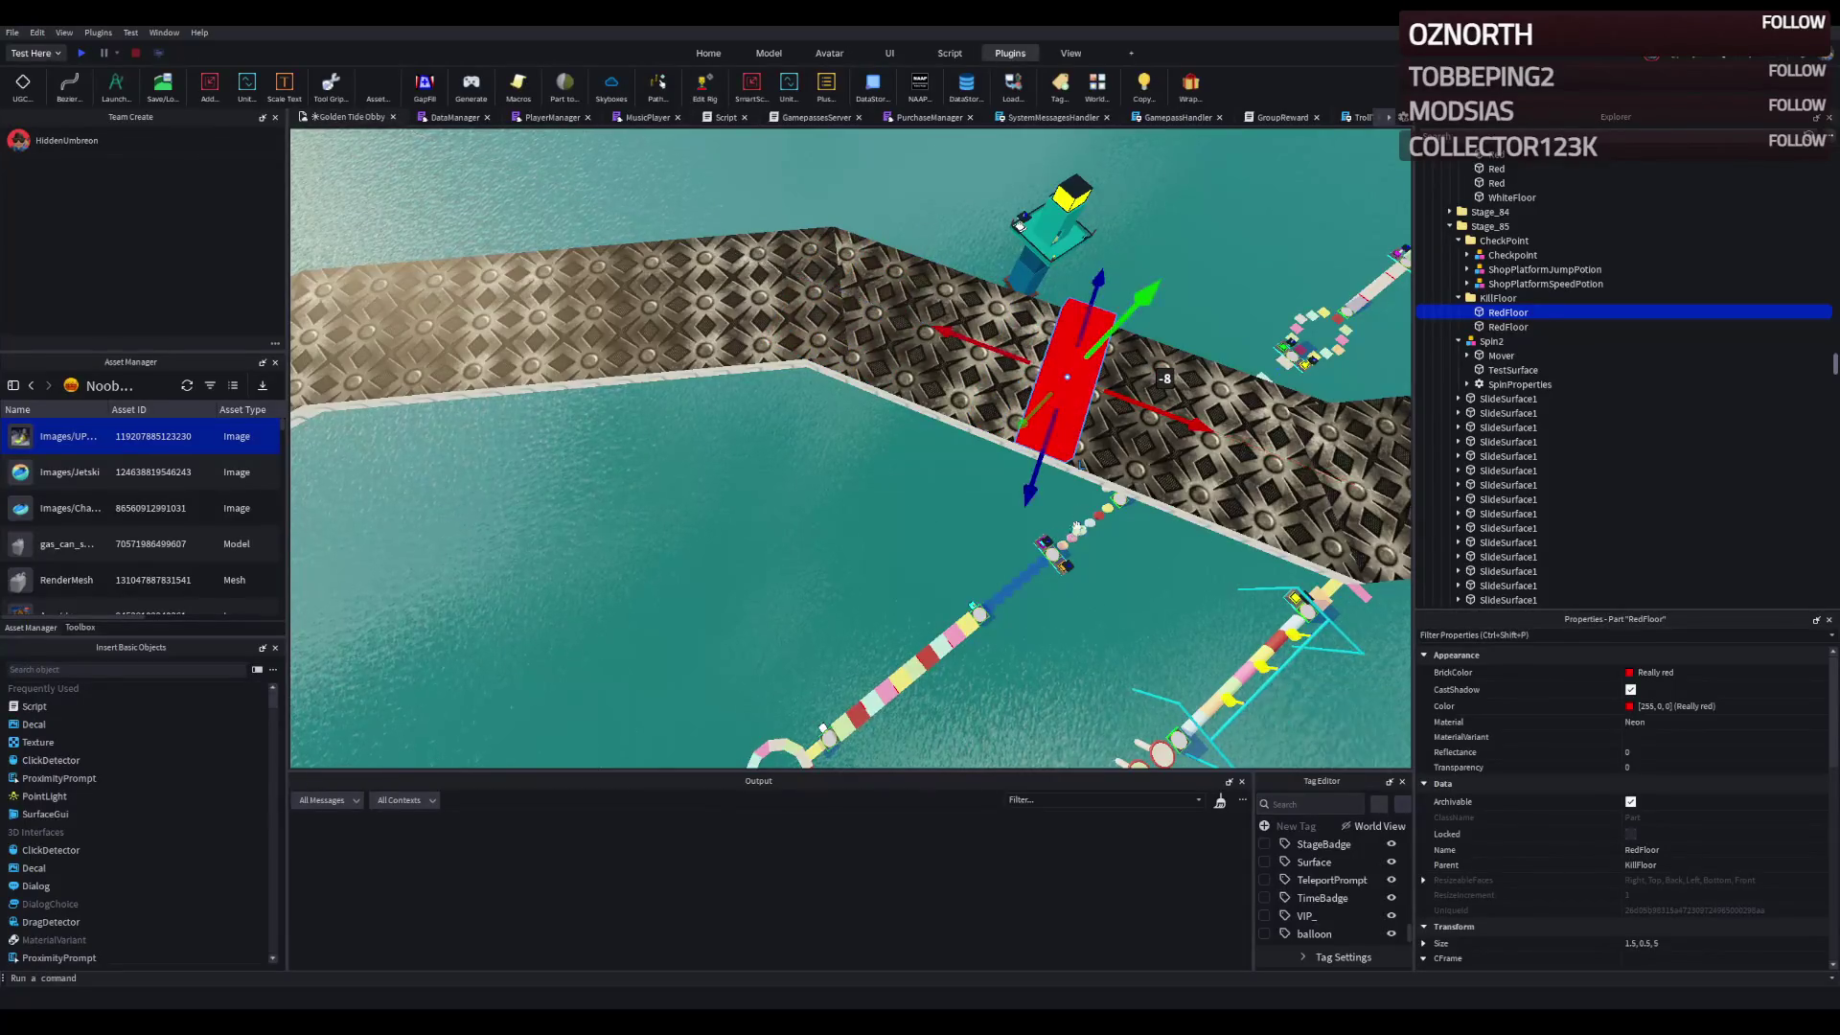
{"action": "key", "text": "ctrl+d"}
{"action": "left_click_drag", "start_coordinate": [1062, 407], "coordinate": [794, 356]}
{"action": "left_click_drag", "start_coordinate": [851, 279], "coordinate": [589, 443]}
{"action": "key", "text": "ctrl+d"}
- Duplicate a red strip, turn it 90° across the walkway and place it further along
{"action": "left_click", "coordinate": [1350, 584]}
{"action": "left_click", "coordinate": [1019, 393]}
{"action": "left_click", "coordinate": [661, 462]}
{"action": "key", "text": "ctrl+d"}
{"action": "left_click_drag", "start_coordinate": [1007, 436], "coordinate": [1000, 505]}
{"action": "key", "text": "ctrl+r"}
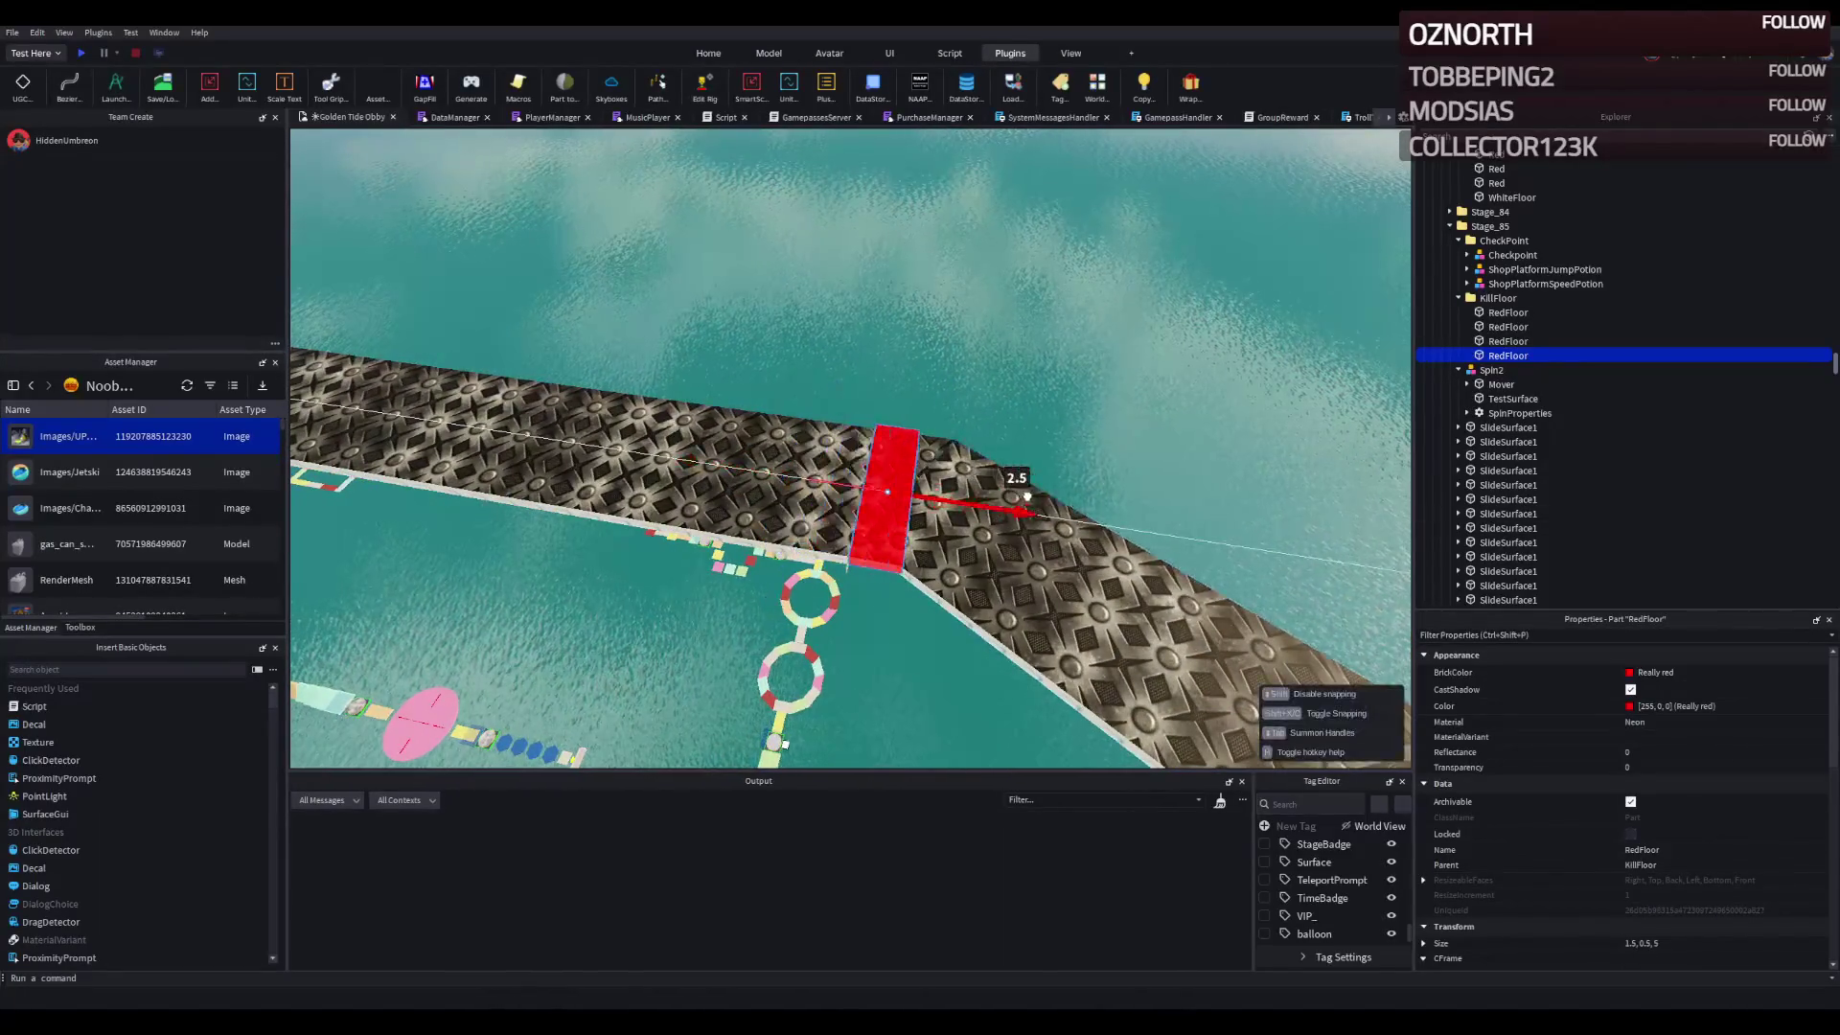
{"action": "left_click_drag", "start_coordinate": [839, 543], "coordinate": [859, 528]}
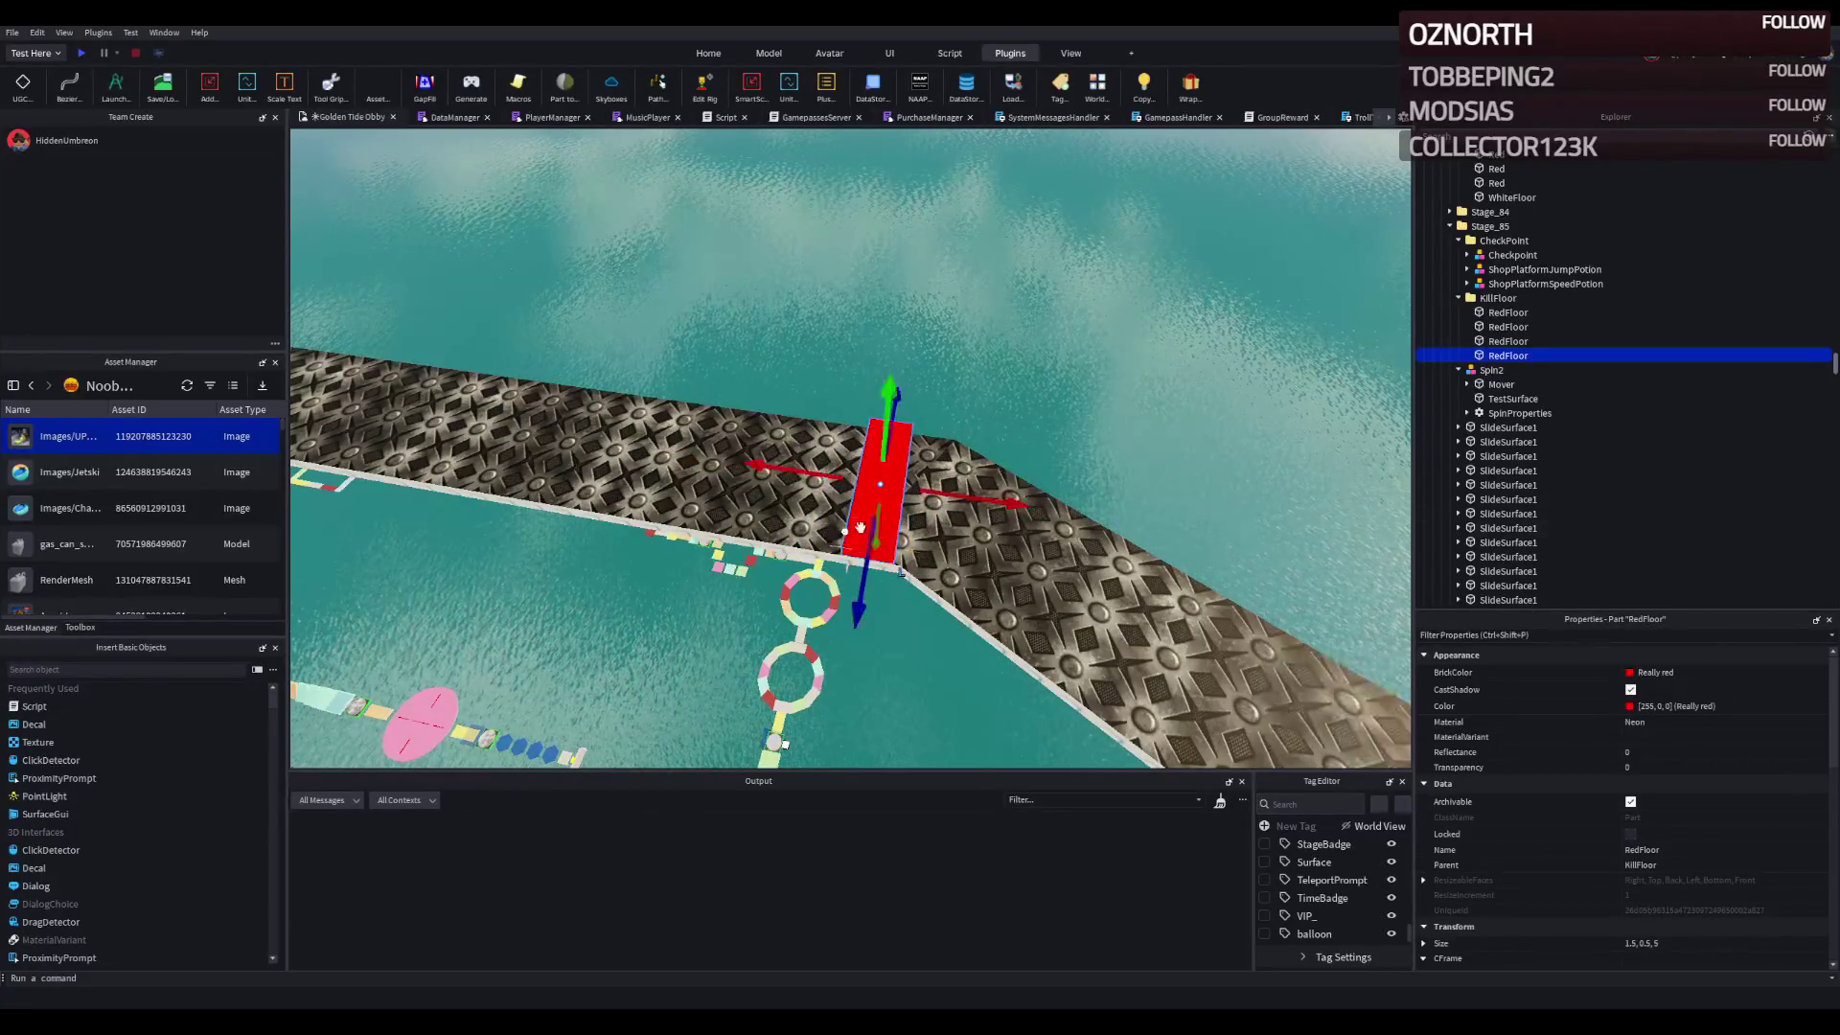
{"action": "left_click_drag", "start_coordinate": [962, 498], "coordinate": [1036, 505]}
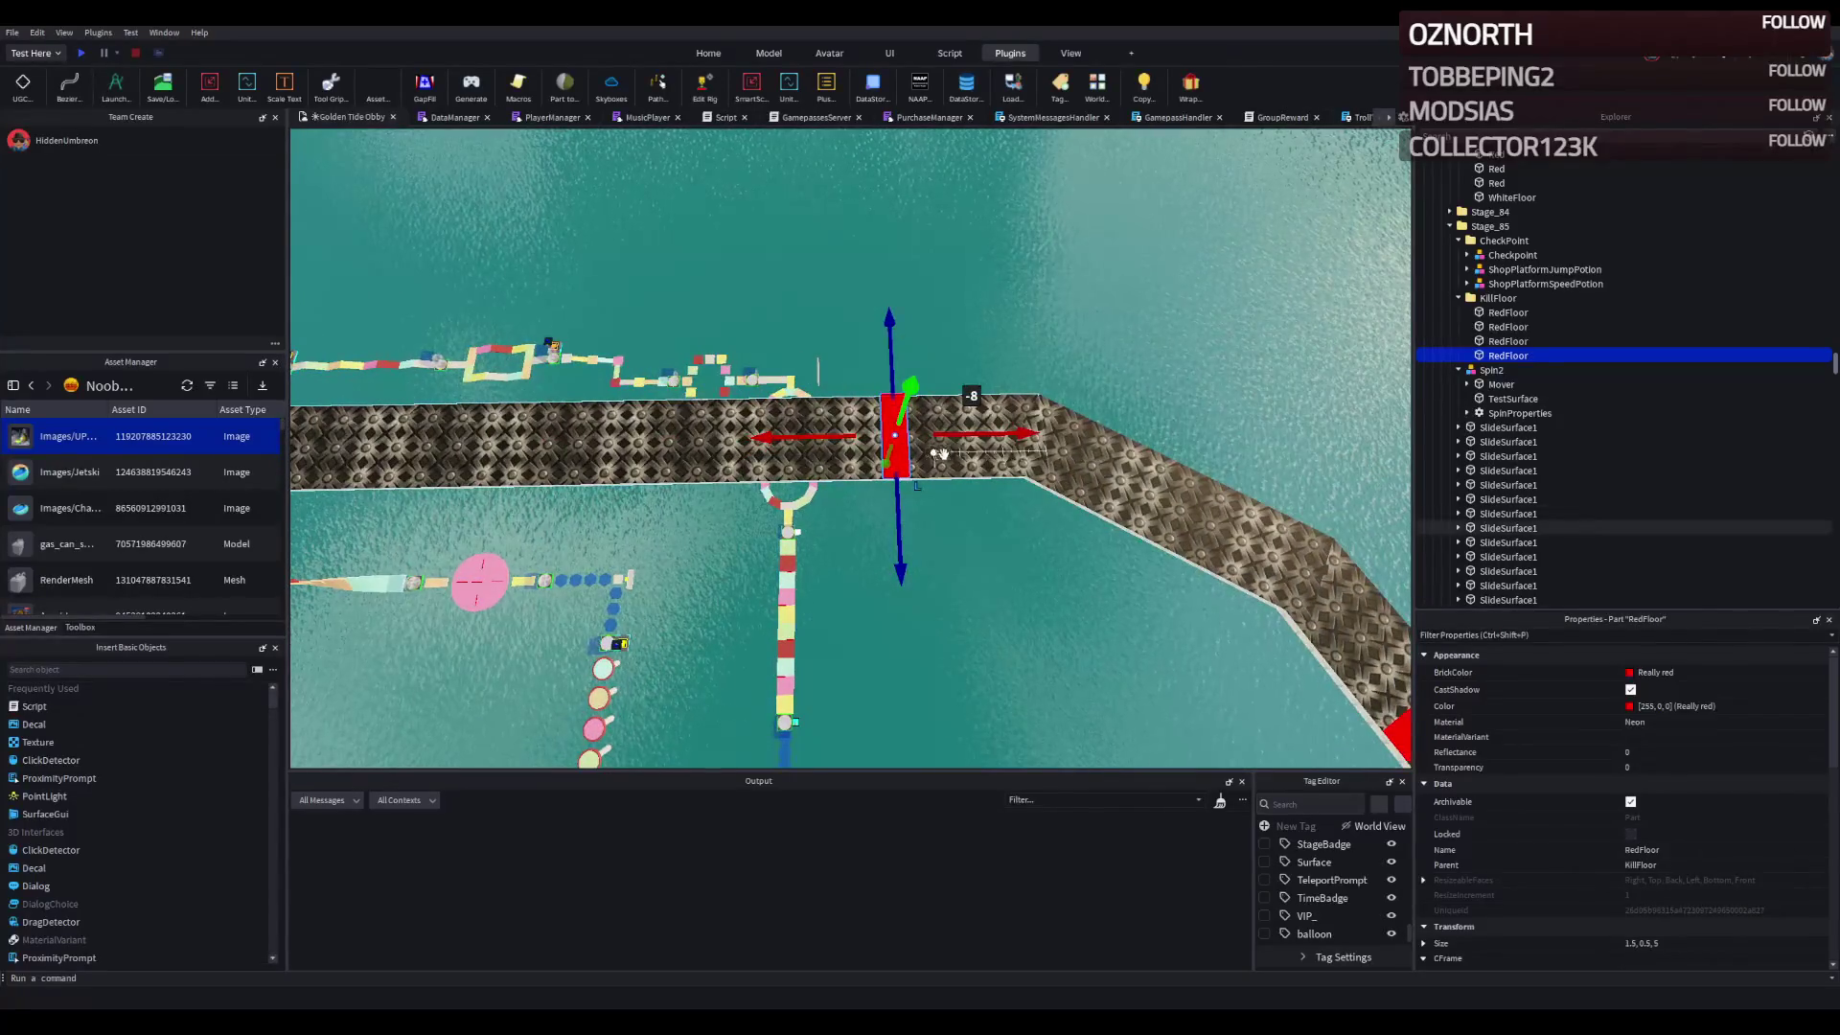
- Add two more red strip copies and shift a group of three along the walkway
{"action": "key", "text": "ctrl+d"}
{"action": "left_click_drag", "start_coordinate": [986, 433], "coordinate": [946, 439]}
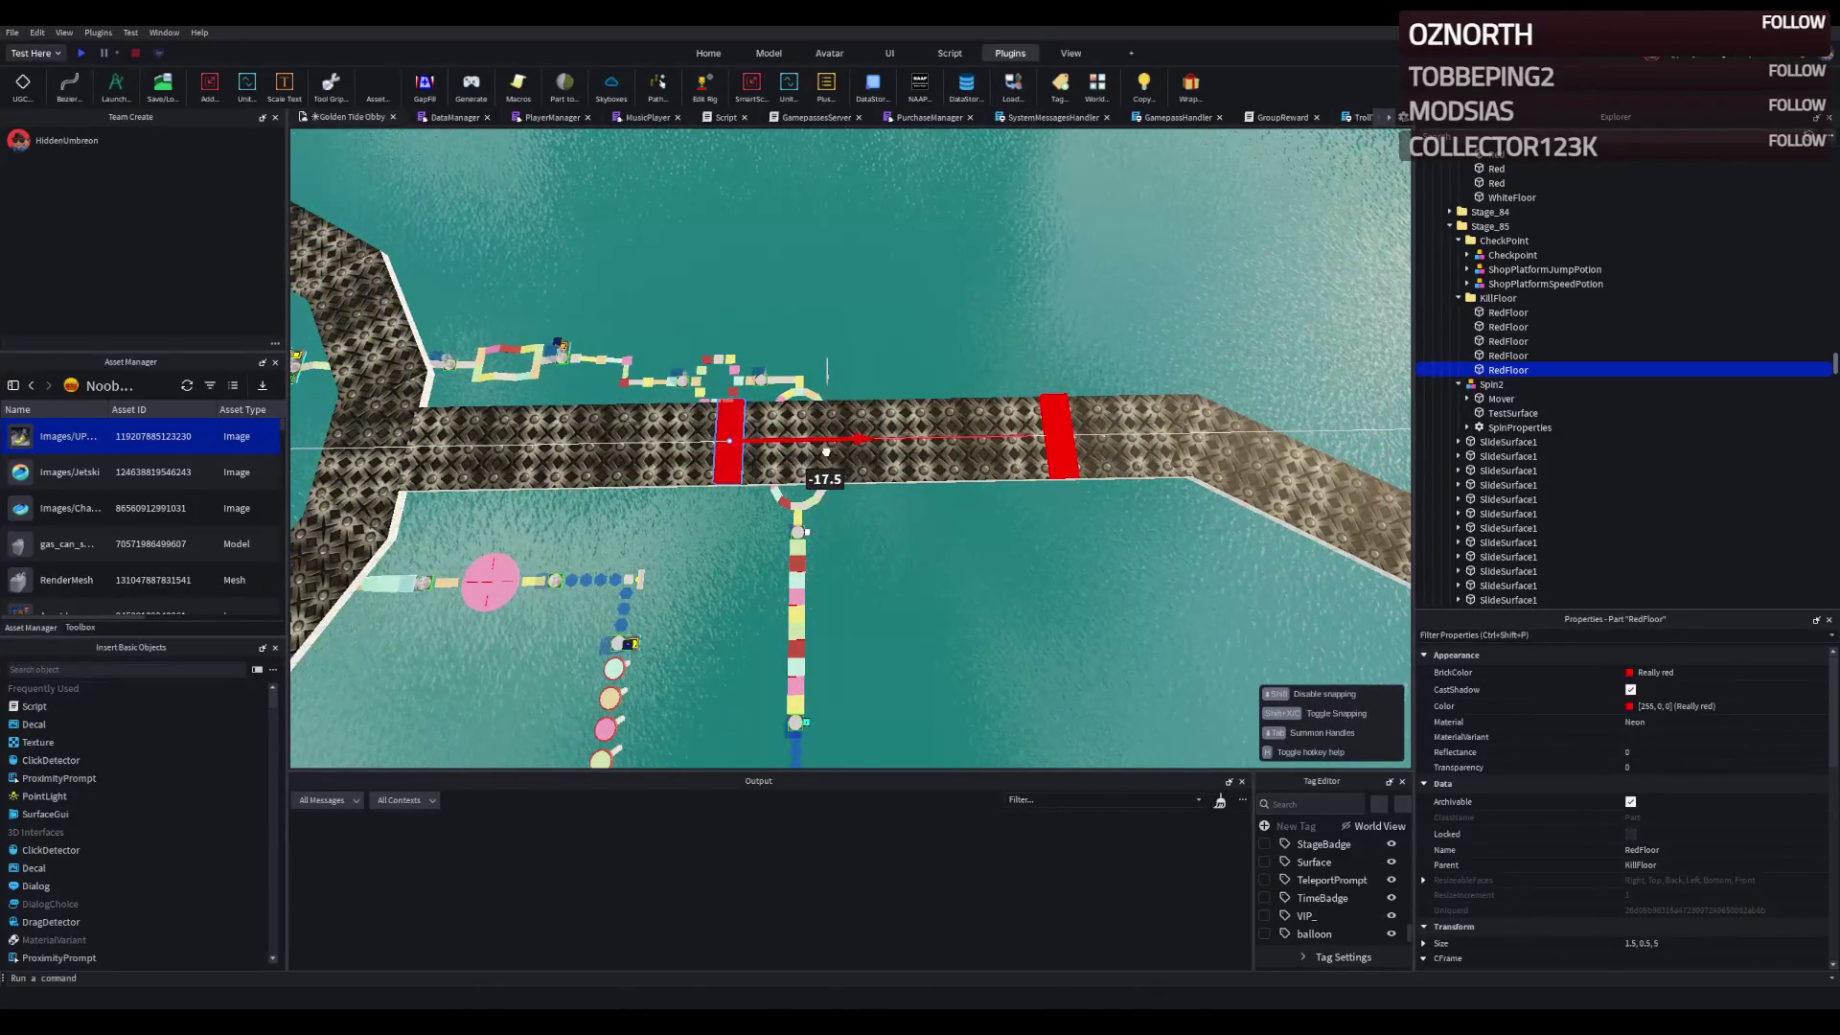
{"action": "left_click_drag", "start_coordinate": [858, 449], "coordinate": [933, 447]}
{"action": "key", "text": "ctrl+d"}
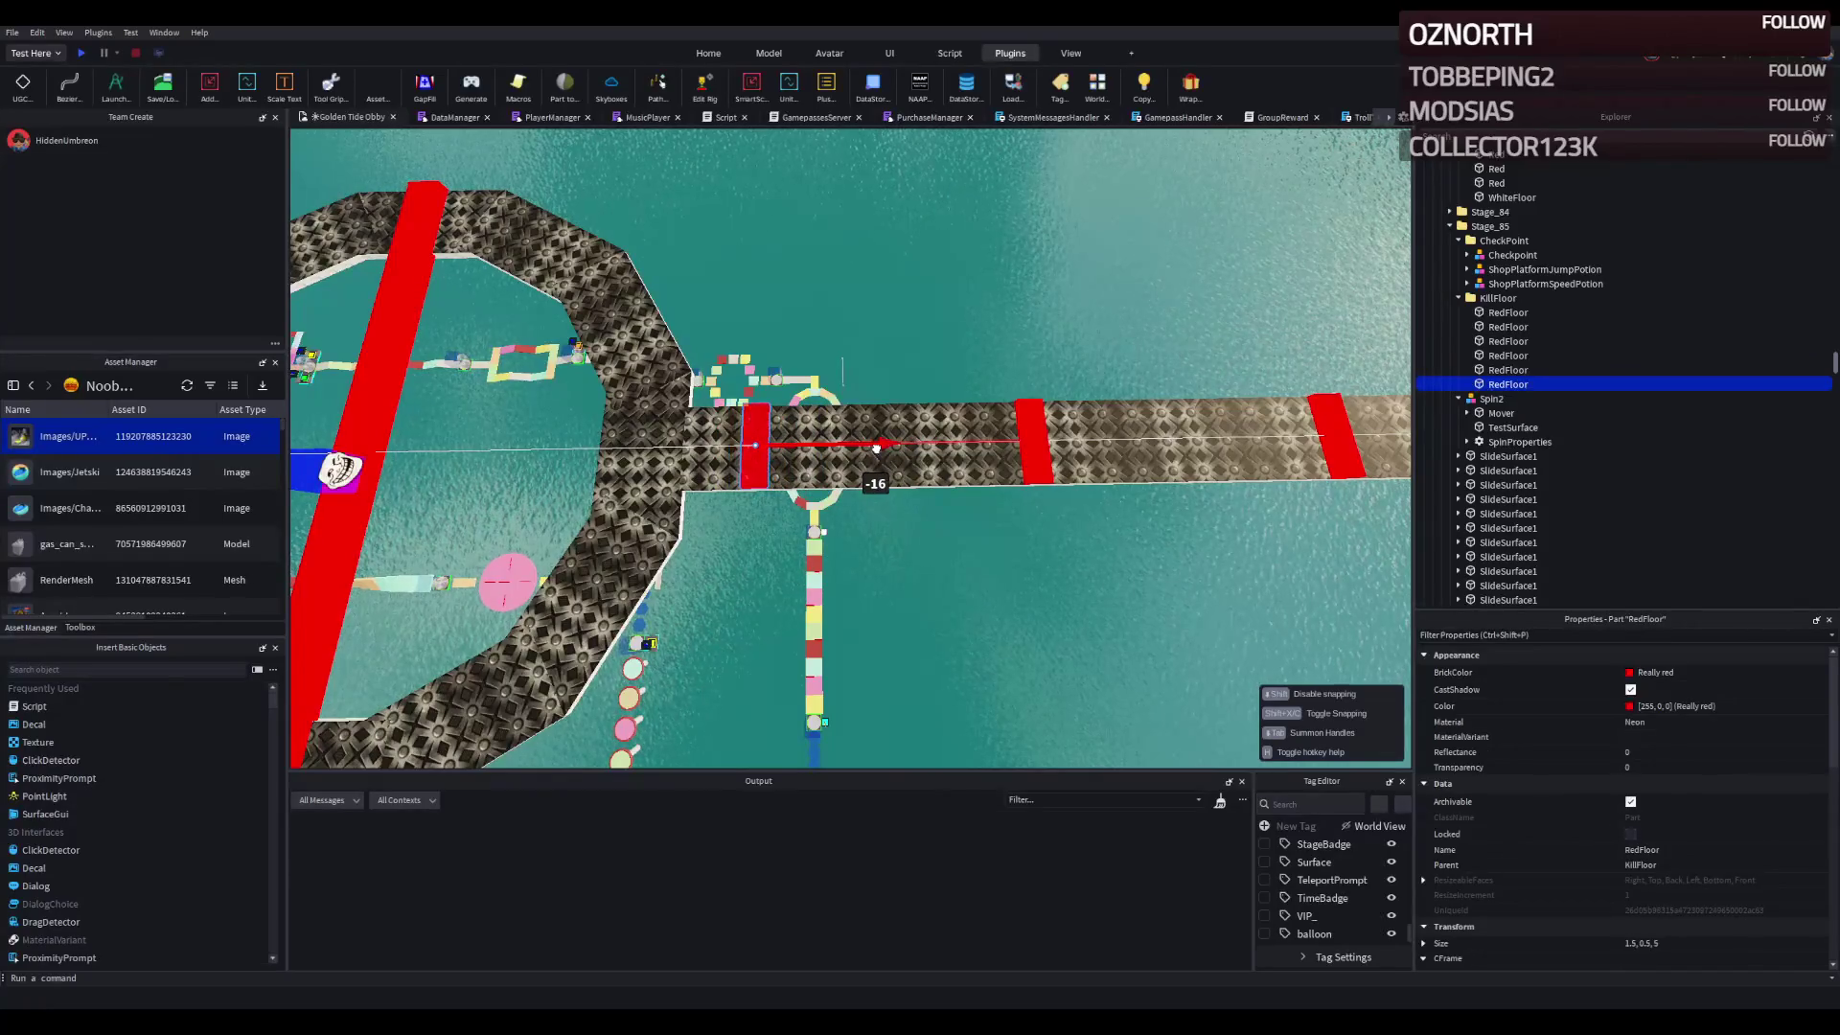
{"action": "left_click_drag", "start_coordinate": [875, 447], "coordinate": [876, 448]}
{"action": "left_click", "coordinate": [640, 446]}
{"action": "left_click", "coordinate": [1220, 435]}
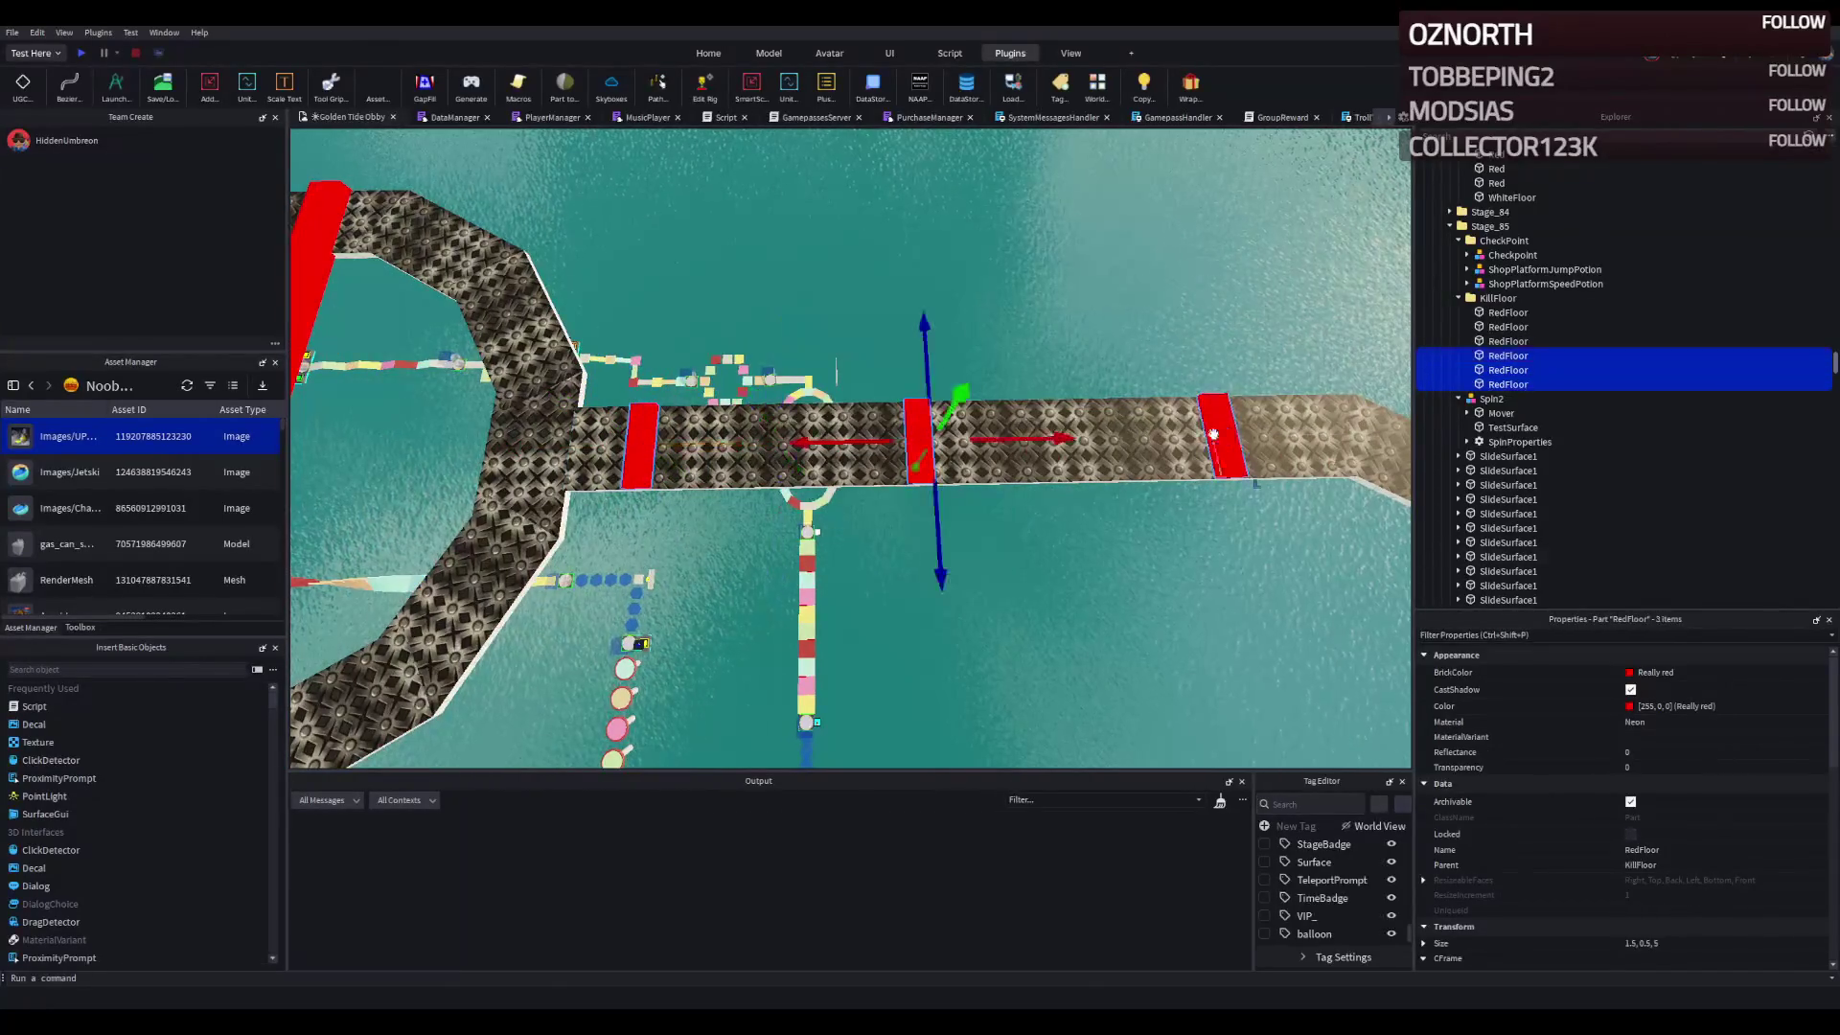
{"action": "left_click_drag", "start_coordinate": [1056, 439], "coordinate": [982, 448]}
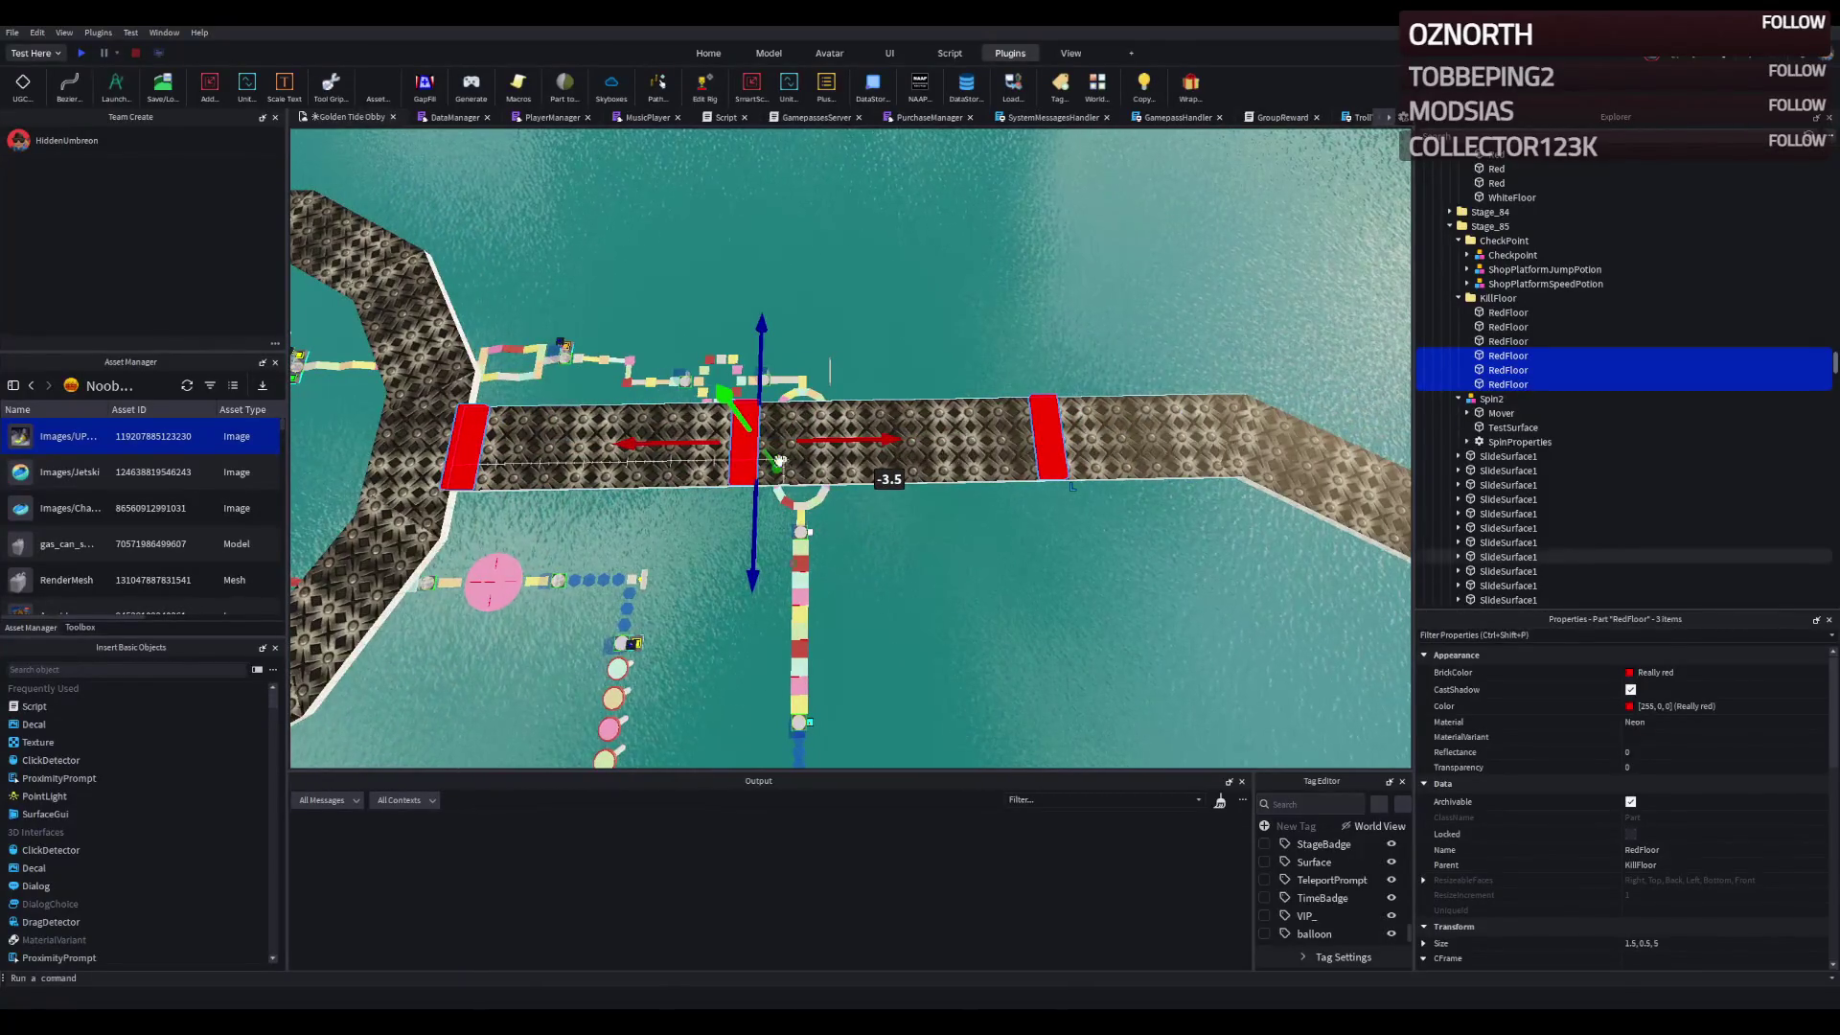
- Spread the red strips out individually along the diamond-plate walkway
{"action": "left_click", "coordinate": [745, 446]}
{"action": "left_click", "coordinate": [1050, 441]}
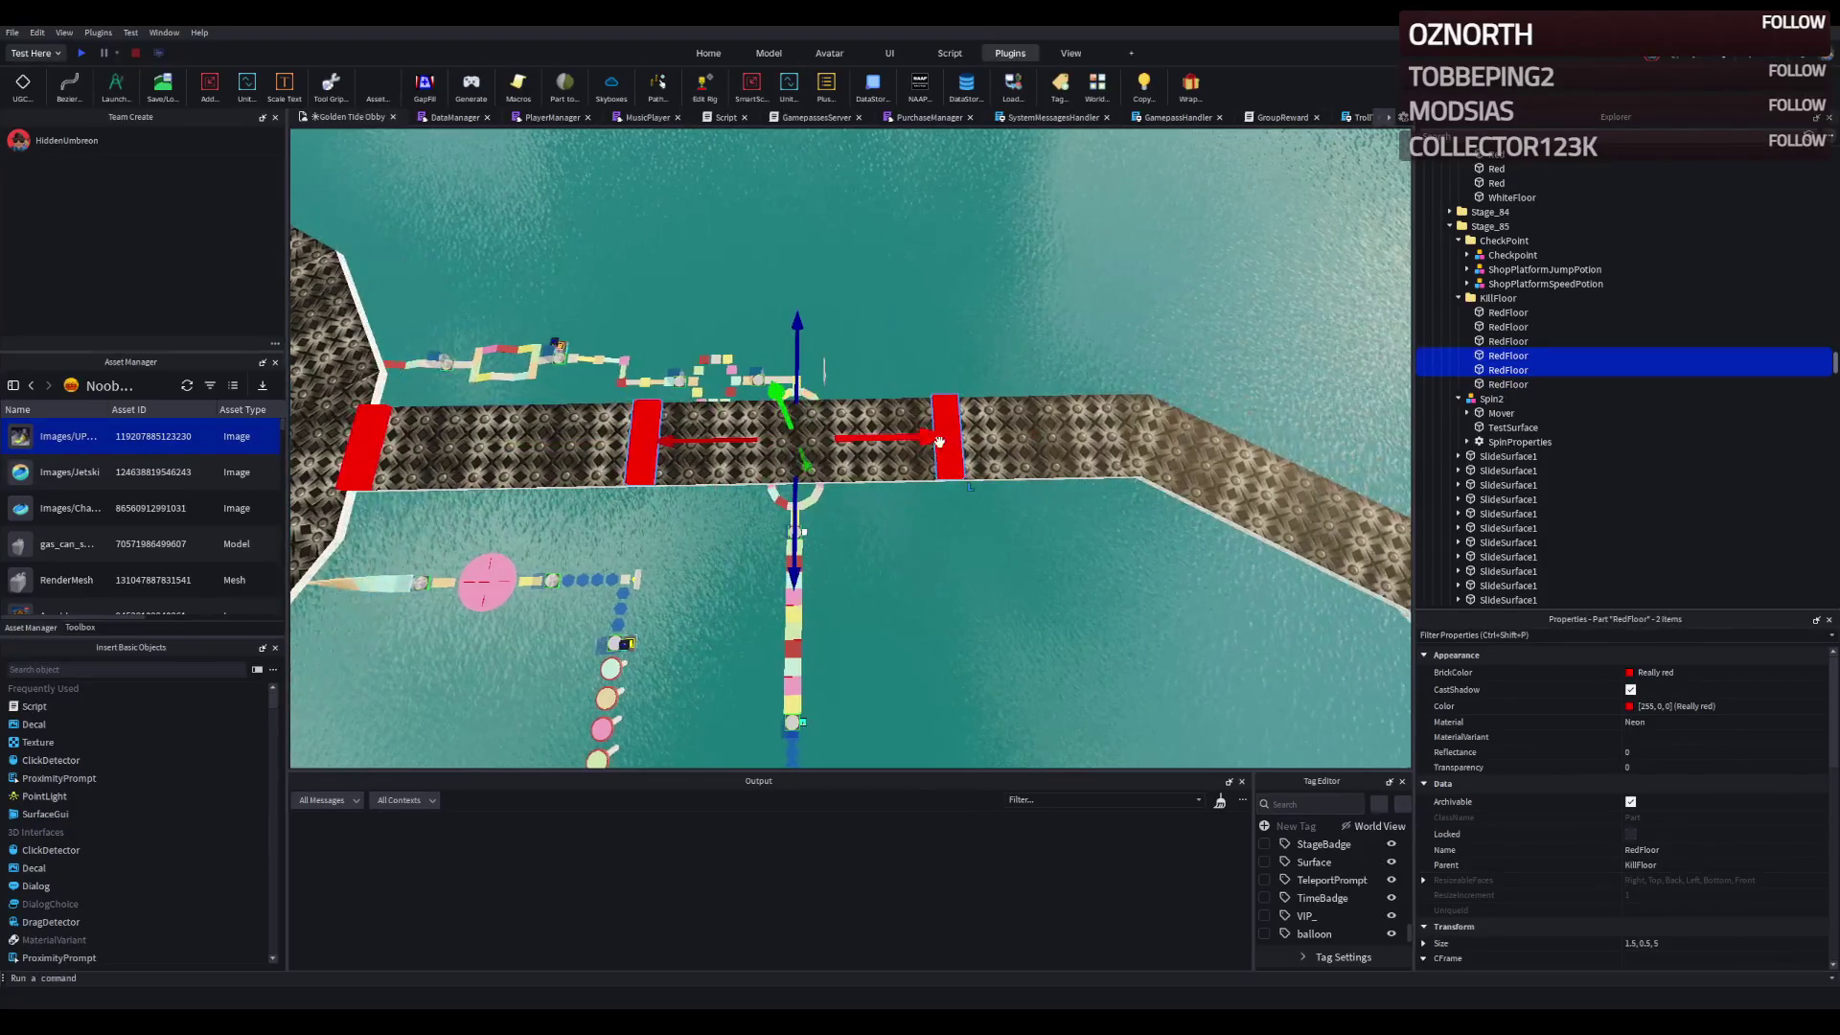
{"action": "left_click_drag", "start_coordinate": [933, 439], "coordinate": [935, 441]}
{"action": "left_click", "coordinate": [848, 362]}
{"action": "left_click", "coordinate": [836, 437]}
{"action": "left_click_drag", "start_coordinate": [833, 436], "coordinate": [891, 446]}
{"action": "key", "text": "a"}
{"action": "key", "text": "d"}
{"action": "key", "text": "d"}
{"action": "left_click", "coordinate": [1013, 436]}
{"action": "left_click_drag", "start_coordinate": [1057, 435], "coordinate": [1057, 435]}
- Copy the red strip near the octagonal loop and place it farther along the walkway
{"action": "left_click", "coordinate": [1113, 301]}
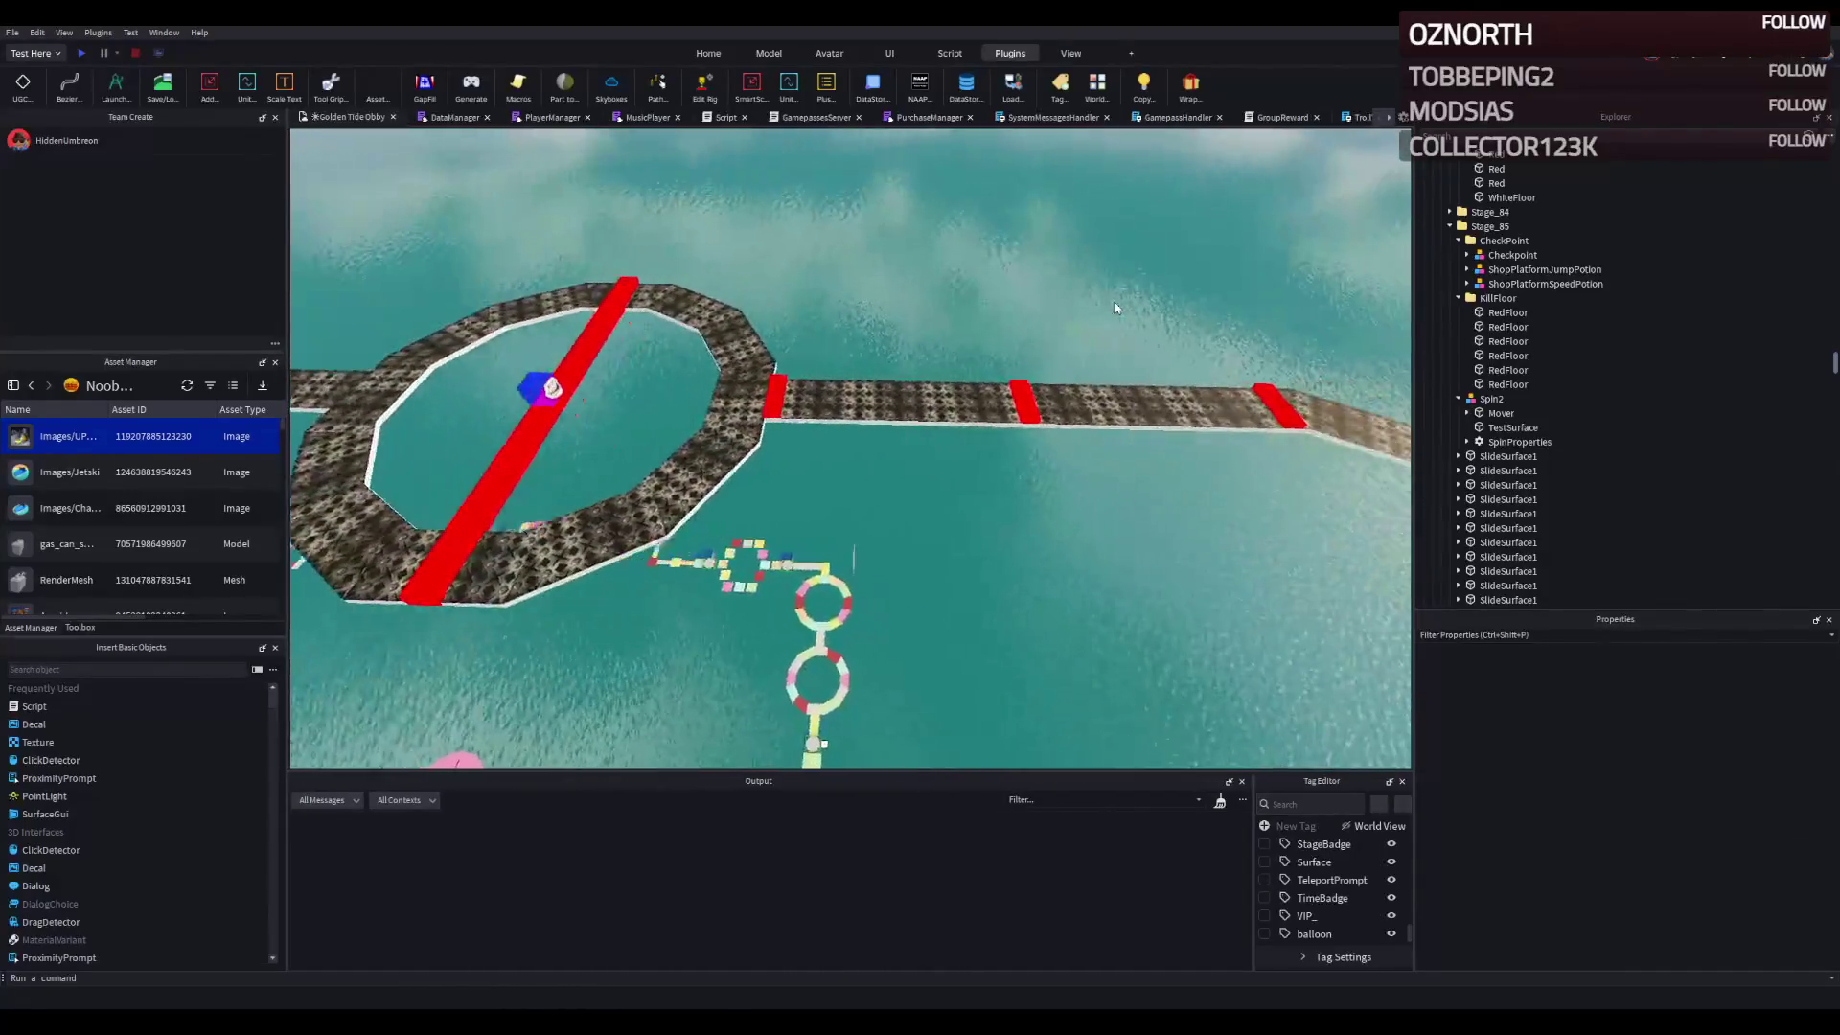
{"action": "left_click", "coordinate": [1073, 393]}
{"action": "key", "text": "ctrl+d"}
{"action": "left_click_drag", "start_coordinate": [1155, 401], "coordinate": [1031, 479]}
{"action": "scroll", "scroll_direction": "down", "scroll_amount": 3}
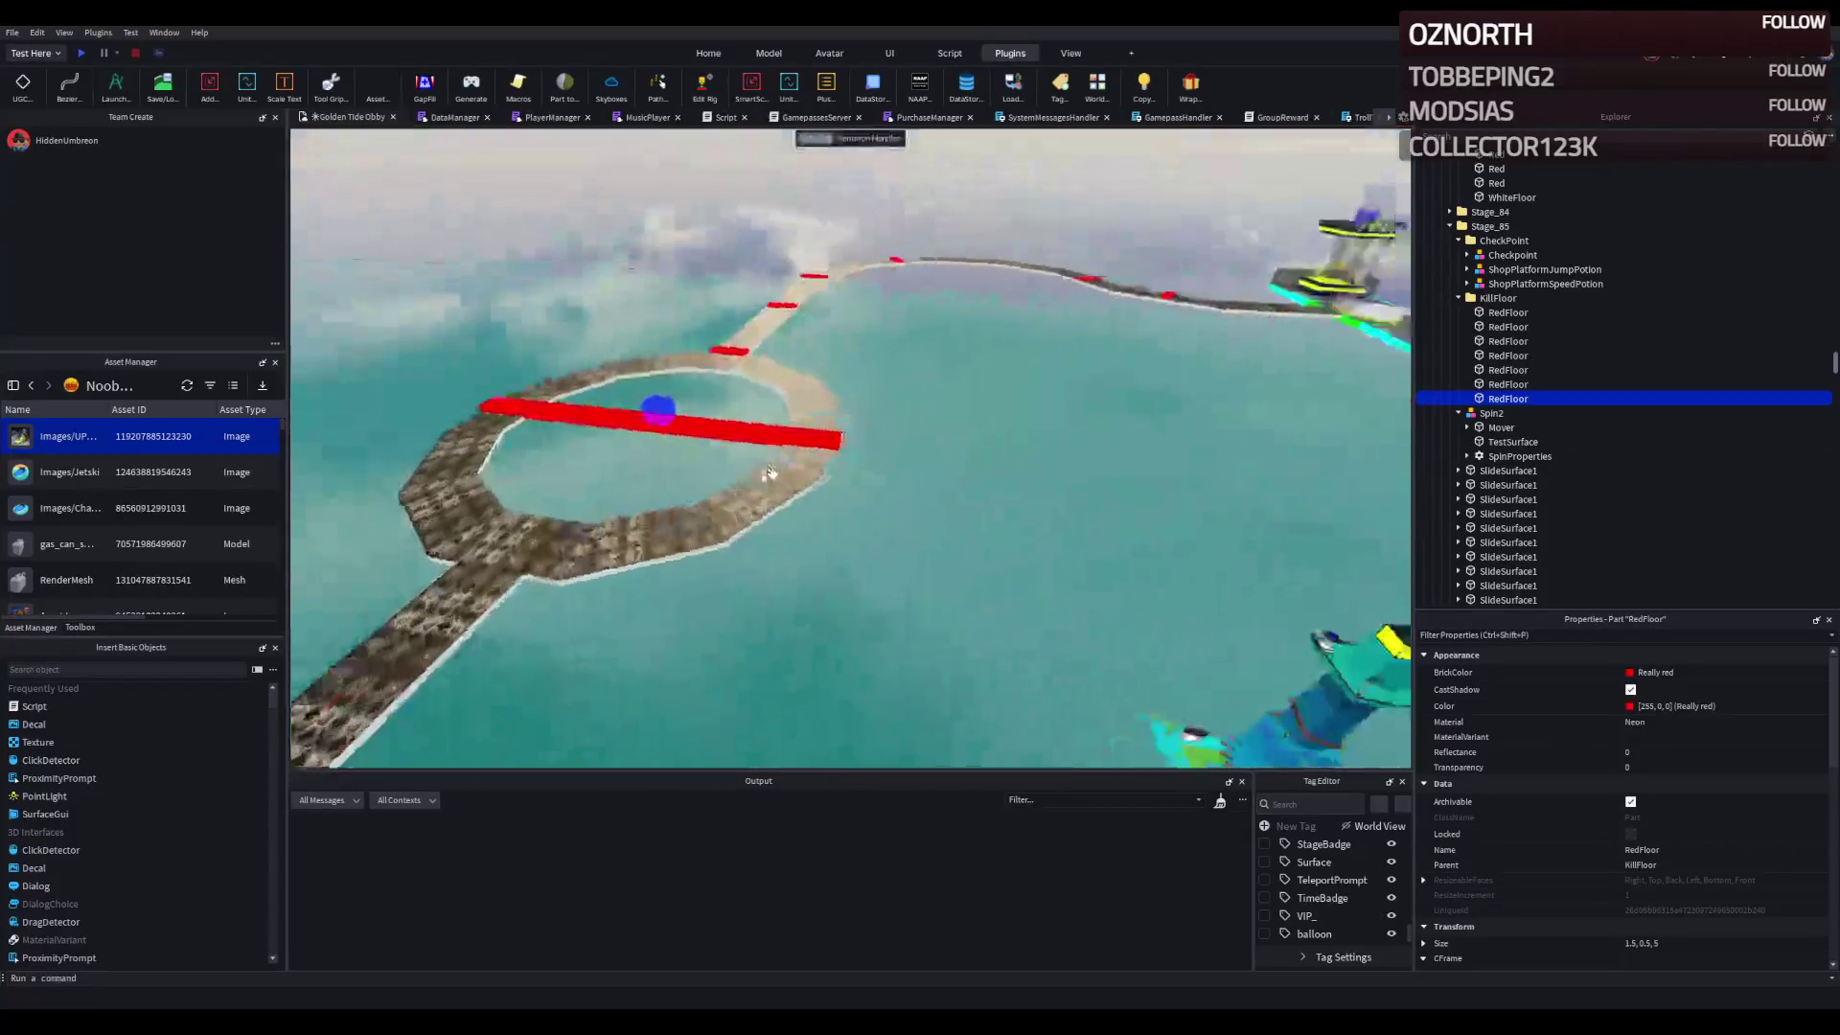
- Duplicate the Stage_85 folder and rename the copy Stage_86
{"action": "left_click", "coordinate": [1034, 362]}
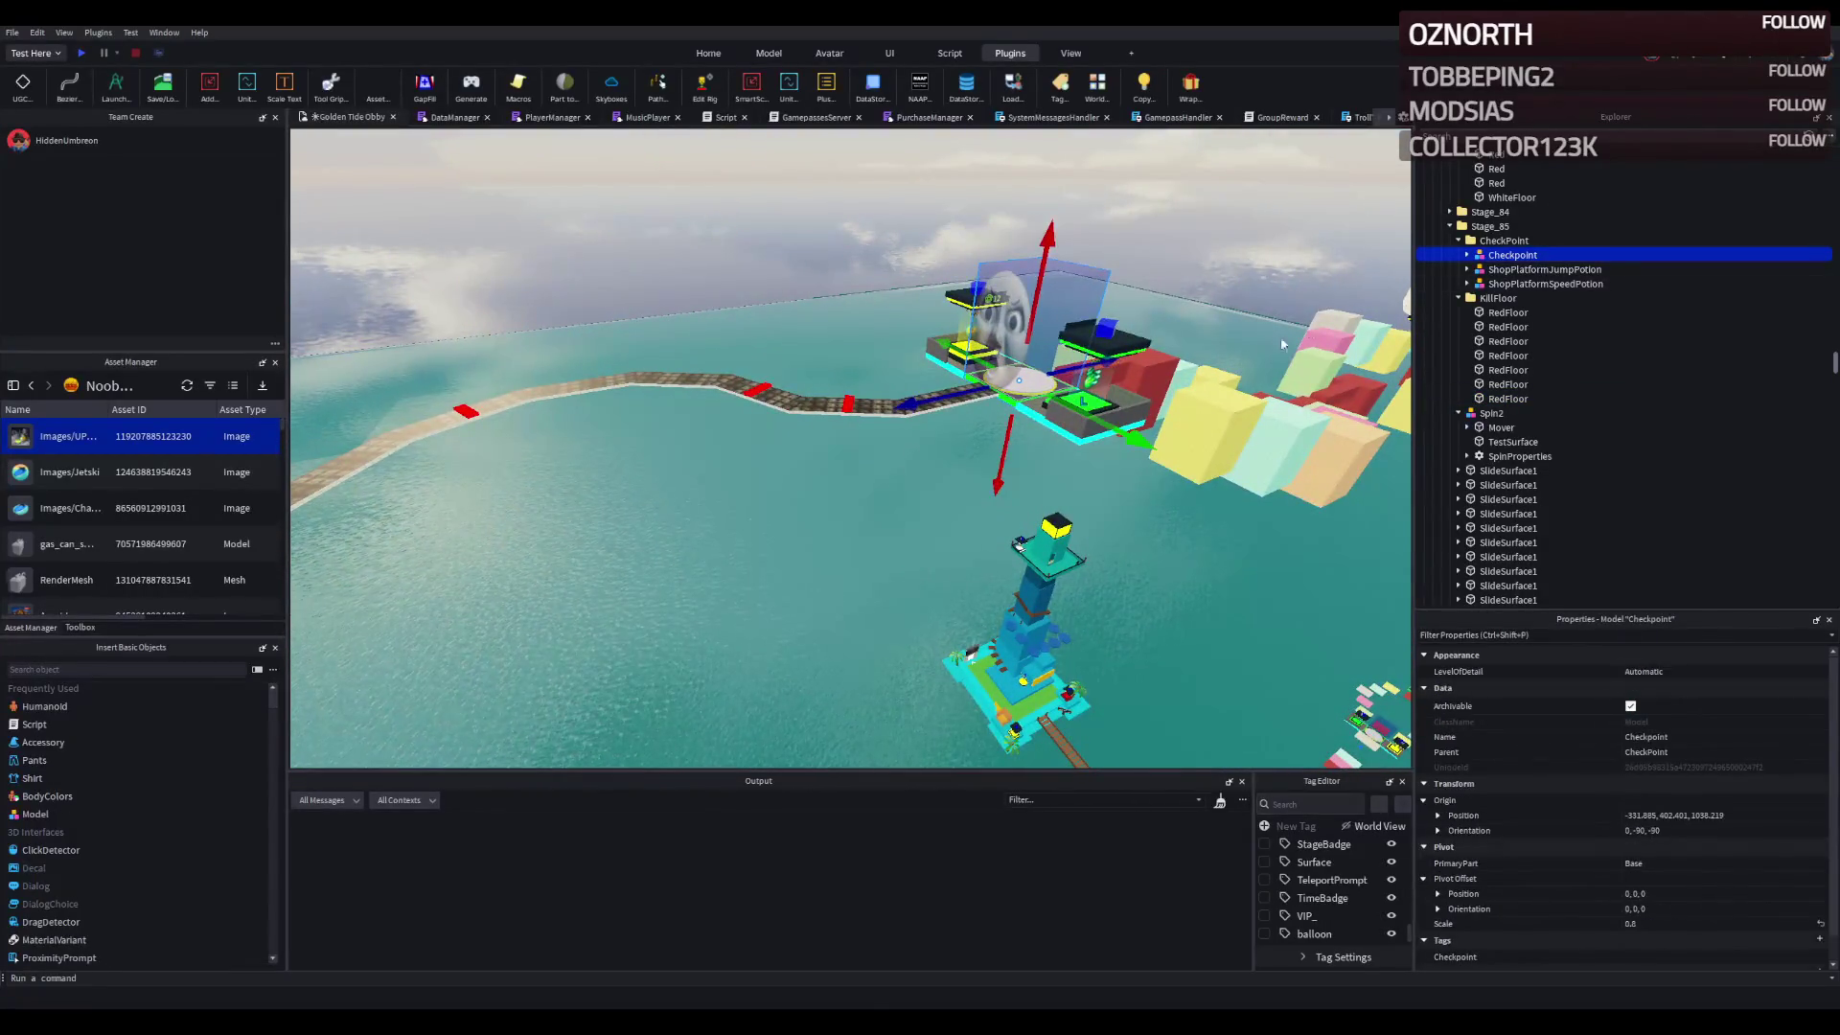
{"action": "left_click", "coordinate": [1483, 228]}
{"action": "double_click", "coordinate": [1504, 240]}
{"action": "double_click", "coordinate": [1498, 255]}
{"action": "left_click", "coordinate": [1491, 269]}
{"action": "double_click", "coordinate": [1491, 271]}
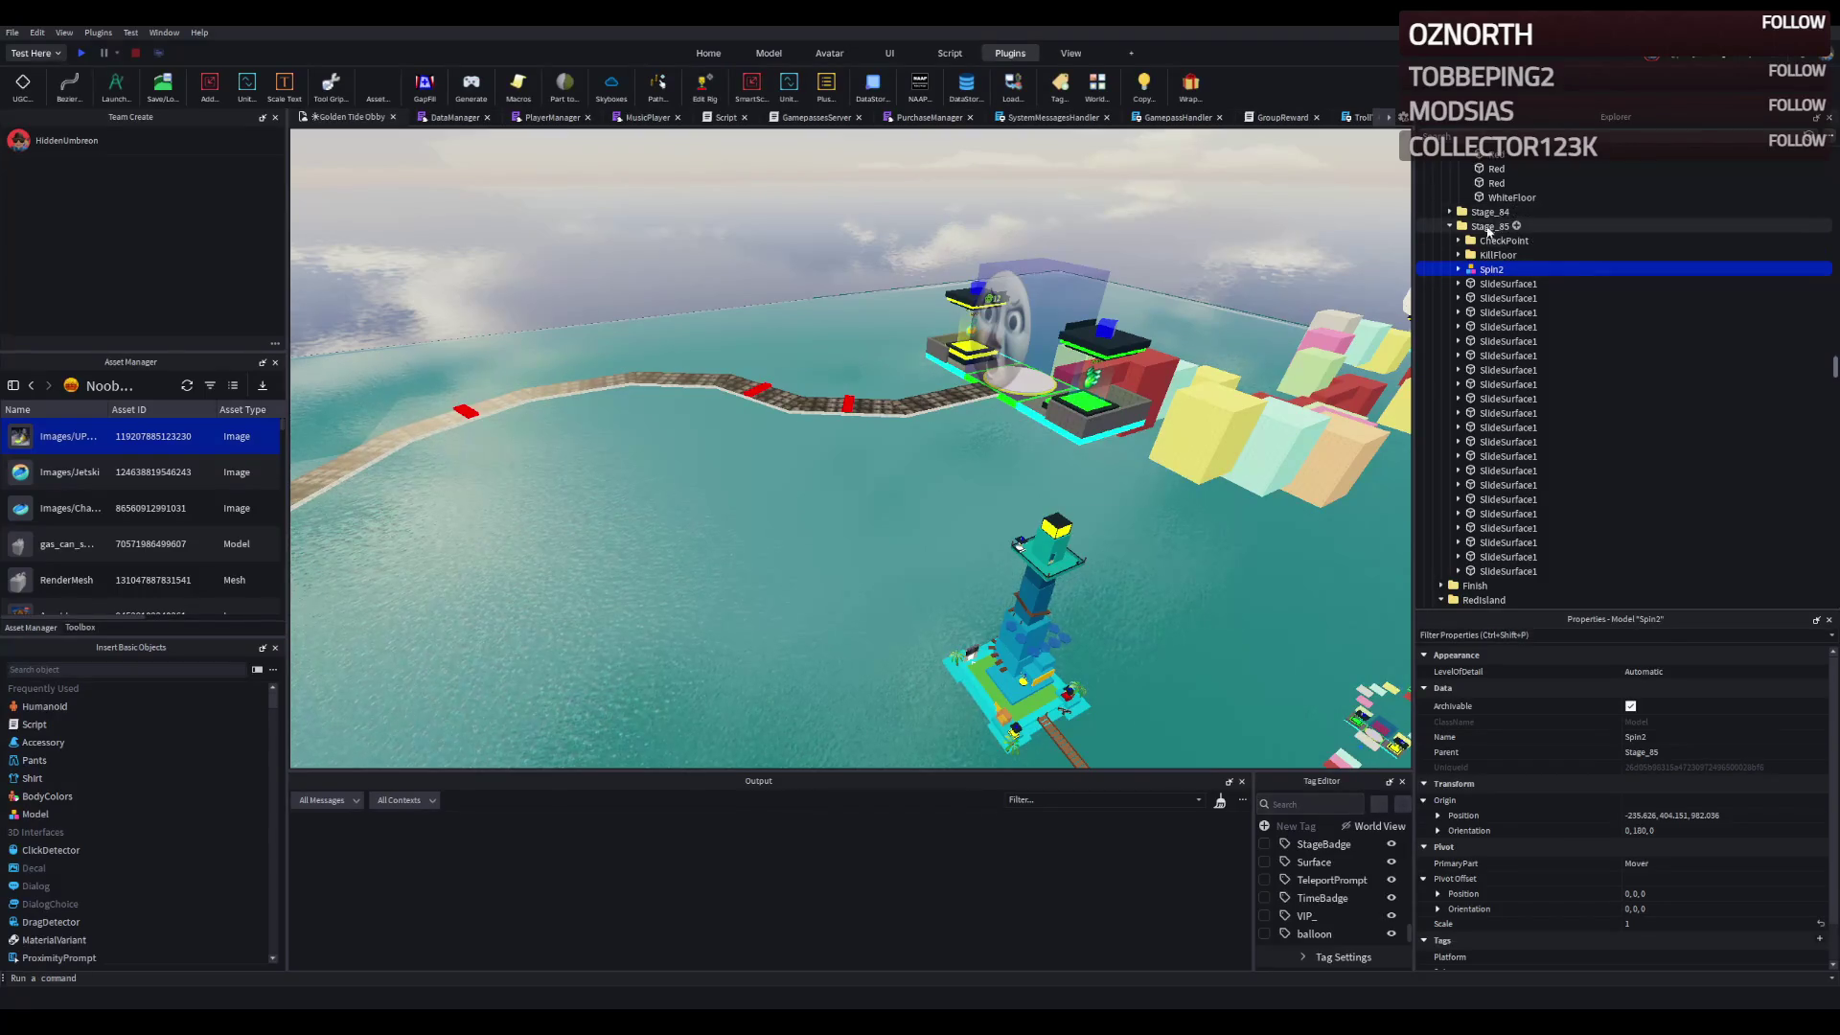
{"action": "left_click", "coordinate": [1488, 227]}
{"action": "key", "text": "ctrl+d"}
{"action": "key", "text": "F2"}
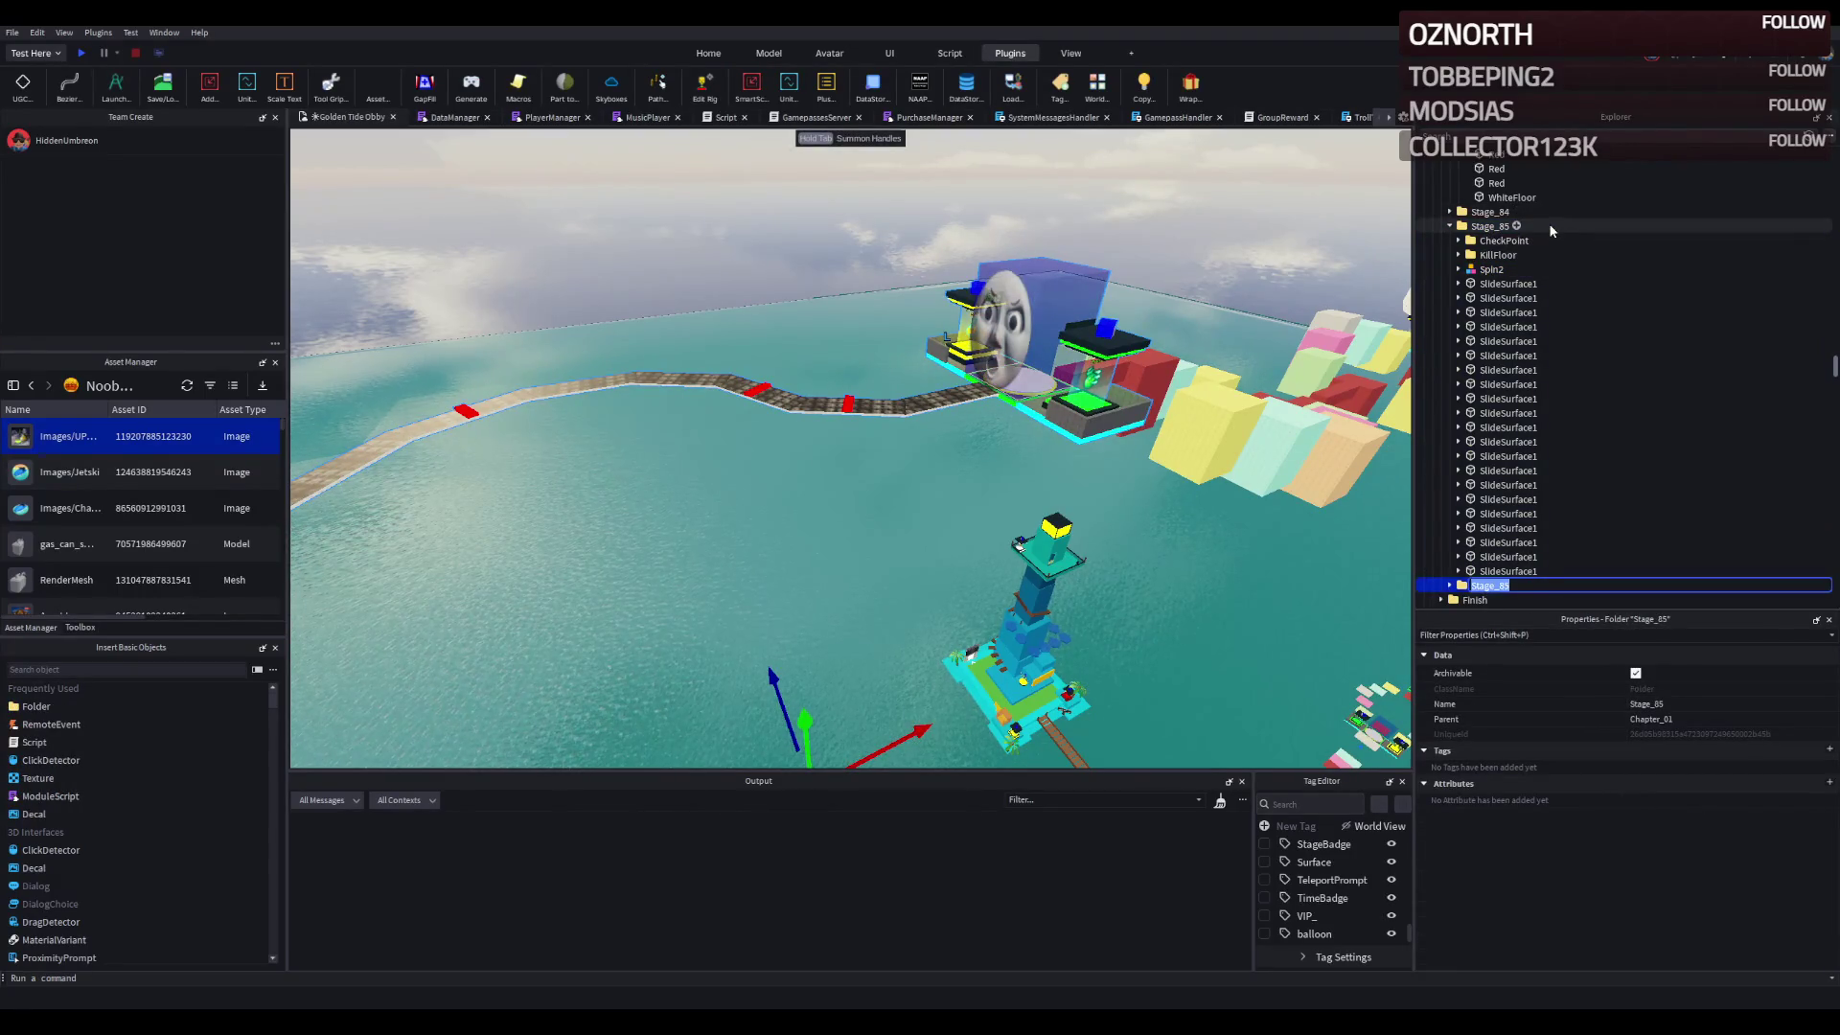
{"action": "type", "text": "Stage_86"}
{"action": "key", "text": "Return"}
- Delete the Spin2 spinner and slide surfaces from Stage_86
{"action": "left_click", "coordinate": [1500, 228]}
{"action": "key", "text": "Left"}
{"action": "double_click", "coordinate": [1490, 242]}
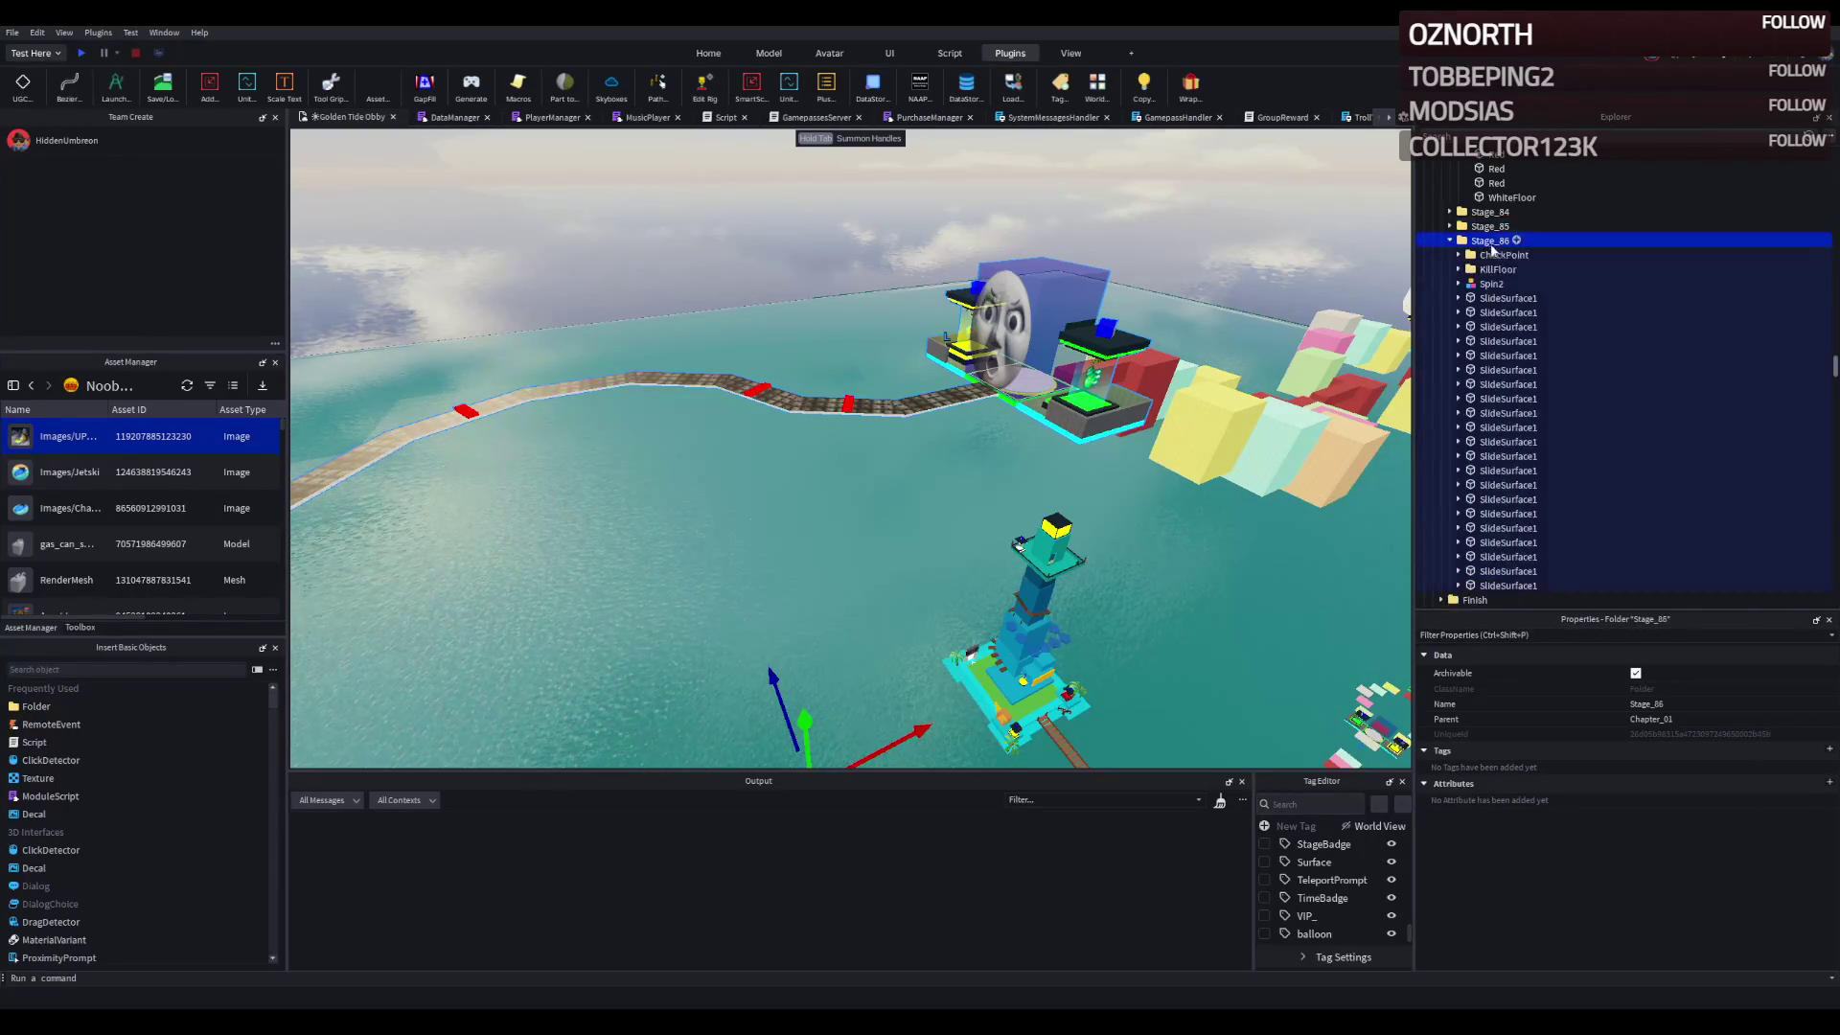
{"action": "left_click", "coordinate": [1490, 284]}
{"action": "scroll", "scroll_direction": "down", "scroll_amount": 3}
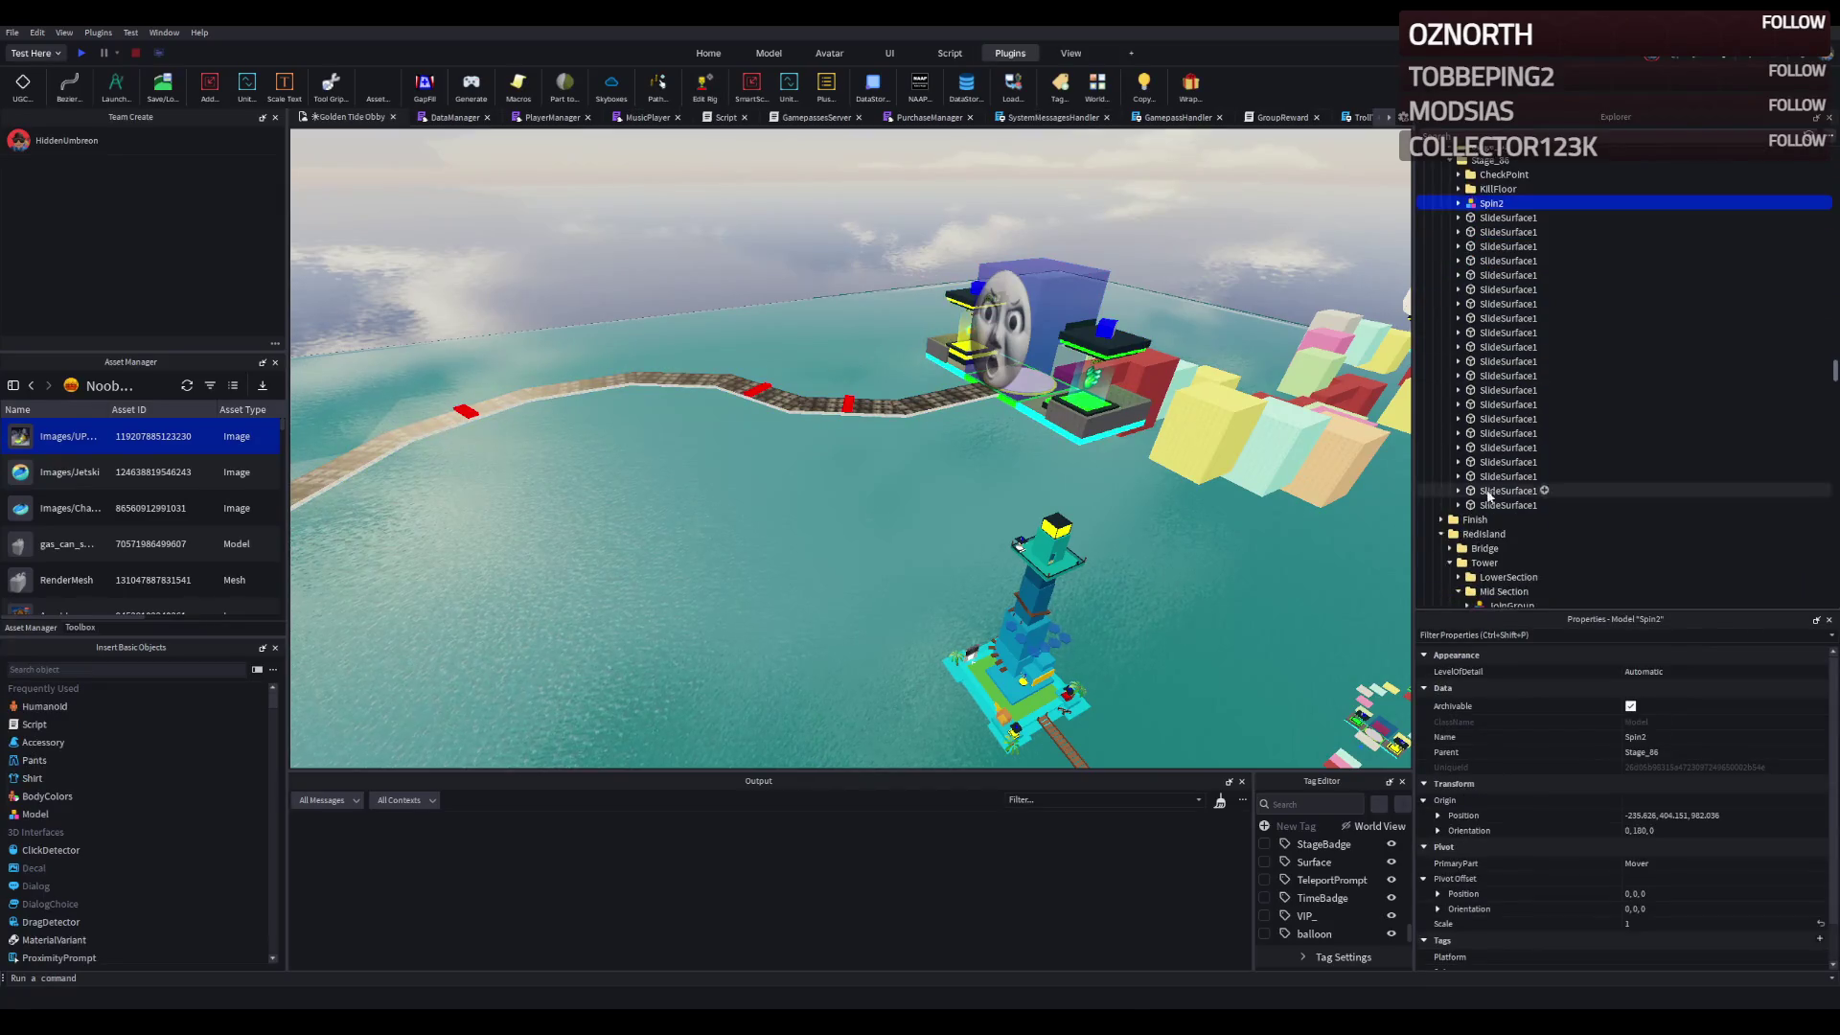
{"action": "left_click", "coordinate": [1484, 505]}
{"action": "key", "text": "Delete"}
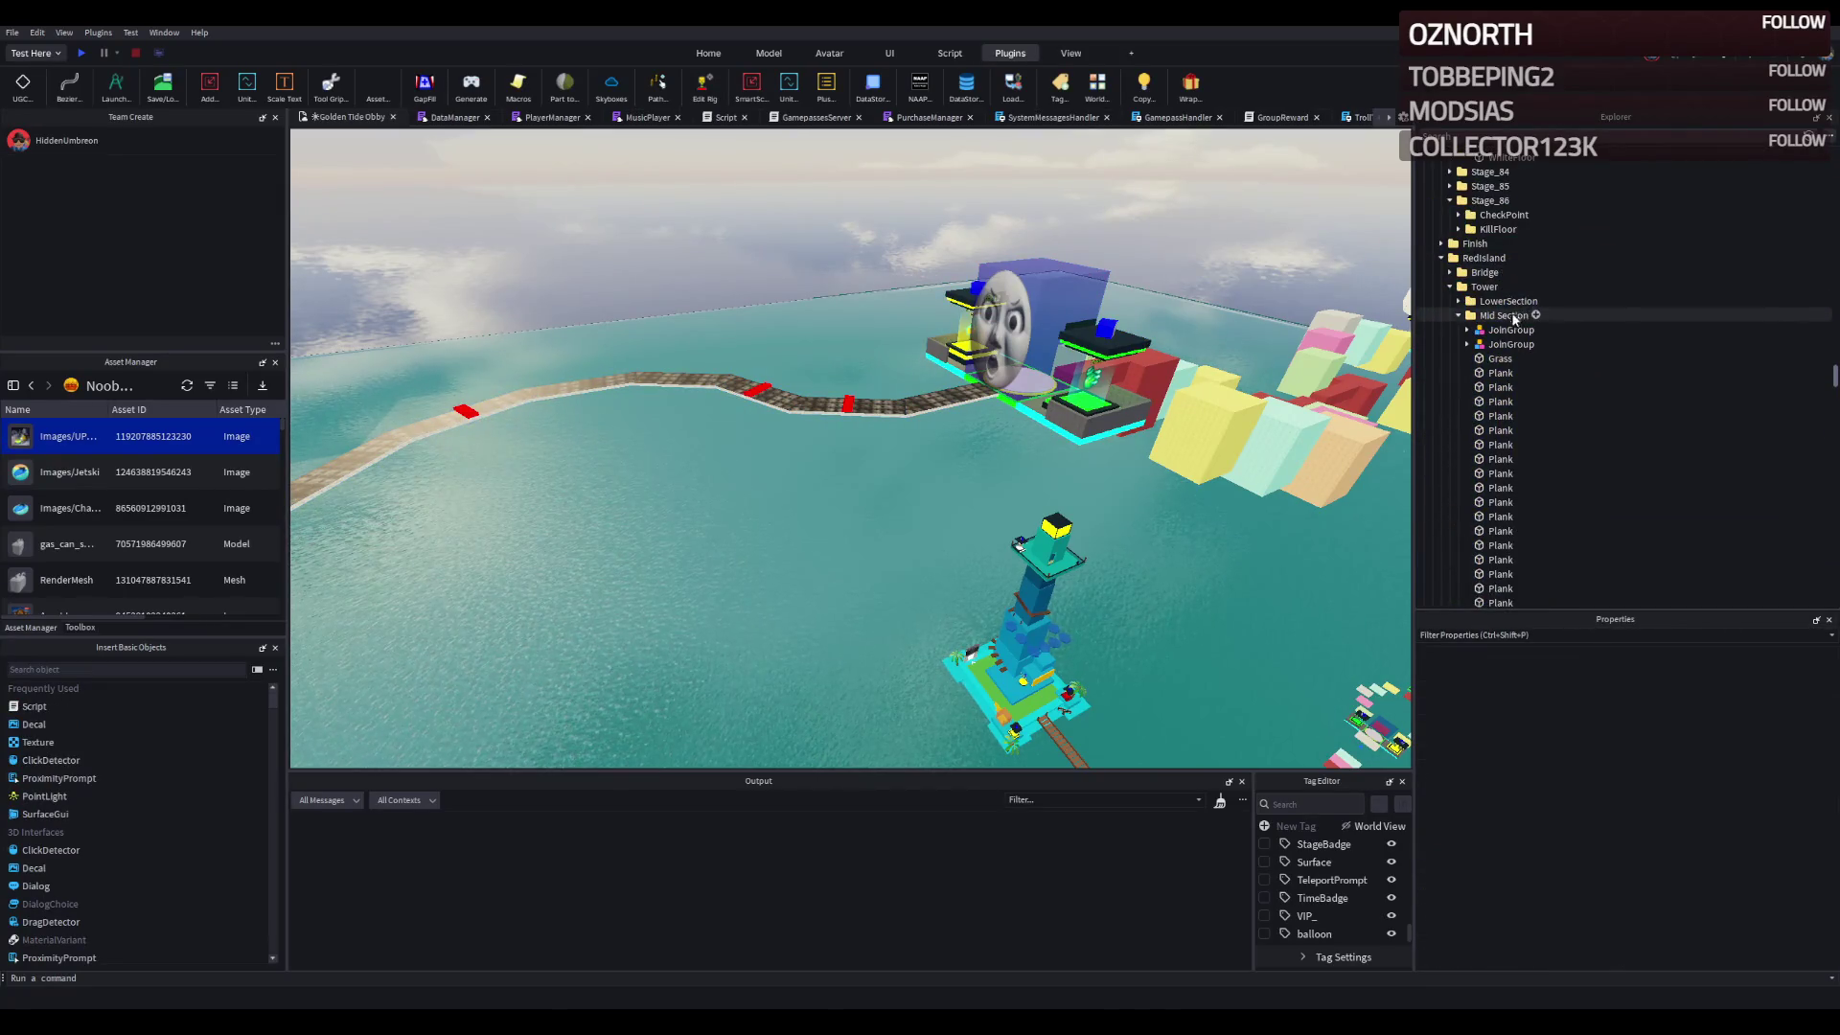
- Delete the seven copied red strips from Stage_86's KillFloor folder
{"action": "scroll", "scroll_direction": "up", "scroll_amount": 3}
{"action": "scroll", "scroll_direction": "up", "scroll_amount": 3}
{"action": "double_click", "coordinate": [1498, 309]}
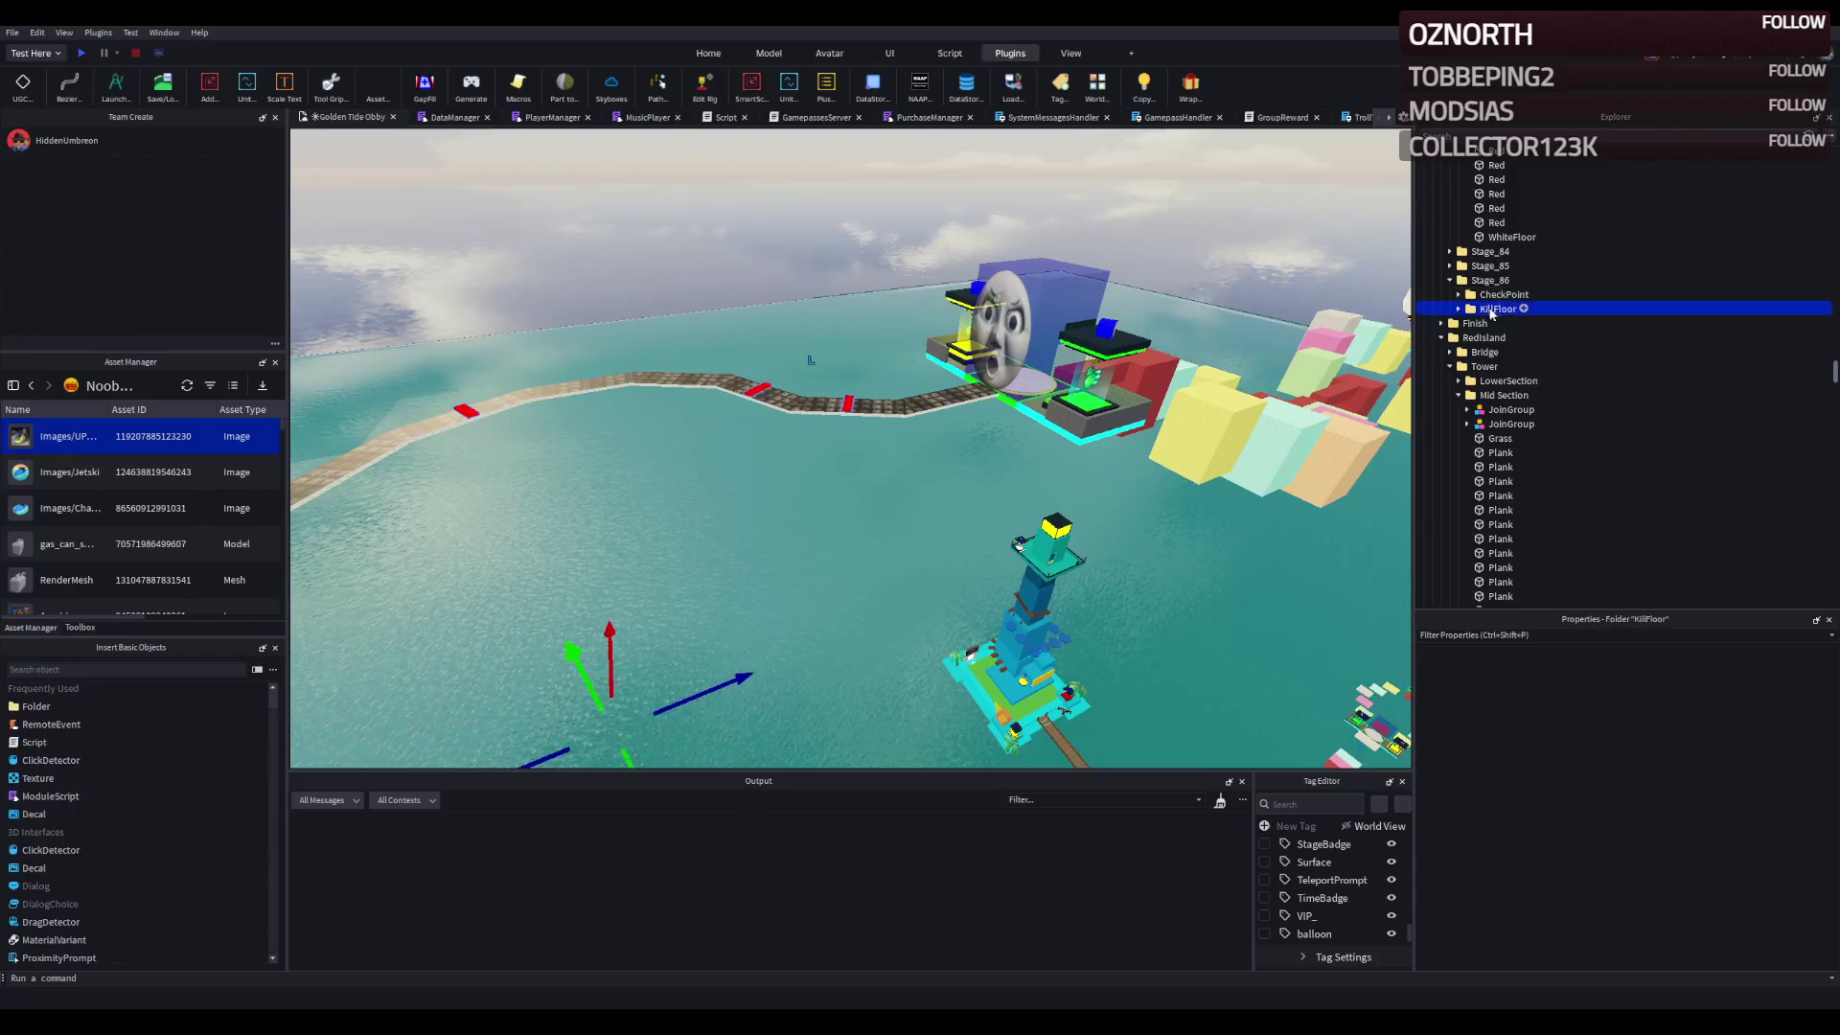
{"action": "left_click", "coordinate": [1508, 322]}
{"action": "left_click", "coordinate": [1507, 410]}
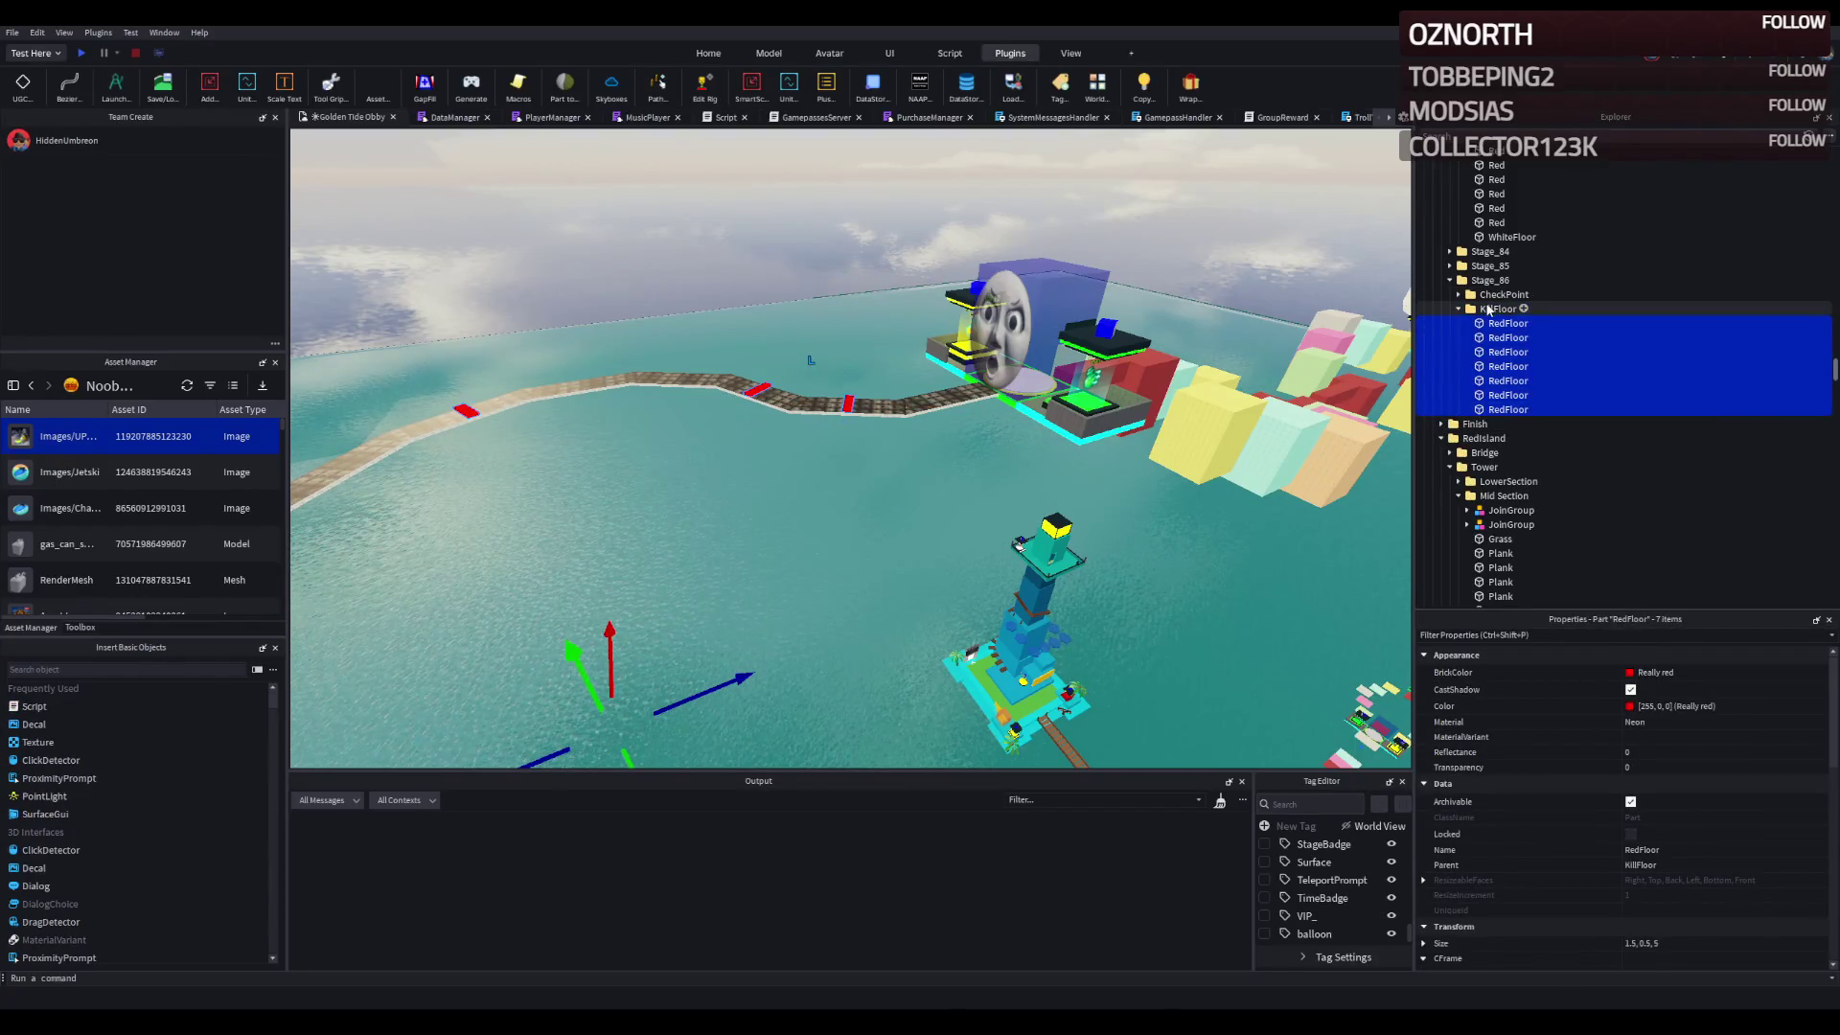
{"action": "left_click", "coordinate": [768, 53]}
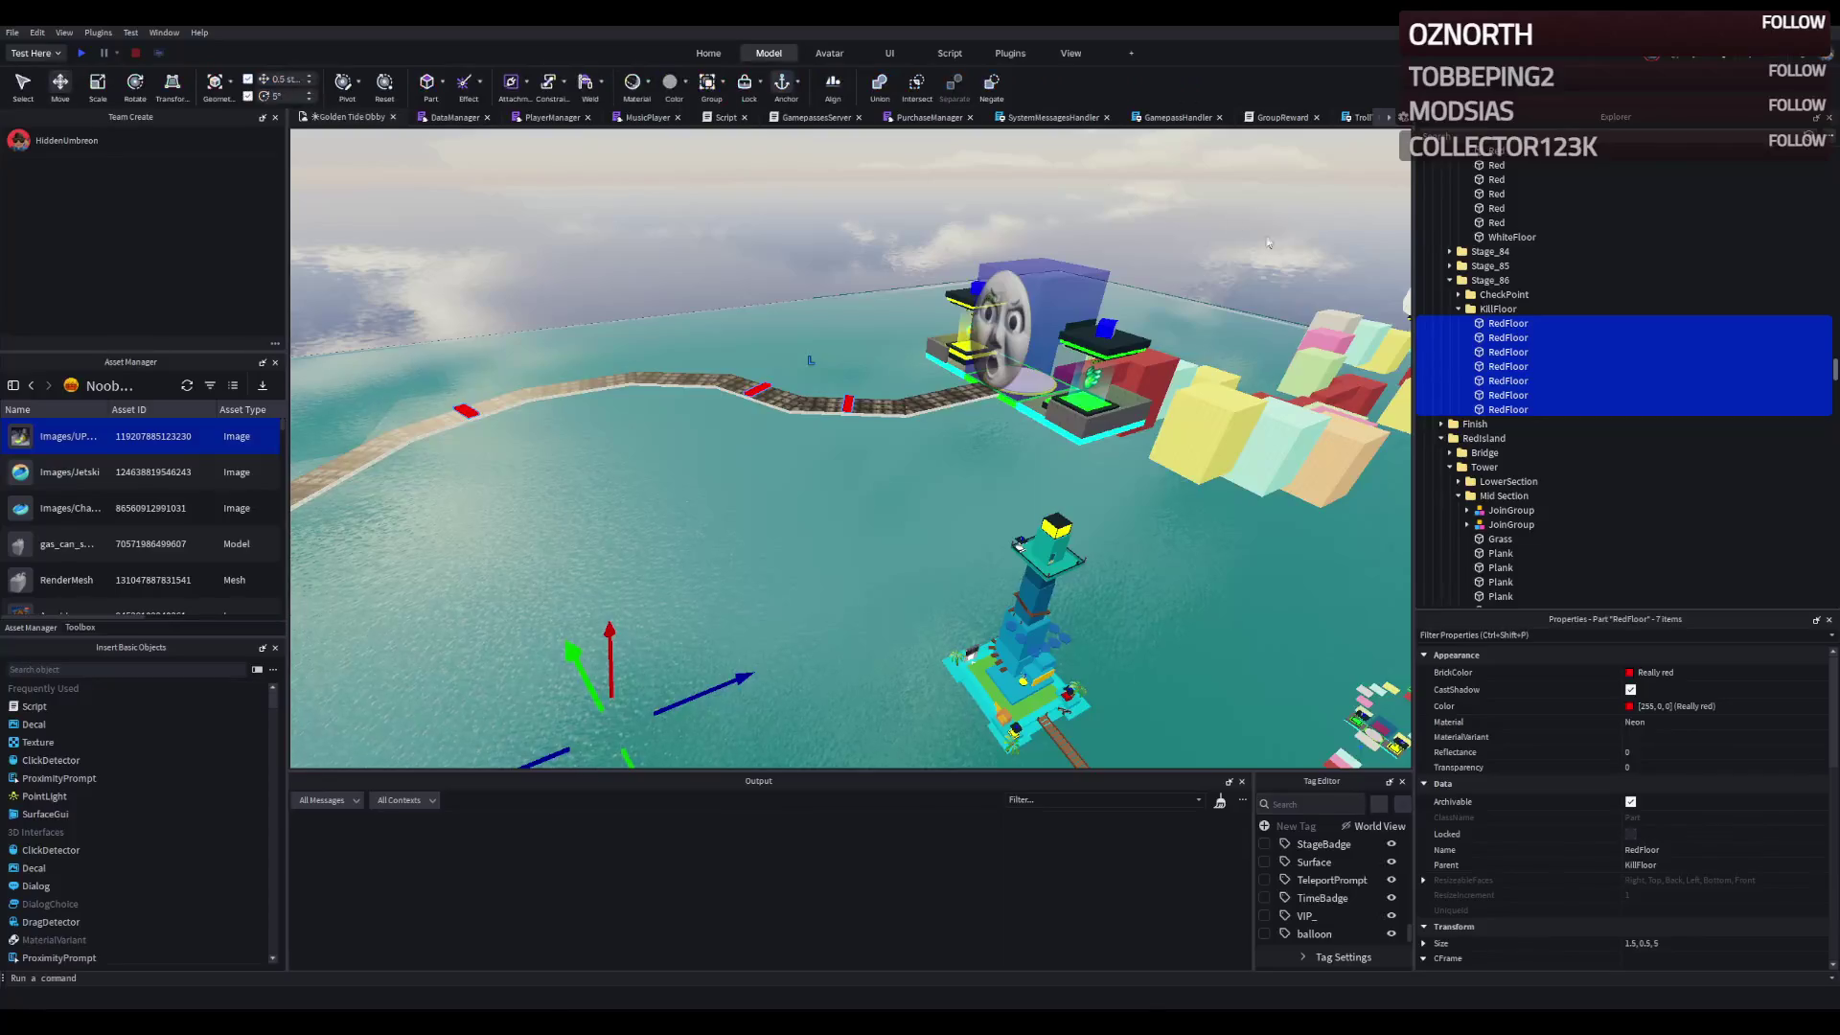
{"action": "key", "text": "Delete"}
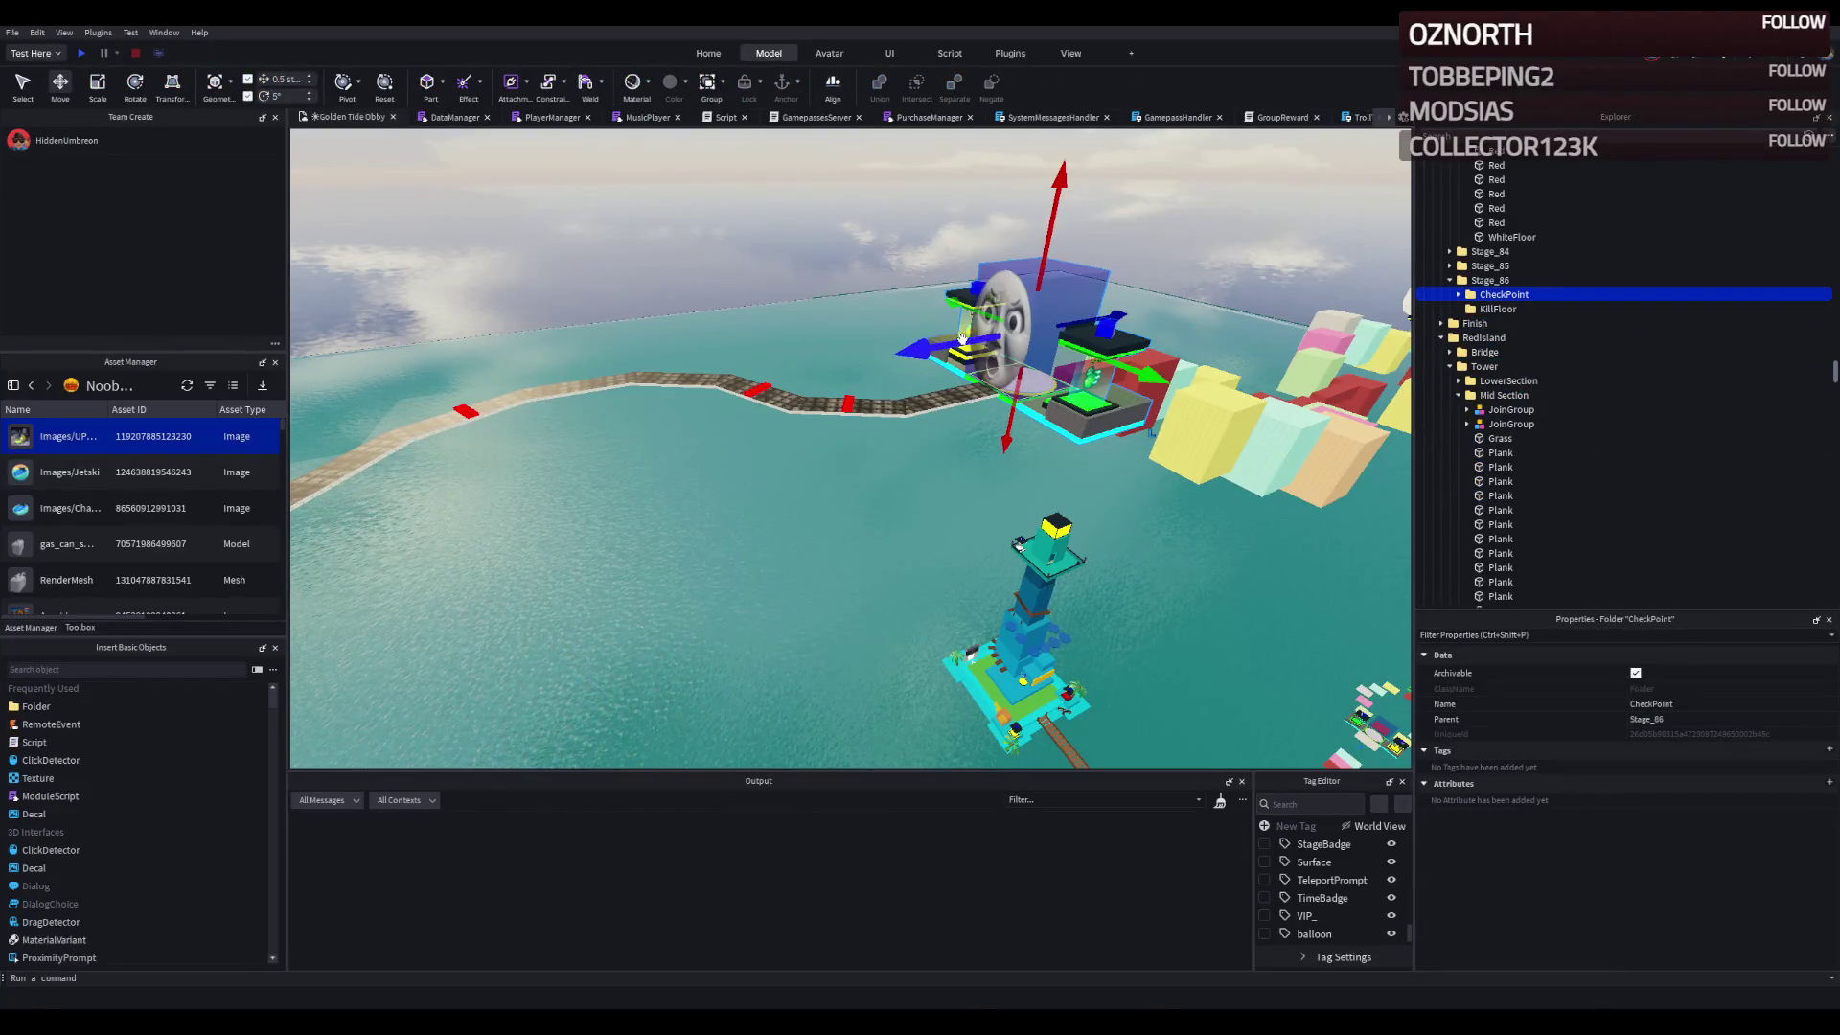
- Slide the Stage_86 checkpoint to the walkway's end and start a playtest
{"action": "scroll", "scroll_direction": "down", "scroll_amount": 3}
{"action": "left_click_drag", "start_coordinate": [667, 464], "coordinate": [1161, 440]}
{"action": "scroll", "scroll_direction": "up", "scroll_amount": 3}
{"action": "key", "text": "f"}
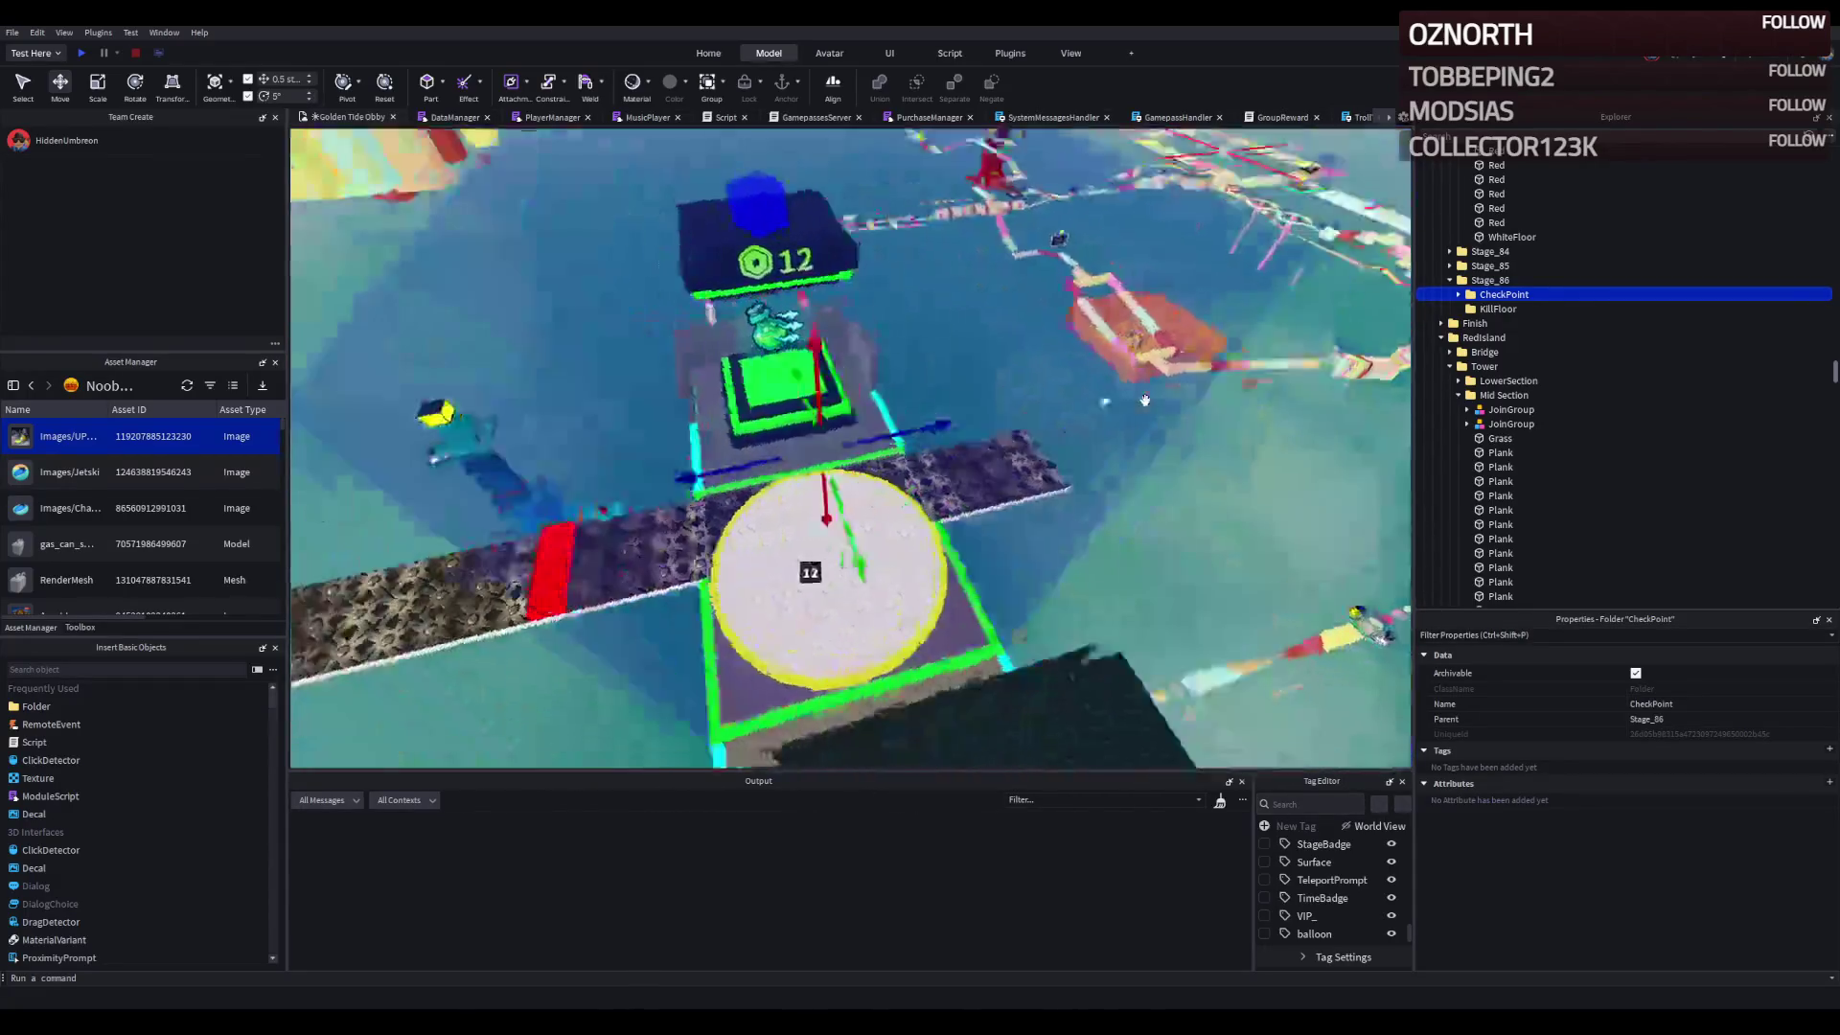
{"action": "left_click_drag", "start_coordinate": [614, 436], "coordinate": [1056, 466]}
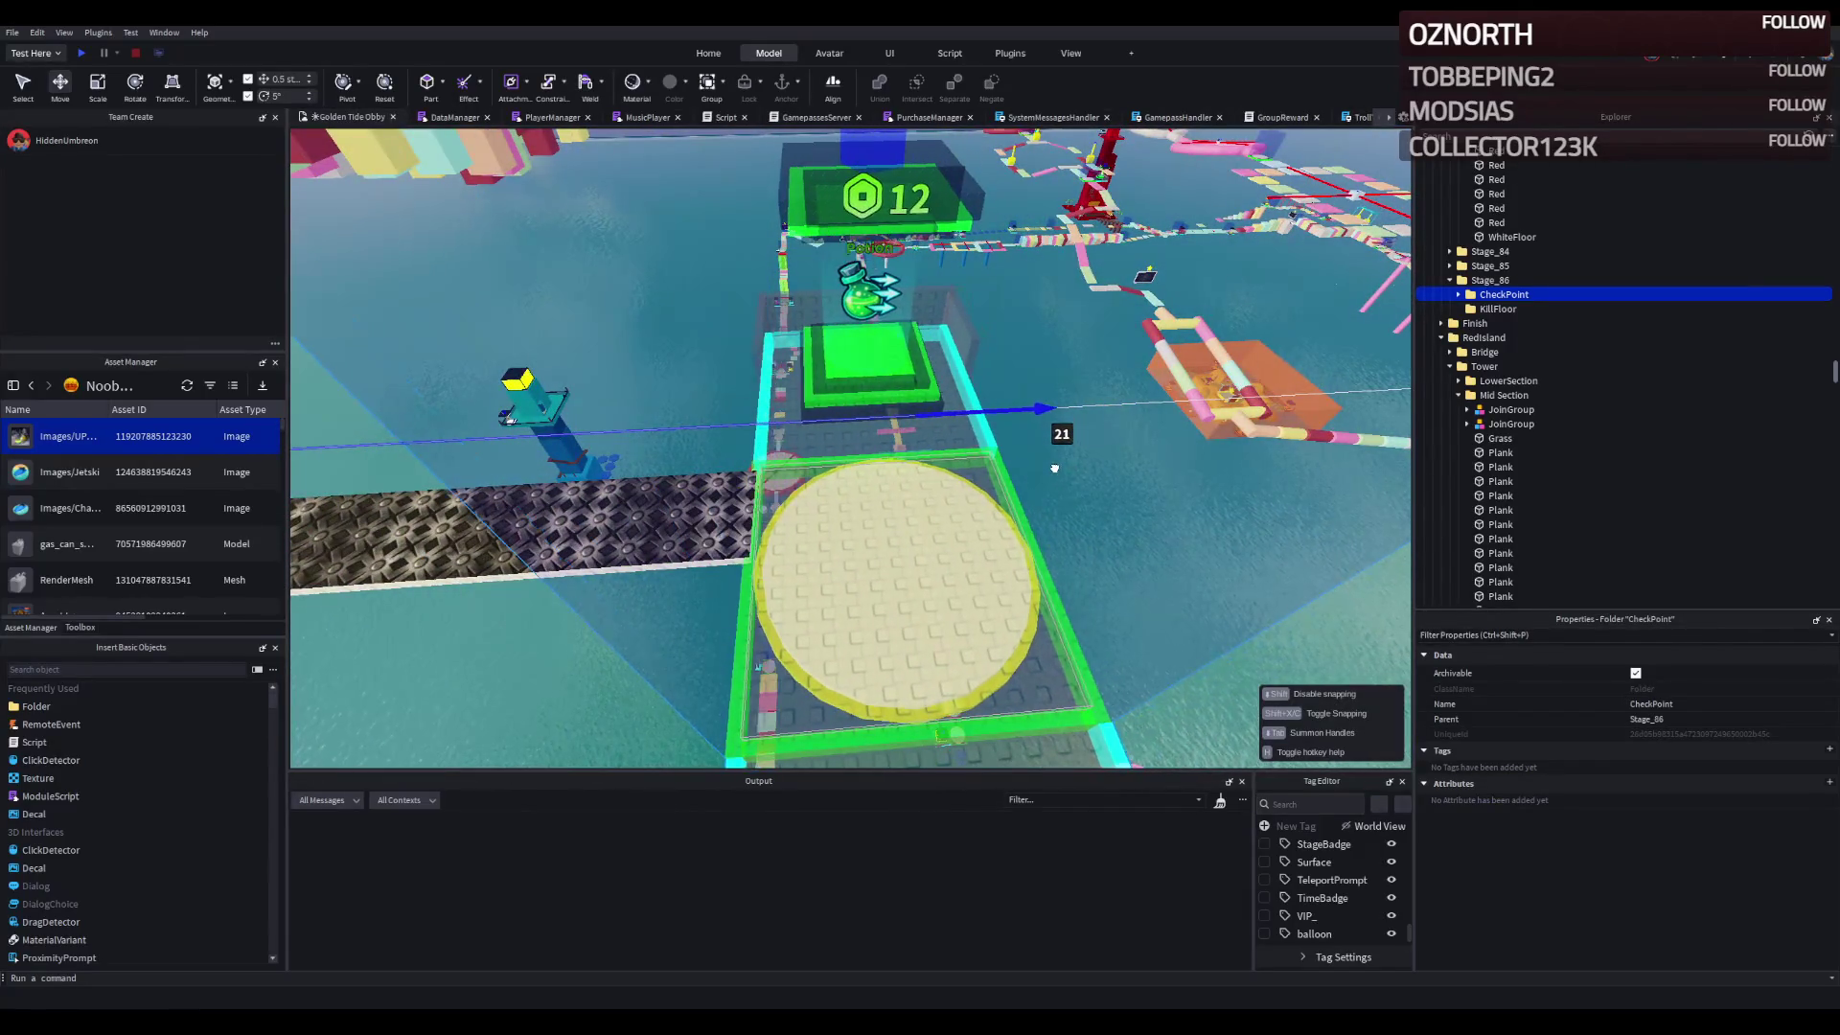
{"action": "key", "text": "f"}
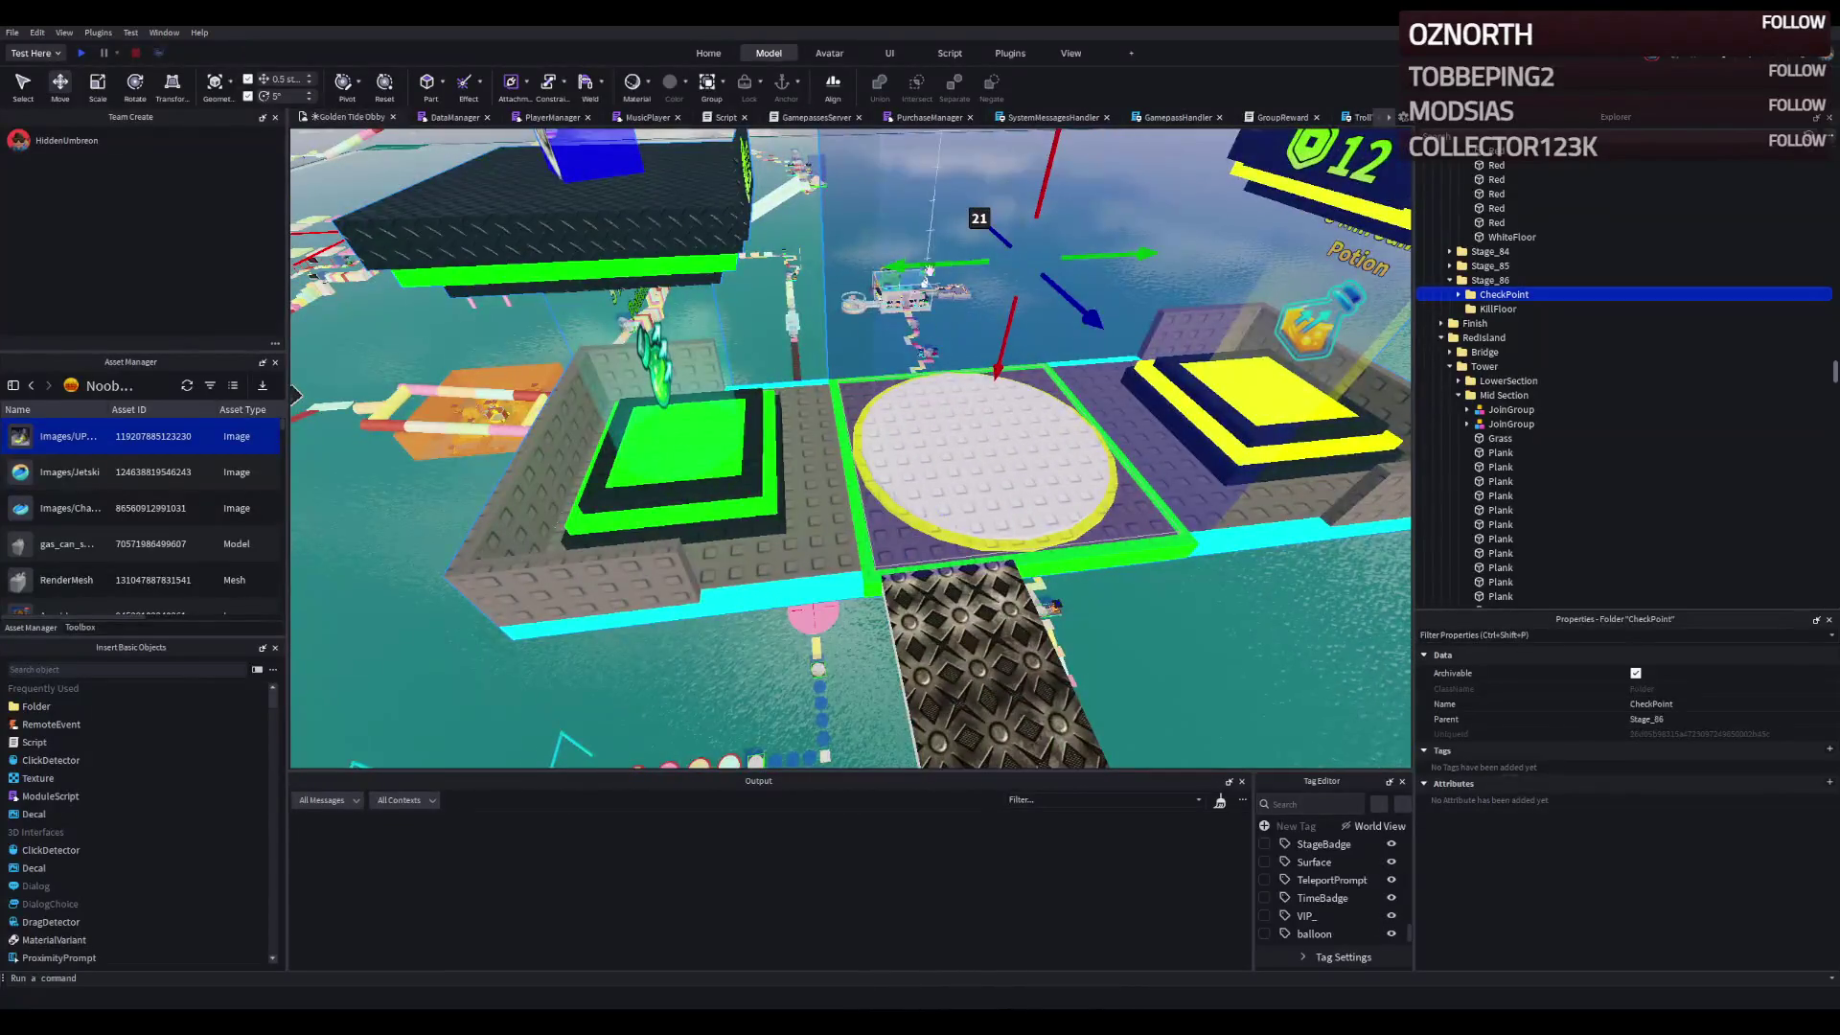
{"action": "left_click_drag", "start_coordinate": [931, 265], "coordinate": [681, 155]}
{"action": "left_click_drag", "start_coordinate": [835, 192], "coordinate": [869, 285]}
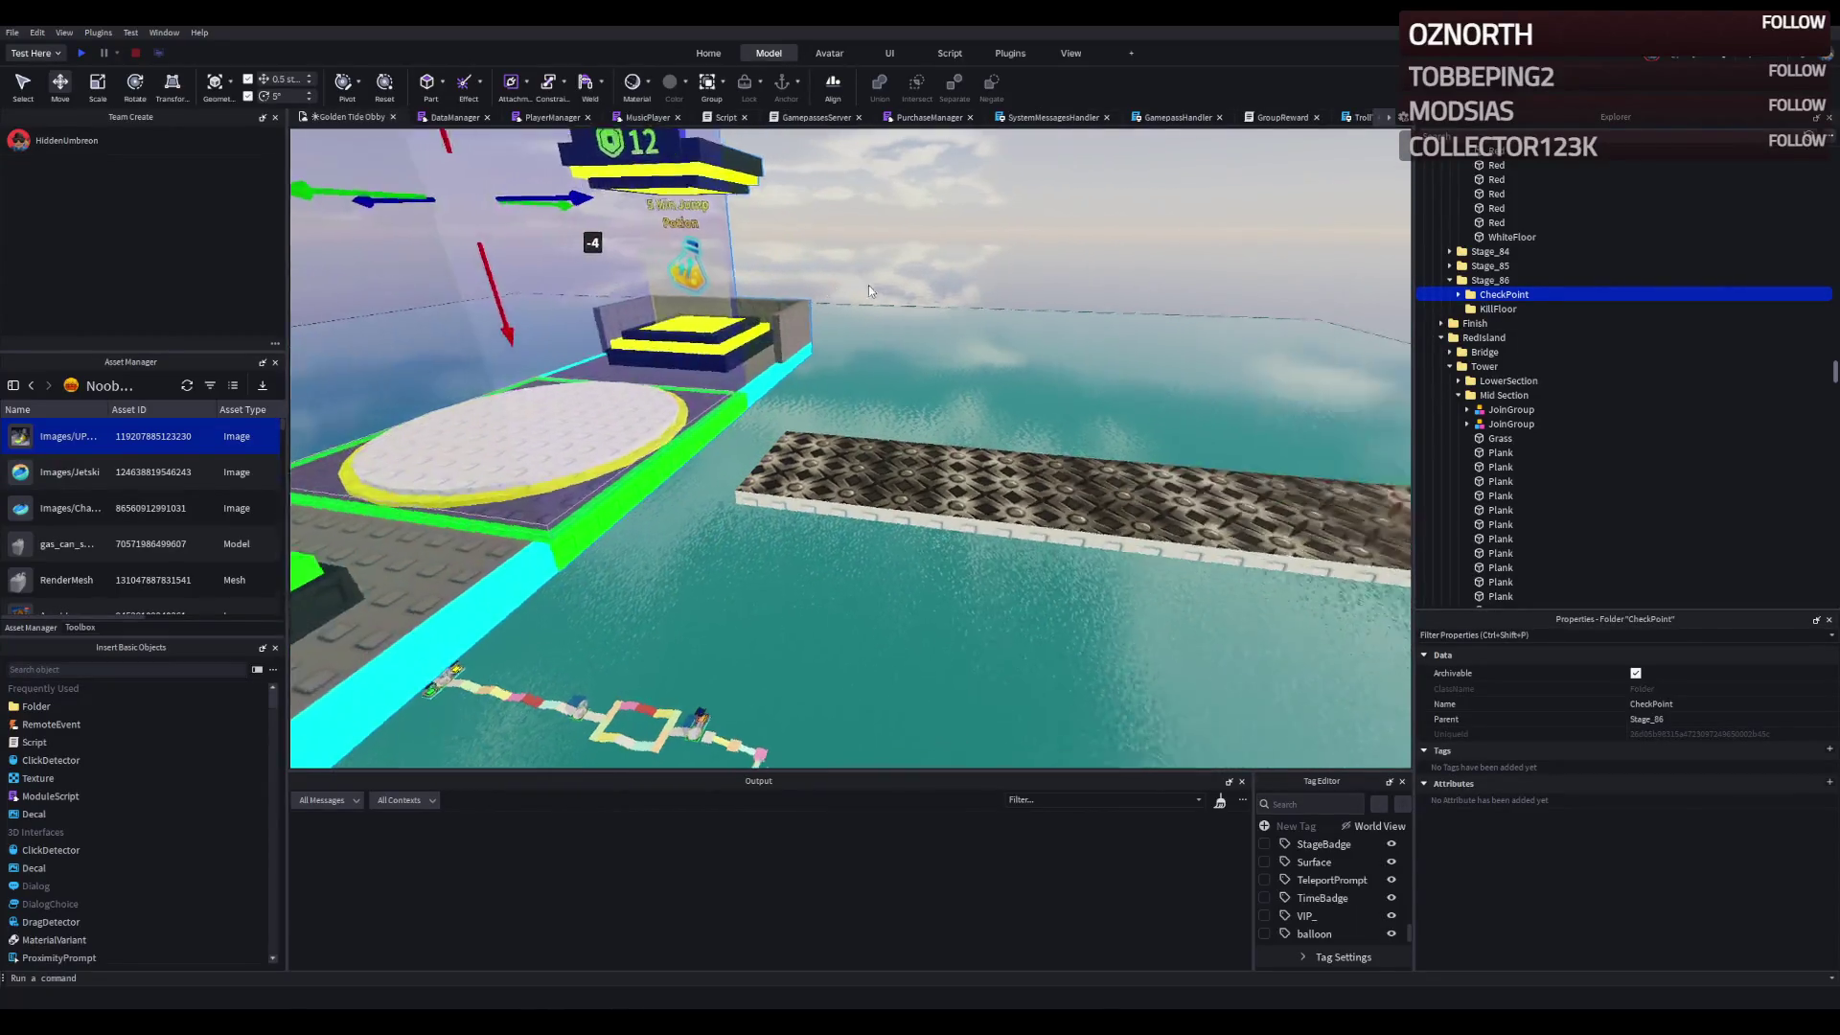
{"action": "key", "text": "f"}
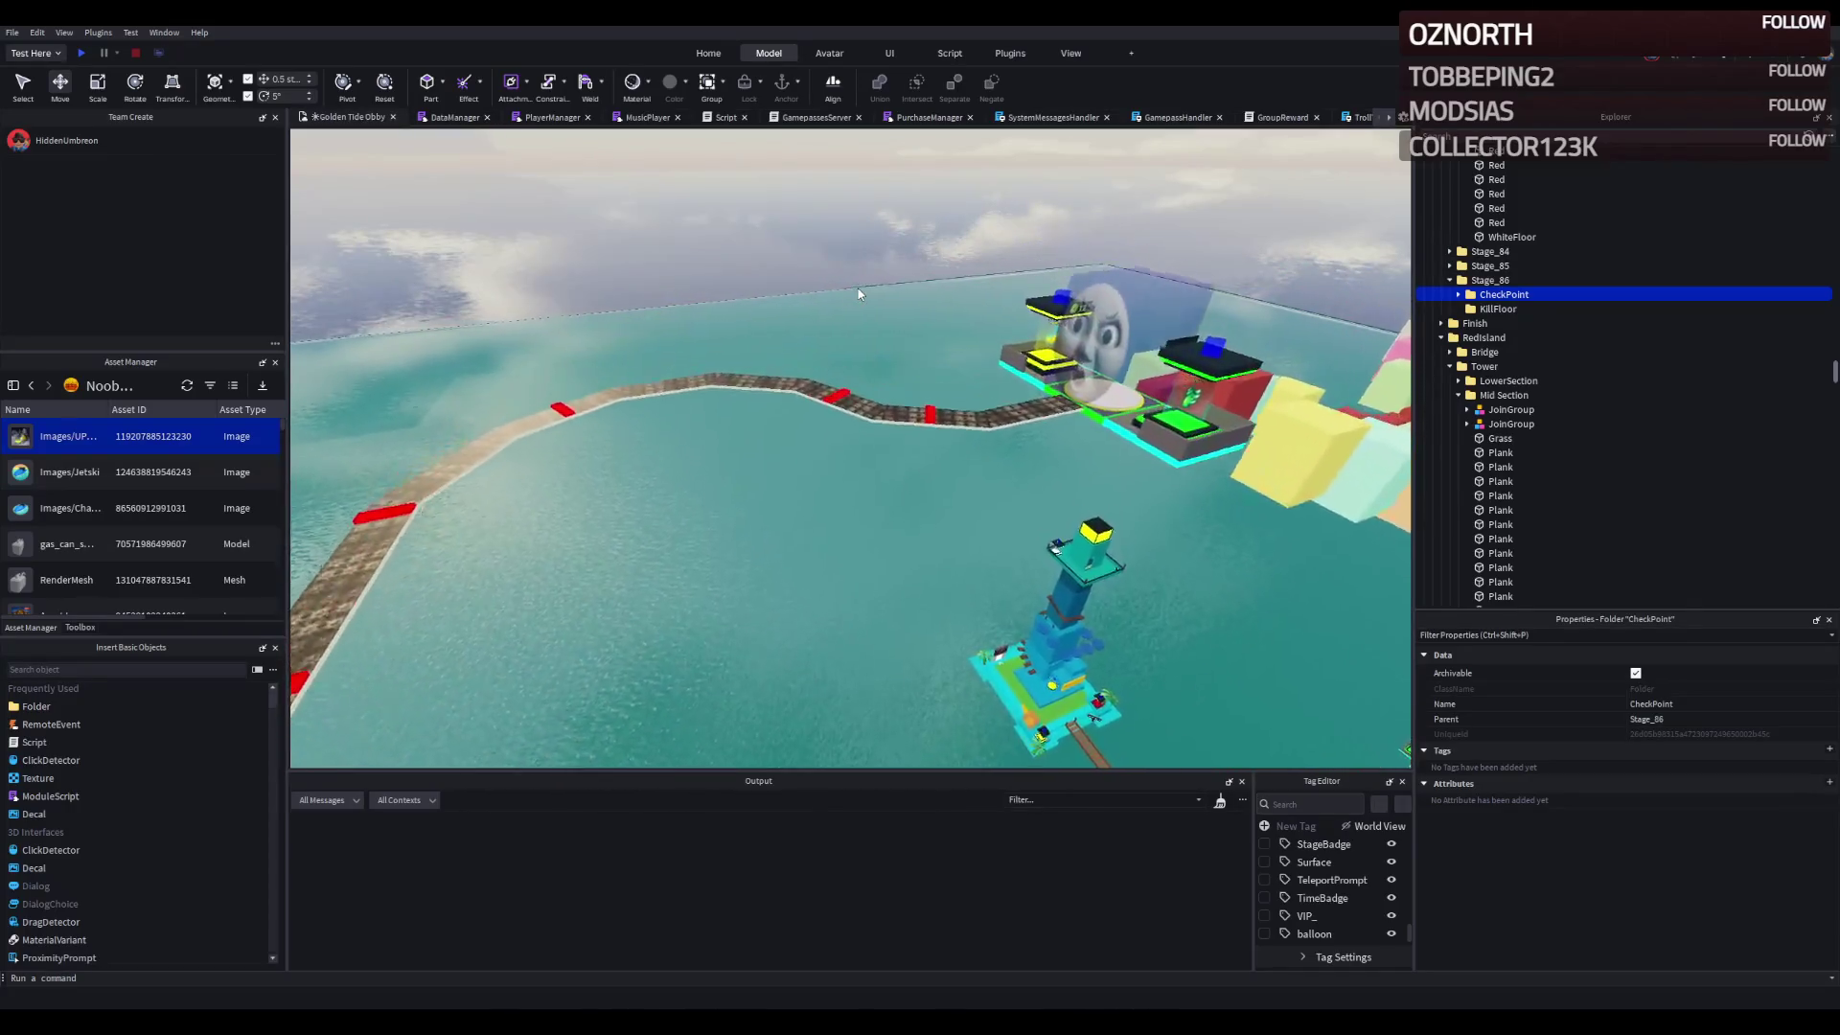
{"action": "scroll", "scroll_direction": "up", "scroll_amount": 3}
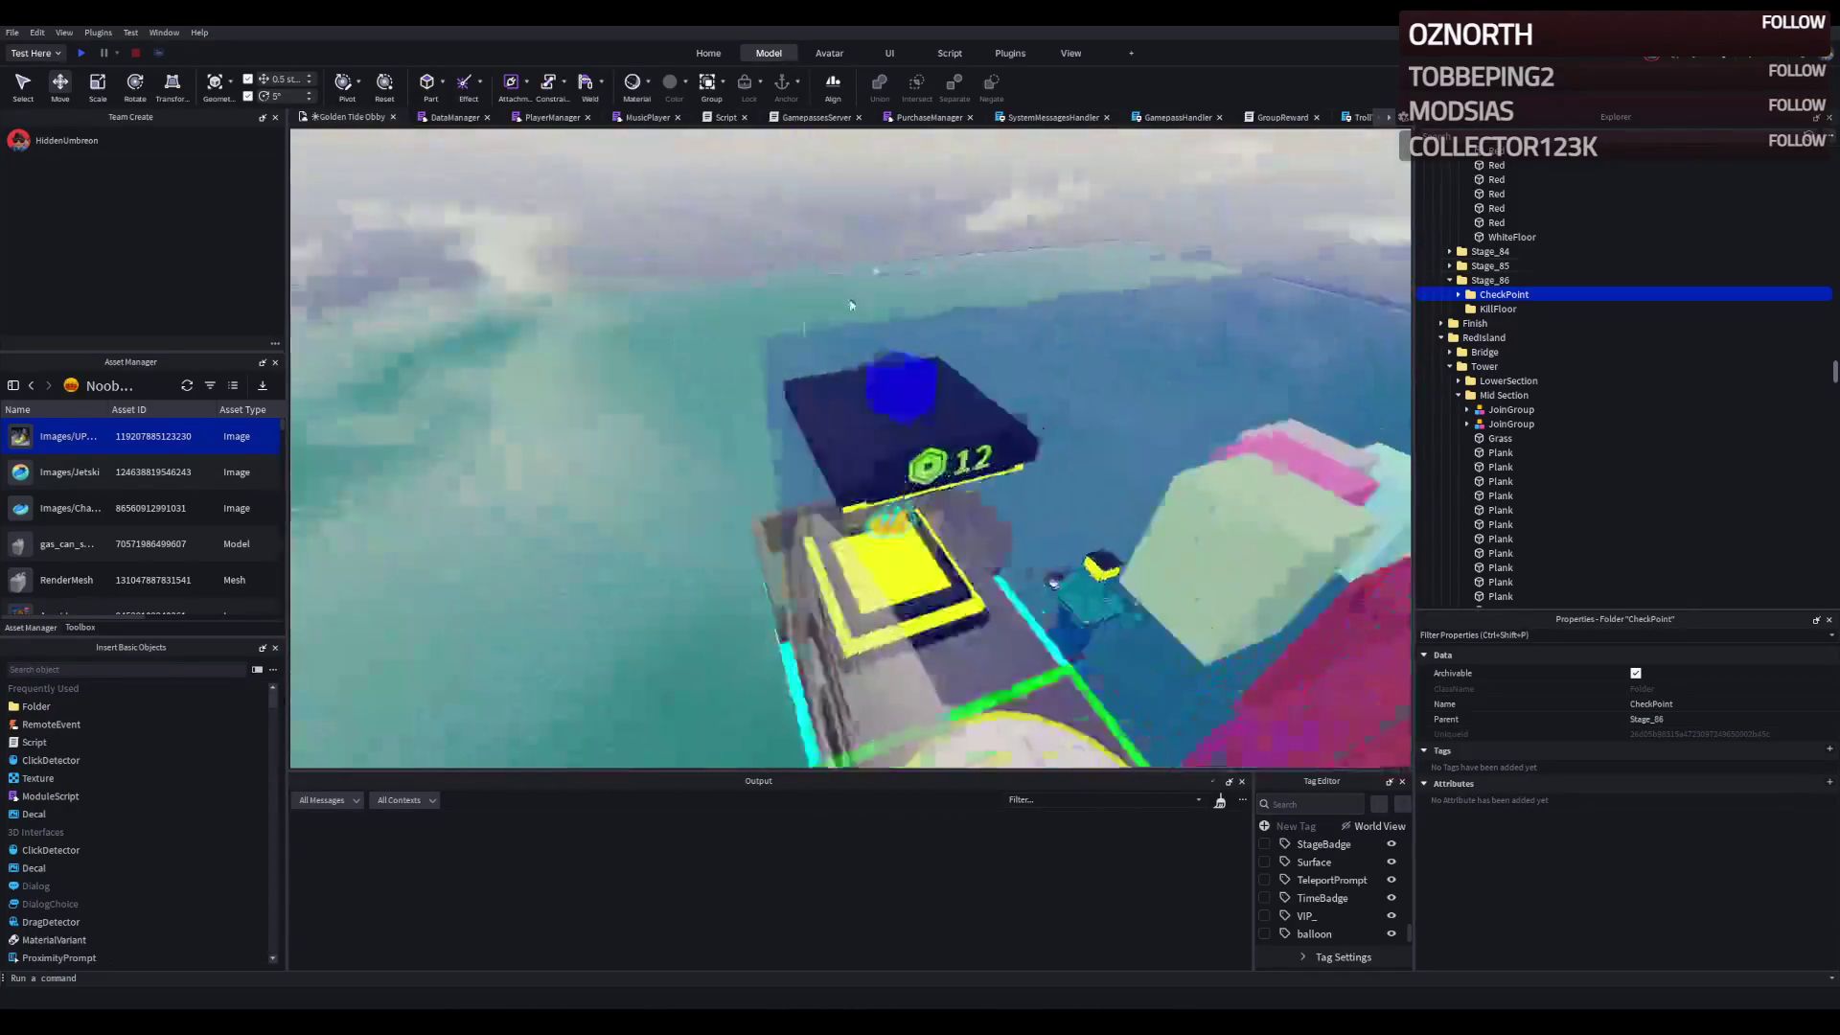
{"action": "left_click", "coordinate": [81, 55]}
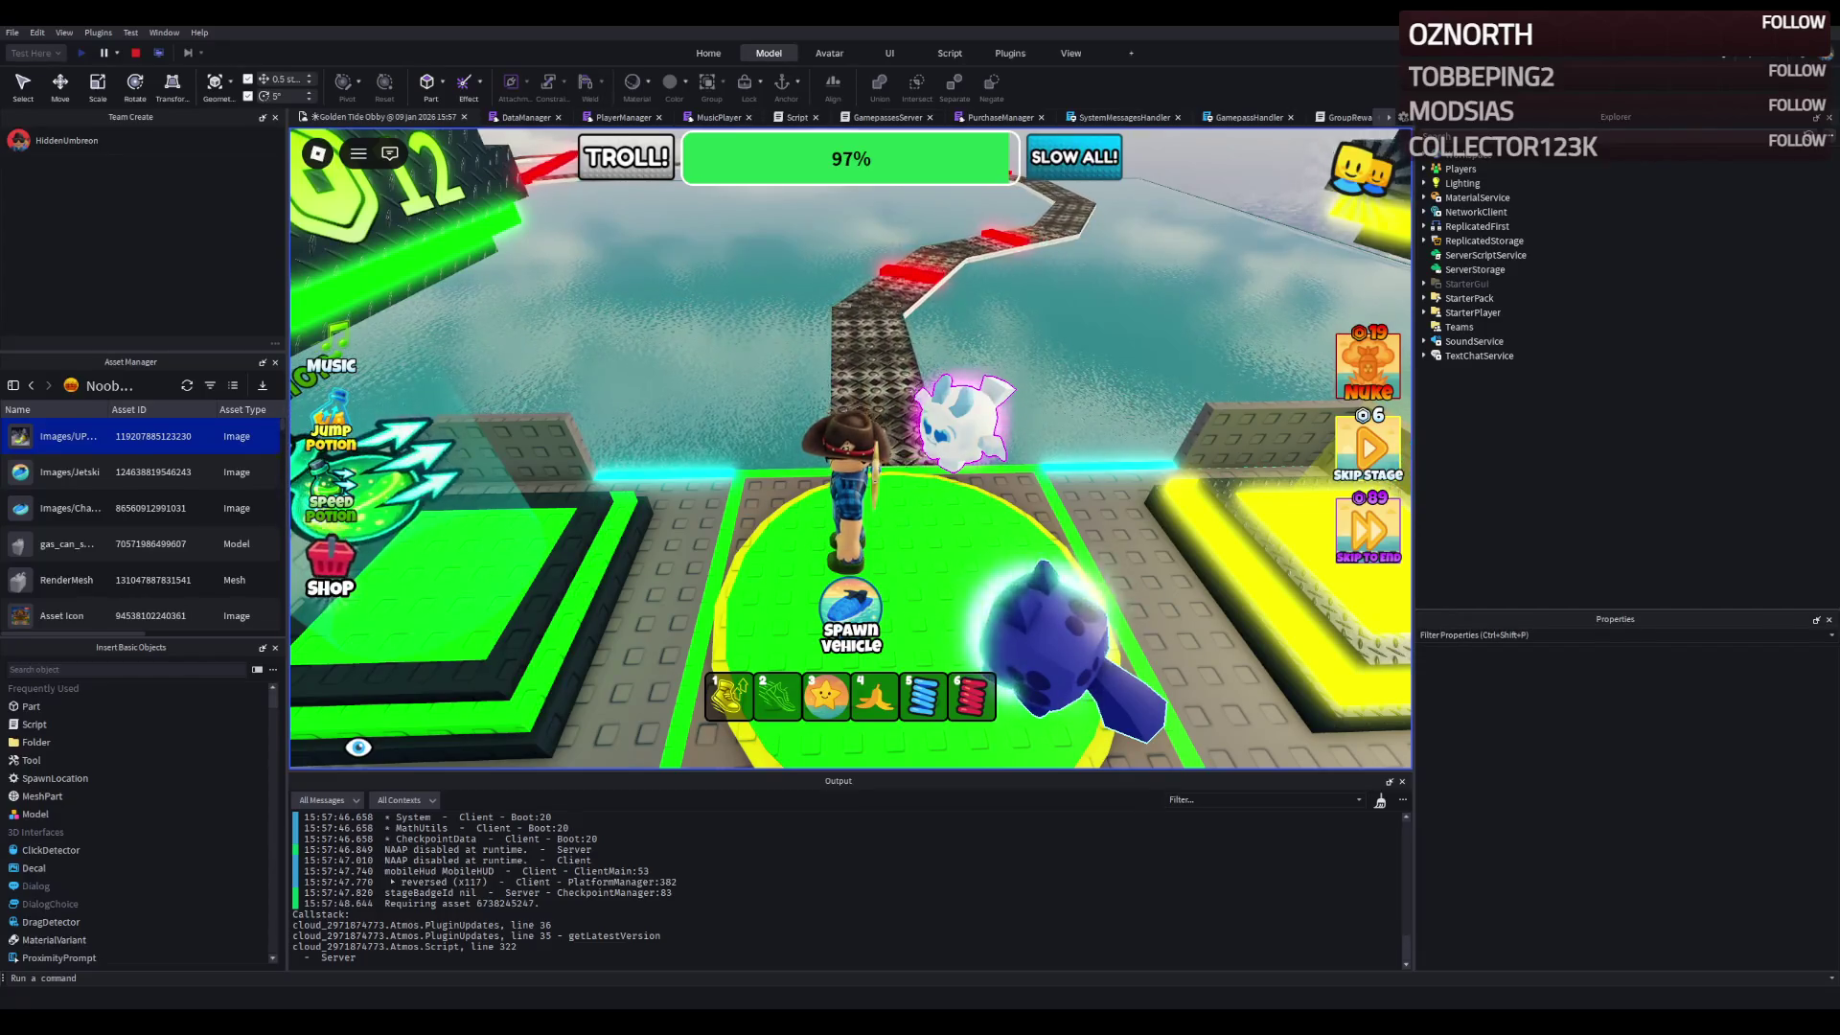
- Run the avatar down the diamond-plate walkway past the first red kill strips
{"action": "key", "text": "w"}
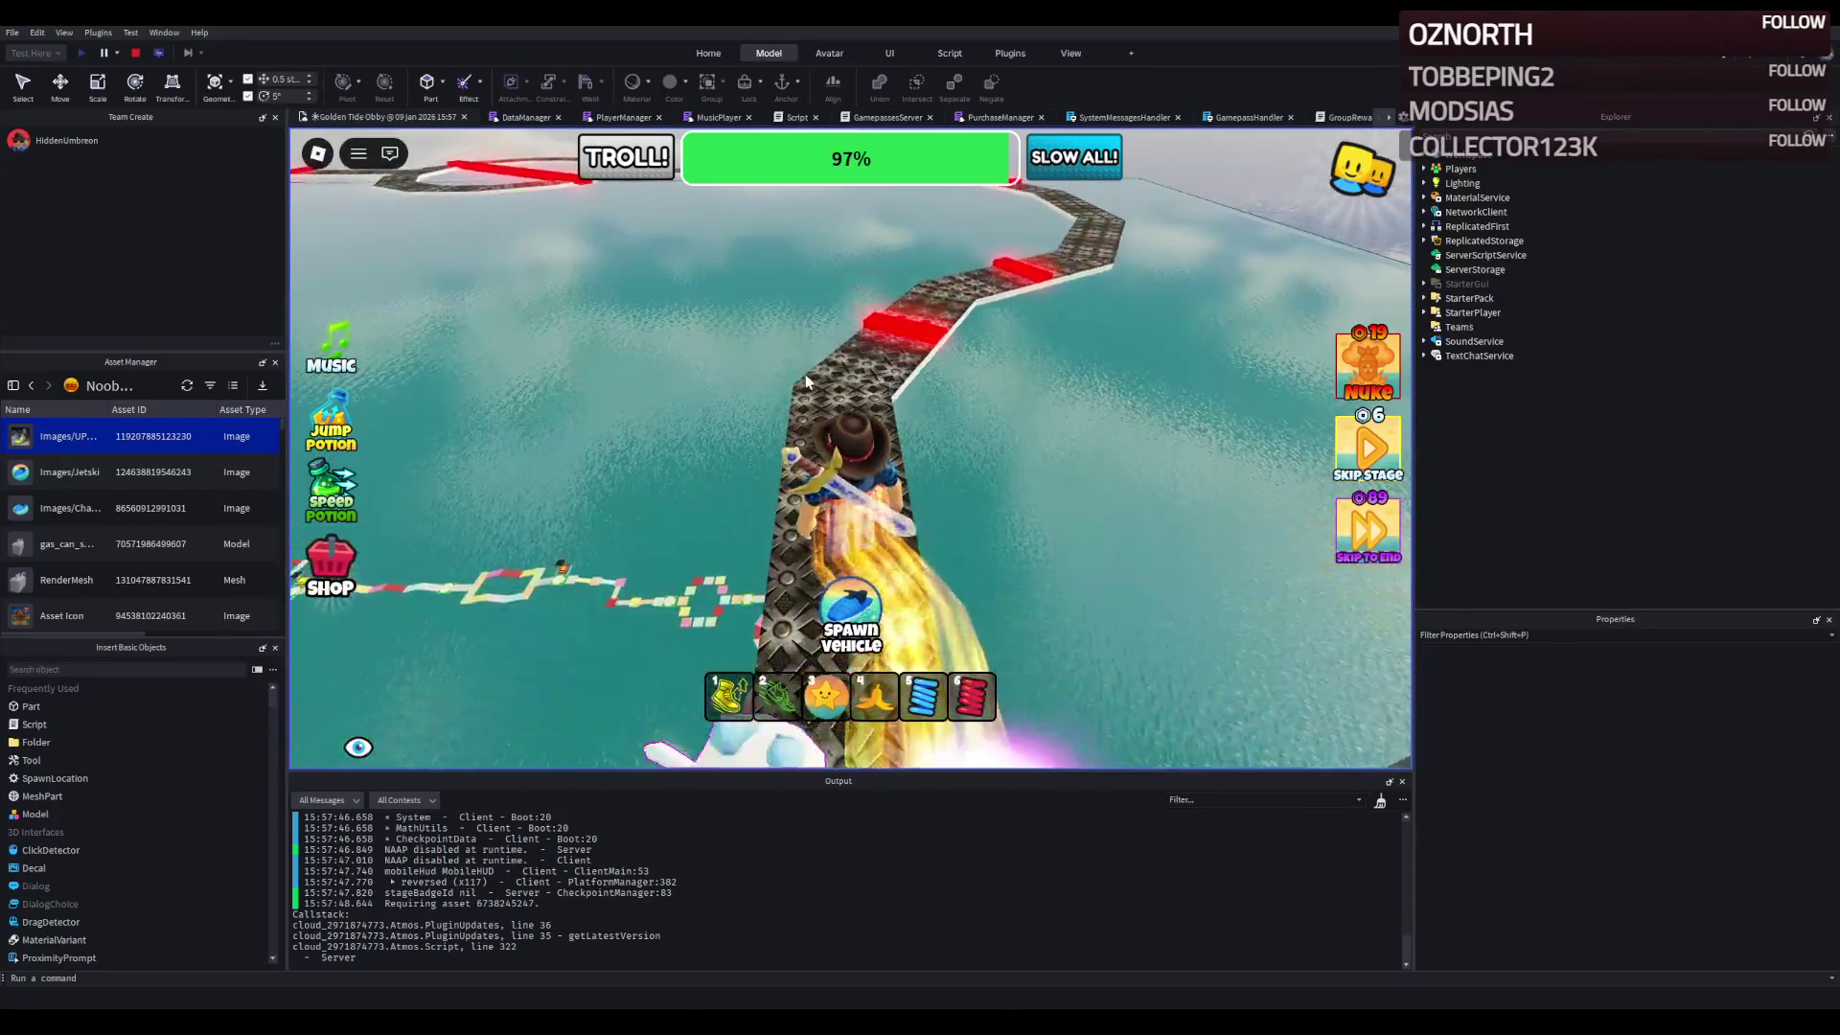
{"action": "key", "text": "w"}
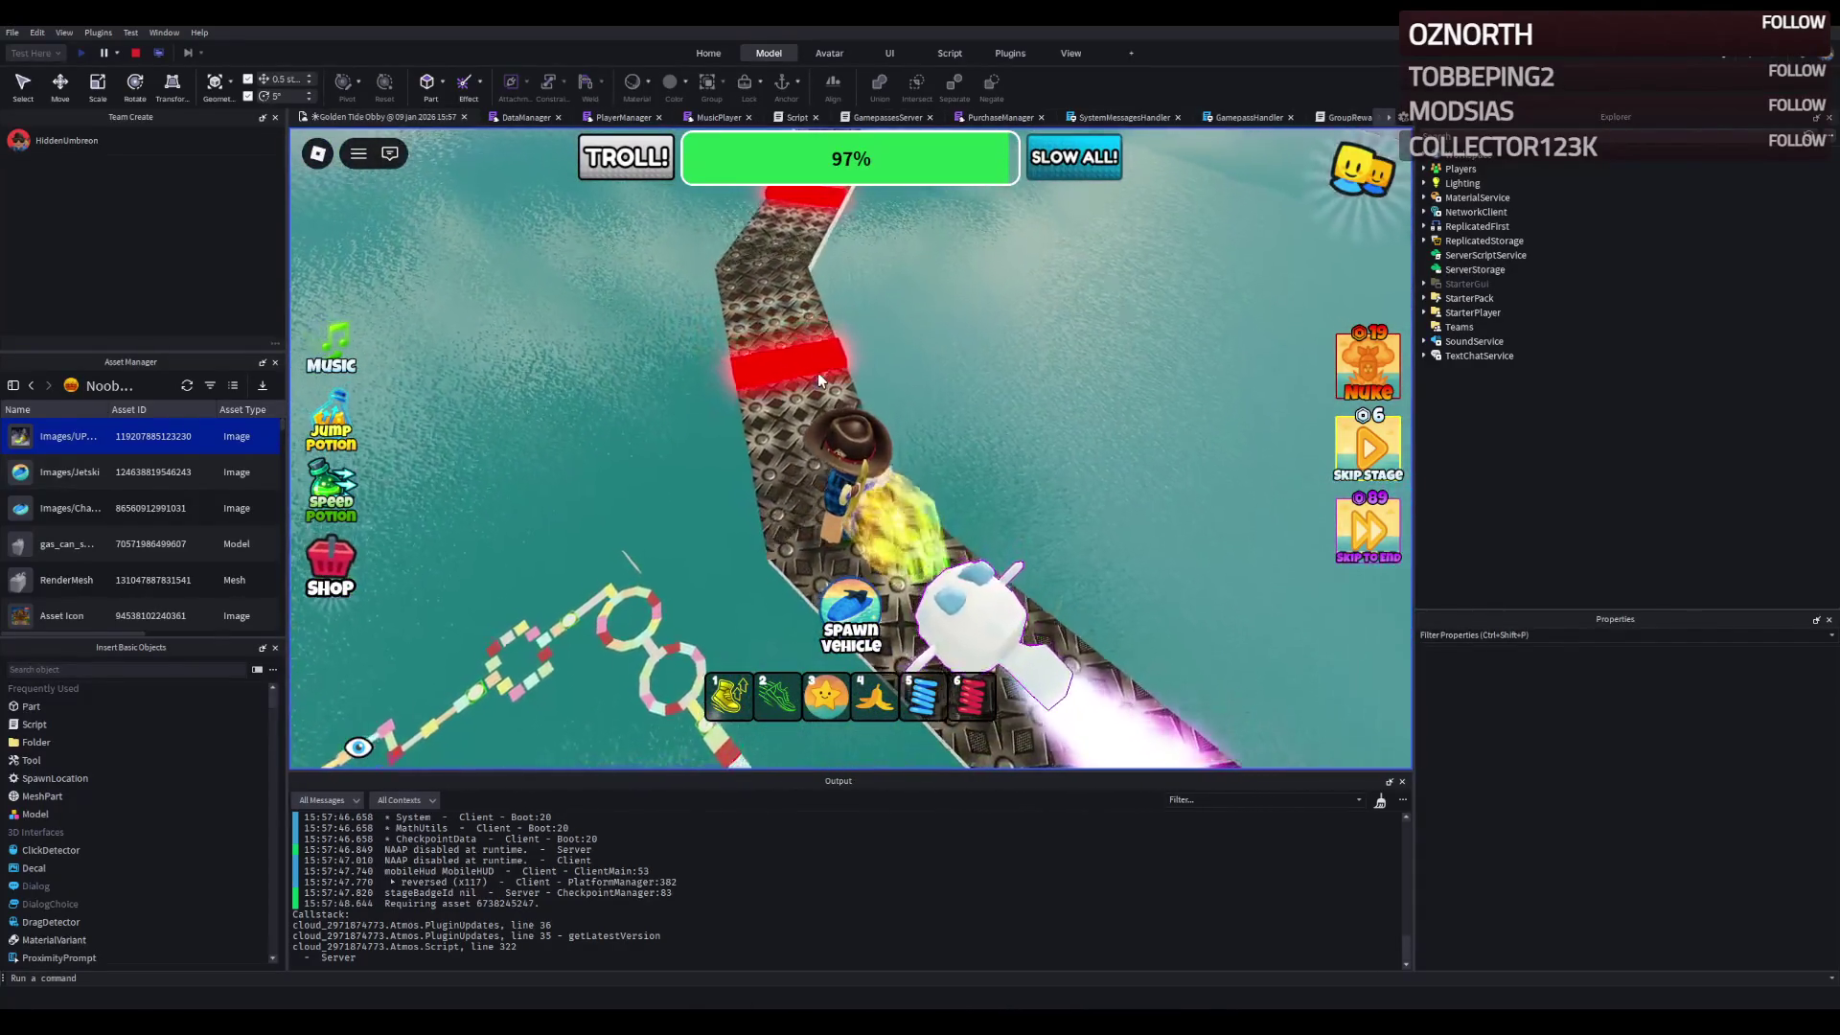
{"action": "key", "text": "w"}
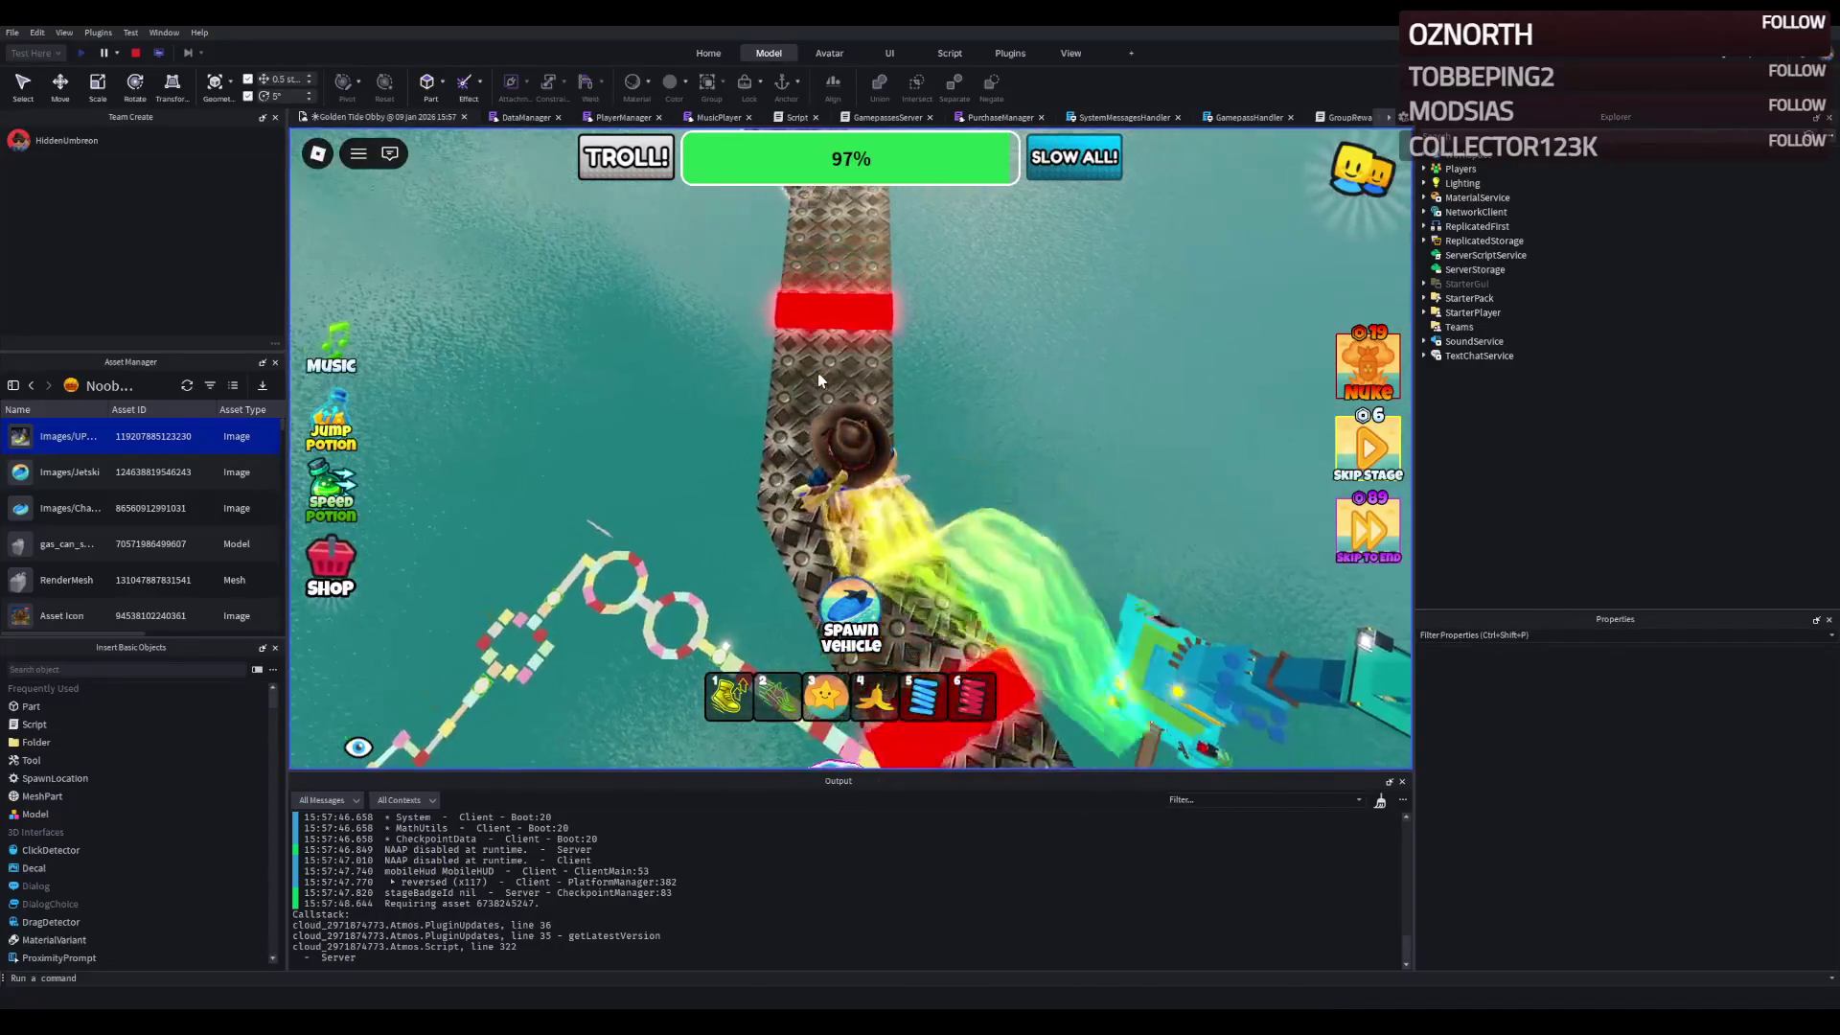
{"action": "key", "text": "w"}
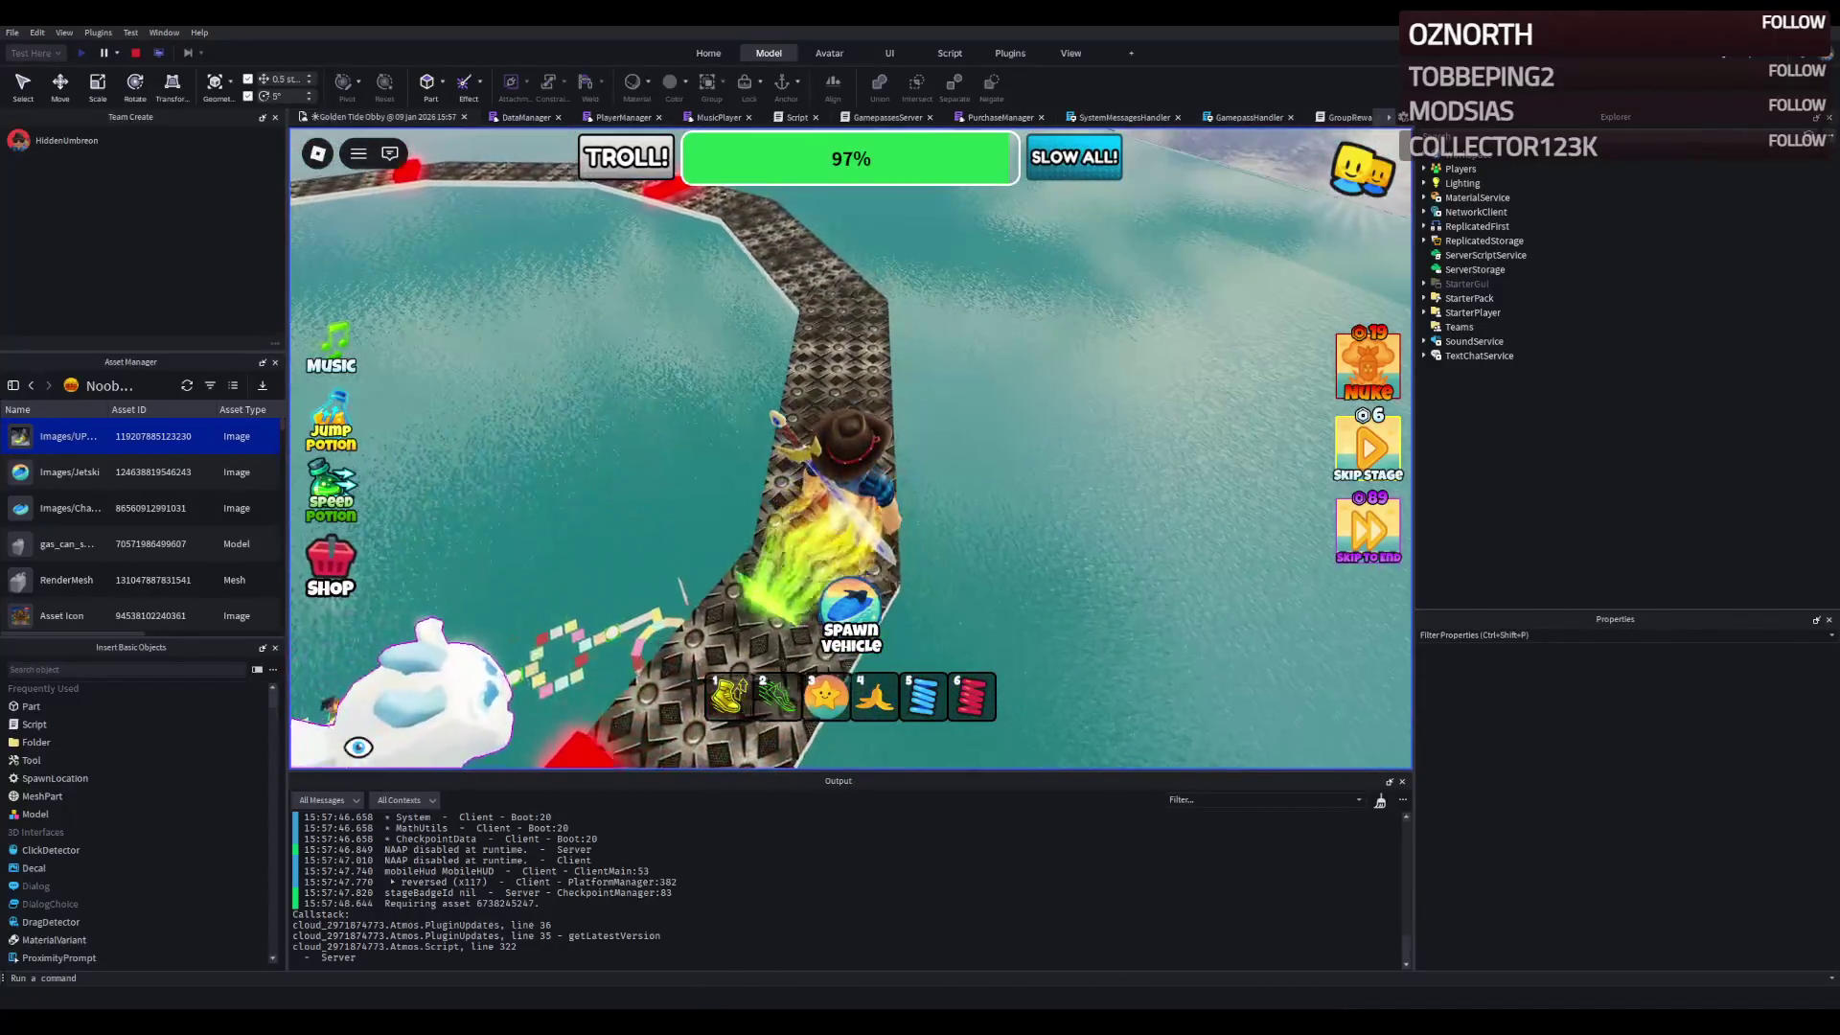
{"action": "key", "text": "w"}
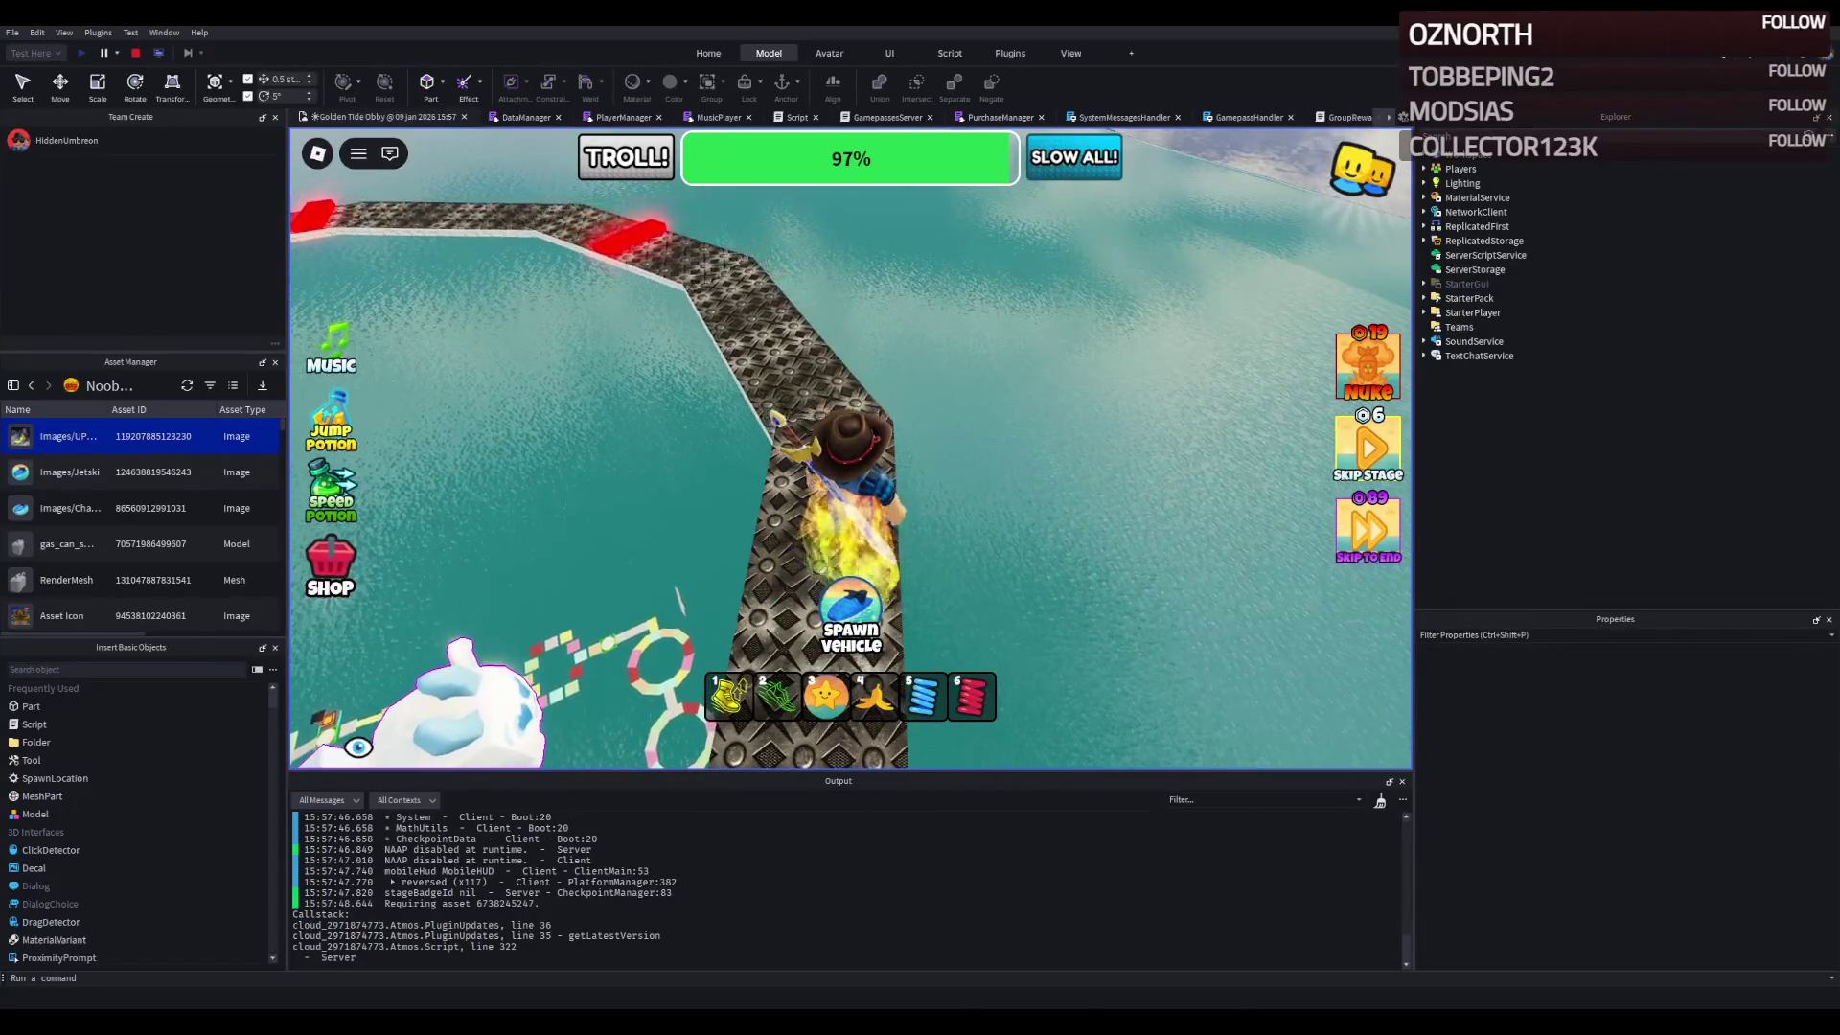
{"action": "key", "text": "w"}
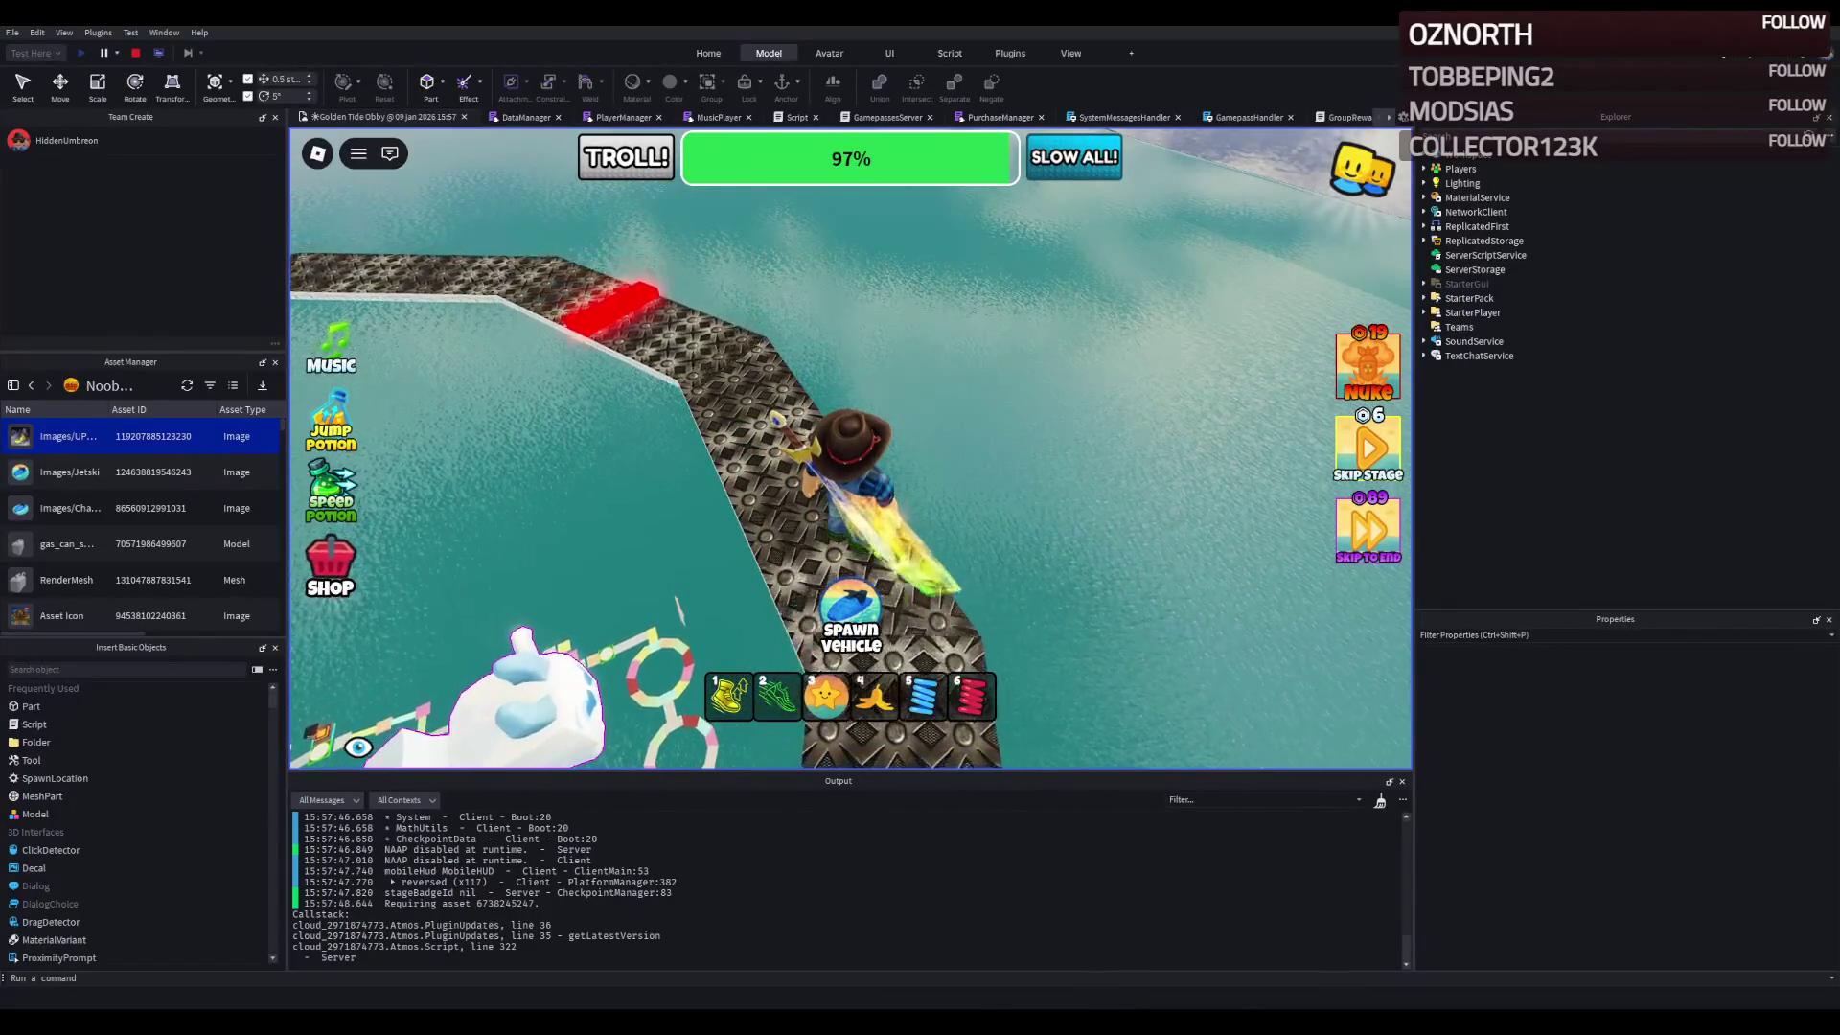
{"action": "key", "text": "w"}
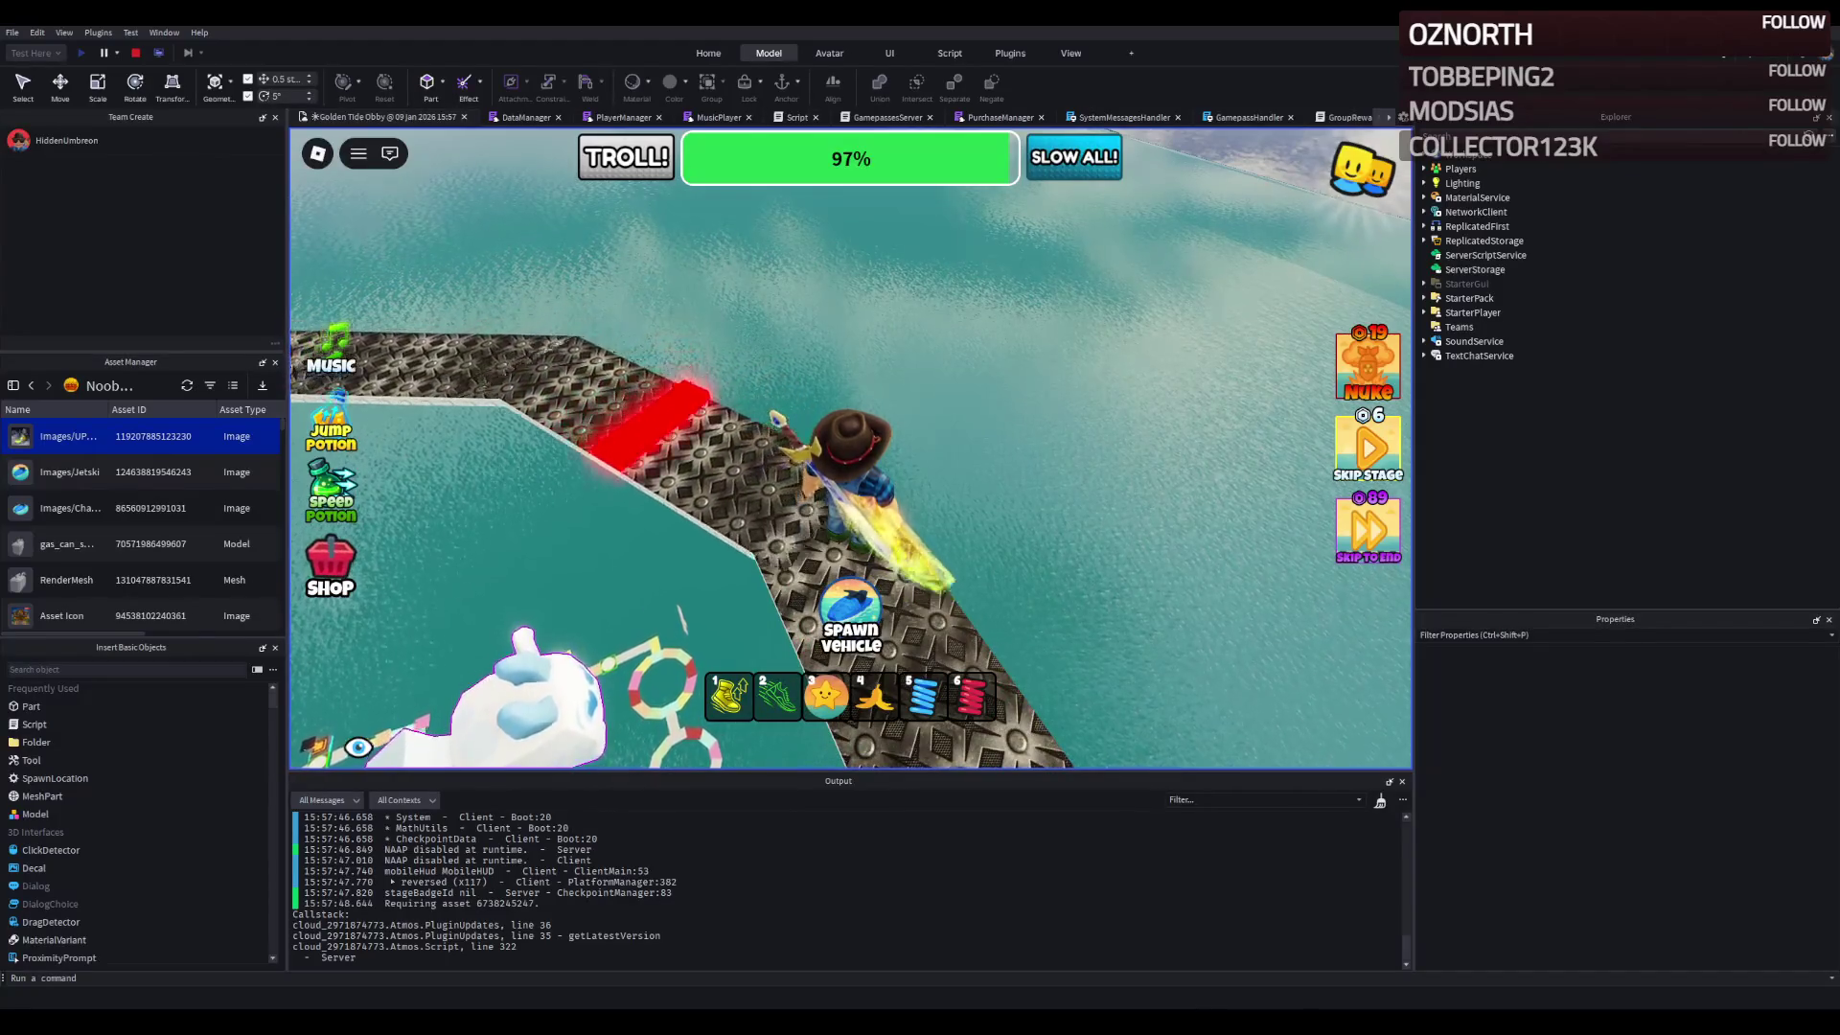
{"action": "key", "text": "w"}
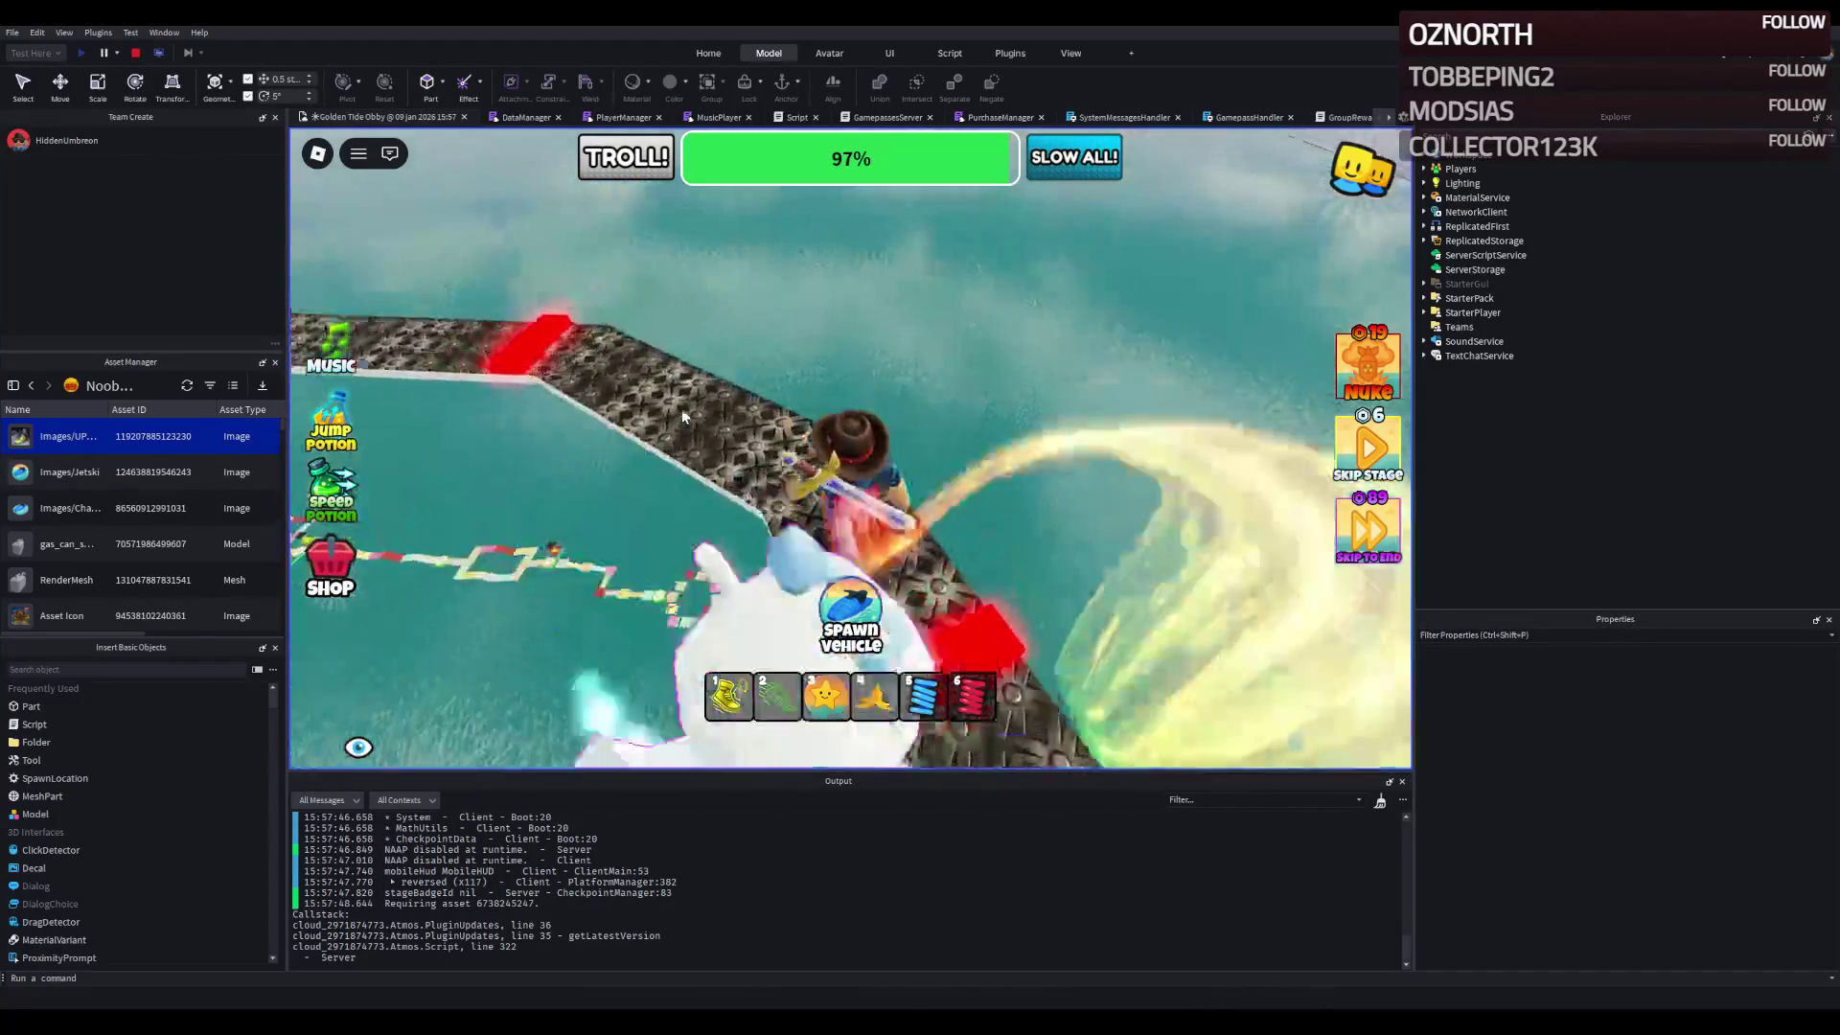
- Run up toward the ring, float with the star balloon, then stop the playtest
{"action": "key", "text": "w"}
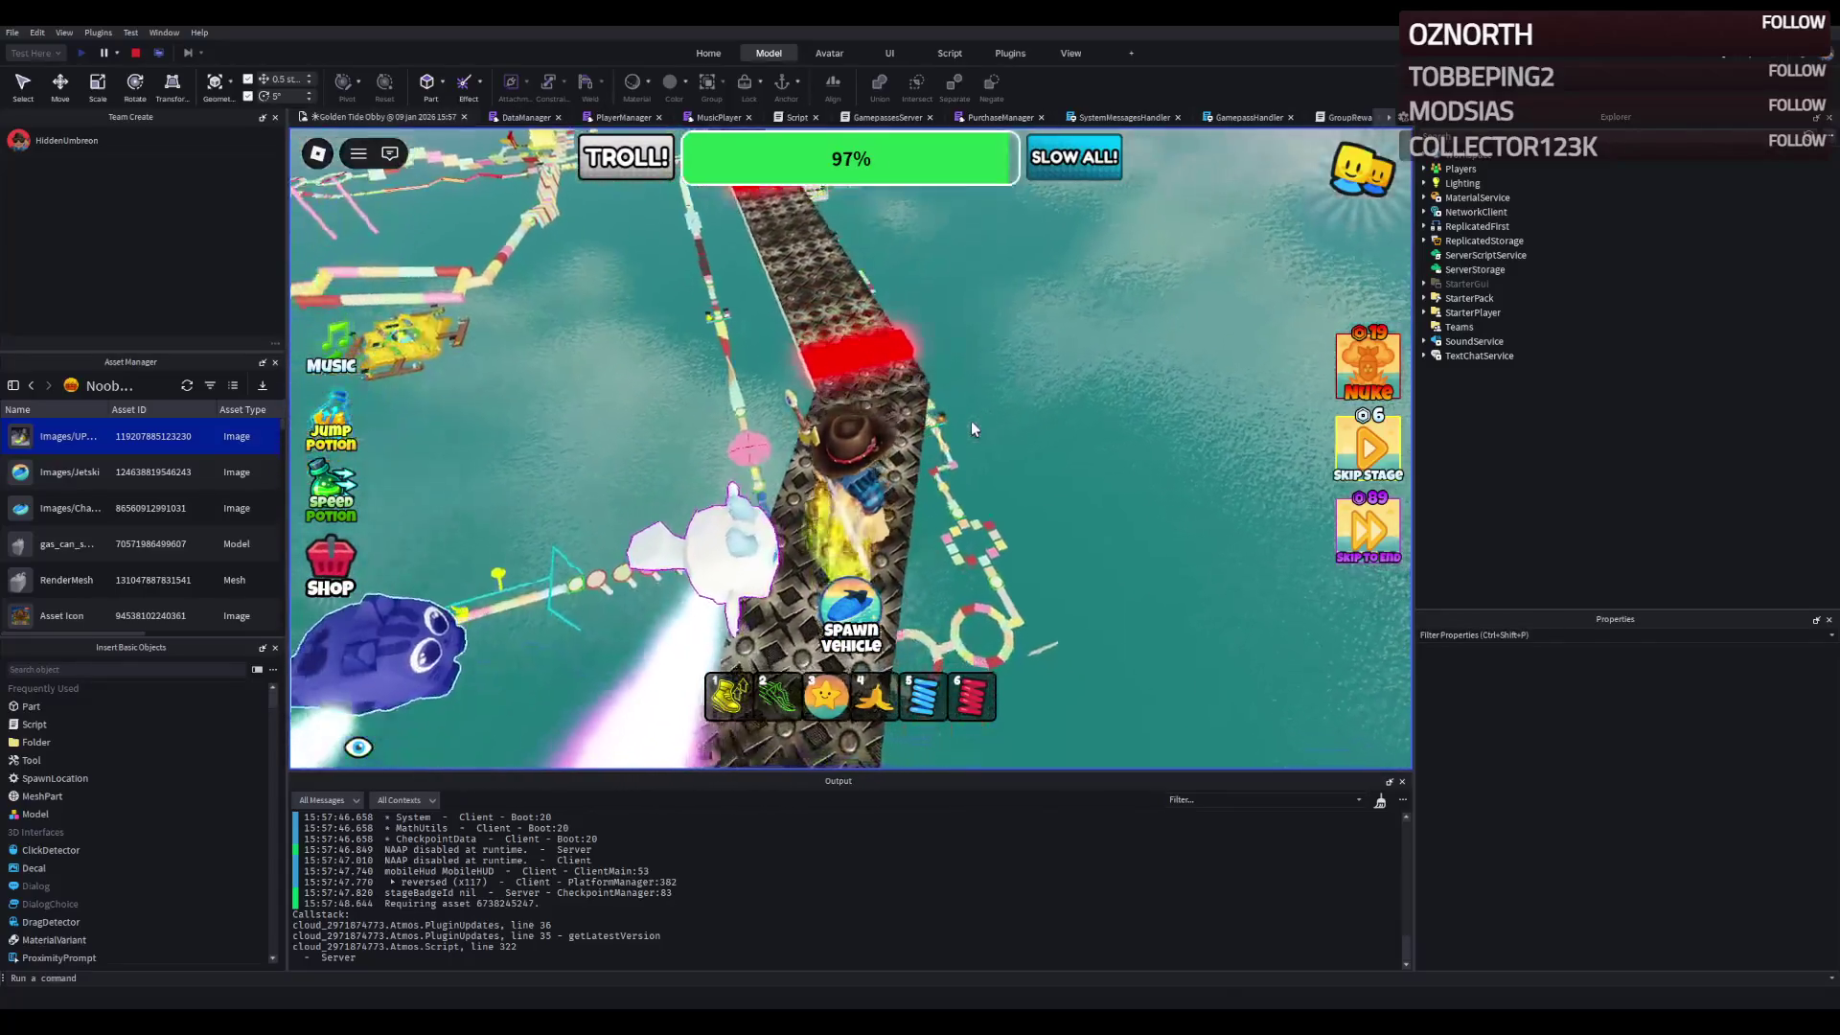
{"action": "key", "text": "w"}
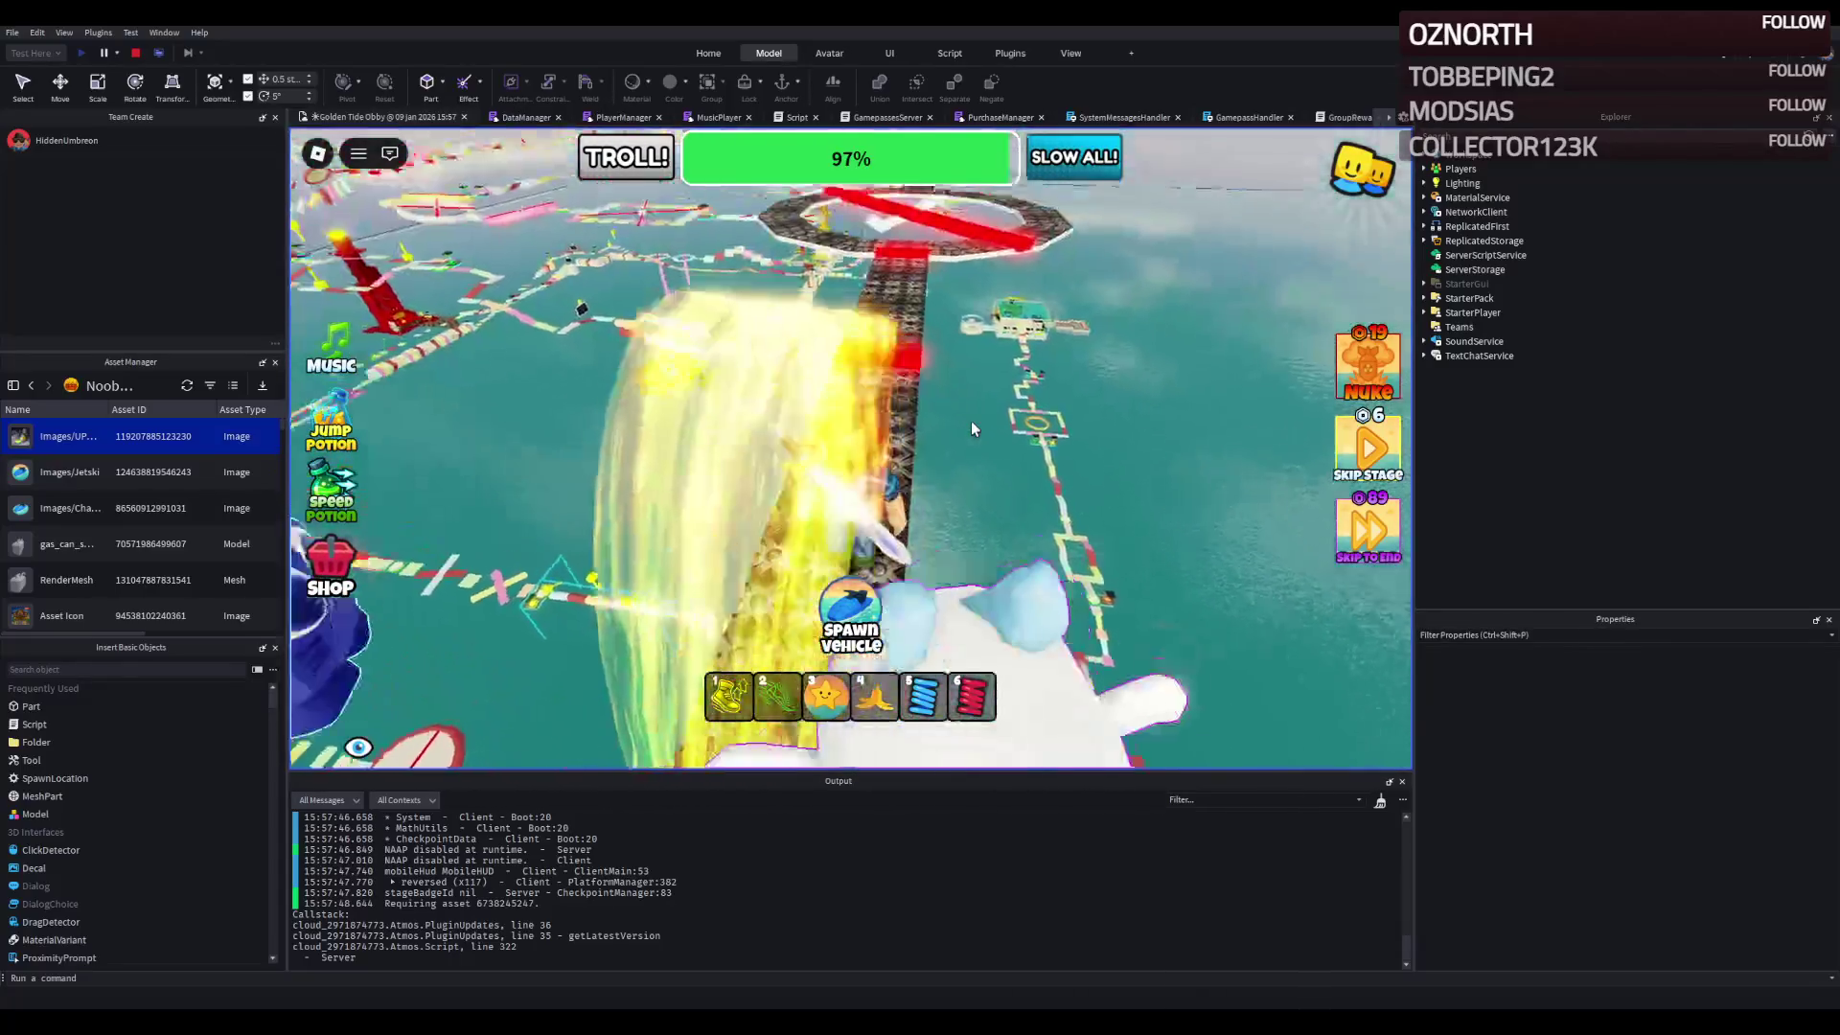
{"action": "key", "text": "w"}
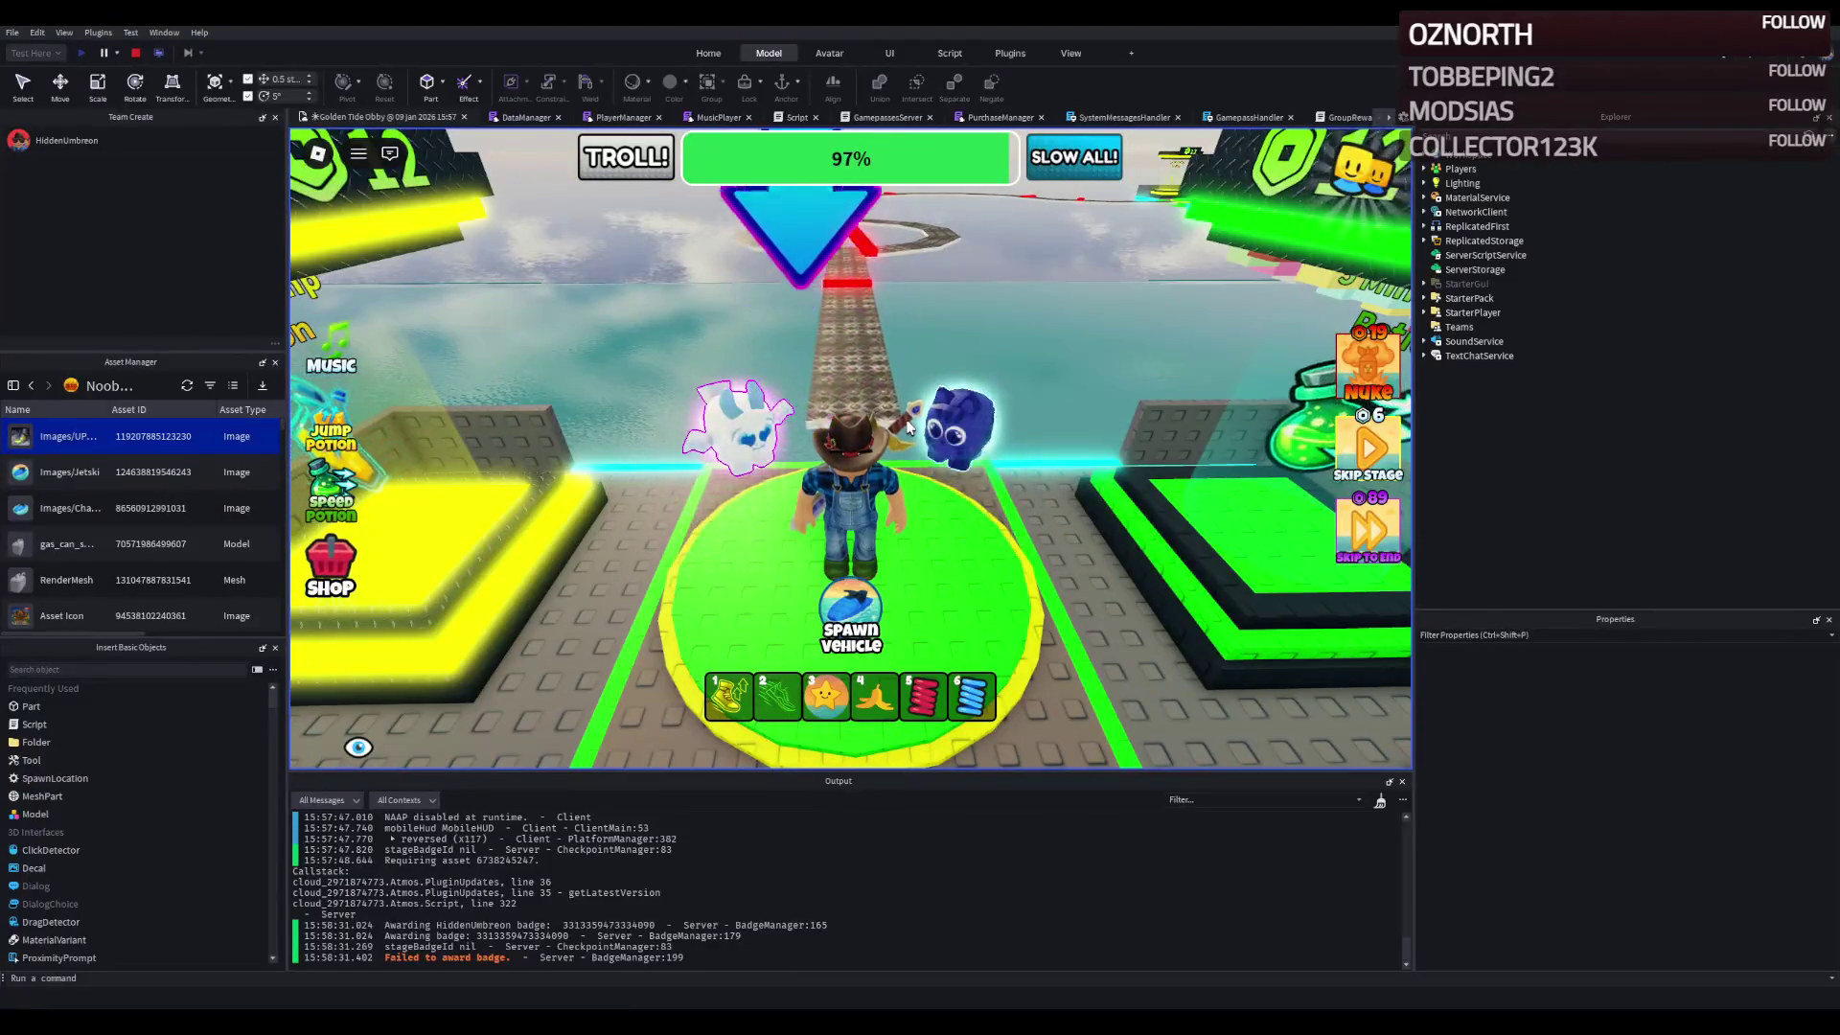
{"action": "key", "text": "w"}
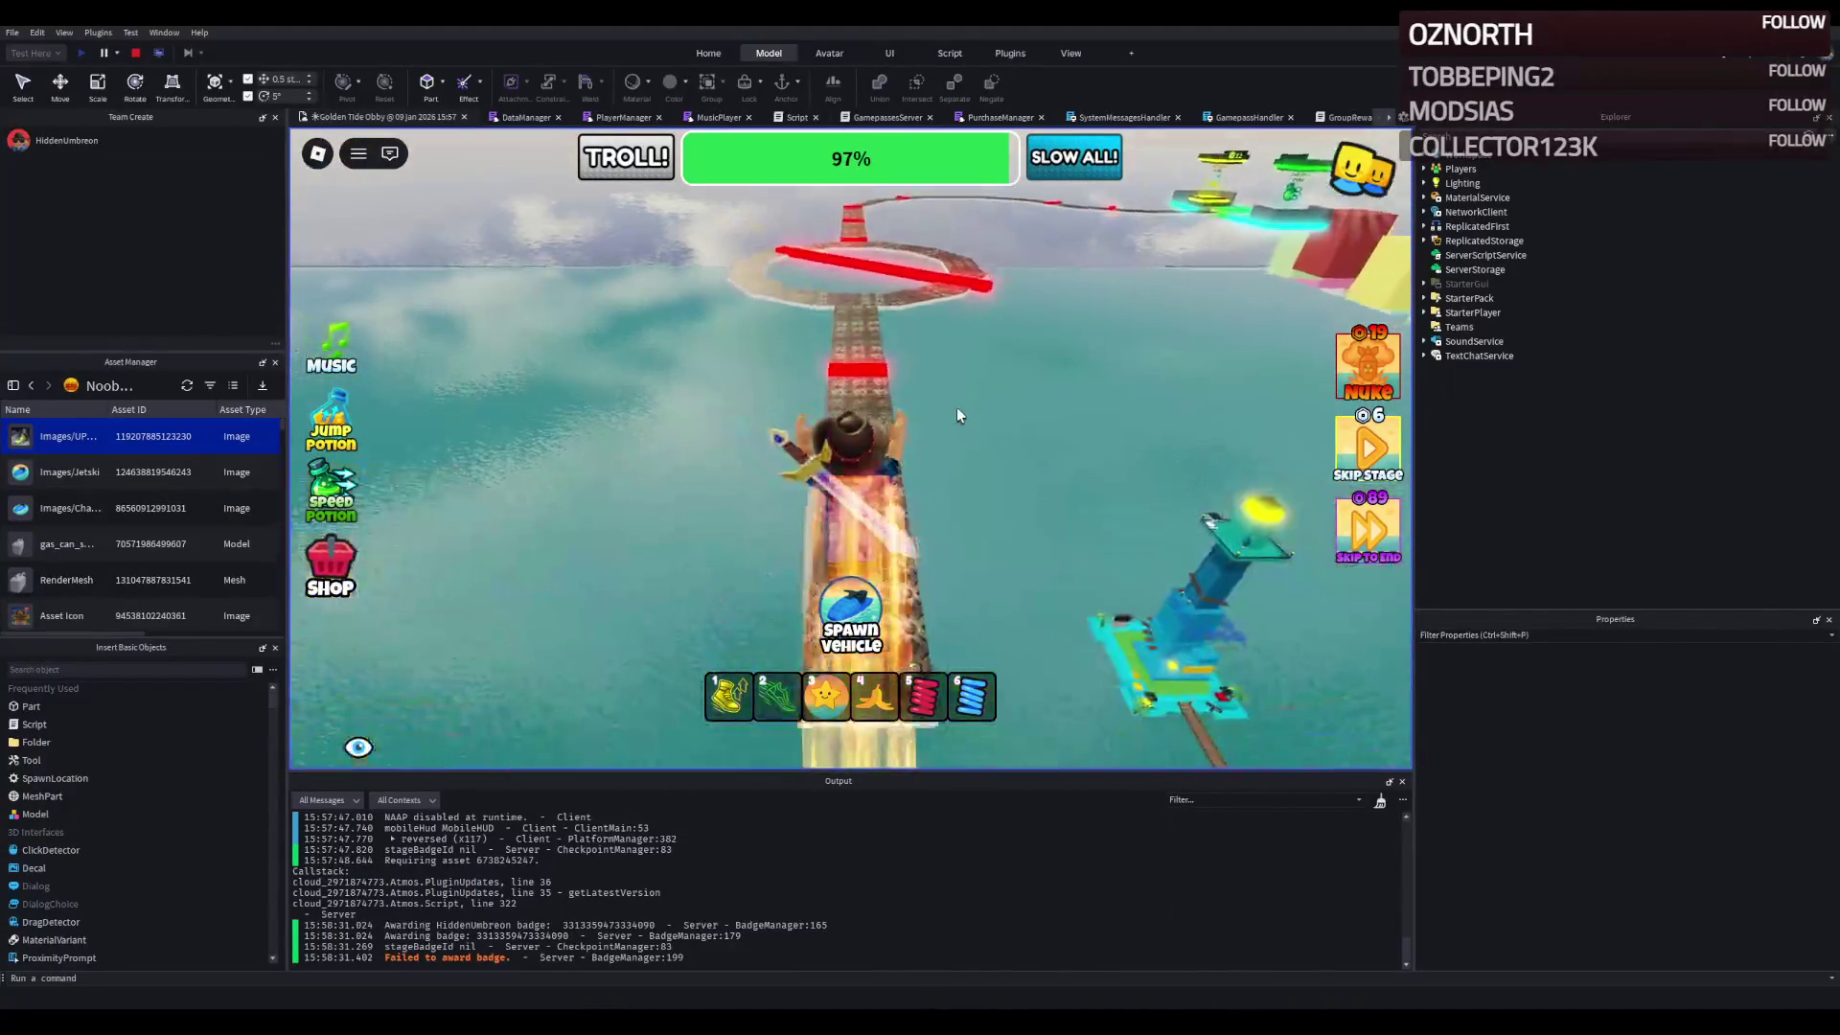
{"action": "key", "text": "3"}
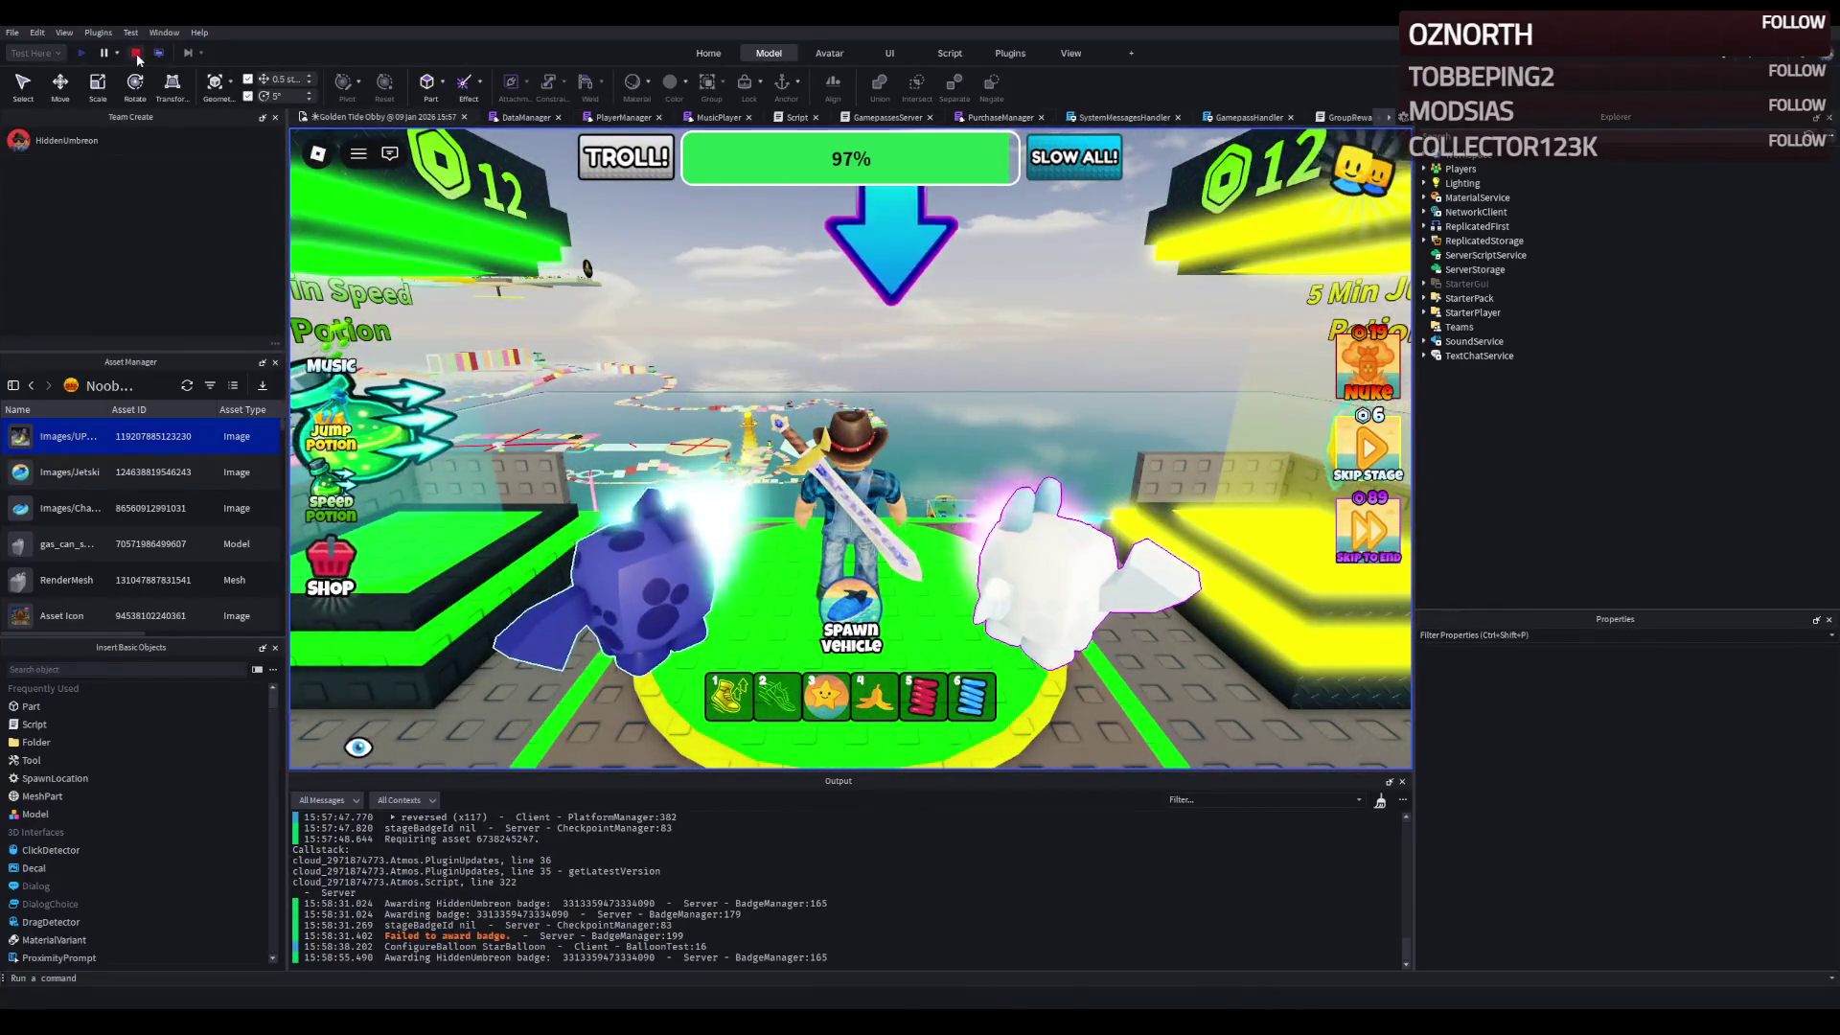
{"action": "key", "text": "shift+F5"}
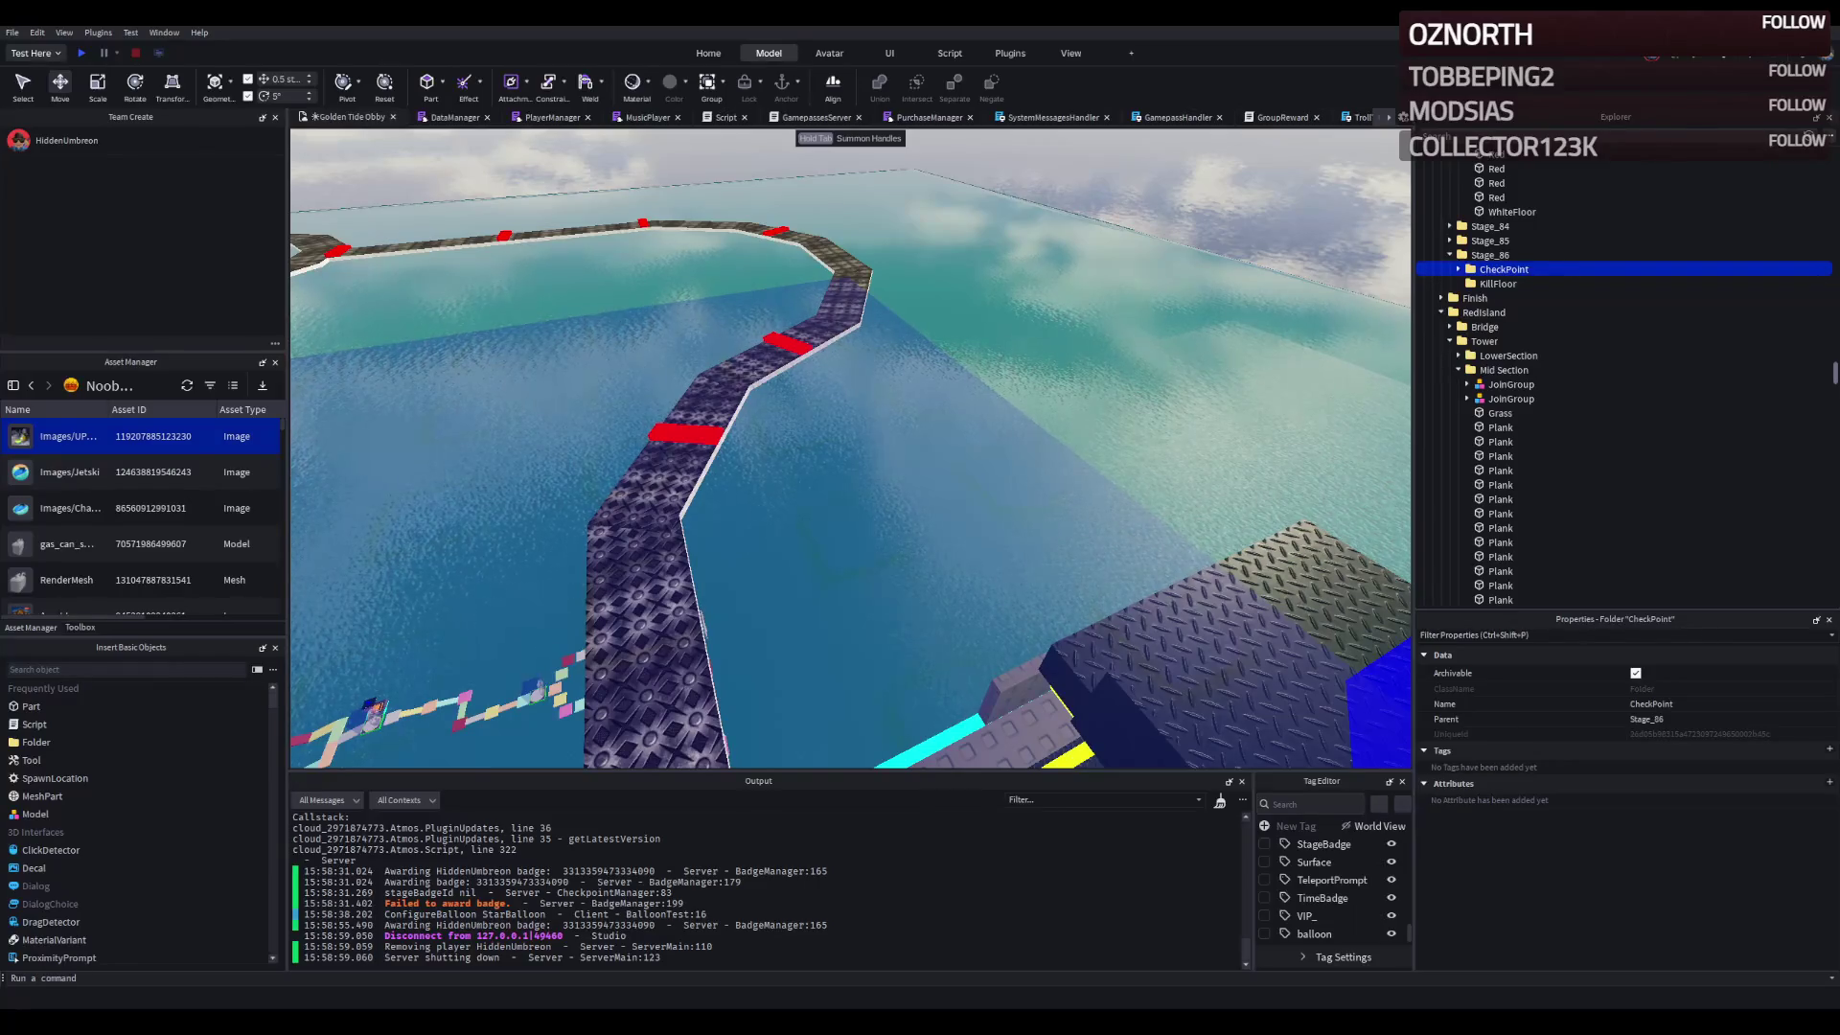
- Scroll the viewport back over the edited obby scene
{"action": "scroll", "scroll_direction": "down", "scroll_amount": 3}
- Expand CheckPoint > Checkpoint > CheckpointProperties and enter 86 as the Number value
{"action": "key", "text": "f"}
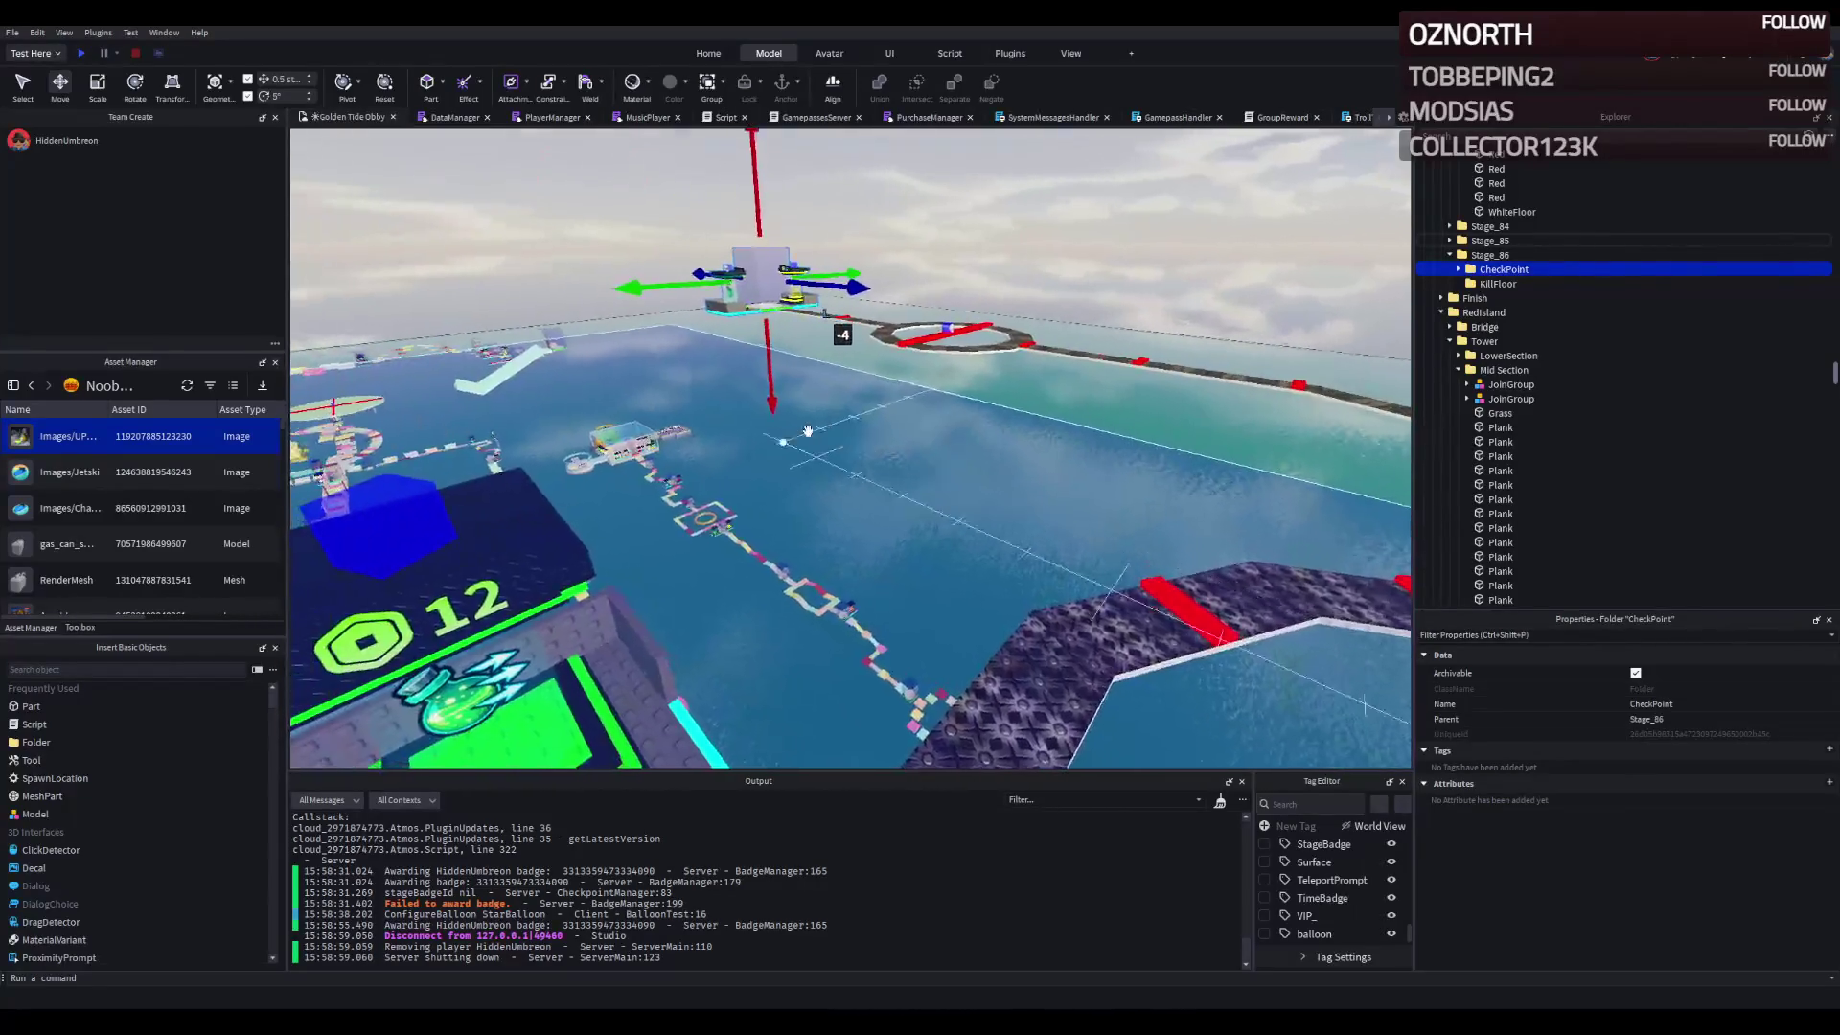
{"action": "double_click", "coordinate": [1504, 270]}
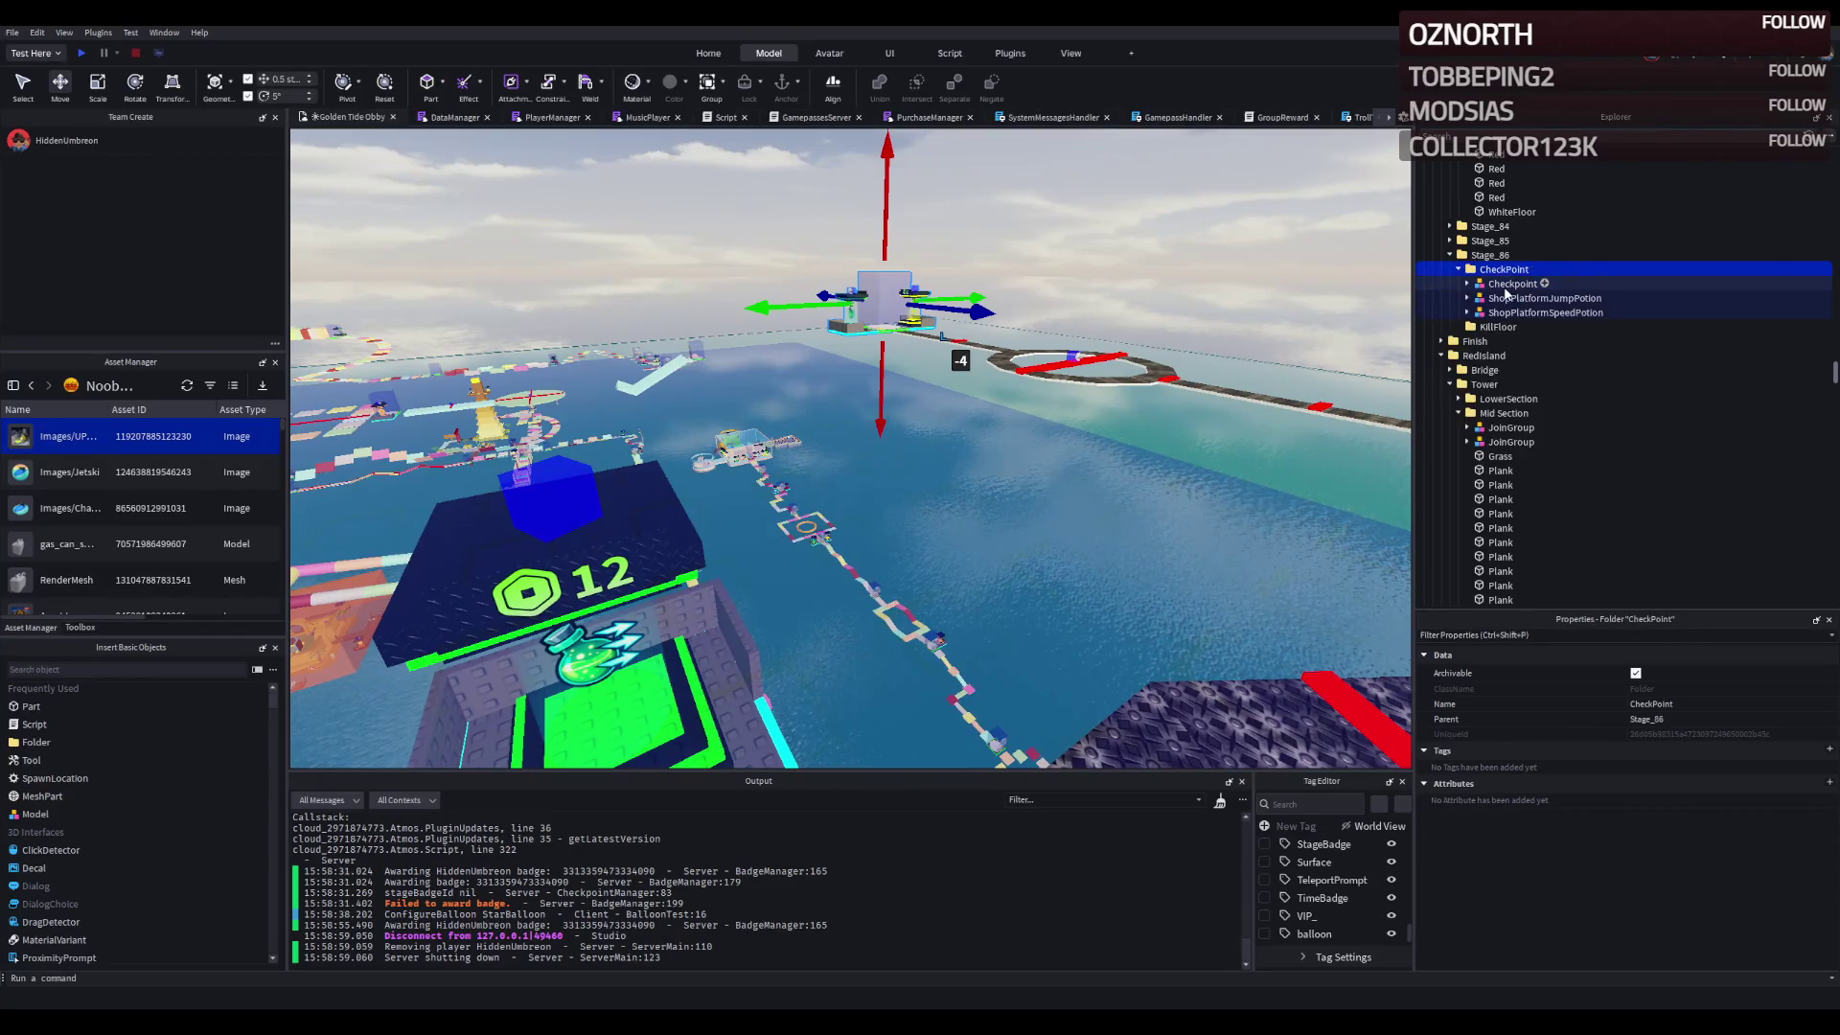
{"action": "double_click", "coordinate": [1512, 284]}
{"action": "double_click", "coordinate": [1514, 384]}
{"action": "left_click", "coordinate": [1522, 399]}
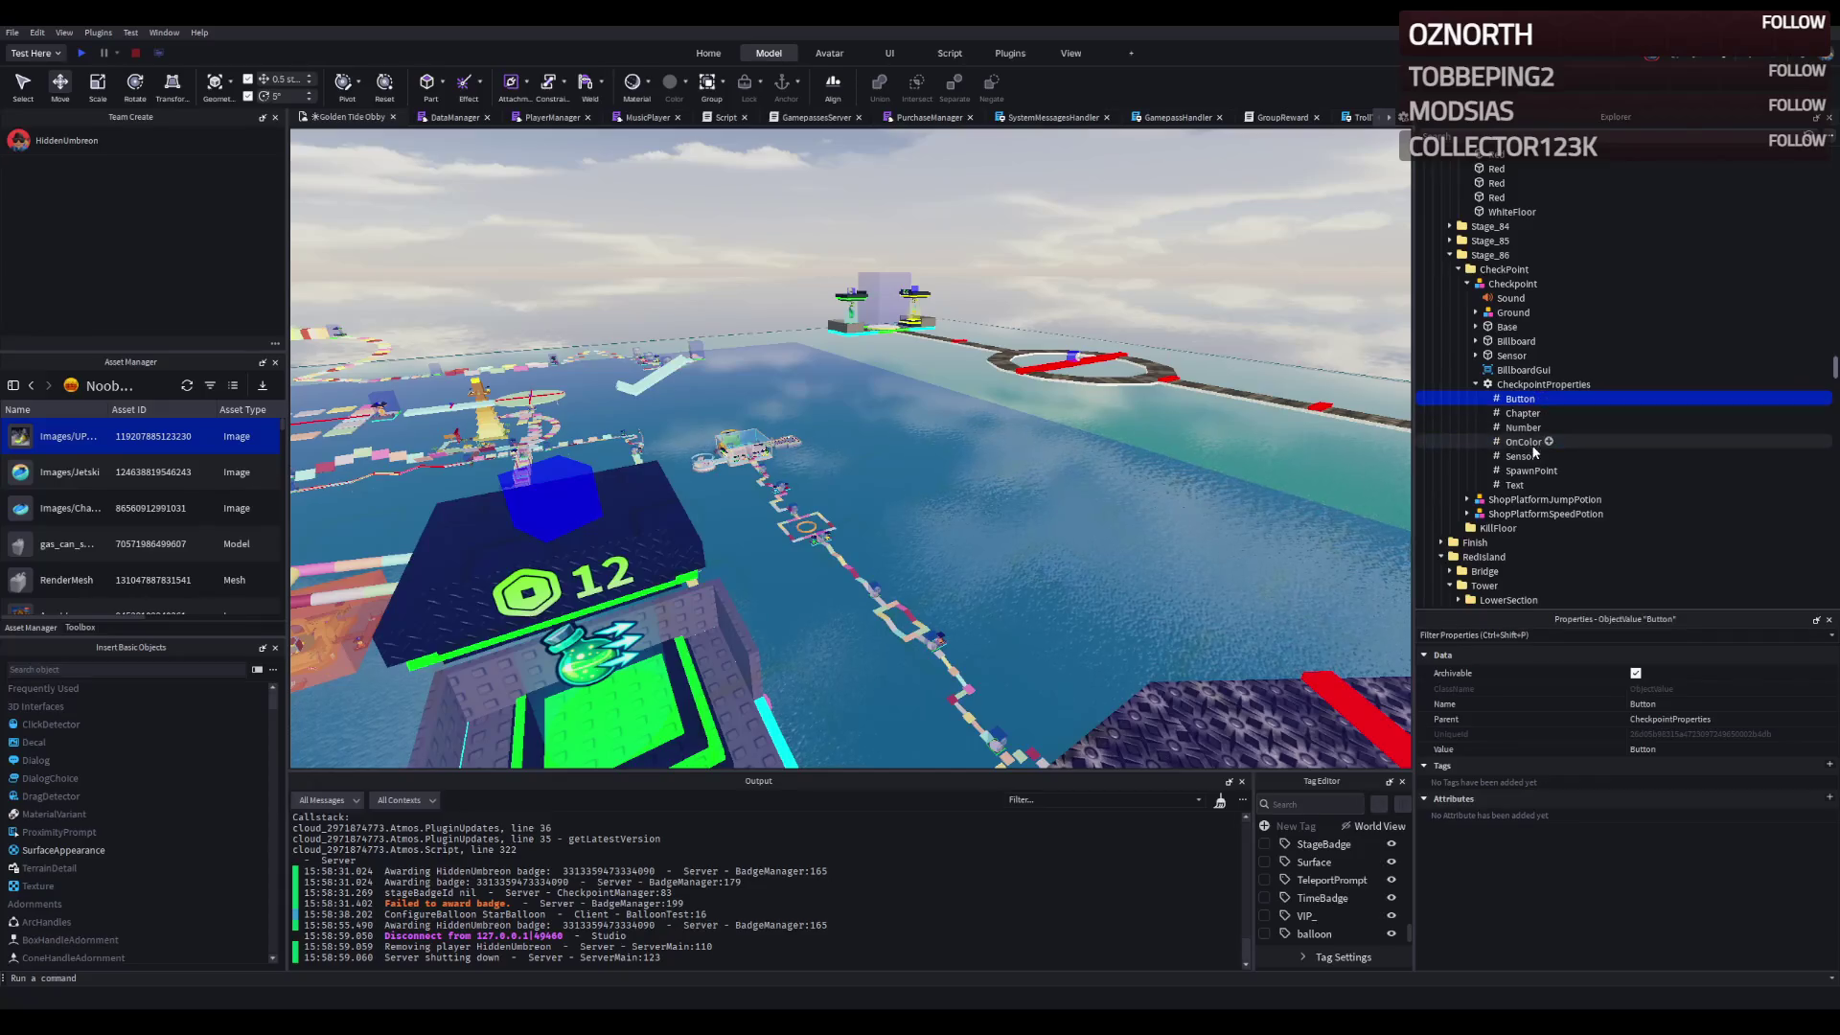
{"action": "left_click", "coordinate": [1523, 428]}
{"action": "left_click", "coordinate": [1702, 749]}
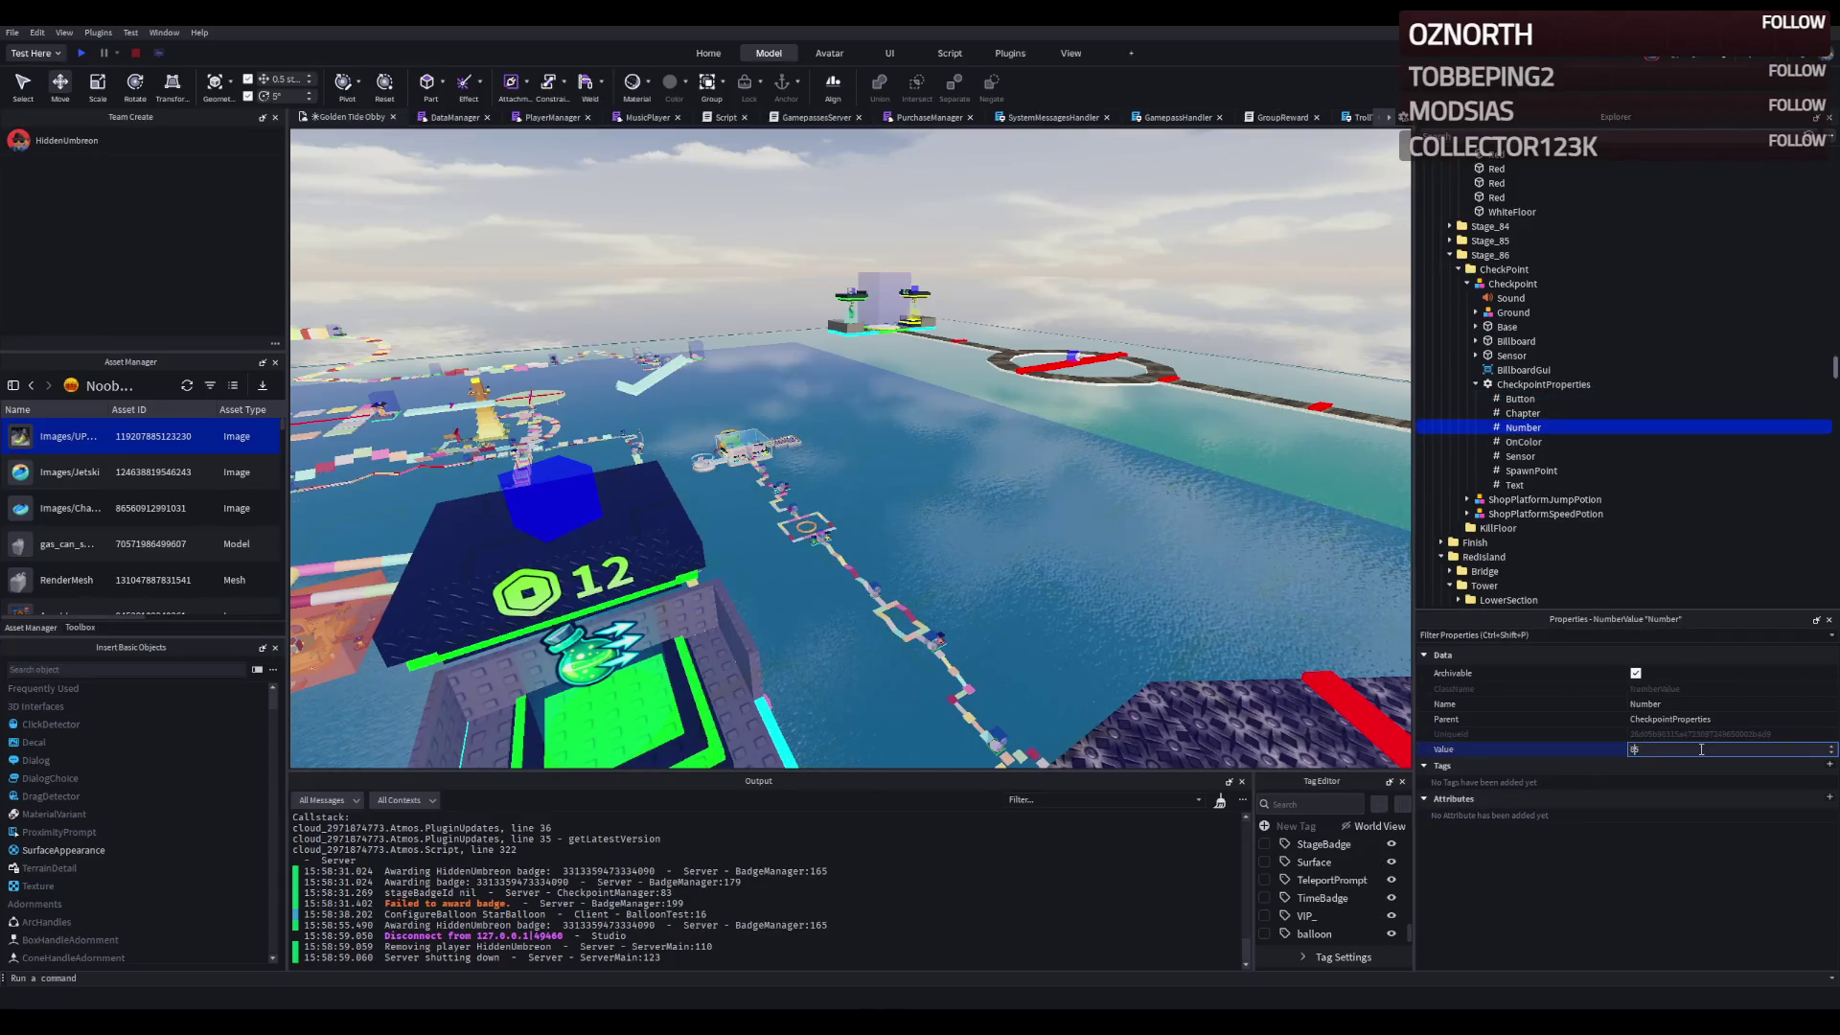
{"action": "key", "text": "Return"}
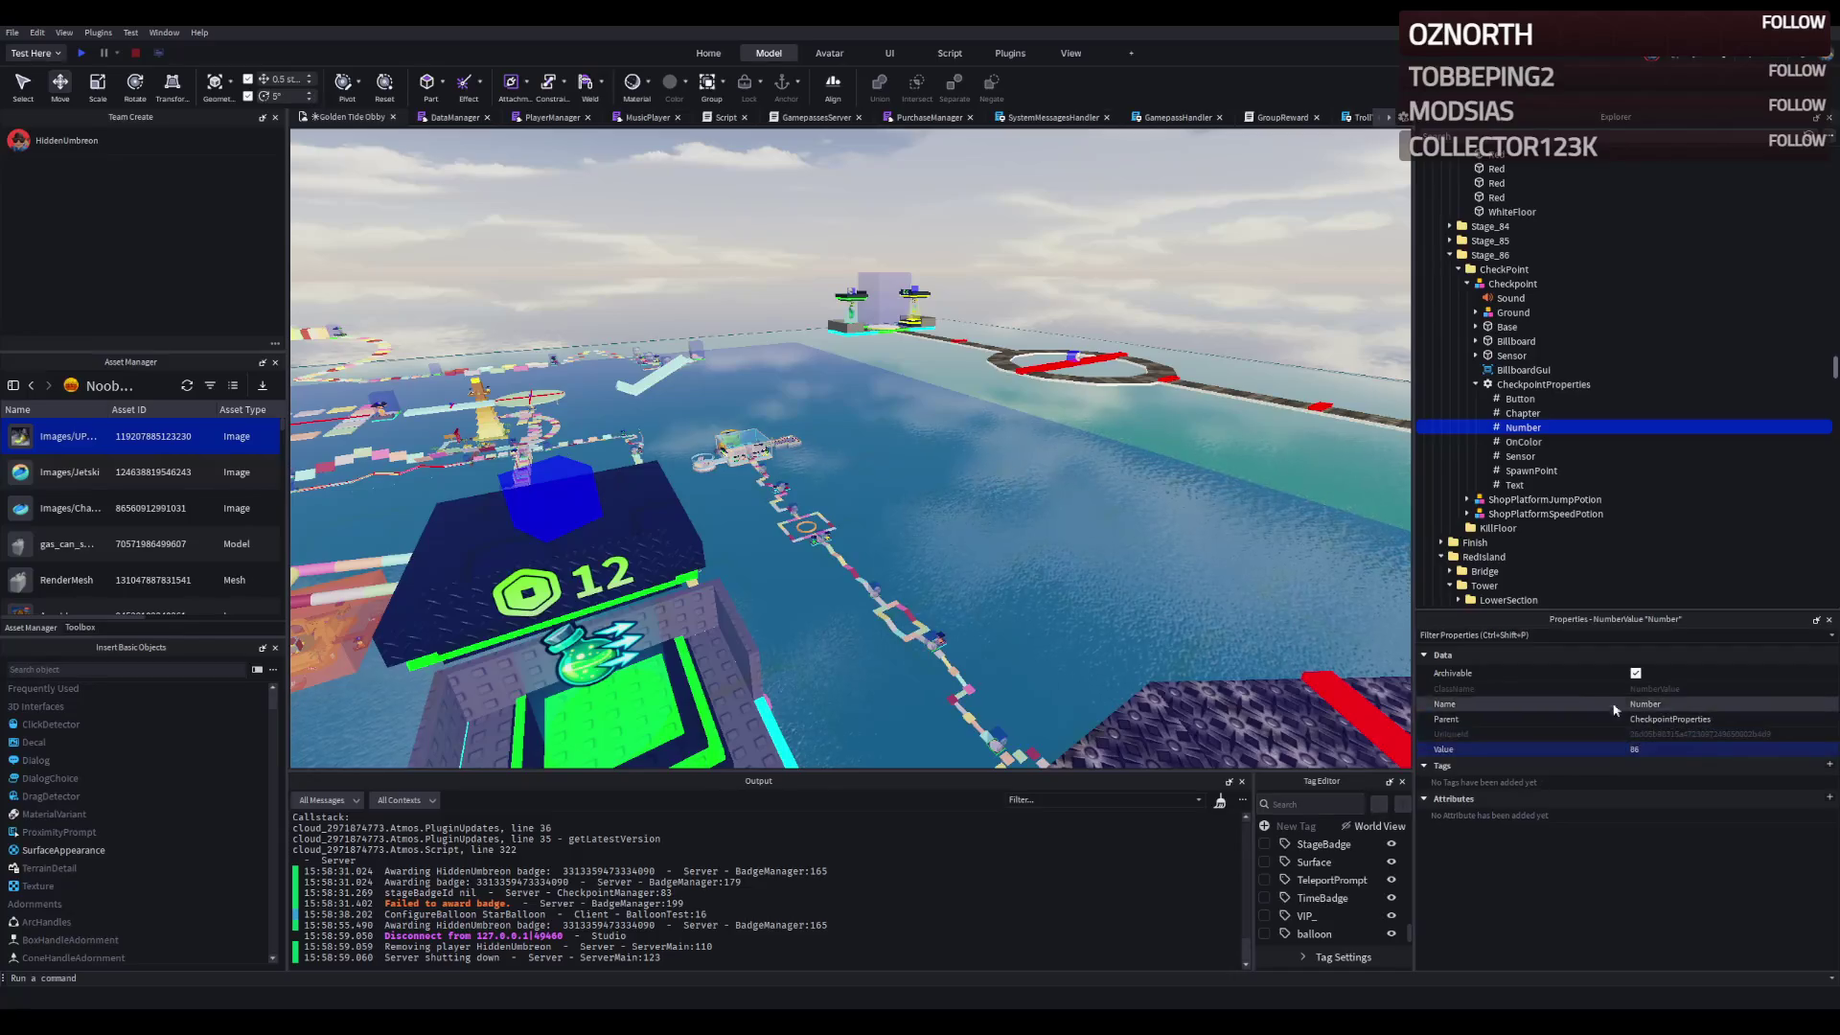
{"action": "key", "text": "a"}
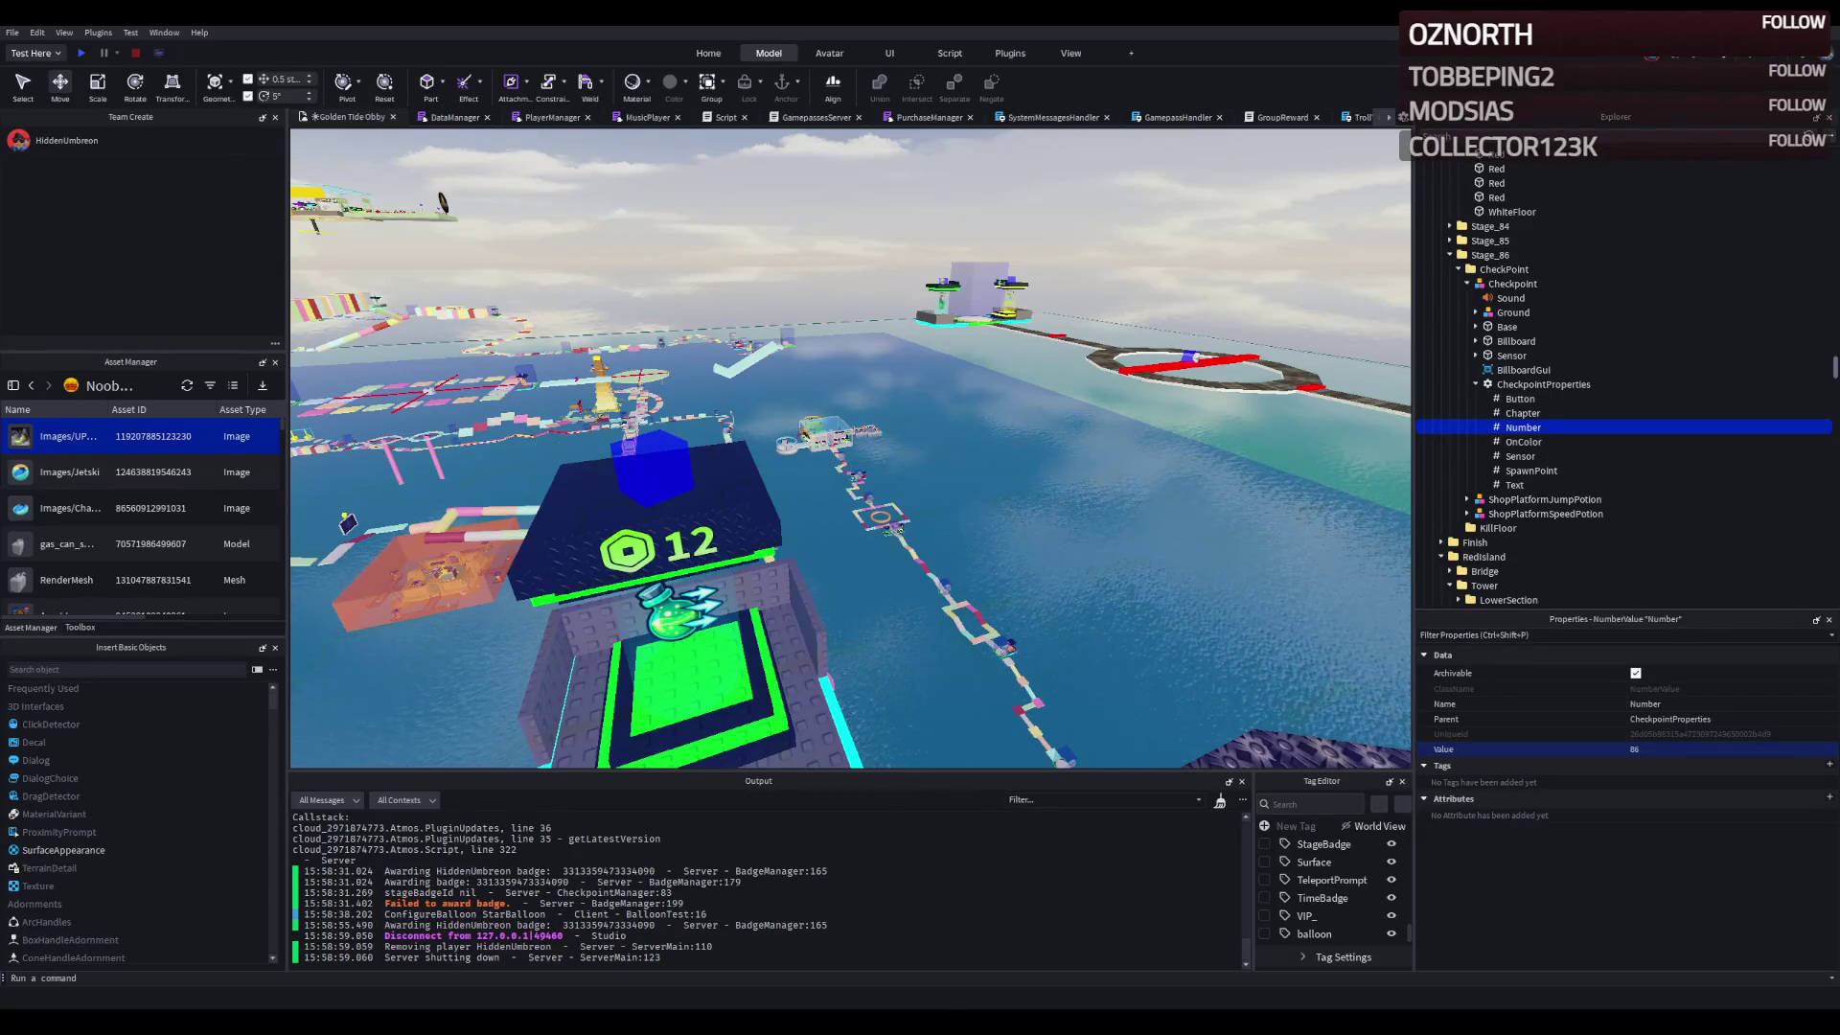
{"action": "key", "text": "w"}
{"action": "key", "text": "w"}
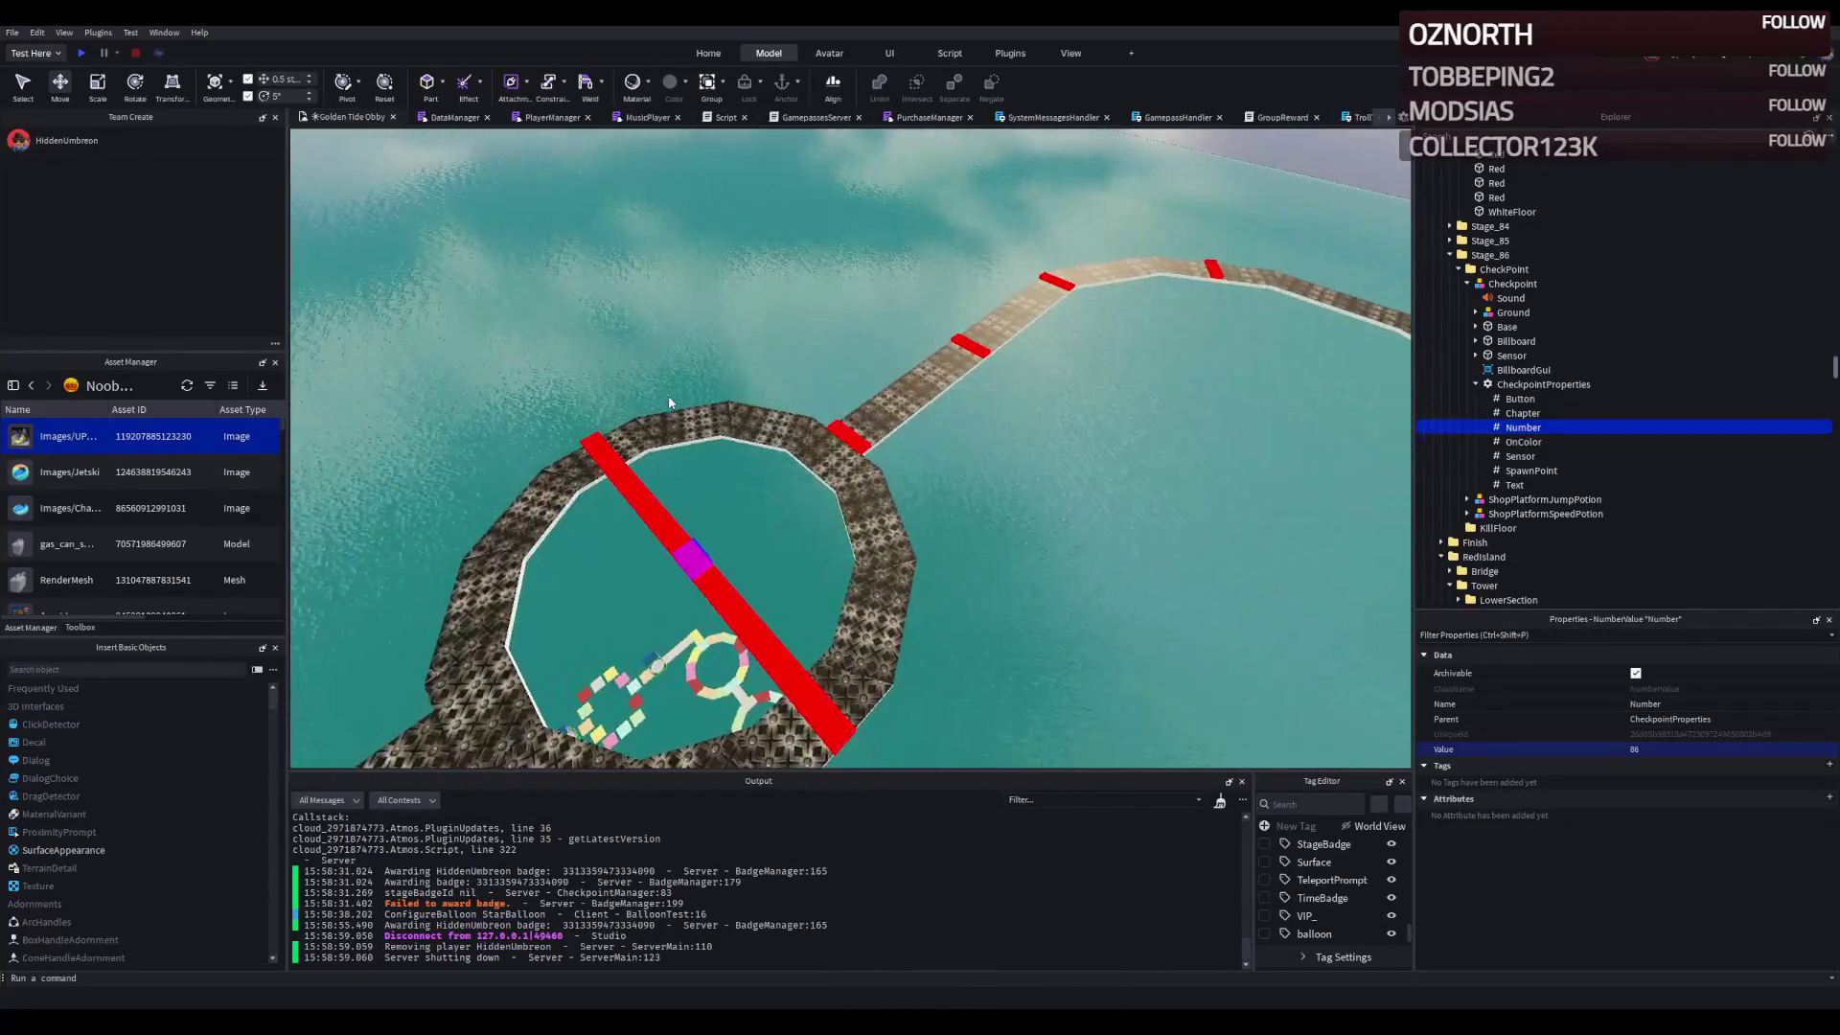
{"action": "left_click", "coordinate": [637, 479]}
{"action": "left_click", "coordinate": [1459, 283]}
{"action": "left_click", "coordinate": [1501, 328]}
{"action": "left_click", "coordinate": [1467, 327]}
{"action": "left_click", "coordinate": [1514, 341]}
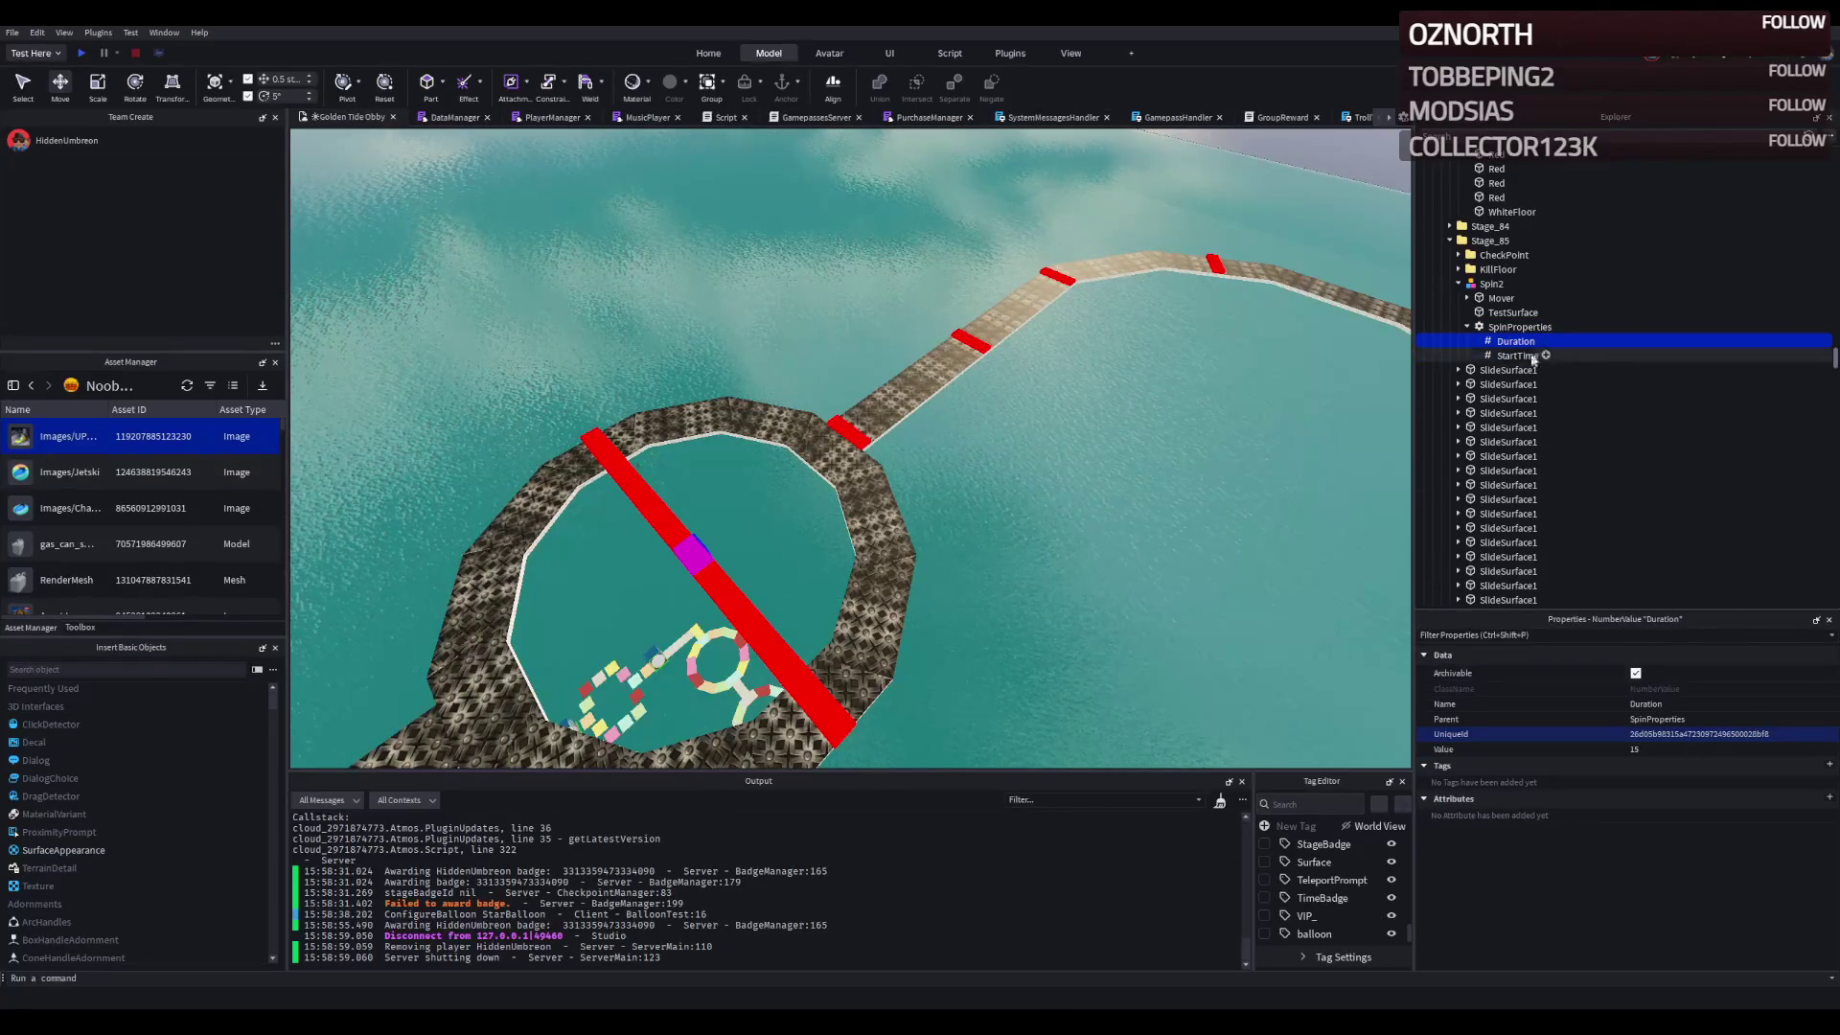
{"action": "left_click", "coordinate": [1673, 752]}
{"action": "type", "text": "-"}
{"action": "key", "text": "Return"}
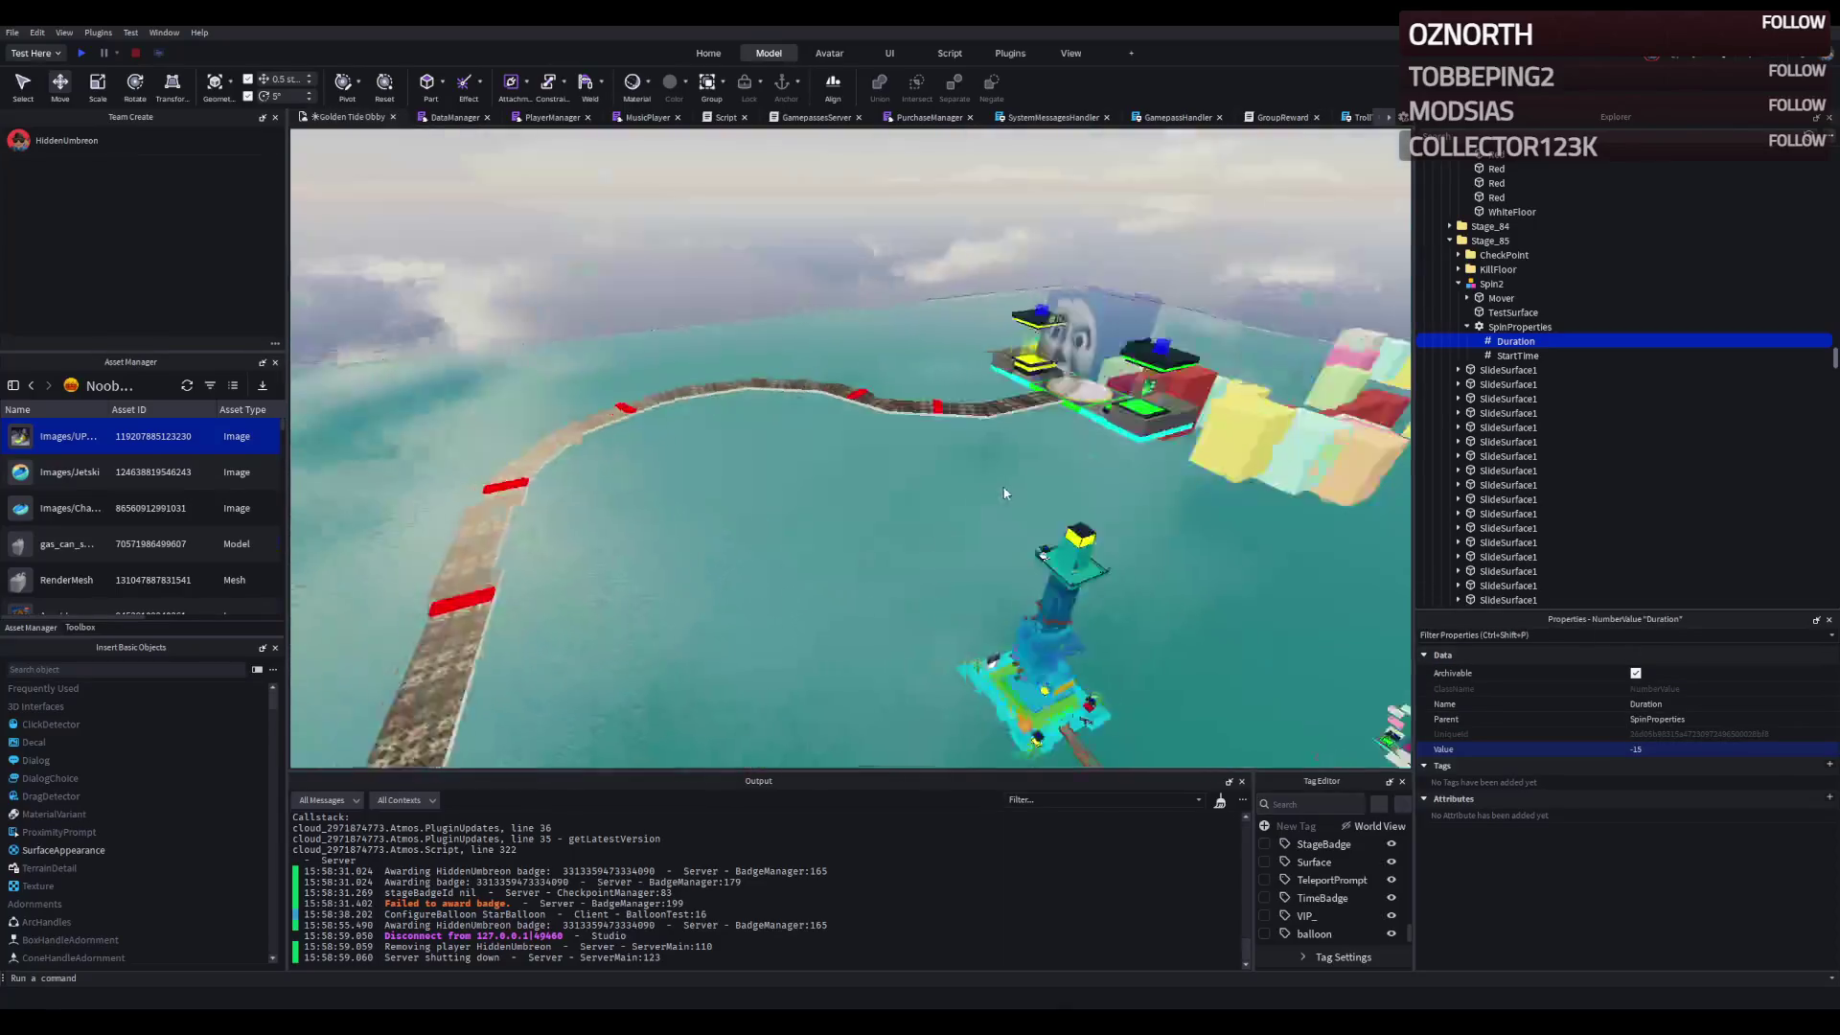
{"action": "scroll", "scroll_direction": "up", "scroll_amount": 3}
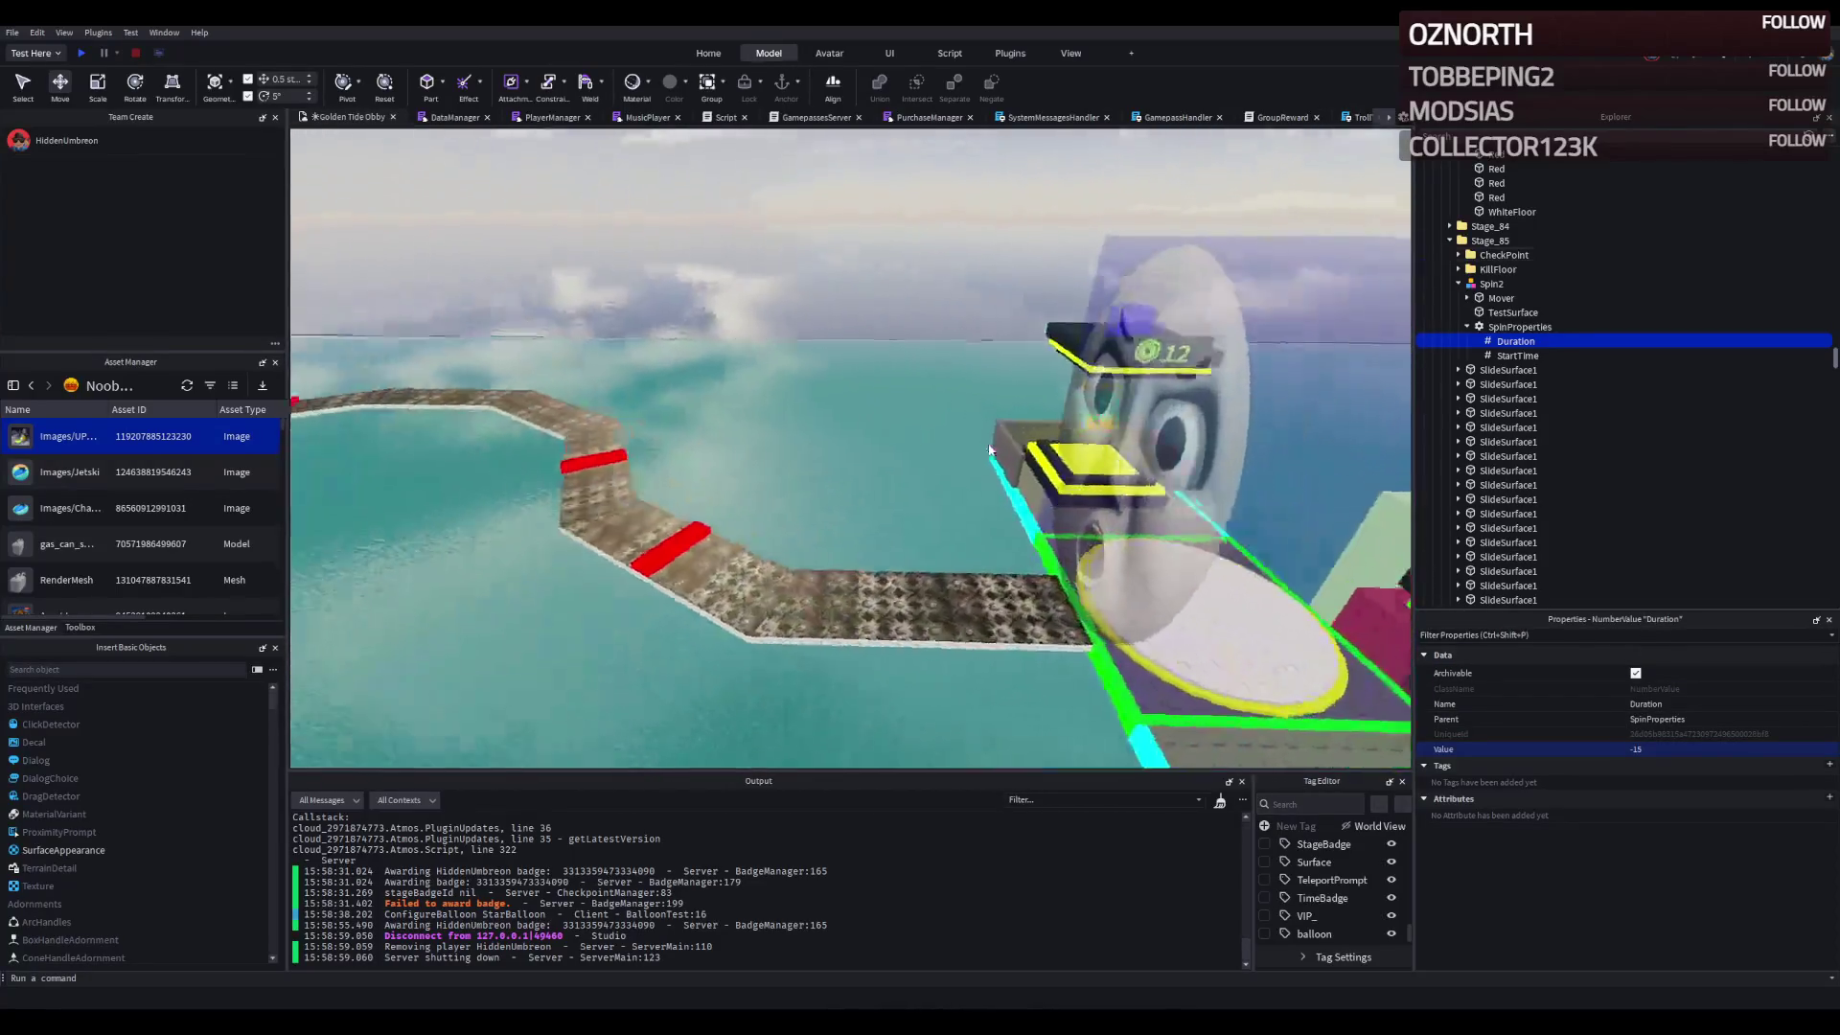
{"action": "scroll", "scroll_direction": "down", "scroll_amount": 3}
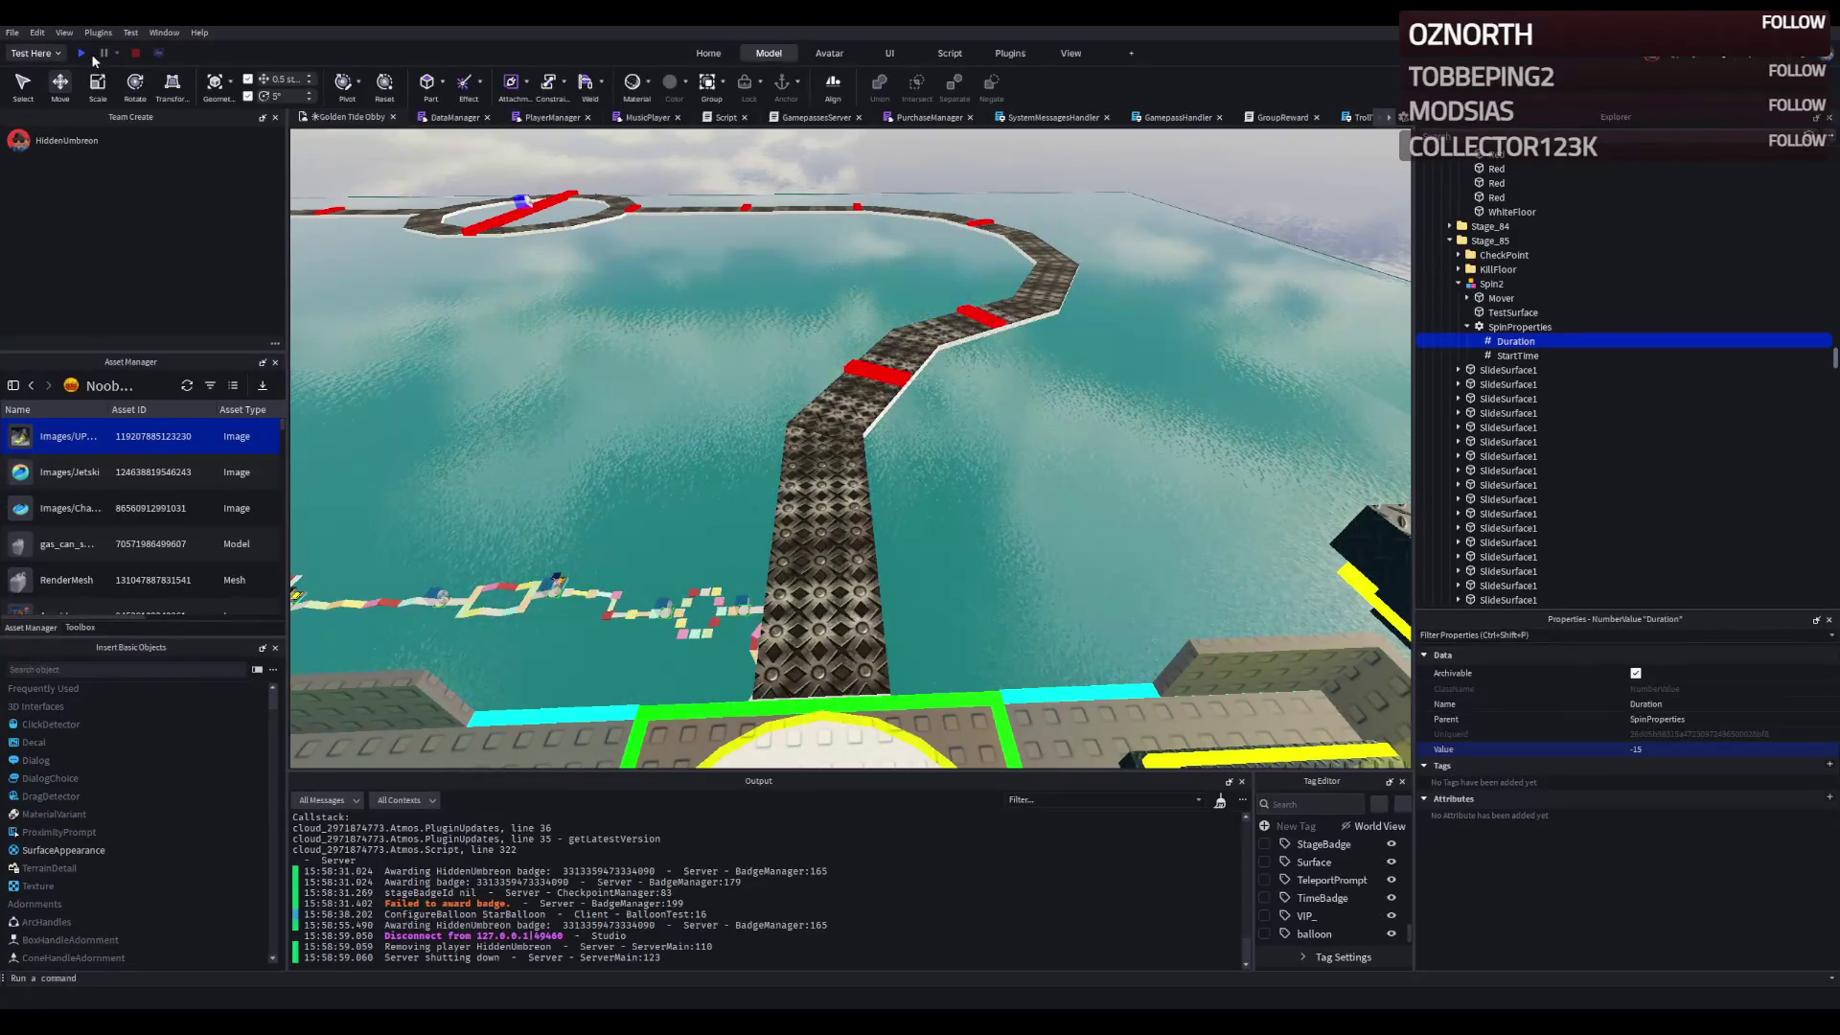
- Start a playtest and walk the avatar over the red strips through the glowing checkpoint beam
{"action": "left_click", "coordinate": [80, 54]}
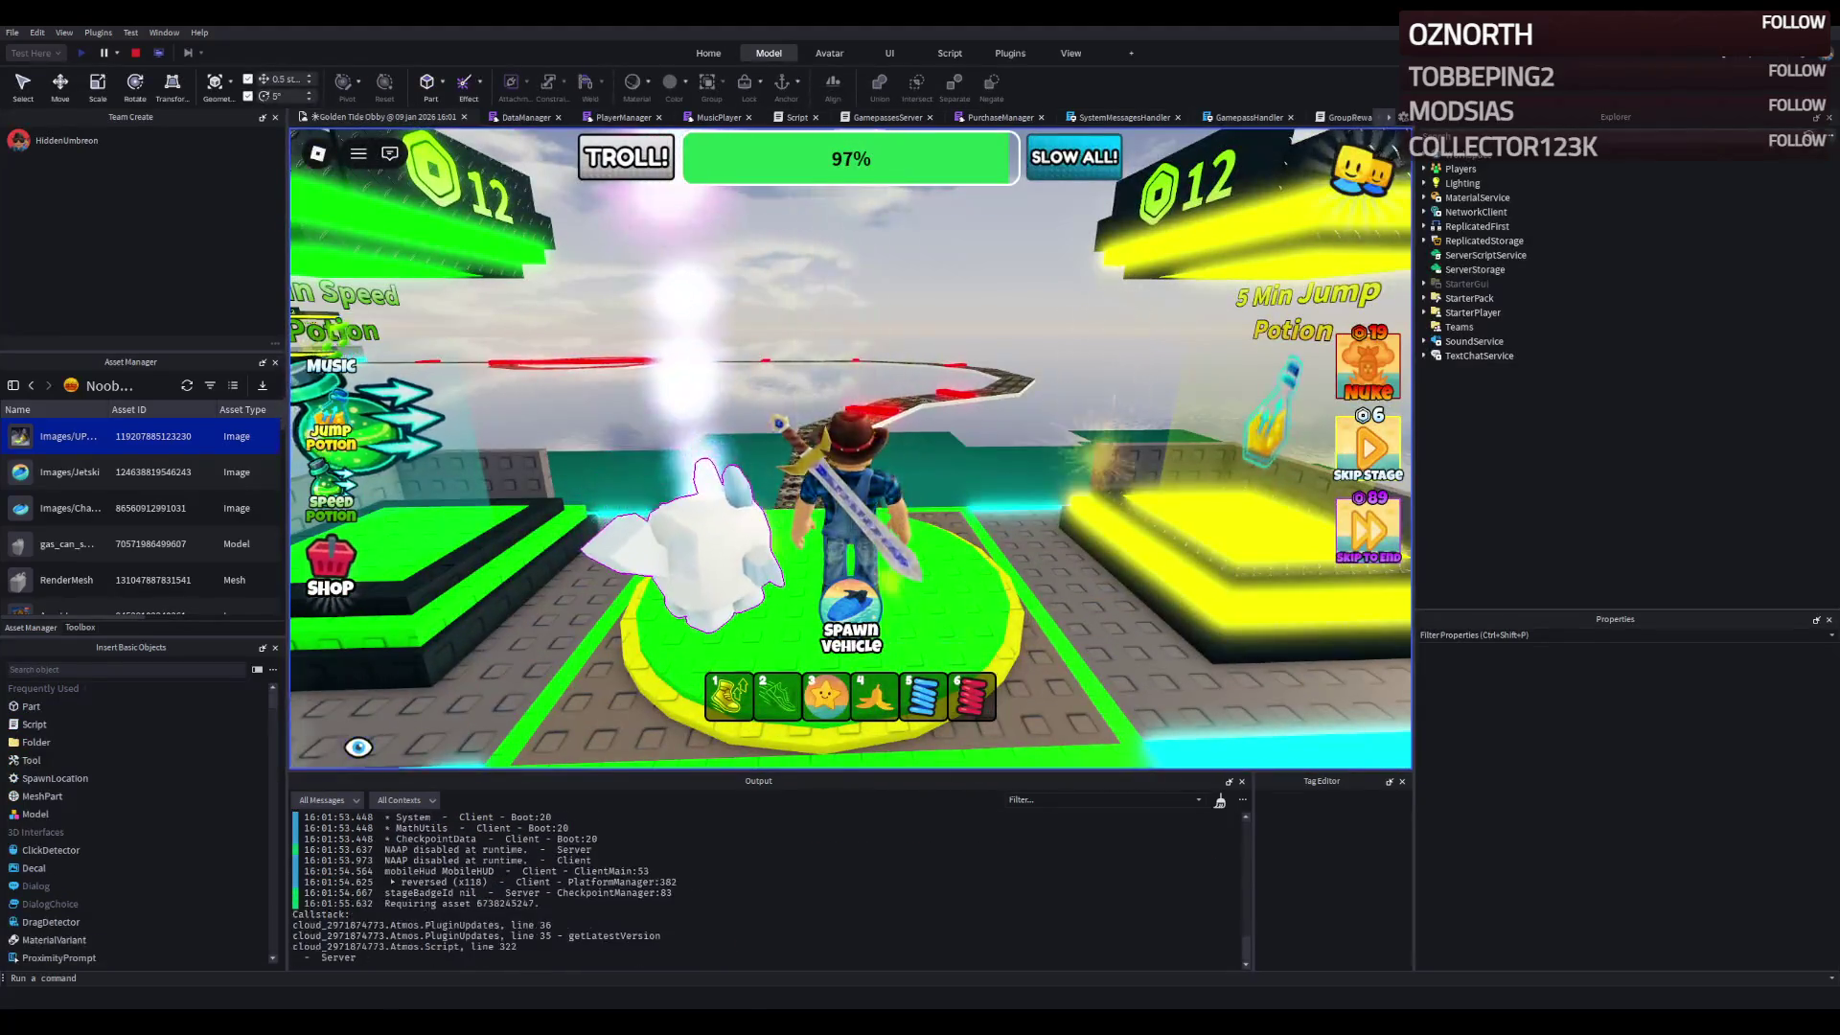
{"action": "key", "text": "w"}
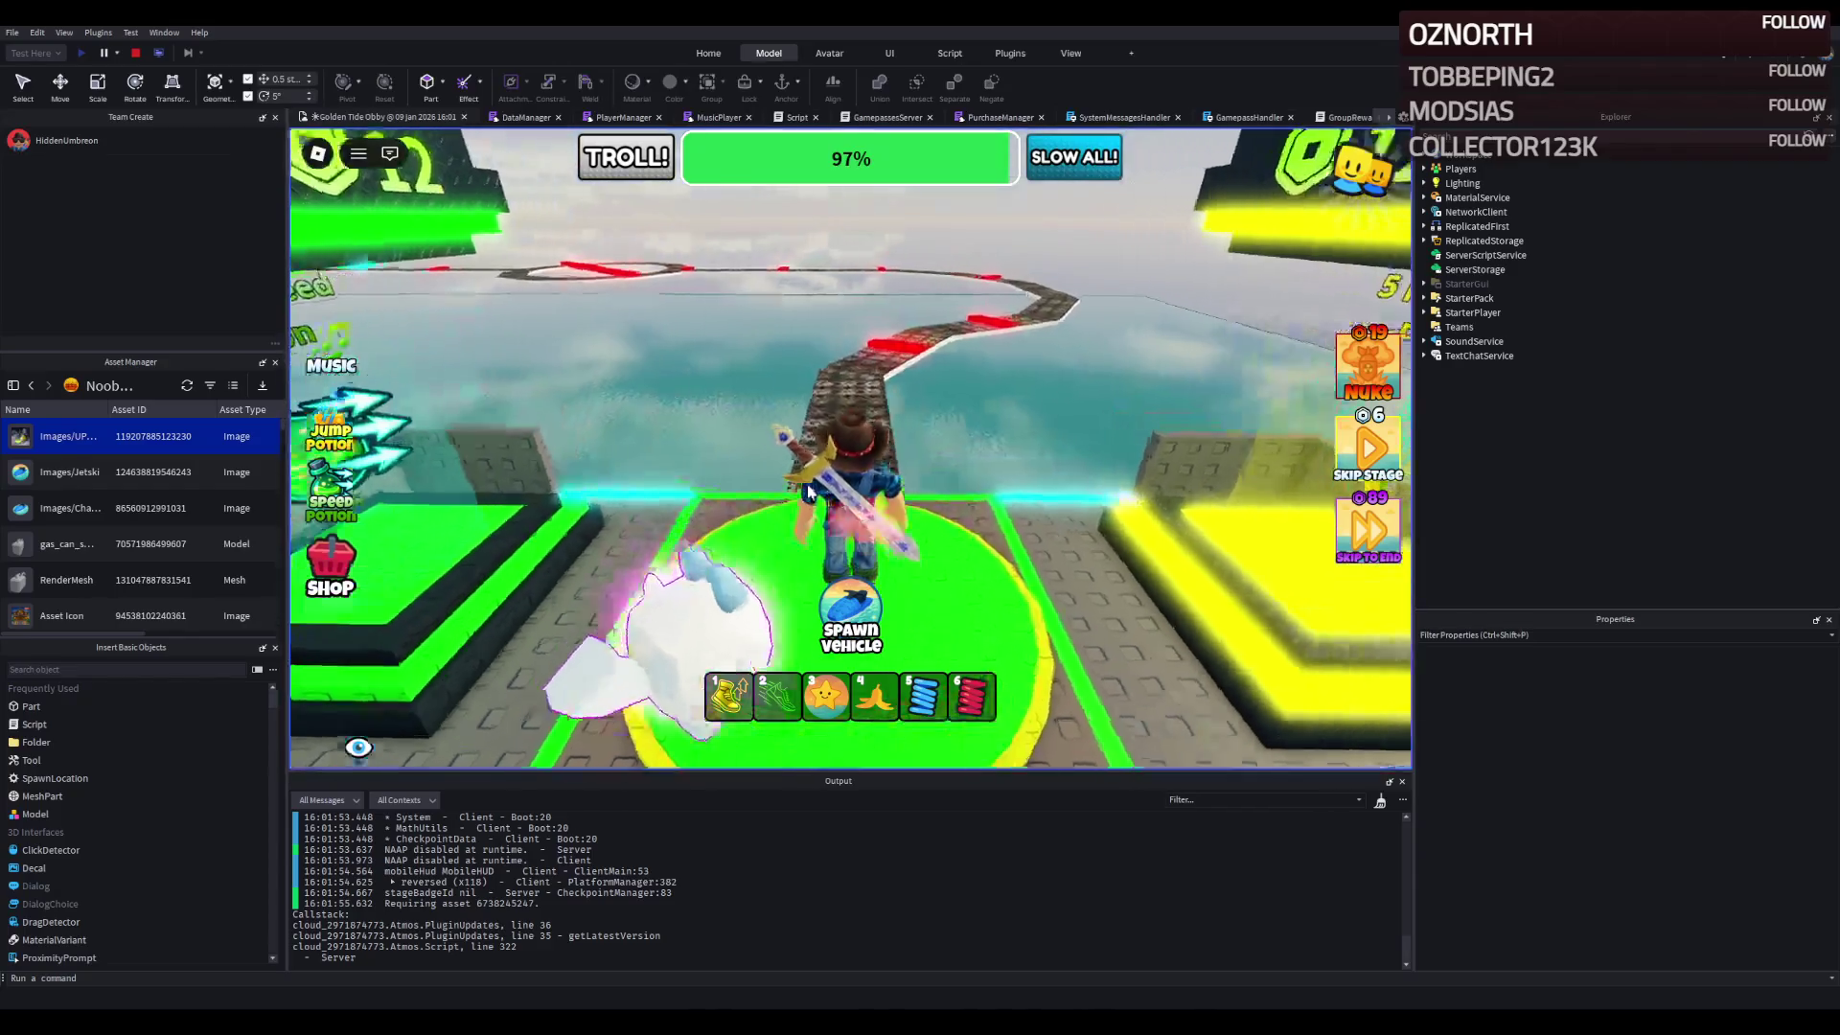
{"action": "key", "text": "w"}
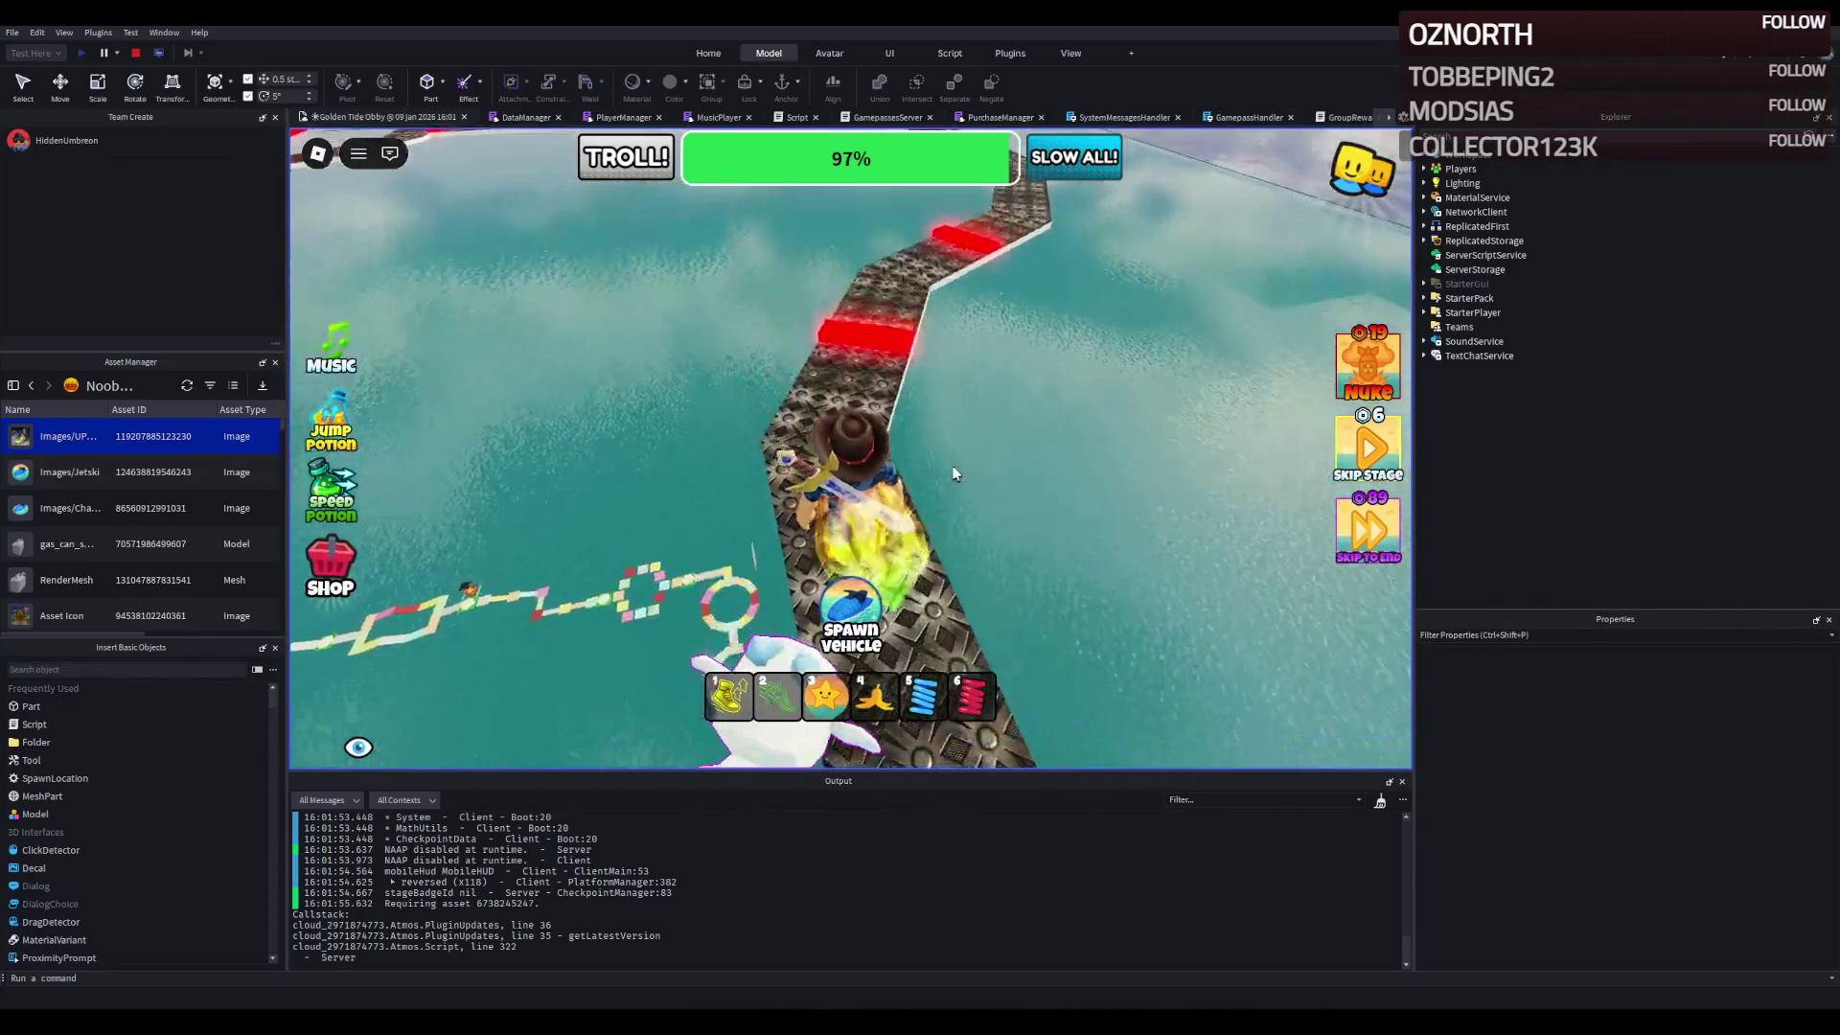
{"action": "key", "text": "w"}
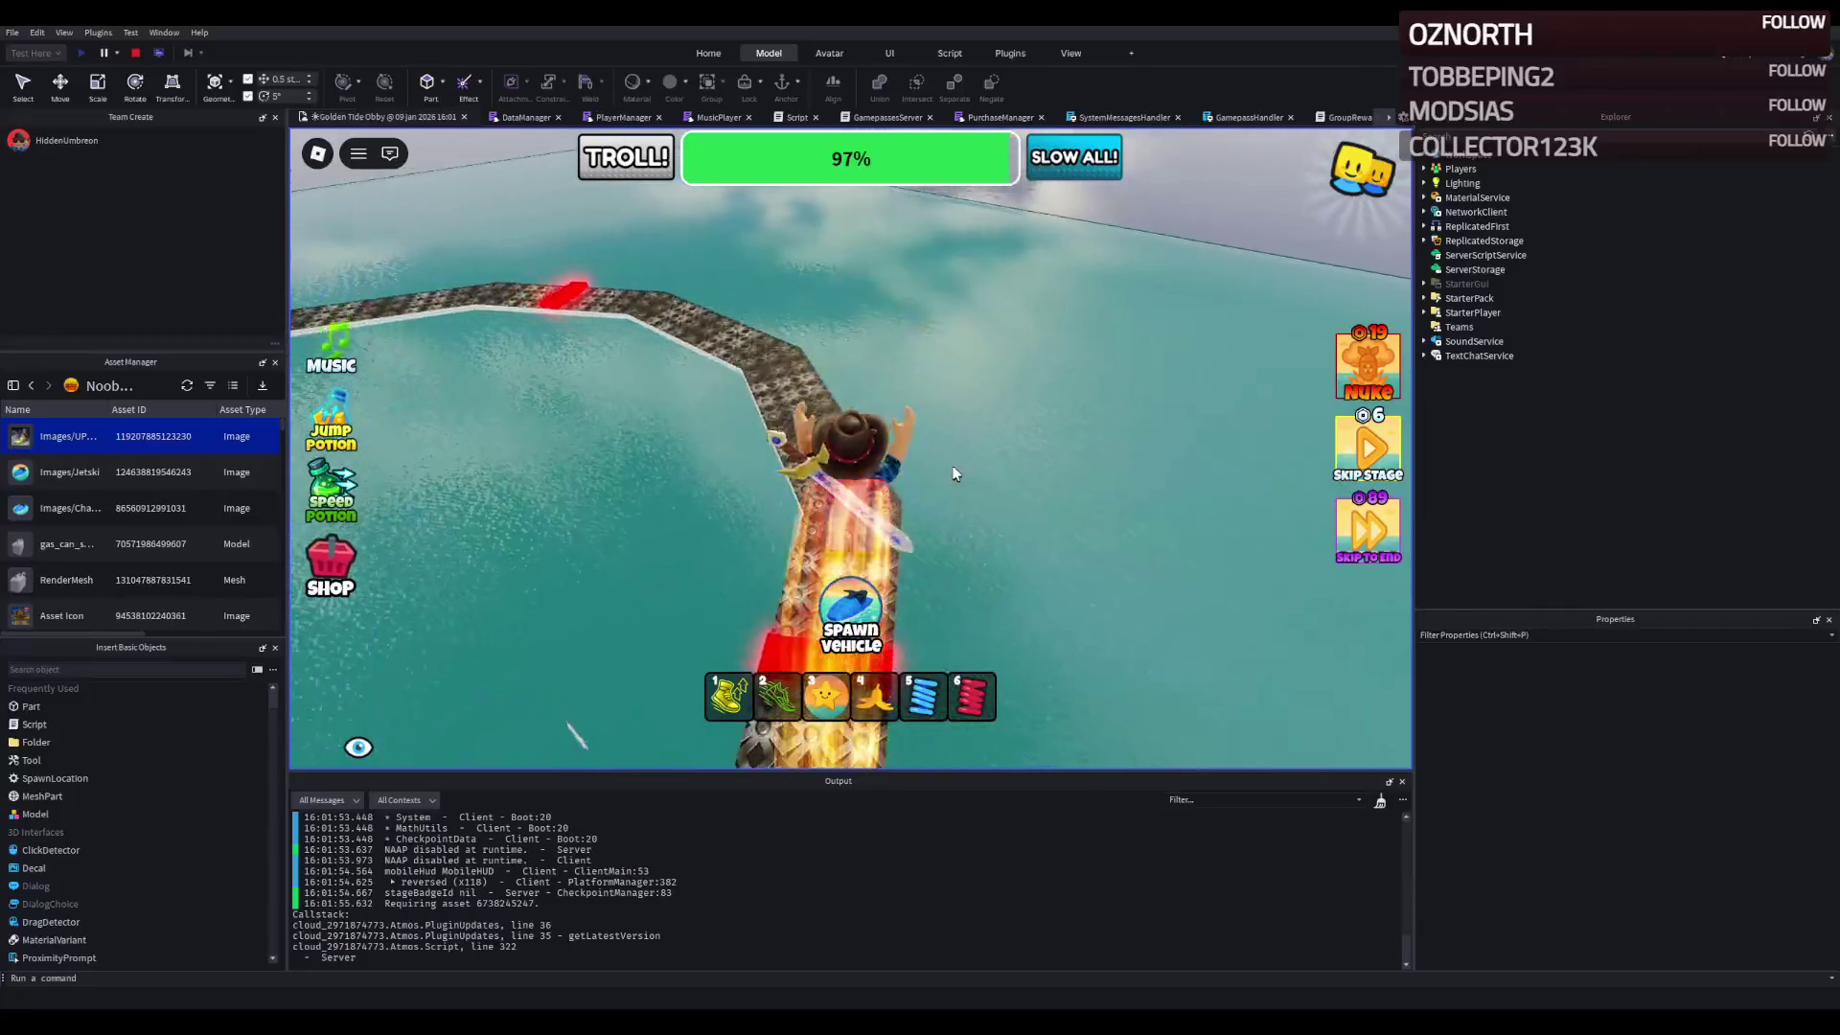
{"action": "key", "text": "s"}
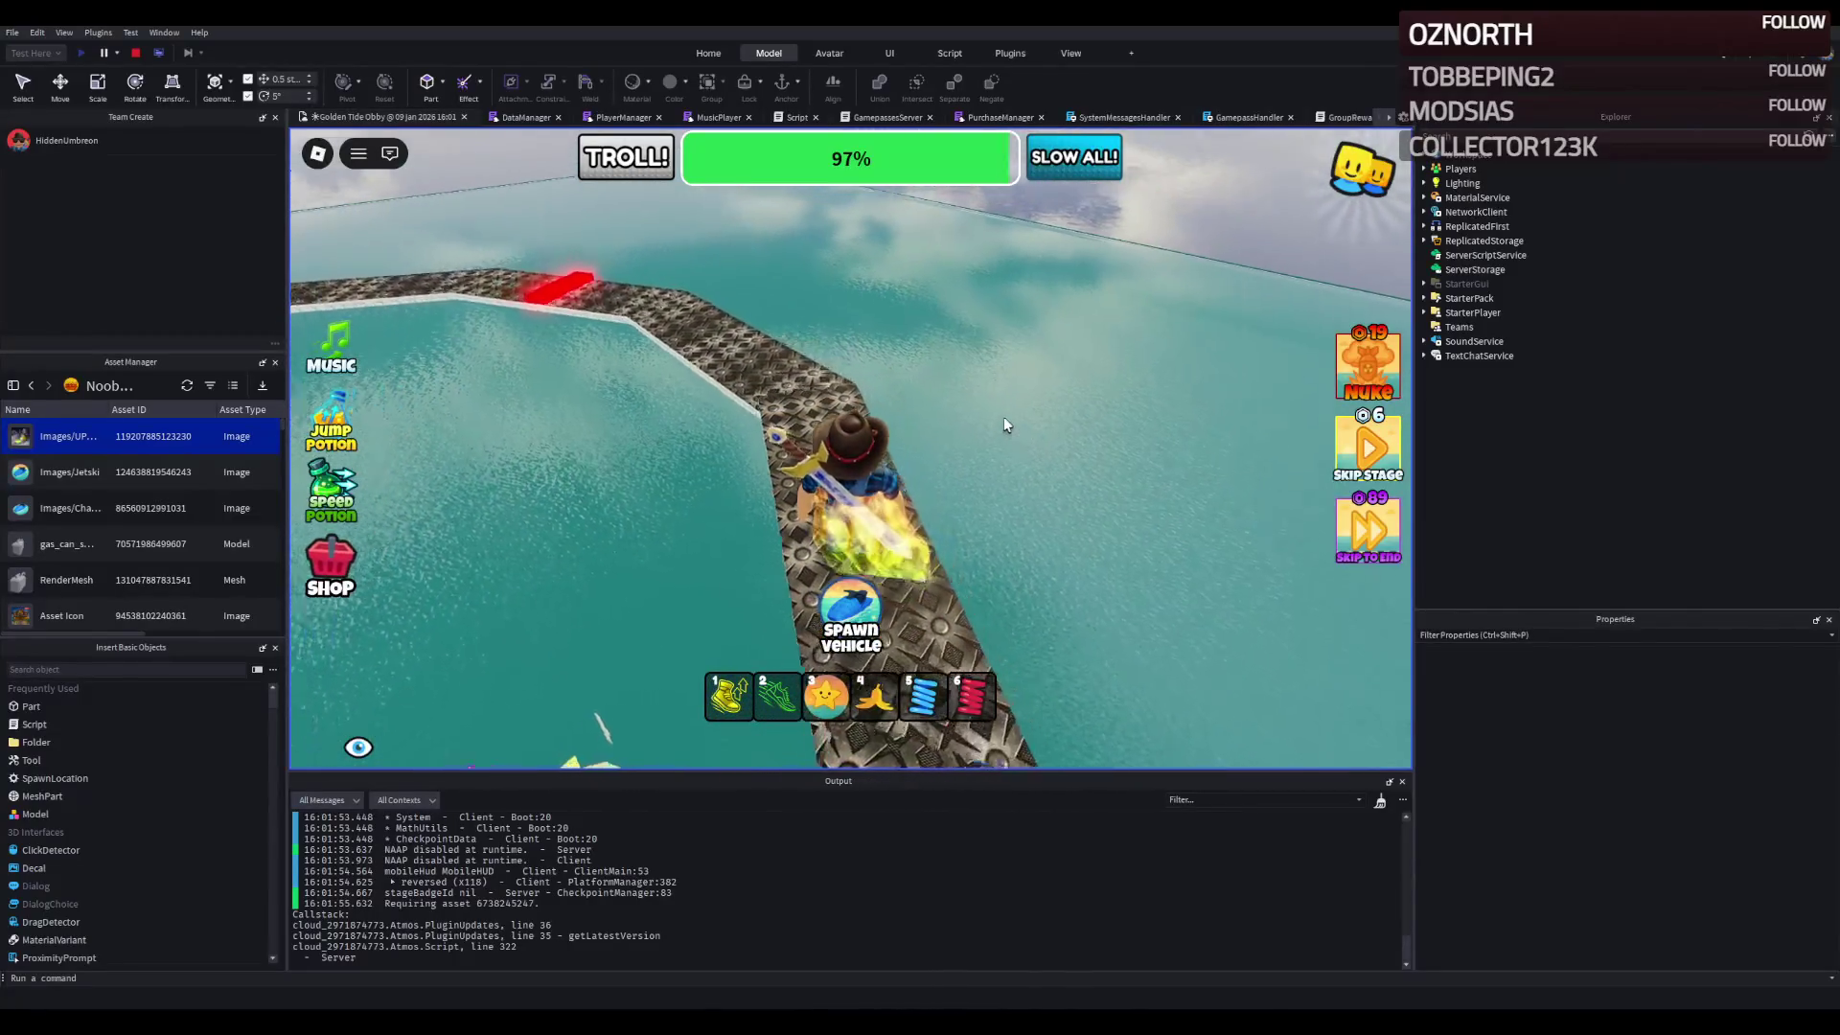
{"action": "key", "text": "w"}
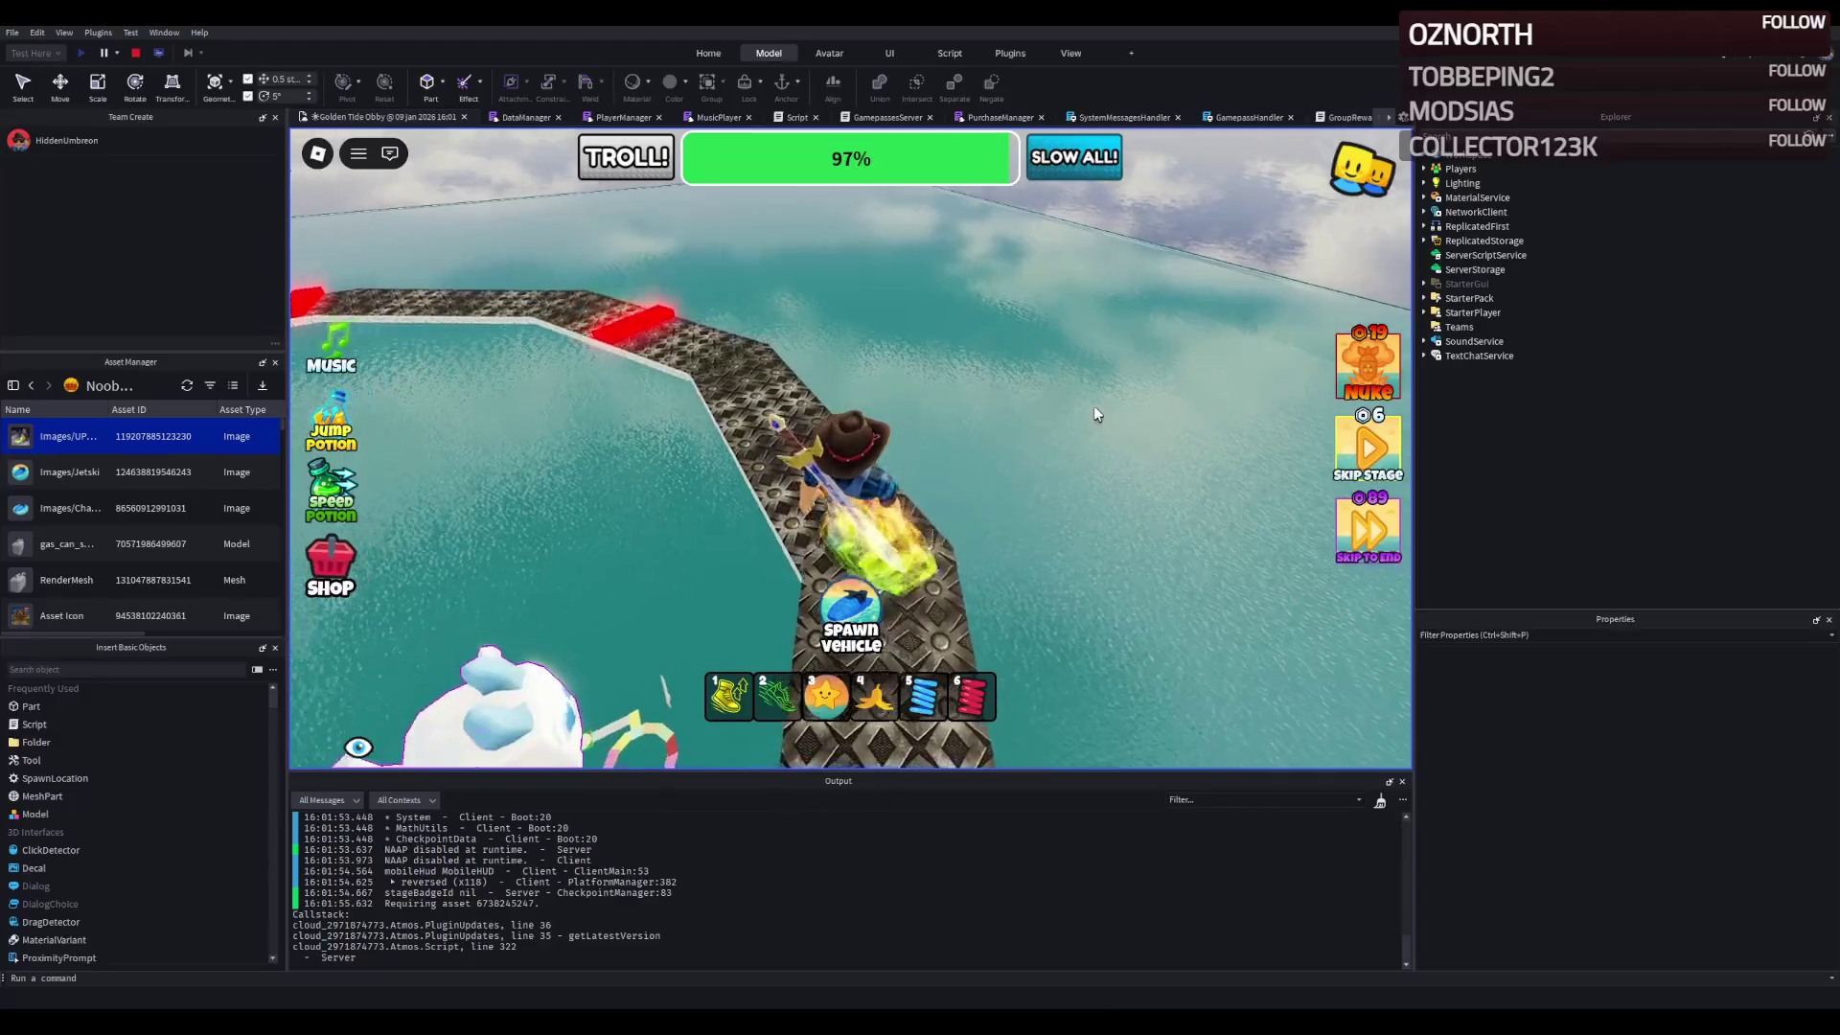
{"action": "key", "text": "w"}
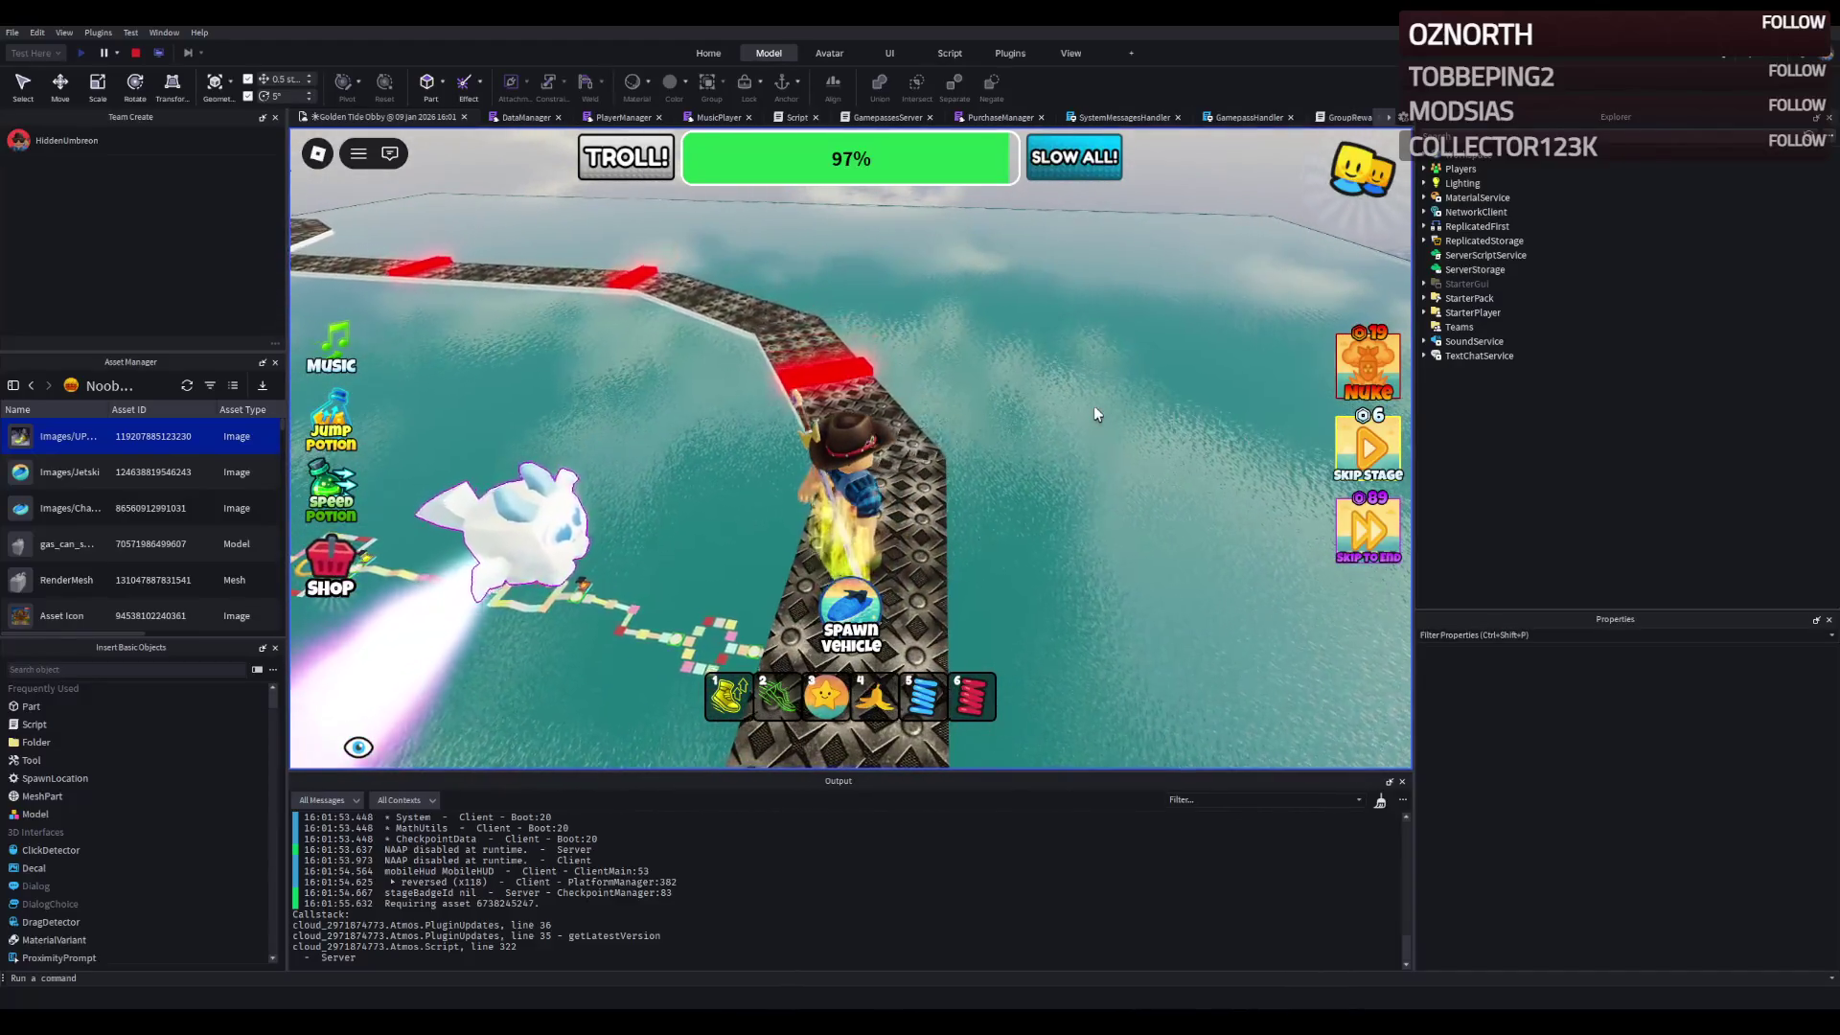
{"action": "key", "text": "w"}
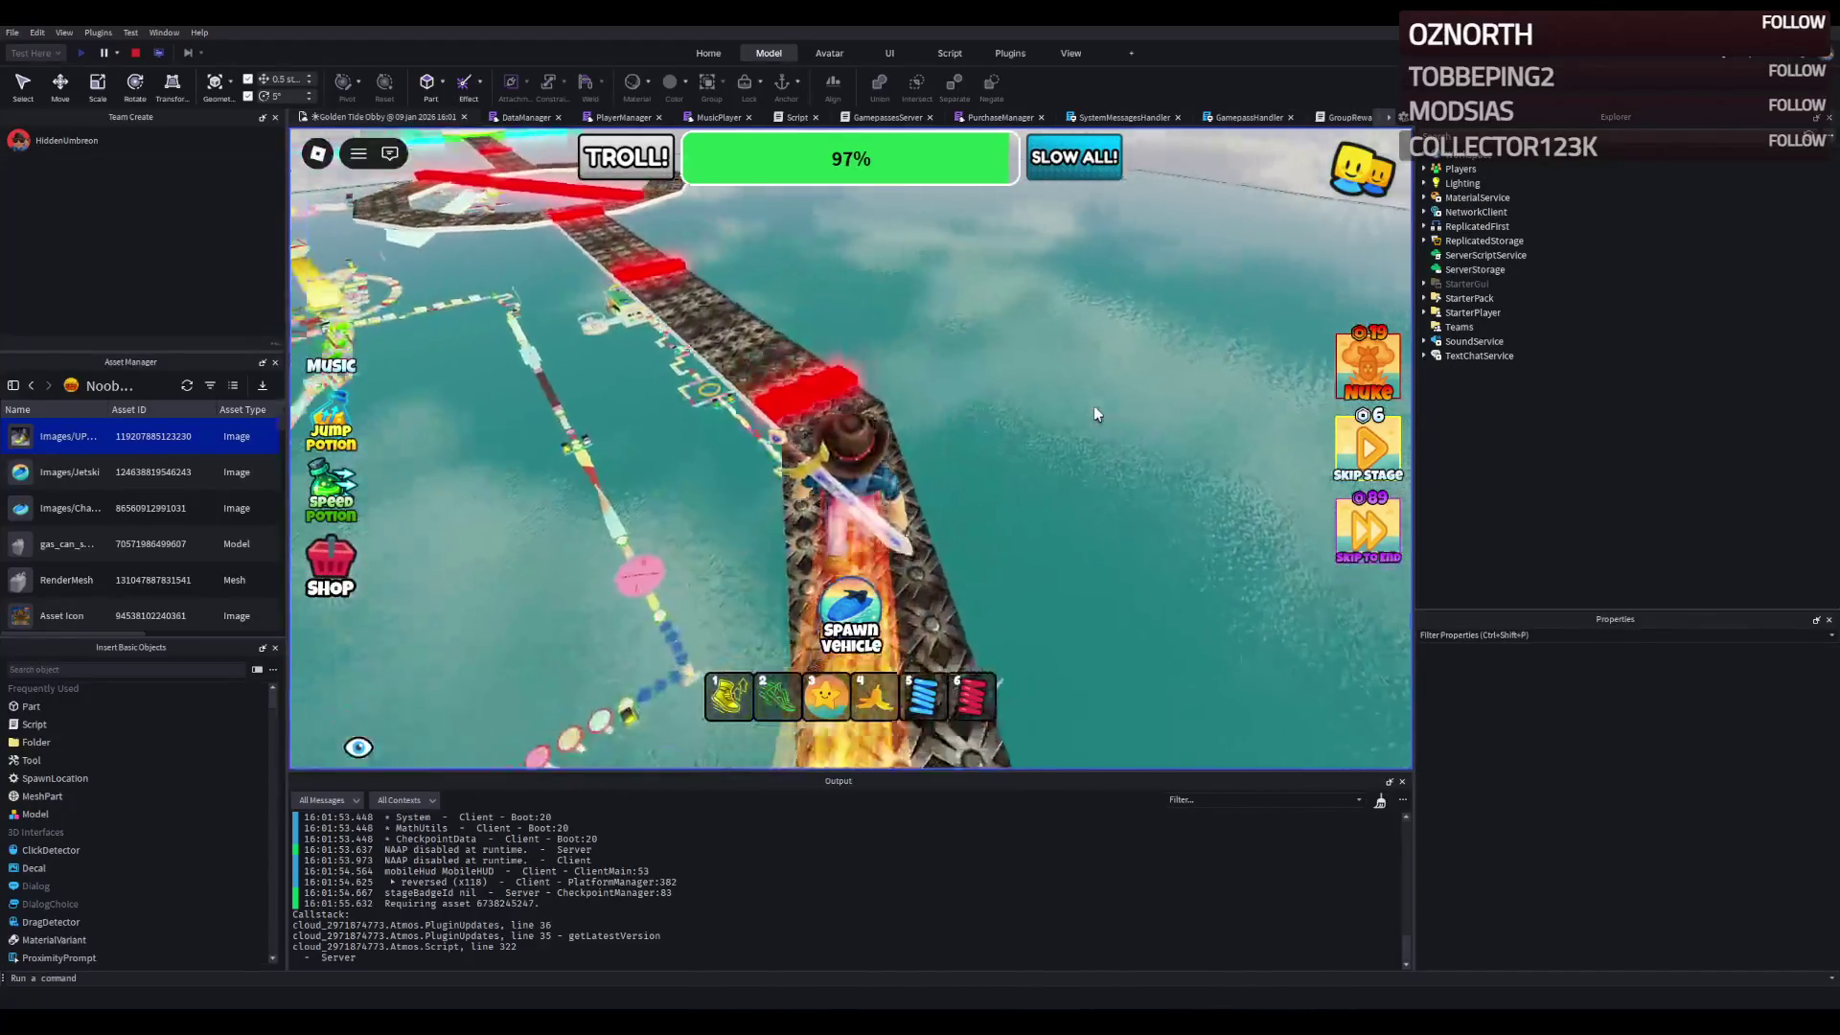
{"action": "key", "text": "w"}
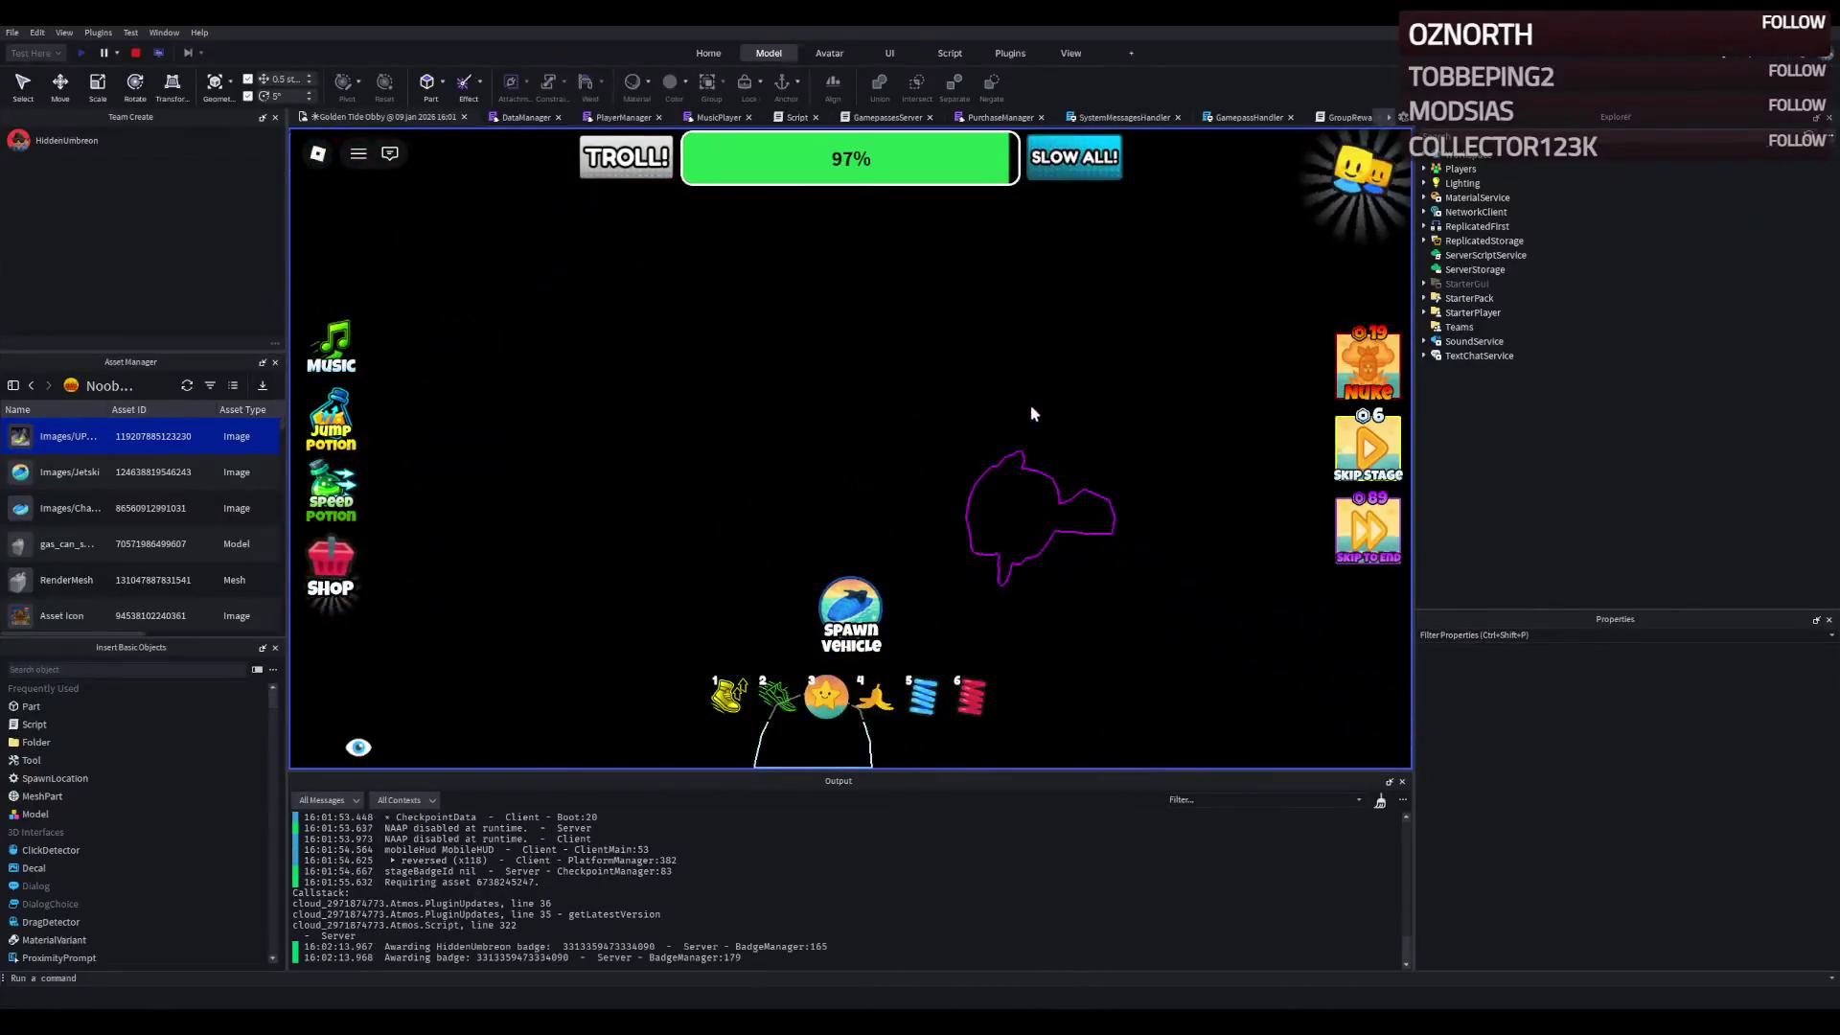
- Continue to the octagonal ring, float with the star balloon, then stop the playtest
{"action": "key", "text": "w"}
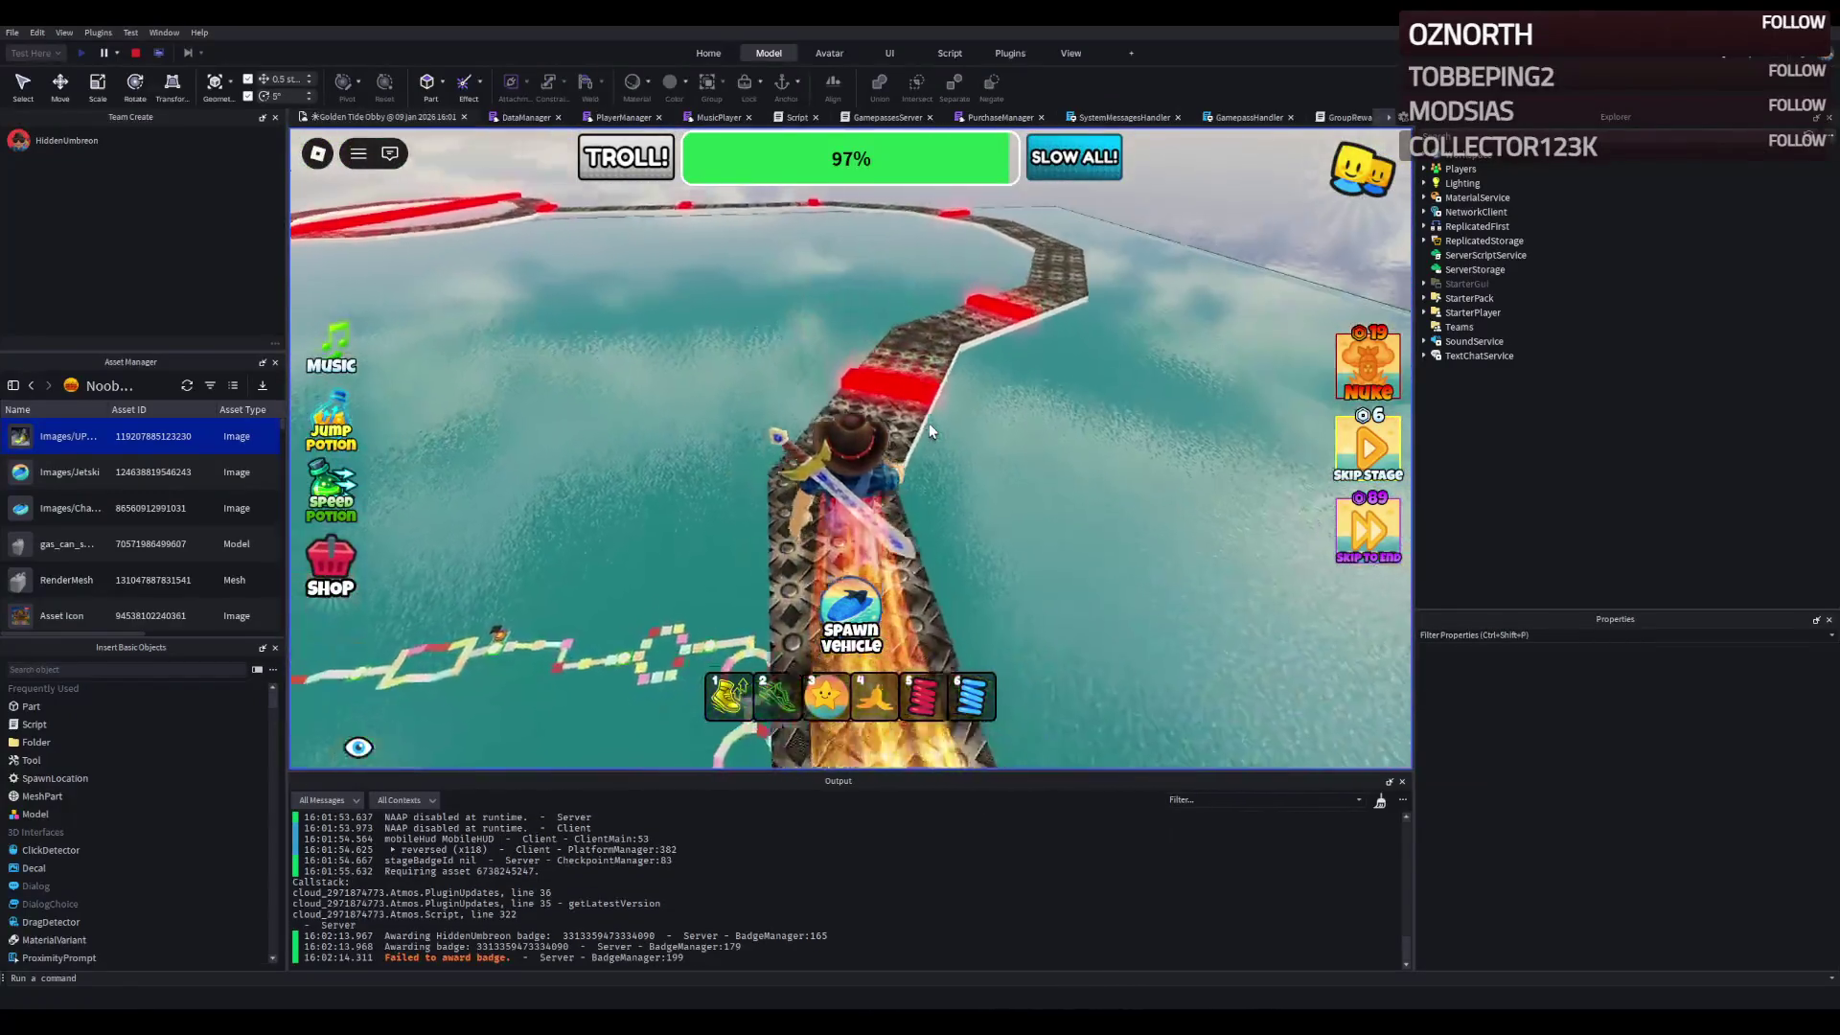
{"action": "key", "text": "w"}
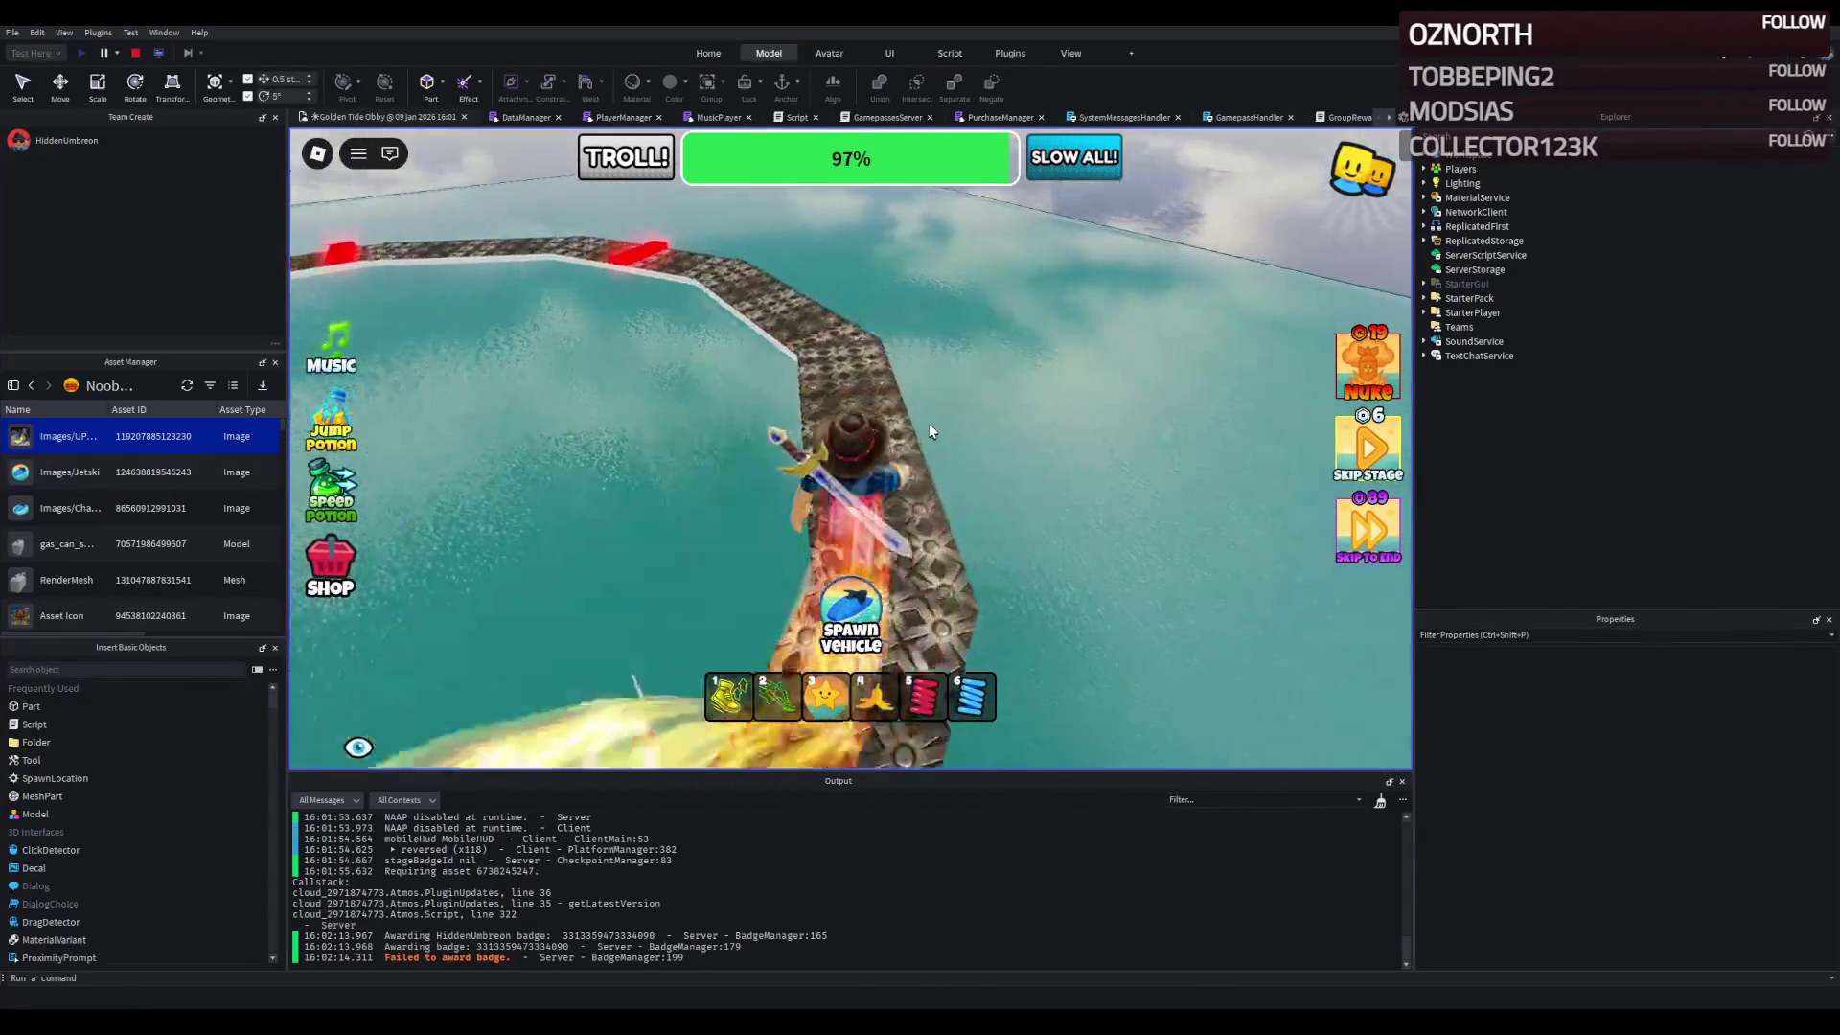
{"action": "key", "text": "w"}
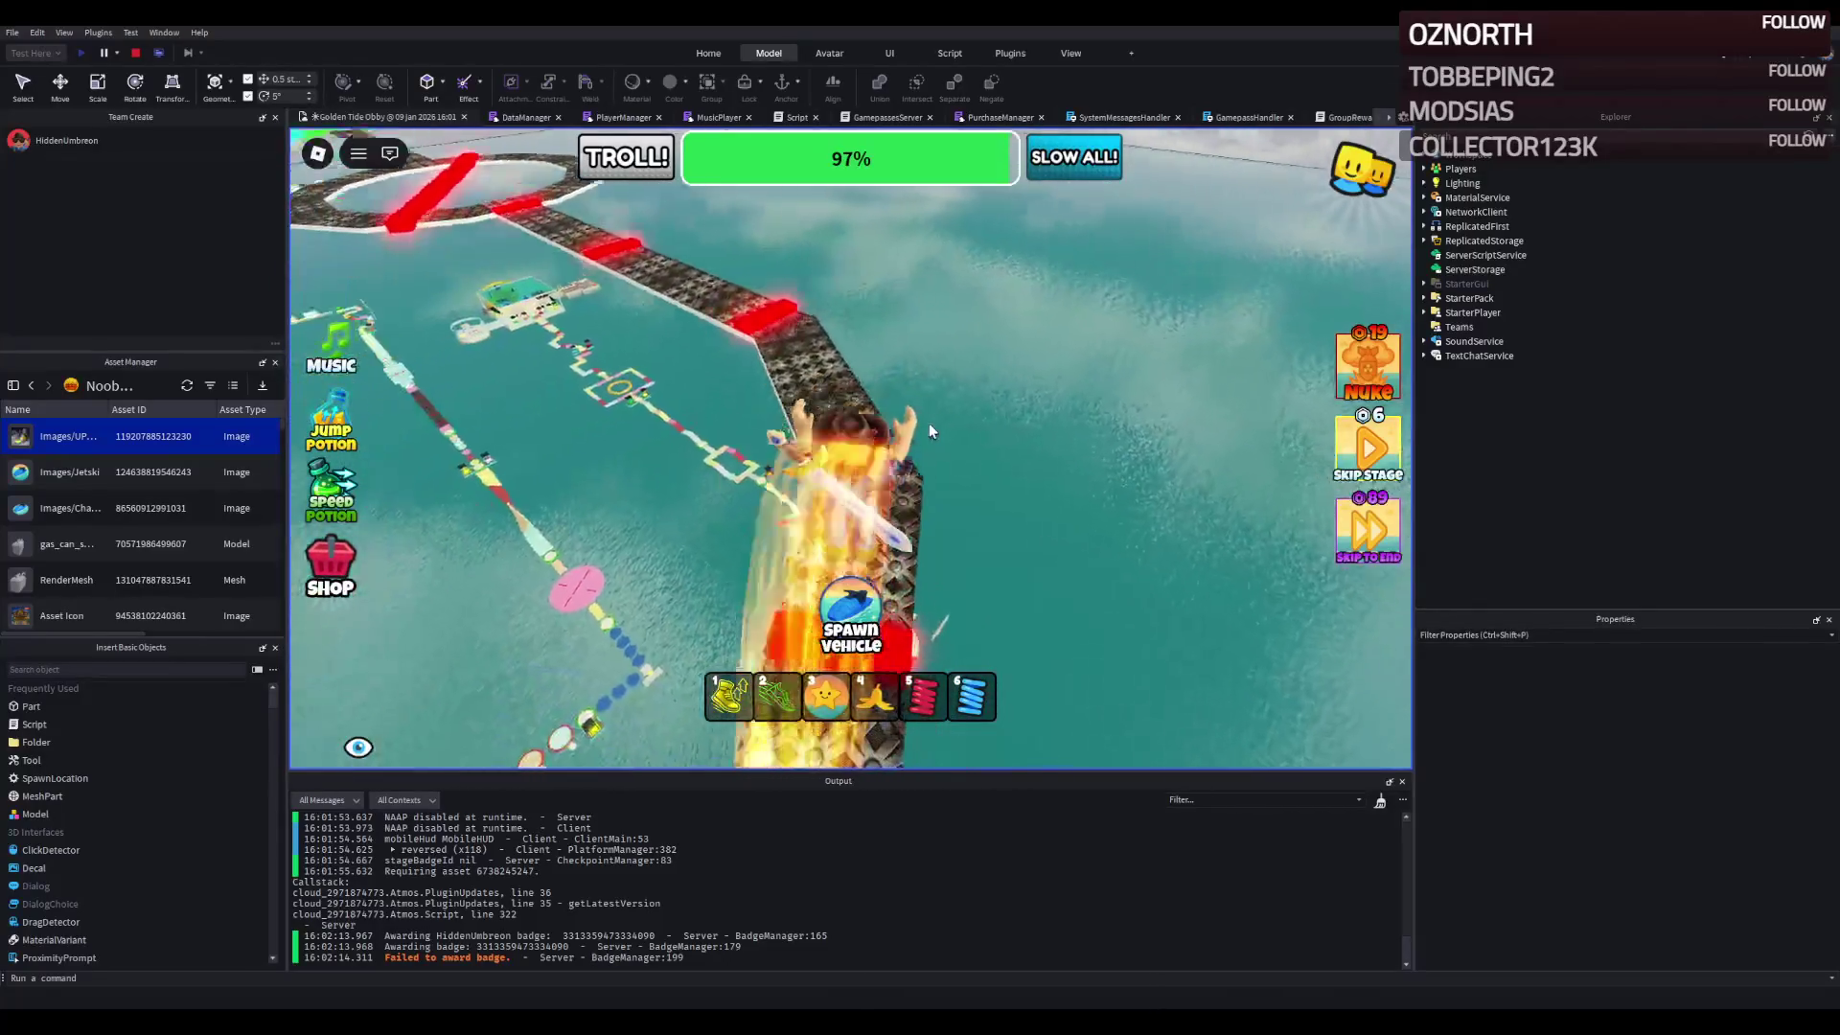
{"action": "key", "text": "w"}
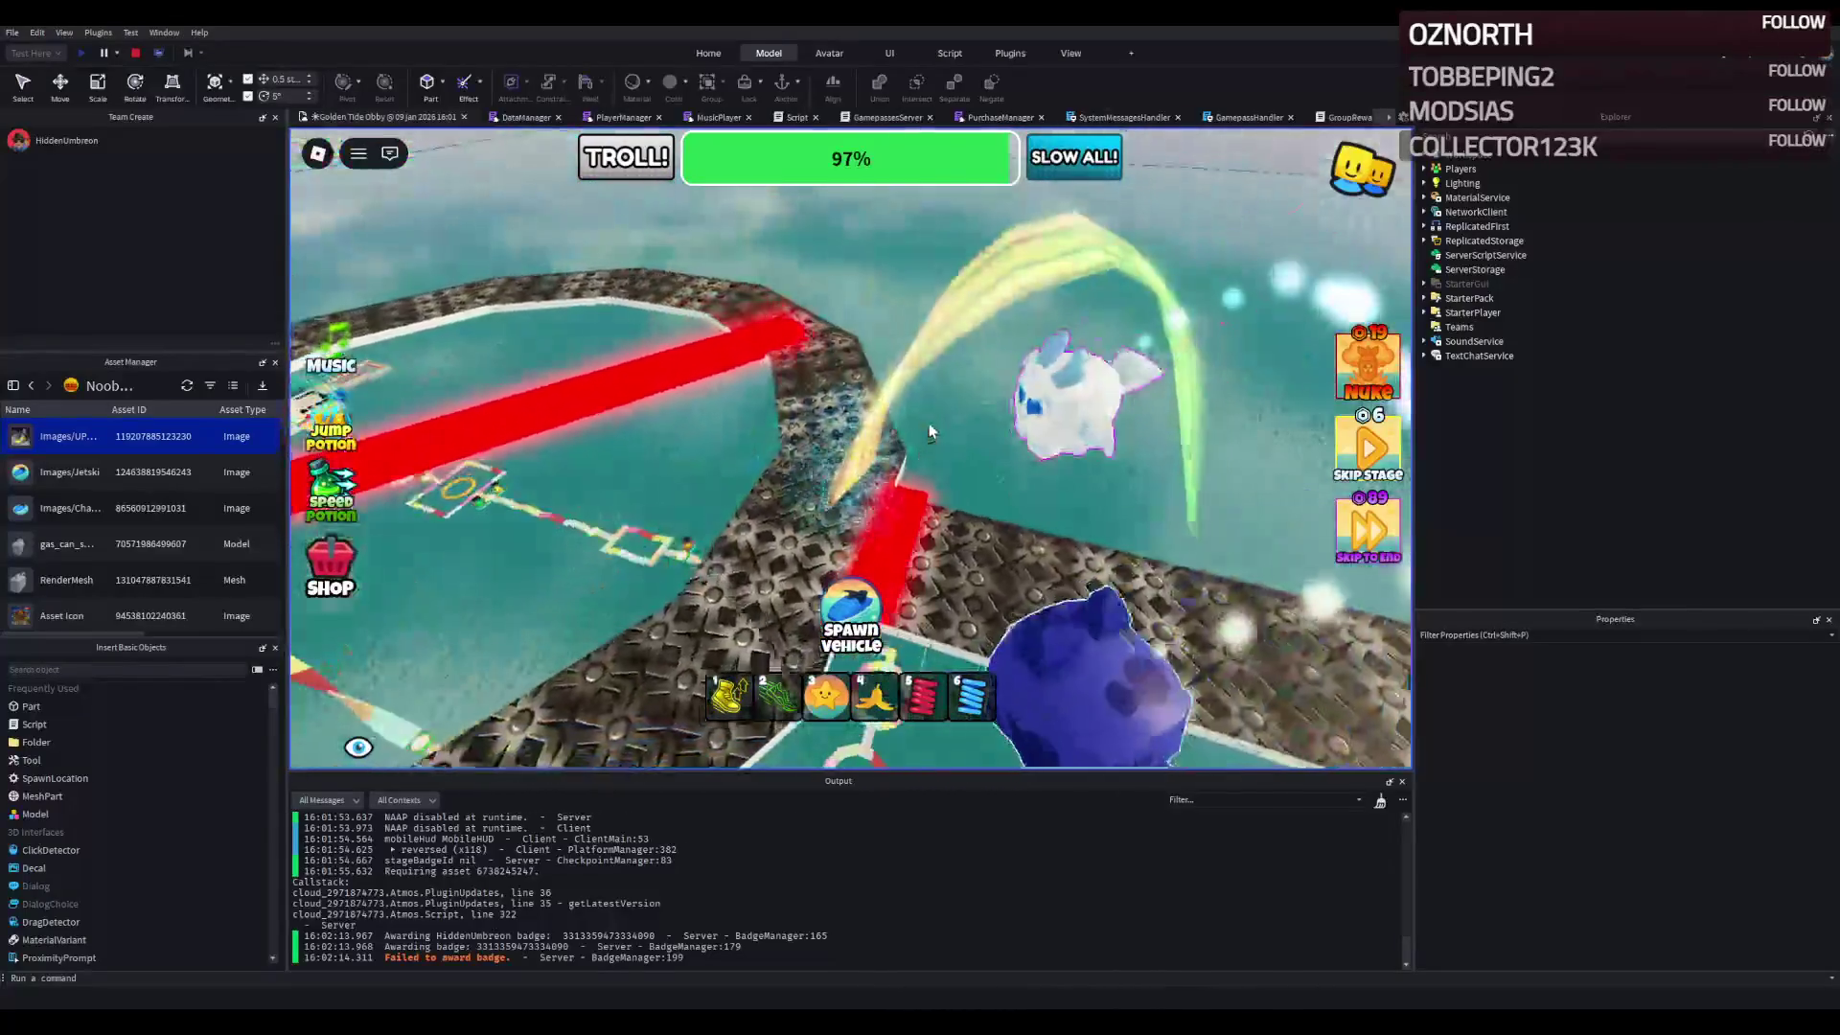
{"action": "key", "text": "w"}
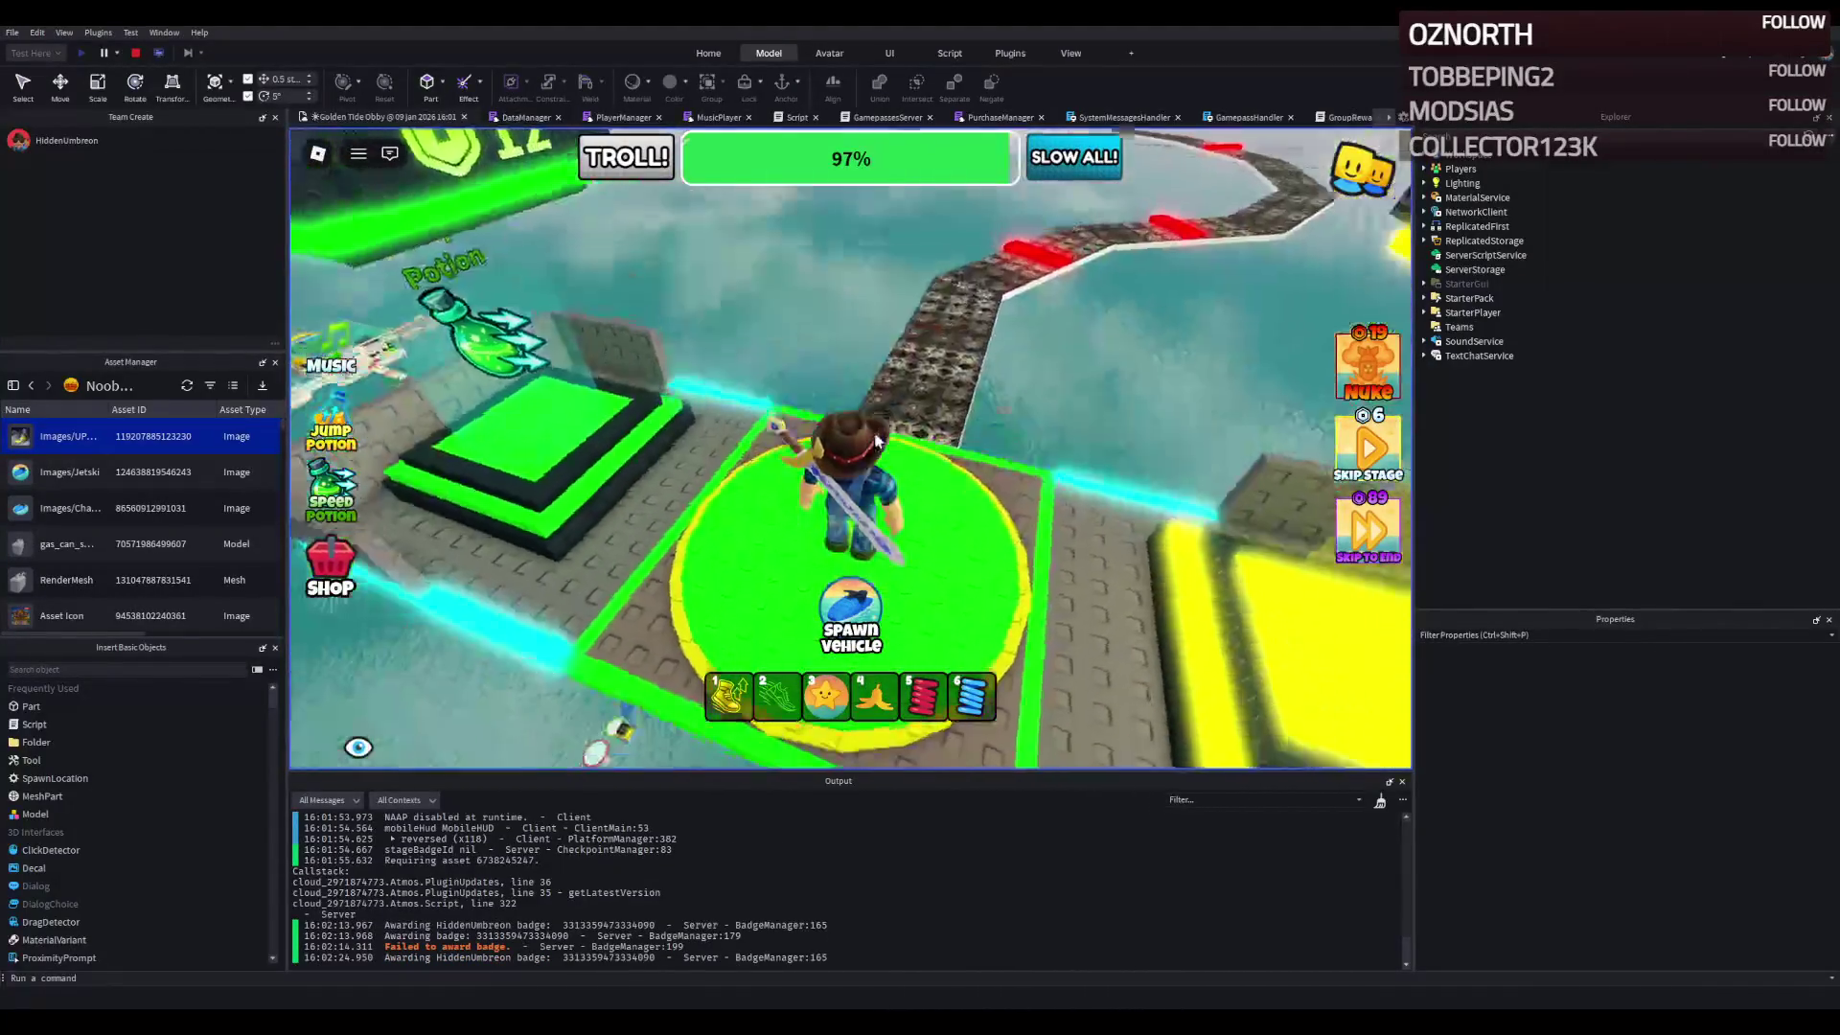
{"action": "left_click", "coordinate": [877, 441]}
{"action": "key", "text": "w"}
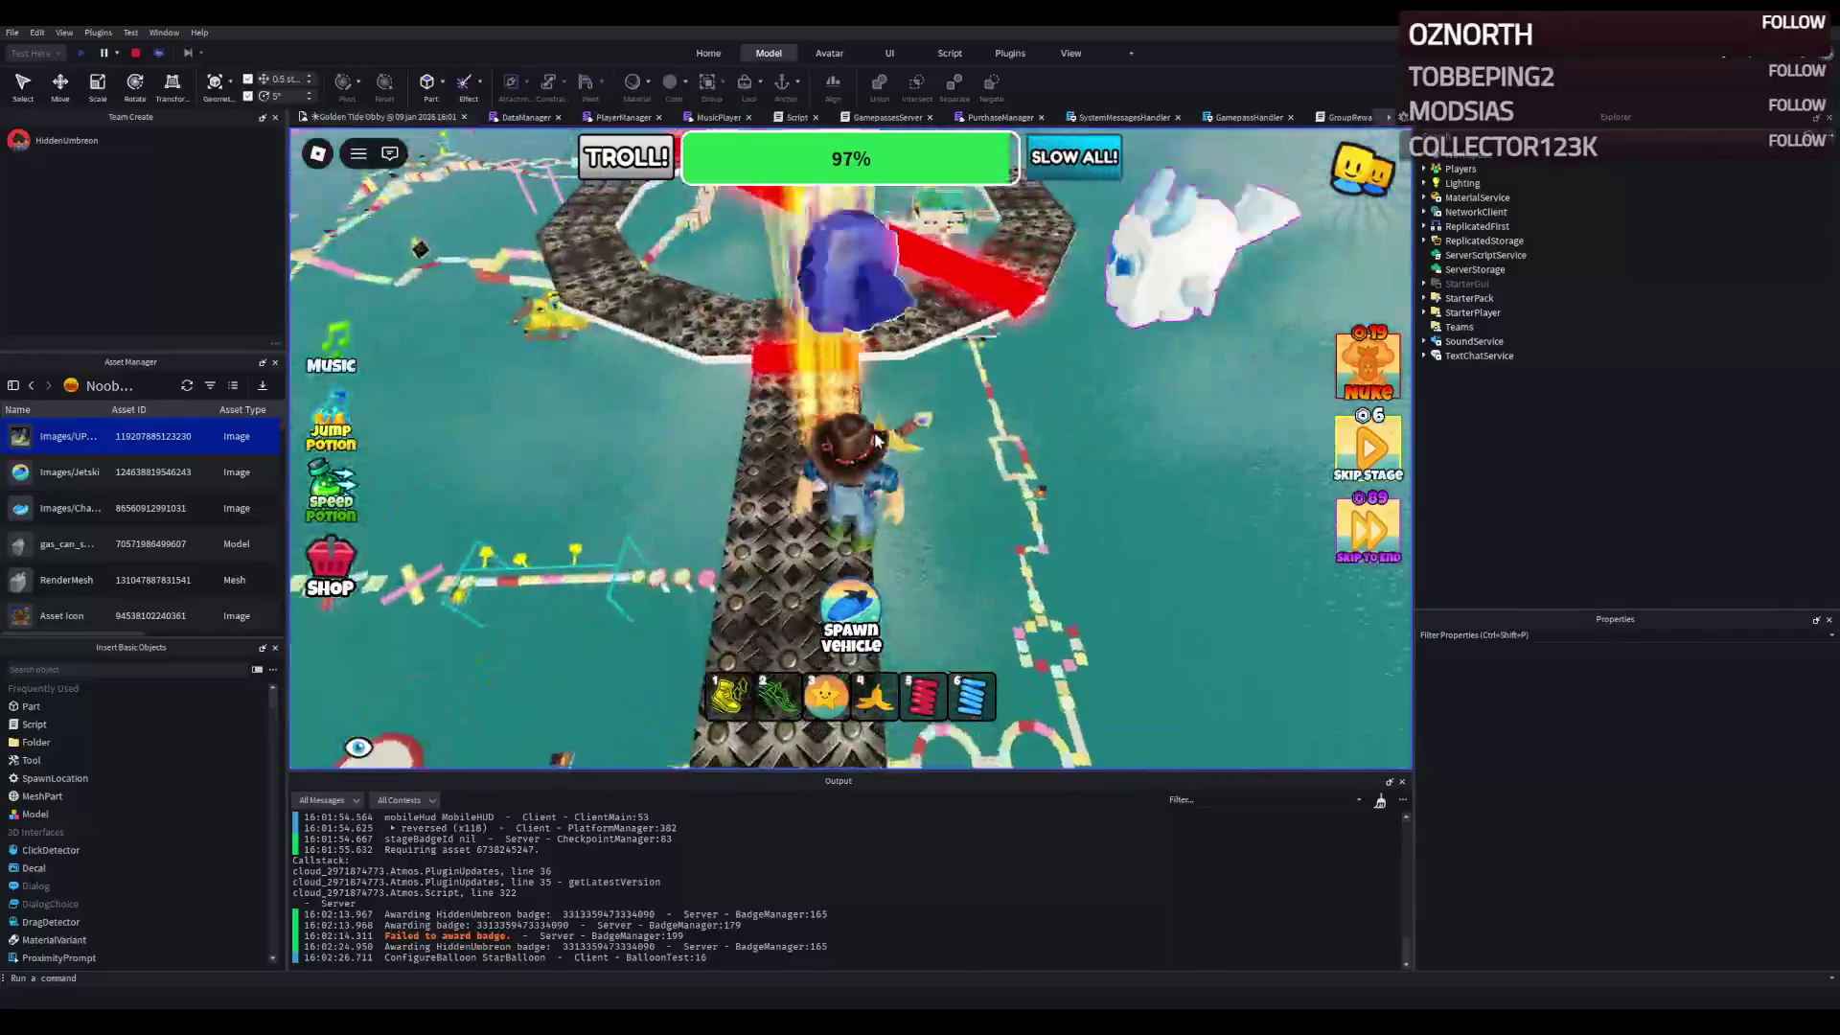
{"action": "key", "text": "w"}
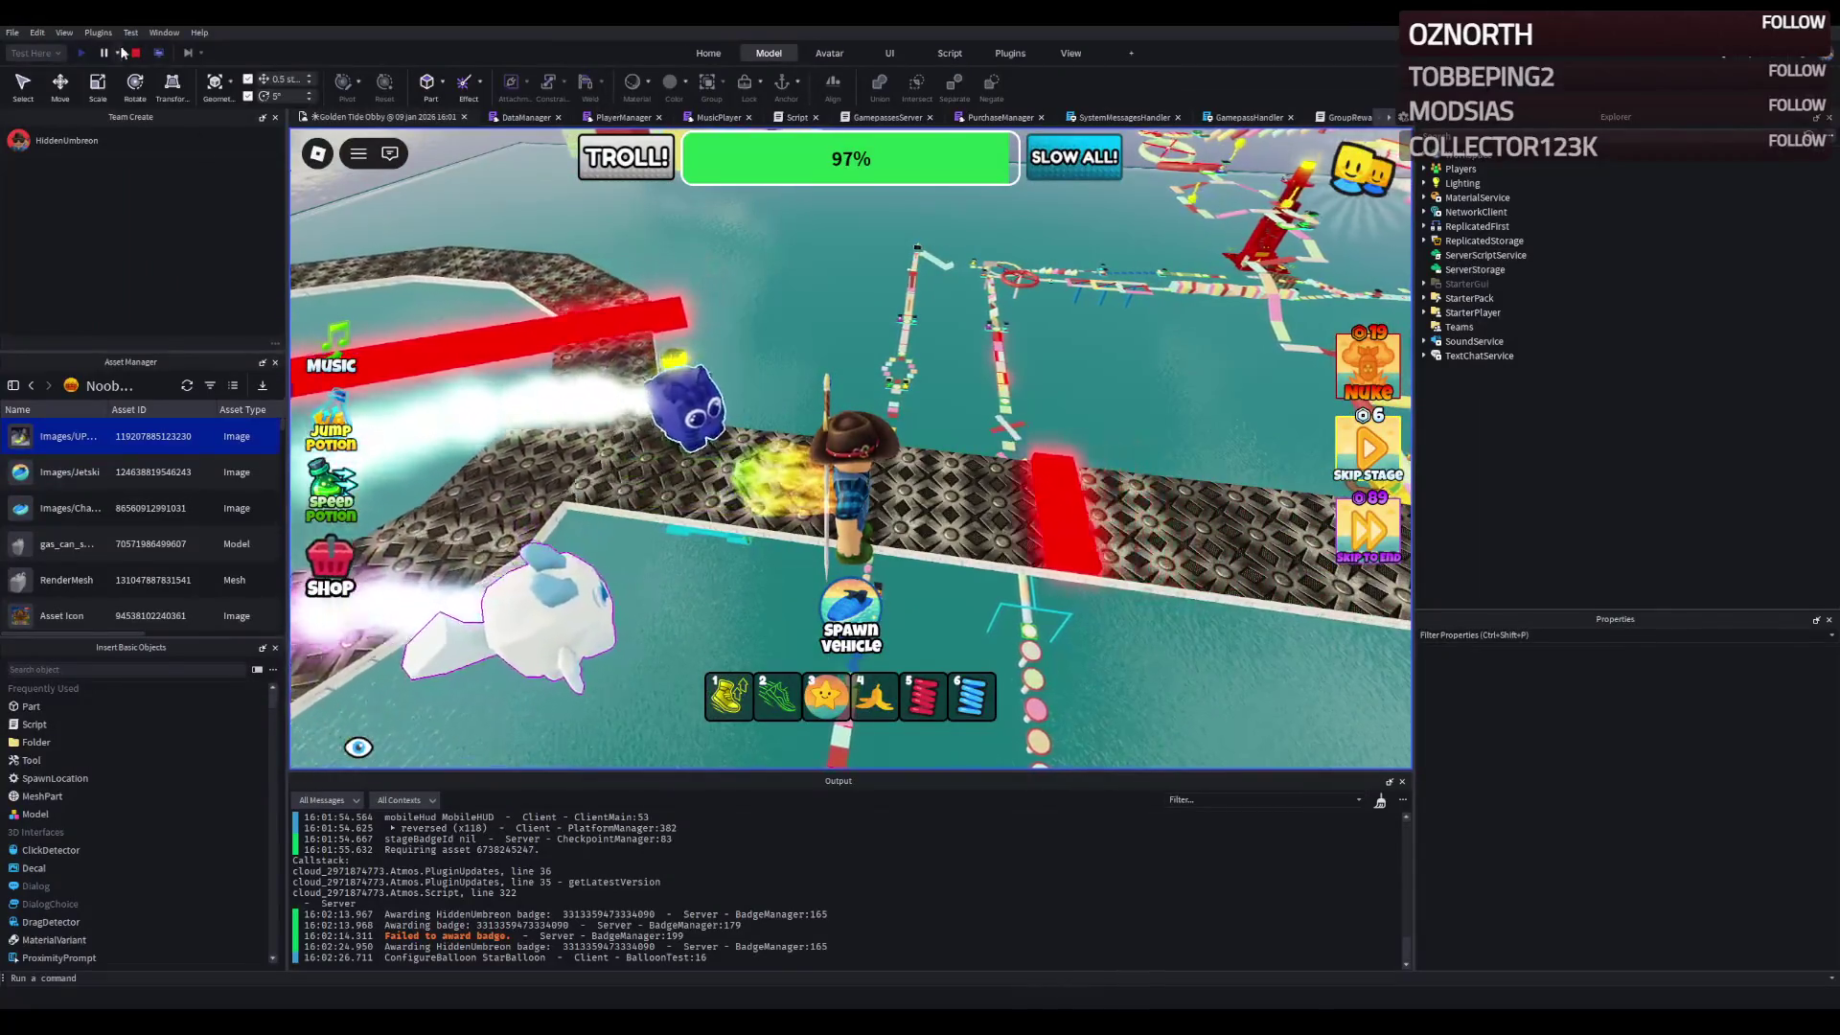
{"action": "key", "text": "shift+F5"}
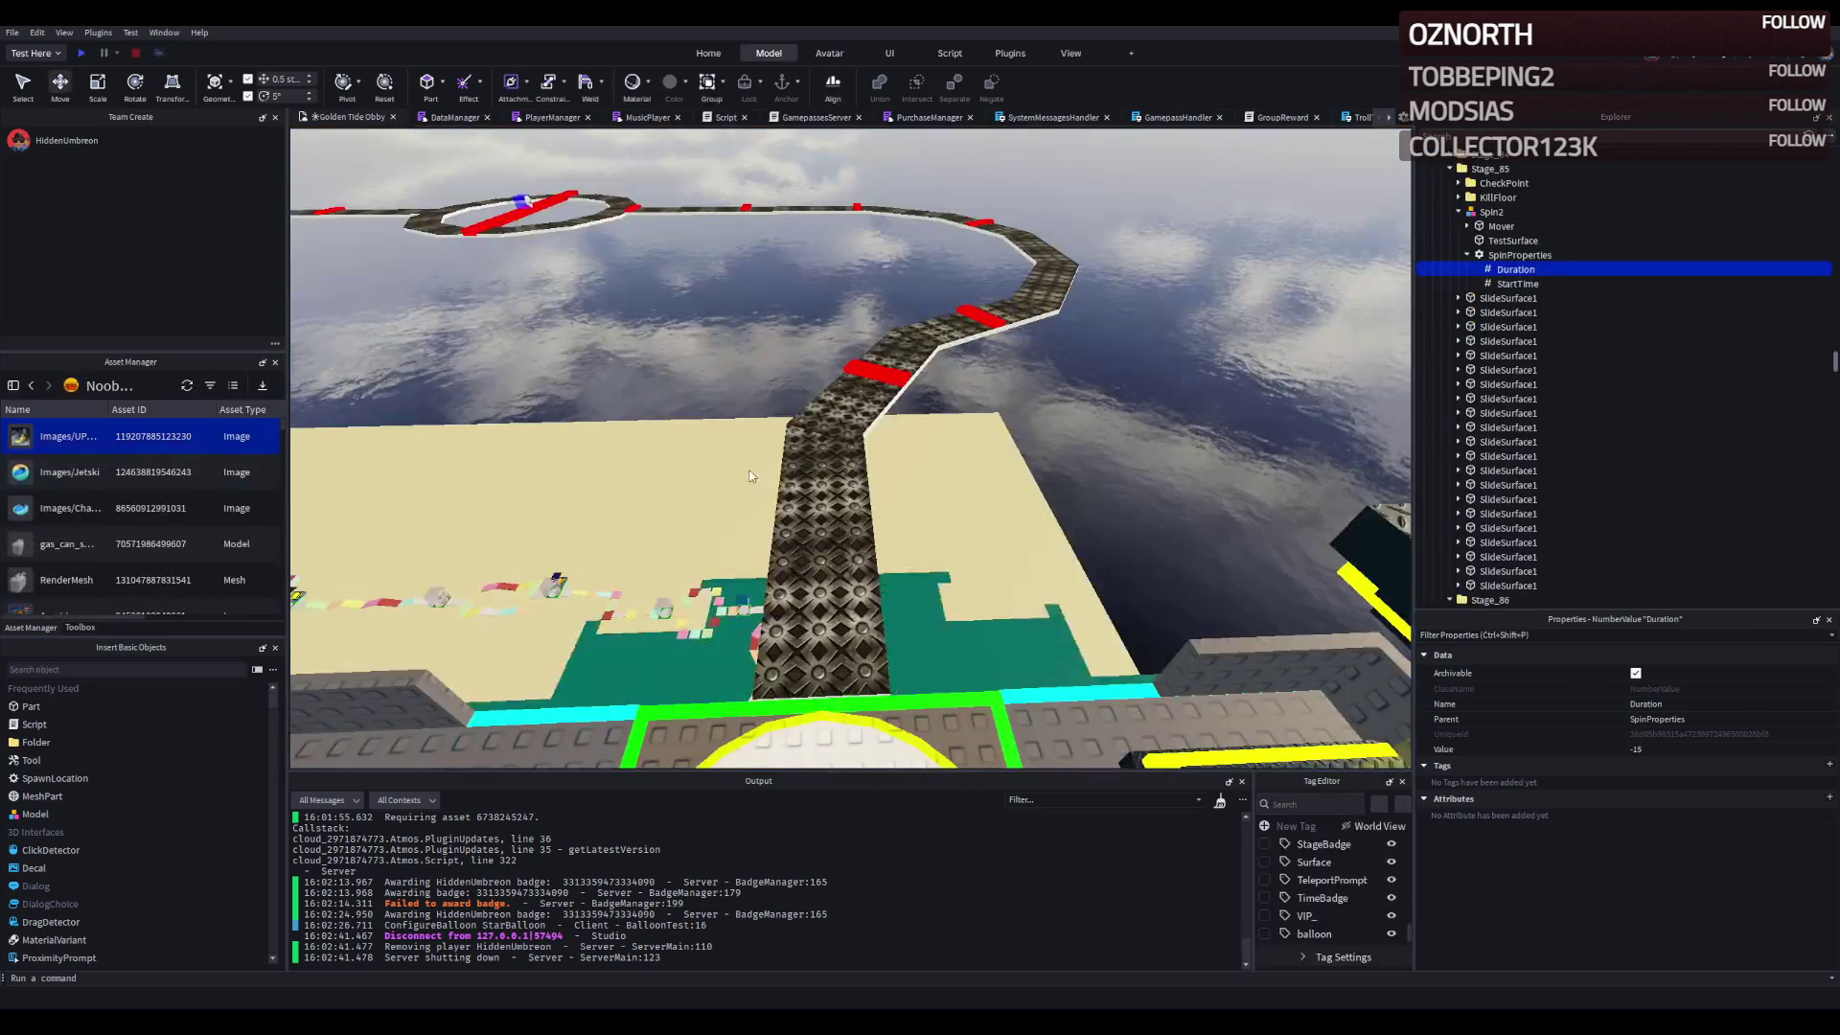
- Slide the Mover cube along the red bar and resize the bar from its end
{"action": "scroll", "scroll_direction": "up", "scroll_amount": 3}
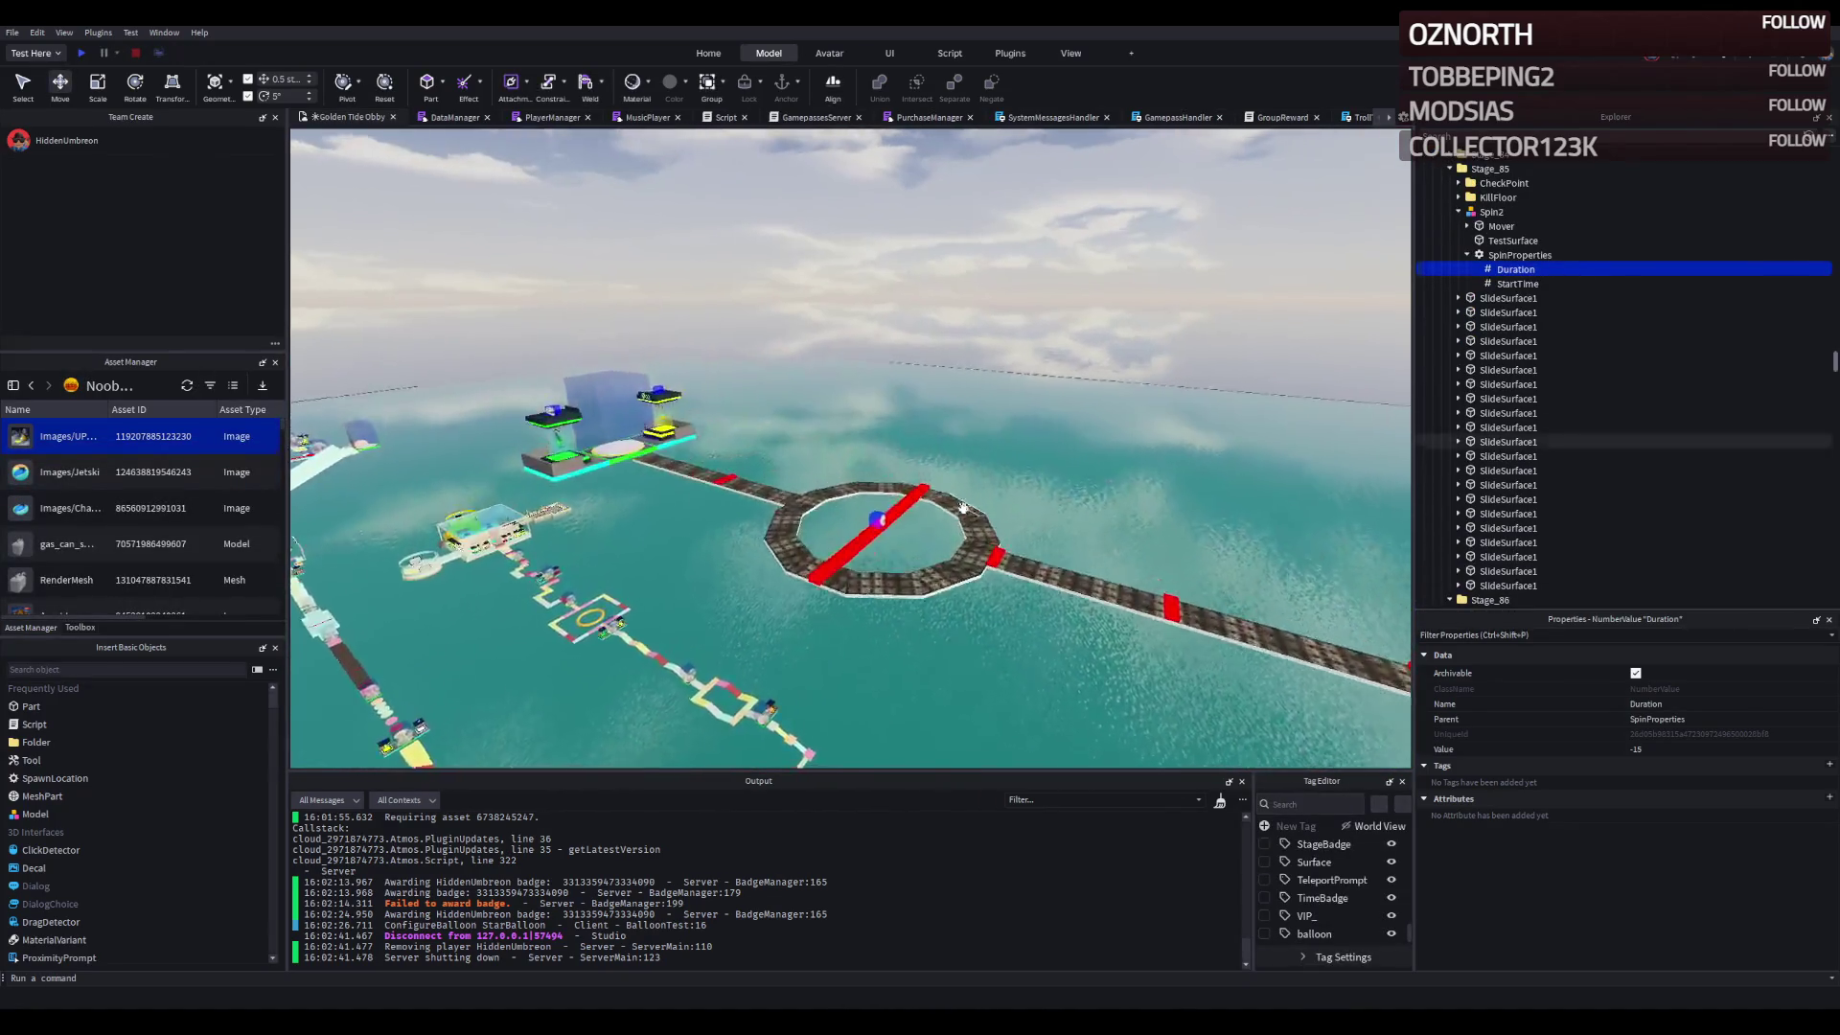
{"action": "left_click", "coordinate": [1003, 489]}
{"action": "scroll", "scroll_direction": "up", "scroll_amount": 3}
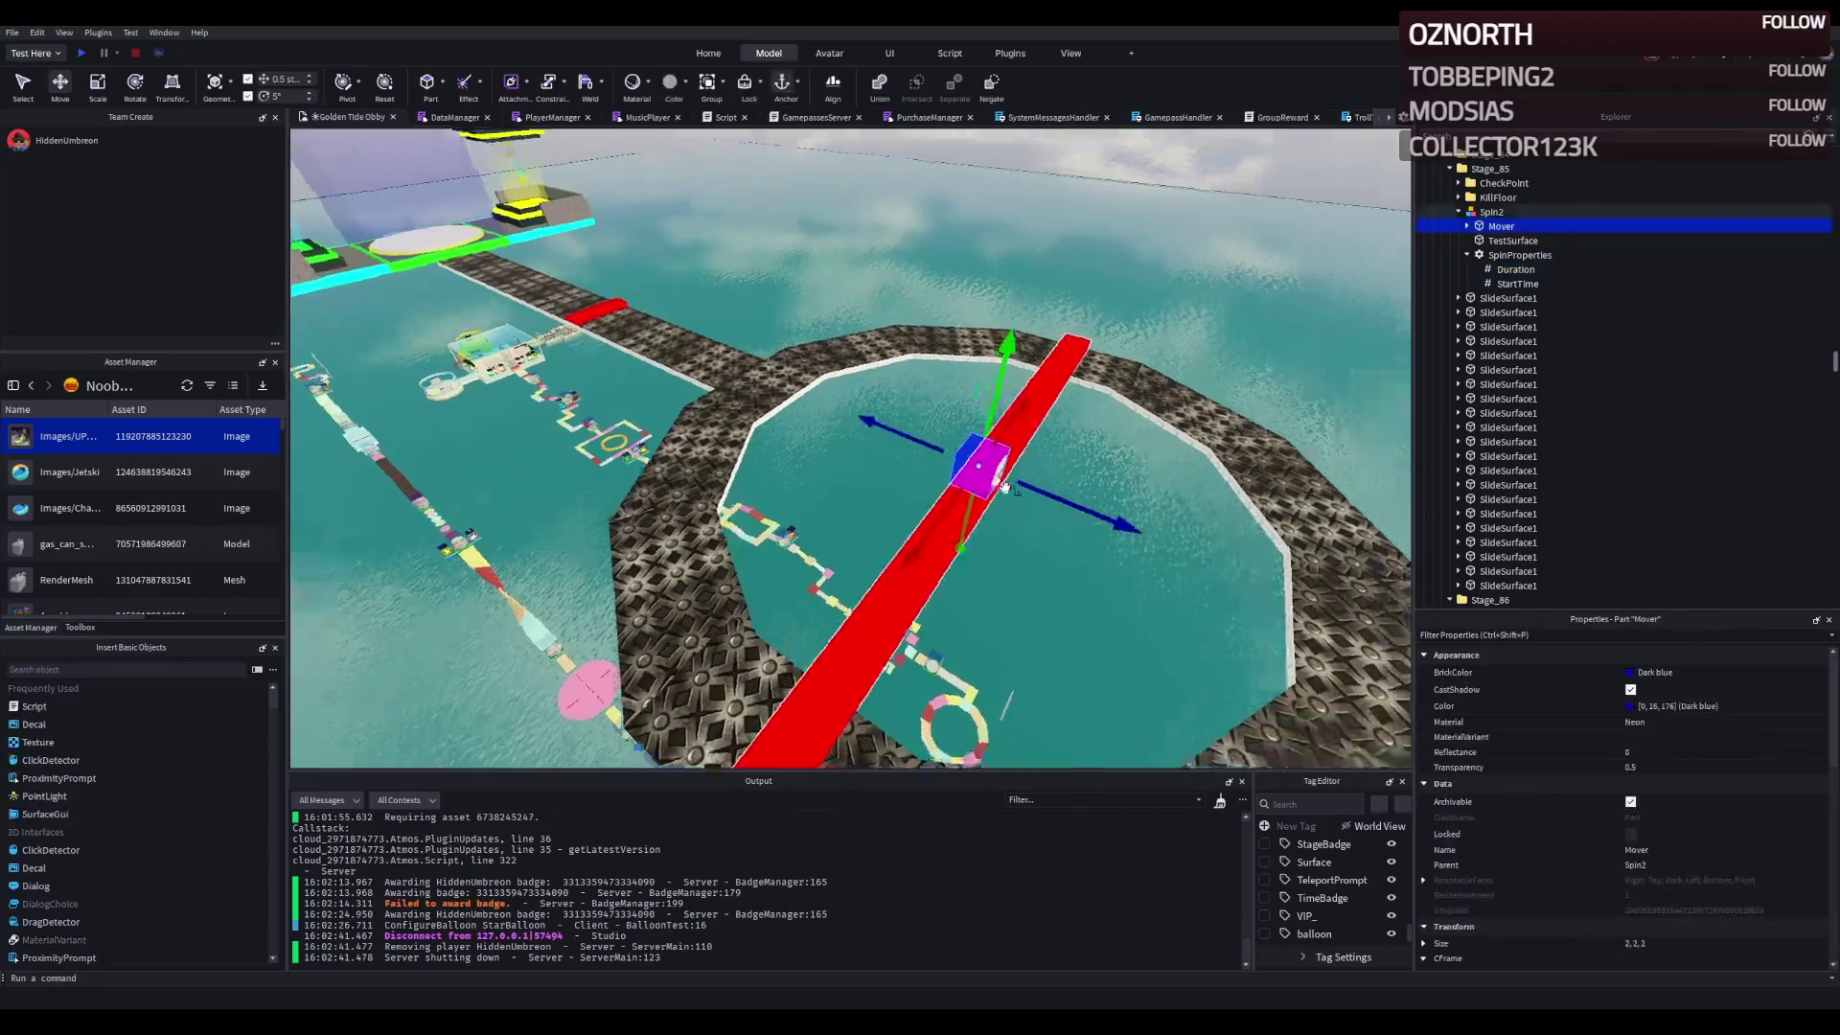
{"action": "scroll", "scroll_direction": "down", "scroll_amount": 3}
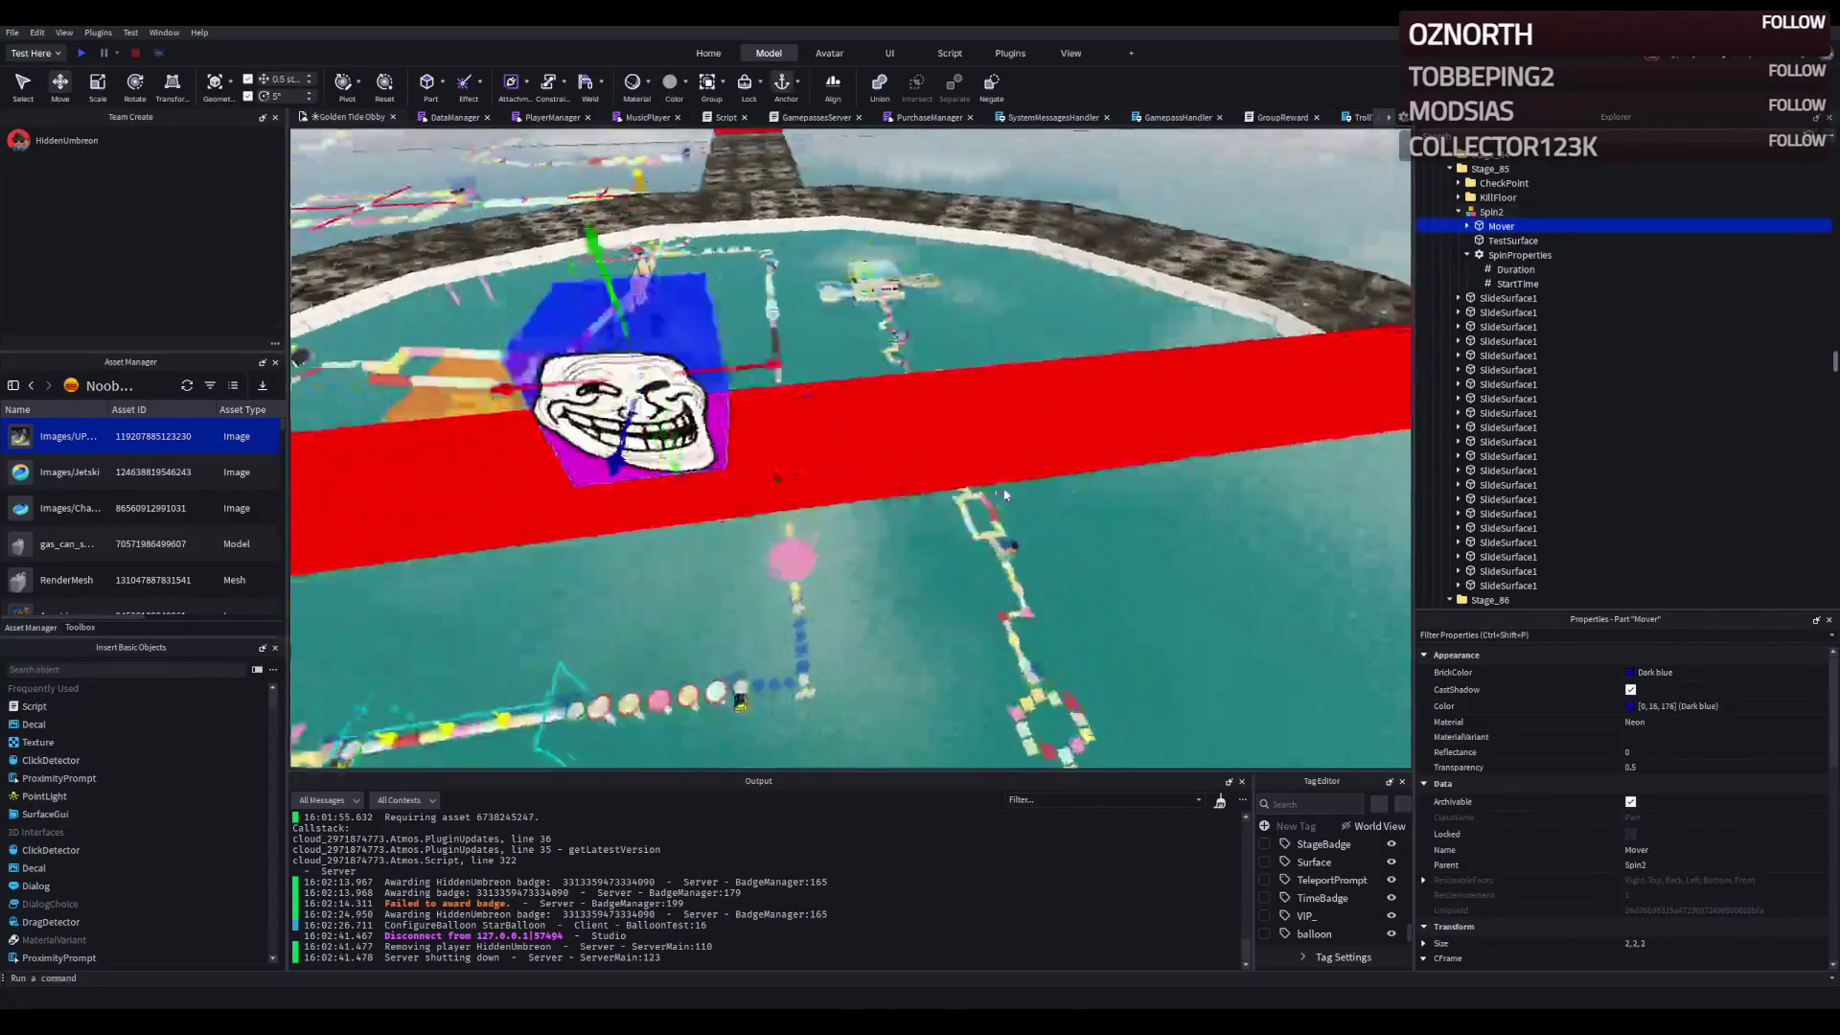
{"action": "left_click_drag", "start_coordinate": [798, 399], "coordinate": [1111, 415]}
{"action": "left_click", "coordinate": [944, 412]}
{"action": "key", "text": "ctrl+3"}
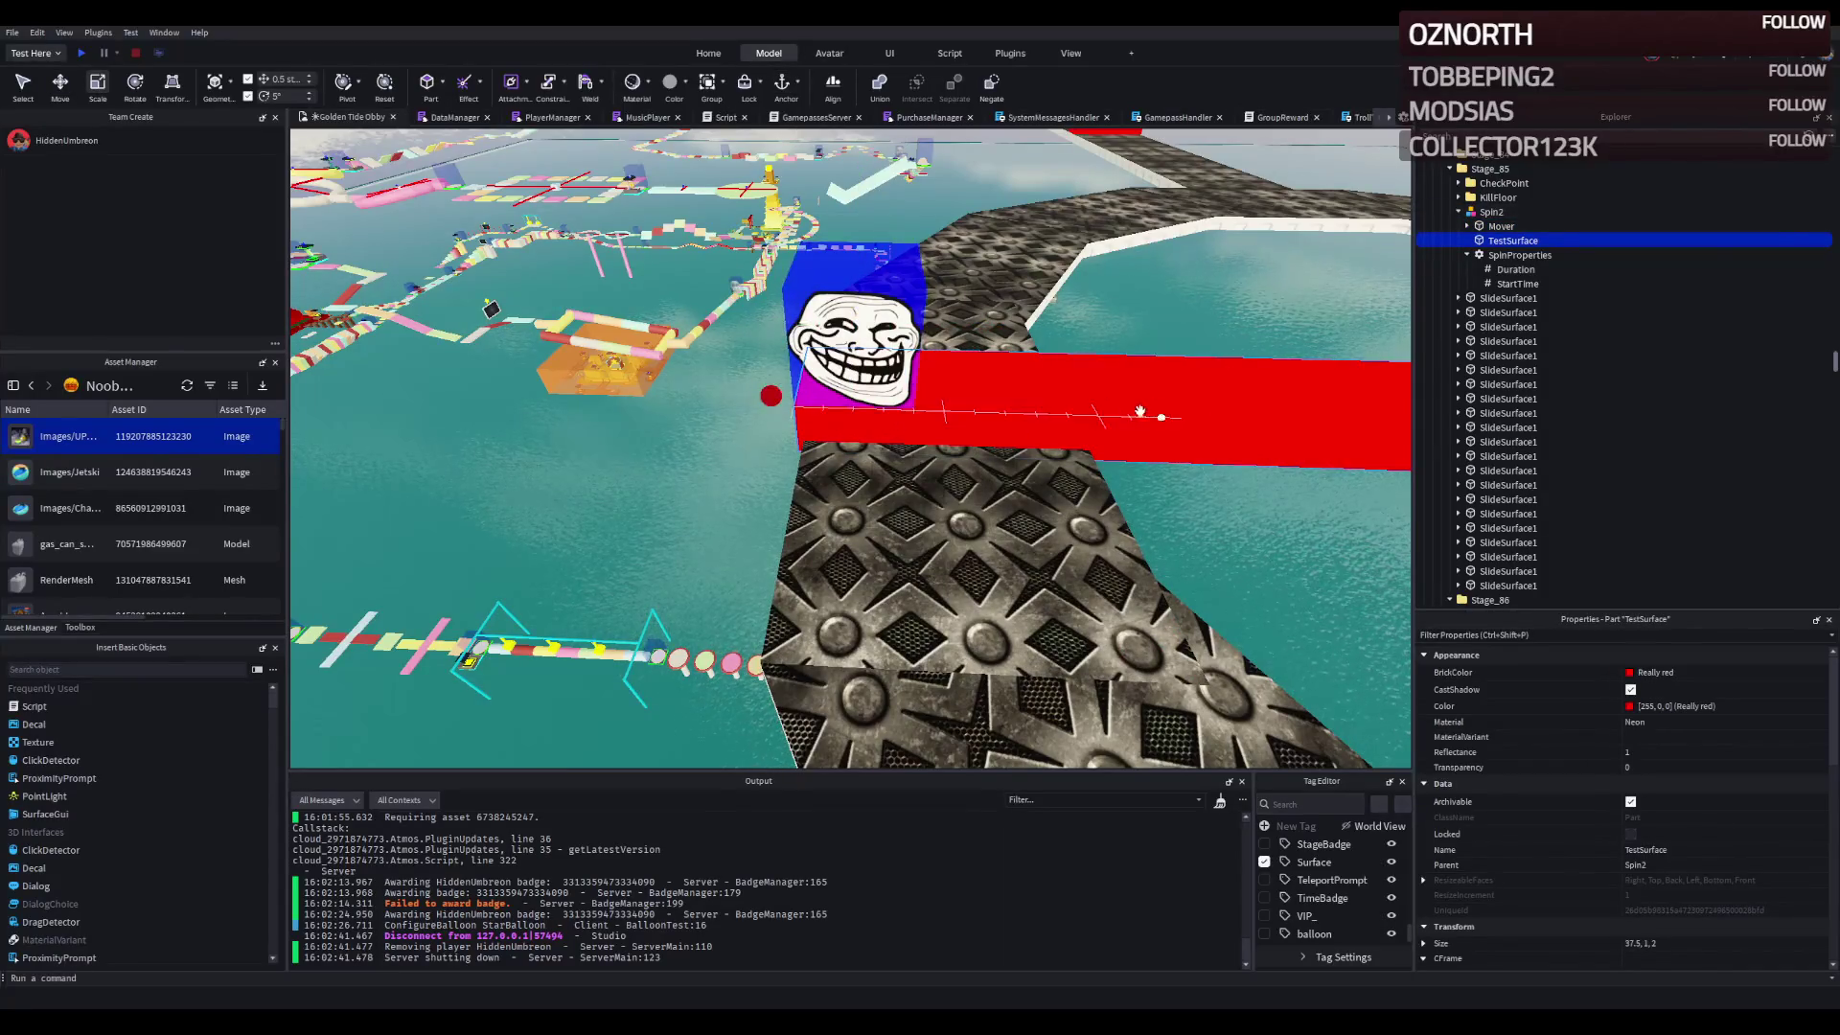
{"action": "left_click_drag", "start_coordinate": [772, 395], "coordinate": [802, 401]}
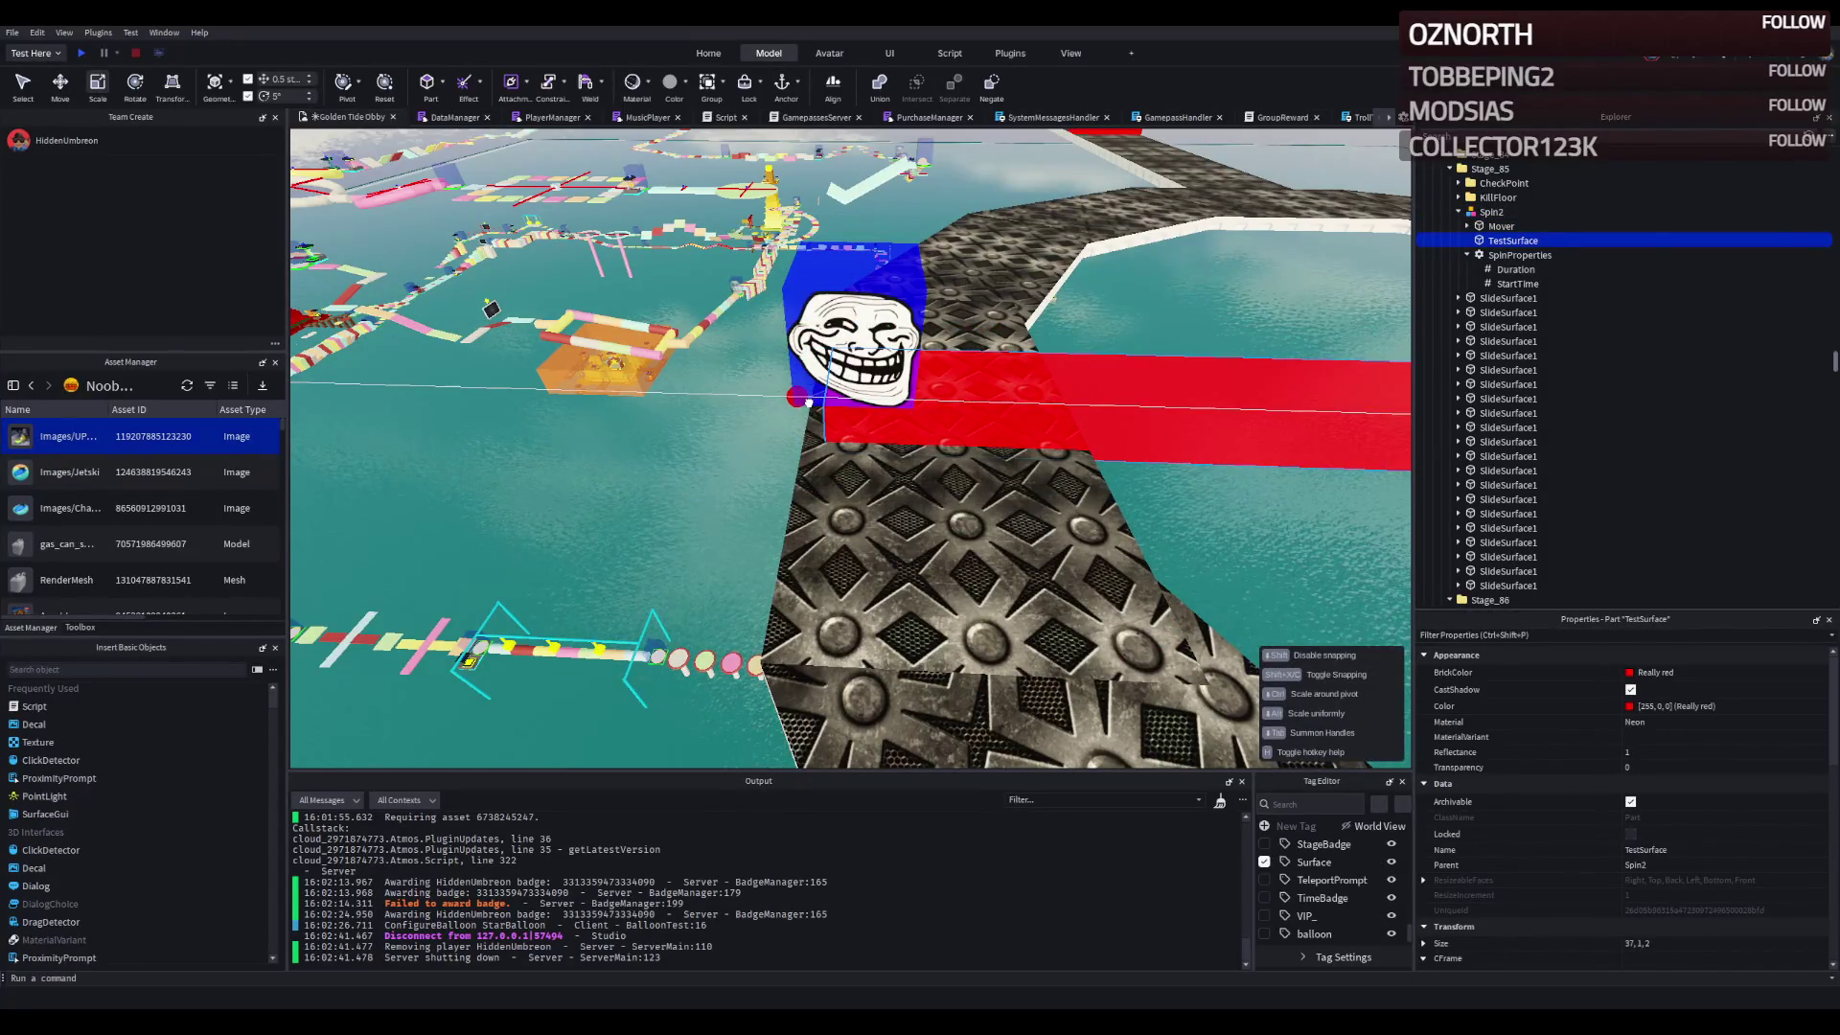
- Reposition the Mover cube to -17.5 studs, toward the bar's middle
{"action": "left_click", "coordinate": [916, 319]}
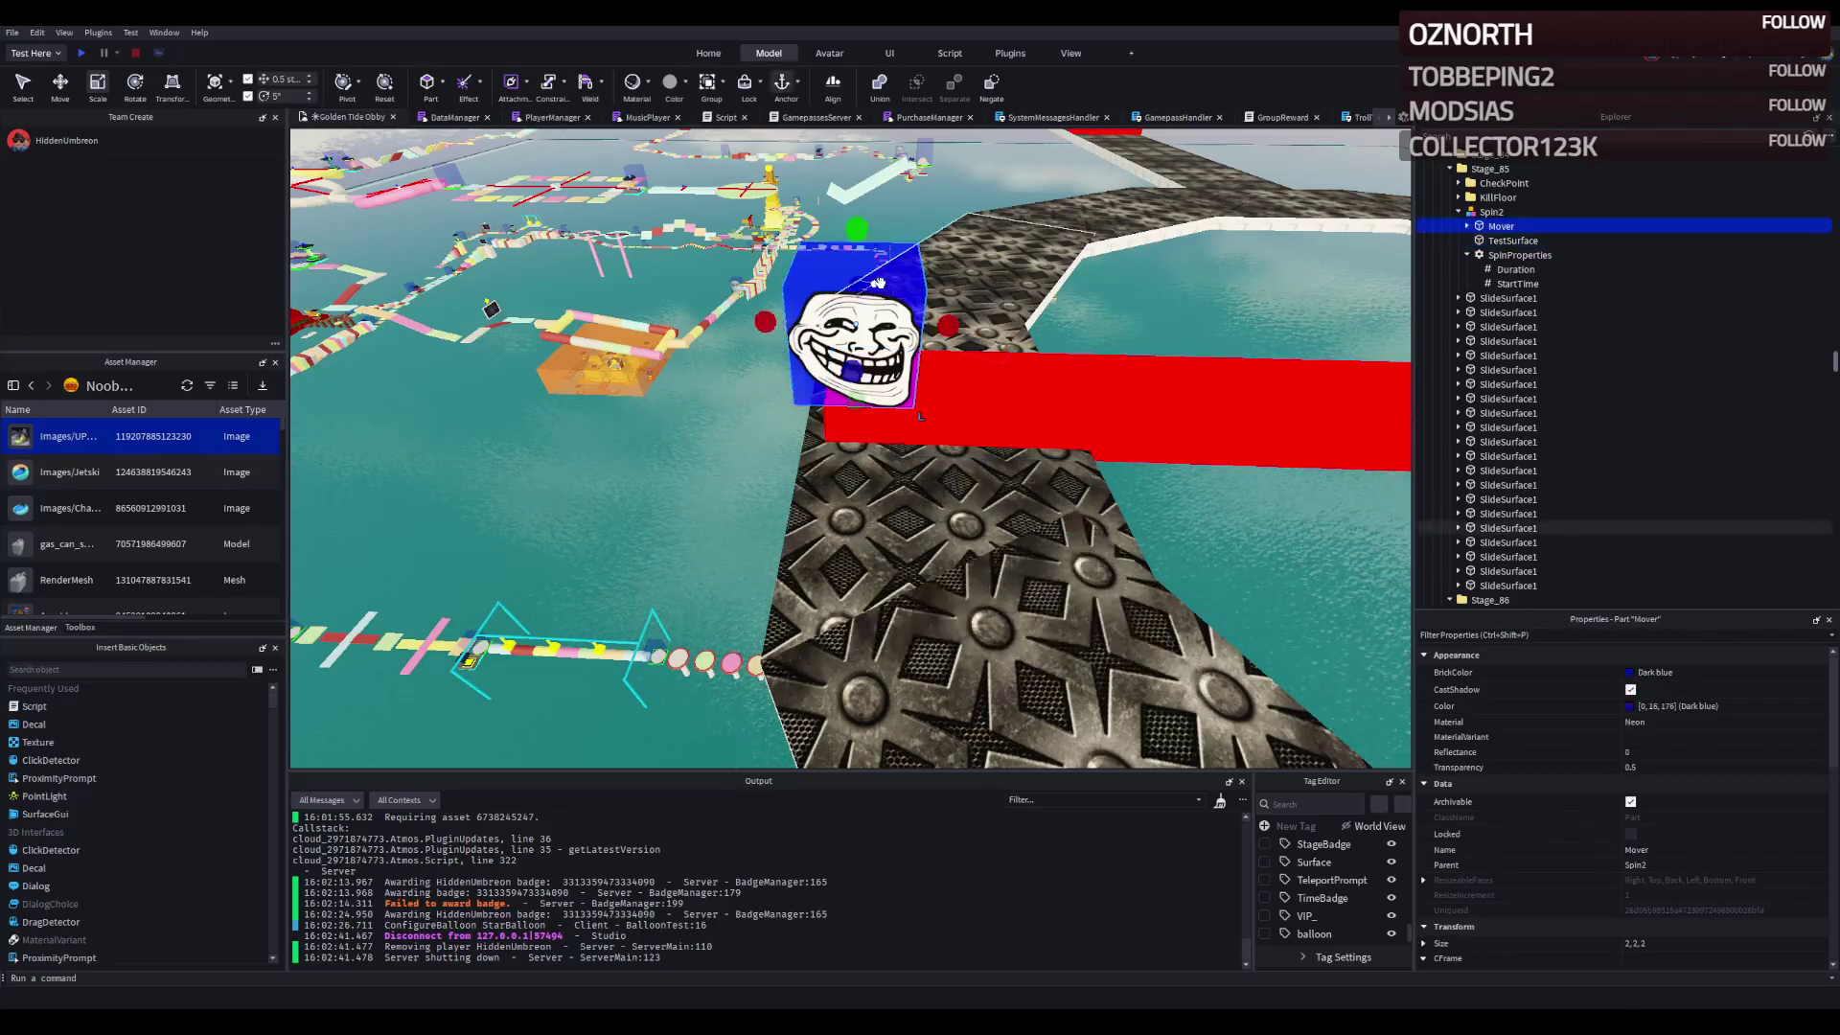
{"action": "key", "text": "ctrl+2"}
{"action": "left_click_drag", "start_coordinate": [918, 324], "coordinate": [1067, 339]}
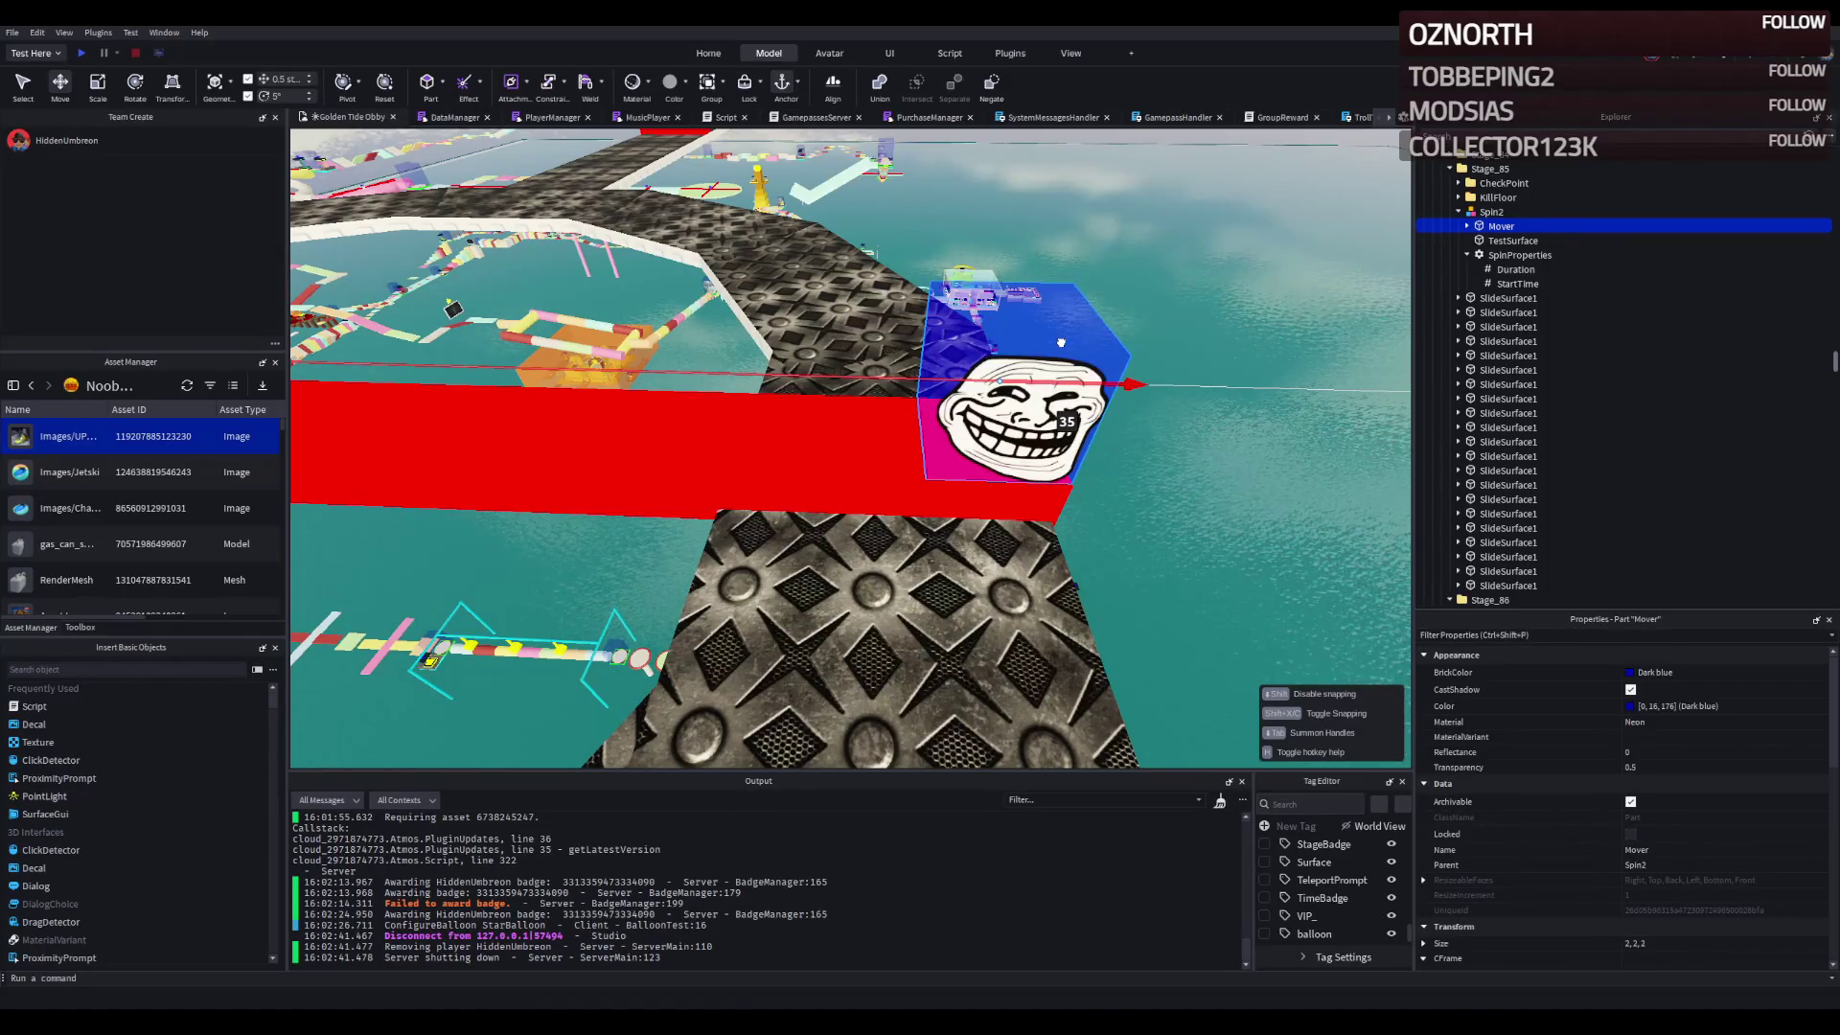
{"action": "left_click_drag", "start_coordinate": [1061, 342], "coordinate": [717, 491]}
- Lengthen the red TestSurface bar with the Scale tool to span the ring
{"action": "scroll", "scroll_direction": "down", "scroll_amount": 3}
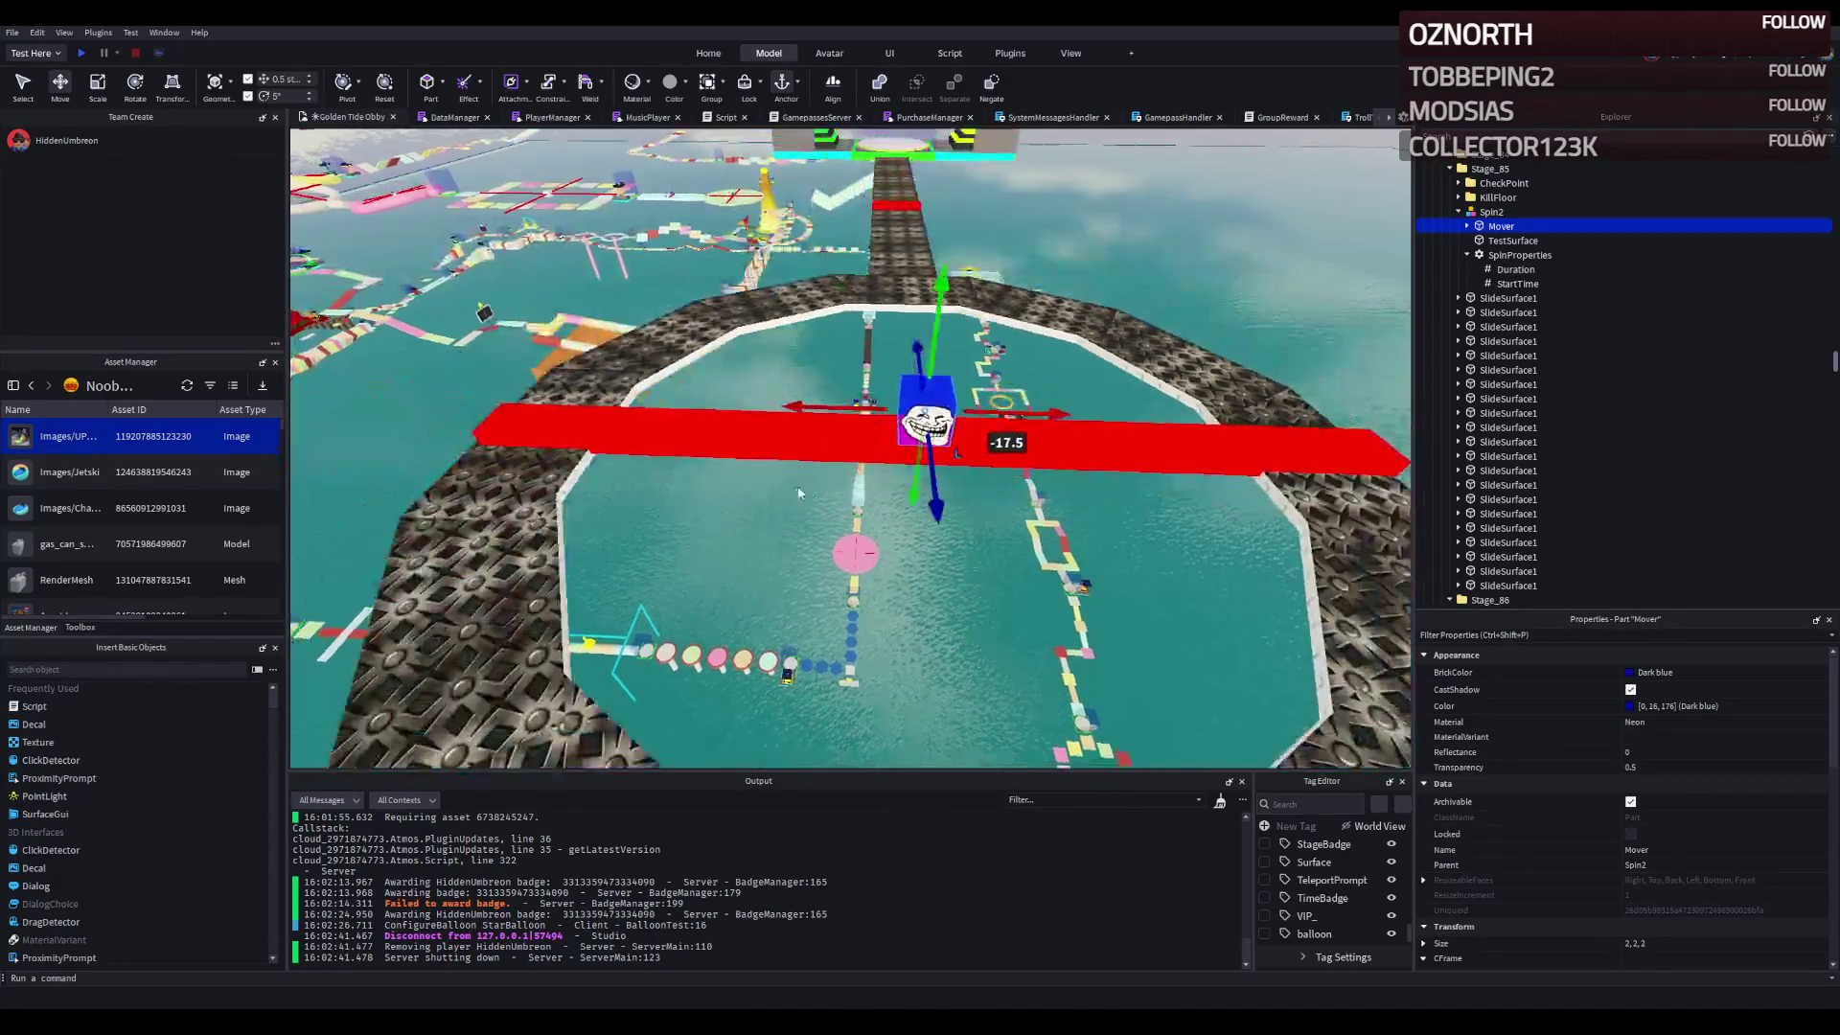
{"action": "scroll", "scroll_direction": "up", "scroll_amount": 3}
{"action": "scroll", "scroll_direction": "down", "scroll_amount": 3}
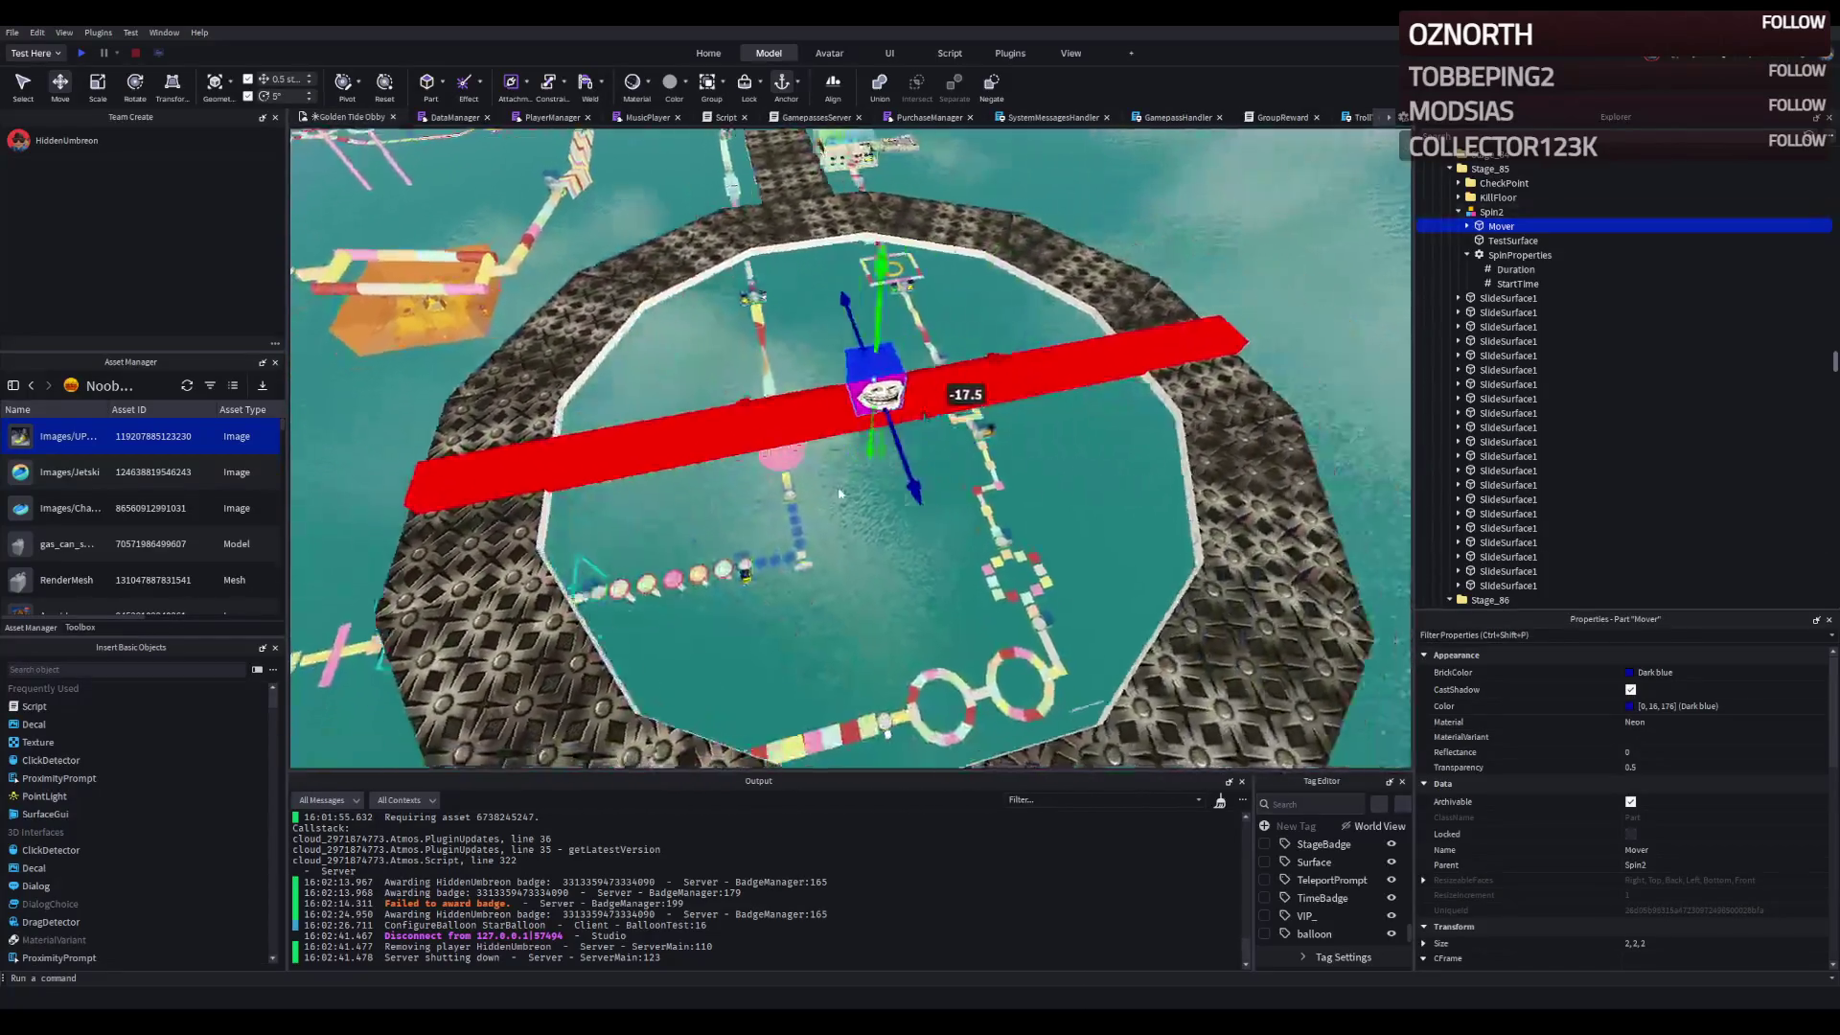
{"action": "scroll", "scroll_direction": "up", "scroll_amount": 3}
{"action": "scroll", "scroll_direction": "down", "scroll_amount": 3}
{"action": "scroll", "scroll_direction": "up", "scroll_amount": 3}
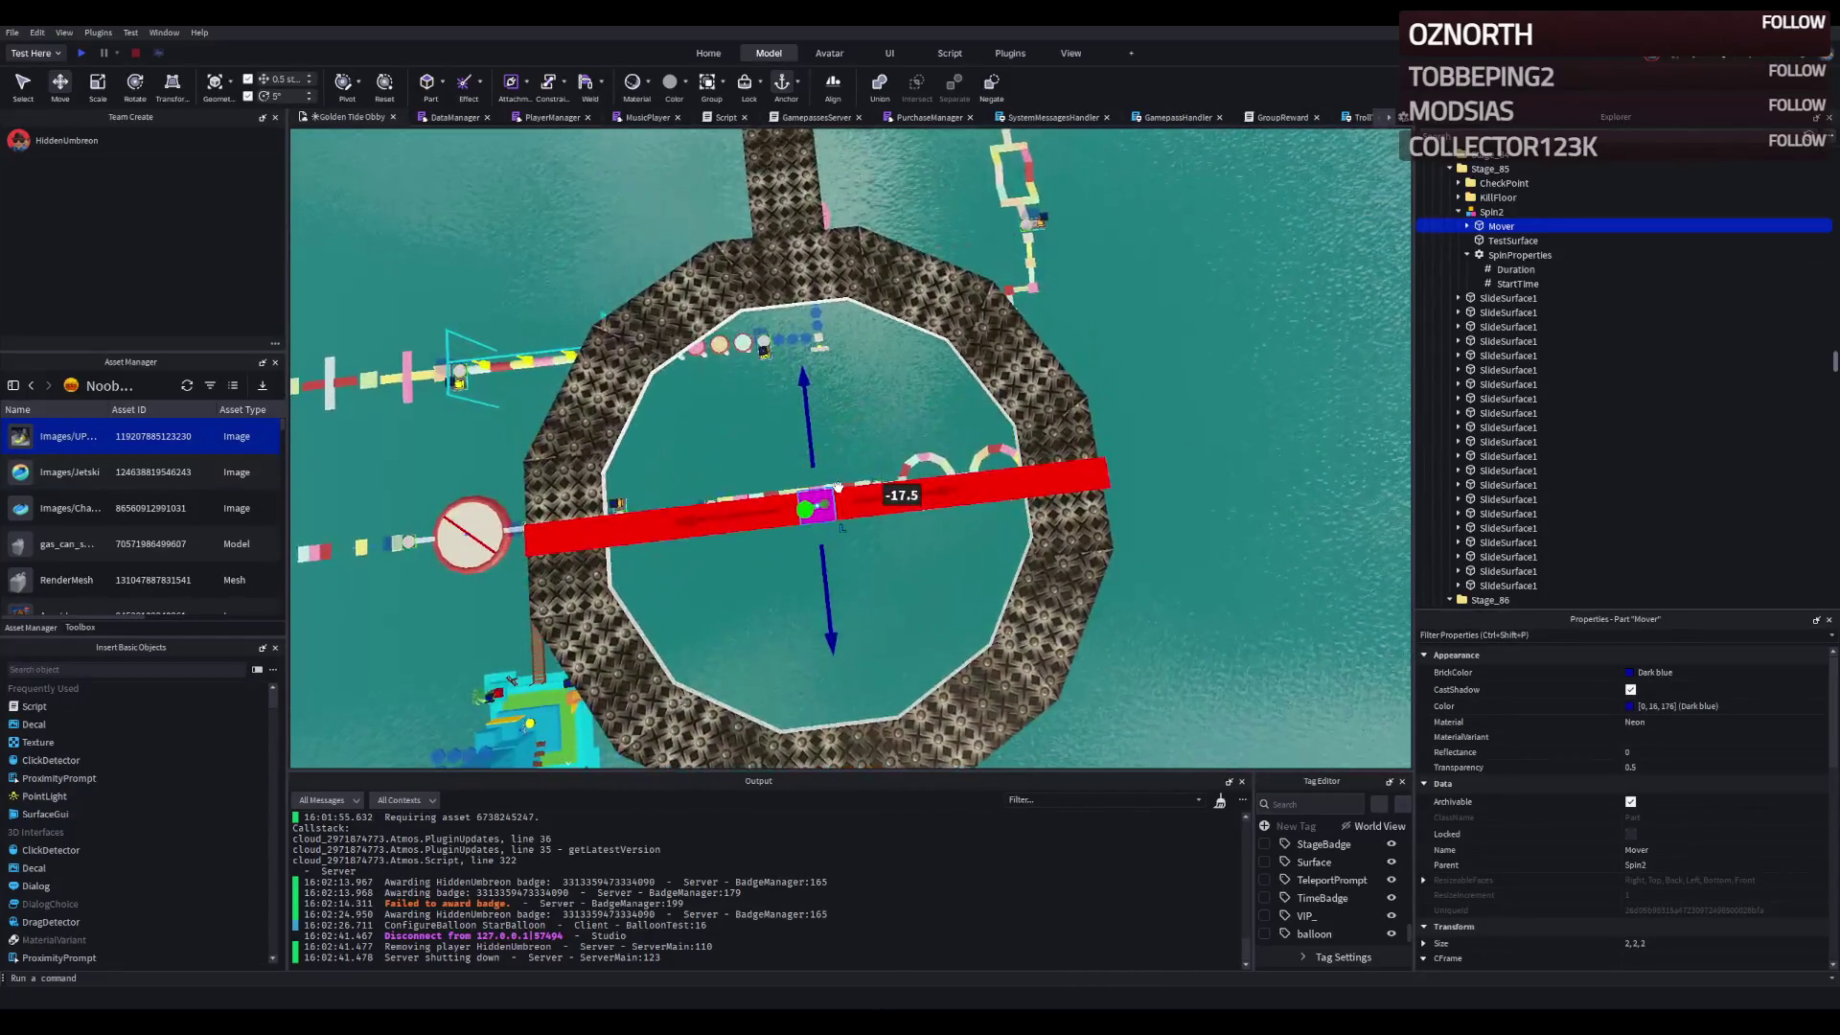
{"action": "scroll", "scroll_direction": "up", "scroll_amount": 3}
{"action": "left_click", "coordinate": [1016, 484]}
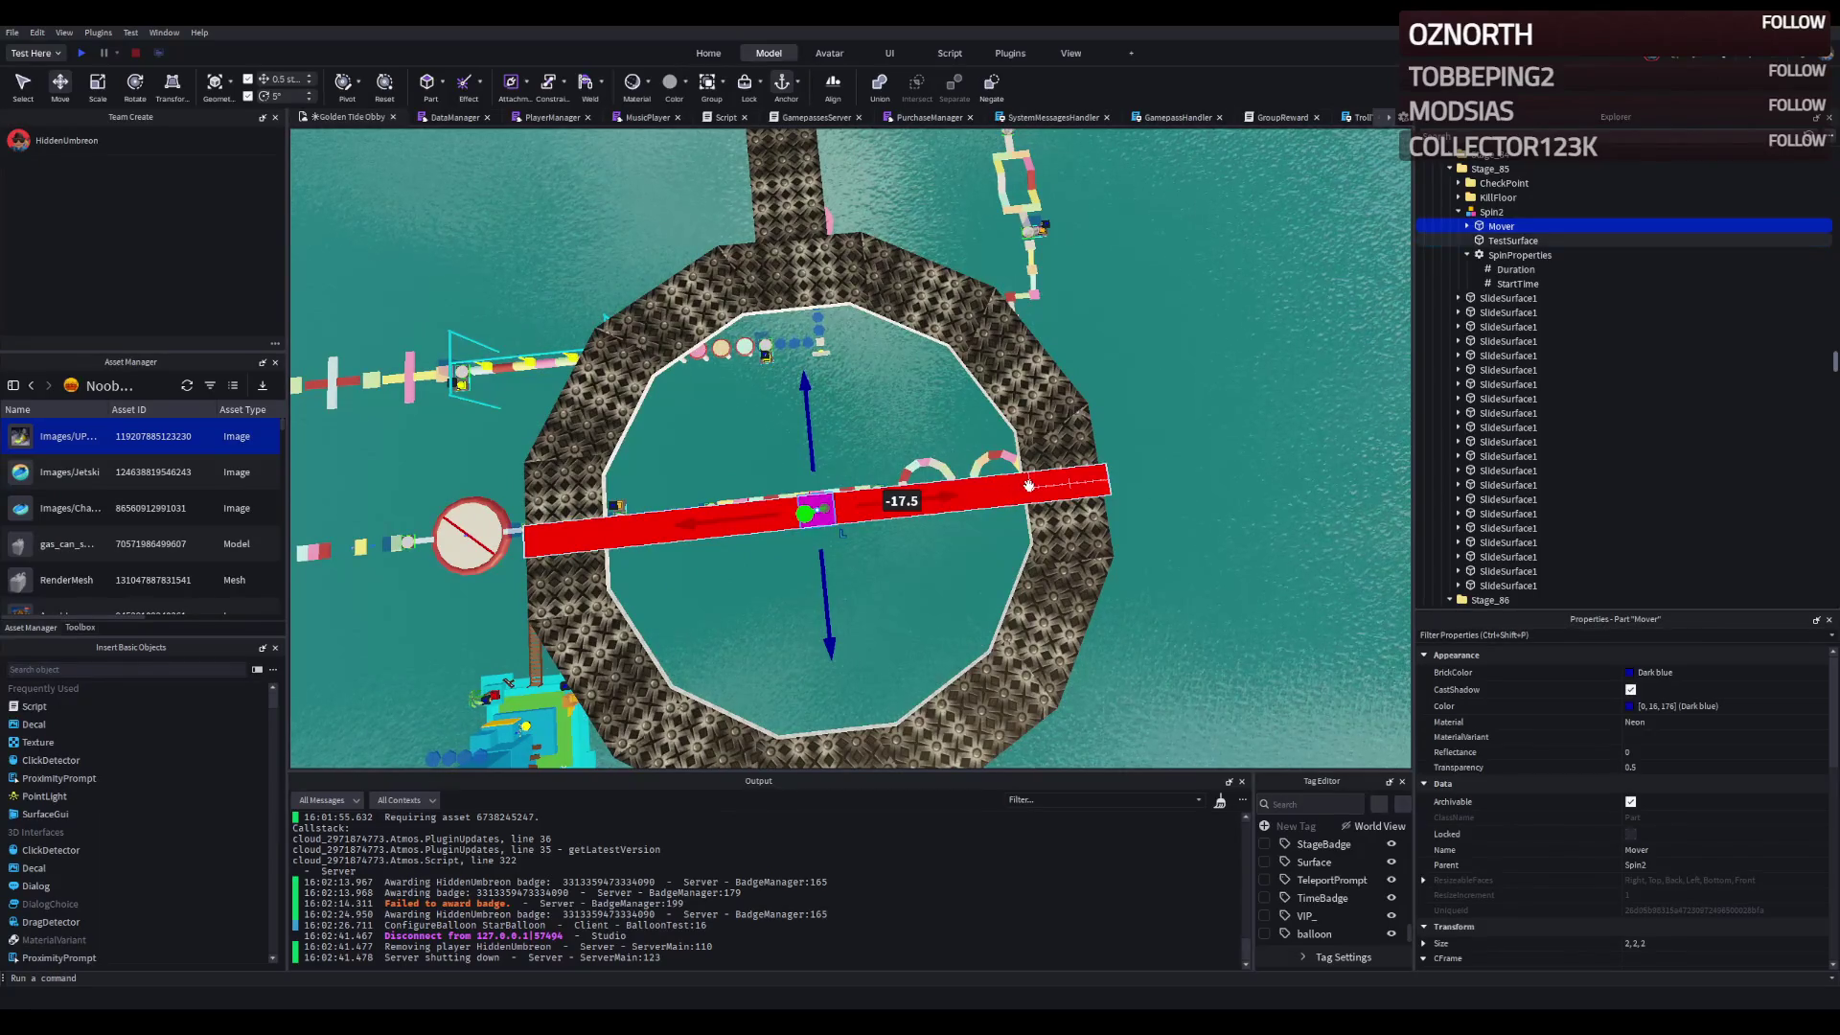
{"action": "key", "text": "ctrl+3"}
{"action": "left_click_drag", "start_coordinate": [1210, 478], "coordinate": [1230, 472]}
- Rotate Spin2 to orientation 0, -90, 0 and trim the bar to 36 studs
{"action": "left_click", "coordinate": [1491, 212]}
{"action": "key", "text": "ctrl+r"}
{"action": "left_click_drag", "start_coordinate": [1085, 345], "coordinate": [1031, 348]}
{"action": "left_click", "coordinate": [952, 615]}
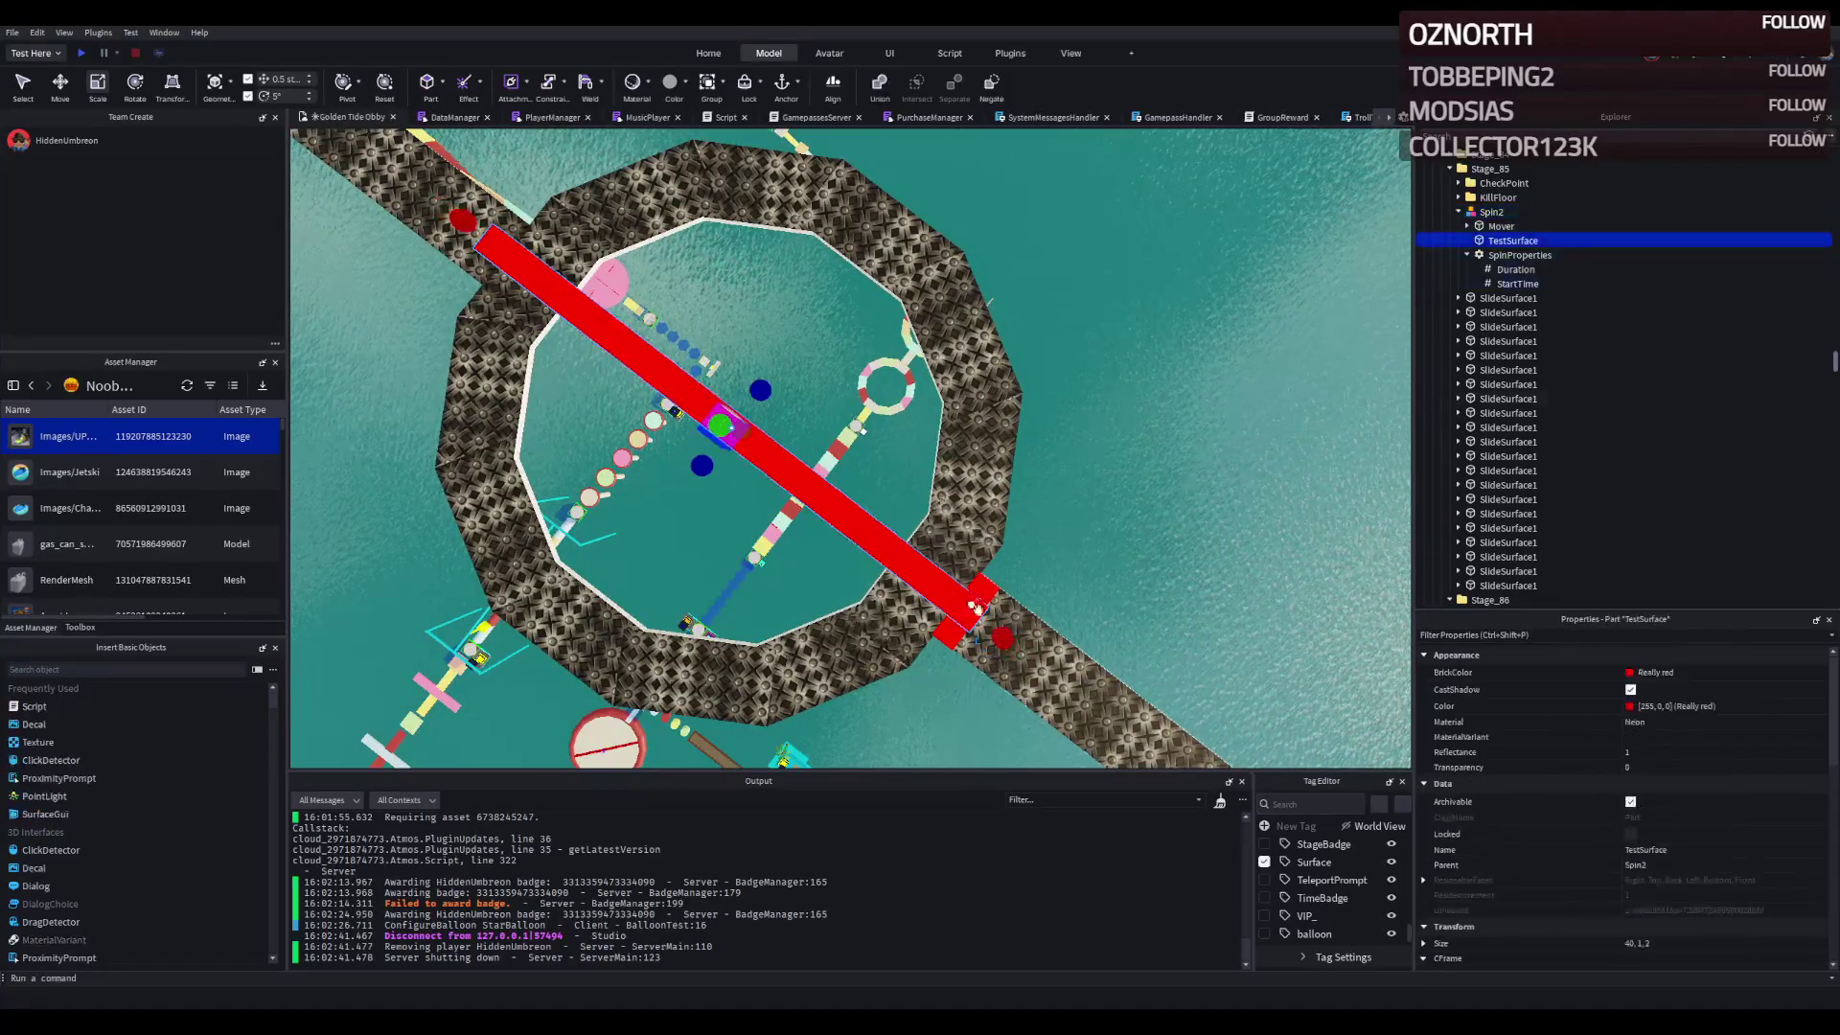
{"action": "left_click_drag", "start_coordinate": [987, 615], "coordinate": [973, 620]}
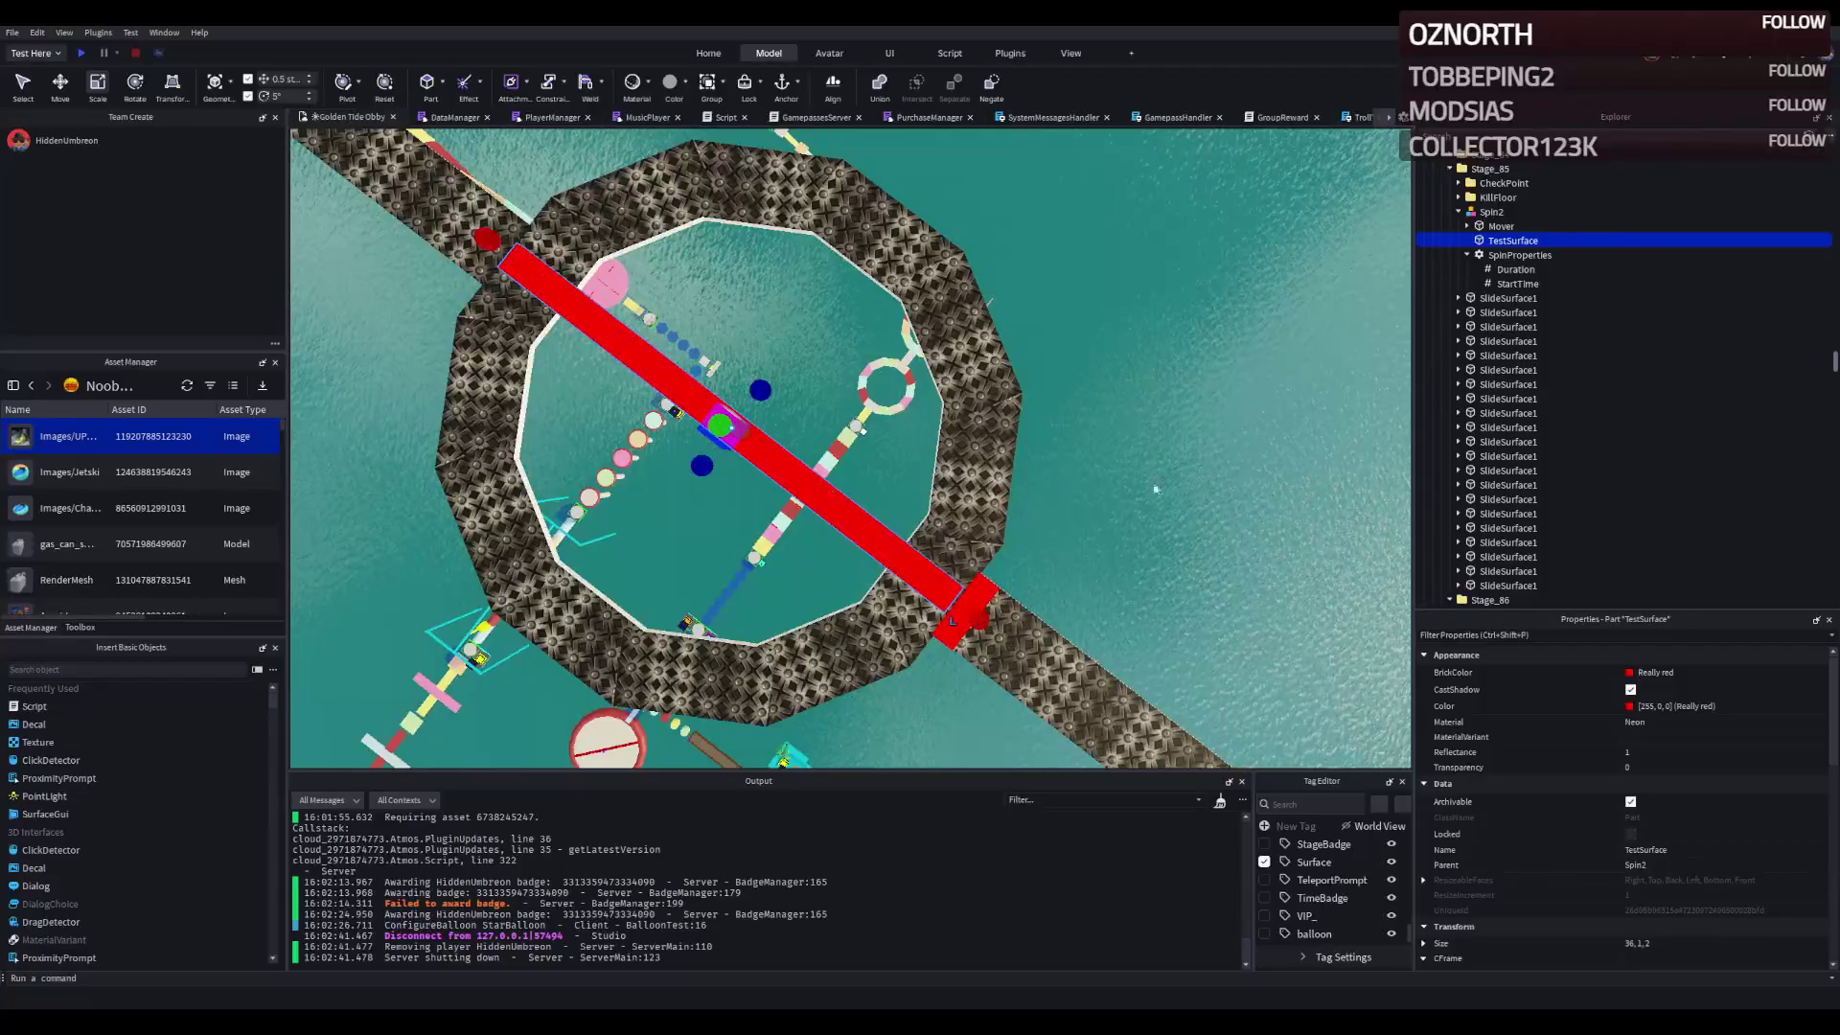
{"action": "left_click", "coordinate": [1487, 214]}
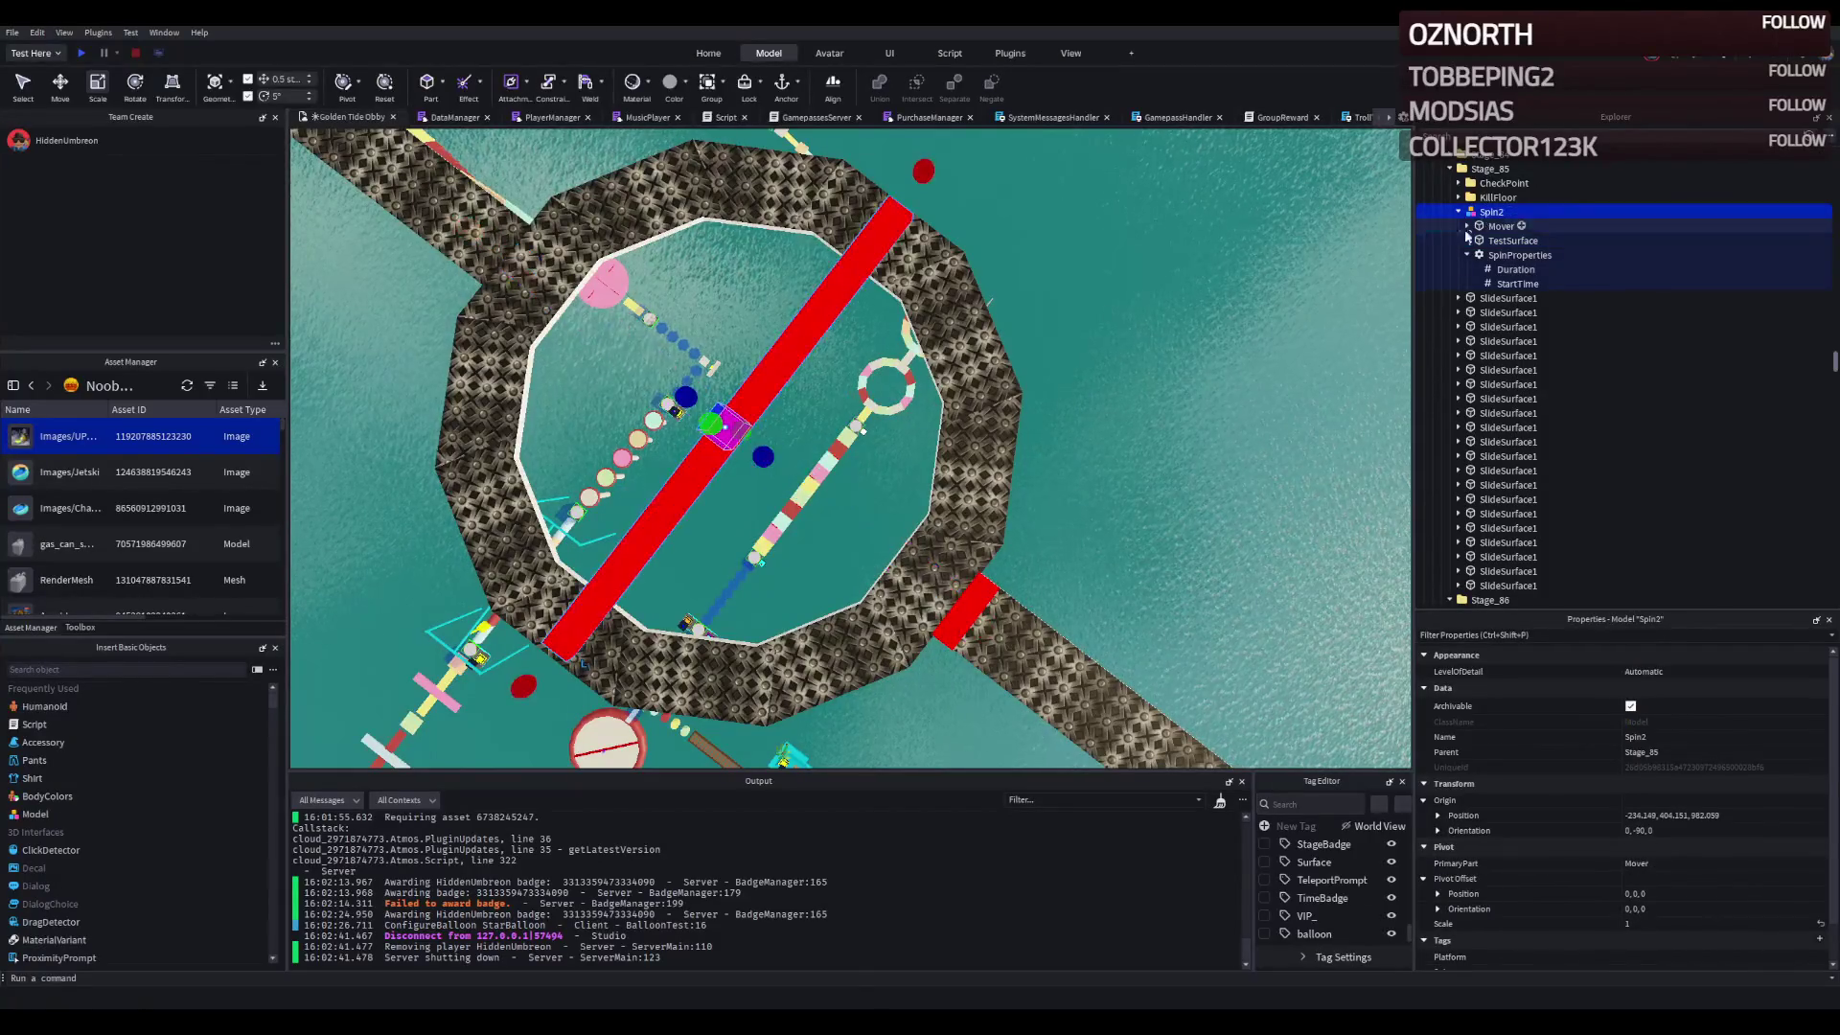
{"action": "left_click", "coordinate": [977, 590]}
{"action": "left_click", "coordinate": [1096, 468]}
{"action": "left_click_drag", "start_coordinate": [635, 176], "coordinate": [741, 234]}
- Playtest the obby, running from the spawn pad along the walkway, past the spinning bar ring to the finish platform, then stop
{"action": "key", "text": "w"}
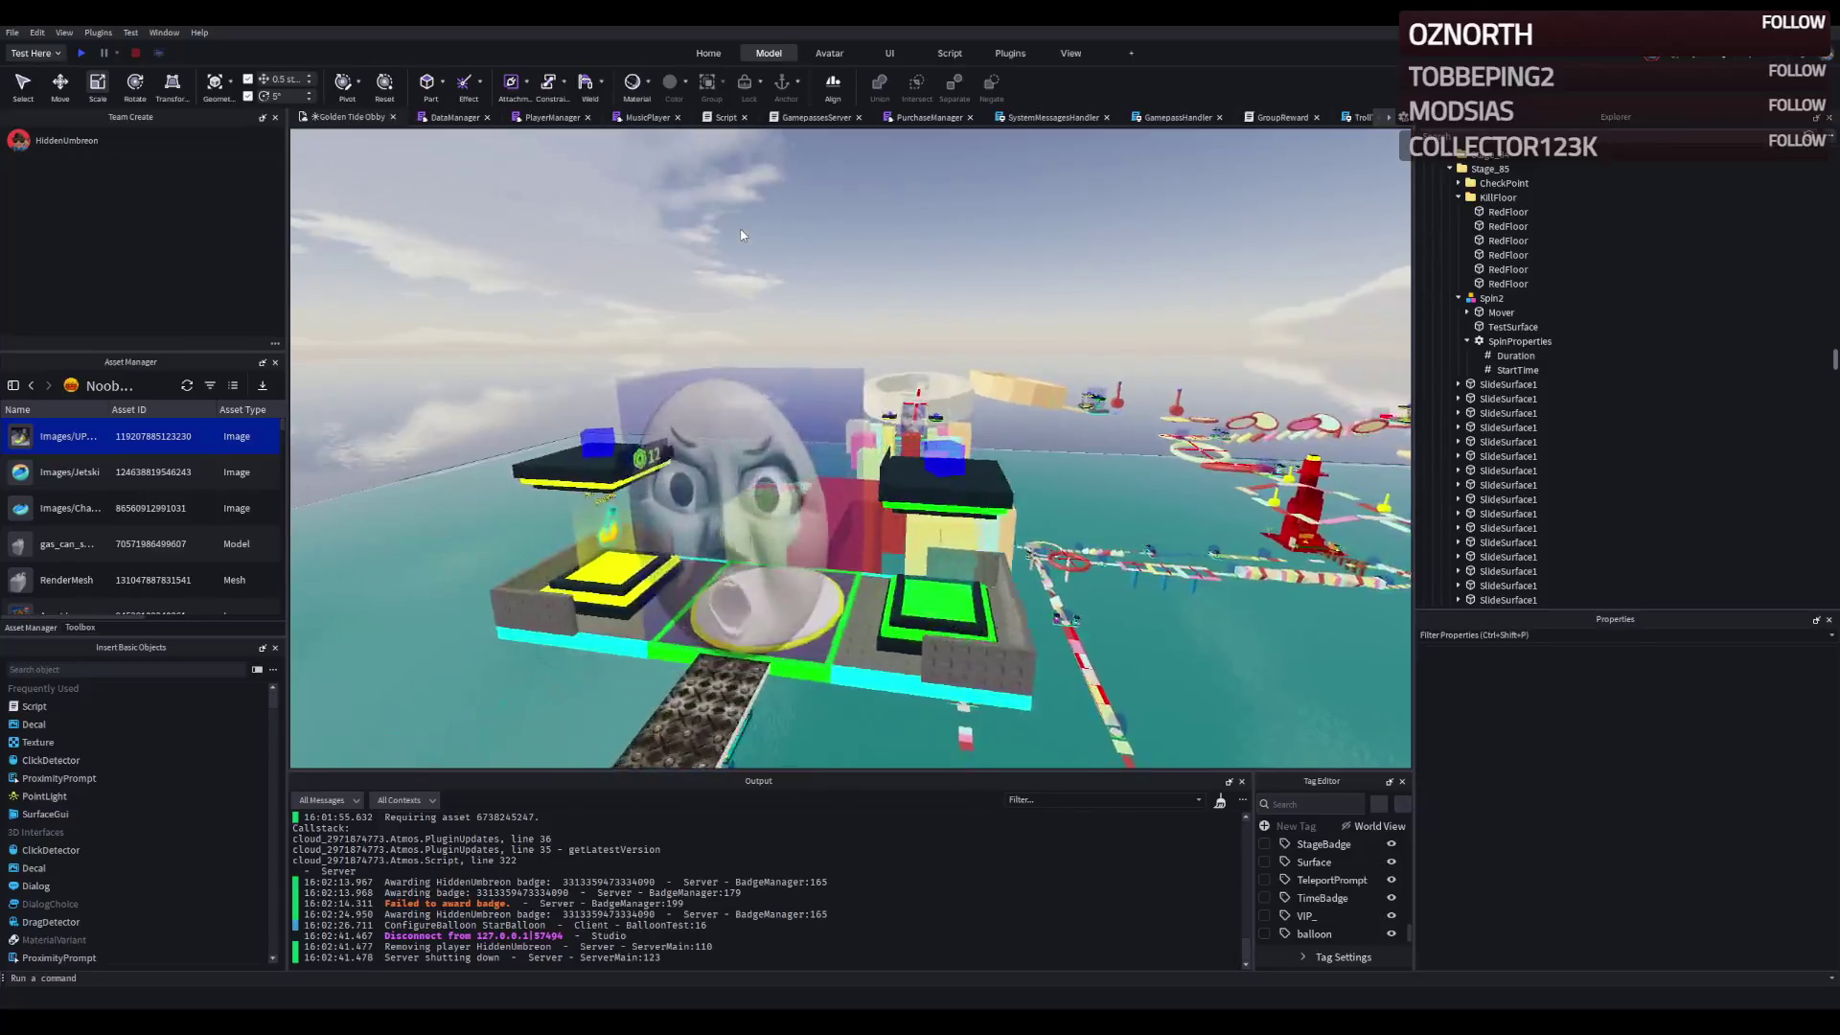
{"action": "left_click", "coordinate": [82, 53]}
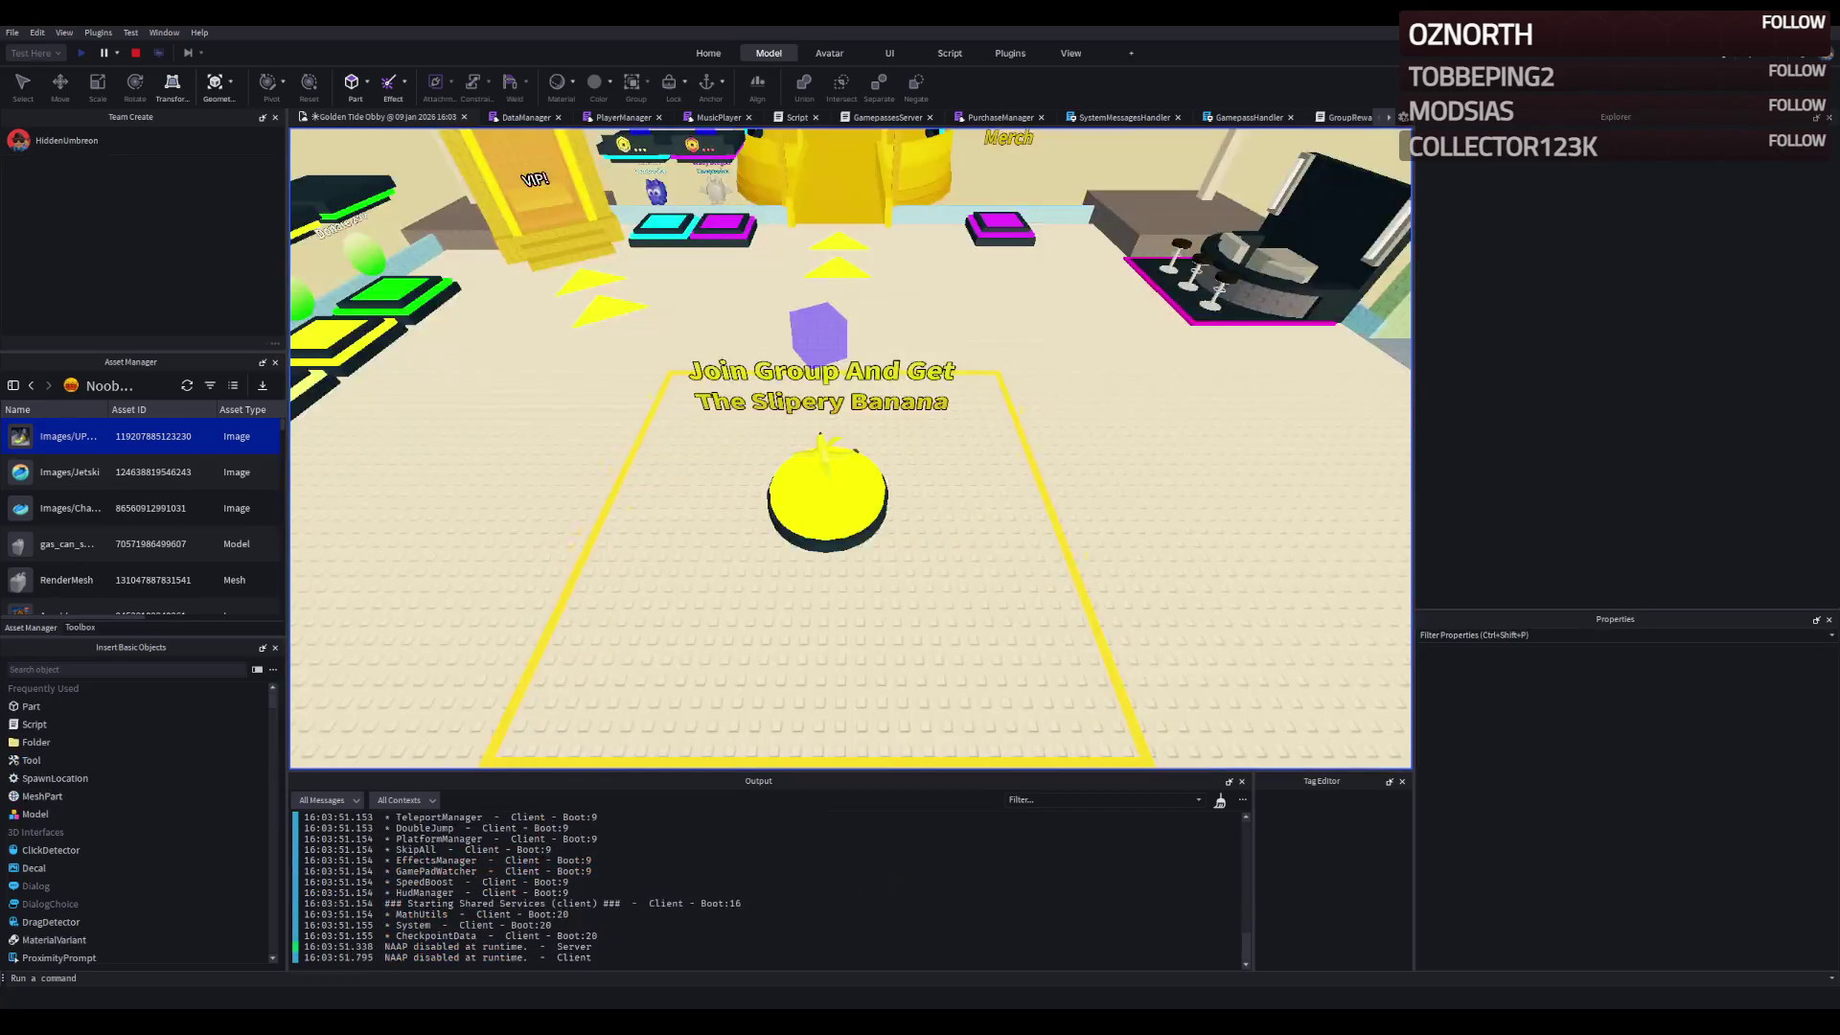
{"action": "key", "text": "w"}
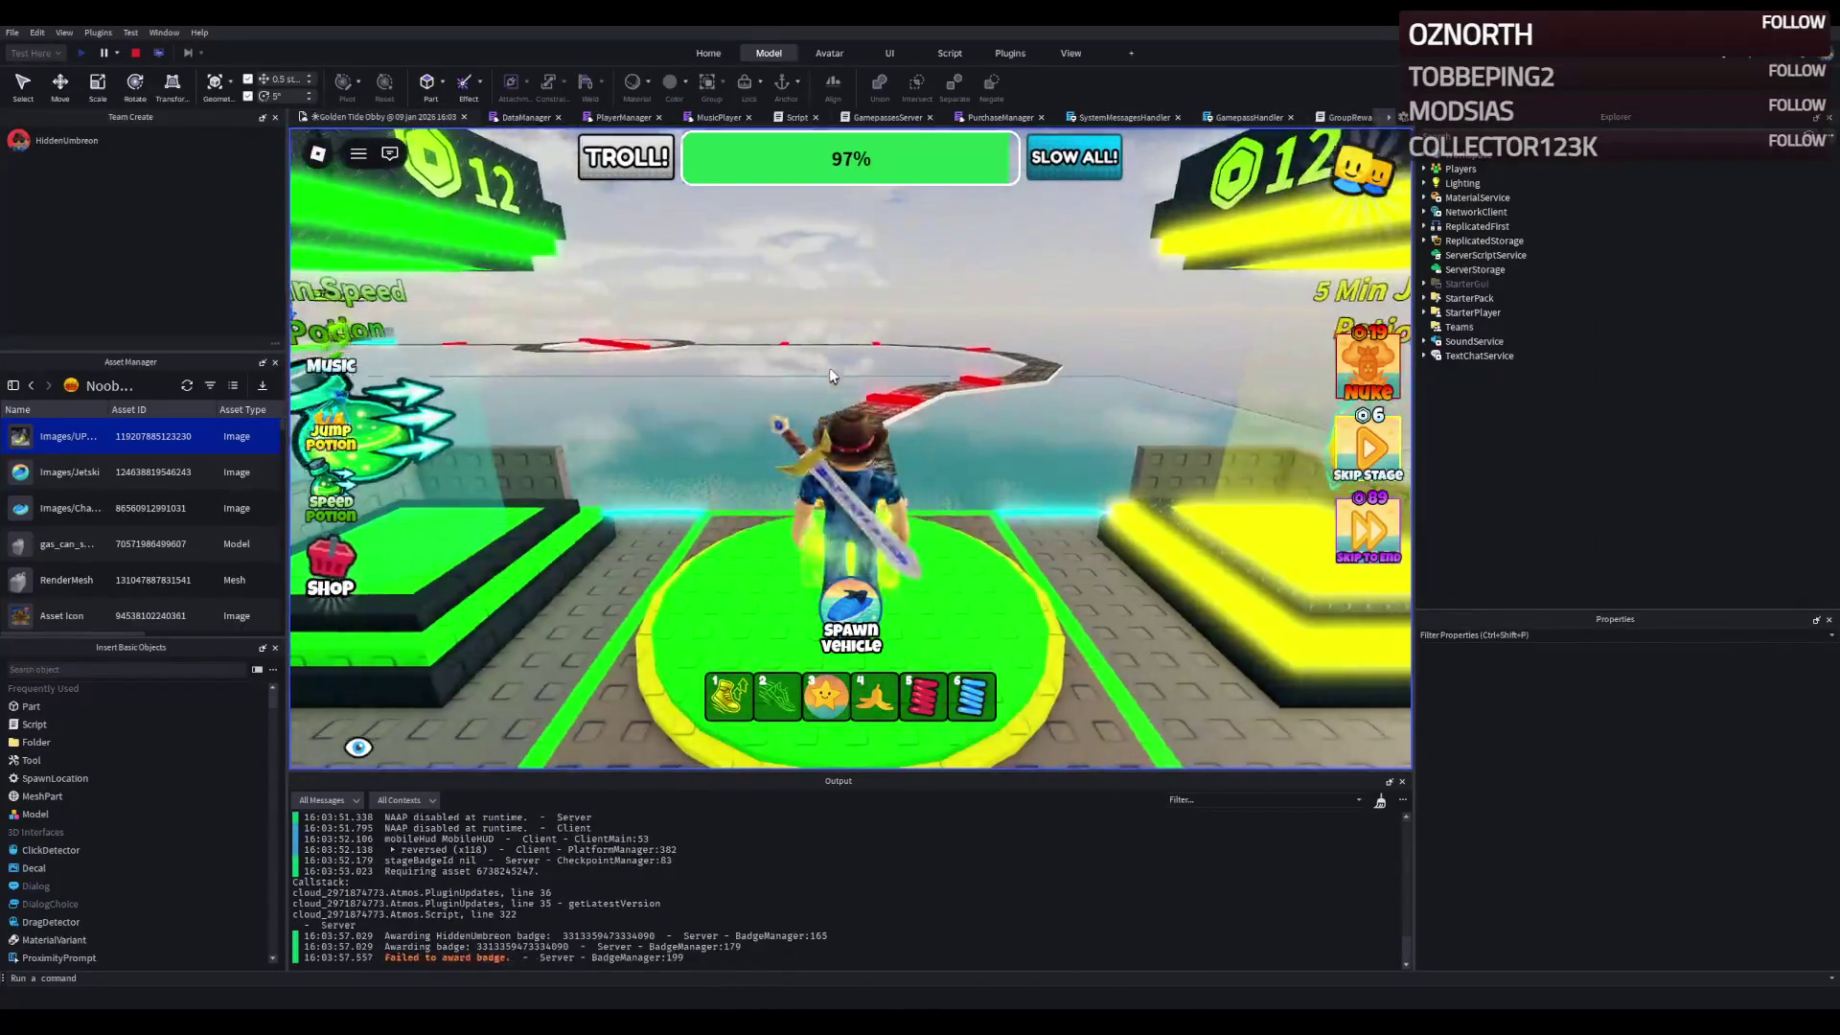
{"action": "key", "text": "w"}
{"action": "key", "text": "w"}
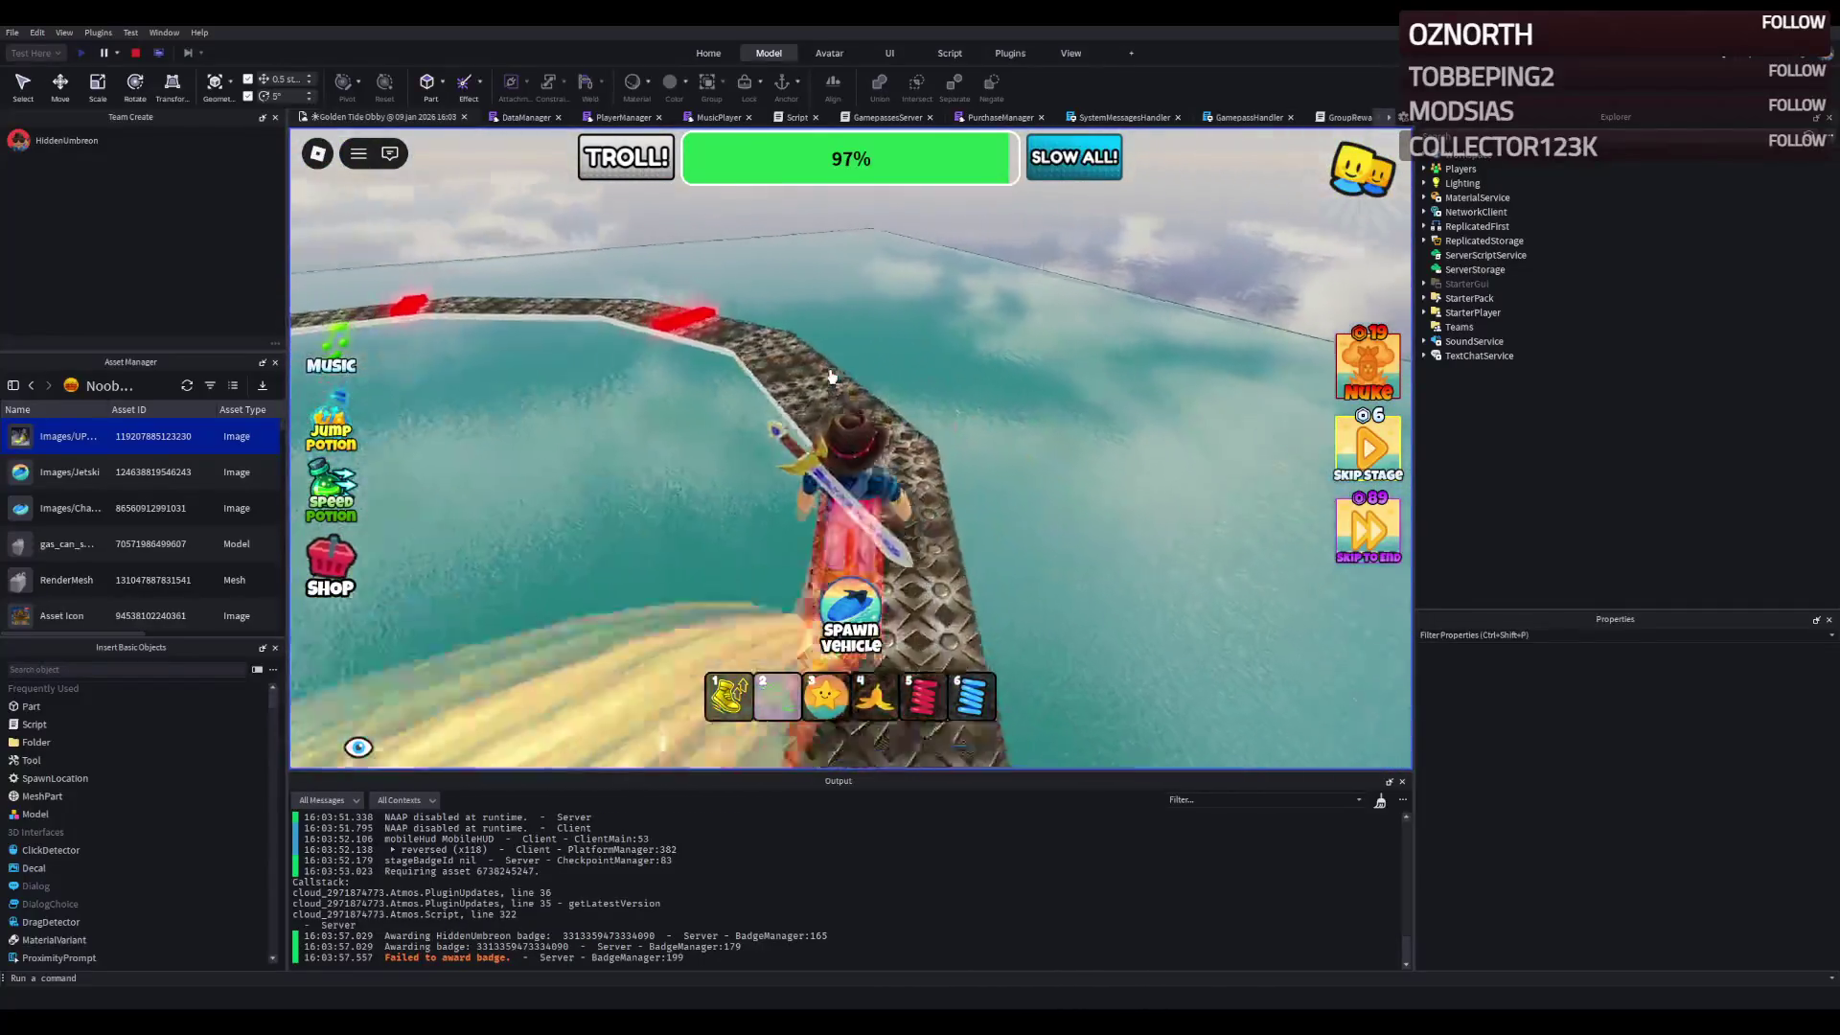
{"action": "key", "text": "w"}
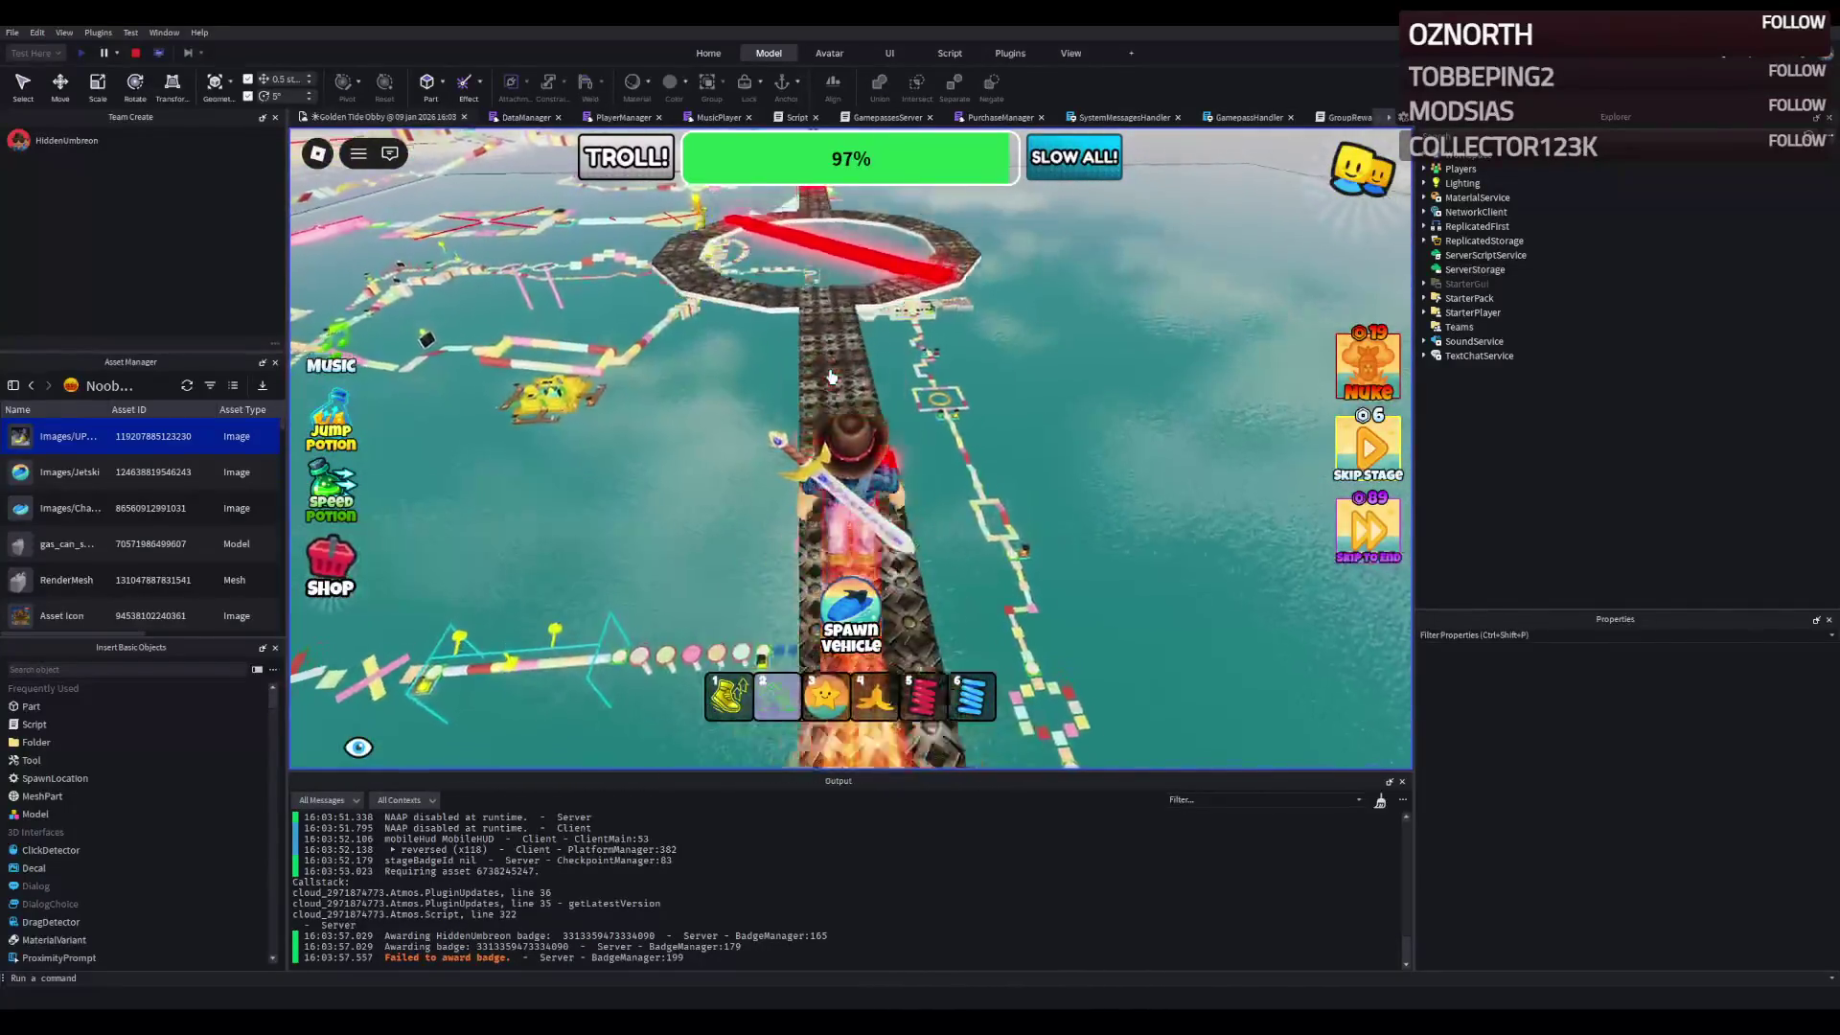
{"action": "key", "text": "w"}
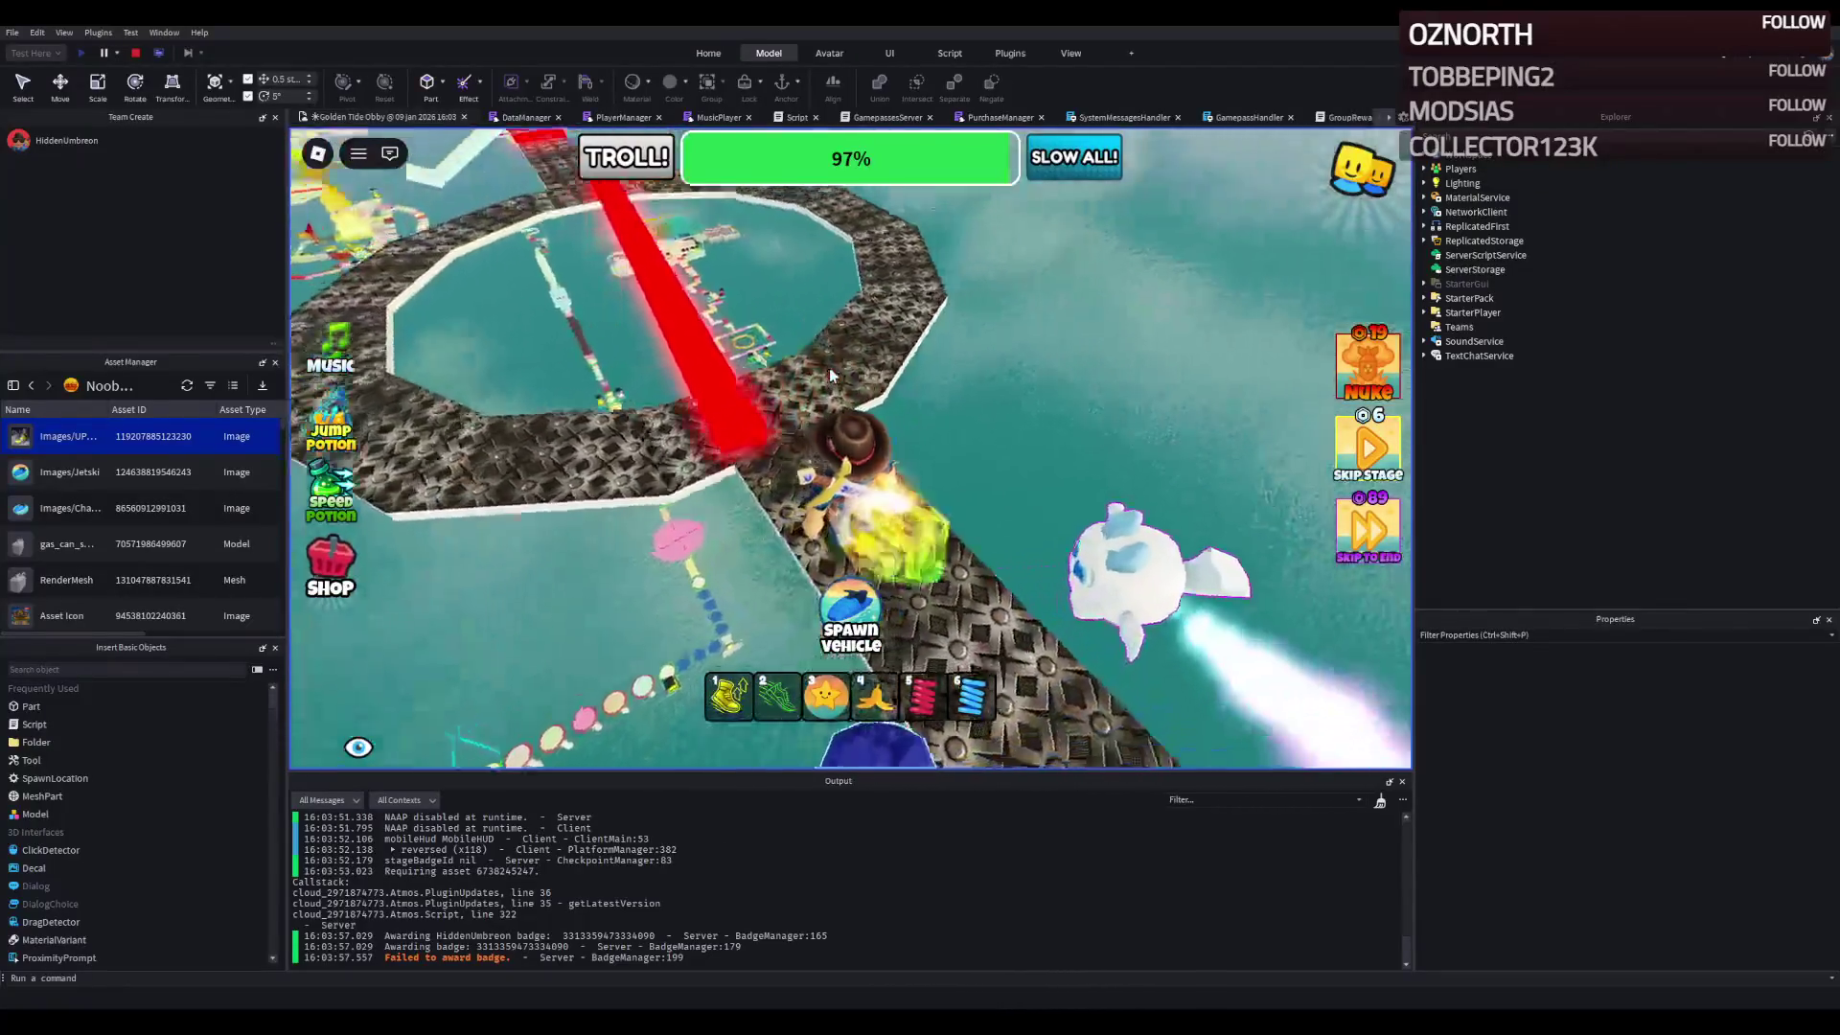
{"action": "key", "text": "w"}
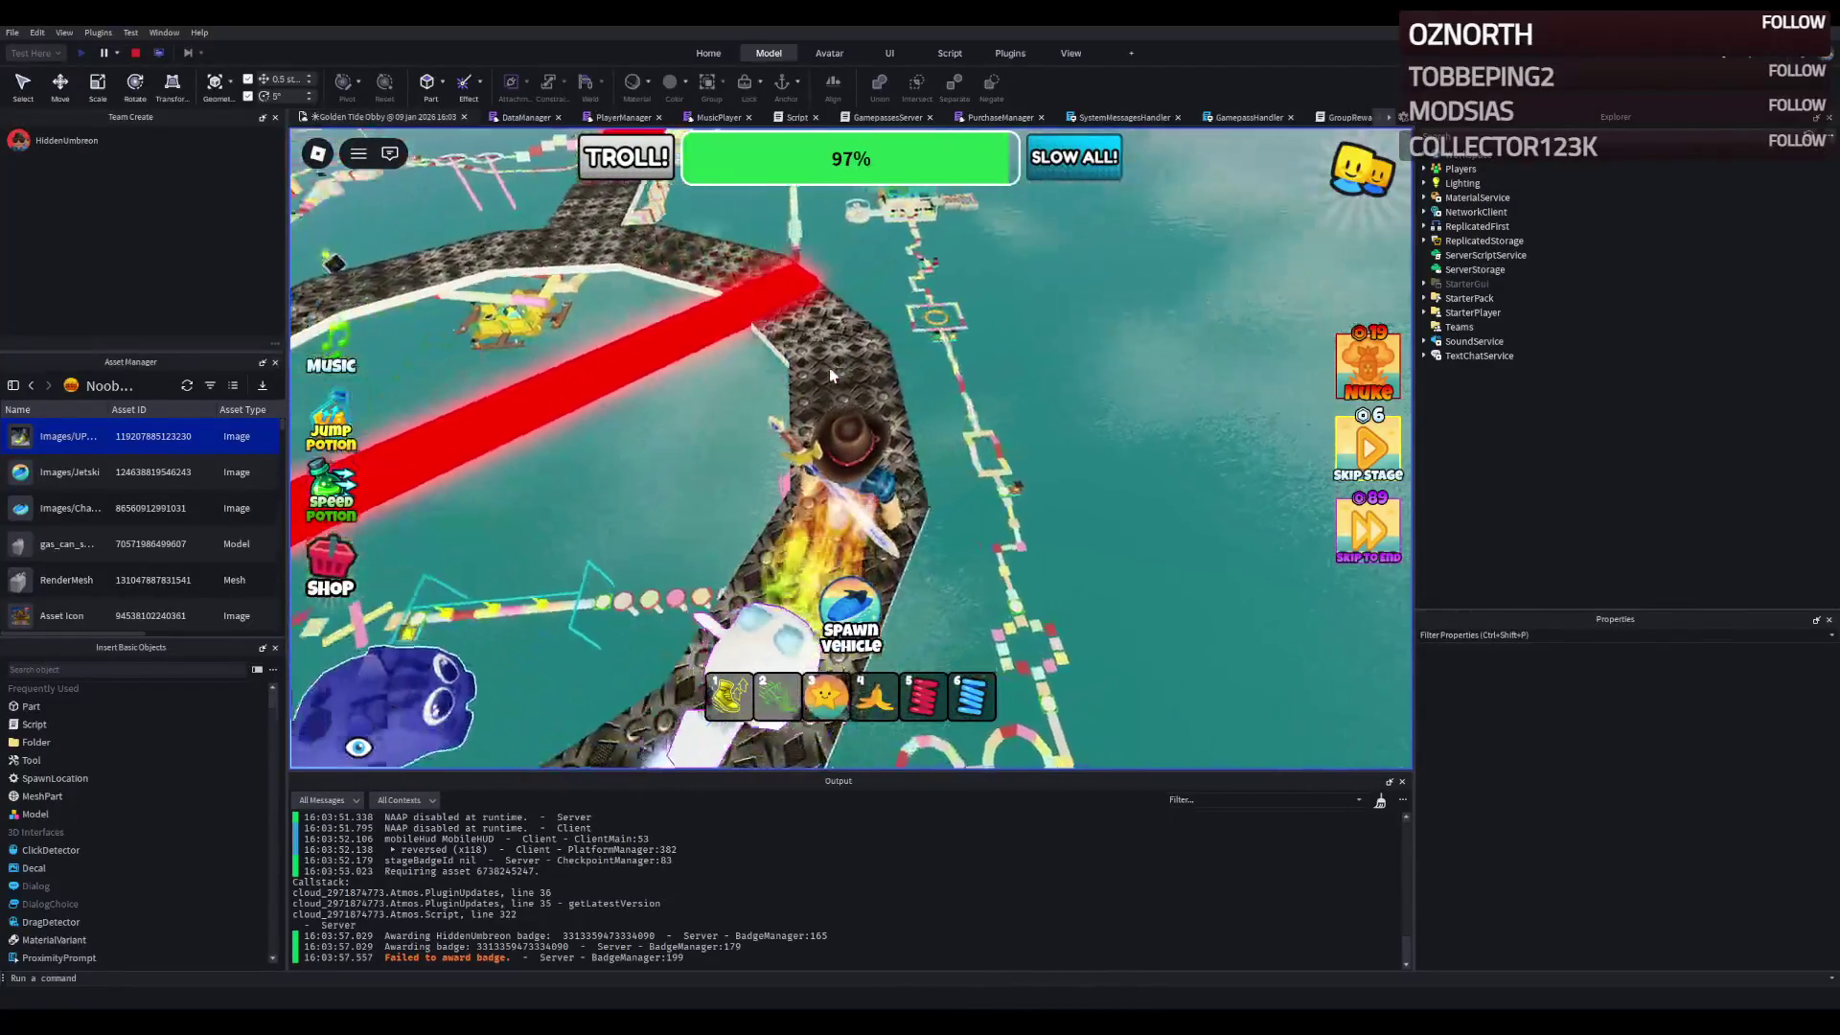
{"action": "key", "text": "w"}
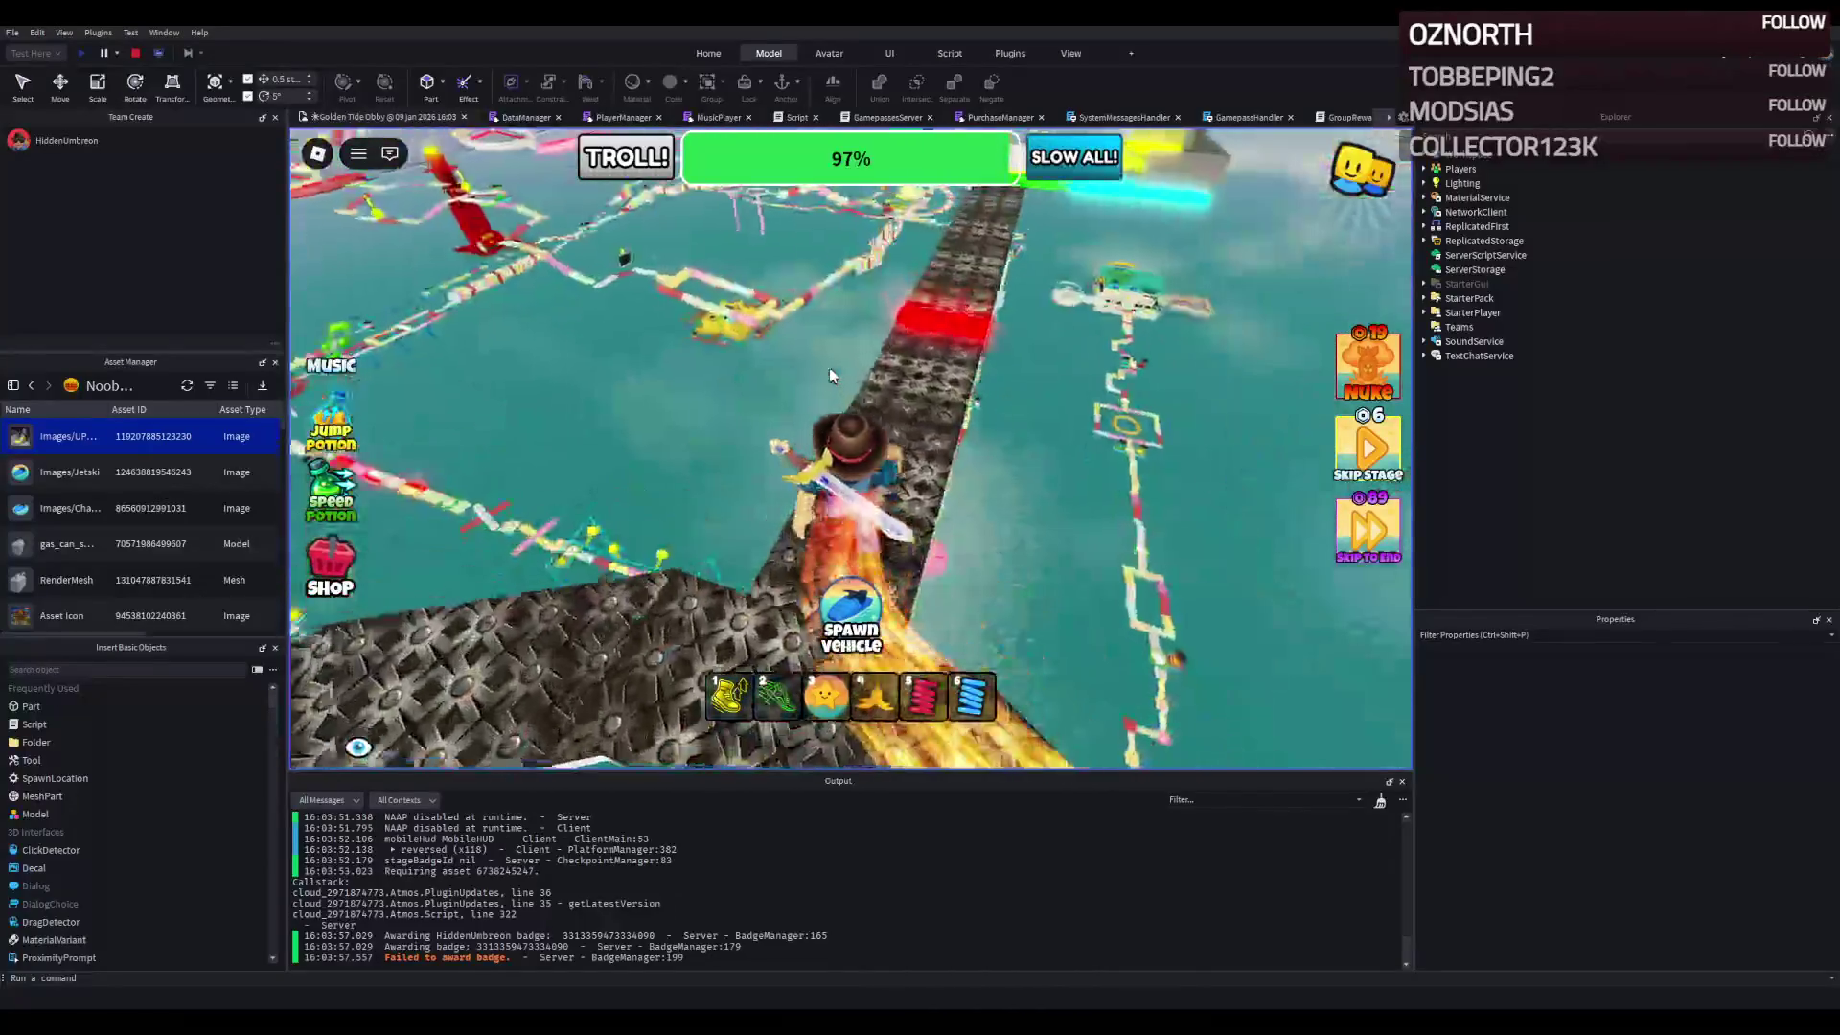
{"action": "key", "text": "w"}
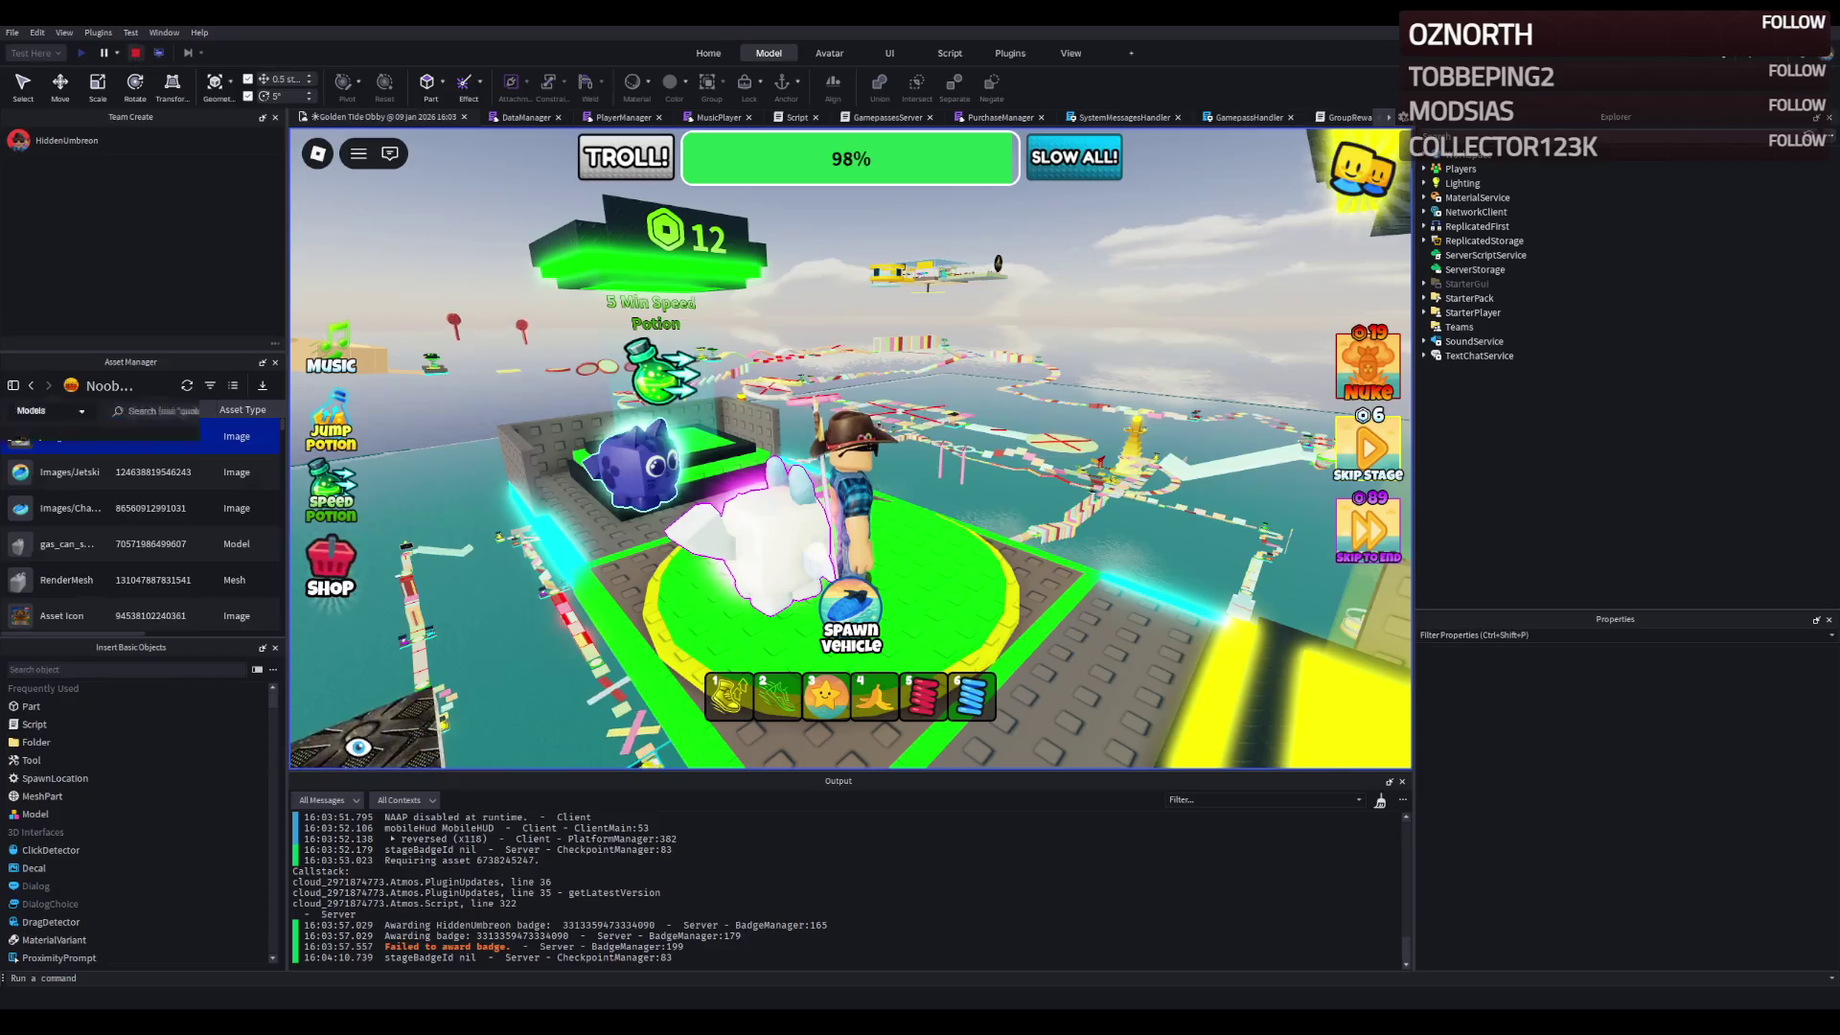
{"action": "left_click", "coordinate": [135, 52]}
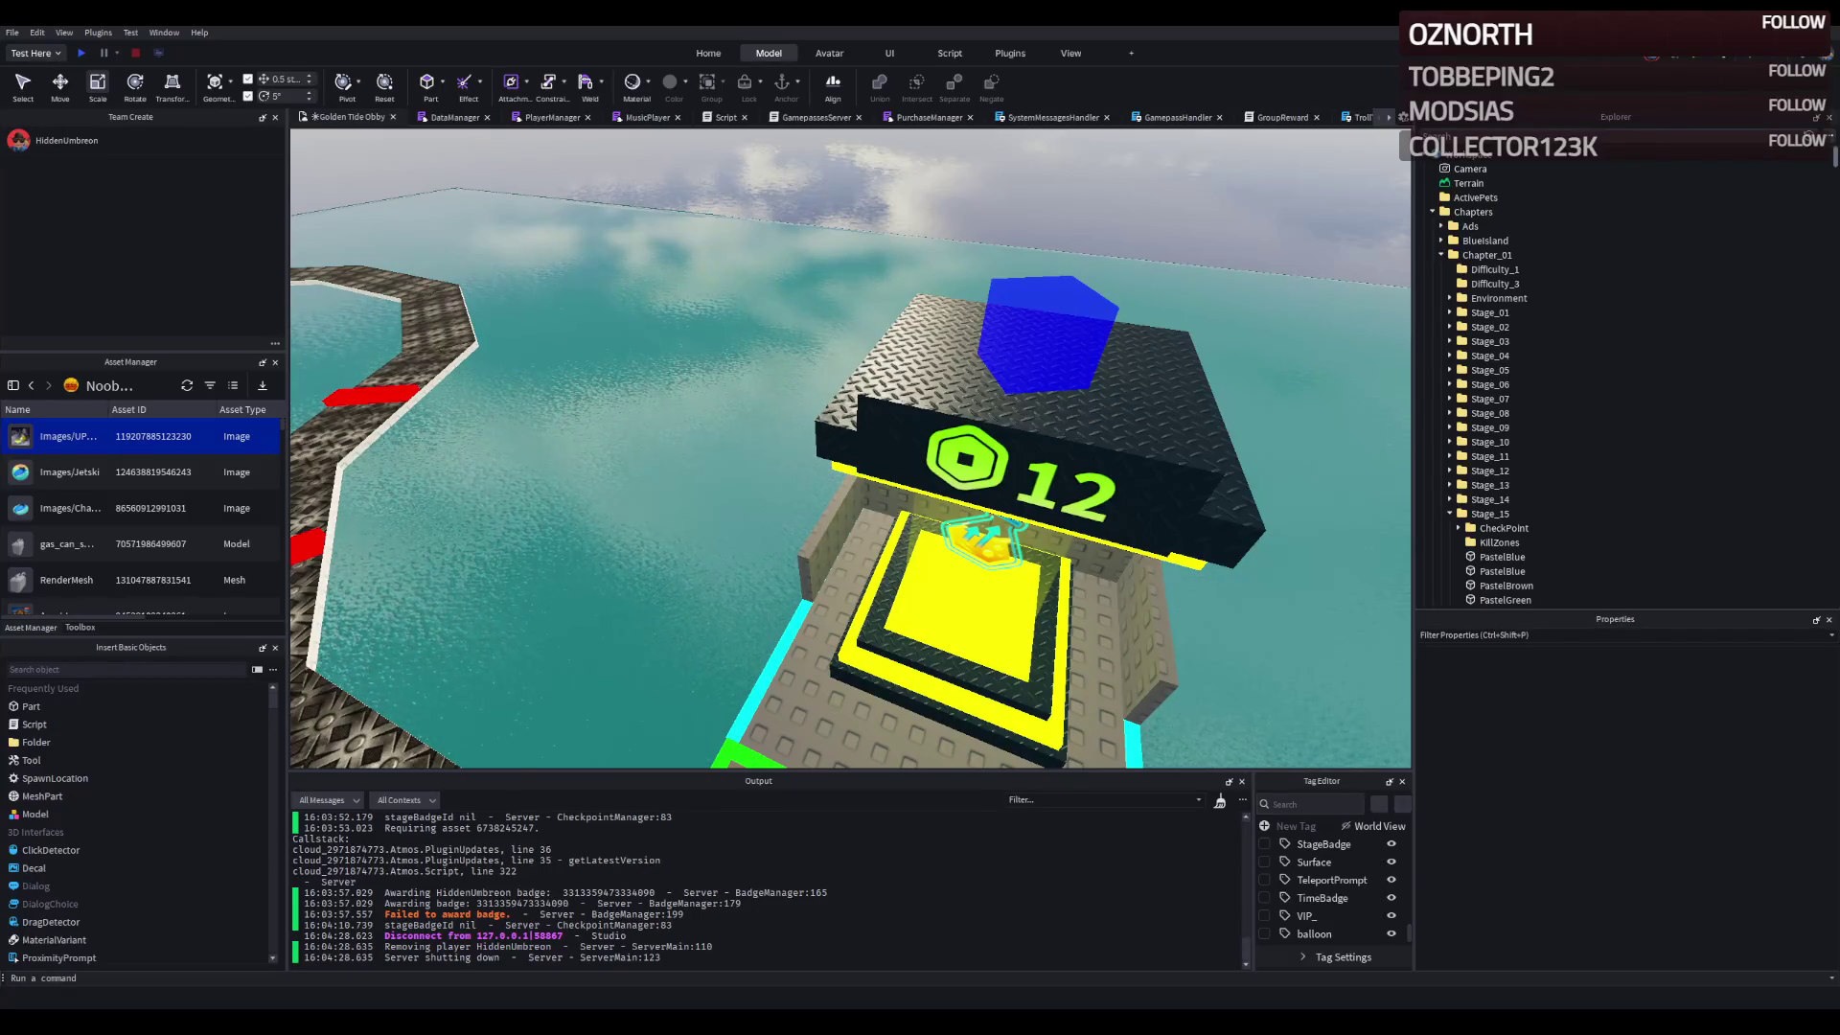
{"action": "left_click_drag", "start_coordinate": [671, 575], "coordinate": [555, 572]}
{"action": "scroll", "scroll_direction": "down", "scroll_amount": 3}
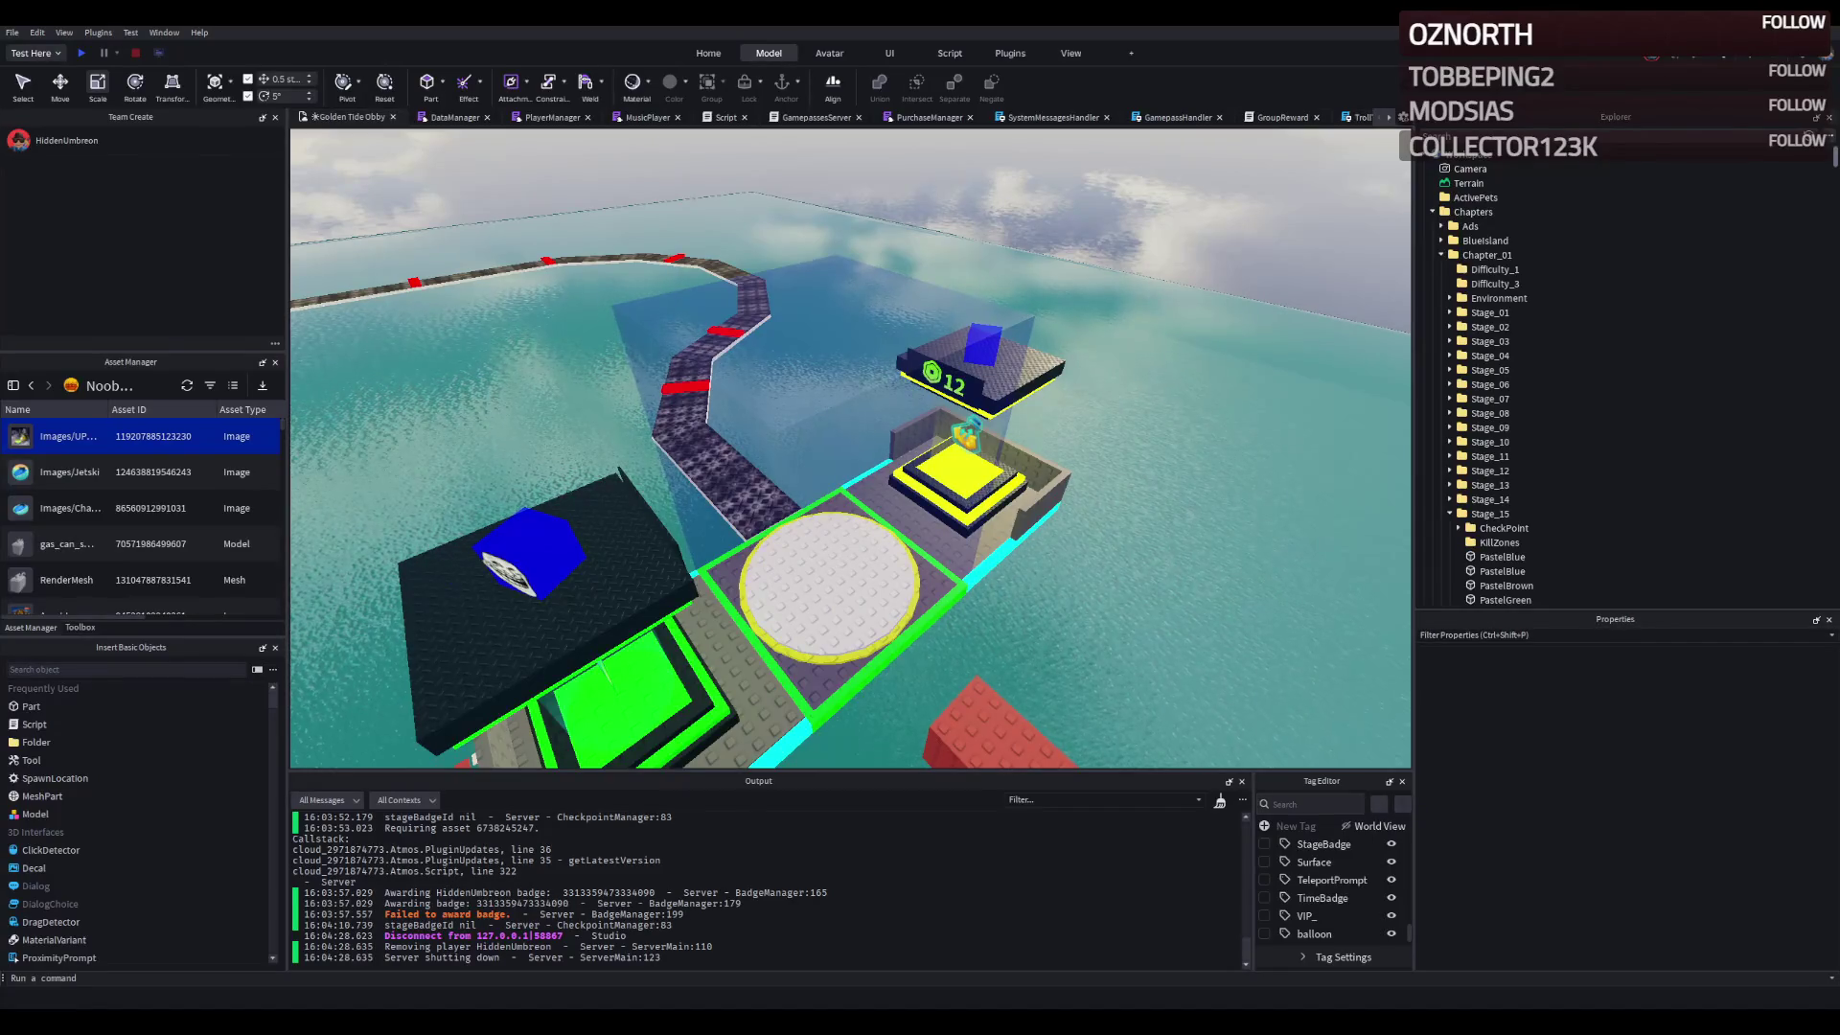
{"action": "left_click_drag", "start_coordinate": [867, 249], "coordinate": [675, 244]}
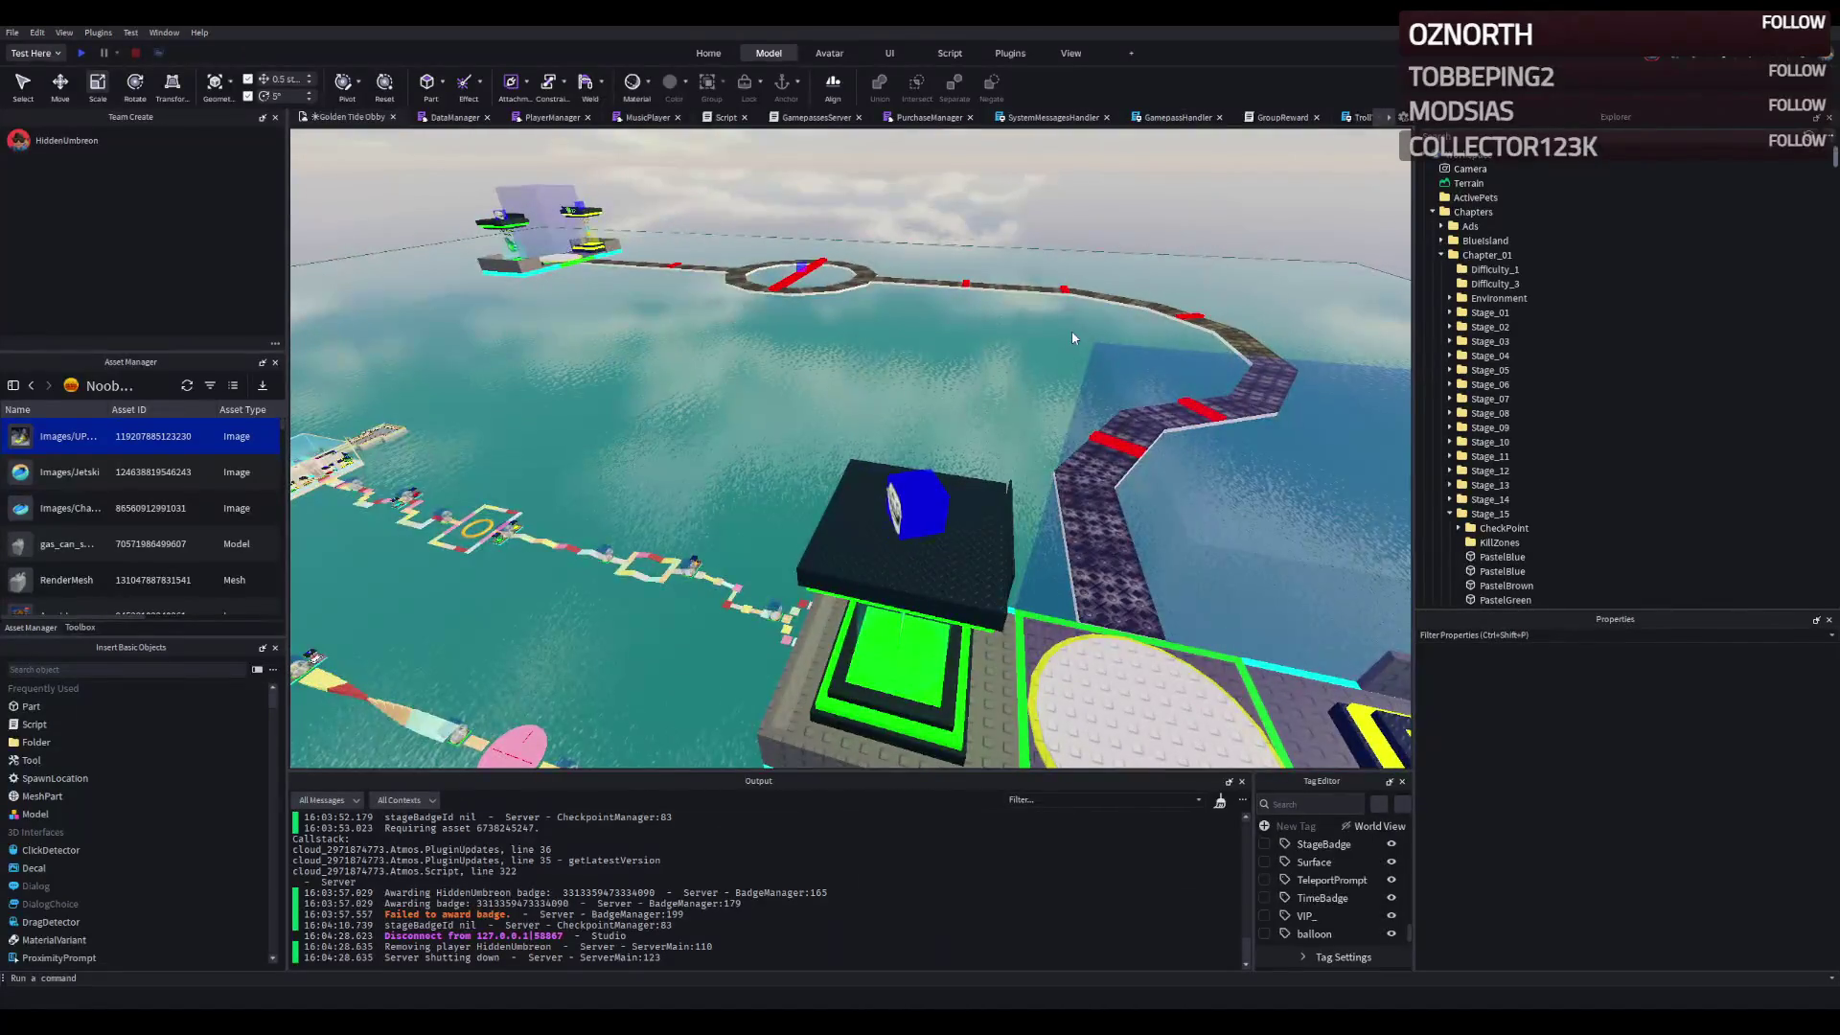
{"action": "left_click", "coordinate": [580, 216]}
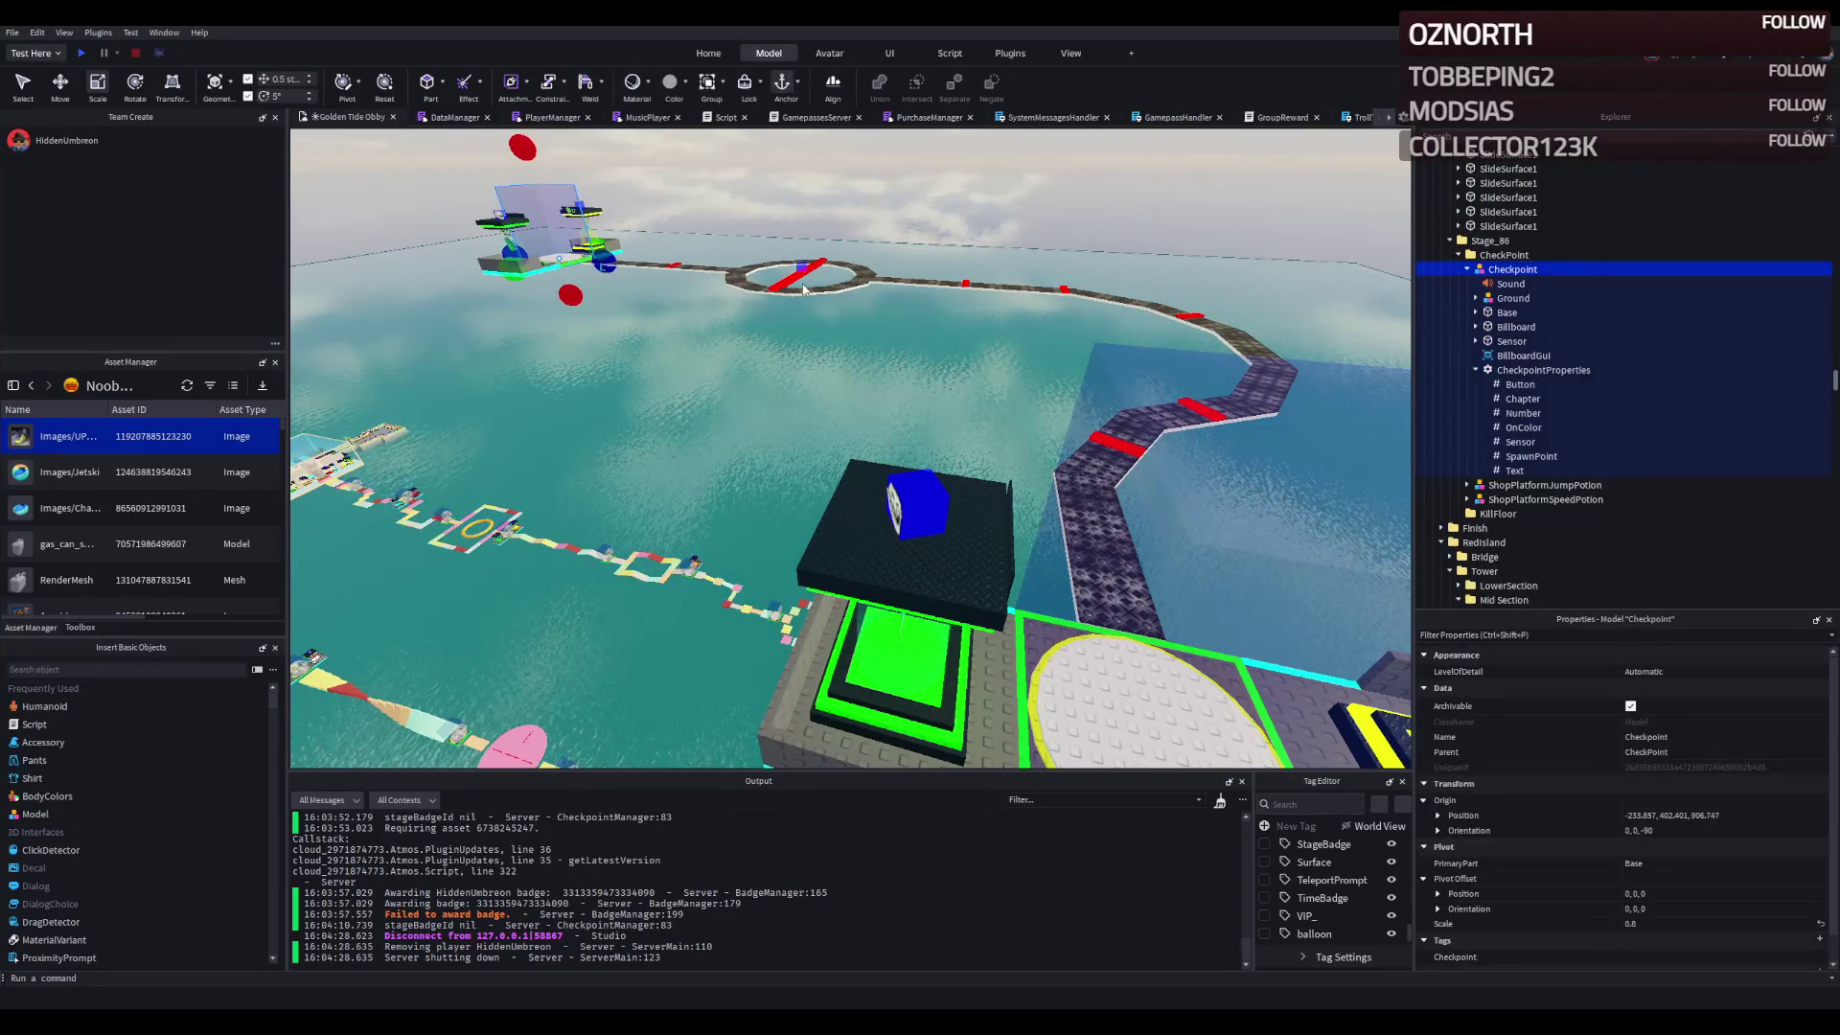
{"action": "scroll", "scroll_direction": "up", "scroll_amount": 3}
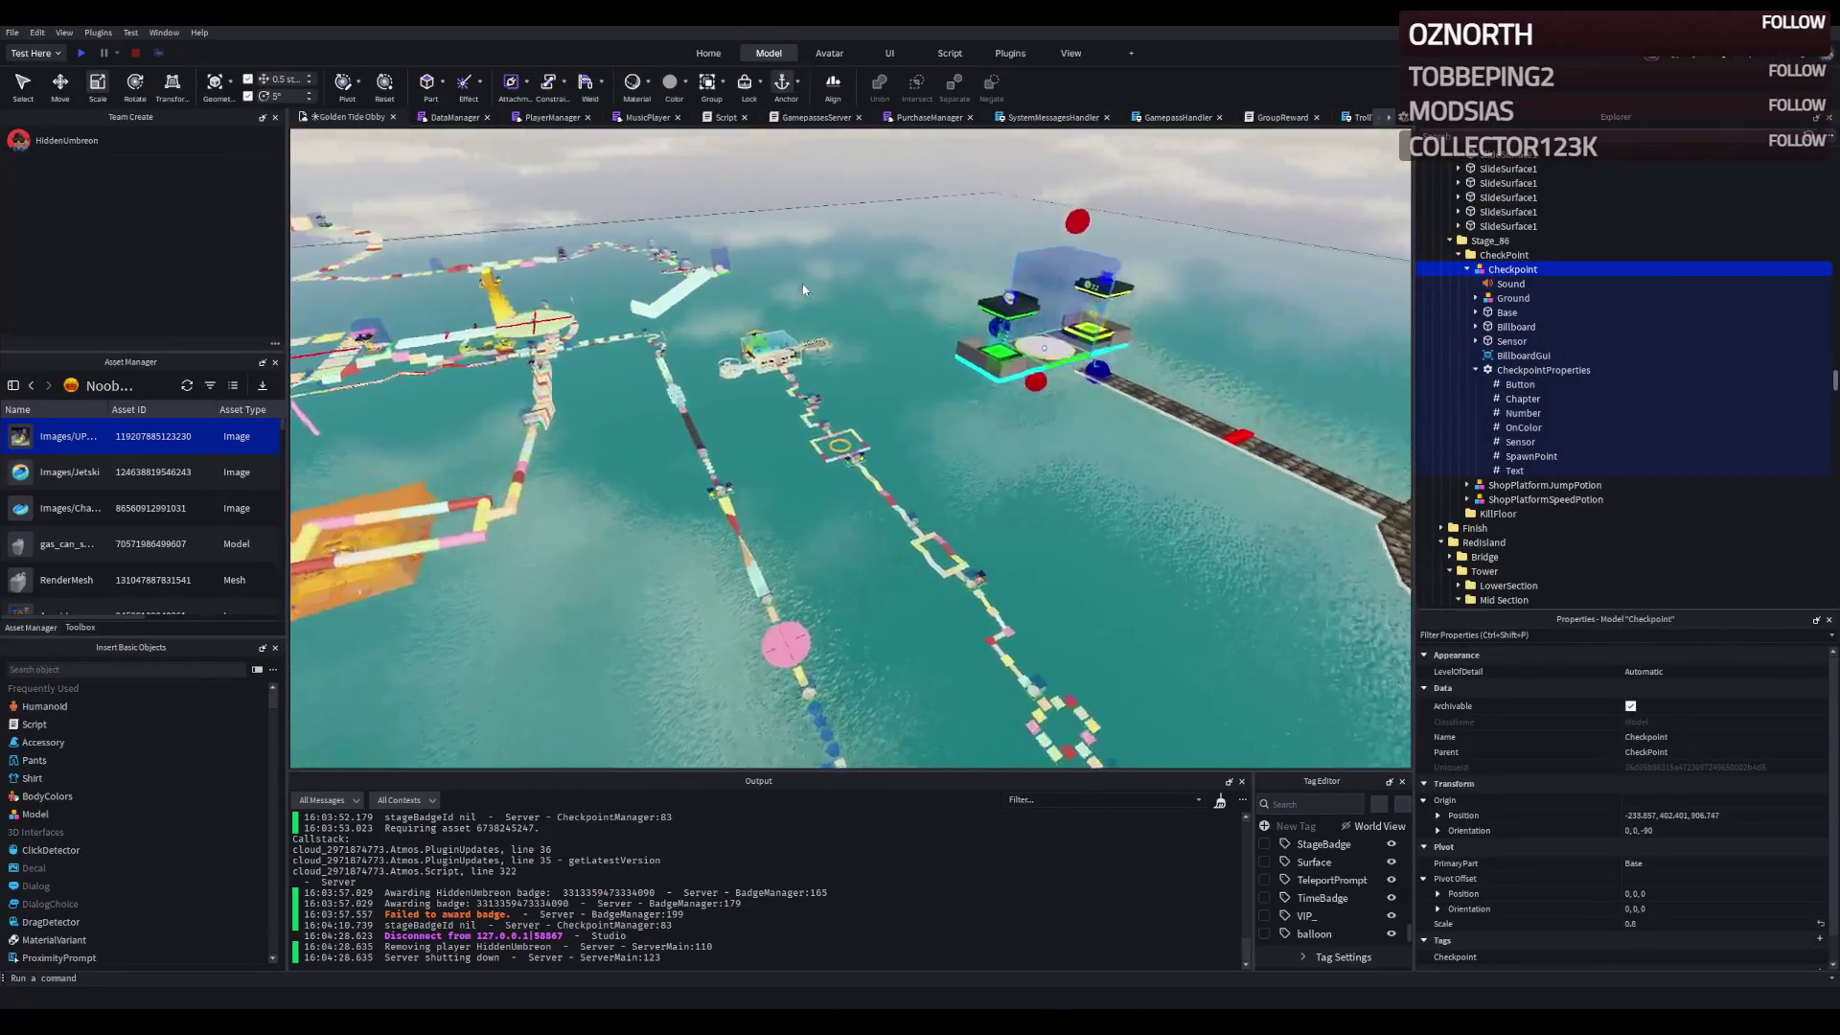
{"action": "scroll", "scroll_direction": "up", "scroll_amount": 3}
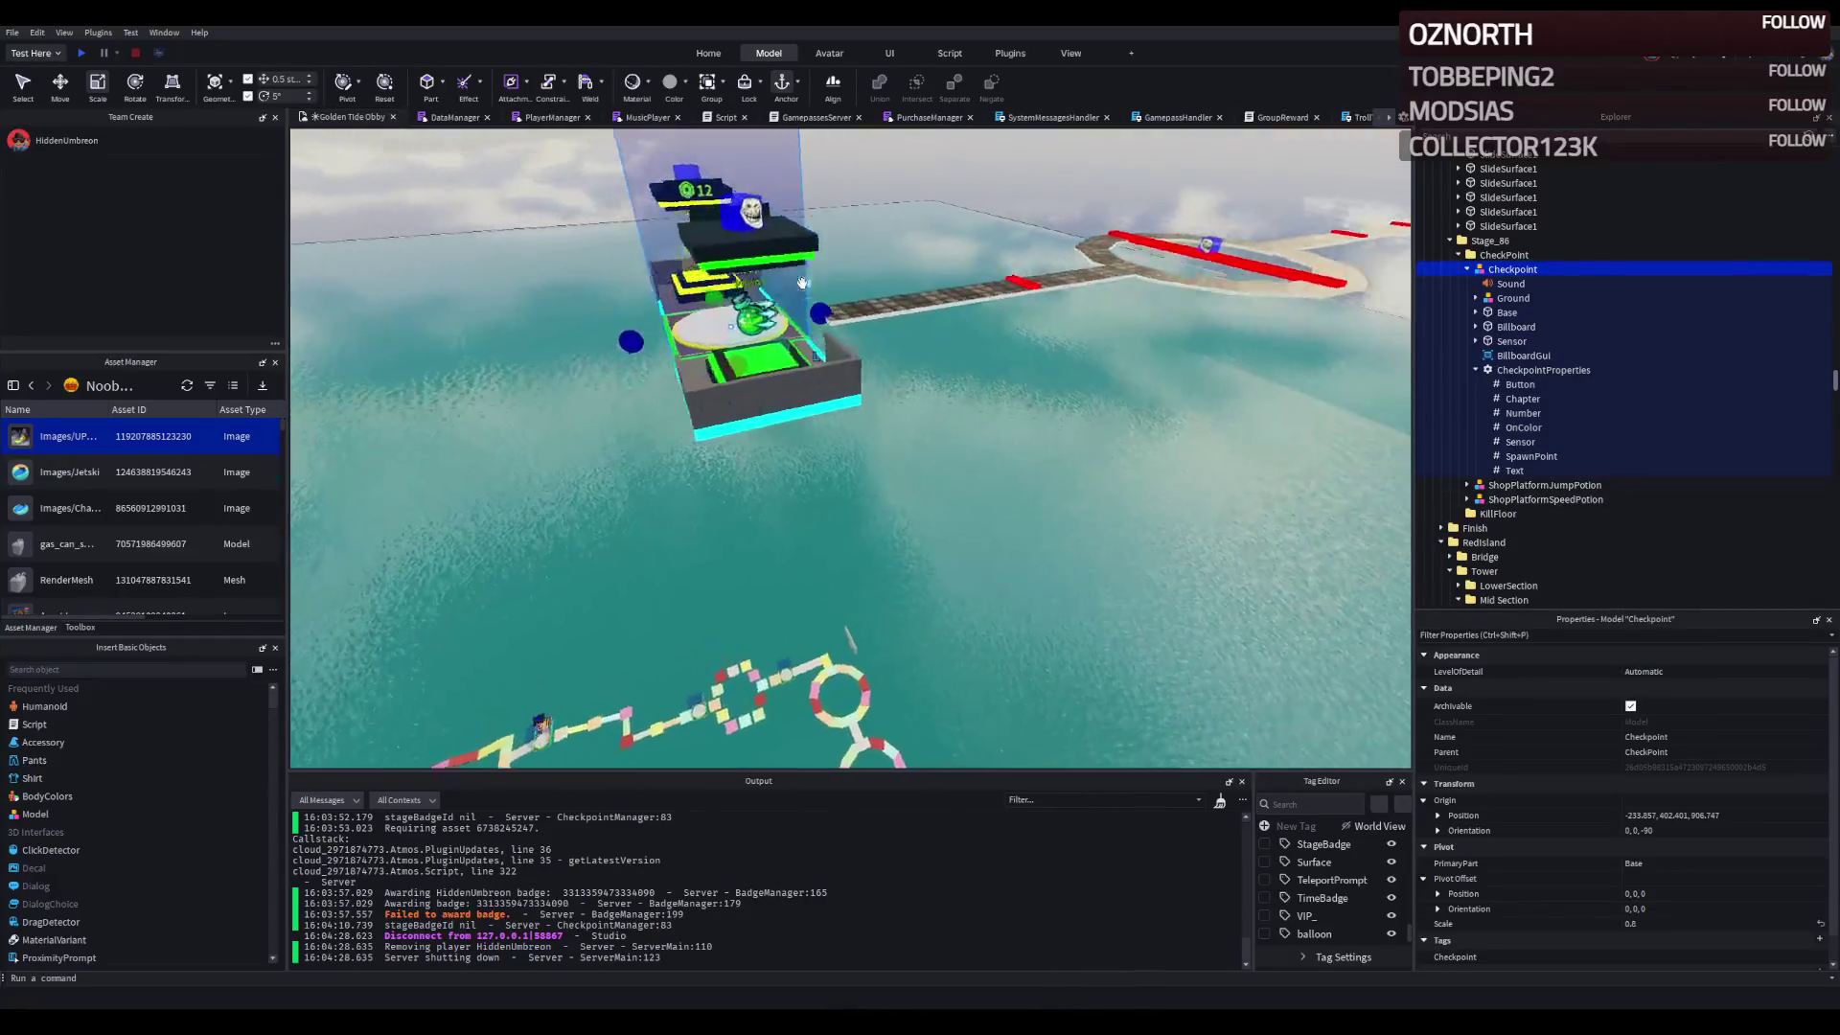
{"action": "left_click_drag", "start_coordinate": [802, 284], "coordinate": [861, 285]}
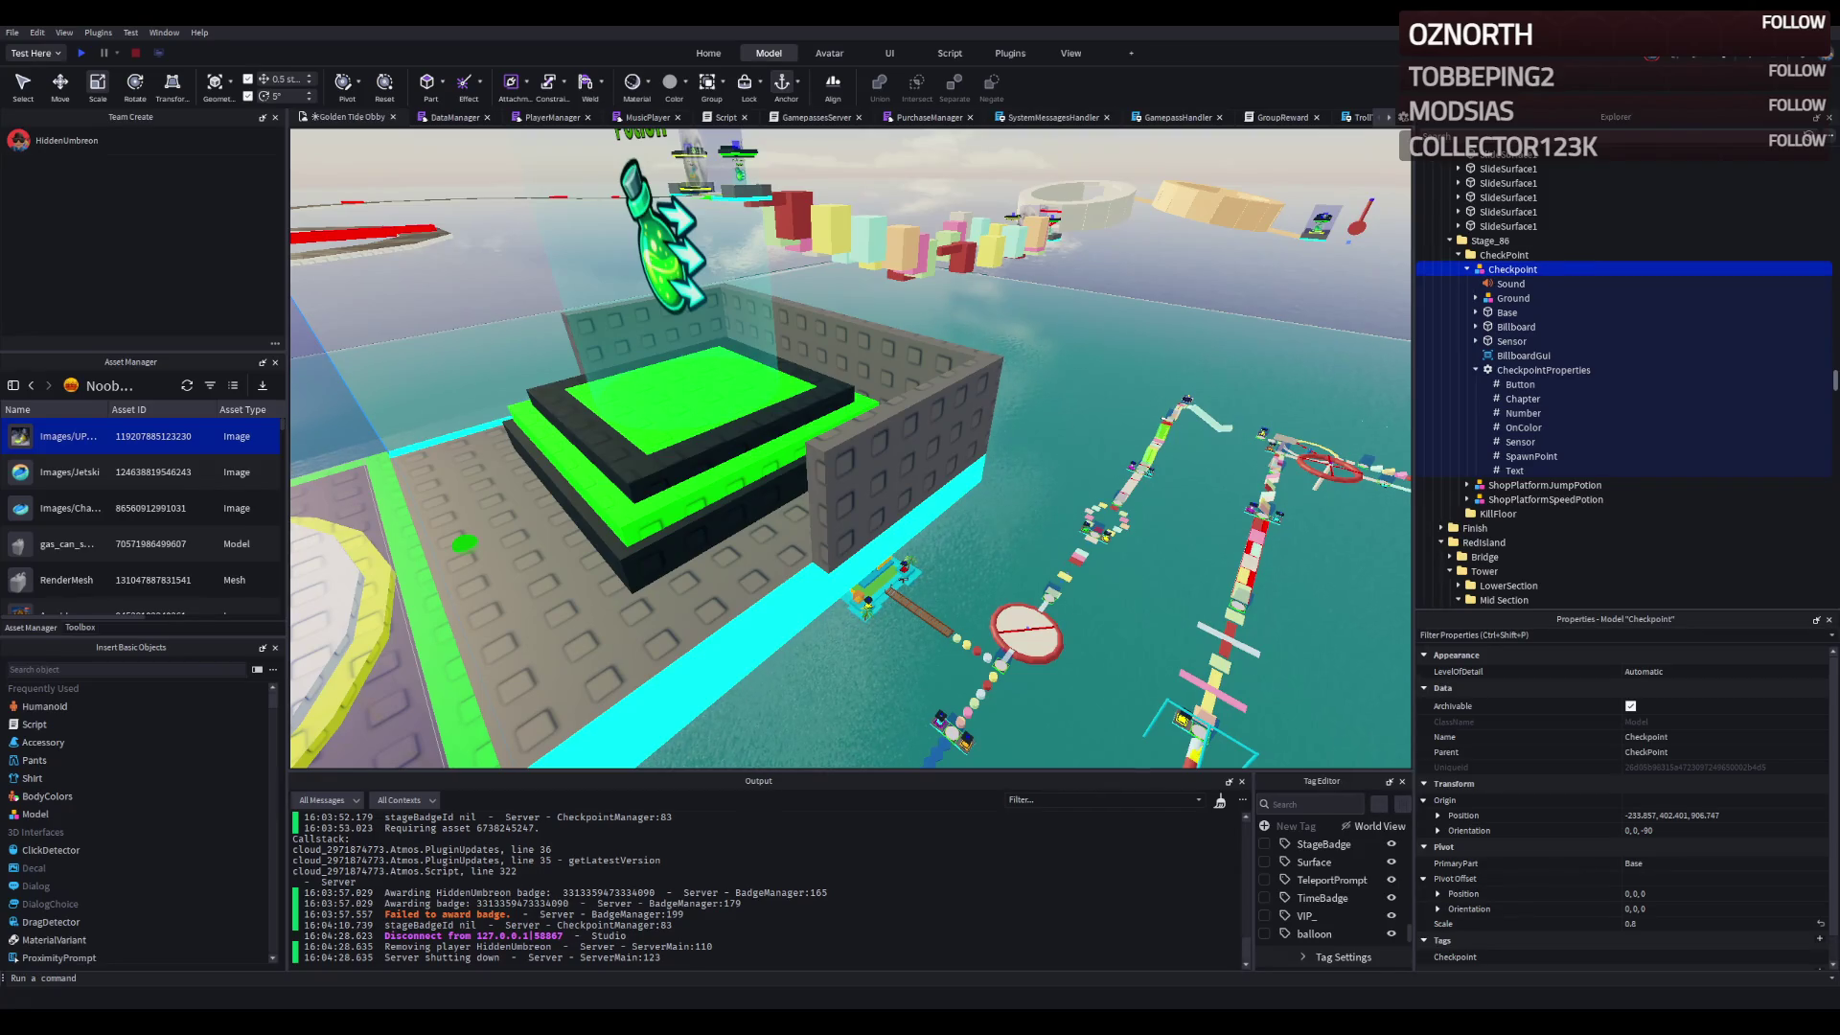
{"action": "left_click_drag", "start_coordinate": [1054, 483], "coordinate": [809, 470]}
{"action": "key", "text": "d"}
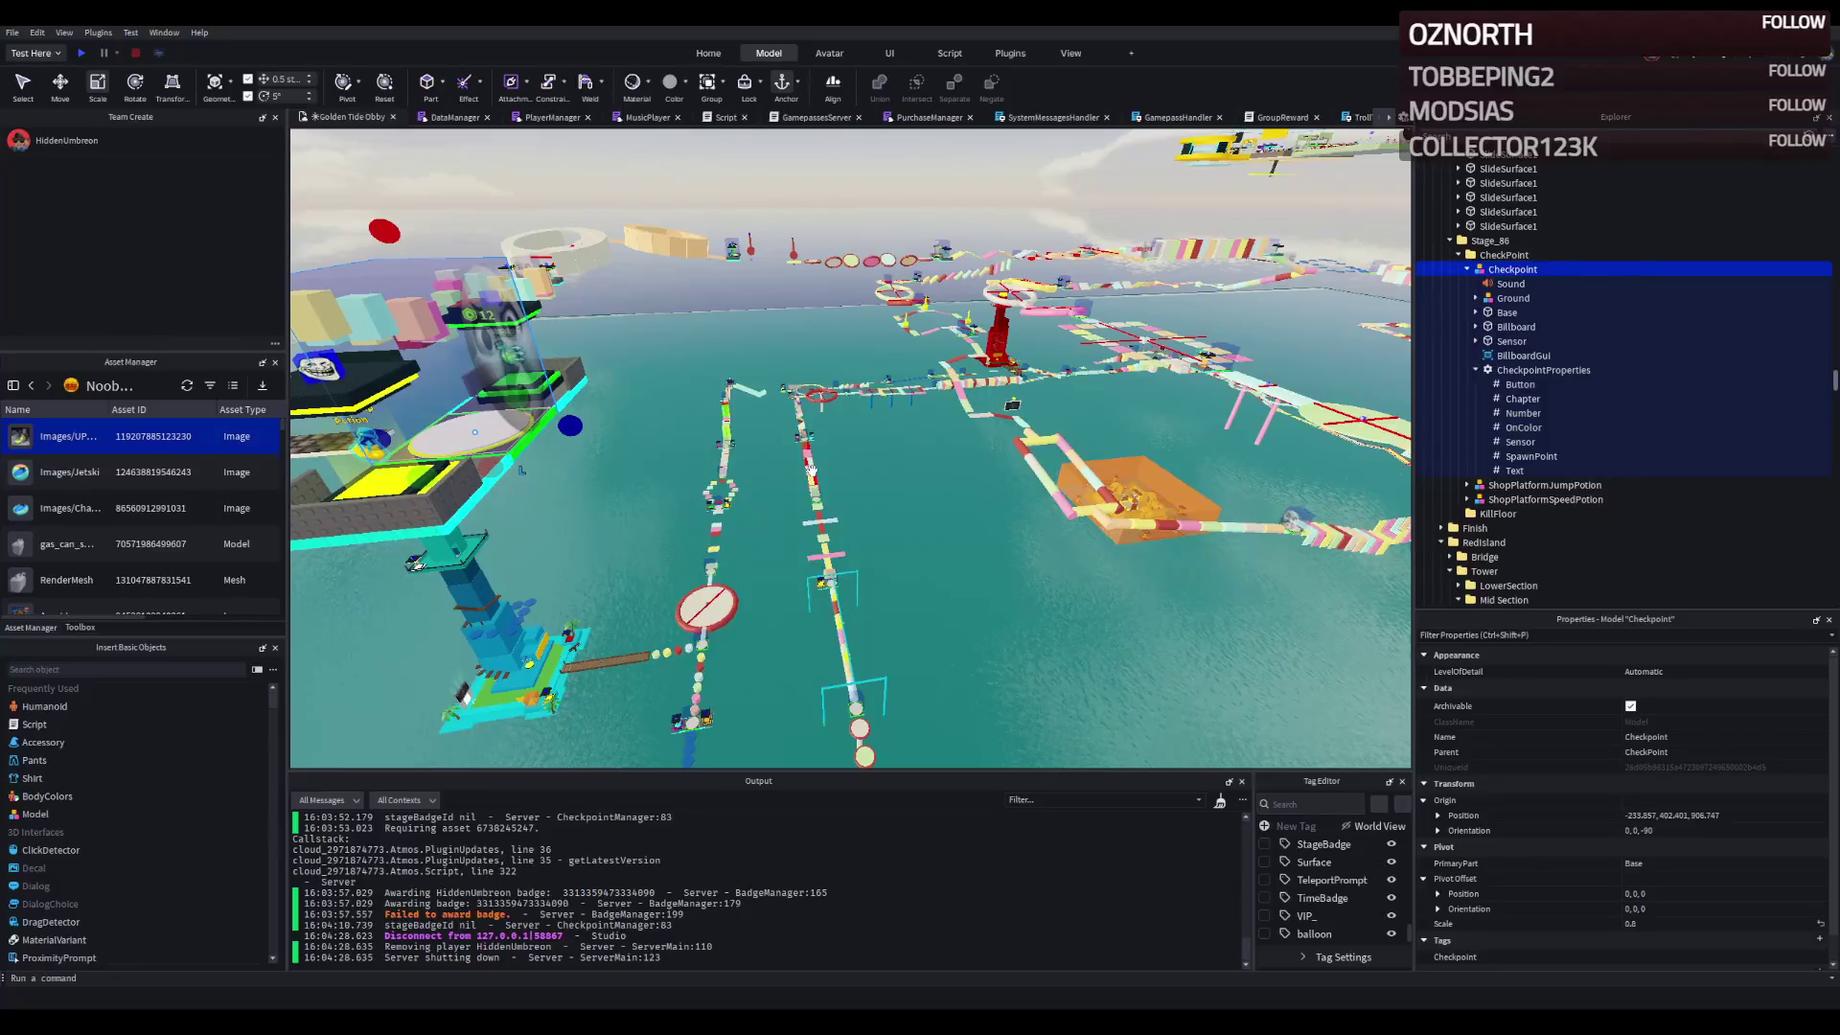
- Shift the view a little left across the course and deselect the Stage_86 checkpoint model
{"action": "key", "text": "a"}
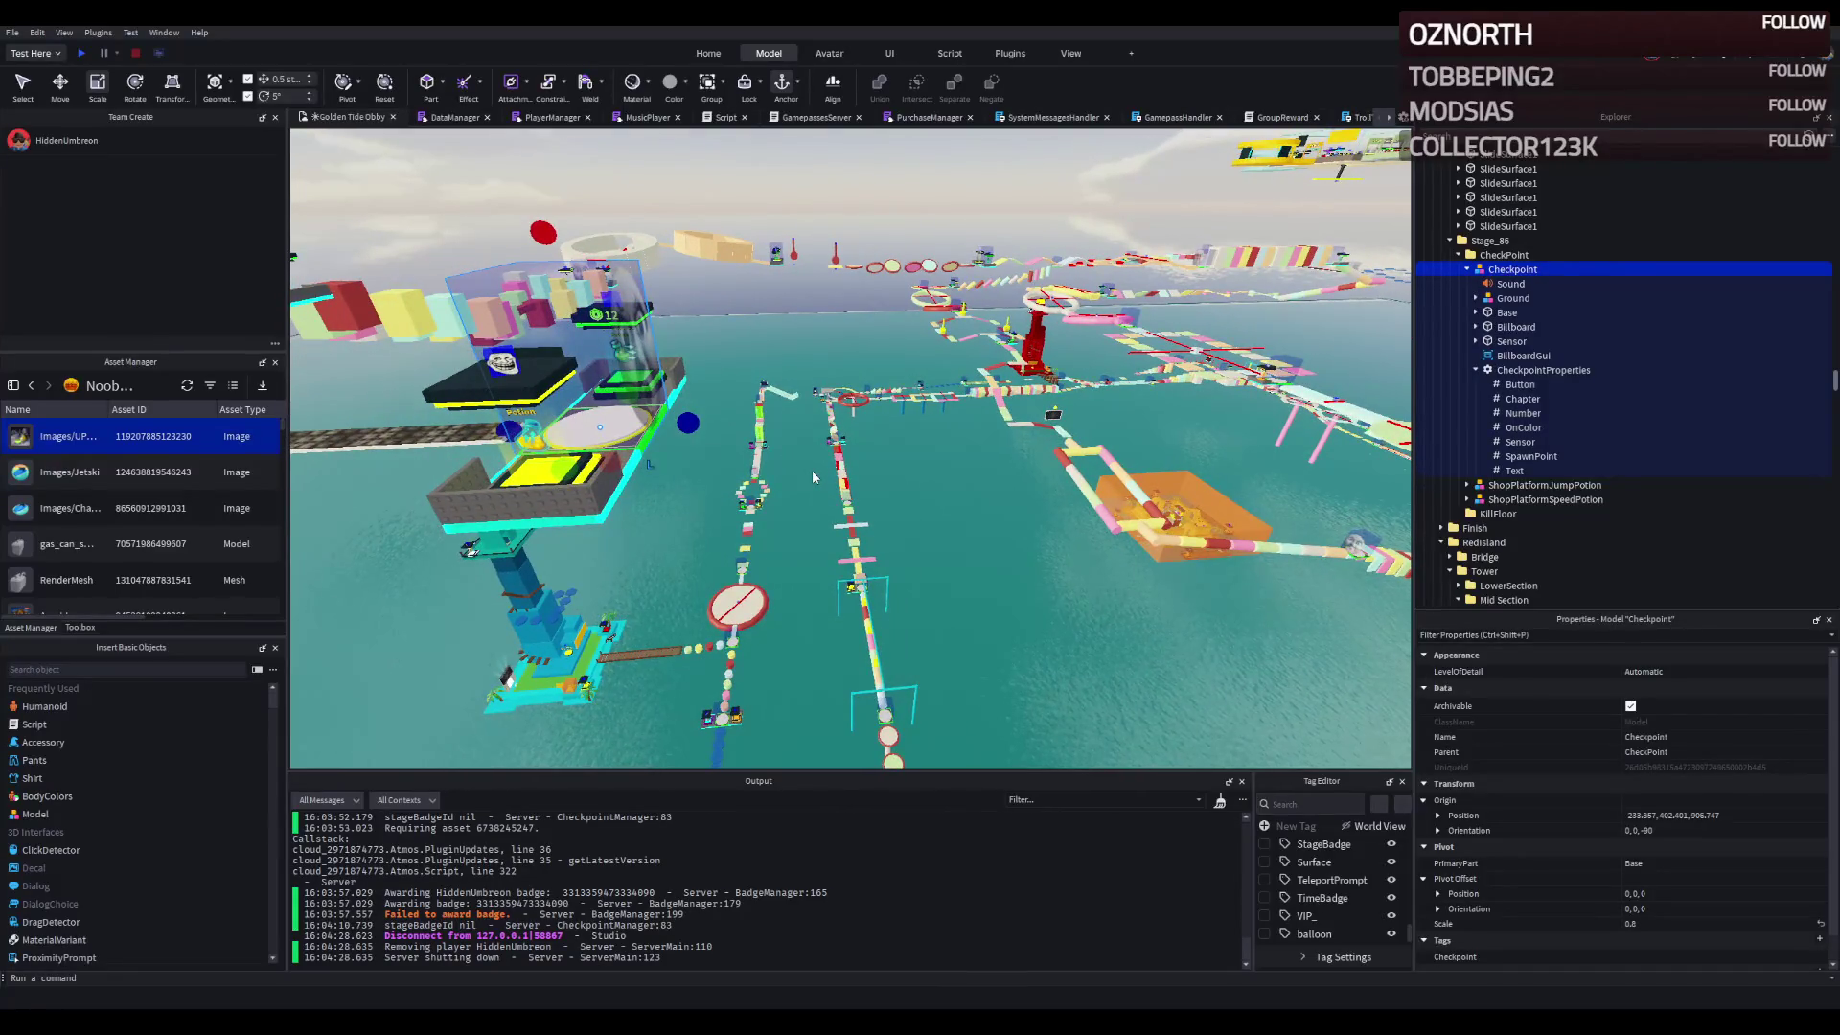
{"action": "key", "text": "a"}
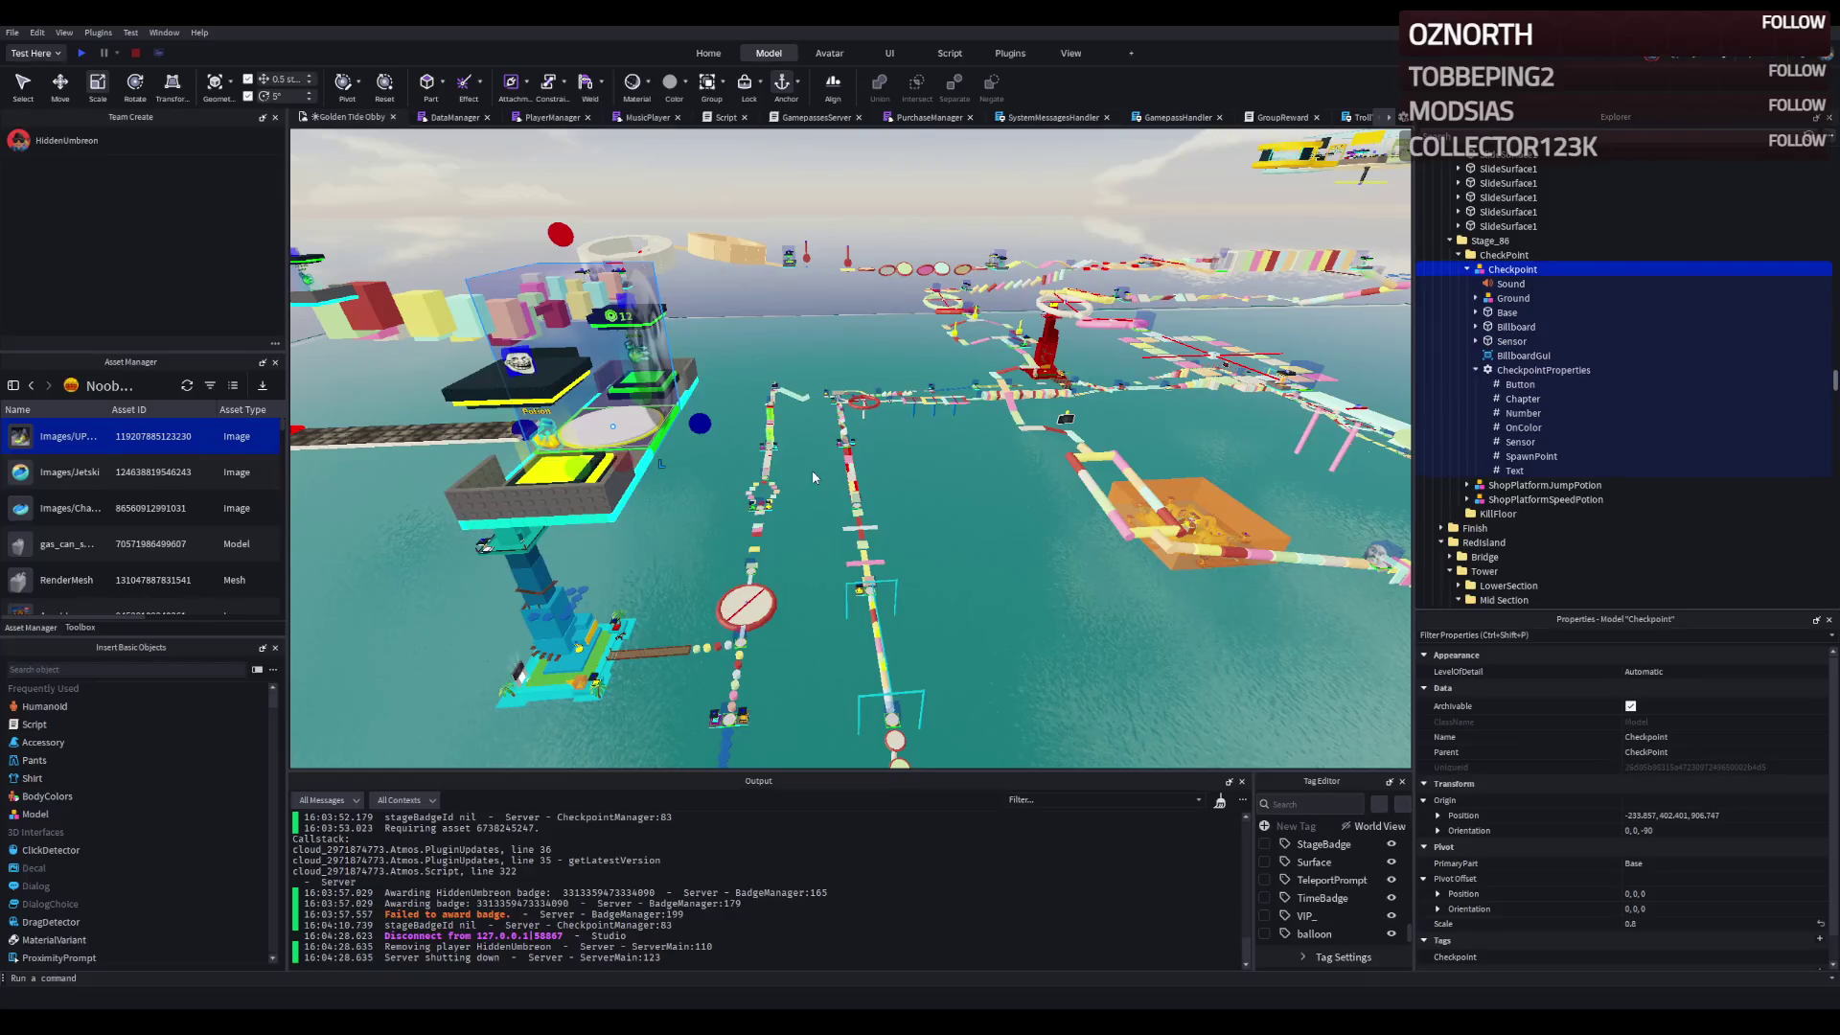
{"action": "left_click", "coordinate": [810, 472]}
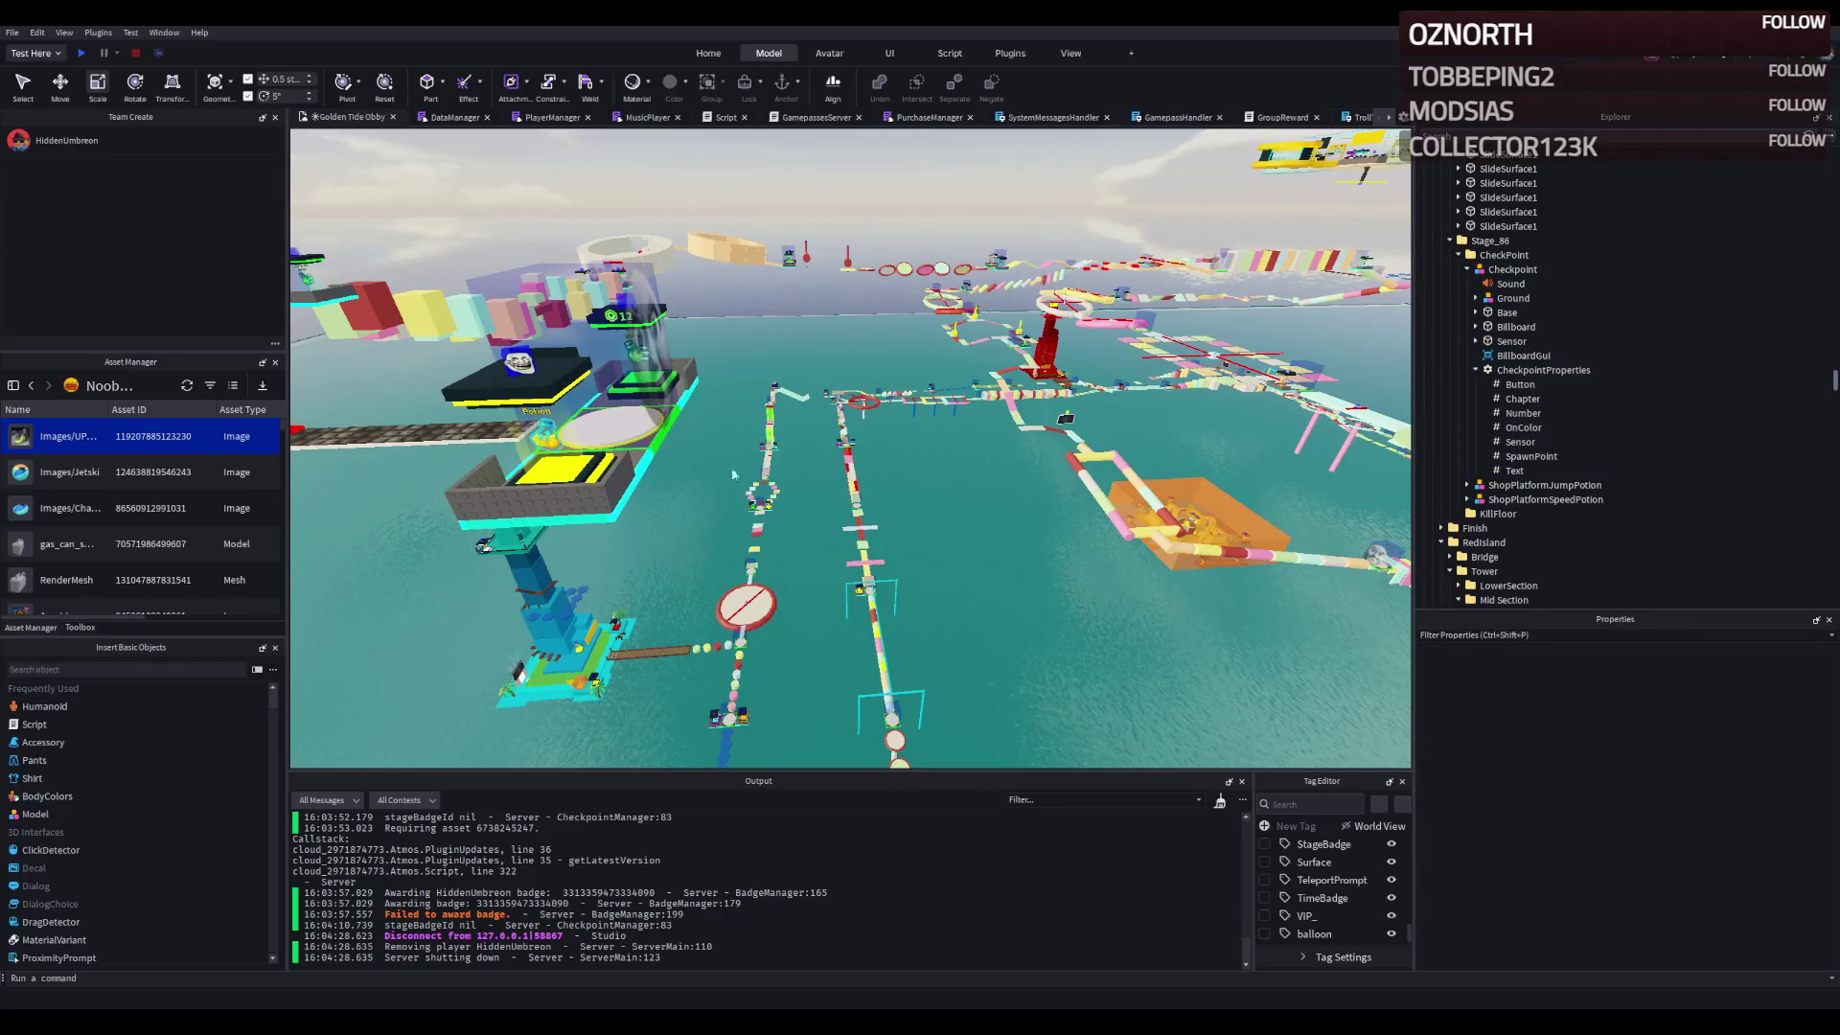
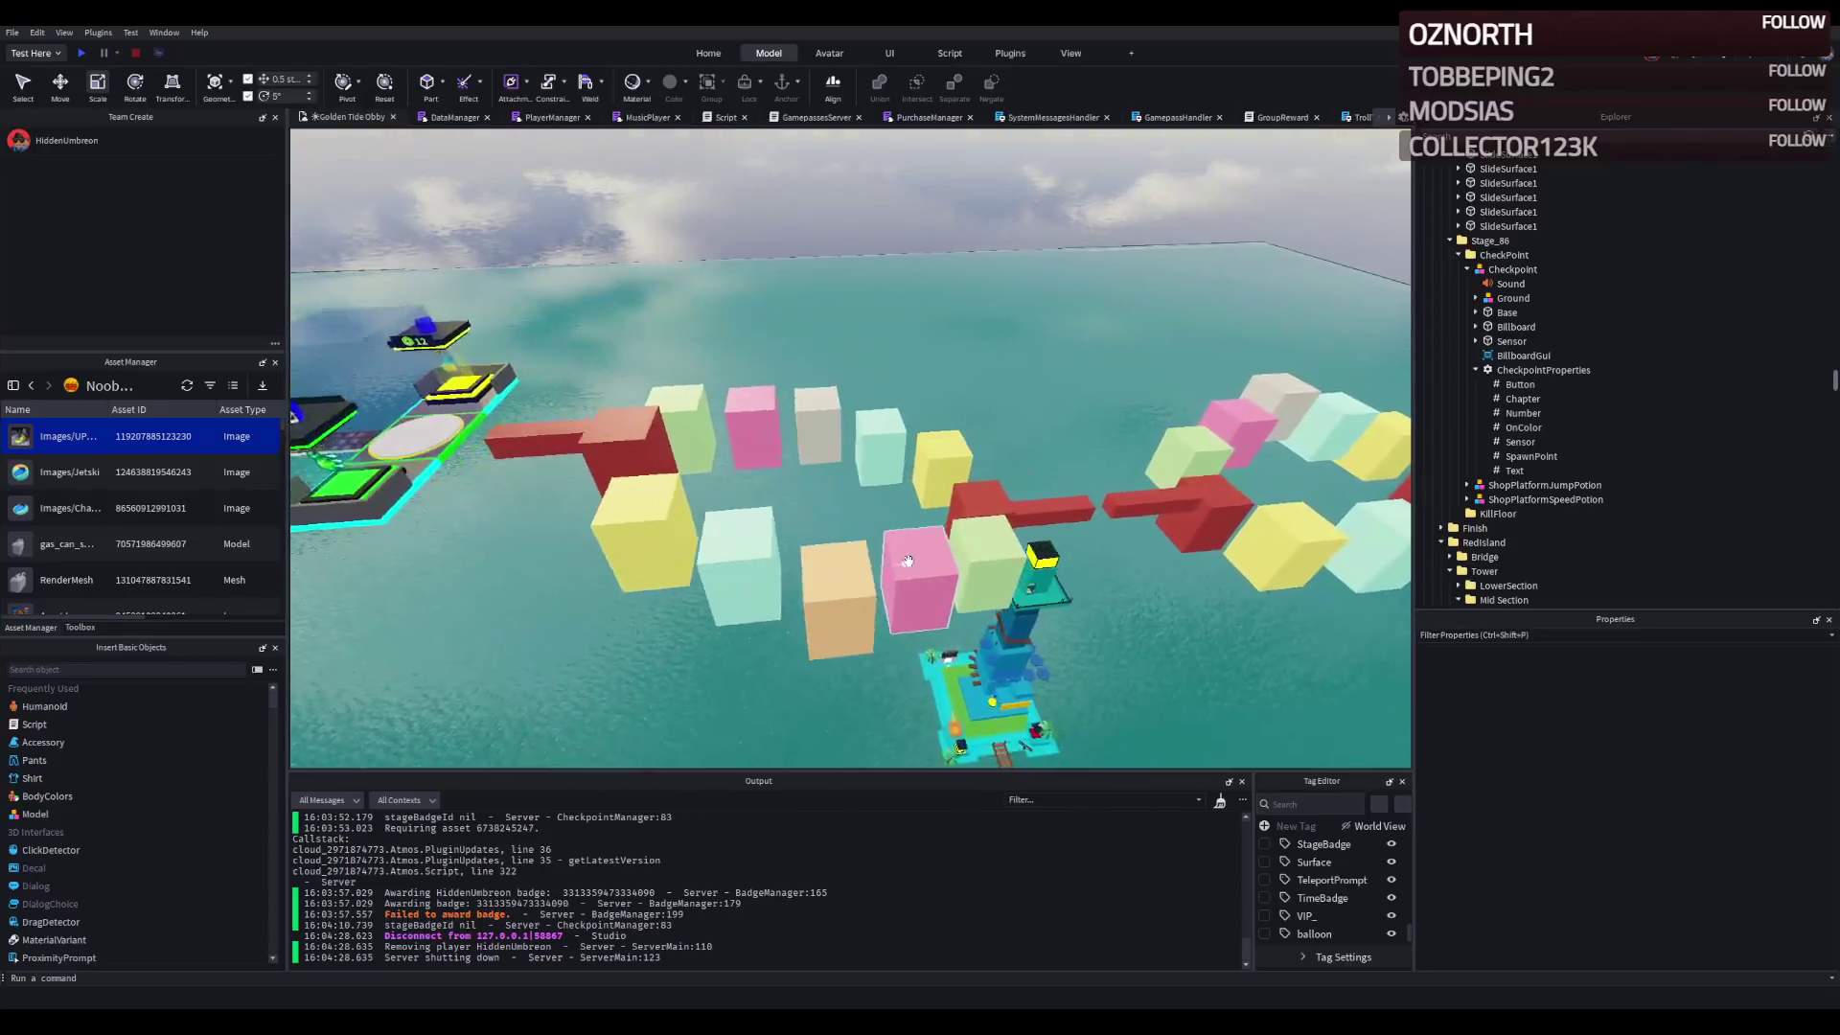
- Select the six pastel cubes: green, pink, brown, blue, yellow and red
{"action": "left_click", "coordinate": [949, 565]}
{"action": "left_click", "coordinate": [877, 584]}
{"action": "left_click", "coordinate": [788, 578]}
{"action": "left_click", "coordinate": [683, 571]}
{"action": "left_click", "coordinate": [583, 532]}
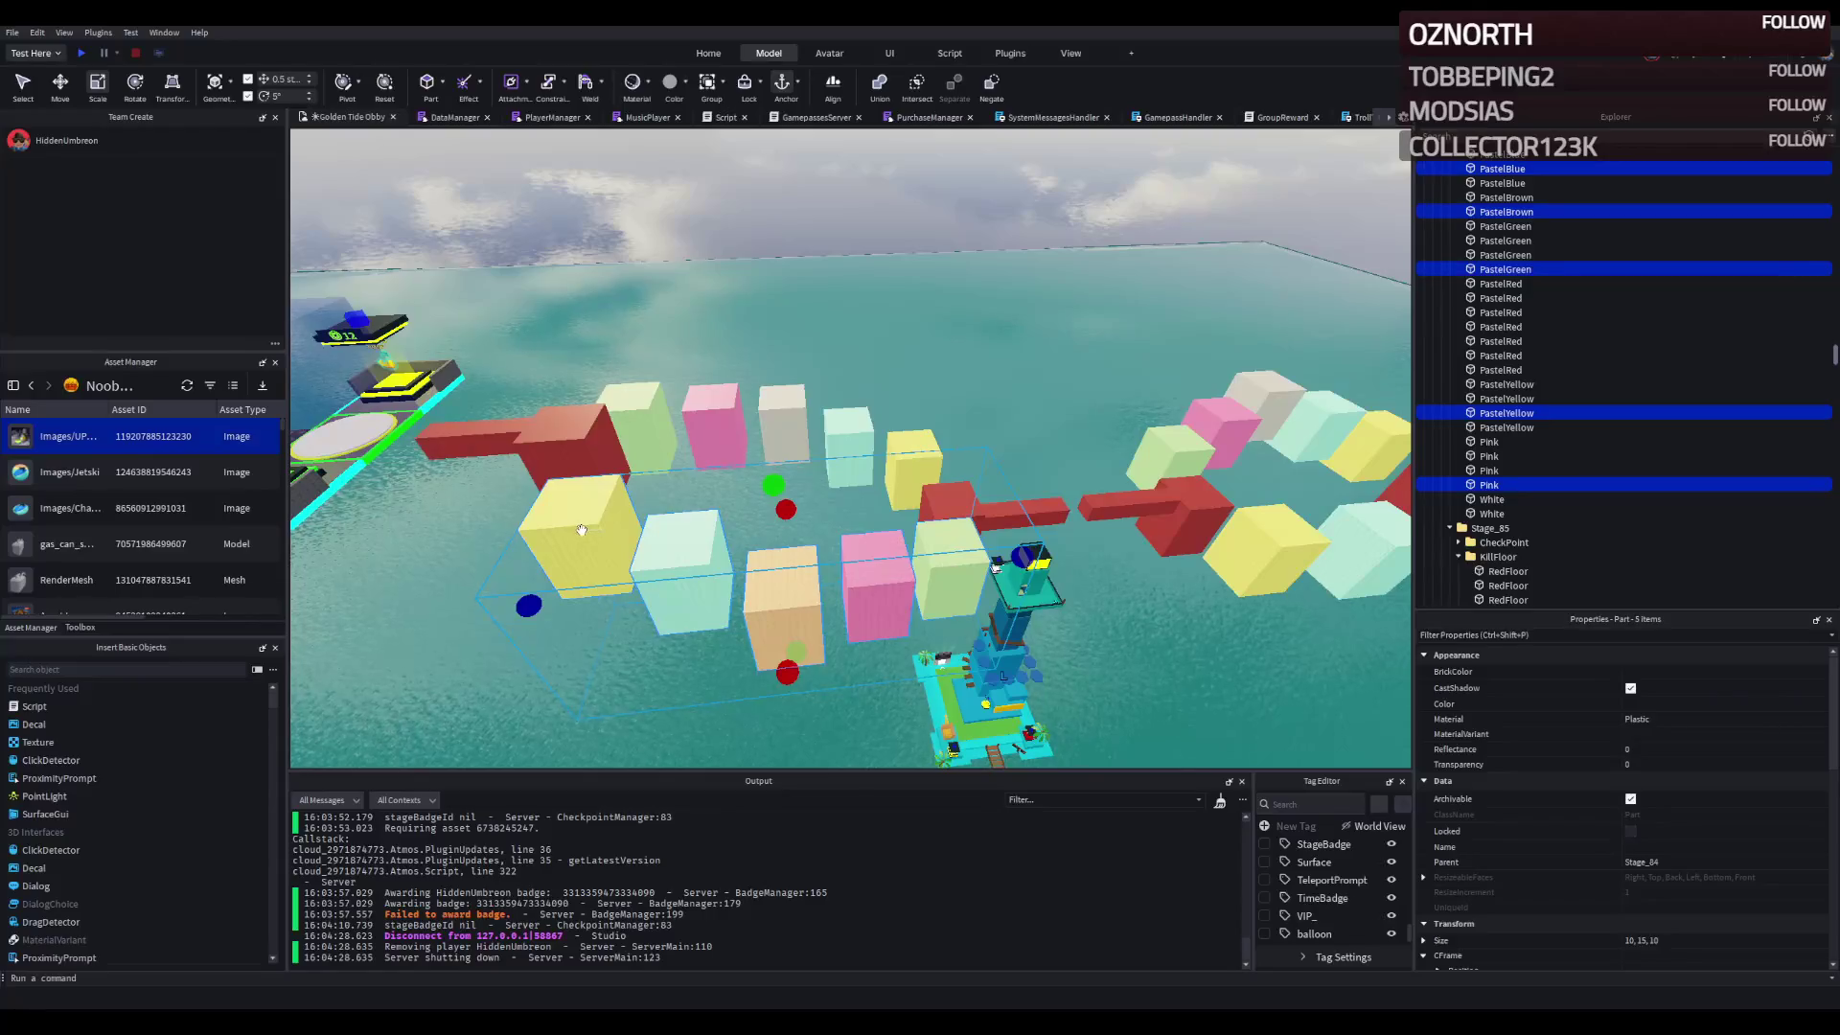
{"action": "left_click", "coordinate": [1500, 341]}
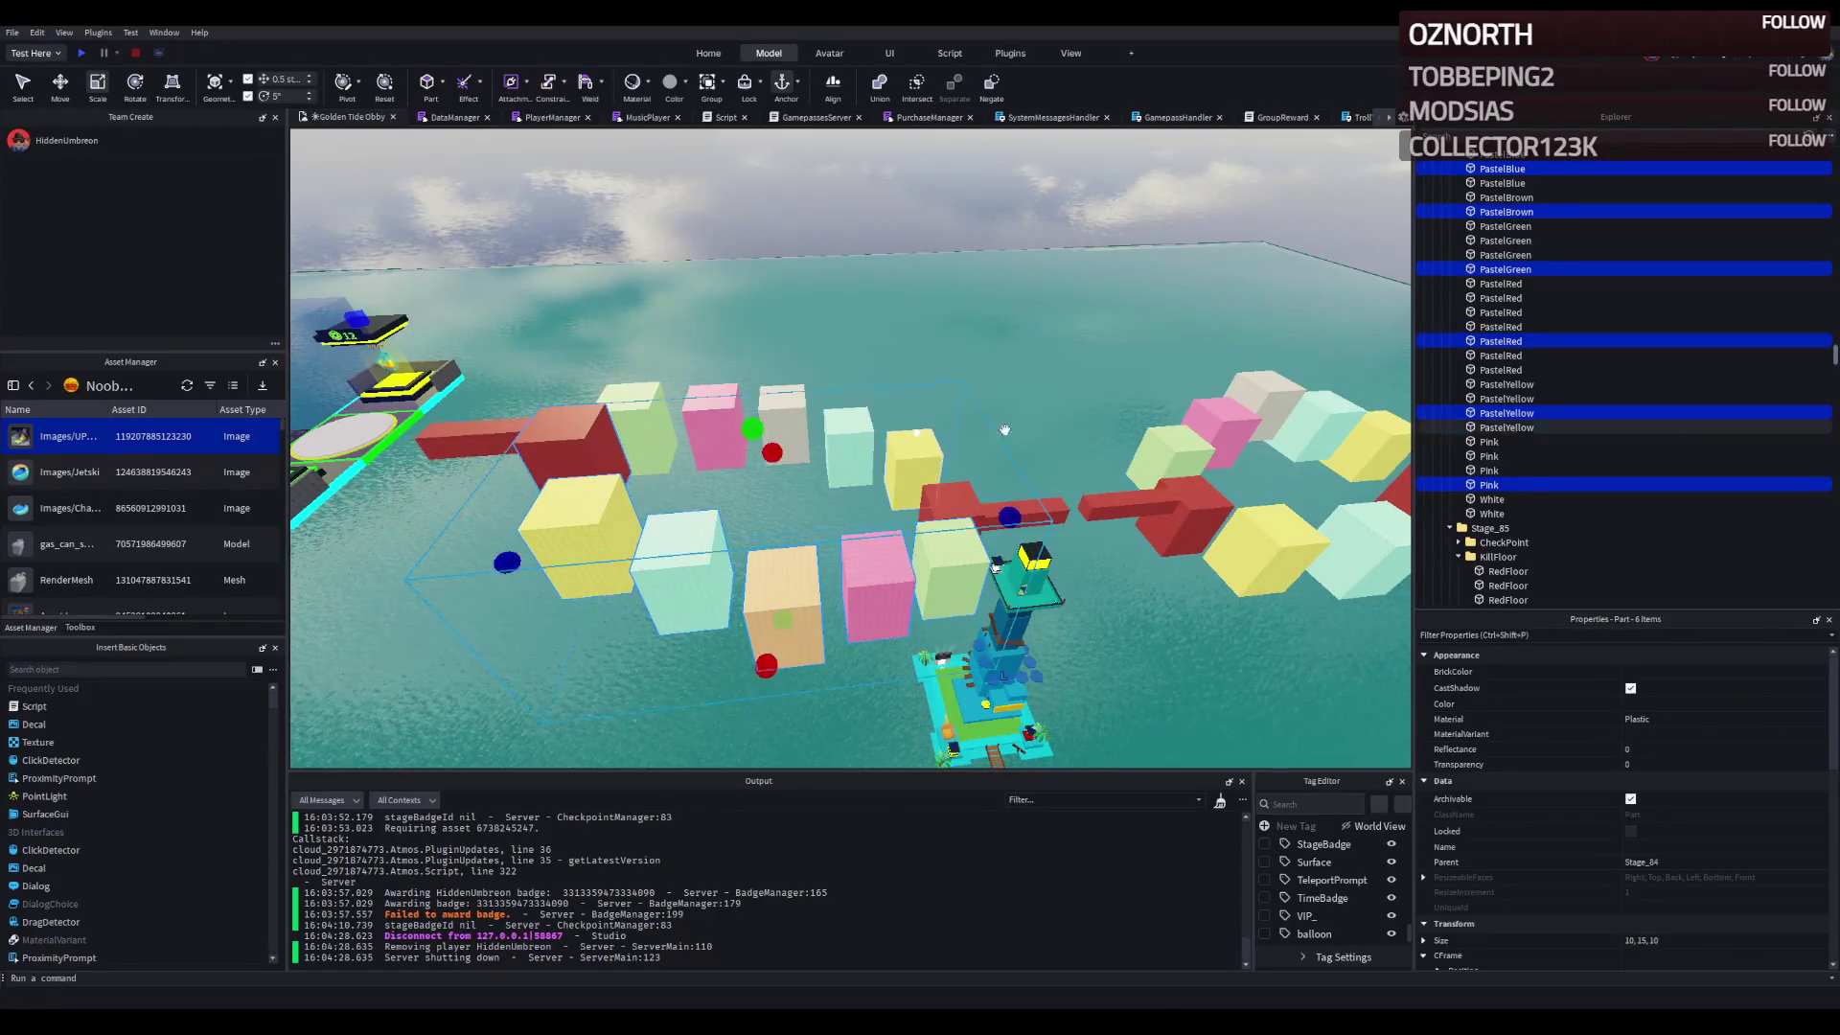
- Drag the selected cubes into the Stage_86 group, undoing and redoing the move
{"action": "scroll", "scroll_direction": "down", "scroll_amount": 3}
{"action": "left_click", "coordinate": [1449, 454]}
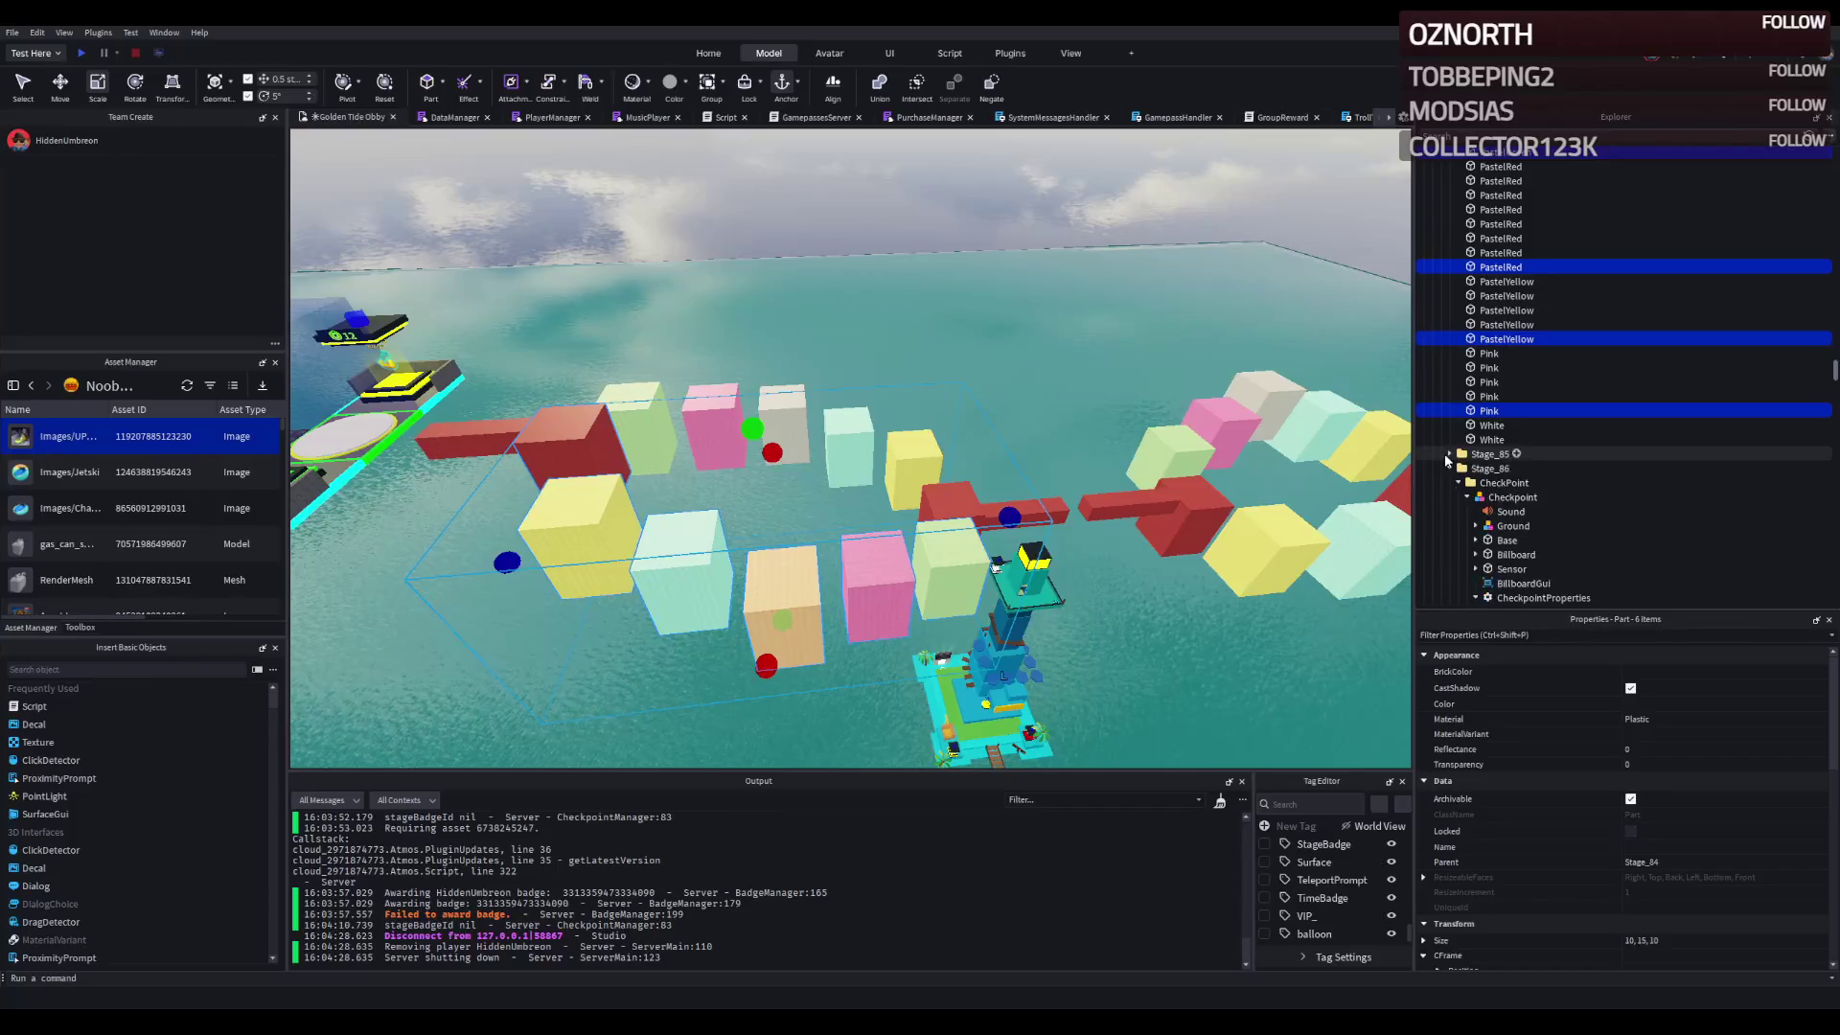
{"action": "left_click_drag", "start_coordinate": [1504, 340], "coordinate": [1496, 493]}
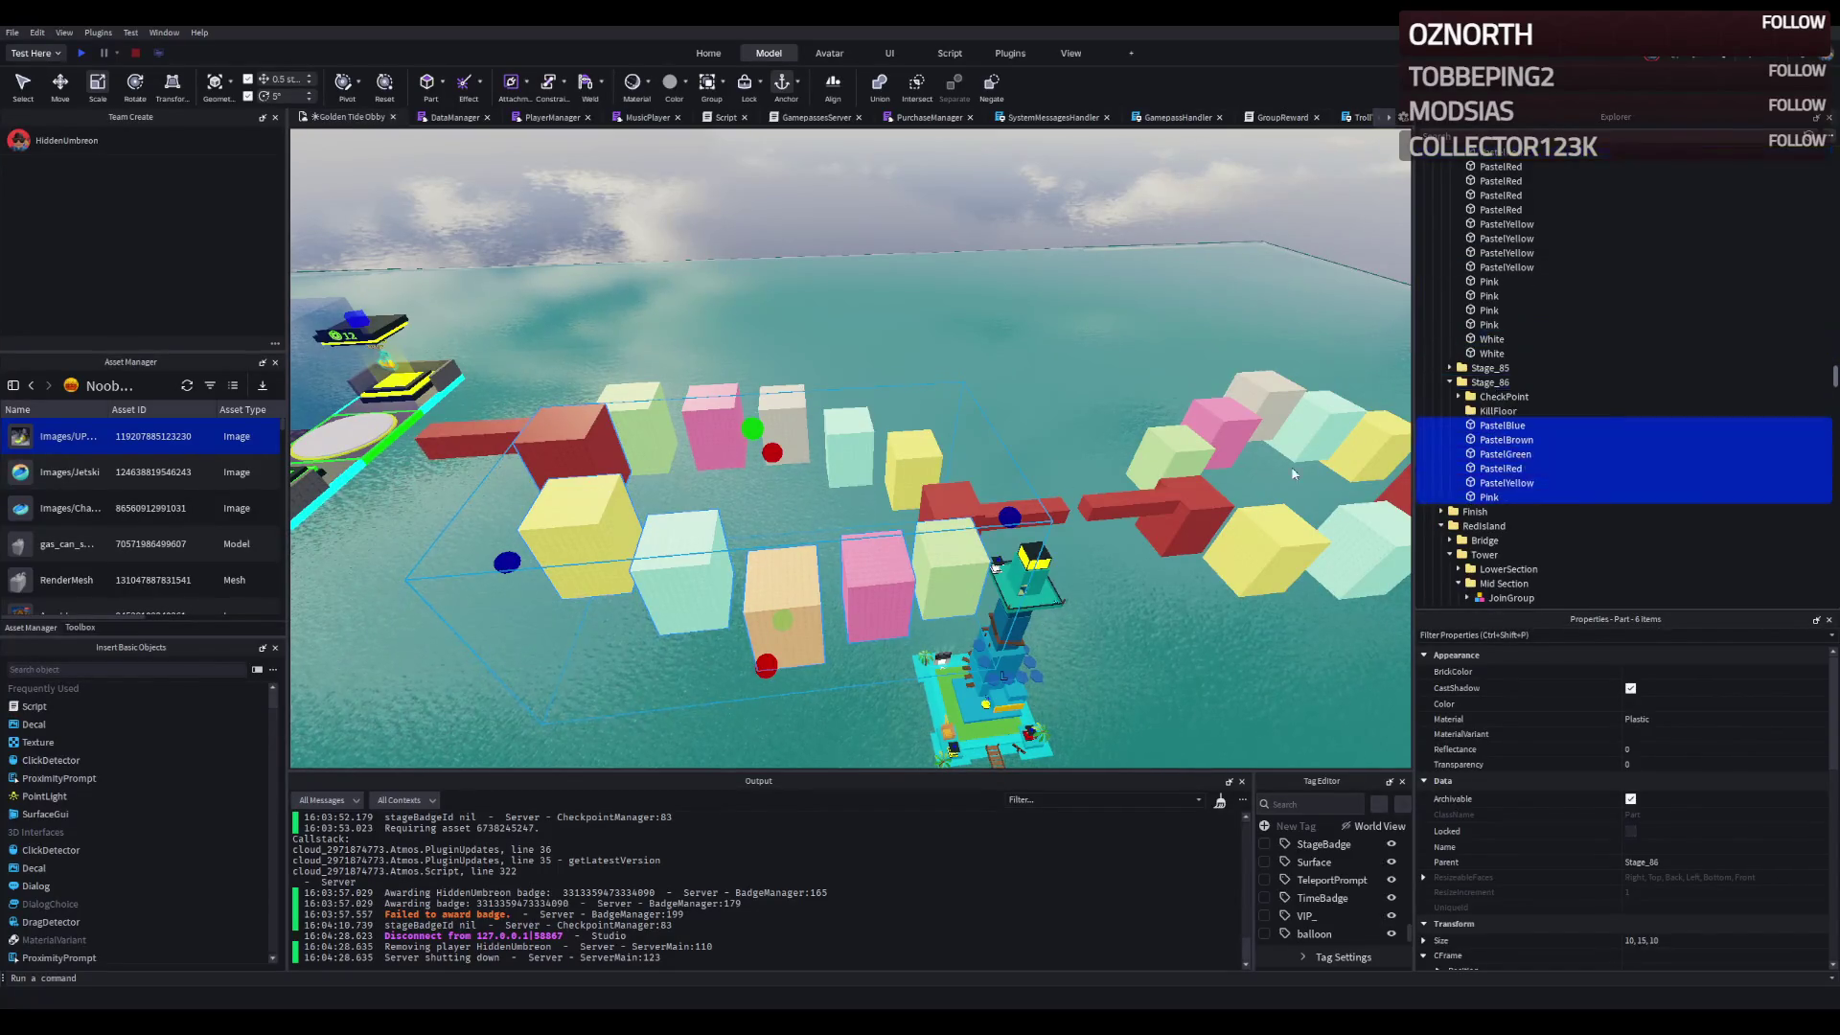
{"action": "key", "text": "f"}
{"action": "key", "text": "ctrl+2"}
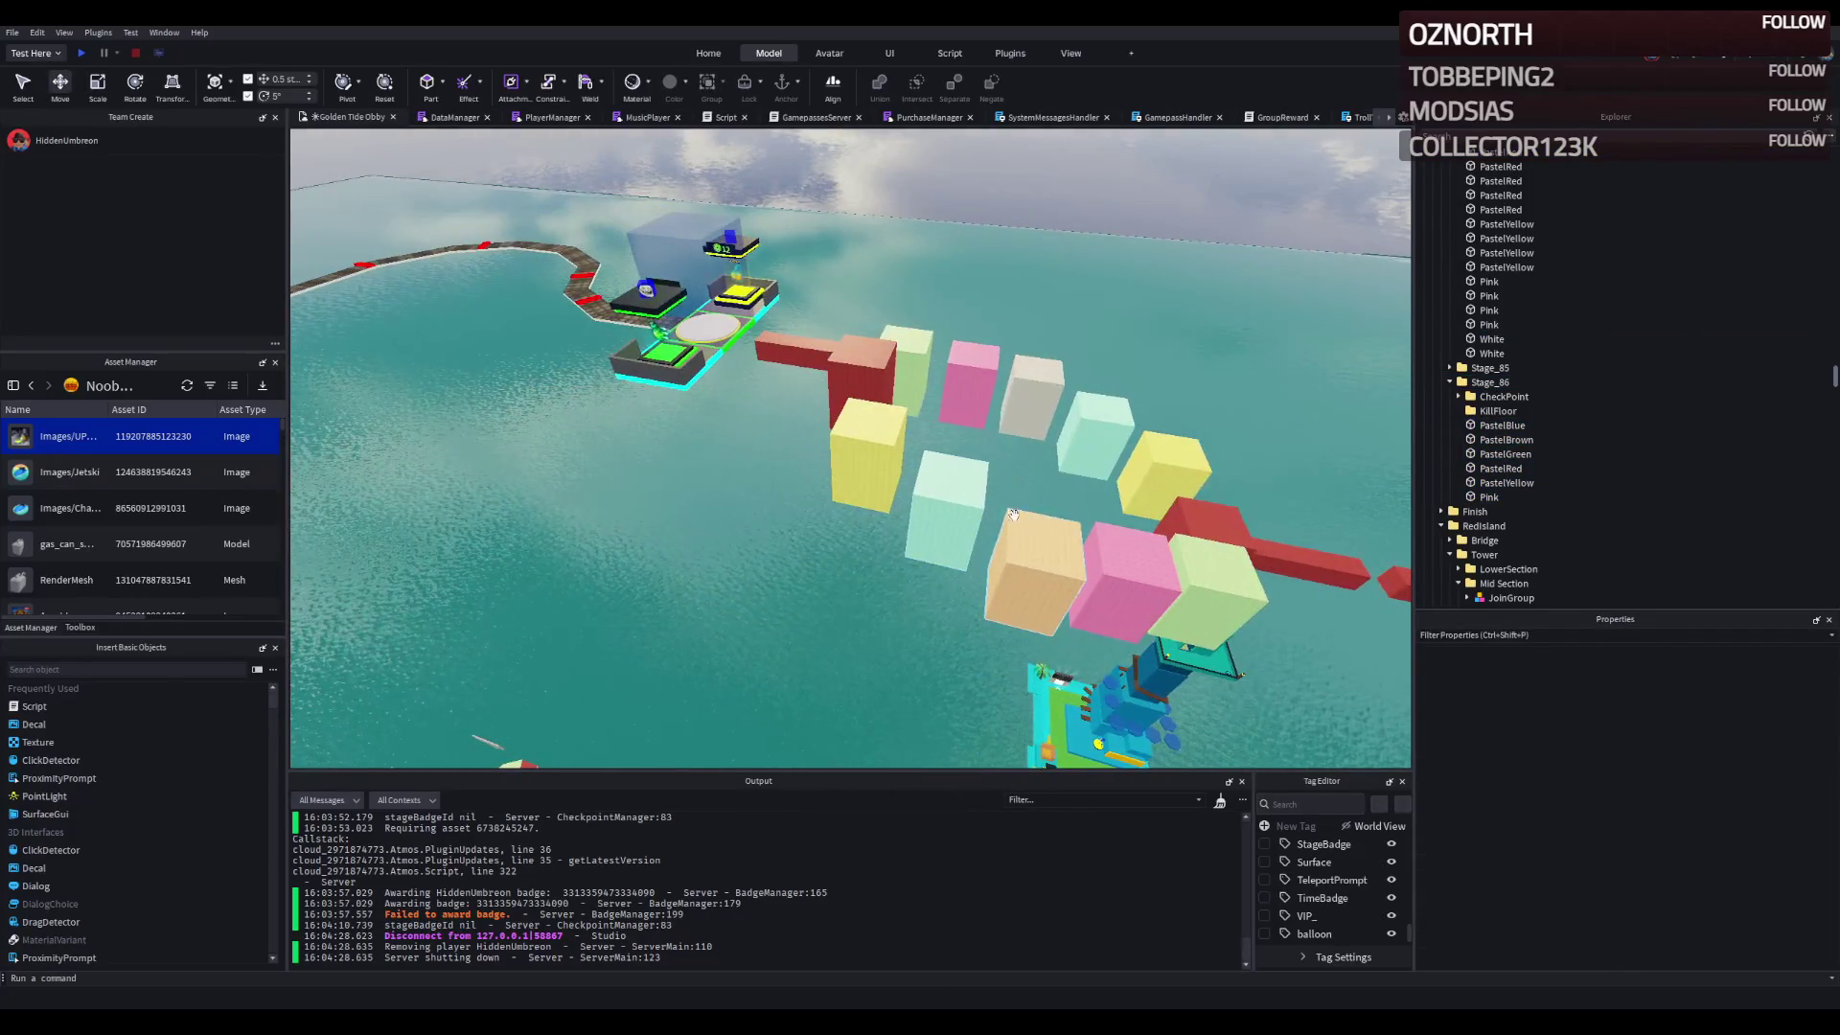
{"action": "key", "text": "ctrl+z"}
{"action": "key", "text": "ctrl+y"}
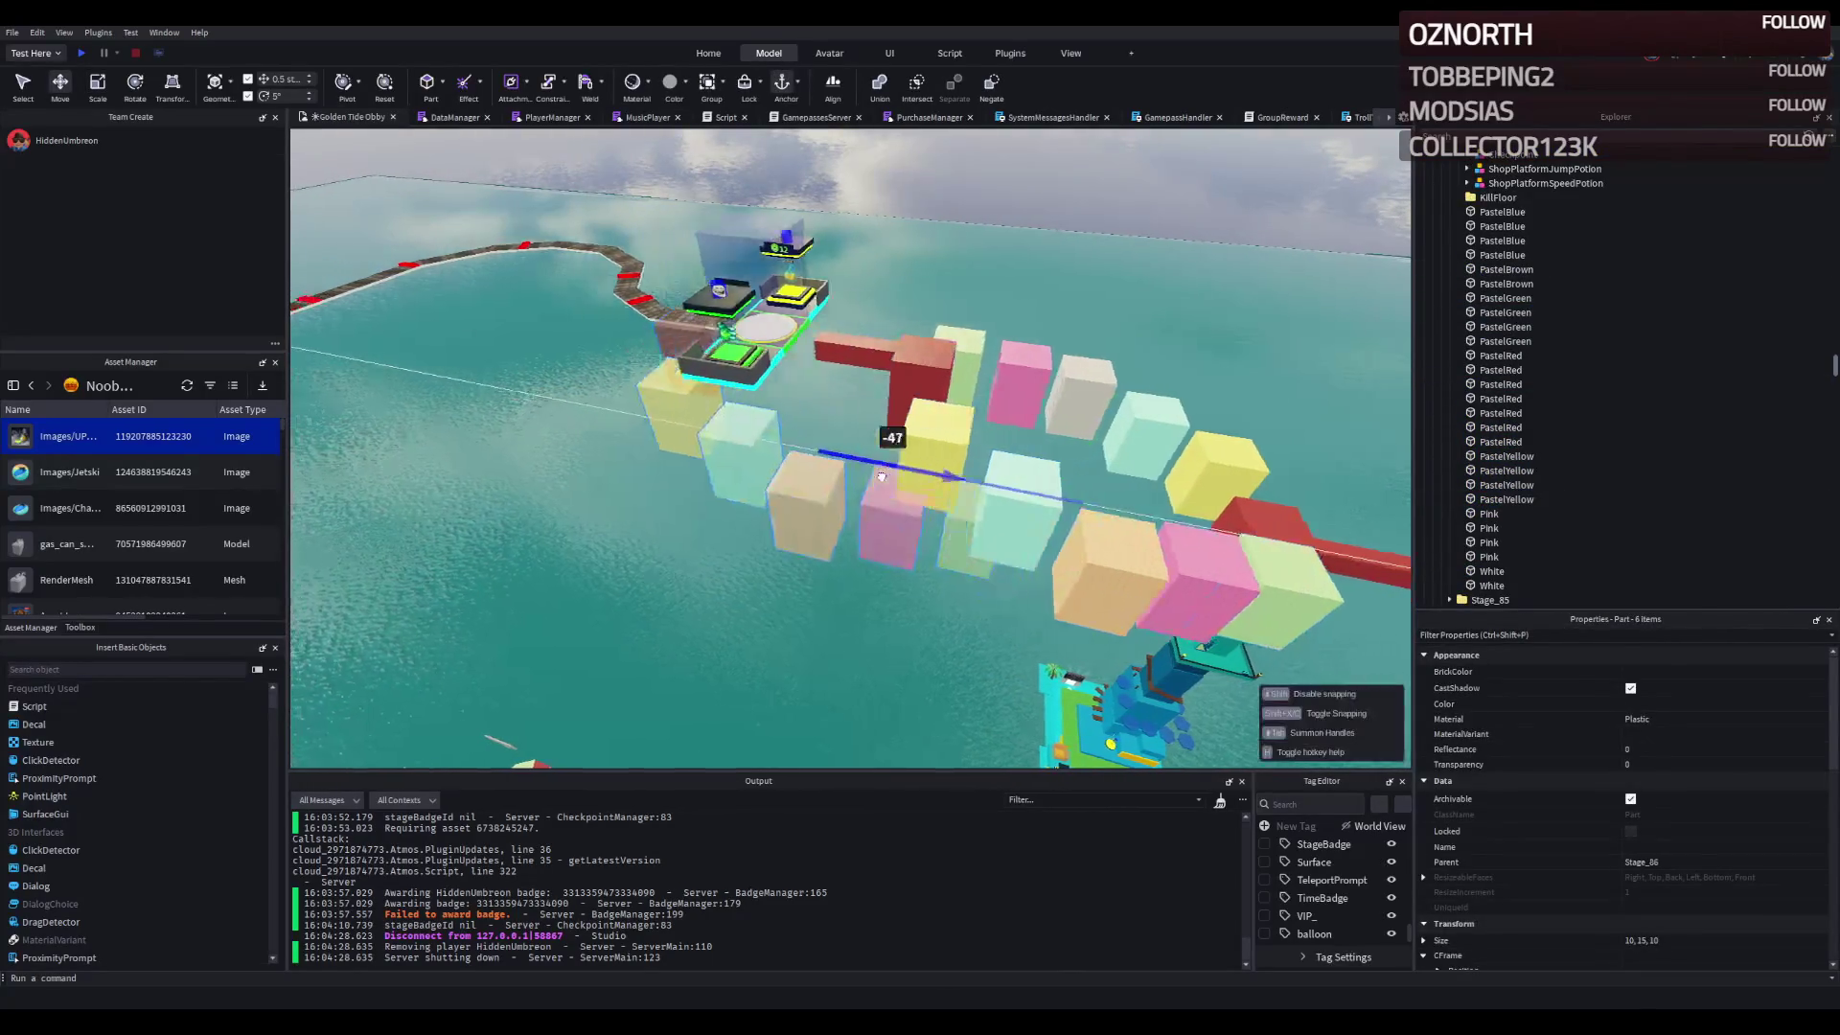
- Carry the six pastel cubes over to the Stage_86 start
{"action": "left_click_drag", "start_coordinate": [944, 547], "coordinate": [1007, 473]}
{"action": "key", "text": "f"}
{"action": "left_click", "coordinate": [766, 537]}
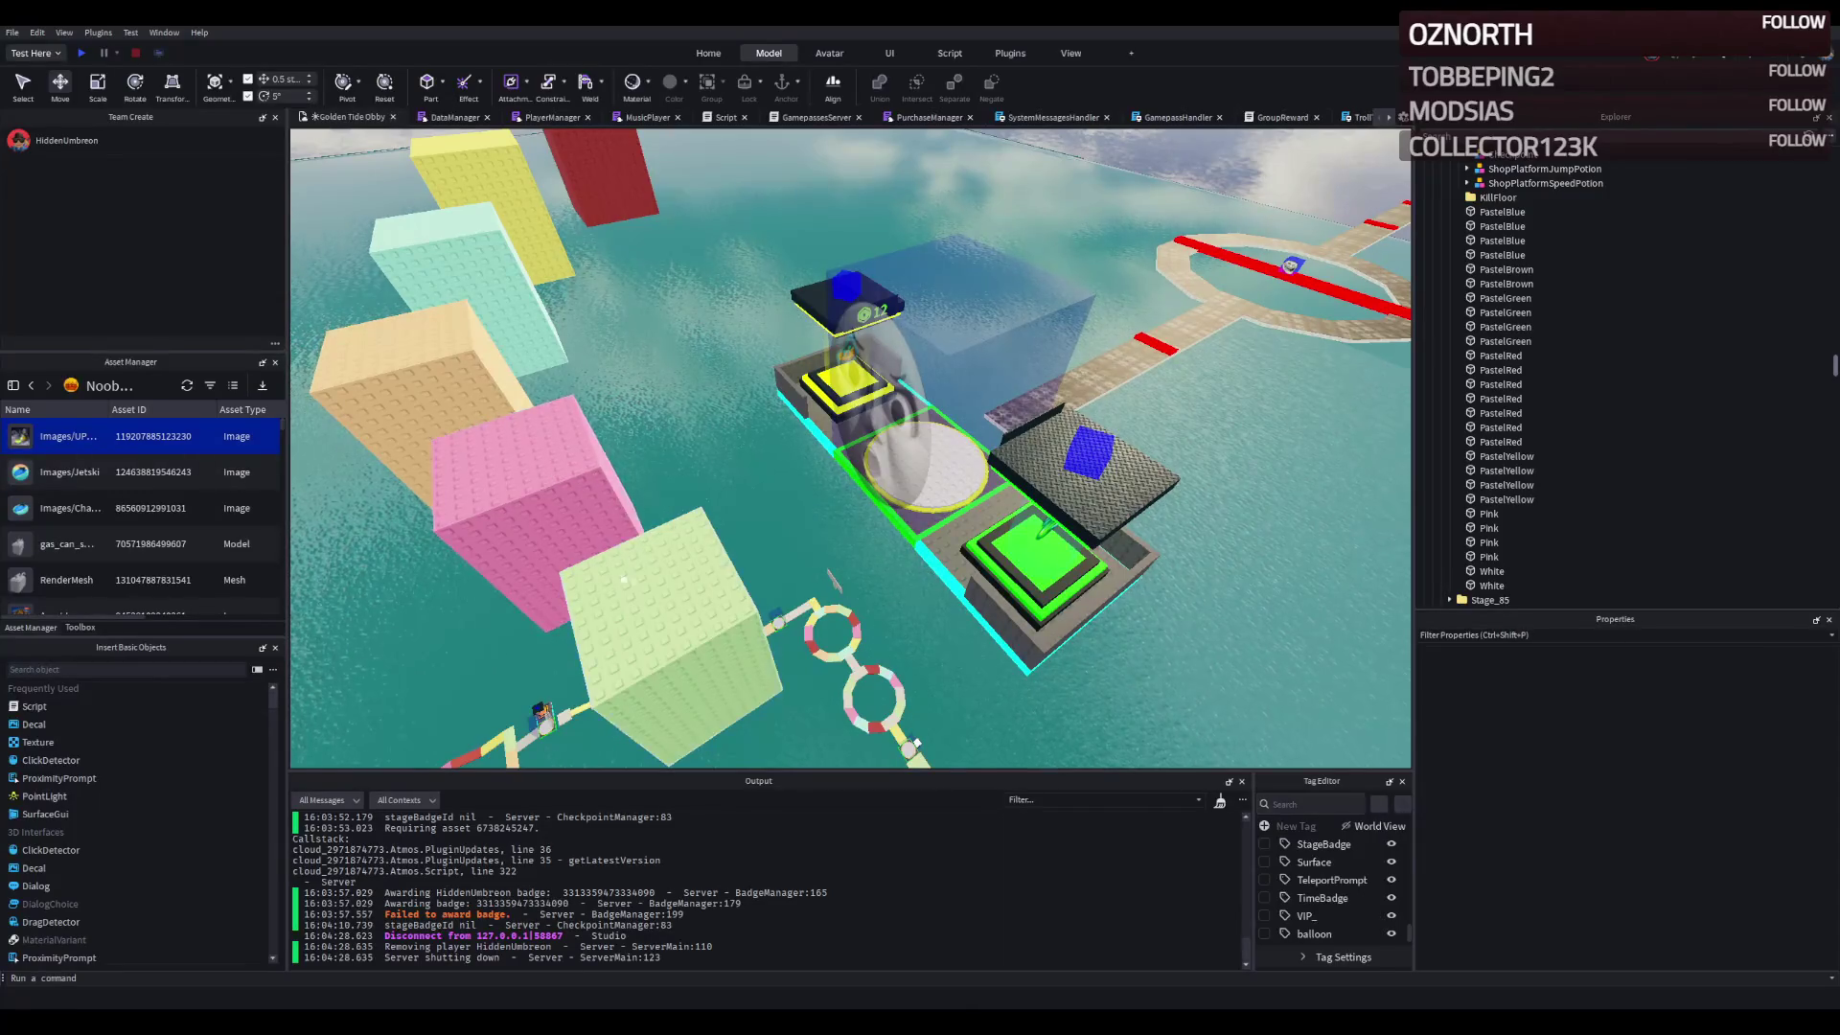
{"action": "scroll", "scroll_direction": "up", "scroll_amount": 3}
- Reshape the PastelGreen cube into a flat 13×1×20 walkway platform
{"action": "left_click_drag", "start_coordinate": [631, 575], "coordinate": [1143, 421]}
{"action": "key", "text": "ctrl+3"}
{"action": "left_click_drag", "start_coordinate": [953, 533], "coordinate": [976, 356]}
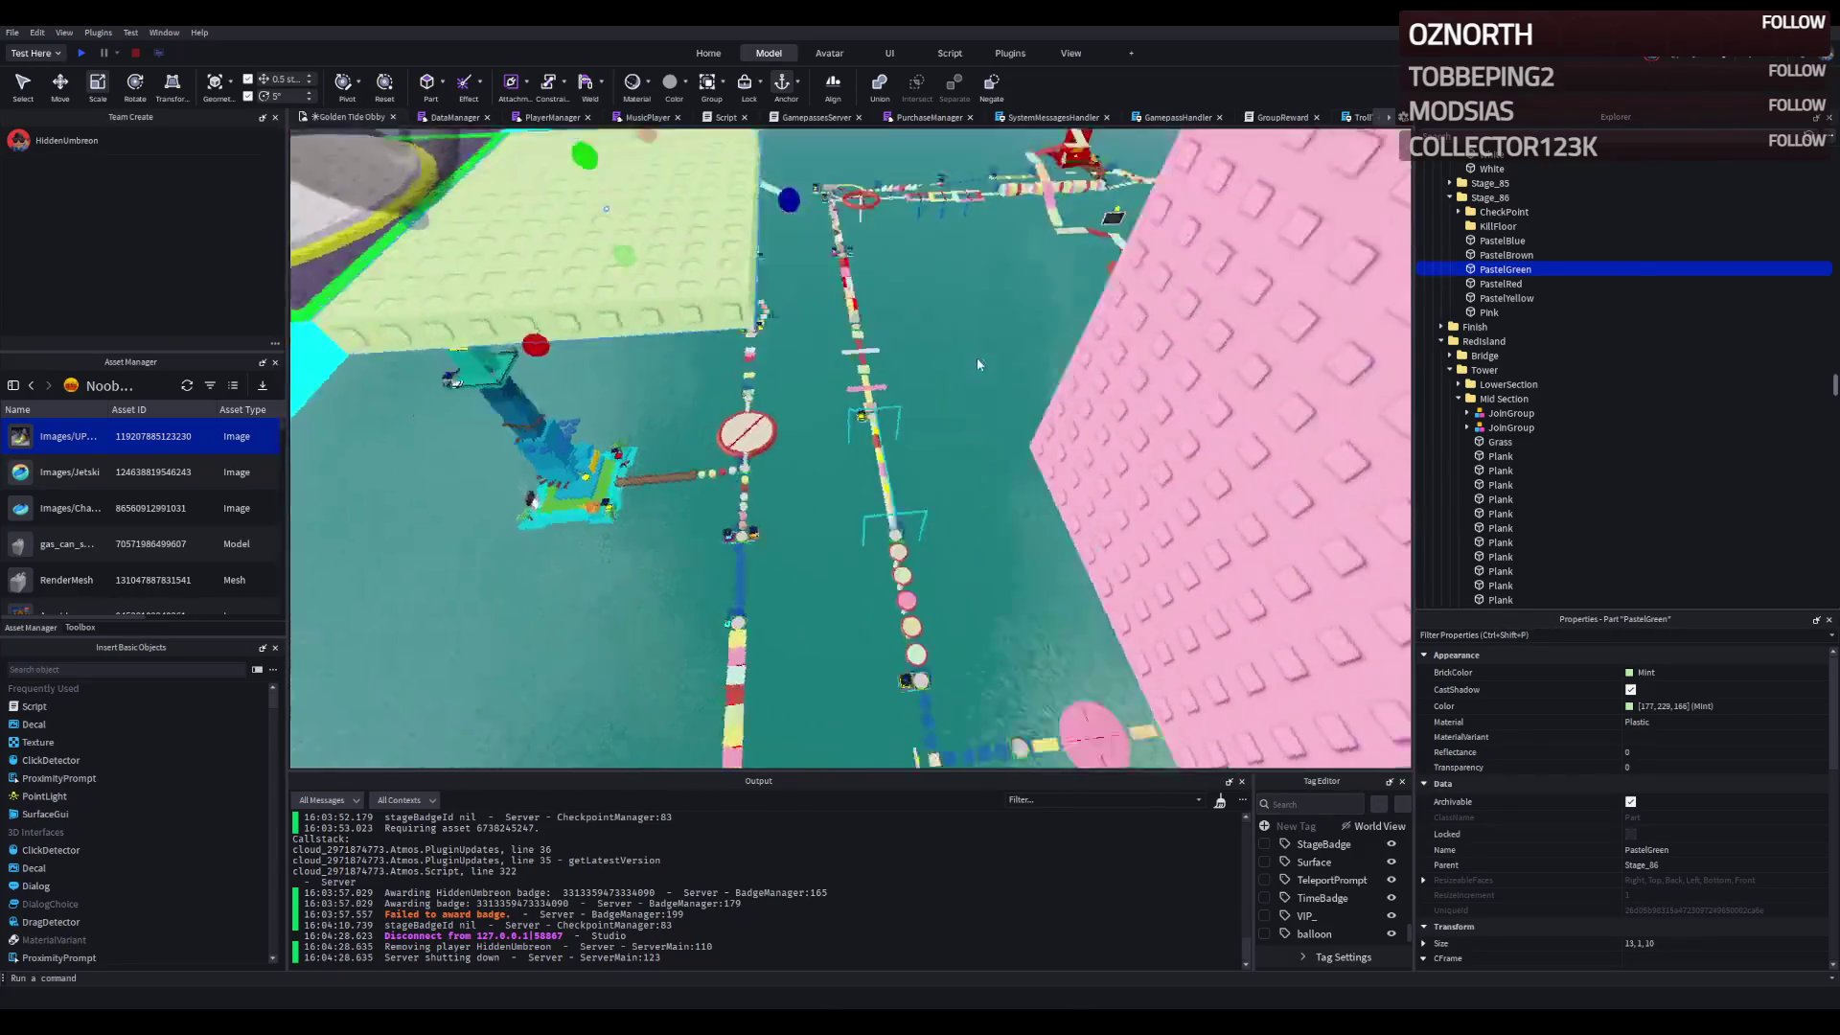
{"action": "left_click_drag", "start_coordinate": [875, 533], "coordinate": [795, 546]}
{"action": "scroll", "scroll_direction": "down", "scroll_amount": 3}
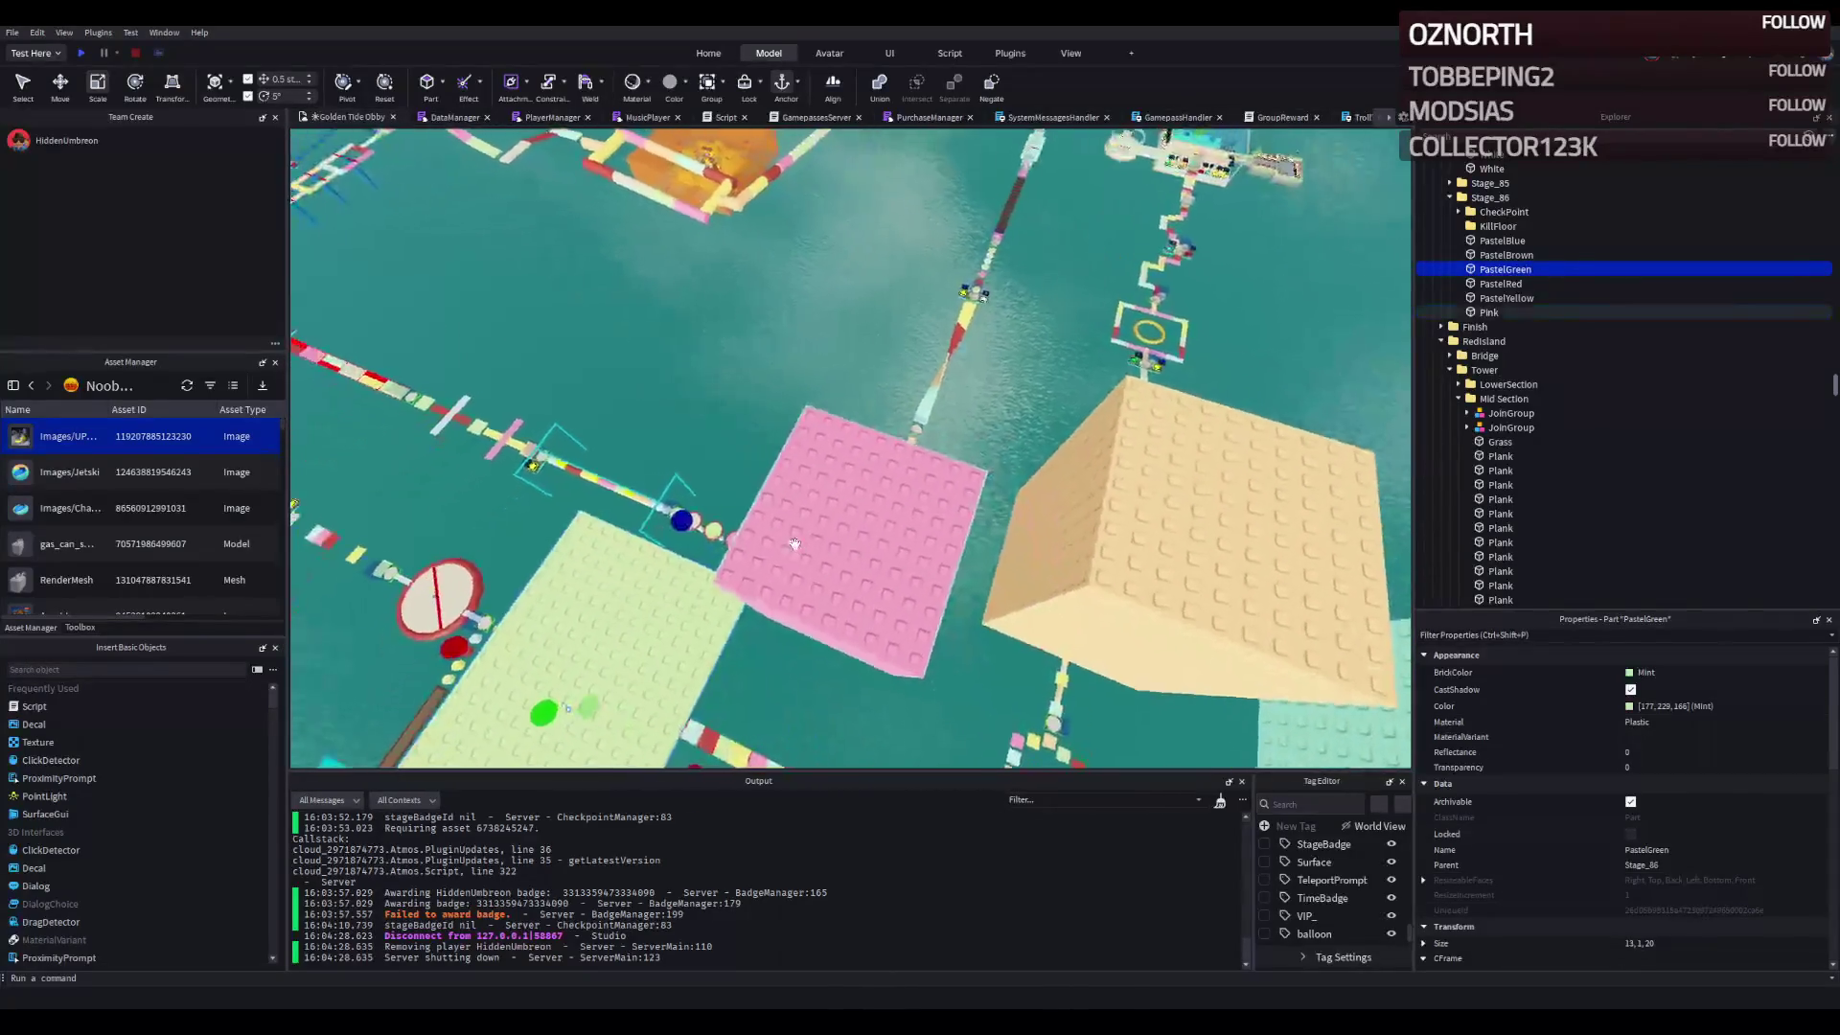
{"action": "left_click", "coordinate": [755, 542]}
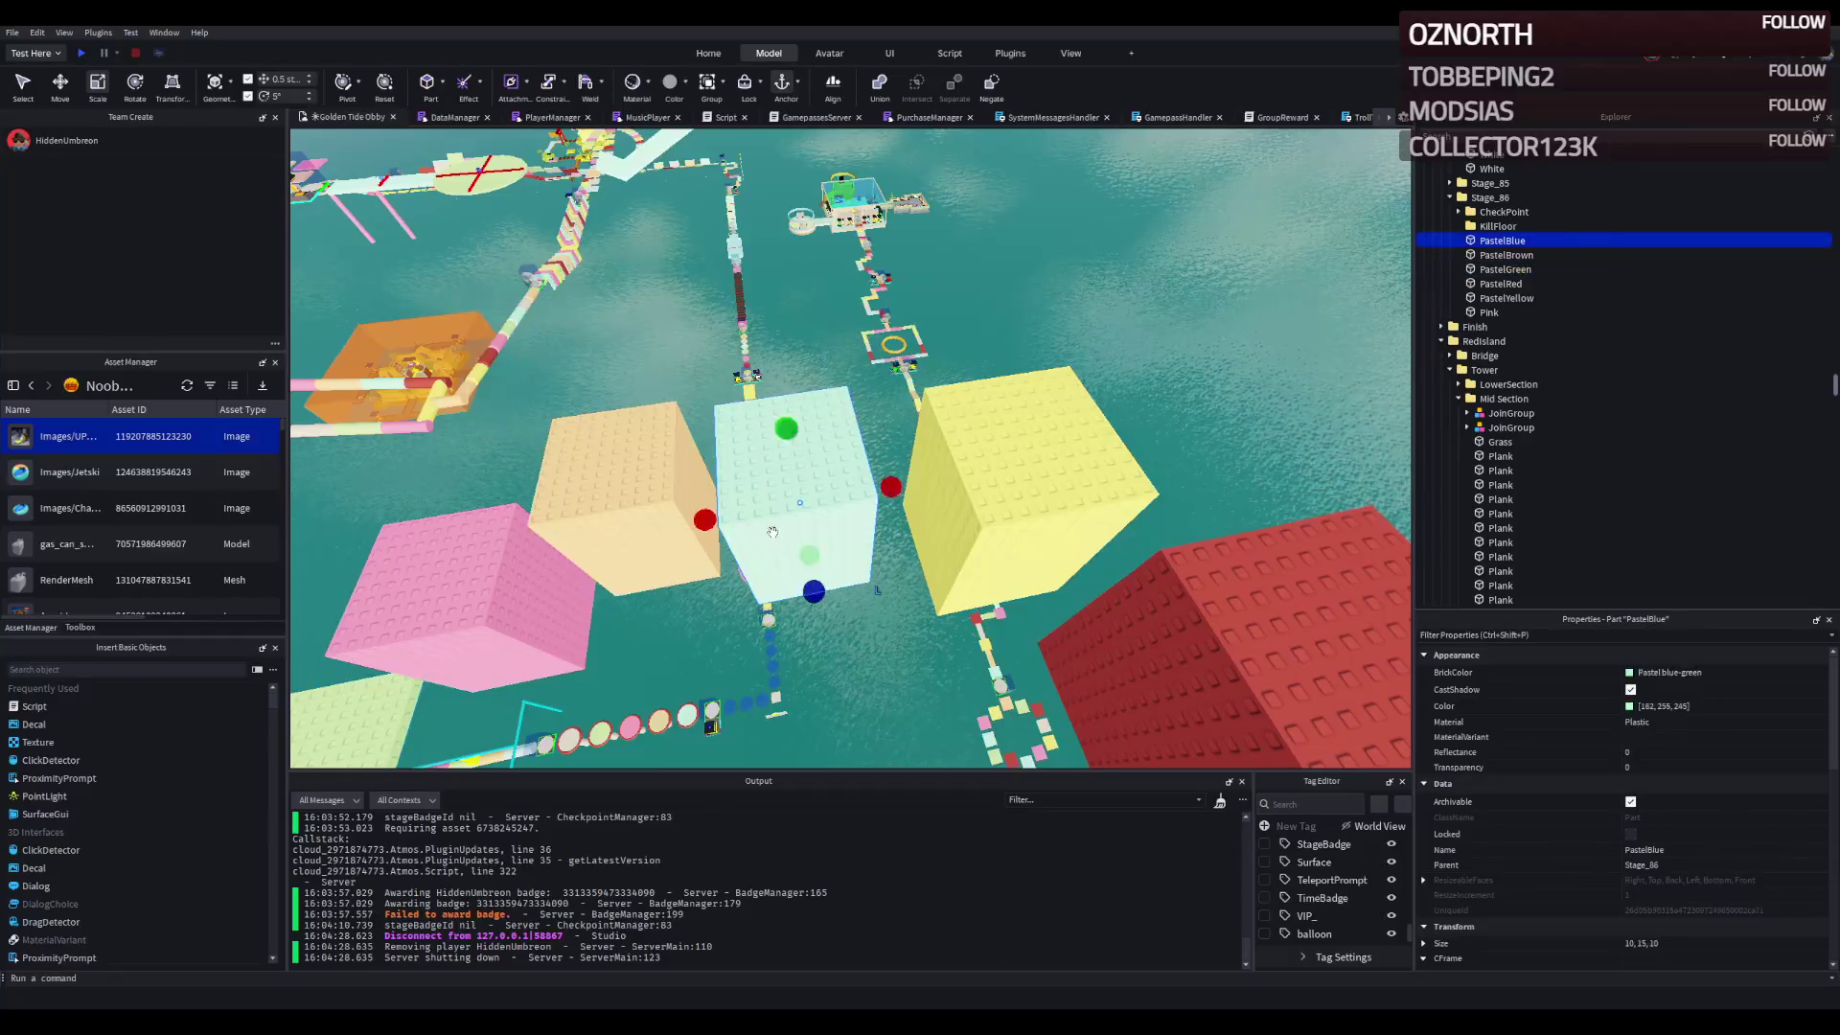
- Flatten PastelYellow into a 1-stud-thick floor lengthened to 13 studs deep
{"action": "scroll", "scroll_direction": "up", "scroll_amount": 3}
{"action": "left_click_drag", "start_coordinate": [959, 441], "coordinate": [803, 317]}
{"action": "left_click_drag", "start_coordinate": [776, 606], "coordinate": [731, 390]}
{"action": "left_click_drag", "start_coordinate": [786, 478], "coordinate": [624, 465]}
{"action": "scroll", "scroll_direction": "down", "scroll_amount": 3}
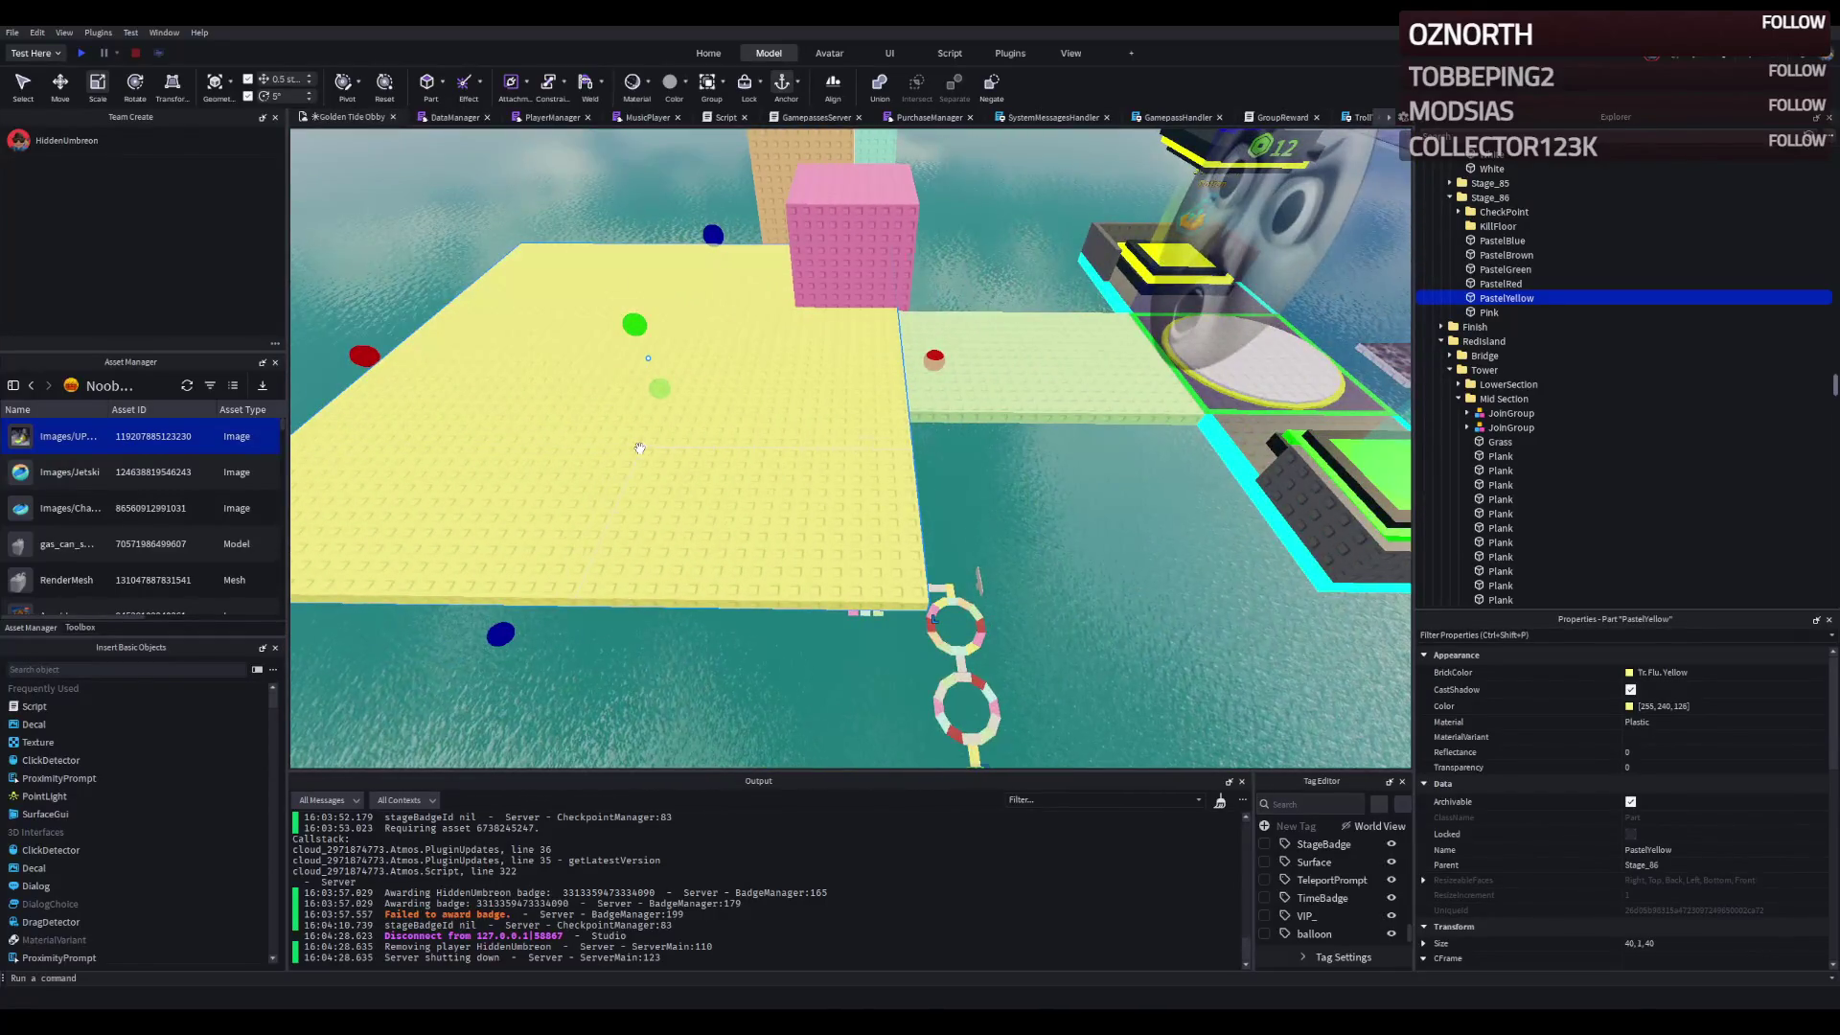
{"action": "key", "text": "f"}
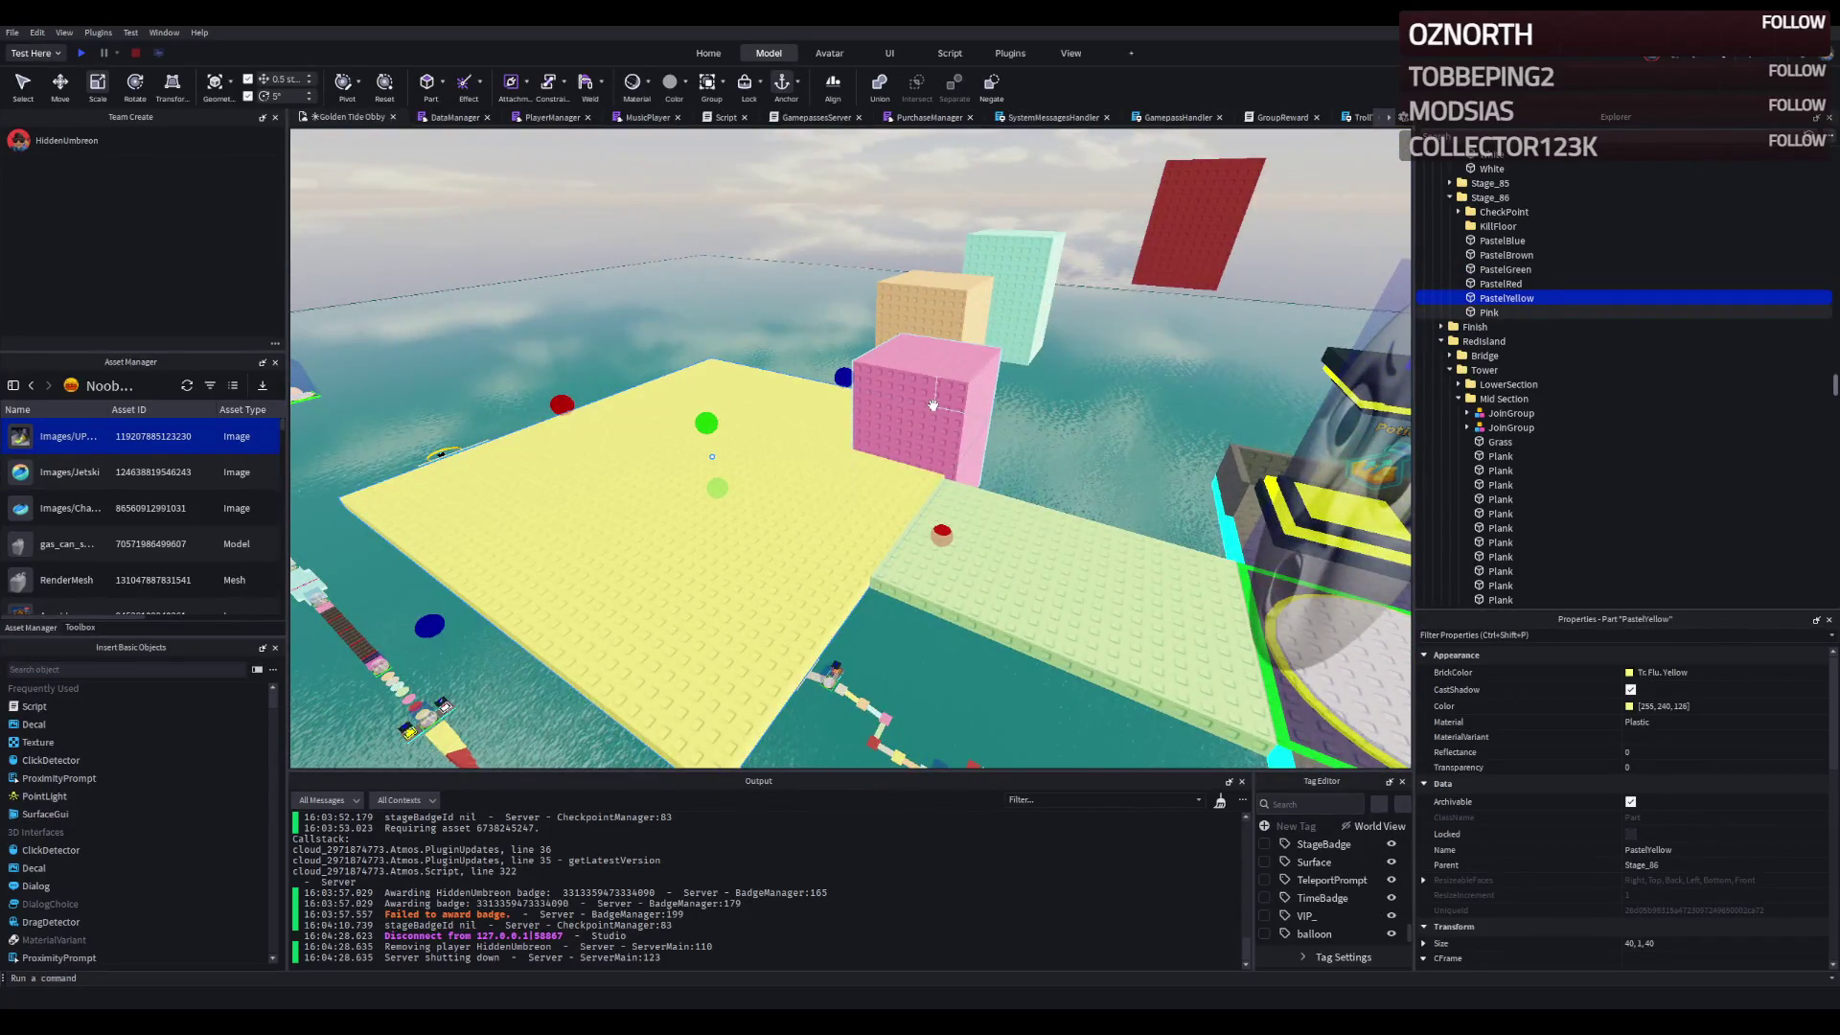
{"action": "scroll", "scroll_direction": "up", "scroll_amount": 3}
- Duplicate the yellow floor and resize the copy to 10 wide by 9 deep
{"action": "key", "text": "ctrl+d"}
{"action": "left_click_drag", "start_coordinate": [1089, 458], "coordinate": [888, 460]}
{"action": "left_click_drag", "start_coordinate": [759, 353], "coordinate": [781, 450]}
- Stand the Pink cube on top of the yellow floor
{"action": "left_click_drag", "start_coordinate": [963, 350], "coordinate": [768, 552]}
{"action": "left_click", "coordinate": [770, 568]}
{"action": "left_click", "coordinate": [781, 451]}
{"action": "key", "text": "ctrl+2"}
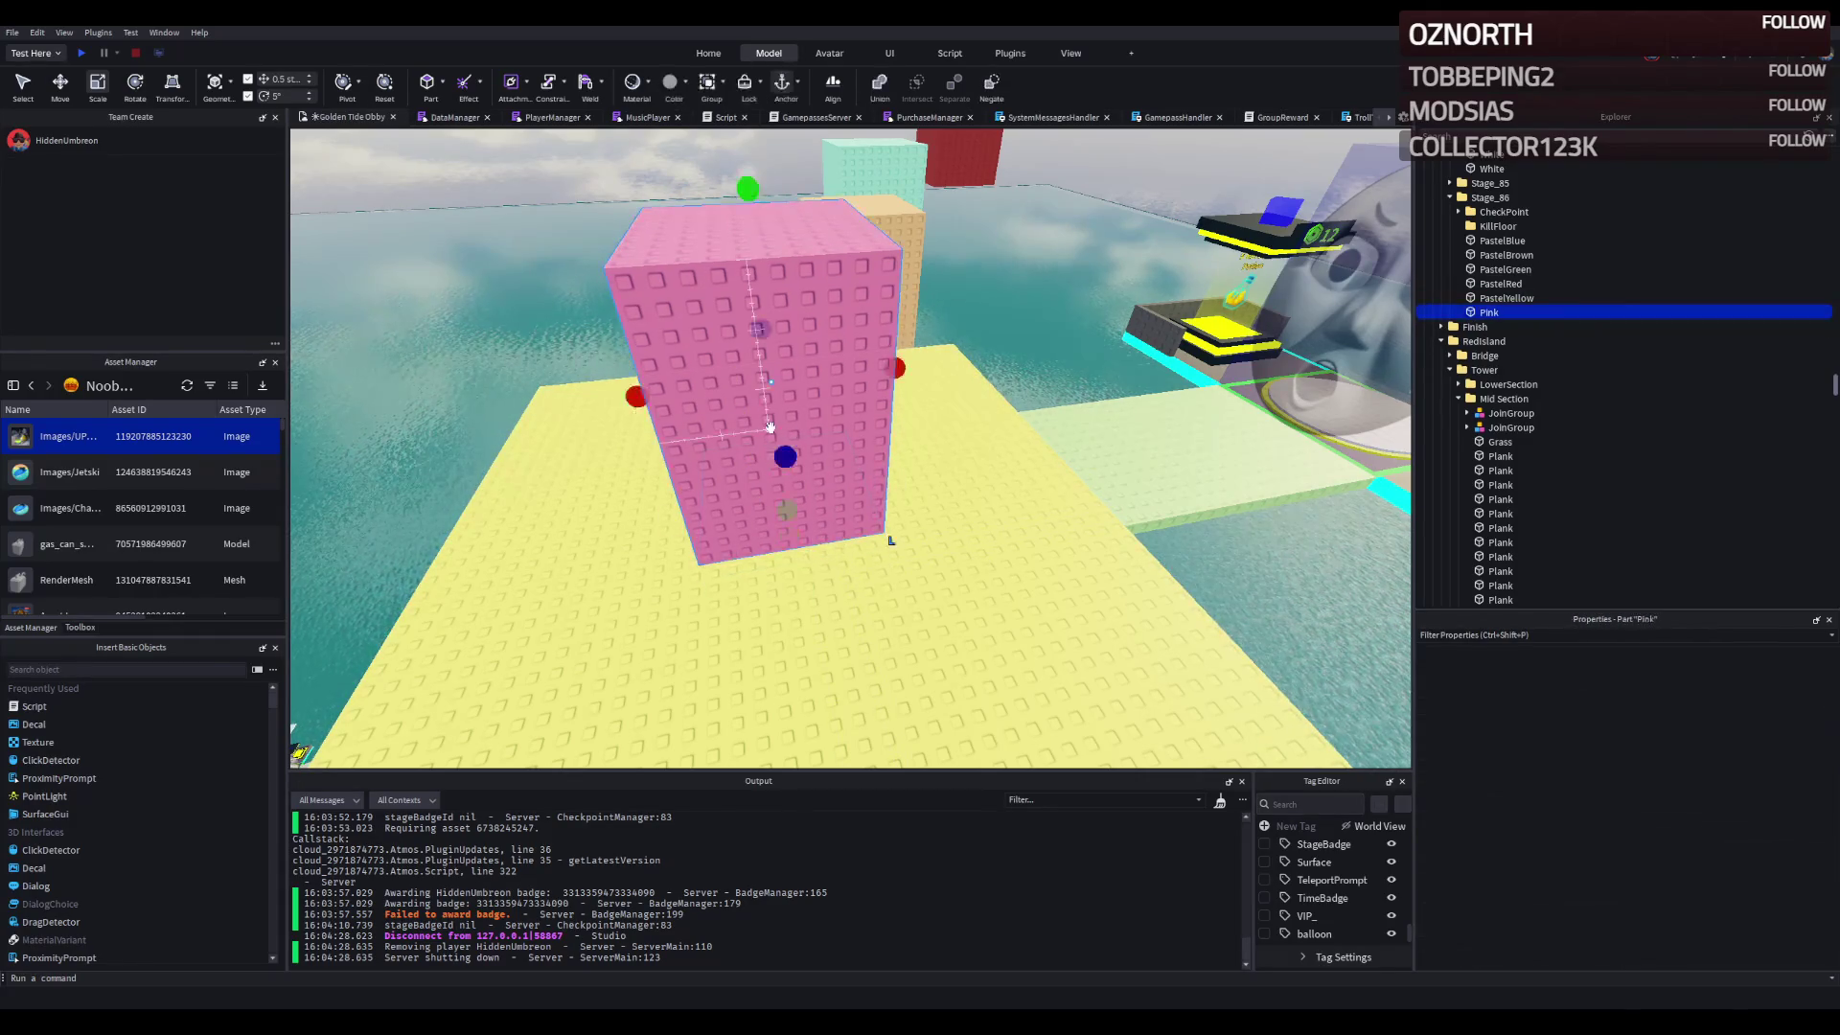
- Lower the Pink cube onto the floor and stretch it up into a 30-stud tower
{"action": "left_click_drag", "start_coordinate": [882, 283], "coordinate": [875, 323]}
{"action": "scroll", "scroll_direction": "down", "scroll_amount": 3}
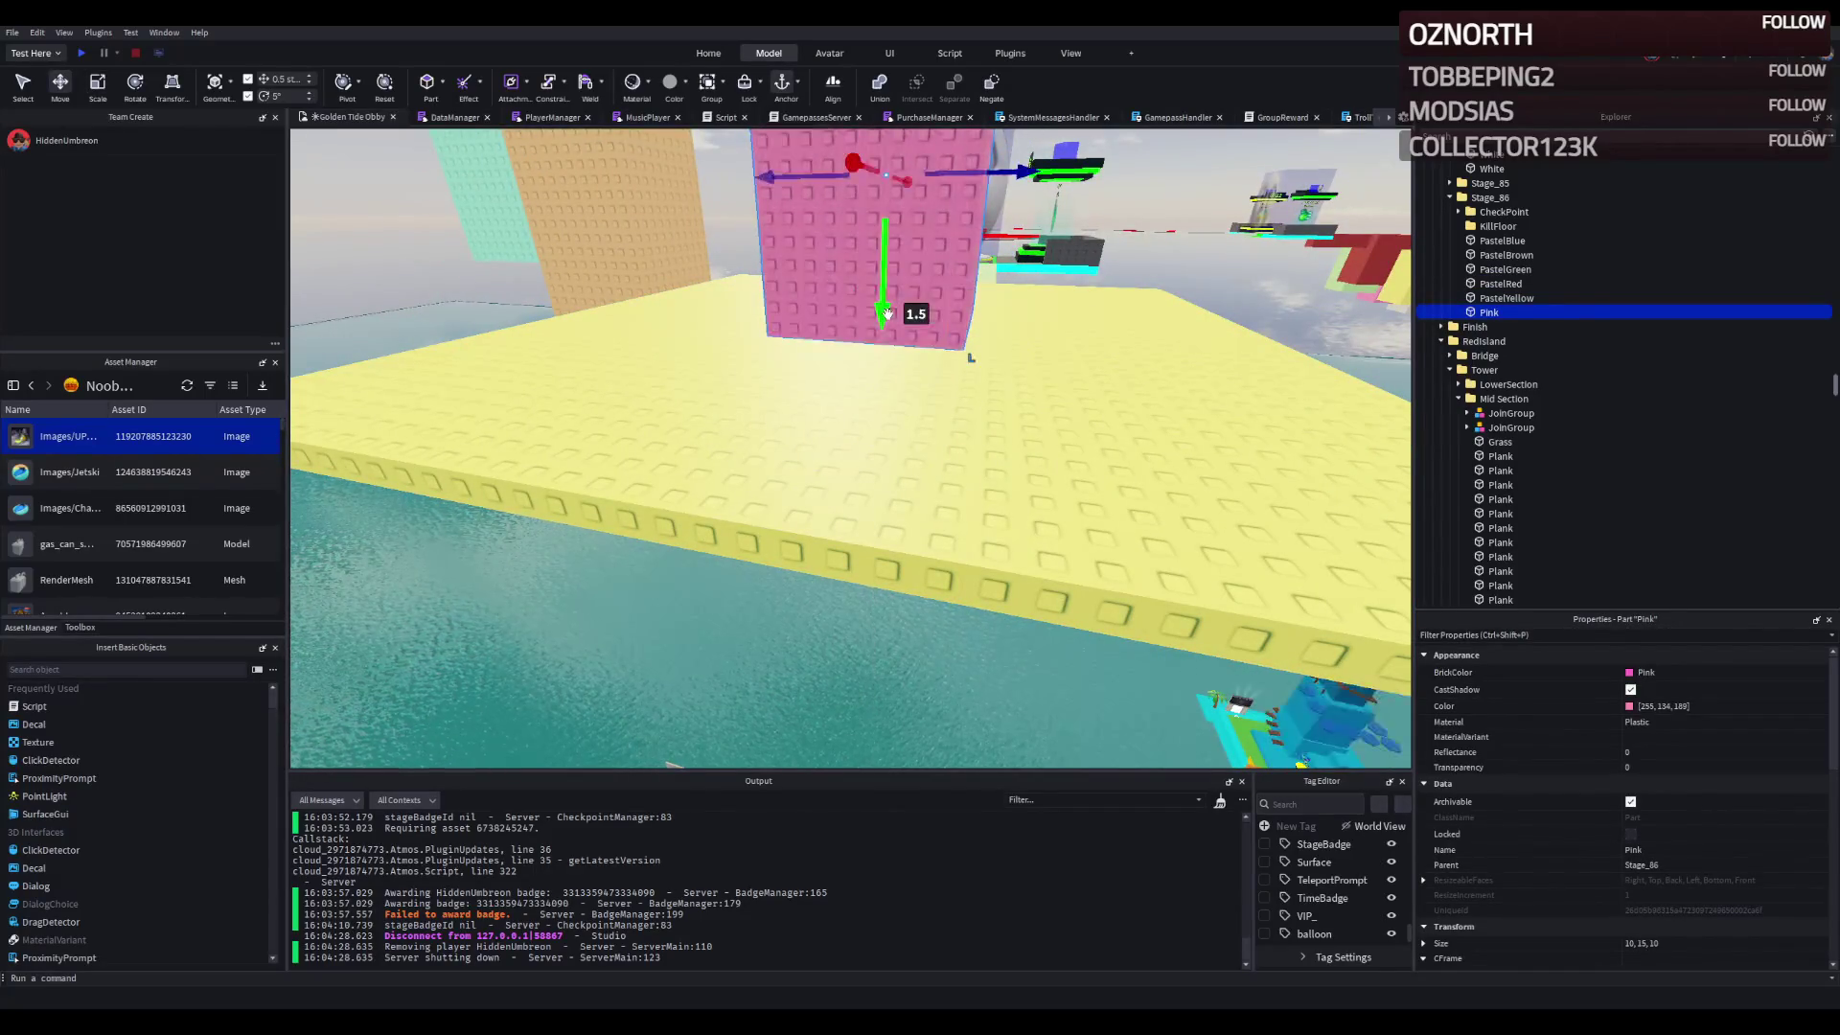
{"action": "key", "text": "ctrl+3"}
{"action": "left_click_drag", "start_coordinate": [963, 379], "coordinate": [1005, 203]}
{"action": "key", "text": "w"}
{"action": "key", "text": "a"}
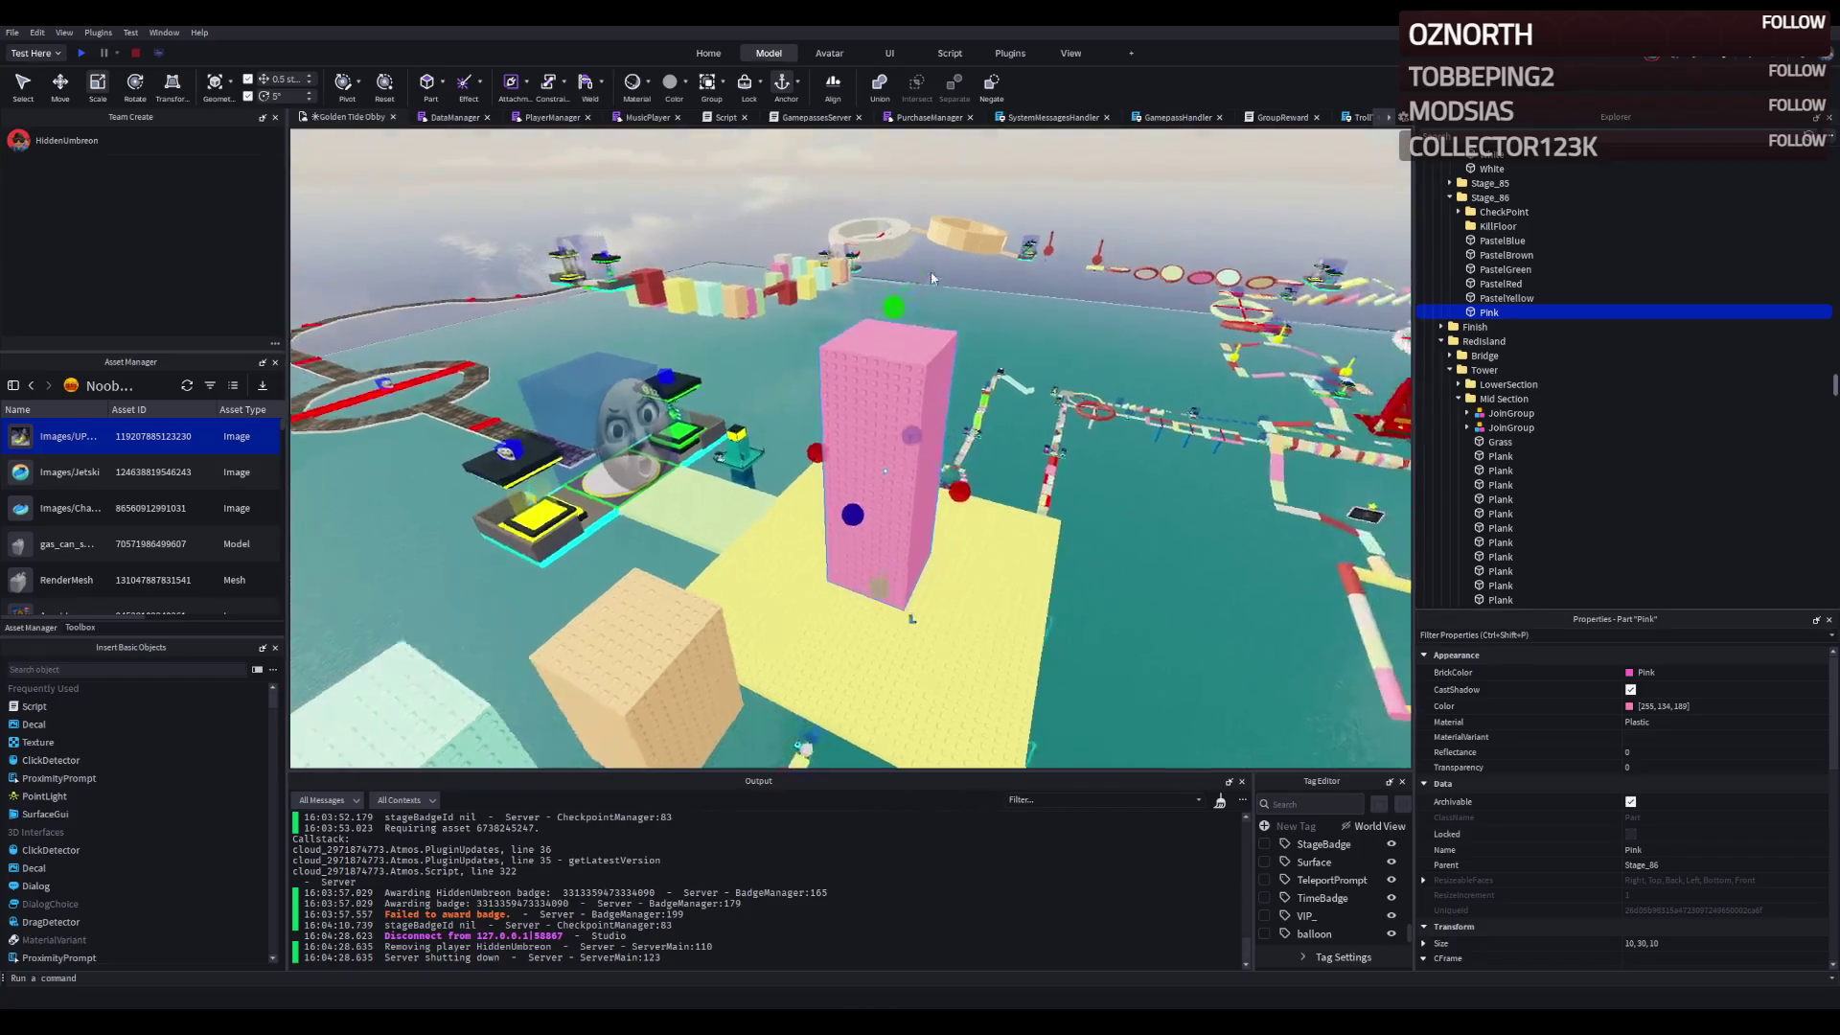
- Trim the yellow floor down to about 25×1×29 around the tower
{"action": "left_click", "coordinate": [934, 531]}
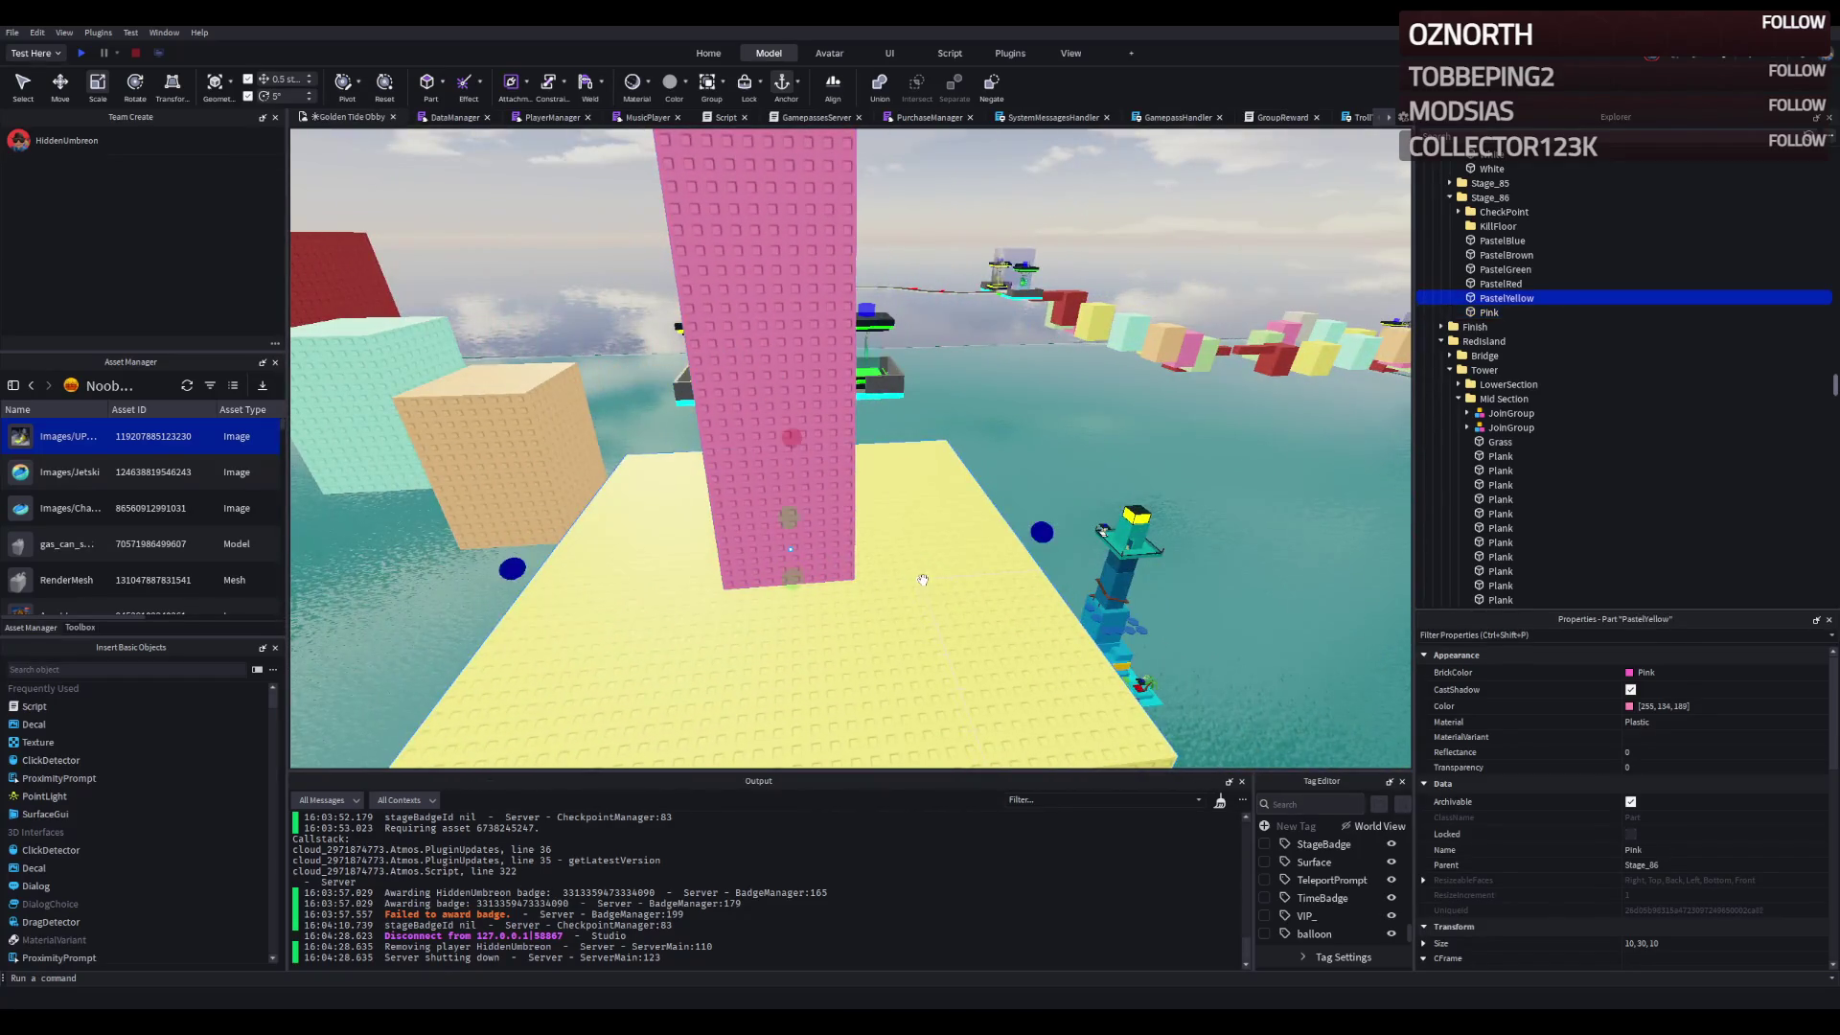
{"action": "left_click_drag", "start_coordinate": [942, 532], "coordinate": [902, 526]}
{"action": "key", "text": "s"}
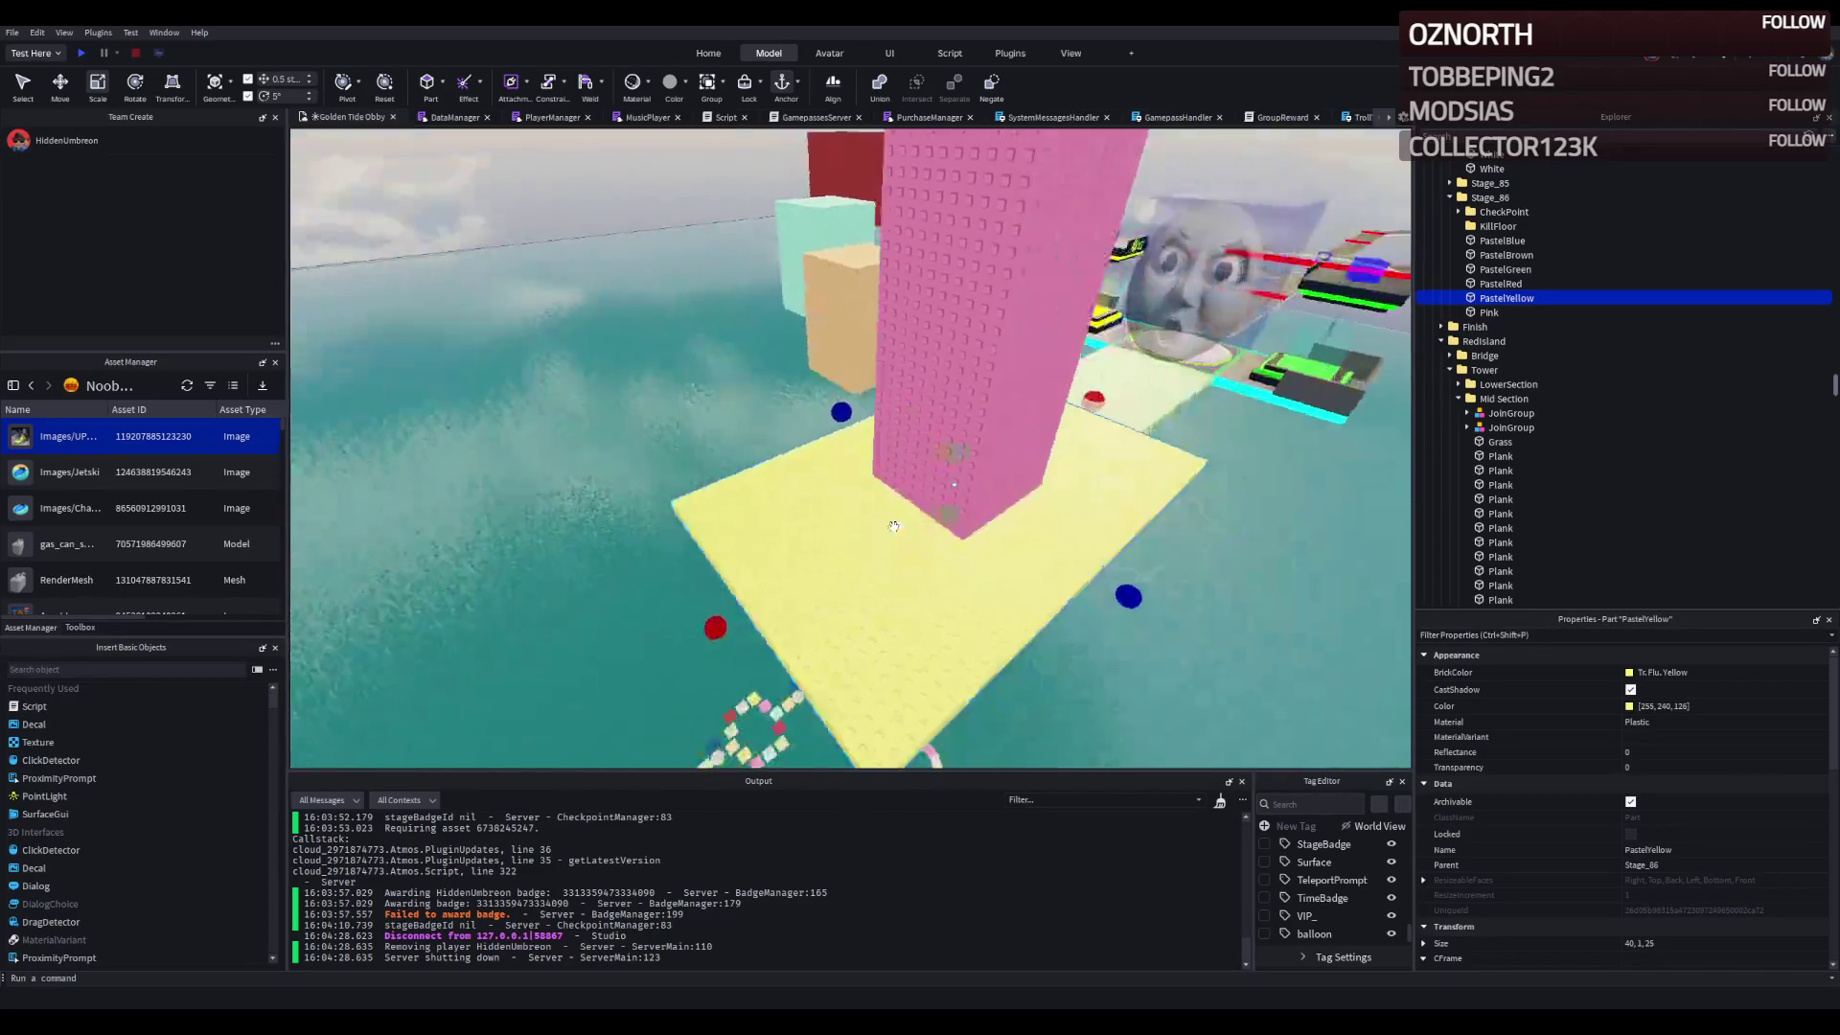
{"action": "left_click_drag", "start_coordinate": [334, 559], "coordinate": [440, 563]}
- Shift the Pink tower and yellow floor sideways together
{"action": "left_click", "coordinate": [1488, 312]}
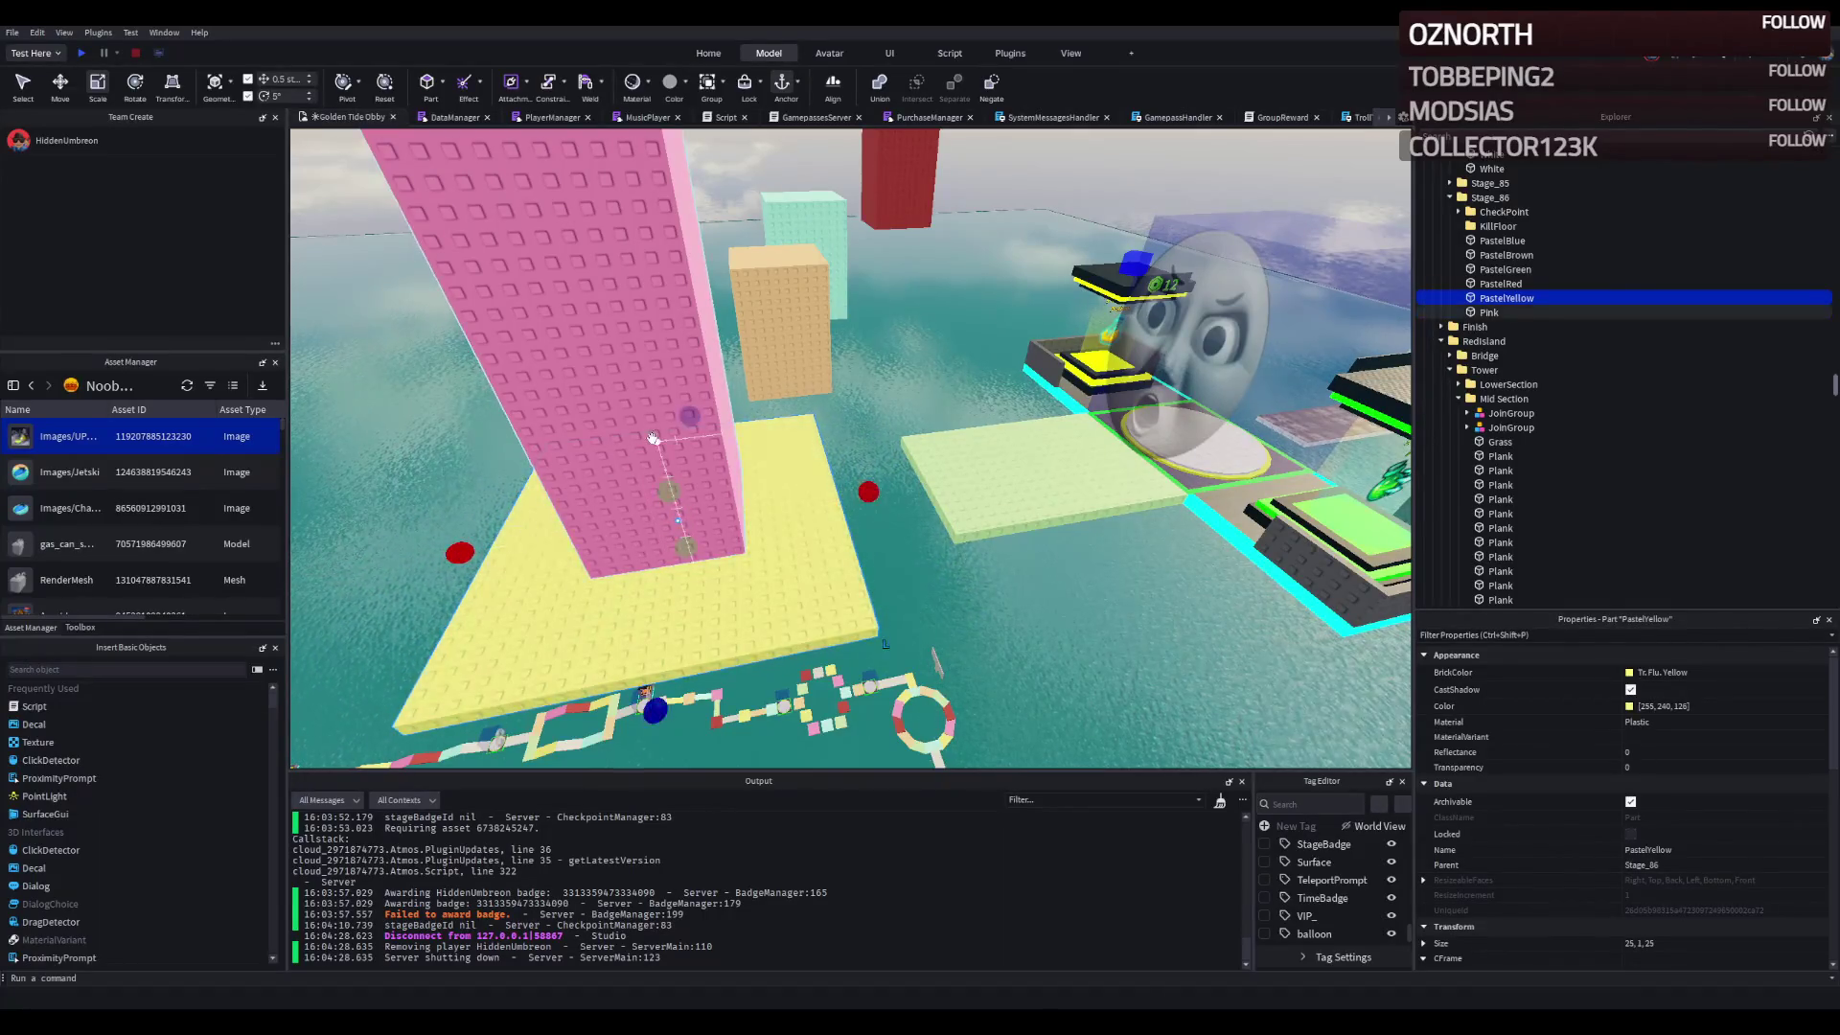
{"action": "key", "text": "ctrl+2"}
{"action": "left_click_drag", "start_coordinate": [752, 324], "coordinate": [706, 329]}
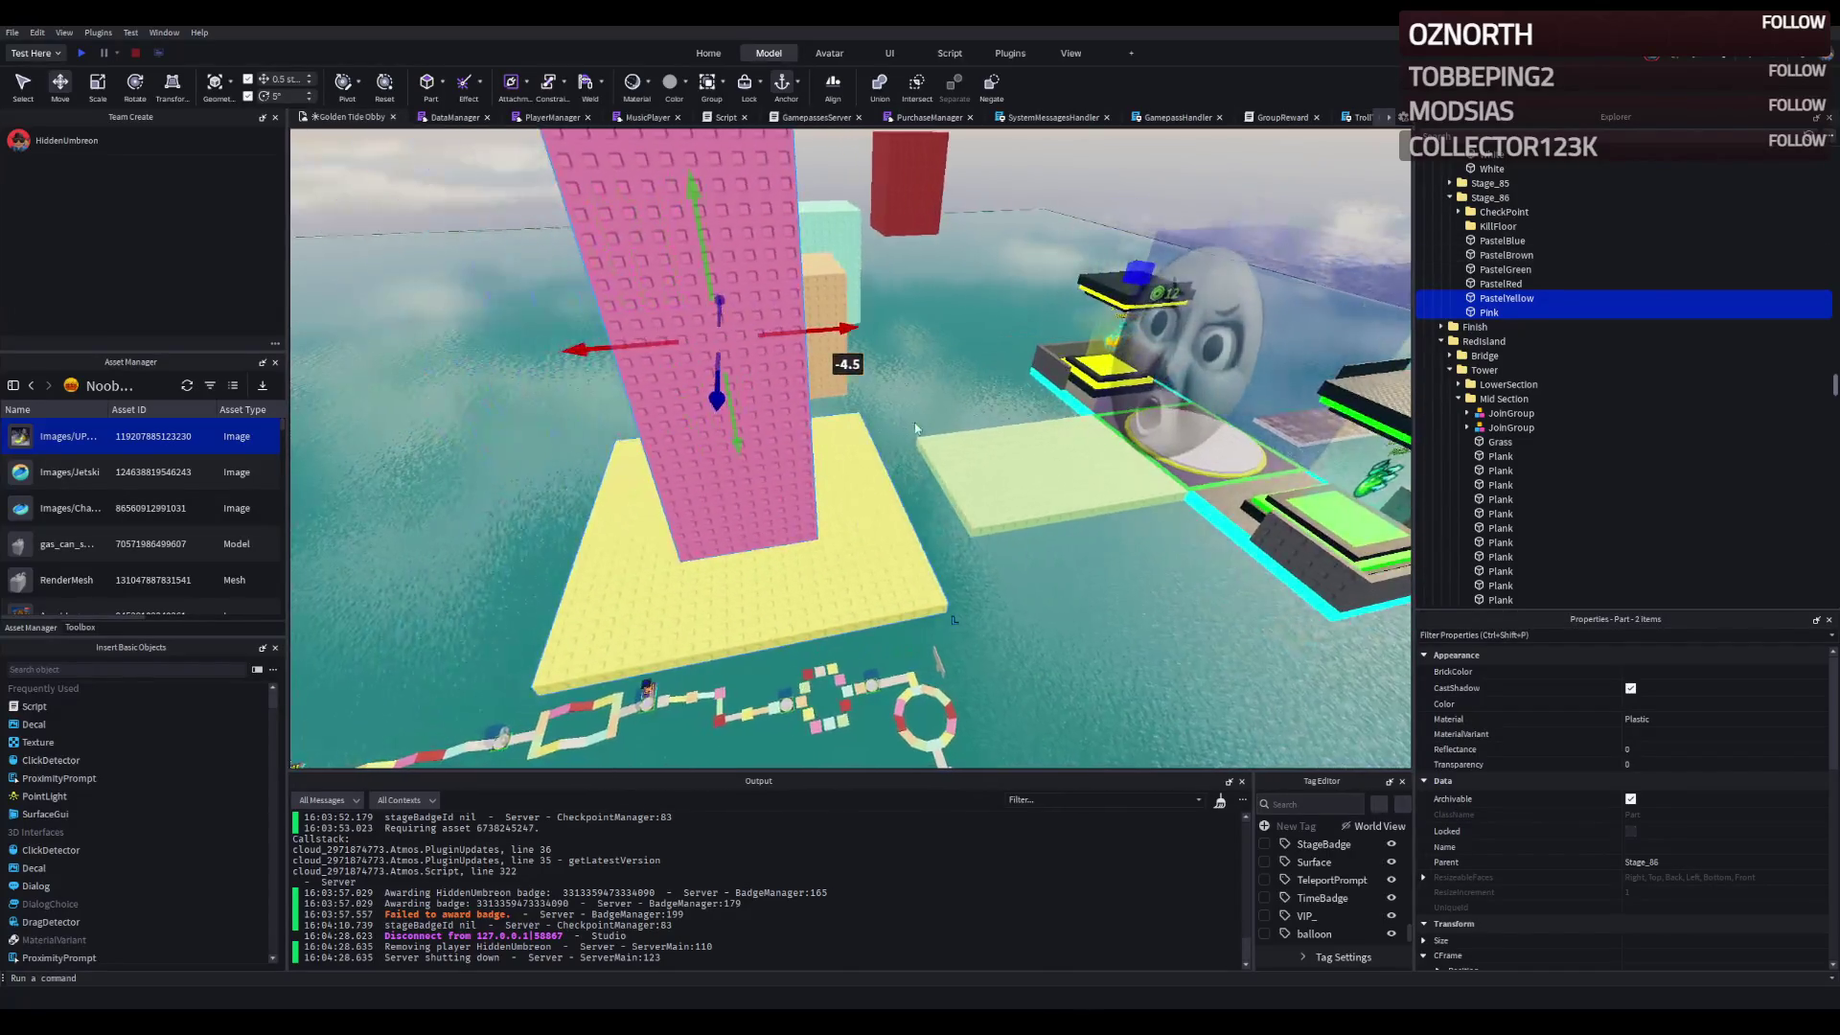
{"action": "left_click", "coordinate": [803, 412]}
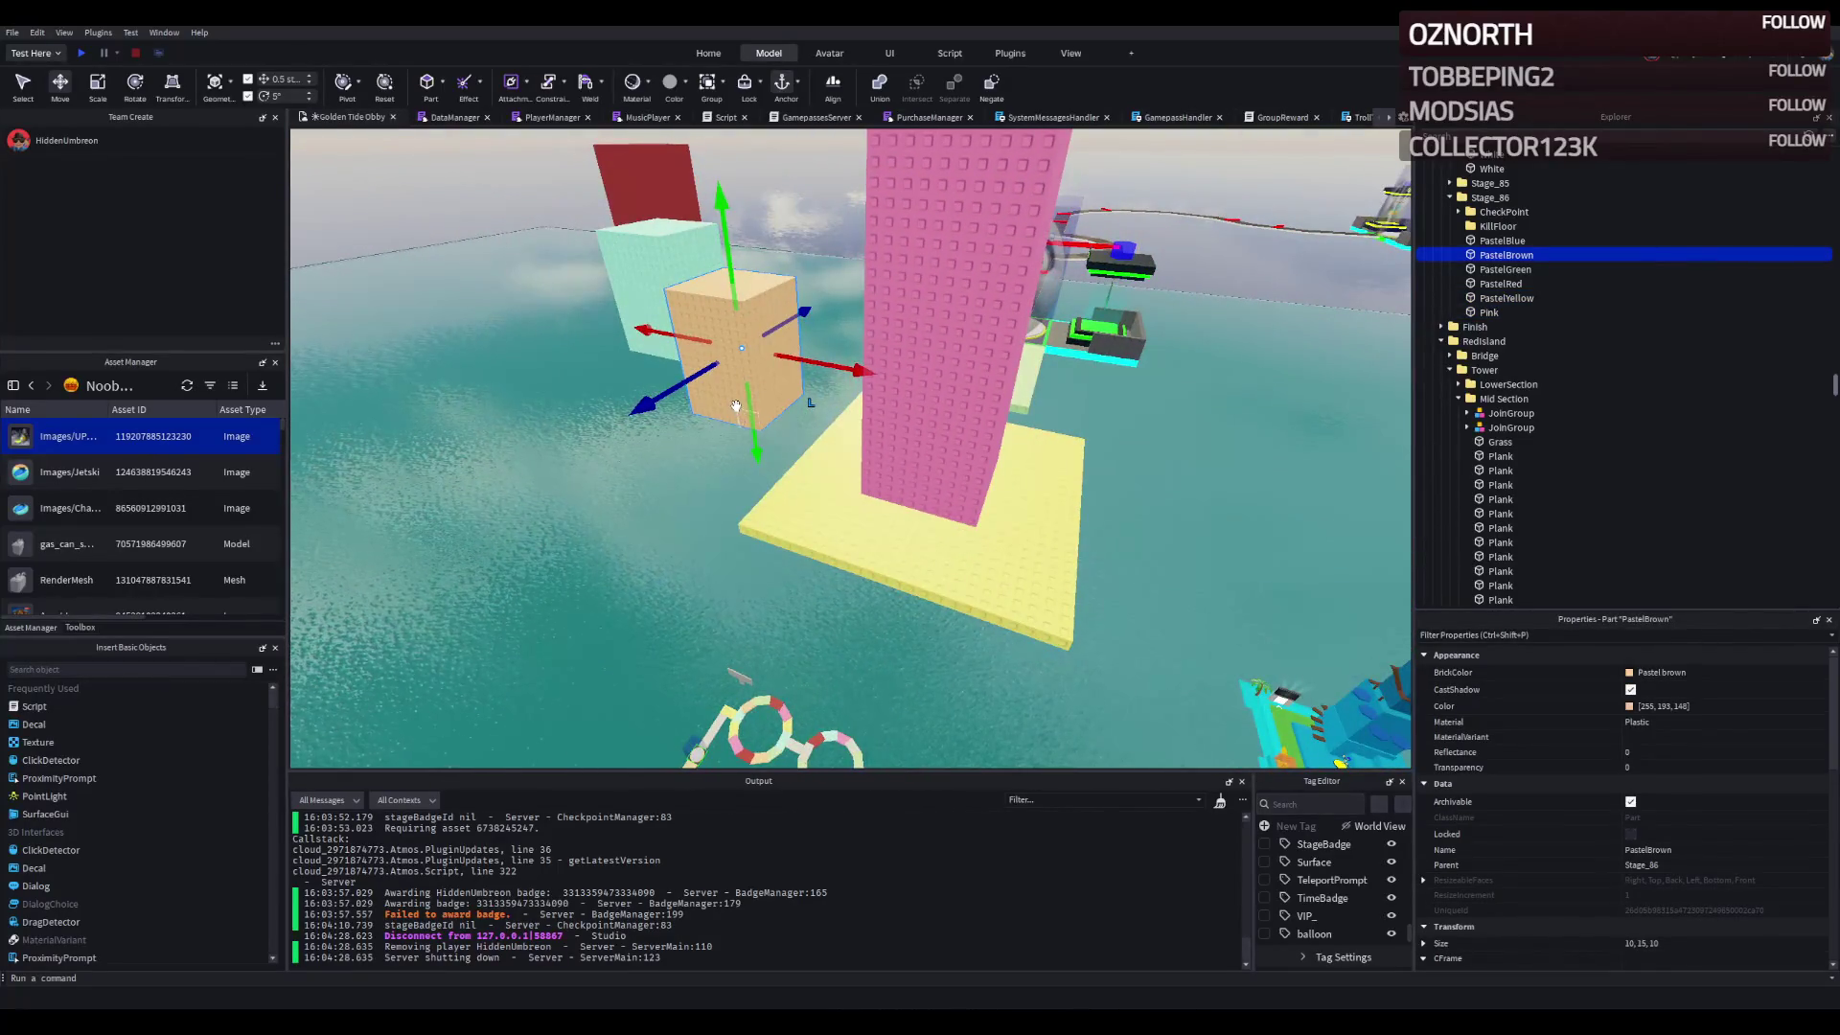
- Shorten the light-blue cube into a low step against the tower, with the tan cube beside it
{"action": "left_click_drag", "start_coordinate": [748, 428], "coordinate": [829, 477]}
{"action": "left_click_drag", "start_coordinate": [661, 288], "coordinate": [643, 496]}
{"action": "key", "text": "ctrl+3"}
{"action": "left_click_drag", "start_coordinate": [817, 303], "coordinate": [809, 441]}
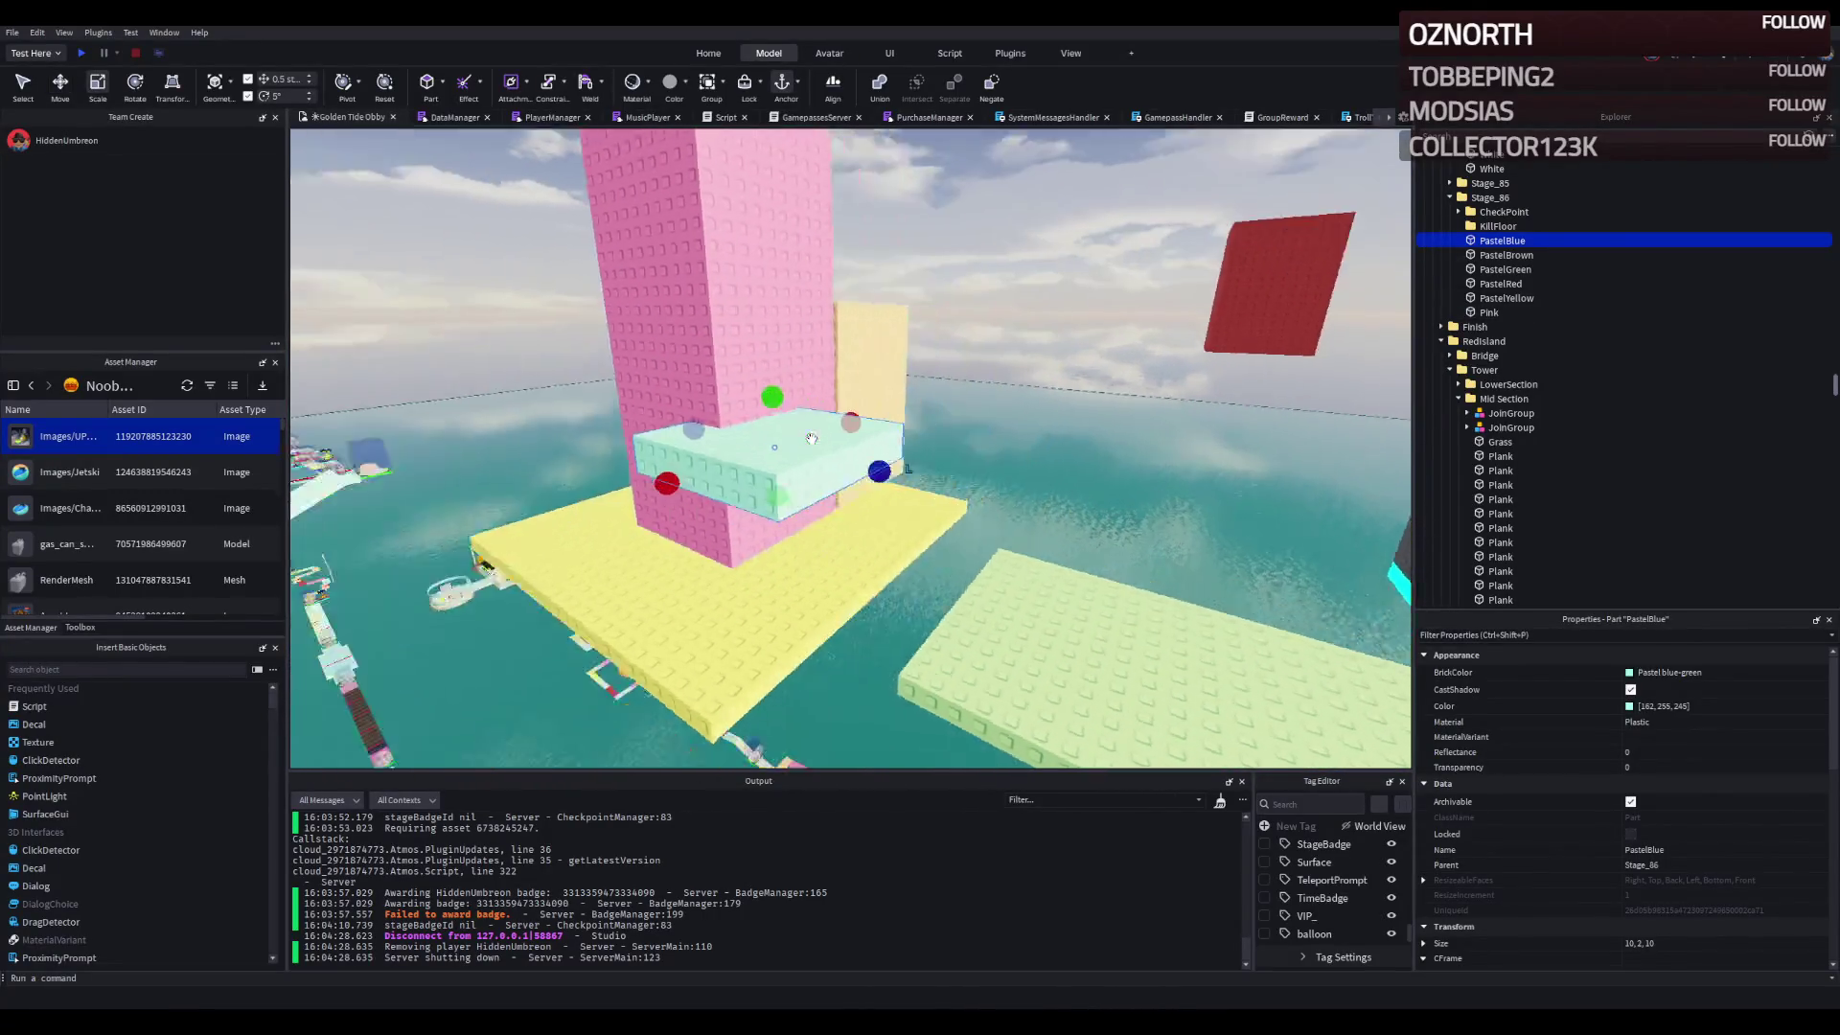
{"action": "key", "text": "w"}
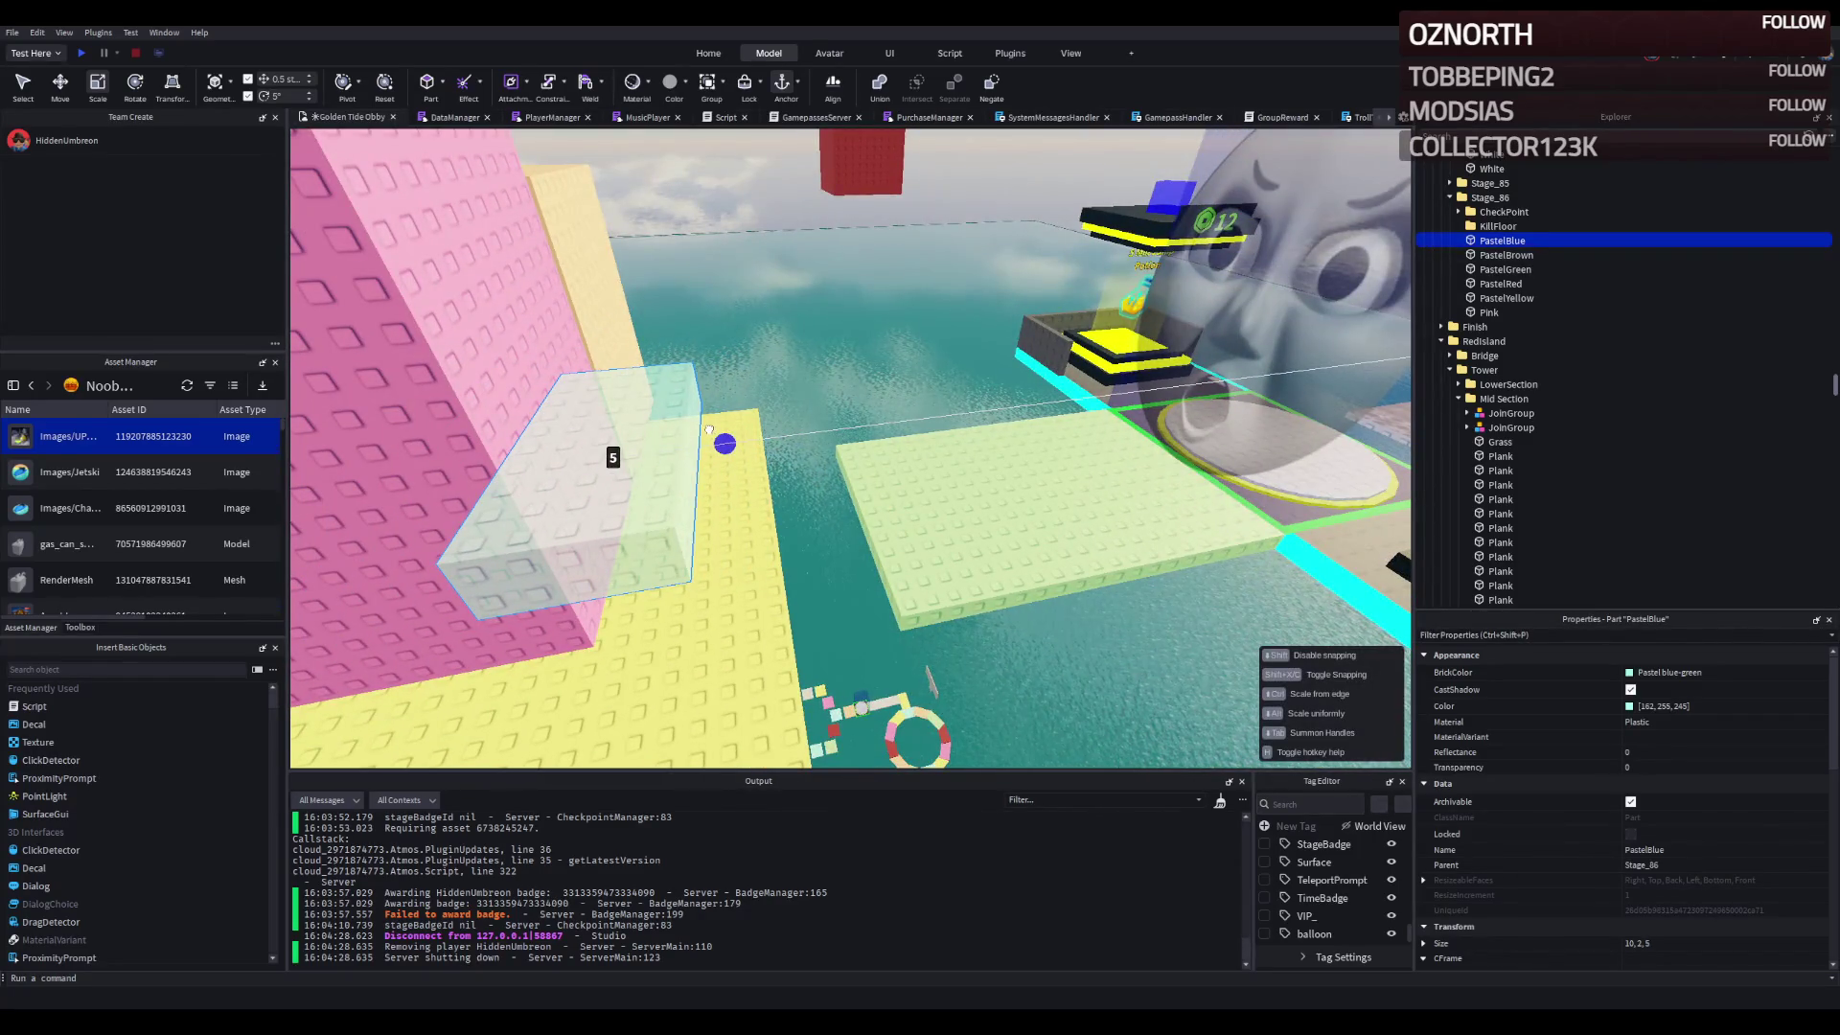
{"action": "left_click_drag", "start_coordinate": [498, 412], "coordinate": [765, 546]}
{"action": "scroll", "scroll_direction": "up", "scroll_amount": 3}
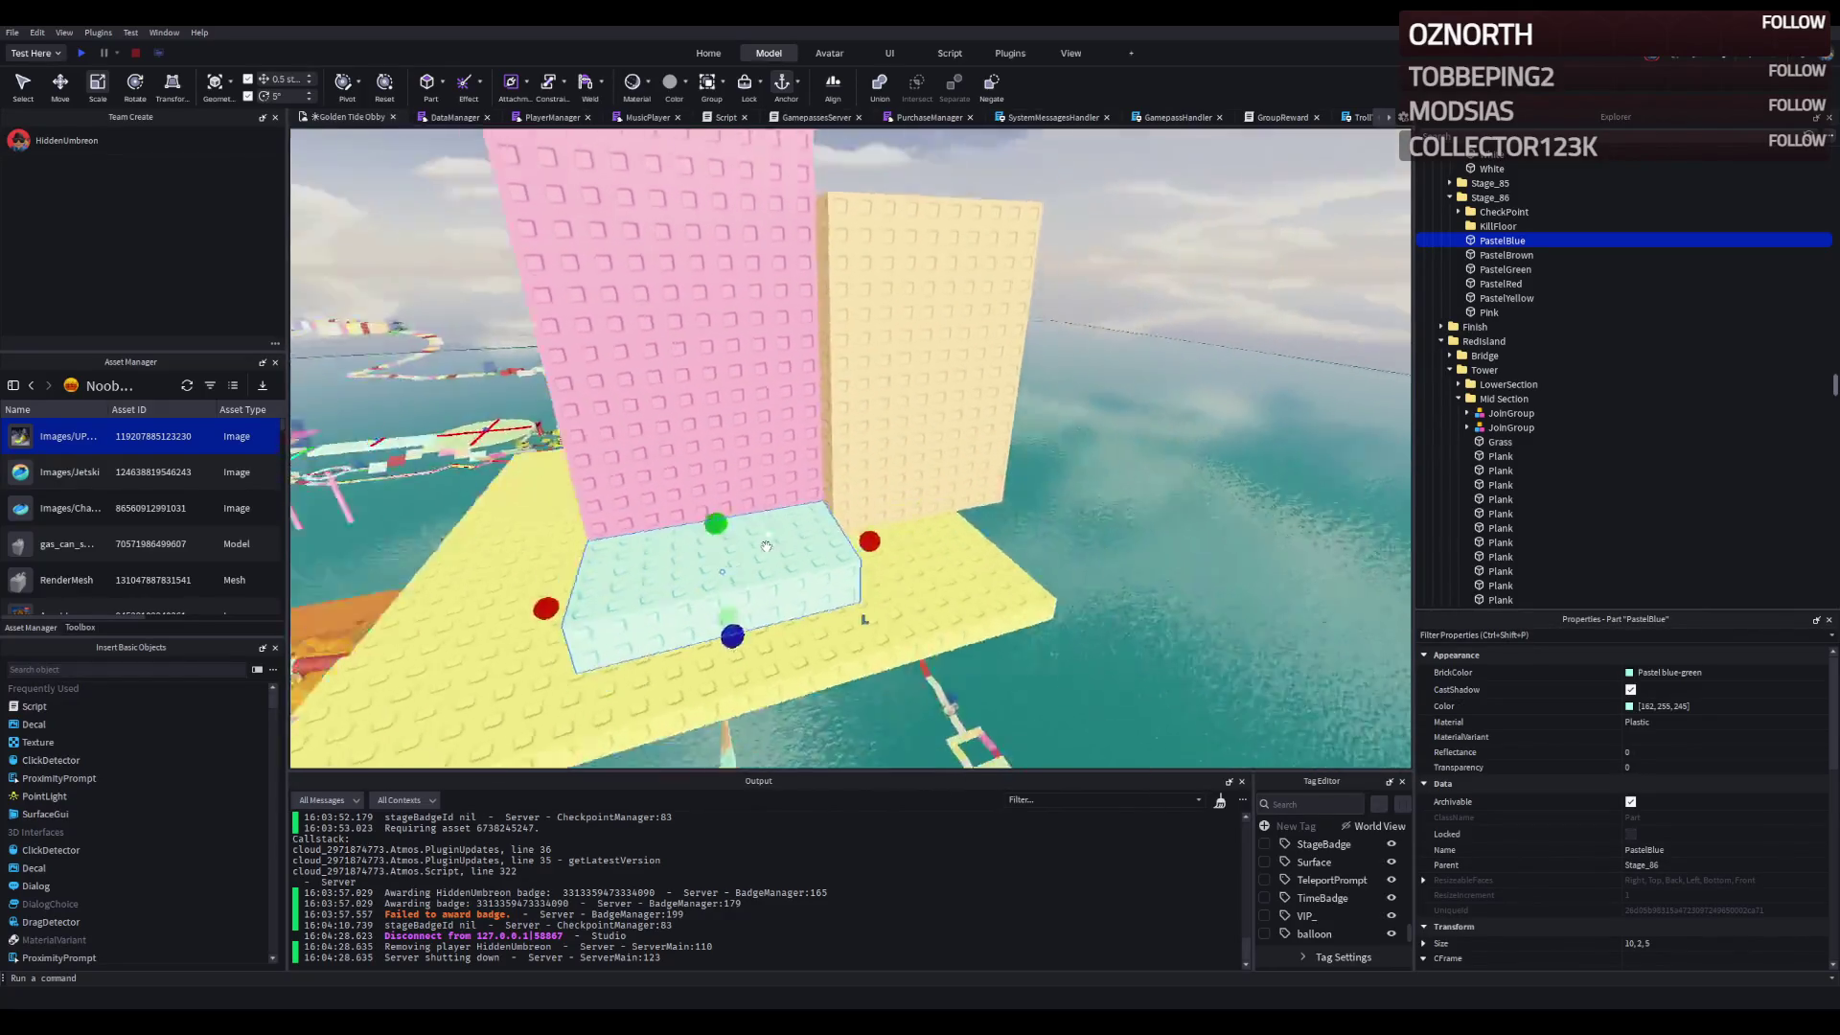
{"action": "scroll", "scroll_direction": "down", "scroll_amount": 3}
{"action": "scroll", "scroll_direction": "up", "scroll_amount": 3}
{"action": "scroll", "scroll_direction": "down", "scroll_amount": 3}
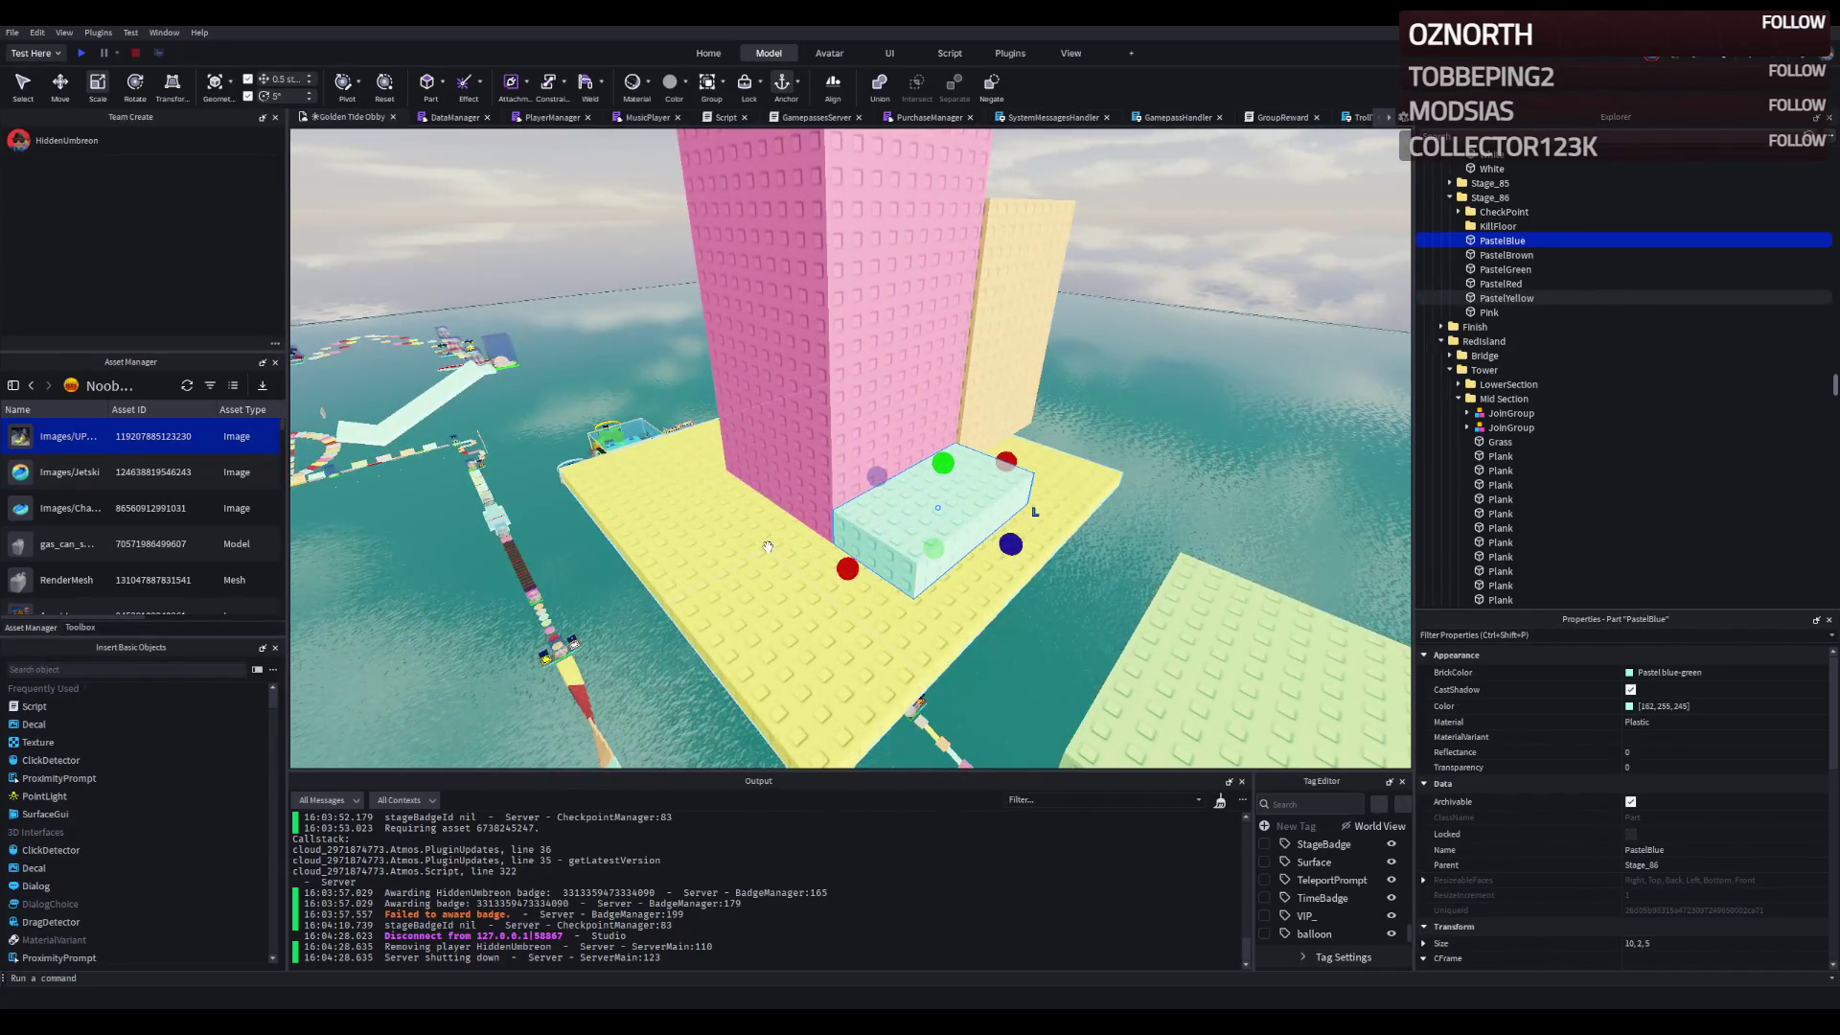
{"action": "scroll", "scroll_direction": "up", "scroll_amount": 3}
- Duplicate and rotate the blue step, giving the tan slab the same step size on the floor
{"action": "key", "text": "ctrl+d"}
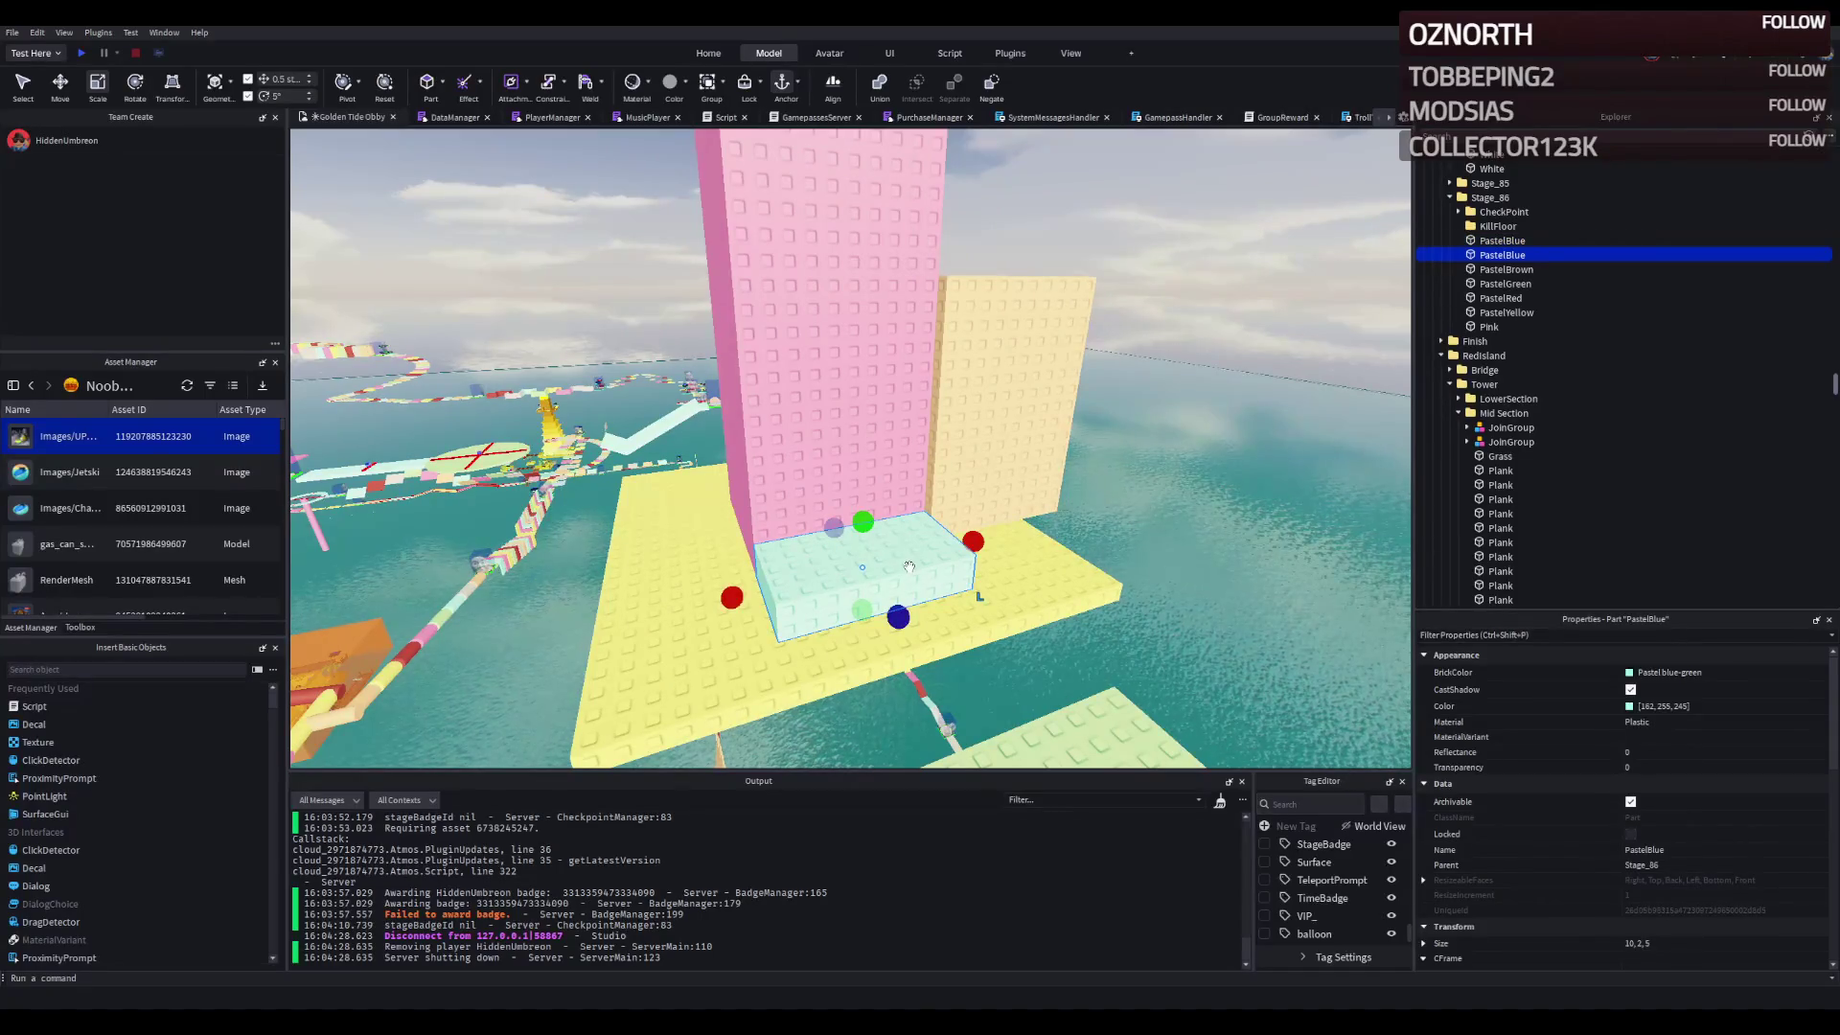
{"action": "key", "text": "ctrl+r"}
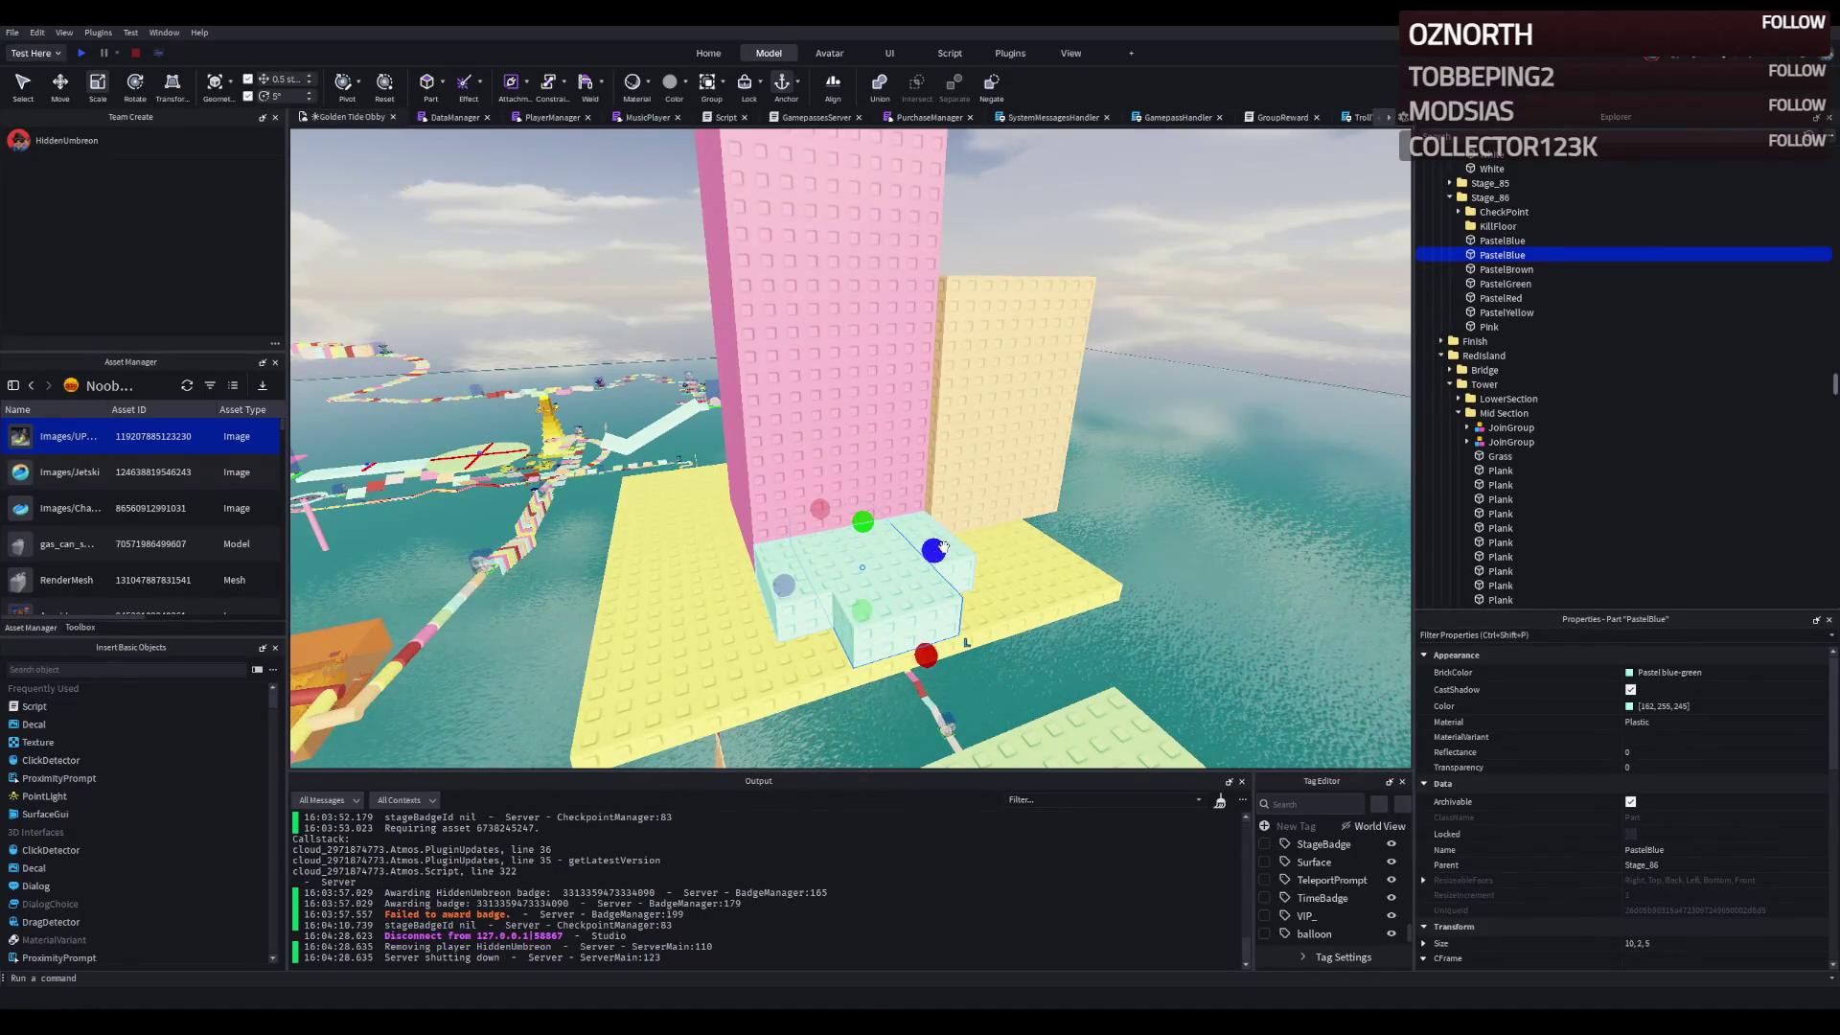
{"action": "left_click", "coordinate": [1716, 943]}
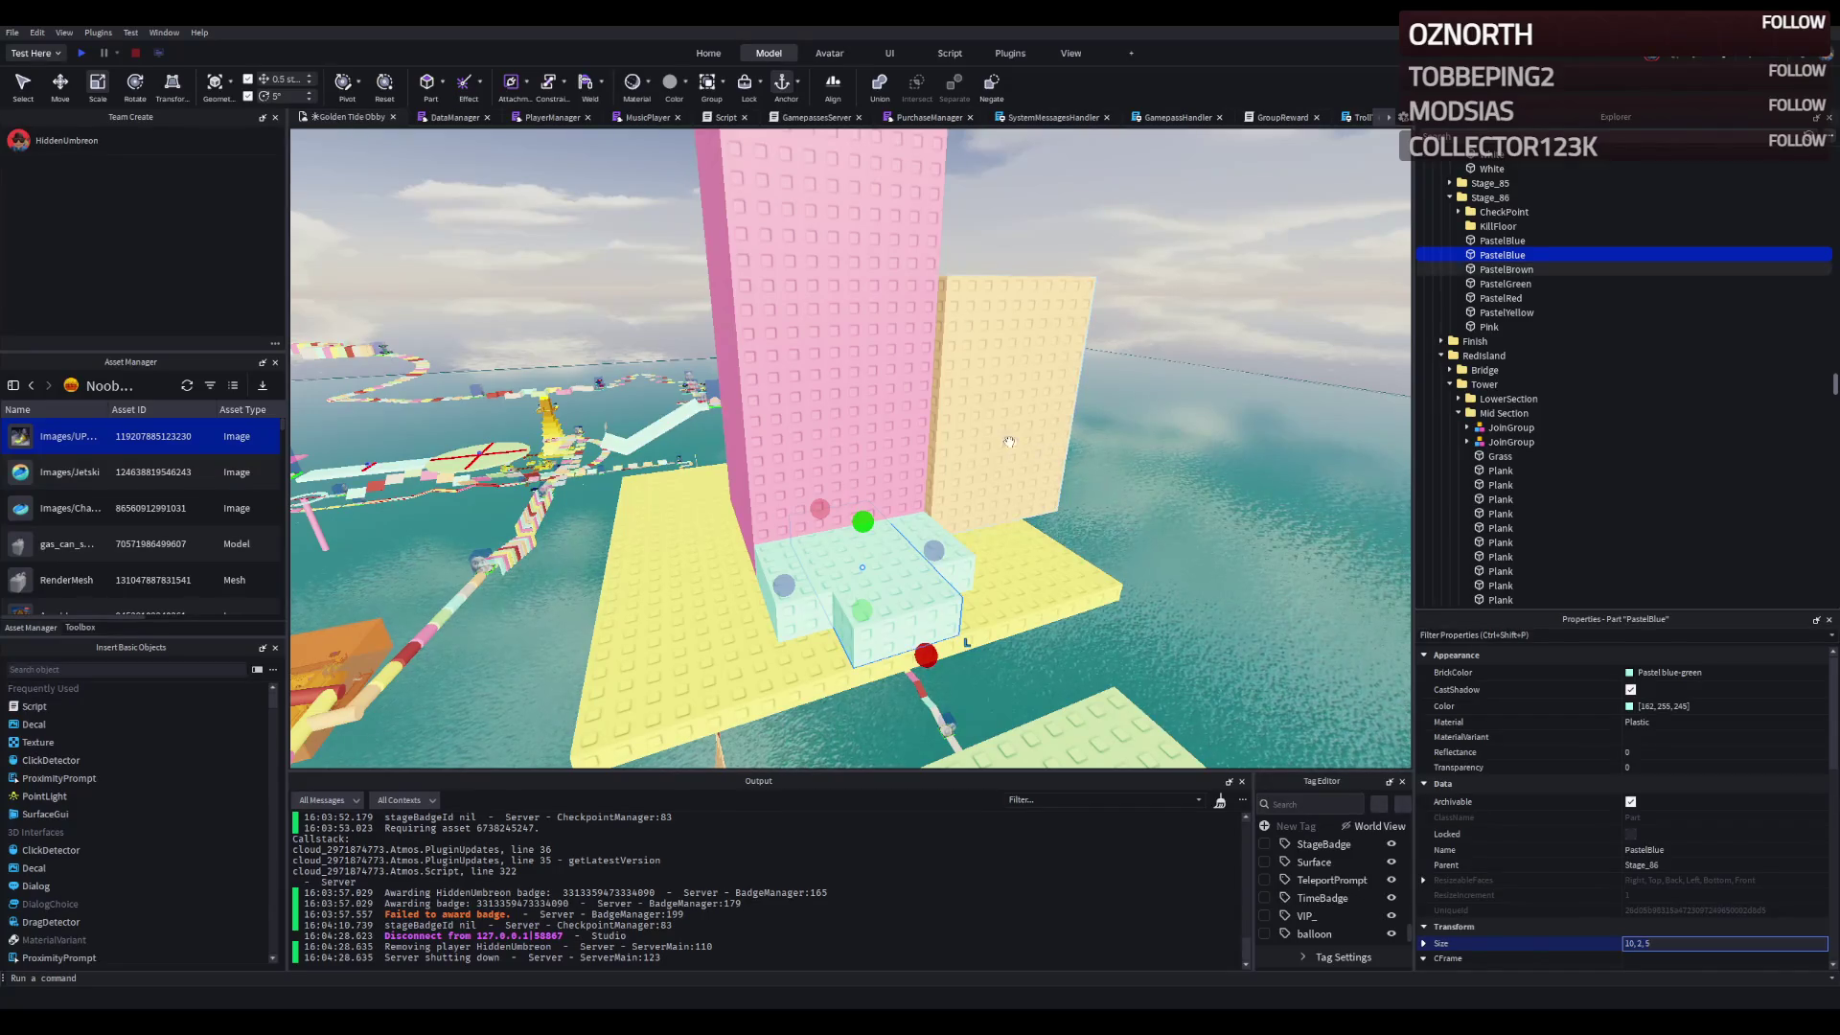
{"action": "left_click", "coordinate": [1014, 442]}
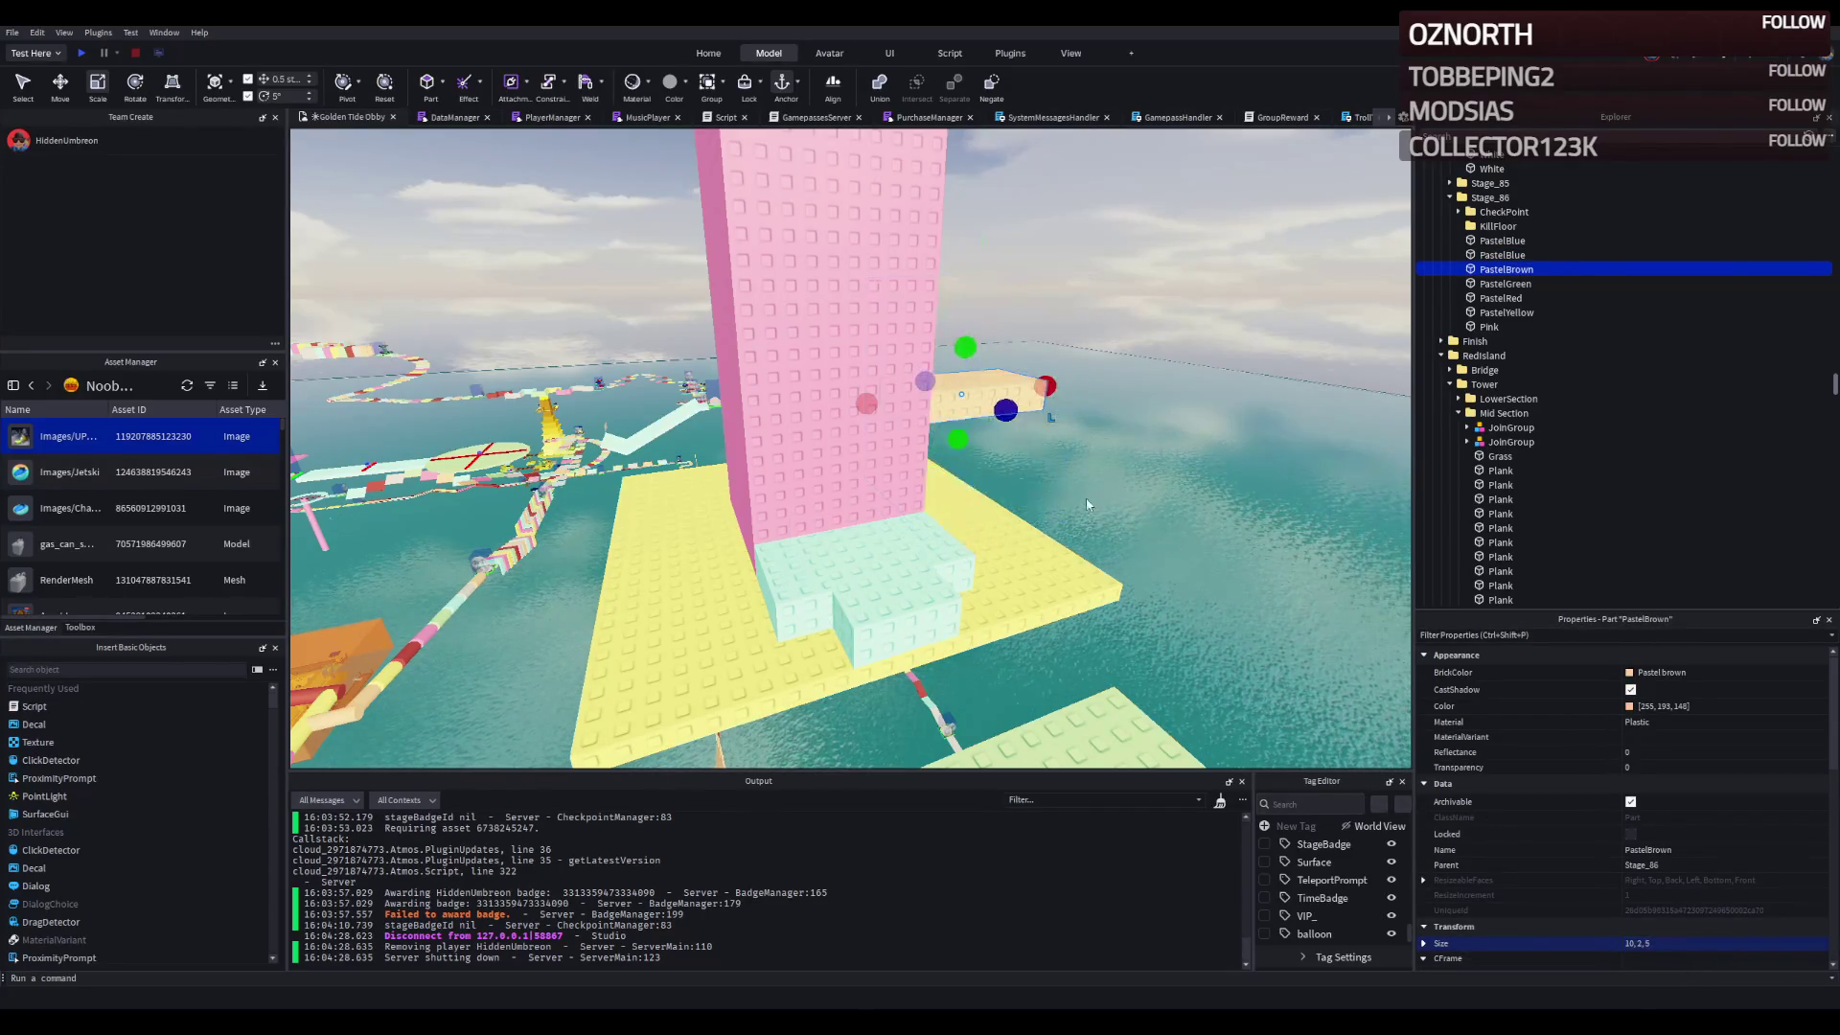
{"action": "left_click_drag", "start_coordinate": [985, 393], "coordinate": [764, 621]}
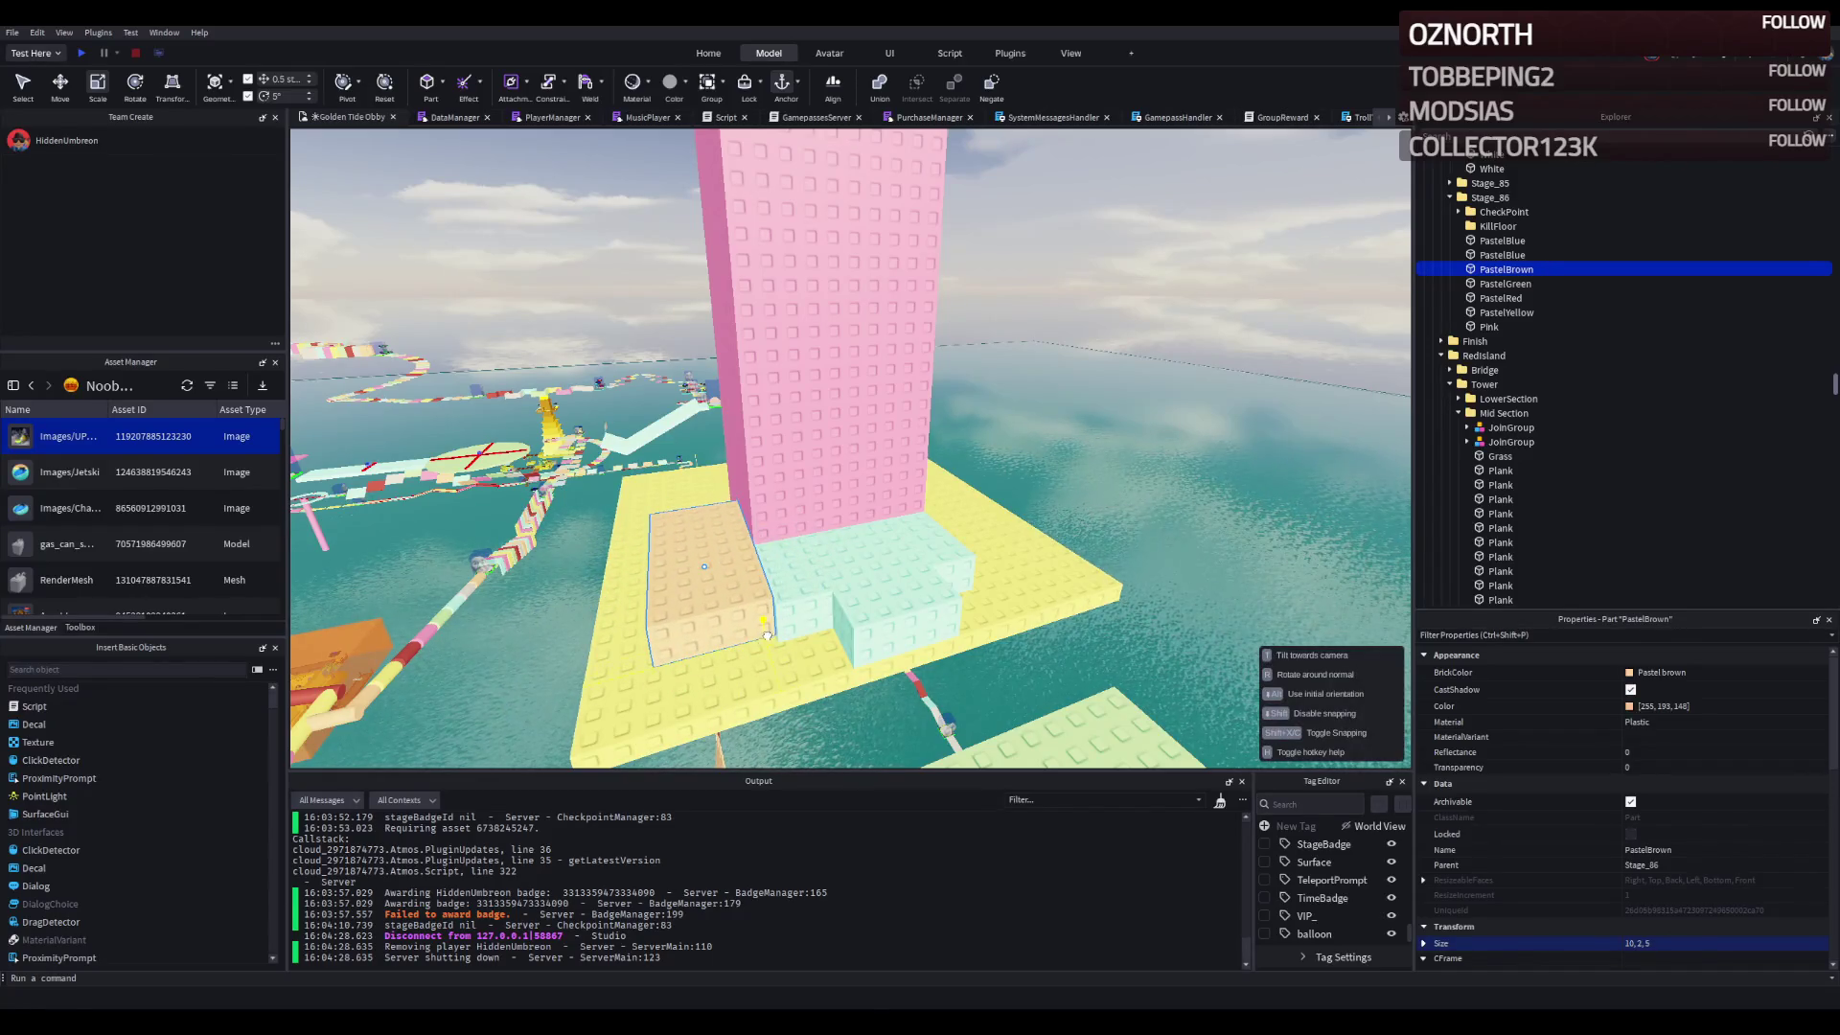
- Raise the 10×2×5 PastelBrown slab partway up beside the Pink tower
{"action": "key", "text": "ctrl+2"}
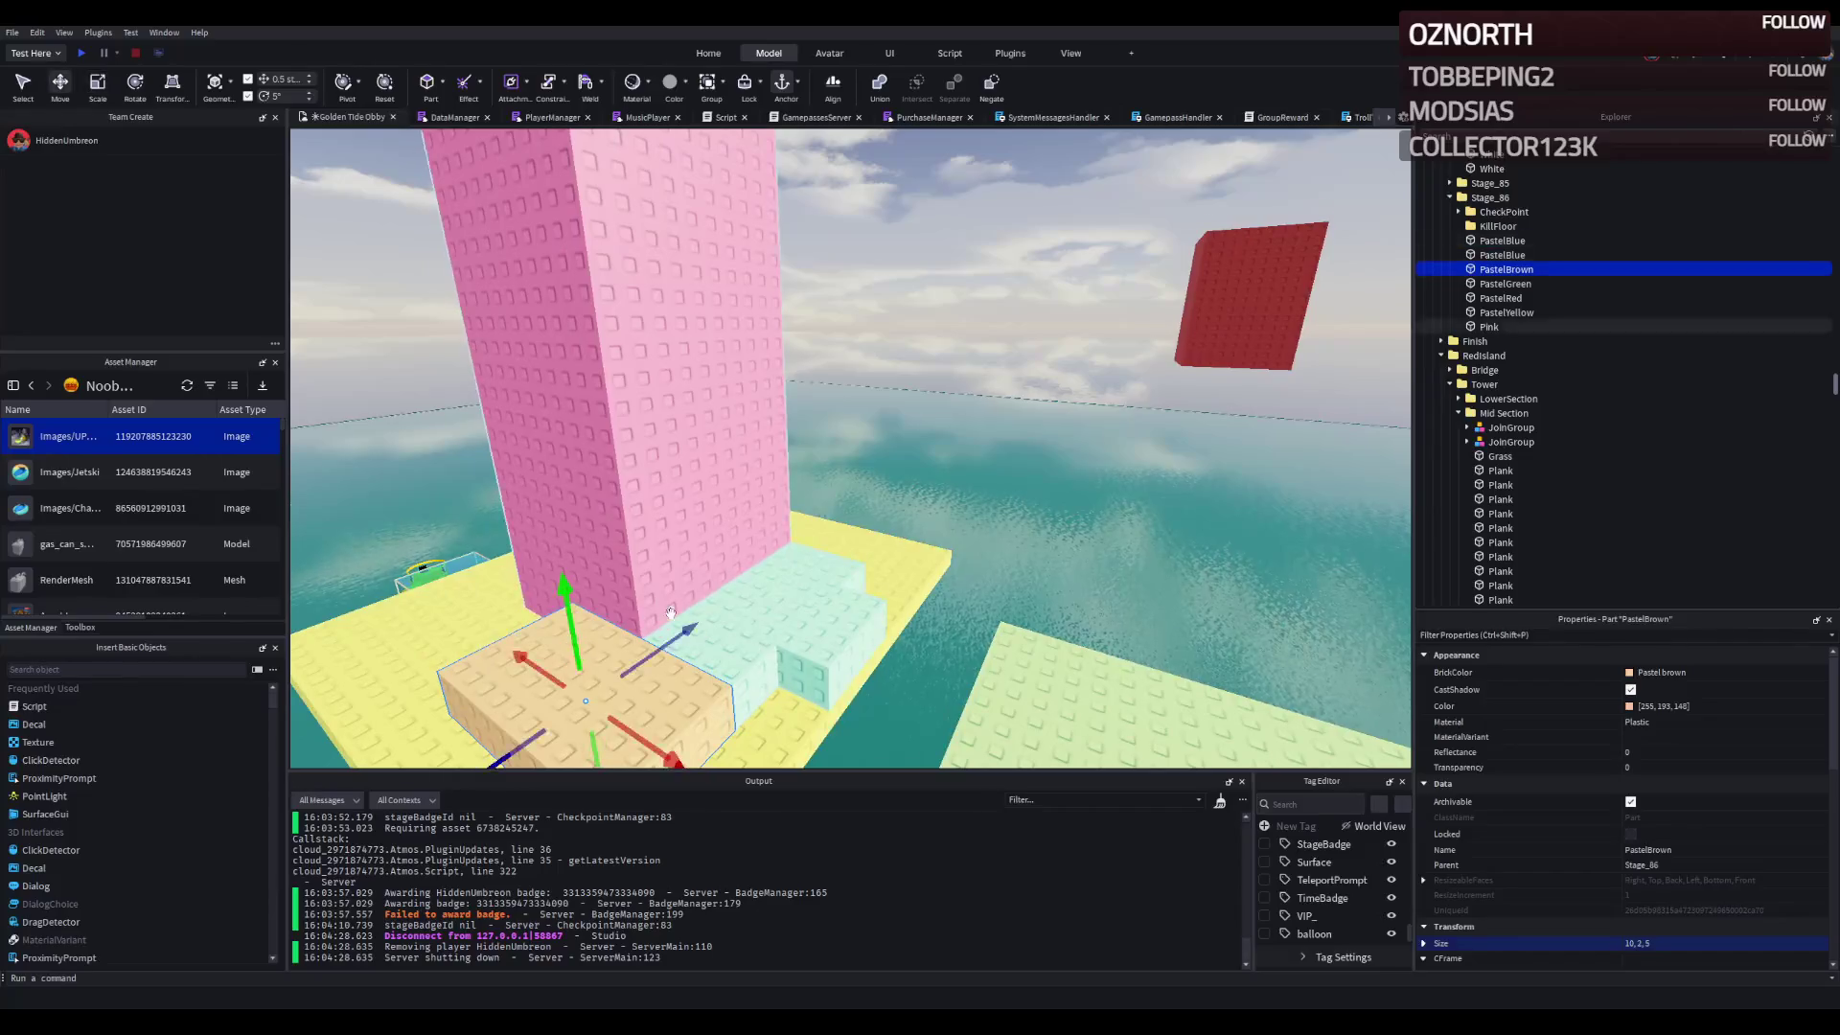
{"action": "left_click_drag", "start_coordinate": [606, 532], "coordinate": [588, 464]}
{"action": "left_click_drag", "start_coordinate": [598, 618], "coordinate": [635, 497]}
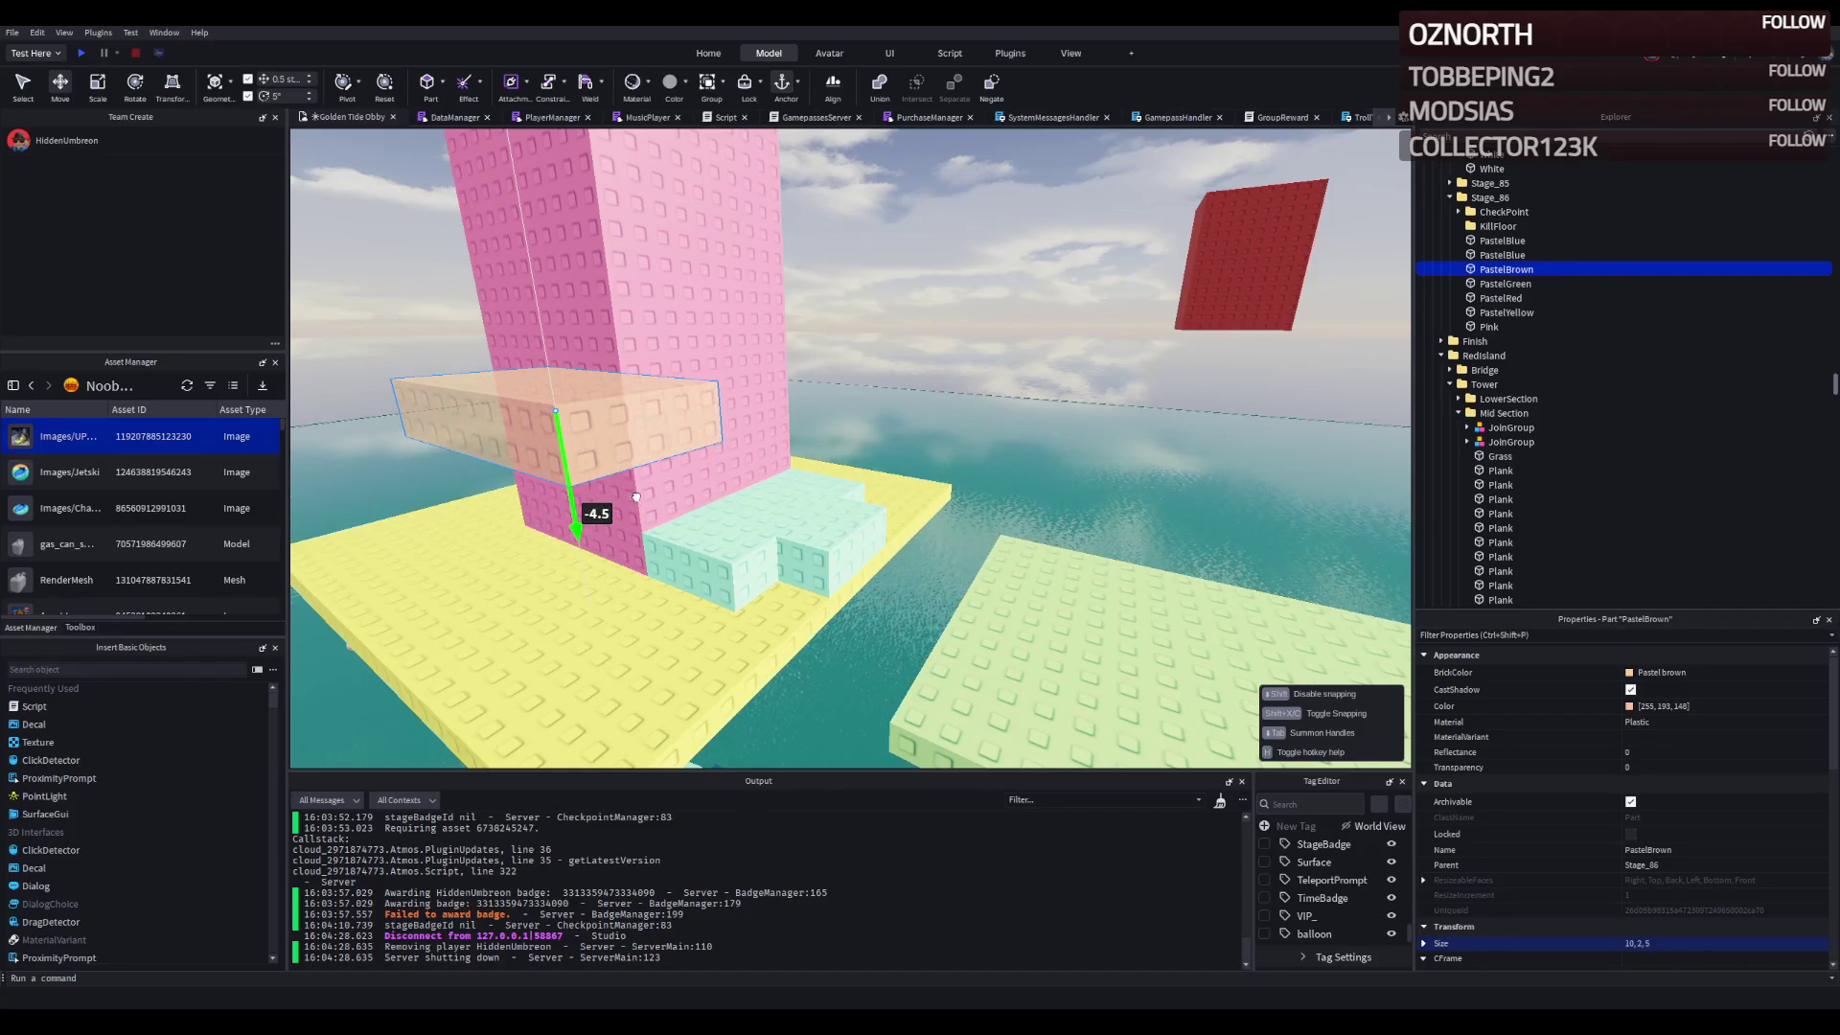
{"action": "key", "text": "w"}
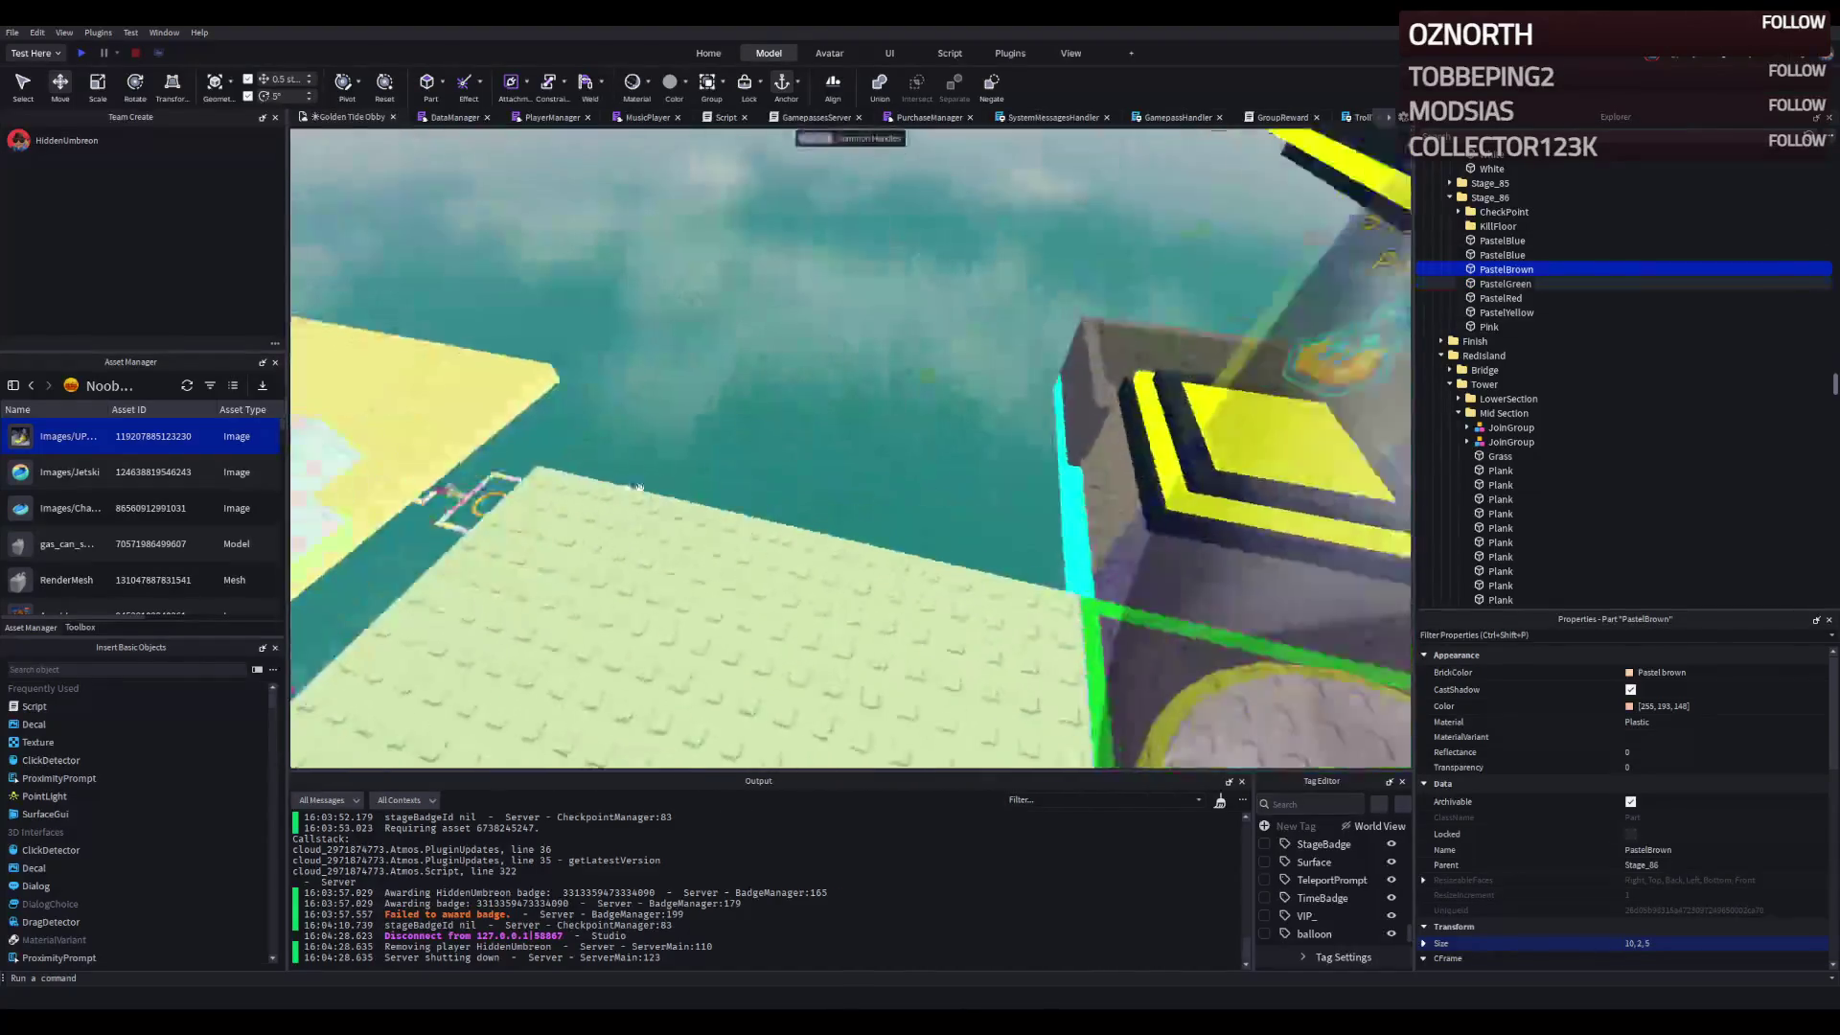
- Run and jump the avatar along the pastel steps beside the Pink tower in Play mode, then stop
{"action": "left_click", "coordinate": [82, 53]}
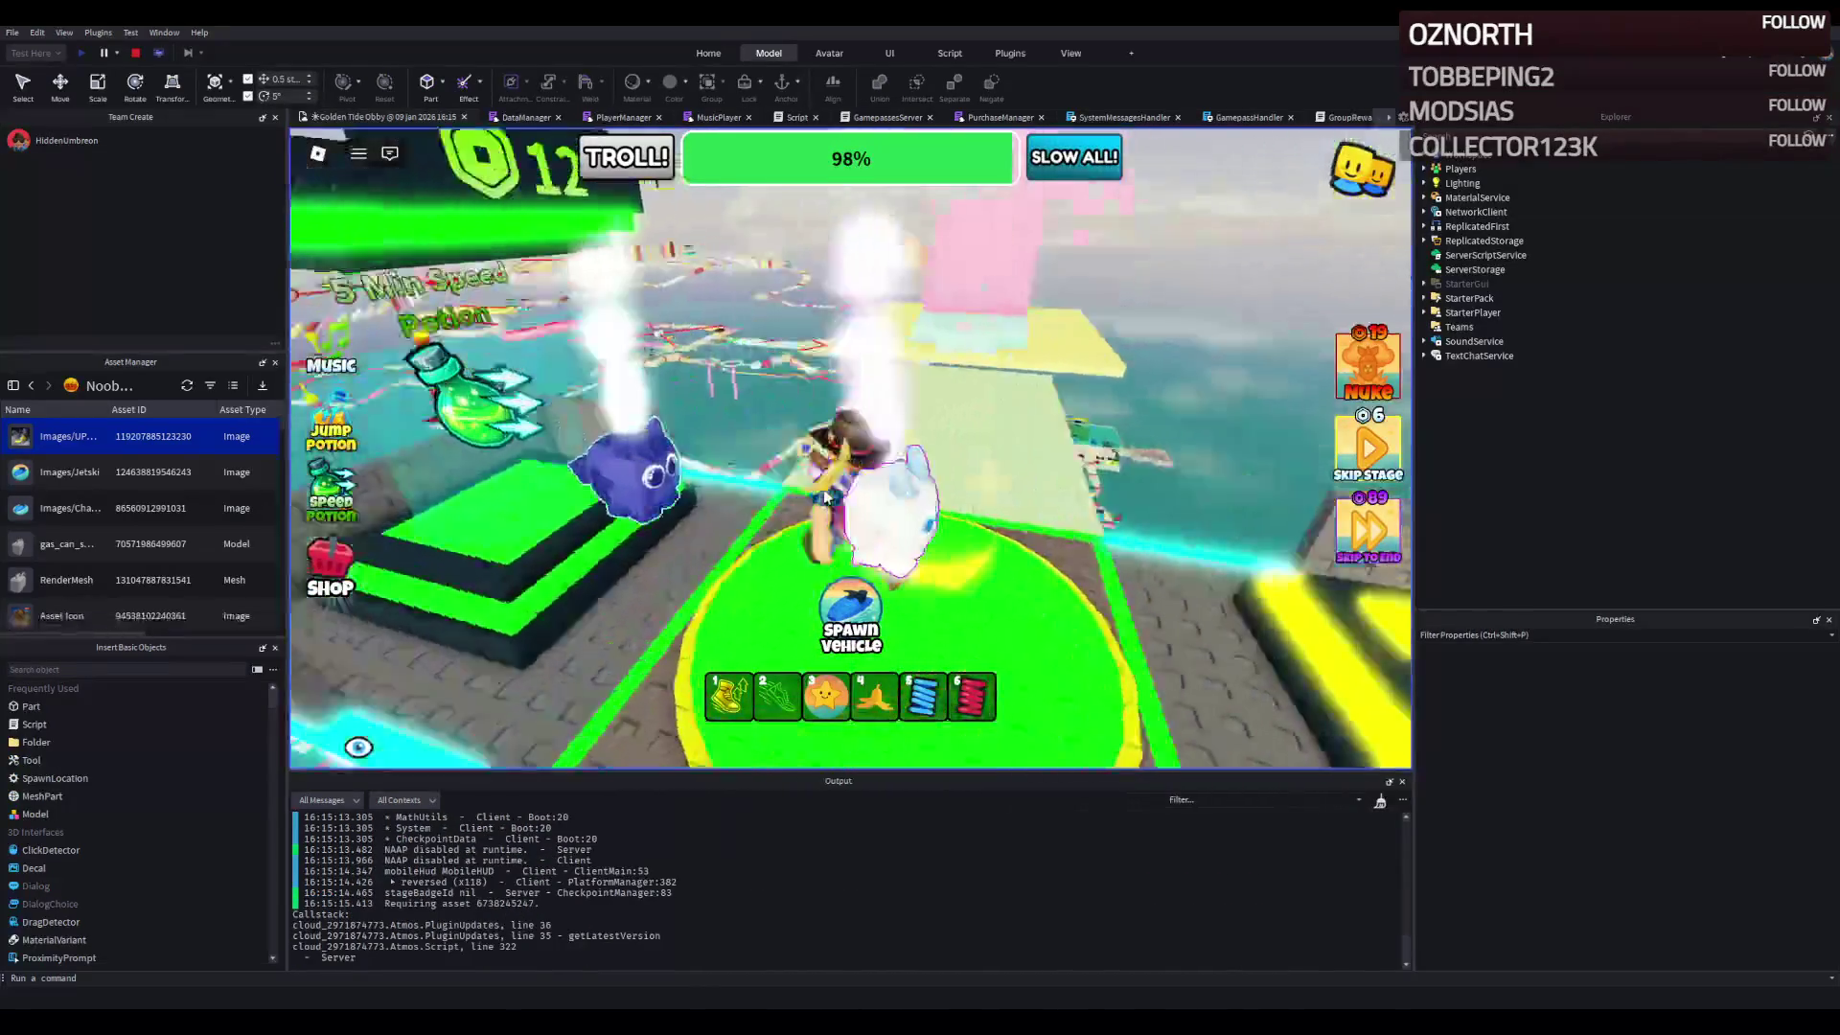
{"action": "key", "text": "w"}
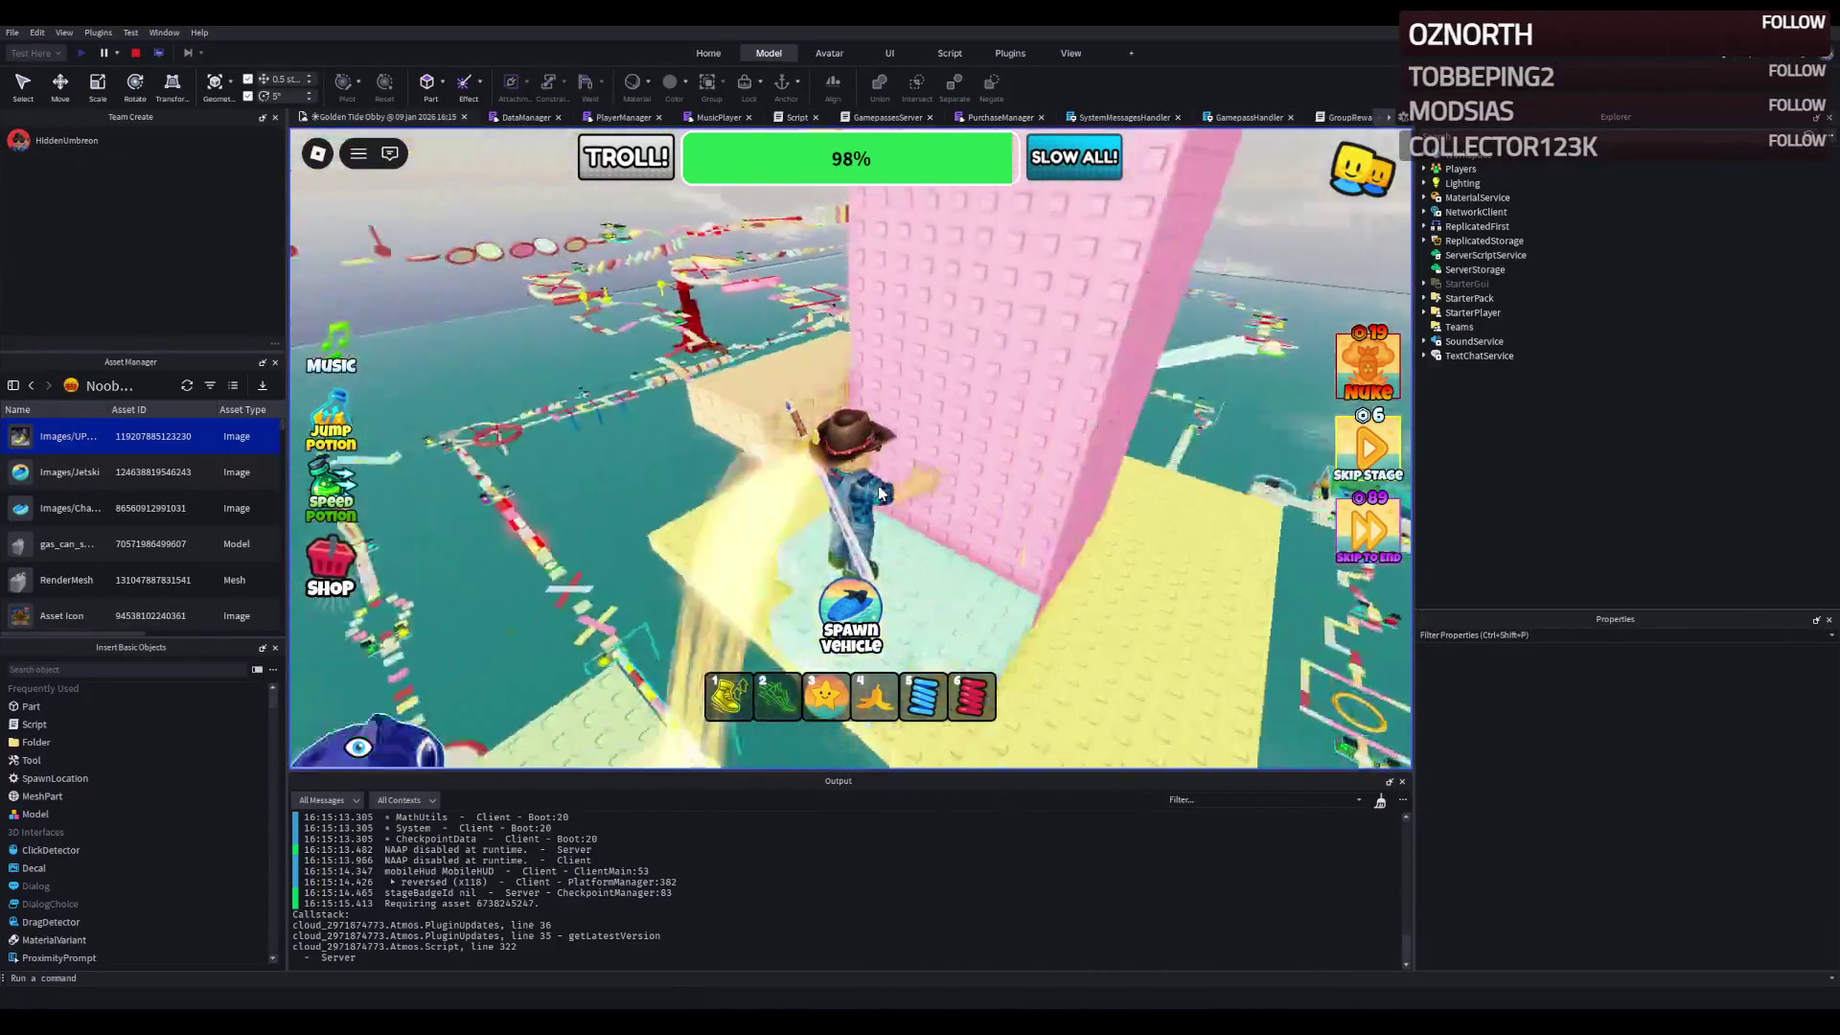
{"action": "key", "text": "w"}
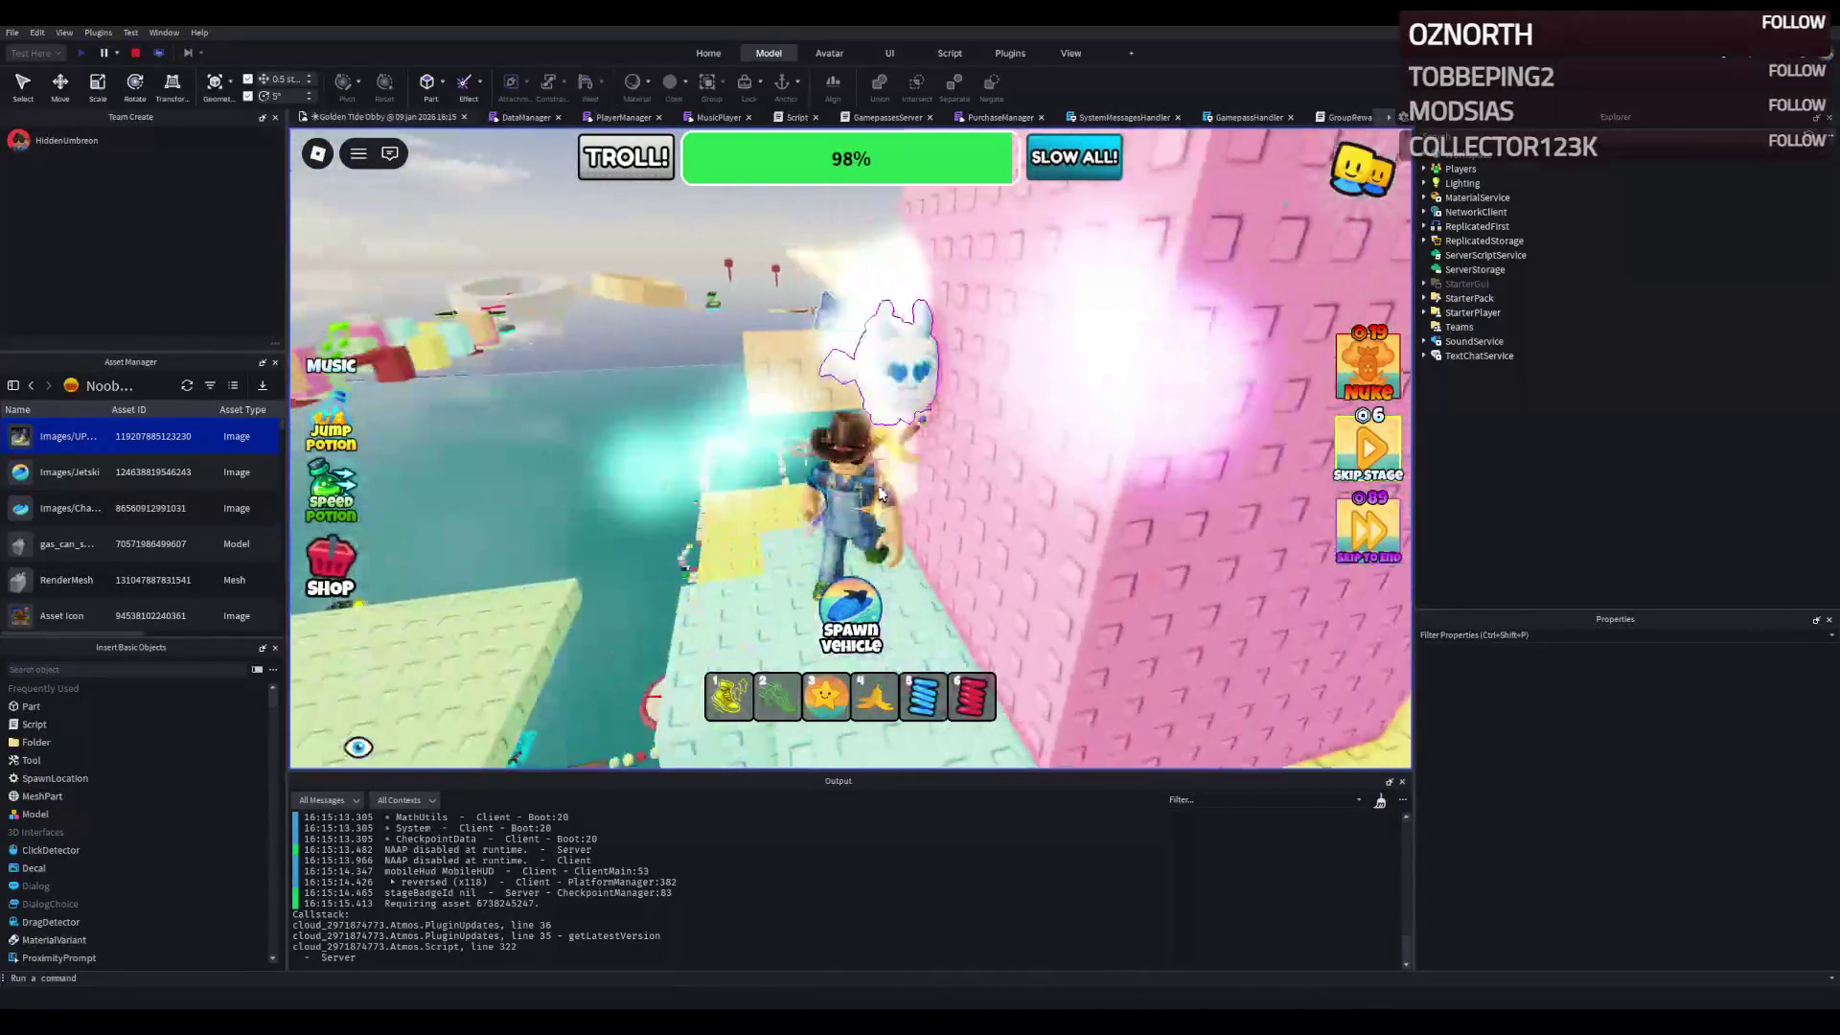
{"action": "key", "text": "w"}
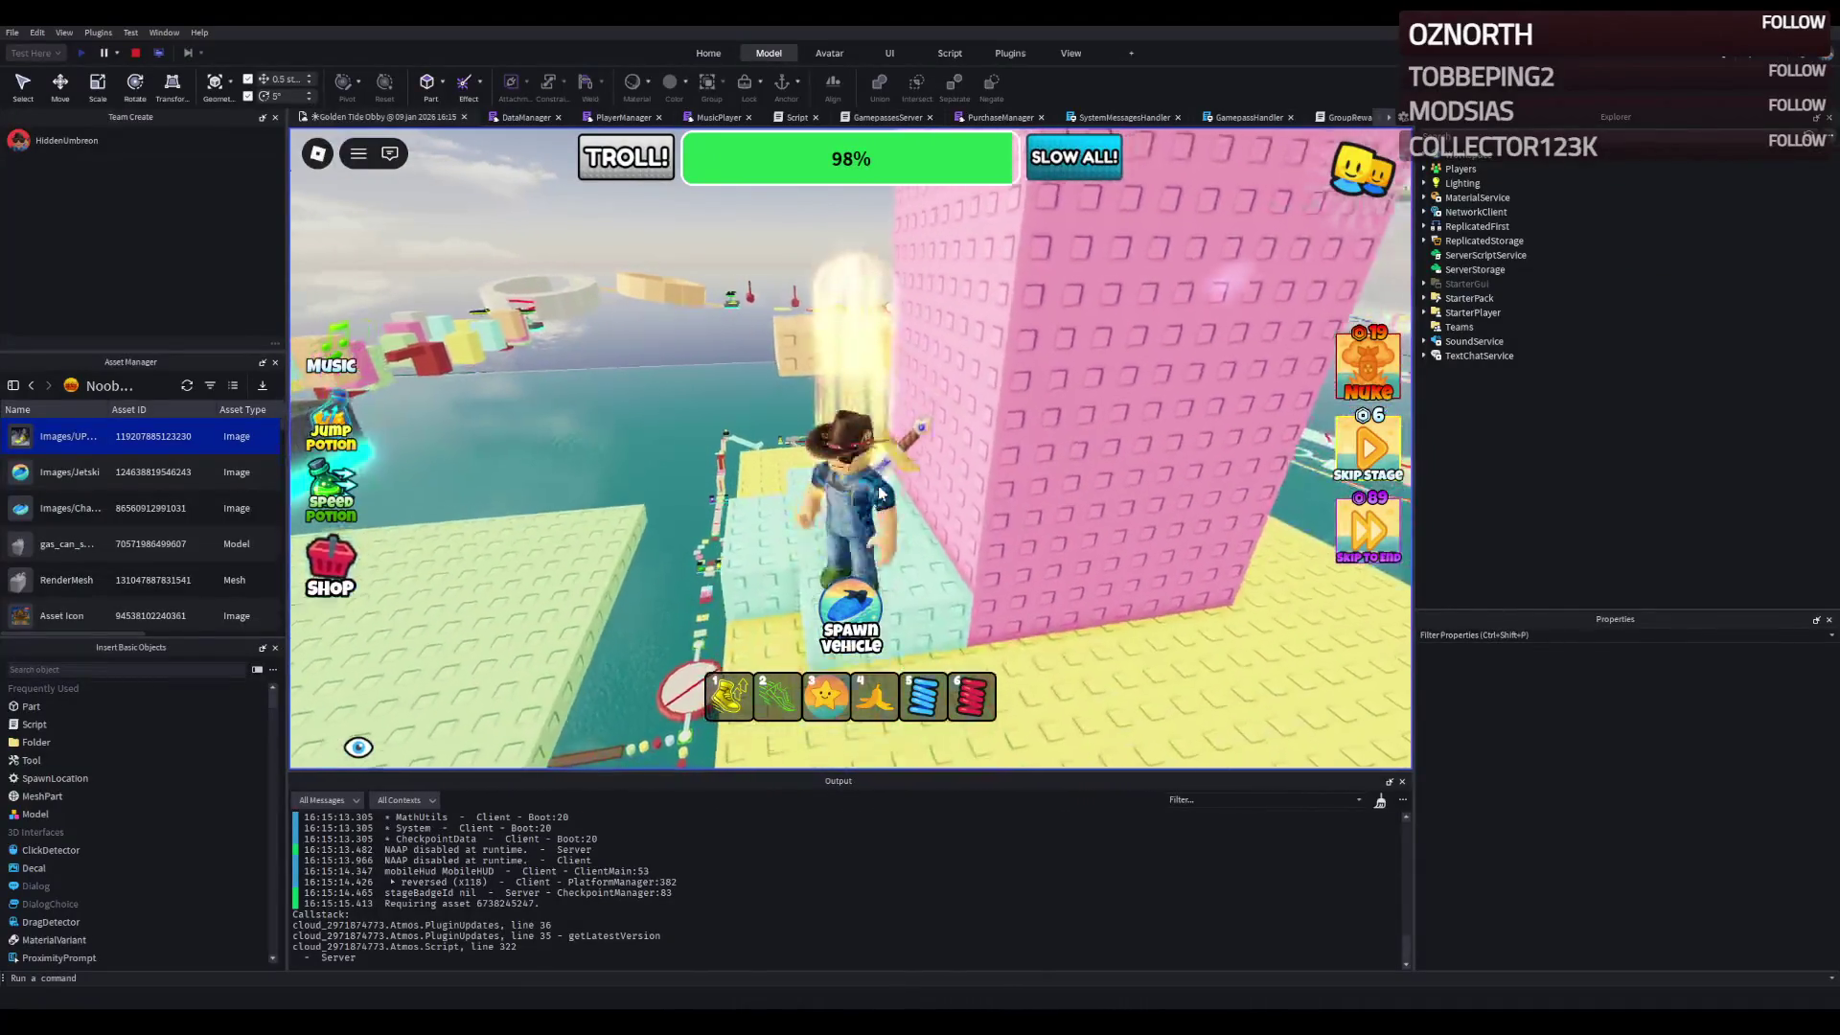
{"action": "key", "text": "w"}
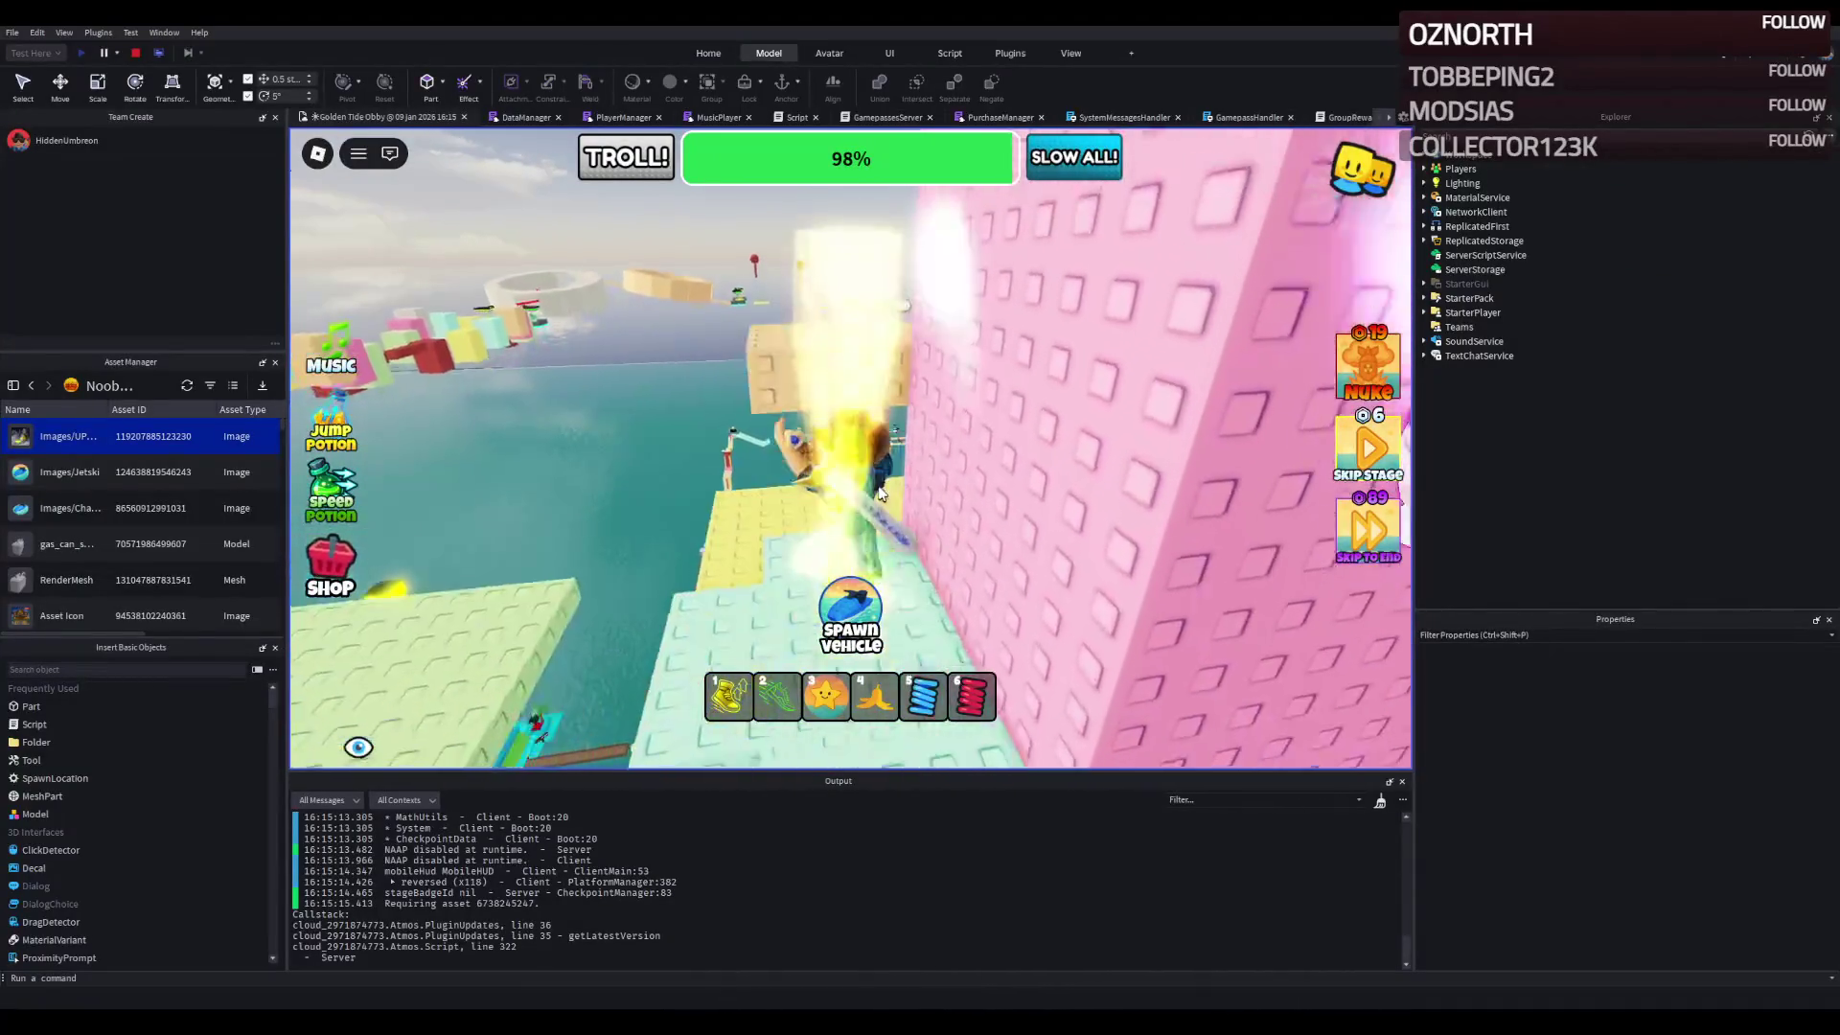
{"action": "key", "text": "s"}
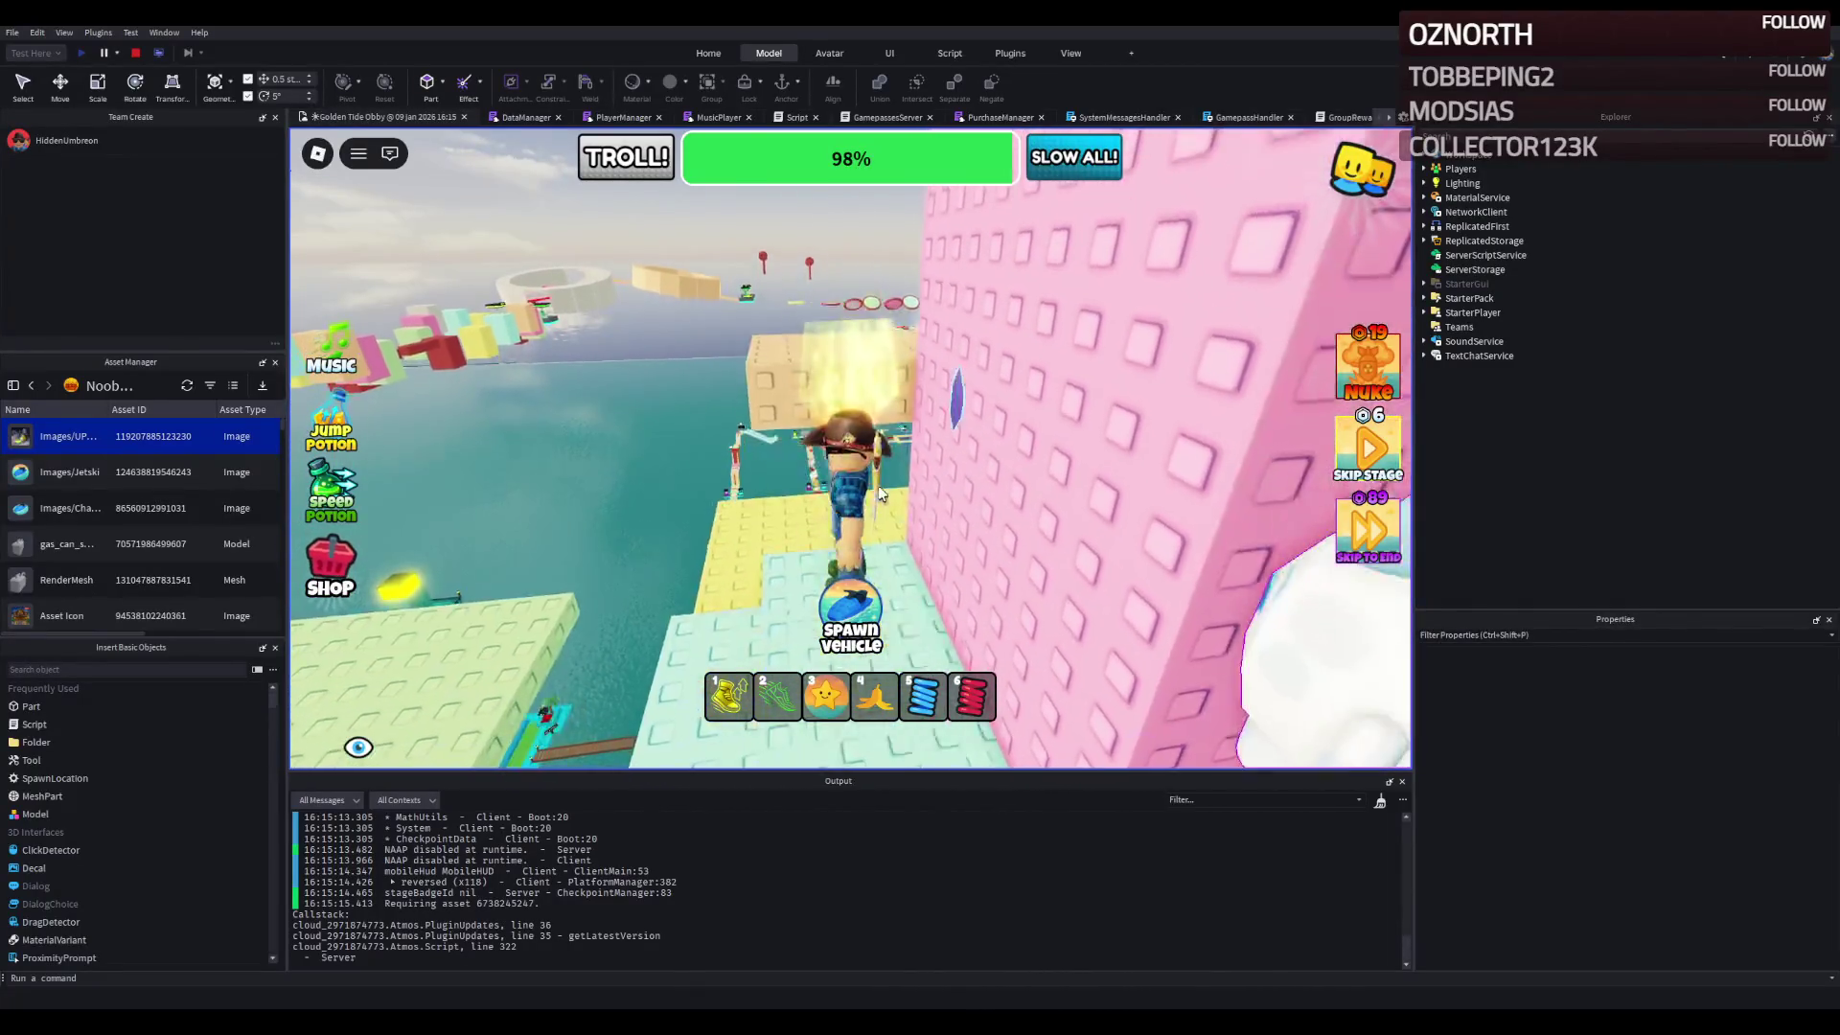
{"action": "key", "text": "space"}
{"action": "key", "text": "w"}
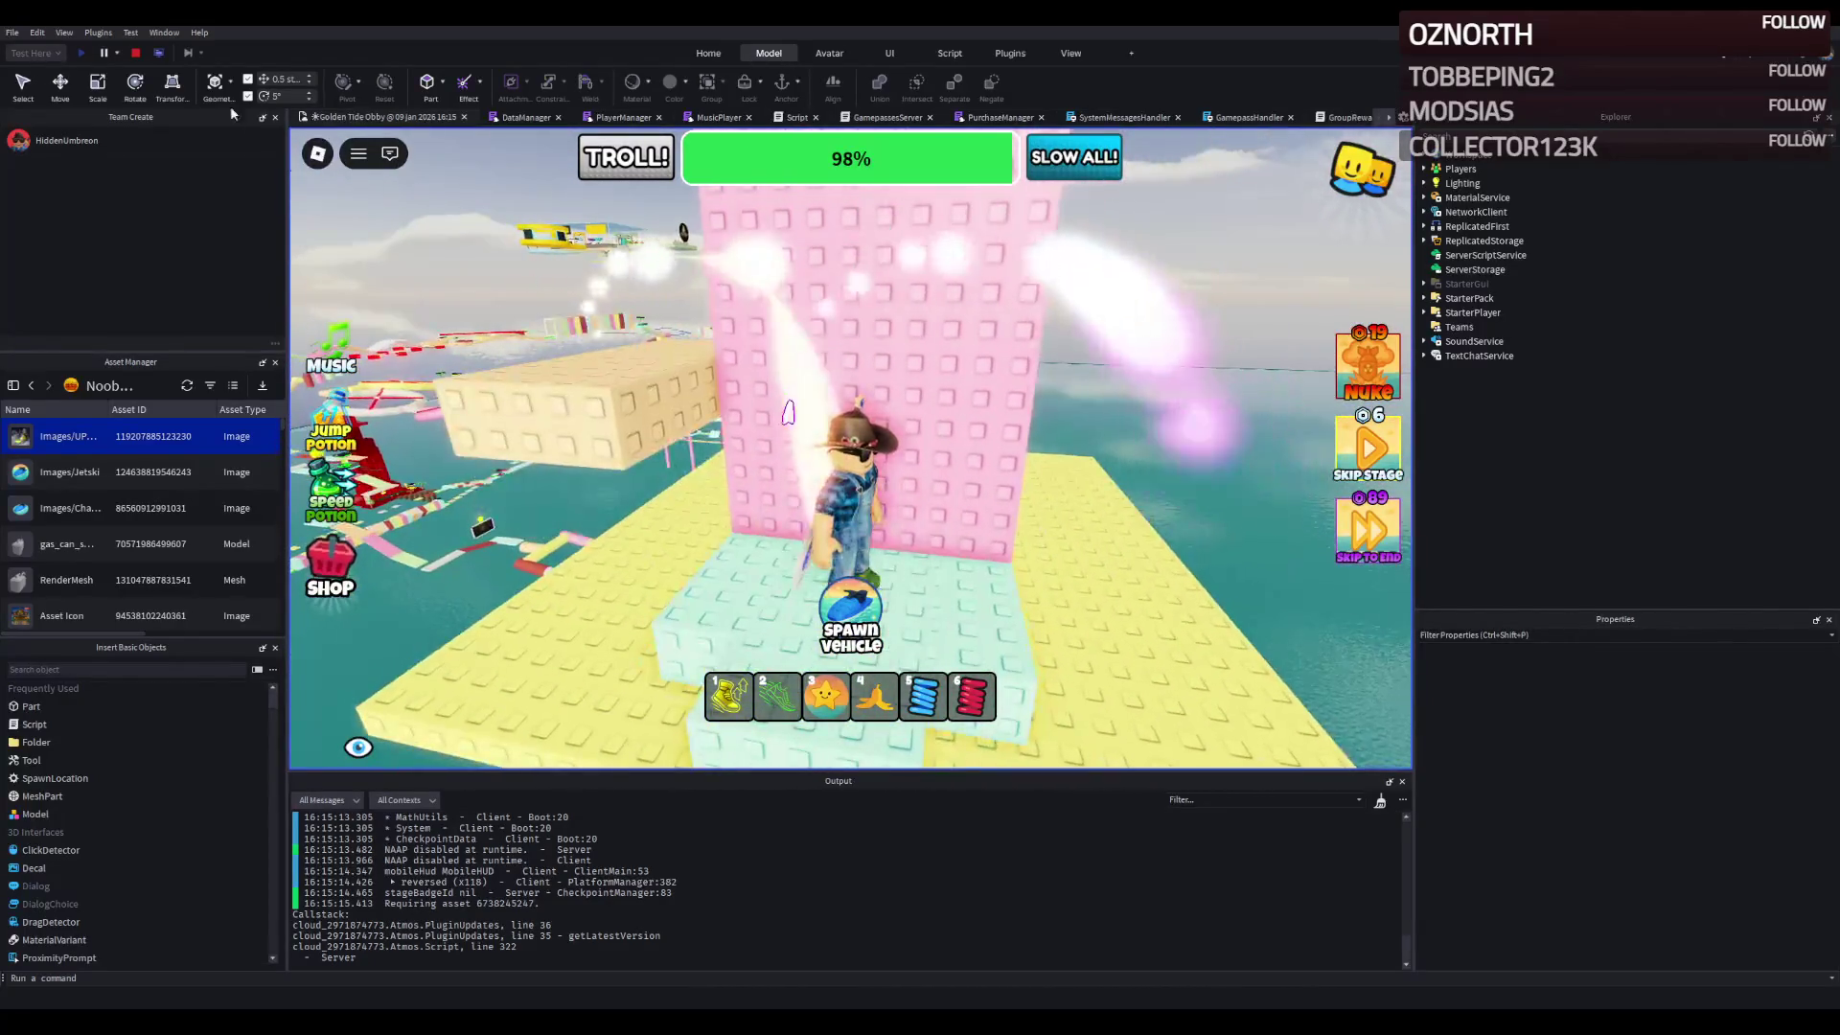
{"action": "left_click", "coordinate": [134, 52]}
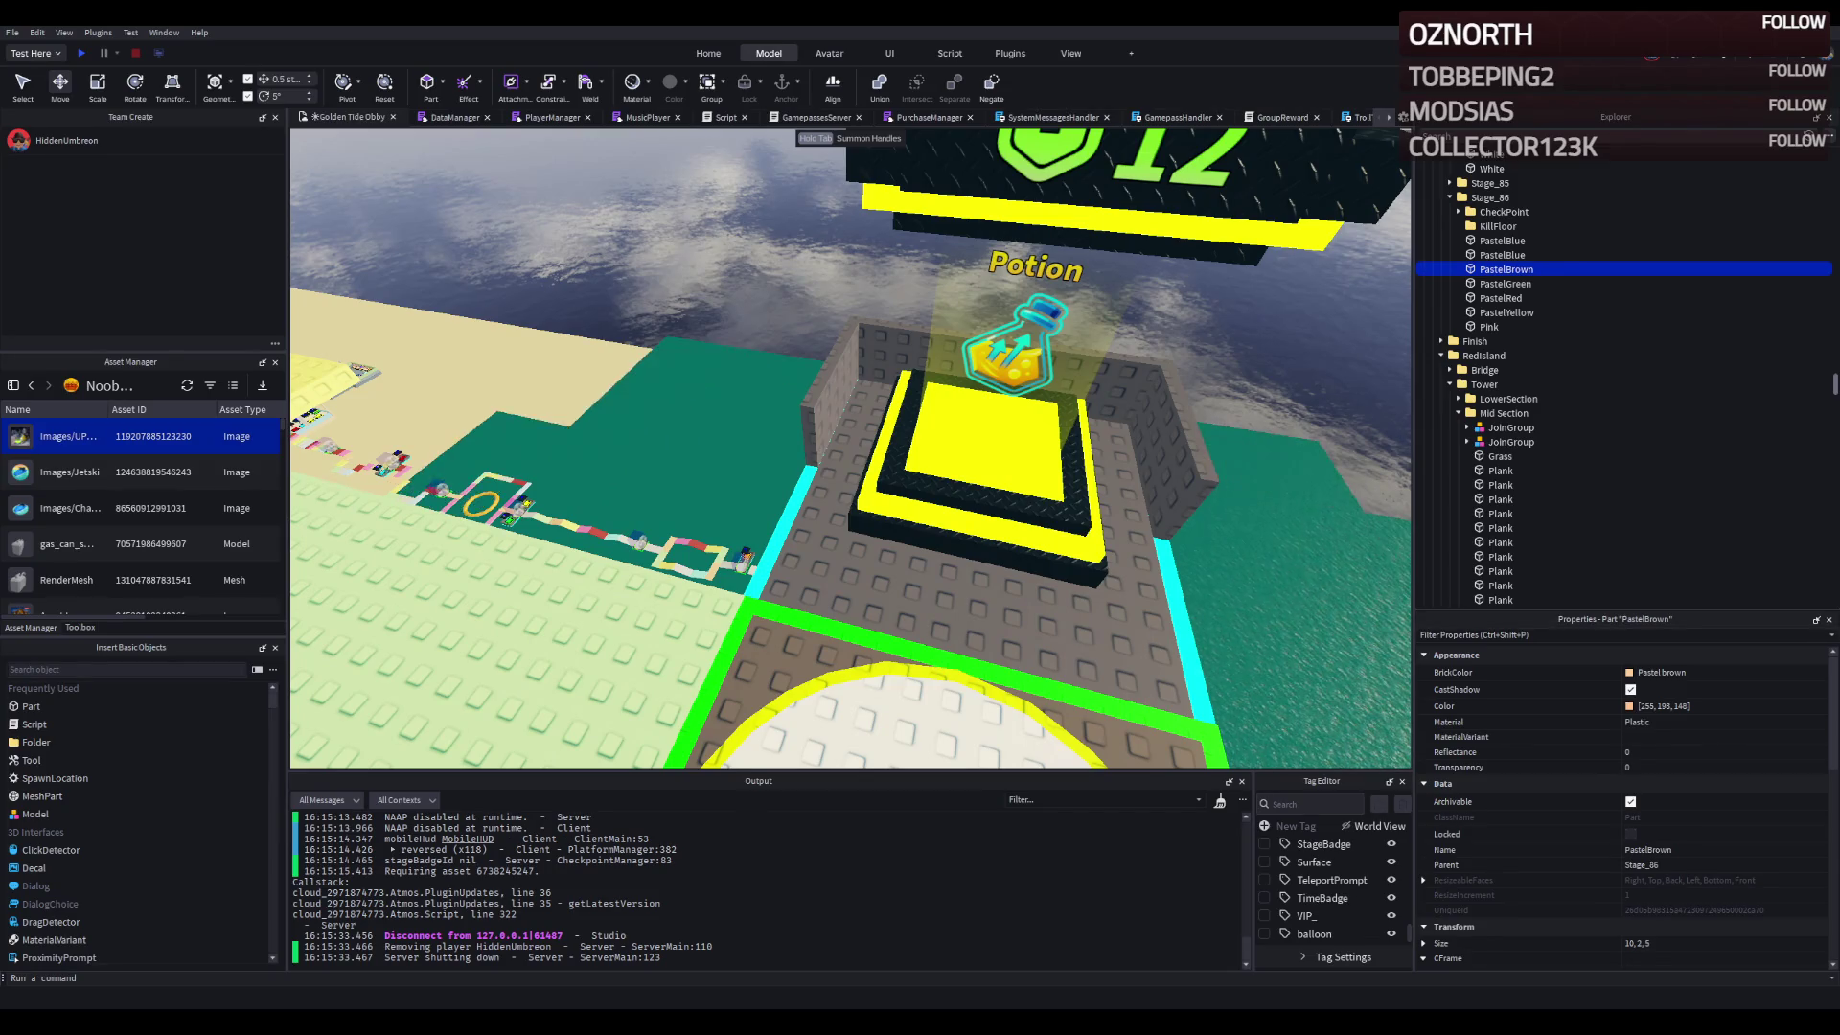
{"action": "scroll", "scroll_direction": "down", "scroll_amount": 3}
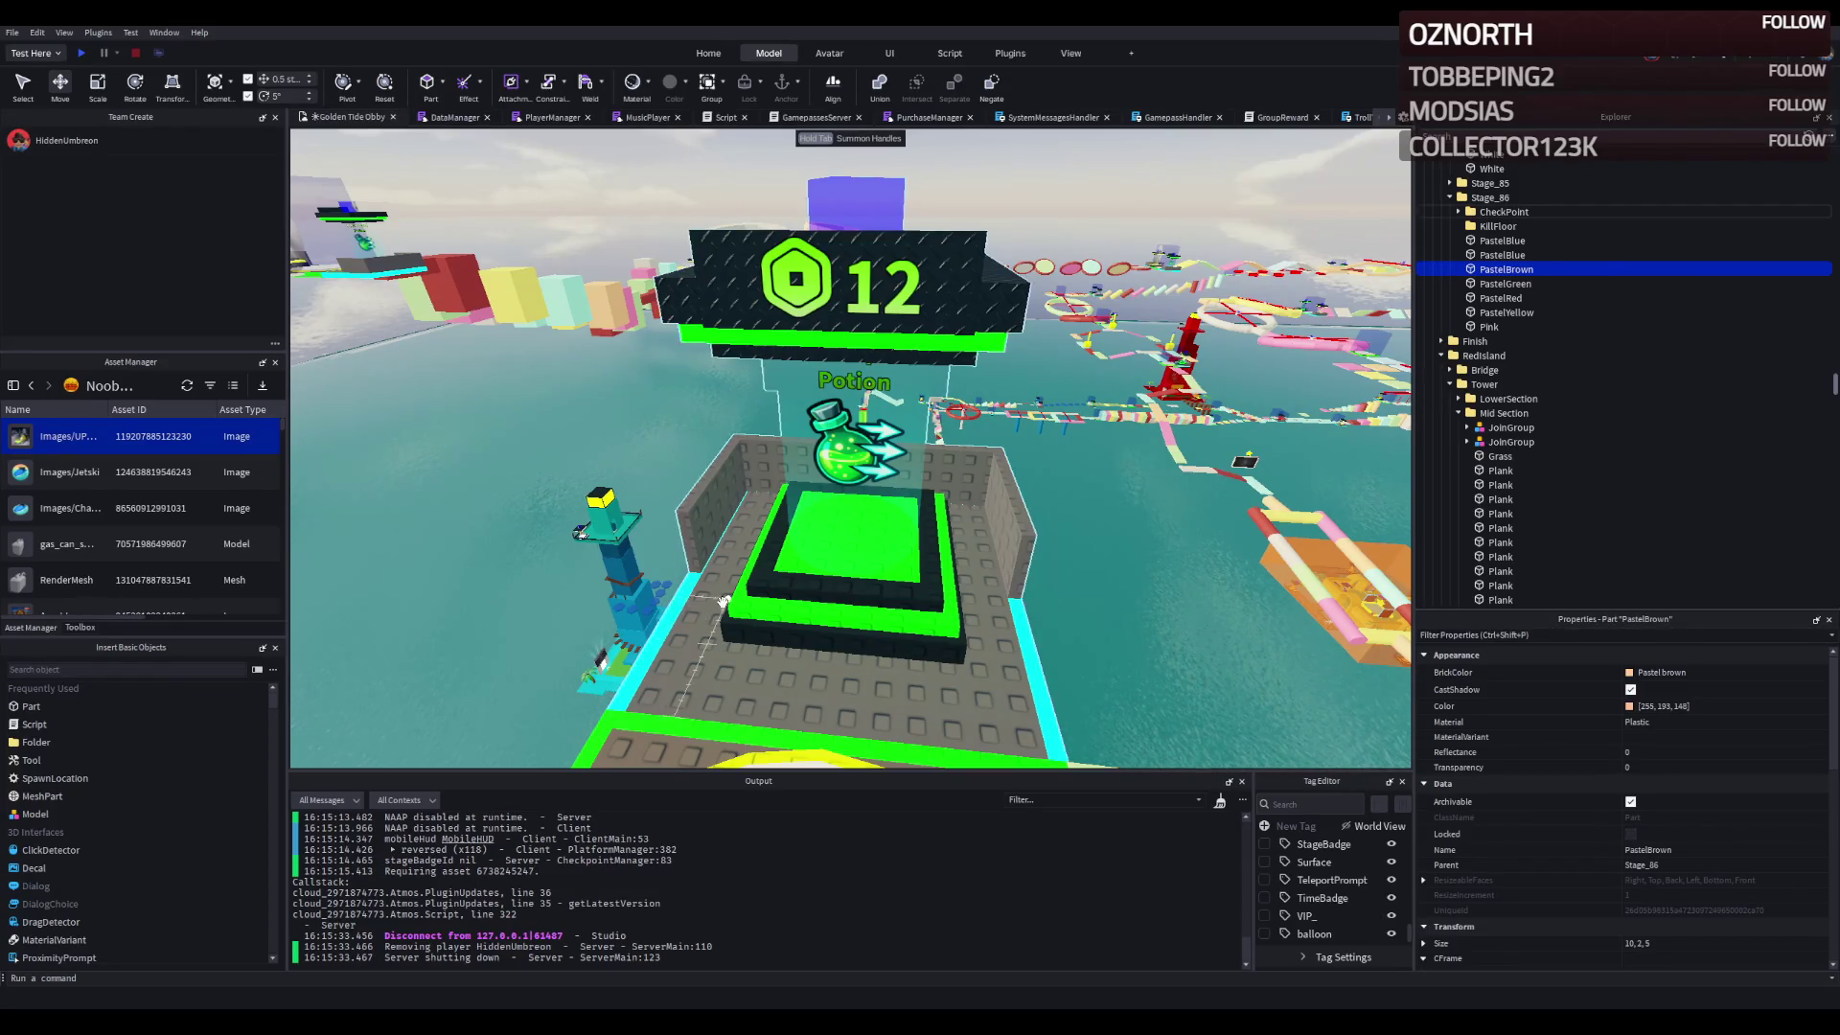
{"action": "key", "text": "f"}
{"action": "scroll", "scroll_direction": "up", "scroll_amount": 3}
- Readjust the peach slab's height, undoing one move and trying again
{"action": "left_click_drag", "start_coordinate": [666, 517], "coordinate": [672, 606]}
{"action": "key", "text": "ctrl+z"}
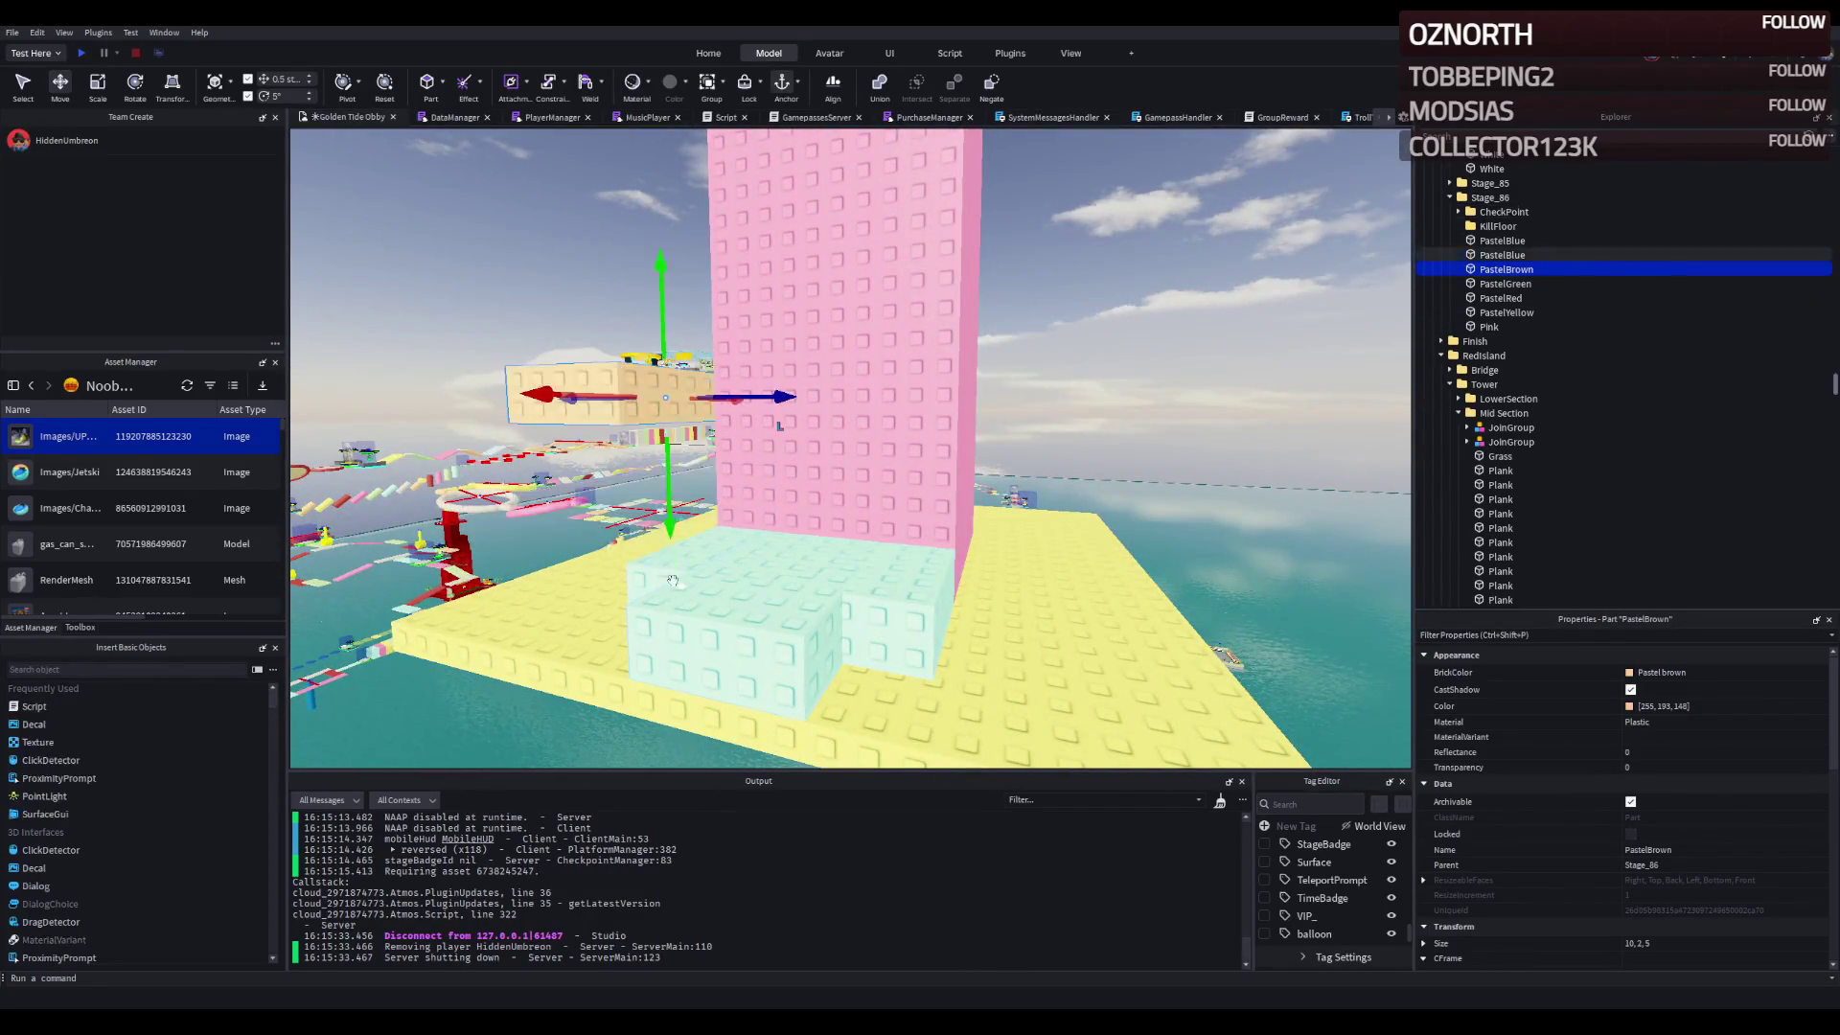
{"action": "left_click_drag", "start_coordinate": [668, 538], "coordinate": [799, 511]}
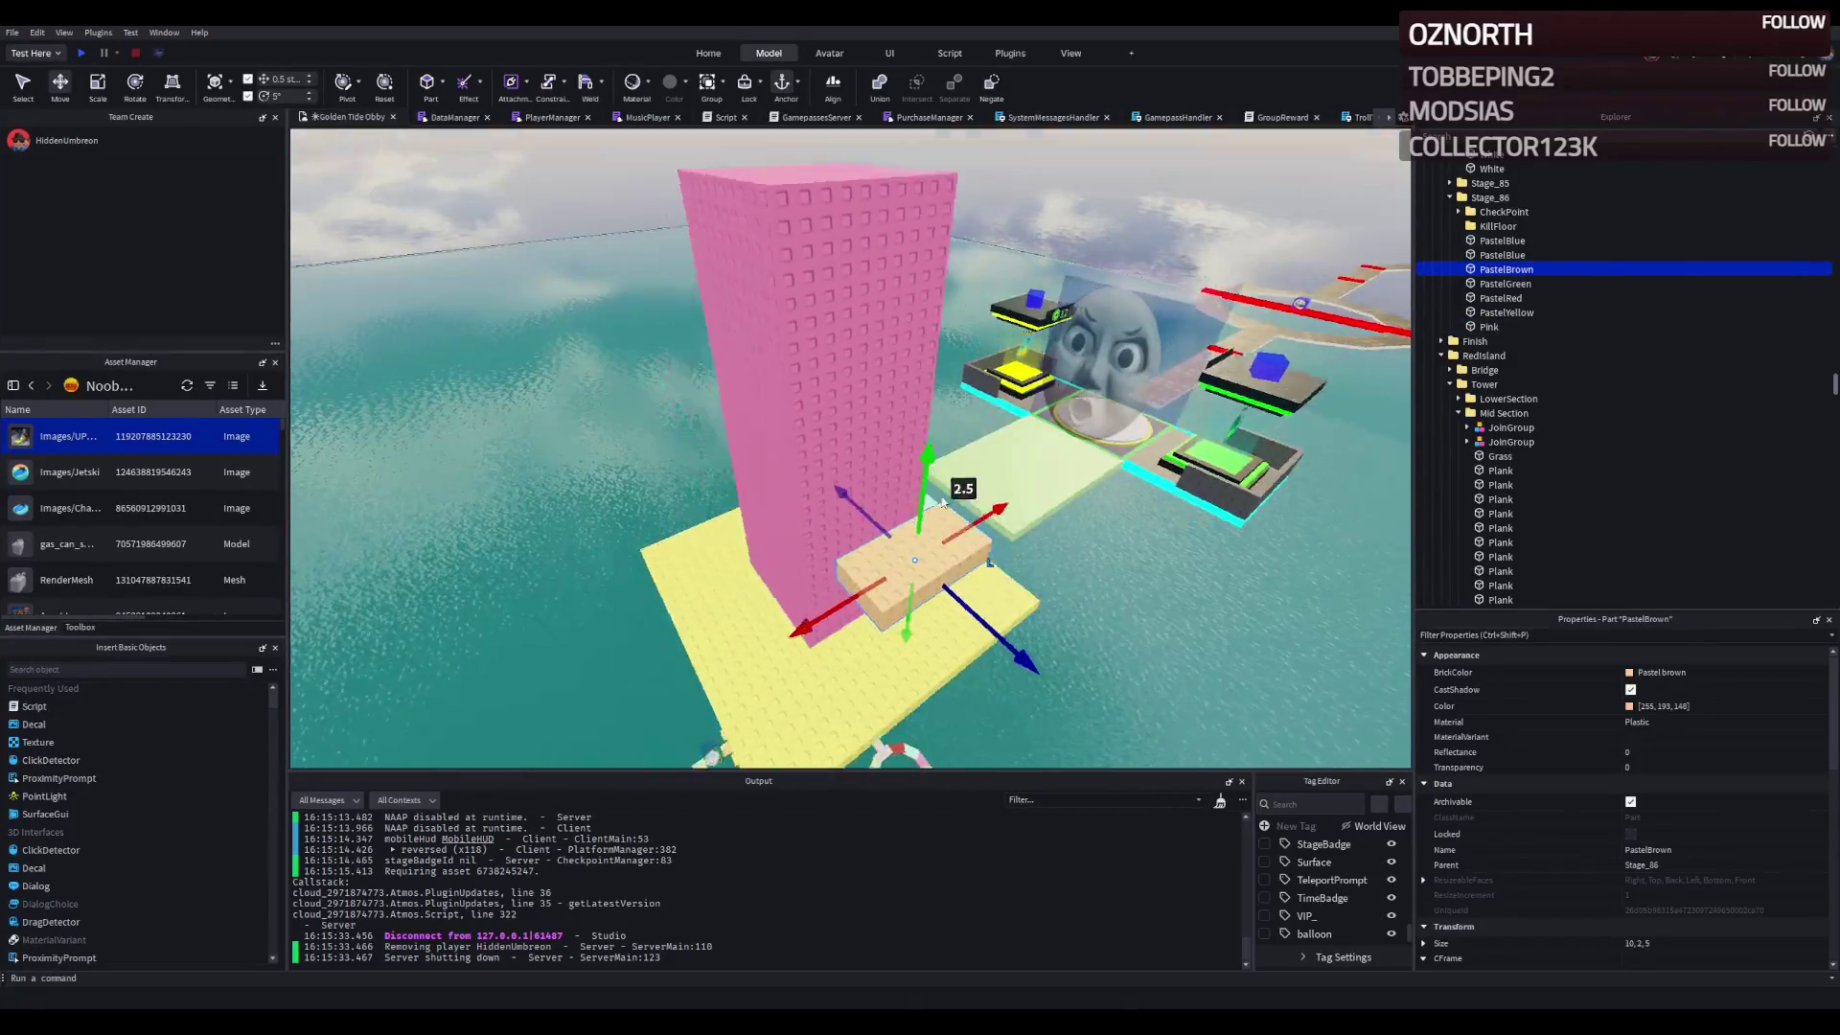
- Resize PastelRed to 10, 2, 5 and push it against the peach slab beside the tower
{"action": "left_click", "coordinate": [809, 327]}
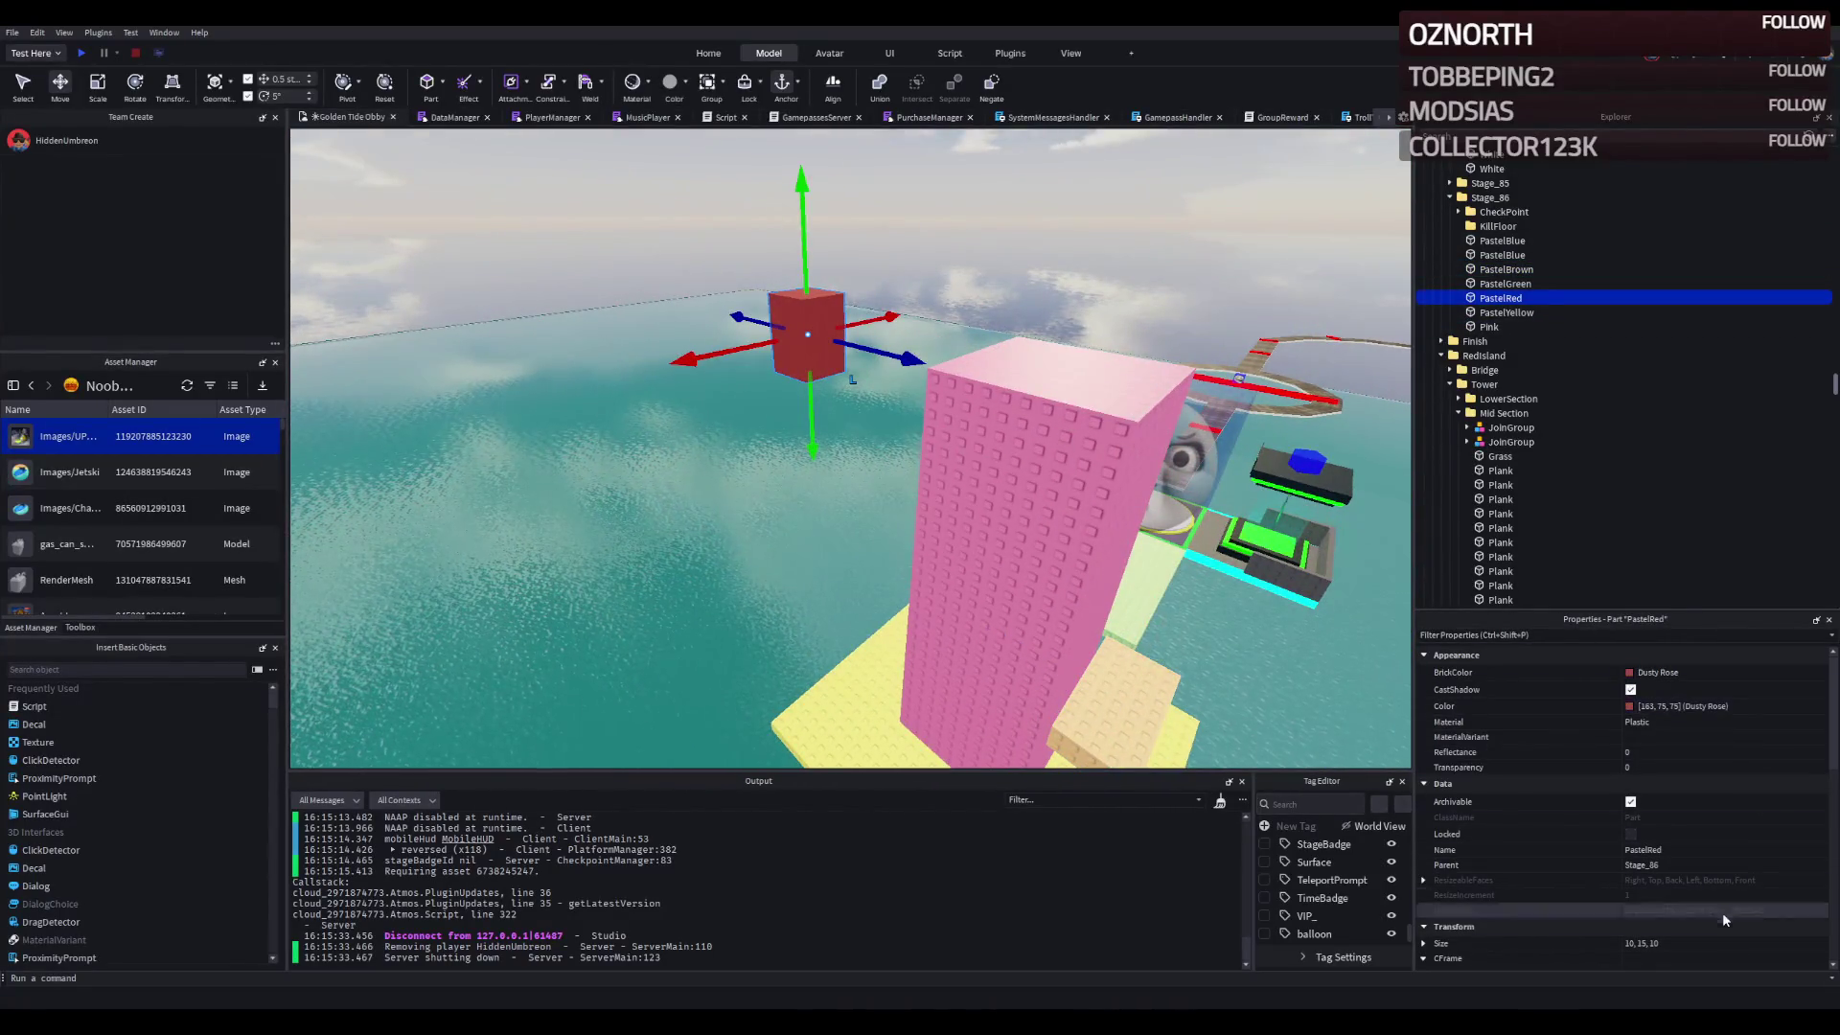
{"action": "left_click", "coordinate": [1715, 943]}
{"action": "key", "text": "Return"}
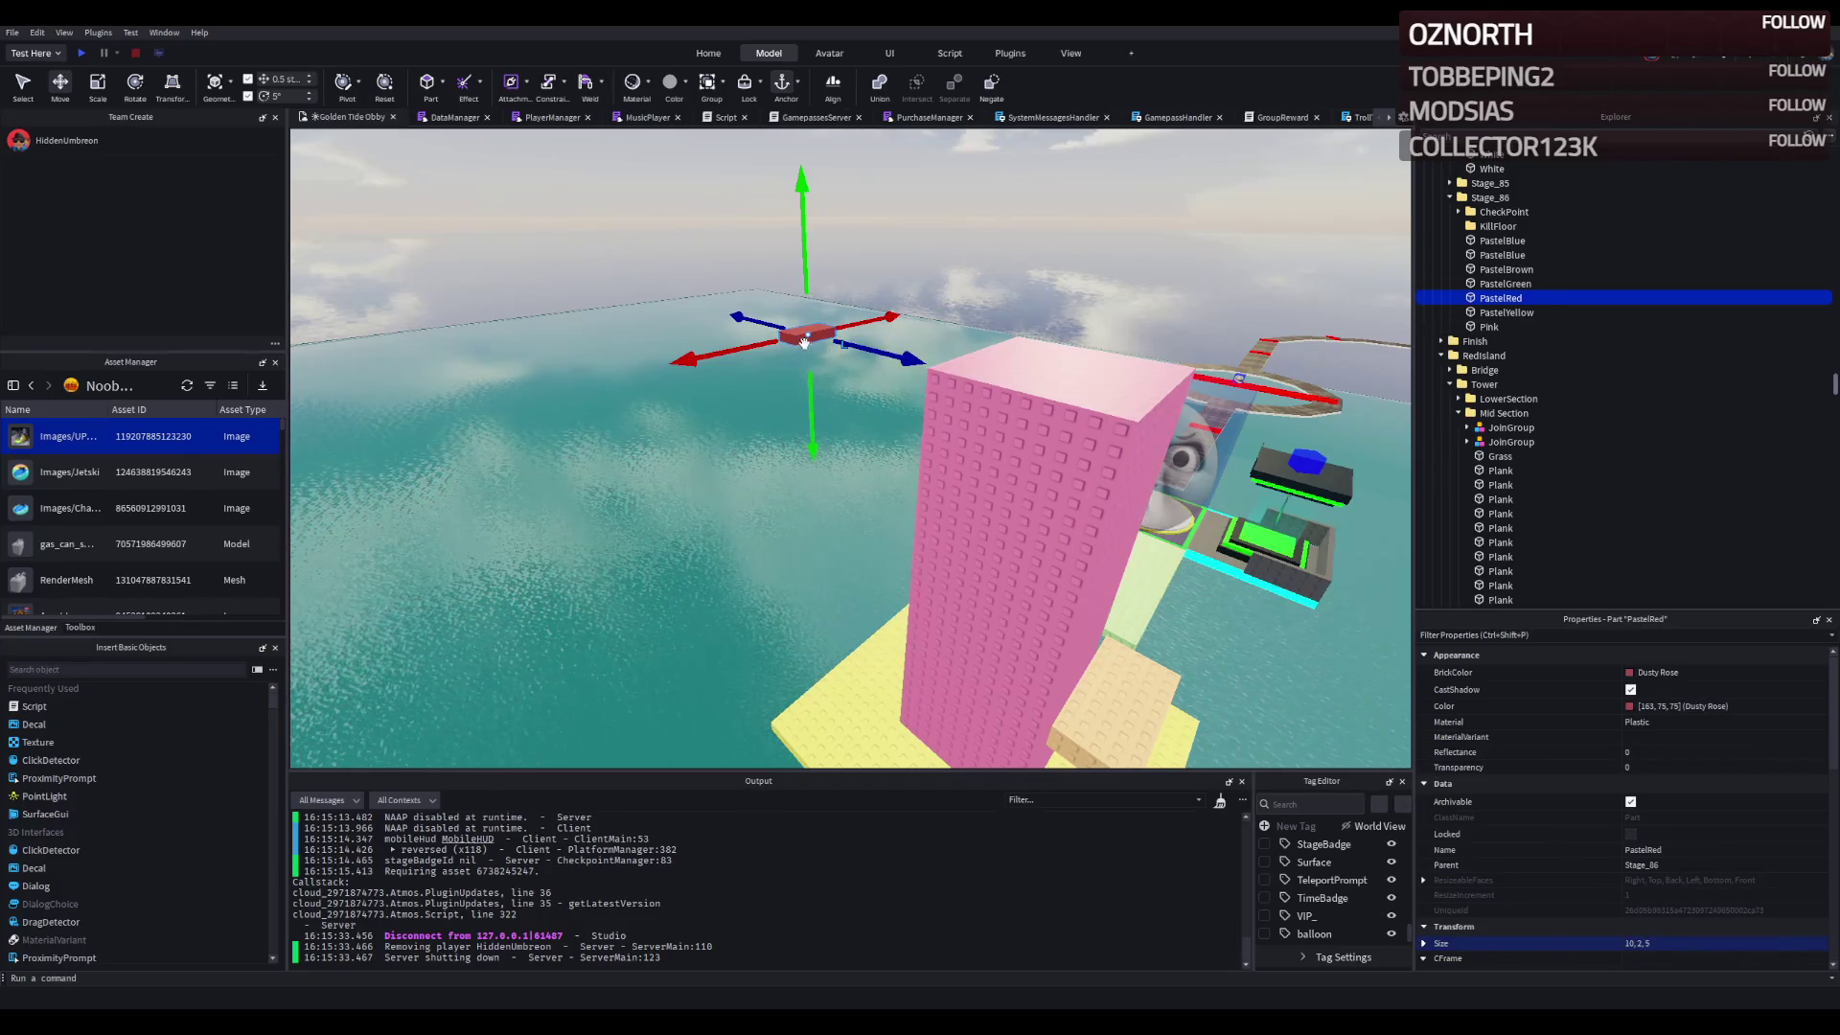
{"action": "left_click_drag", "start_coordinate": [795, 341], "coordinate": [762, 638]}
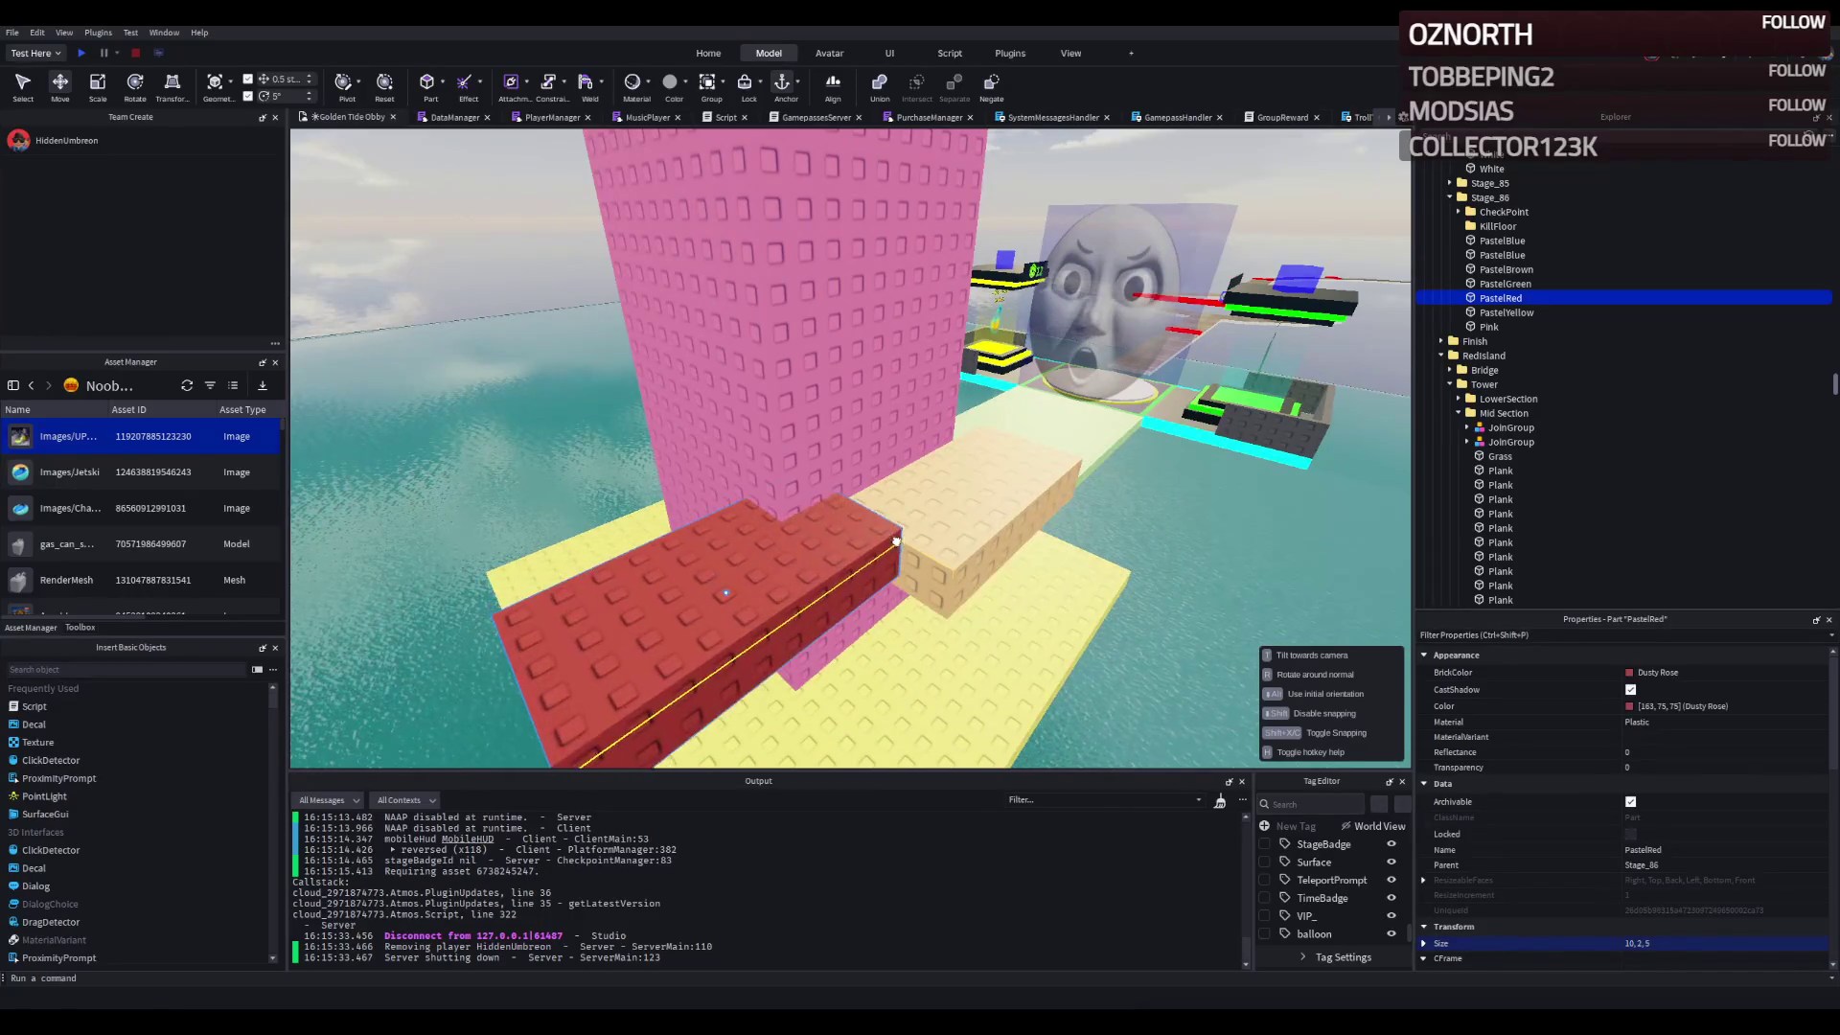
{"action": "left_click_drag", "start_coordinate": [910, 559], "coordinate": [910, 558]}
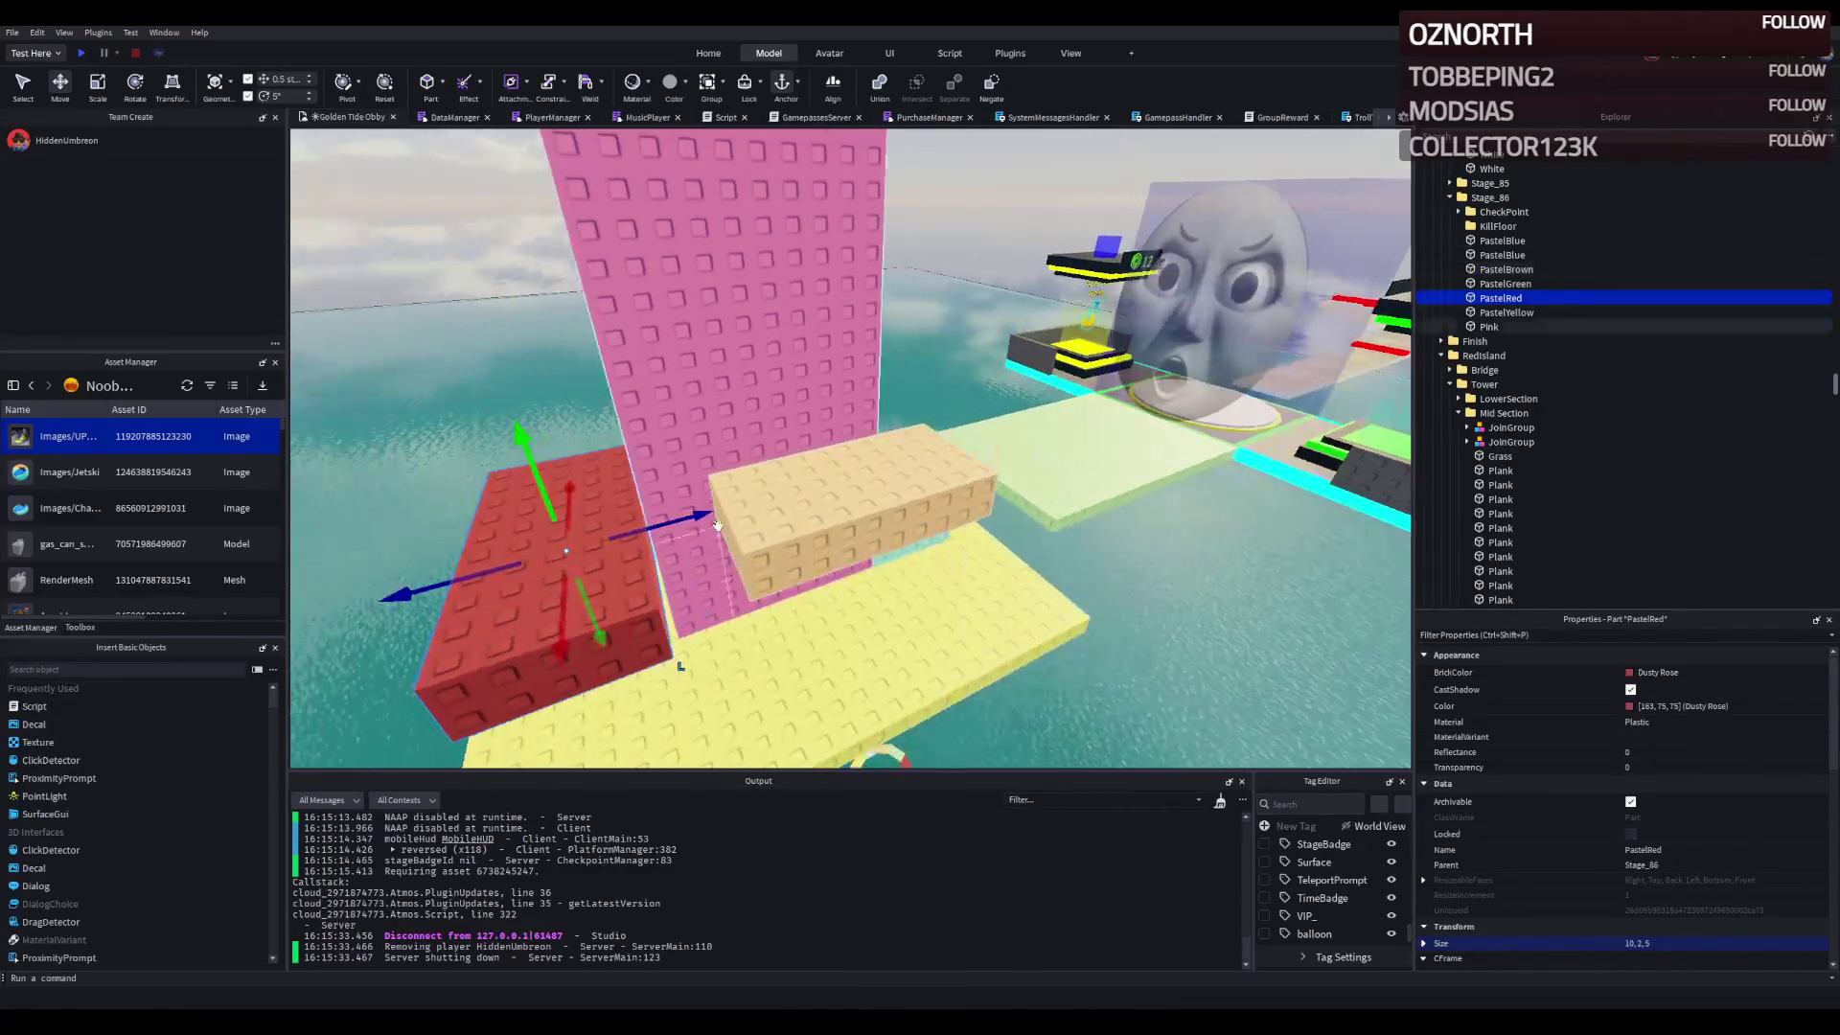
{"action": "left_click_drag", "start_coordinate": [690, 516], "coordinate": [762, 579]}
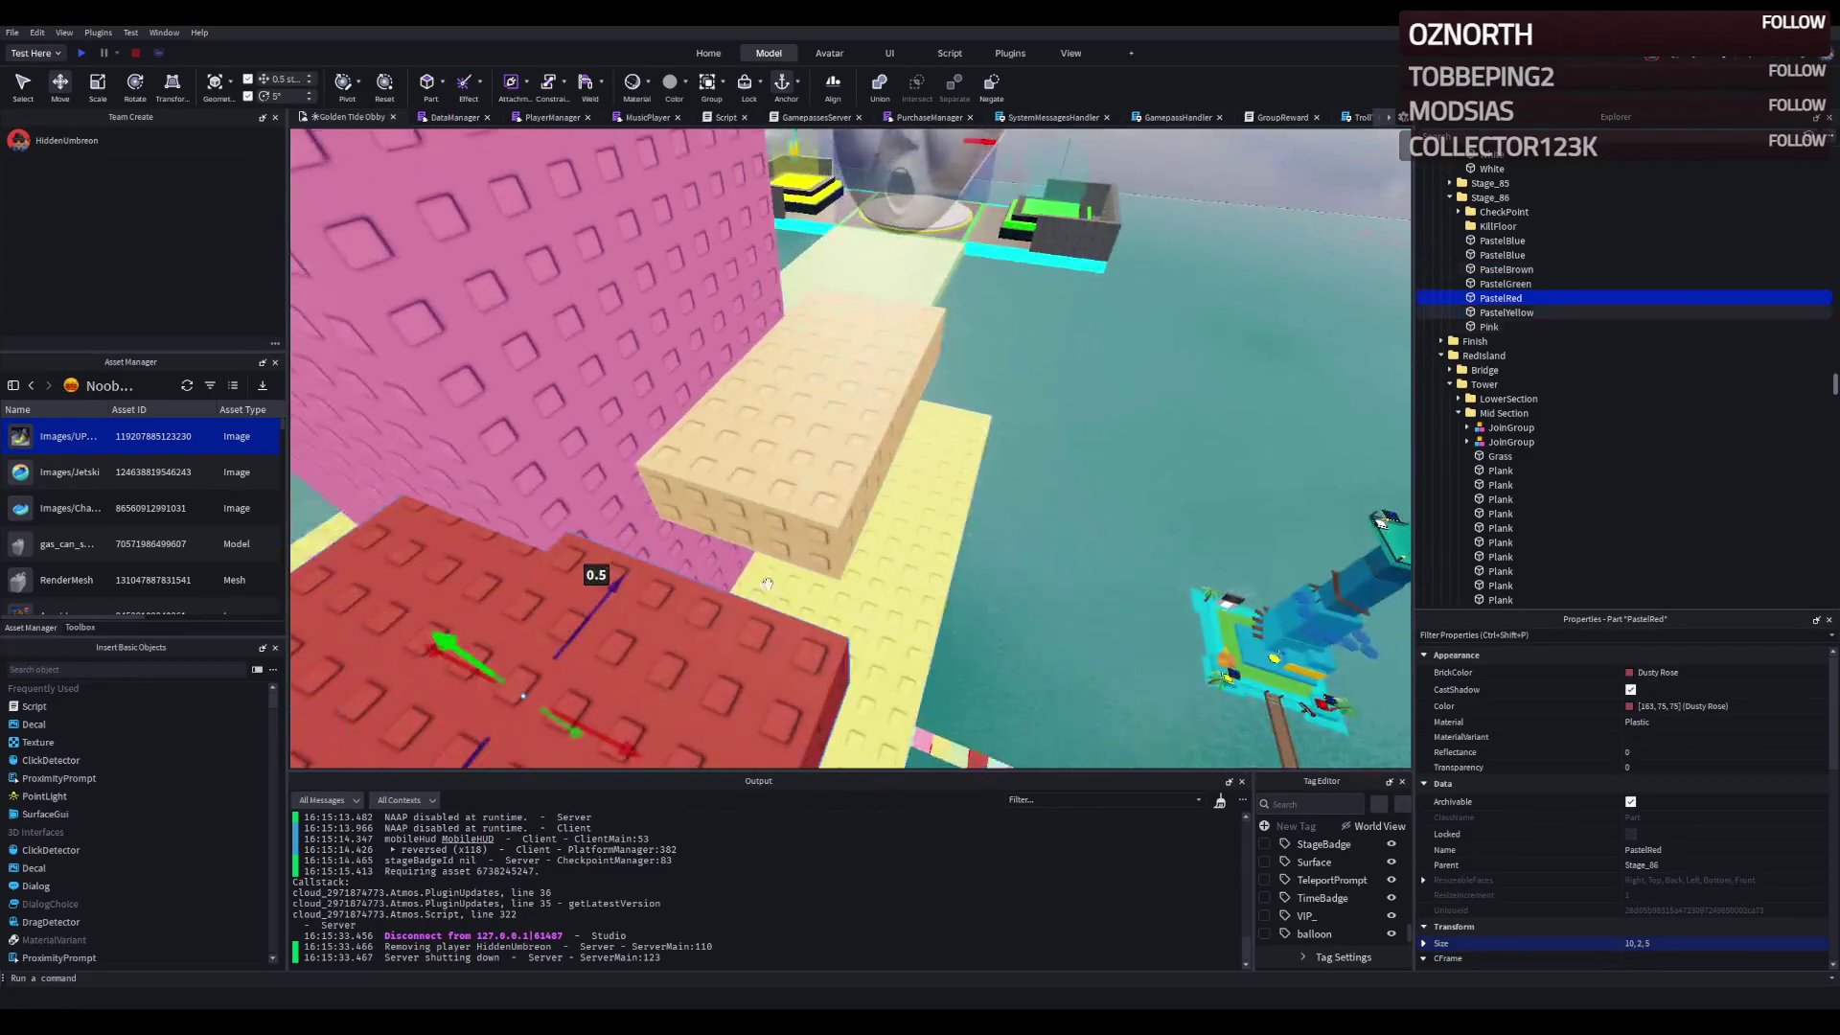
{"action": "left_click_drag", "start_coordinate": [822, 654], "coordinate": [856, 487]}
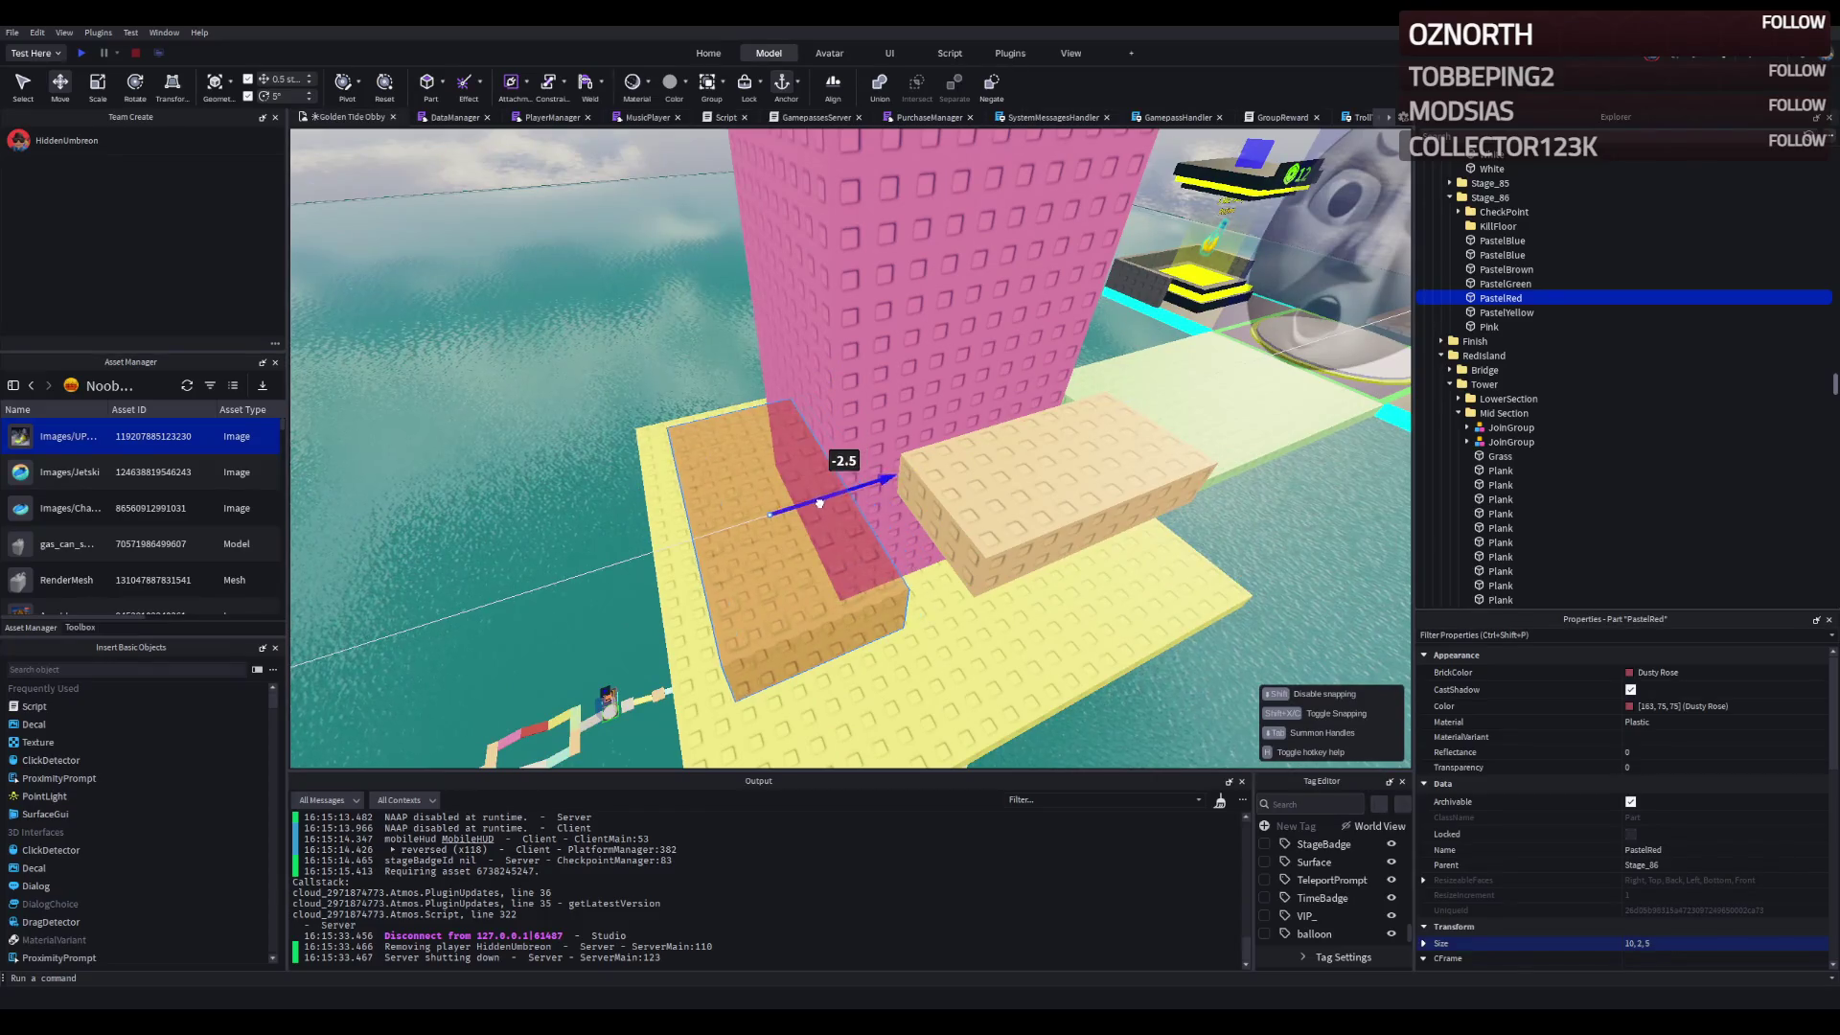
- Slide the red slab sideways along the tower and delete one mint block
{"action": "scroll", "scroll_direction": "up", "scroll_amount": 3}
{"action": "key", "text": "f"}
{"action": "left_click_drag", "start_coordinate": [960, 495], "coordinate": [922, 496]}
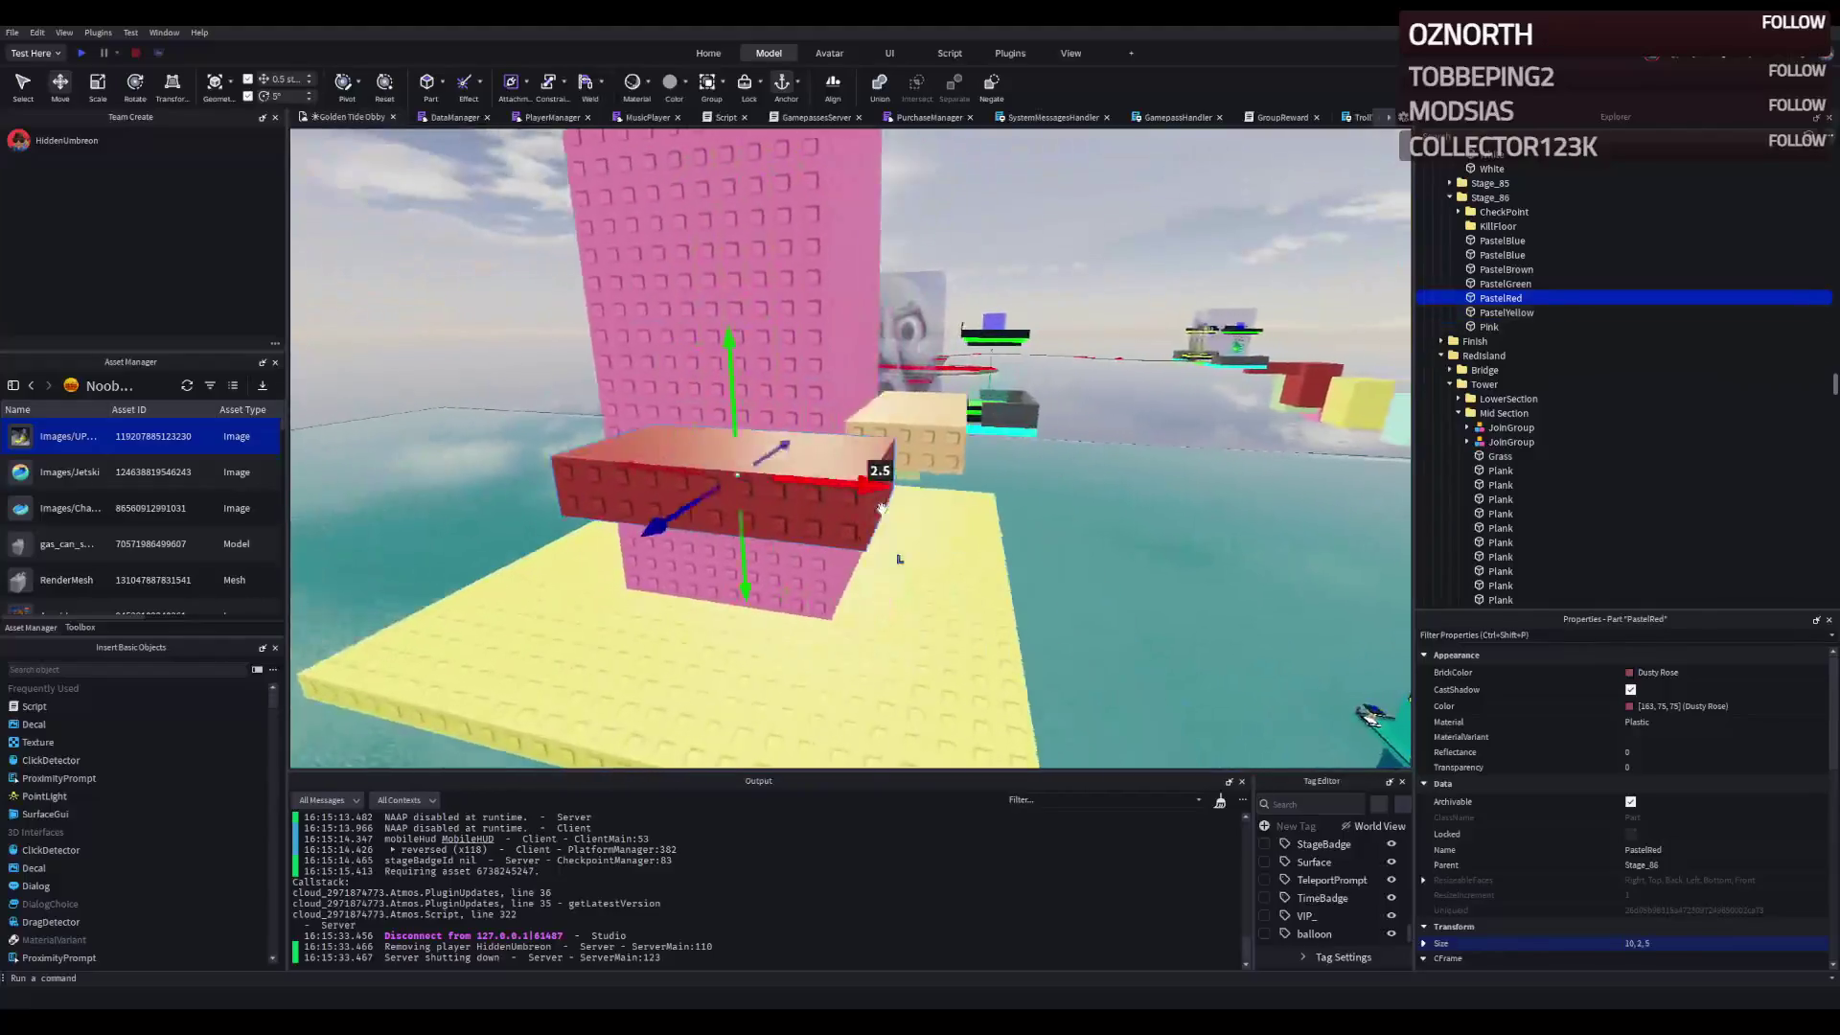
{"action": "key", "text": "a"}
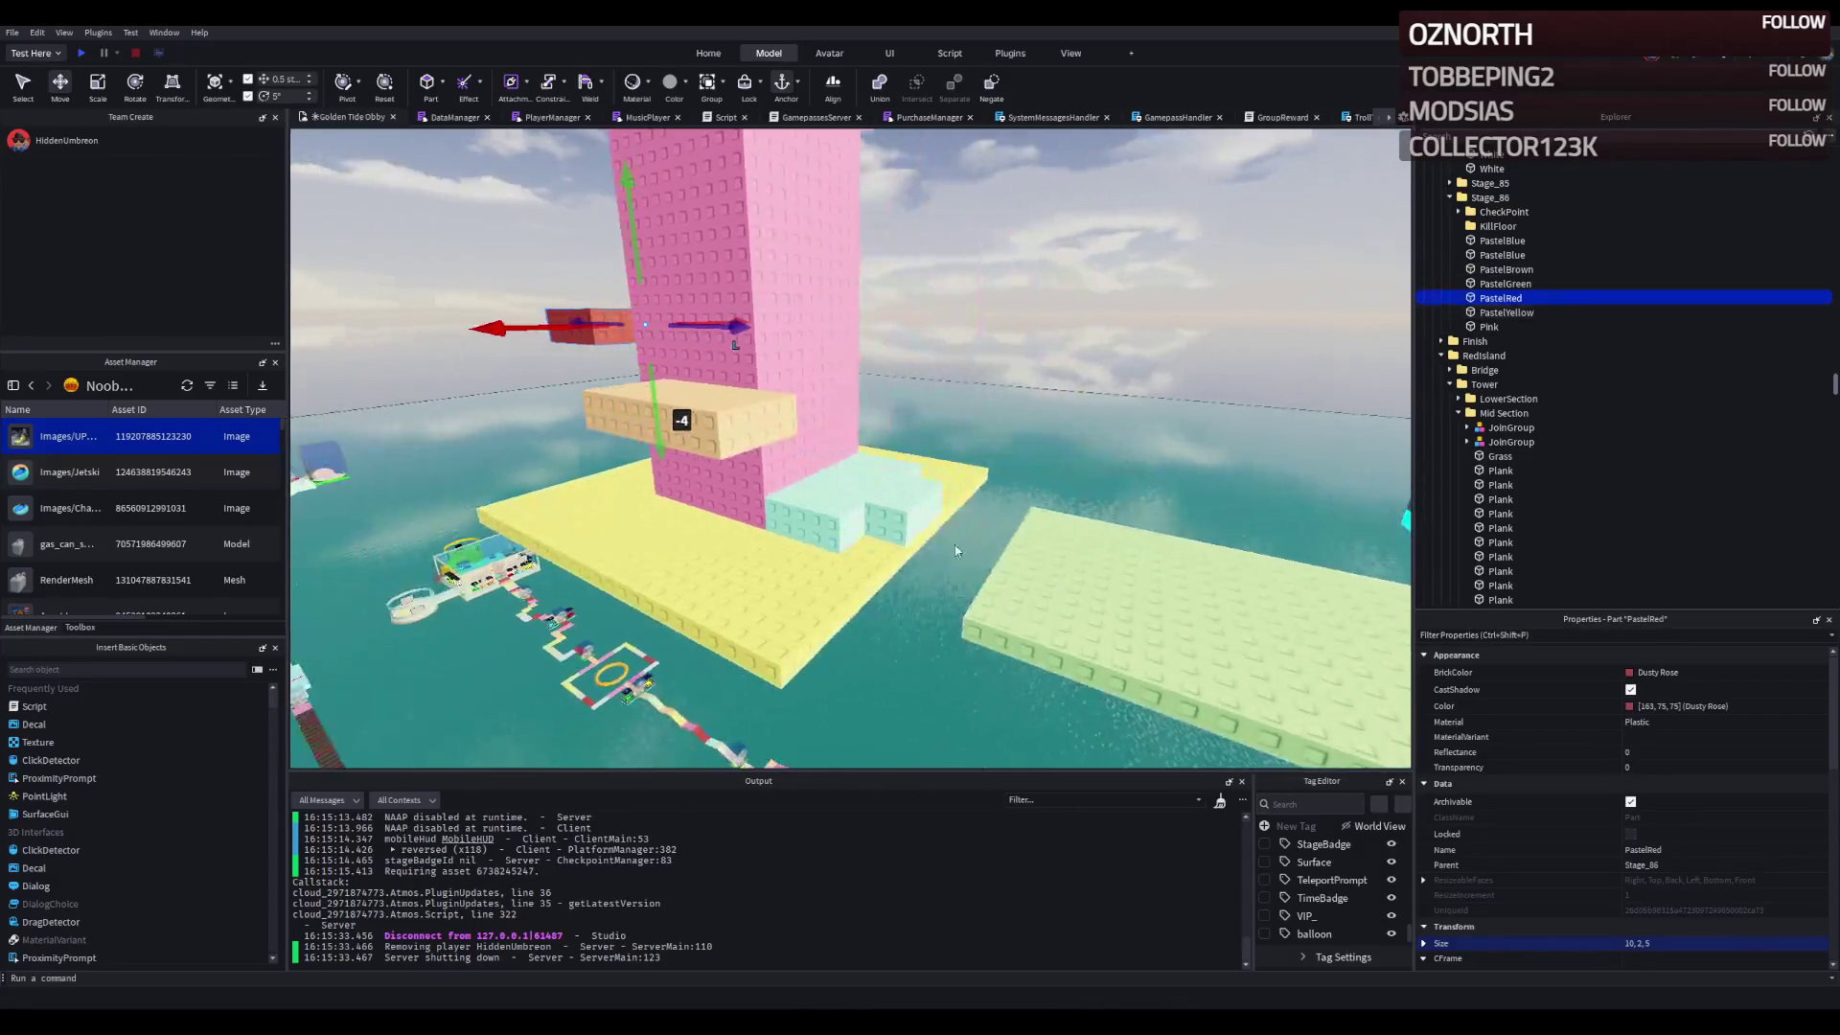
{"action": "key", "text": "Delete"}
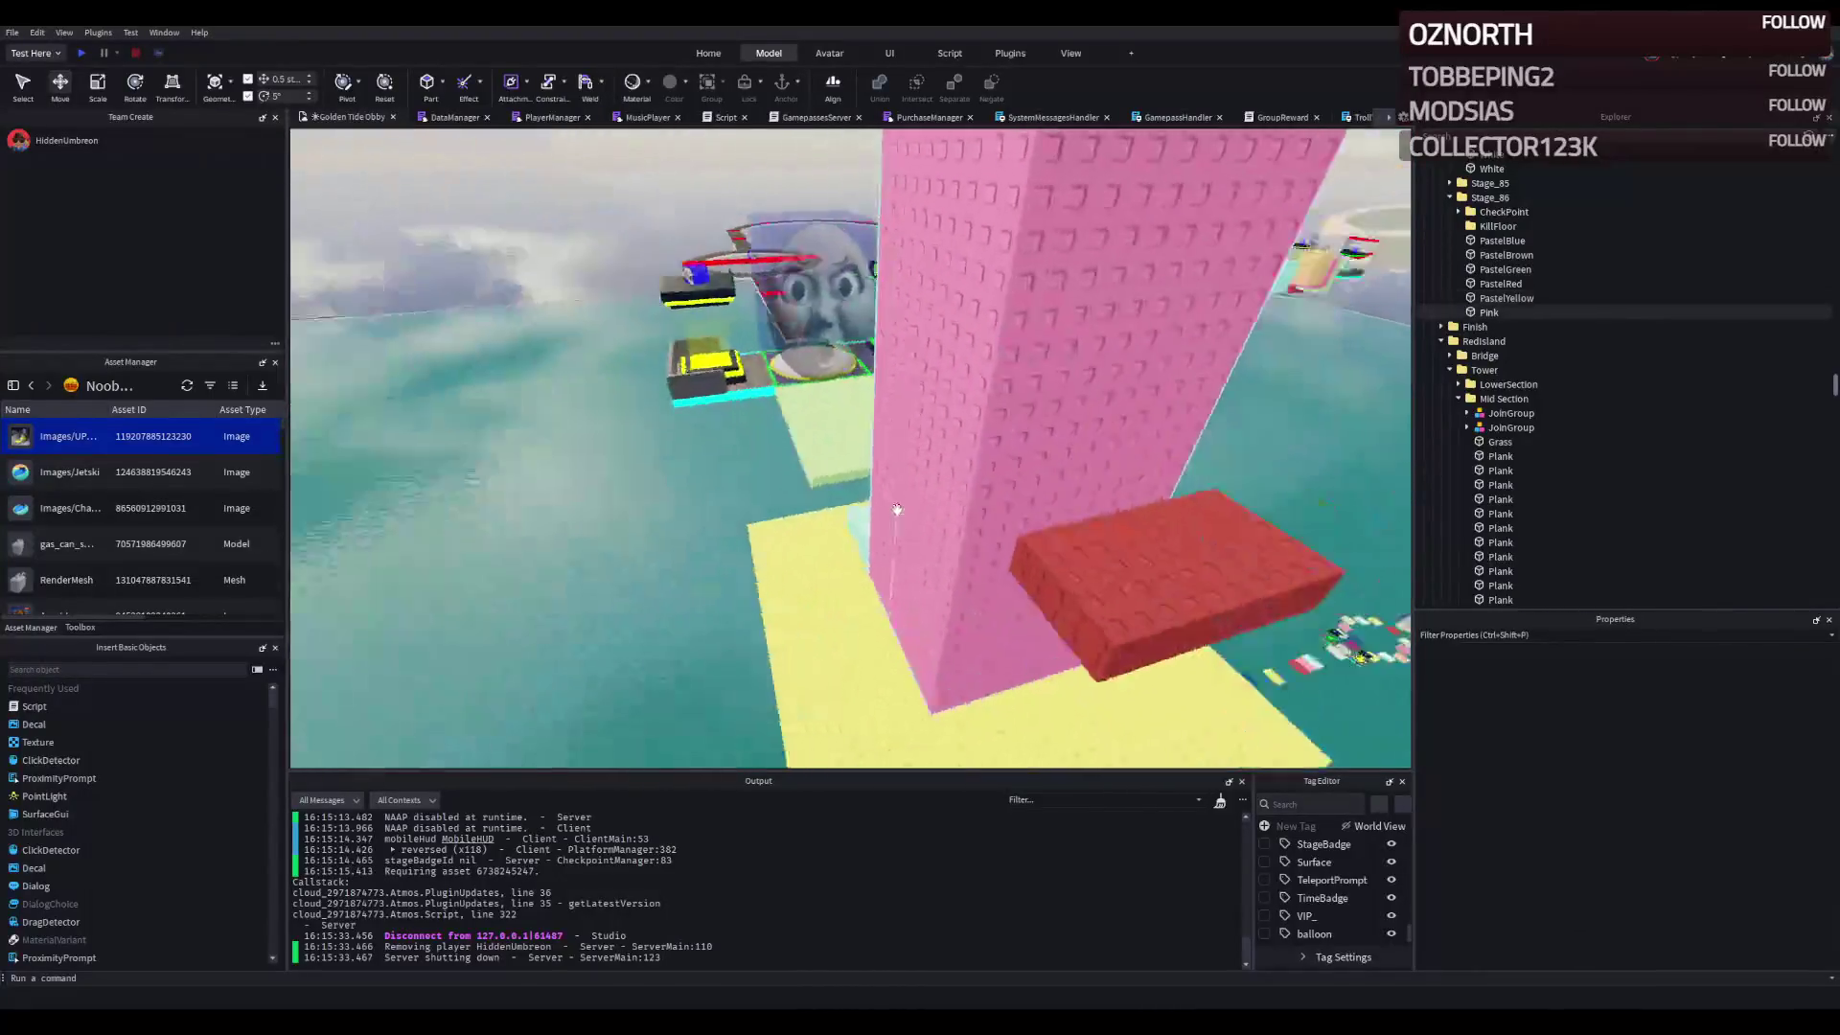
- Move the red and peach slabs together sideways, then raise both higher up the tower
{"action": "left_click", "coordinate": [894, 508]}
{"action": "left_click", "coordinate": [757, 494]}
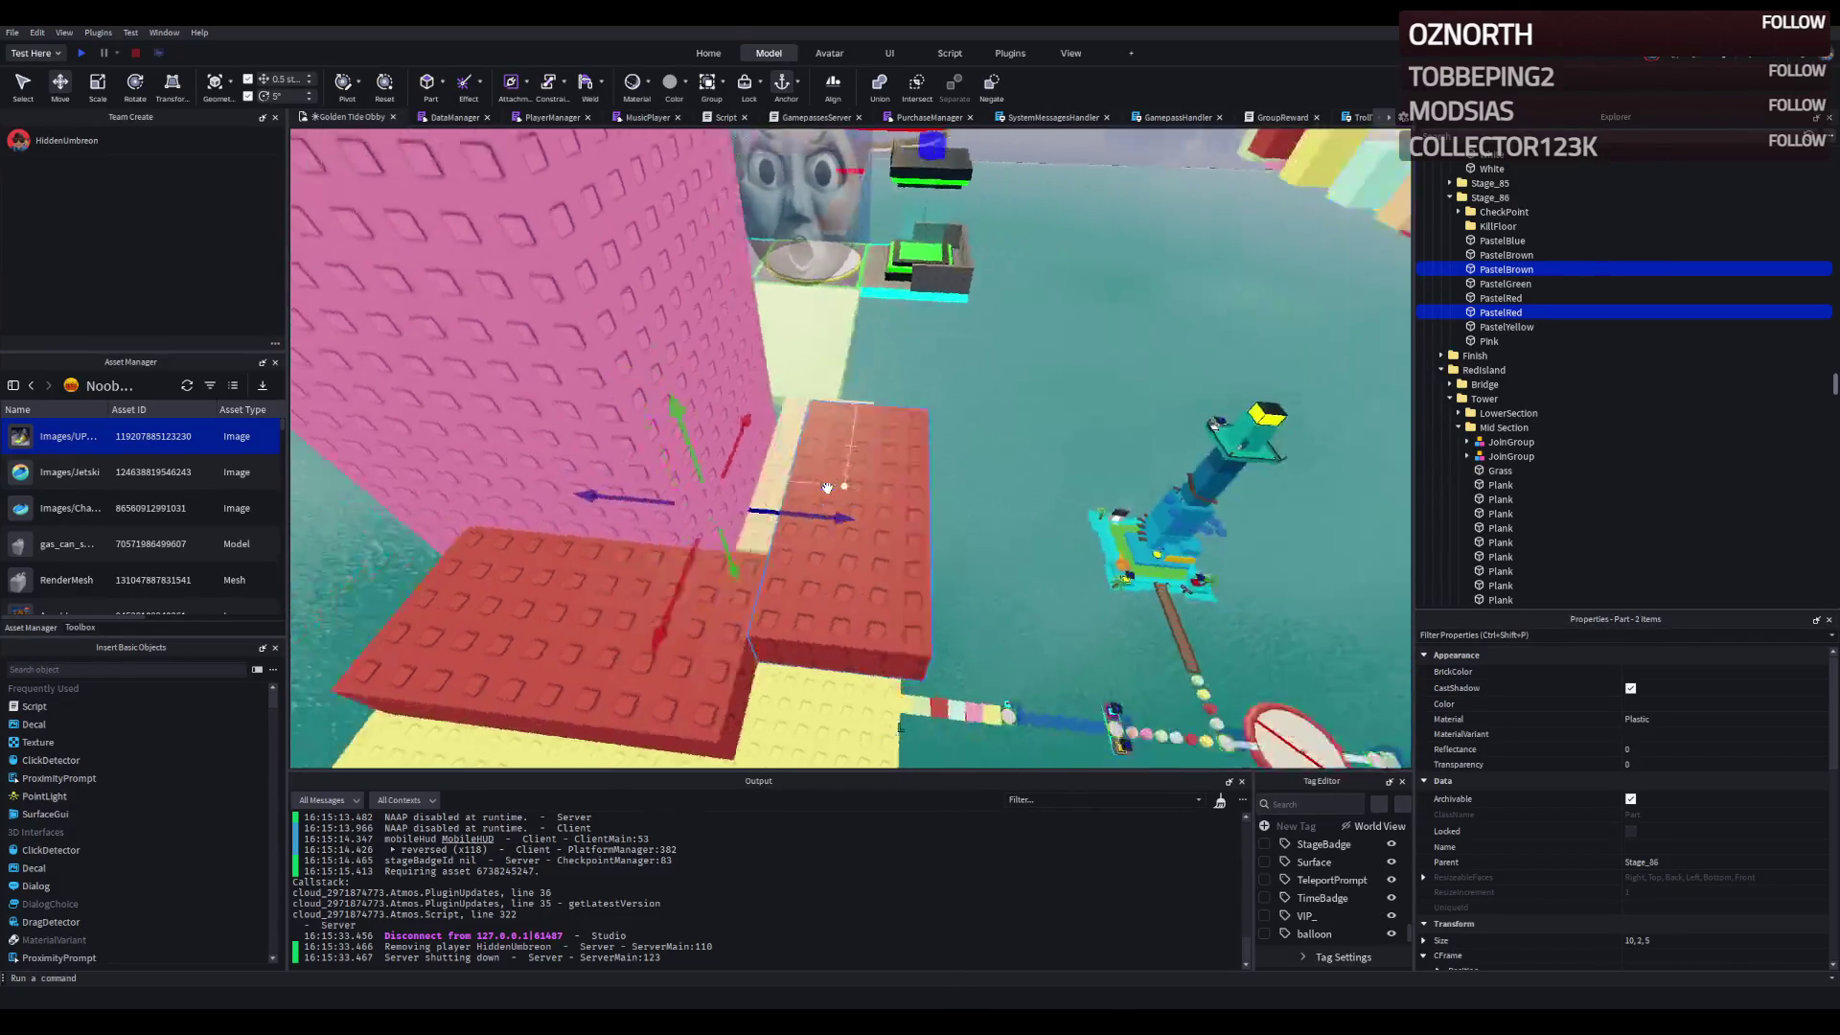
{"action": "left_click_drag", "start_coordinate": [977, 466], "coordinate": [964, 470]}
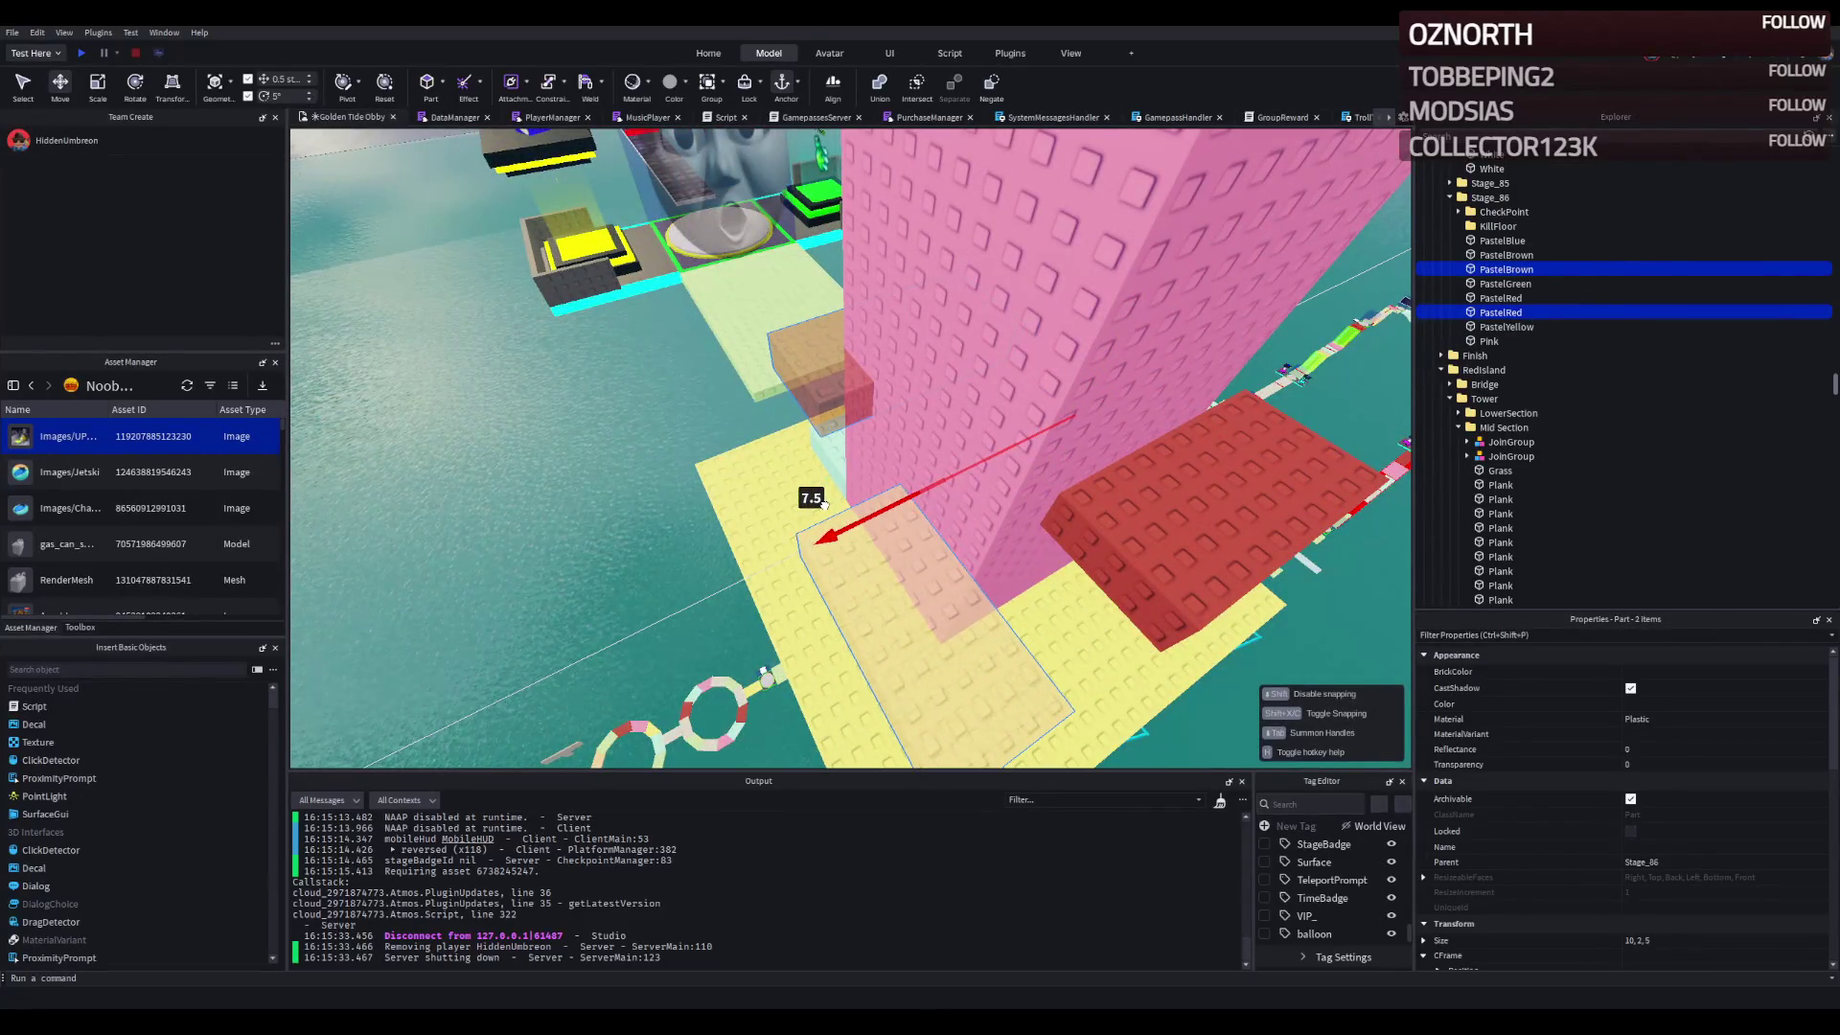
{"action": "left_click_drag", "start_coordinate": [821, 521], "coordinate": [749, 536]}
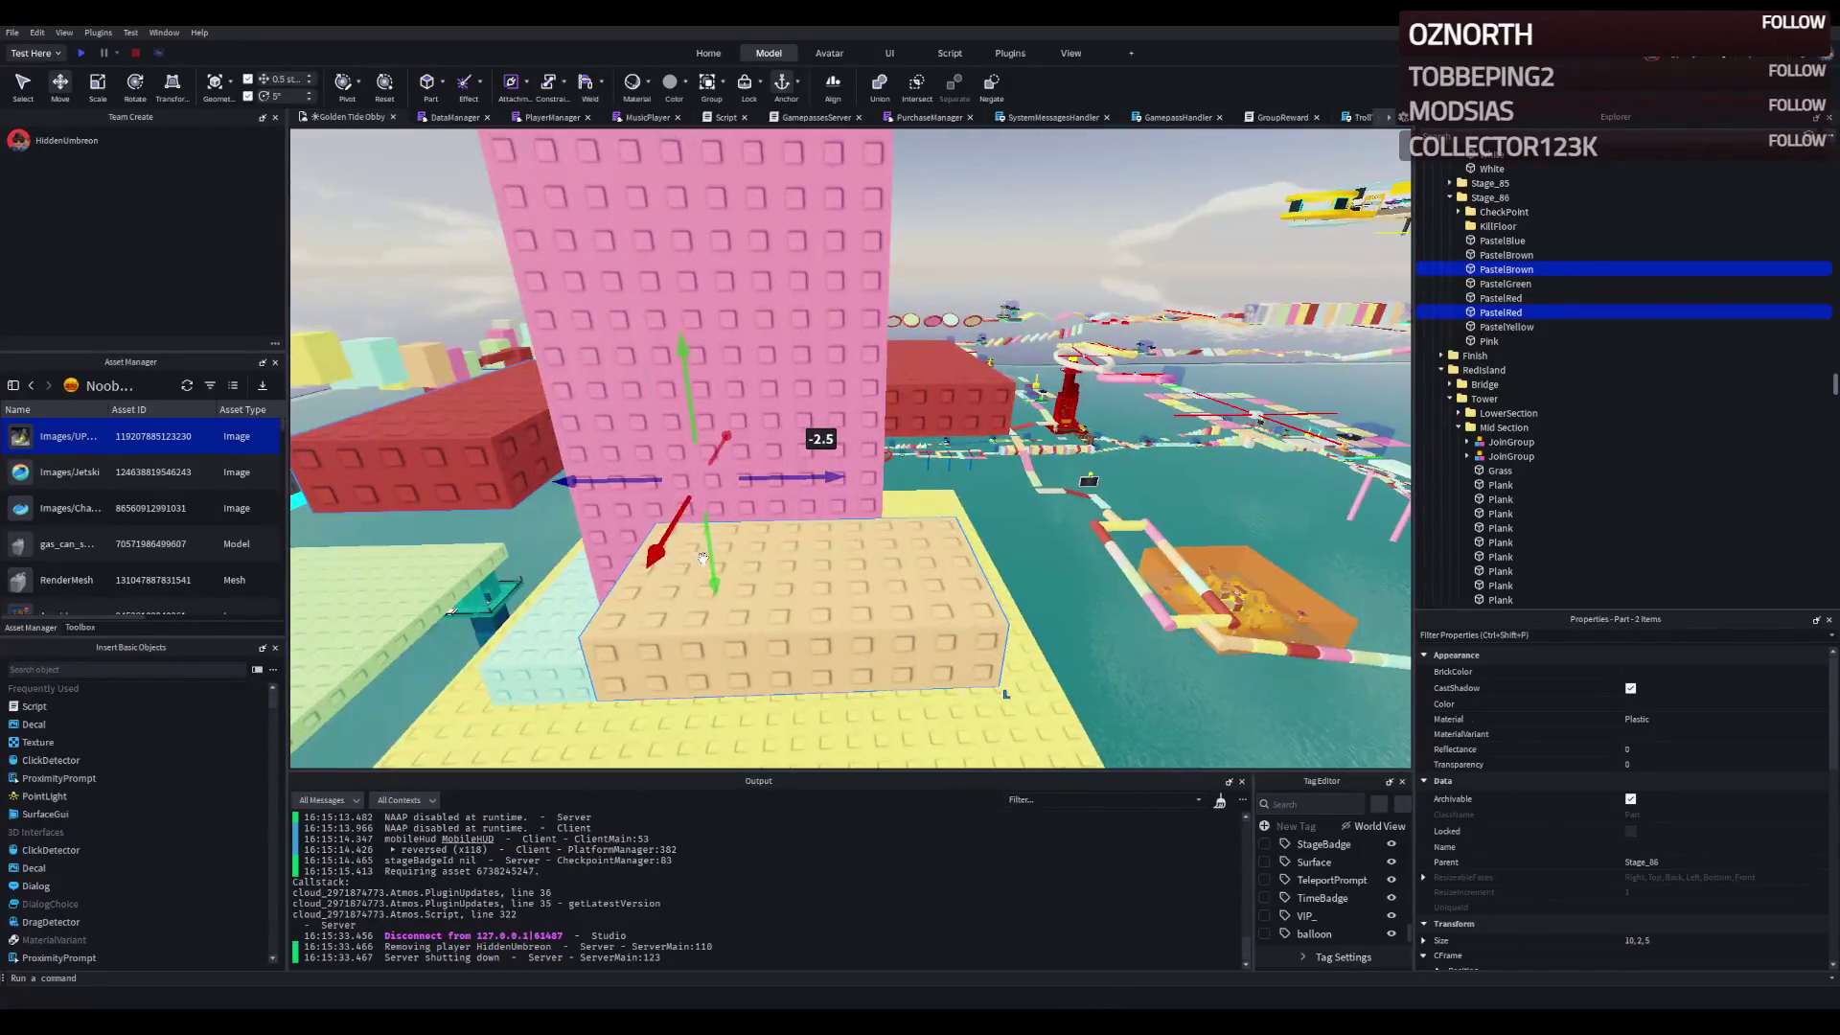
{"action": "left_click_drag", "start_coordinate": [643, 593], "coordinate": [644, 522]}
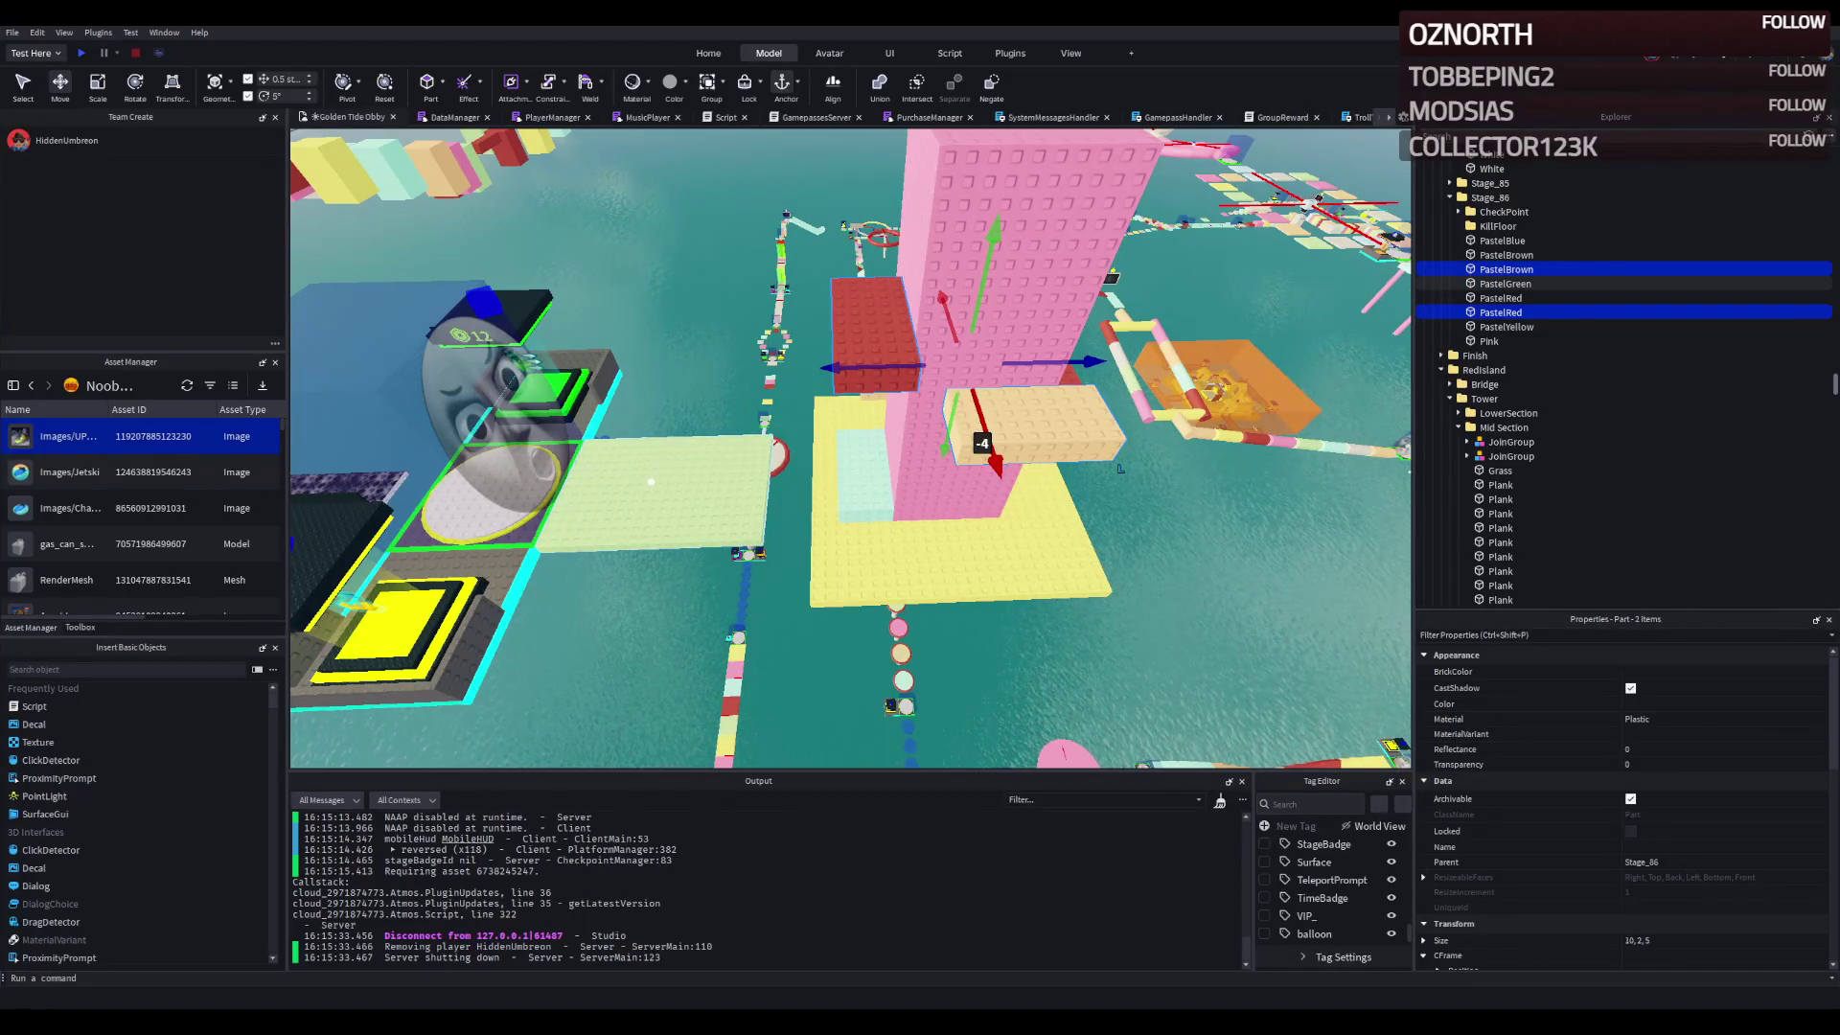
- Resize the mint plank to 7 wide, 9 long and double thickness, lowering it slightly
{"action": "left_click", "coordinate": [696, 480]}
{"action": "scroll", "scroll_direction": "down", "scroll_amount": 3}
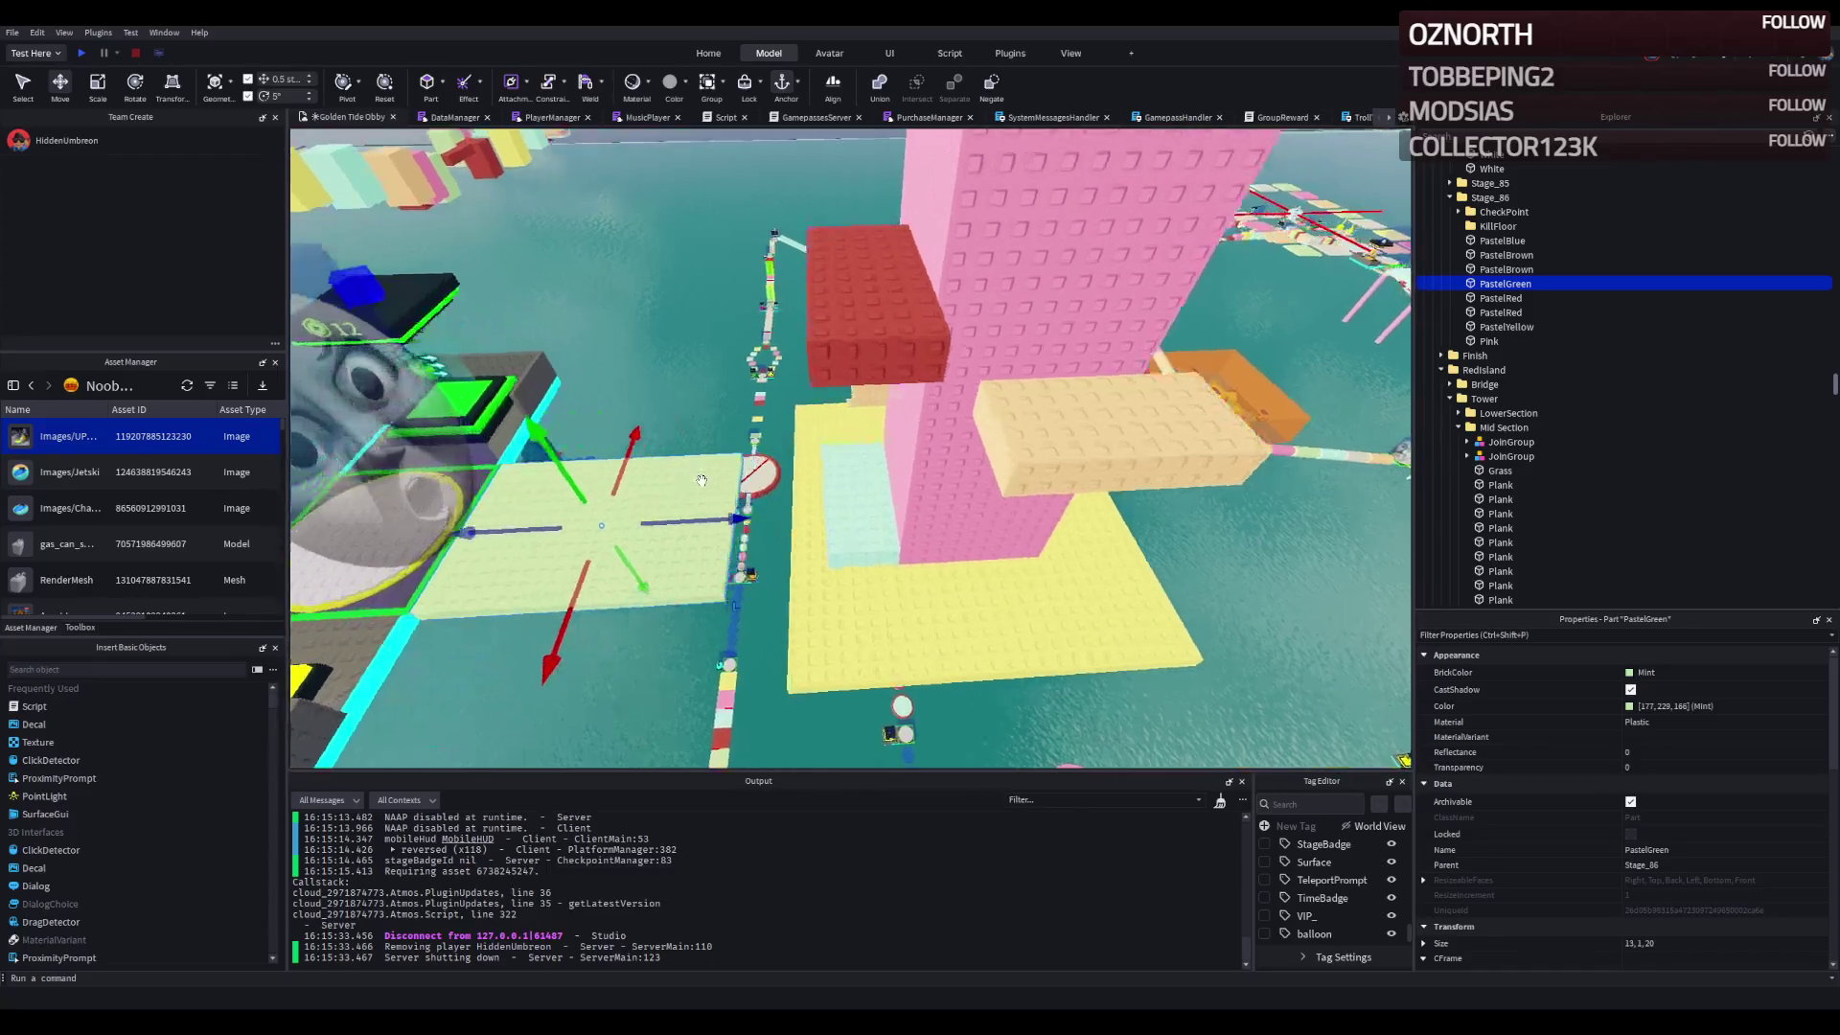
{"action": "left_click", "coordinate": [697, 597]}
{"action": "key", "text": "f"}
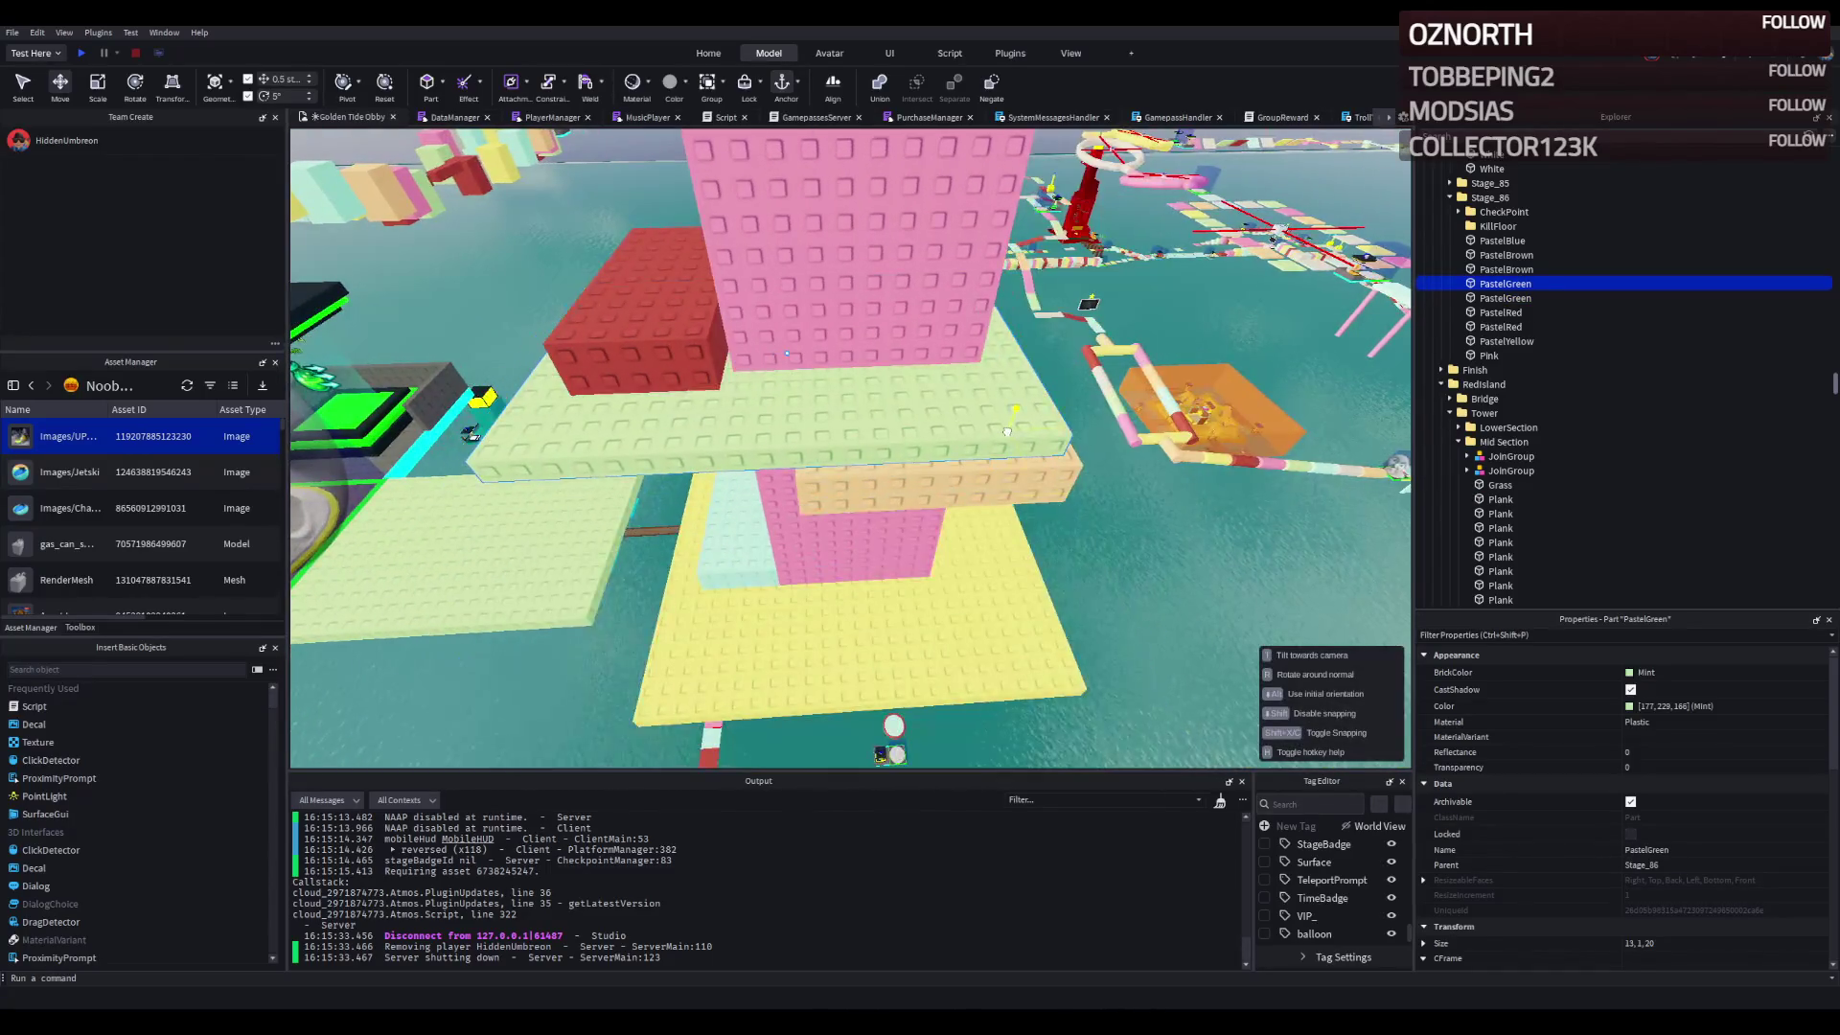
{"action": "left_click_drag", "start_coordinate": [1022, 438], "coordinate": [1042, 423]}
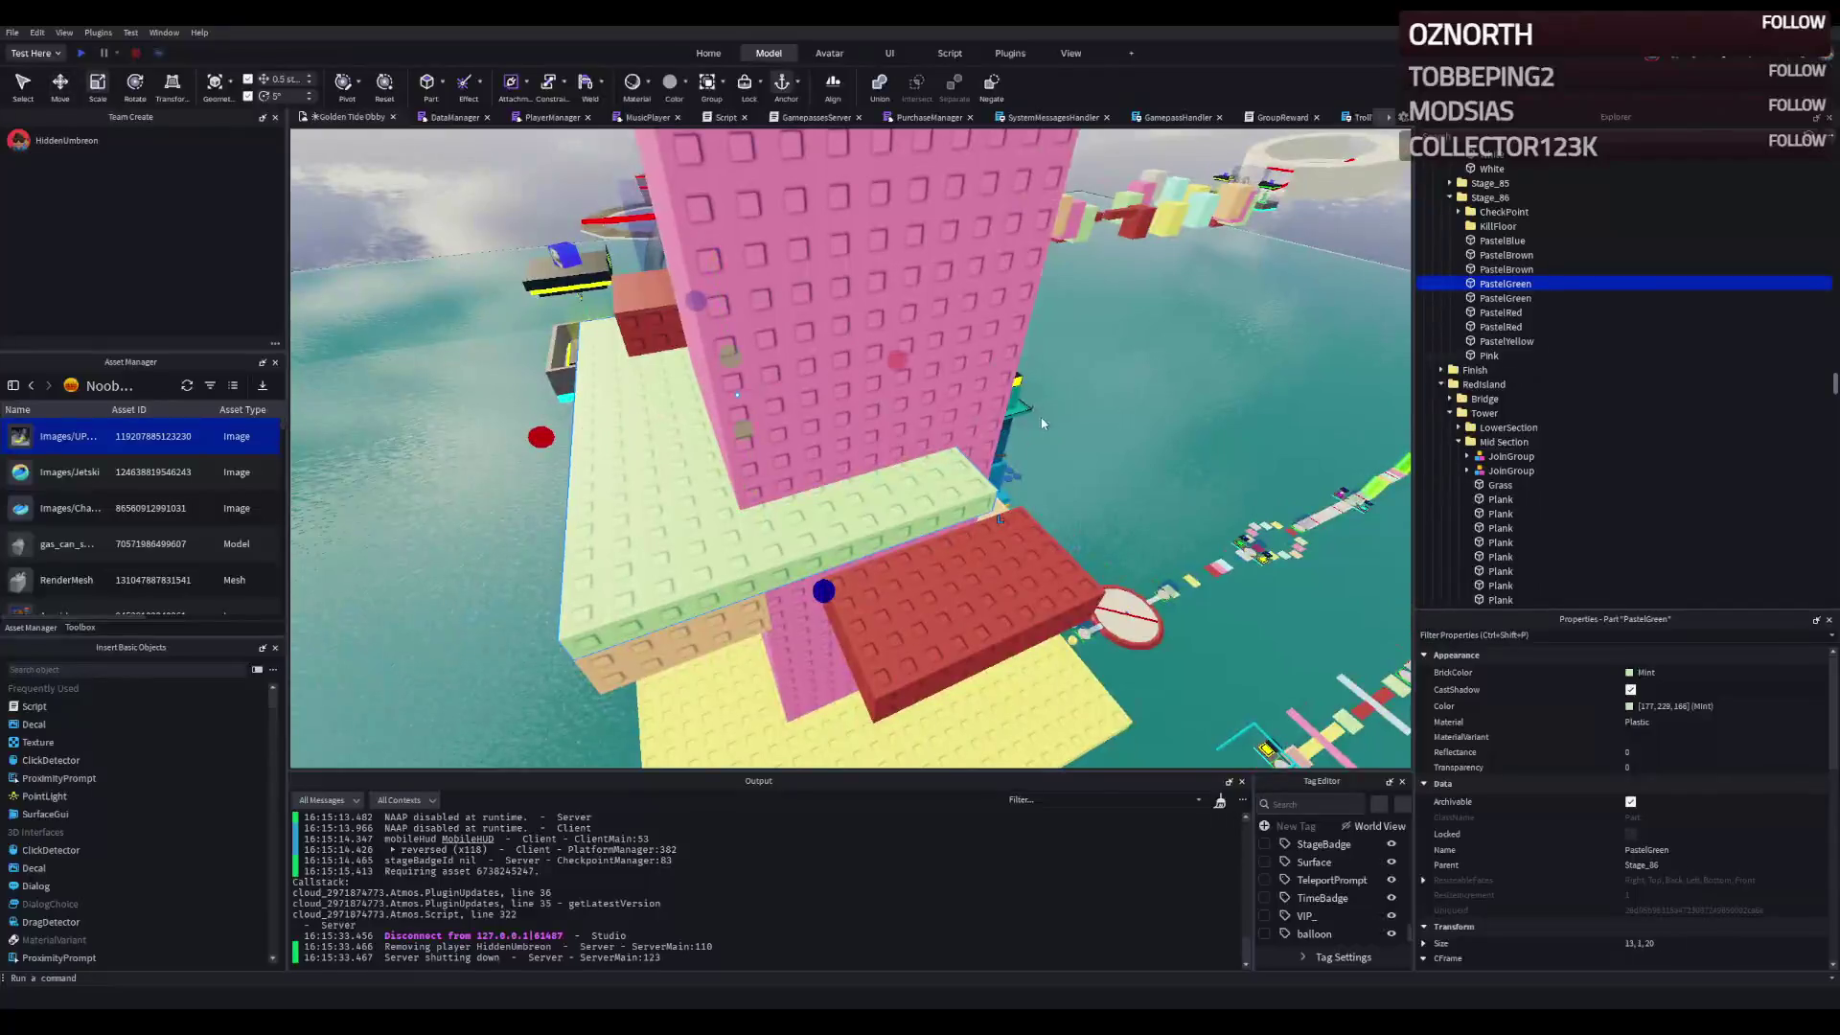
{"action": "left_click_drag", "start_coordinate": [908, 354], "coordinate": [753, 403]}
{"action": "left_click_drag", "start_coordinate": [586, 402], "coordinate": [671, 383]}
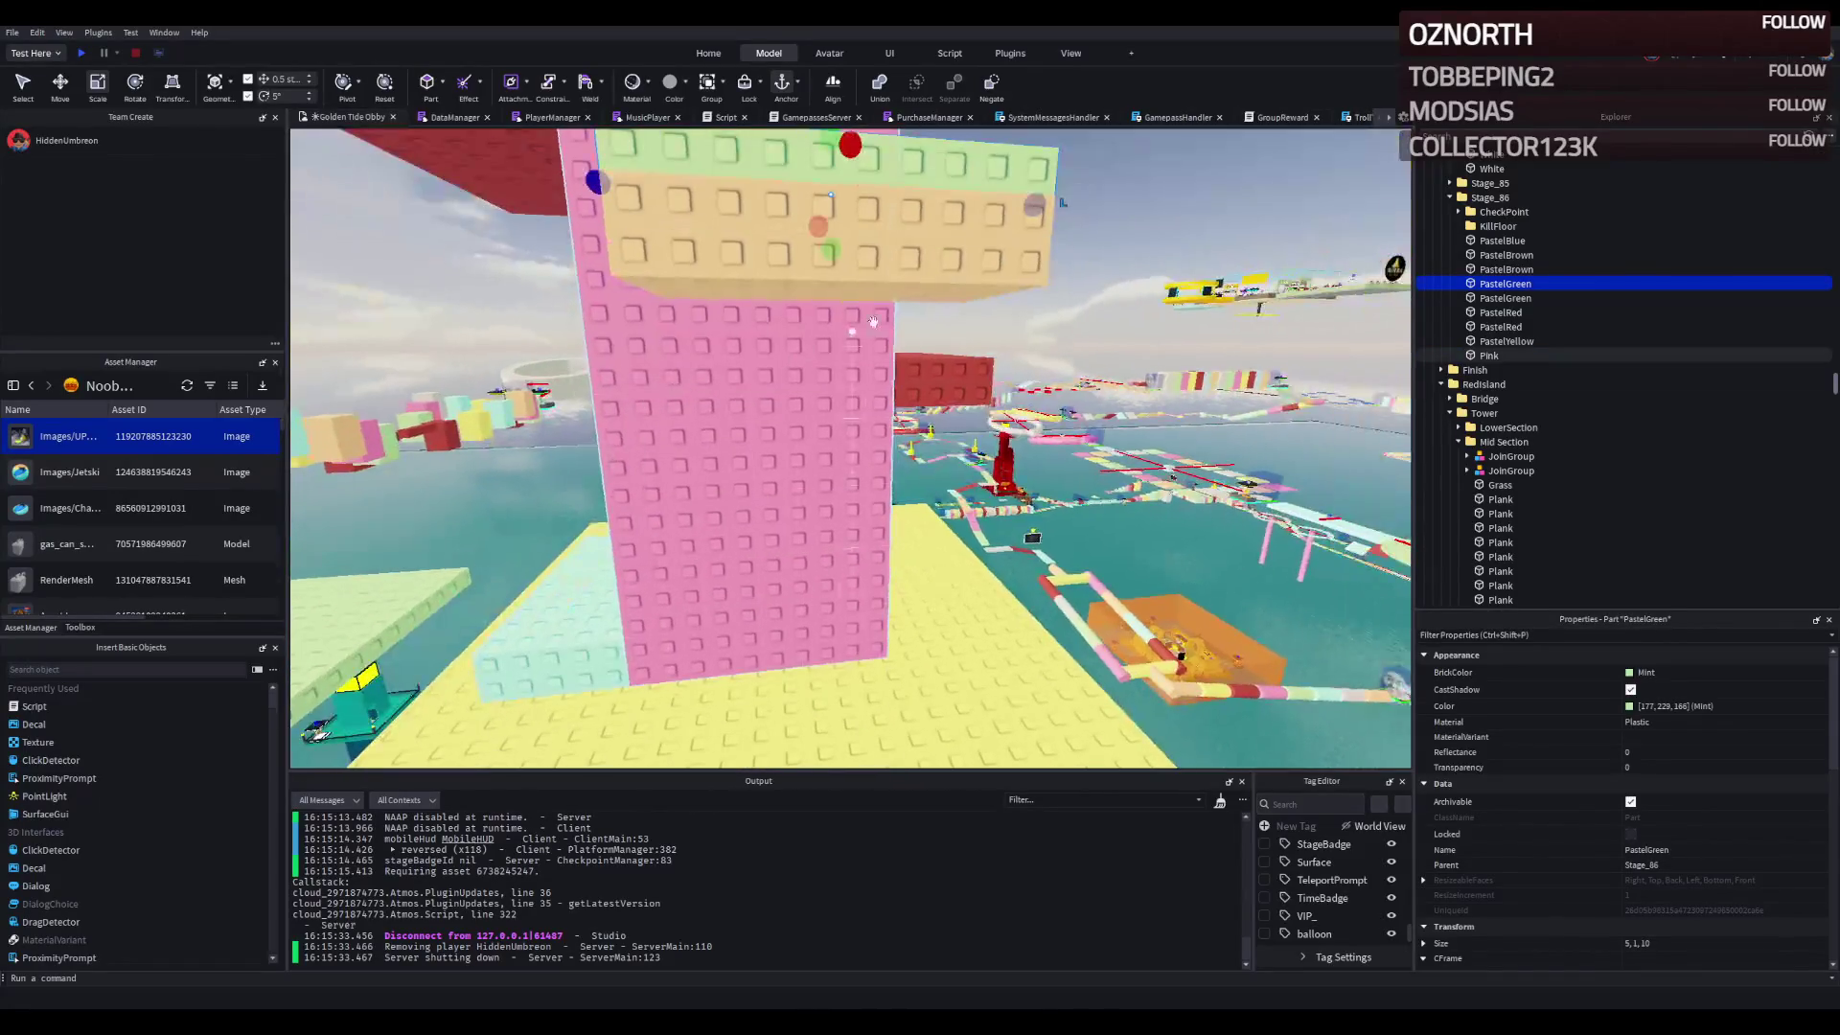
{"action": "left_click_drag", "start_coordinate": [833, 254], "coordinate": [830, 213]}
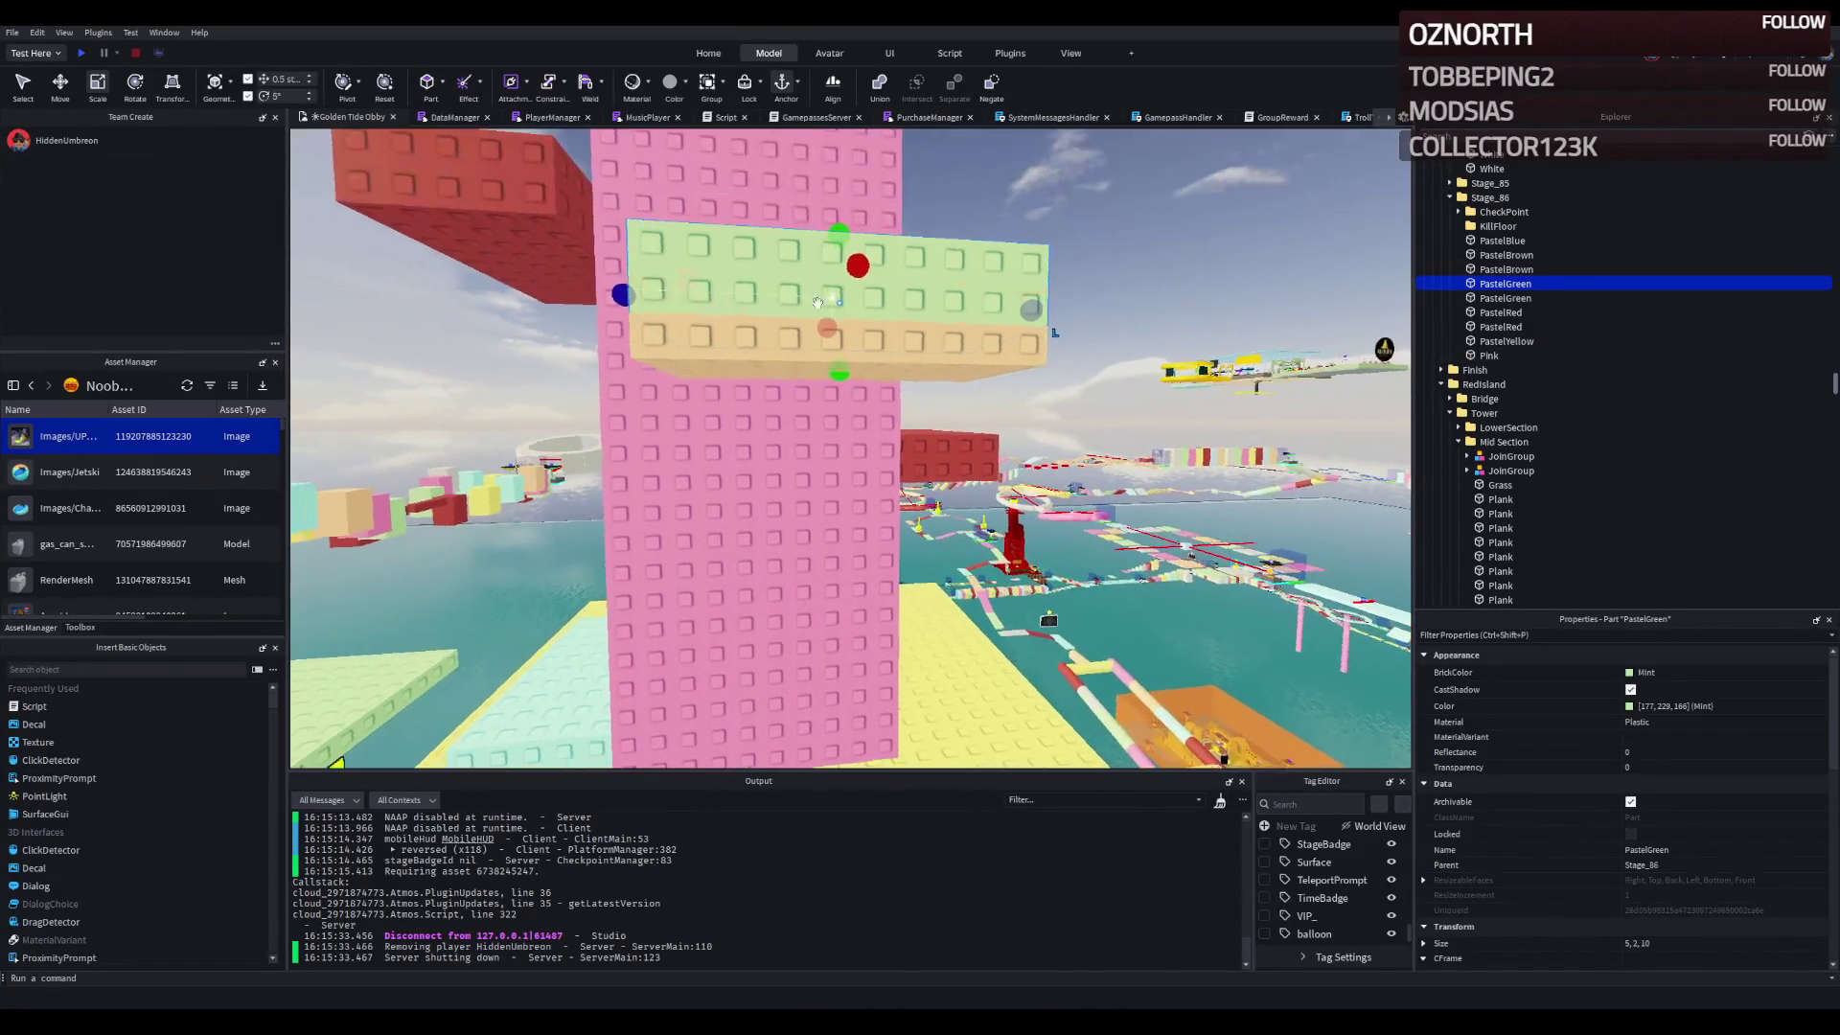
{"action": "left_click_drag", "start_coordinate": [832, 393], "coordinate": [758, 397]}
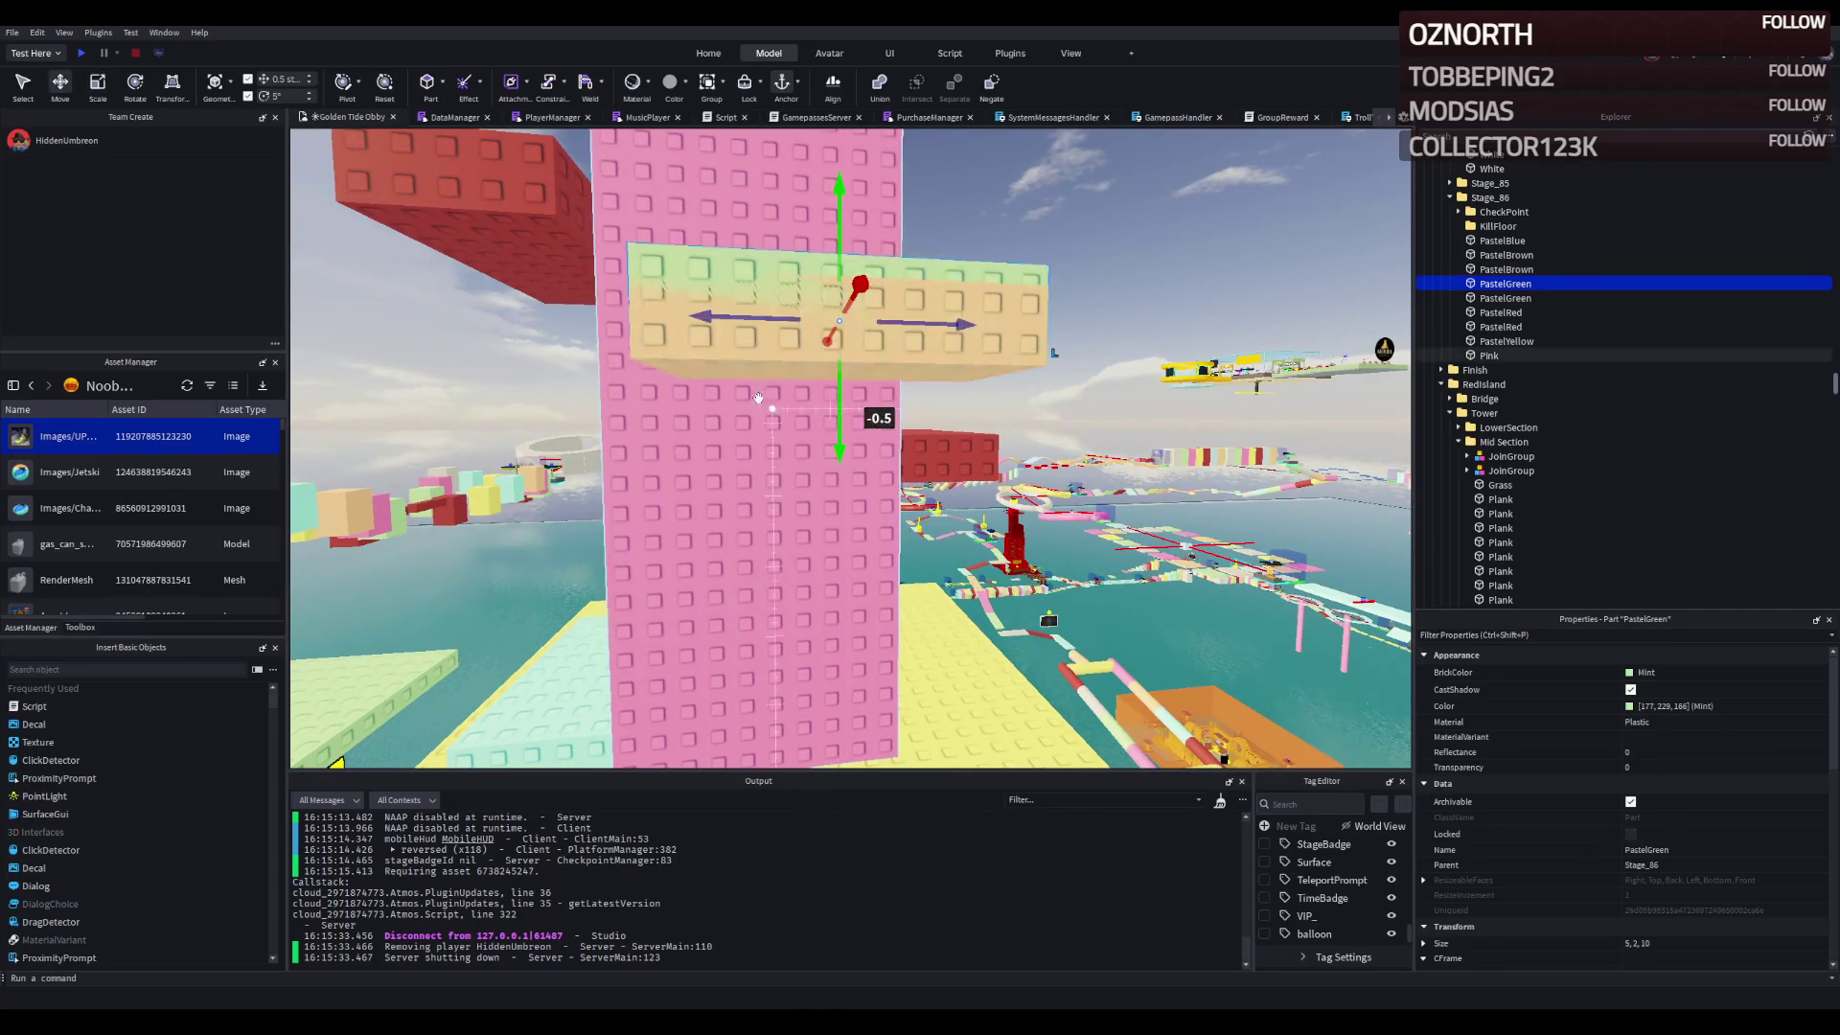
- Delete the brown step, slide the mint step along the tower, and duplicate the yellow part
{"action": "key", "text": "Delete"}
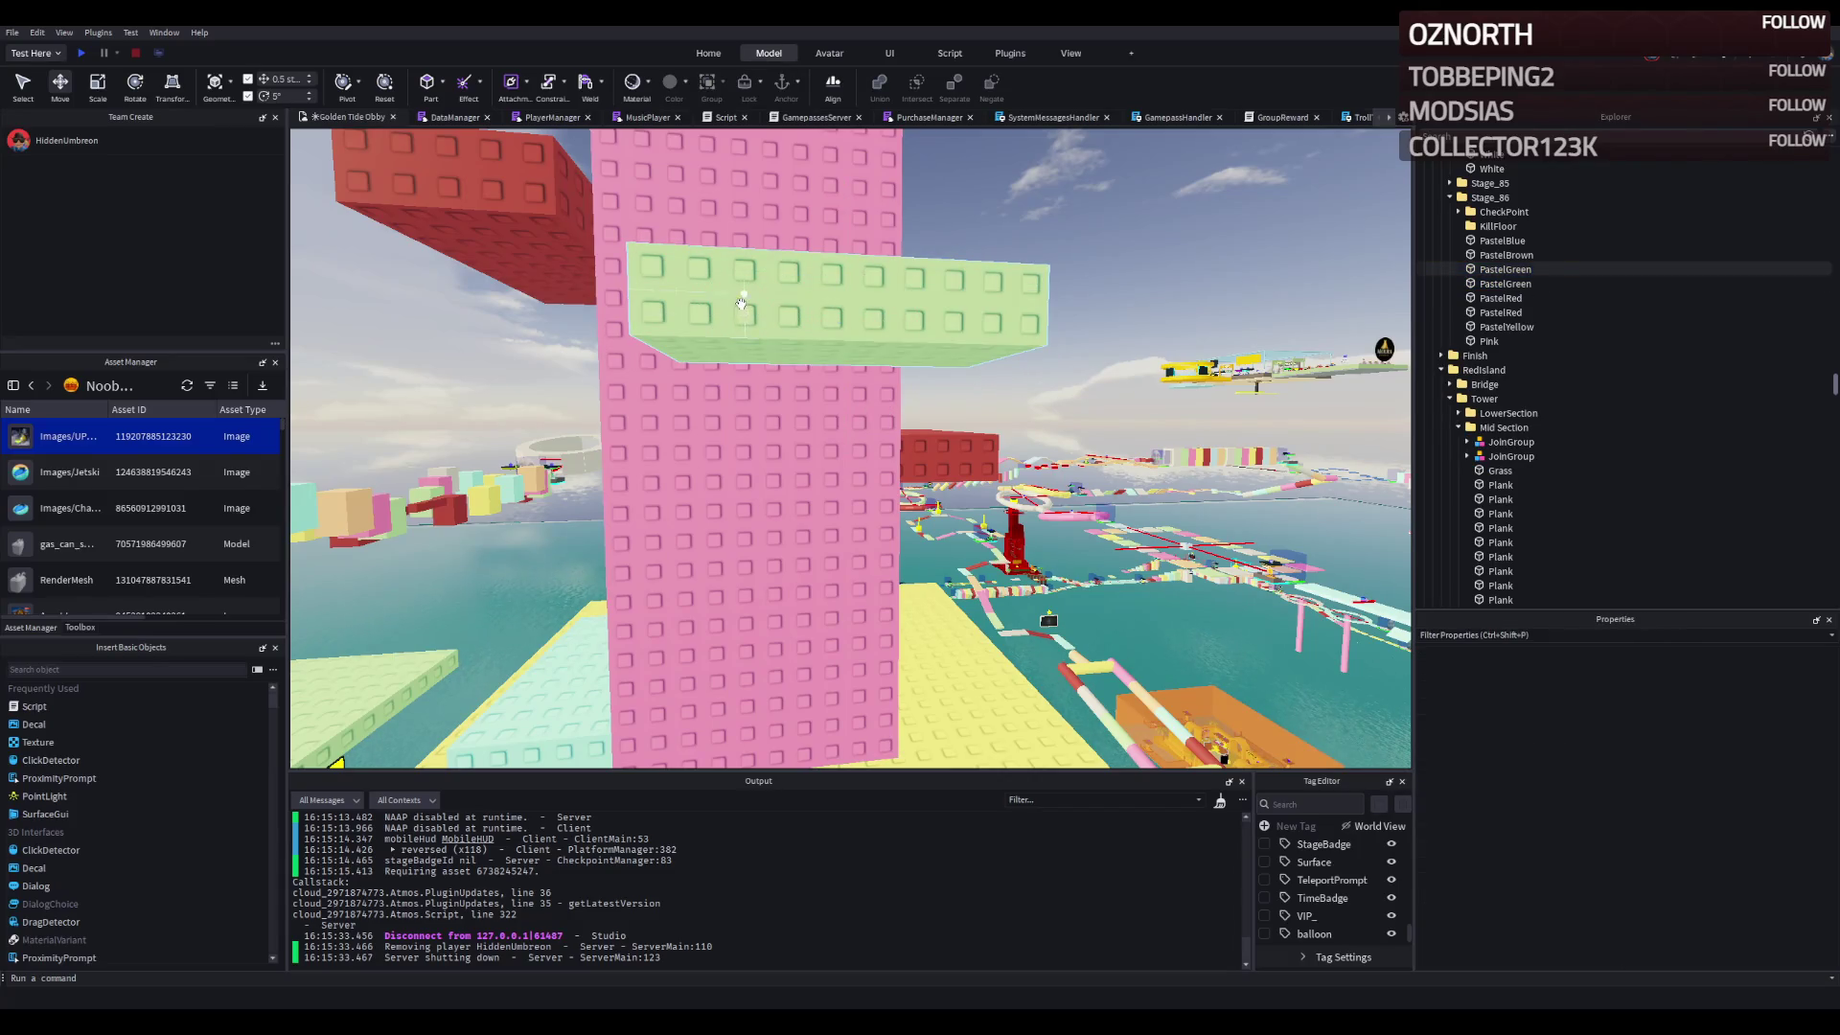
{"action": "left_click", "coordinate": [741, 303]}
{"action": "left_click_drag", "start_coordinate": [842, 391], "coordinate": [606, 451]}
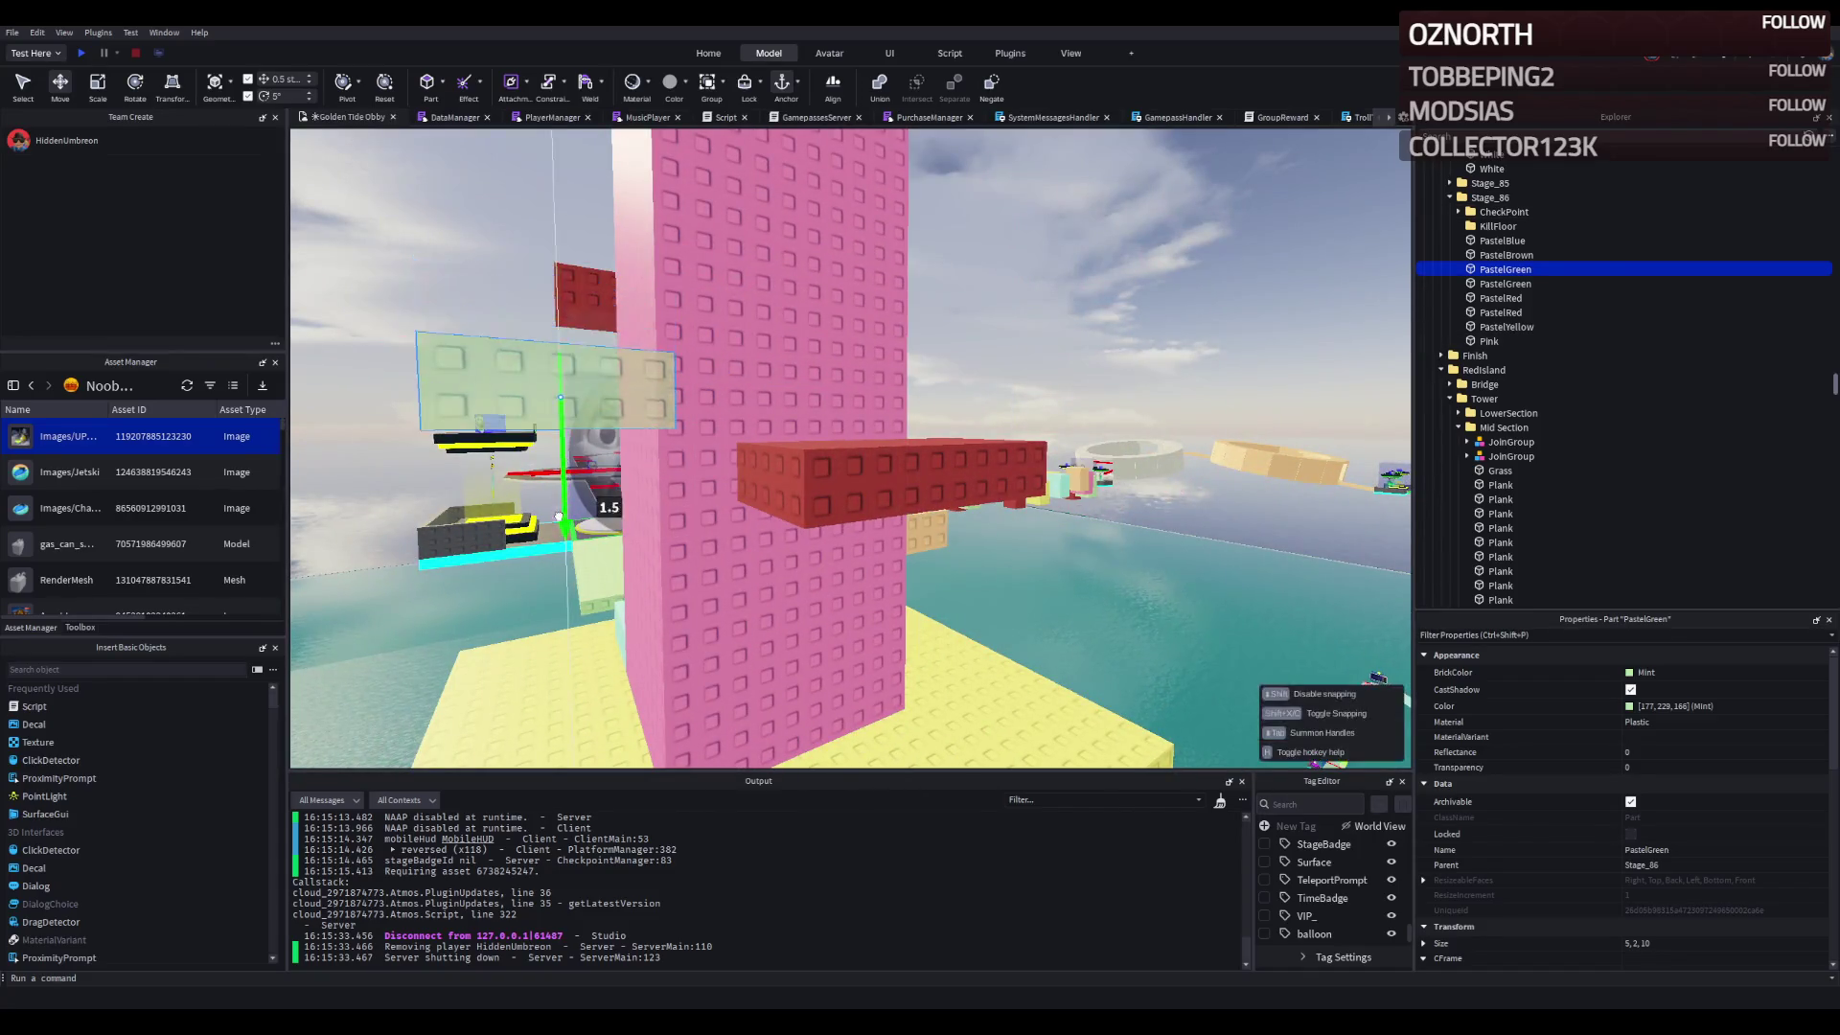
{"action": "left_click_drag", "start_coordinate": [555, 586], "coordinate": [652, 564]}
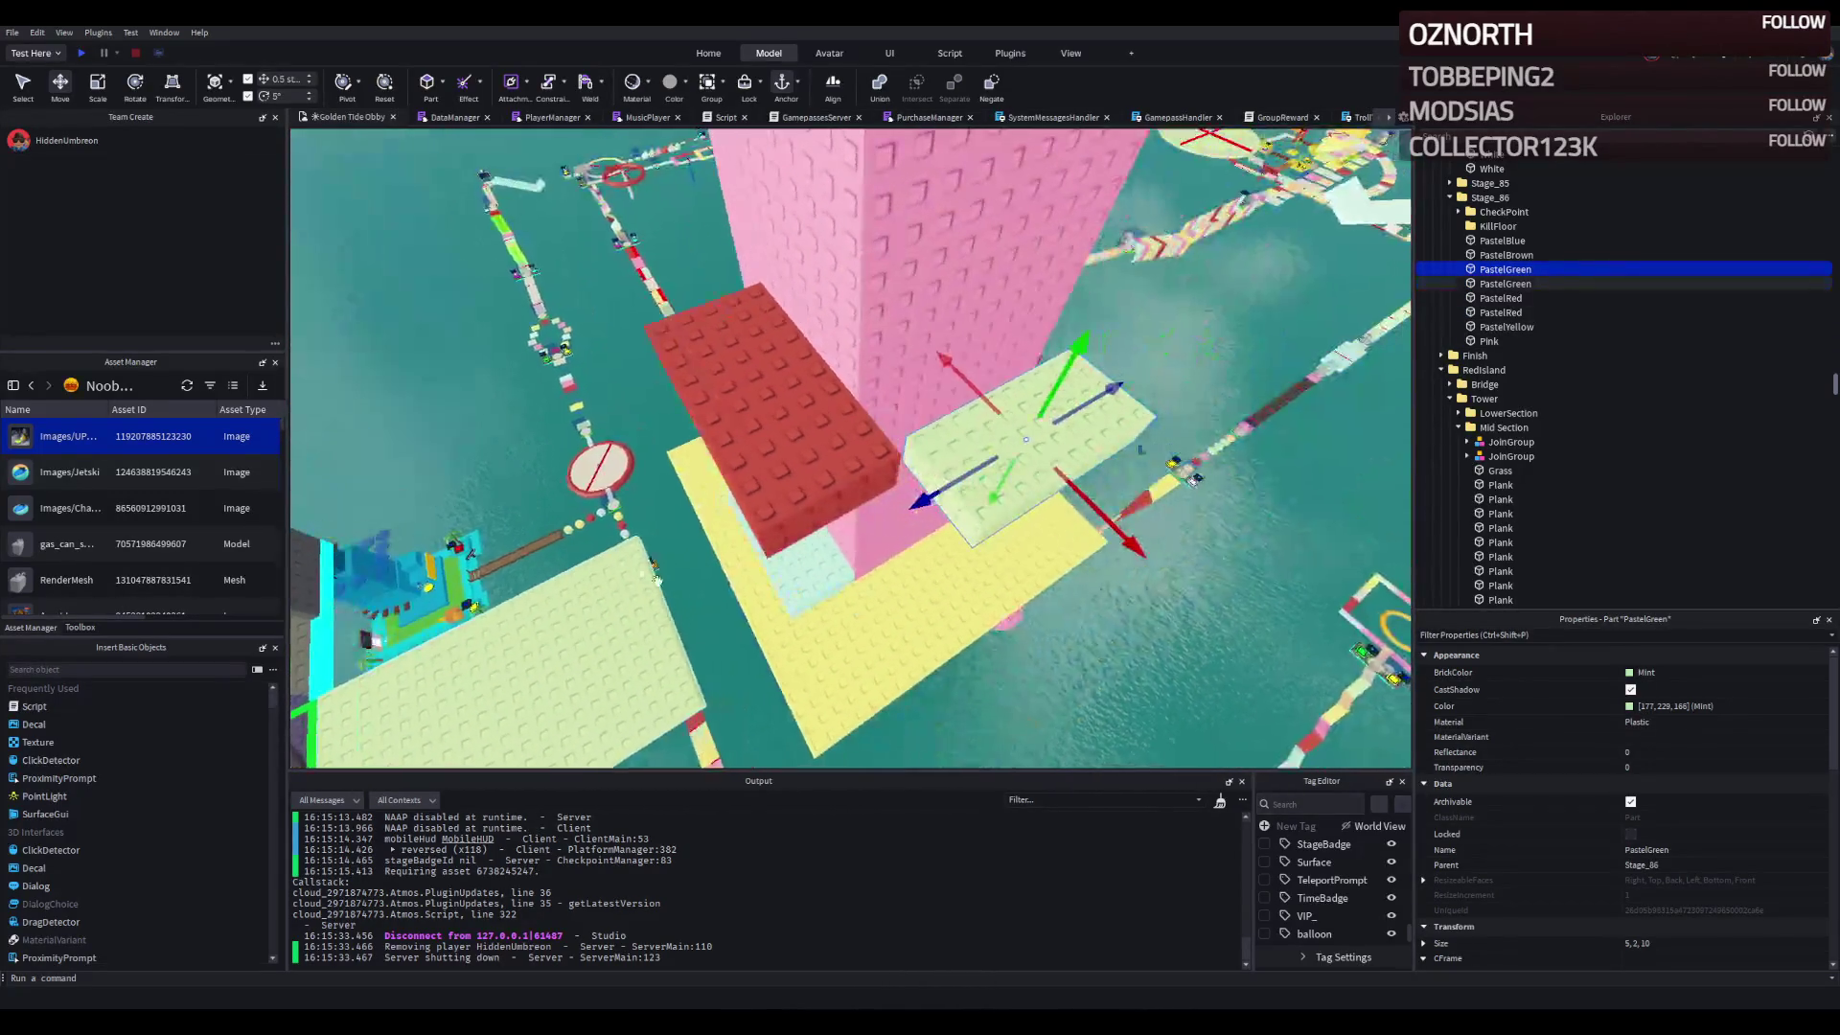
{"action": "left_click", "coordinate": [809, 648]}
{"action": "key", "text": "ctrl+d"}
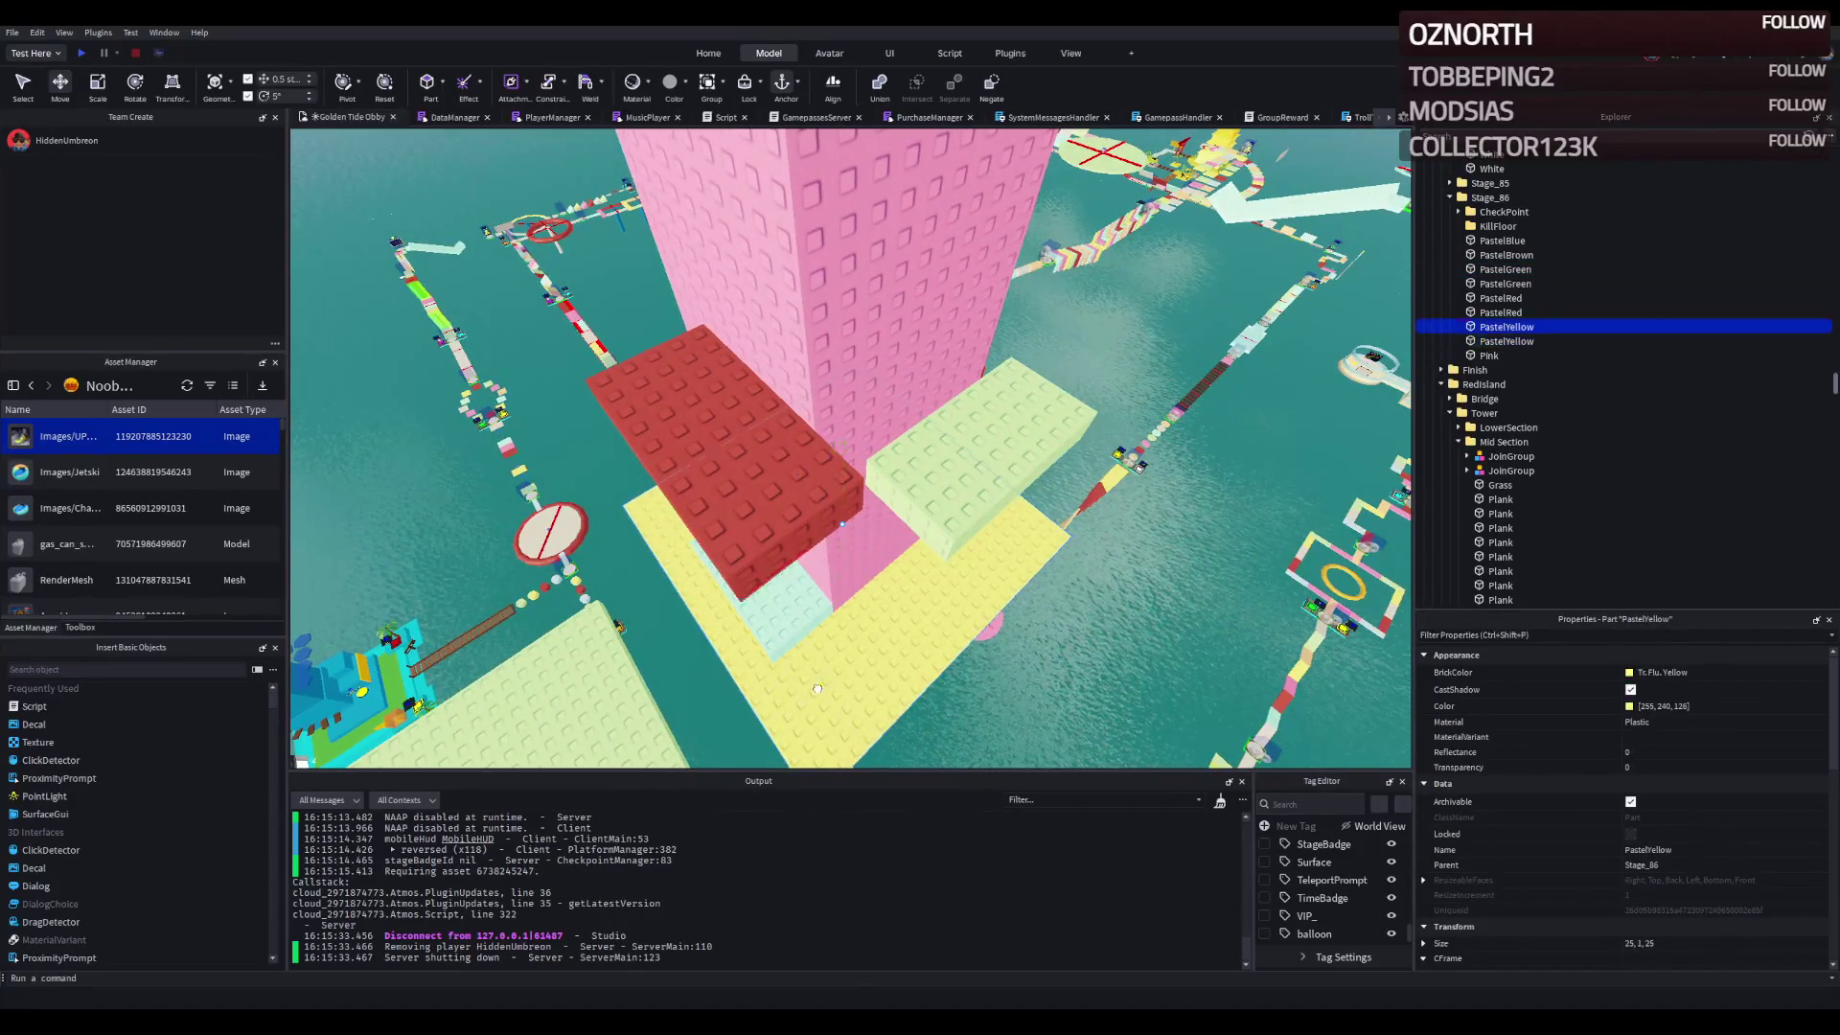
- Move the yellow copy up the tower and resize it to 11 long and 1.5 thick
{"action": "scroll", "scroll_direction": "up", "scroll_amount": 3}
{"action": "scroll", "scroll_direction": "down", "scroll_amount": 3}
{"action": "left_click_drag", "start_coordinate": [709, 450], "coordinate": [788, 350]}
{"action": "key", "text": "ctrl+3"}
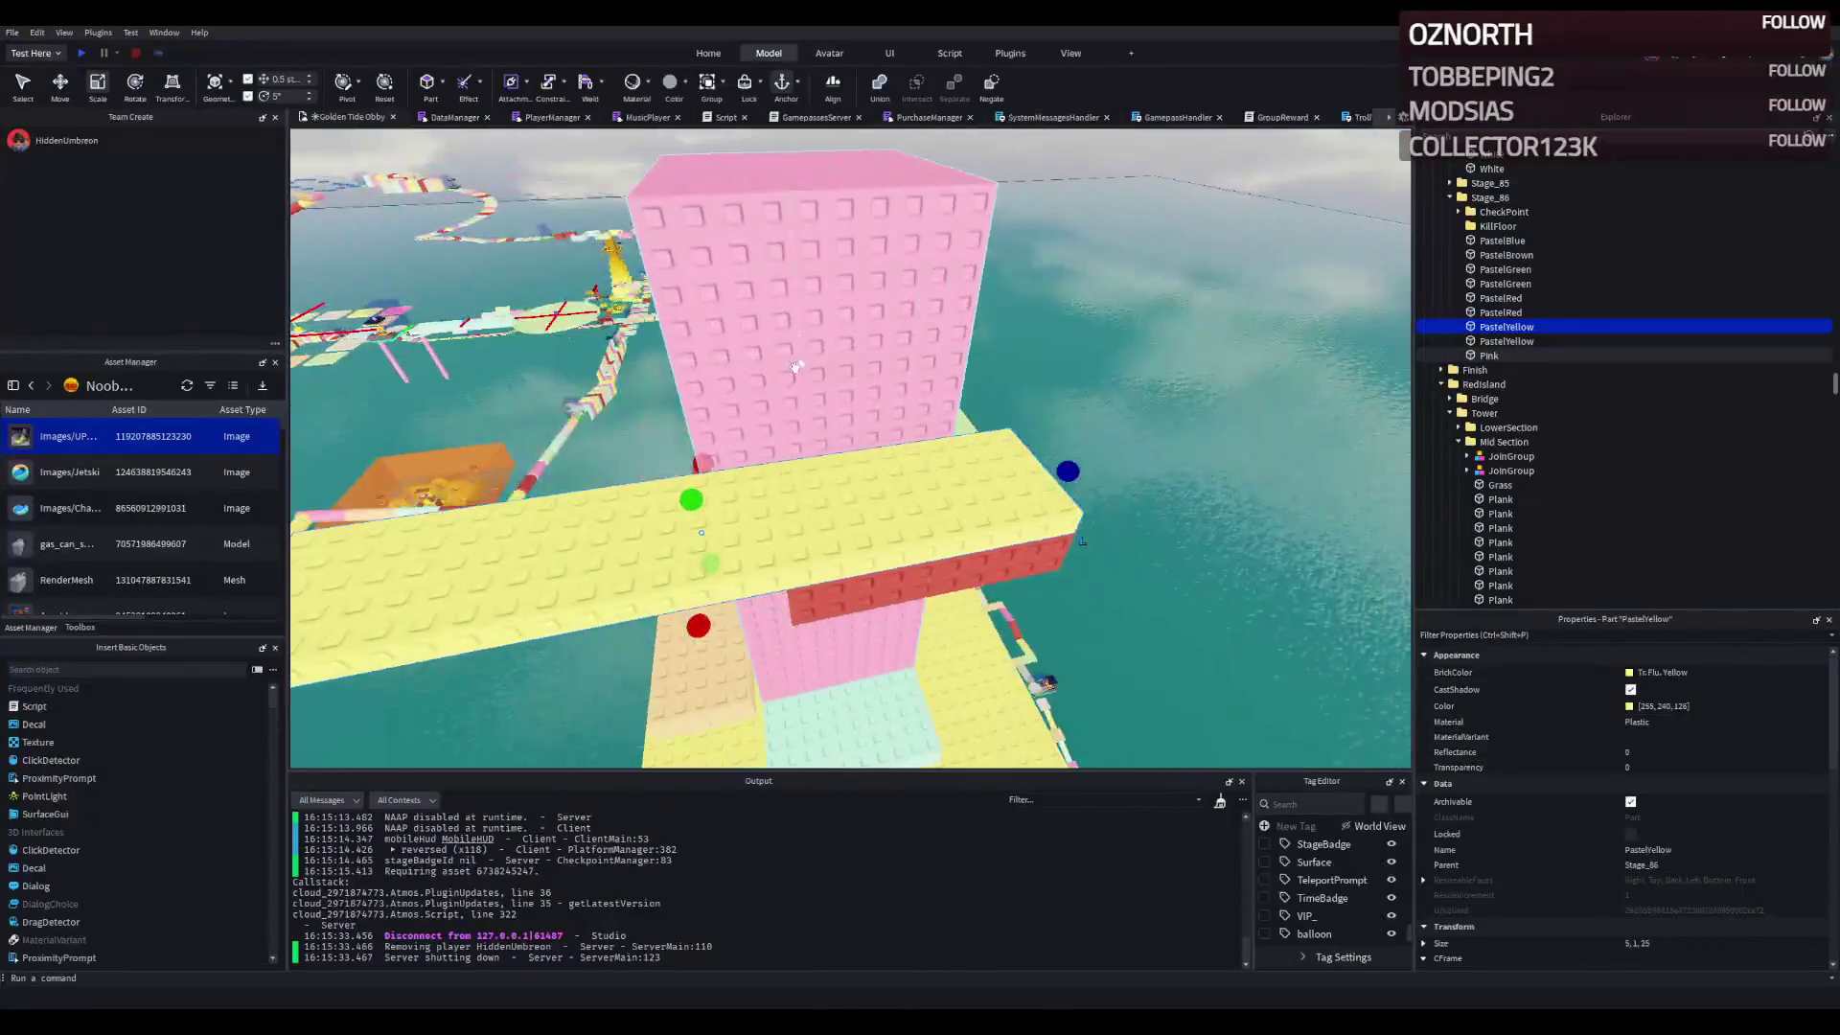
{"action": "left_click_drag", "start_coordinate": [440, 613], "coordinate": [709, 478]}
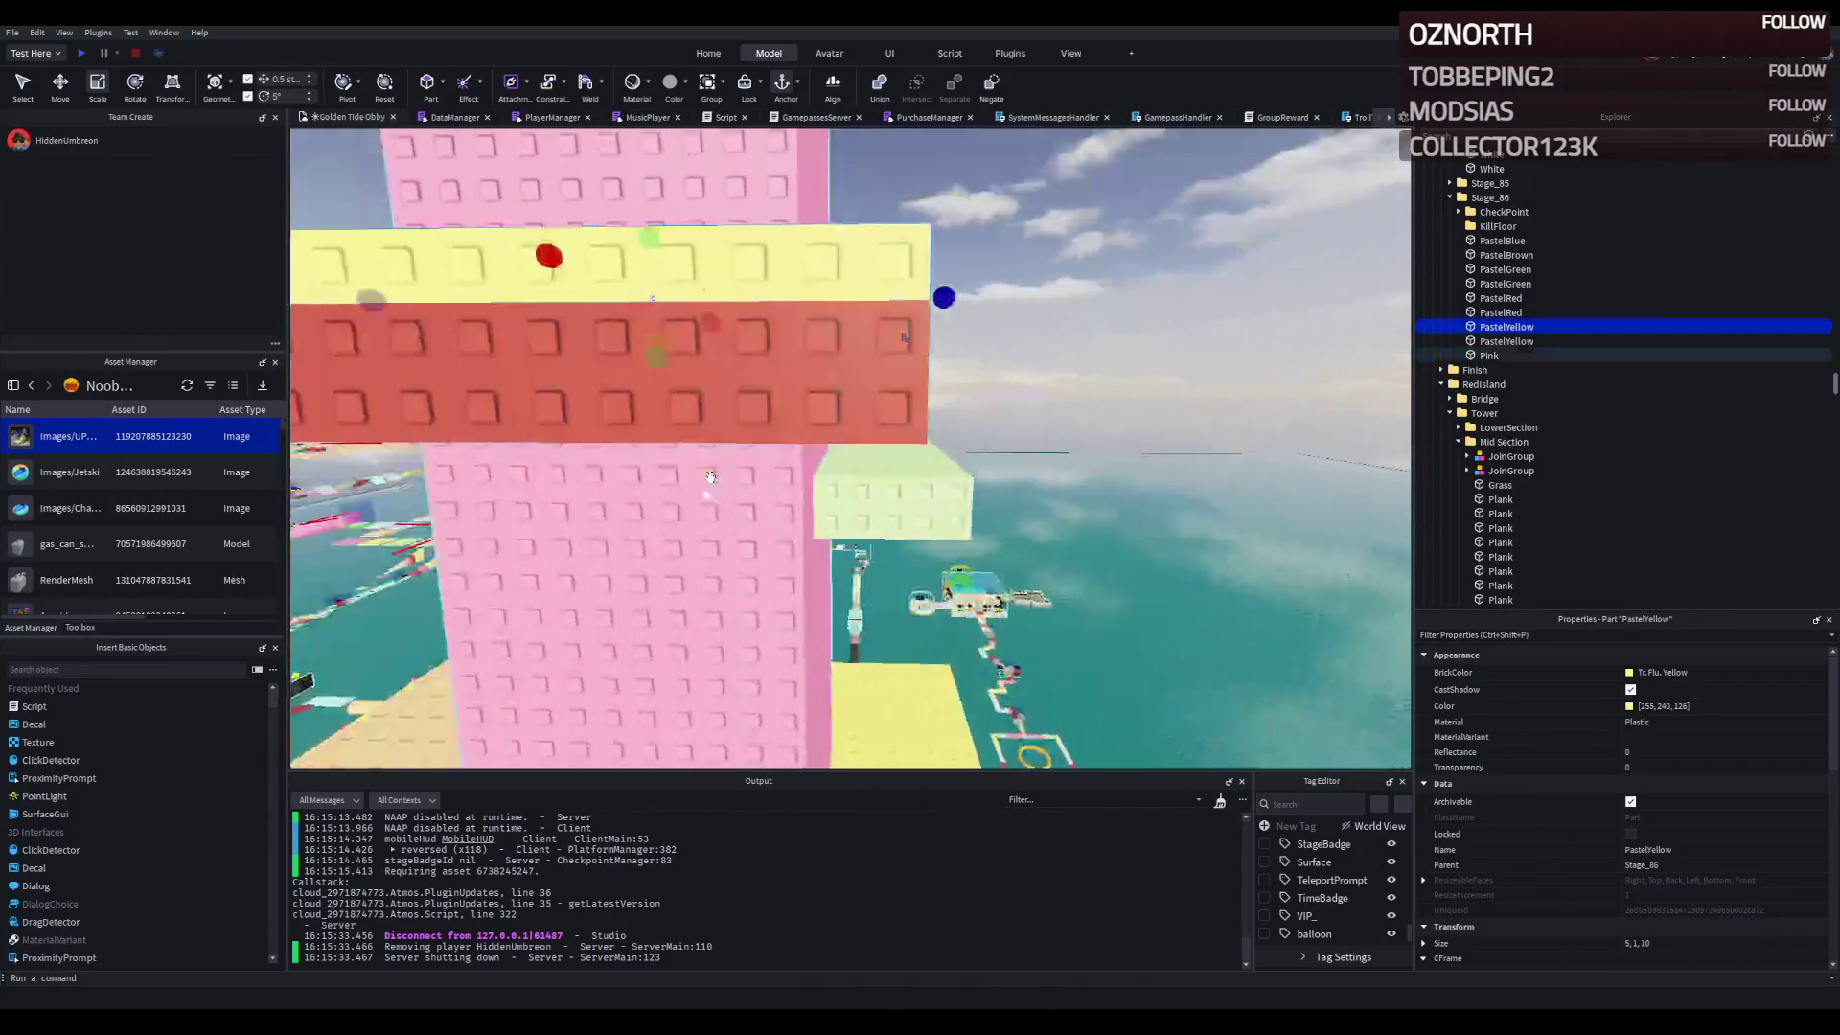
{"action": "left_click_drag", "start_coordinate": [957, 388], "coordinate": [949, 434]}
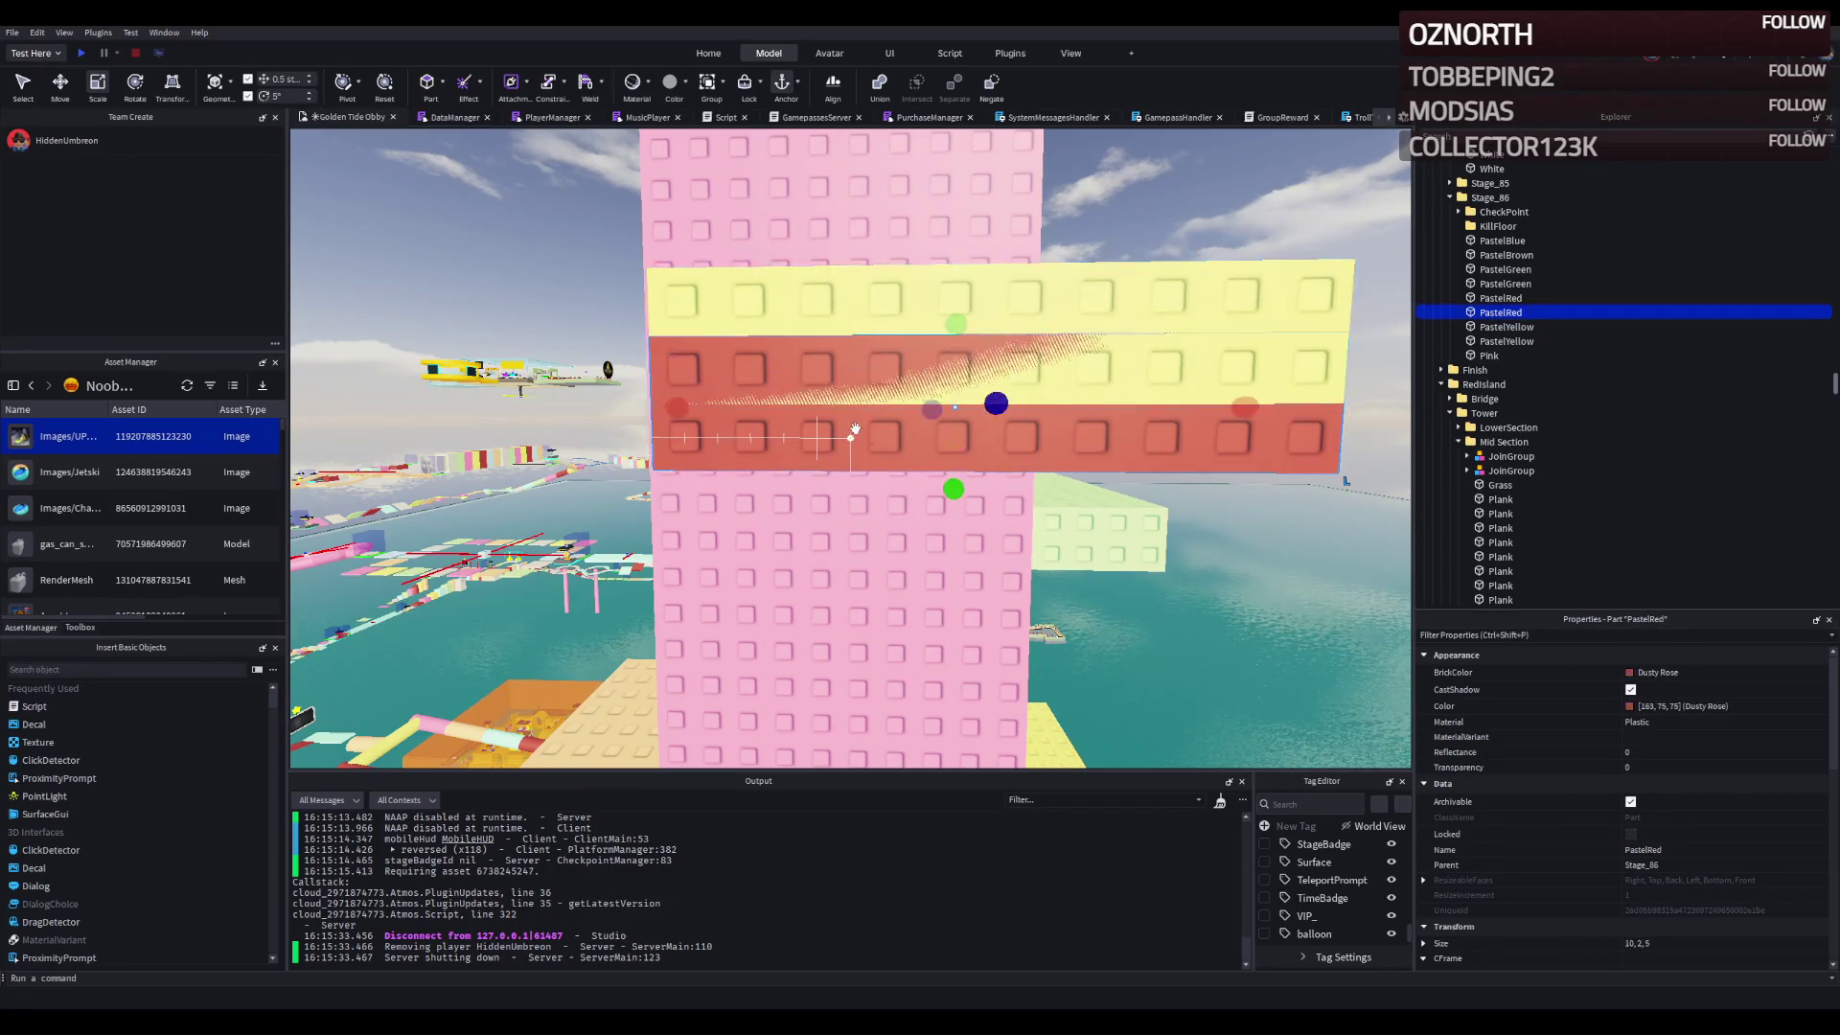
- Delete the red step and raise the yellow step 4 studs on the Pink tower
{"action": "key", "text": "Delete"}
{"action": "left_click", "coordinate": [855, 340]}
{"action": "key", "text": "ctrl+2"}
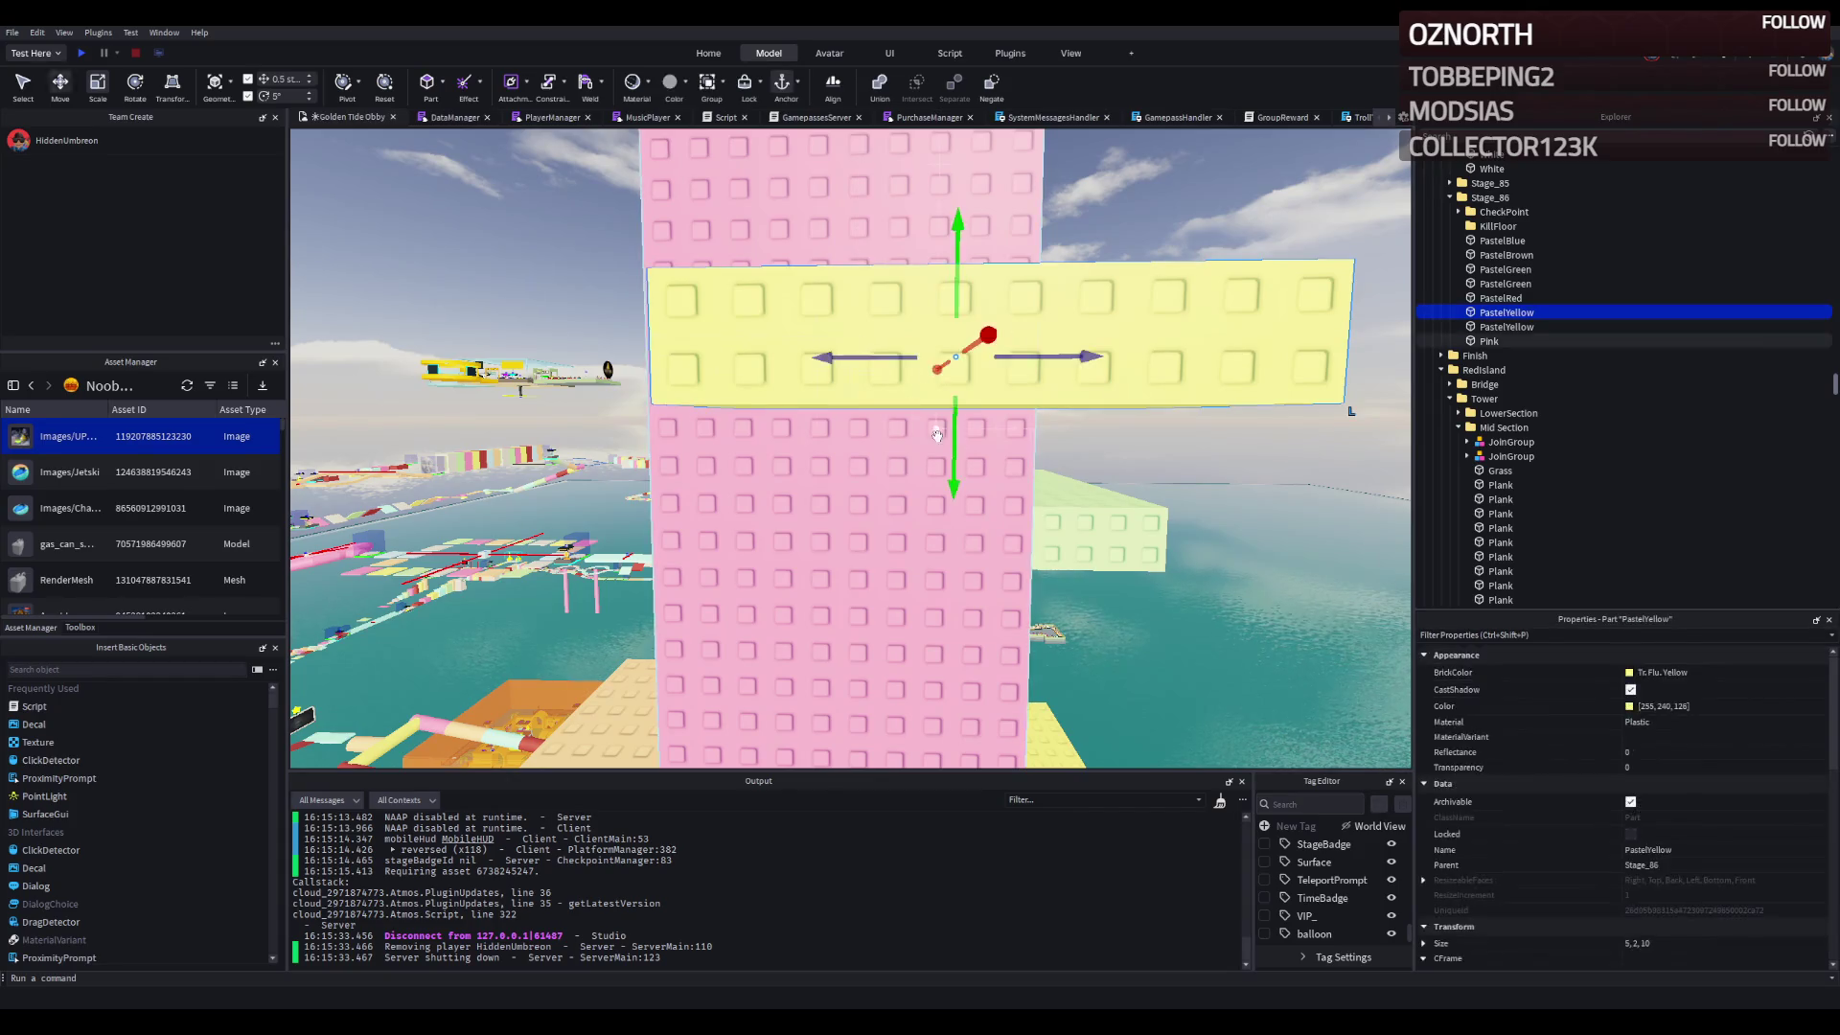
{"action": "key", "text": "a"}
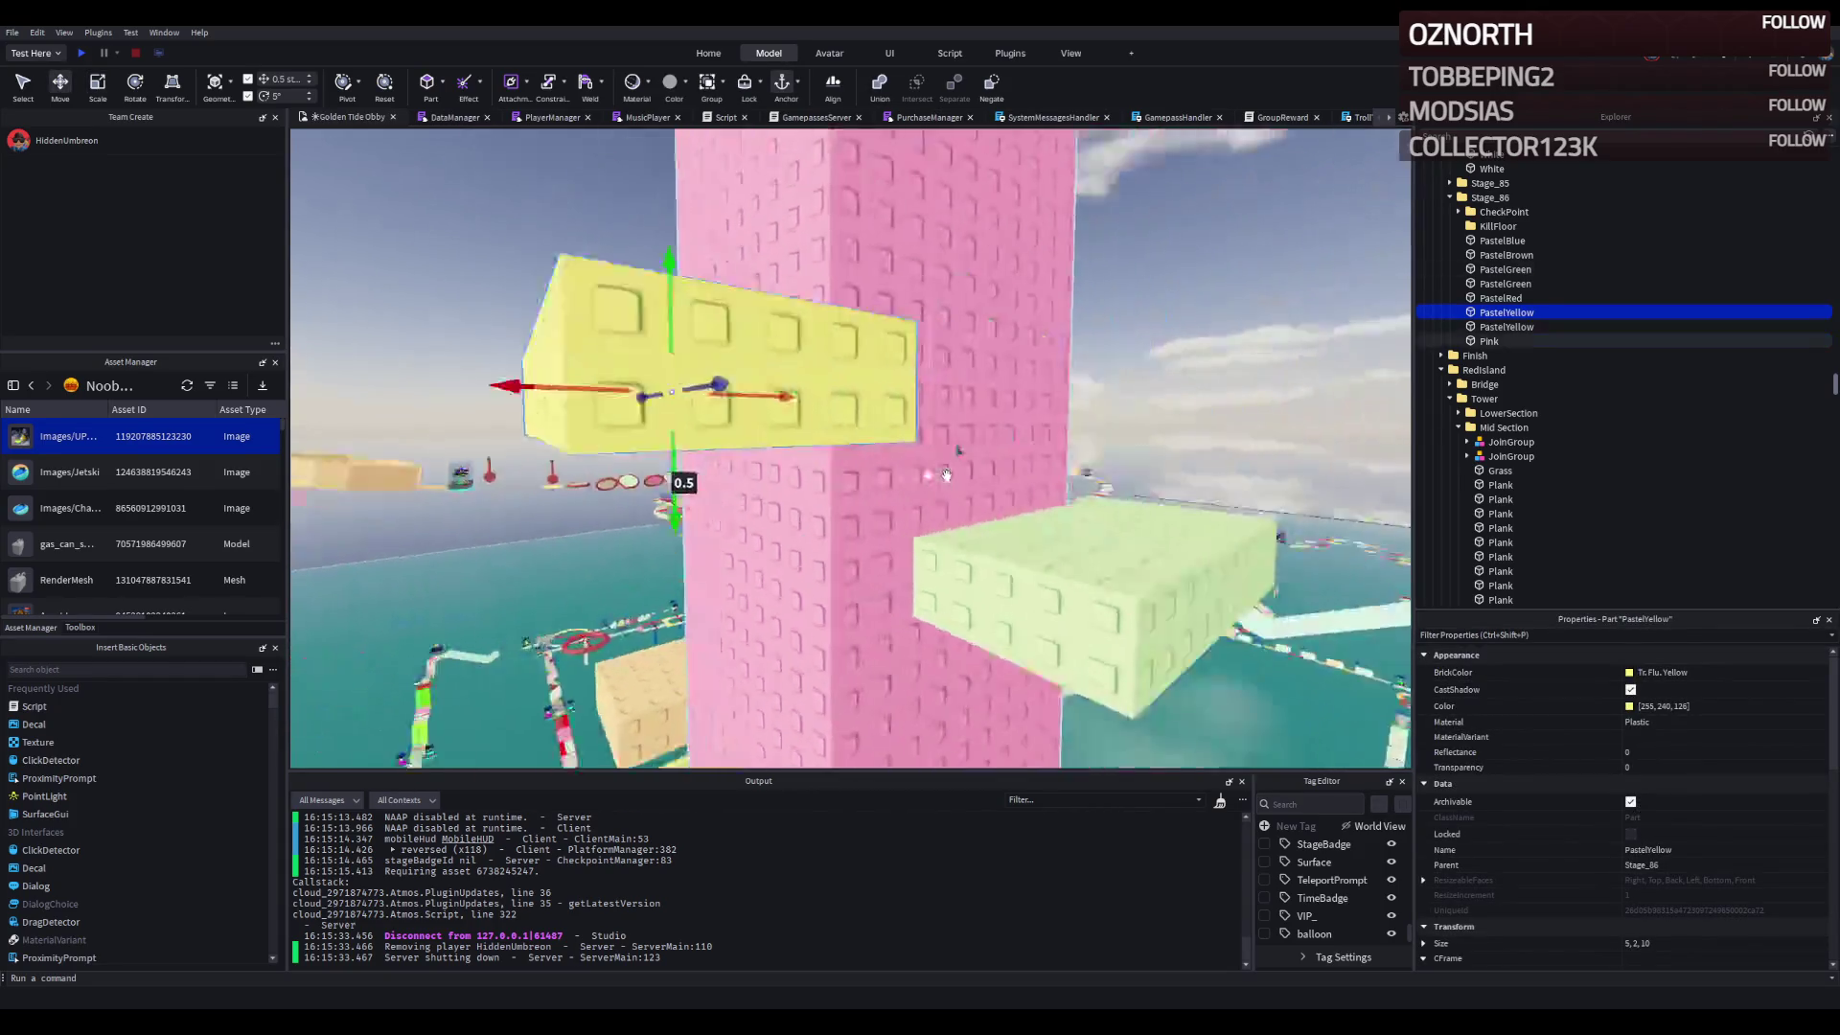
{"action": "key", "text": "d"}
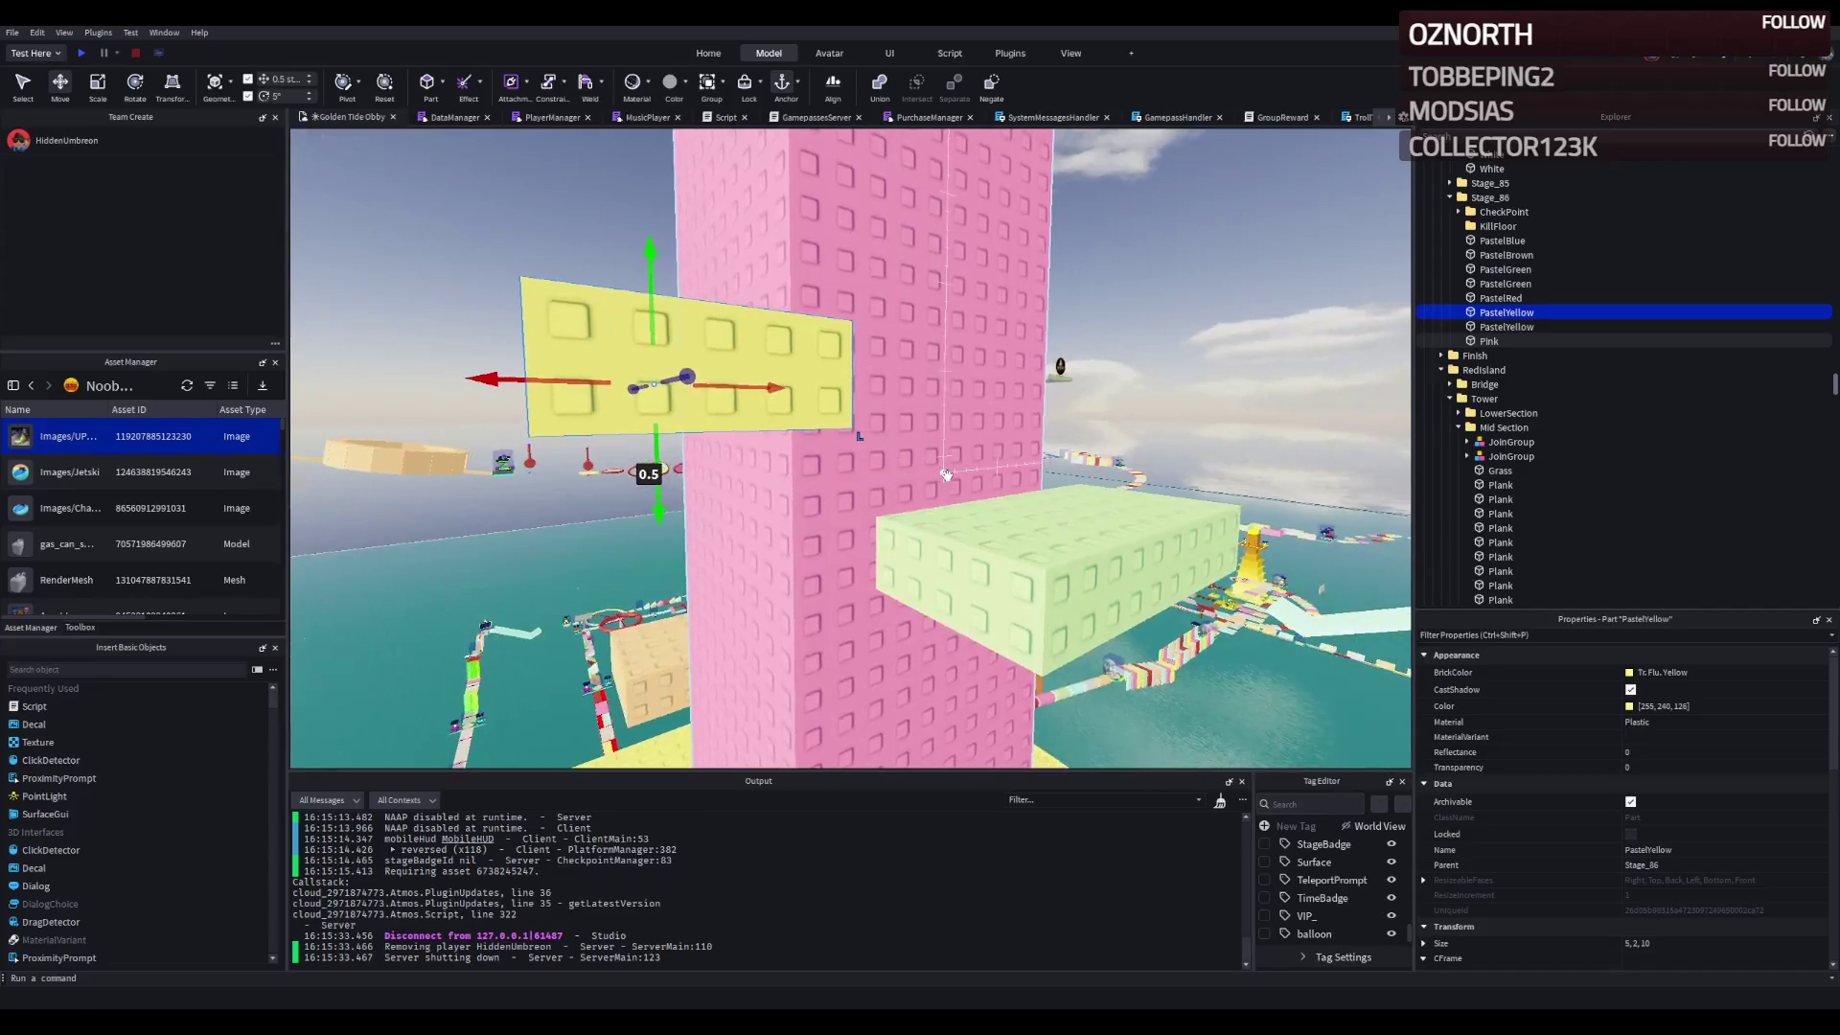
{"action": "key", "text": "a"}
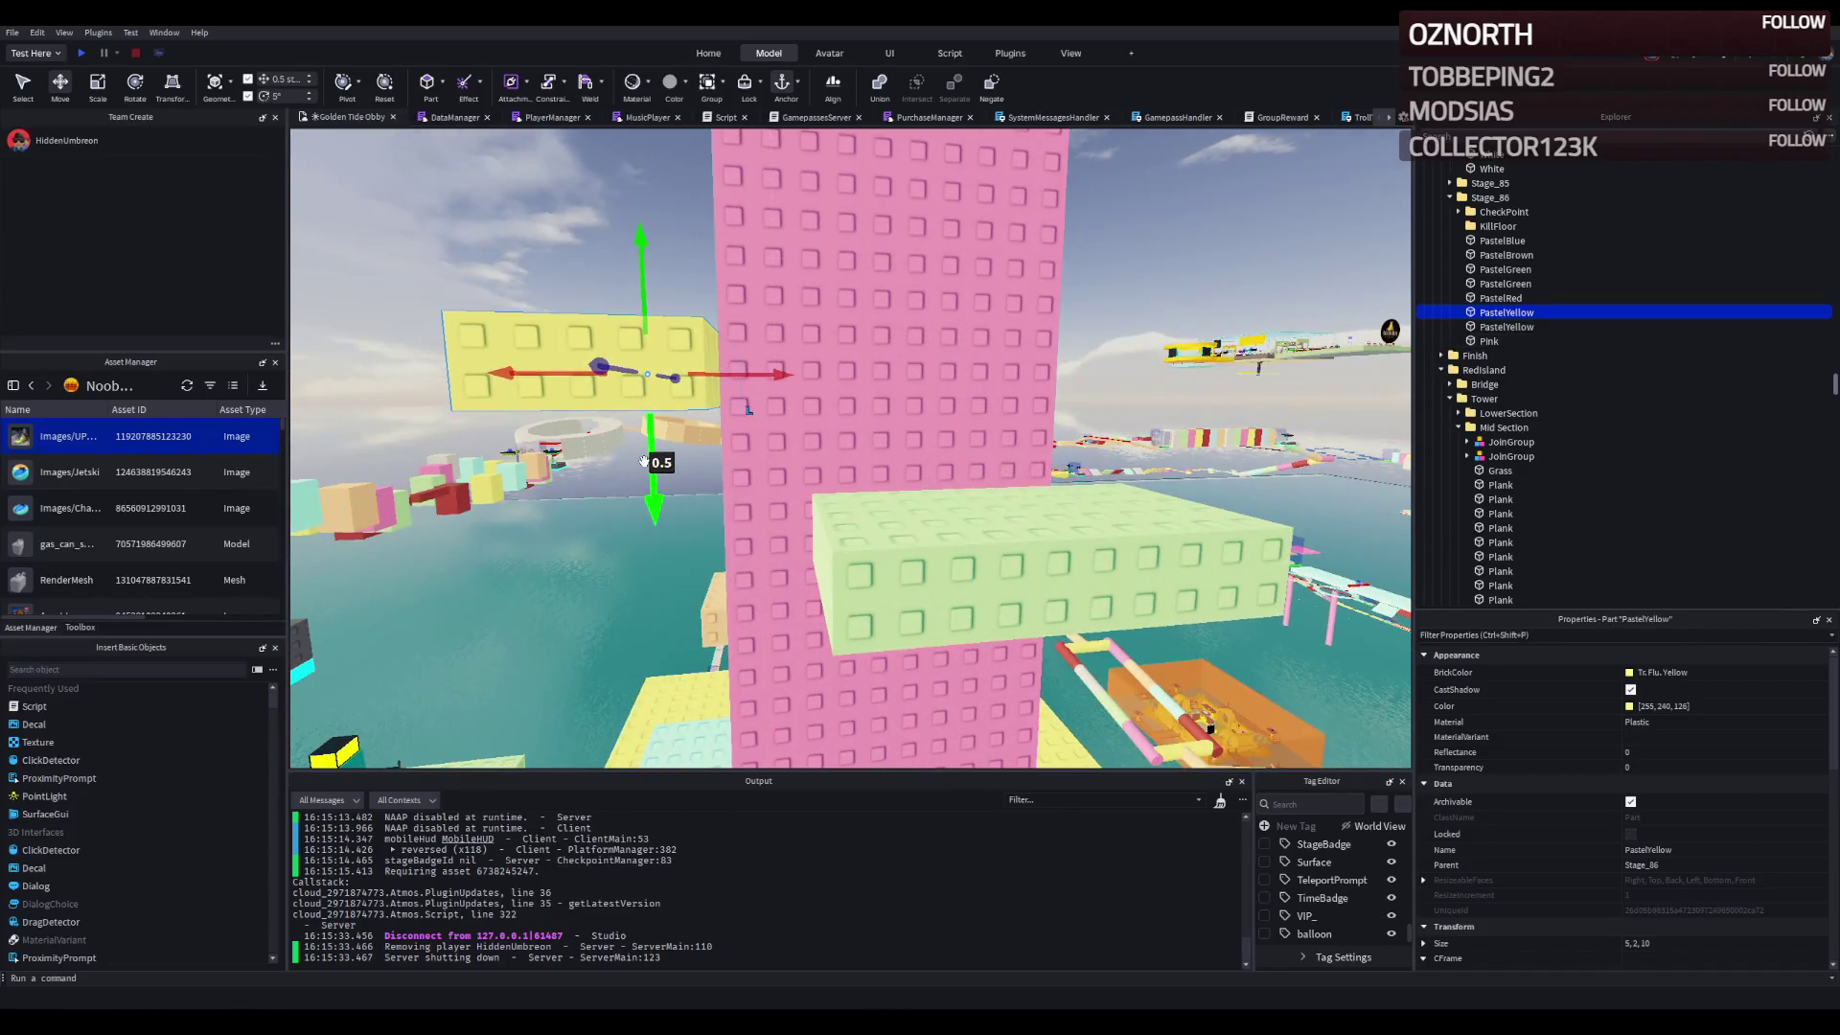
{"action": "left_click_drag", "start_coordinate": [649, 473], "coordinate": [753, 495]}
{"action": "scroll", "scroll_direction": "down", "scroll_amount": 3}
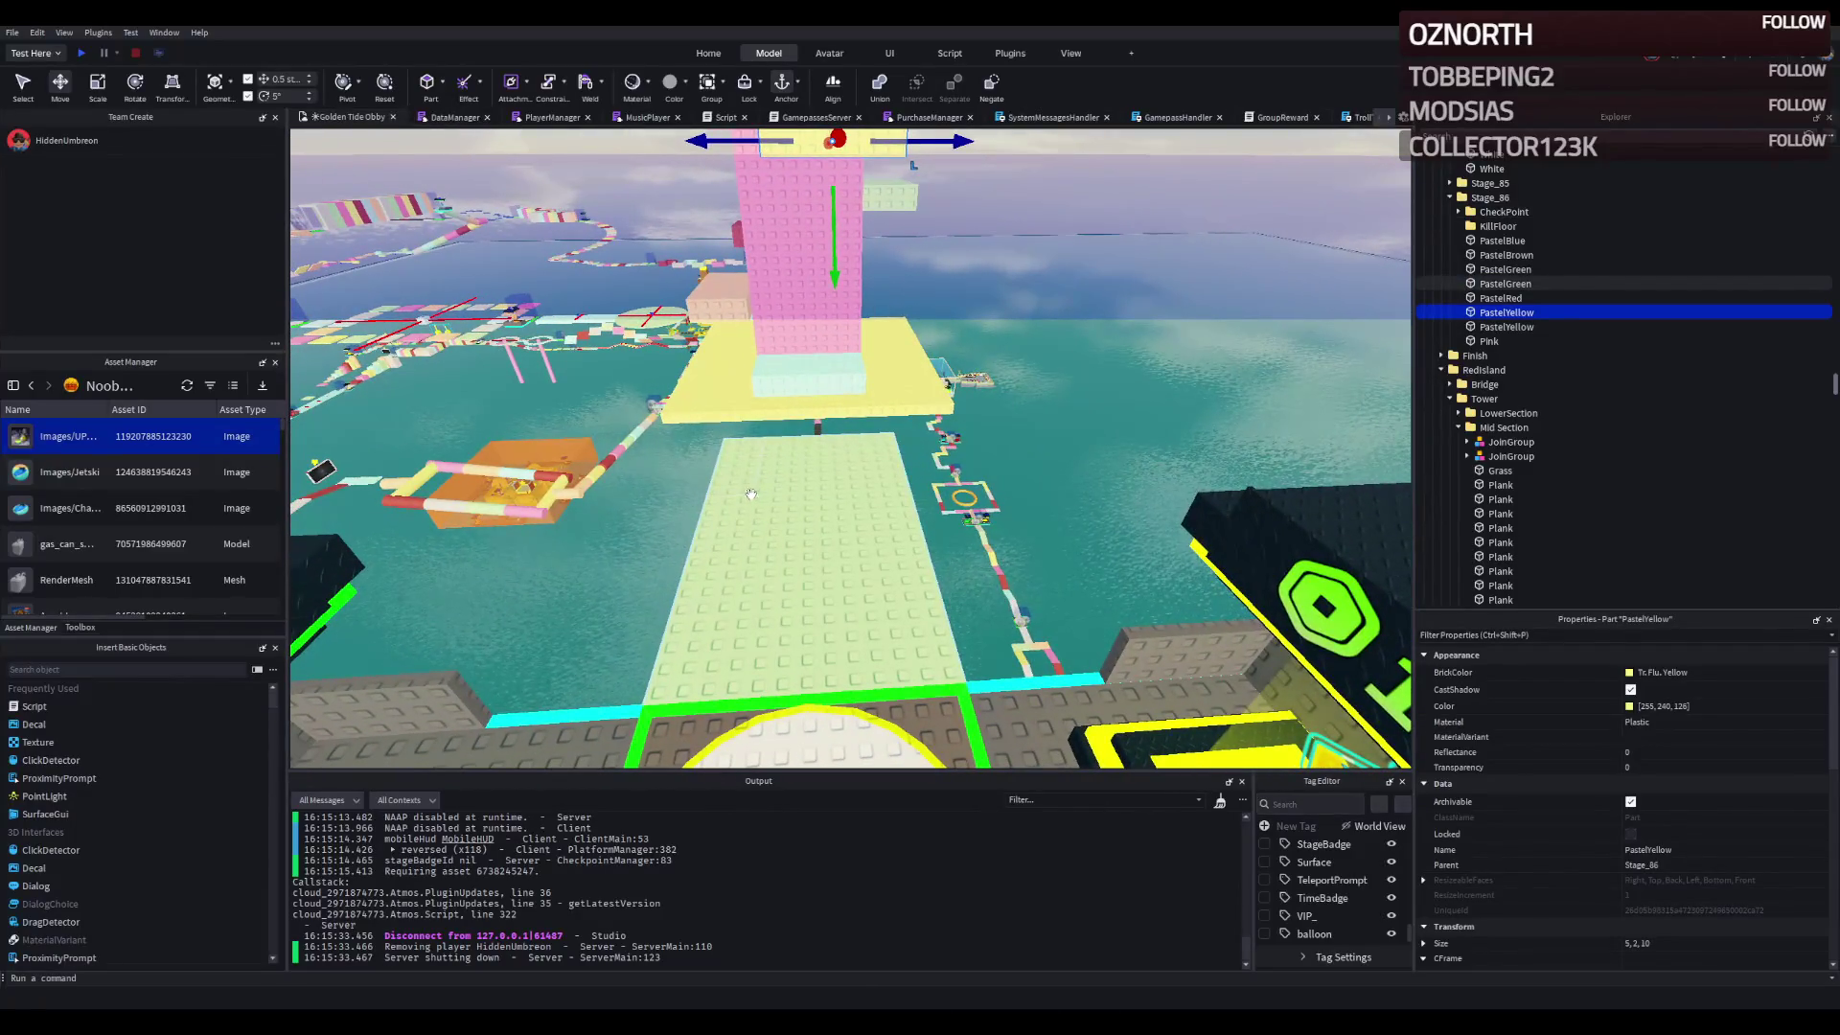
- Start a playtest and run the avatar past the tower onto the mint and yellow platforms
{"action": "left_click", "coordinate": [85, 51]}
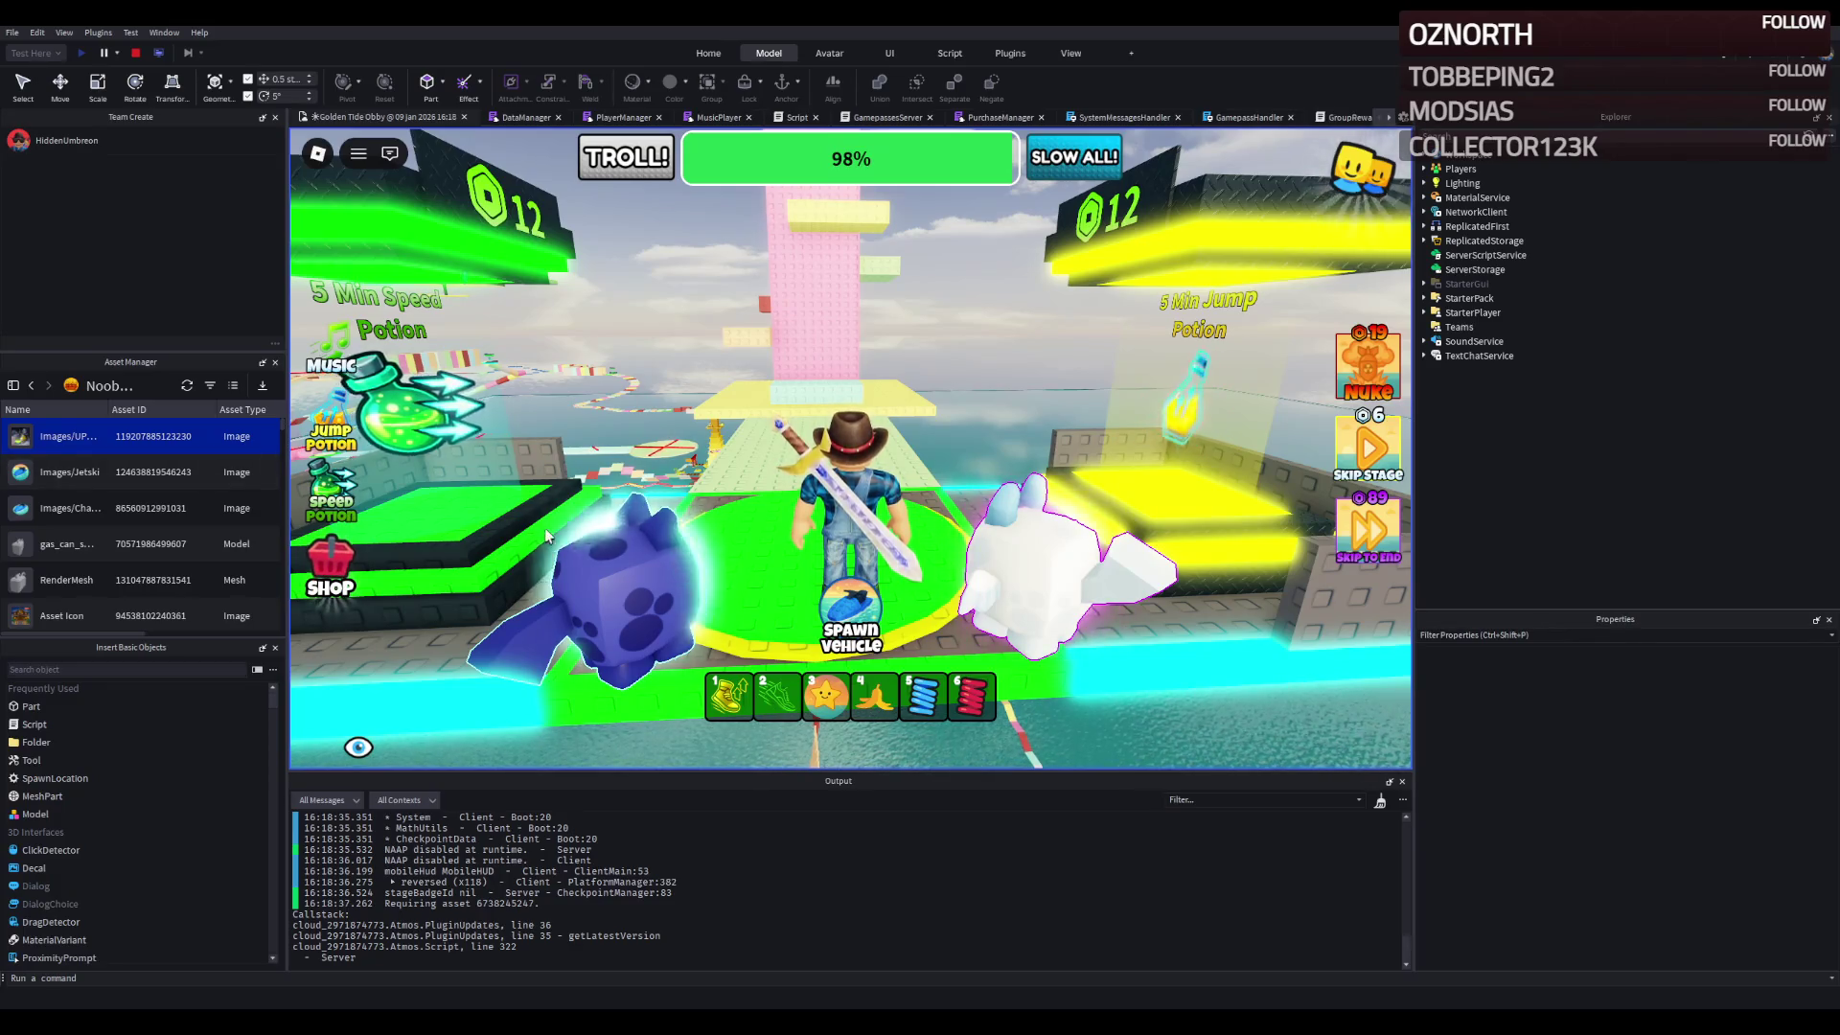
{"action": "key", "text": "w"}
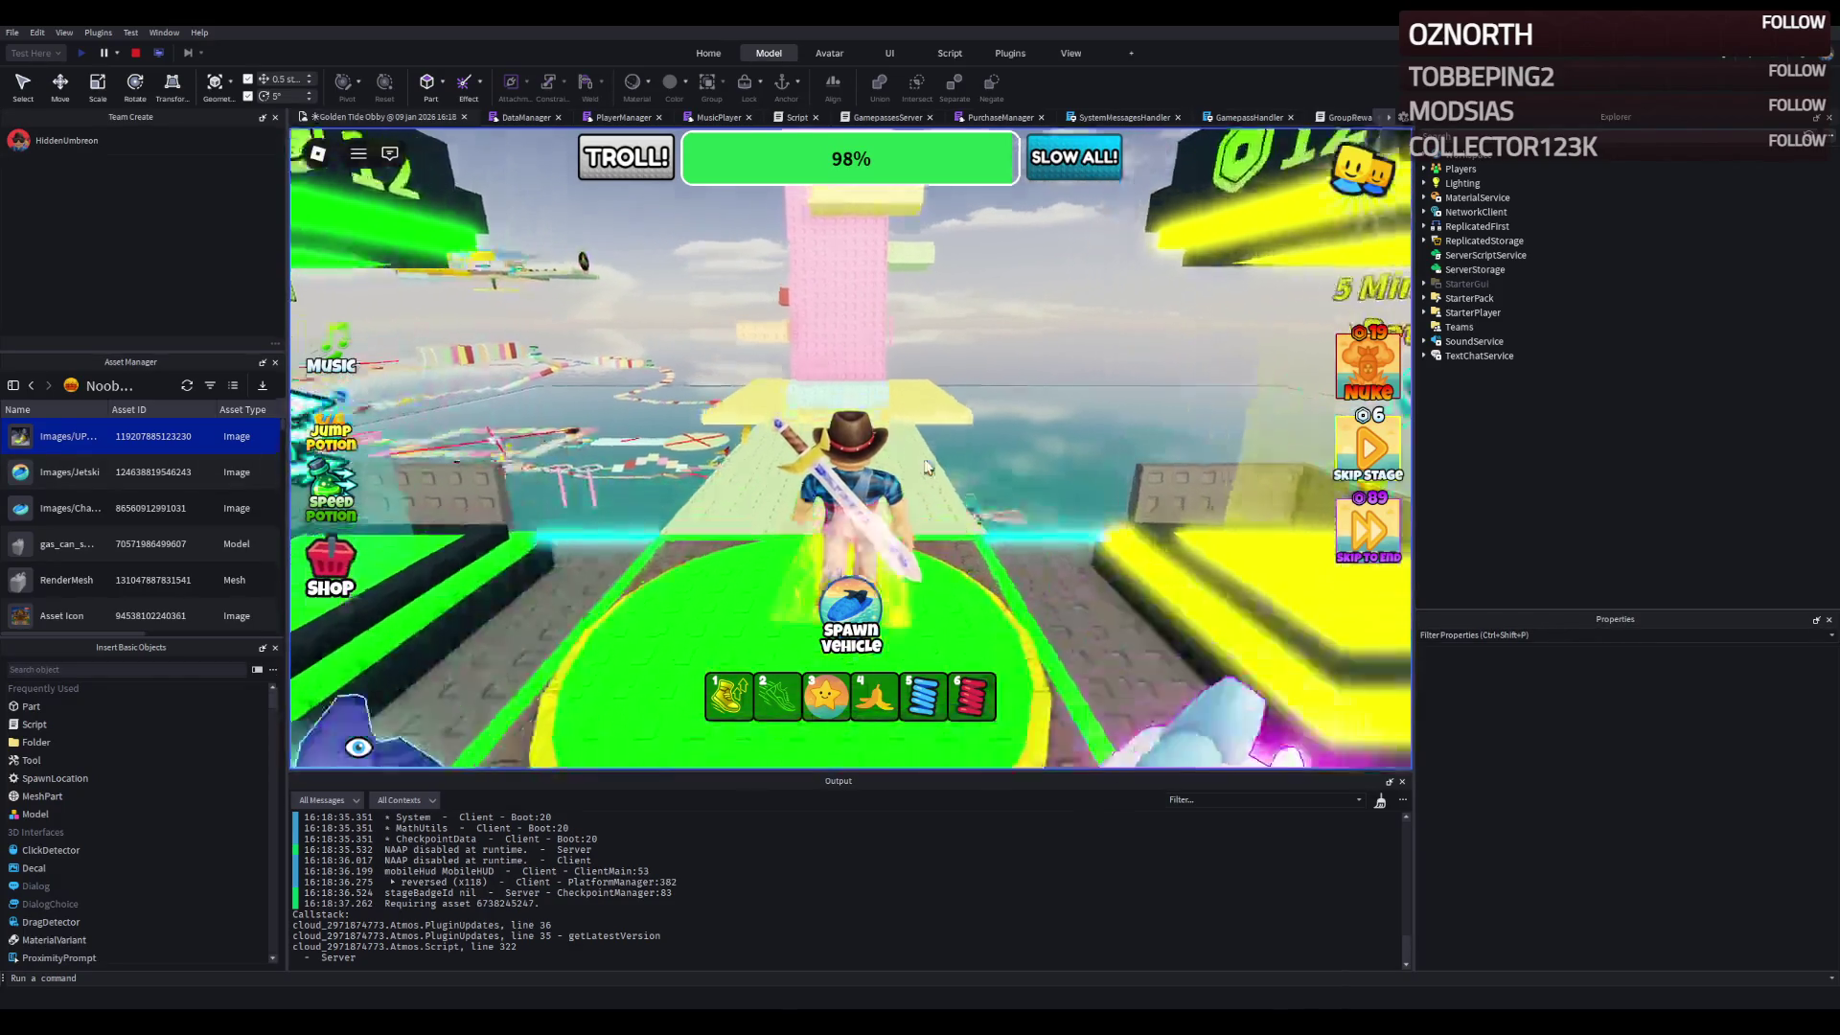
{"action": "key", "text": "w"}
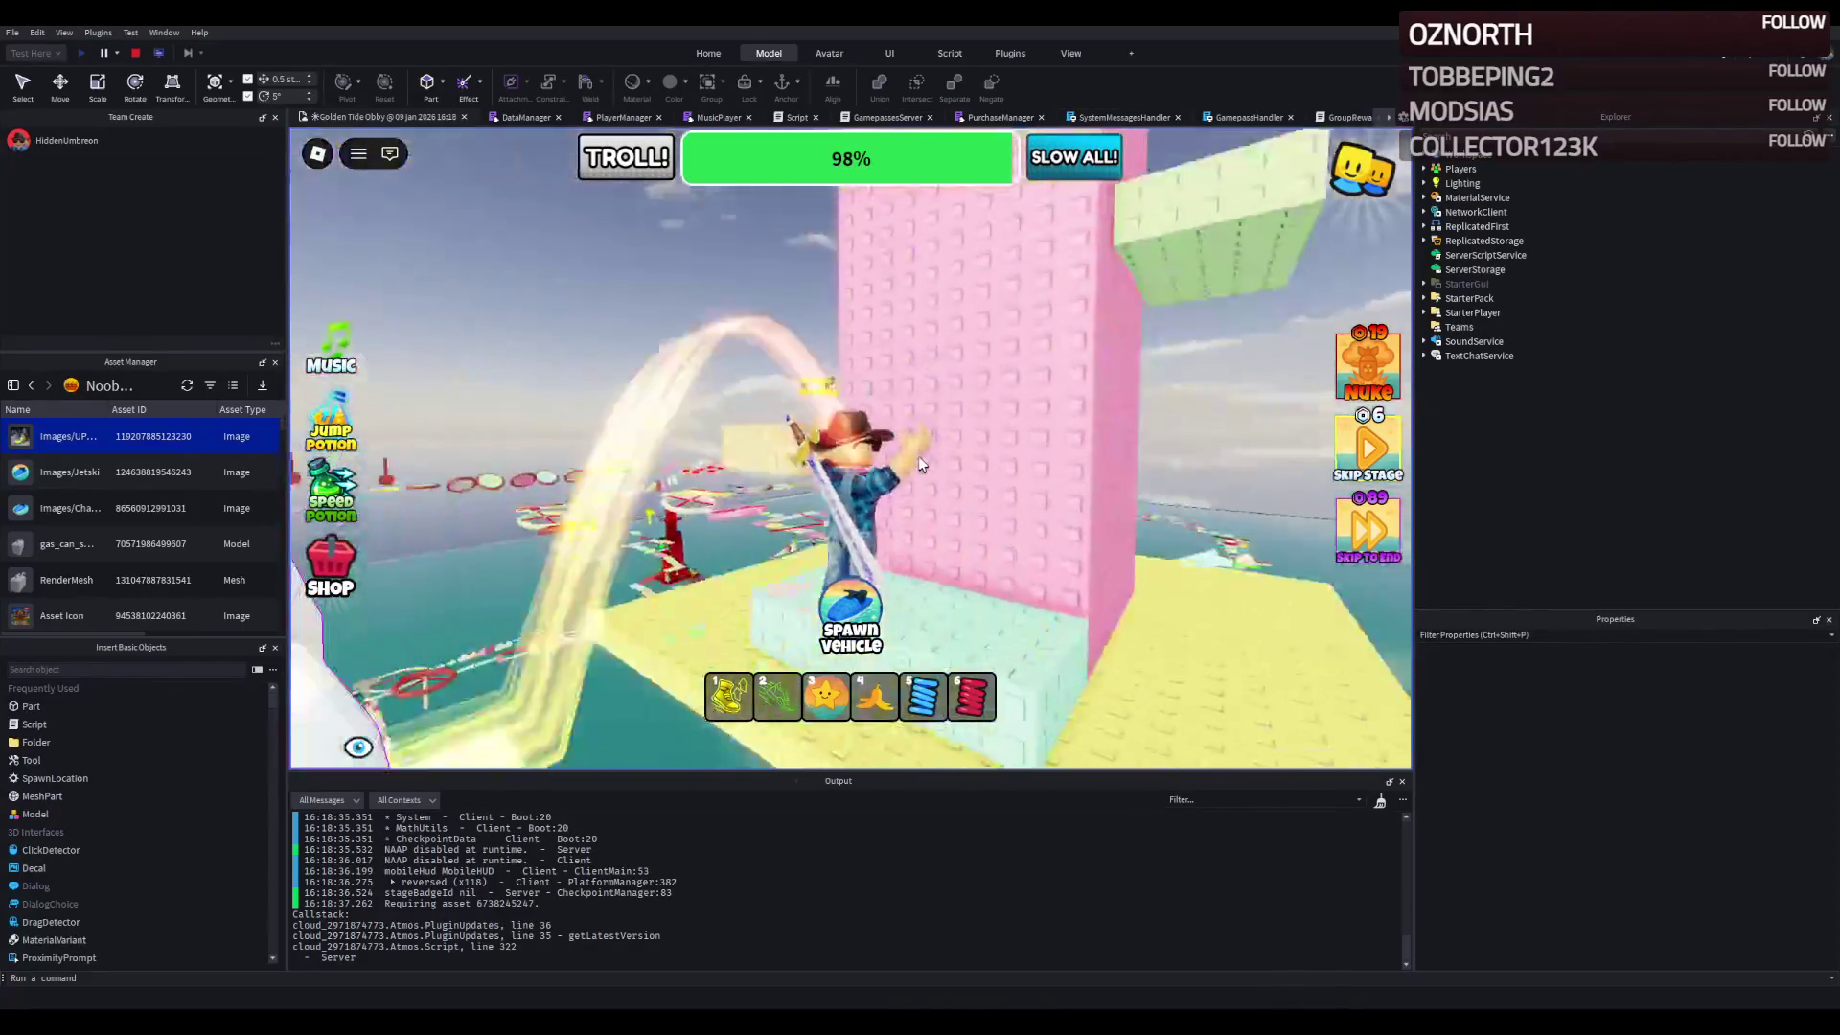
{"action": "key", "text": "w"}
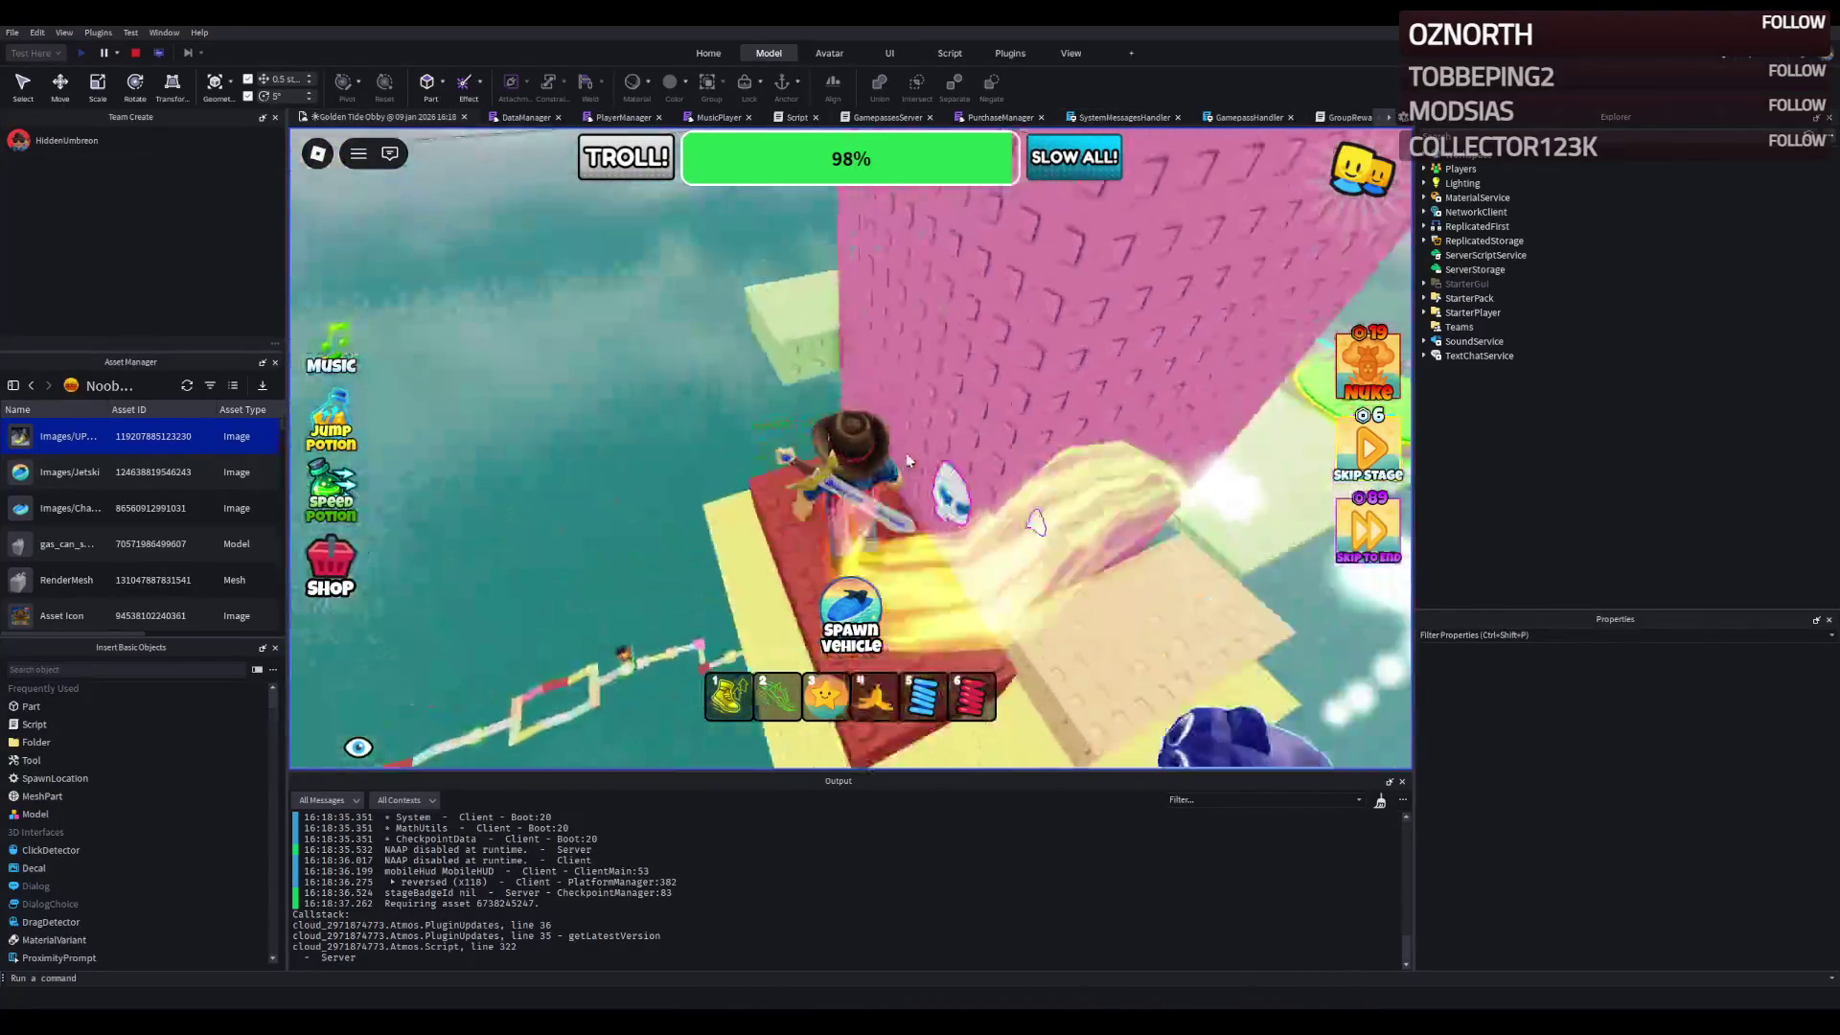
{"action": "key", "text": "w"}
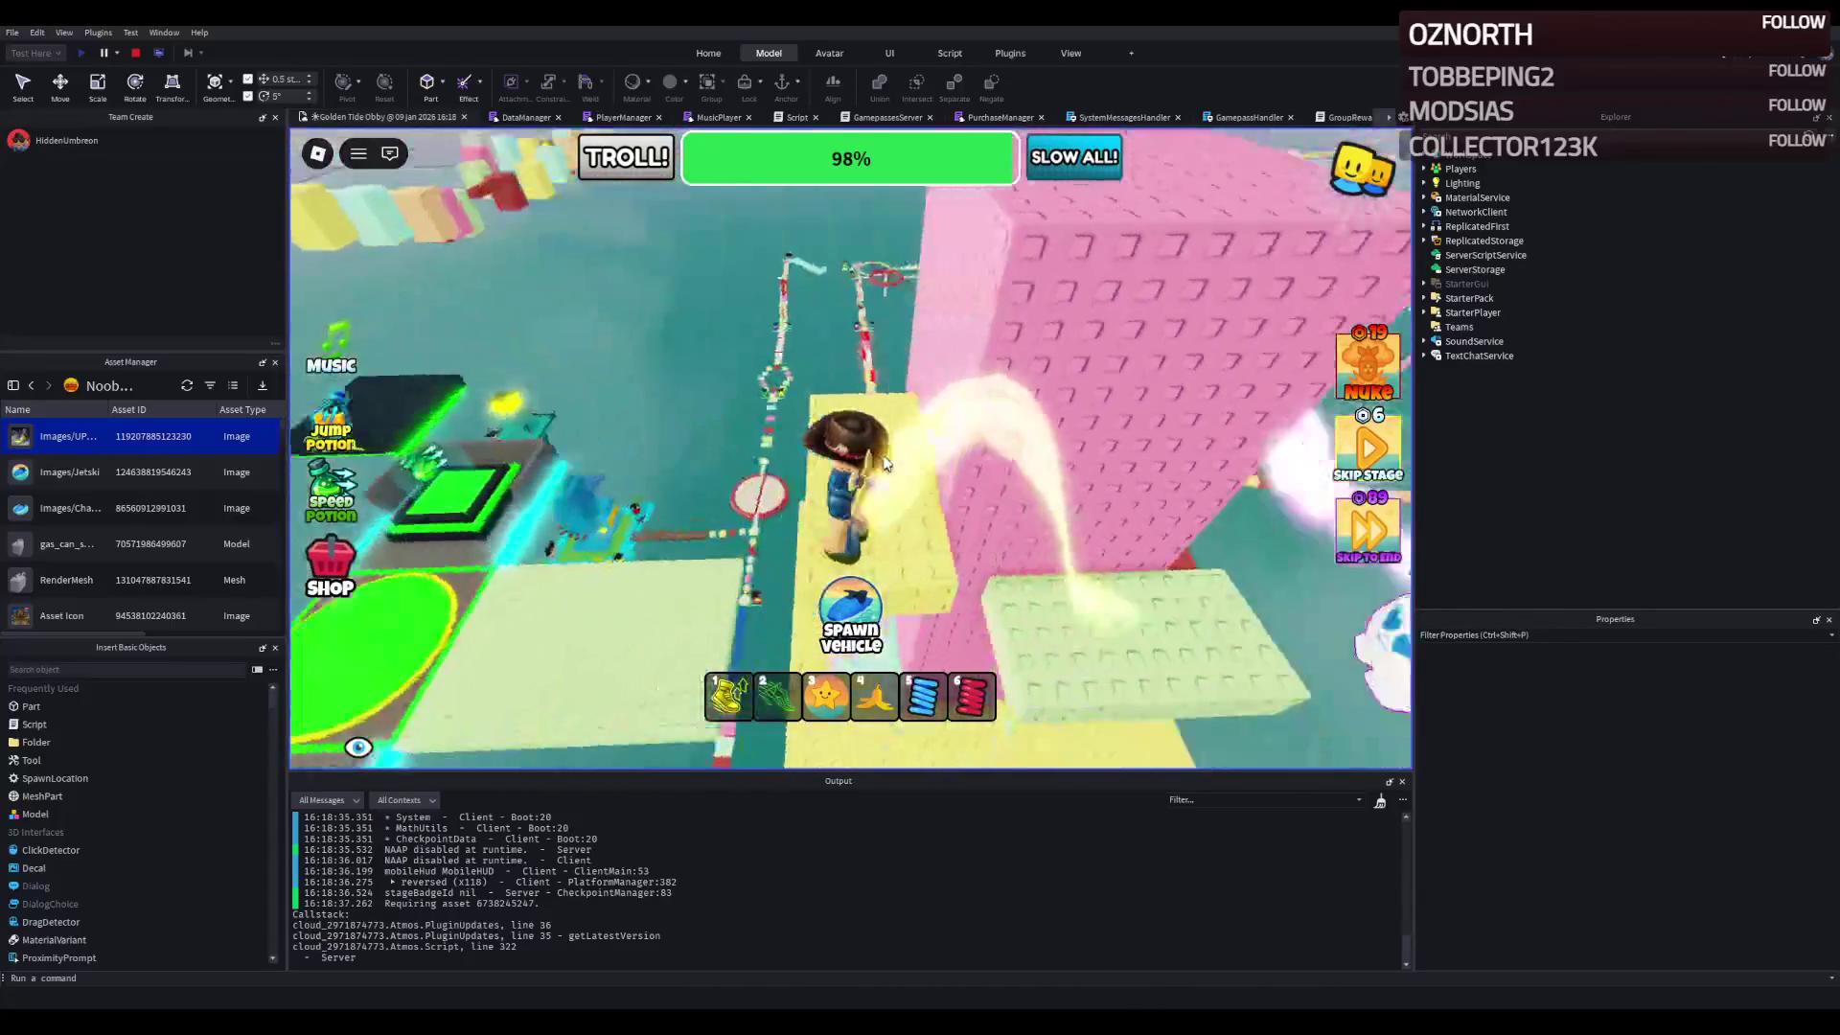
{"action": "key", "text": "w"}
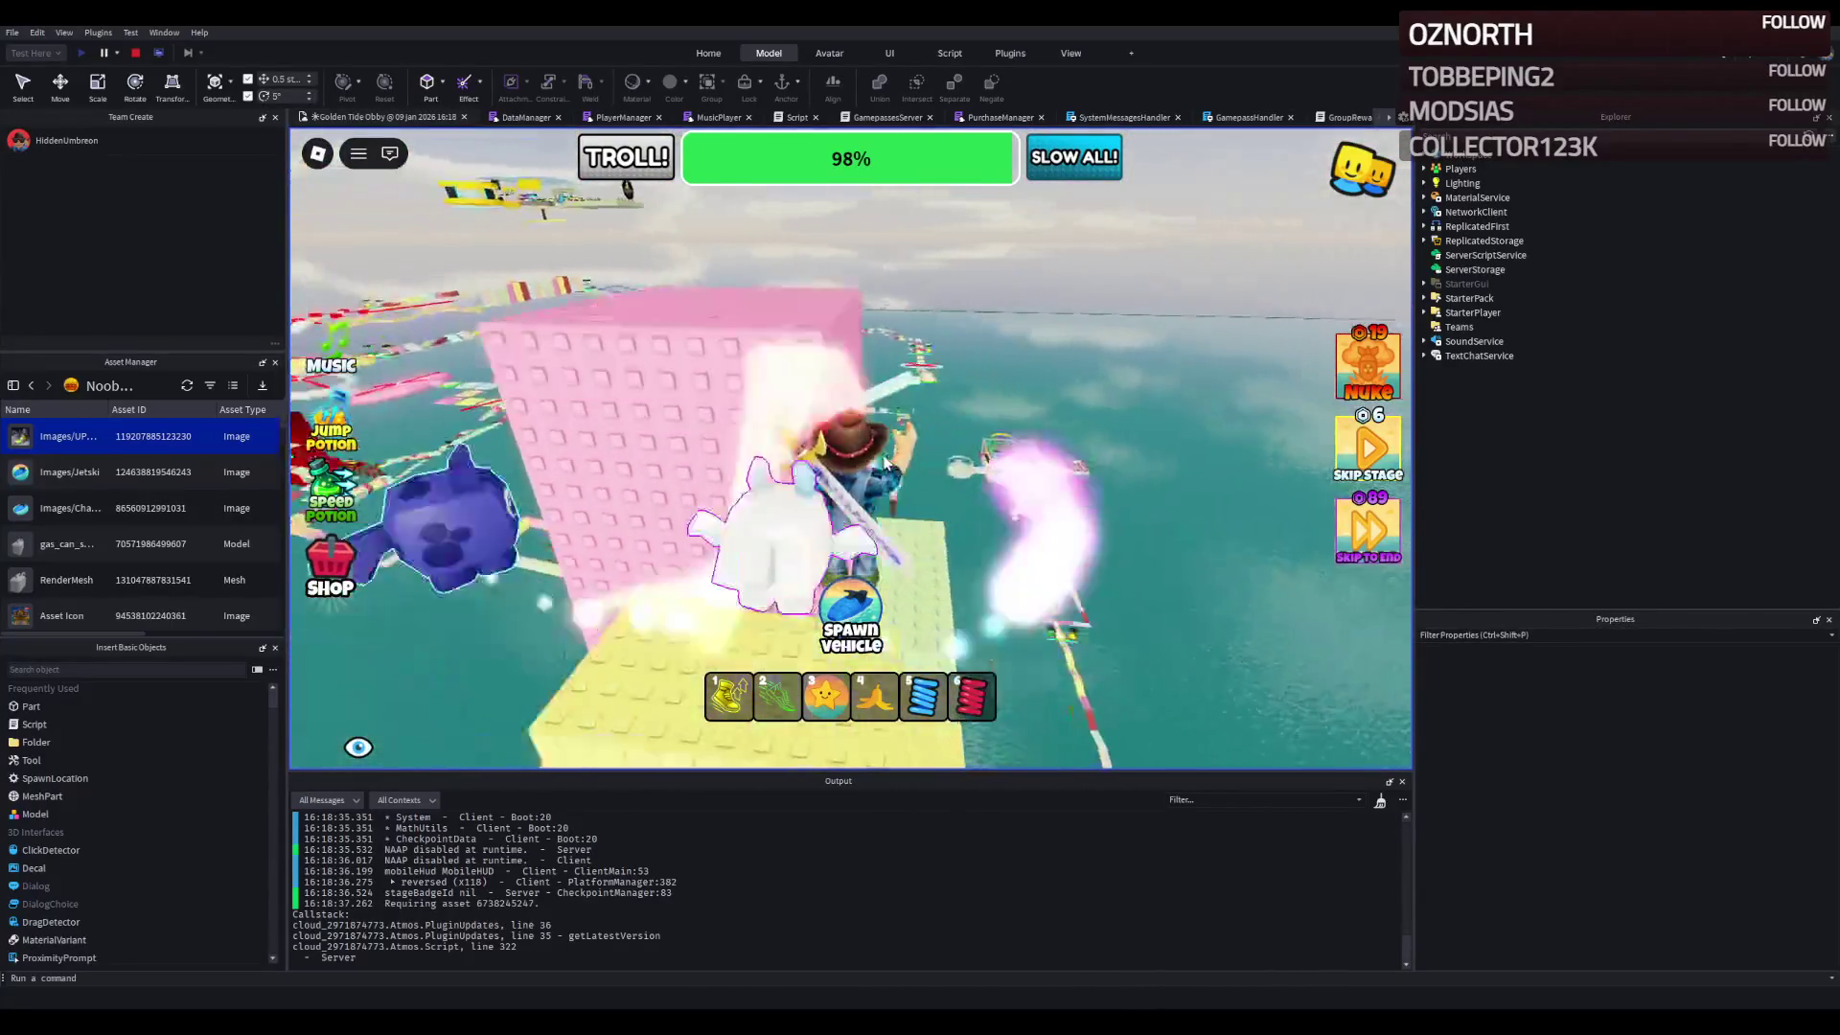
{"action": "key", "text": "w"}
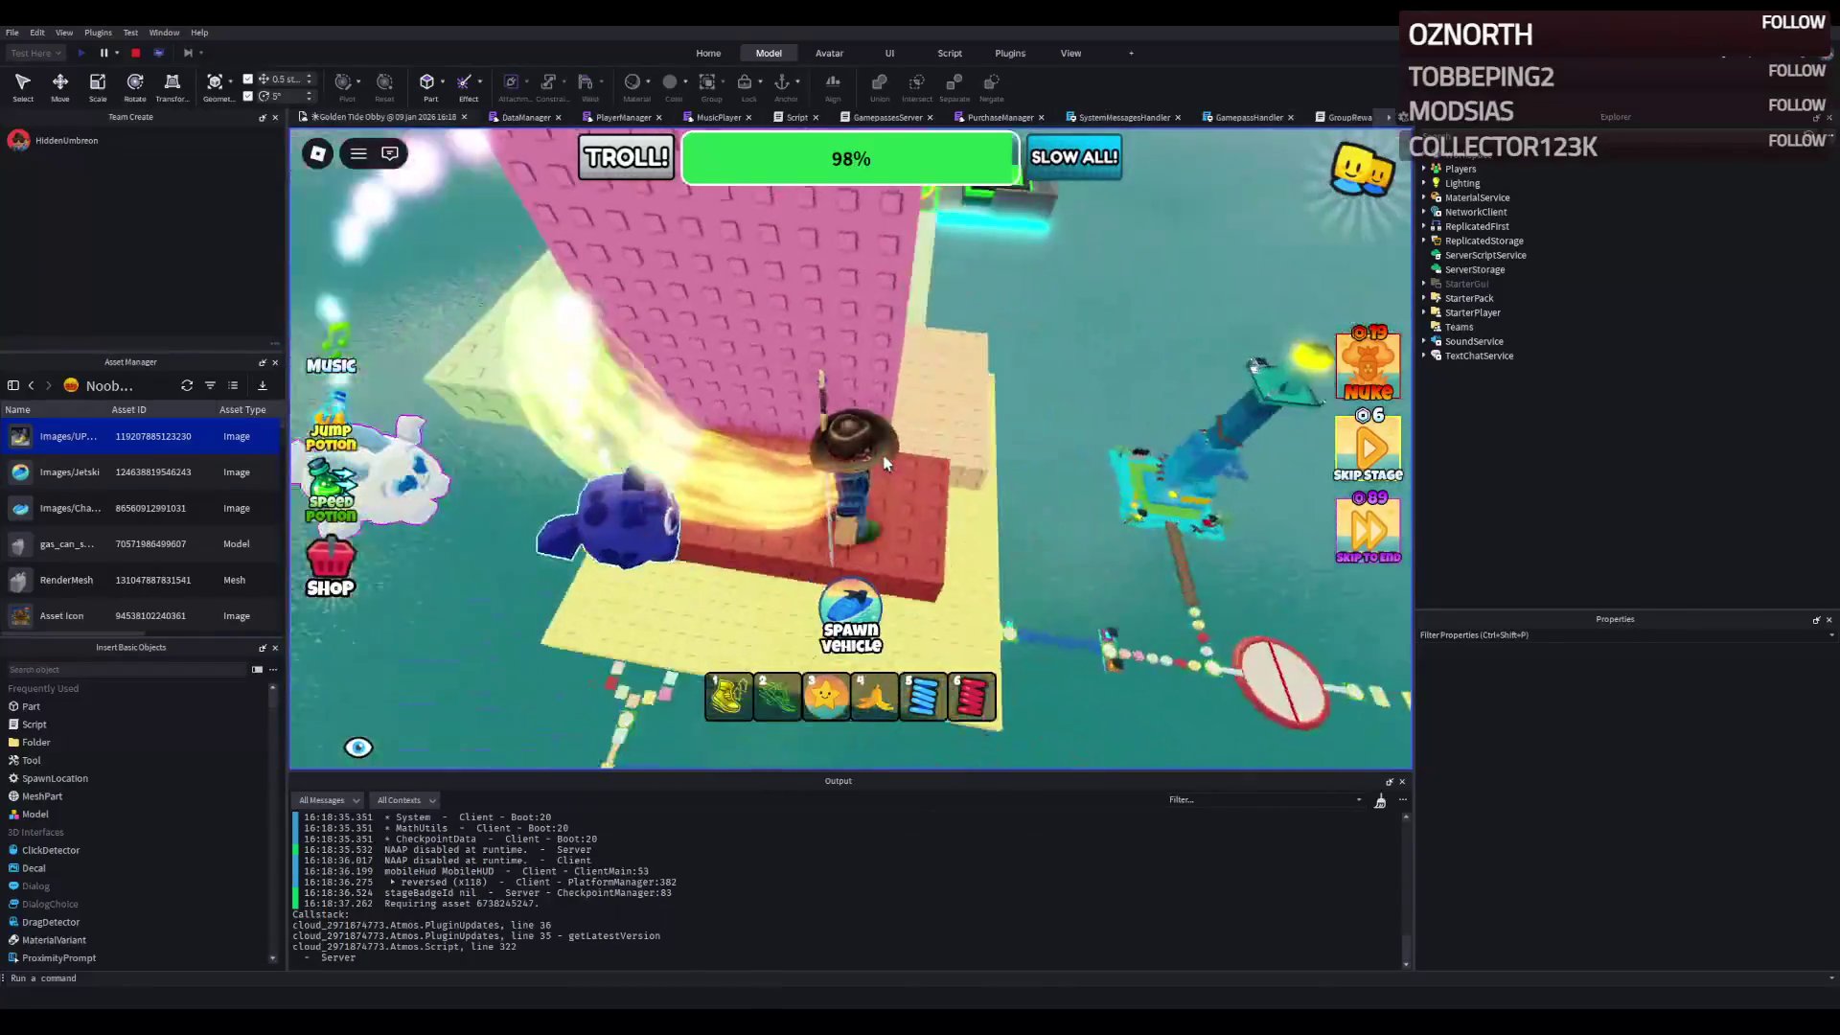
{"action": "key", "text": "w"}
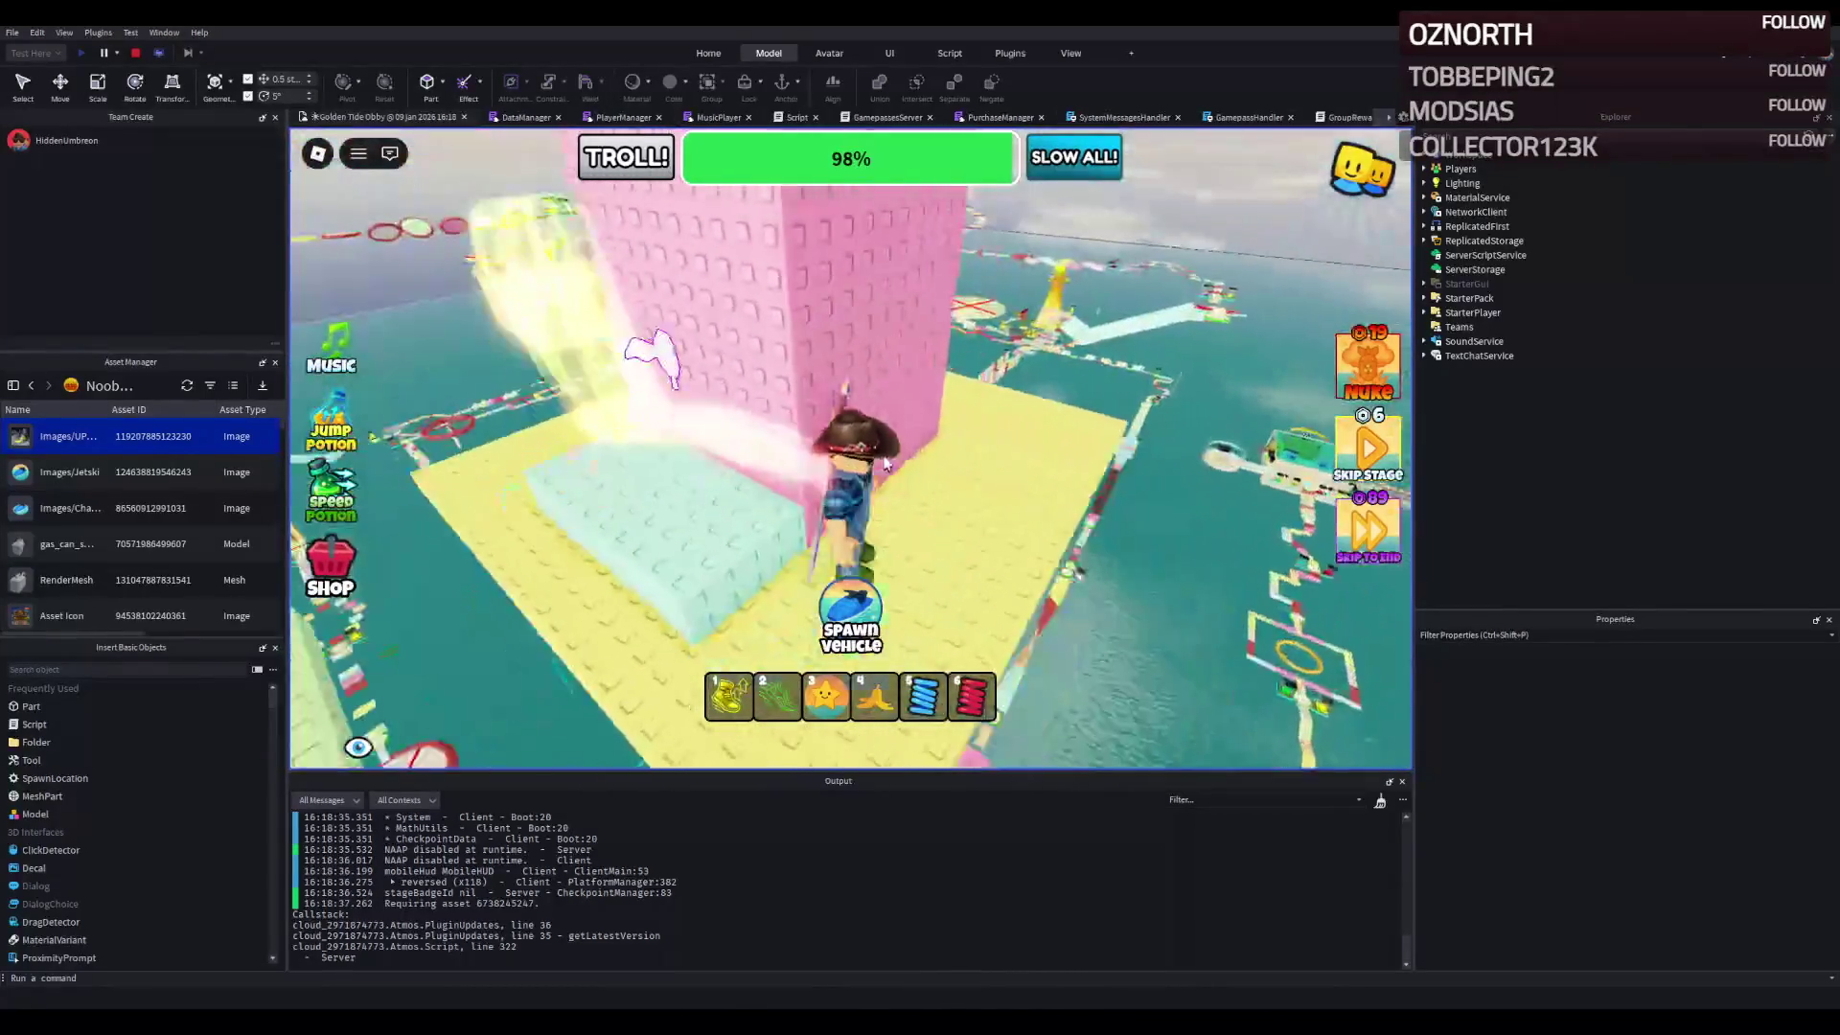
{"action": "key", "text": "w"}
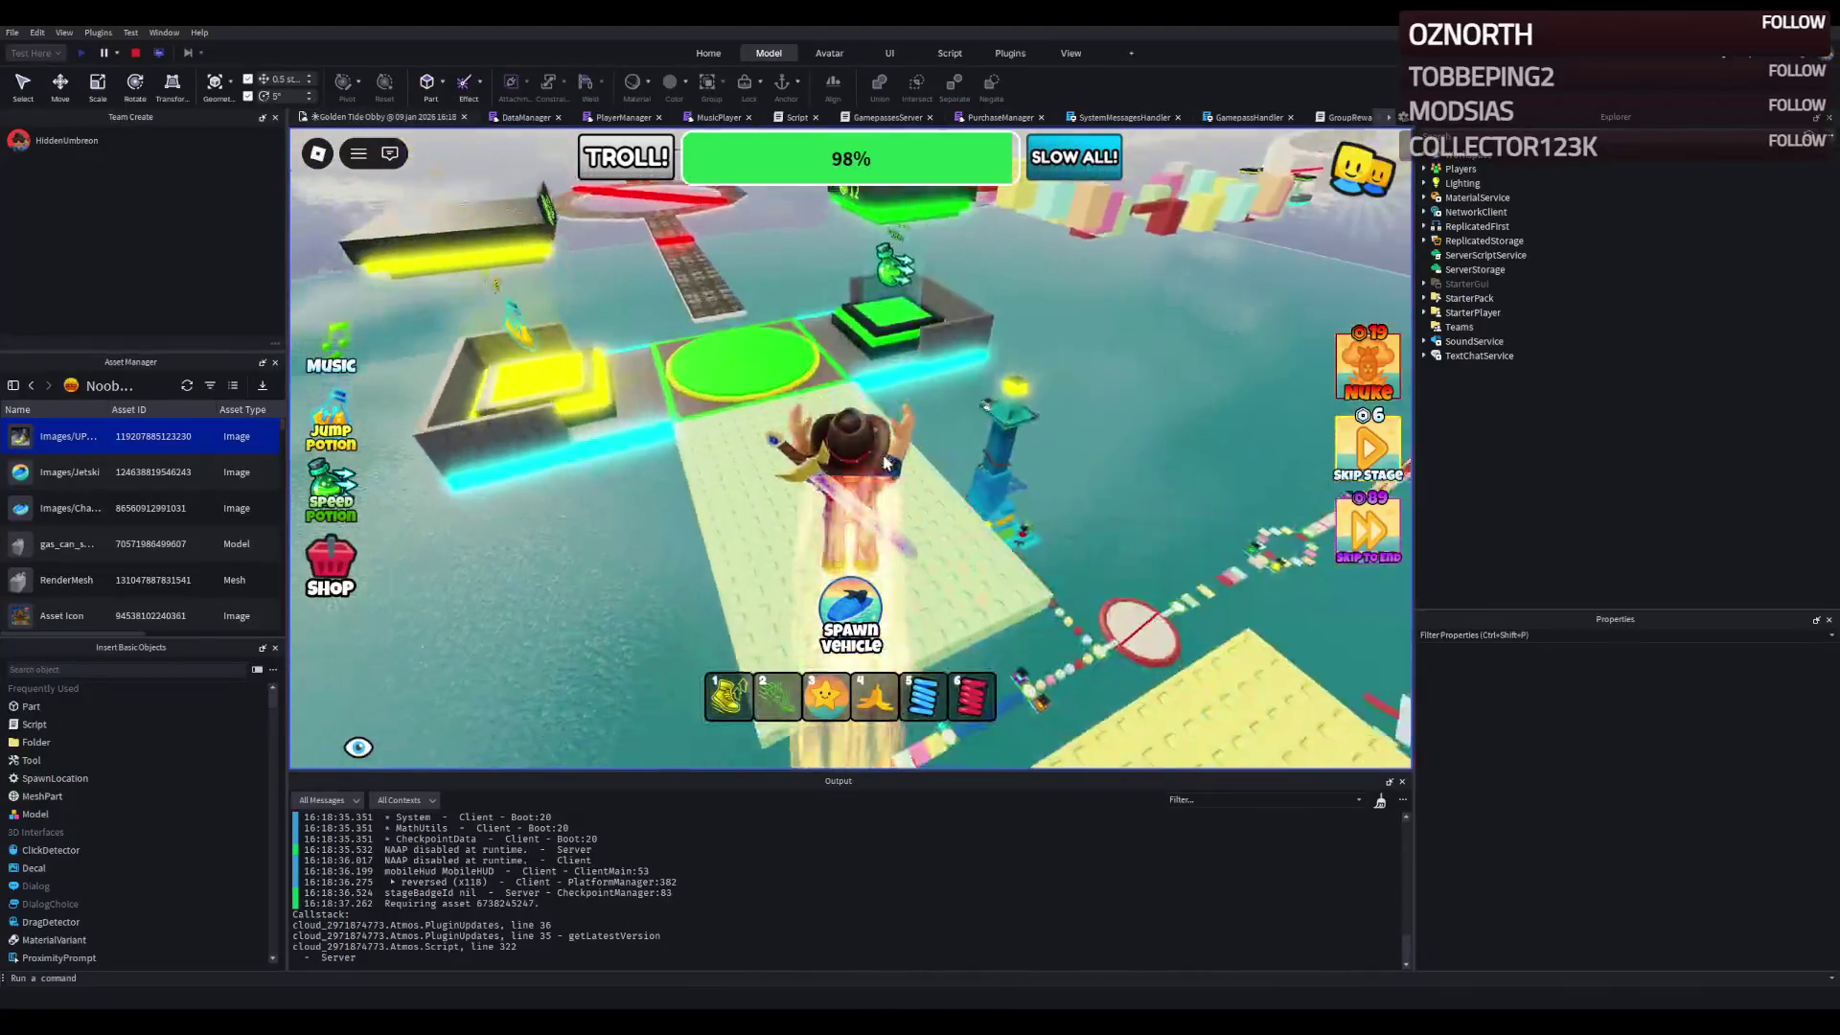
{"action": "key", "text": "w"}
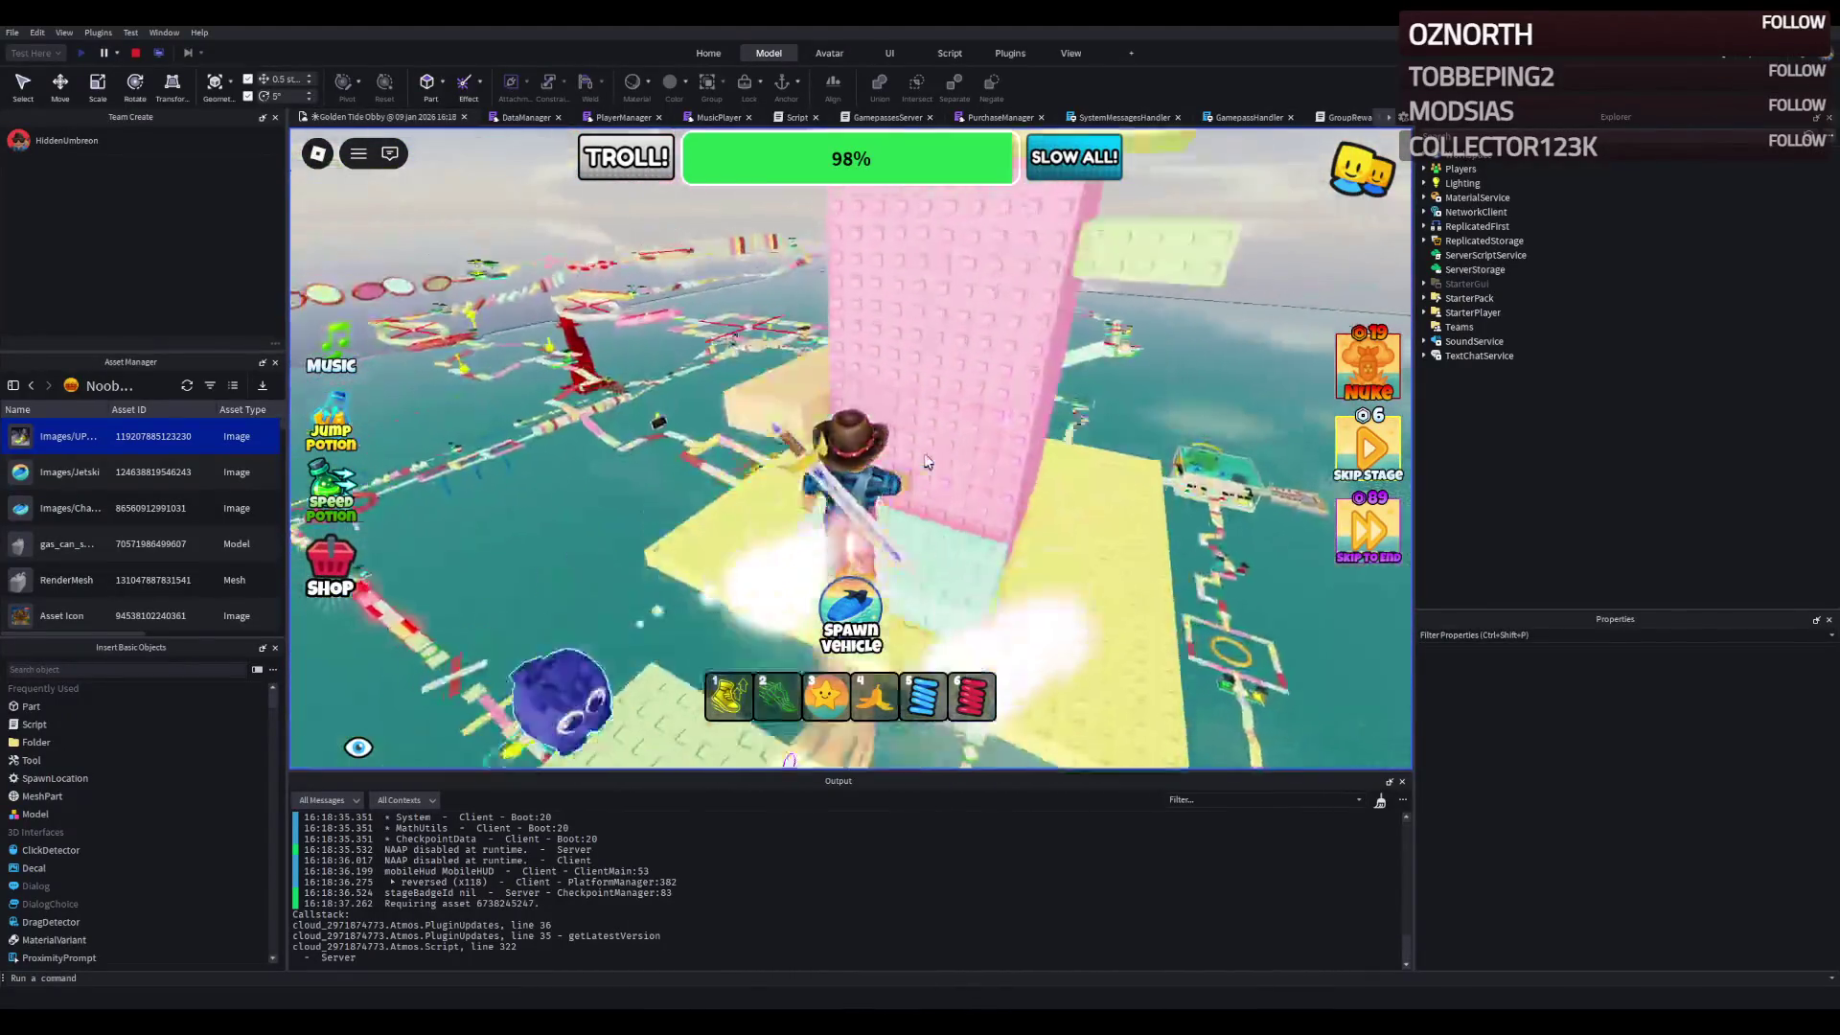
- Climb the yellow and red steps along the tower to the light-green platform, then stop playtesting
{"action": "key", "text": "d"}
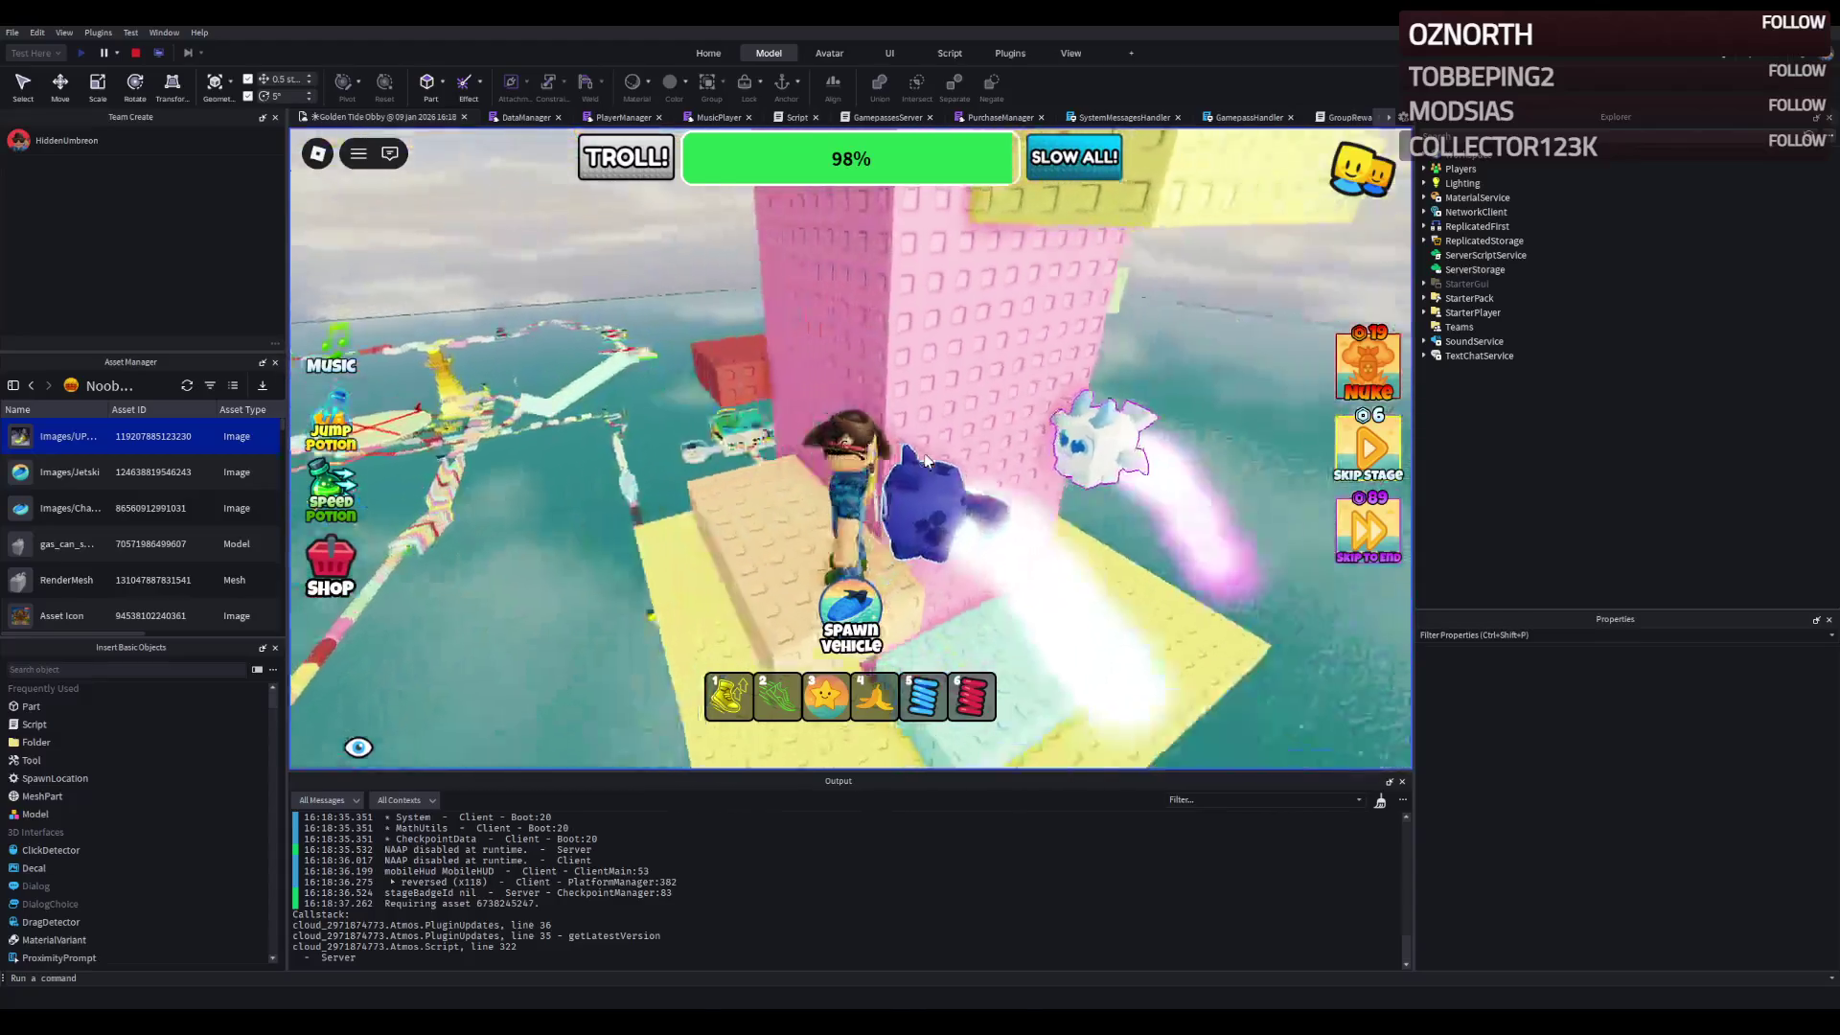
{"action": "key", "text": "w"}
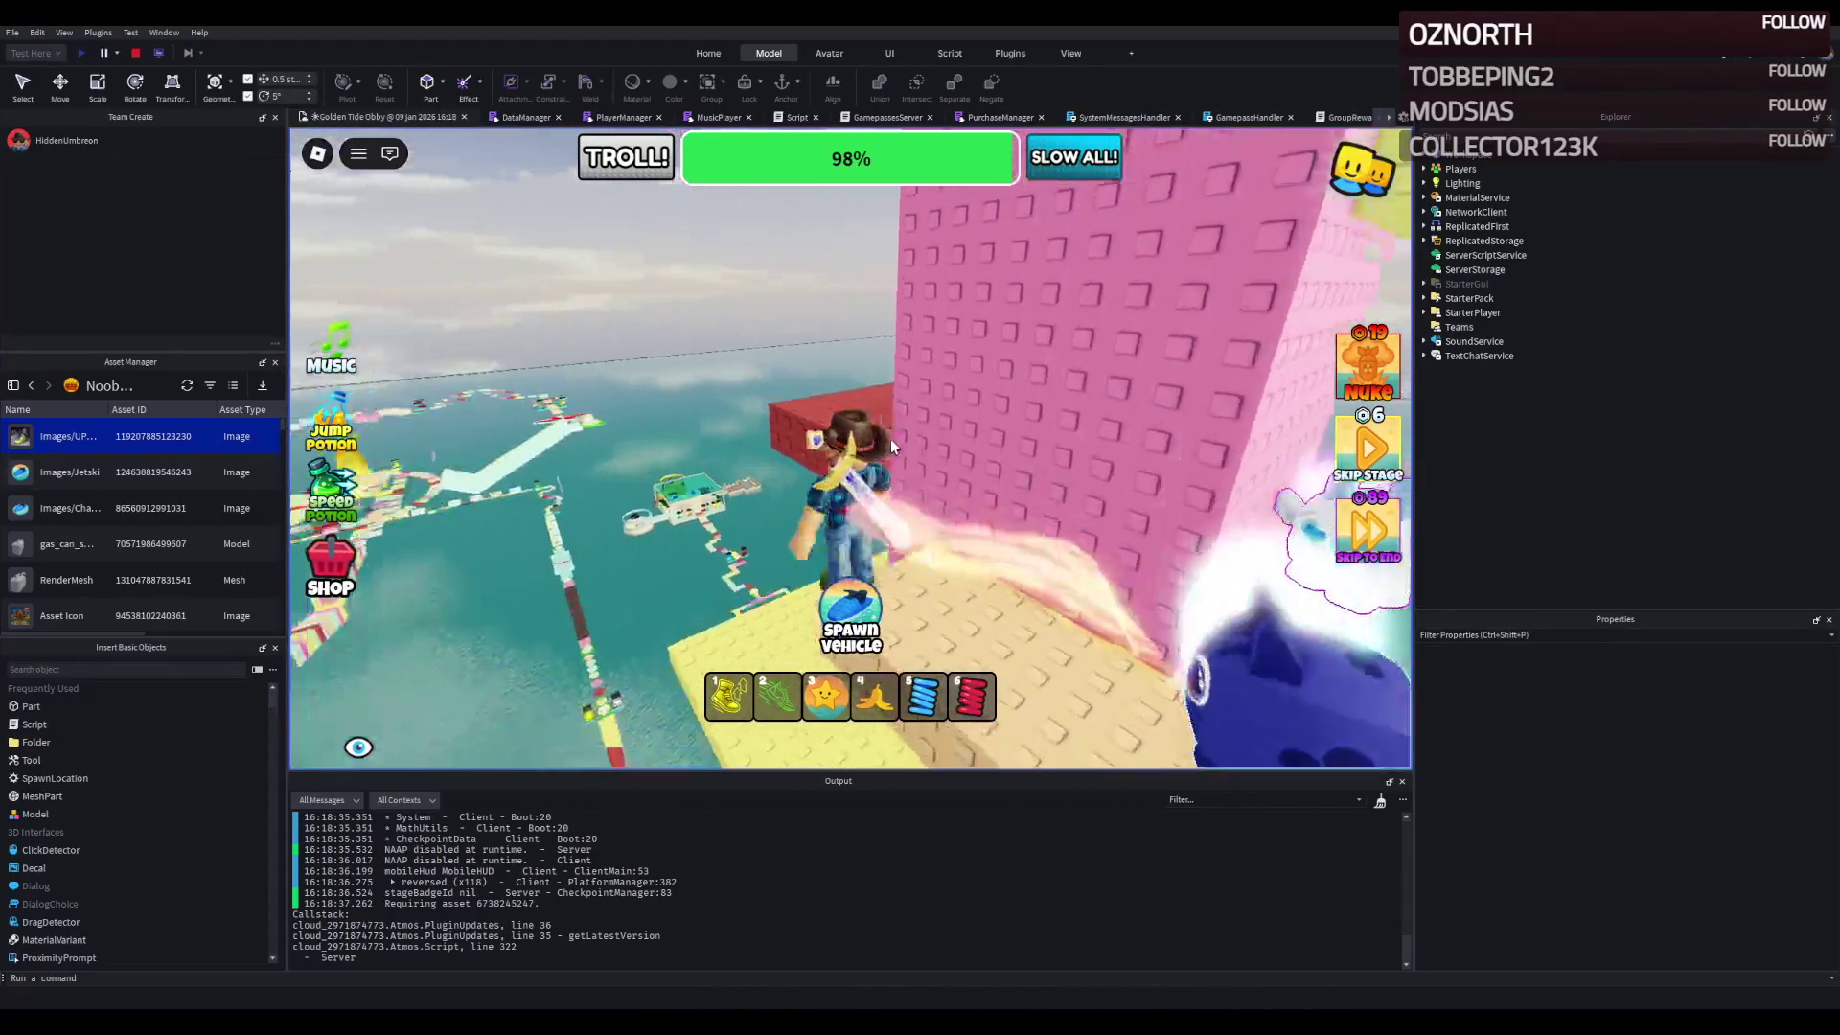
{"action": "key", "text": "w"}
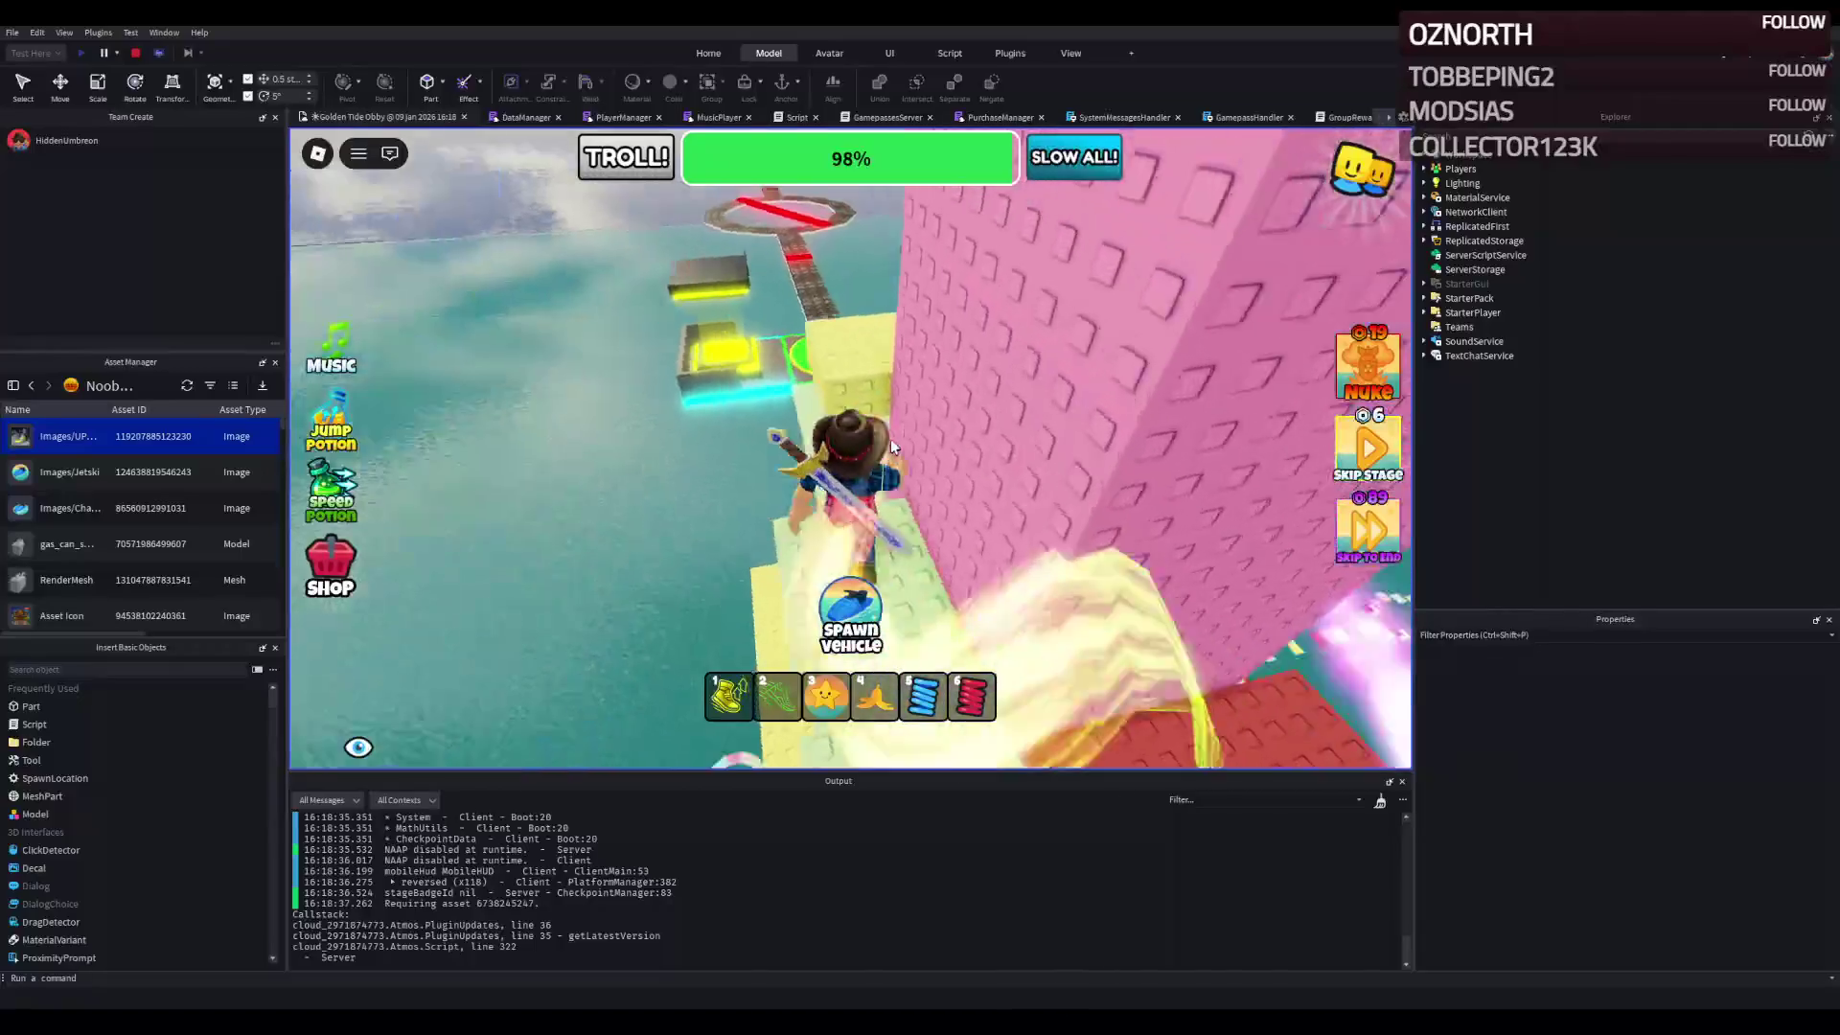
{"action": "key", "text": "w"}
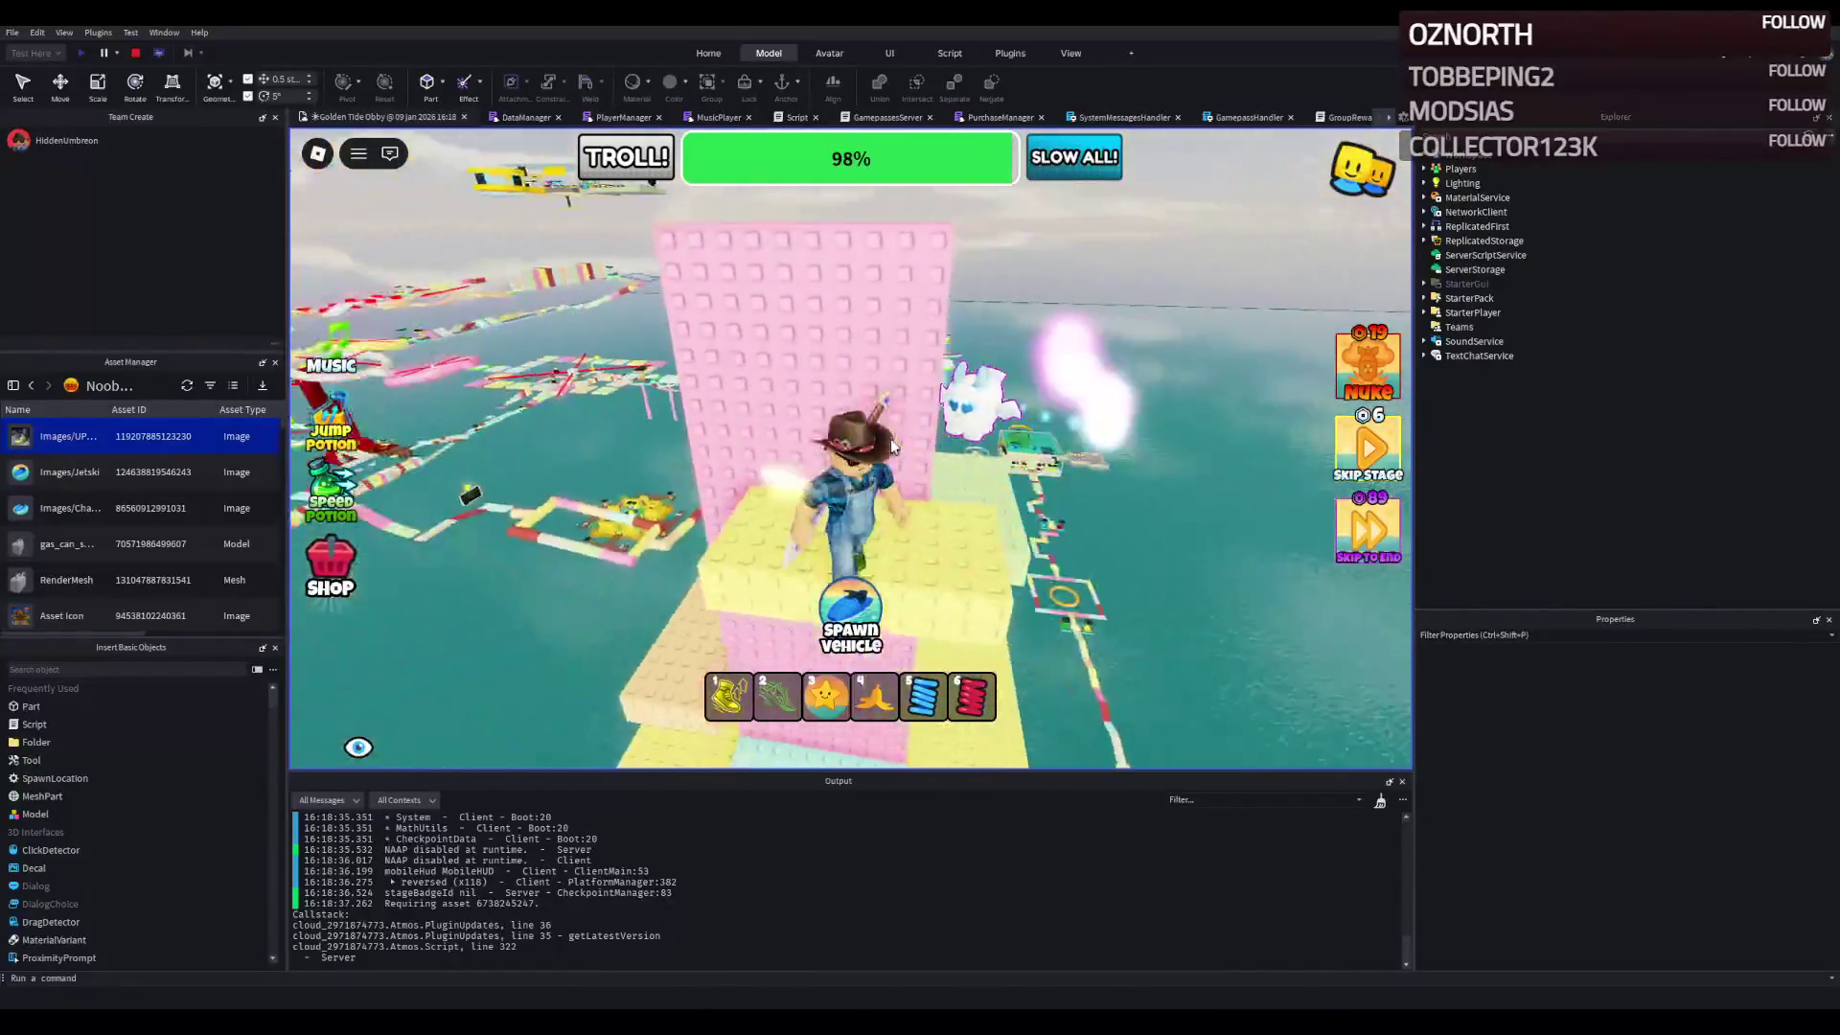
{"action": "key", "text": "w"}
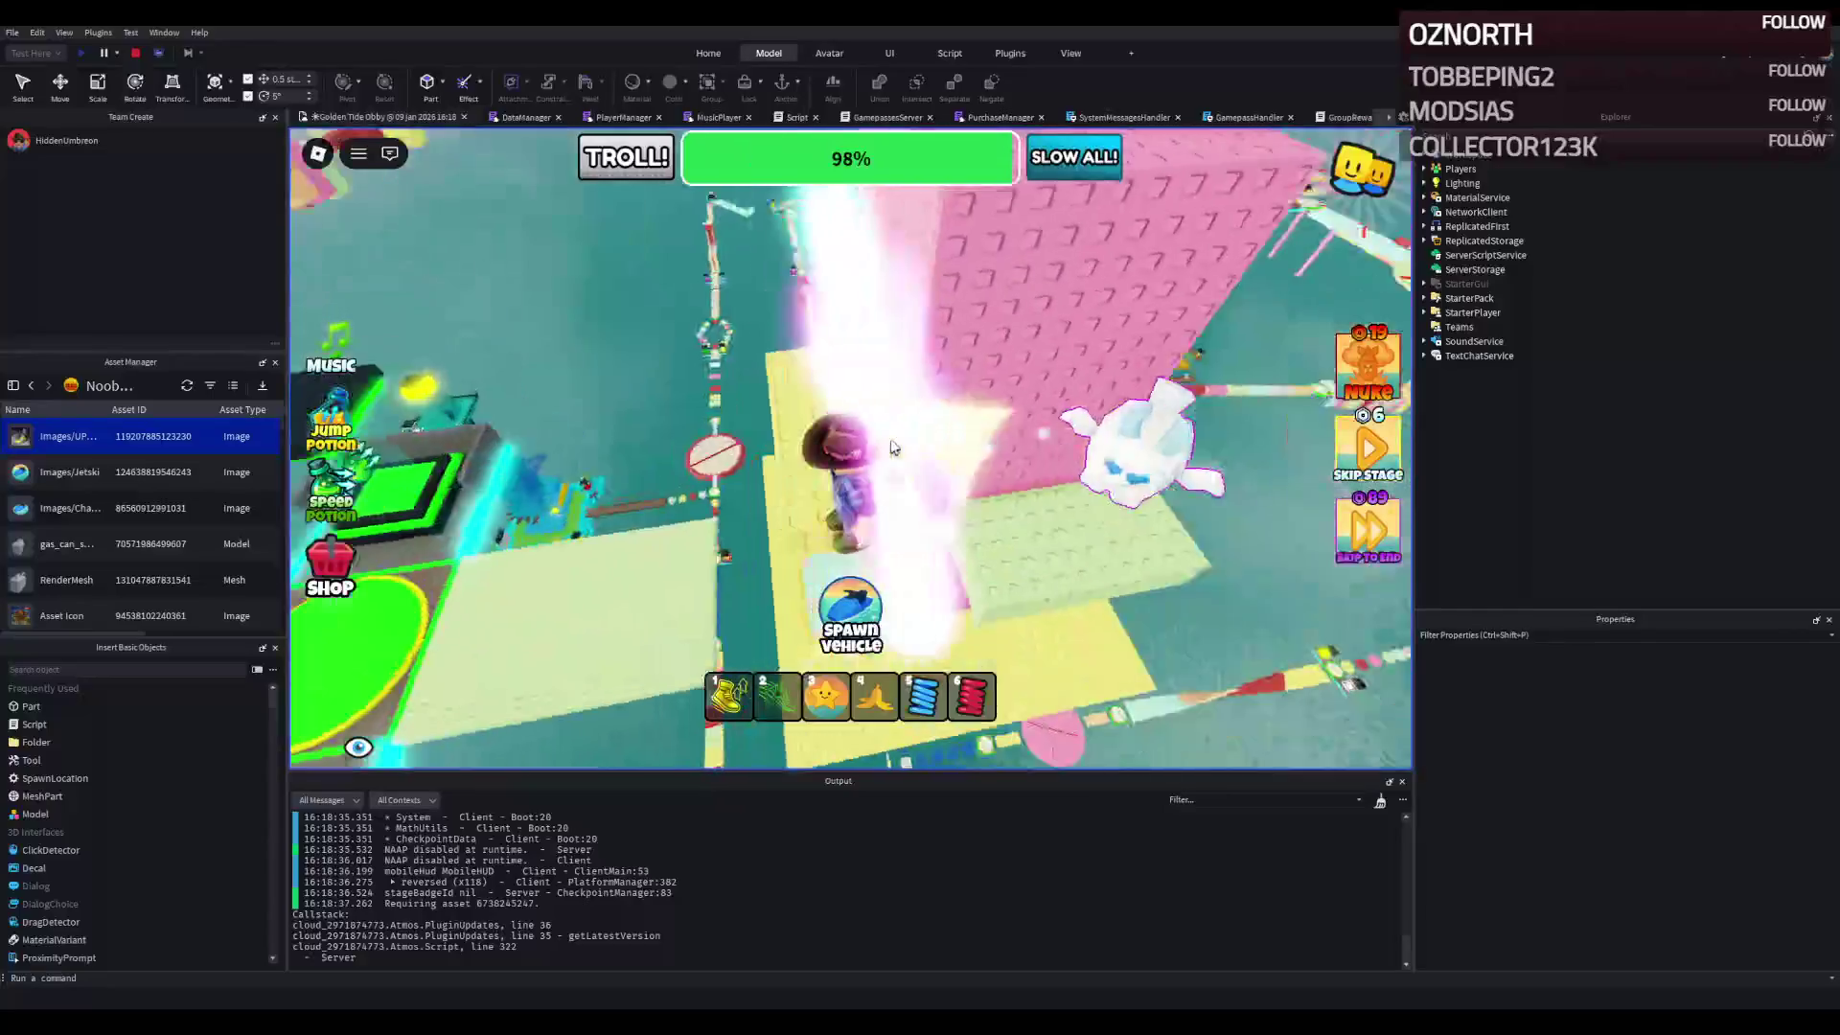
{"action": "key", "text": "w"}
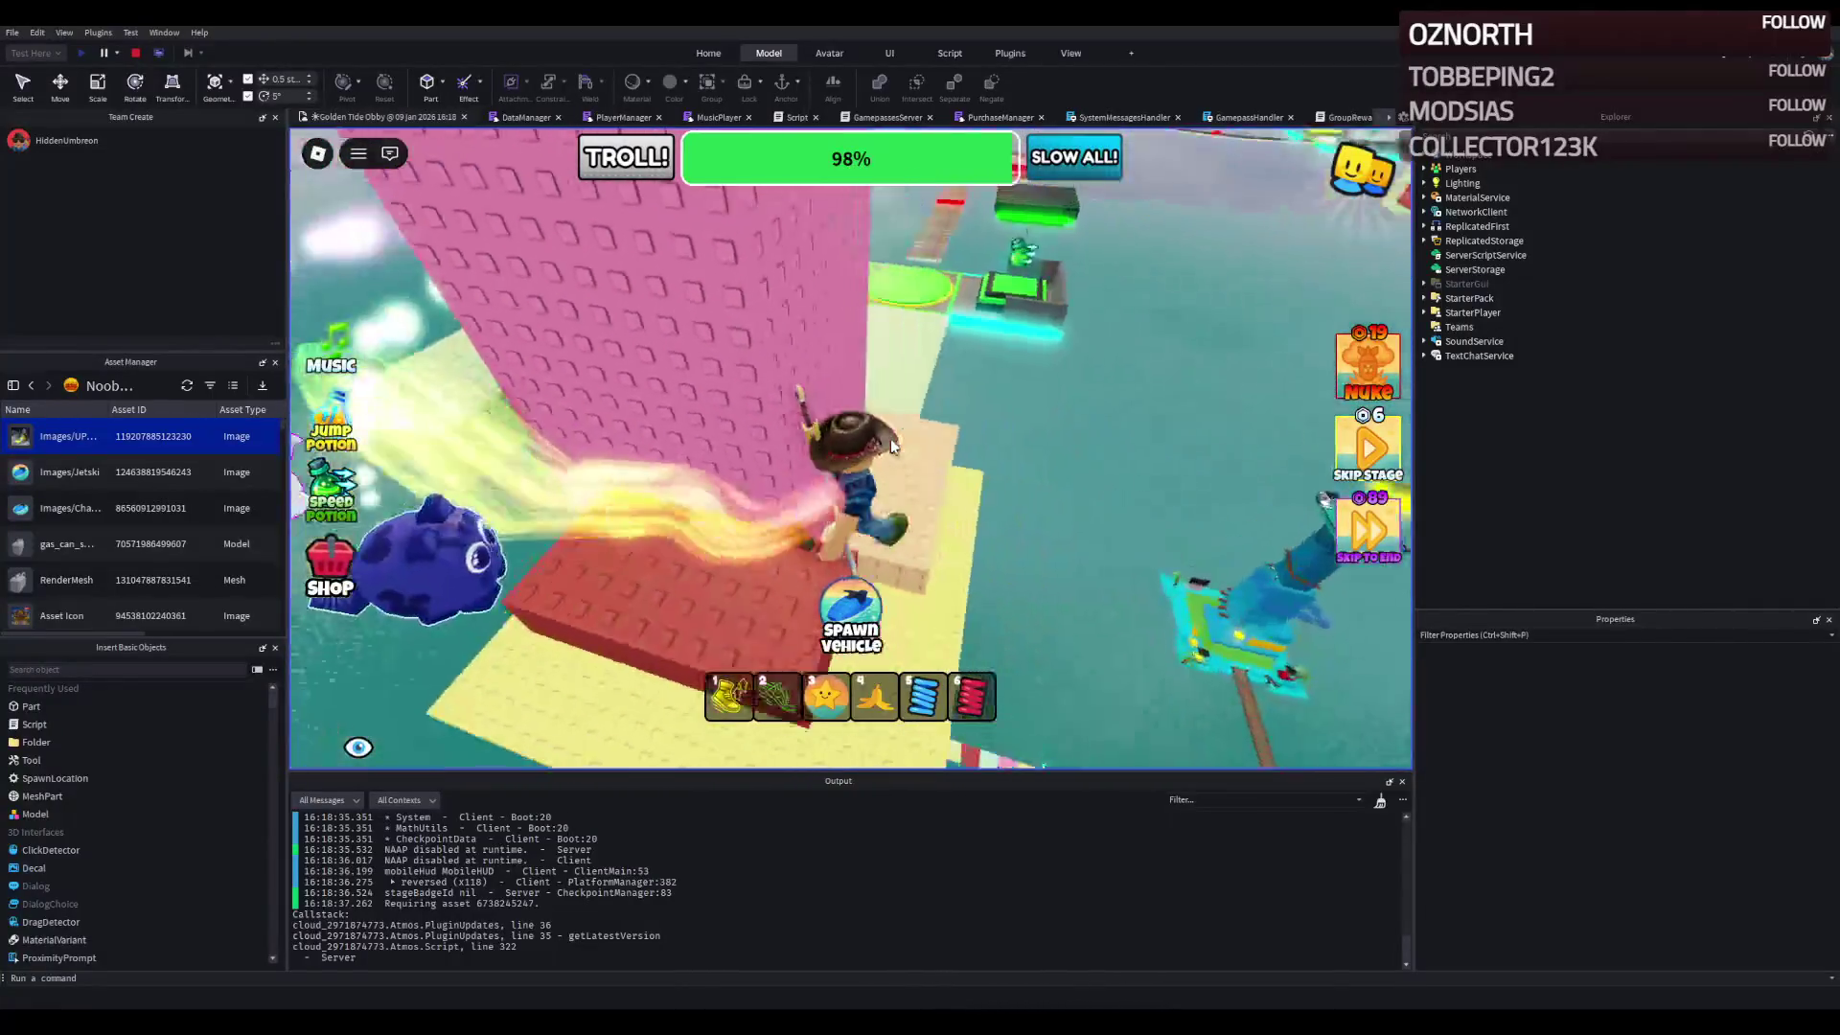
{"action": "key", "text": "w"}
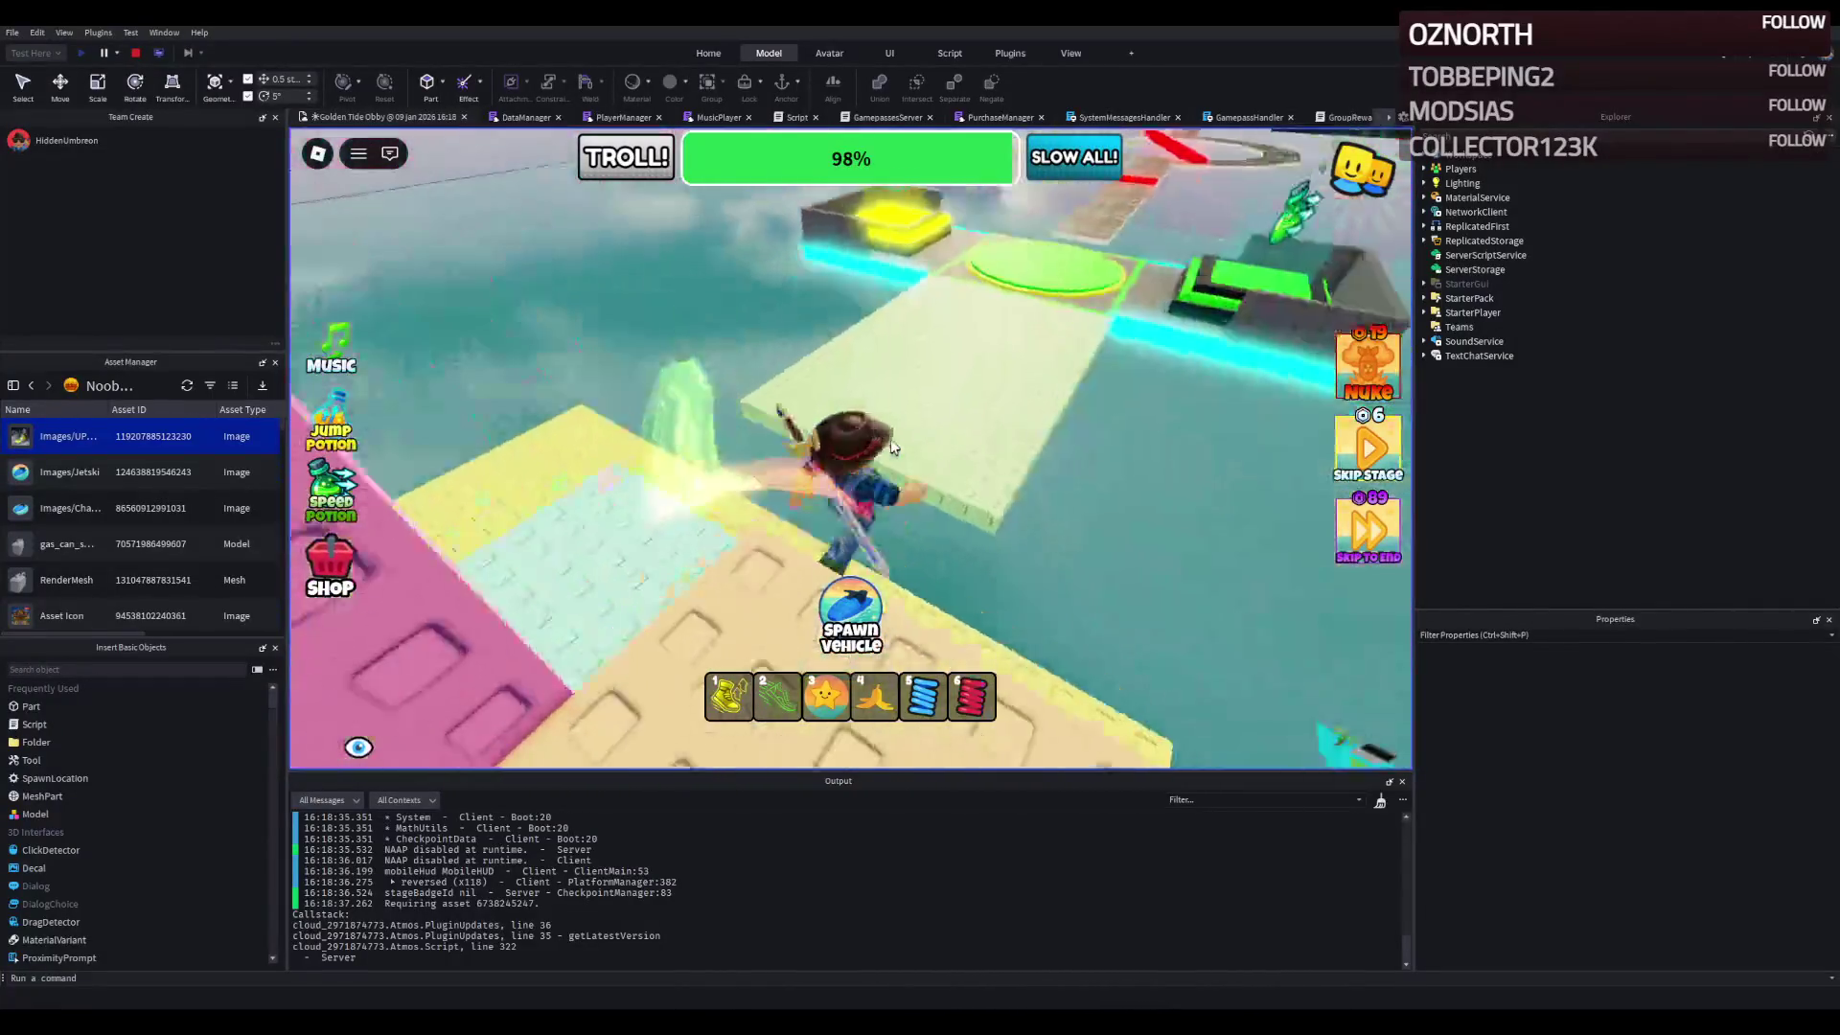
{"action": "key", "text": "w"}
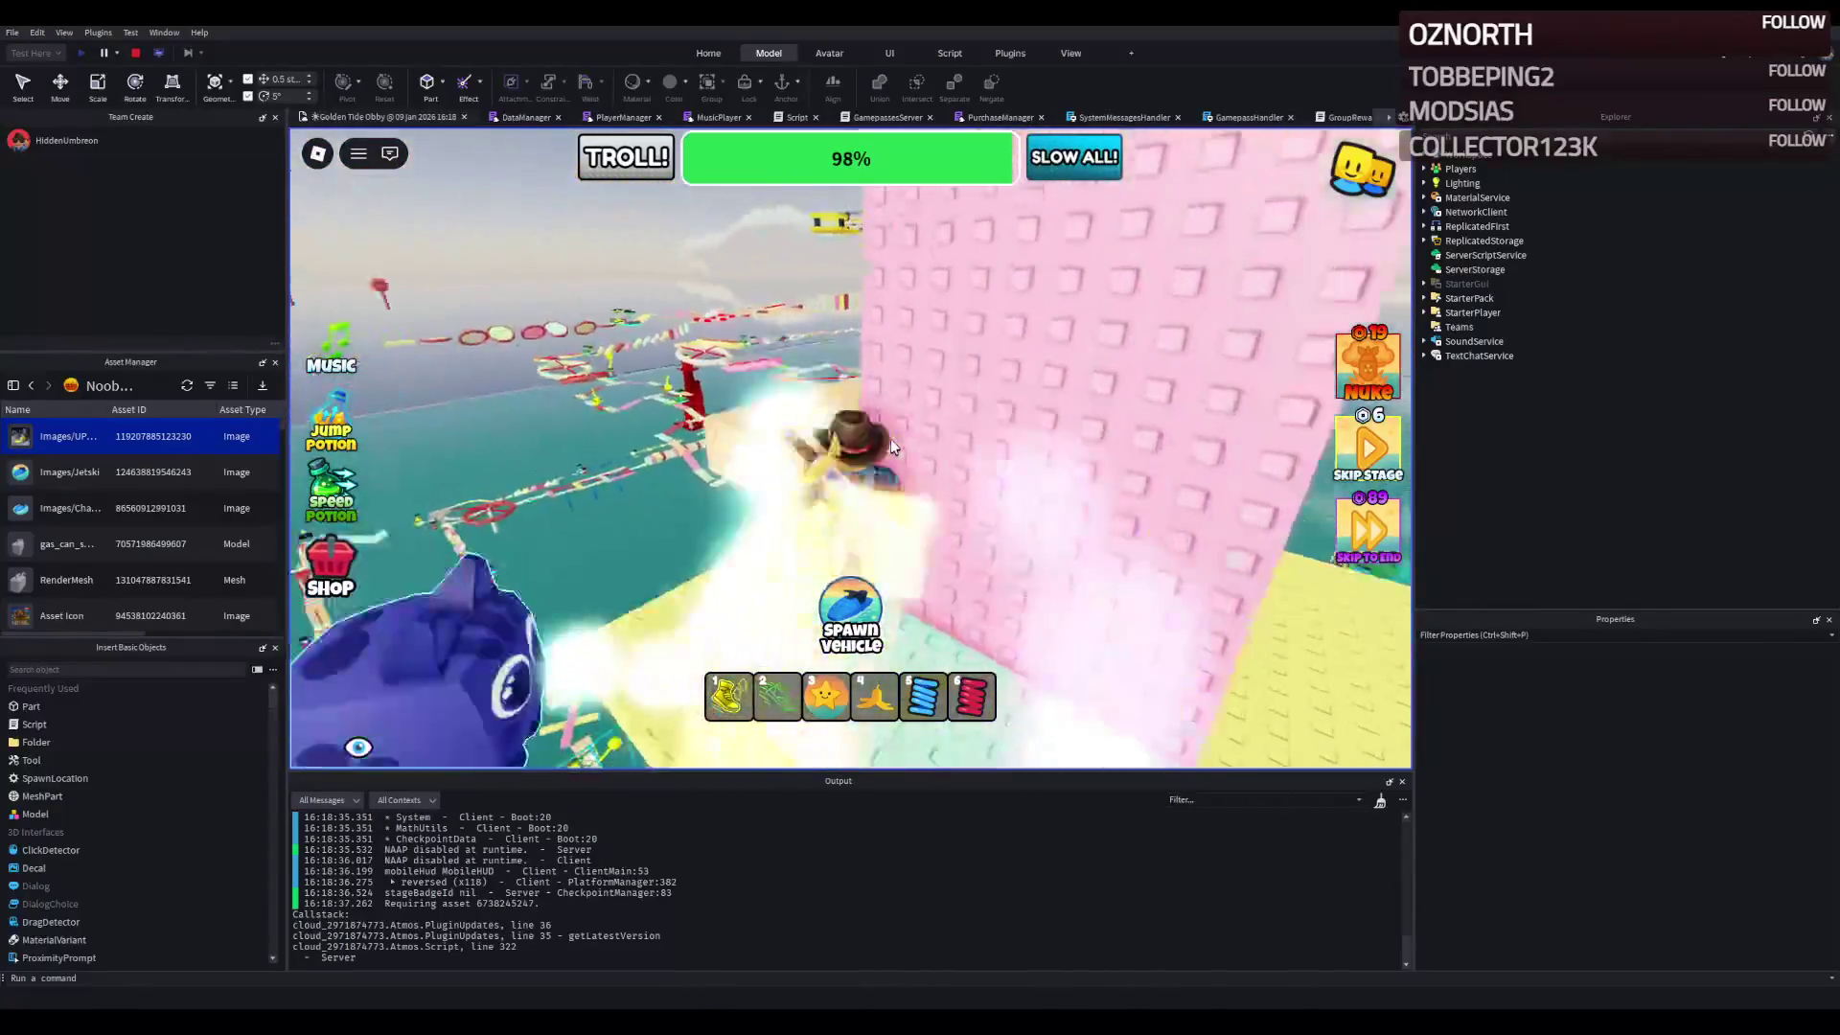
{"action": "key", "text": "w"}
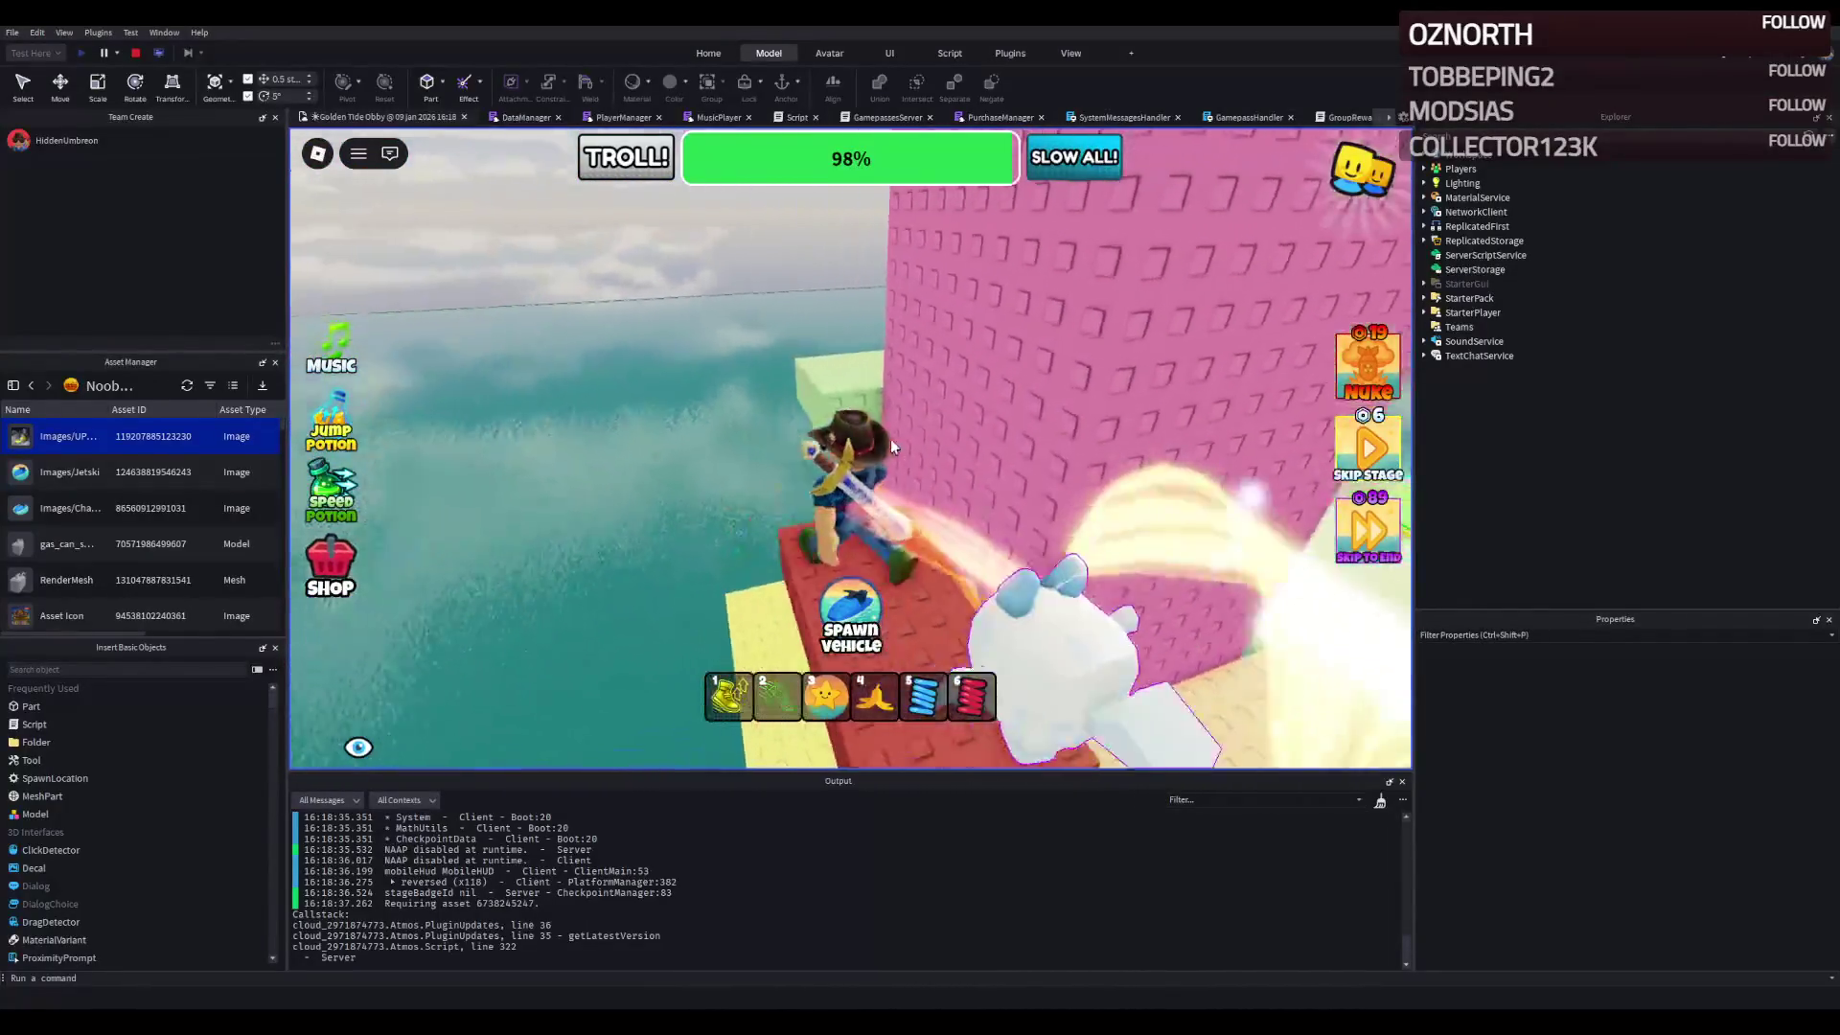
{"action": "key", "text": "w"}
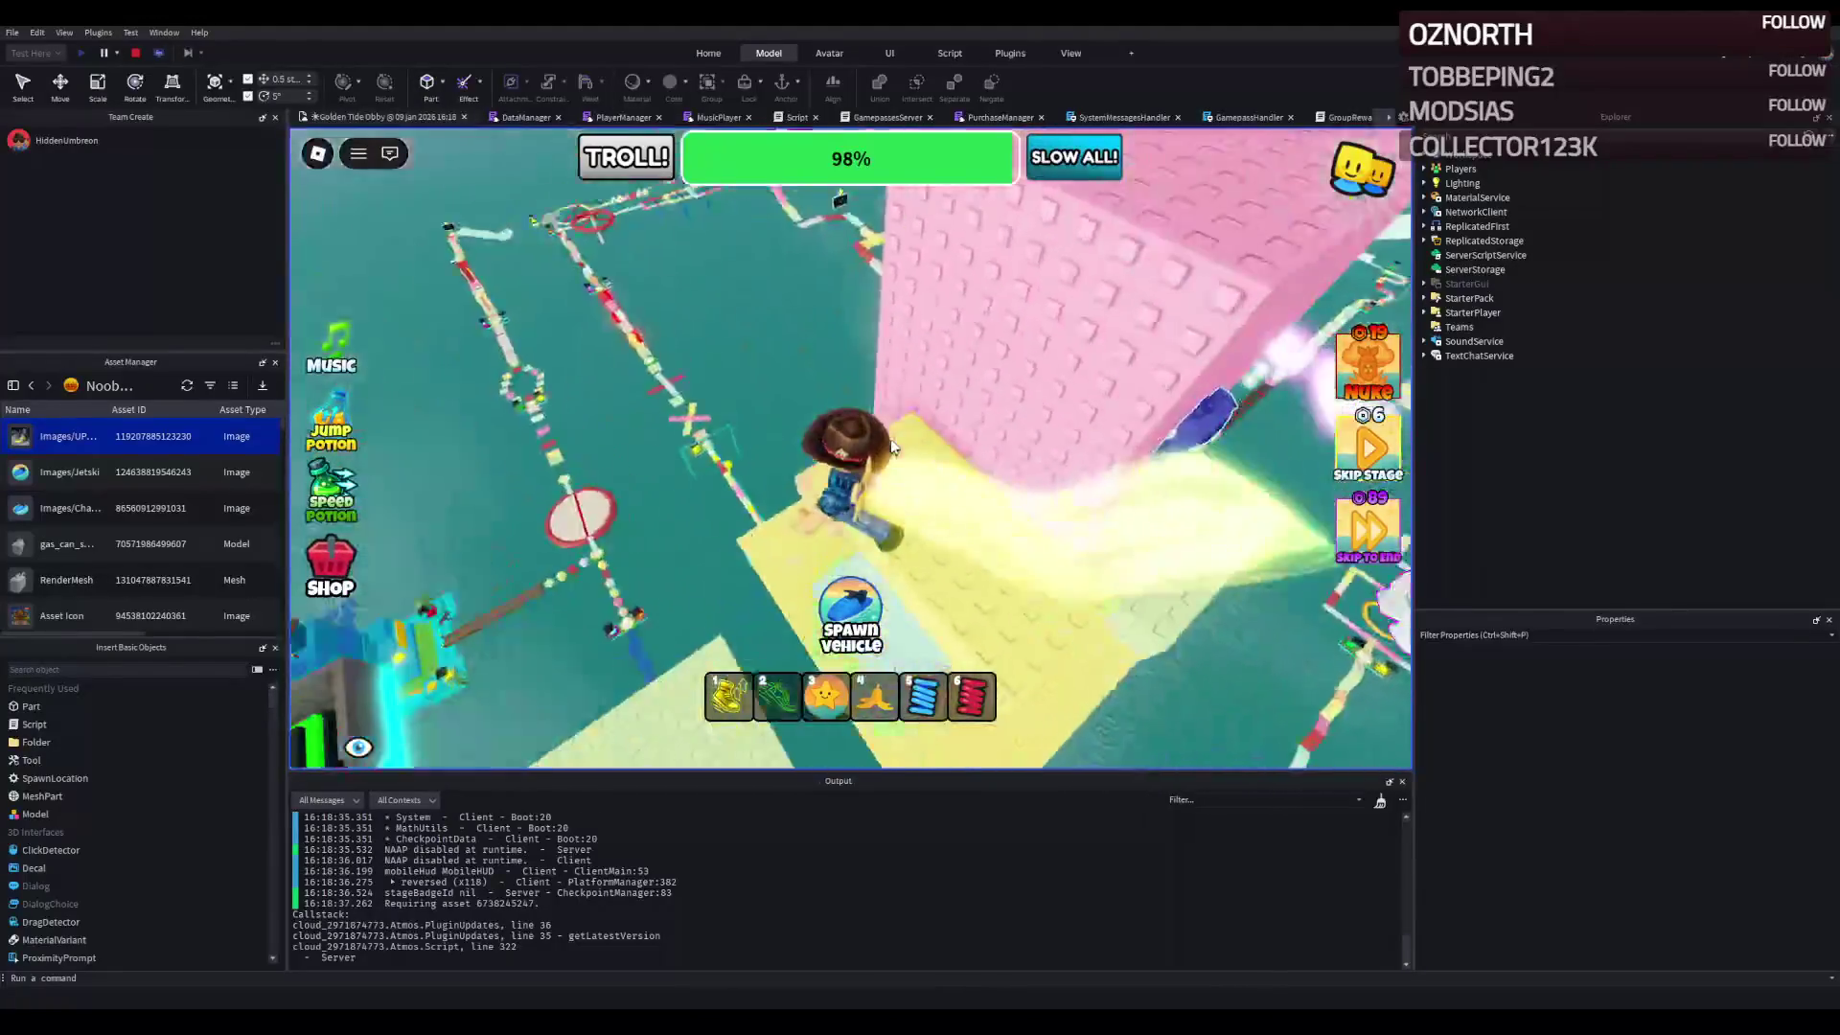
{"action": "key", "text": "w"}
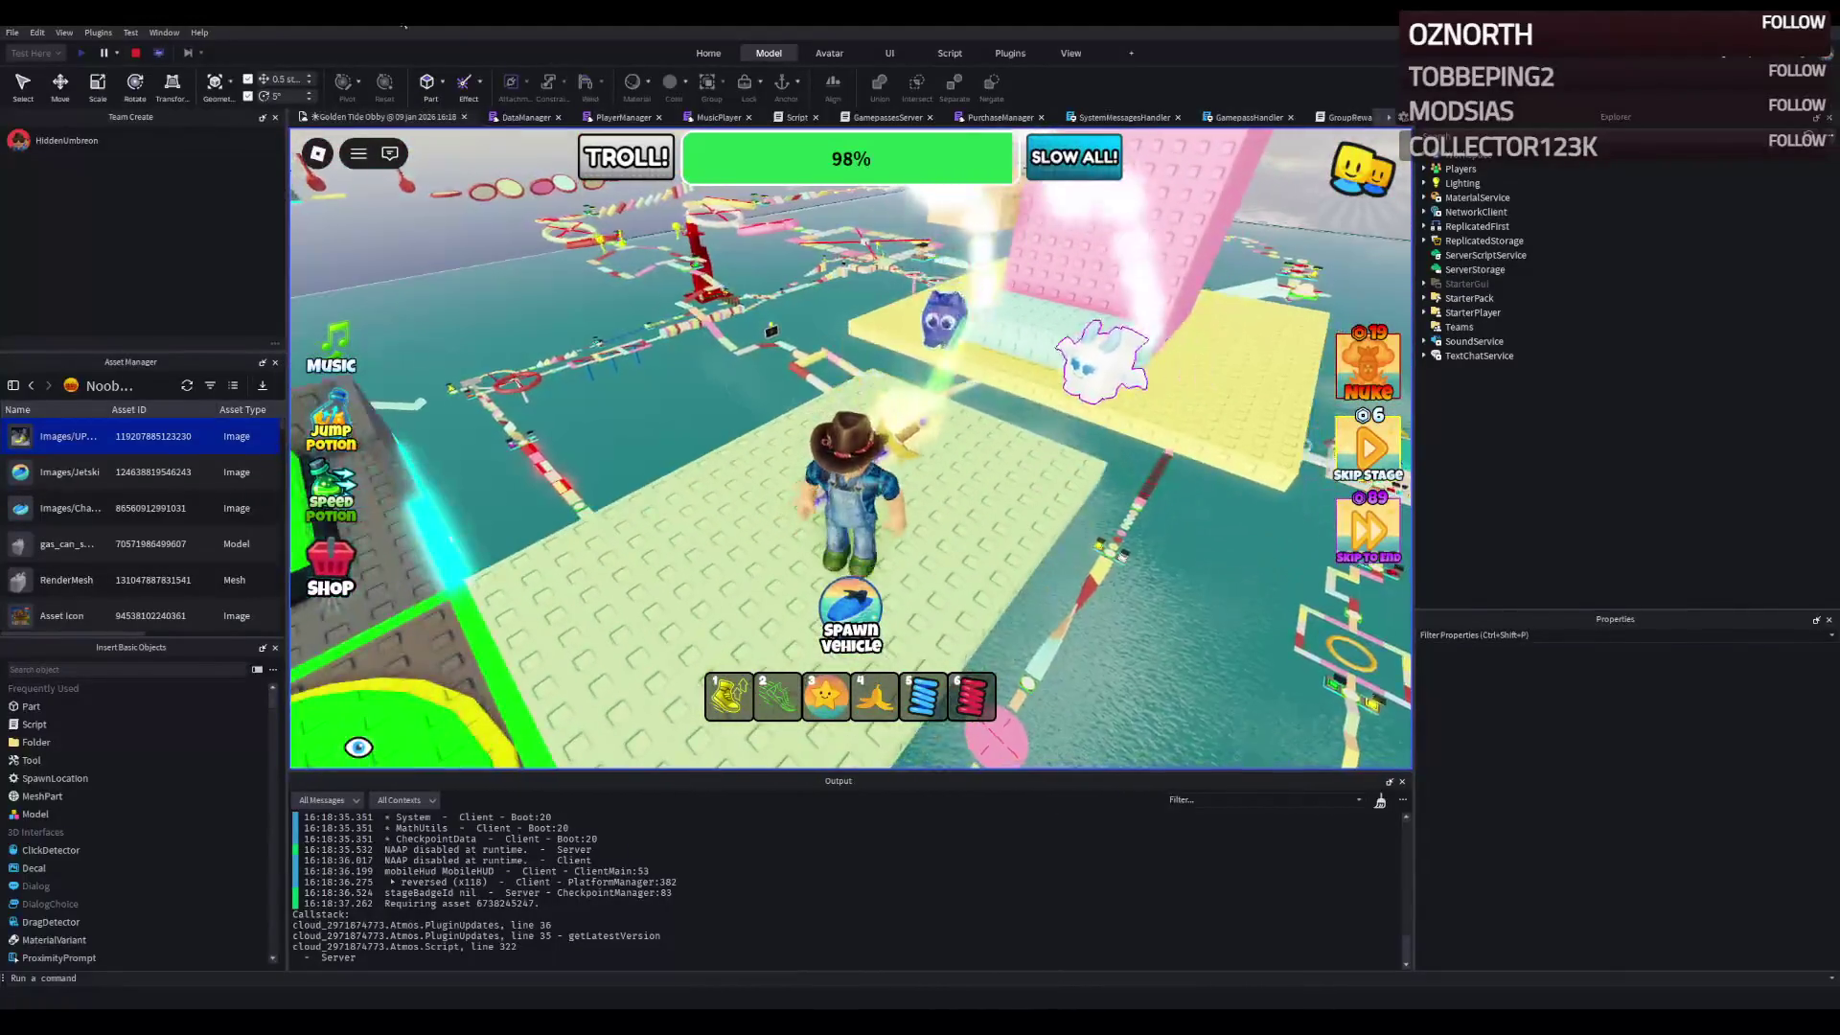
{"action": "left_click", "coordinate": [136, 53]}
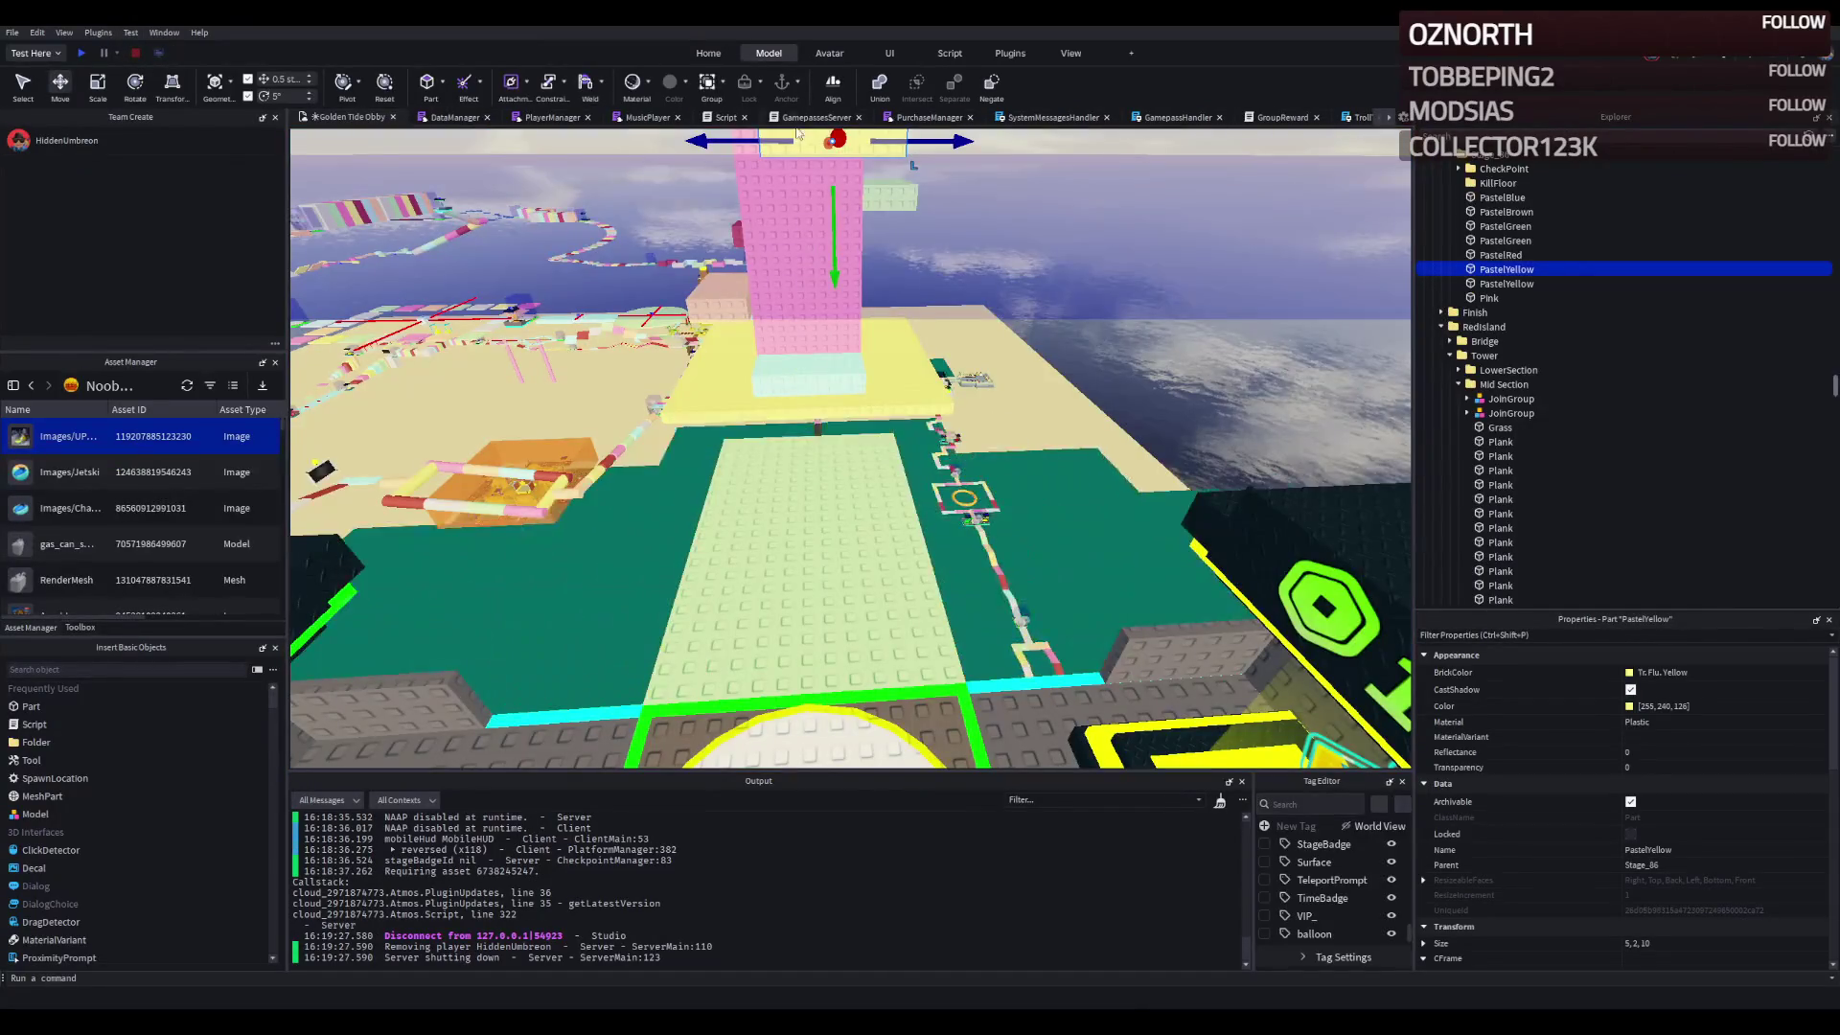
- Select the pastel steps from PastelBlue to PastelRed and duplicate them with Ctrl+D
{"action": "key", "text": "f"}
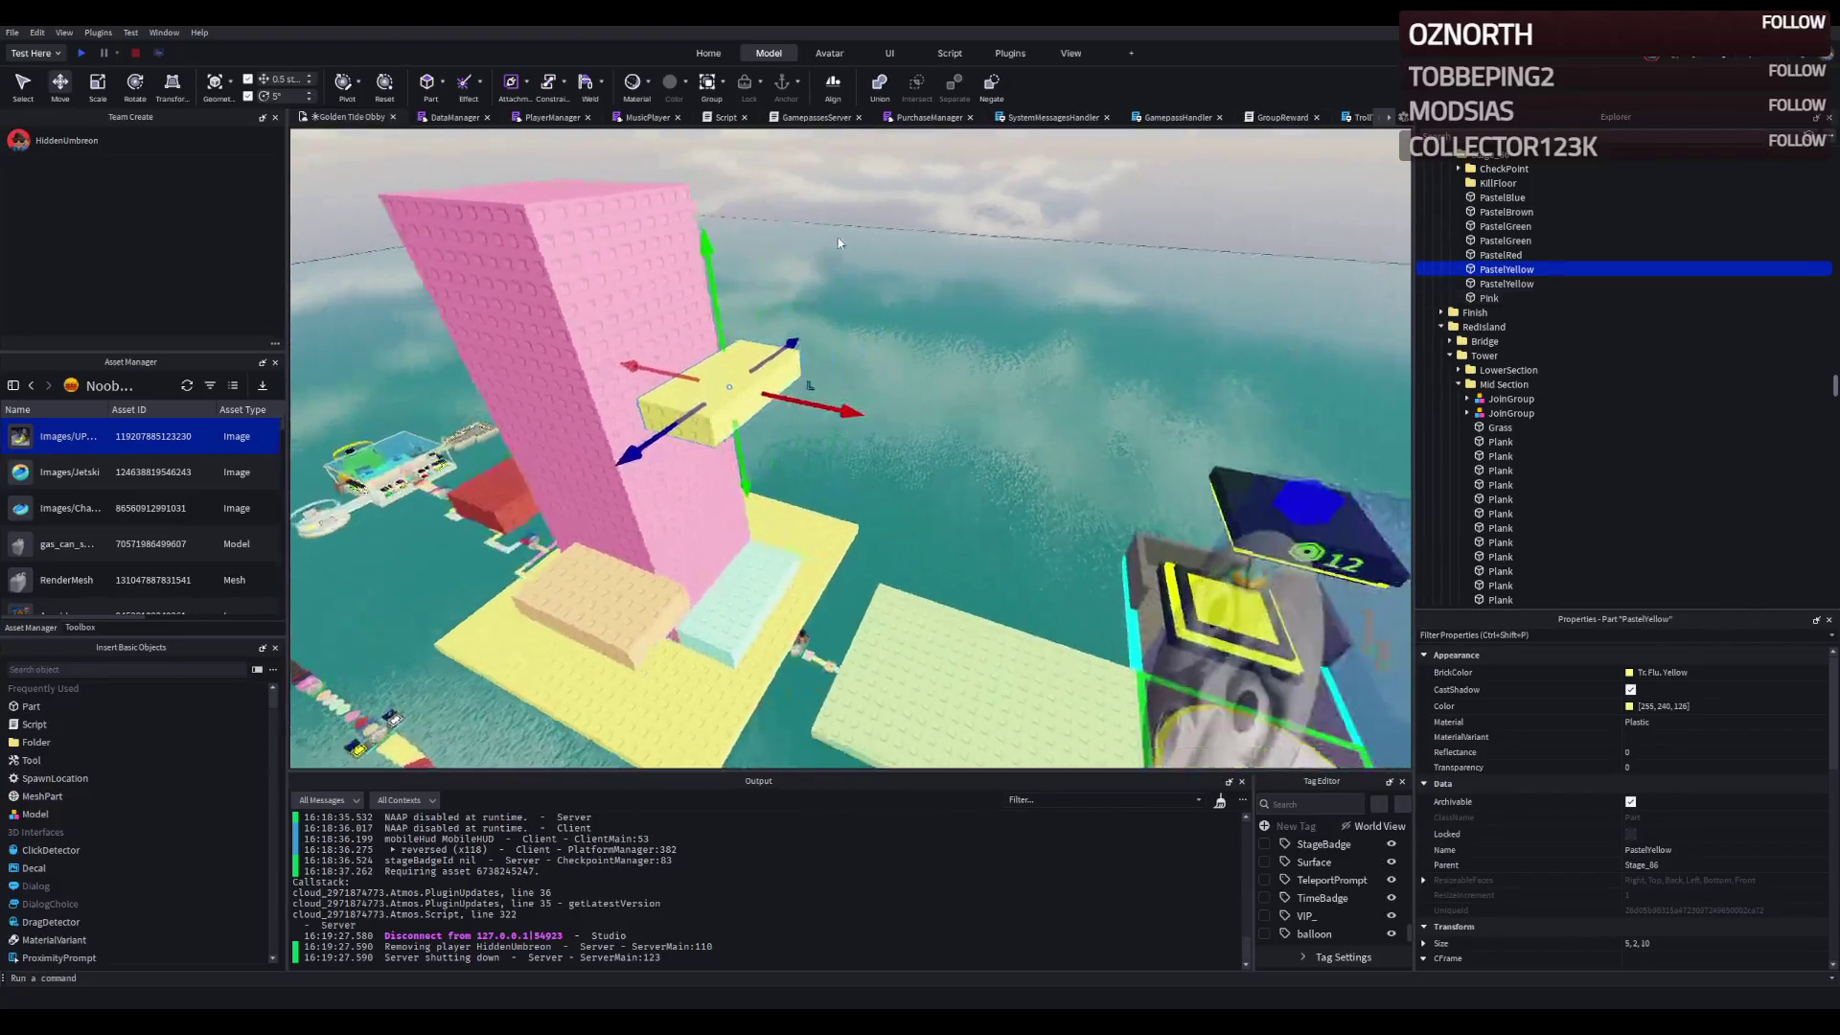
{"action": "scroll", "scroll_direction": "down", "scroll_amount": 3}
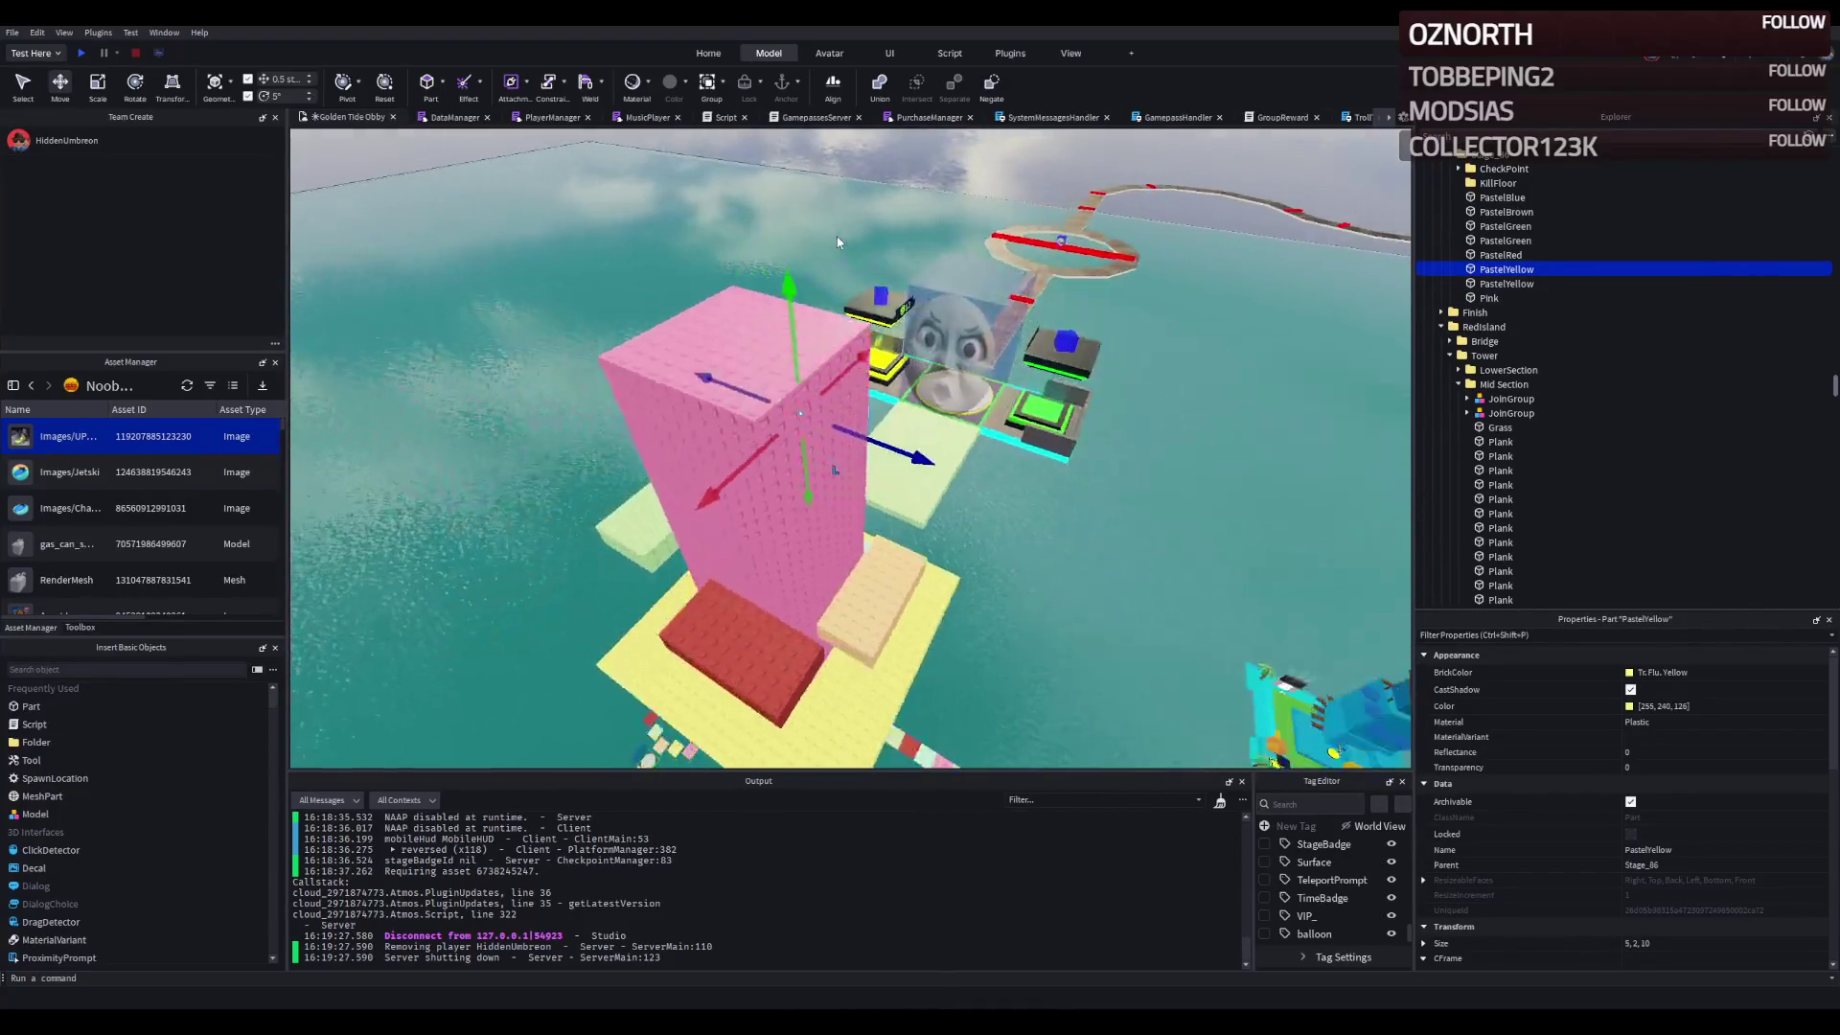
{"action": "scroll", "scroll_direction": "down", "scroll_amount": 3}
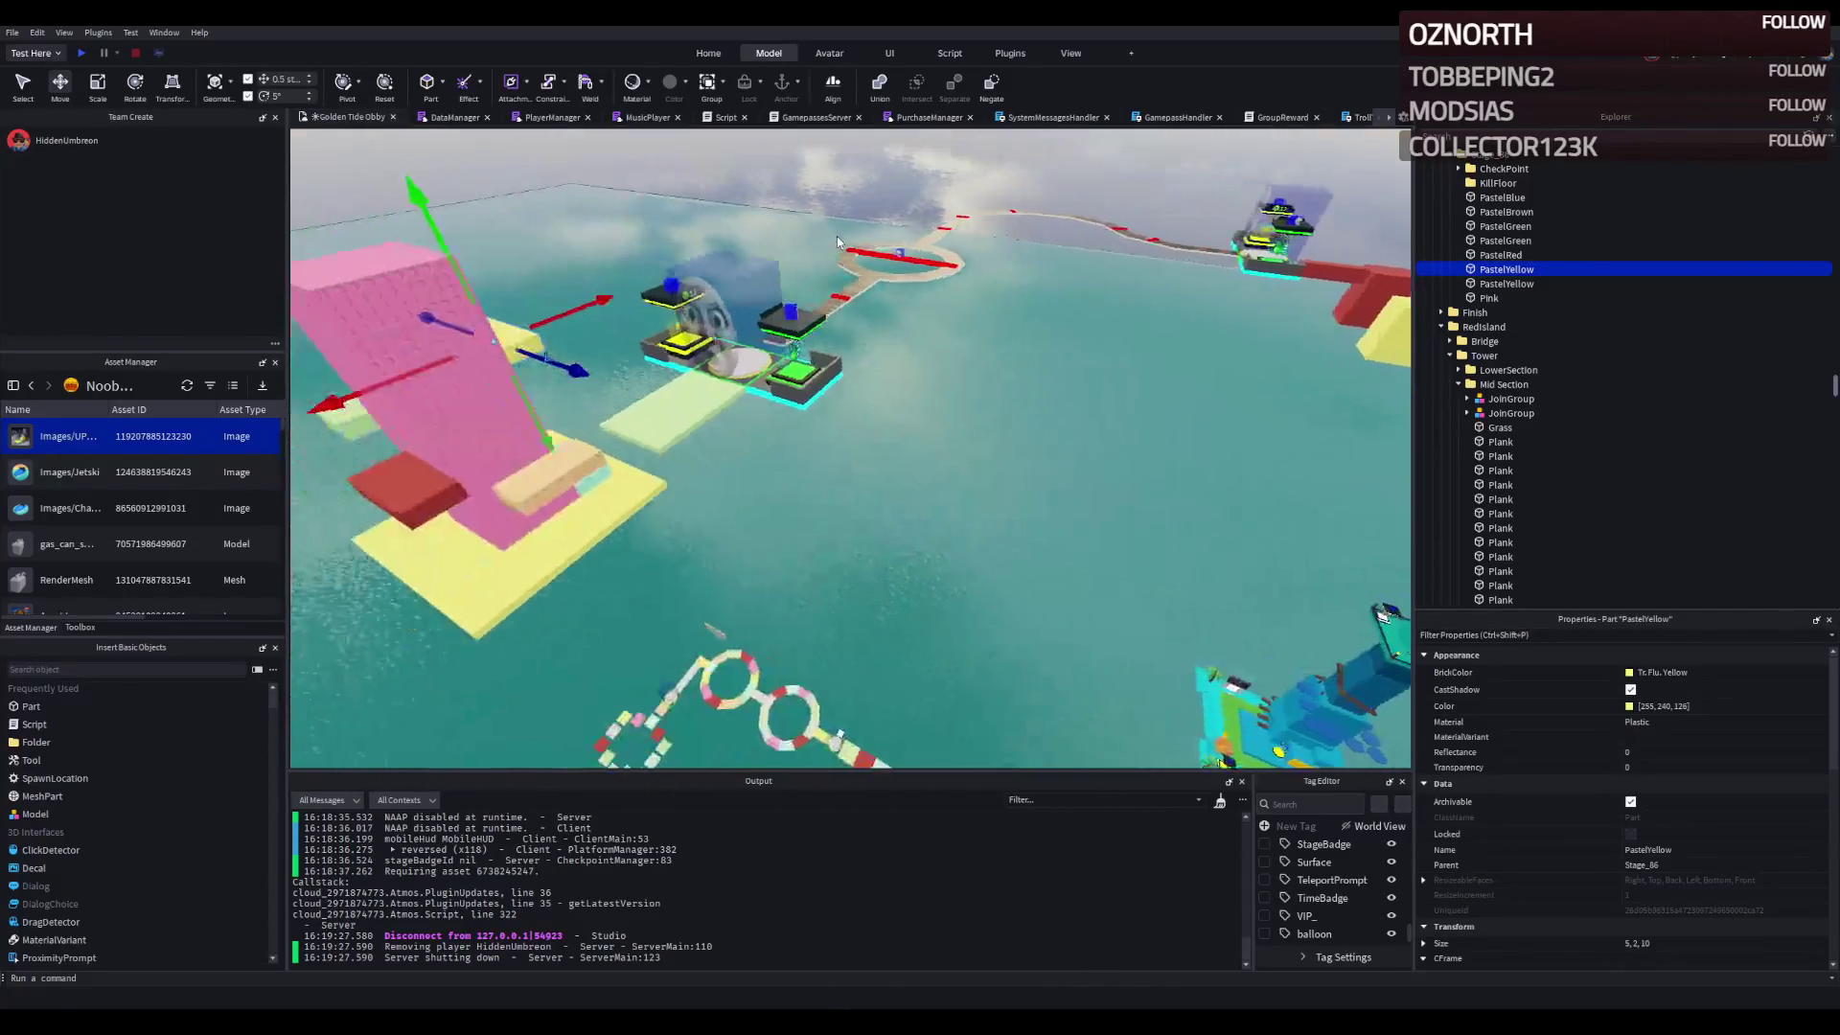
{"action": "key", "text": "f"}
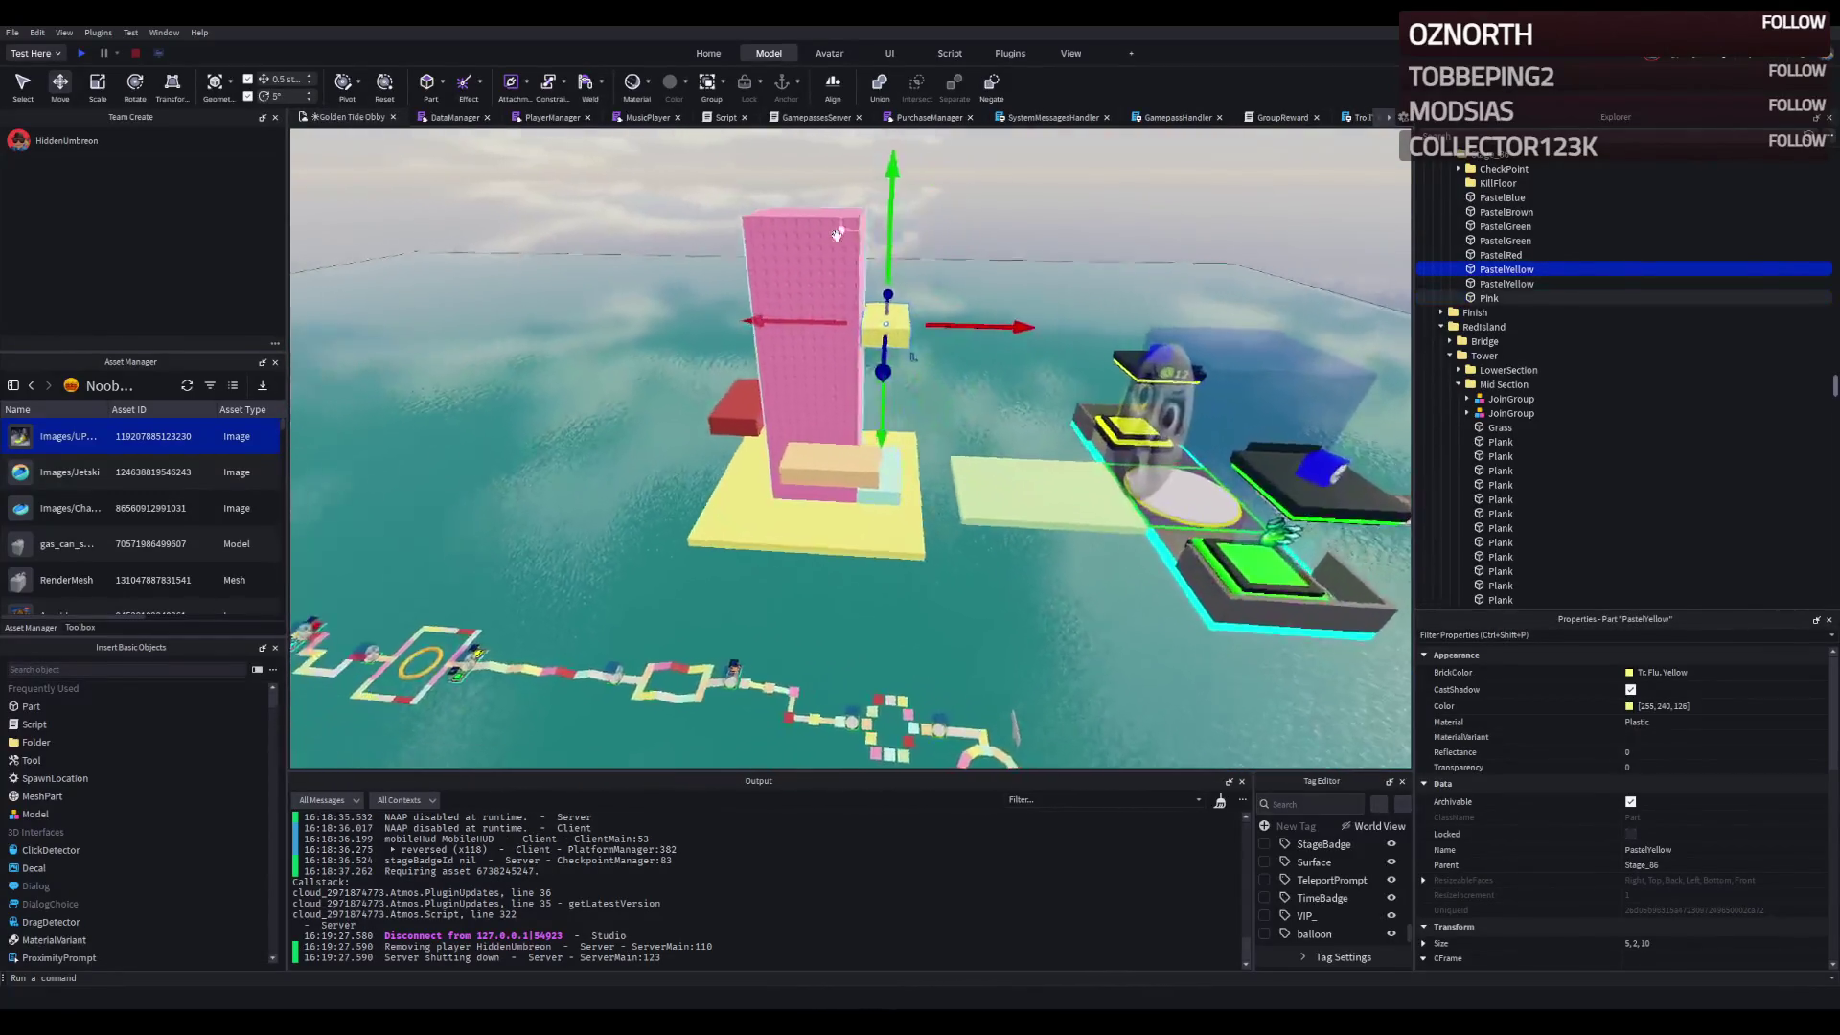
{"action": "scroll", "scroll_direction": "up", "scroll_amount": 3}
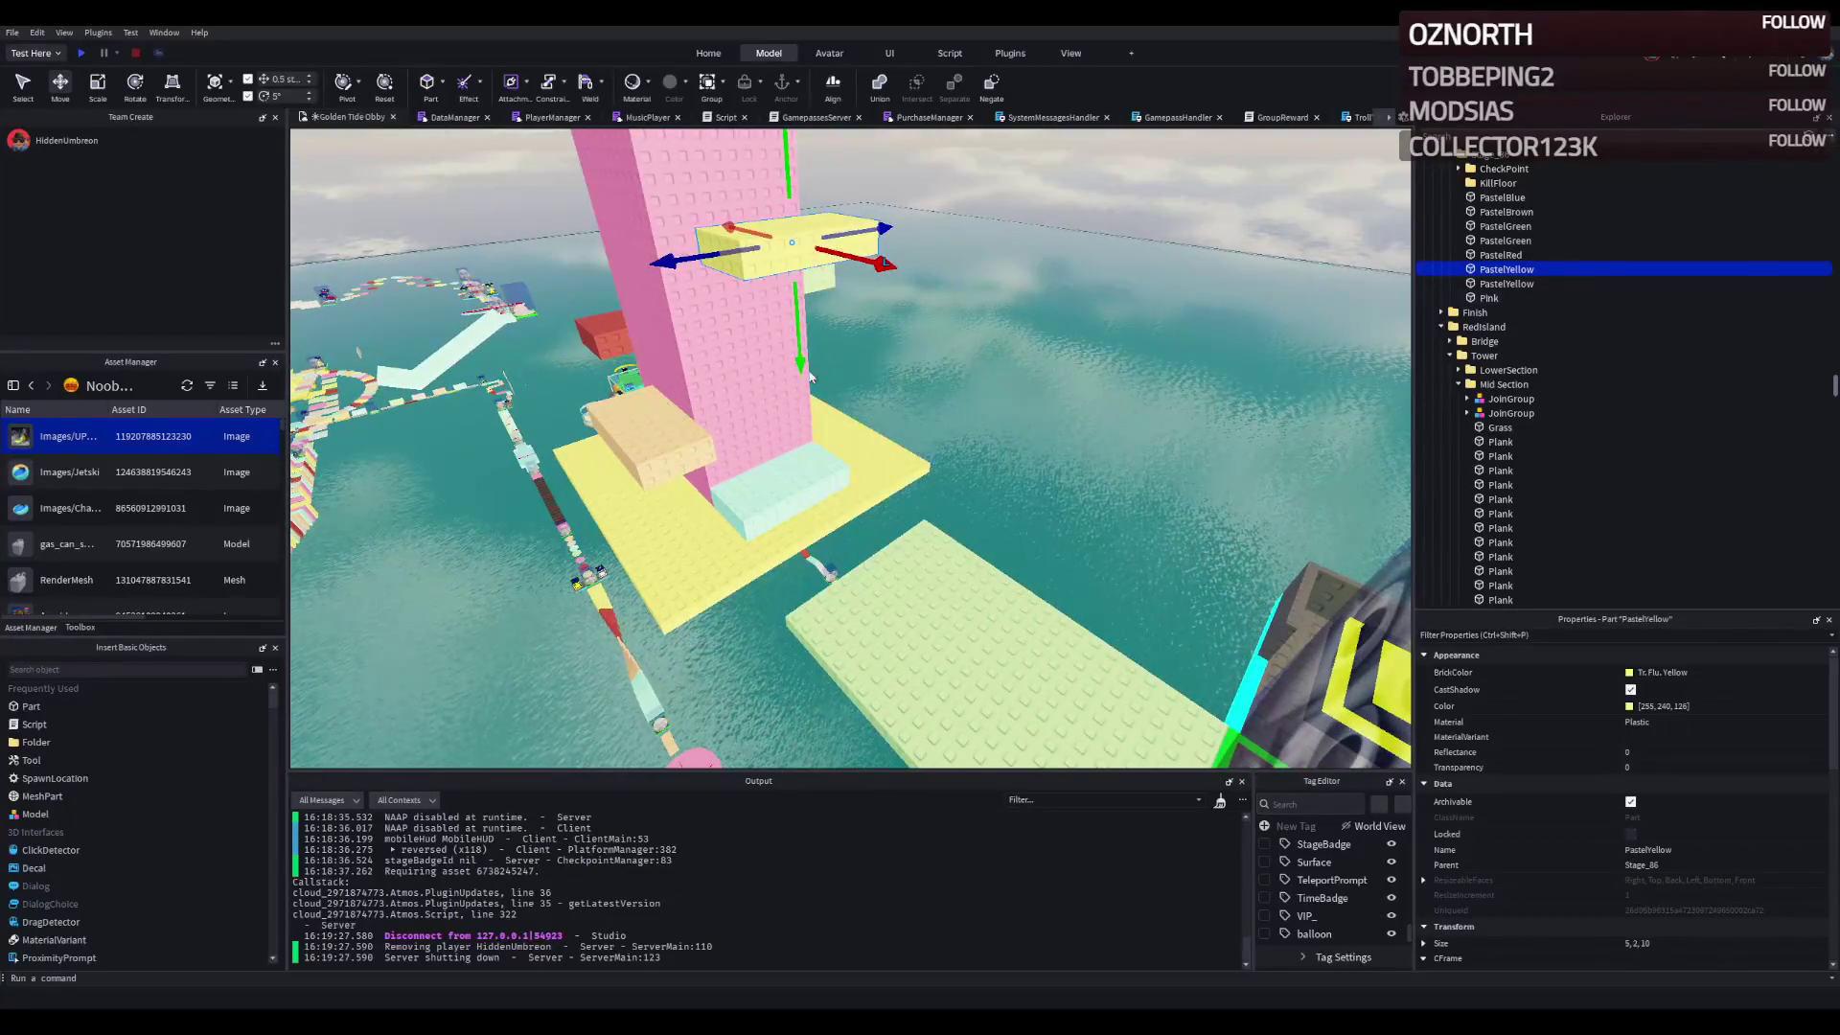
{"action": "left_click", "coordinate": [786, 470]}
{"action": "left_click", "coordinate": [605, 329]}
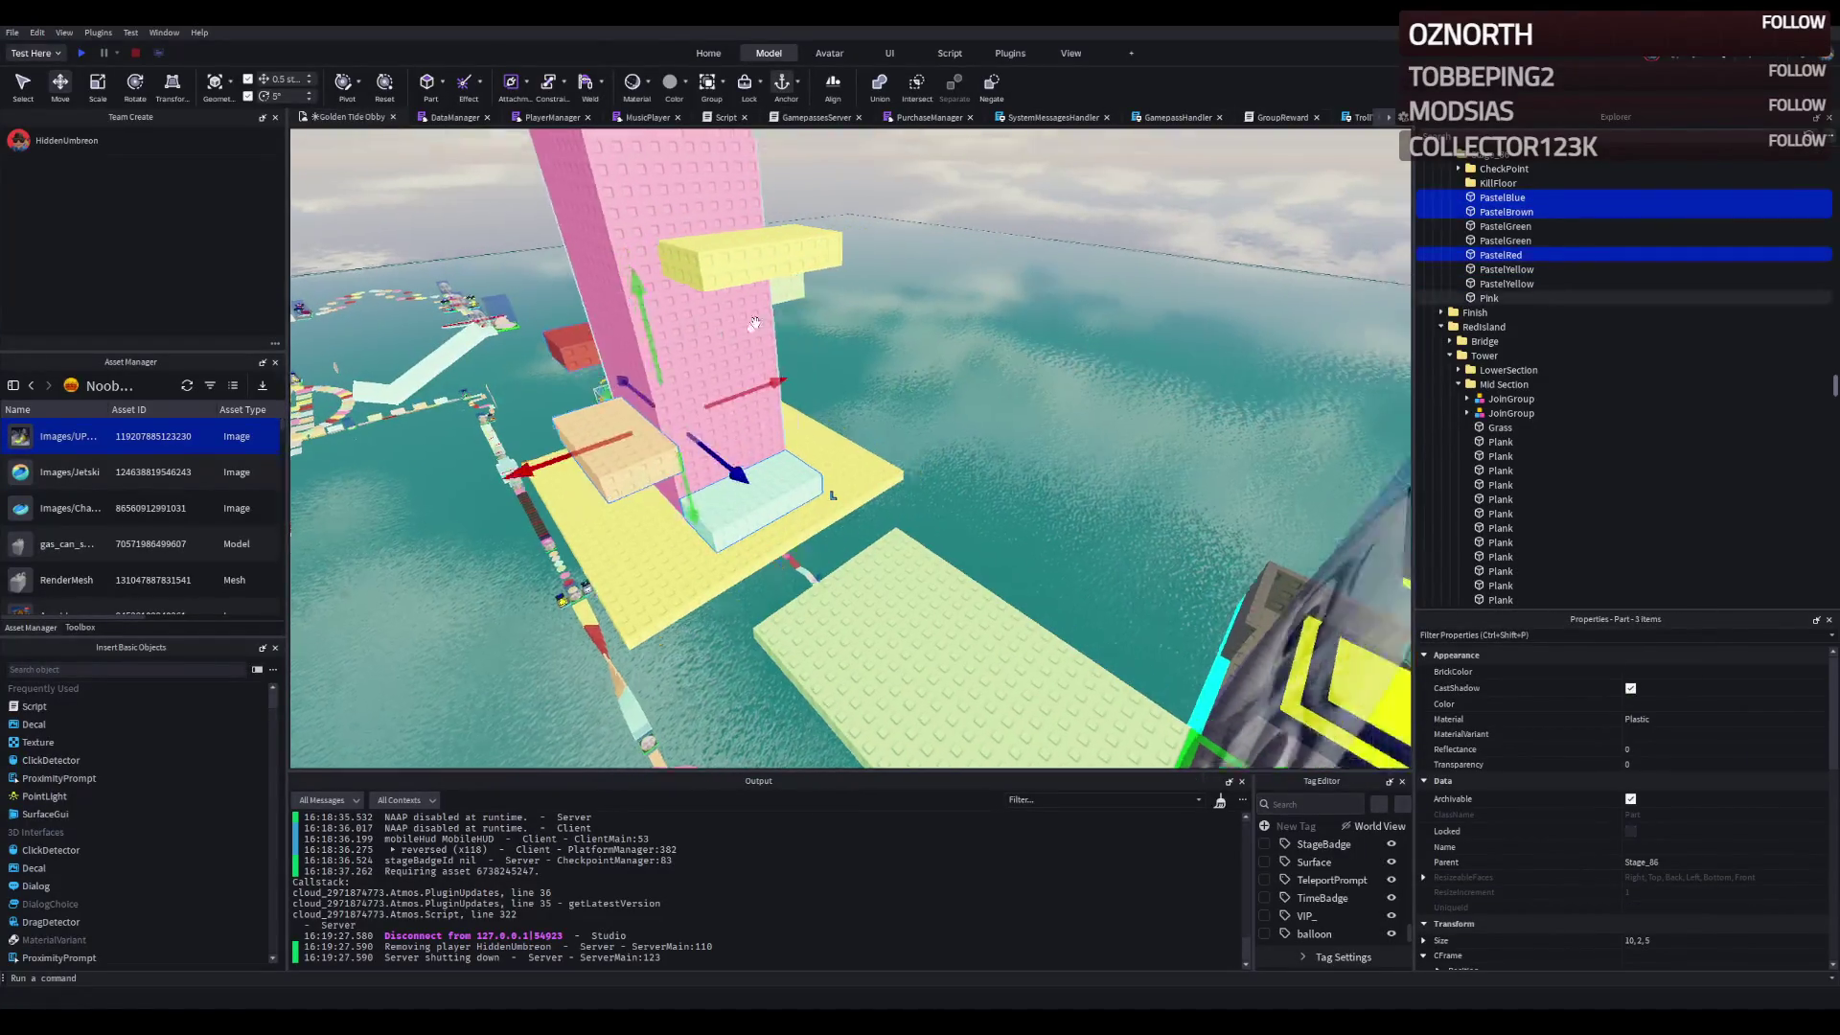
{"action": "scroll", "scroll_direction": "down", "scroll_amount": 3}
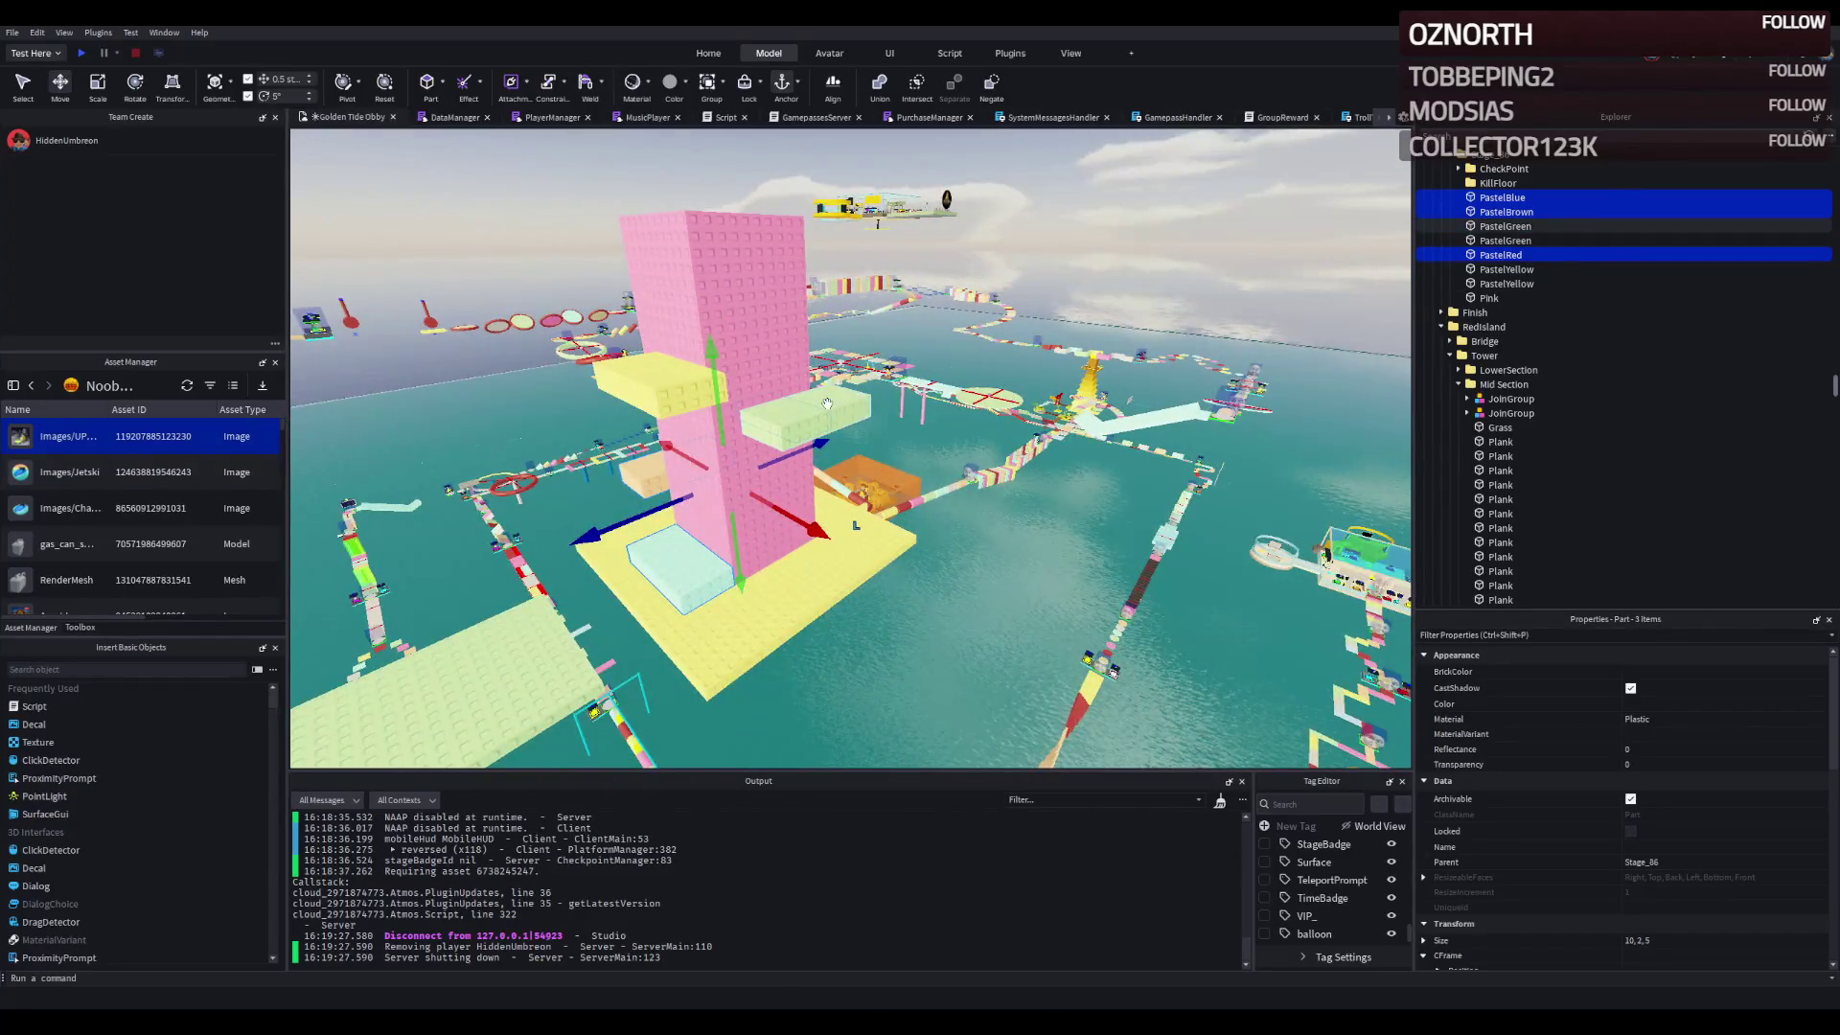
{"action": "key", "text": "ctrl+d"}
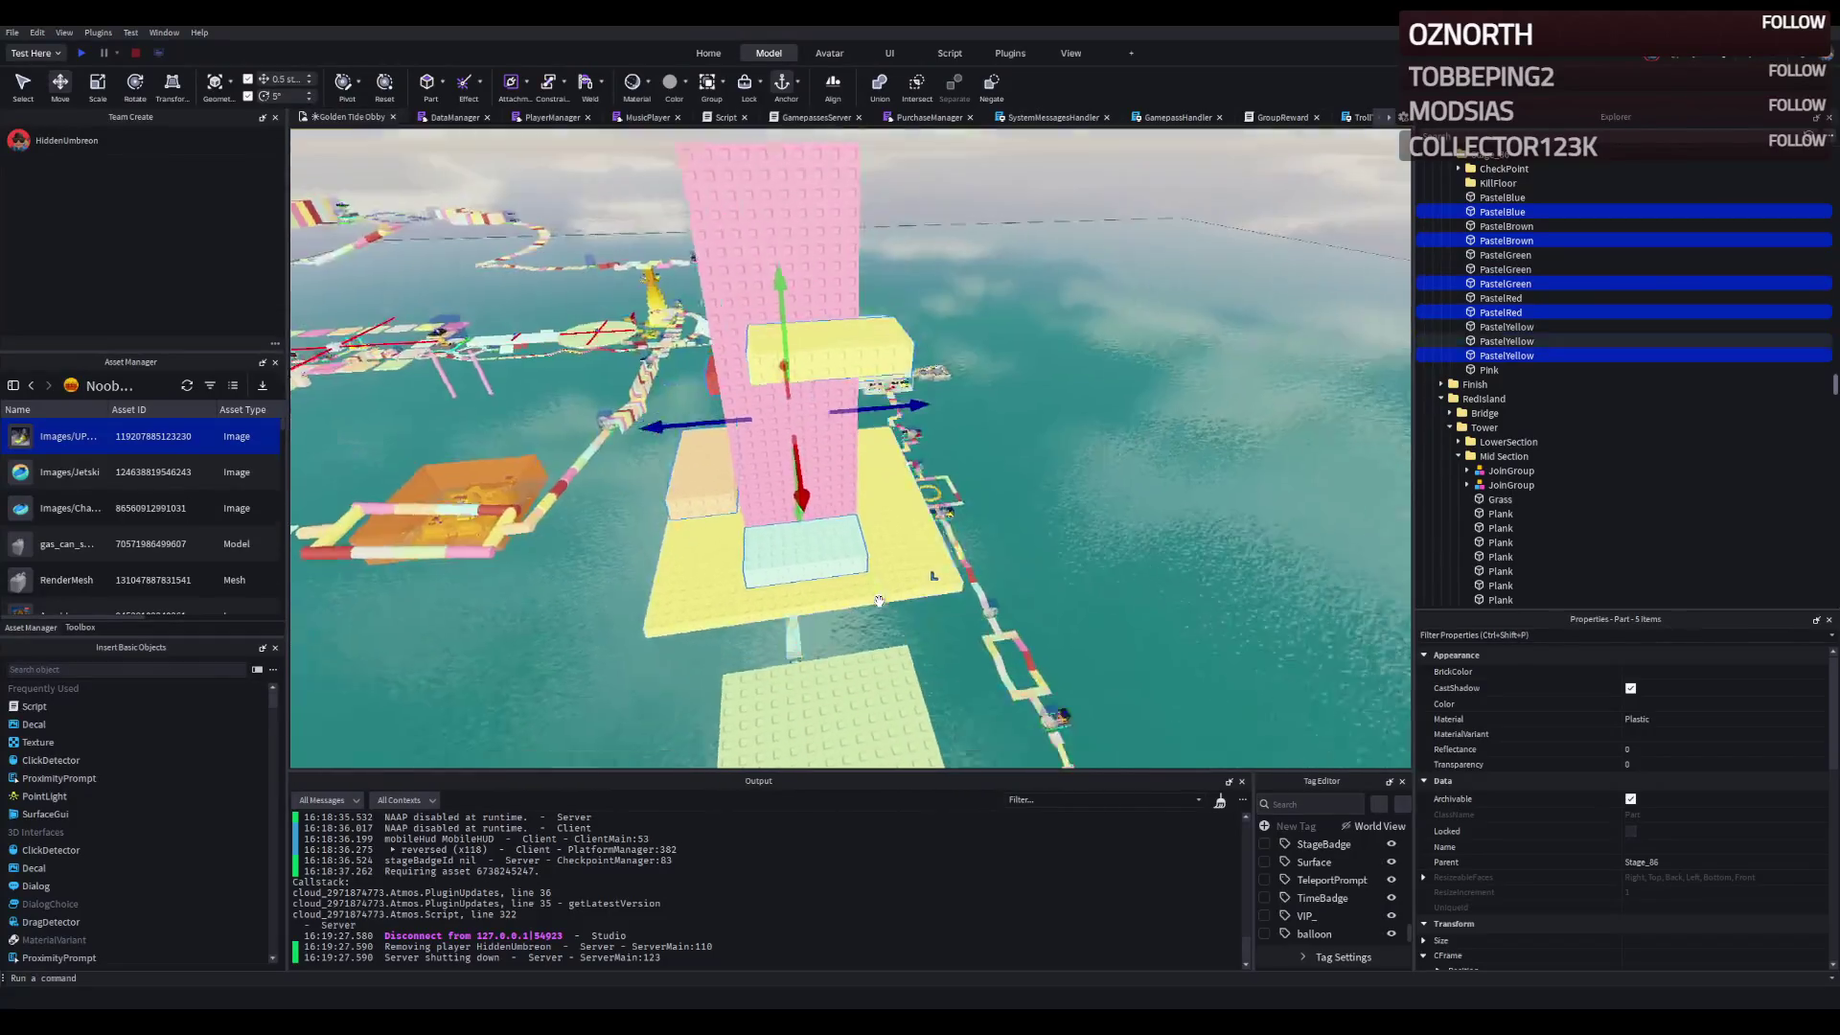
- Slide the duplicated pastel steps 11.5 studs up along the tower as an upper tier
{"action": "key", "text": "ctrl+4"}
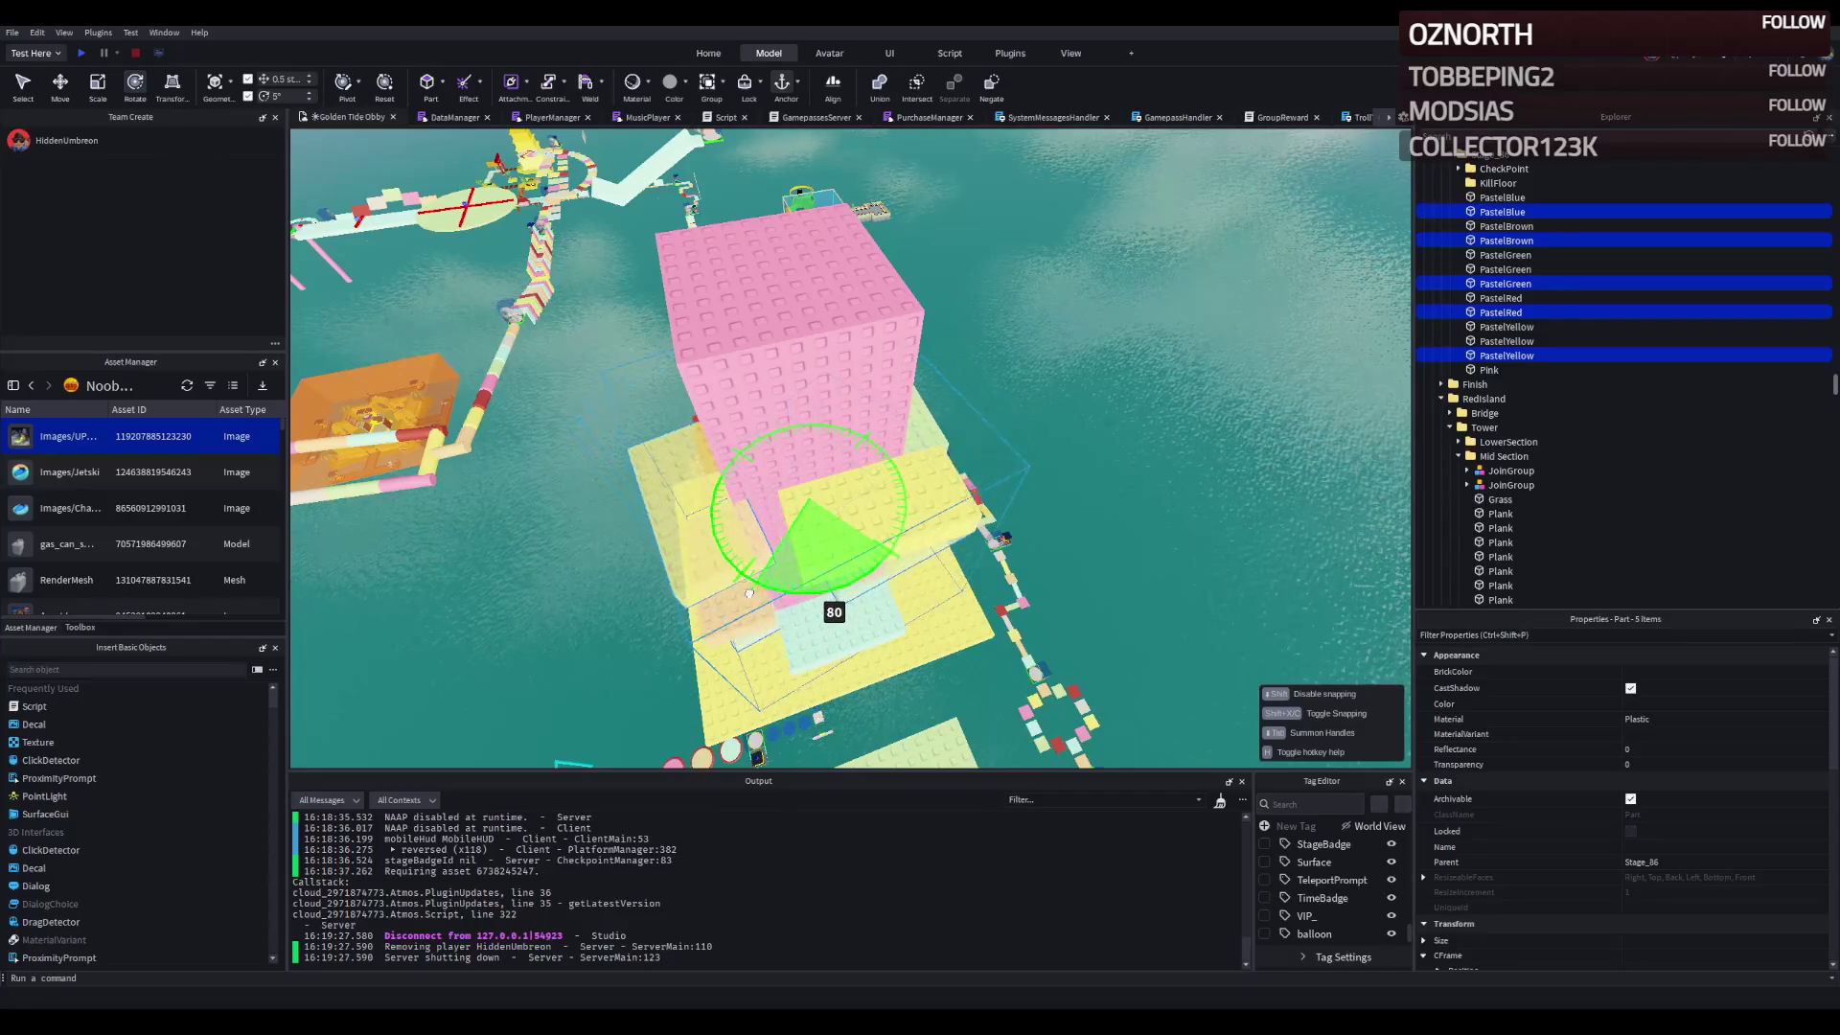
{"action": "key", "text": "ctrl+2"}
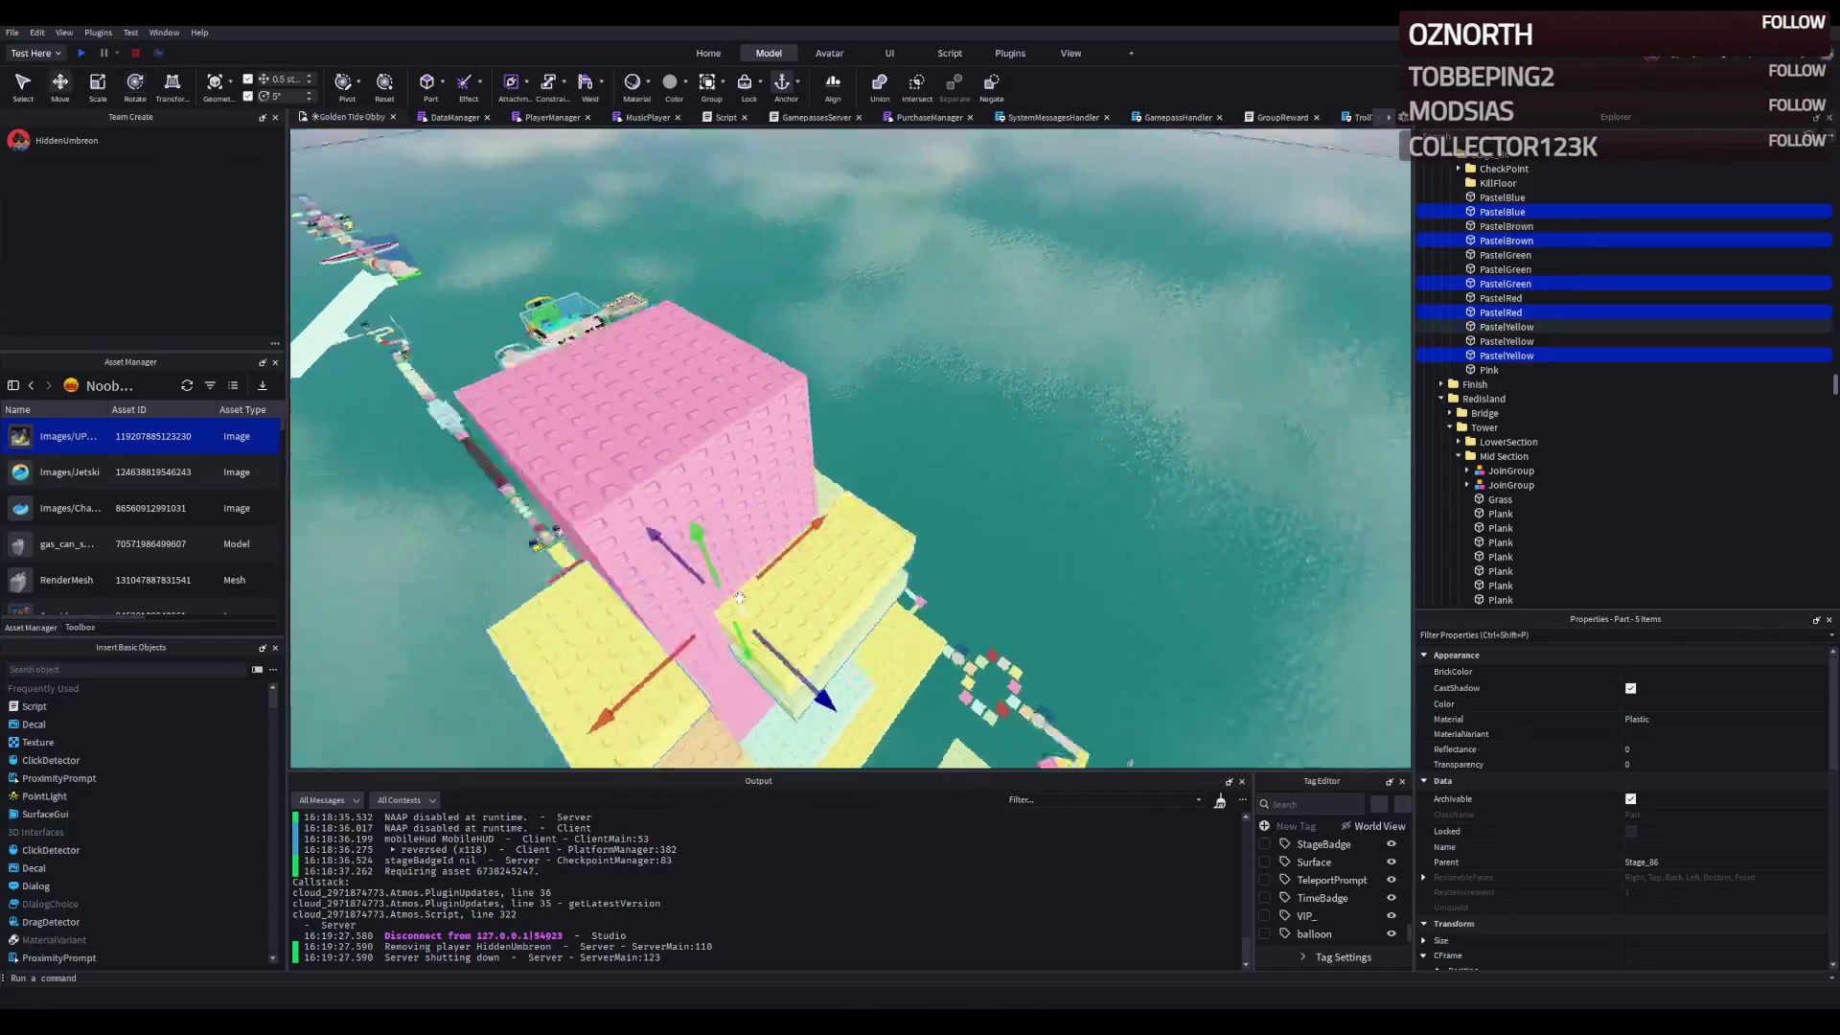
{"action": "left_click_drag", "start_coordinate": [690, 472], "coordinate": [683, 292]}
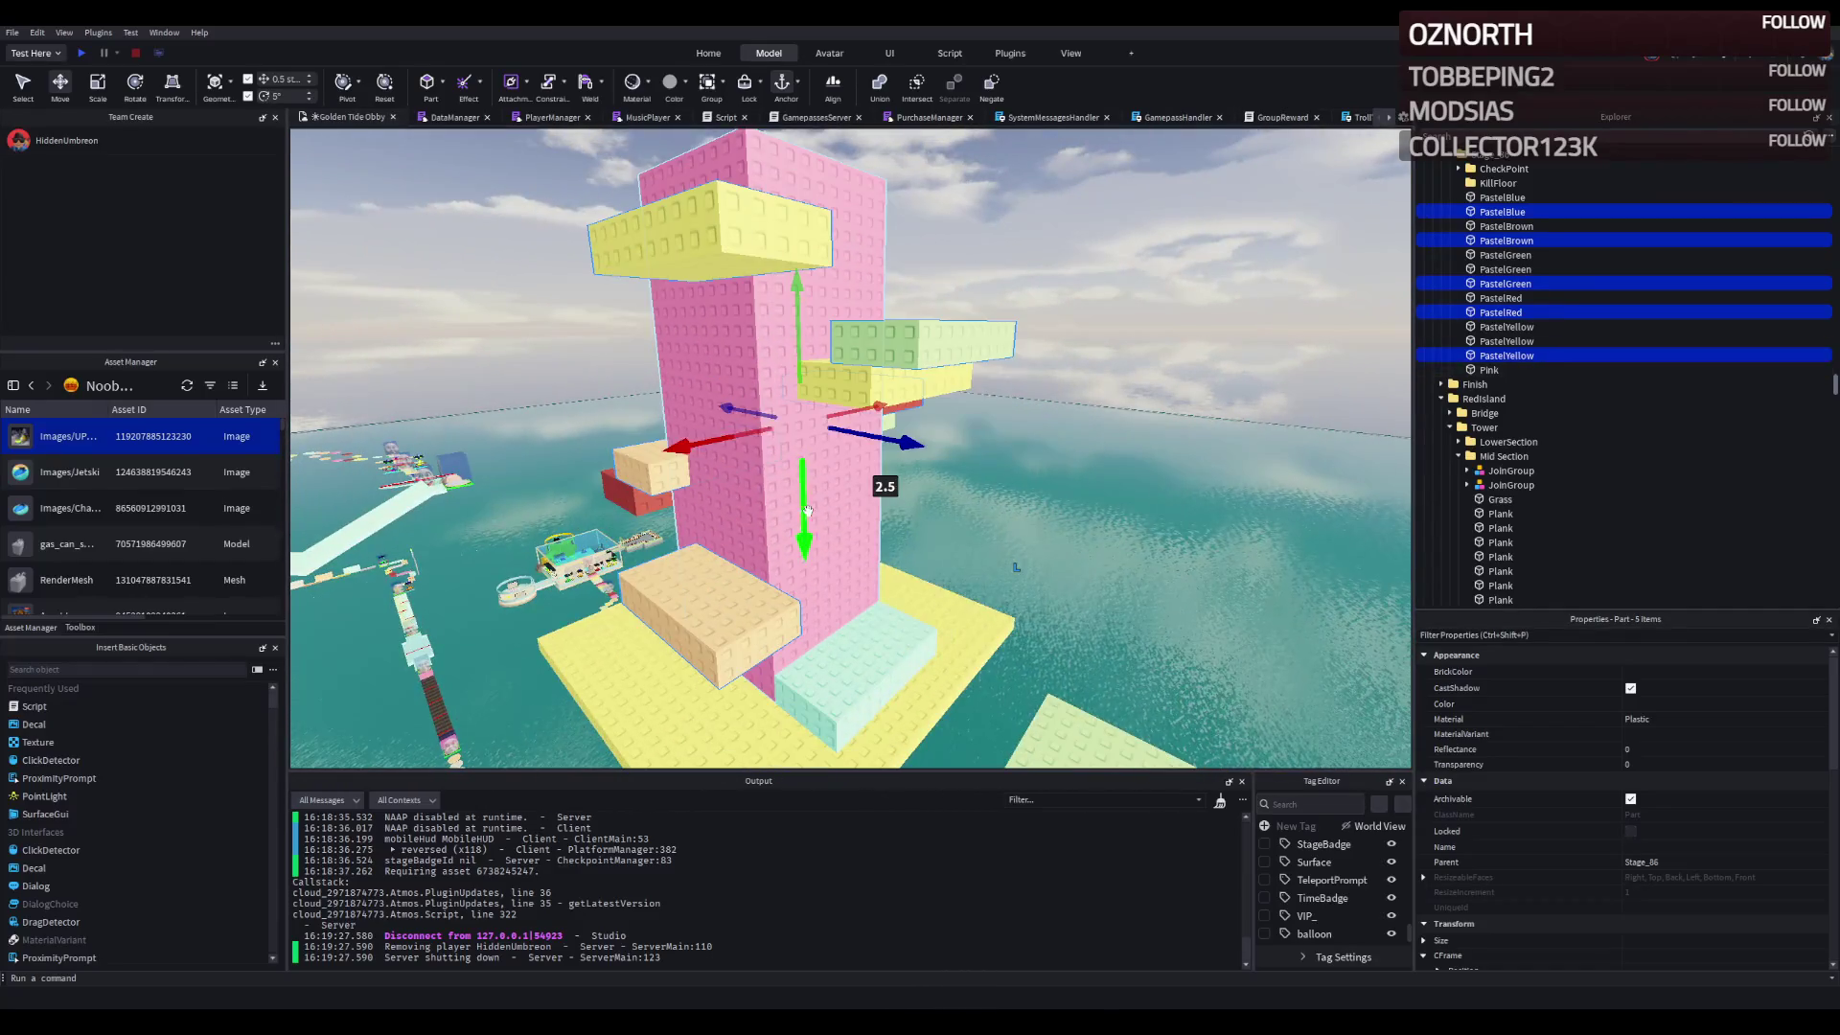
{"action": "scroll", "scroll_direction": "up", "scroll_amount": 3}
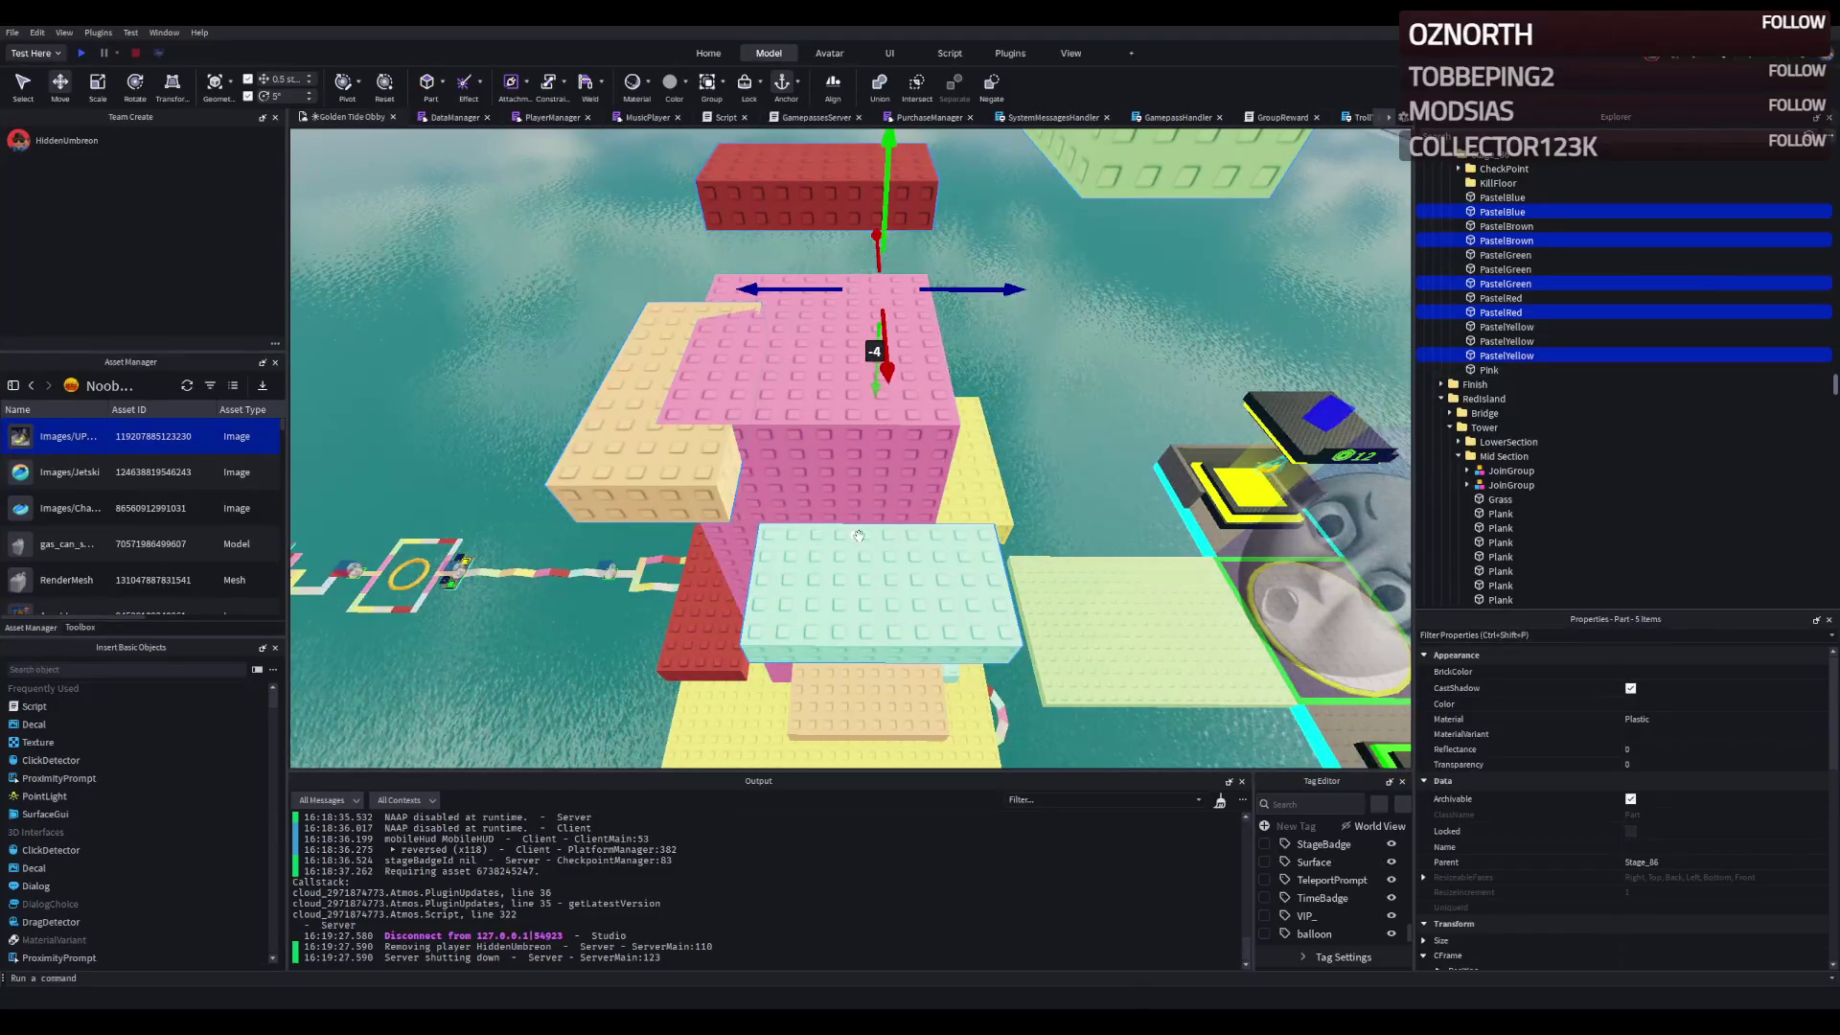
{"action": "left_click", "coordinate": [835, 557]}
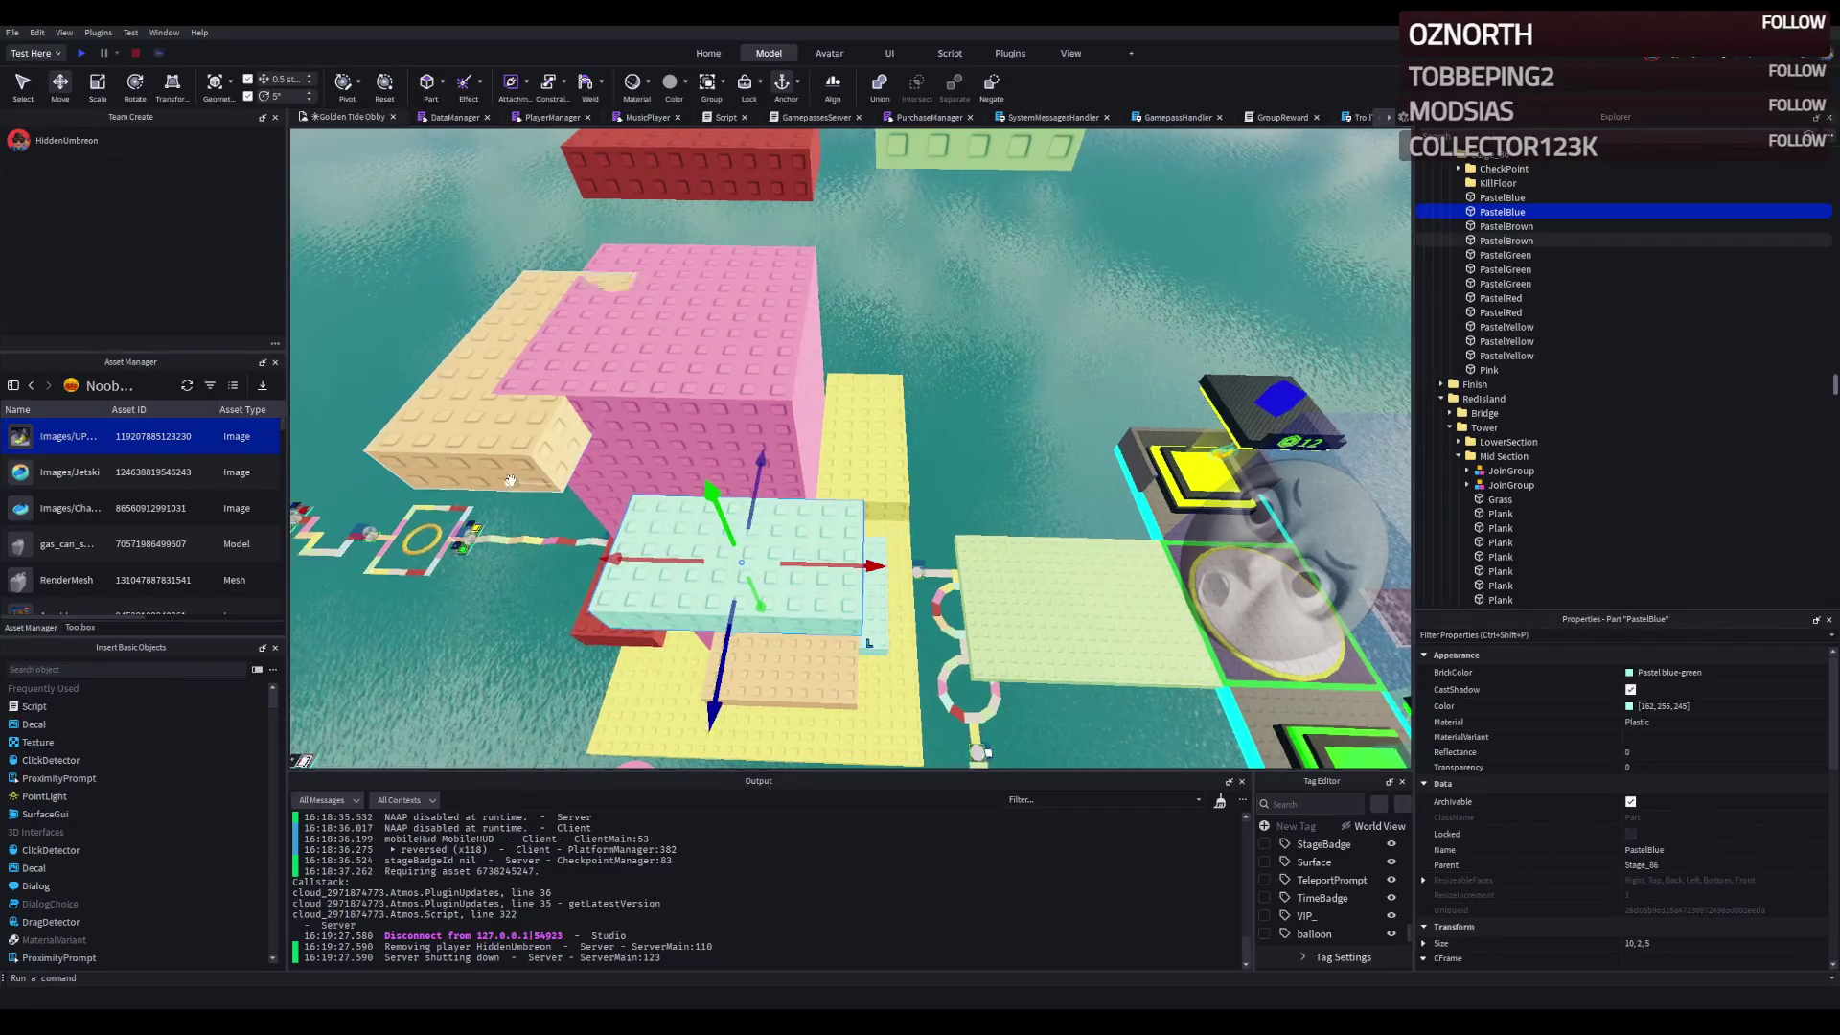
- Select the tan PastelBrown steps, then pick the Pink tower with the Scale tool active
{"action": "key", "text": "w"}
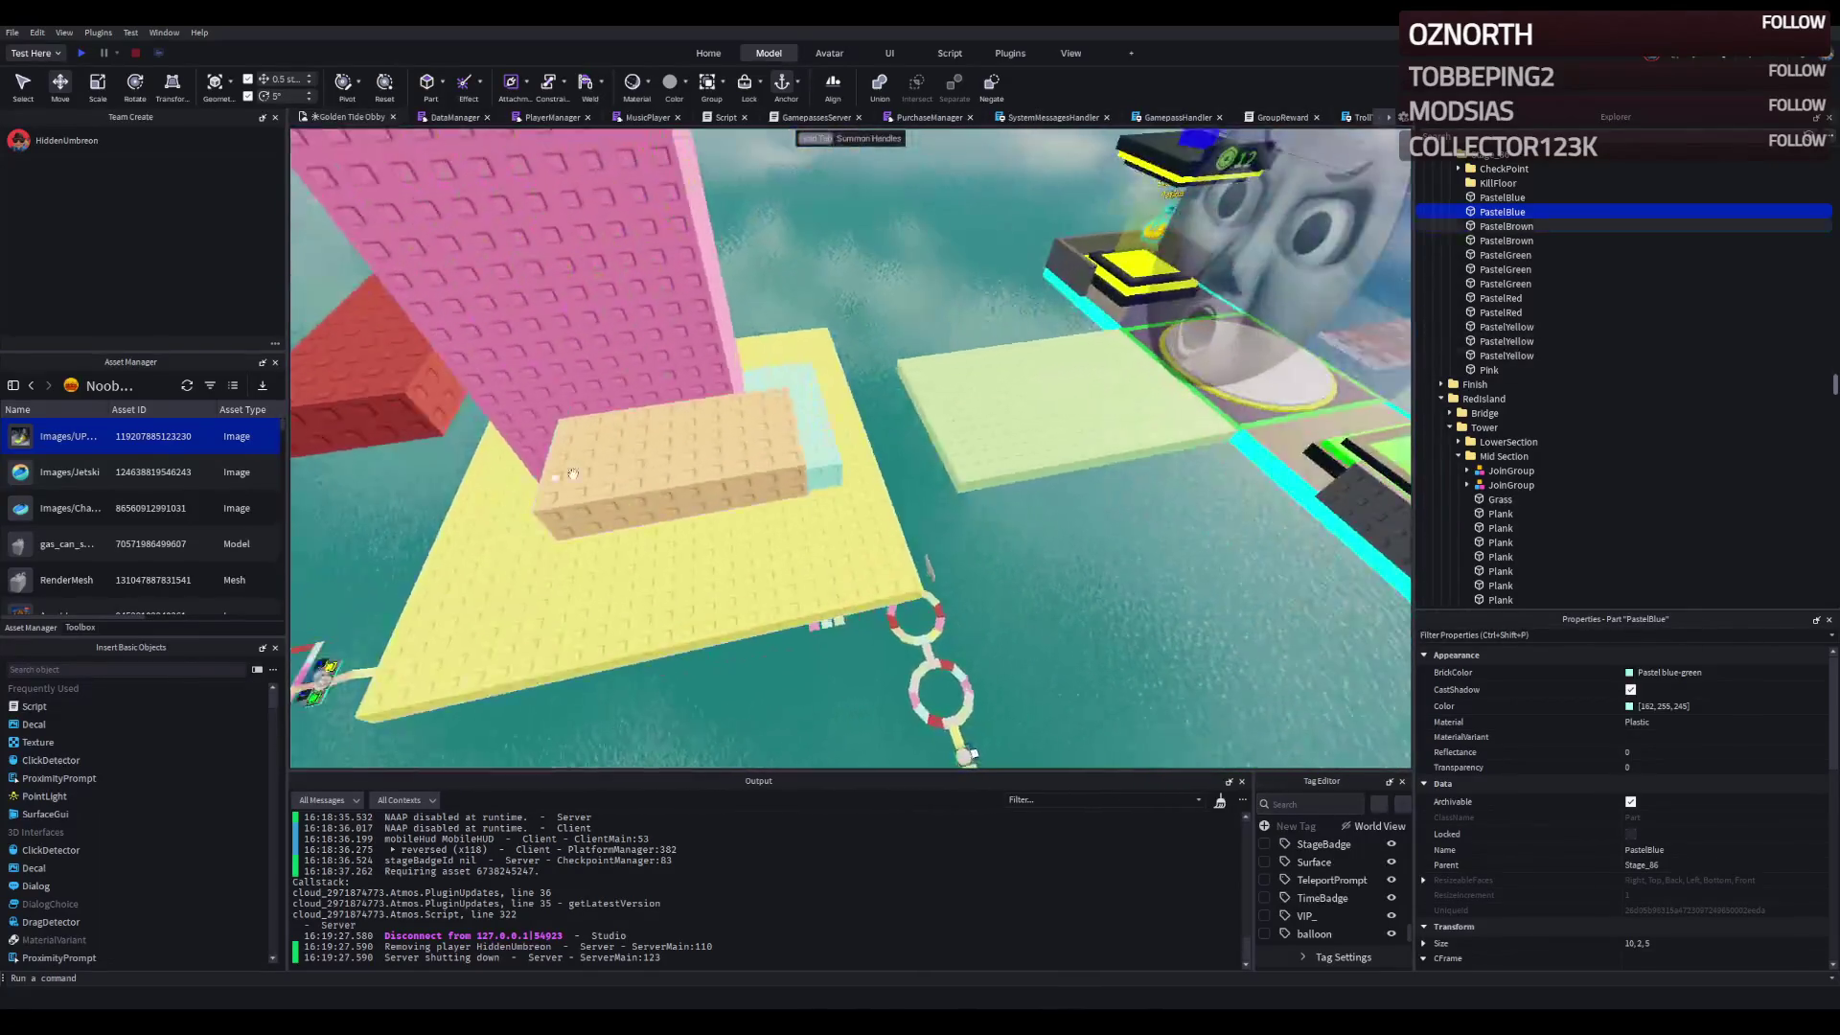
{"action": "left_click", "coordinate": [618, 441]}
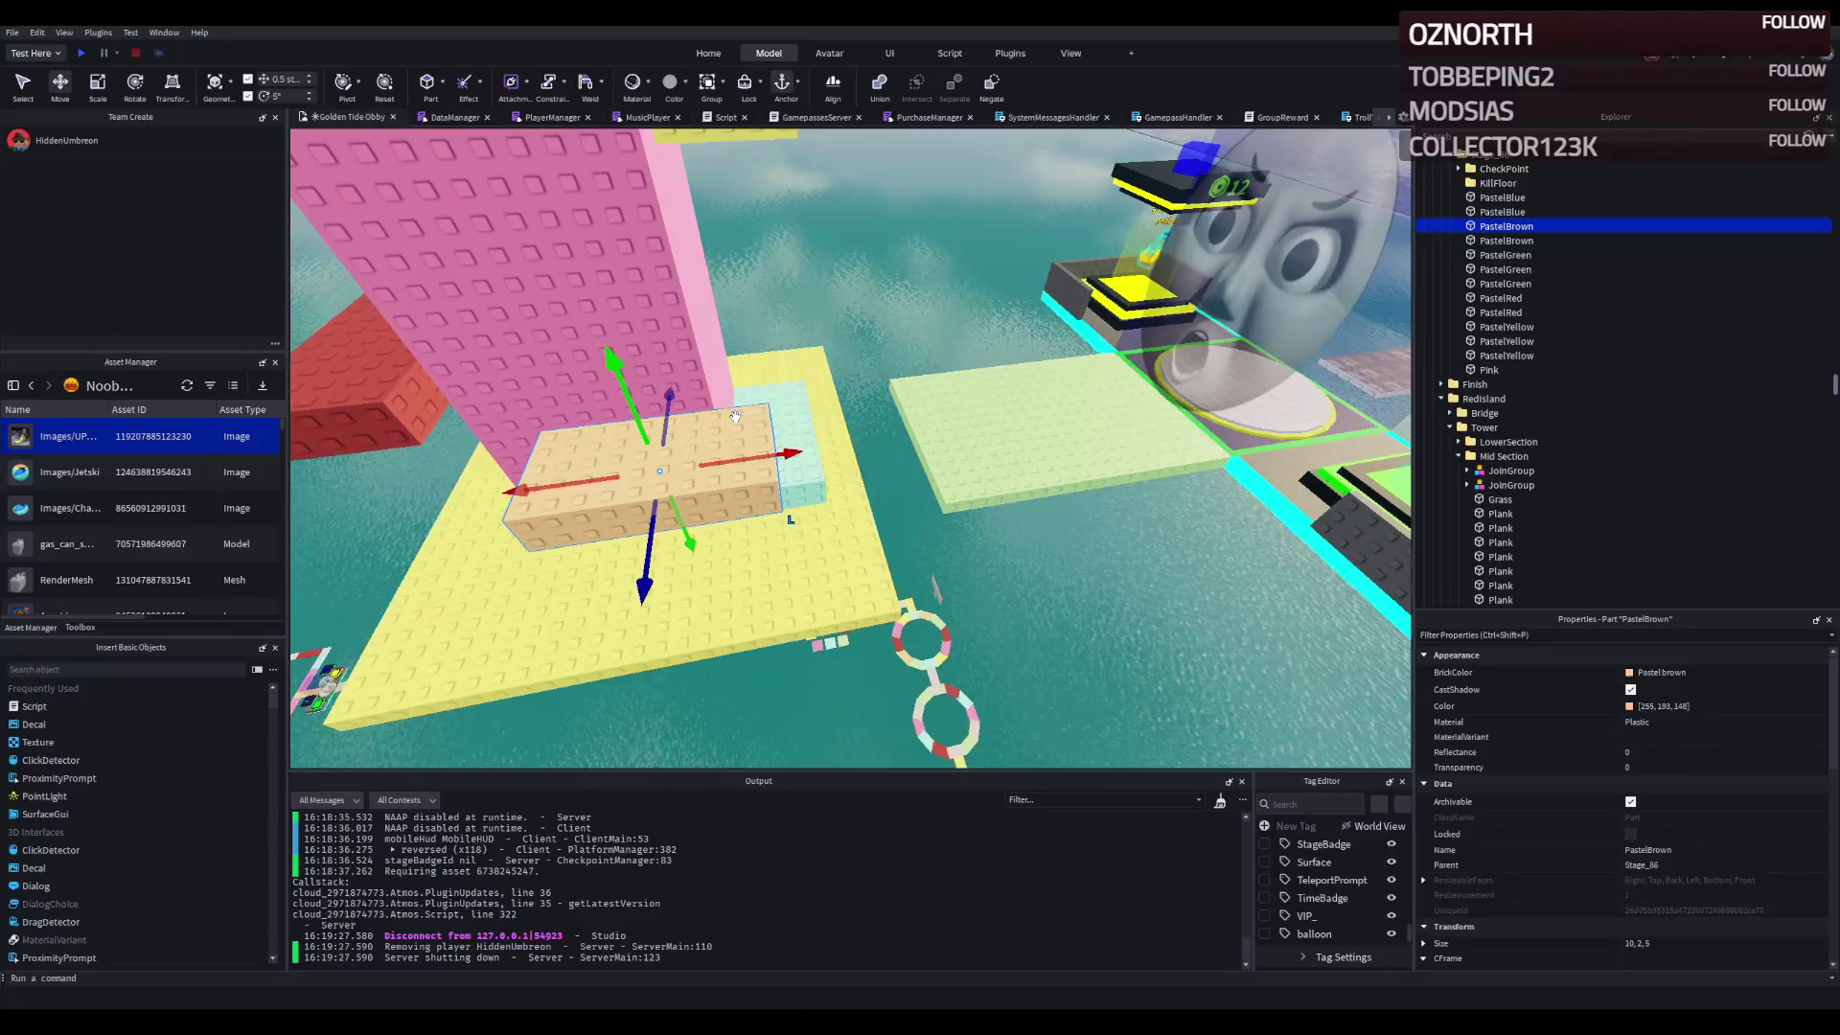
{"action": "key", "text": "q"}
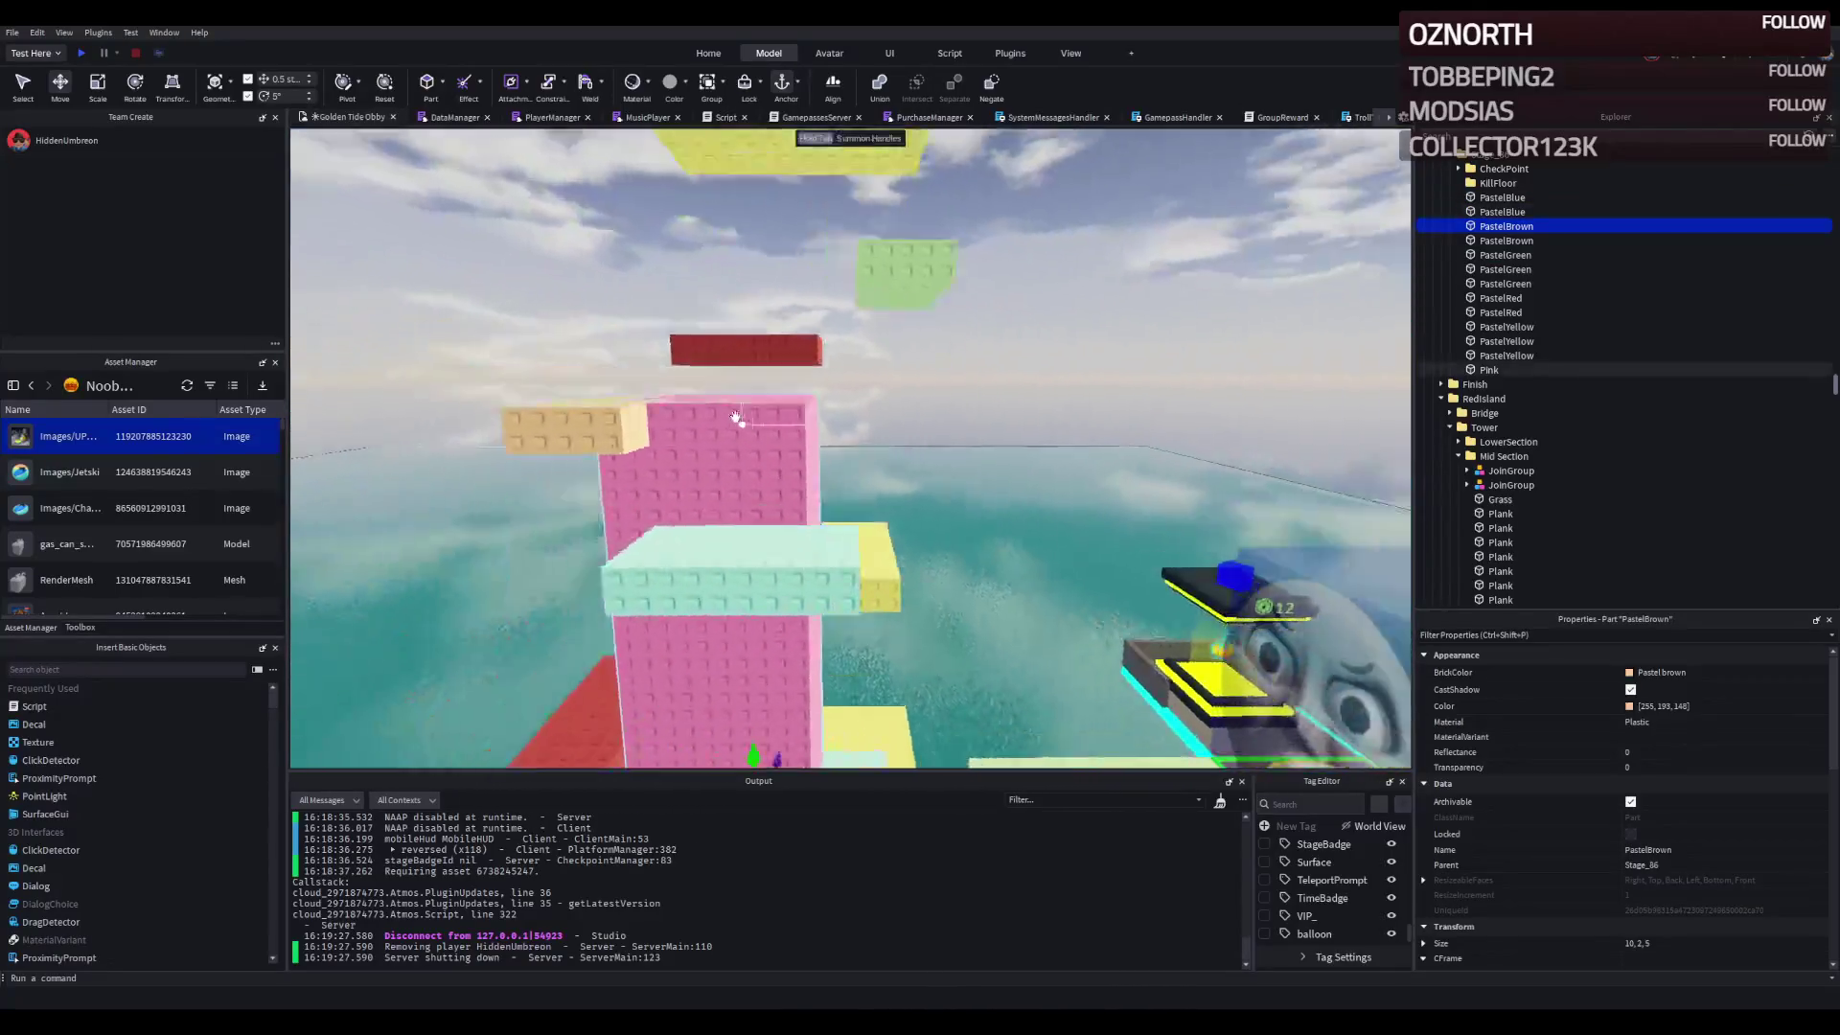
{"action": "left_click", "coordinate": [695, 412]}
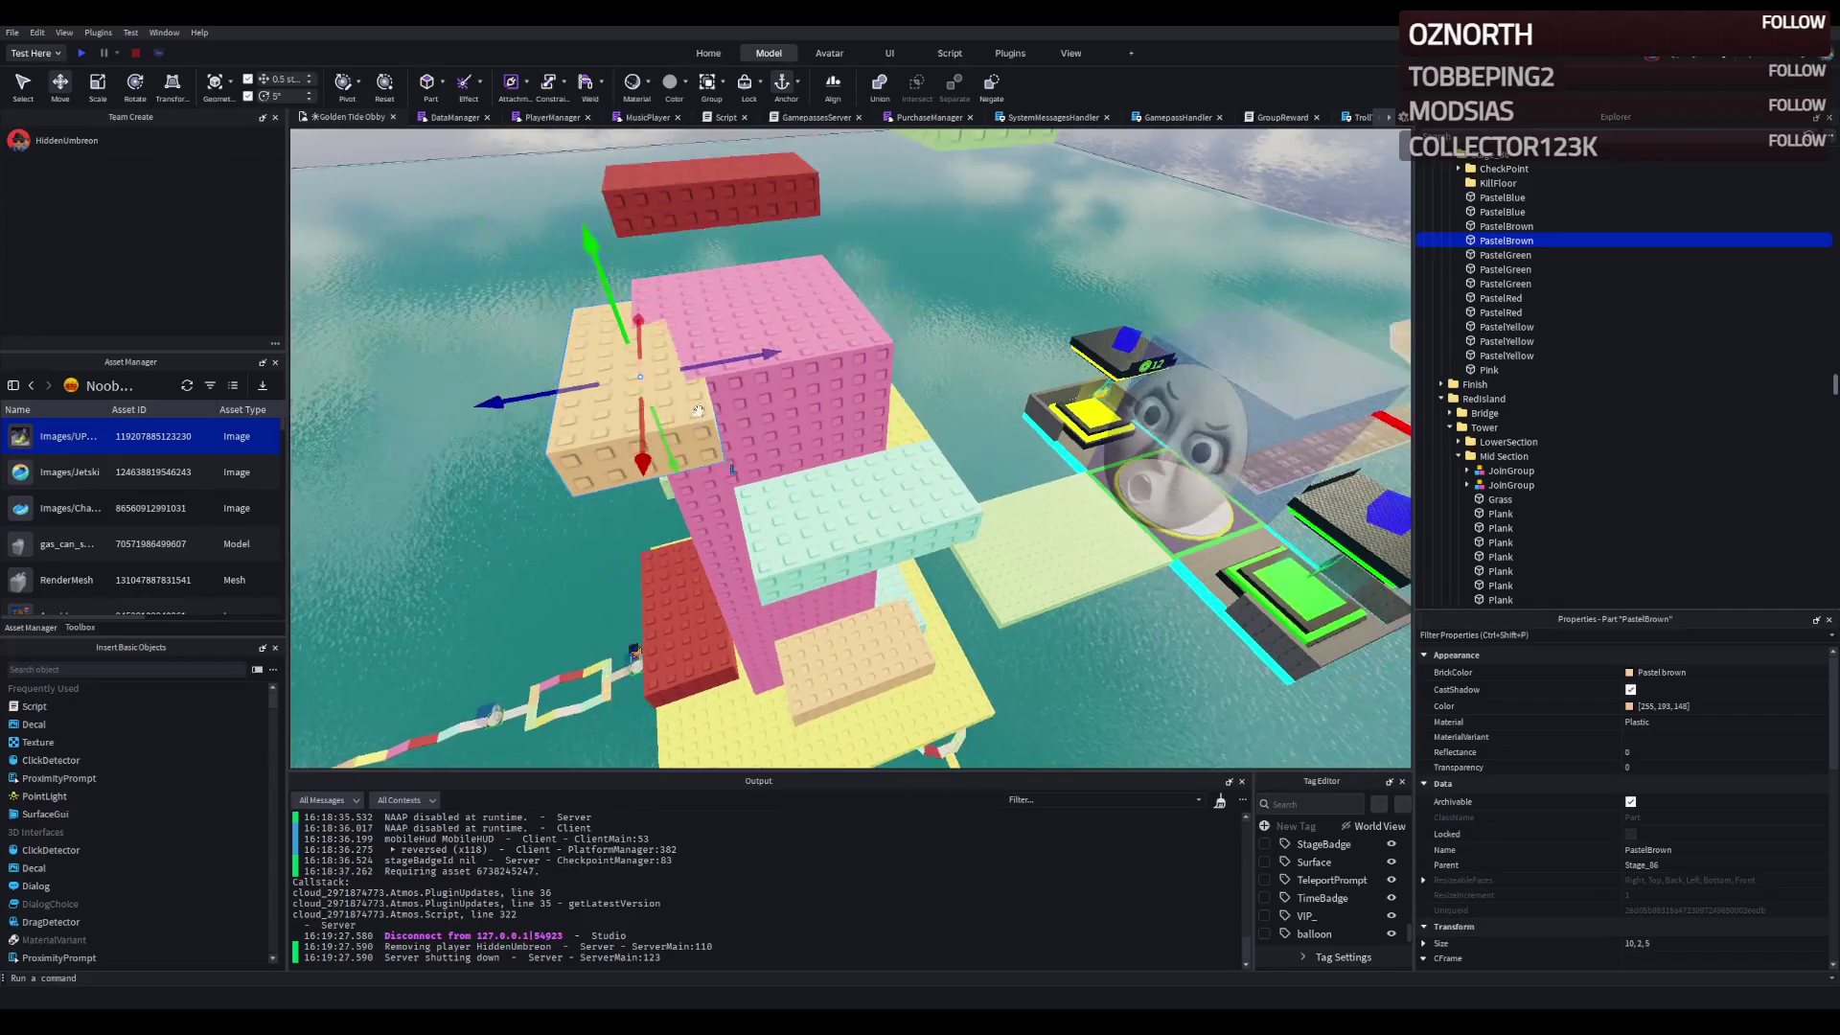
{"action": "key", "text": "a"}
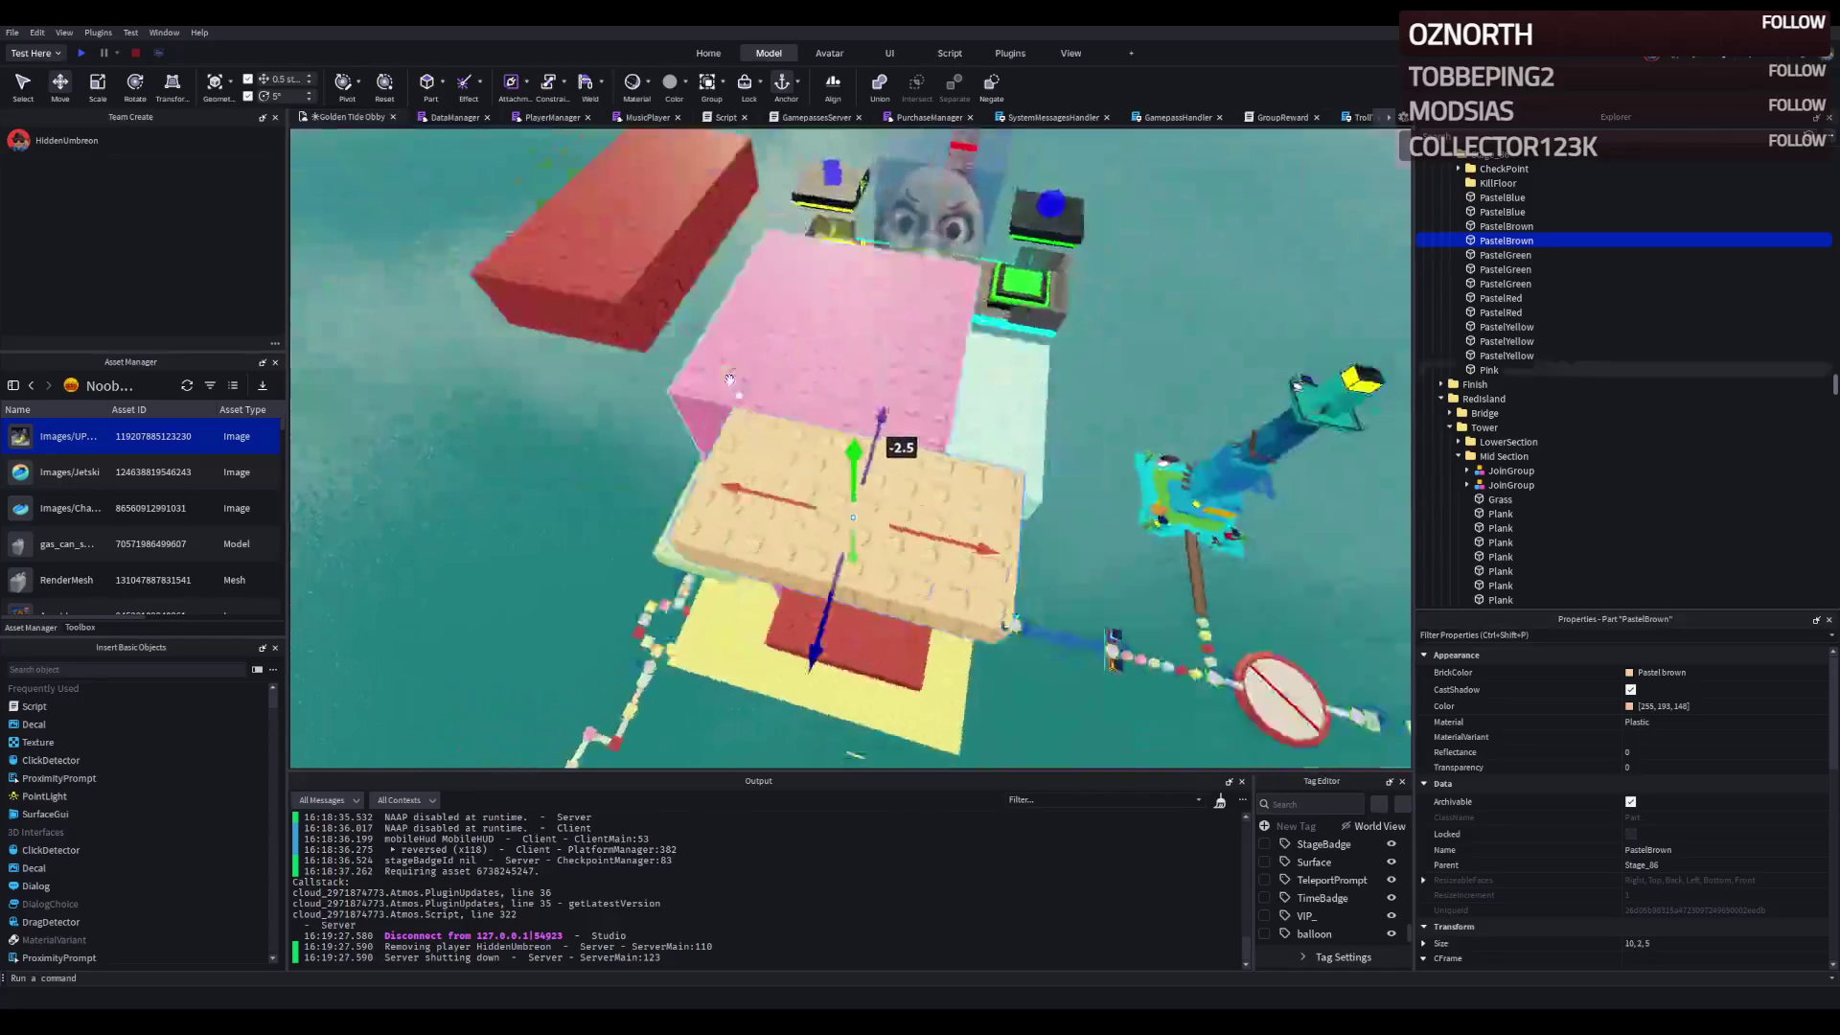
{"action": "key", "text": "ctrl+3"}
{"action": "left_click", "coordinate": [818, 464]}
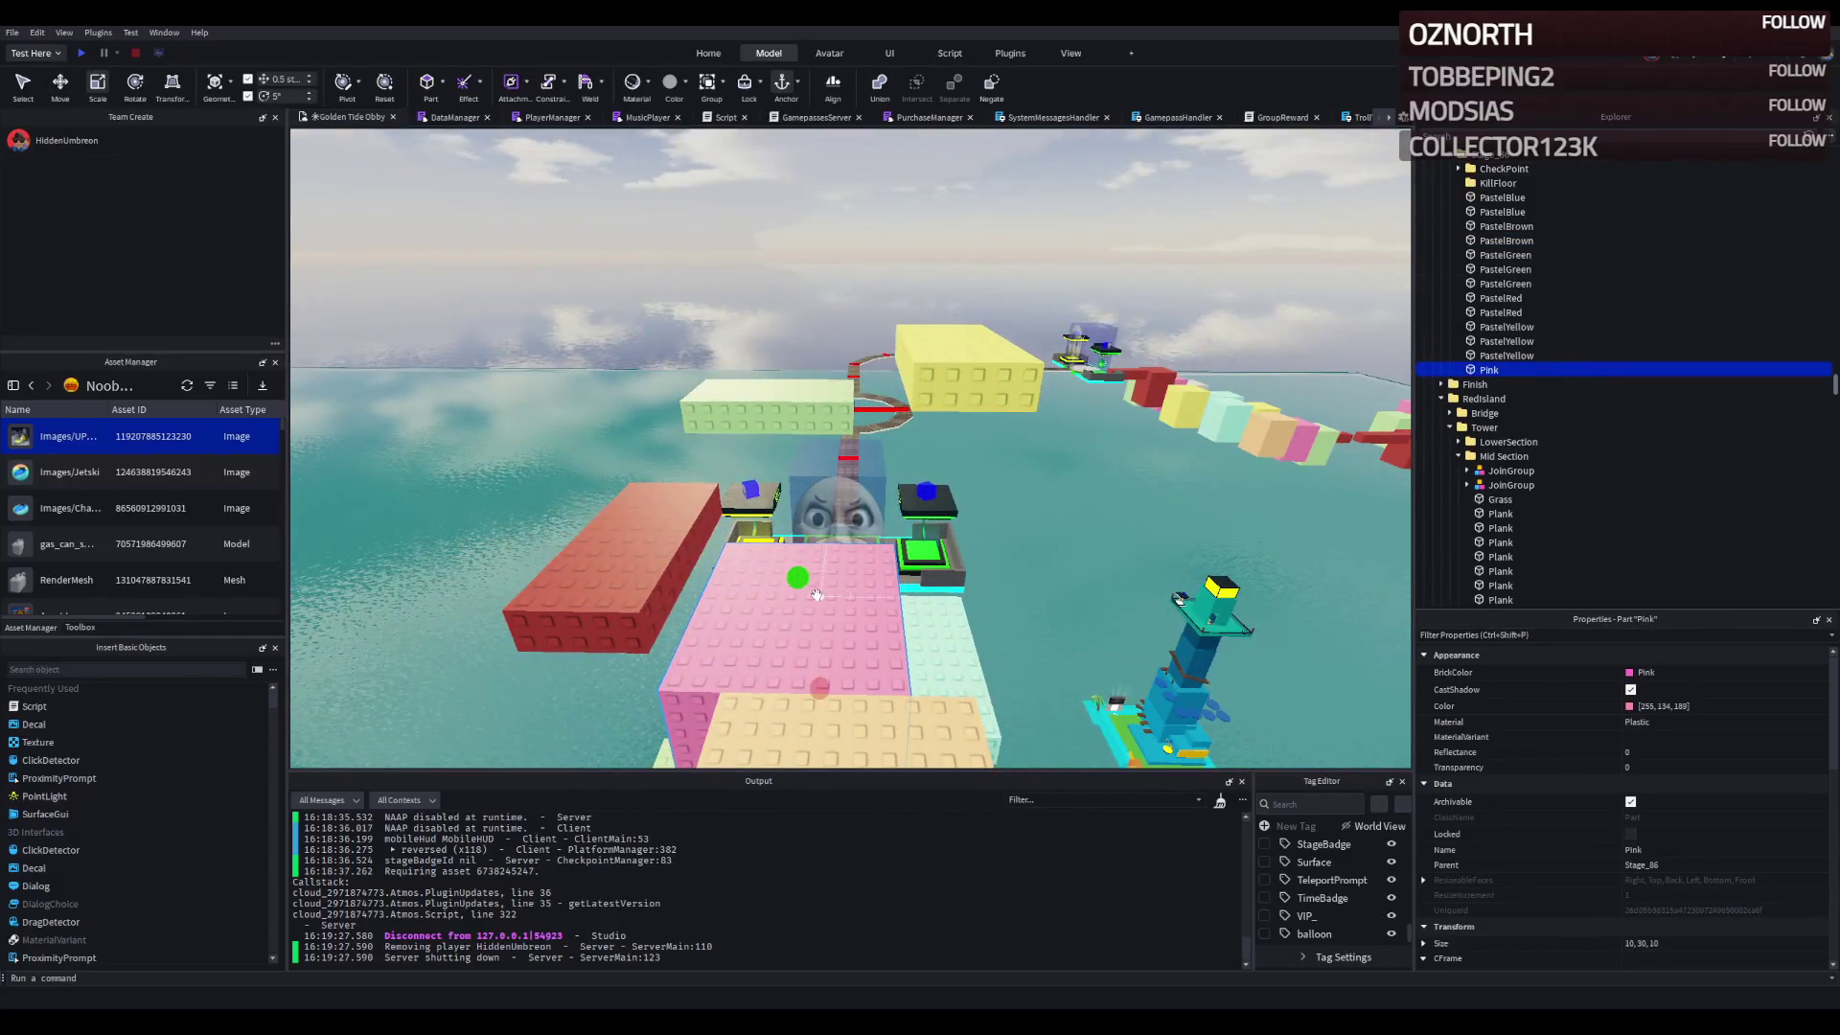
- Make the Pink tower 46 studs tall and slide the PastelRed step along it
{"action": "left_click_drag", "start_coordinate": [795, 488], "coordinate": [727, 287]}
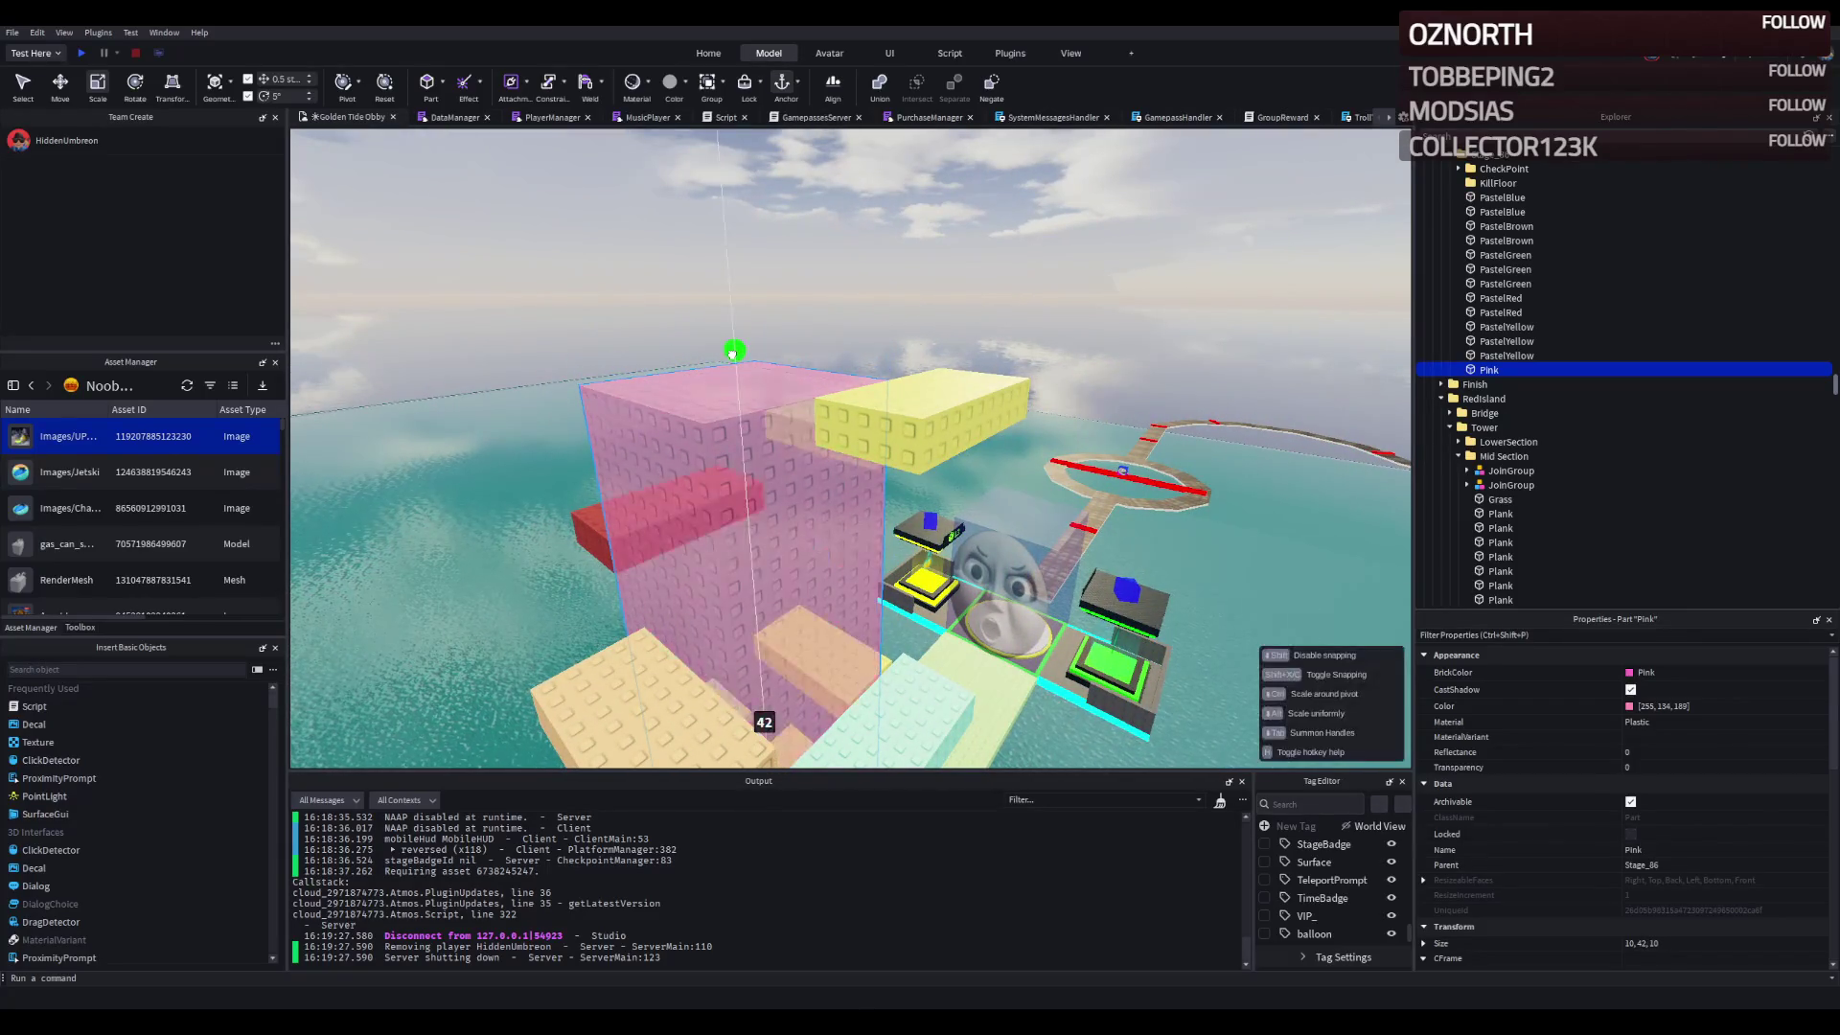
{"action": "left_click_drag", "start_coordinate": [737, 249], "coordinate": [737, 253]}
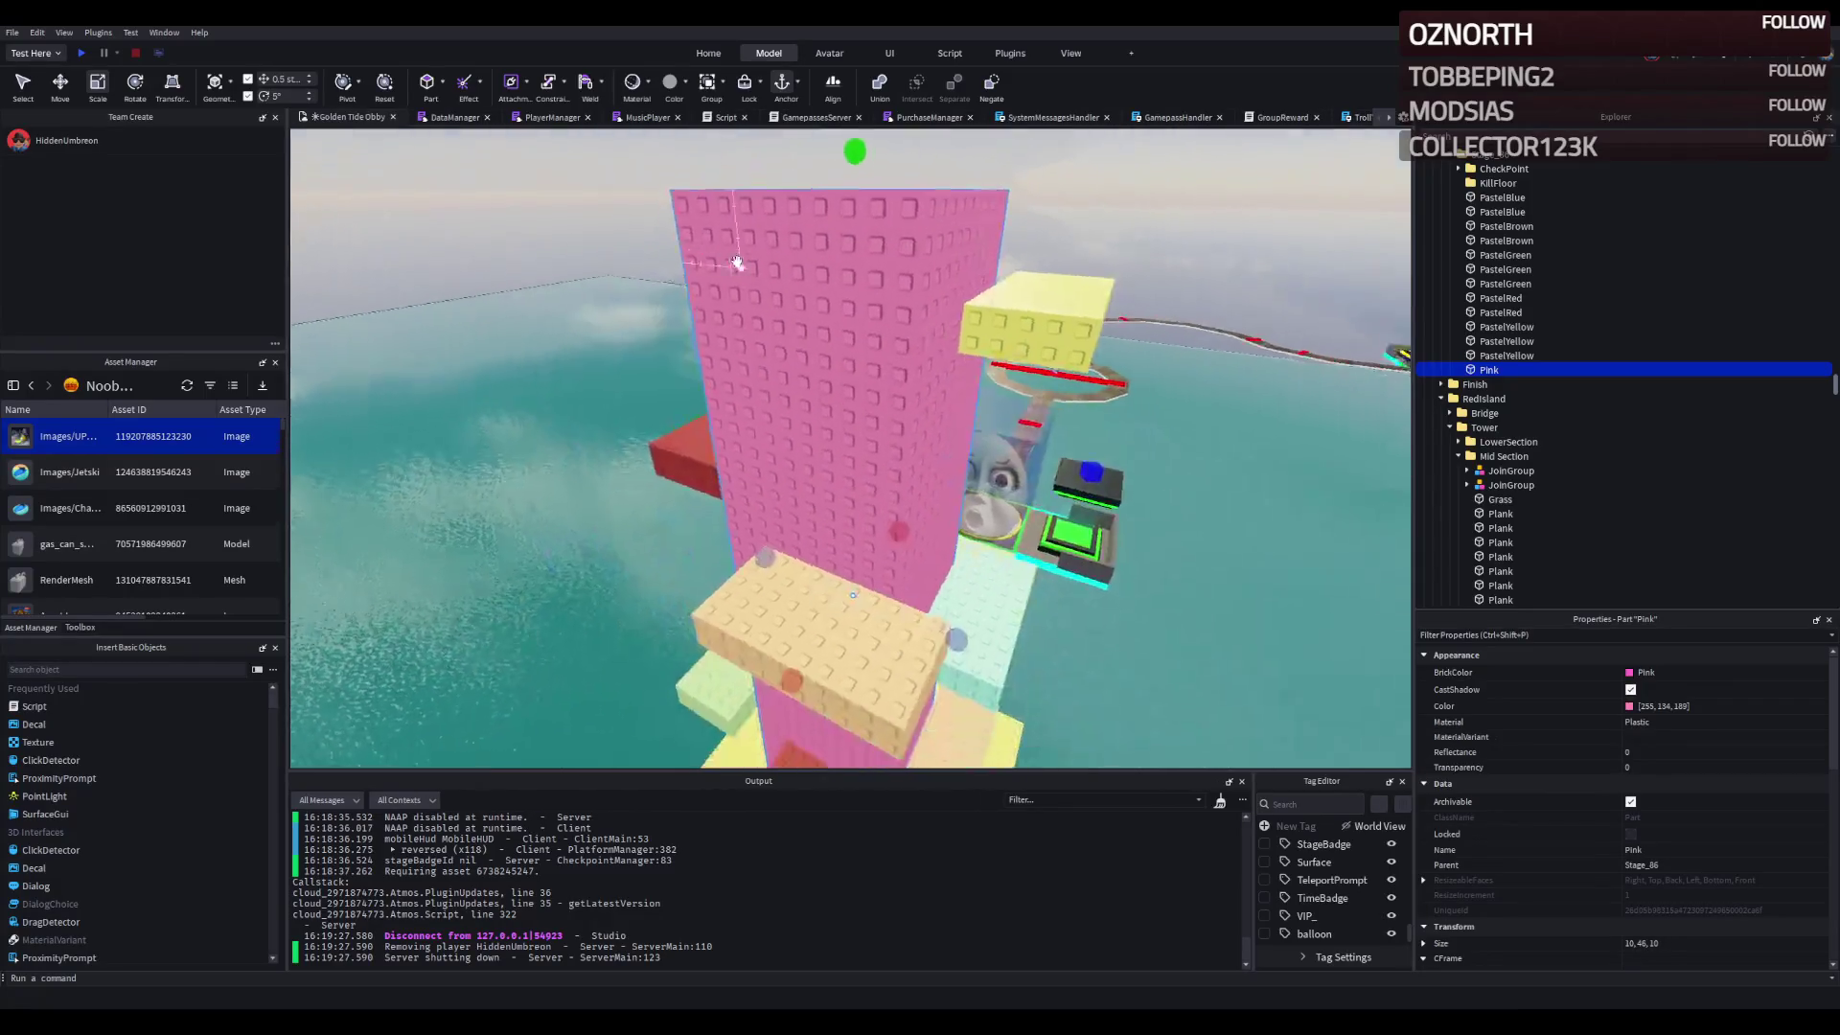
{"action": "key", "text": "d"}
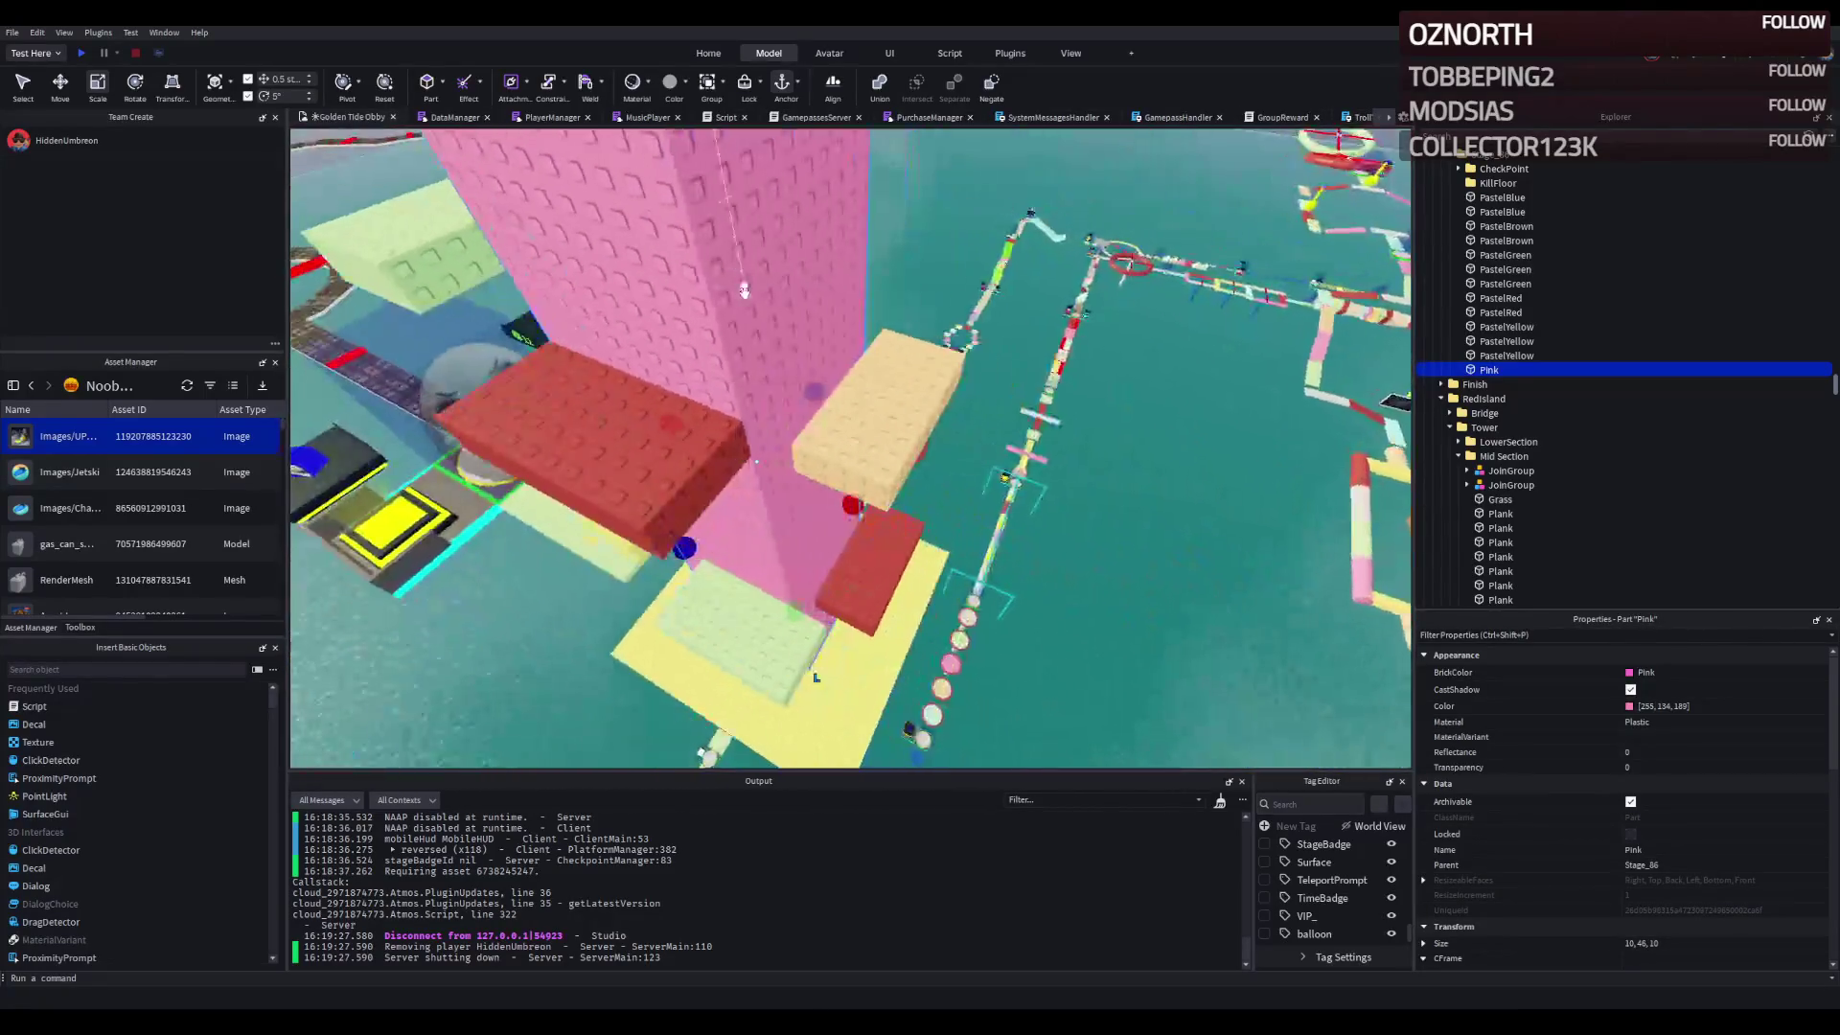
{"action": "left_click", "coordinate": [637, 454]}
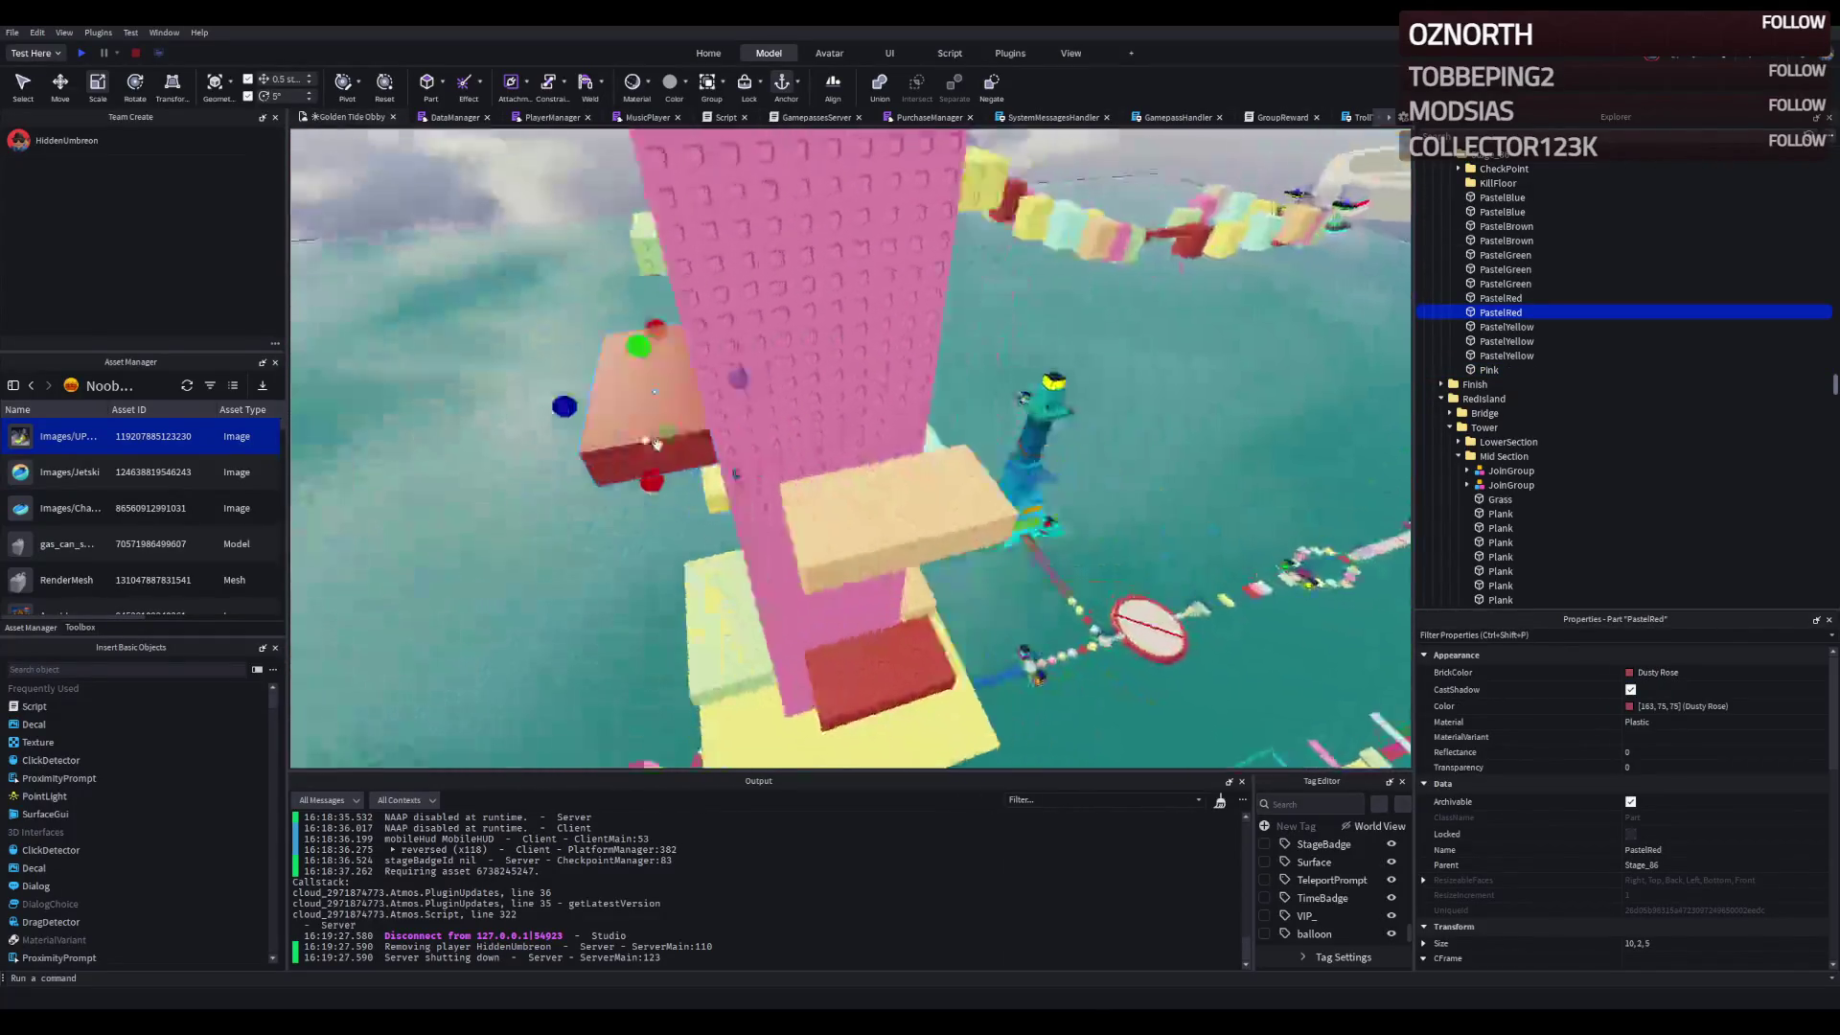
{"action": "key", "text": "w"}
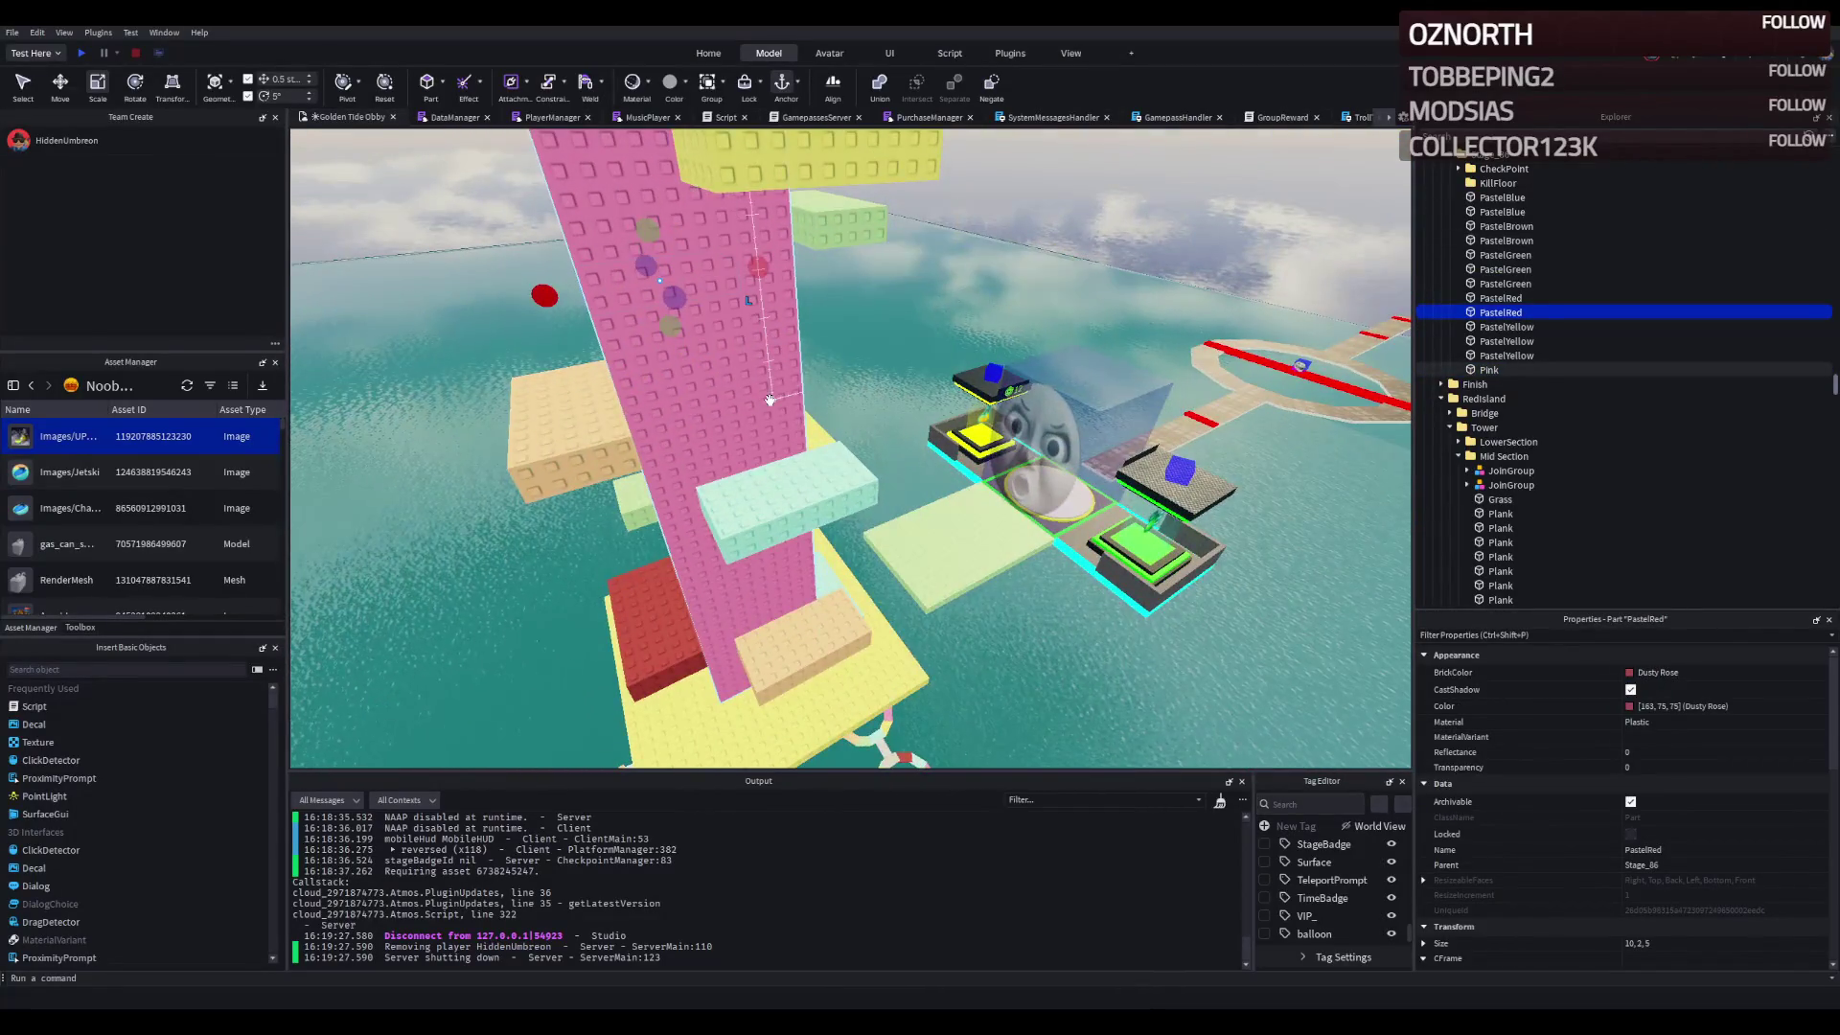
{"action": "left_click_drag", "start_coordinate": [763, 400], "coordinate": [812, 471]}
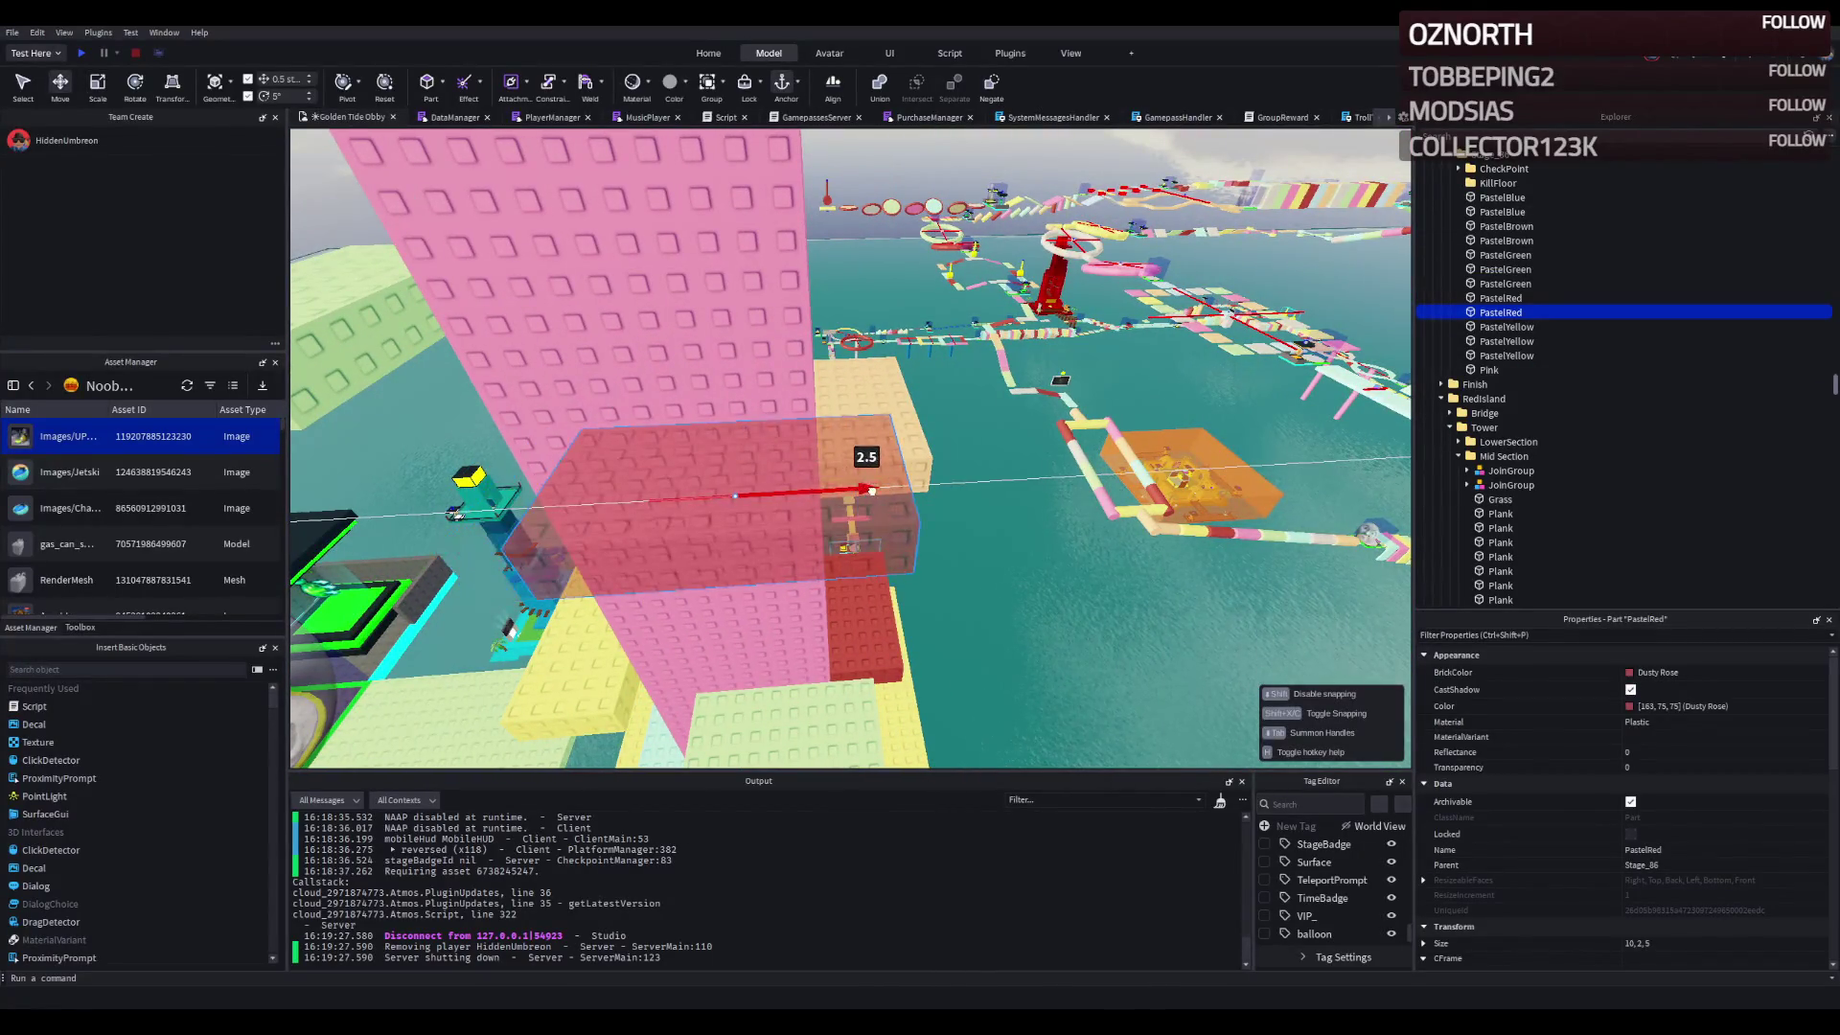
{"action": "left_click_drag", "start_coordinate": [871, 493], "coordinate": [631, 467]}
- Raise the brown pastel step higher up the Pink tower
{"action": "left_click", "coordinate": [772, 535]}
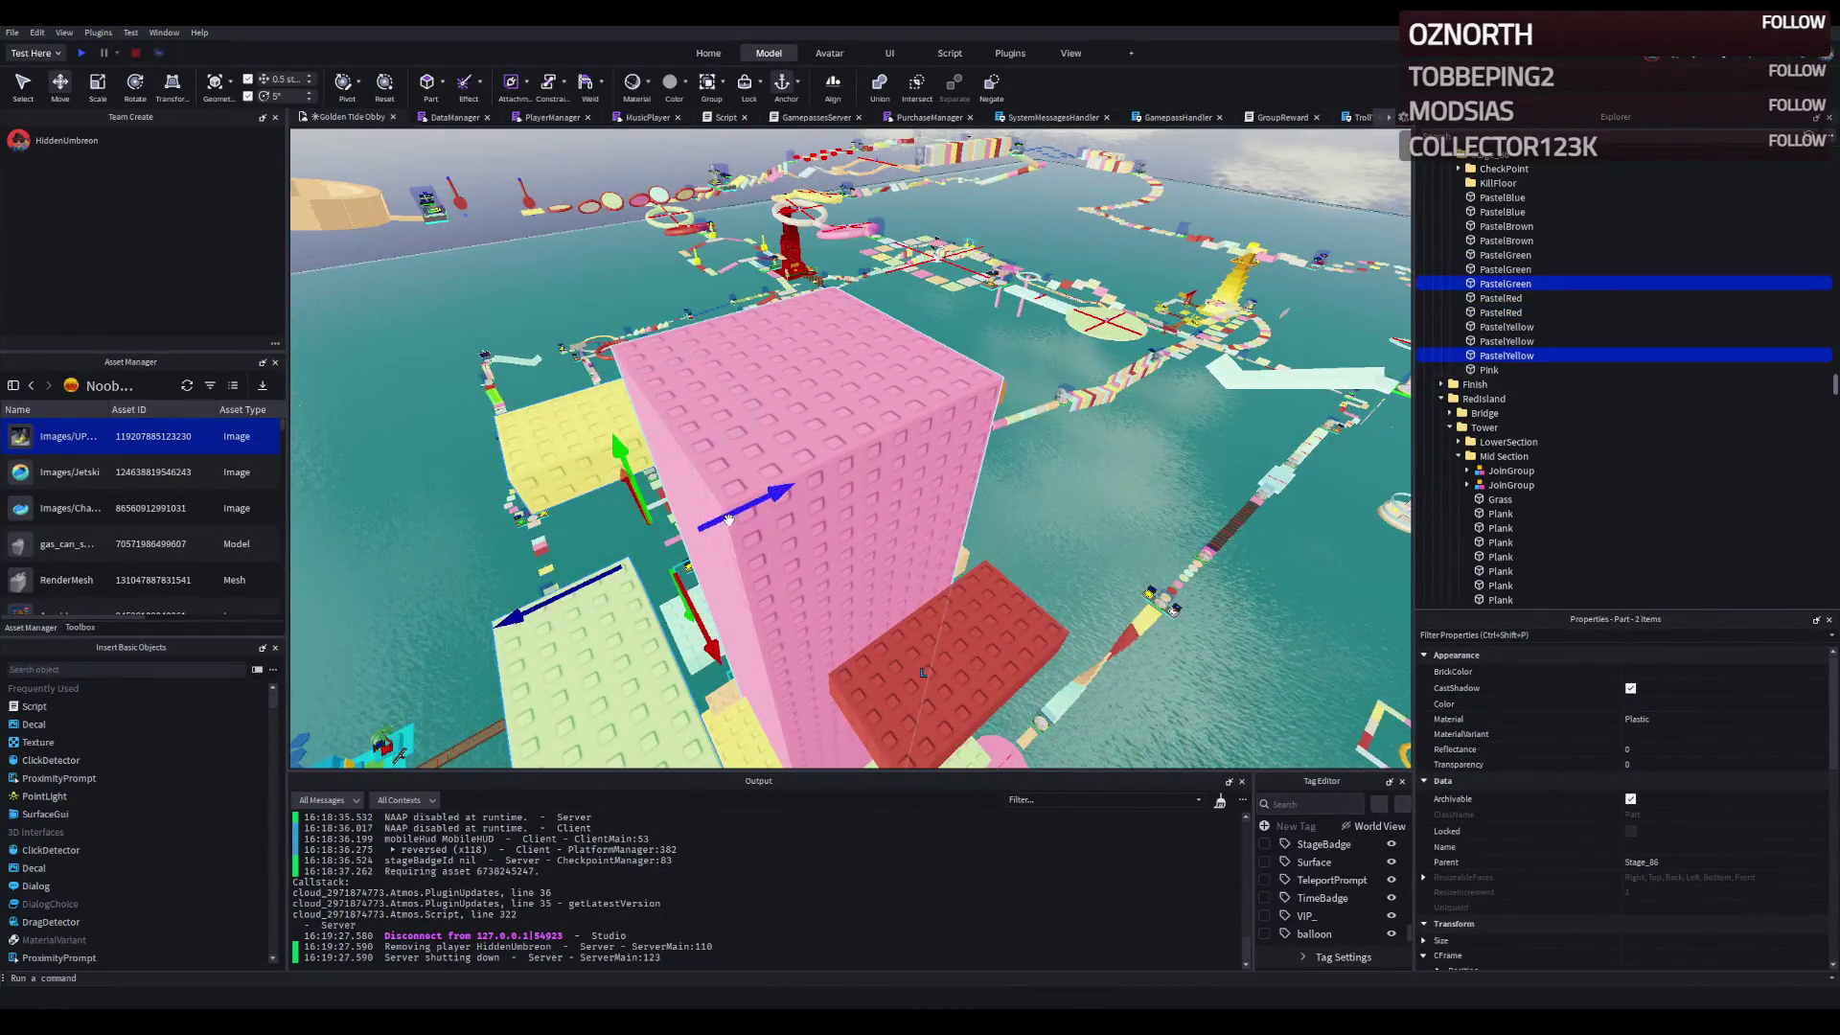
{"action": "left_click_drag", "start_coordinate": [789, 502], "coordinate": [873, 489]}
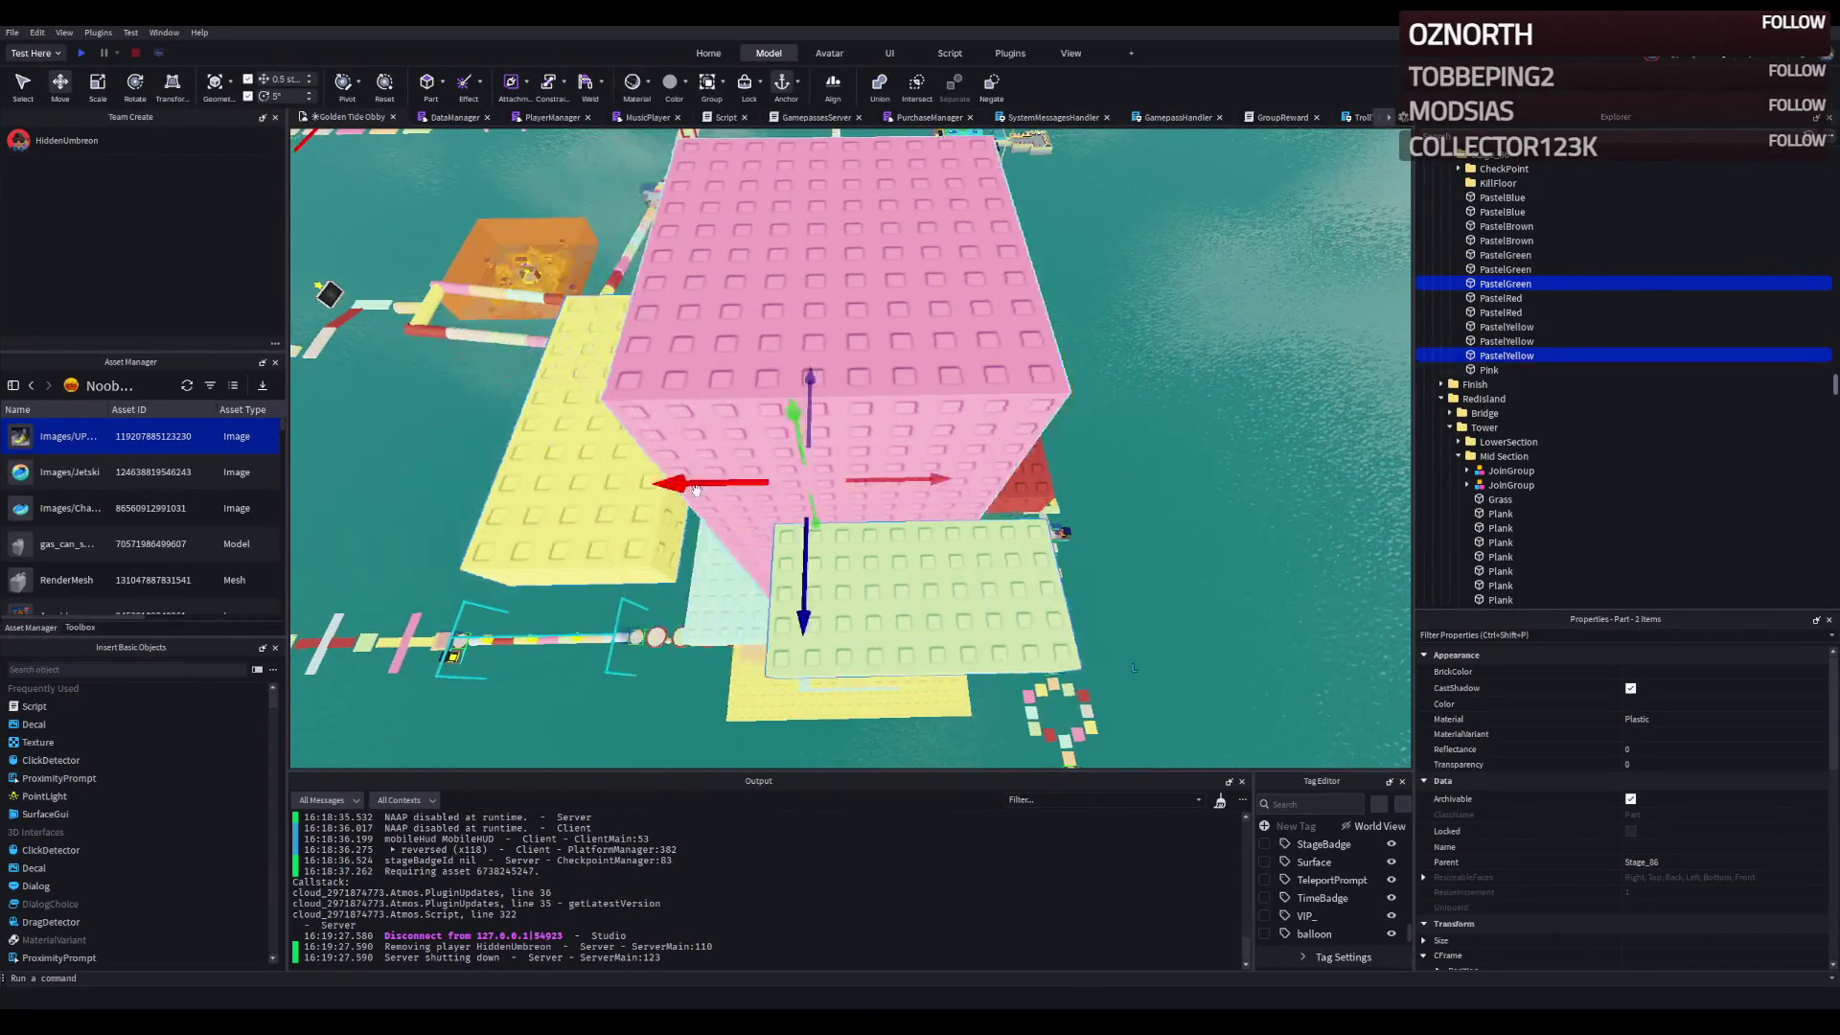
{"action": "left_click", "coordinate": [746, 513]}
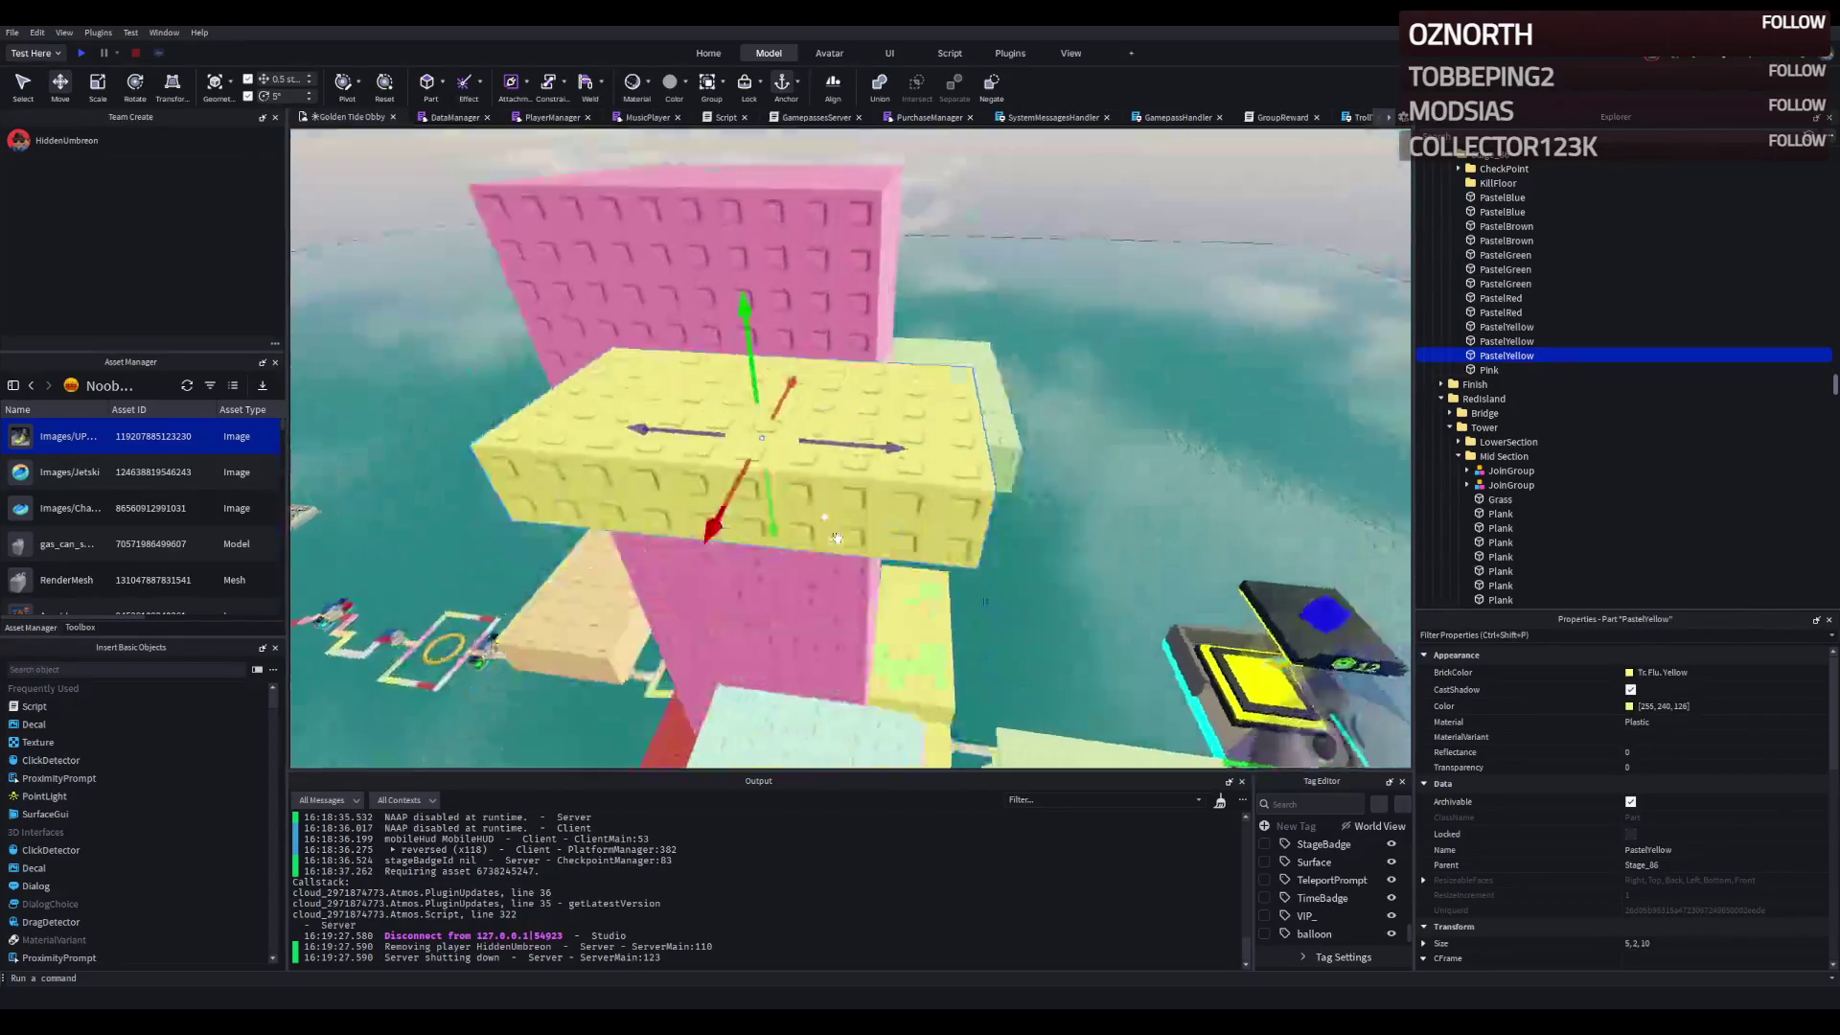
{"action": "scroll", "scroll_direction": "down", "scroll_amount": 3}
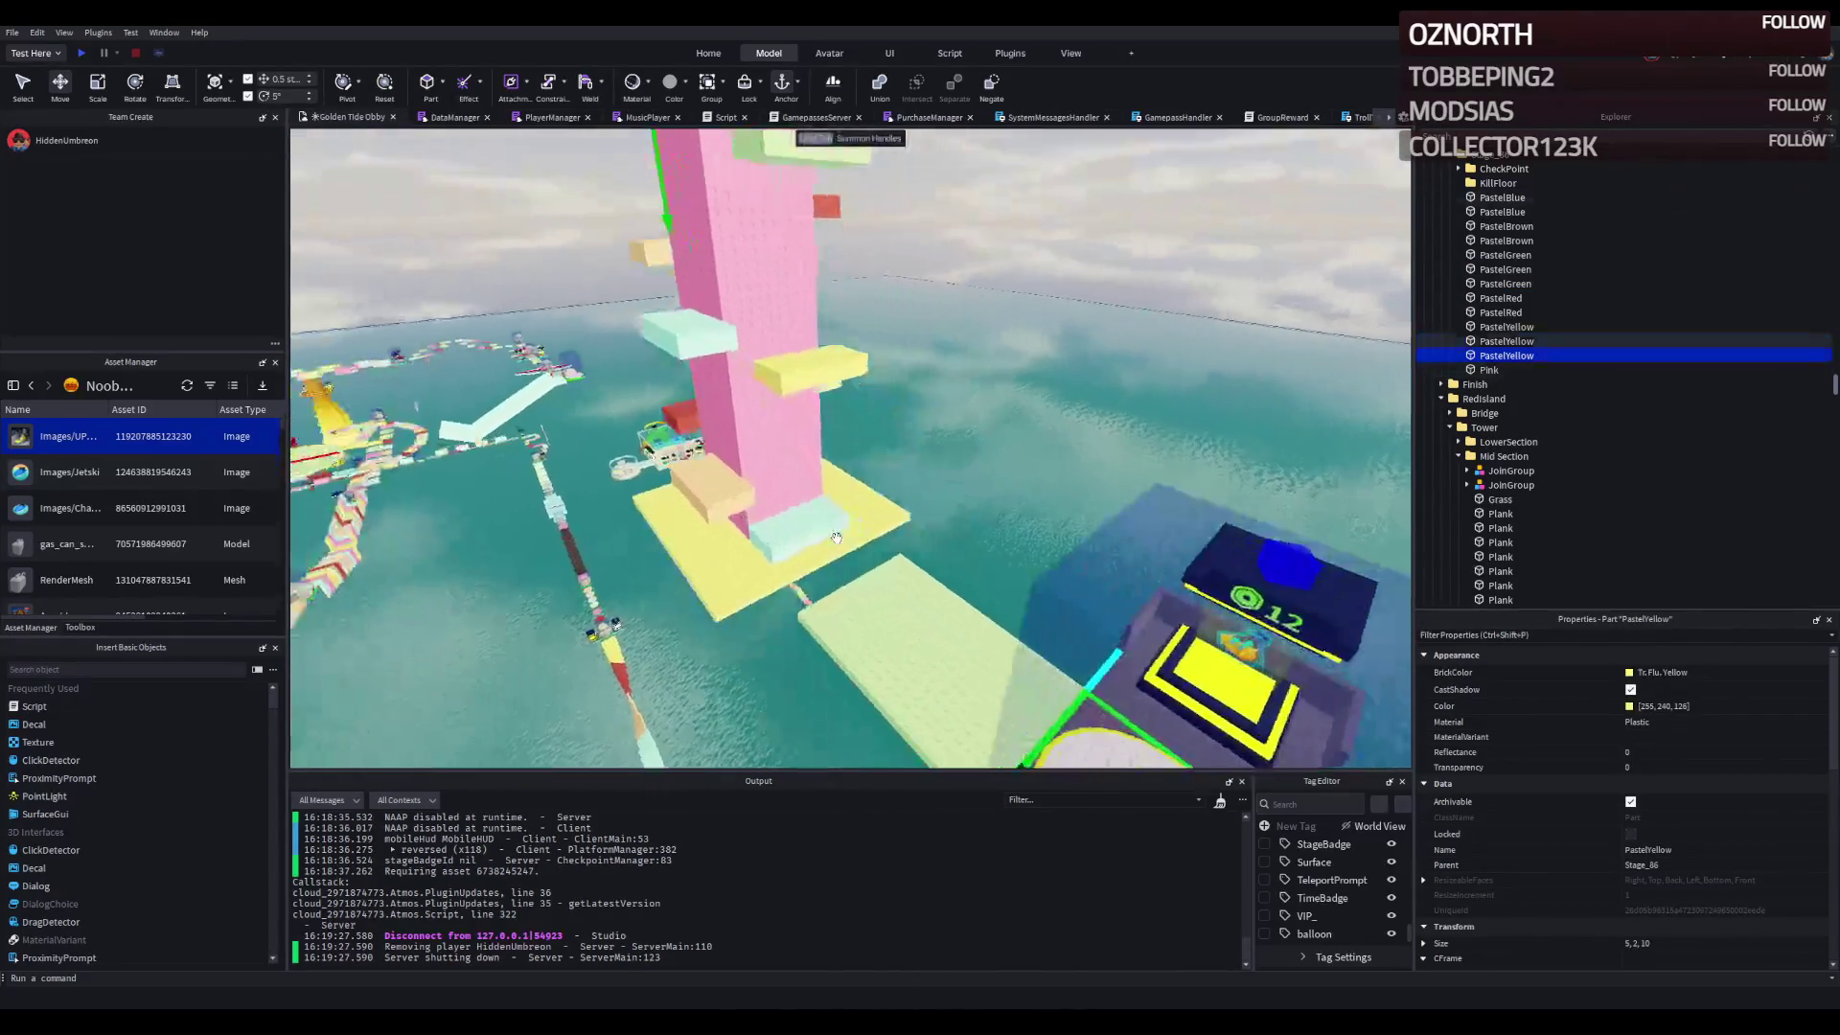
{"action": "scroll", "scroll_direction": "up", "scroll_amount": 3}
{"action": "scroll", "scroll_direction": "up", "scroll_amount": 3}
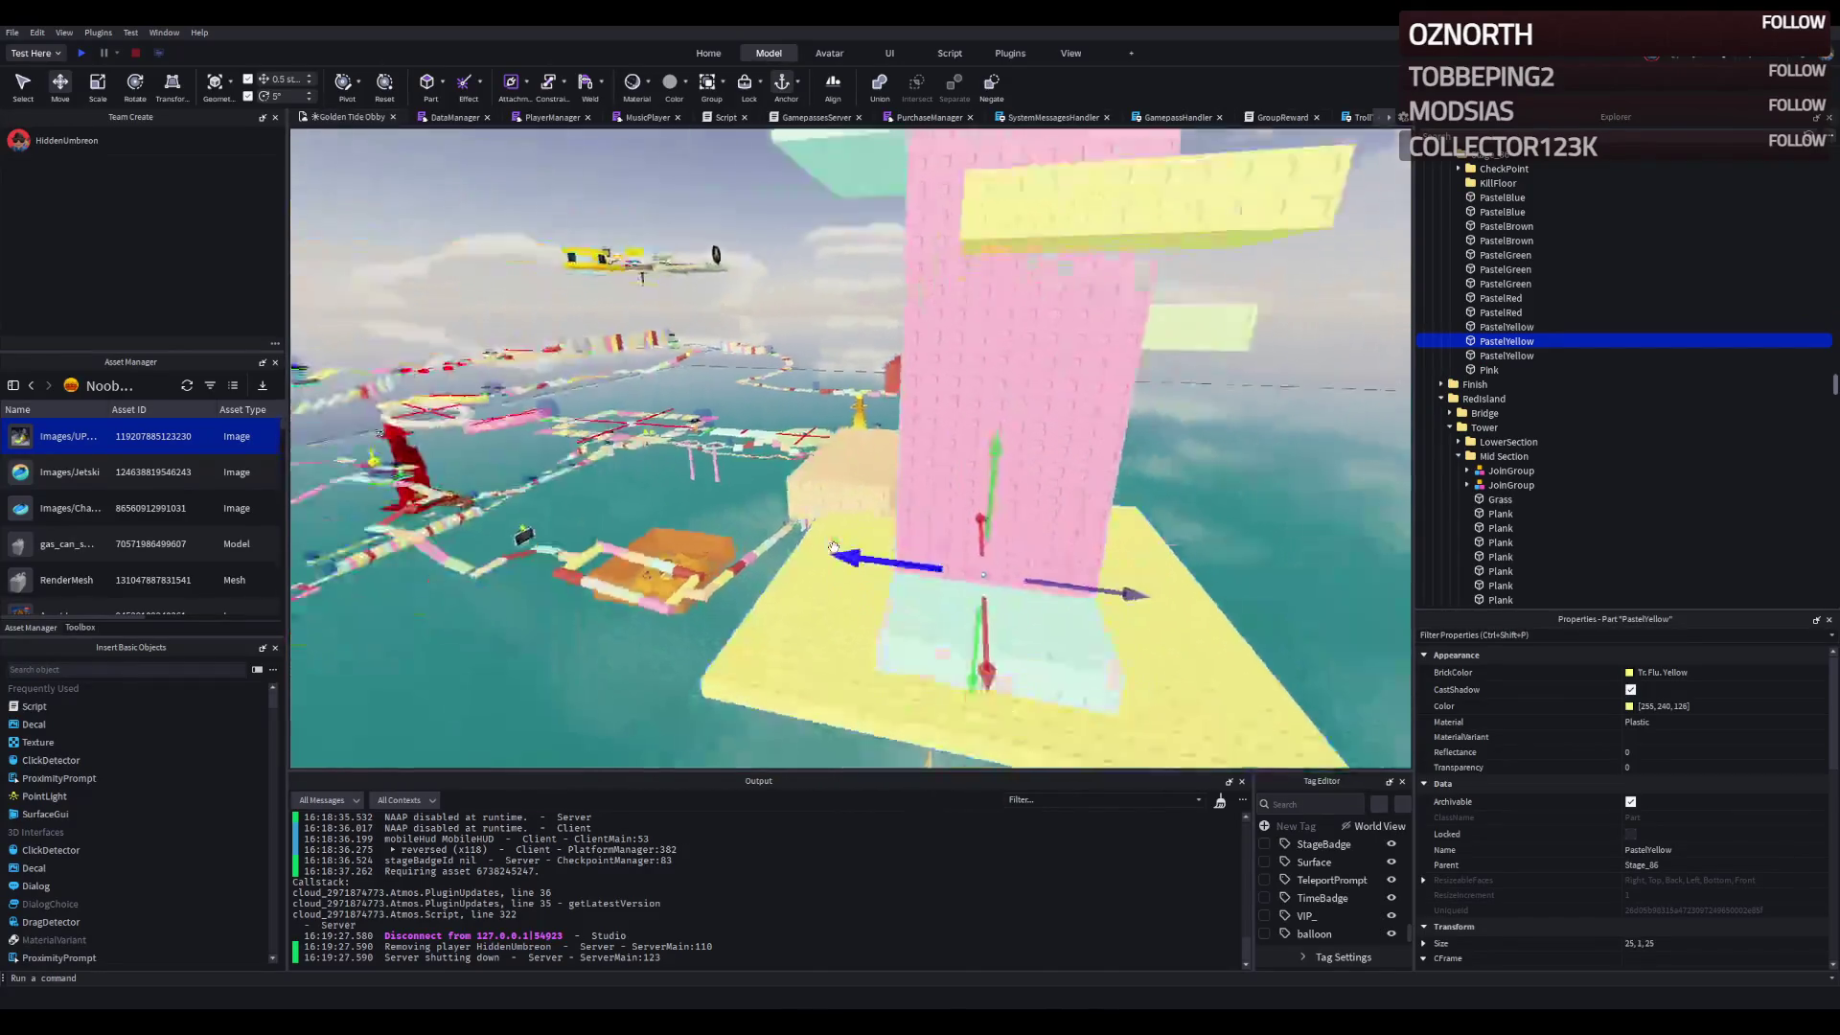
{"action": "scroll", "scroll_direction": "up", "scroll_amount": 3}
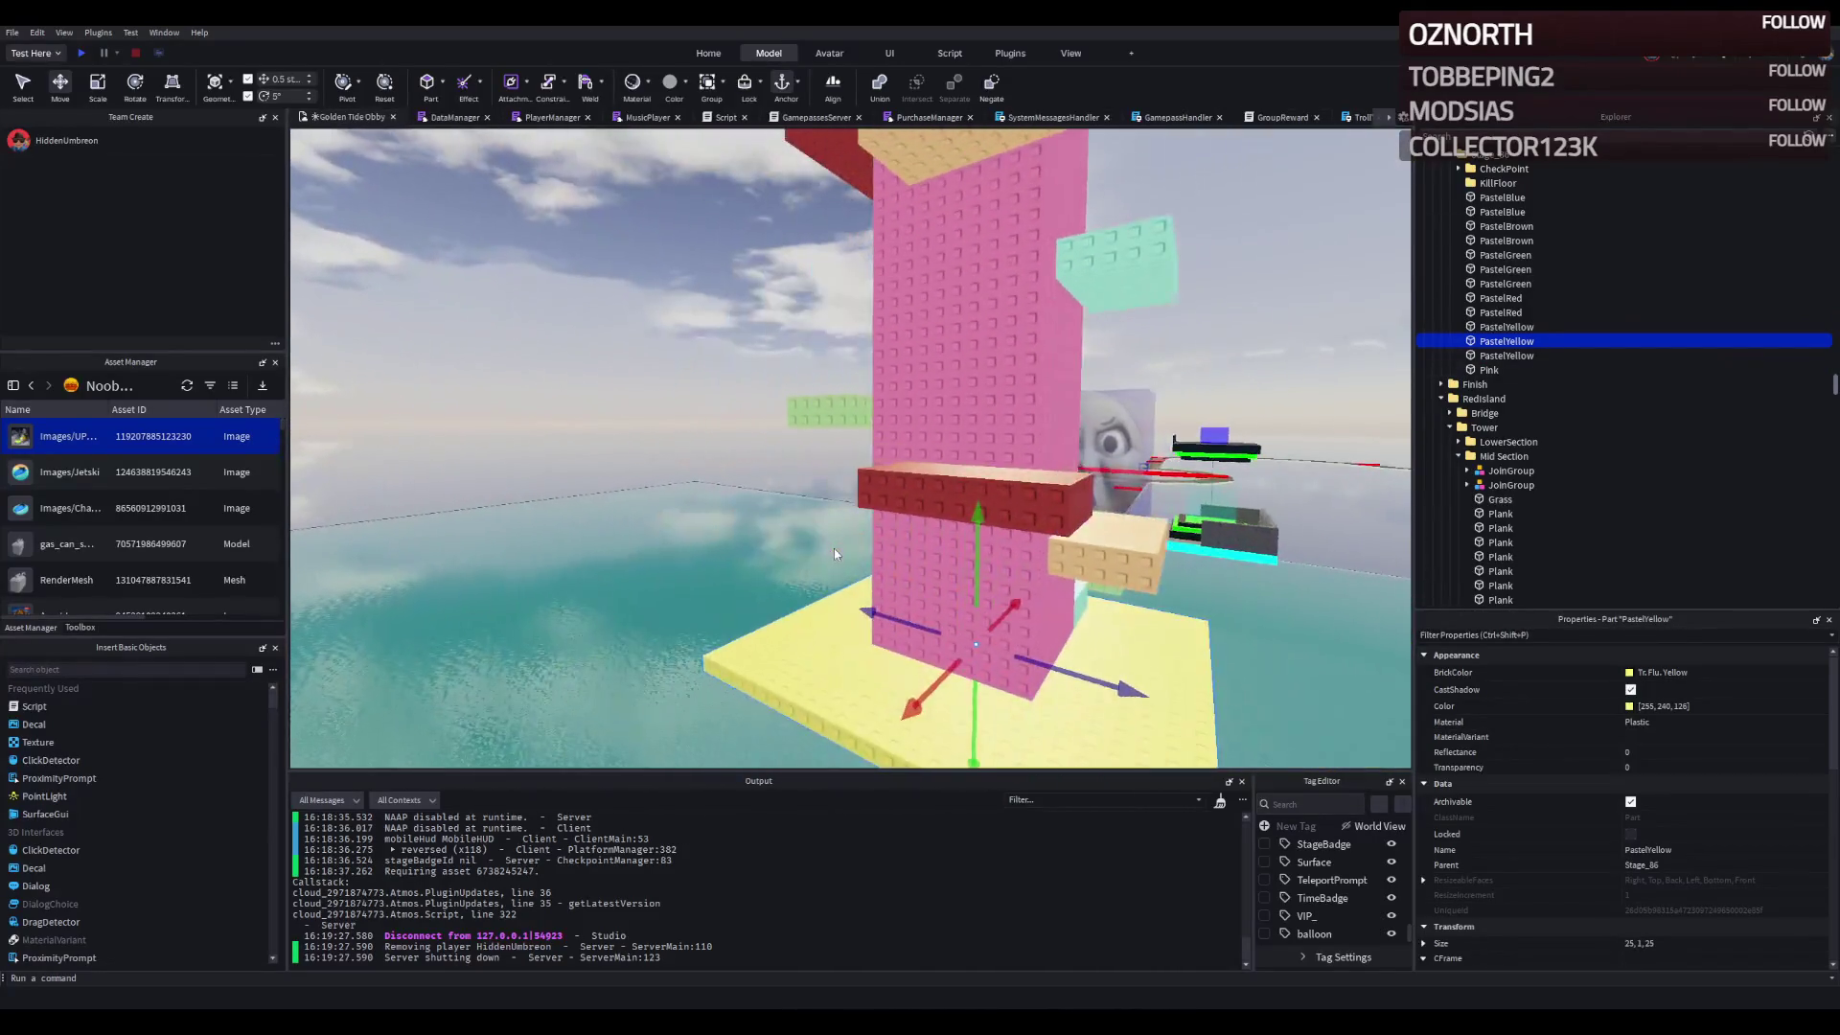
{"action": "scroll", "scroll_direction": "down", "scroll_amount": 3}
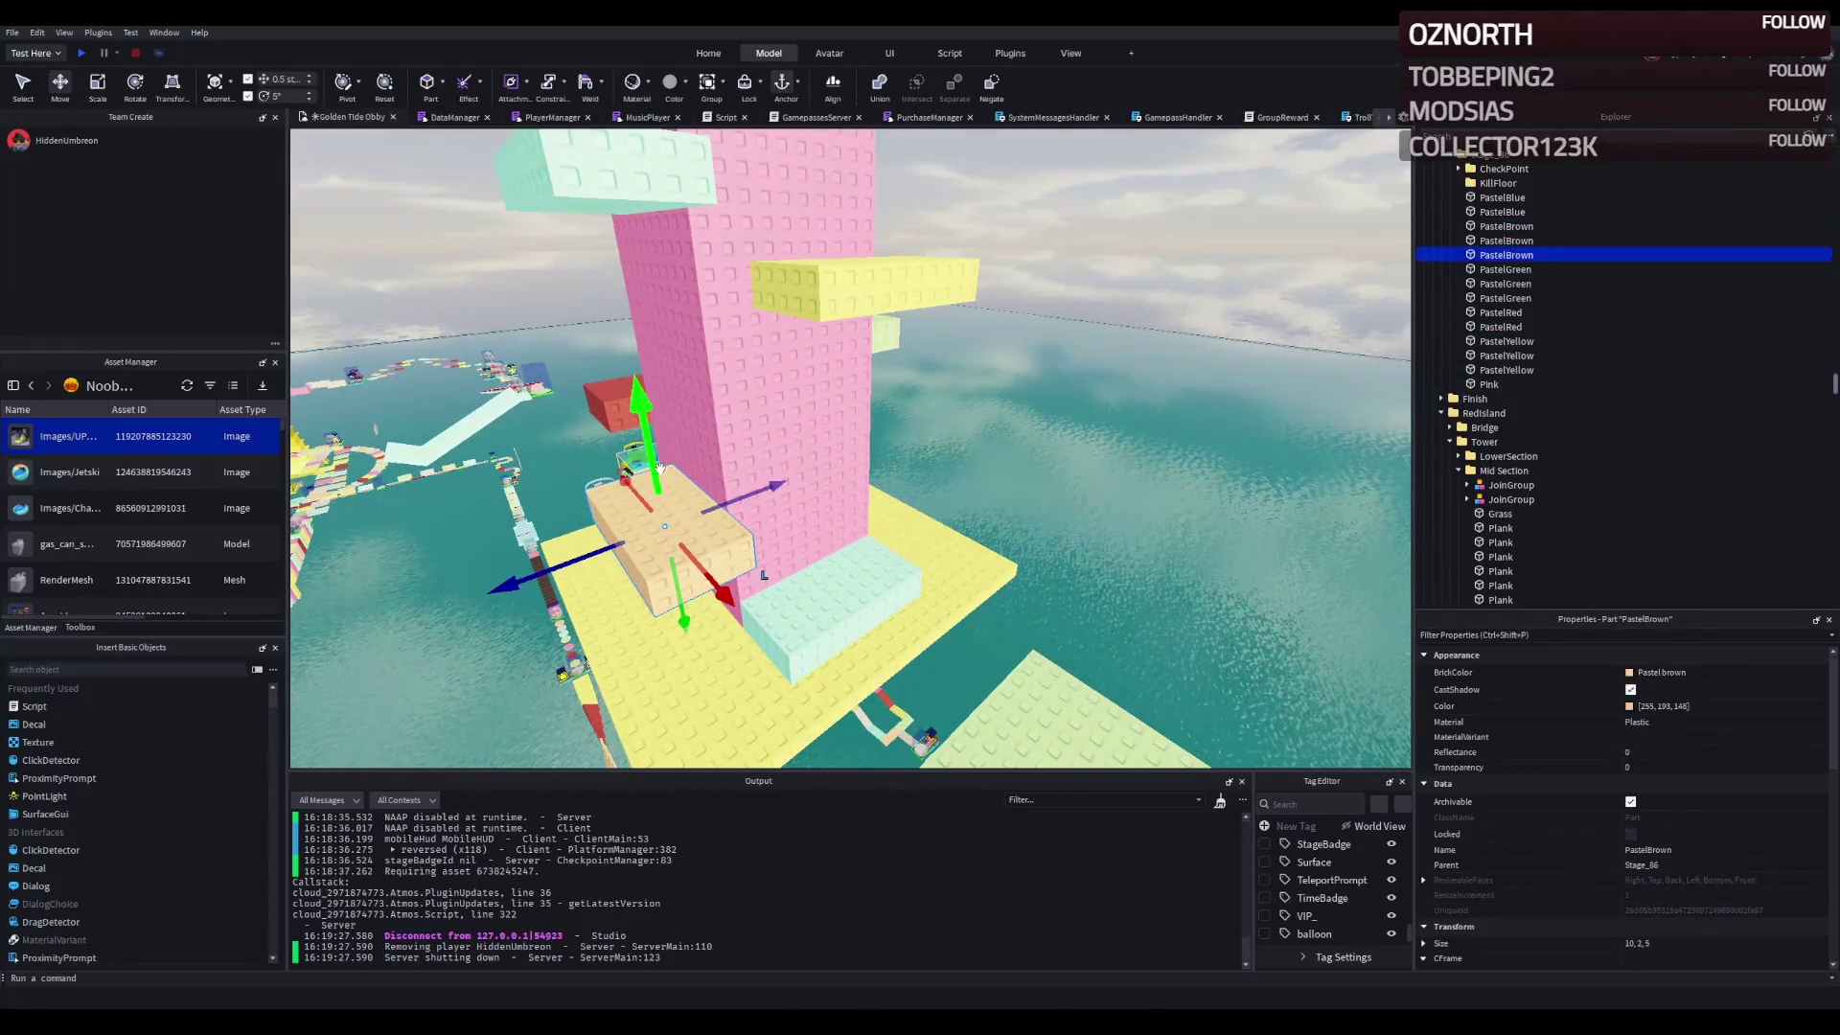
{"action": "left_click_drag", "start_coordinate": [660, 466], "coordinate": [655, 439]}
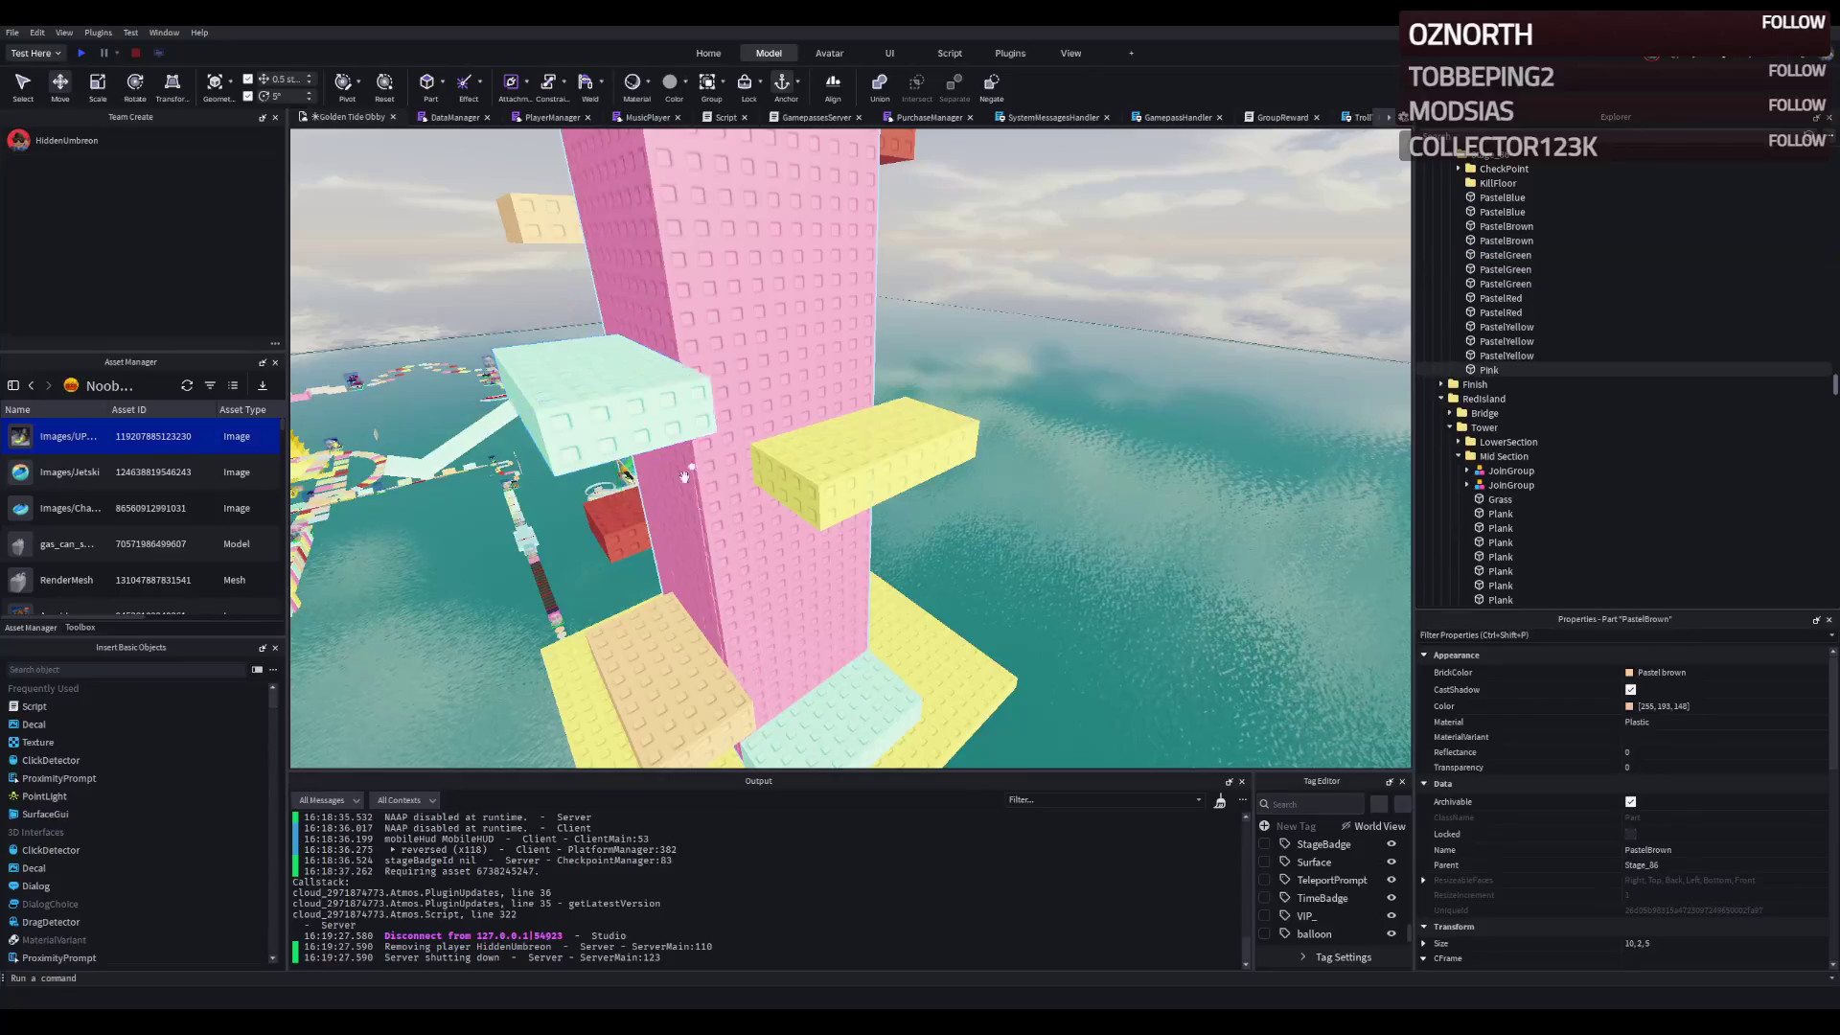
- Raise the red step 12.5 studs higher, then launch a new playtest
{"action": "left_click", "coordinate": [622, 520]}
{"action": "scroll", "scroll_direction": "up", "scroll_amount": 3}
{"action": "left_click_drag", "start_coordinate": [661, 450], "coordinate": [677, 398]}
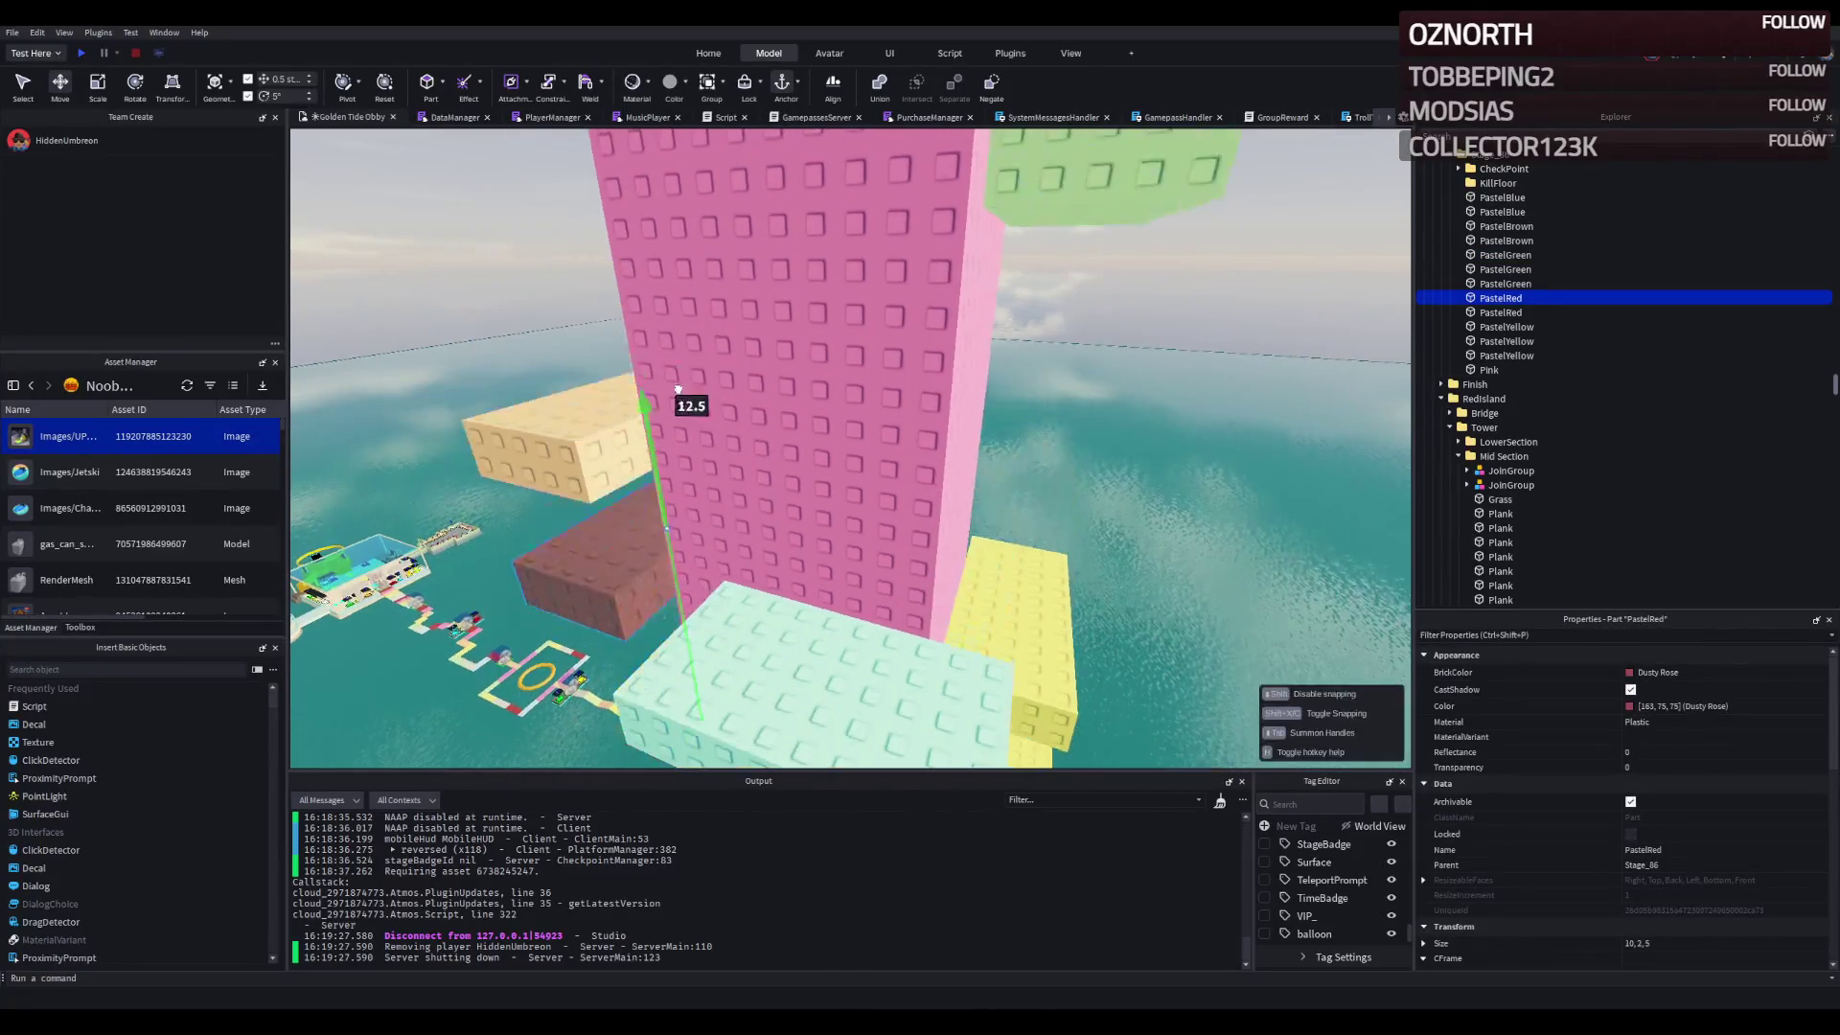
{"action": "scroll", "scroll_direction": "down", "scroll_amount": 3}
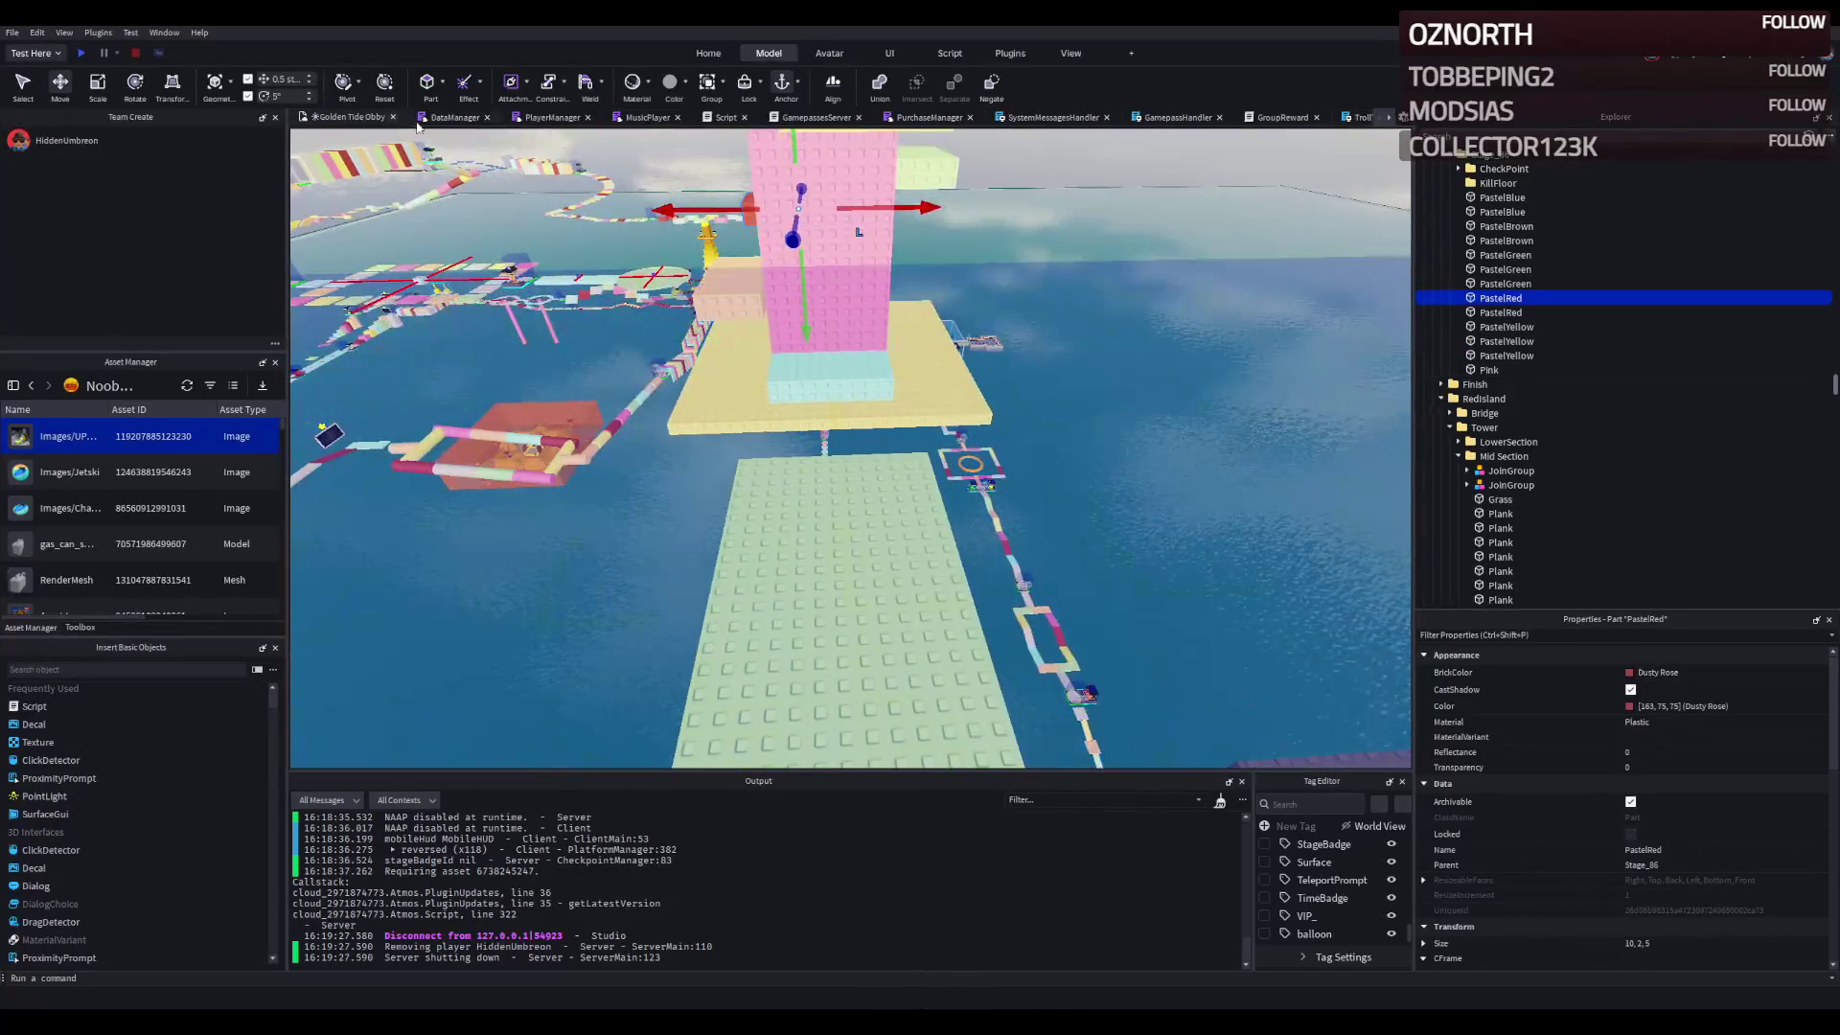
{"action": "left_click", "coordinate": [89, 54]}
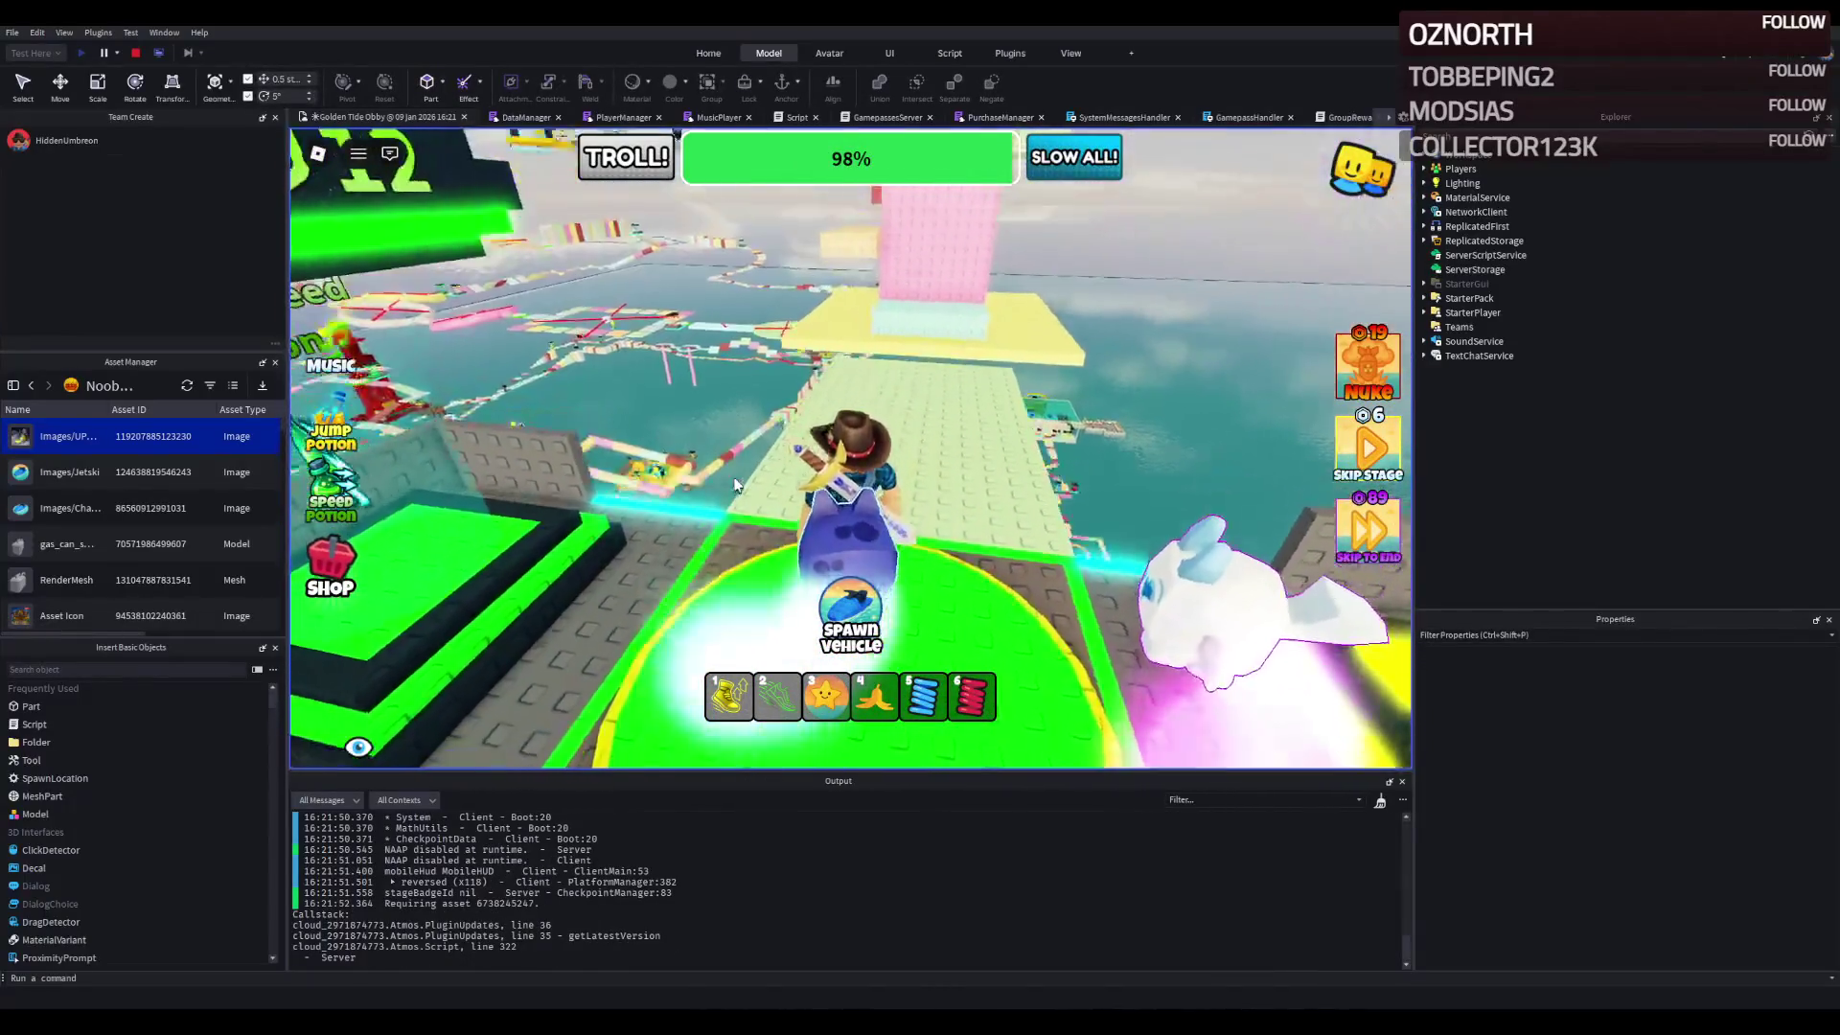
- Walk and jump the avatar across the yellow platform and red steps beside the tower
{"action": "key", "text": "w"}
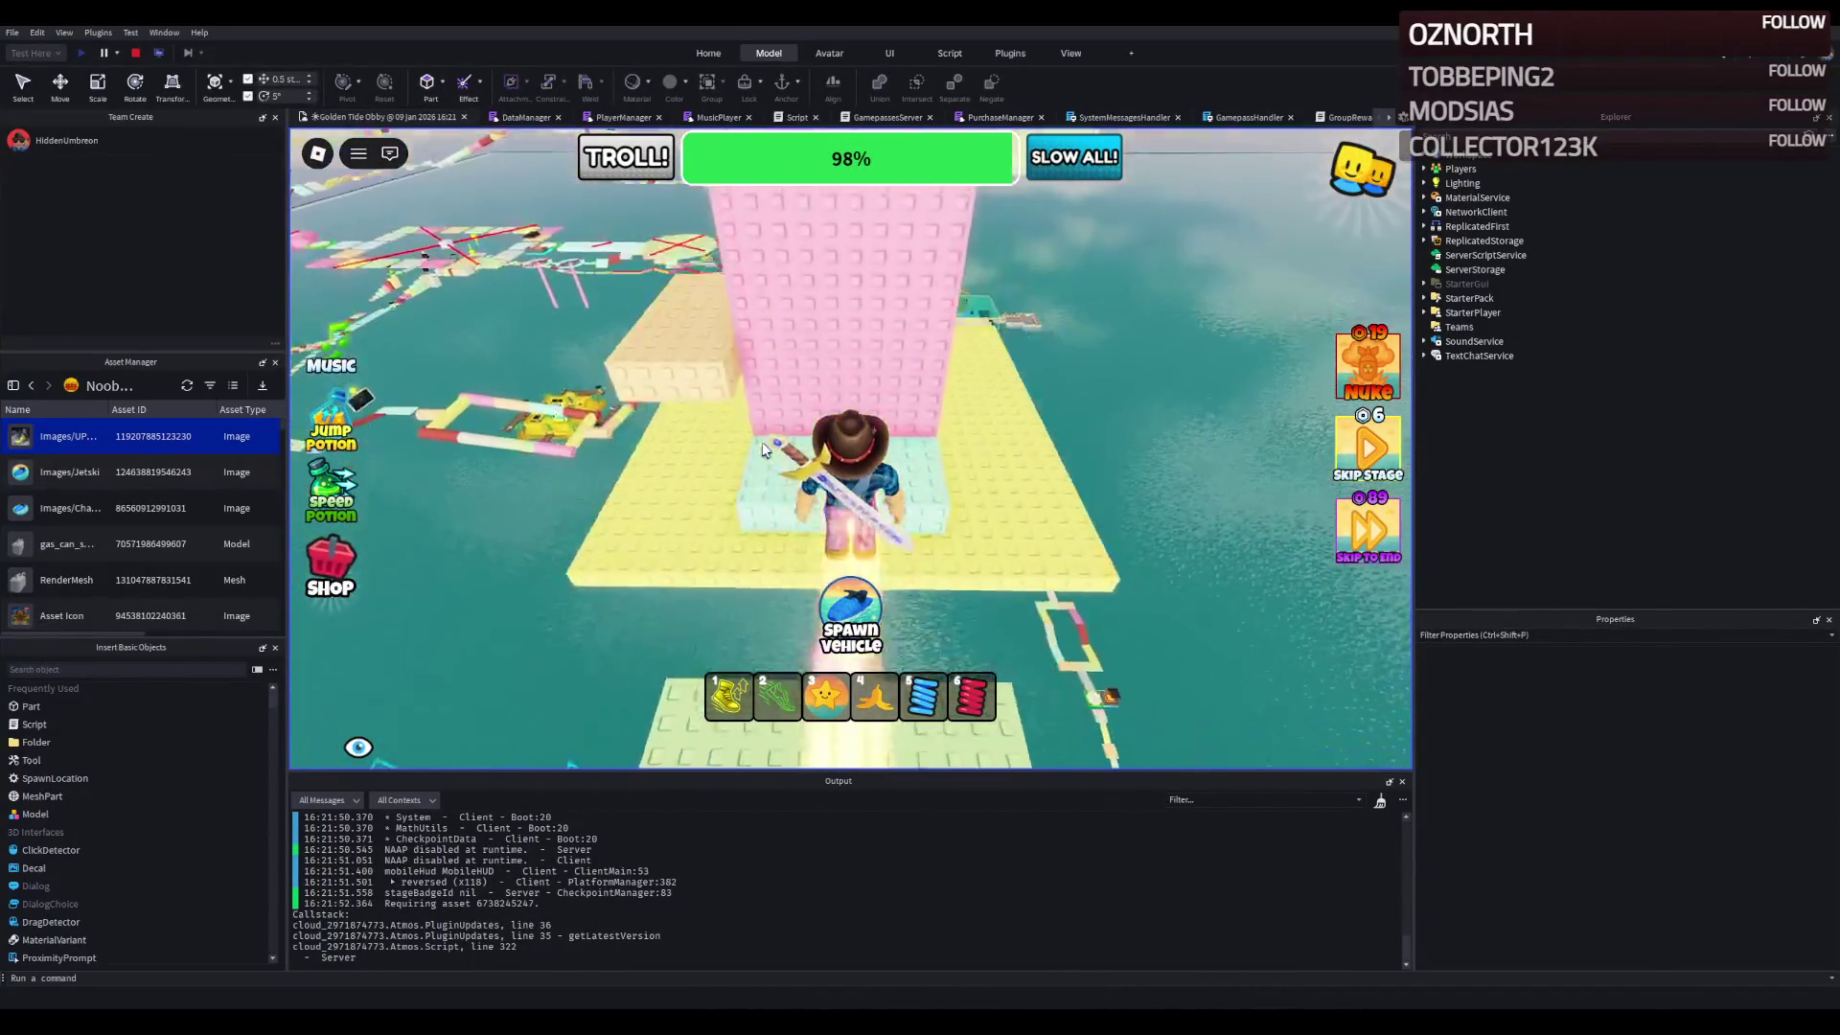
{"action": "key", "text": "w"}
{"action": "key", "text": "w"}
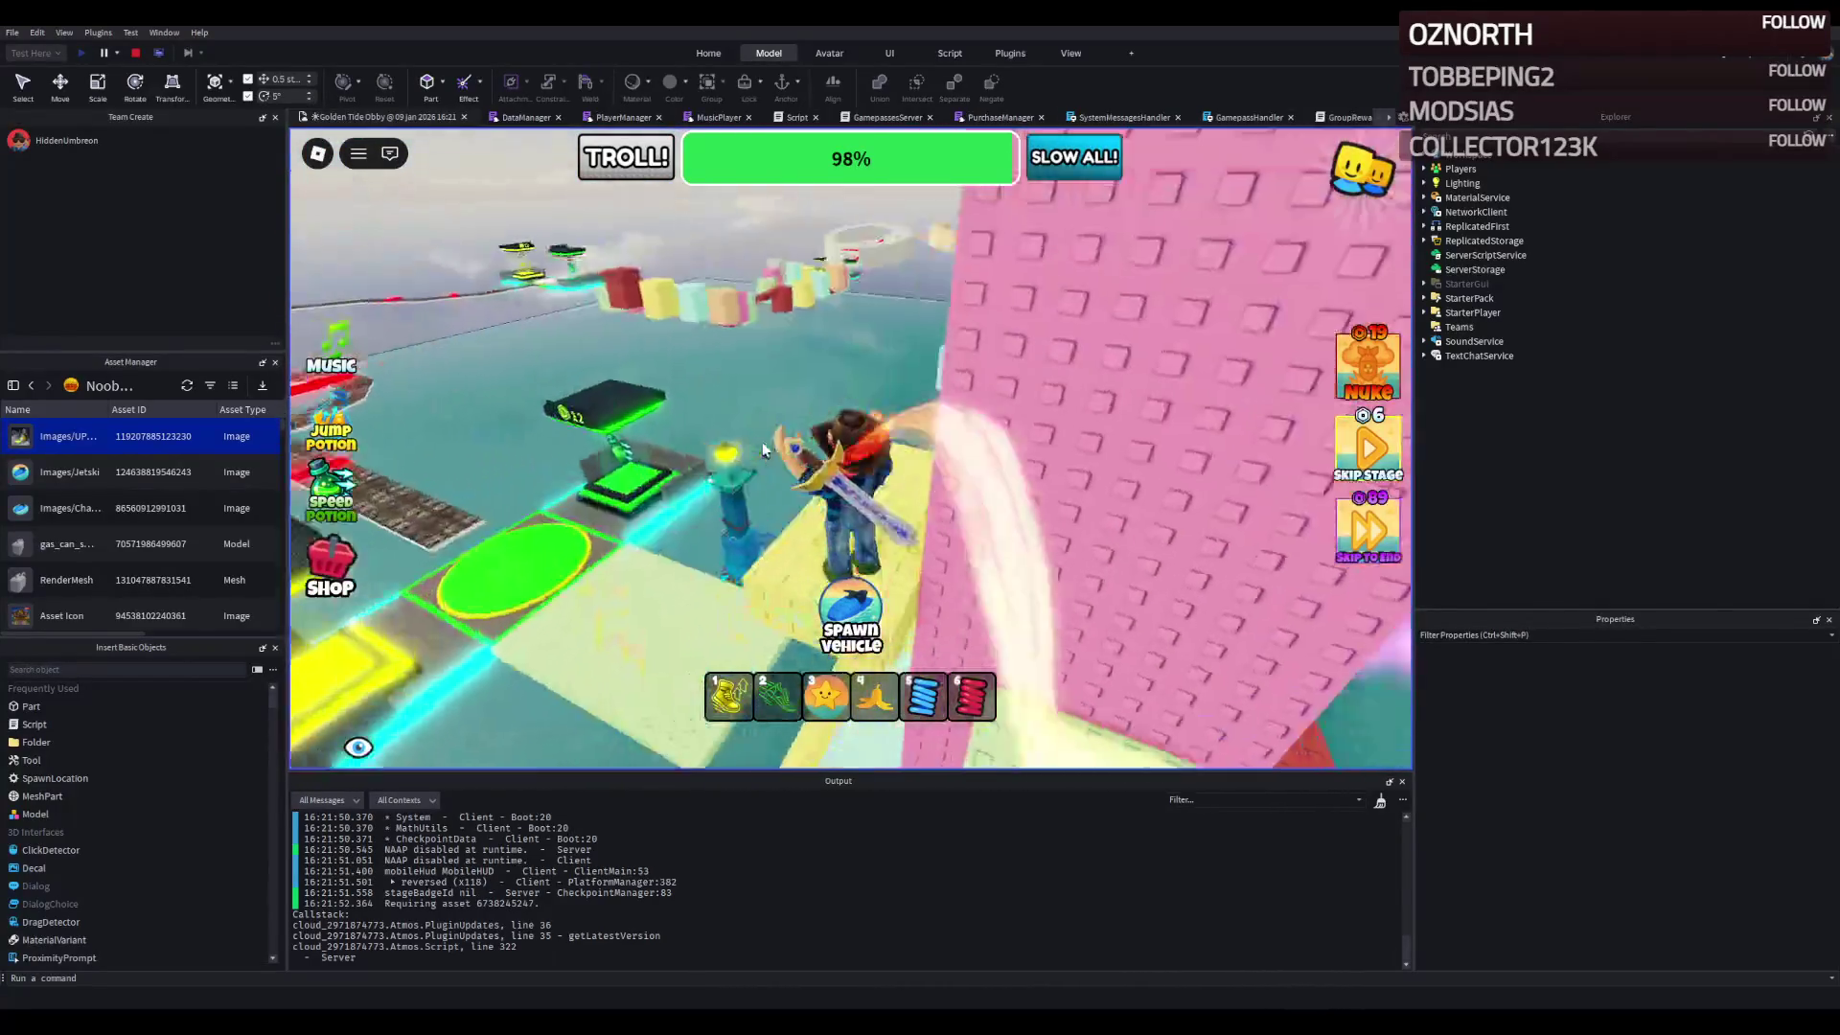
{"action": "key", "text": "w"}
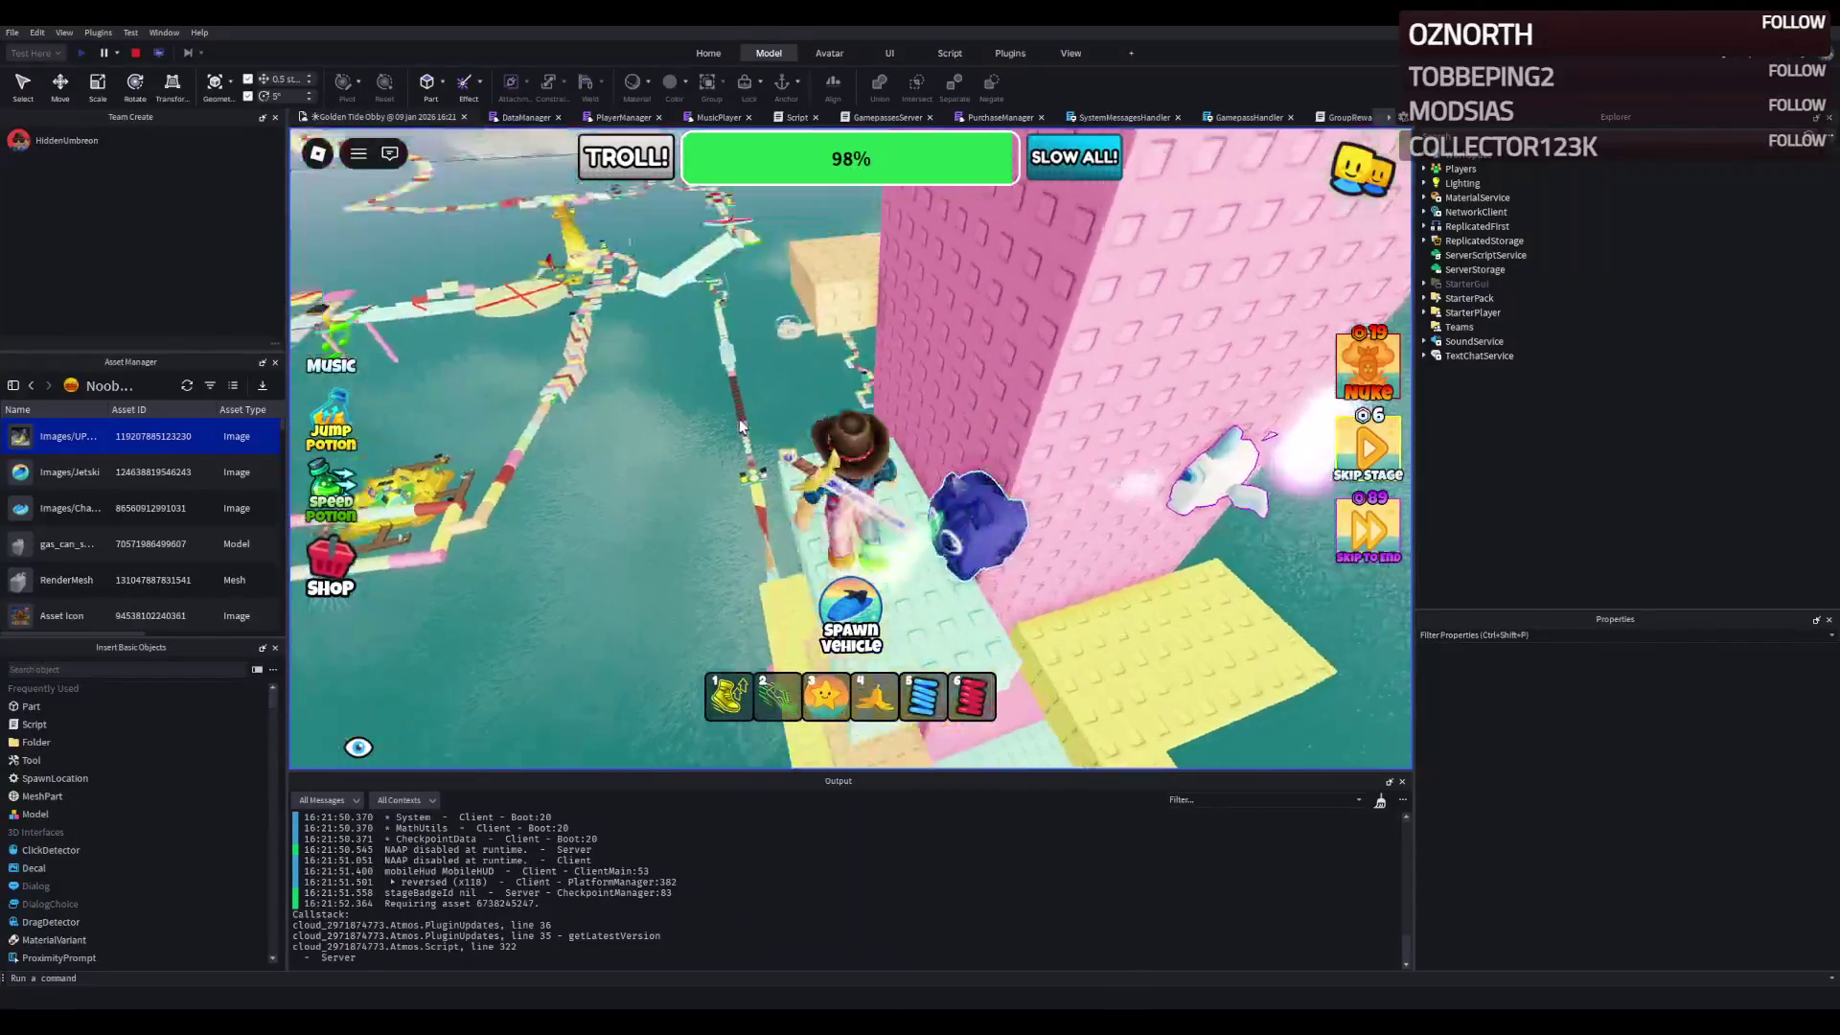
{"action": "key", "text": "w"}
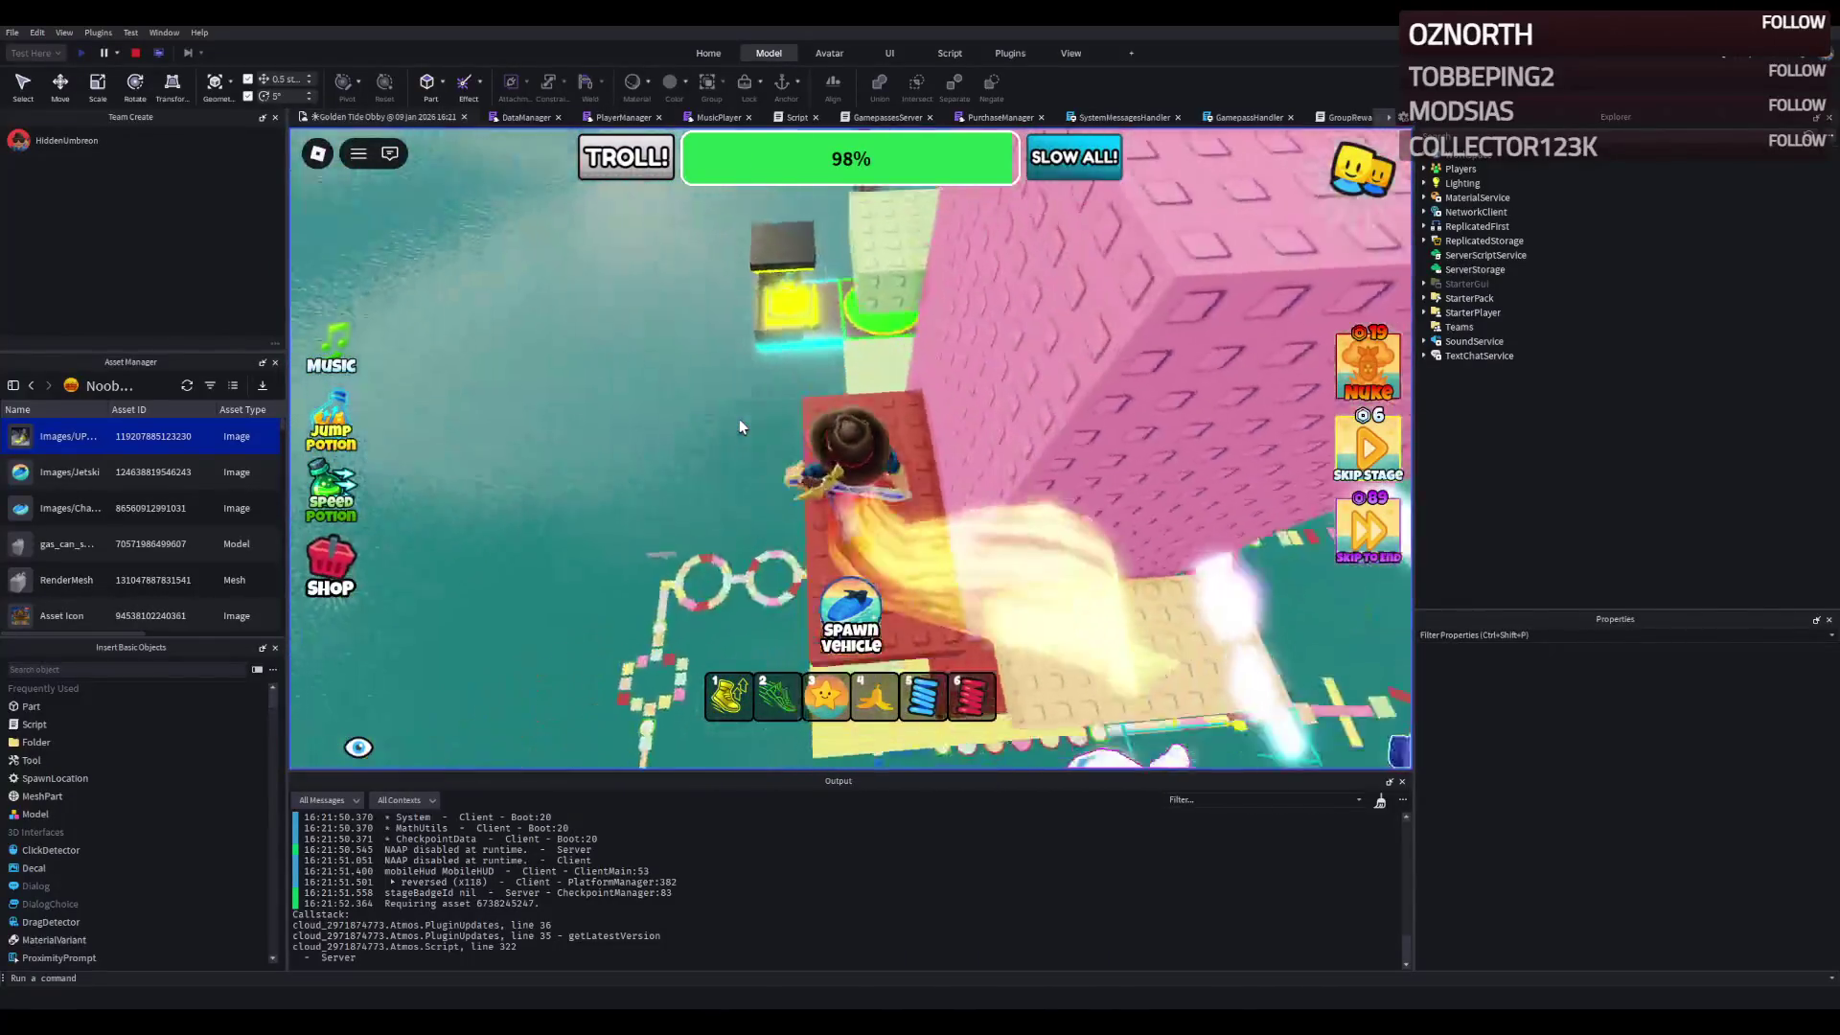
{"action": "key", "text": "w"}
{"action": "key", "text": "w"}
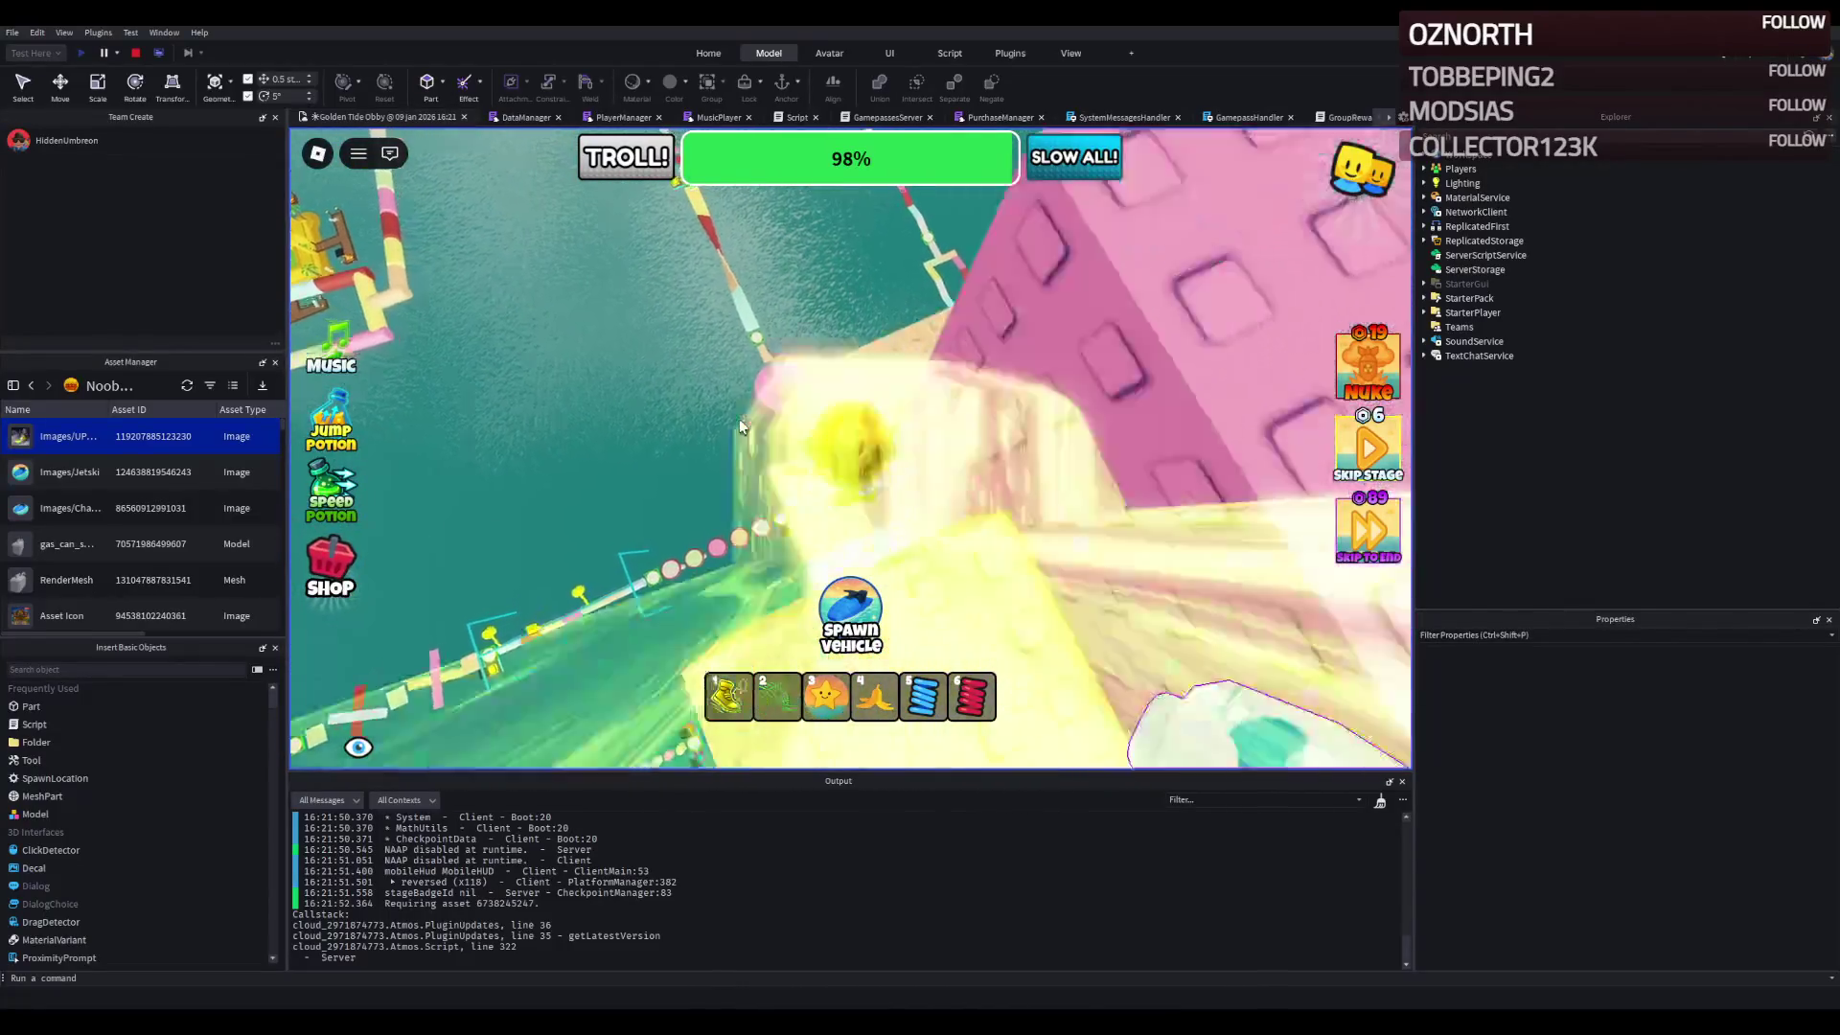
{"action": "key", "text": "w"}
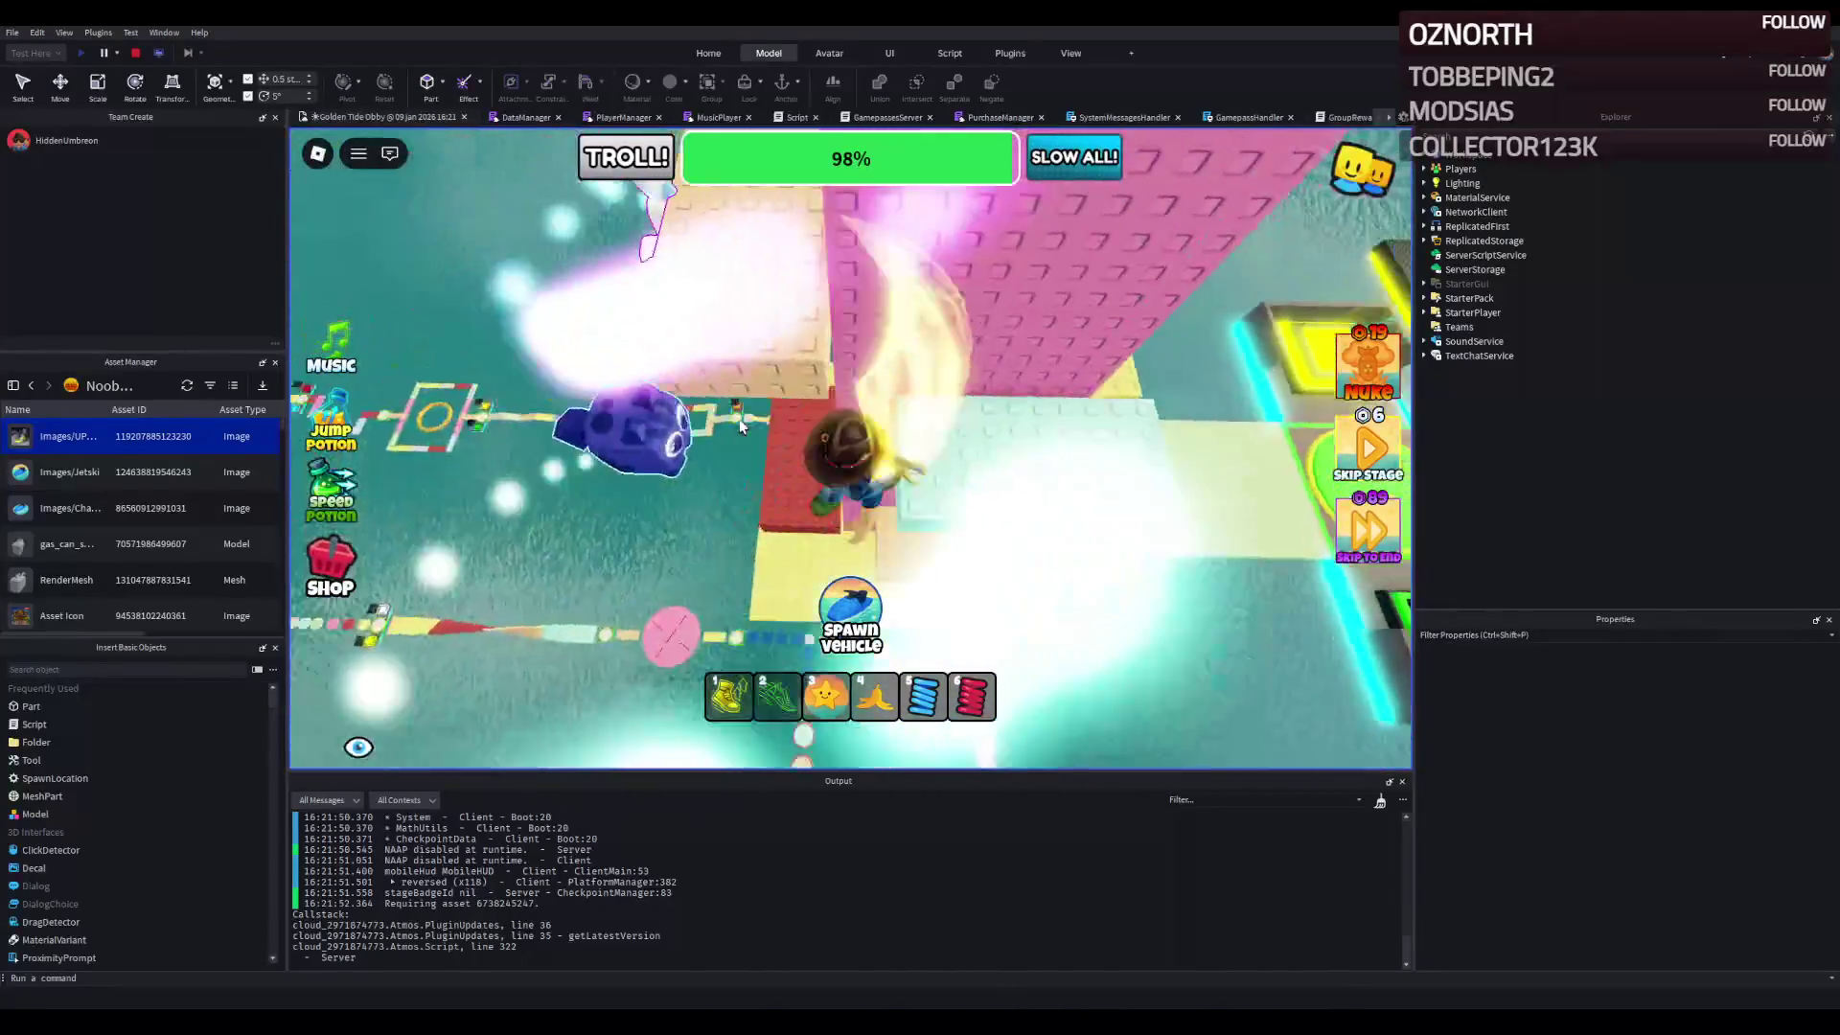
{"action": "key", "text": "w"}
{"action": "key", "text": "w"}
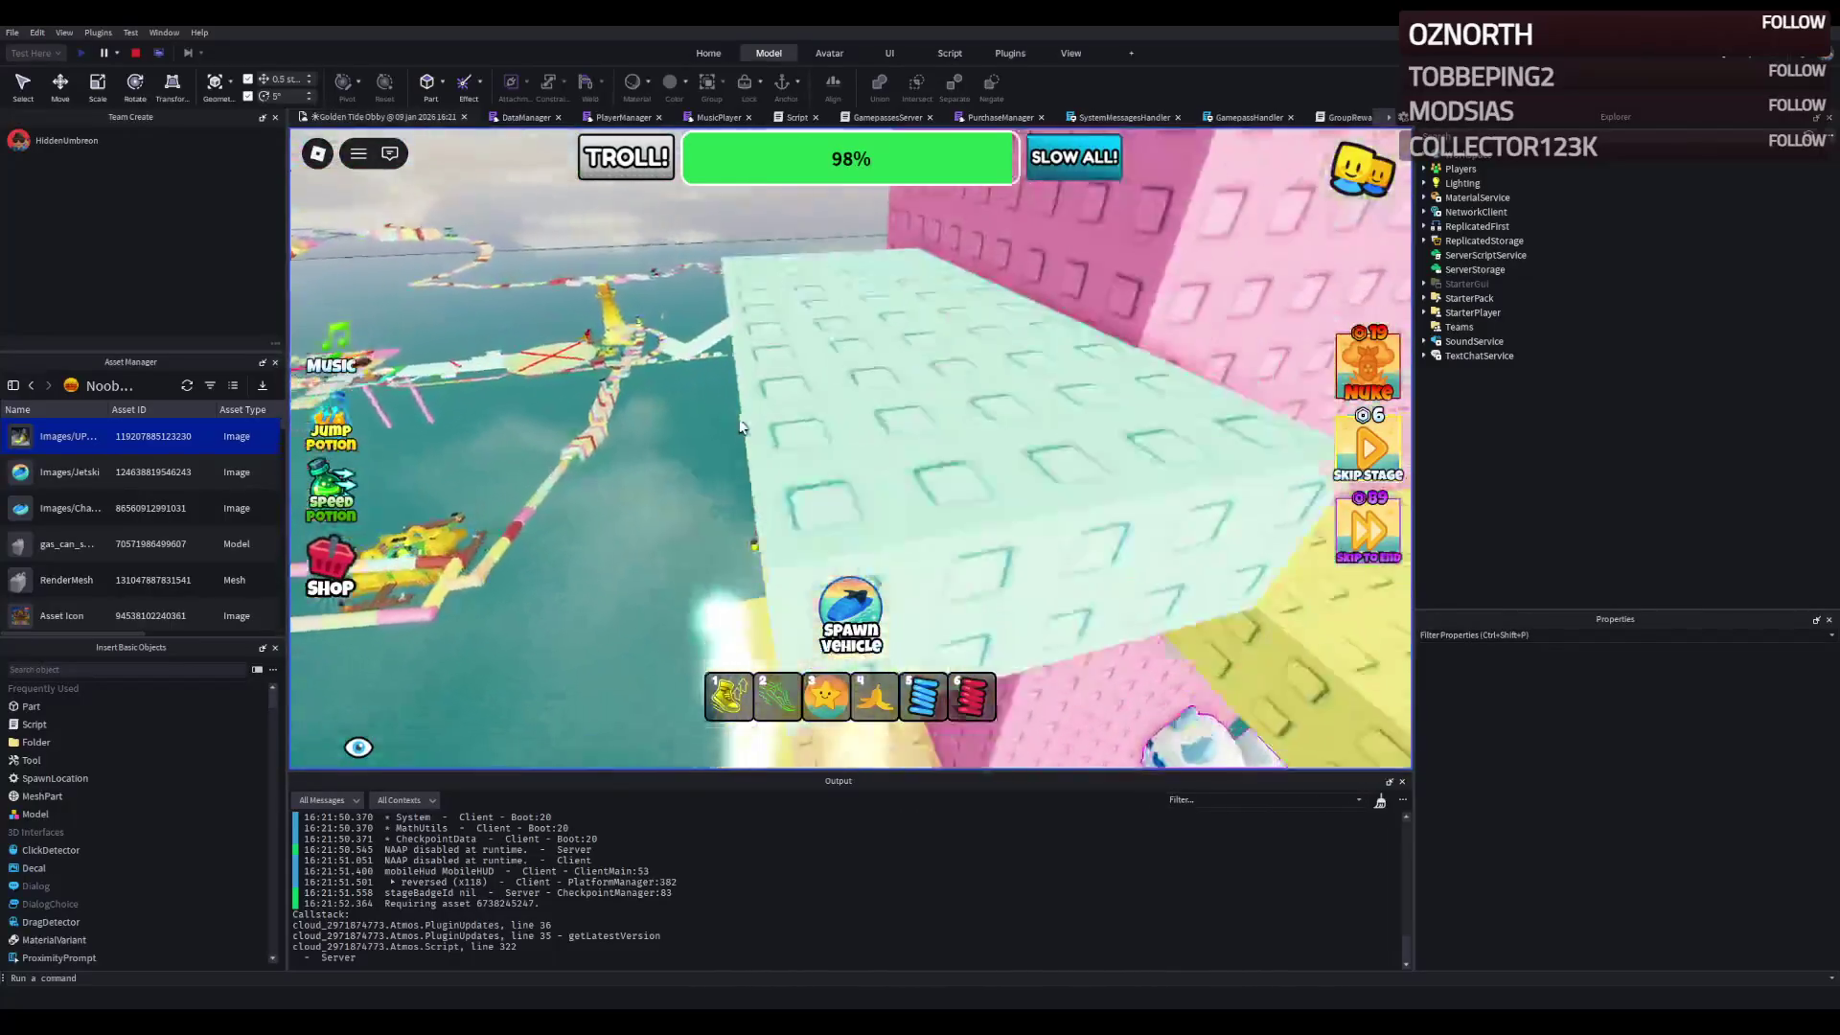
{"action": "key", "text": "w"}
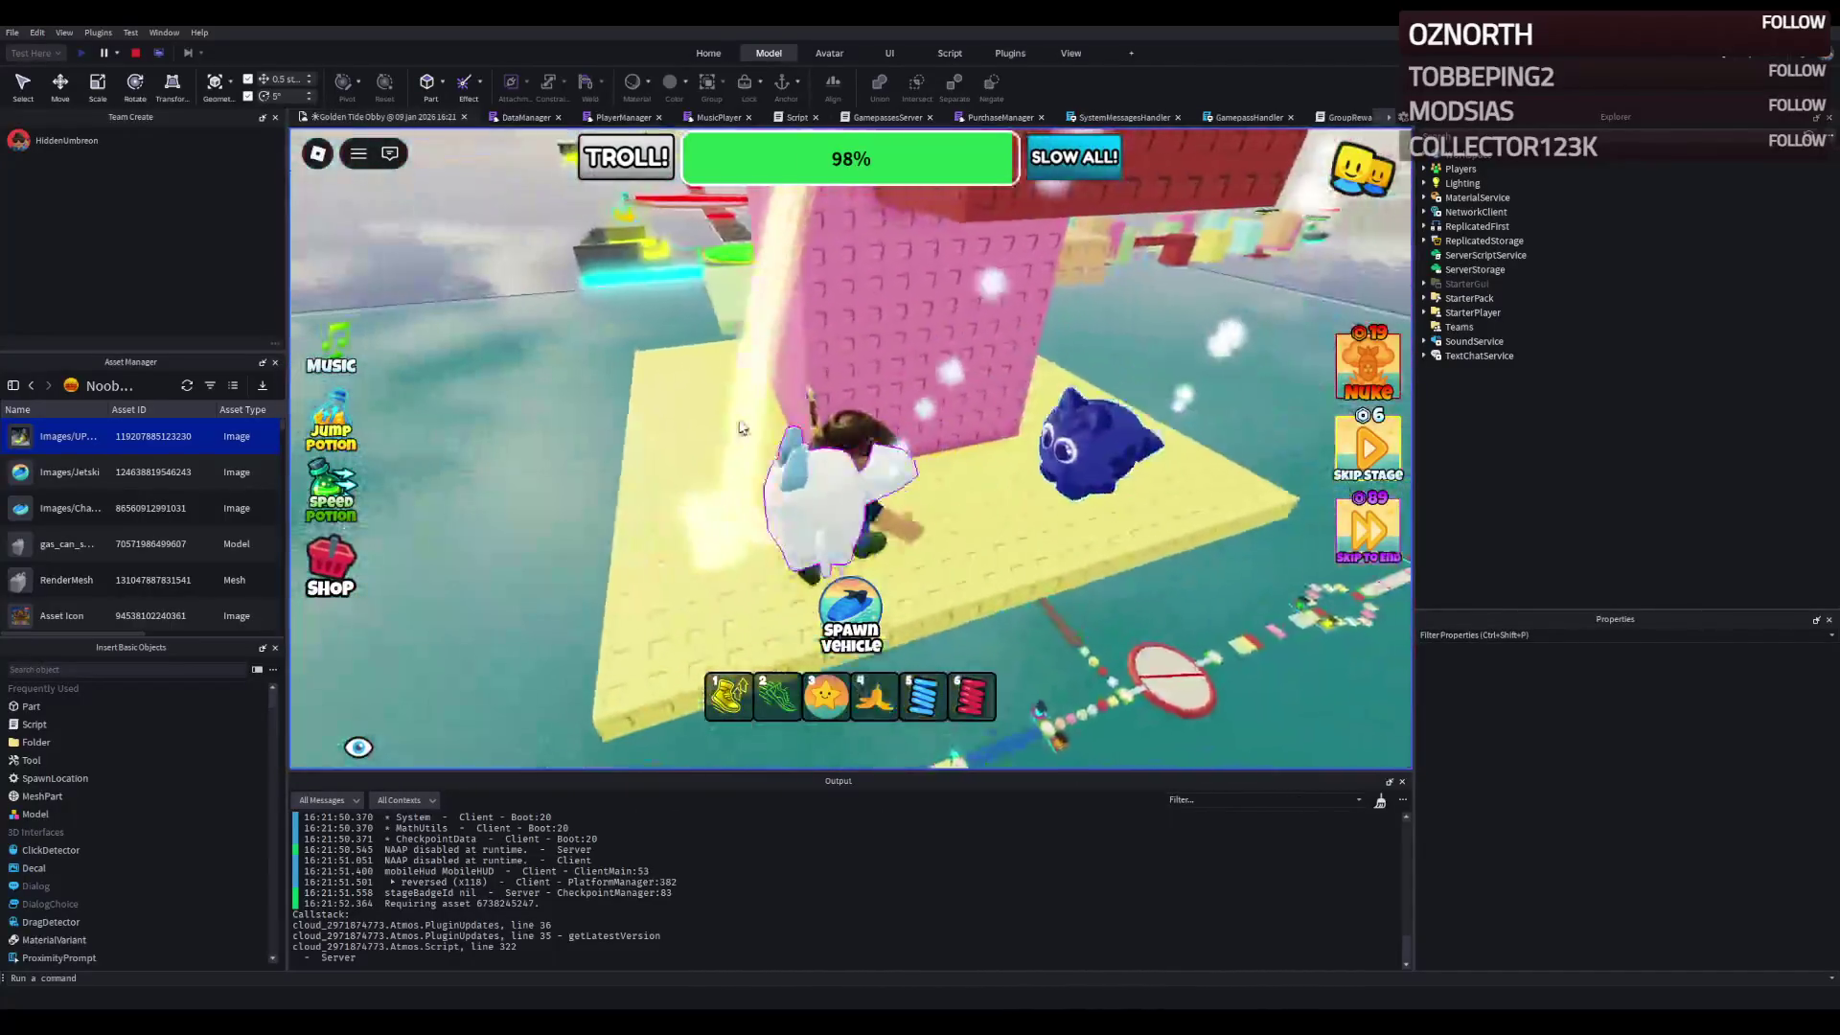
{"action": "key", "text": "w"}
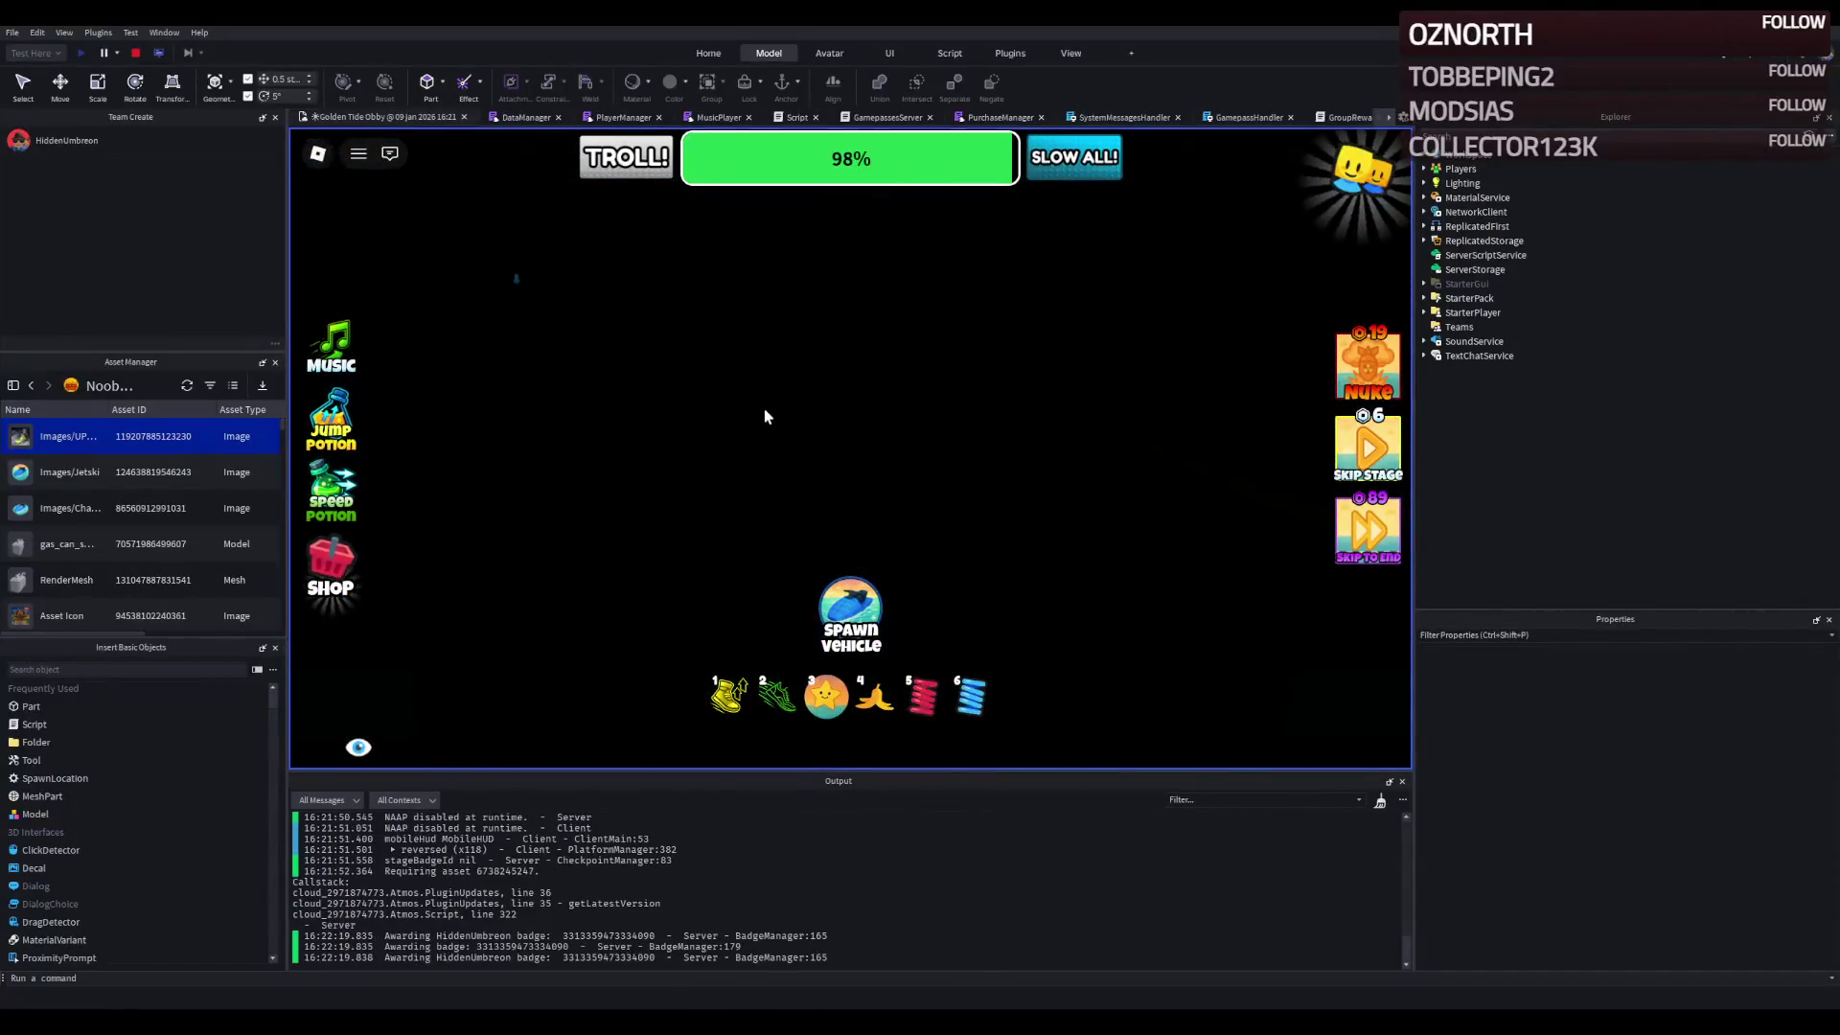
- After respawning, run along the yellow path past the tower, then stop the playtest
{"action": "key", "text": "w"}
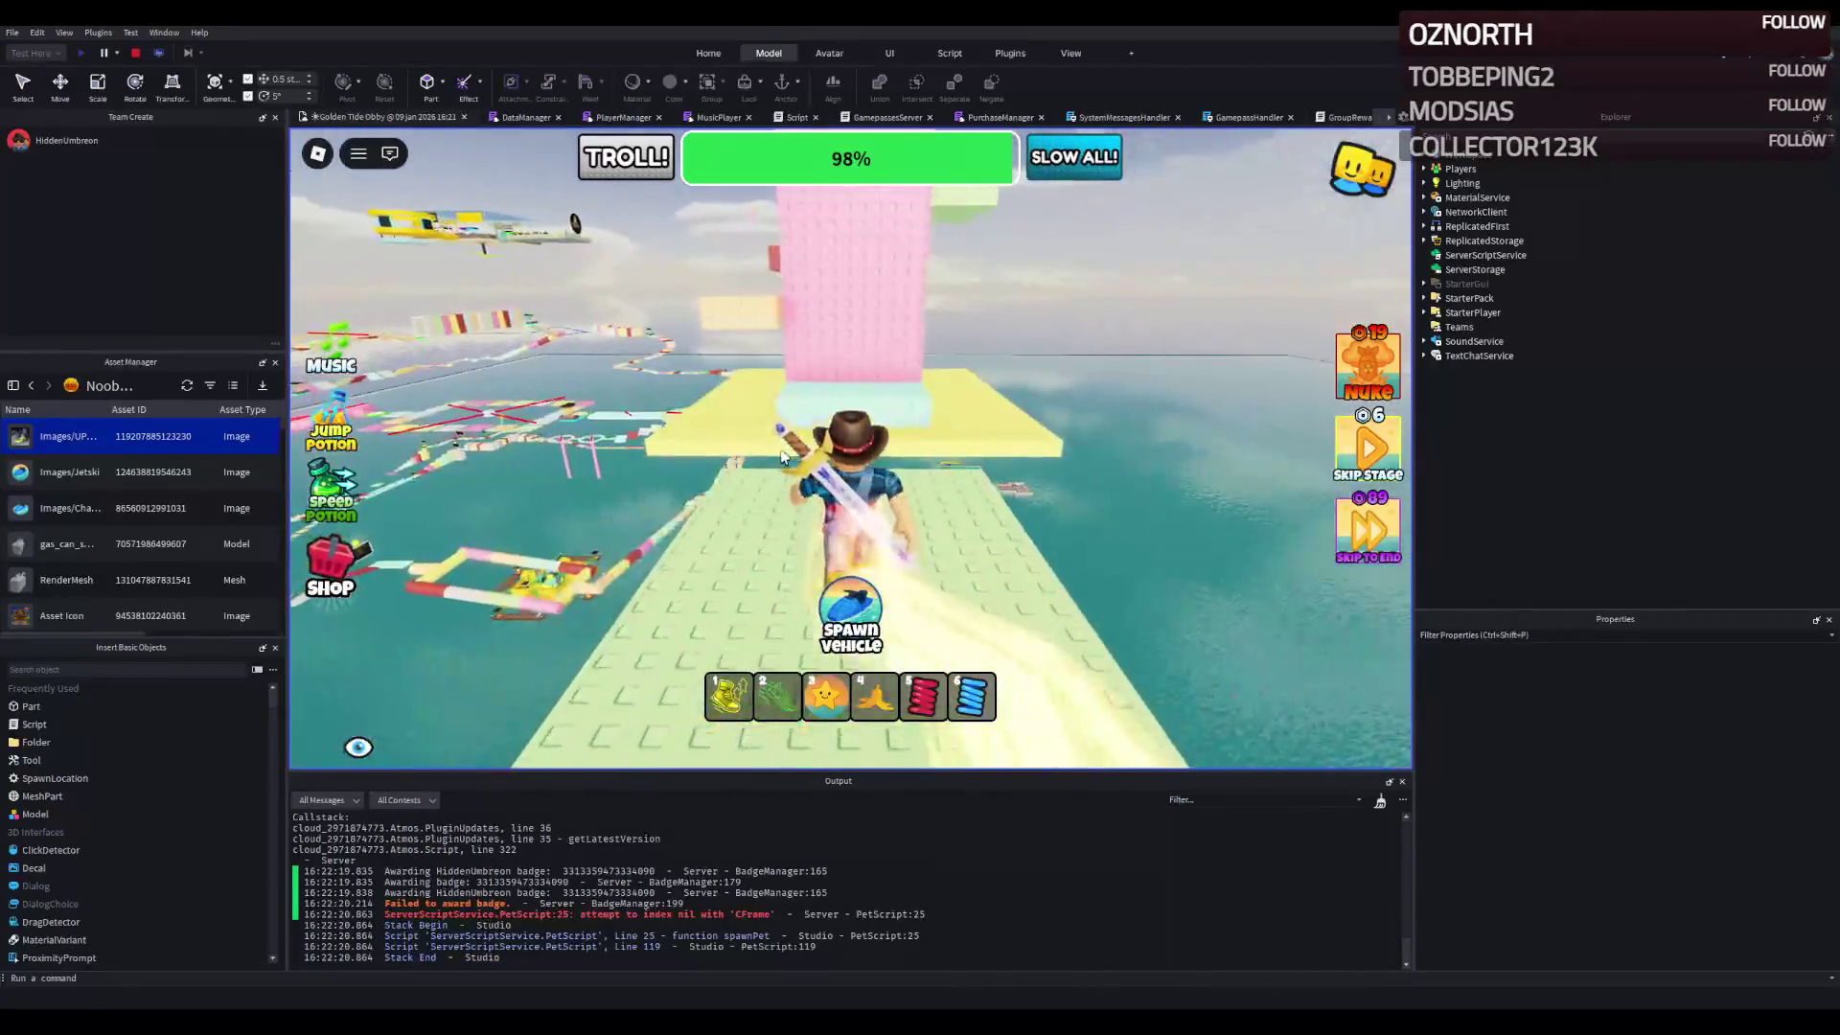
{"action": "key", "text": "w"}
{"action": "key", "text": "w"}
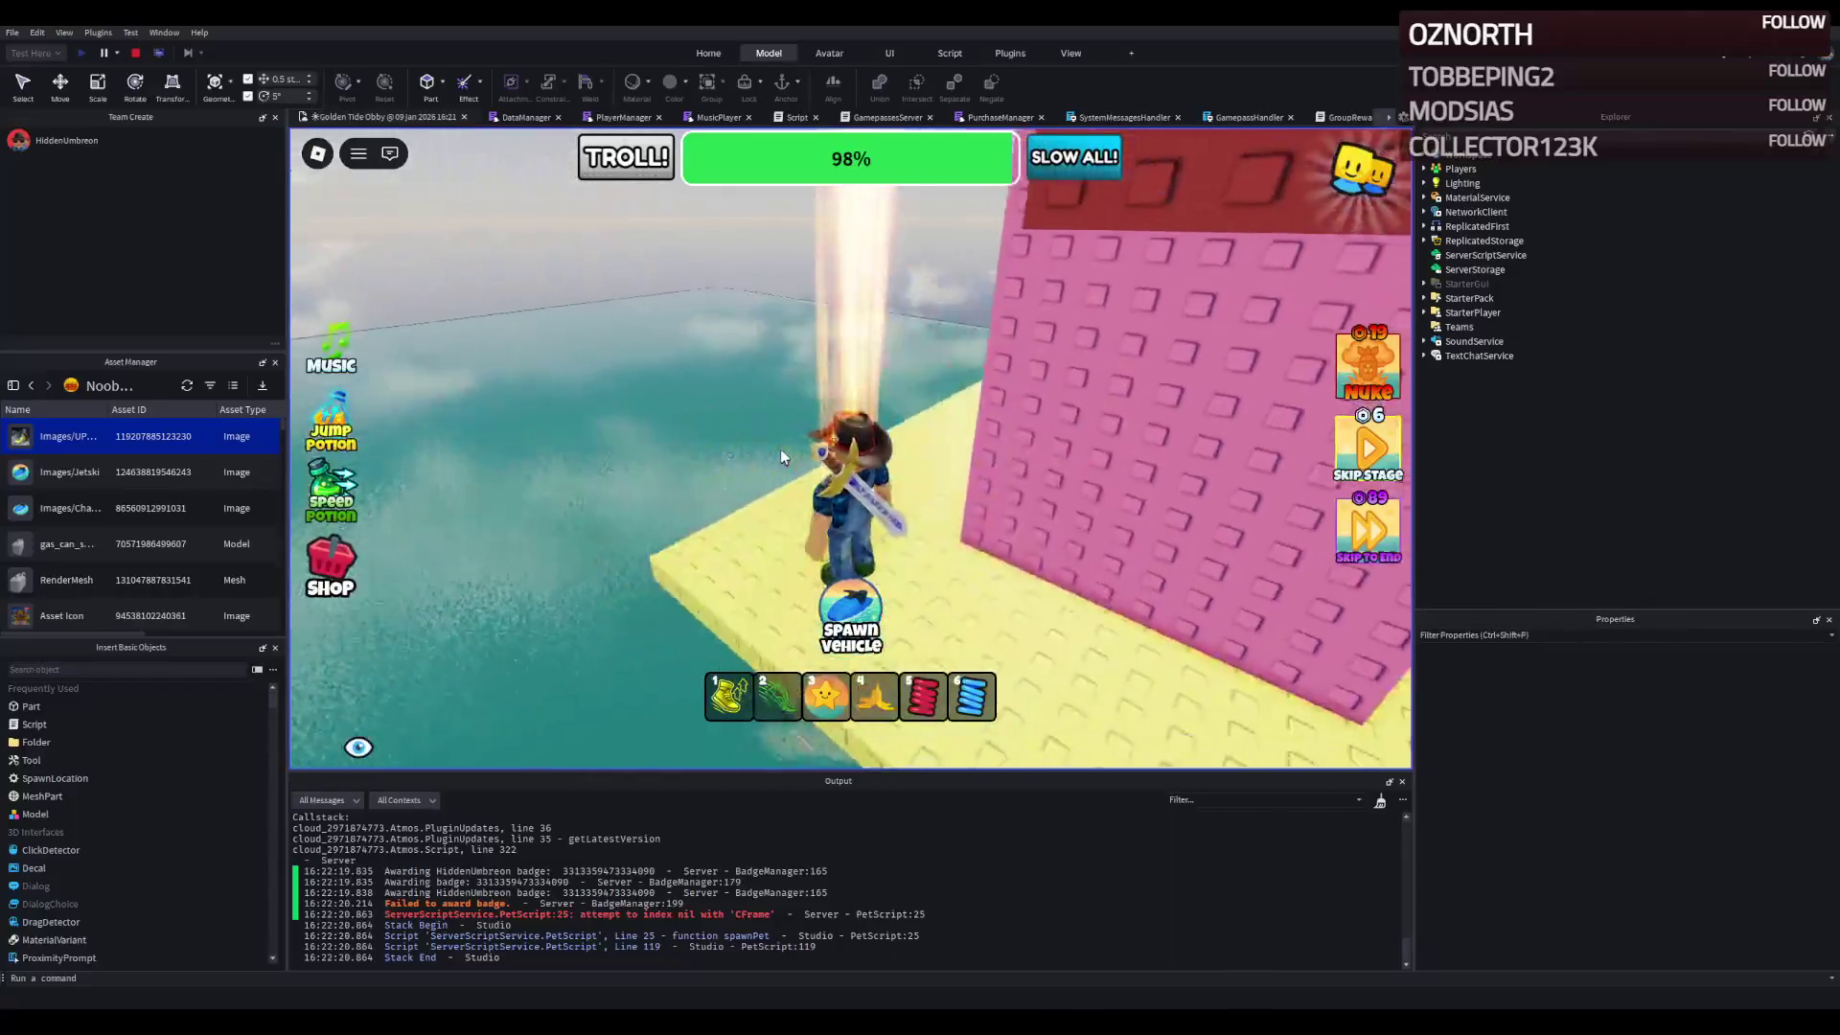
{"action": "key", "text": "w"}
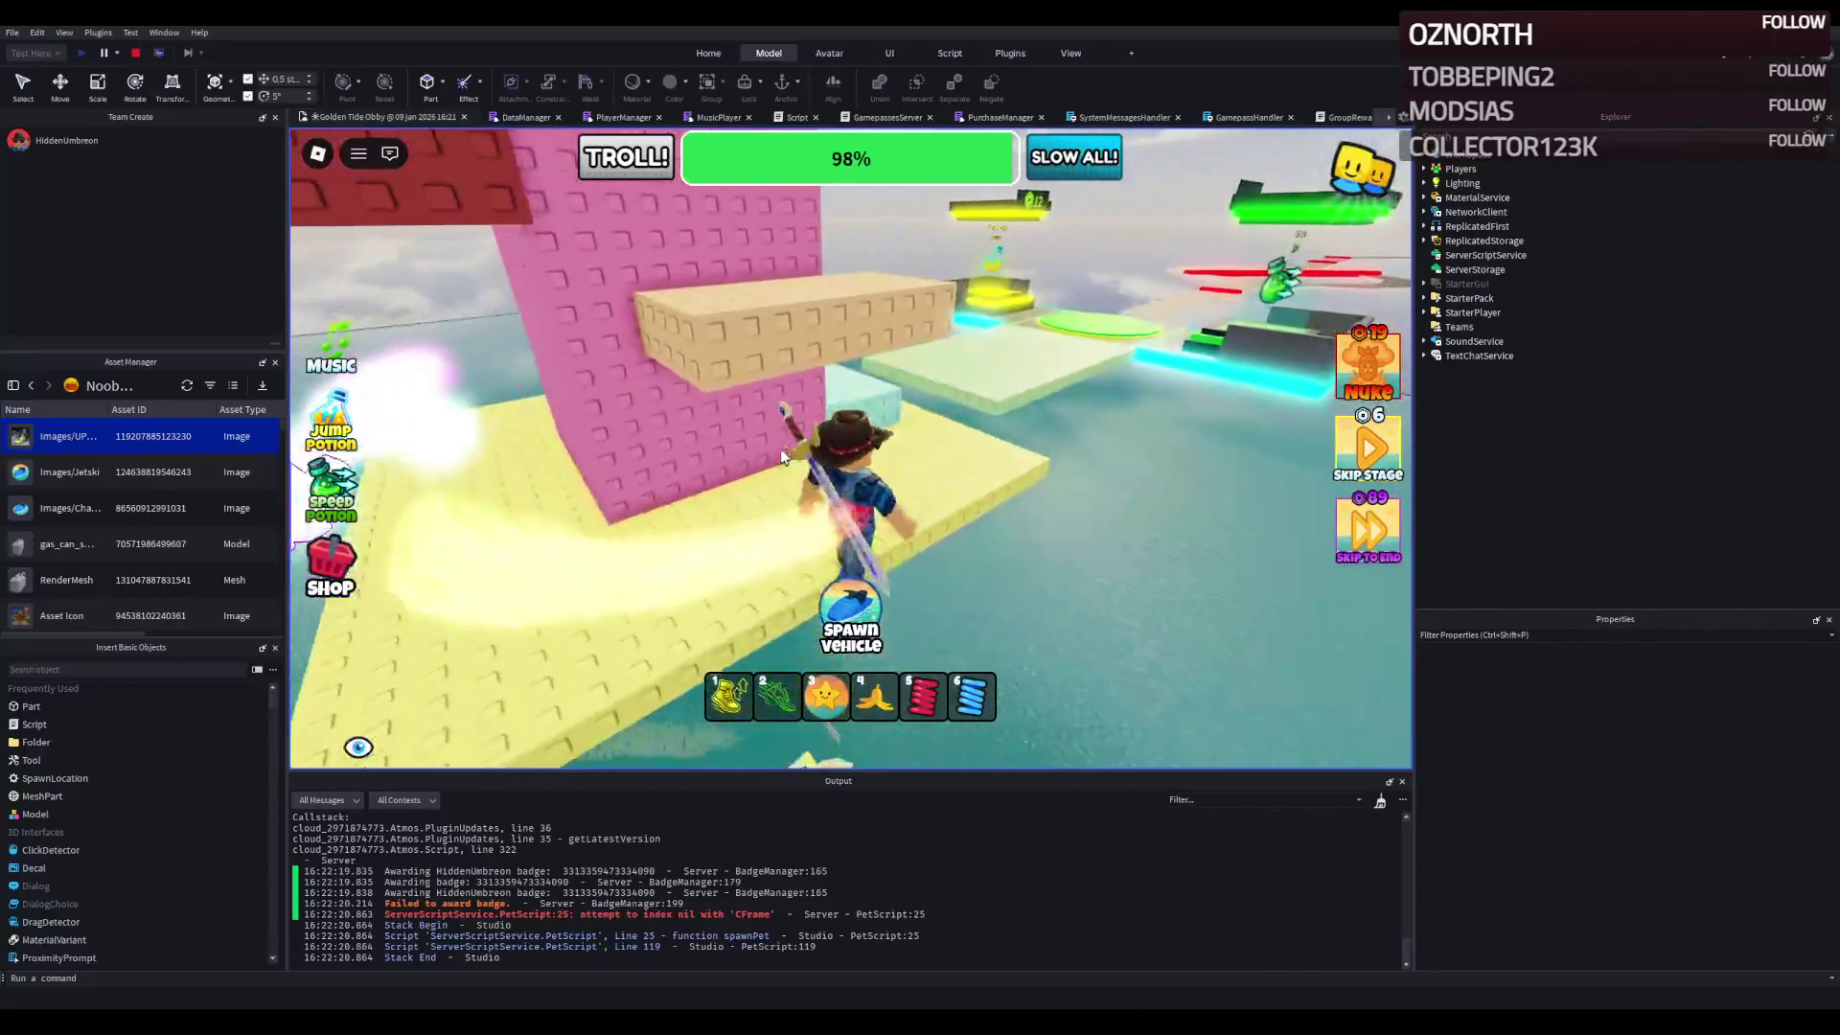
{"action": "key", "text": "w"}
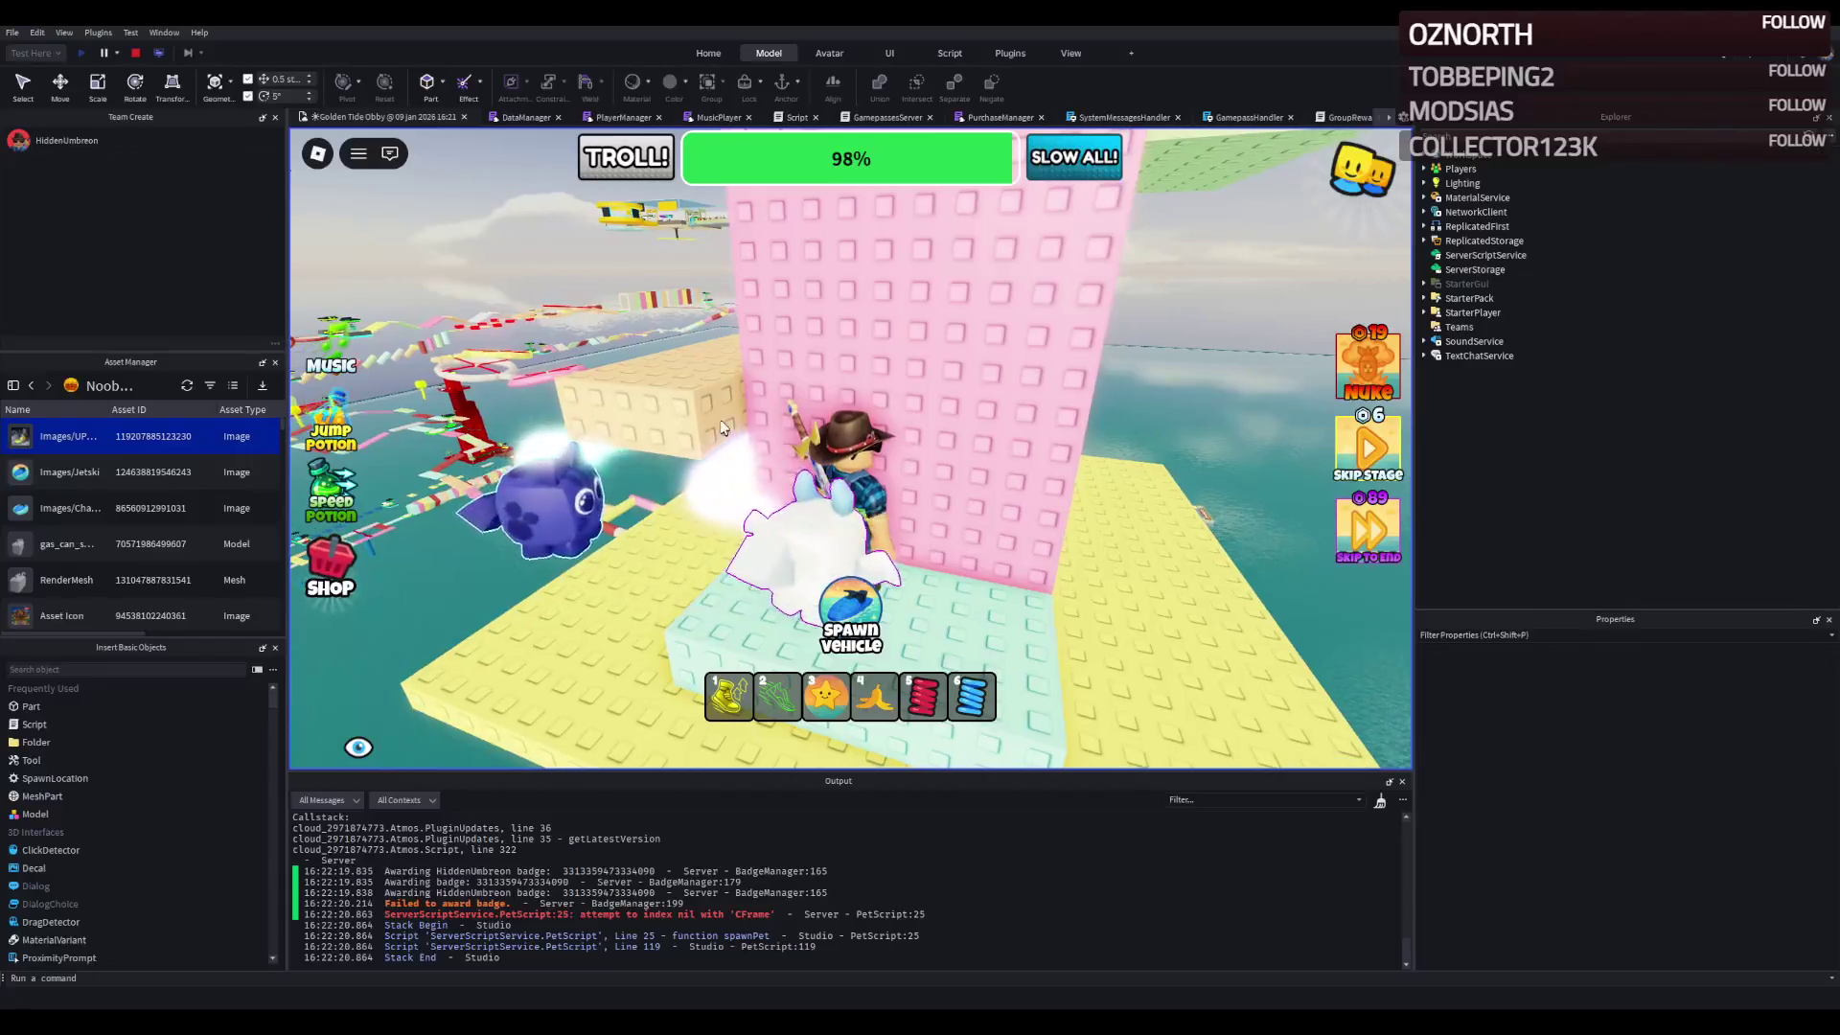
{"action": "left_click", "coordinate": [135, 54]}
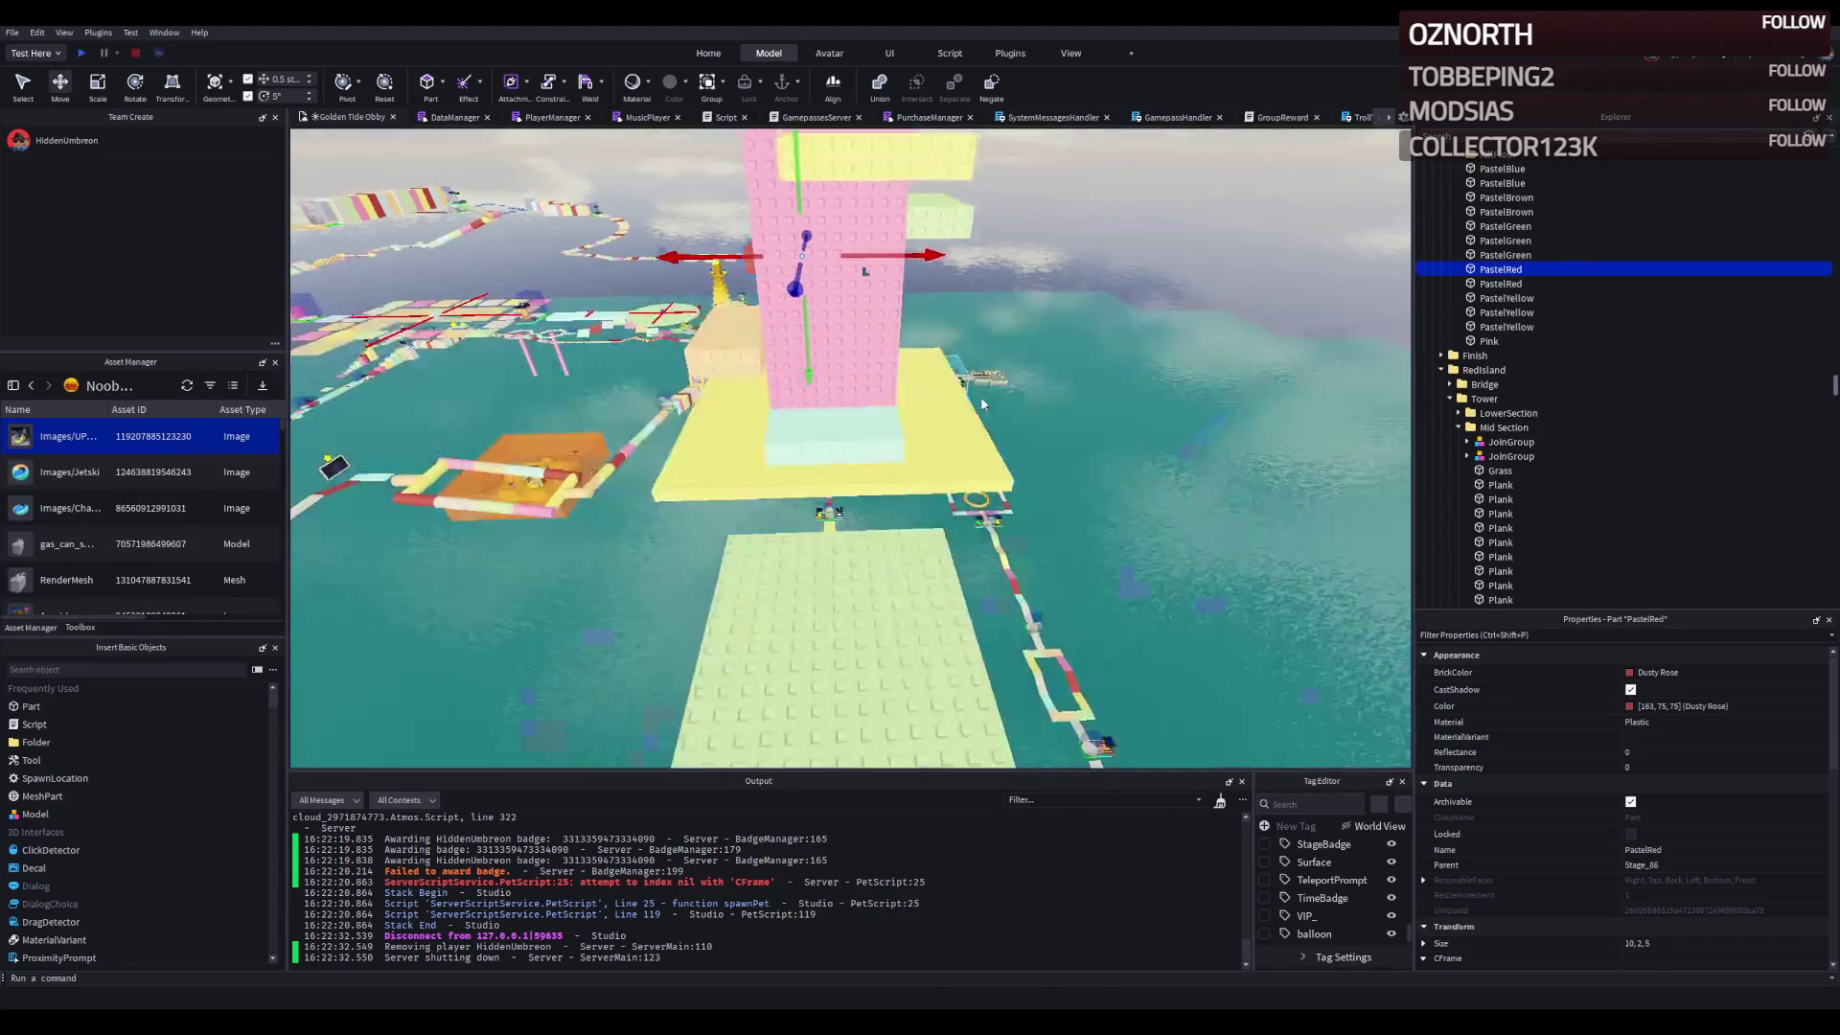
- Resize the yellow platform to 30 studs deep and stretch the yellow strip into a 55-stud wall
{"action": "left_click", "coordinate": [917, 454]}
{"action": "key", "text": "ctrl+3"}
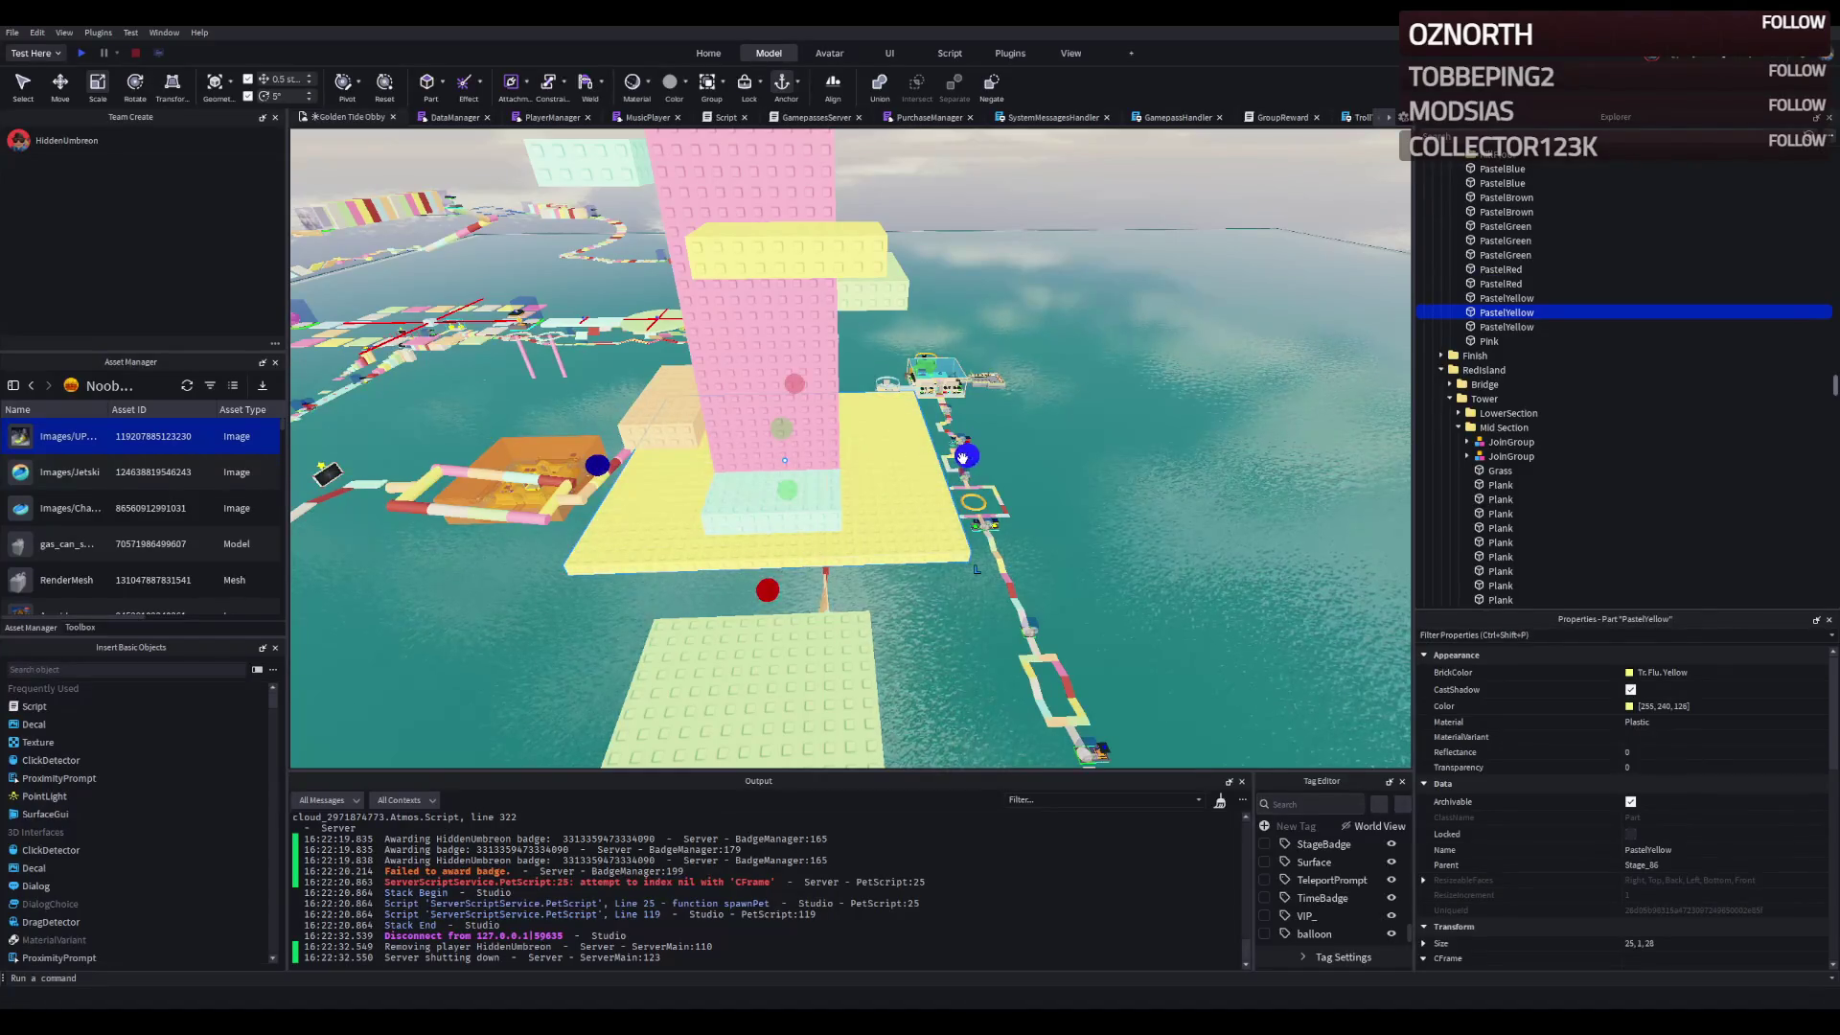
{"action": "left_click_drag", "start_coordinate": [763, 588], "coordinate": [767, 595]}
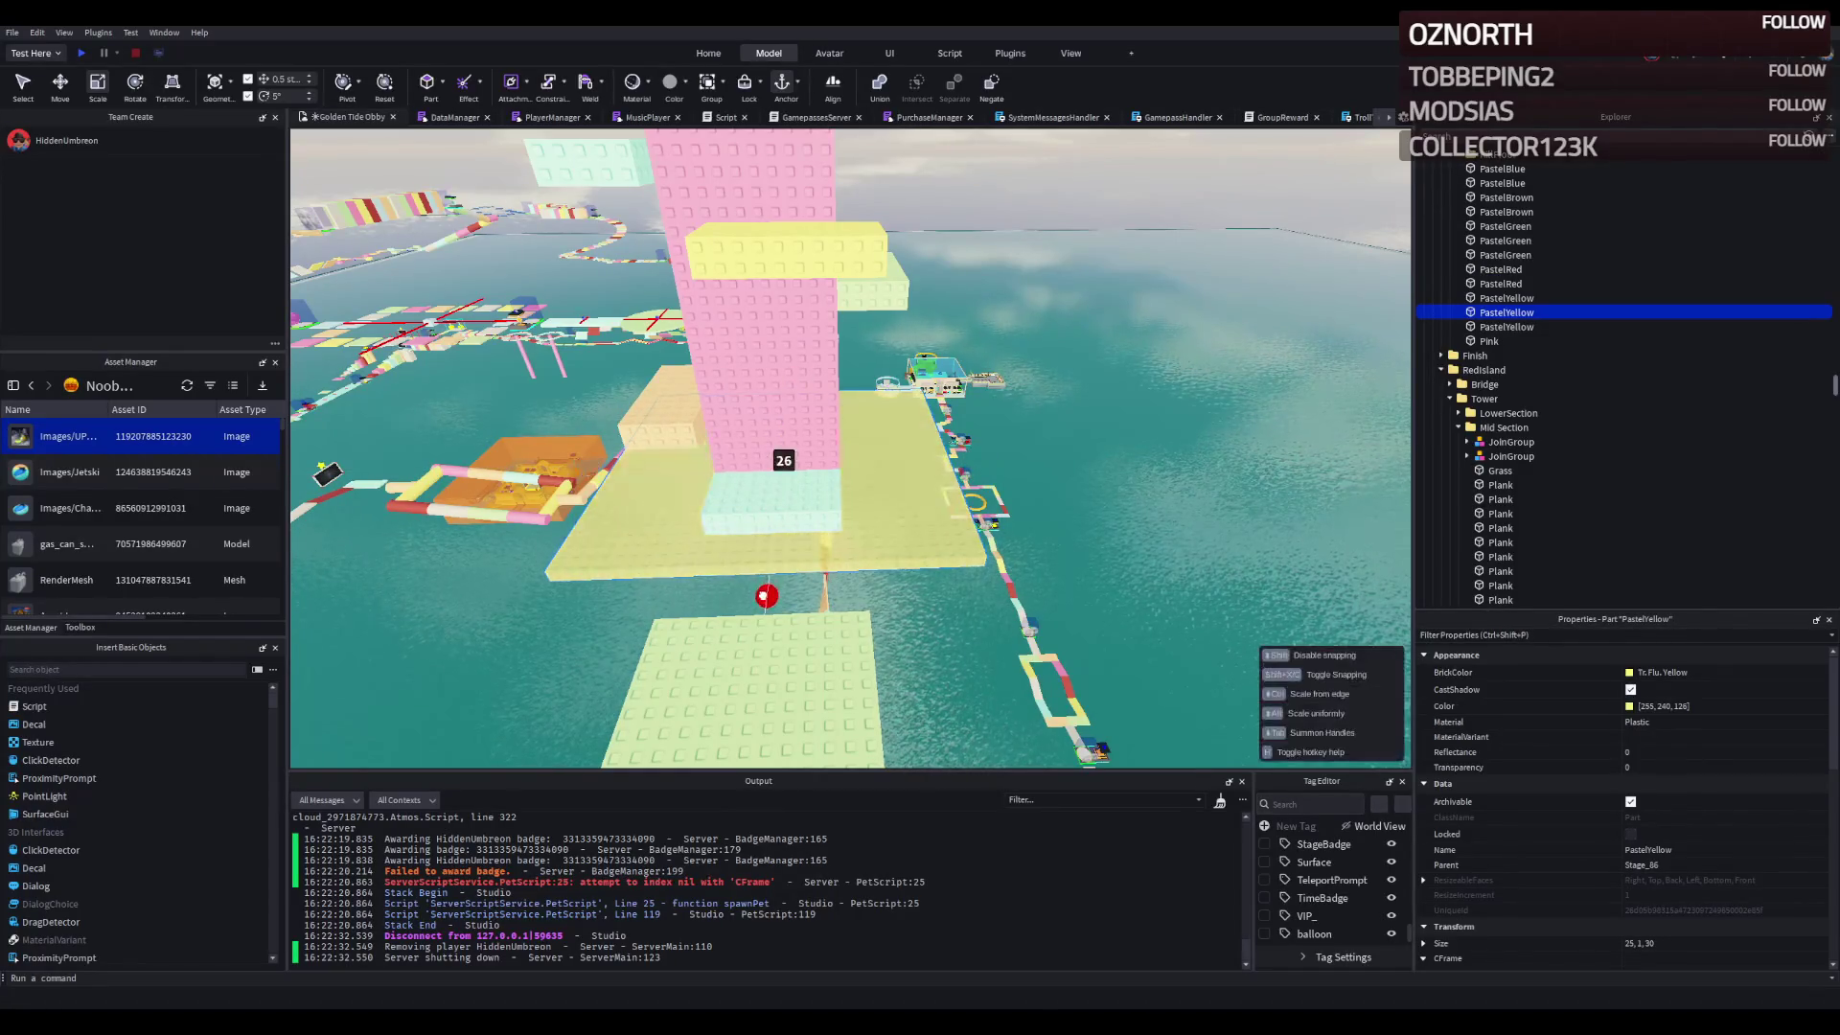
{"action": "key", "text": "d"}
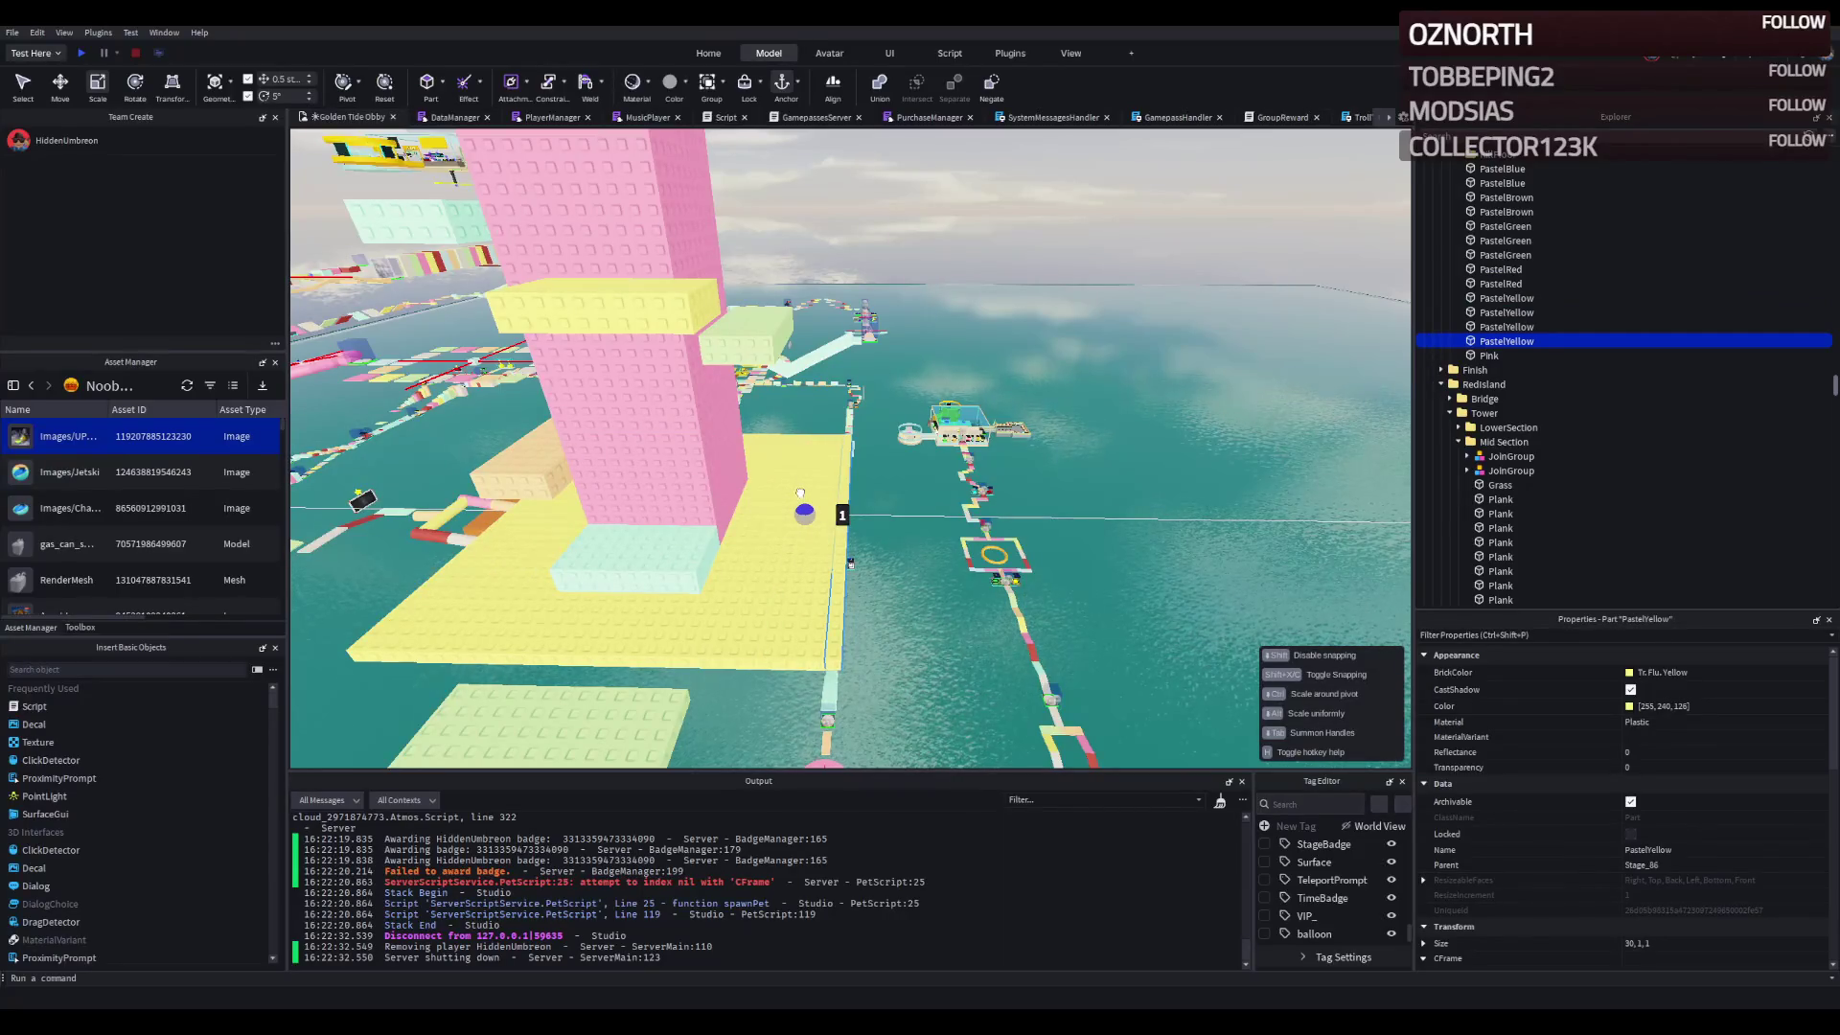
{"action": "key", "text": "f"}
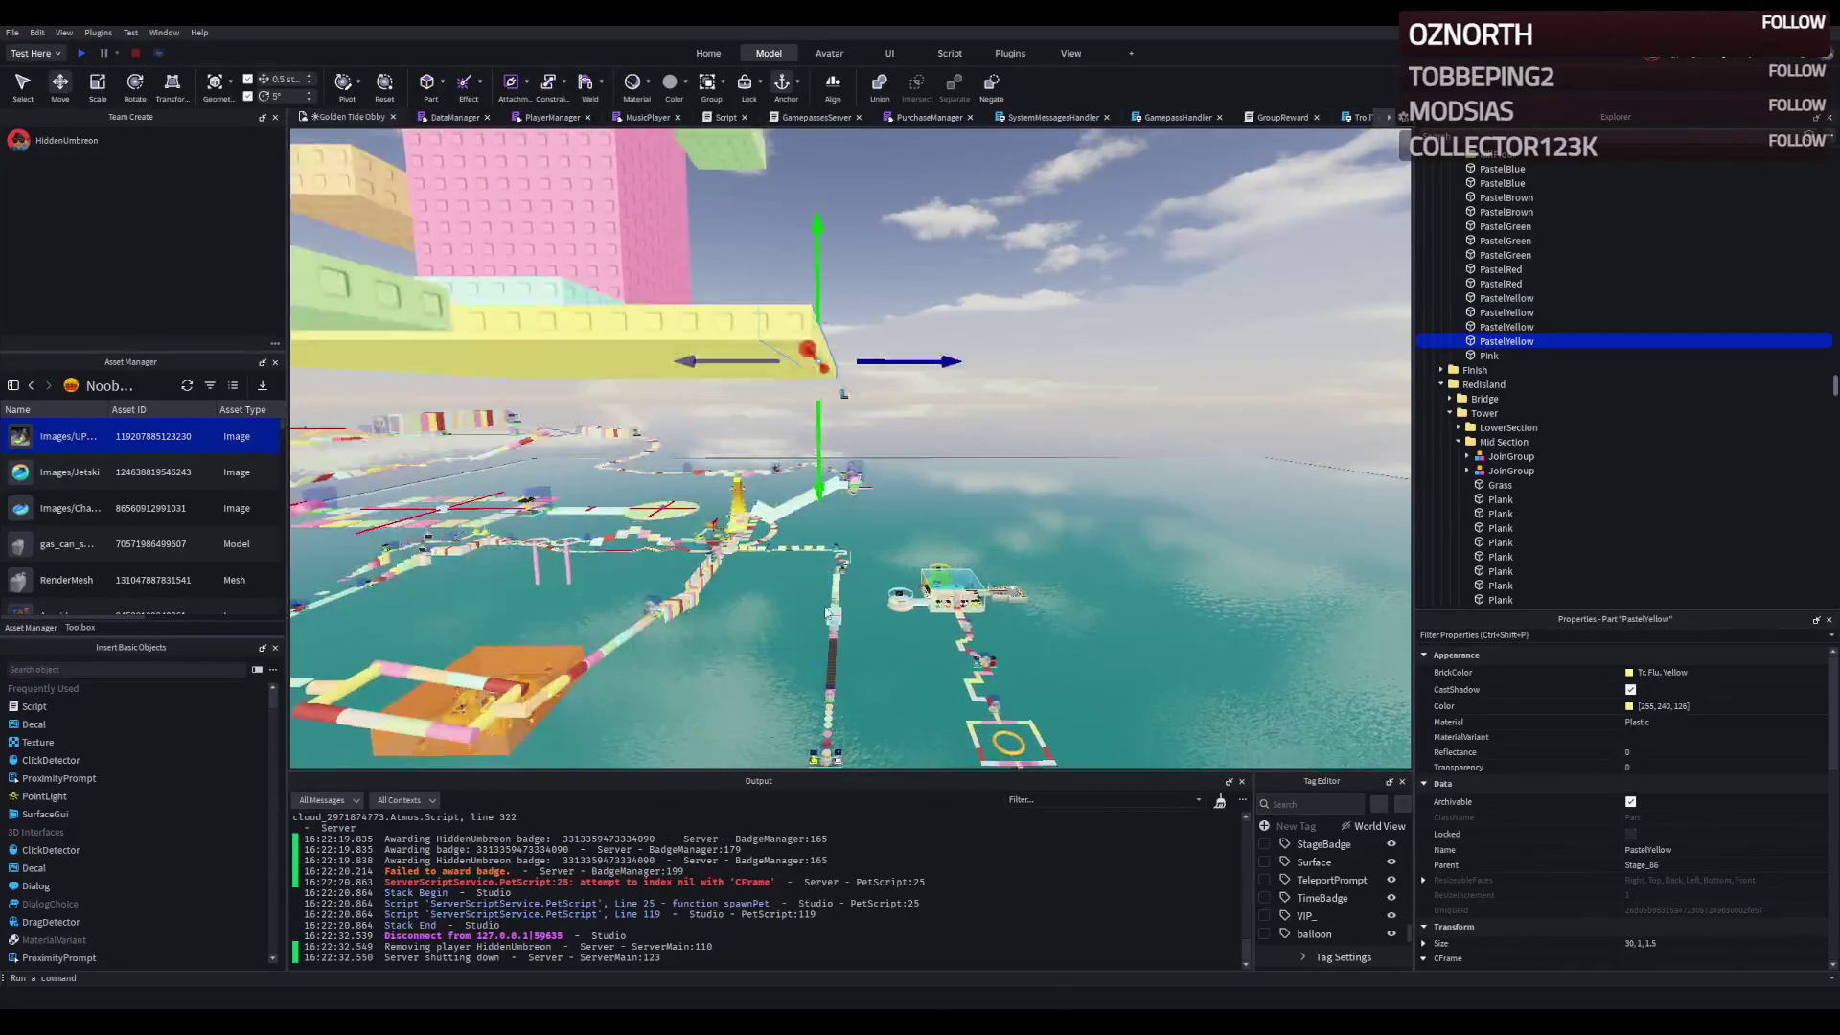
{"action": "key", "text": "ctrl+3"}
{"action": "left_click_drag", "start_coordinate": [822, 526], "coordinate": [816, 396]}
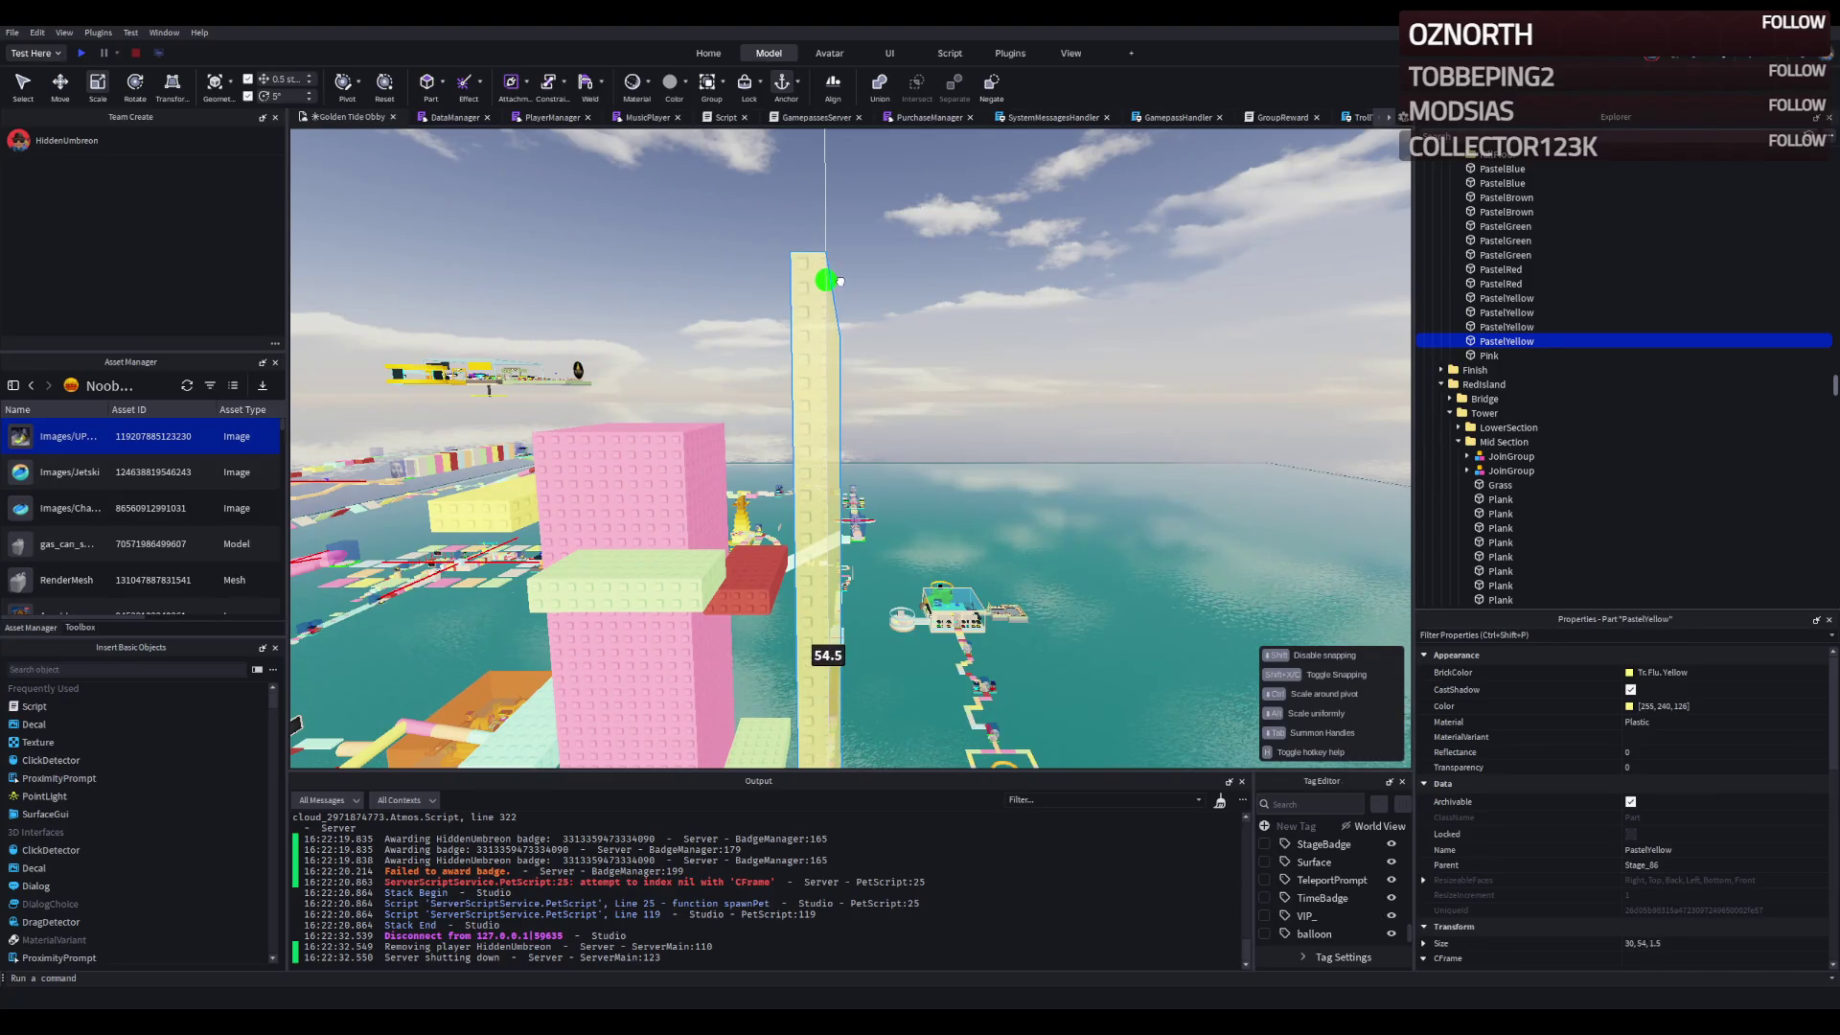
{"action": "left_click_drag", "start_coordinate": [852, 280], "coordinate": [823, 312]}
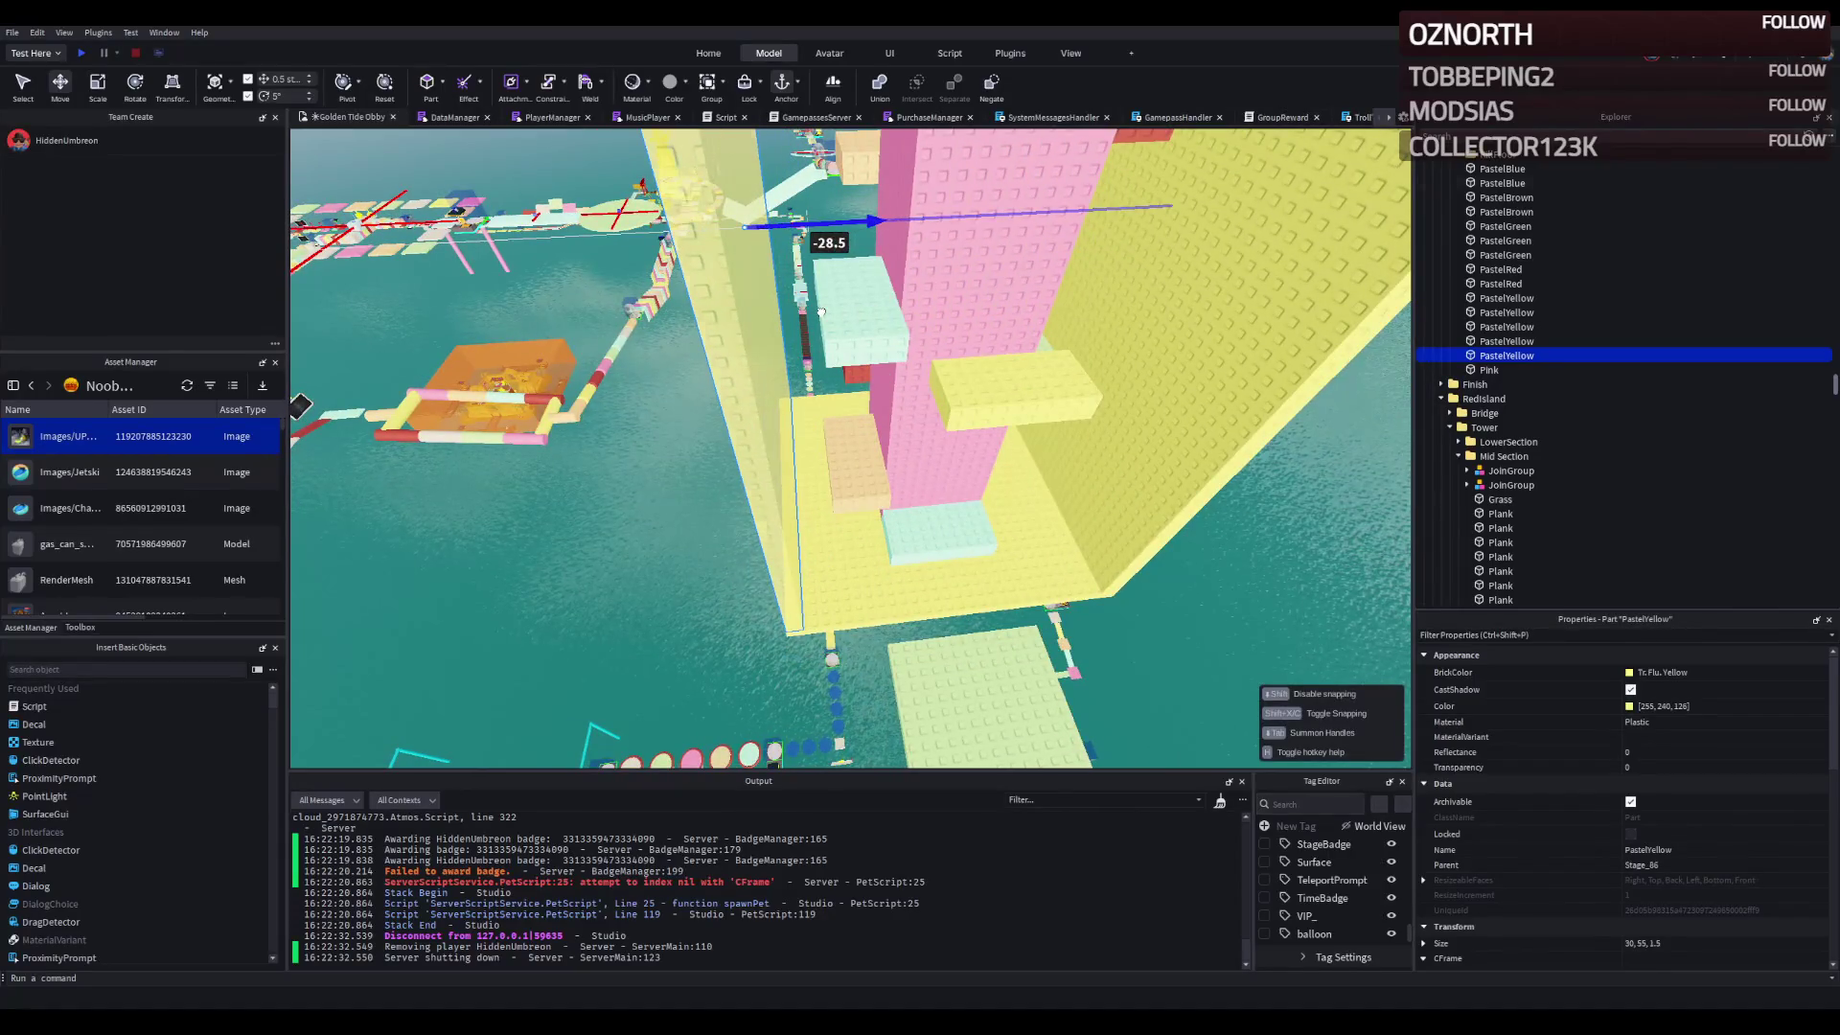
{"action": "left_click", "coordinate": [1193, 308]}
- Frame and zoom around the selected yellow walls to check their placement around the tower
{"action": "key", "text": "f"}
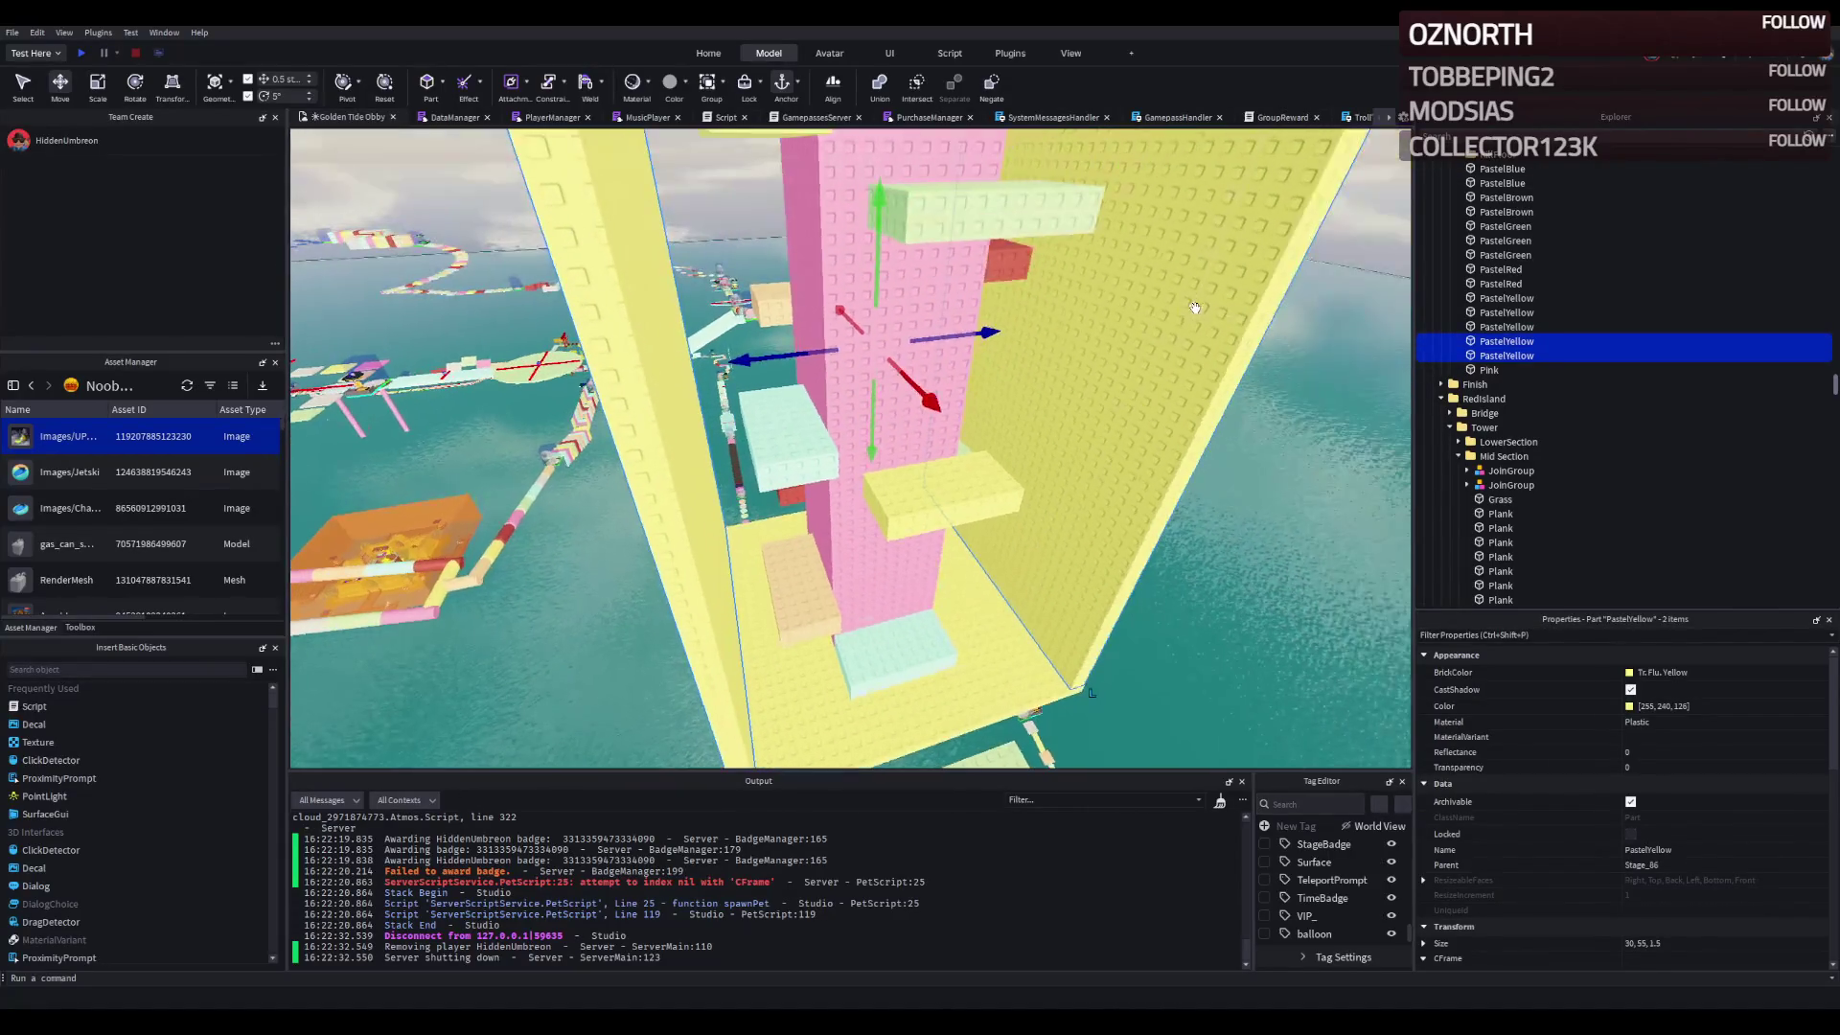
{"action": "scroll", "scroll_direction": "up", "scroll_amount": 3}
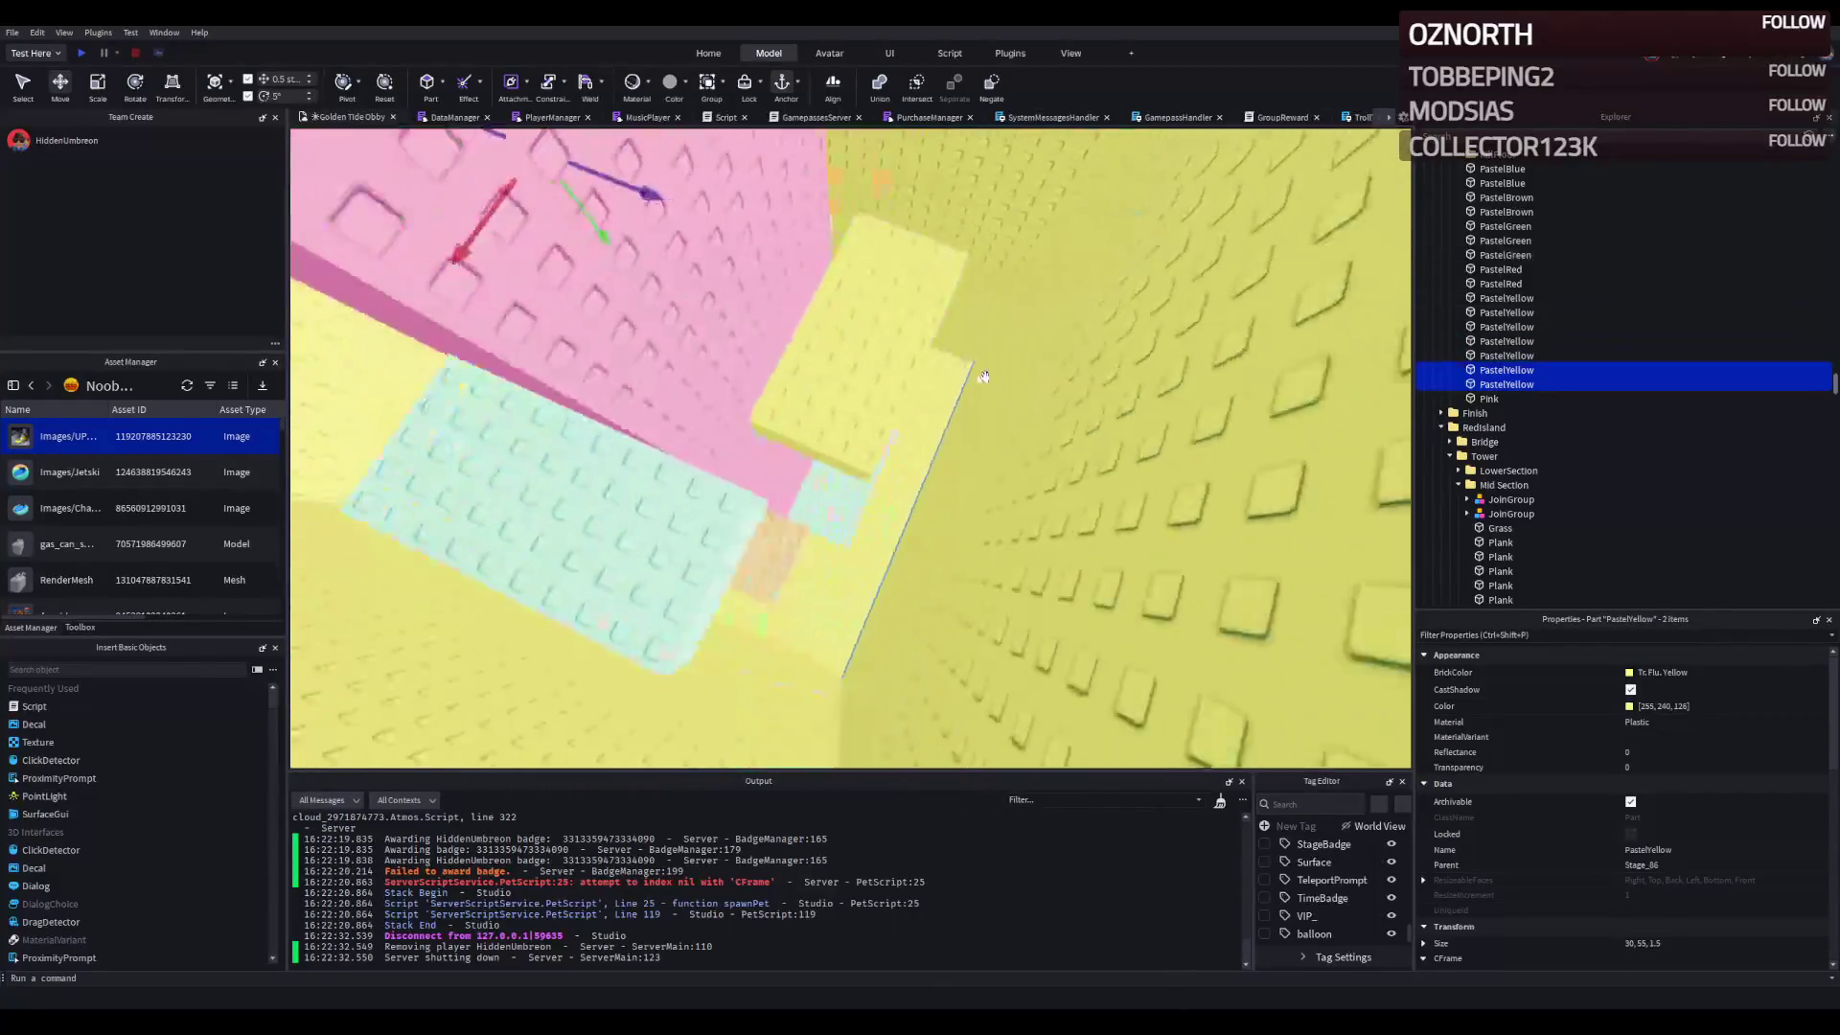
{"action": "scroll", "scroll_direction": "down", "scroll_amount": 3}
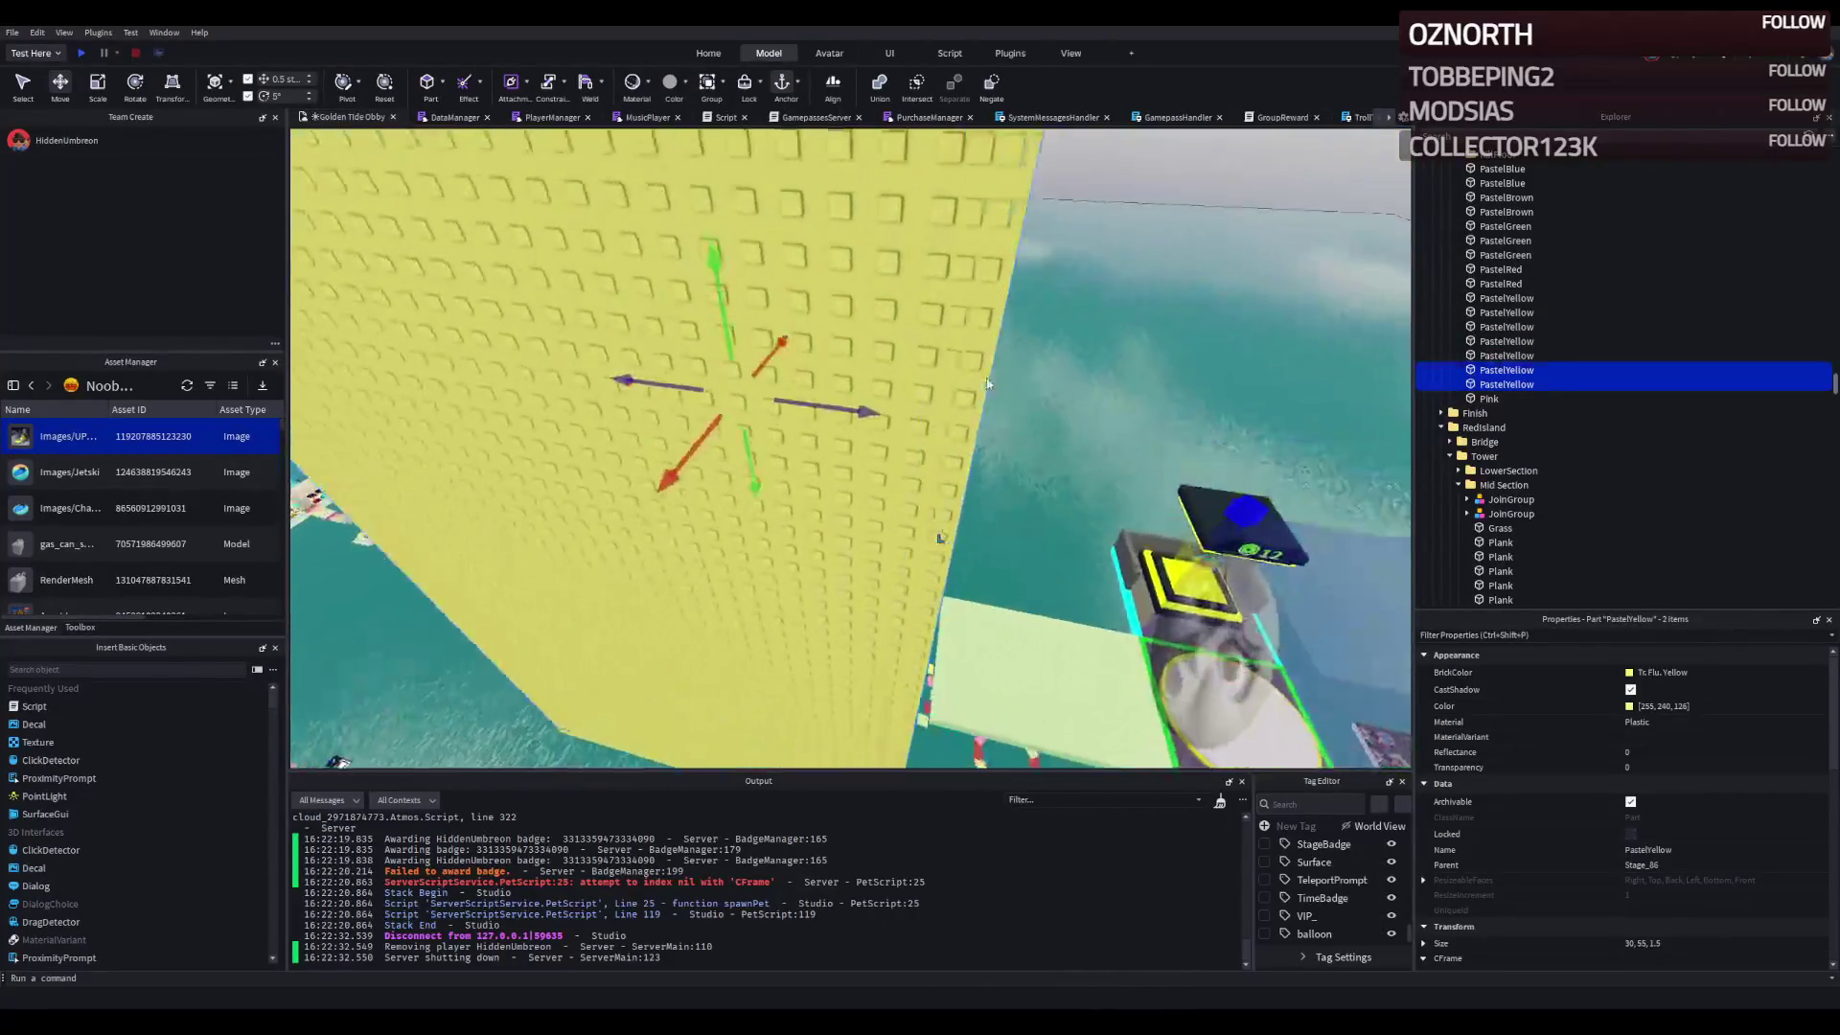
{"action": "scroll", "scroll_direction": "down", "scroll_amount": 3}
{"action": "scroll", "scroll_direction": "up", "scroll_amount": 3}
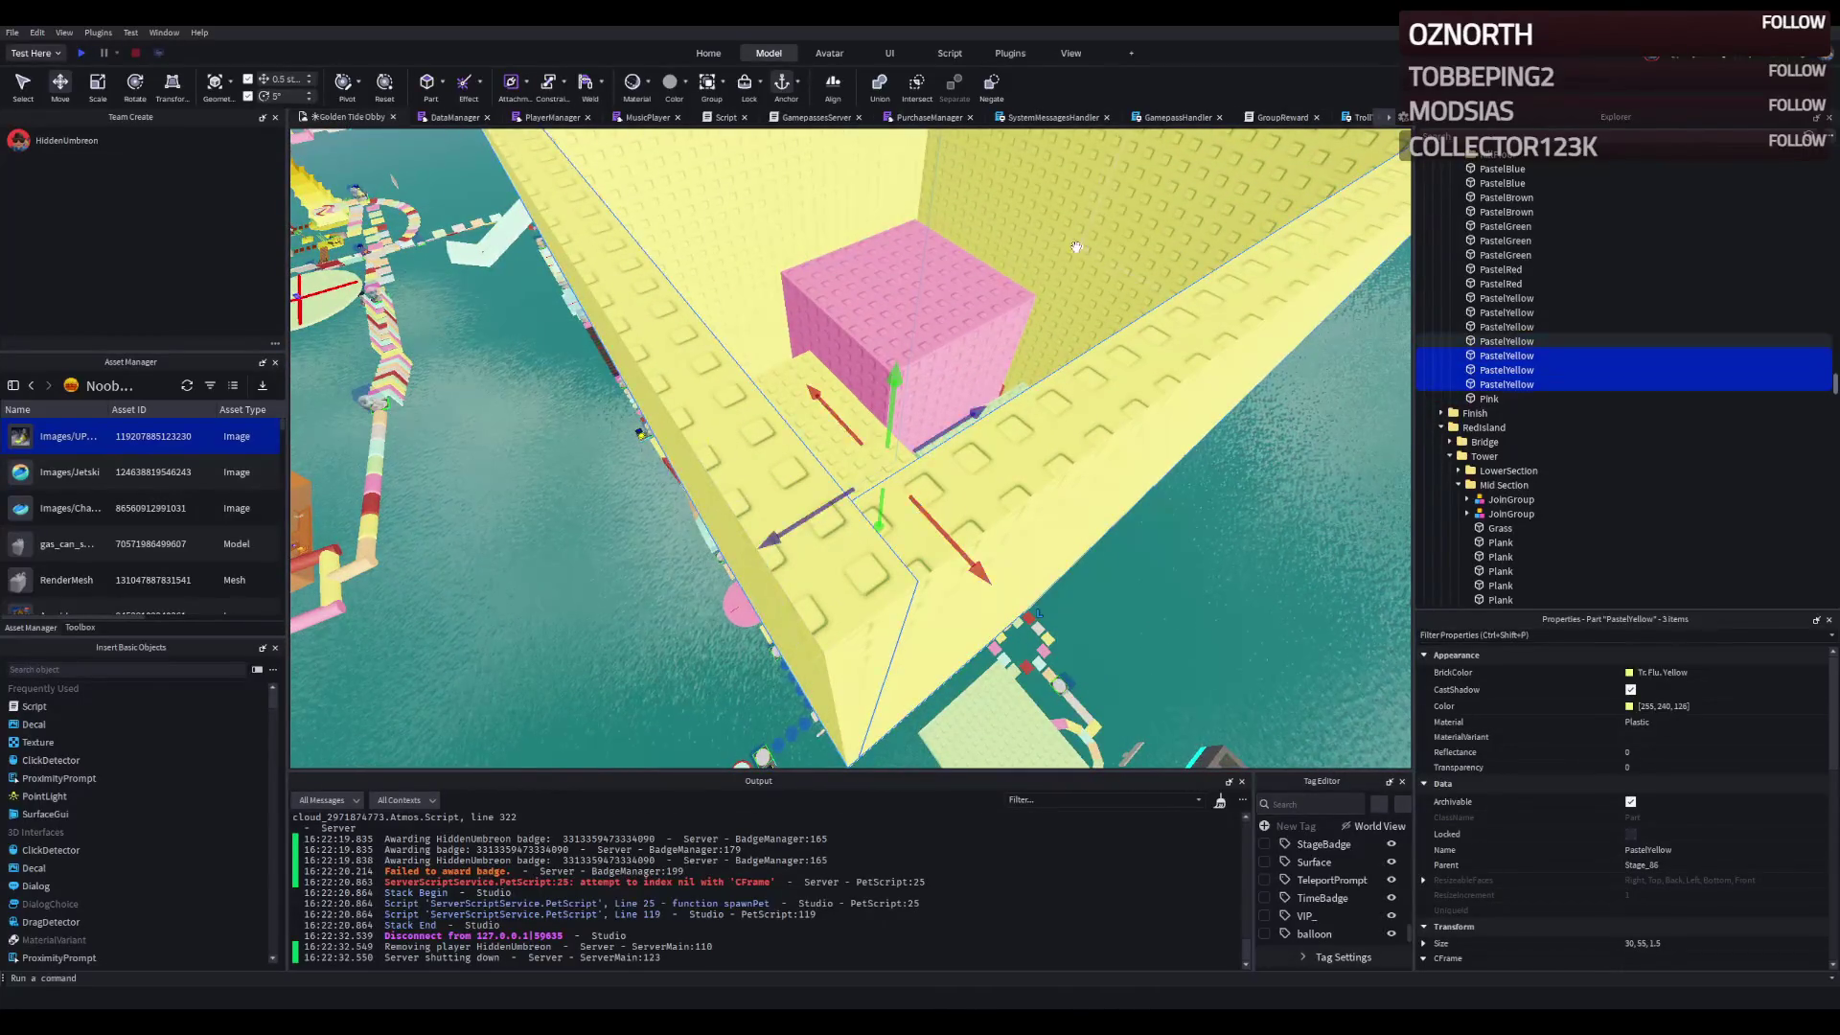
{"action": "scroll", "scroll_direction": "up", "scroll_amount": 3}
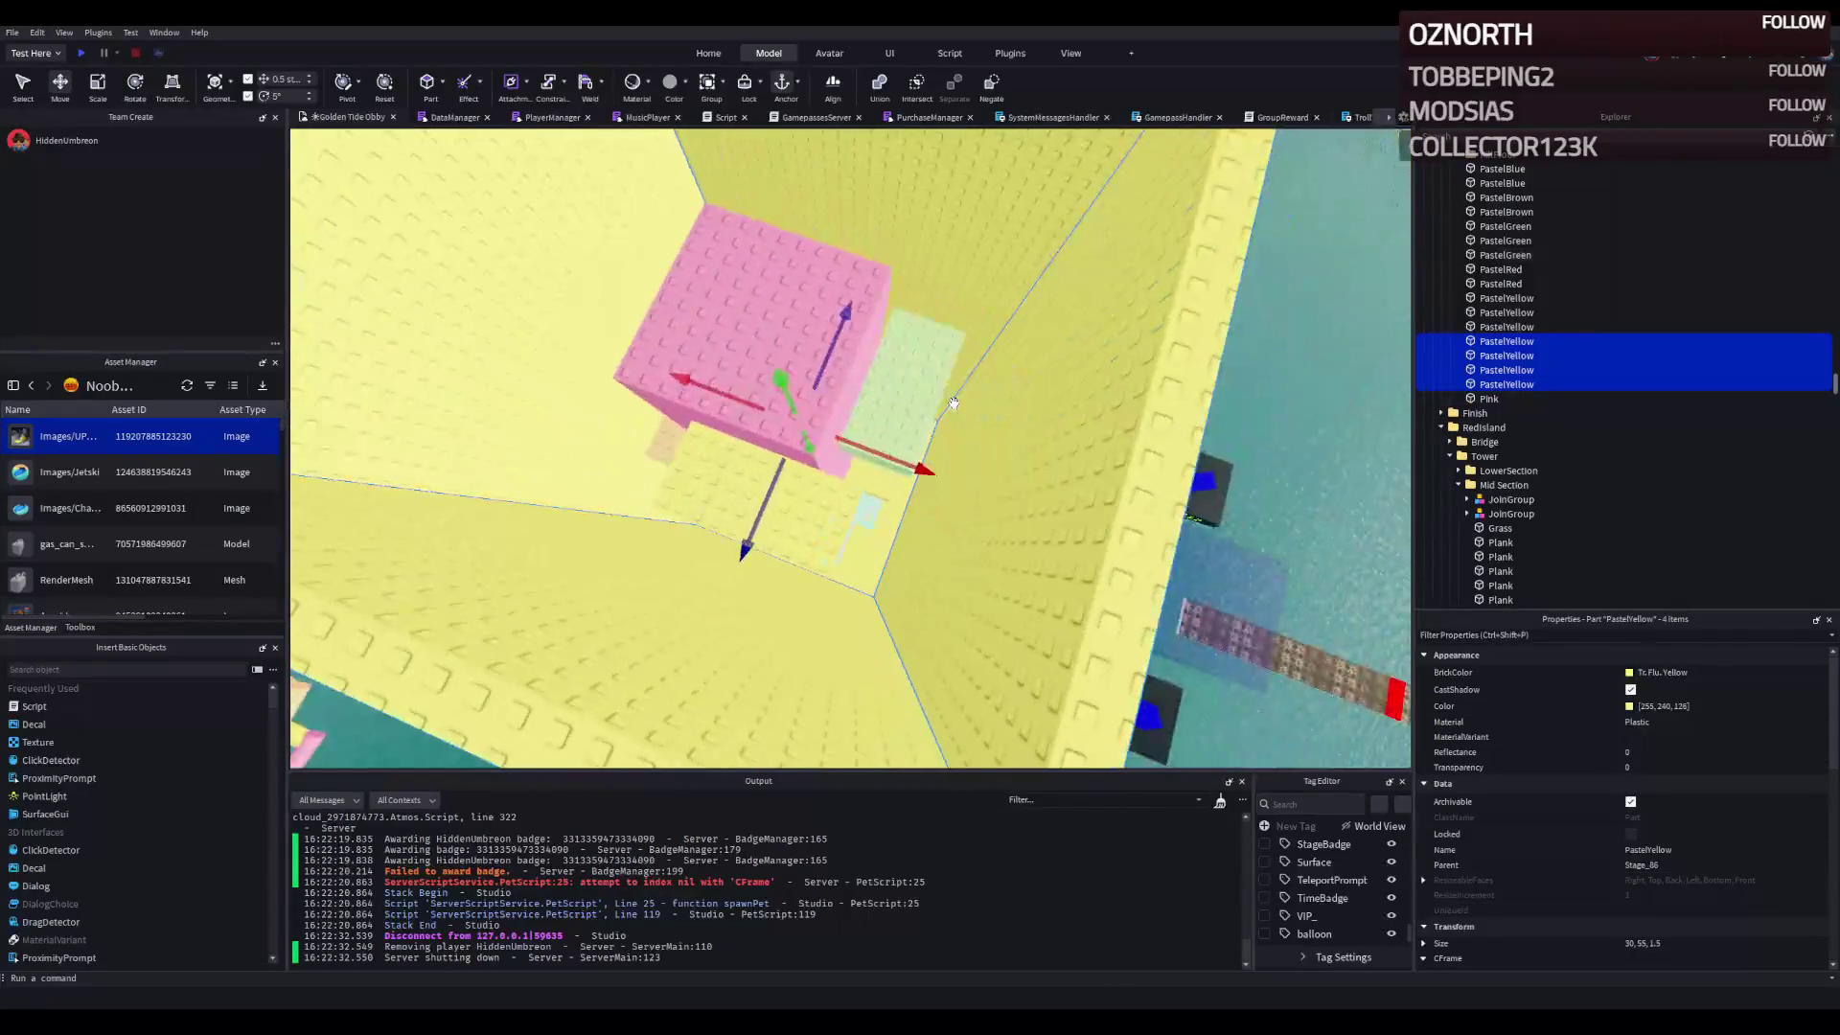
{"action": "scroll", "scroll_direction": "down", "scroll_amount": 3}
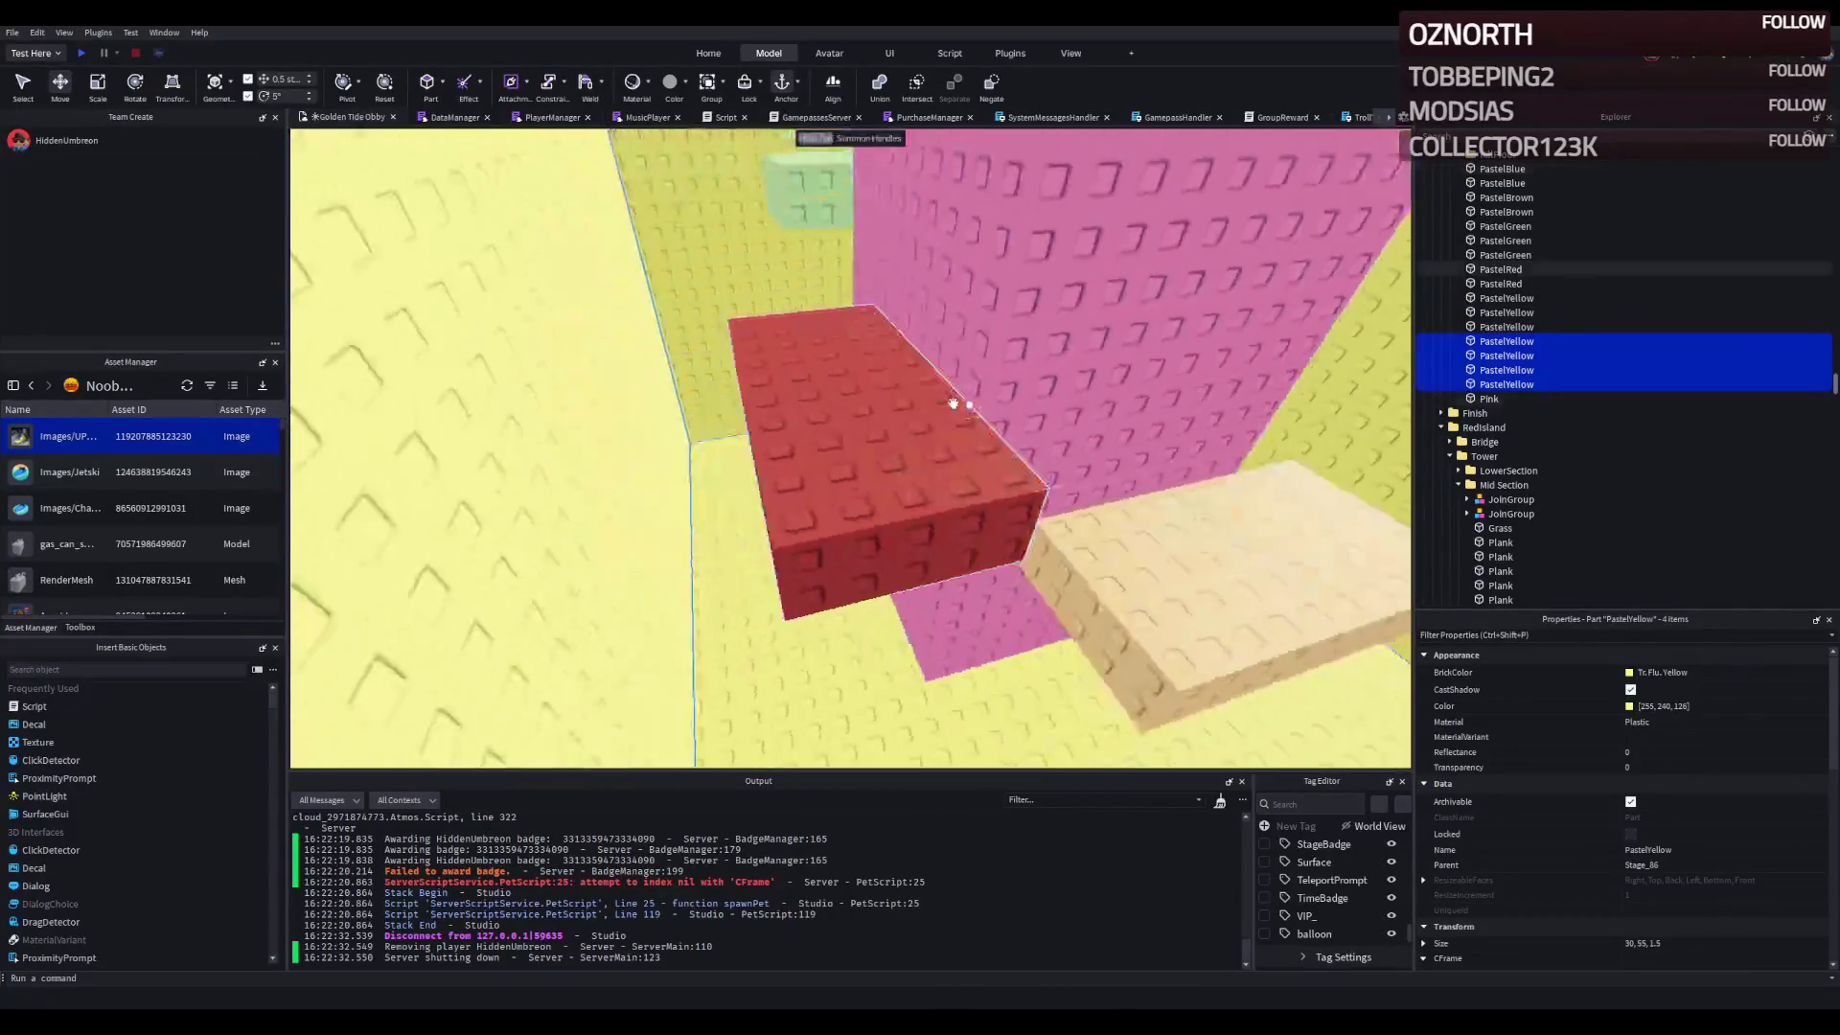
{"action": "scroll", "scroll_direction": "up", "scroll_amount": 3}
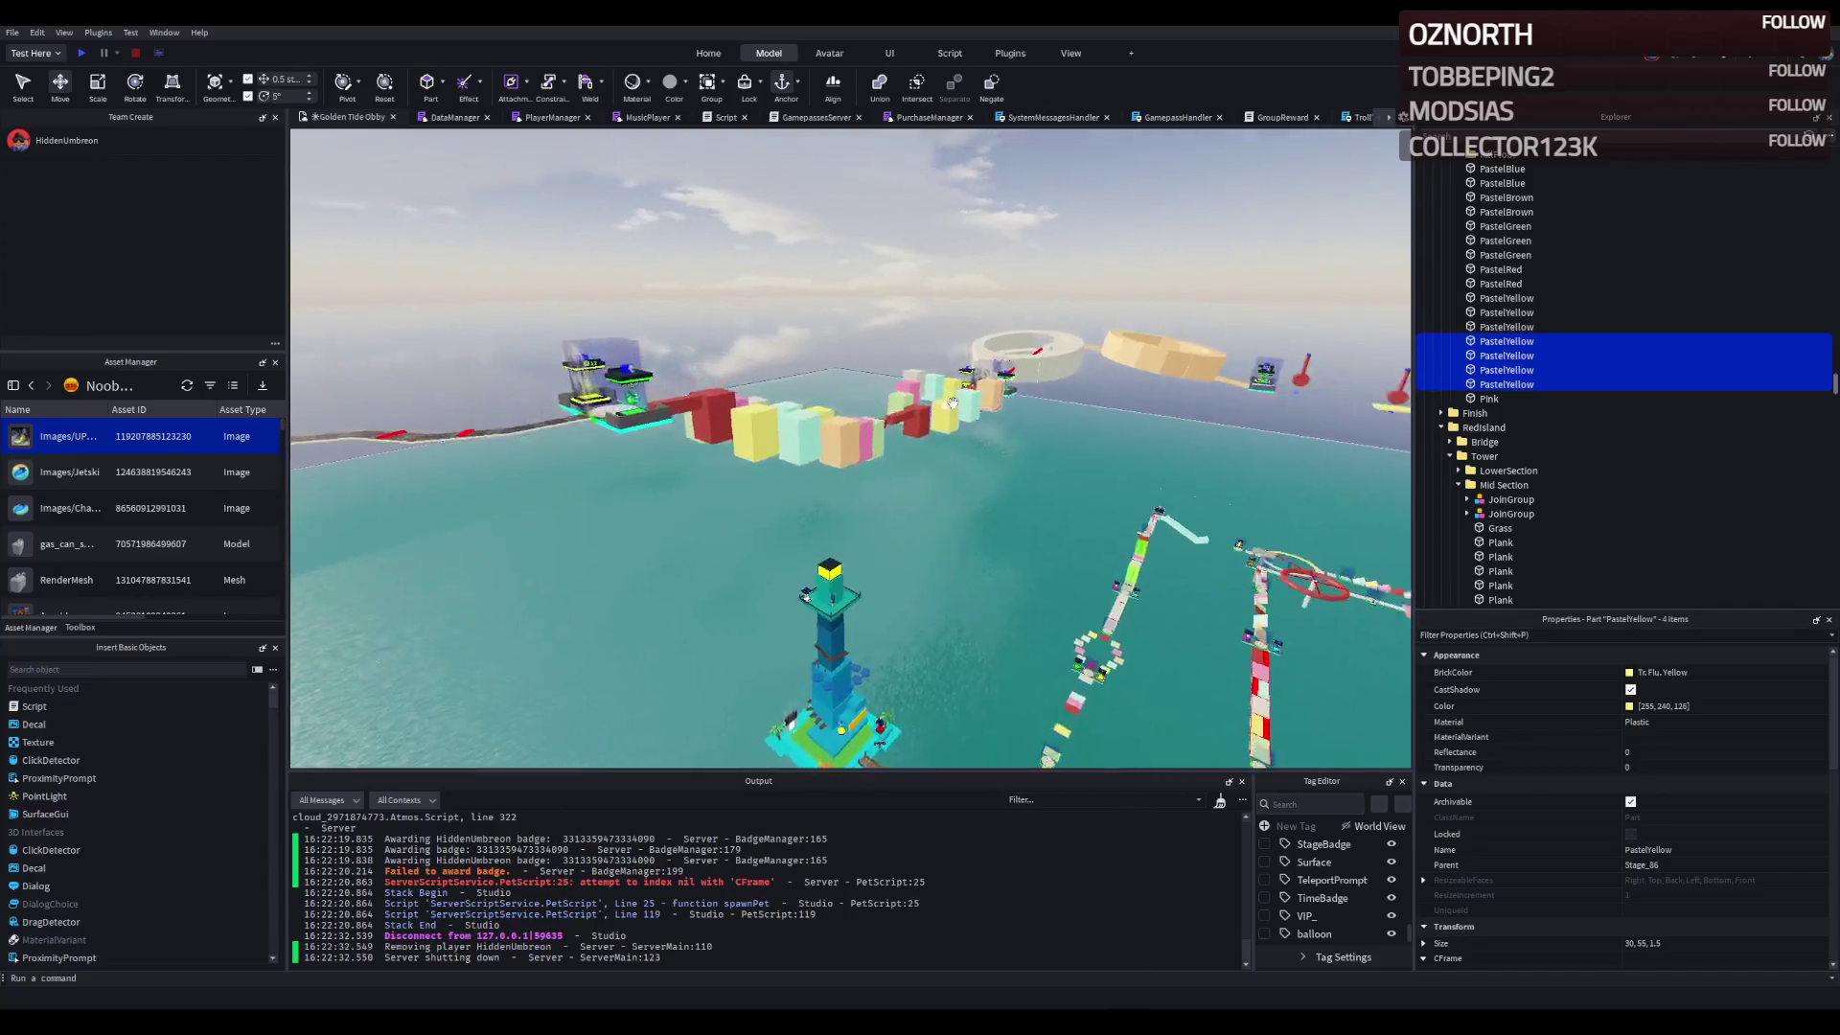
{"action": "scroll", "scroll_direction": "down", "scroll_amount": 3}
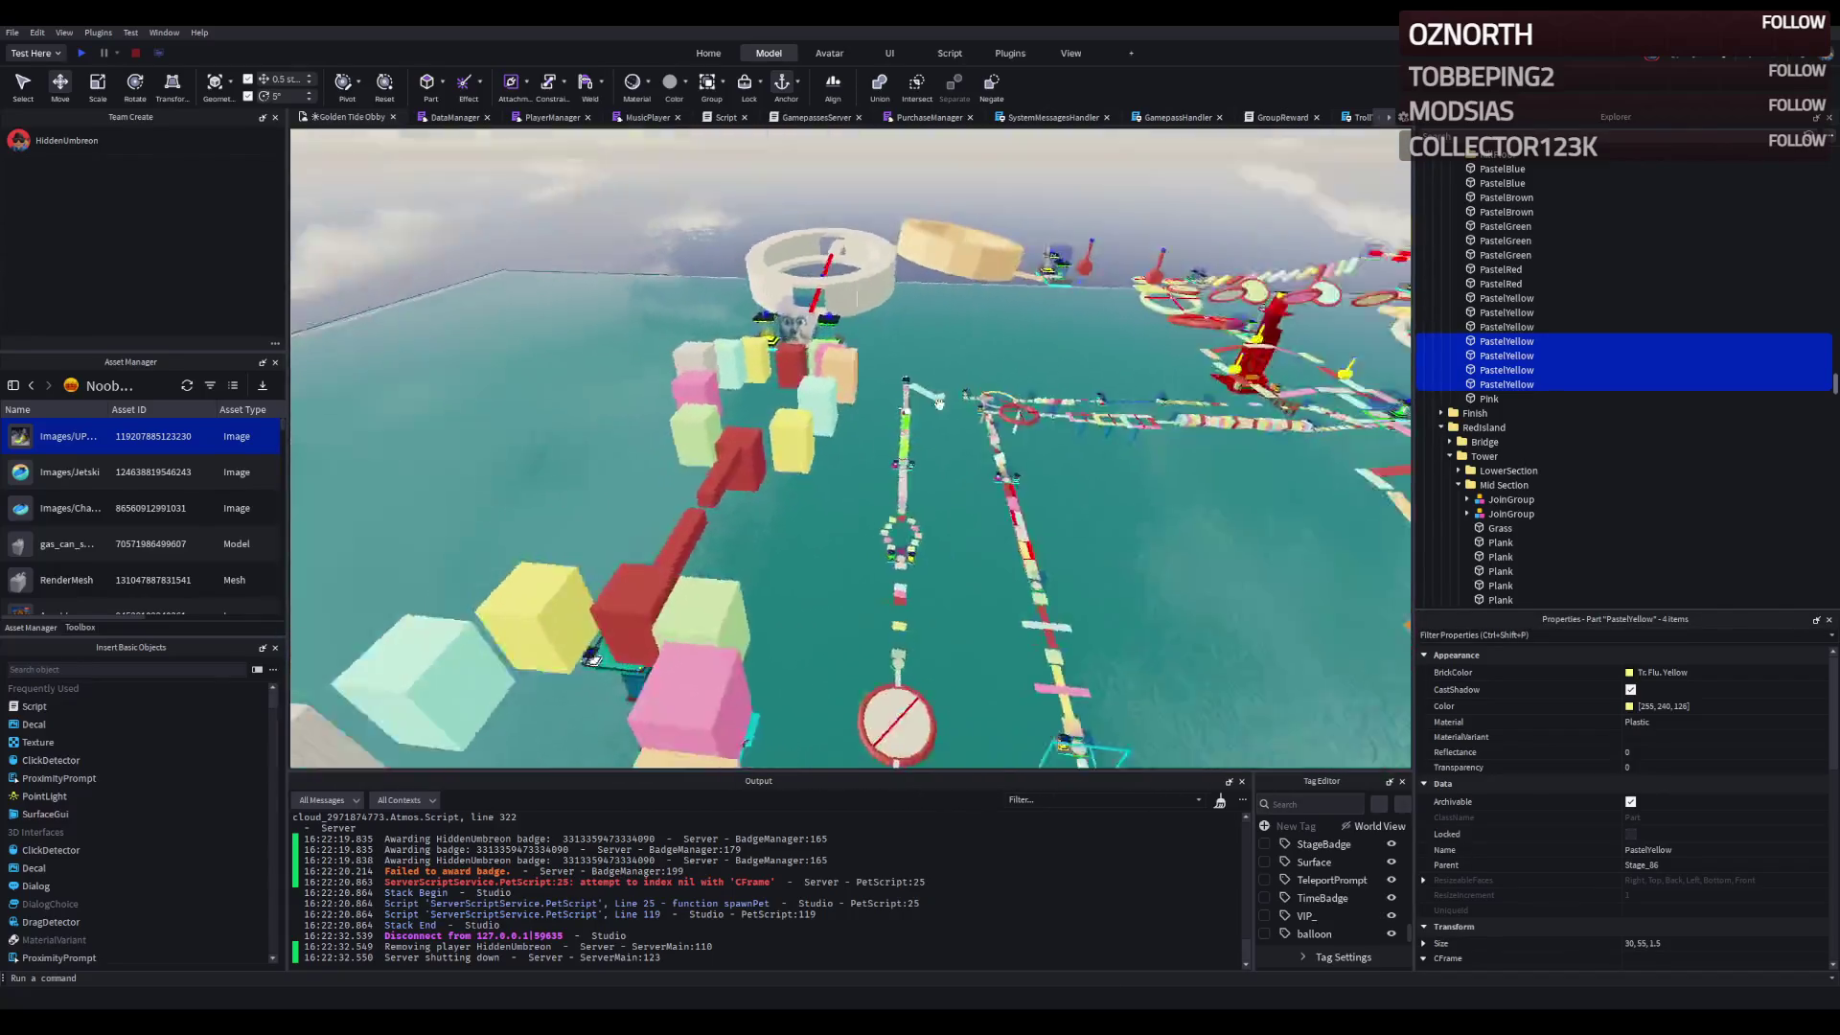
{"action": "key", "text": "f"}
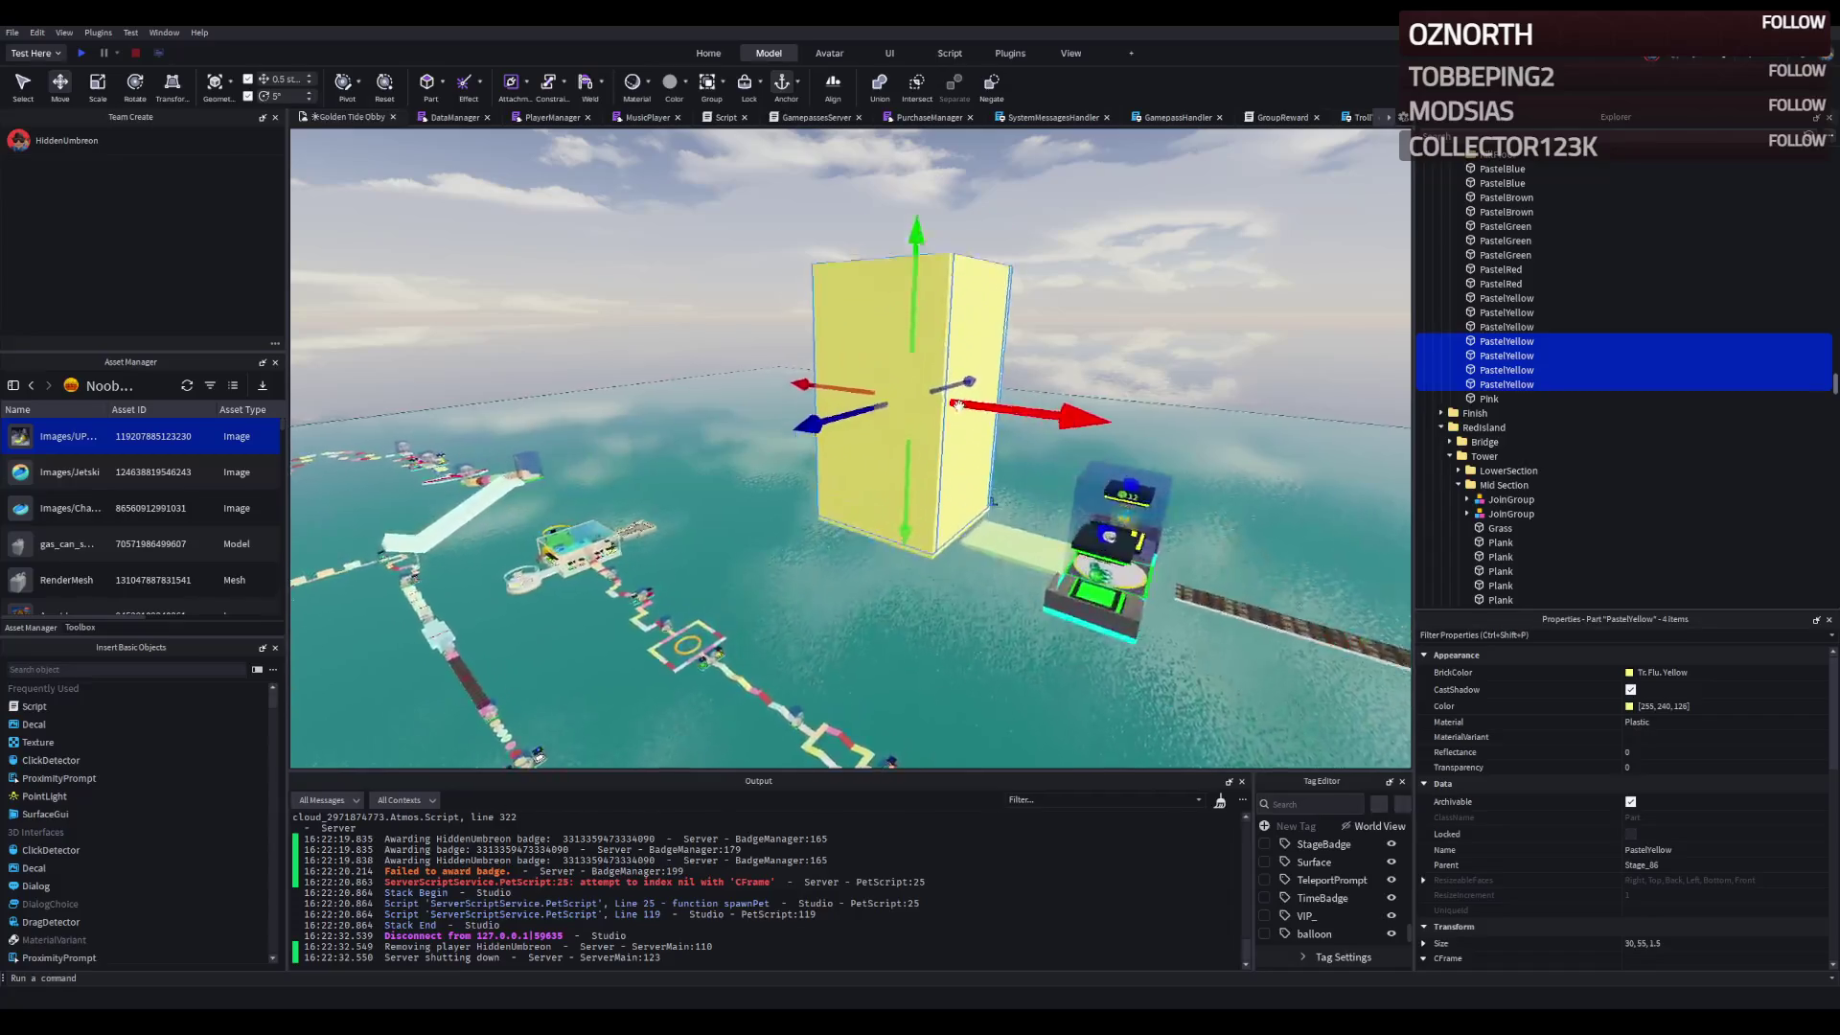
{"action": "scroll", "scroll_direction": "up", "scroll_amount": 3}
{"action": "scroll", "scroll_direction": "down", "scroll_amount": 3}
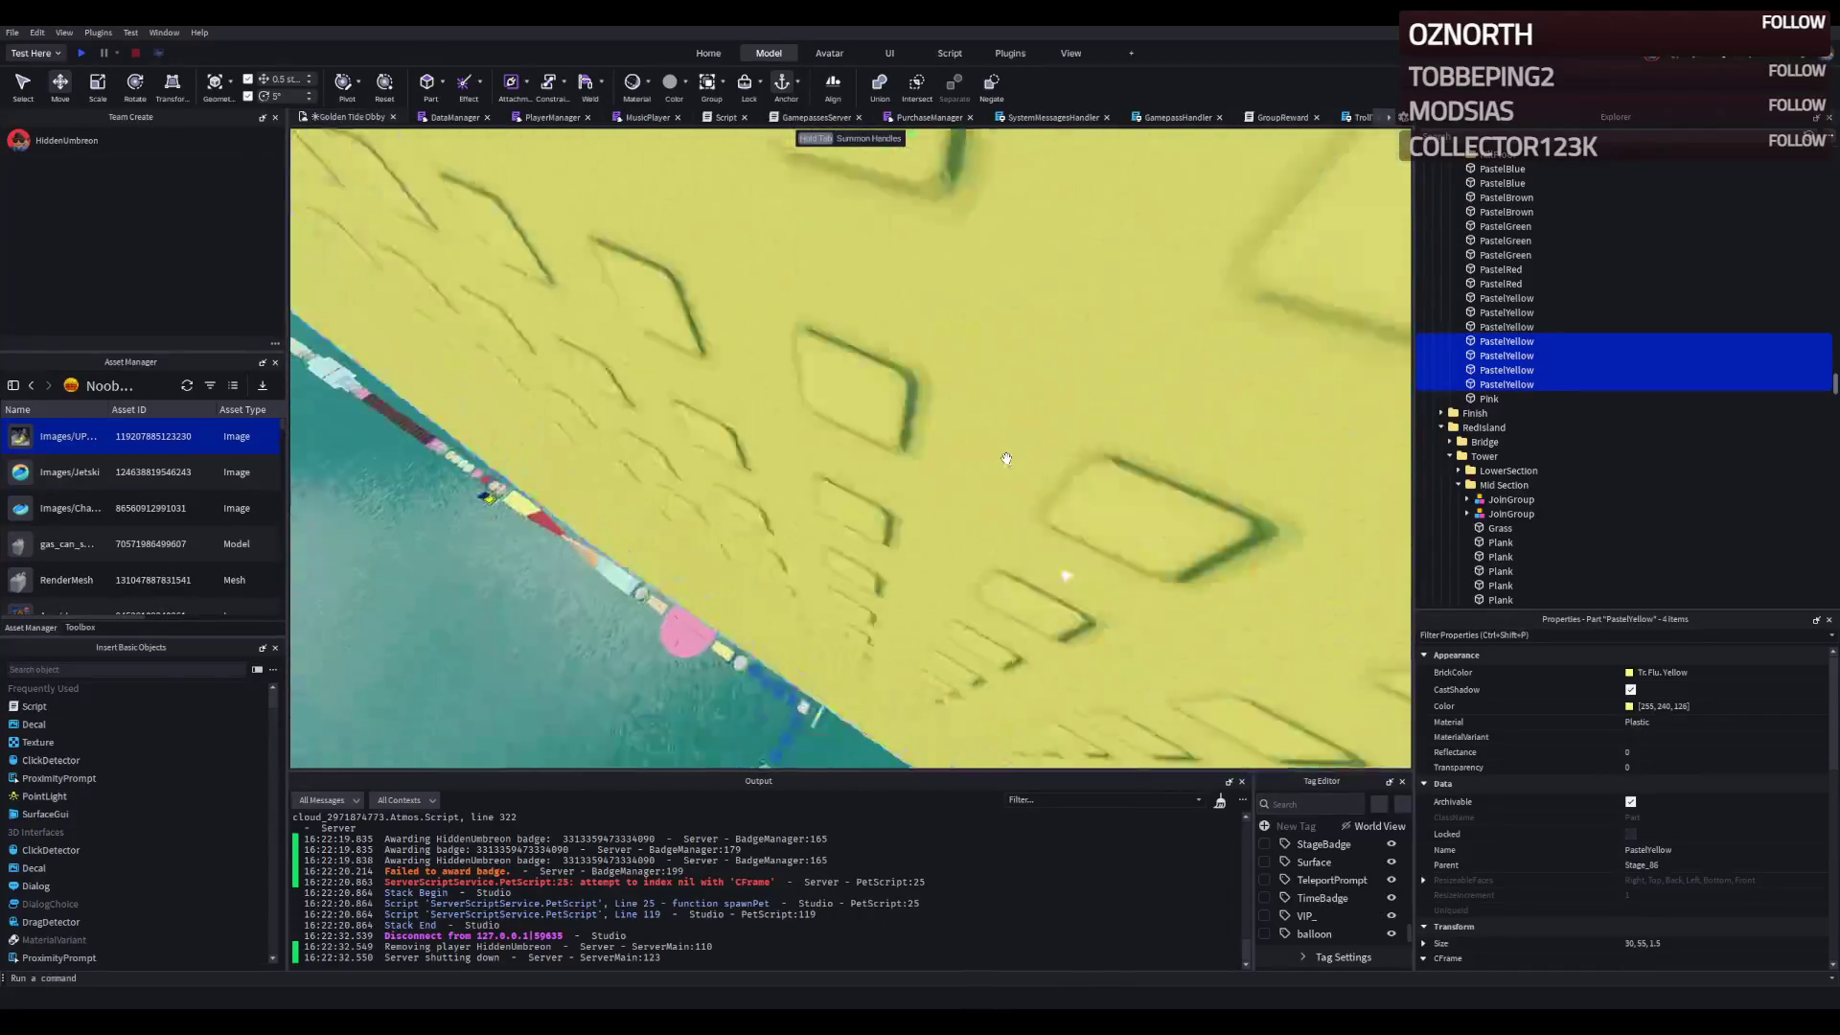
{"action": "scroll", "scroll_direction": "down", "scroll_amount": 3}
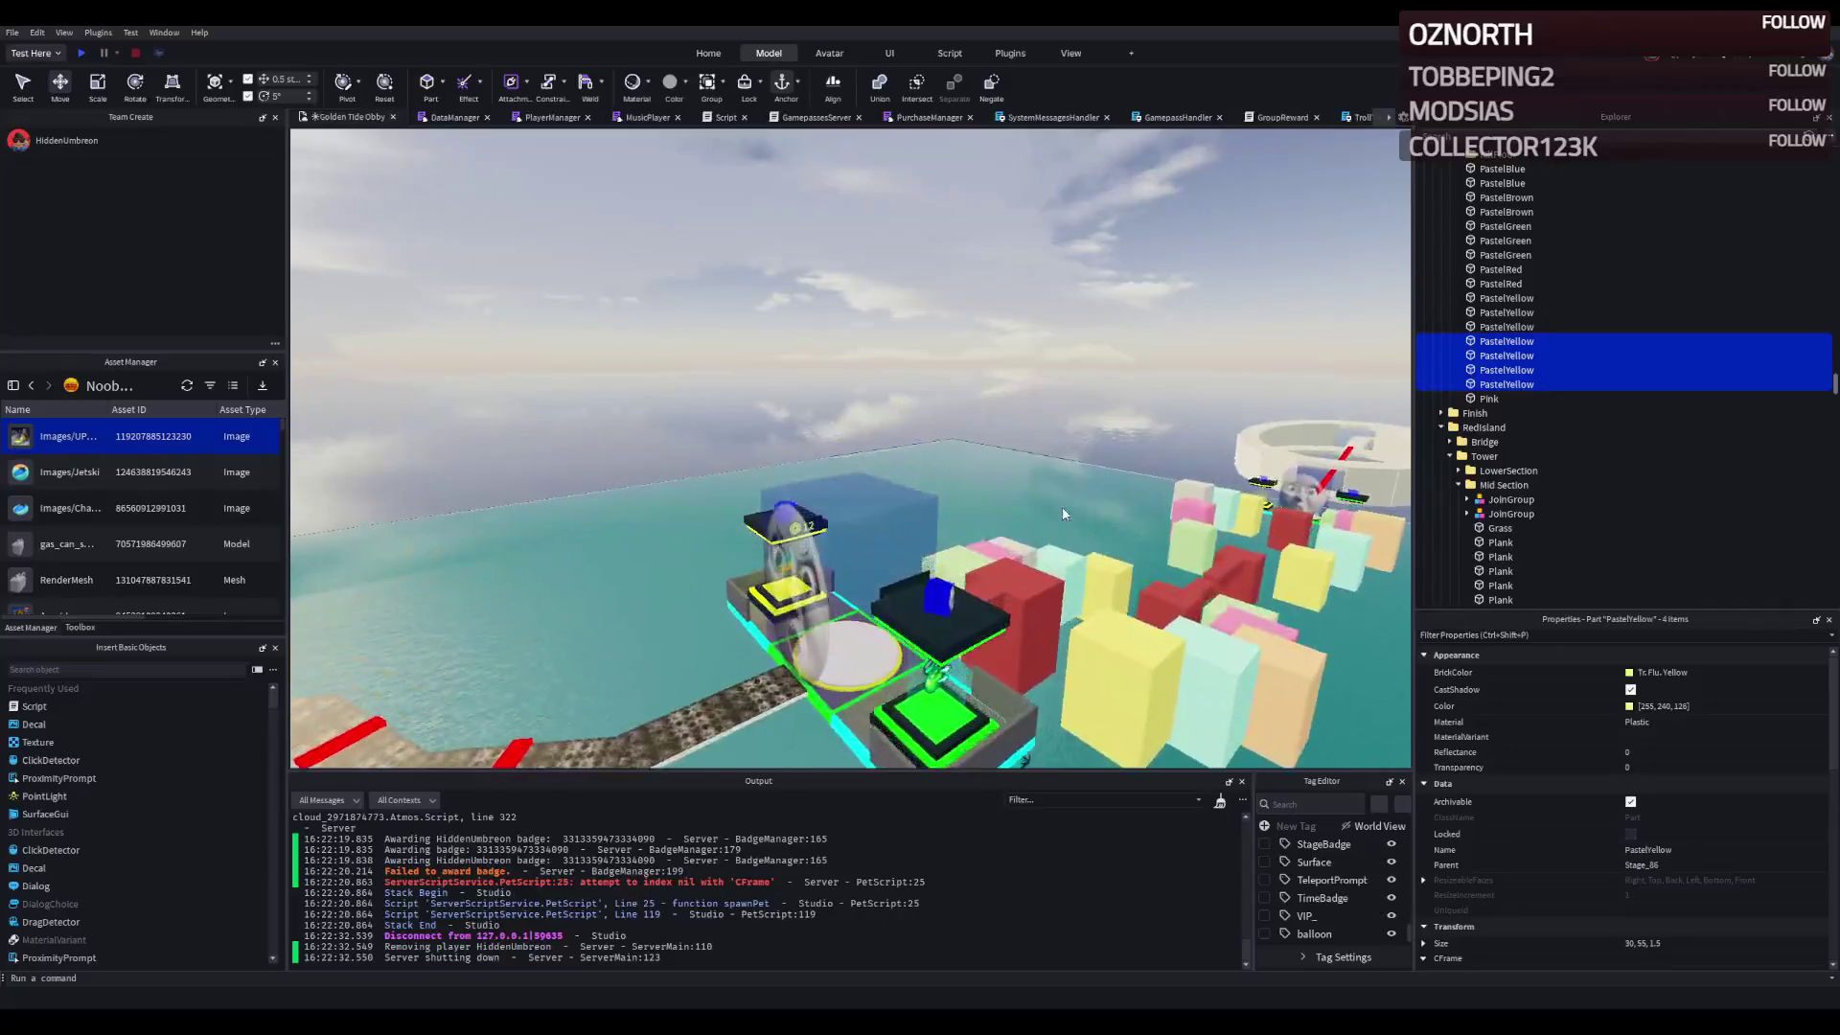
{"action": "scroll", "scroll_direction": "up", "scroll_amount": 3}
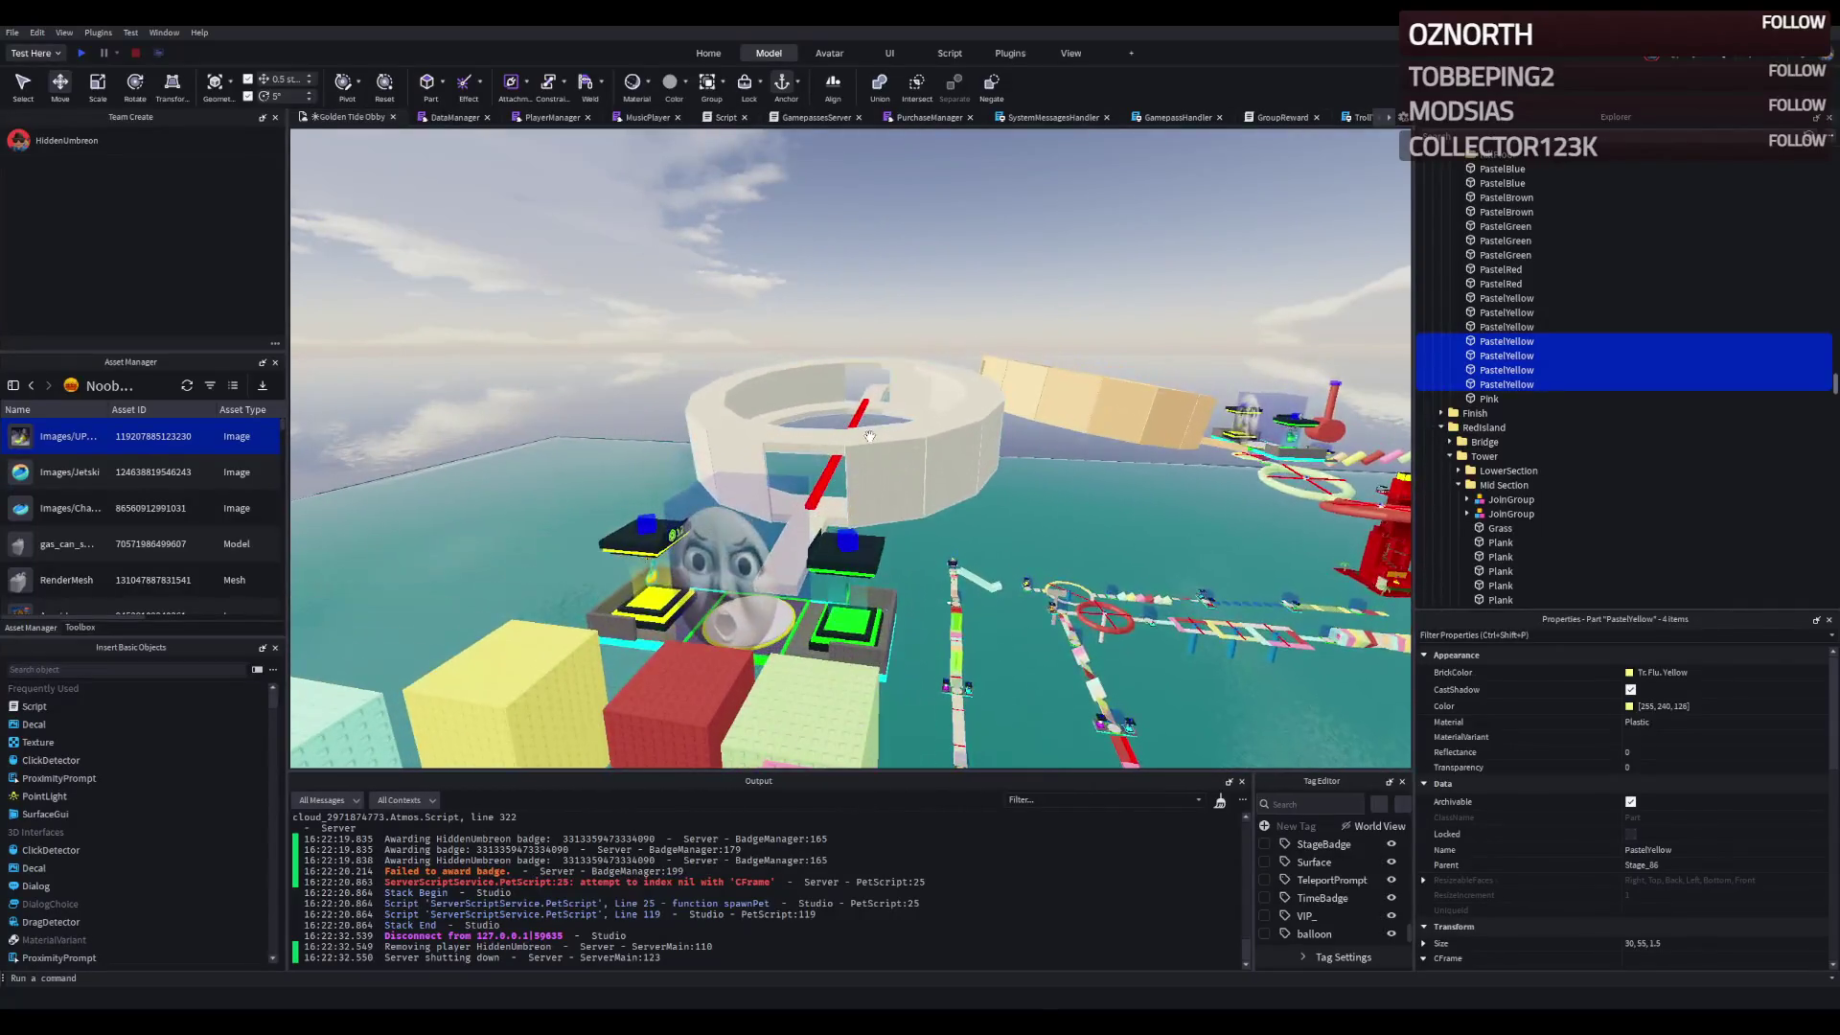
- Select a part on the white ring and apply the mid gray colour value
{"action": "left_click", "coordinate": [920, 469]}
{"action": "key", "text": "Return"}
{"action": "scroll", "scroll_direction": "down", "scroll_amount": 3}
{"action": "scroll", "scroll_direction": "up", "scroll_amount": 3}
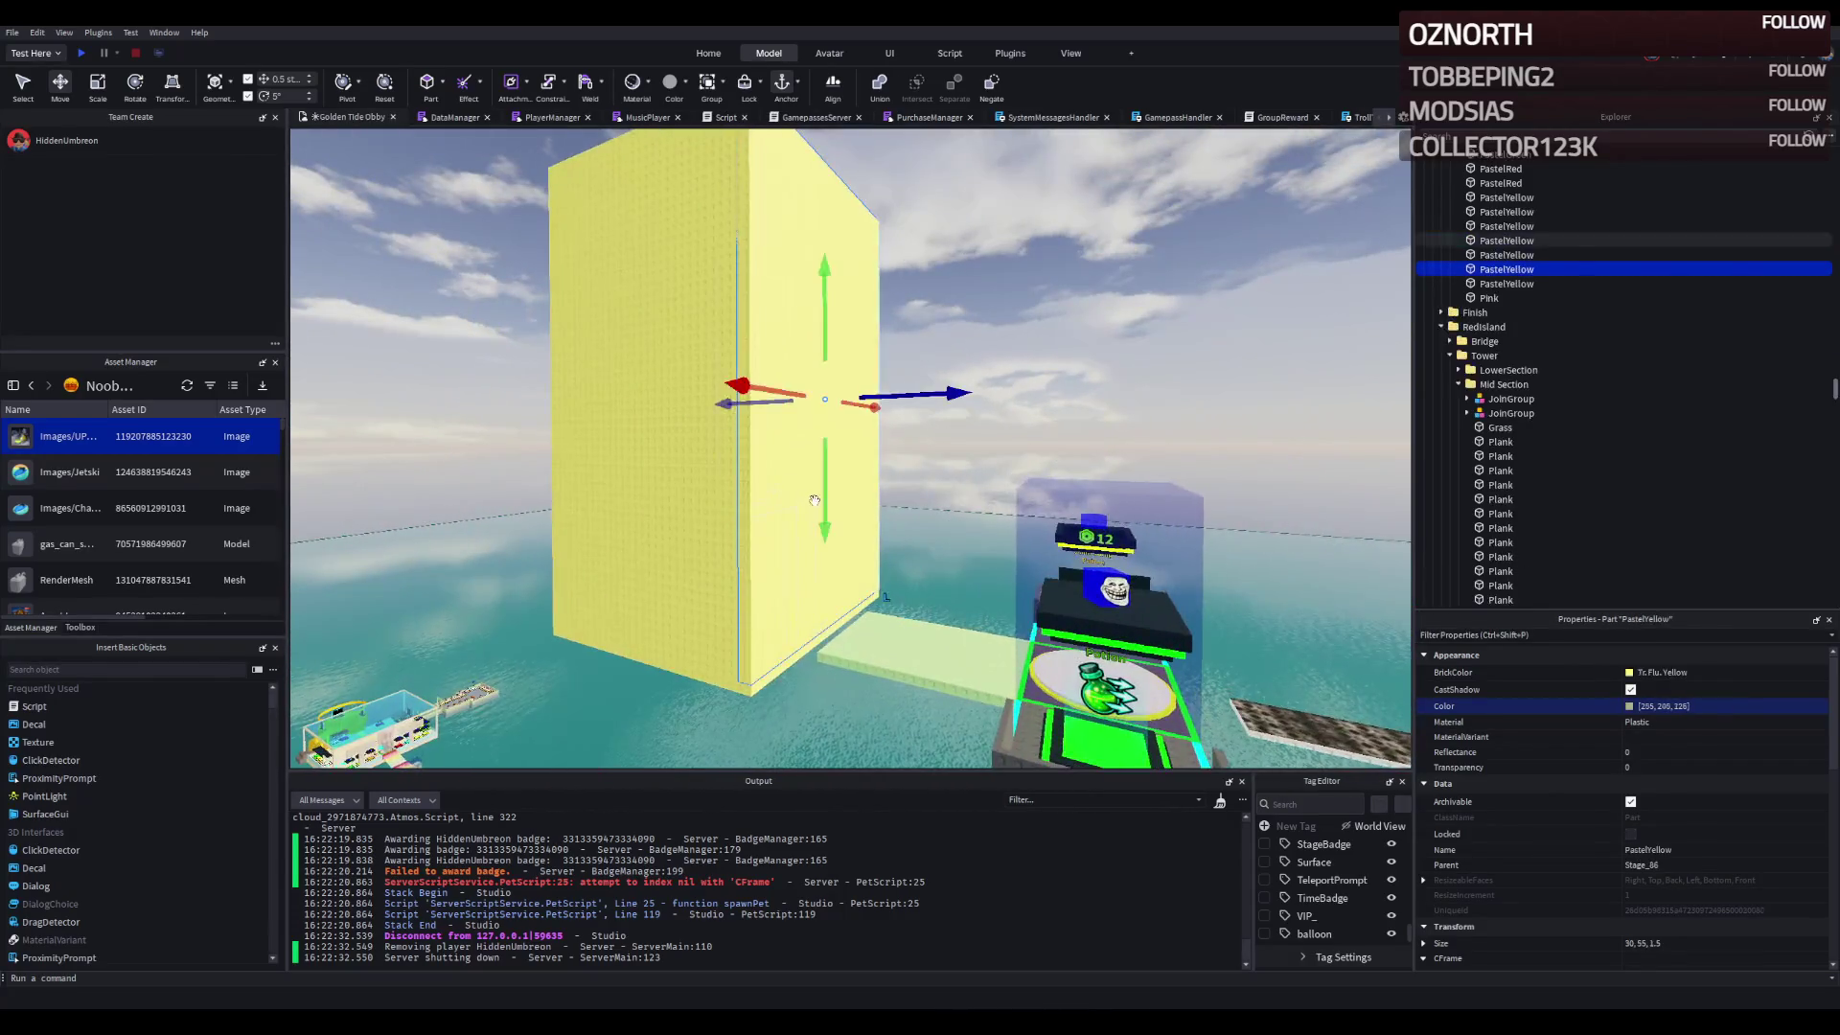
- Add the third yellow wall to the selection and recolour the walls Mid gray (205, 205, 205)
{"action": "left_click", "coordinate": [635, 448]}
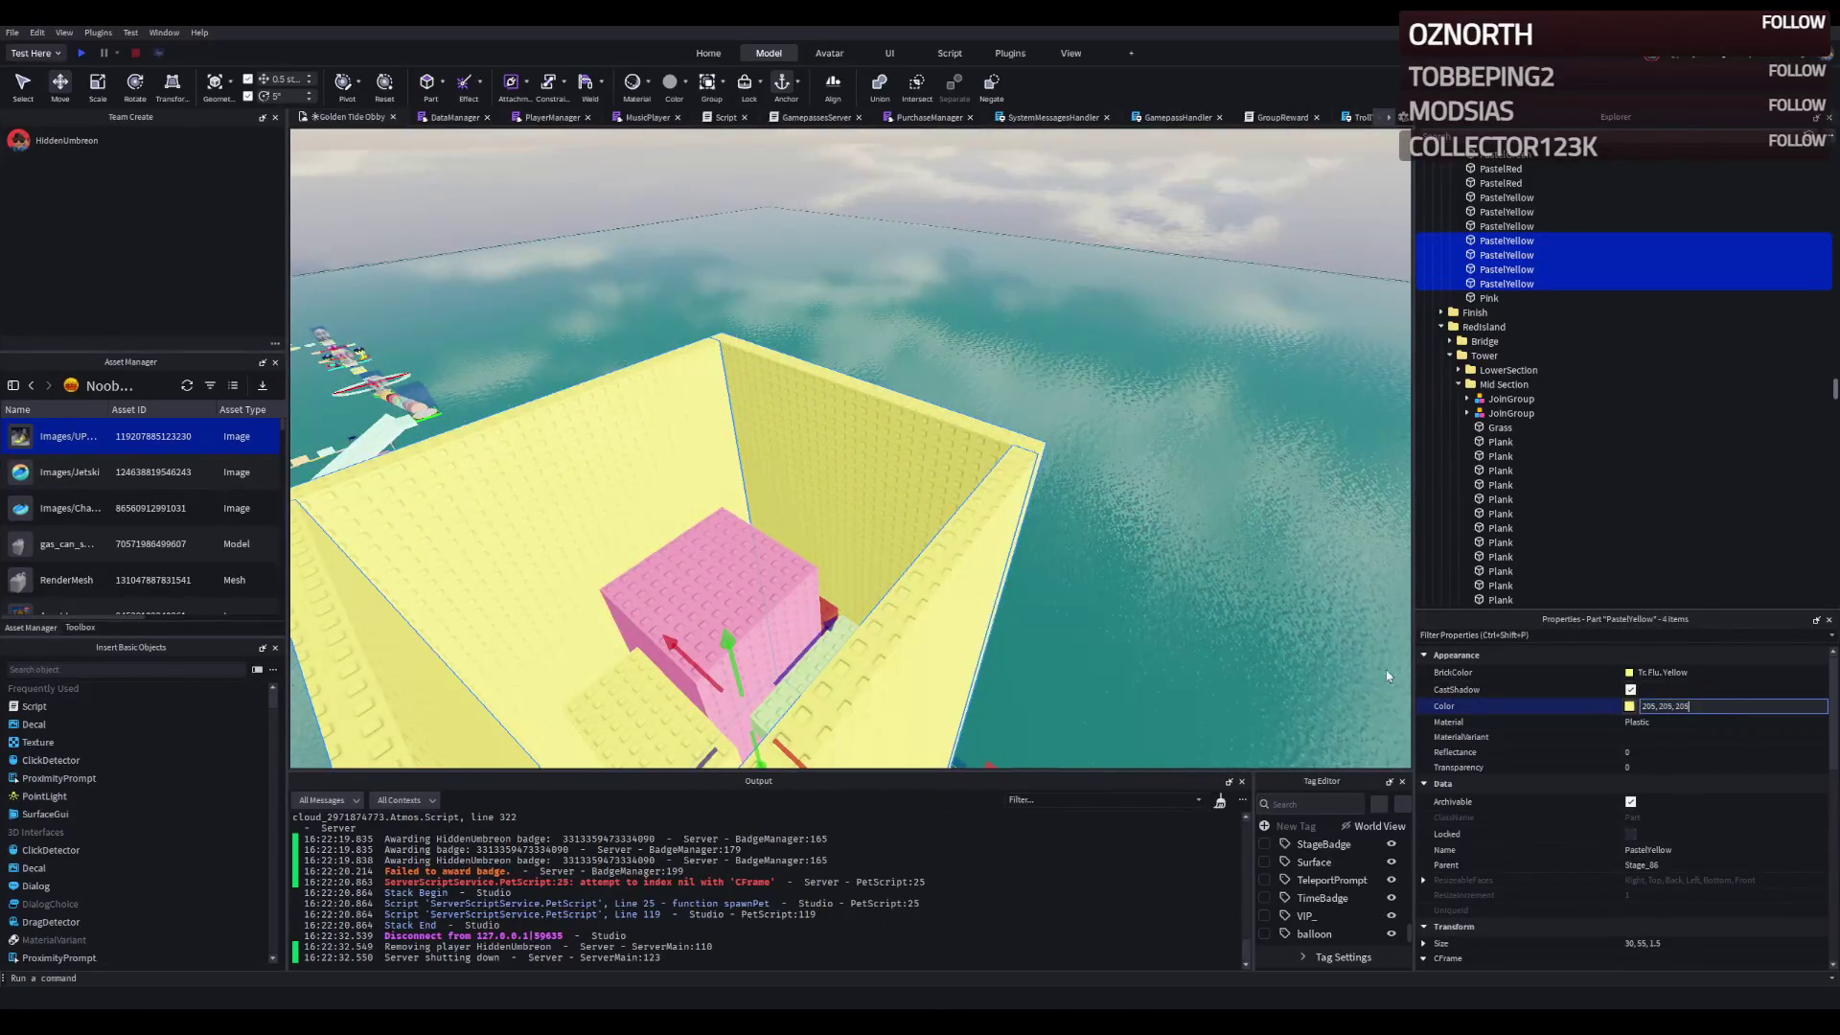
{"action": "key", "text": "Return"}
{"action": "scroll", "scroll_direction": "up", "scroll_amount": 3}
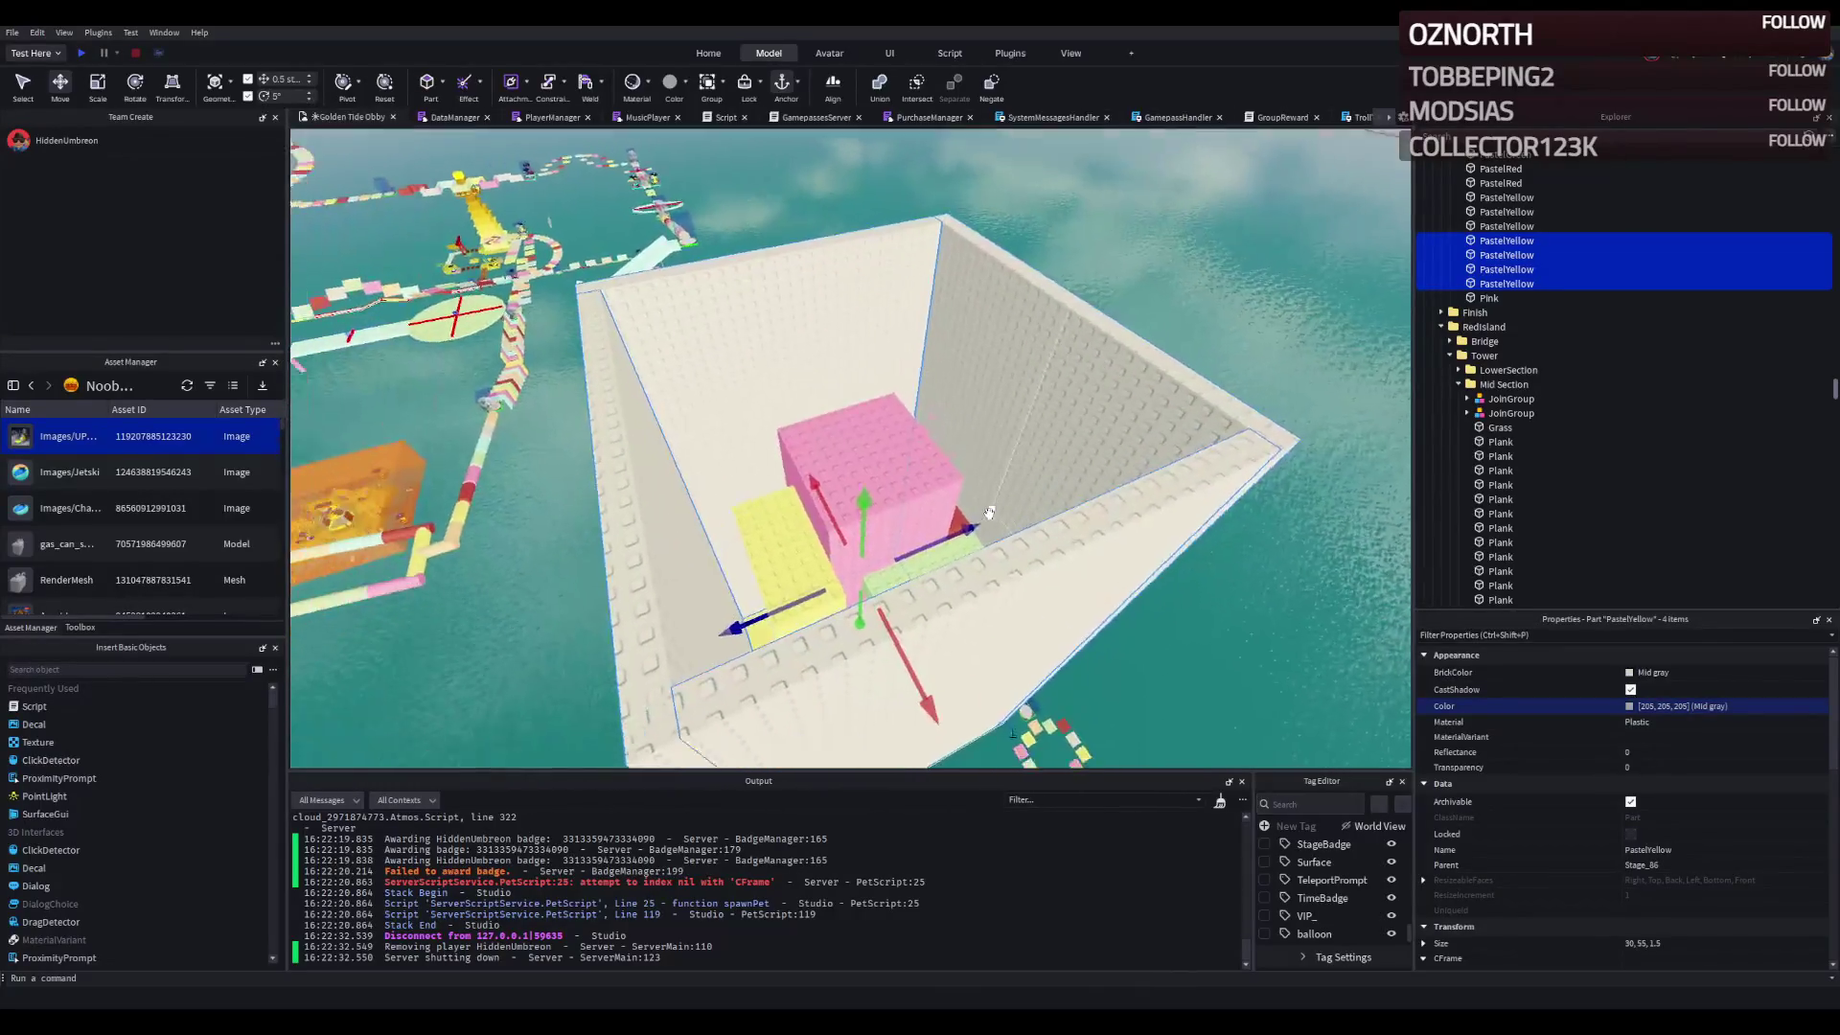
{"action": "left_click", "coordinate": [948, 671]}
{"action": "key", "text": "ctrl+3"}
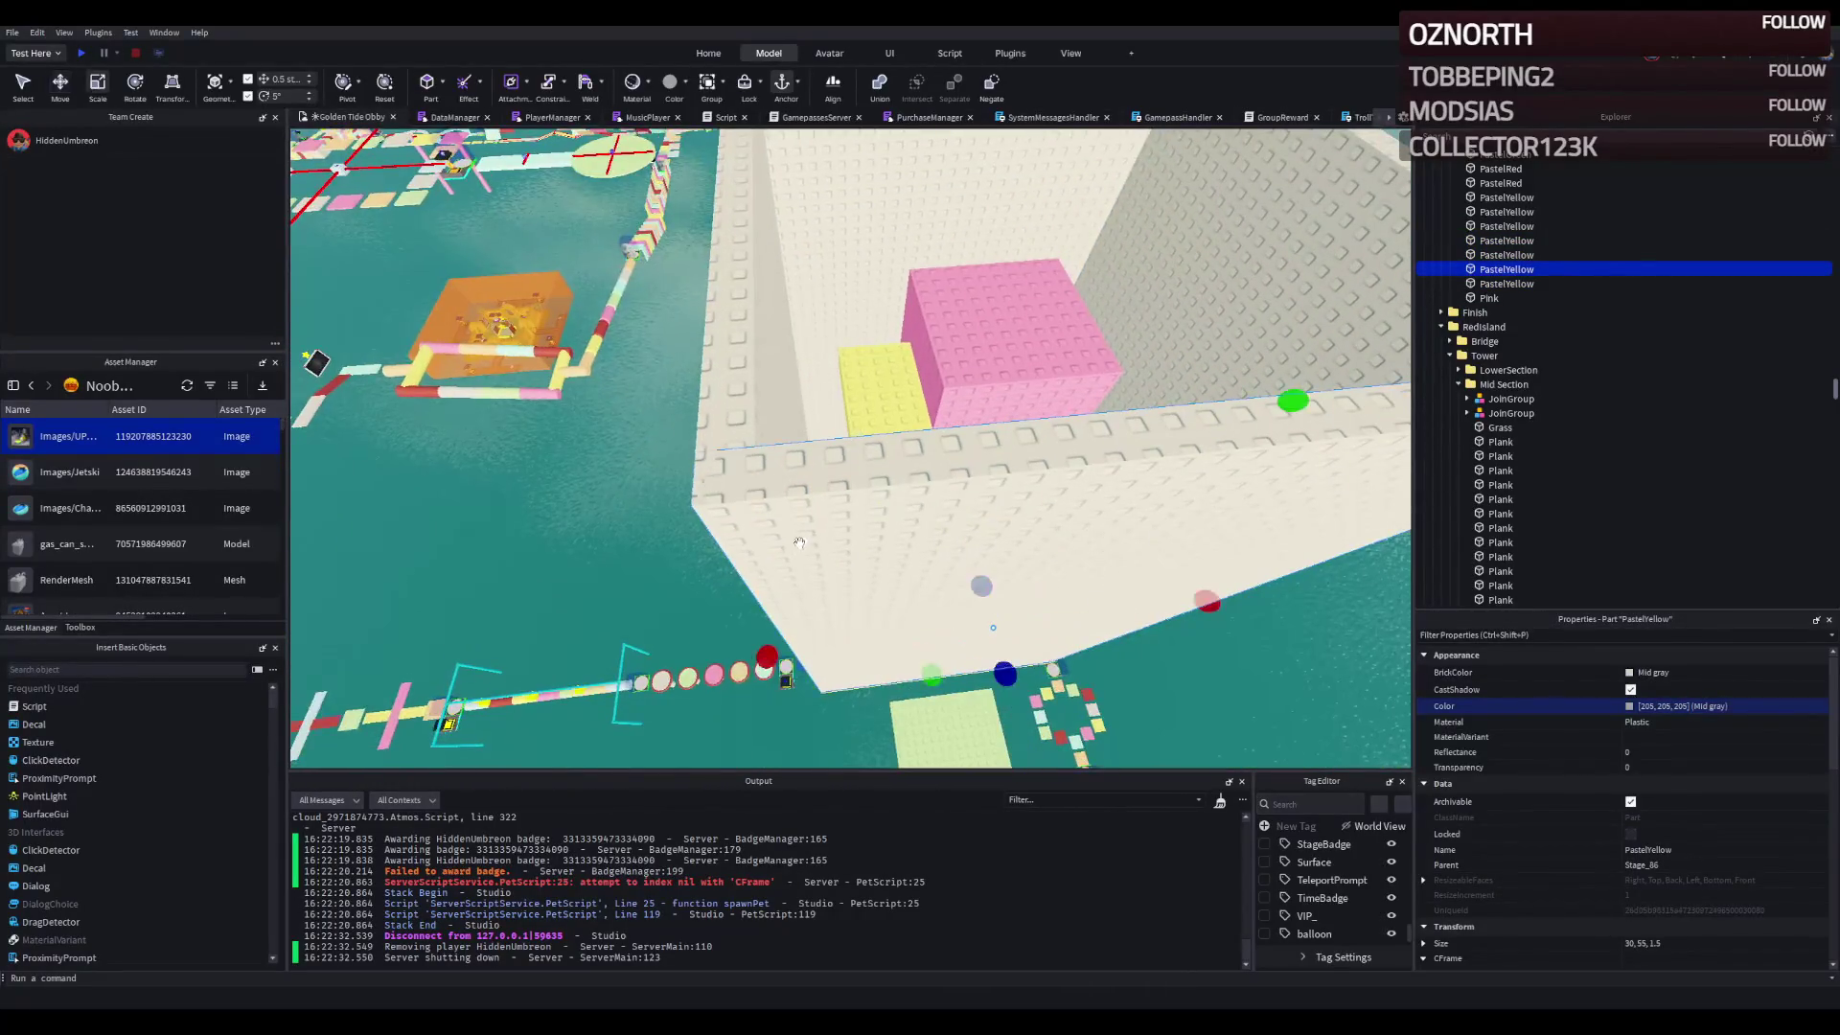
- Resize a gray wall part, narrowing it from 30 down to 10 studs wide
{"action": "scroll", "scroll_direction": "up", "scroll_amount": 3}
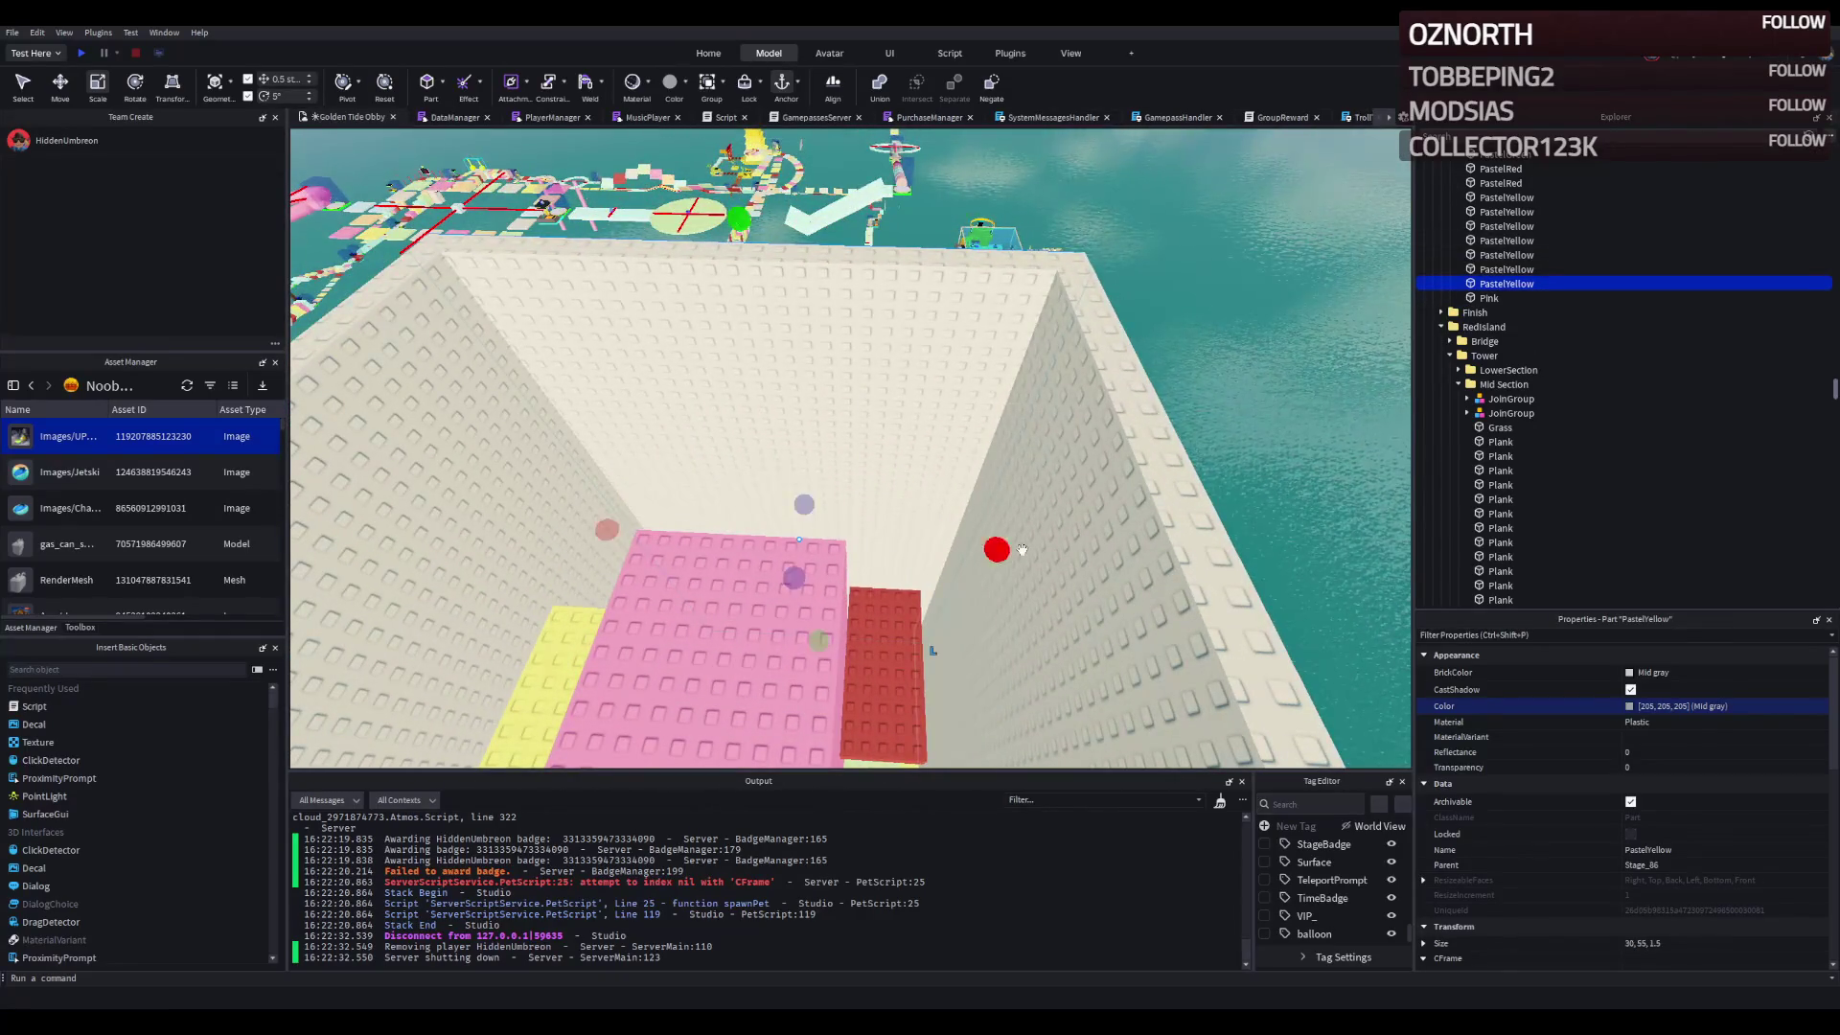
{"action": "left_click_drag", "start_coordinate": [997, 549], "coordinate": [977, 546]}
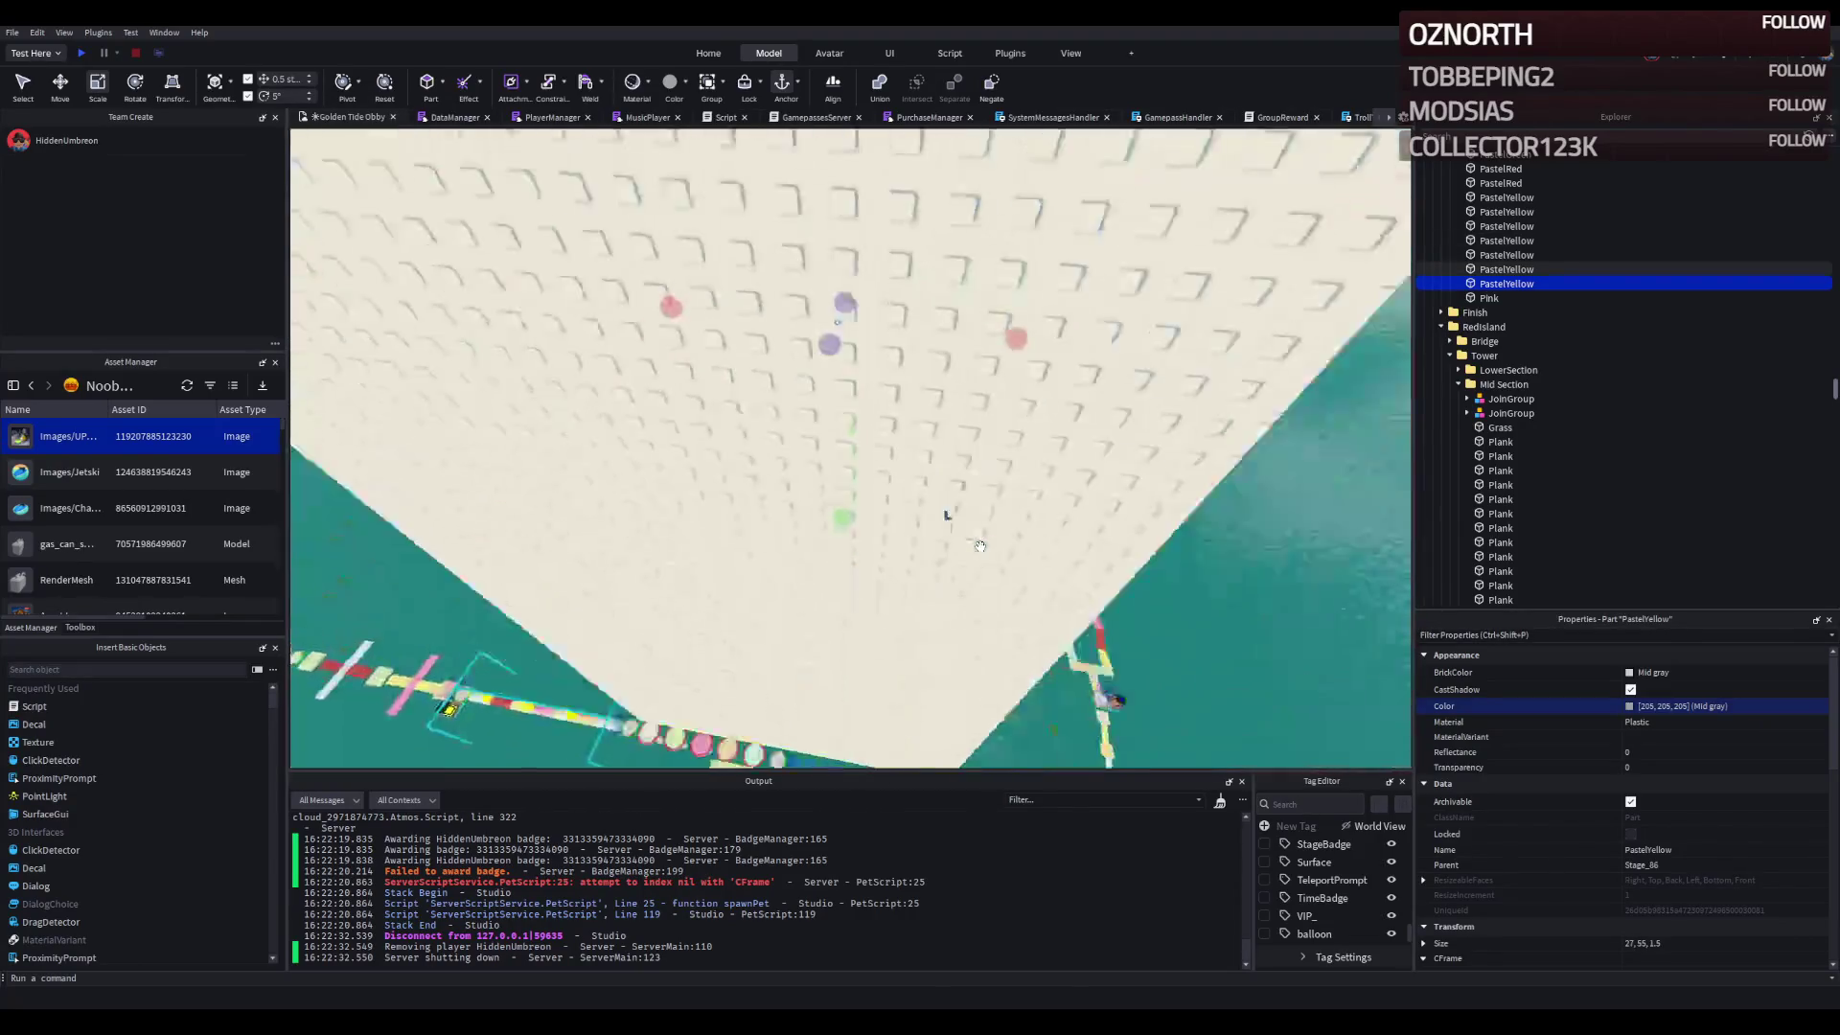
{"action": "scroll", "scroll_direction": "up", "scroll_amount": 3}
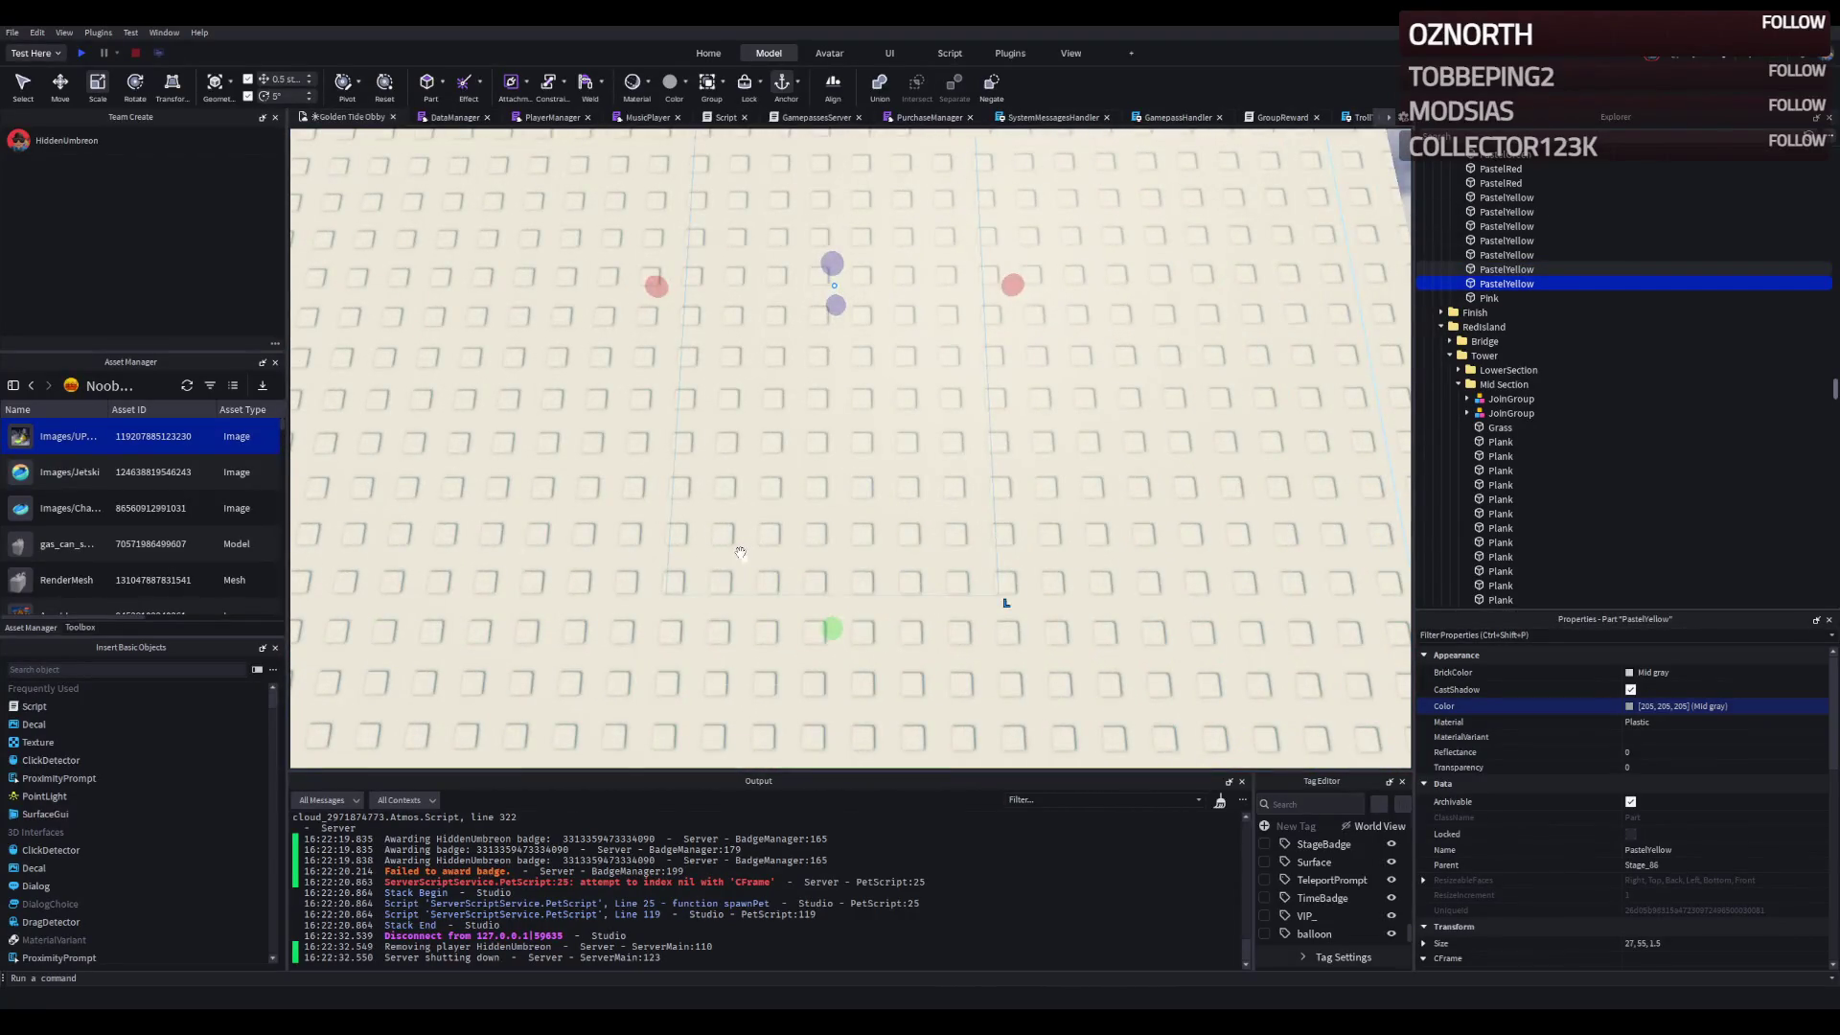
{"action": "scroll", "scroll_direction": "down", "scroll_amount": 3}
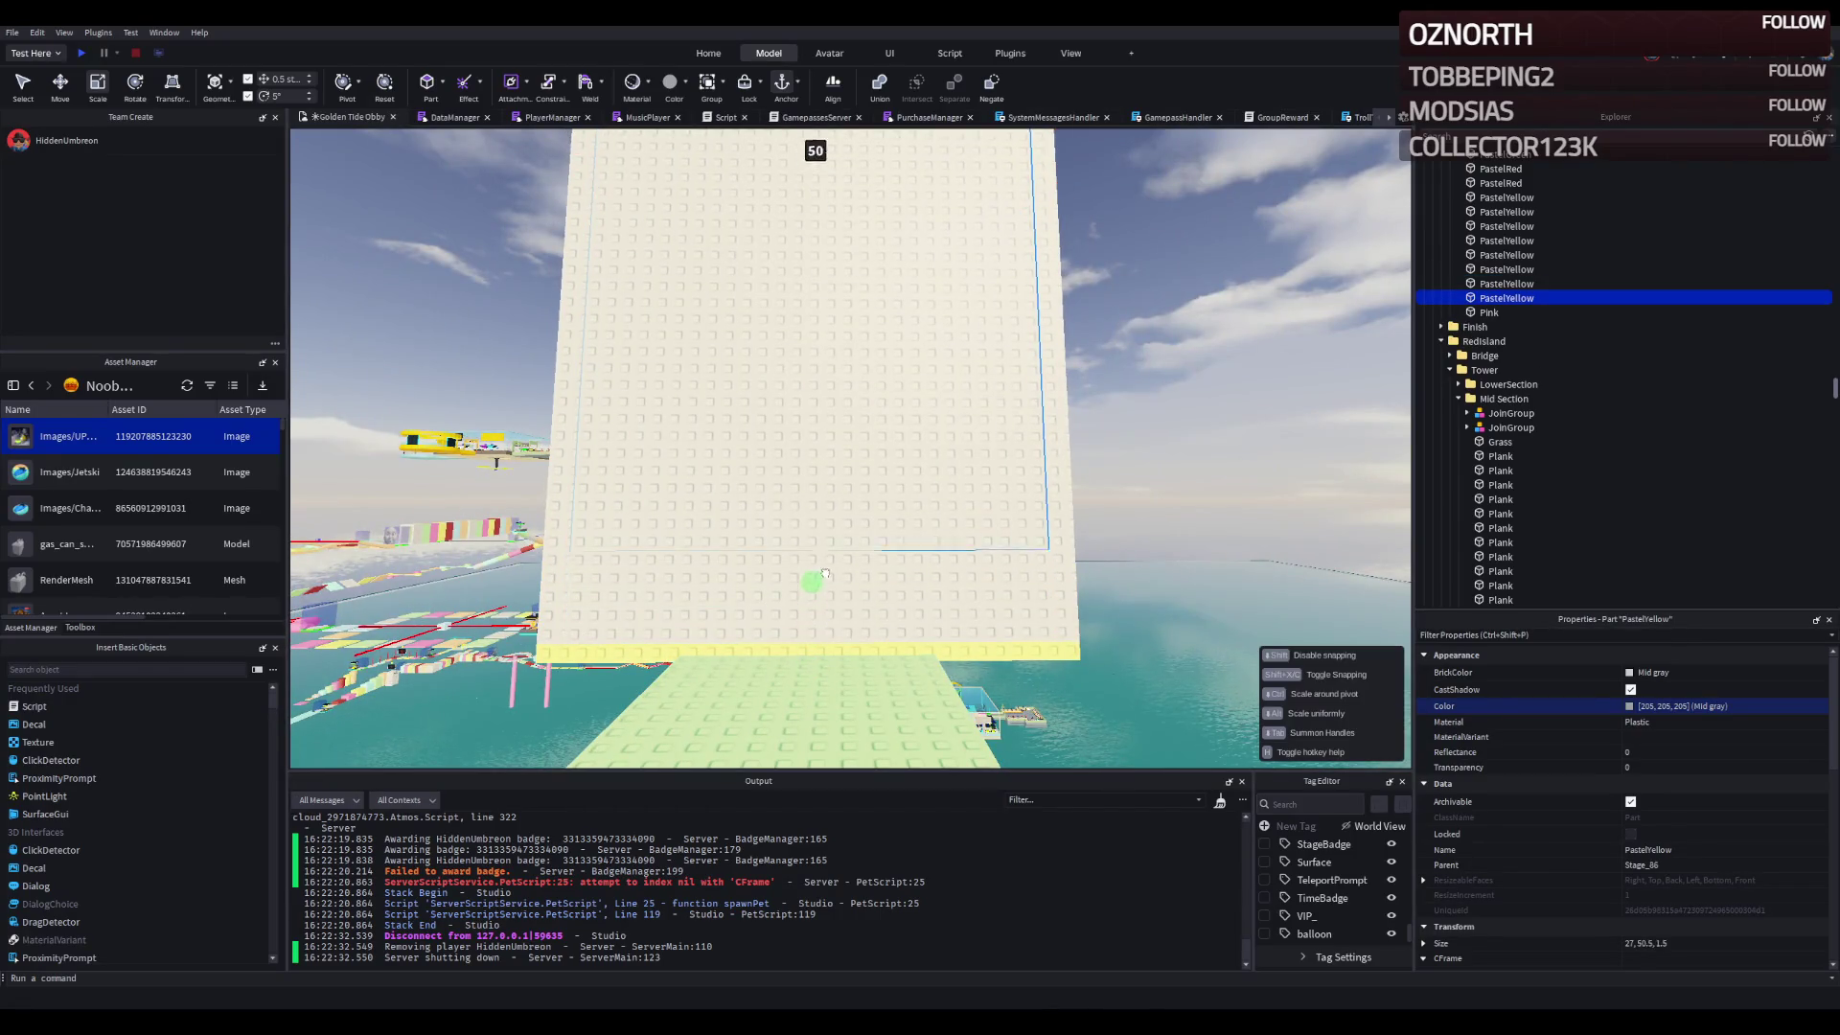
{"action": "key", "text": "ctrl+z"}
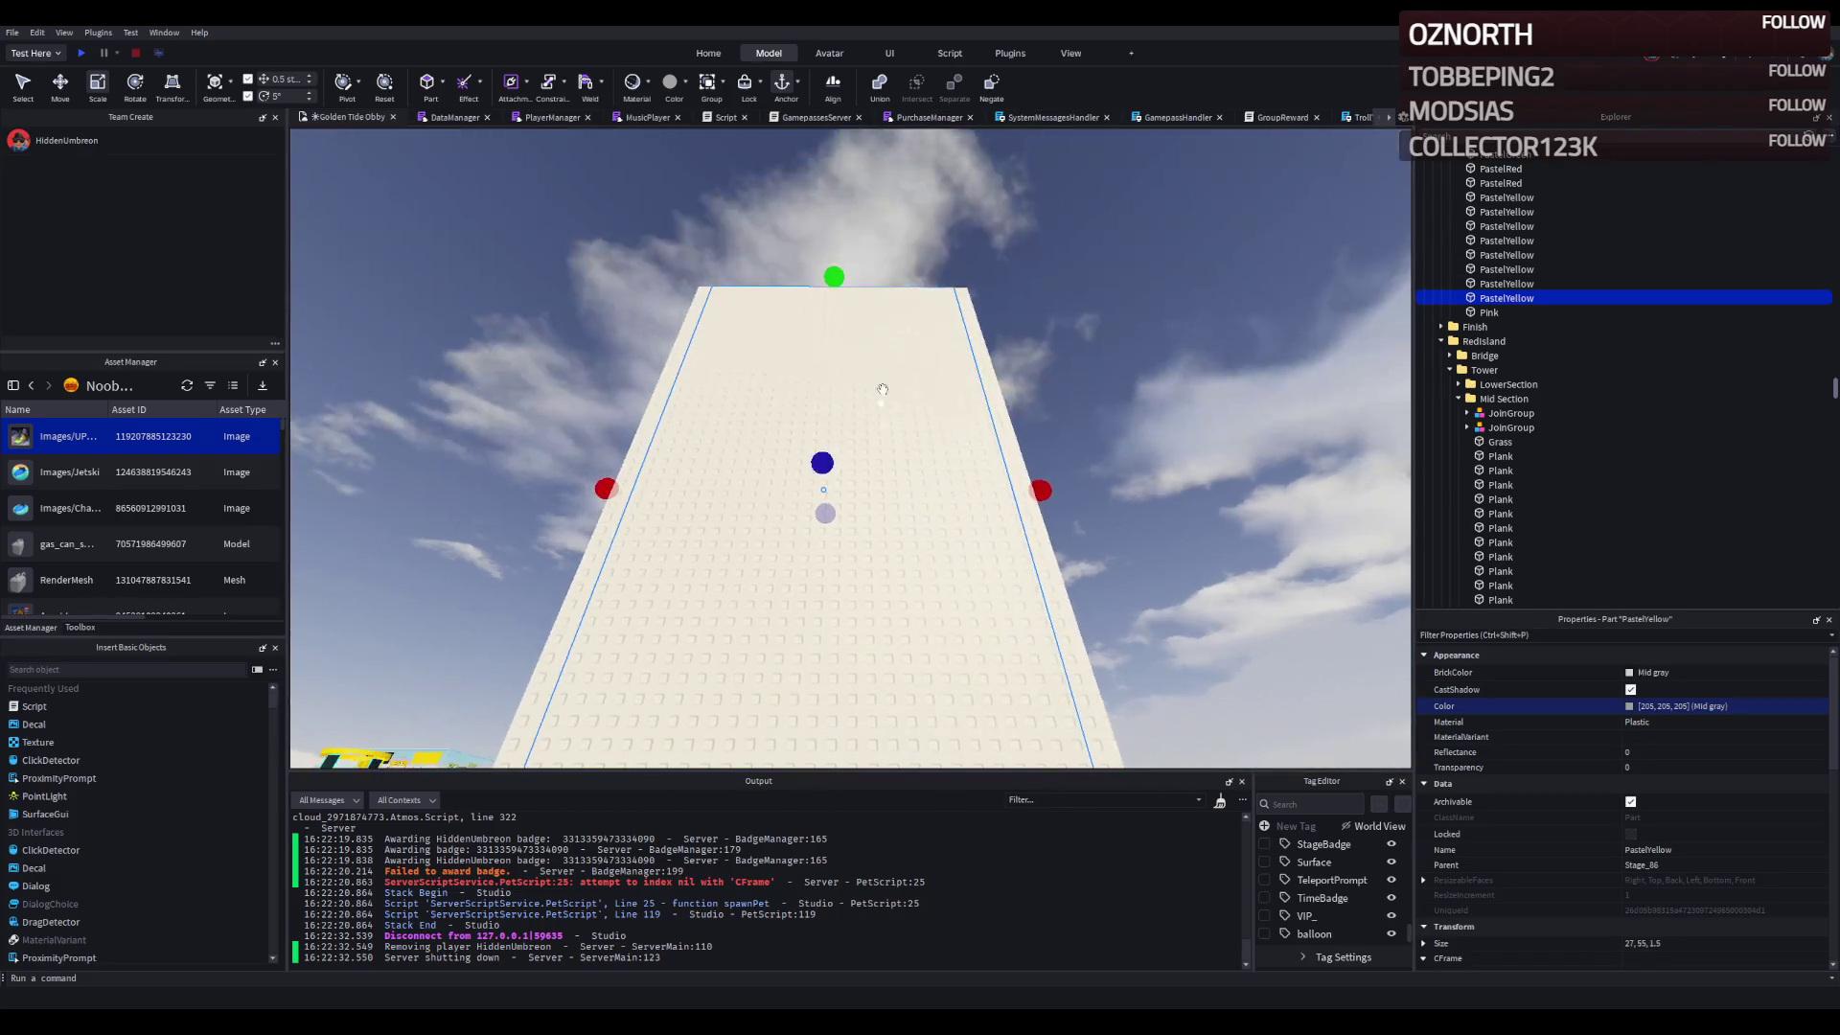
{"action": "left_click_drag", "start_coordinate": [853, 402], "coordinate": [855, 378]}
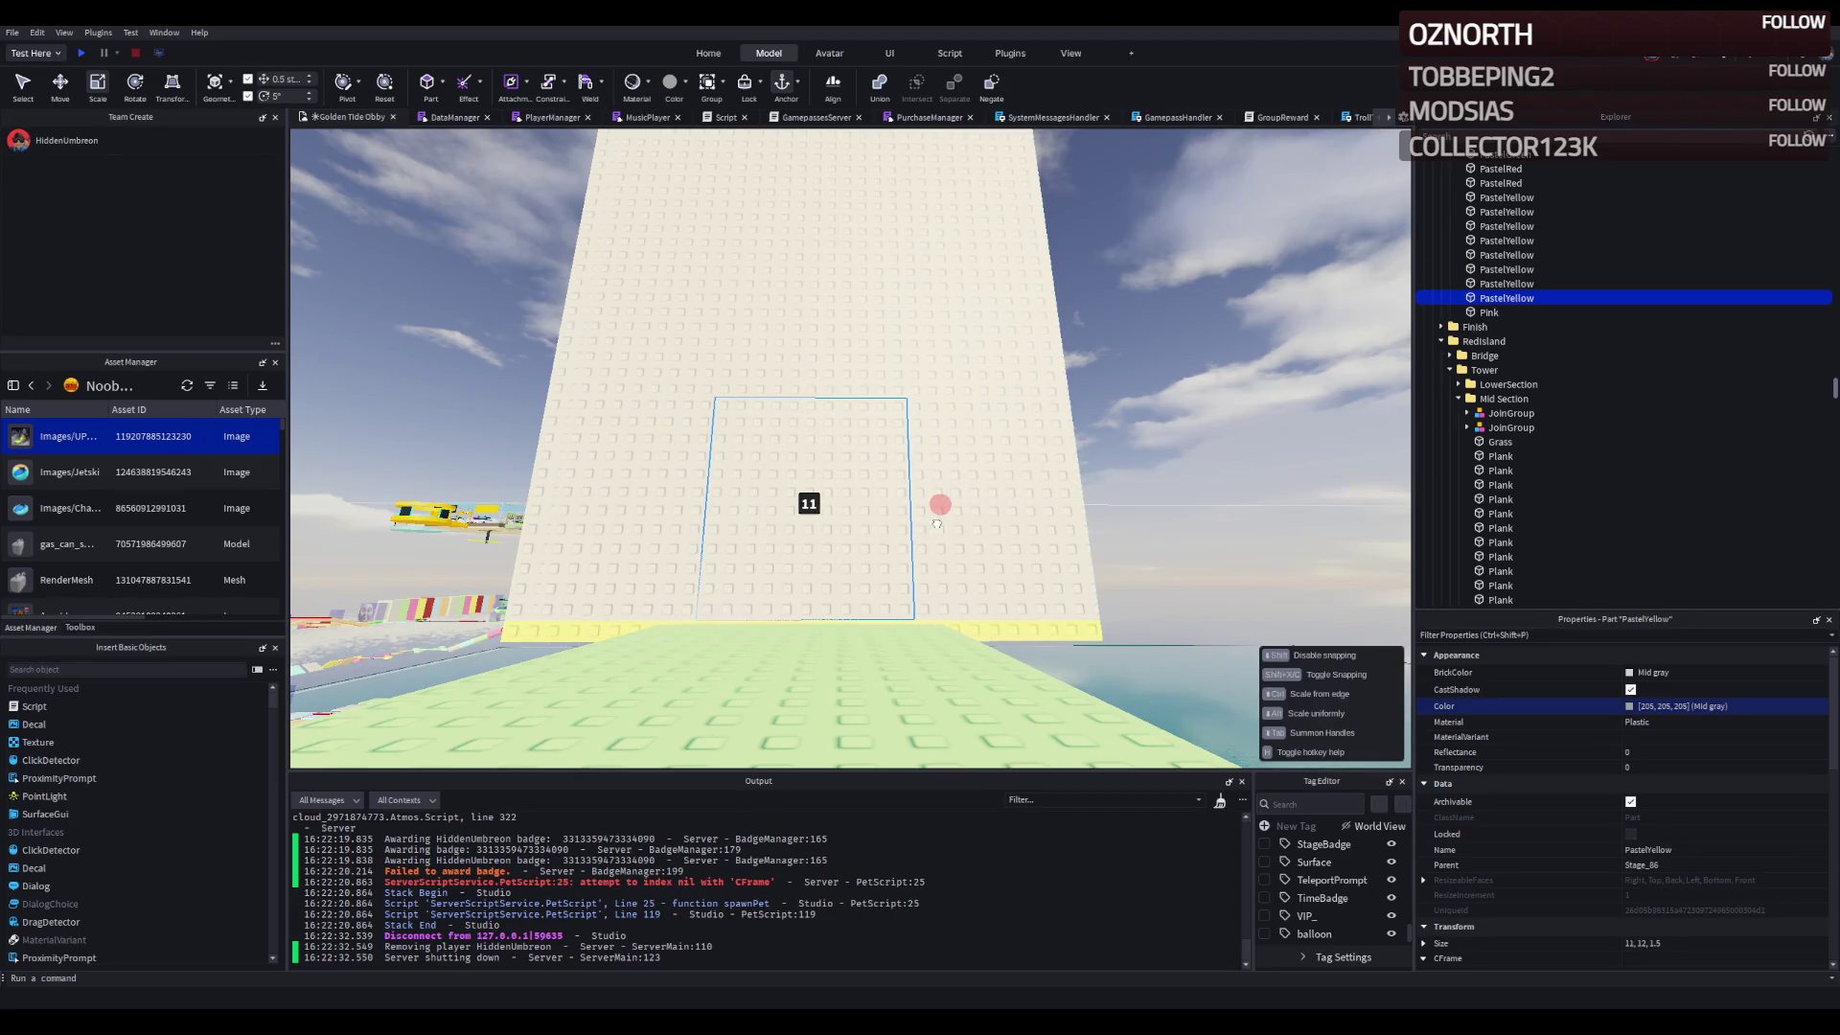
{"action": "left_click", "coordinate": [994, 538]}
{"action": "left_click_drag", "start_coordinate": [1046, 238], "coordinate": [799, 253]}
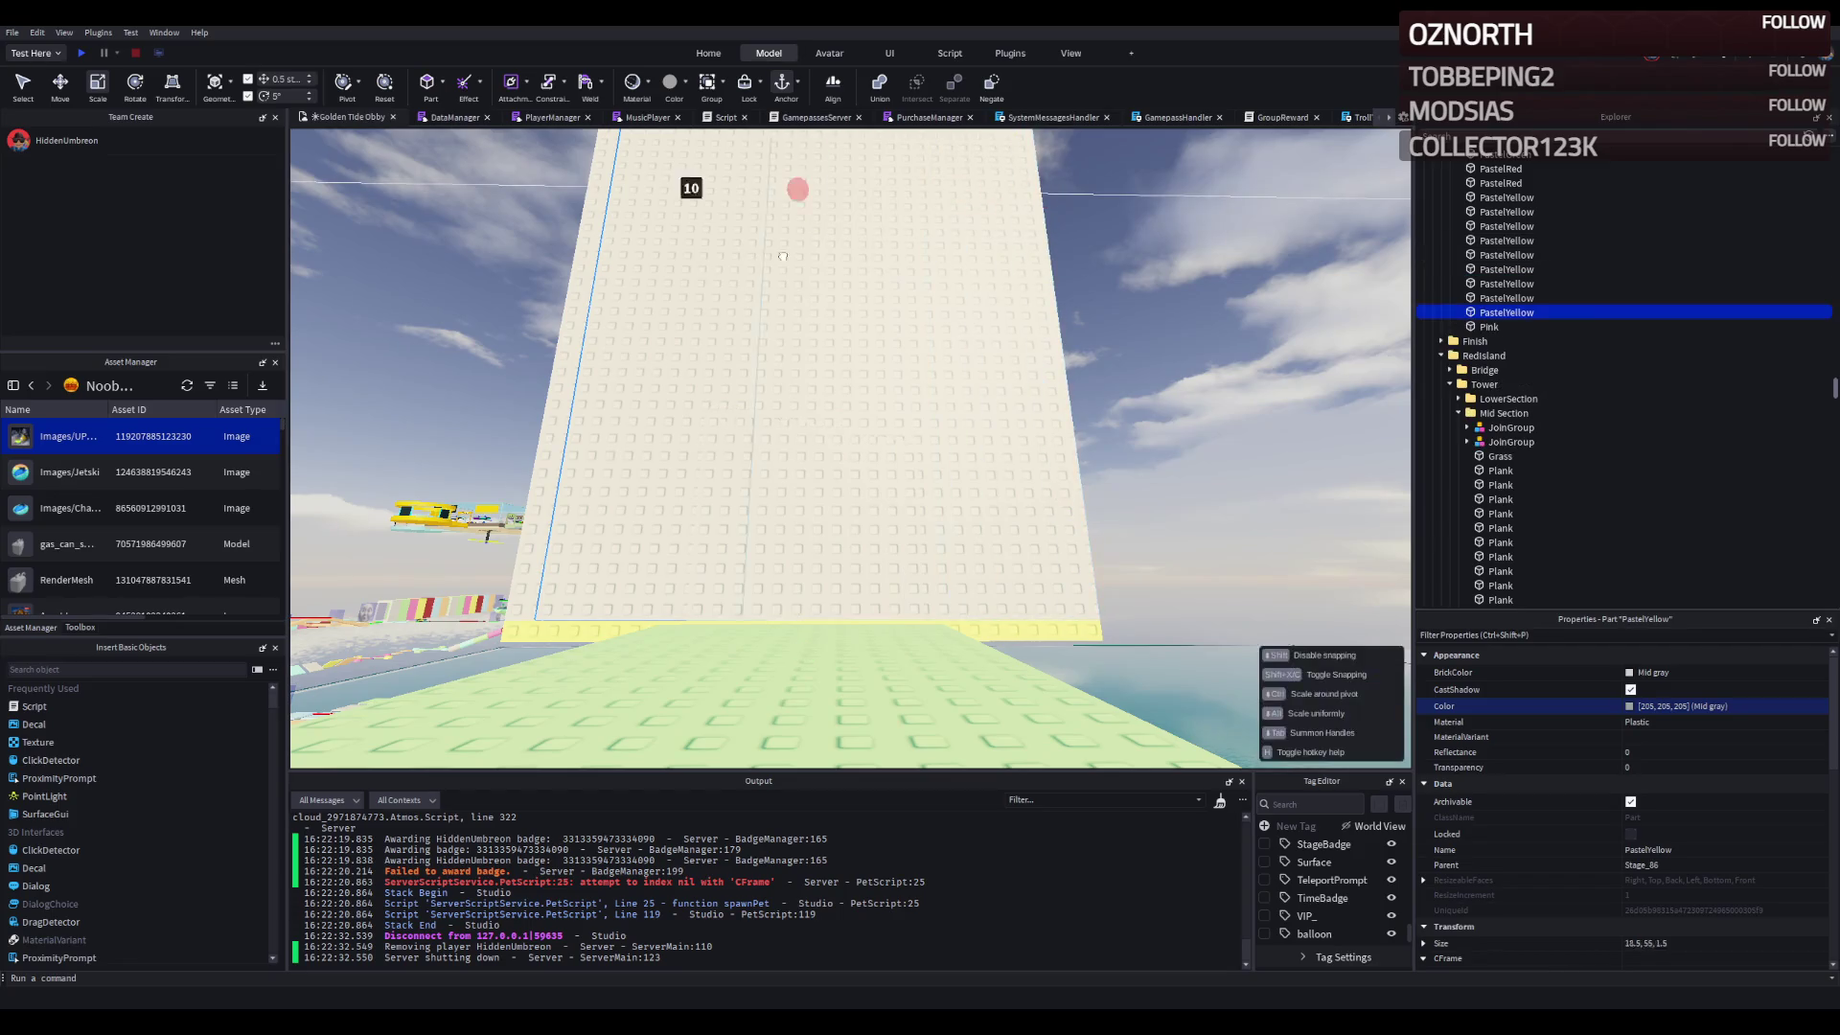
{"action": "left_click_drag", "start_coordinate": [599, 227], "coordinate": [743, 249]}
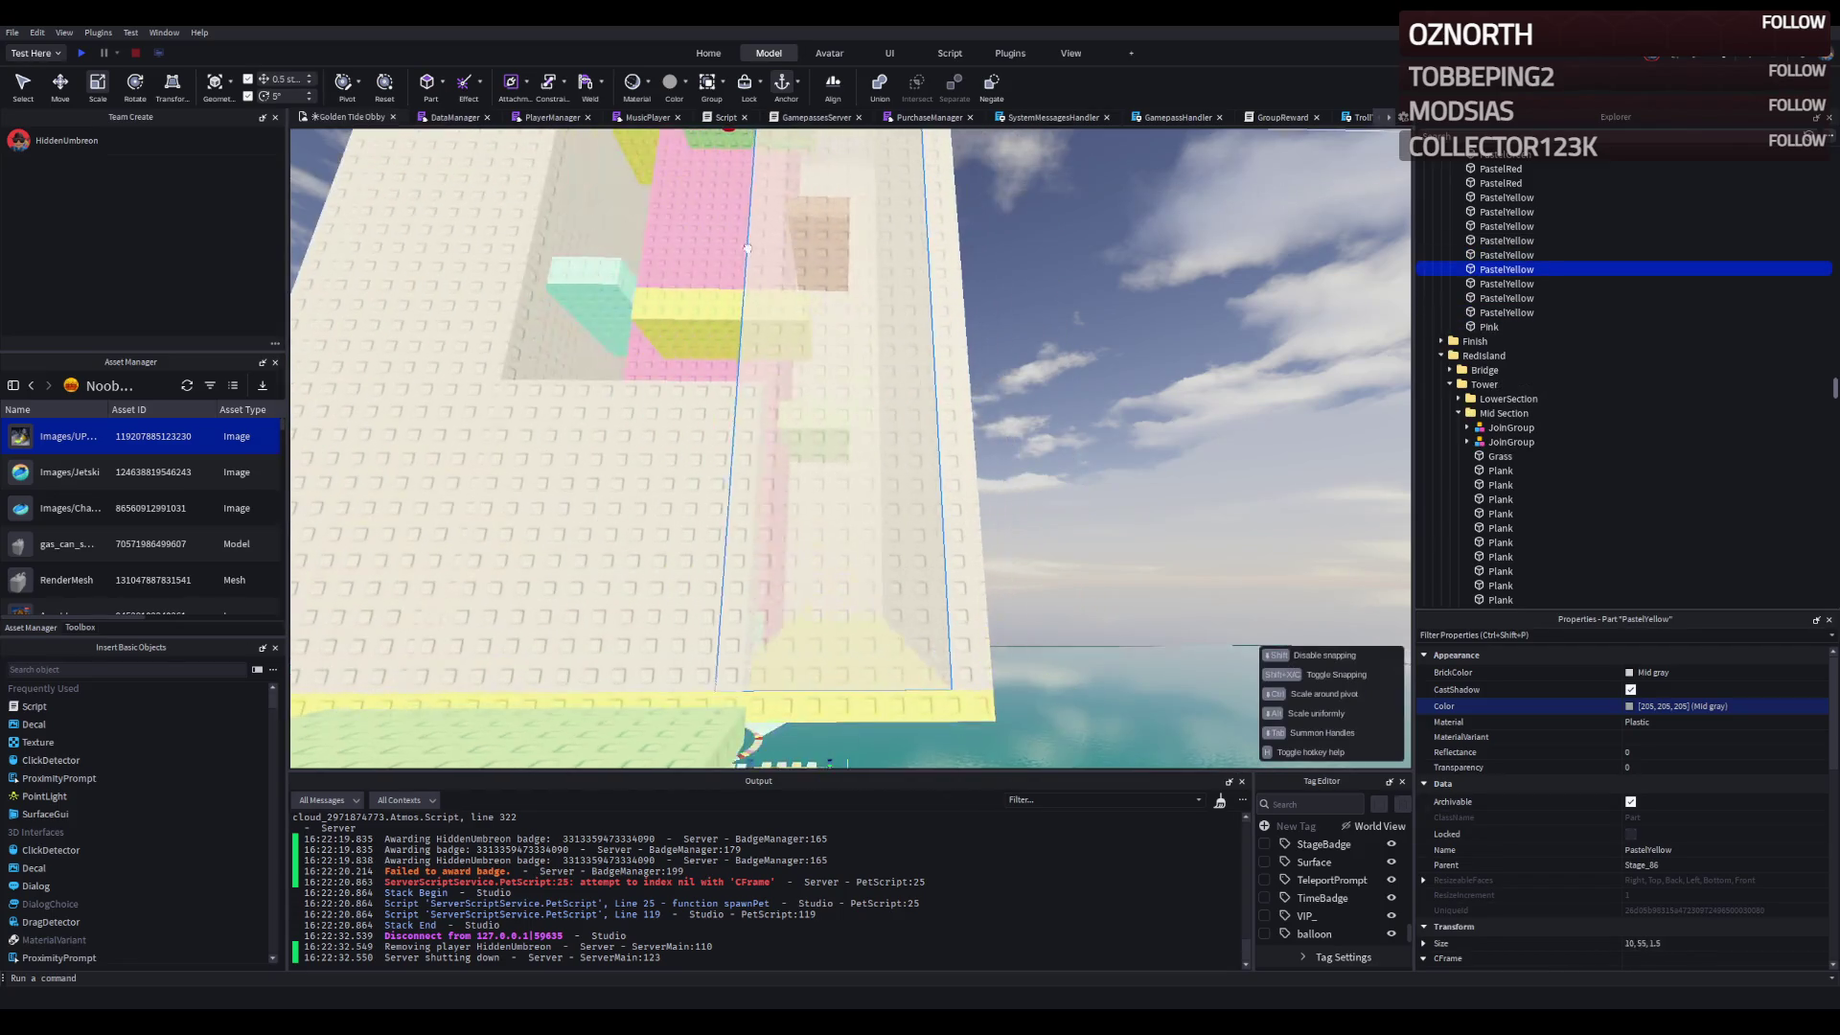
- Stretch another wall piece to about 42 studs tall and delete a yellow piece to open an entrance
{"action": "left_click", "coordinate": [776, 257]}
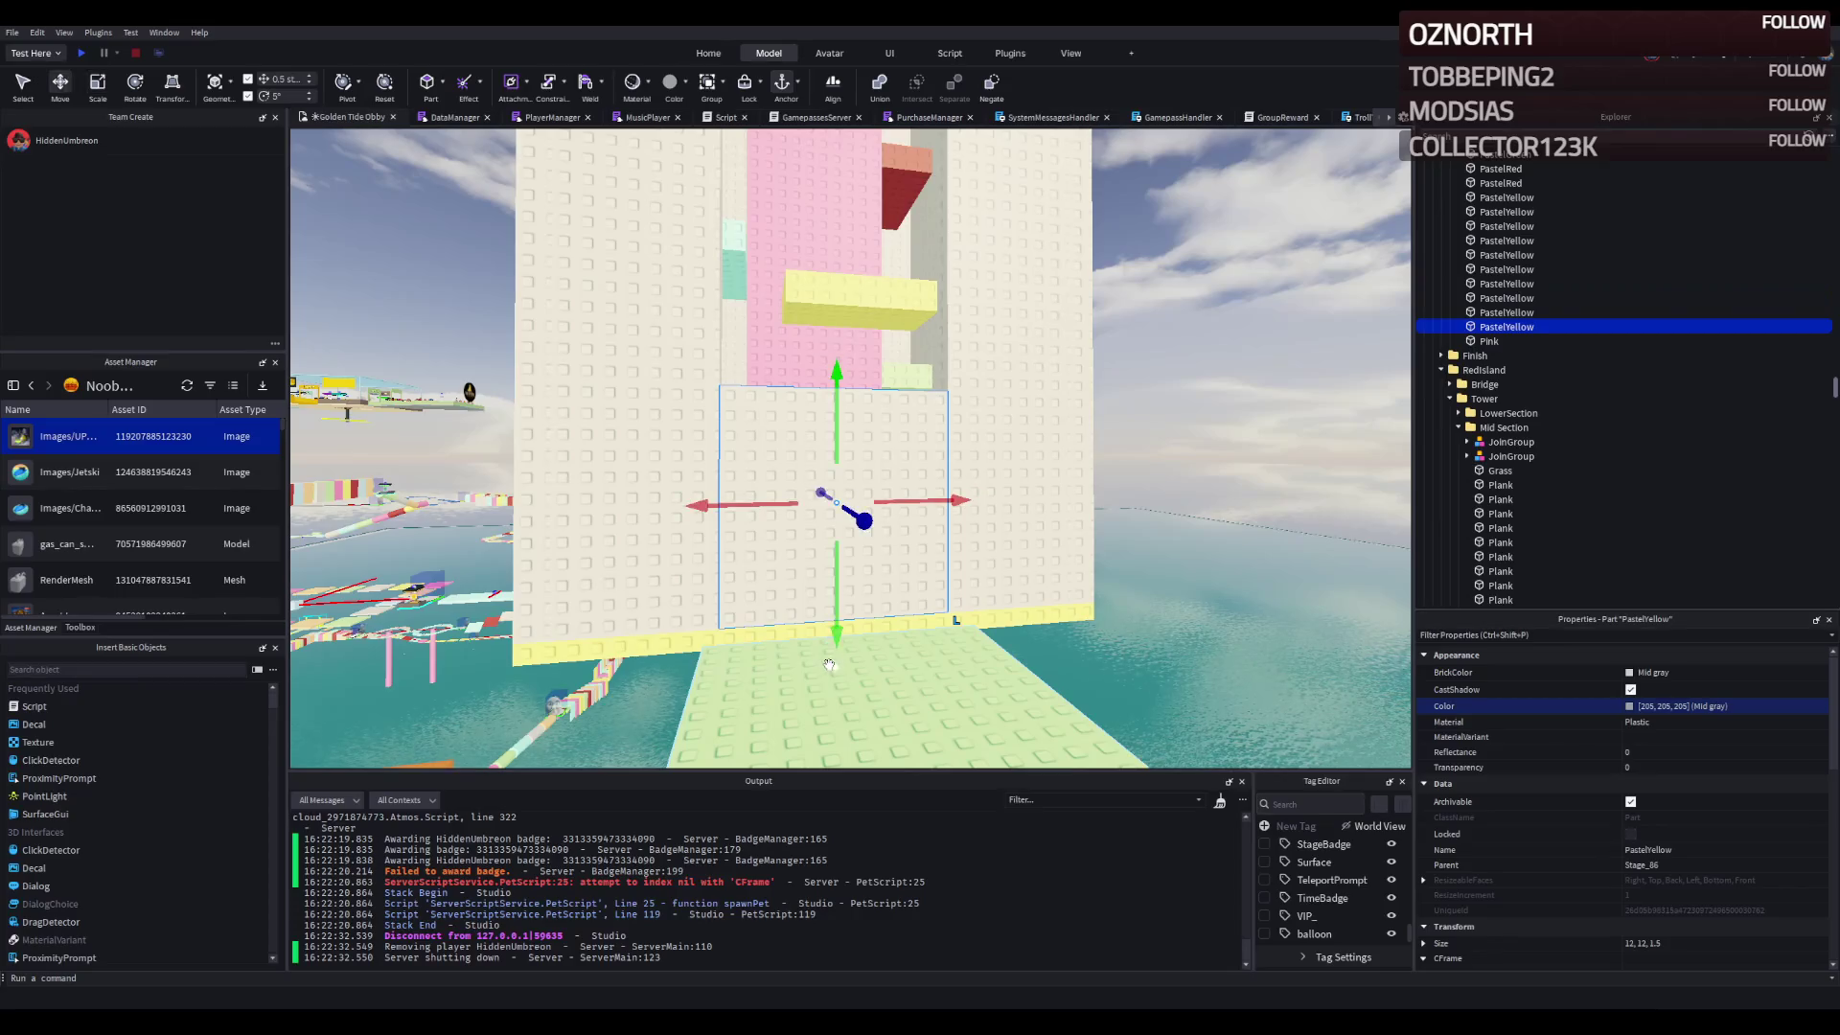
{"action": "left_click_drag", "start_coordinate": [834, 549], "coordinate": [796, 437]}
{"action": "key", "text": "e"}
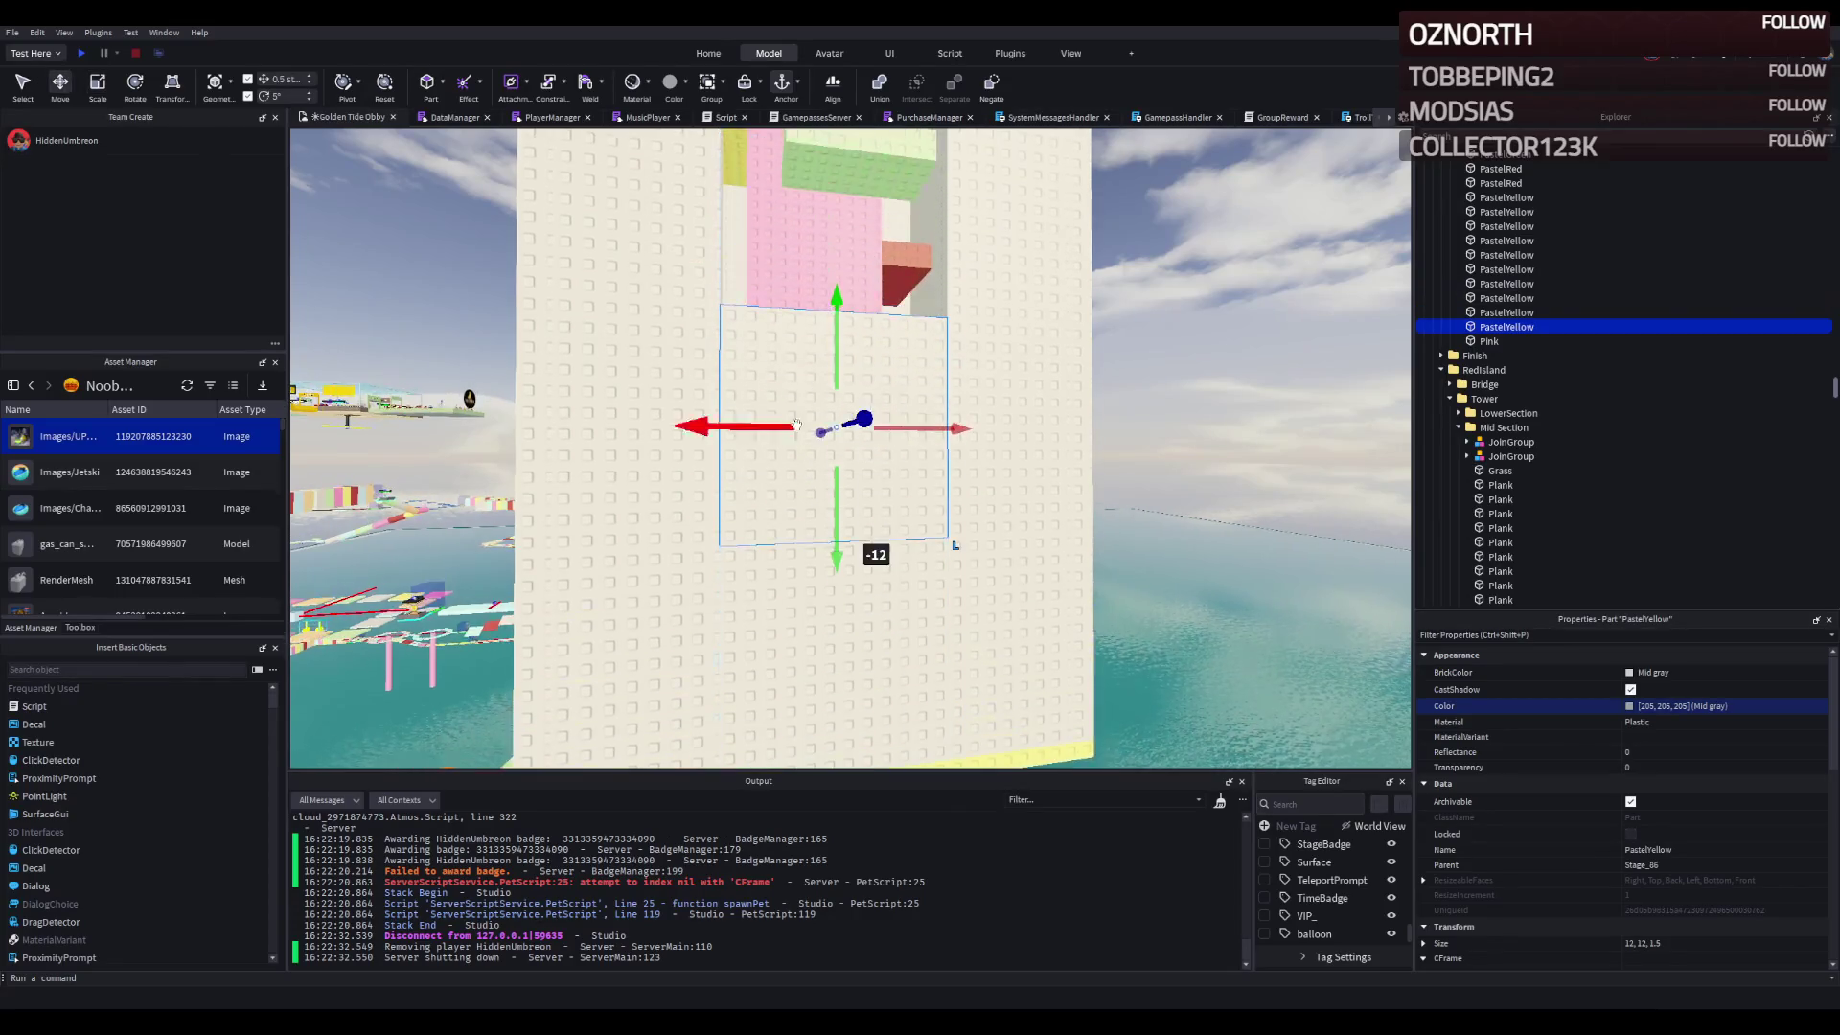
{"action": "left_click_drag", "start_coordinate": [822, 313], "coordinate": [826, 334]}
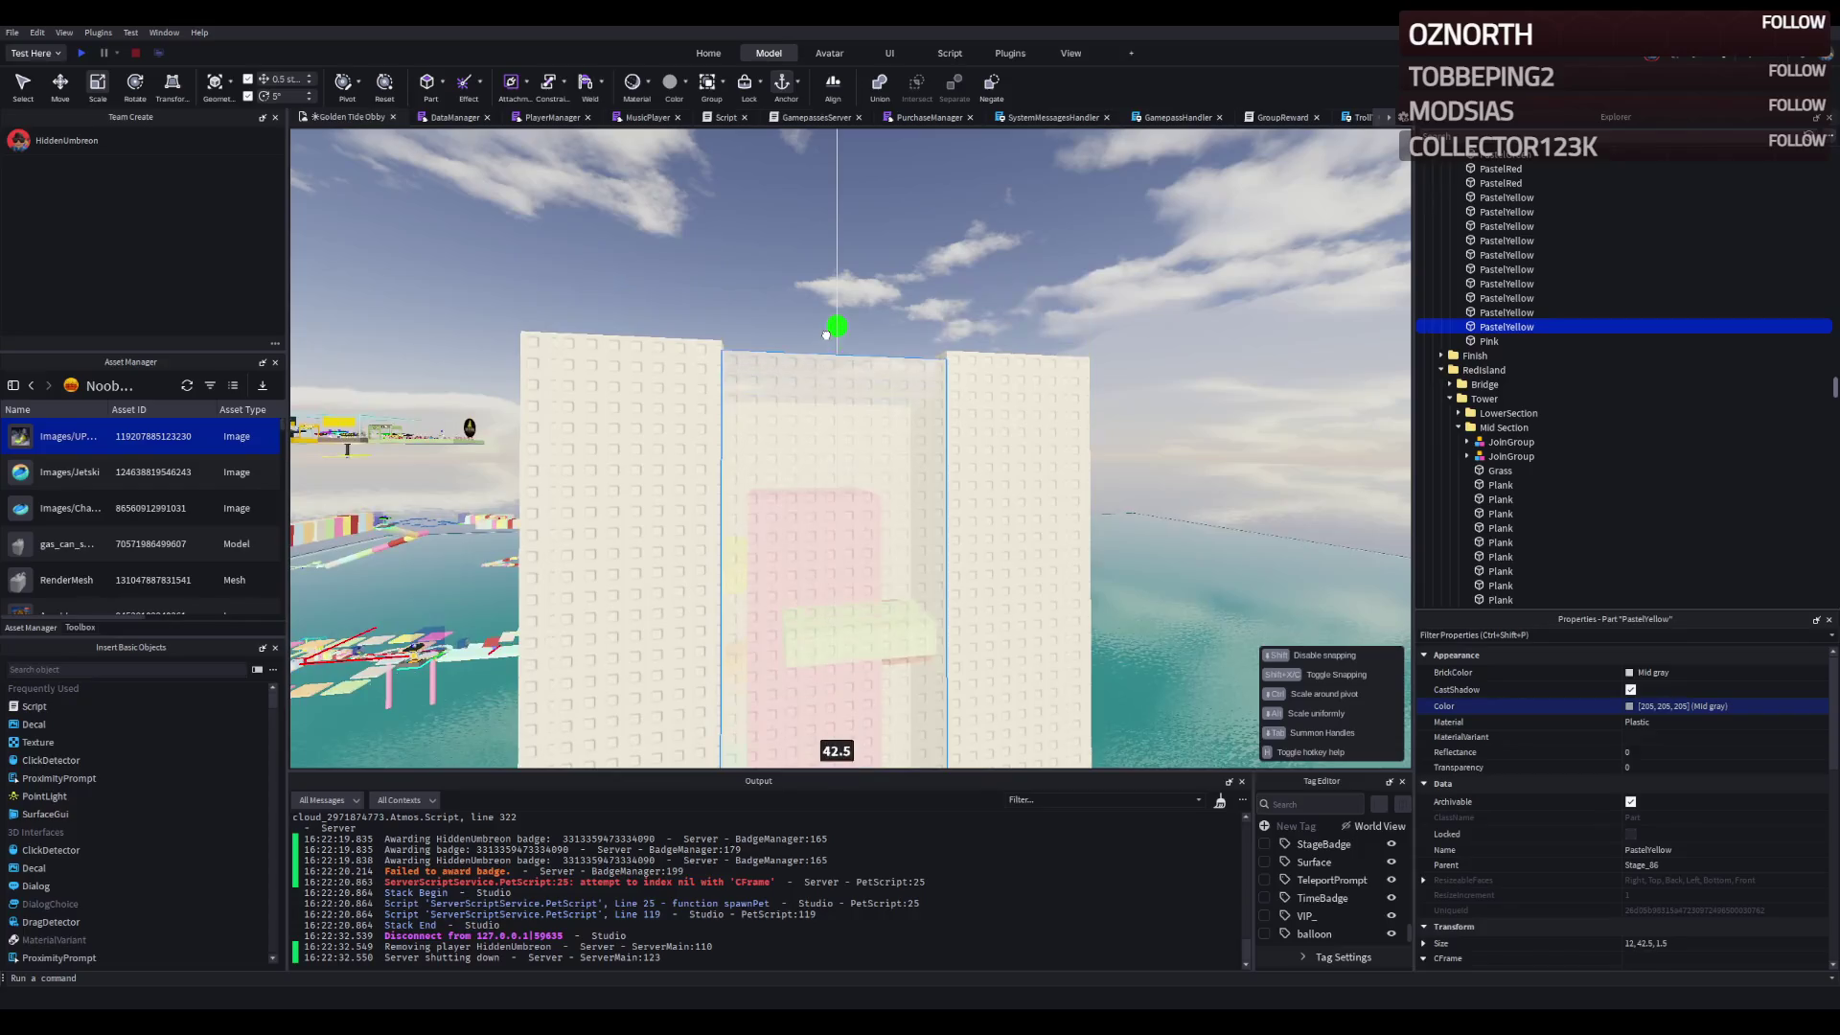
{"action": "scroll", "scroll_direction": "up", "scroll_amount": 3}
{"action": "left_click", "coordinate": [841, 492]}
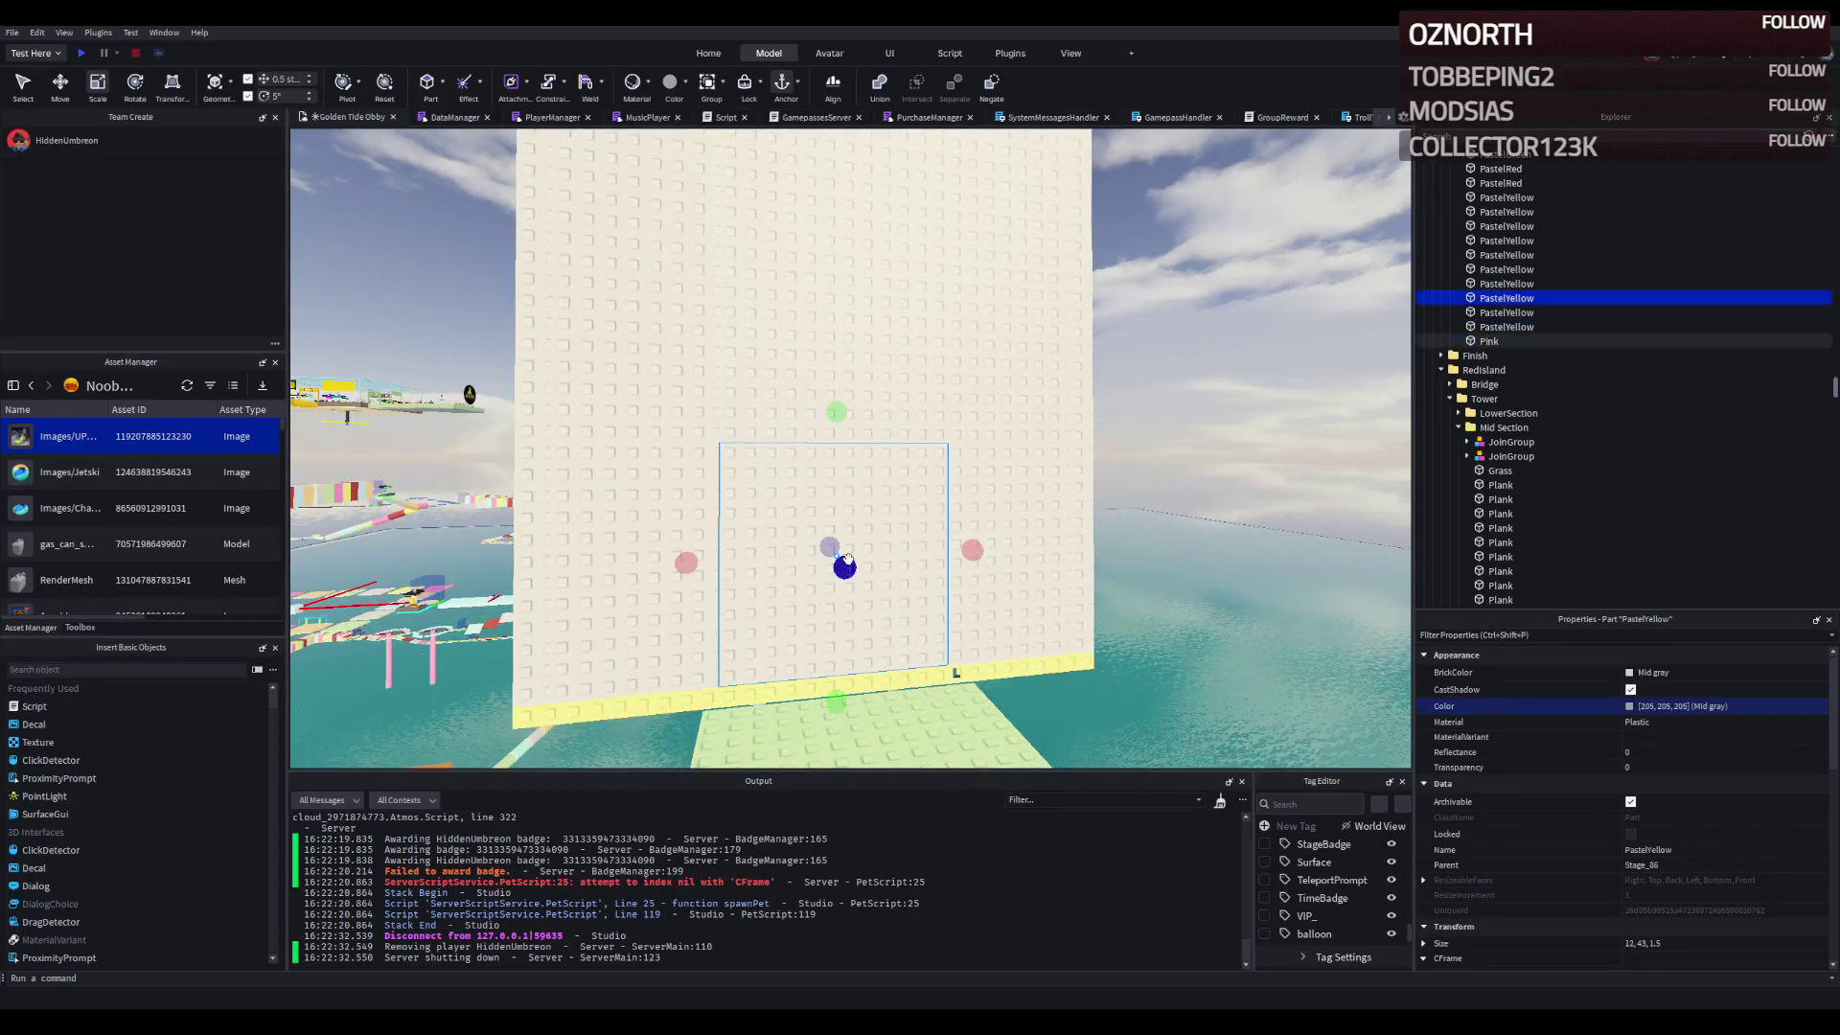
{"action": "key", "text": "Delete"}
- Delete the PastelYellow wall piece to open an entrance, and bring the pink doorway into view
{"action": "key", "text": "w"}
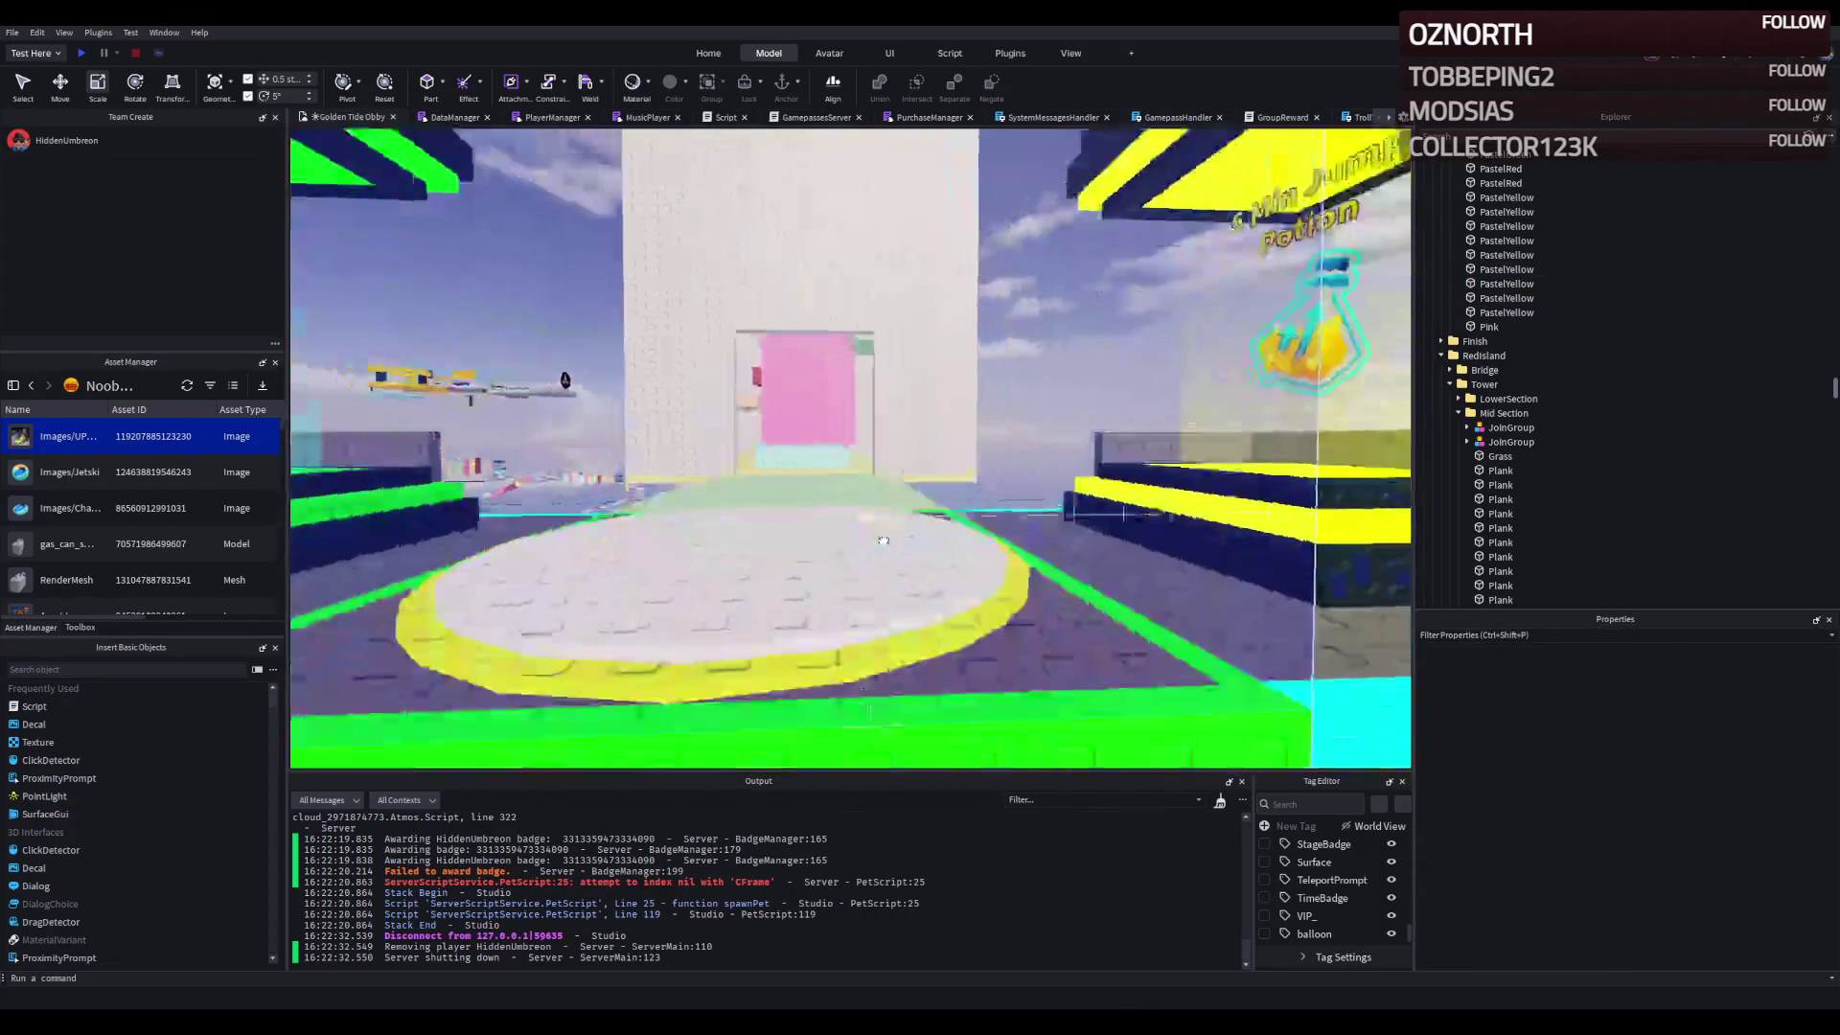
{"action": "scroll", "scroll_direction": "down", "scroll_amount": 3}
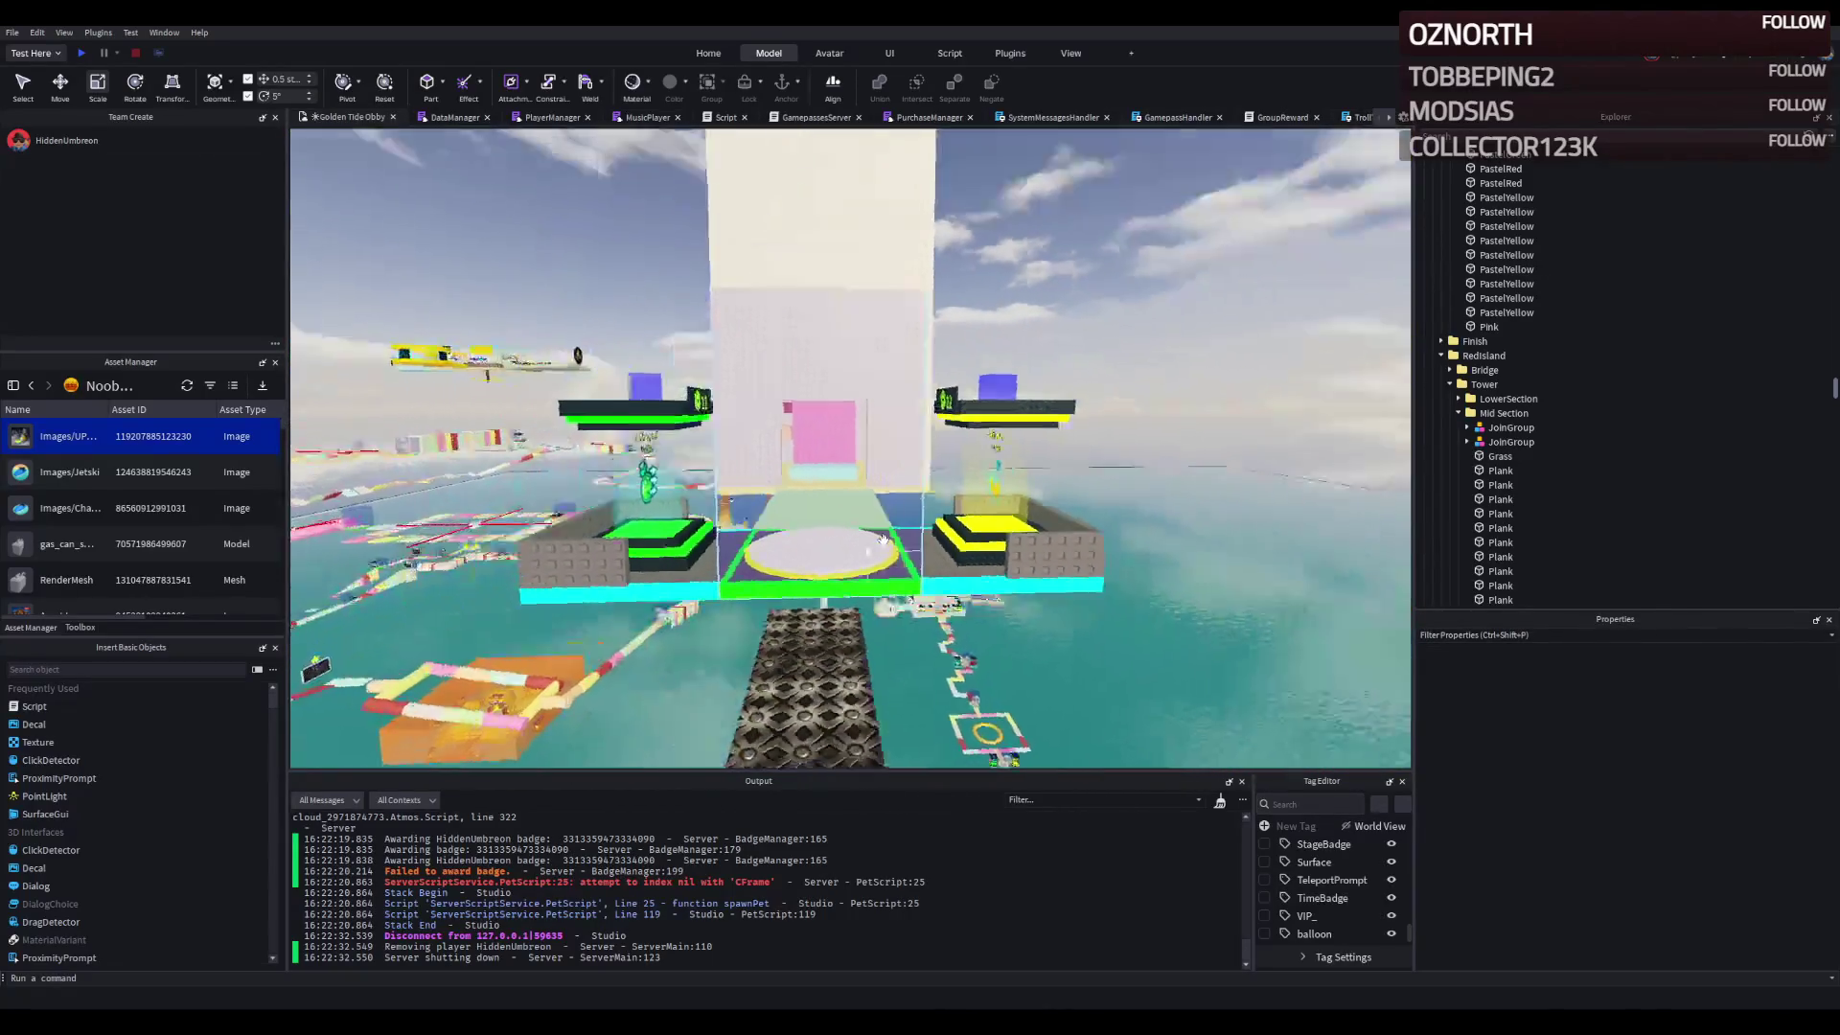
{"action": "key", "text": "w"}
{"action": "key", "text": "a"}
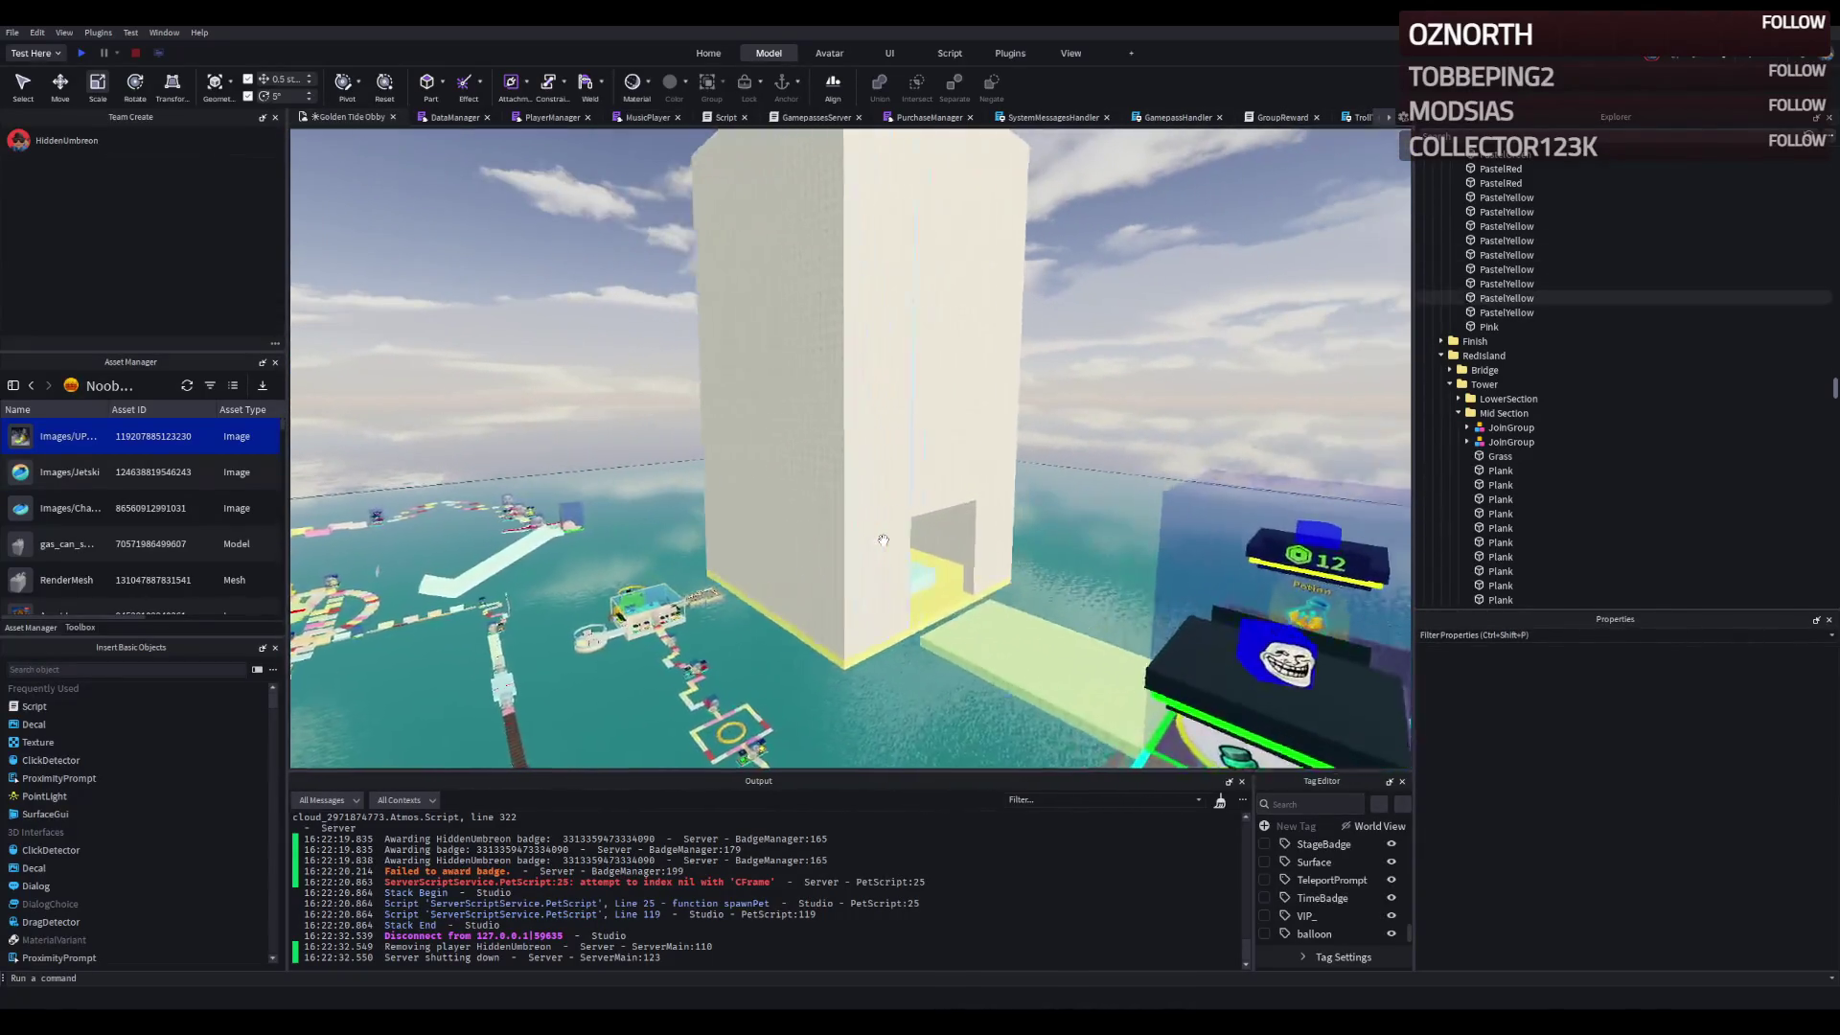
{"action": "key", "text": "w"}
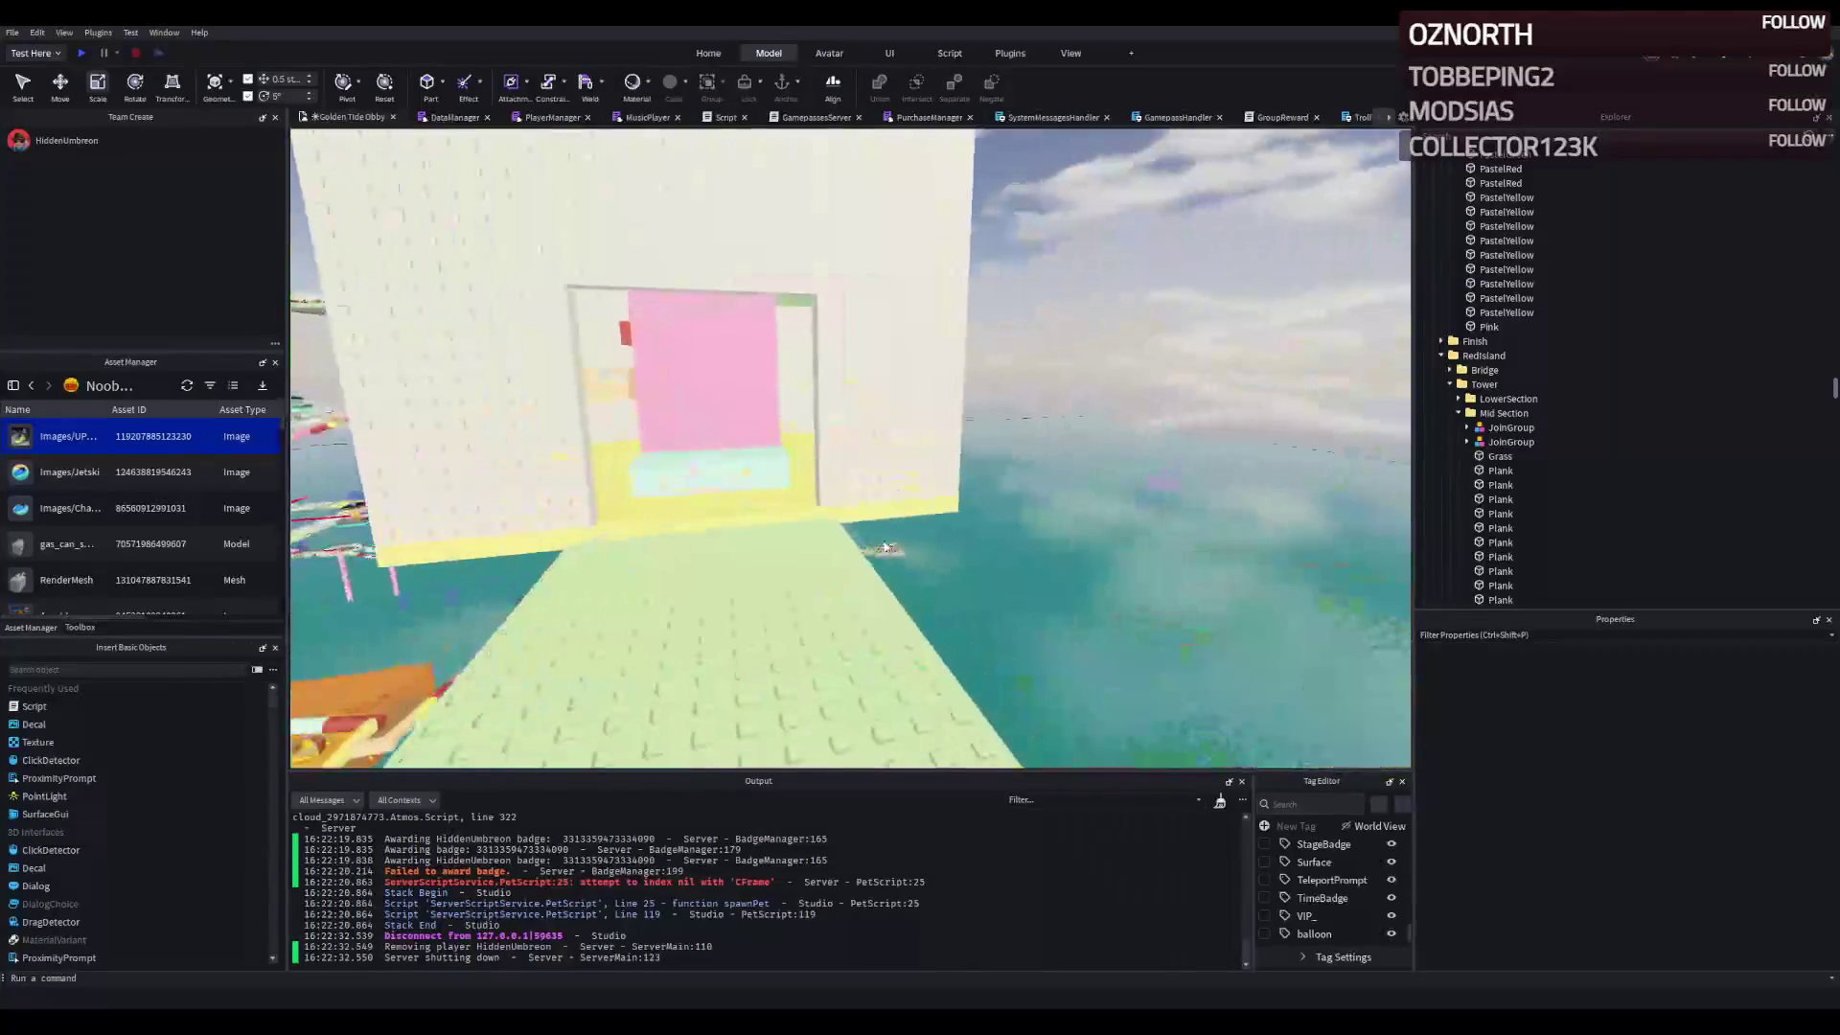
{"action": "key", "text": "a"}
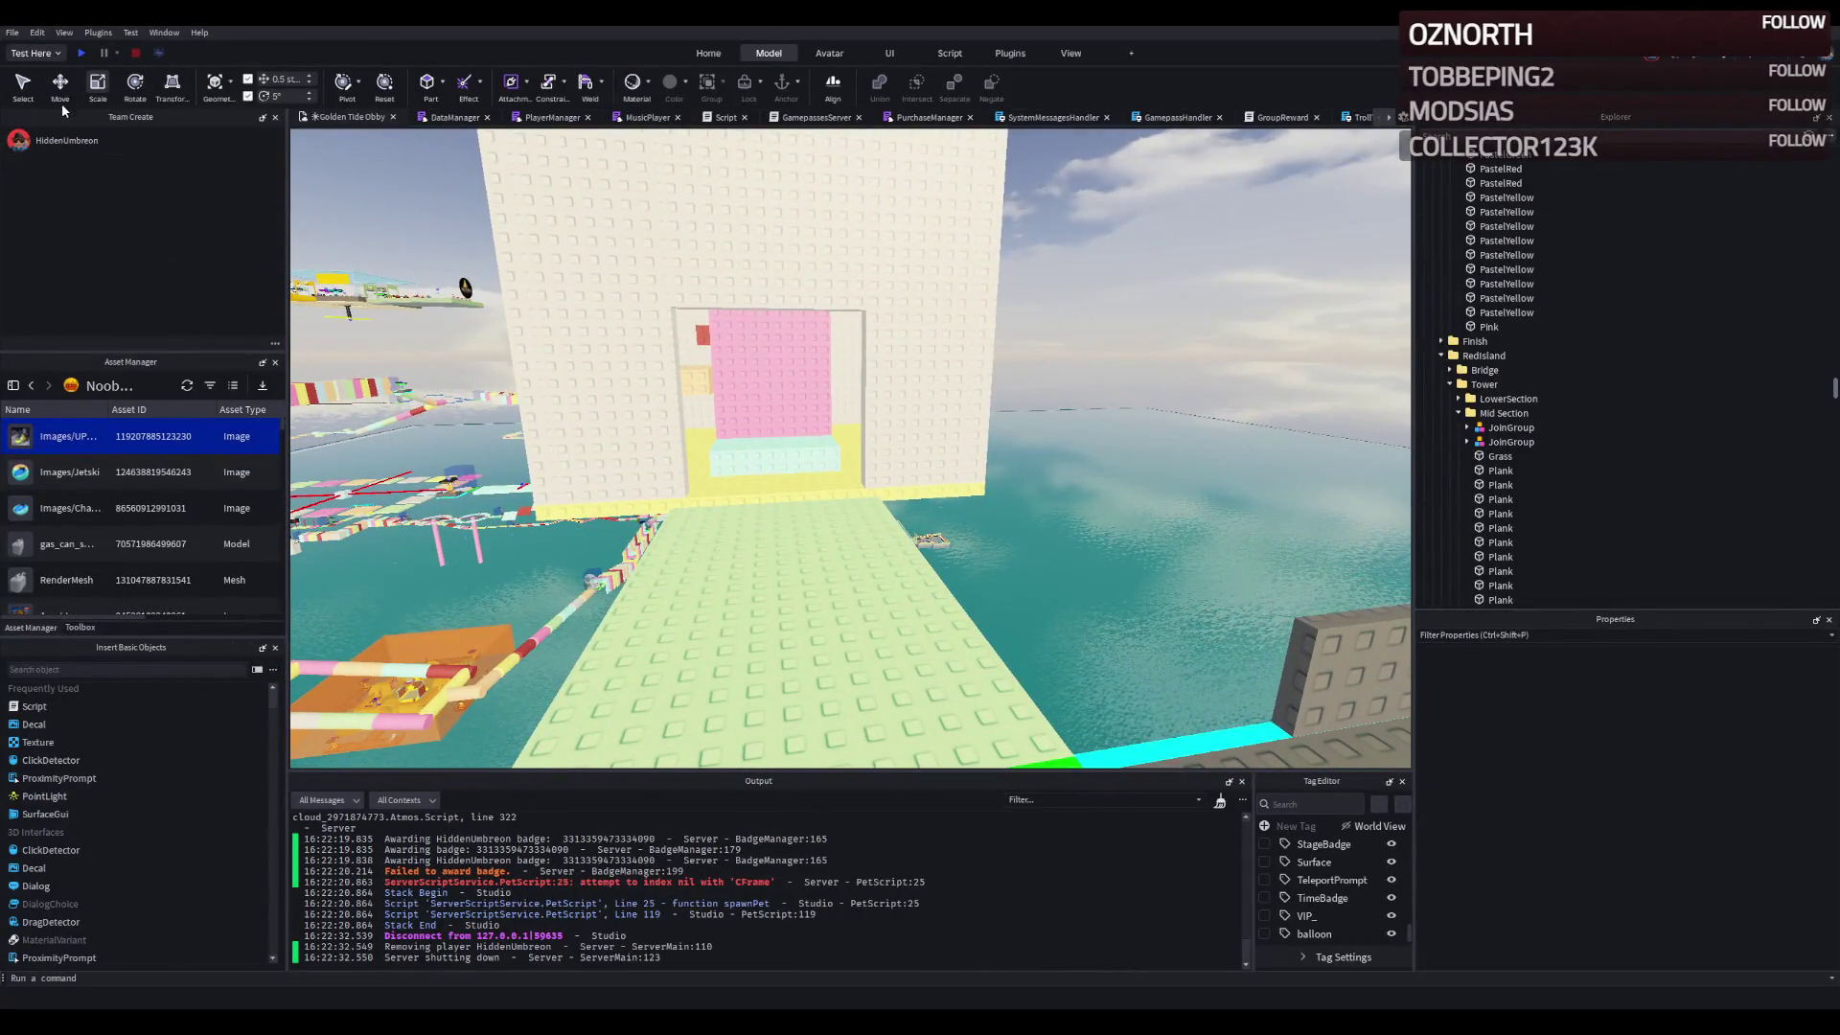
- Start a playtest and walk the character through the new doorway into the pink area
{"action": "left_click", "coordinate": [80, 54]}
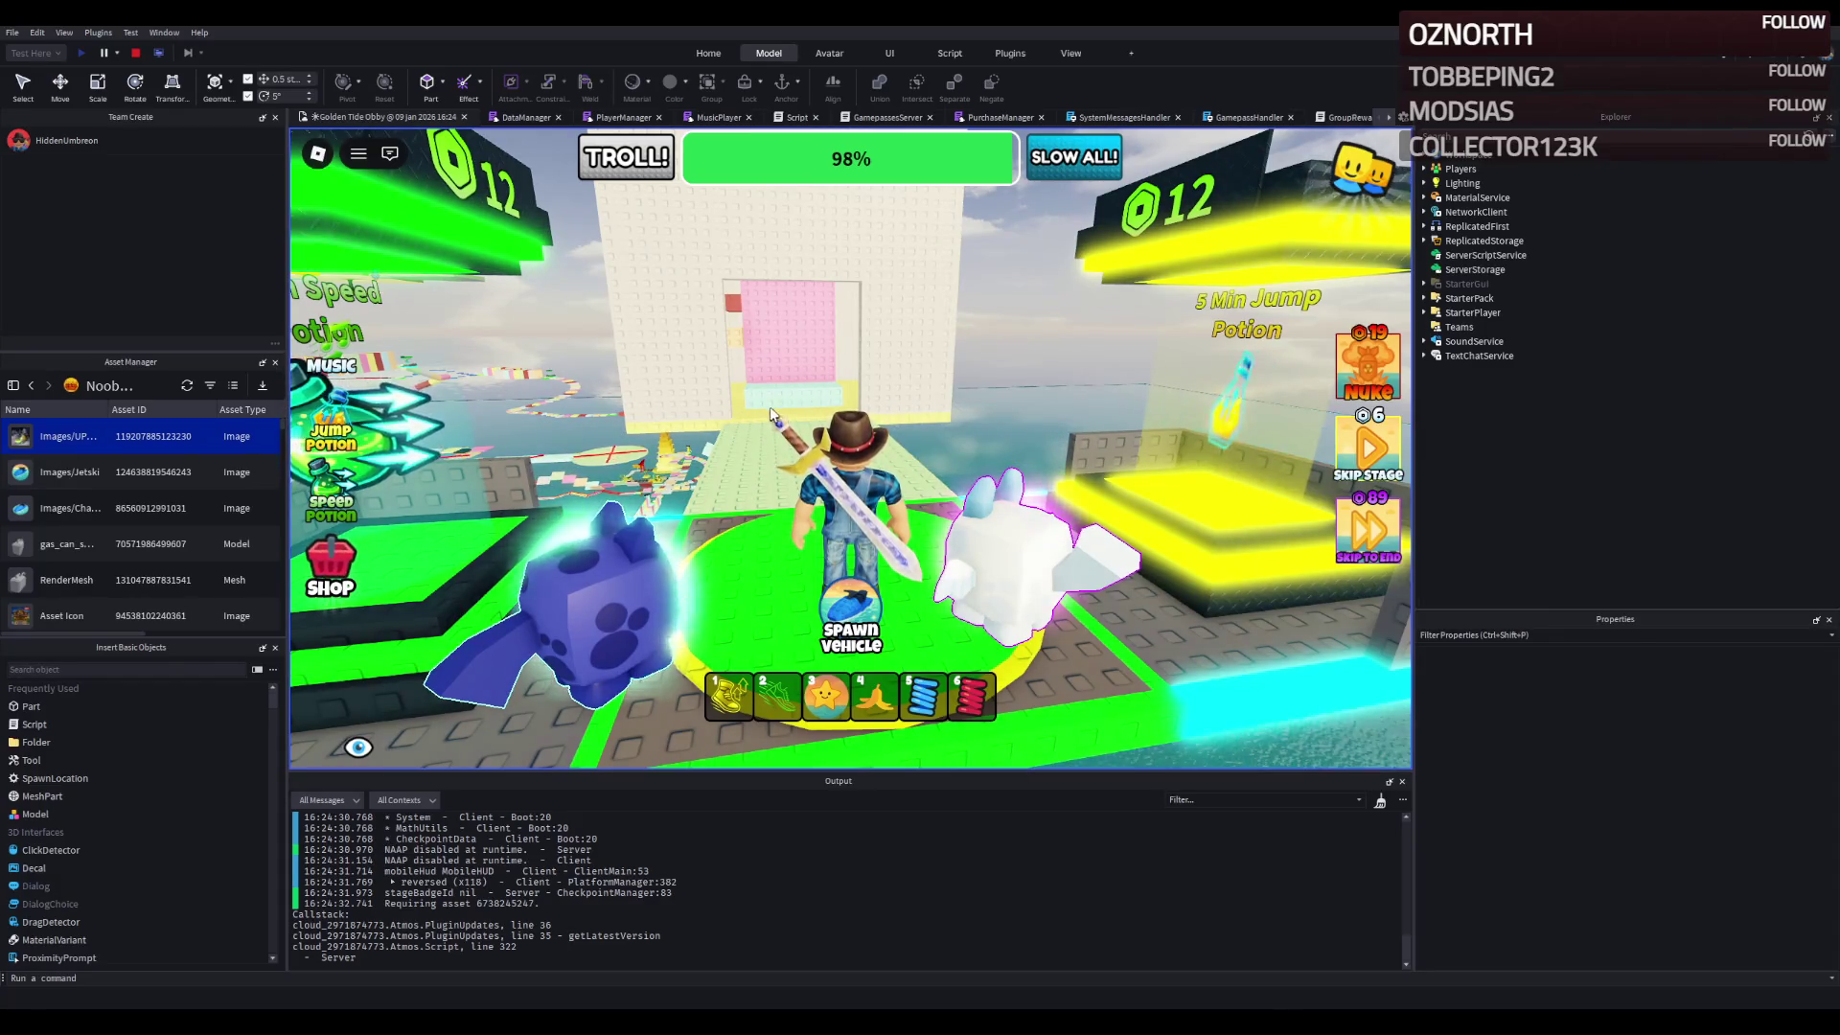
{"action": "key", "text": "w"}
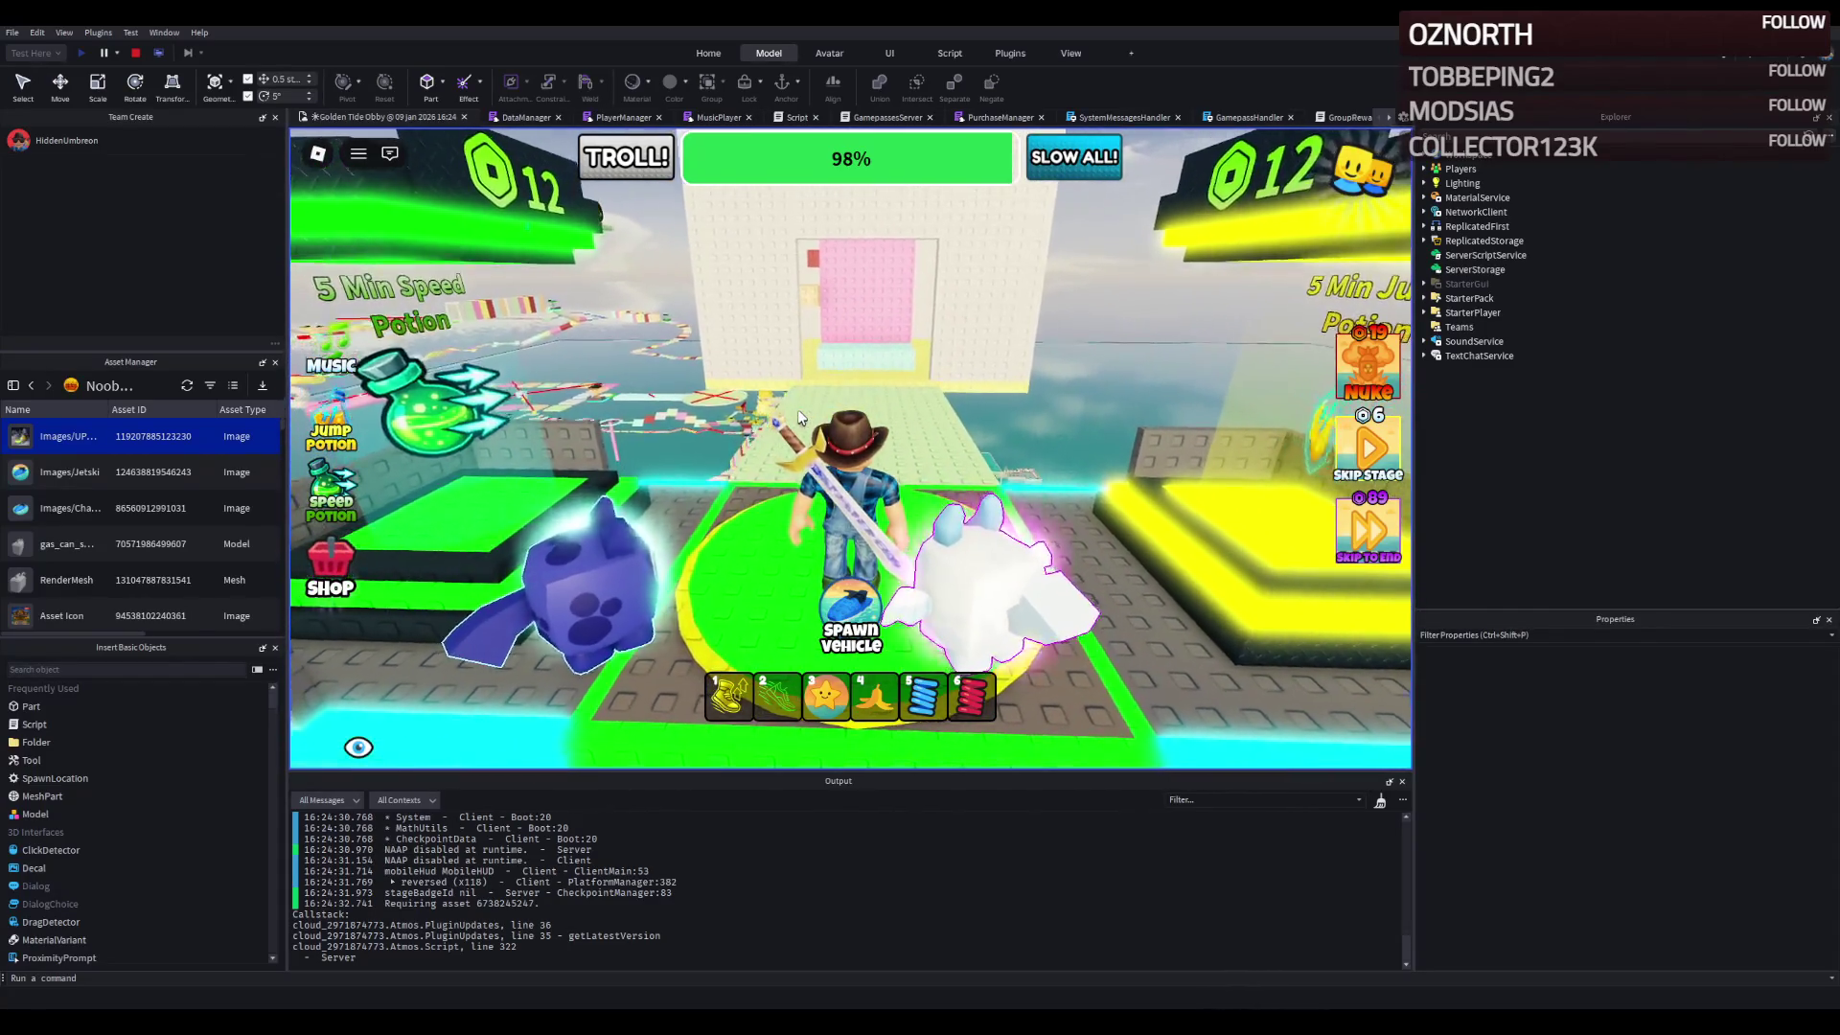
{"action": "key", "text": "w"}
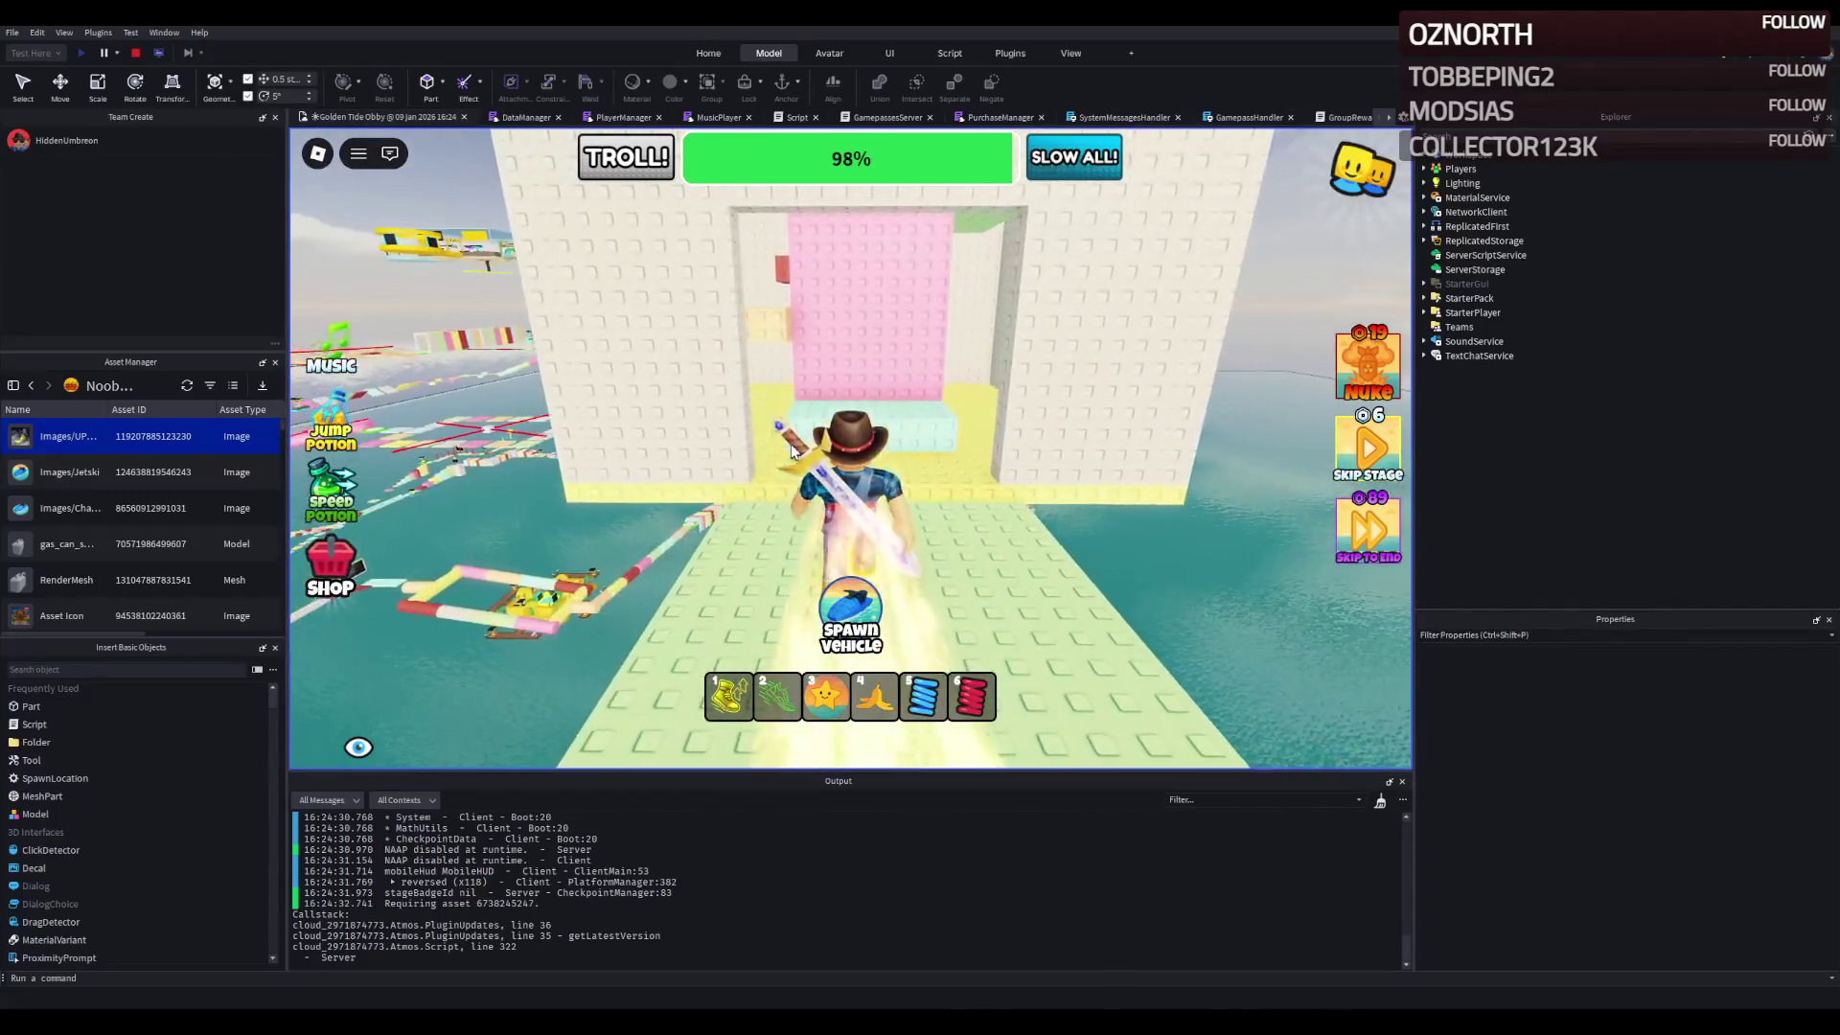
{"action": "key", "text": "w"}
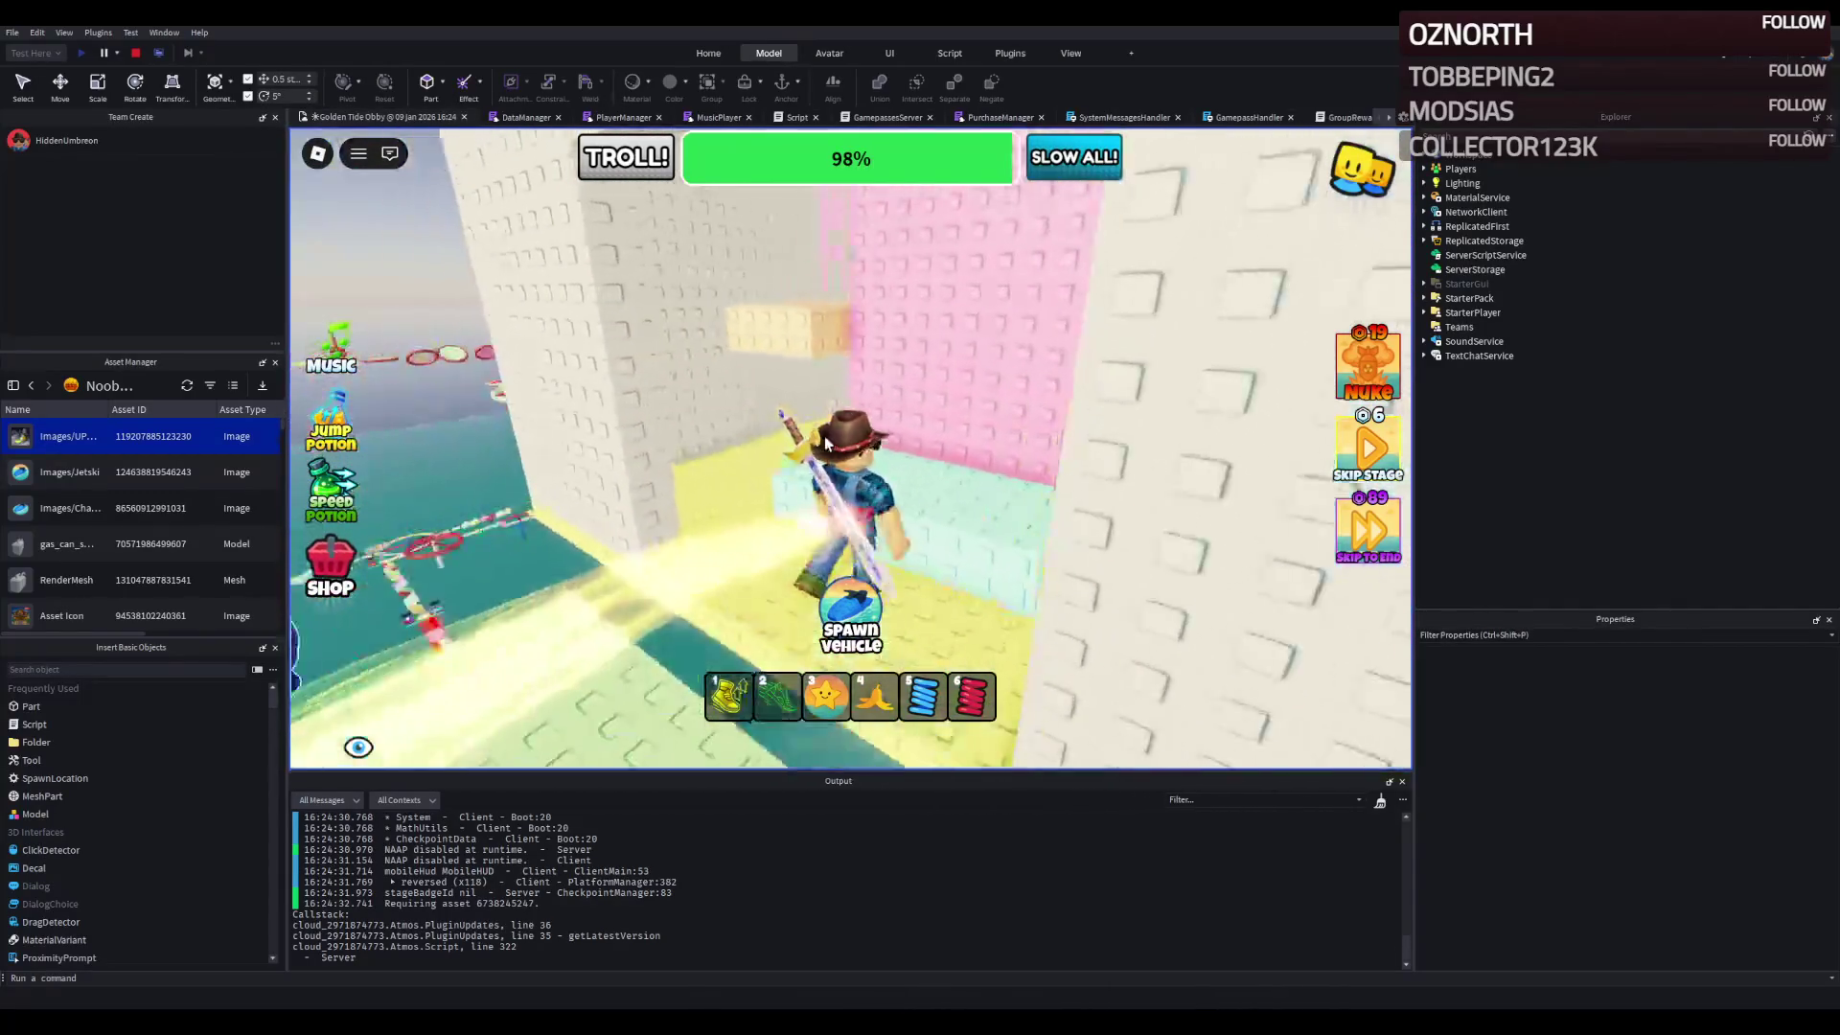
{"action": "key", "text": "w"}
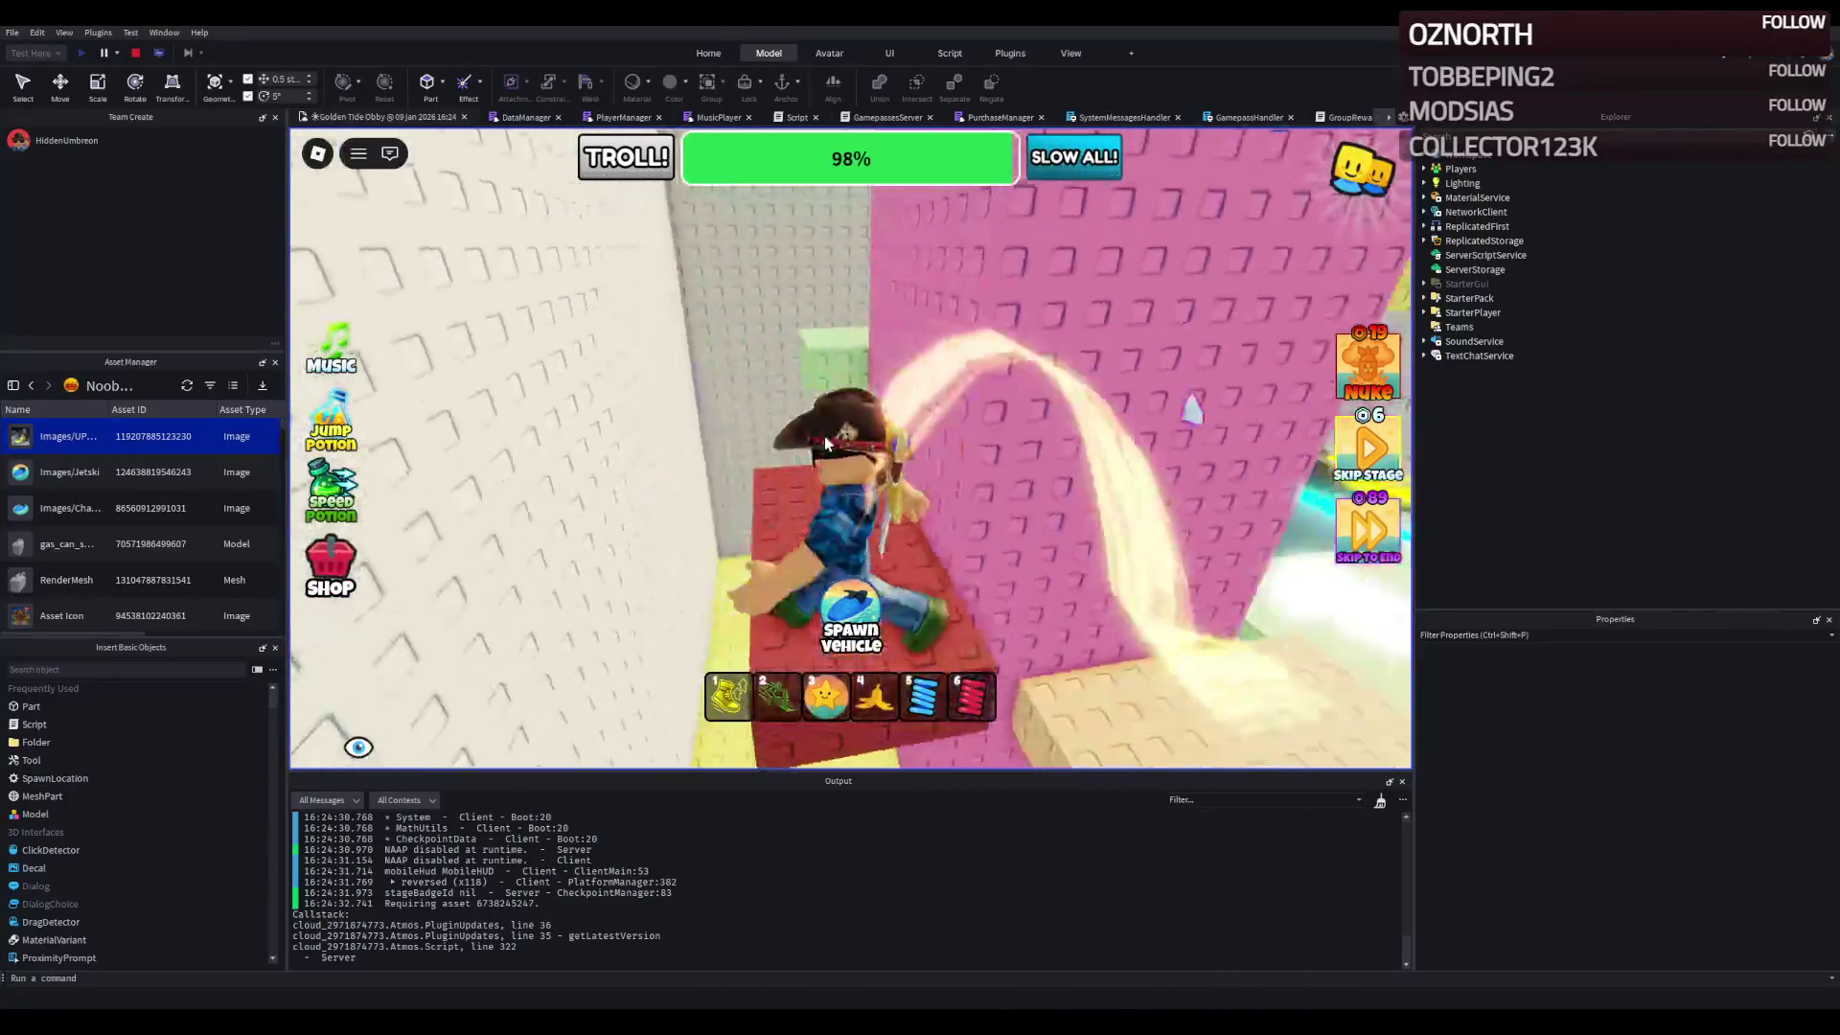
- Cross the yellow, tan and mint steps, jump onto the red and pink blocks, then stop
{"action": "key", "text": "w"}
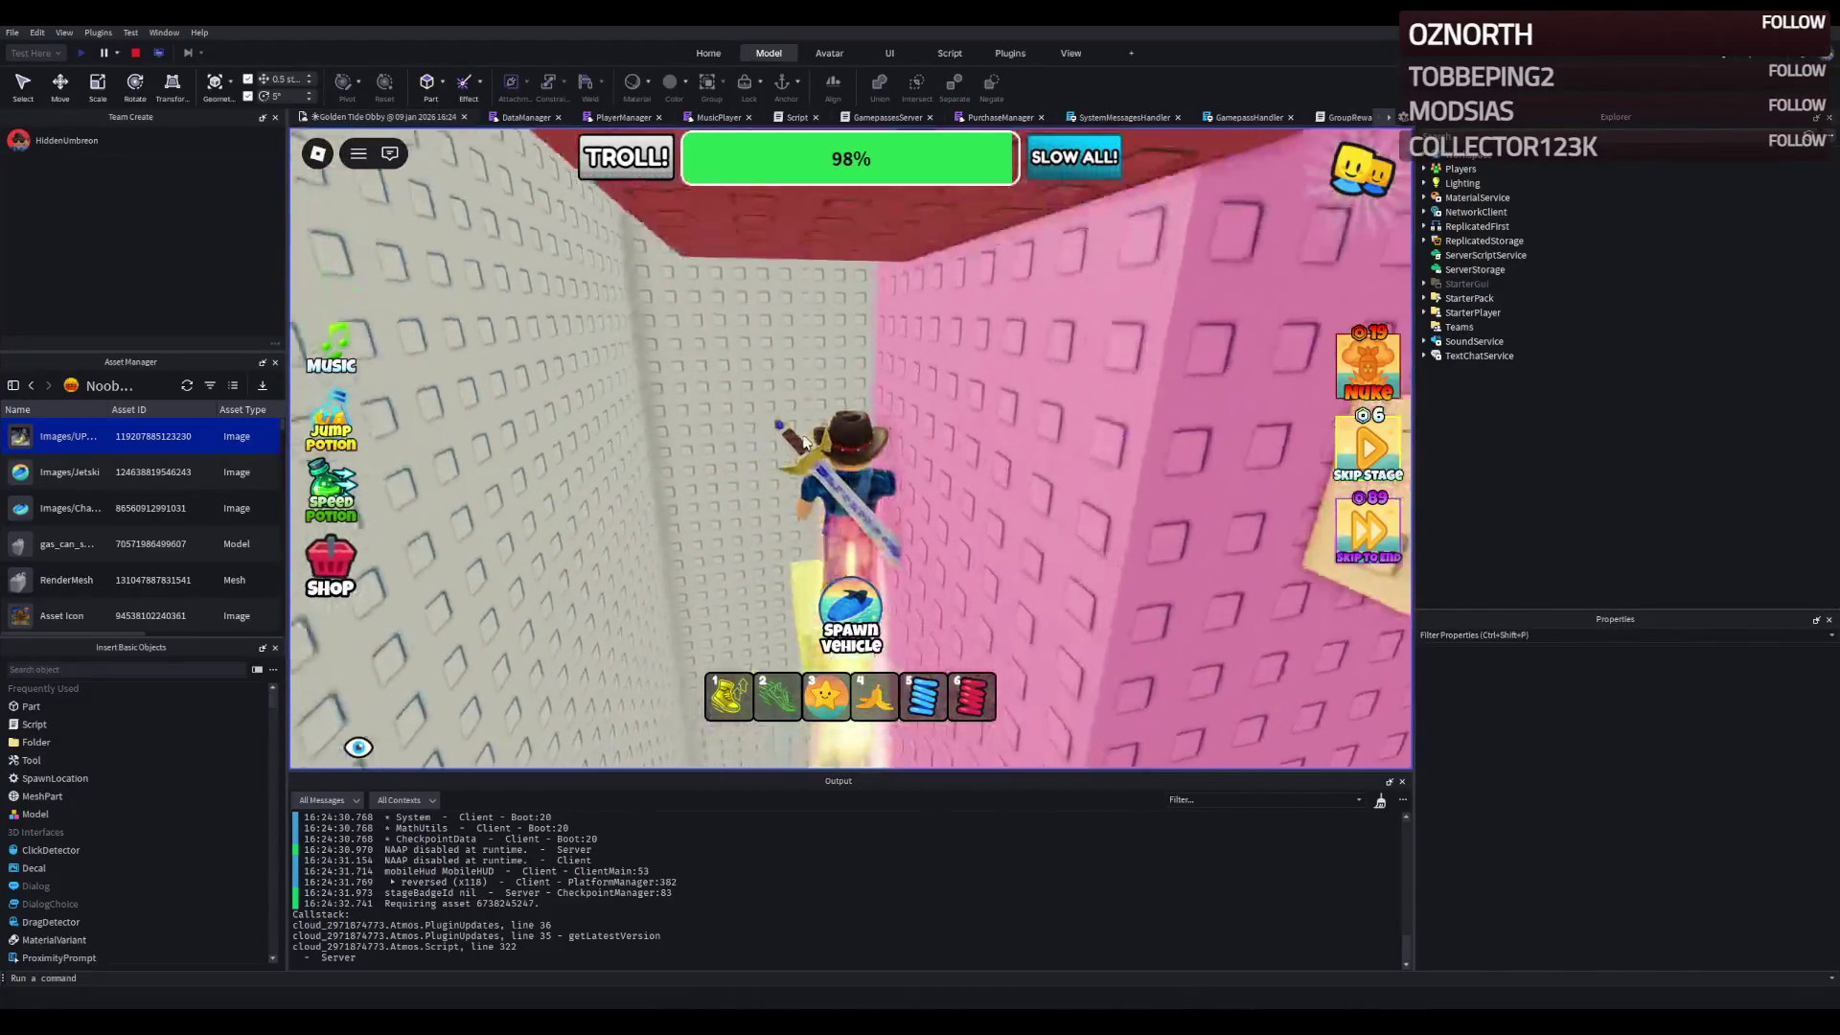
{"action": "key", "text": "w"}
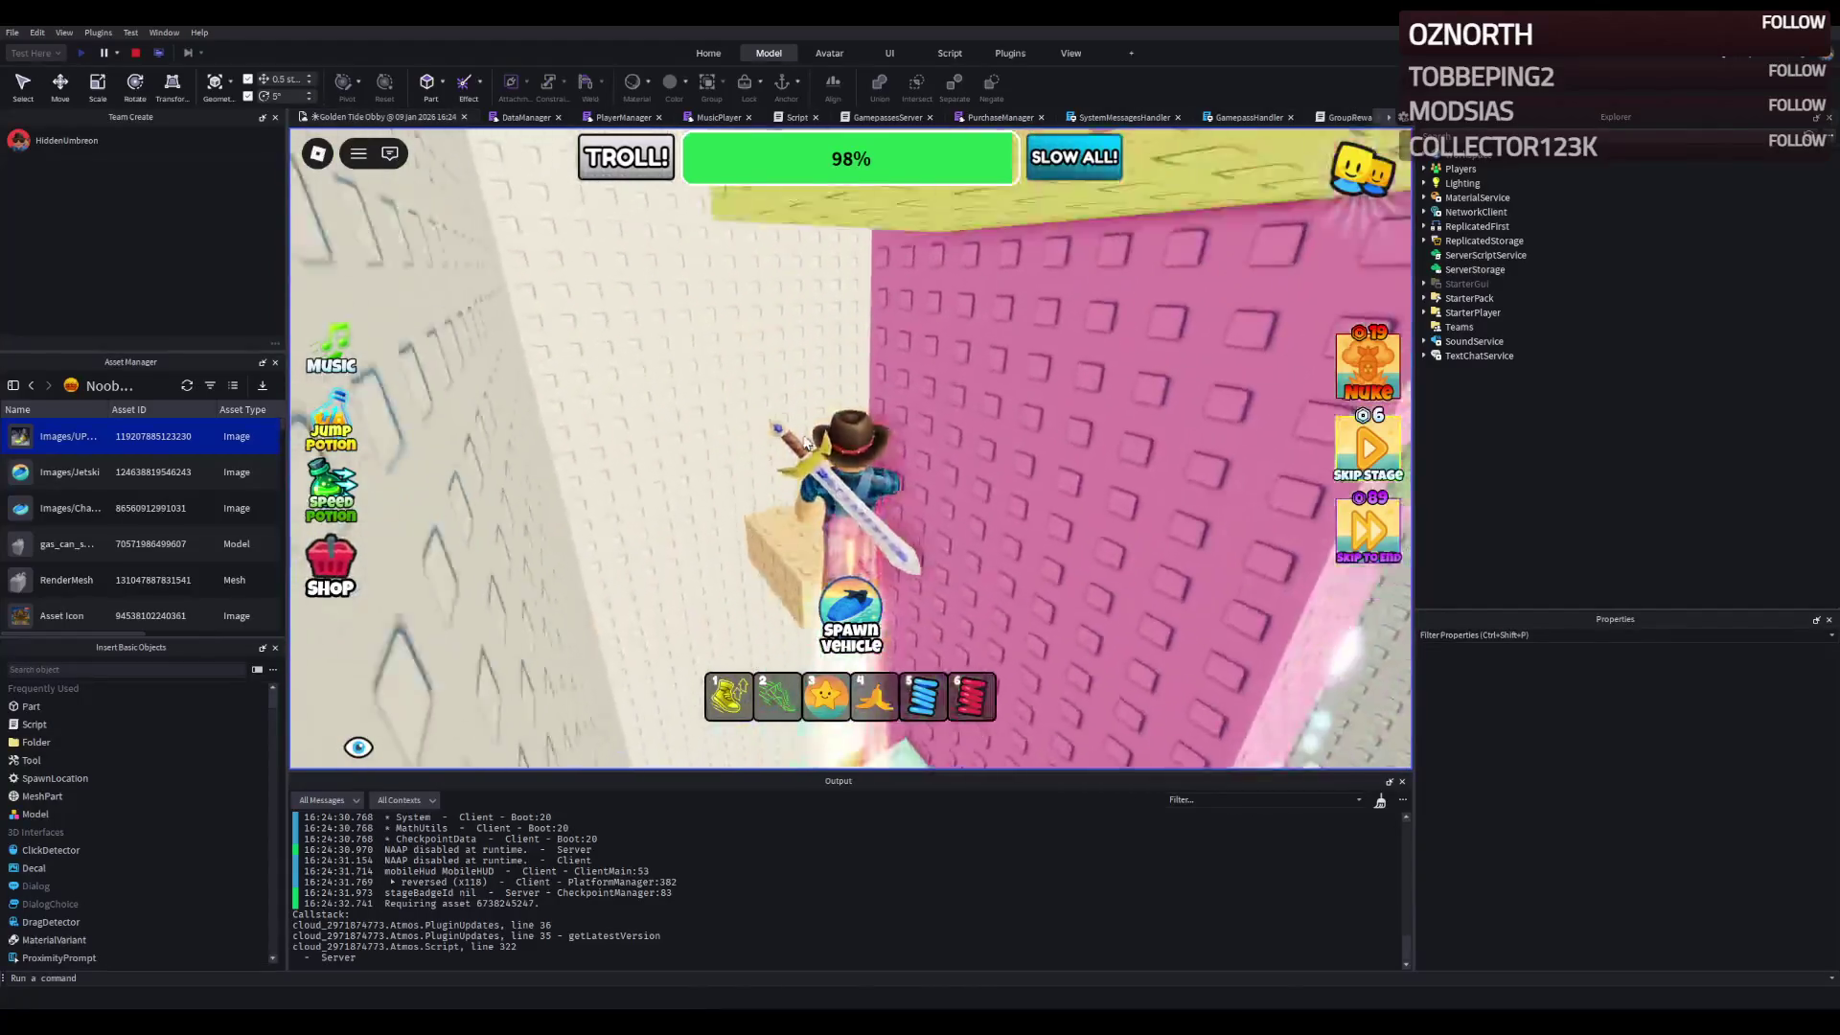
{"action": "key", "text": "w"}
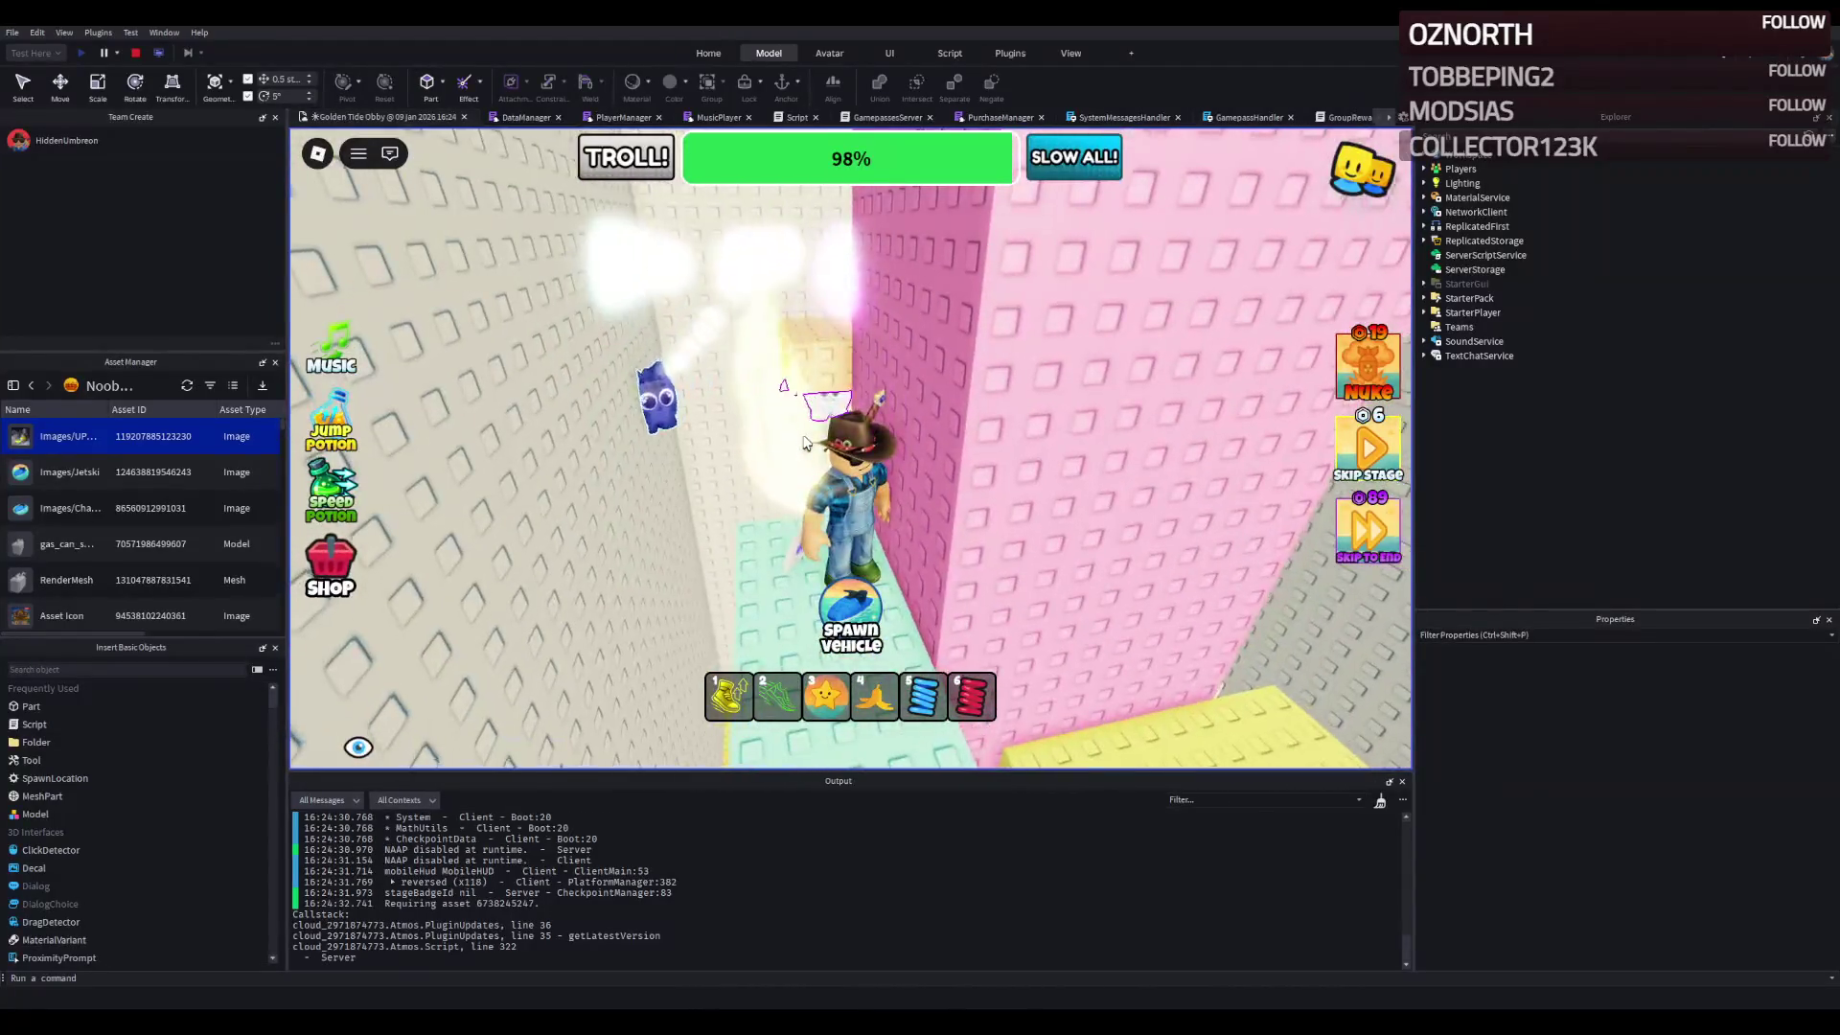
{"action": "key", "text": "w"}
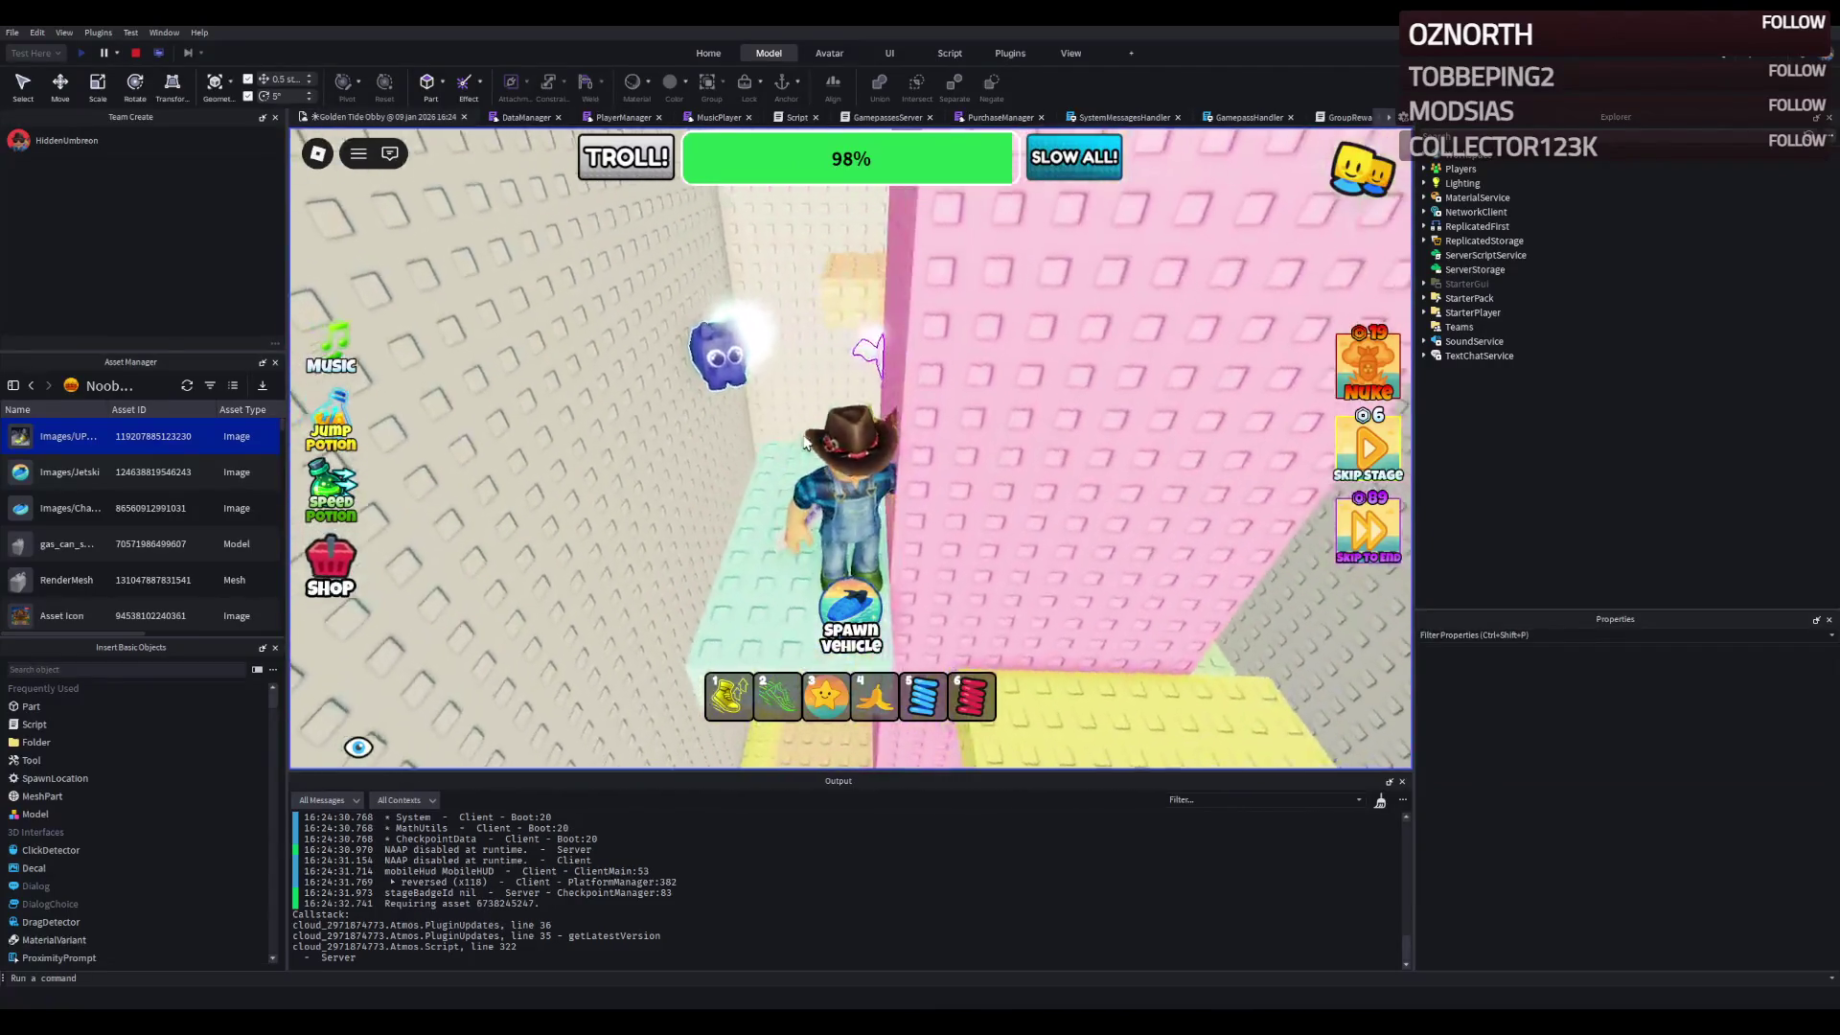
{"action": "key", "text": "w"}
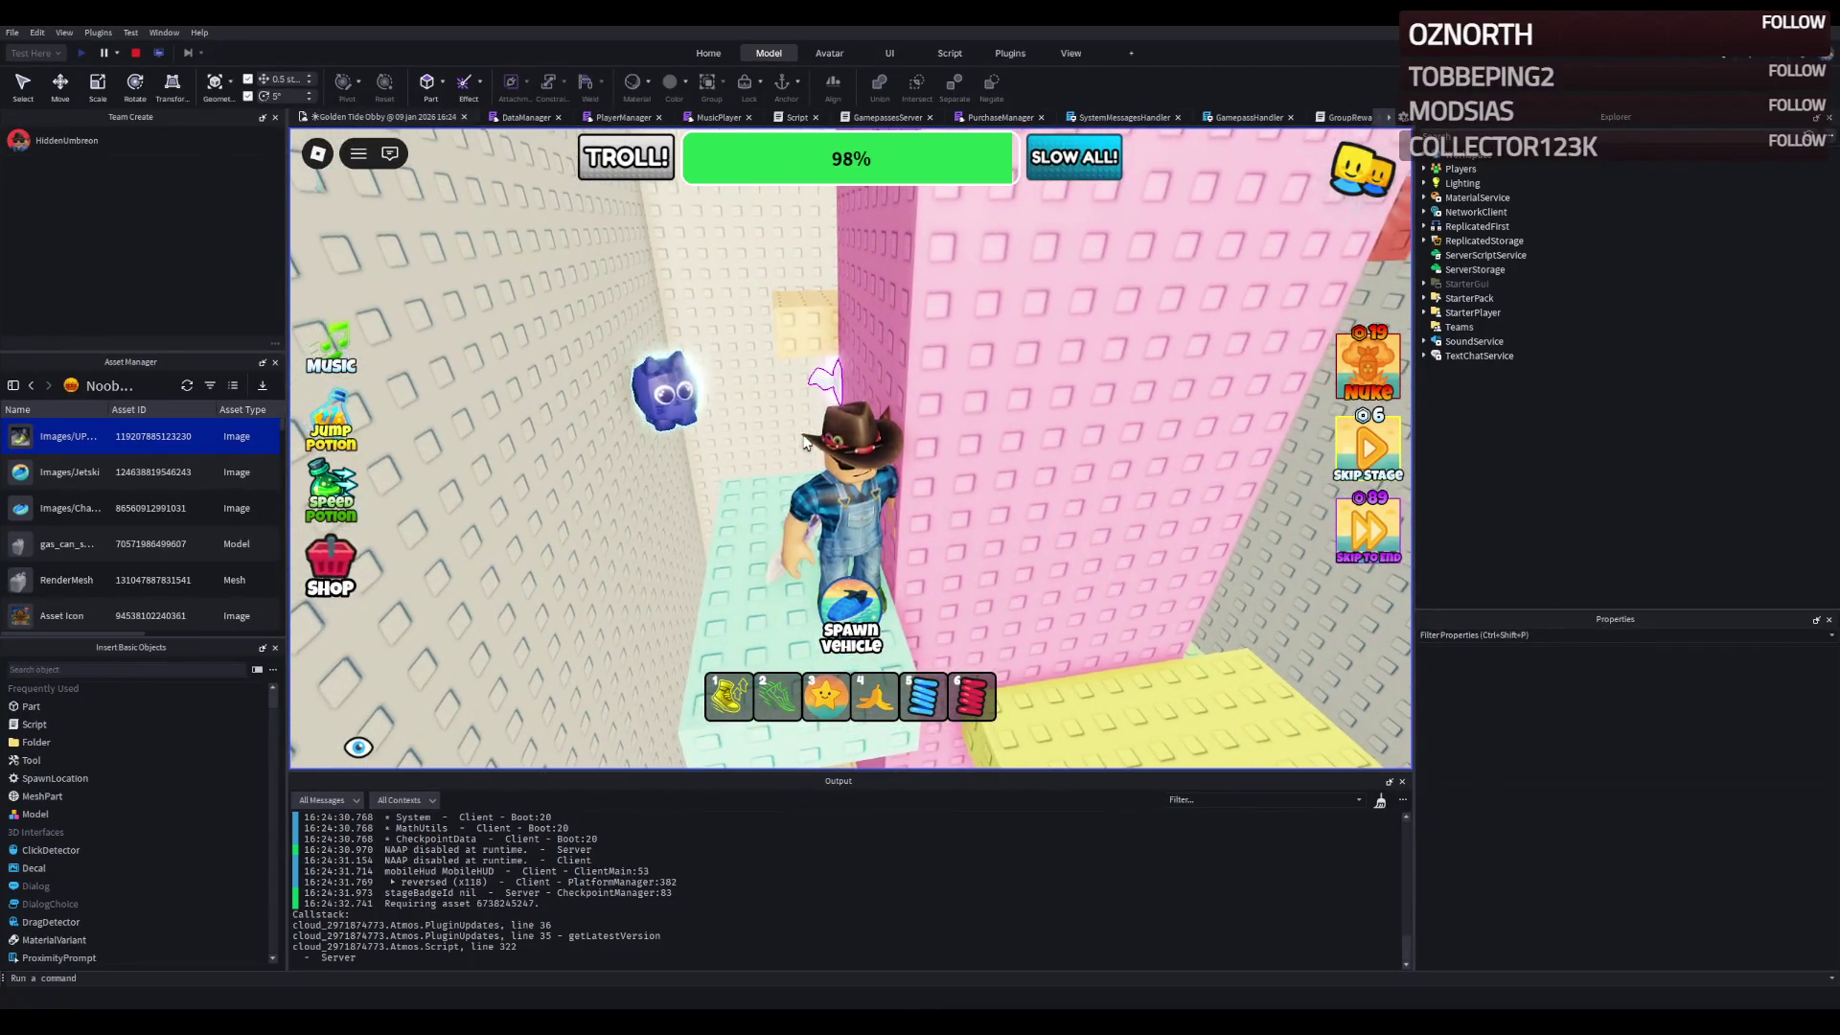
{"action": "key", "text": "w"}
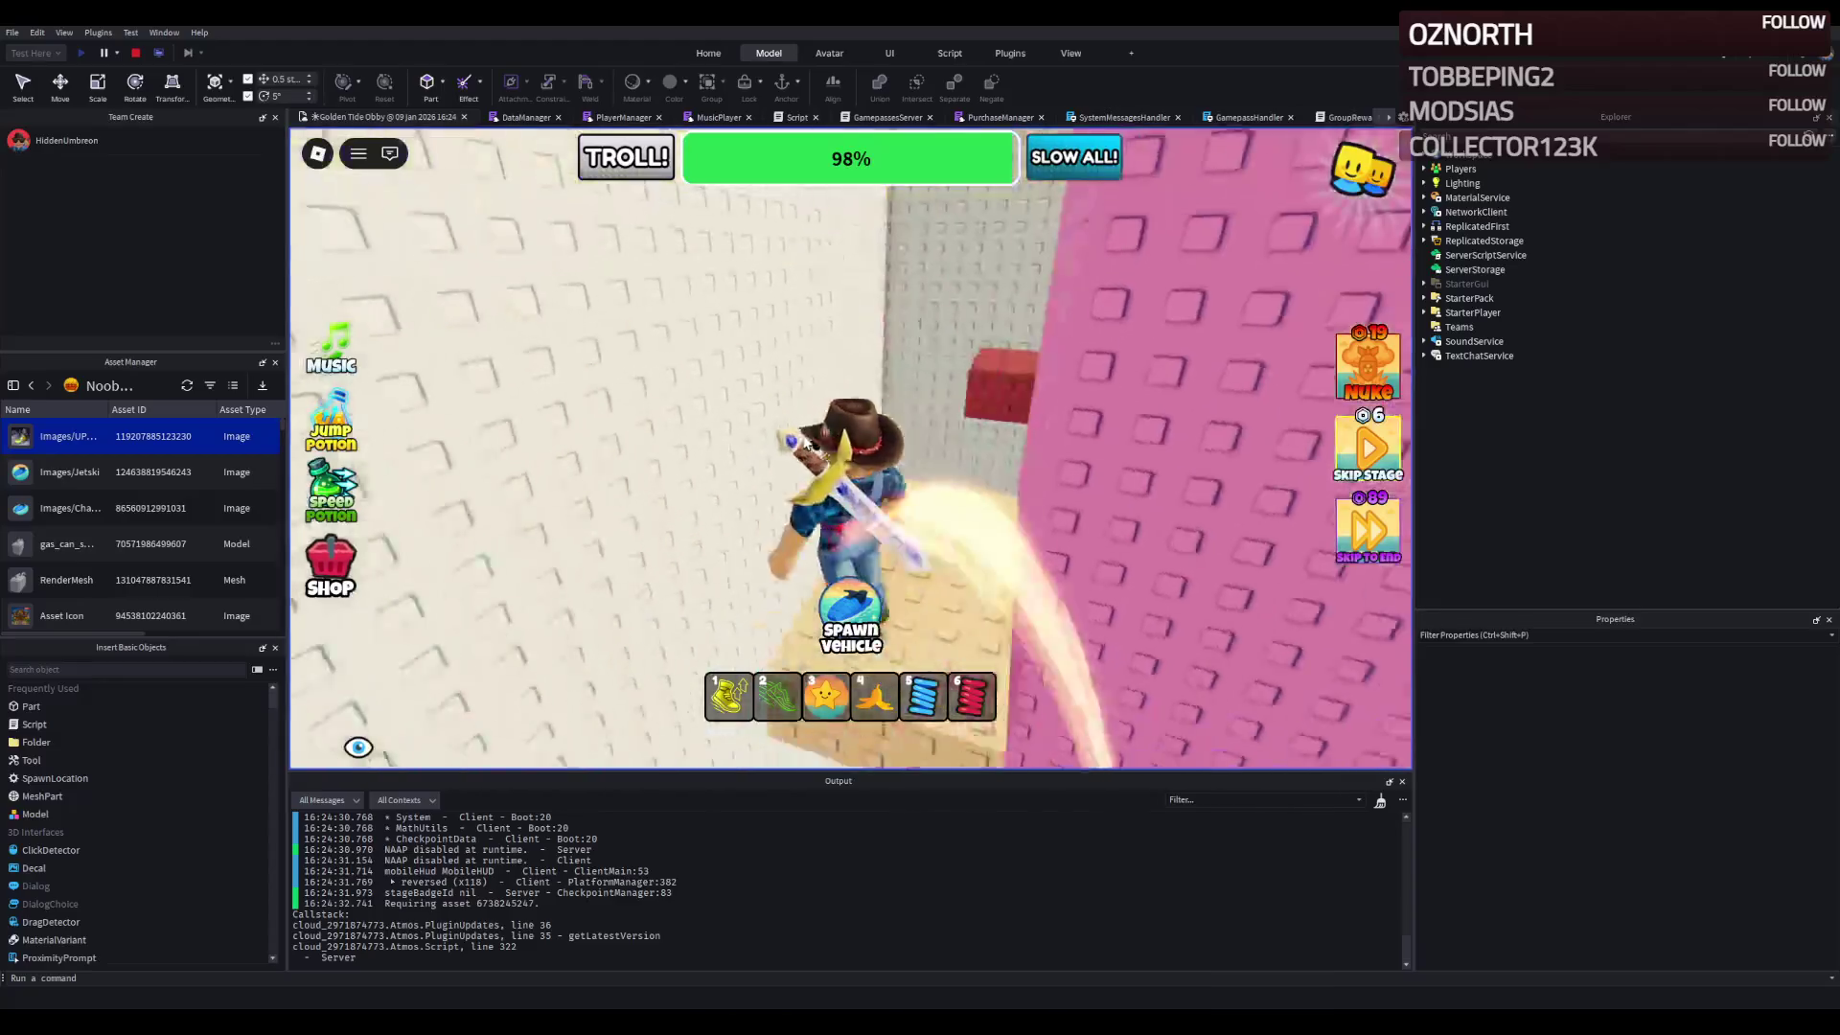
{"action": "key", "text": "w"}
{"action": "key", "text": "space"}
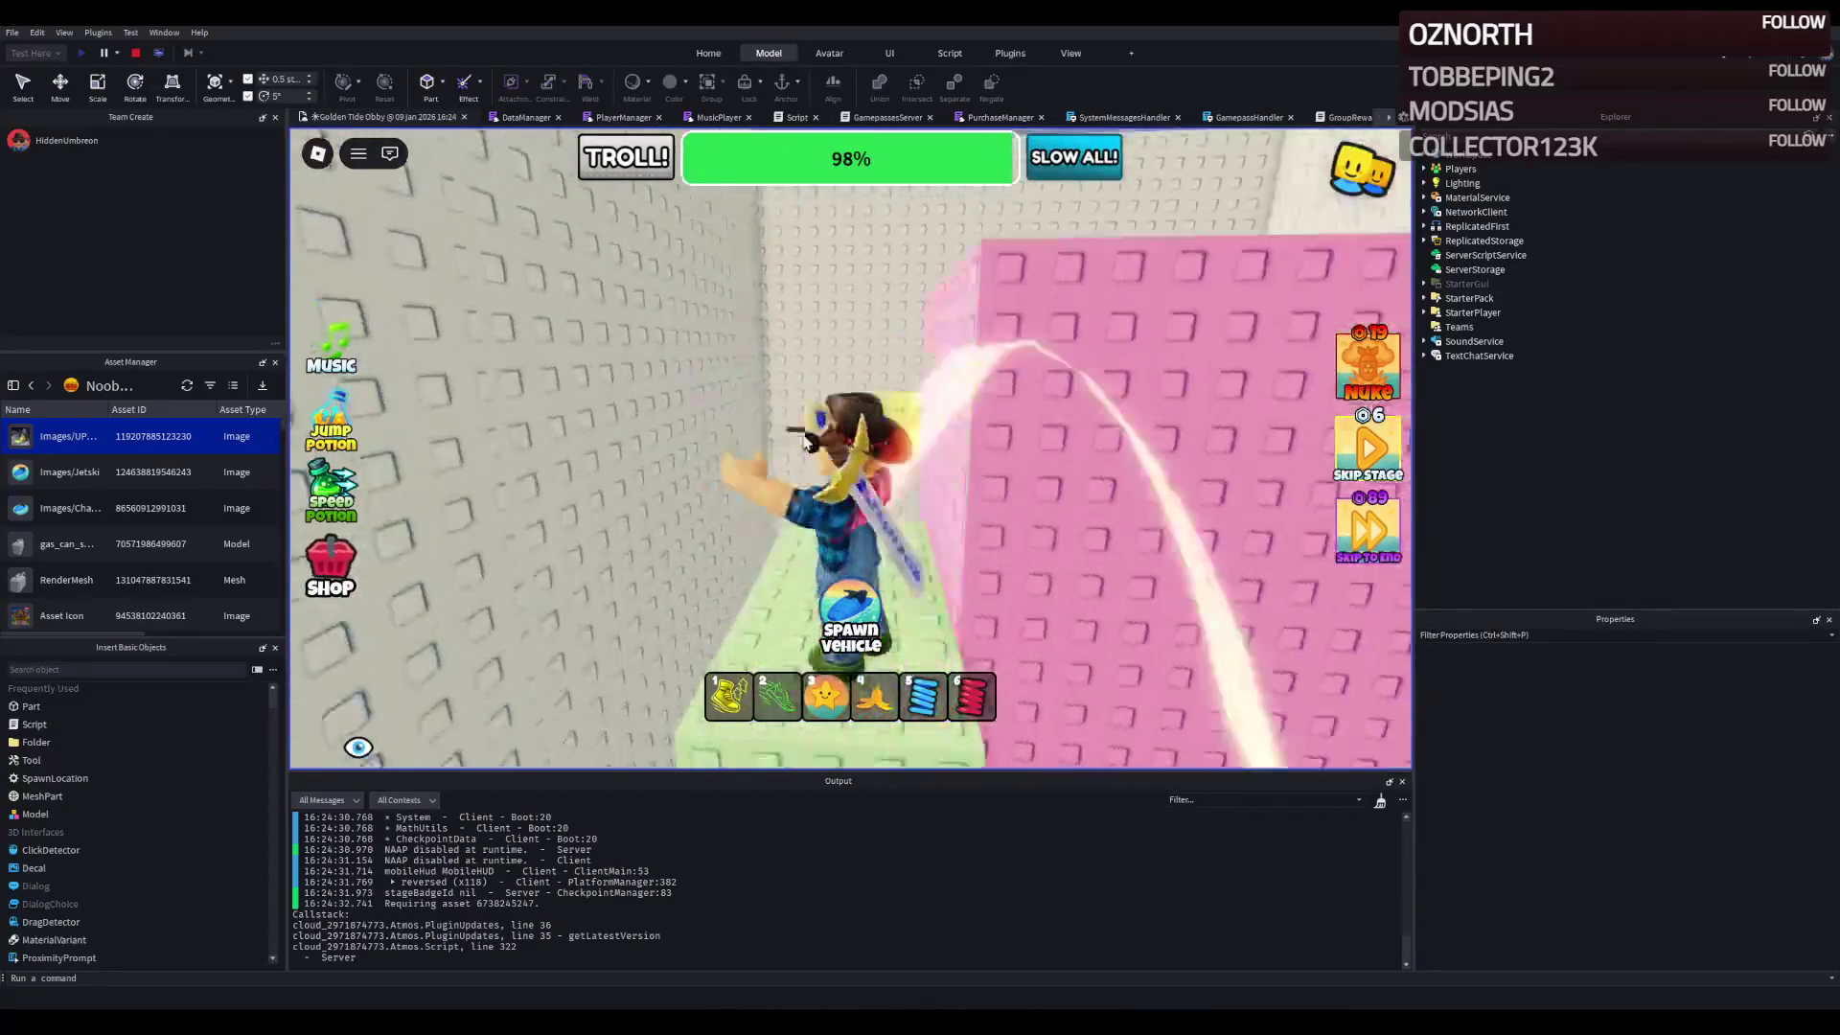
{"action": "key", "text": "w"}
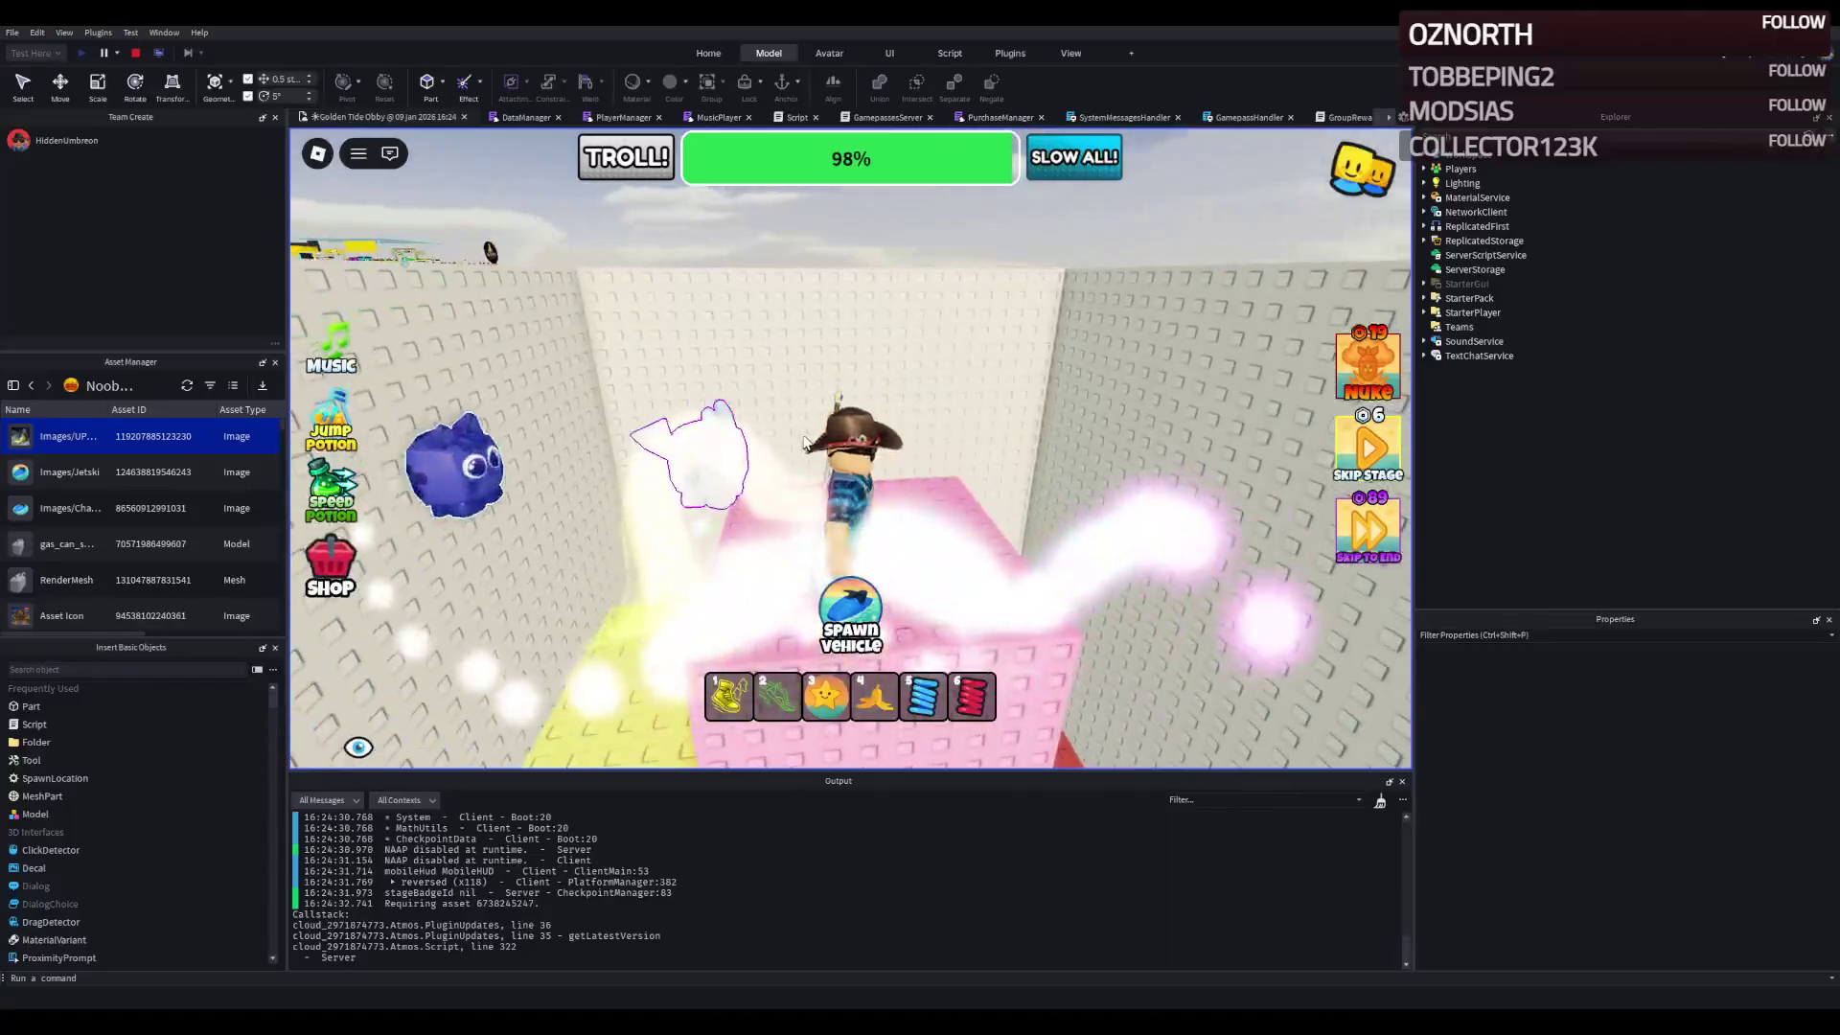
{"action": "key", "text": "w"}
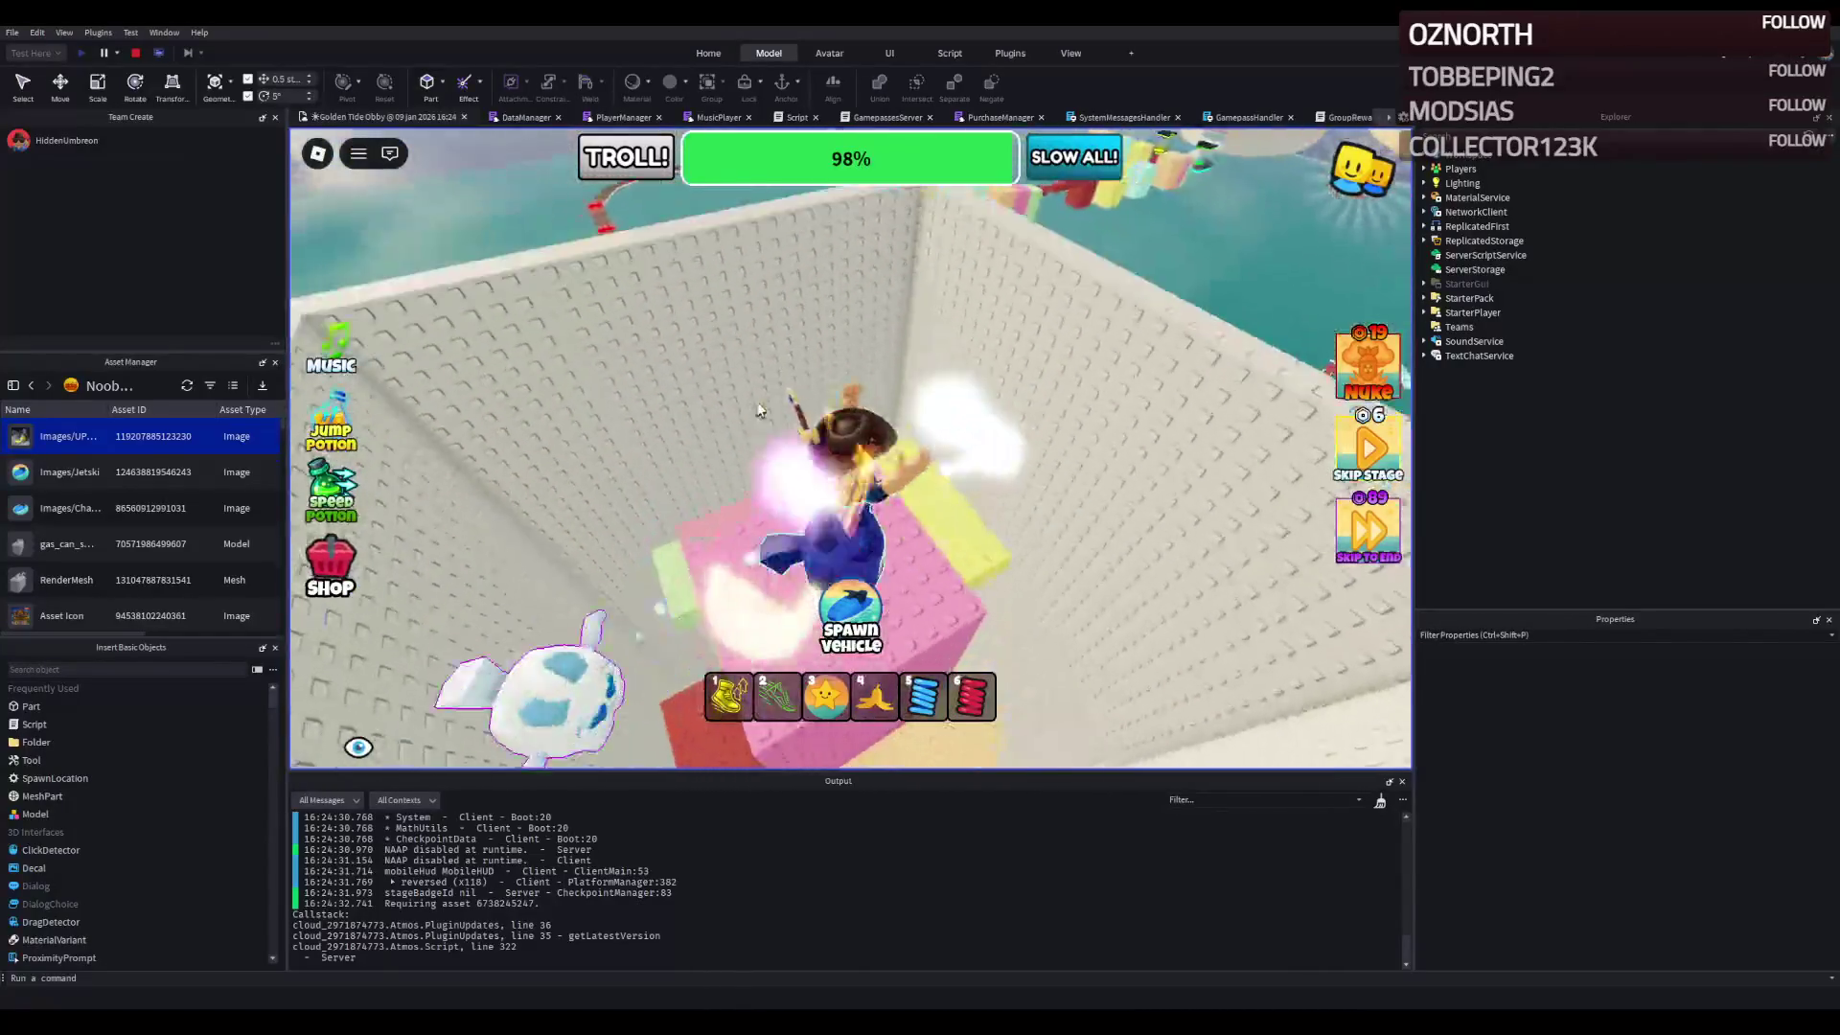
{"action": "left_click", "coordinate": [136, 53]}
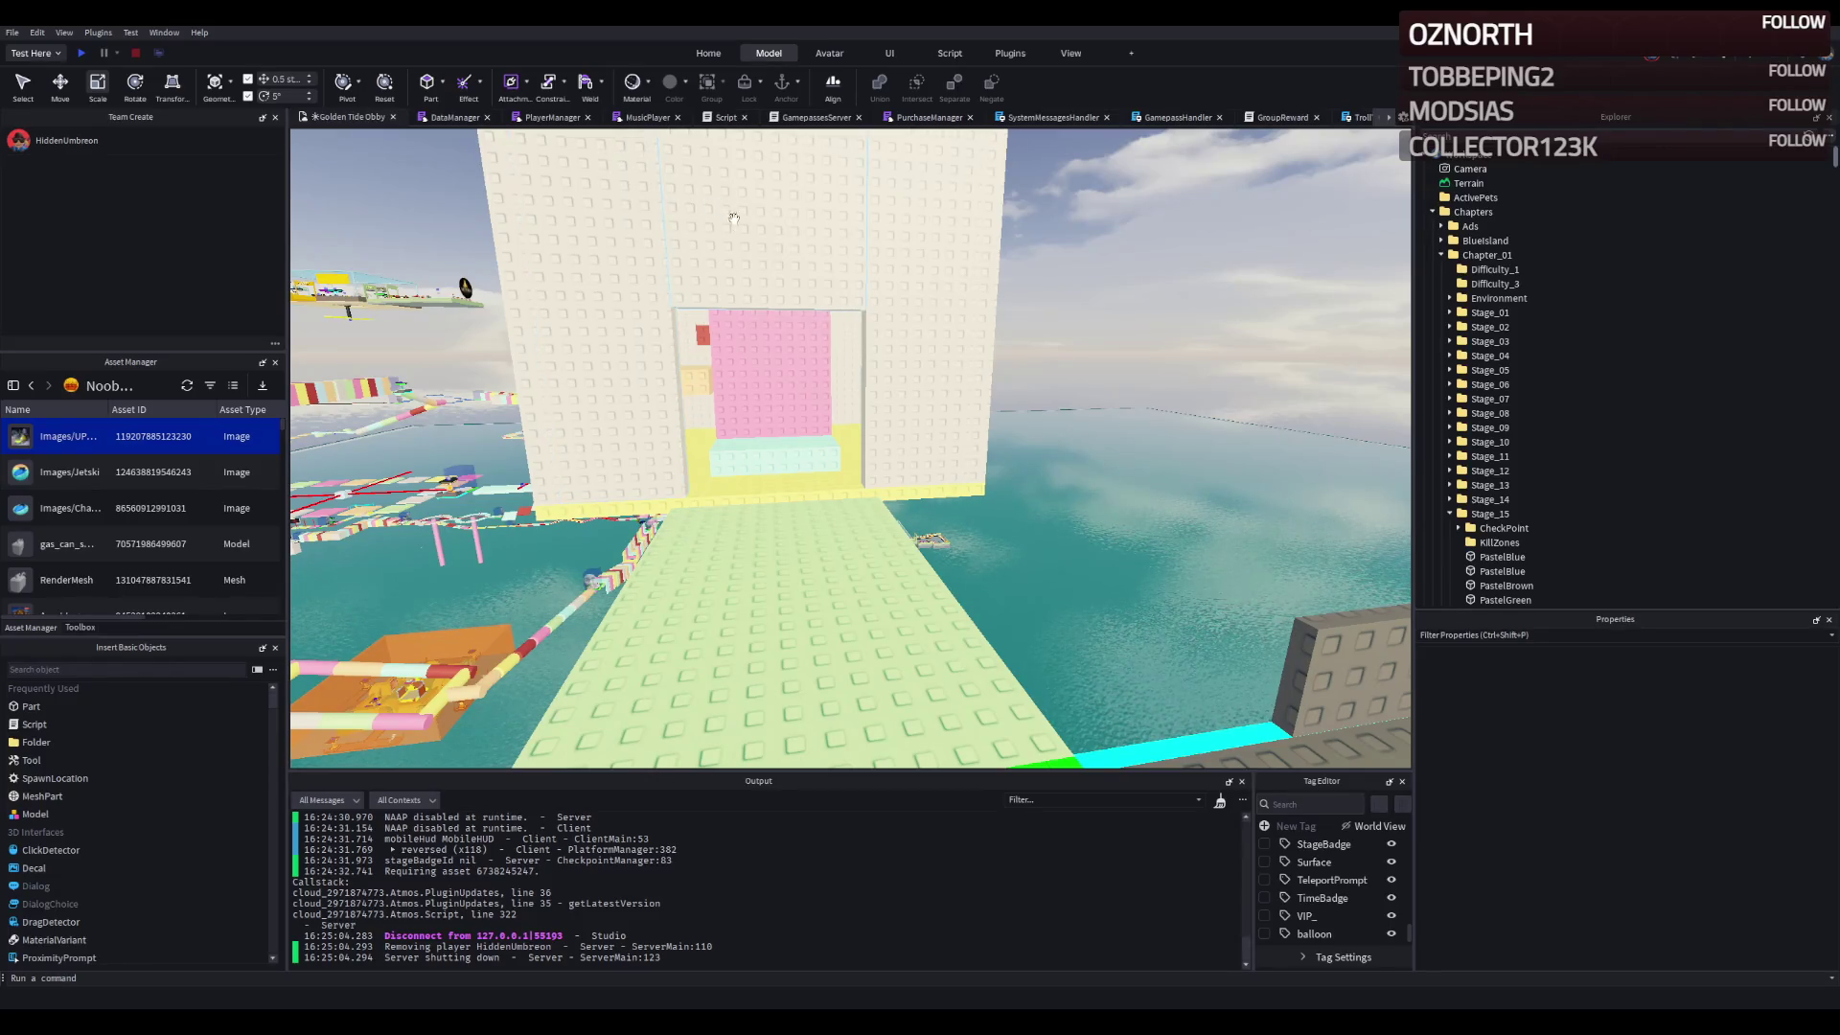
- Zoom around the obby, then select and focus on the MovingPlatform_Right model
{"action": "scroll", "scroll_direction": "up", "scroll_amount": 3}
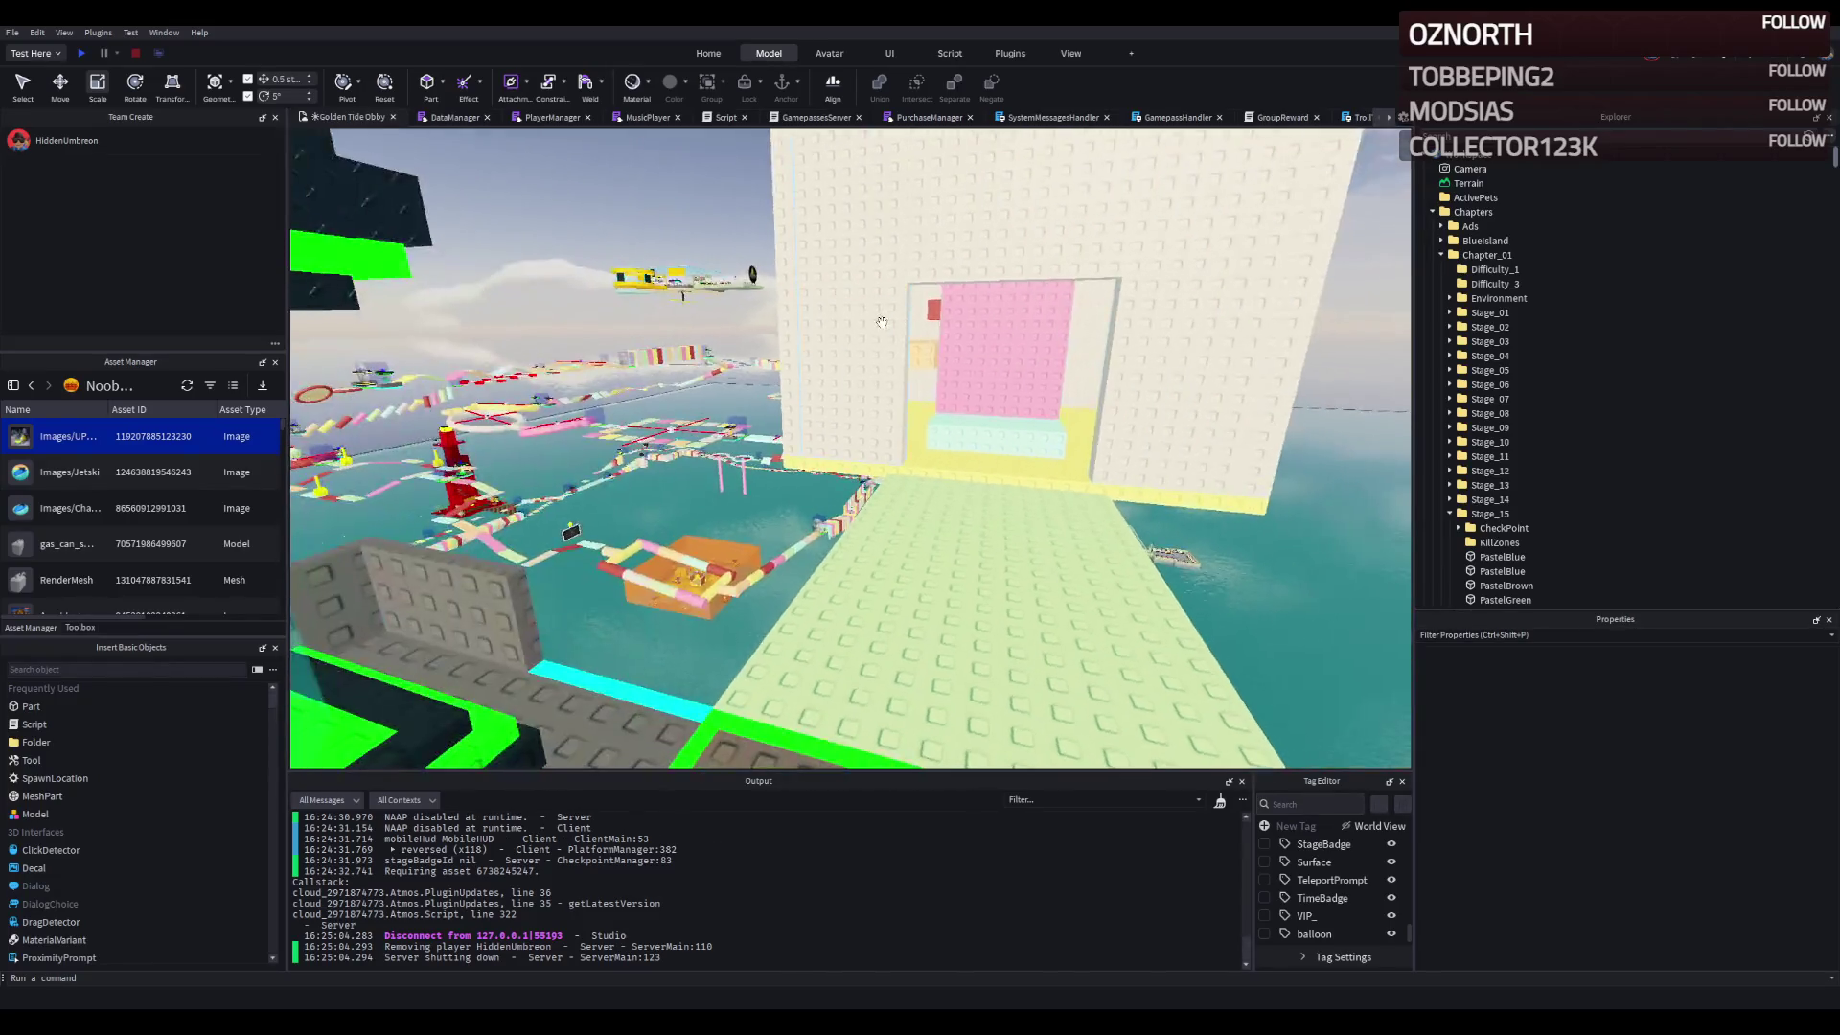
{"action": "scroll", "scroll_direction": "down", "scroll_amount": 3}
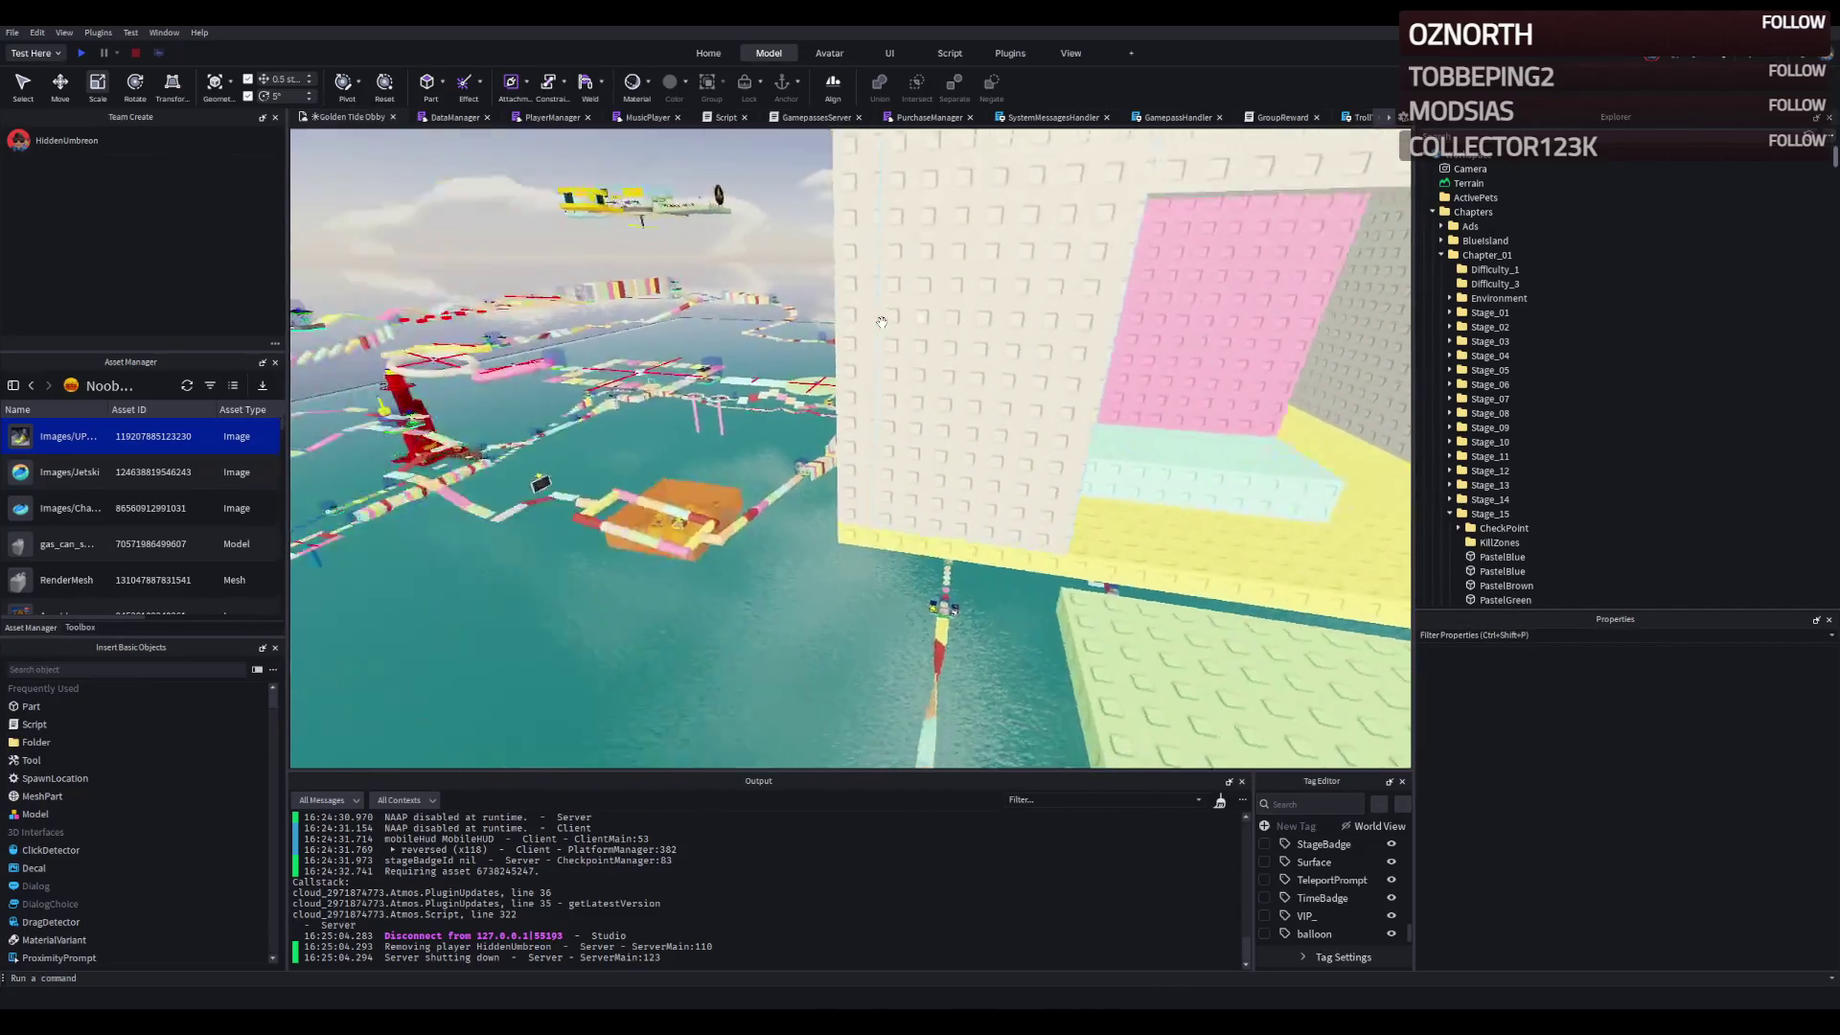
{"action": "scroll", "scroll_direction": "up", "scroll_amount": 3}
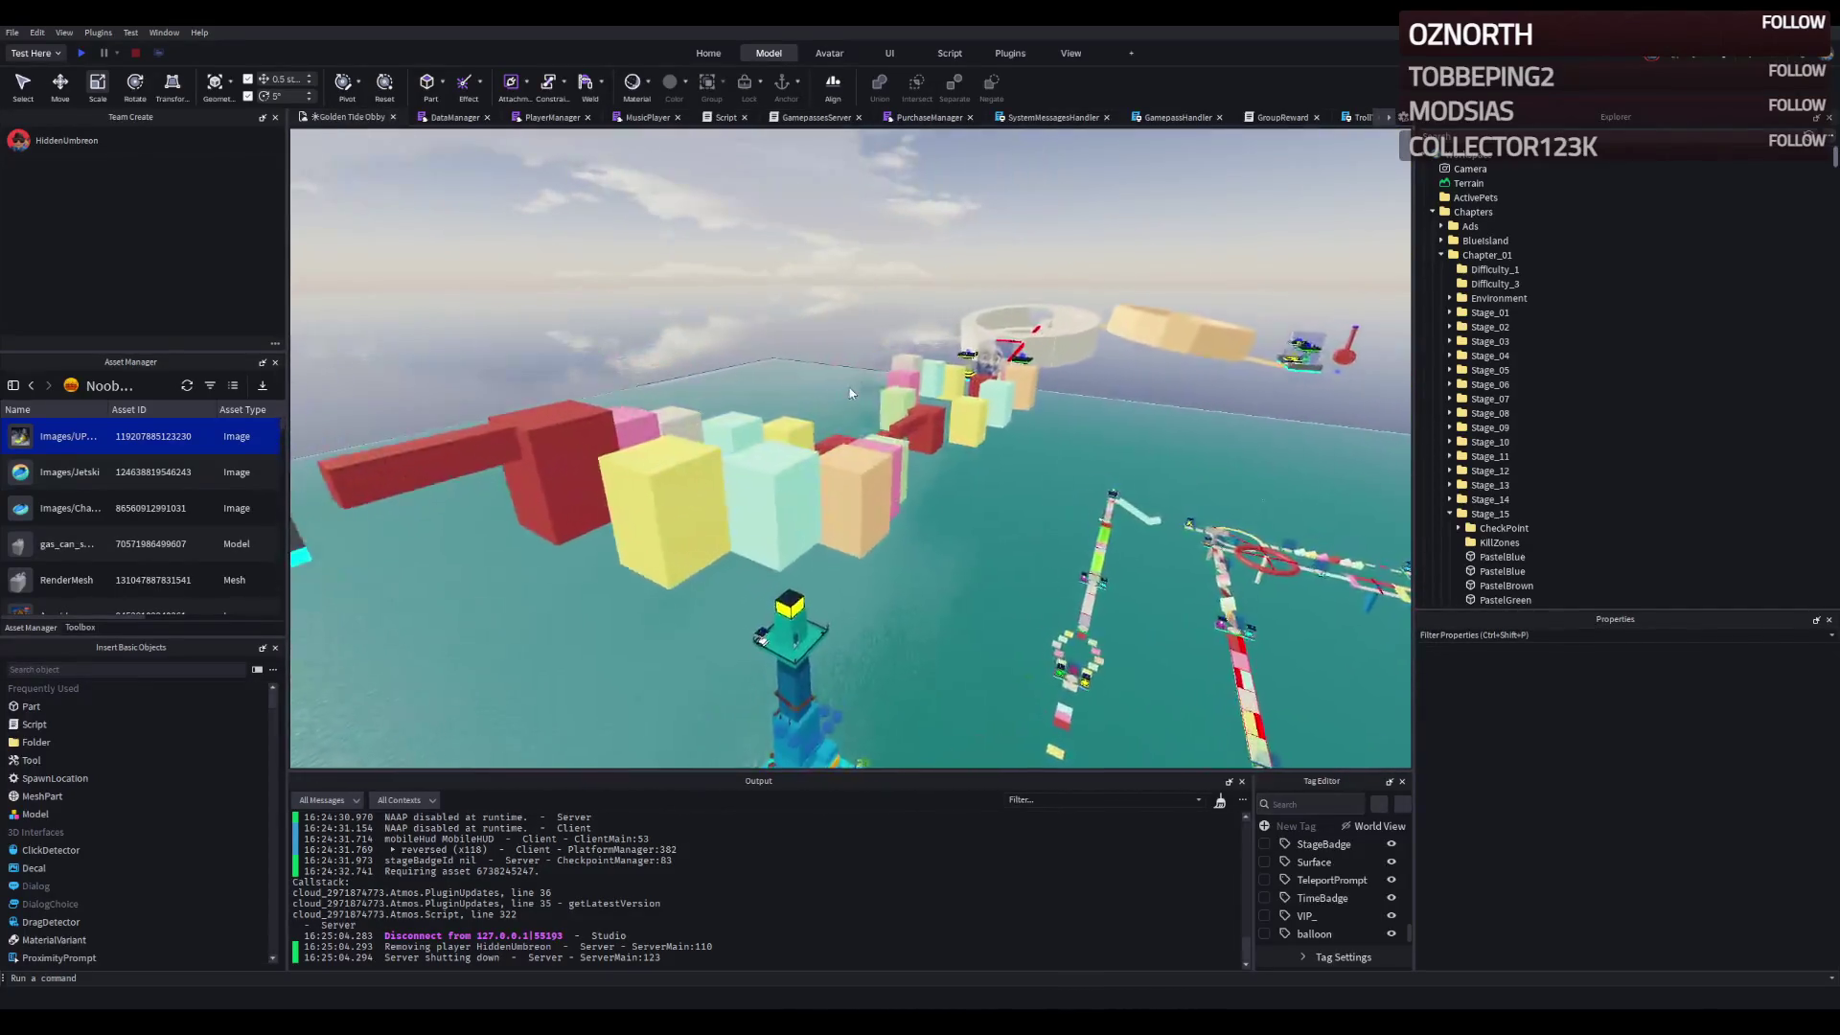
{"action": "scroll", "scroll_direction": "down", "scroll_amount": 3}
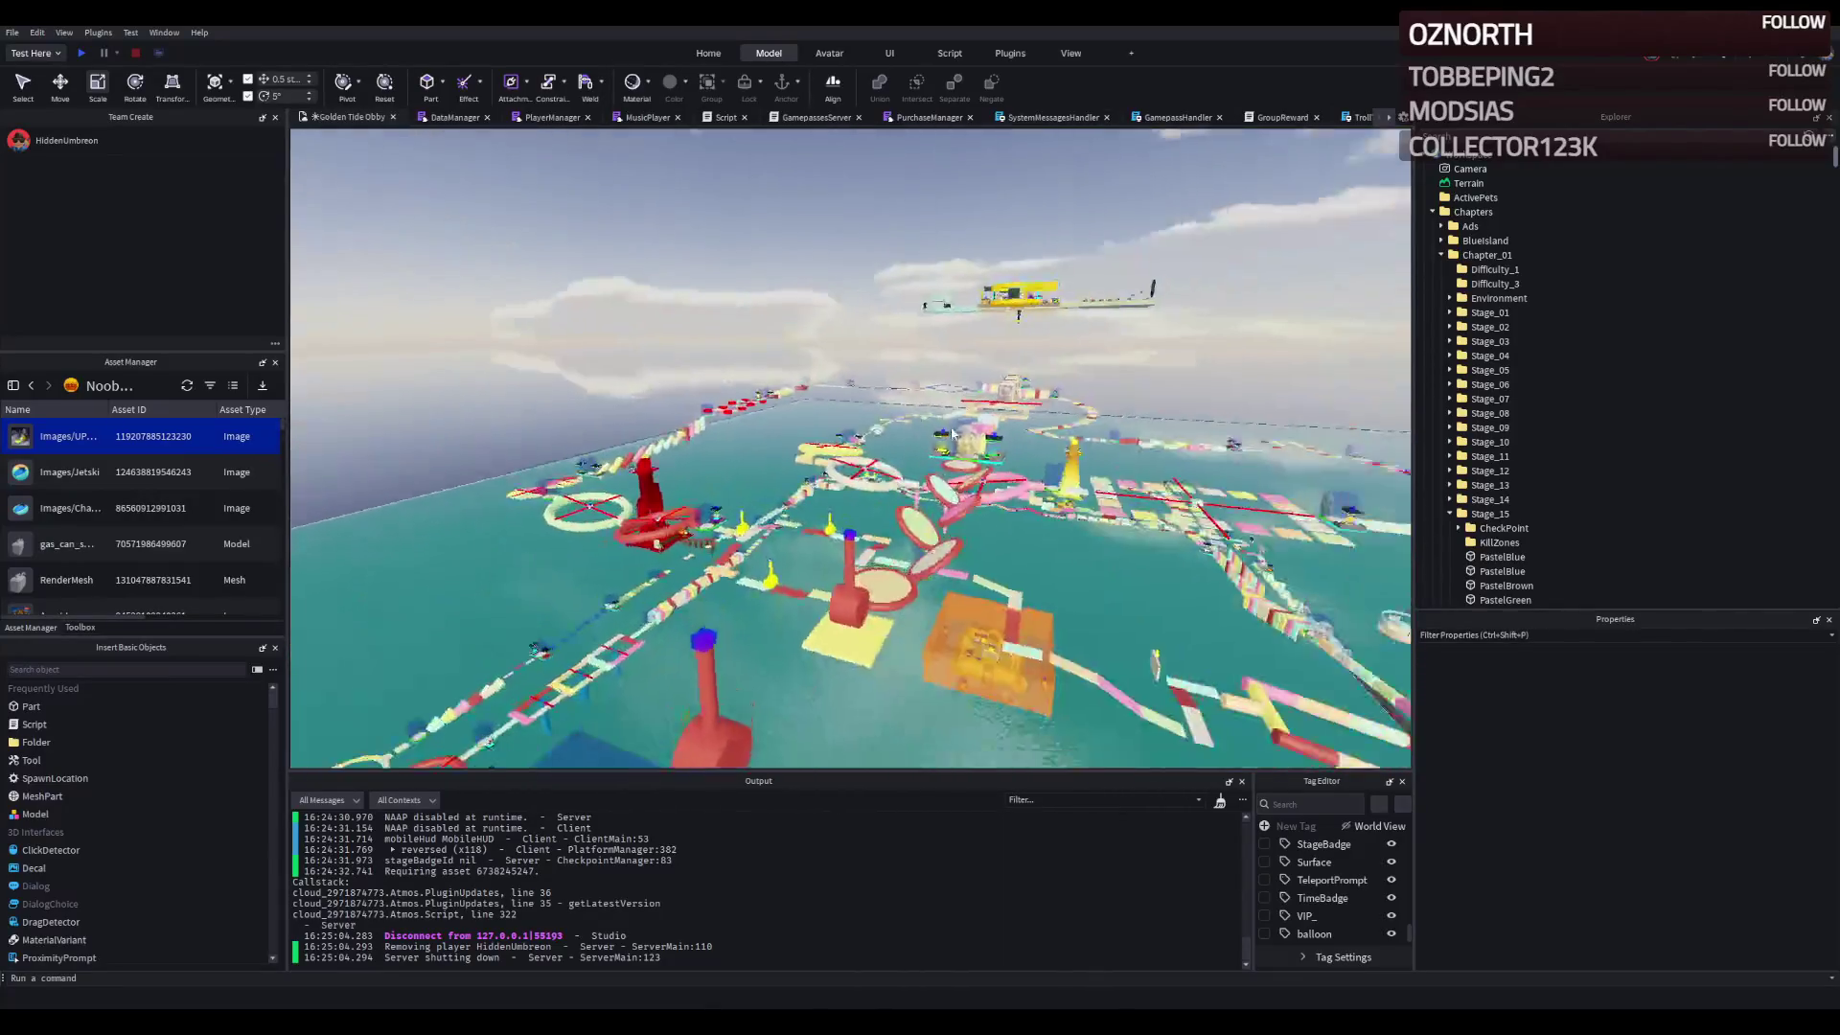
{"action": "left_click", "coordinate": [854, 677]}
{"action": "key", "text": "f"}
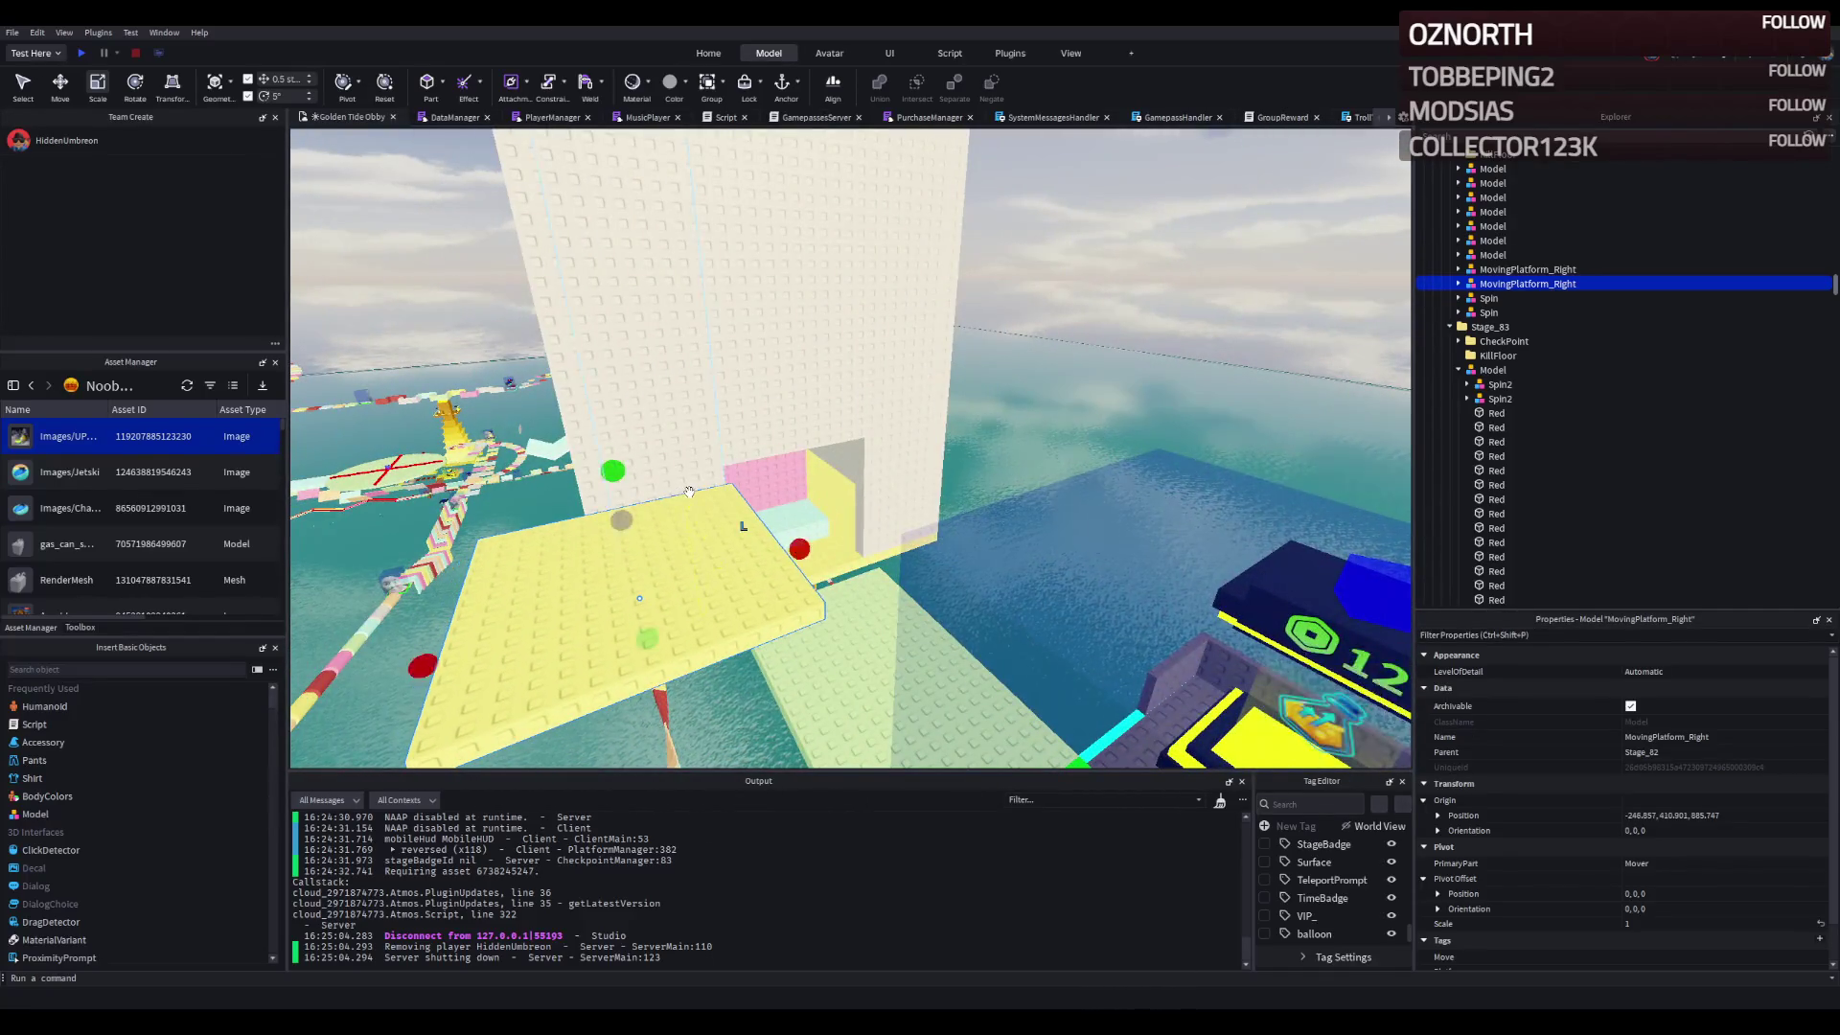
- Drag the yellow MovingPlatform_Right onto the tower's front wall
{"action": "scroll", "scroll_direction": "up", "scroll_amount": 3}
{"action": "left_click_drag", "start_coordinate": [1030, 364], "coordinate": [924, 680]}
{"action": "scroll", "scroll_direction": "down", "scroll_amount": 3}
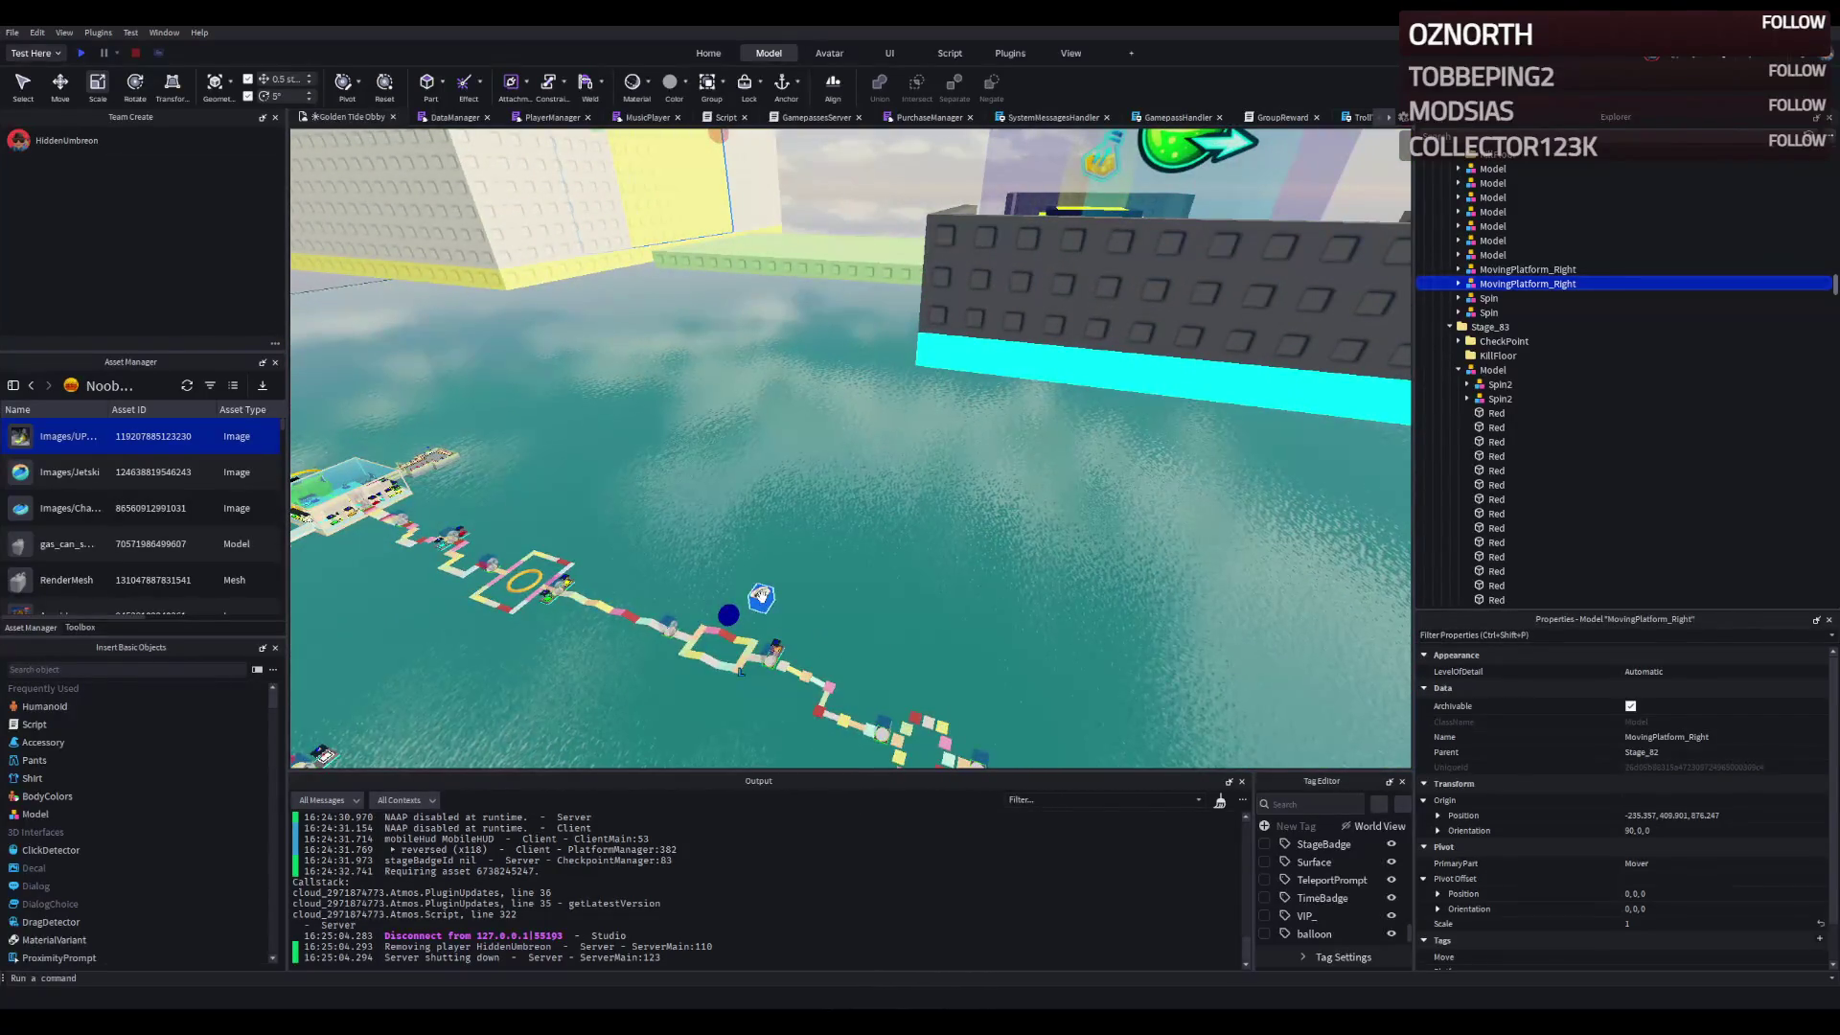
- Switch to the Rotate tool and select the platform's yellow TestSurface part
{"action": "key", "text": "ctrl+4"}
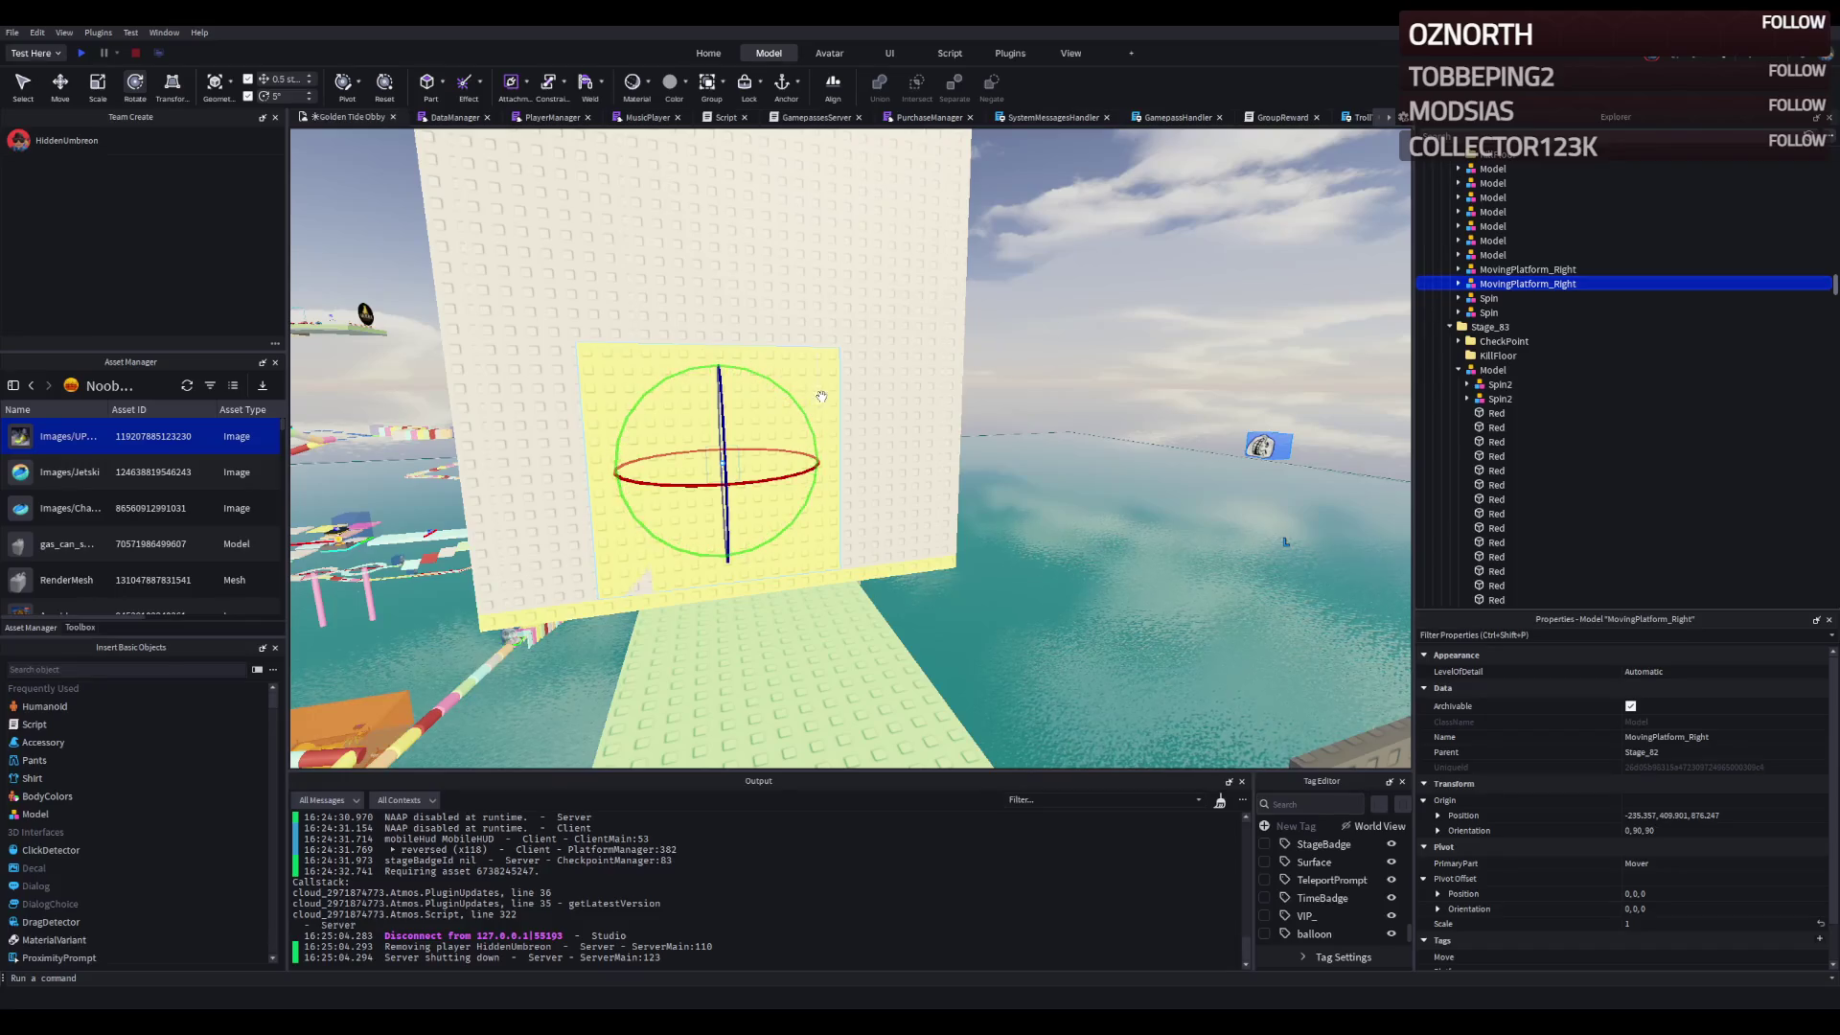
{"action": "left_click", "coordinate": [821, 396]}
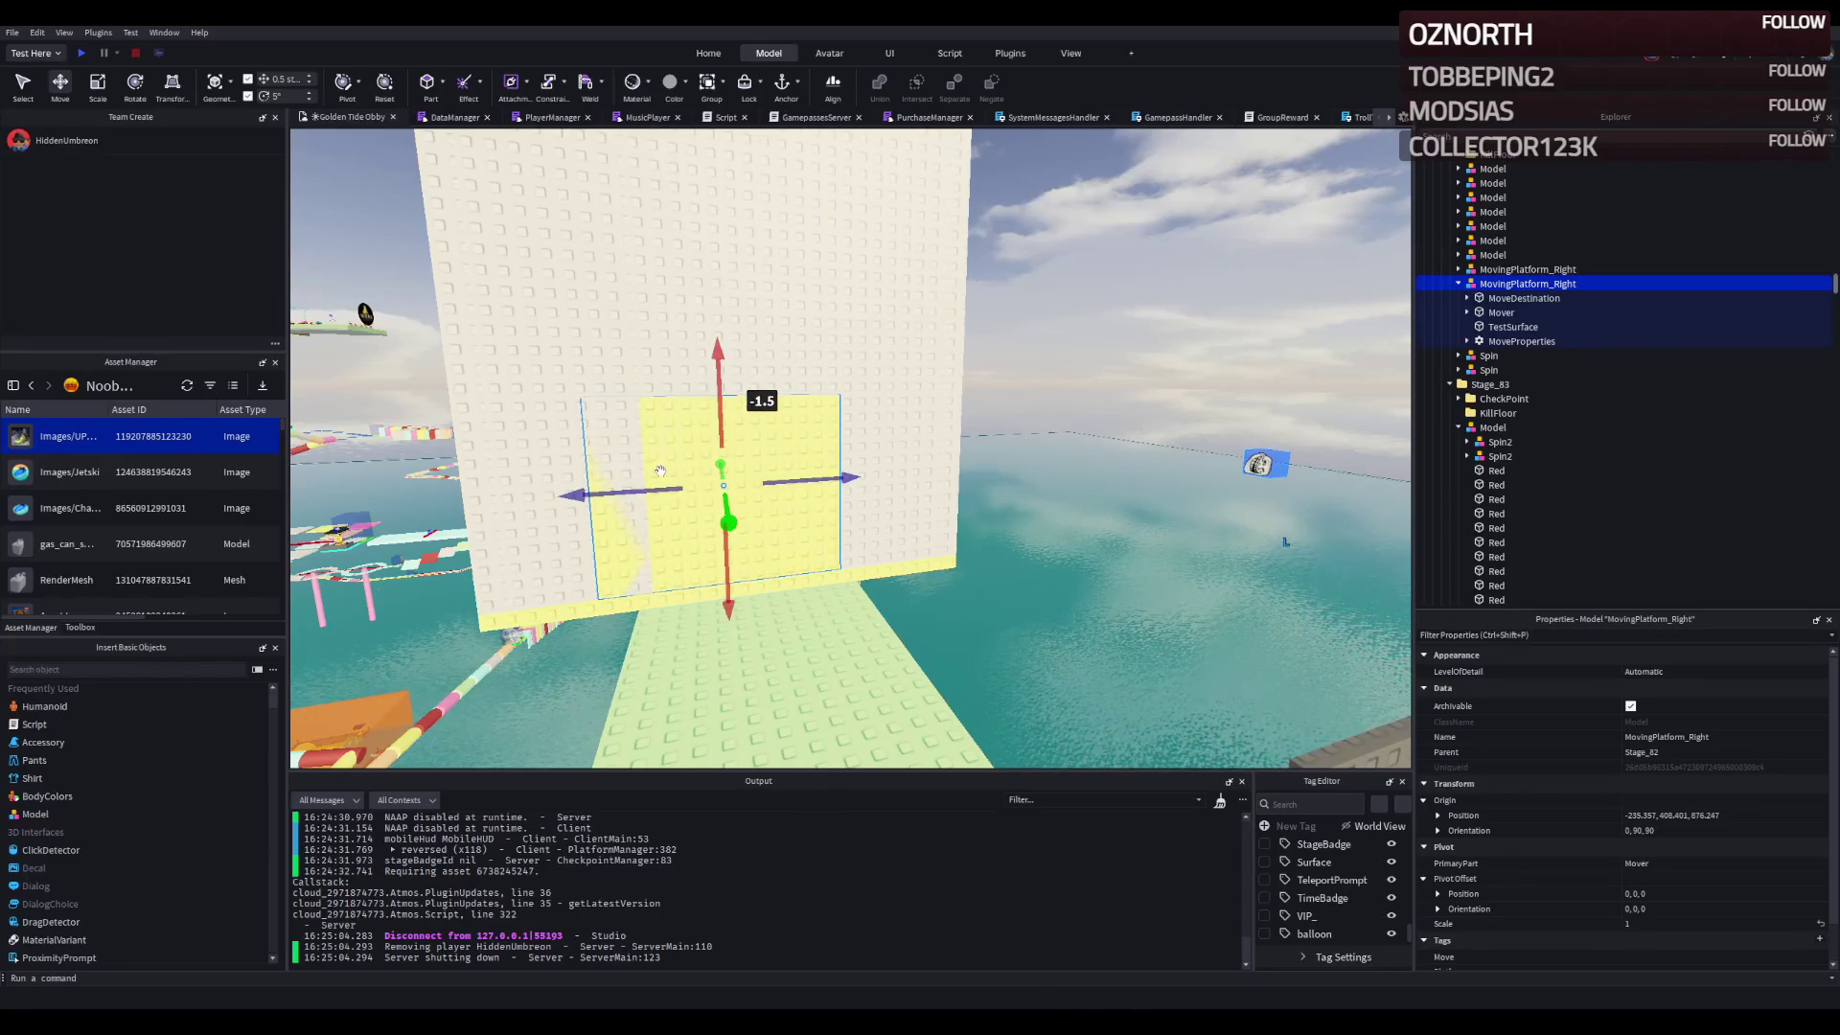
{"action": "left_click", "coordinate": [675, 540]}
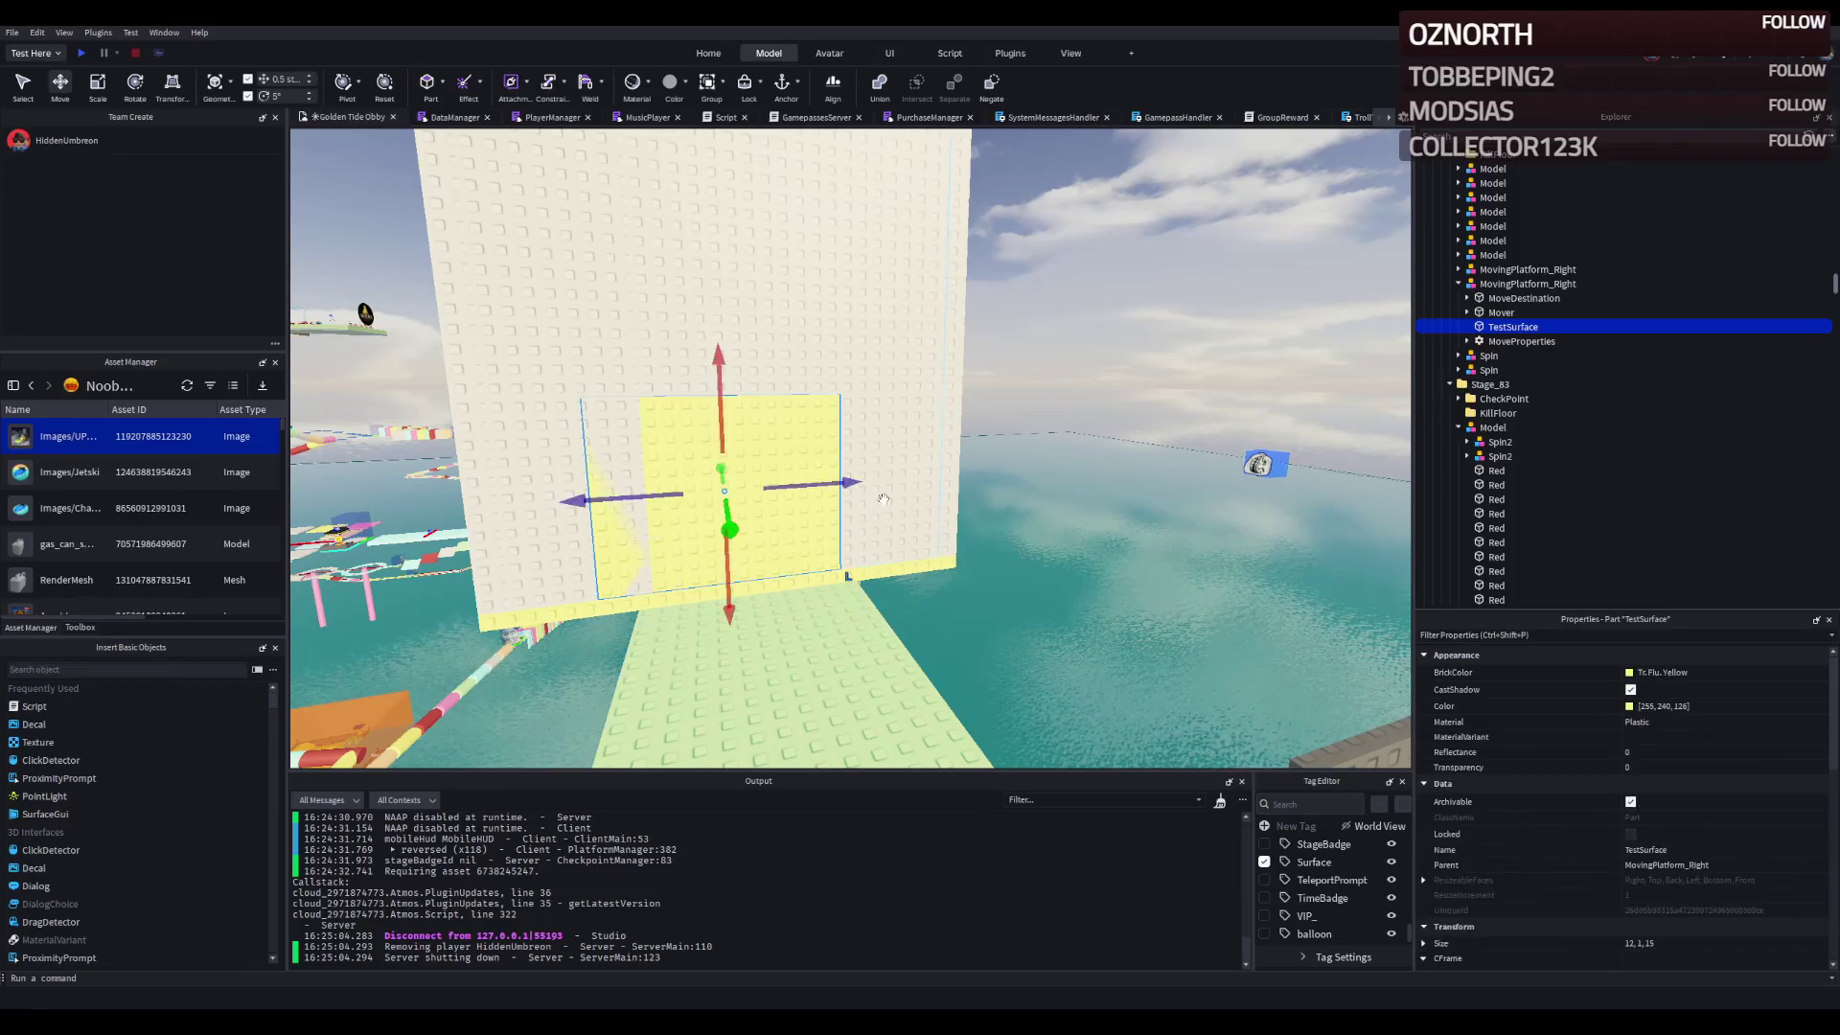